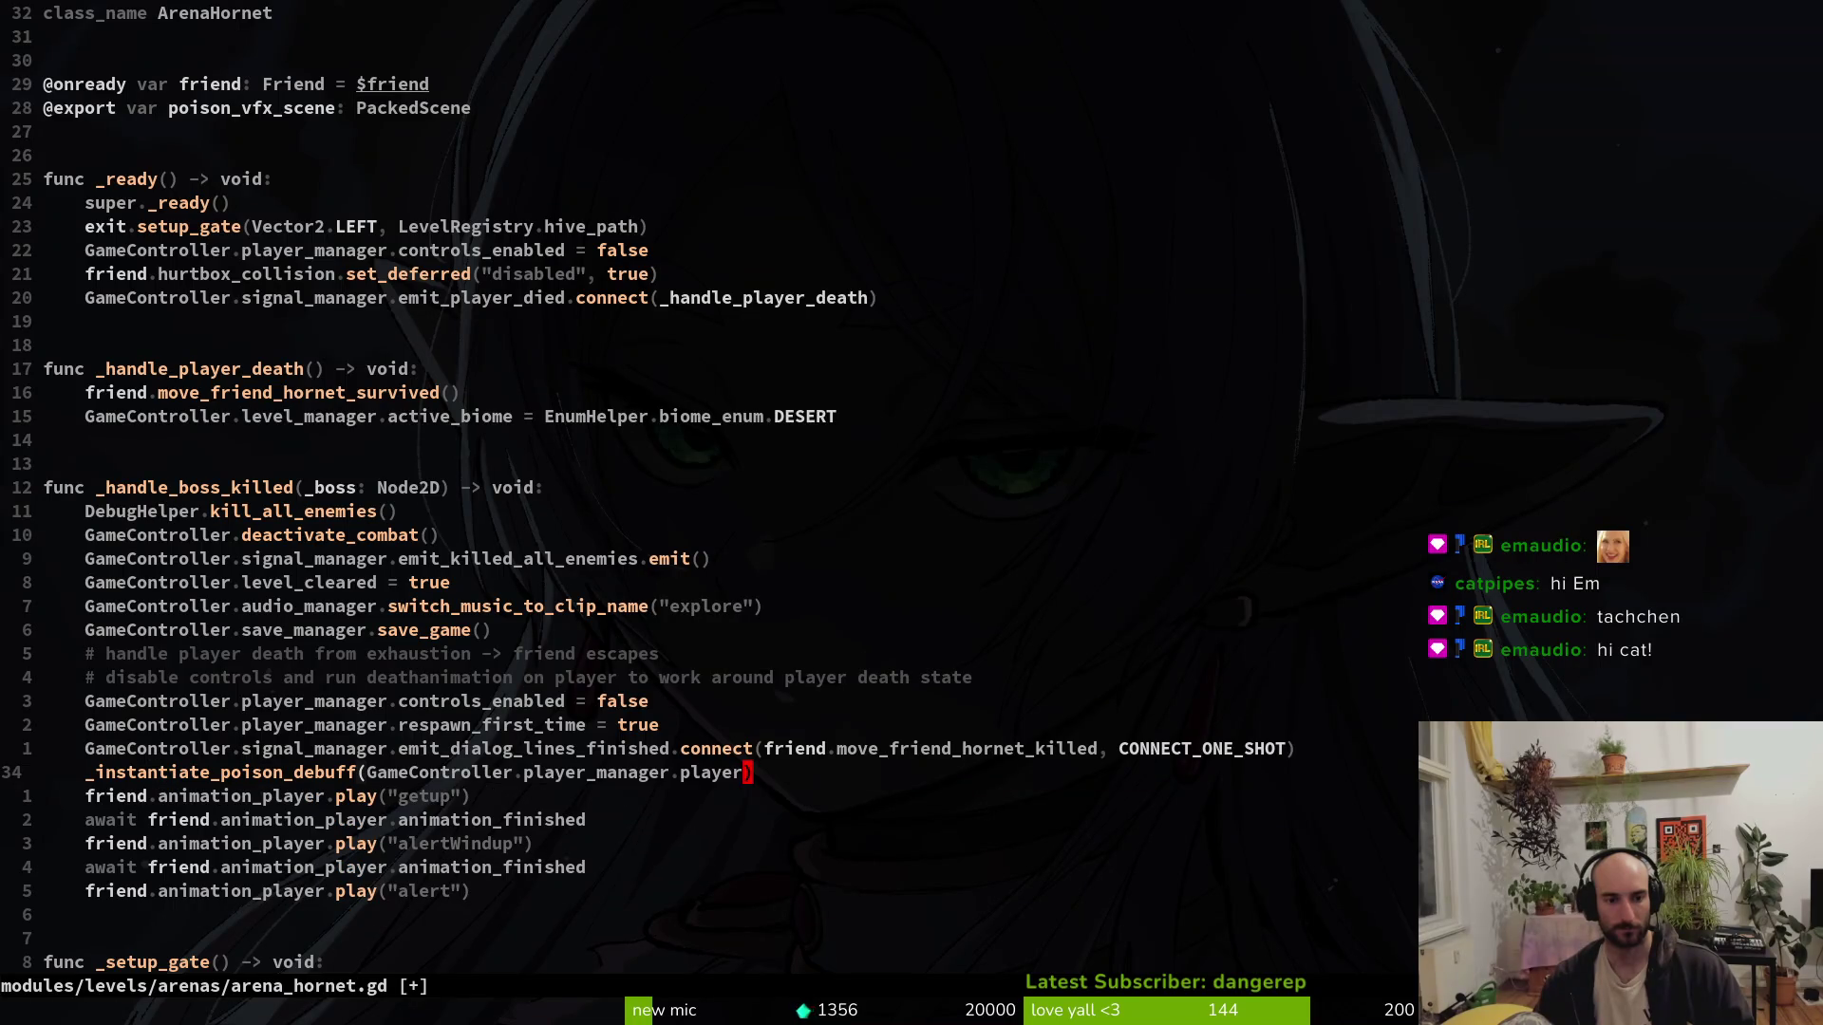
Move the friend_AHORNET_2_lines dialog call from arena_hornet.gd into move_friend_hornet_killed in friend.gd, saving both
key("Return")
key("ctrl+o")
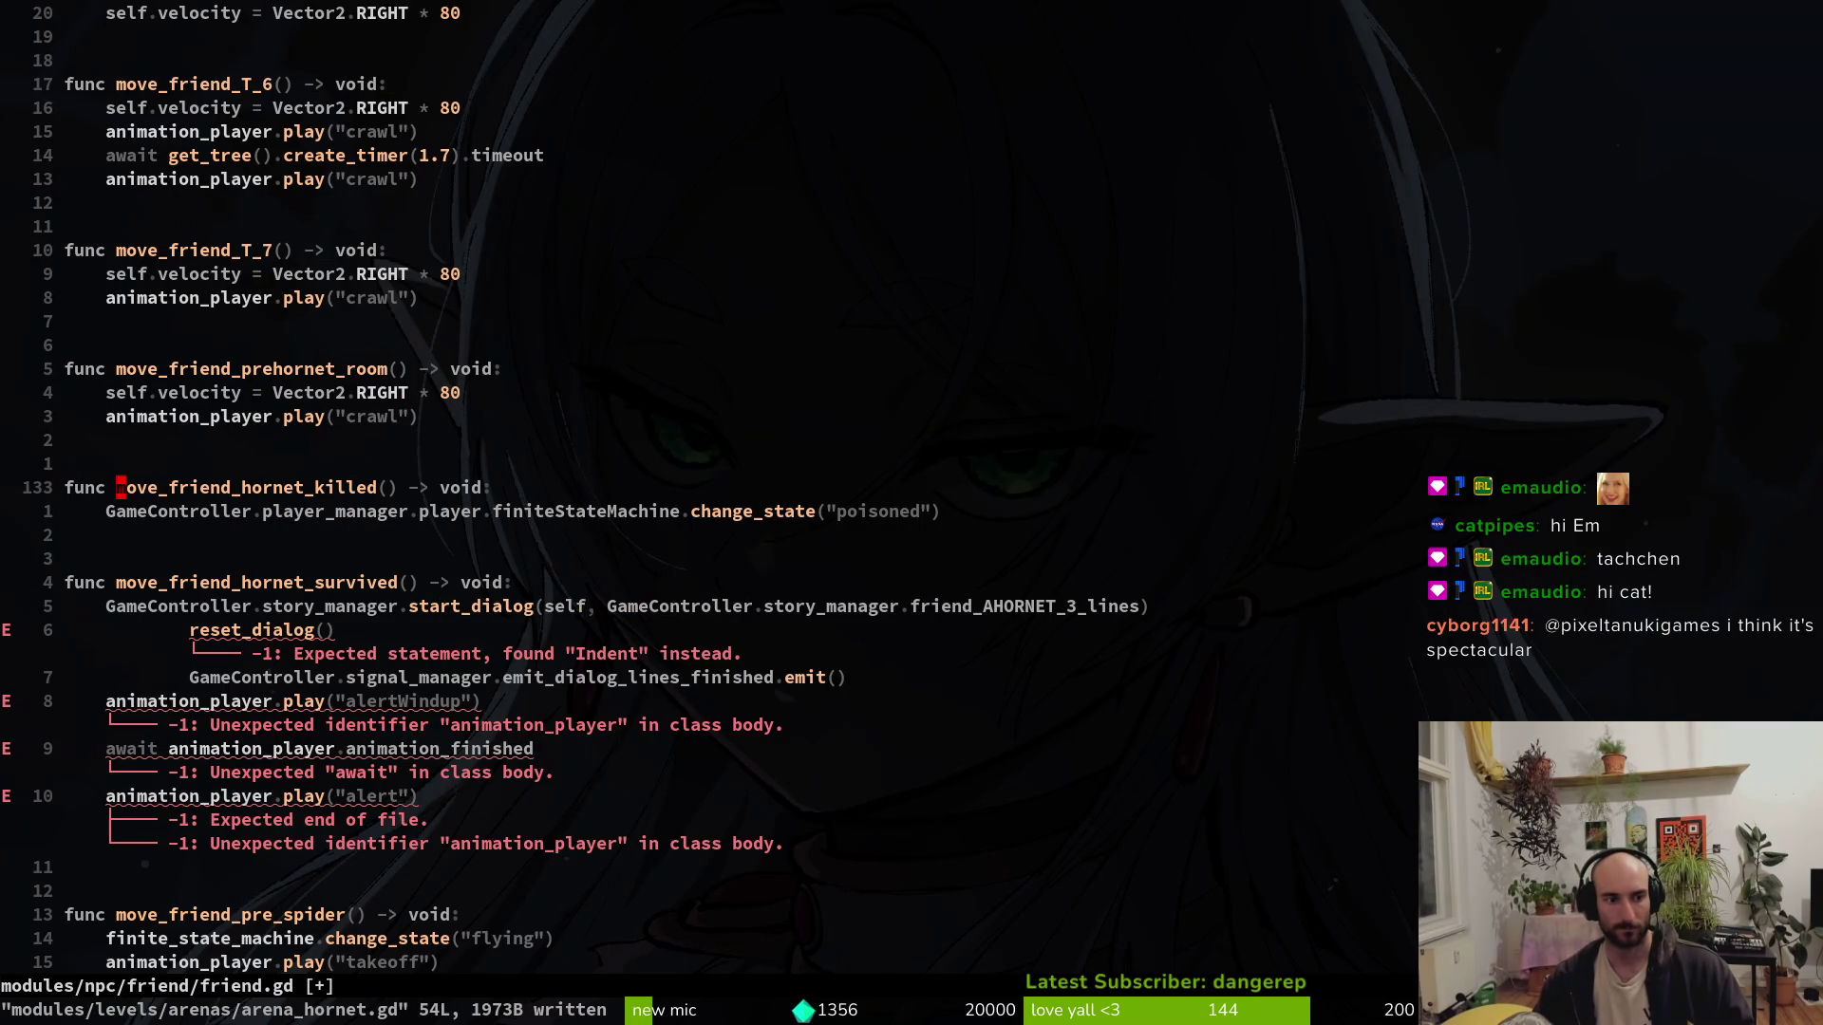
key("p")
key("j")
key("j")
key("j")
type(":w")
key("Return")
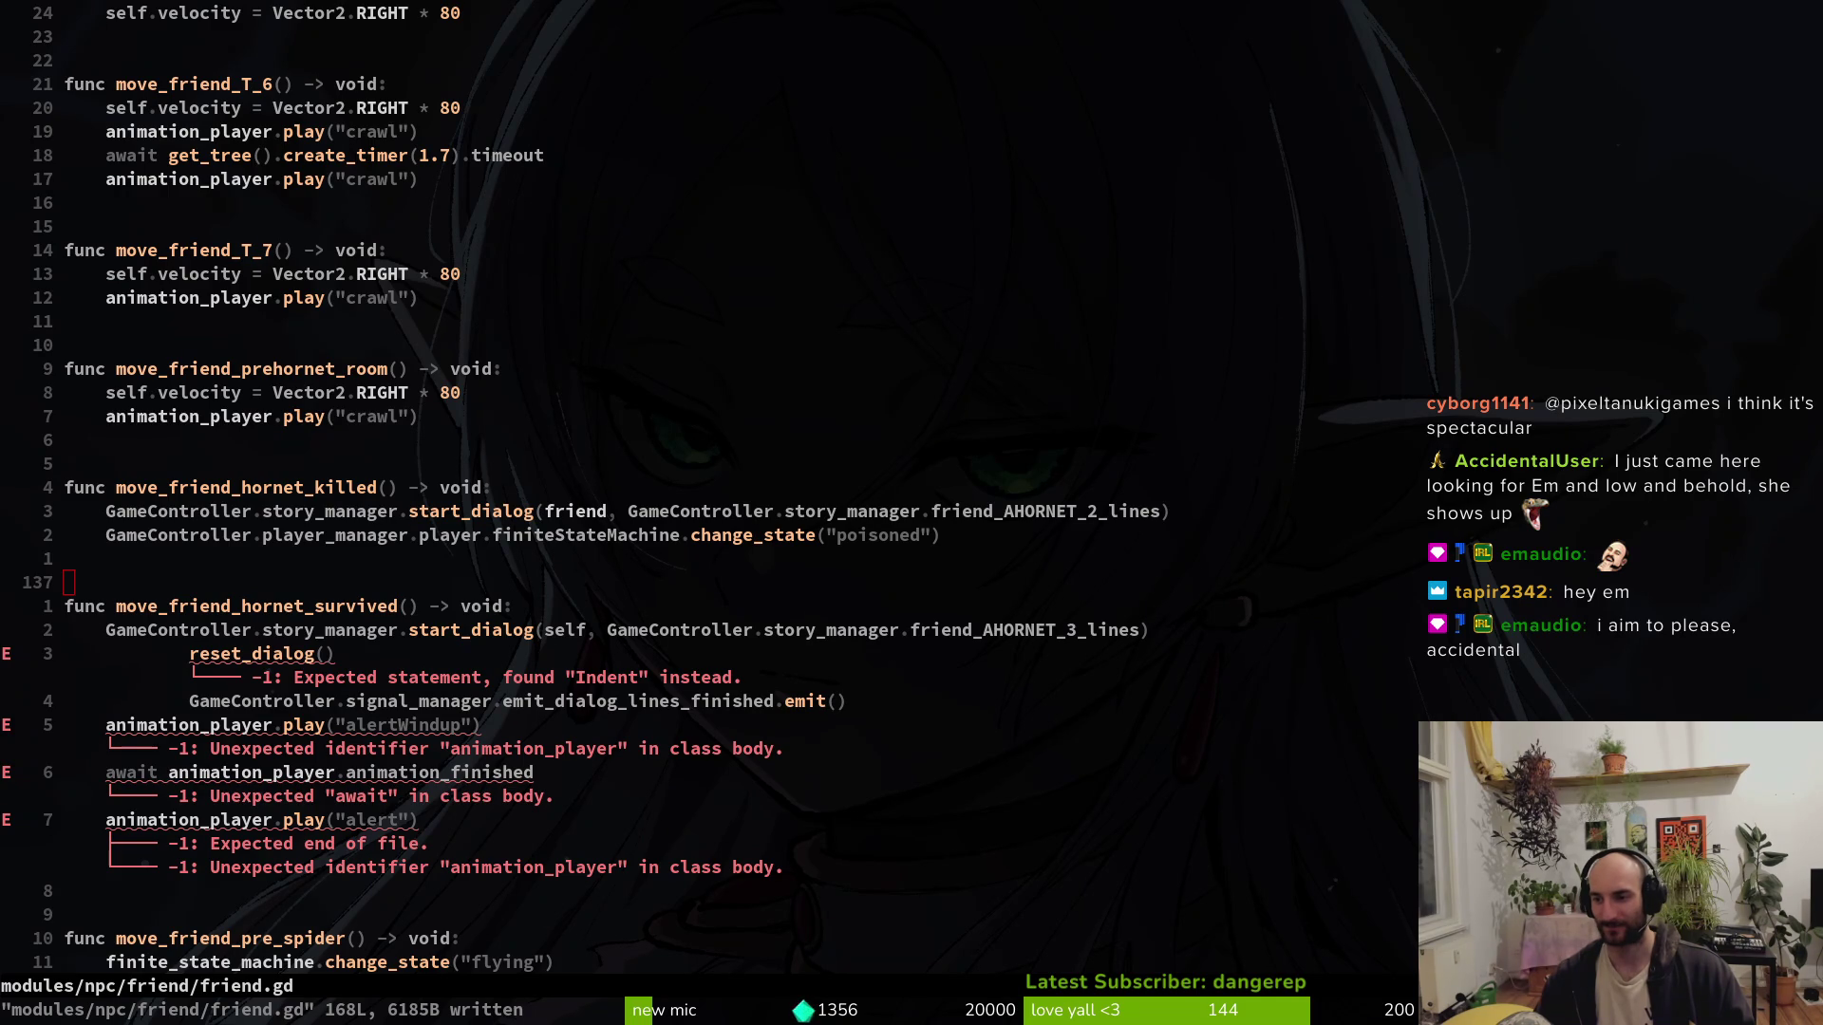
Go to the misindented block in move_friend_hornet_survived
key("7")
key("j")
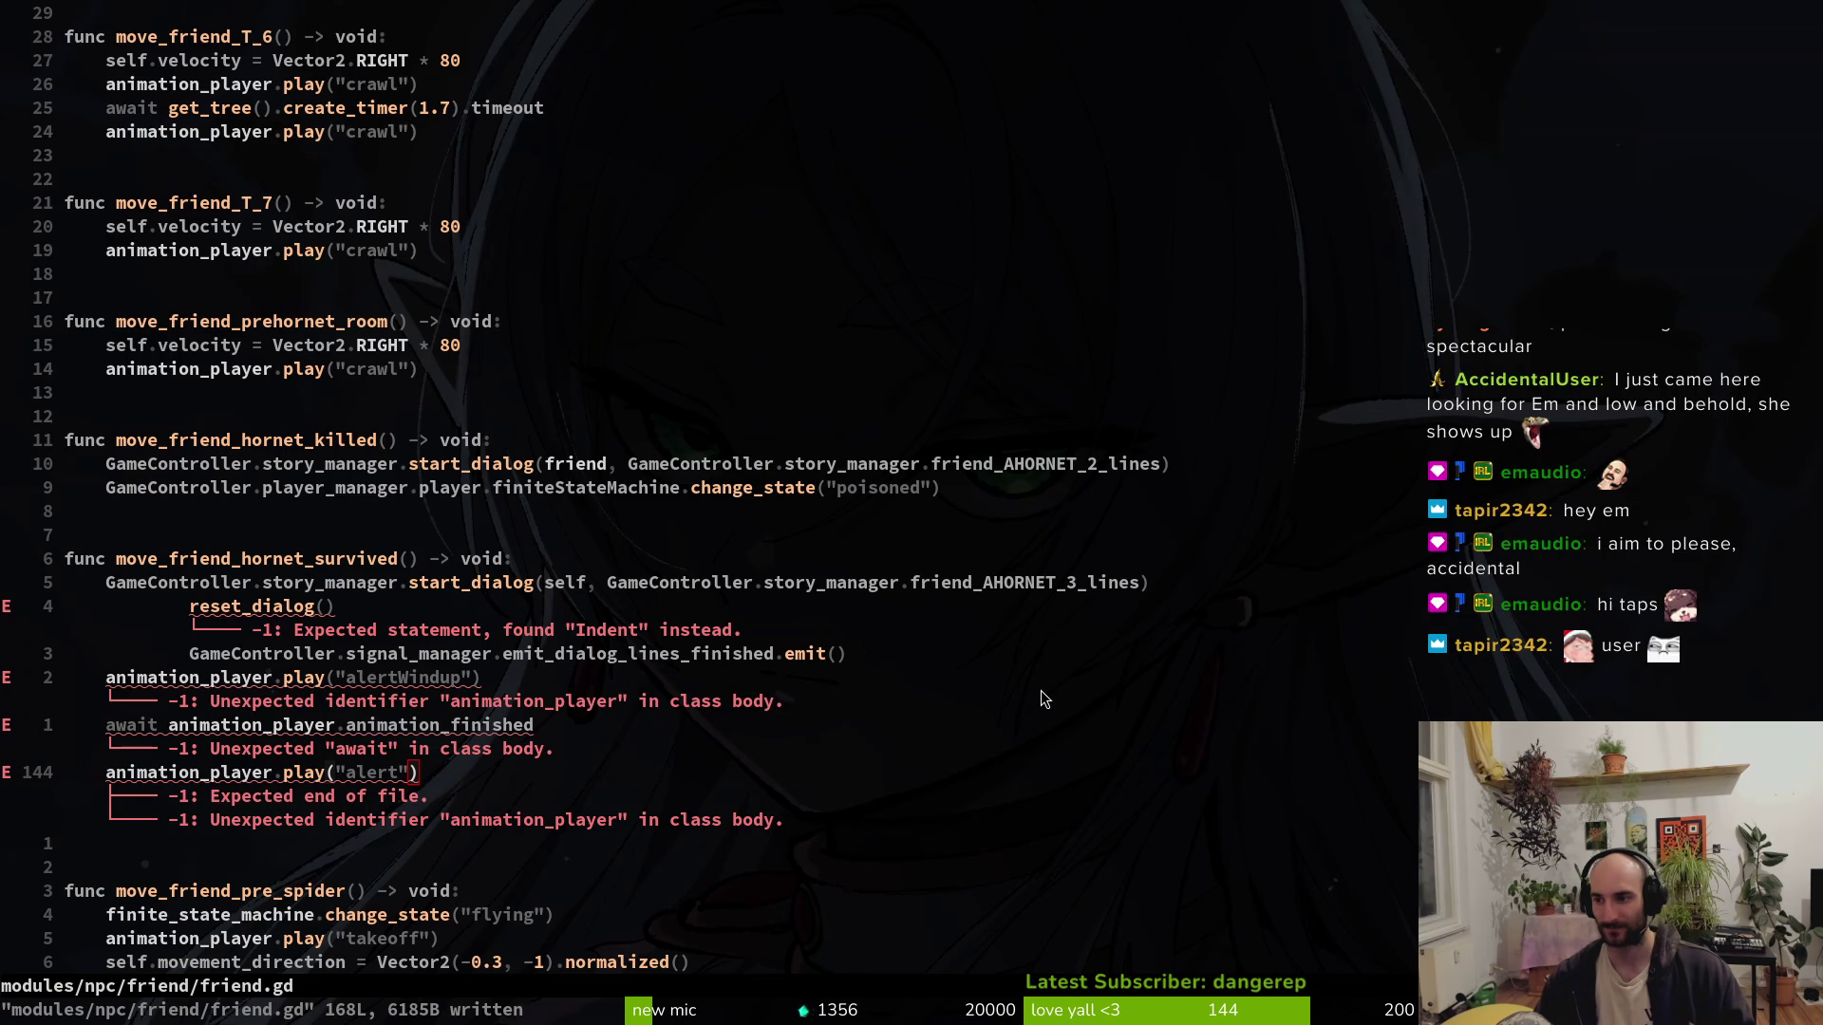
scroll(1065, 678, "down", 2)
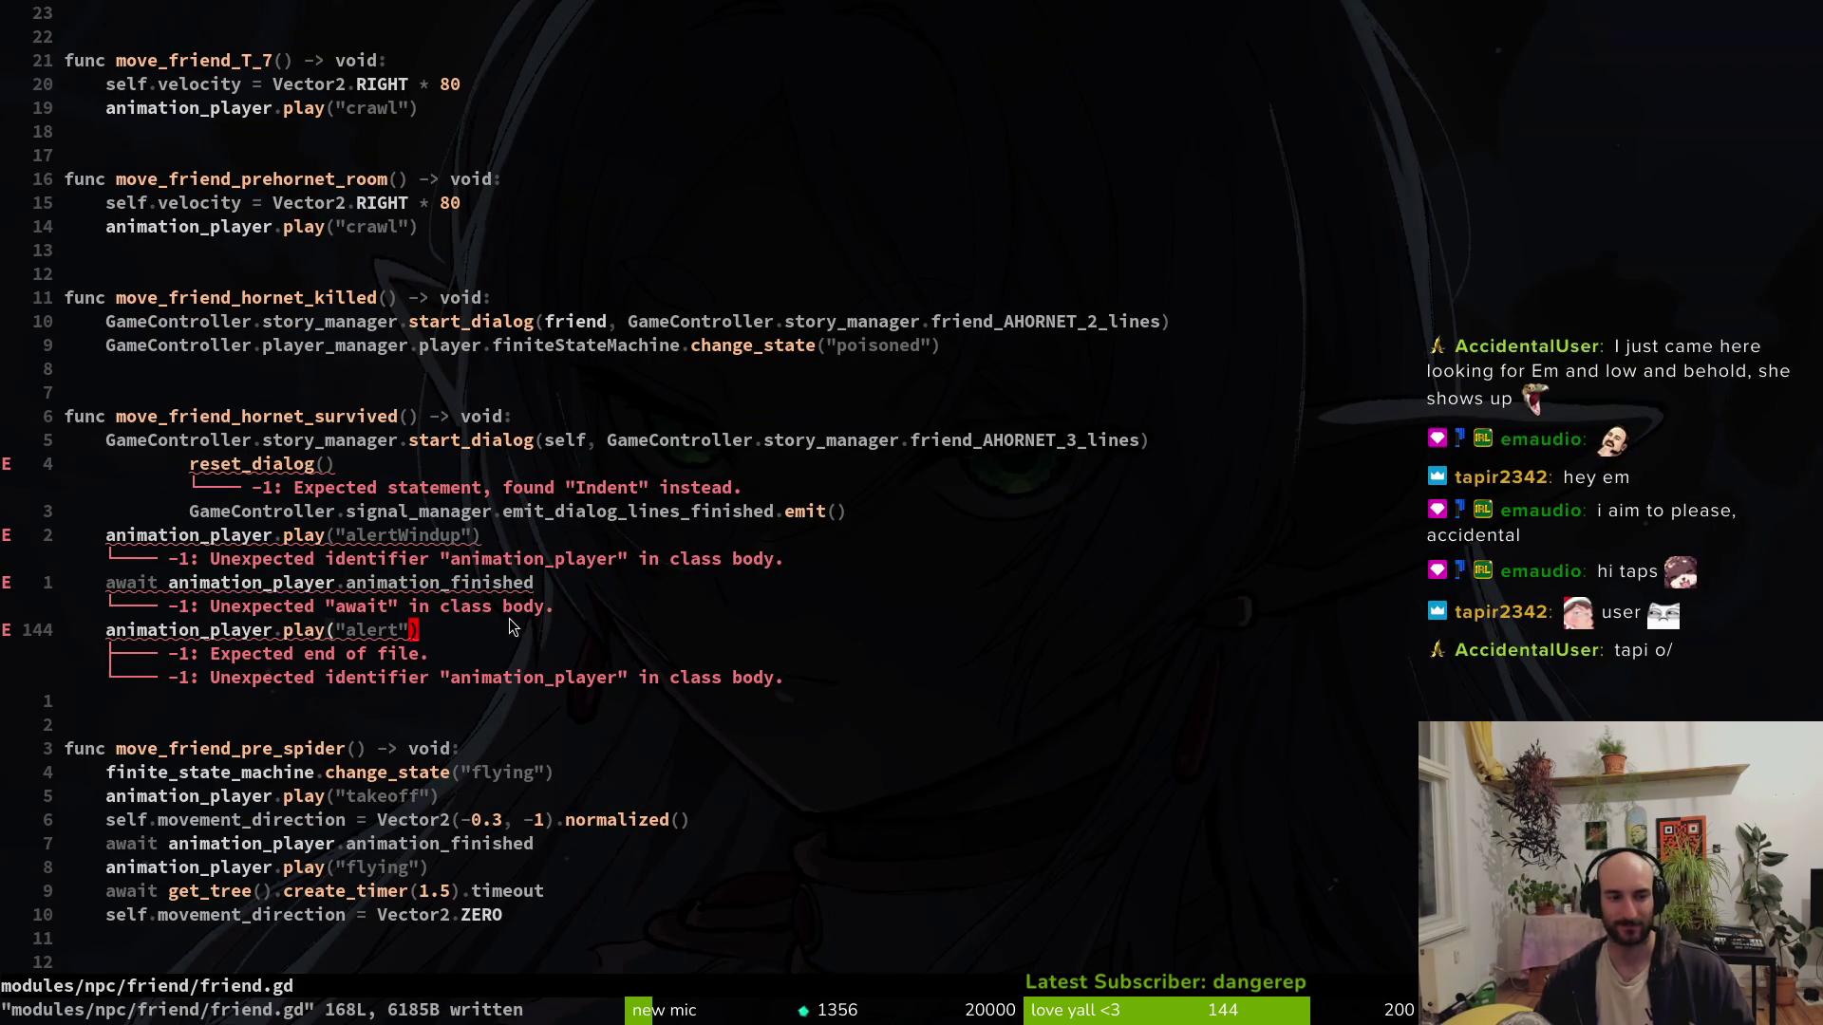
Unindent the reset_dialog and signal-emit lines by two levels
key("4")
key("k")
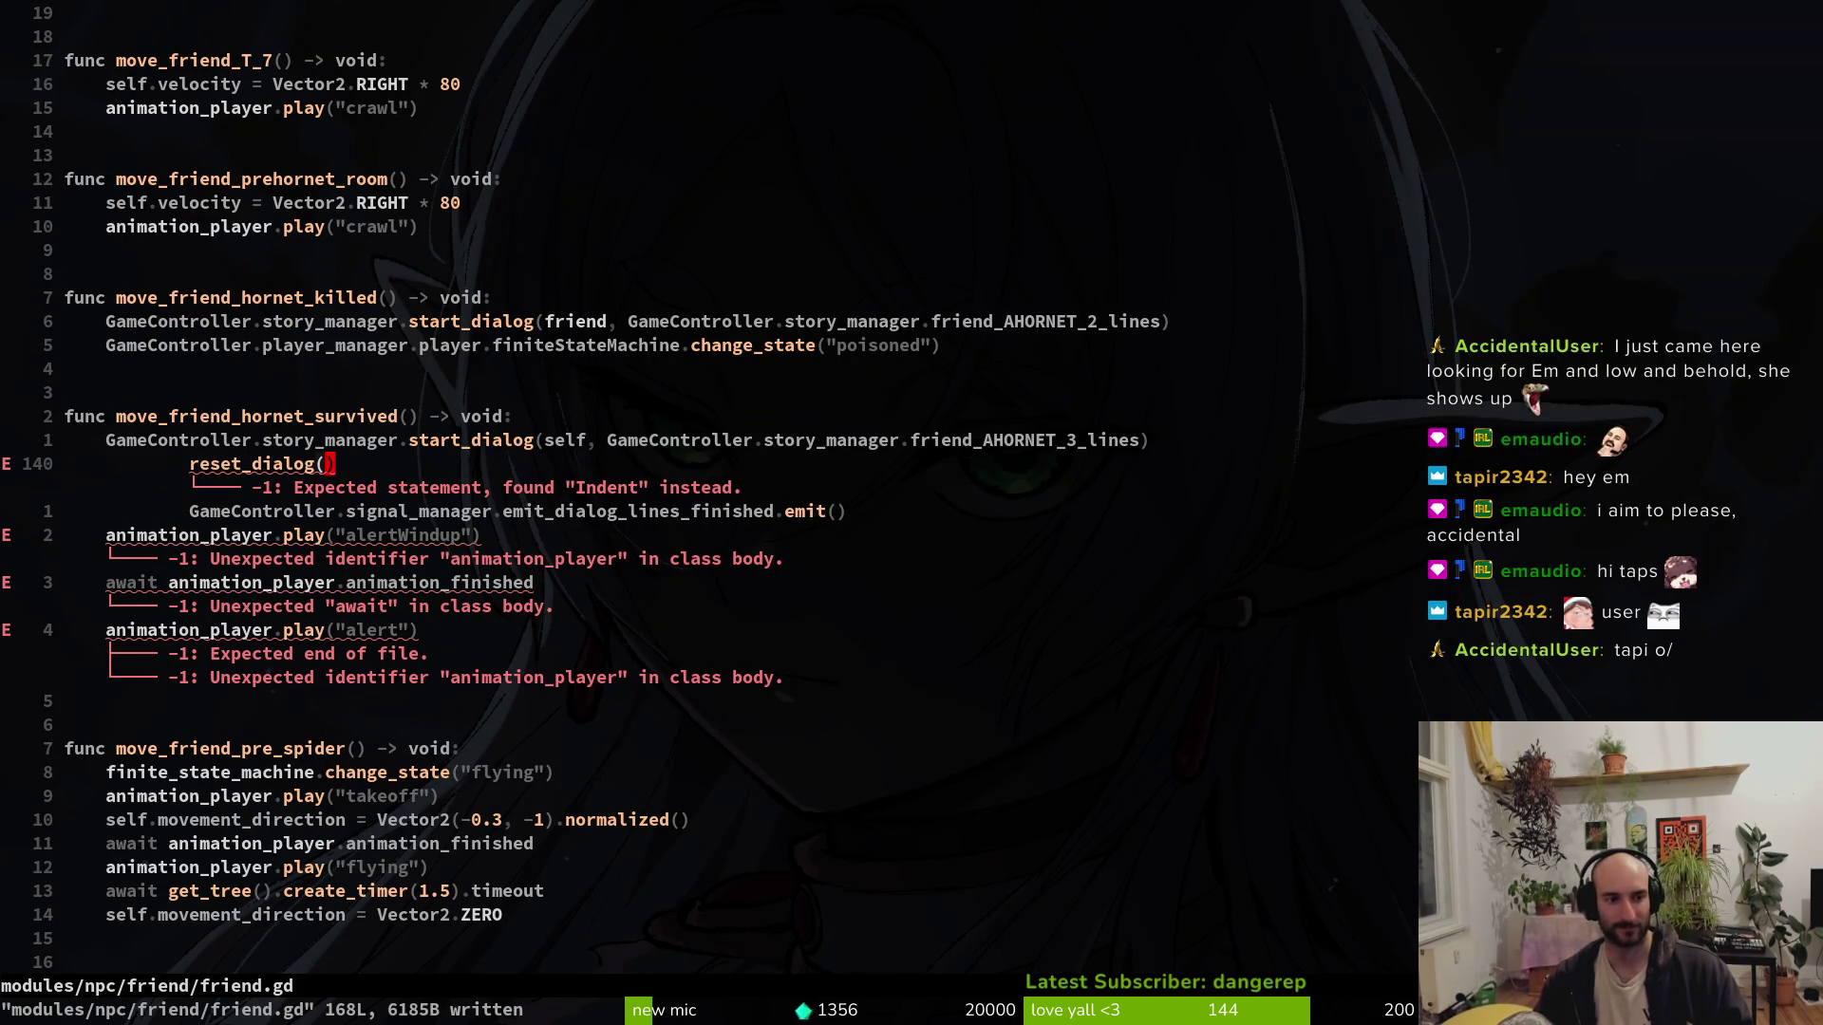
key("shift+v")
key("j")
key("less")
key("shift+v")
key("j")
key("less")
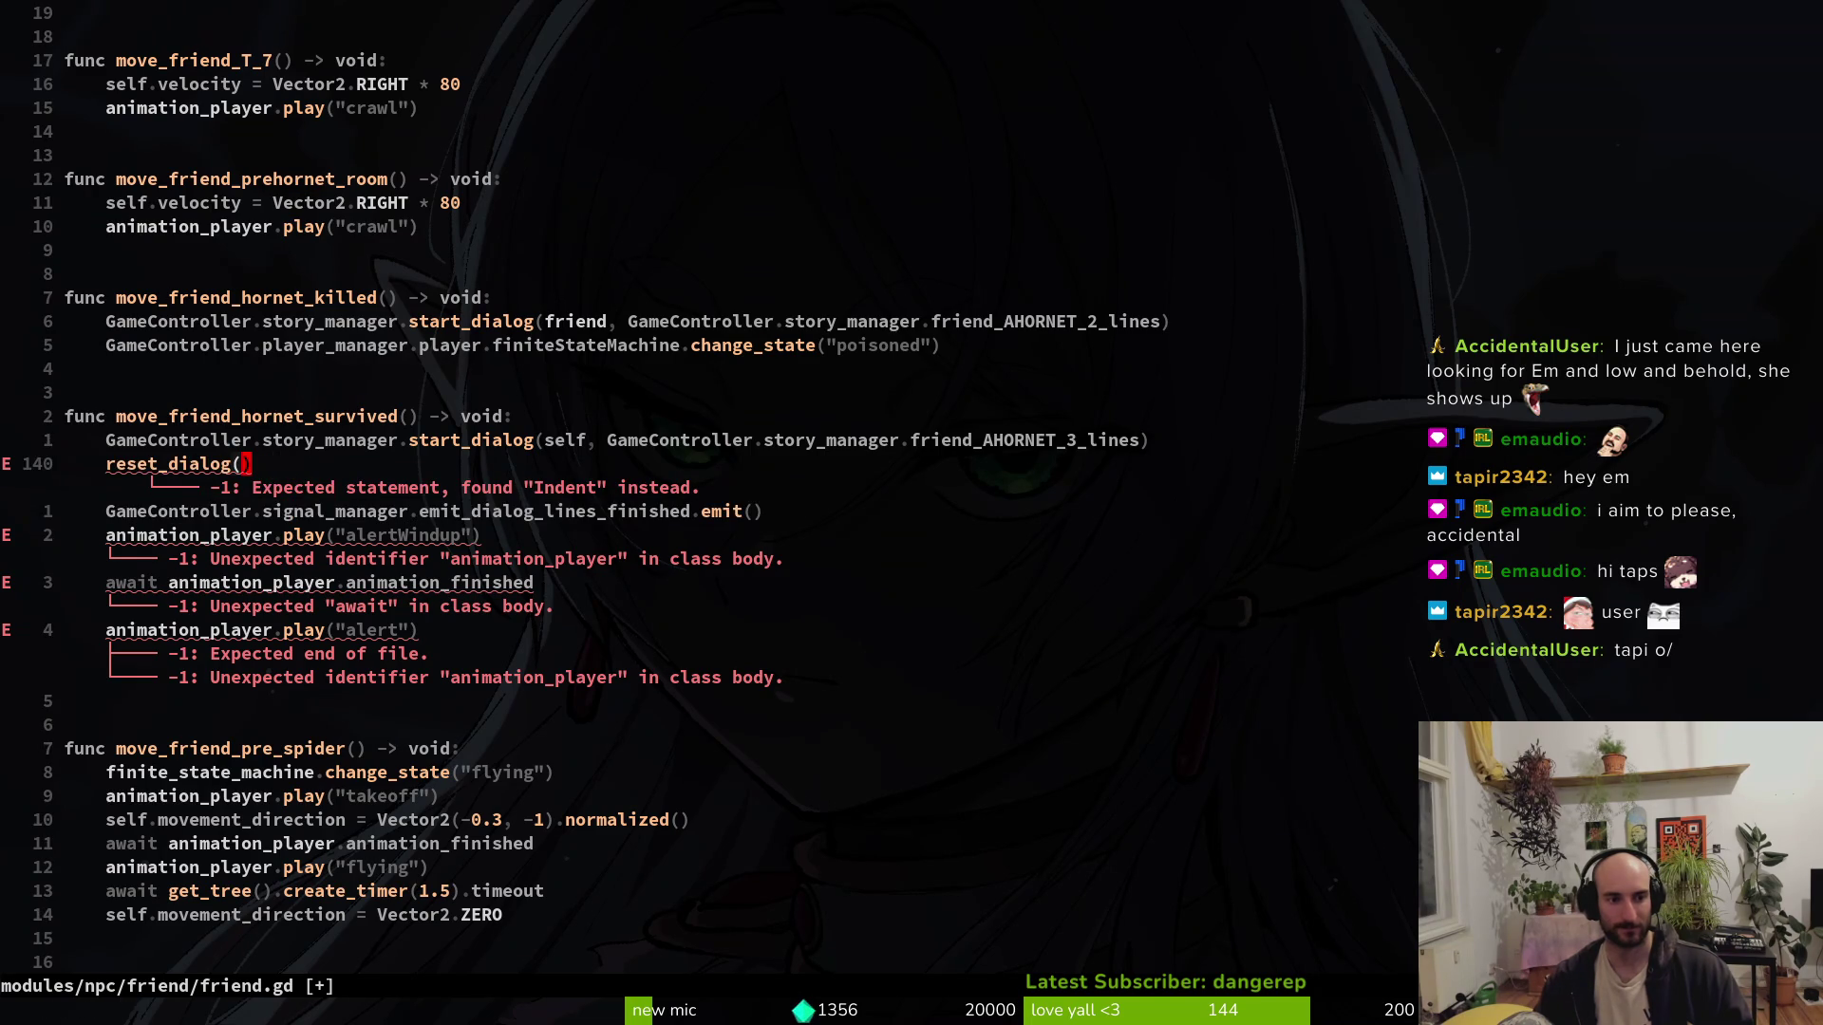
Try a 'story' prefix before reset_dialog, then undo it
key("asciicircum")
type("i")
type("story")
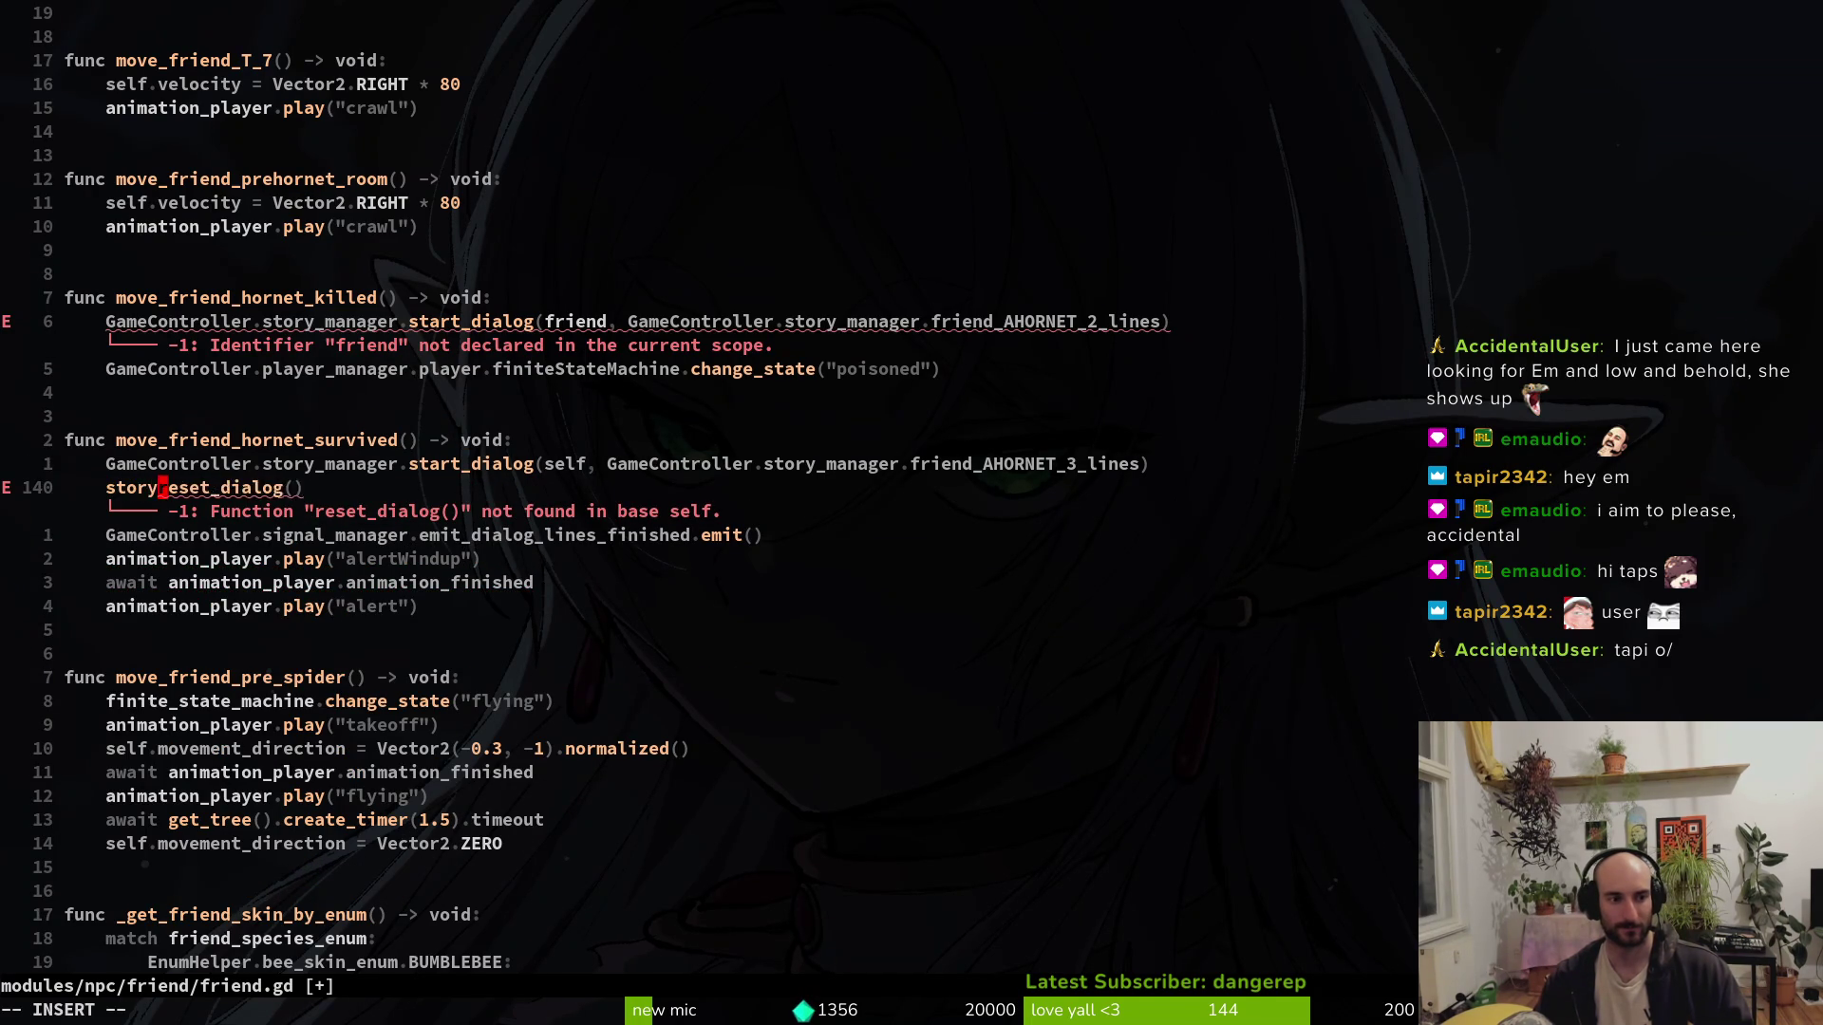
key("Escape")
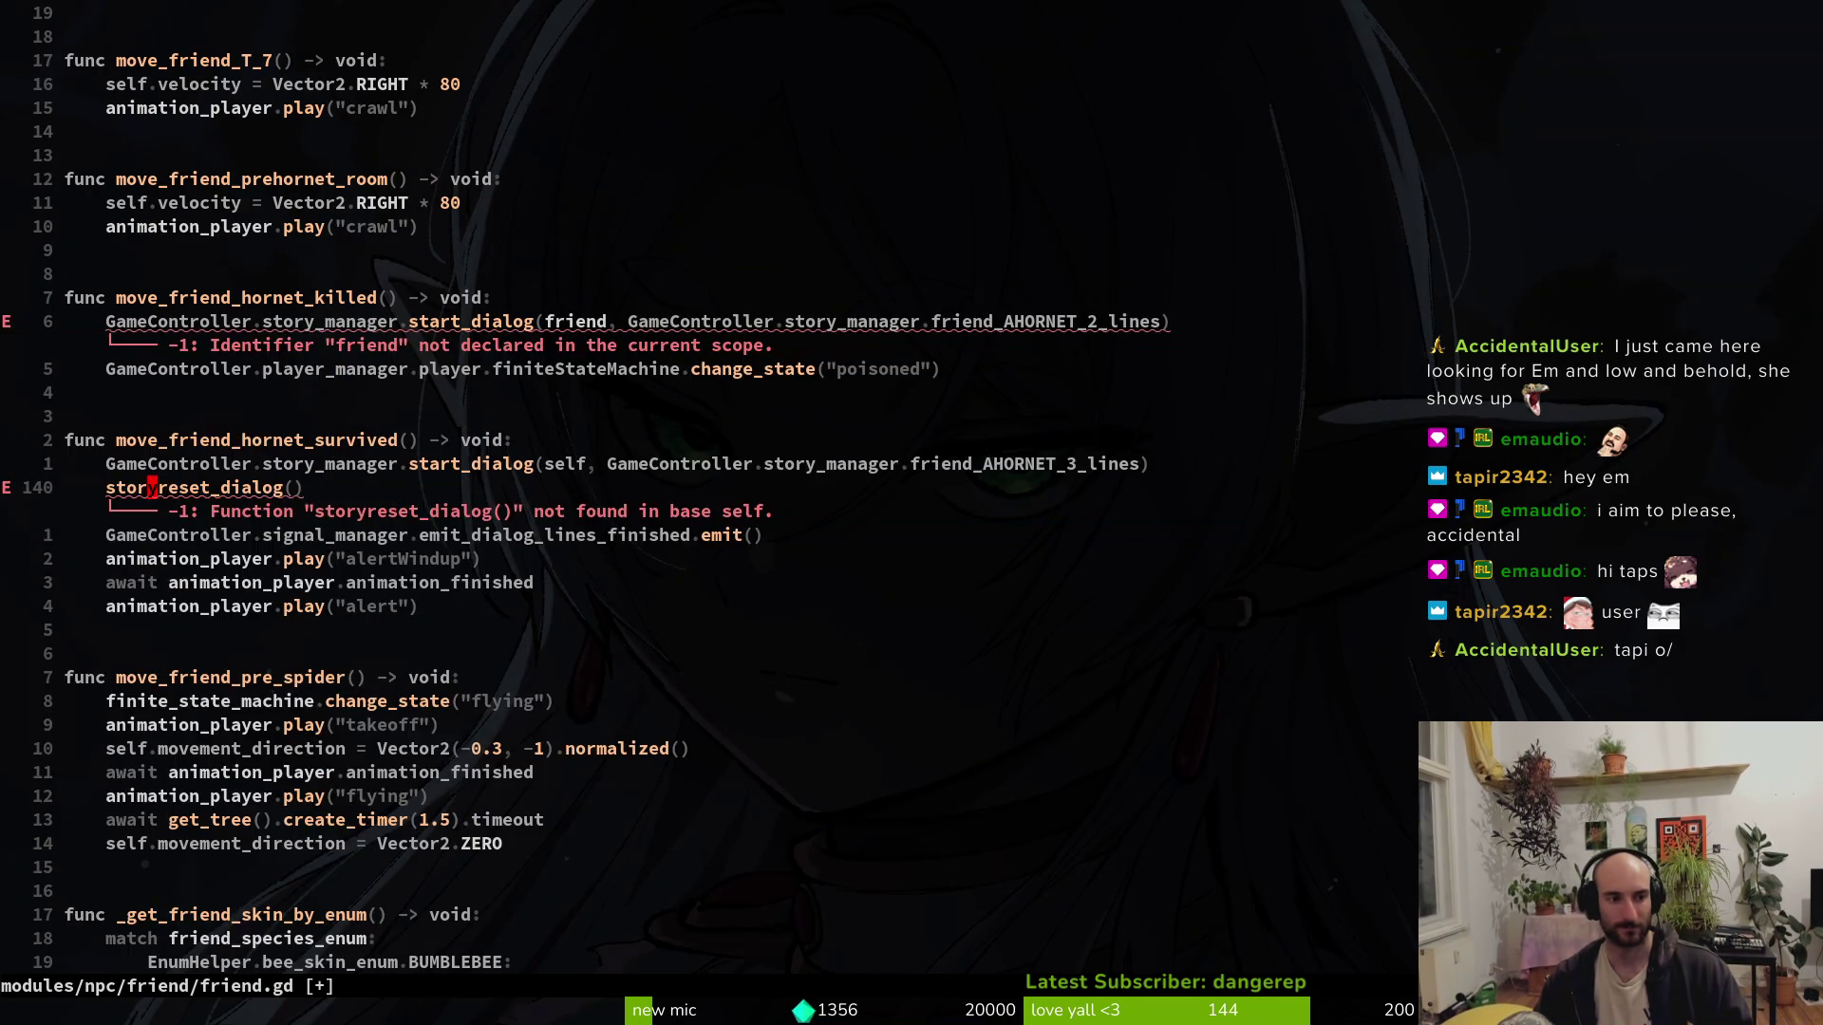
key("u")
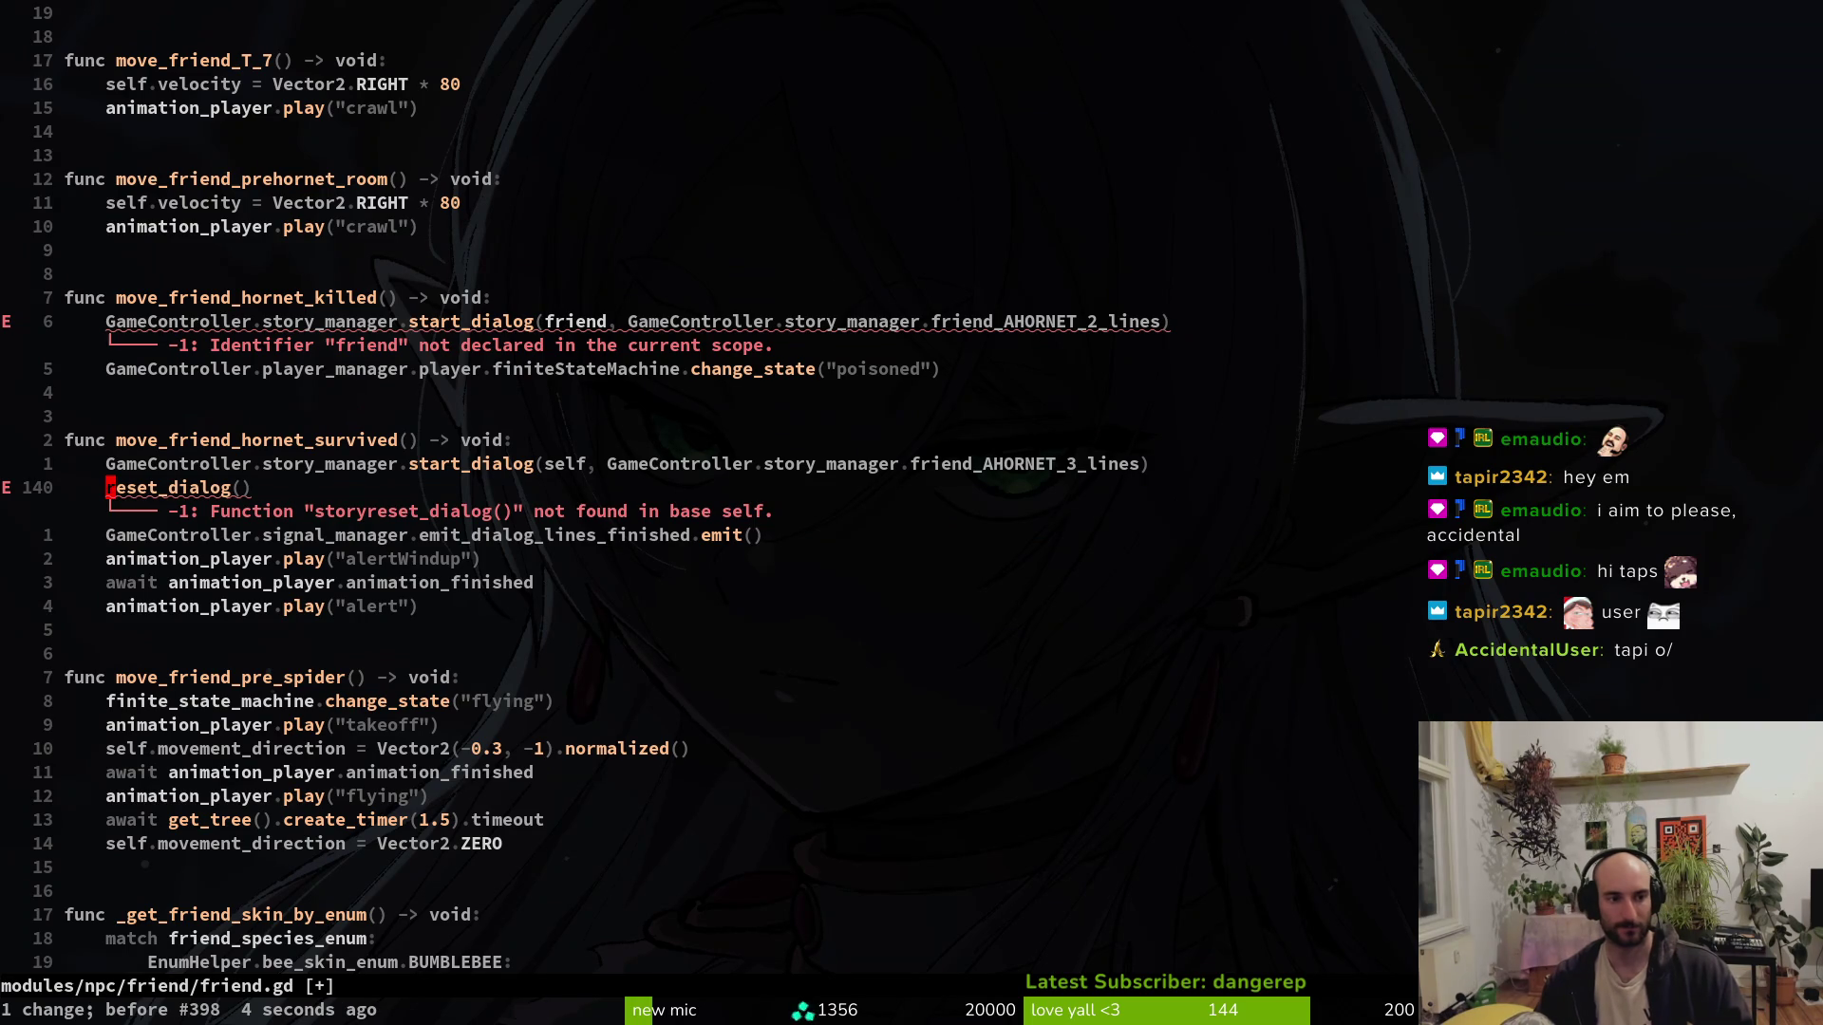
Search the project for reset_dialog to find its definition in the story manager
key("V")
key("Escape")
key("v")
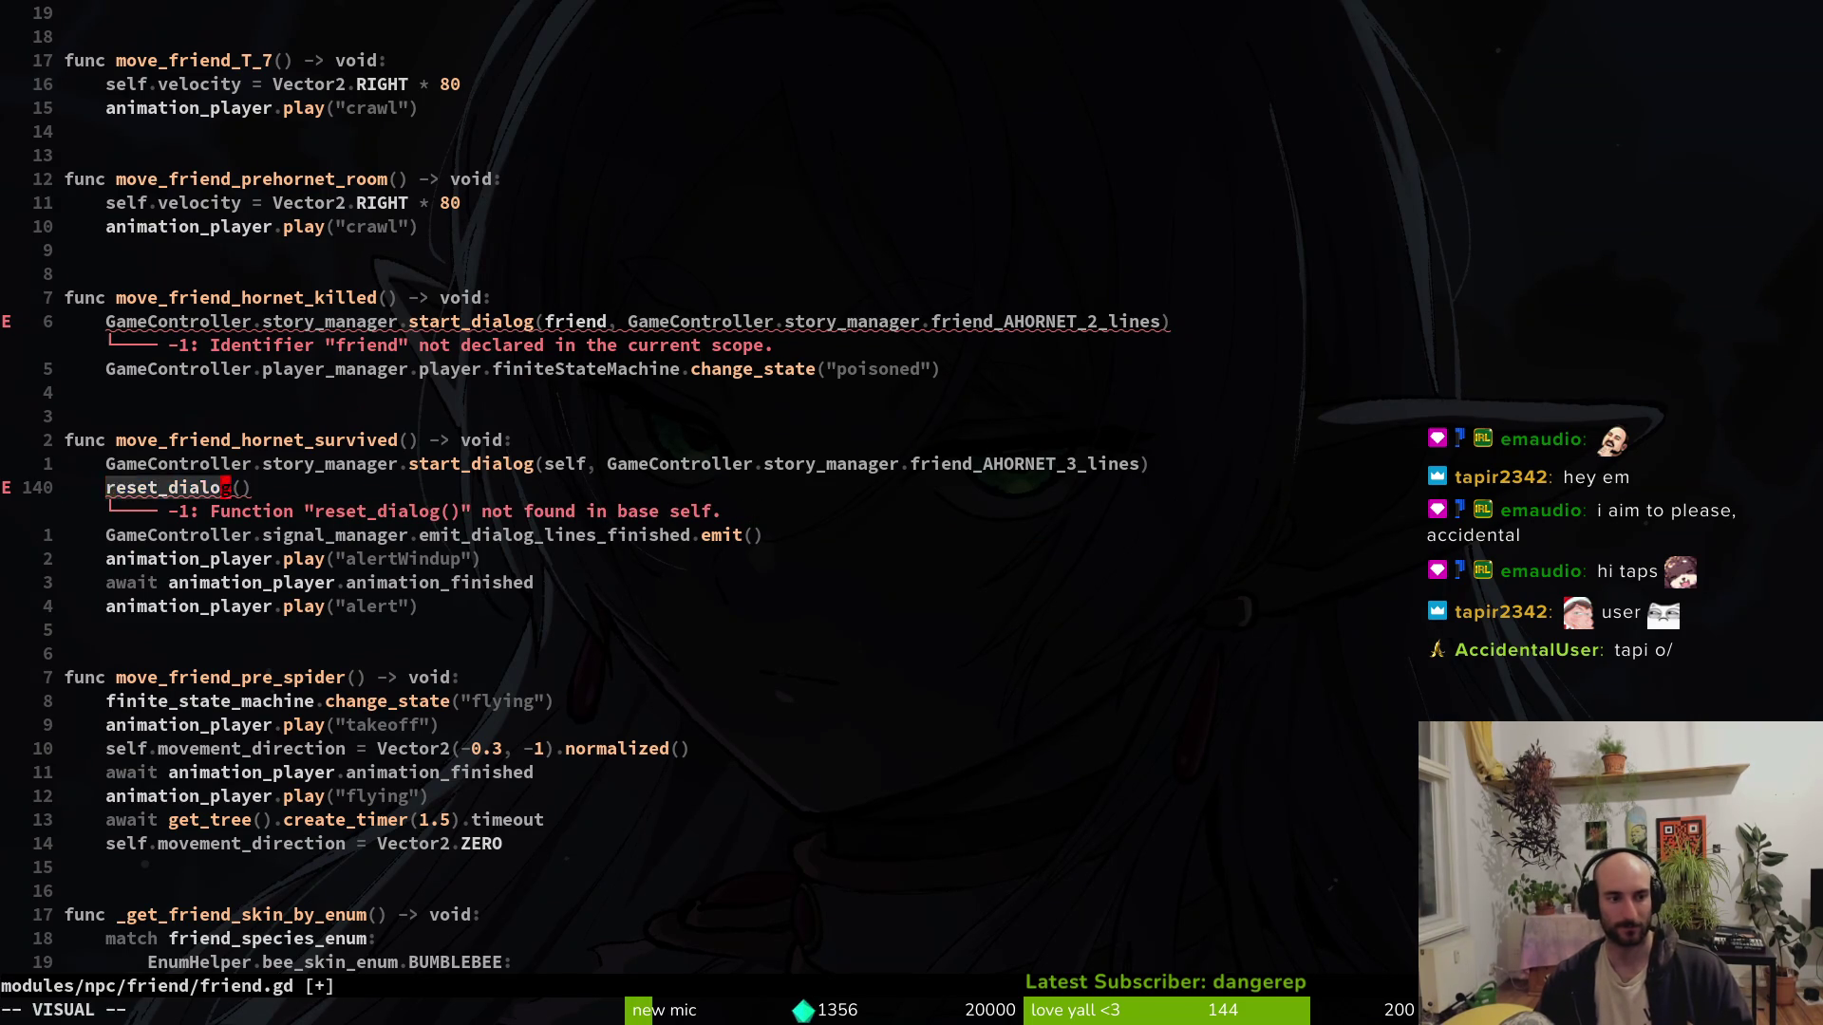
key("space")
key("f")
key("w")
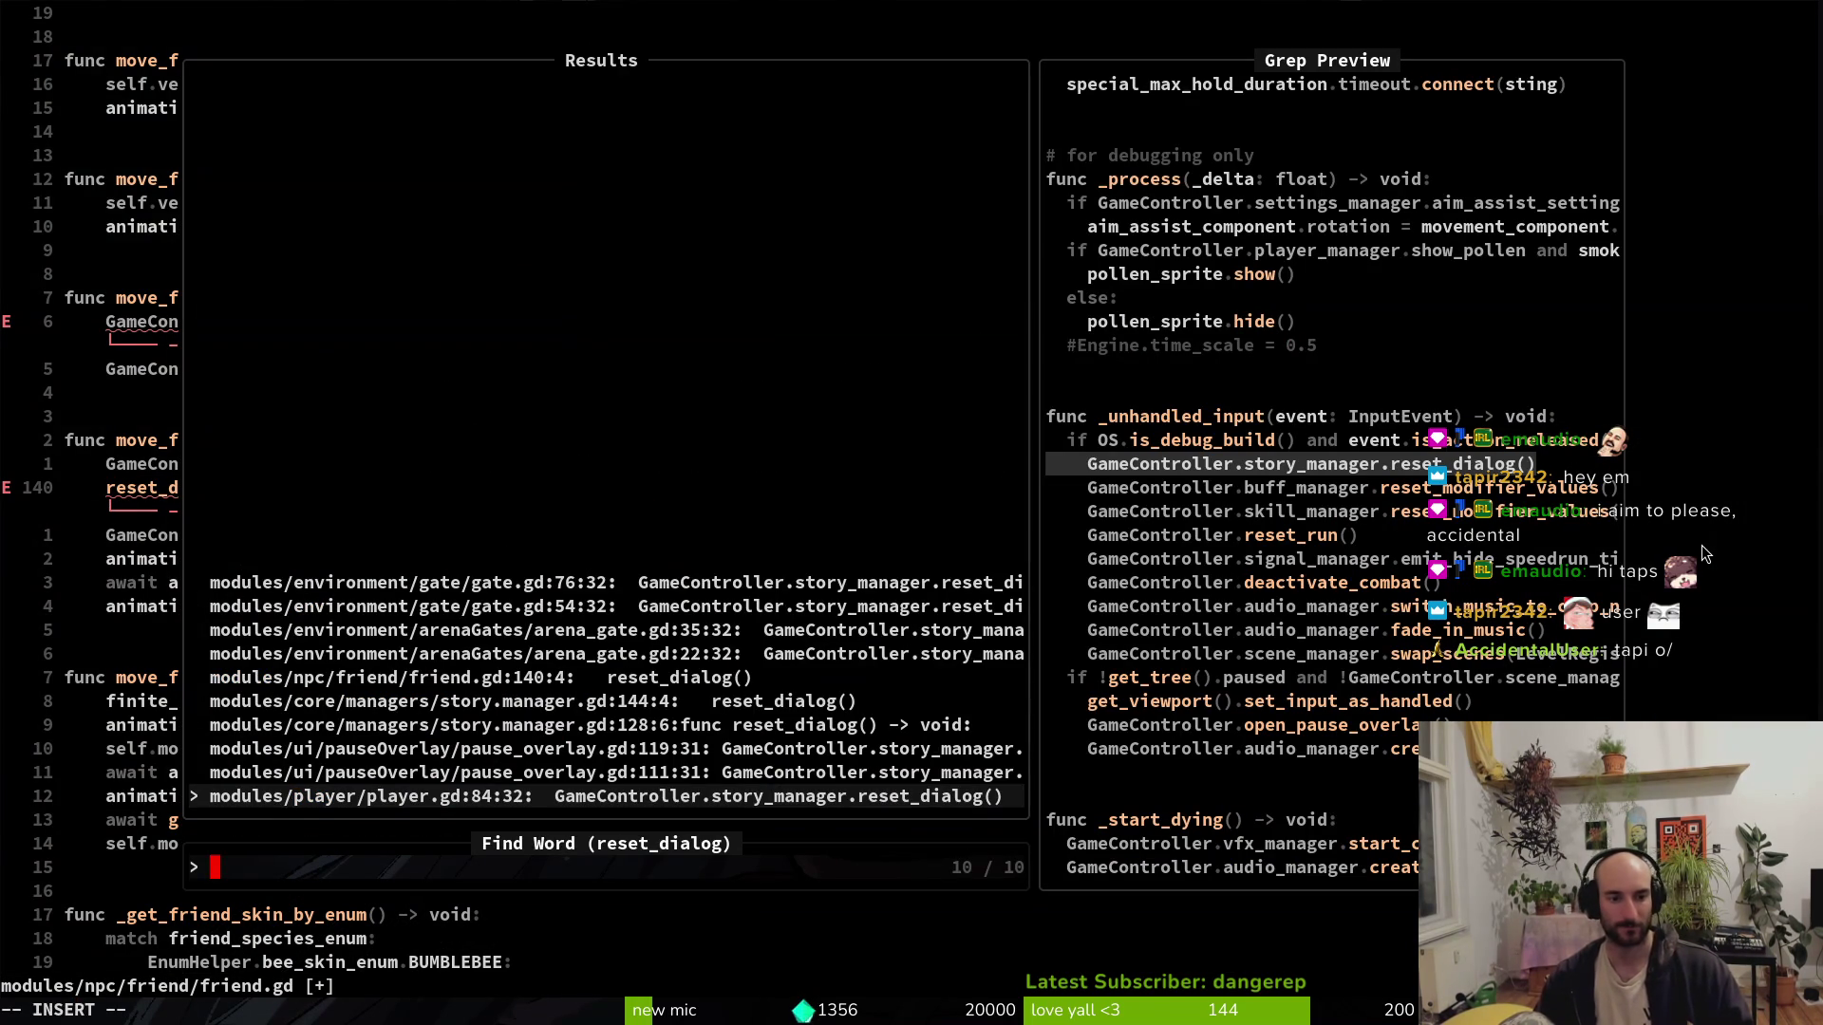
key("Up")
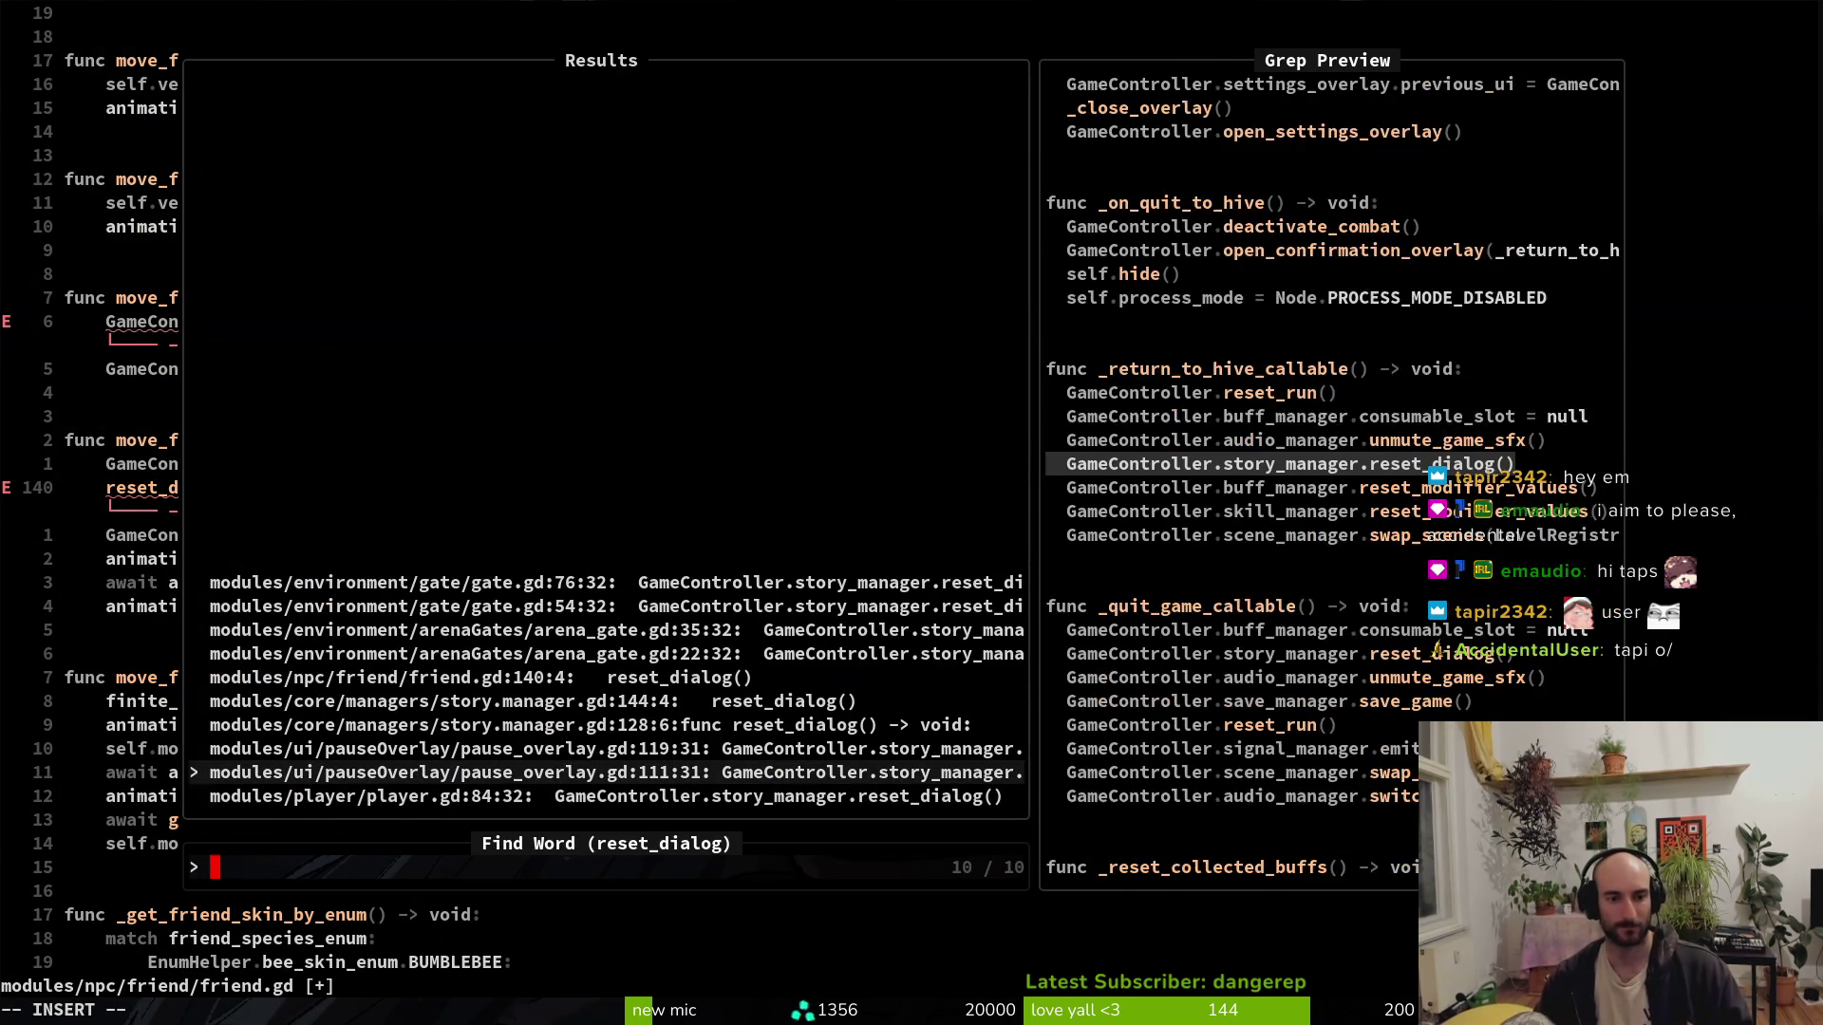
key("Up")
key("Up")
key("Up")
key("Escape")
key("Escape")
Prefix reset_dialog with GameController.story_manager
type("iGameController.sto")
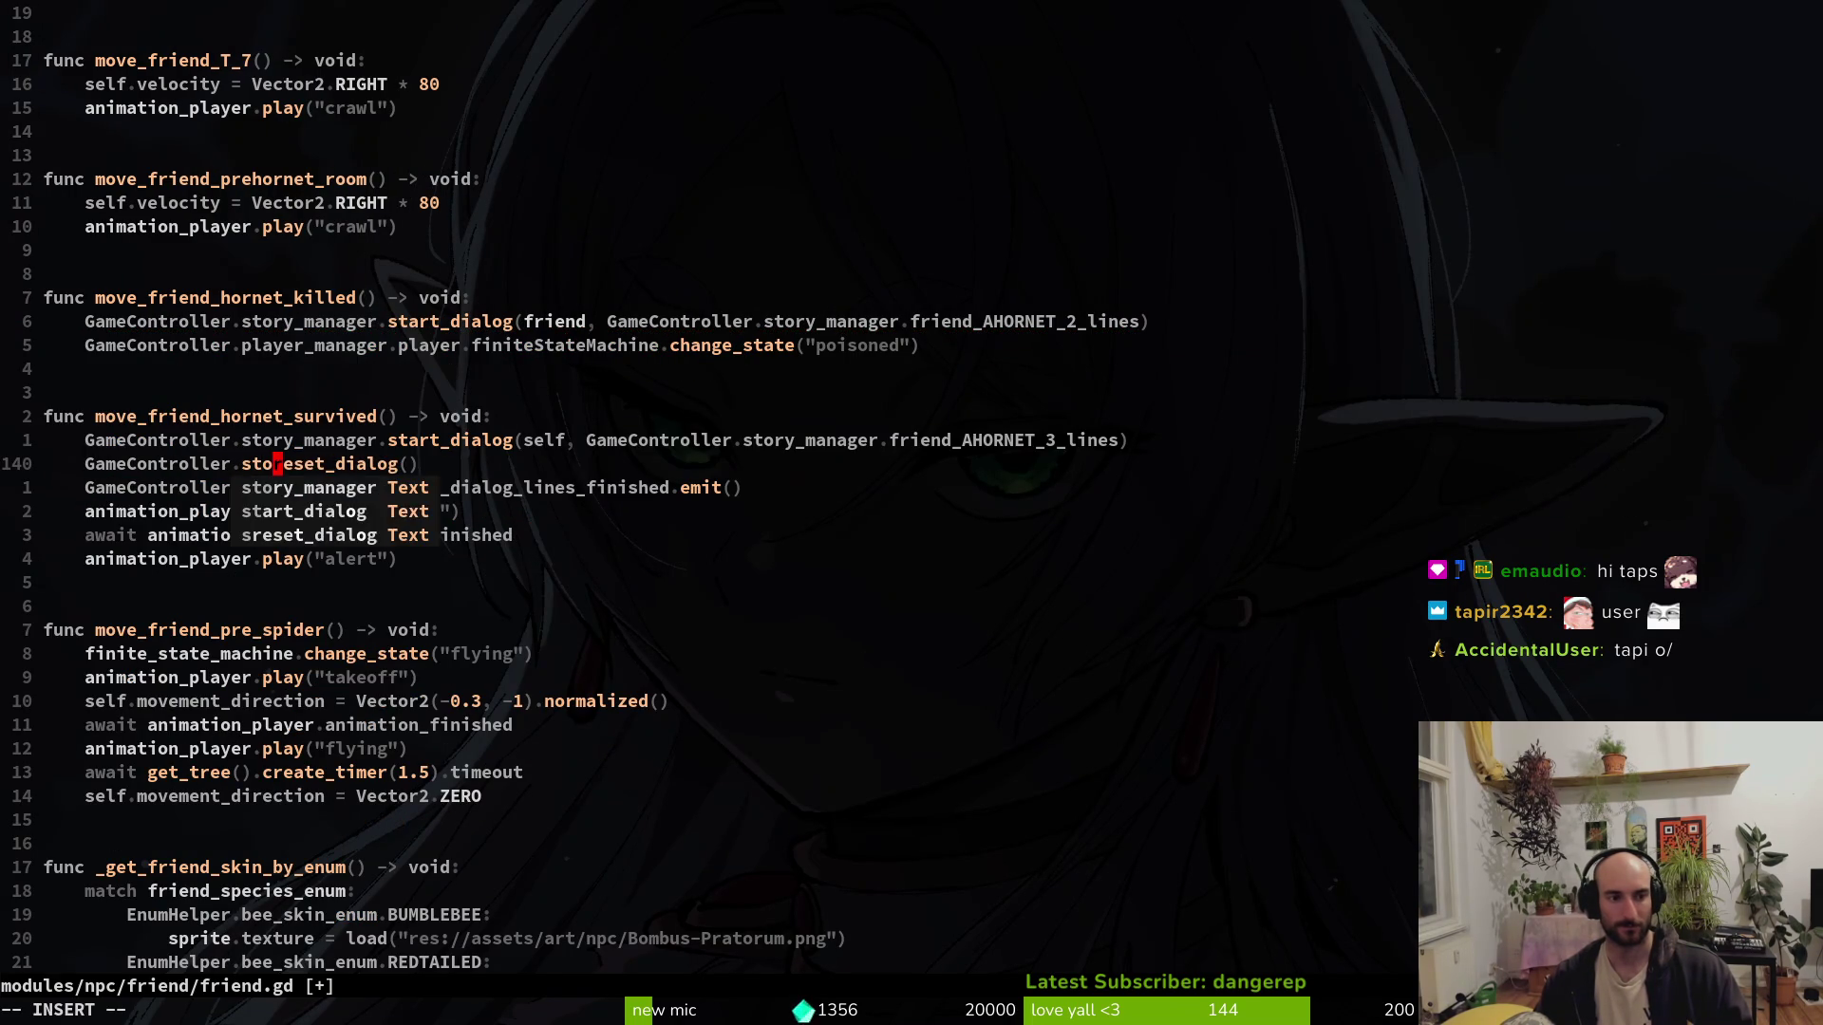
key("Tab")
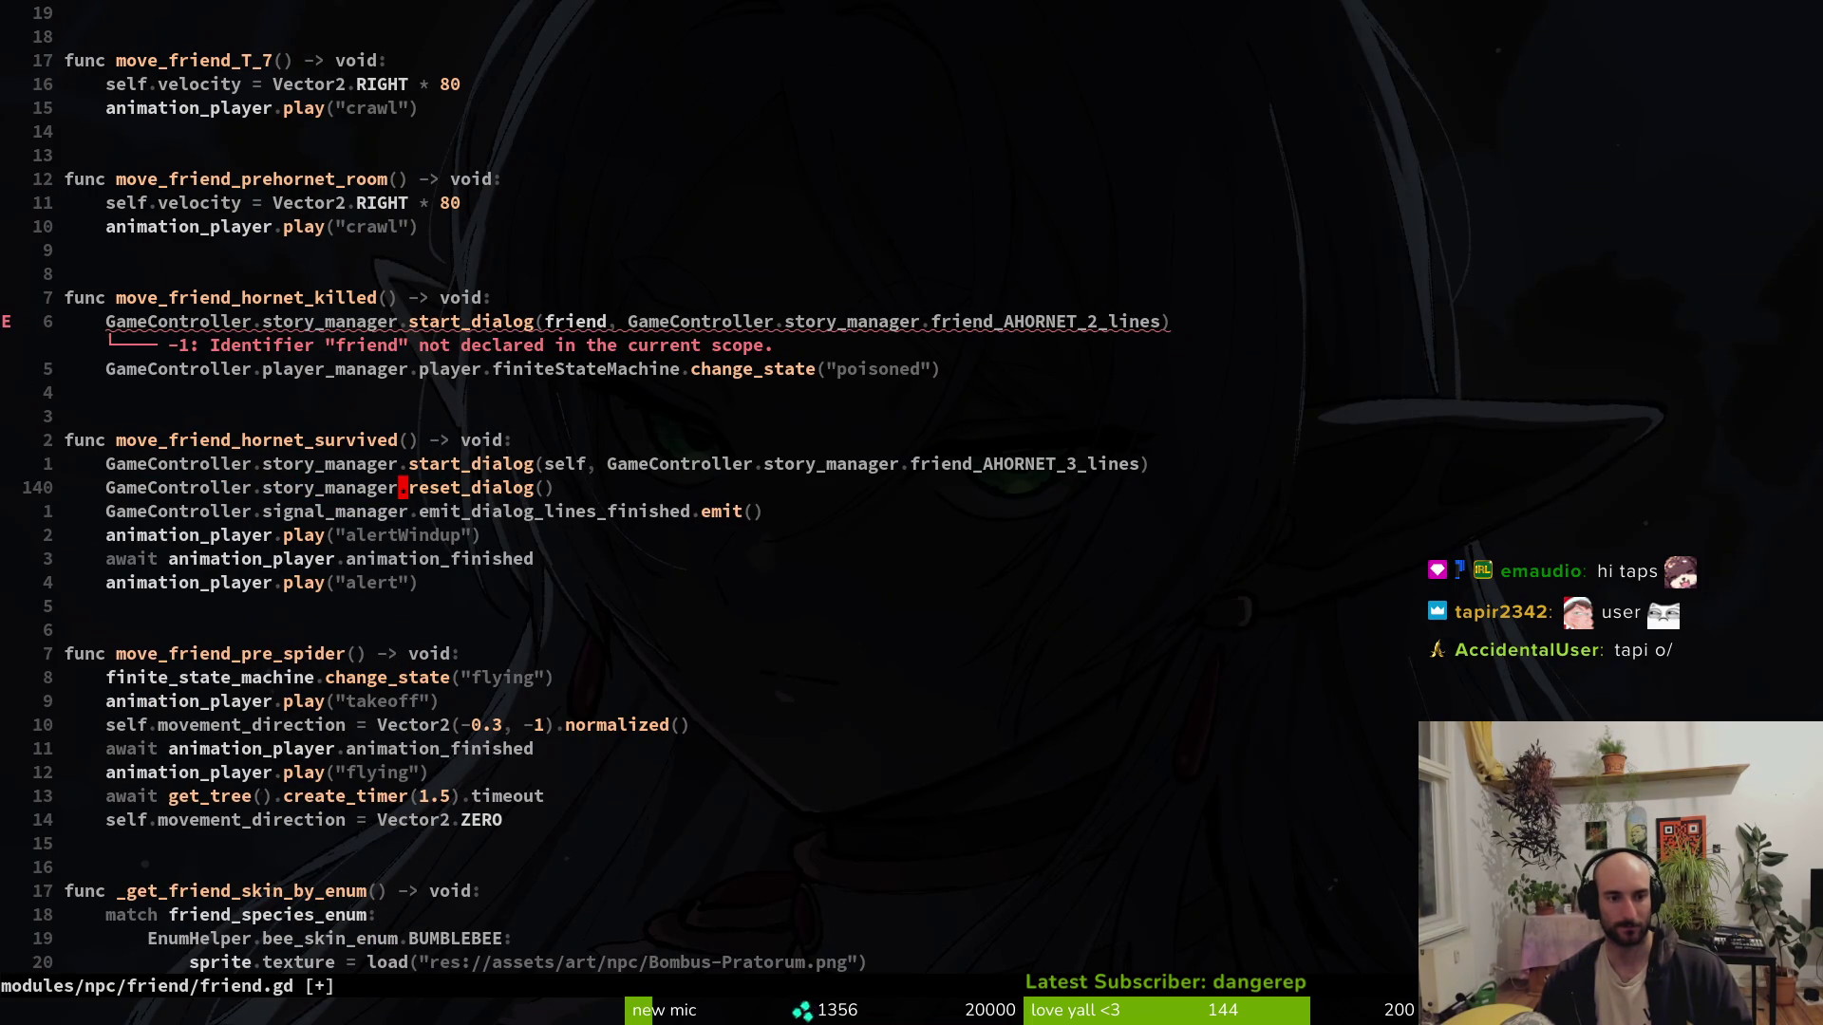
key("shift+v")
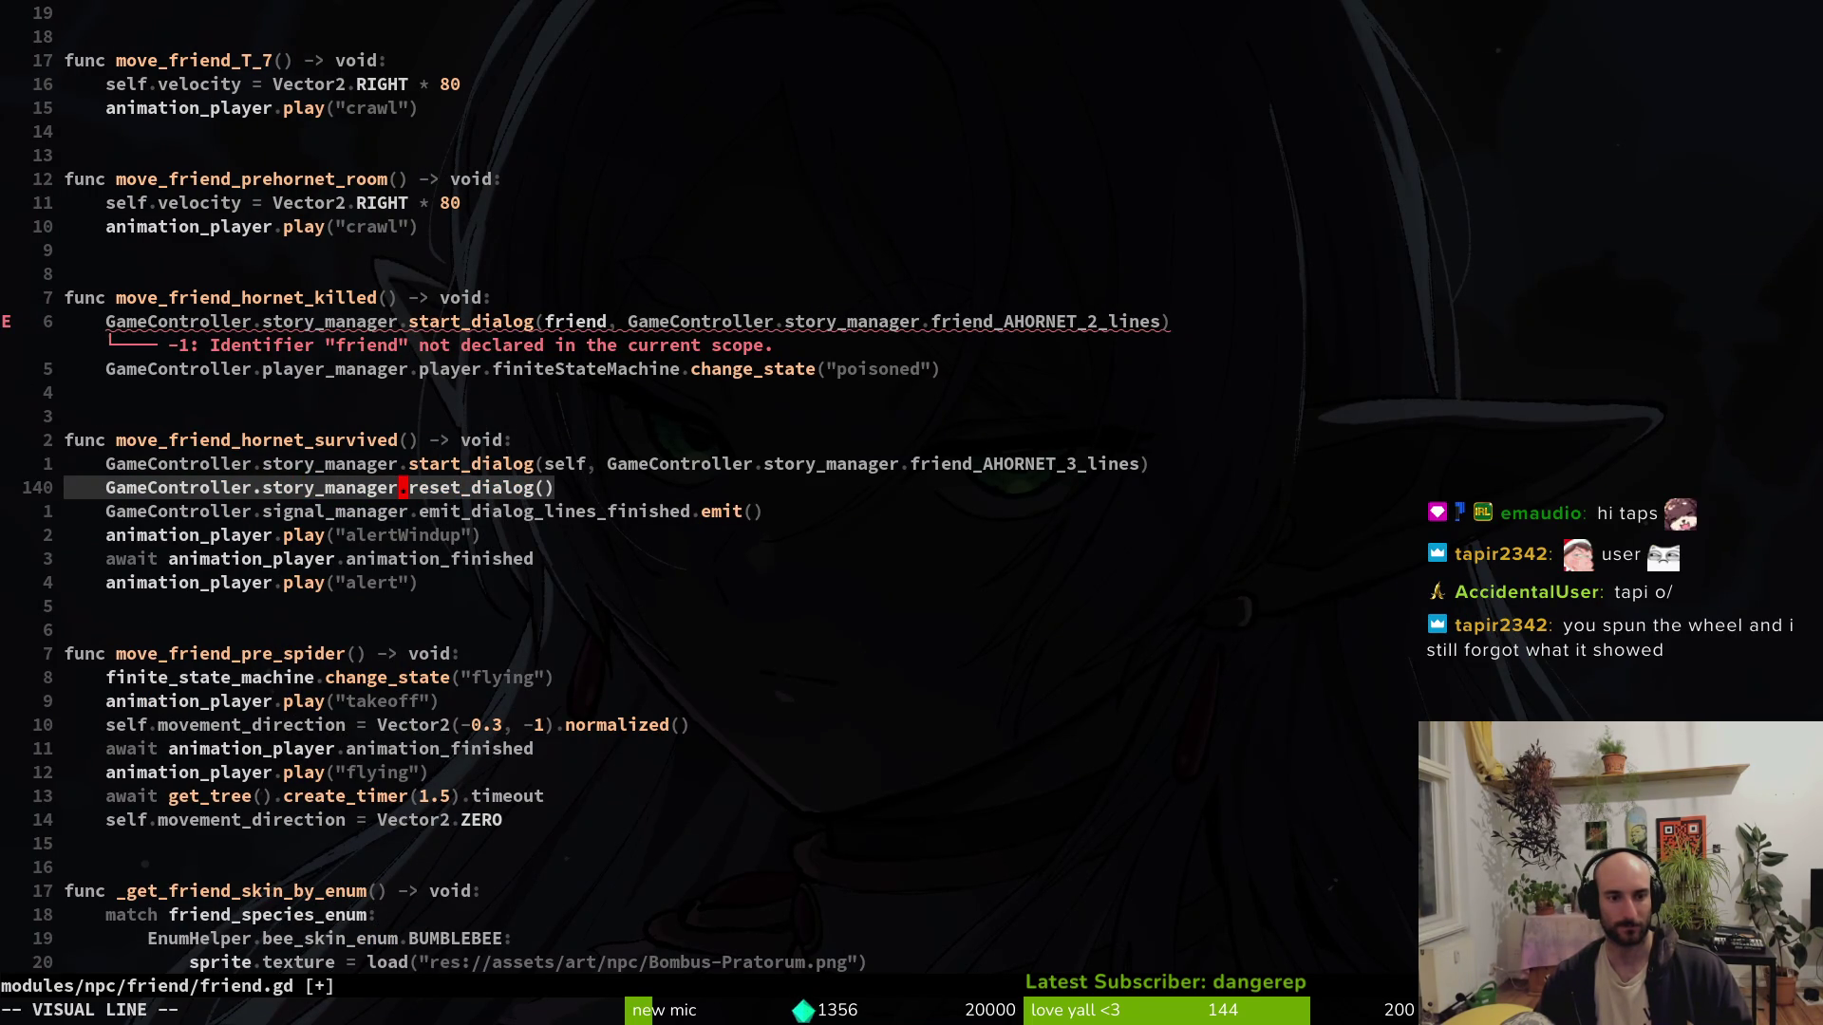
key("Escape")
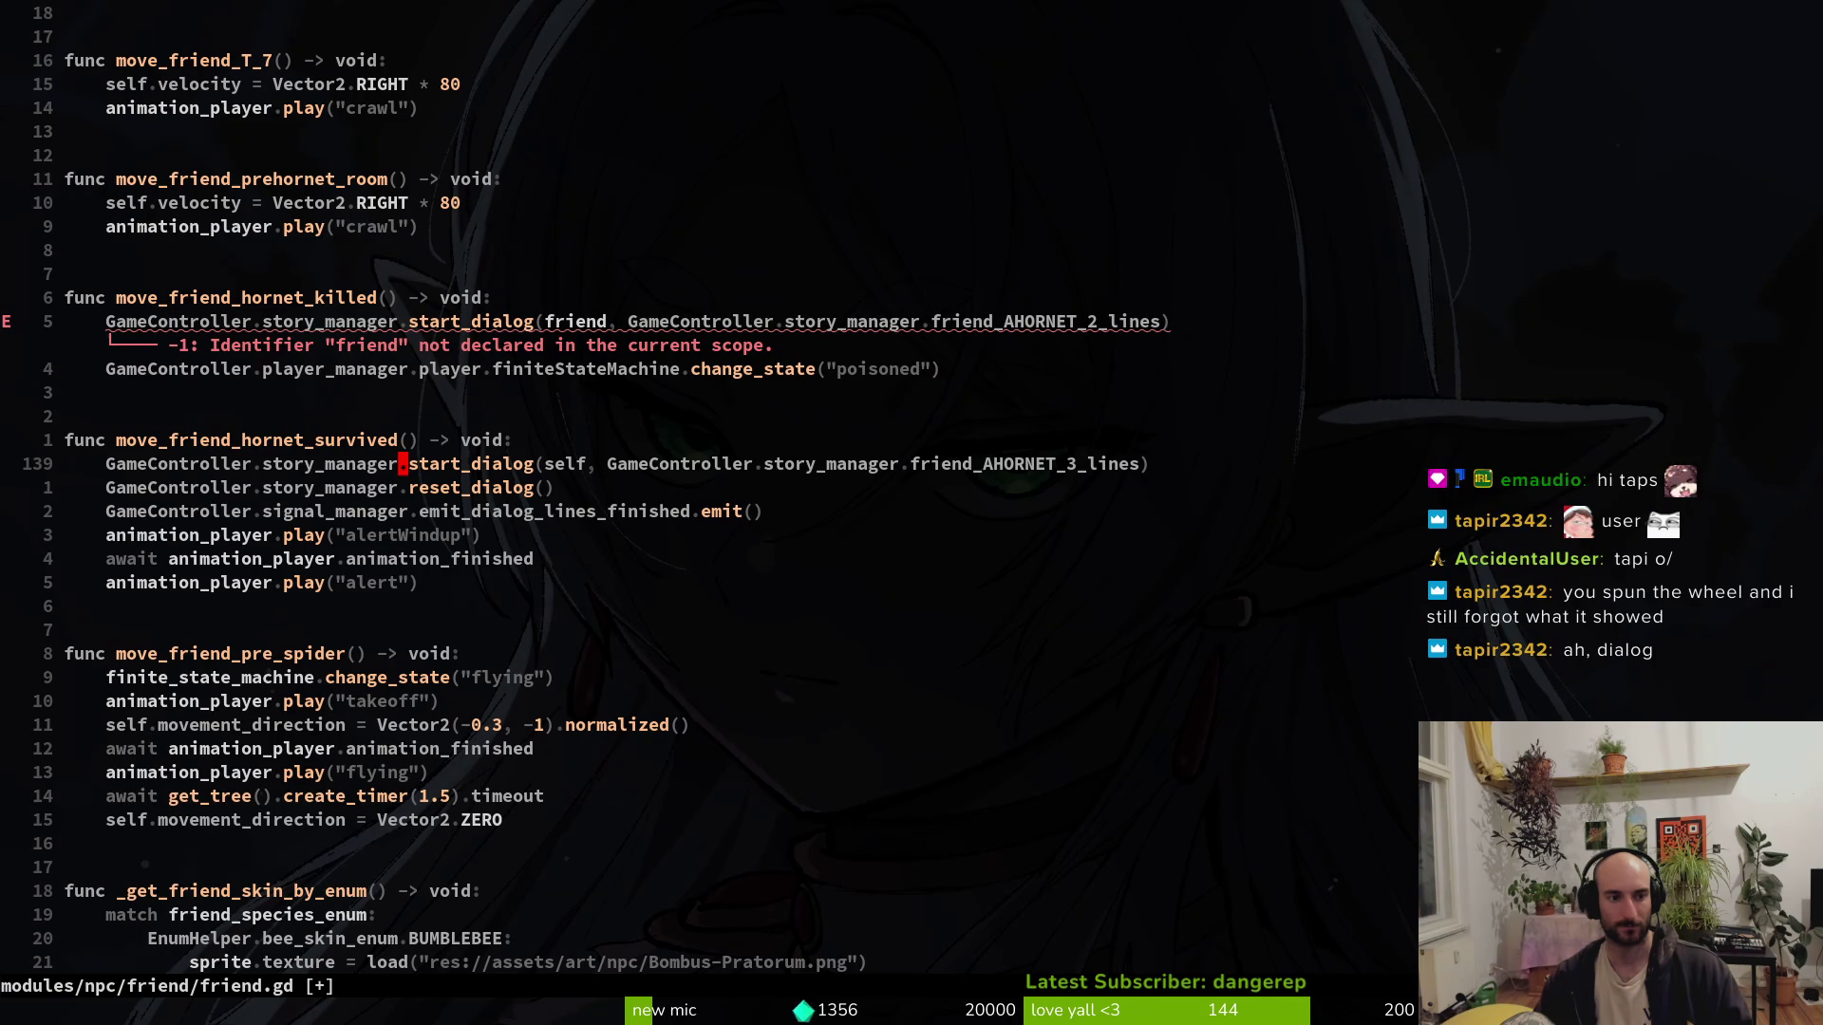
Move the emit and reset_dialog lines below the alert animation, emit first, and save friend.gd
key("shift+v")
key("j")
key("J")
key("shift+v")
key("j")
key("J")
key("J")
key("Escape")
key("shift+v")
key("K")
key("Escape")
type(":w")
key("Return")
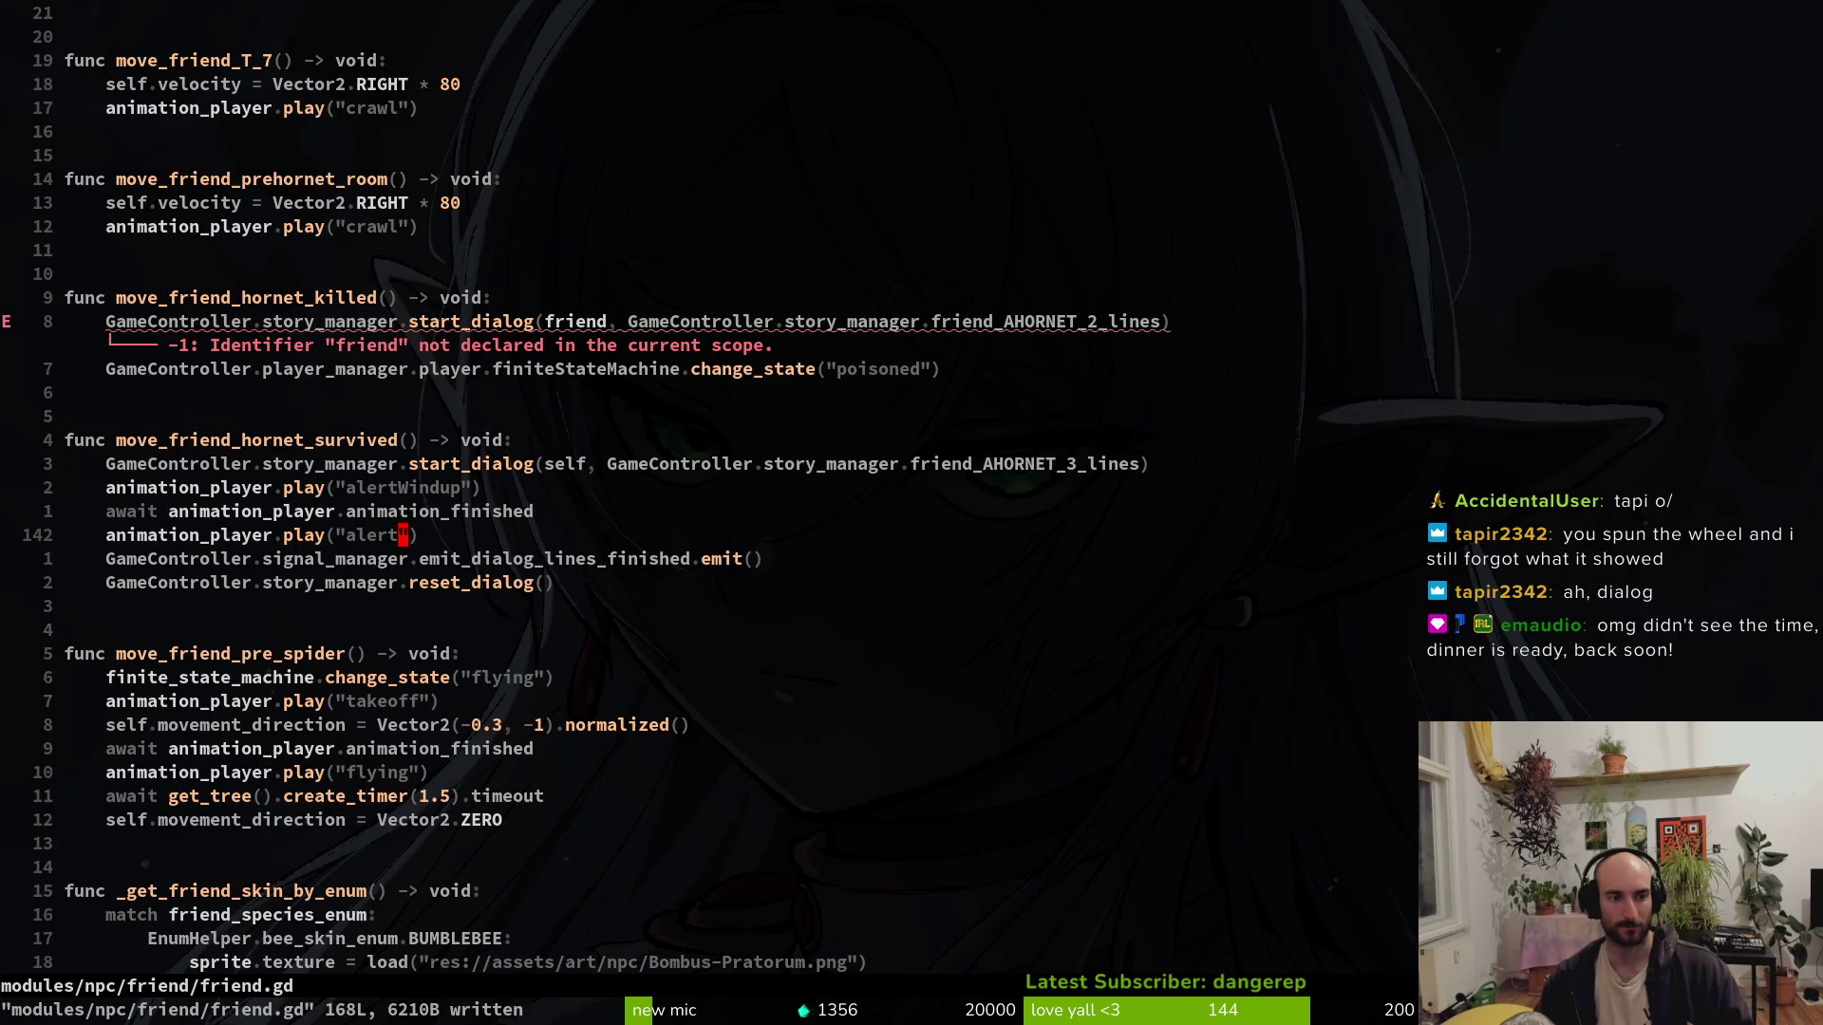
Discard a stray blank line, save friend.gd again, and return to arena_hornet.gd
key("O")
key("Escape")
key("u")
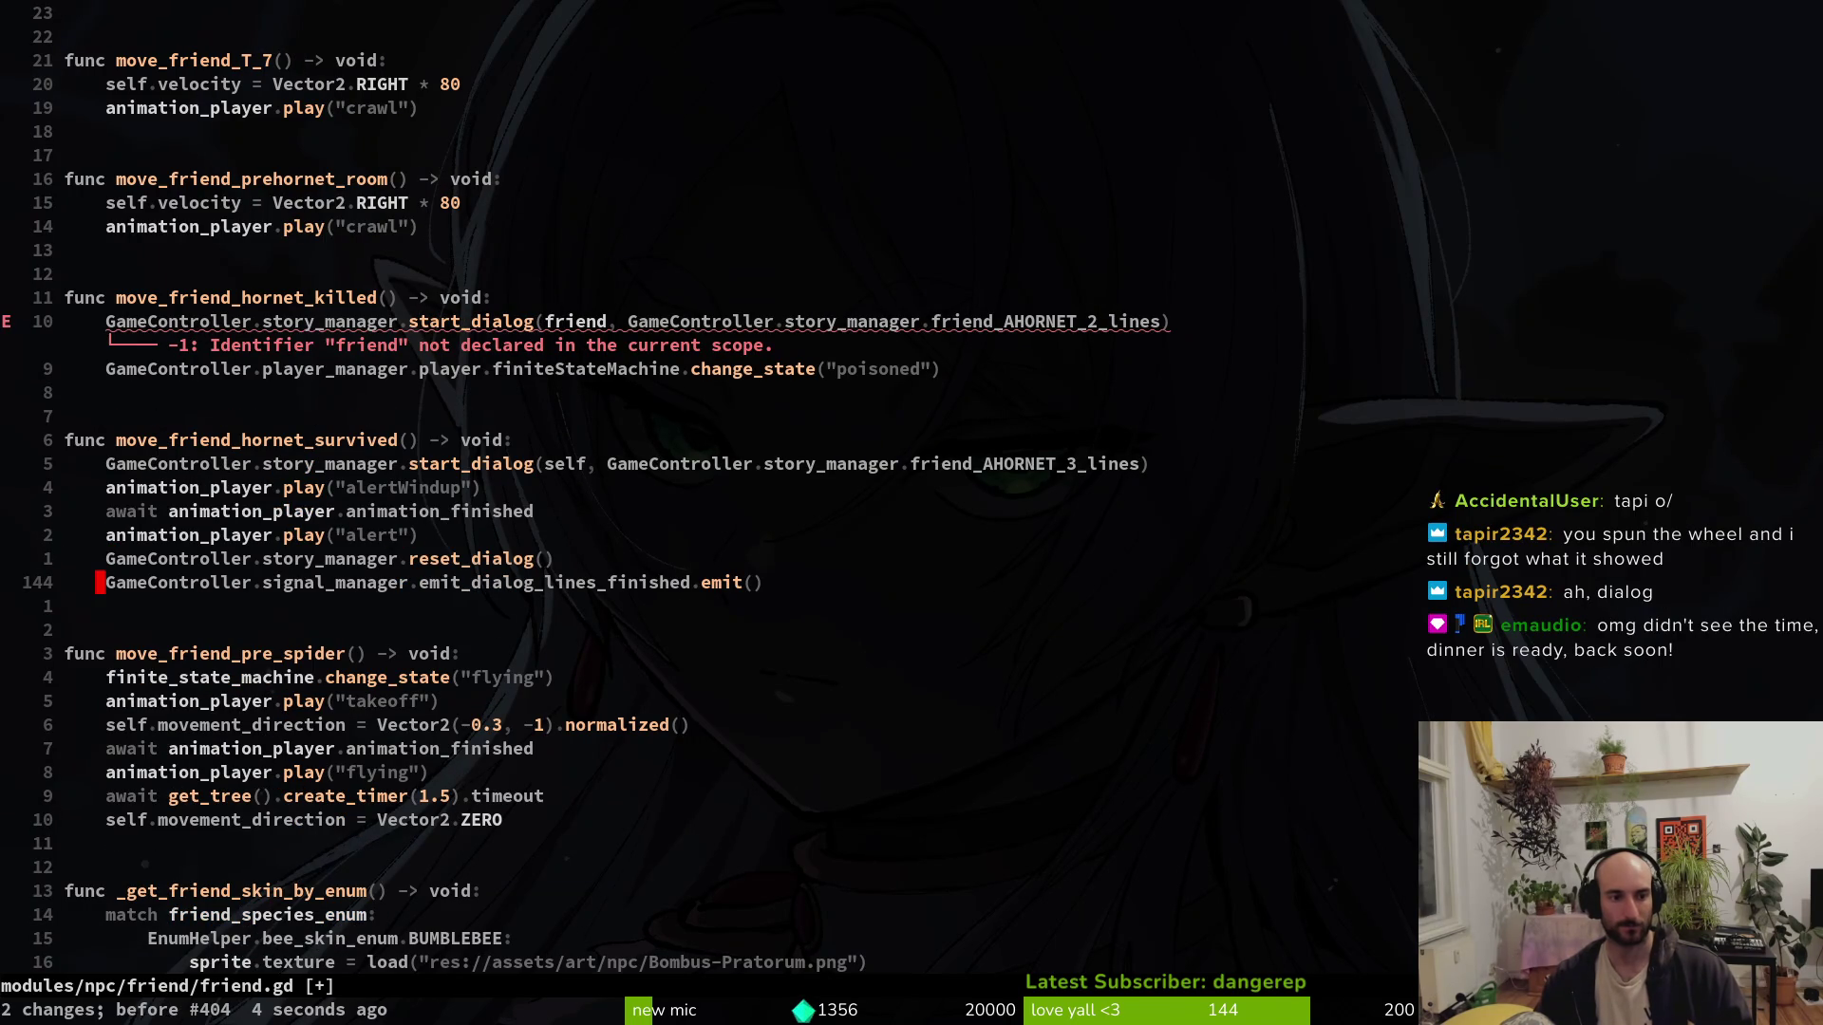
type(":w")
key("Return")
key("ctrl+o")
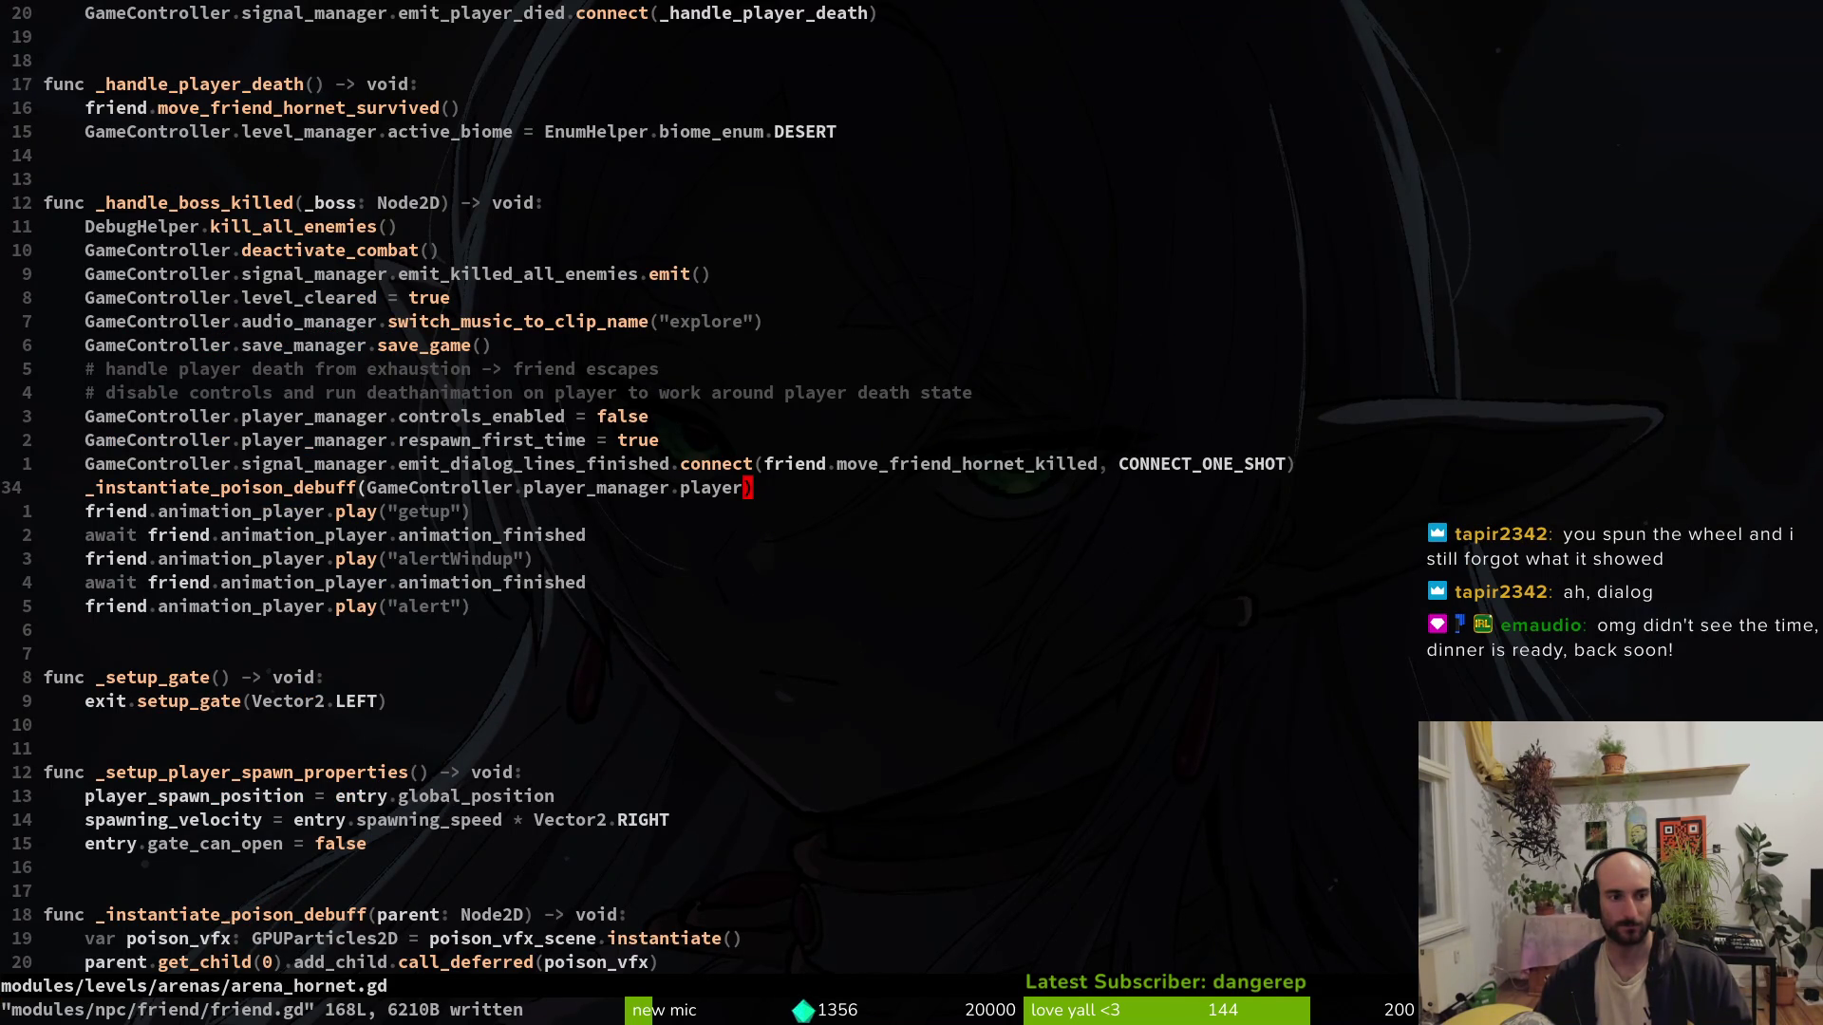
Compare the hornet-survived handling between arena_hornet.gd and friend.gd
key("j")
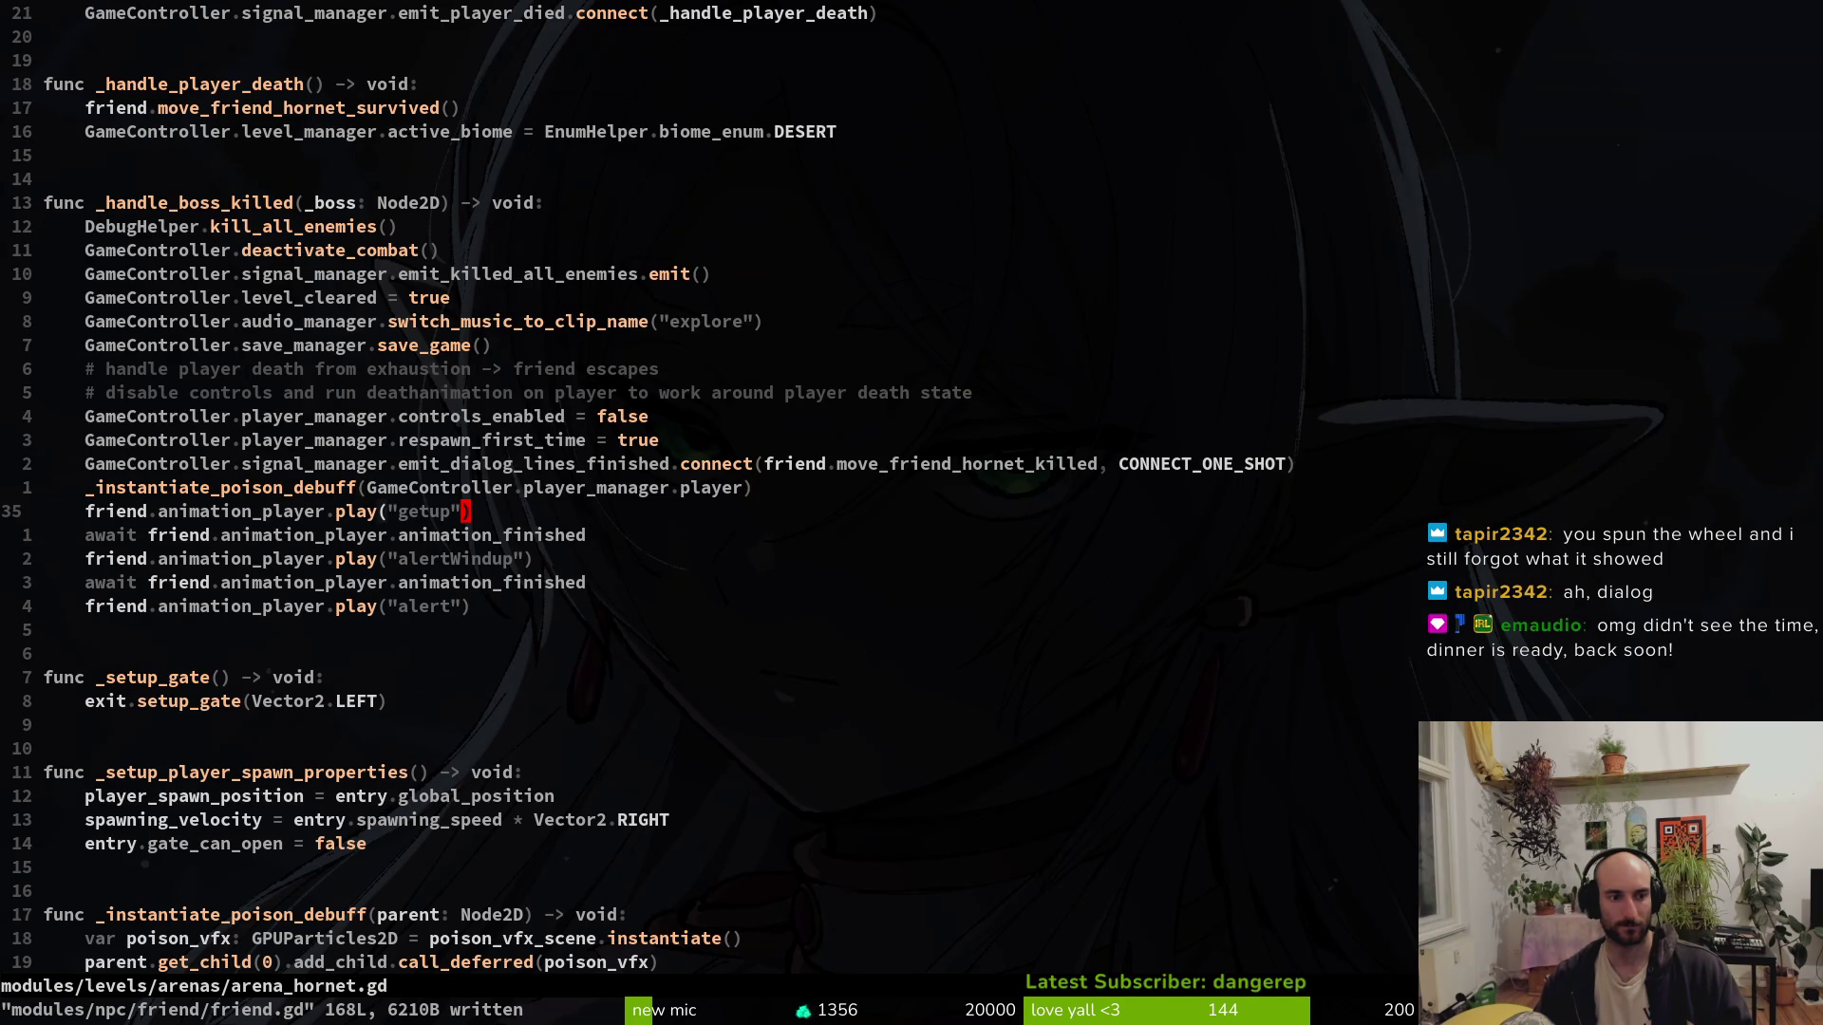
key("ctrl+o")
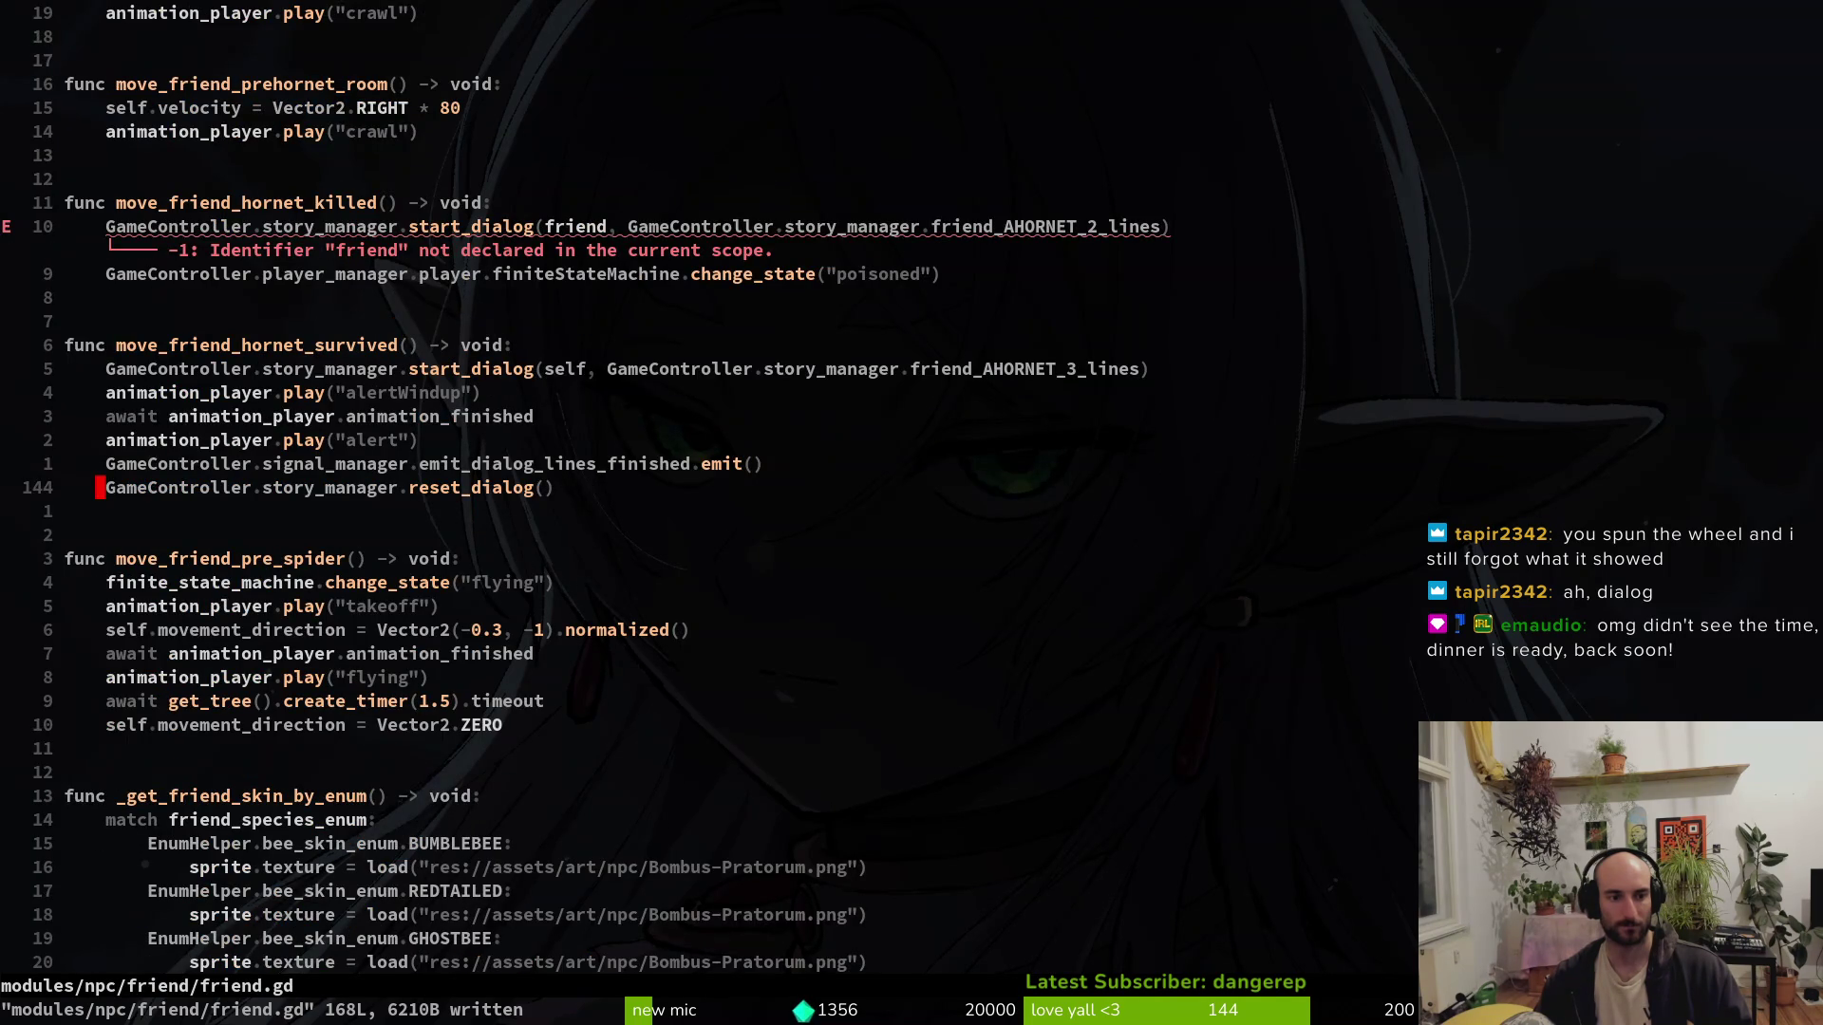
key("ctrl+i")
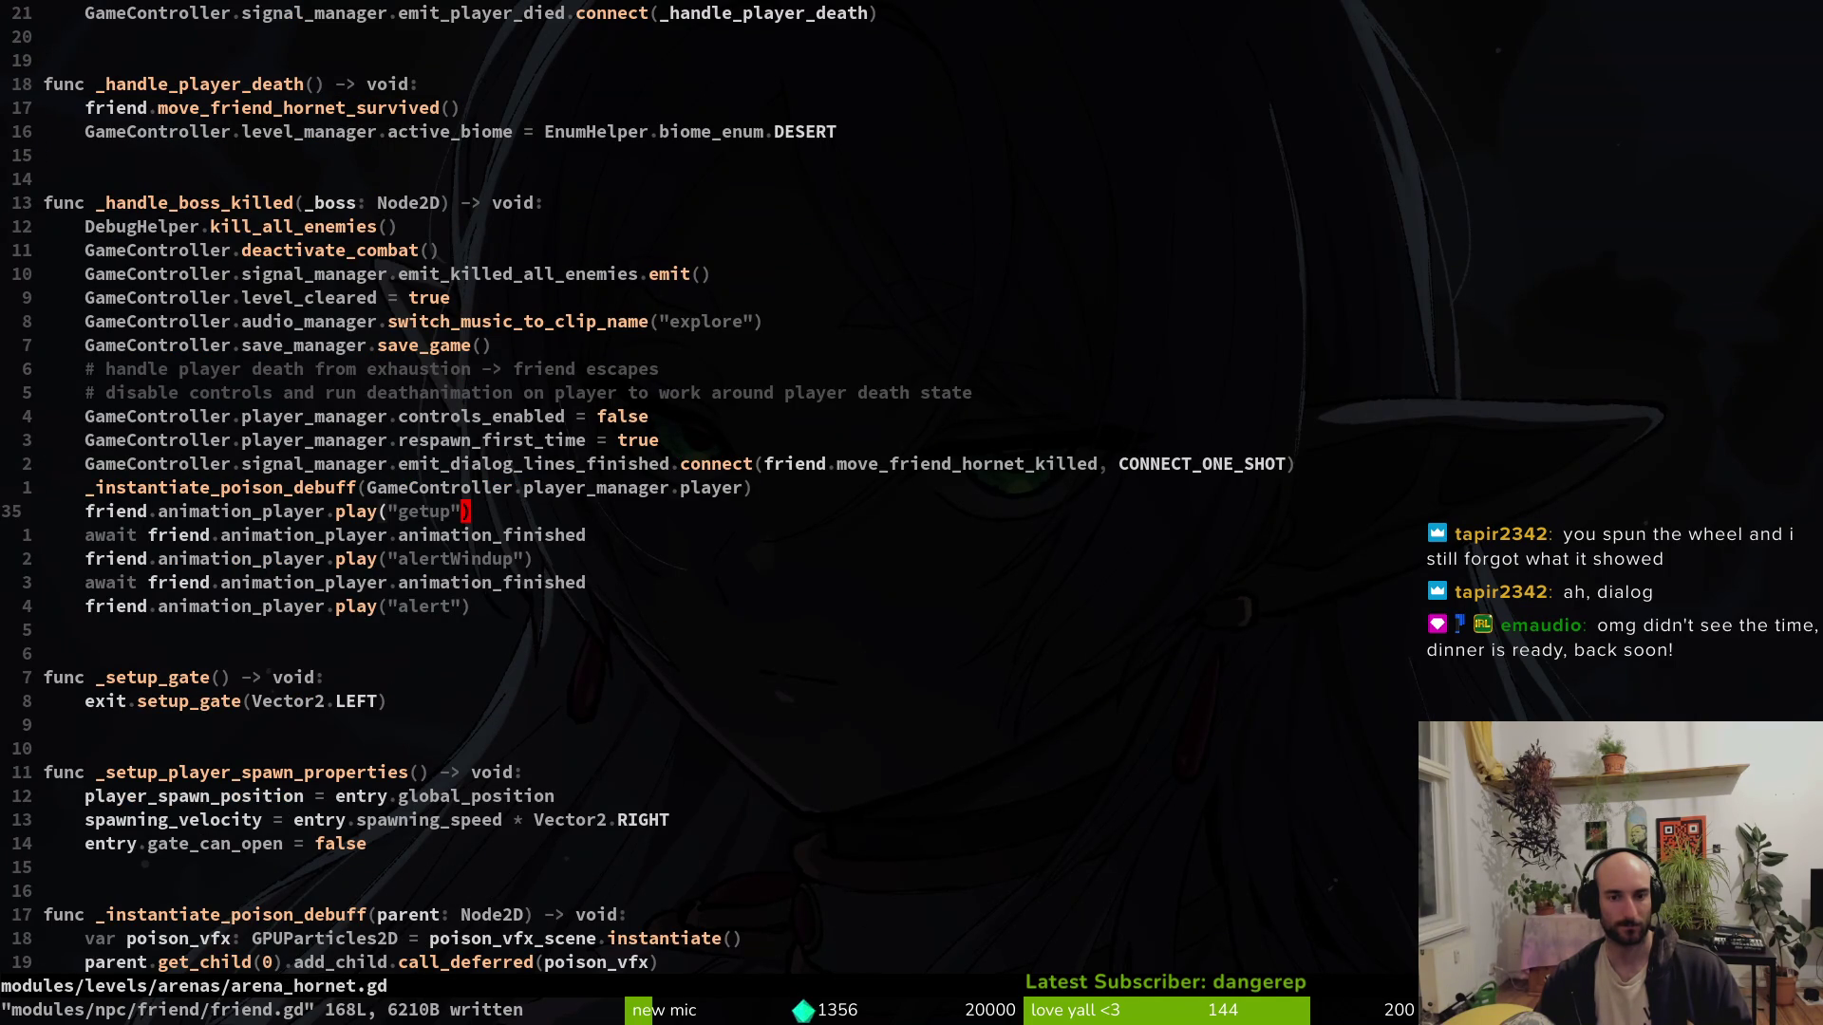
key("k")
key("k")
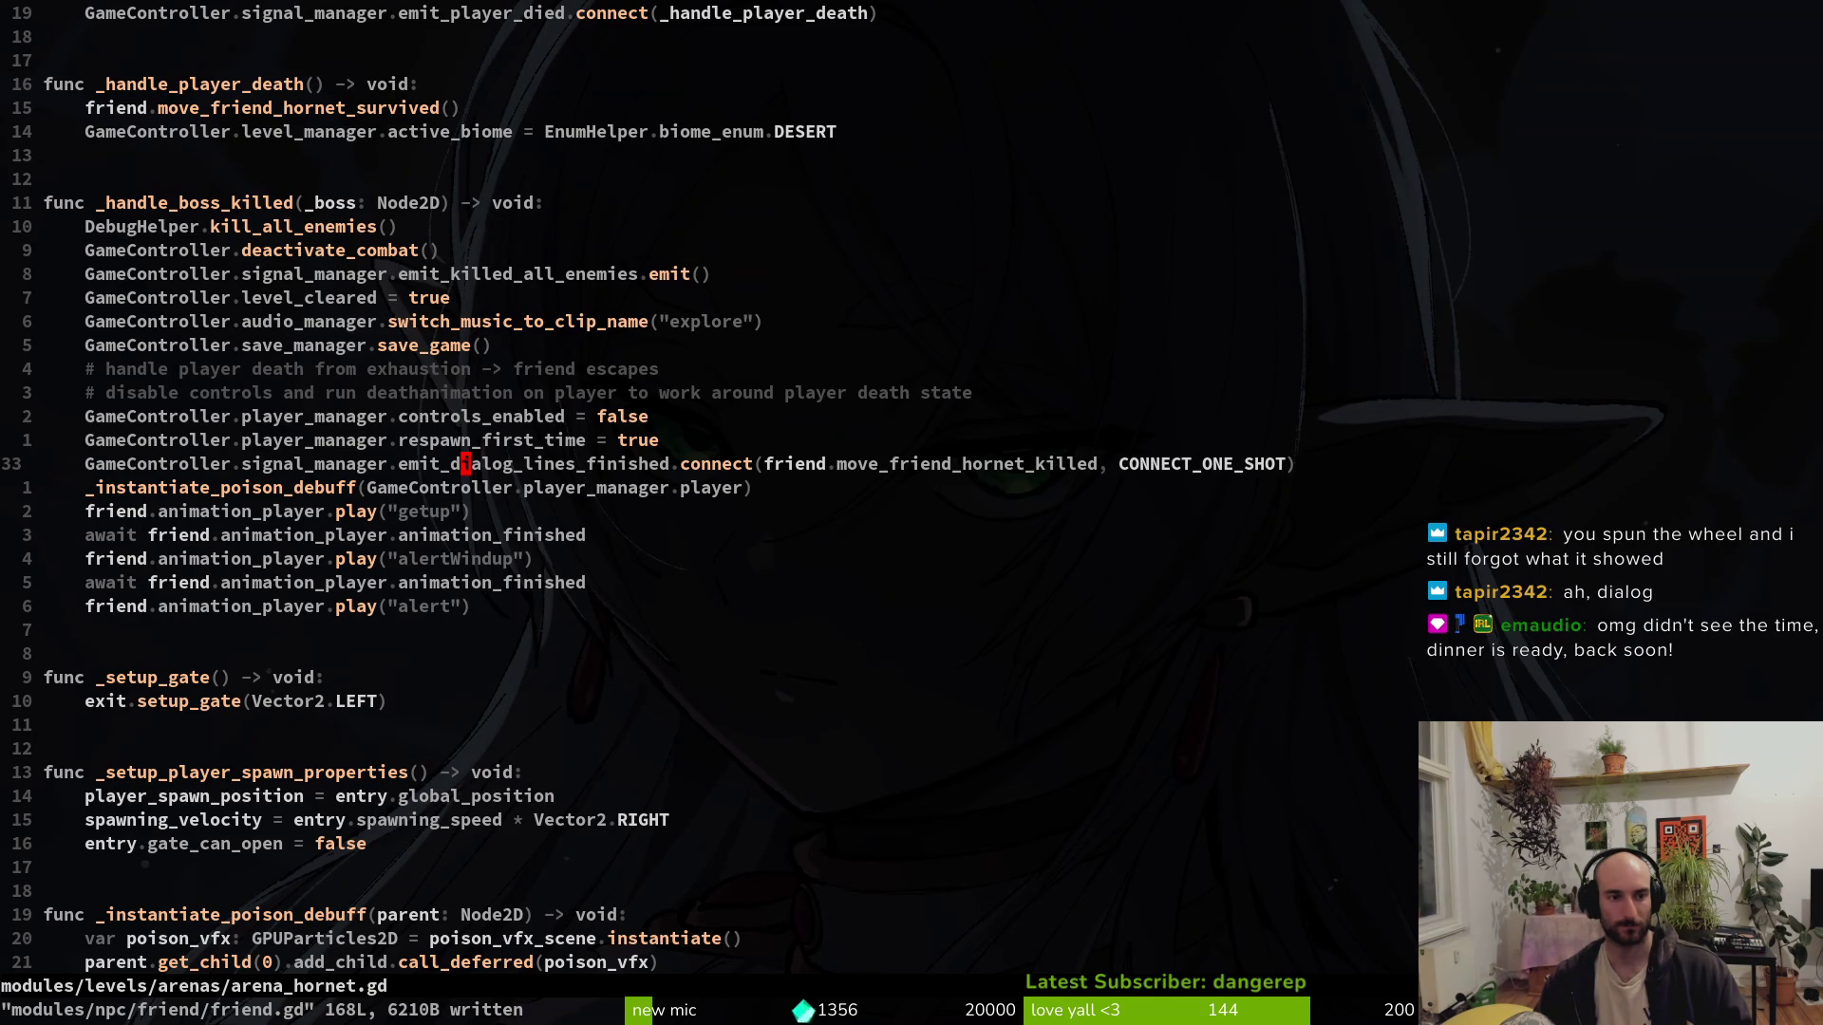
Delete the active_biome DESERT assignment from _handle_player_death and save arena_hornet.gd
key("1")
key("0")
key("k")
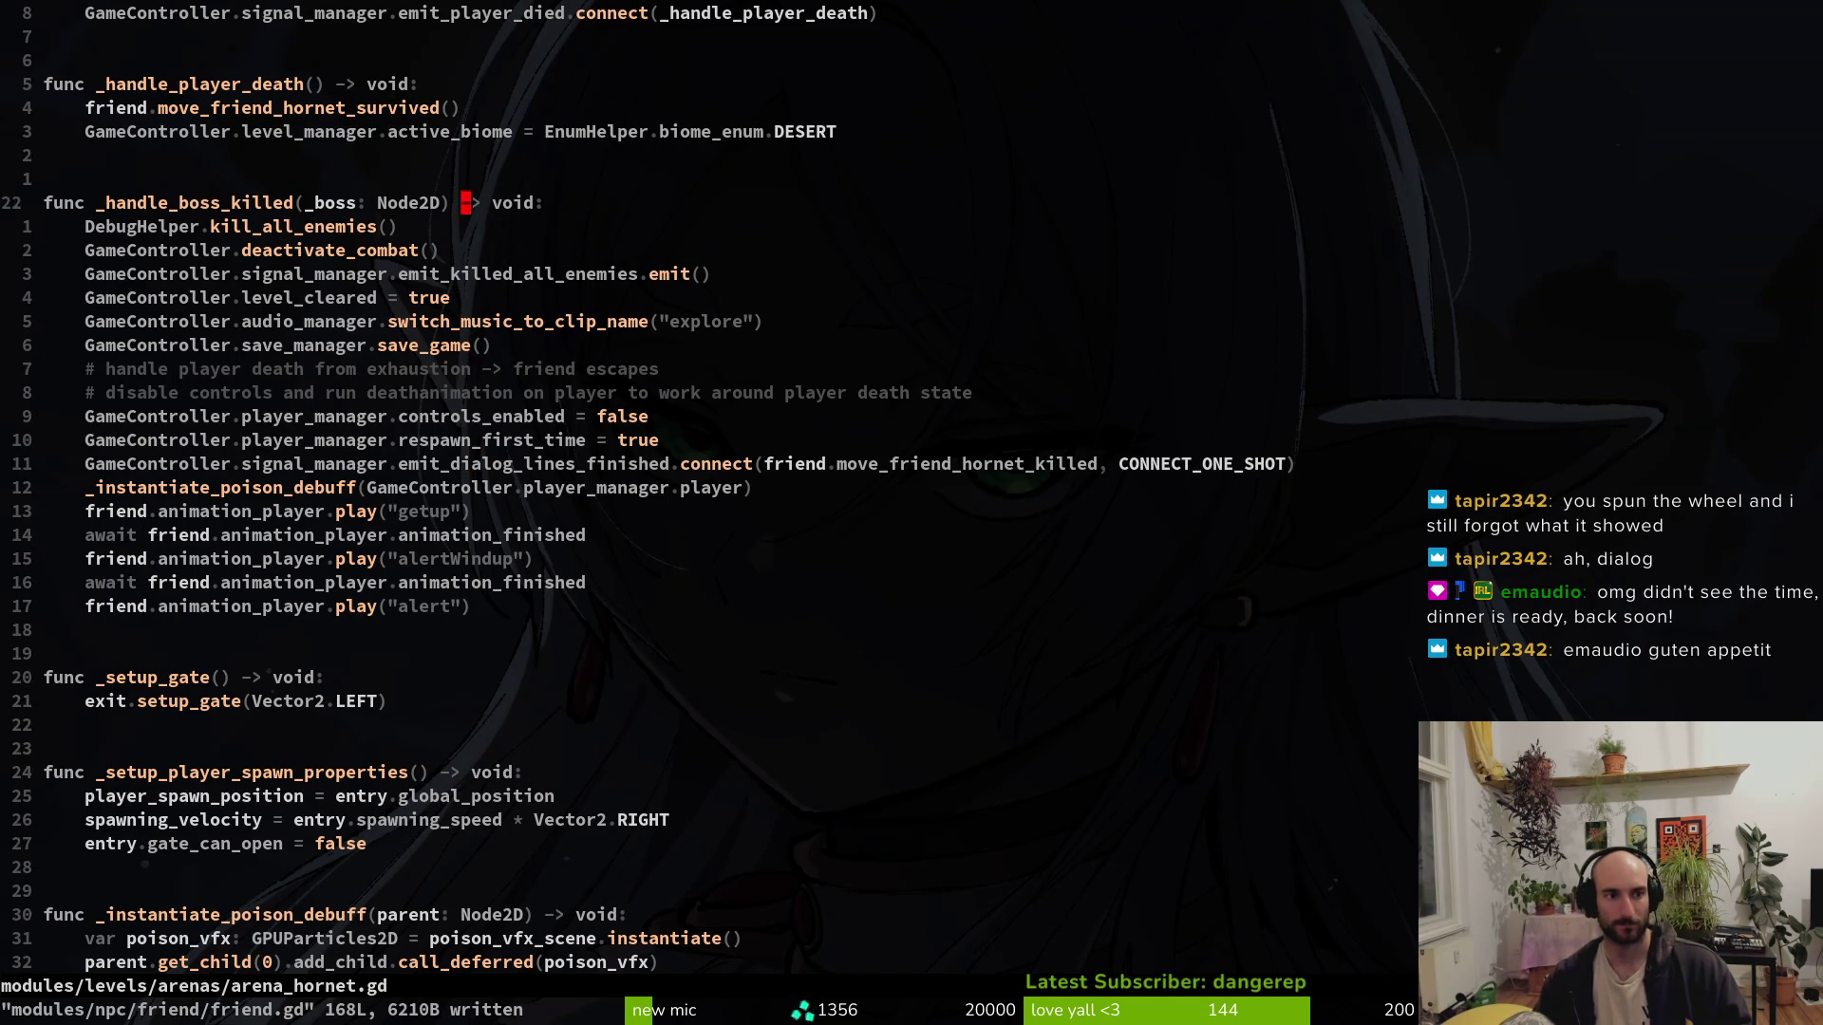
key("6")
key("k")
key("j")
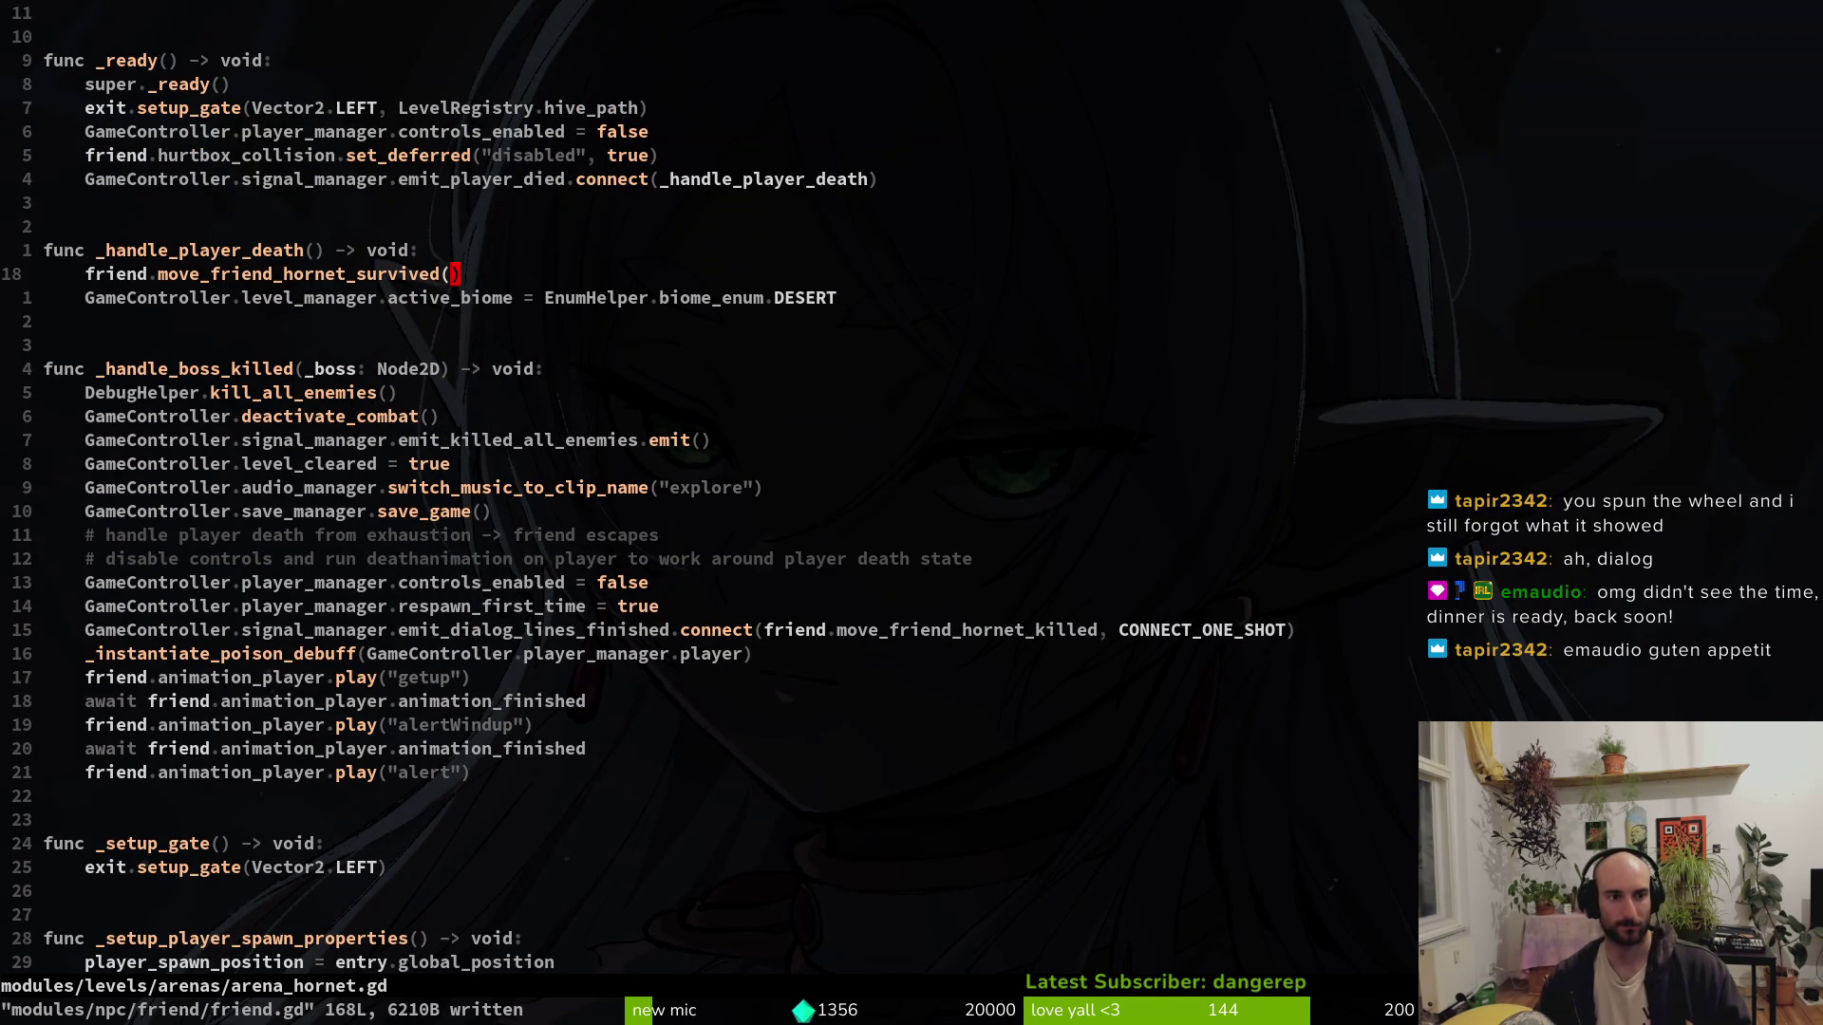
key("j")
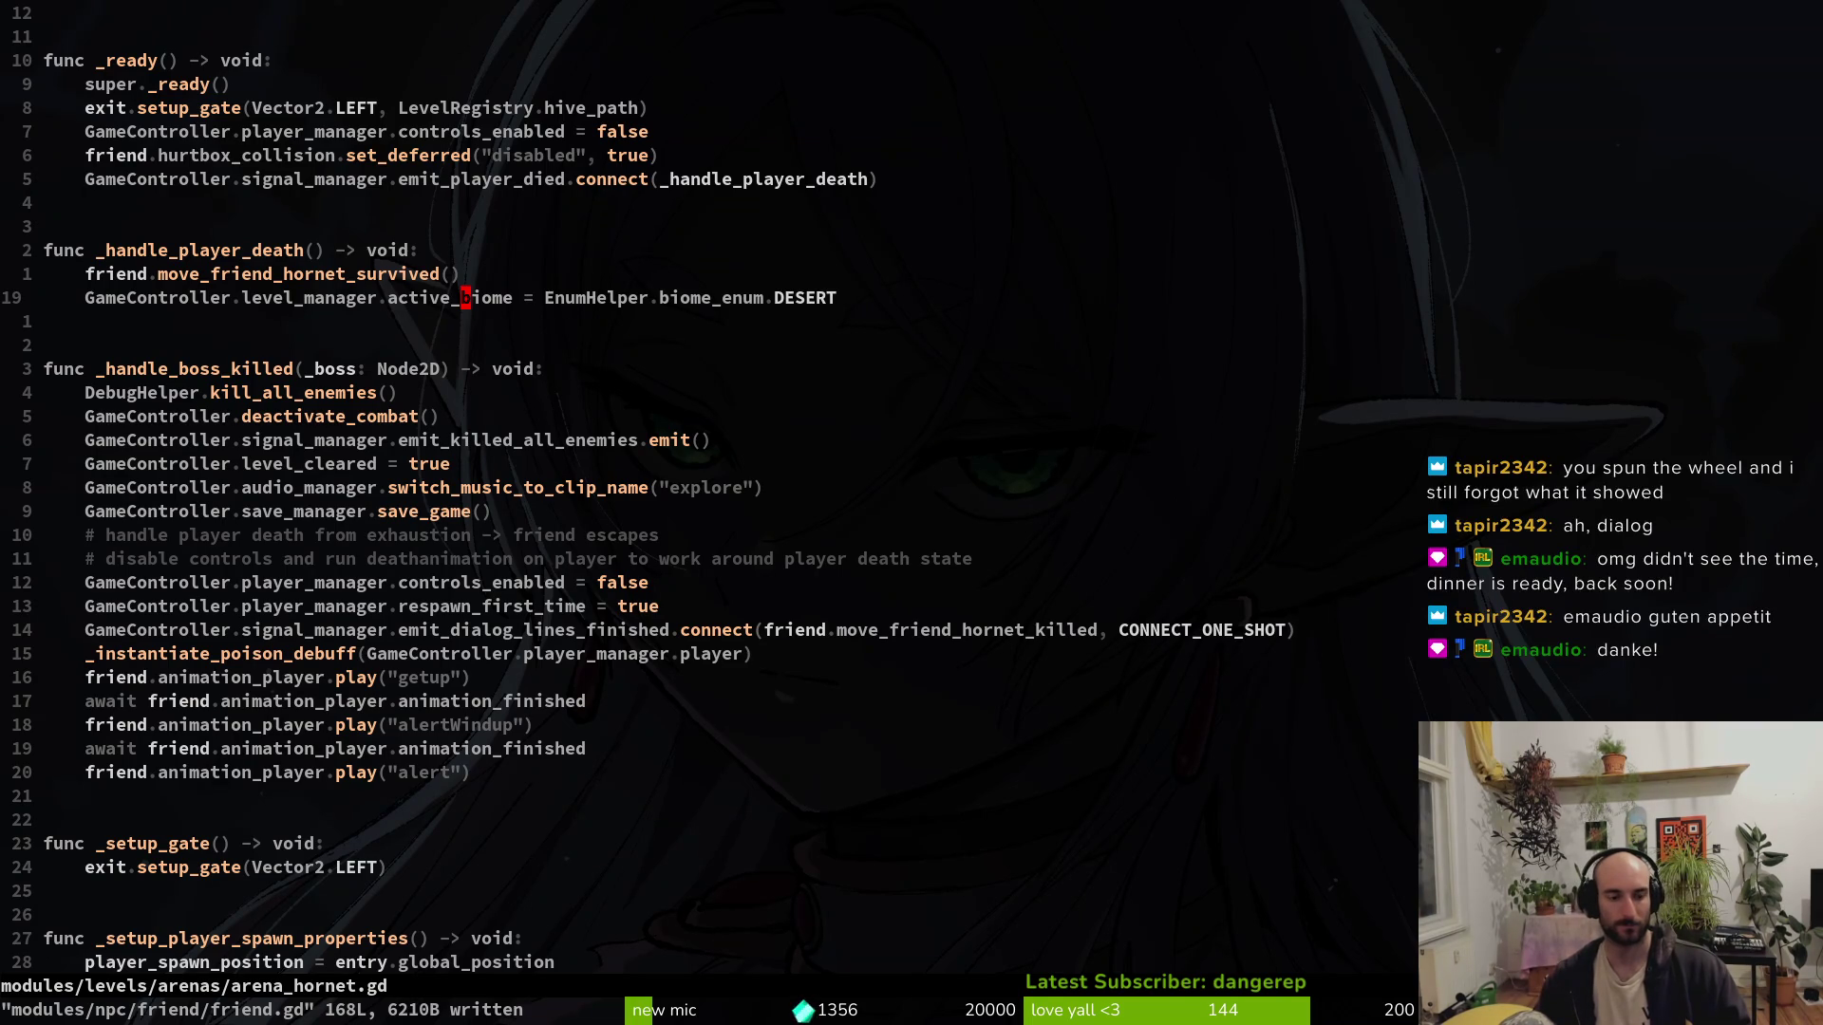
key("d")
key("d")
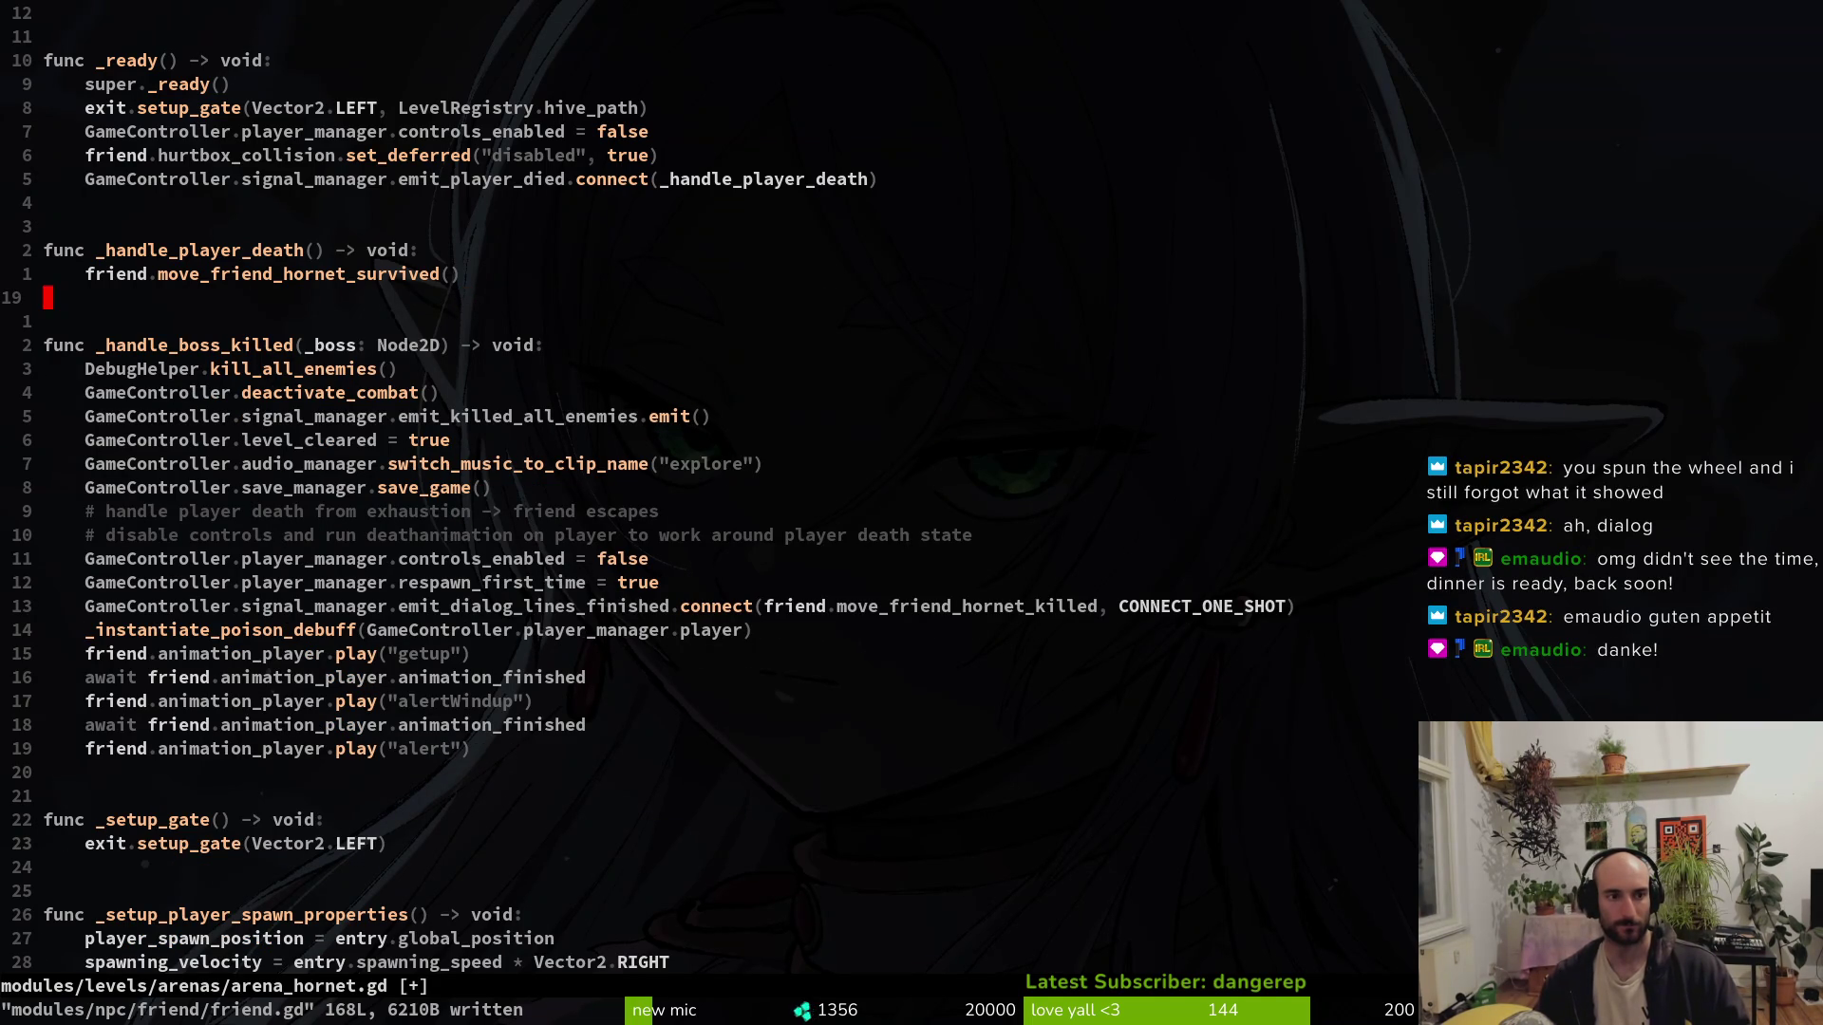
key("ctrl+s")
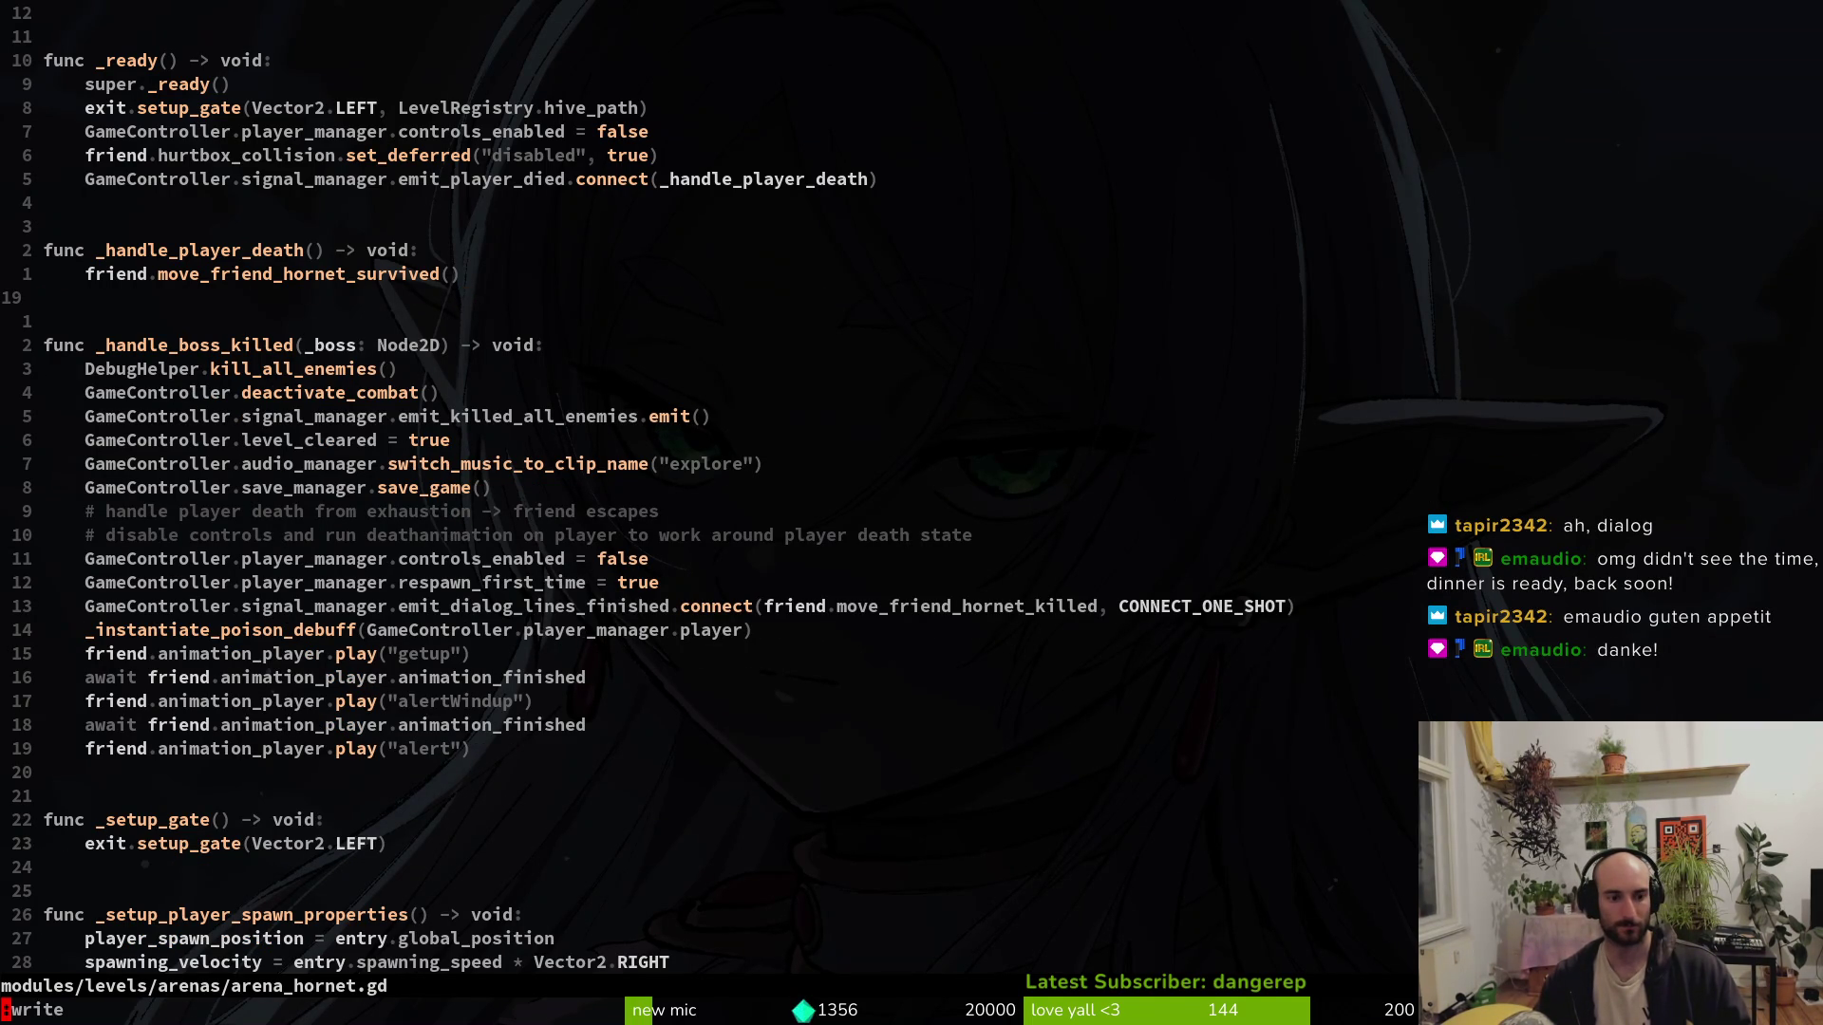
Grep the project for DESERT and preview the enum.helper.gd match
key("space")
key("slash")
type("DESERT")
key("Return")
key("Up")
key("Up")
key("Up")
key("Up")
Review the DESERT matches in hive.gd, hive_exit.gd and fume_particle.gd, then open hive_exit.gd's match
key("Down")
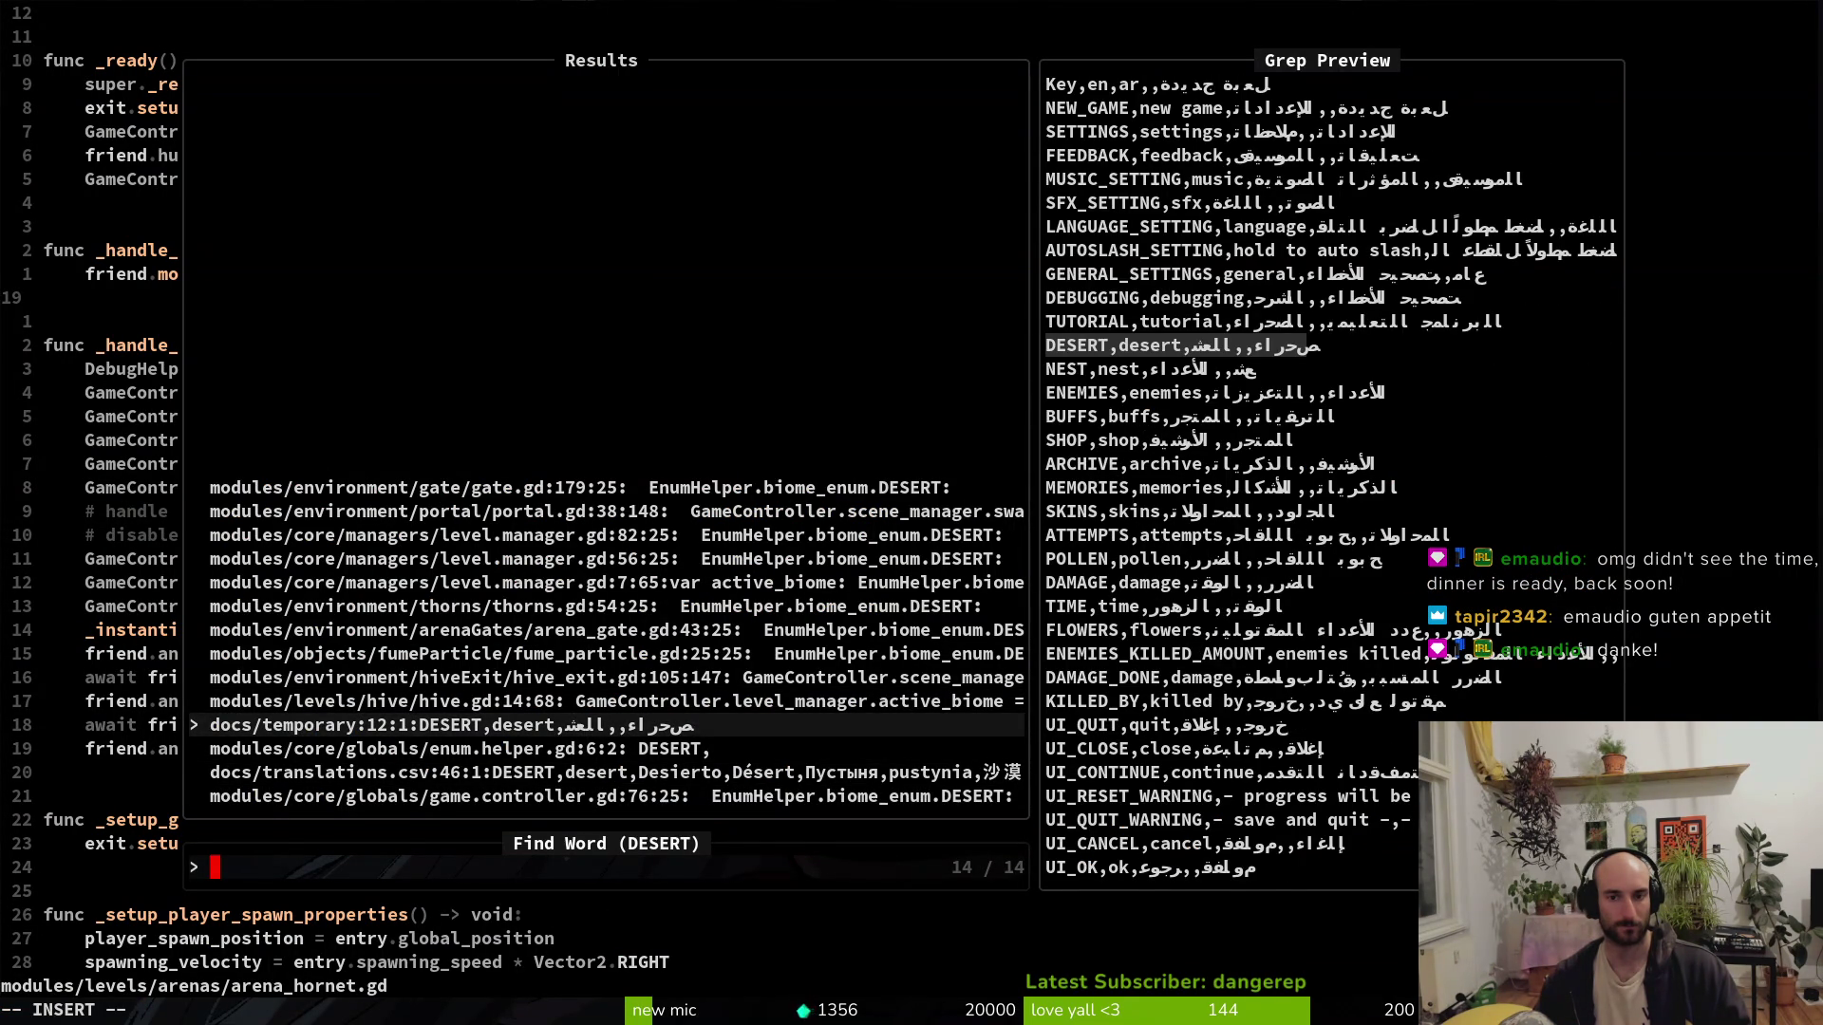
key("Up")
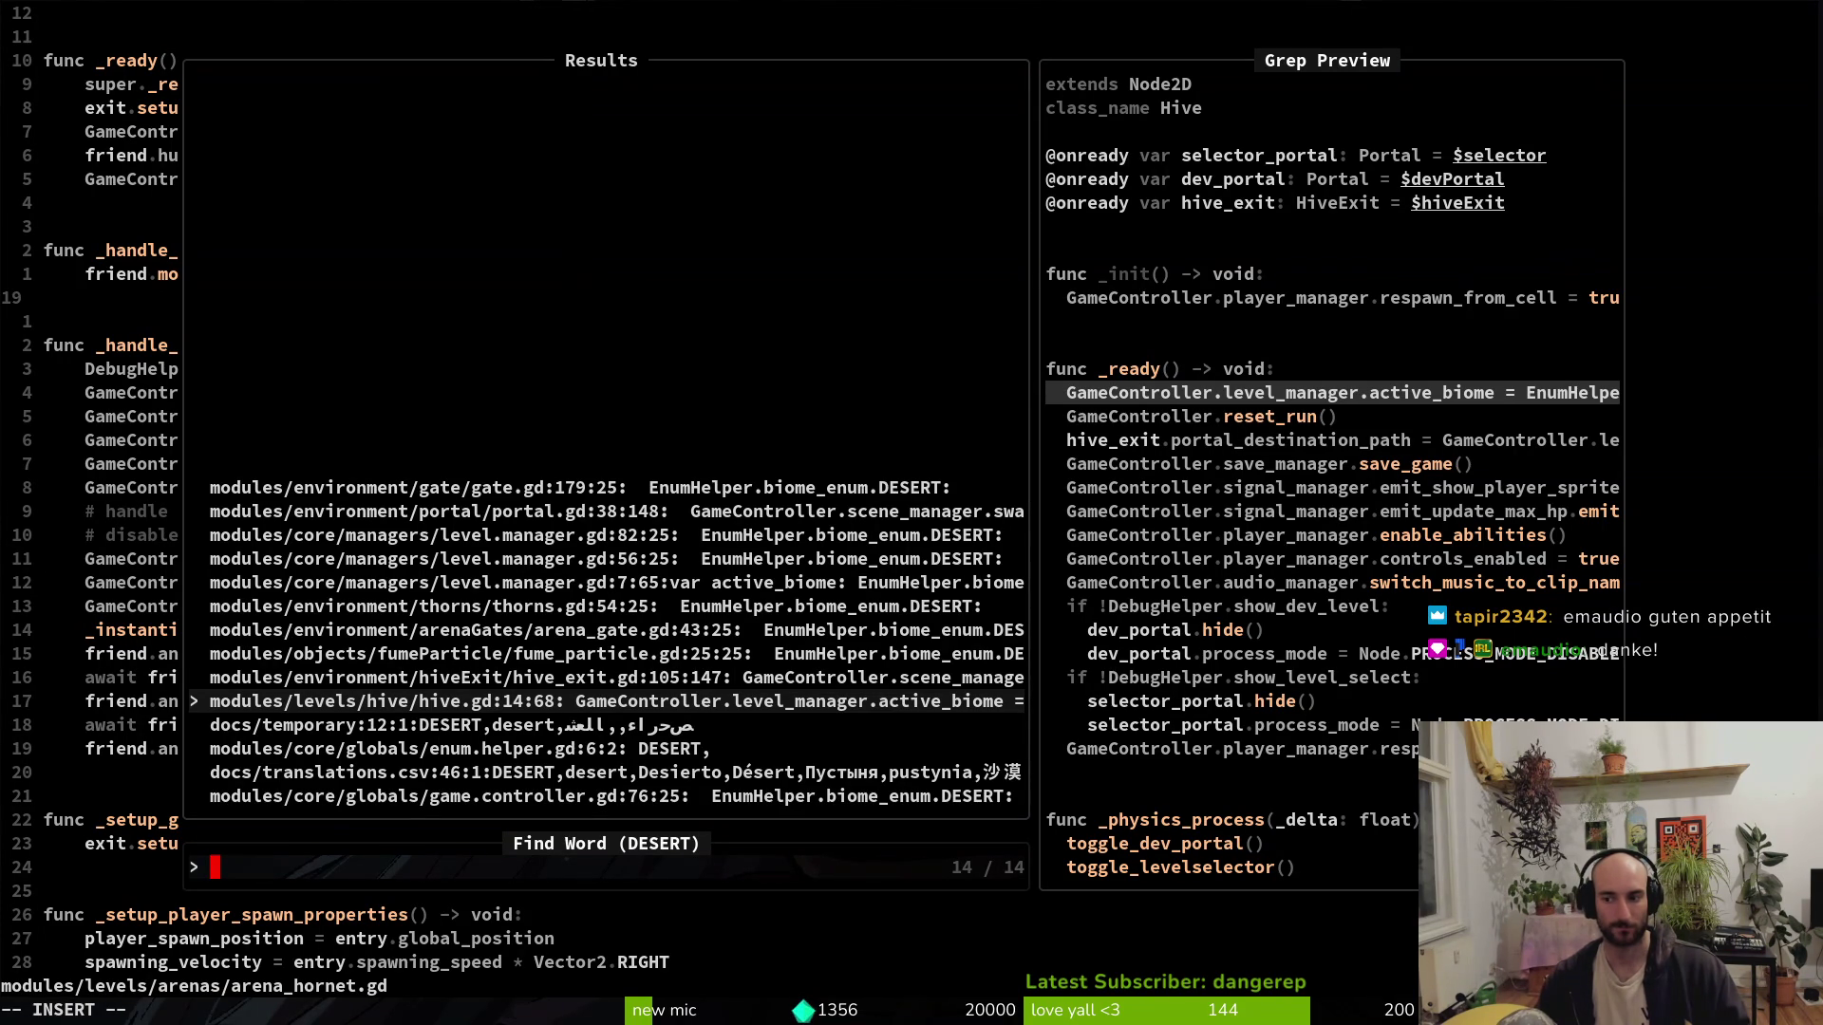
key("Up")
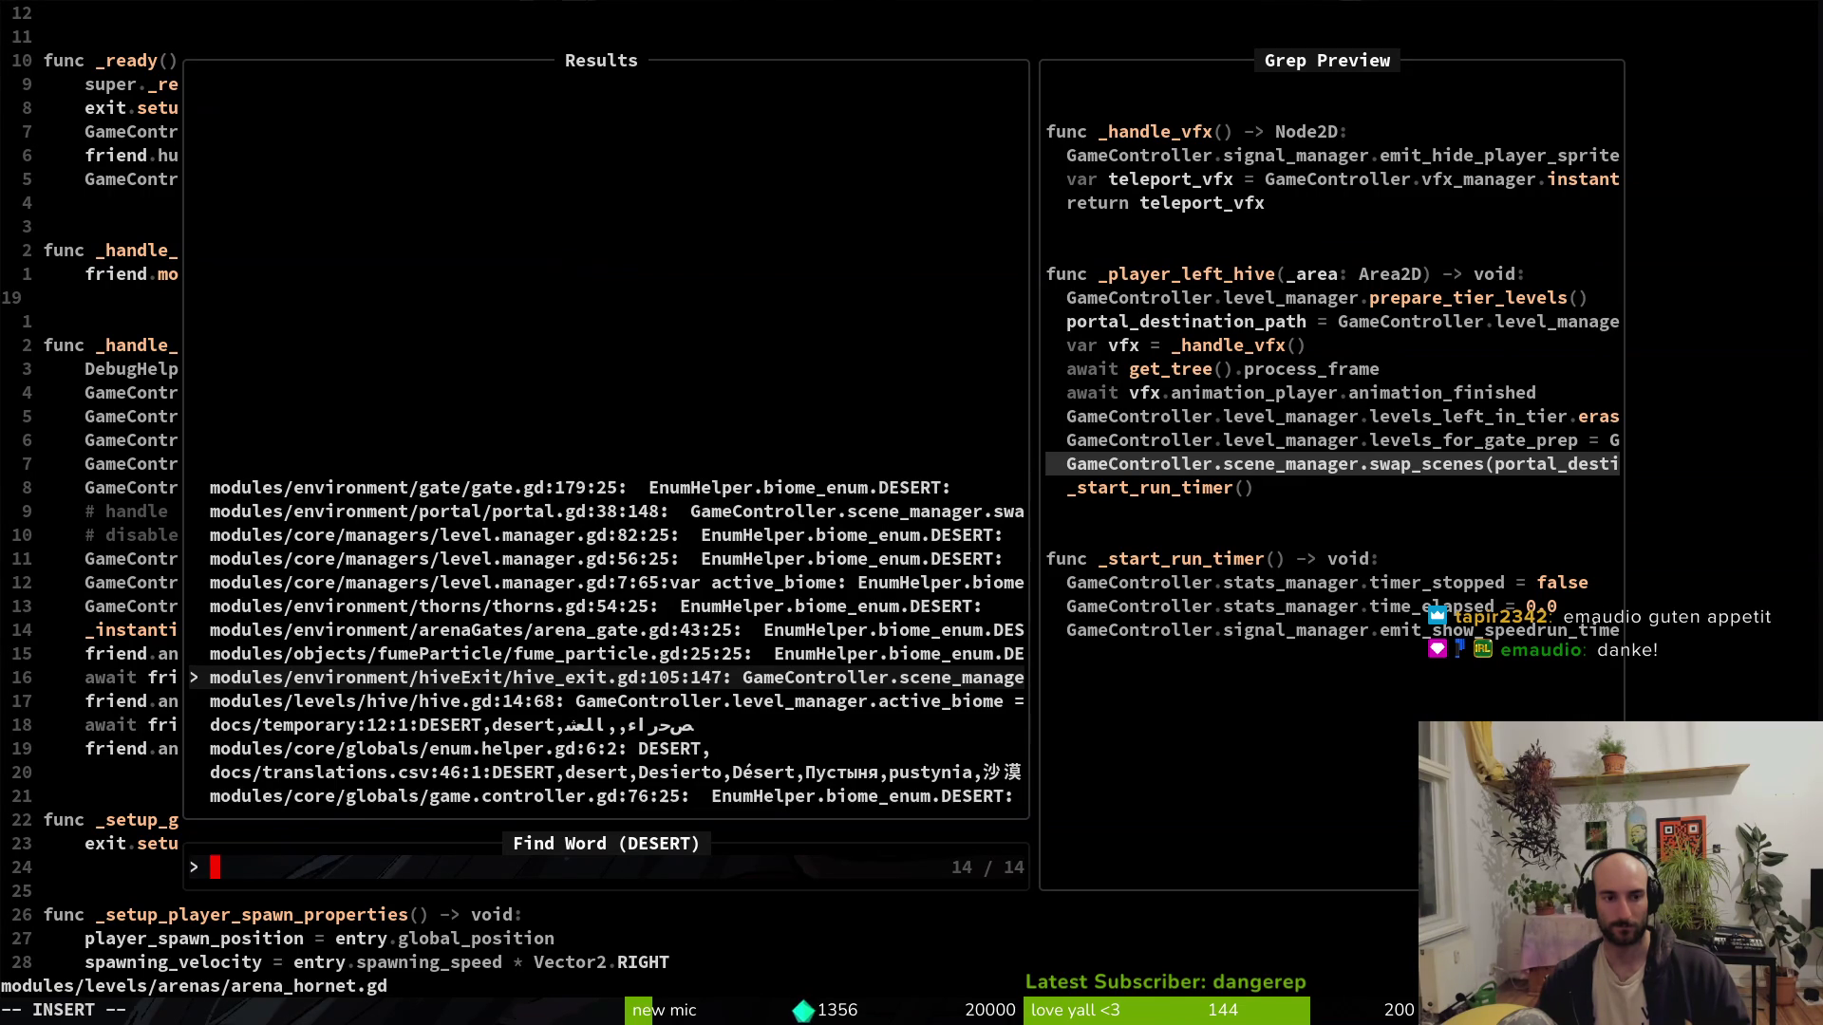
key("Up")
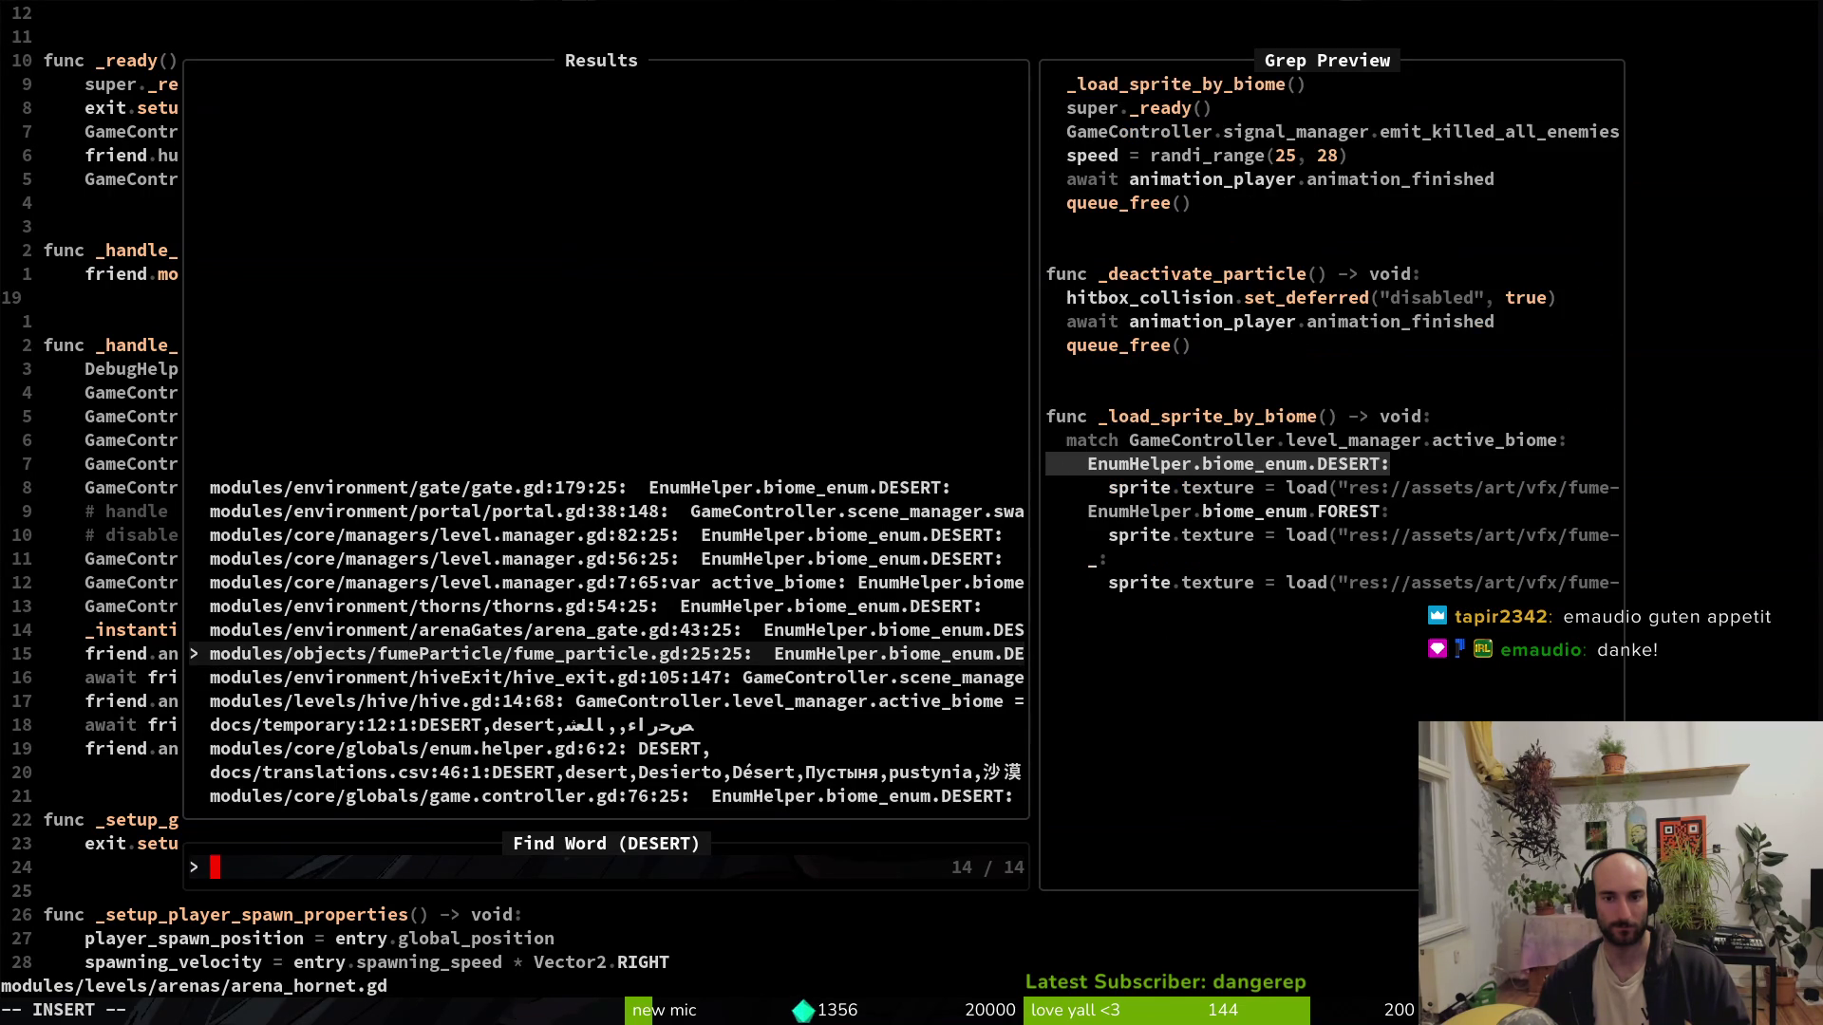
key("Up")
key("Up")
key("Down")
key("Down")
key("Down")
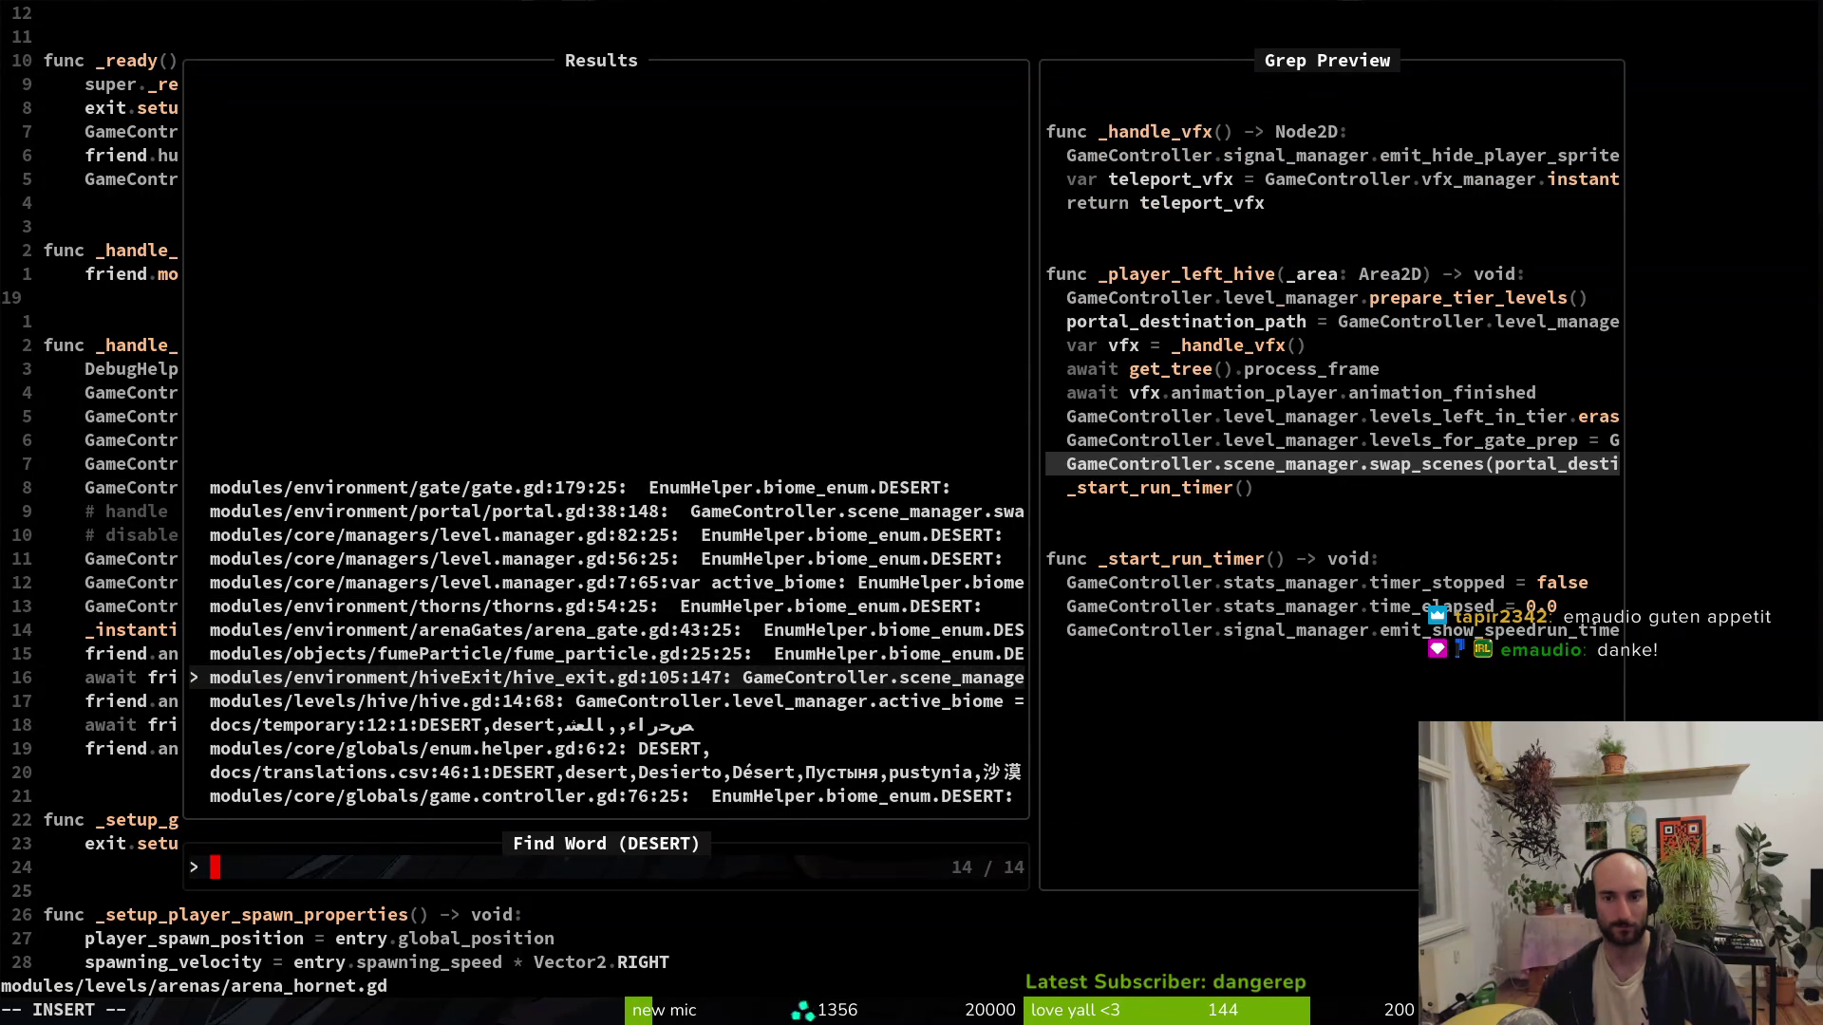
key("Return")
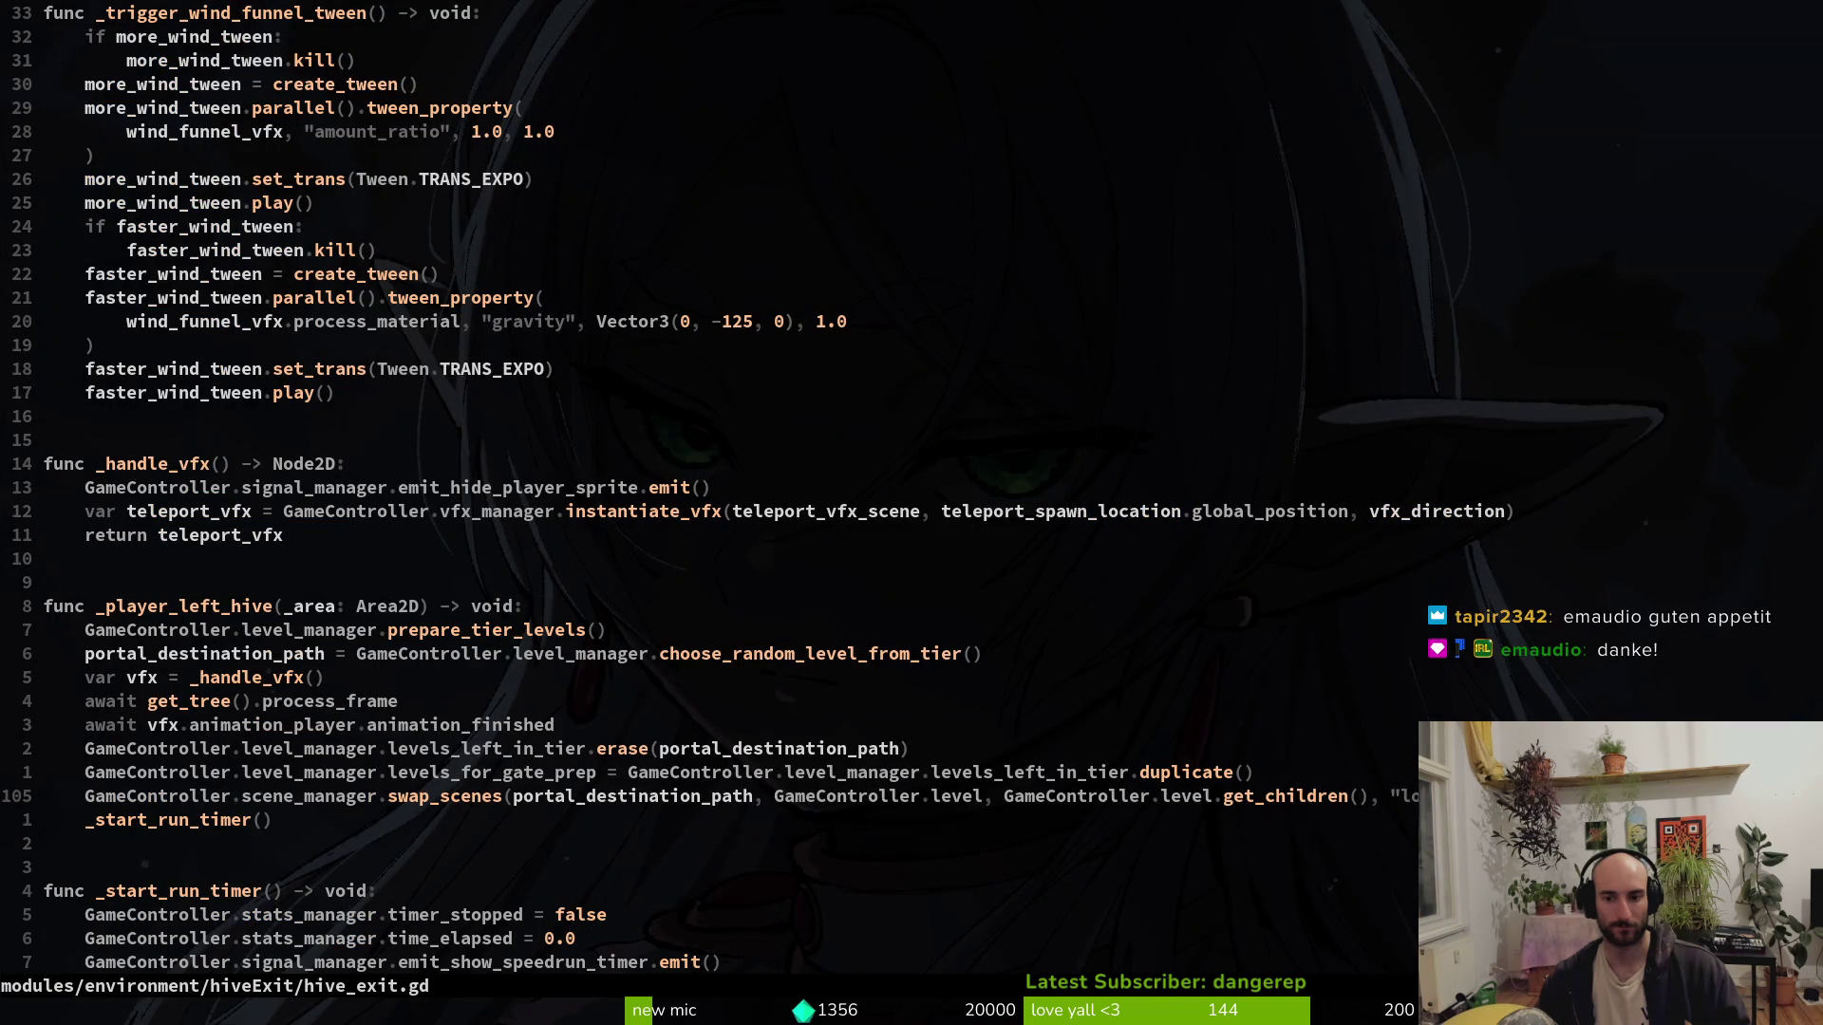
Search the project for the pasted active_biome assignment and close the results
key("space")
key("p")
key("s")
key("ctrl+shift+v")
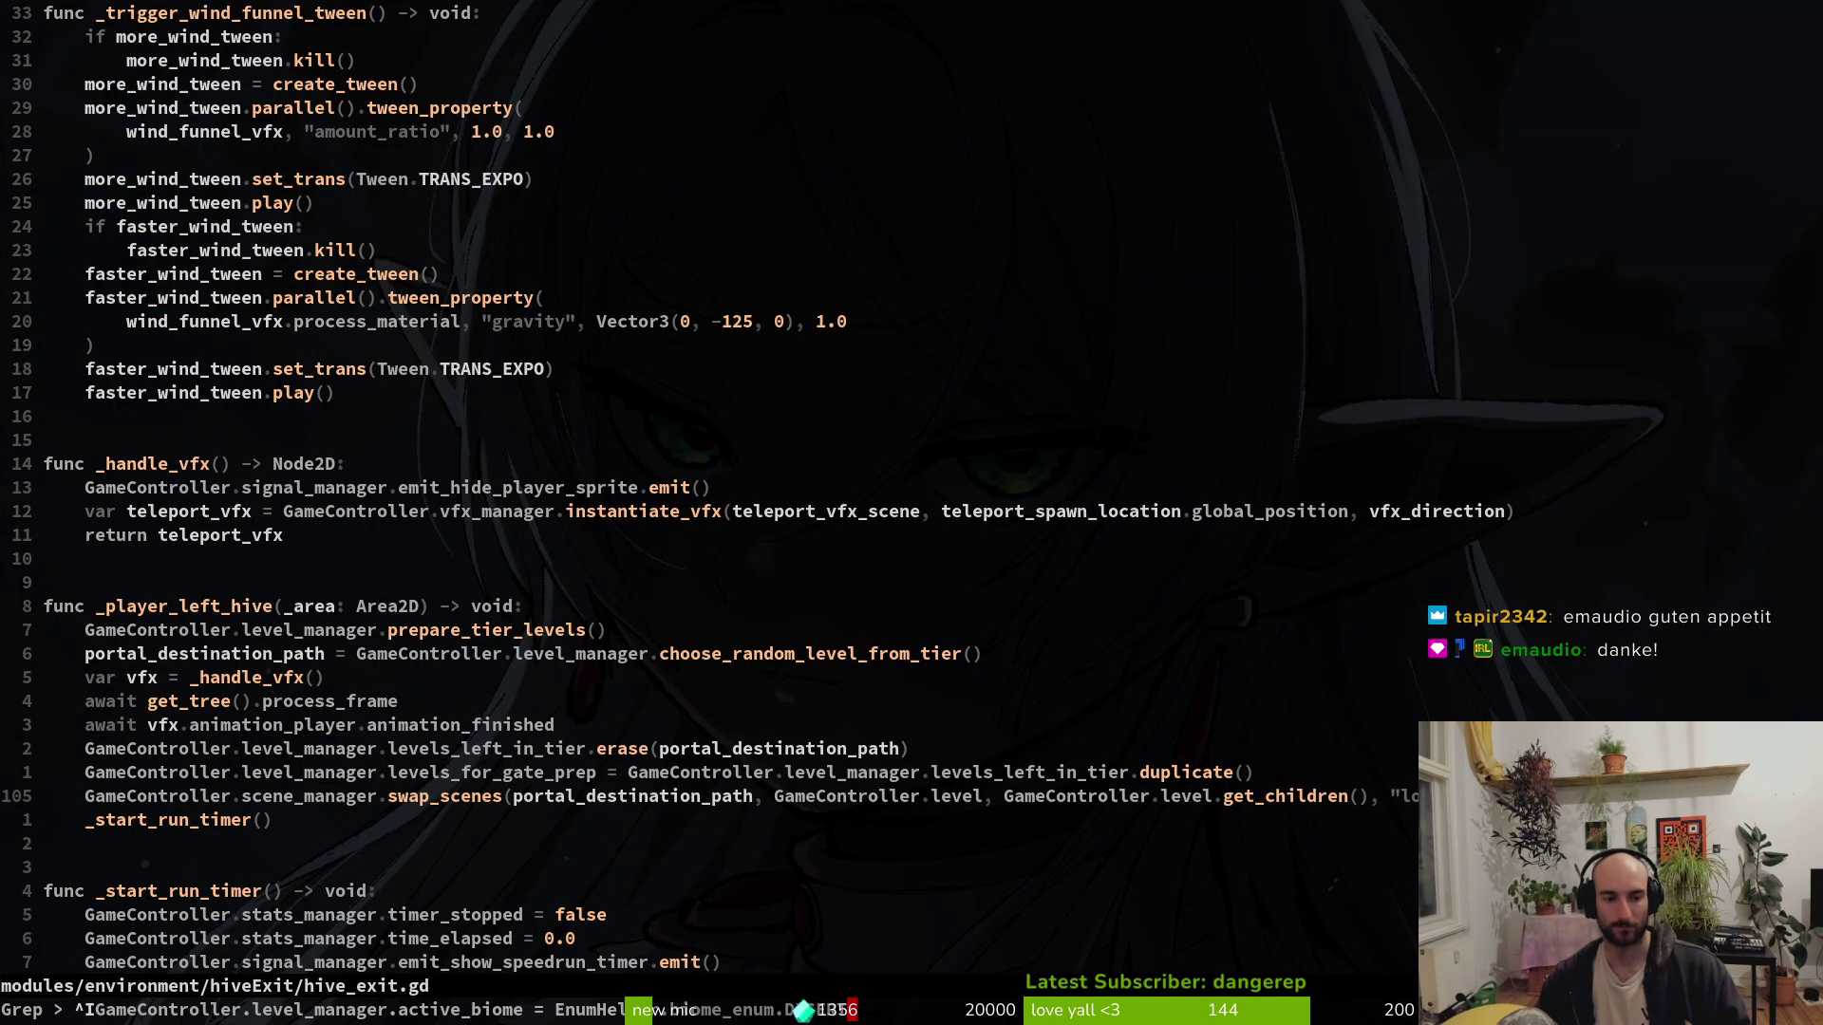
key("Return")
key("Escape")
Grep for DESERT again, step through the matches, and close without jumping
key("space")
type("psDESERT")
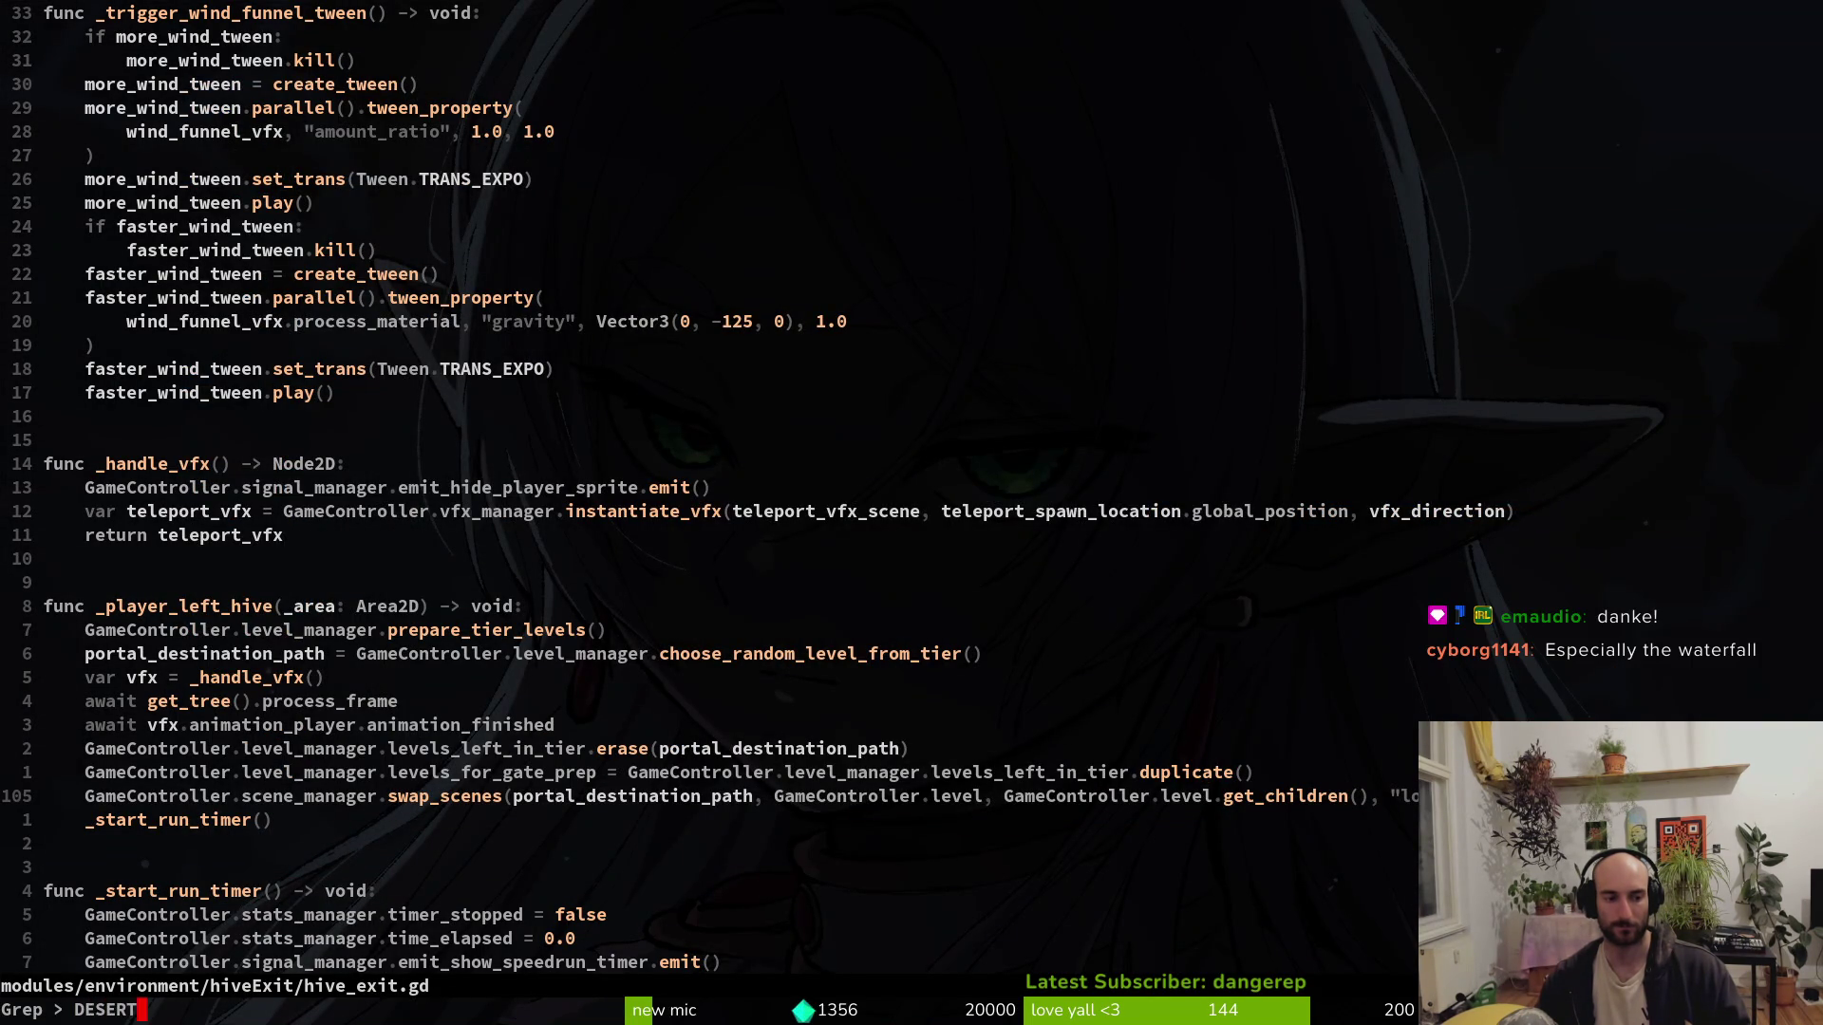
key("Return")
key("Down")
key("Down")
key("Down")
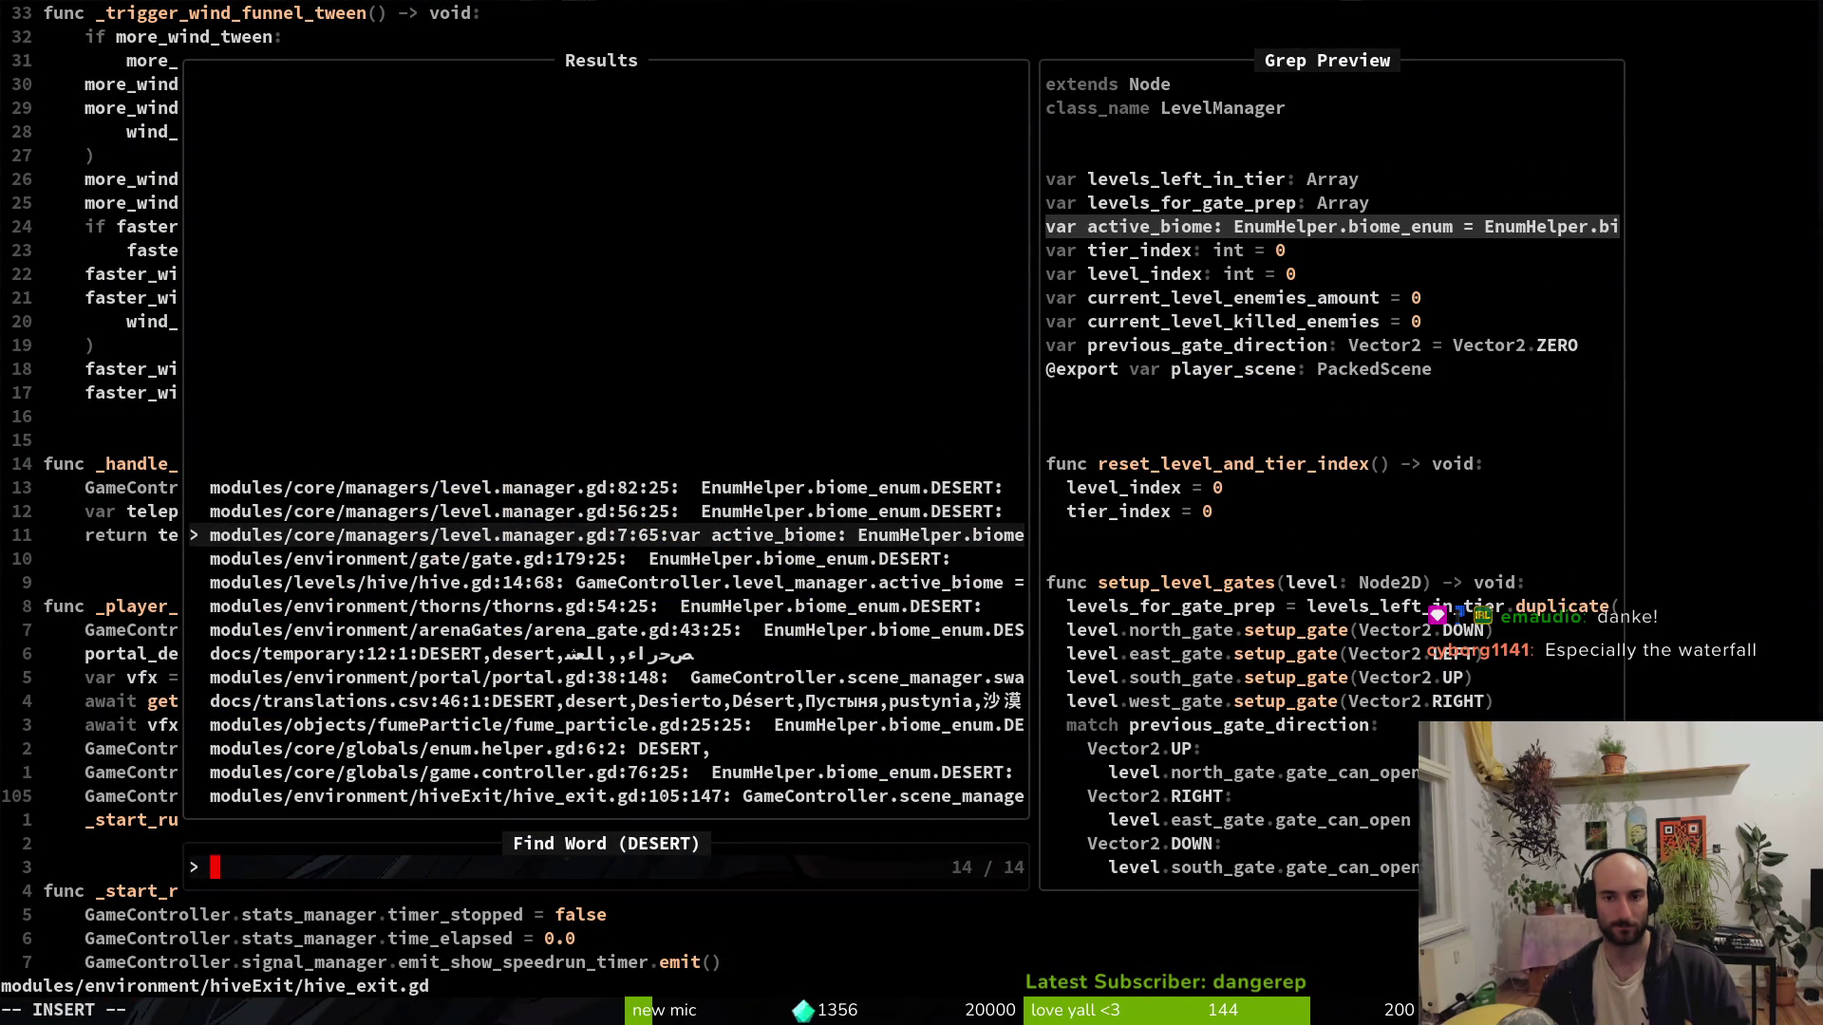
key("Down")
key("Down")
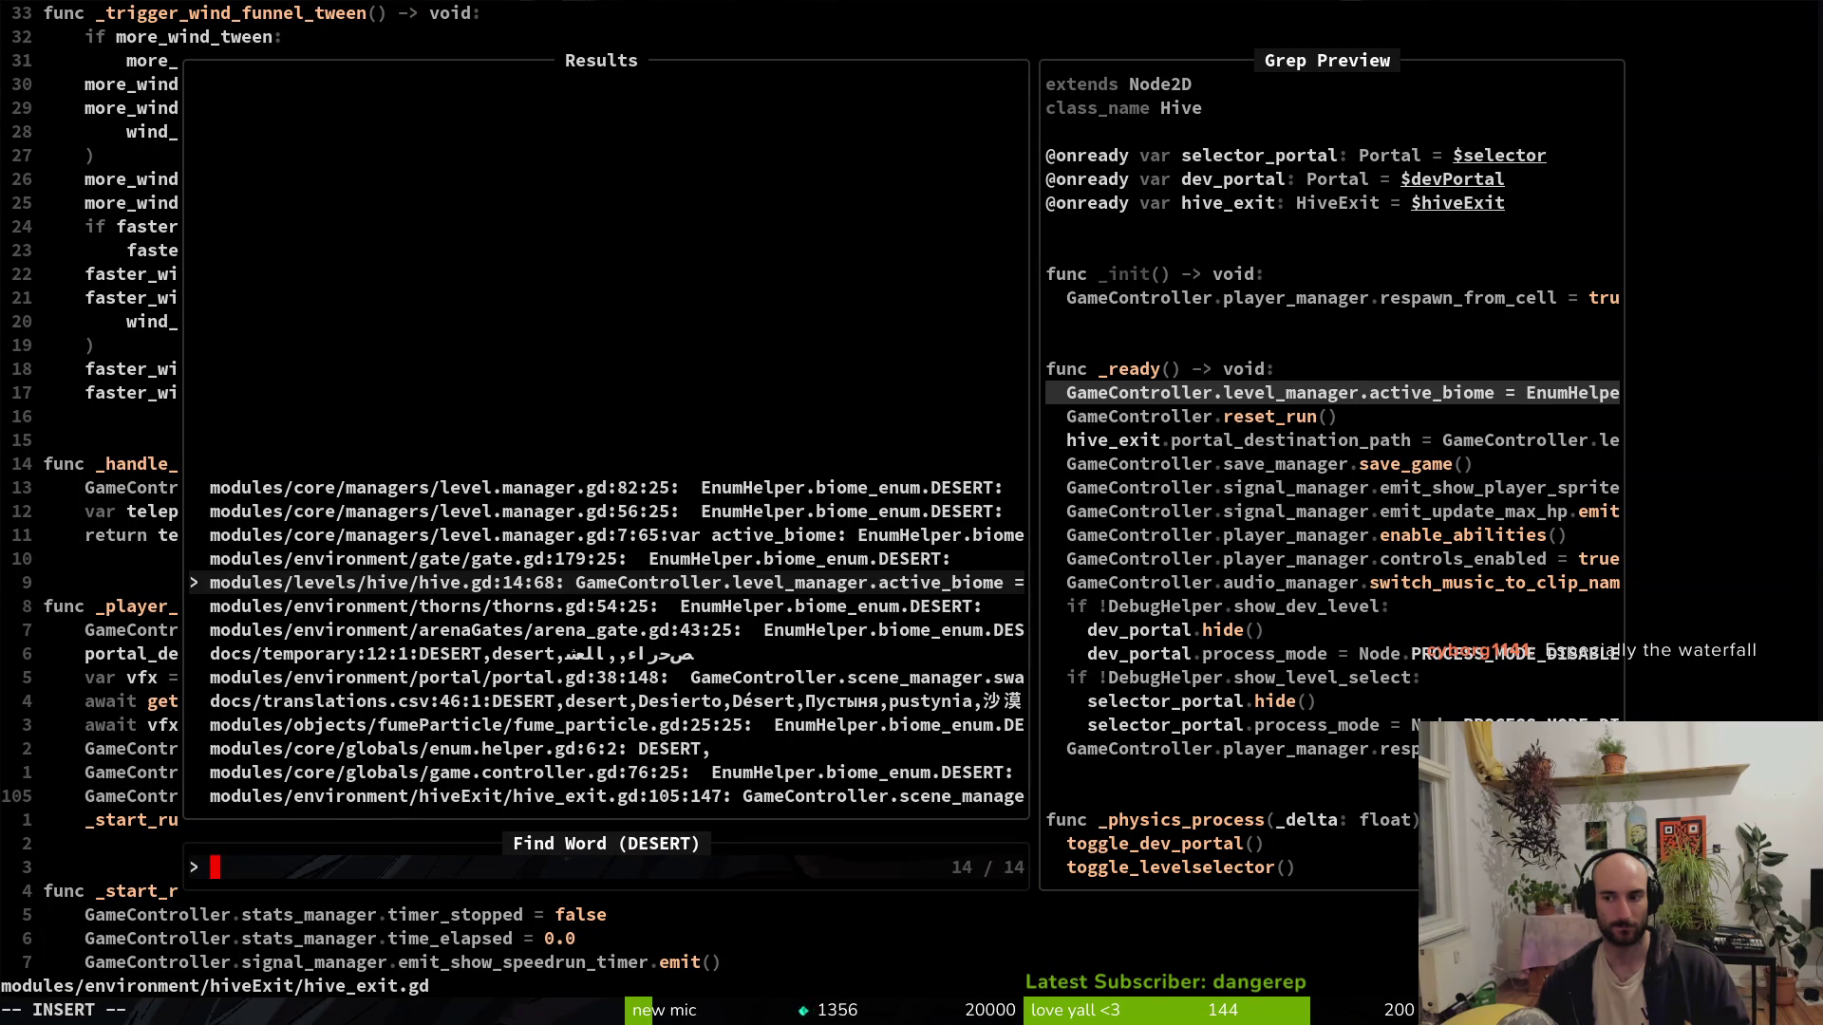
key("Down")
key("Down")
key("Down")
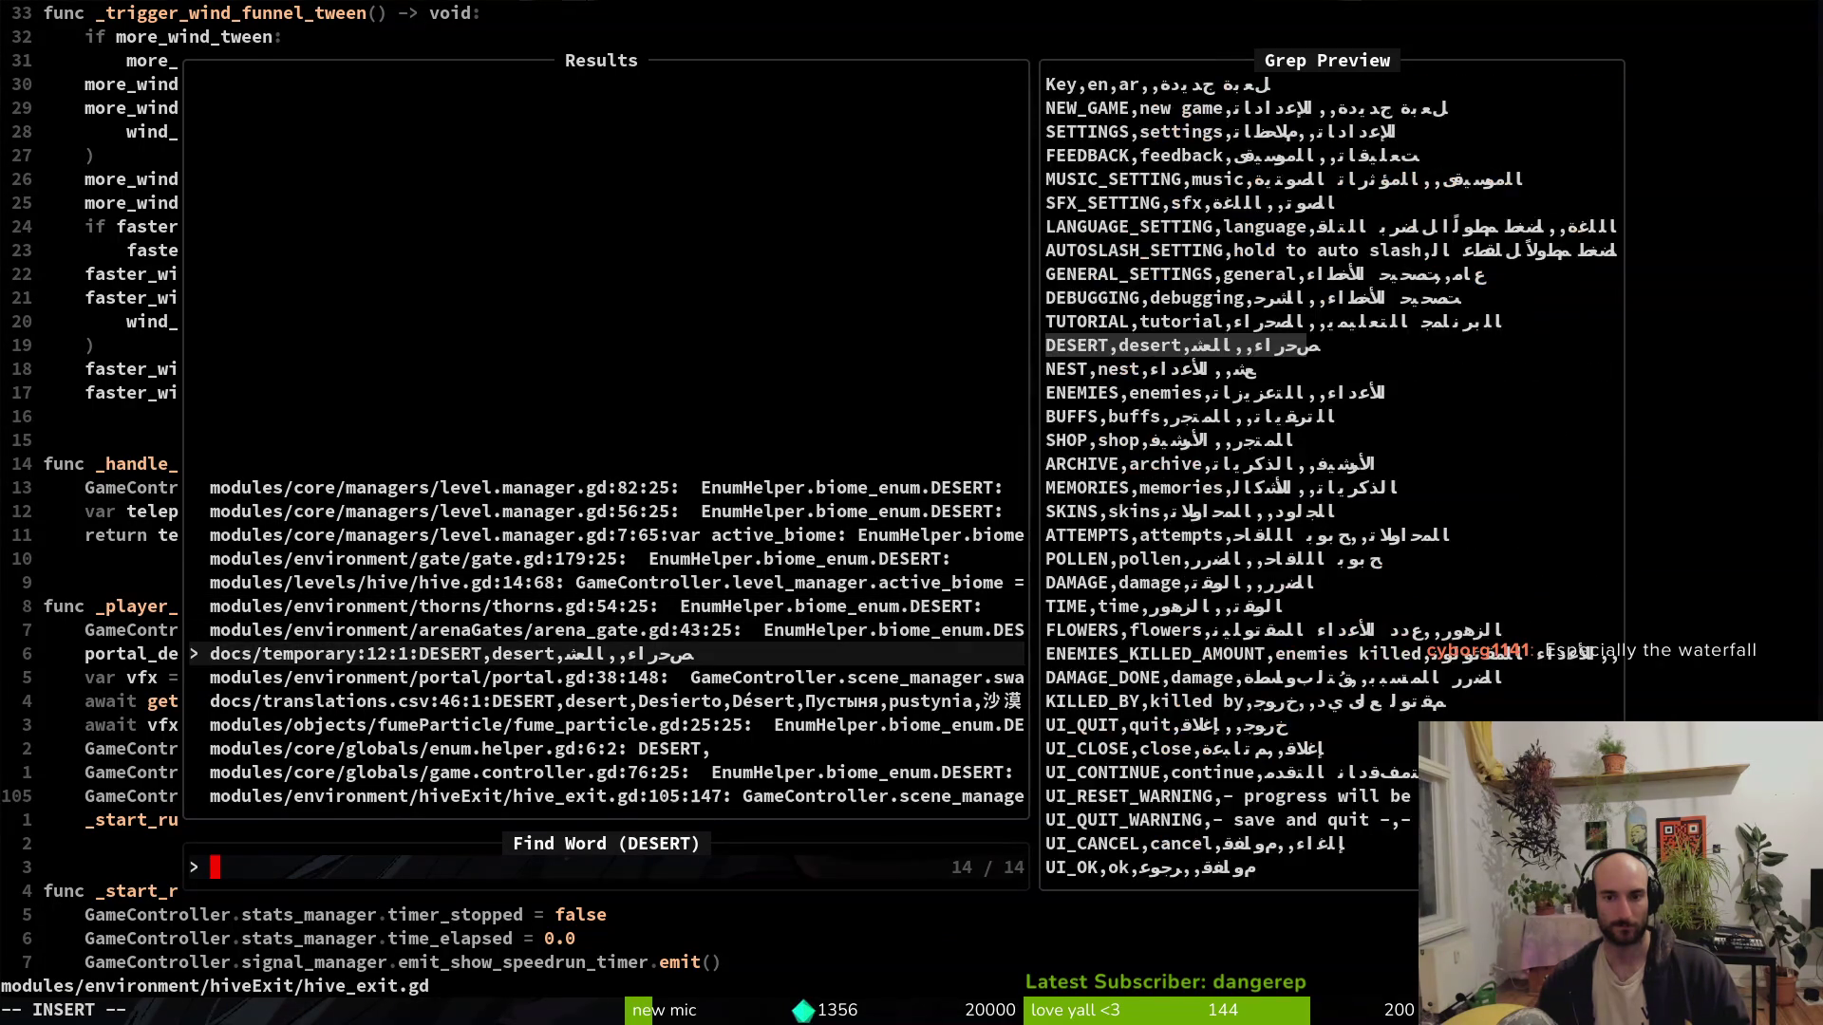
key("Escape")
key("Escape")
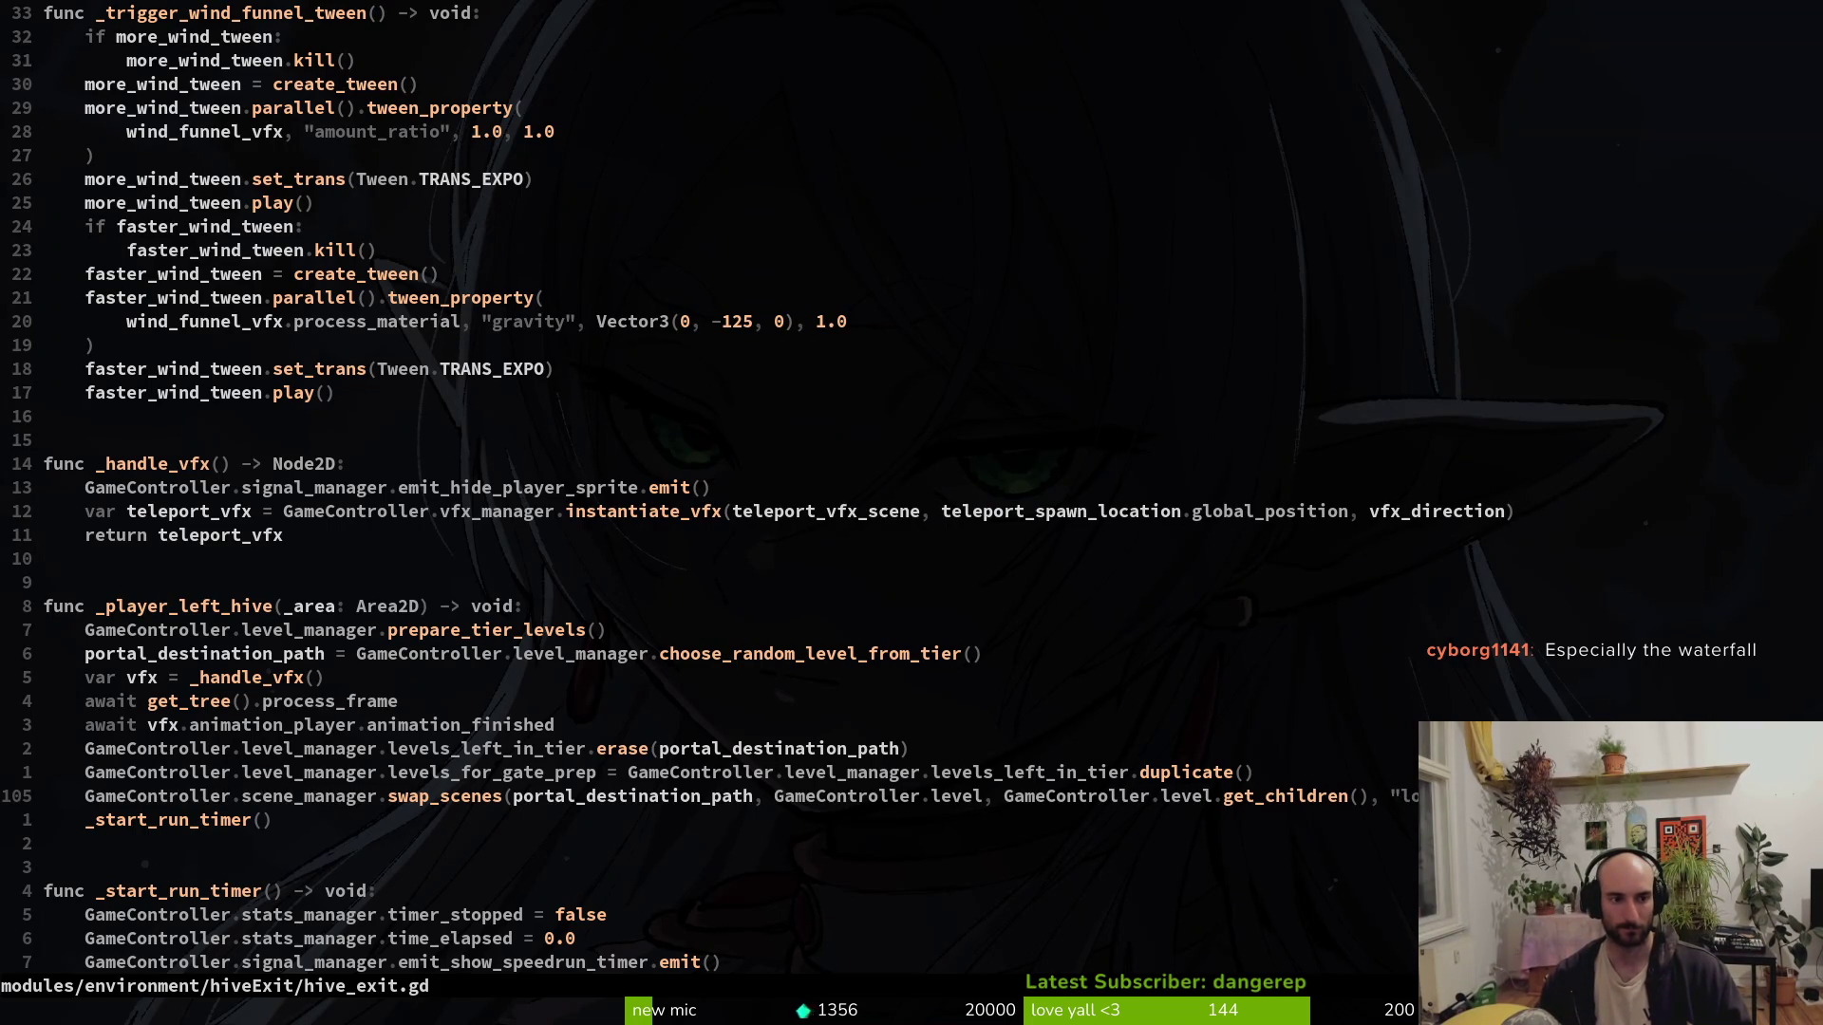
Save hive_exit.gd and switch back to arena_hornet.gd
type(":write")
key("Return")
key("ctrl+6")
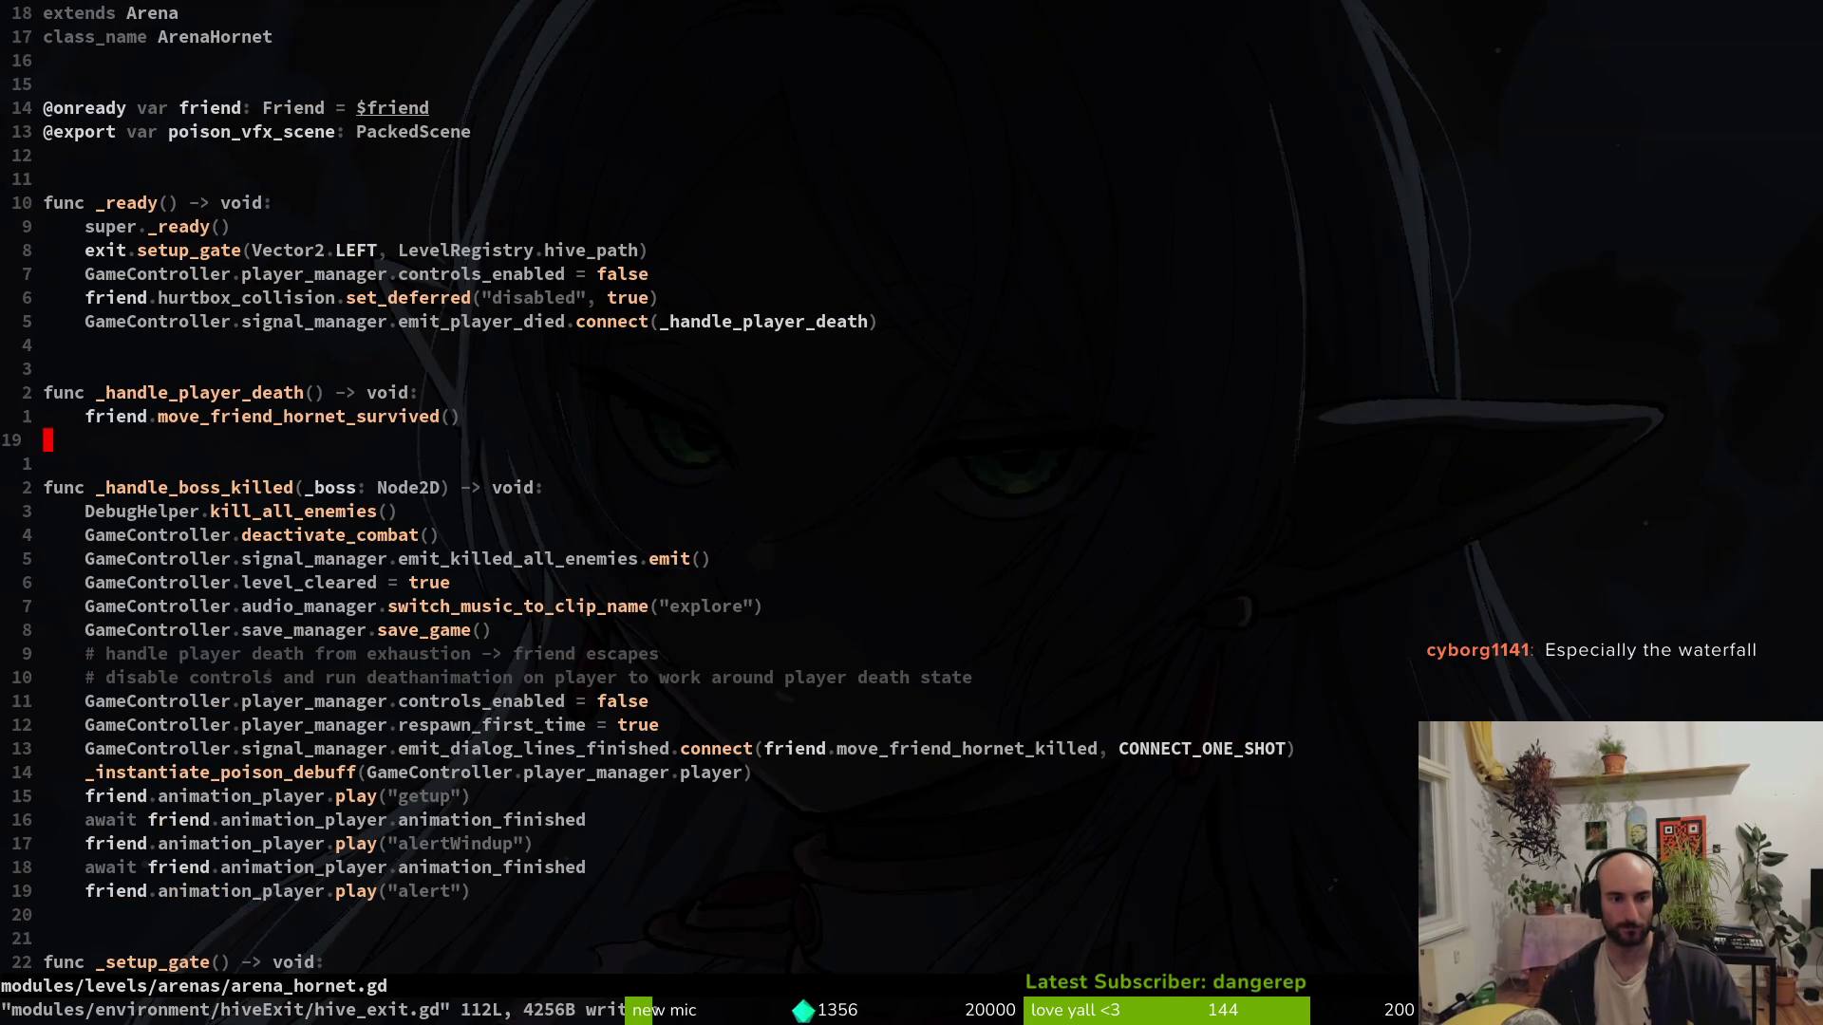
Check the removed DESERT and dialog lines with undo and redo, leaving them deleted
key("j")
key("j")
key("k")
key("k")
key("k")
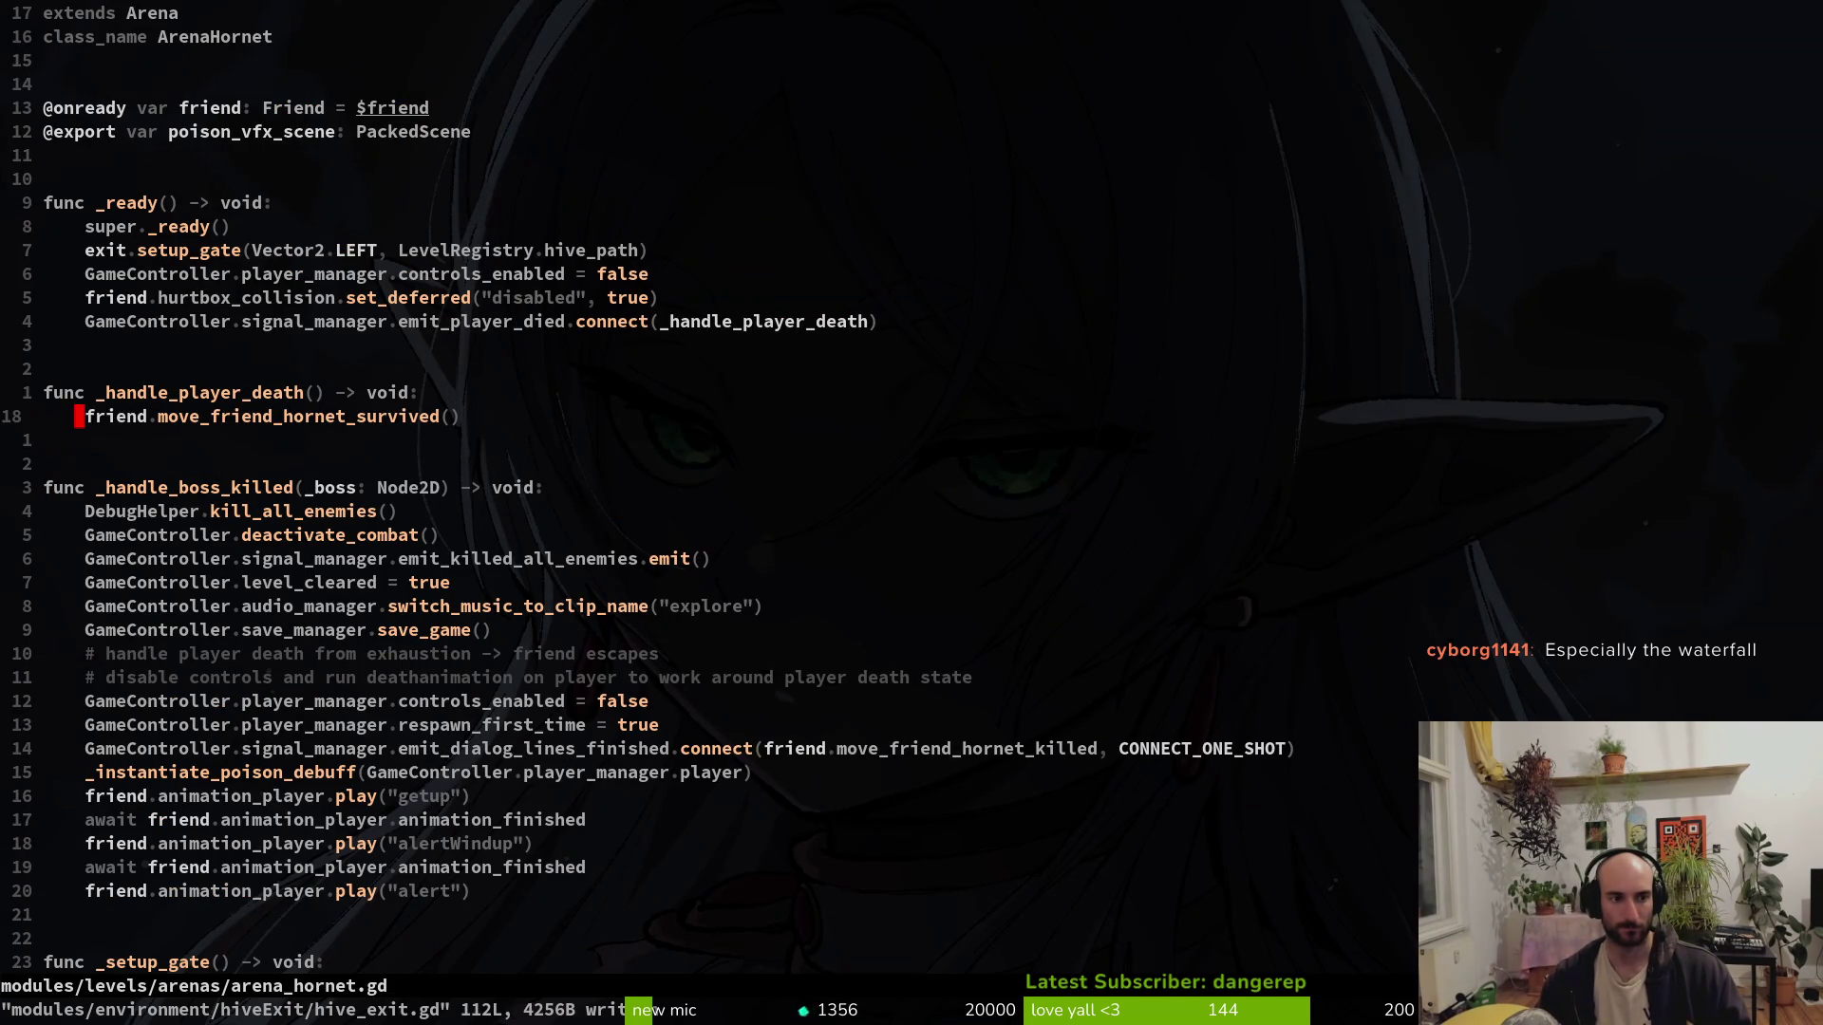
key("j")
key("j")
key("j")
key("j")
key("9")
key("j")
key("j")
key("u")
key("u")
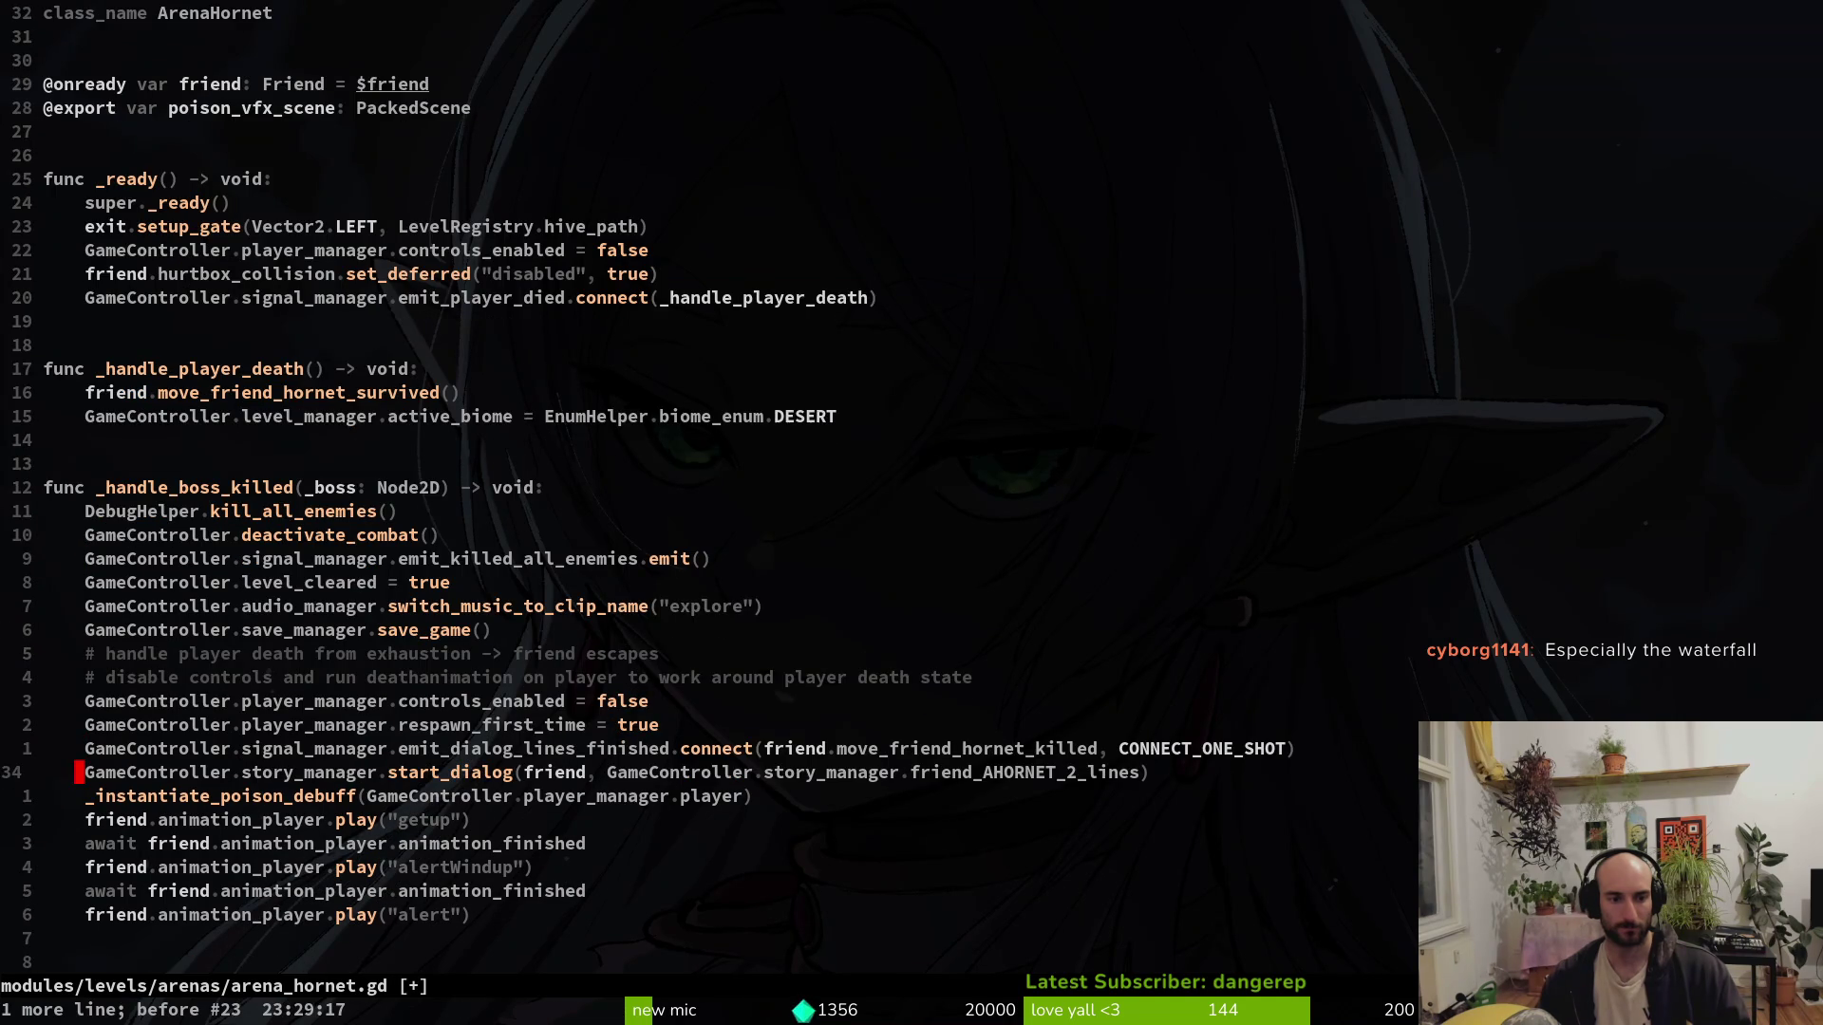
key("ctrl+r")
key("ctrl+r")
key("ctrl+r")
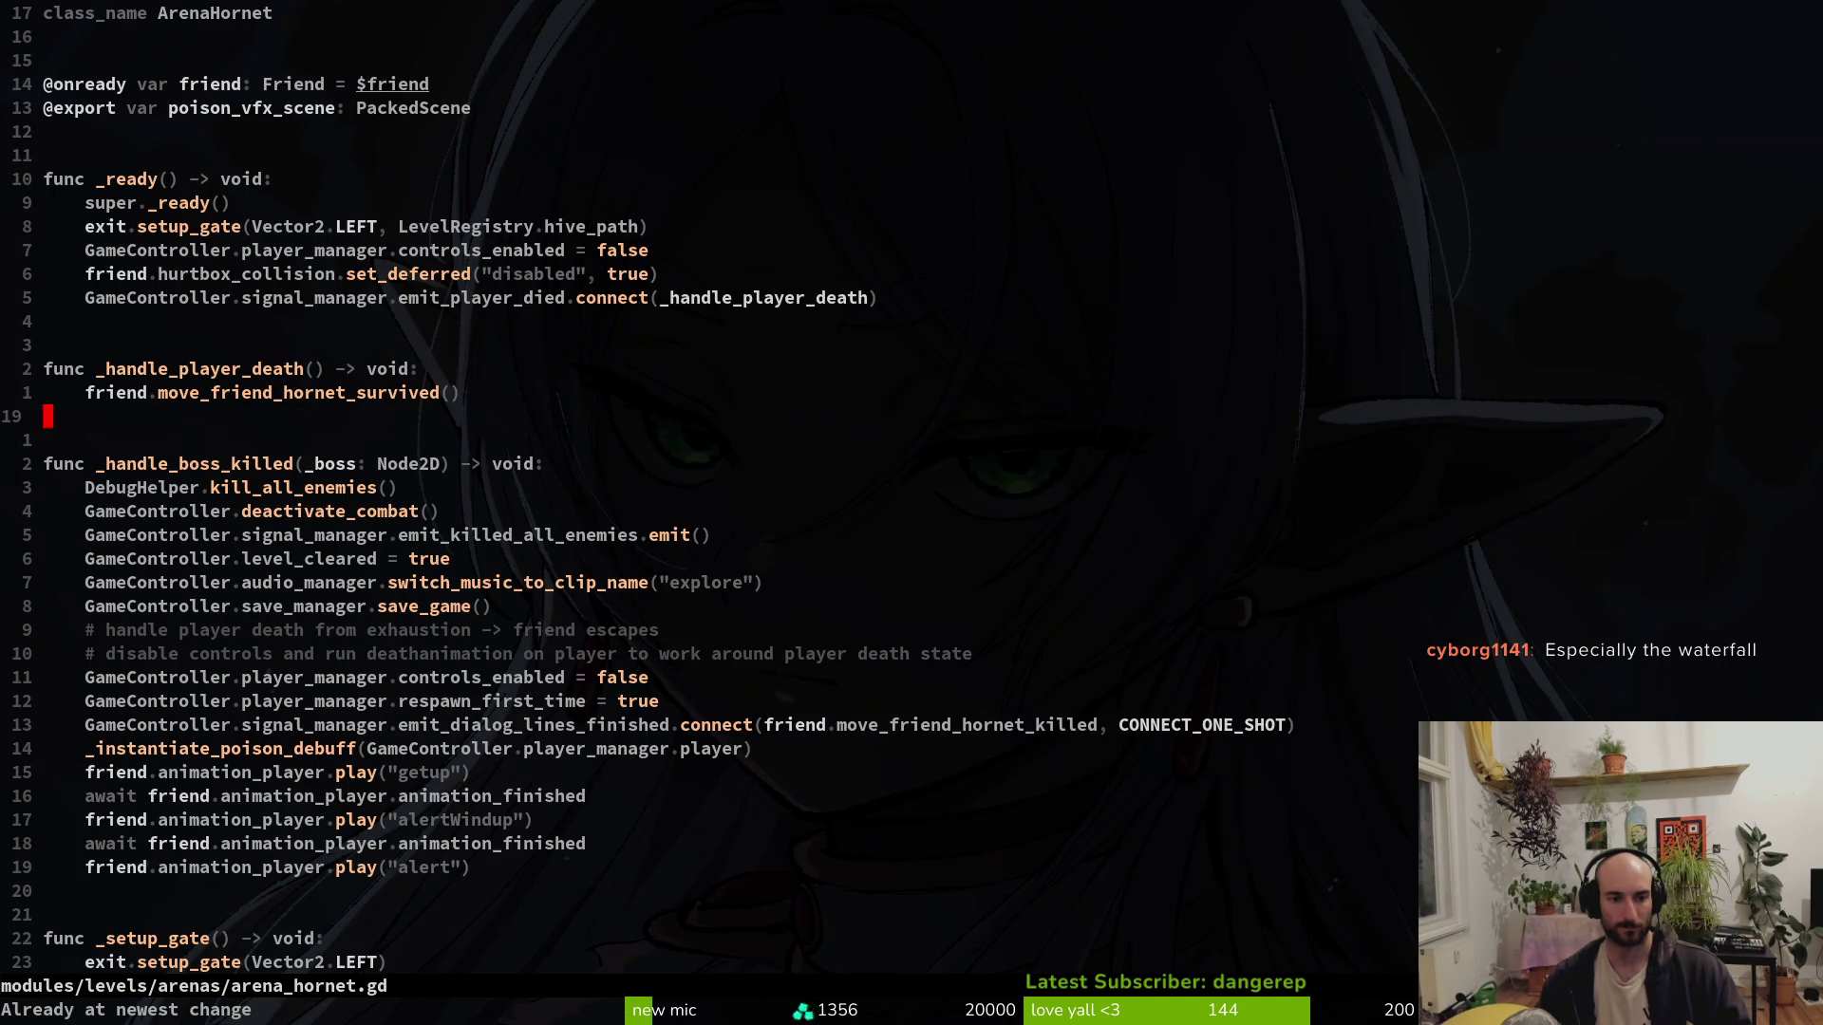
key("space")
Open friend.gd through the file finder
key("f")
key("f")
type("fr")
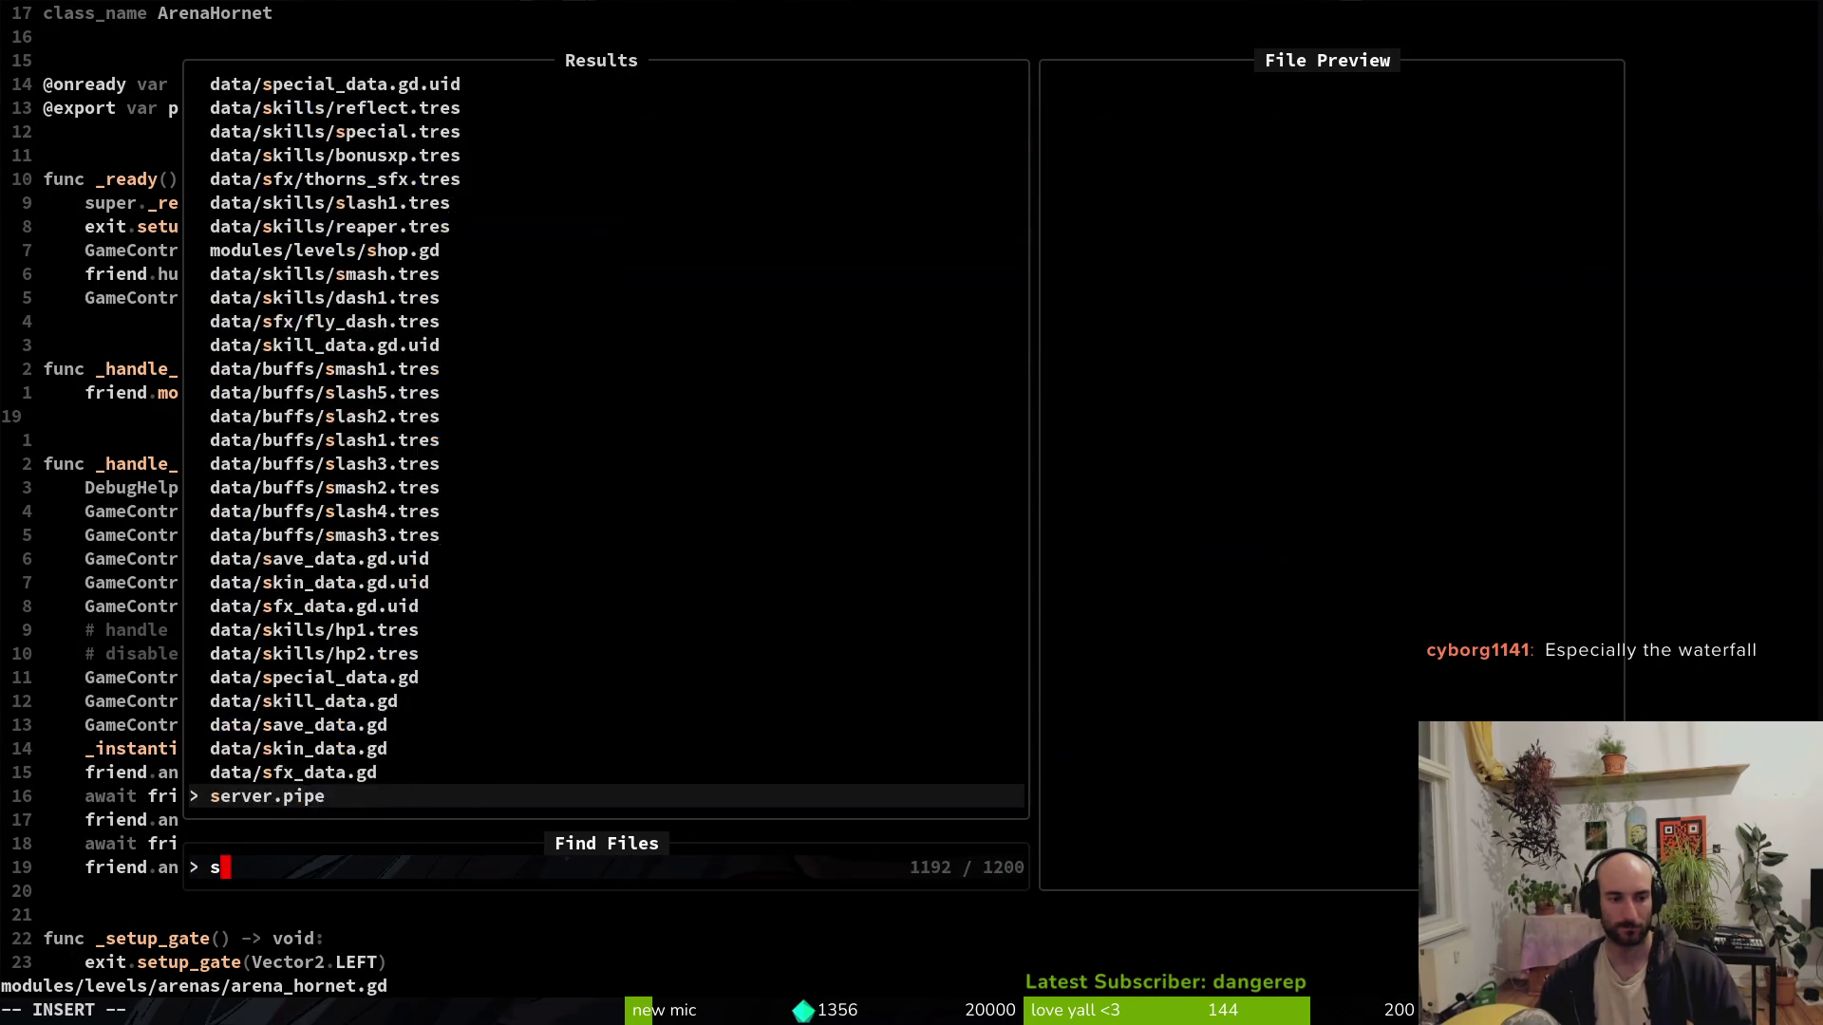
type("iend")
key("Return")
On line 134, change the start_dialog argument friend to self and save friend.gd
key("k")
key("8")
key("k")
key("k")
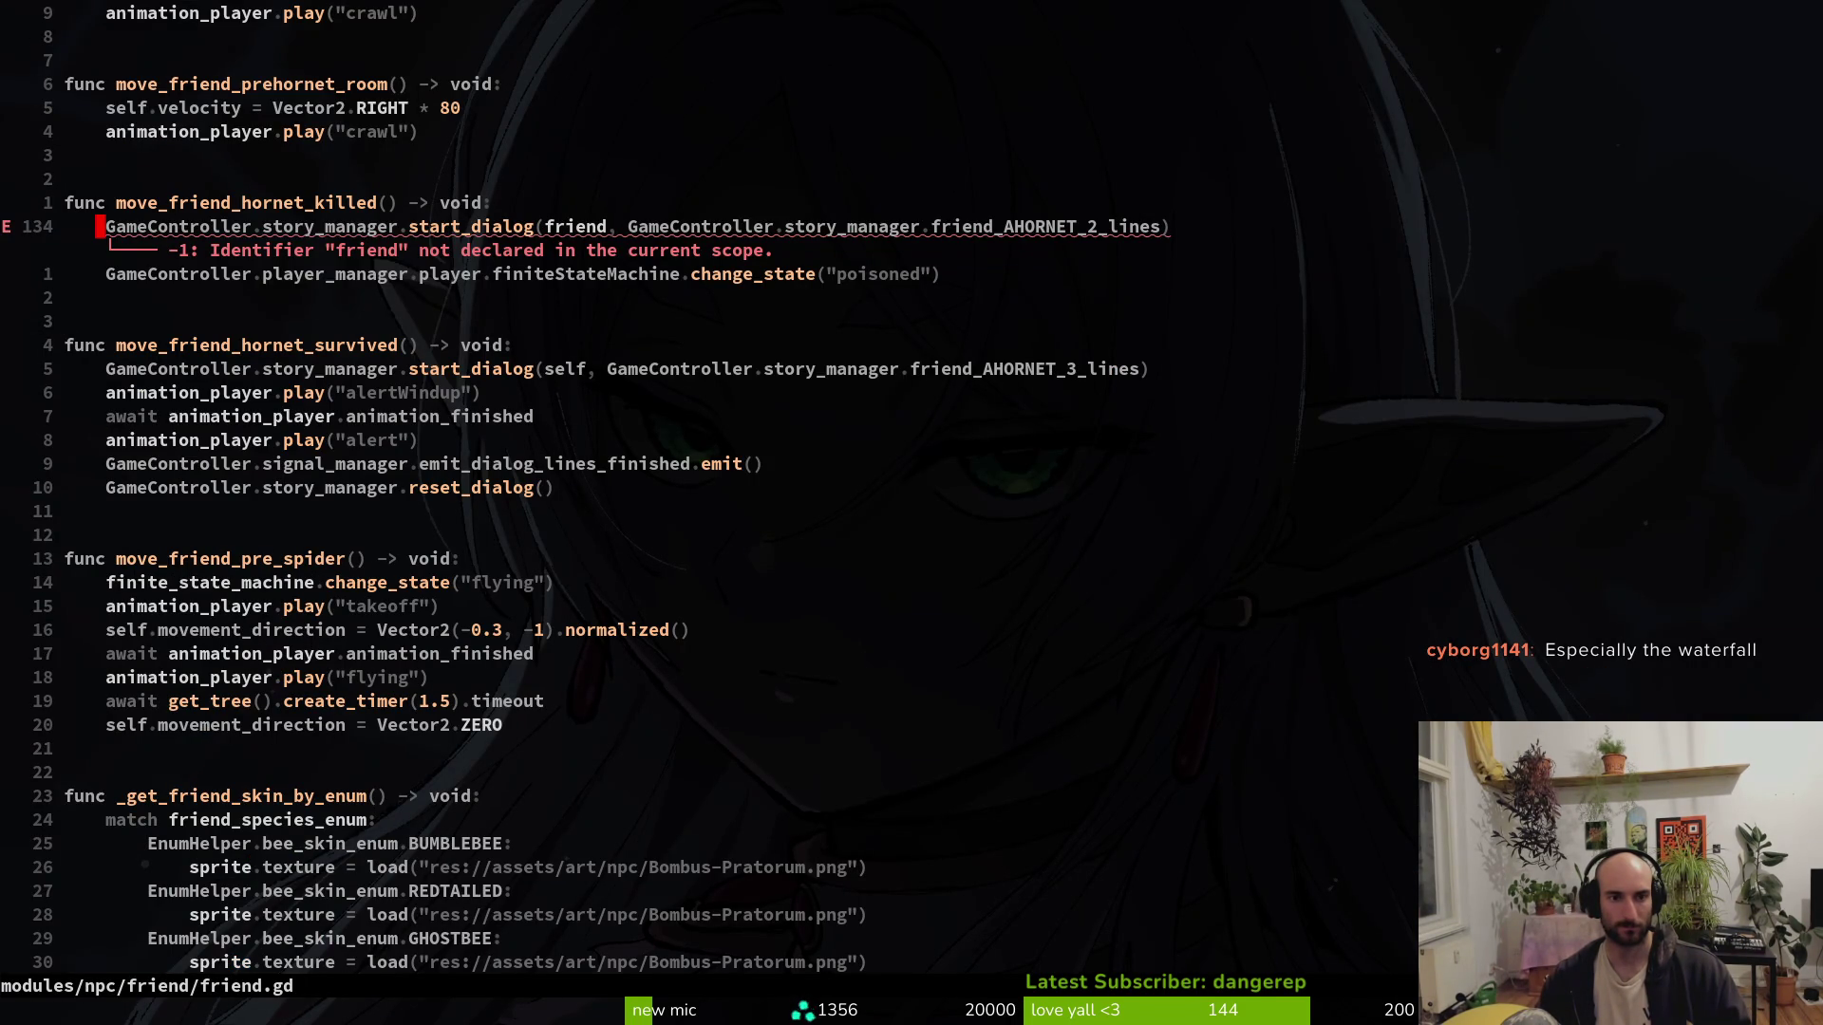
key("shift+v")
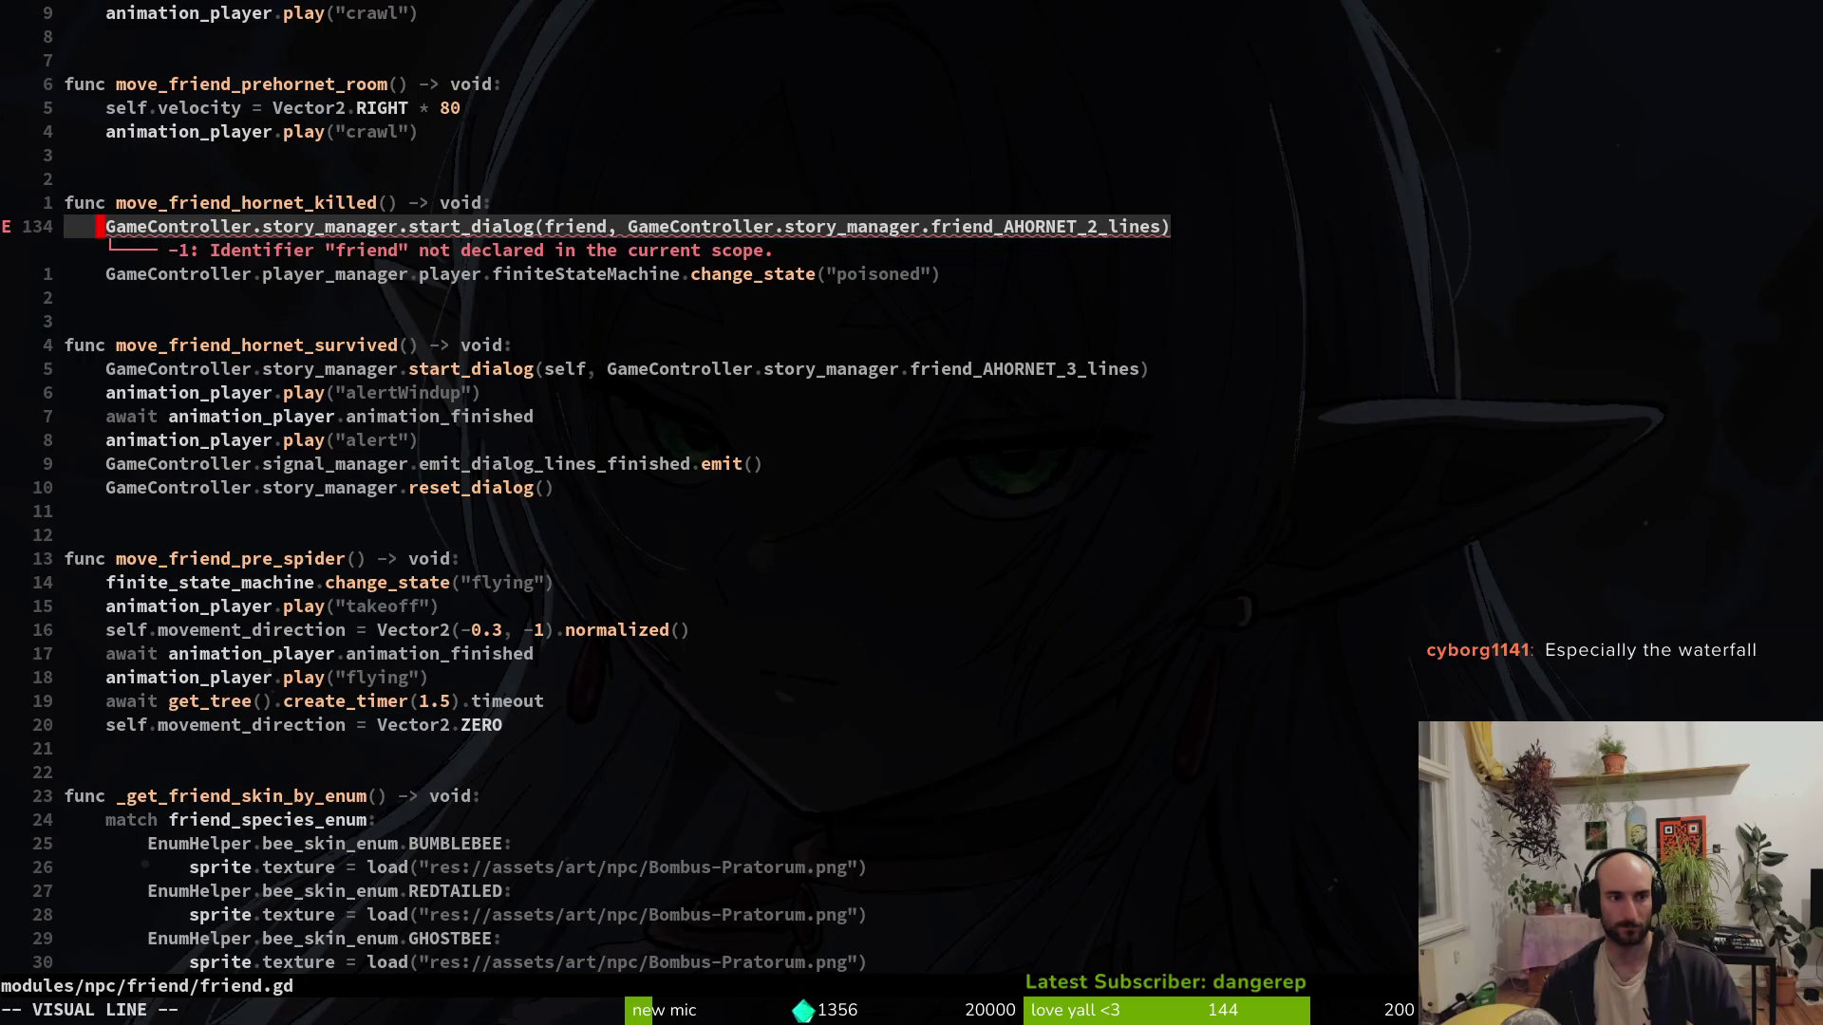
key("Escape")
key("w")
key("w")
key("w")
key("w")
key("w")
type("cwself")
key("Escape")
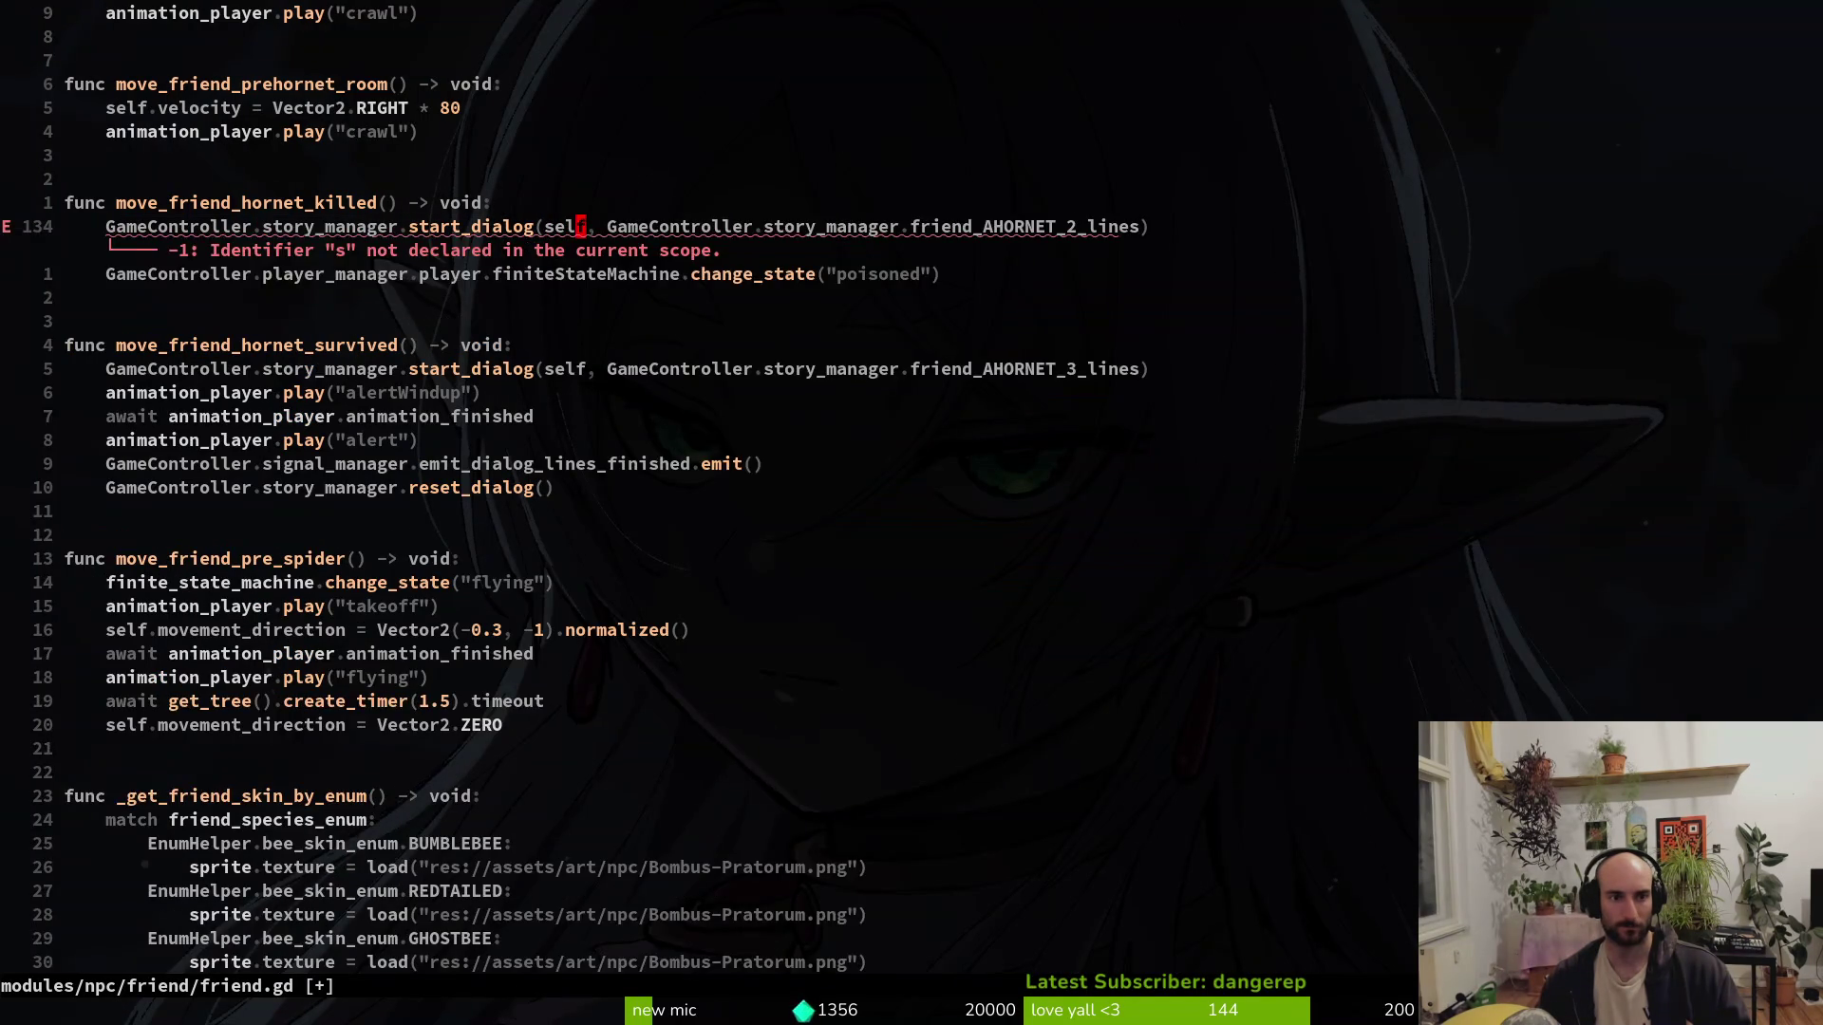
type(":w")
key("Return")
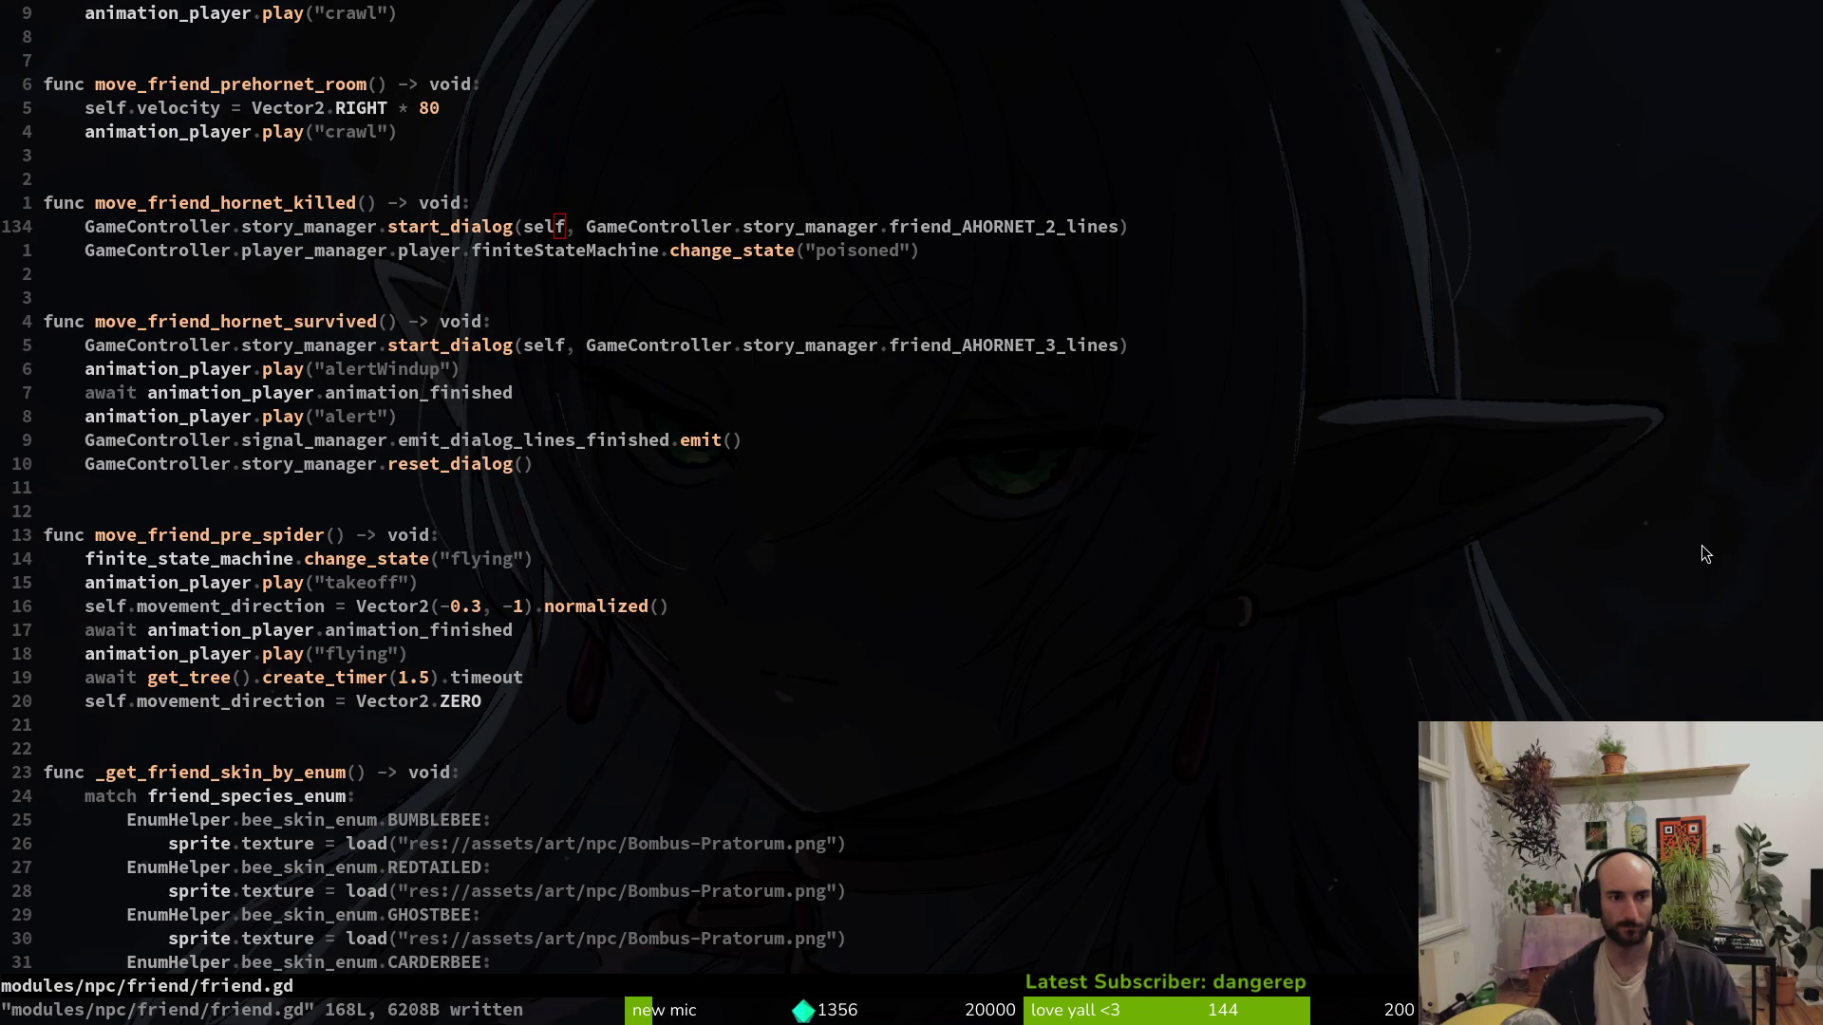
Run the Godot project with F5 and load the spider level from the level list
key("alt+Tab")
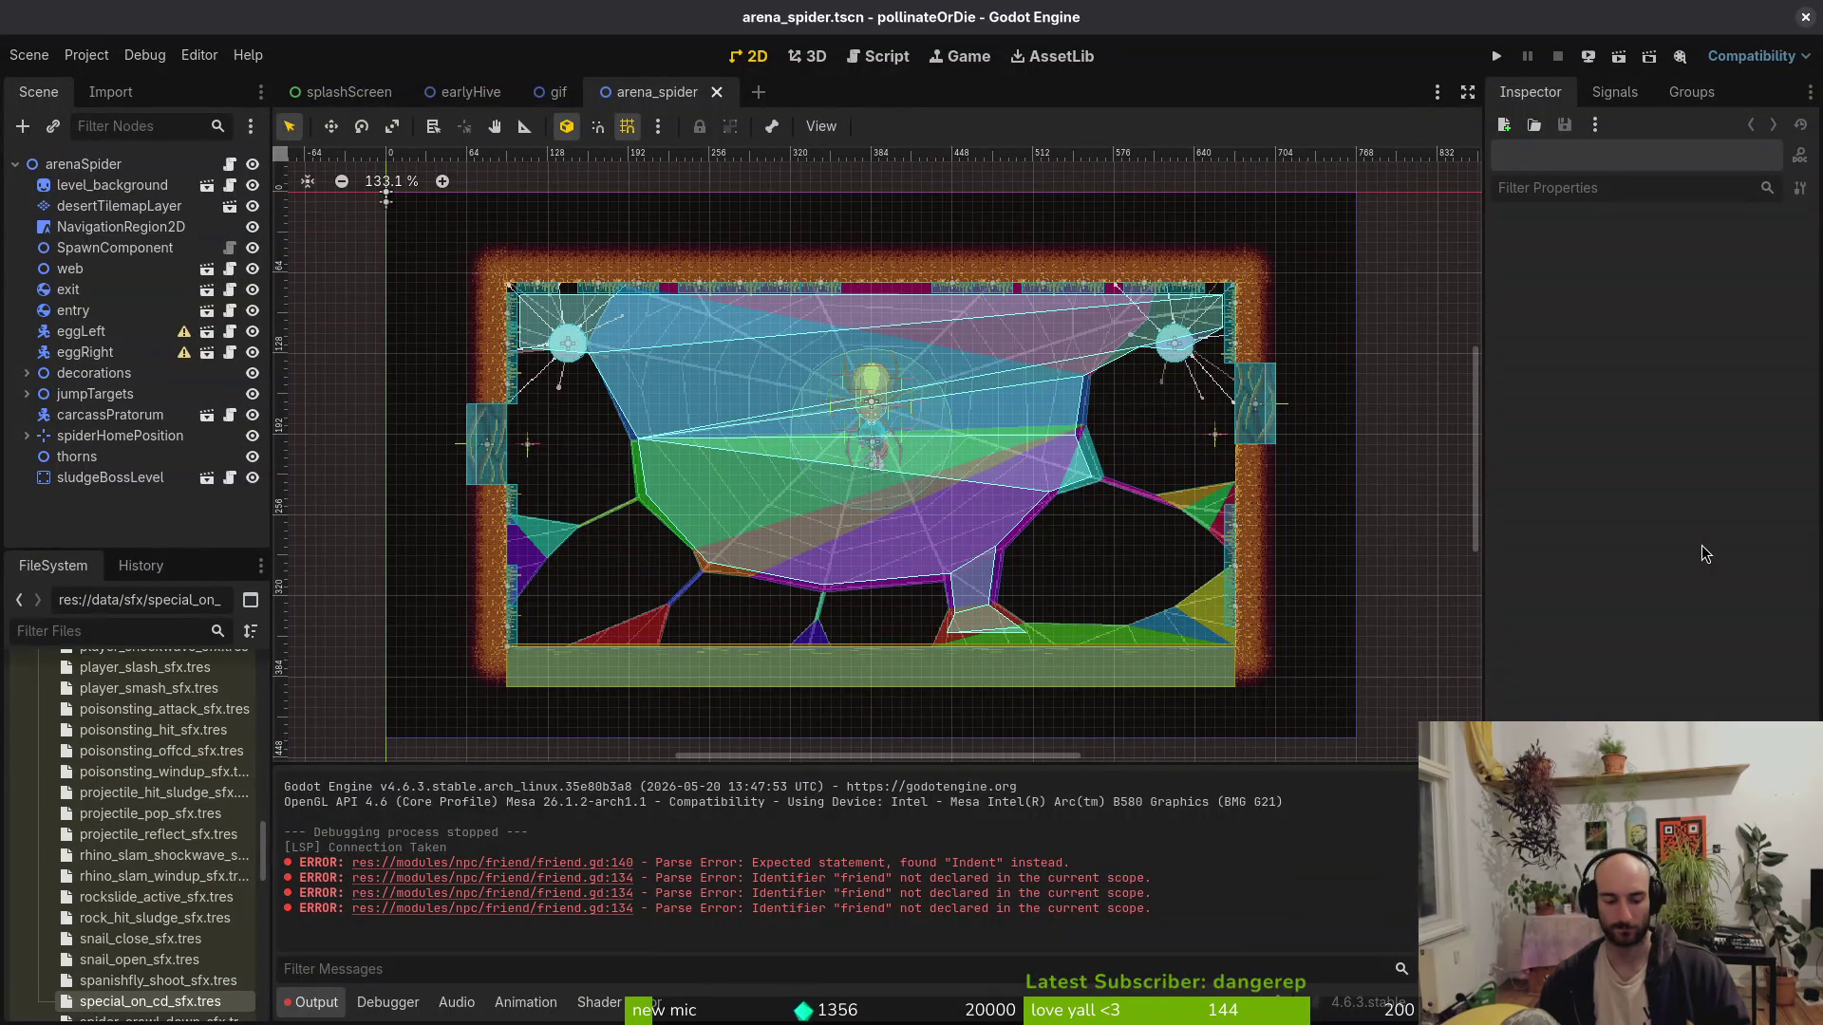
key("F5")
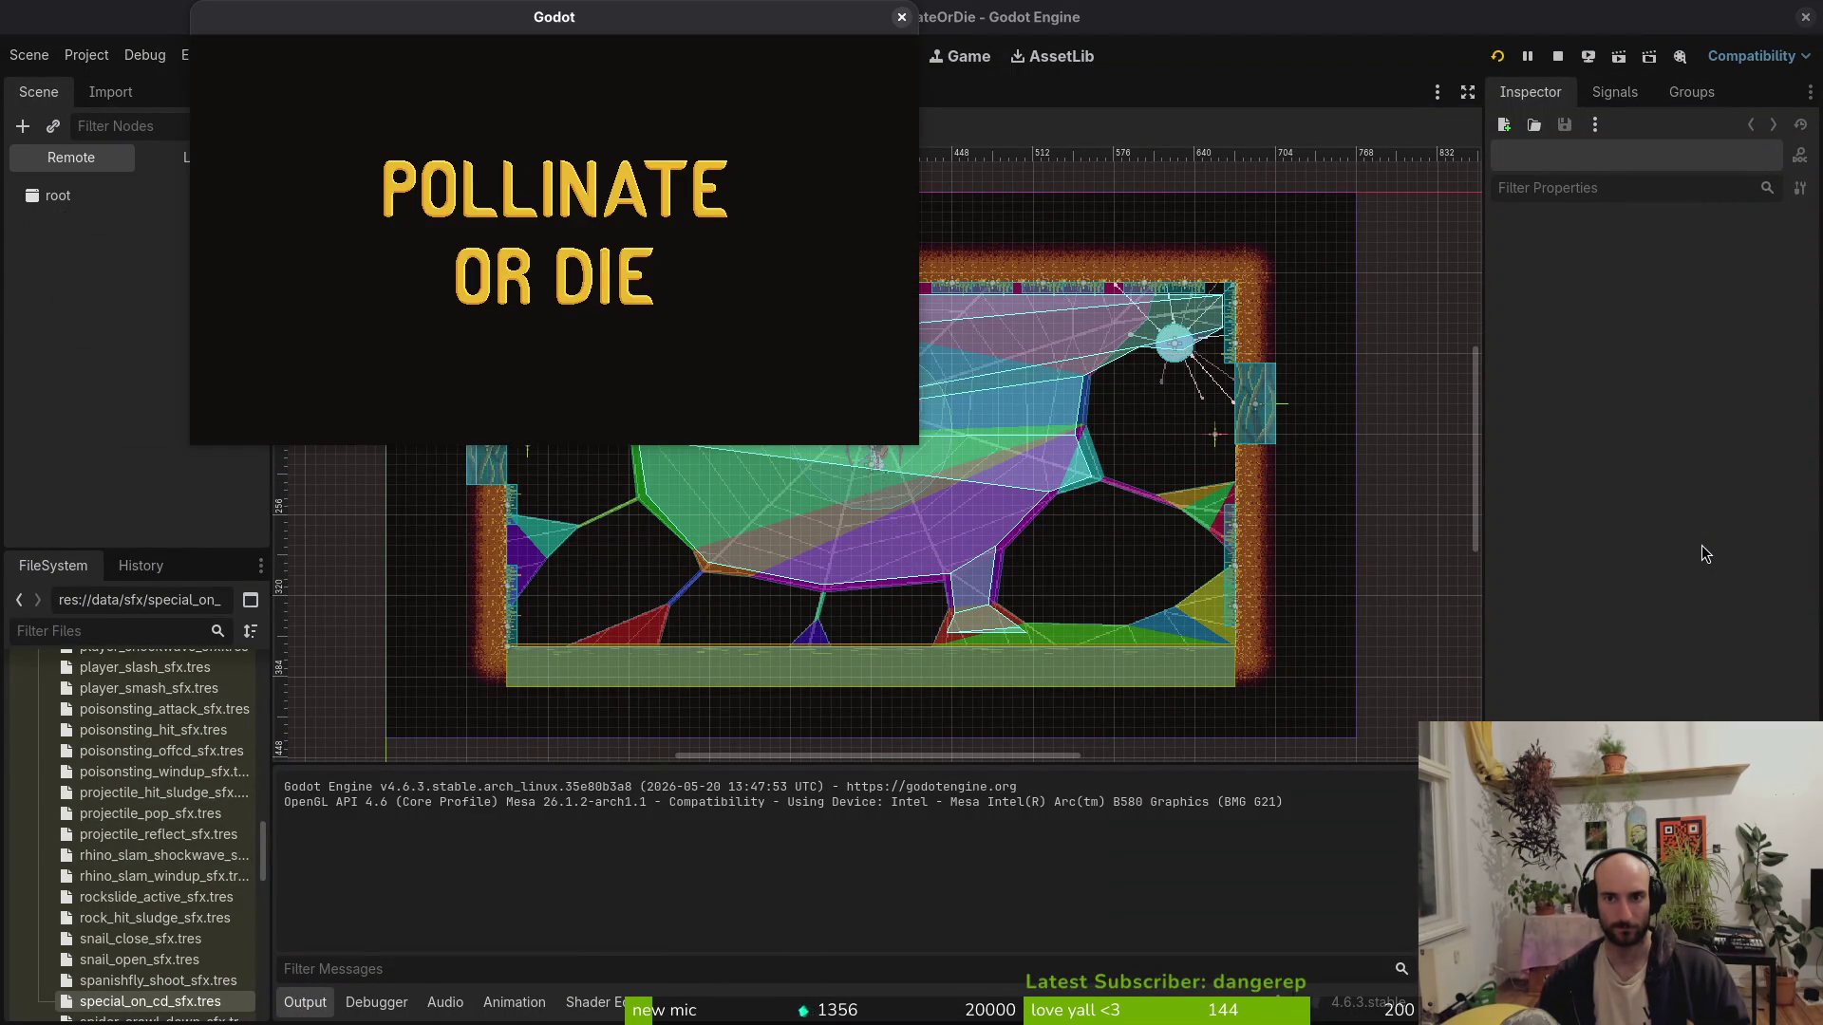
key("Return")
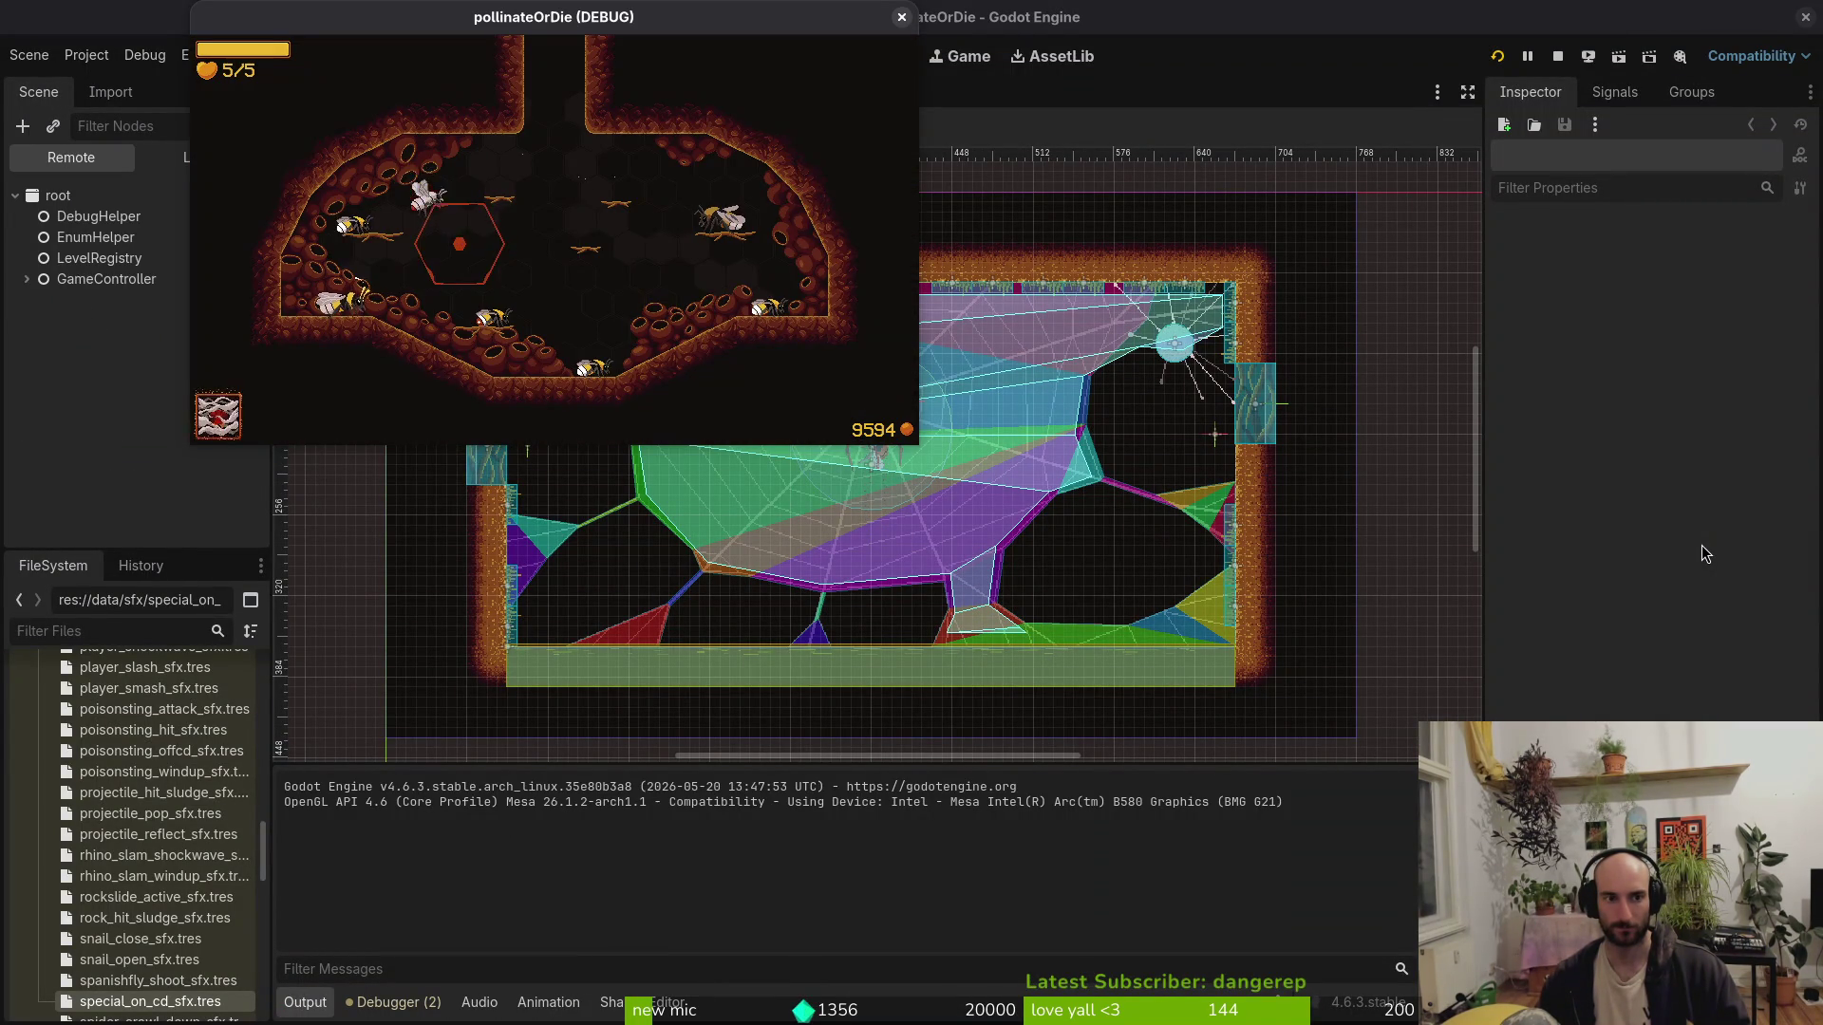
key("Escape")
key("Return")
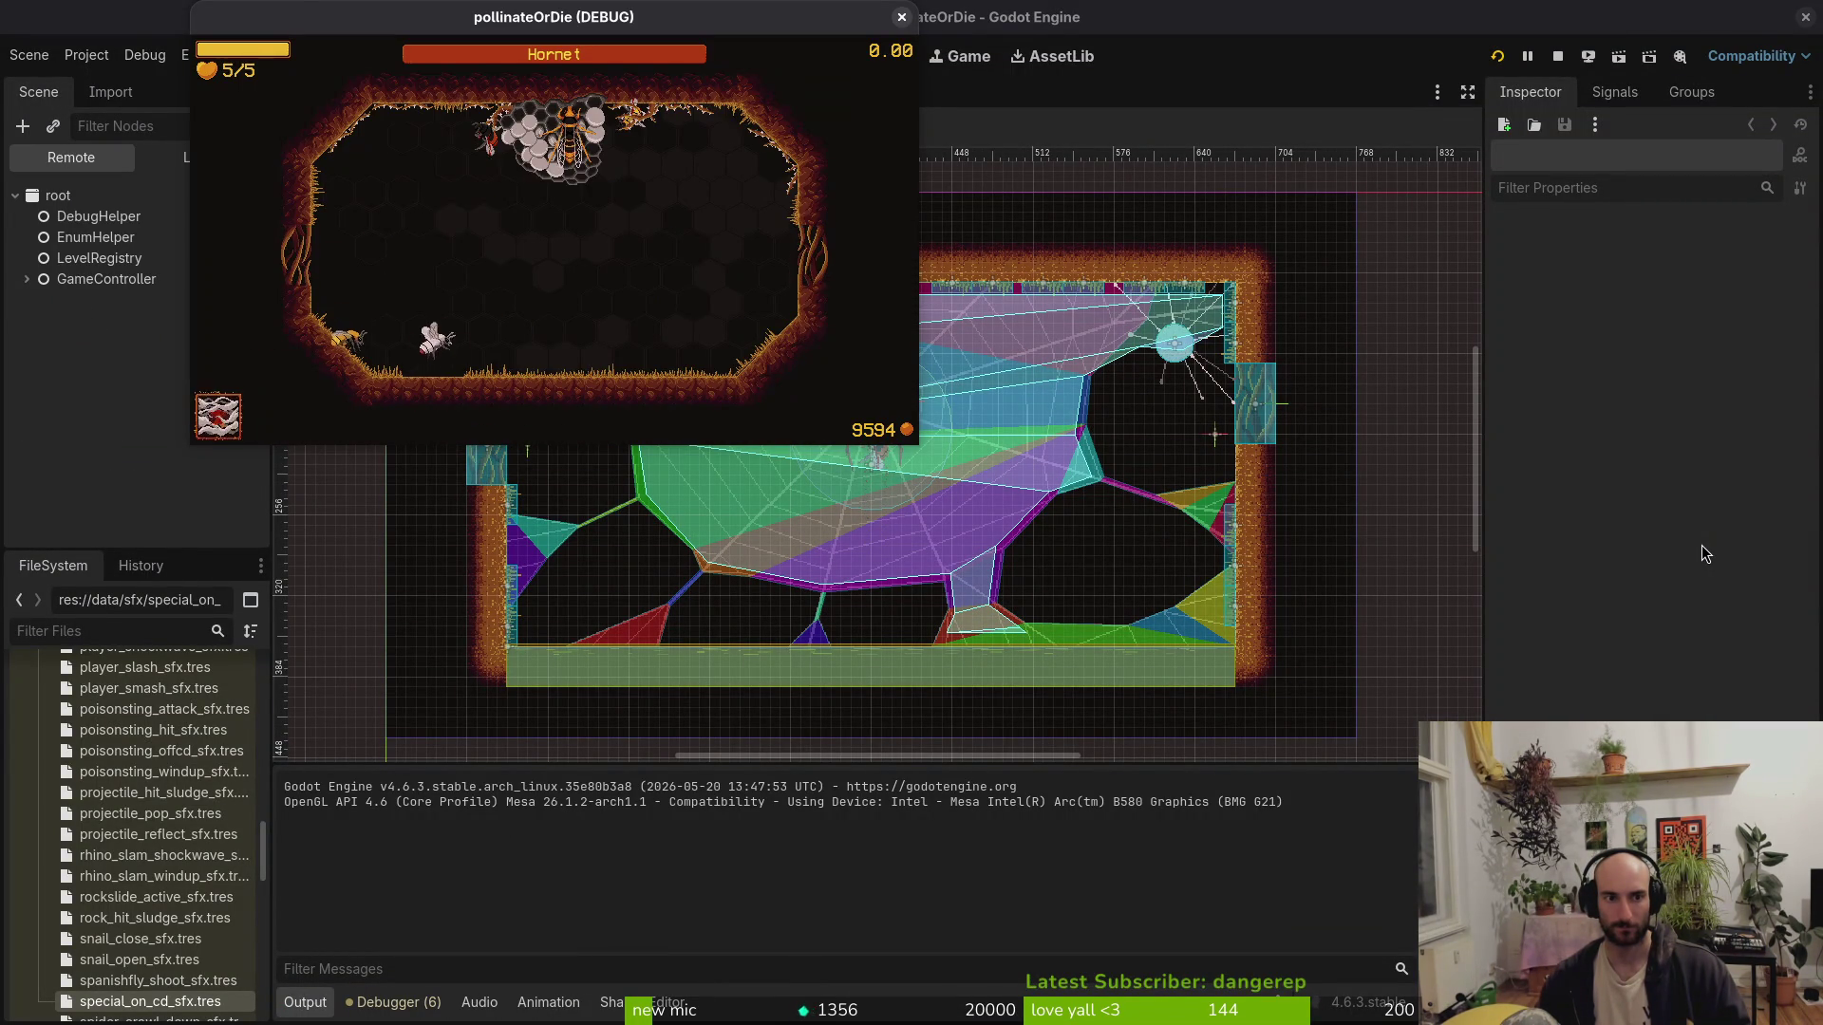
key("Escape")
key("Escape")
key("Escape")
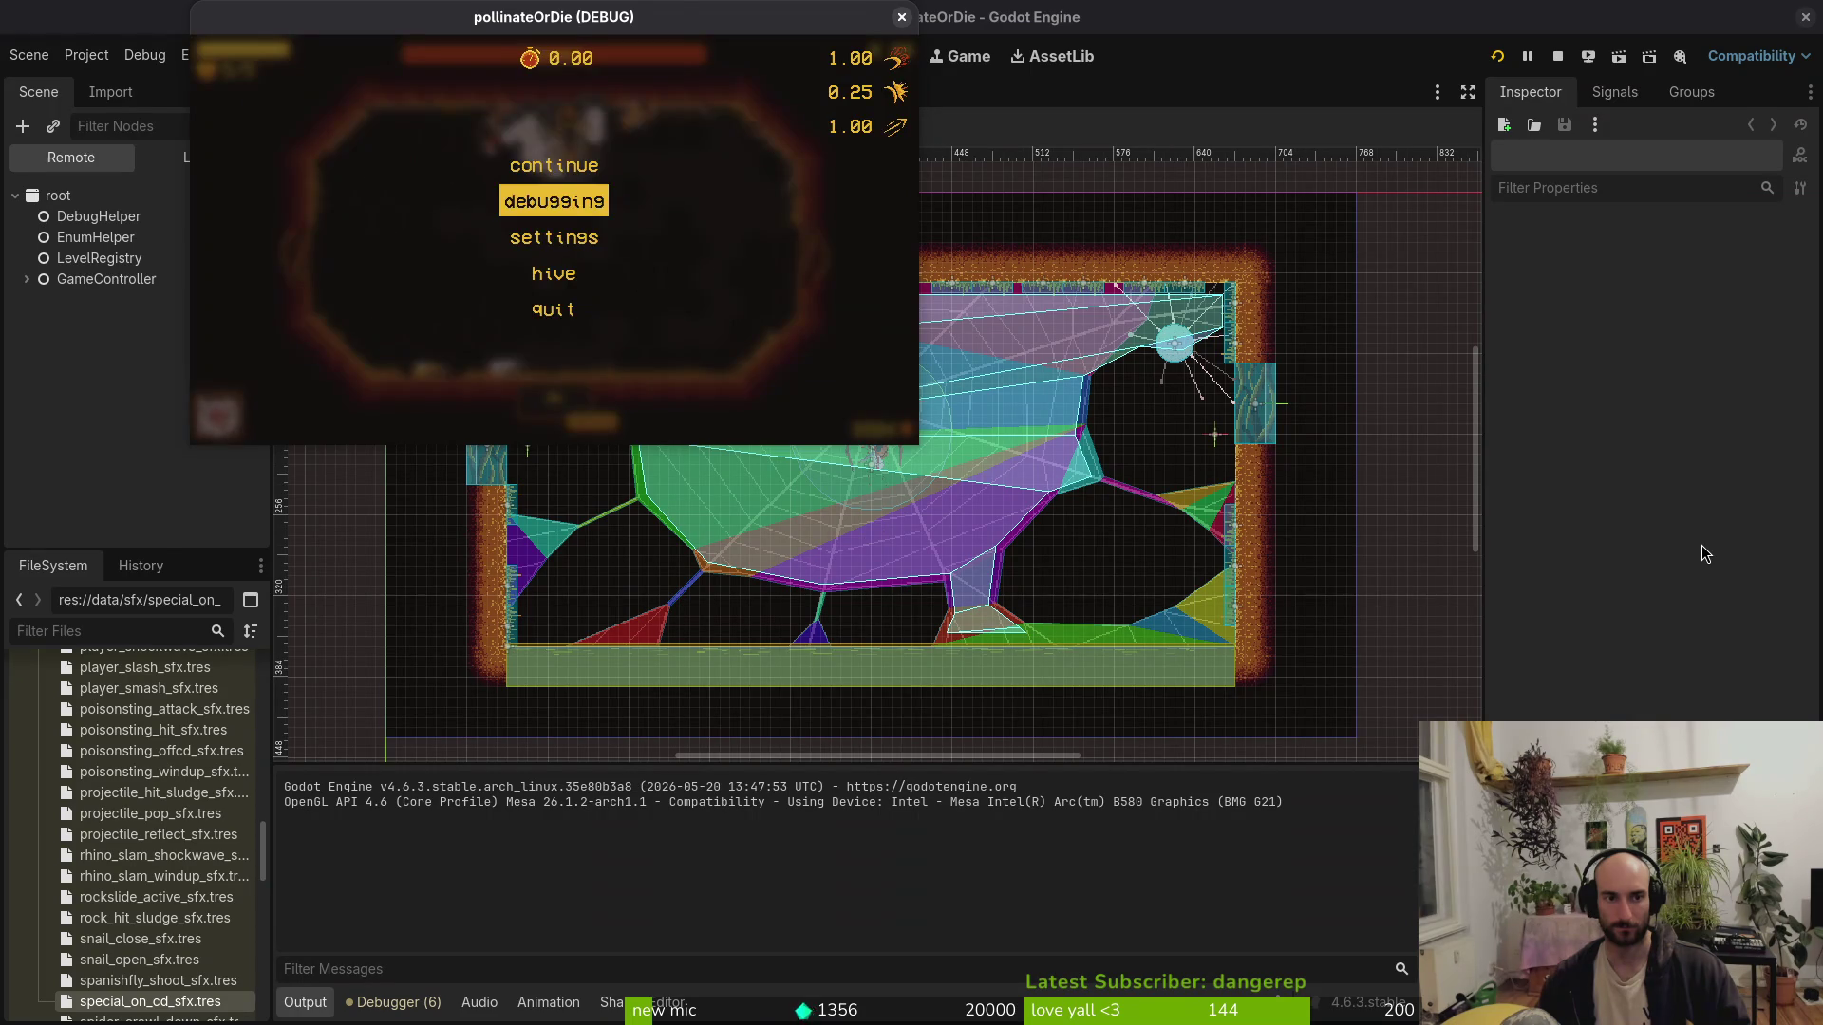
In the game settings, try another language, set it back to English, then resume
key("Down")
key("Return")
key("Right")
key("Right")
key("Down")
key("Left")
key("Left")
key("Left")
key("Right")
key("Left")
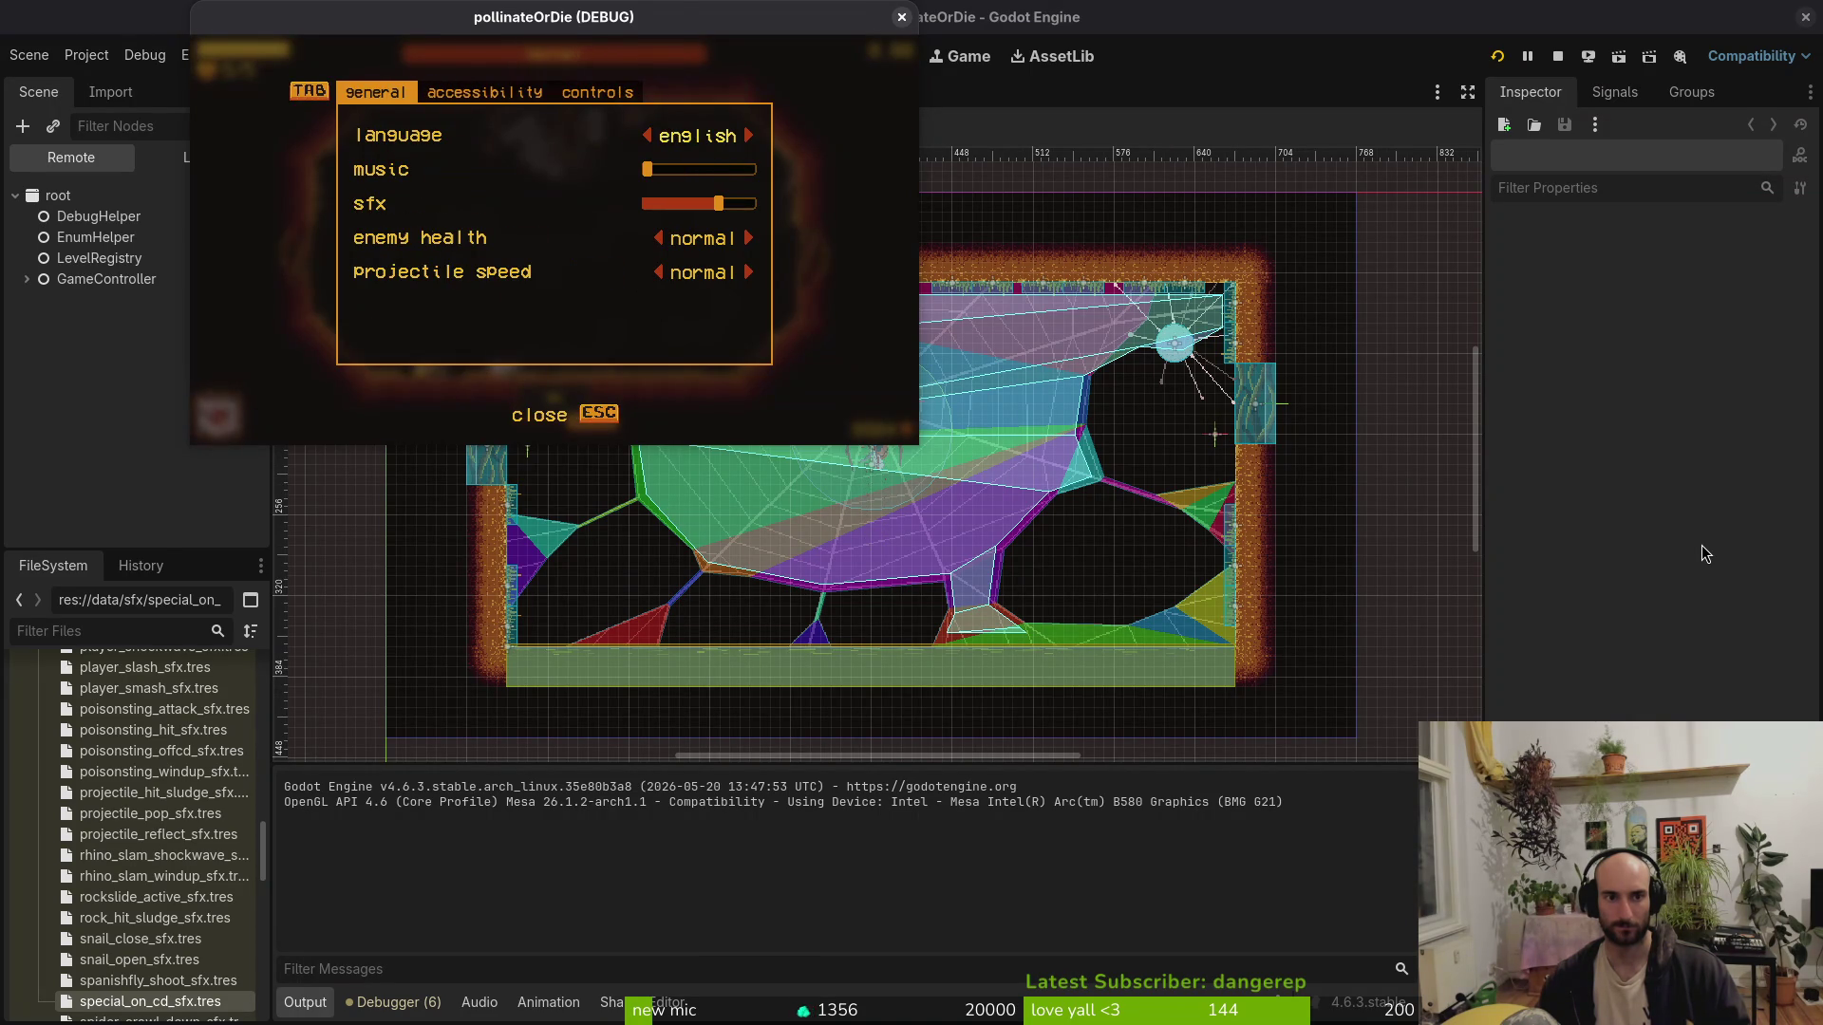
key("Escape")
Fight the hornet boss, dismiss its dialogs, then return to friend.gd in Neovim
key("space")
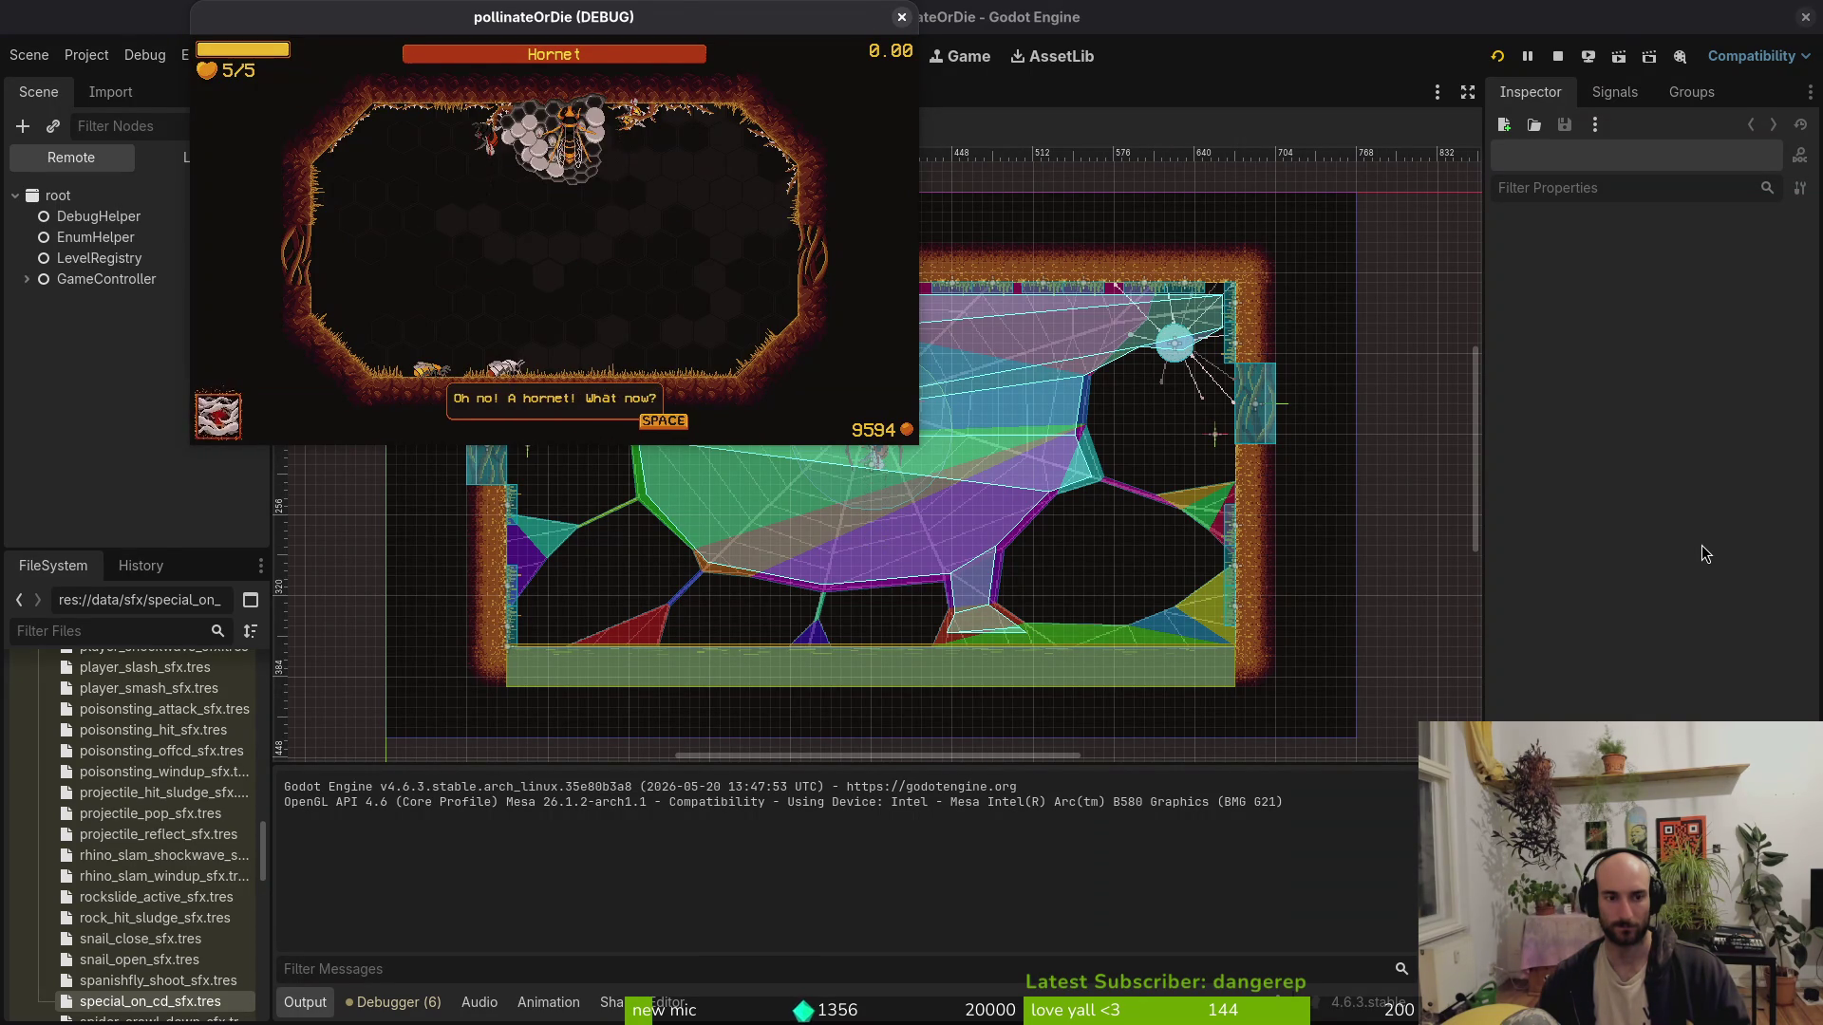
key("space")
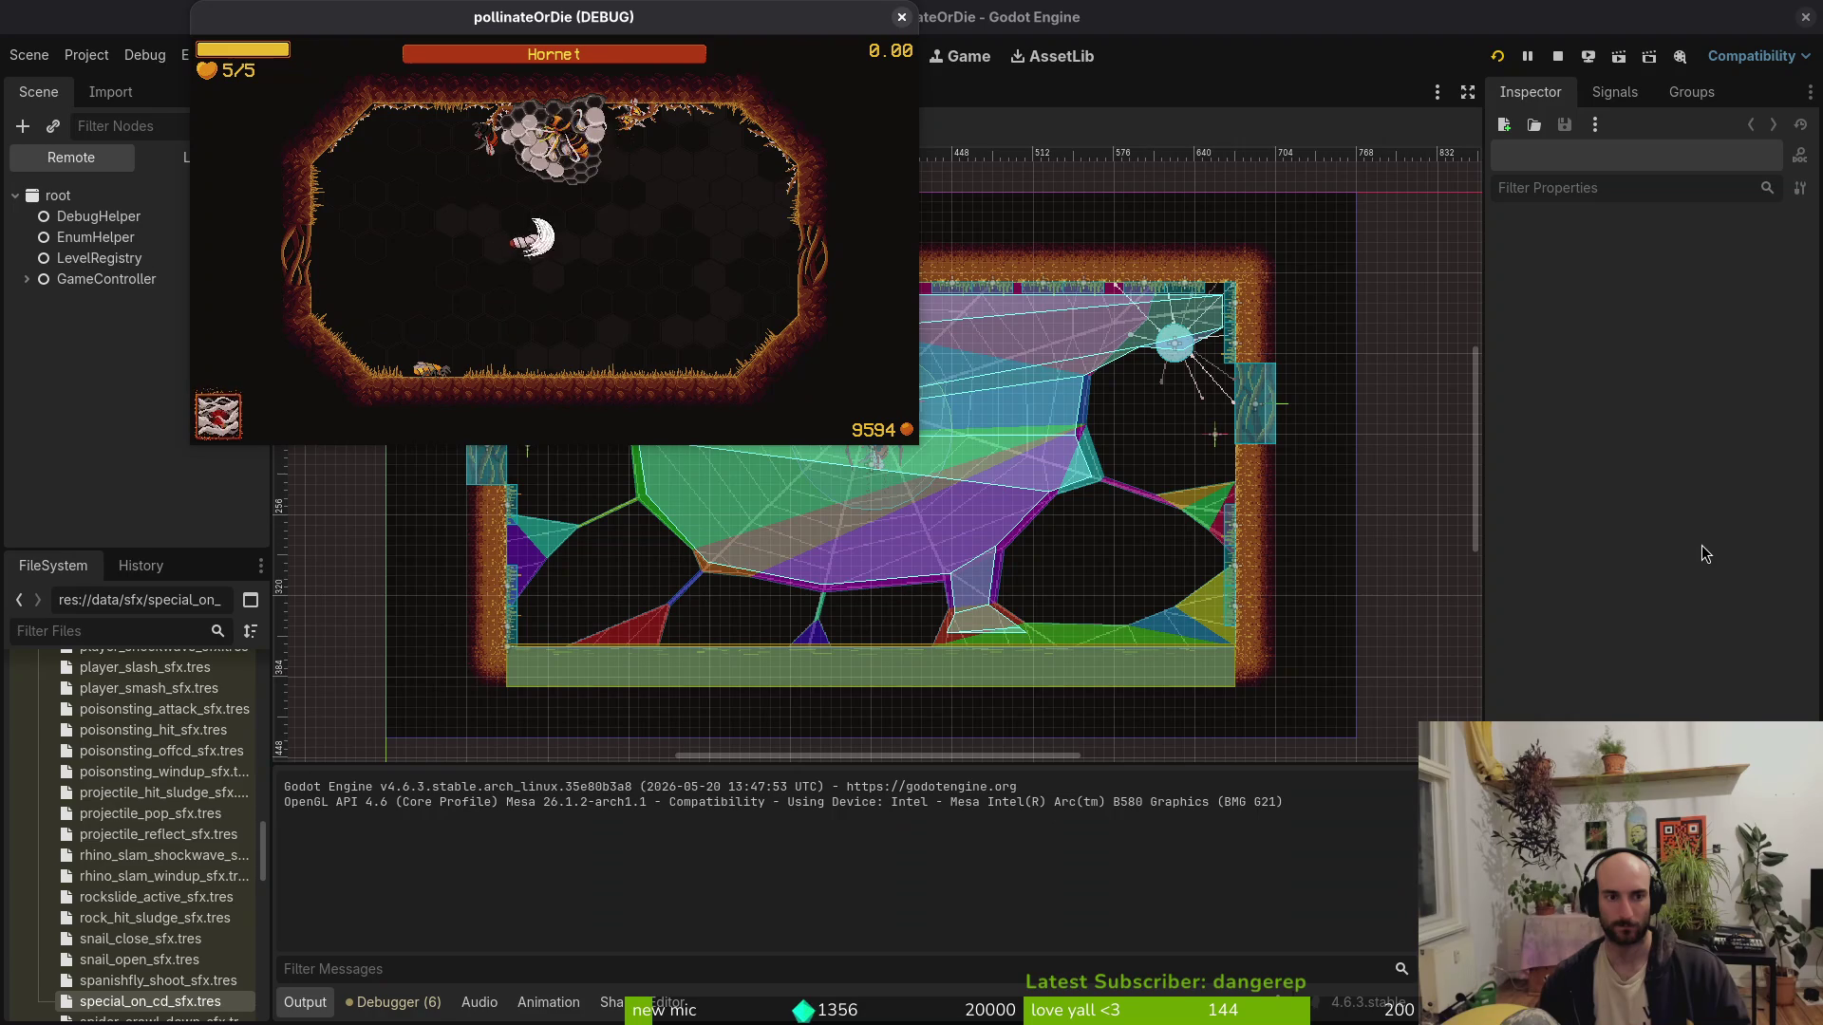
key("Right")
key("Left")
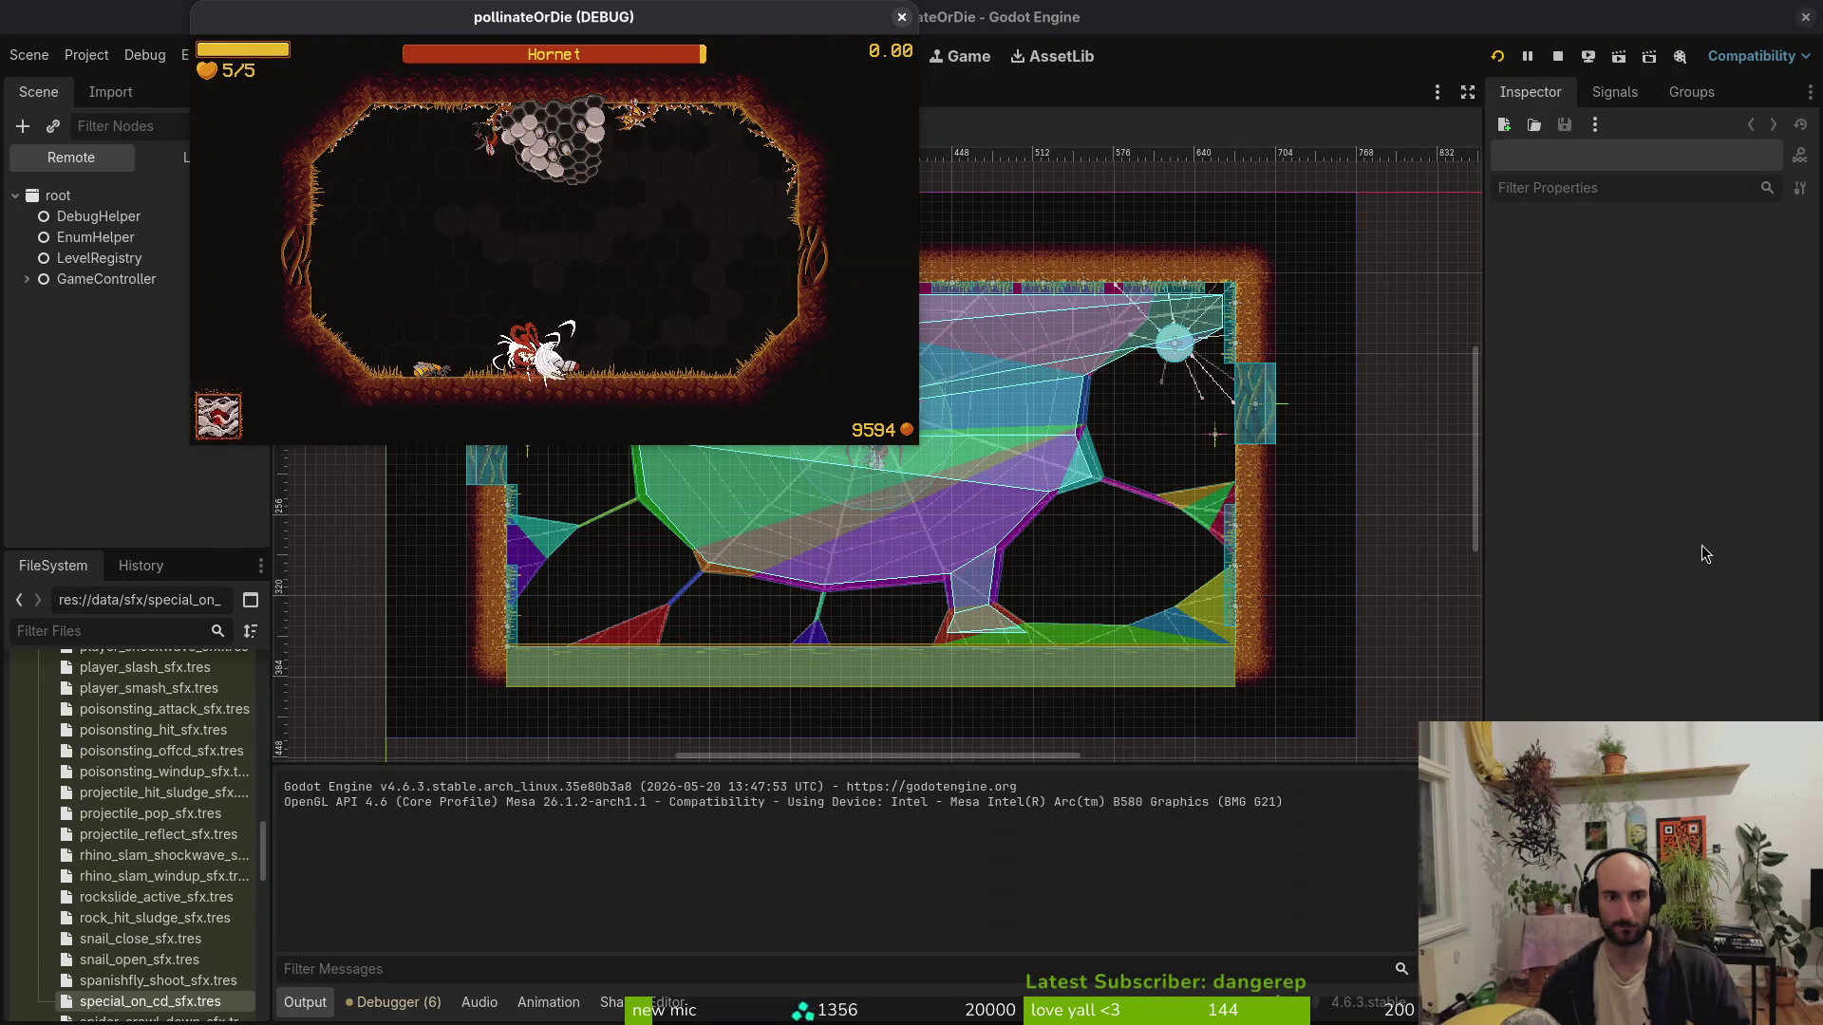
key("Up")
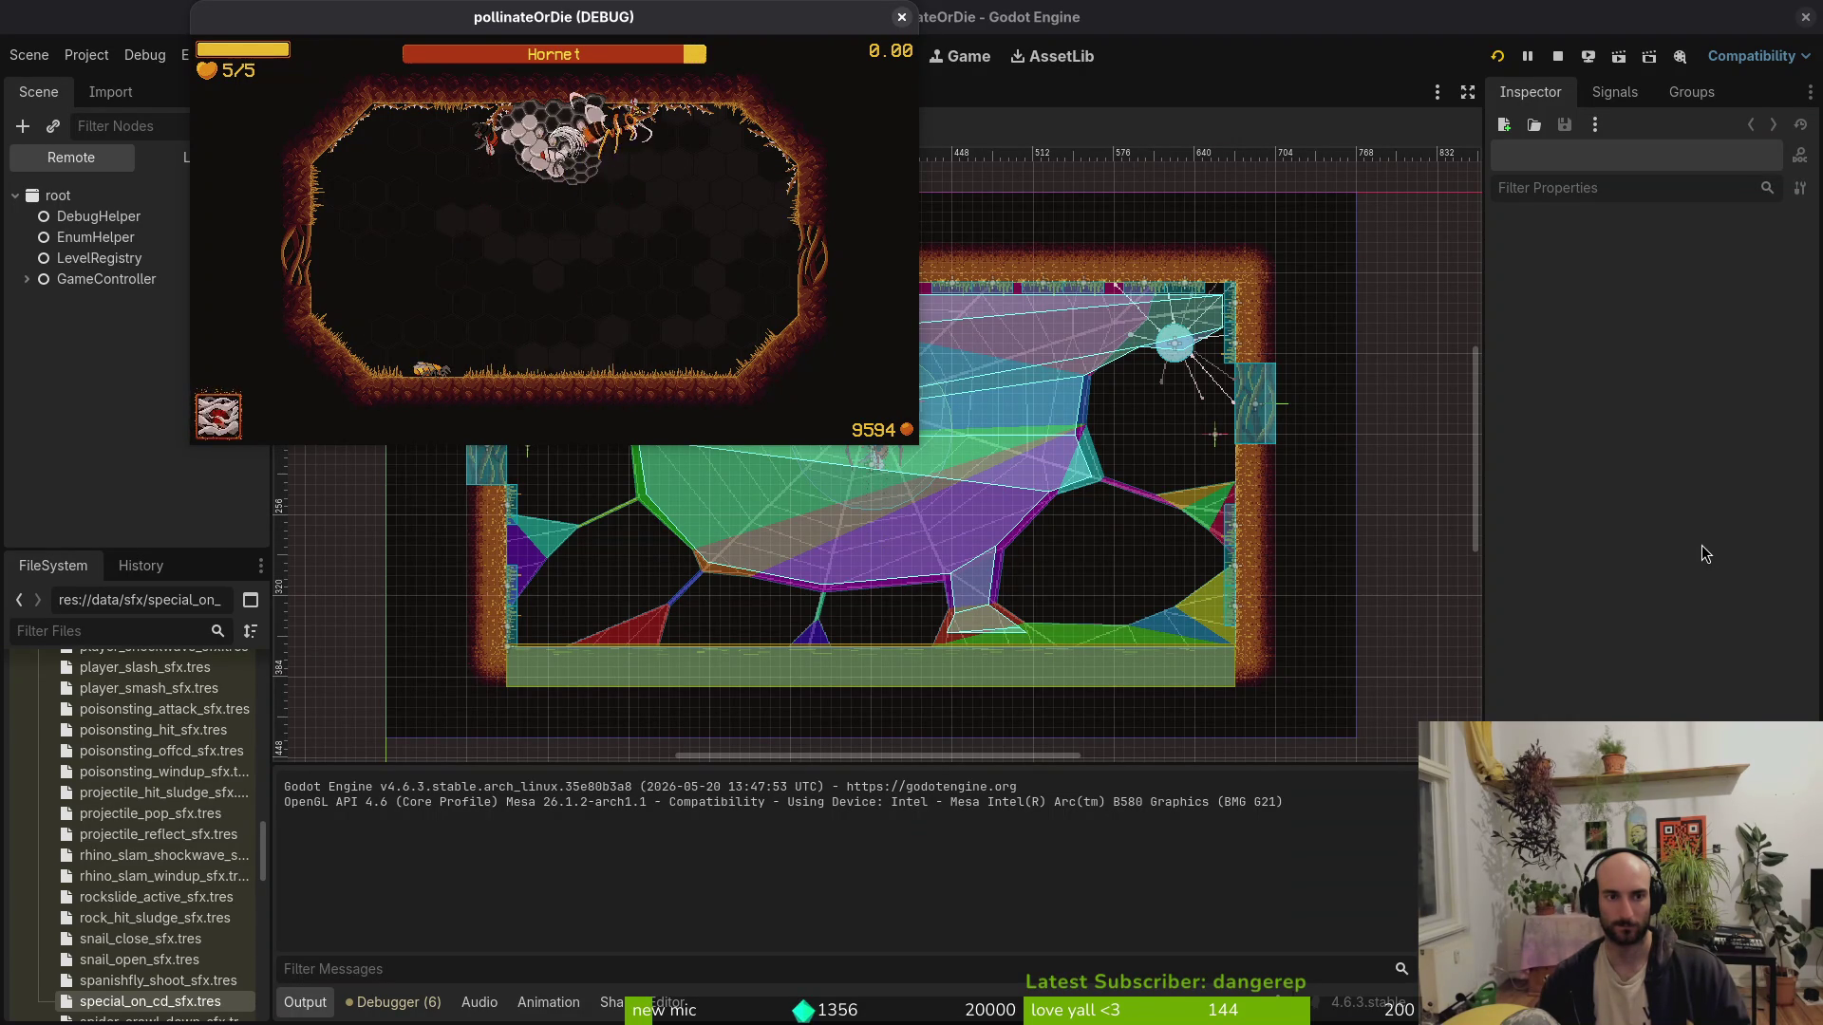
key("Right")
key("Left")
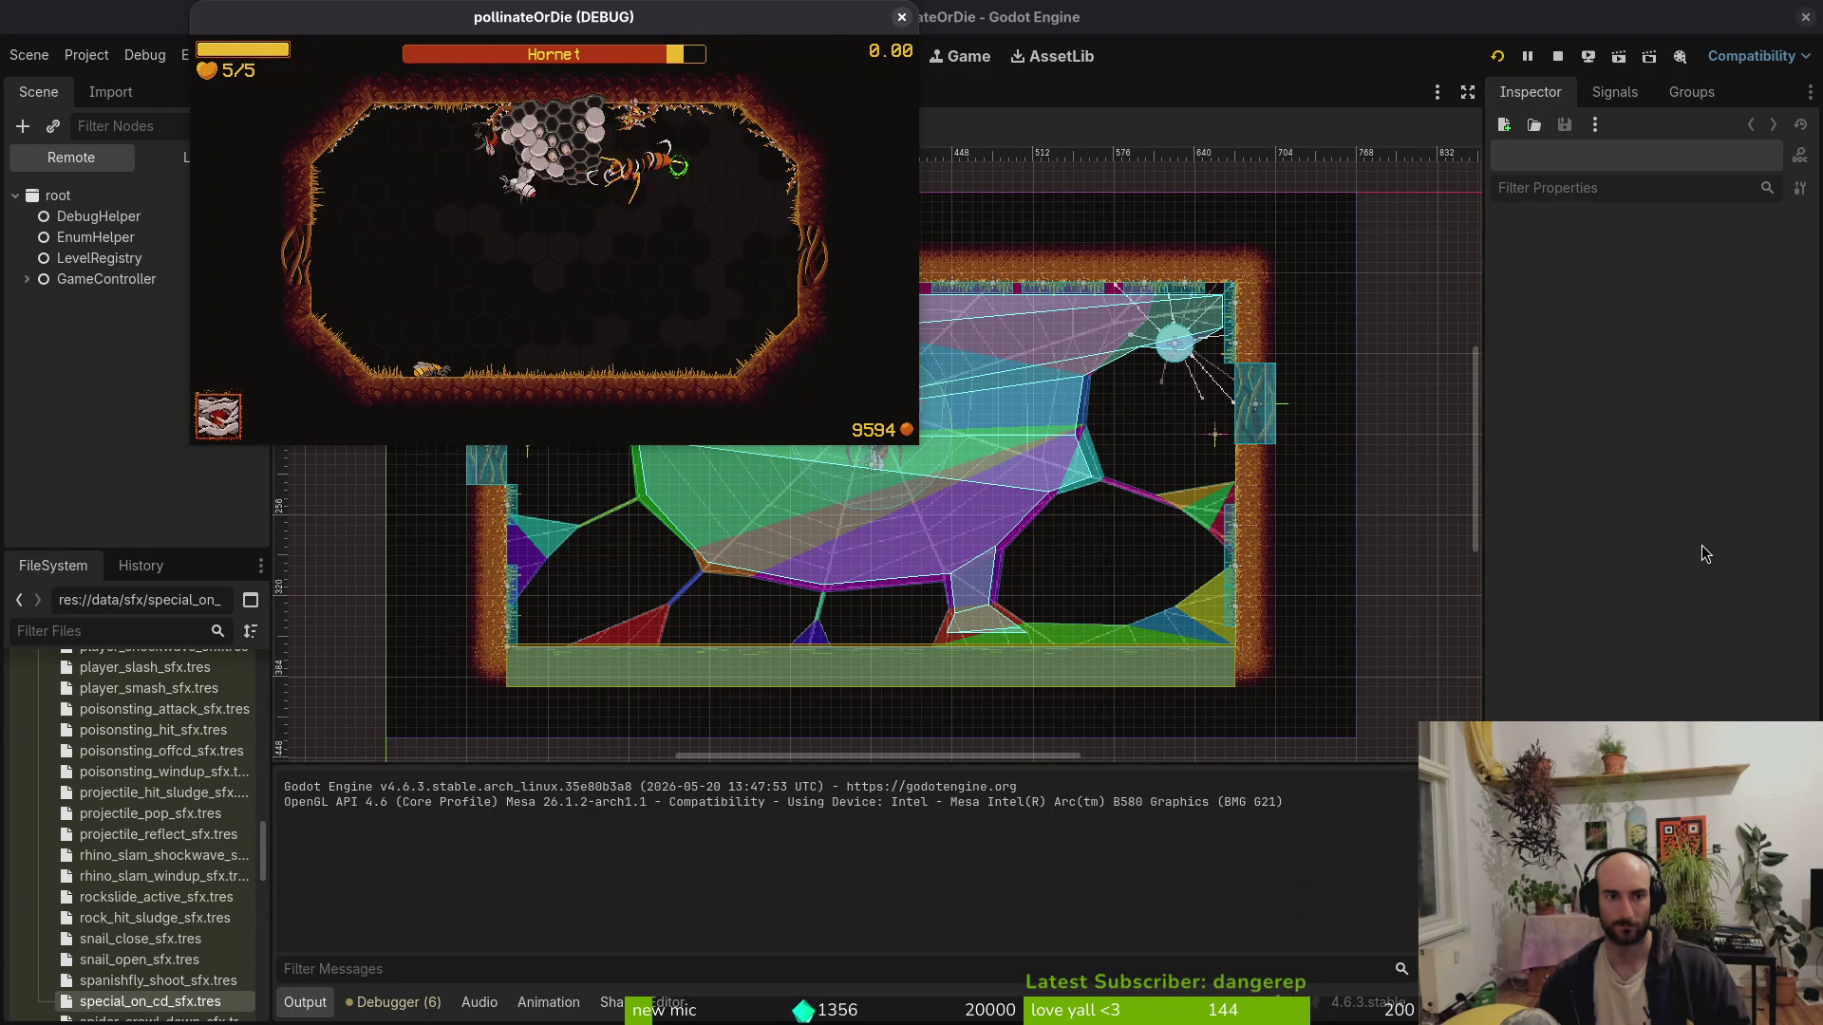
key("Left")
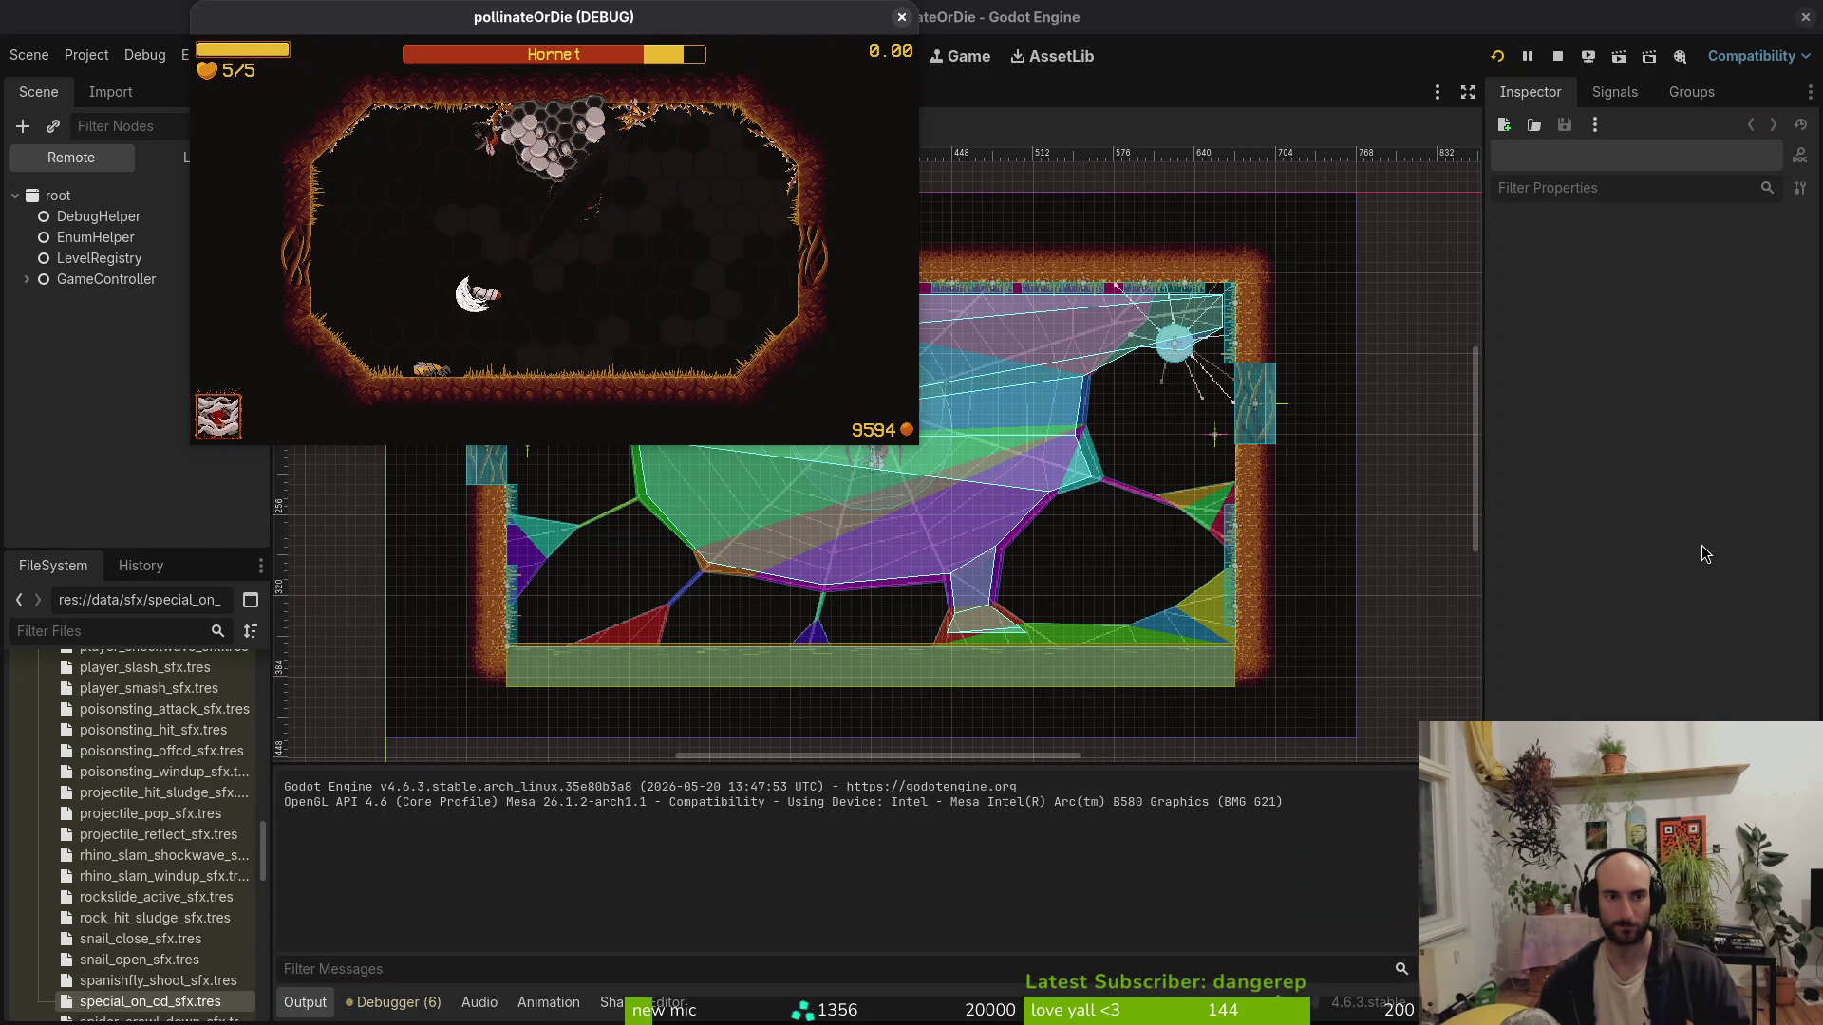
key("Up")
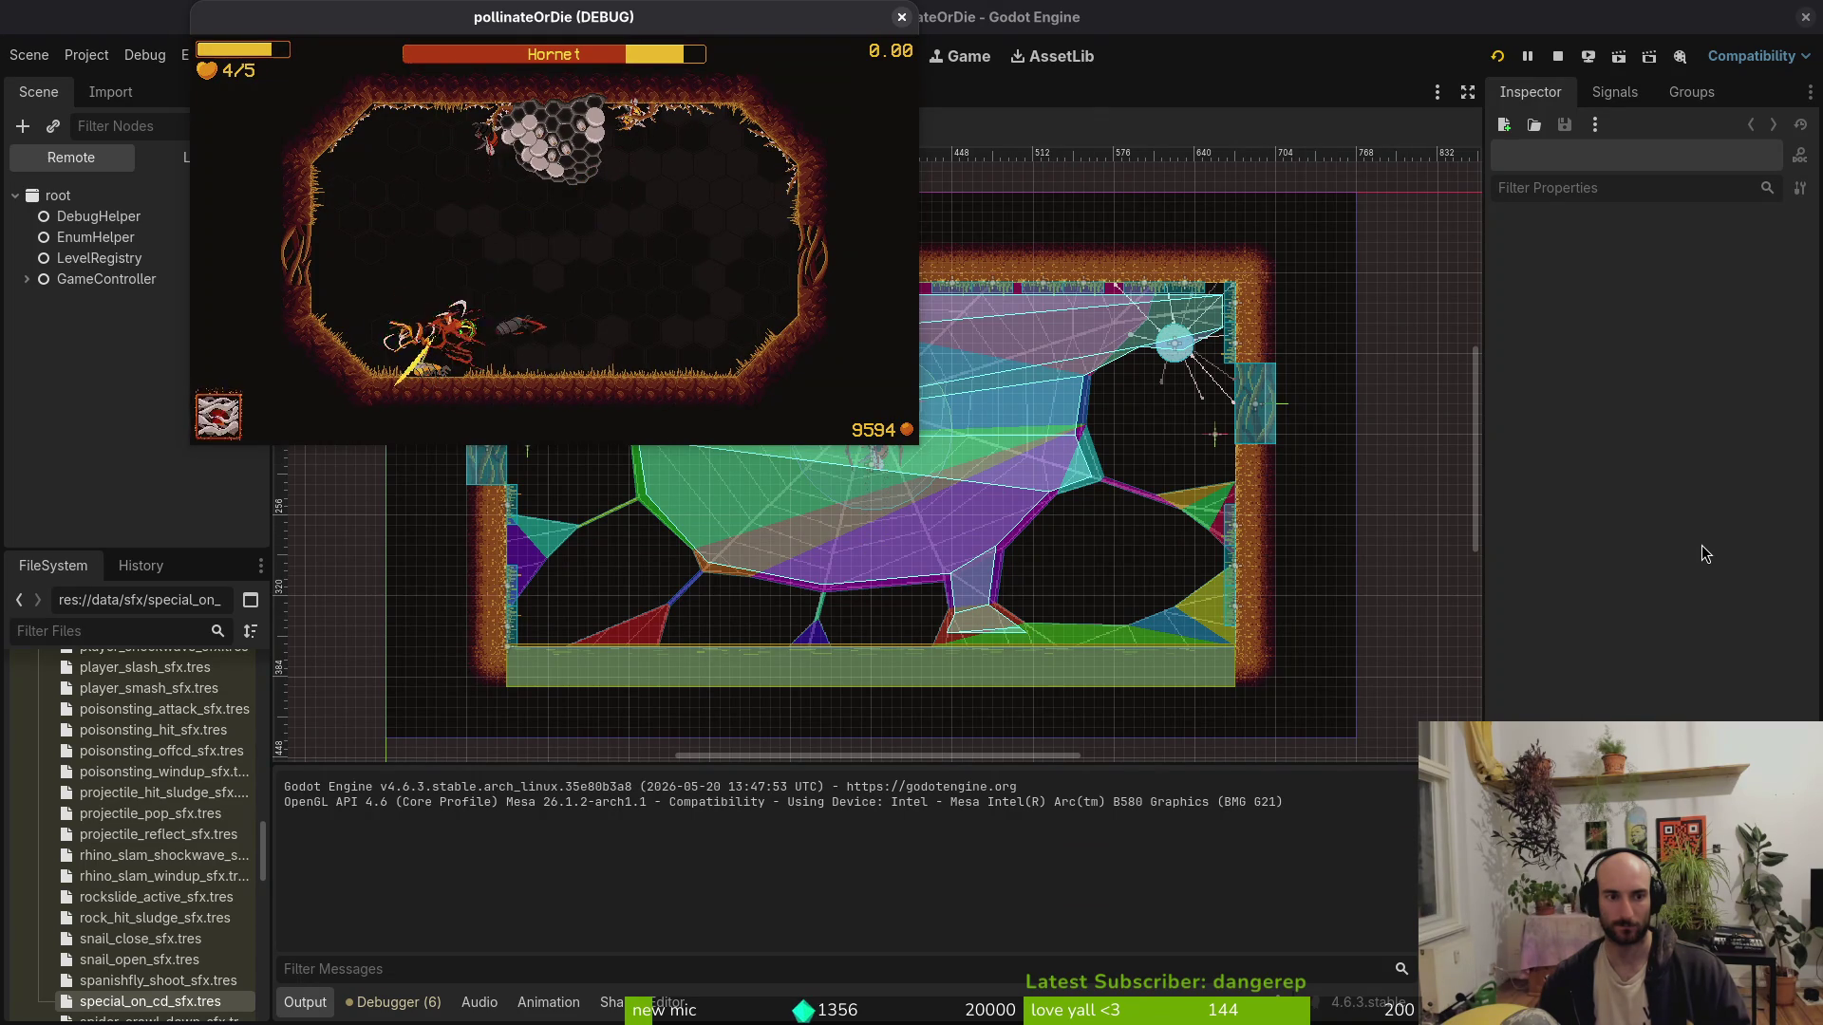
key("Right")
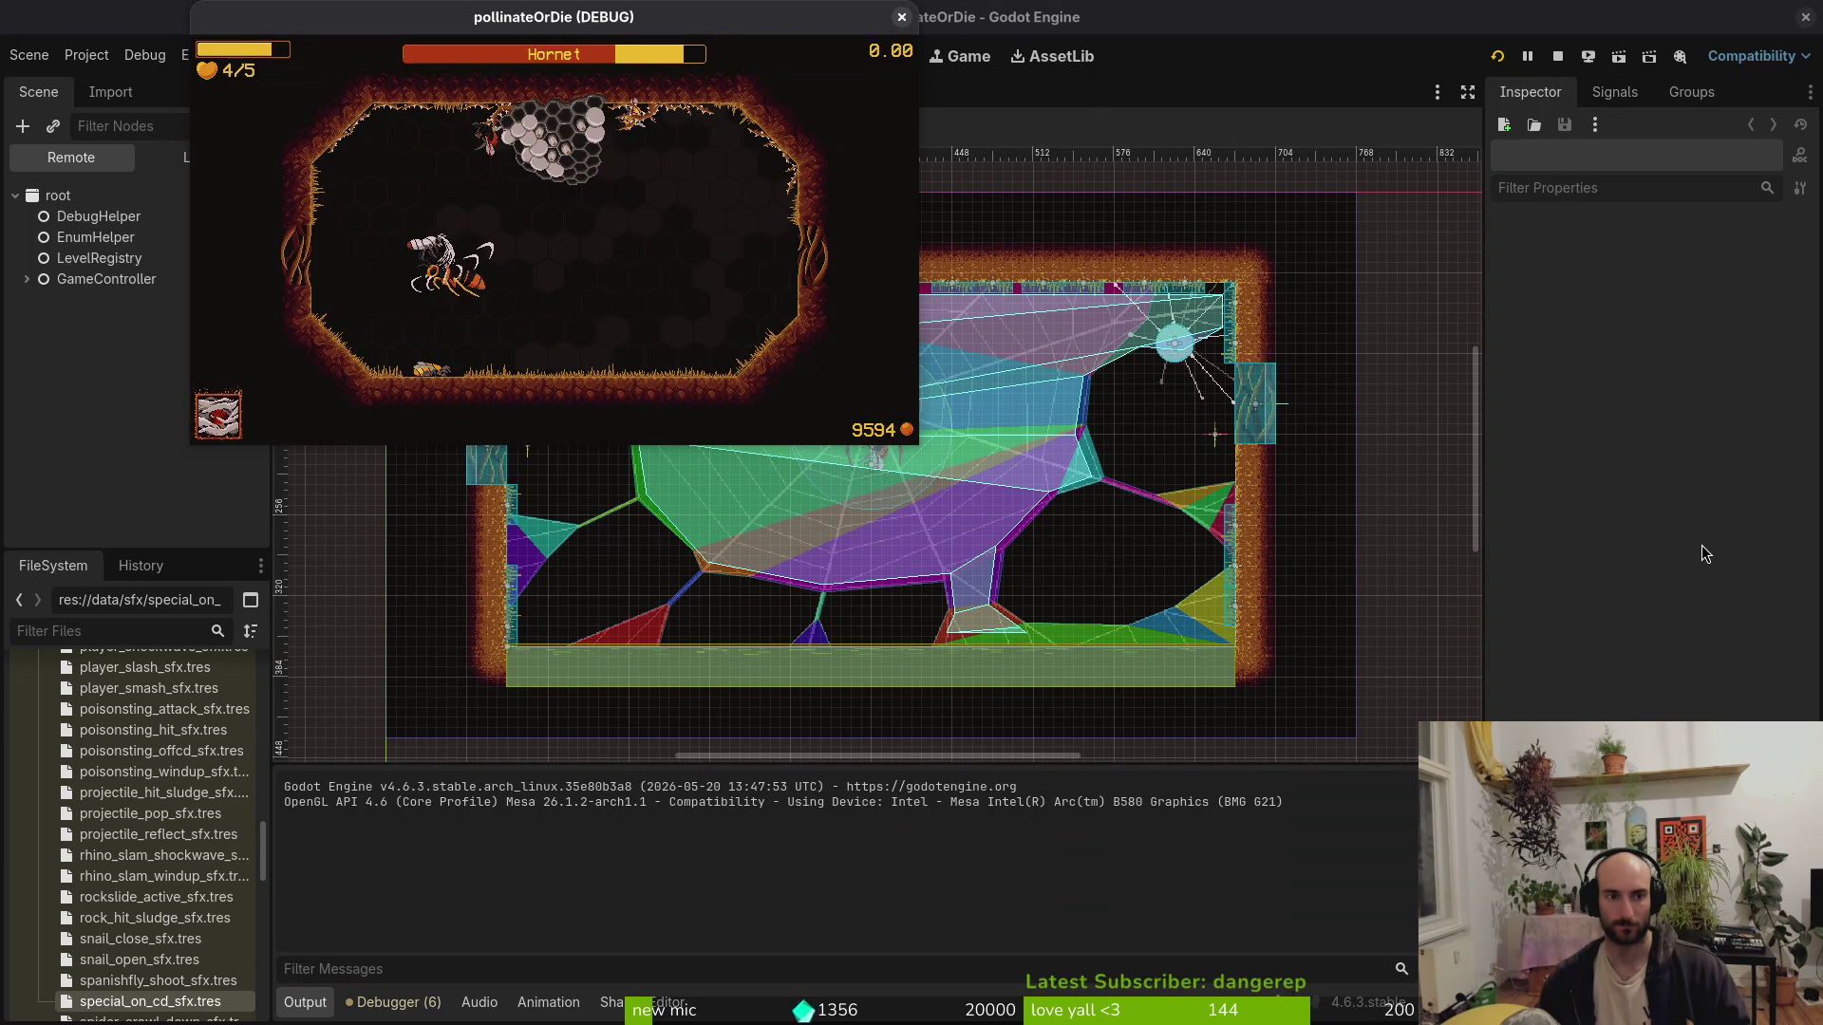
key("Right")
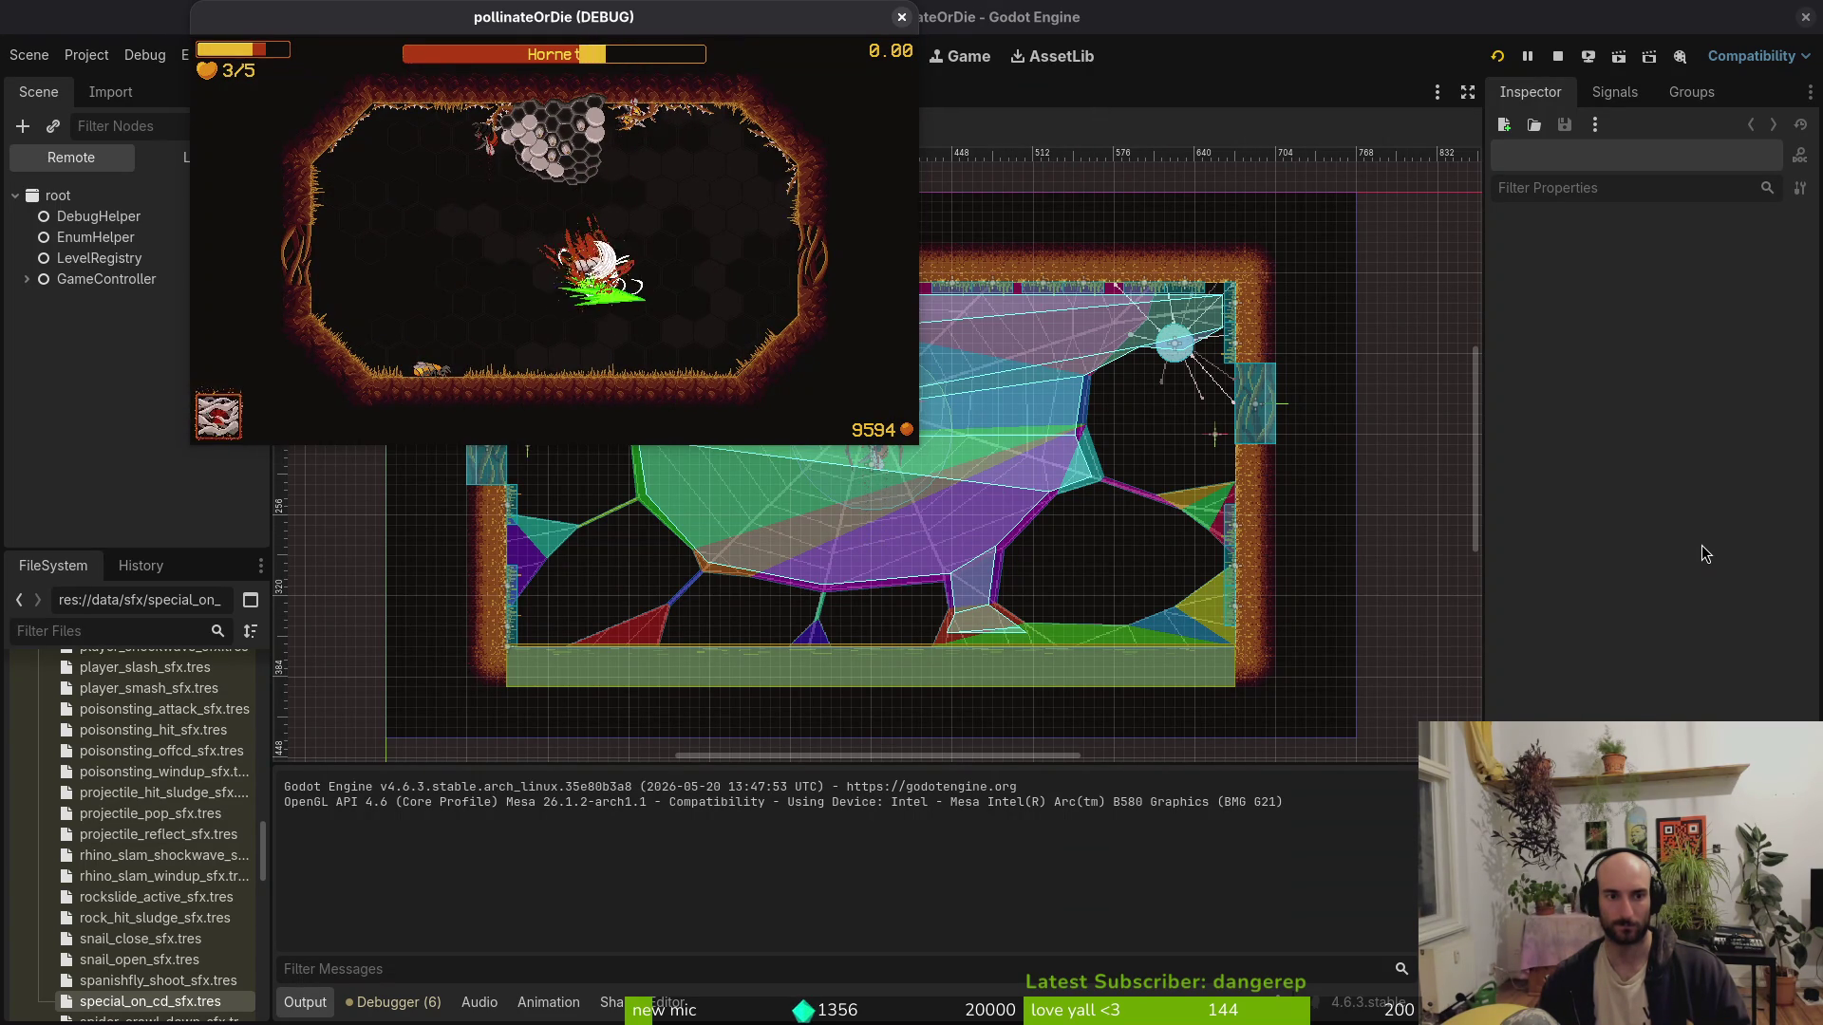
key("space")
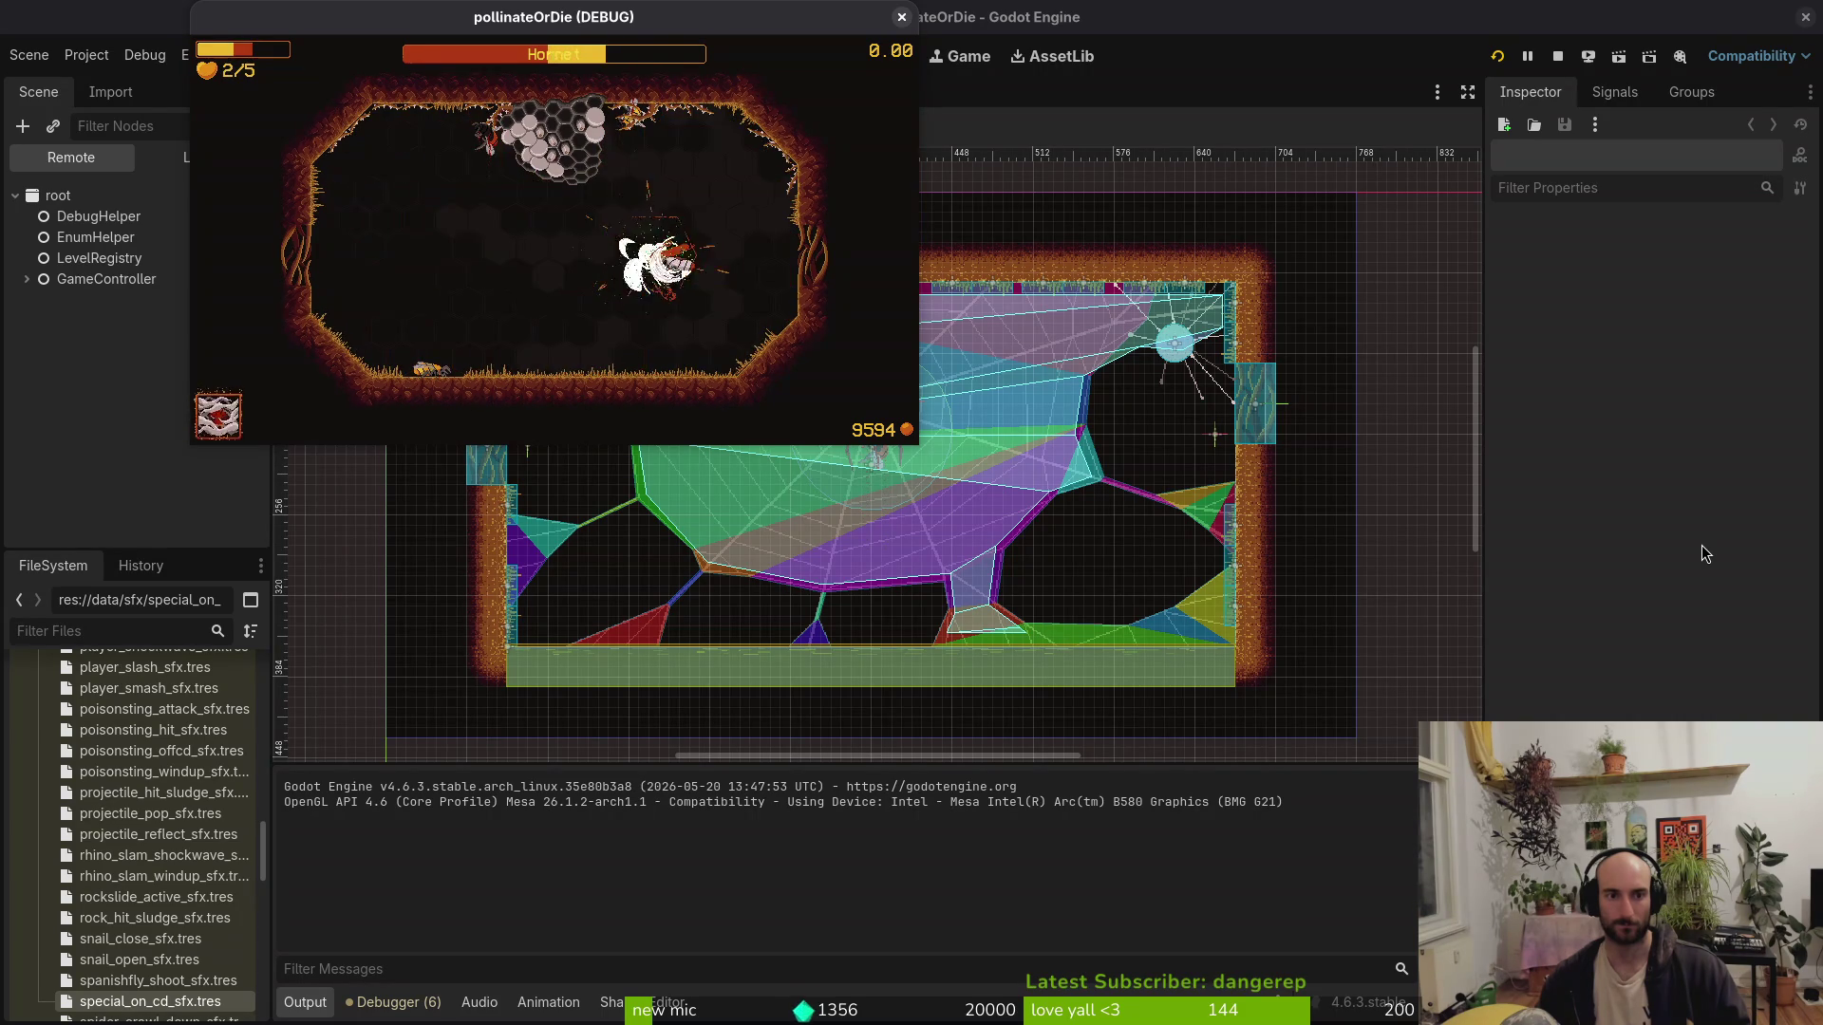
key("Right")
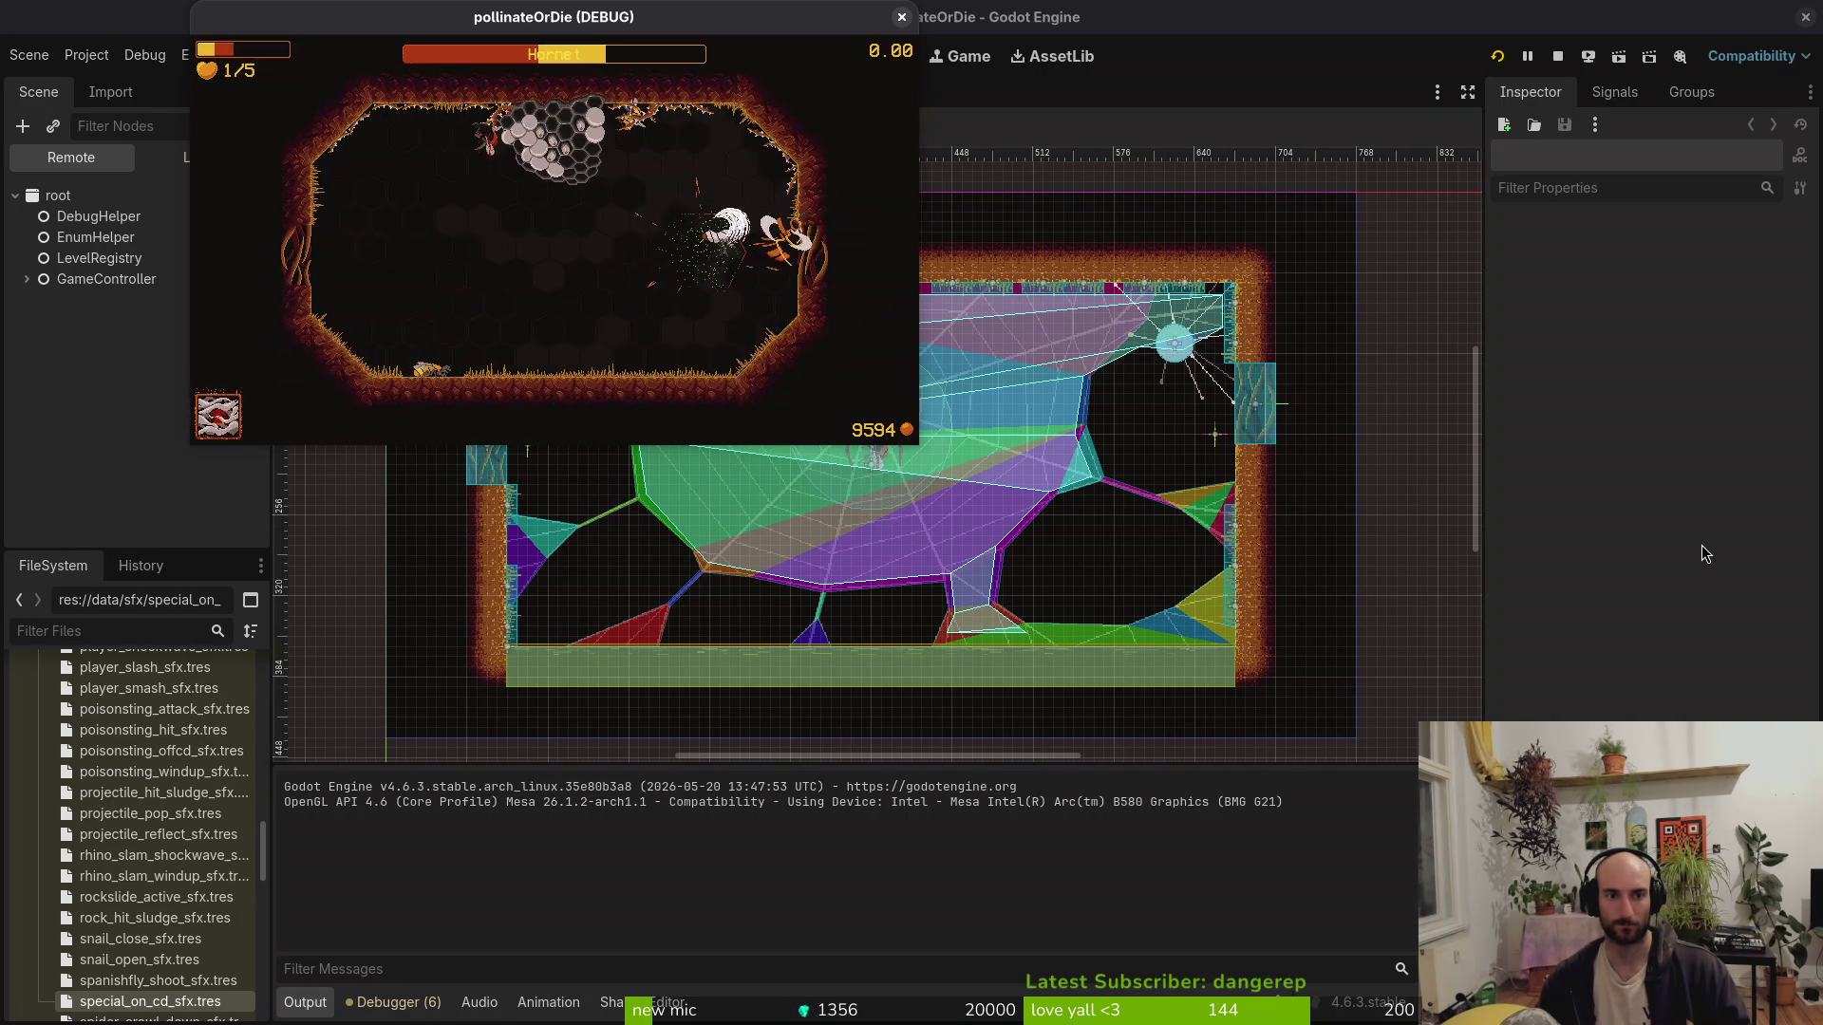
key("space")
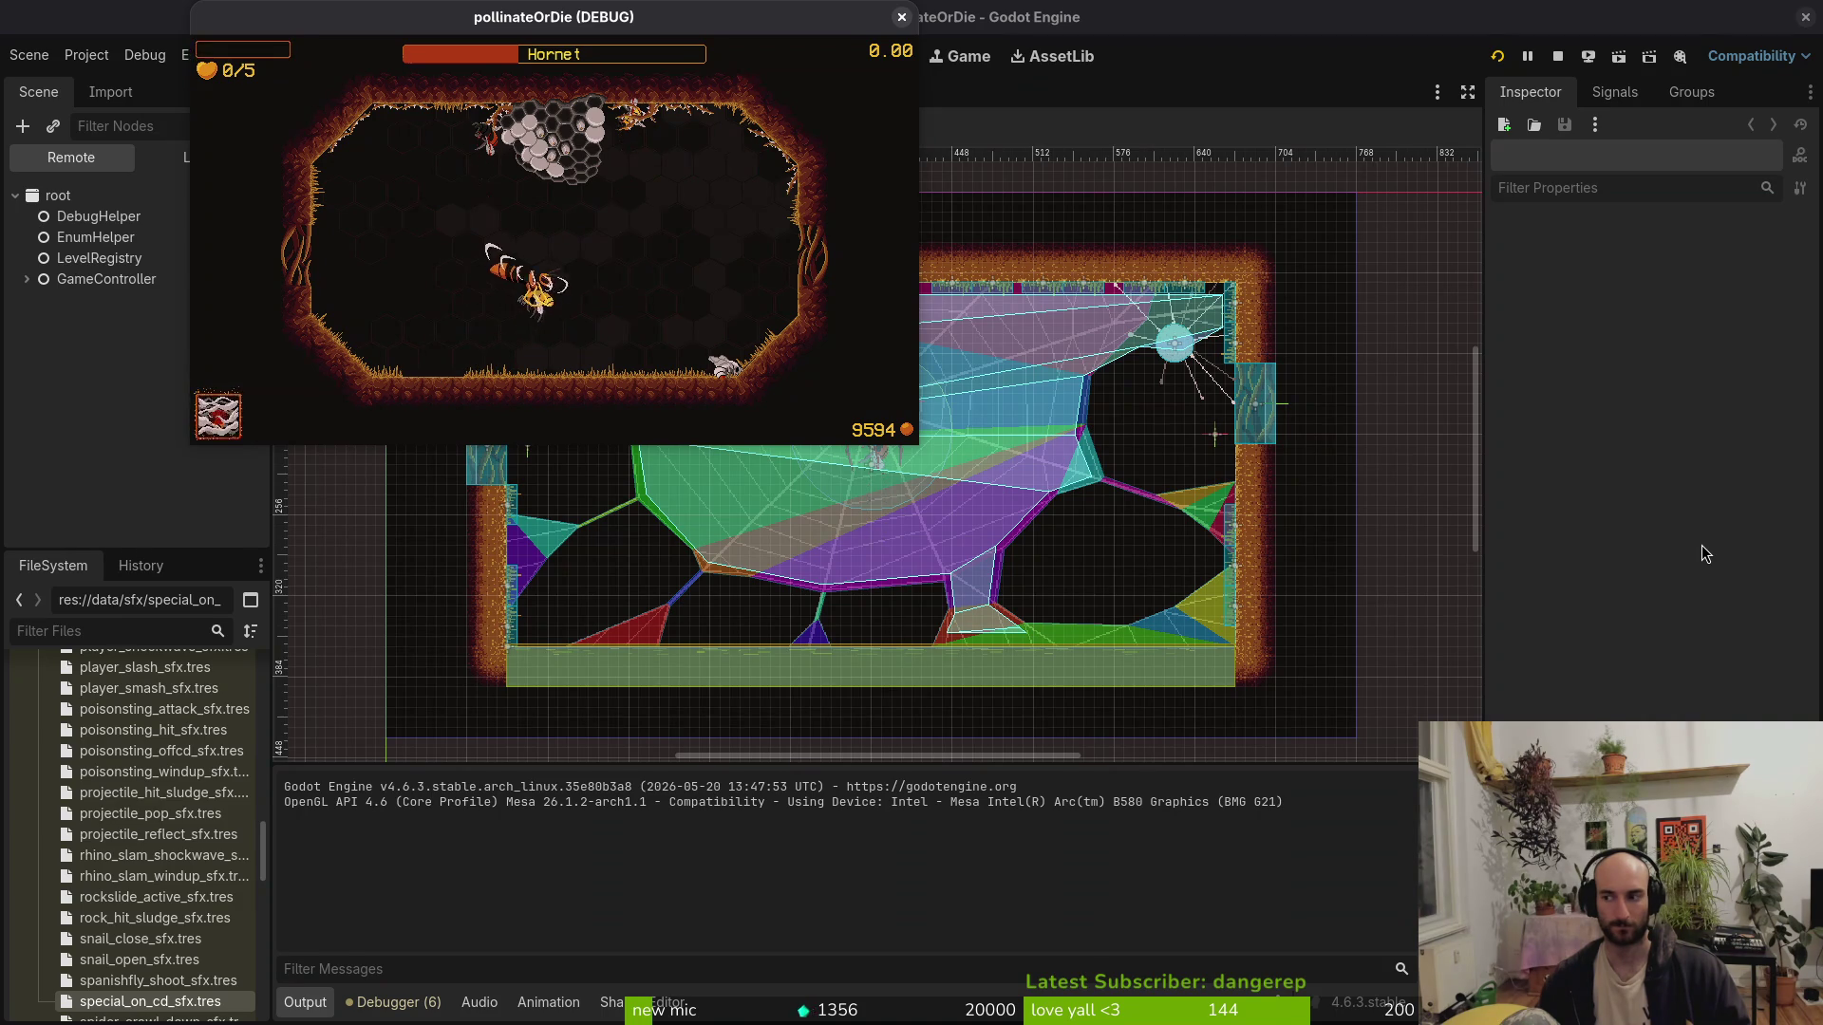
key("super+1")
key("j")
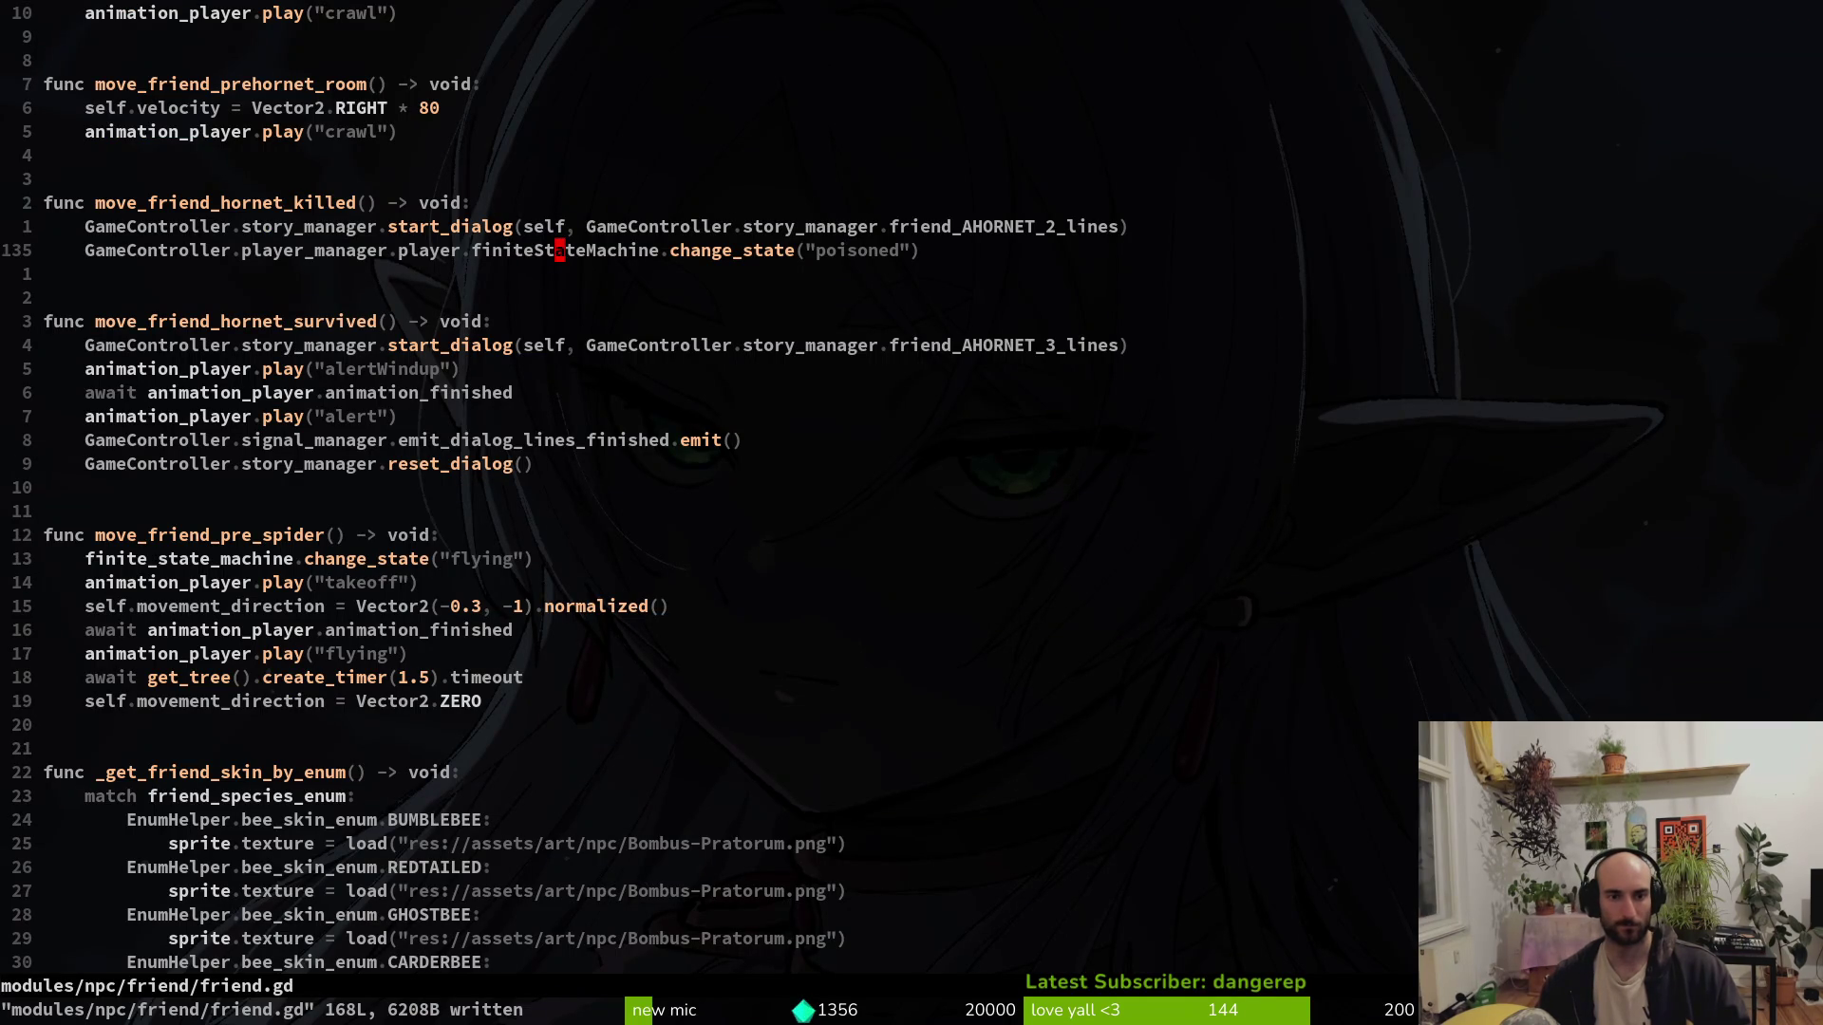
Cut the emit_dialog_lines_finished and reset_dialog lines from friend.gd and save it
key("j")
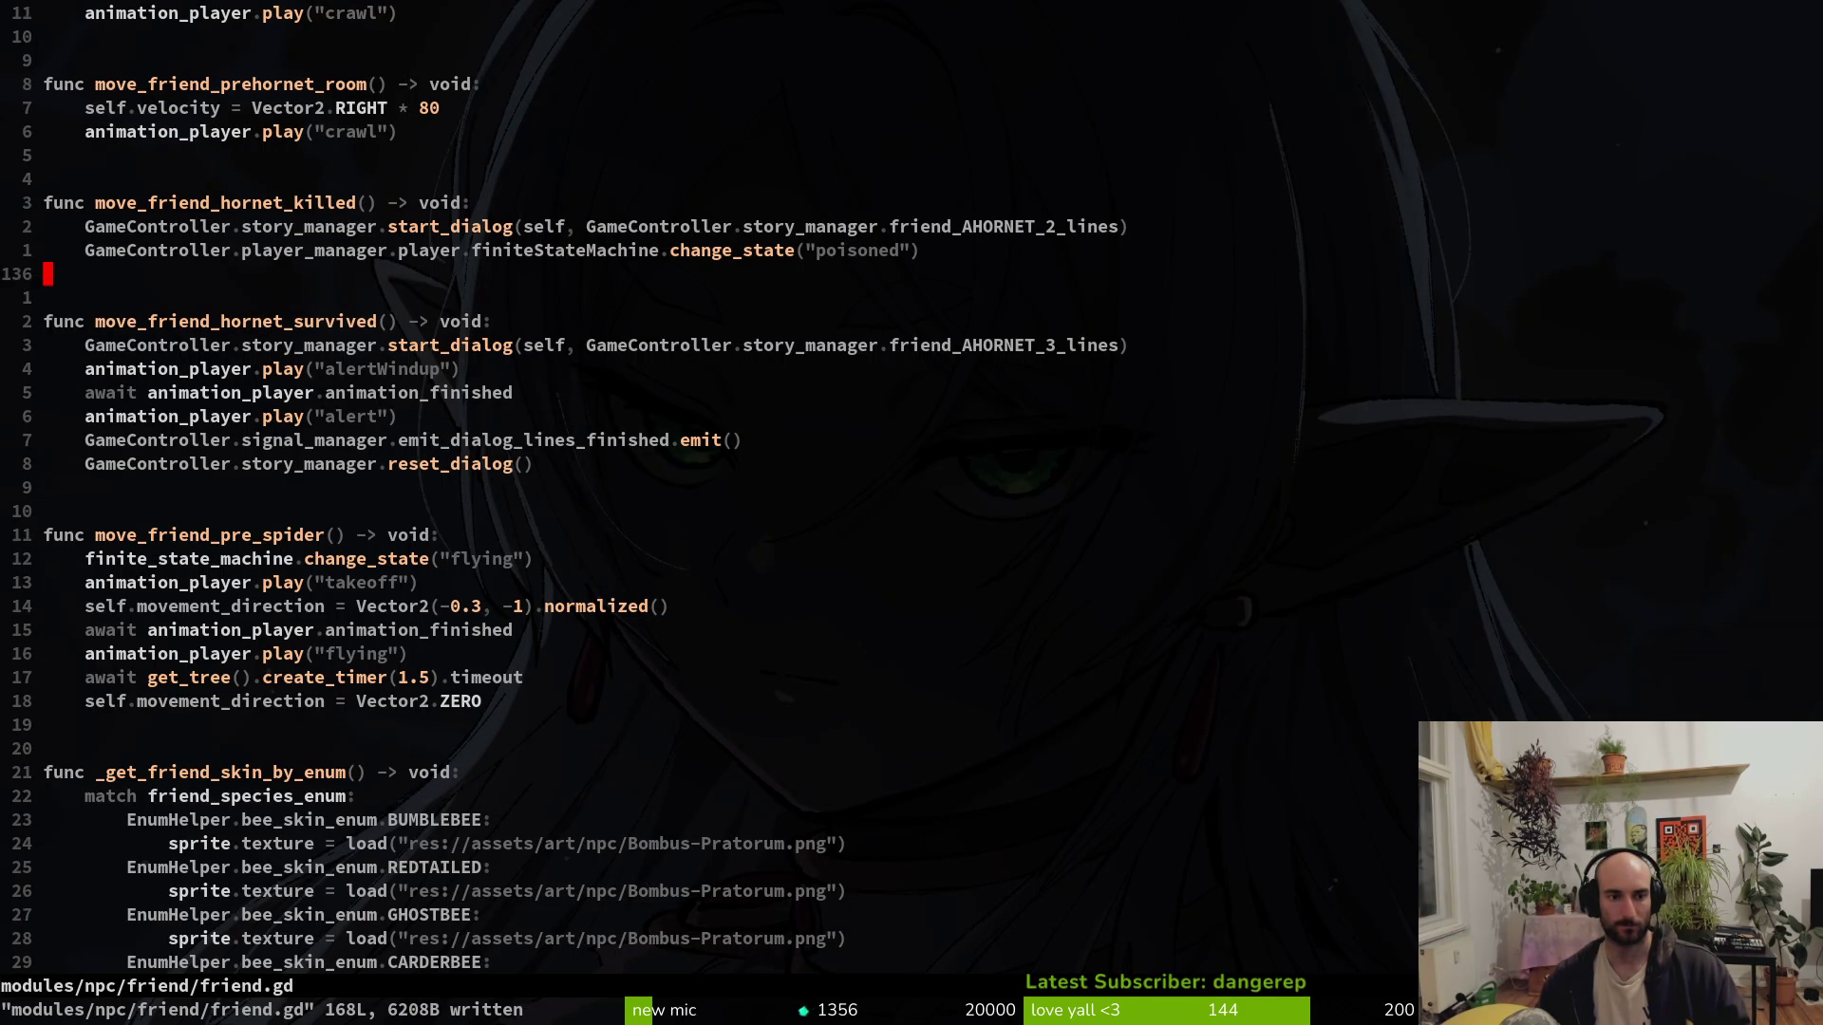
key("j")
key("j")
key("j")
key("shift+v")
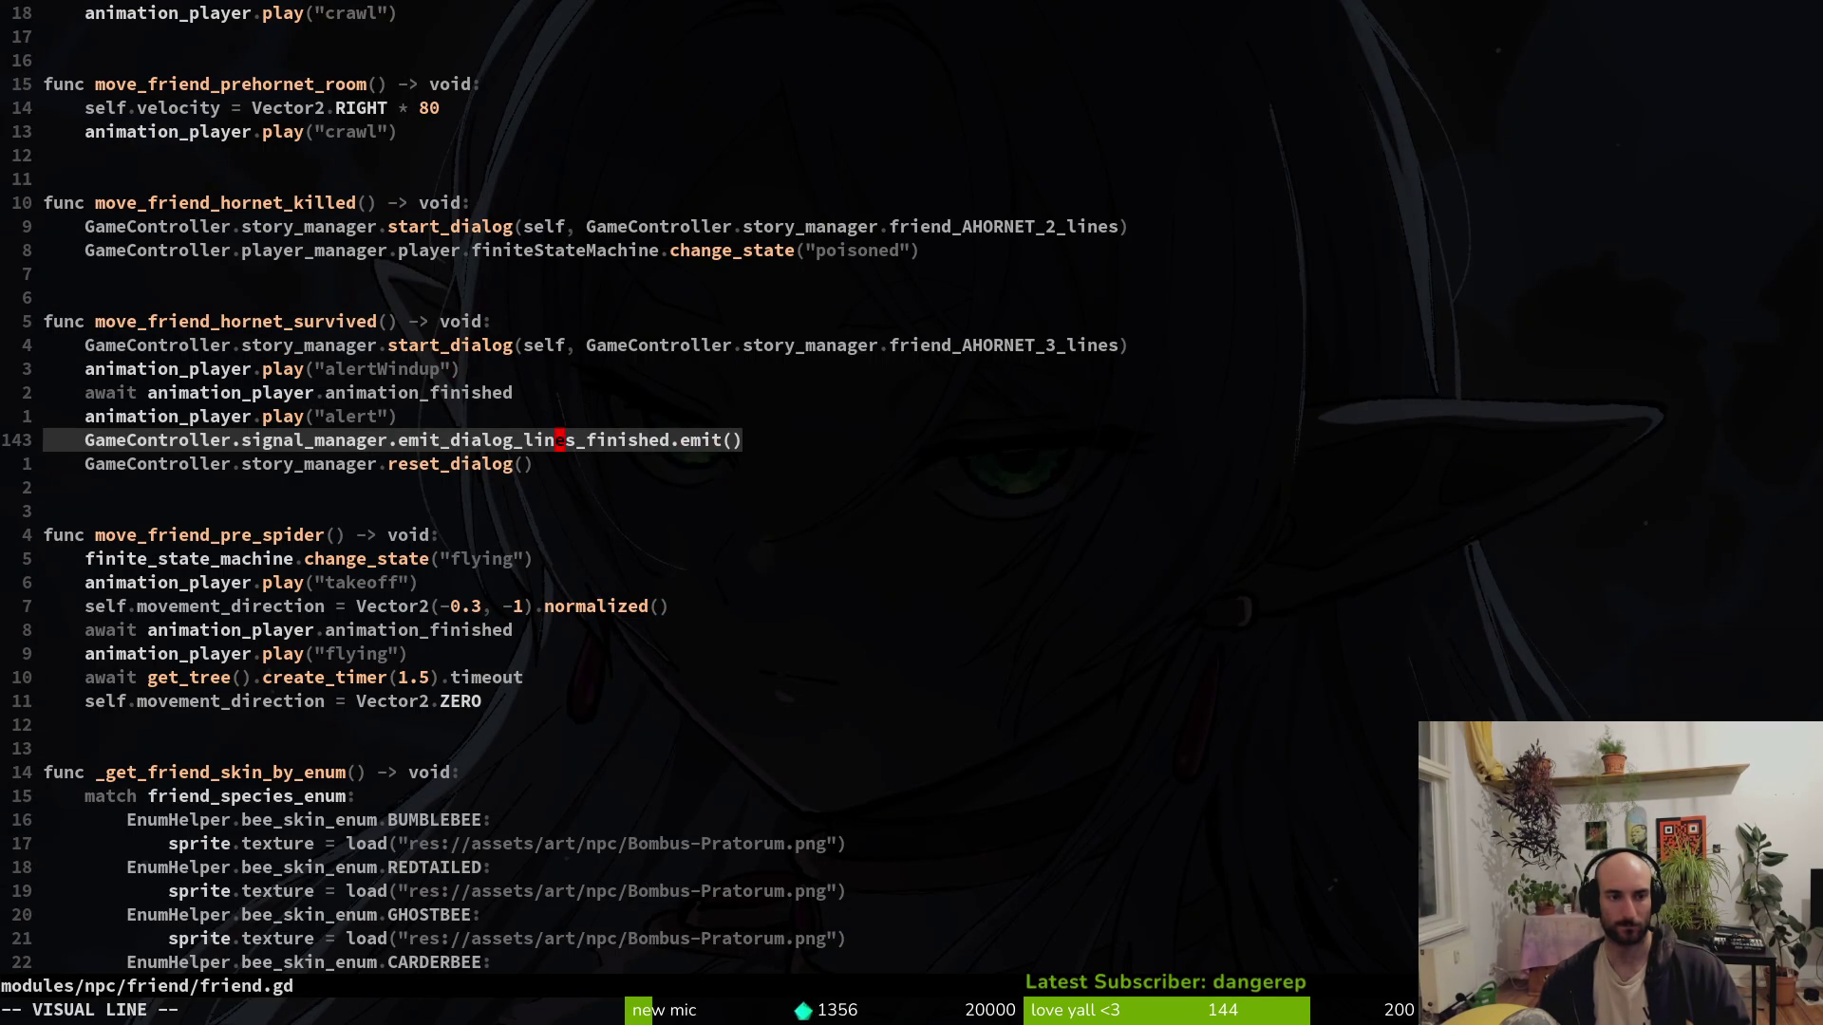
type("jd:write")
key("Return")
Find and open hornet/murder.gd with the project file search for 'murder'
key("space")
key("f")
key("f")
type("murder")
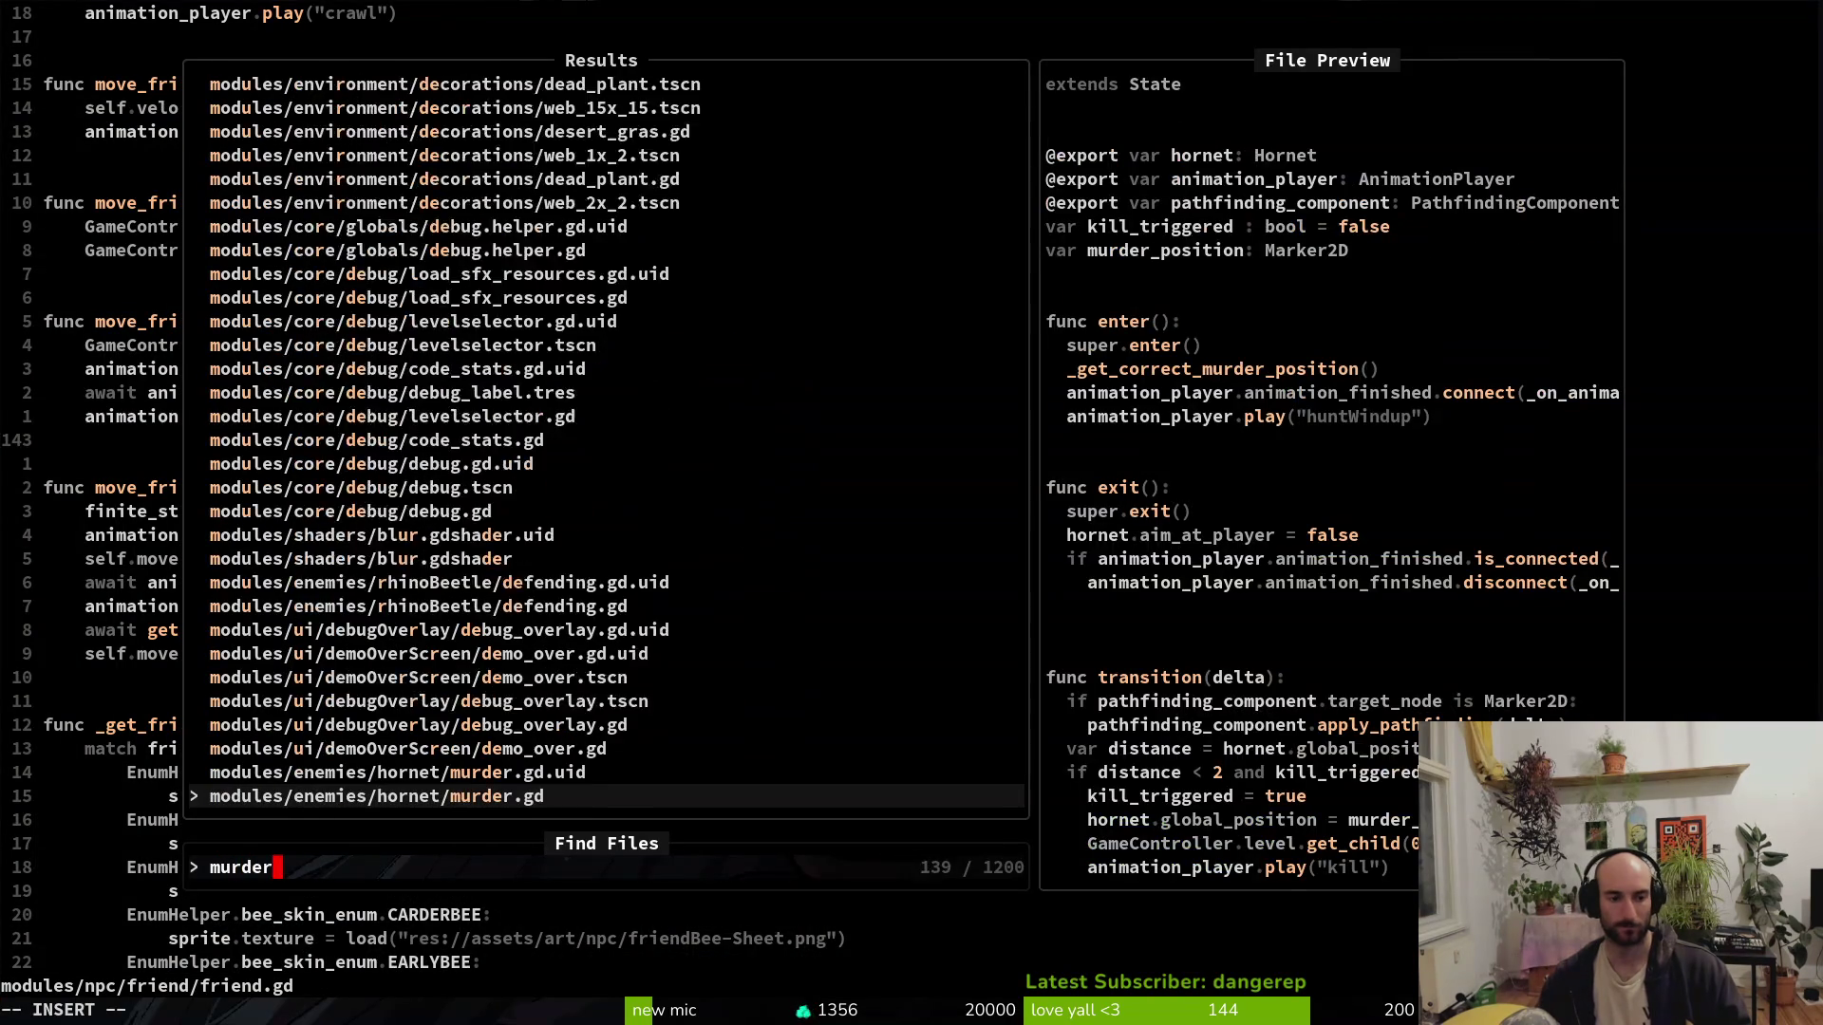
key("Return")
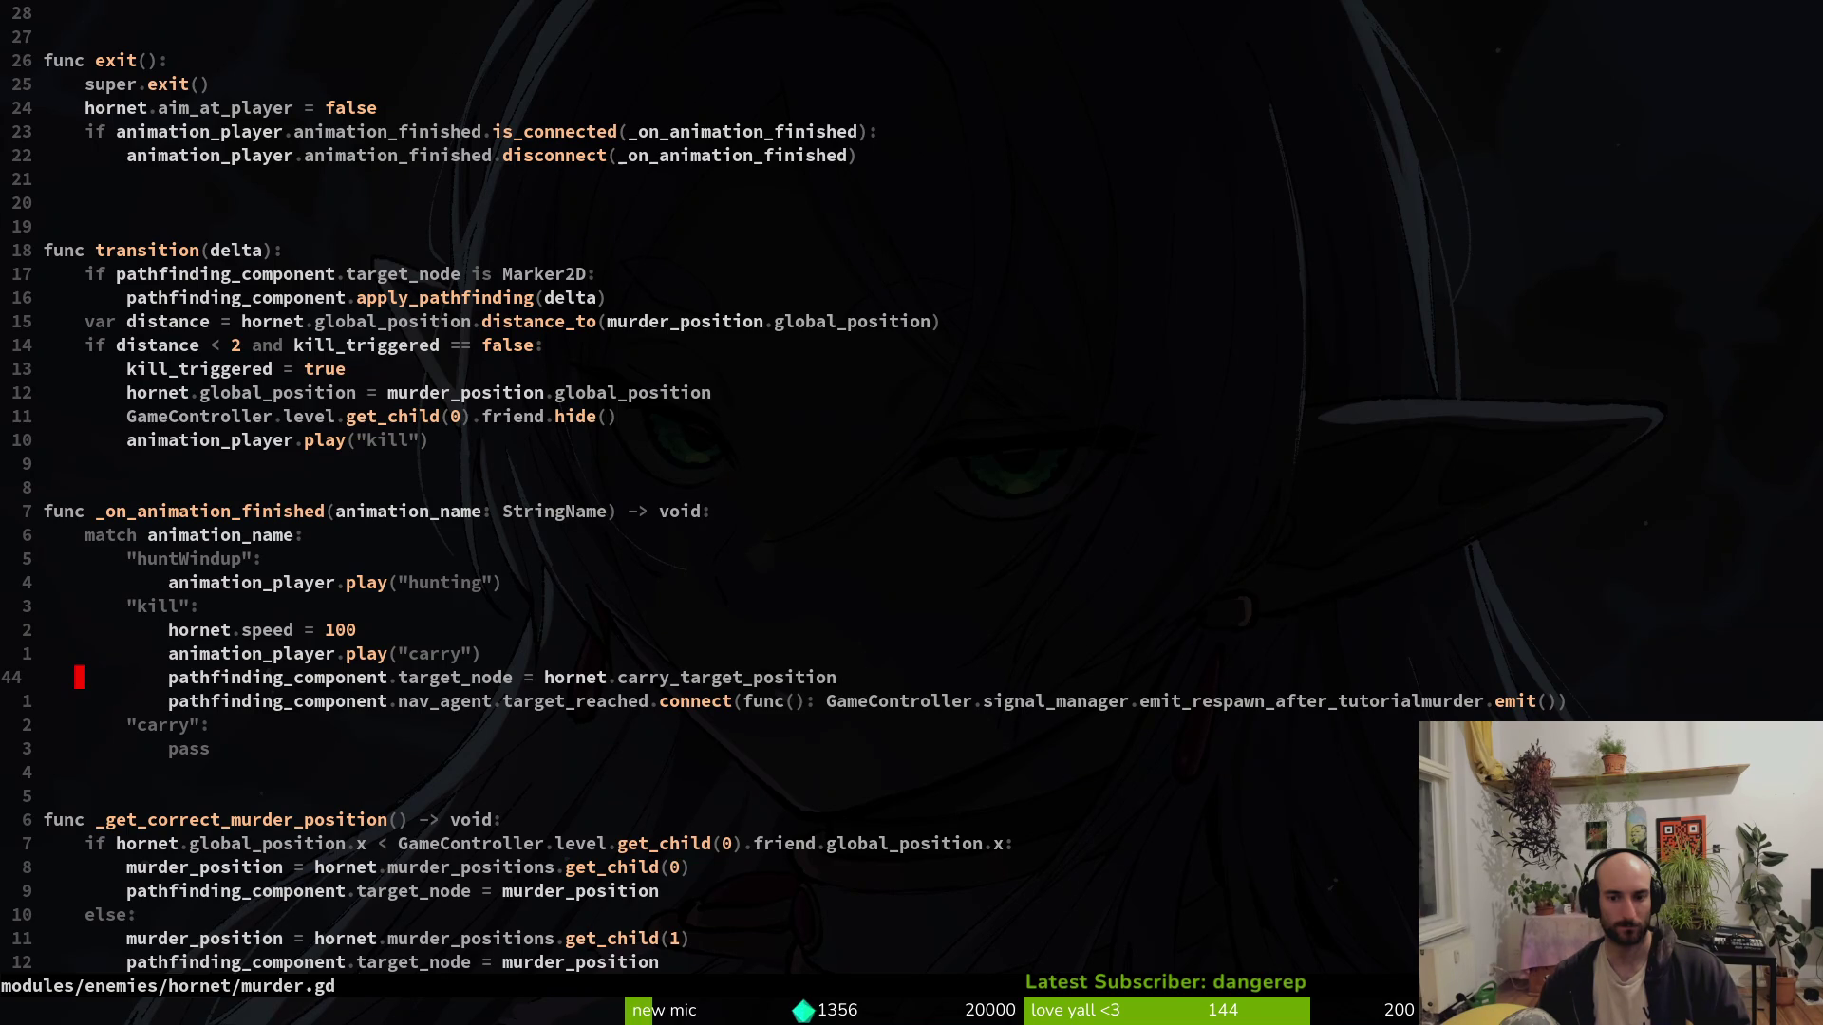
Paste the two cut dialog lines below the play("carry") call in the kill branch
key("k")
key("k")
key("k")
key("j")
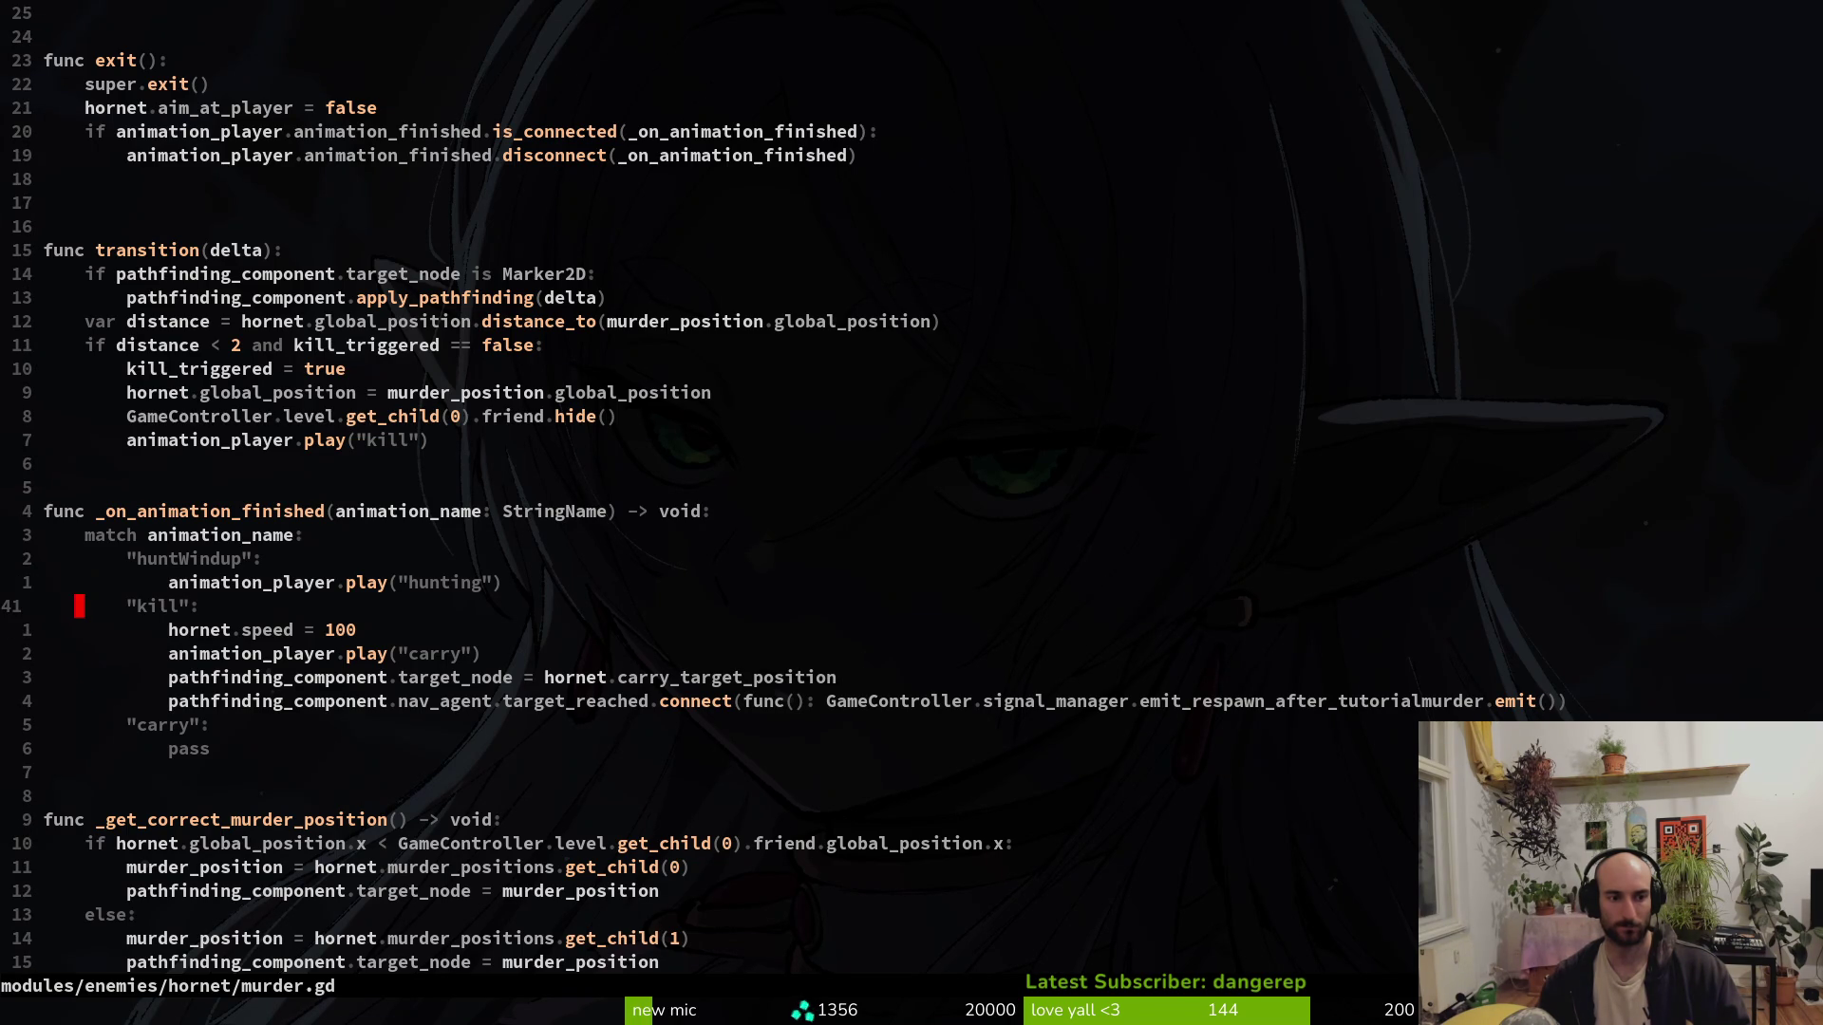
key("j")
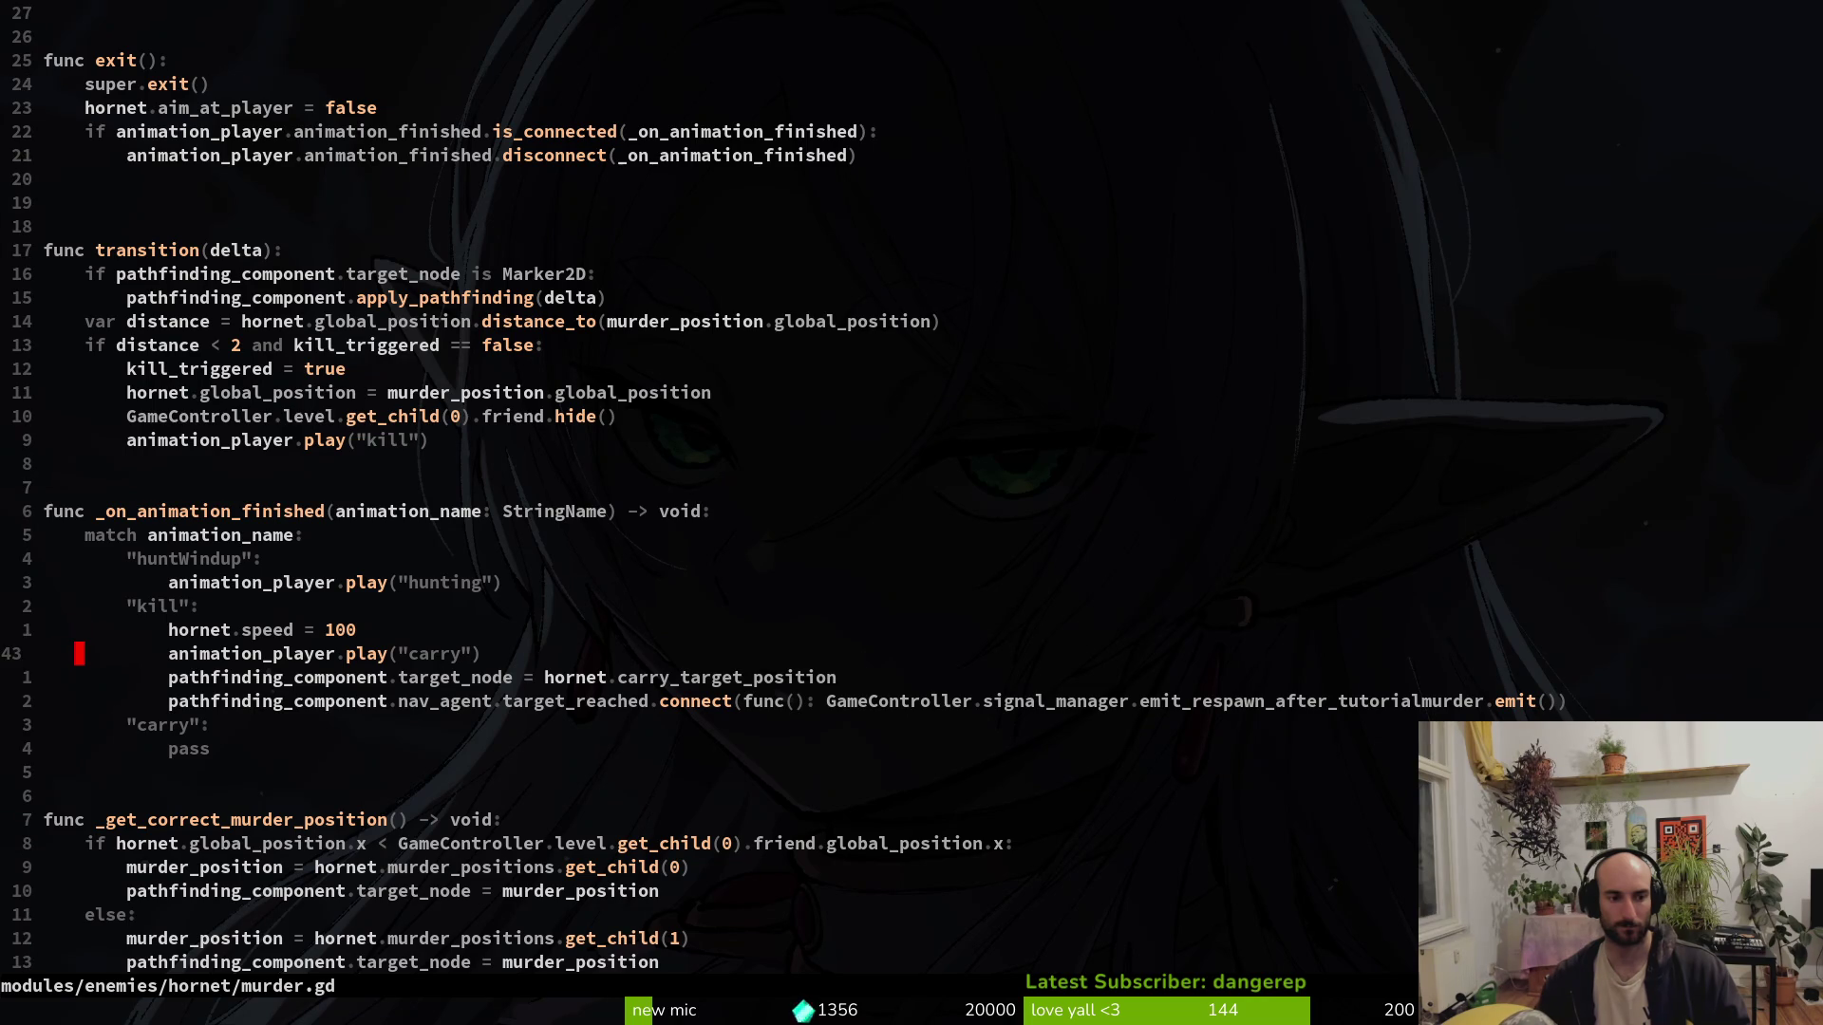
key("o")
key("Escape")
key("p")
Re-indent the pasted emit and reset_dialog lines to match the kill branch
key("V")
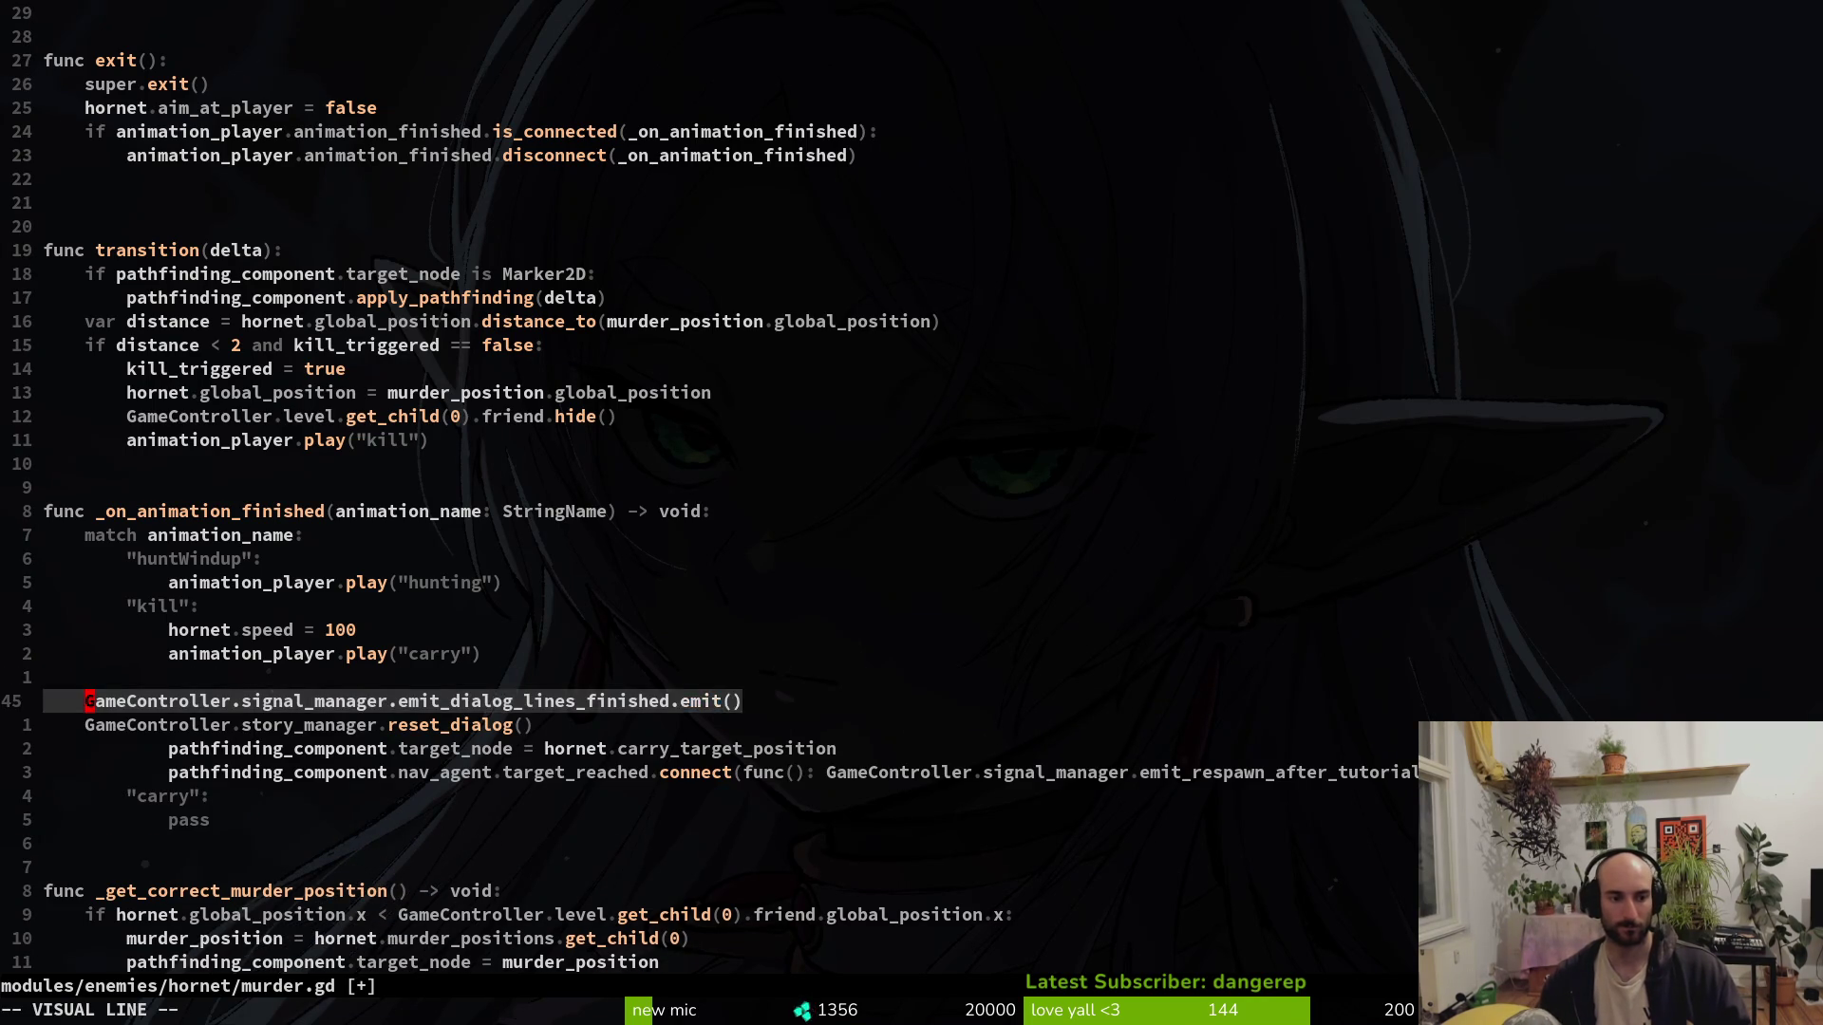
key("j")
key("<")
key("V")
key("j")
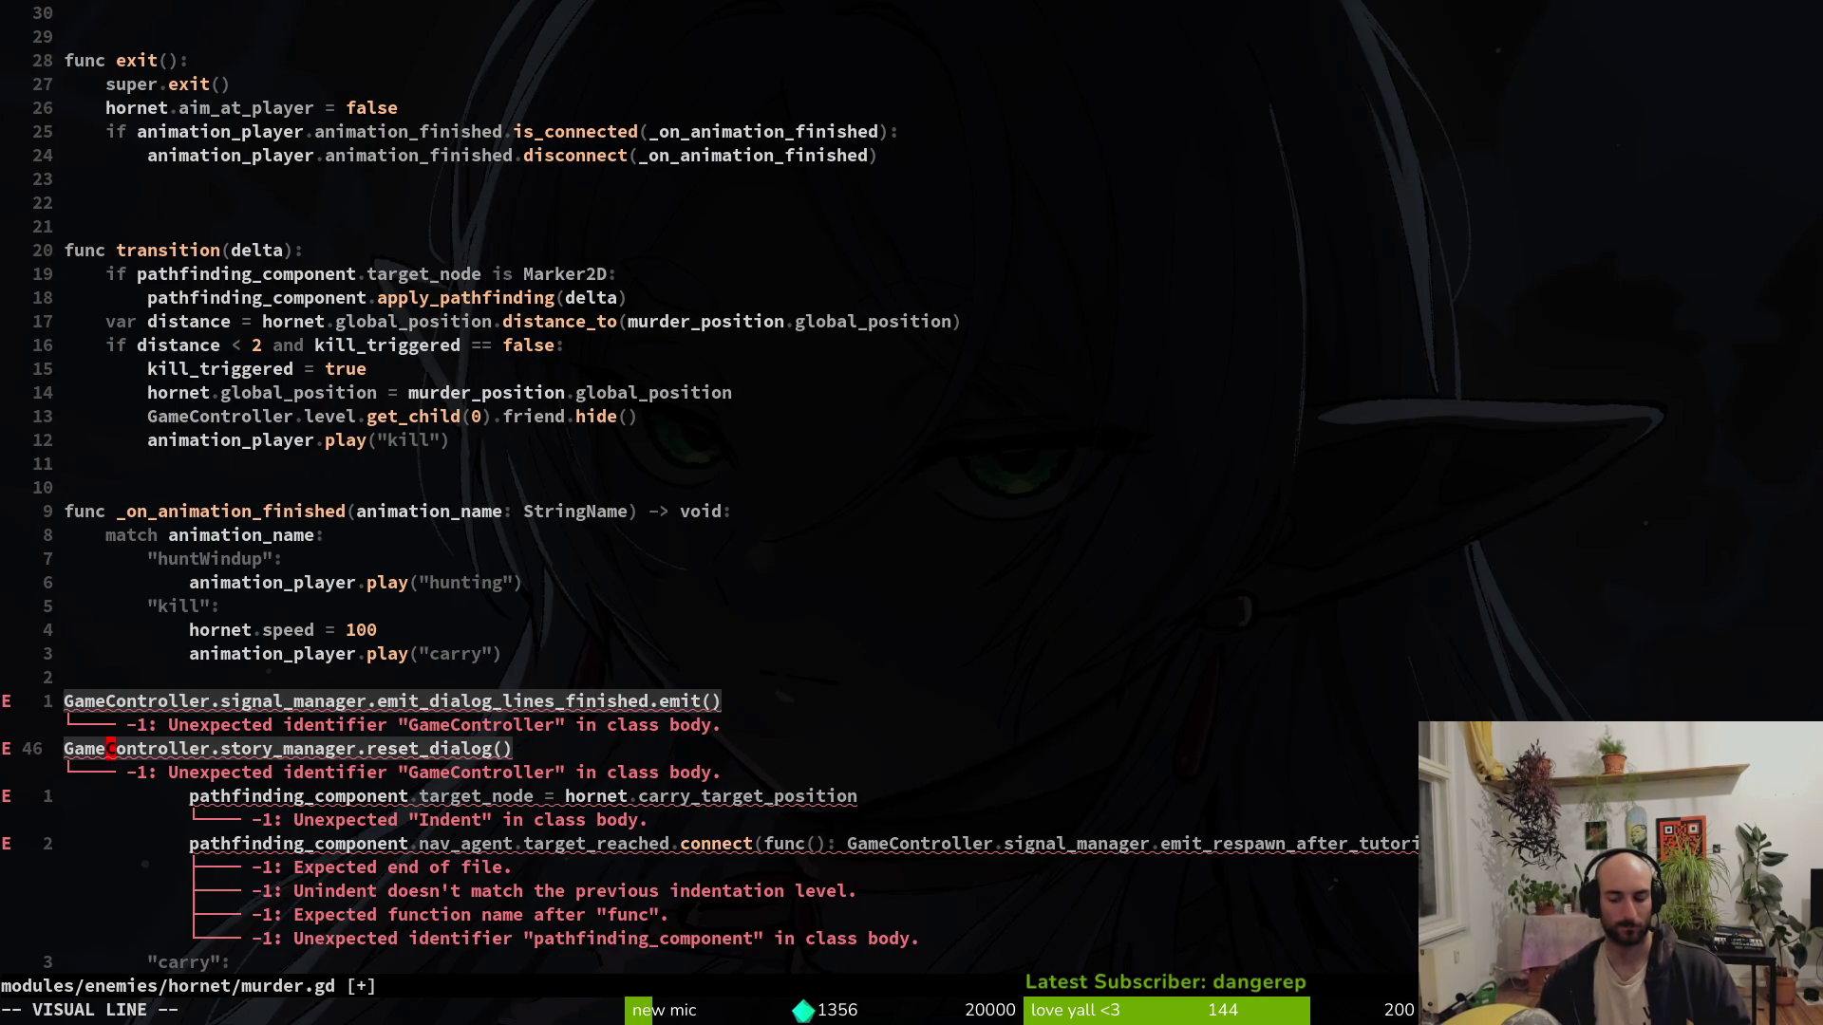
key("greater")
key("g")
key("v")
key("greater")
key("g")
key("v")
key("j")
key("j")
key("j")
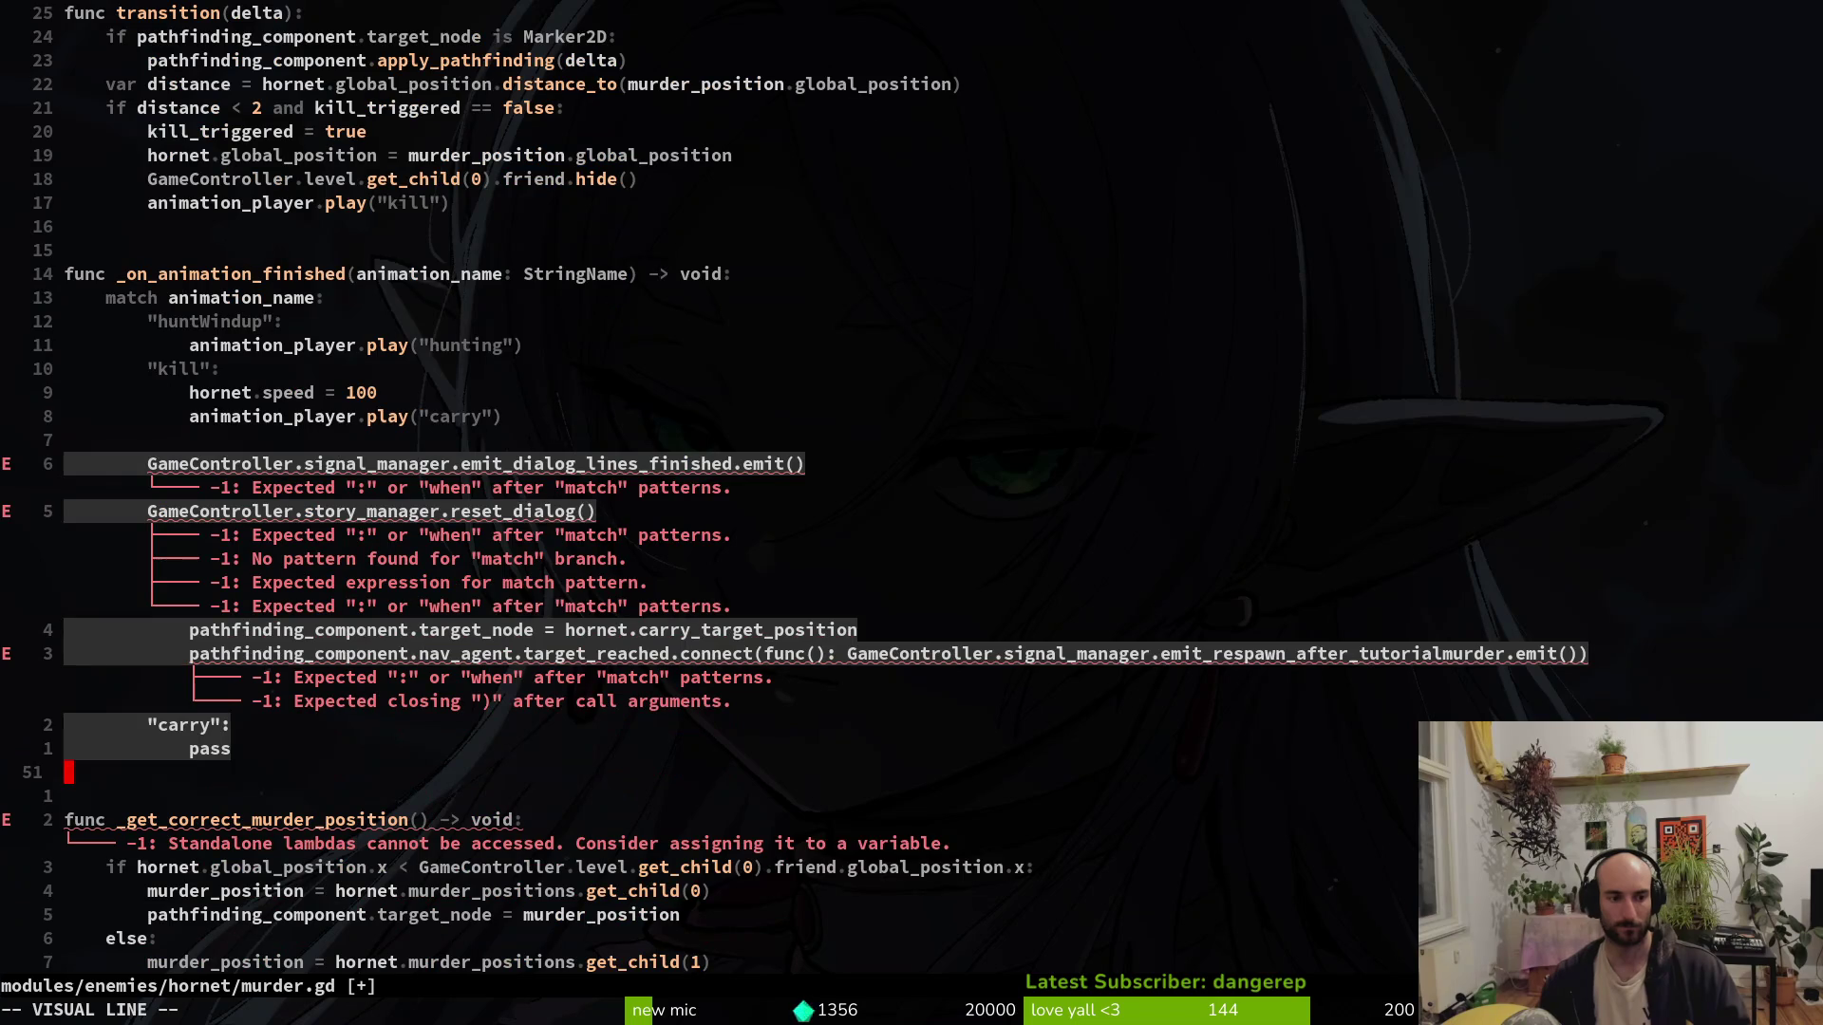
key("k")
key("k")
key("k")
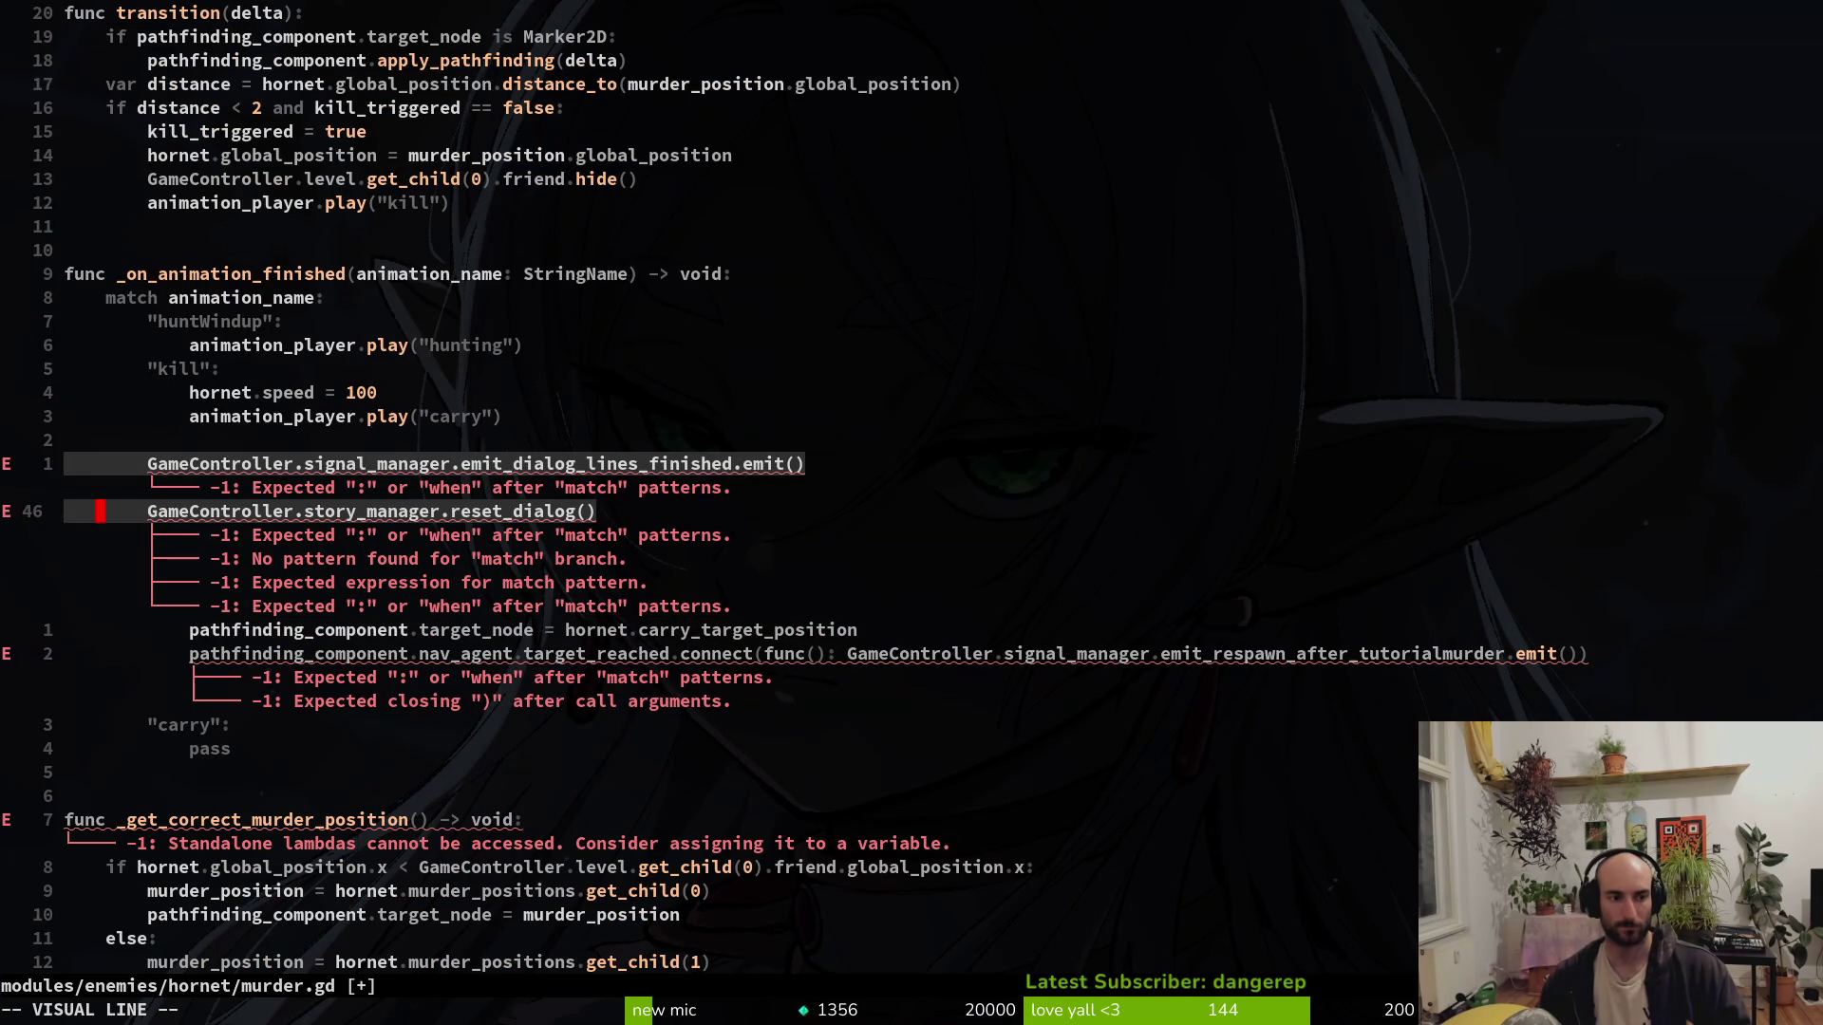
key("greater")
Delete the stray blank line and save murder.gd
key("k")
key("k")
key("d")
key("d")
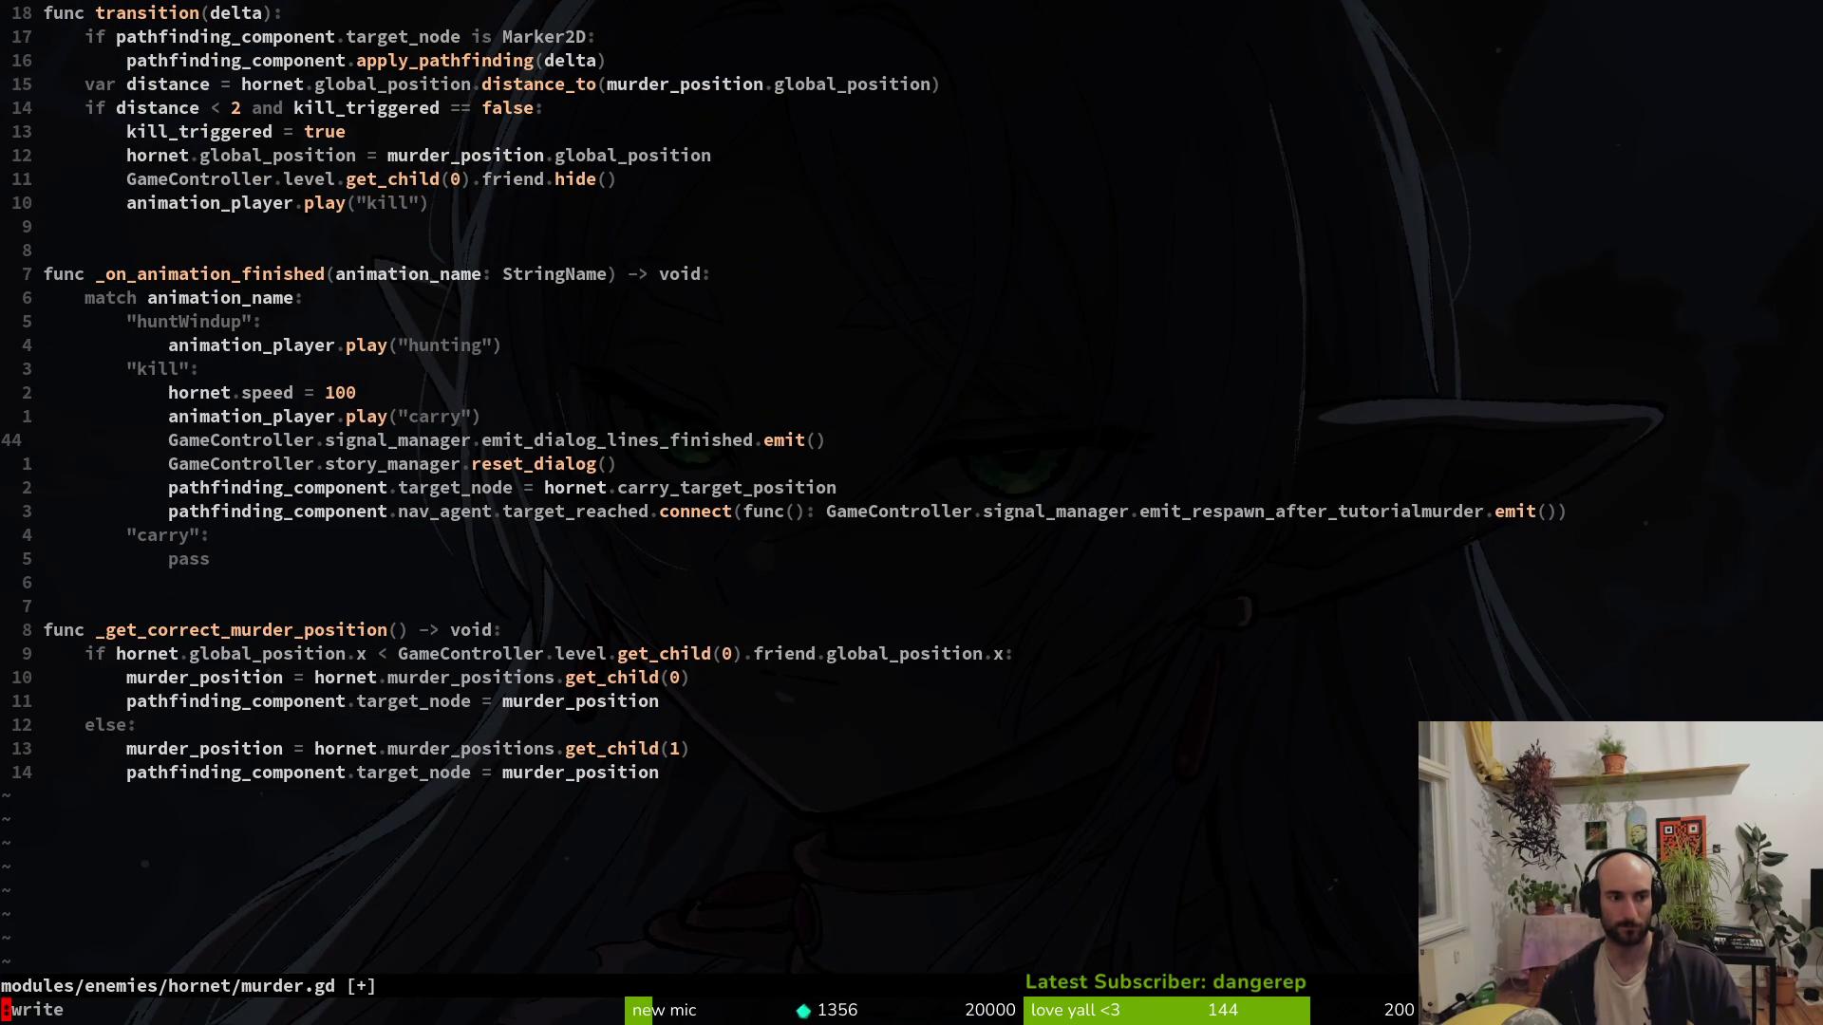
key("Return")
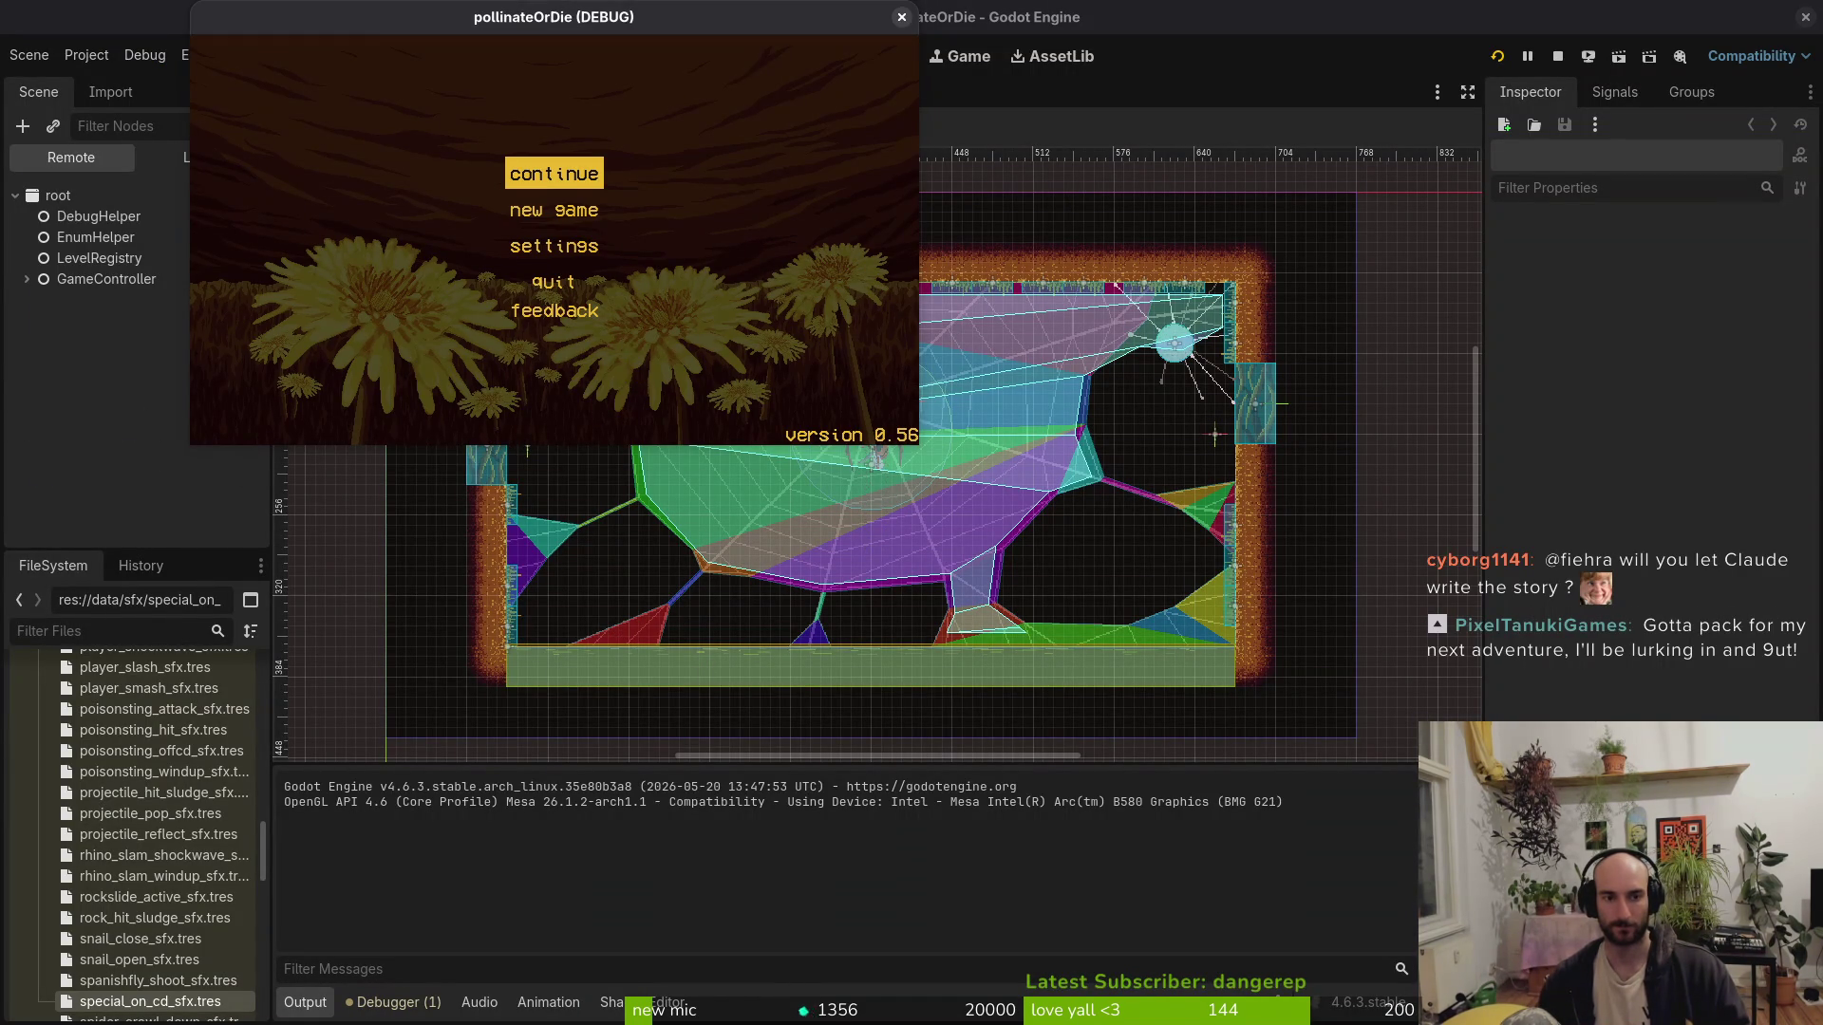
Continue past the title menu and load the hornet level from the F1 debug level select
key("Return")
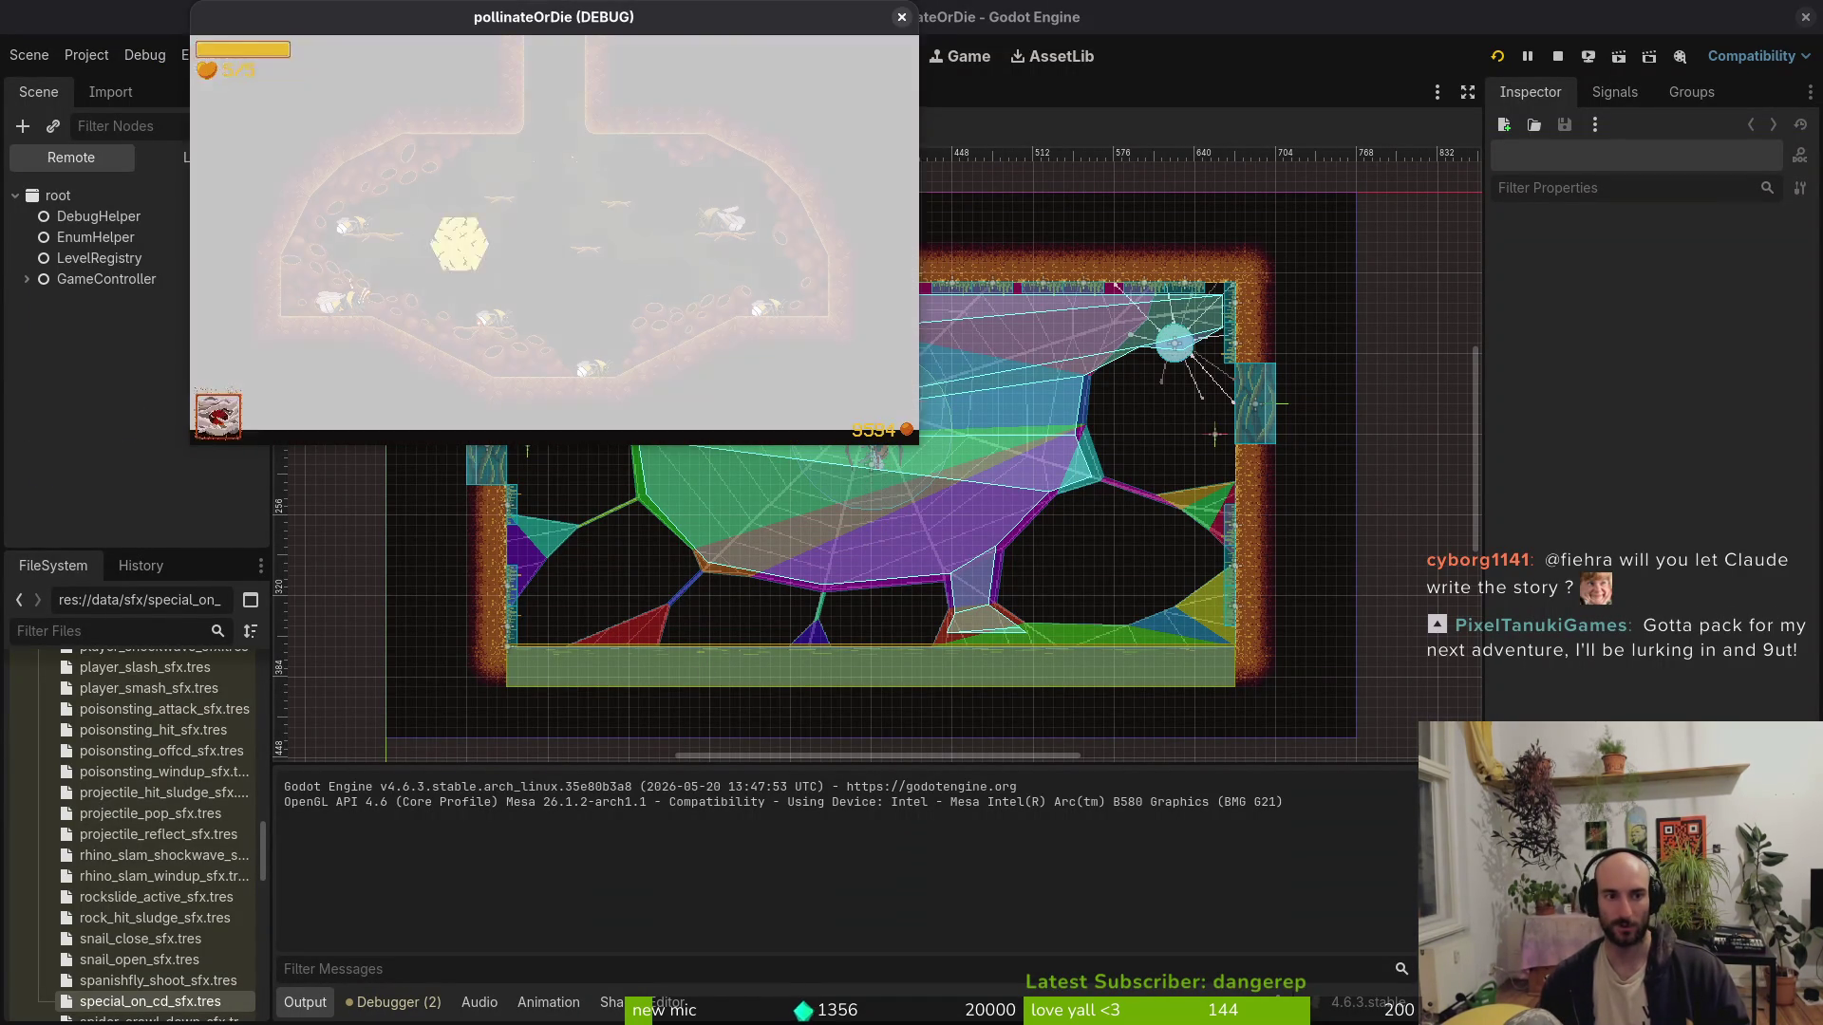
key("F1")
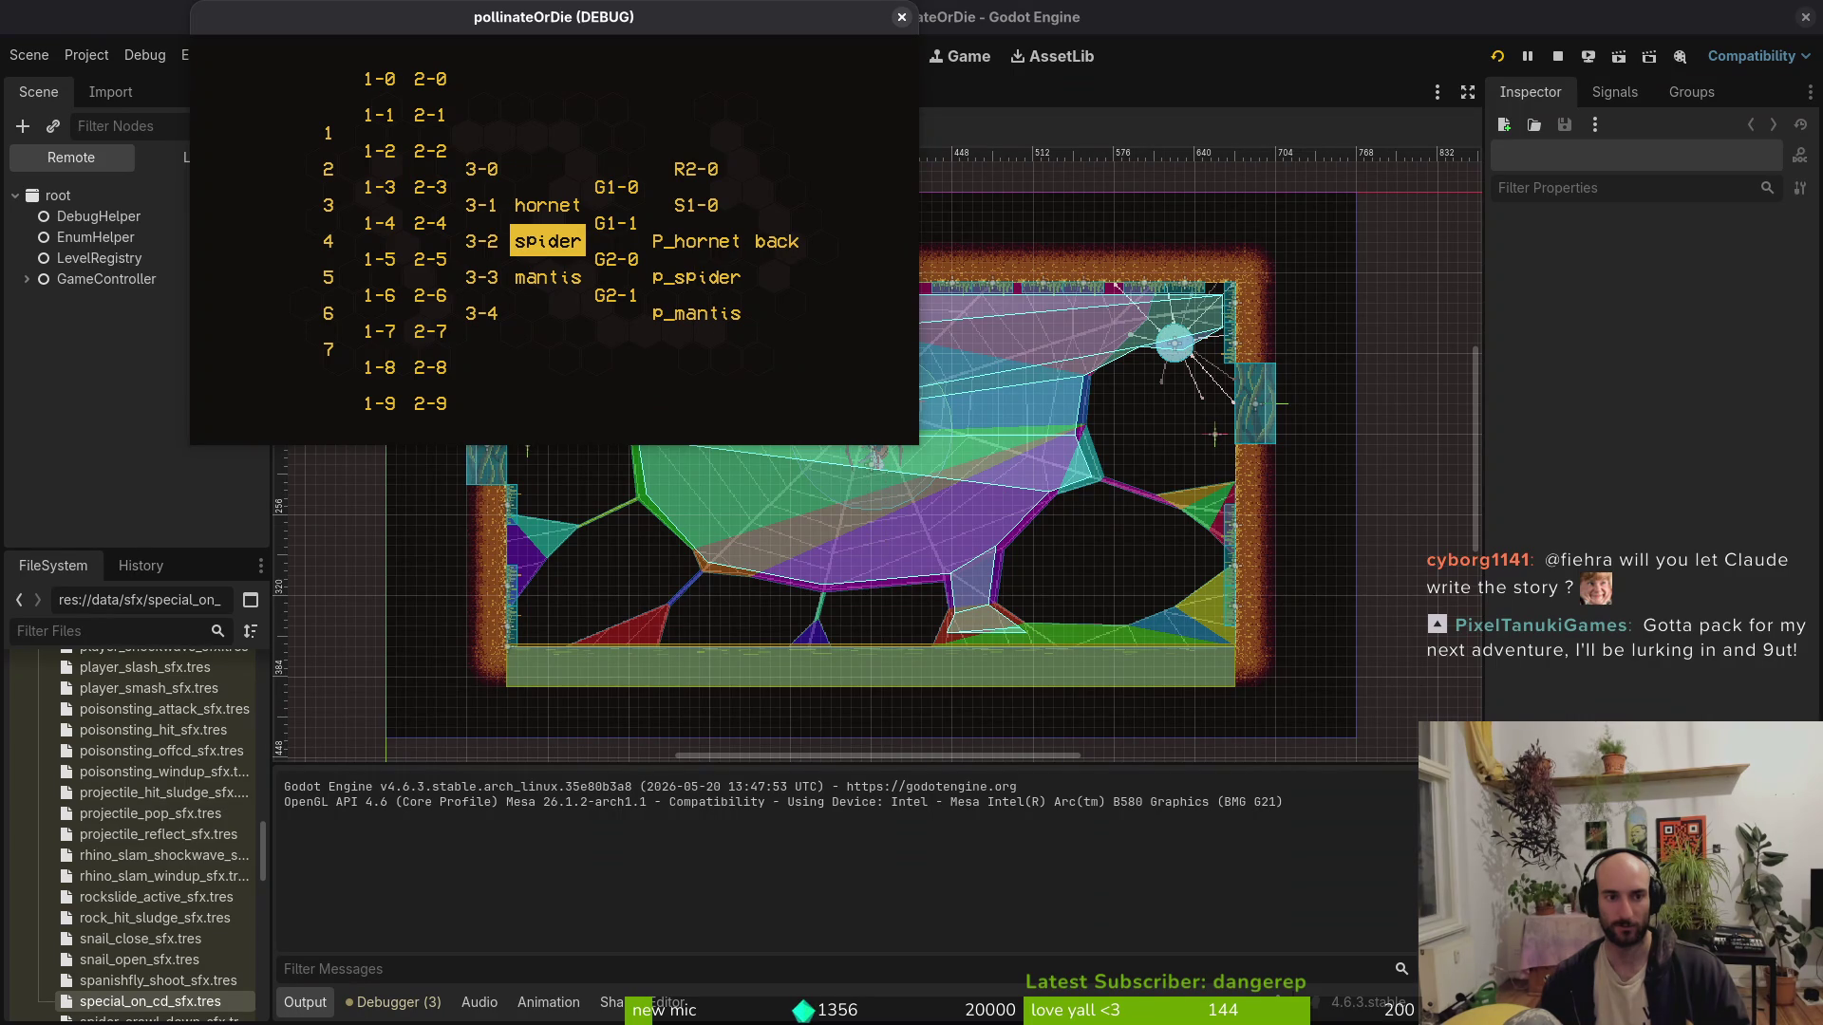
key("Down")
key("Right")
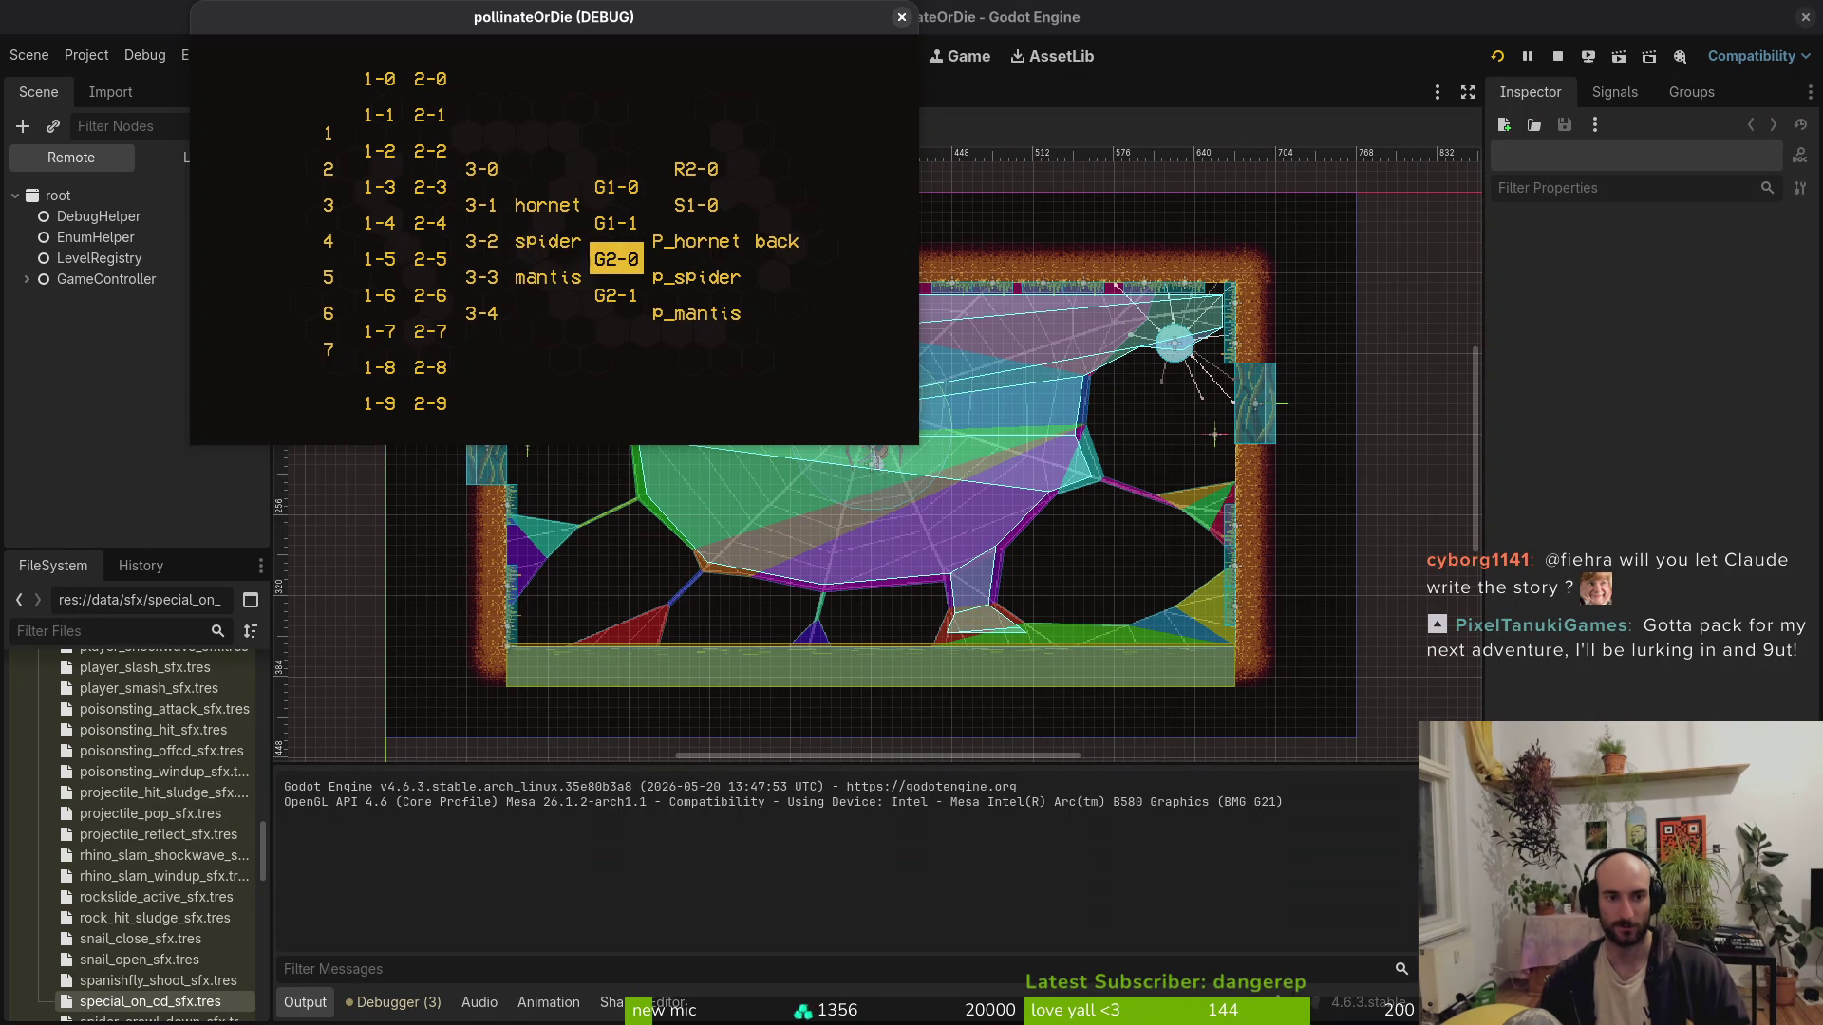
key("Left")
key("Right")
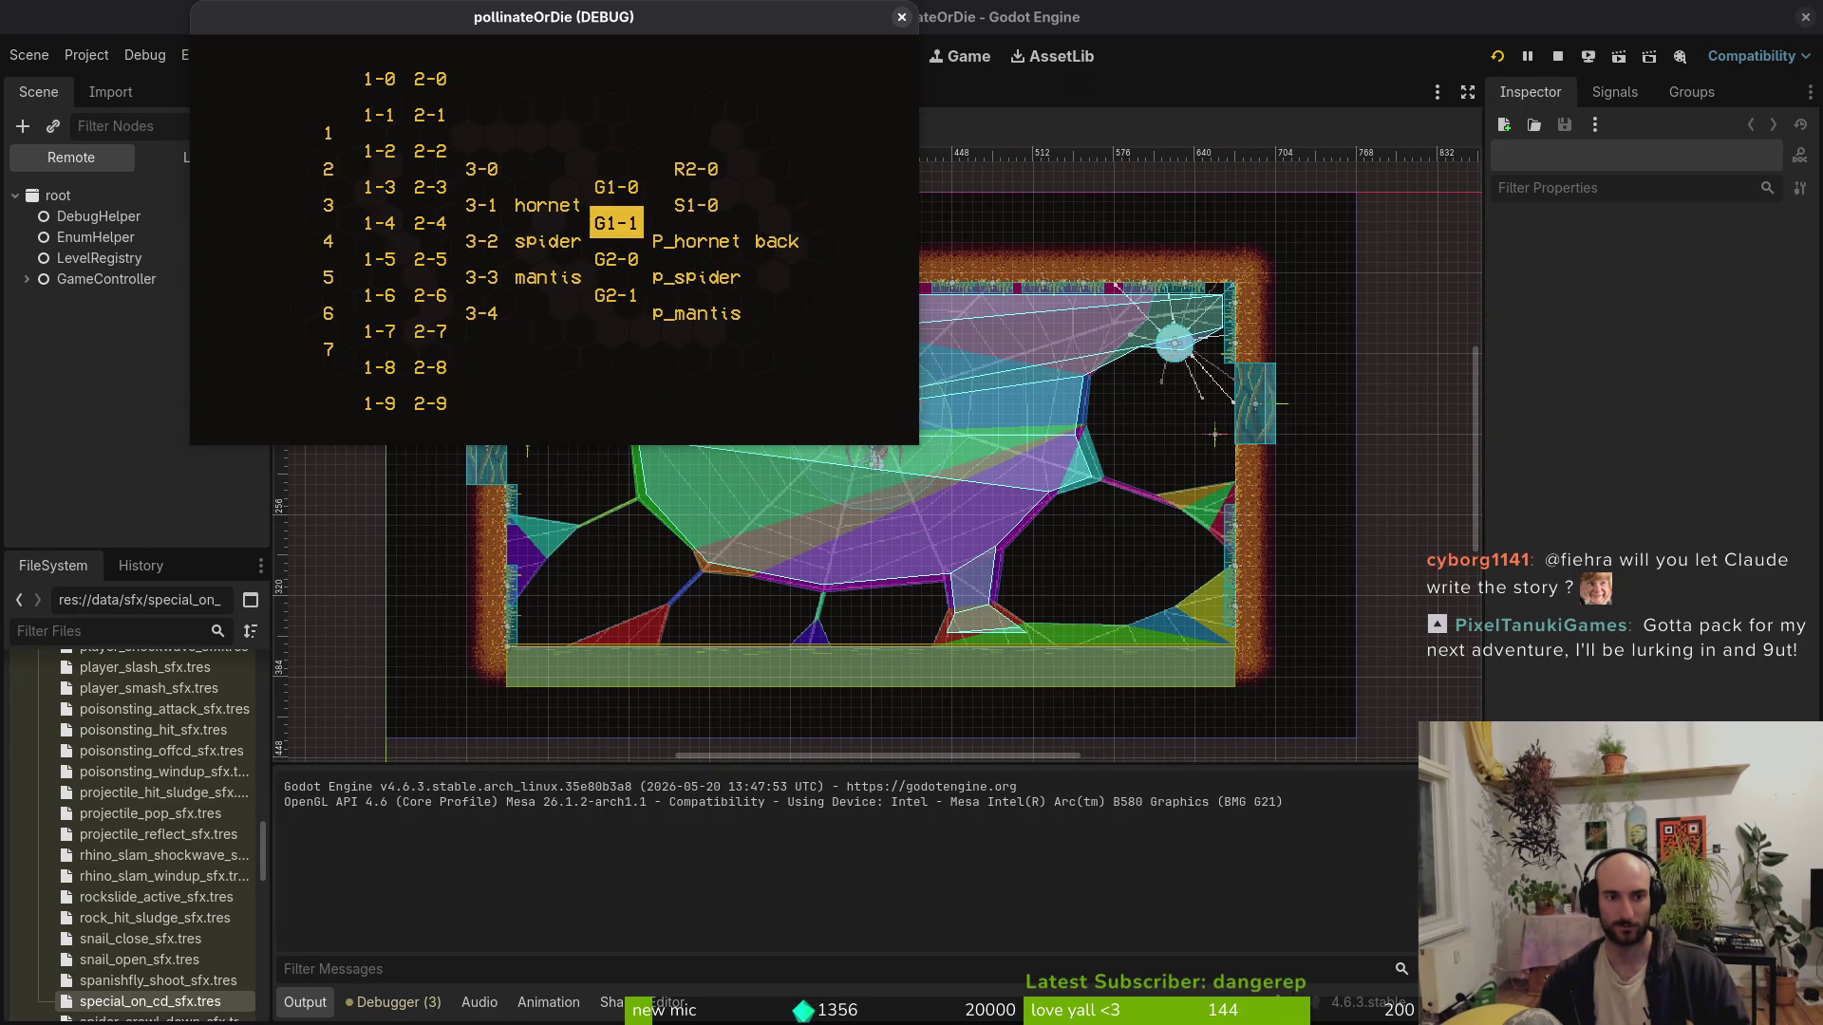
key("Left")
key("Return")
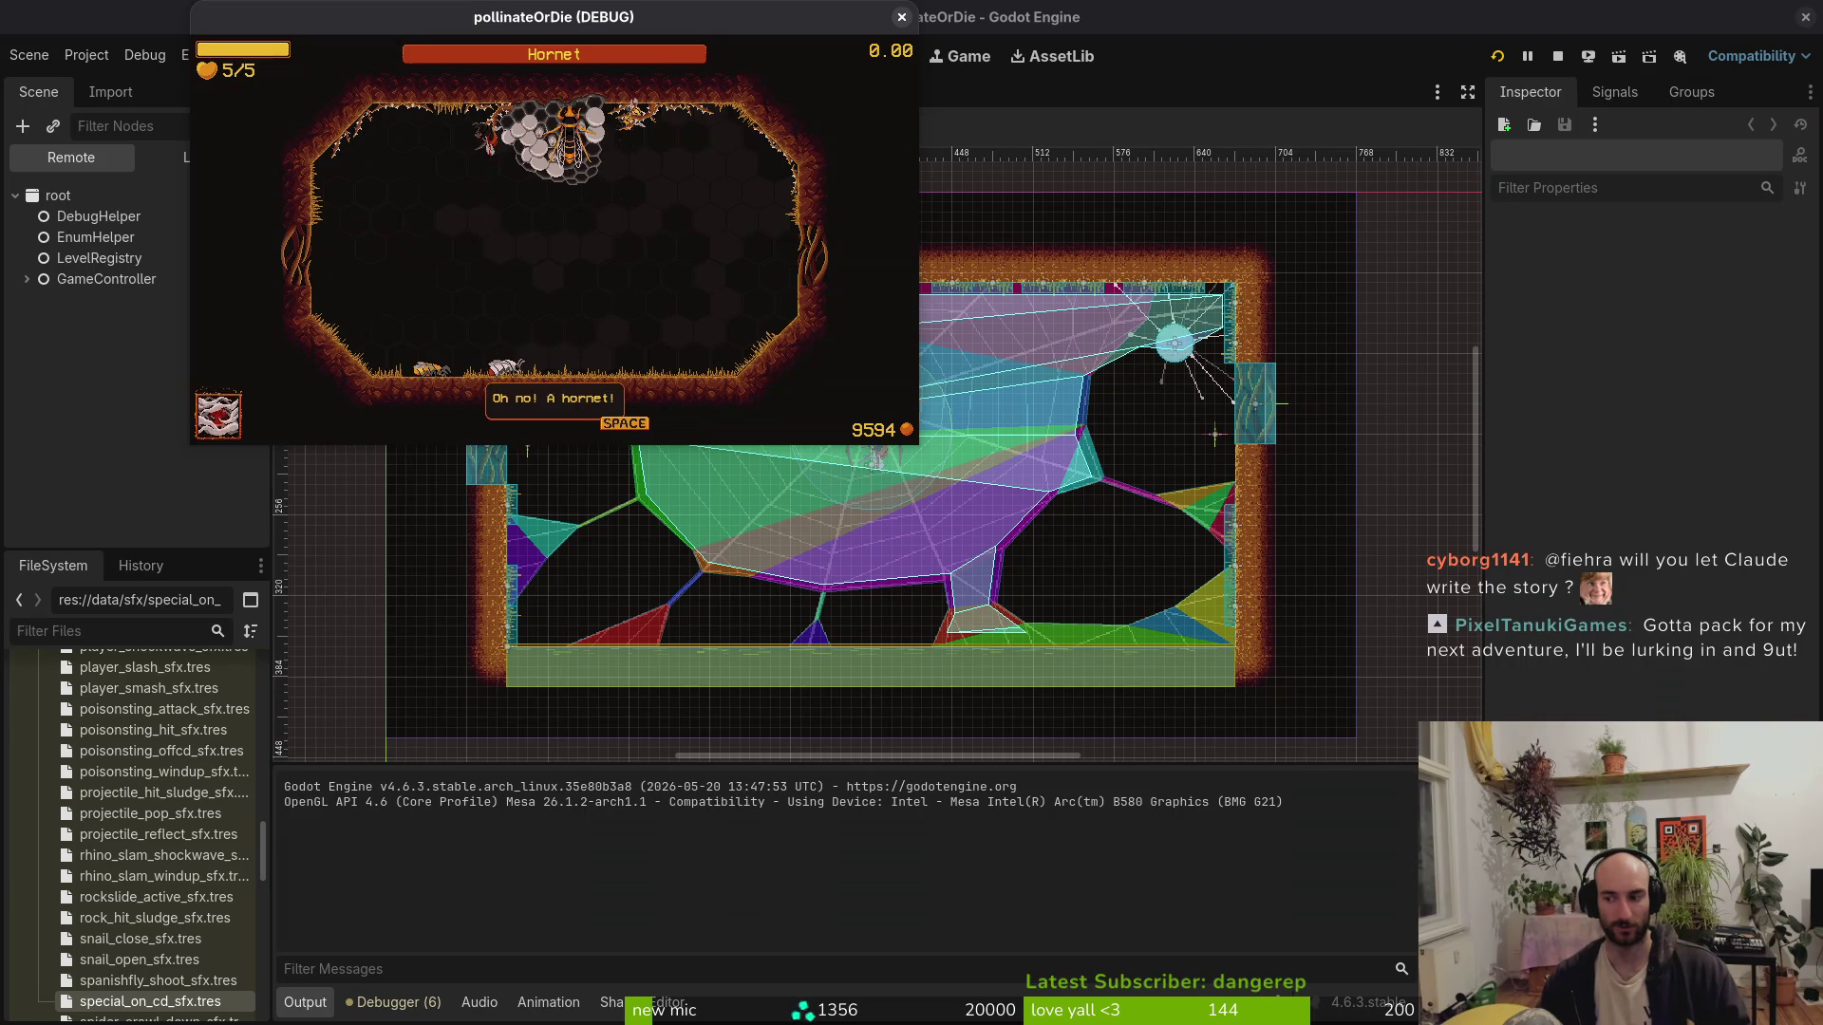
Play the hornet fight, dismiss the friend's dialogue lines, and close the game window
key("space")
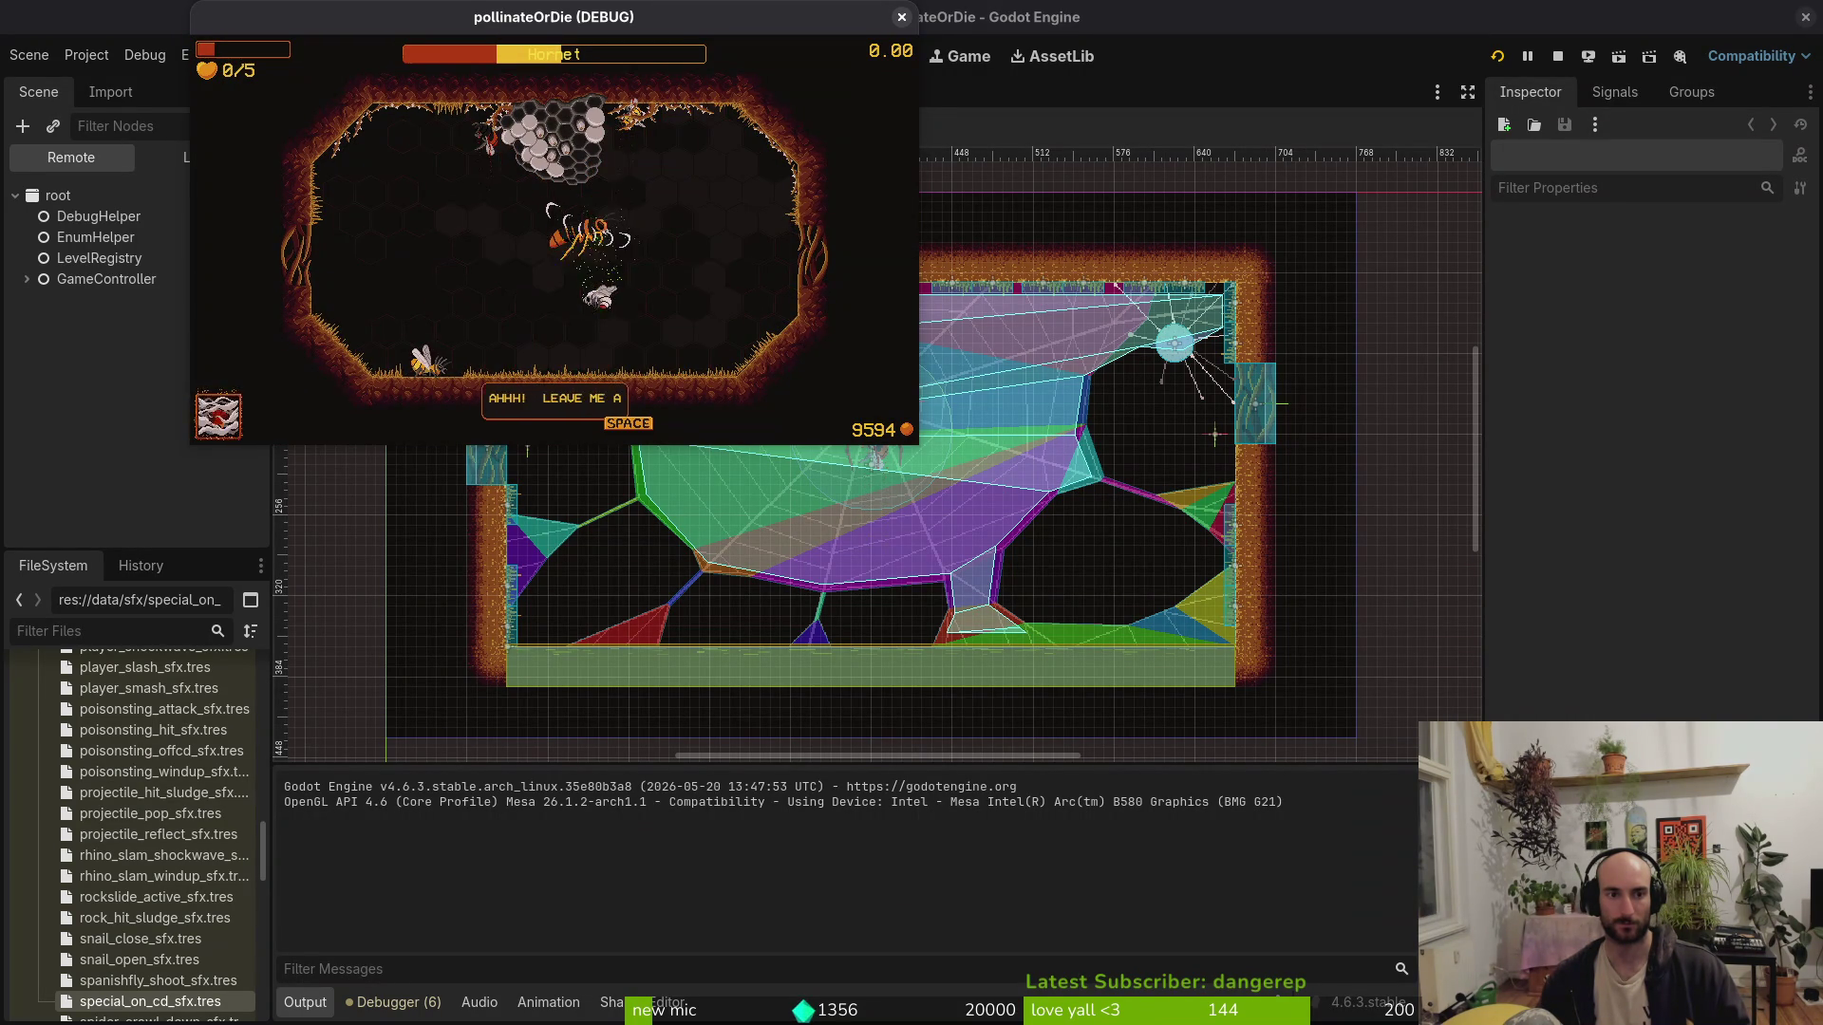
key("space")
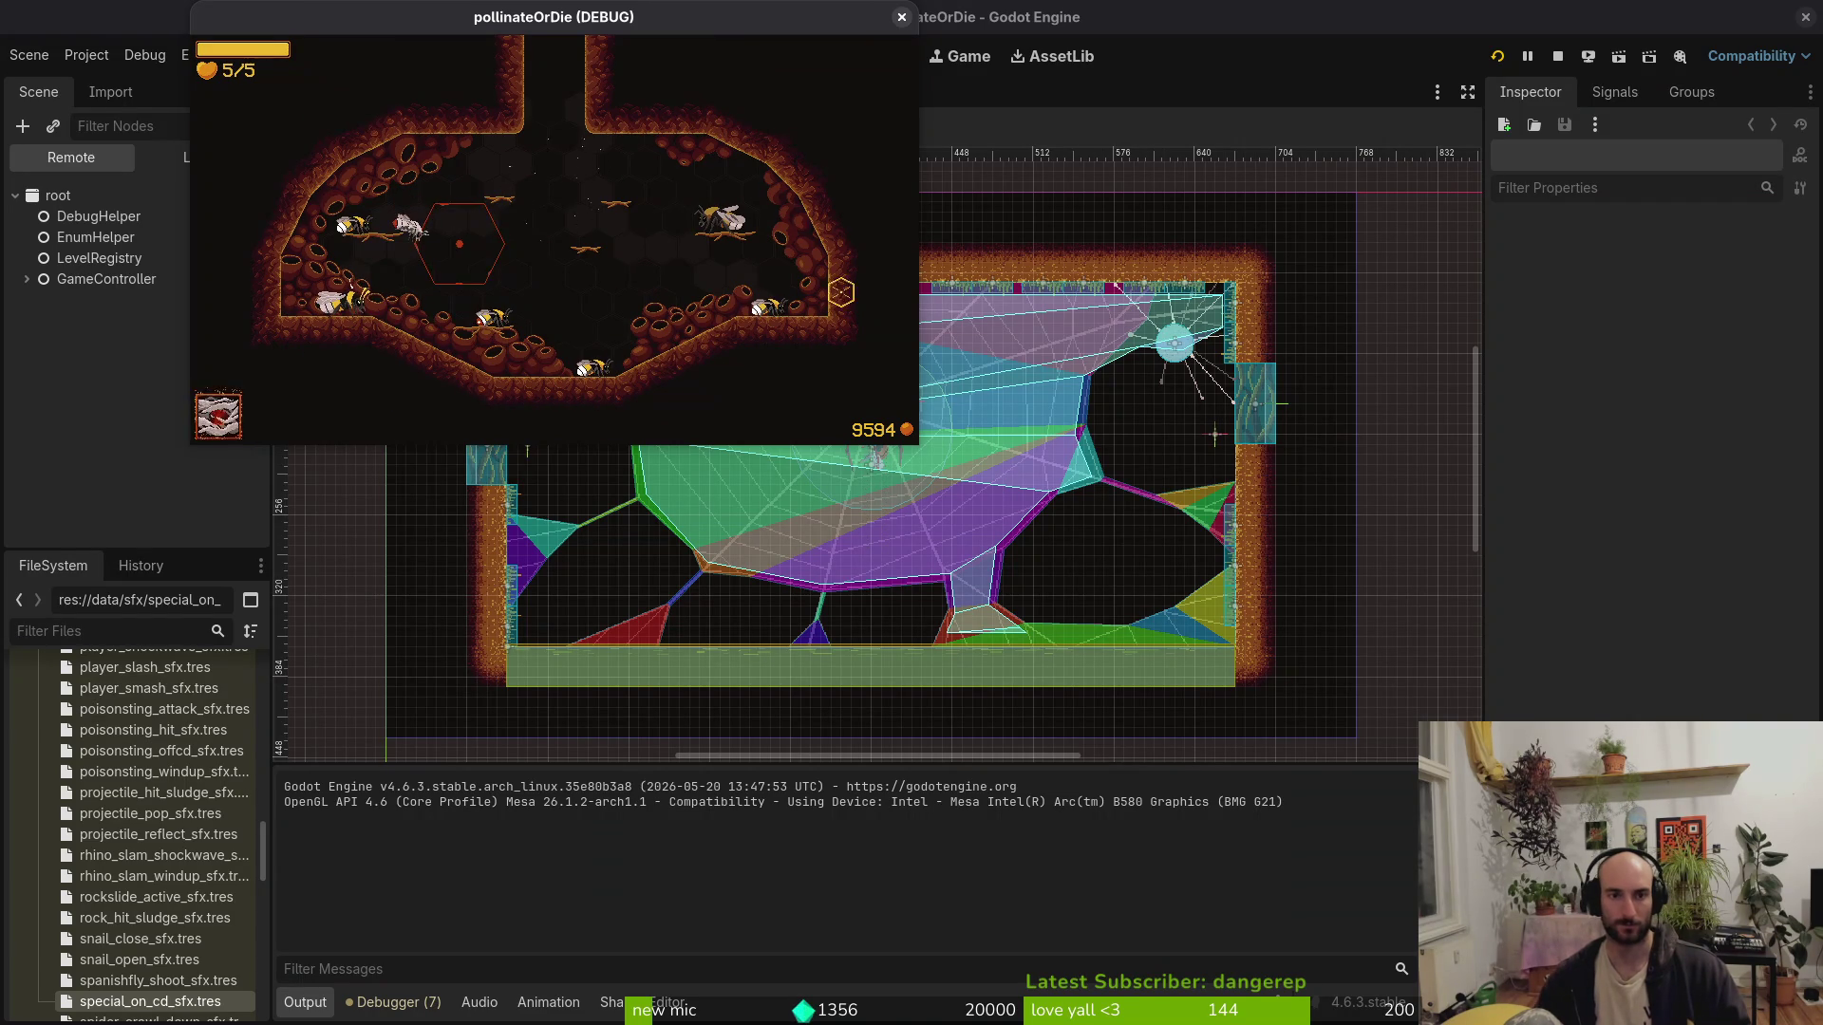
left_click(902, 17)
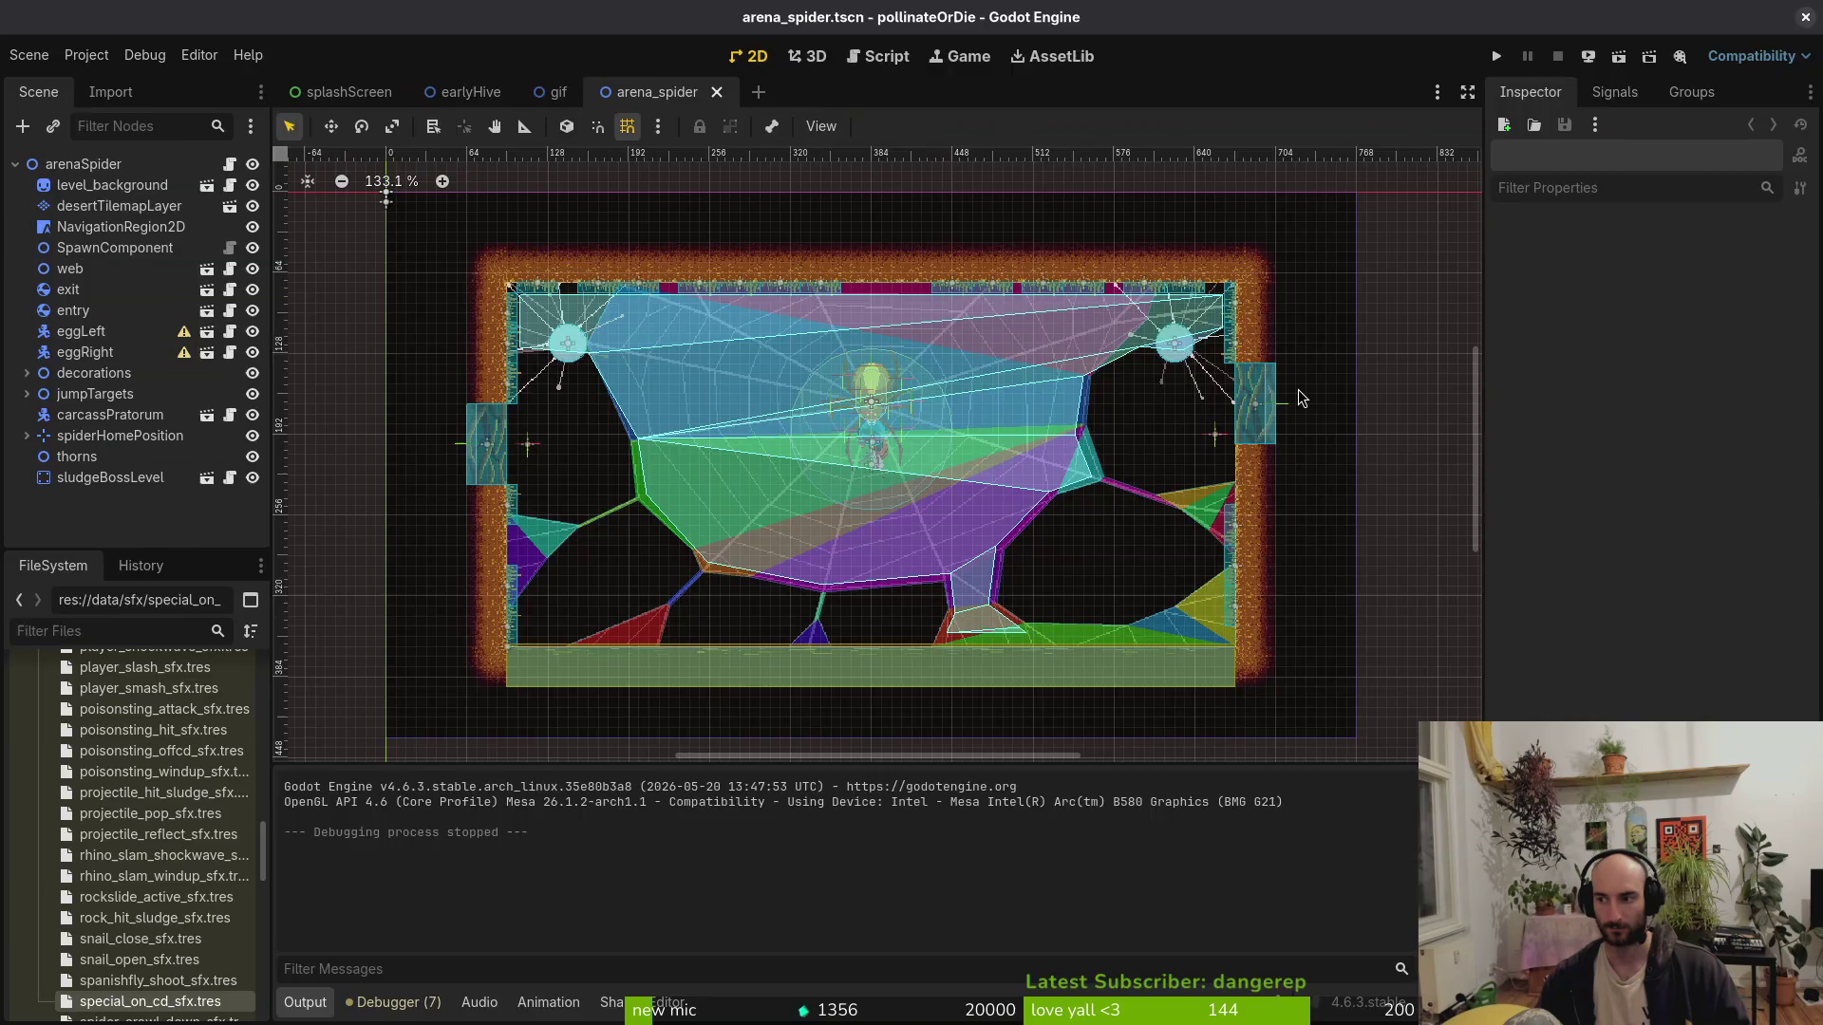
Quit Neovim with :wq and stage murder.gd and arena_hornet.gd in tig status
key("alt+Tab")
type(":wq")
key("Return")
type("tig status")
key("Return")
key("Down")
key("Down")
key("Down")
key("Down")
key("Down")
key("Return")
key("u")
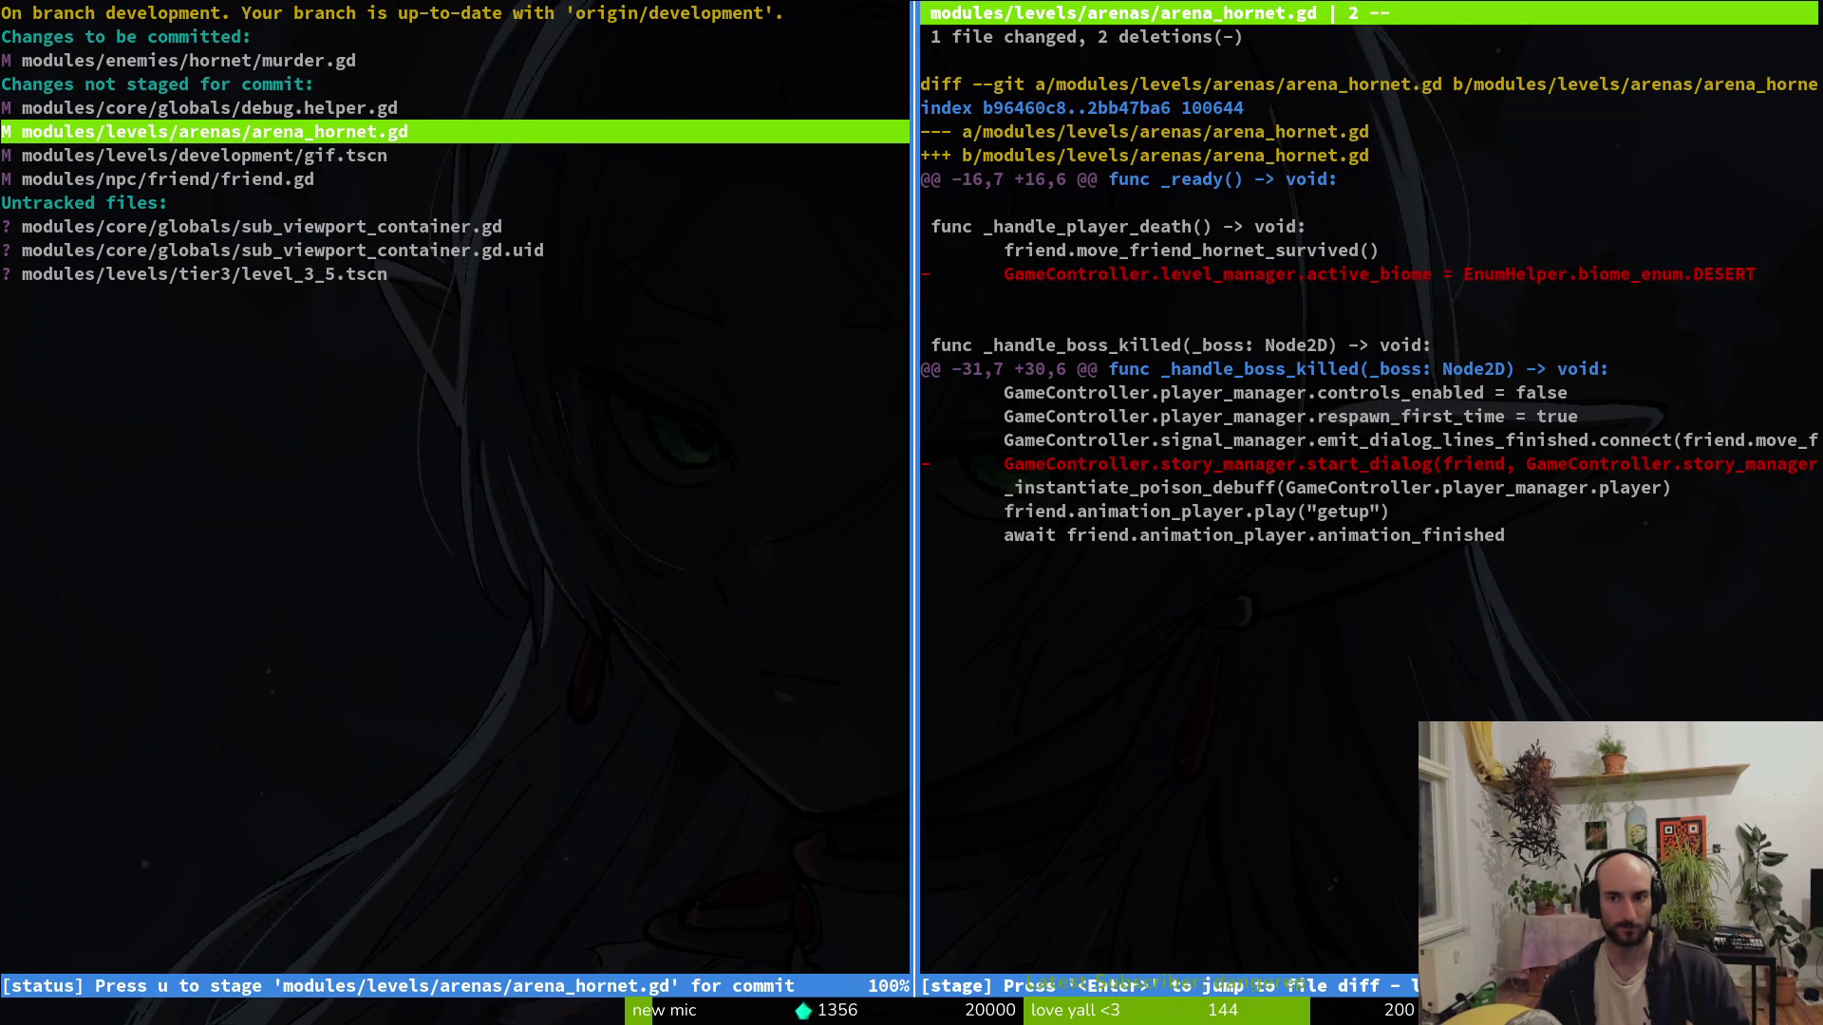
key("u")
key("Down")
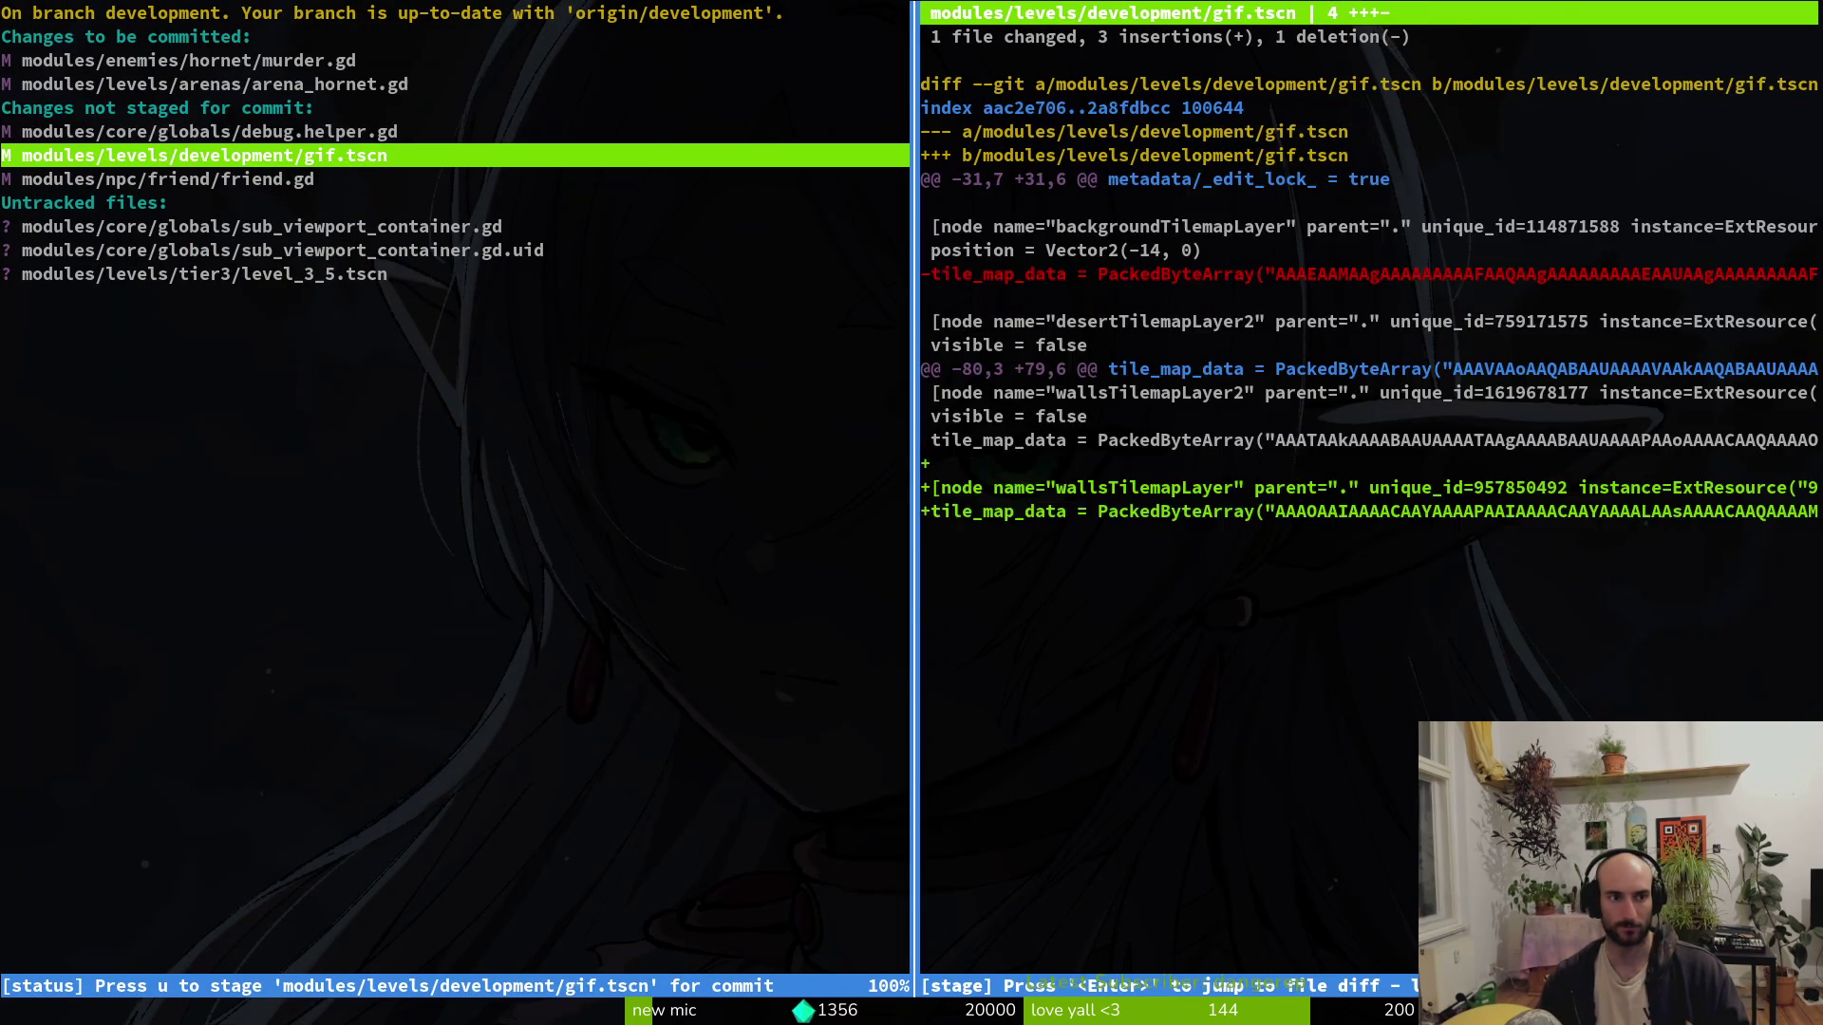
key("Up")
key("Up")
key("Up")
key("Q")
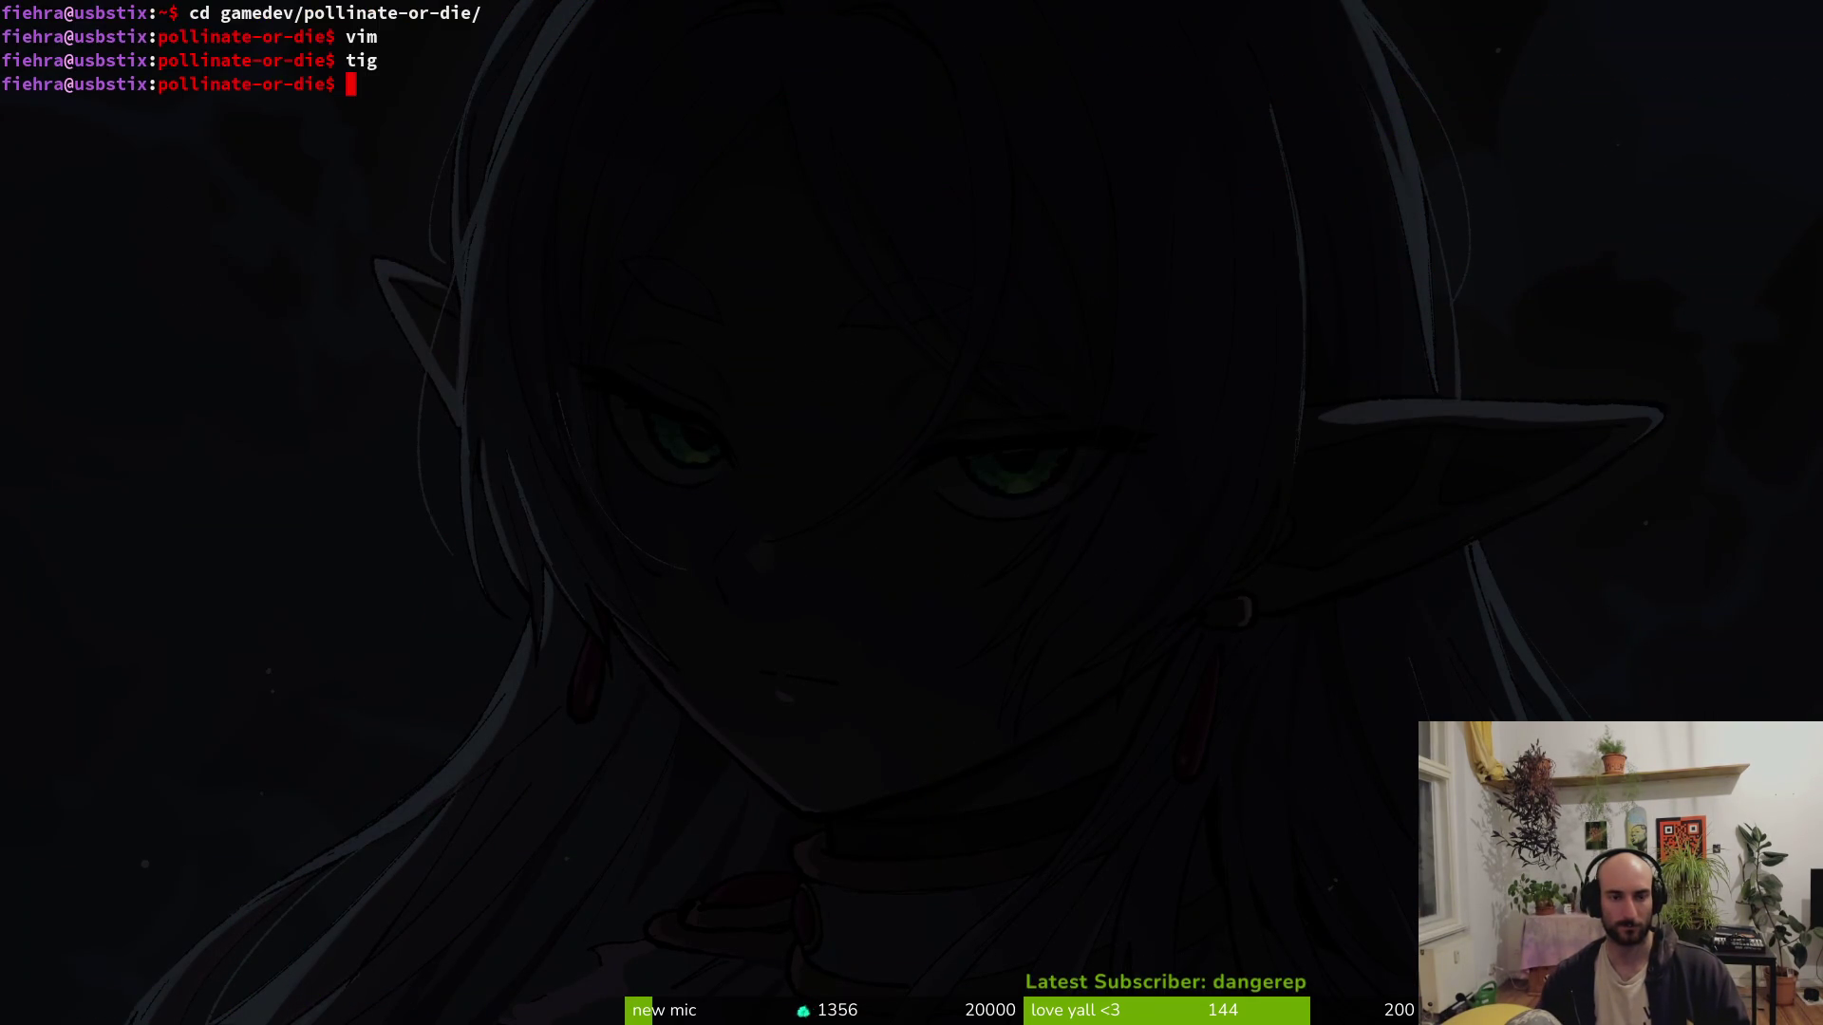
Relaunch Neovim in the project and dismiss its file finder
key("Return")
key("Escape")
key("s")
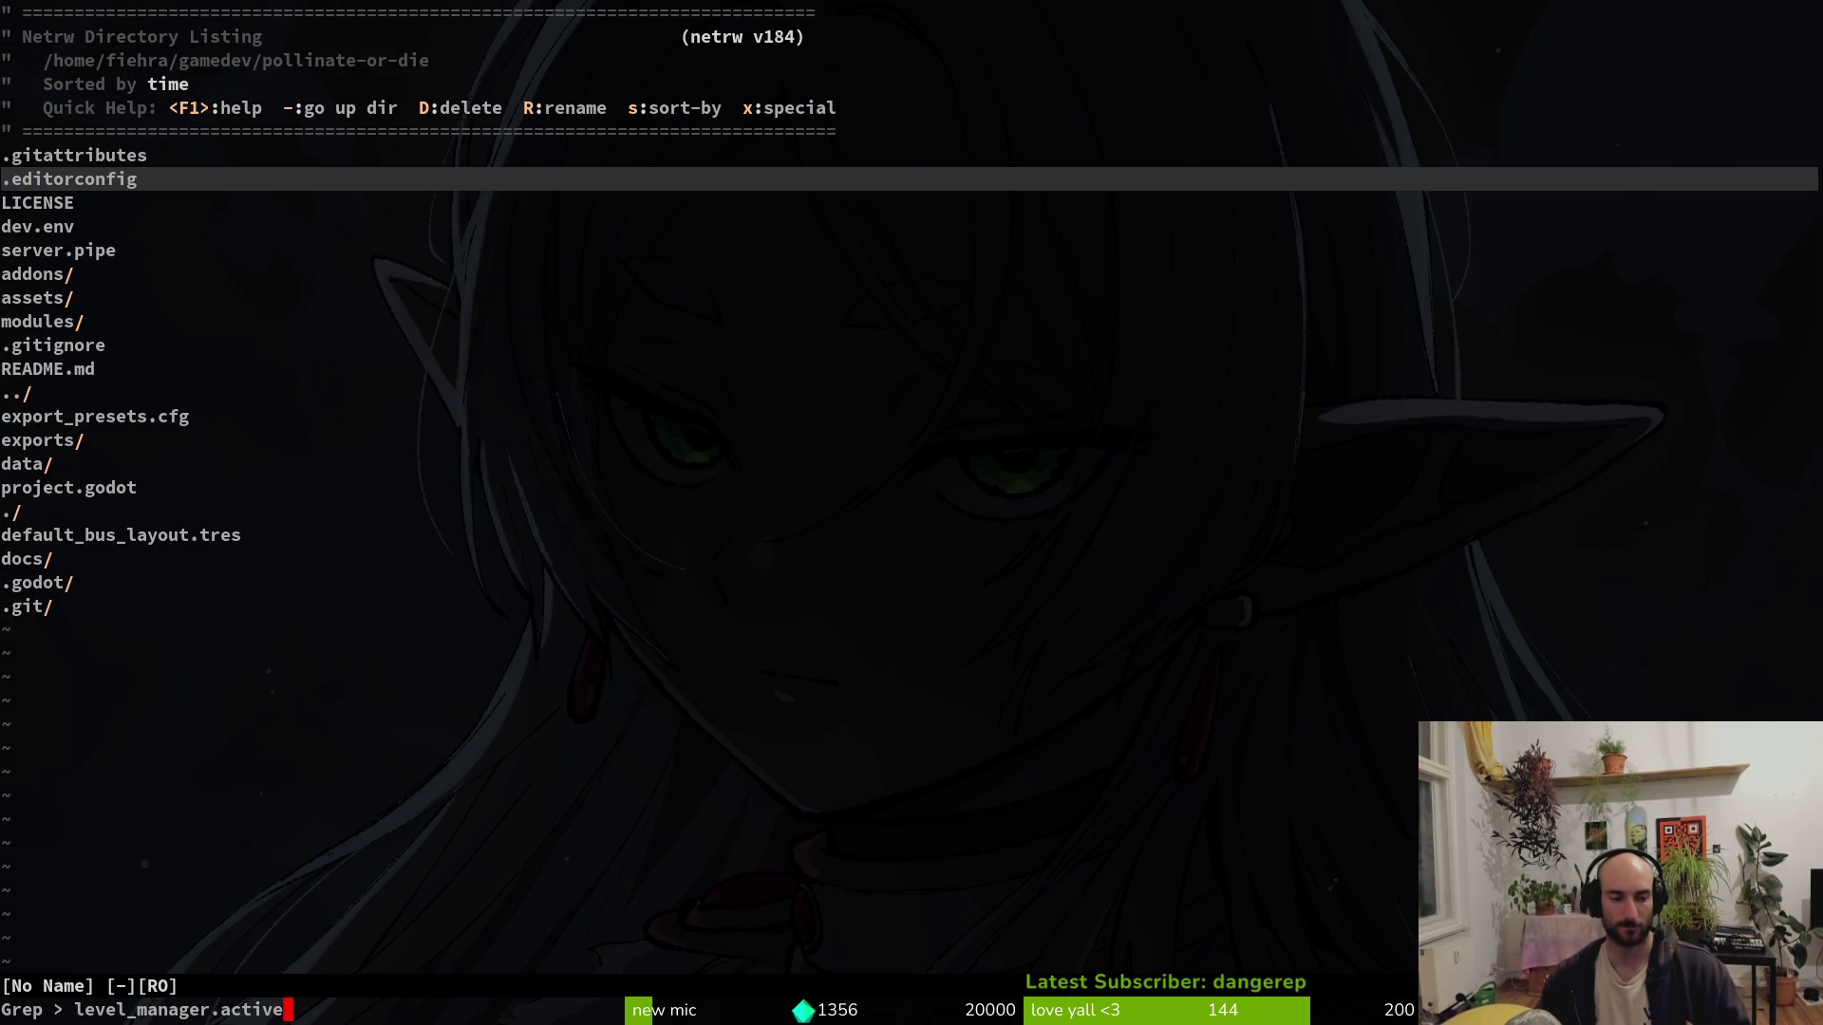
Grep for level_manager.active, step up through the matches, and open and save home.gd at line 54
key("Return")
key("ctrl+p")
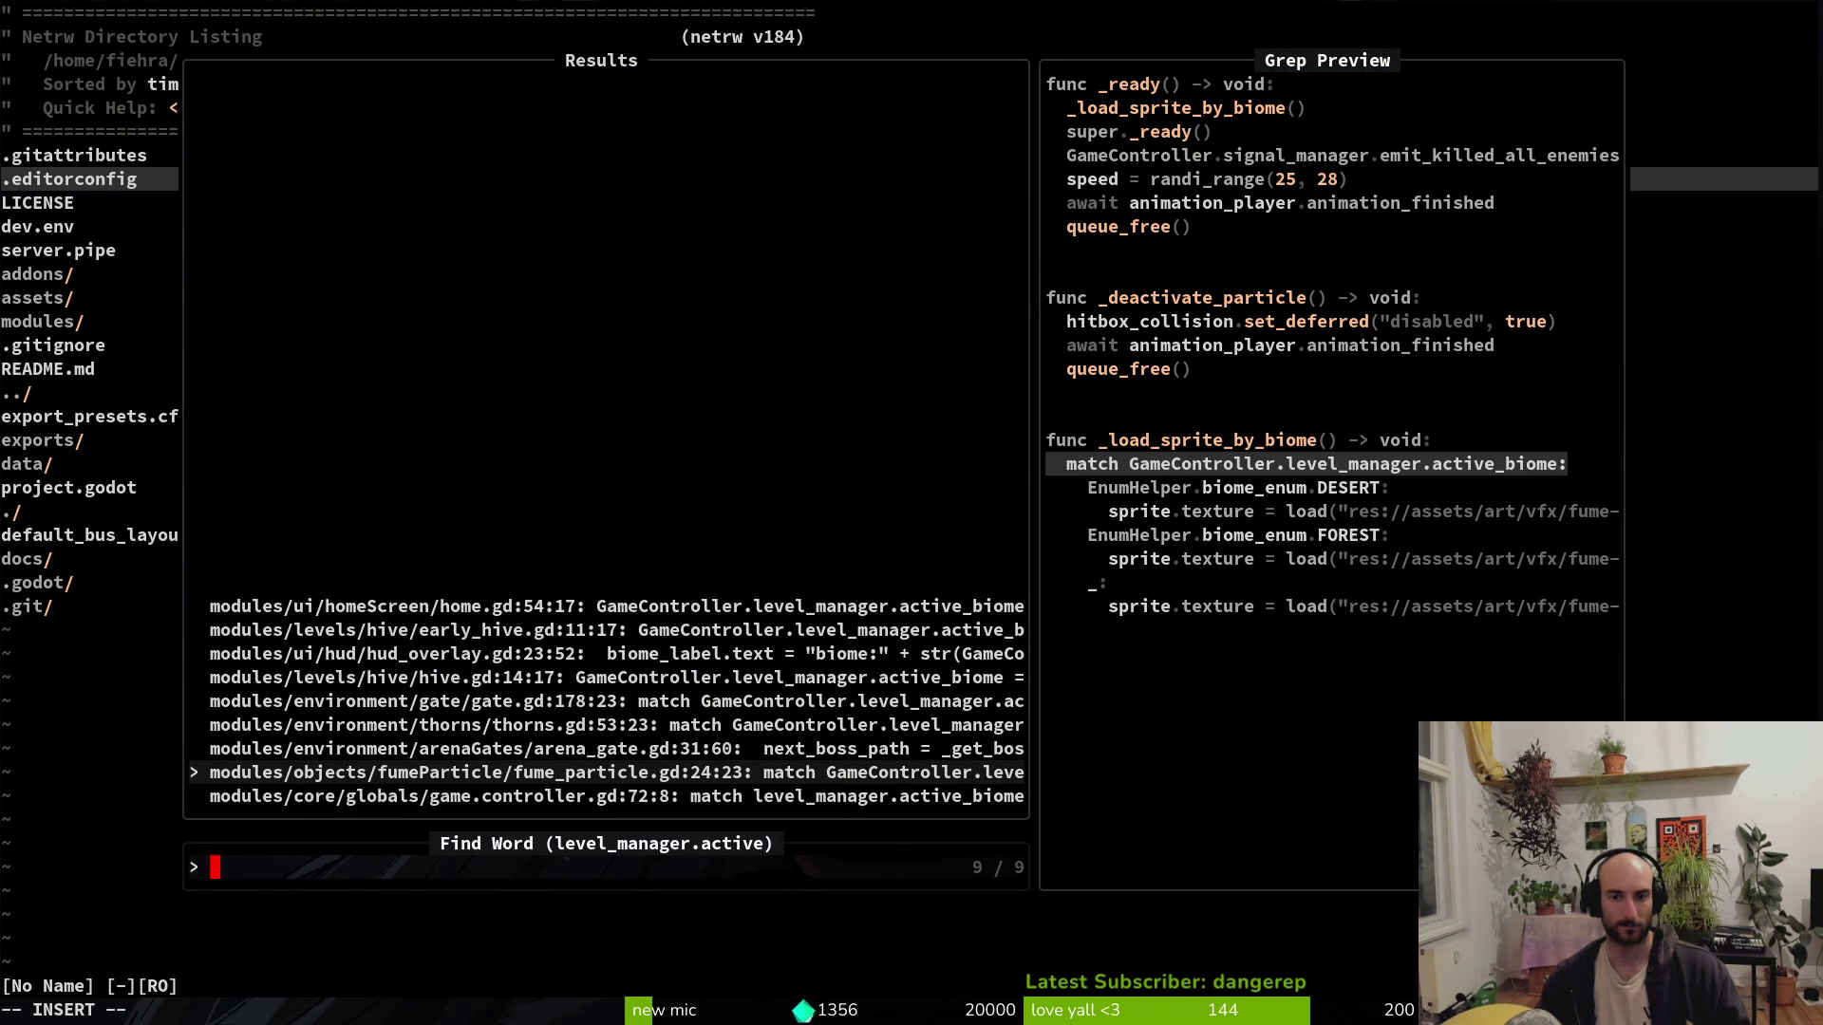
key("ctrl+p")
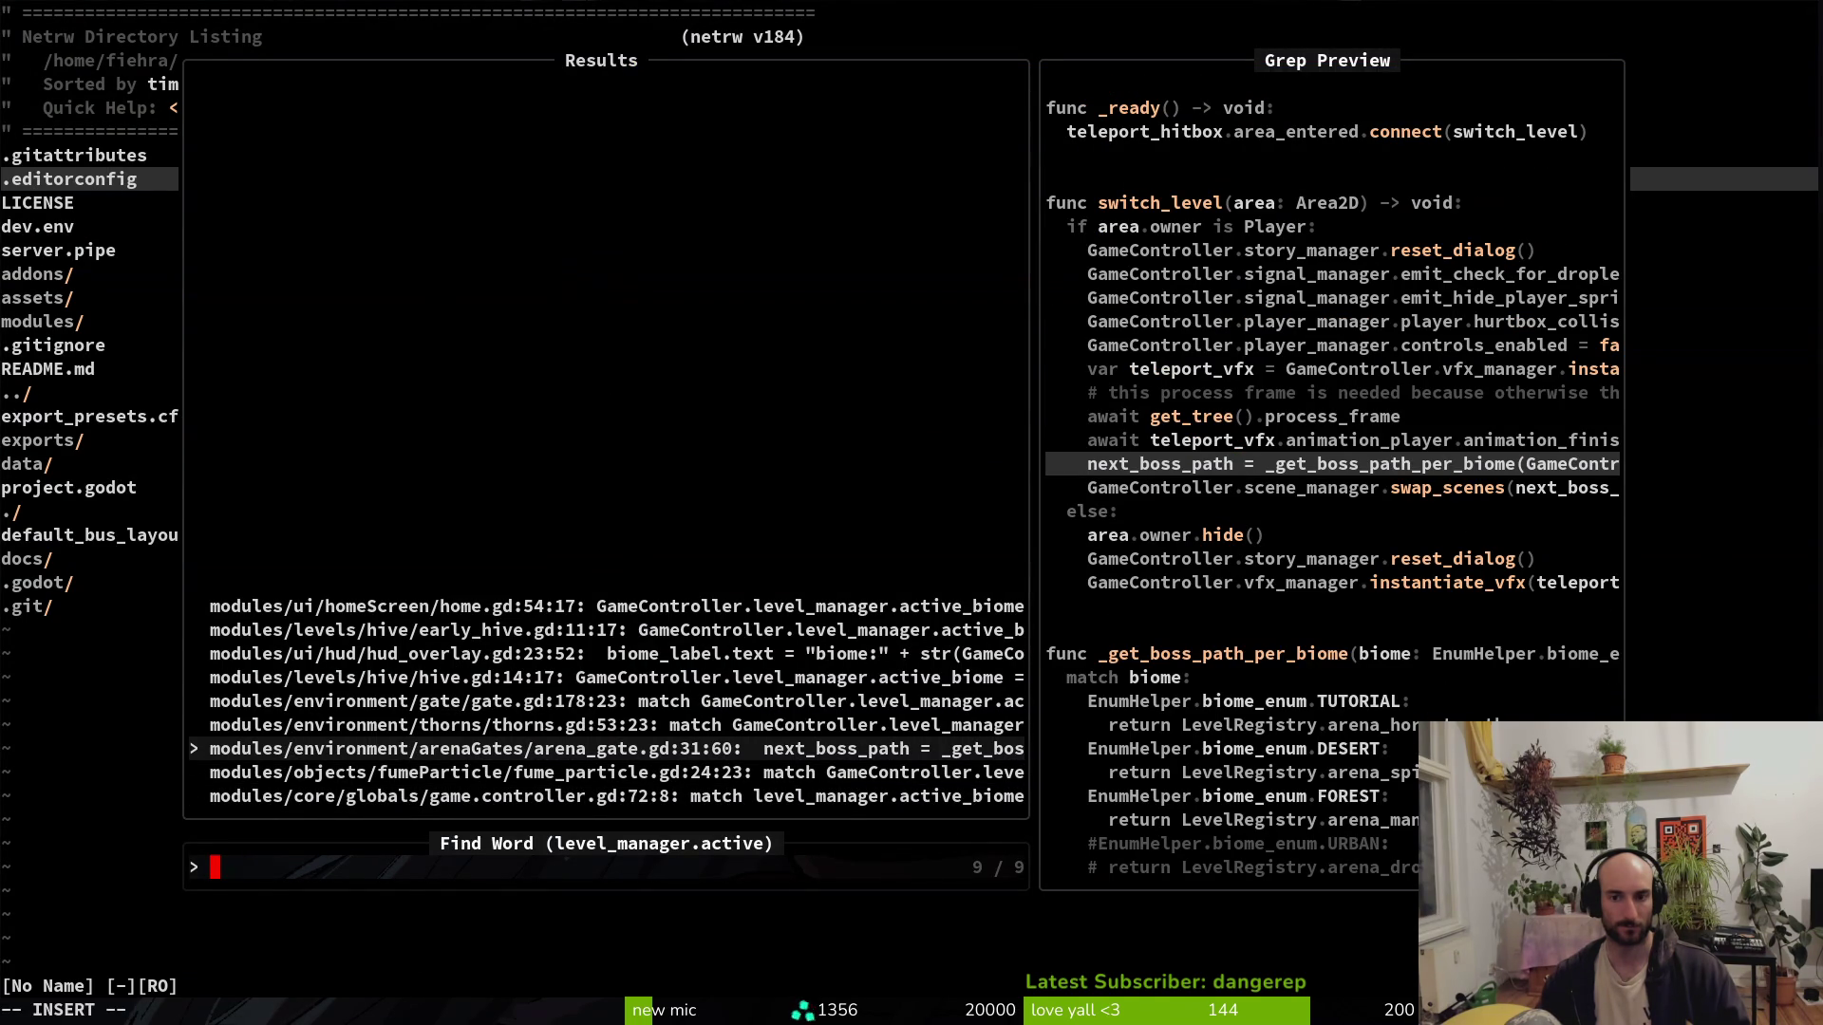
key("ctrl+p")
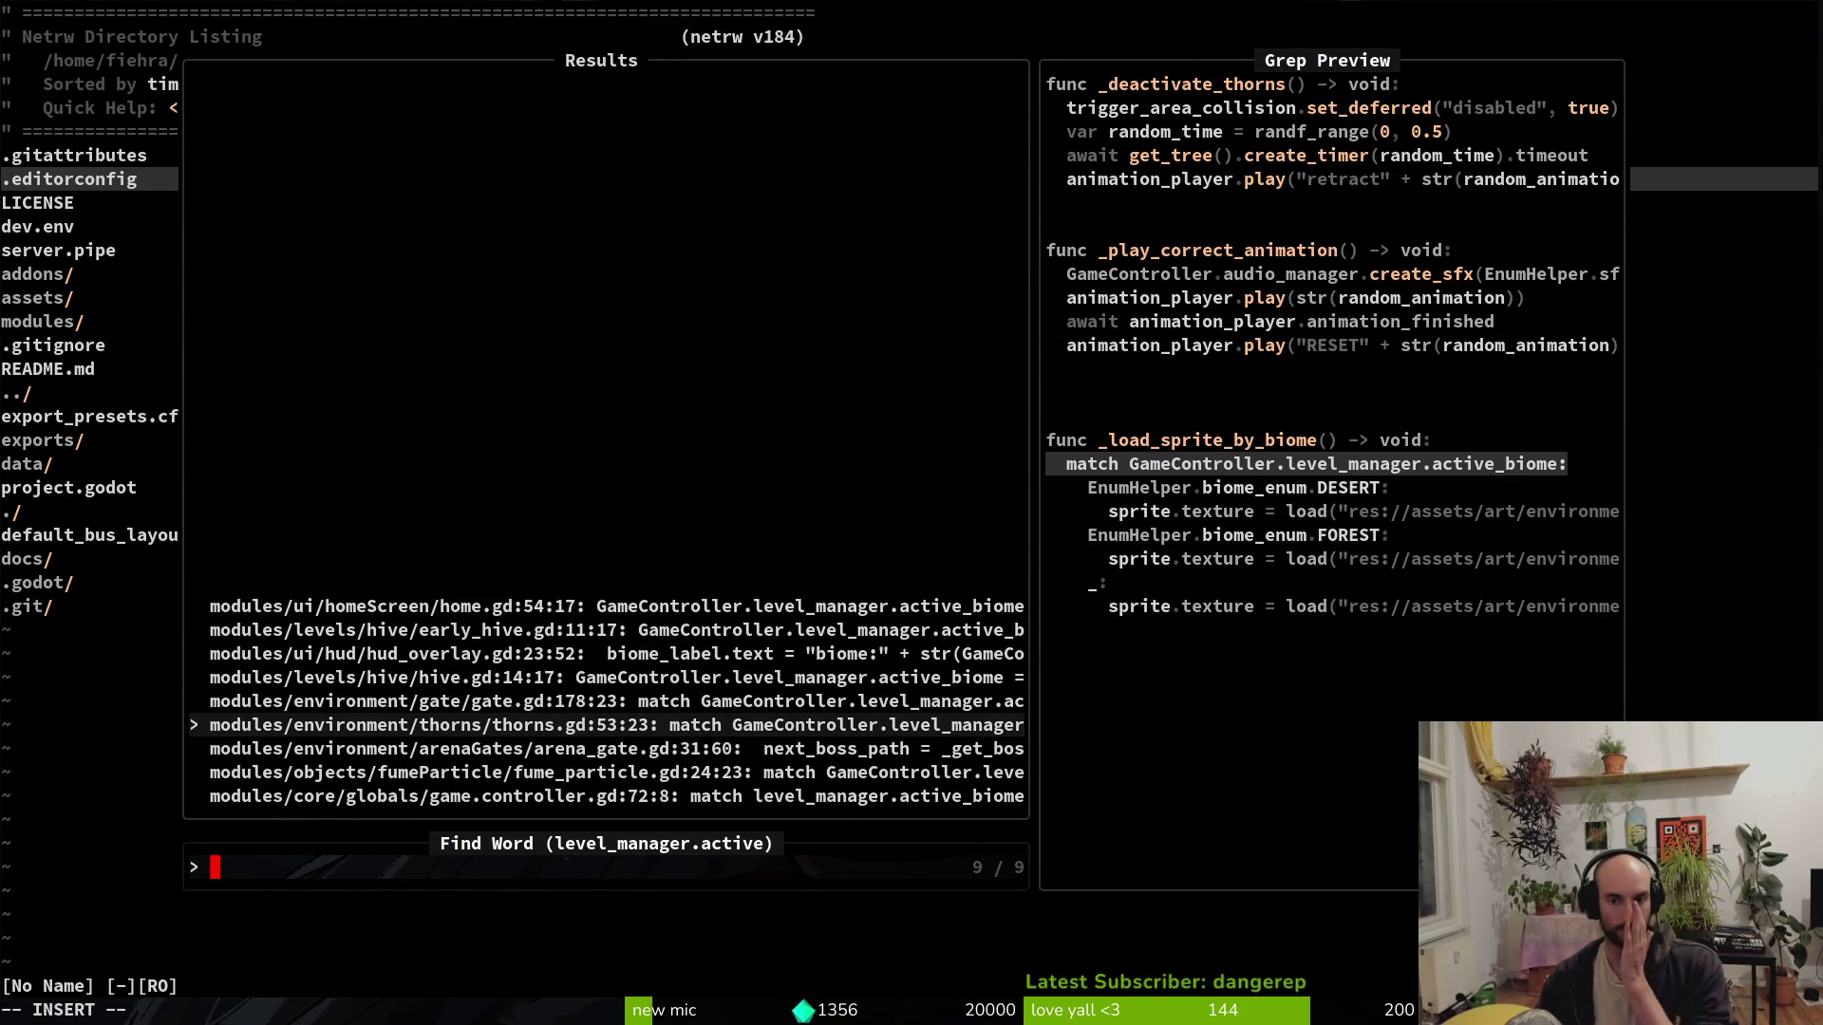
key("ctrl+p")
key("ctrl+p")
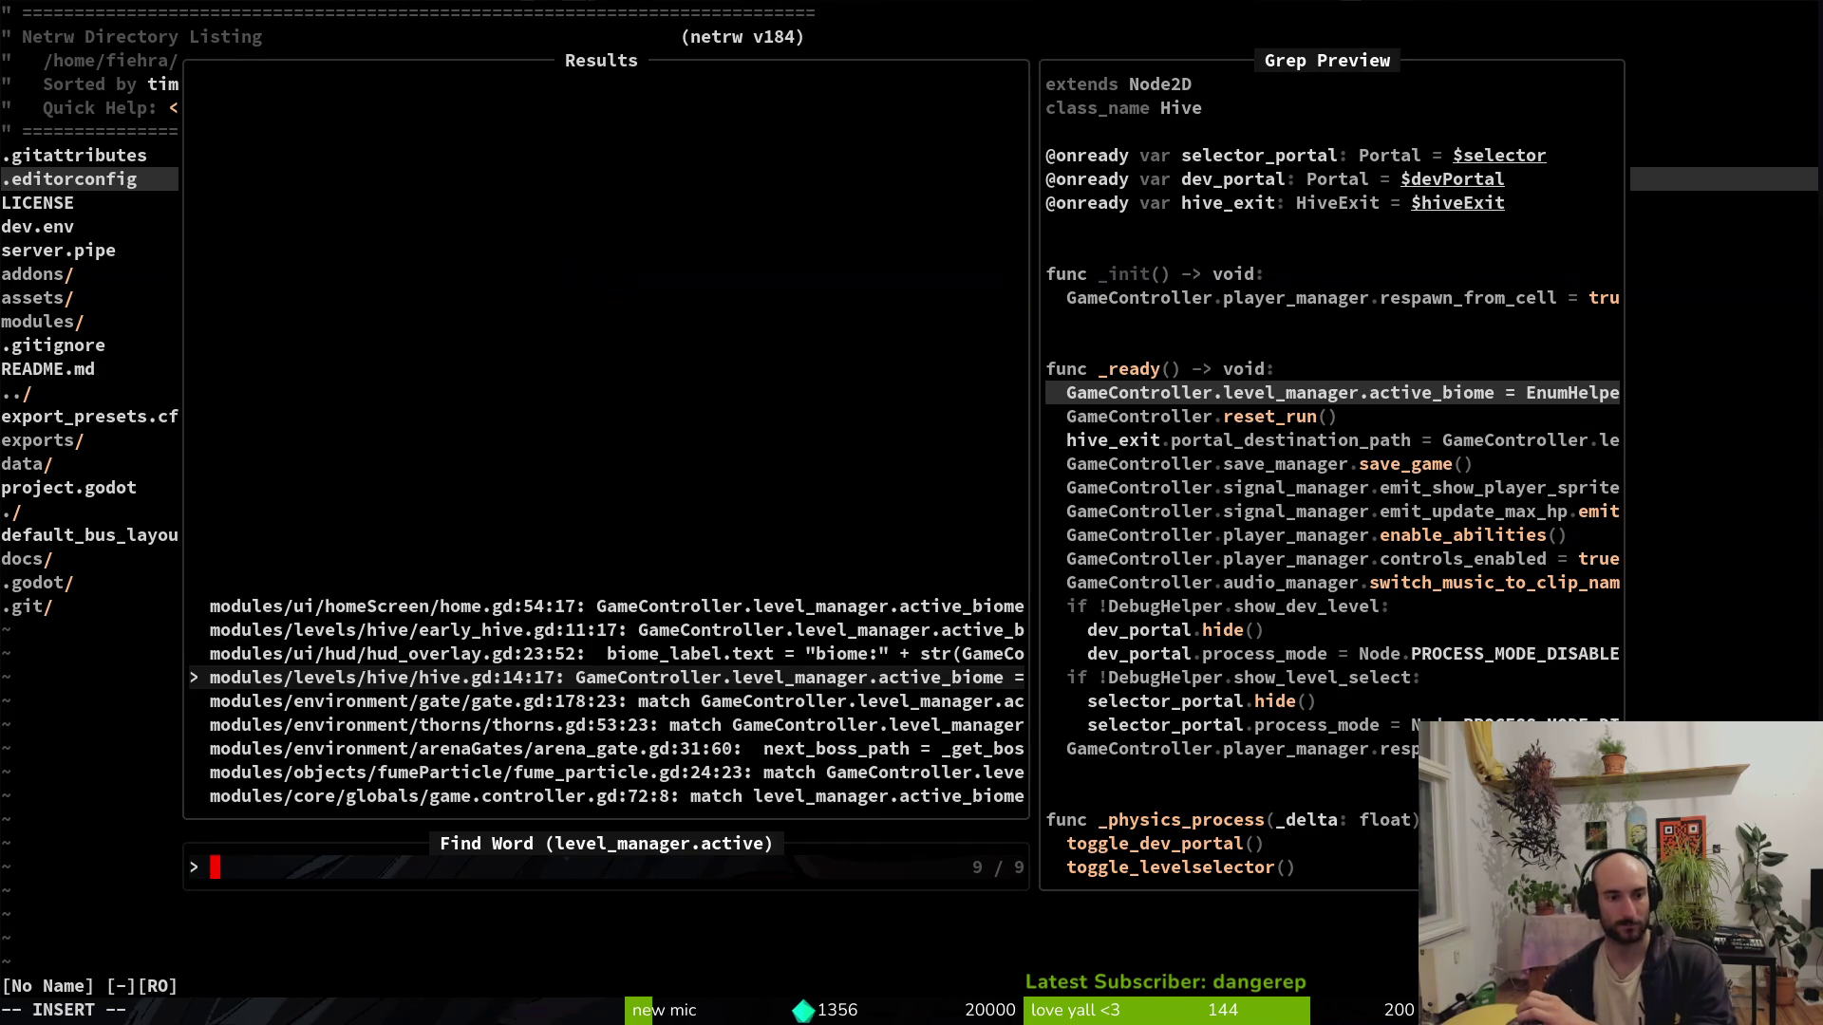
key("ctrl+p")
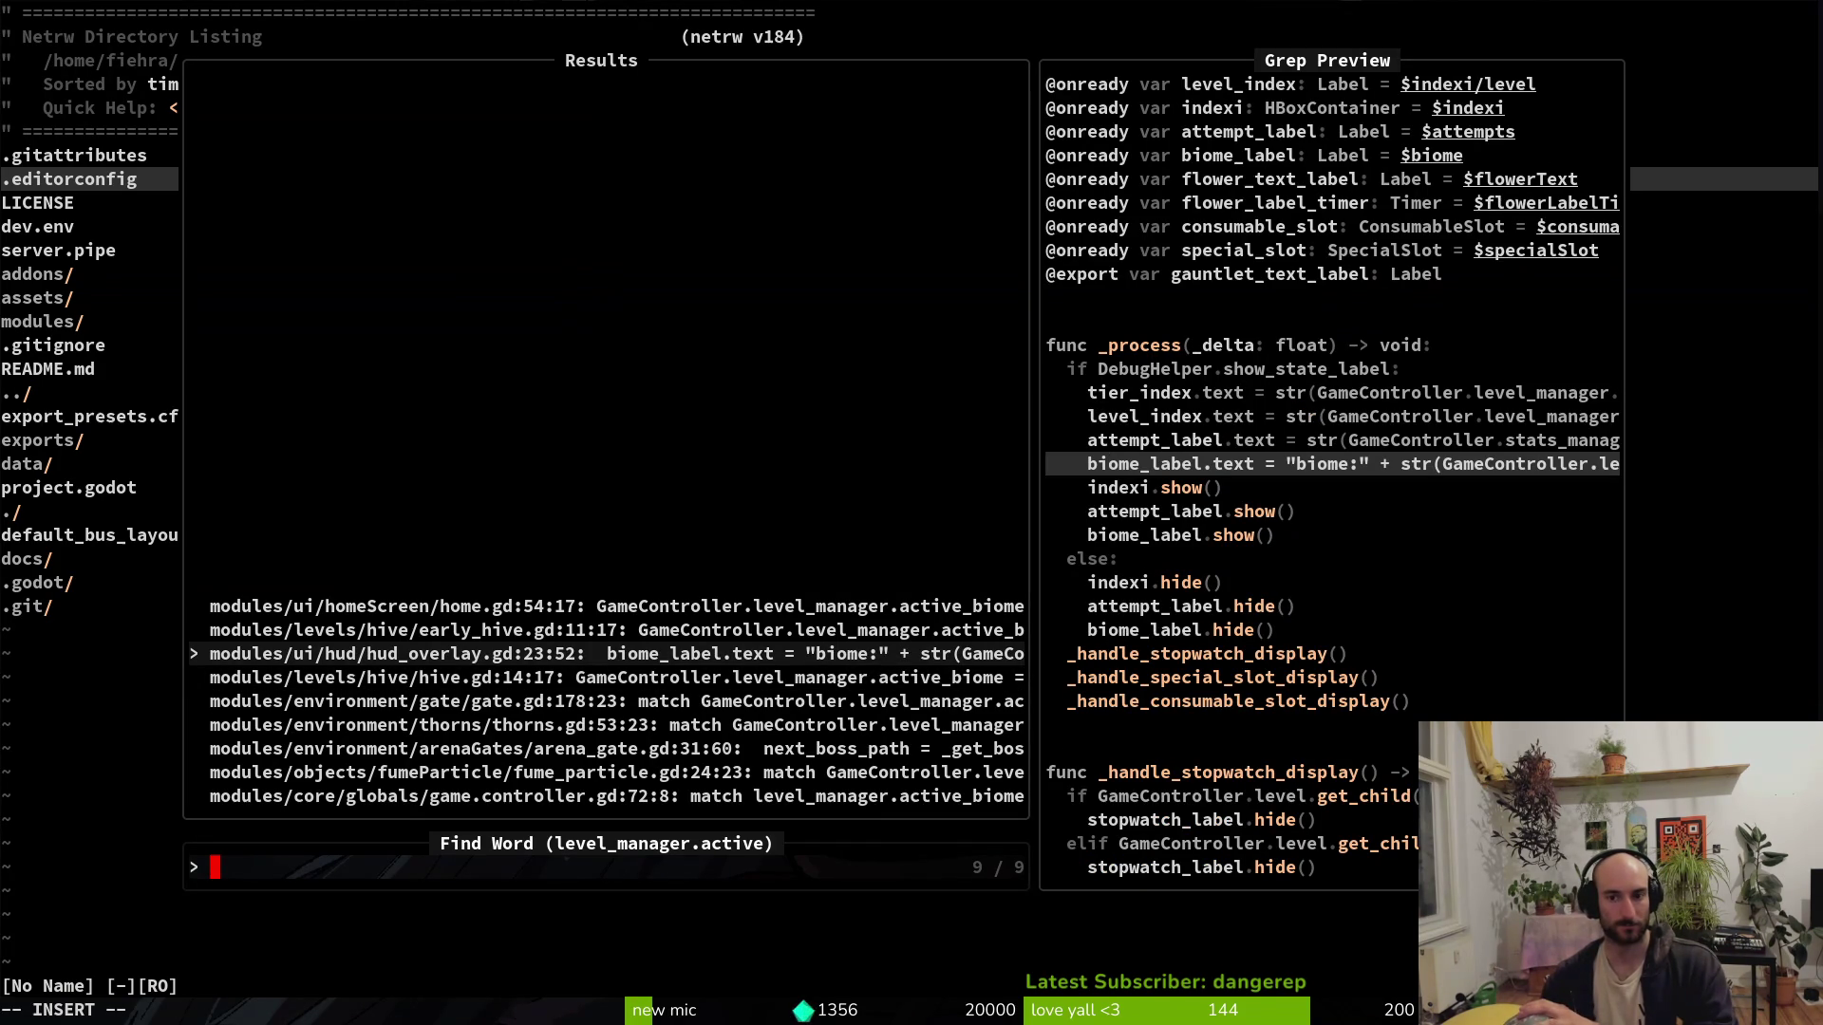
key("ctrl+p")
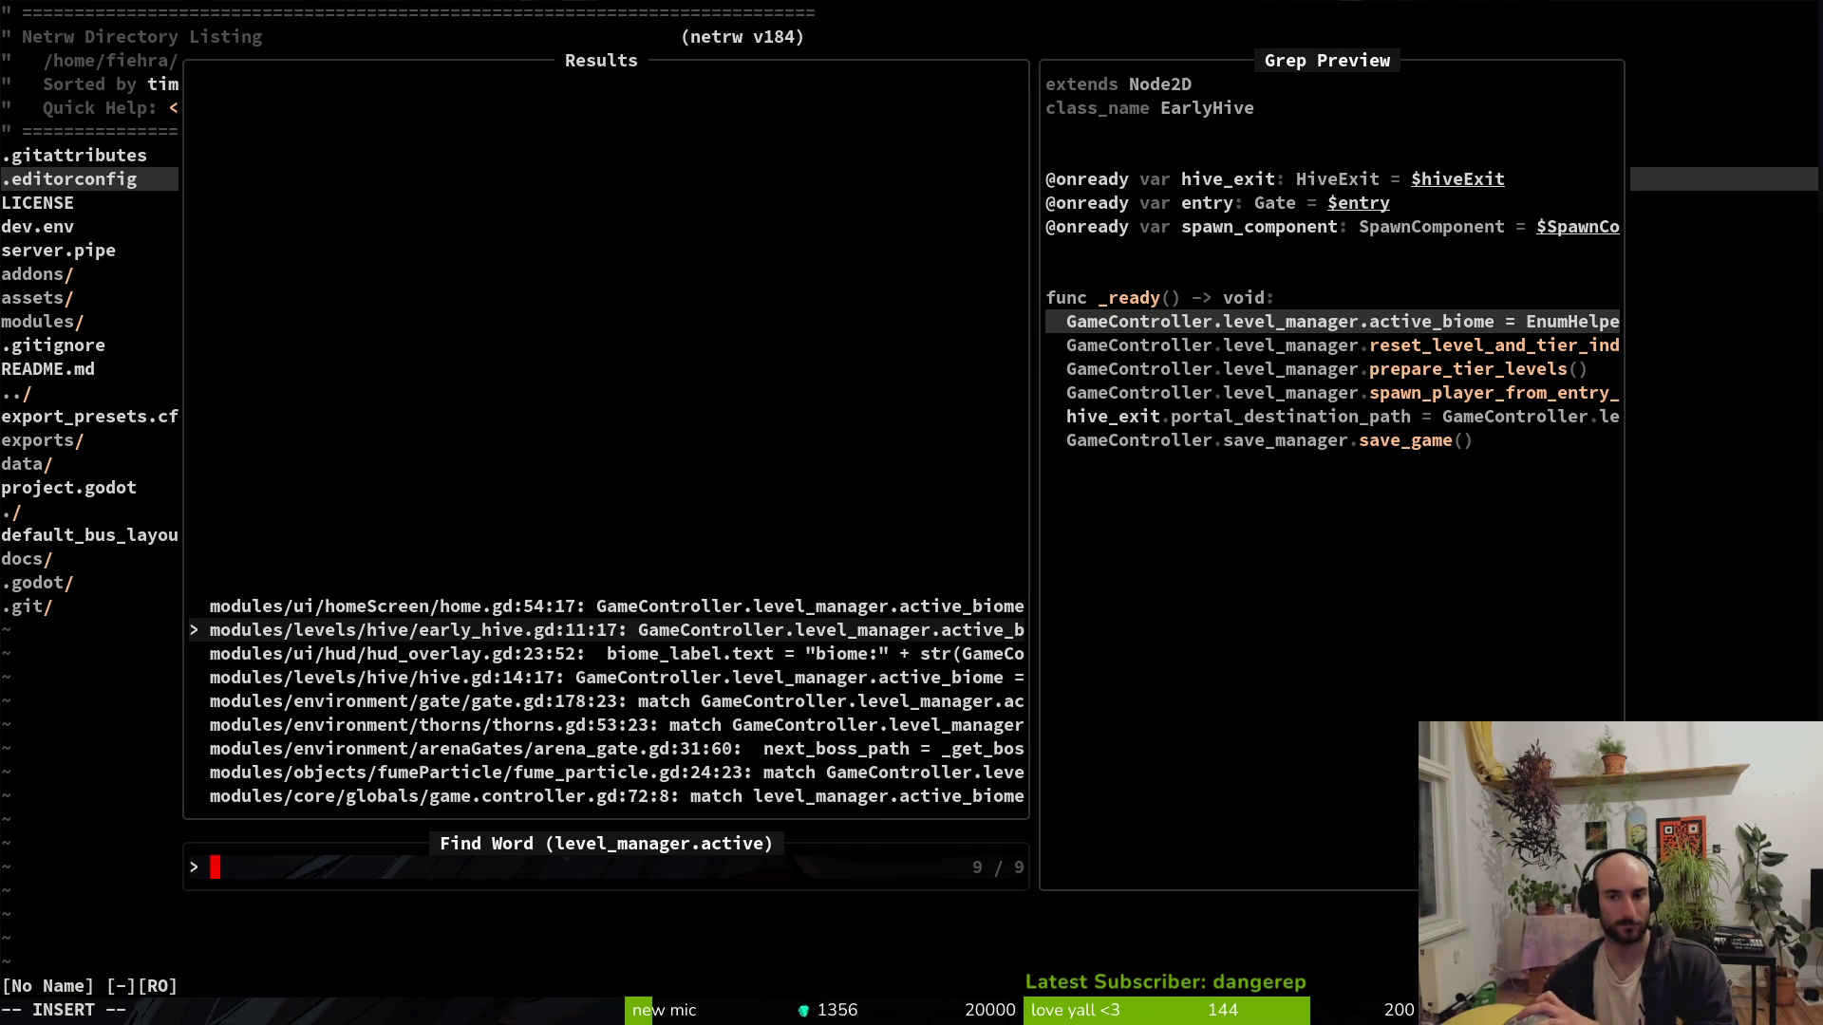
key("ctrl+p")
key("Return")
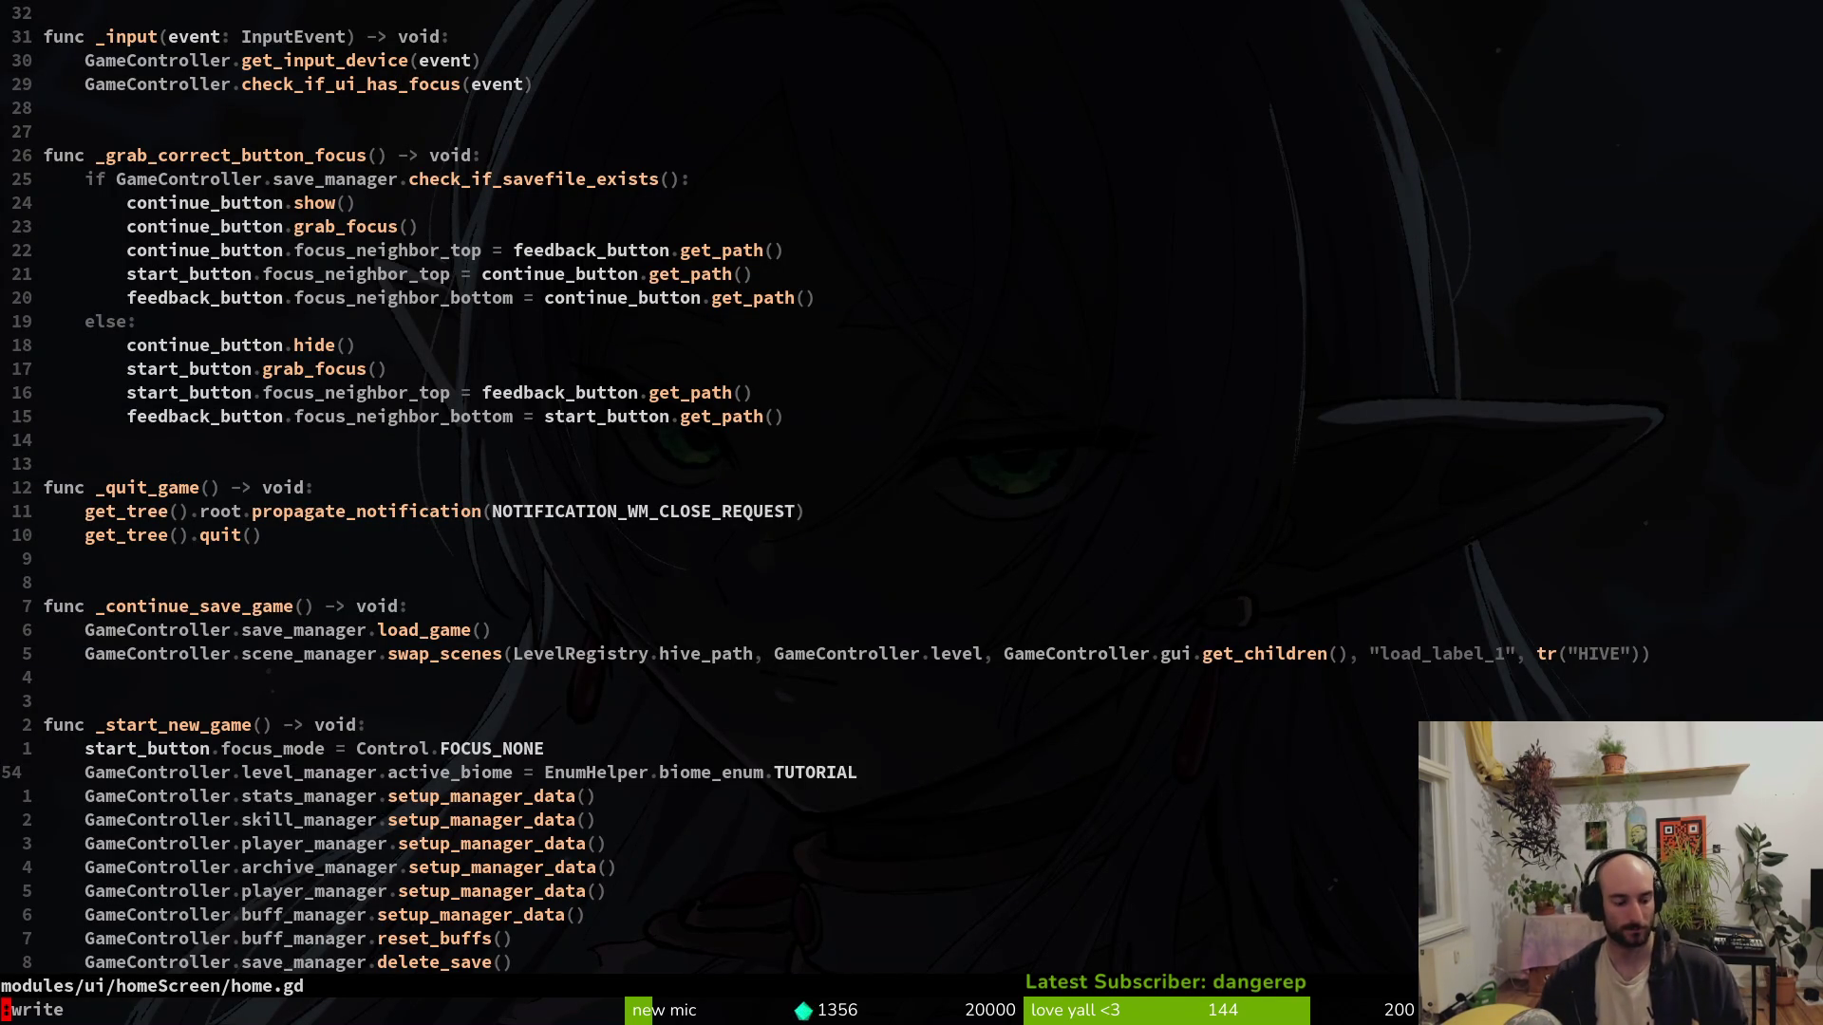
key("Return")
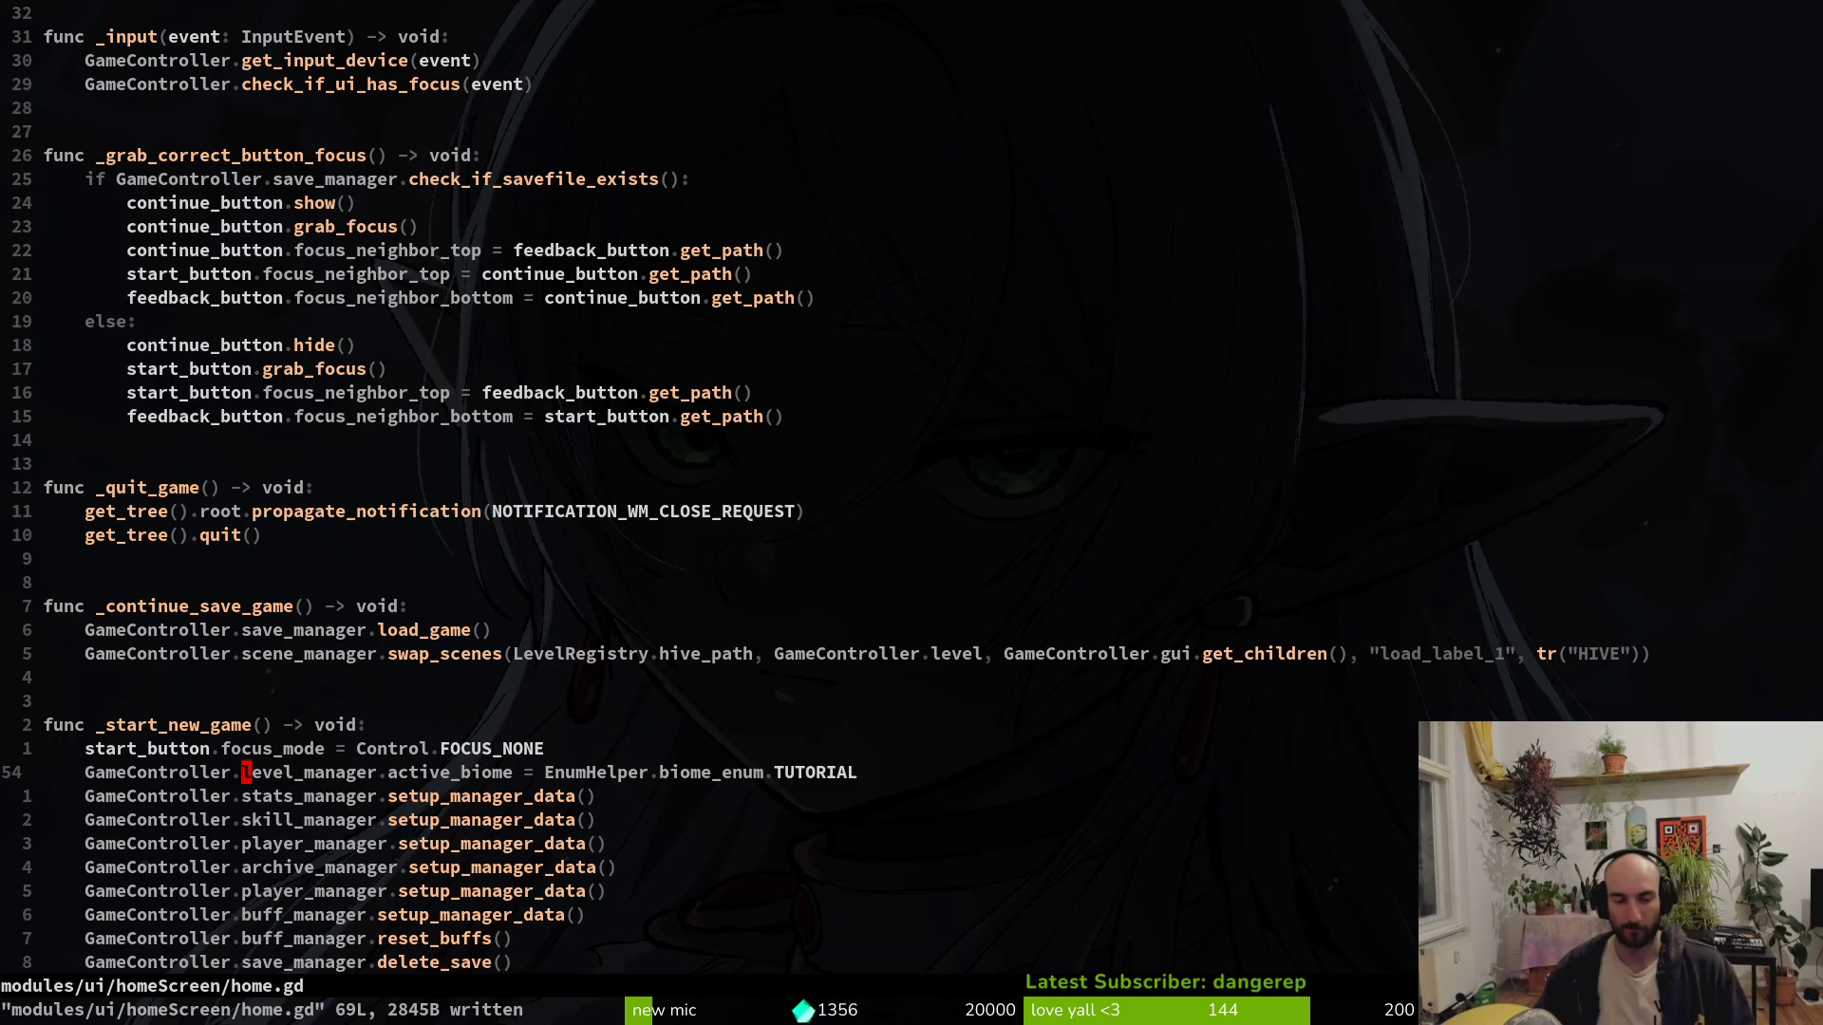
Quit Neovim and stage friend.gd in tig status, reviewing its diff
key("k")
key("k")
key("k")
type(":q")
key("Return")
type("tig status")
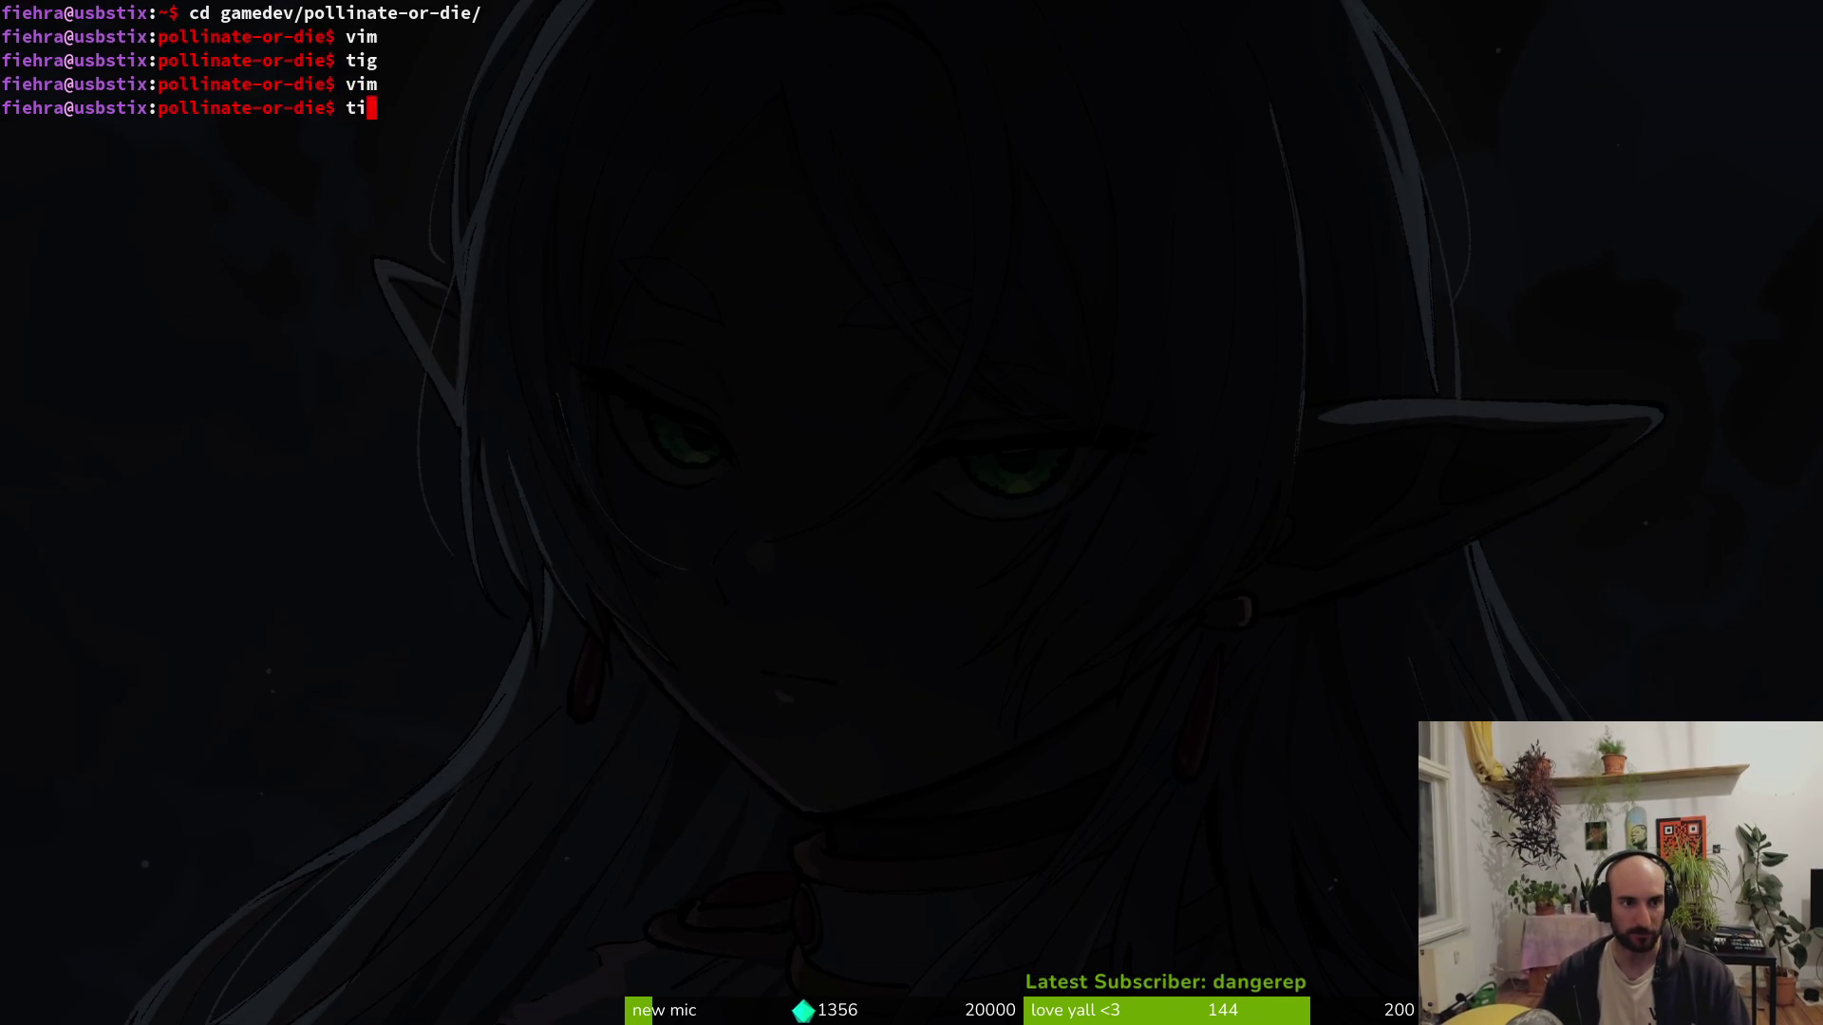
key("Return")
key("j")
key("j")
key("j")
key("j")
key("j")
key("j")
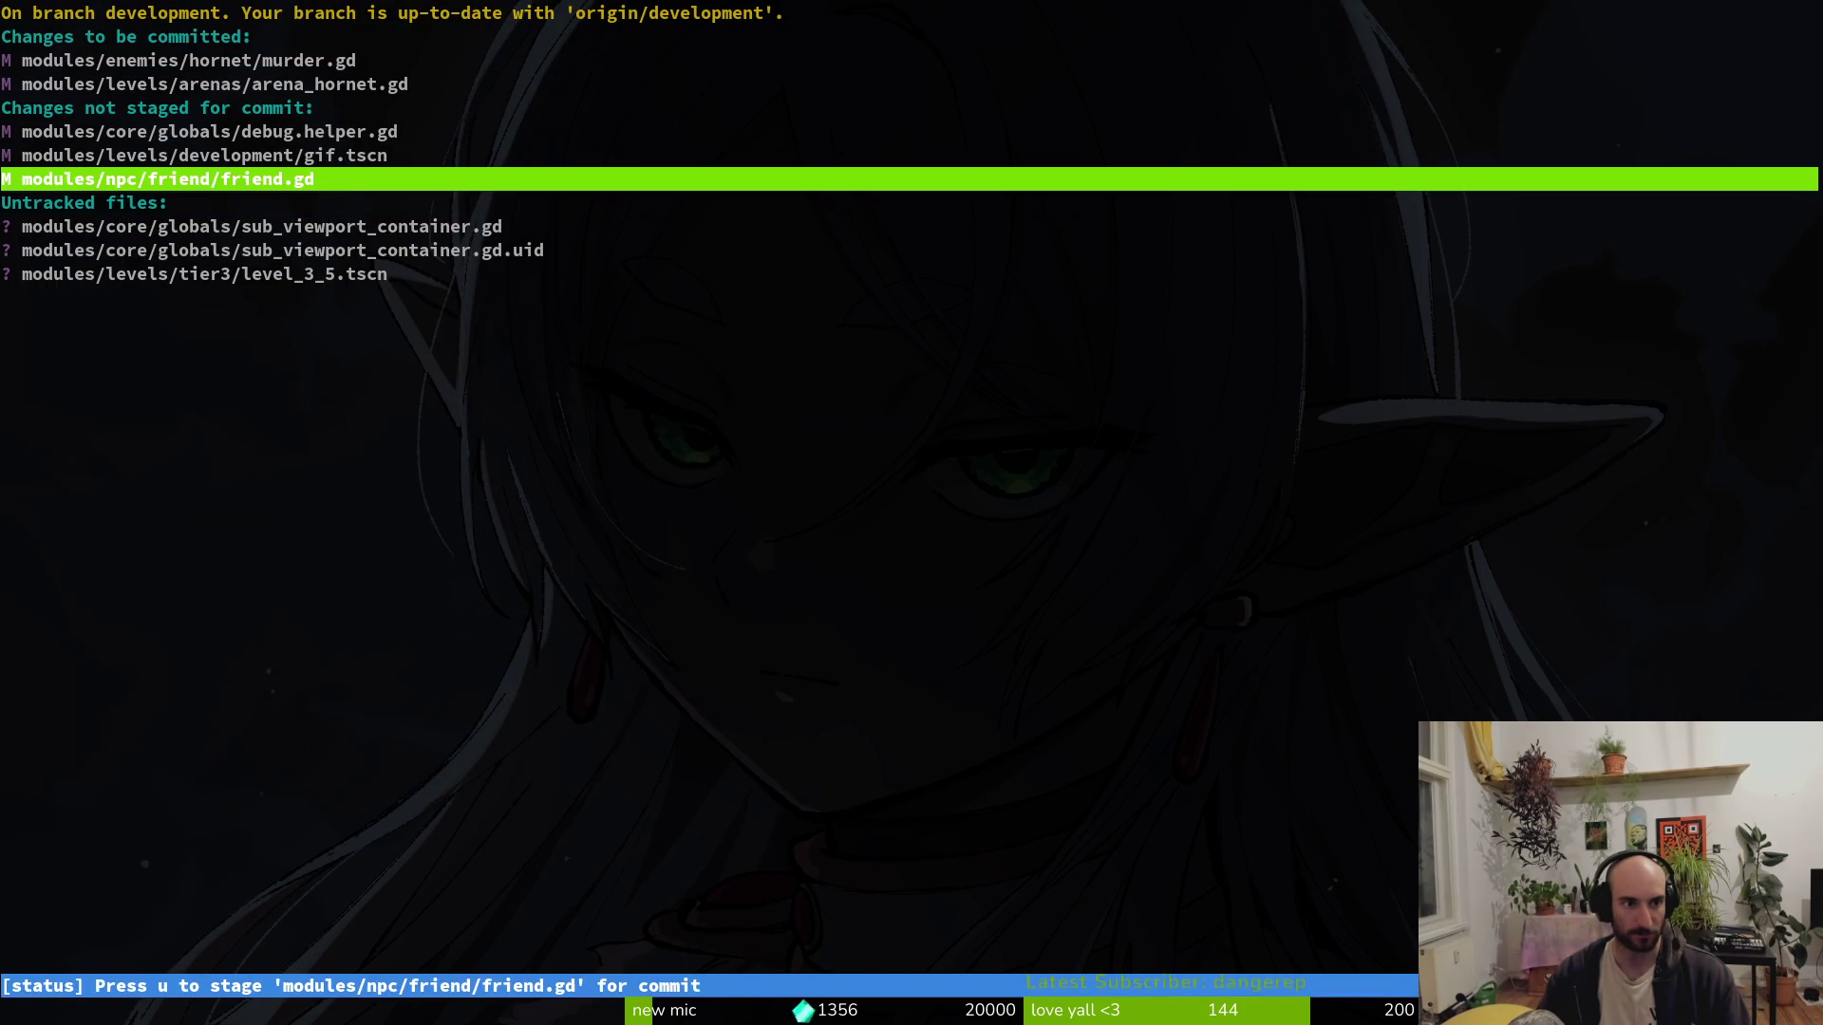
key("j")
key("j")
key("k")
key("k")
key("u")
key("k")
key("Return")
key("Up")
key("Up")
key("Down")
key("Down")
key("q")
key("q")
Commit with message "added dialoge to when player dies in hornet fight" and git push
type("git commit -m \"")
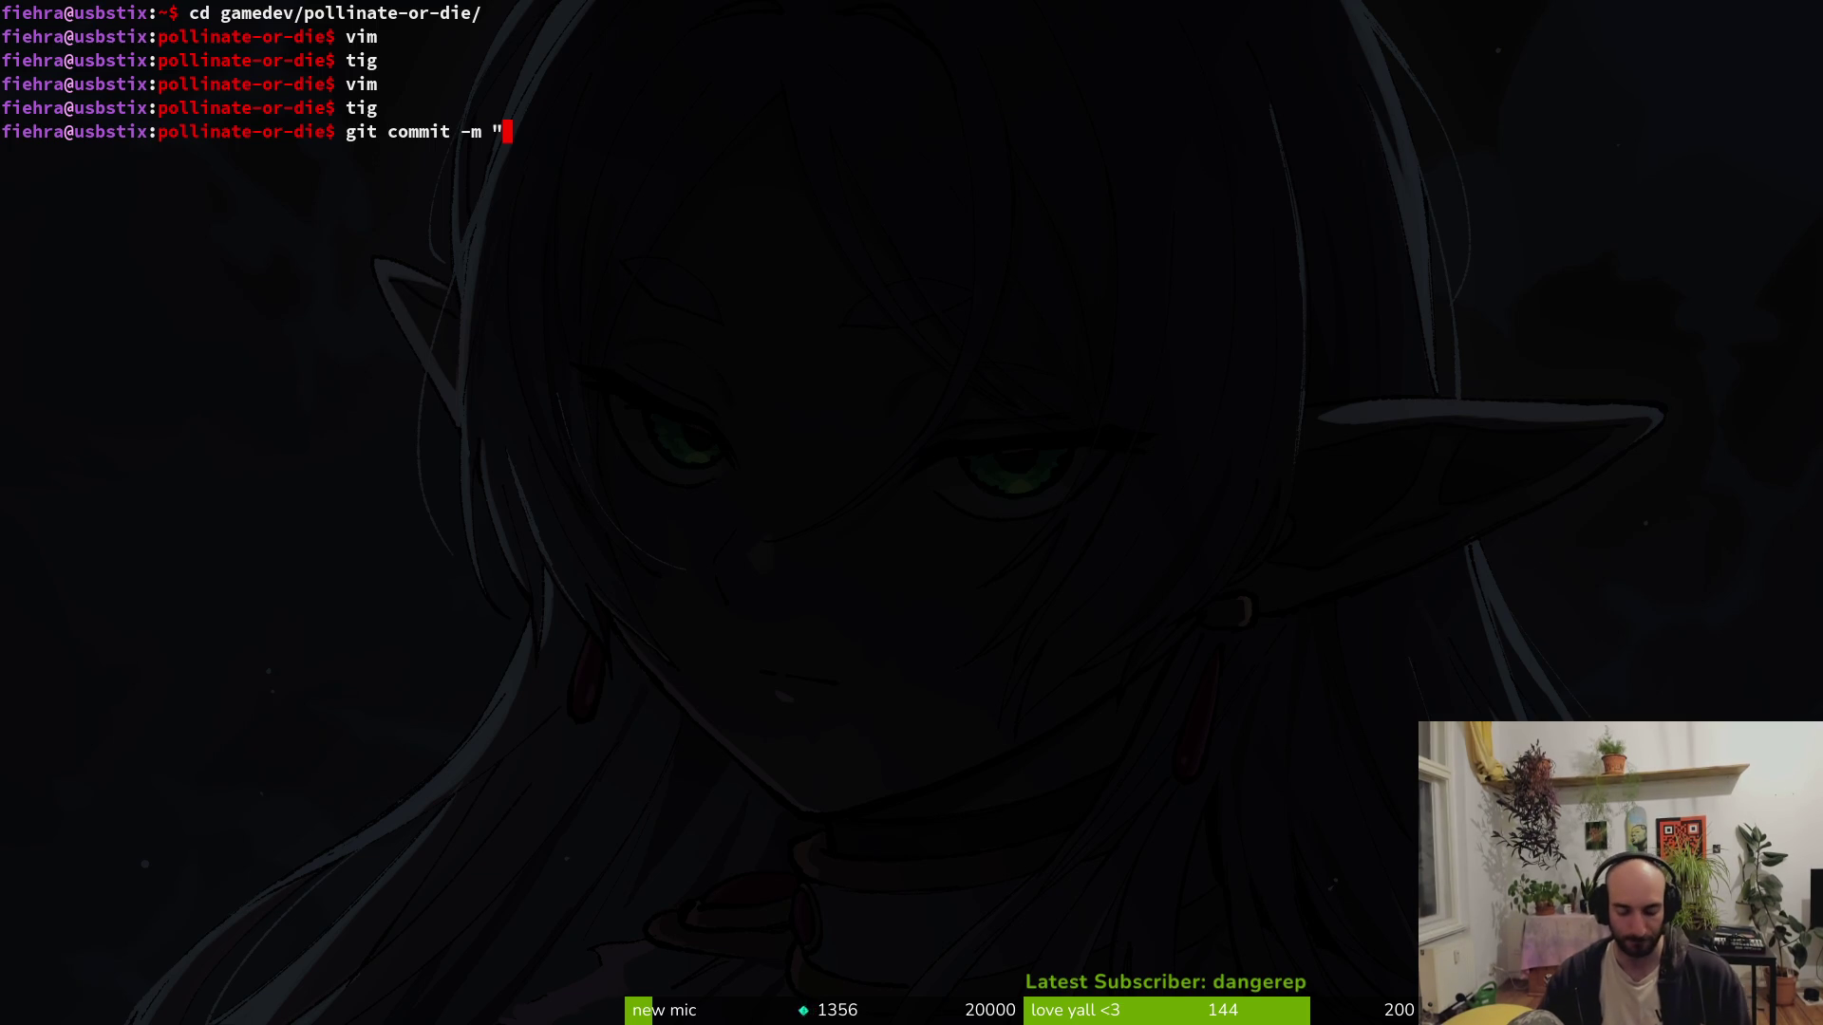
type("added dial")
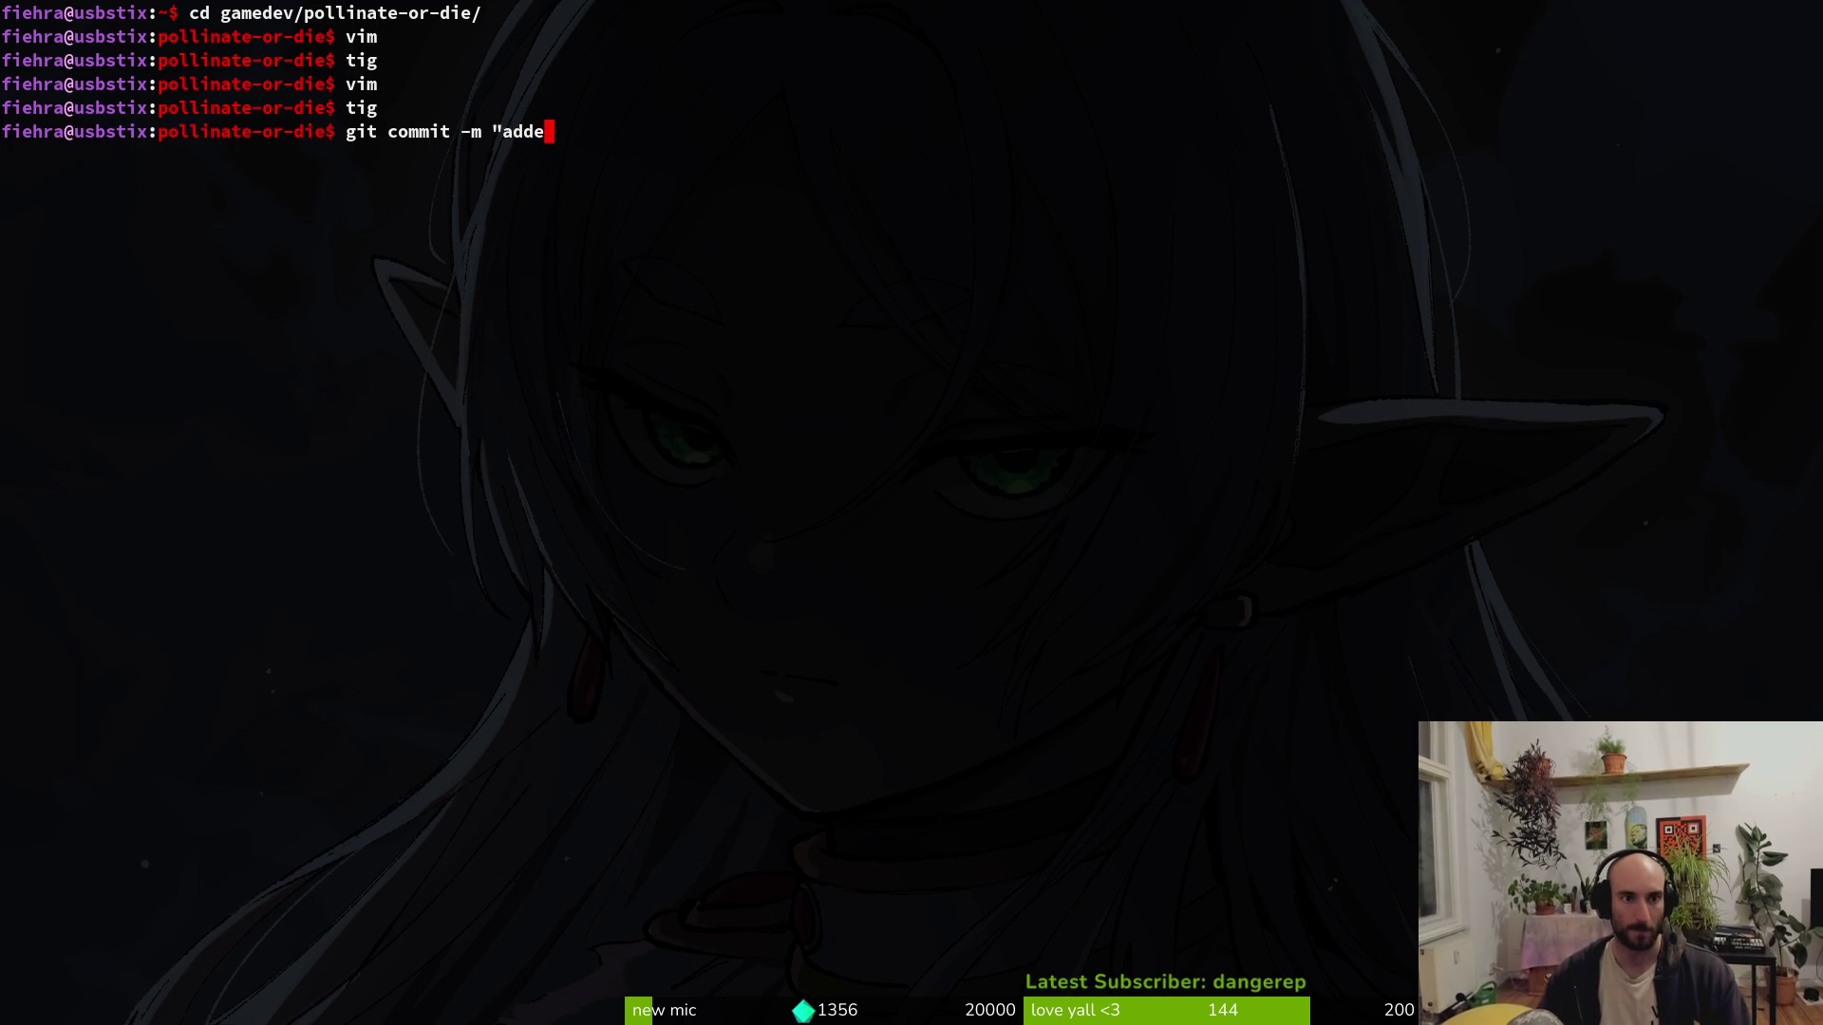
type("oge to when ")
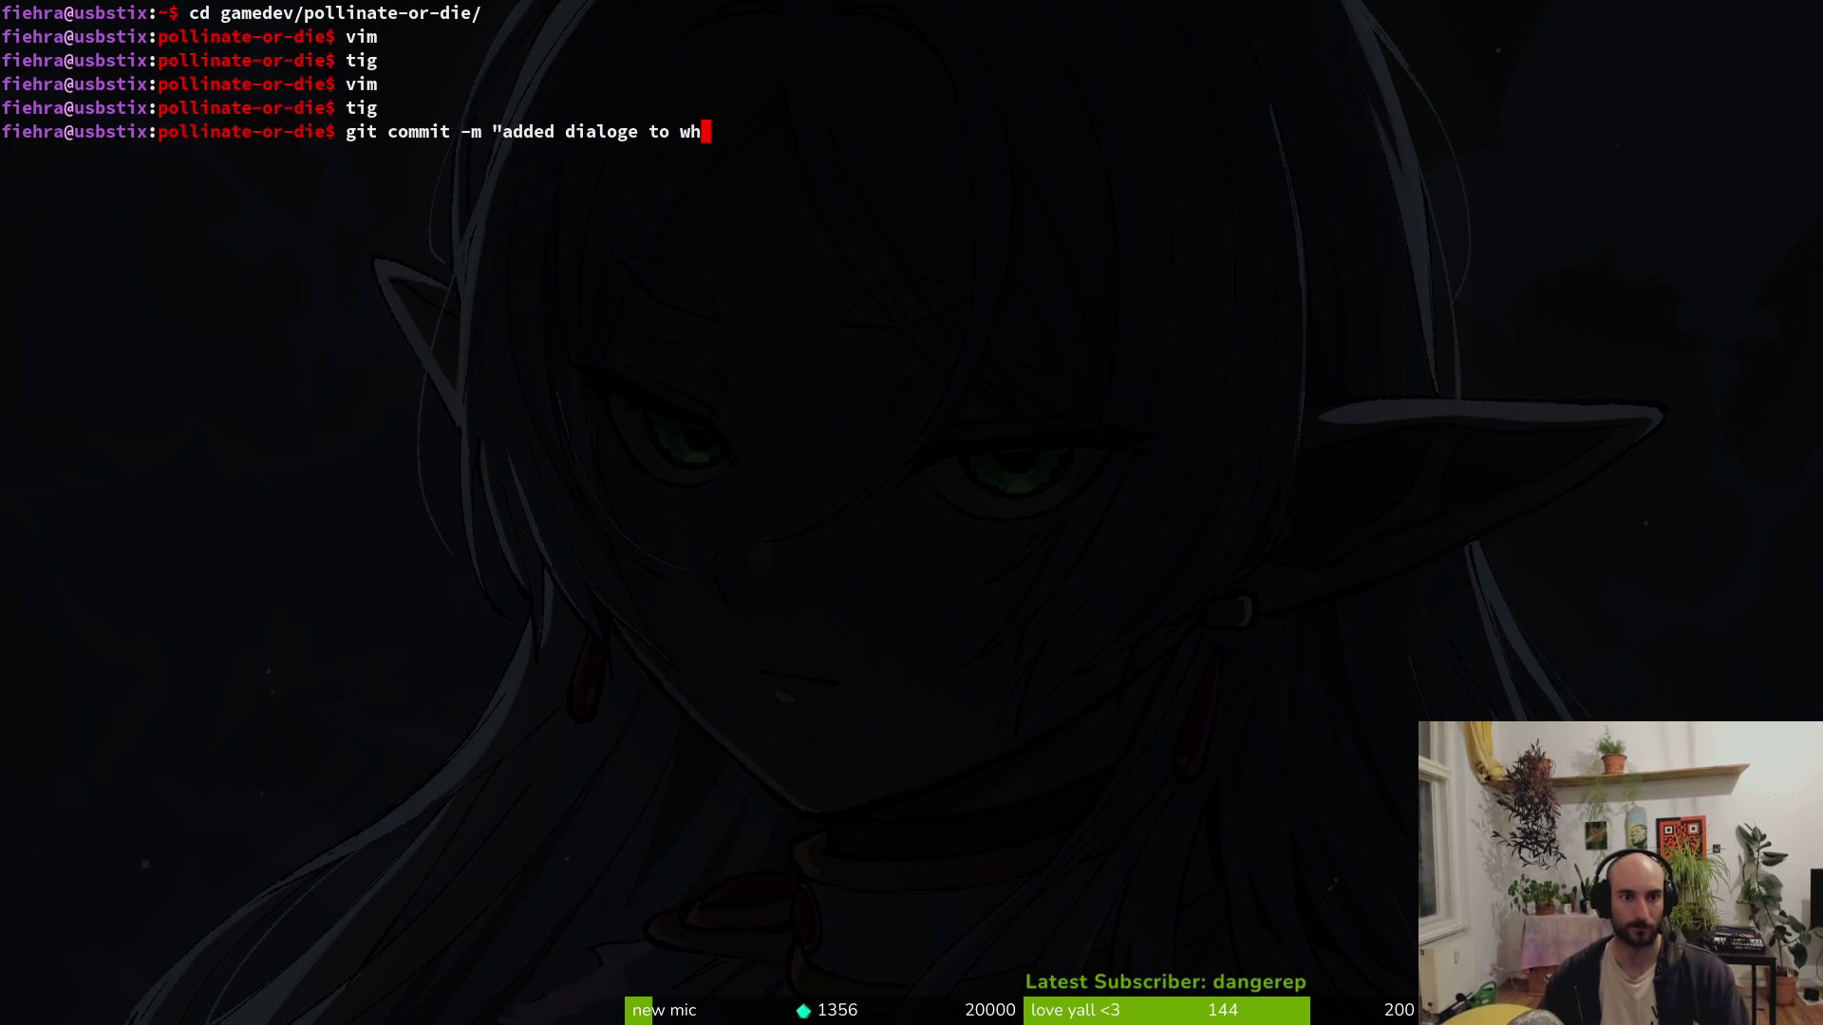
type("player dies")
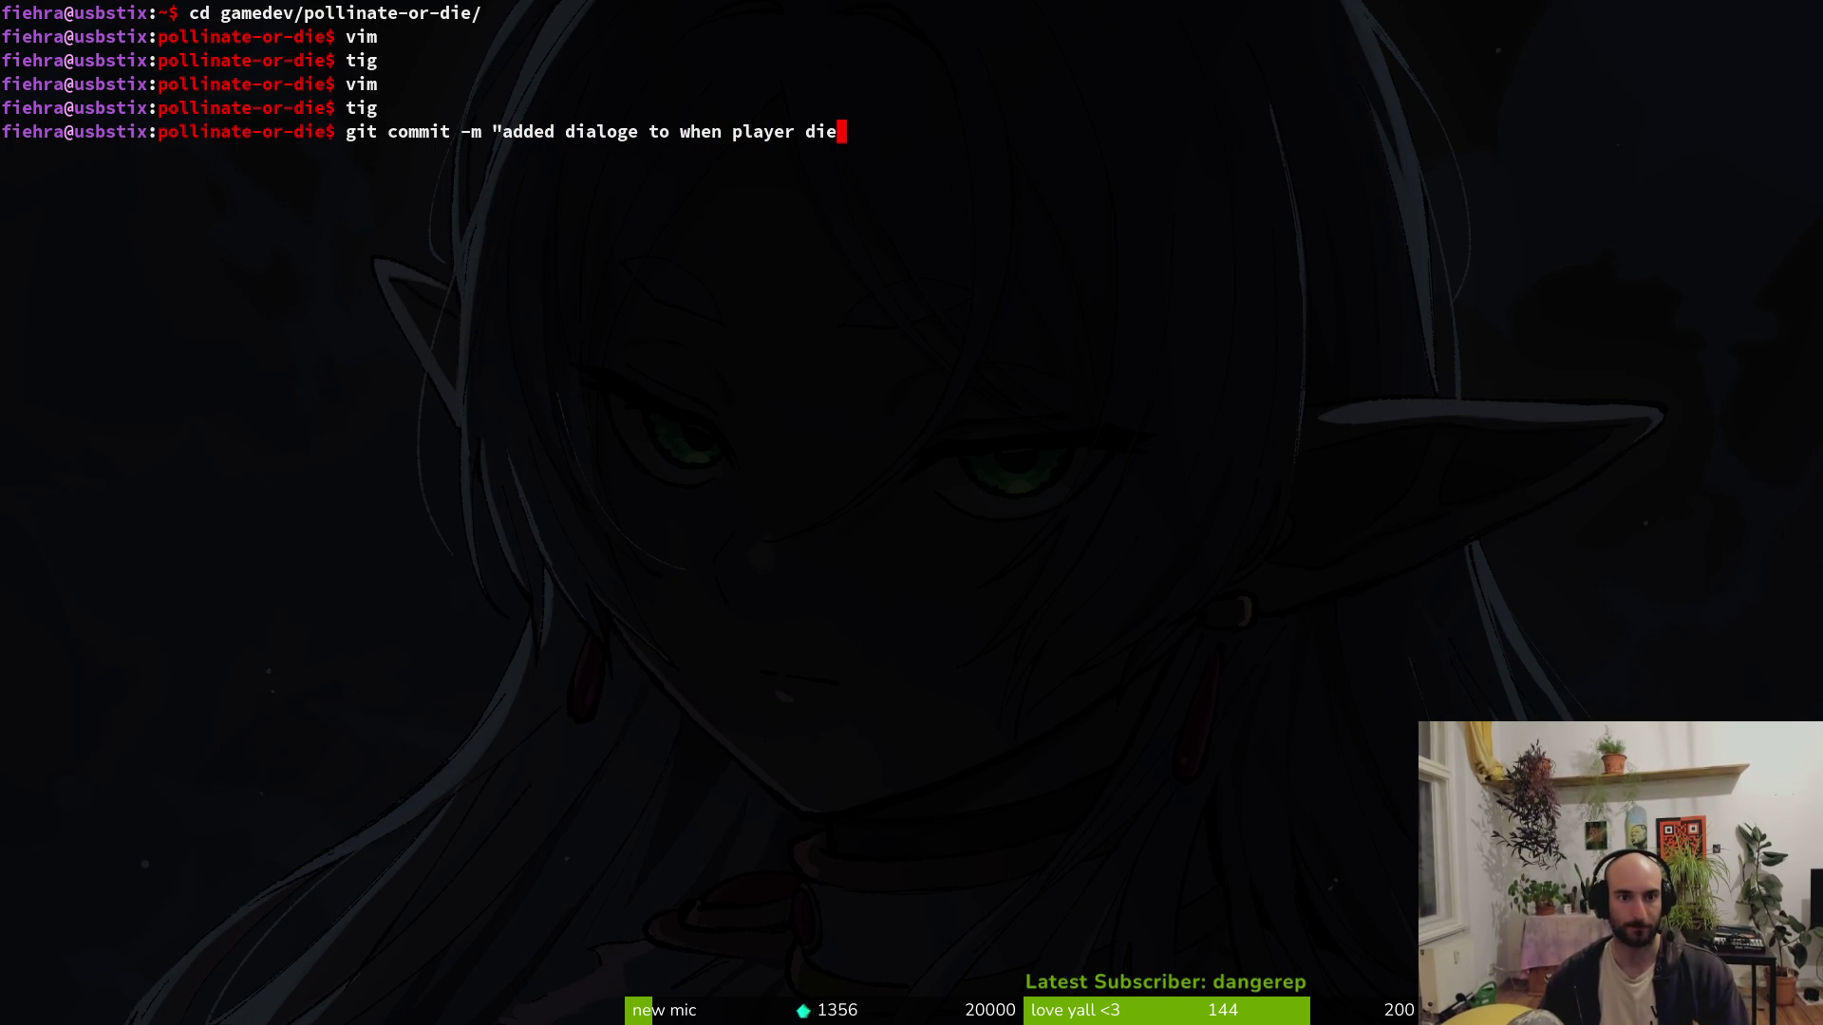
type(" in hornet fight")
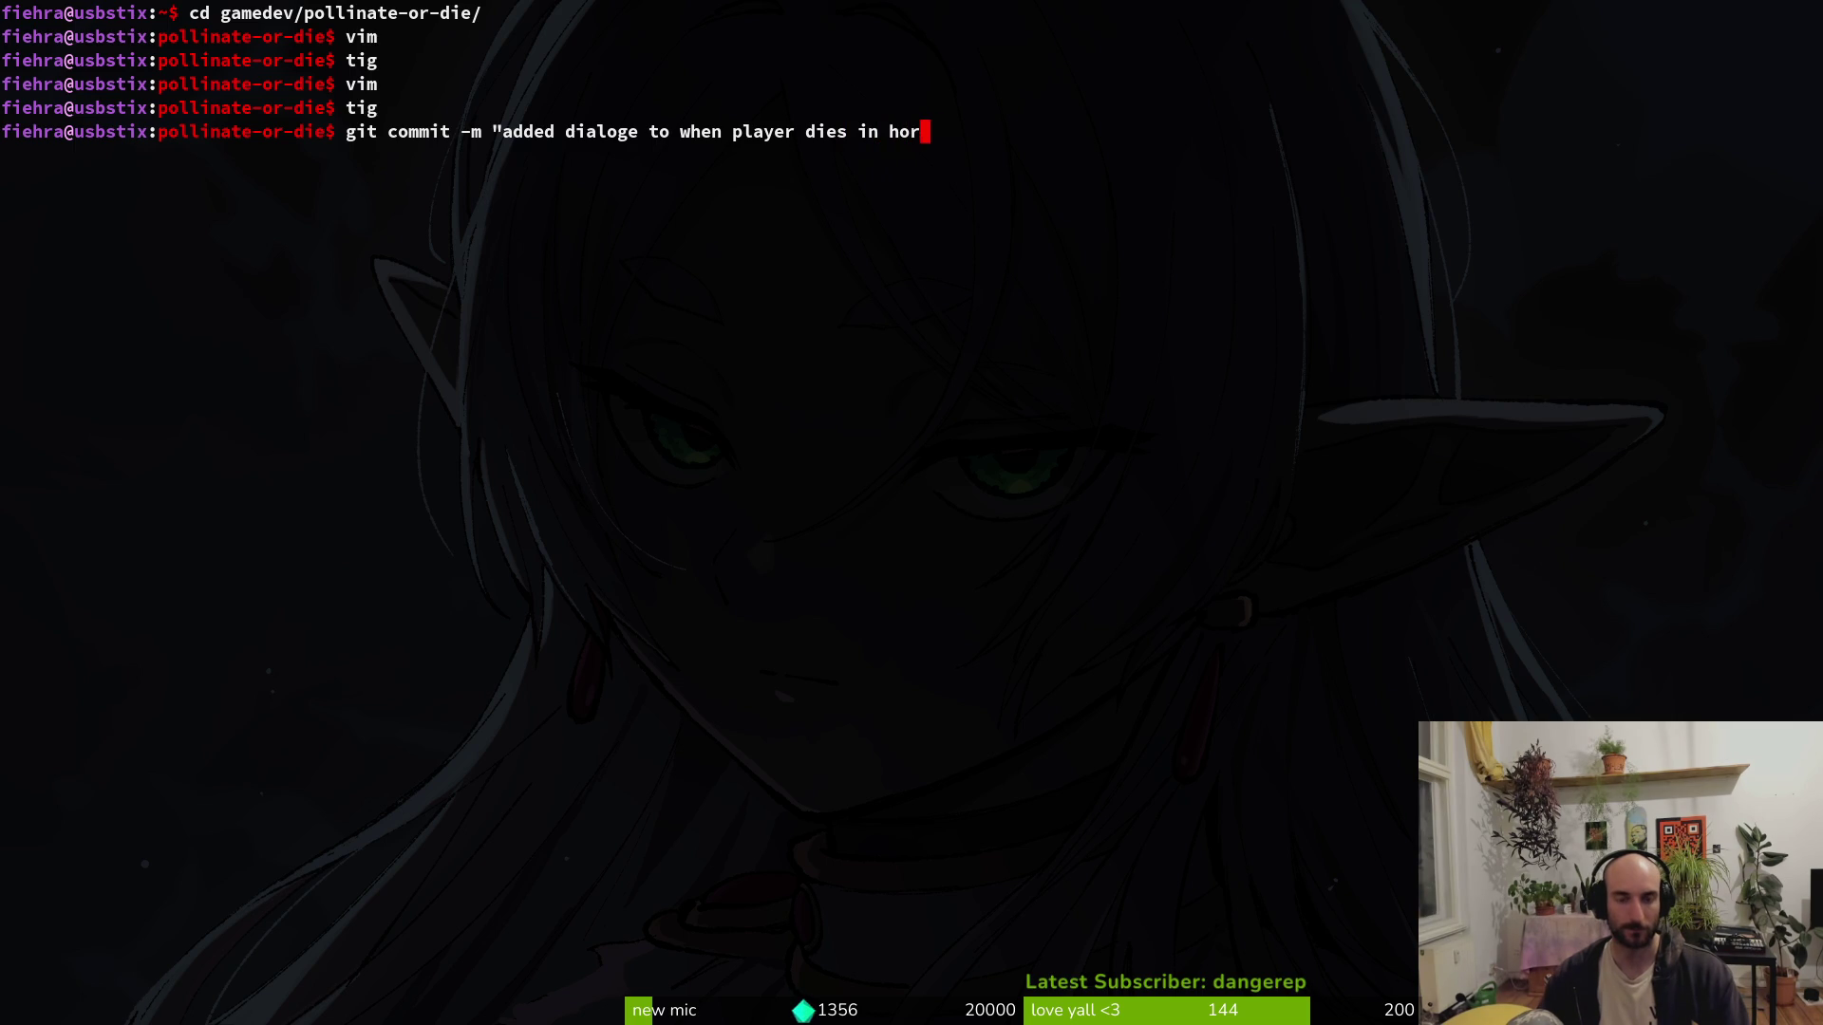
type("\"")
key("Return")
type("git push")
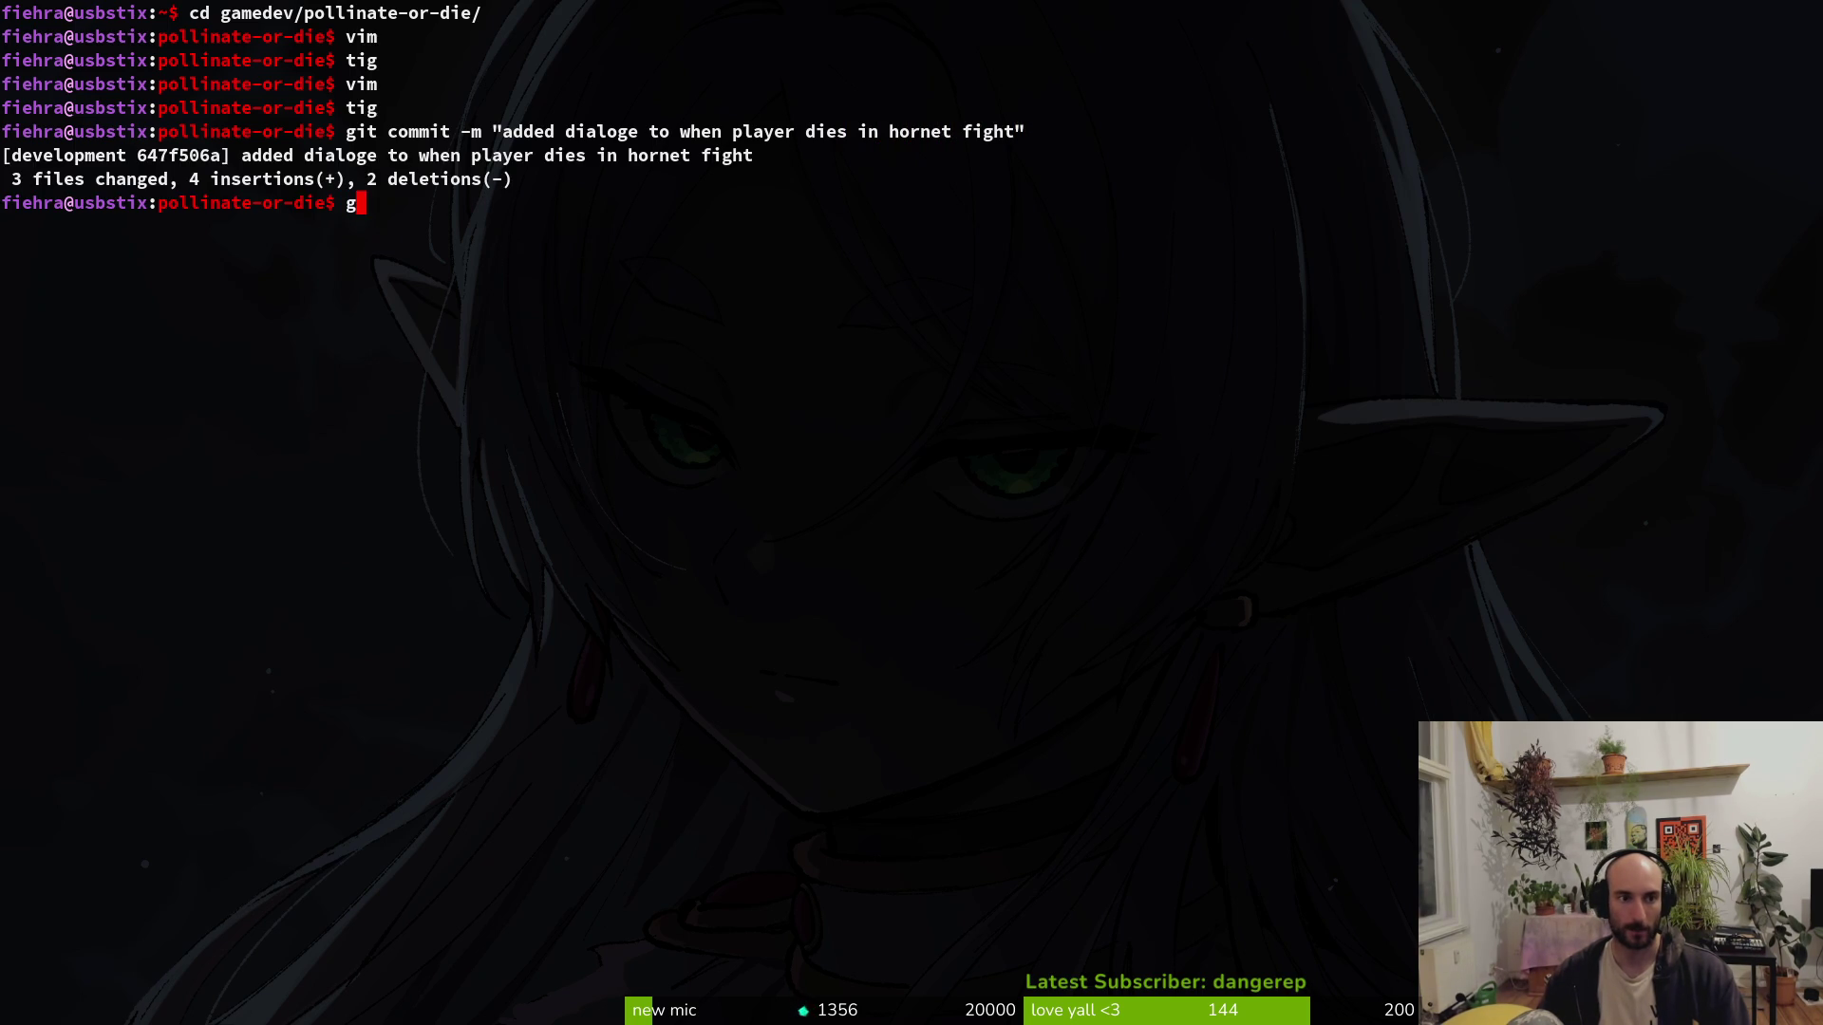
key("Return")
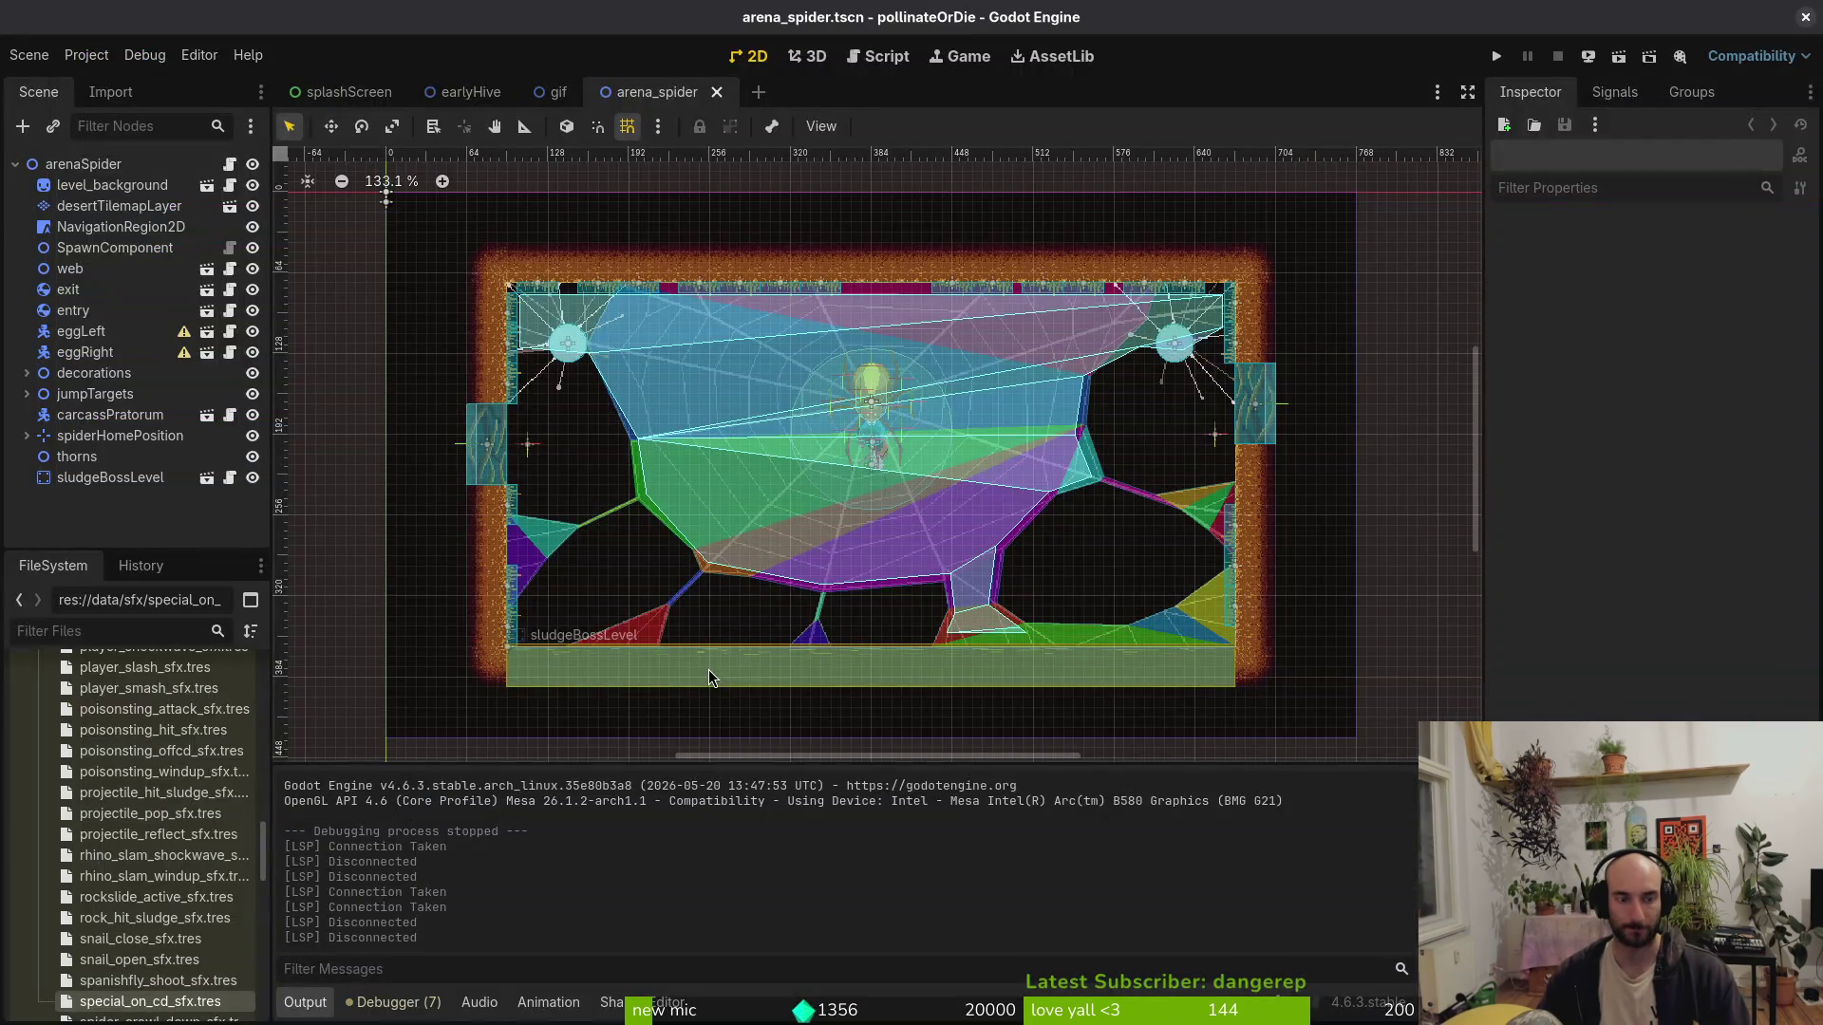
Launch vim and open spider_arena_gate.gd from the file finder
type("vim")
key("Return")
type("spiderare")
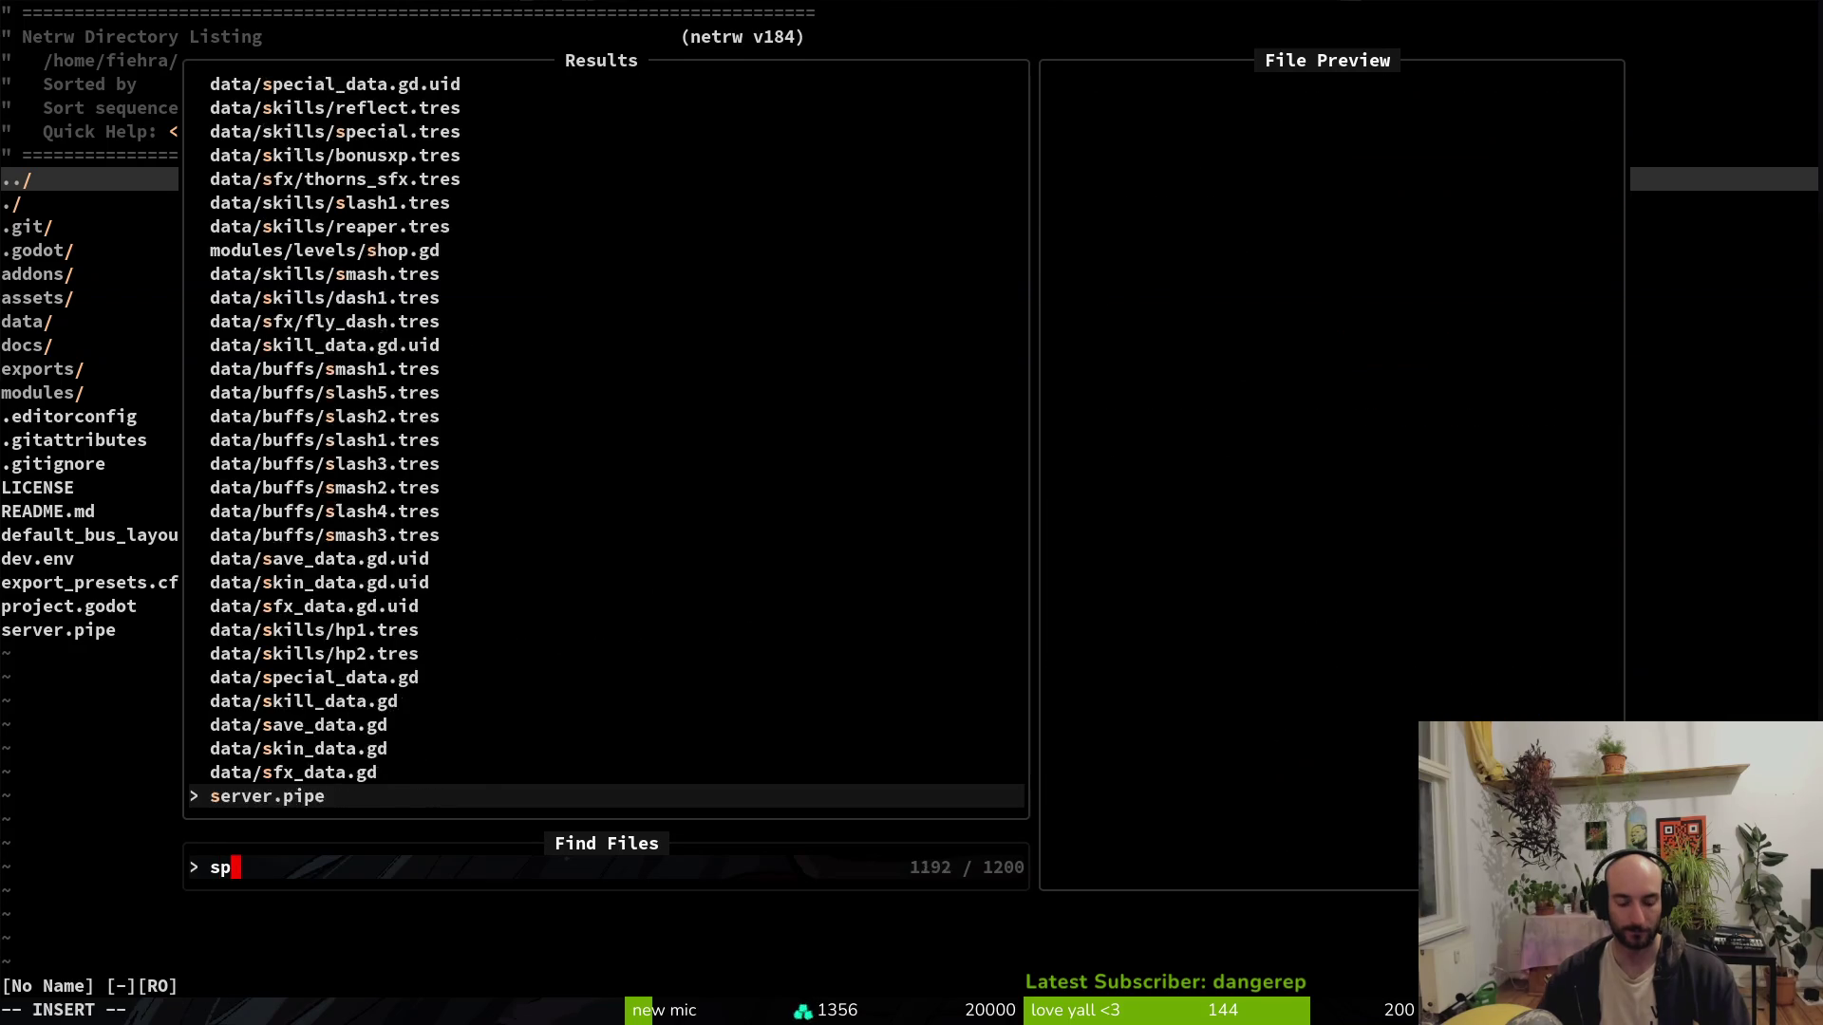
key("Return")
key("space")
key("f")
key("f")
type("spider")
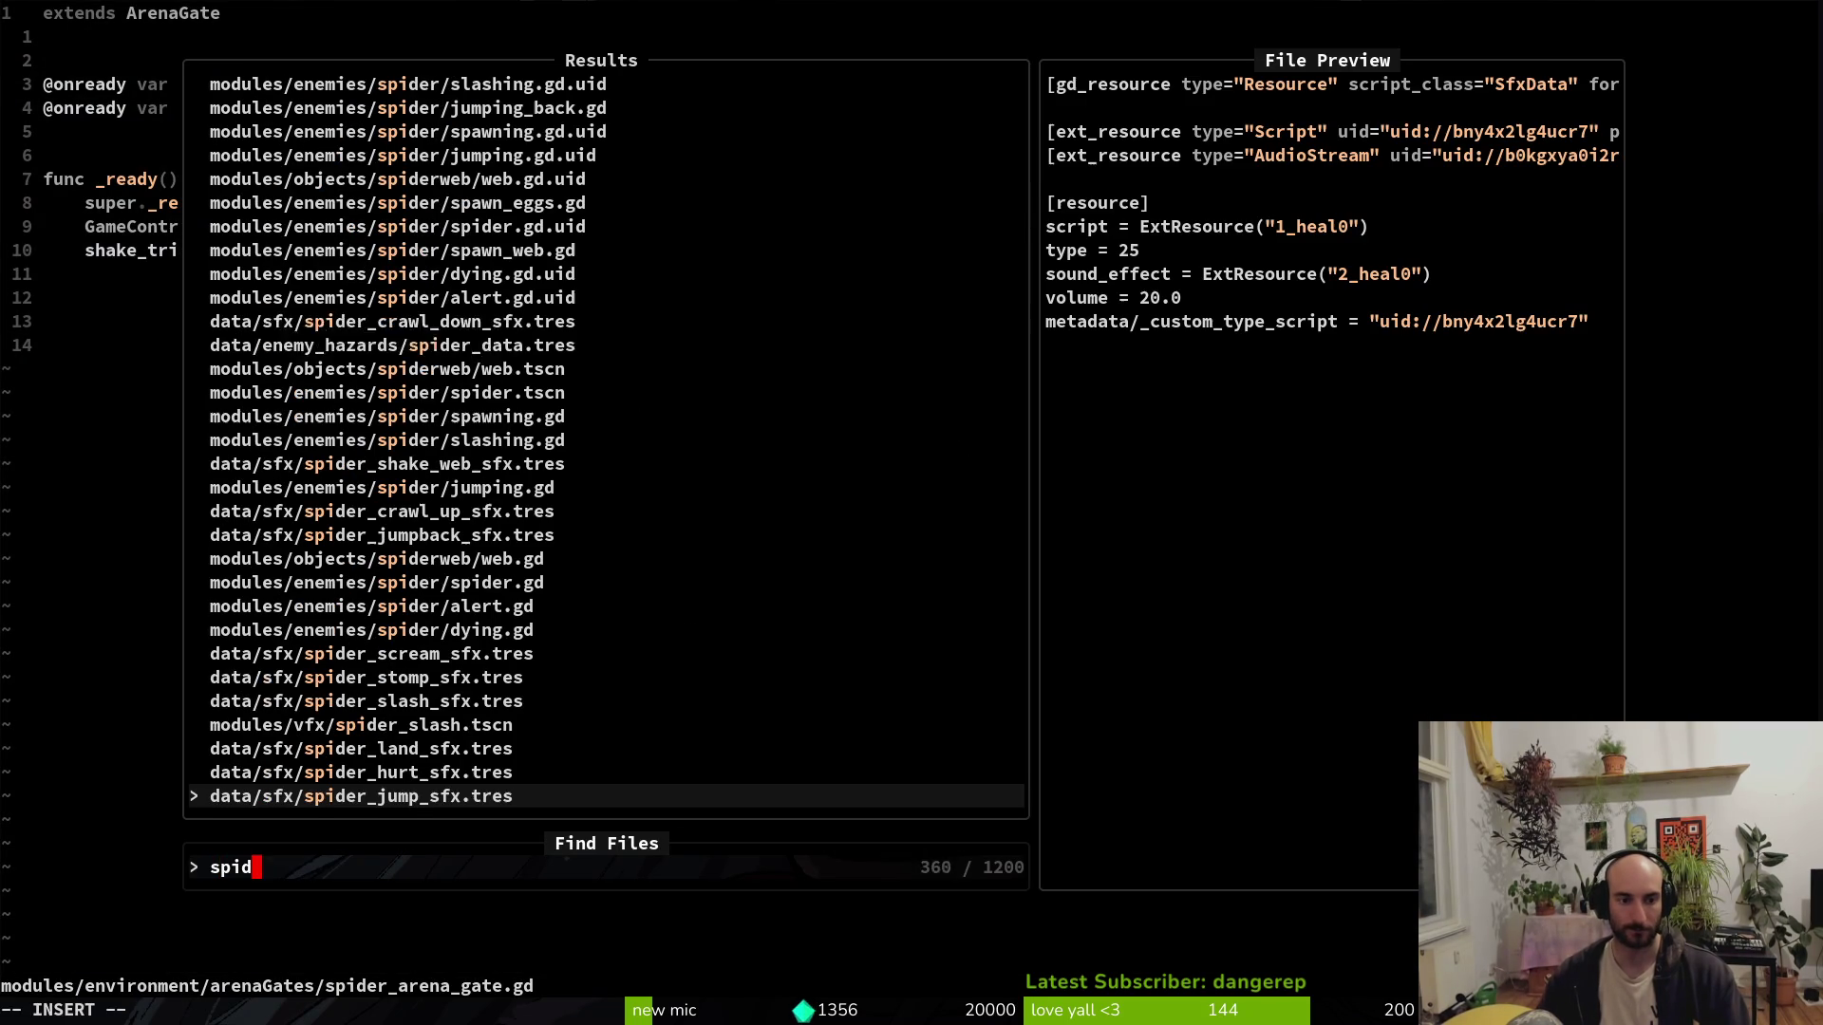
key("BackSpace")
key("Escape")
Add a GameController.signal_manager.emit_boss_died line below shake_trigger_area using completions
key("j")
key("j")
key("j")
key("j")
key("k")
key("k")
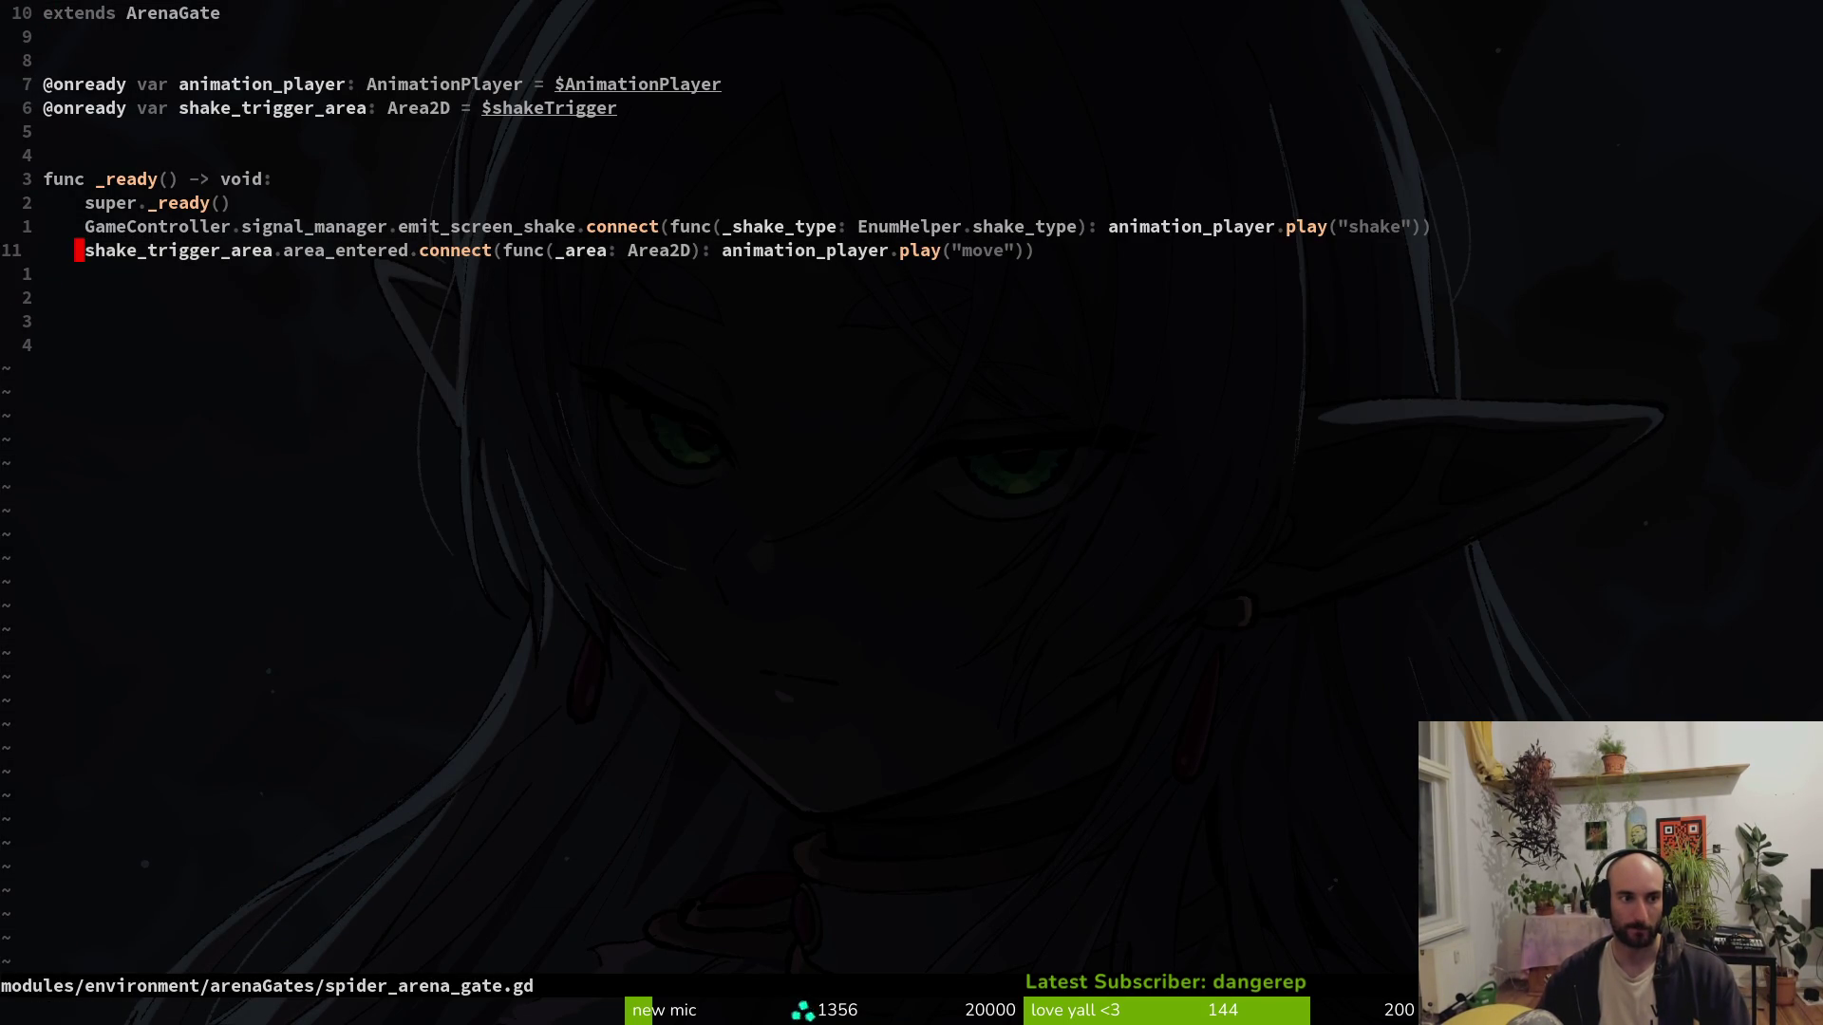
type("oGameController.")
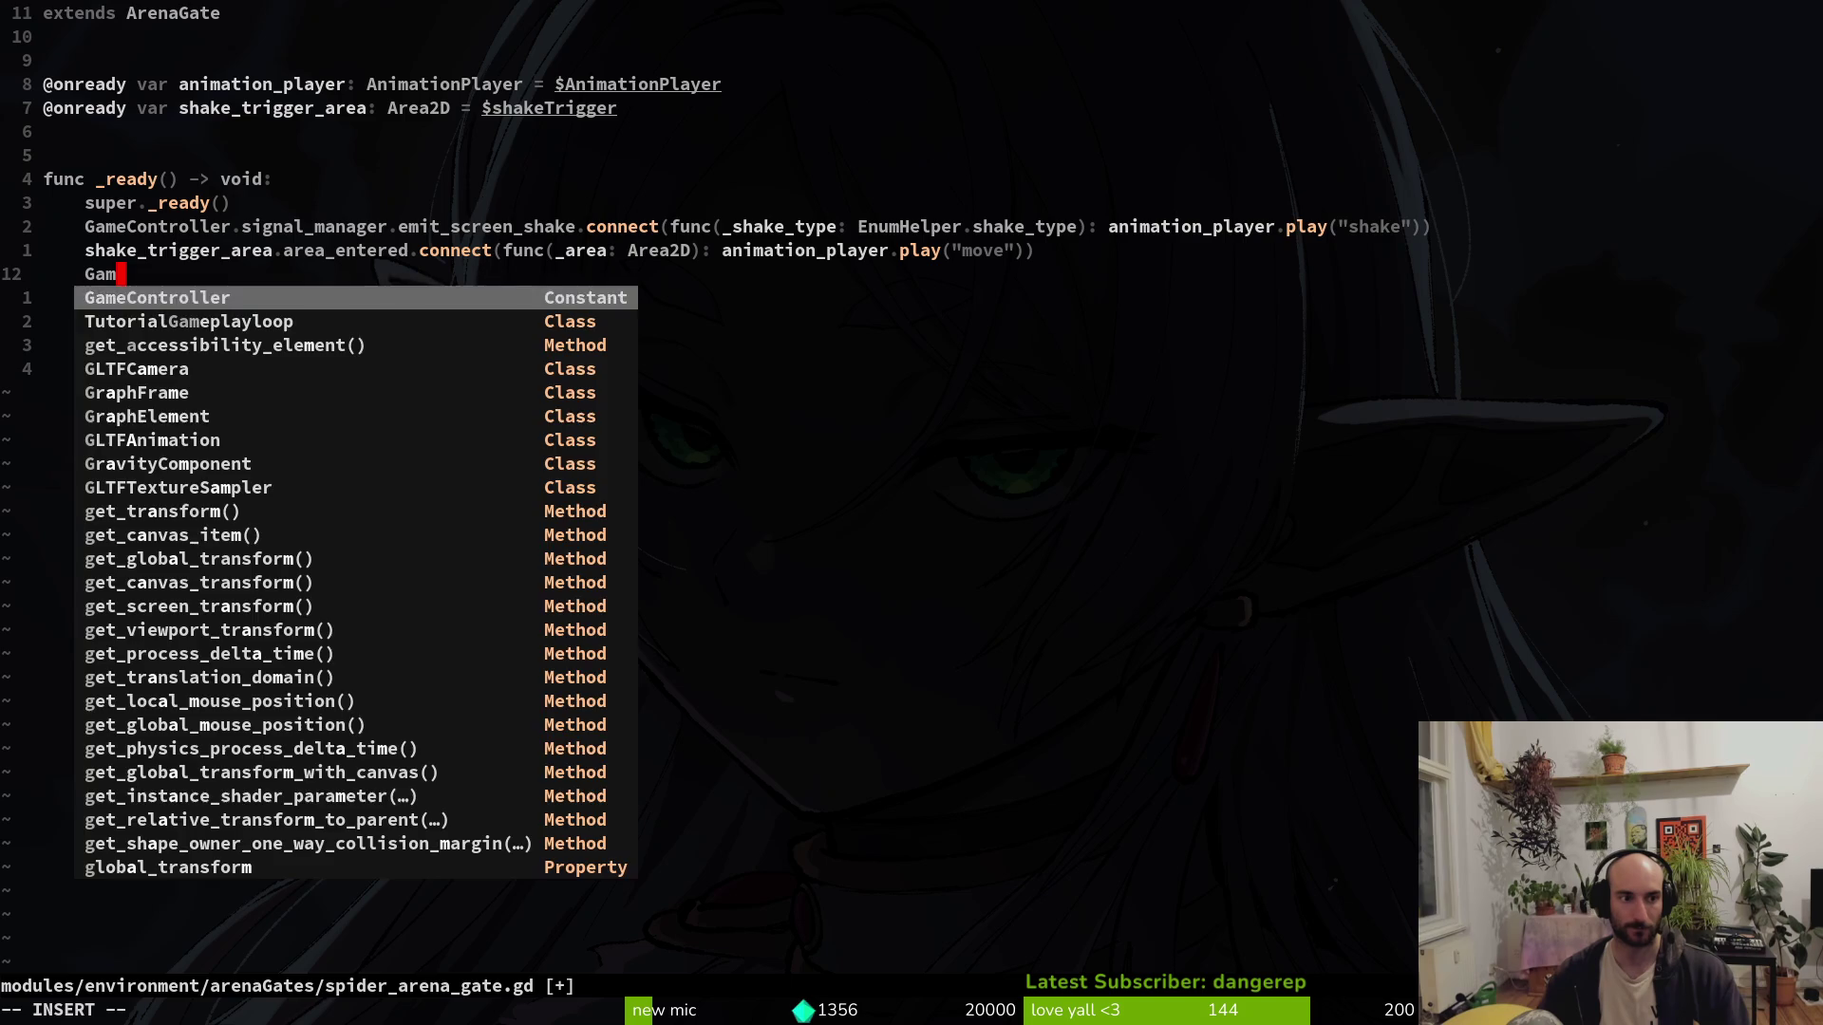
type("s")
key("Return")
type(".emibo")
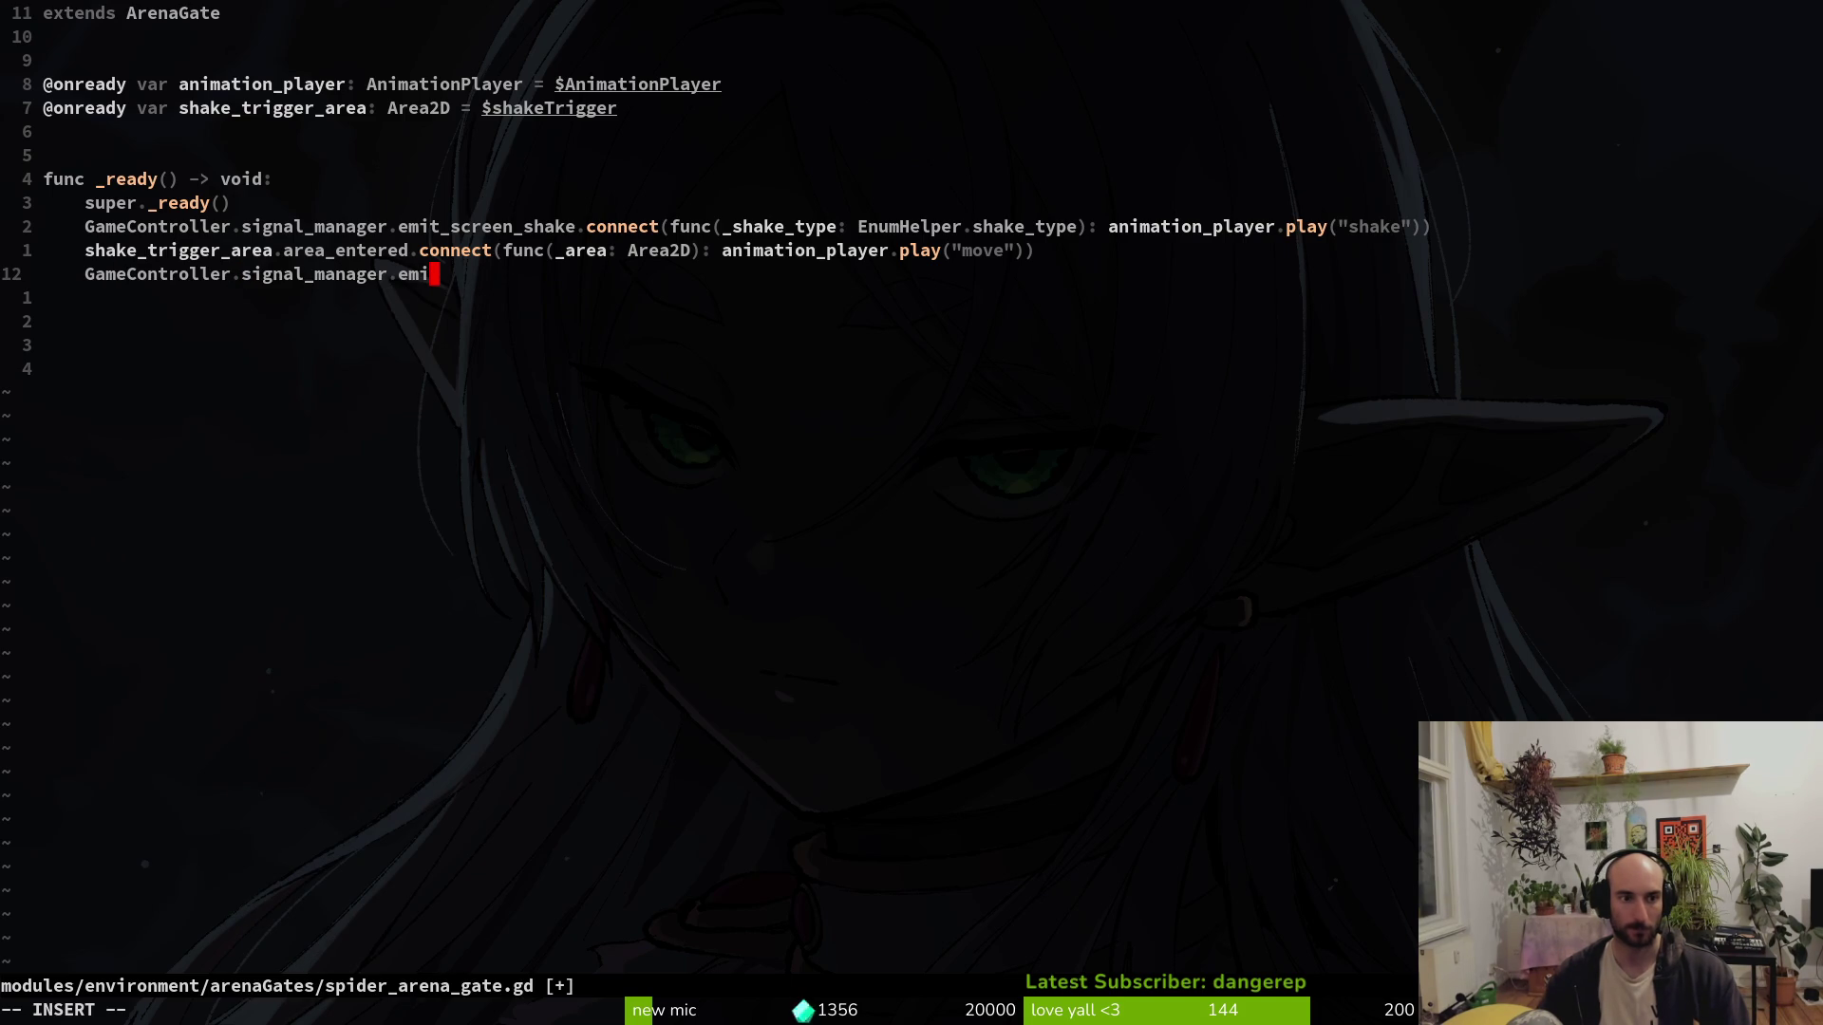
key("Tab")
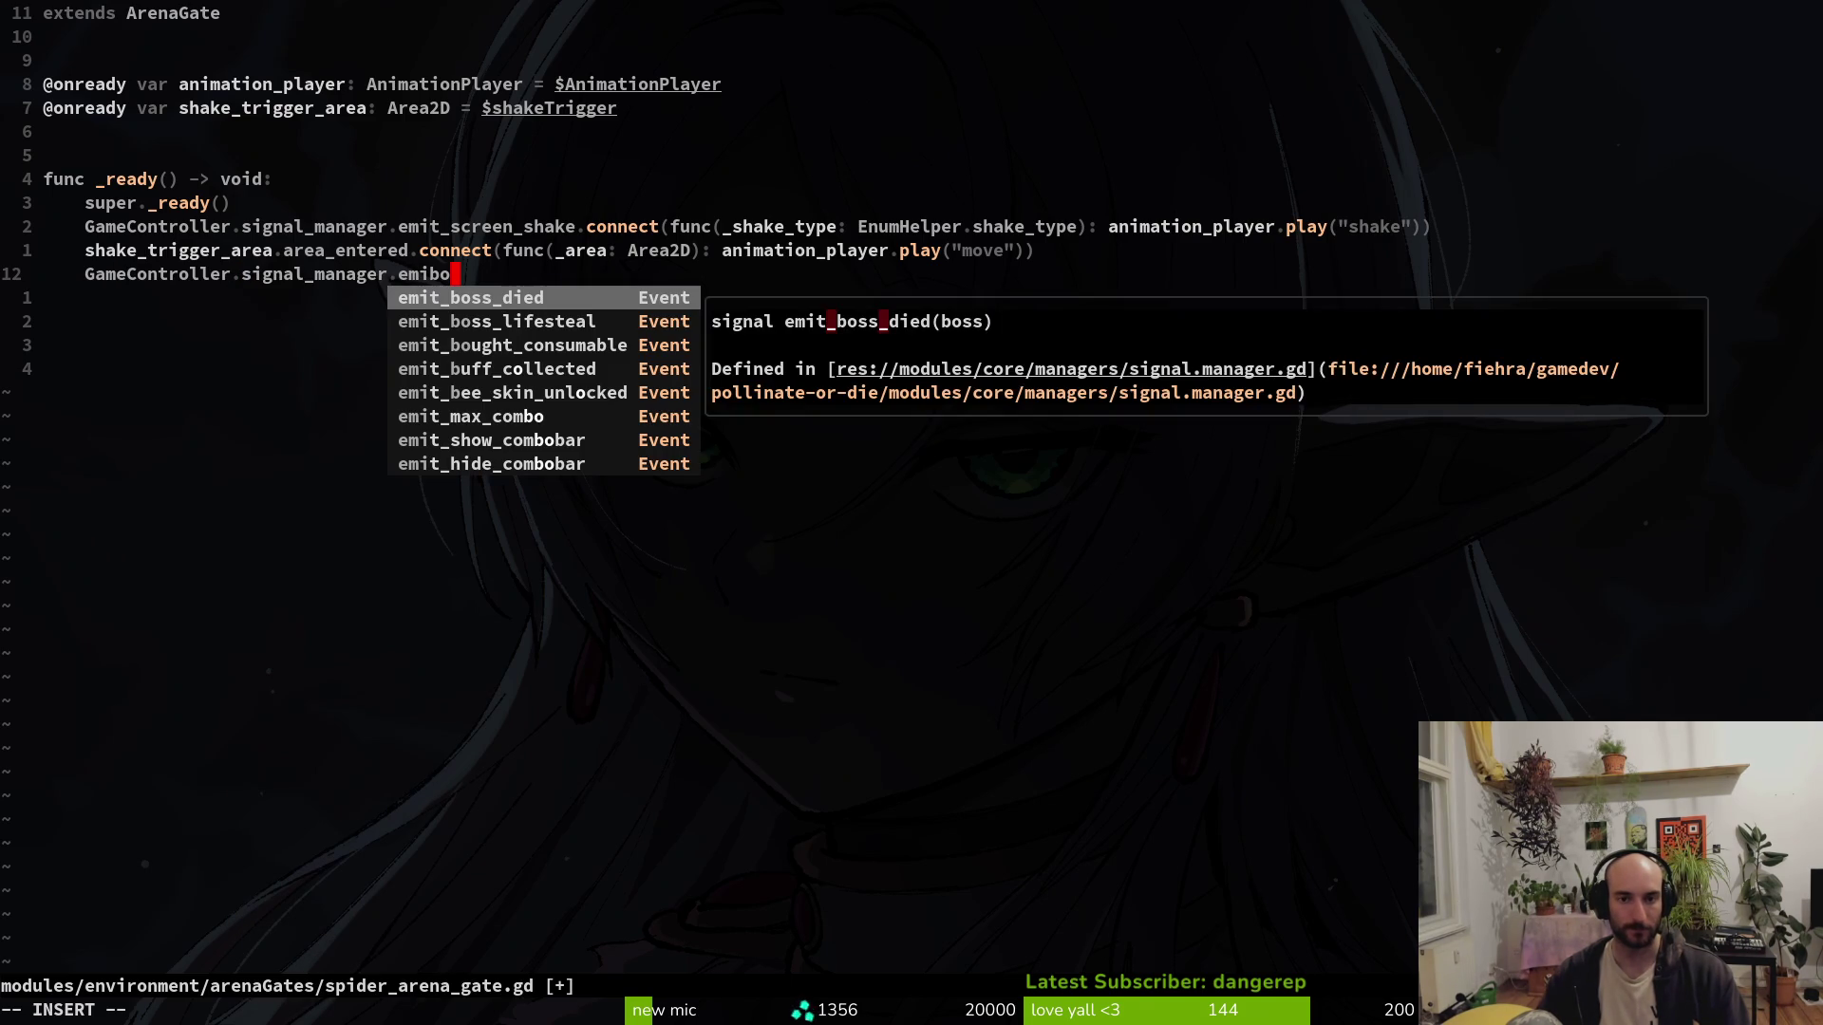
key("Return")
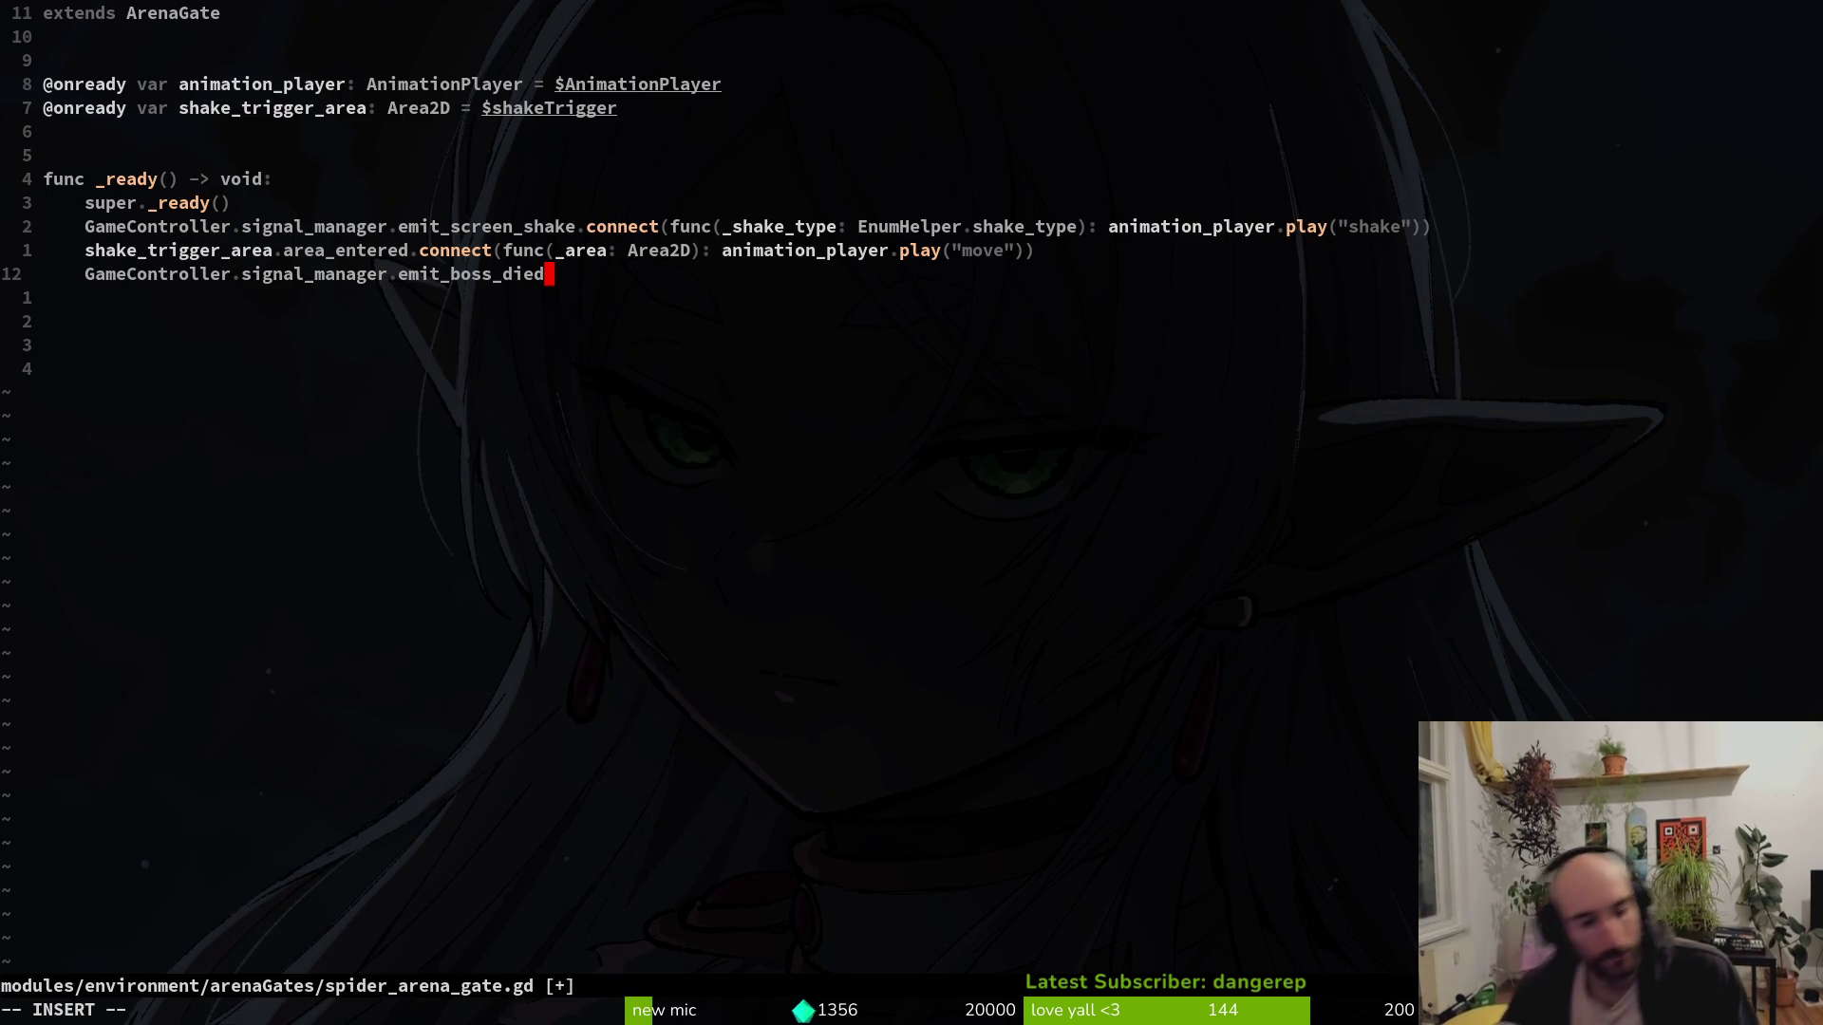
key("Escape")
Cut the new emit_boss_died line and save spider_arena_gate.gd
key("d")
key("d")
type(":write")
key("Return")
key("space")
Find and open arena_spider.gd with the file search
key("f")
key("f")
type("arenasp")
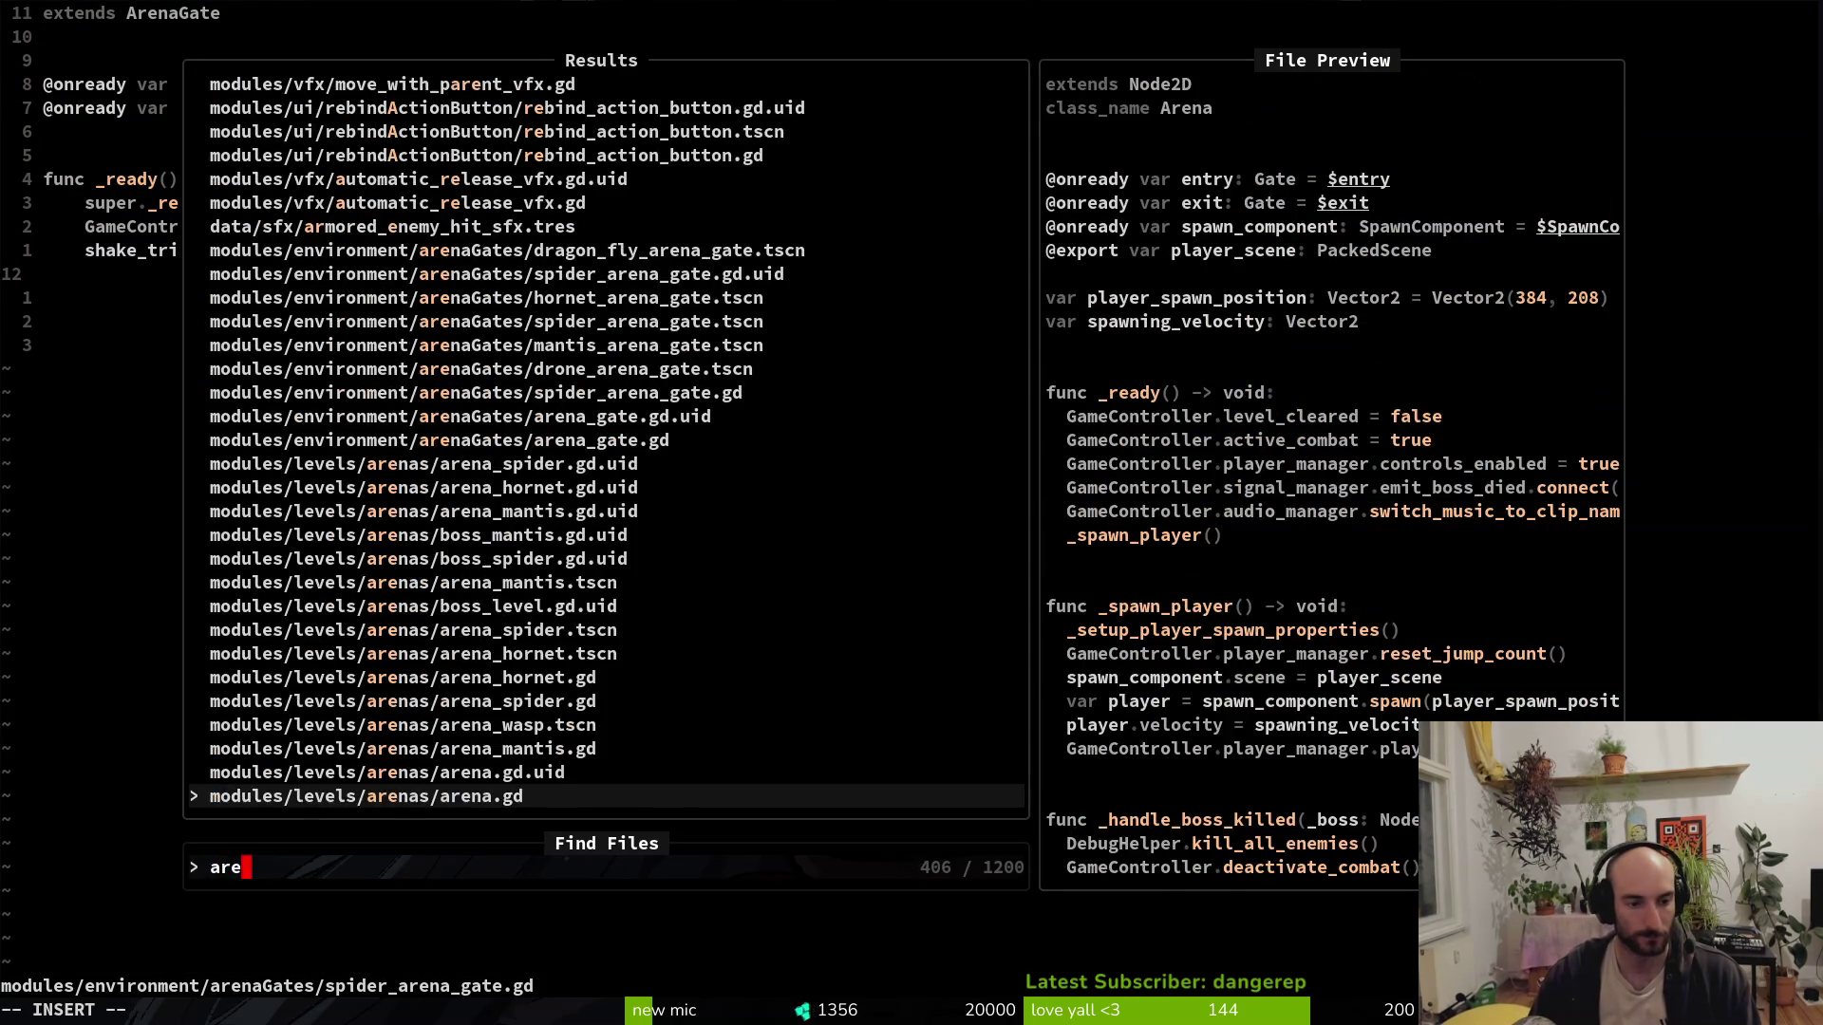
key("Return")
key("space")
key("f")
key("f")
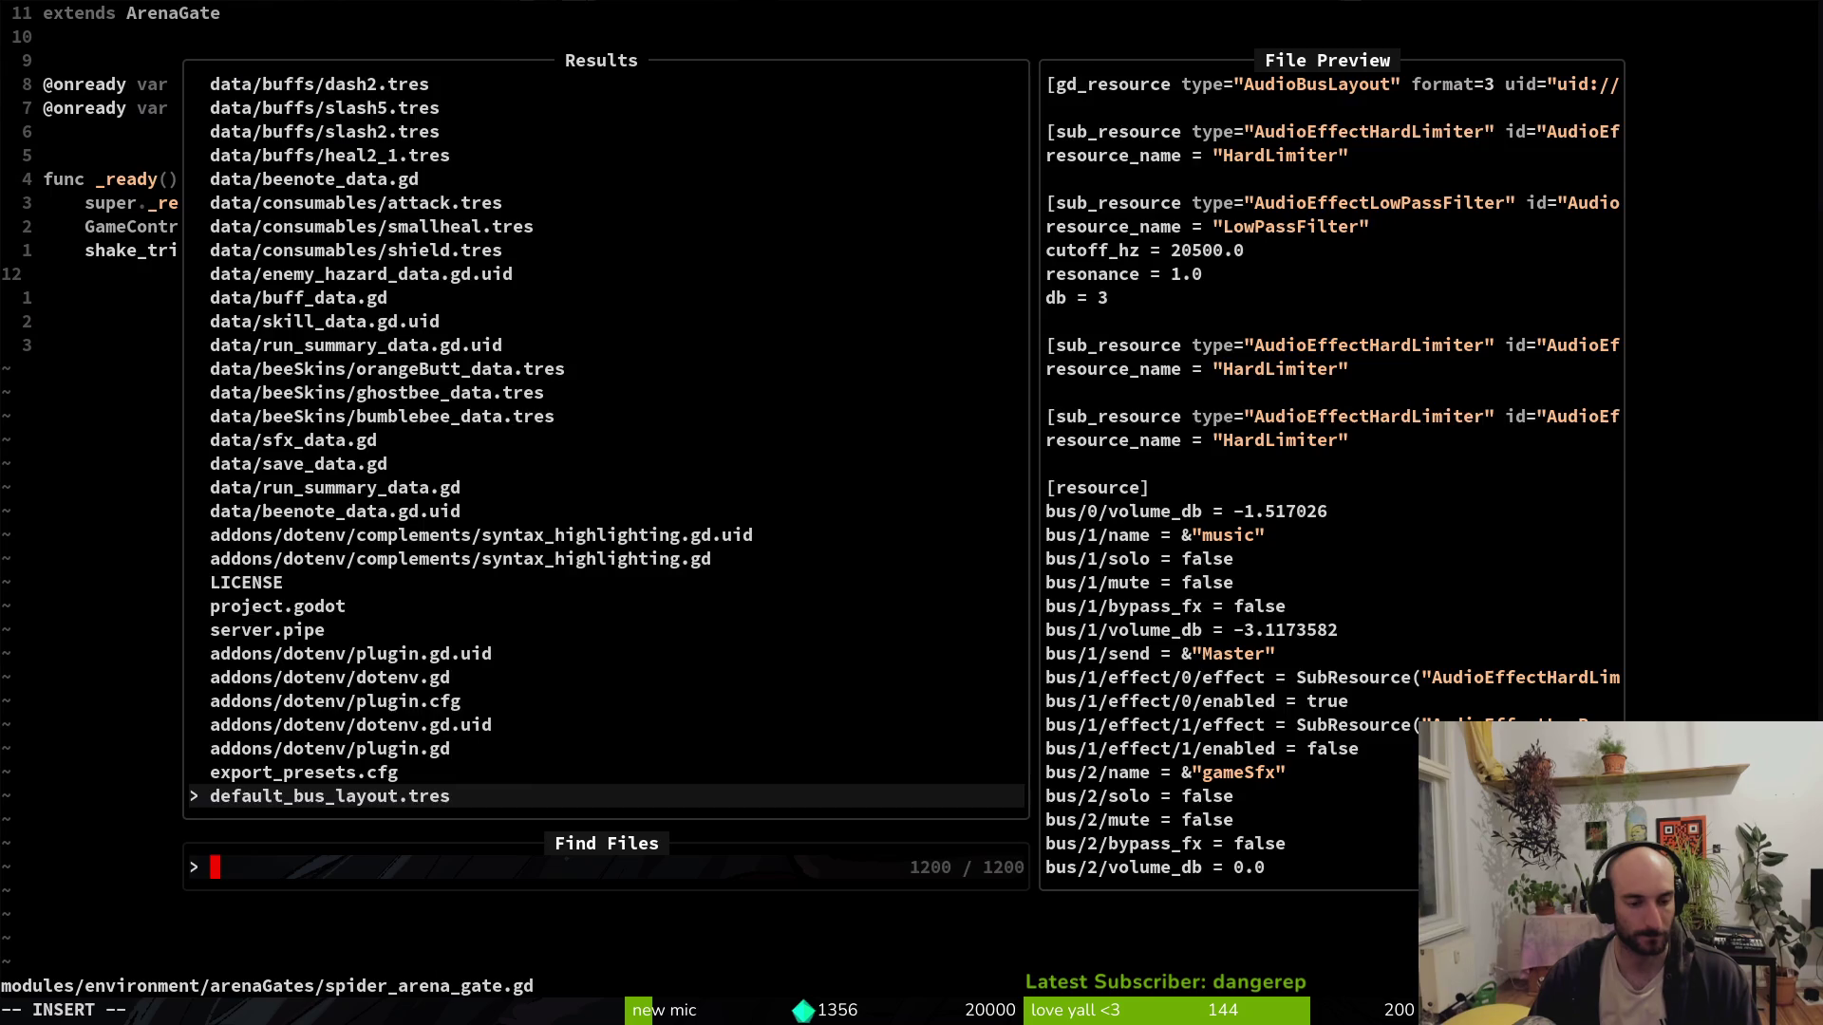
type("arespider")
key("Up")
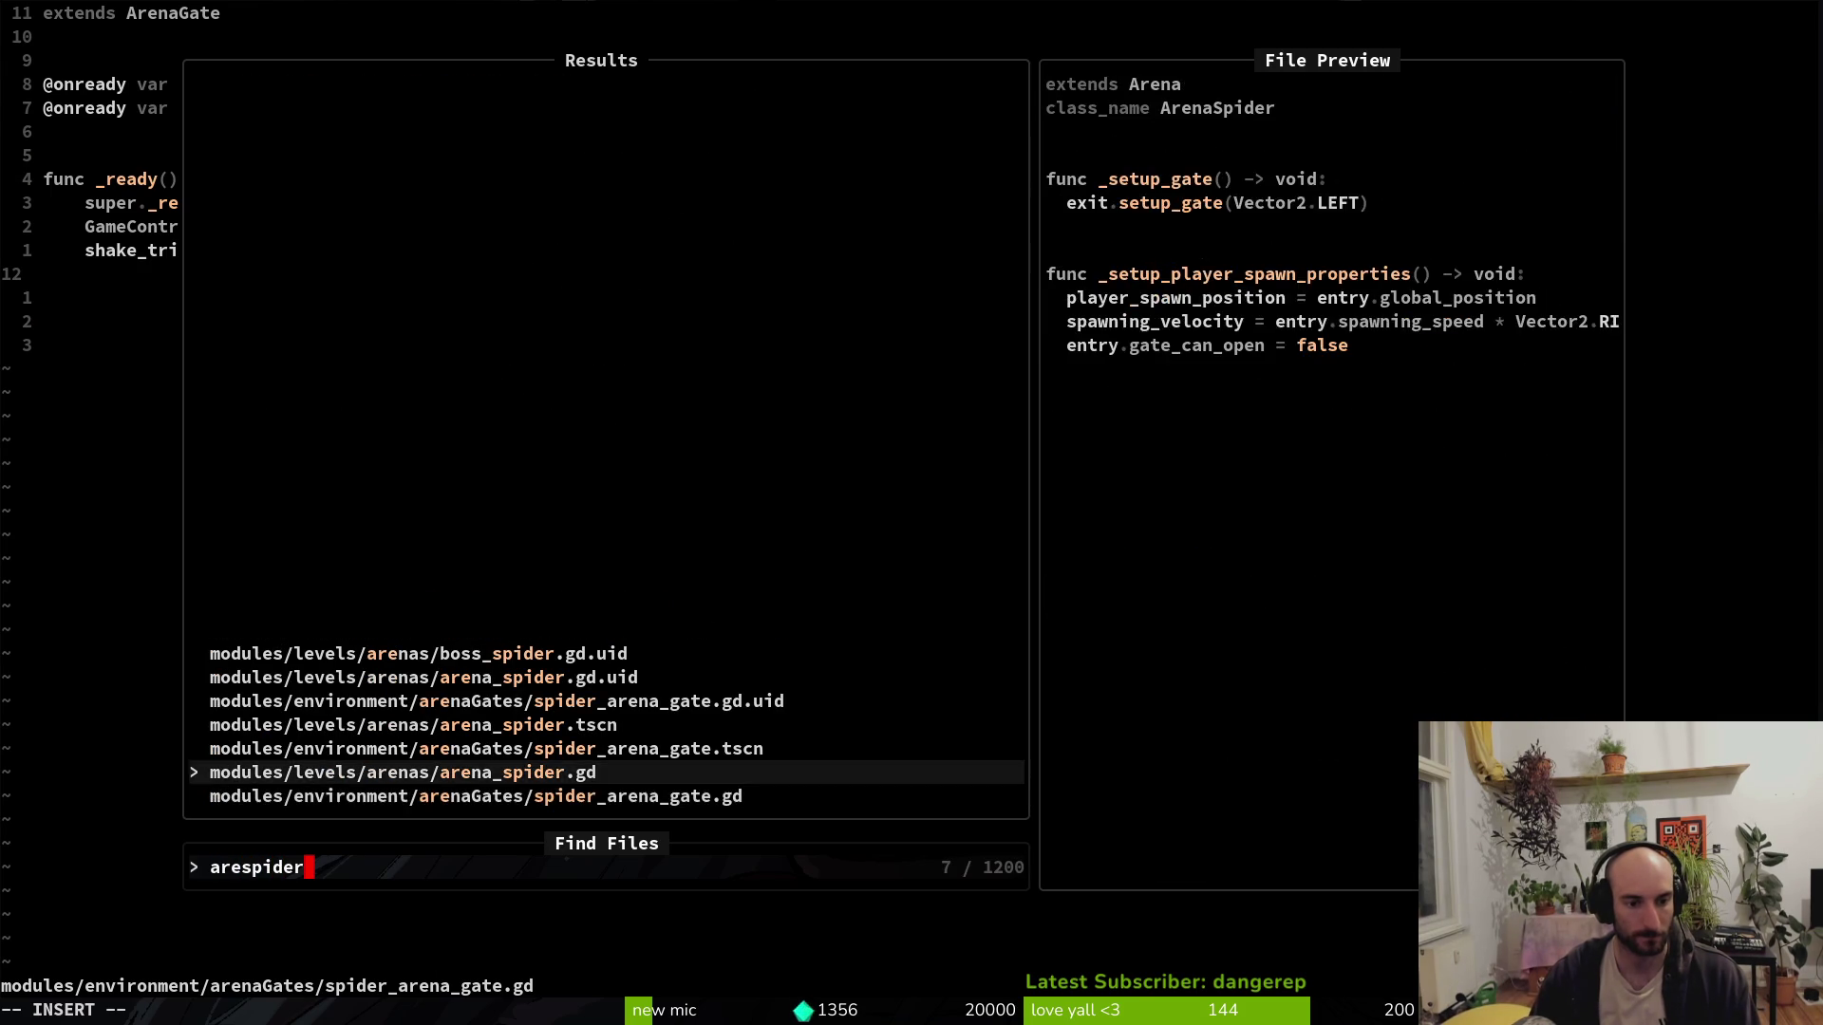
key("Return")
Paste the emit_boss_died line at the end of arena_spider.gd with blank lines above it
key("j")
key("j")
key("j")
key("j")
key("j")
key("G")
key("p")
key("O")
key("Return")
key("k")
key("k")
key("k")
Open arena.gd in a vertical split beside arena_spider.gd
key("space")
key("f")
key("f")
type("arena")
key("ctrl+v")
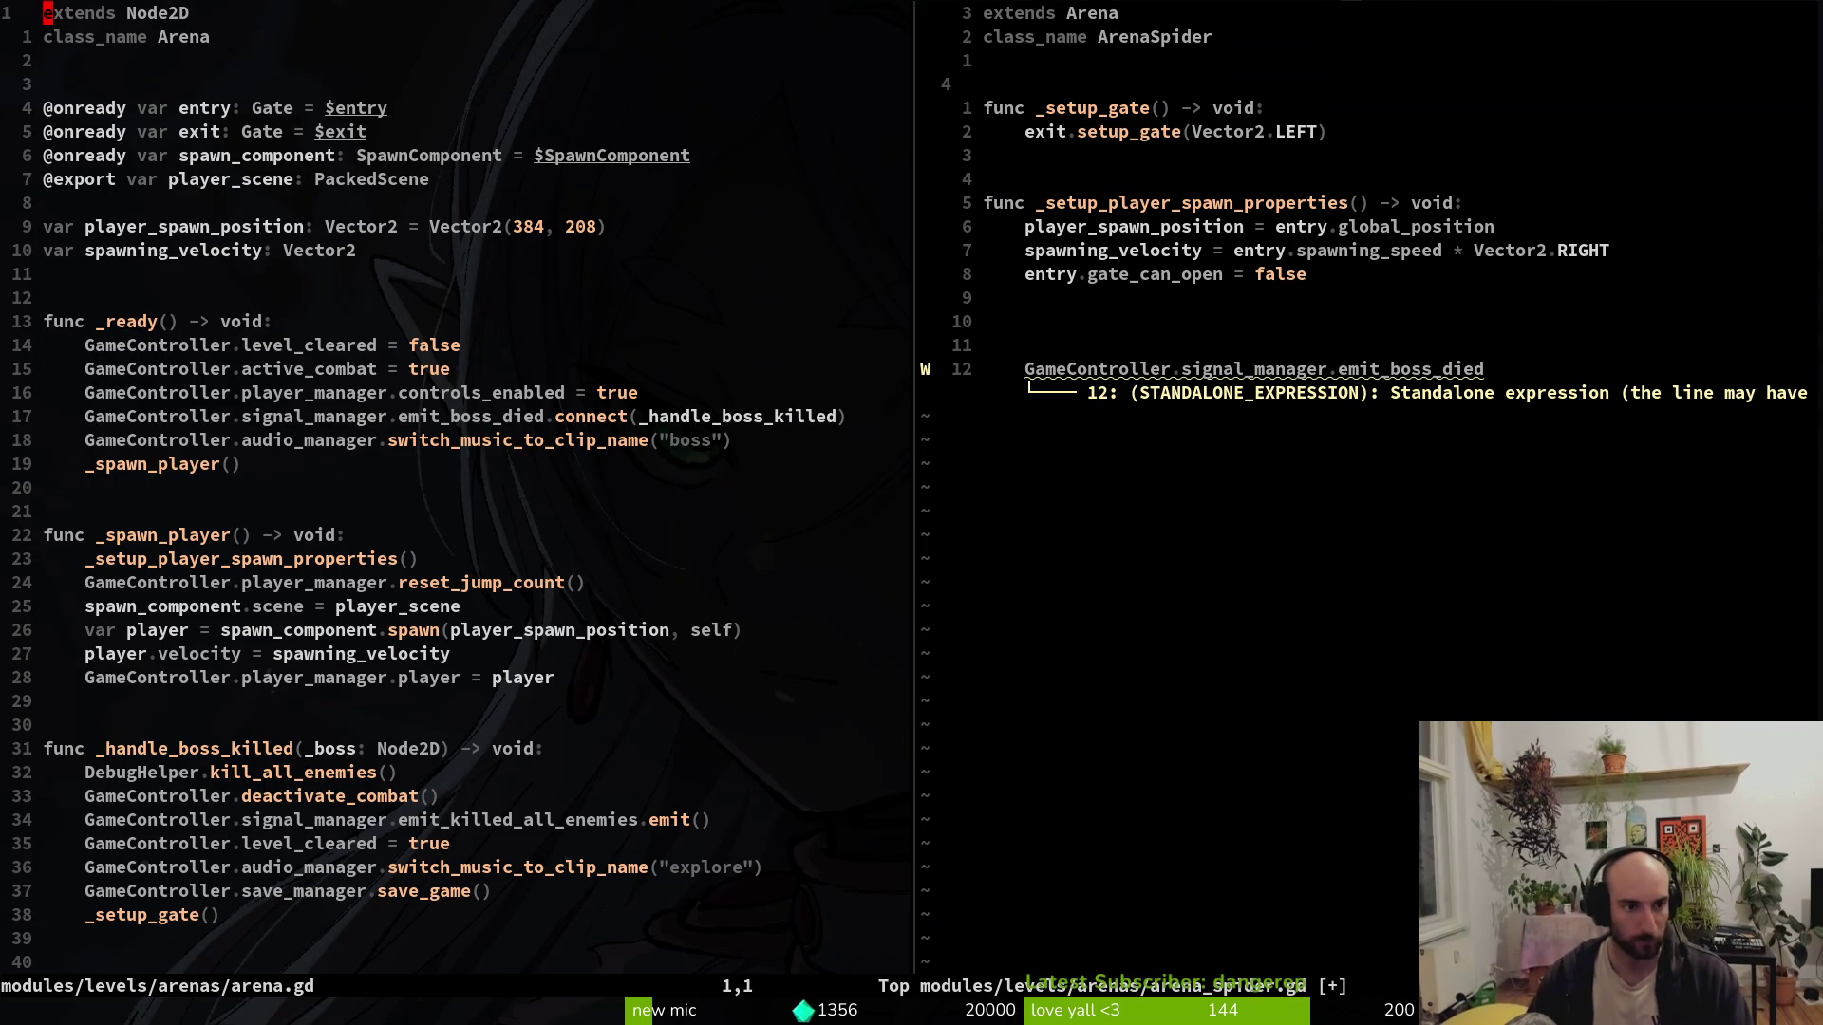
Remove the active_combat line and leftover blank line from arena.gd, then save it with :w
key("j")
key("1")
key("6")
key("j")
key("j")
key("j")
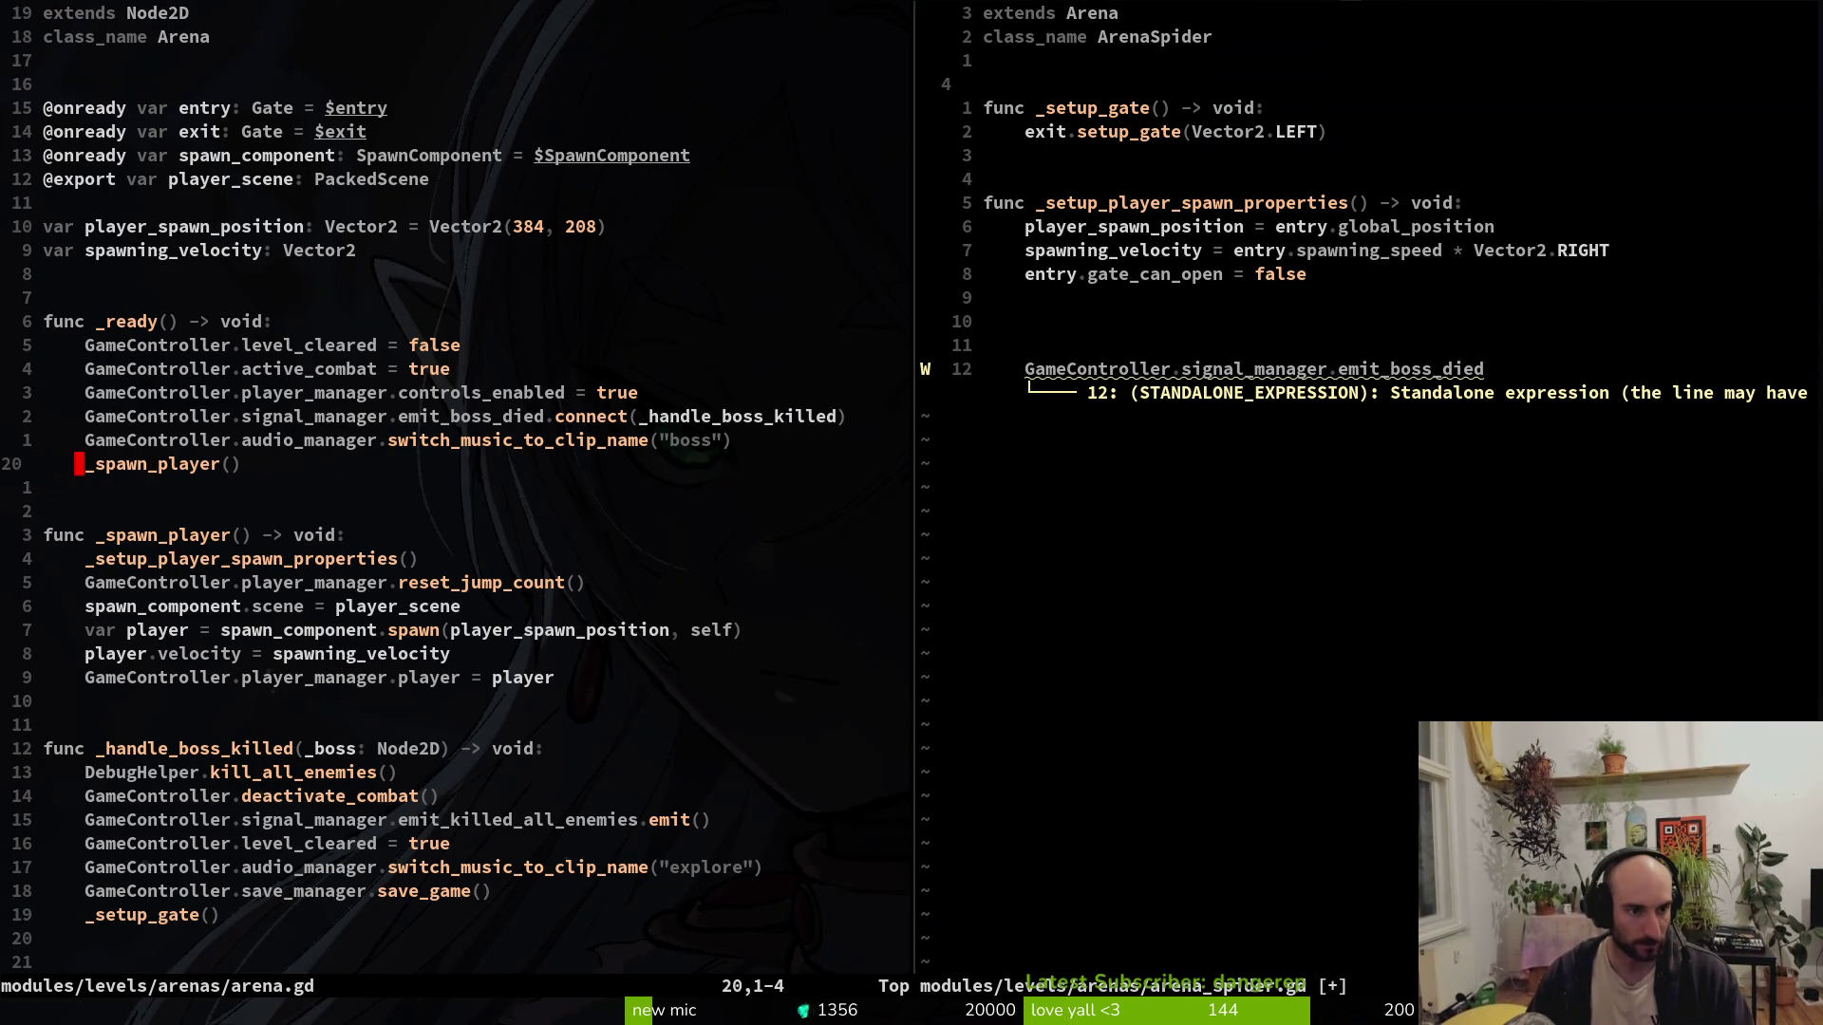
key("k")
key("k")
key("k")
key("k")
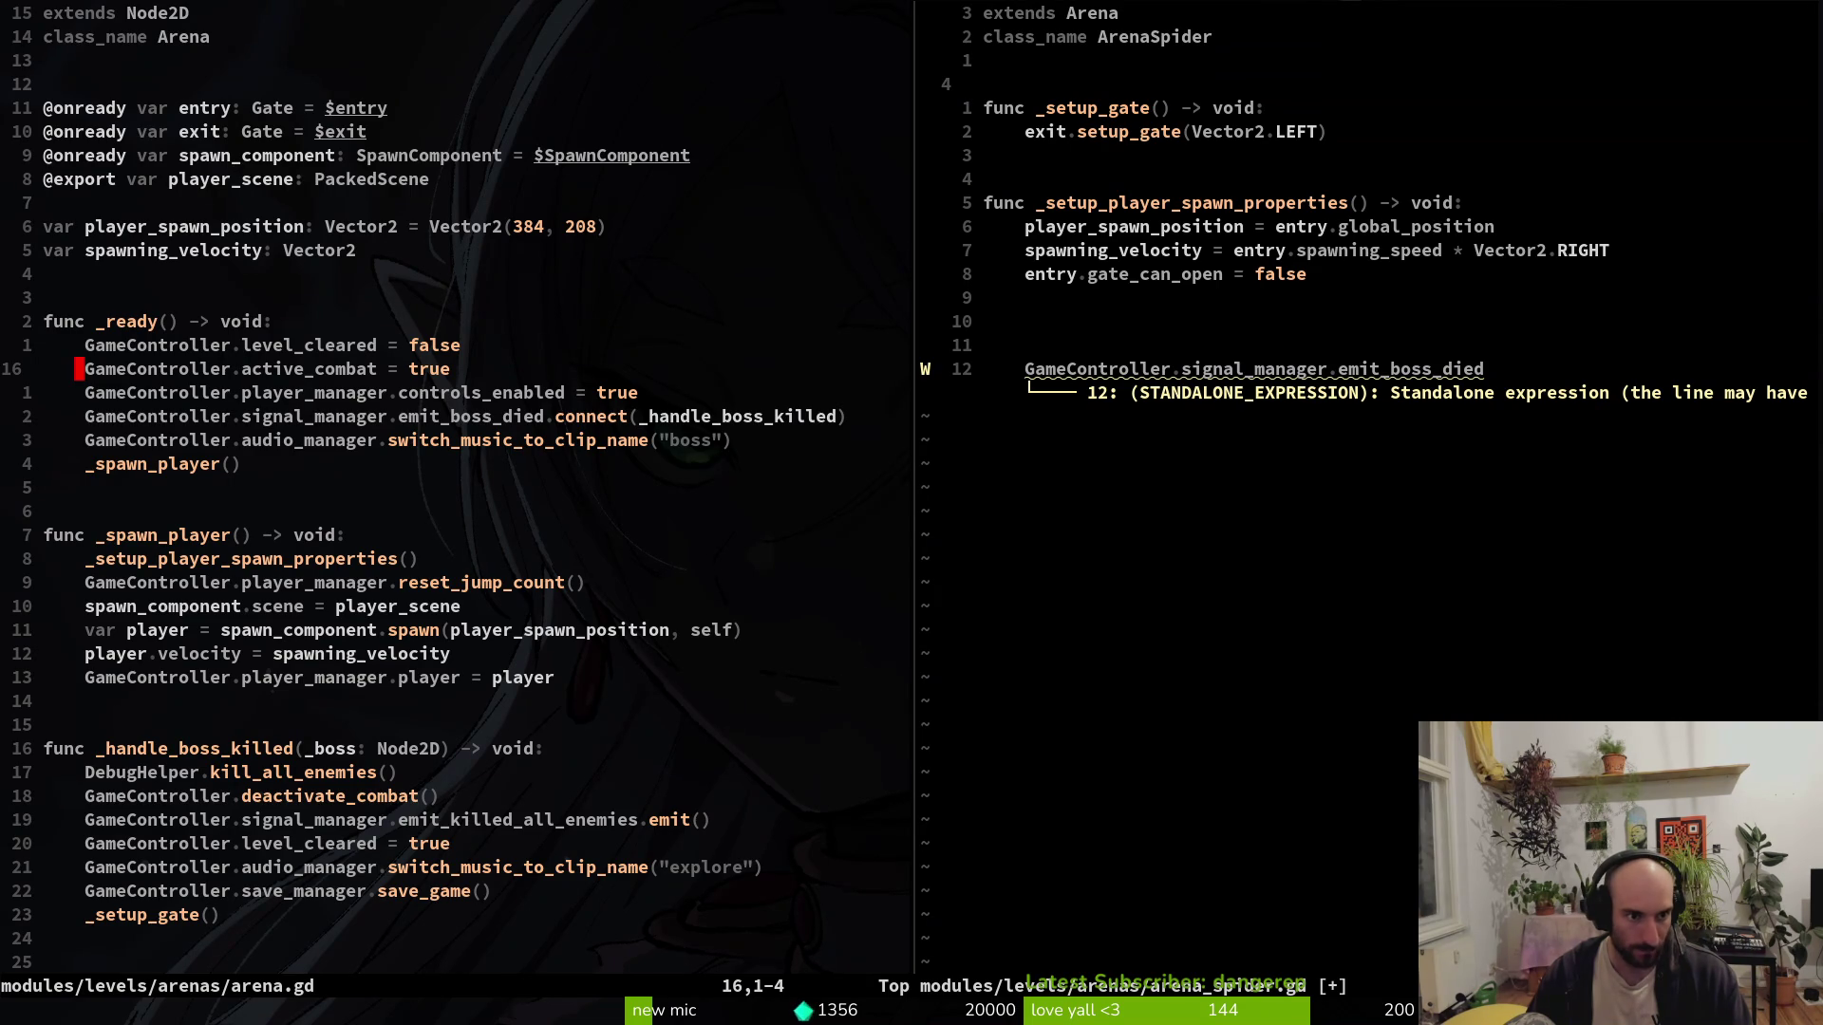
key("shift+v")
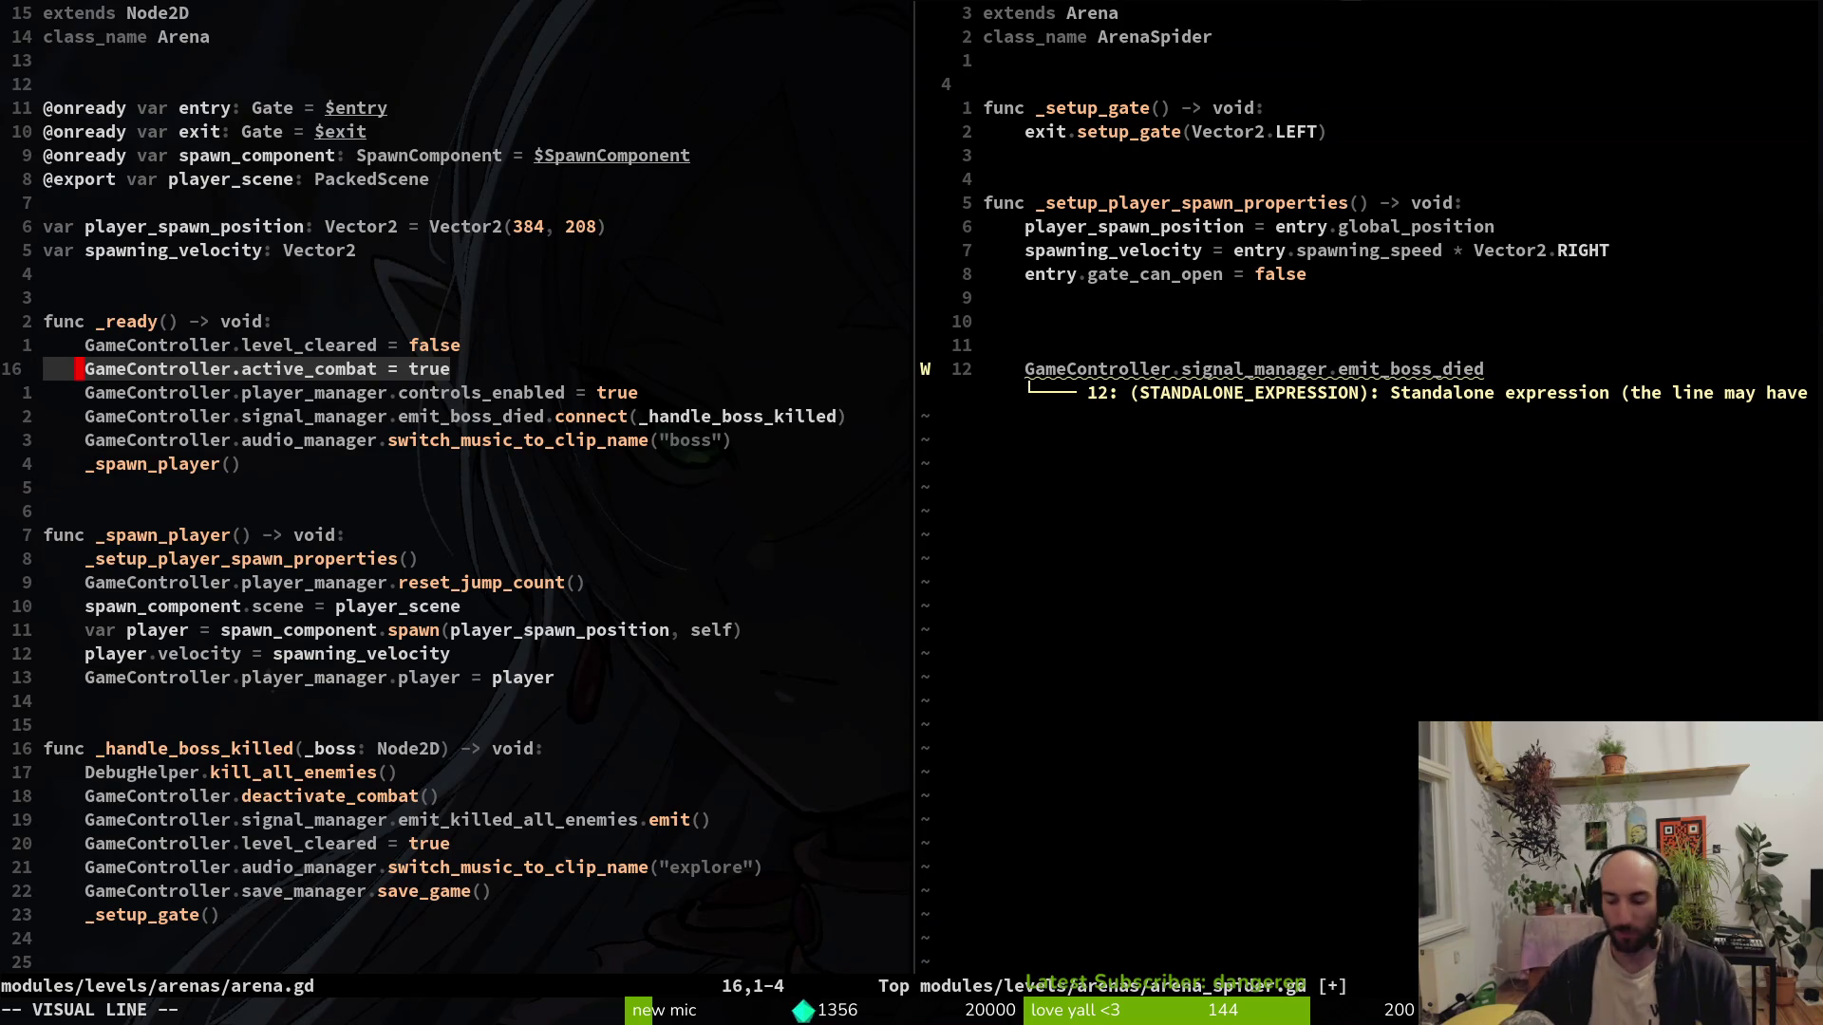
key("Escape")
key("u")
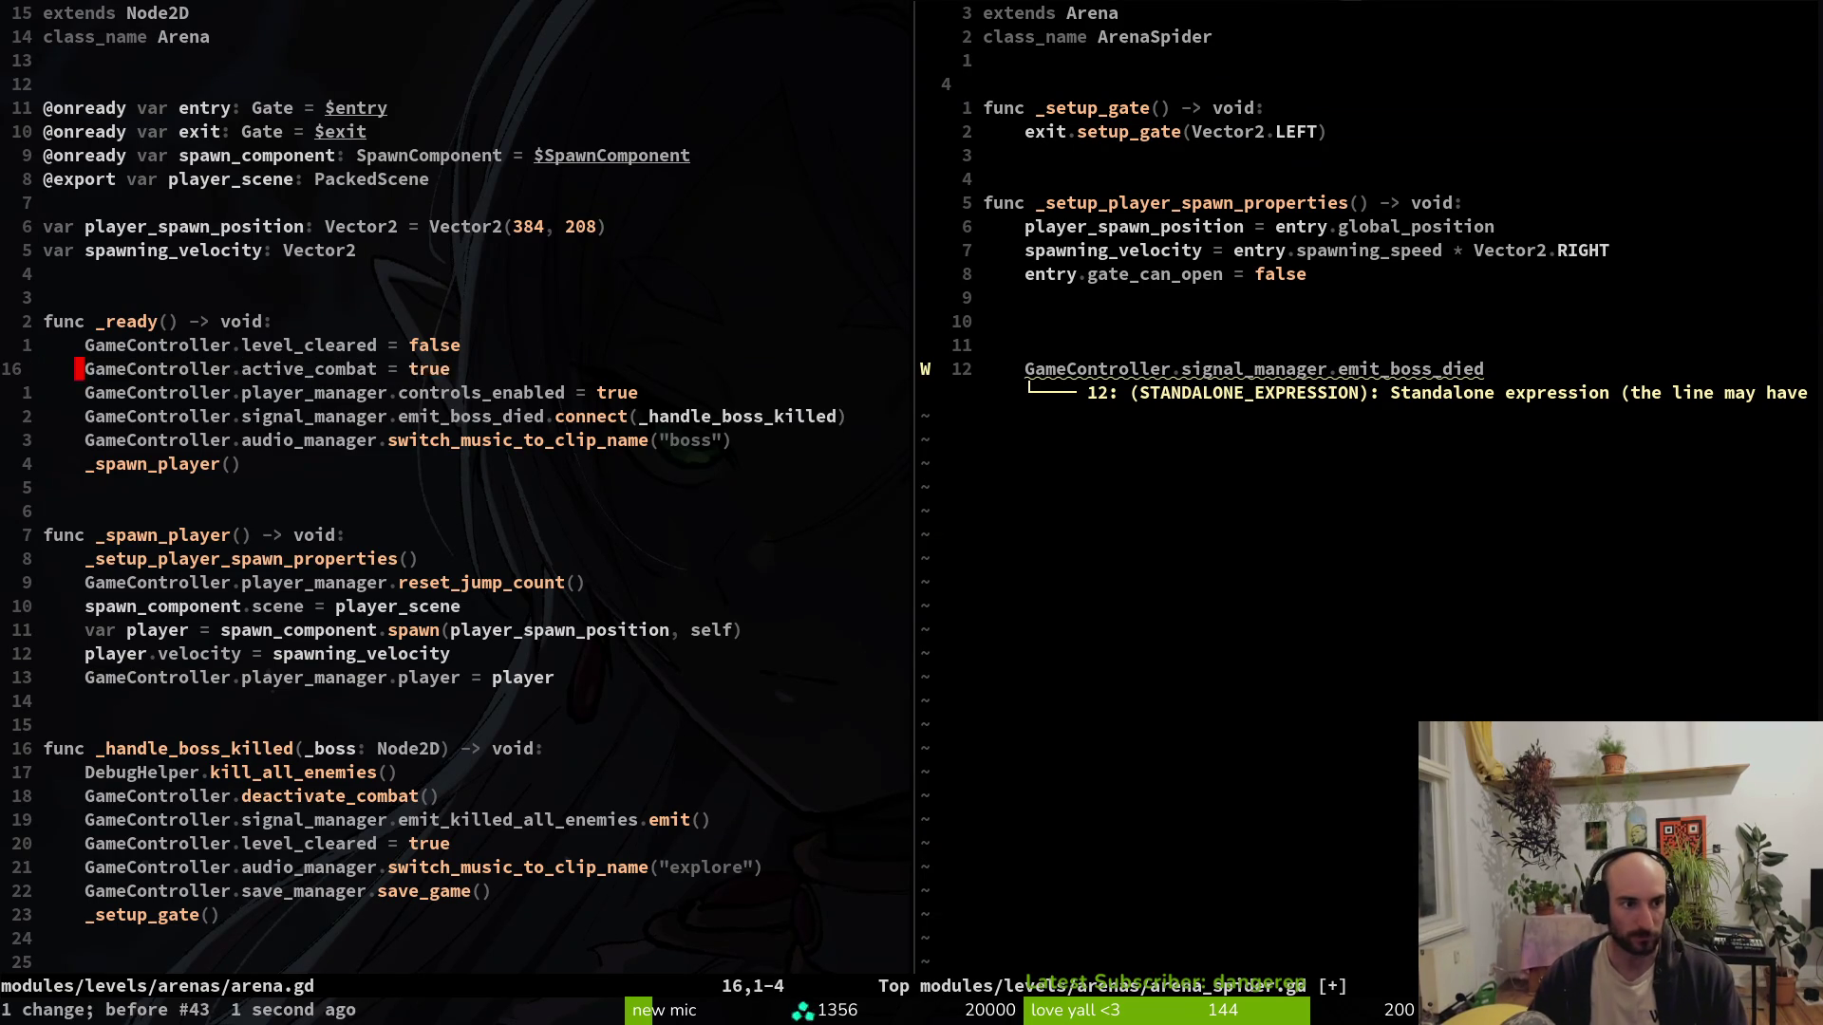
key("u")
key("ctrl+r")
key("ctrl+r")
key("ctrl+r")
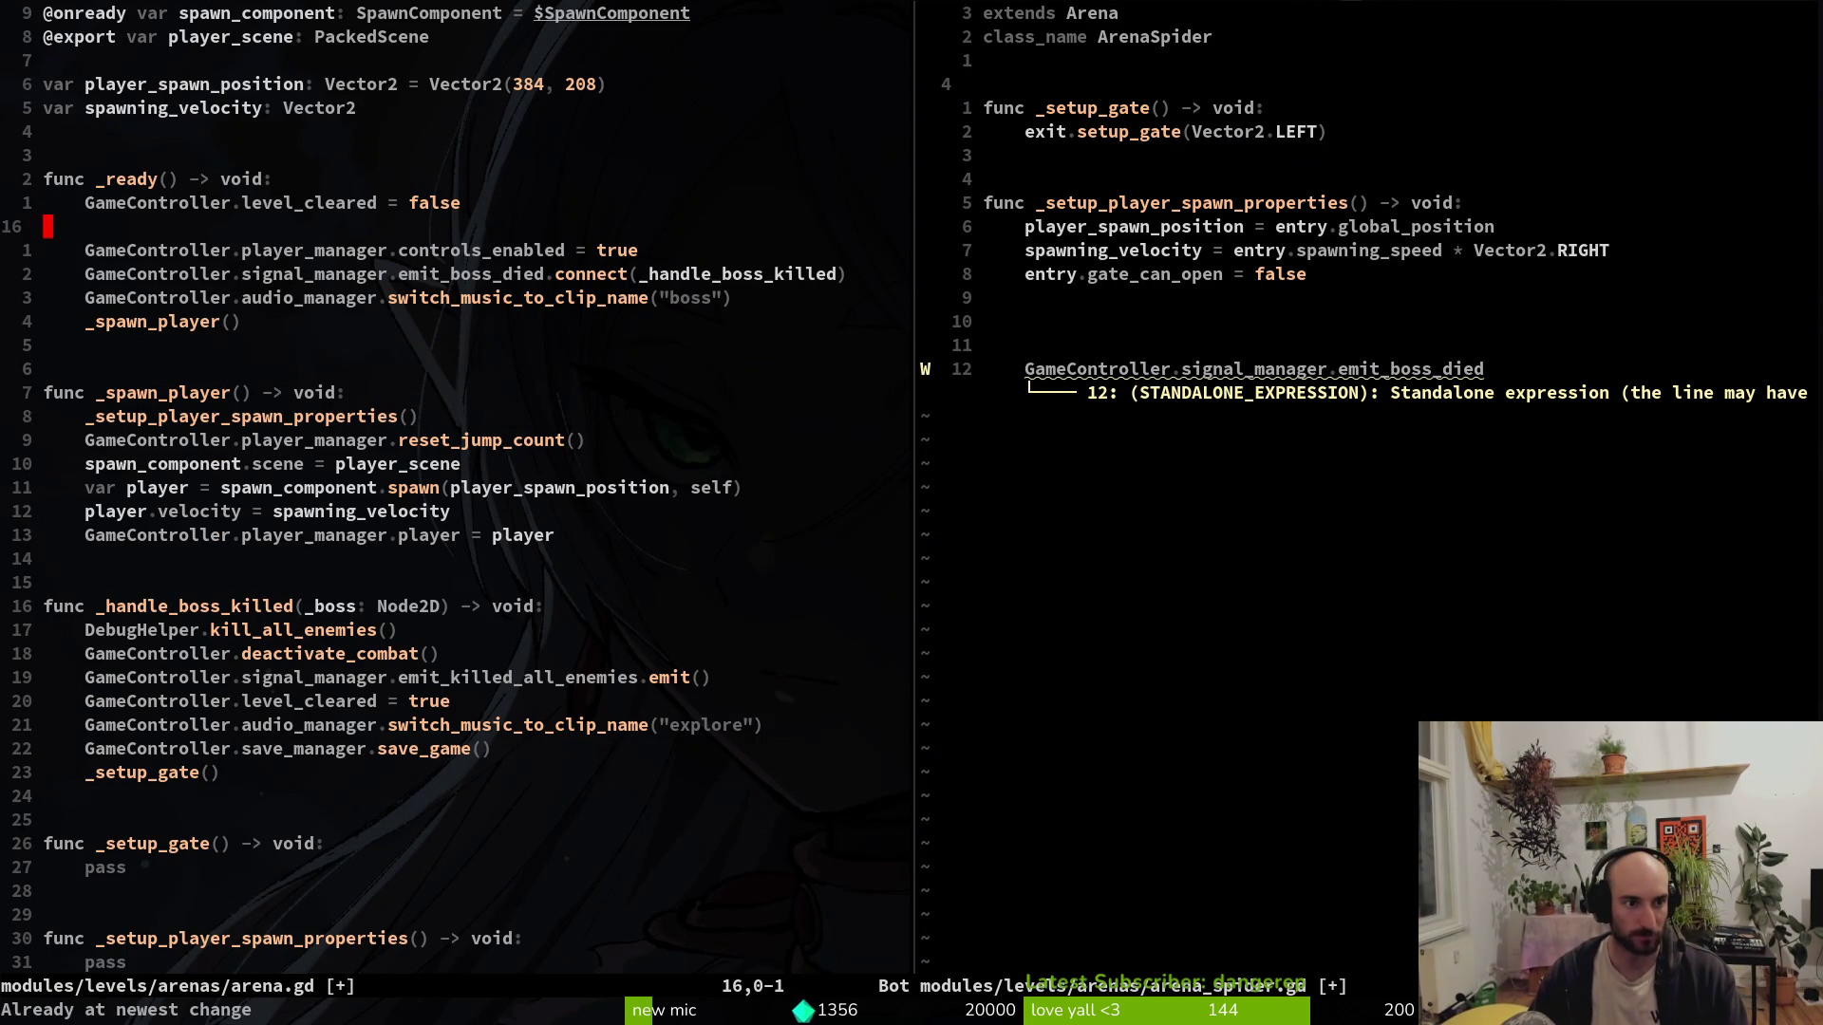
key("d")
key("d")
type(":w")
key("Return")
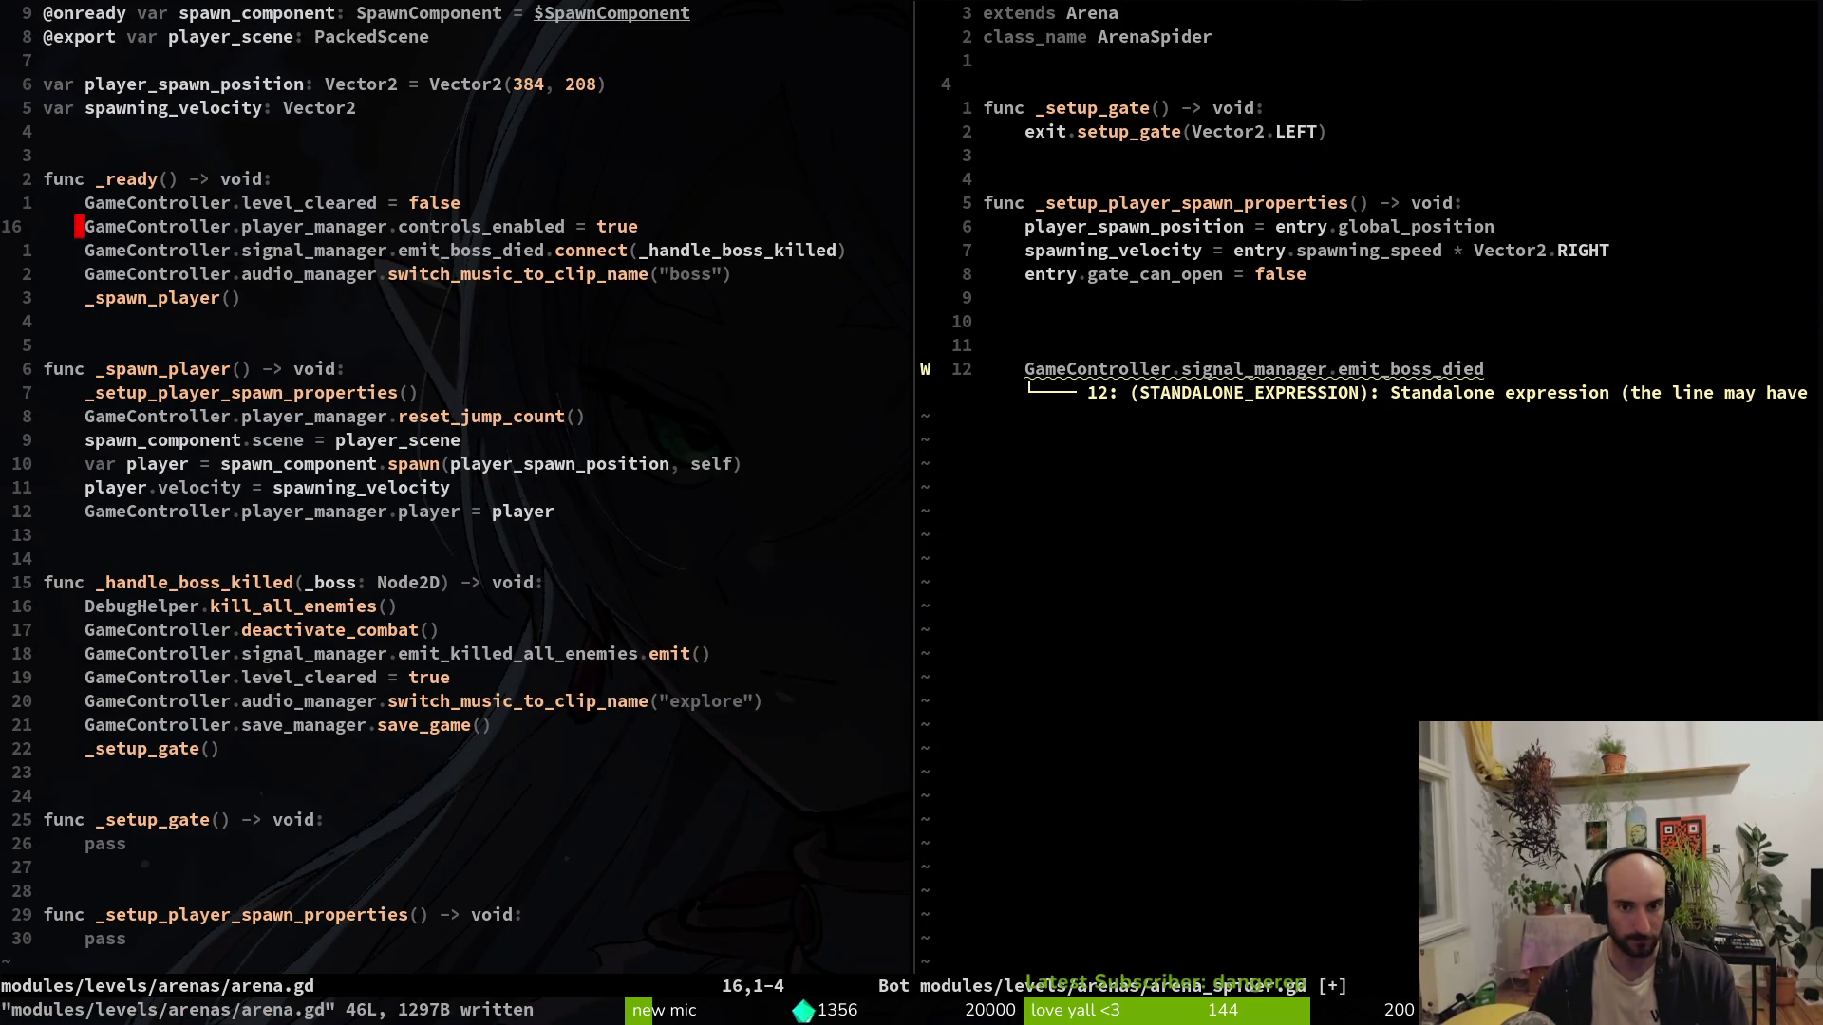
Open the mantis ambush.gd in the right split via an 'ambus' file search
key("ctrl+w")
key("l")
key("ctrl+p")
type("ambus")
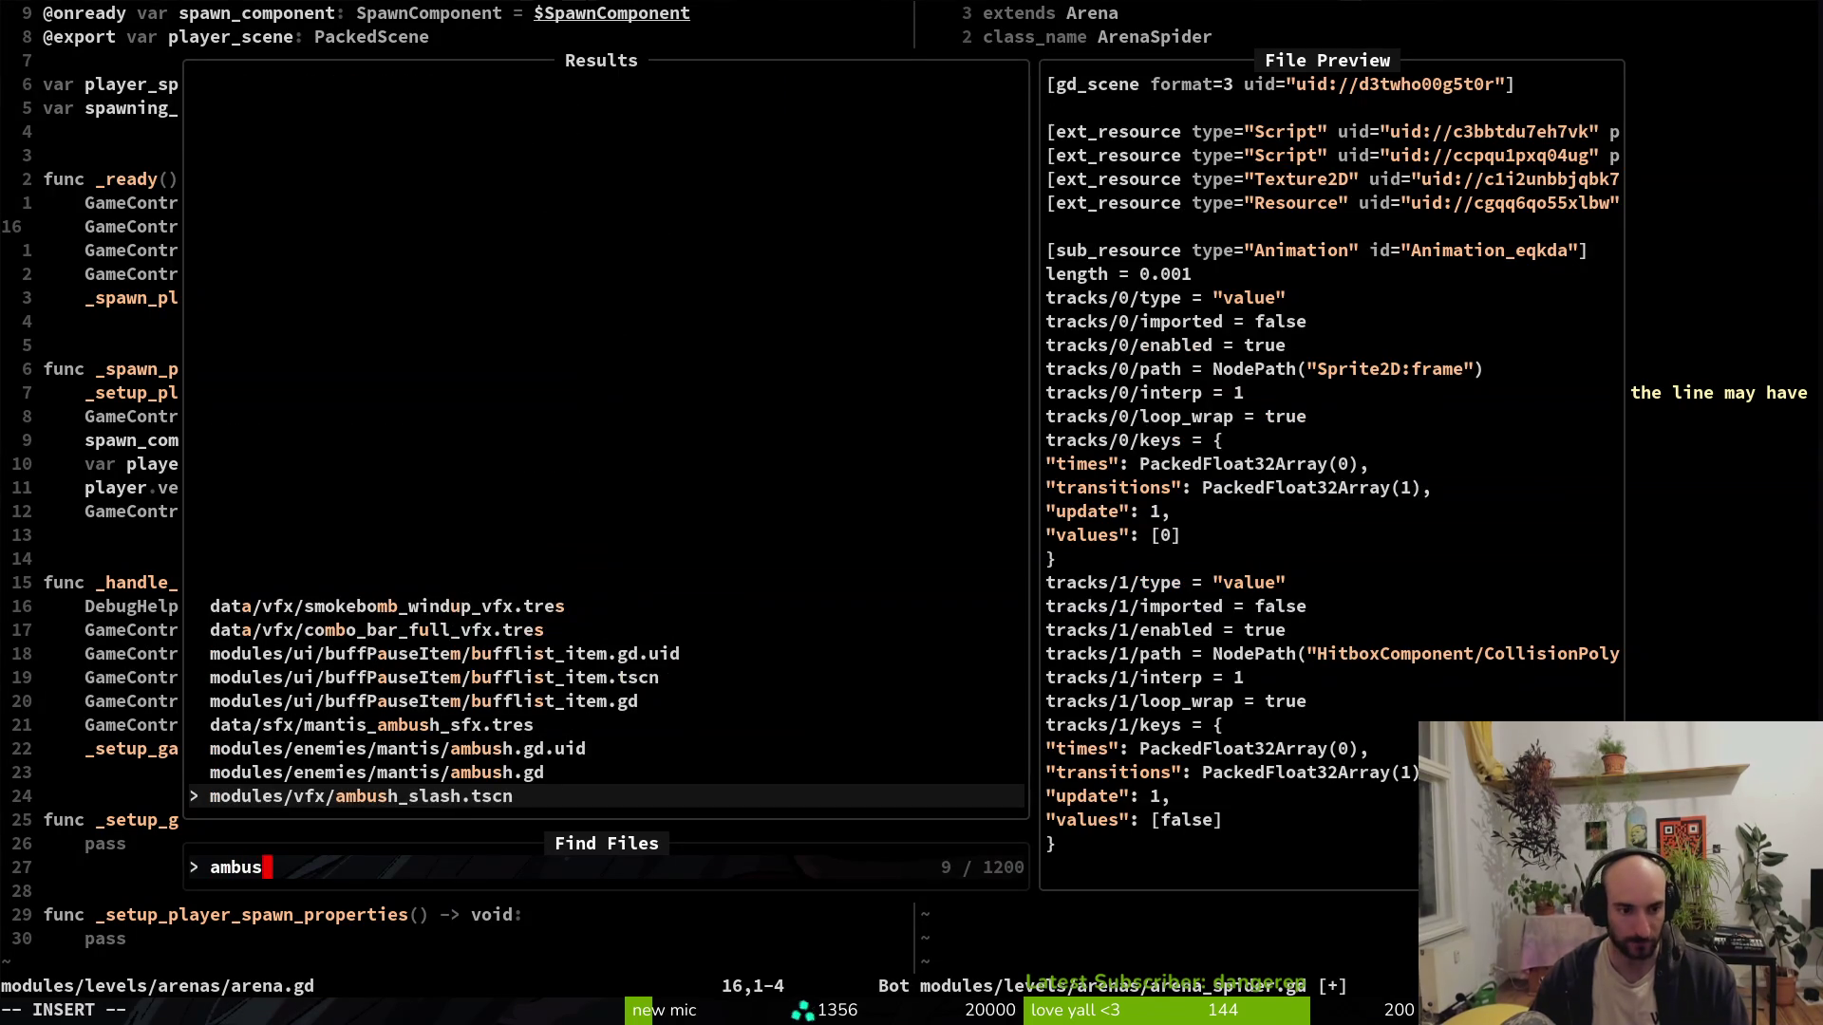
key("Return")
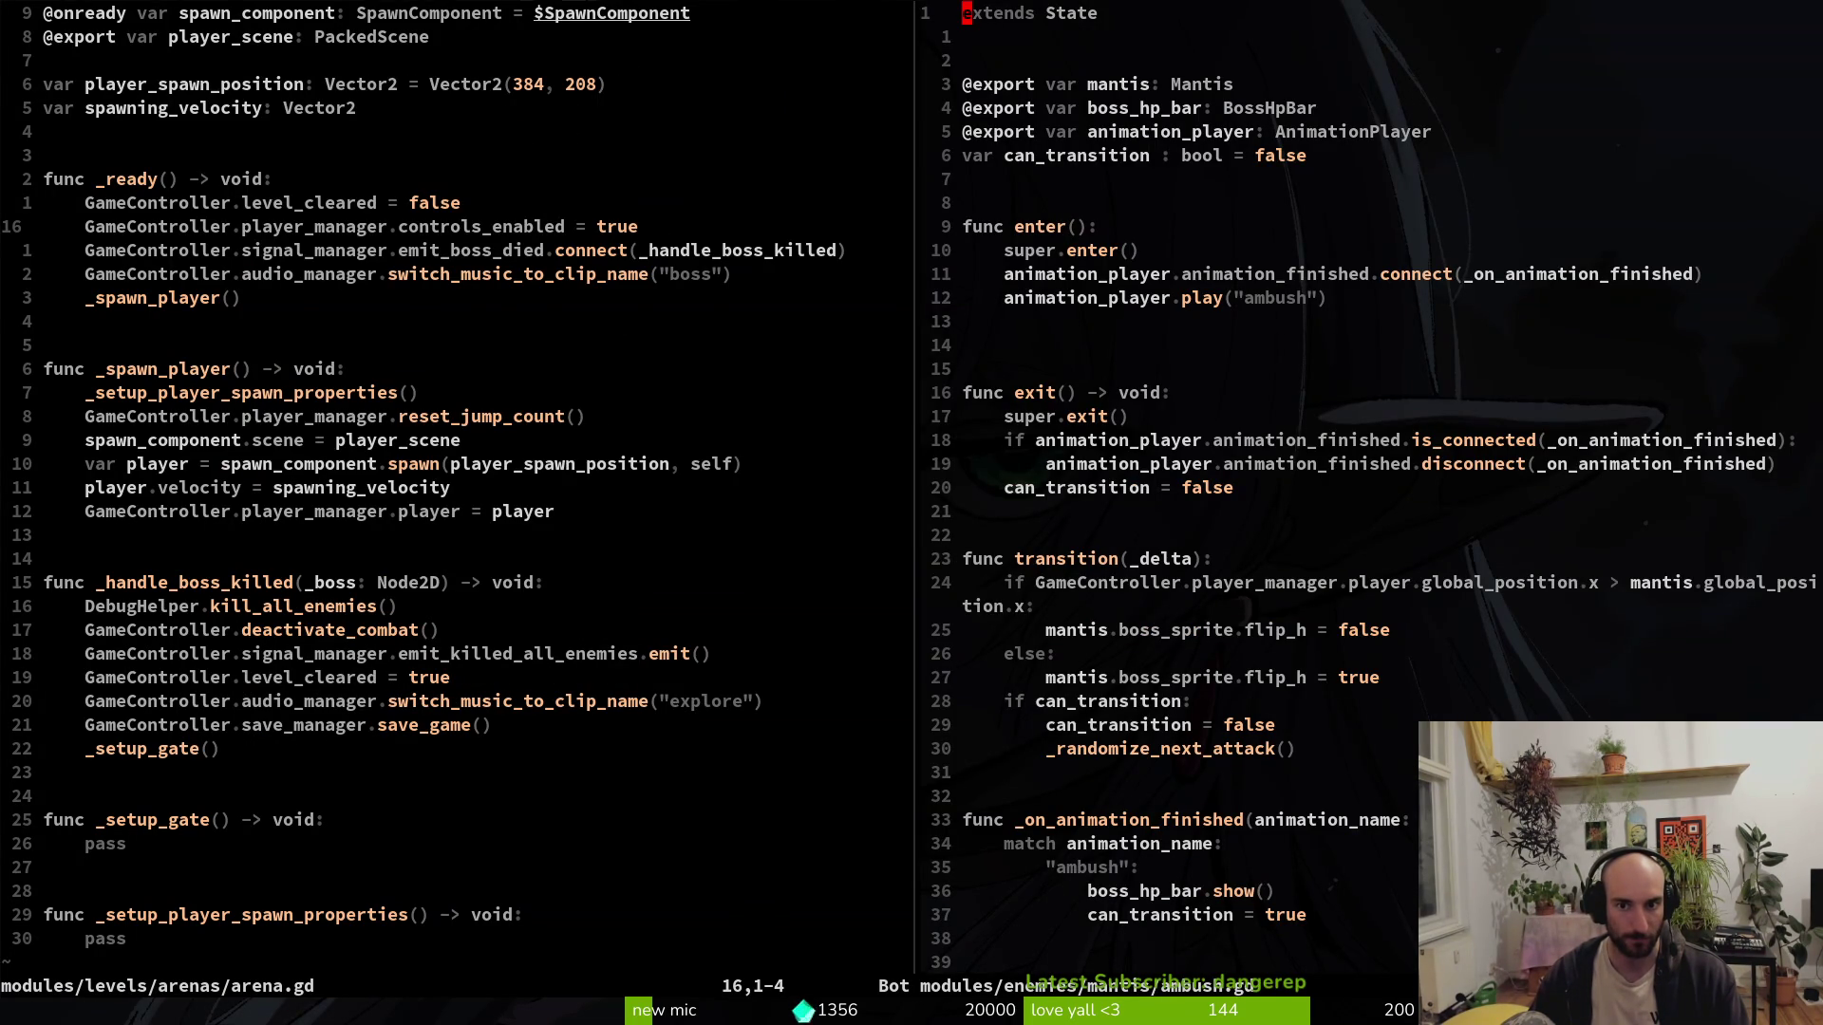
key("ctrl+p")
type("steal")
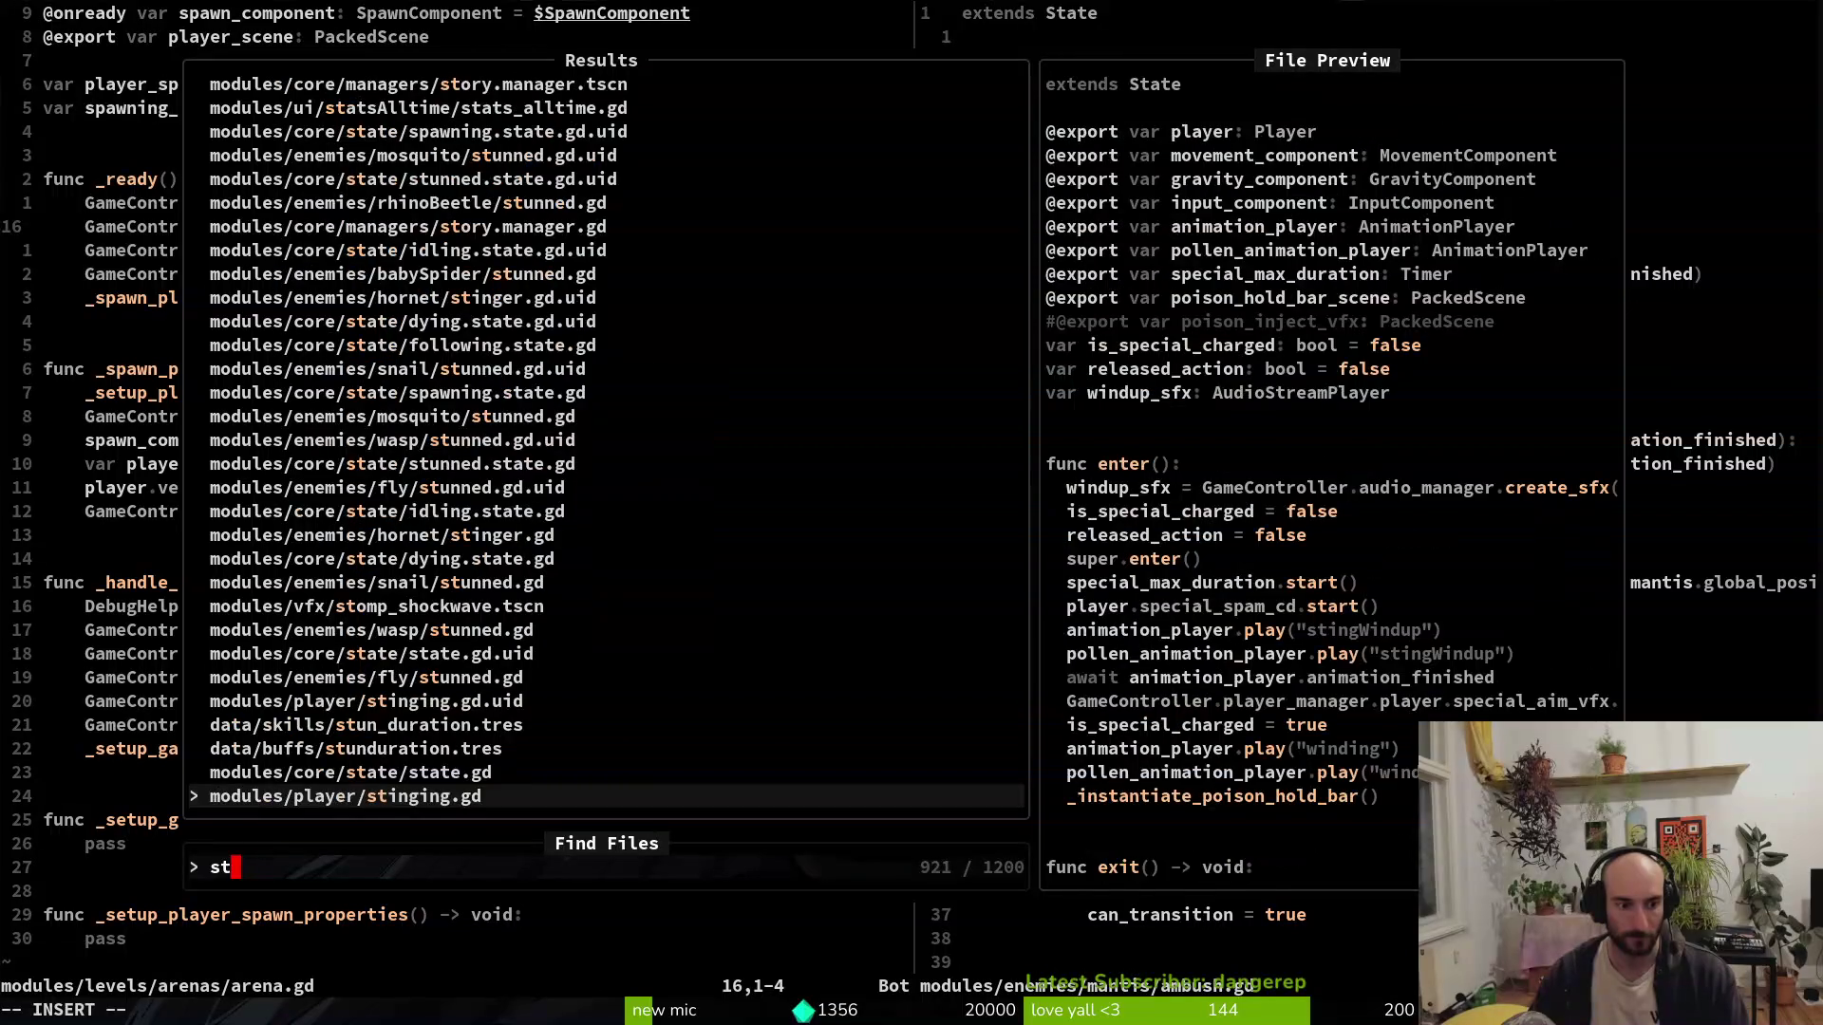
type("th")
Search for 'mantis' and open mantis.gd
key("BackSpace")
key("BackSpace")
key("BackSpace")
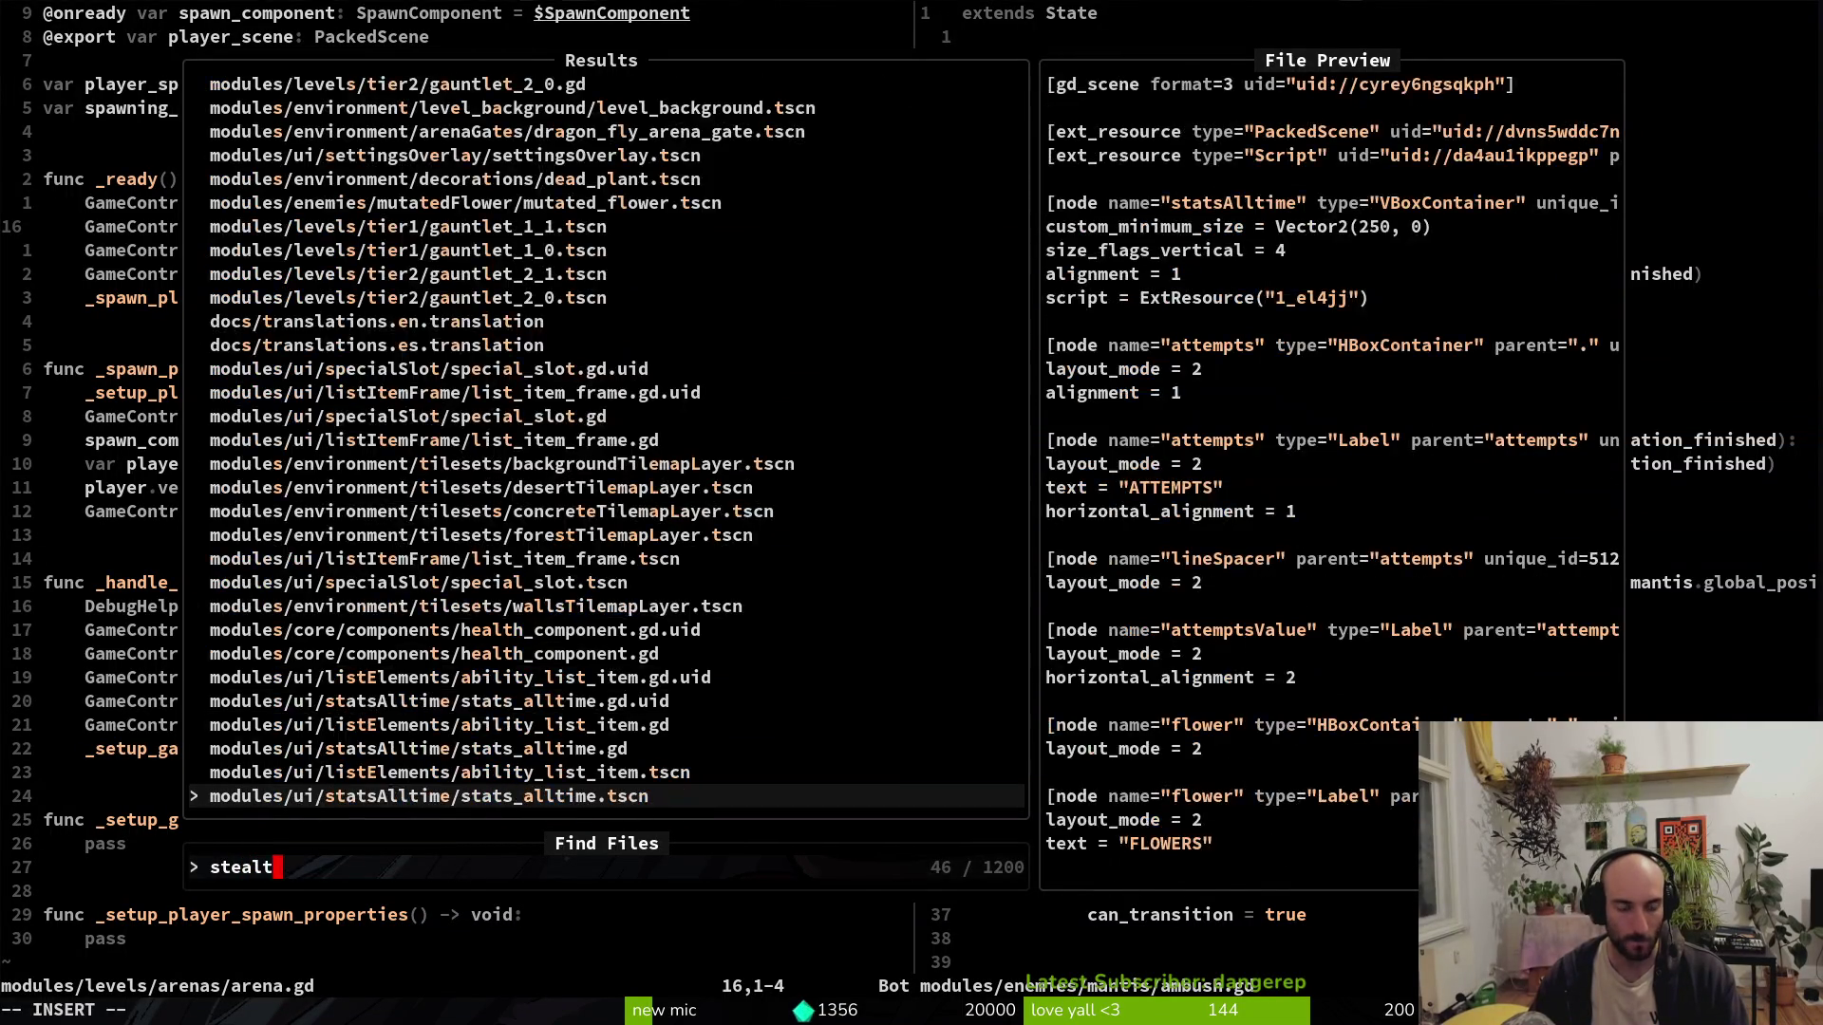
type("mantis")
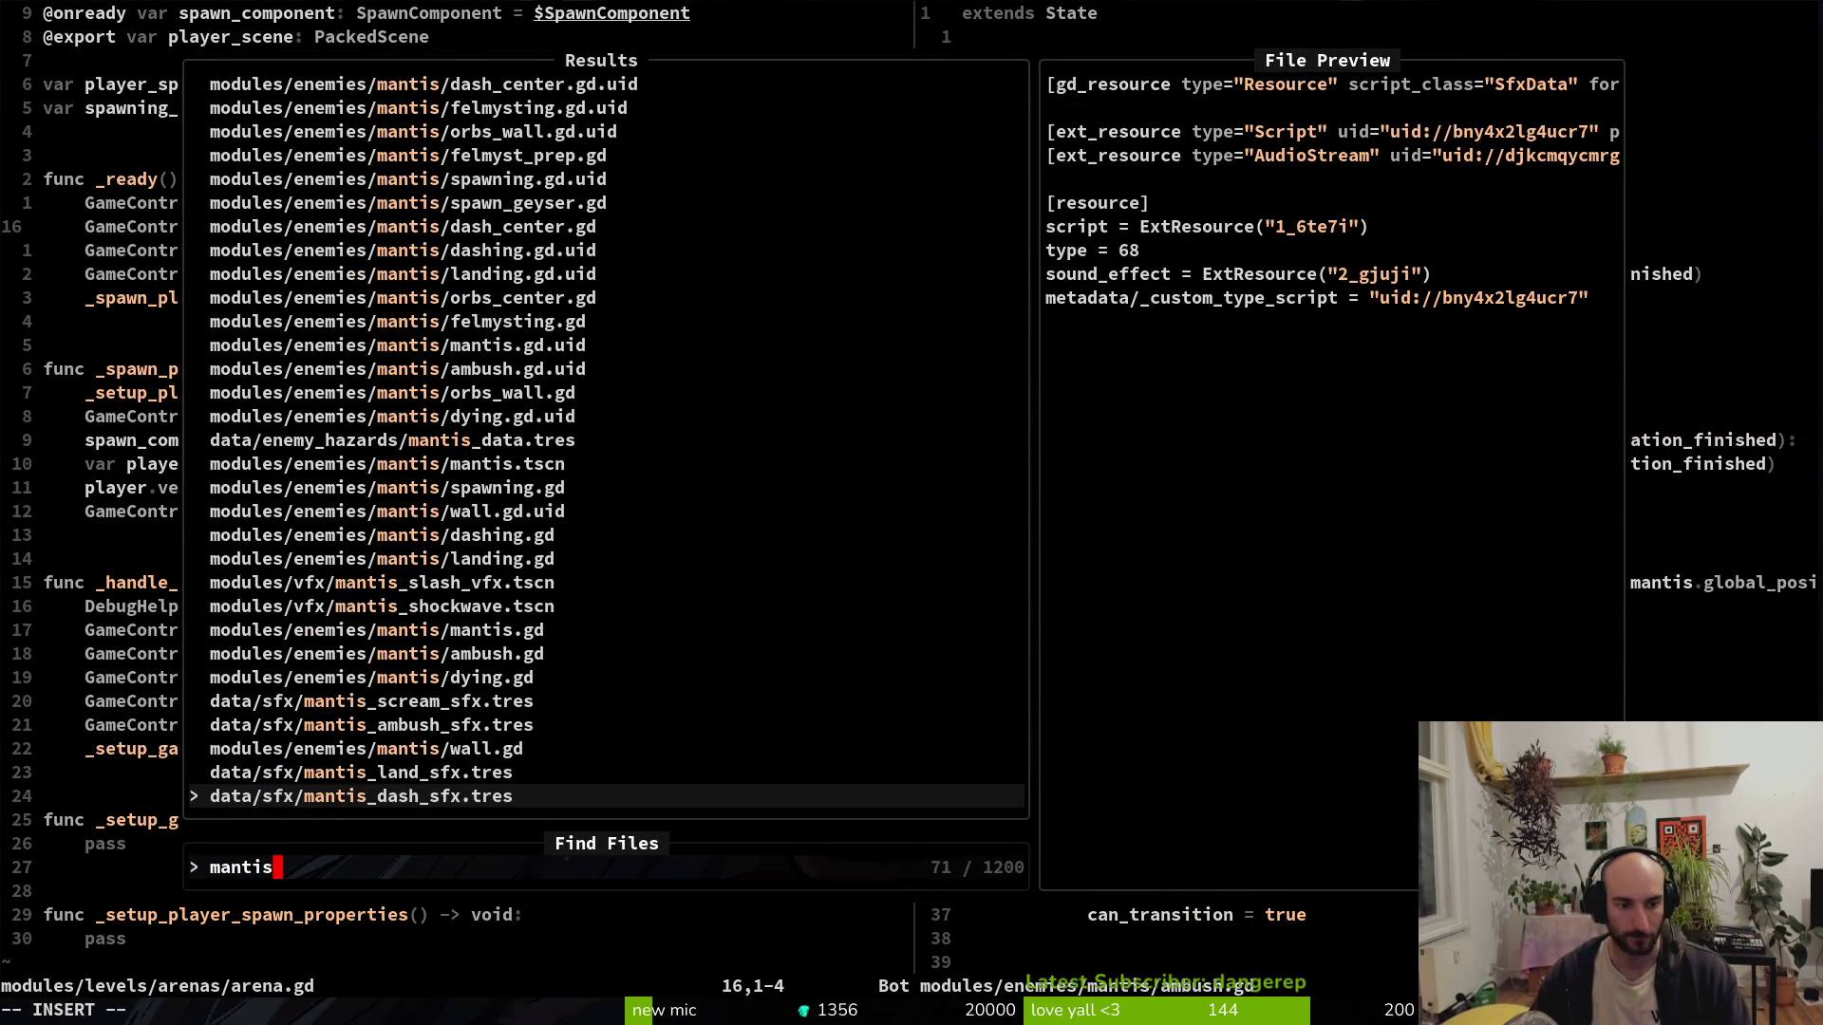
key("Up")
key("Up")
key("Up")
key("Up")
key("Down")
key("Up")
key("Up")
key("Return")
Open spawning.gd from the mantis folder listing, then switch to the Godot editor
key("minus")
key("j")
key("j")
key("j")
key("j")
key("j")
key("j")
key("j")
key("k")
key("Return")
key("space")
key("f")
key("f")
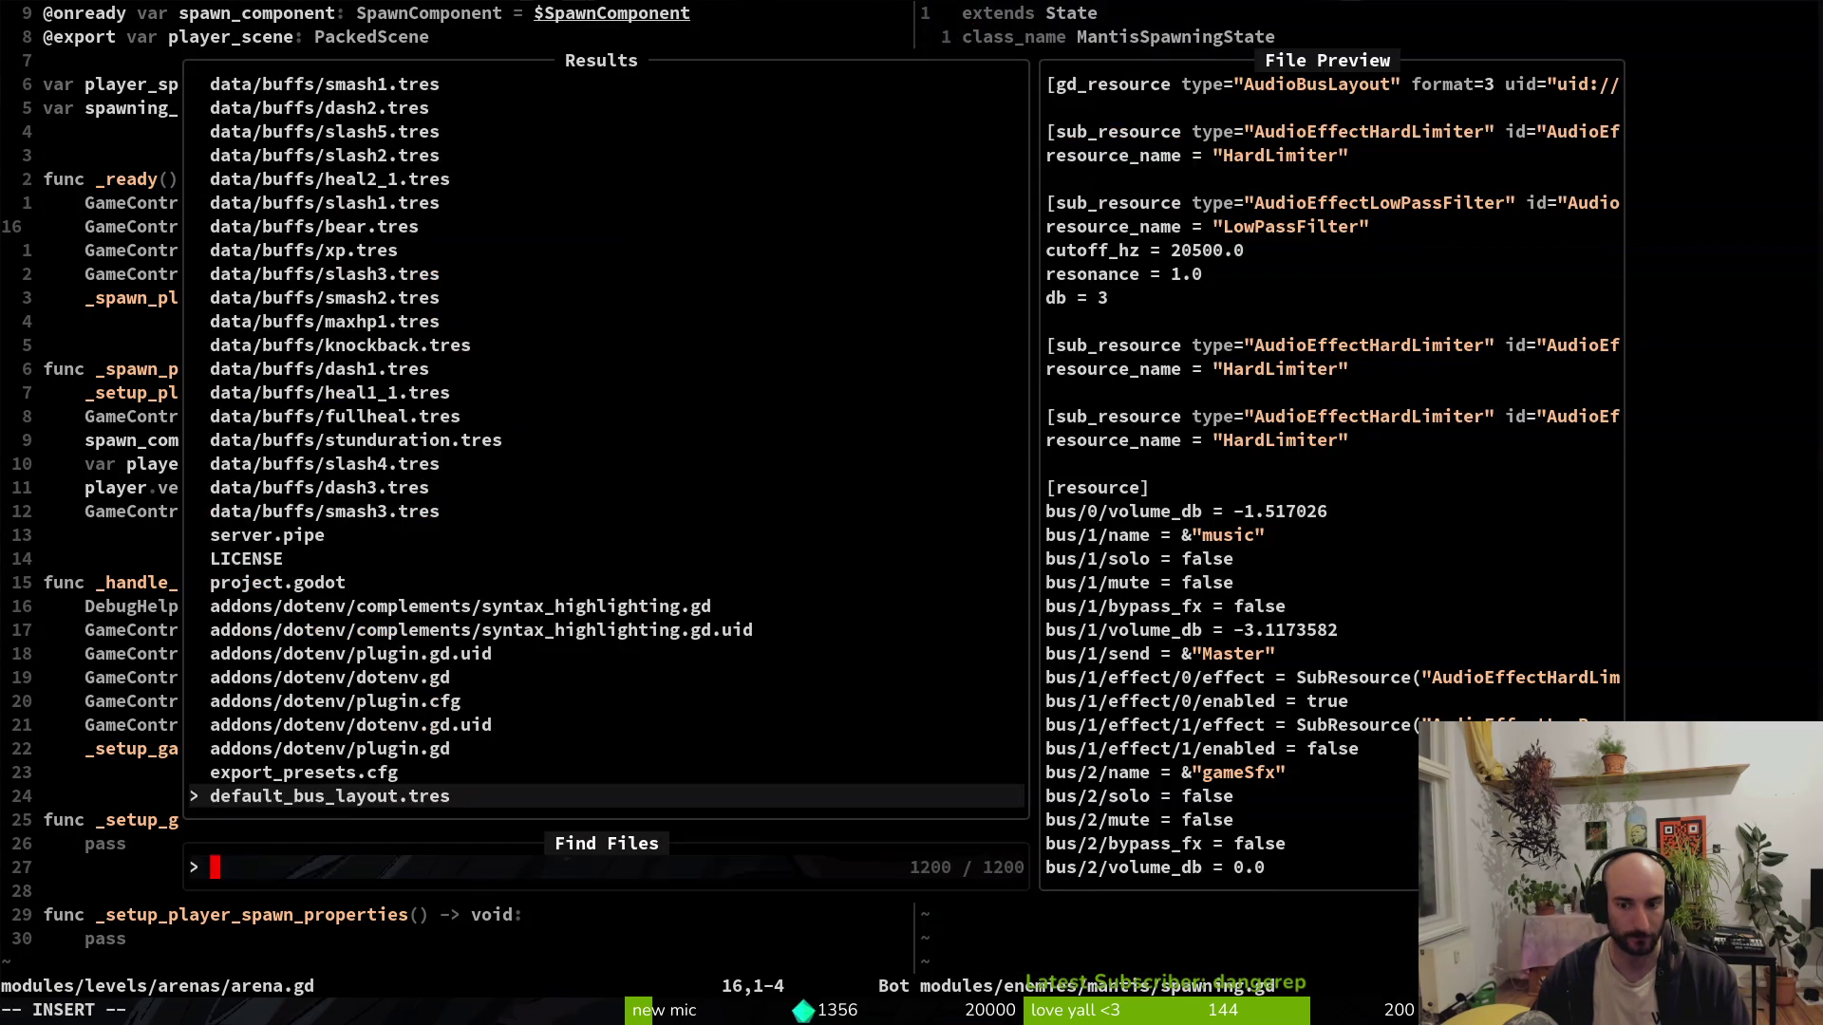
key("alt+Tab")
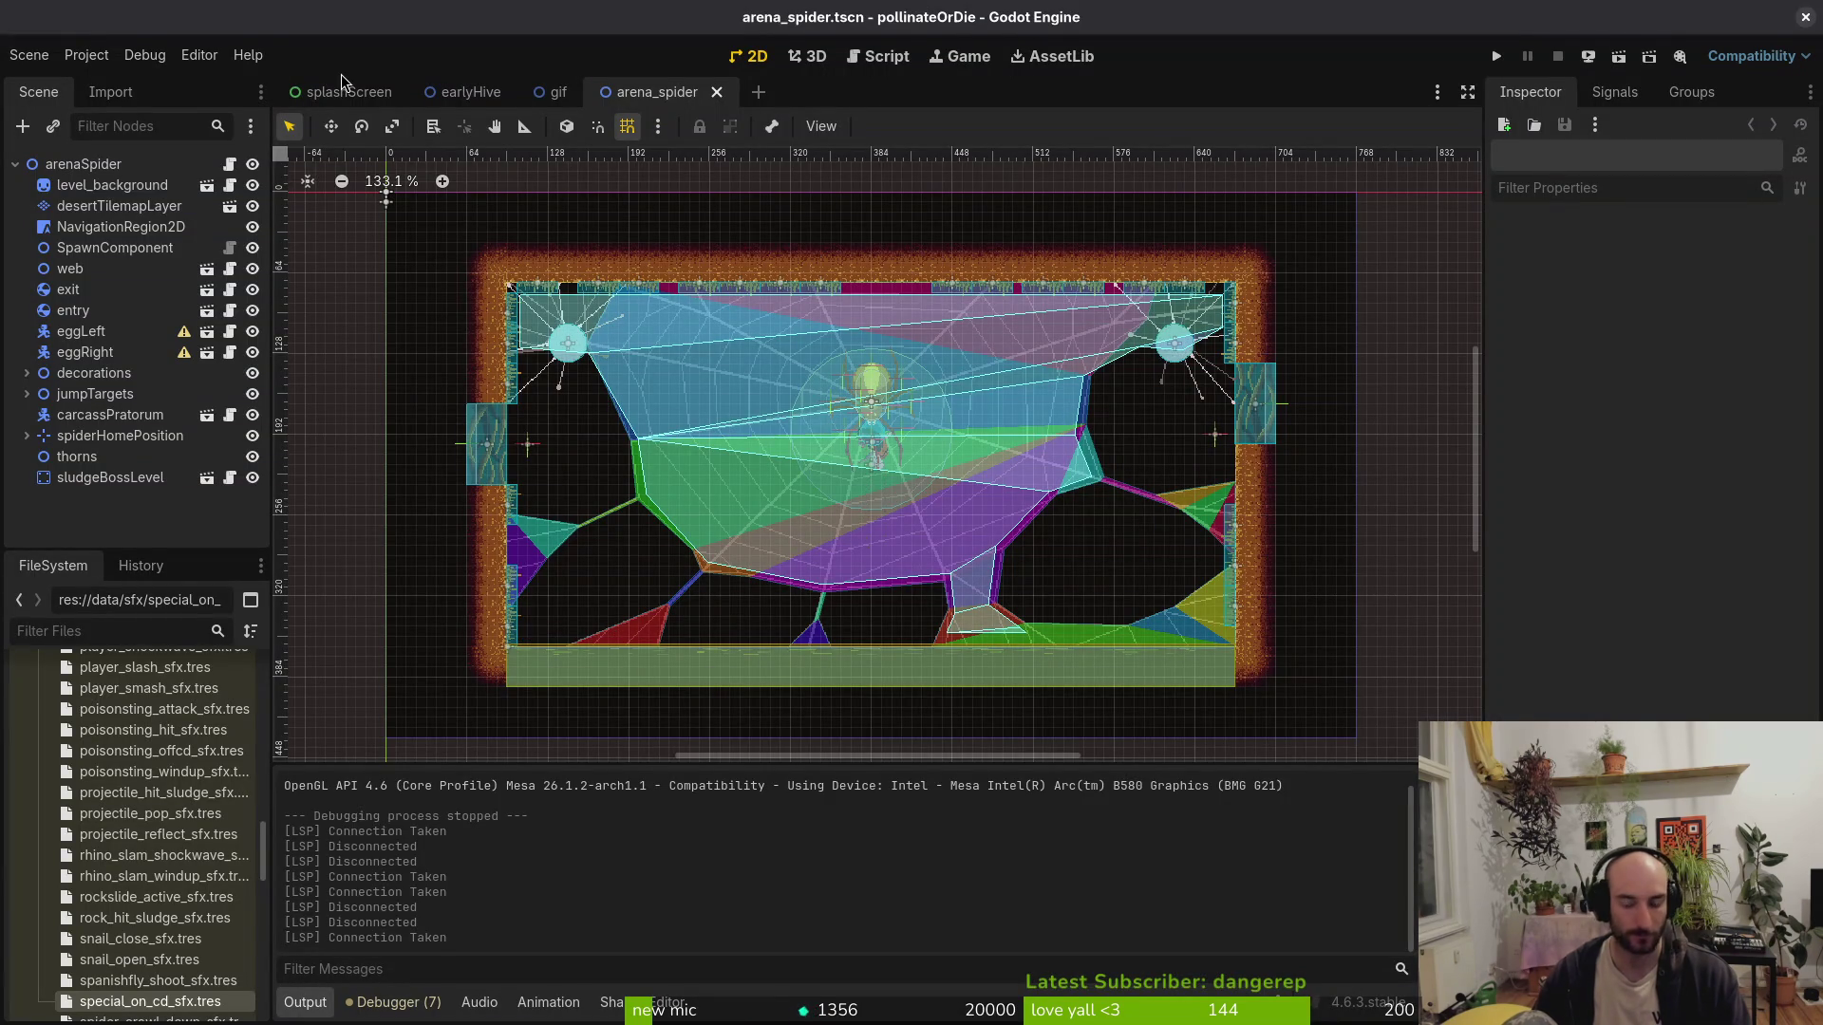
Quick-open mantis.tscn and expand its finiteStateMachine node
key("shift+alt+o")
type("mantist")
key("Down")
key("Down")
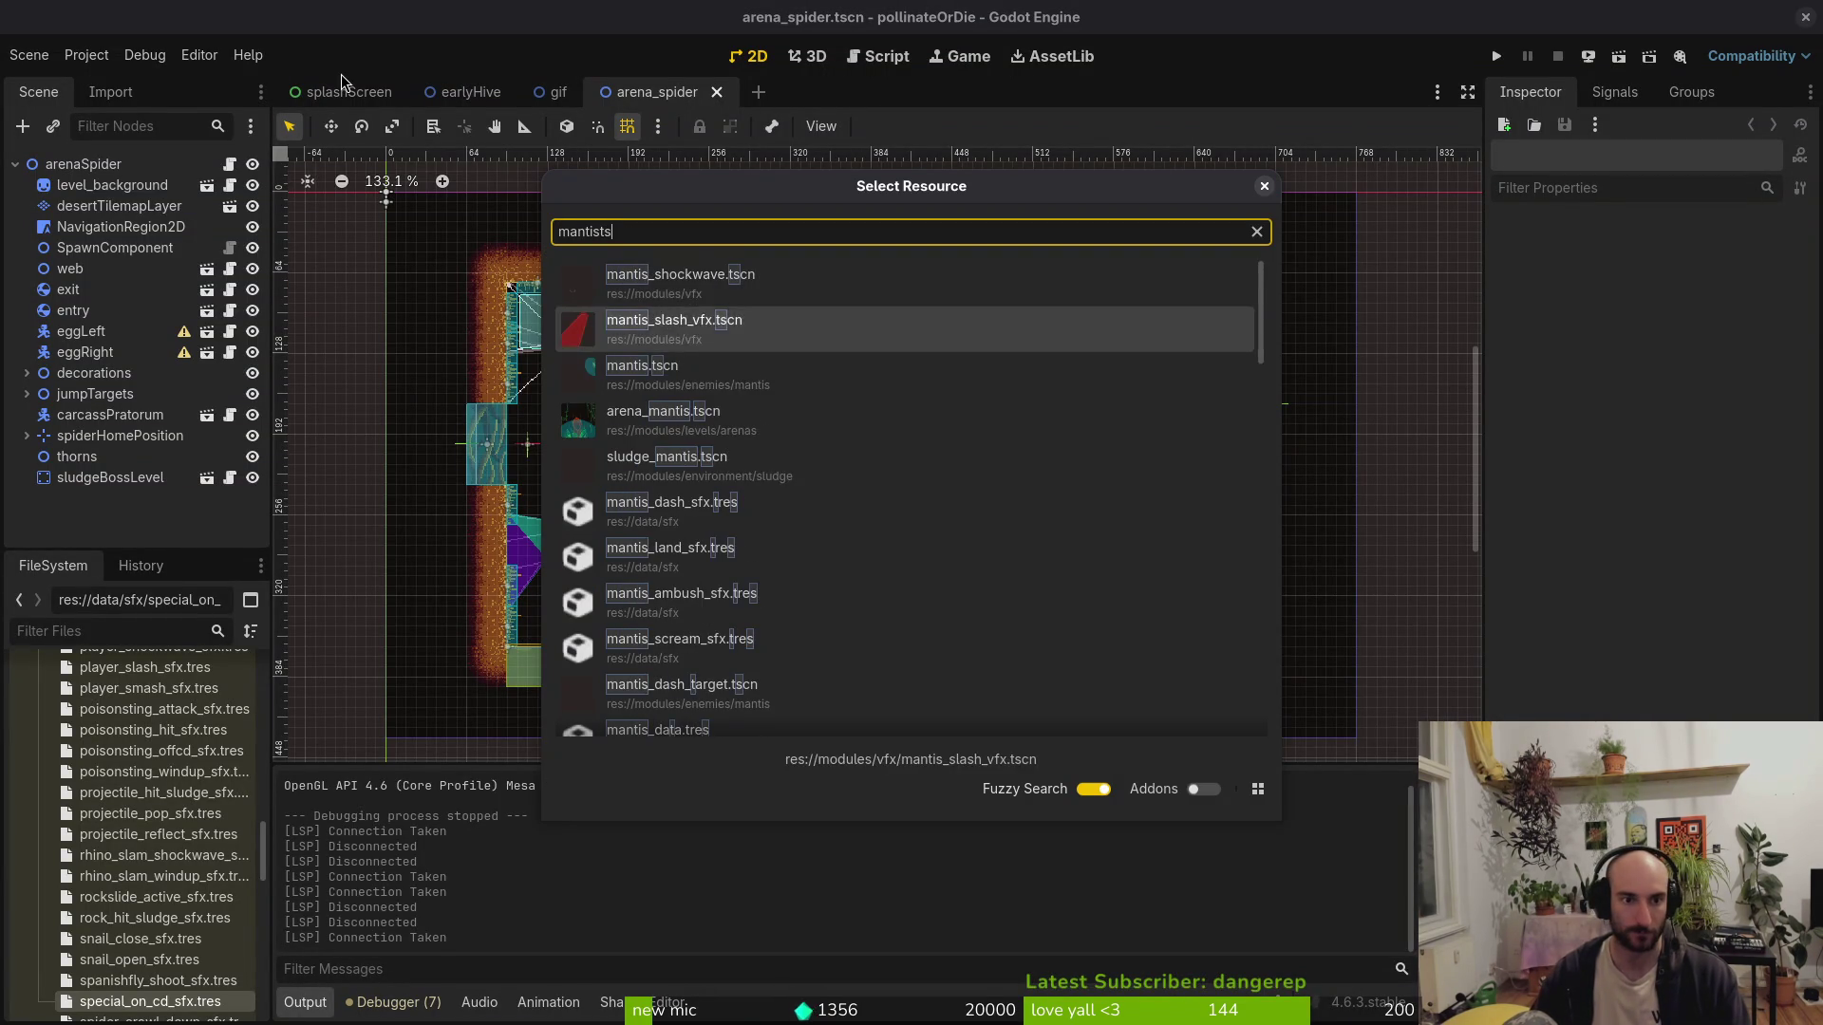
key("Return")
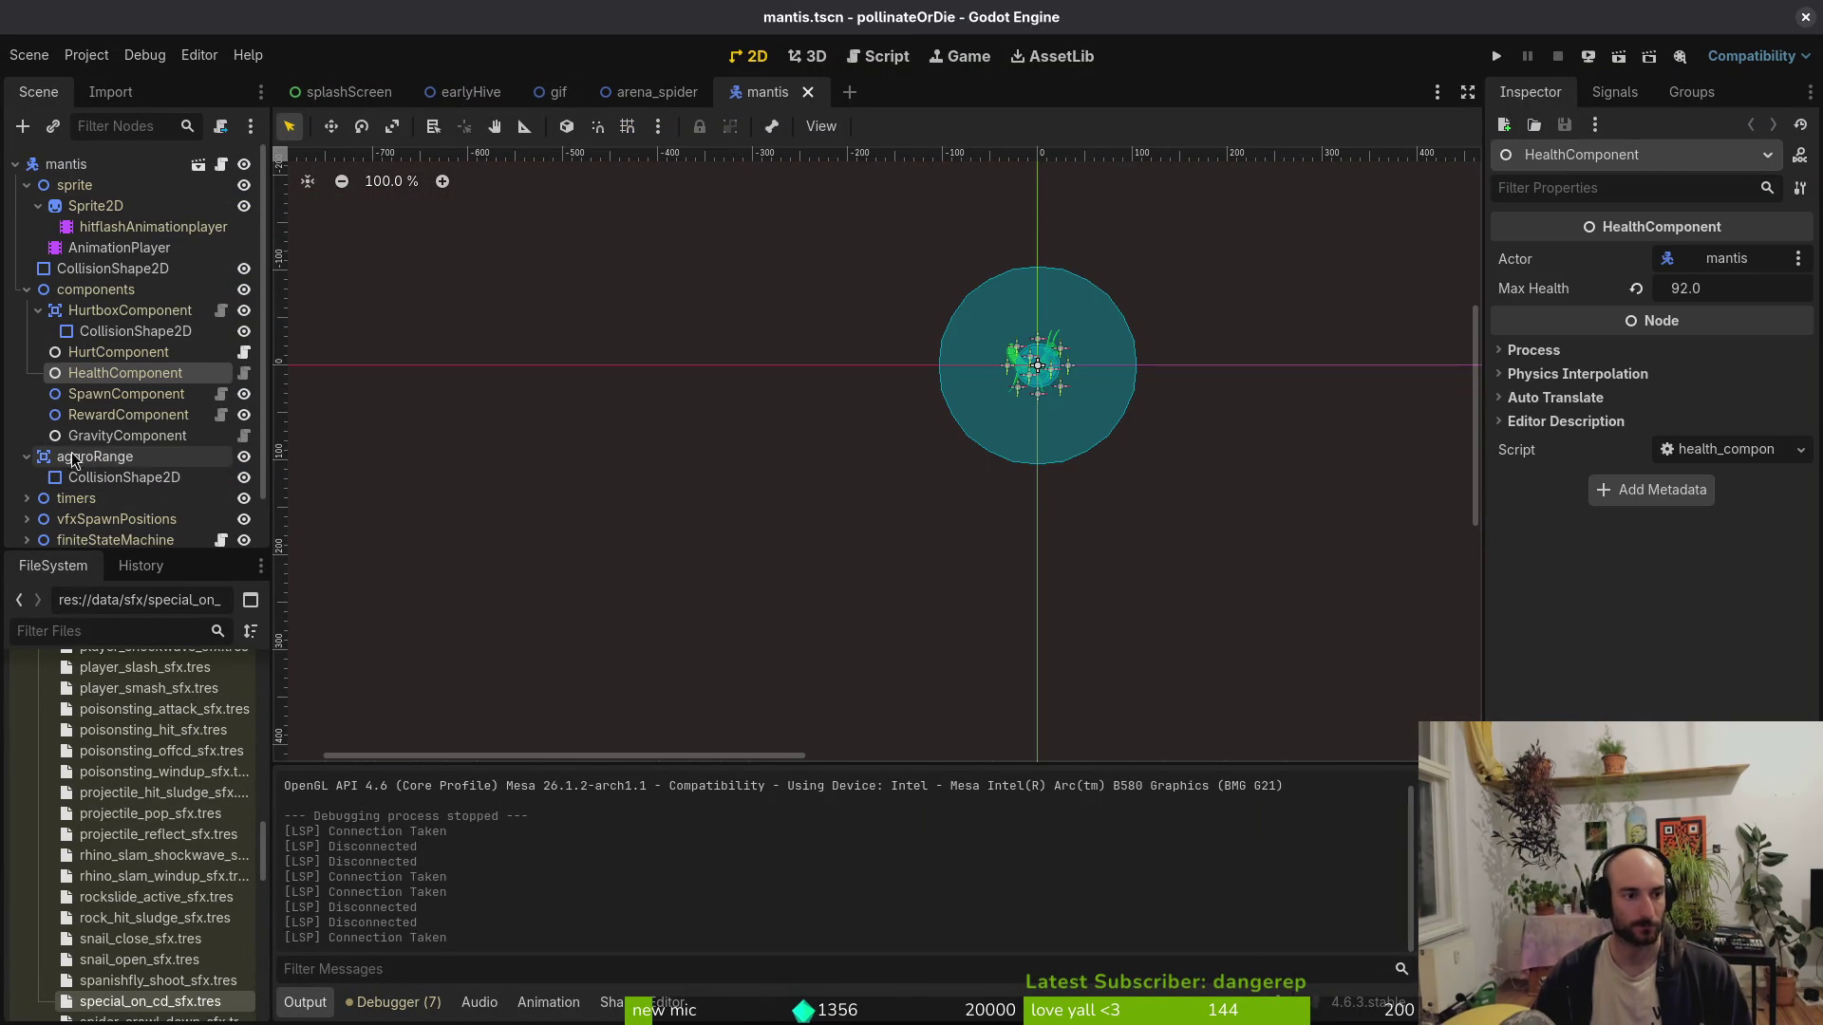
scroll(114, 474, "down", 2)
left_click(26, 495)
scroll(25, 495, "down", 3)
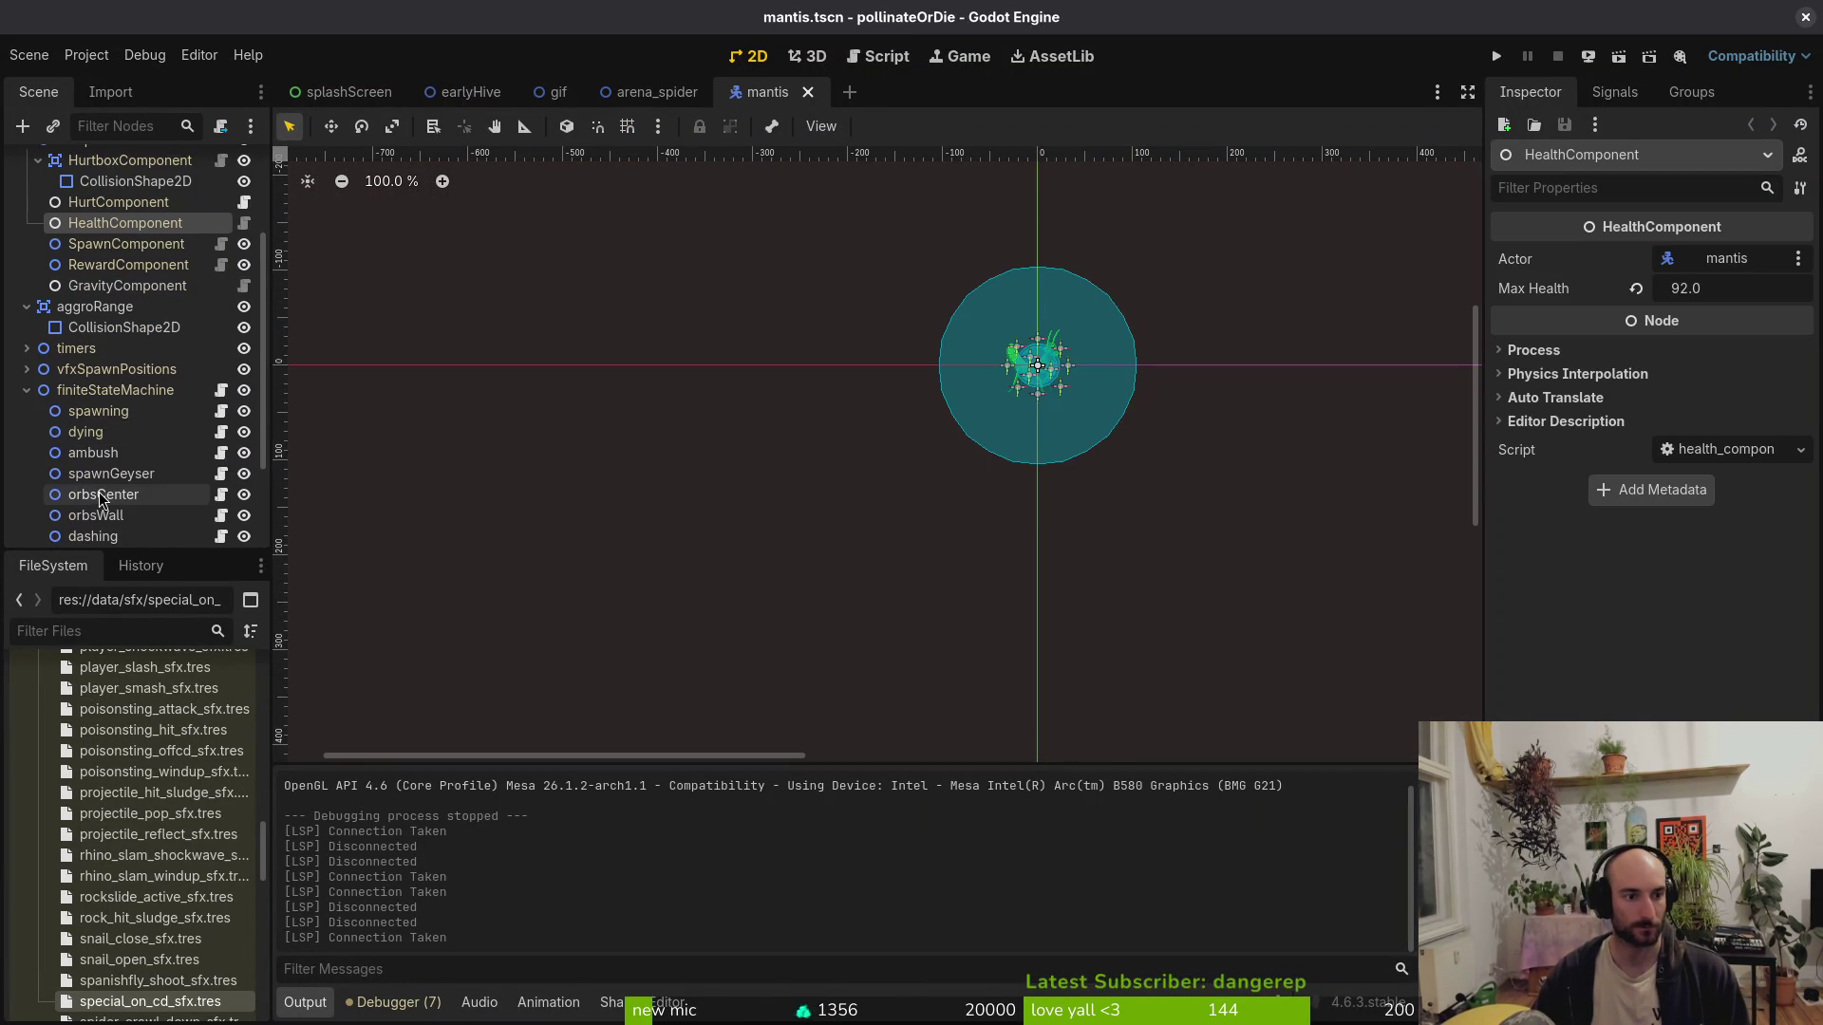
scroll(112, 421, "down", 2)
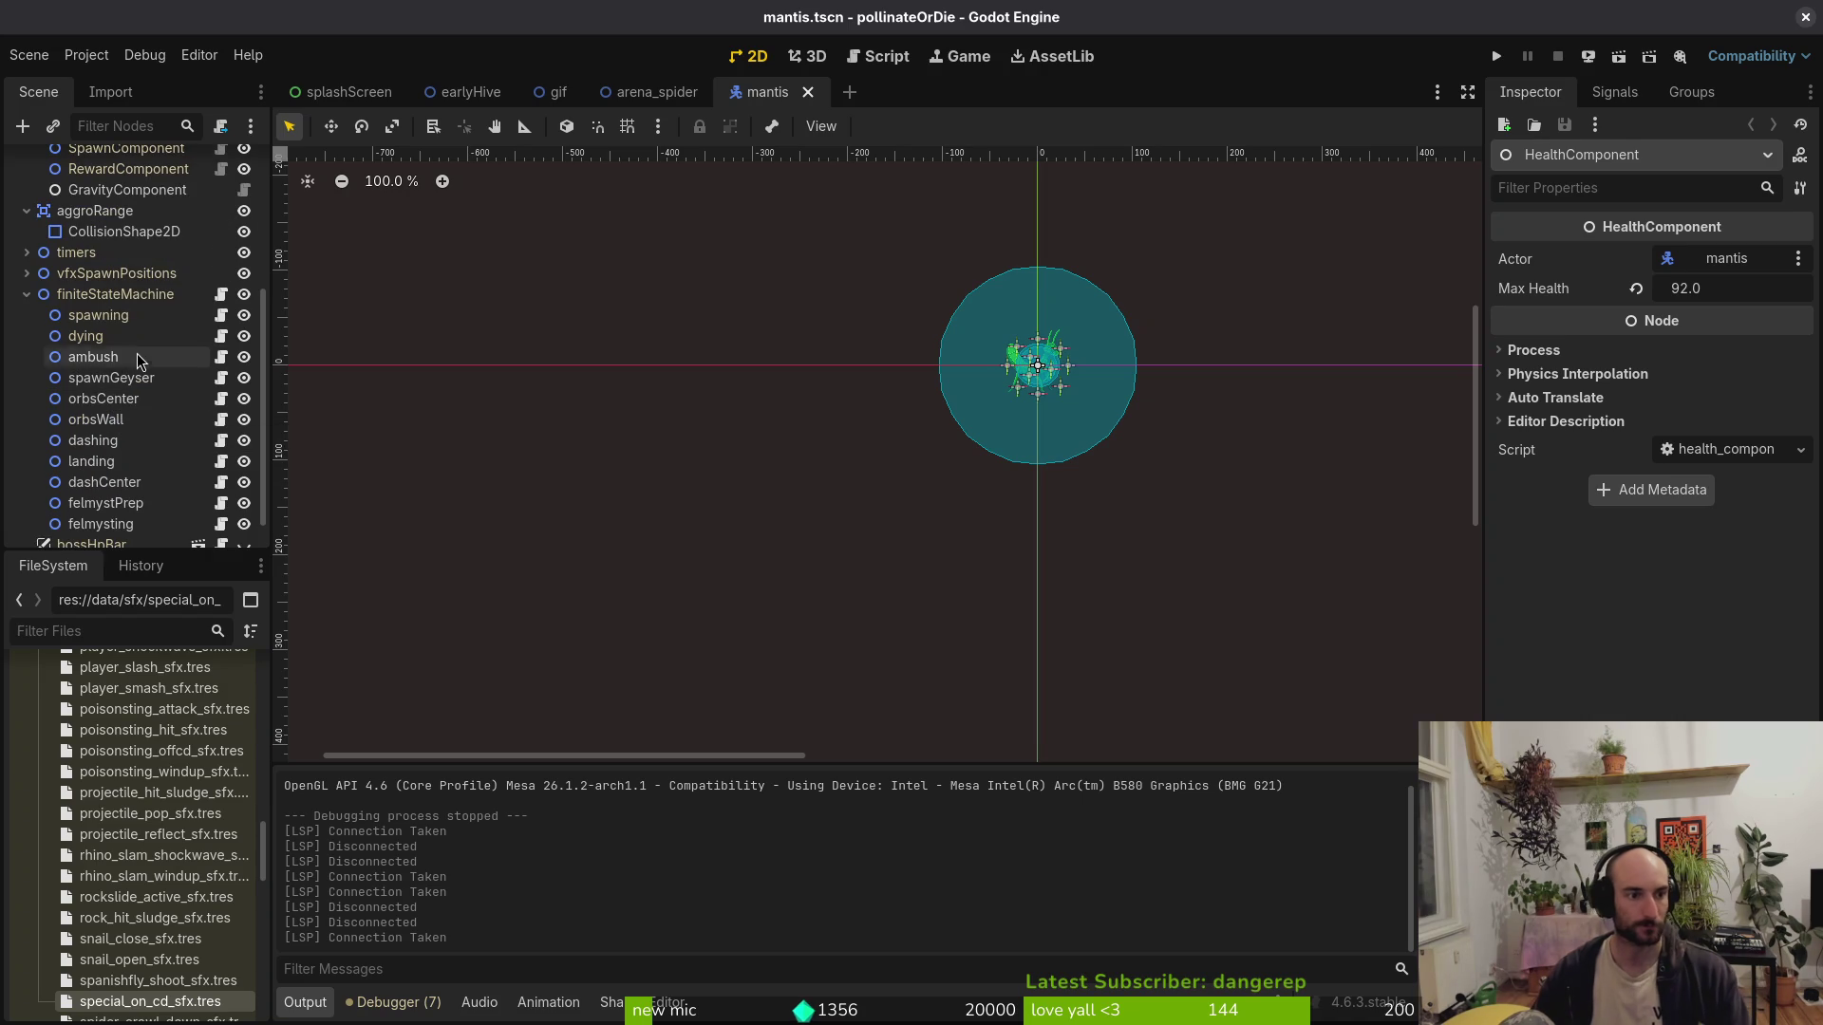
Check the mantis AnimationPlayer's animation list, then return to Neovim at the end of spawning.gd
left_click(222, 358)
key("alt+Tab")
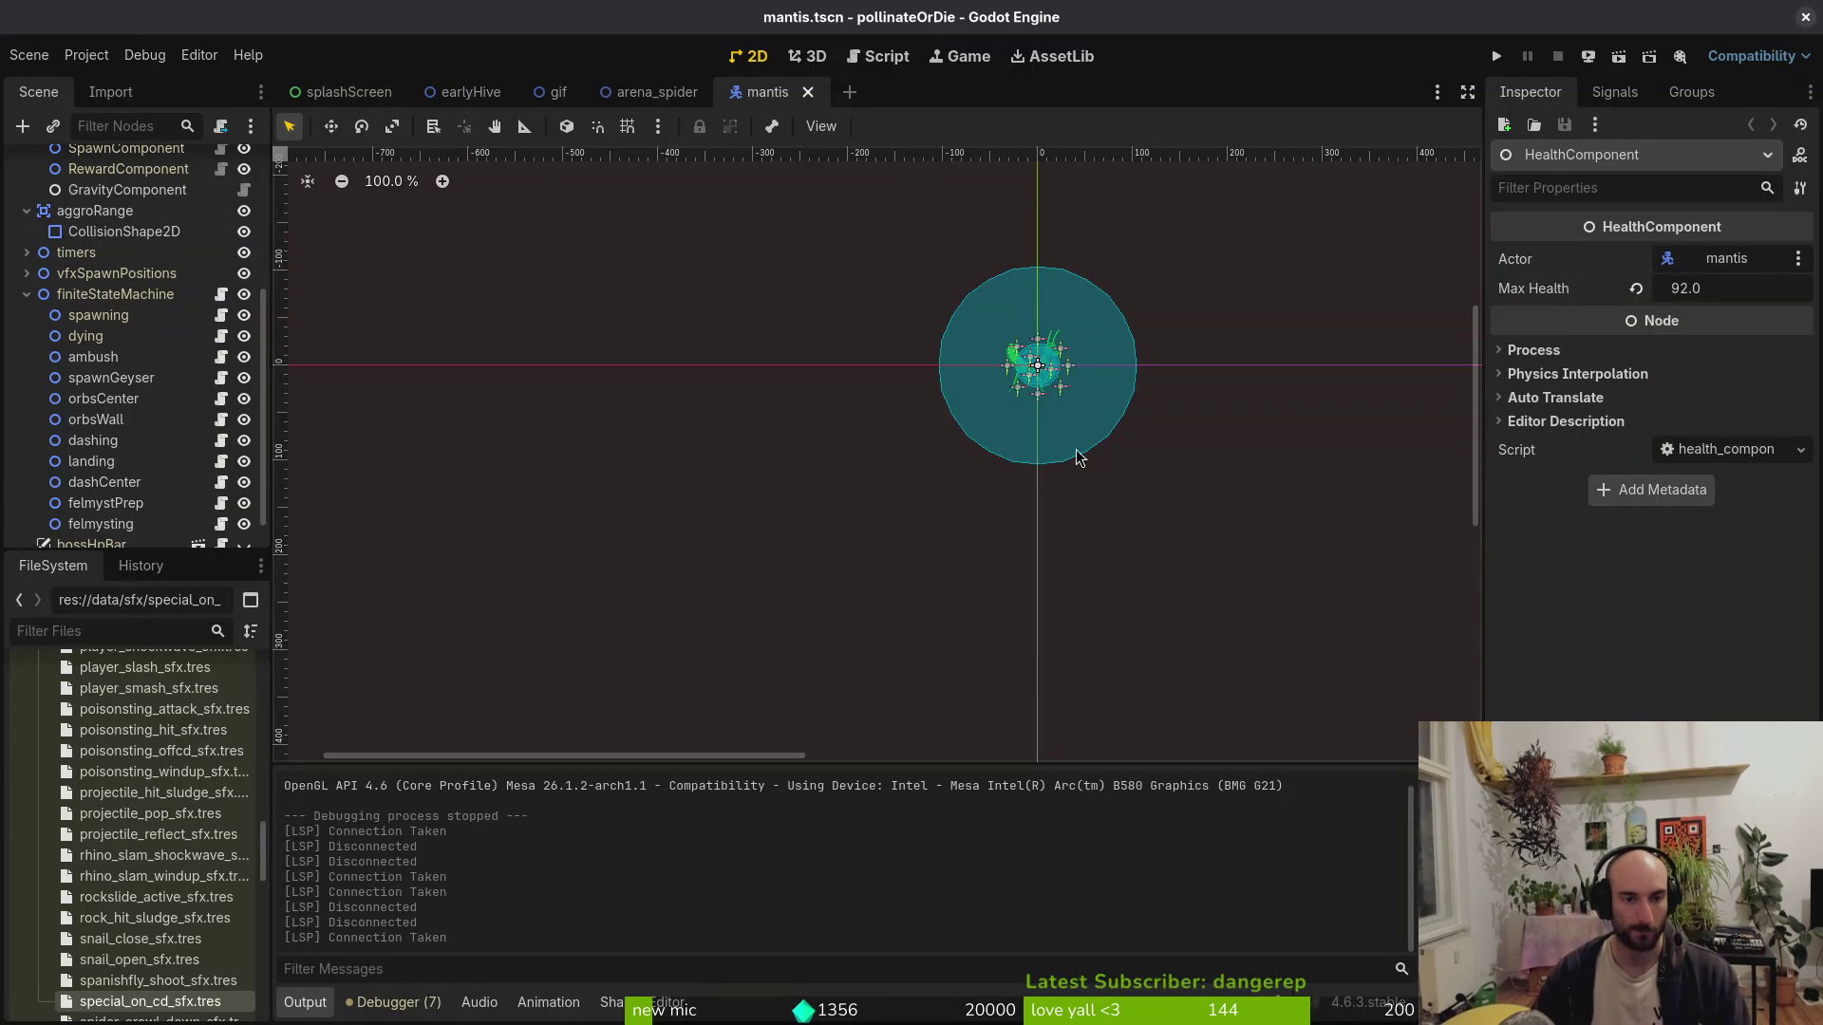
scroll(93, 231, "up", 5)
left_click(99, 241)
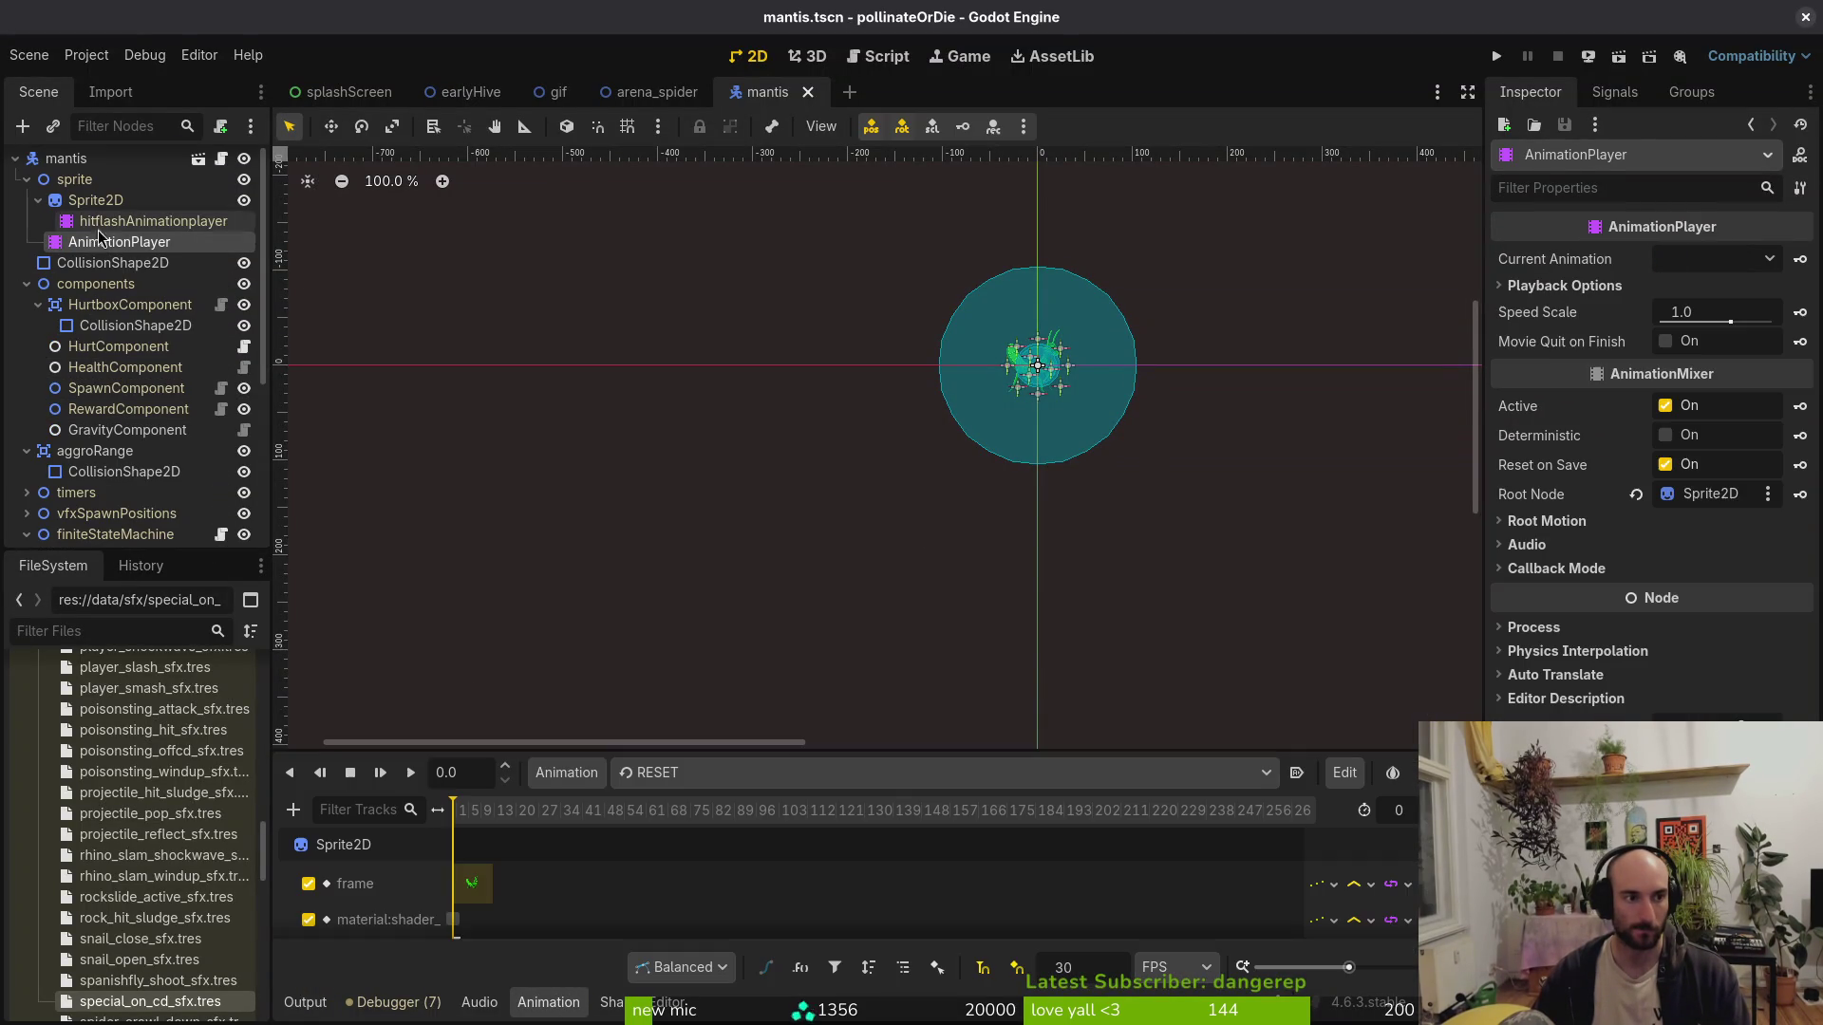
left_click(708, 772)
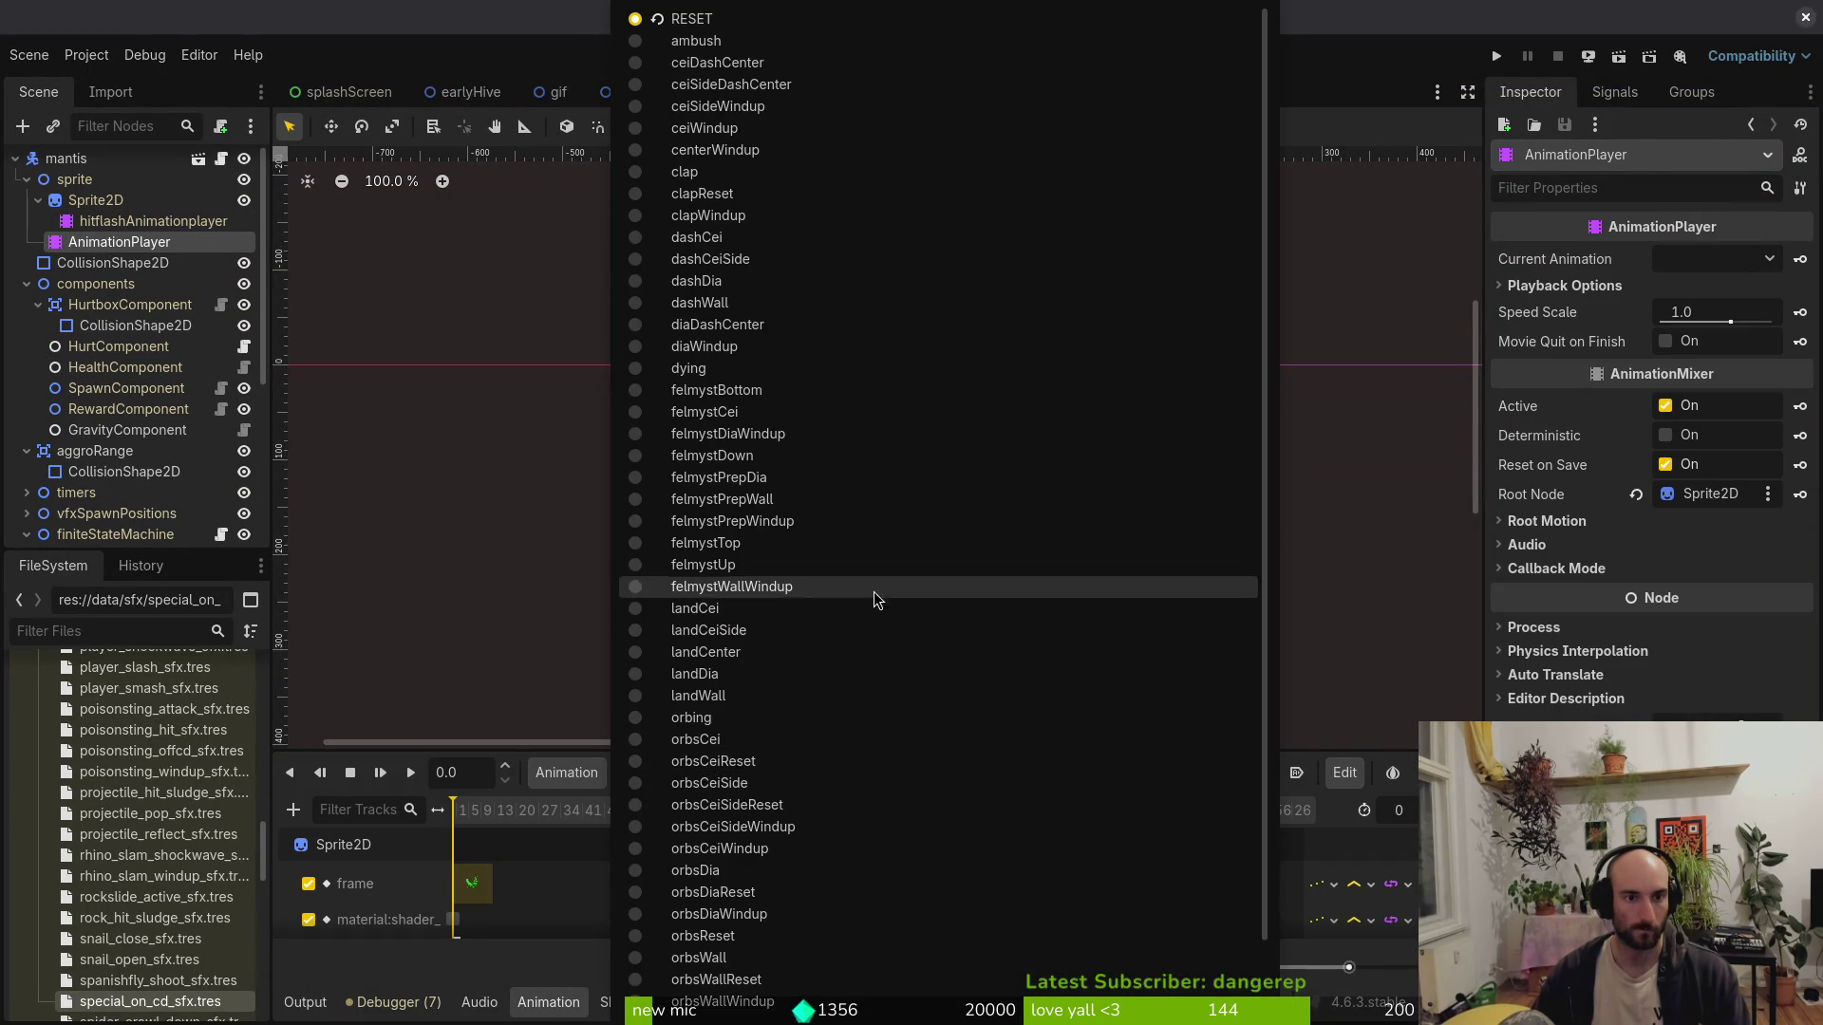
scroll(707, 512, "down", 2)
key("alt+Tab")
left_click(1243, 199)
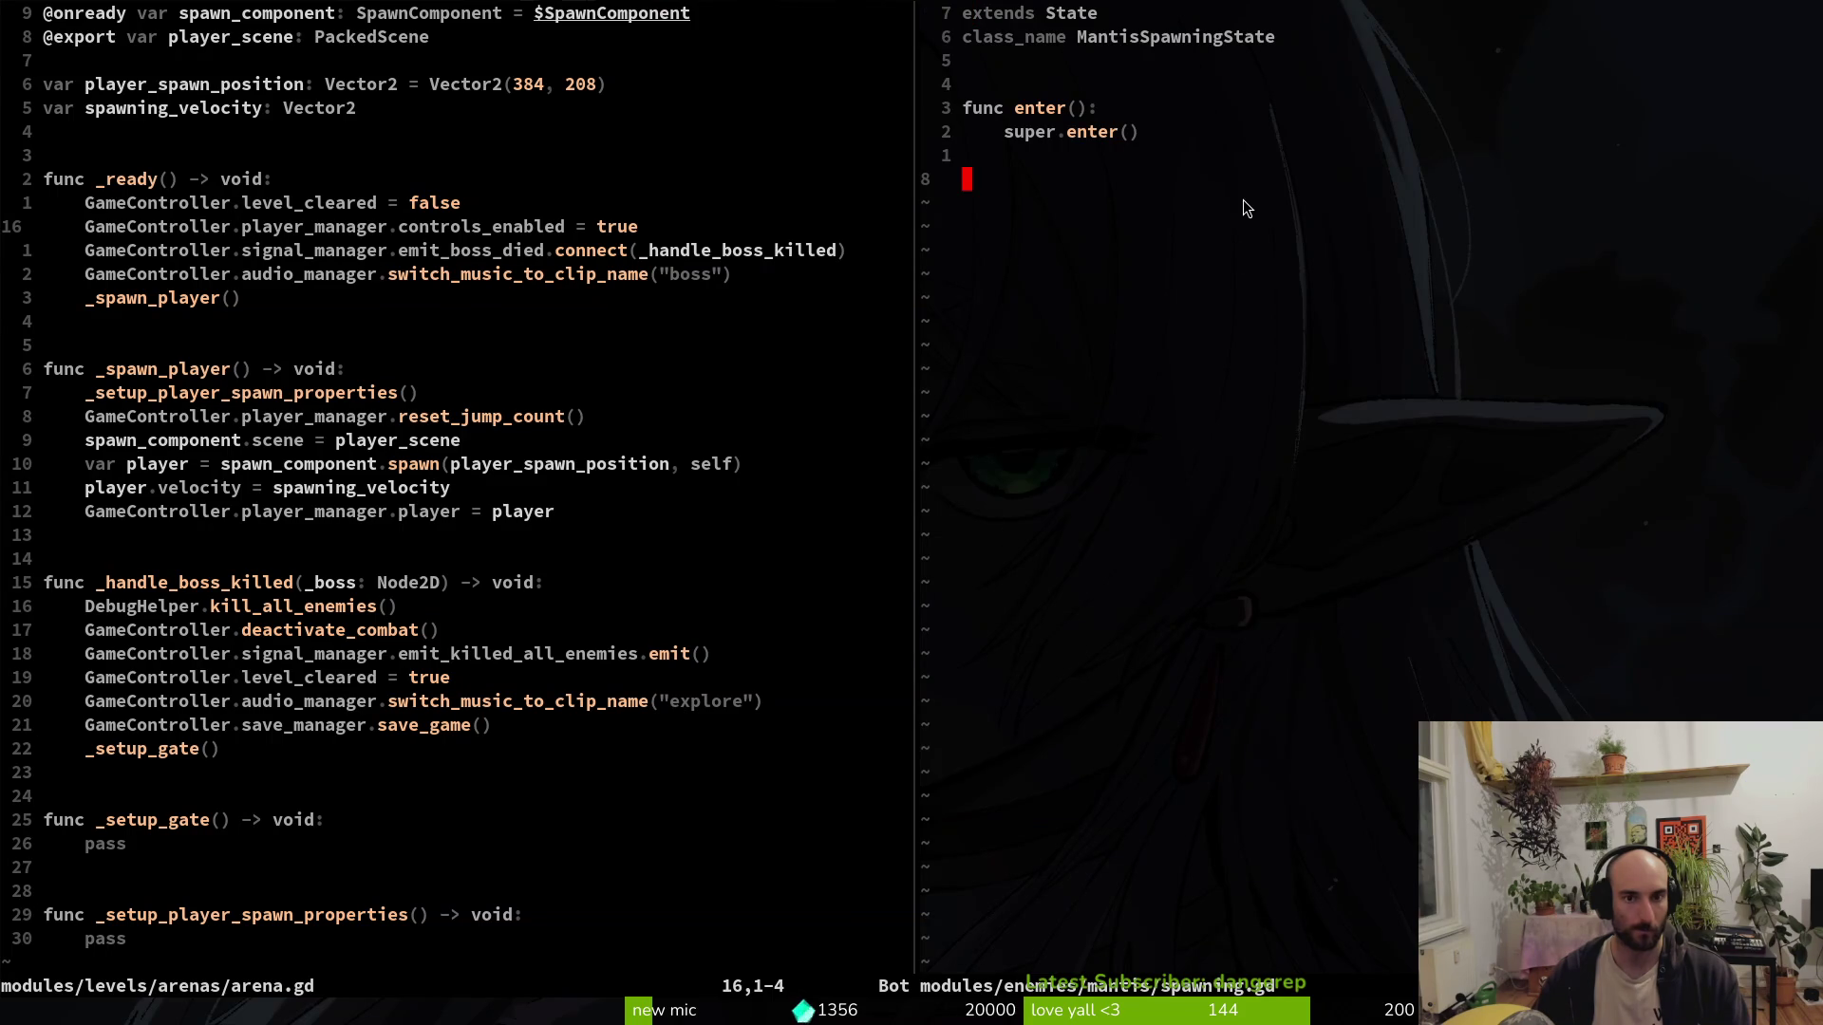
Add func exit(): calling super.exit() to the mantis spawning script
type("nifunc exit")
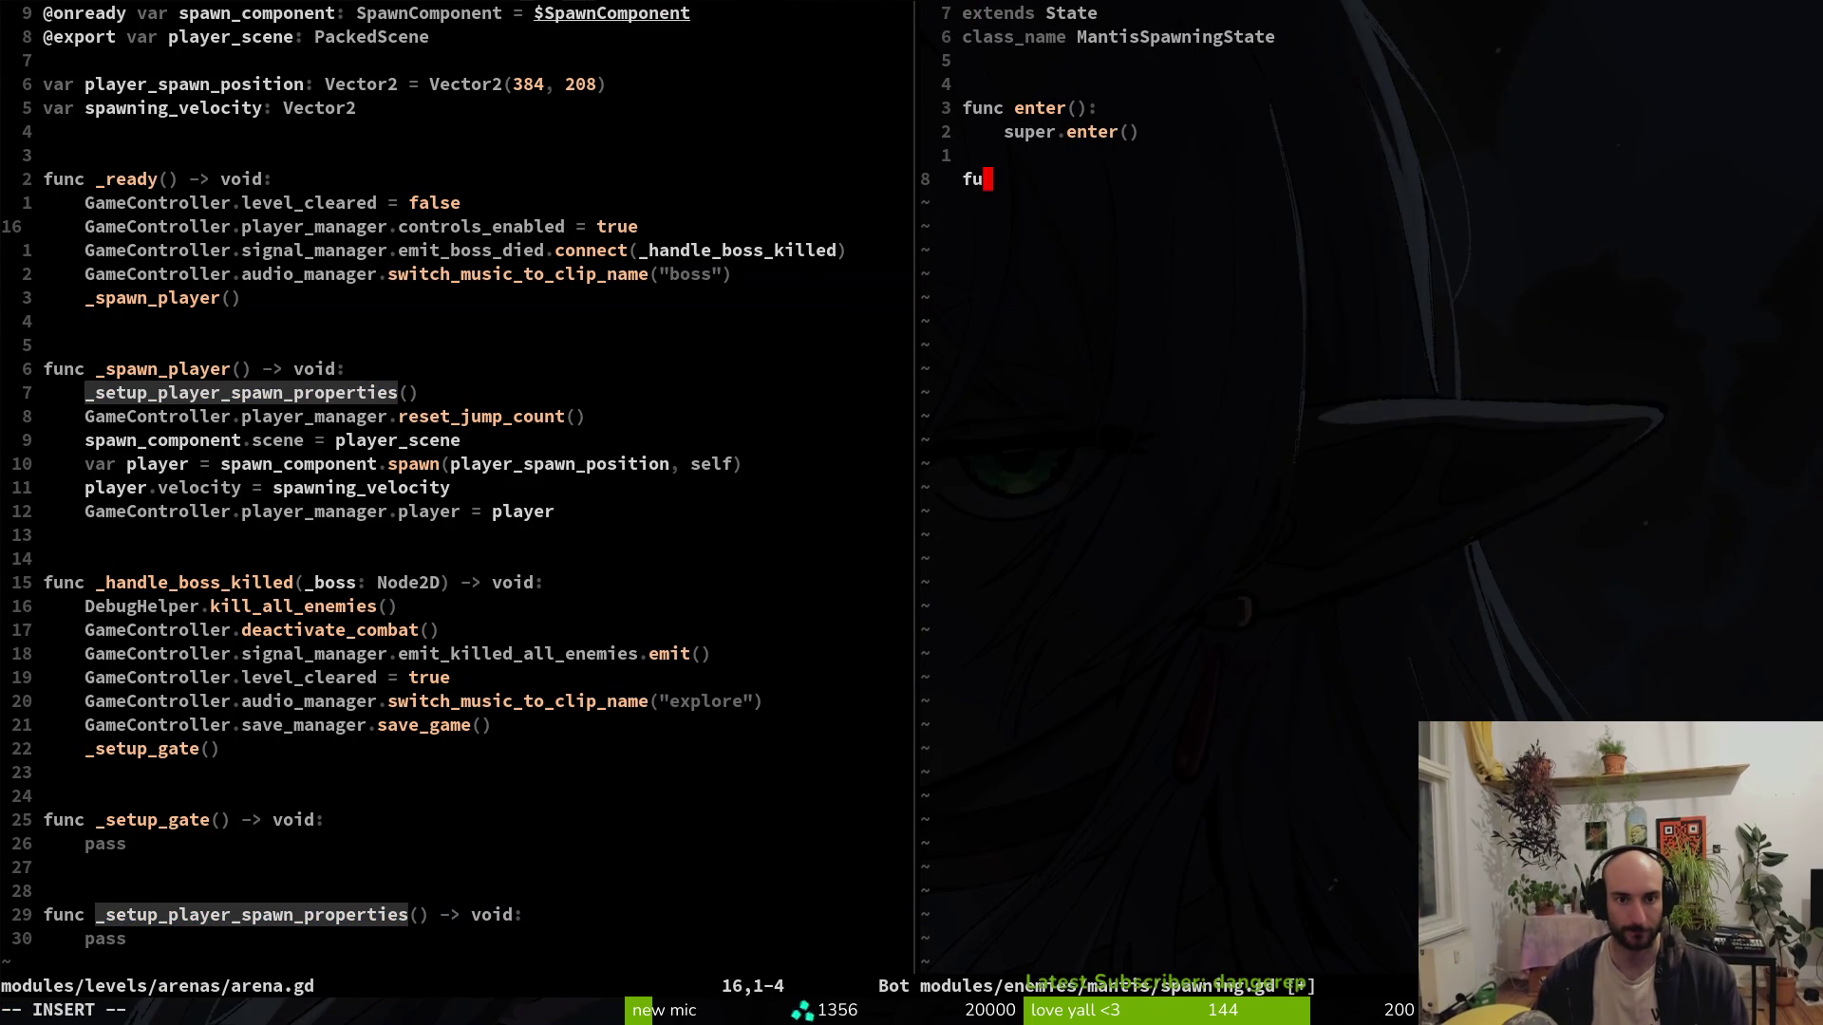
type("():")
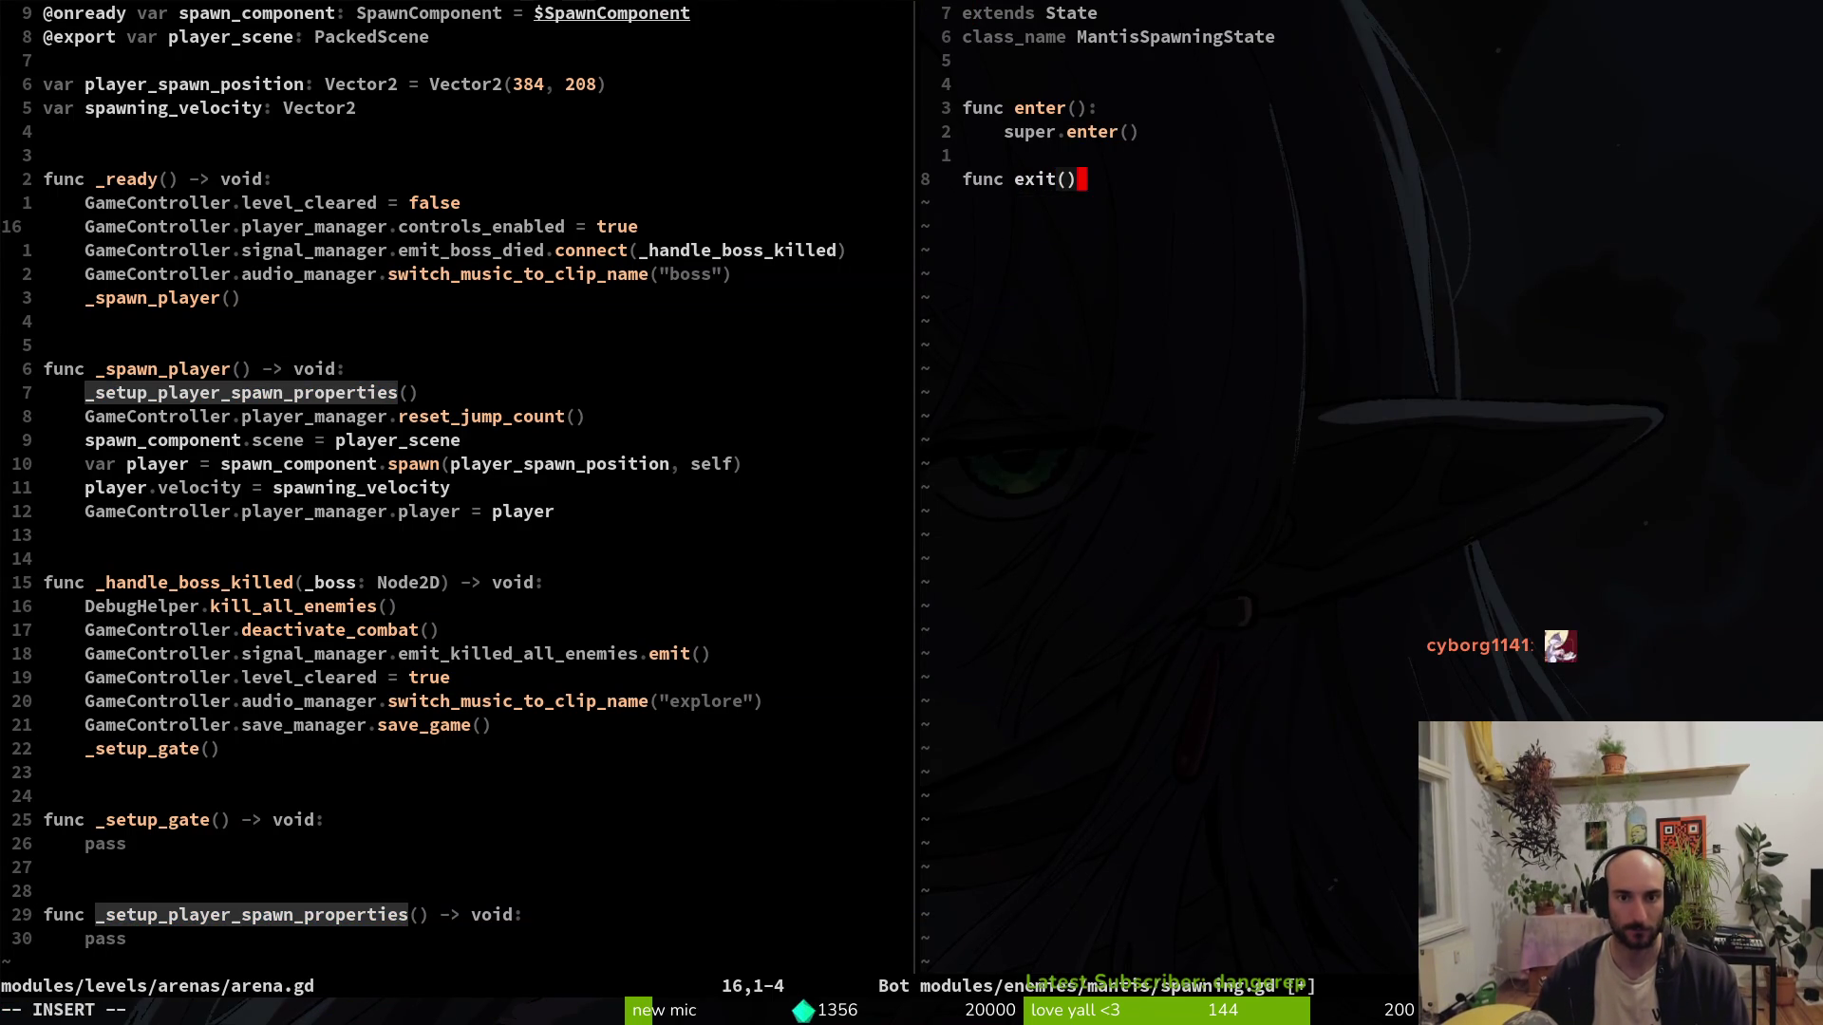
key("Return")
key("Tab")
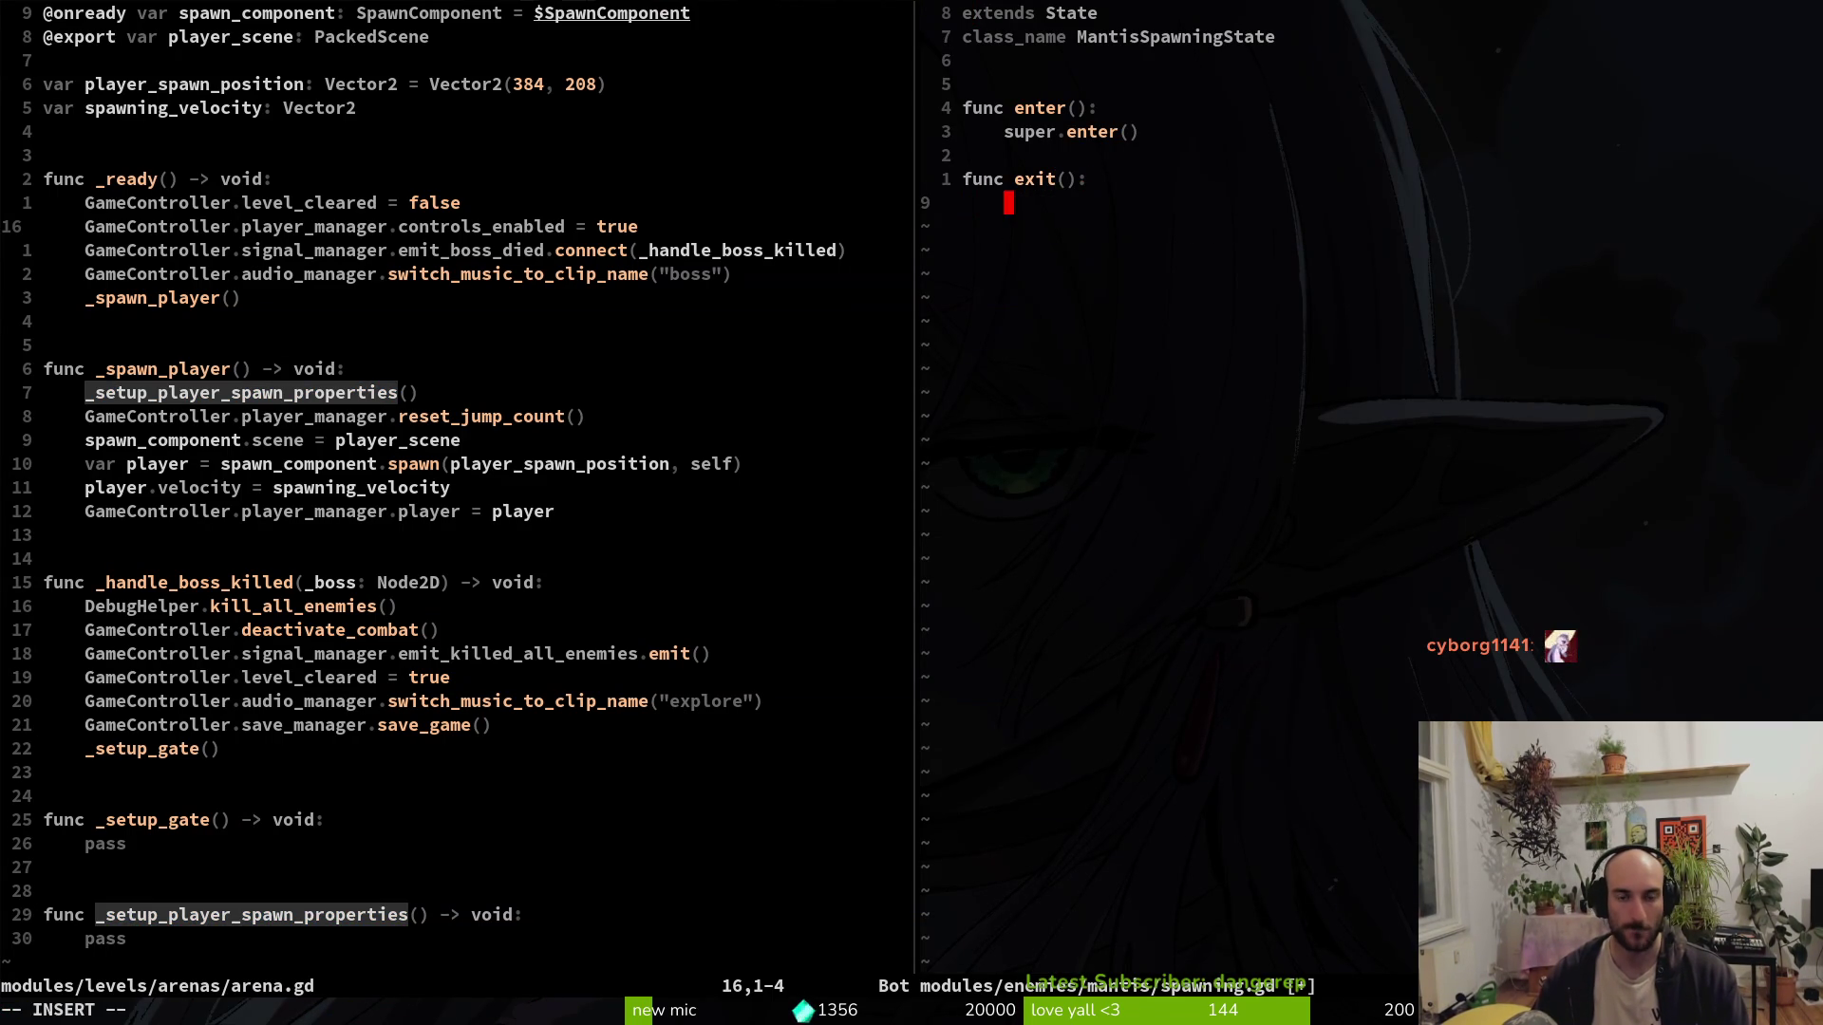
type("super.ex")
key("Return")
key("Escape")
key("o")
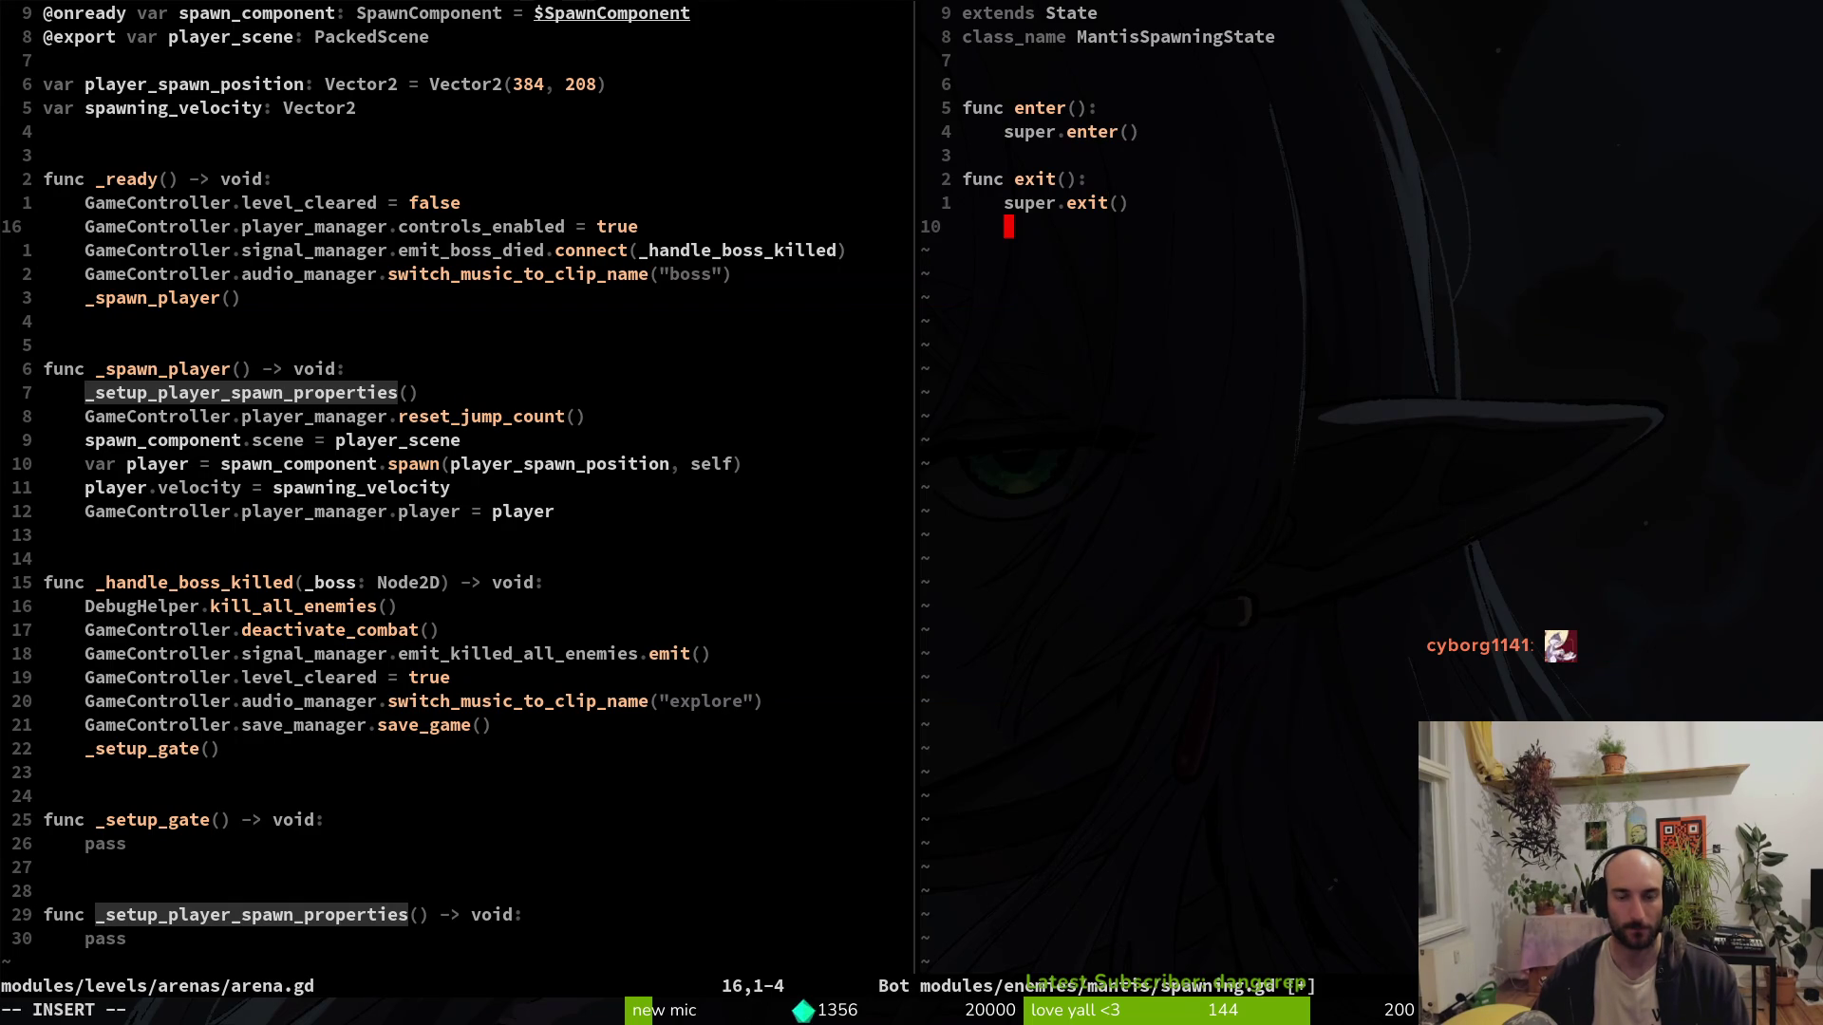
Paste GameController.active_combat = true below super.exit(), add a blank line above exit(), and save
type("GameController.active_combat = true")
key("Return")
key("Escape")
key("k")
key("k")
key("k")
key("shift+o")
key("Escape")
type(":w")
key("Return")
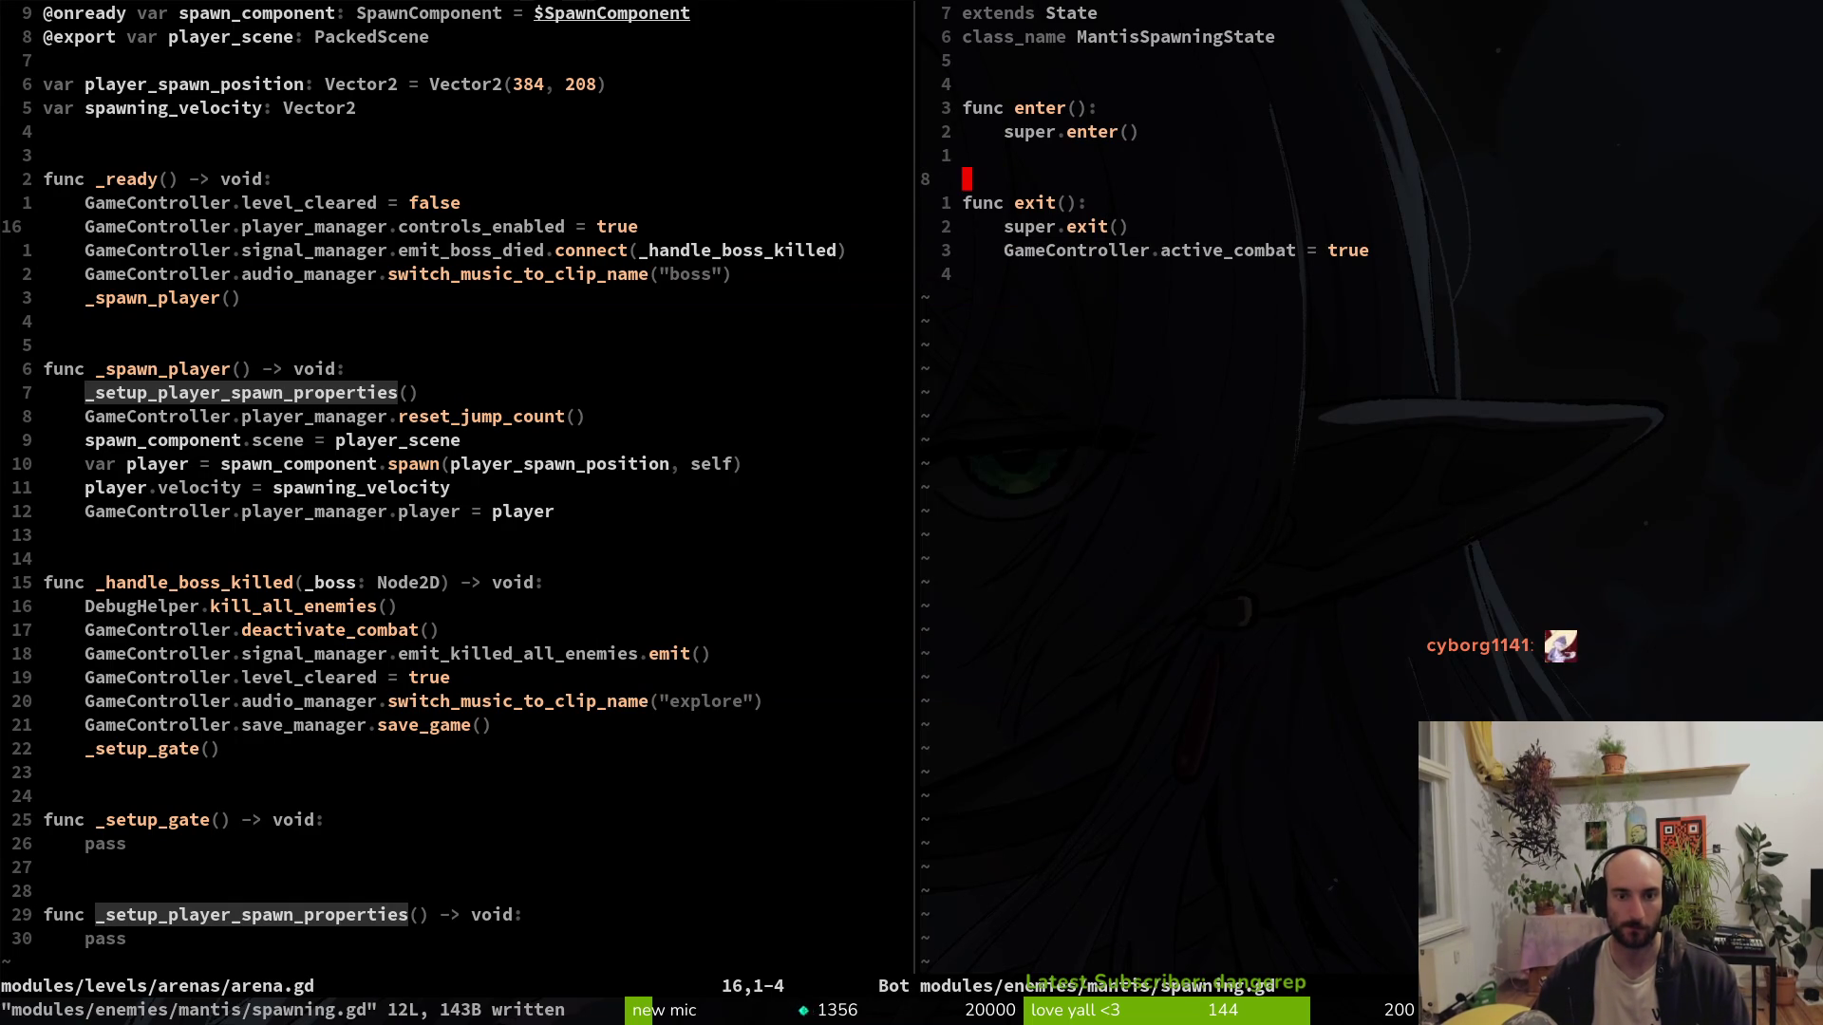
key("space")
Open spider/spawning.gd, then spider/alert.gd via file searches
key("f")
key("f")
type("spidersp")
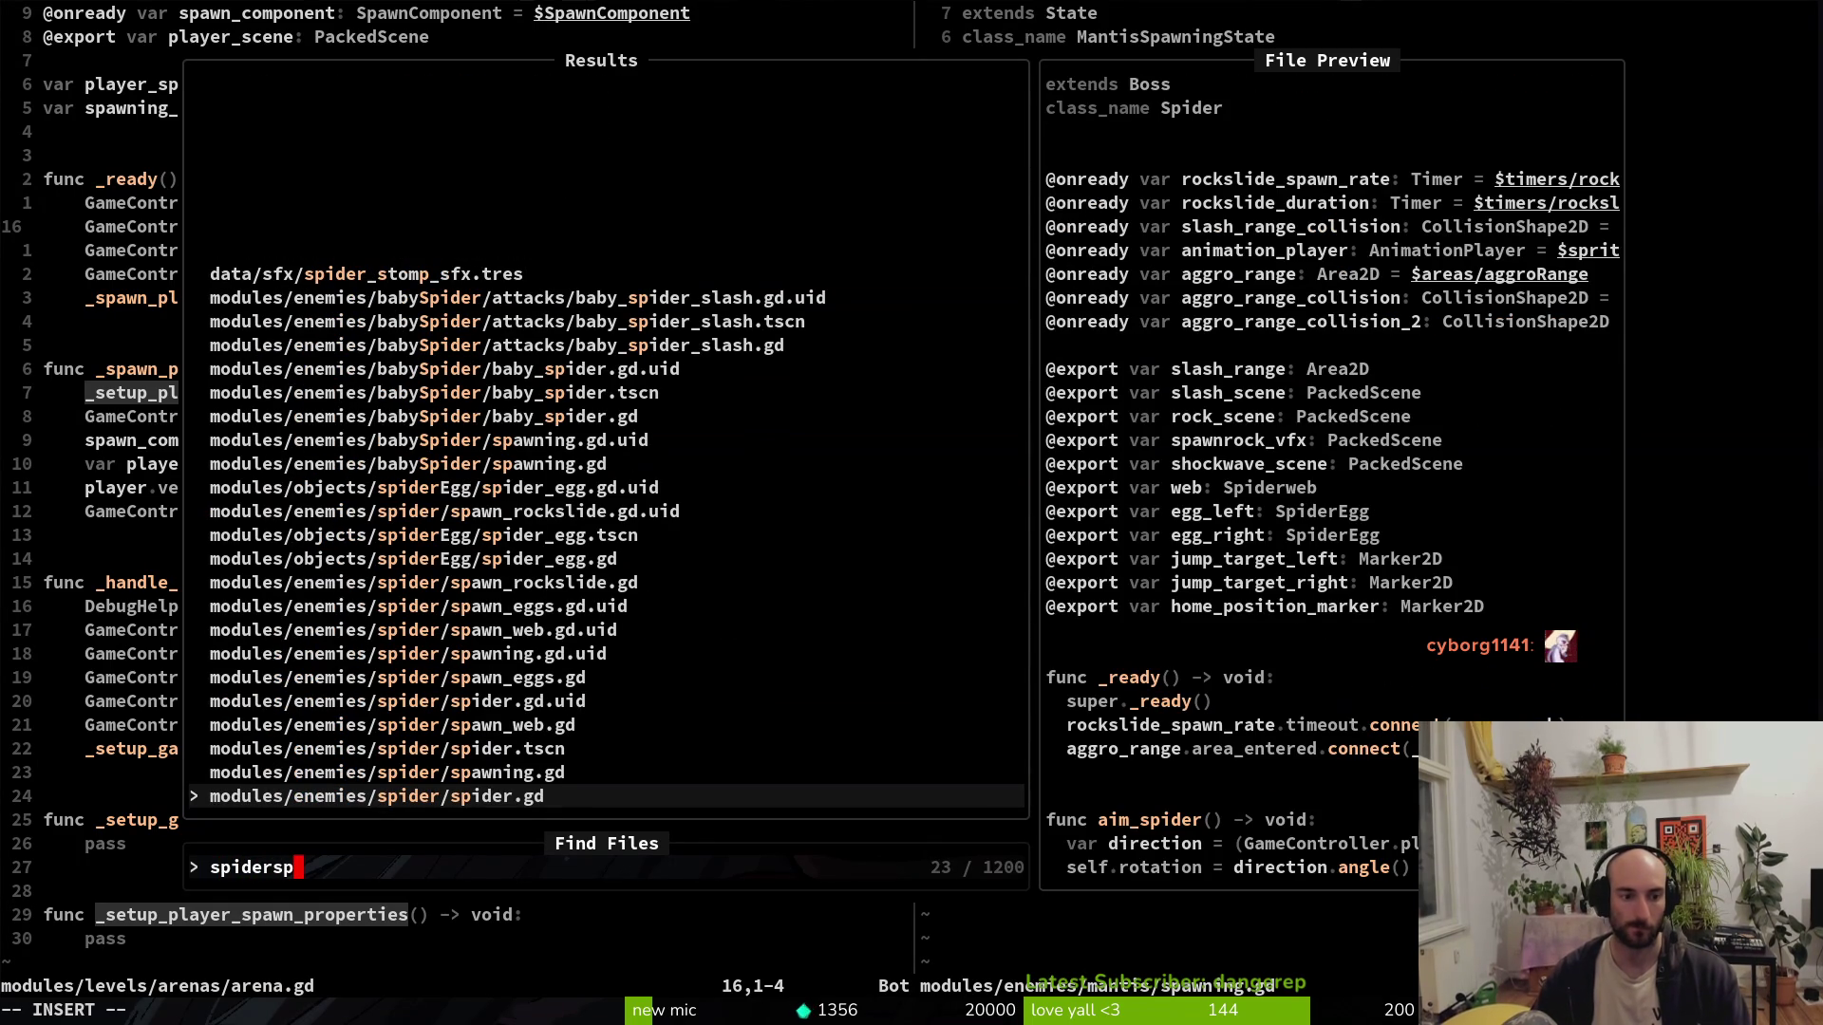
key("Up")
key("Return")
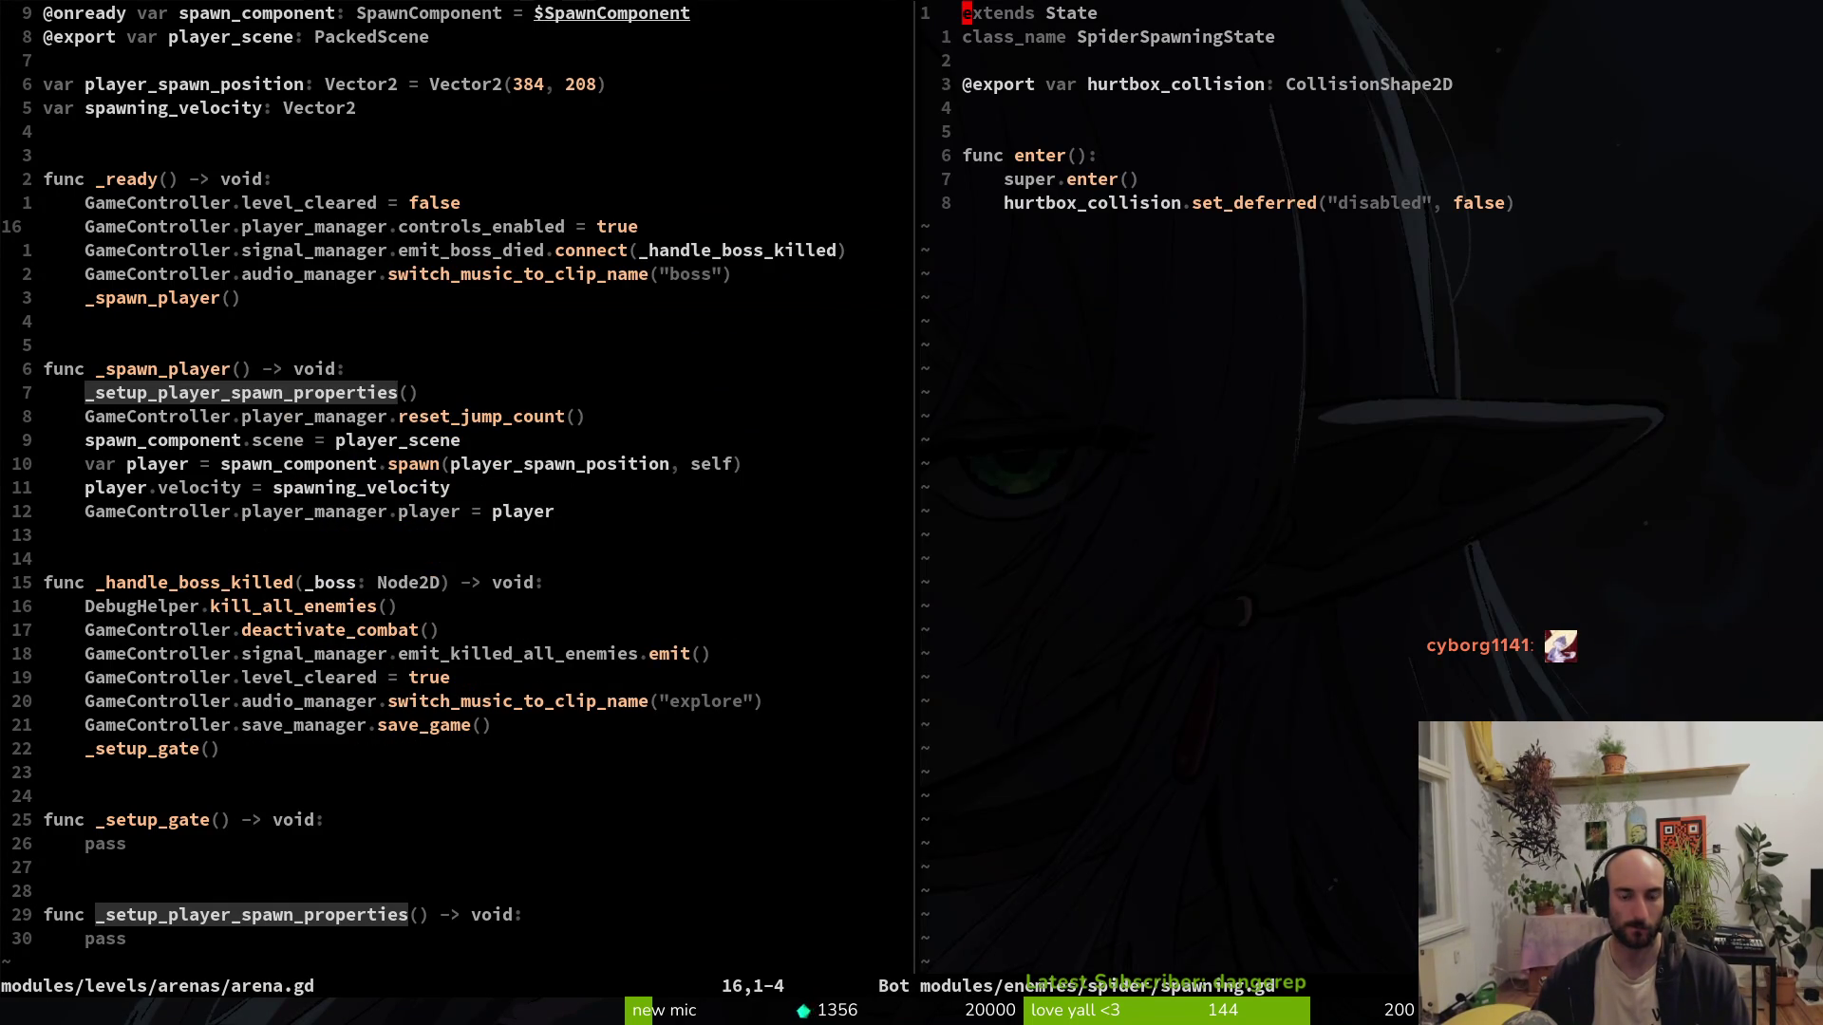
key("space")
key("f")
key("f")
type("alert")
key("Return")
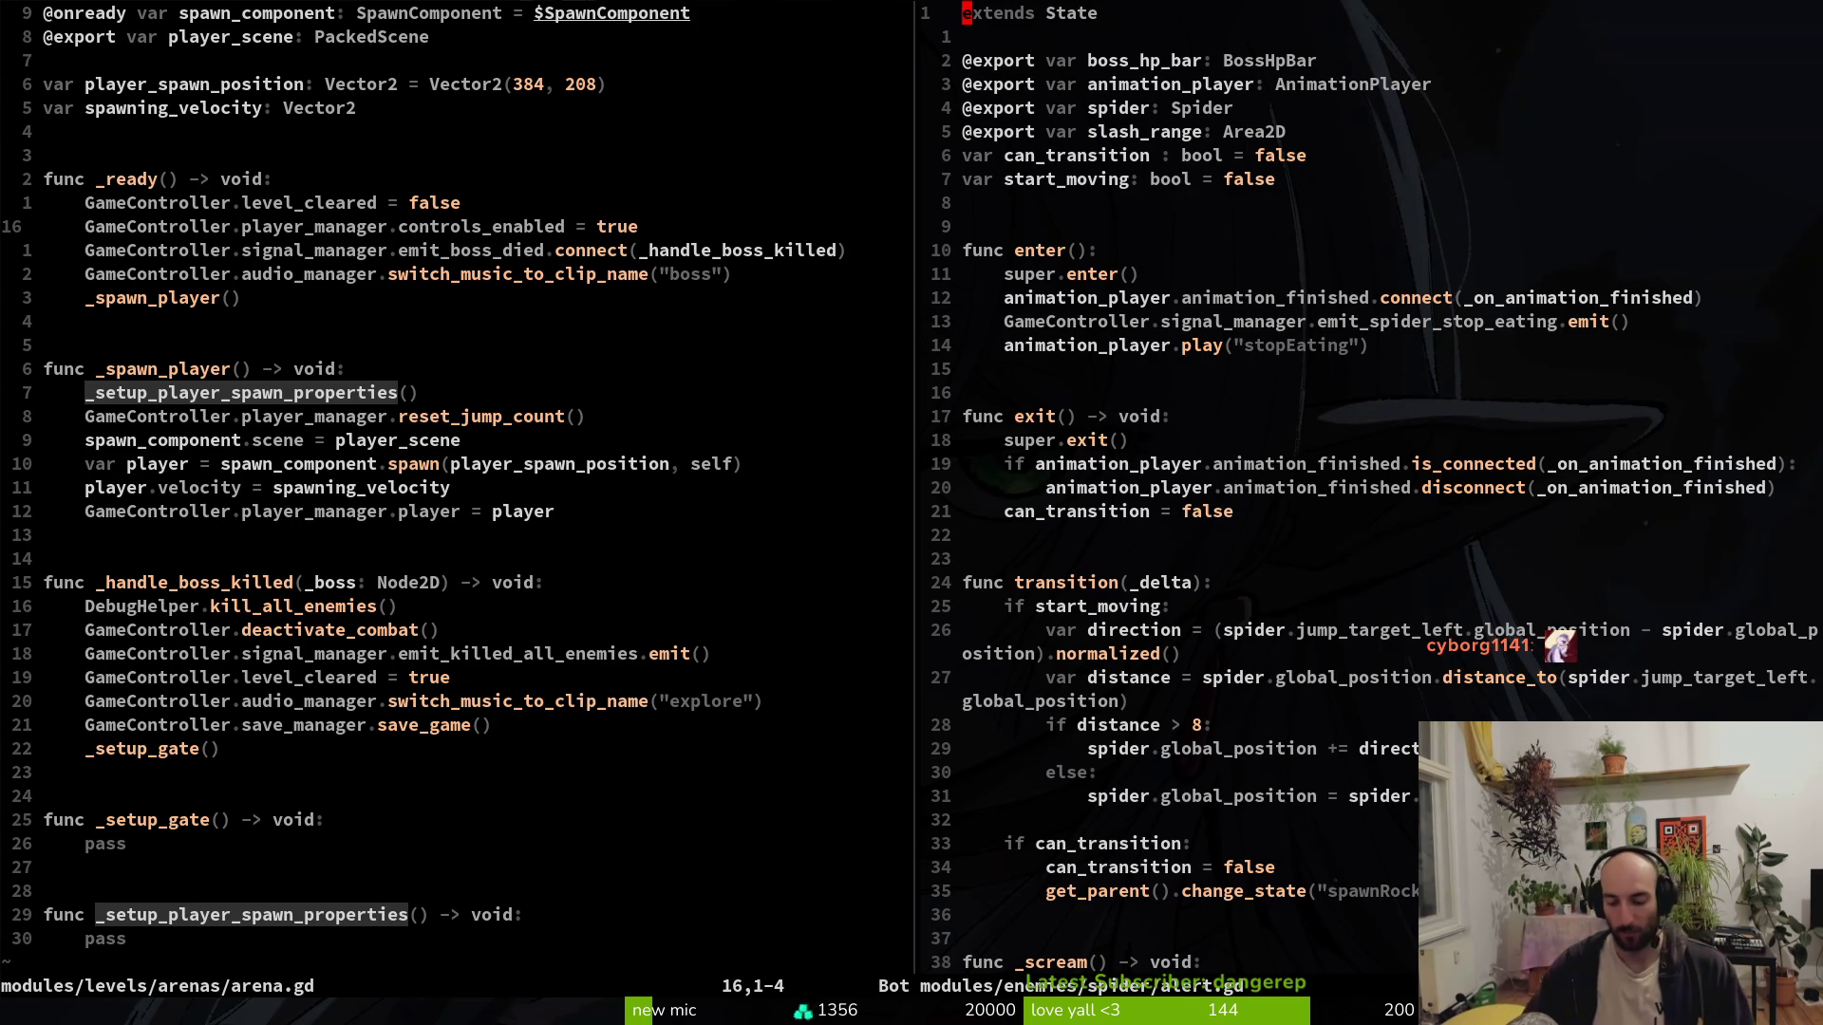
Put the active_combat line into enter() of alert.gd, delete the duplicate exit() lines, and save
key("j")
key("j")
key("j")
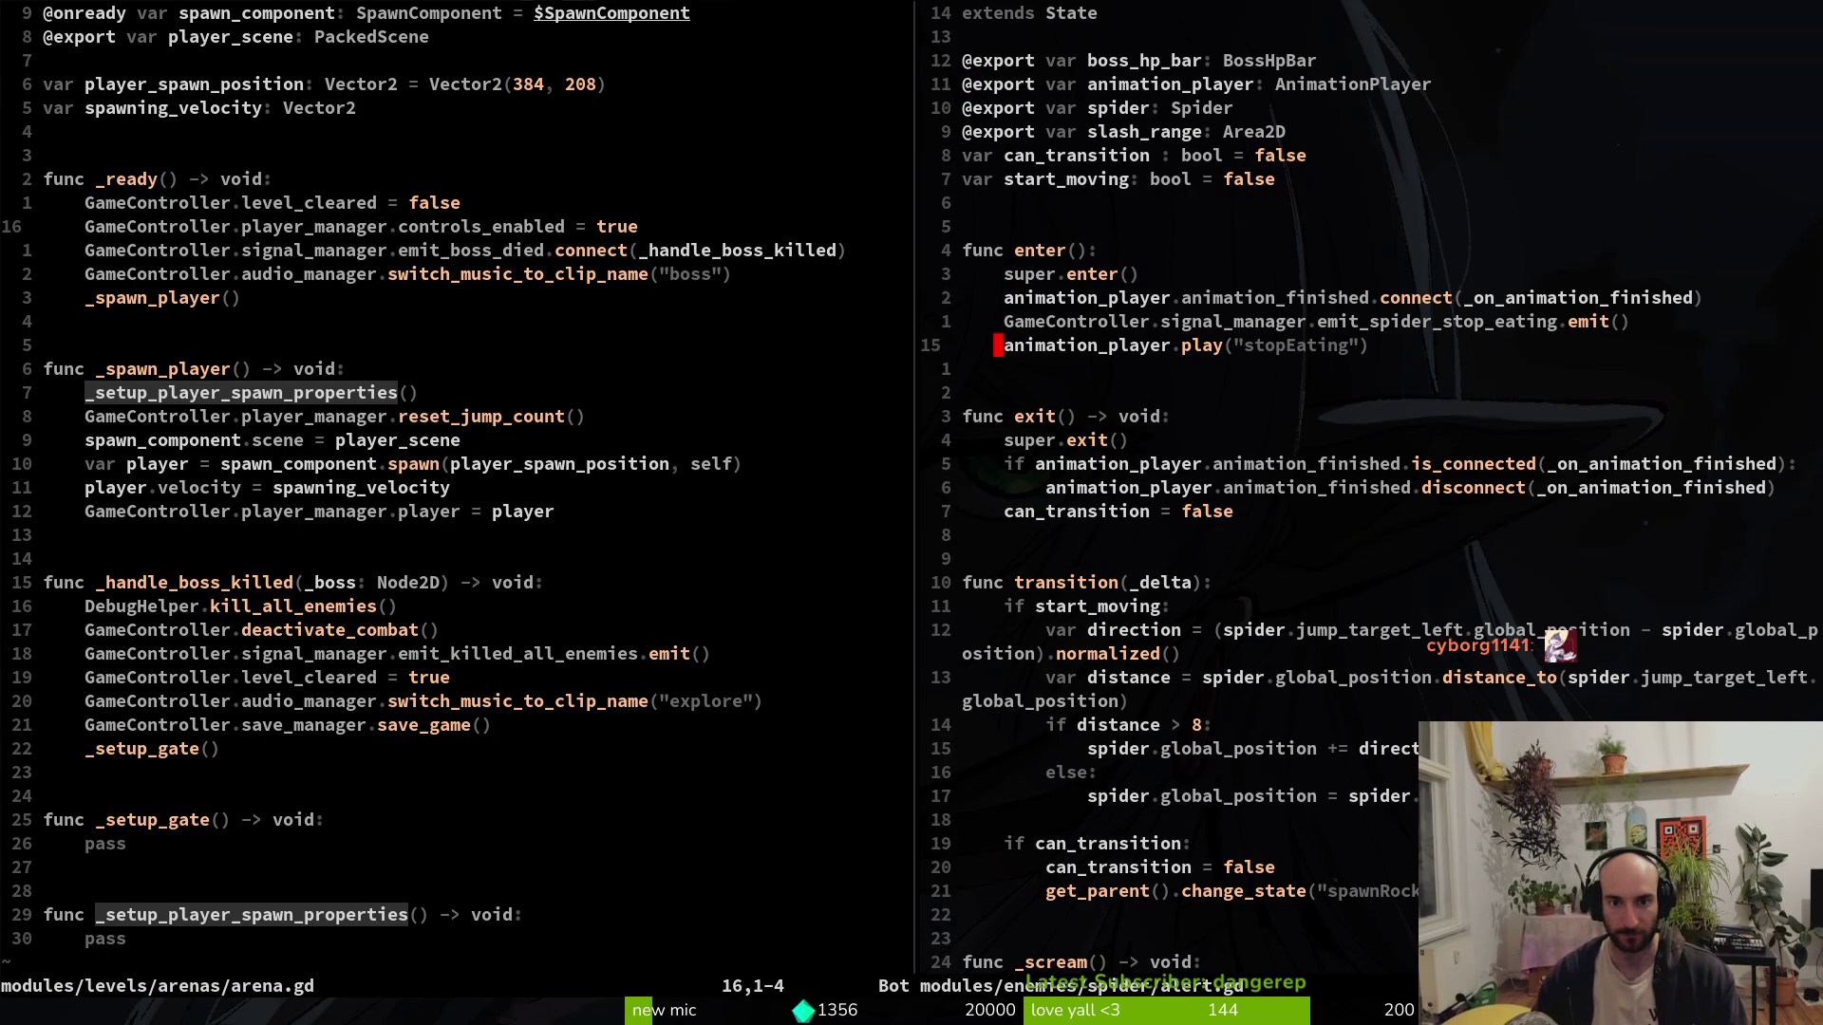
key("j")
key("p")
key("j")
key("j")
key("j")
key("V")
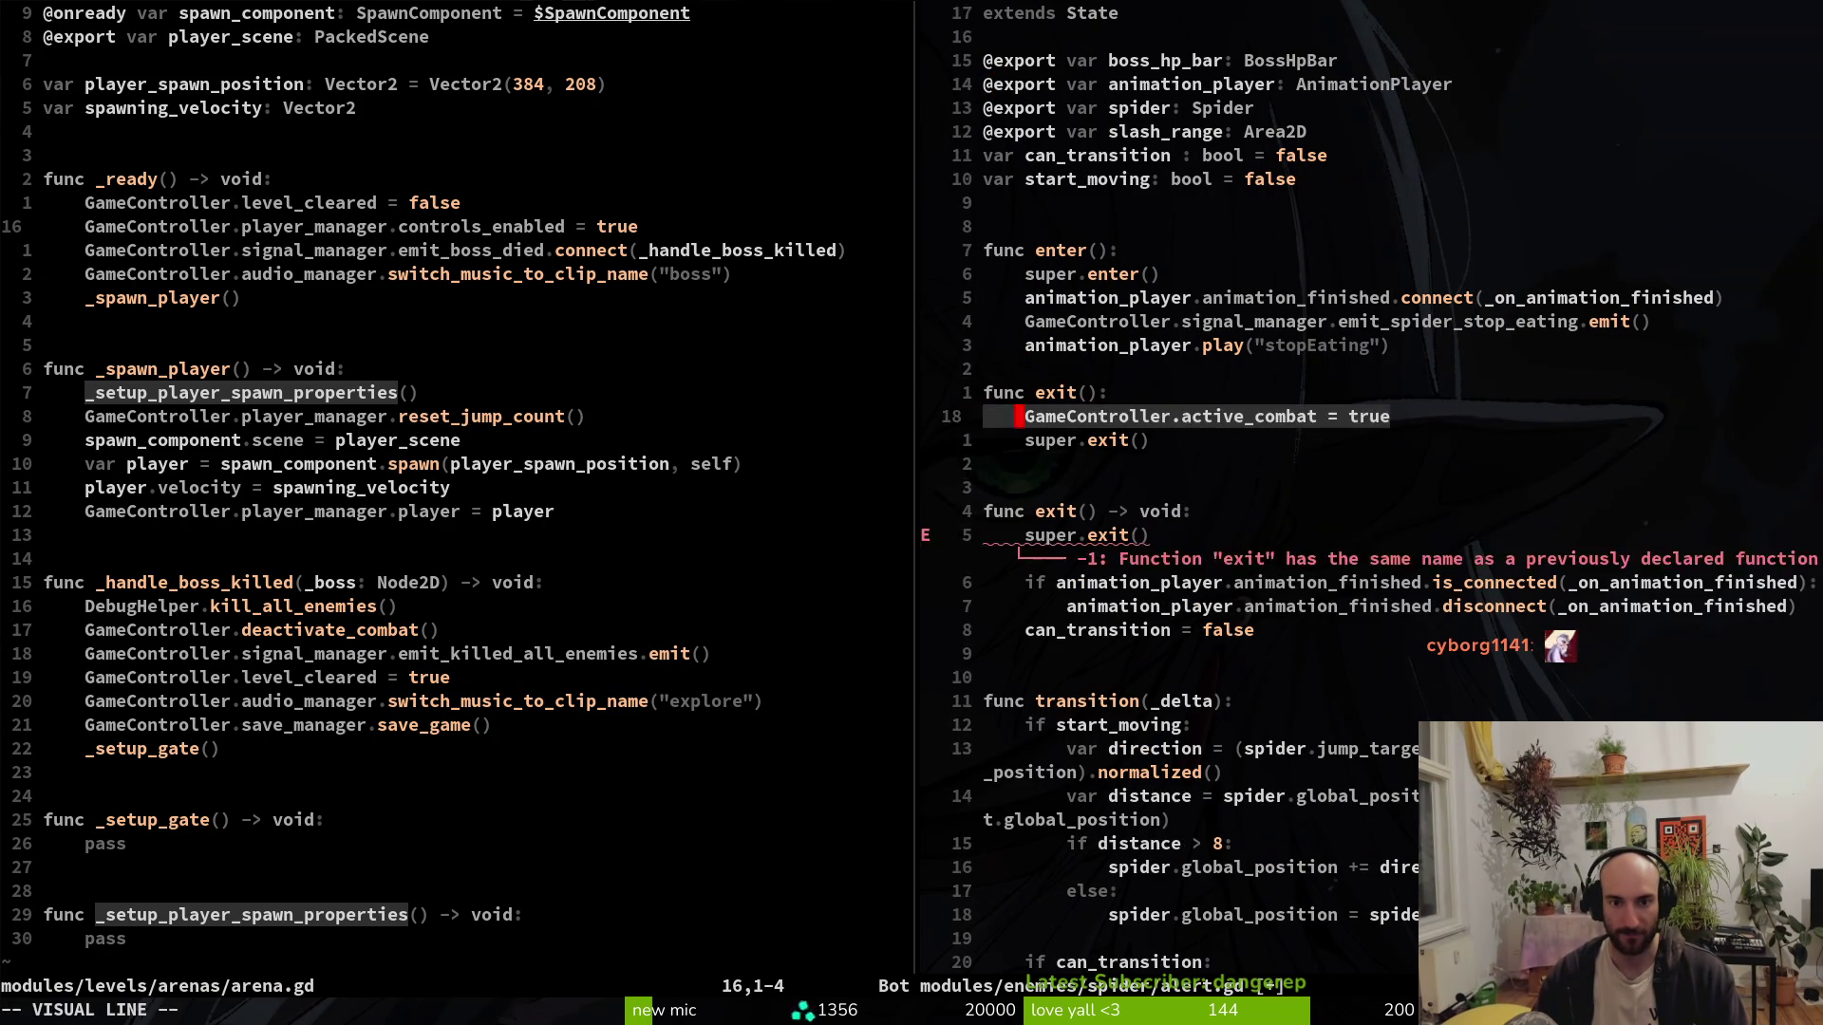
key("K")
key("K")
key("K")
key("Escape")
type("jVjjd")
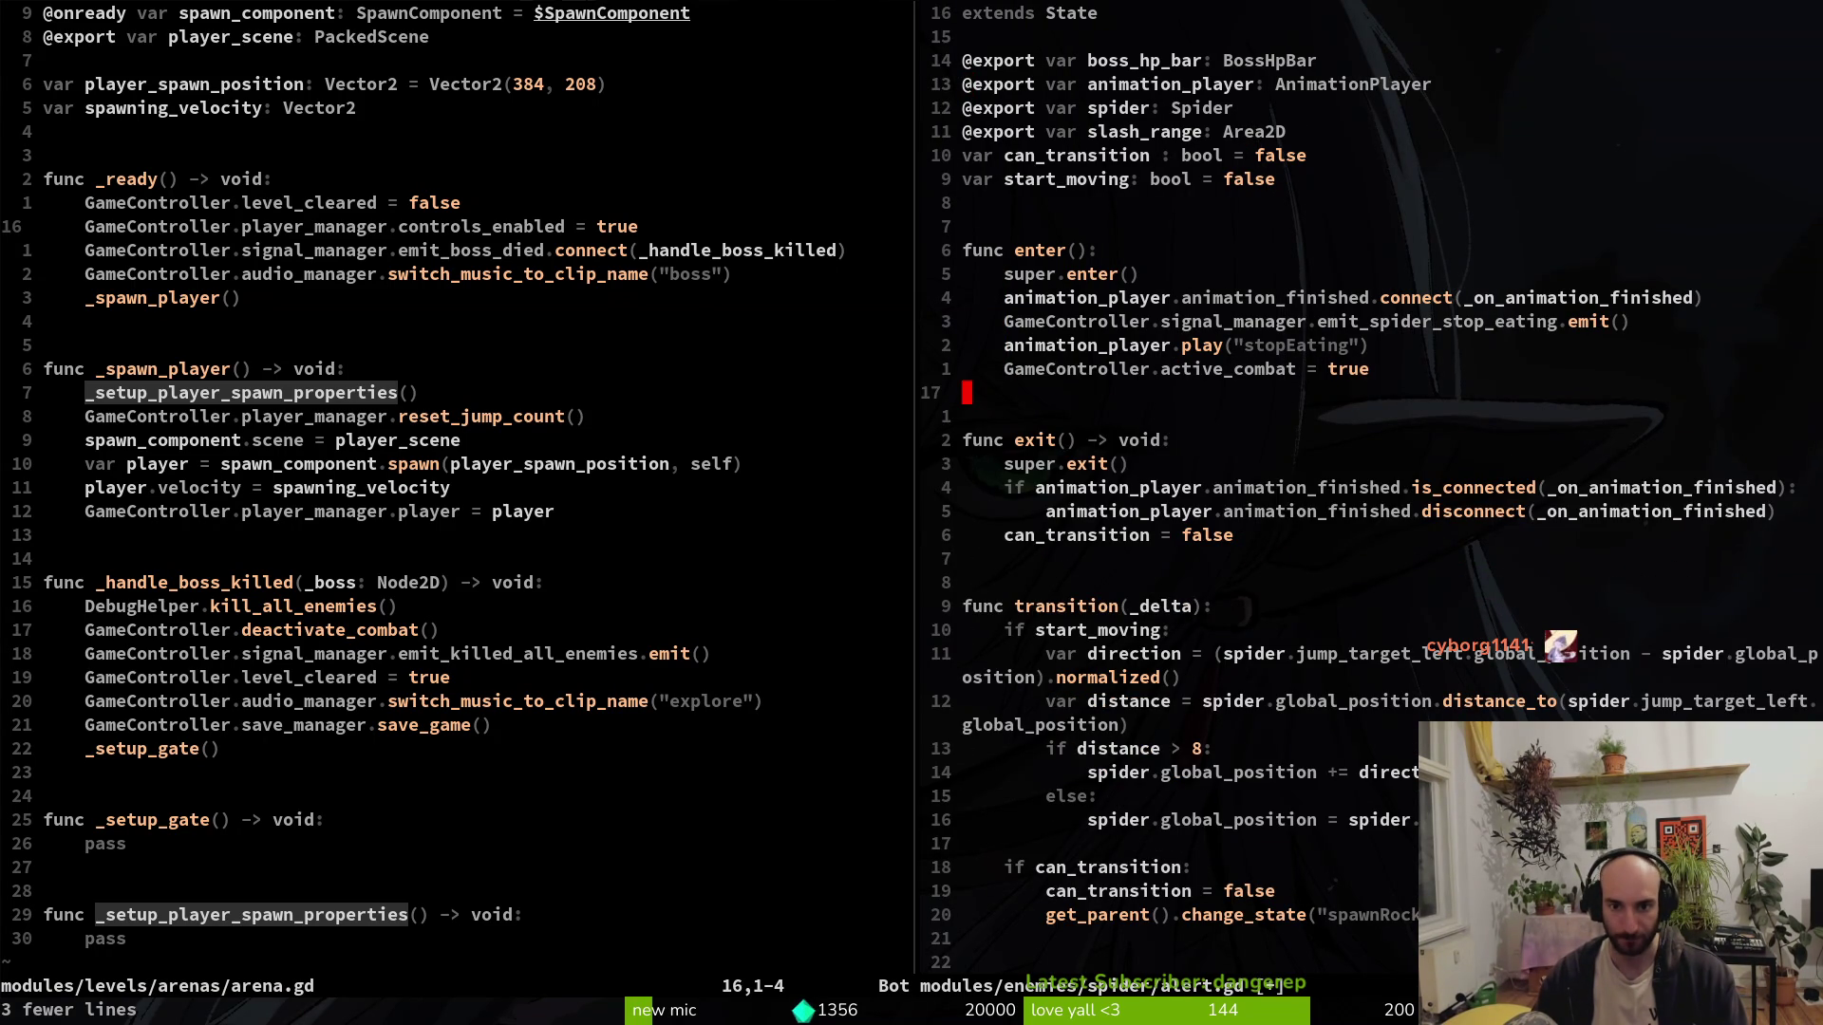
type(":w")
key("Return")
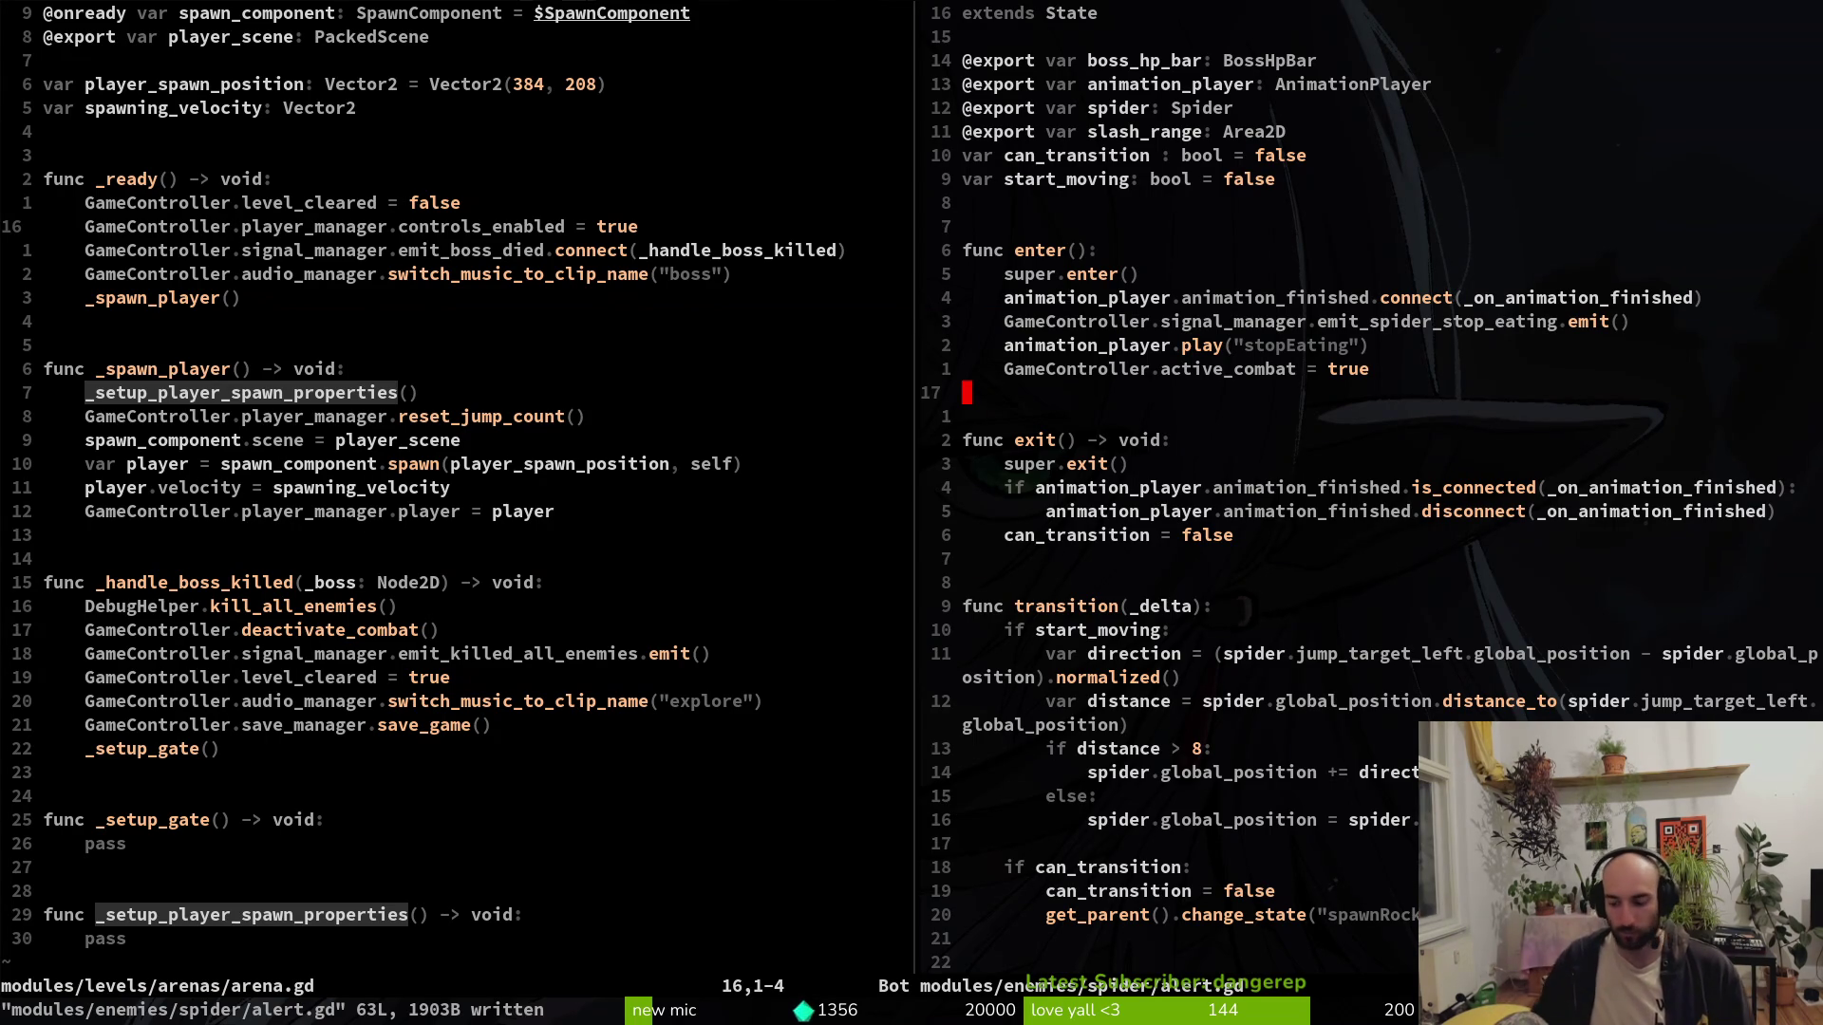
Copy the active_combat line from alert.gd's enter() for reuse elsewhere
key("minus")
key("minus")
key("j")
key("y")
key("y")
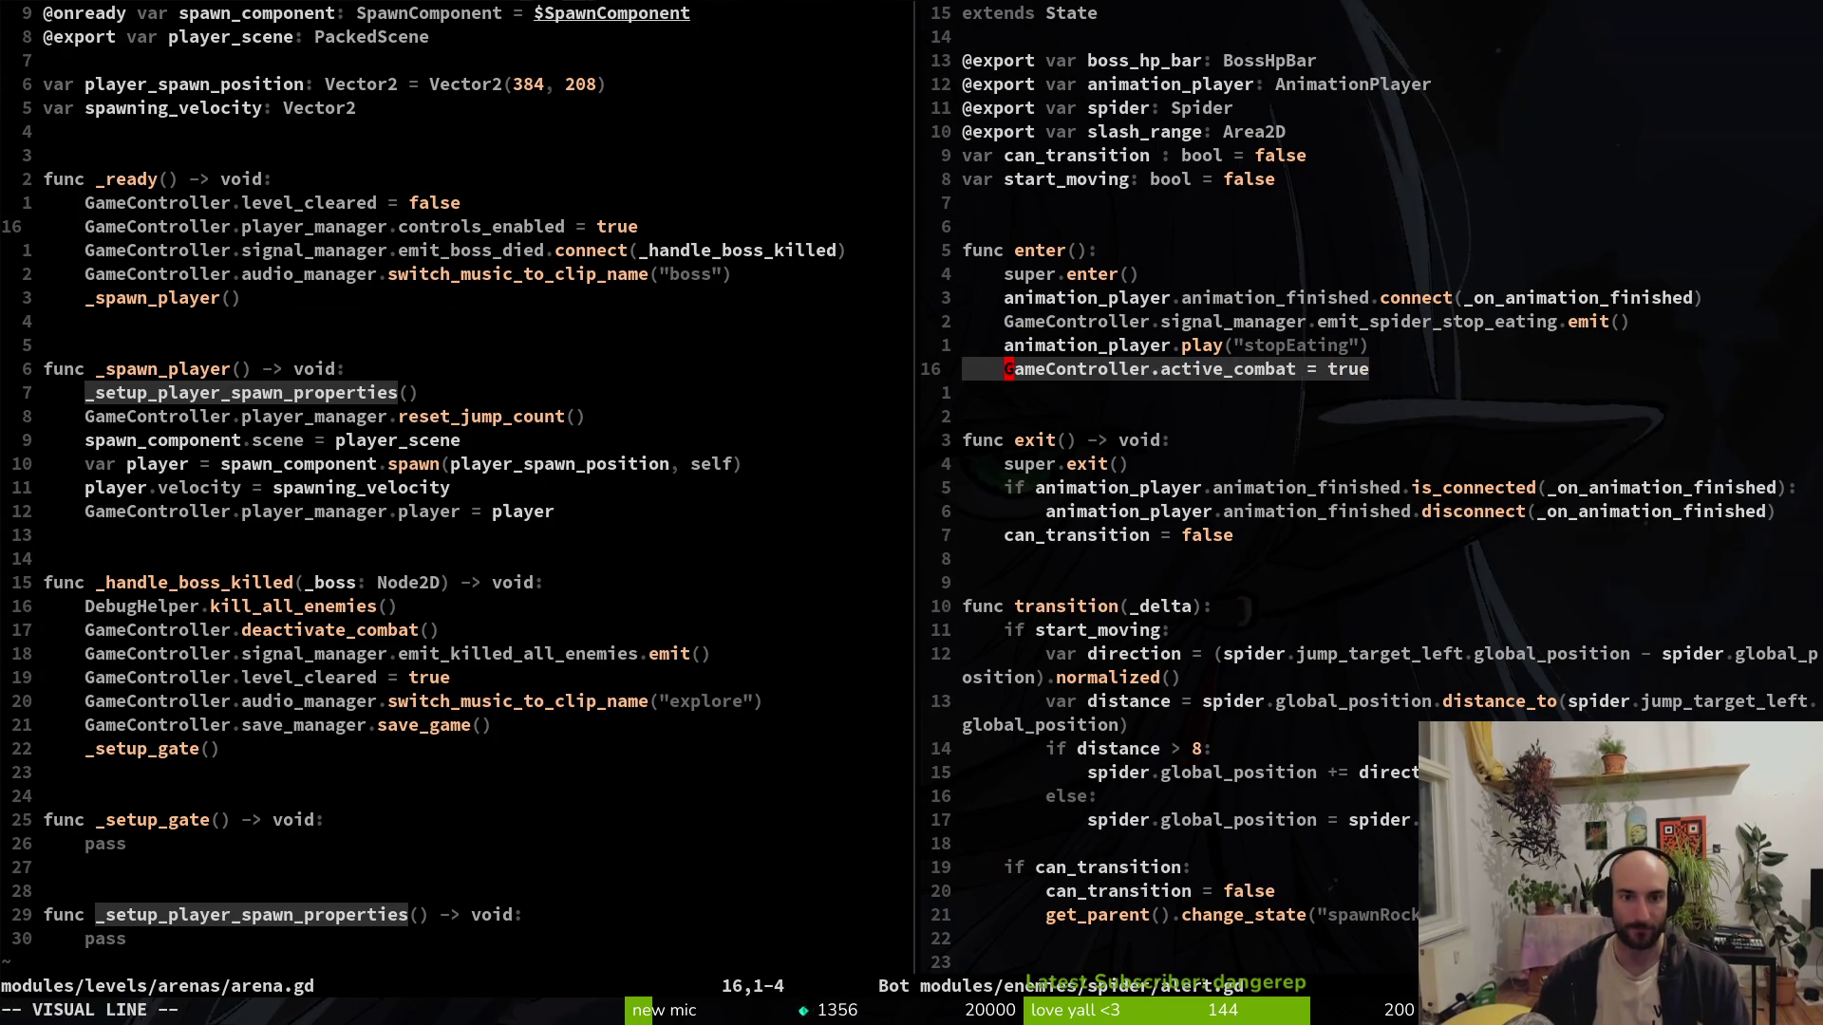
key("space")
key("f")
key("f")
type("are")
key("Escape")
key("Escape")
key("space")
Open hornet.gd and hornet/takeoff.gd, then save and close hornet.gd with :wq
key("f")
key("f")
type("hornetho")
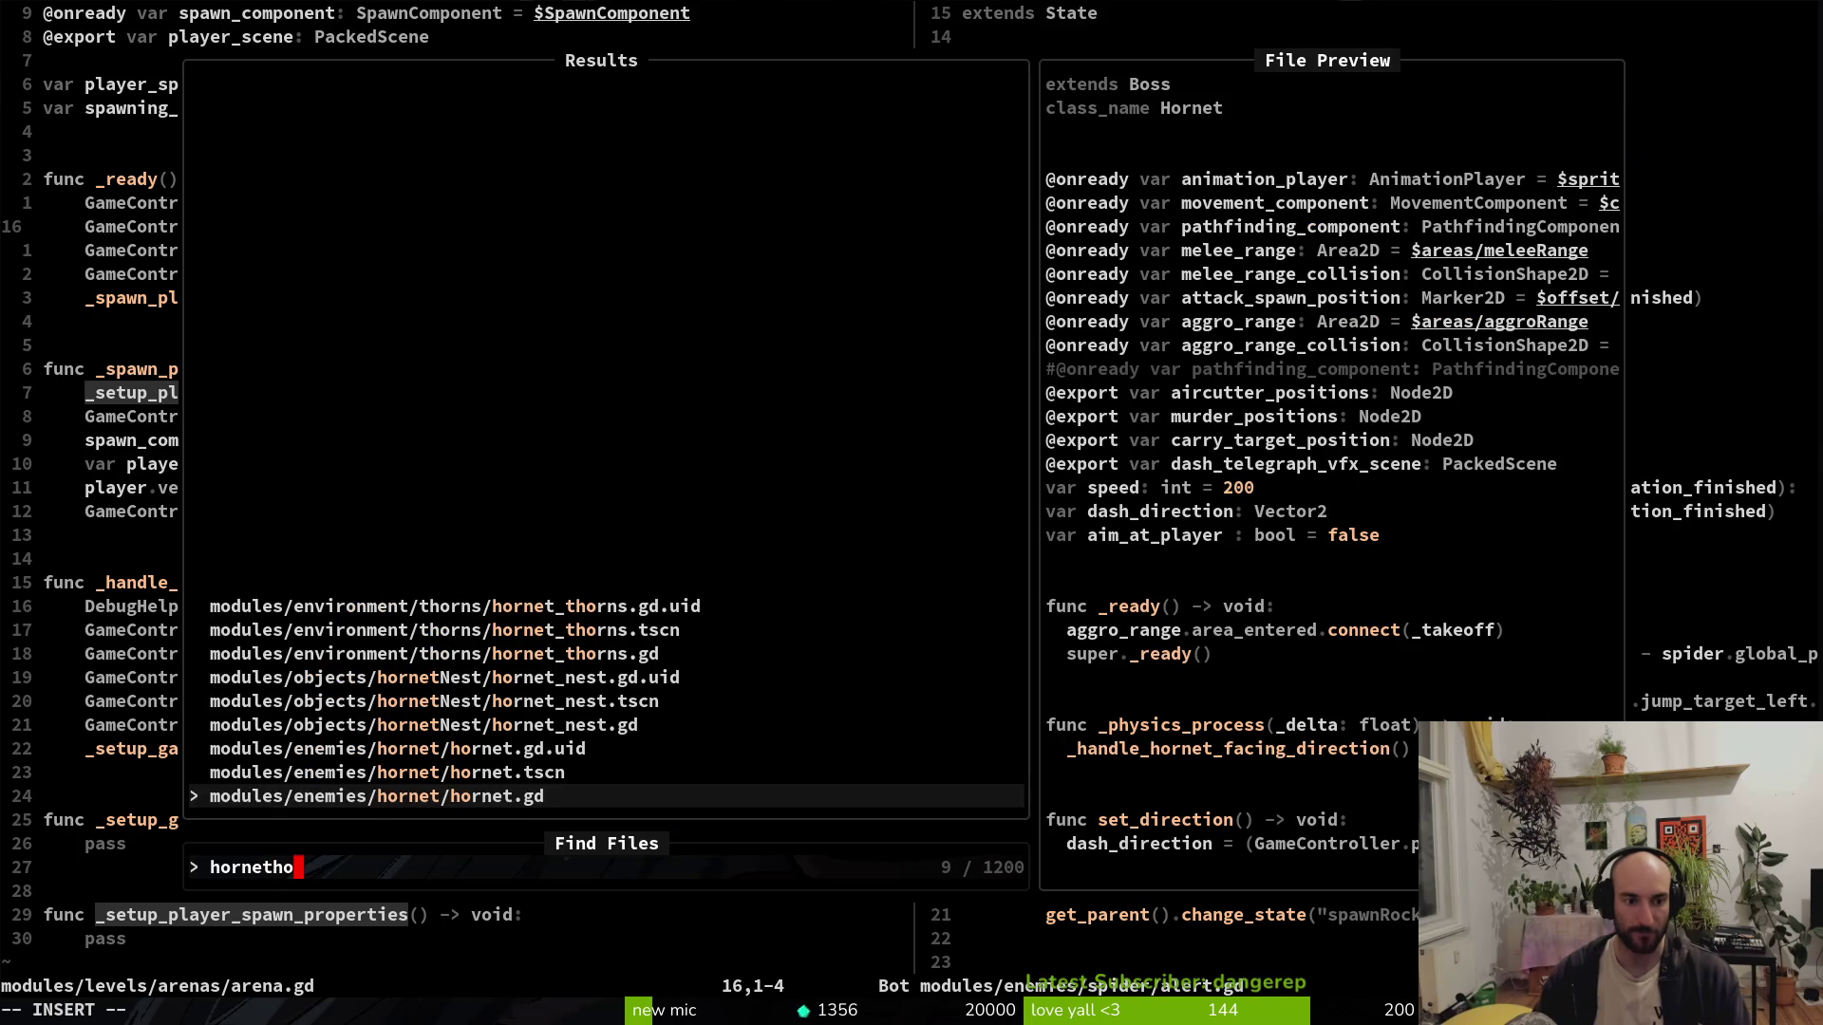
key("Return")
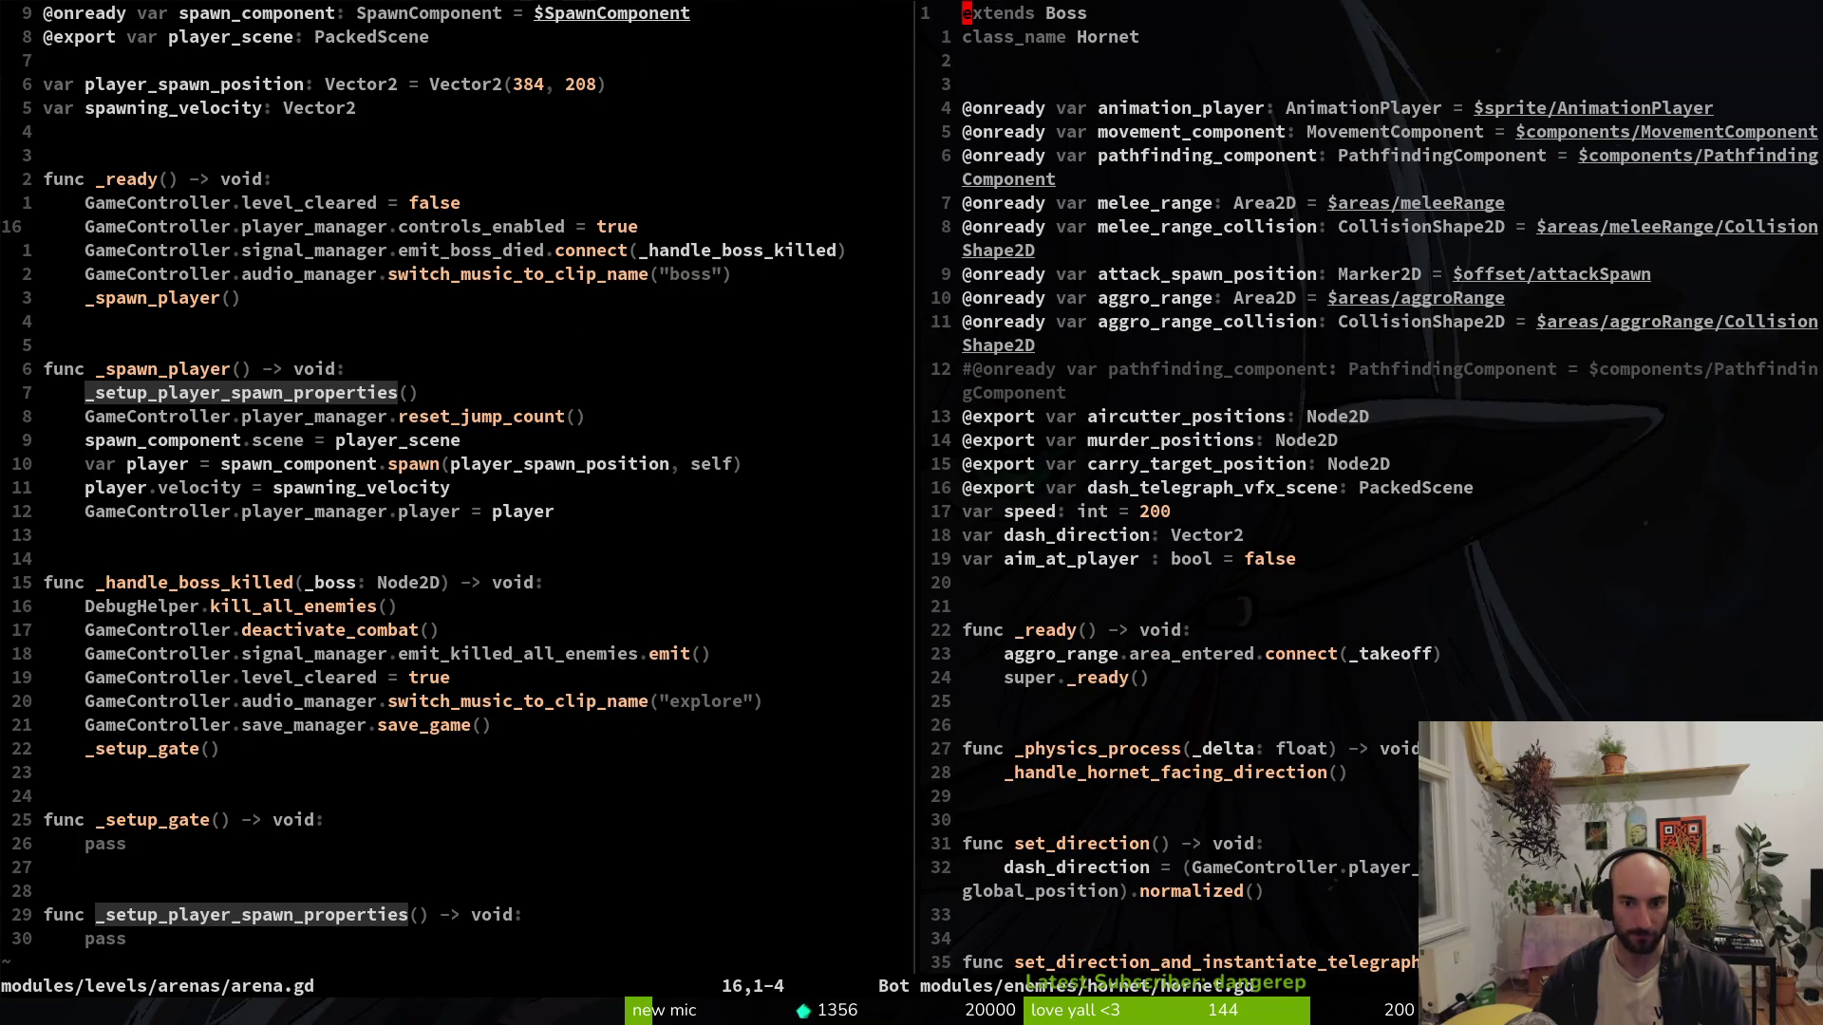
key("space")
key("f")
key("f")
type("tako")
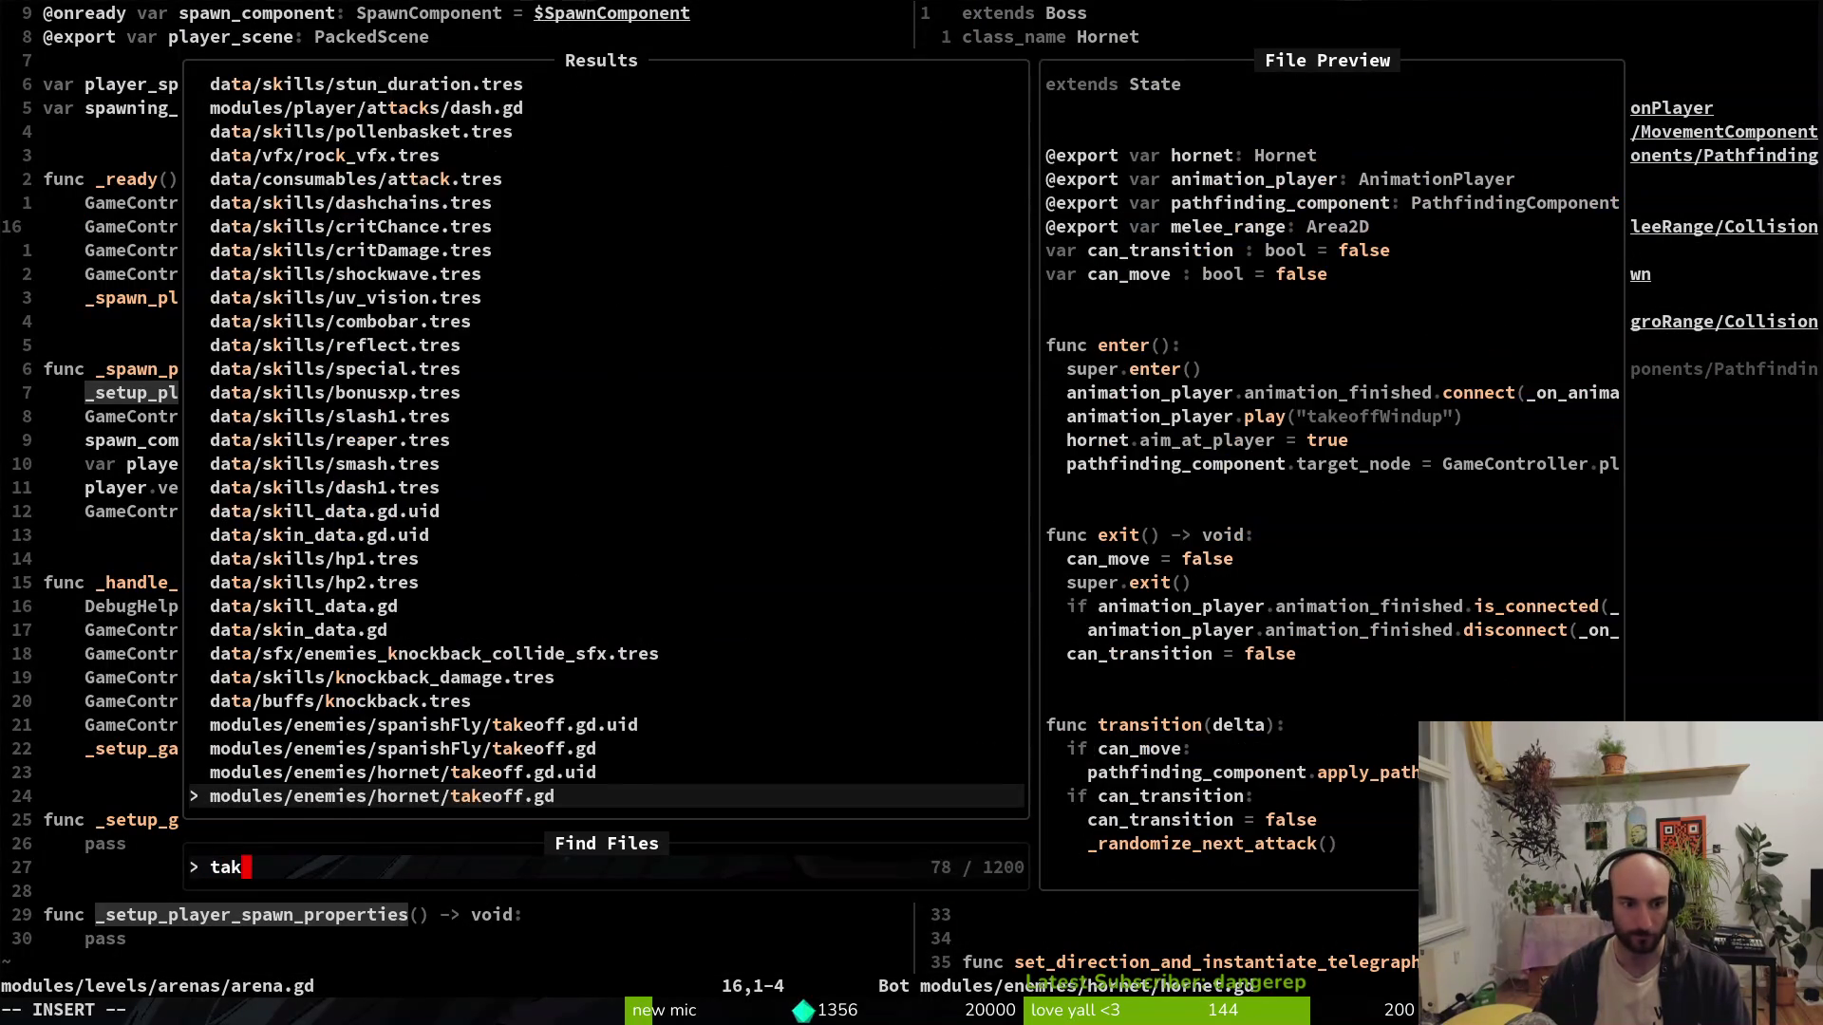
key("Return")
key("ctrl+w")
type("l:wq")
key("Return")
Paste the active_combat line under hornet.aim_at_player in takeoff.gd, save, and quit all with :qa
key("j")
key("1")
key("3")
key("j")
key("5")
key("j")
type("3kp")
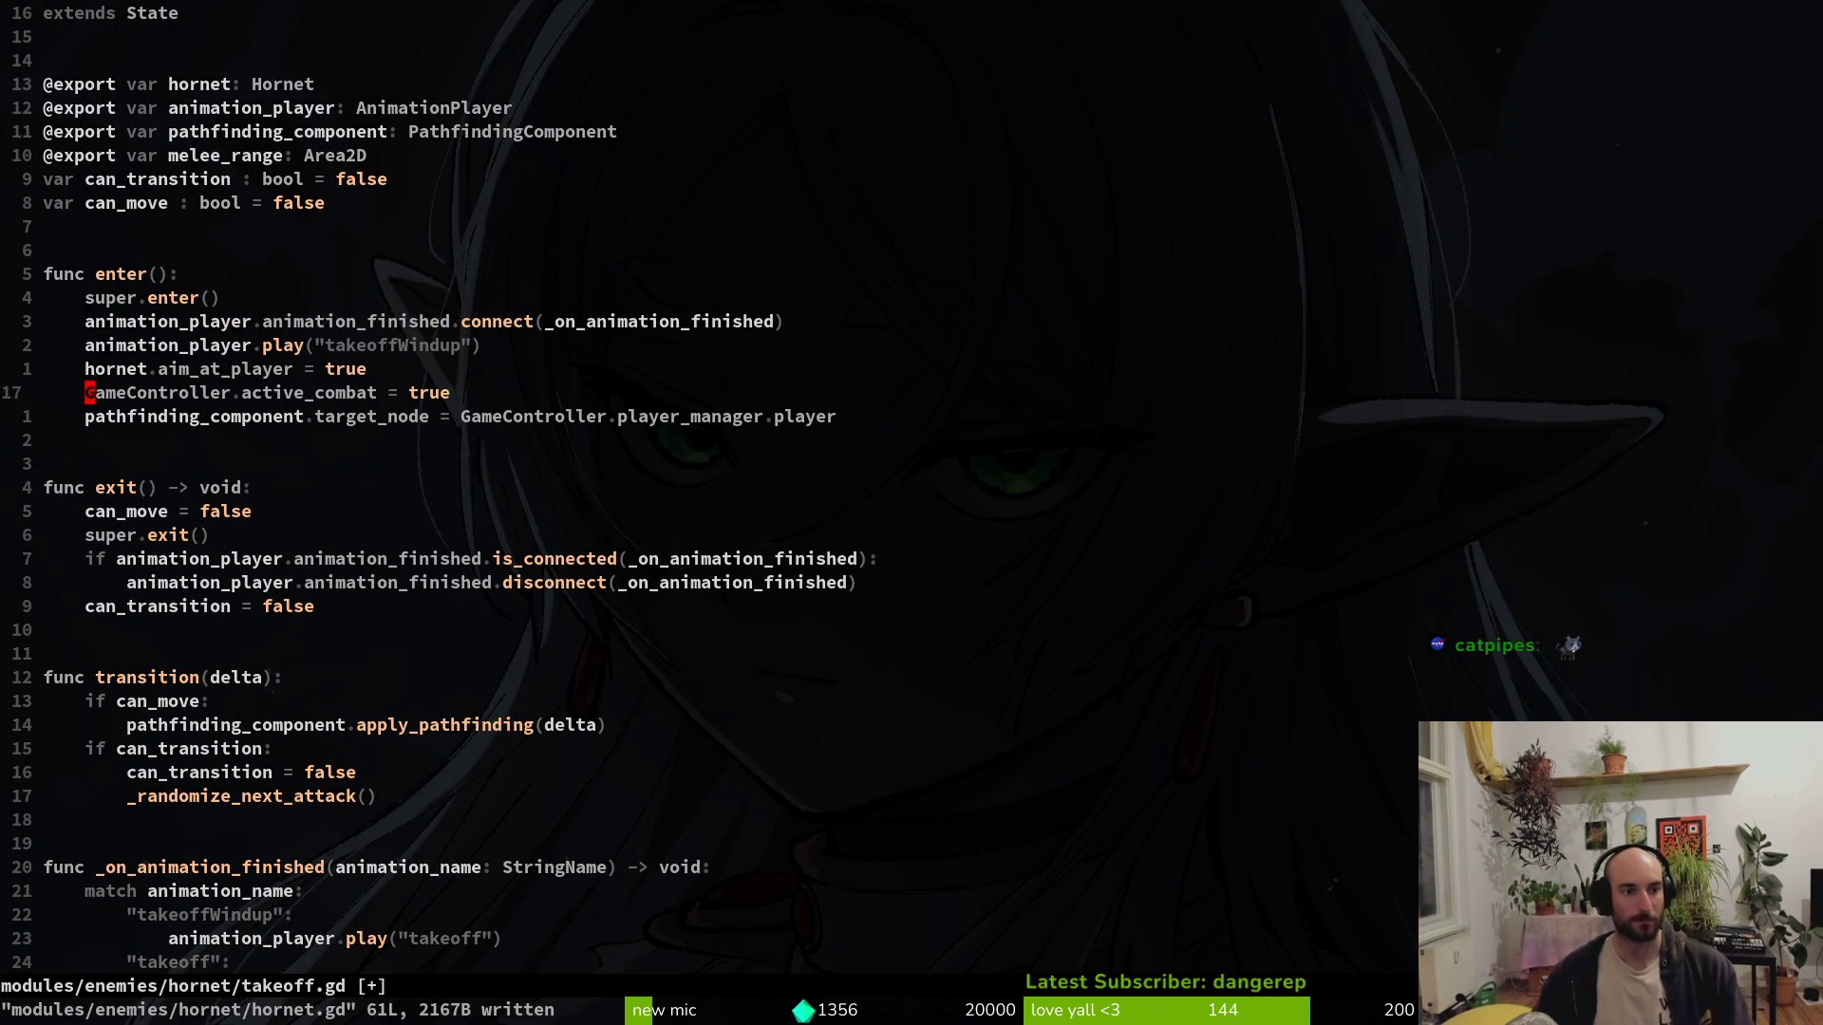
type(":w")
key("Return")
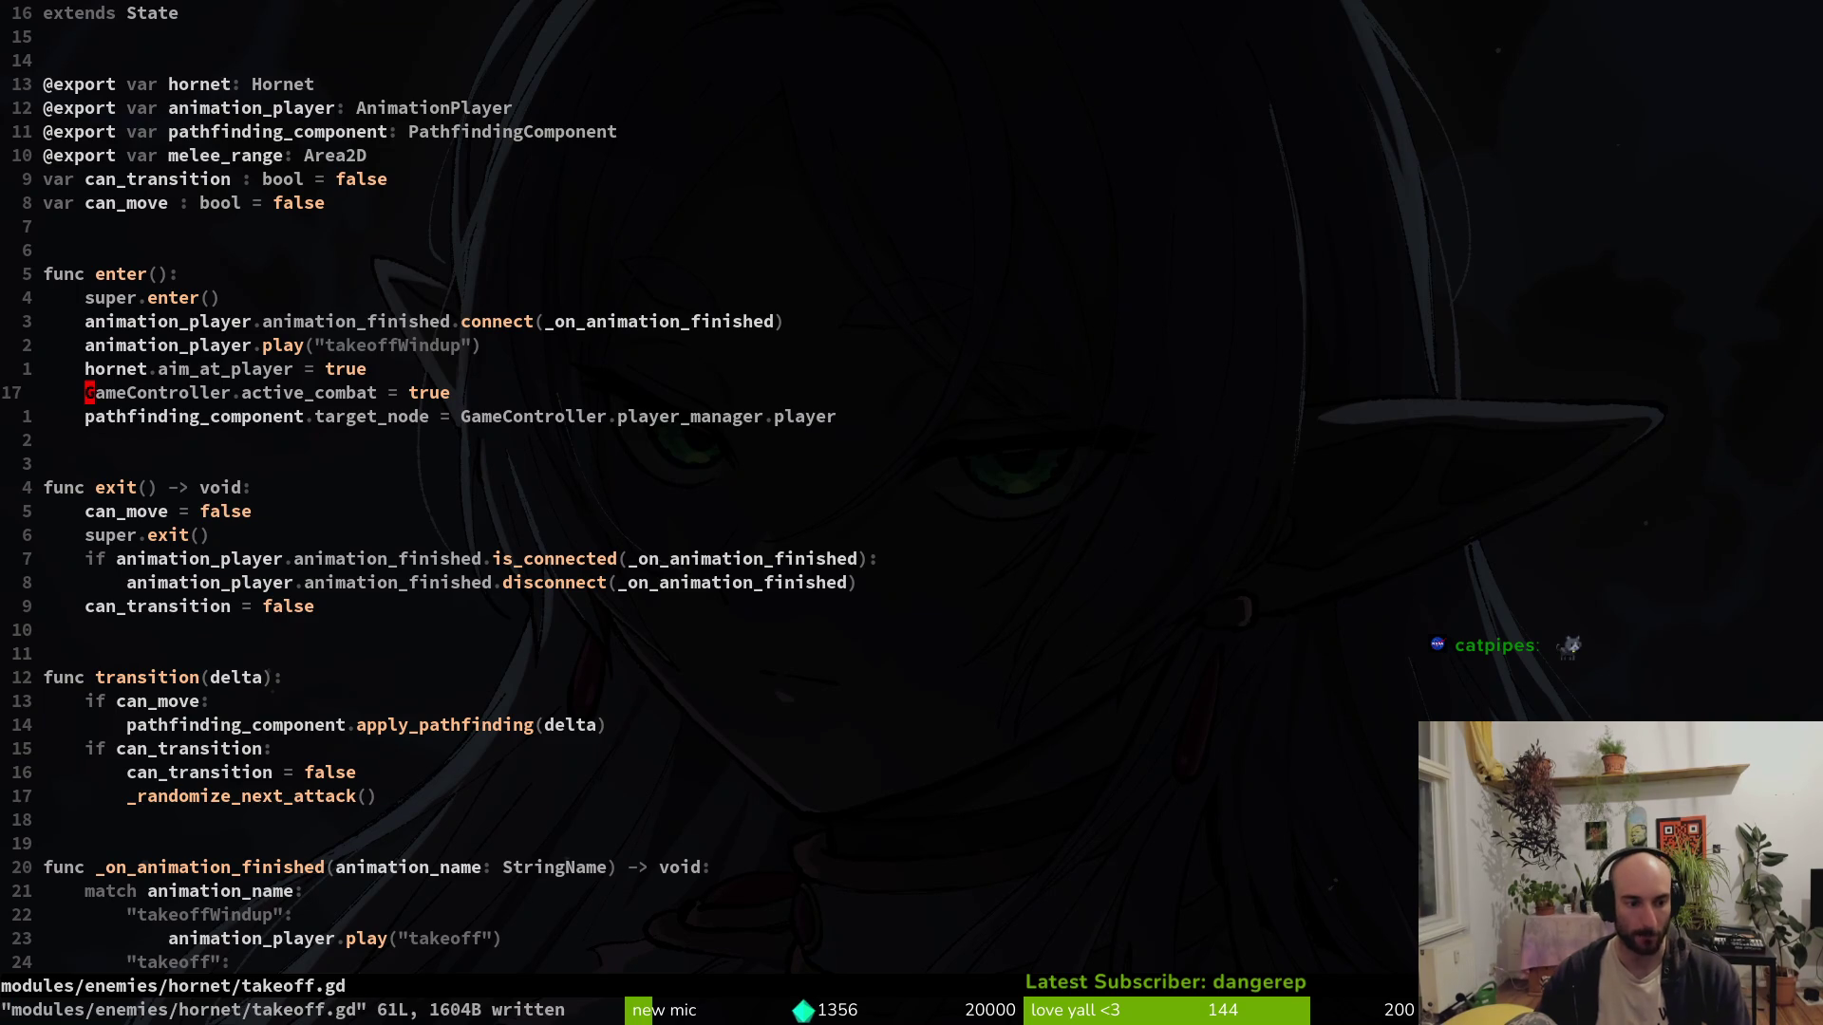
type(":qa")
key("Return")
key("Return")
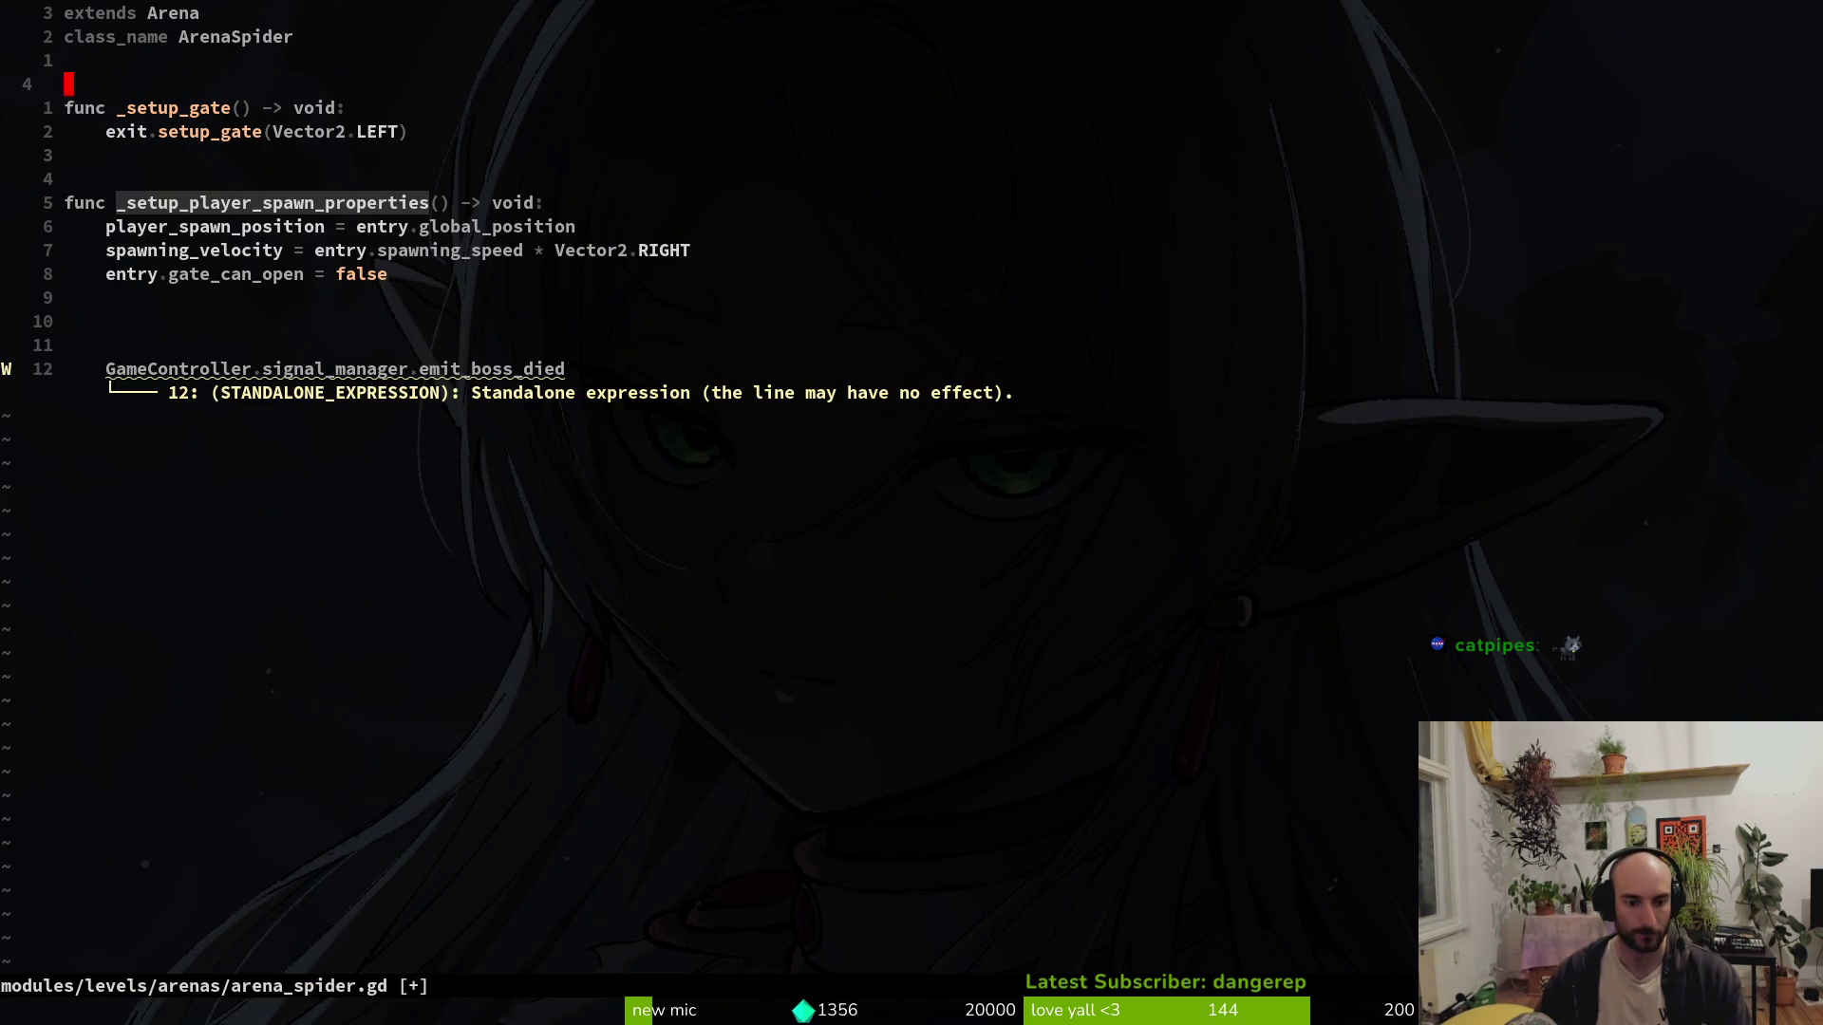
Undo the blank lines and append .connect(spawn_in_friend) to the emit_boss_died signal line
key("u")
key("j")
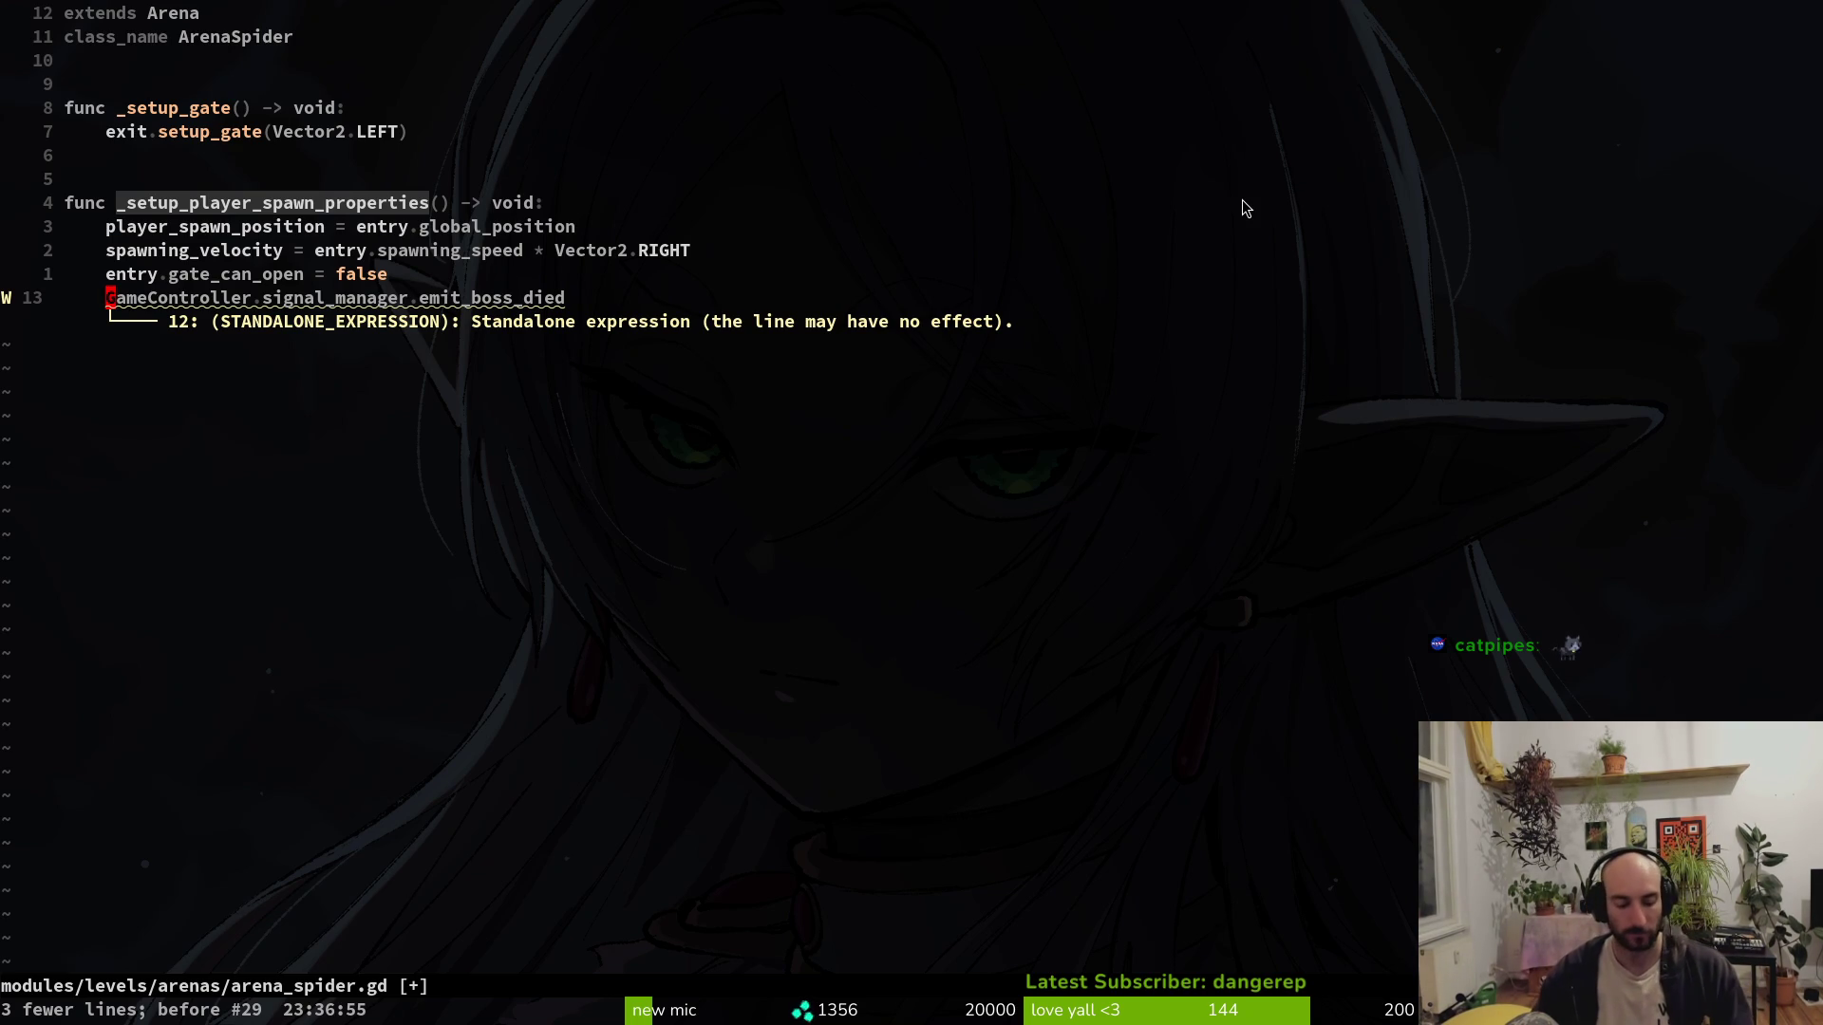
type("A(")
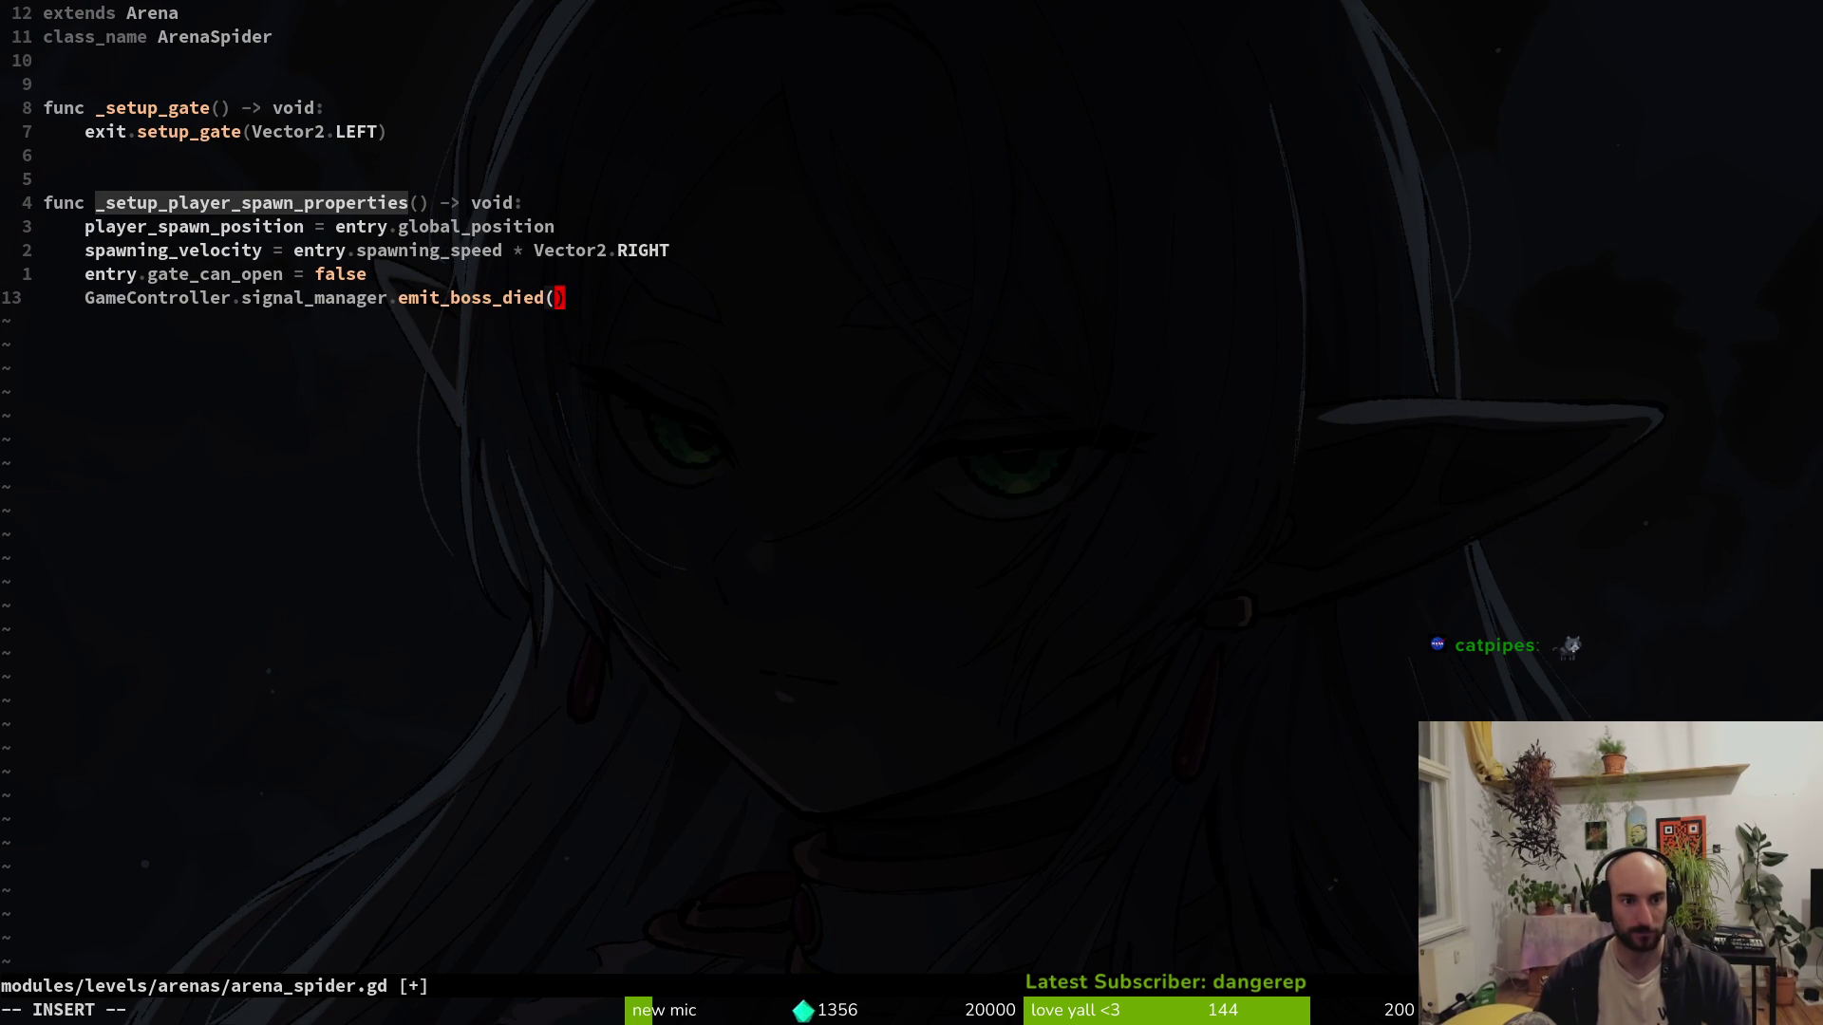
key("BackSpace")
type(".connect(s")
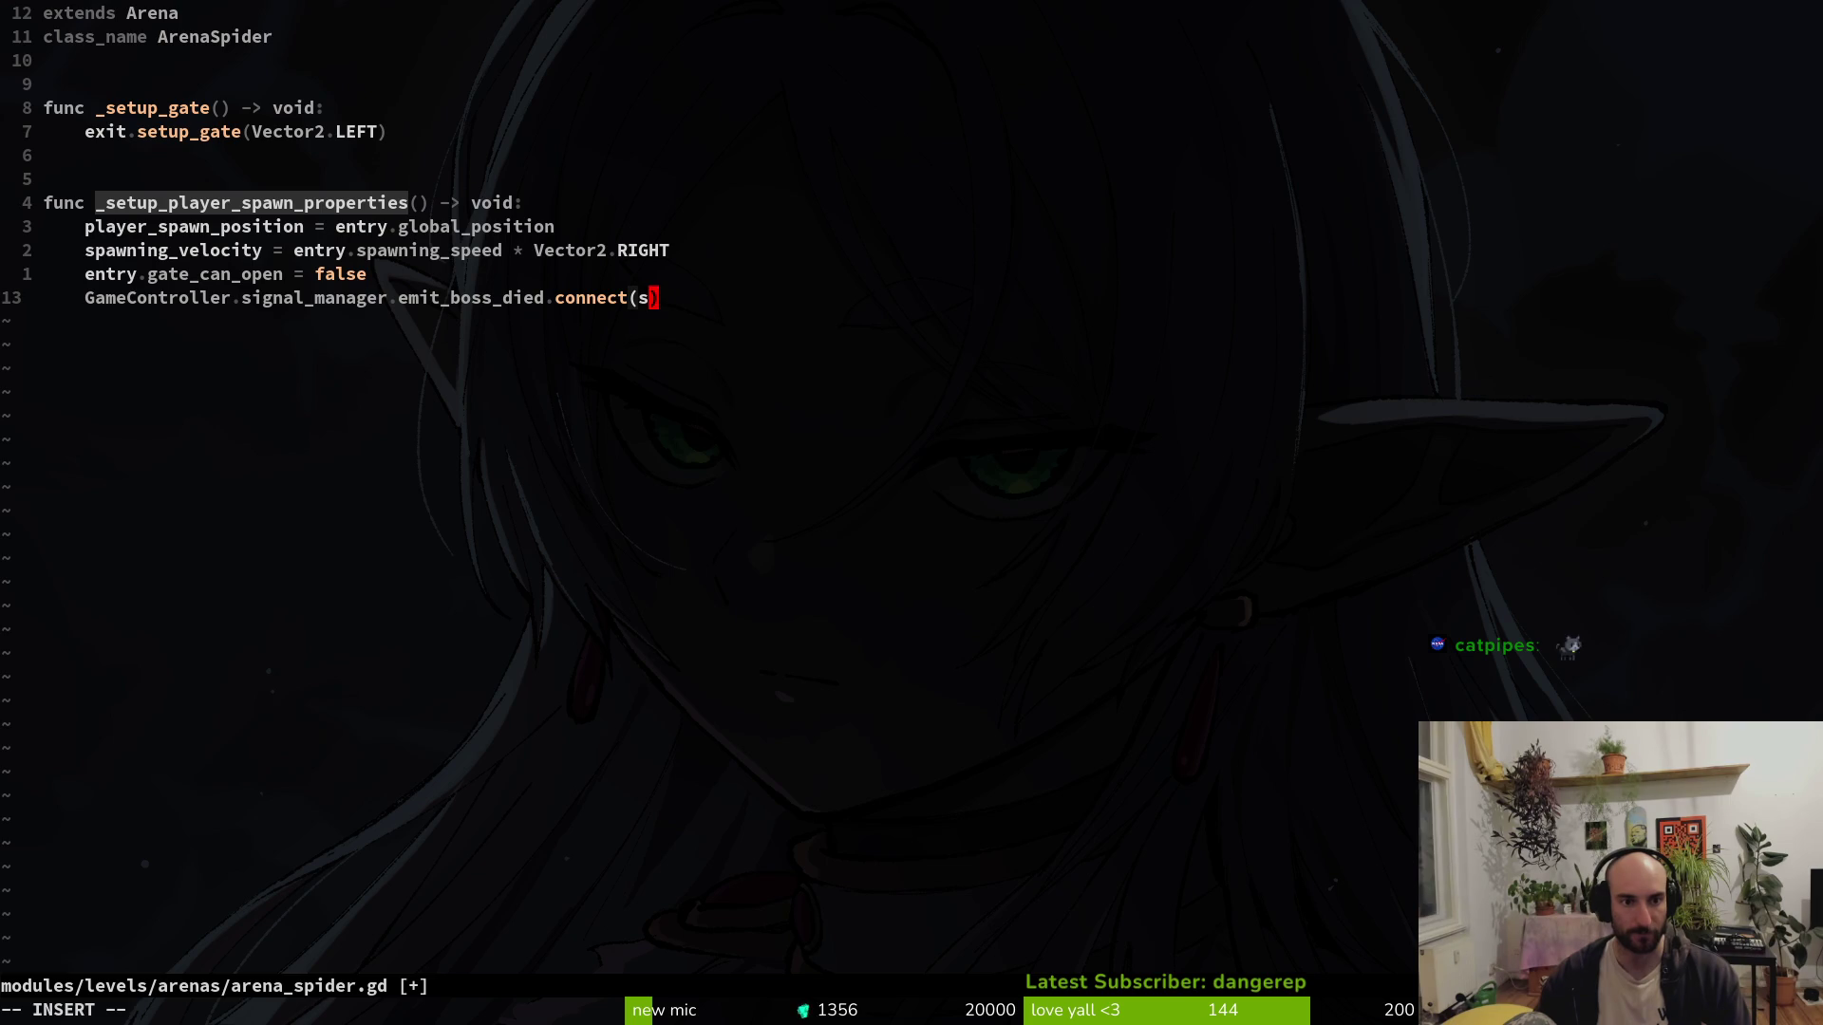
type("pawn_in_friend")
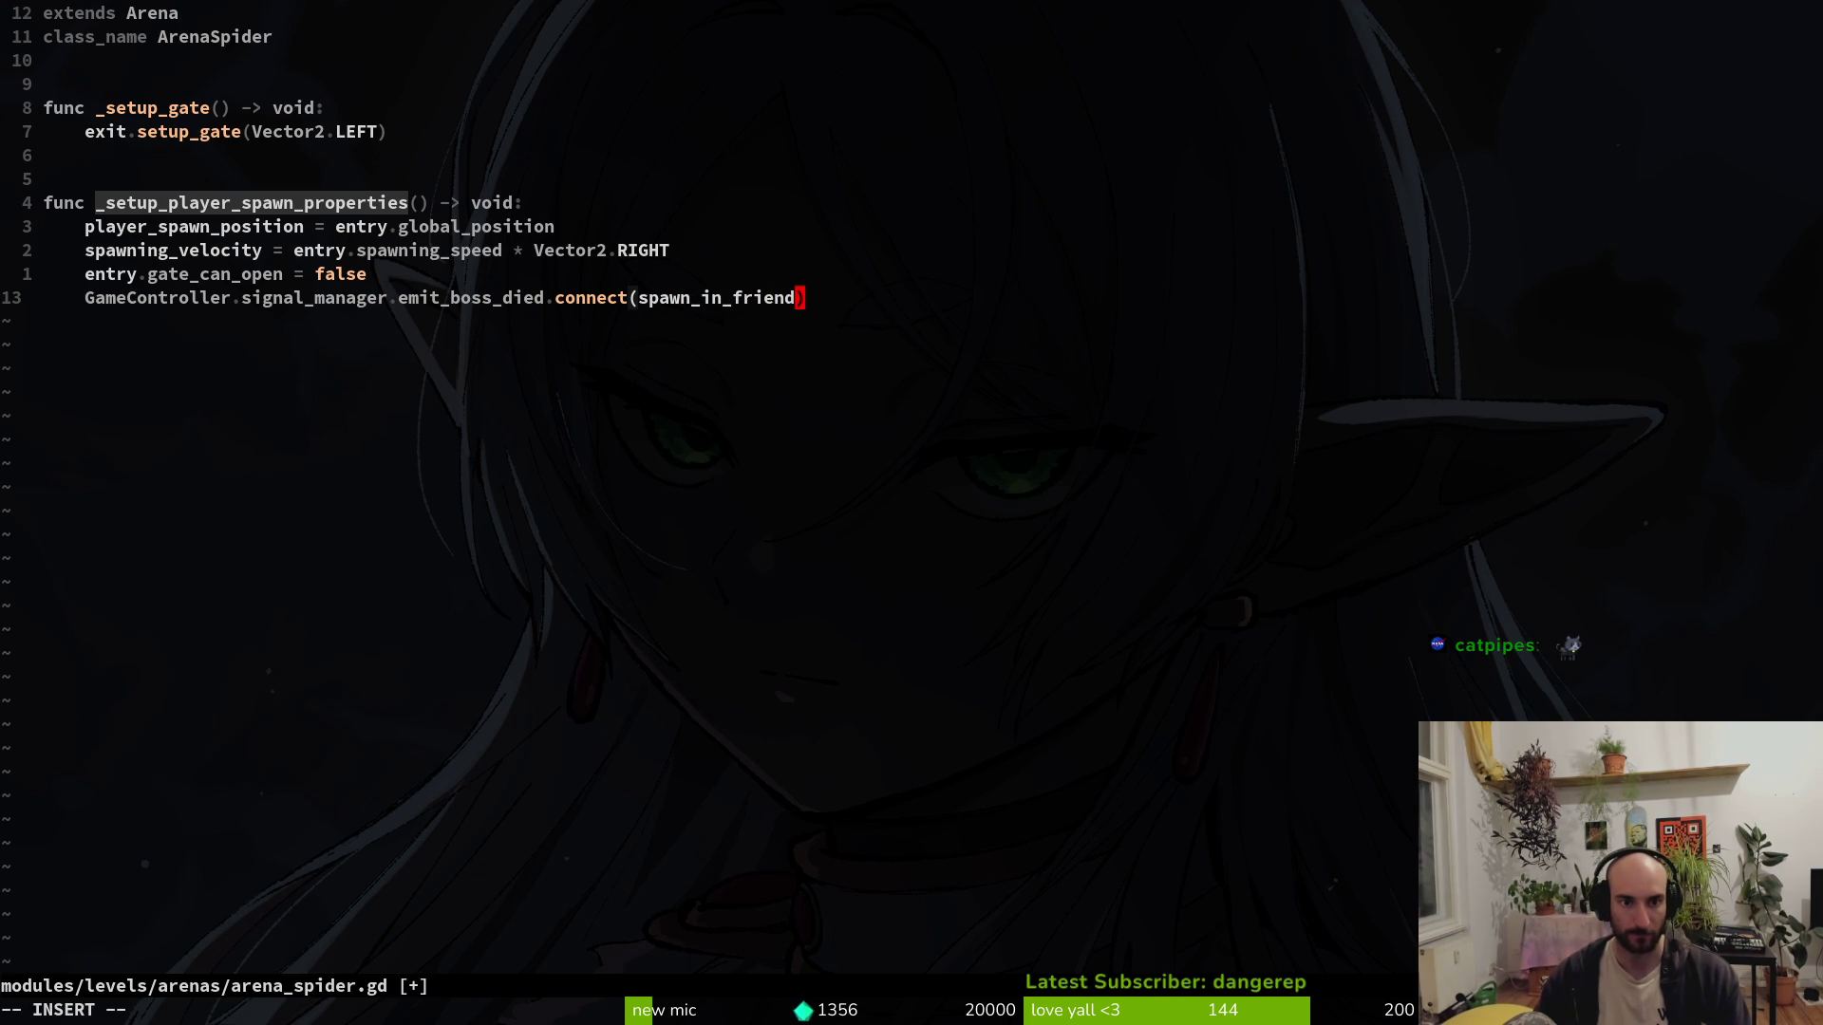
key("Escape")
Declare a new function 'func spawn_in_friend() -> void:' below the connect line
key("b")
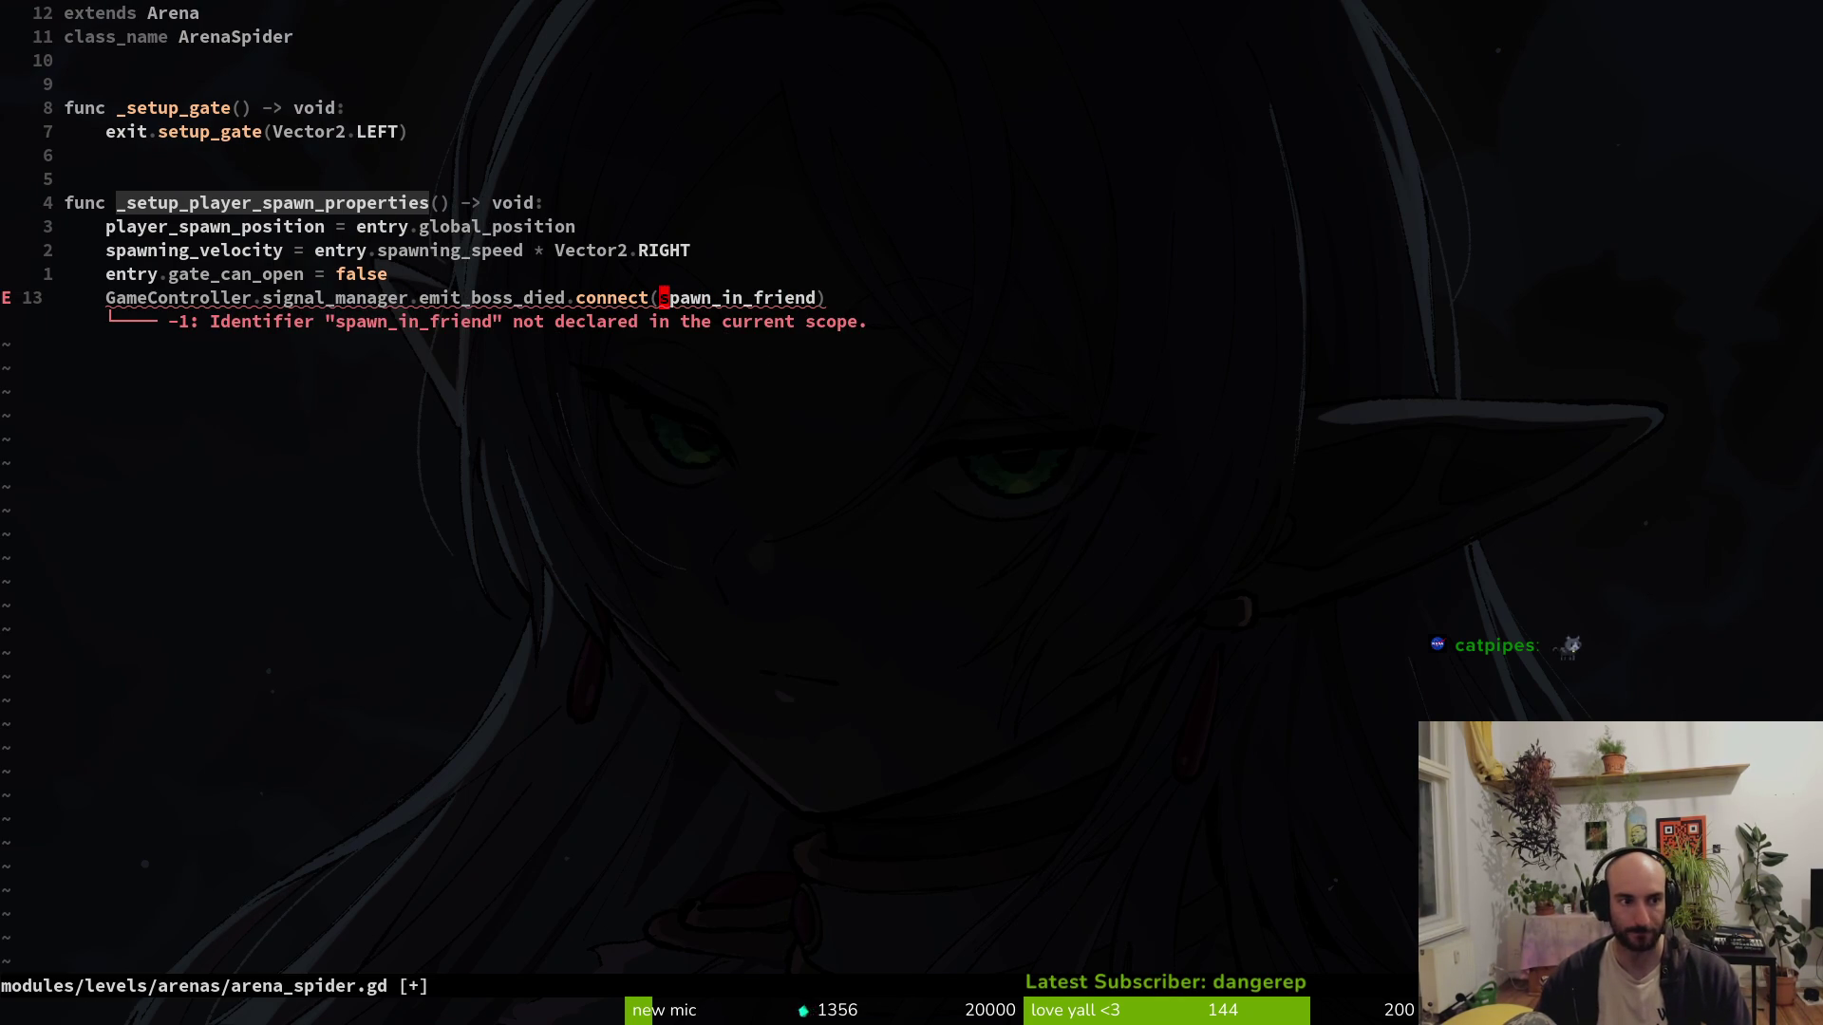
key("o")
key("Return")
key("BackSpace")
type("func")
key("Escape")
type("pawn_in_friend() -> void:")
key("Return")
key("Escape")
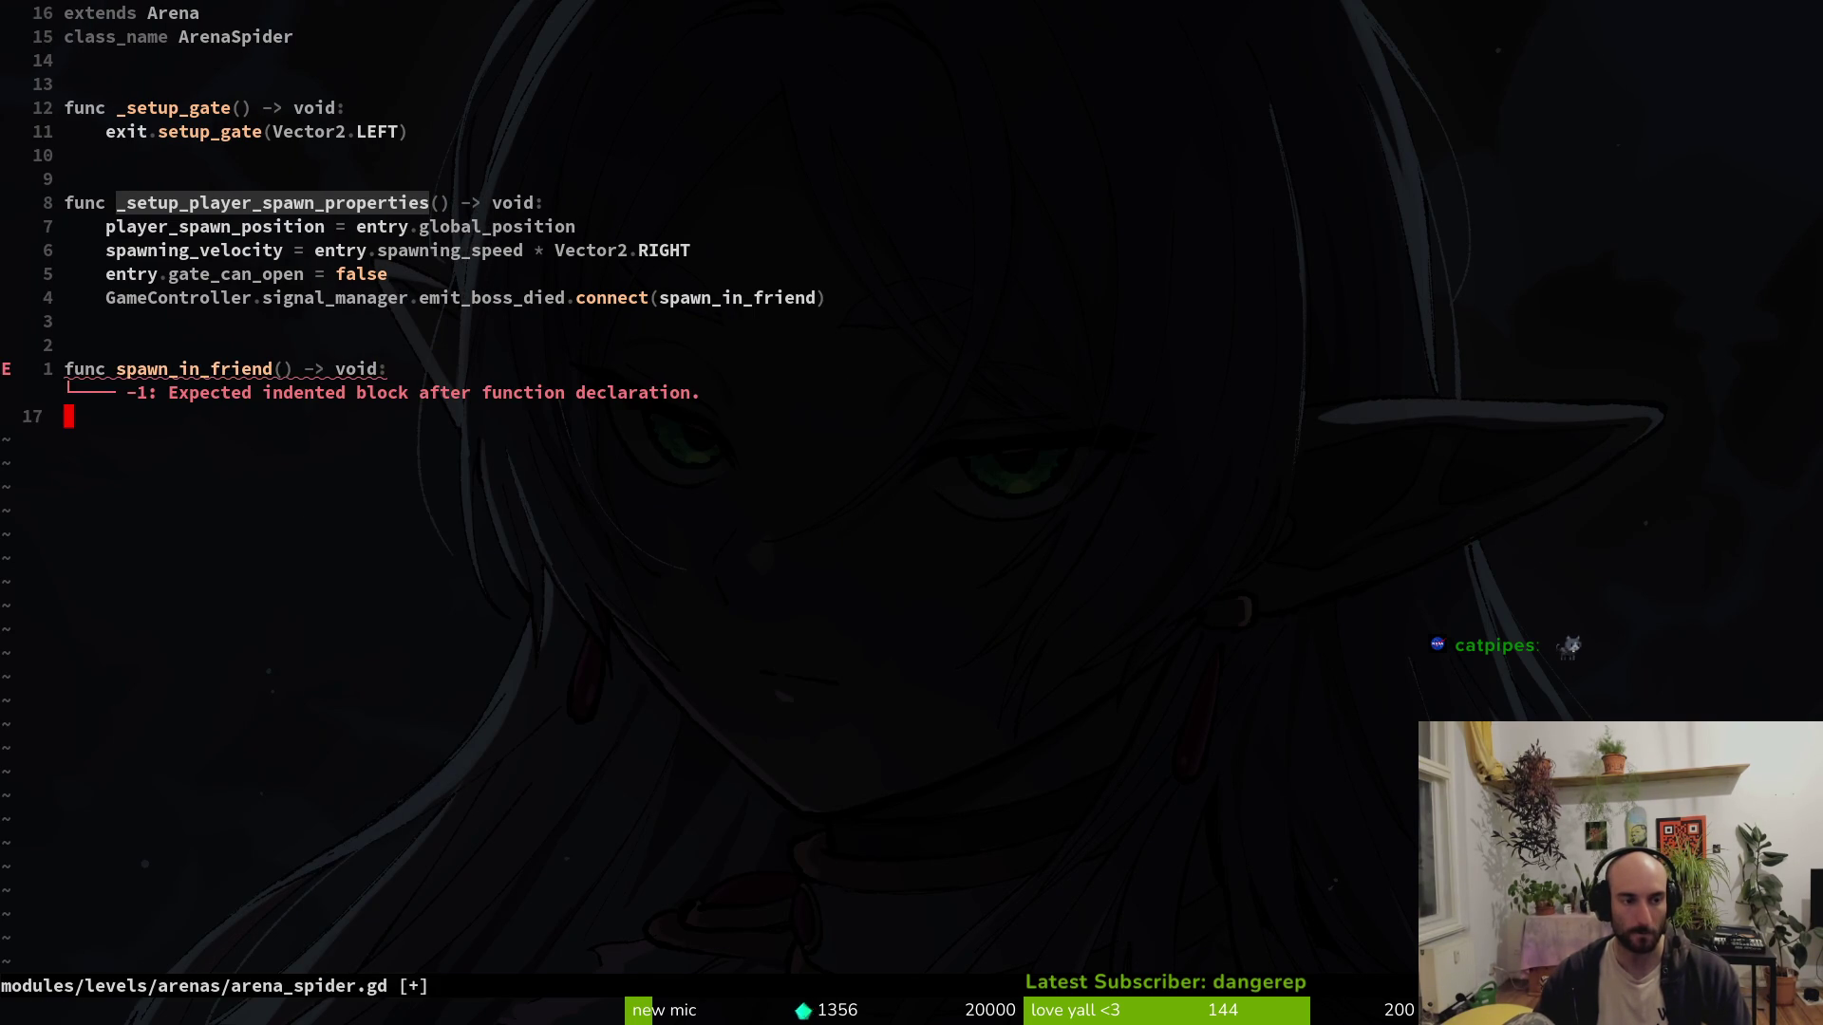
key("k")
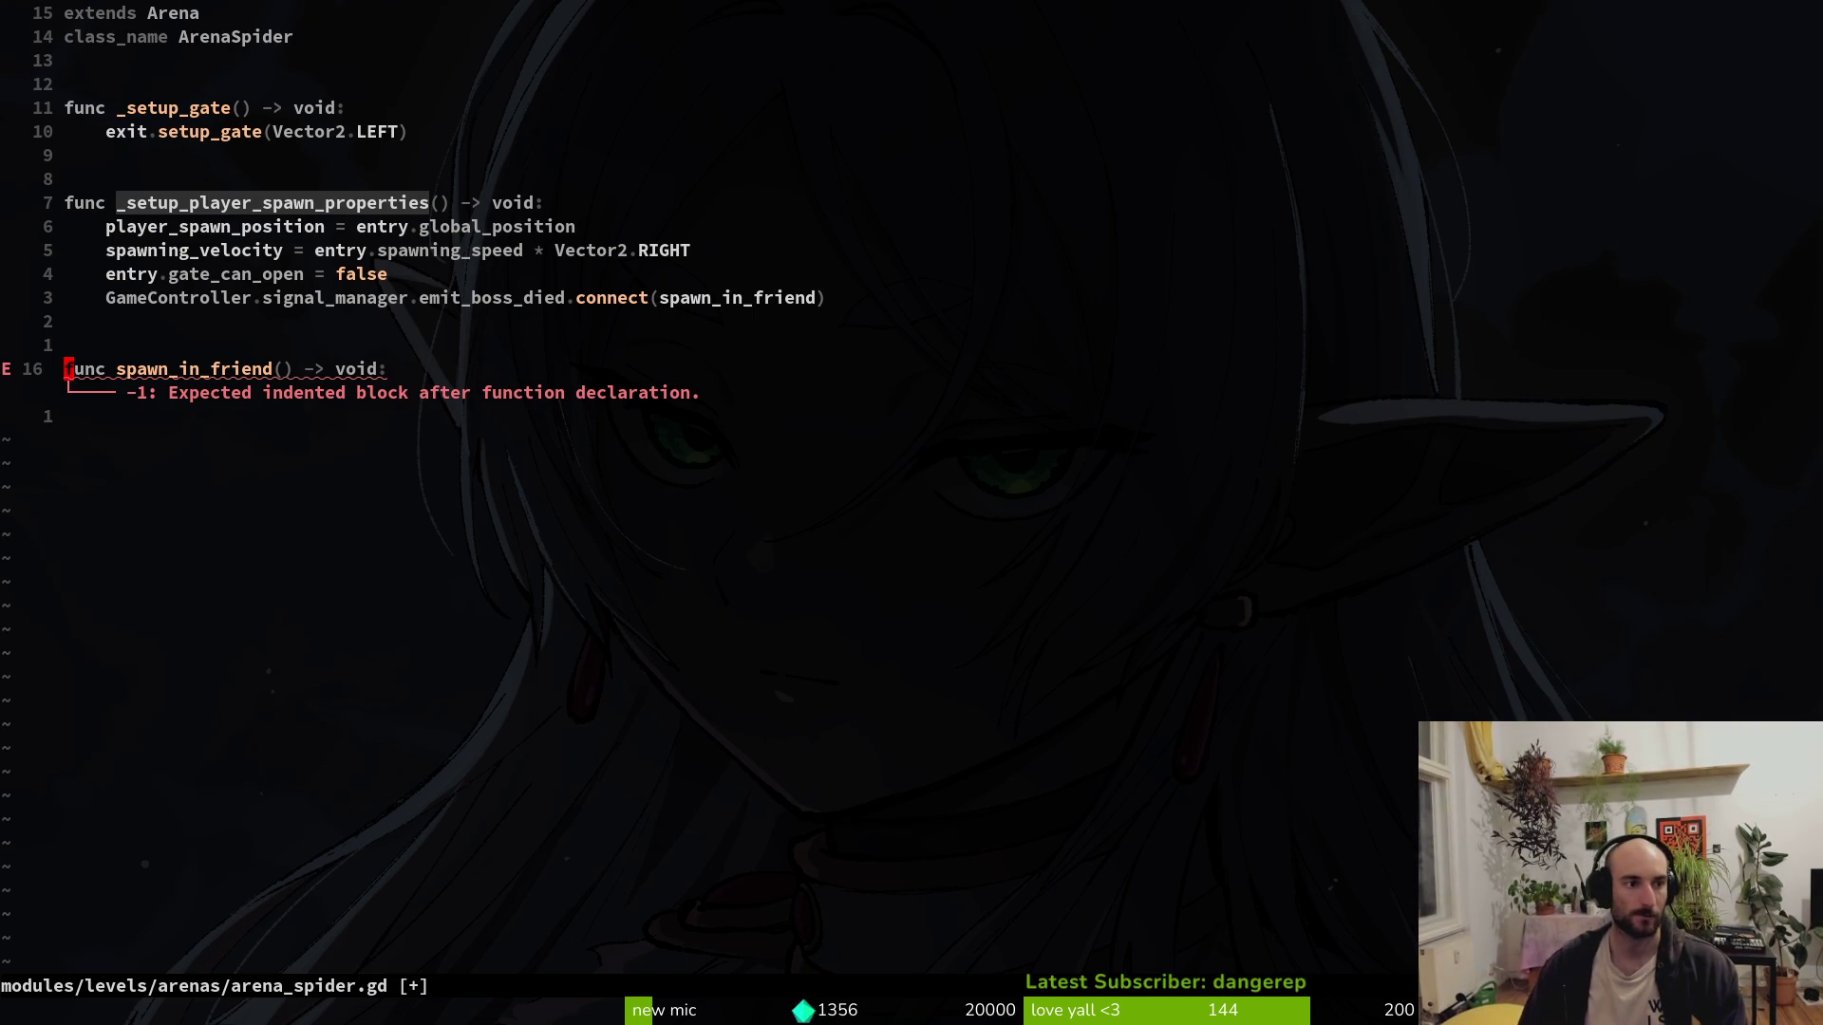
key("Up")
key("1")
key("3")
key("k")
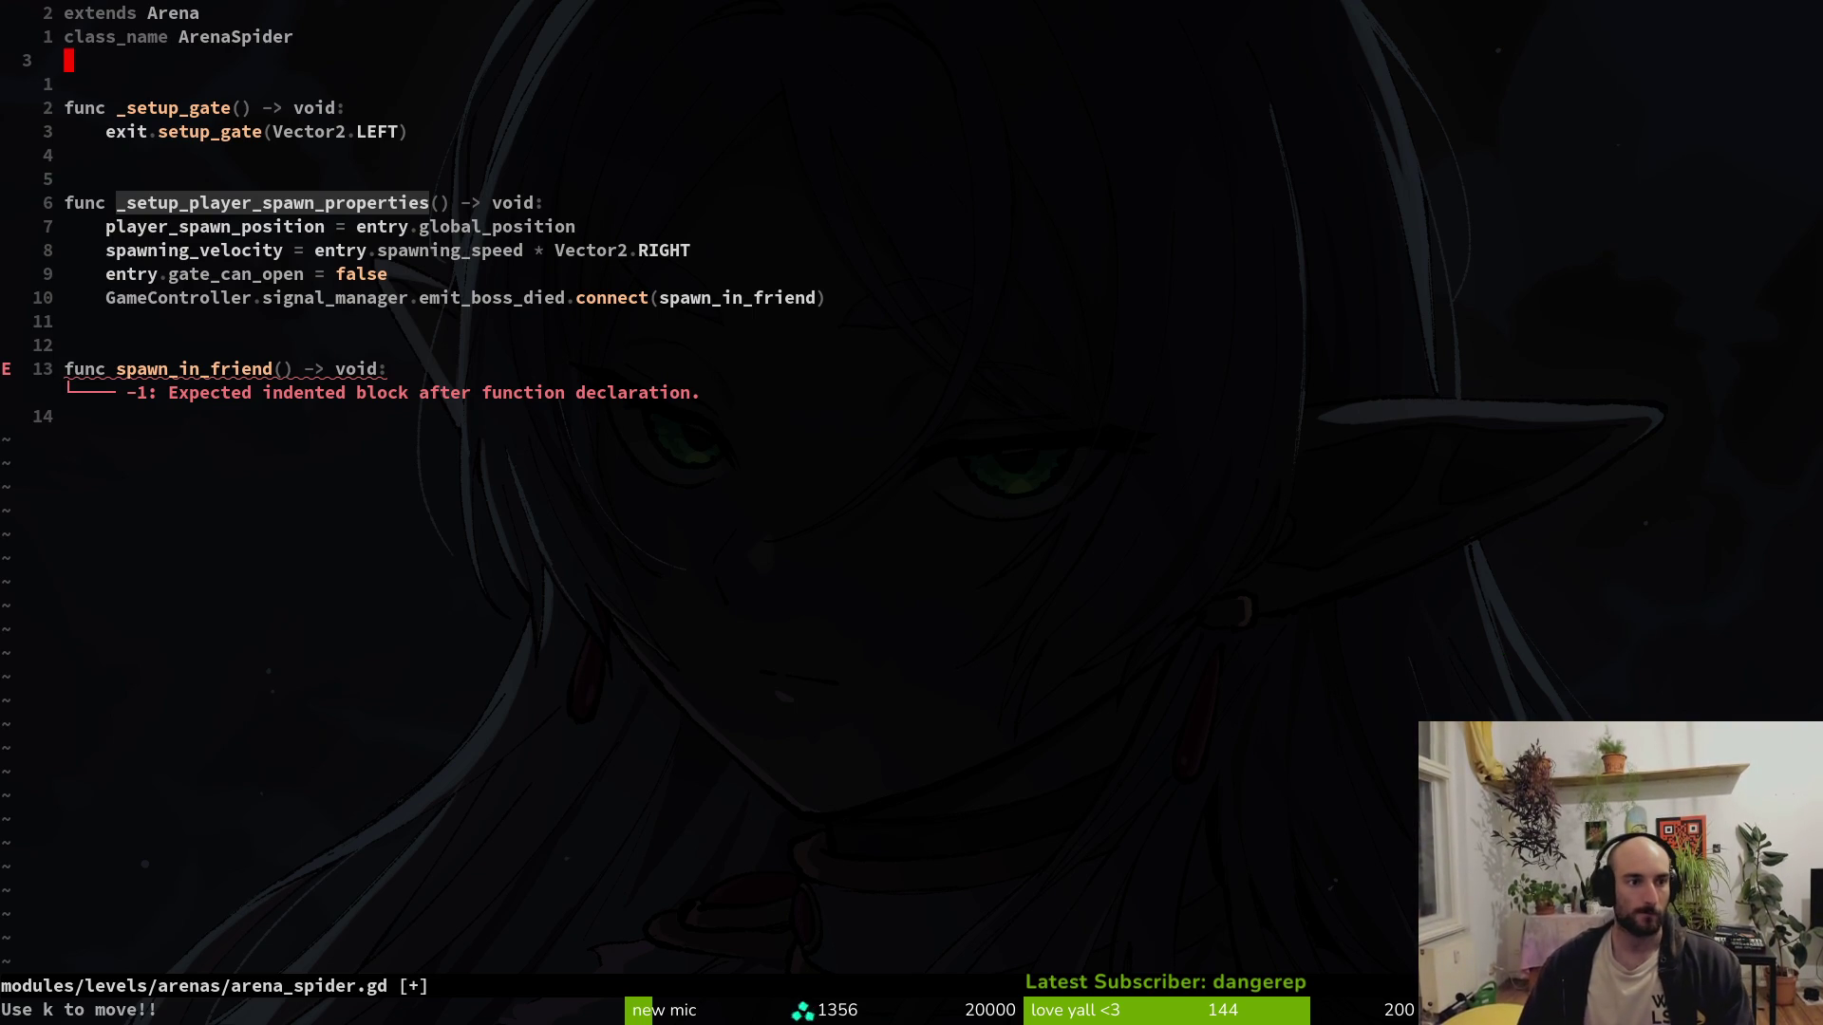
type("o@export")
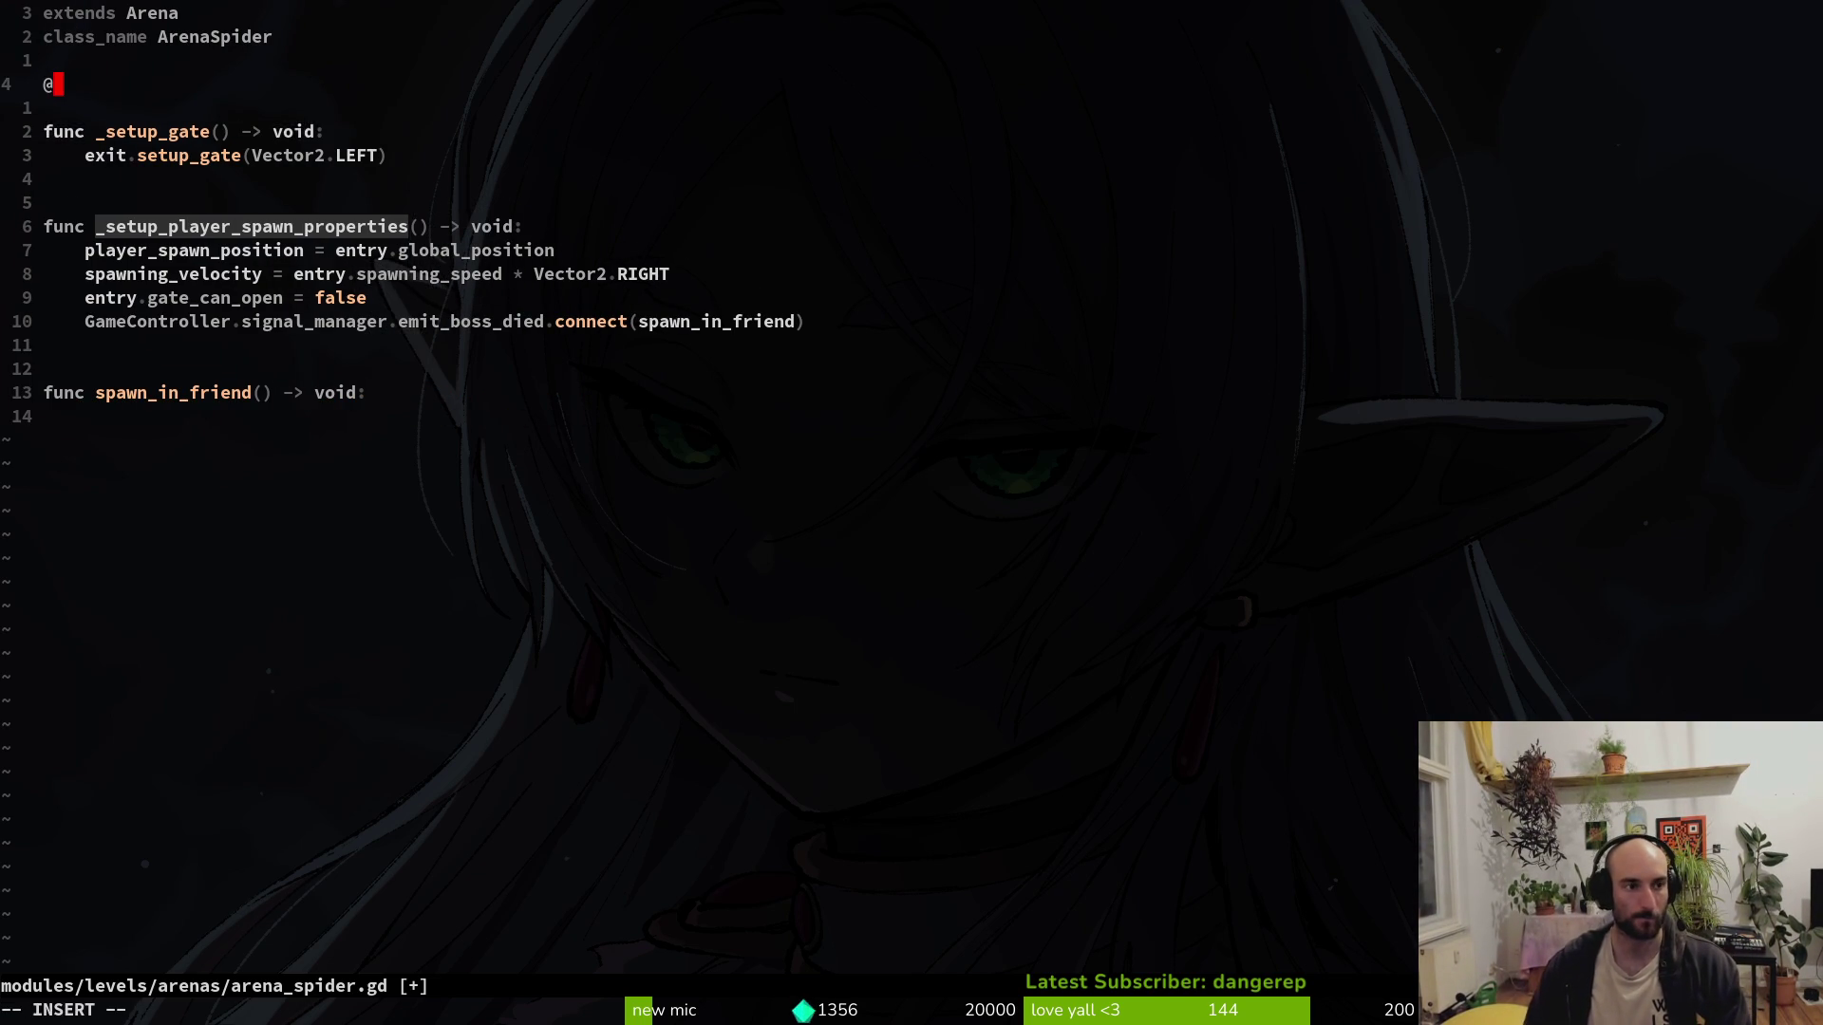
type(" var frie")
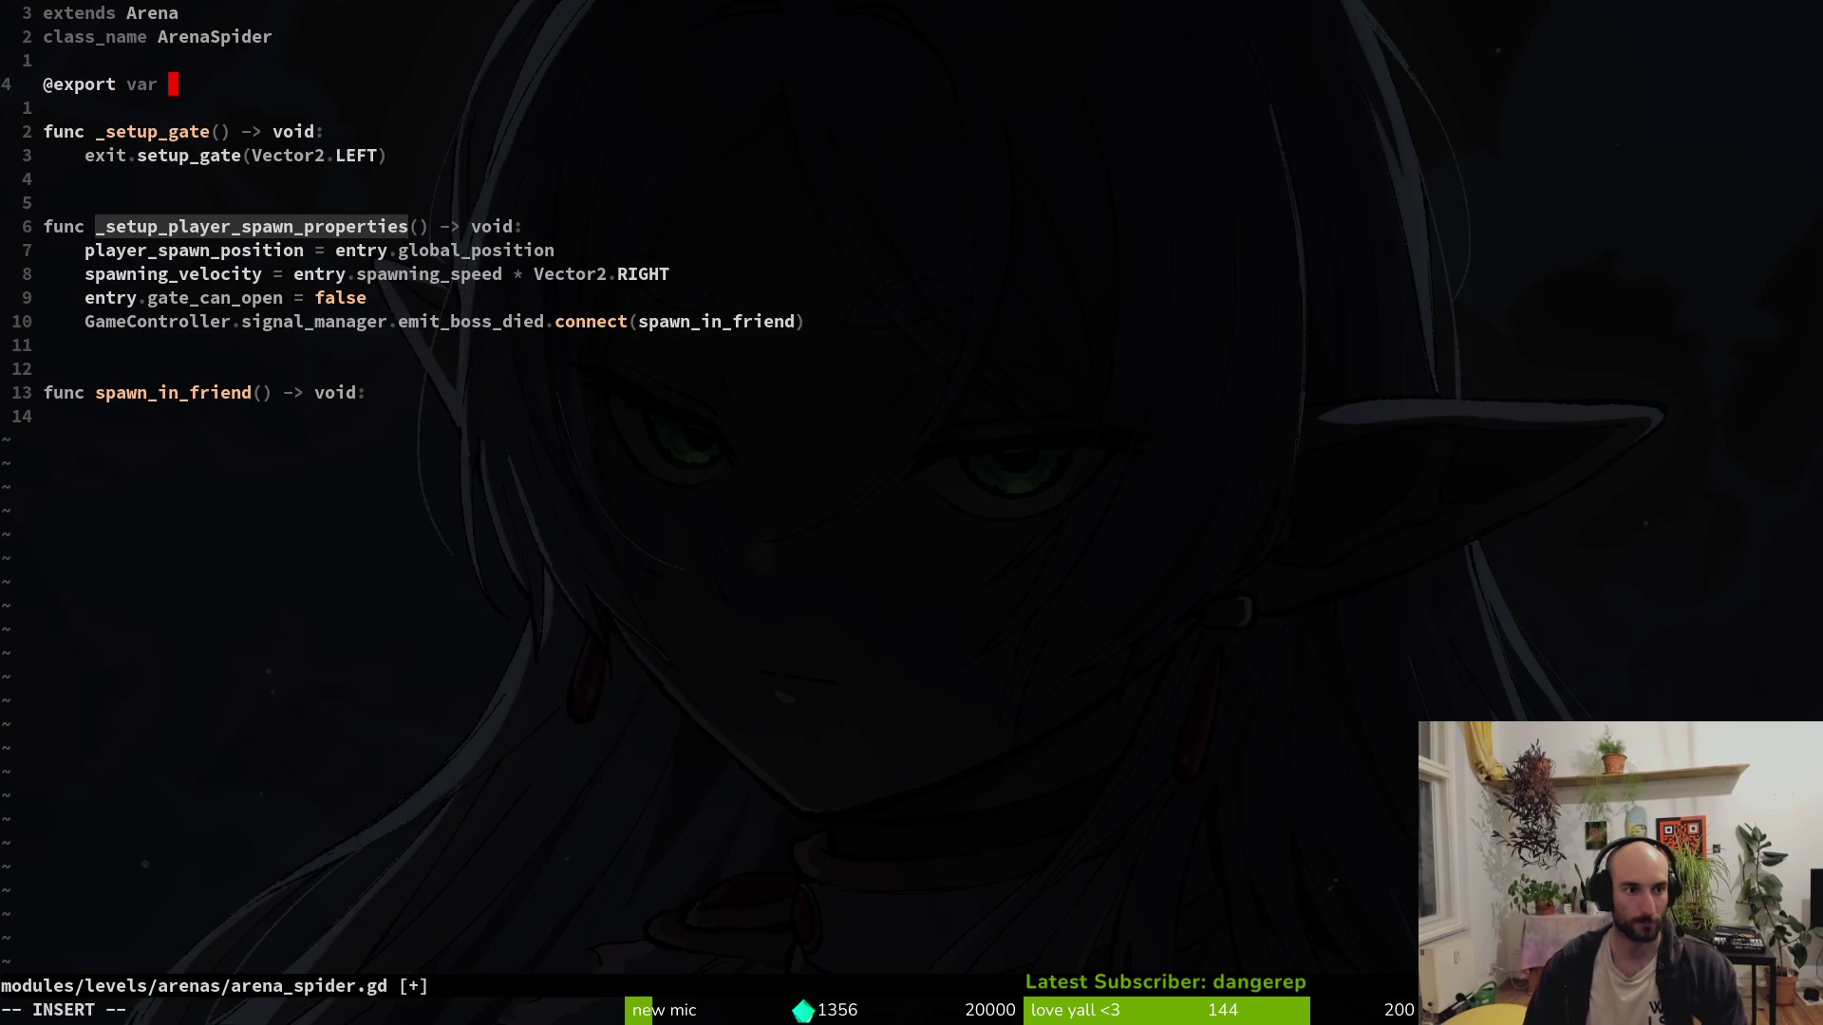
type("nd_scene")
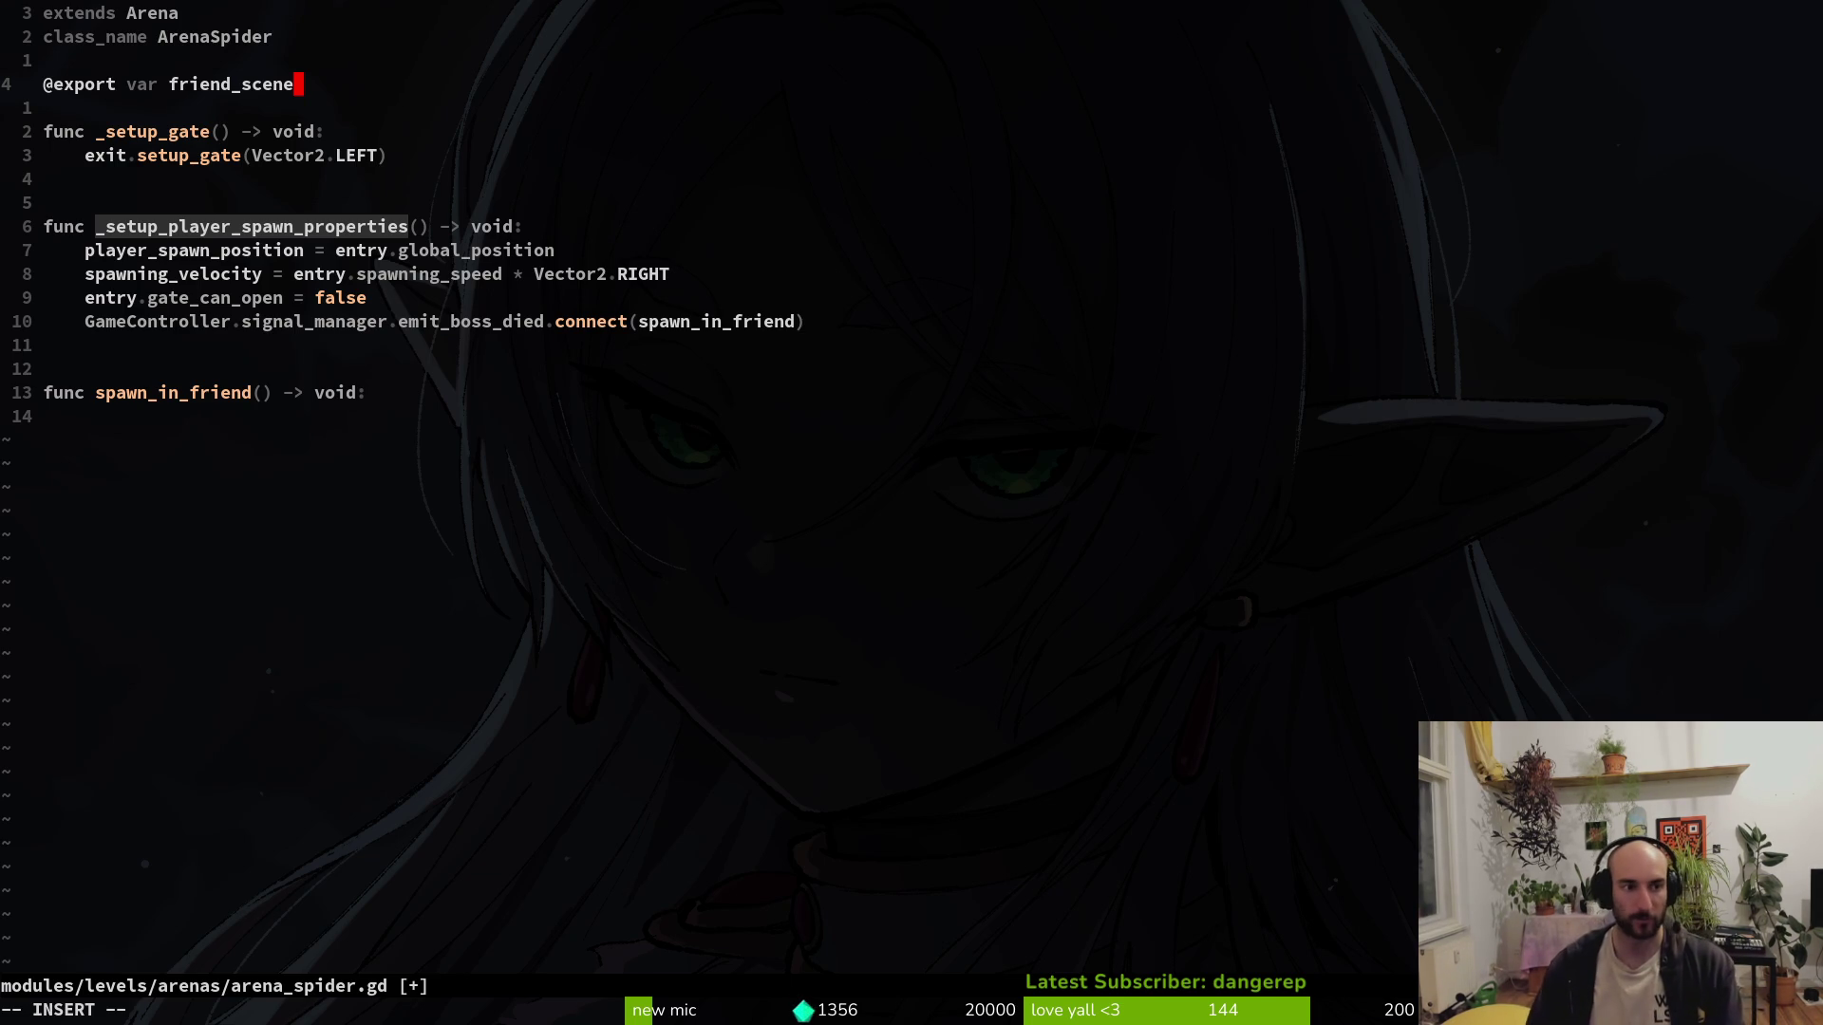
type(":")
key("Escape")
type("a")
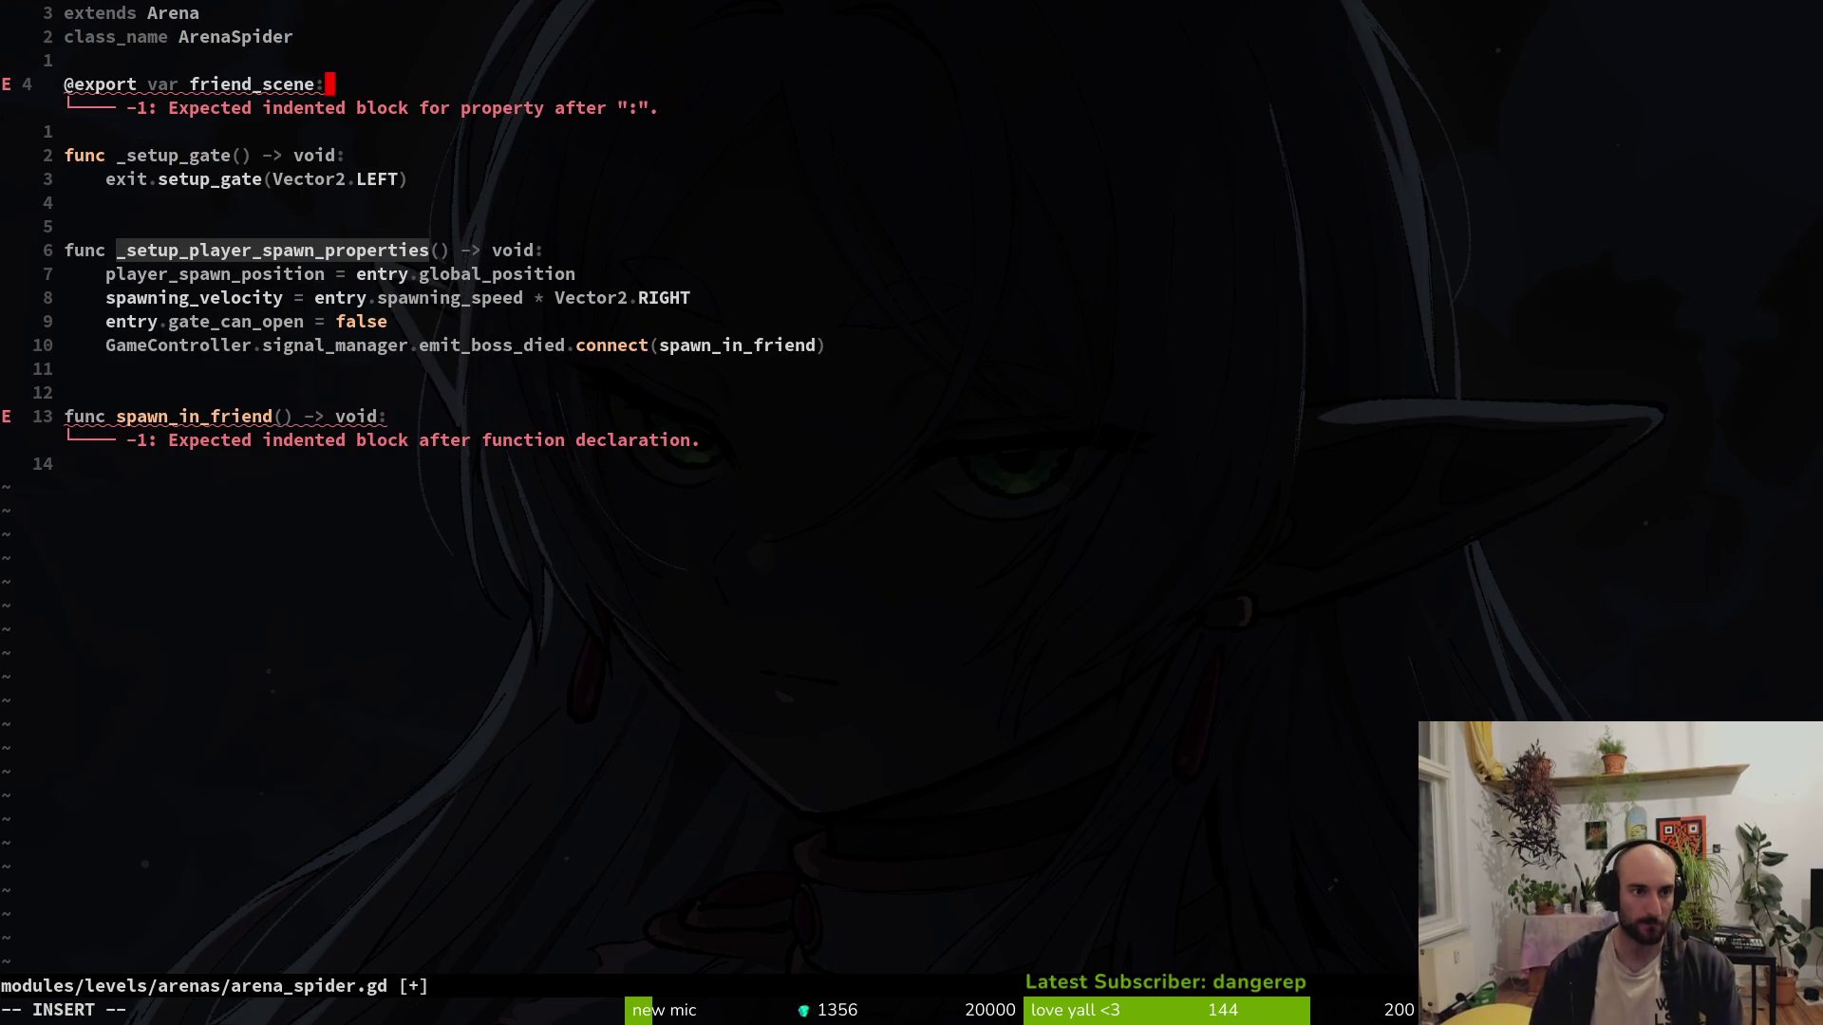
type(" PackedScene")
key("Escape")
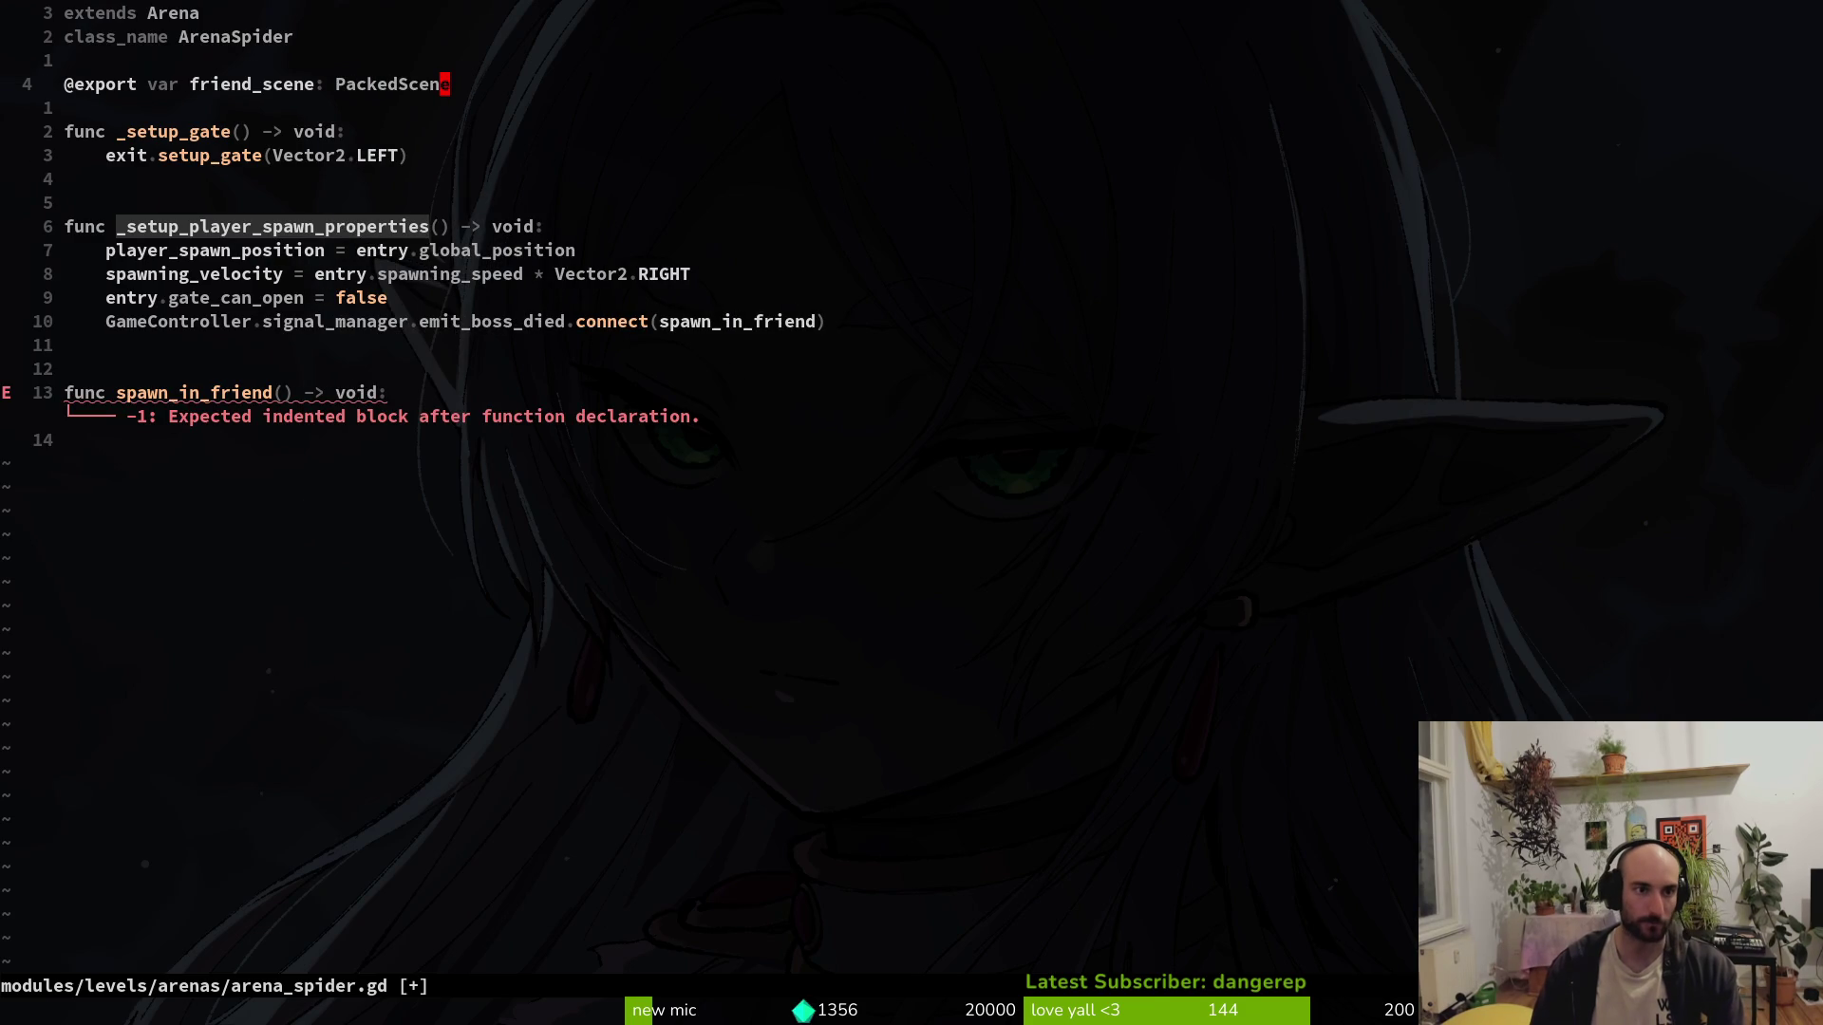
key("o")
key("Escape")
type(":w")
key("Return")
key("k")
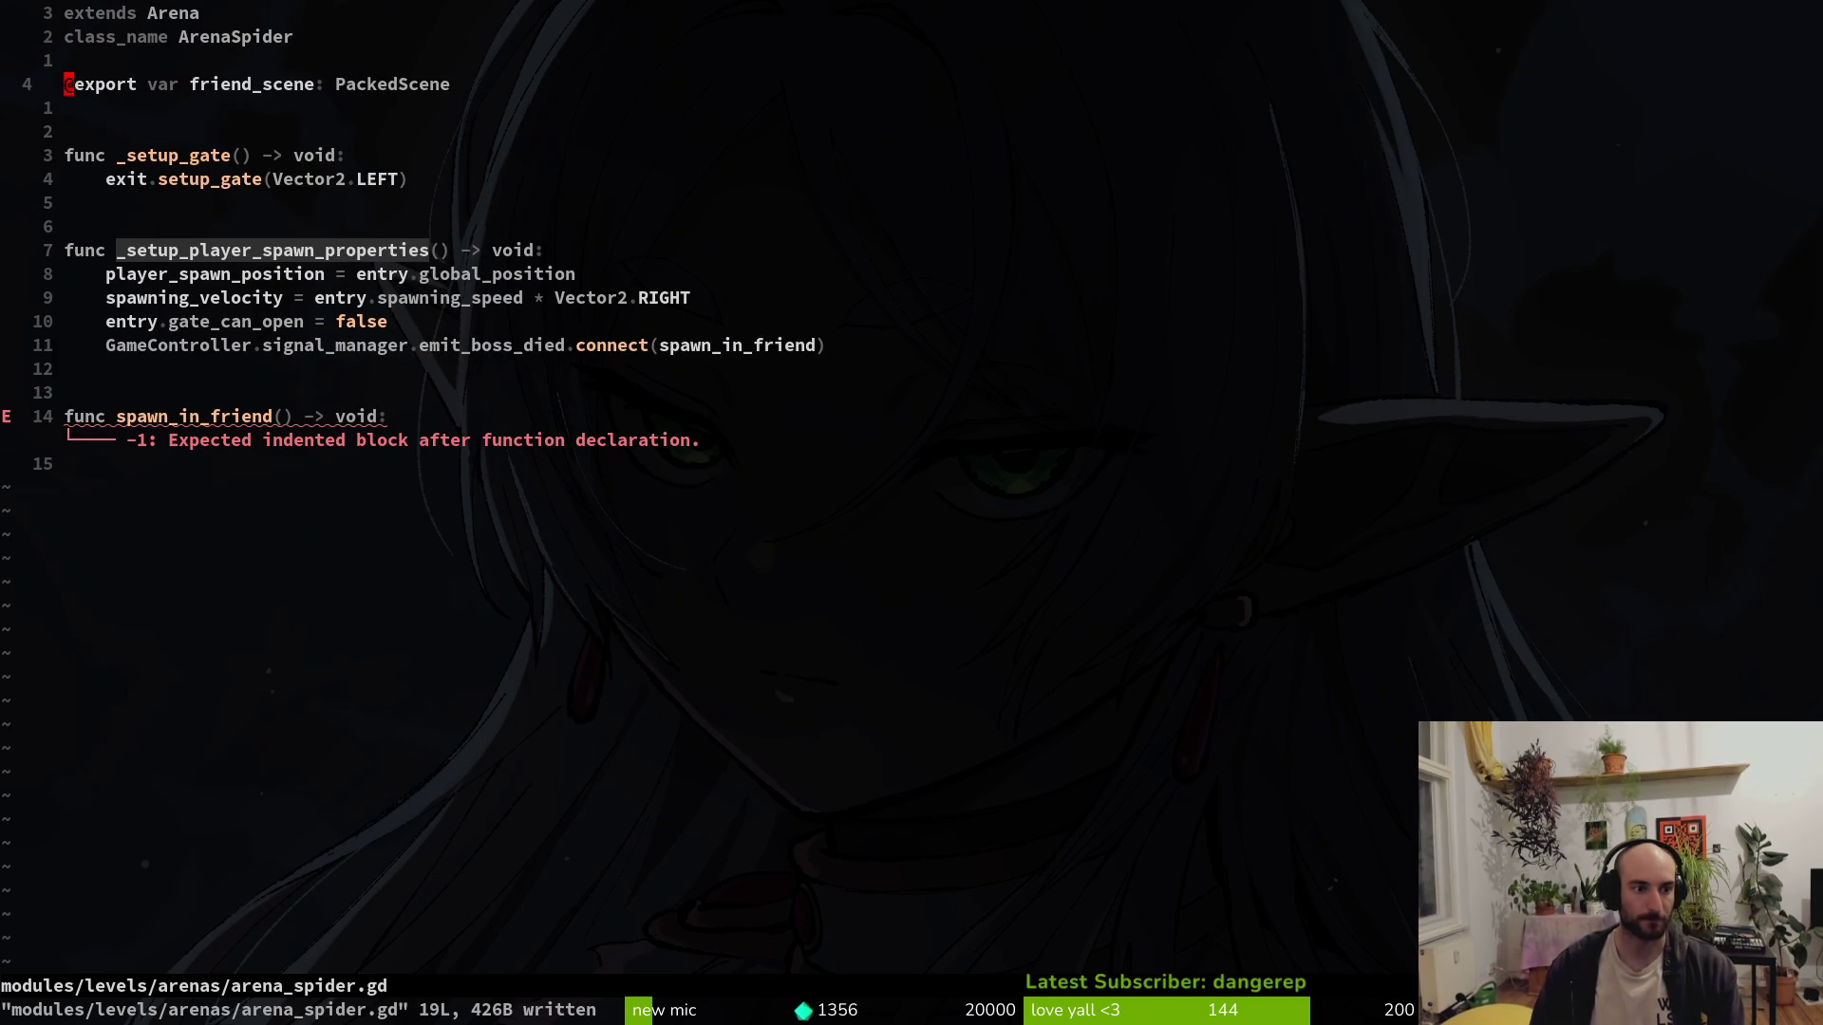
Write the spawn_in_friend body: 'var friend = friend_scene.instantiate()' followed by a friend line
key("G")
key("O")
key("Tab")
type("var friend = fr")
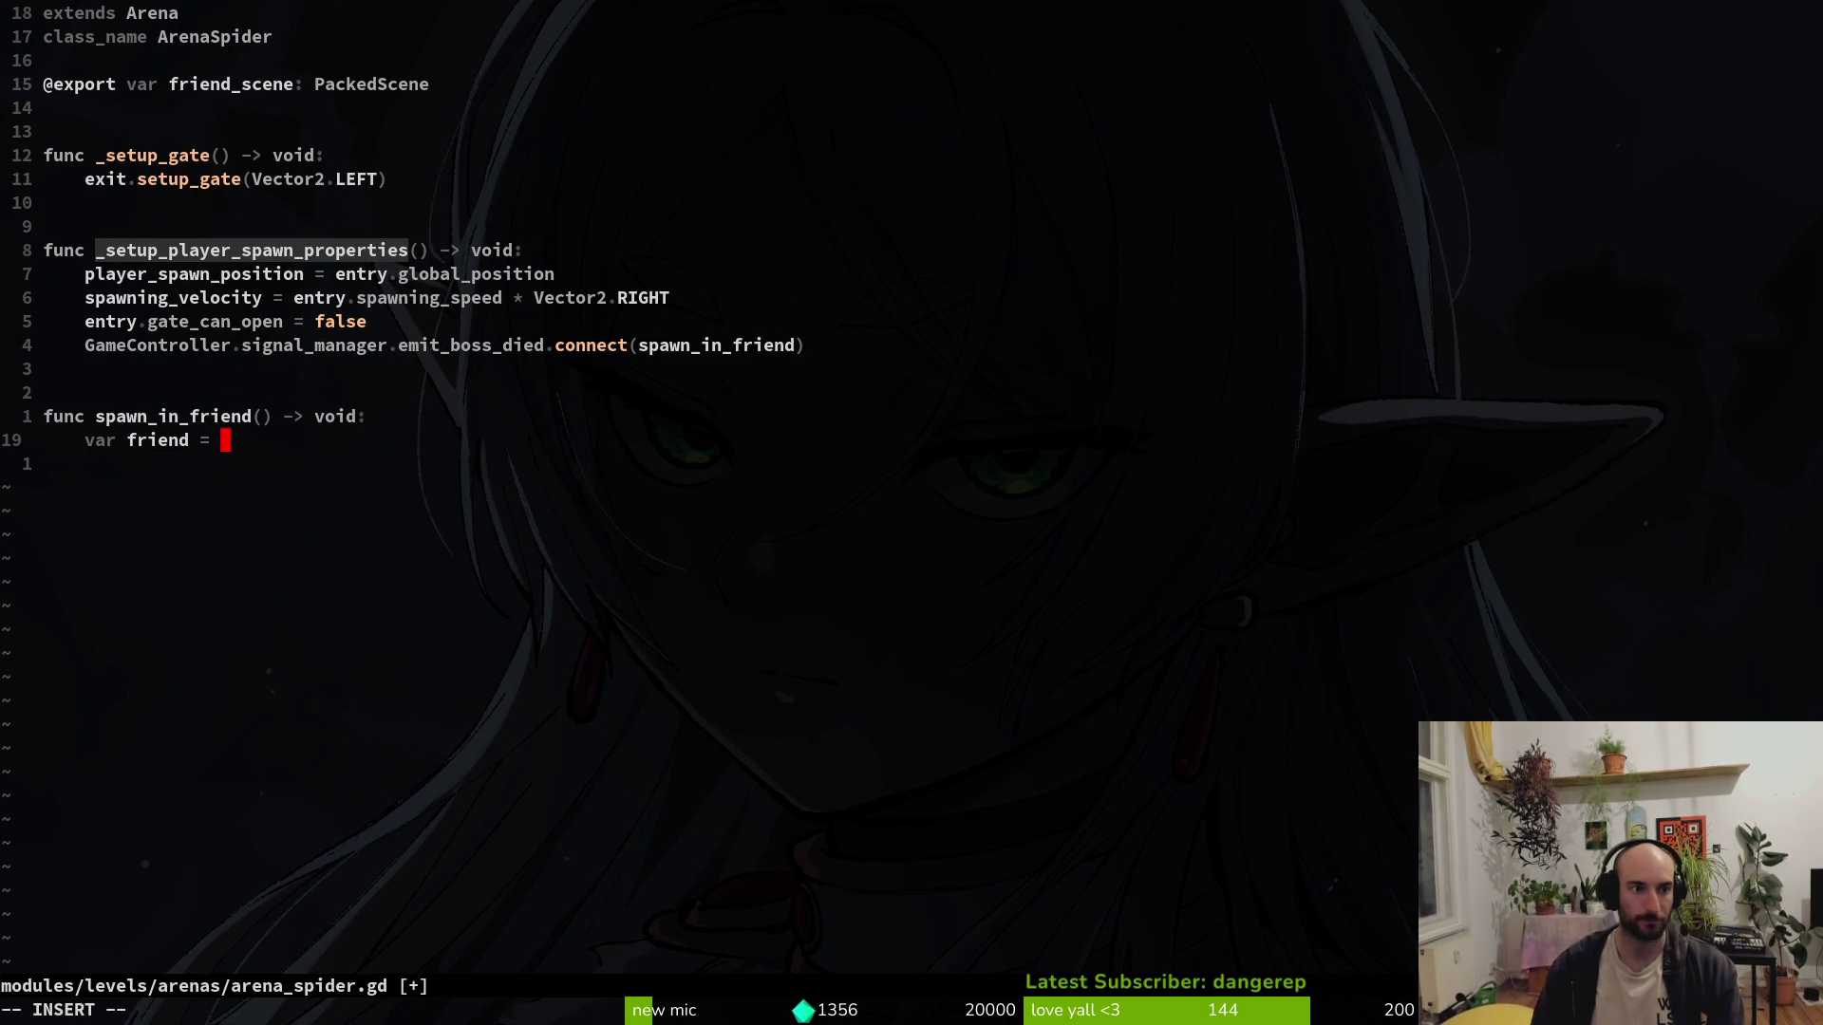
type("iend.insta")
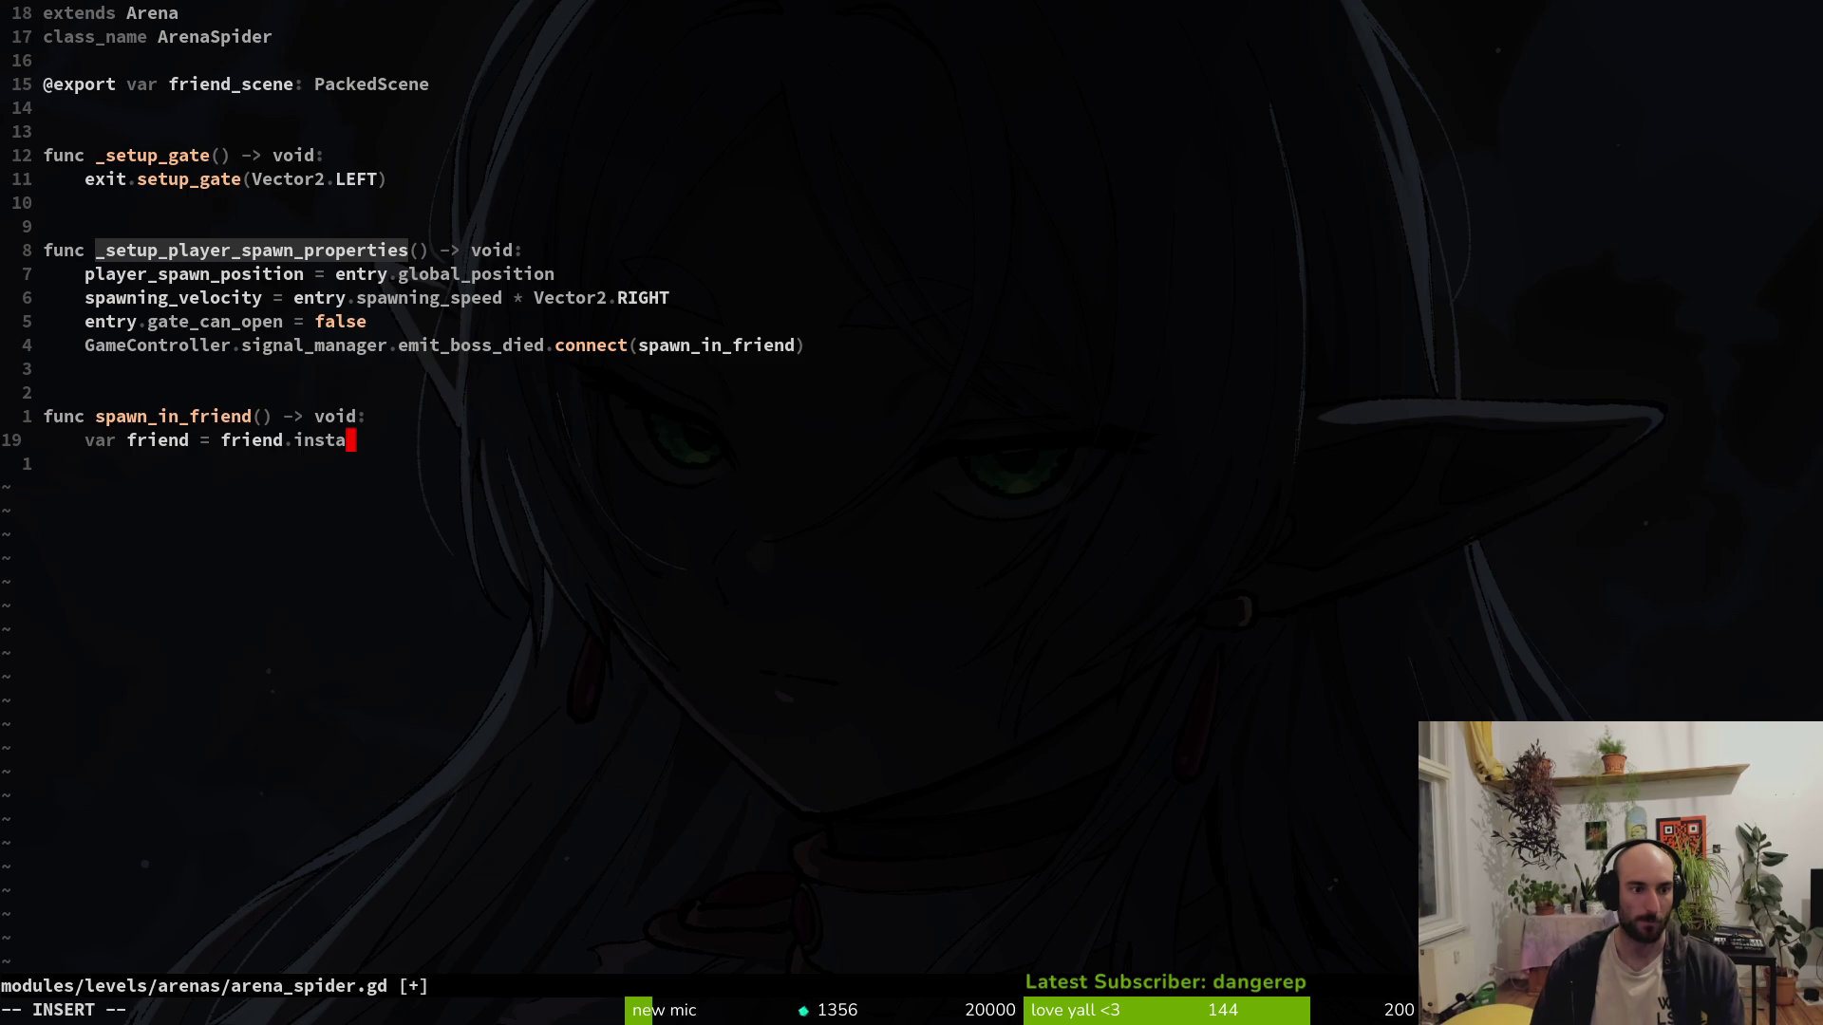
type("ntiate()")
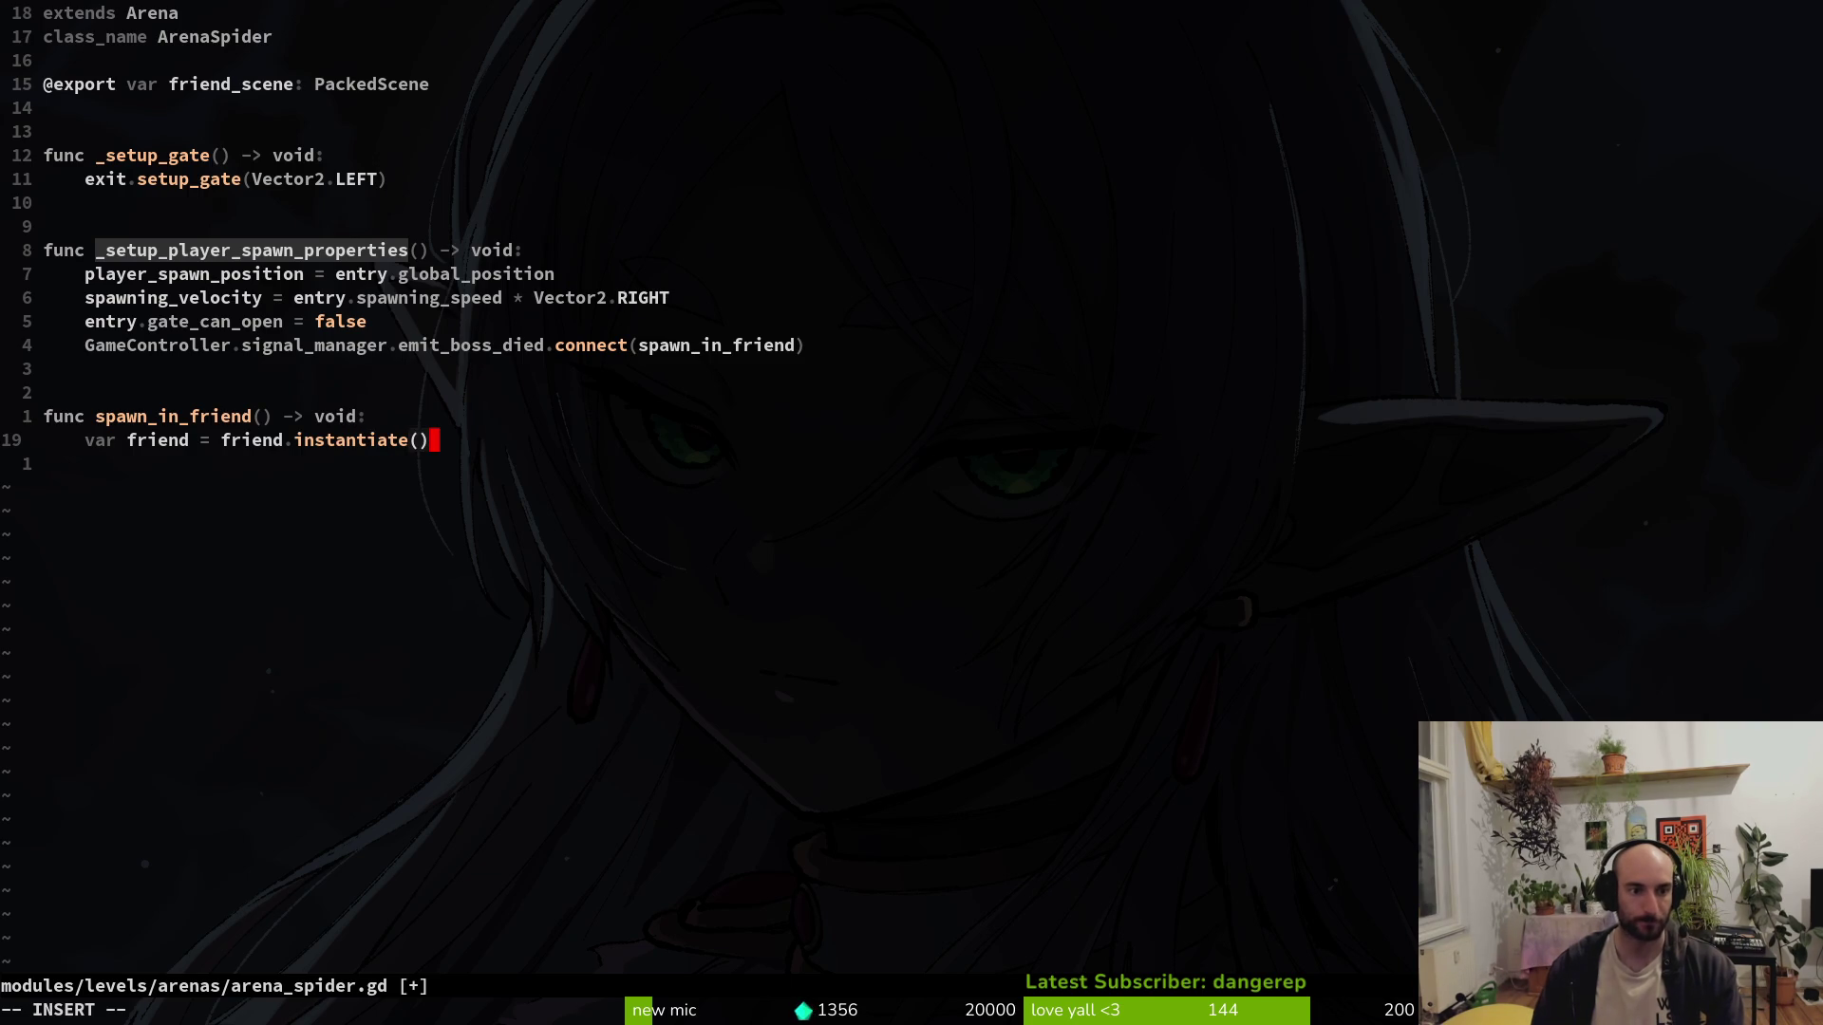
key("Escape")
key("b")
key("b")
key("b")
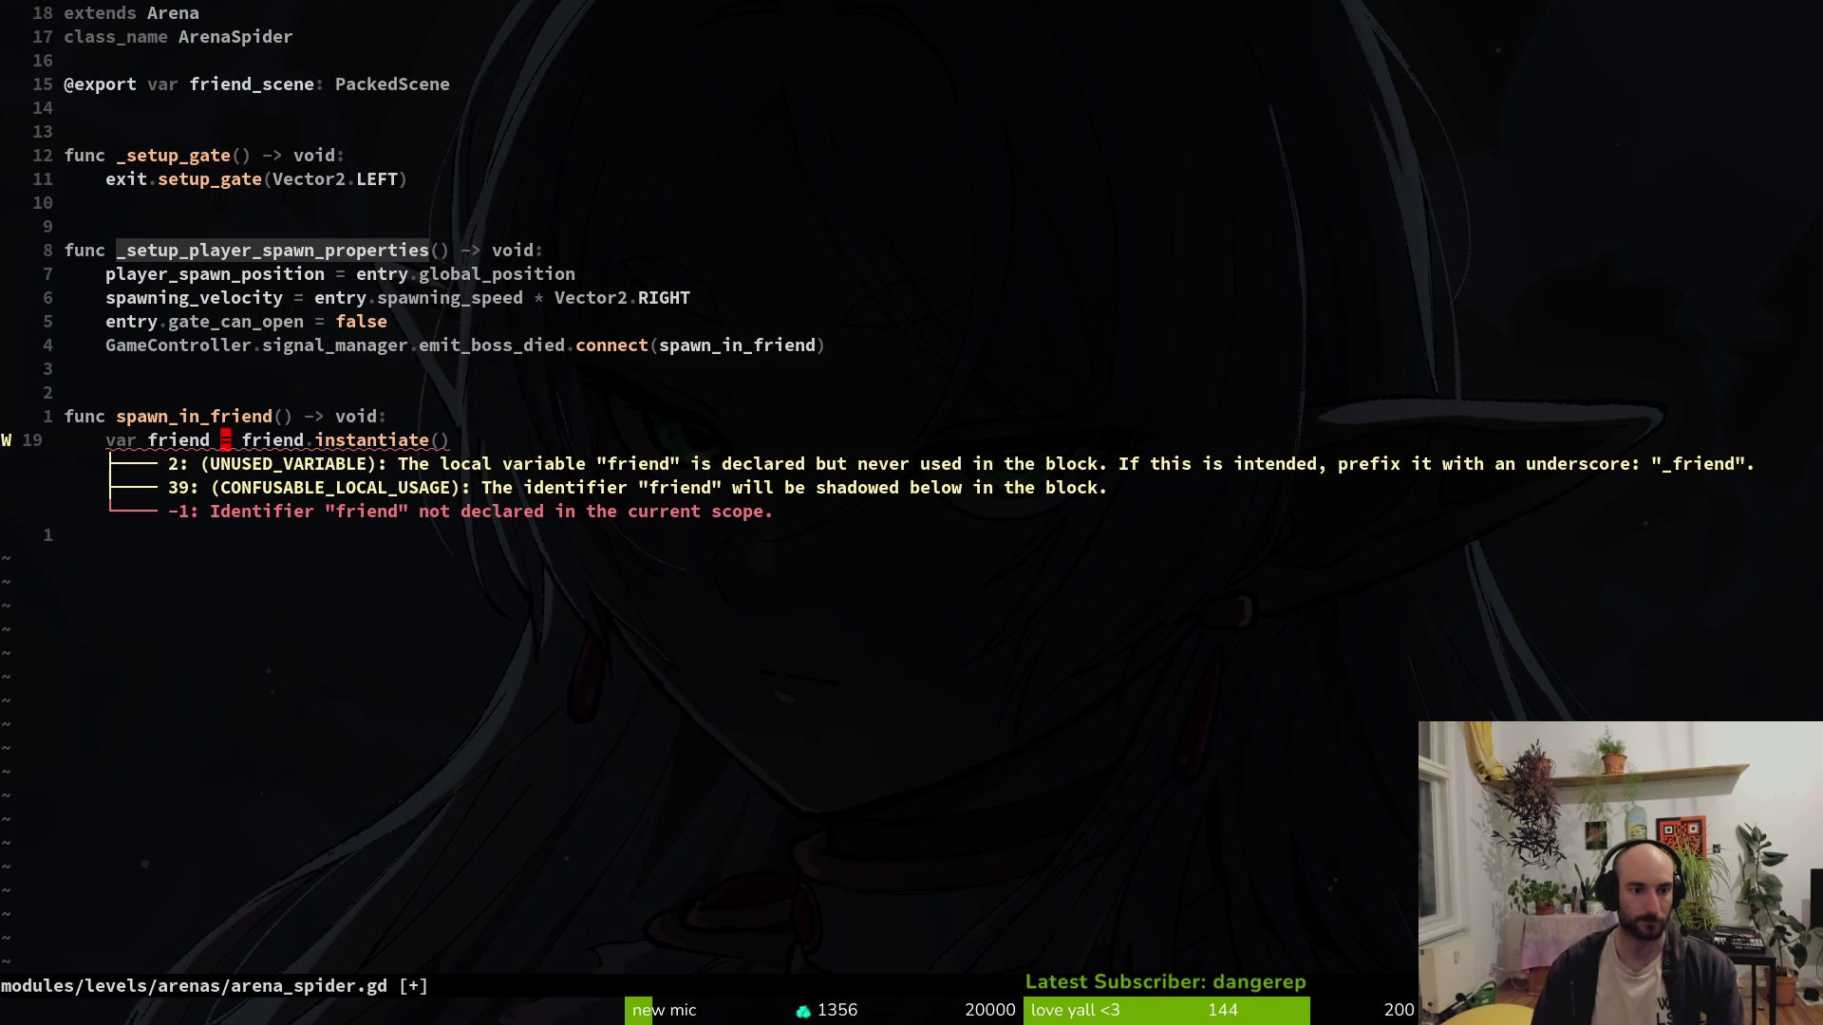
type("o")
type("friend")
key("Escape")
key("k")
key("k")
key("j")
key("w")
key("w")
key("w")
type("iend_sc")
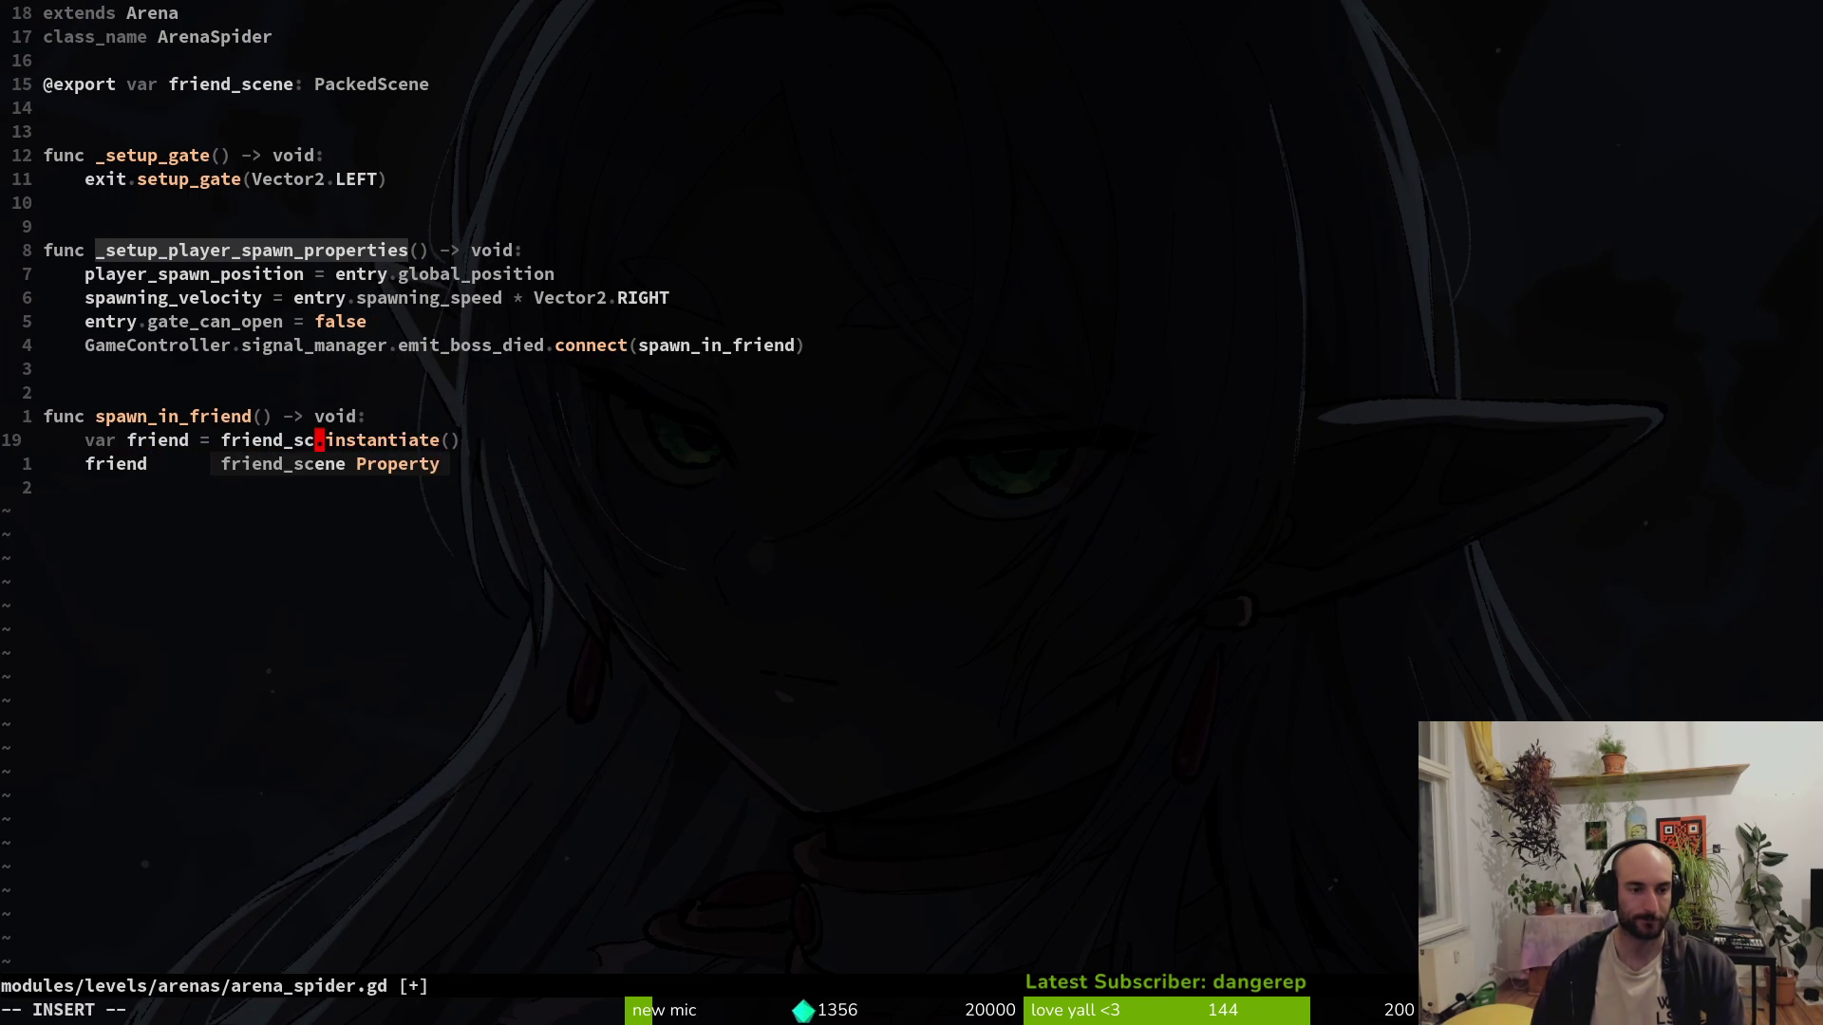
type("ene")
key("Escape")
Save the finished arena_spider.gd with Ctrl+S and bring up the gameLocale spreadsheet
key("j")
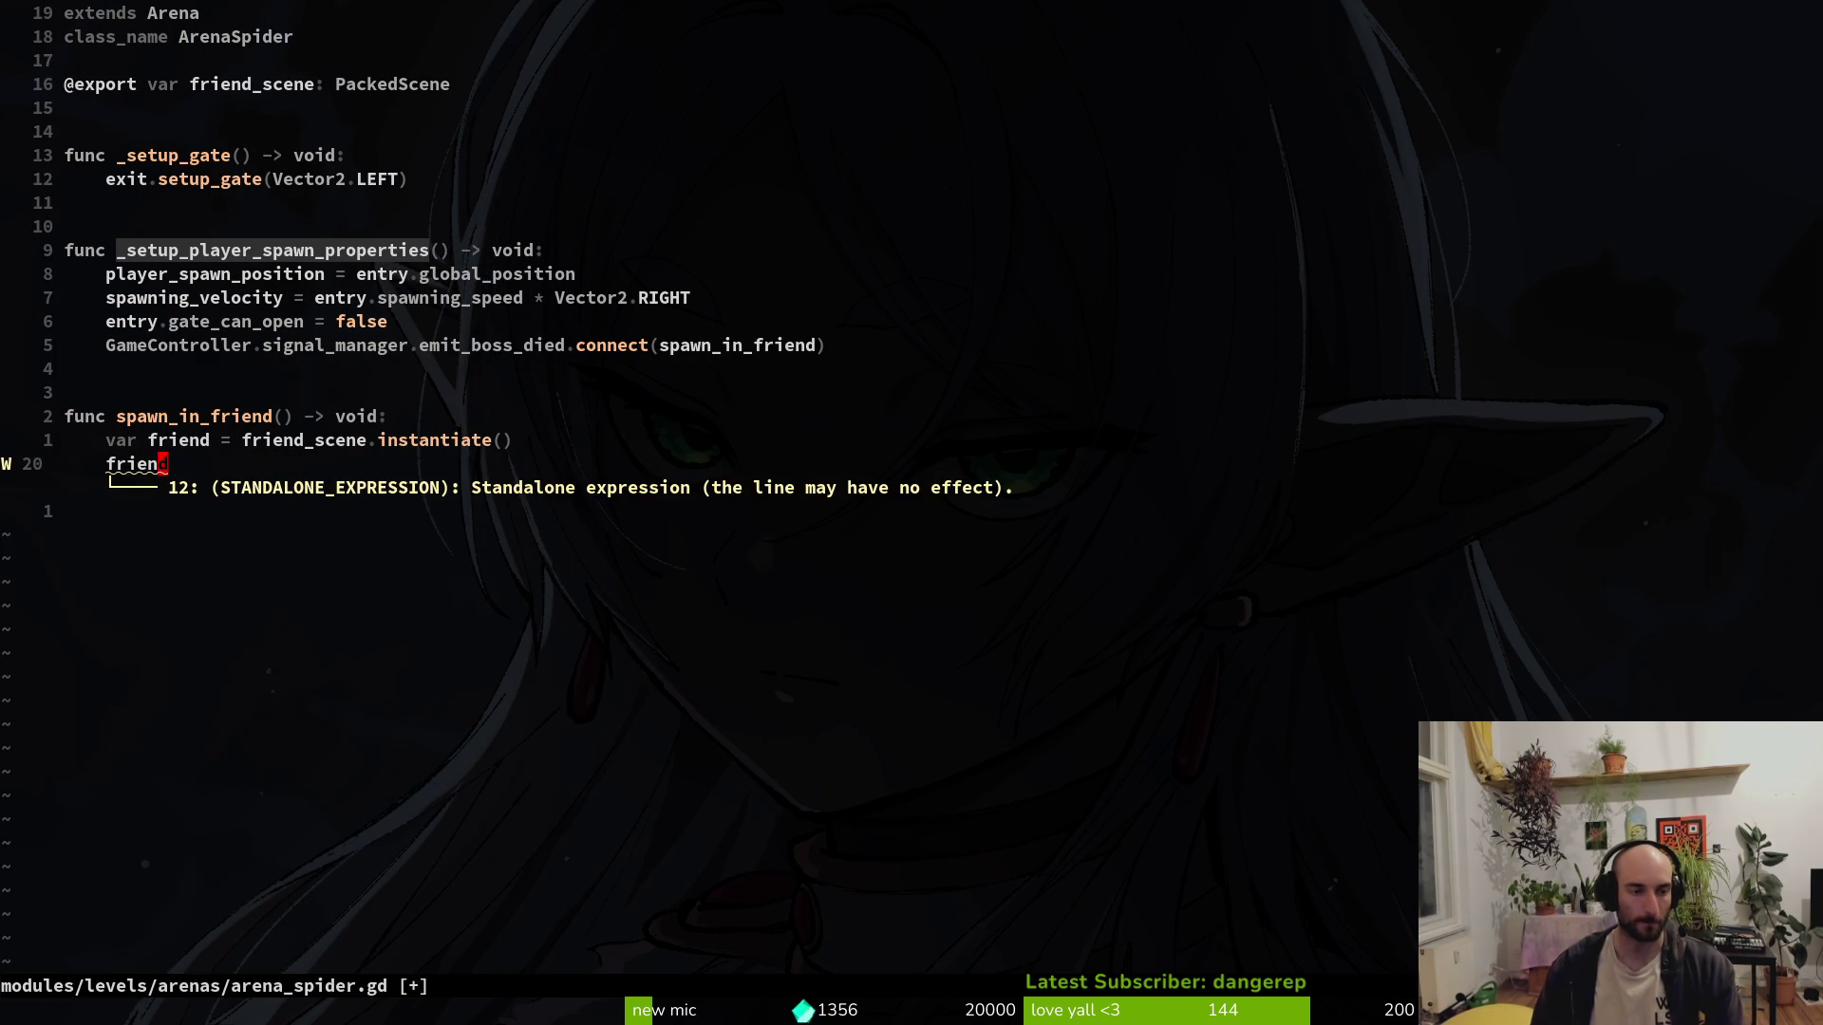
key("A")
key("Escape")
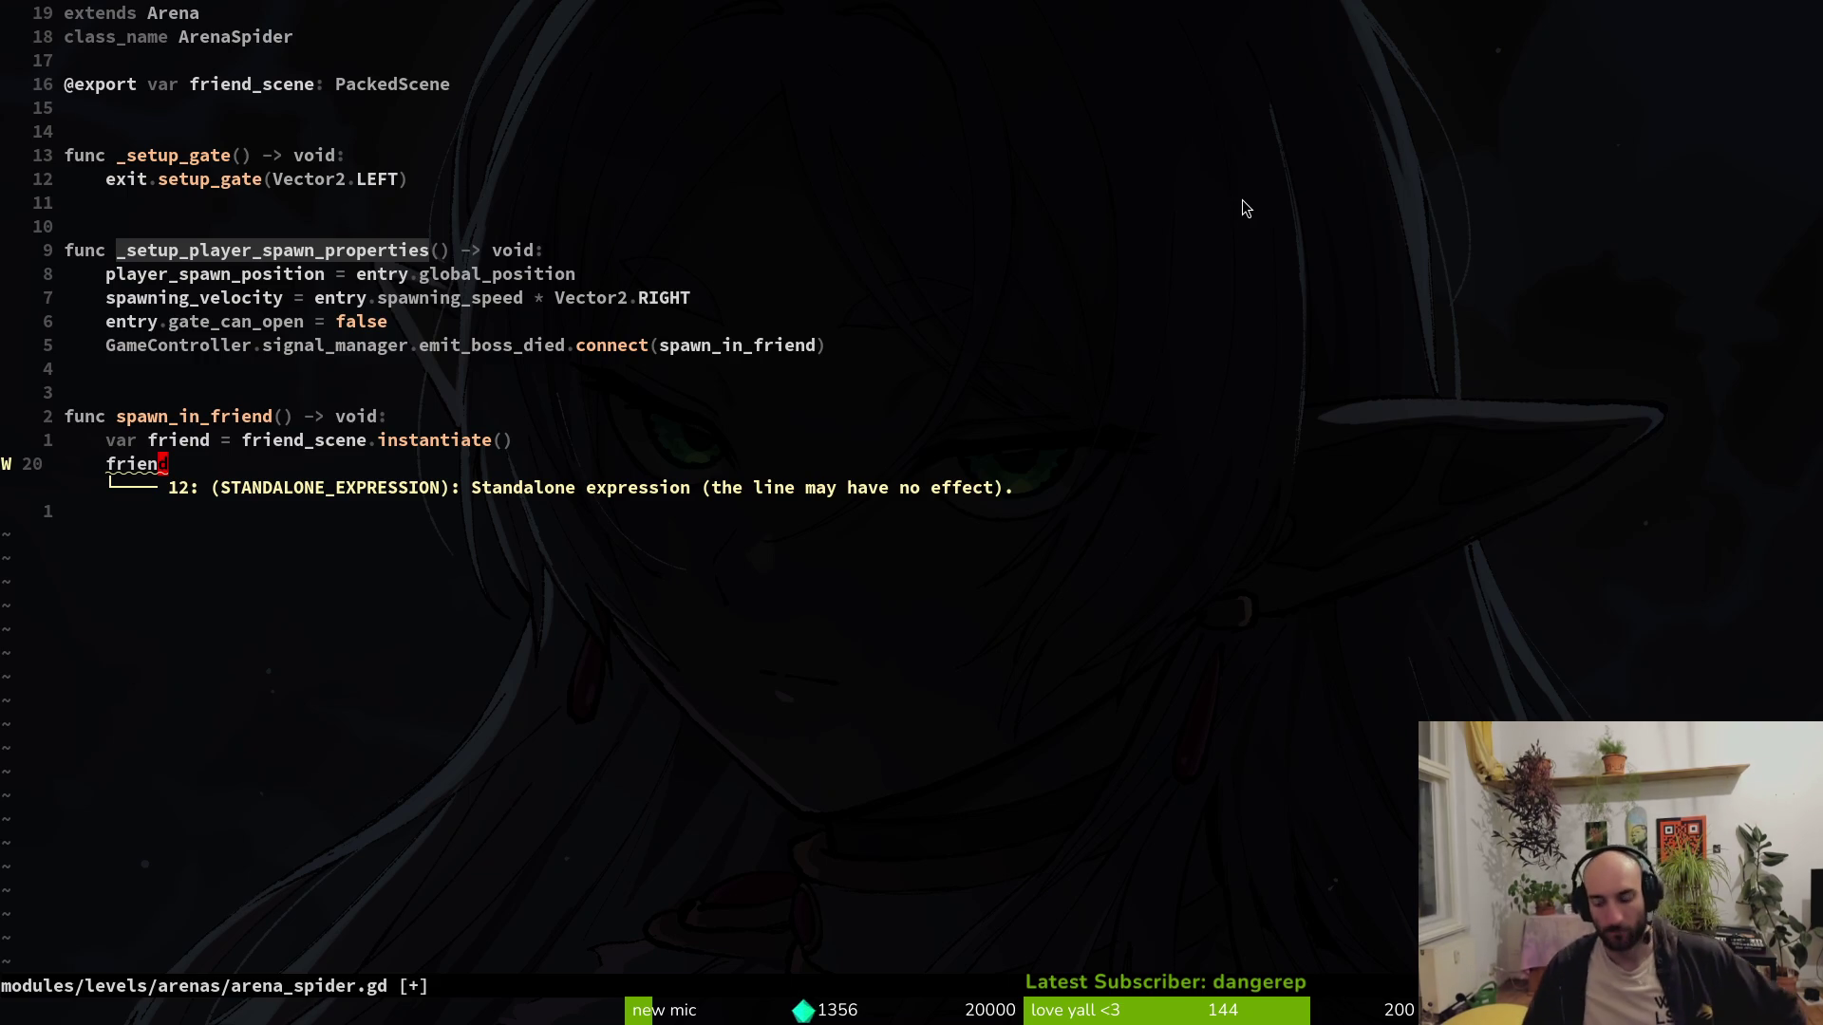
key("j")
key("ctrl+s")
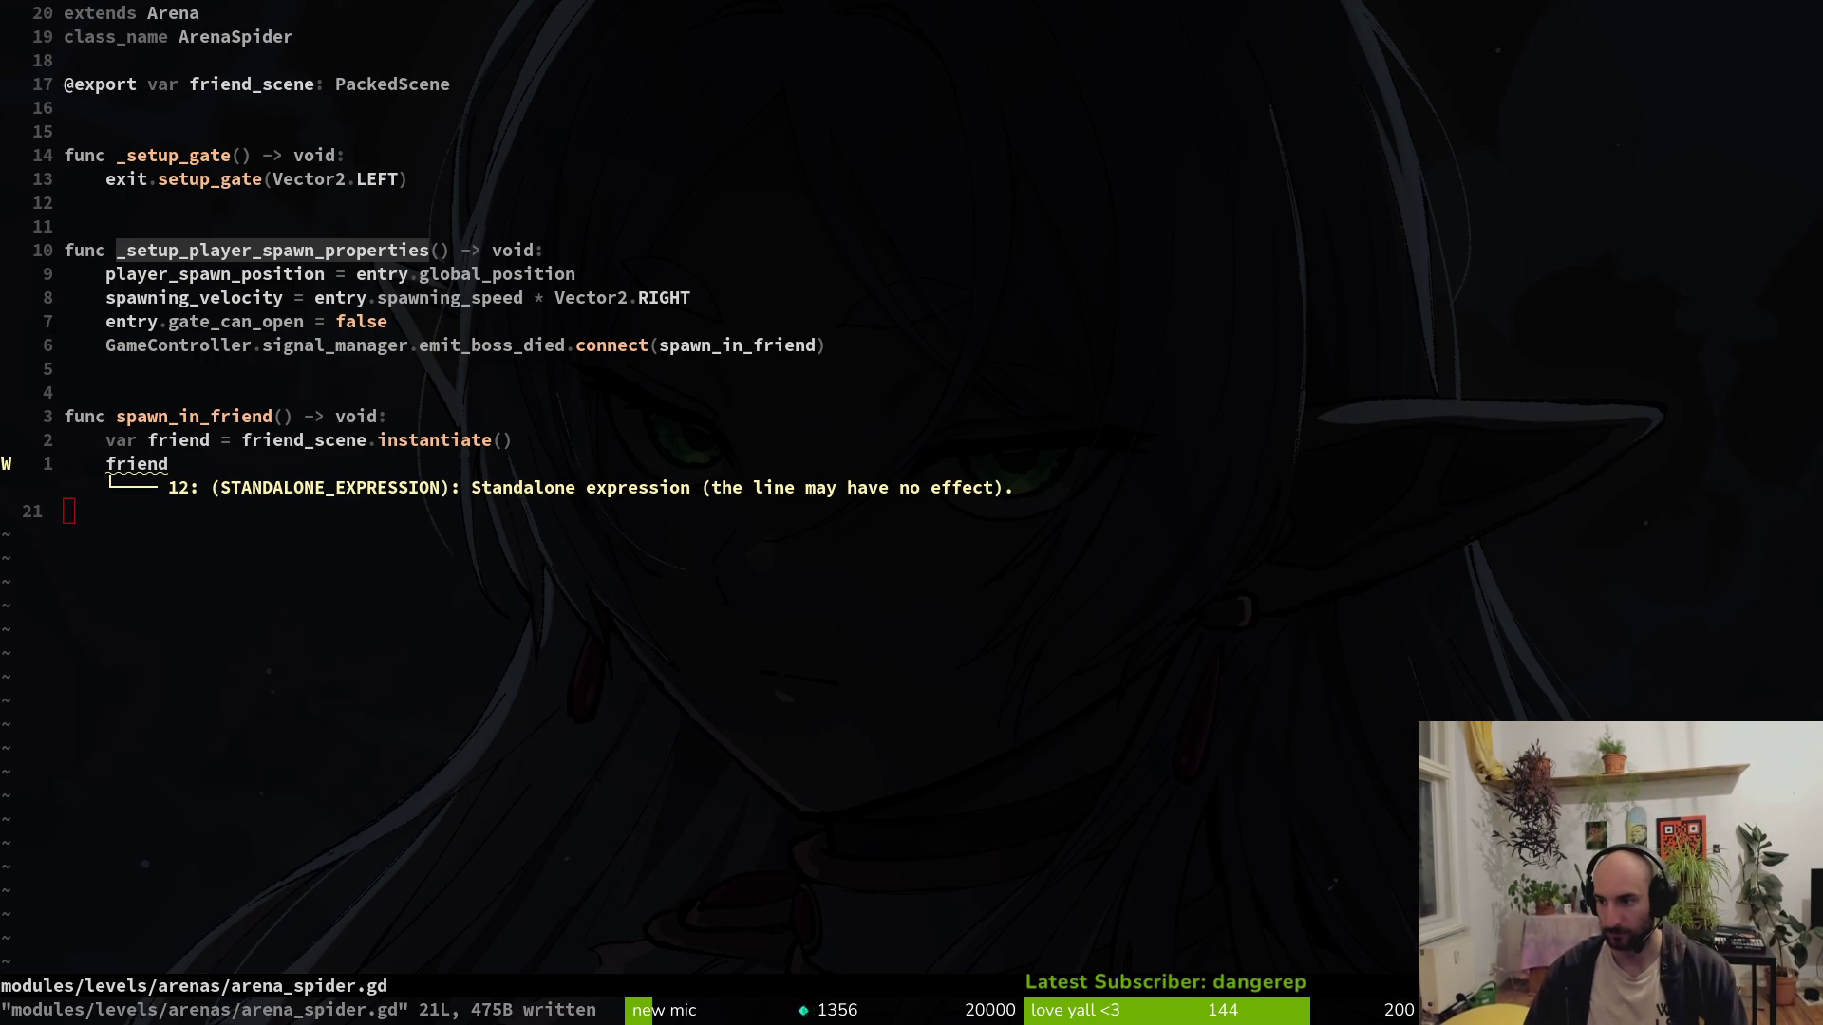
key("alt+Tab")
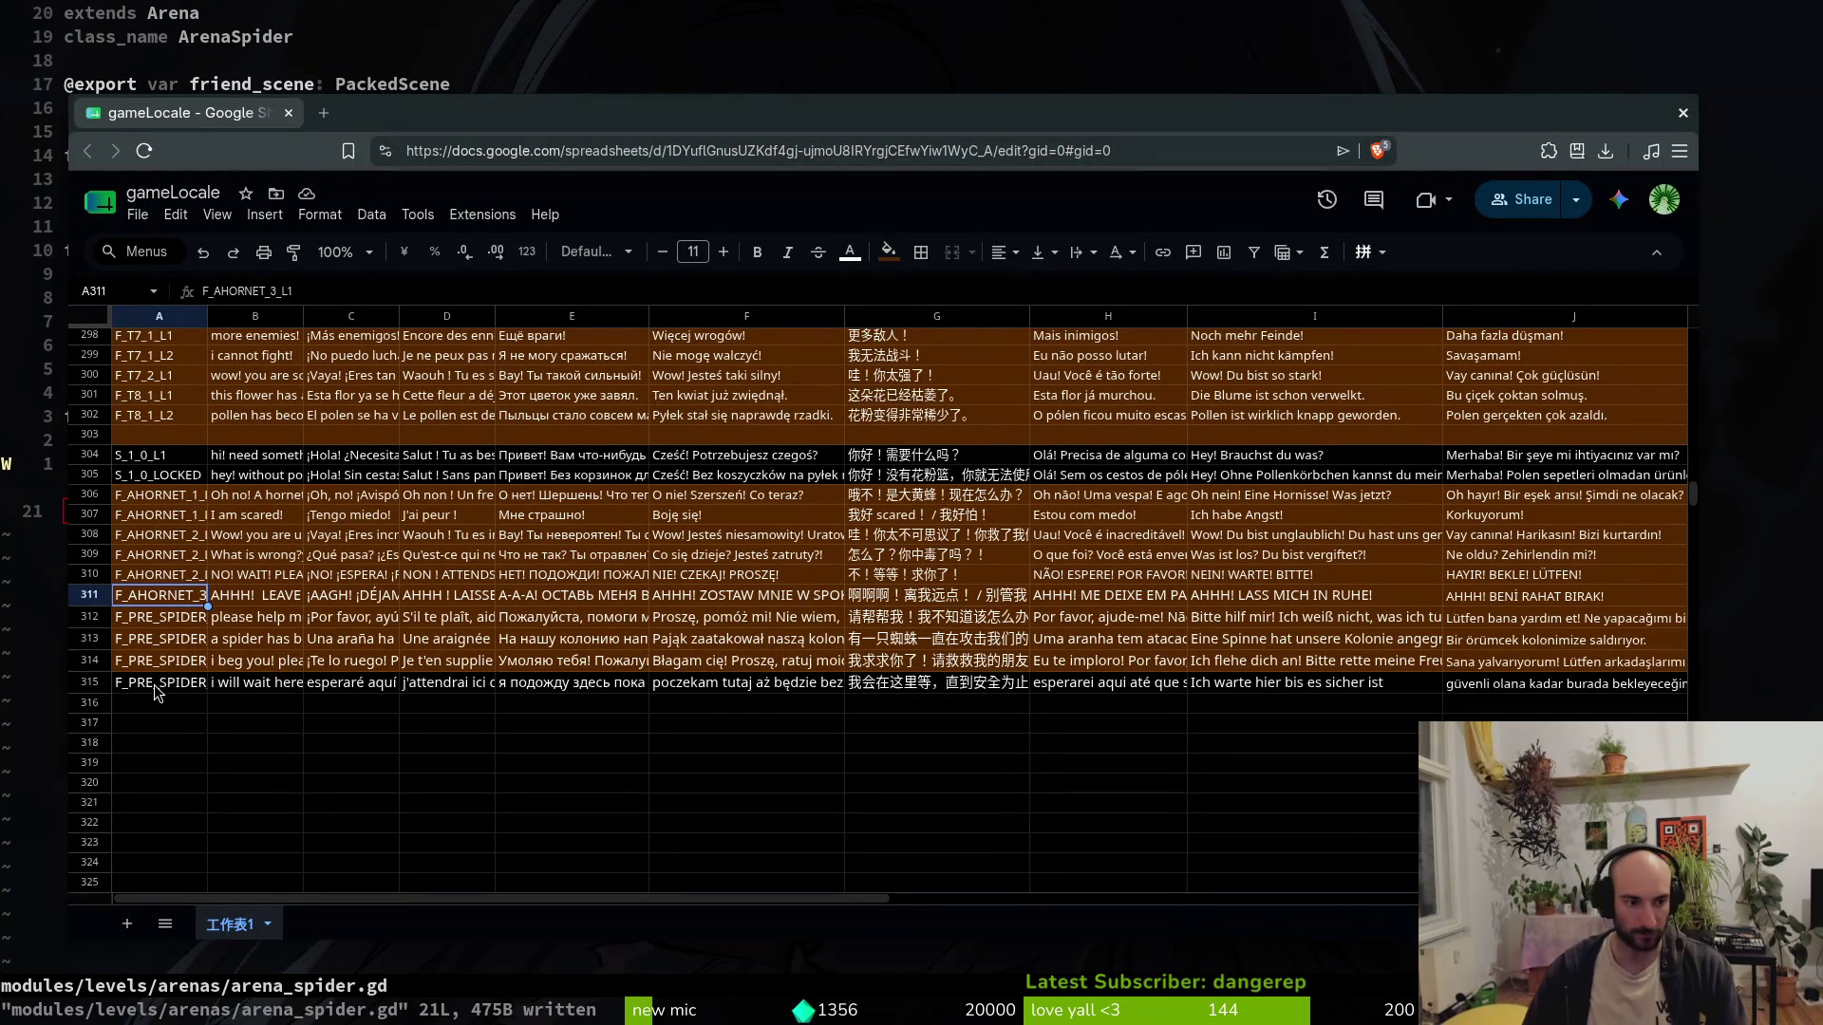
Enter the new key F_SPIDER_1_L1 in the first empty cell below the F_PRE_SPIDER keys
left_click(154, 685)
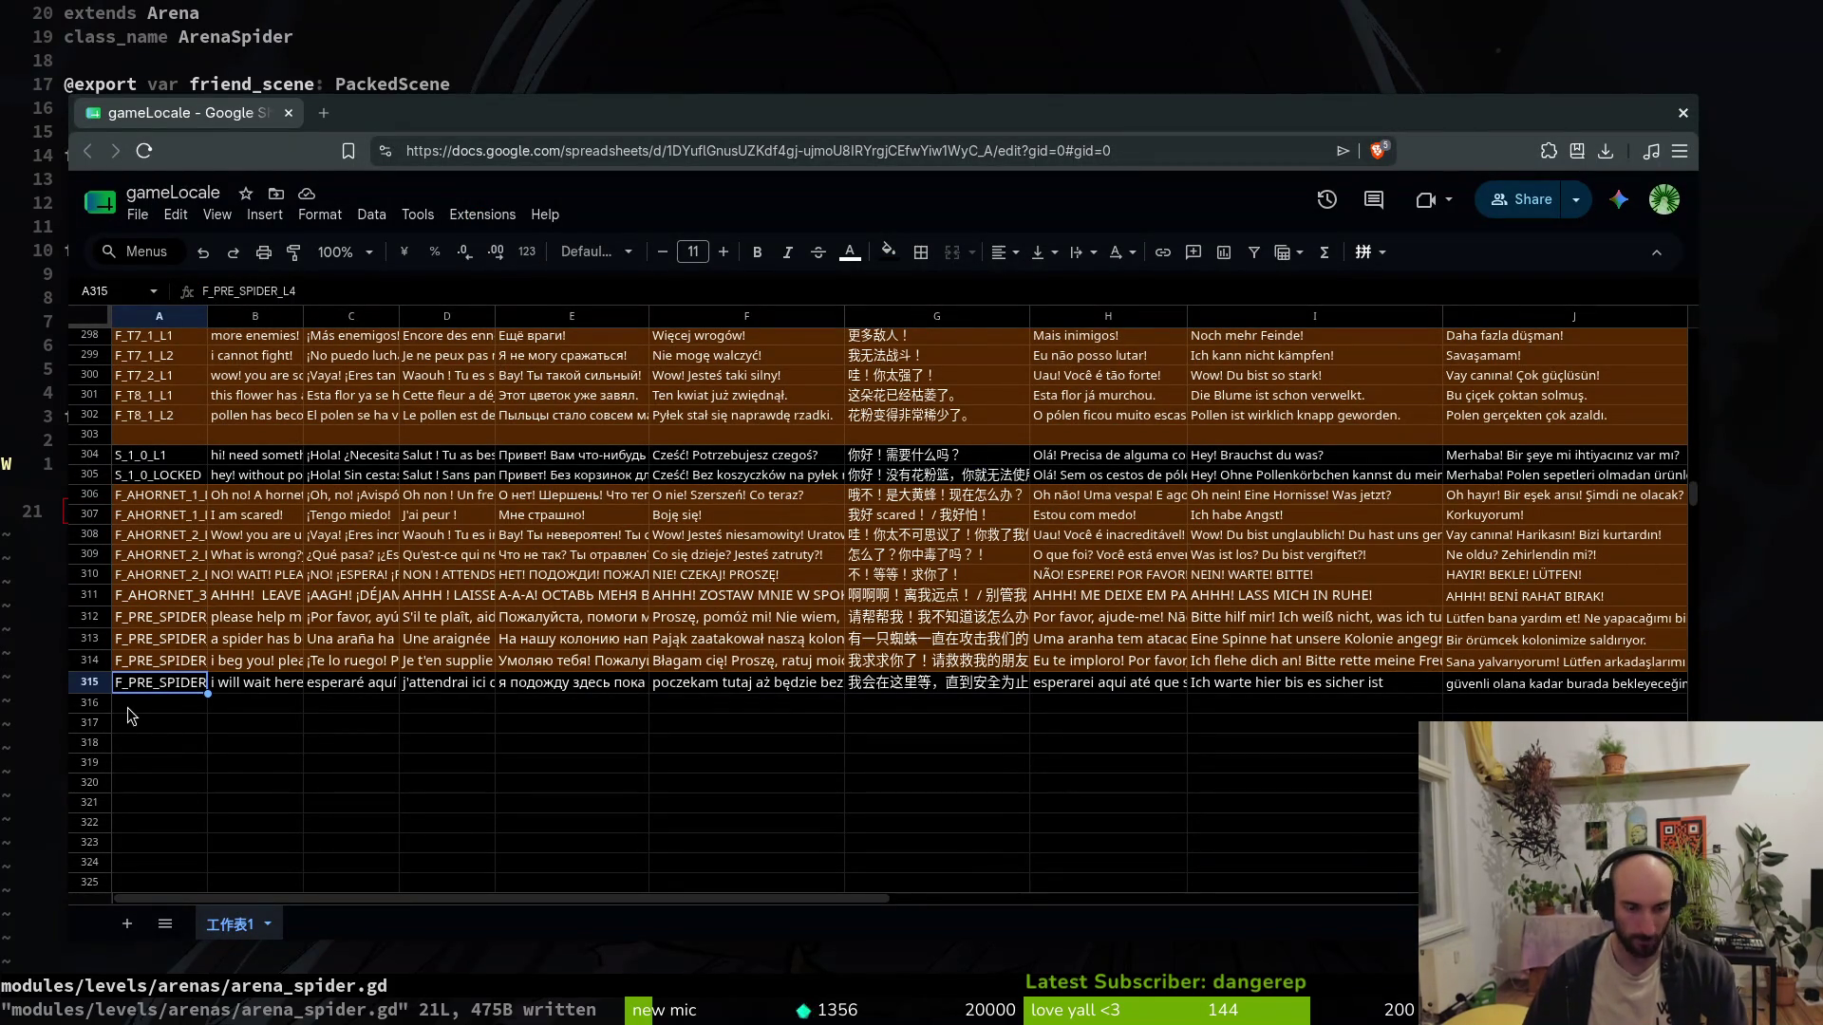
left_click(134, 713)
type("F_SPIDER_FRIEN")
key("BackSpace")
key("BackSpace")
key("BackSpace")
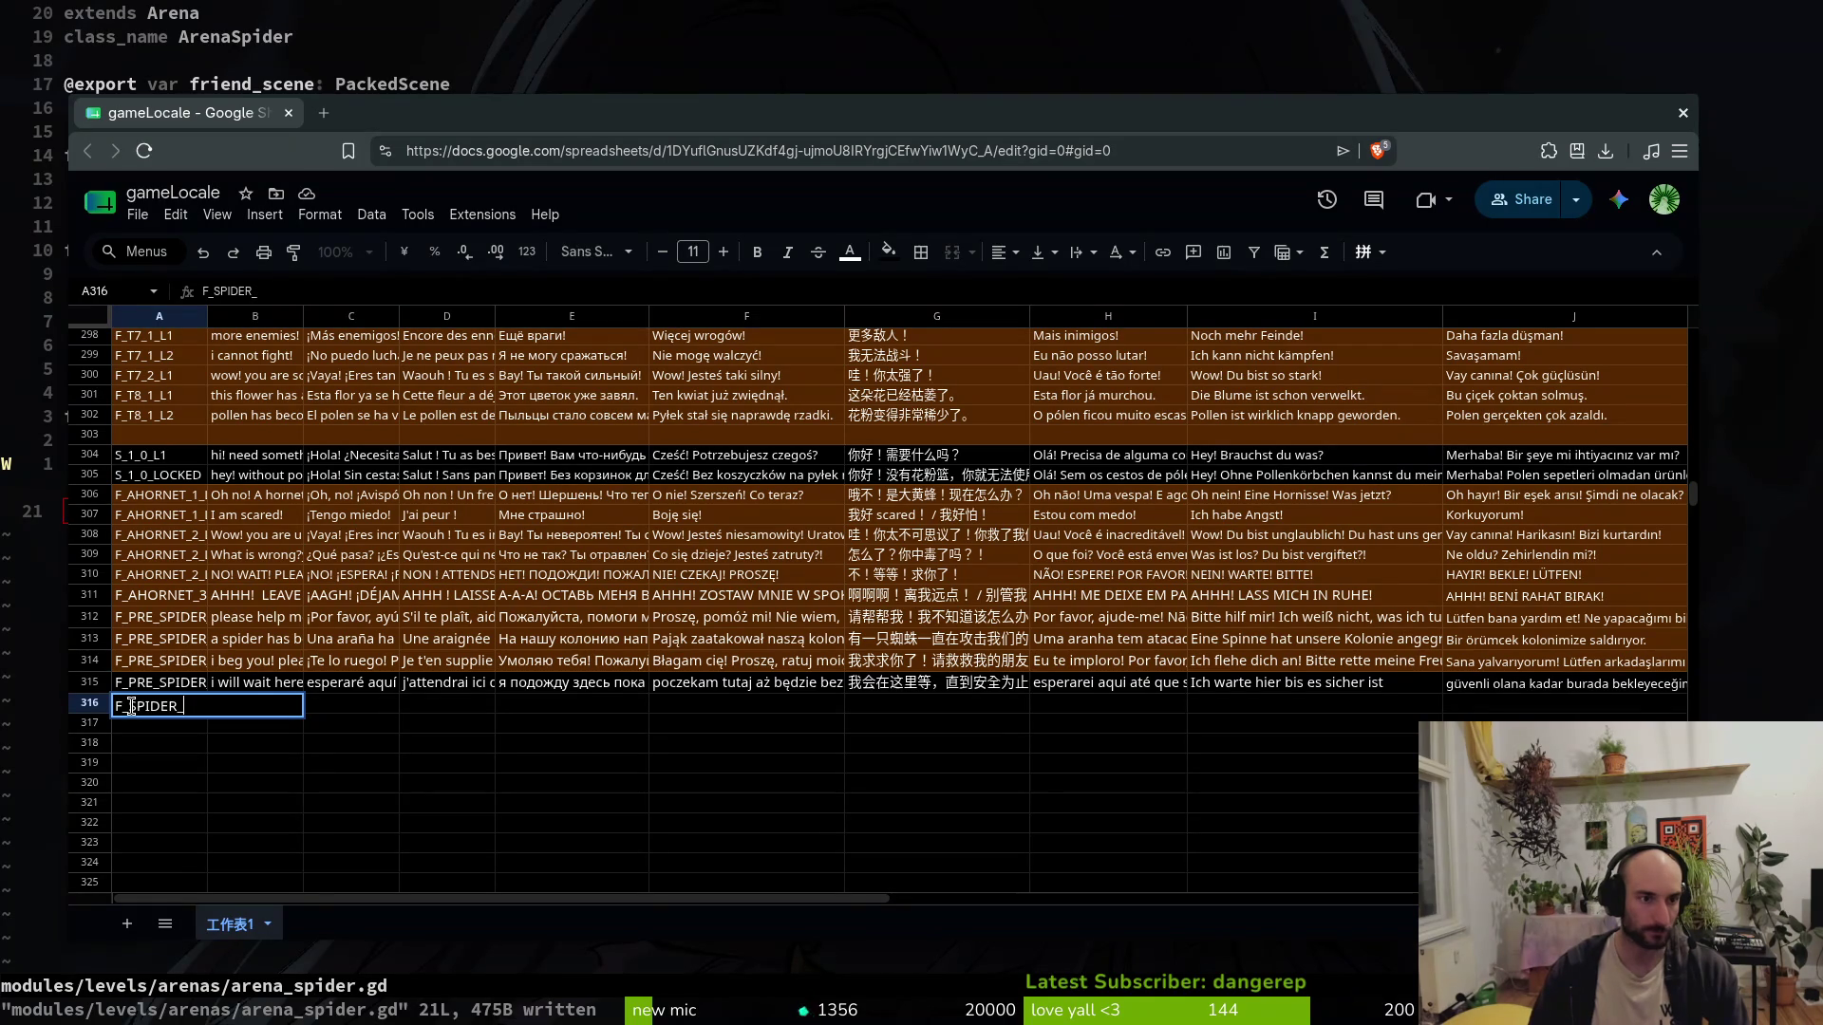
type("DEAD")
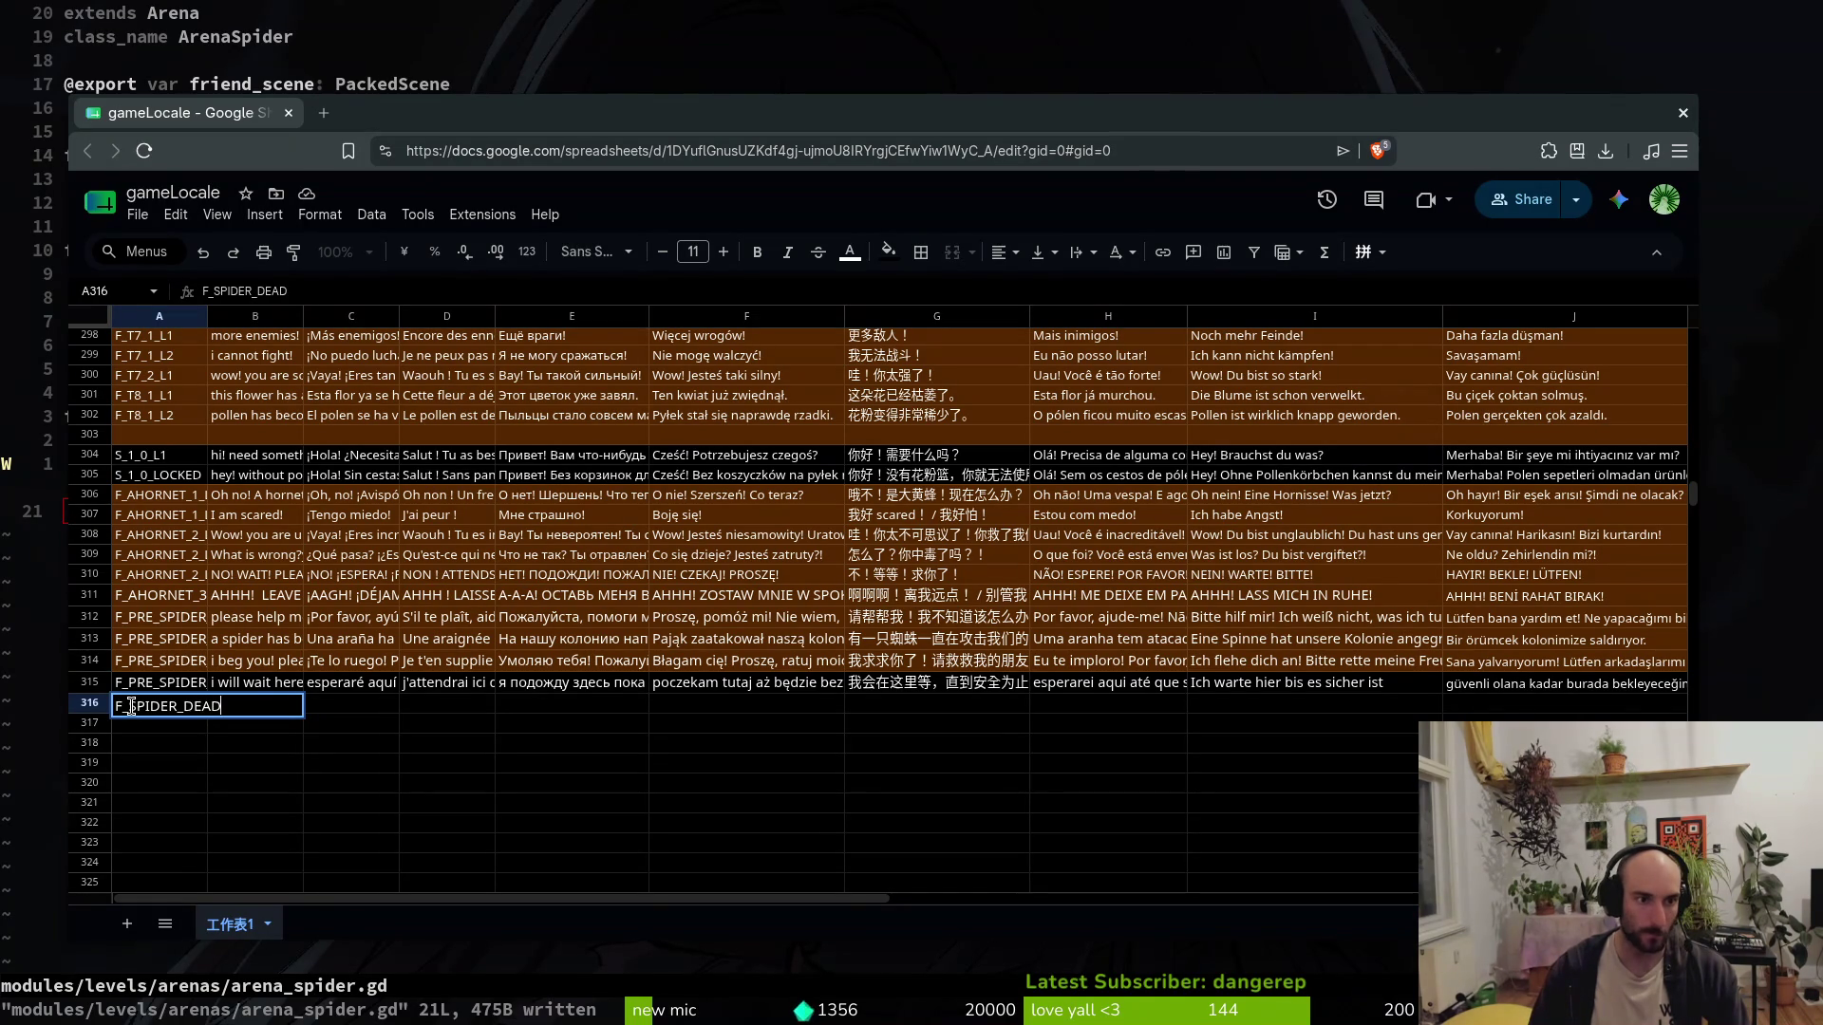
key("BackSpace")
key("BackSpace")
key("BackSpace")
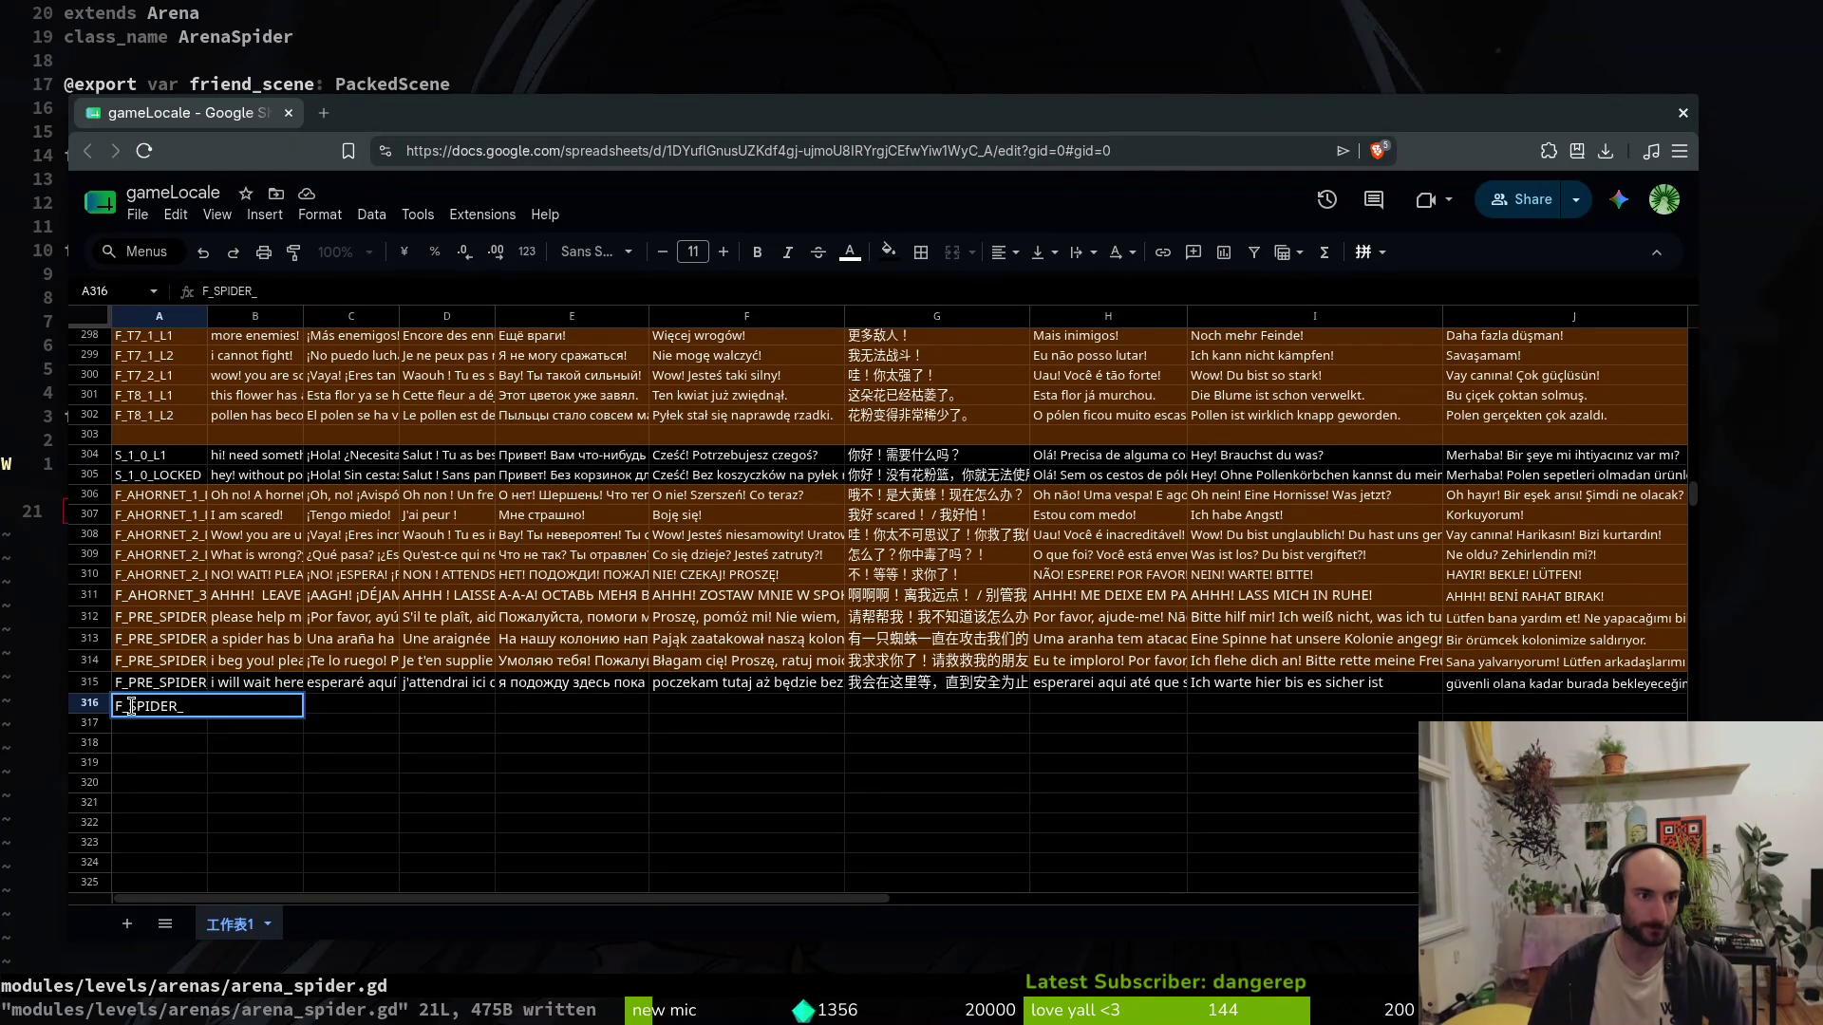
type("L")
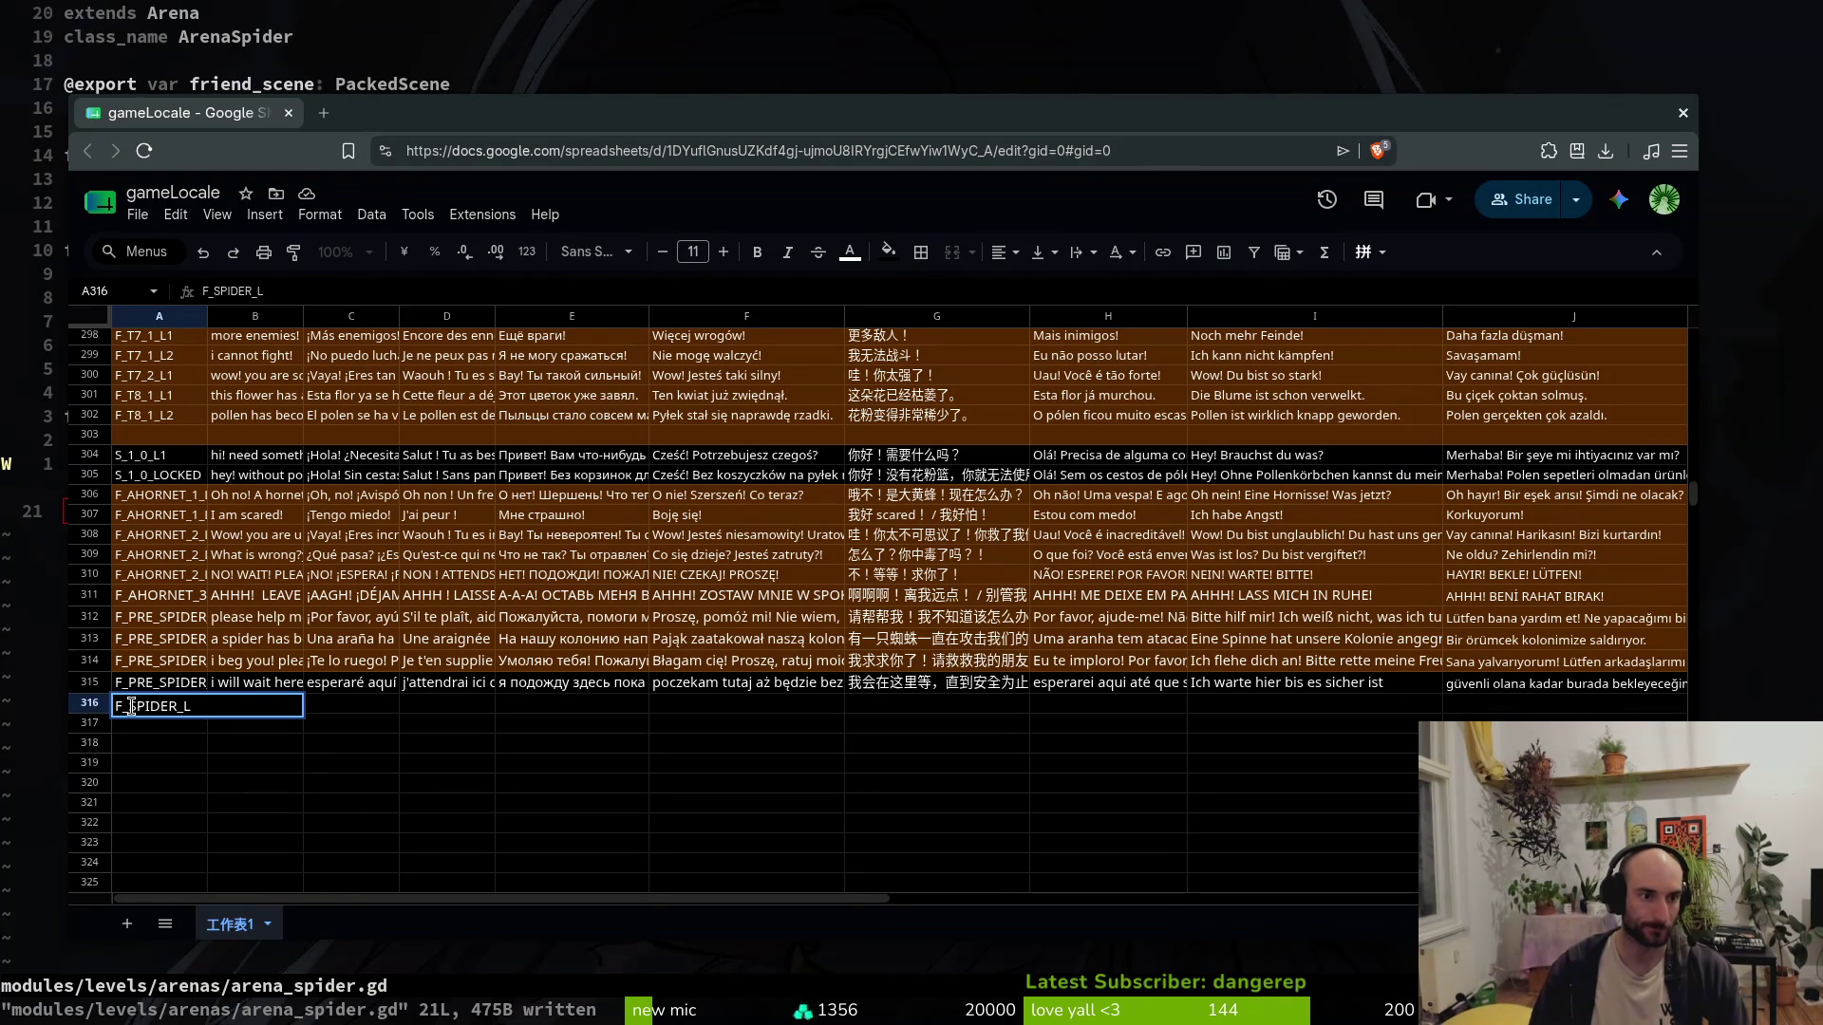
key("BackSpace")
type("1L")
type("L1")
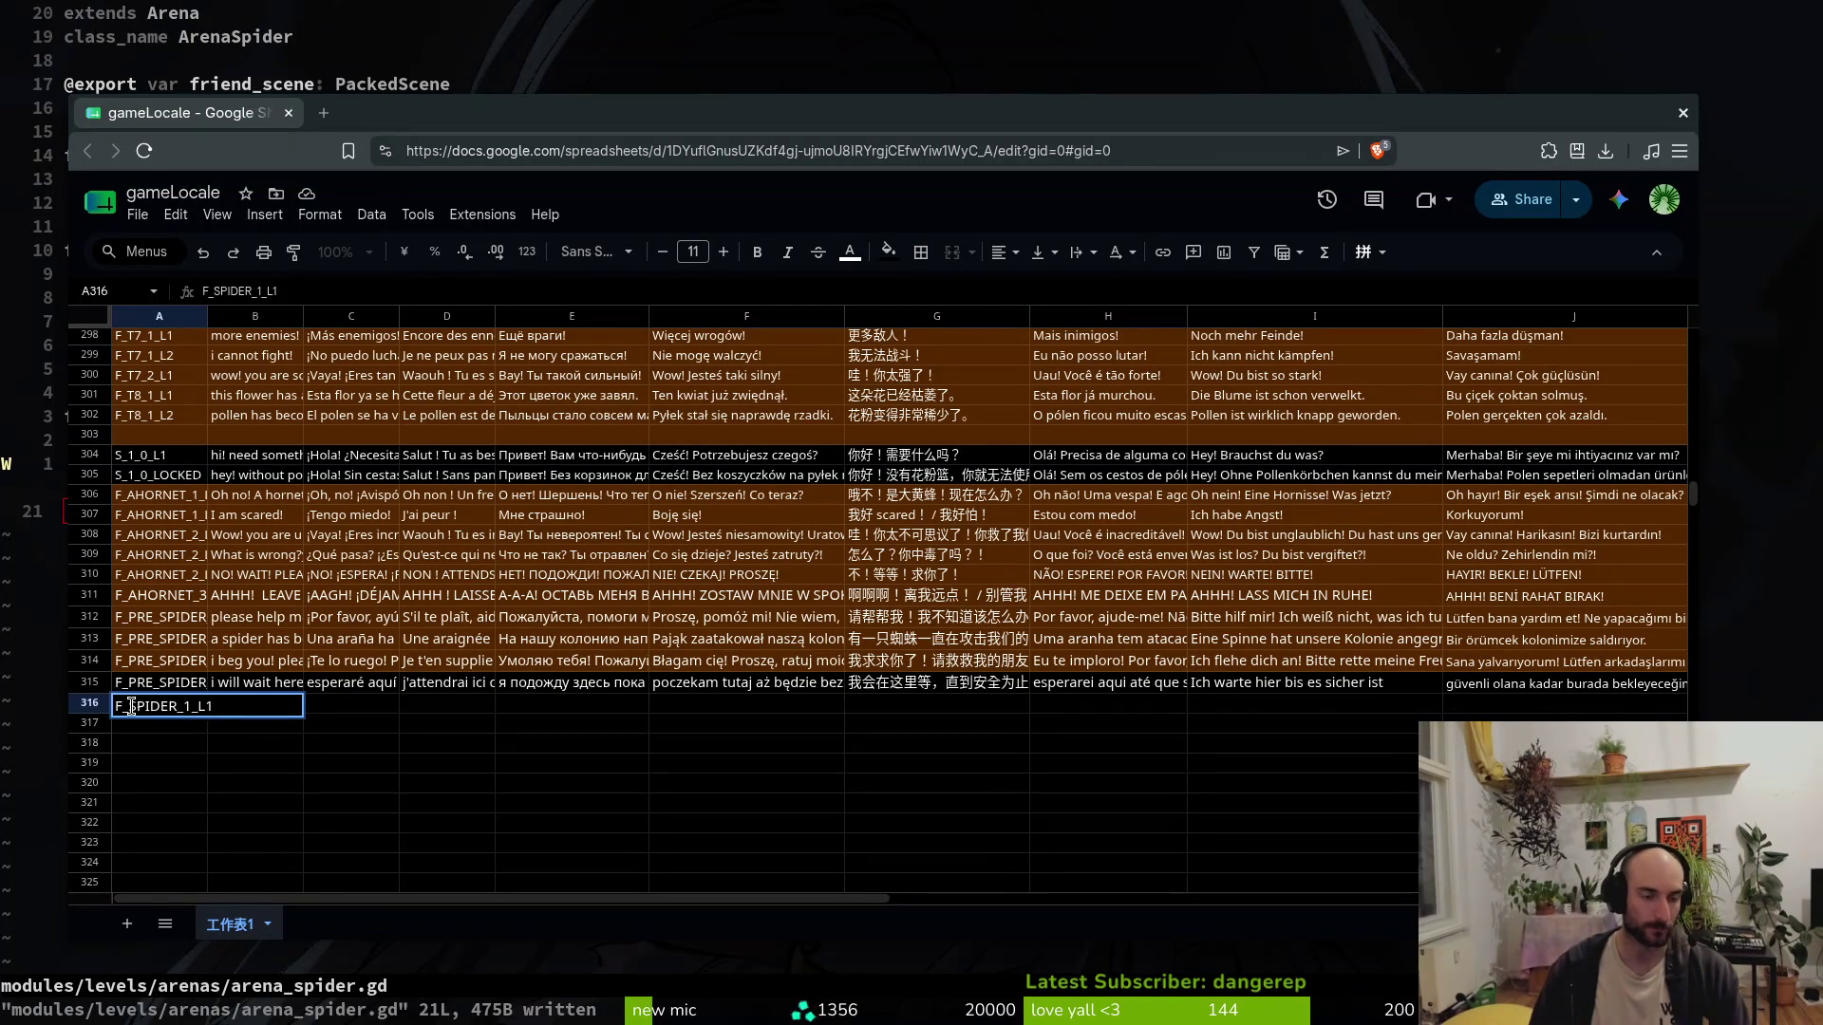
key("Return")
Copy the key into A317 and A318, then change A317 to F_SPIDER_1_L2
left_click(132, 707)
type("j")
key("Escape")
key("ctrl+c")
key("Down")
key("ctrl+v")
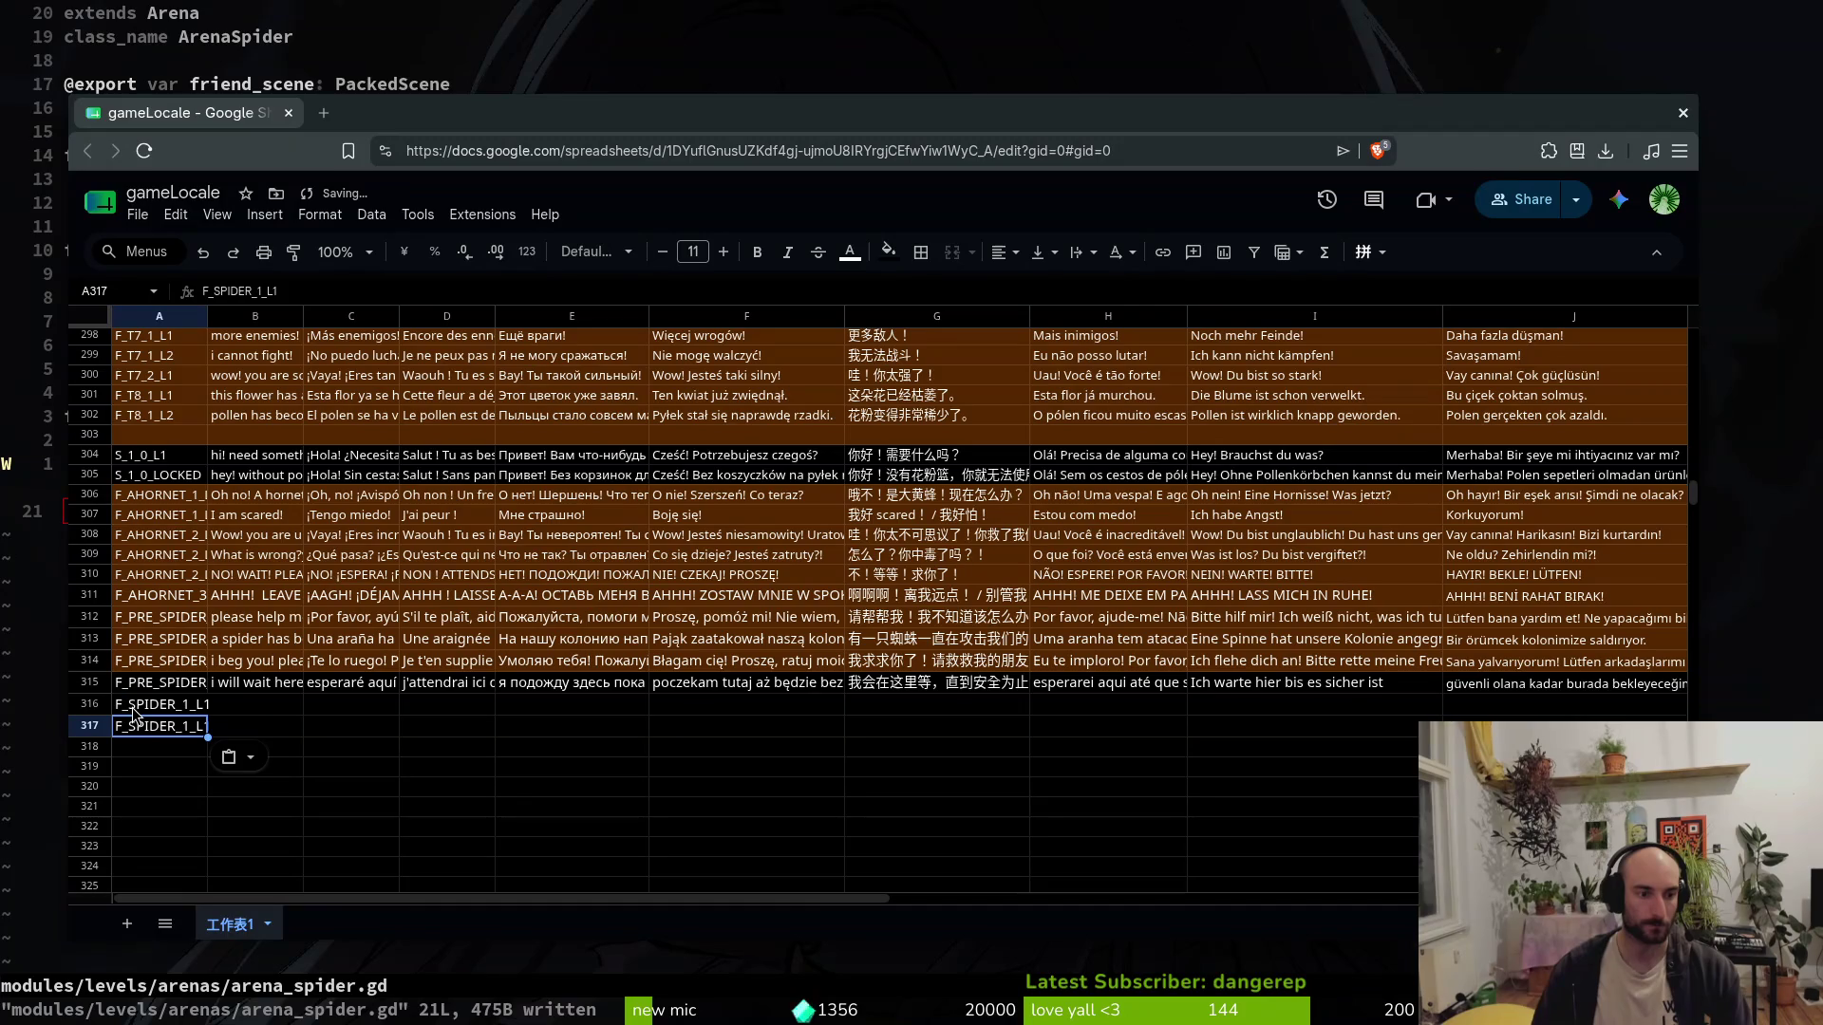
key("Down")
key("ctrl+v")
double_click(133, 725)
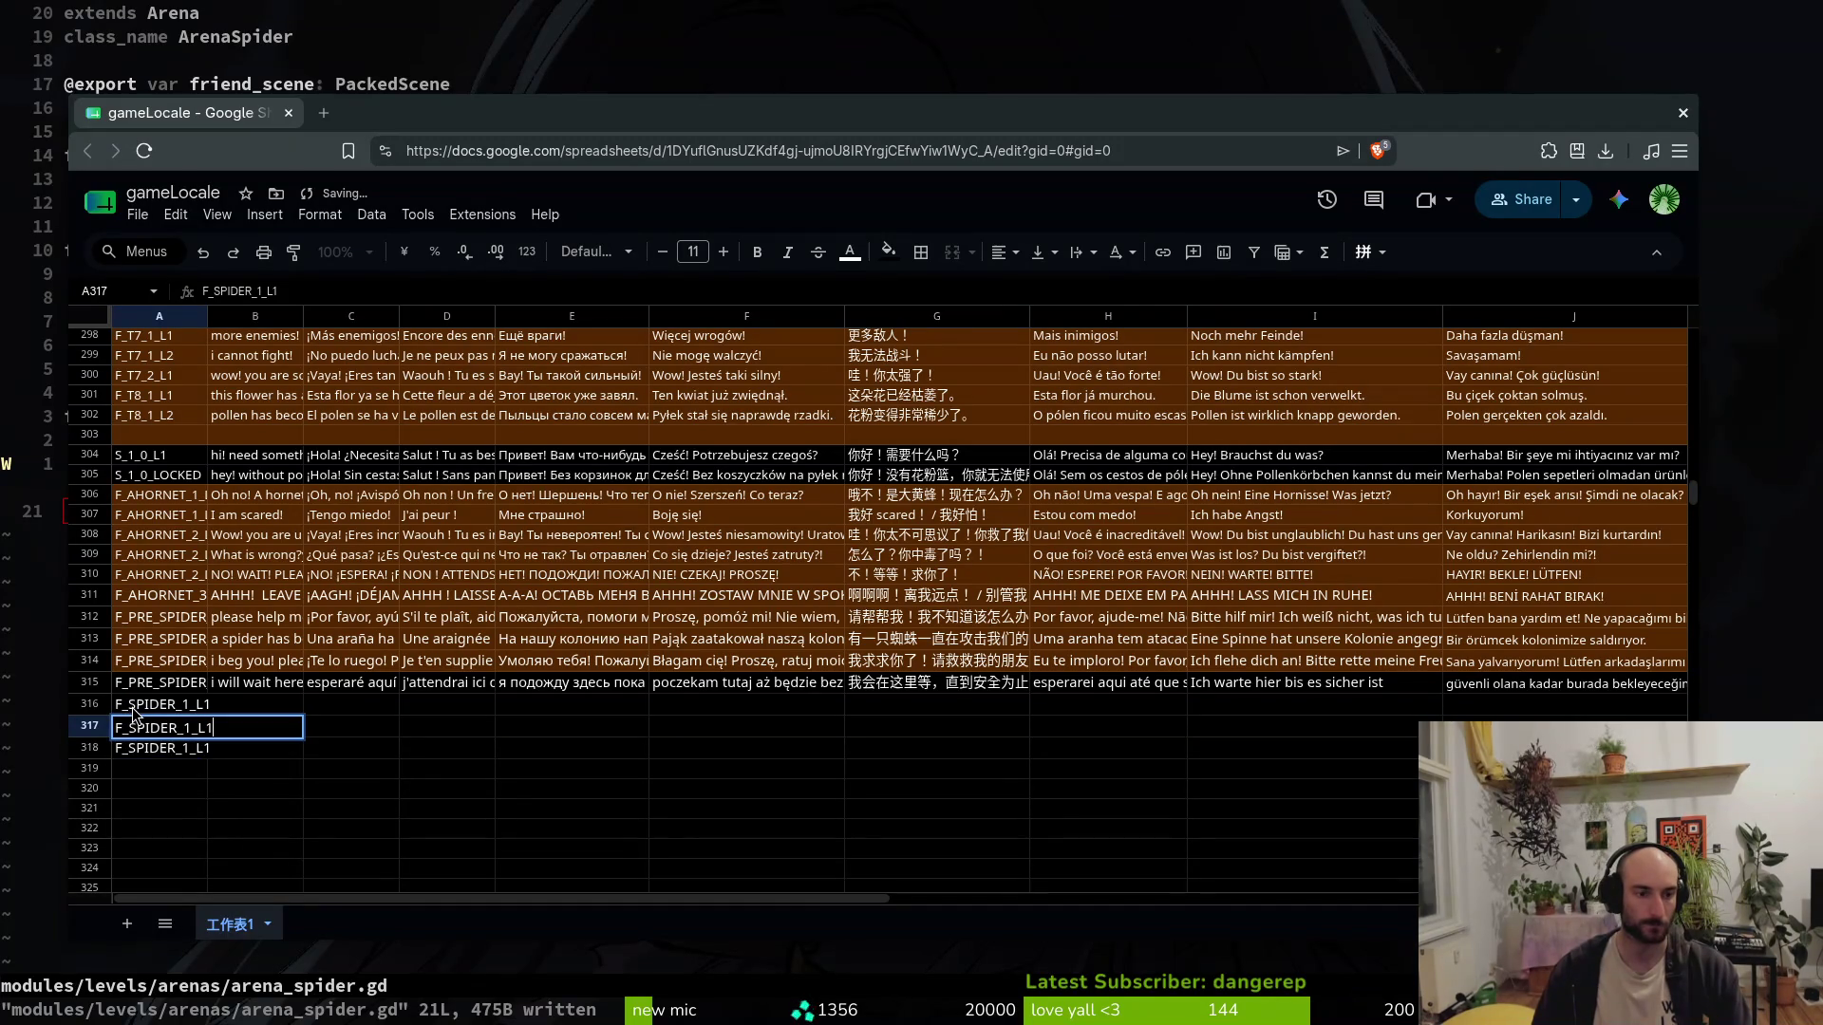
key("BackSpace")
type("2")
key("Return")
Change A318 to F_SPIDER_1_L3, then clear it and move to B316
key("Down")
key("Up")
key("Return")
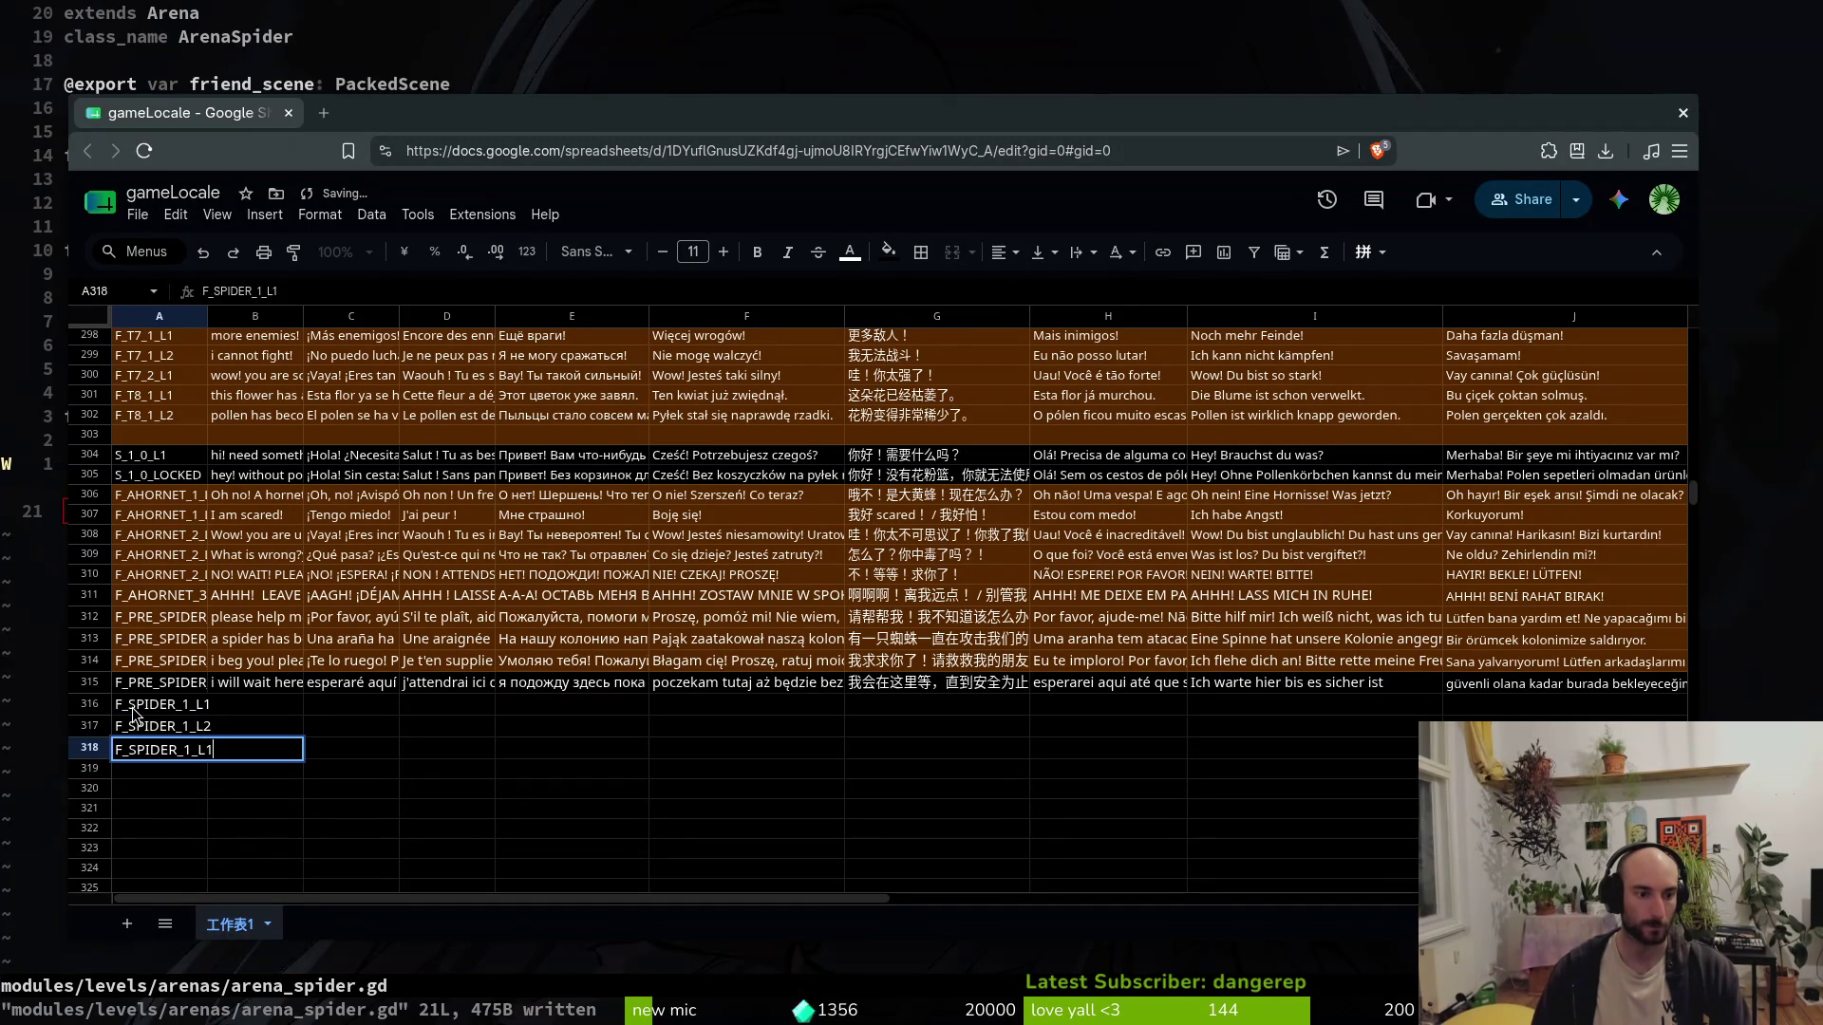
type("3")
key("Return")
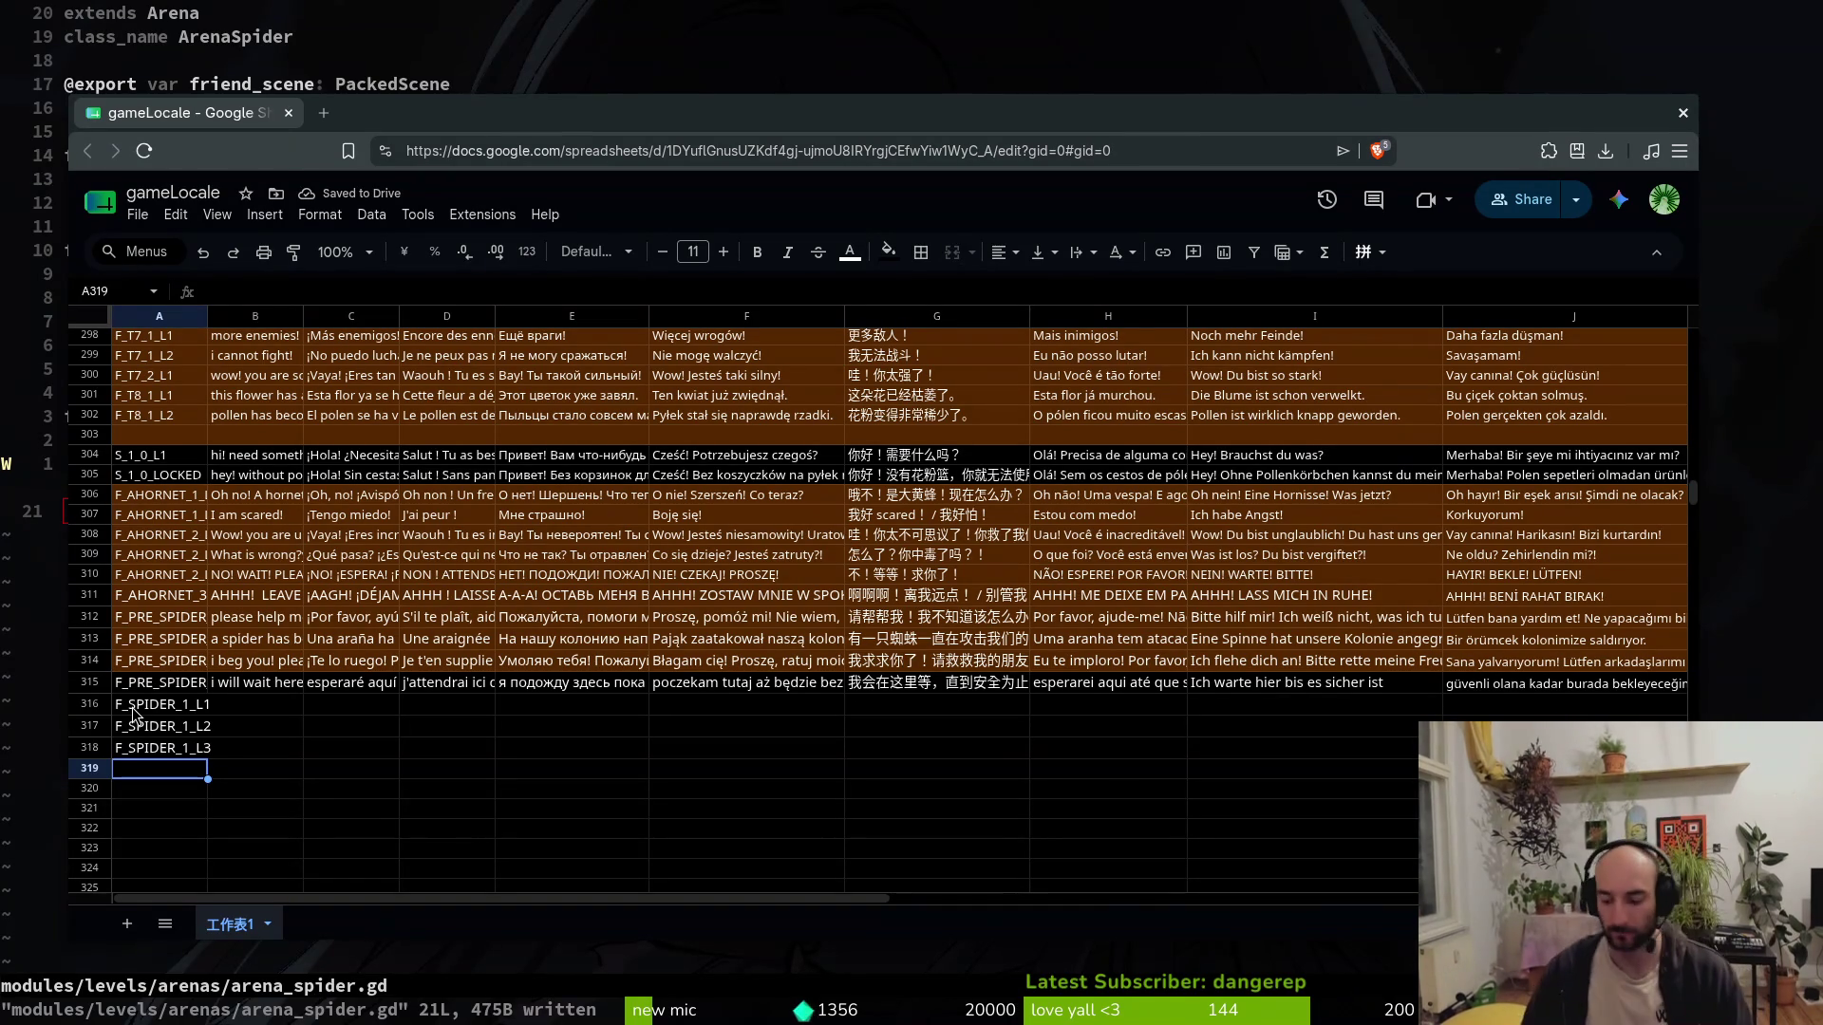
key("Up")
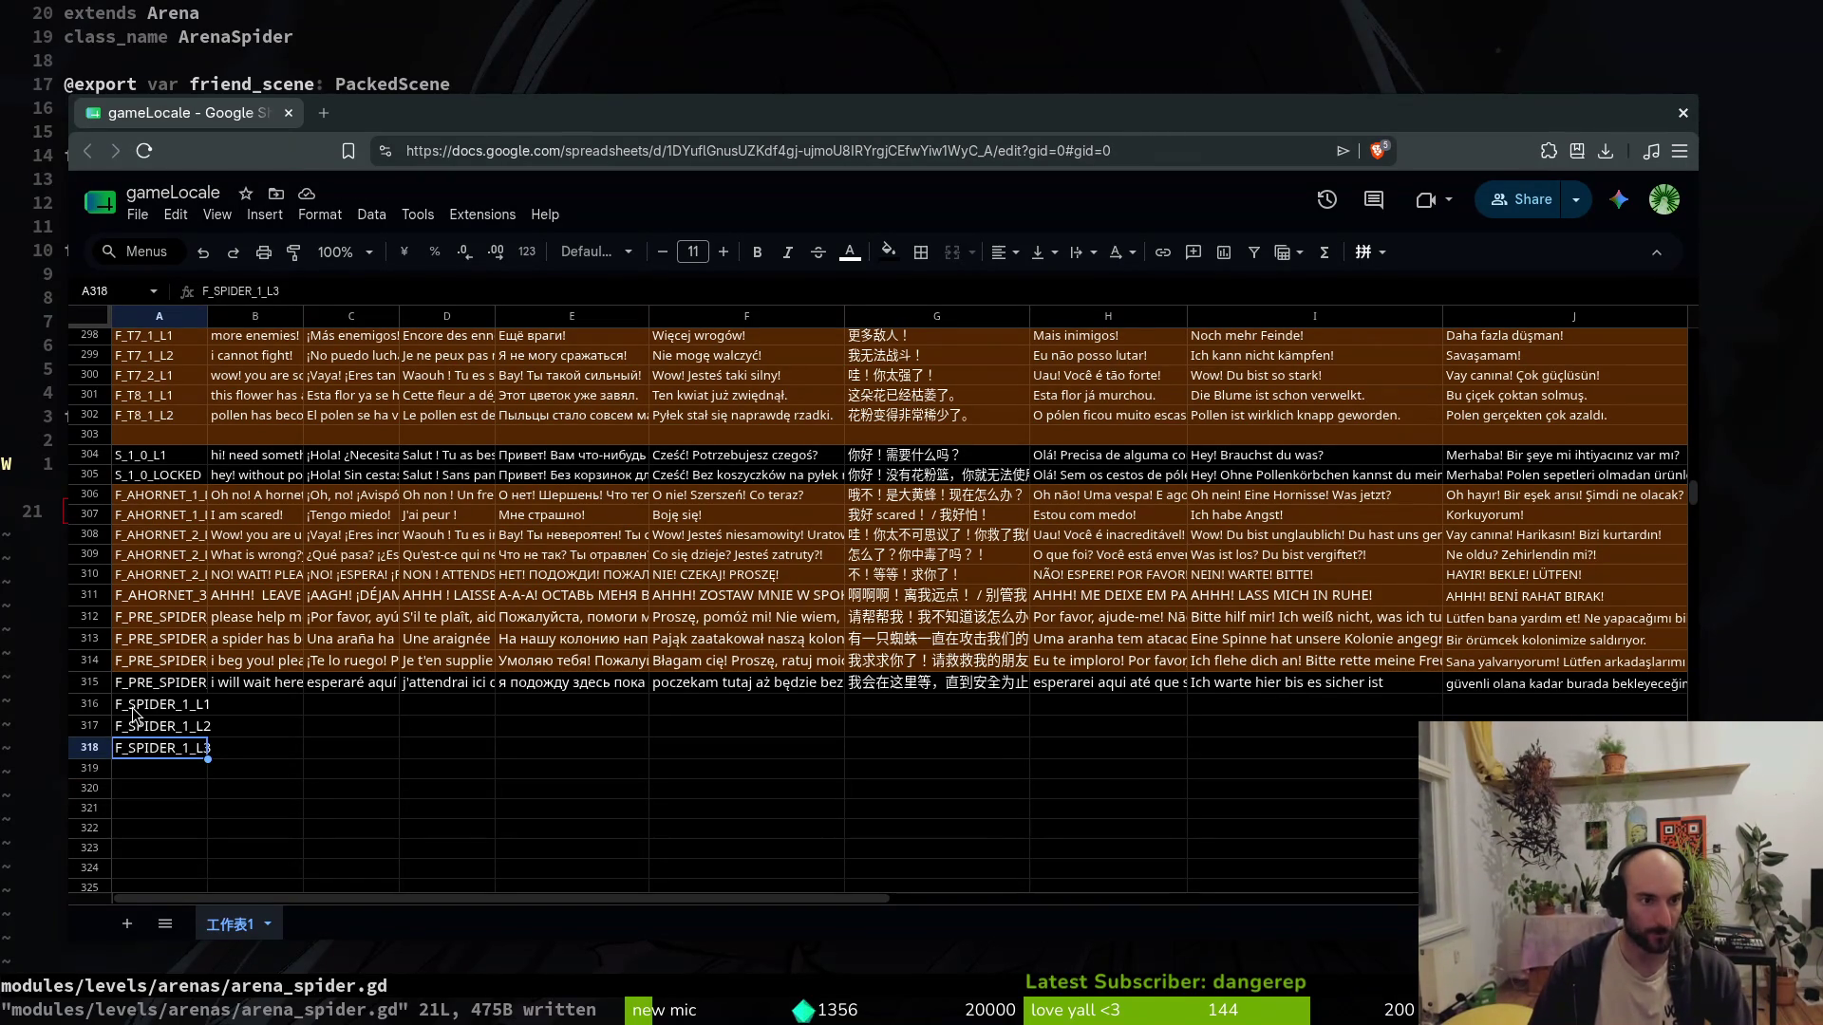
key("Delete")
key("Up")
key("Up")
key("Right")
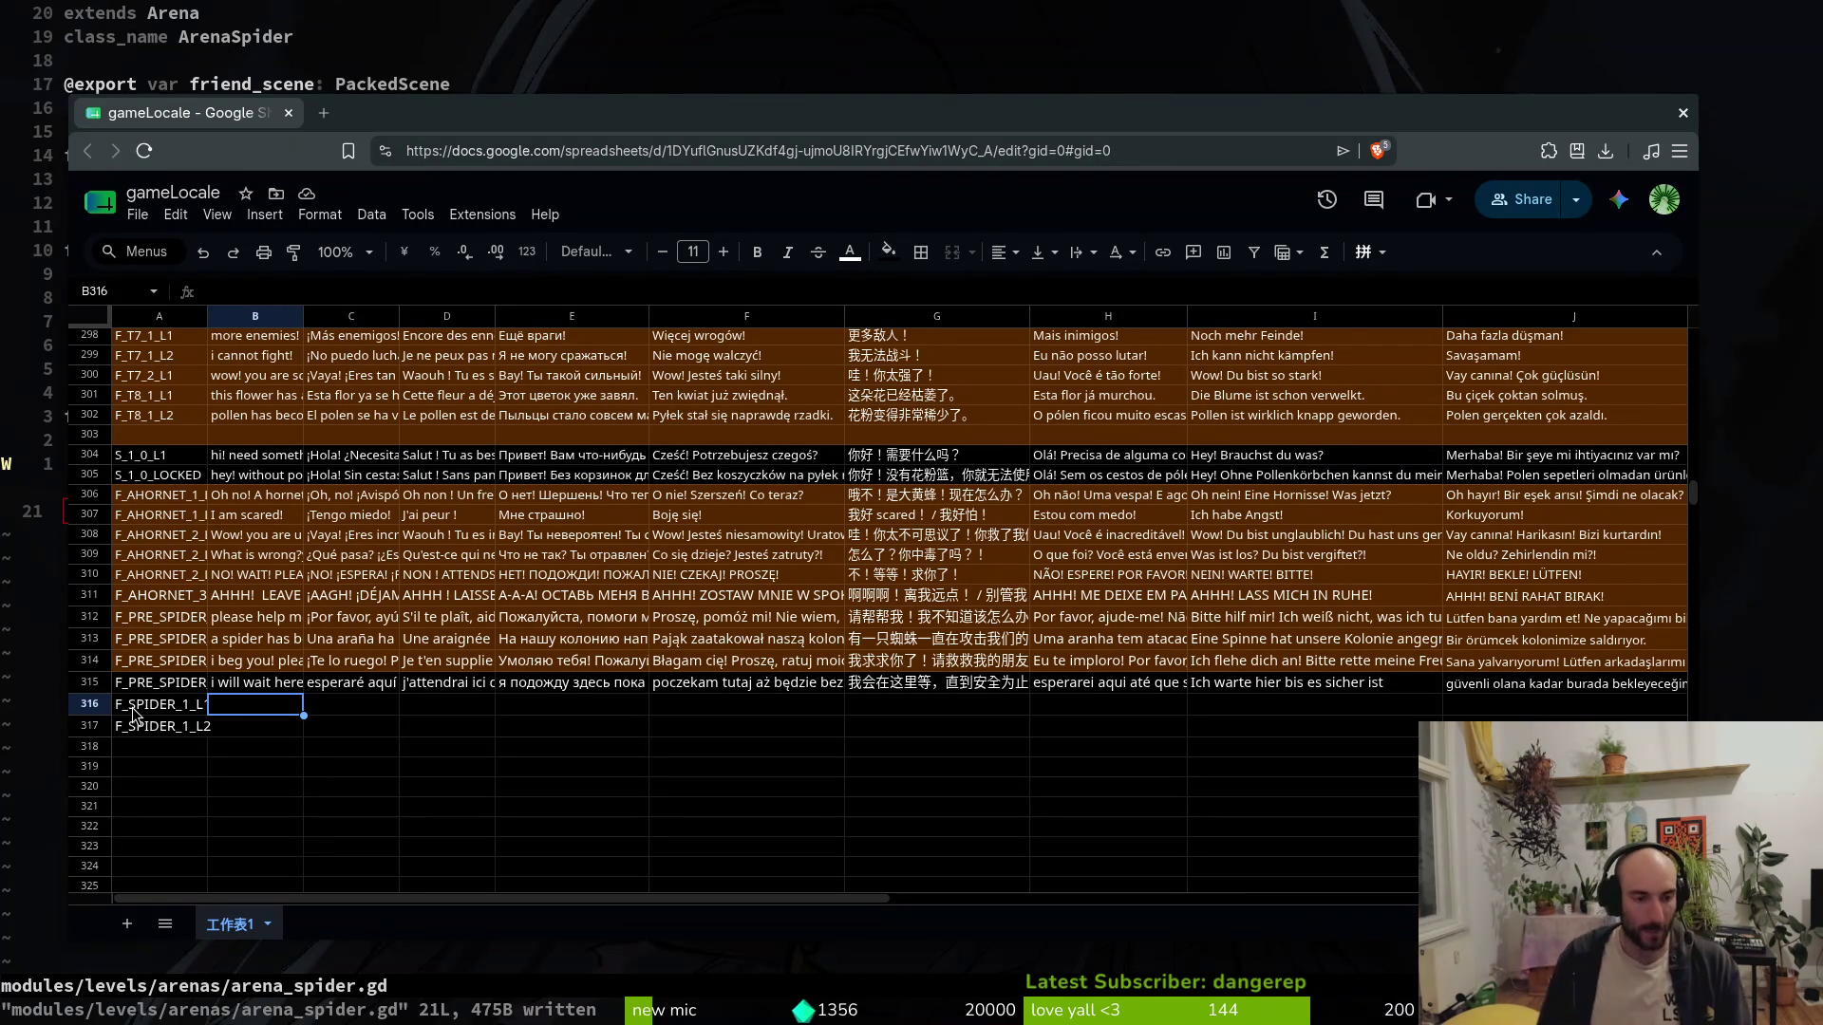
Write 'wow! that was incredible' in B316 and the bee-fight-as-fast-as-you line in B317
type("Wow")
key("BackSpace")
key("BackSpace")
key("BackSpace")
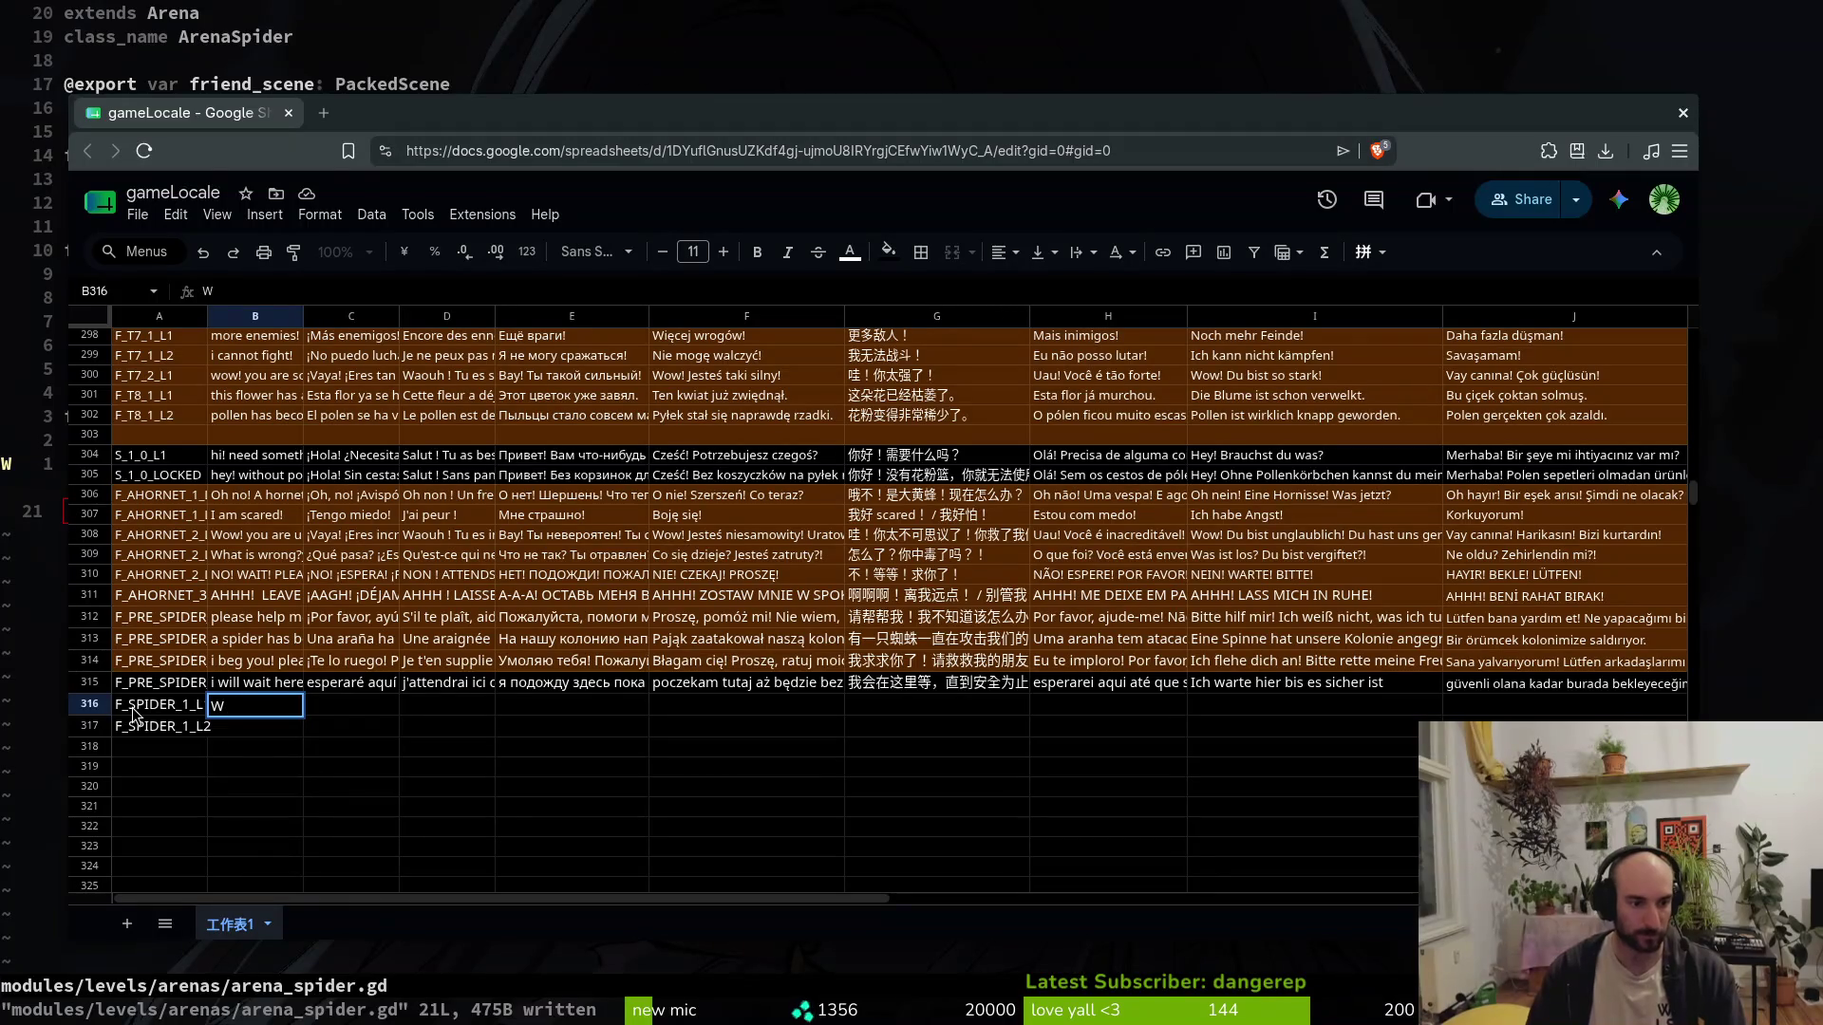
type("wow")
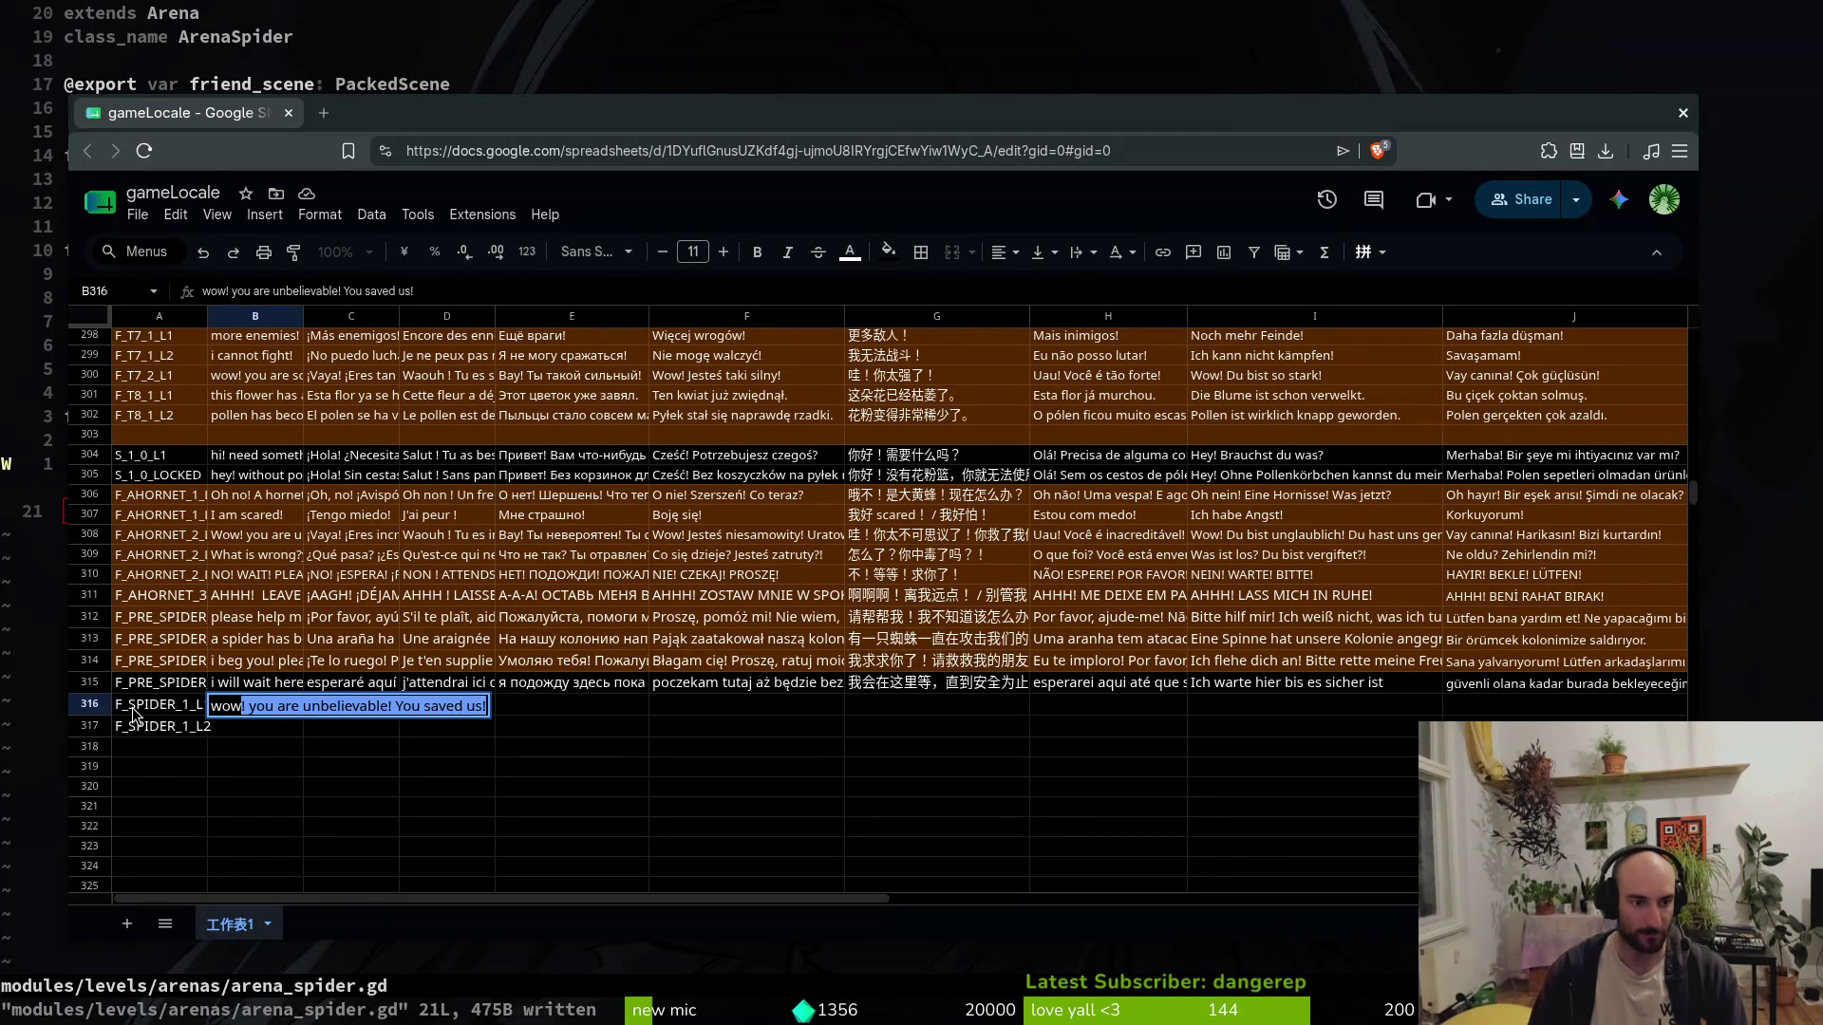
type("! that w")
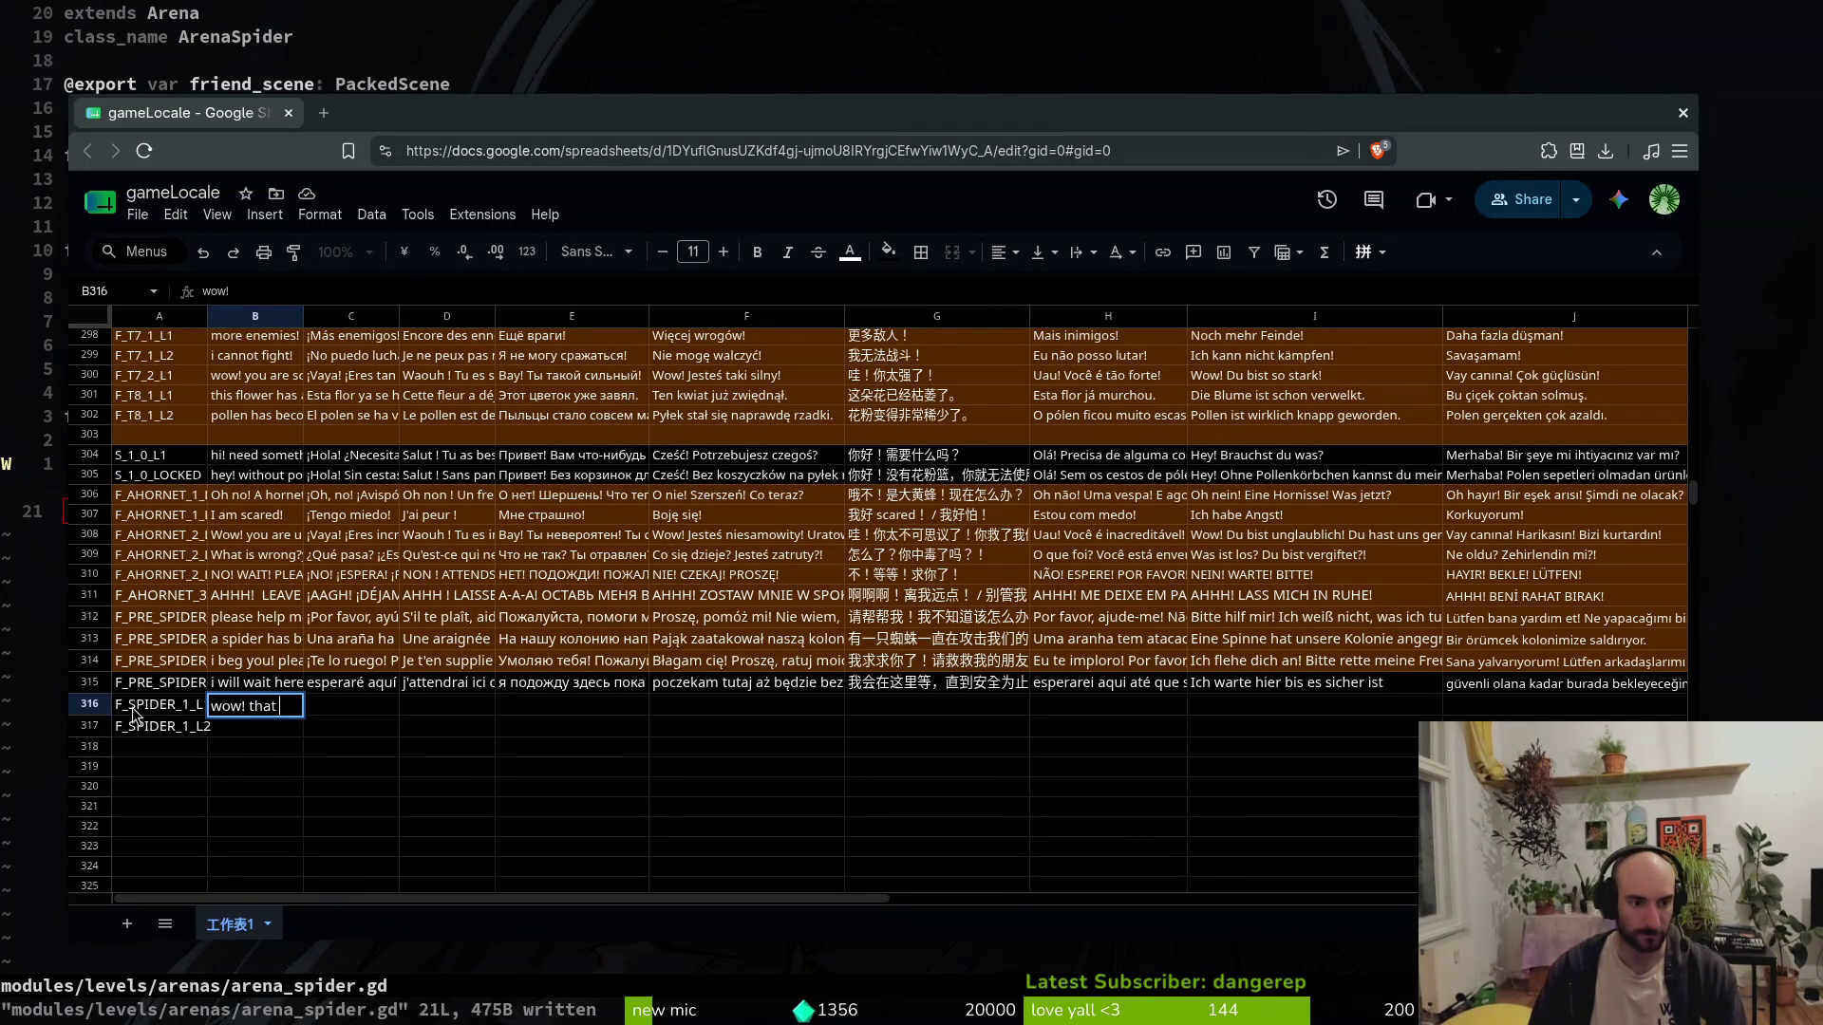
type("as incredible!")
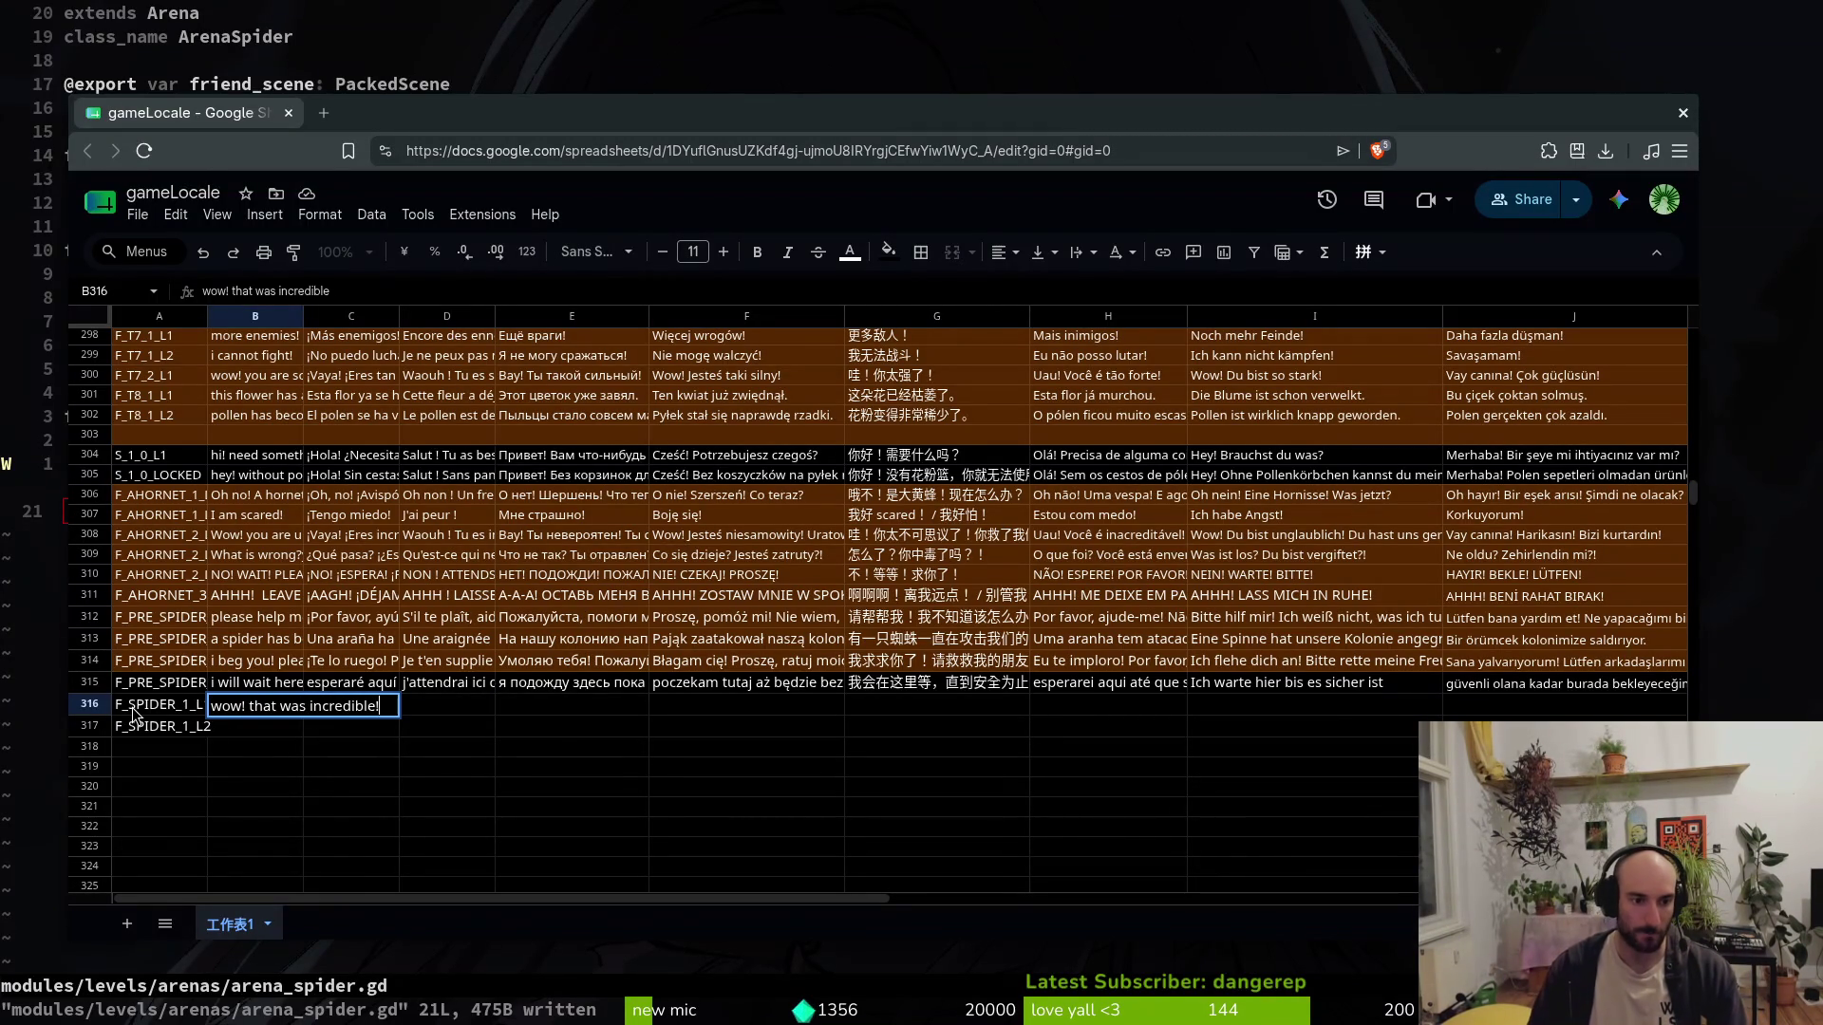
key("Return")
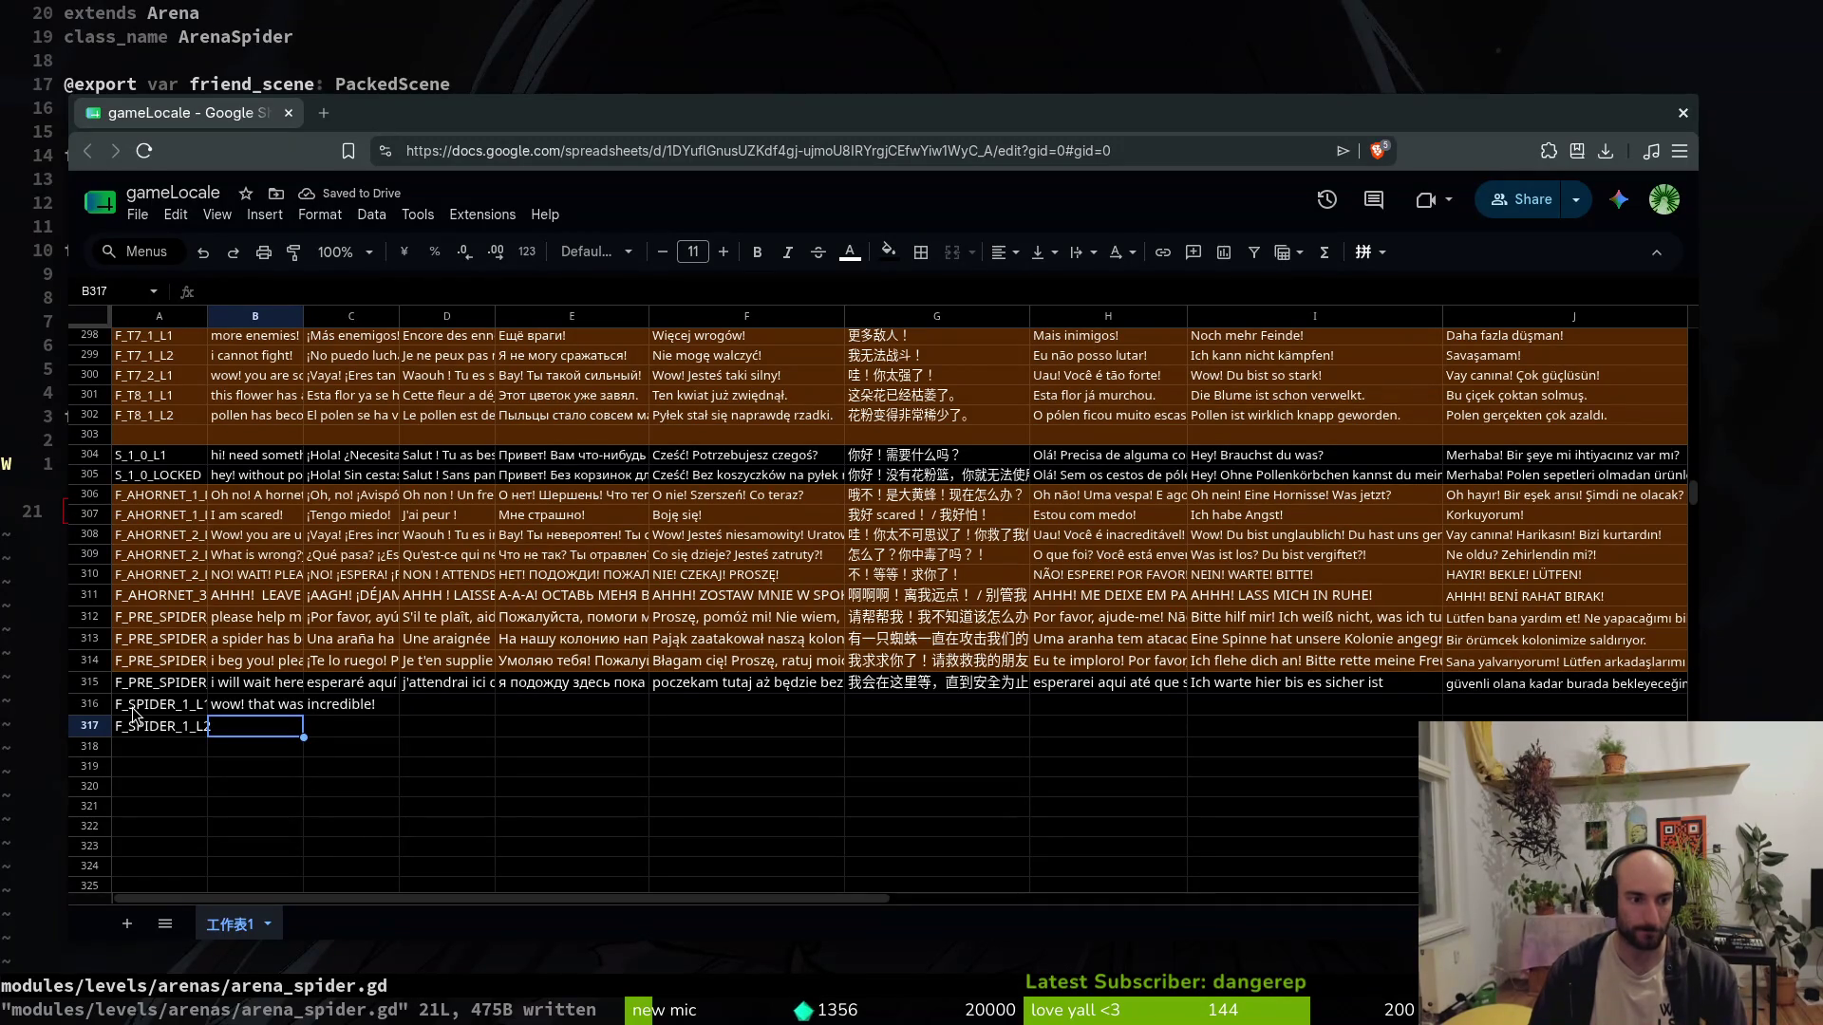
key("Return")
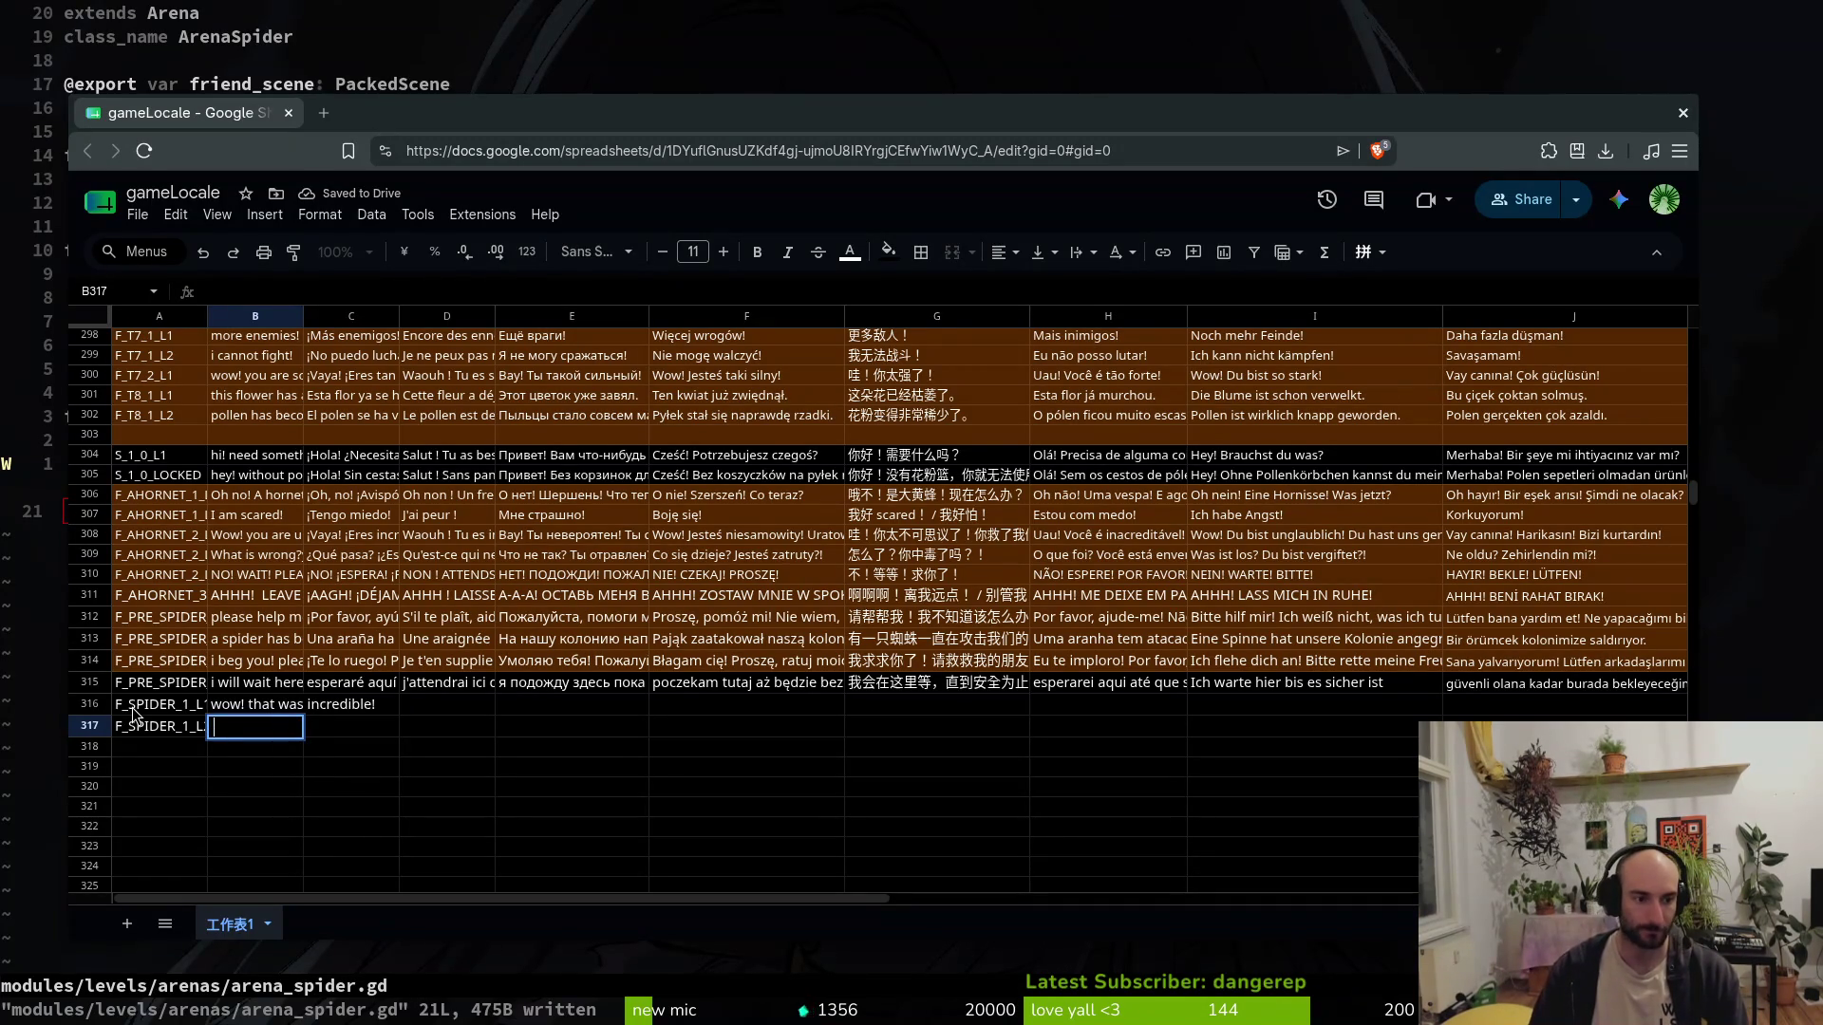
type("I have never seen a bee fig")
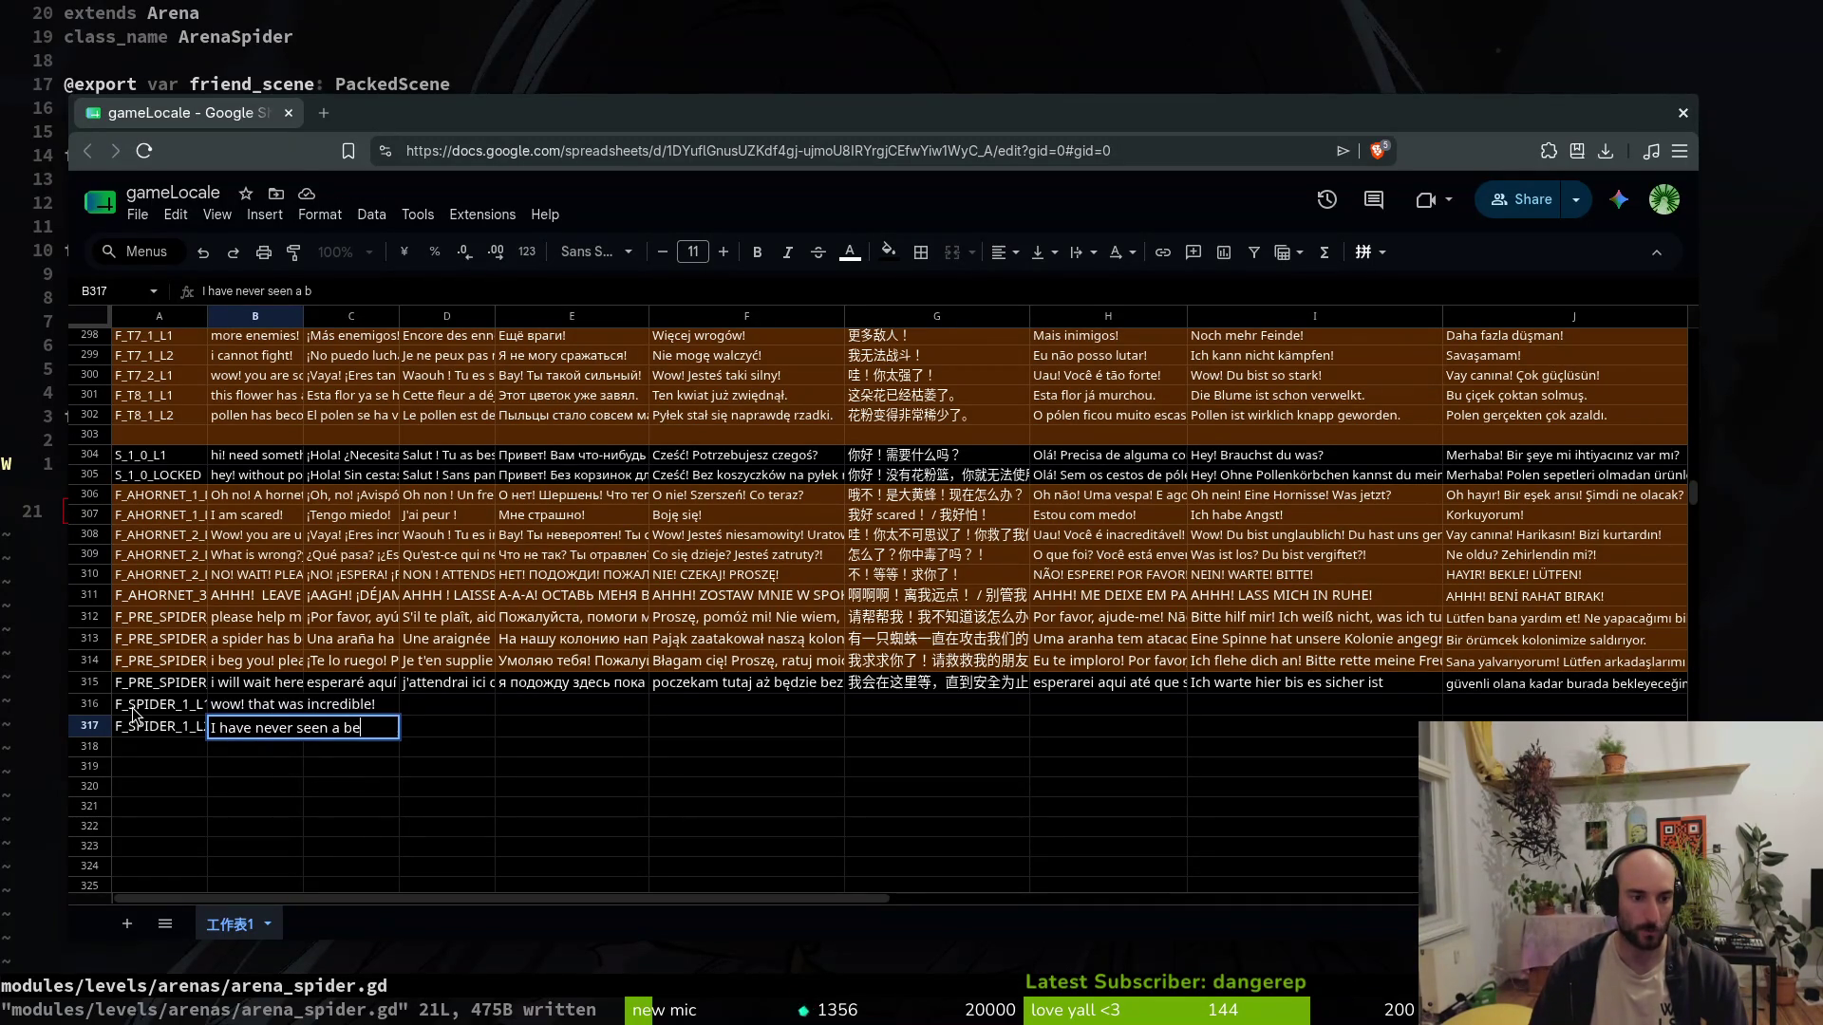
type("ht and")
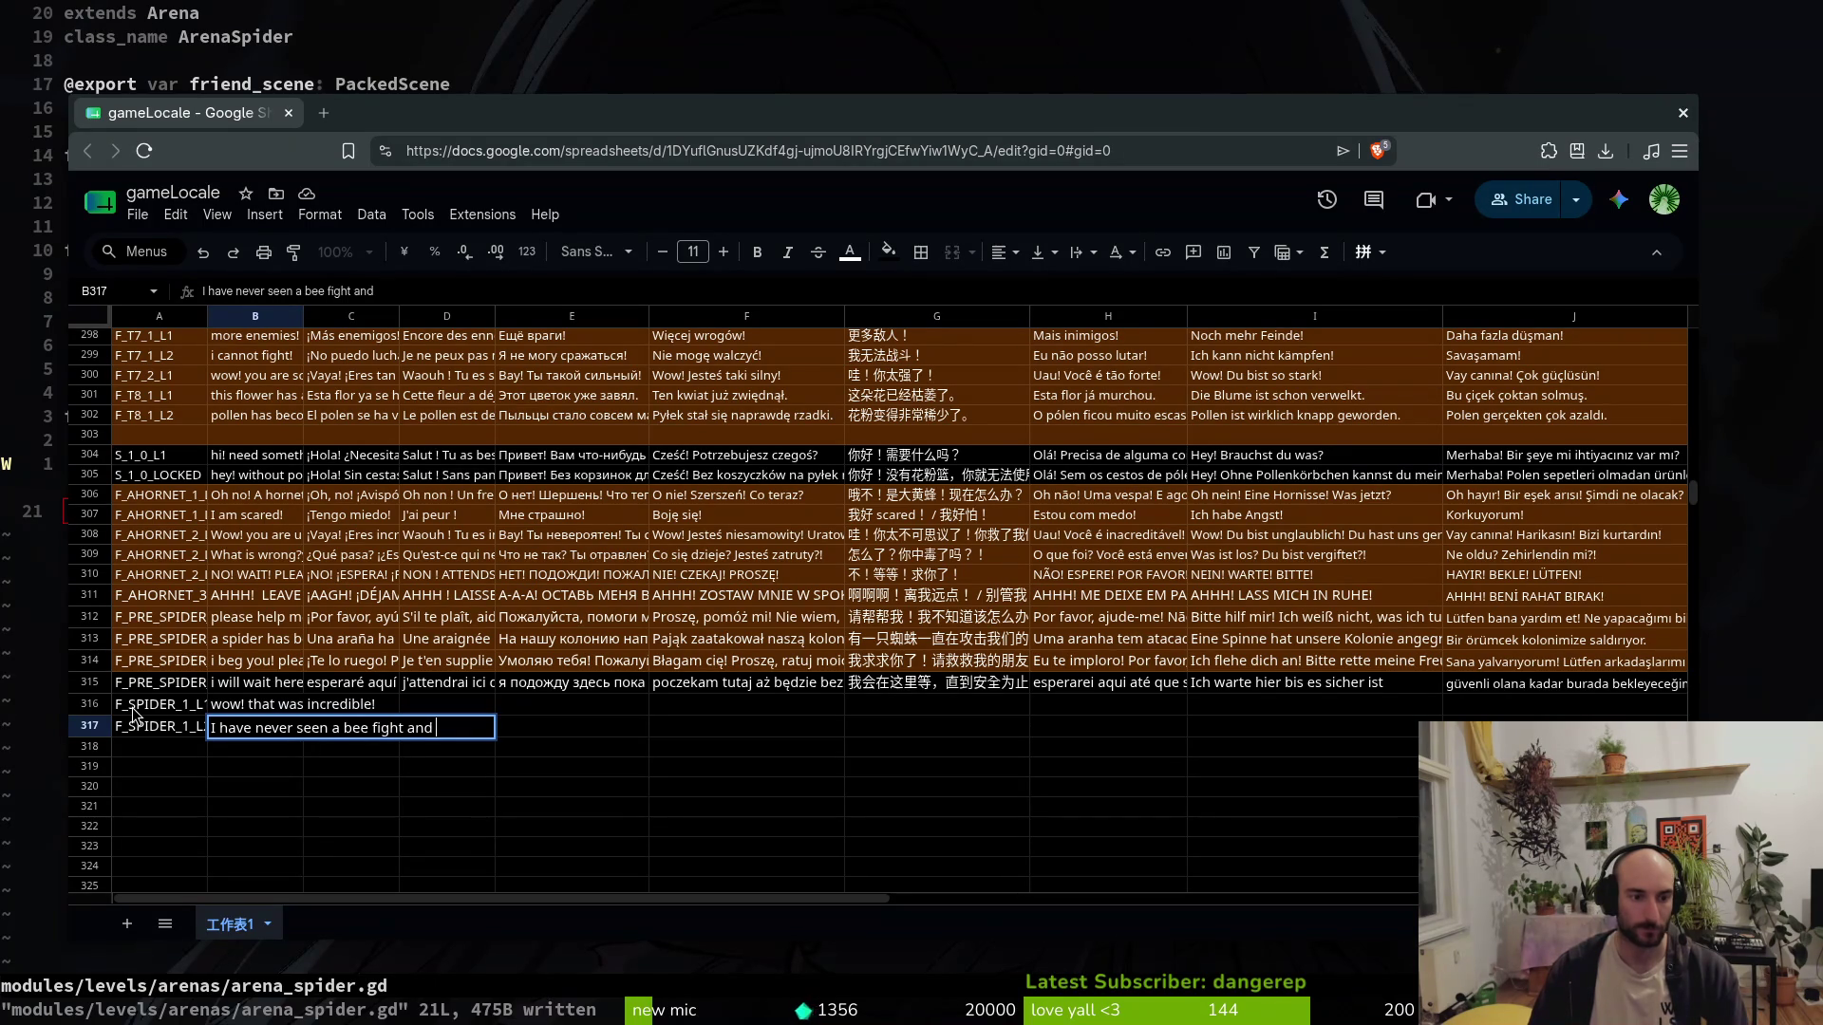
key("BackSpace")
key("BackSpace")
key("BackSpace")
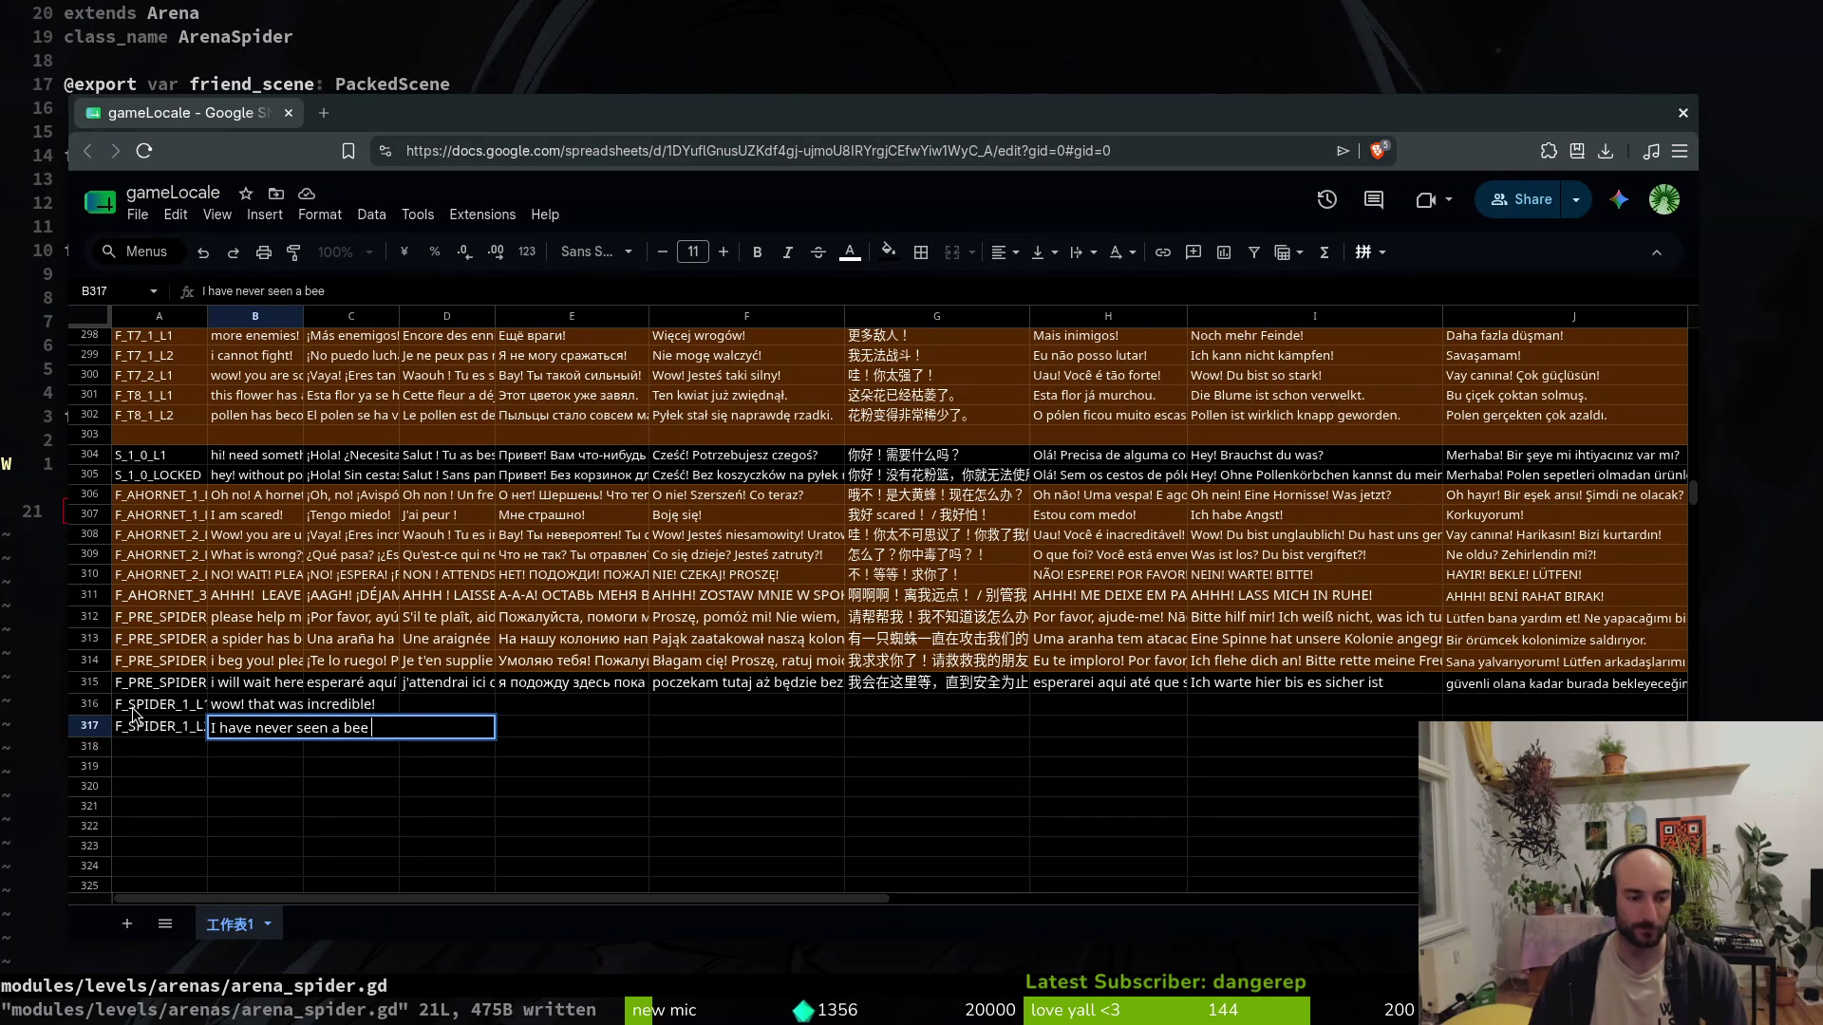
type("sofsat")
key("BackSpace")
key("BackSpace")
type("ast")
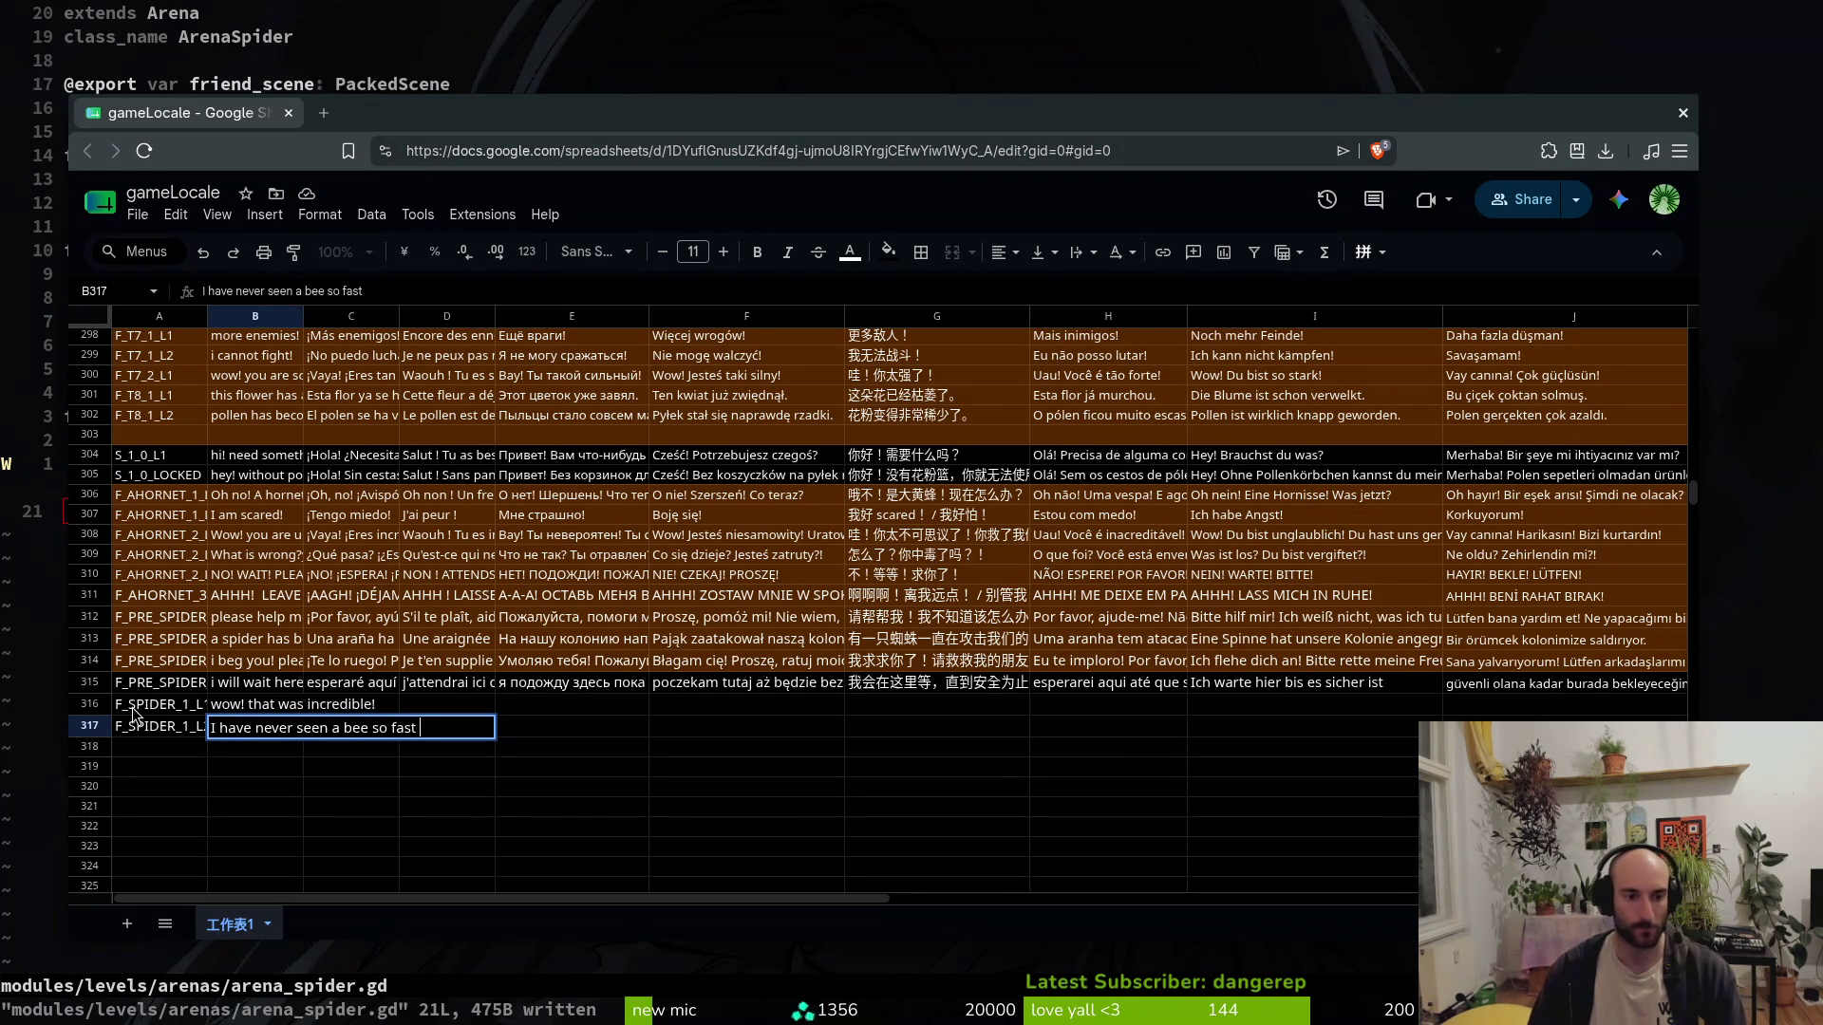
key("BackSpace")
key("BackSpace")
key("BackSpace")
type("fast as you before")
key("Return")
Add the key F_SPIDER_1_L3 in A318
key("Up")
key("Down")
key("Left")
key("Up")
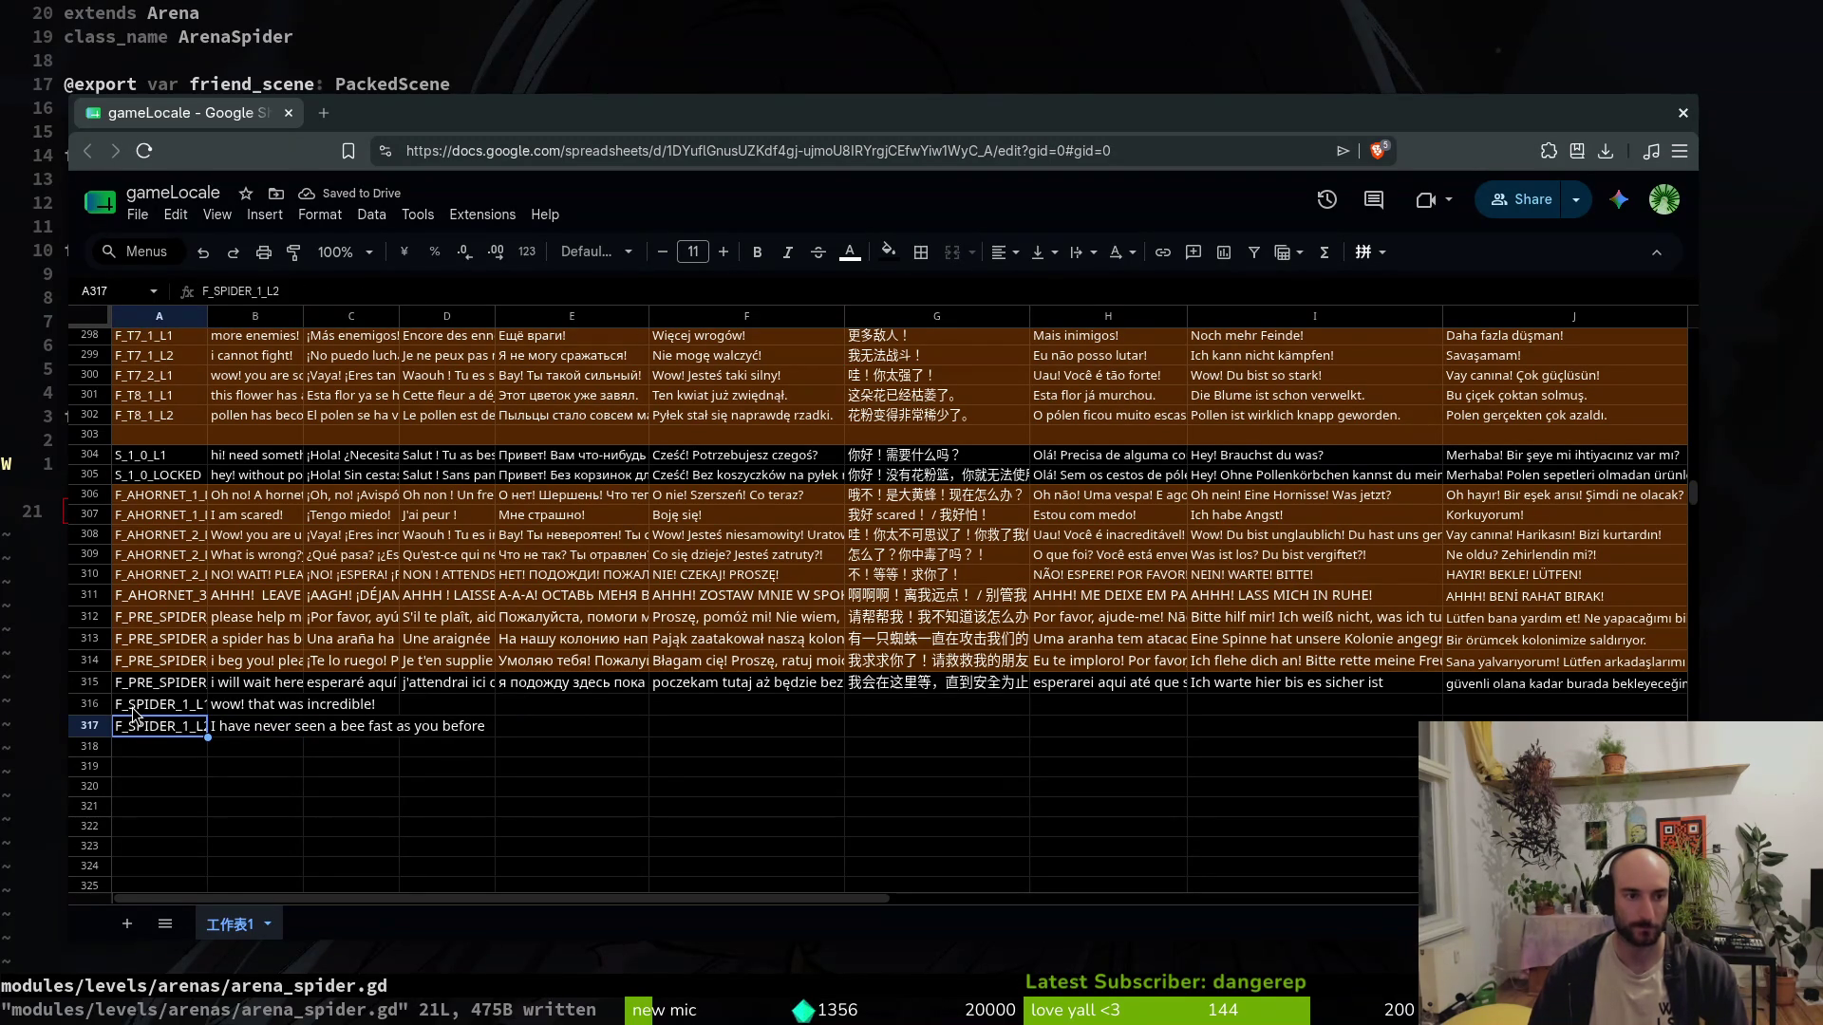
key("Down")
type("F_SPIDER_1_L2")
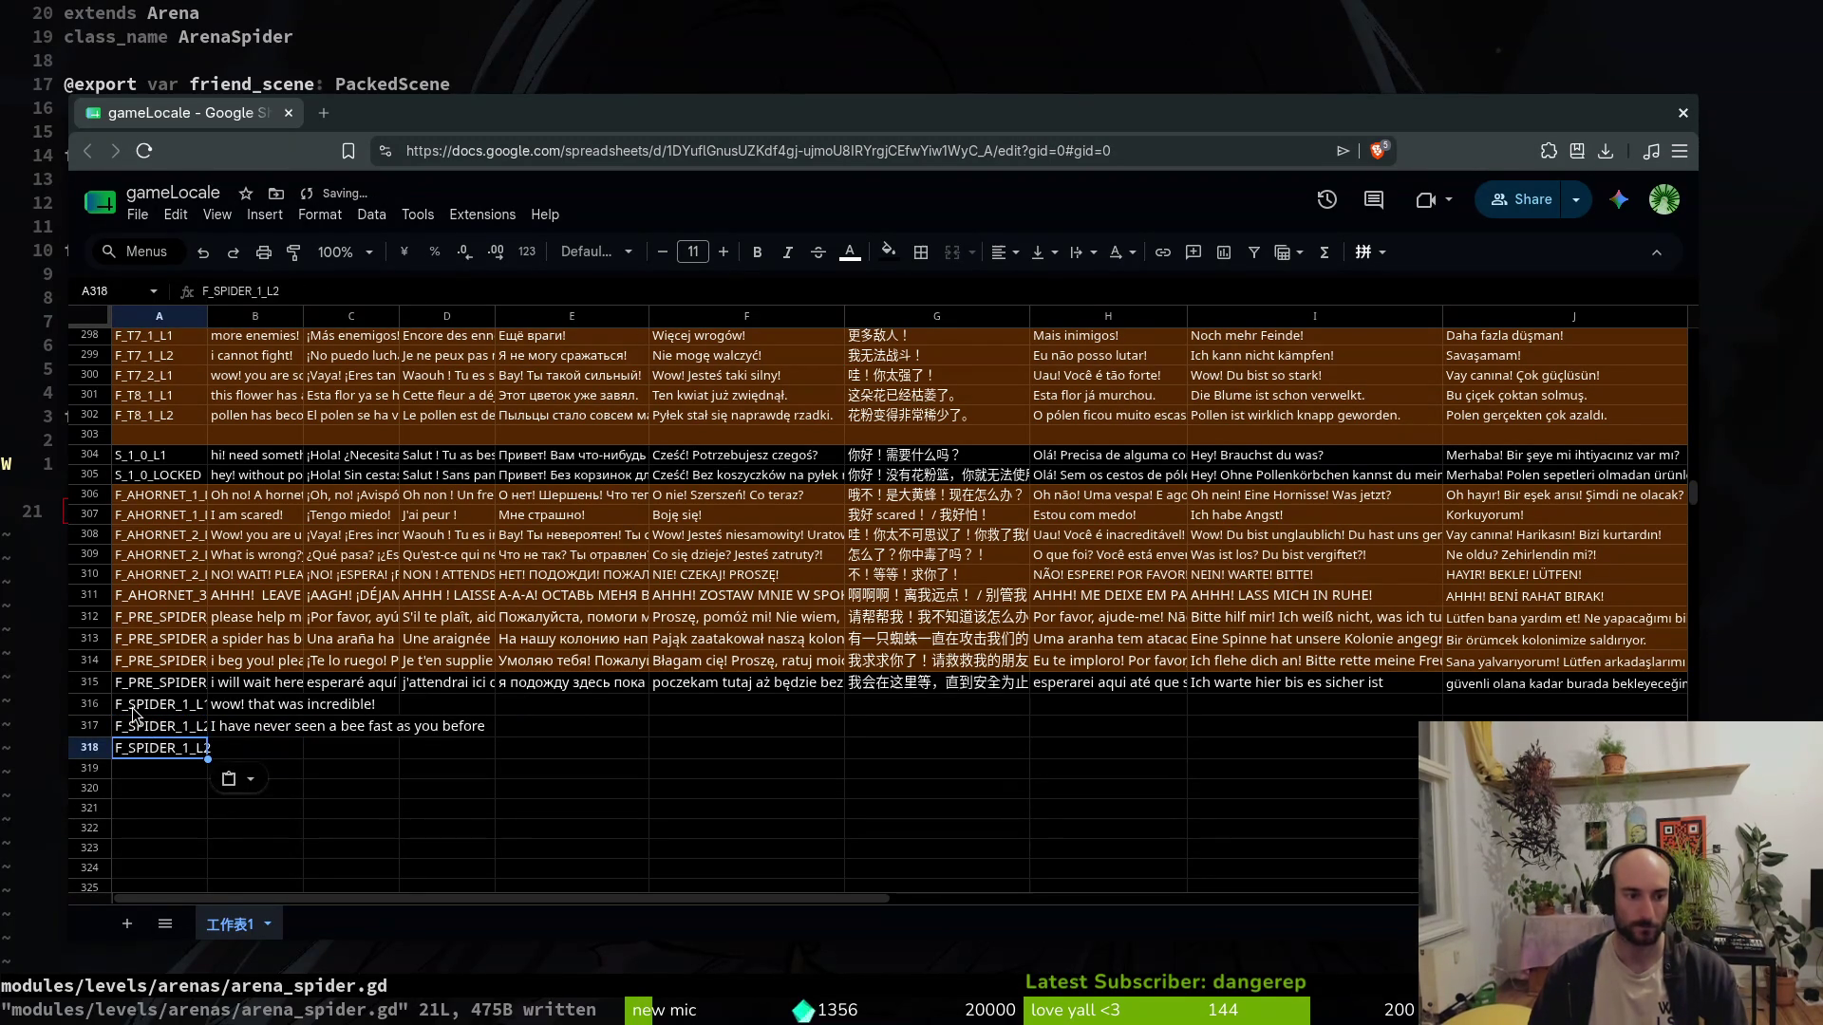
key("BackSpace")
type("3")
key("Tab")
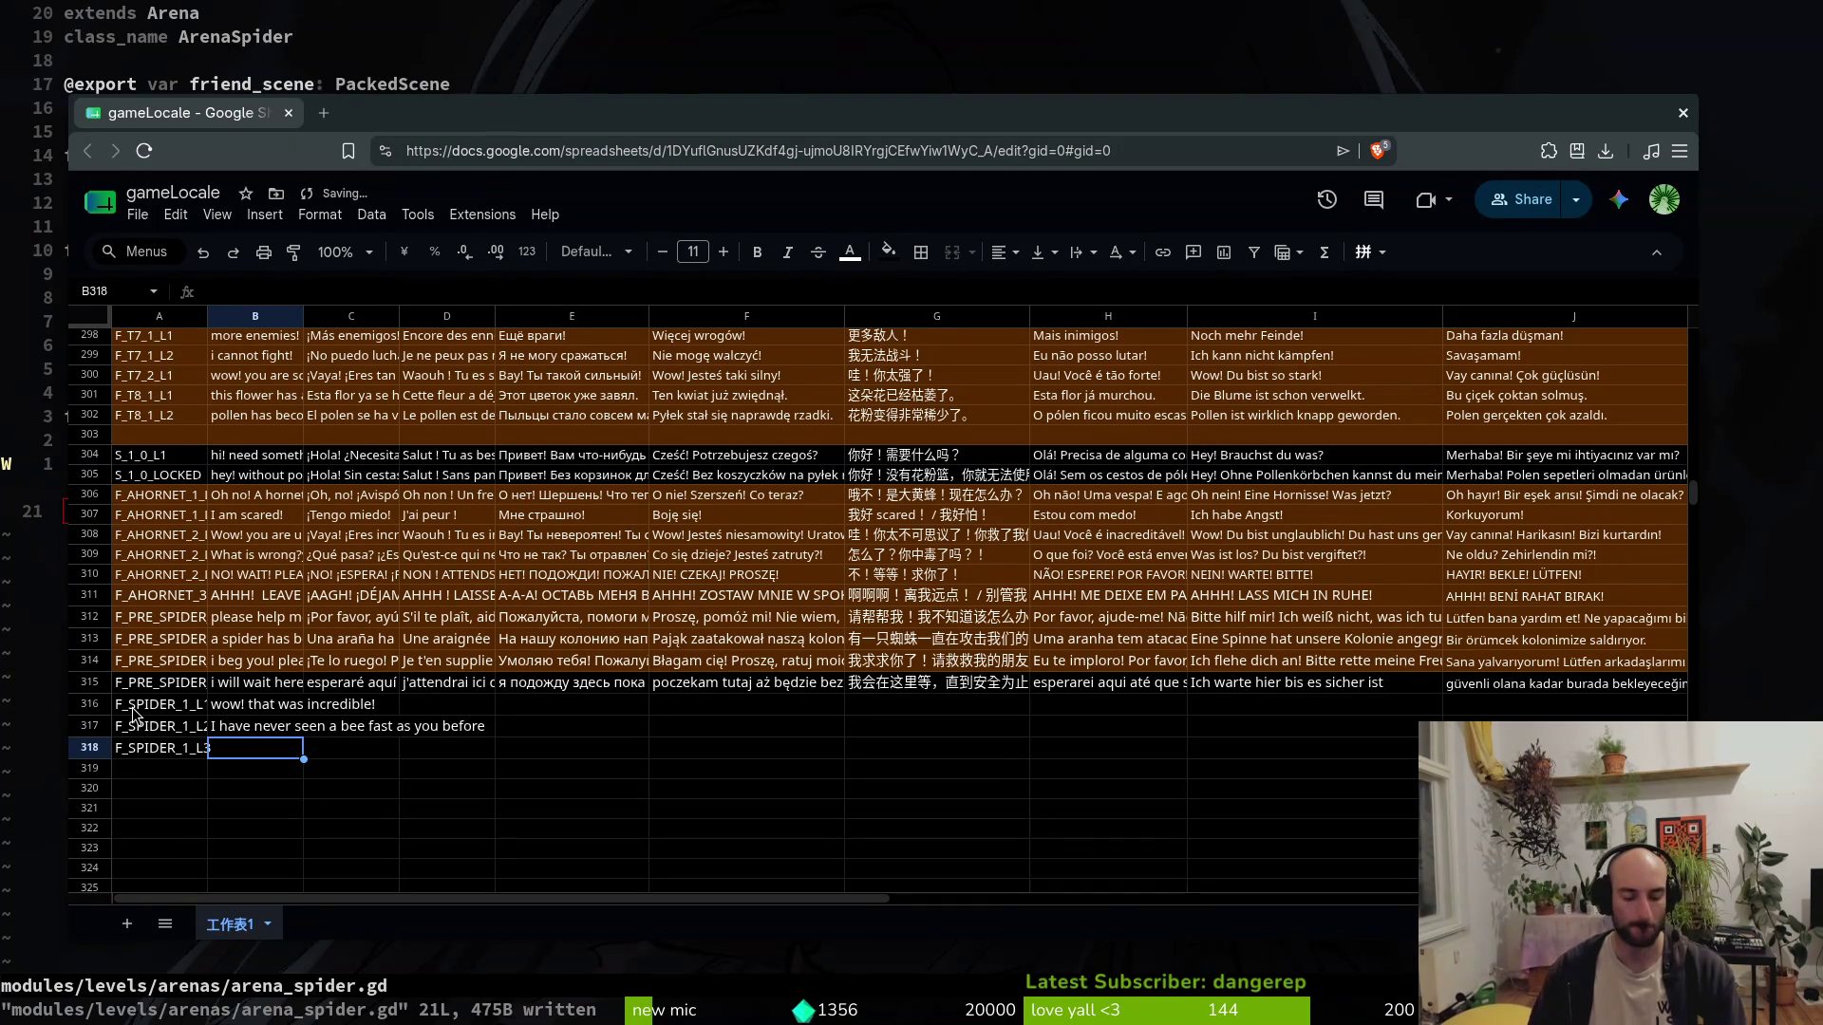
Write 'thank you so much! finally we can see my friends again' in B318, lowercase t
type("L")
key("BackSpace")
type("They")
key("BackSpace")
key("BackSpace")
key("BackSpace")
type("hank you!")
key("BackSpace")
type("so much! fin")
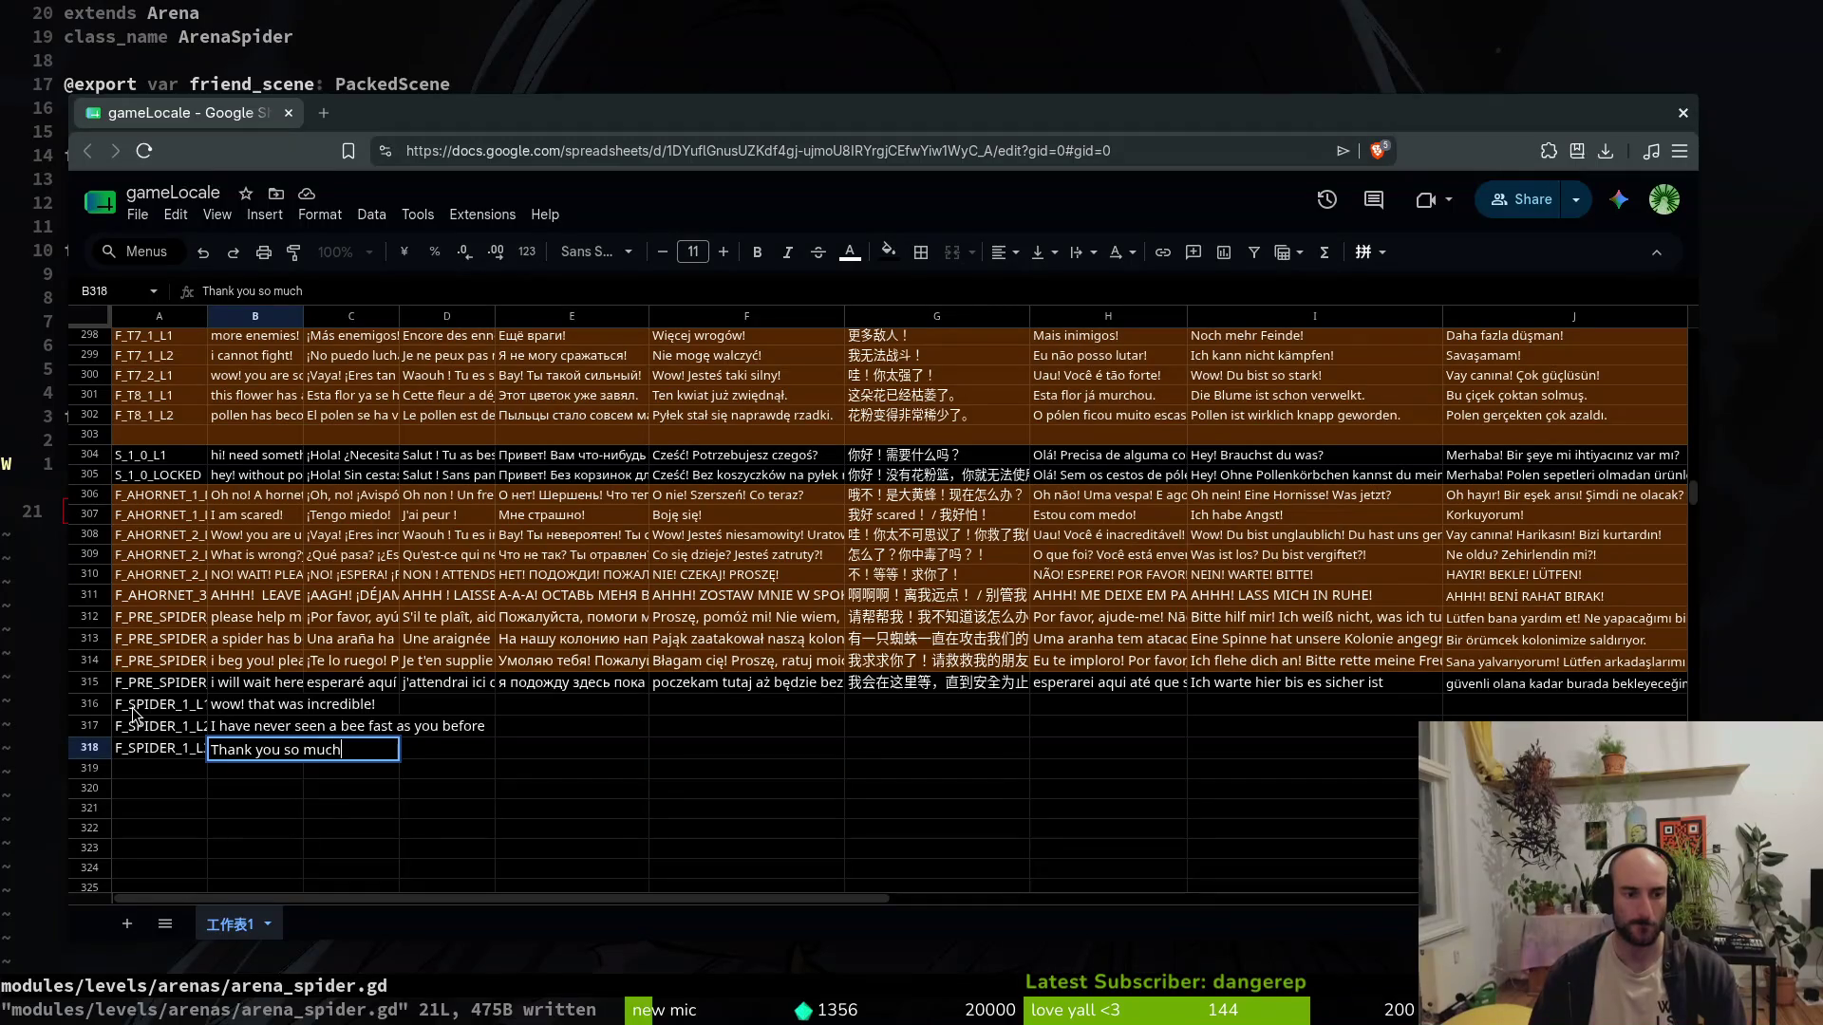
type("ally we")
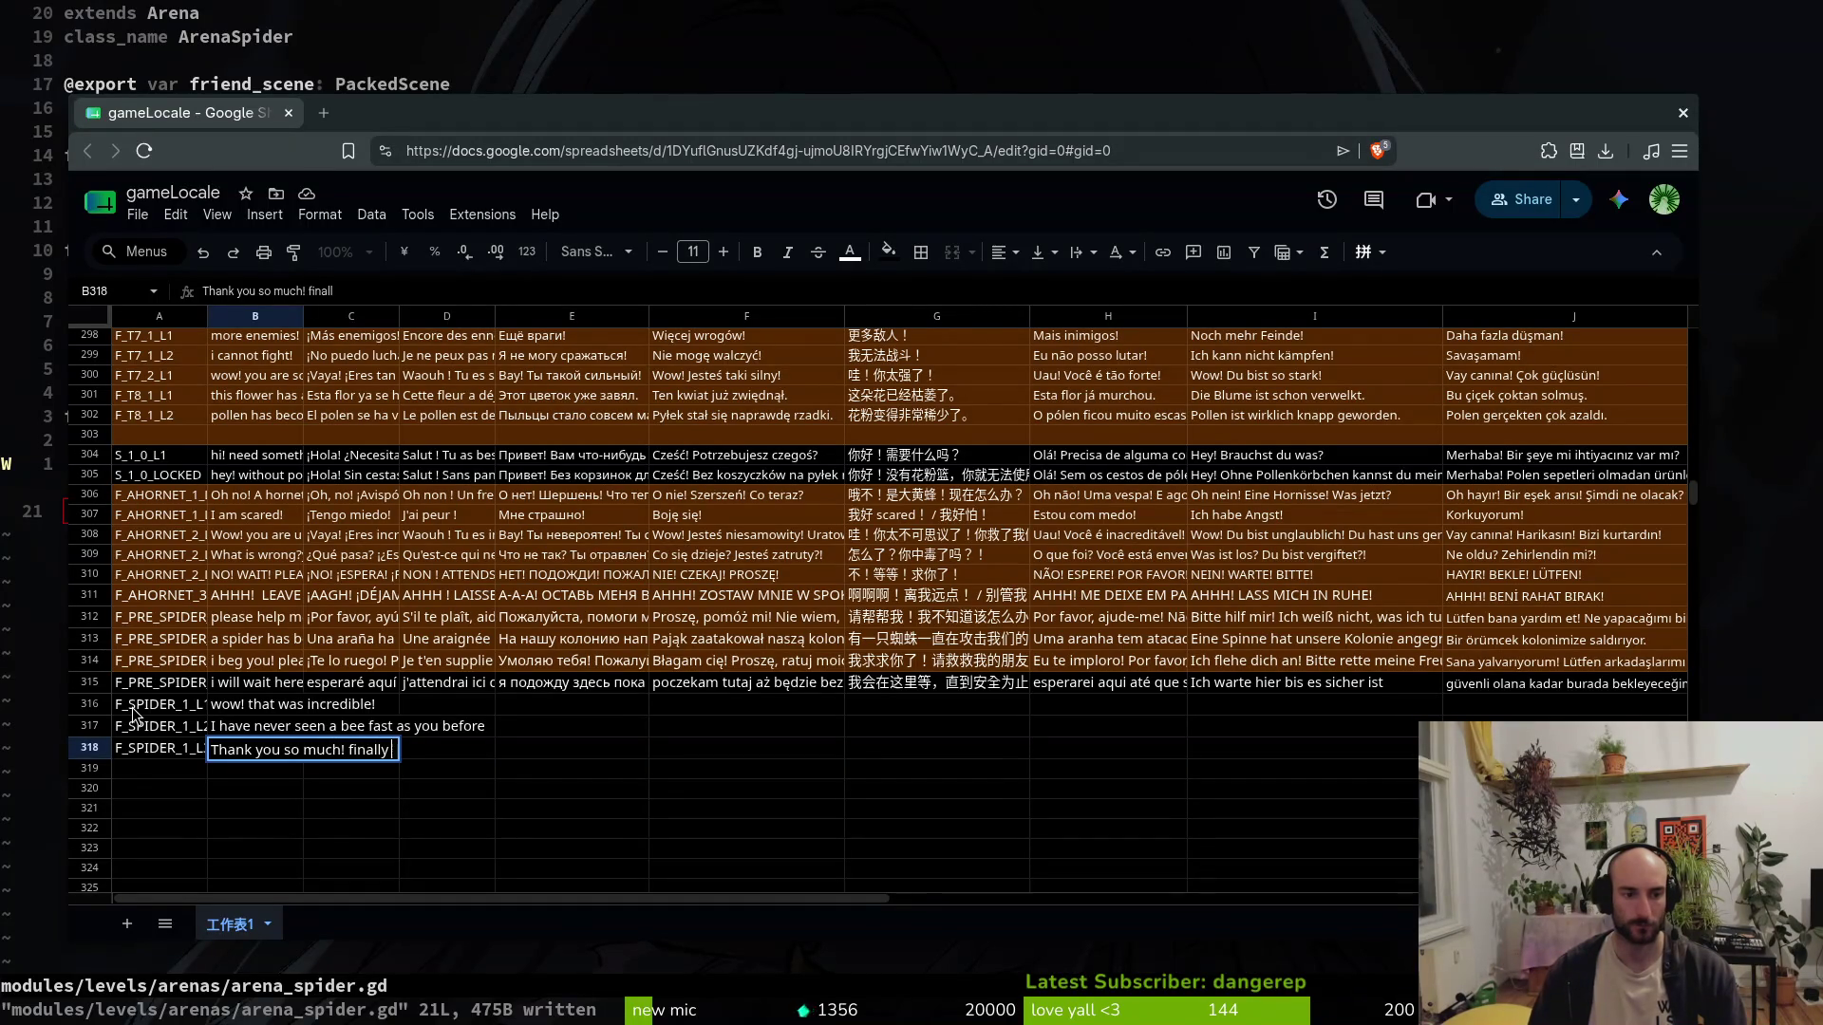
key("BackSpace")
key("BackSpace")
key("BackSpace")
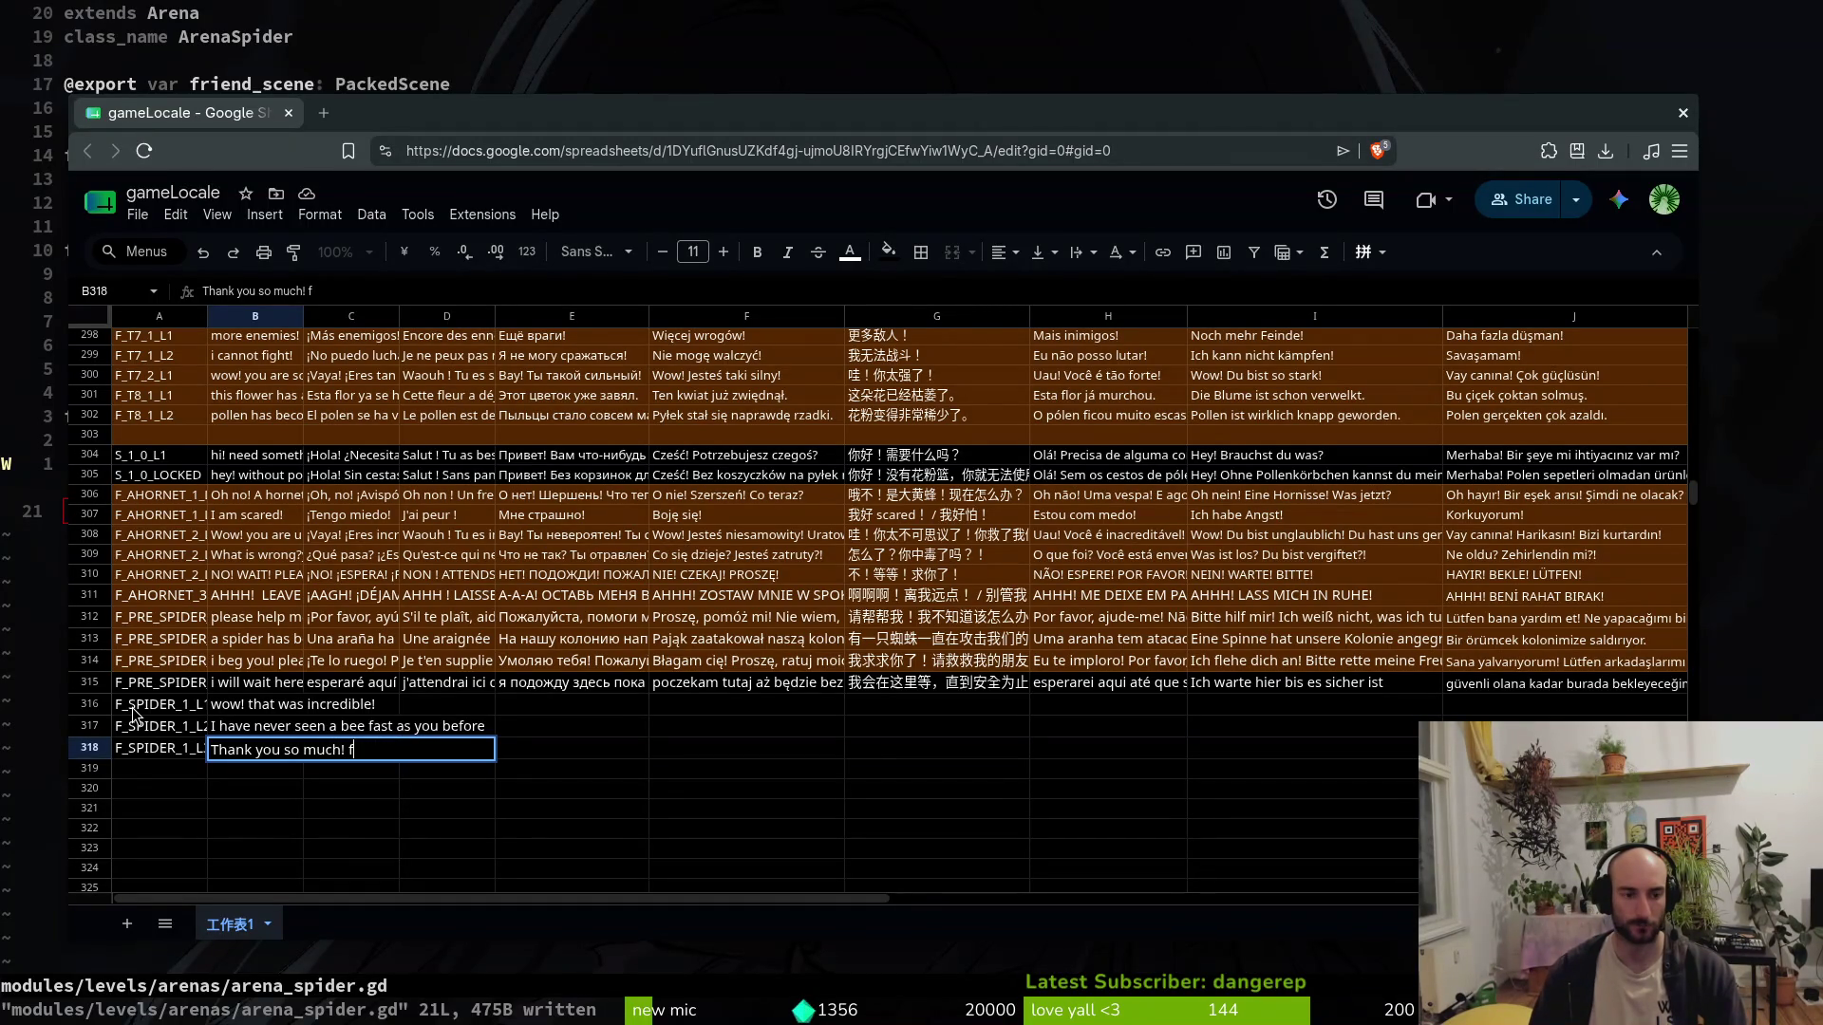
type("ly we can ")
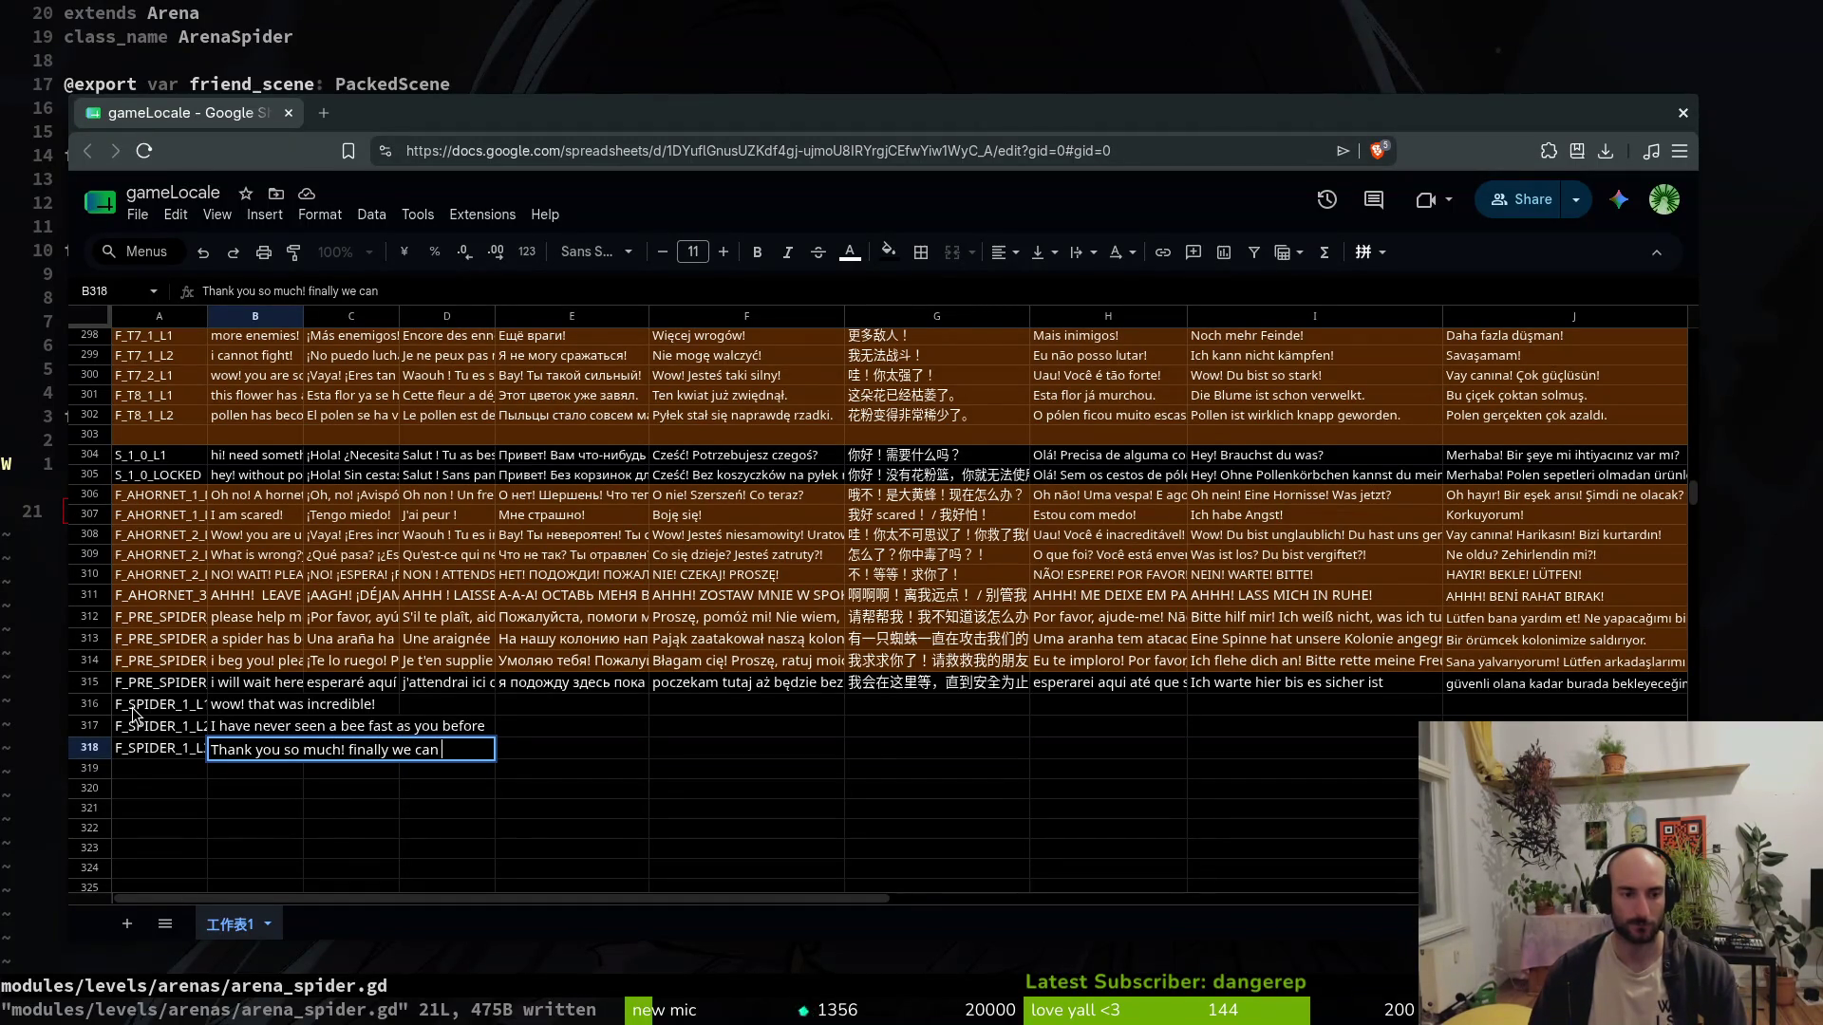
type("see my f")
type("rien")
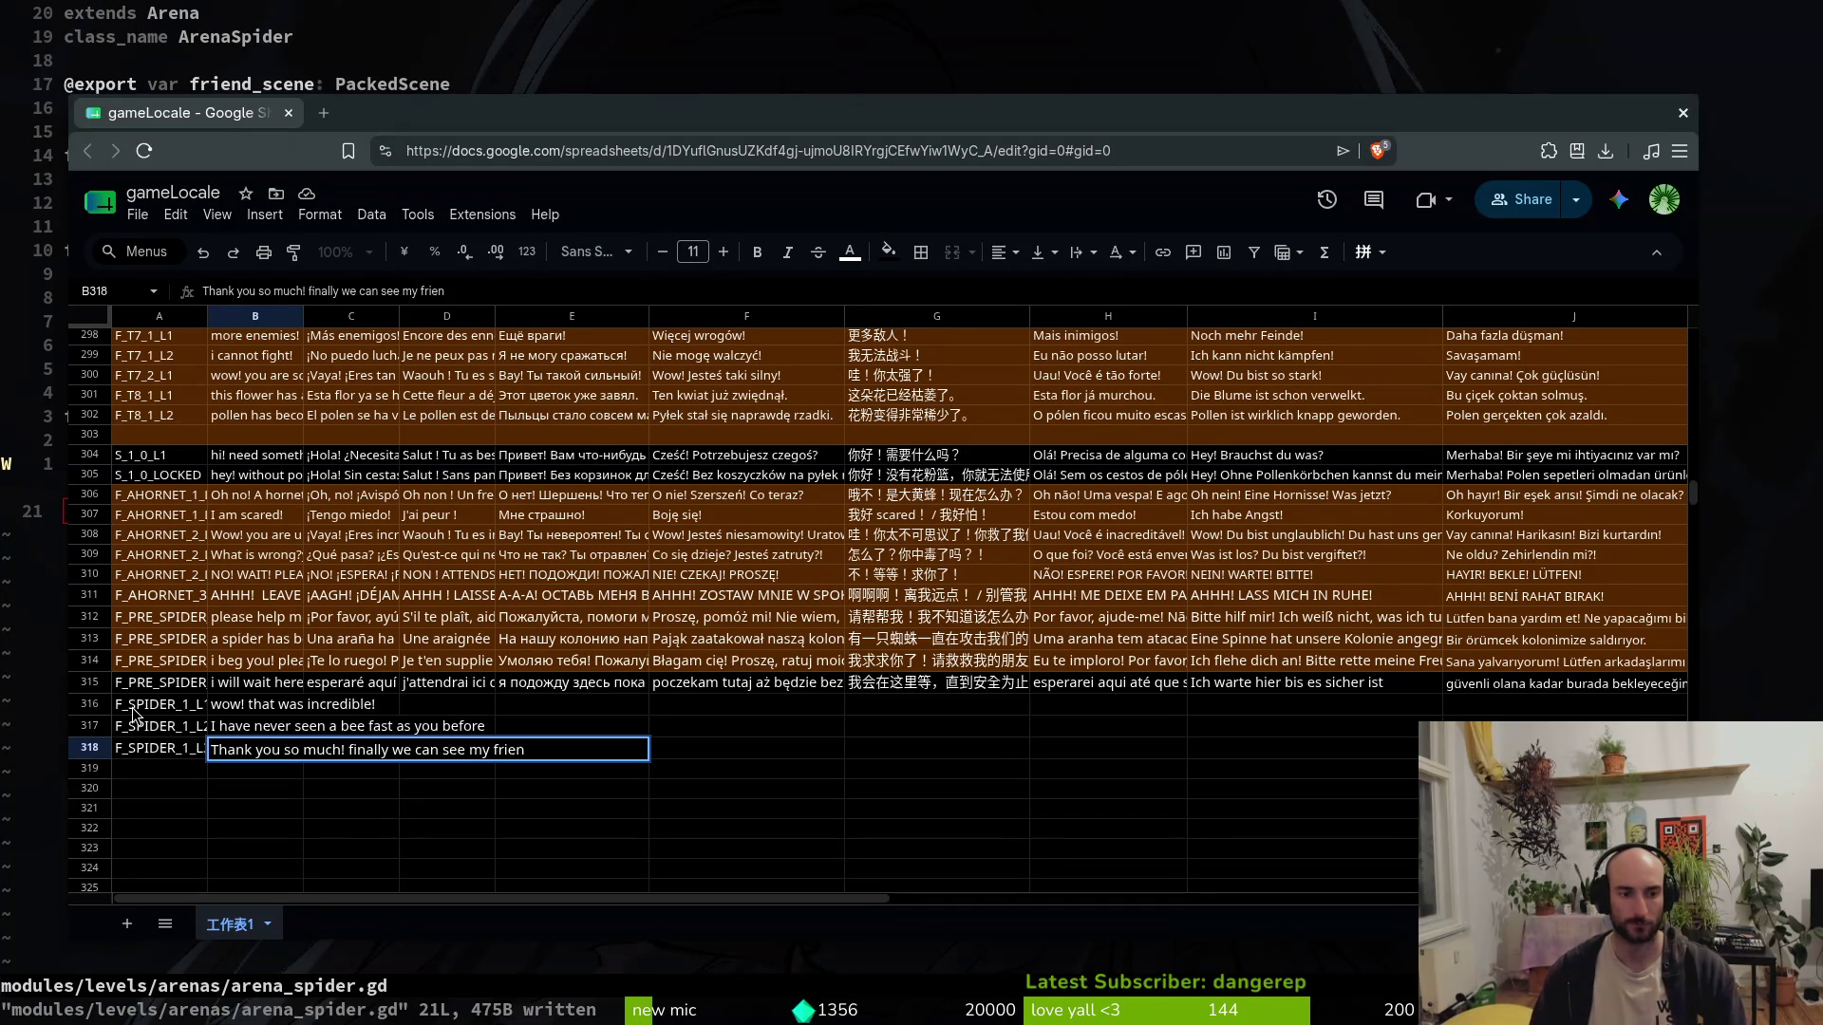
key("BackSpace")
key("BackSpace")
key("BackSpace")
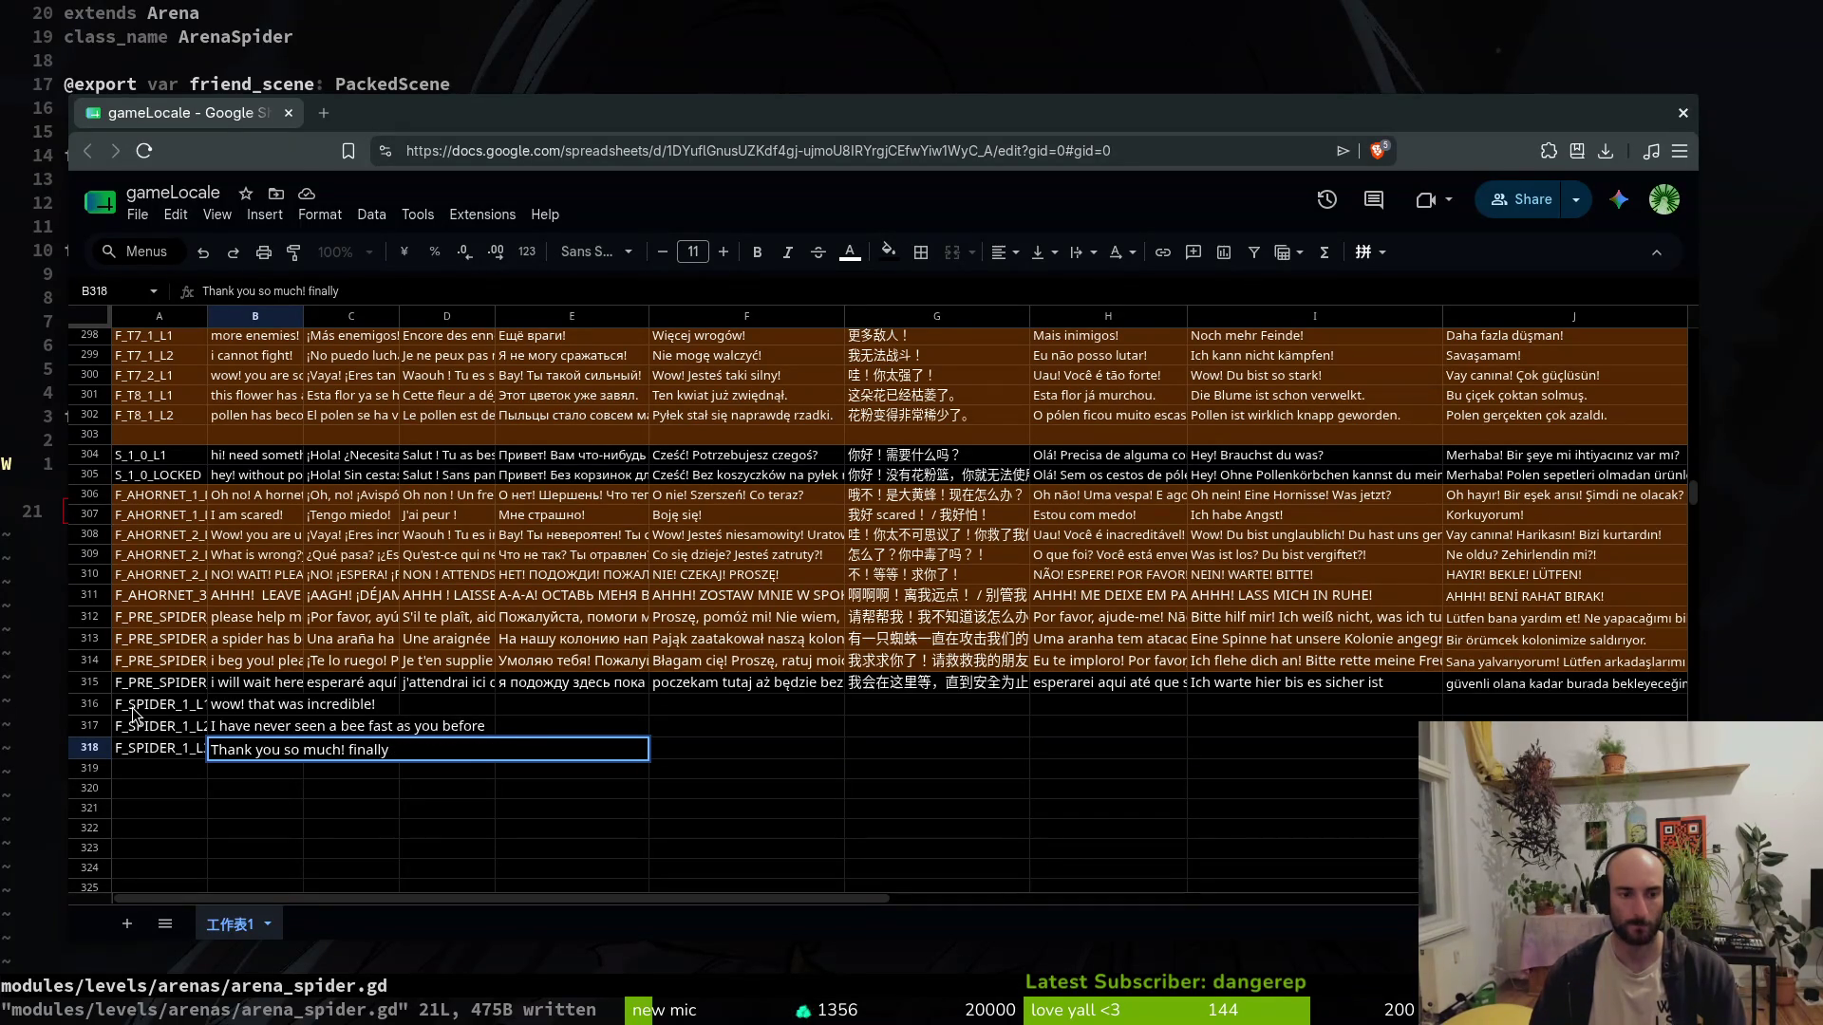
type("can see my friends")
type(" again")
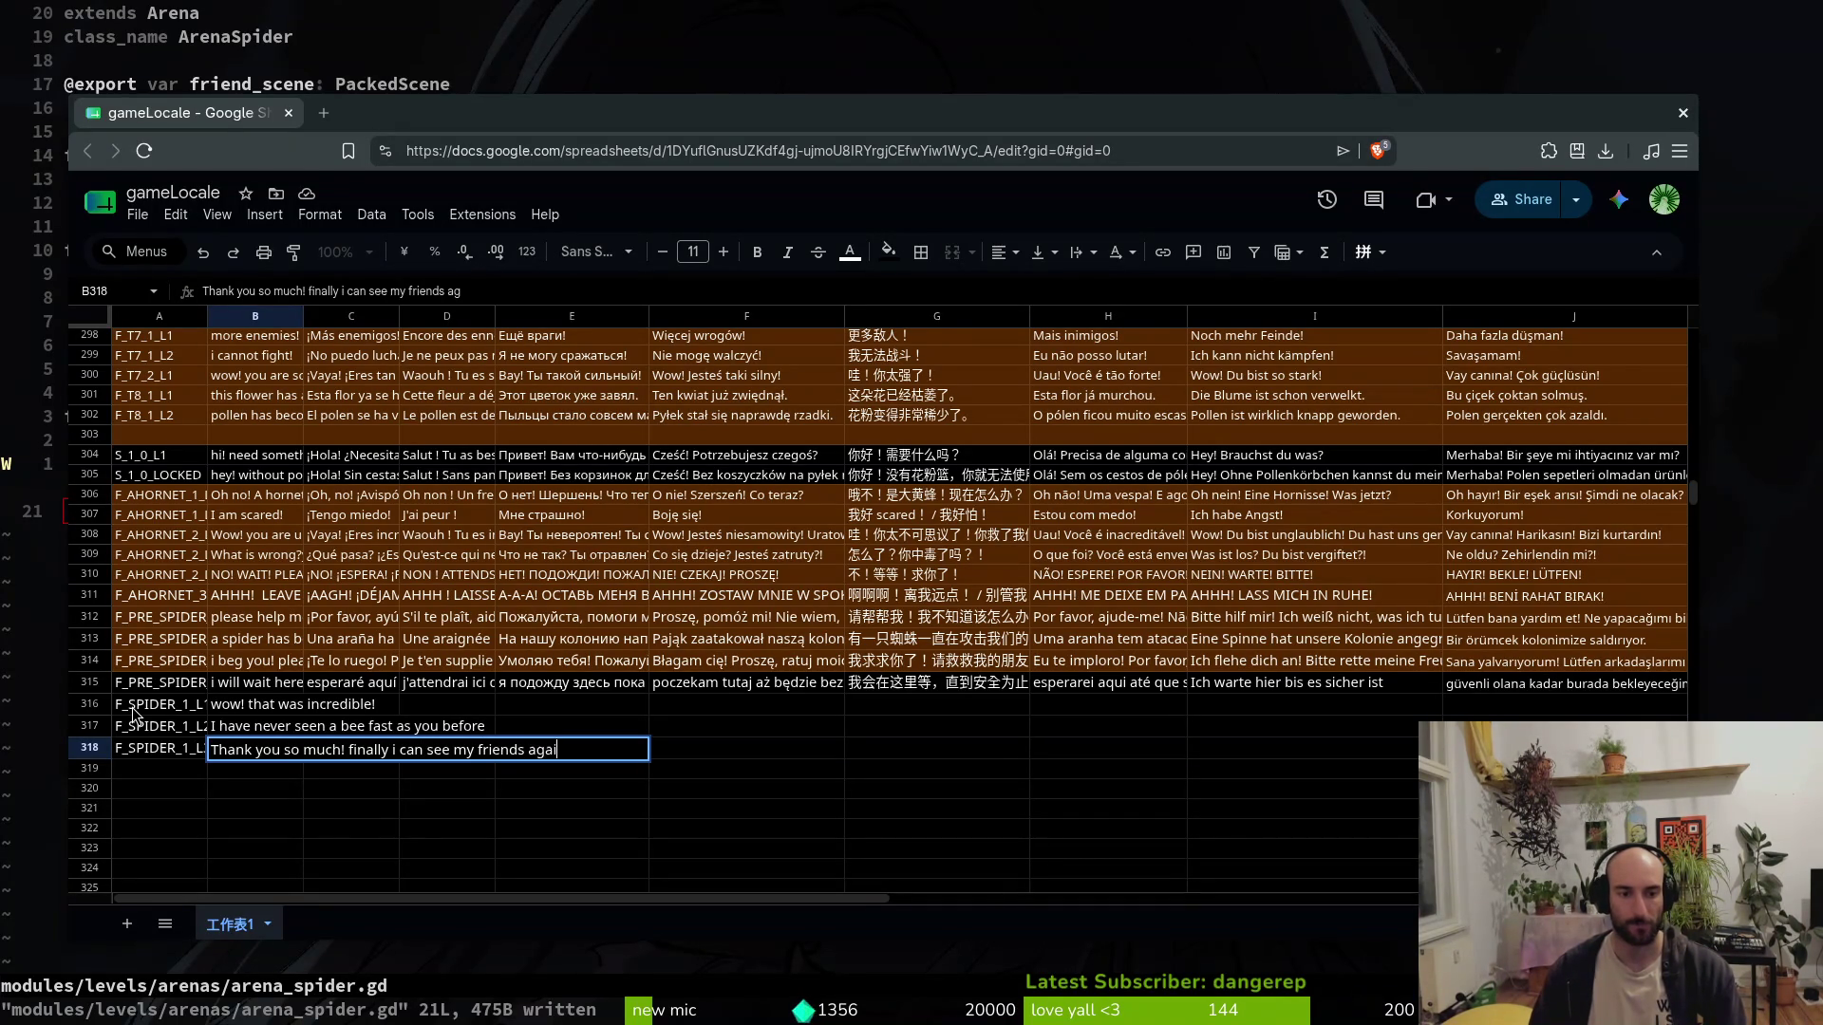
key("shift+Tab")
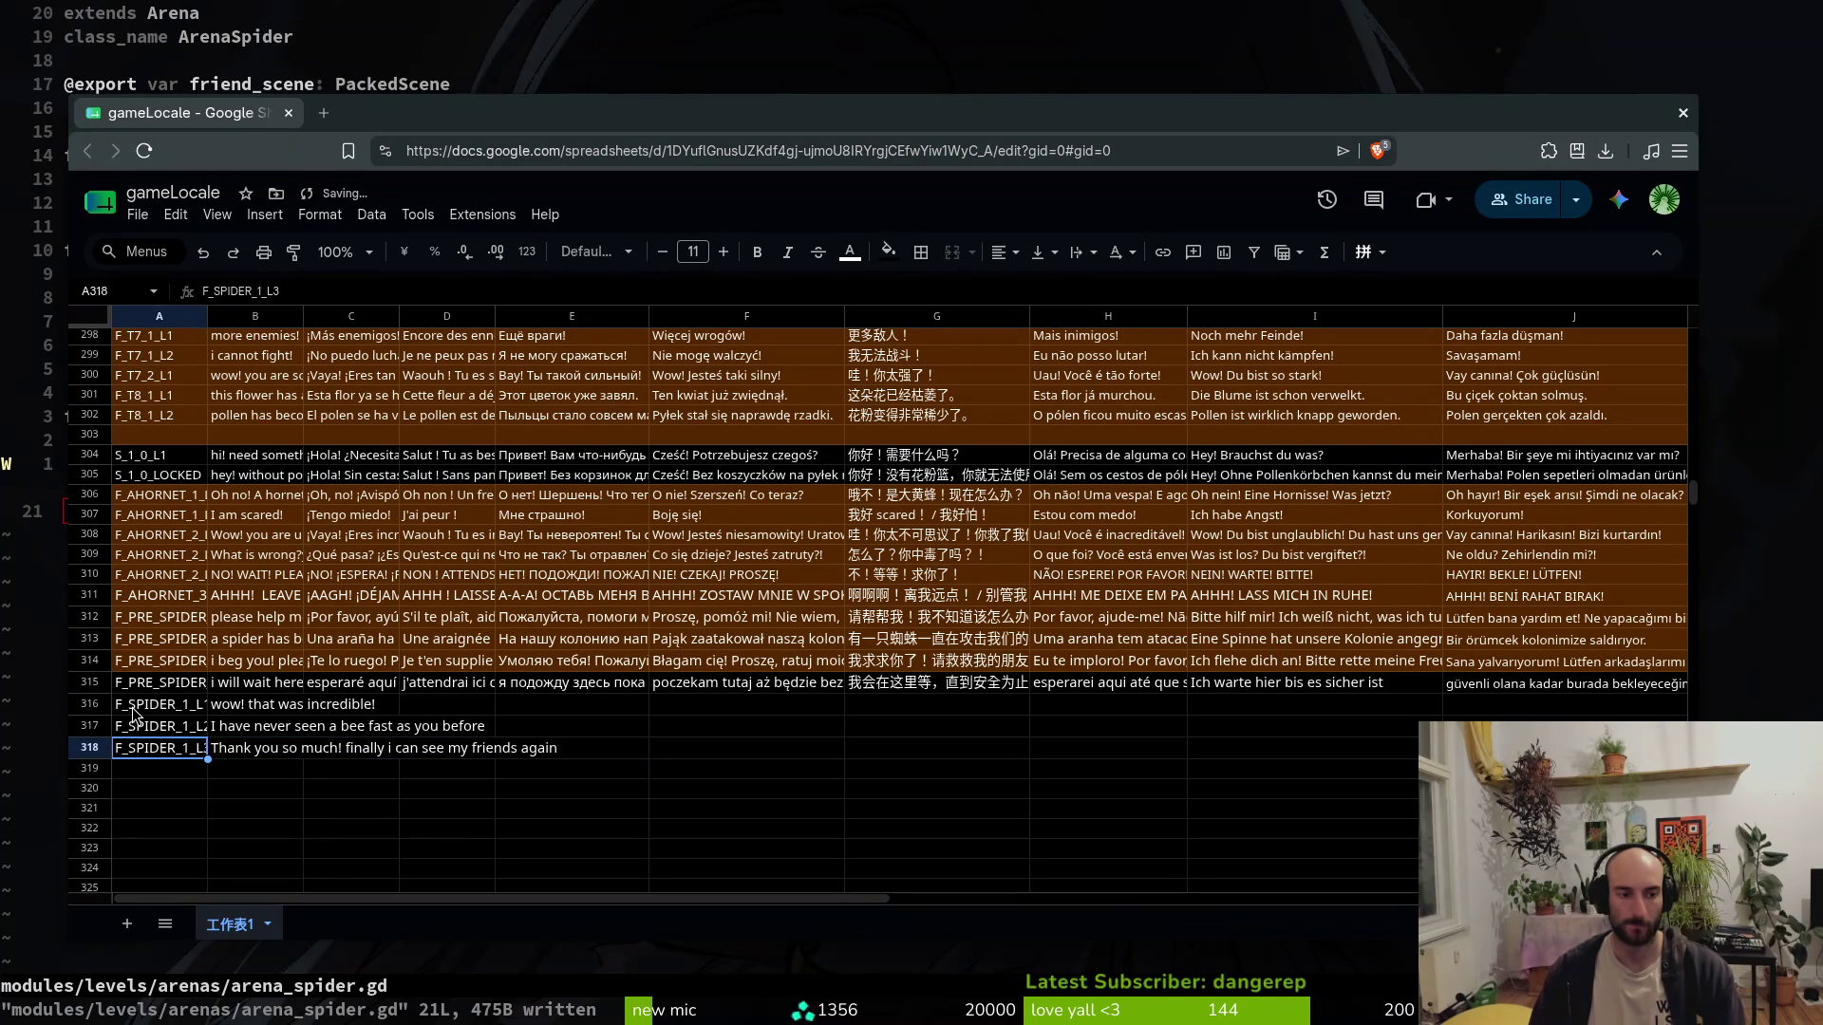
key("Tab")
key("Return")
key("ctrl+Left")
key("ctrl+Left")
key("ctrl+Left")
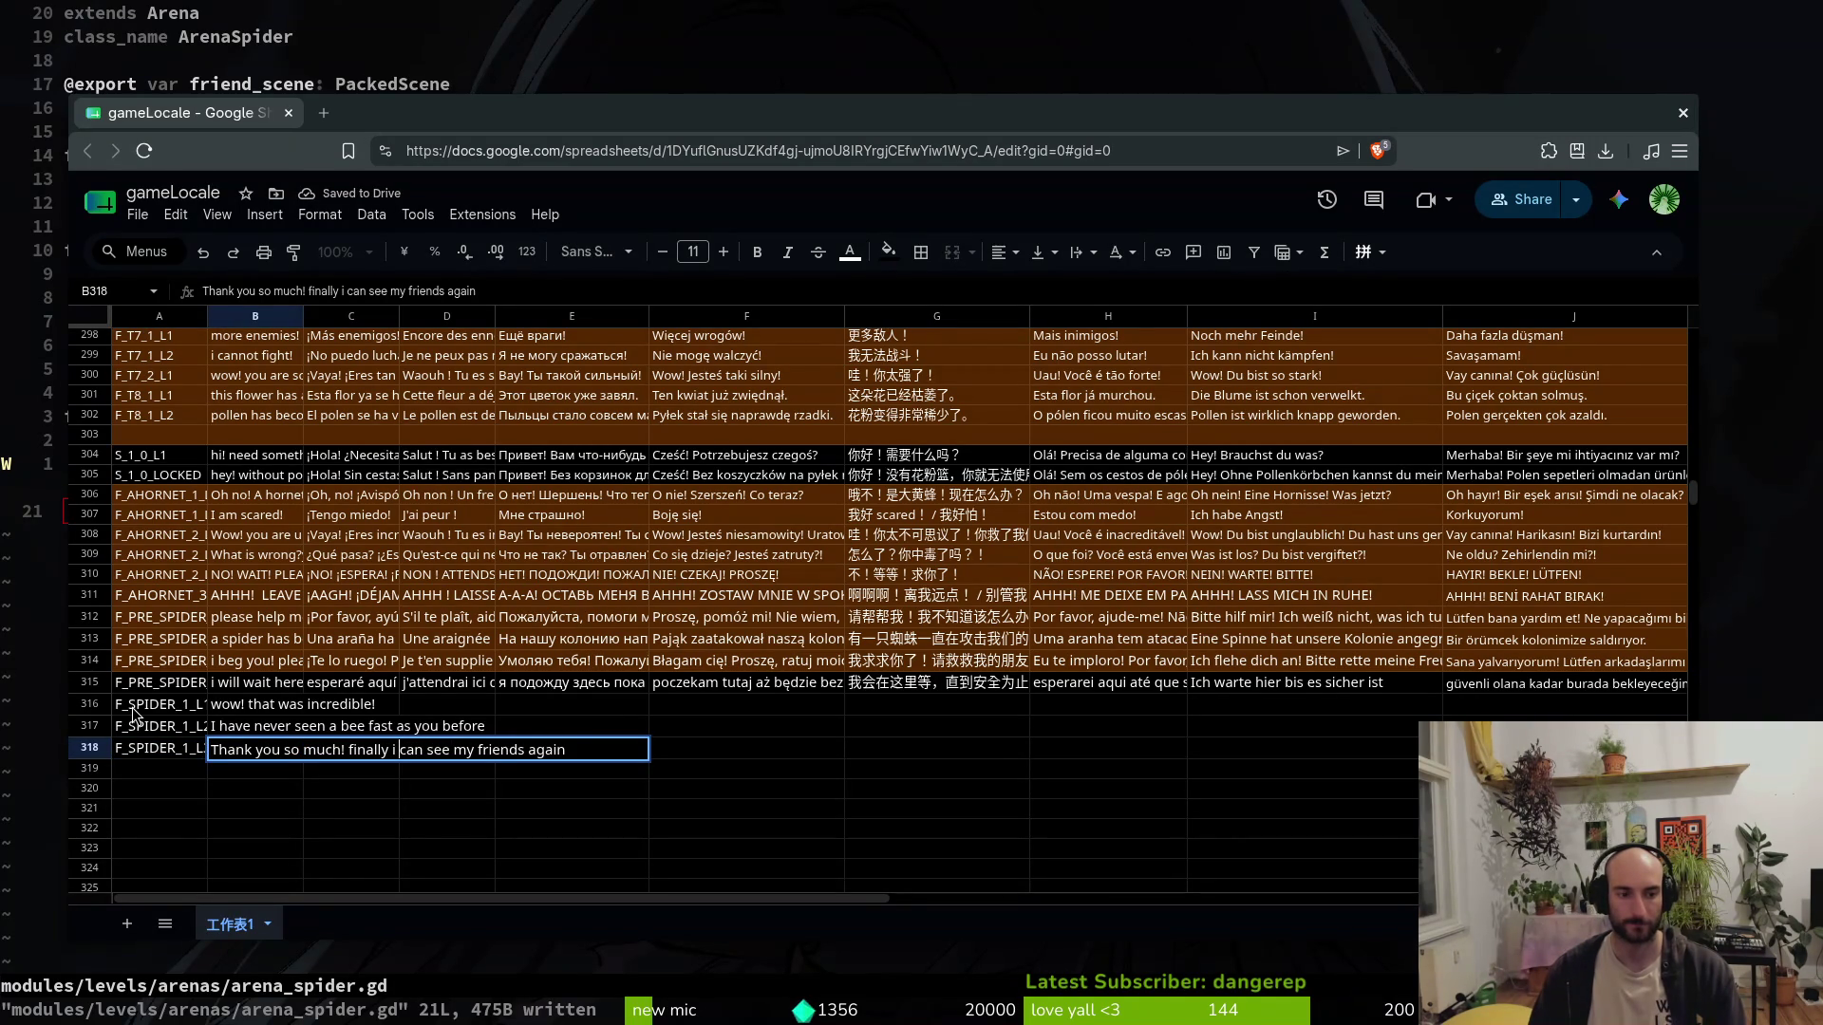
type("S")
key("Home")
key("Delete")
type("t")
key("Return")
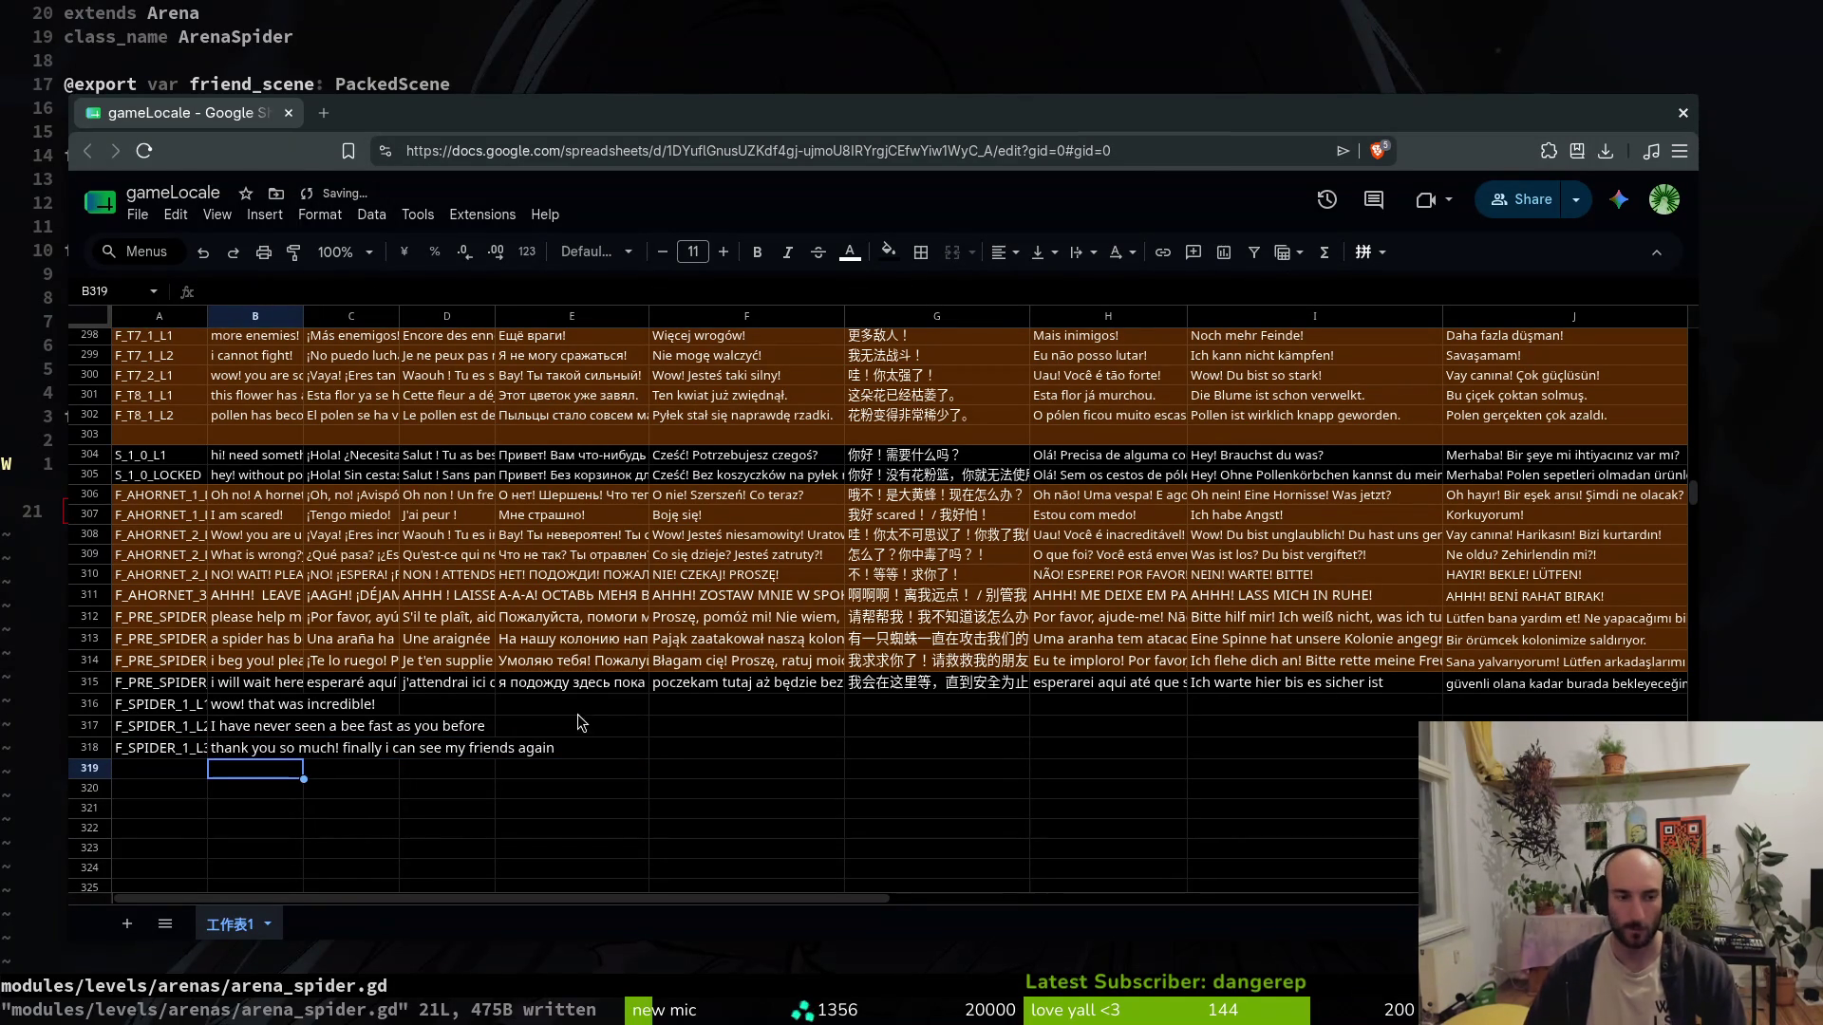
Switch back to the Neovim window
left_click(372, 771)
left_click(156, 769)
left_click(510, 9)
Open friend.gd in a side split and copy its PrebossSpider branch
key("j")
key("j")
key("j")
key("ctrl+o")
key("space")
key("f")
key("f")
type("friend")
key("Up")
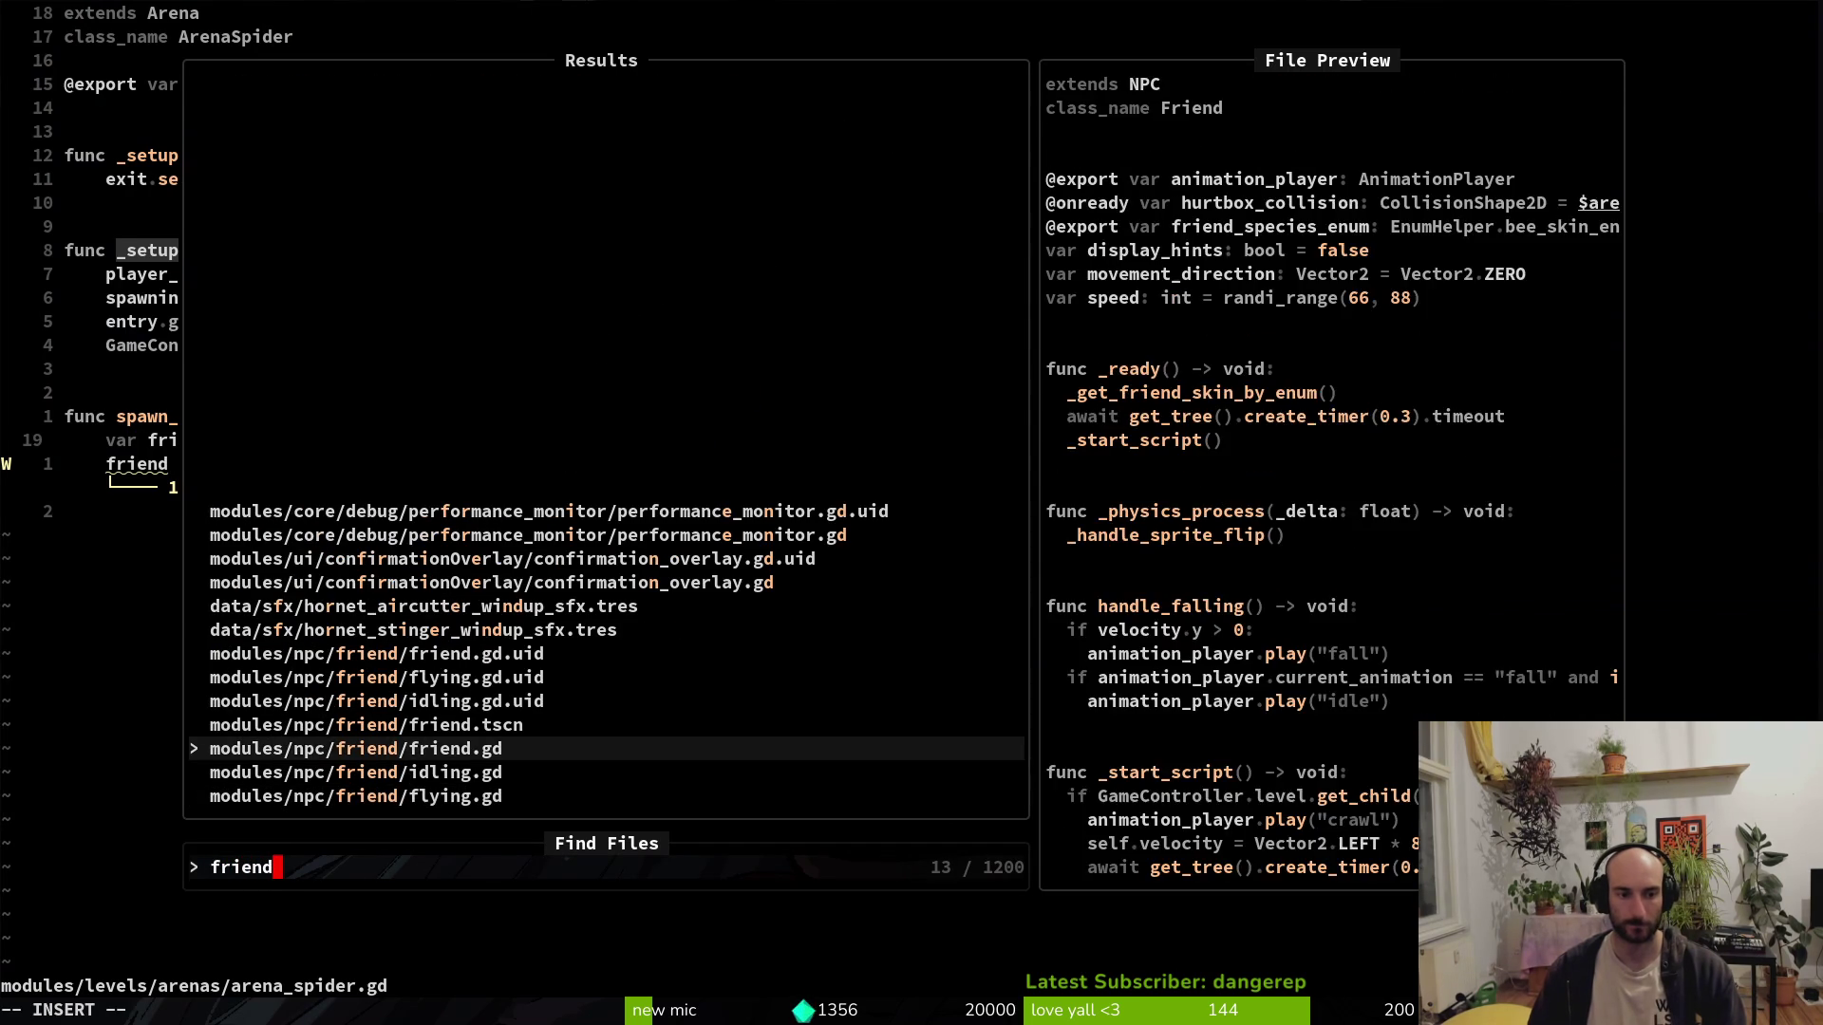
key("ctrl+v")
key("ctrl+d")
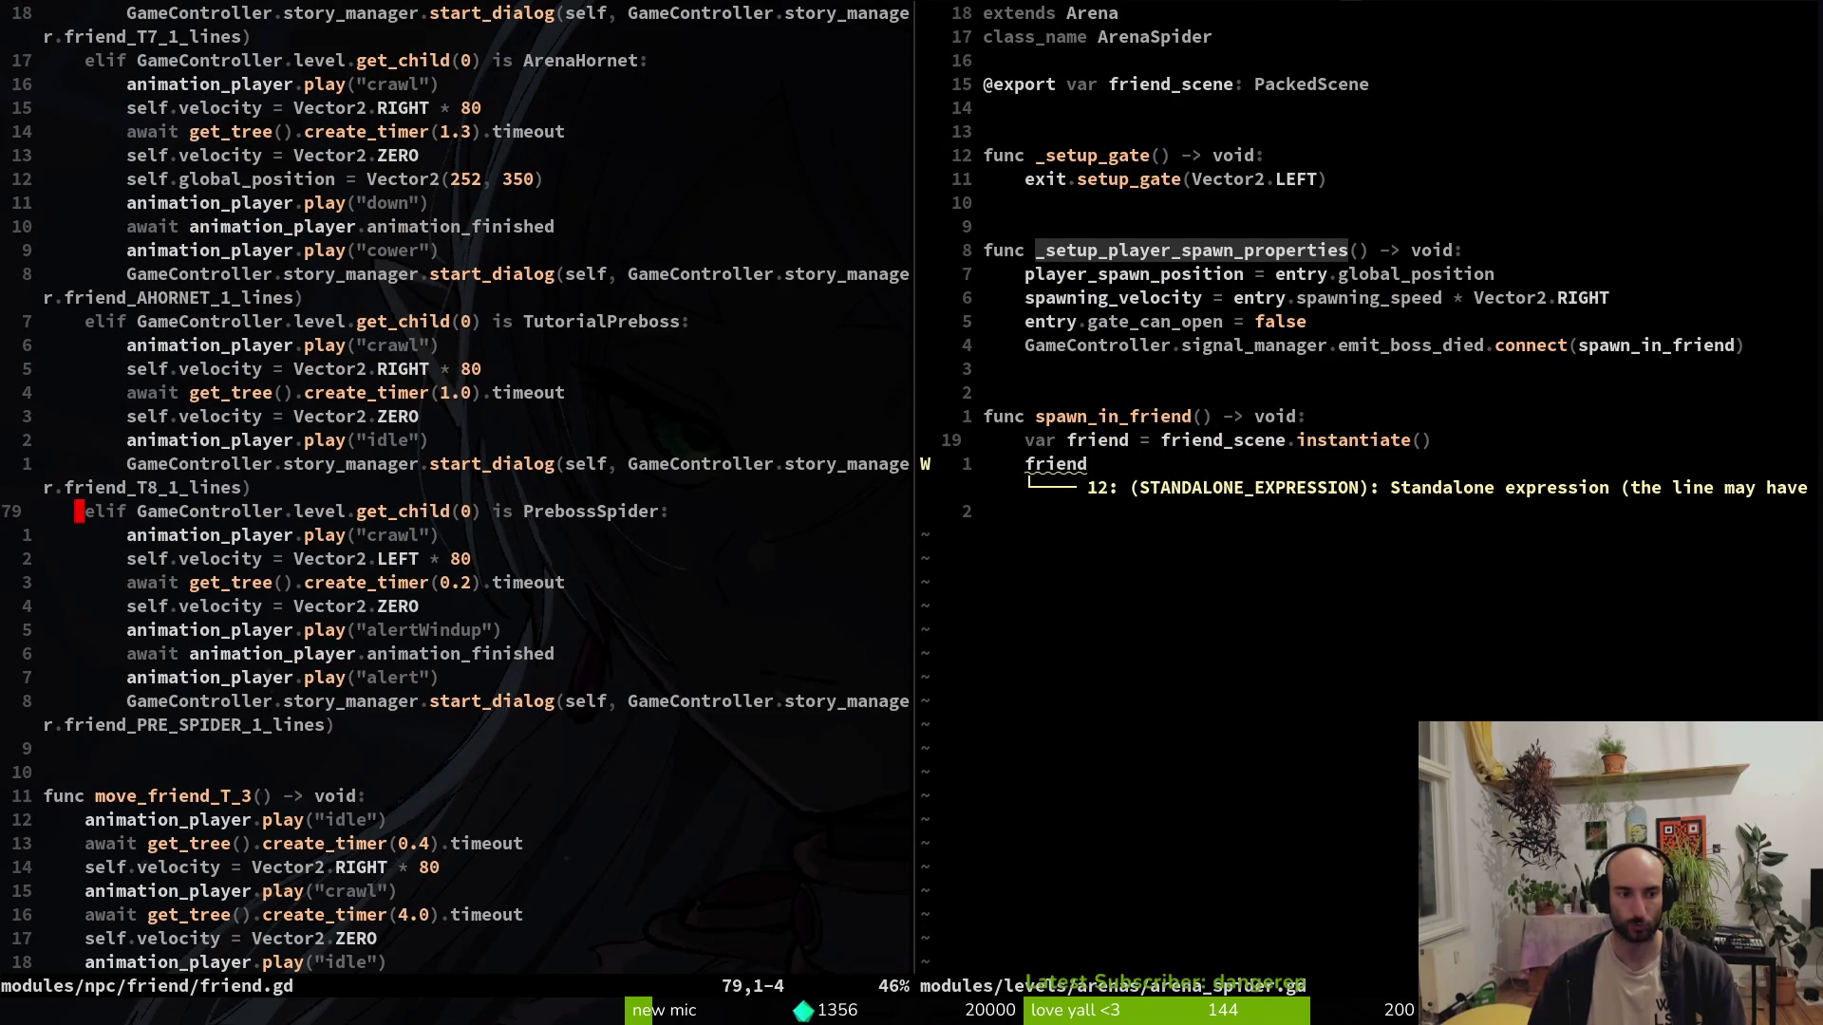
key("V")
key("j")
key("j")
key("j")
key("k")
key("k")
key("y")
Replace the standalone friend line in arena_spider.gd with print_debug(friend) and save
key("ctrl+w")
key("l")
key("j")
key("d")
key("d")
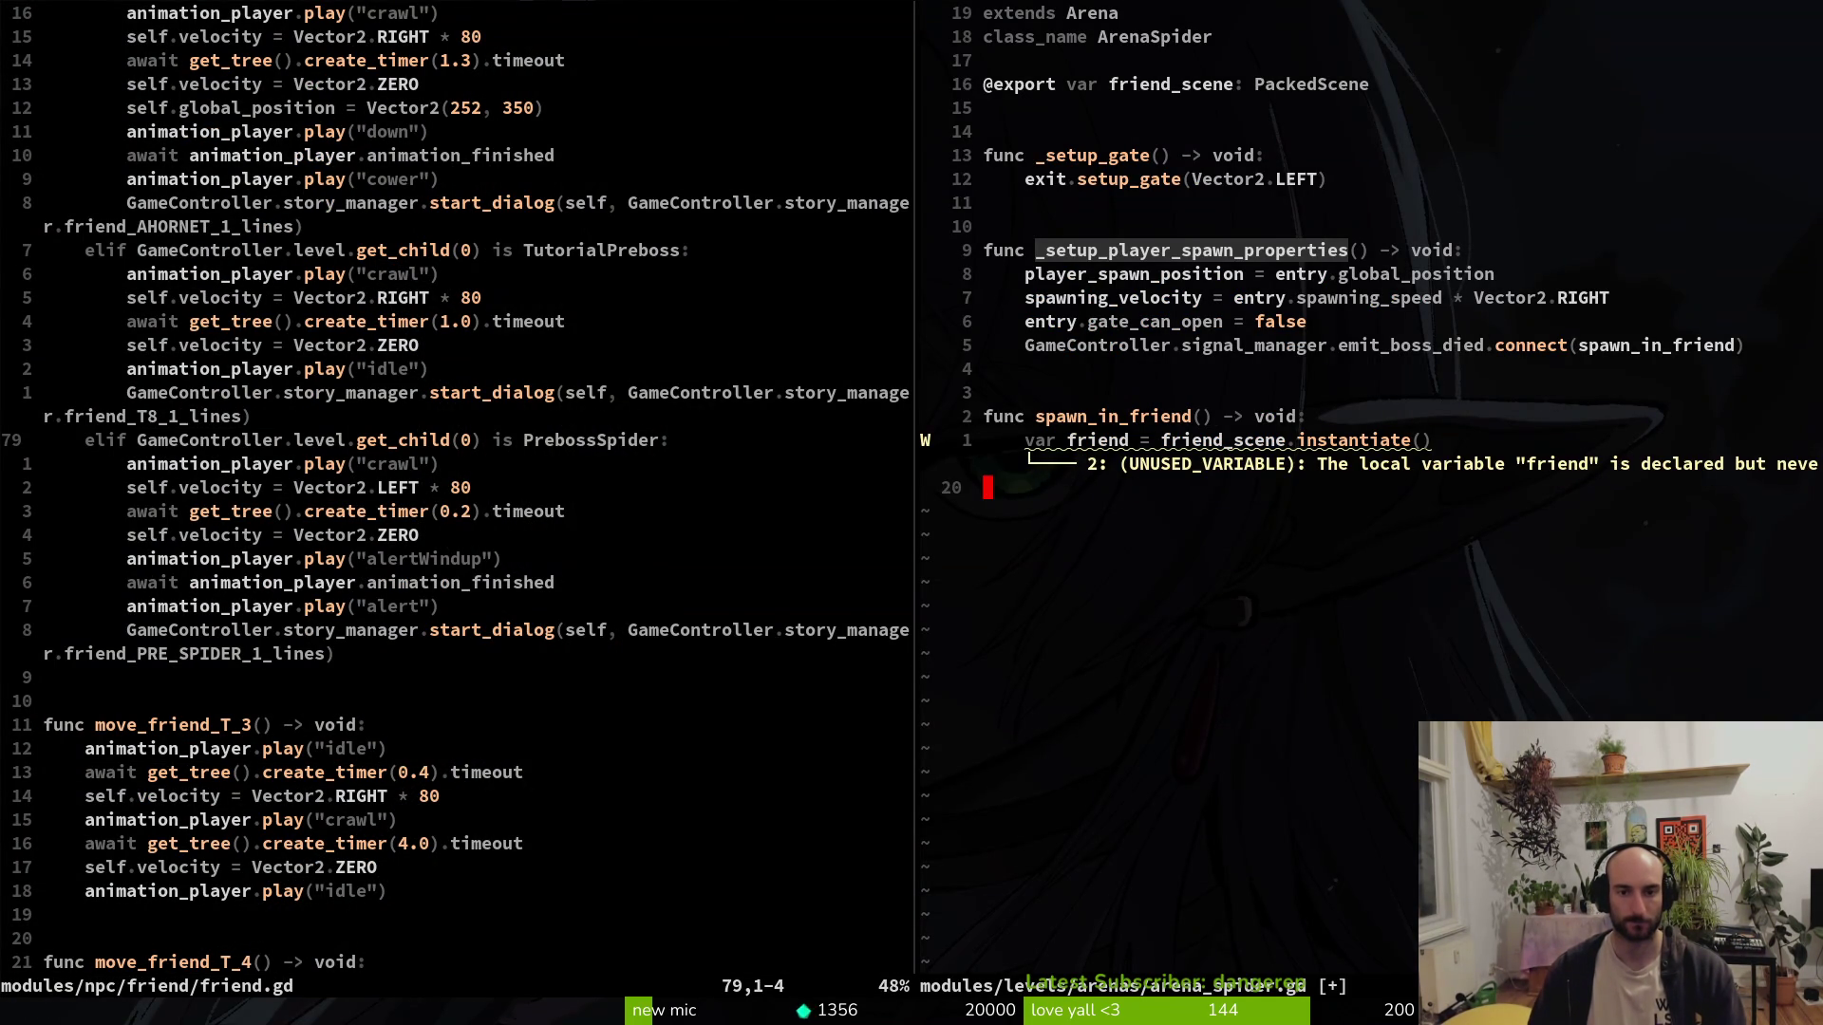
type("Oprint_debug(friend_scene")
key("ctrl+w")
type("friend")
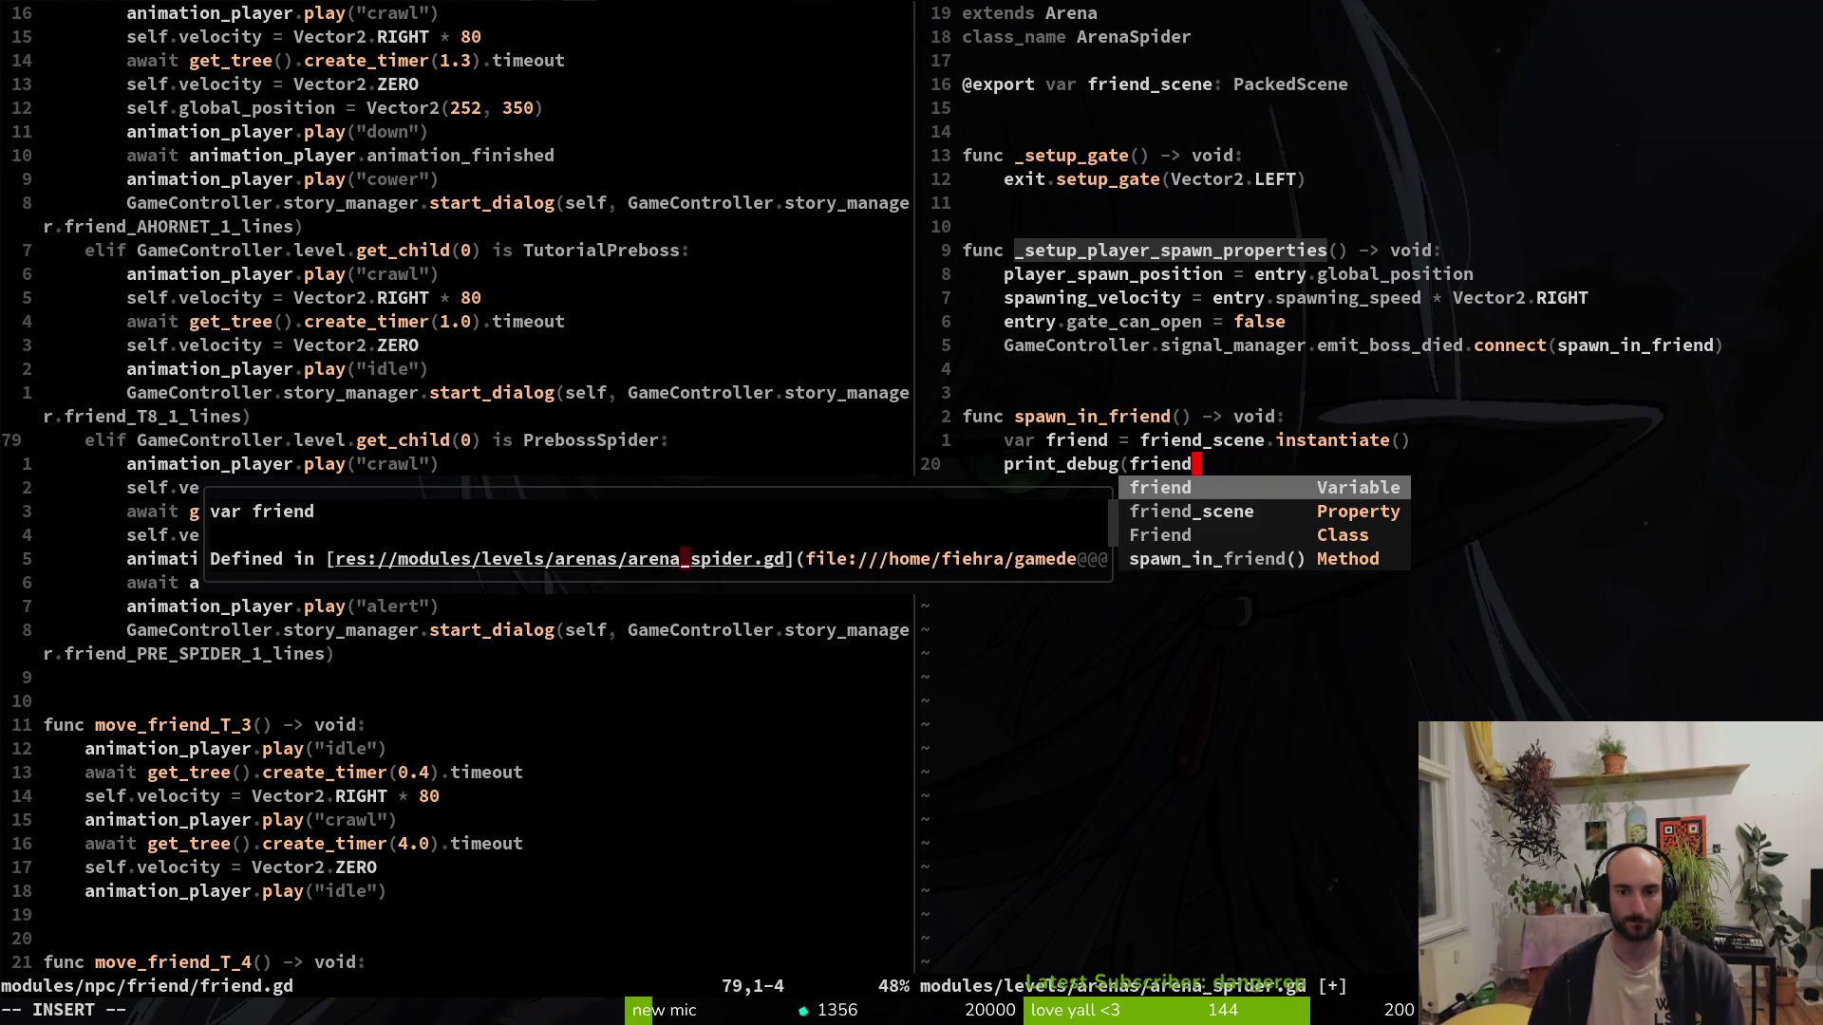
type(")")
key("Escape")
type(":w")
key("Return")
key("ctrl+w")
Paste a duplicate PrebossSpider branch in friend.gd, drop the empty line, and :wq arena_spider.gd
key("h")
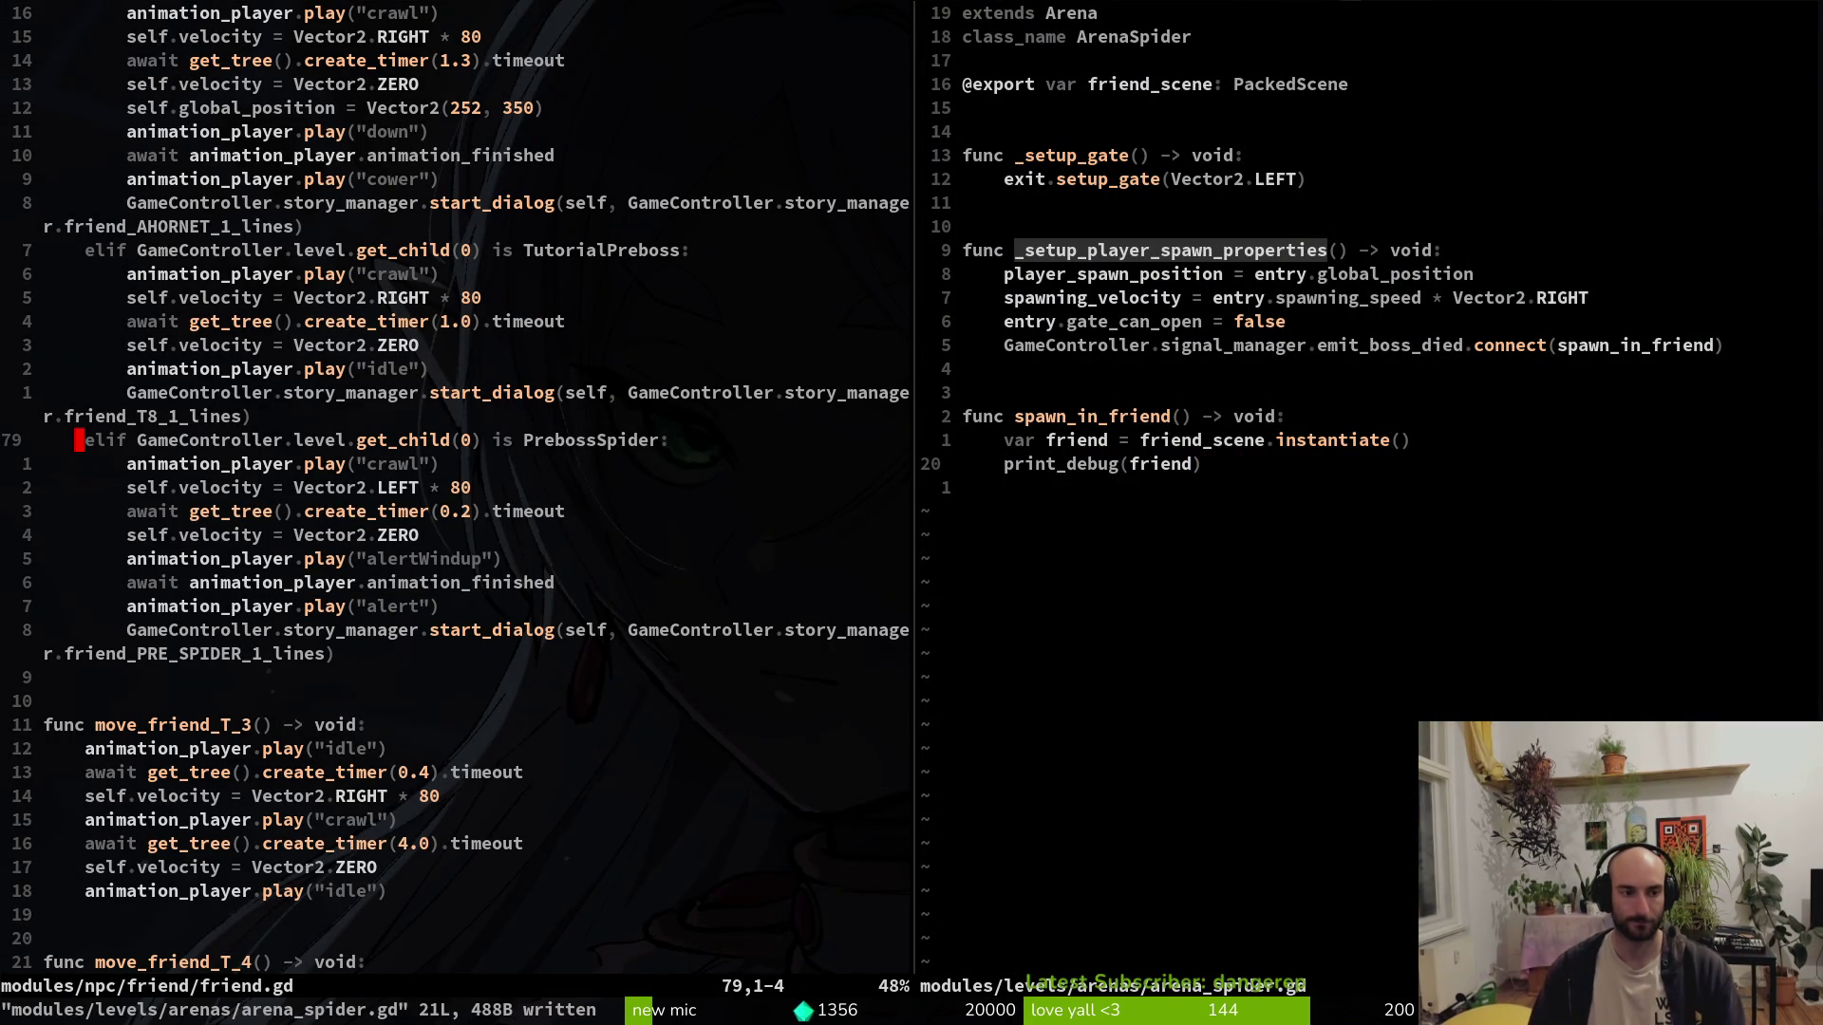
key("shift+v")
key("j")
key("j")
key("j")
key("y")
key("j")
key("j")
key("j")
key("j")
key("j")
key("j")
key("j")
key("p")
key("k")
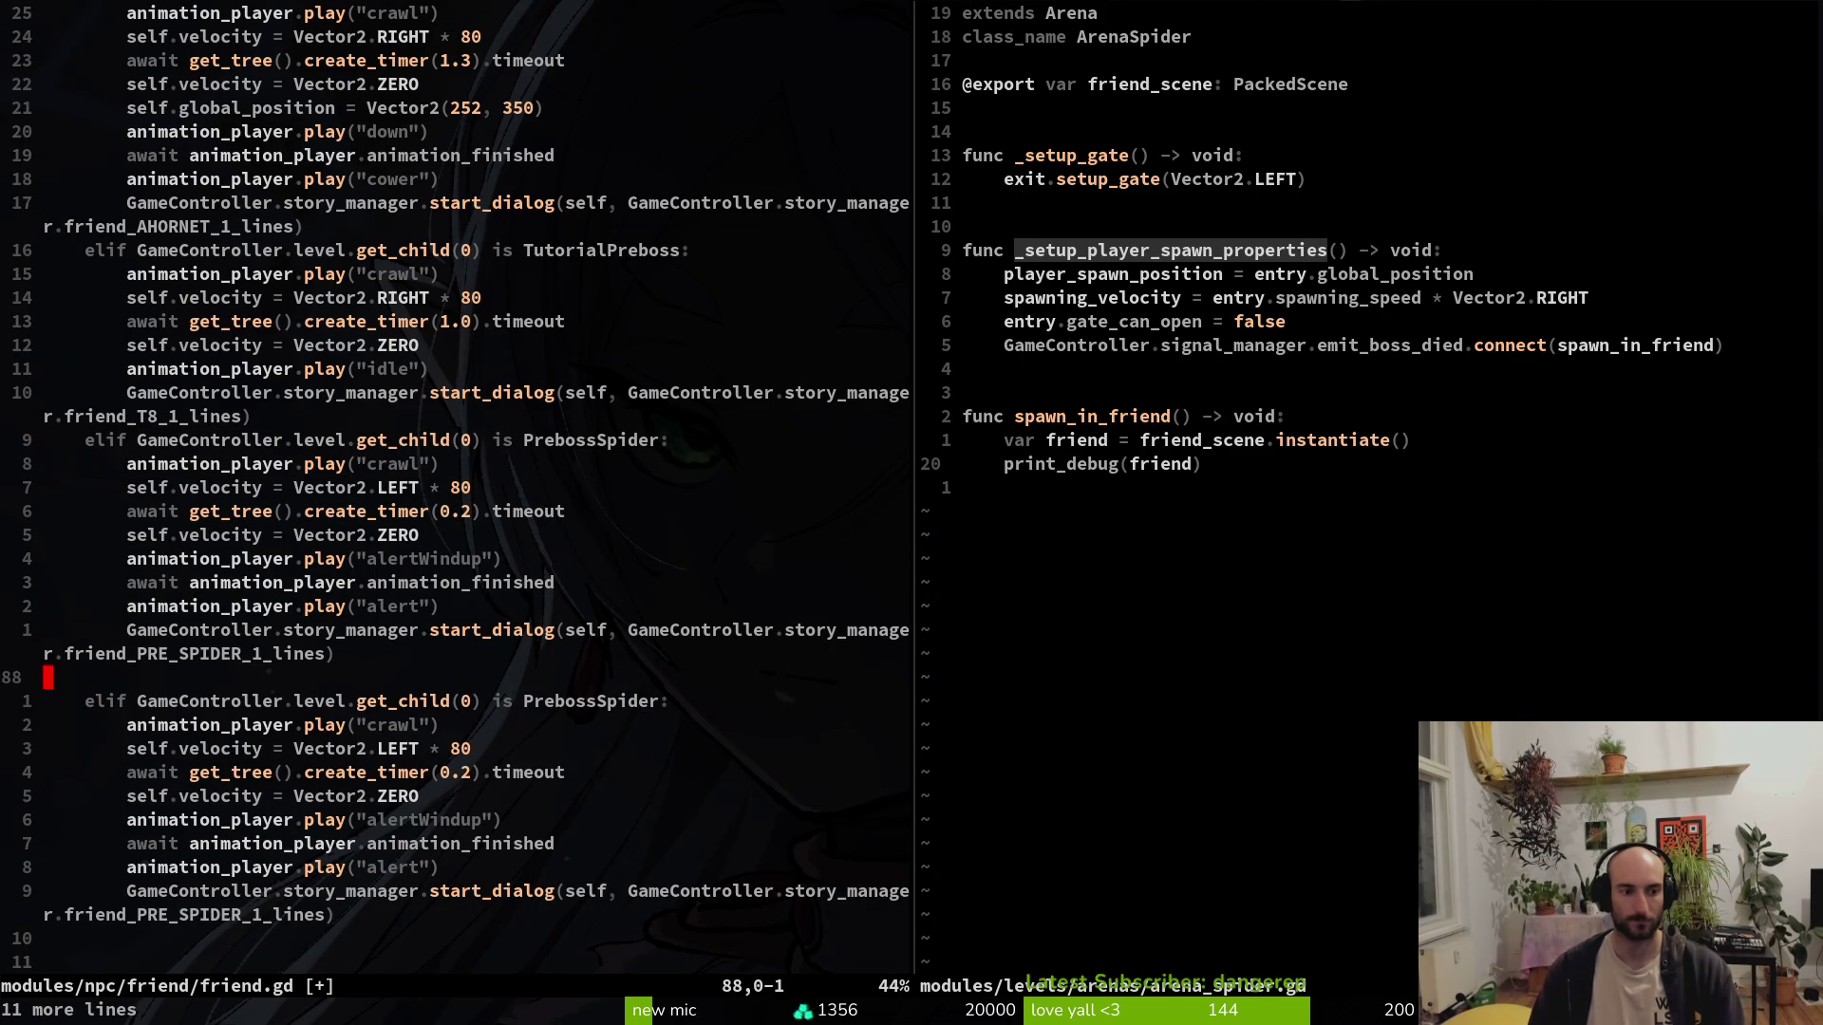
key("d")
key("d")
type(":wq")
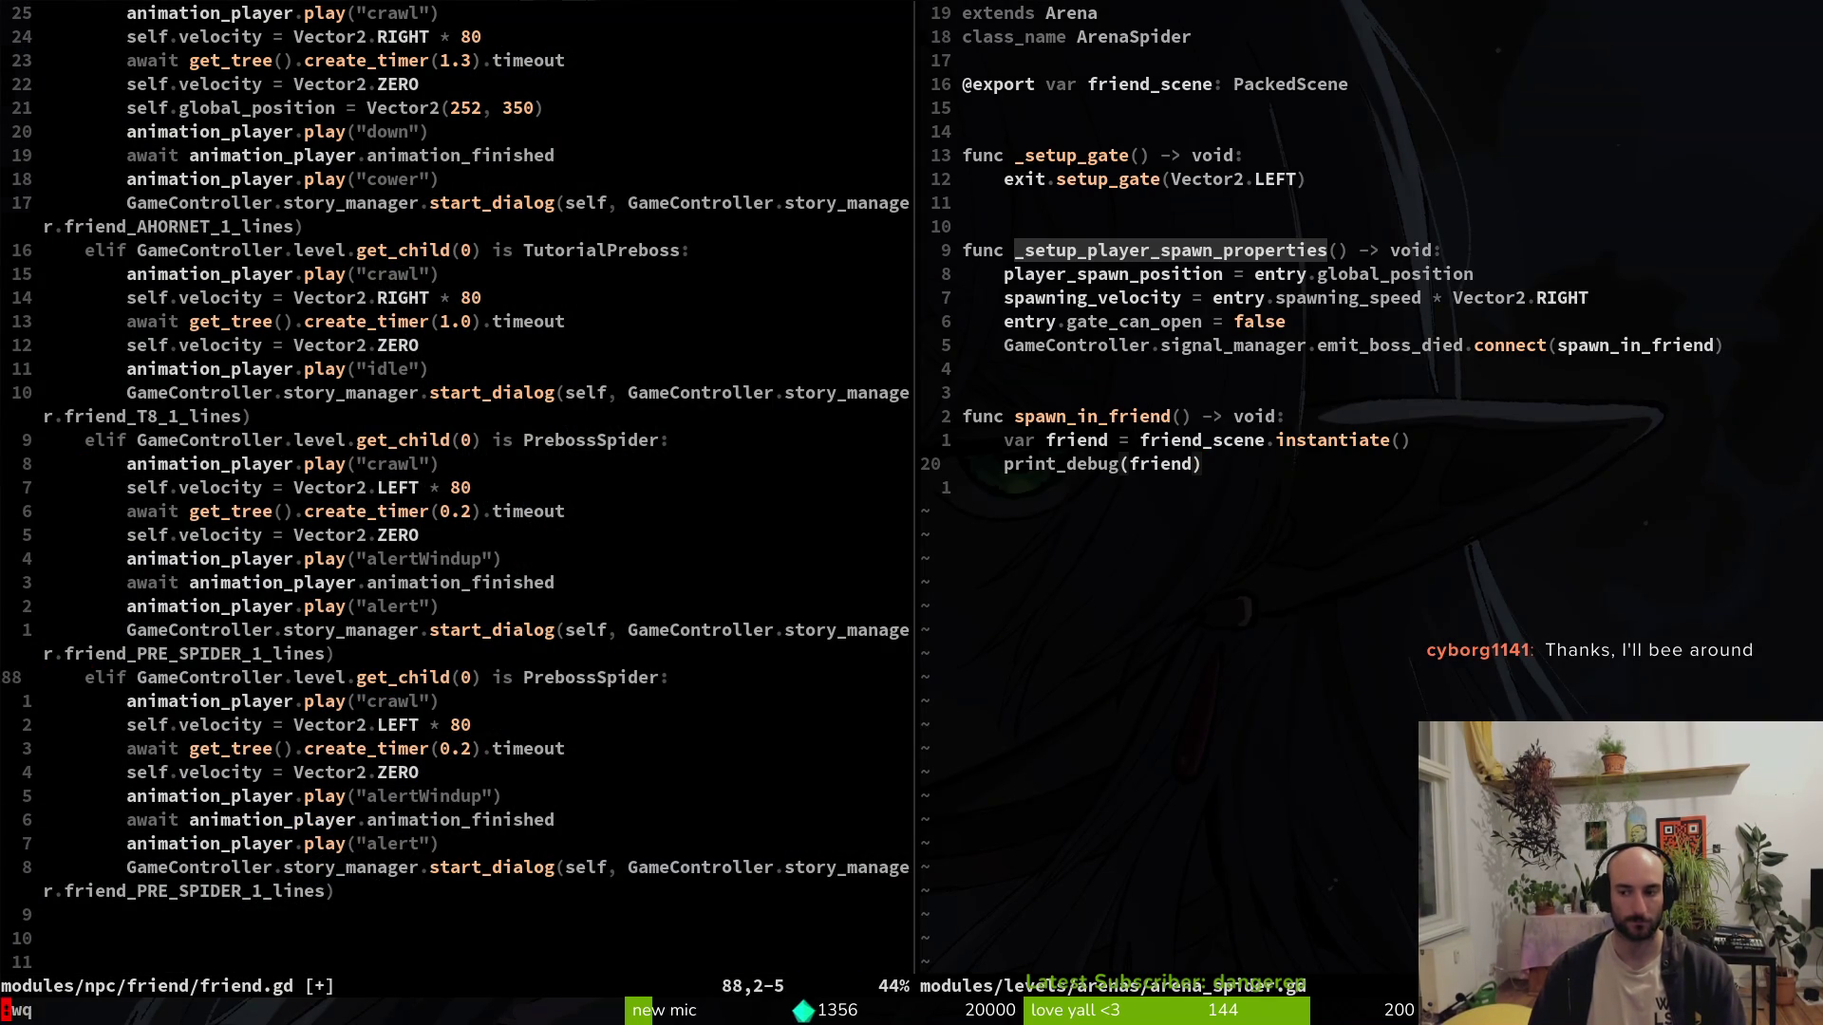
key("Return")
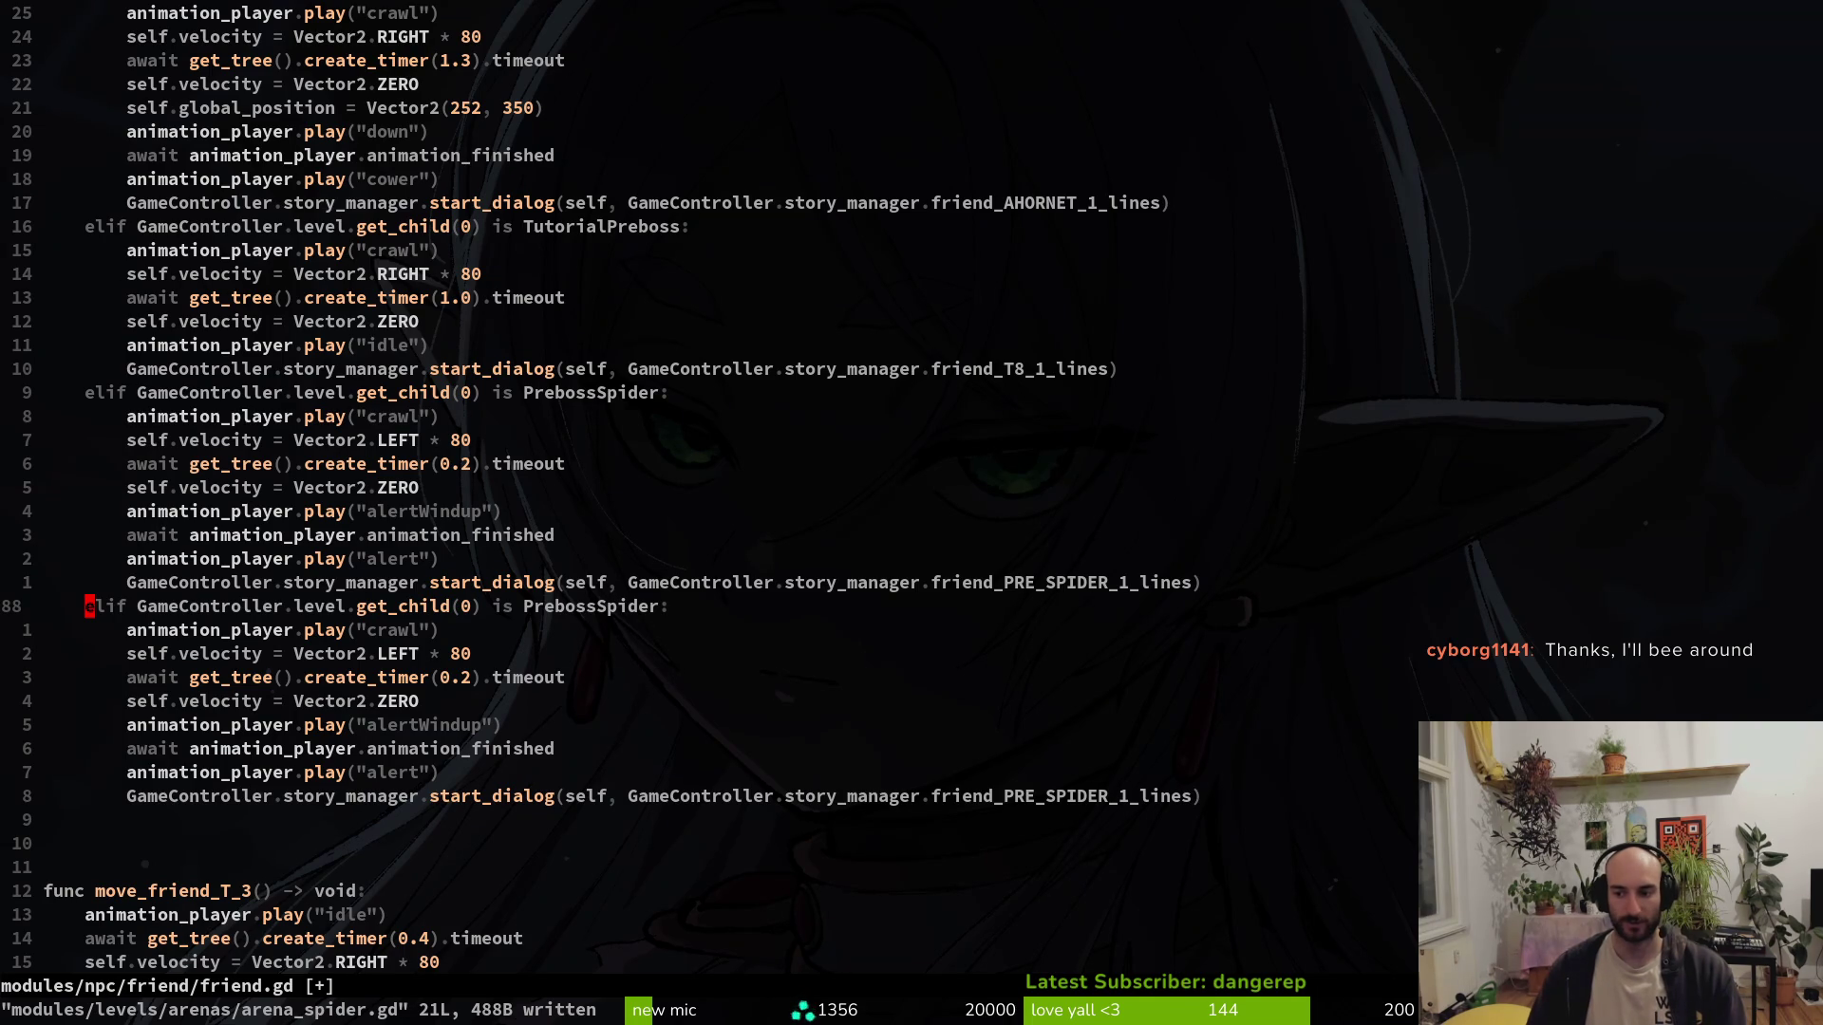
Rename the copied branch's class from PrebossSpider to ArenaSpider and save
left_click(435, 630)
left_click(582, 606)
type("ciWAre")
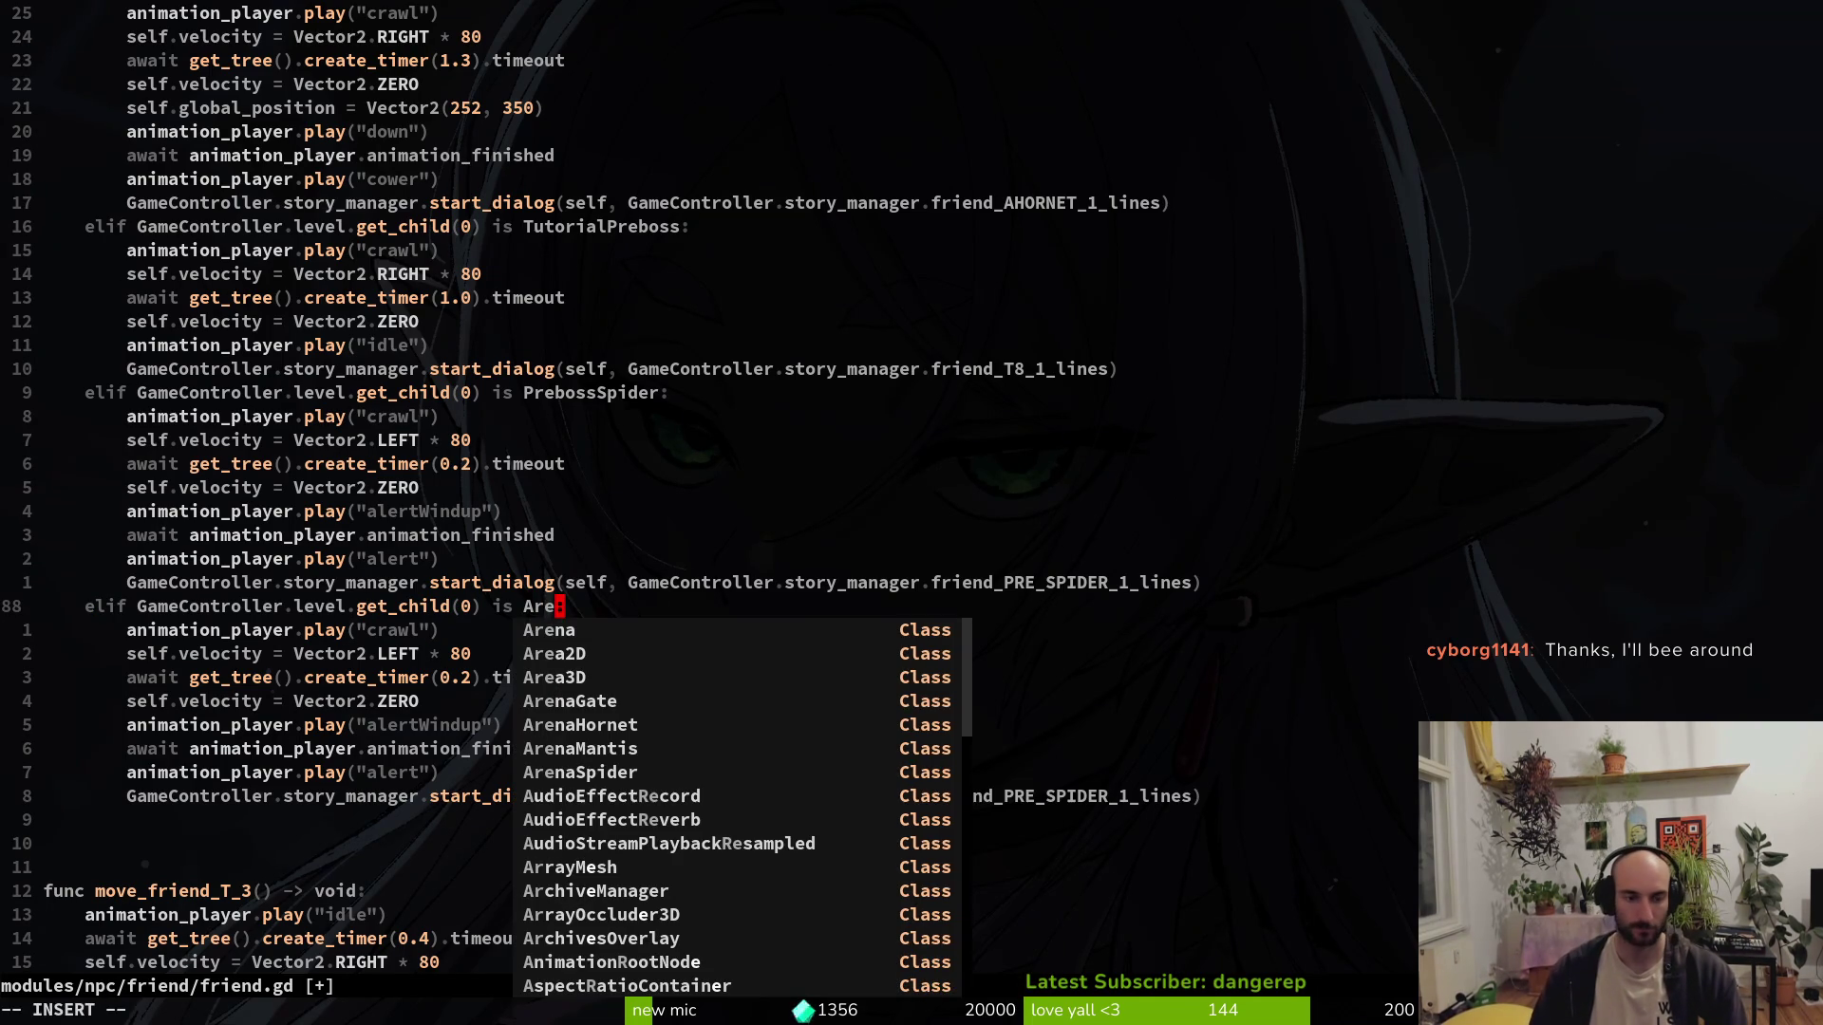
type("naSp")
key("Return")
key("Escape")
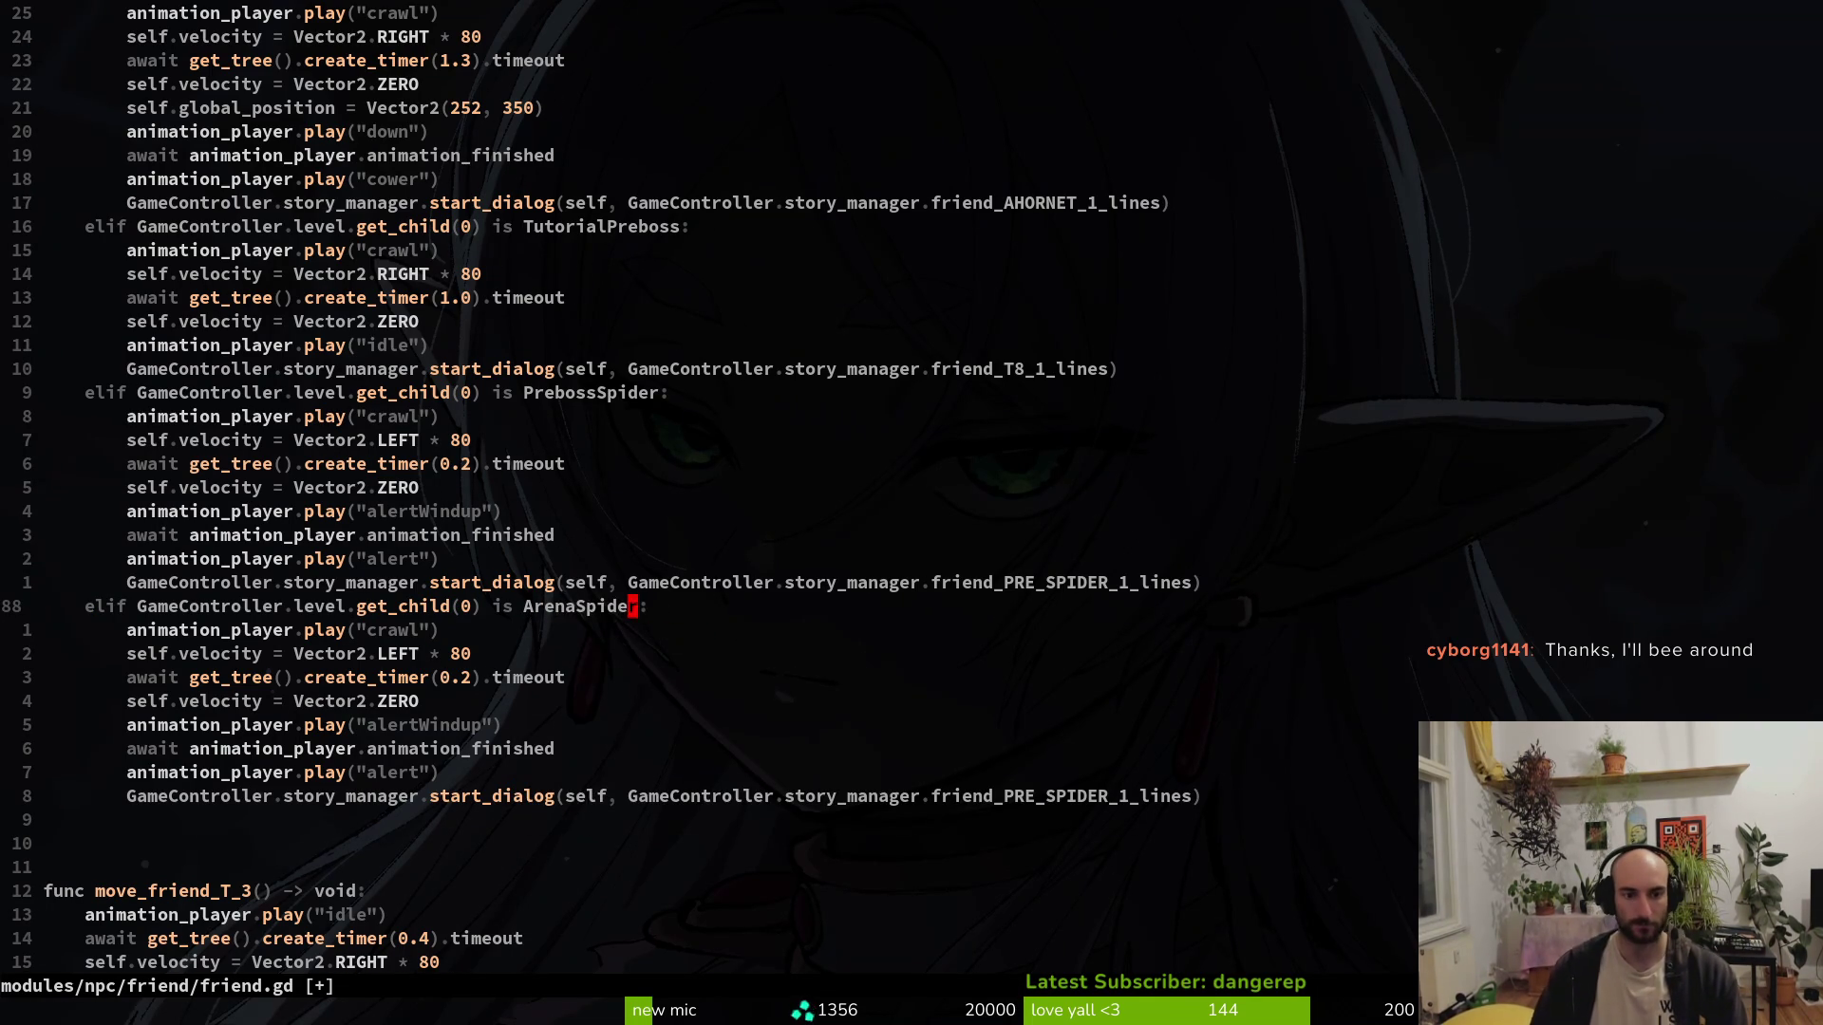
type(":w")
key("Return")
Change the branch's animation from crawl to flying and its direction from LEFT to RIGHT
key("j")
key("h")
key("h")
type("ci\"")
type("flying")
key("Escape")
key("j")
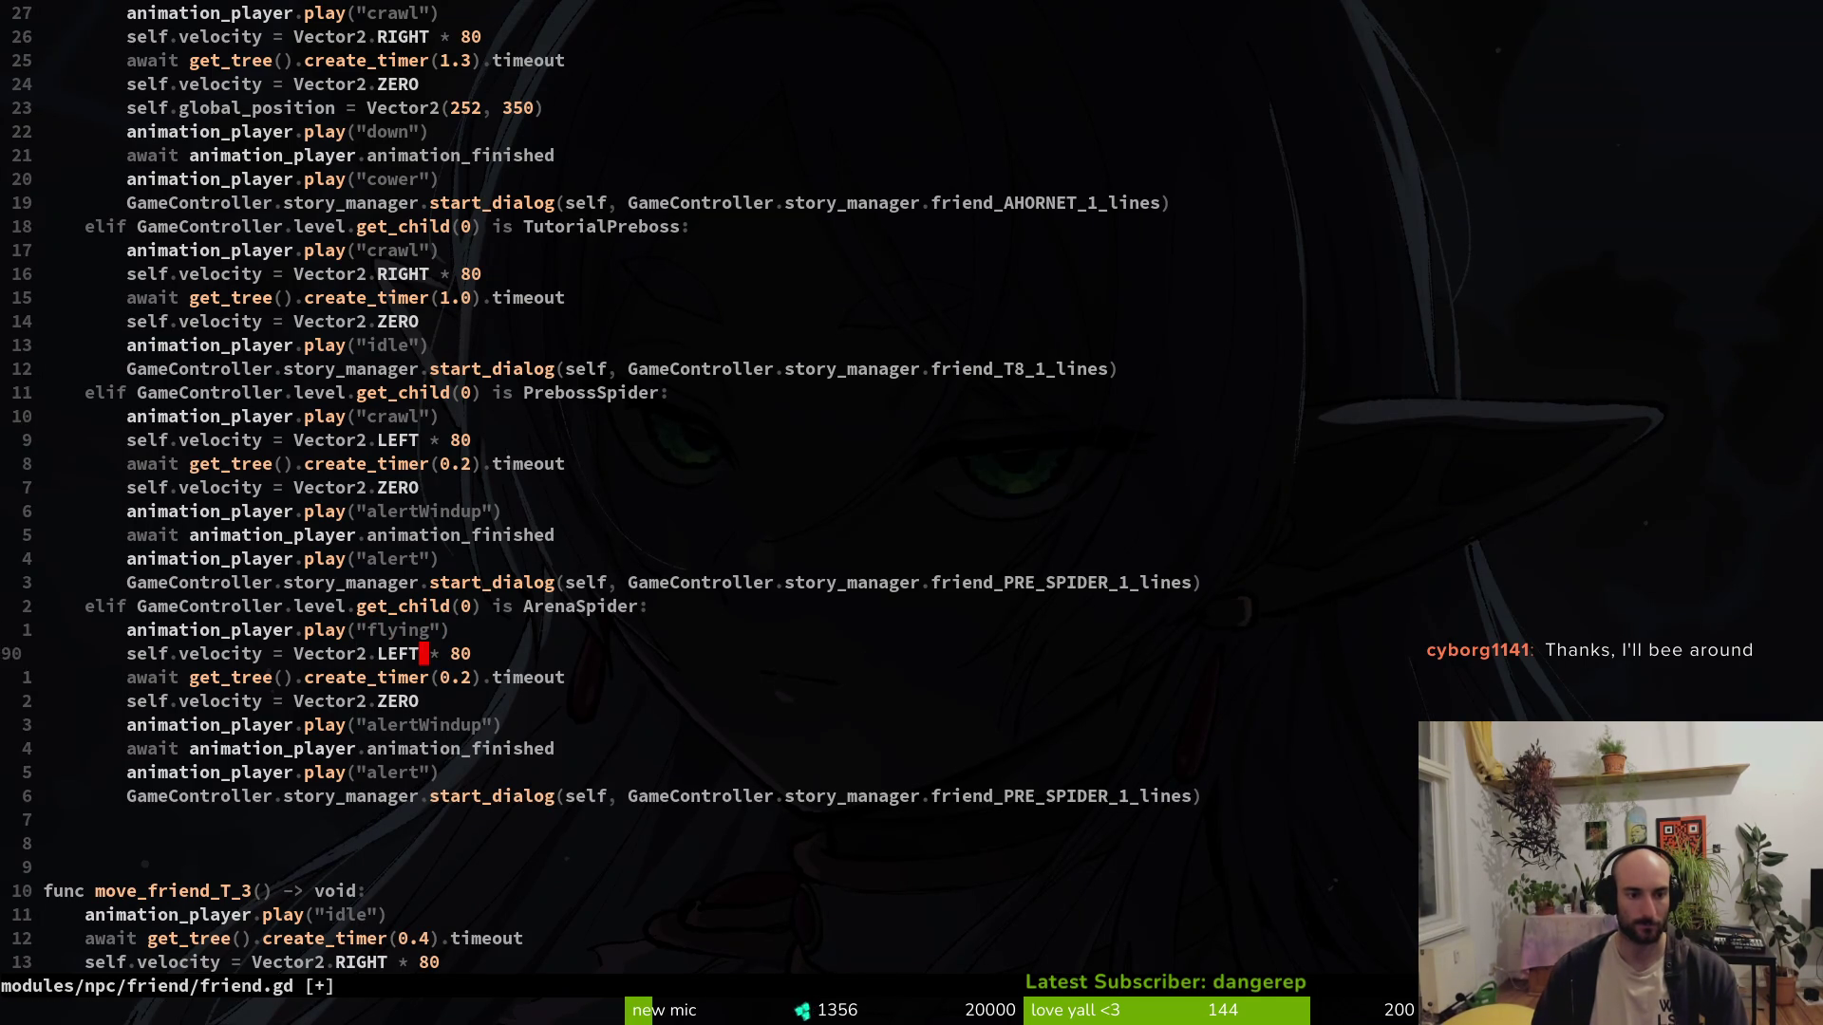
type("cbRIGHT")
key("Escape")
Set the branch's timer wait from 0.2 to 0.1 and save friend.gd
key("j")
key("j")
key("k")
key("l")
key("l")
key("l")
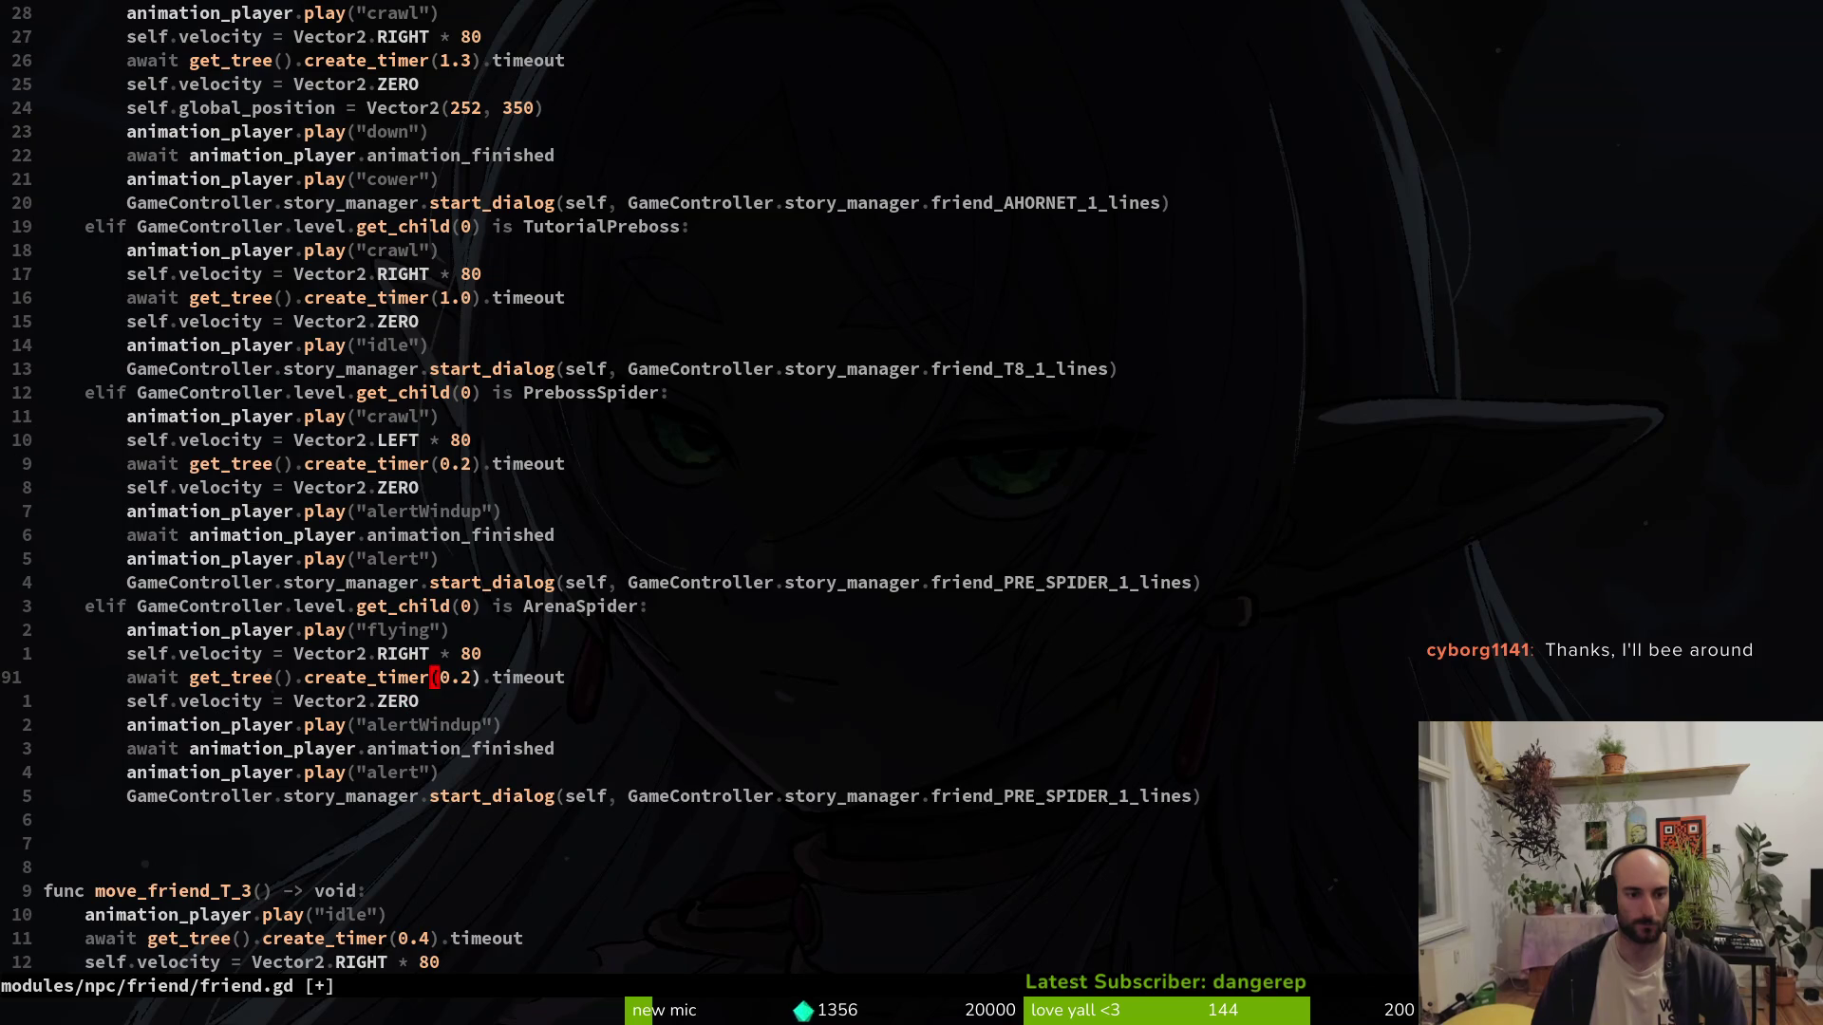
type("s5")
key("Escape")
type(":w")
key("Return")
type("s1")
key("Escape")
type(":w")
key("Return")
Delete the alertWindup, await and alert animation lines from the ArenaSpider branch and save
key("j")
key("j")
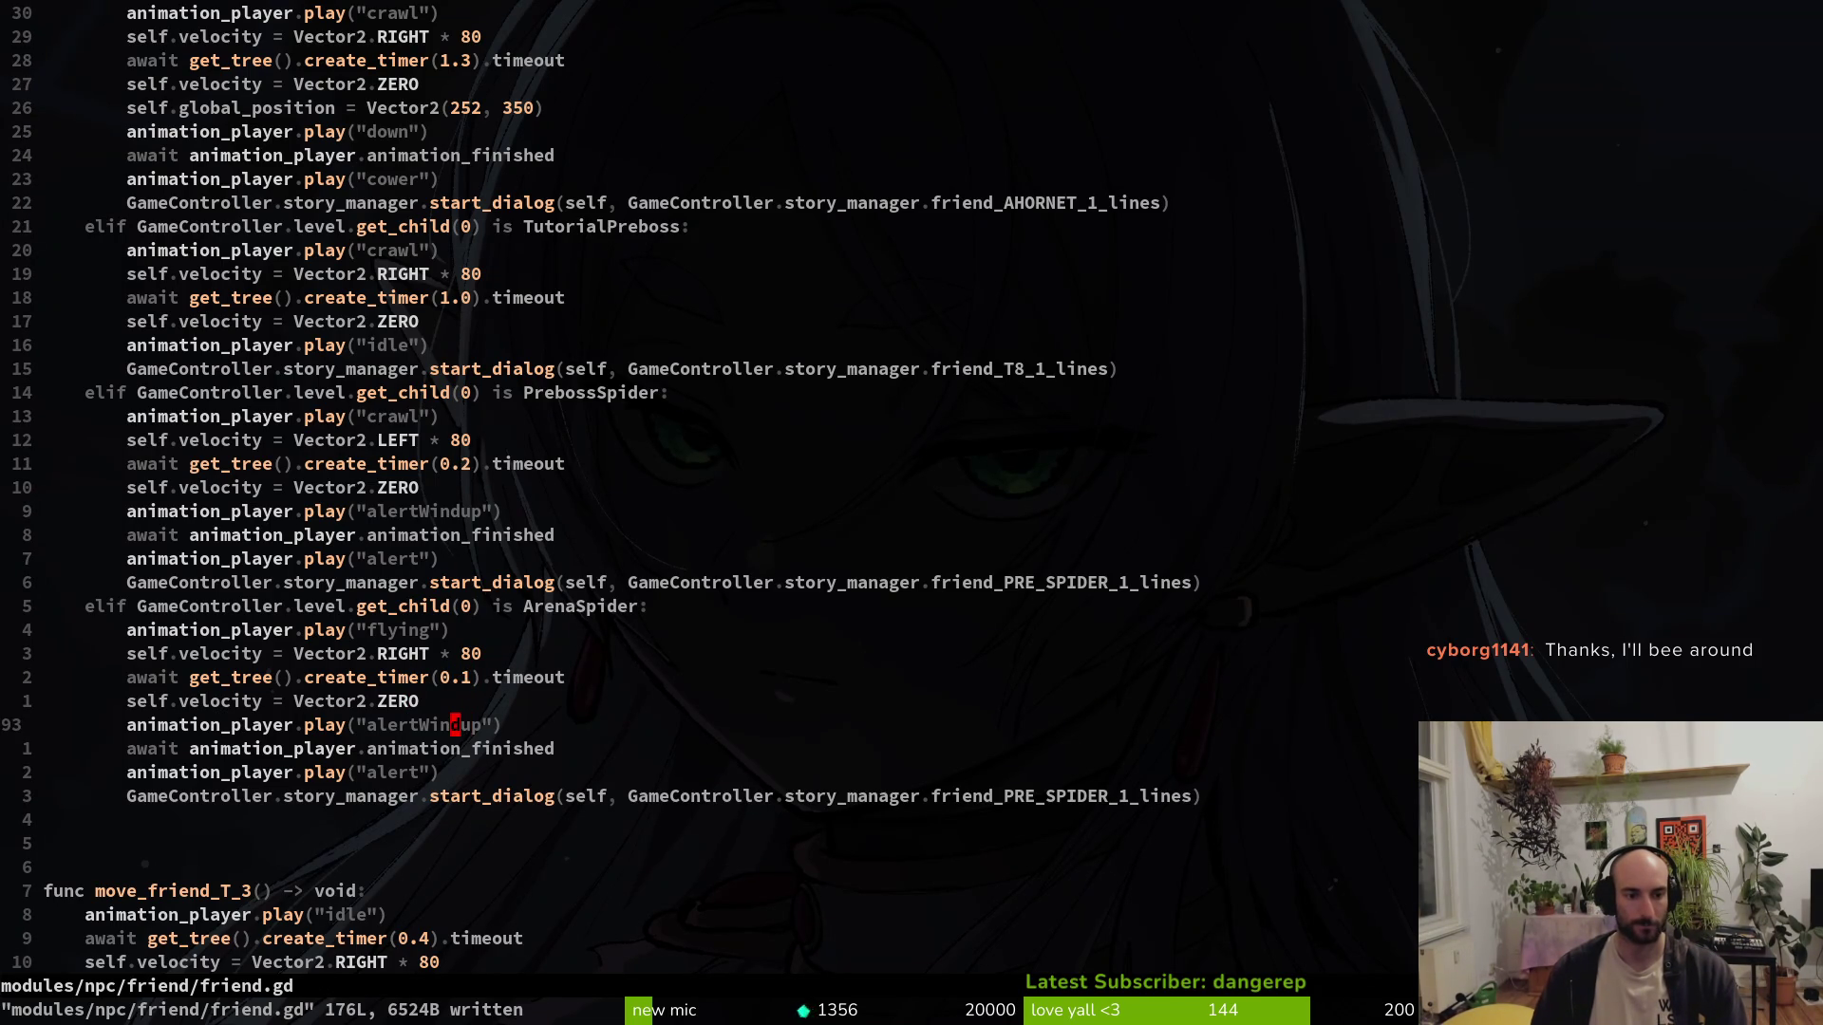
key("c")
key("i")
key("quotedbl")
key("Escape")
key("d")
key("d")
key("d")
key("d")
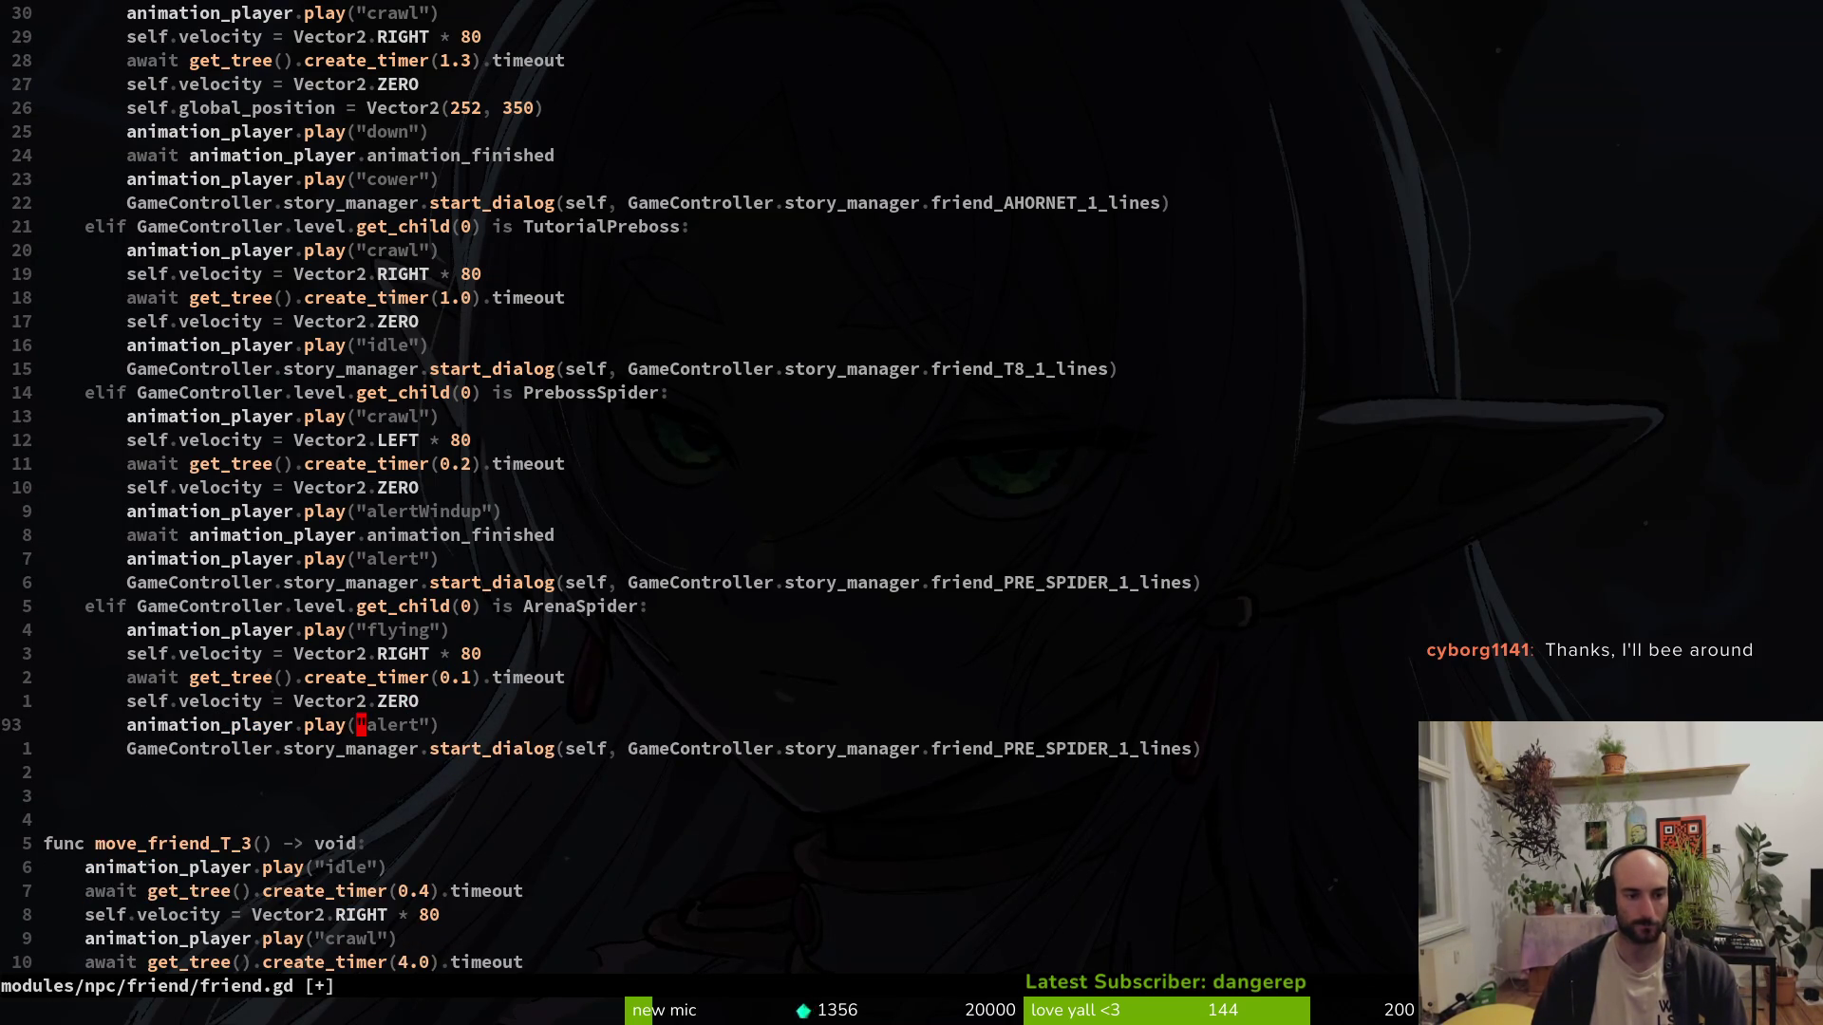
key("d")
key("d")
key("$")
key("colon")
key("w")
key("Return")
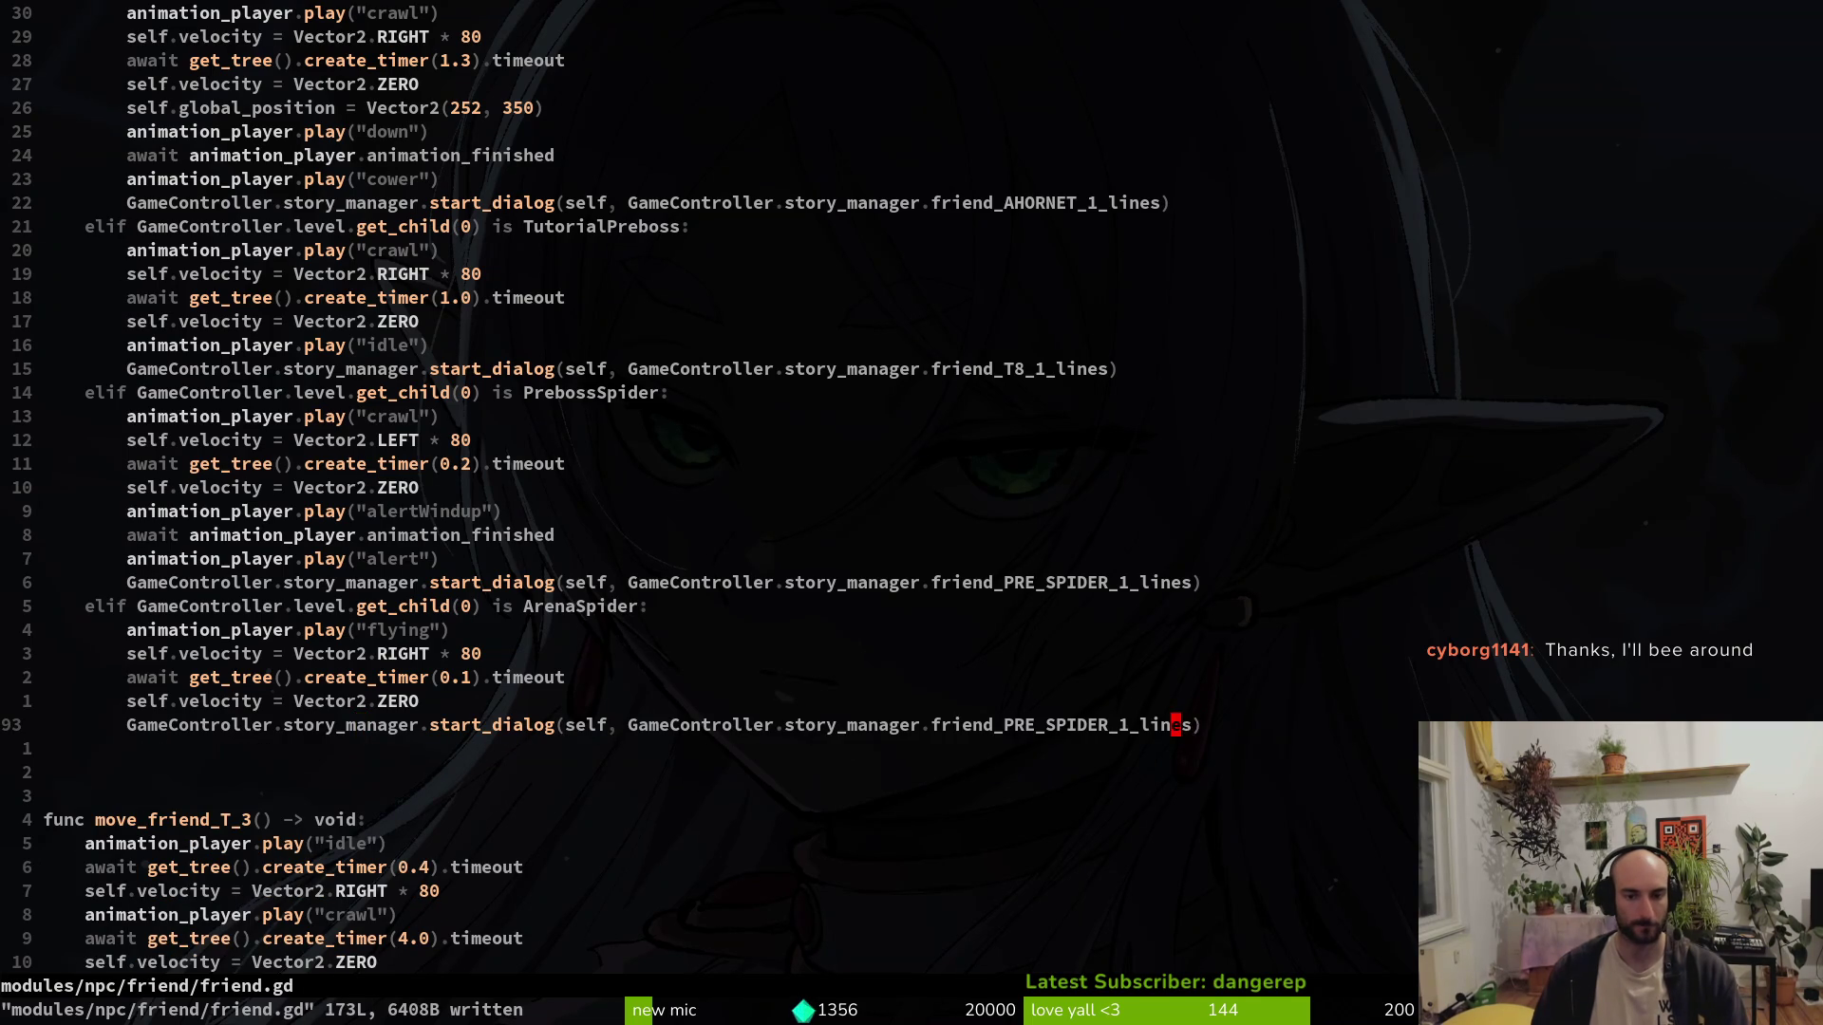
Clear the friend_PRE_SPIDER_1_lines dialog argument for retyping
key("c")
key("T")
key("period")
Enter 'firend' as the placeholder dialog argument in friend.gd
type("firend")
key("Escape")
key("g")
In story.manager.gd, duplicate the friend_PRE_SPIDER_2_lines array and rename the copy friend_SPIDER_1_lines
key("d")
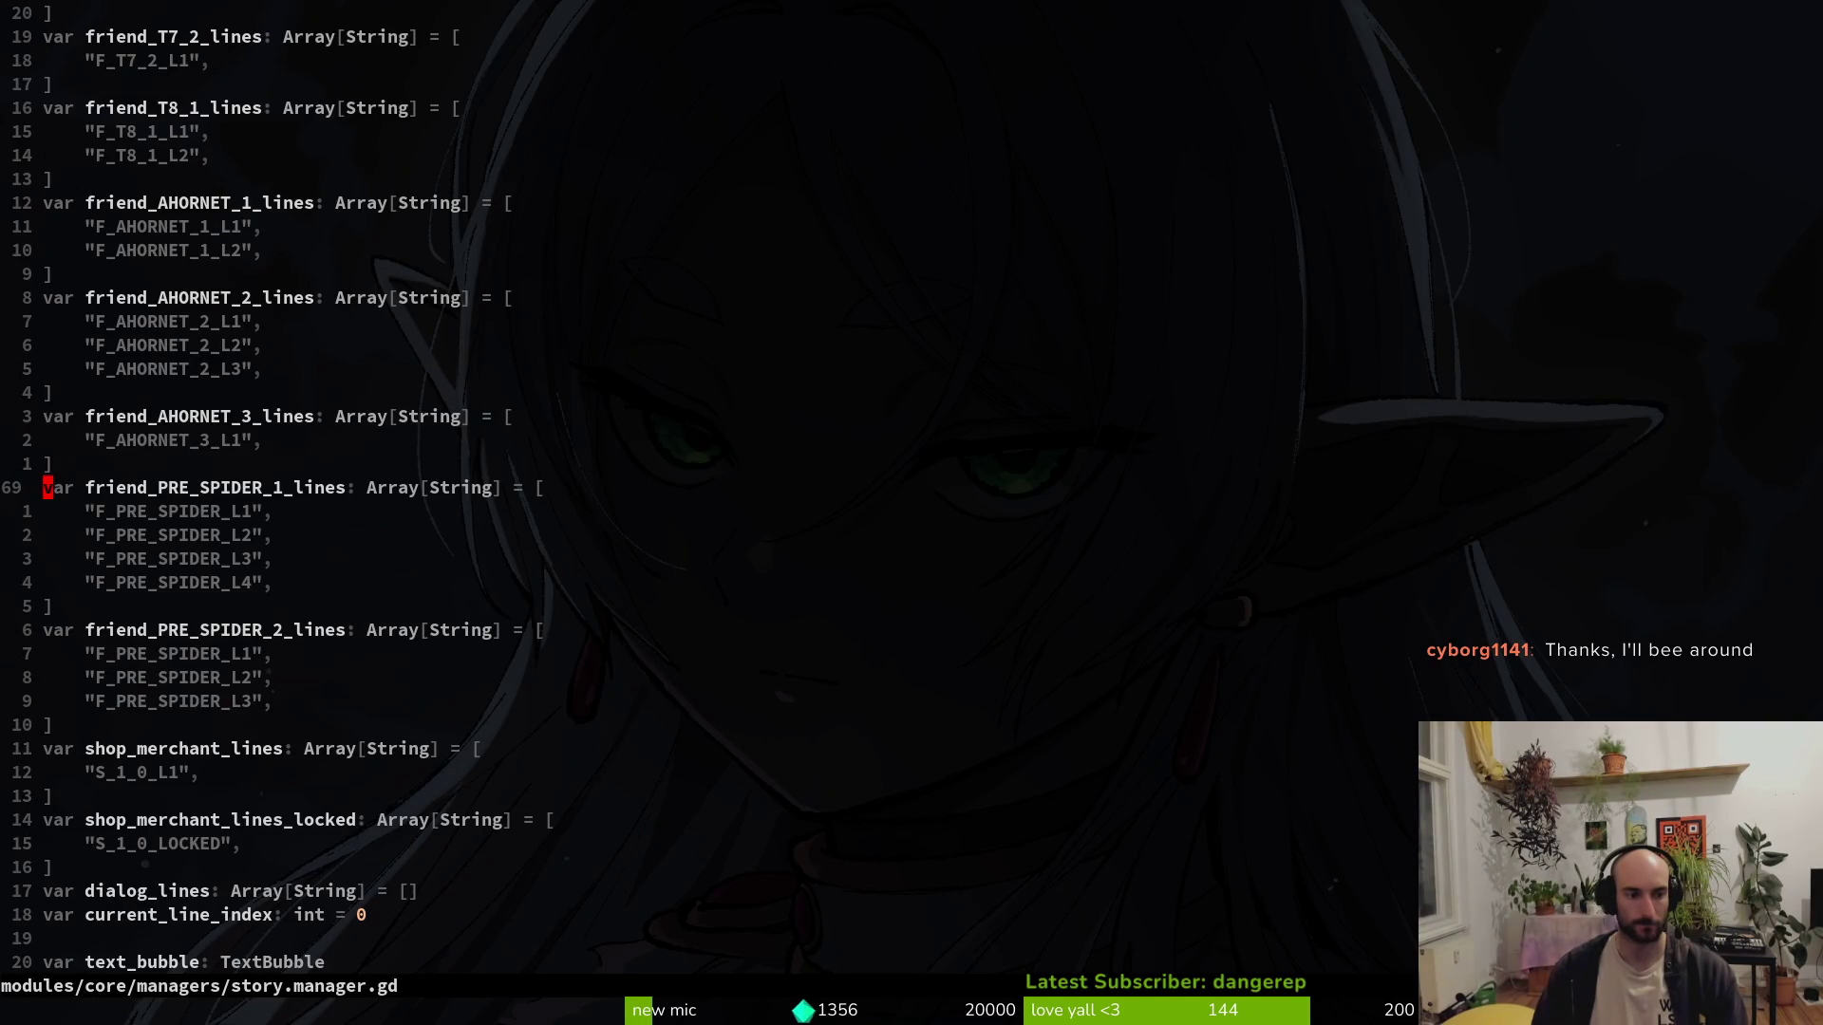
key("j")
key("j")
key("j")
key("j")
key("V")
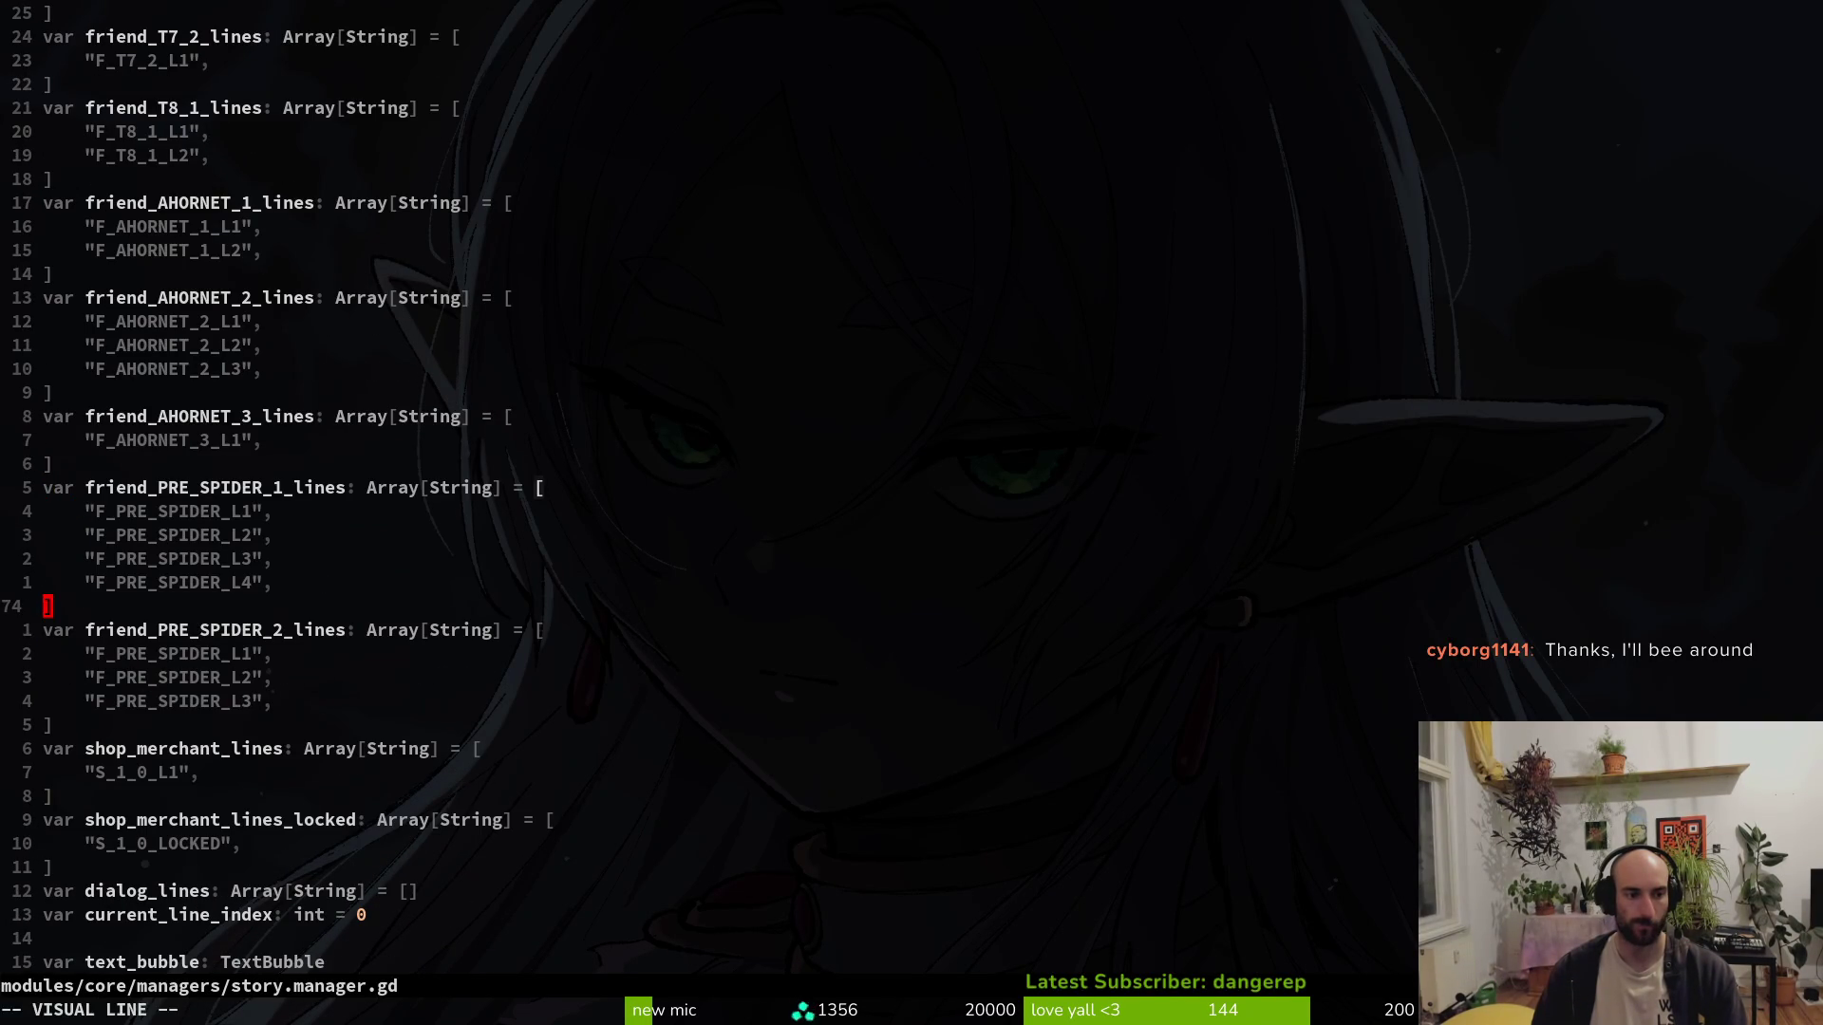
key("j")
key("j")
key("j")
key("j")
key("y")
key("j")
key("j")
key("j")
type("kpwcwfrien")
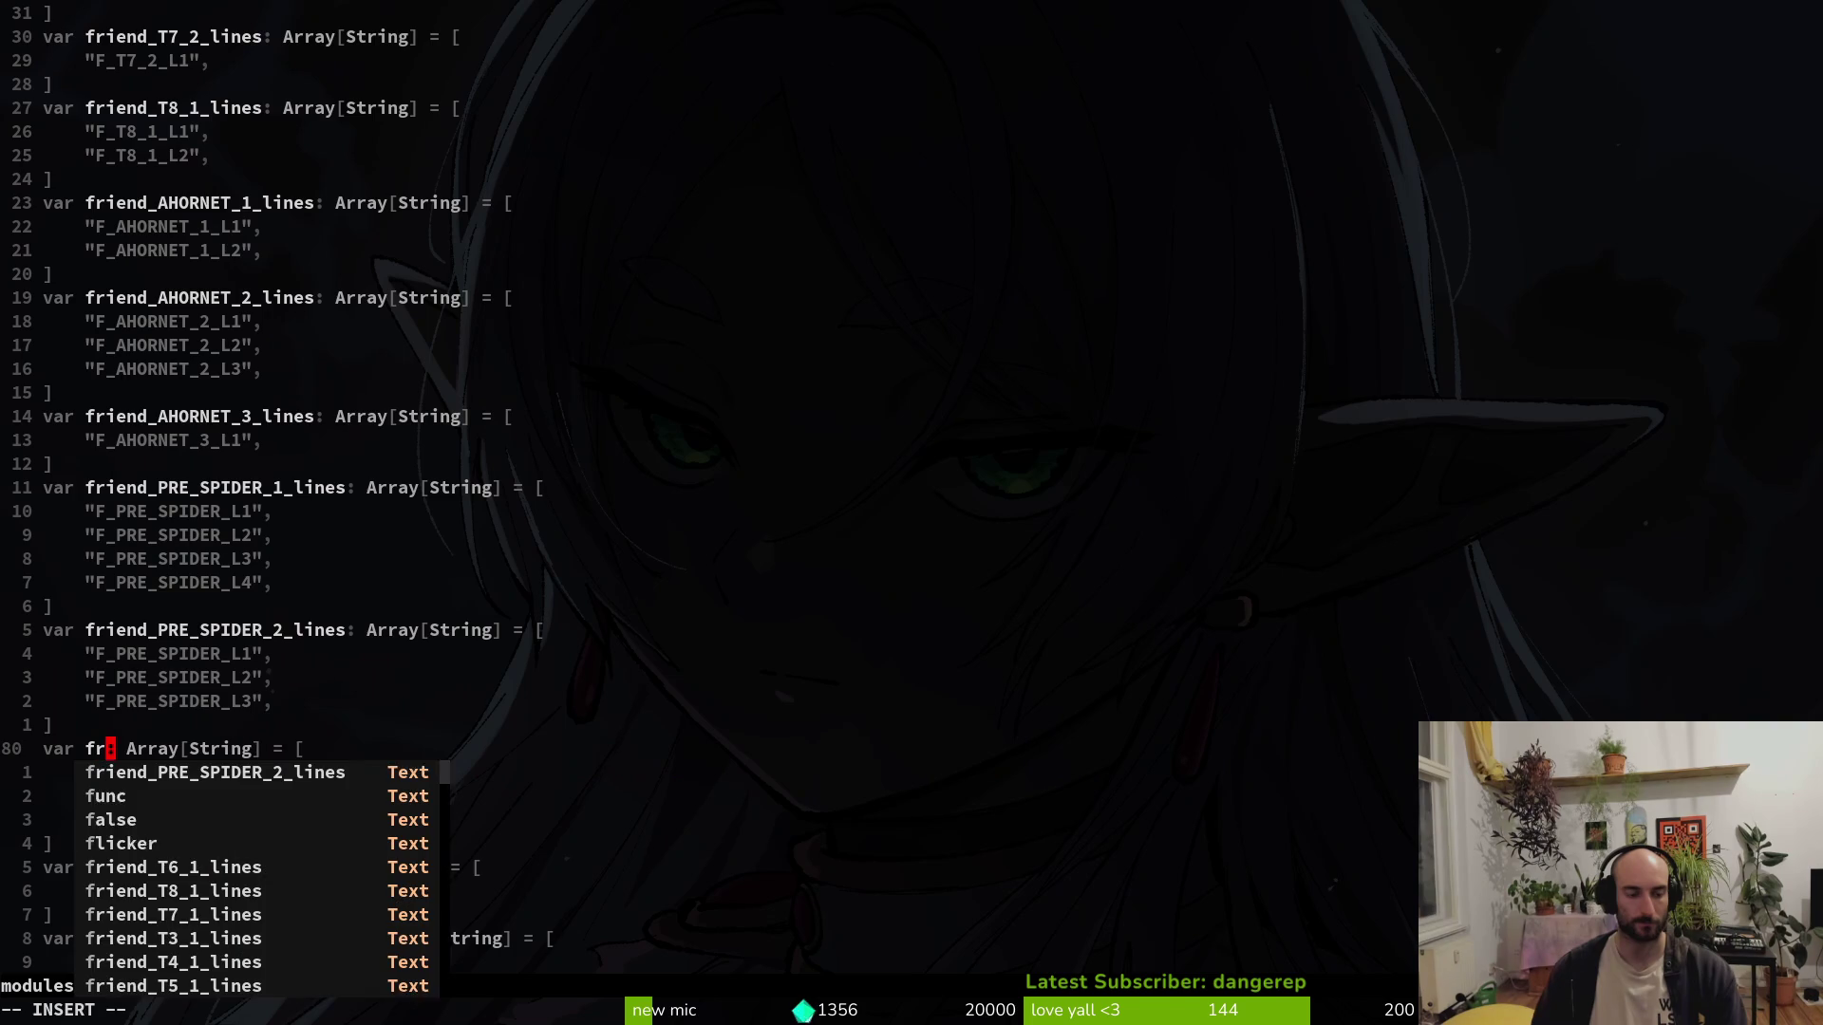
type("d_s")
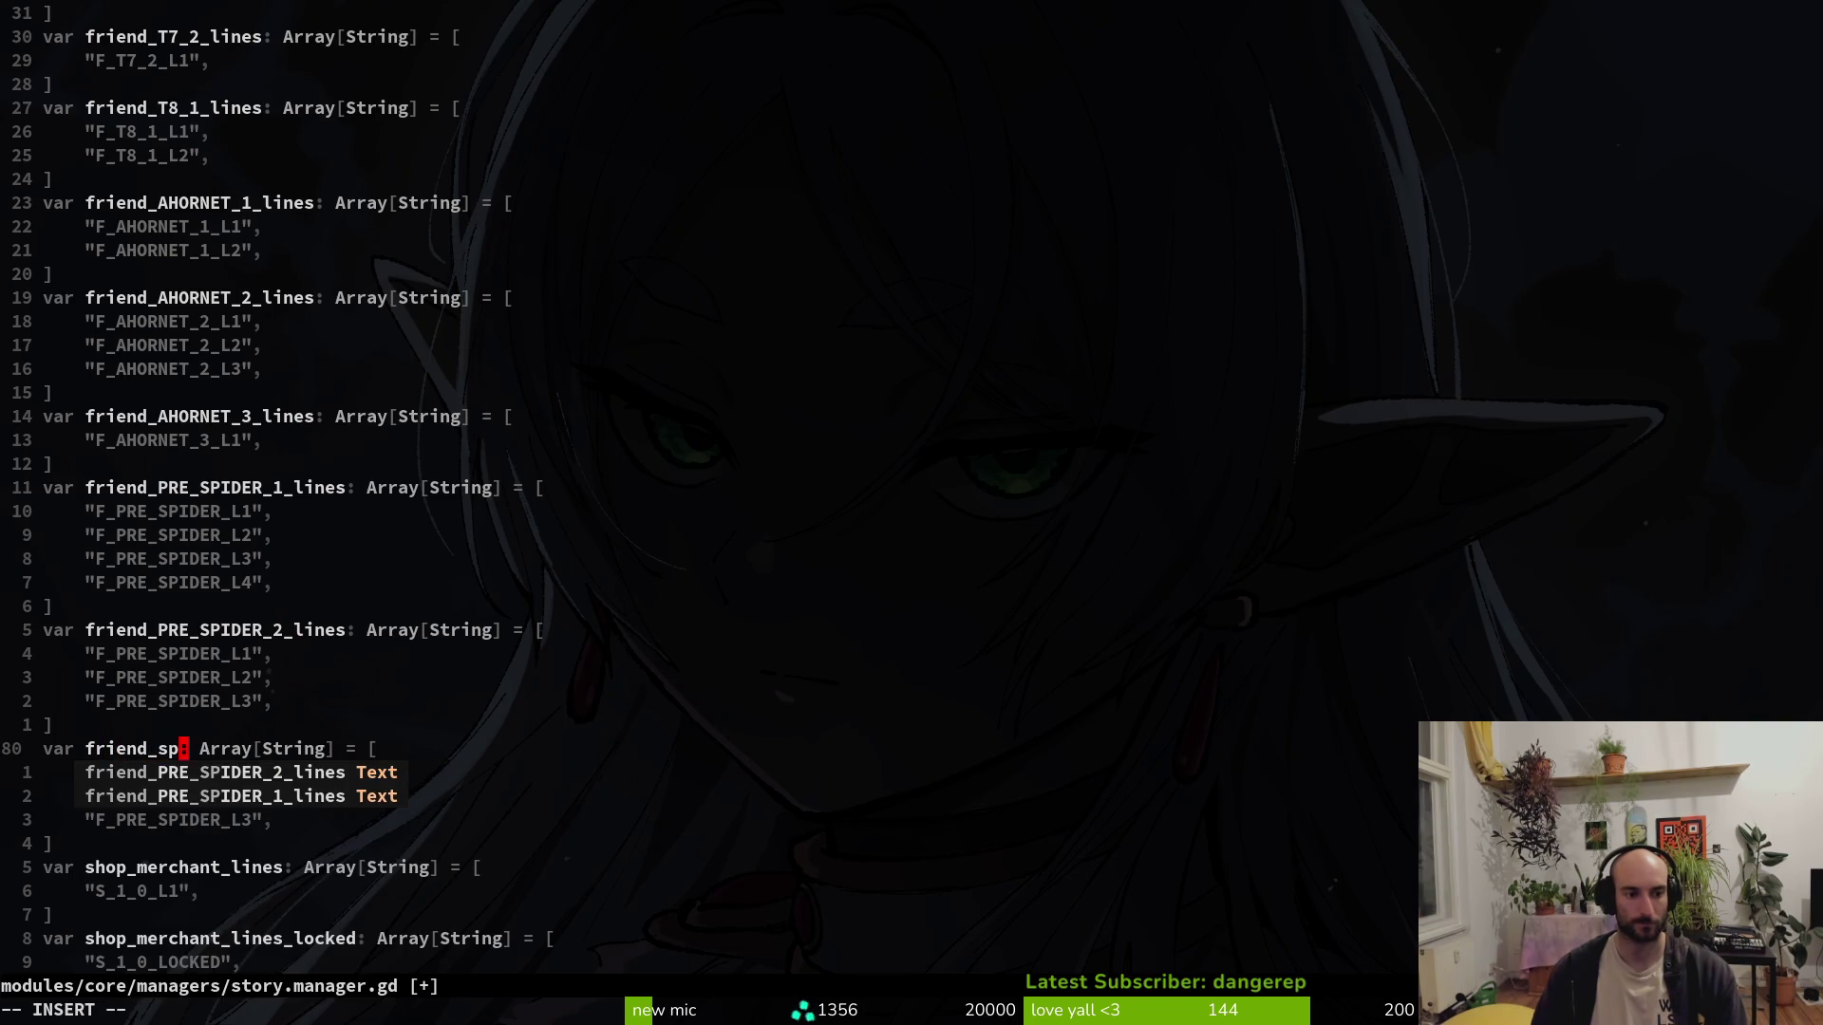
key("BackSpace")
type("SPIDER_")
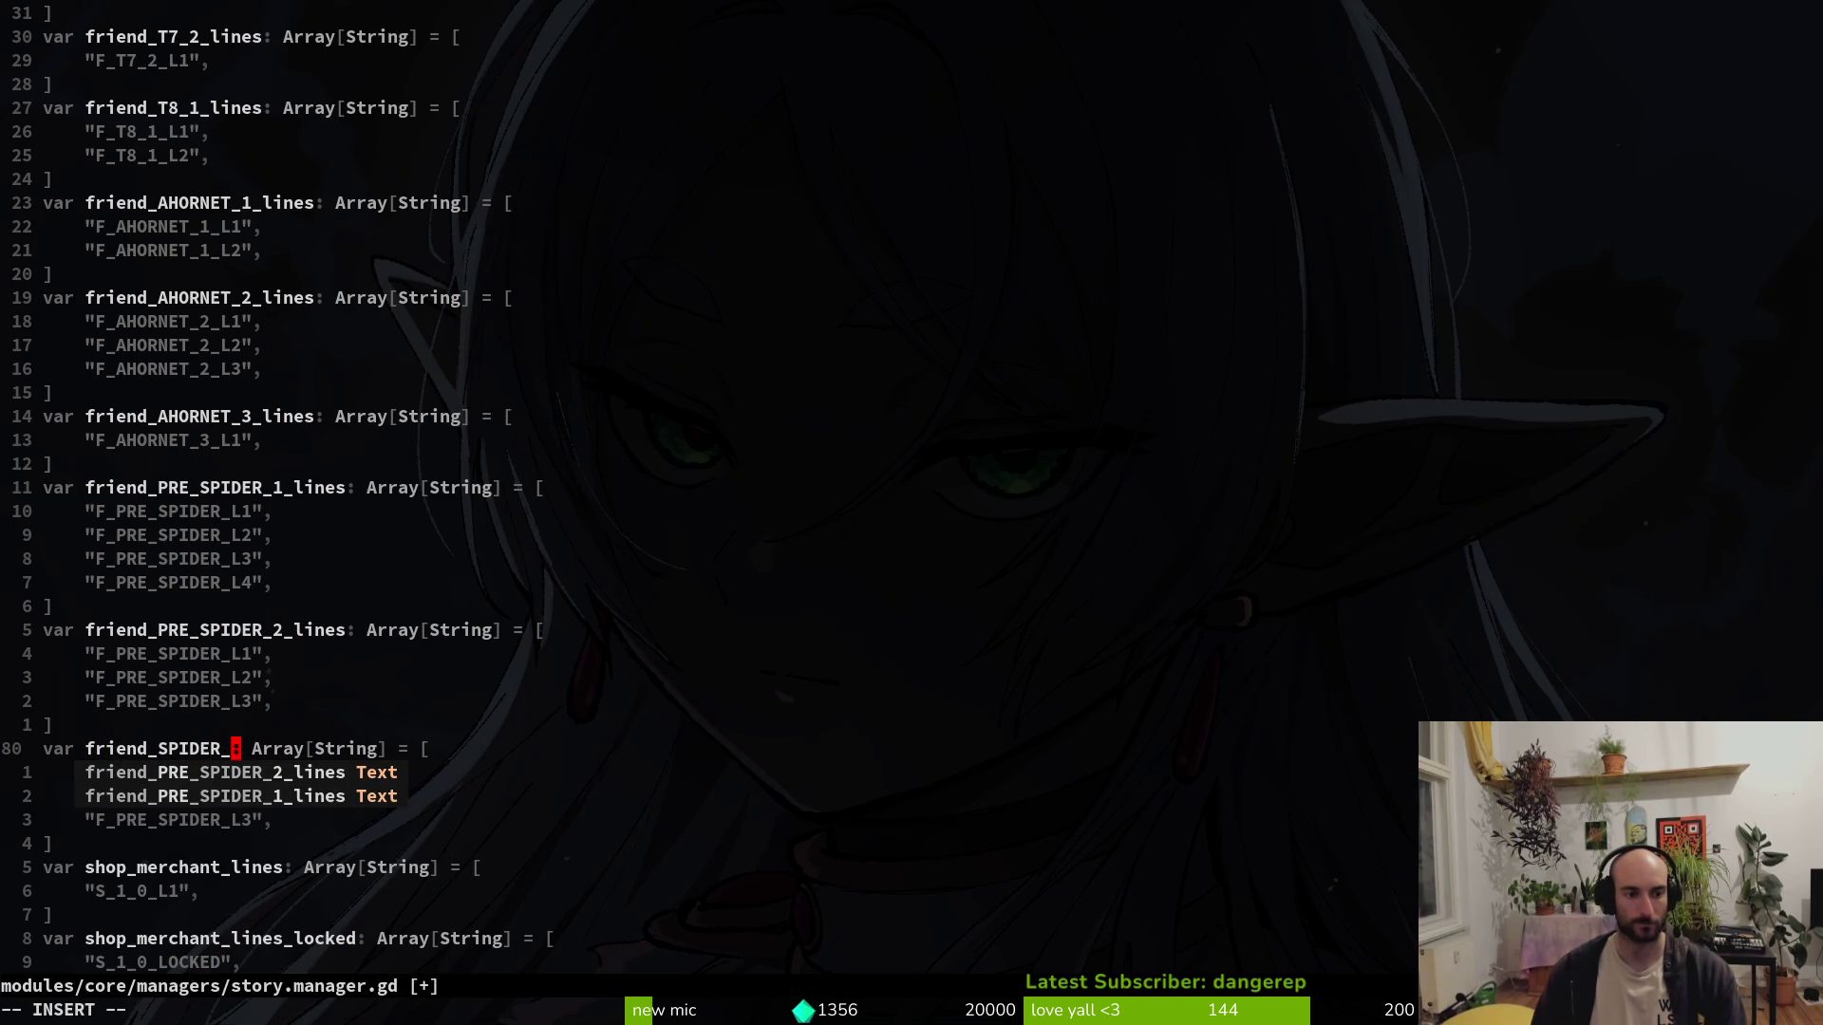
type("1_lines")
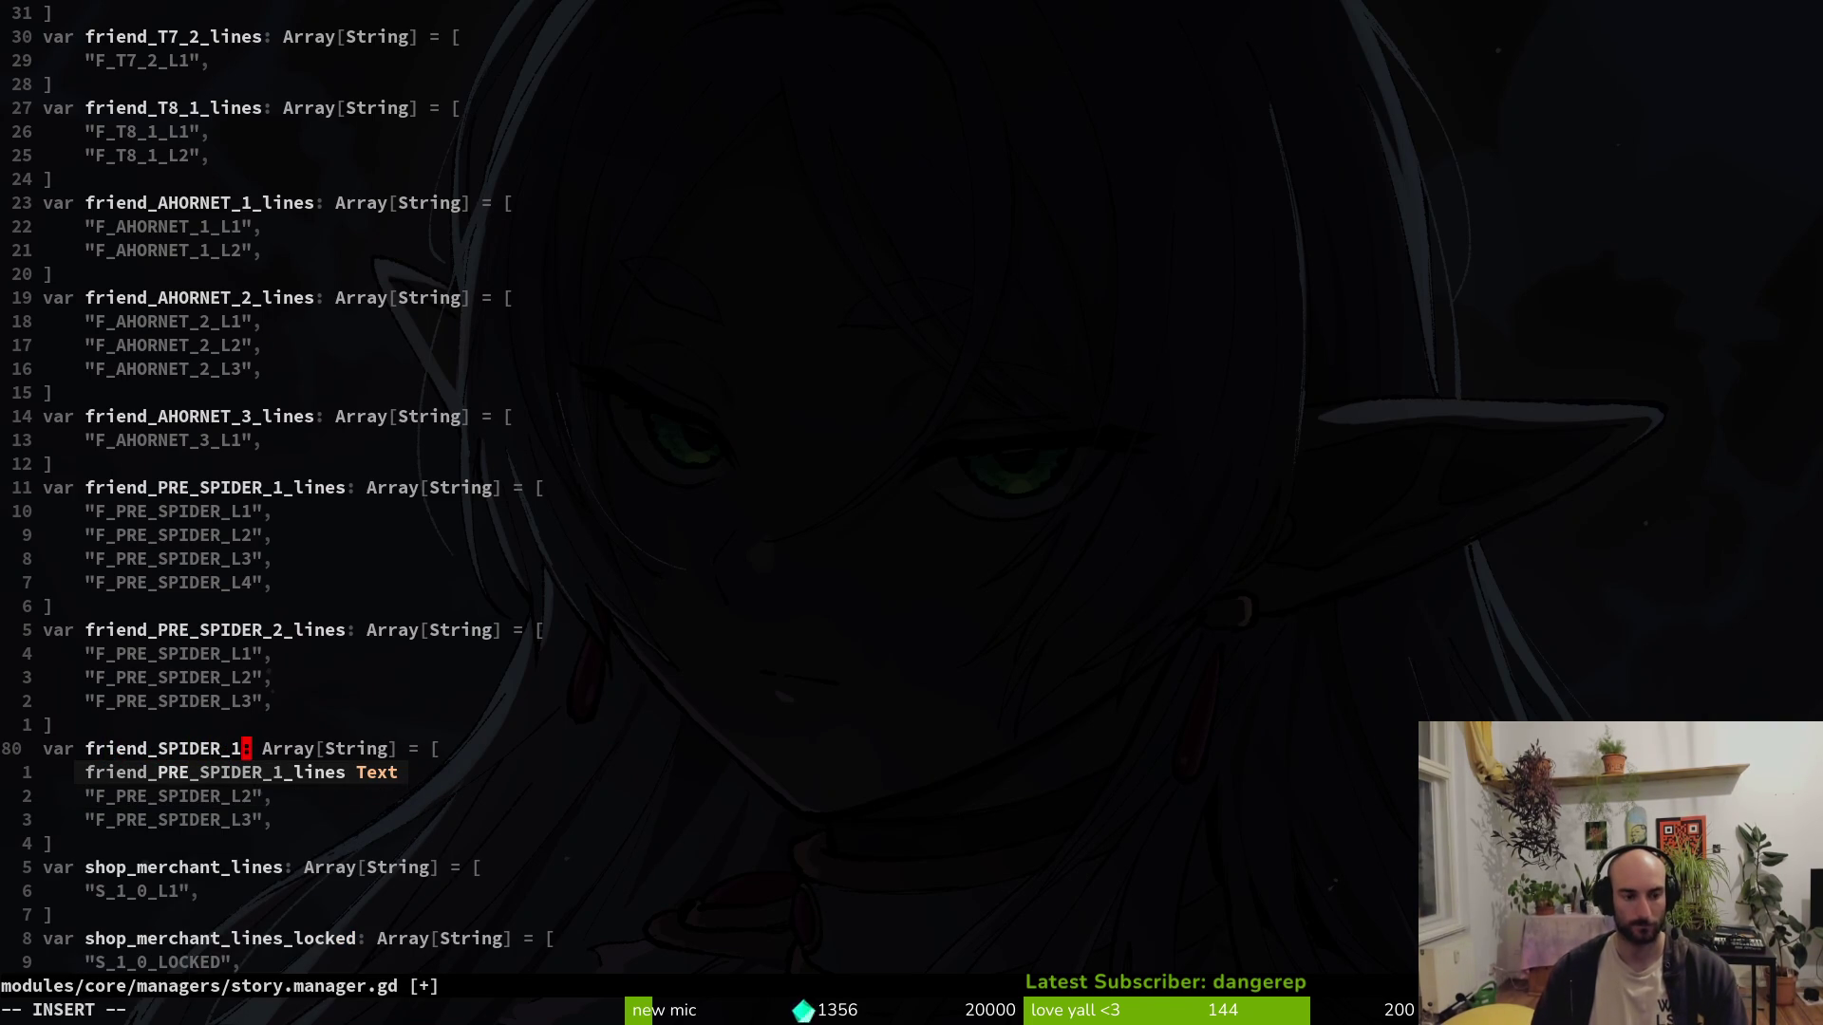
key("Escape")
Change the new array's first key to F_SPIDER_L1
key("j")
key("h")
key("h")
key("h")
key("c")
key("i")
key("quotedbl")
type("F_SPIDER_")
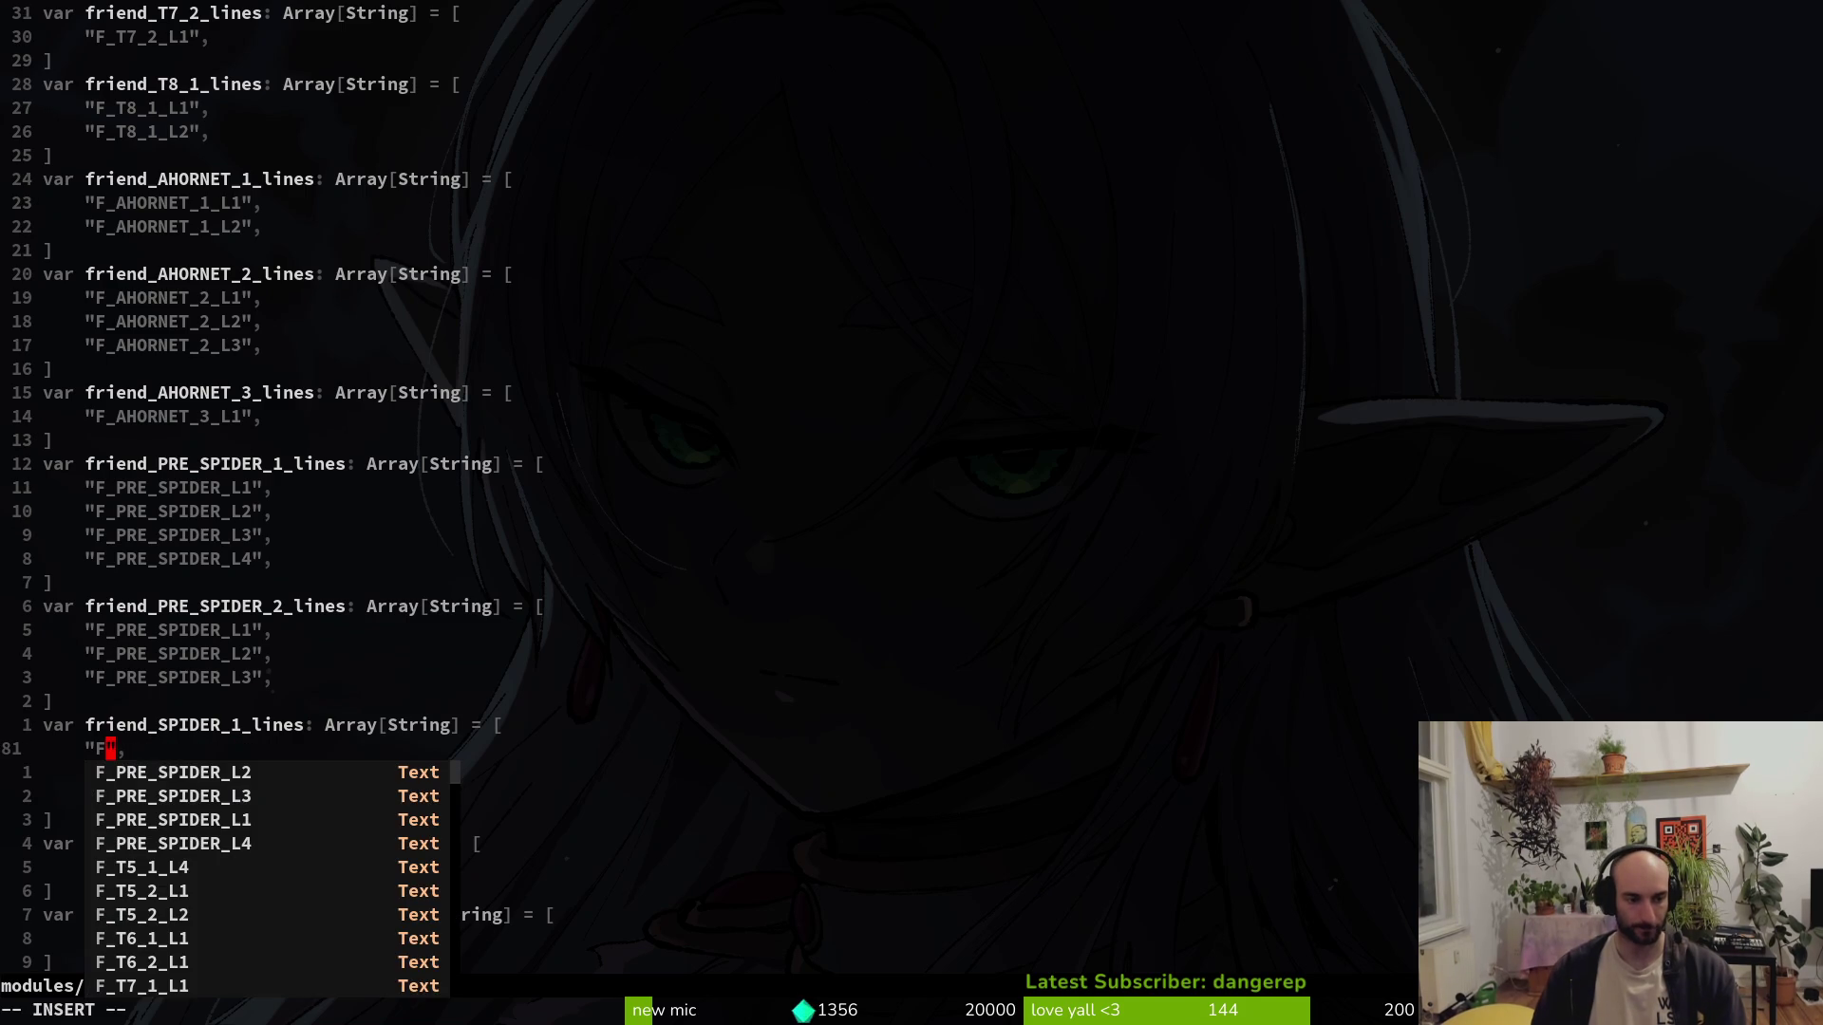
type("L1")
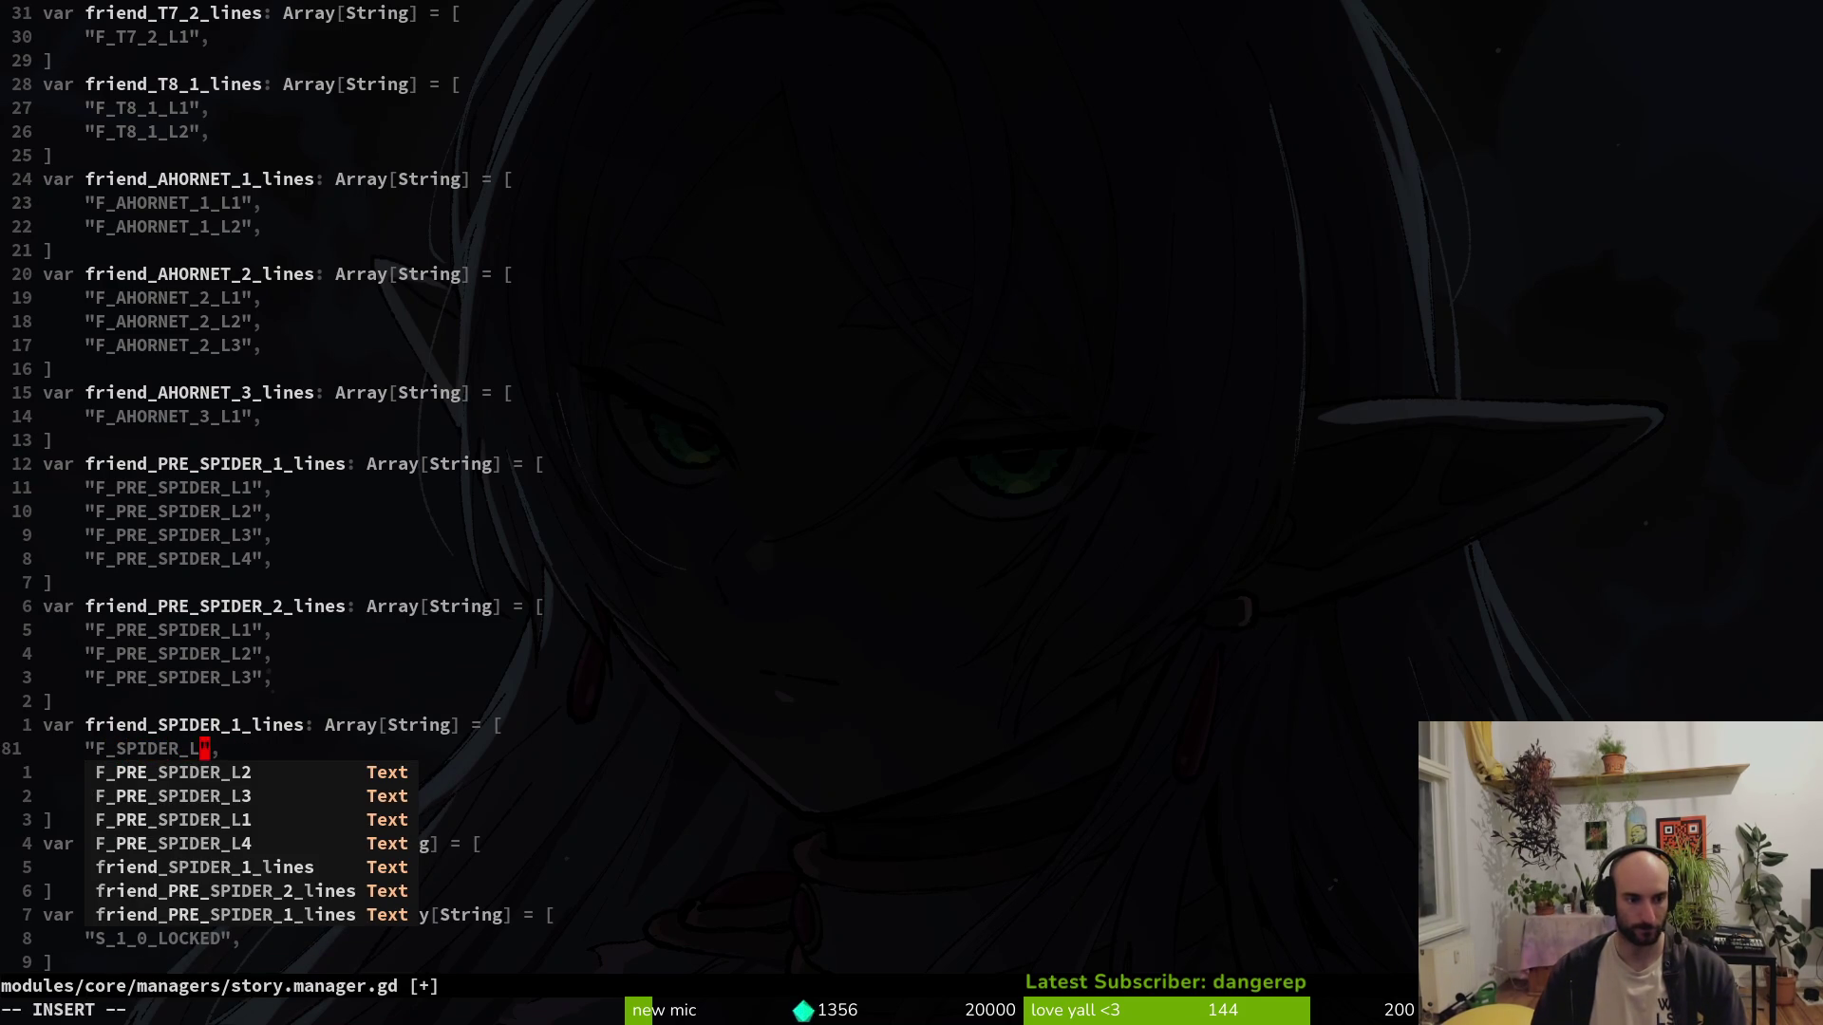
key("Escape")
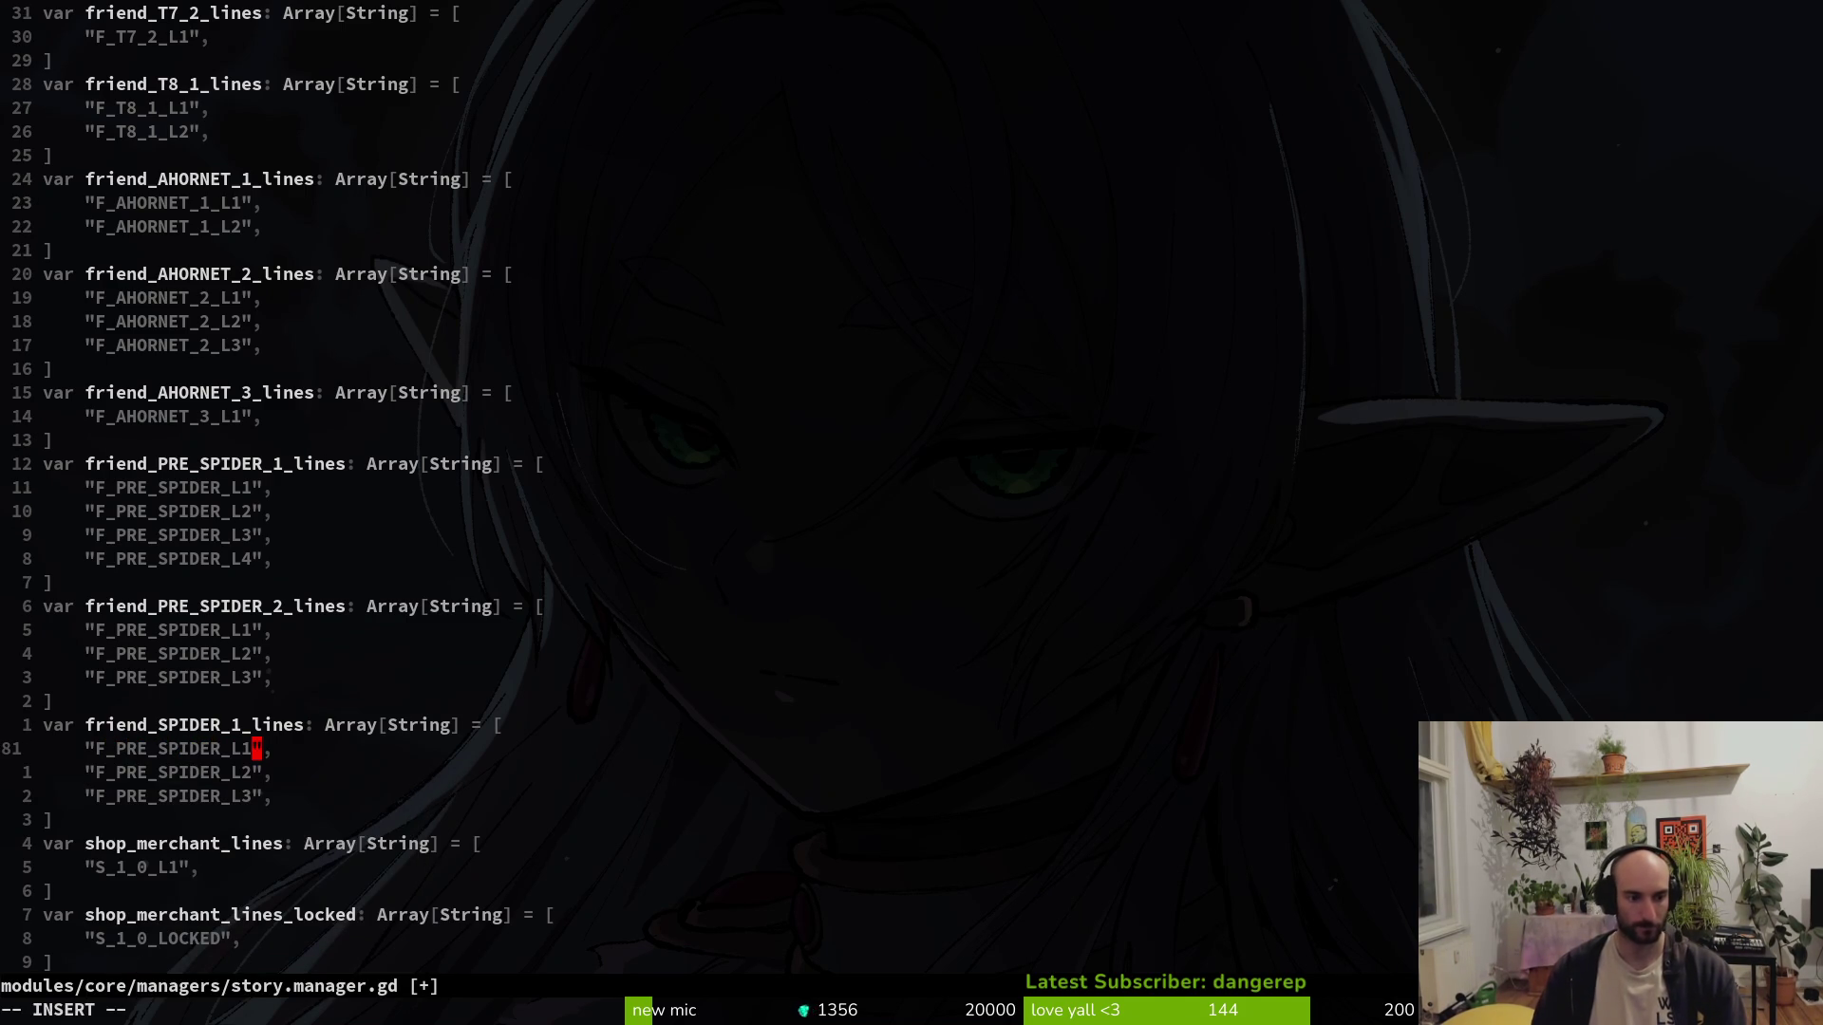
key("Escape")
key("u")
key("c")
key("i")
key("quotedbl")
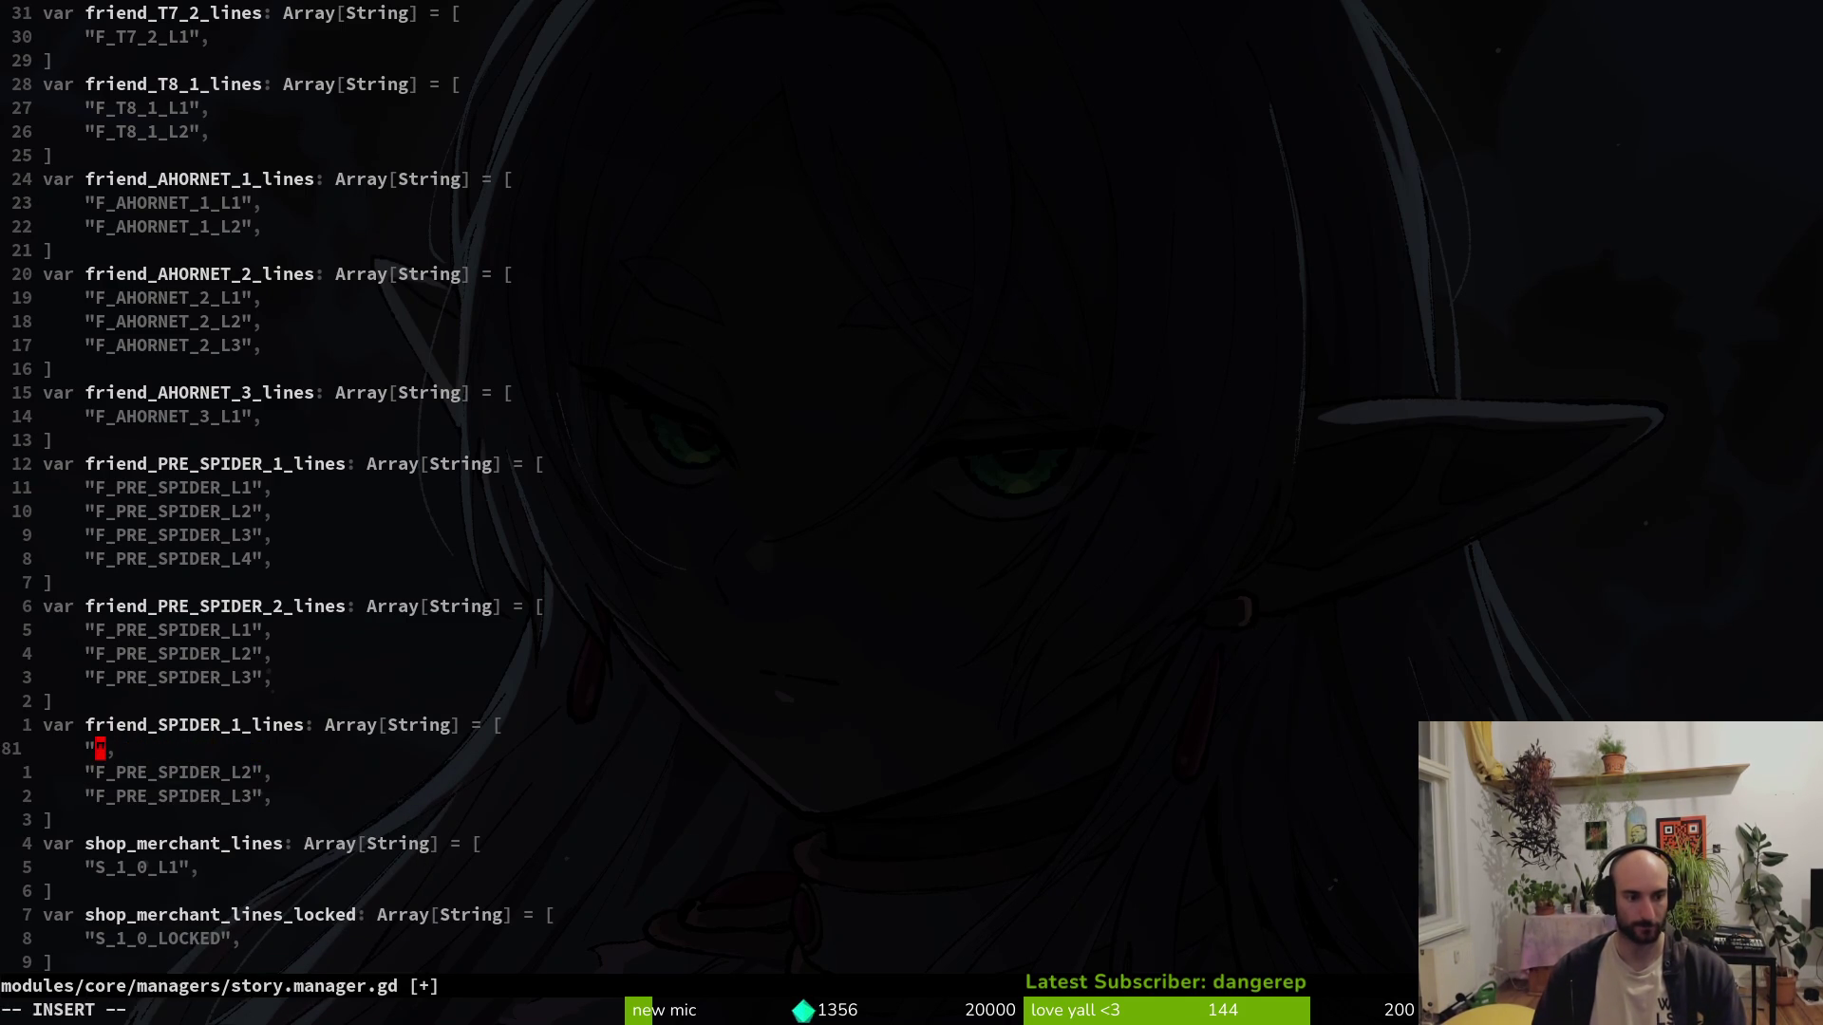
type("F_SPIDER_L")
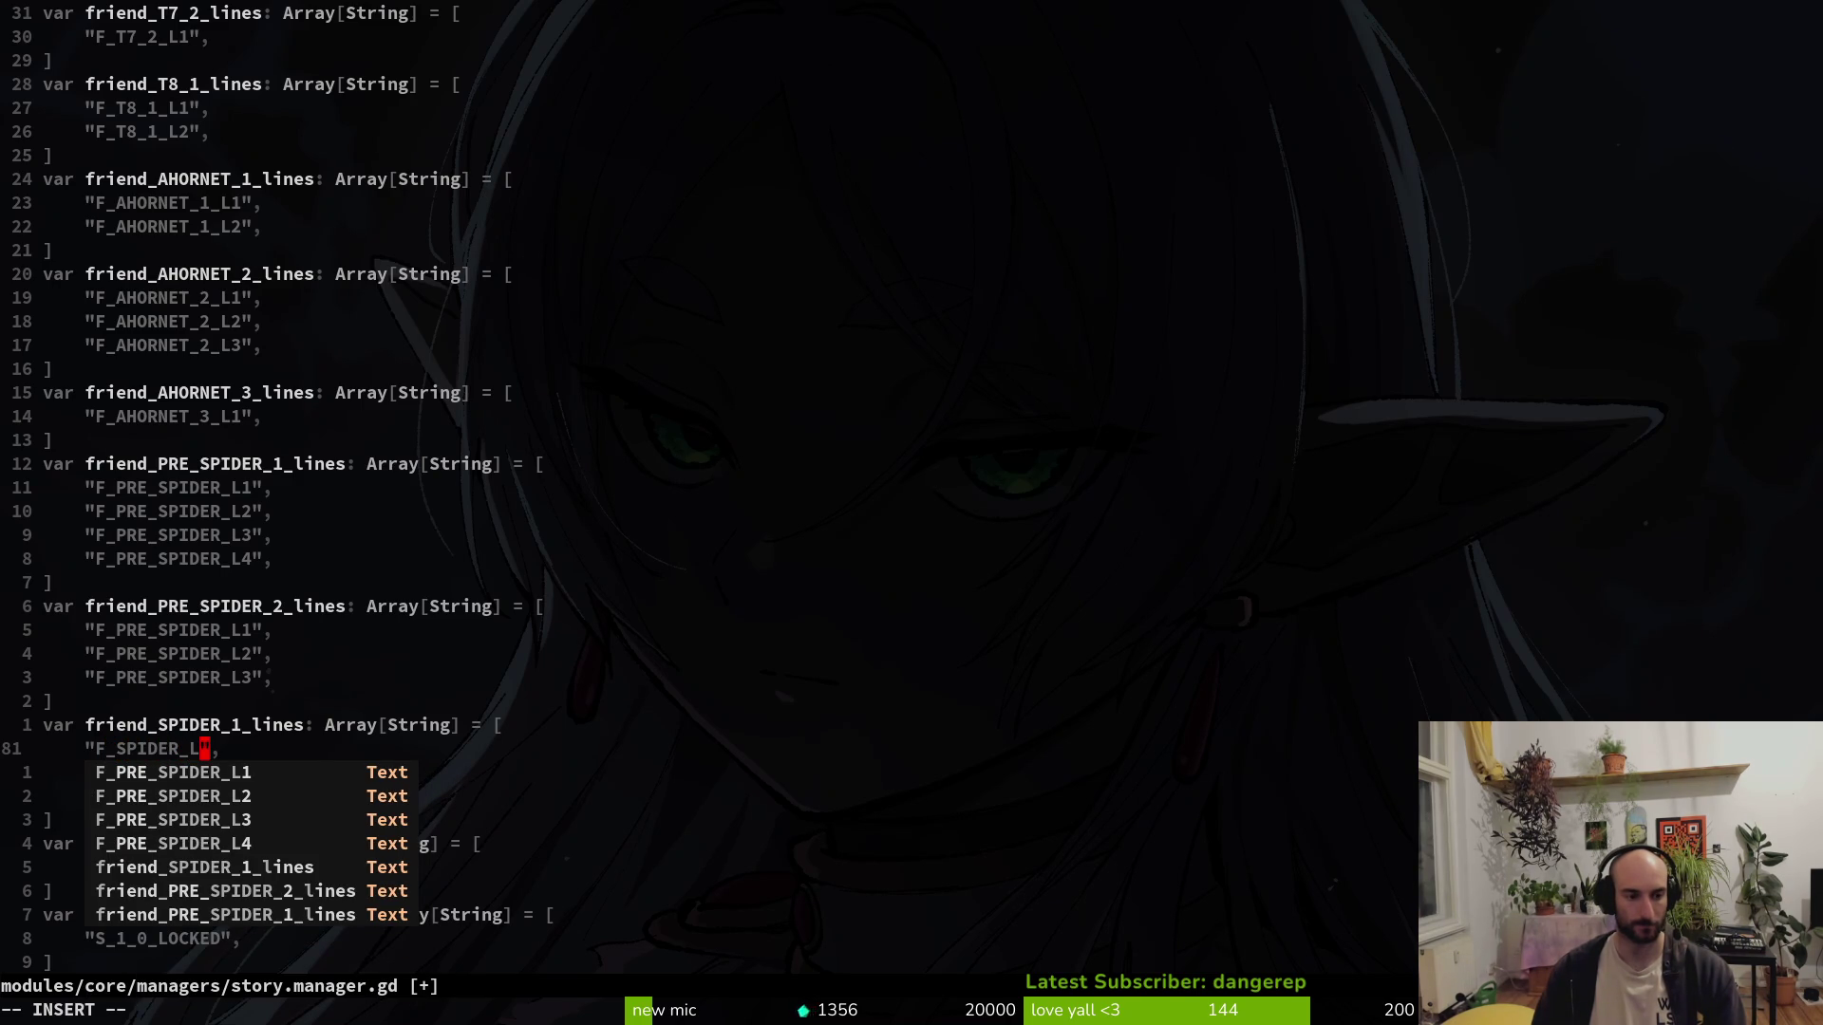
type("1")
key("Escape")
key("alt+Tab")
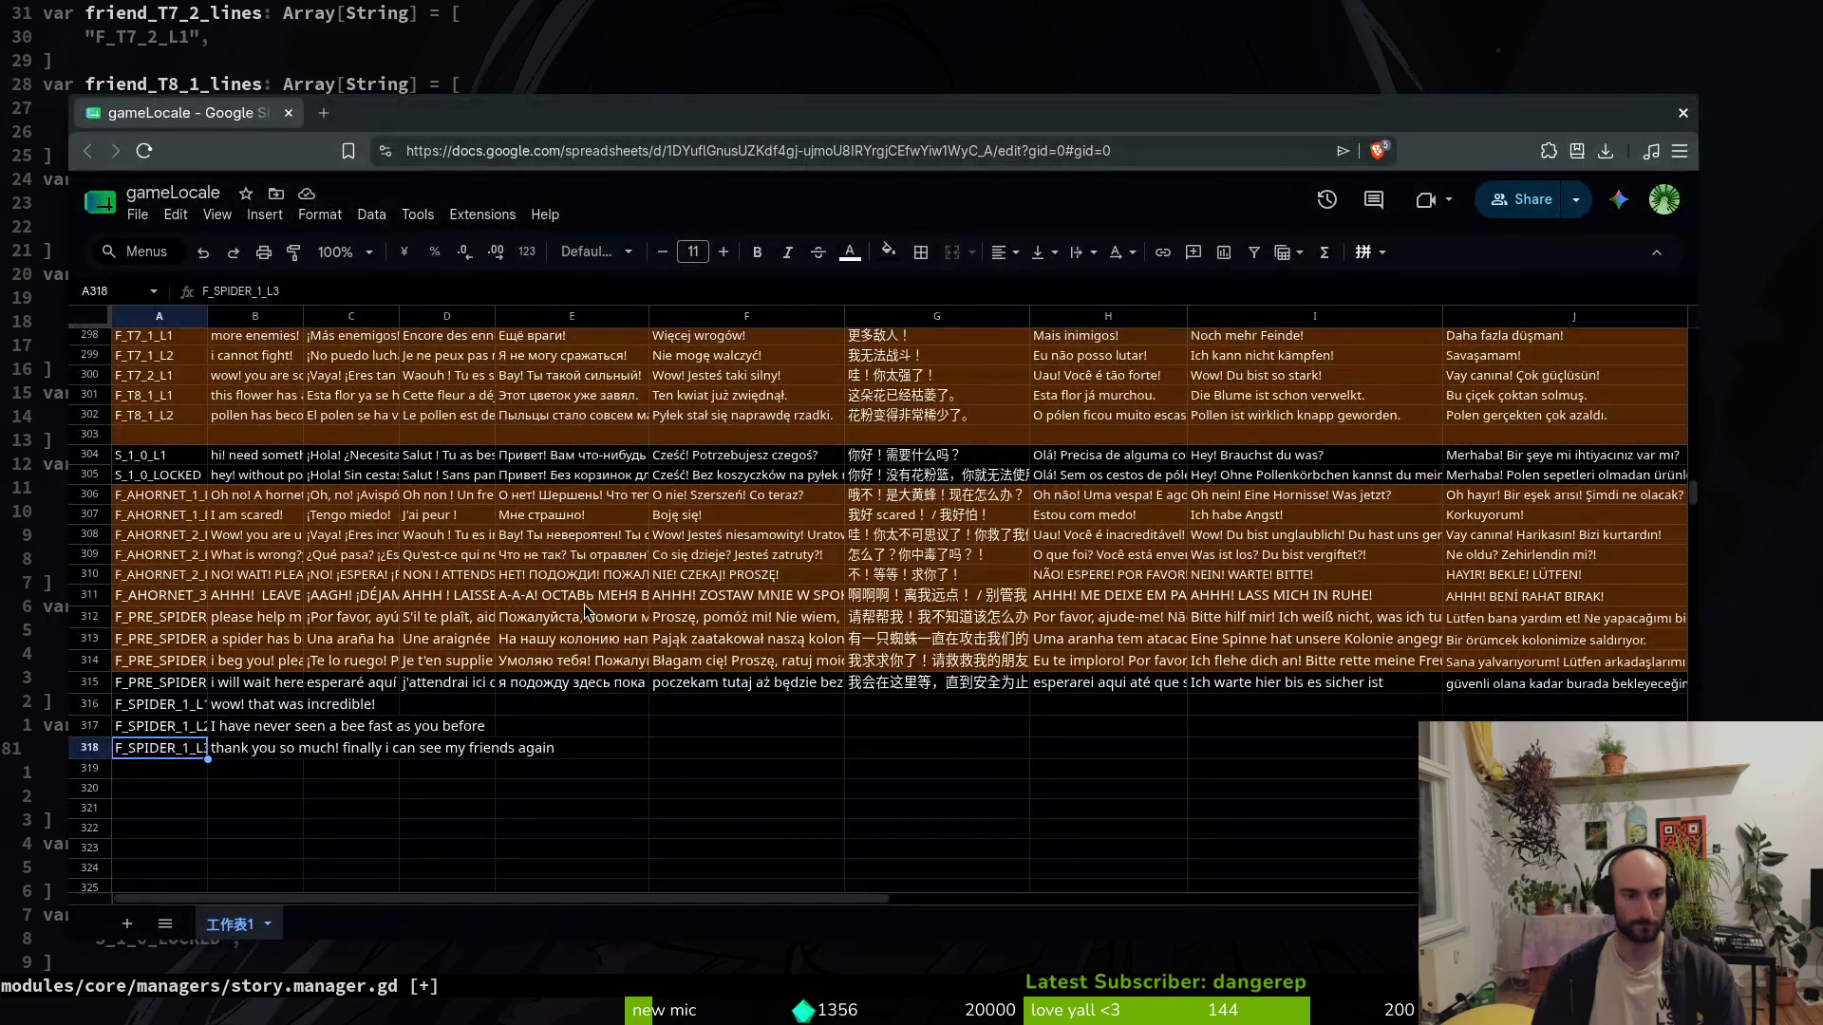
Strip the '1_' from keys A316–A318, making them F_SPIDER_L1, F_SPIDER_L2 and F_SPIDER_L3
key("alt+Tab")
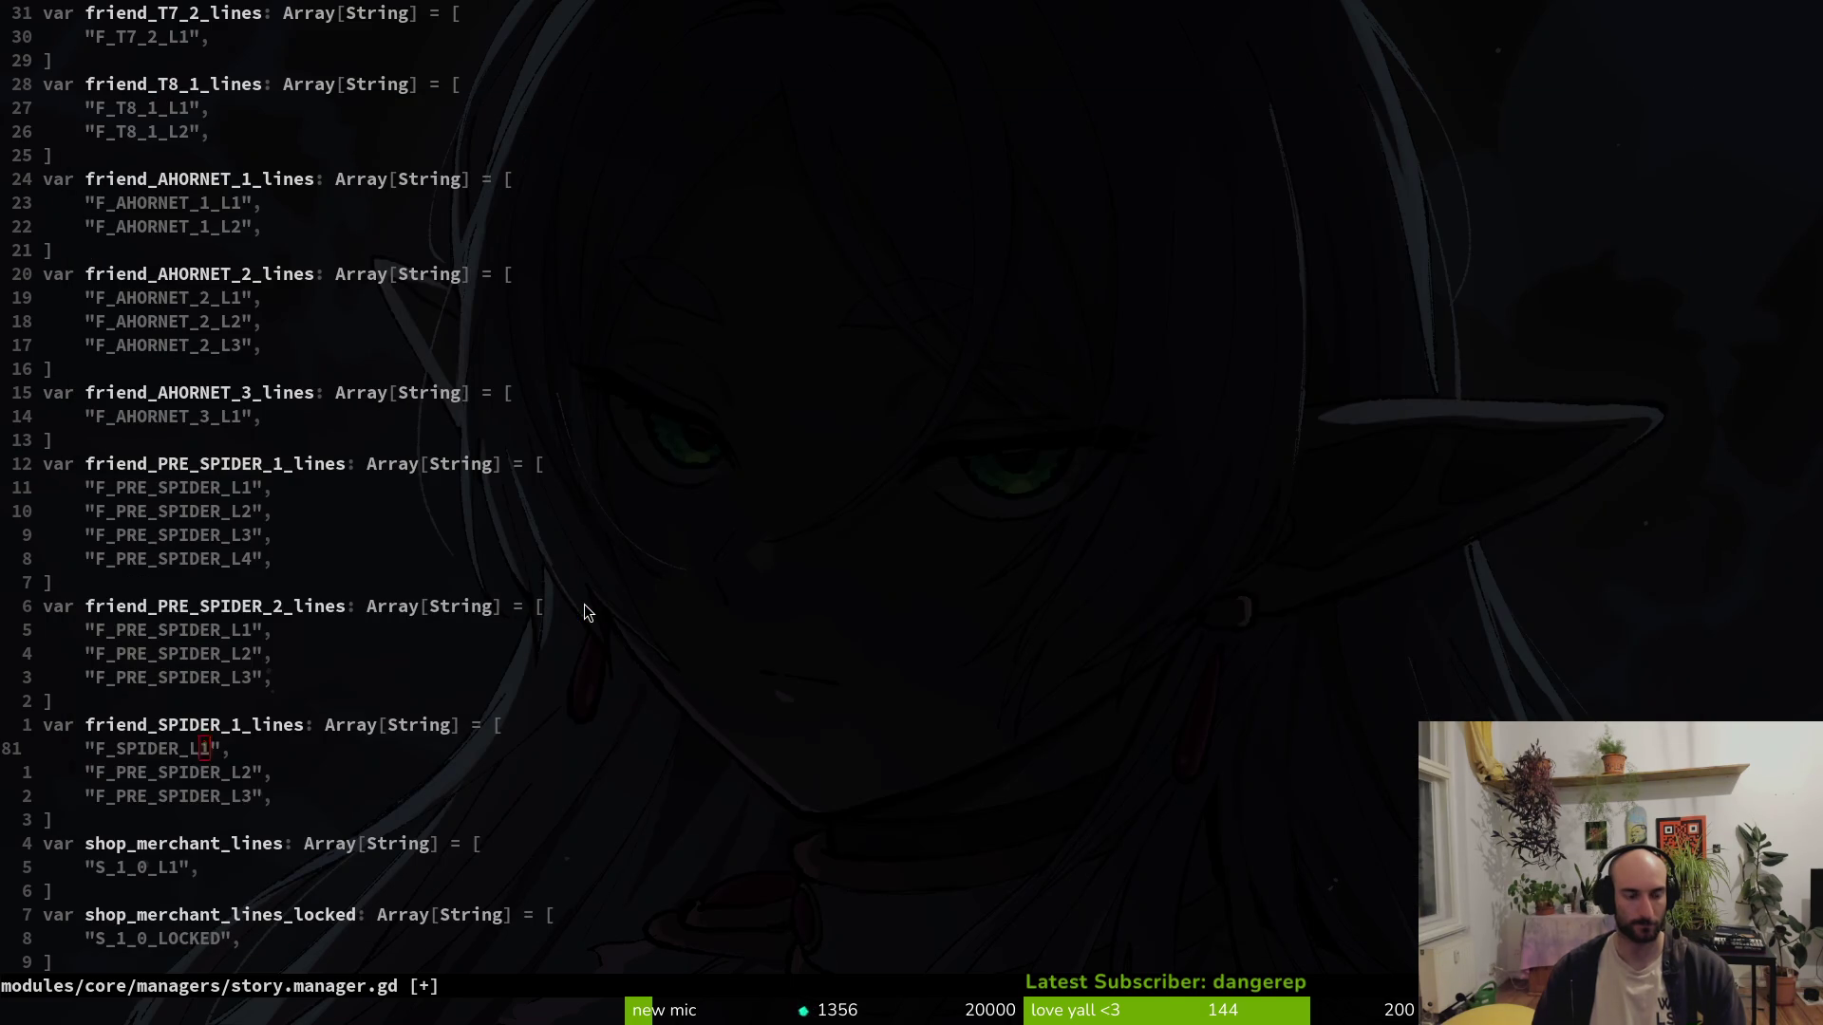
key("alt+Tab")
key("Up")
key("Up")
key("Return")
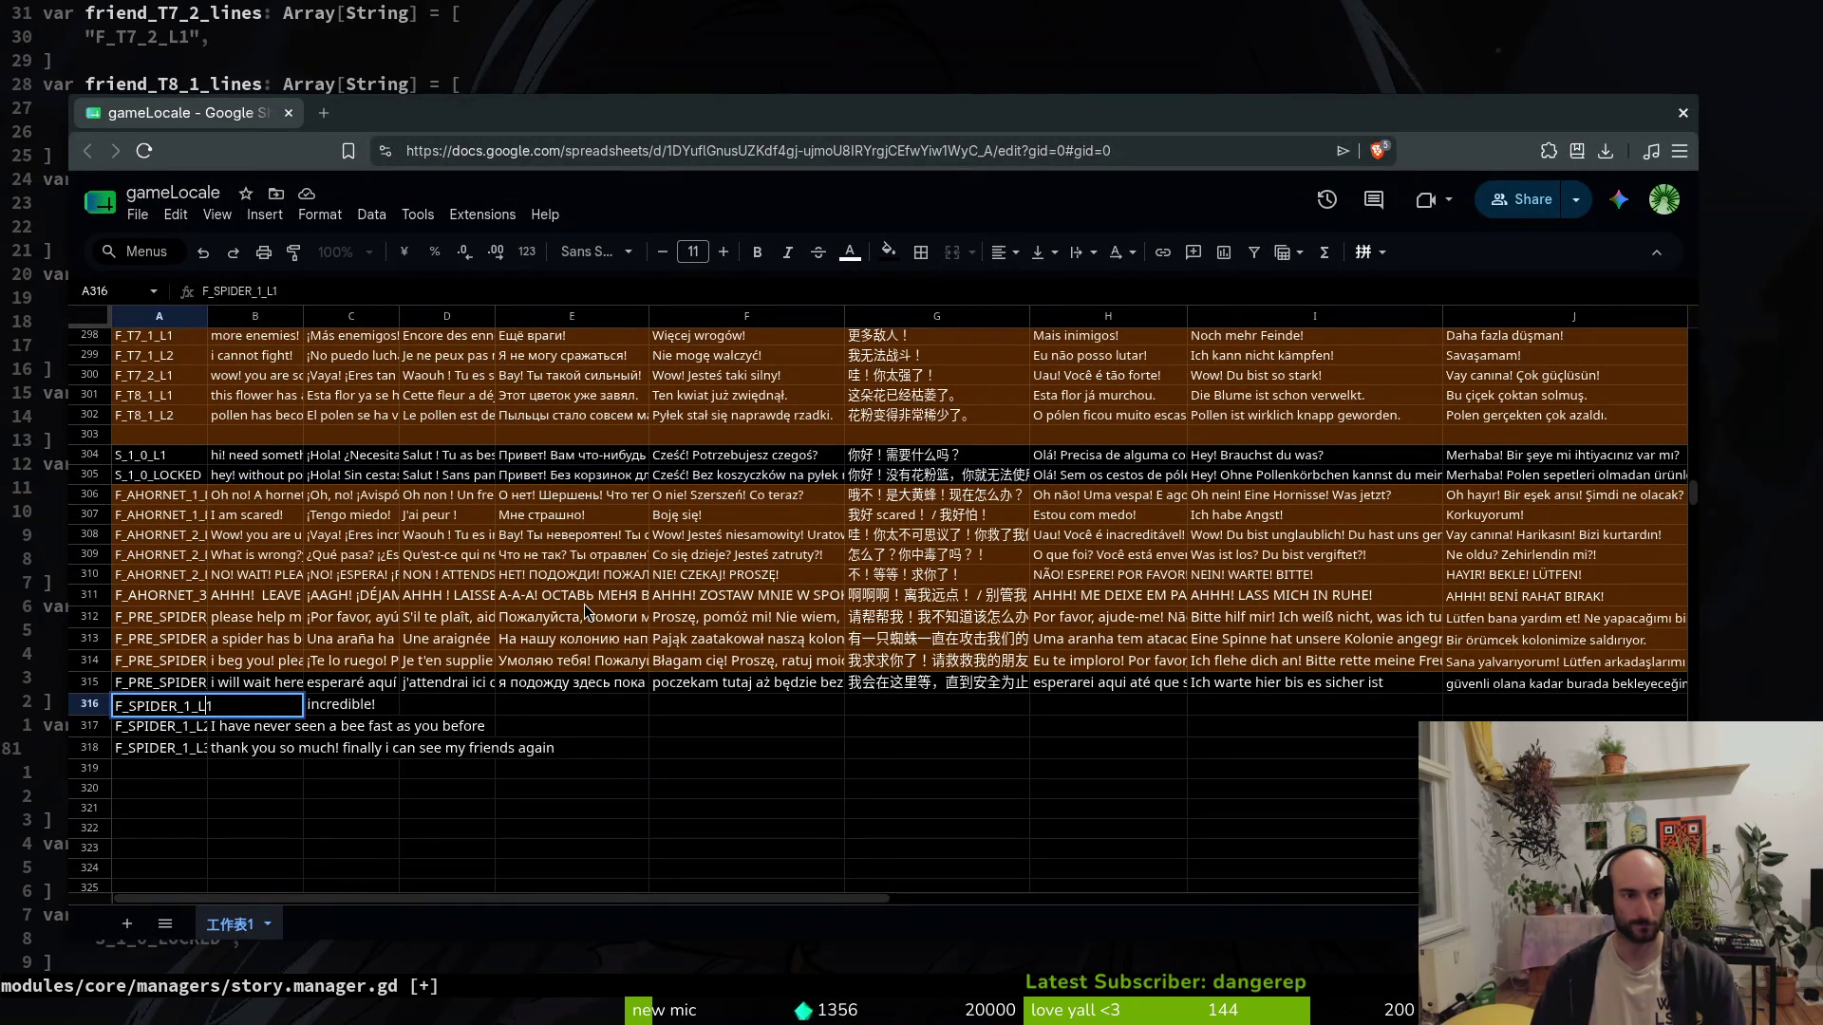
key("BackSpace")
key("BackSpace")
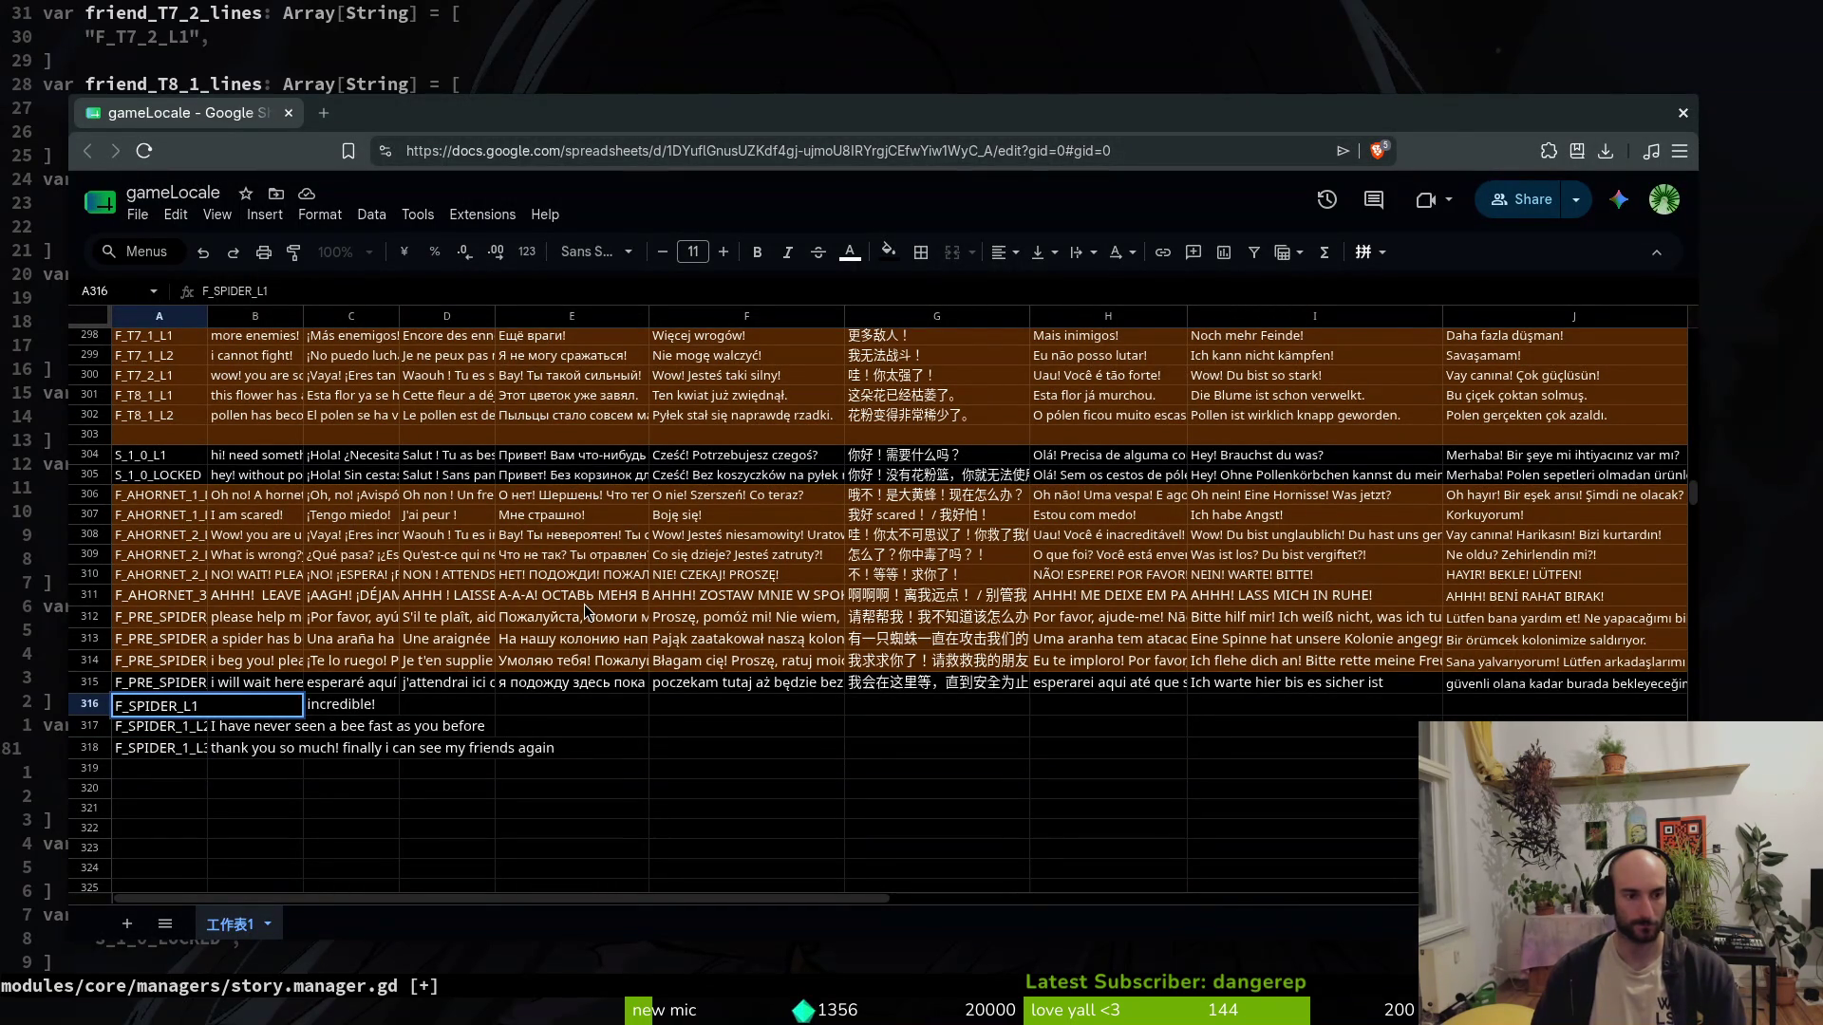
key("Return")
key("Return")
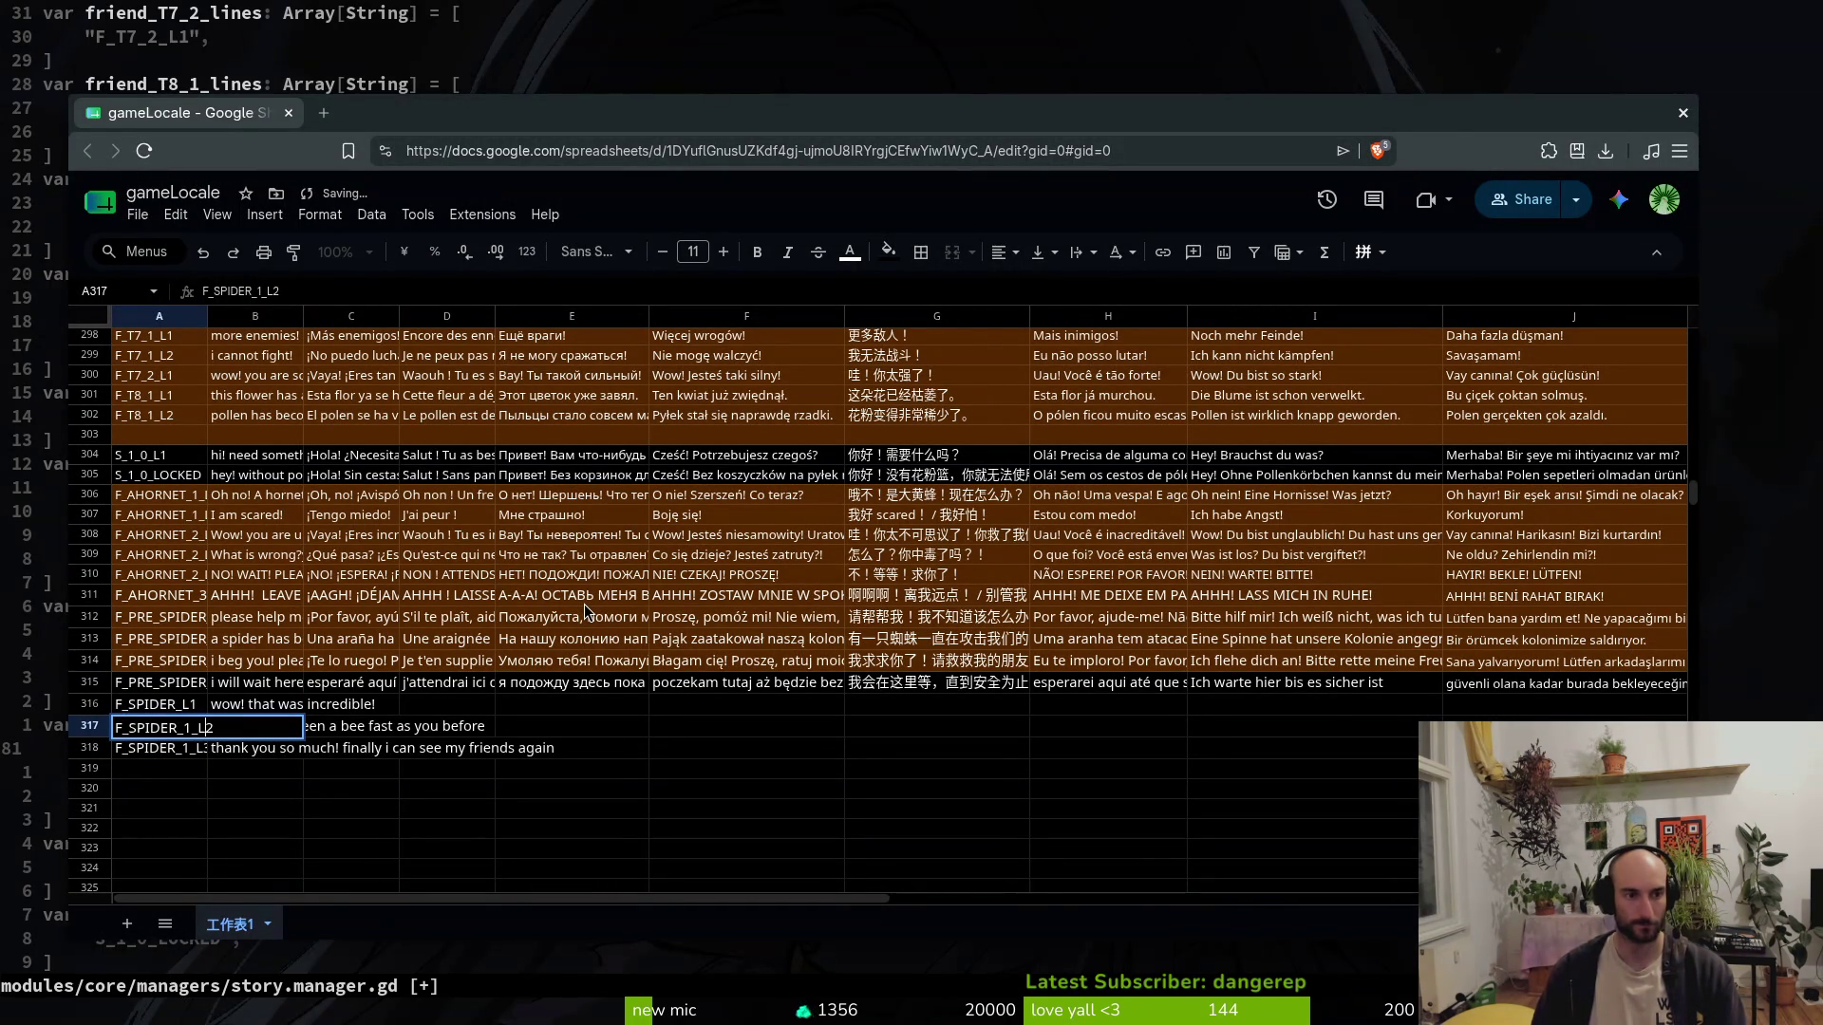
key("BackSpace")
key("BackSpace")
key("Return")
key("Return")
key("BackSpace")
key("BackSpace")
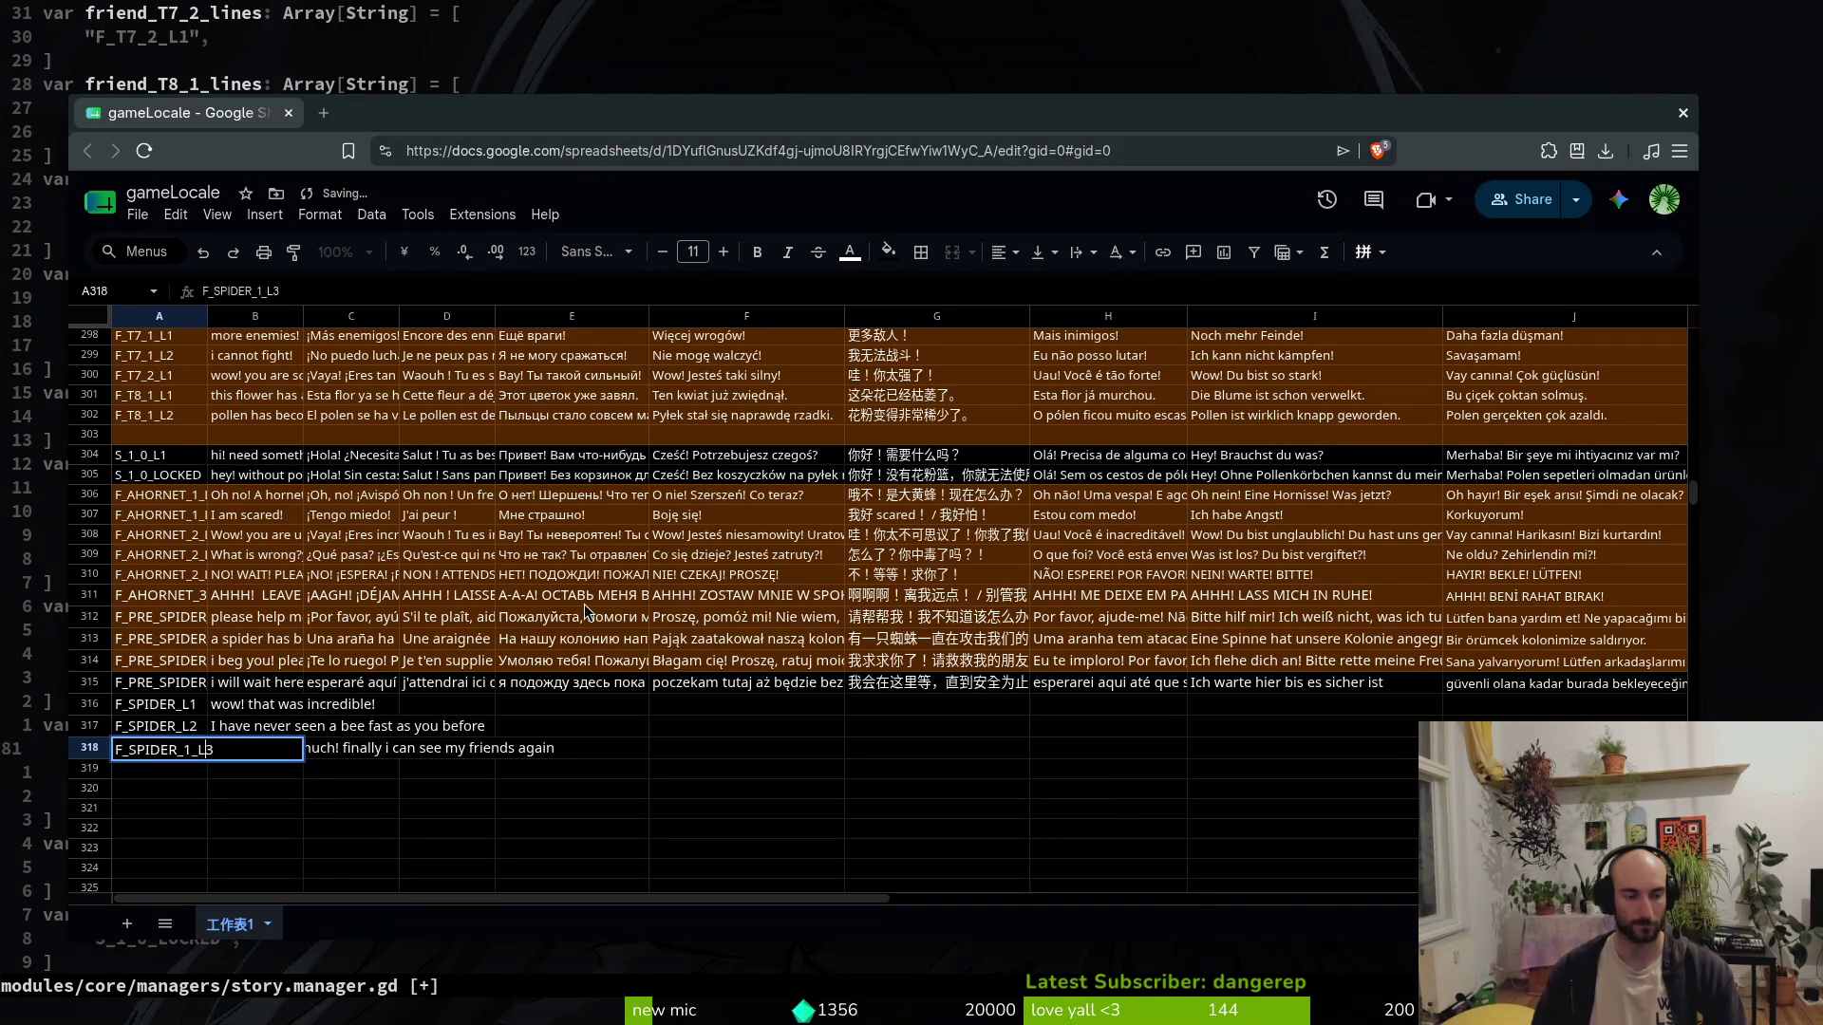
key("Return")
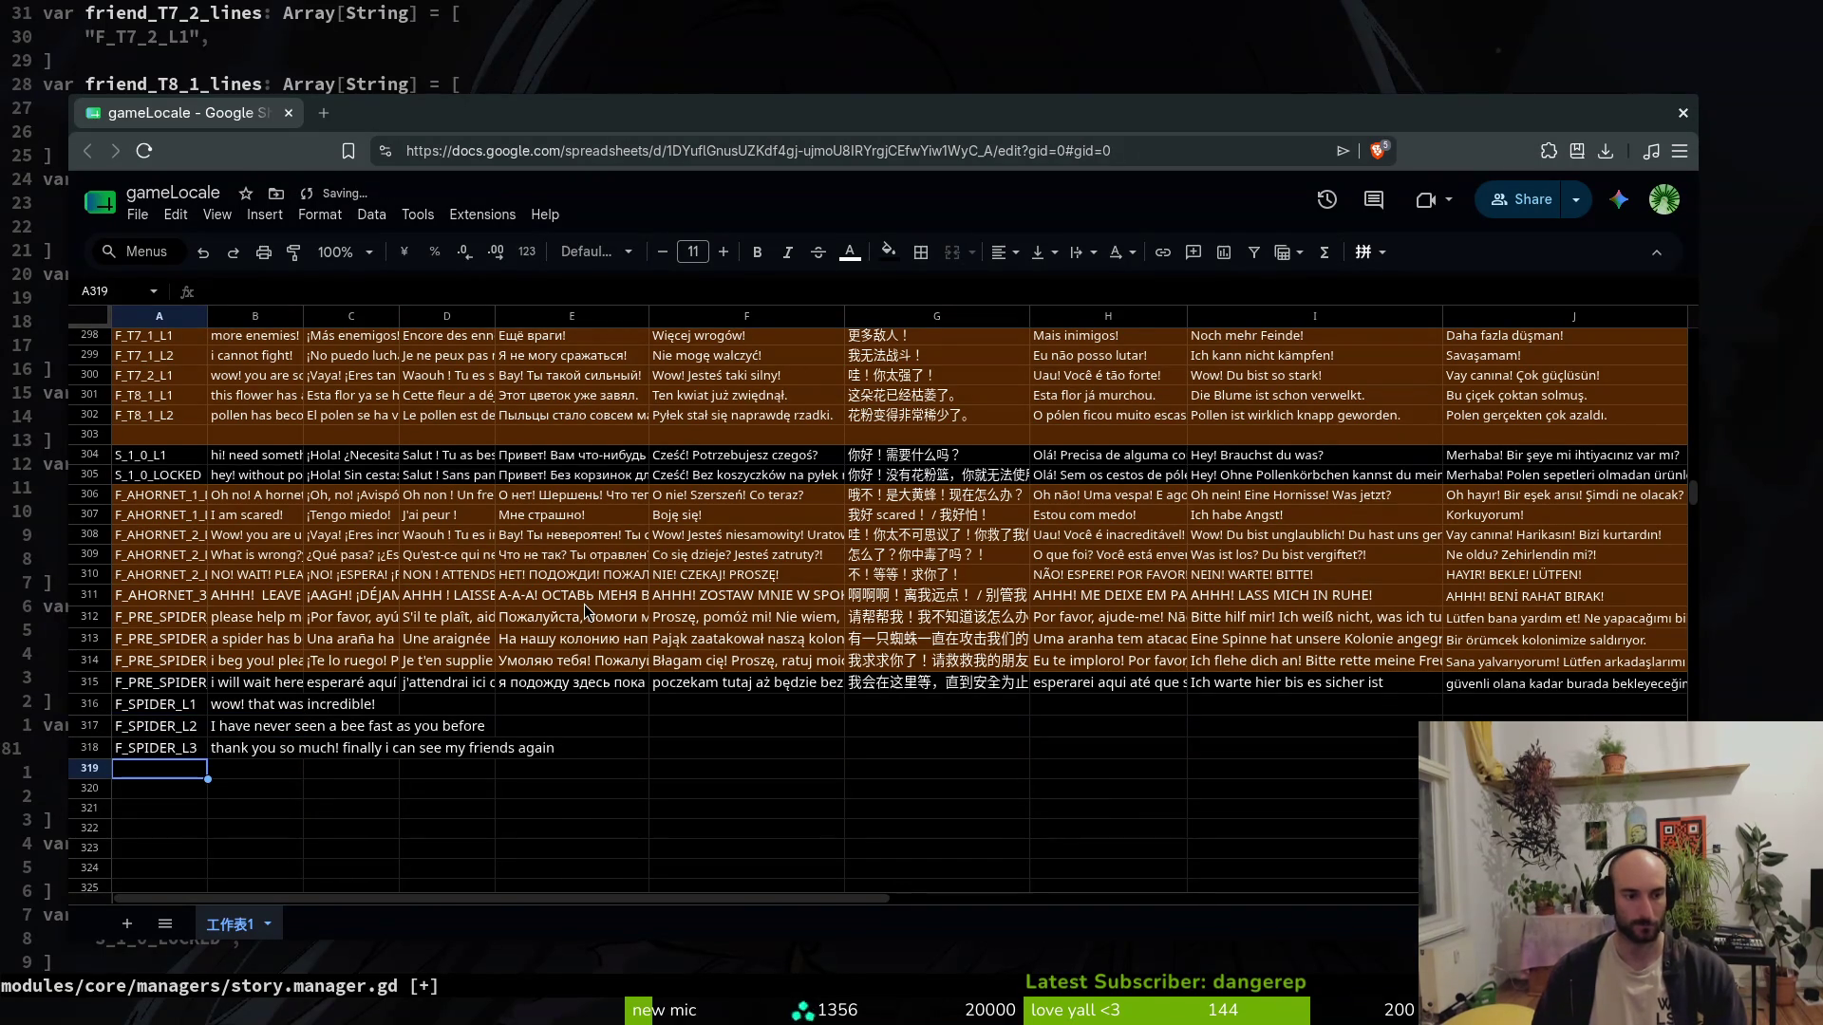
key("alt+Tab")
Make friend_SPIDER_1_lines list F_SPIDER_L1, L2 and L3 instead of the PRE_SPIDER keys, and save
key("y")
key("y")
key("p")
key("p")
key("j")
key("d")
key("d")
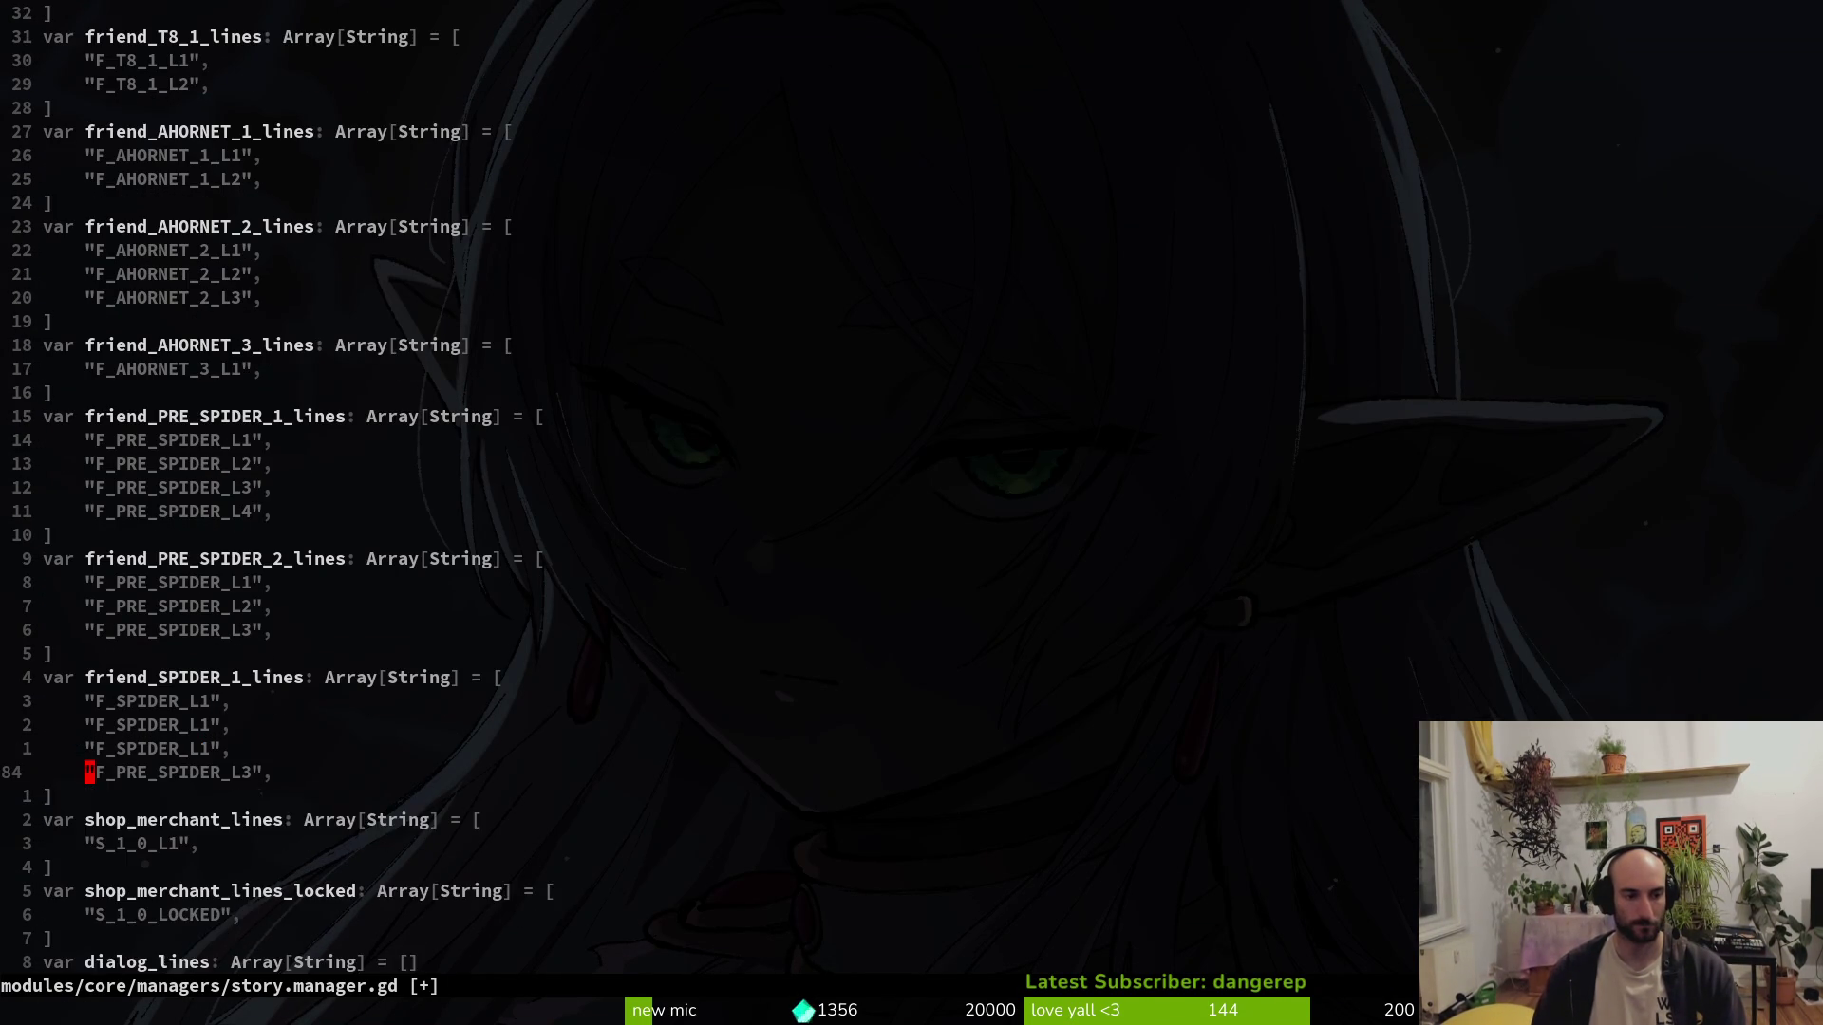
key("d")
key("d")
key("k")
key("e")
key("e")
type("r3k:w")
key("Return")
Set the ArenaSpider branch's dialog argument to friend_SPIDER_1_lines and save friend.gd
key("k")
key("k")
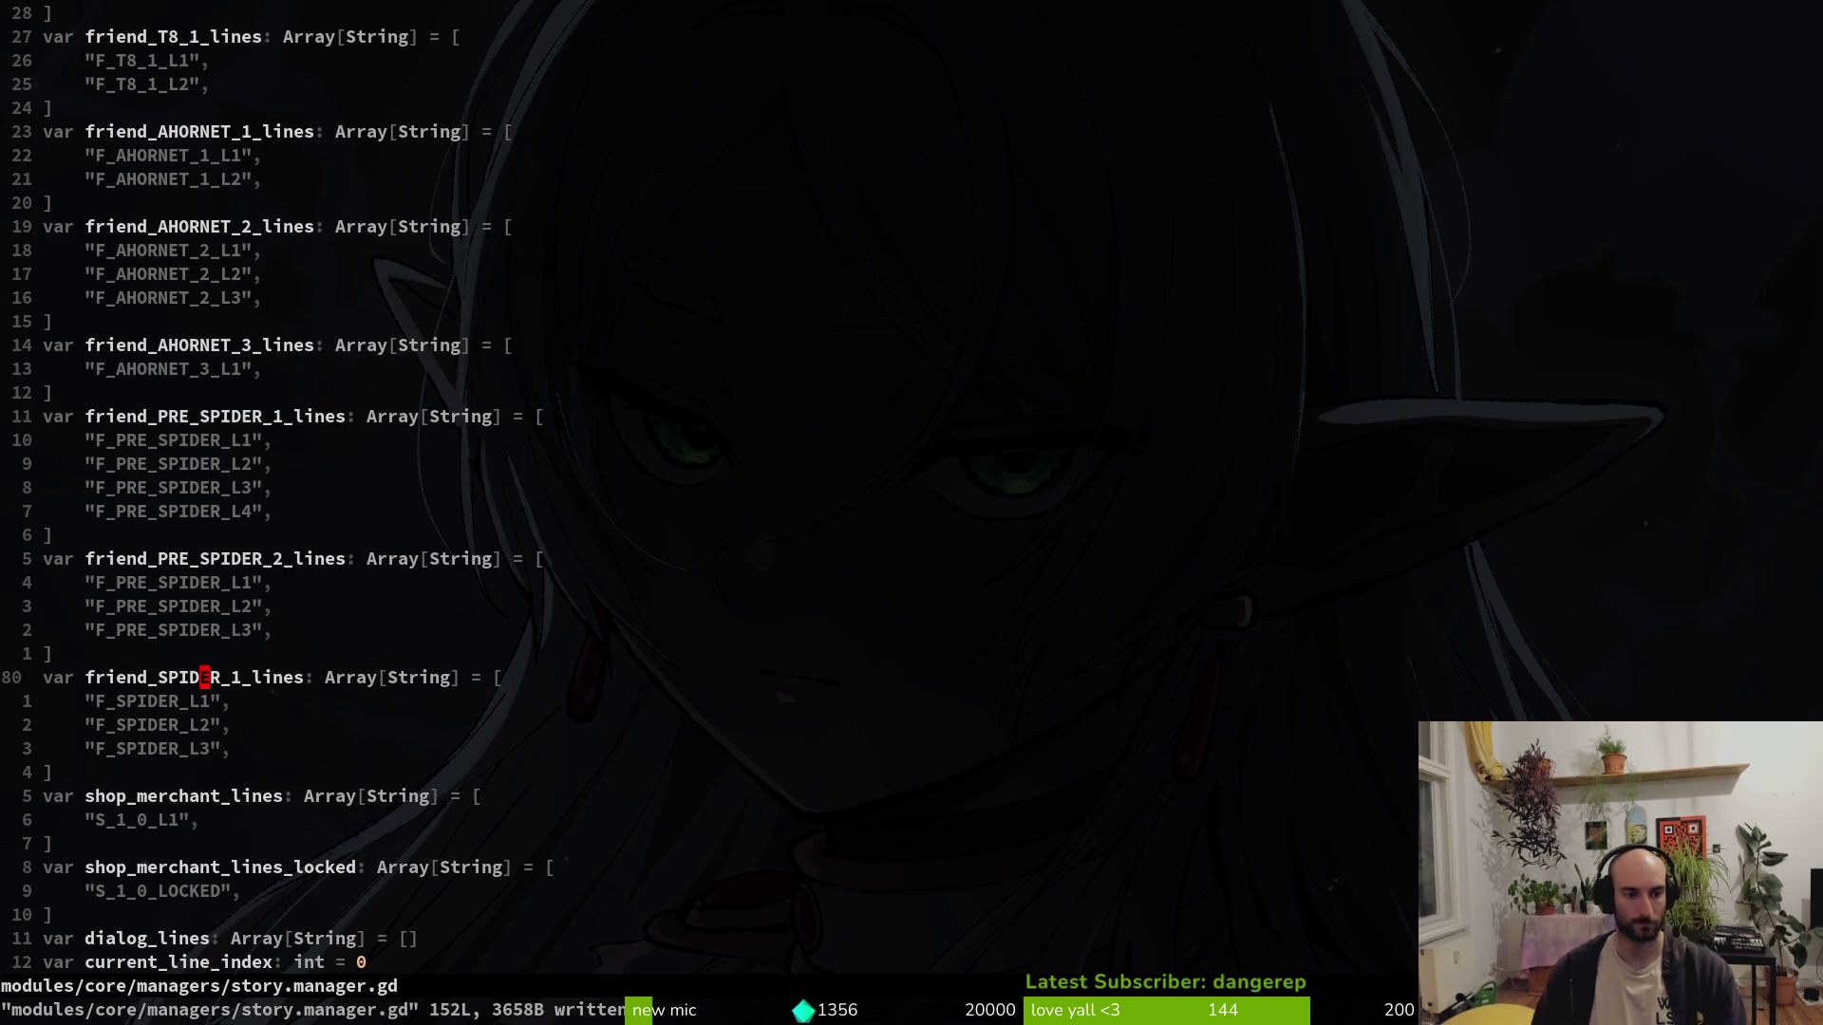
key("ctrl+6")
type("ciwfrisp")
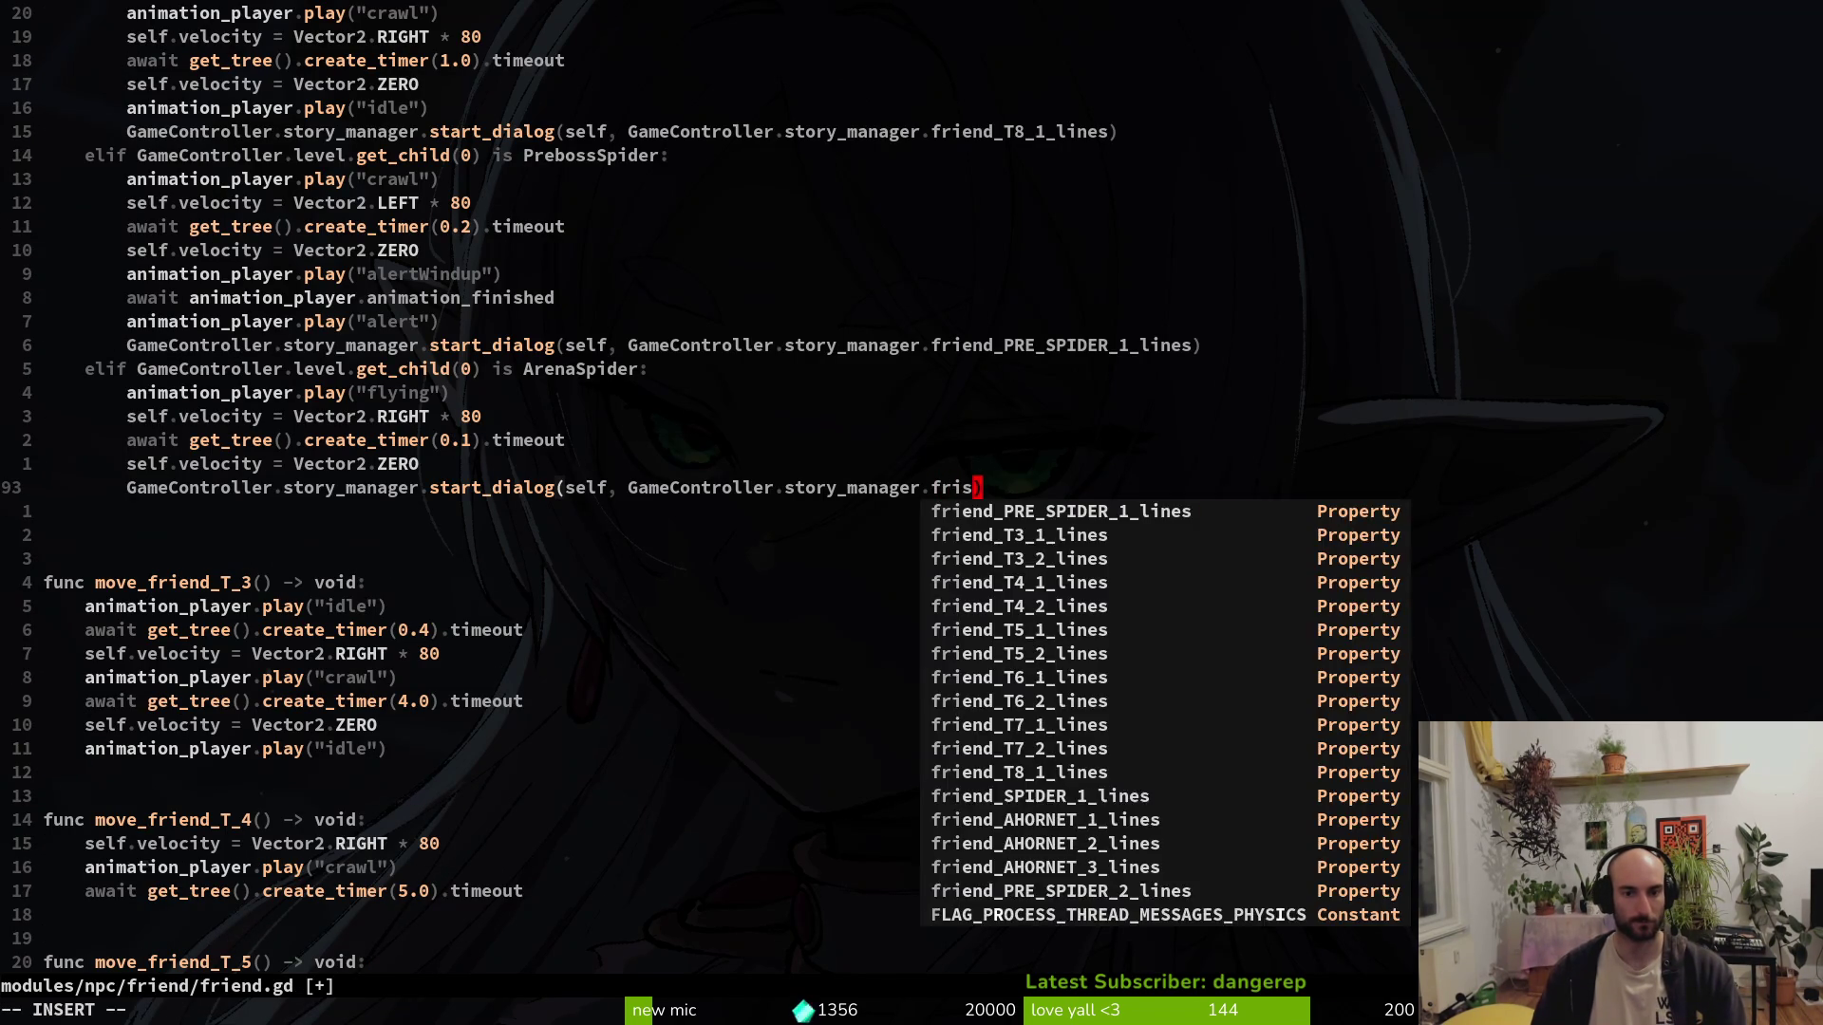
key("Tab")
key("Escape")
type(":w")
key("Return")
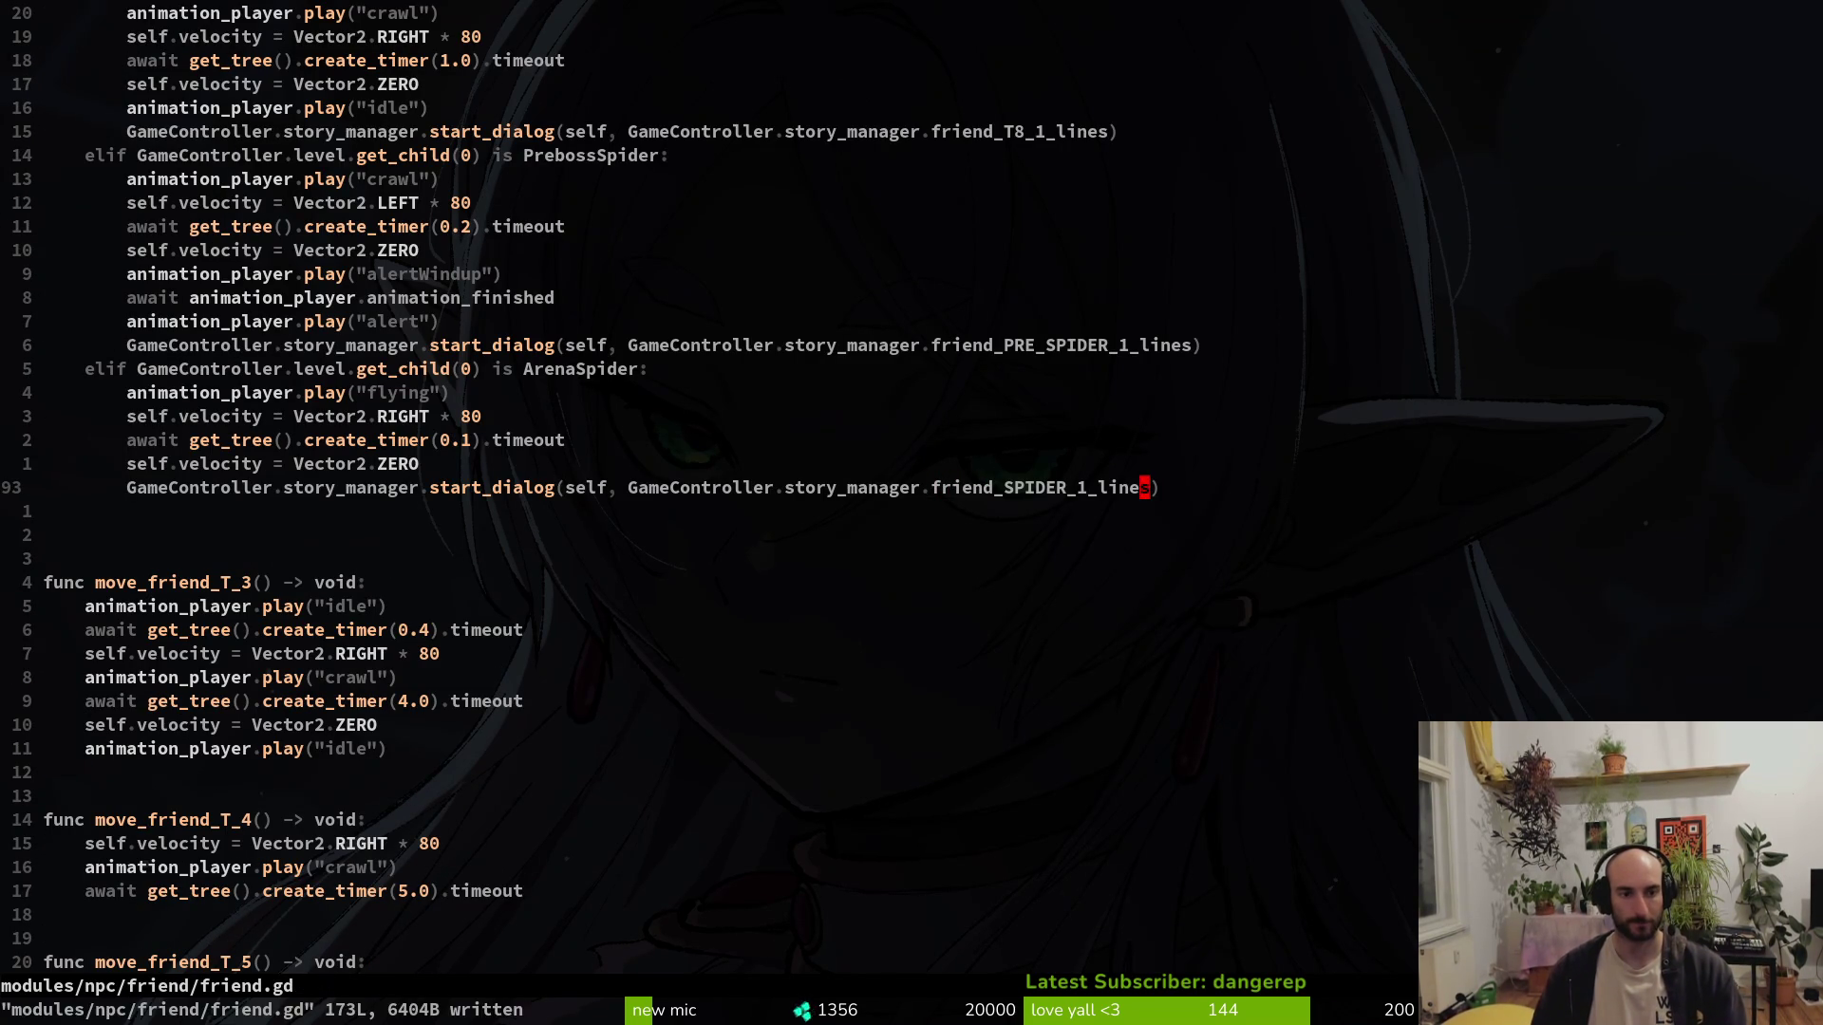
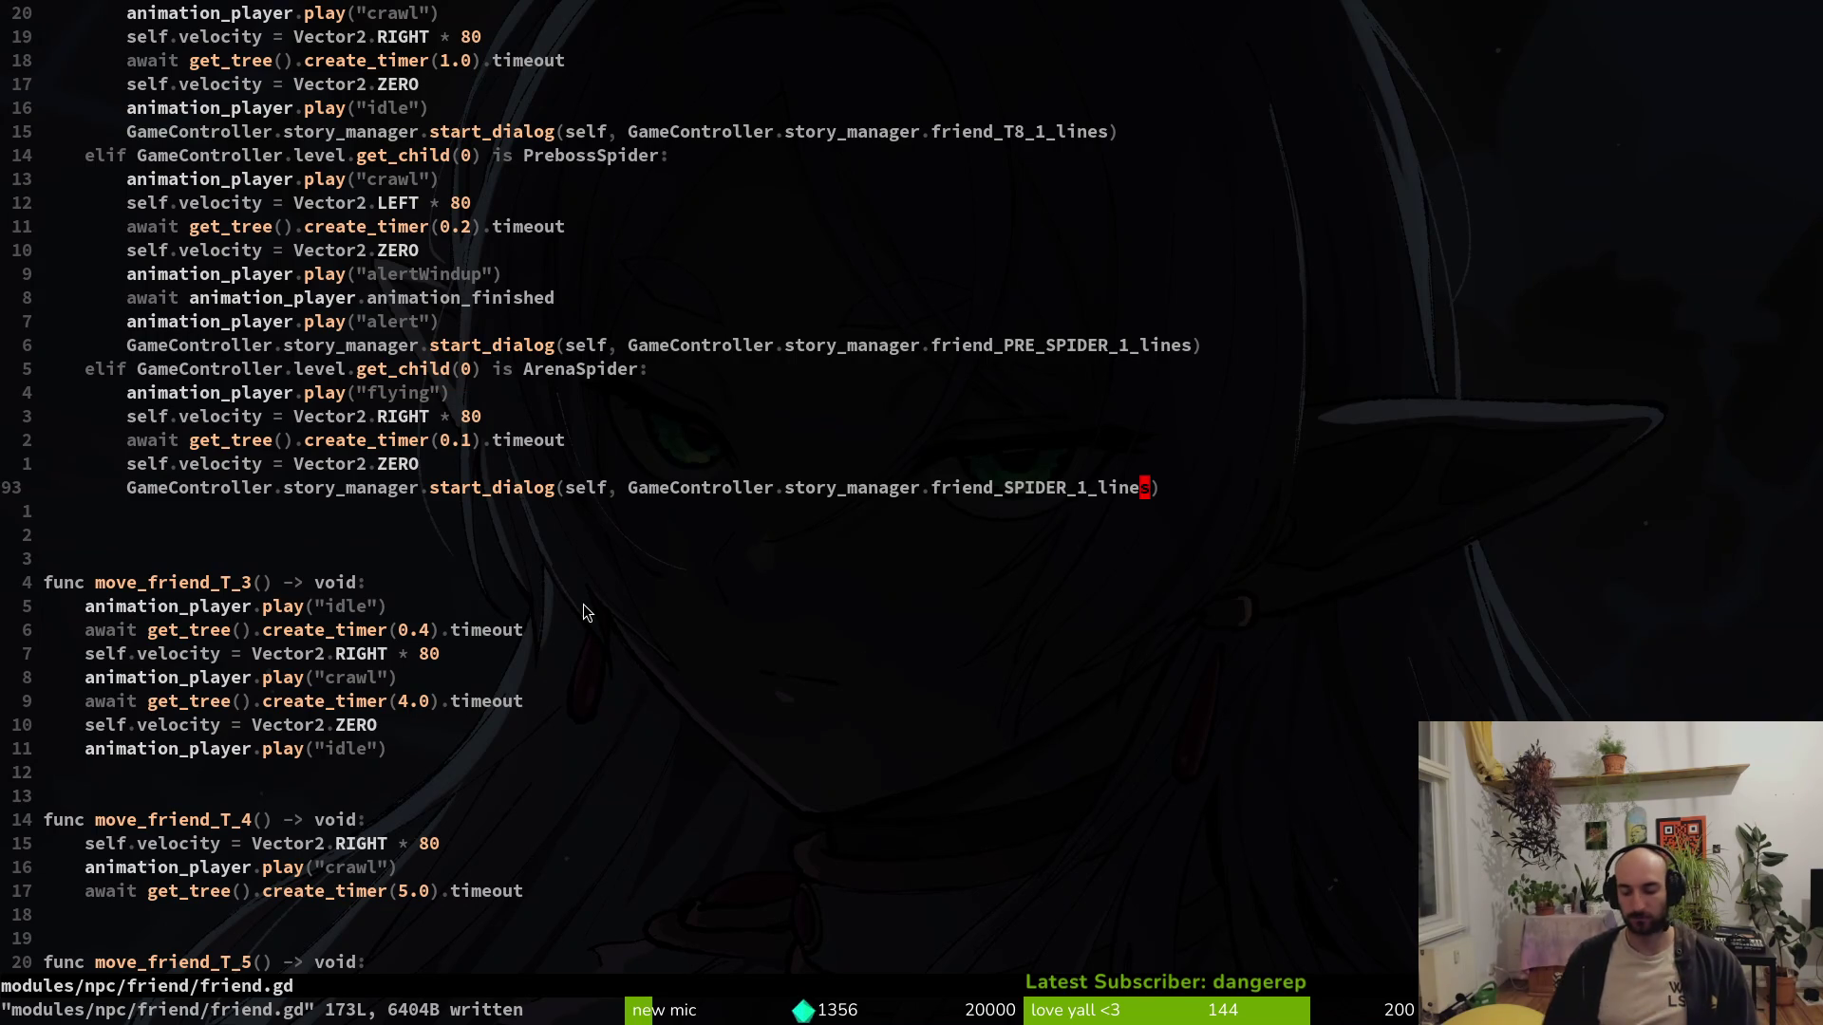
Delete the extra blank line below the ArenaSpider dialog call in friend.gd
key("j")
key("j")
key("d")
key("d")
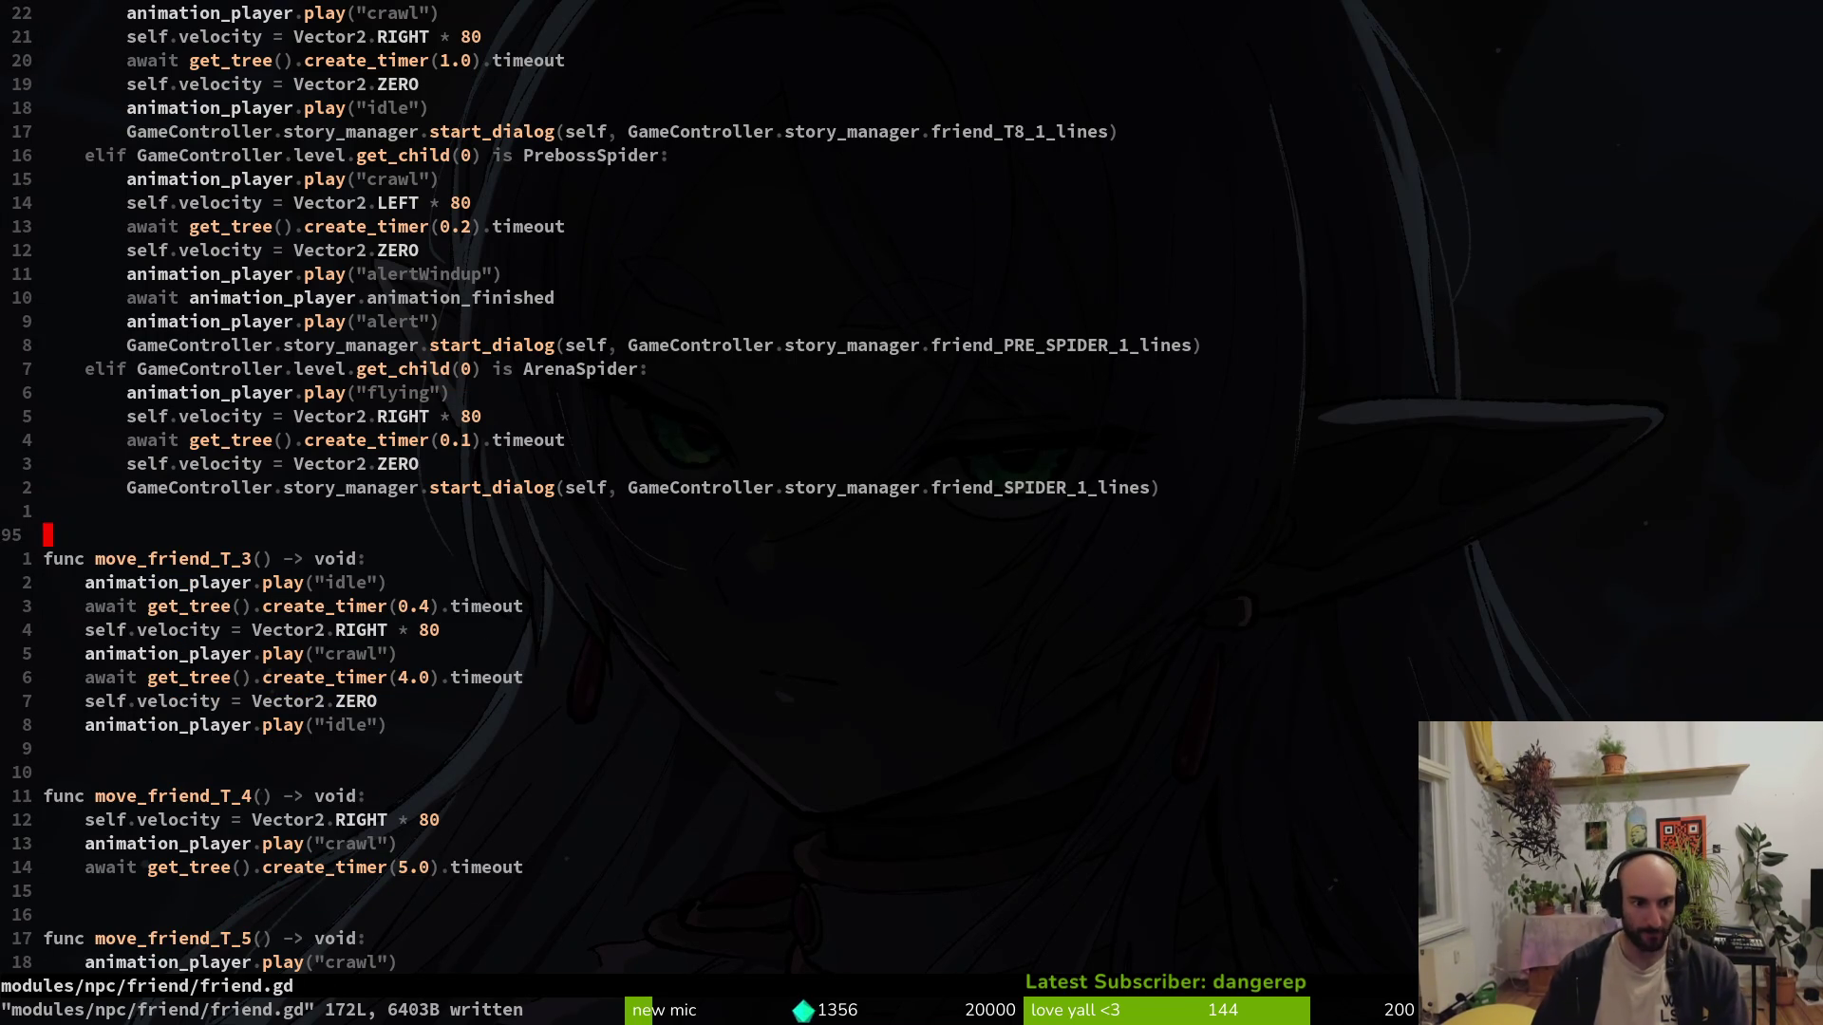
key("j")
key("j")
key("j")
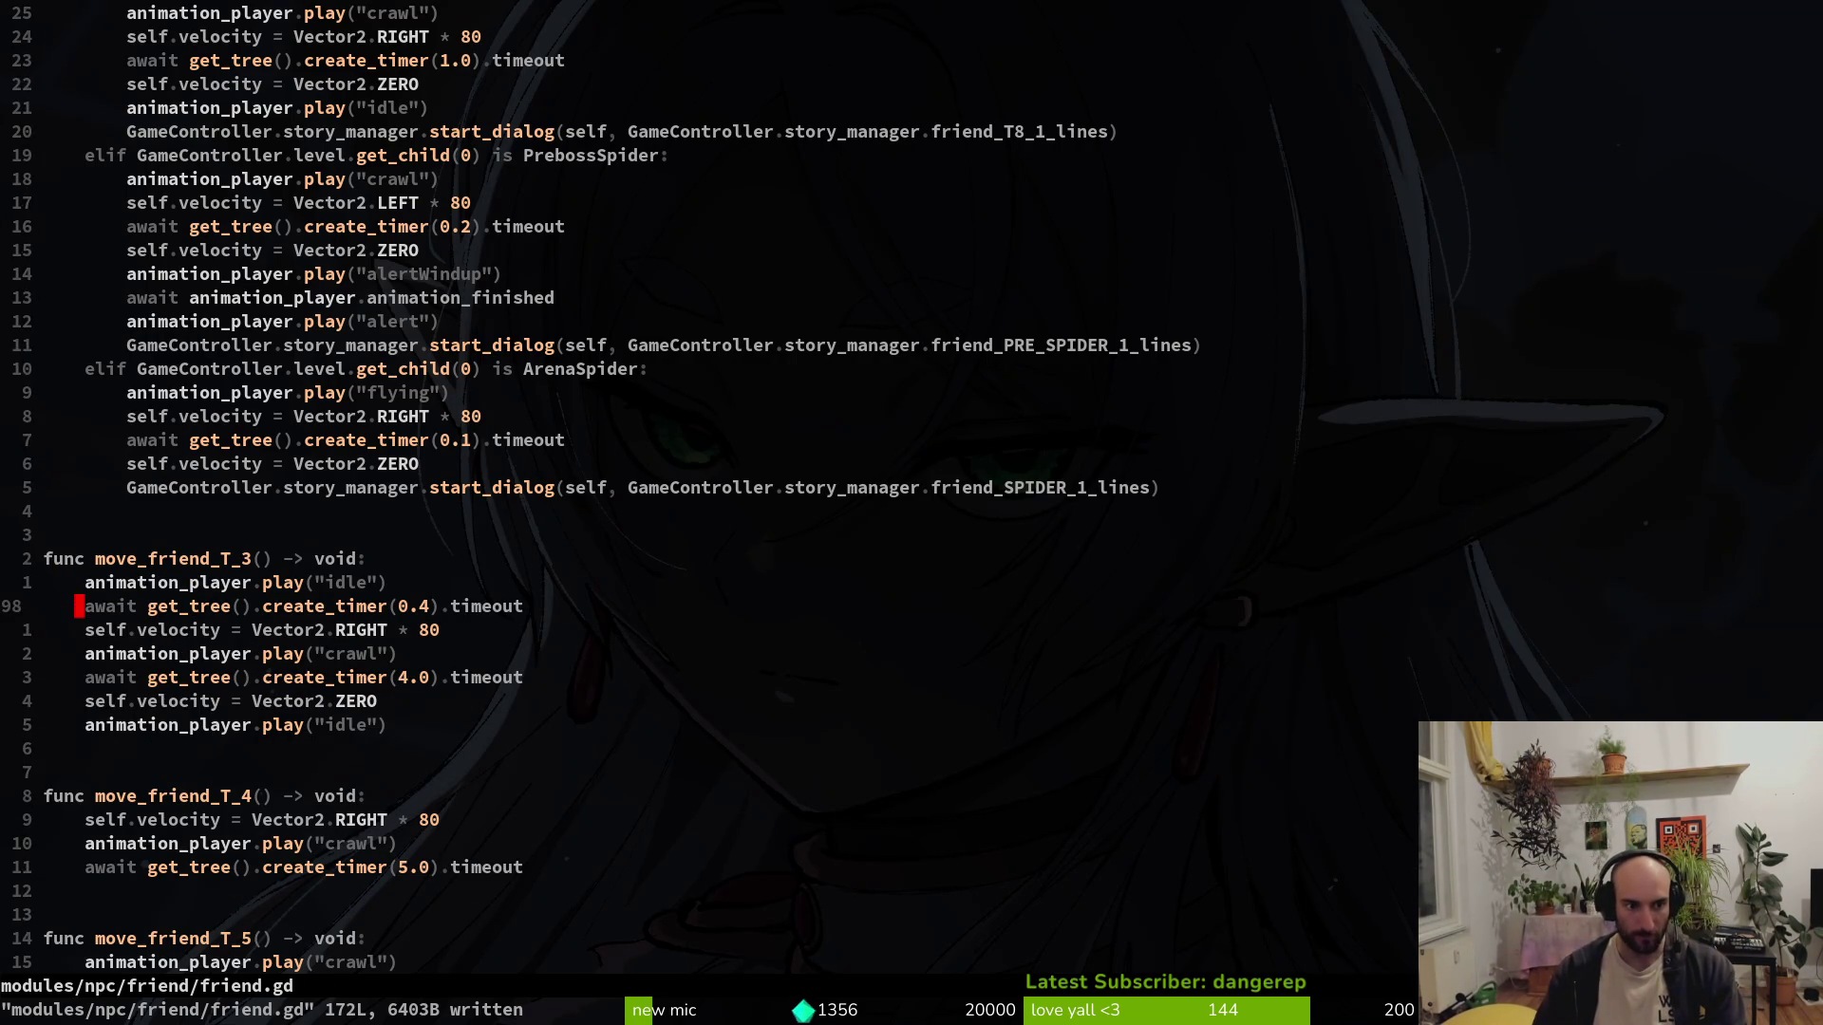
key("k")
key("k")
key("k")
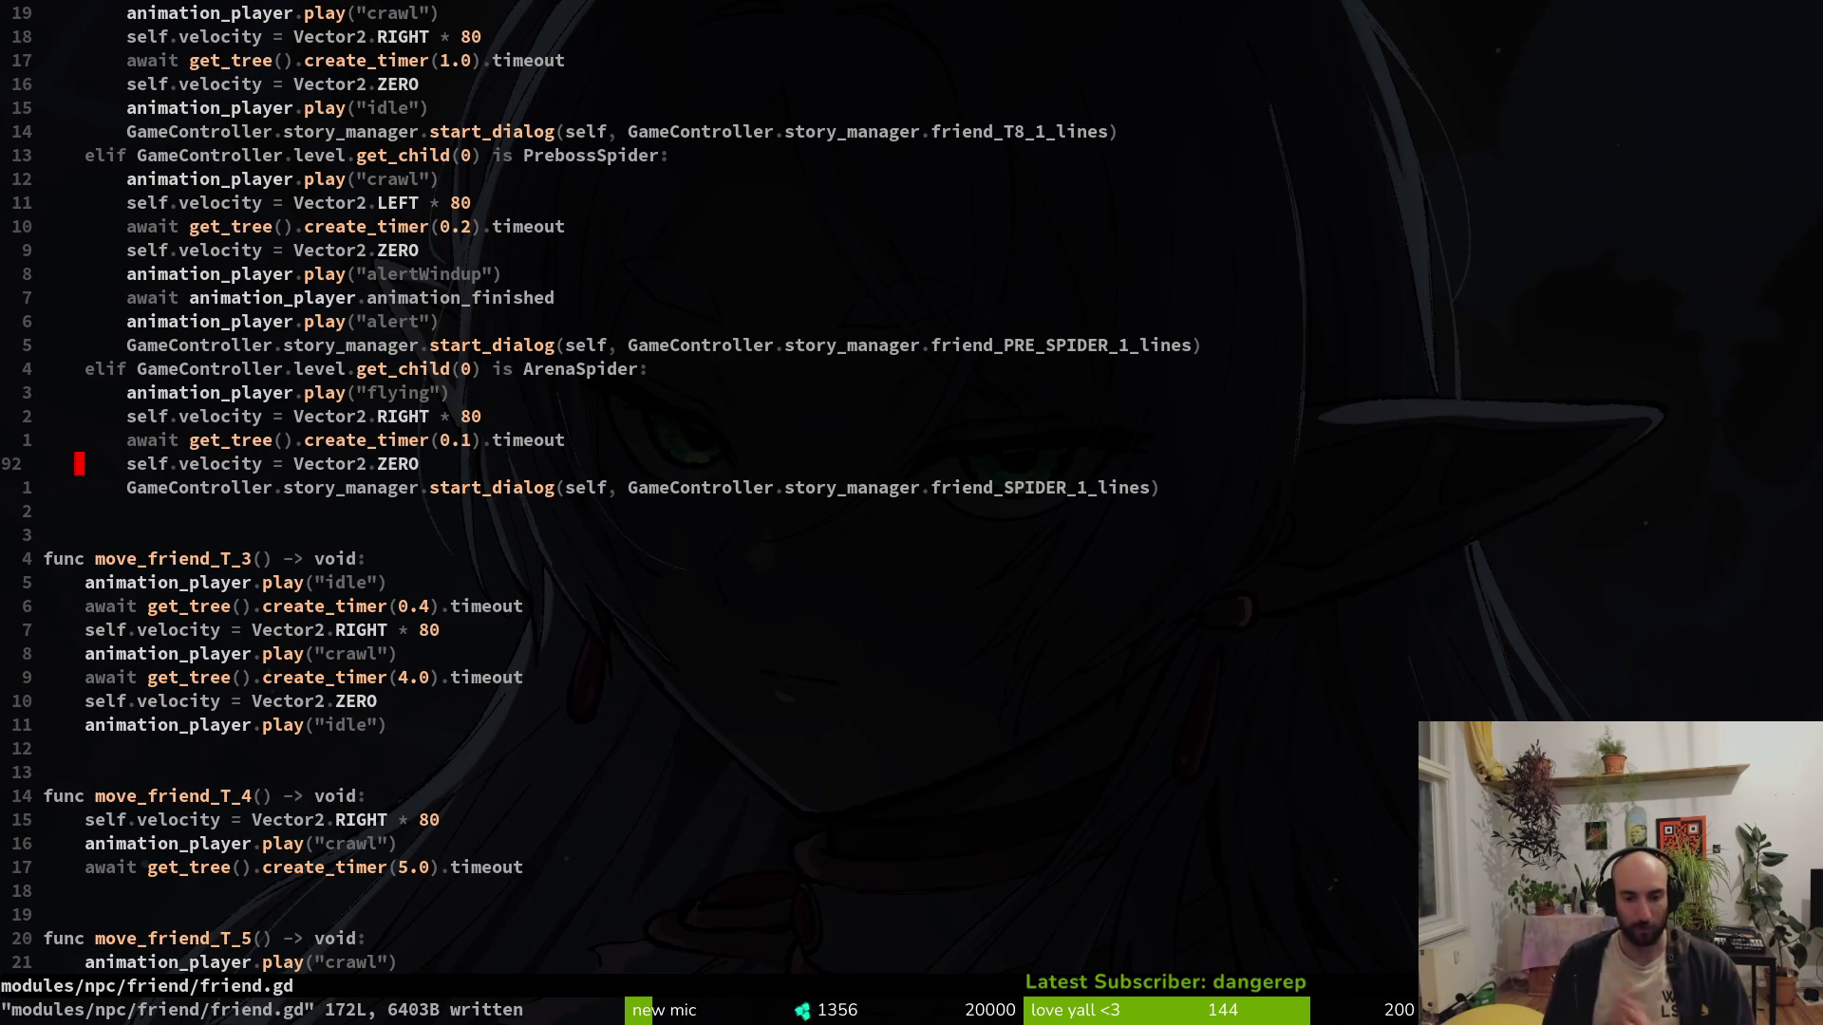
Back in Neovim, bring up the Telescope project file finder
key("alt+Tab")
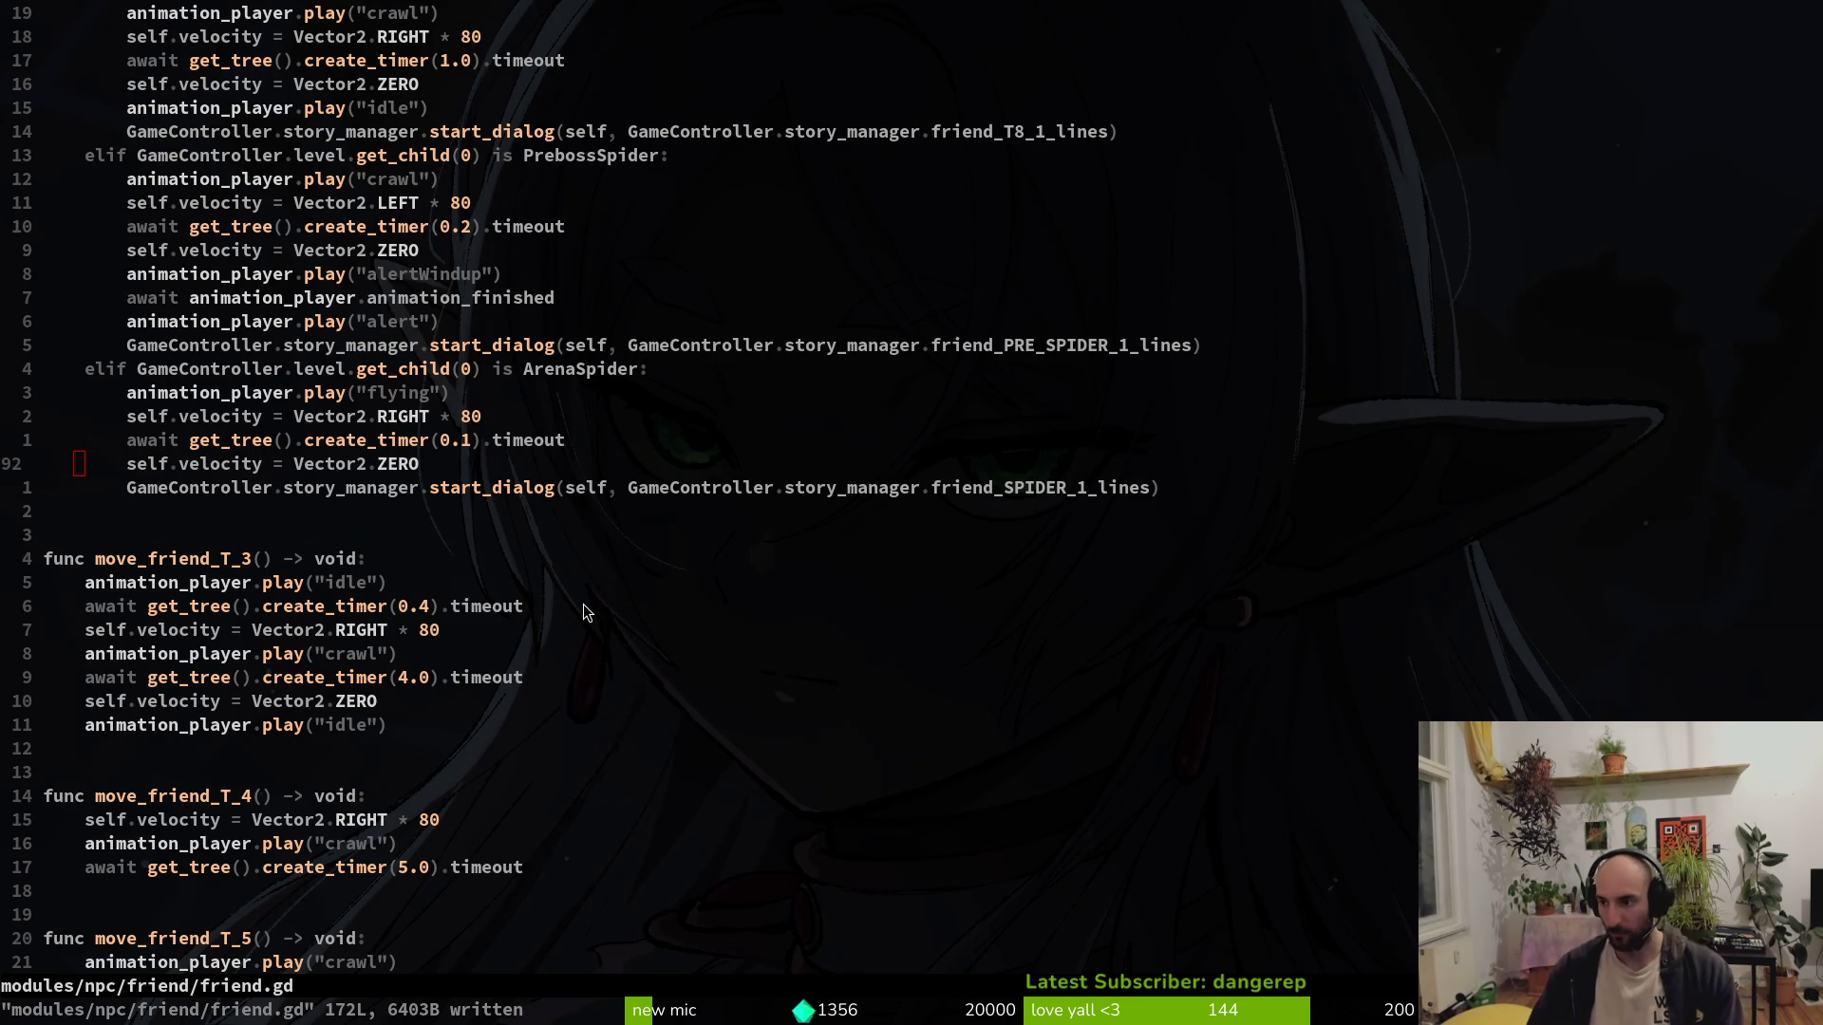
key("alt+Tab")
key("alt+Tab")
key("space")
Search 'arespid' in the file finder and open arena_spider.gd
key("f")
key("f")
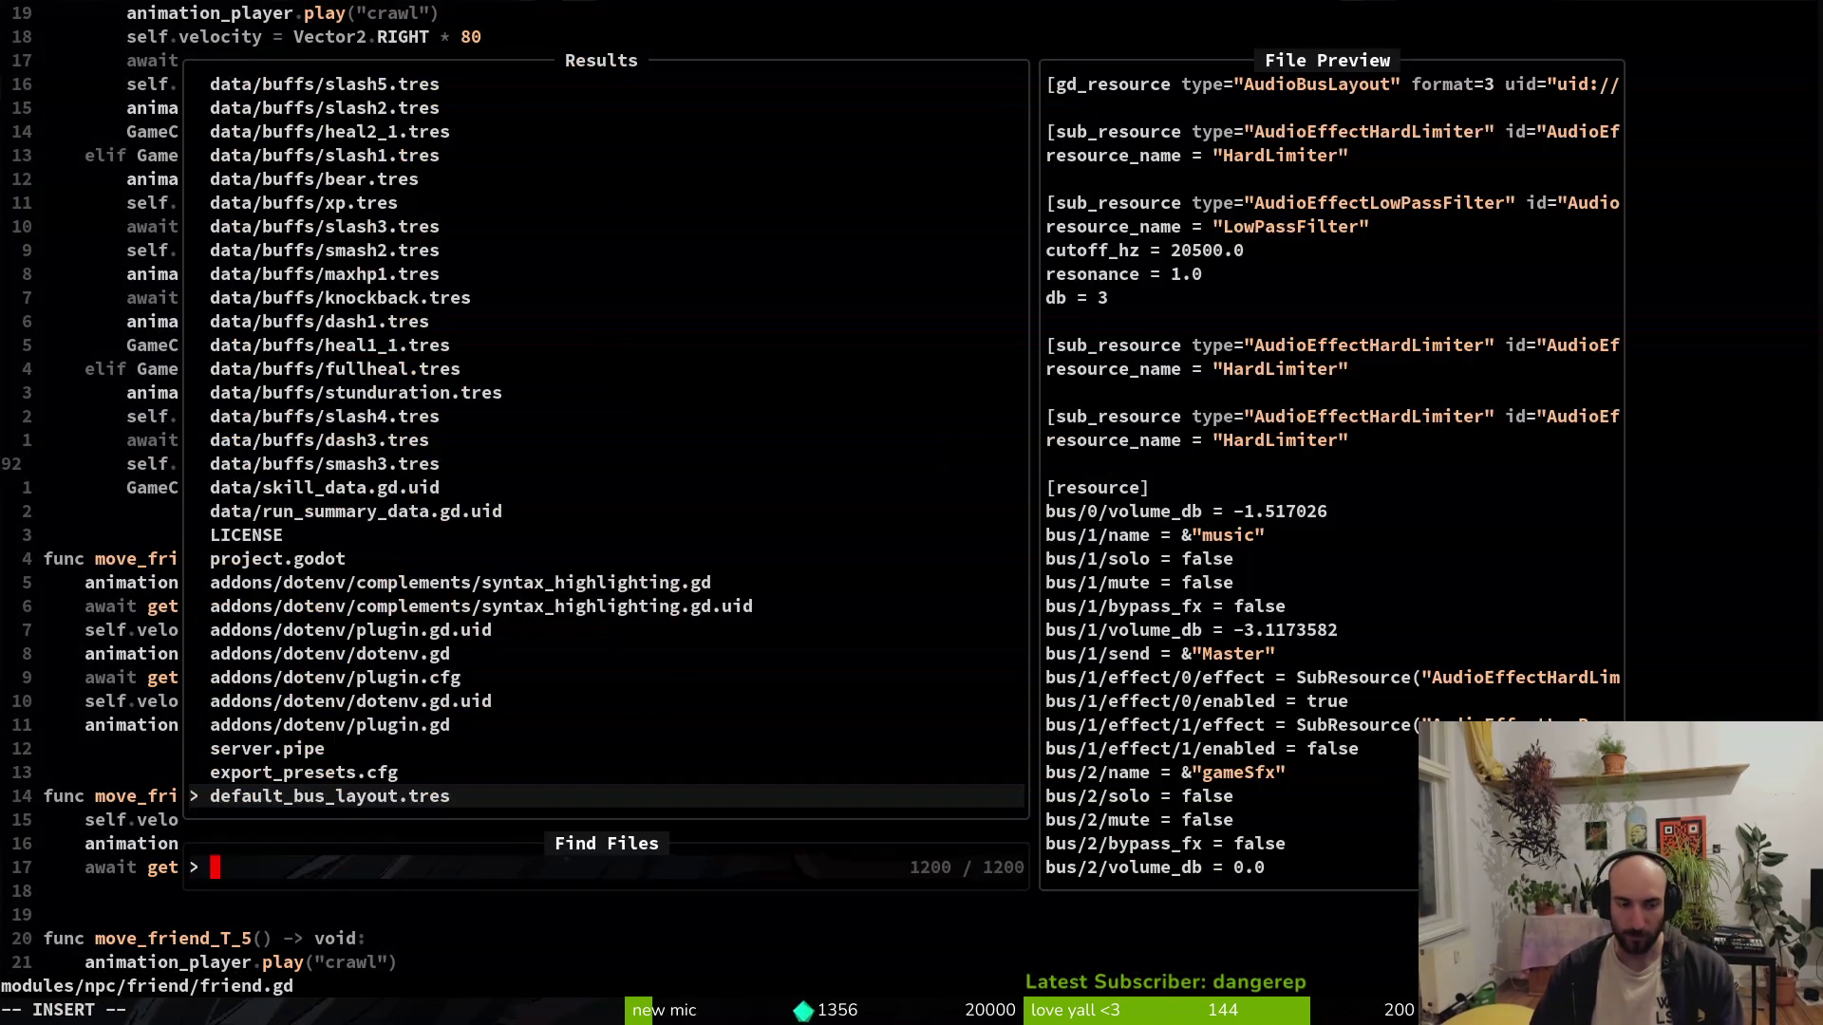
type("a")
key("BackSpace")
type("arespid")
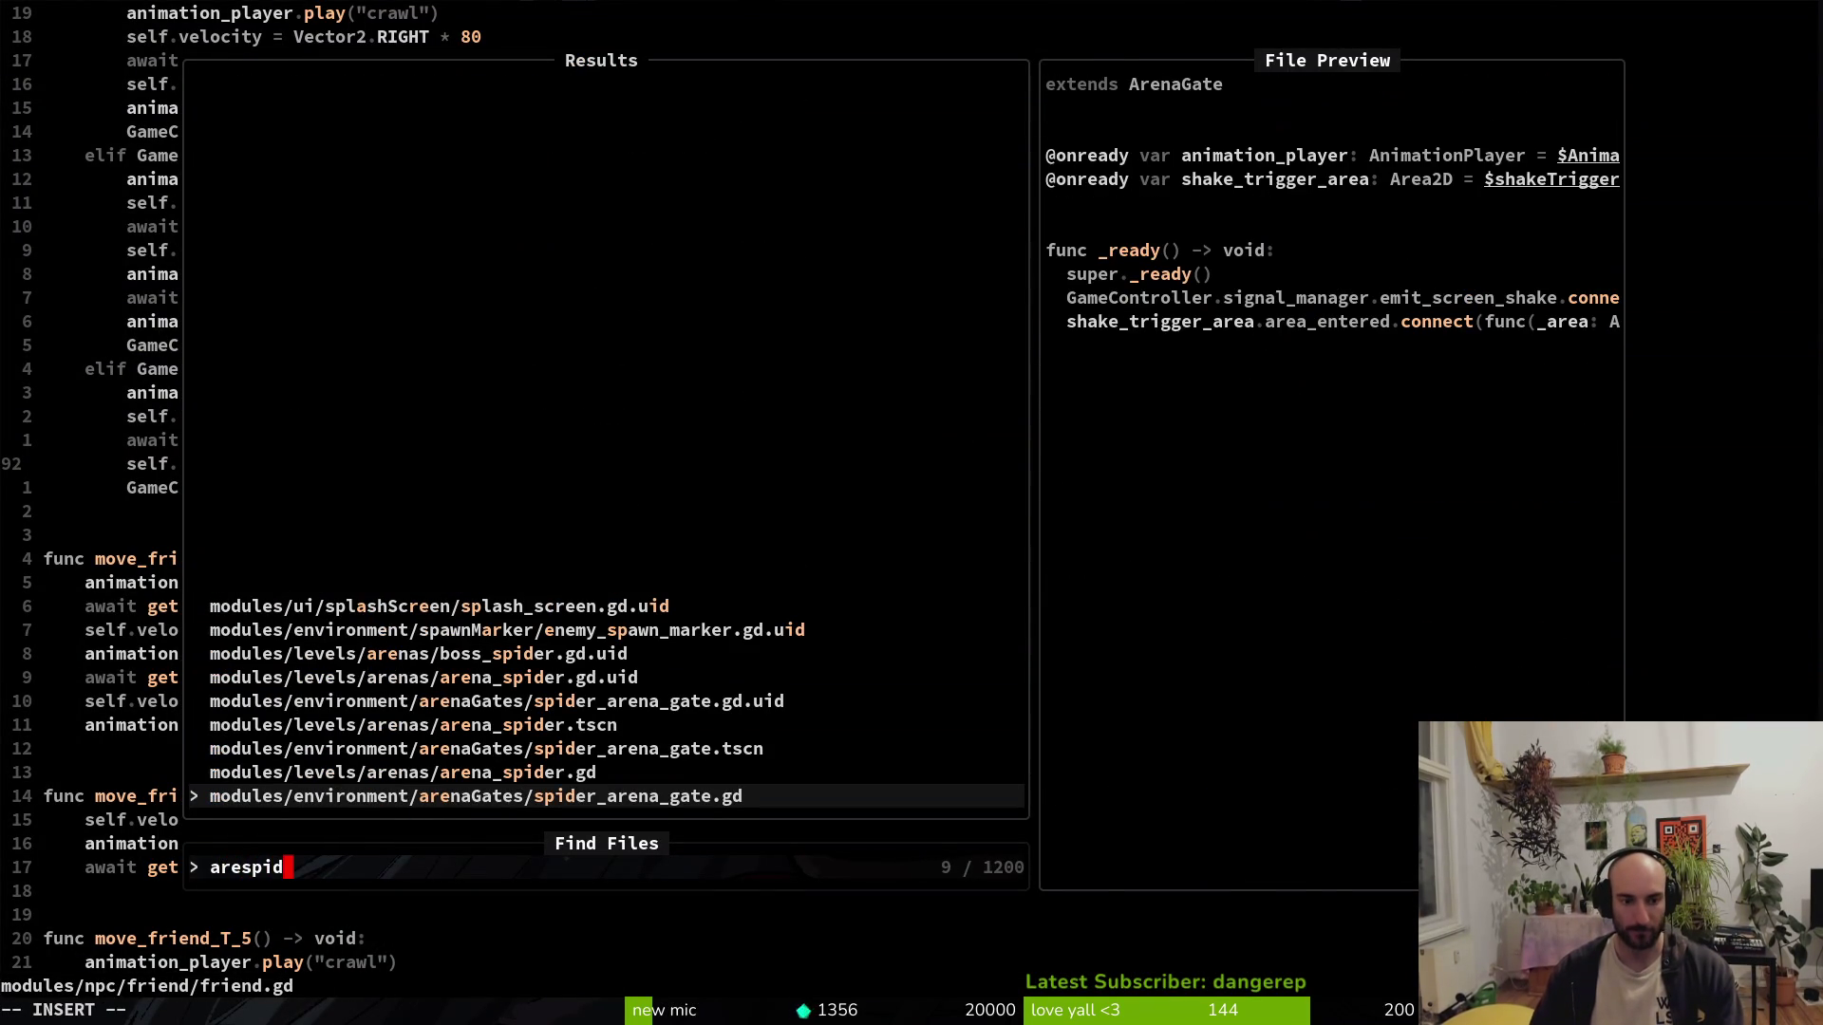
key("Up")
key("Return")
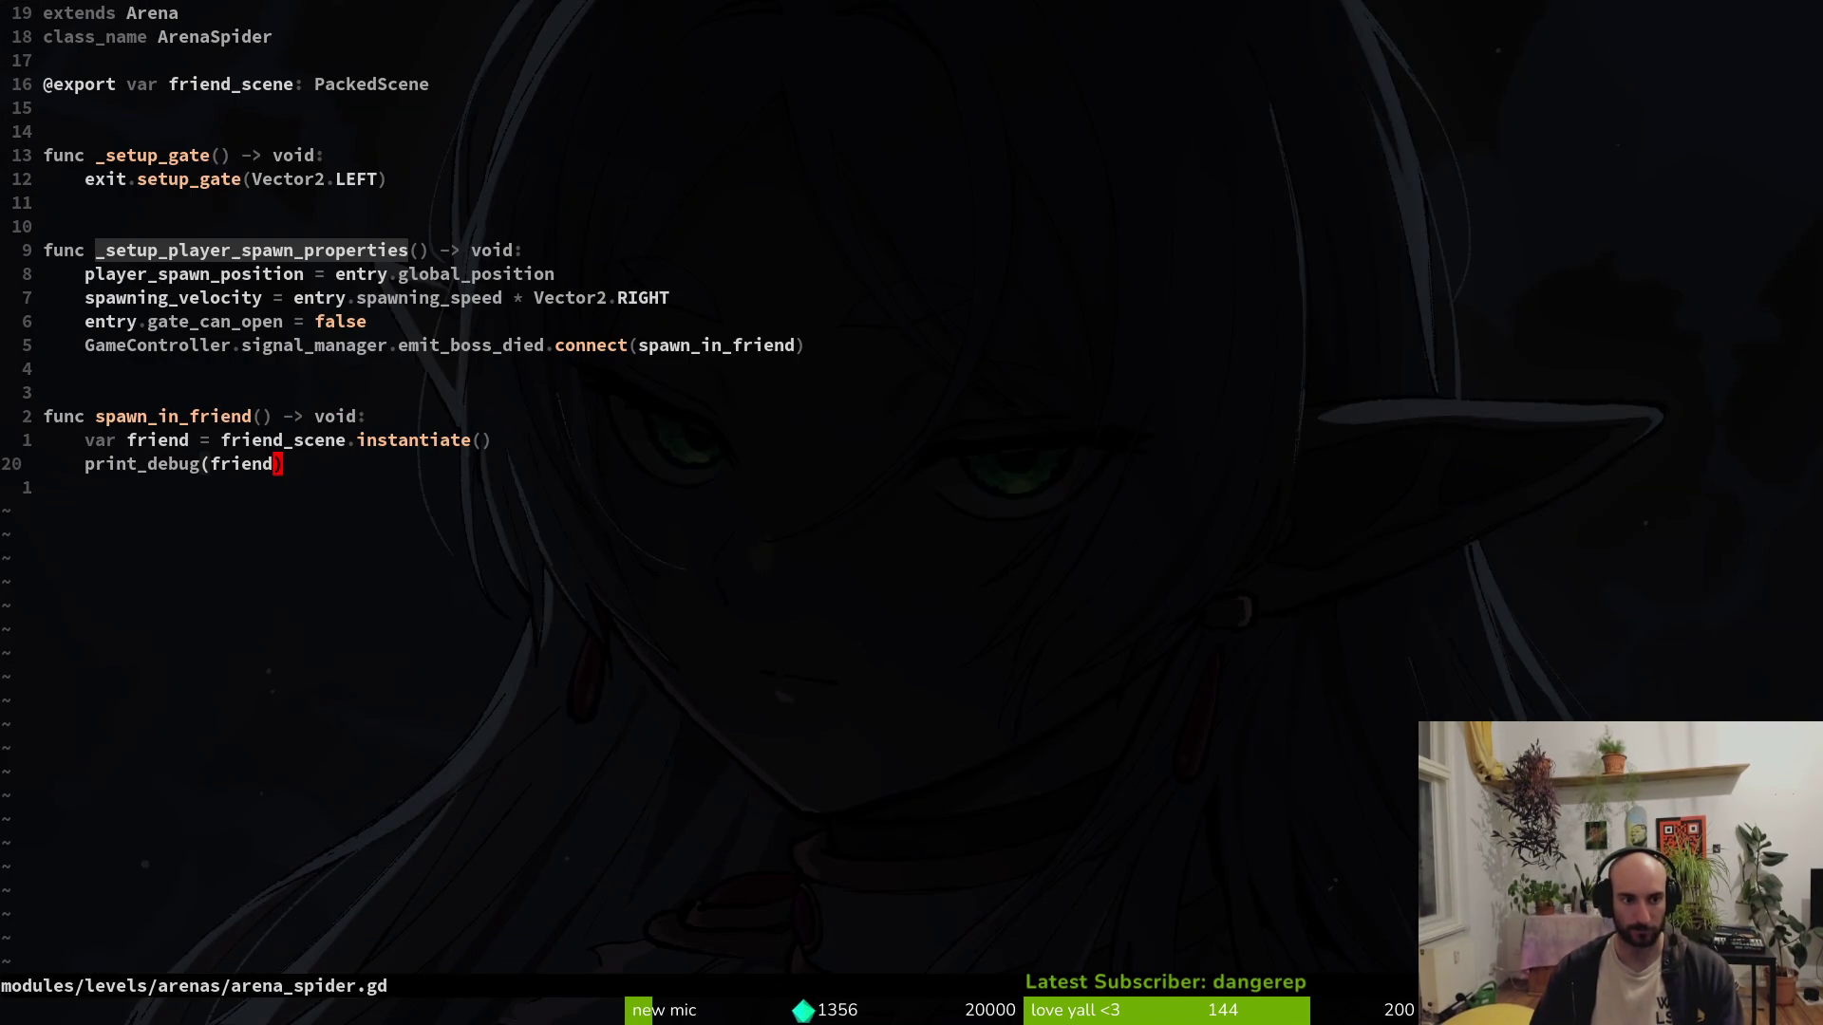
Add a new line below the instantiate call starting 'friend.global_position ='
key("k")
key("k")
key("k")
key("k")
key("k")
key("V")
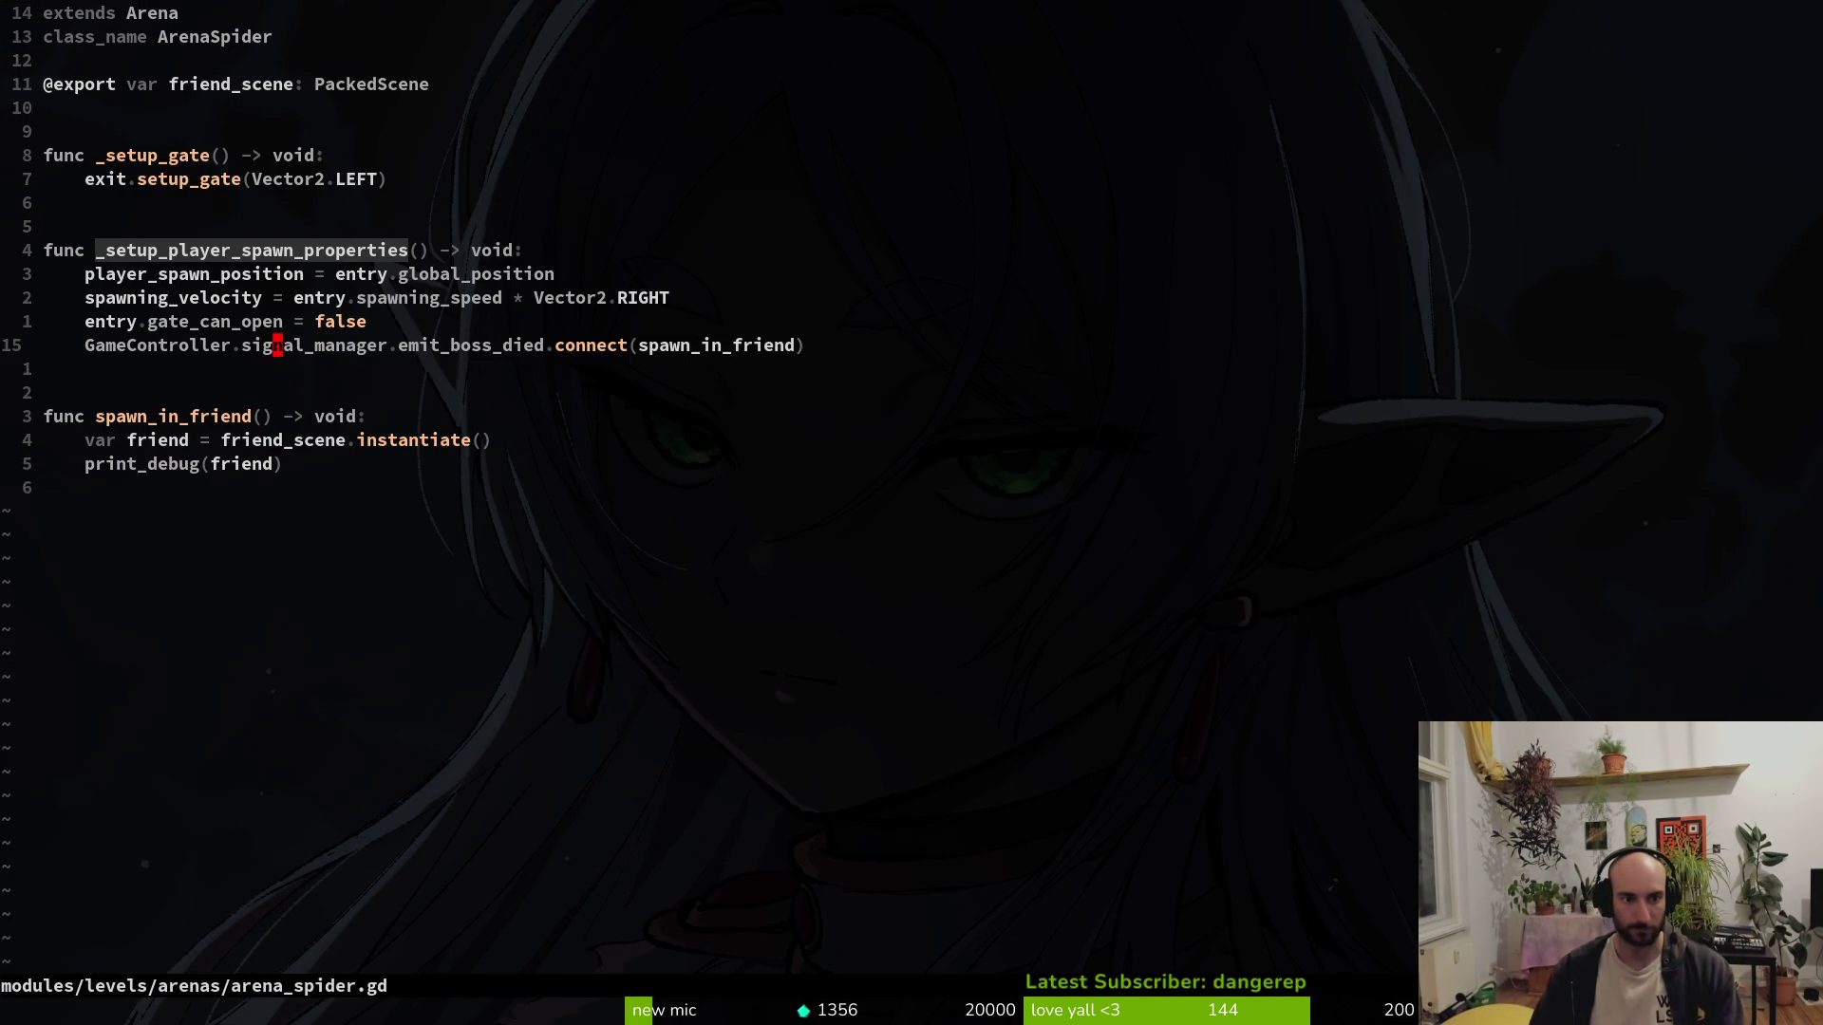
key("y")
key("space")
key("f")
key("f")
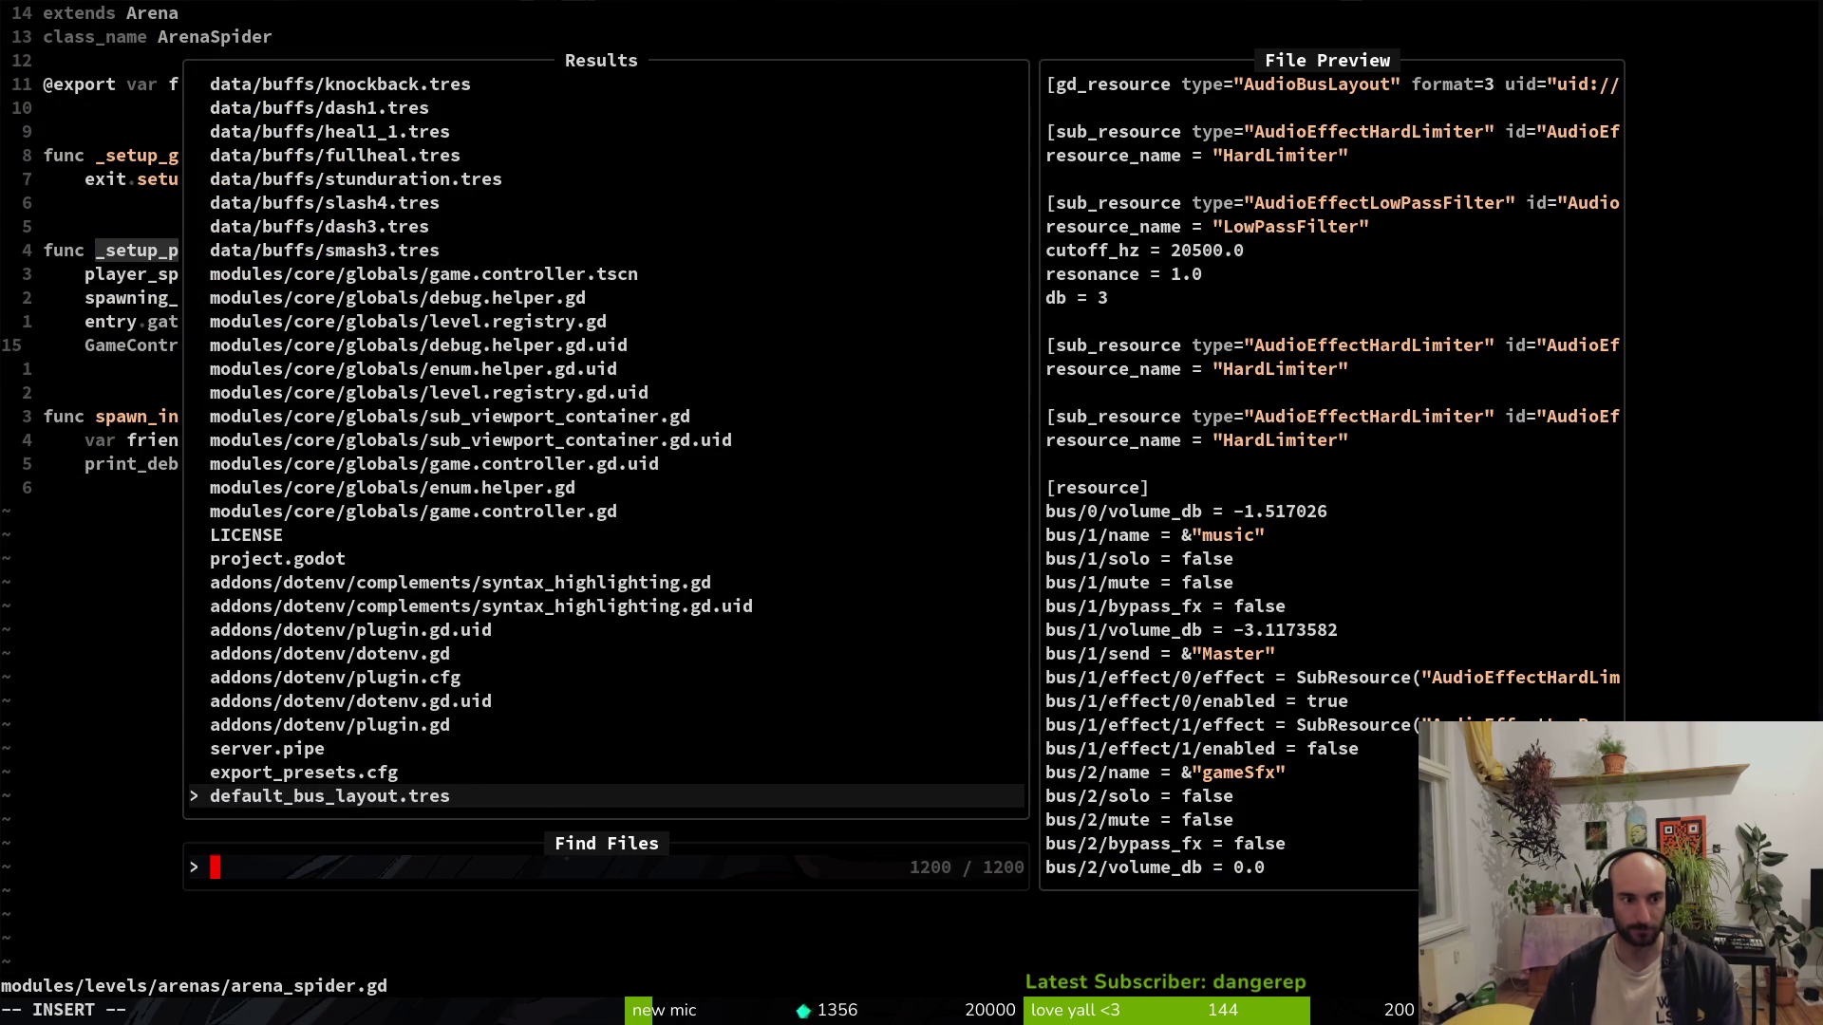
key("Escape")
key("j")
key("j")
key("j")
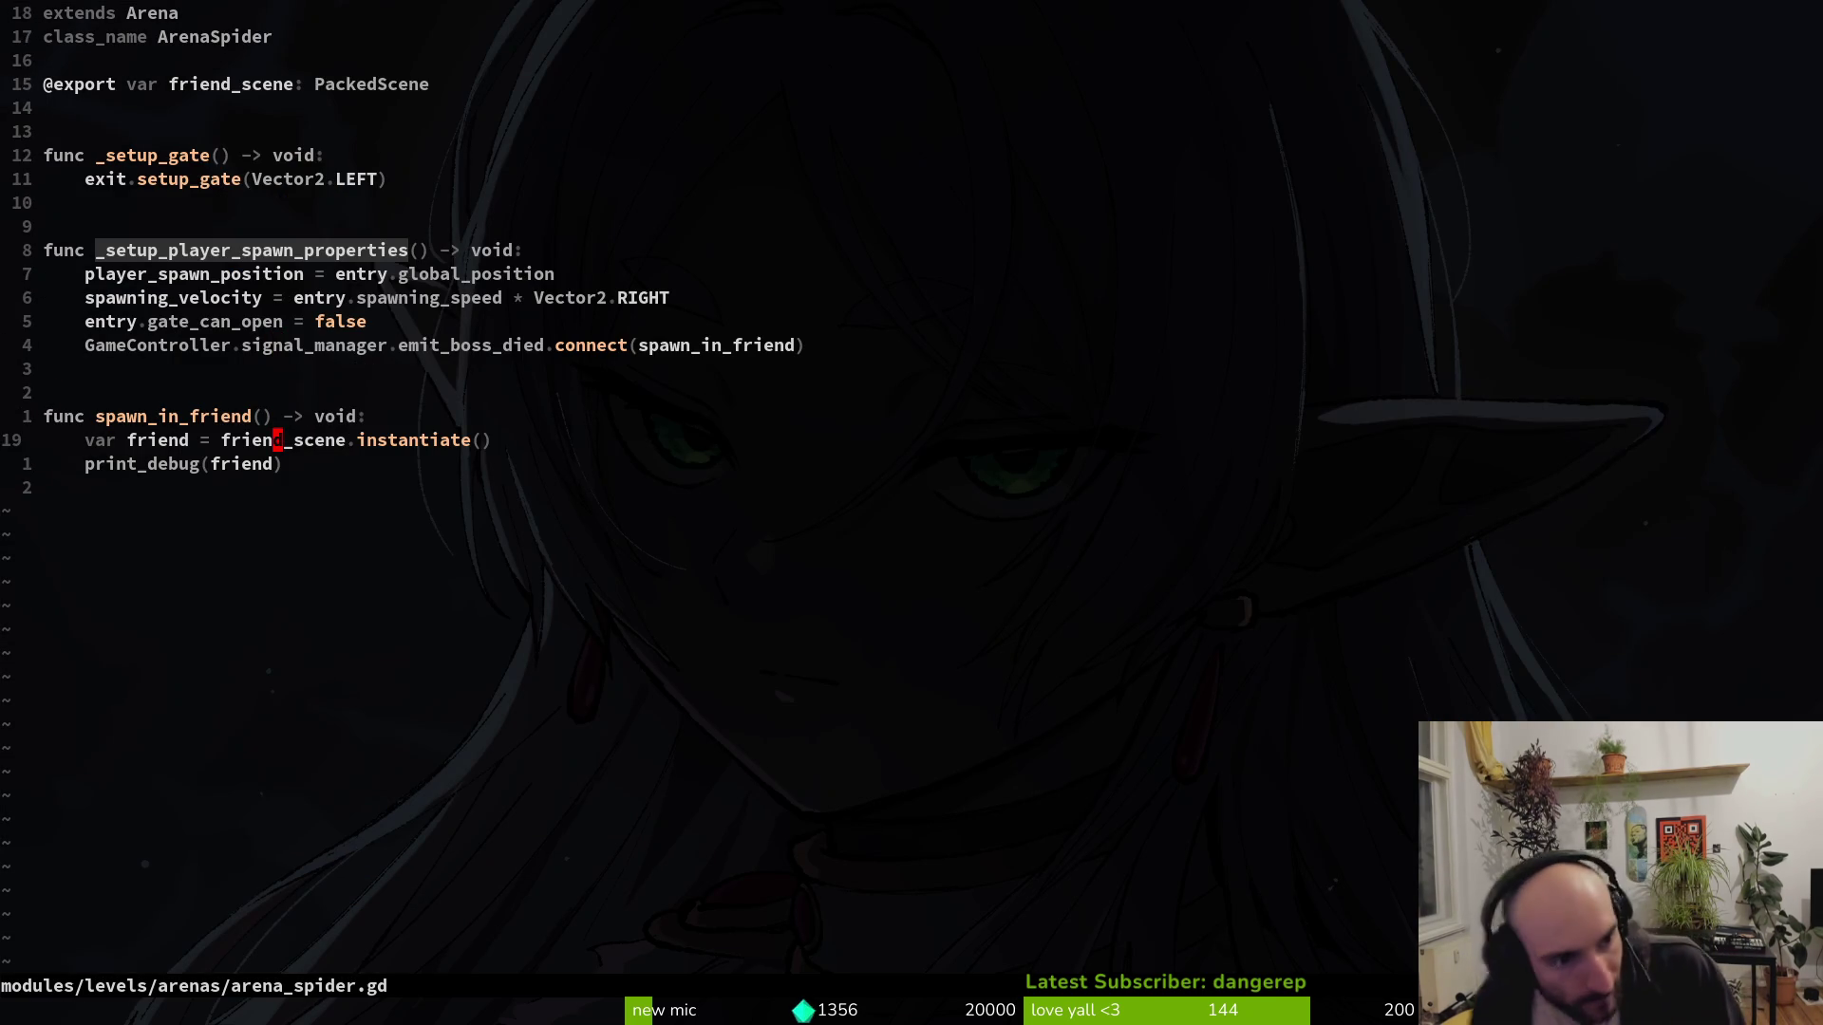
type("ofriend.glo")
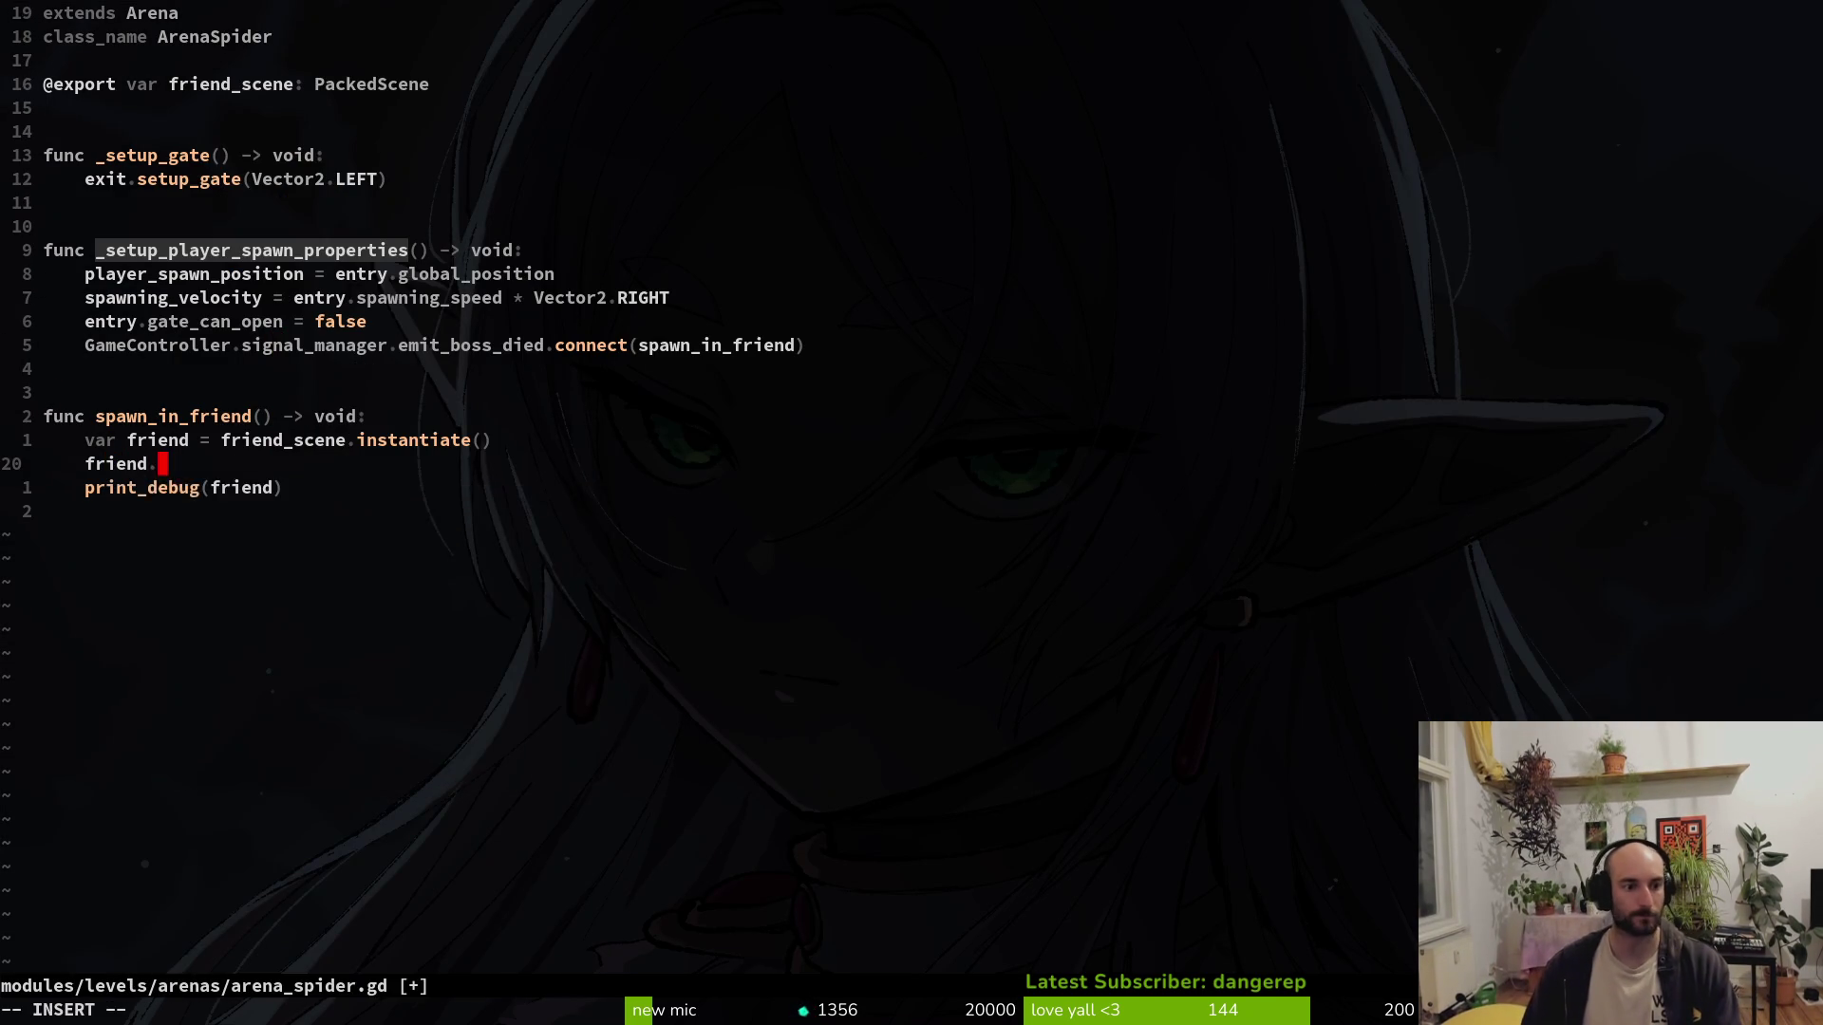
type("ba")
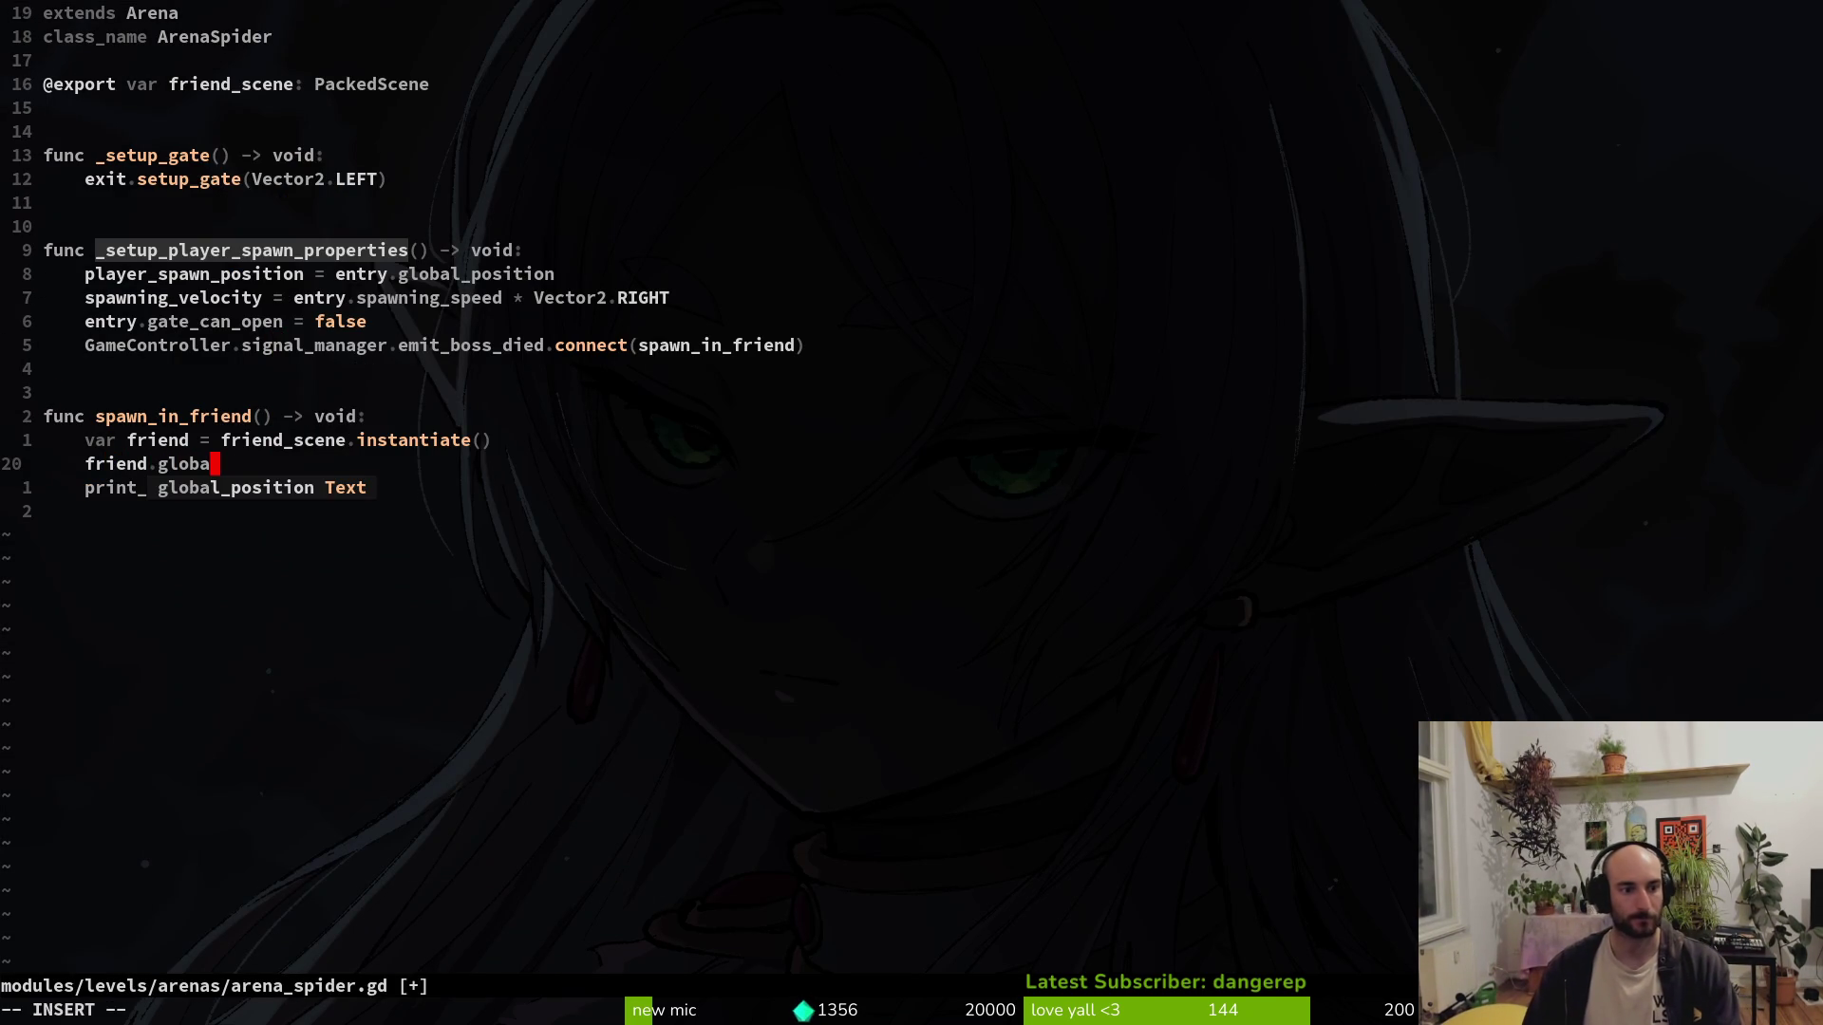
key("Return")
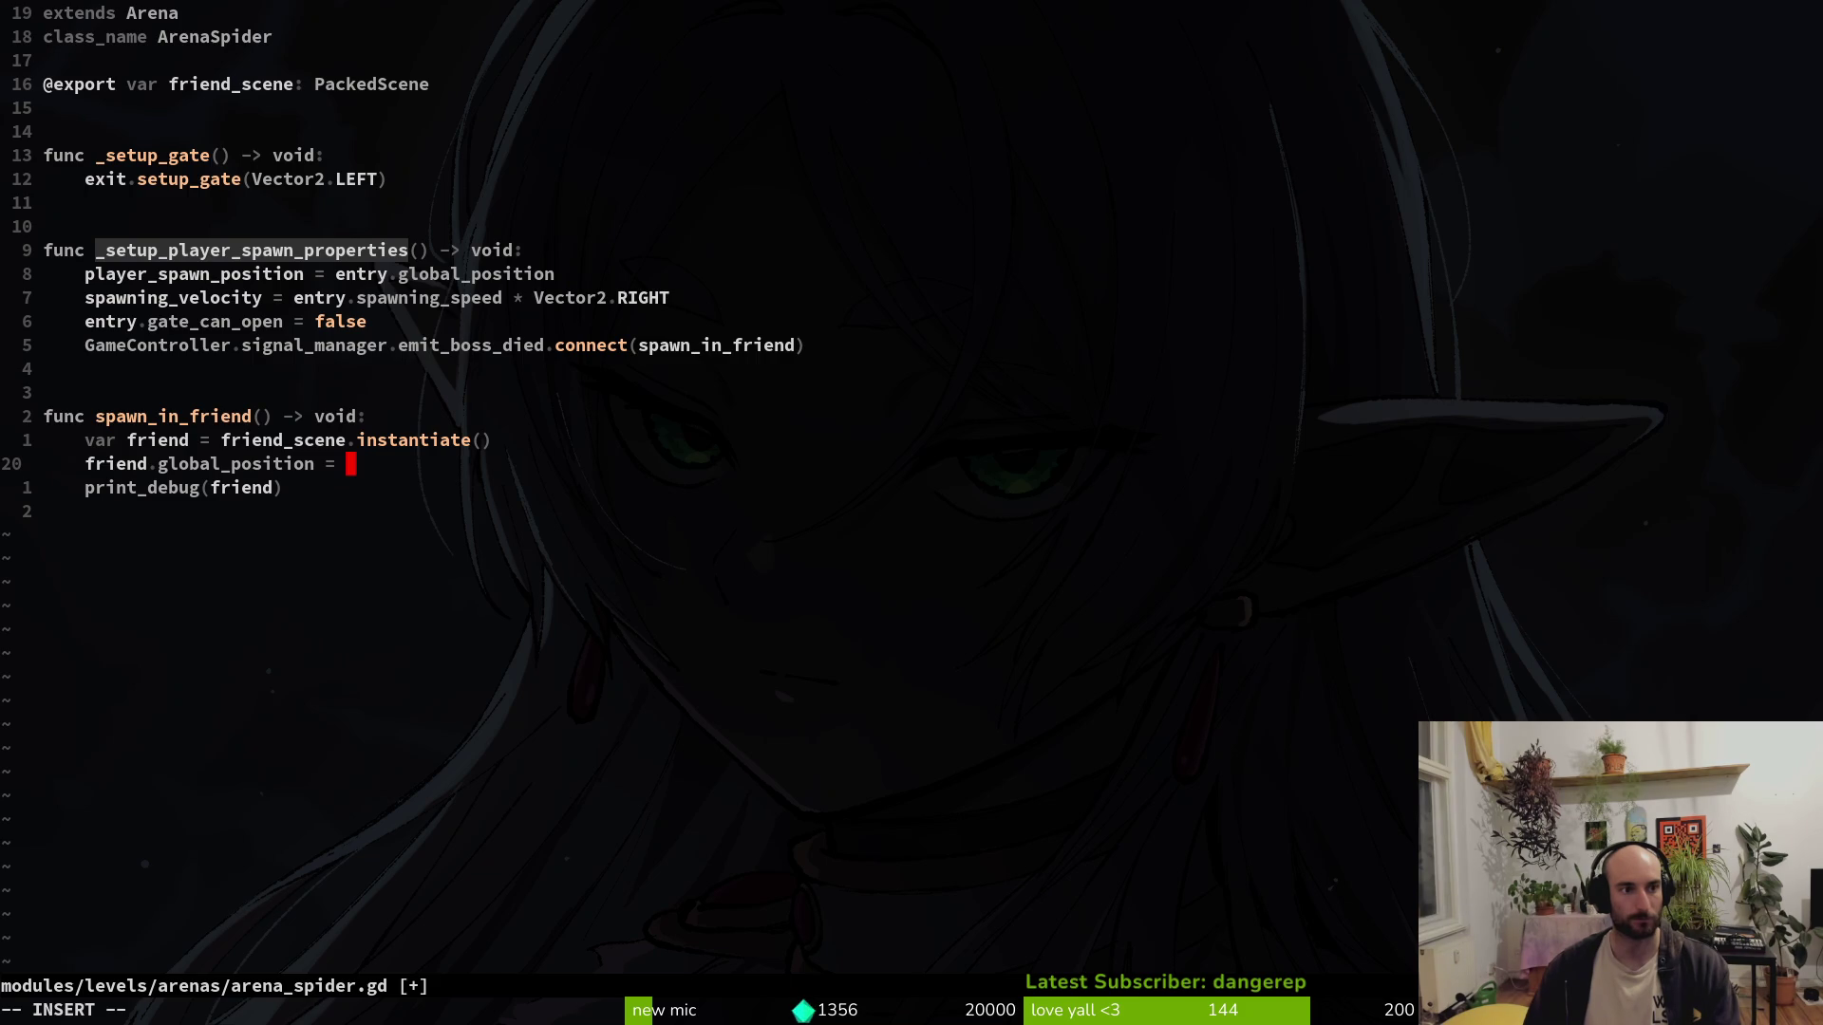
Complete the assignment with entry.global_position as the value
key("BackSpace")
key("Escape")
key("space")
key("f")
key("f")
type("are")
key("Escape")
key("Escape")
type("entry.")
key("Tab")
key("Return")
key("Escape")
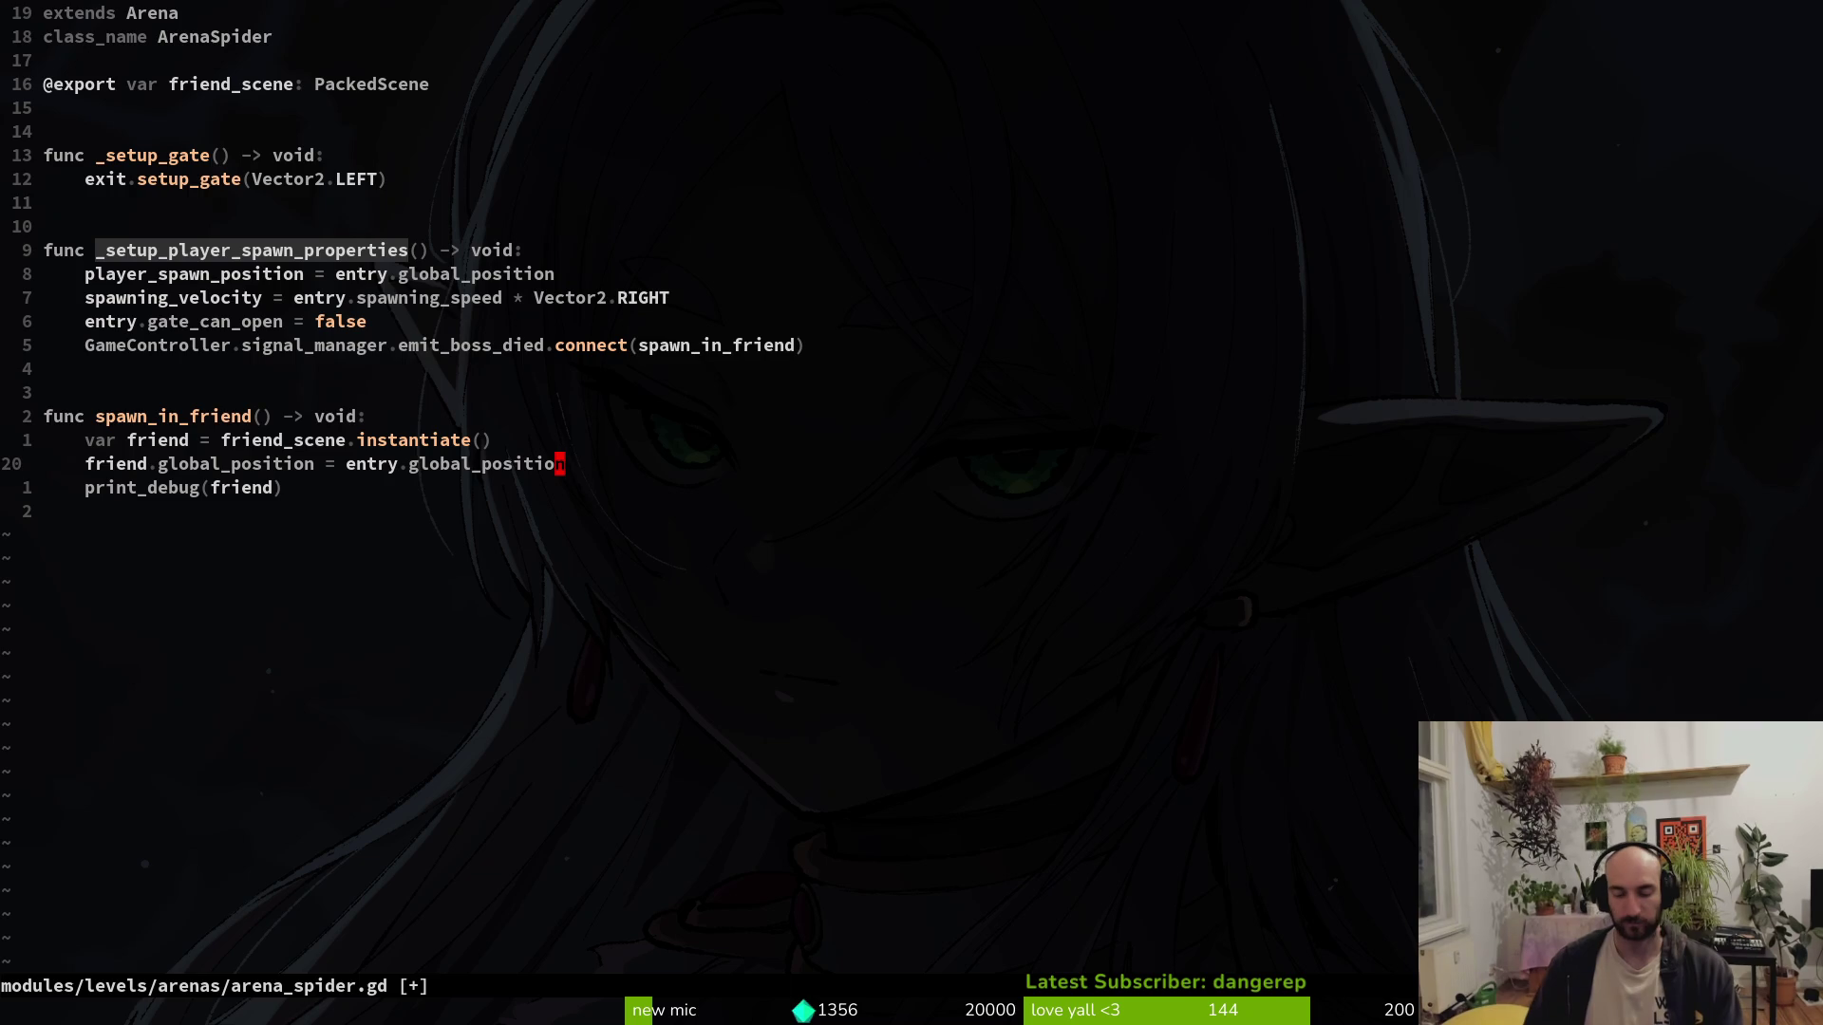
Save arena_spider.gd with :w and jump back to friend.gd
type(":w")
key("Return")
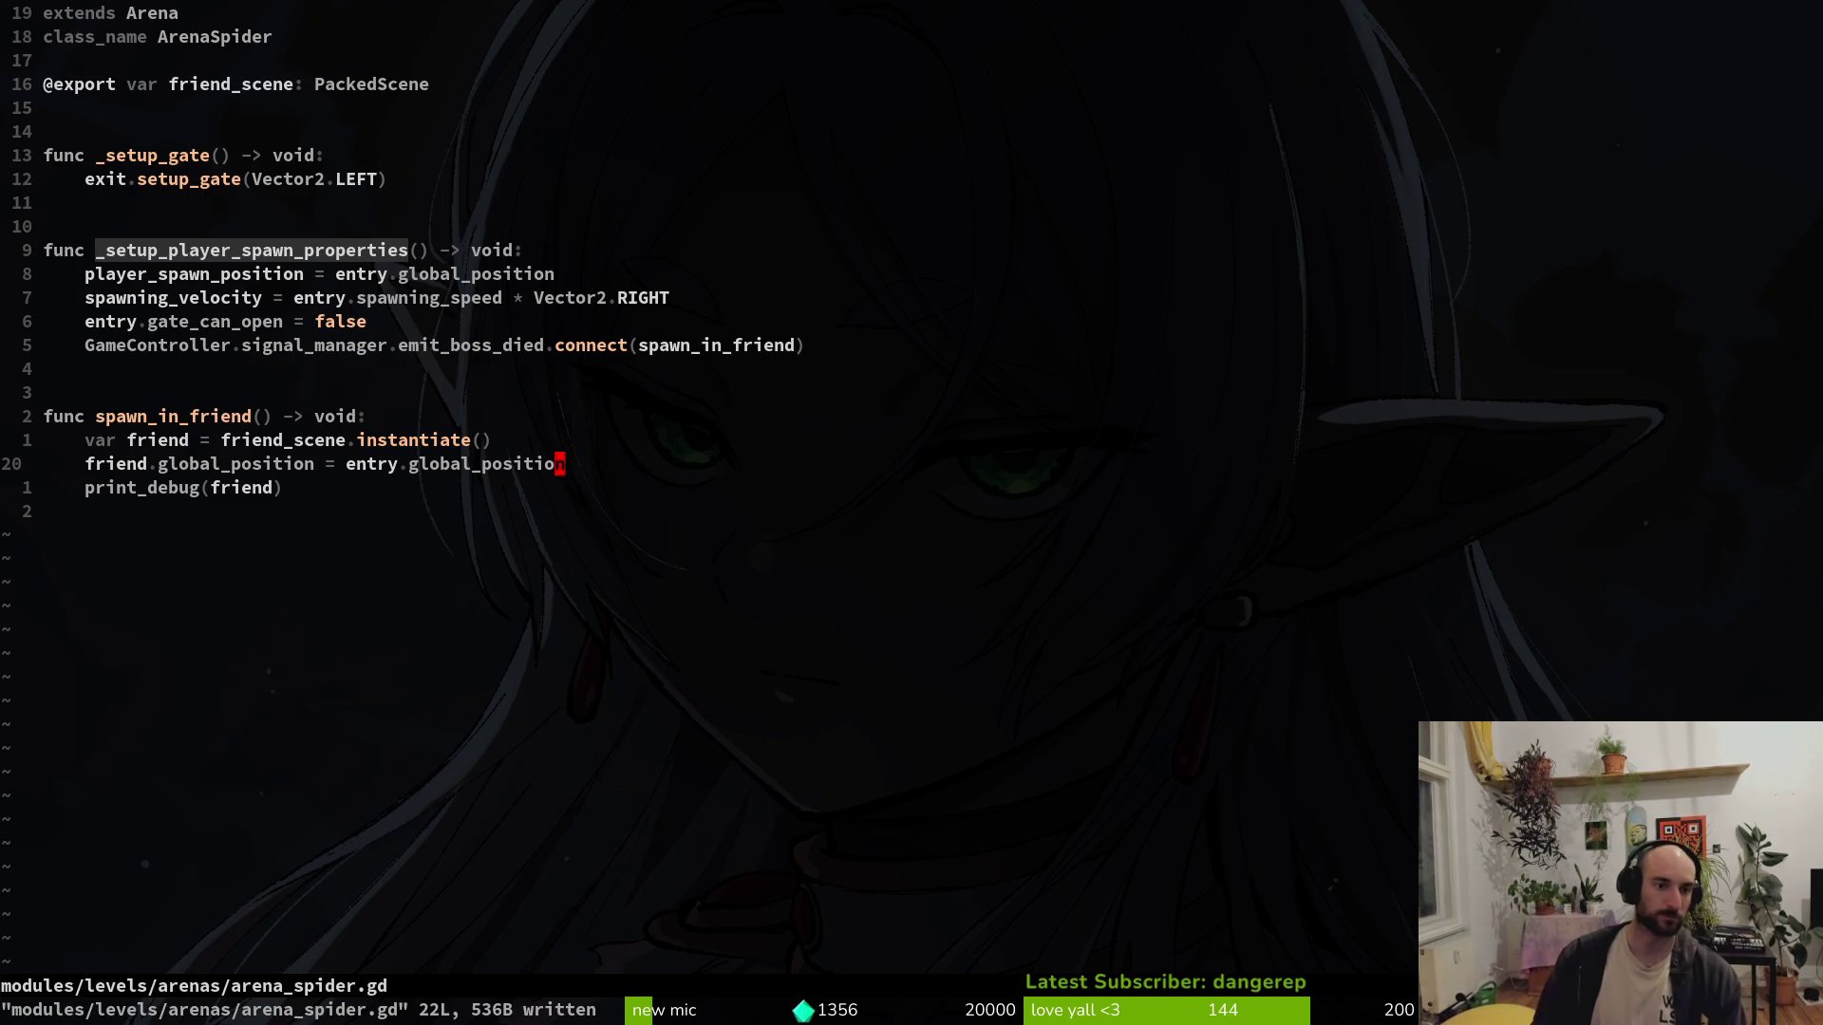
key("ctrl+o")
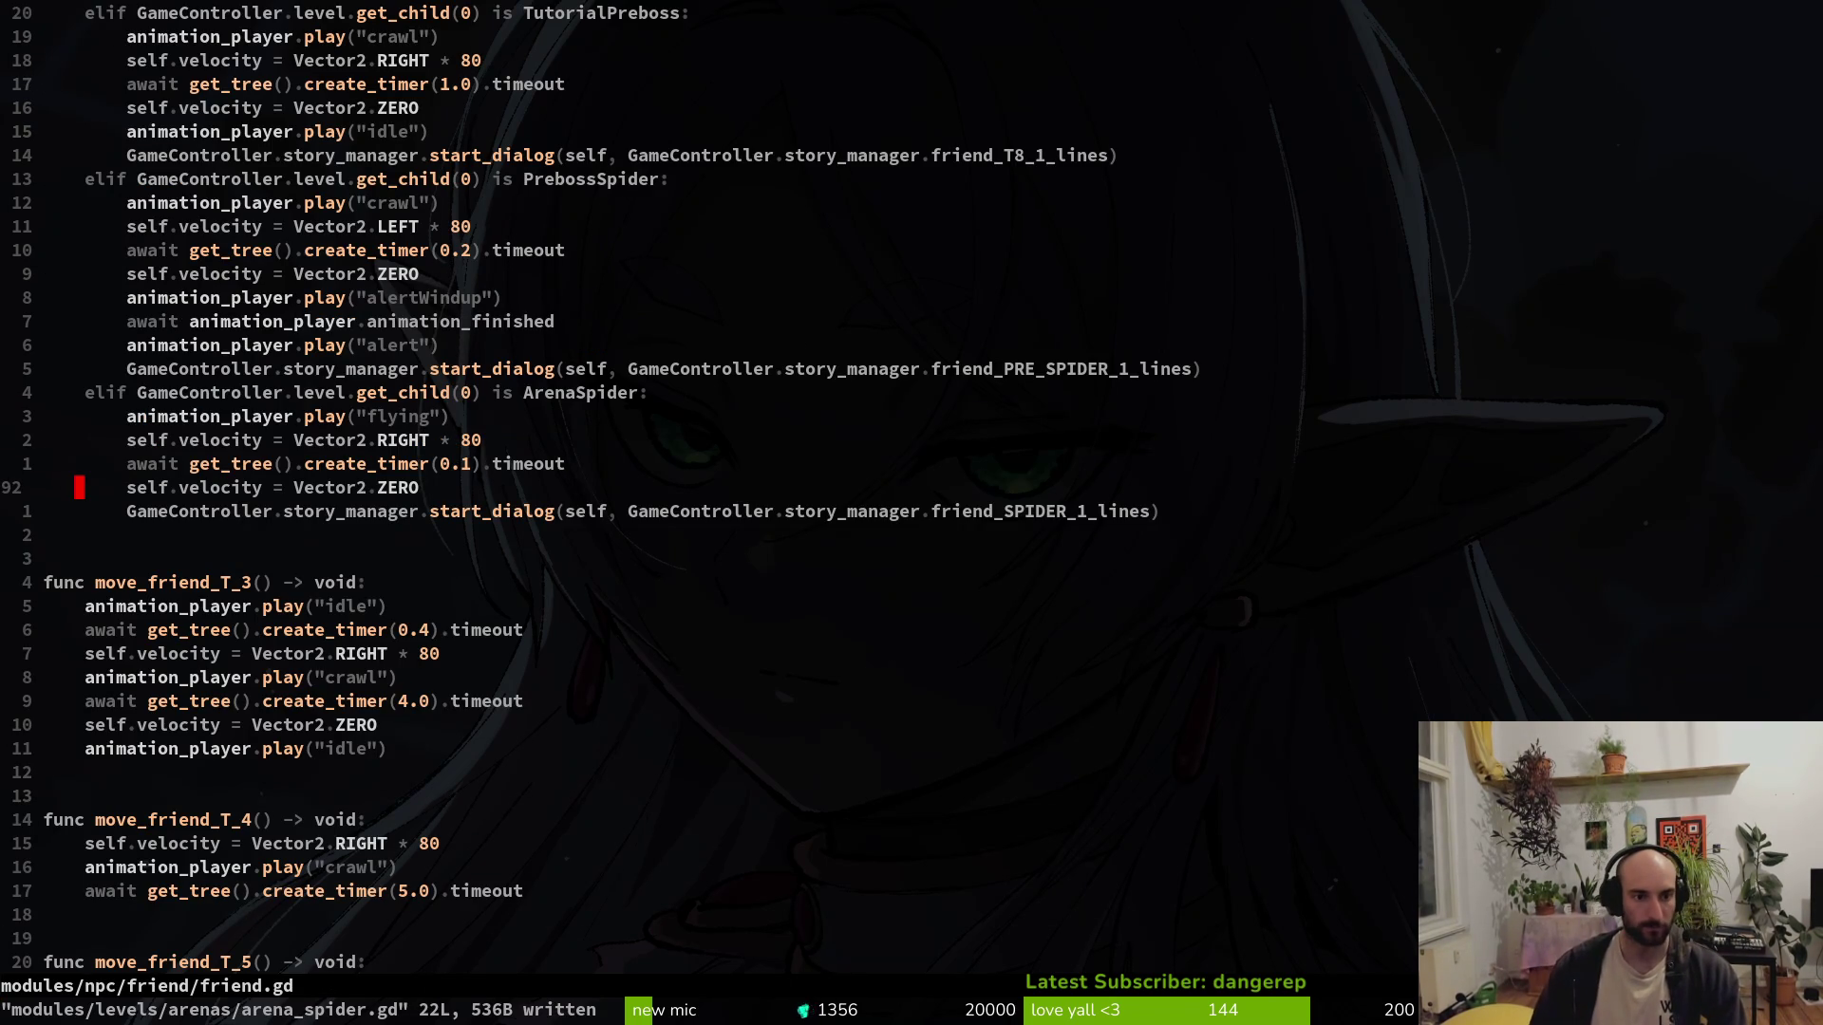
Replace the 0.1 ArenaSpider create_timer duration with 1.5 and save friend.gd
key("ctrl+u")
key("ctrl+u")
key("ctrl+u")
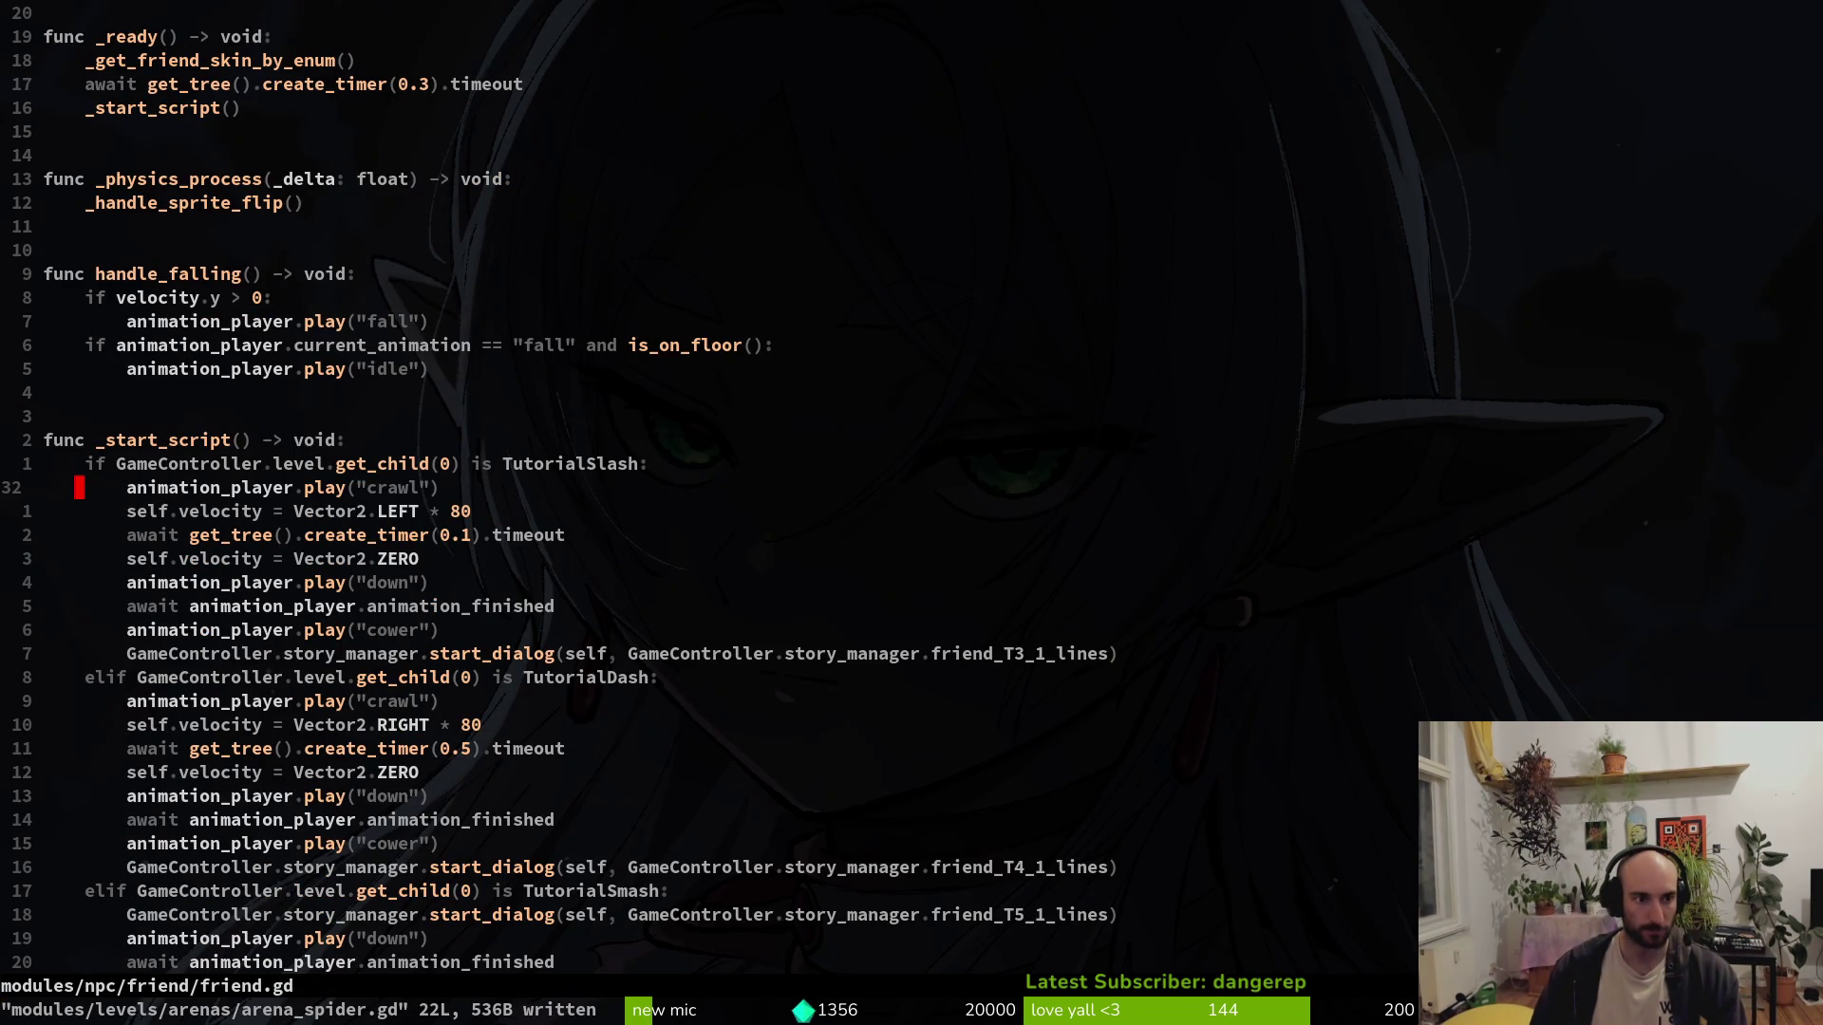
key("ctrl+d")
key("ctrl+d")
key("ctrl+d")
key("k")
key("k")
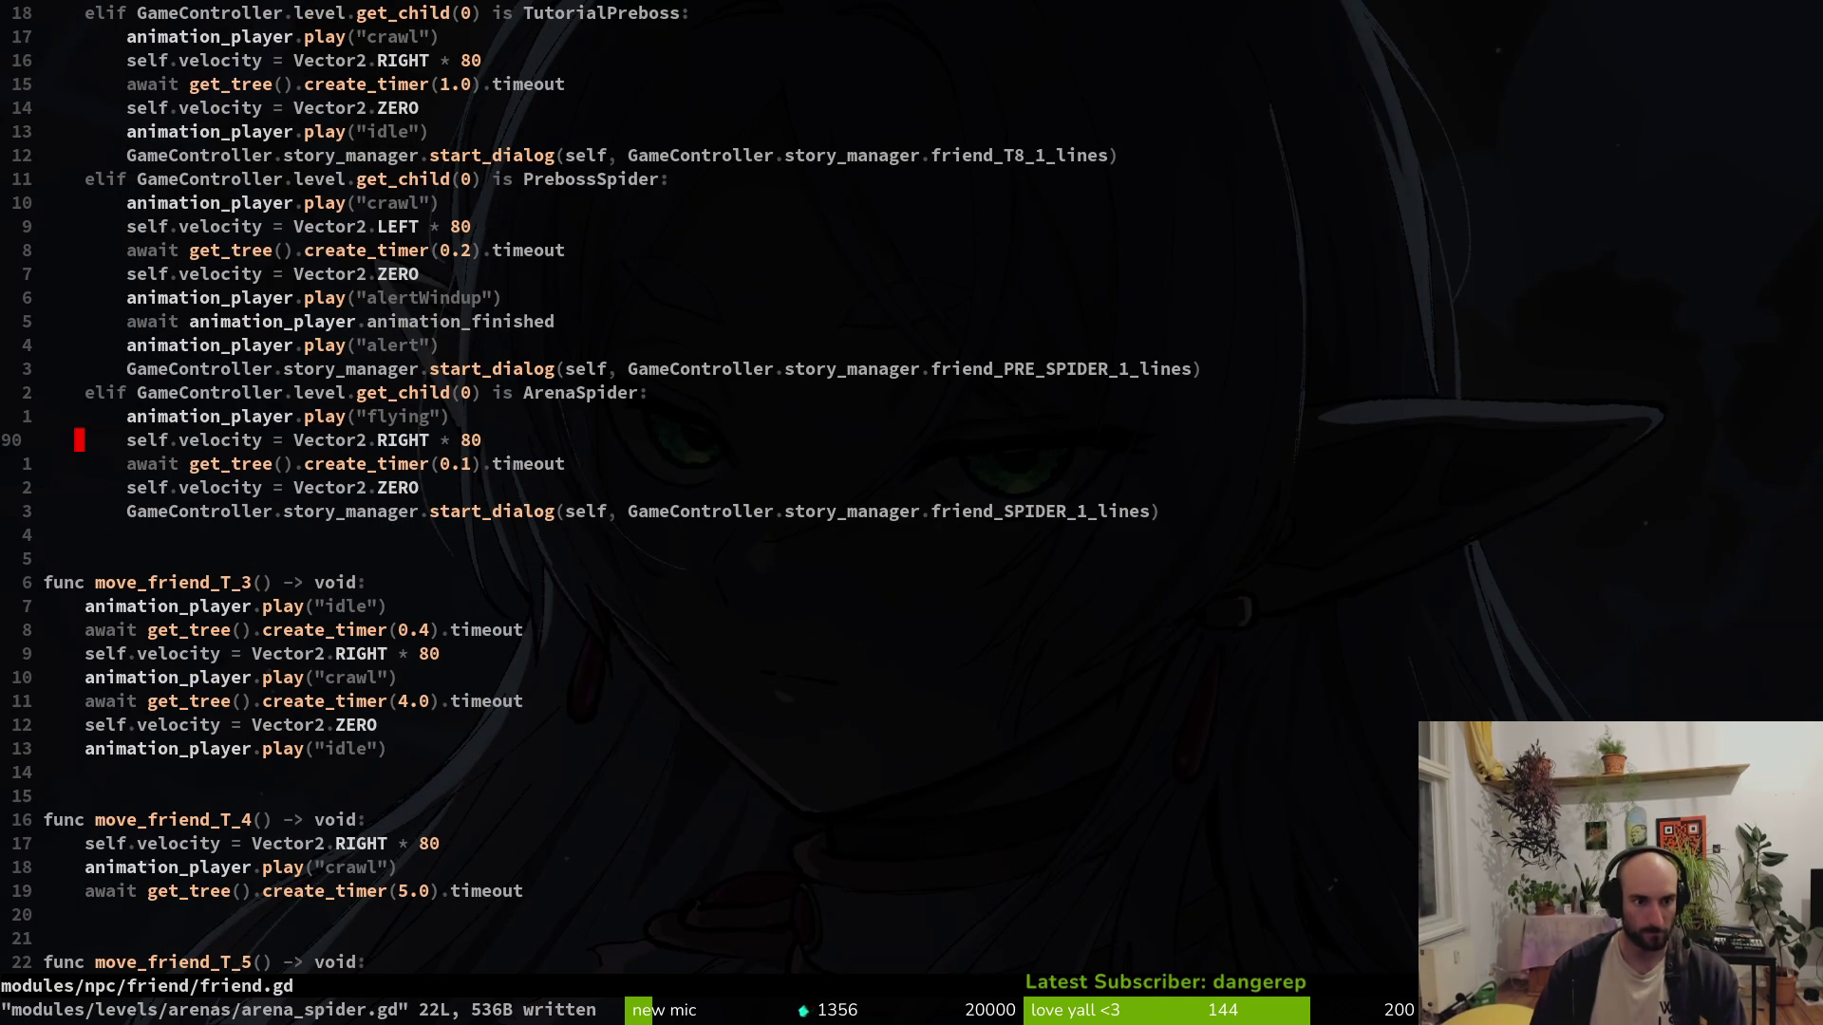
key("j")
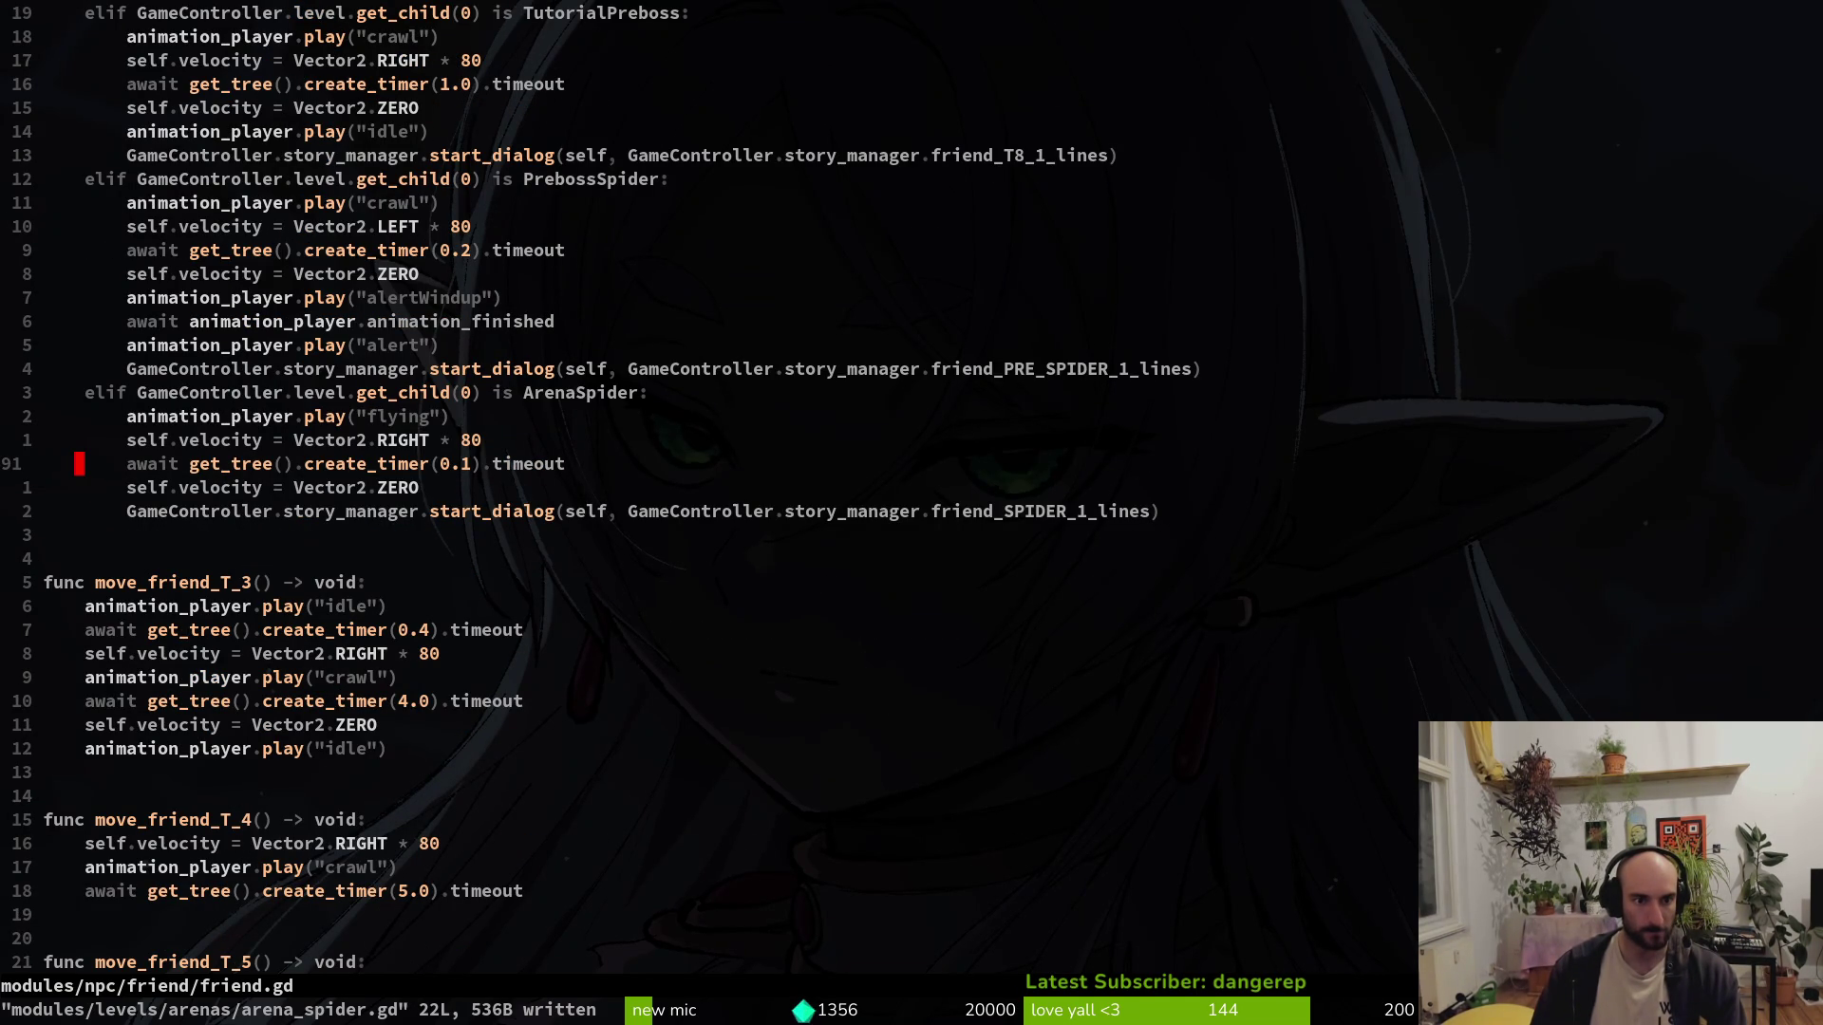
key("b")
key("b")
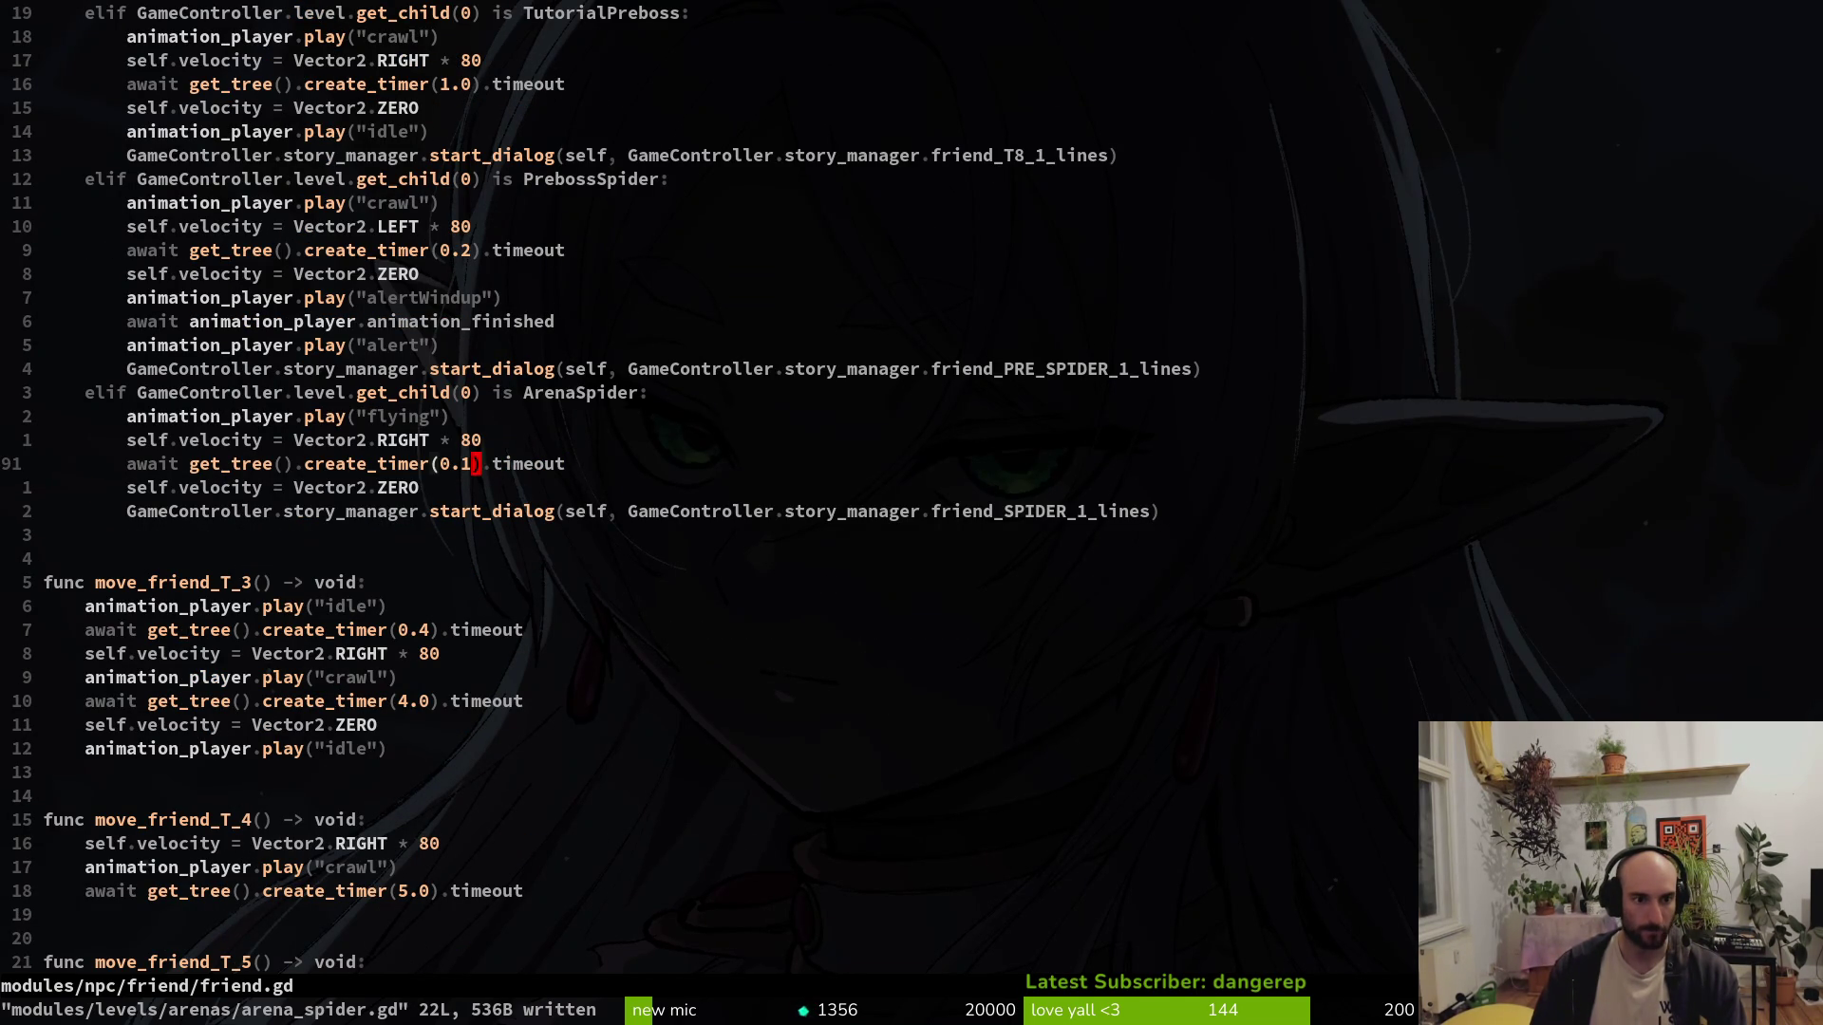
key("c")
key("i")
key("parenleft")
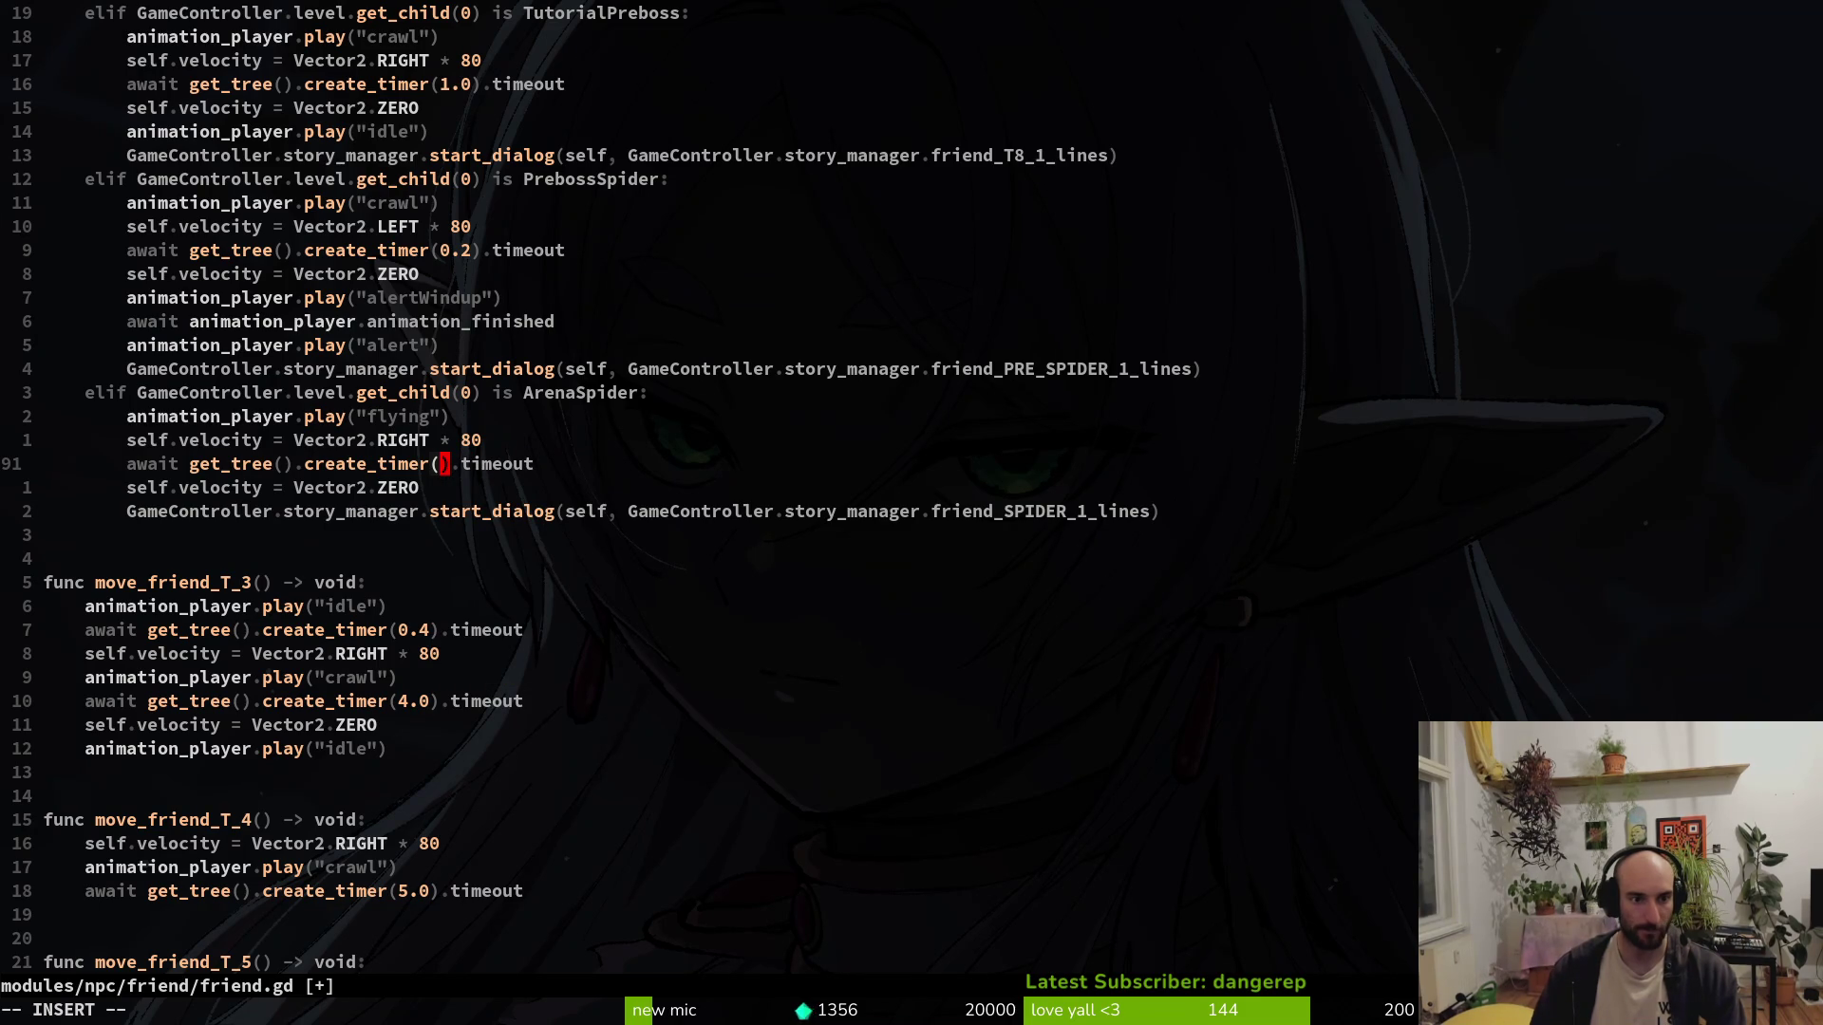
type("1.")
type("5")
key("Escape")
type(":write")
key("Return")
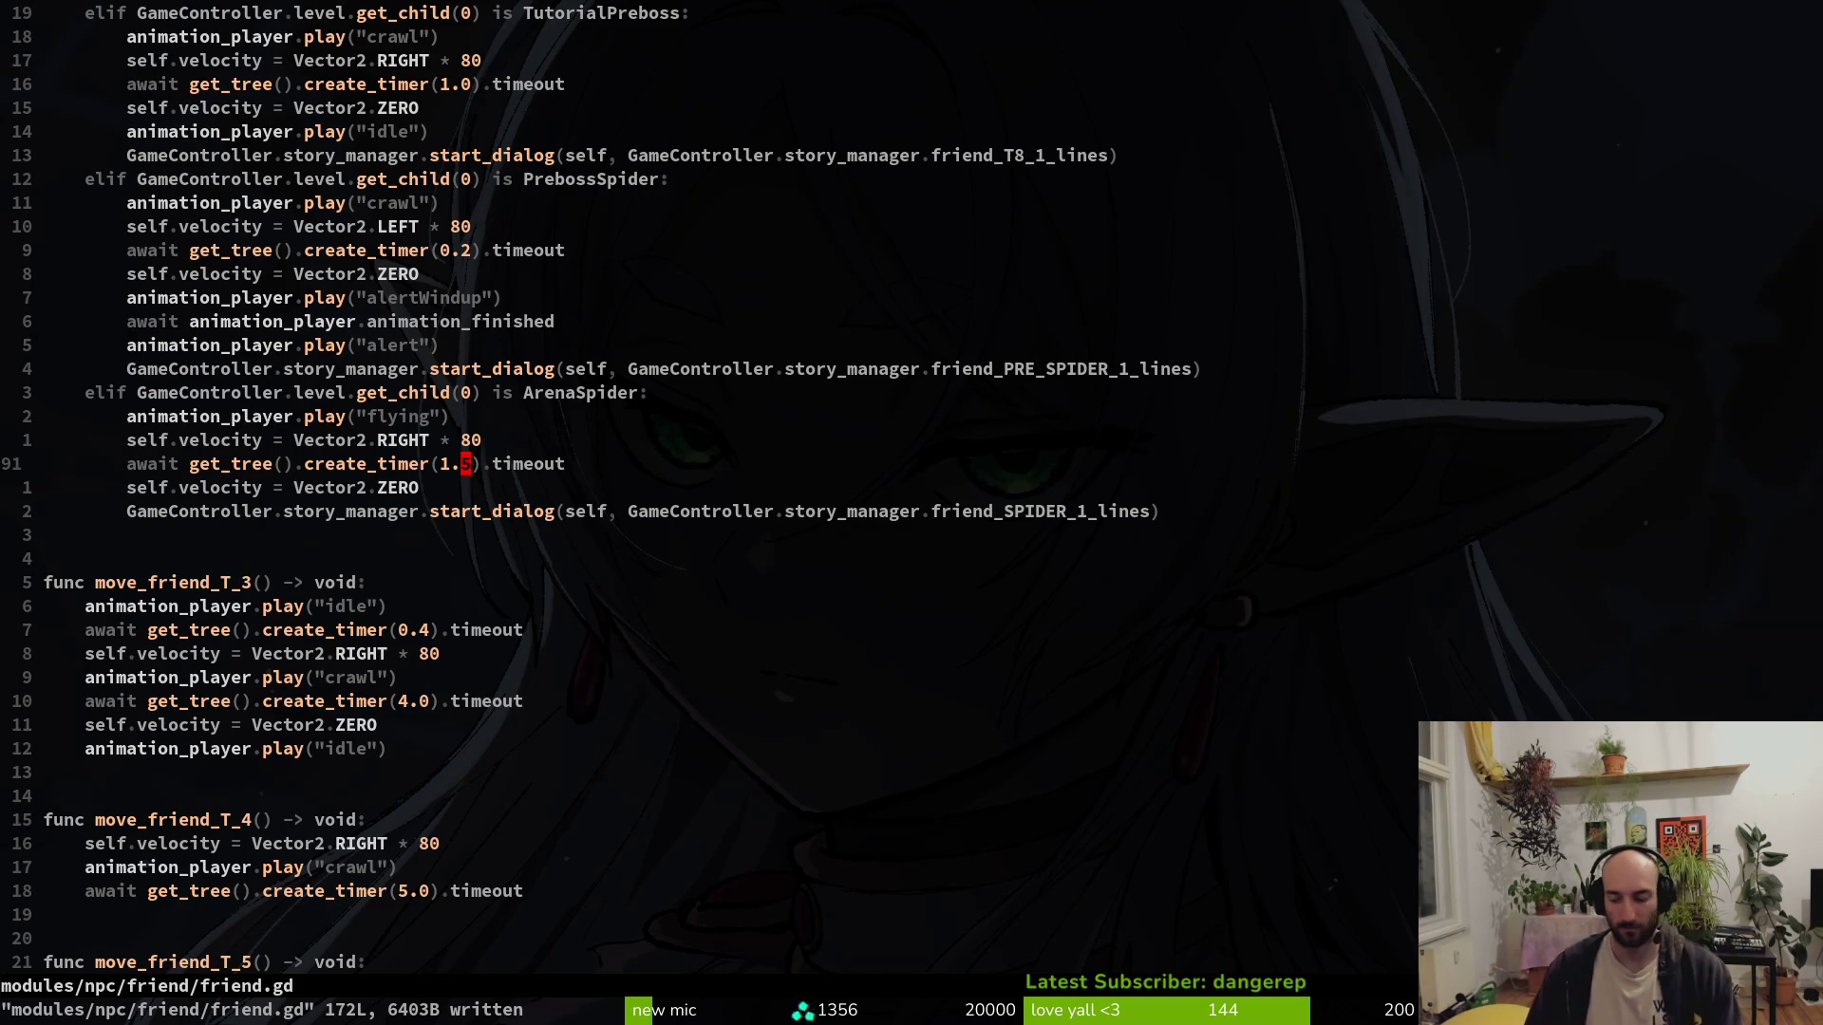
Change the timer duration to 1.0 seconds and save friend.gd again
type("s0")
key("Escape")
type(":w")
key("Return")
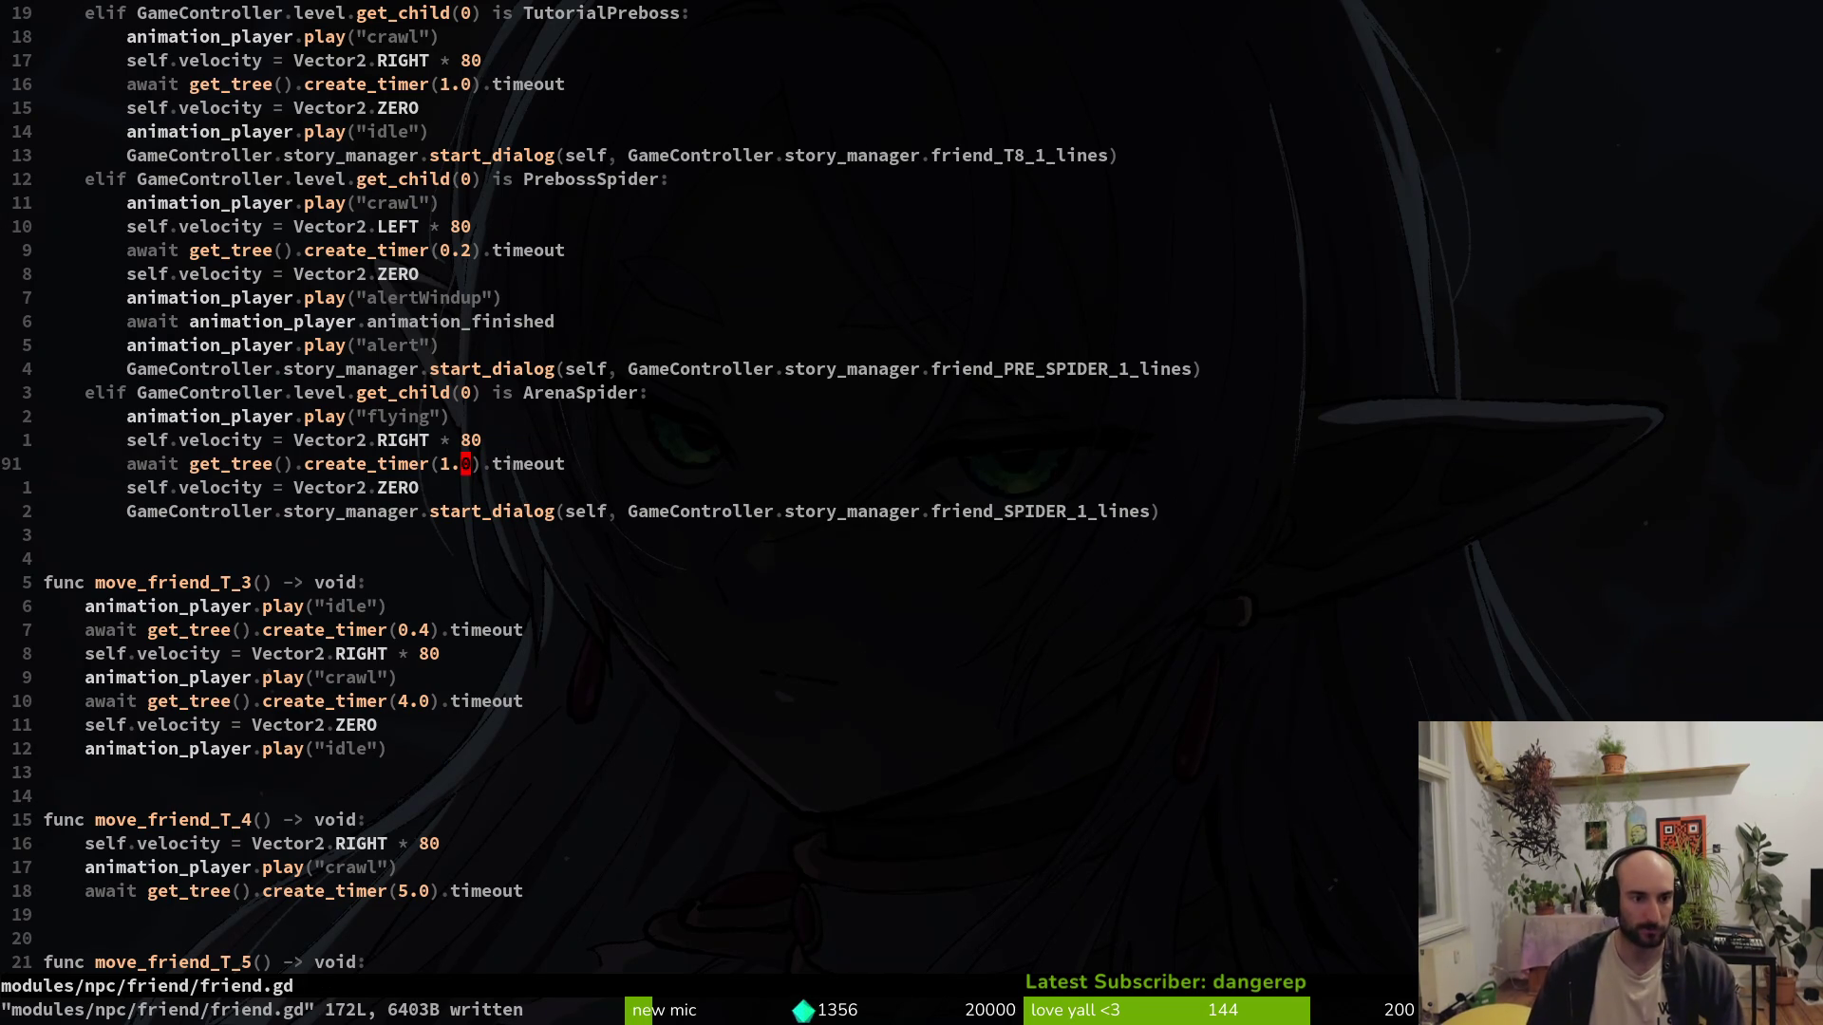
Switch back to arena_spider.gd, then over to the Godot editor
key("j")
key("j")
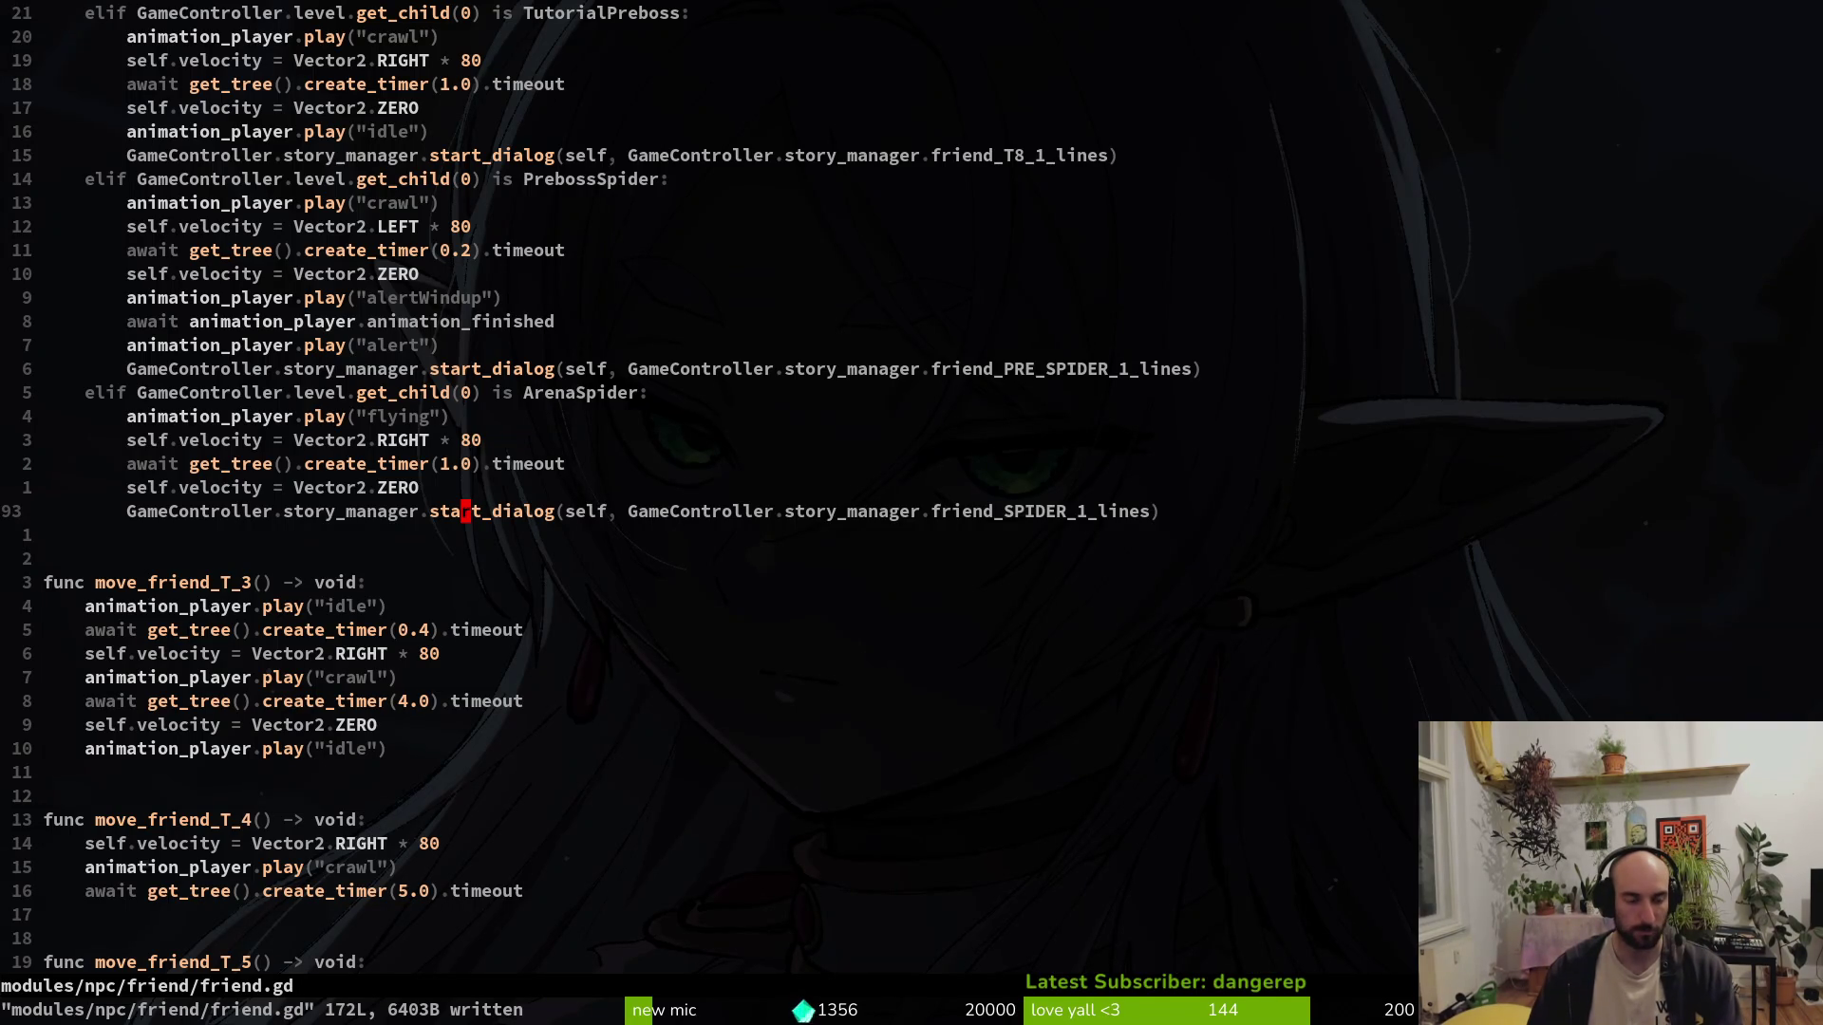
key("ctrl+o")
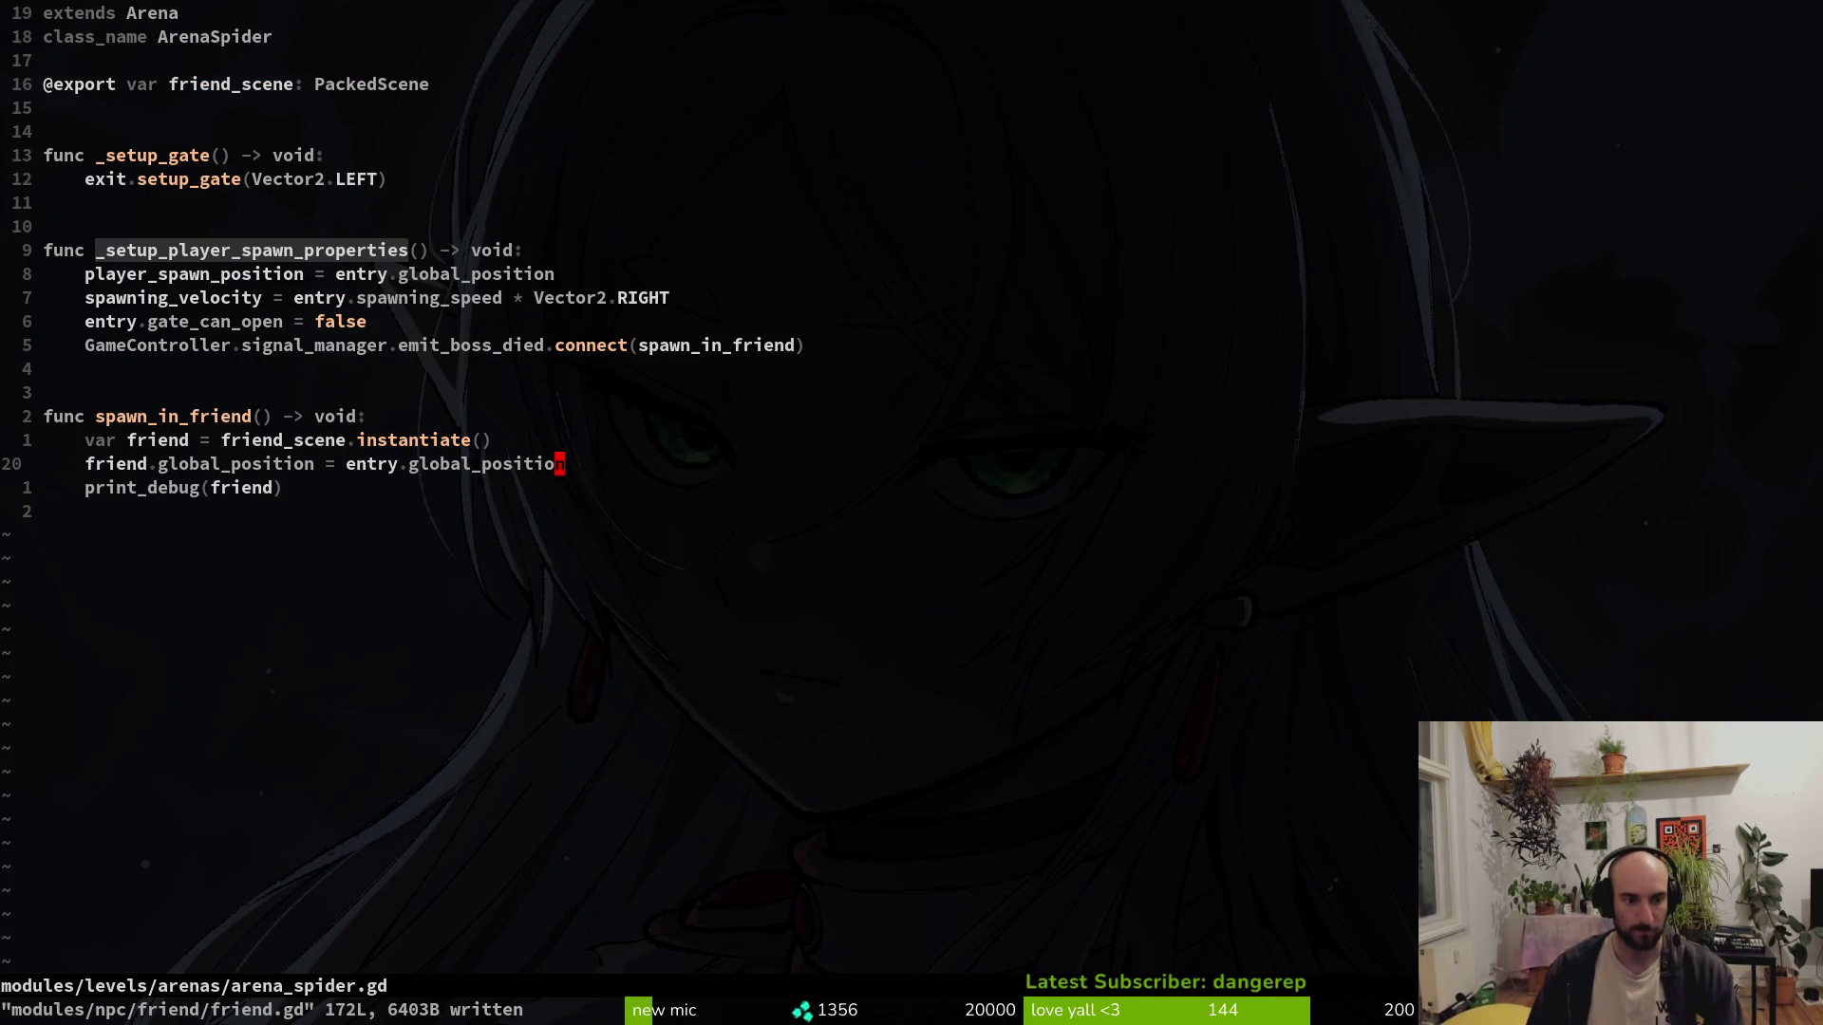
key("k")
key("alt+Tab")
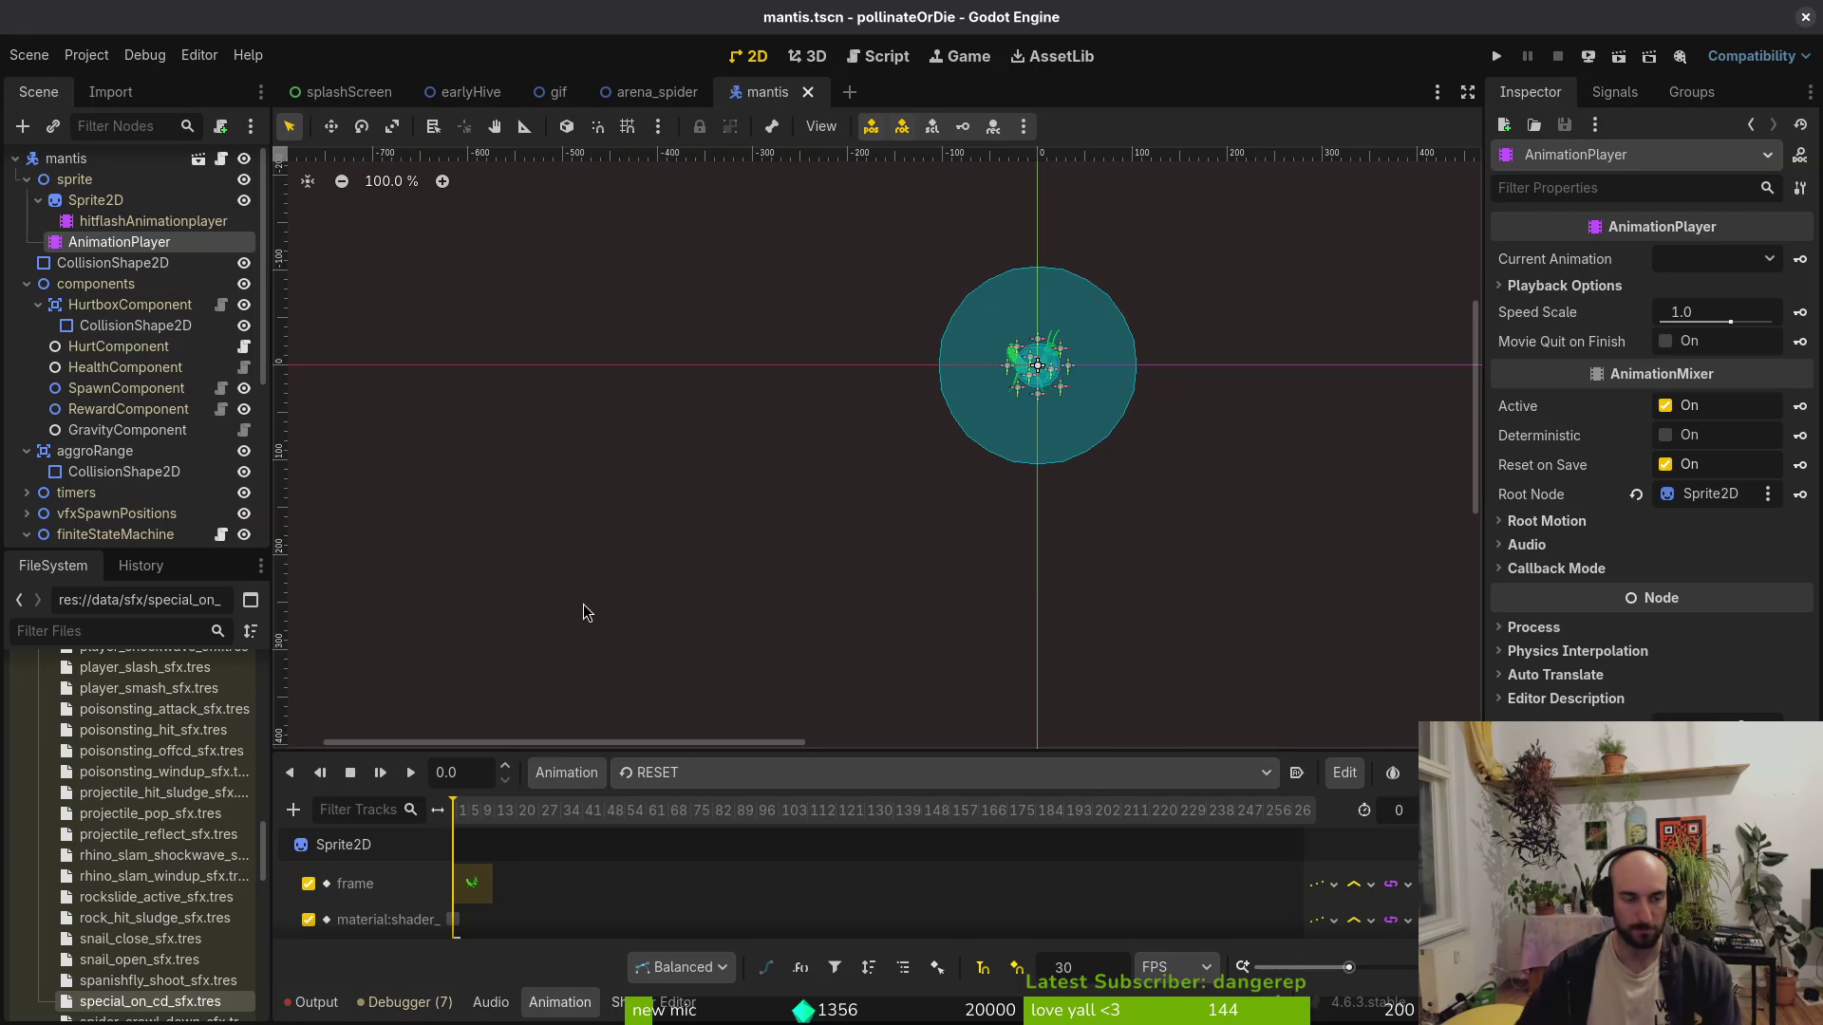
Collapse the components, aggroRange, finiteStateMachine and sprite branches in the Scene dock
left_click(26, 284)
left_click(28, 305)
left_click(26, 367)
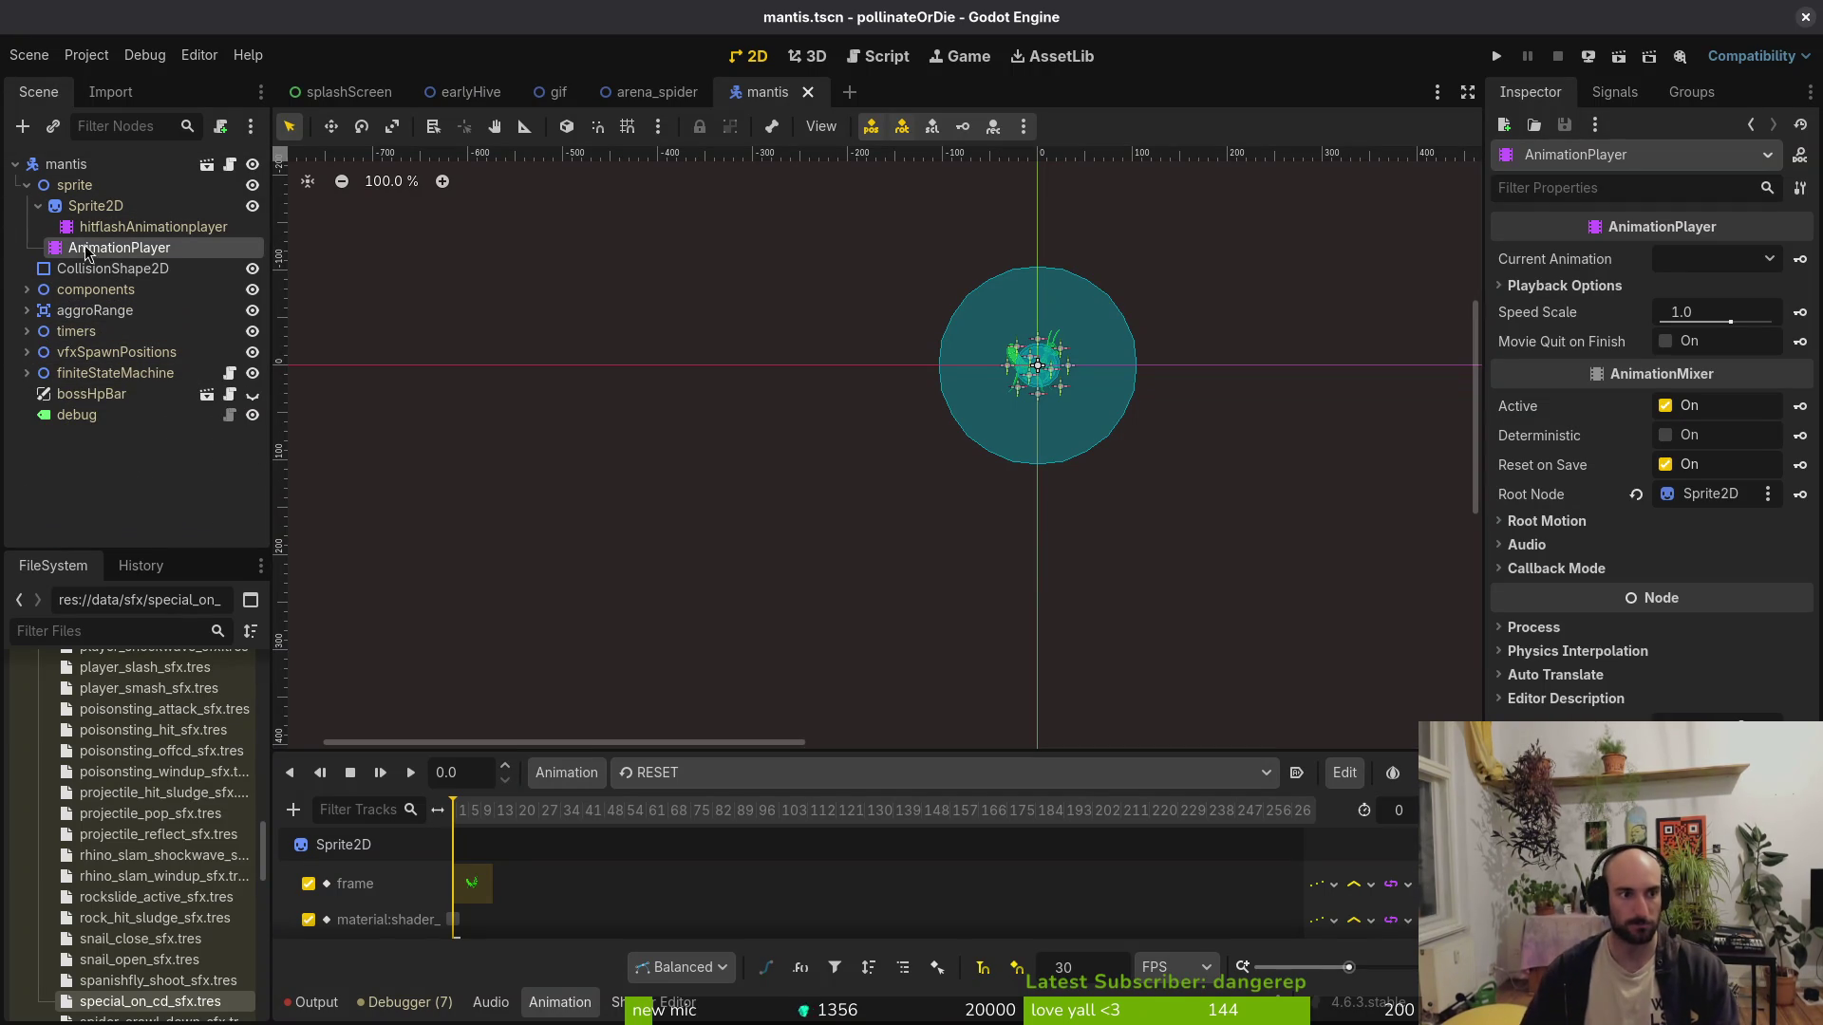
left_click(26, 185)
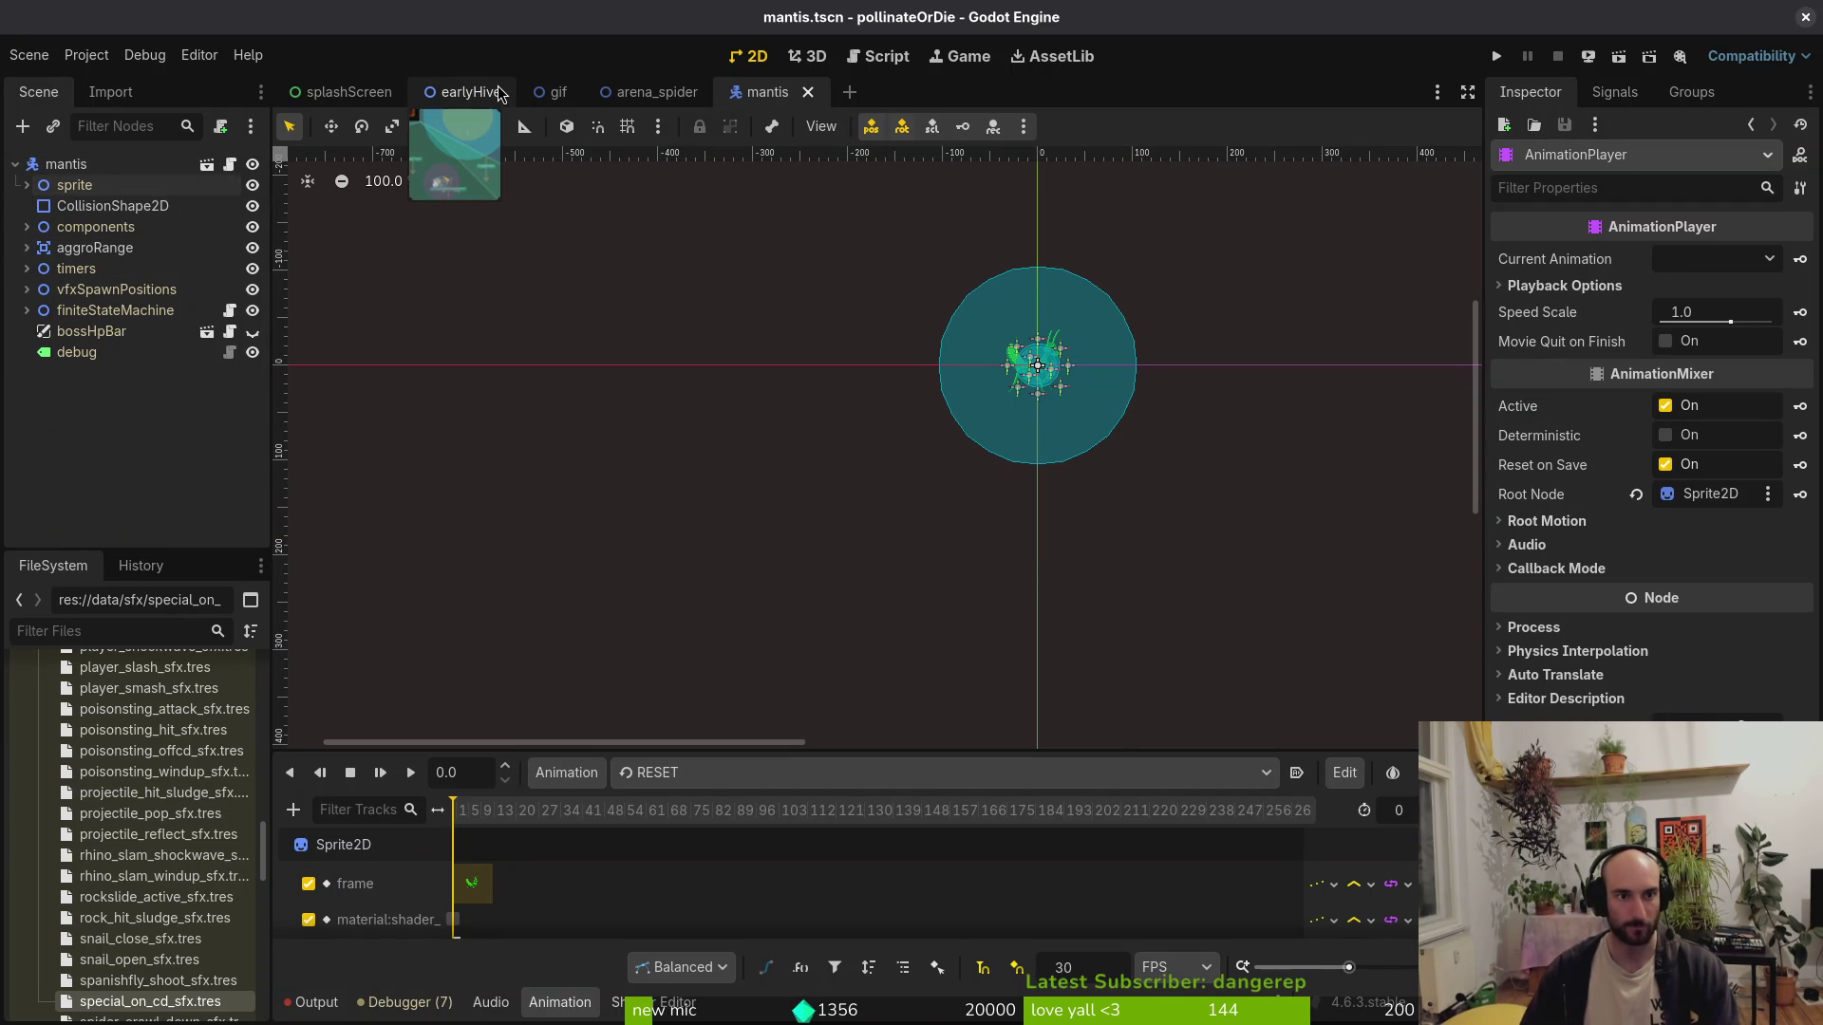
Quick Open player.tscn by searching 'player', then switch to Aseprite
key("ctrl+shift+o")
type("player")
key("Return")
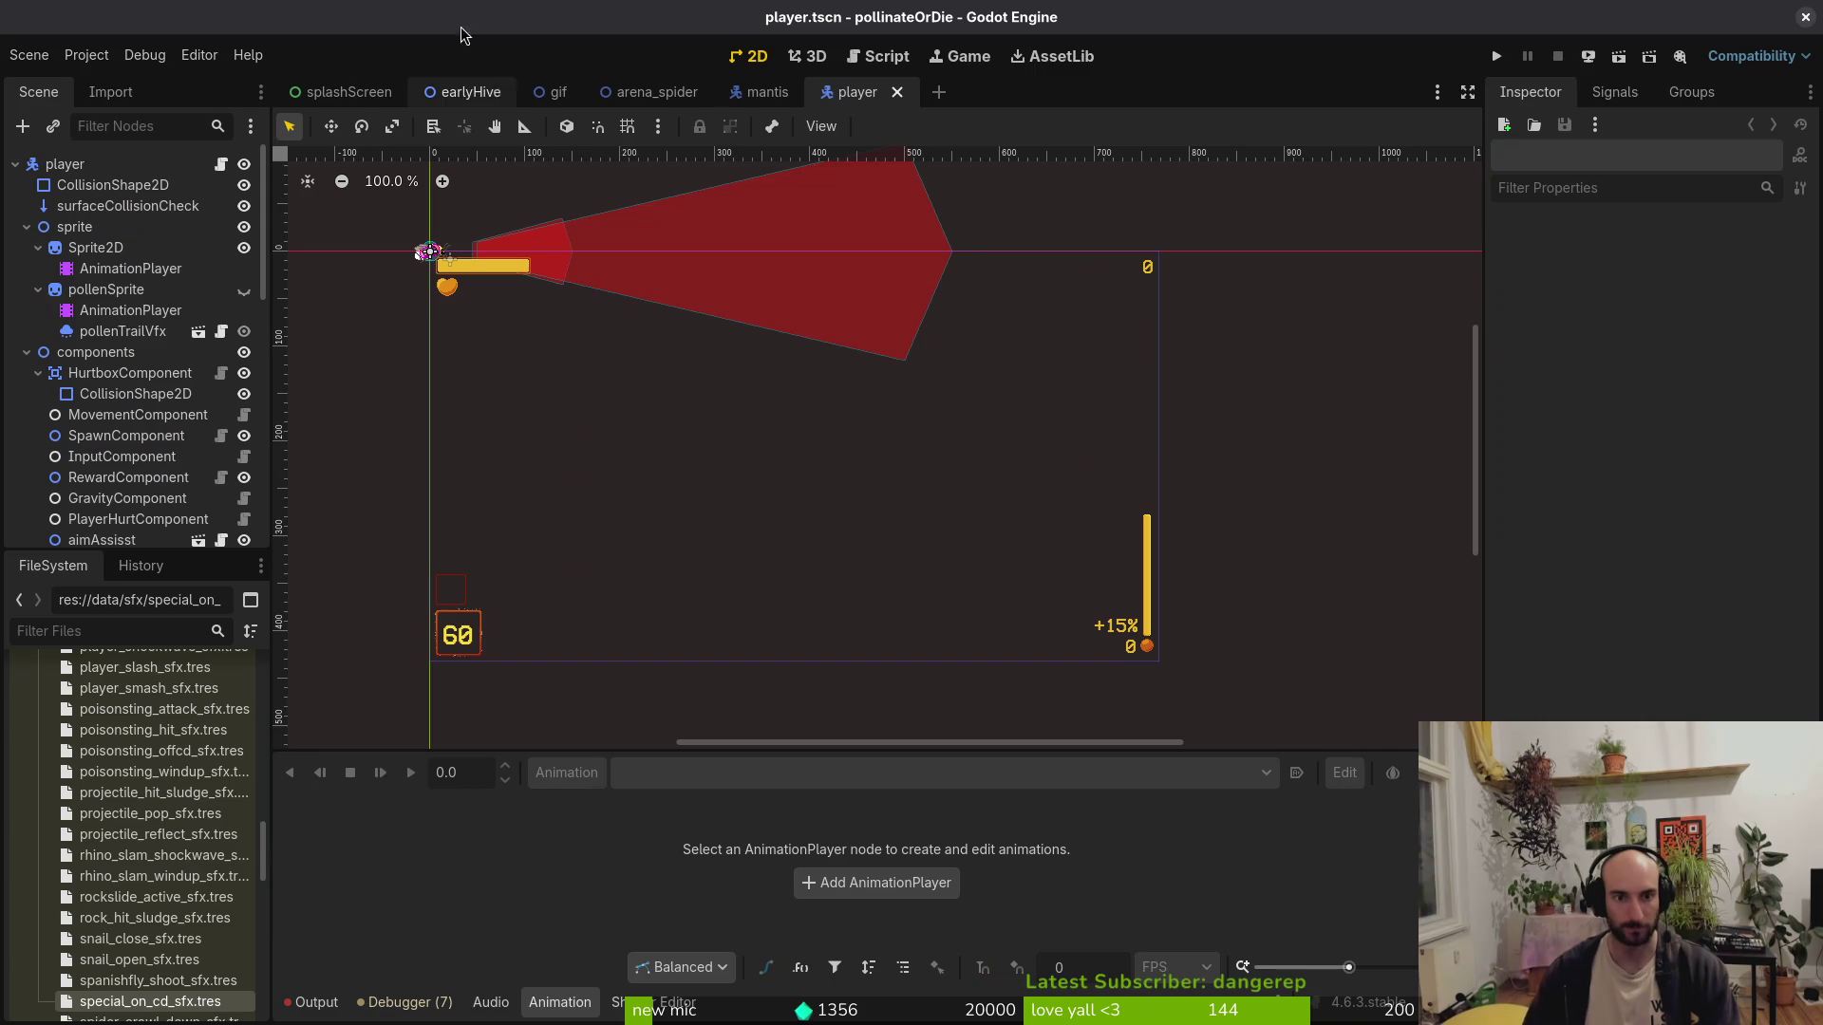
key("alt+Tab")
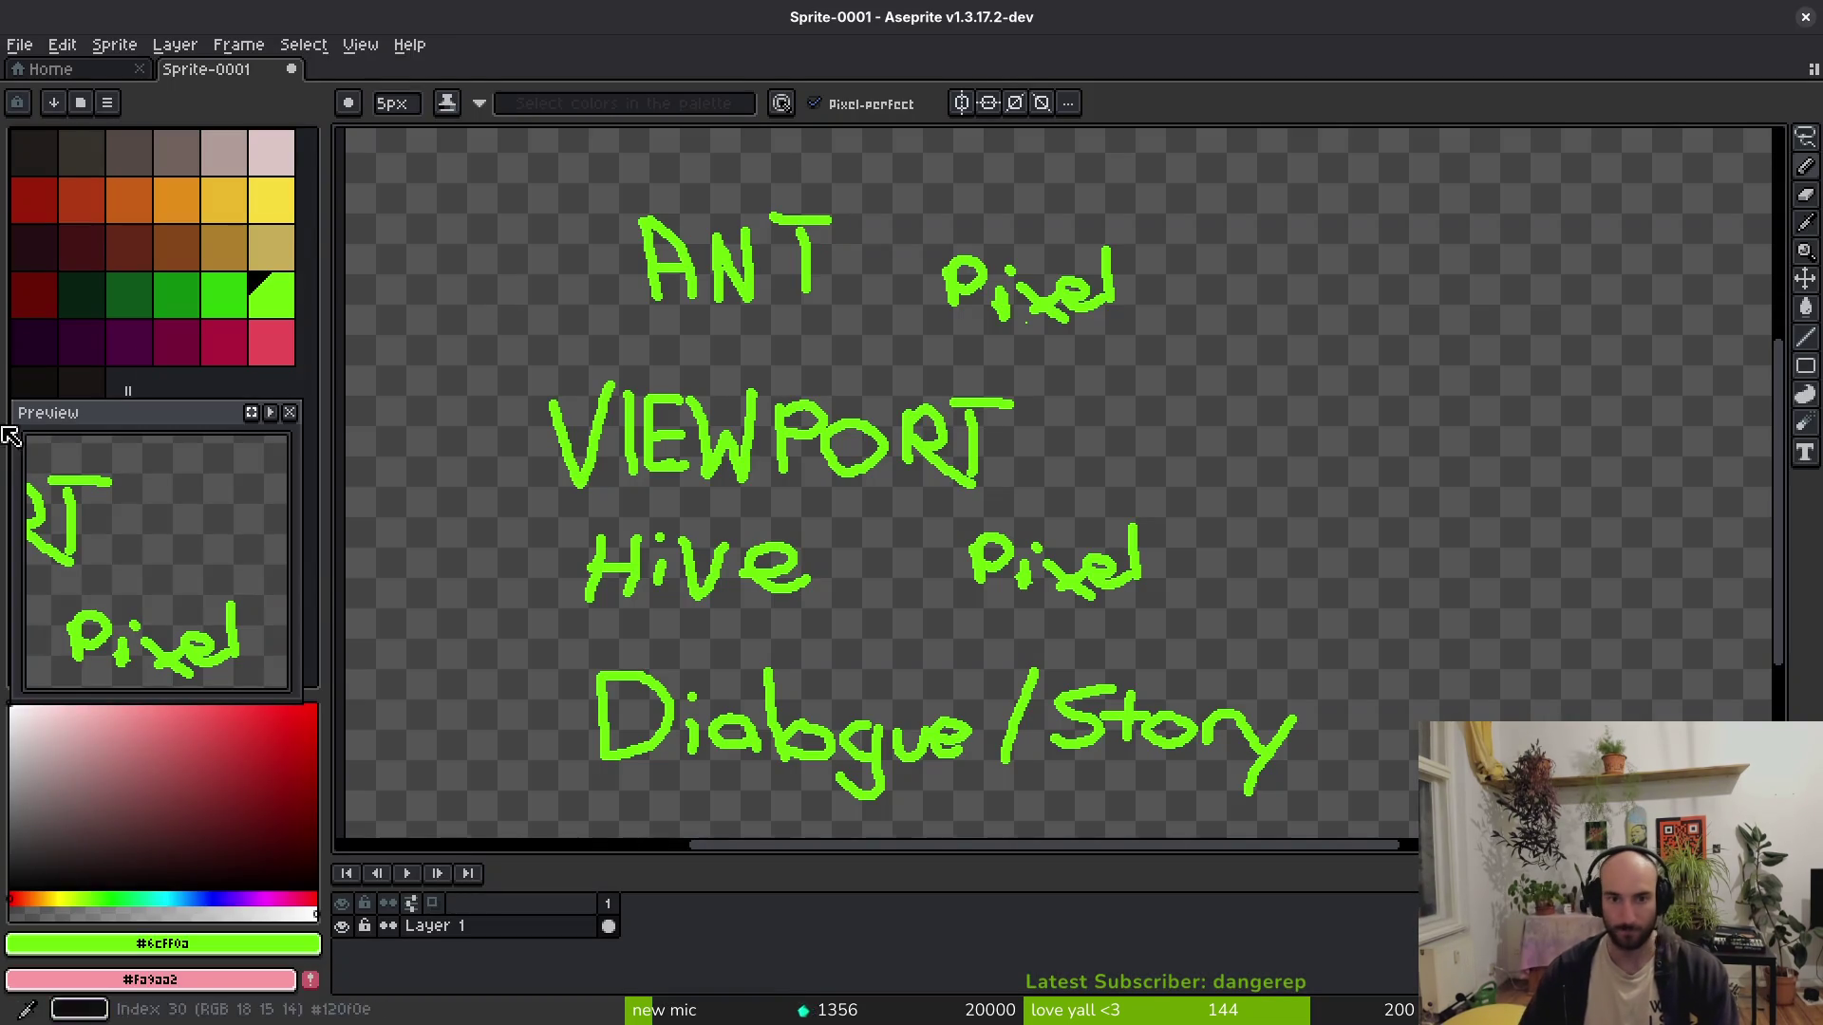
Open bumblebee.aseprite from the recent files and scroll the timeline to frame 51
key("ctrl+Tab")
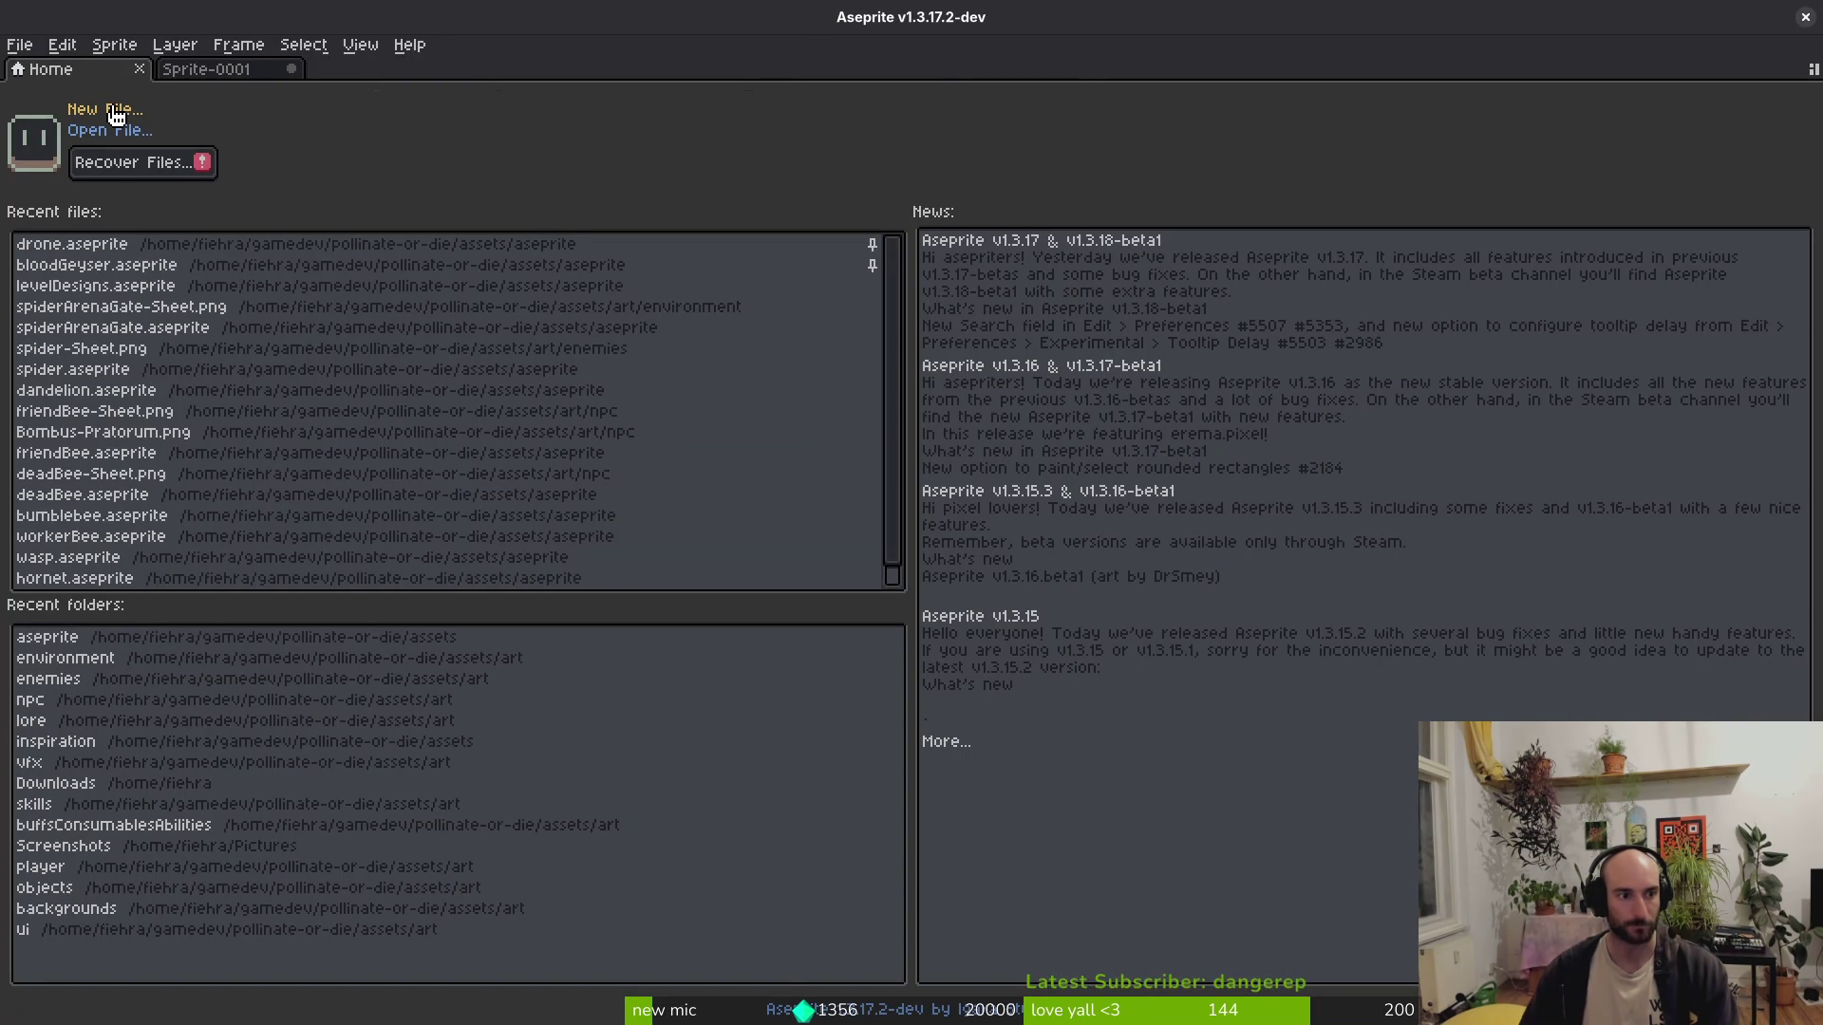
left_click(179, 516)
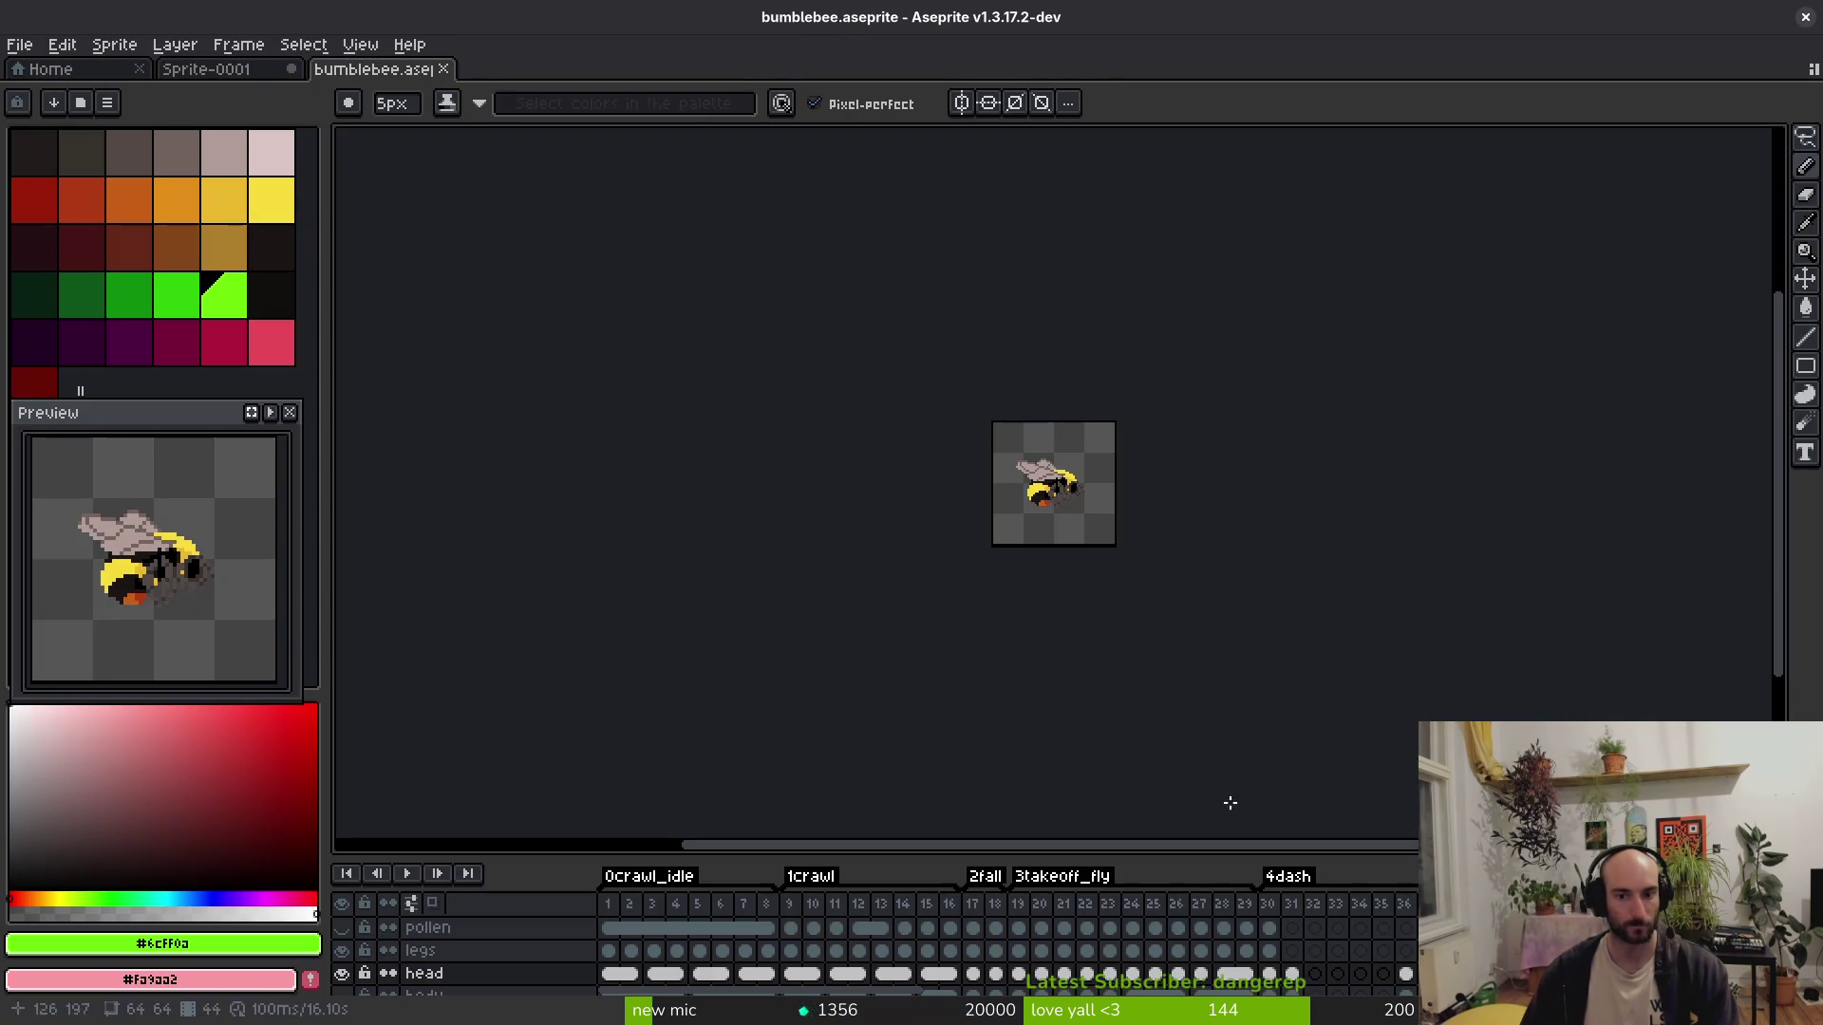
left_click_drag(1314, 848, 1313, 534)
scroll(1035, 836, "right", 10)
scroll(1034, 836, "right", 15)
Insert empty frames after frame 51 and shift the orange frame-51 cels later
left_click(959, 651)
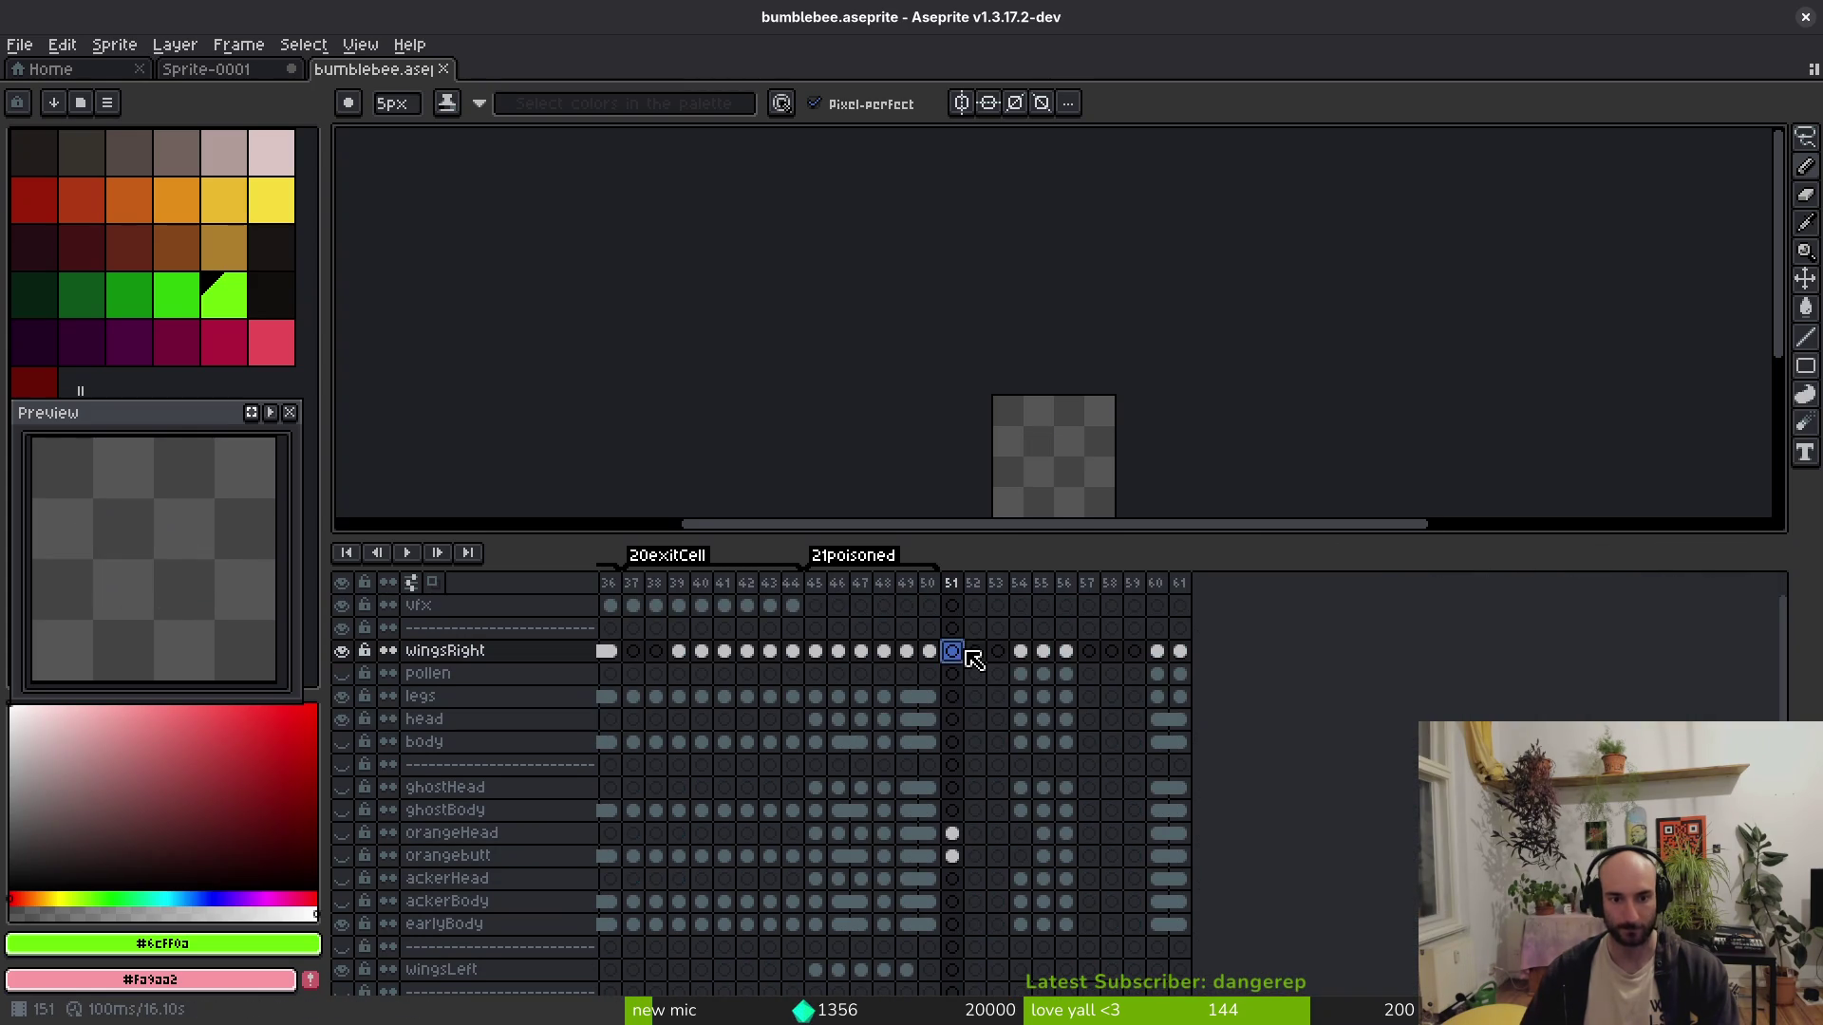
key("alt+b")
key("alt+b")
key("alt+b")
left_click(953, 834)
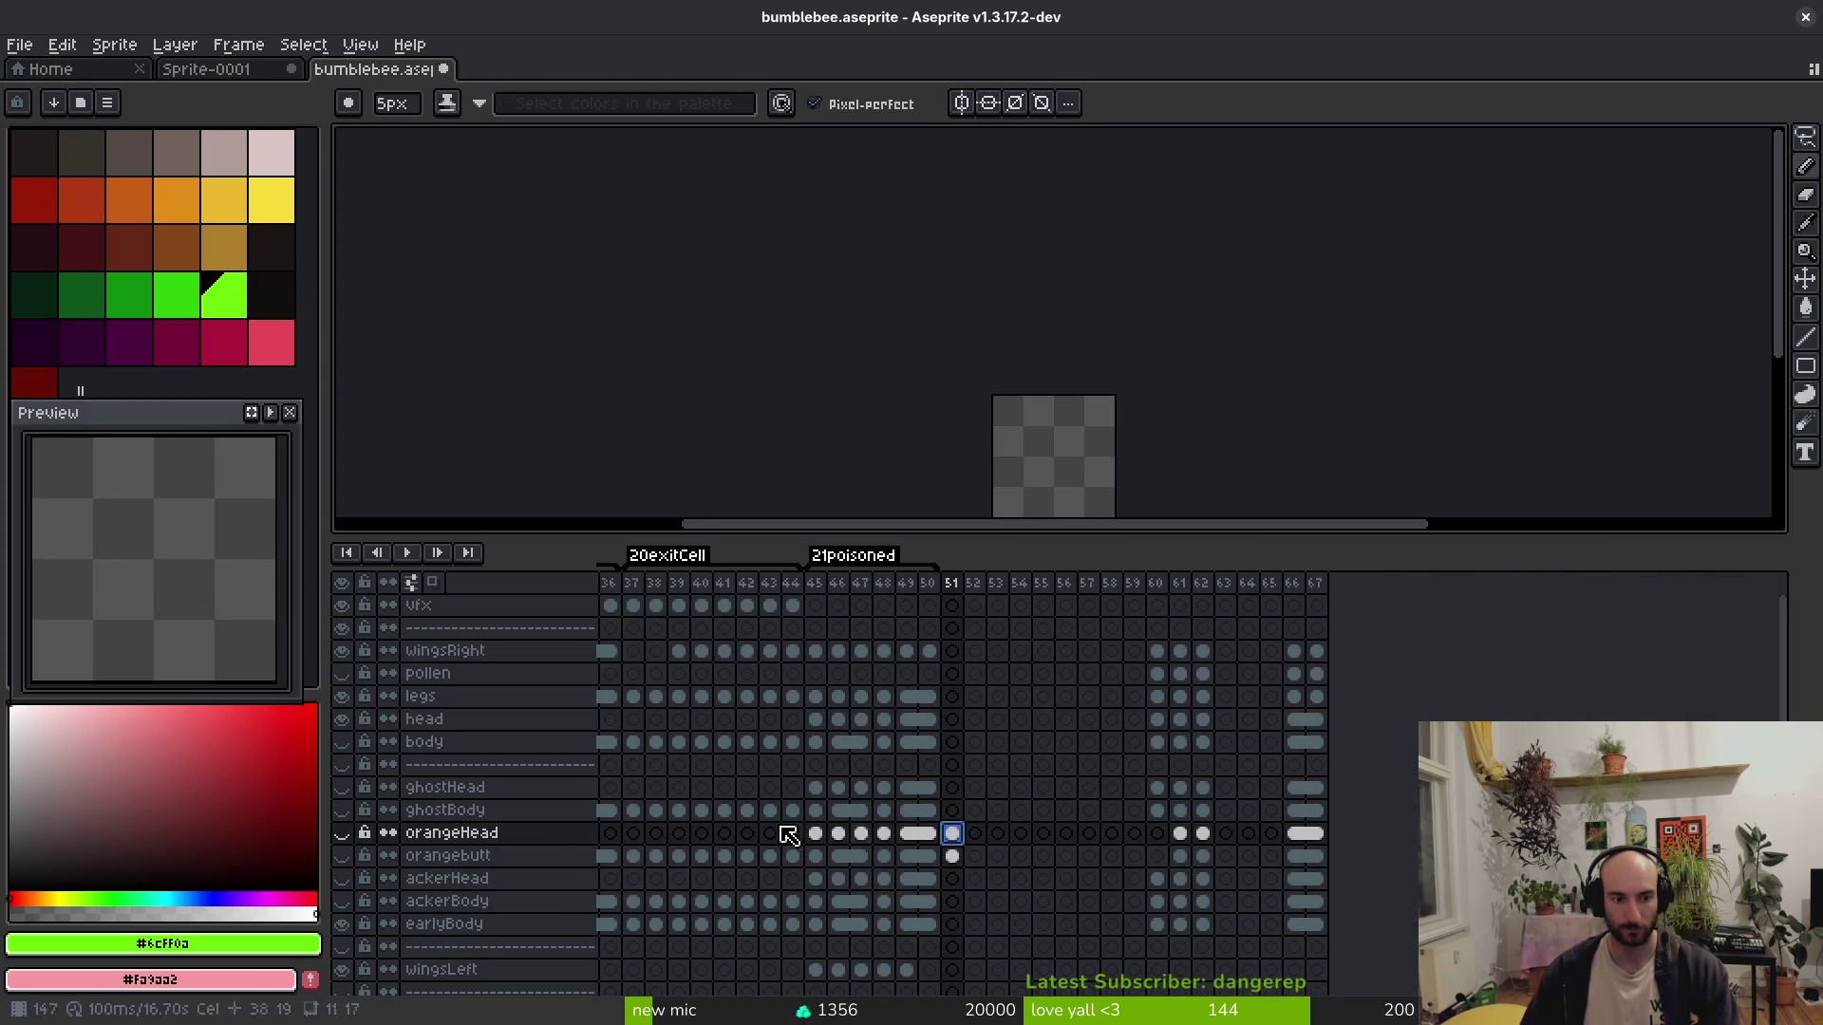
left_click(341, 832)
left_click(344, 857)
left_click(343, 856)
left_click(342, 833)
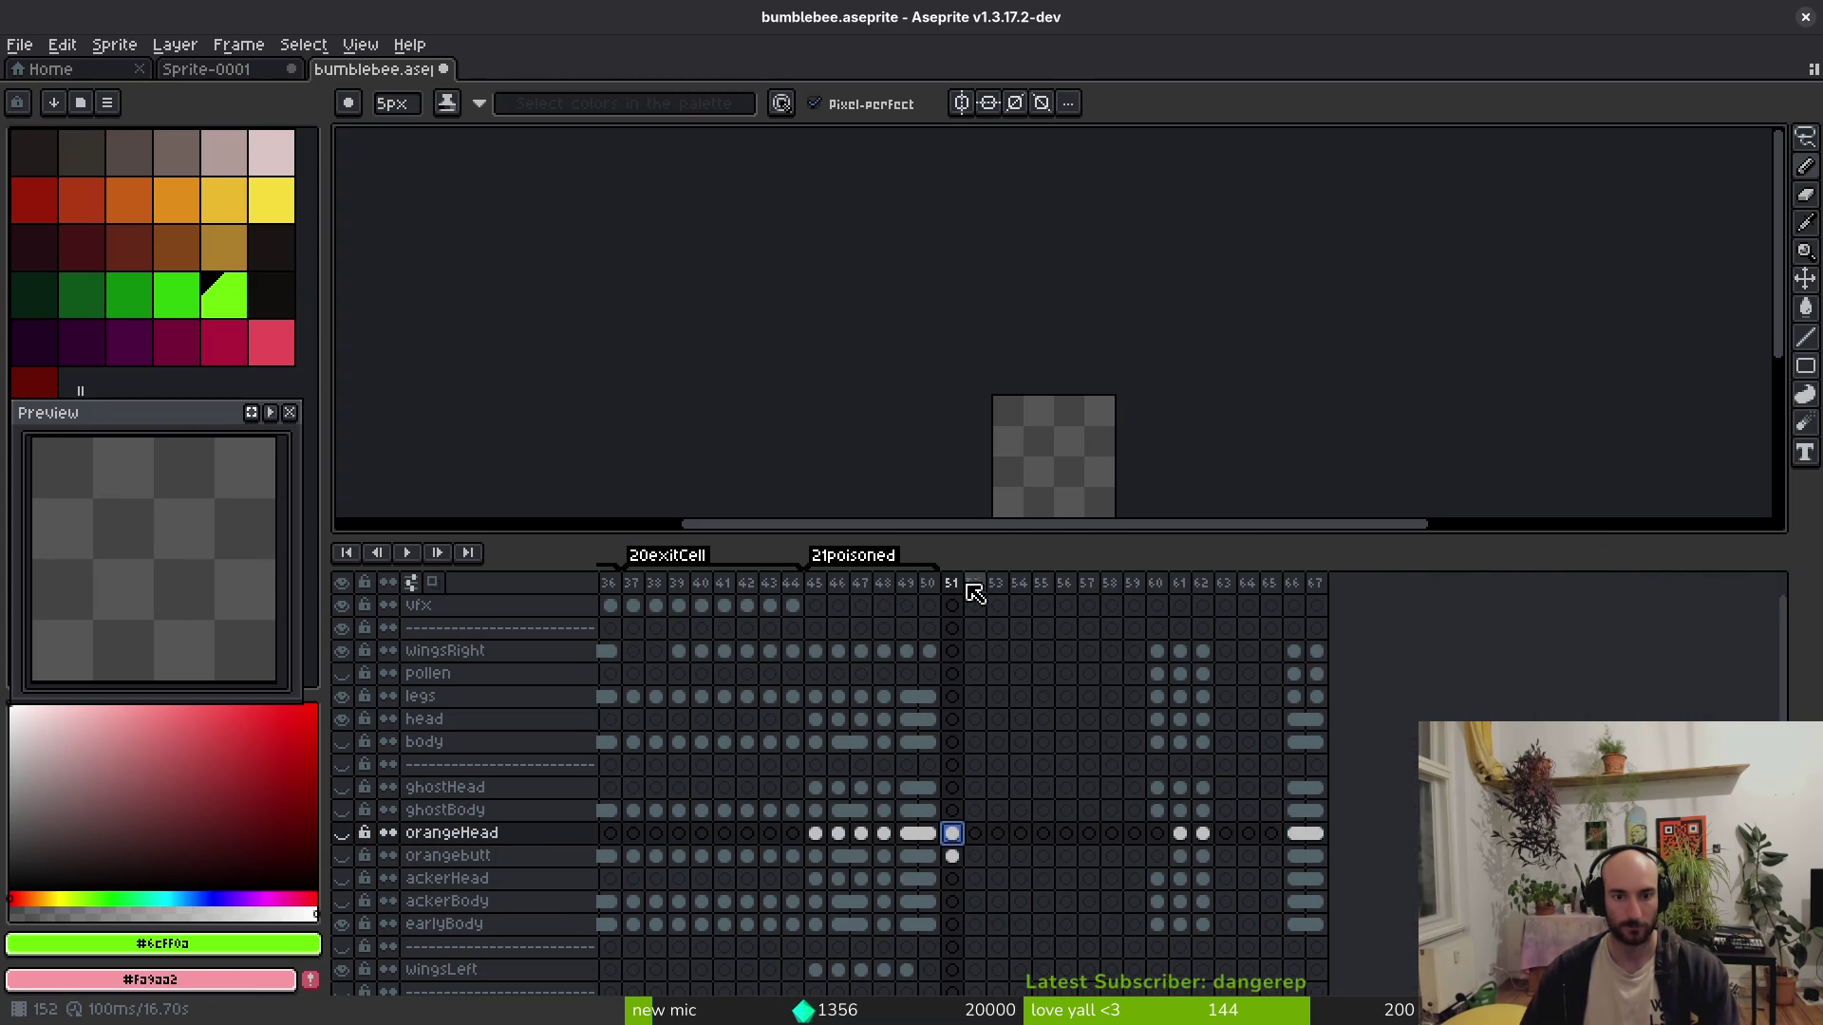
mouse_move(952, 836)
left_mouse_down()
mouse_move(952, 856)
mouse_move(1157, 845)
left_mouse_up()
left_click(1021, 765)
Select frames 51–55 and add a new tag named flying over them
left_click(952, 583)
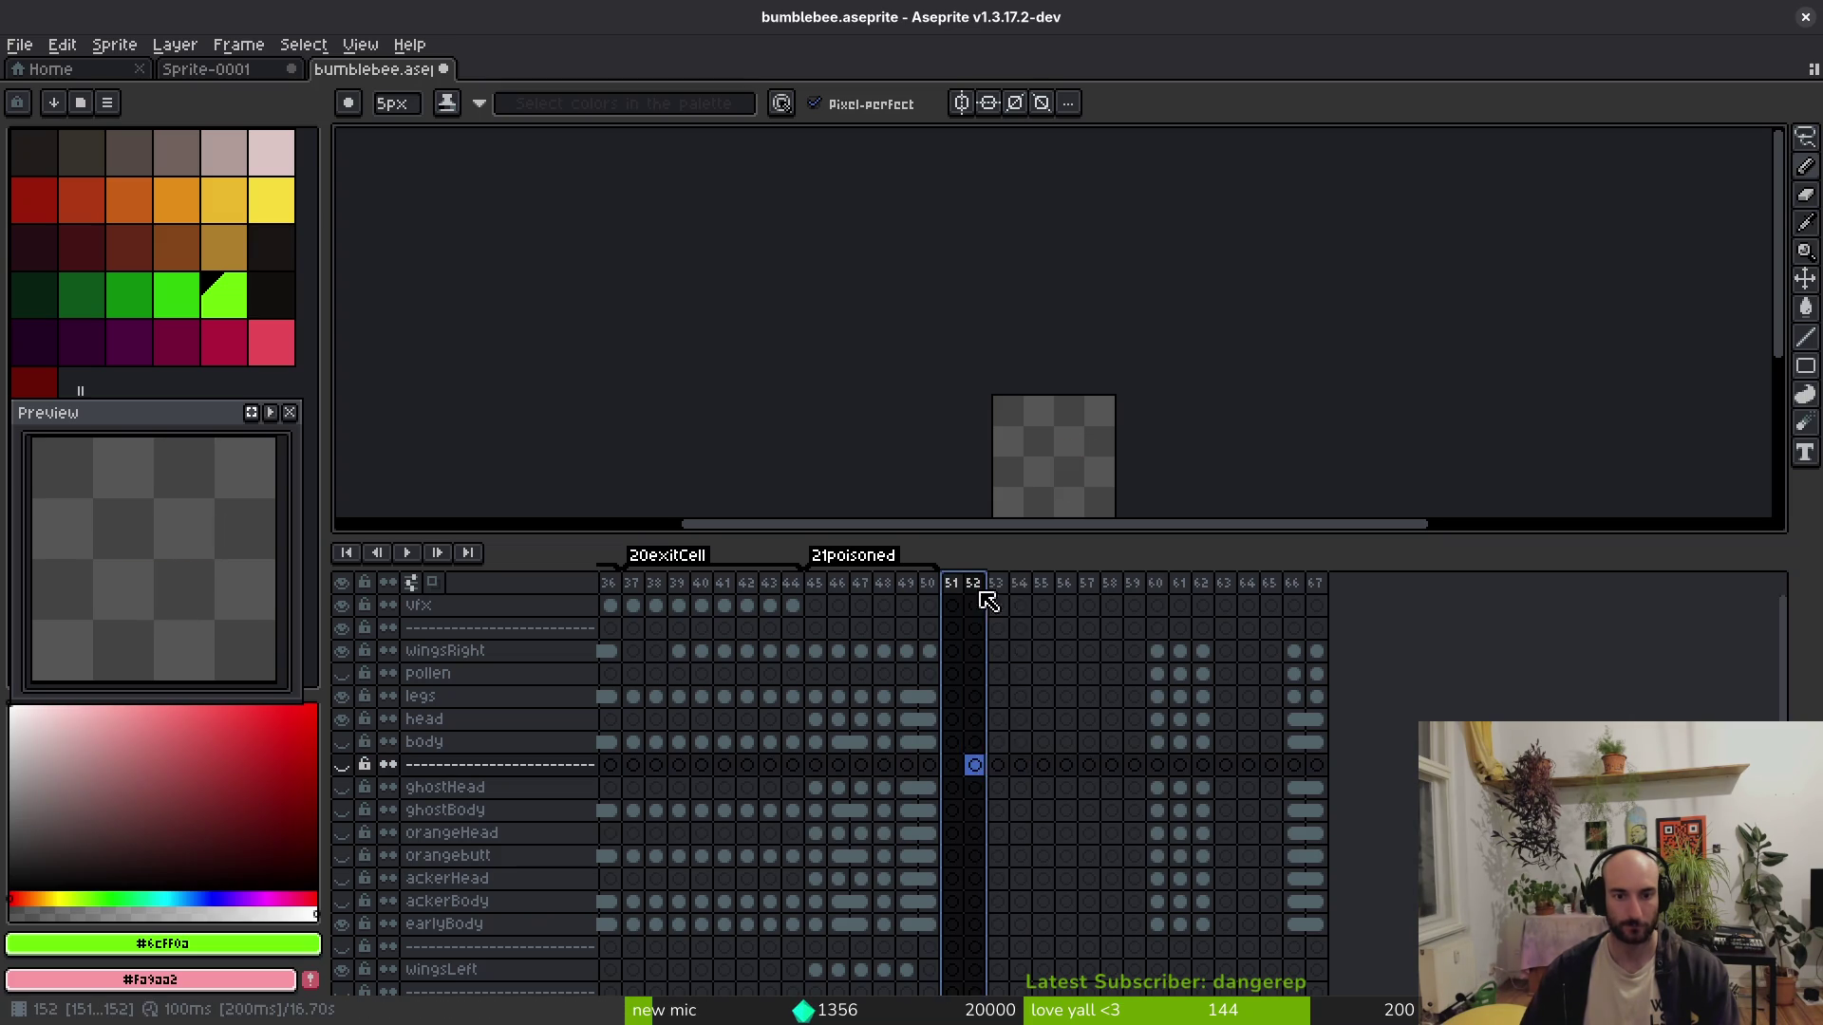
left_click_drag(987, 601, 1079, 598)
key("F2")
key("shift+F2")
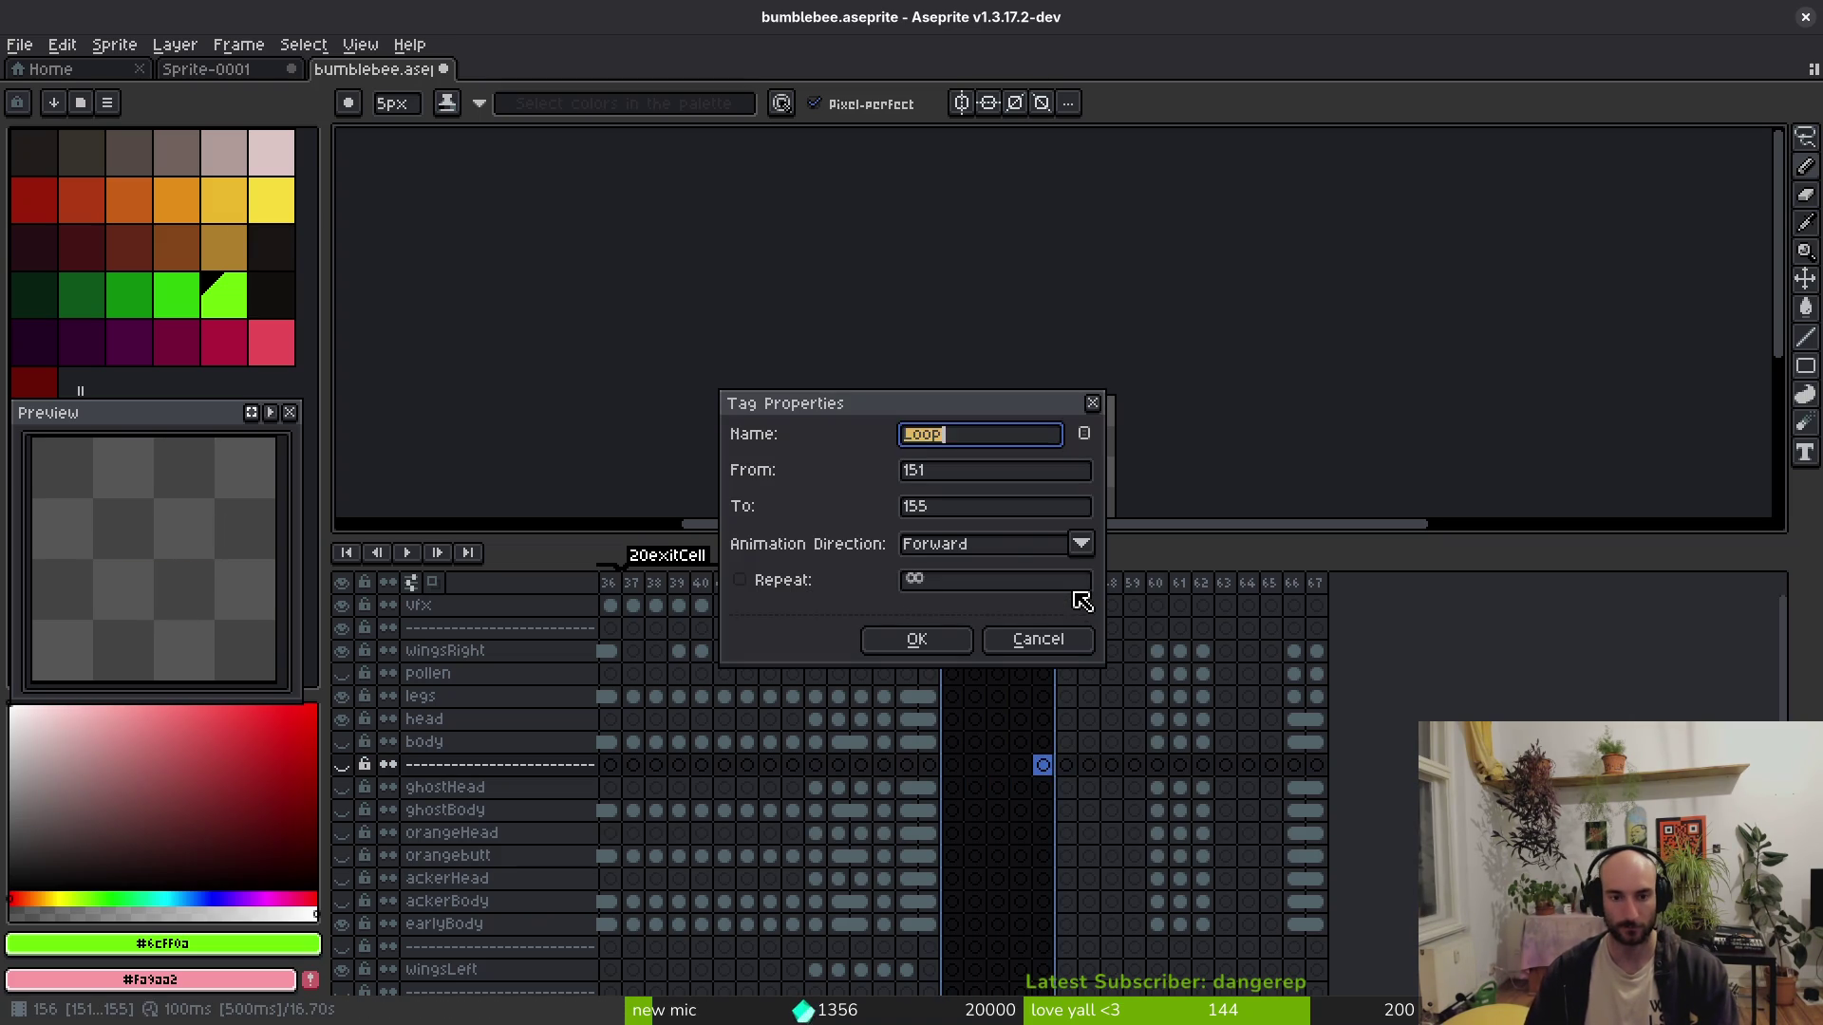
type("g")
key("Return")
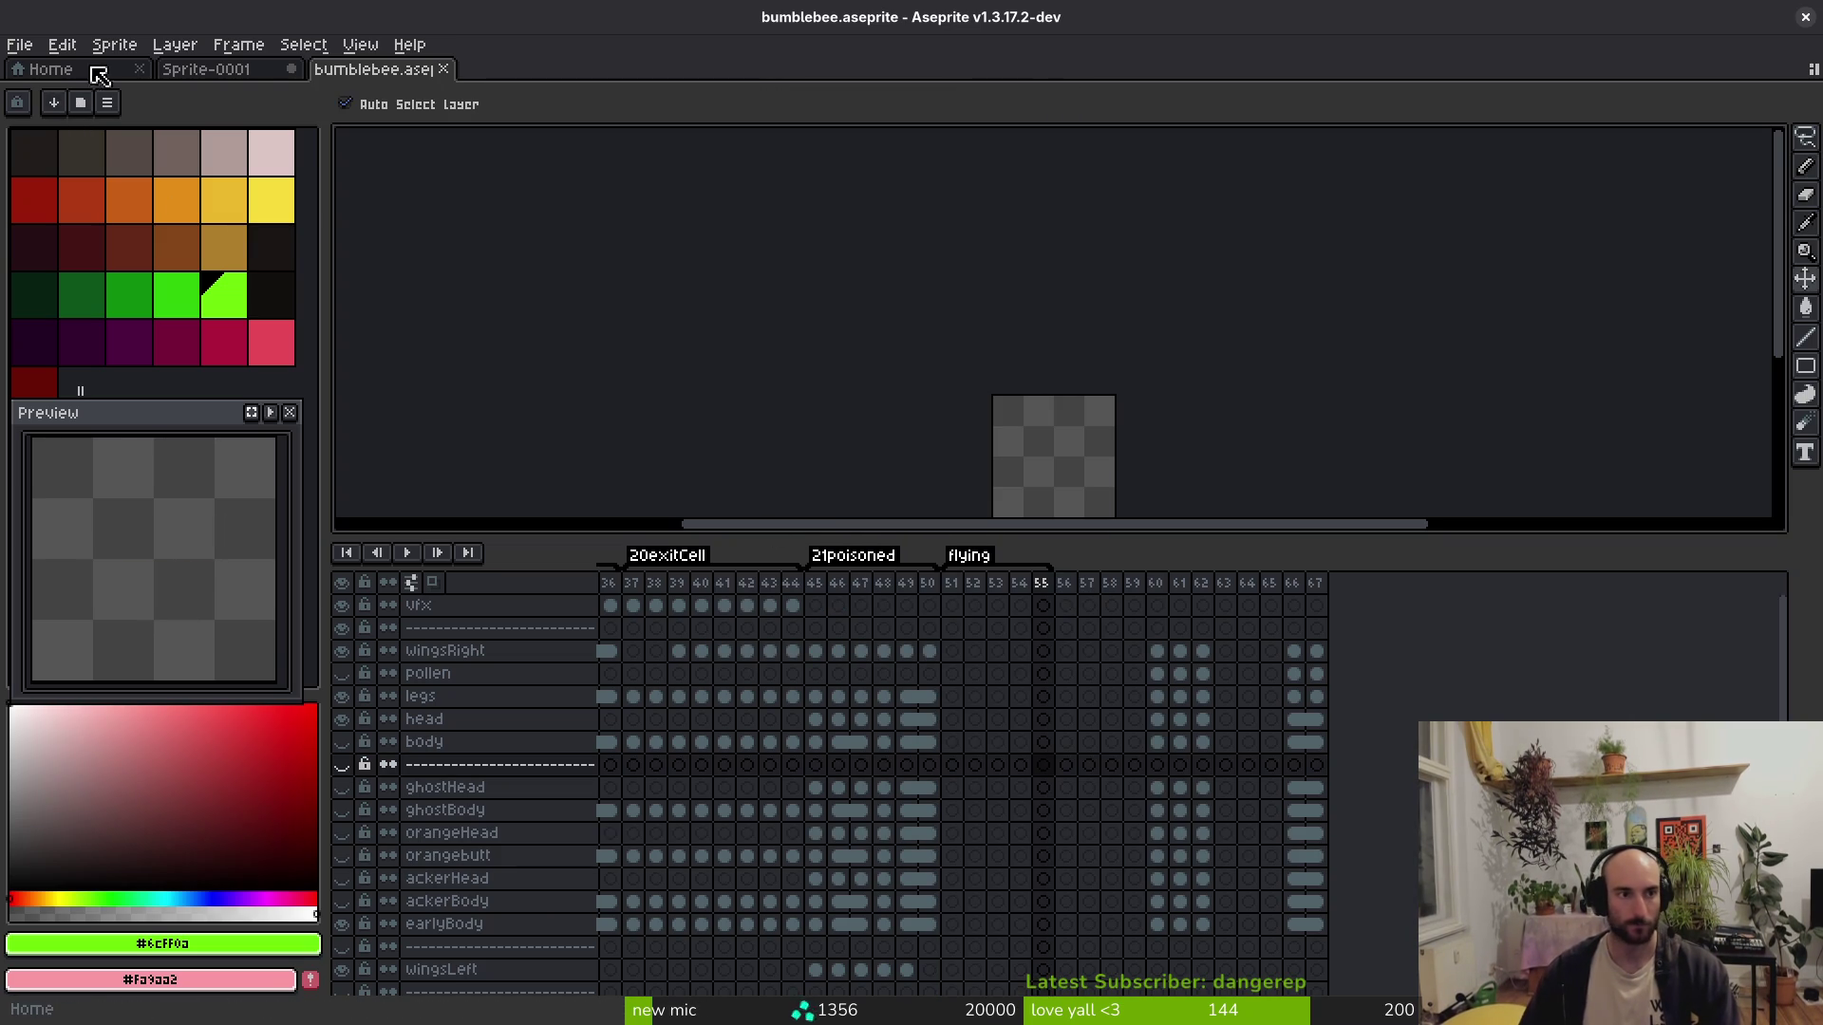
left_click(123, 73)
Open friendBee.aseprite from the file browser and select its wingsRight frames 69–74
left_click(87, 131)
scroll(1149, 522, "down", 4)
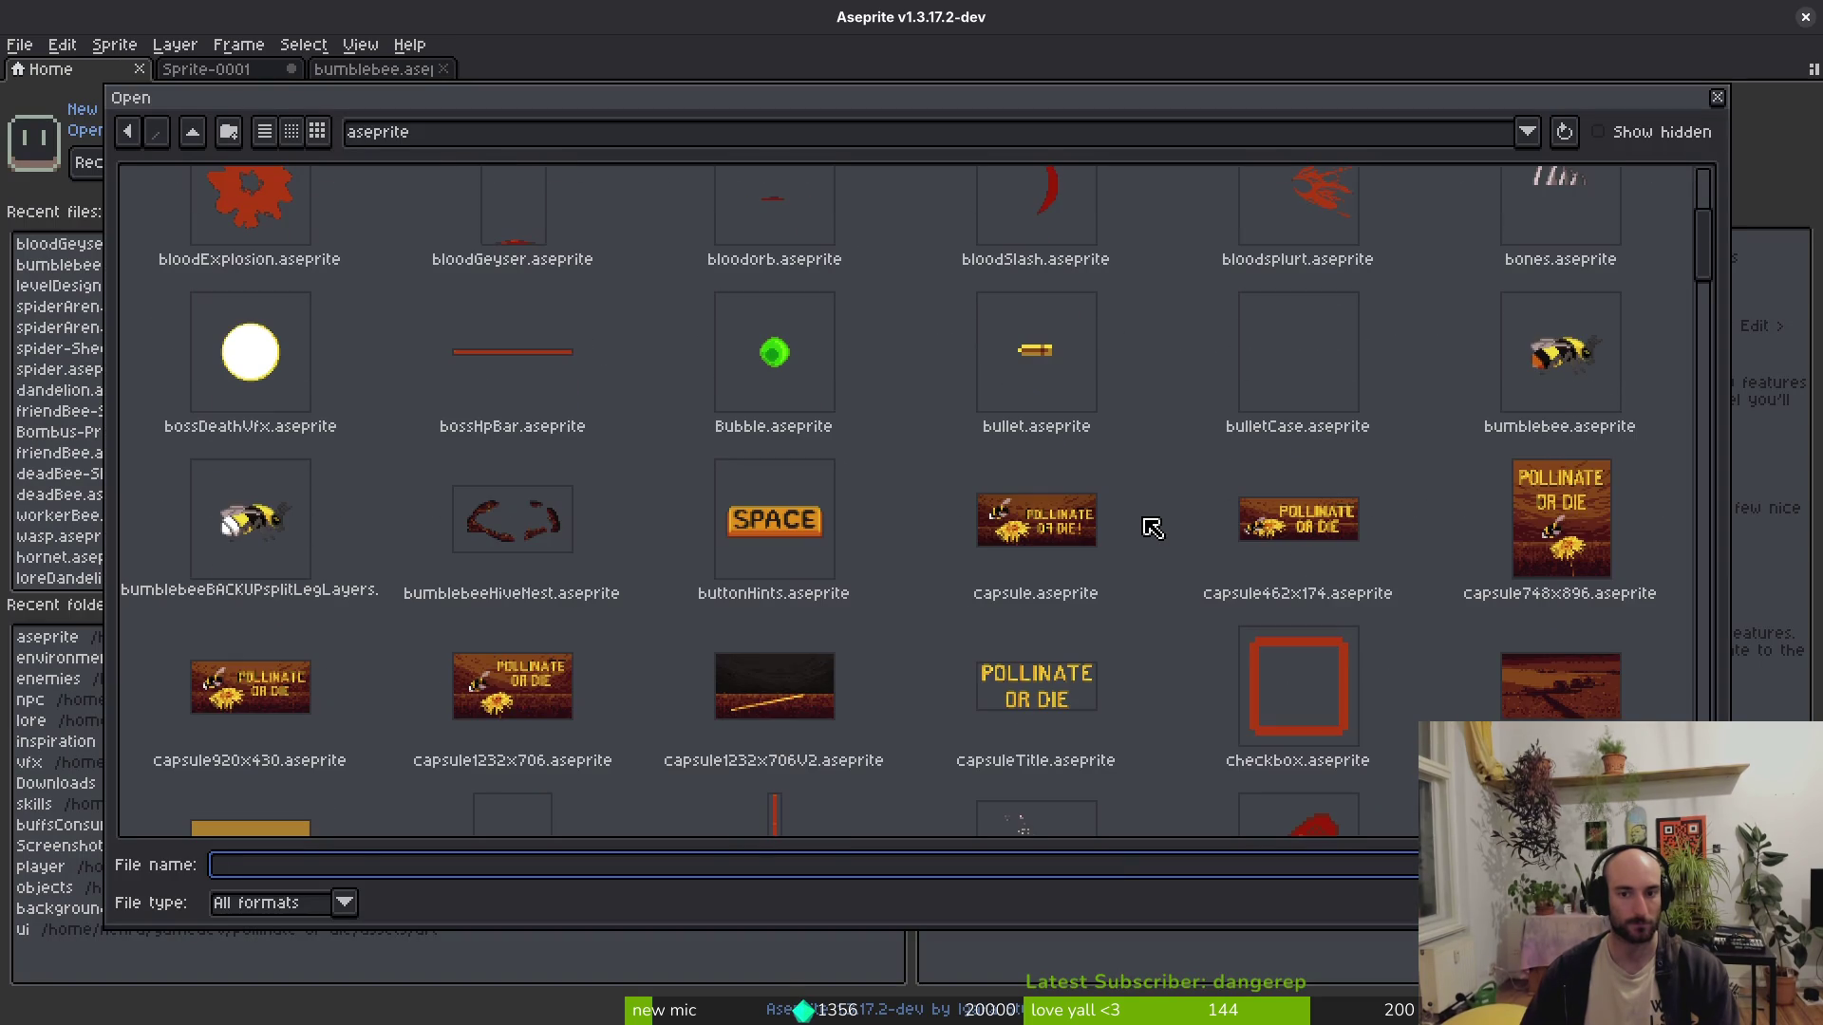
left_click(1647, 366)
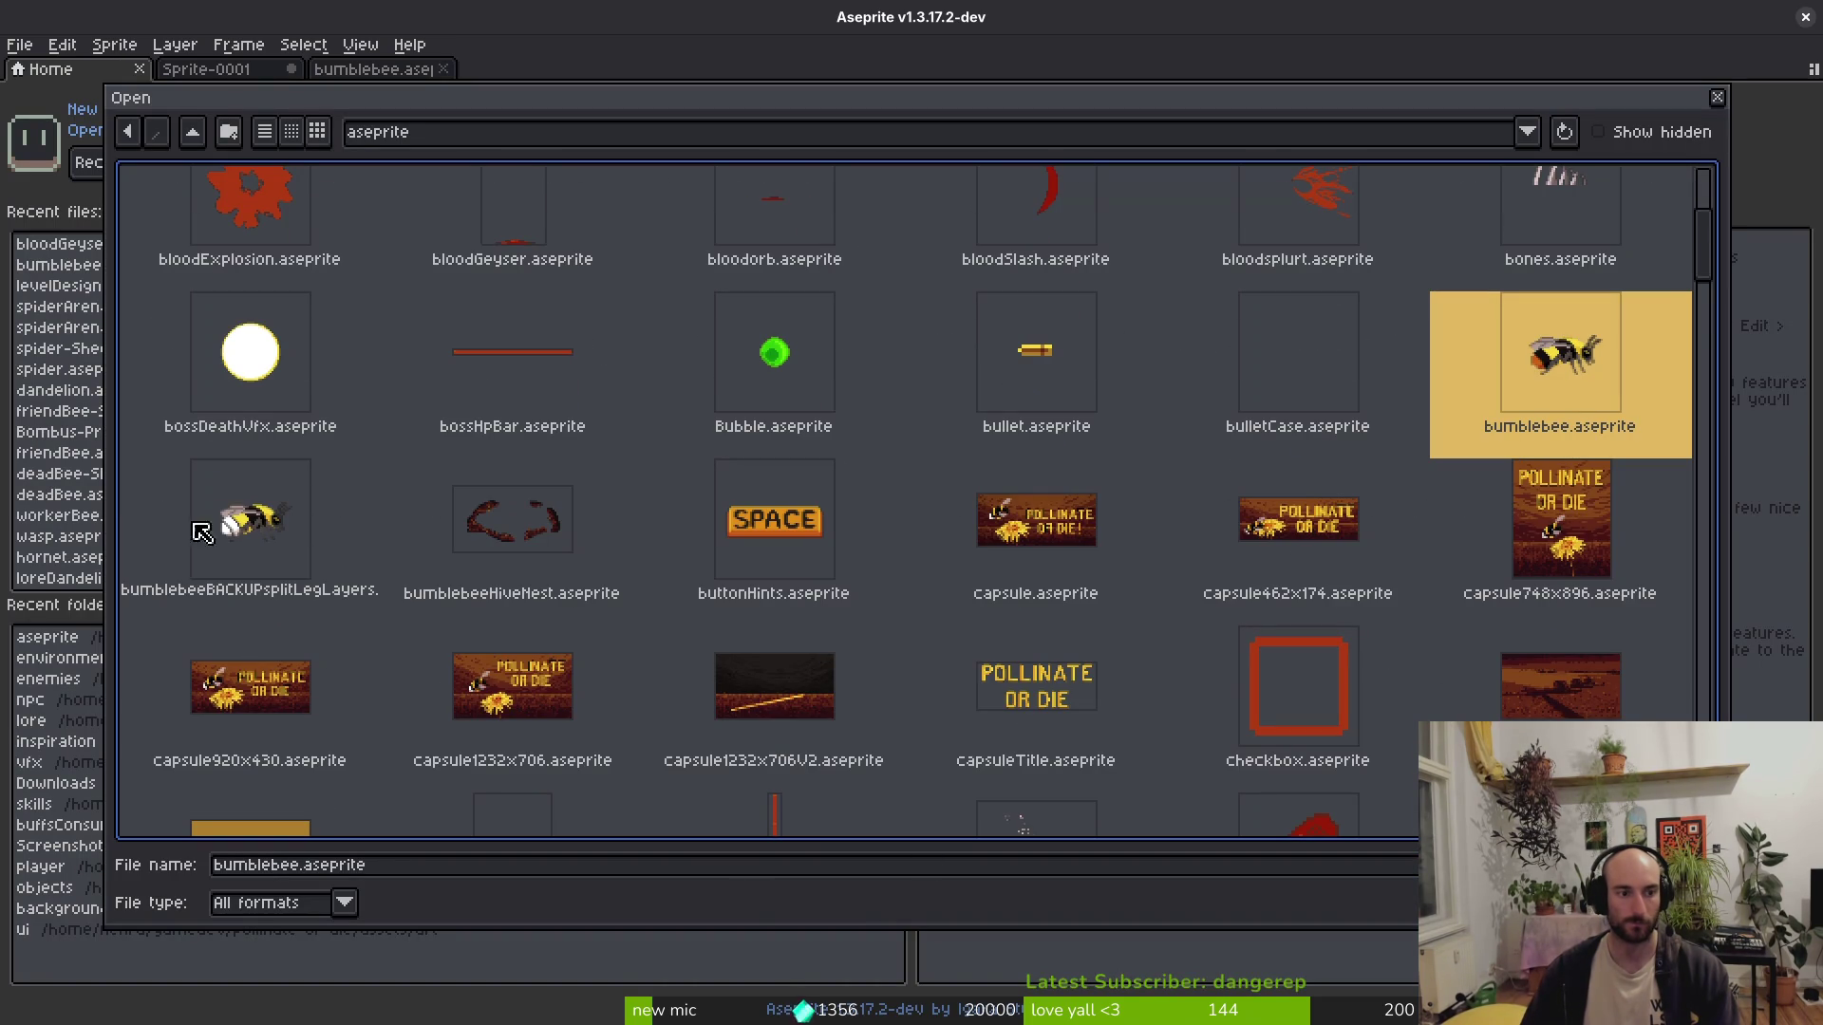
scroll(951, 590, "down", 1)
scroll(951, 590, "down", 5)
scroll(981, 617, "down", 2)
left_click(237, 686)
key("Return")
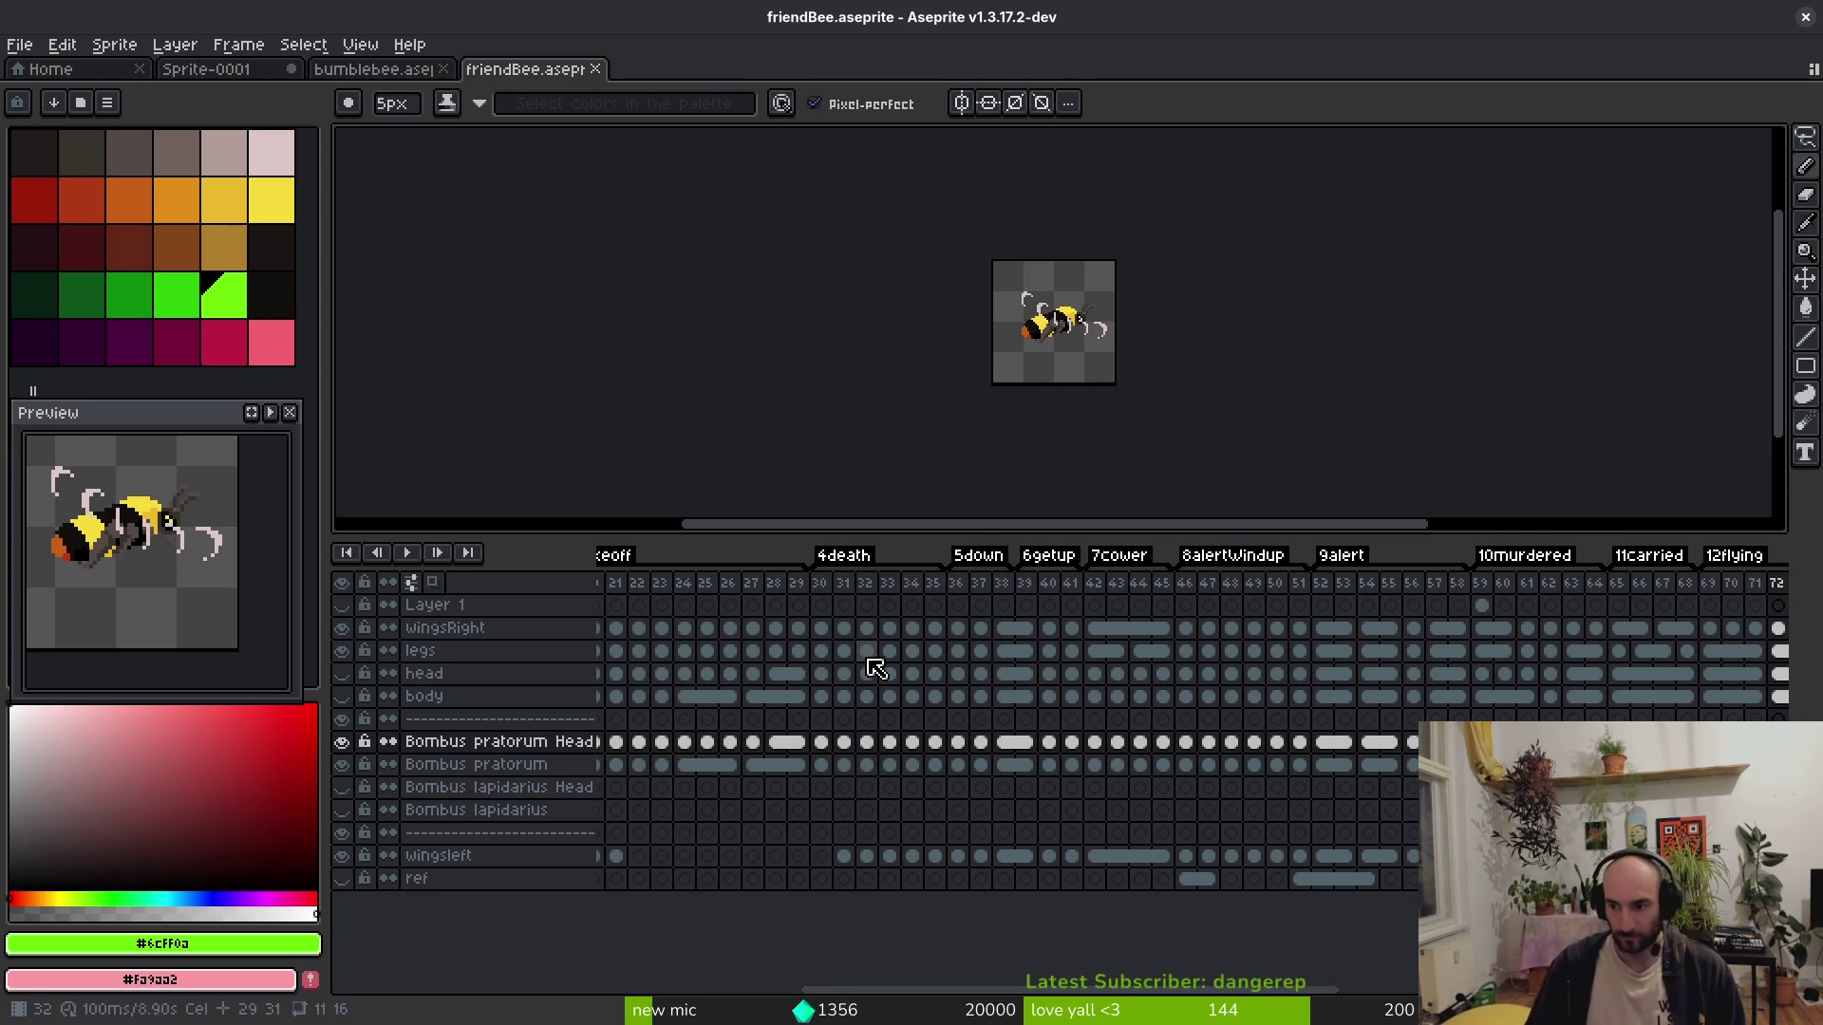
scroll(1528, 698, "right", 6)
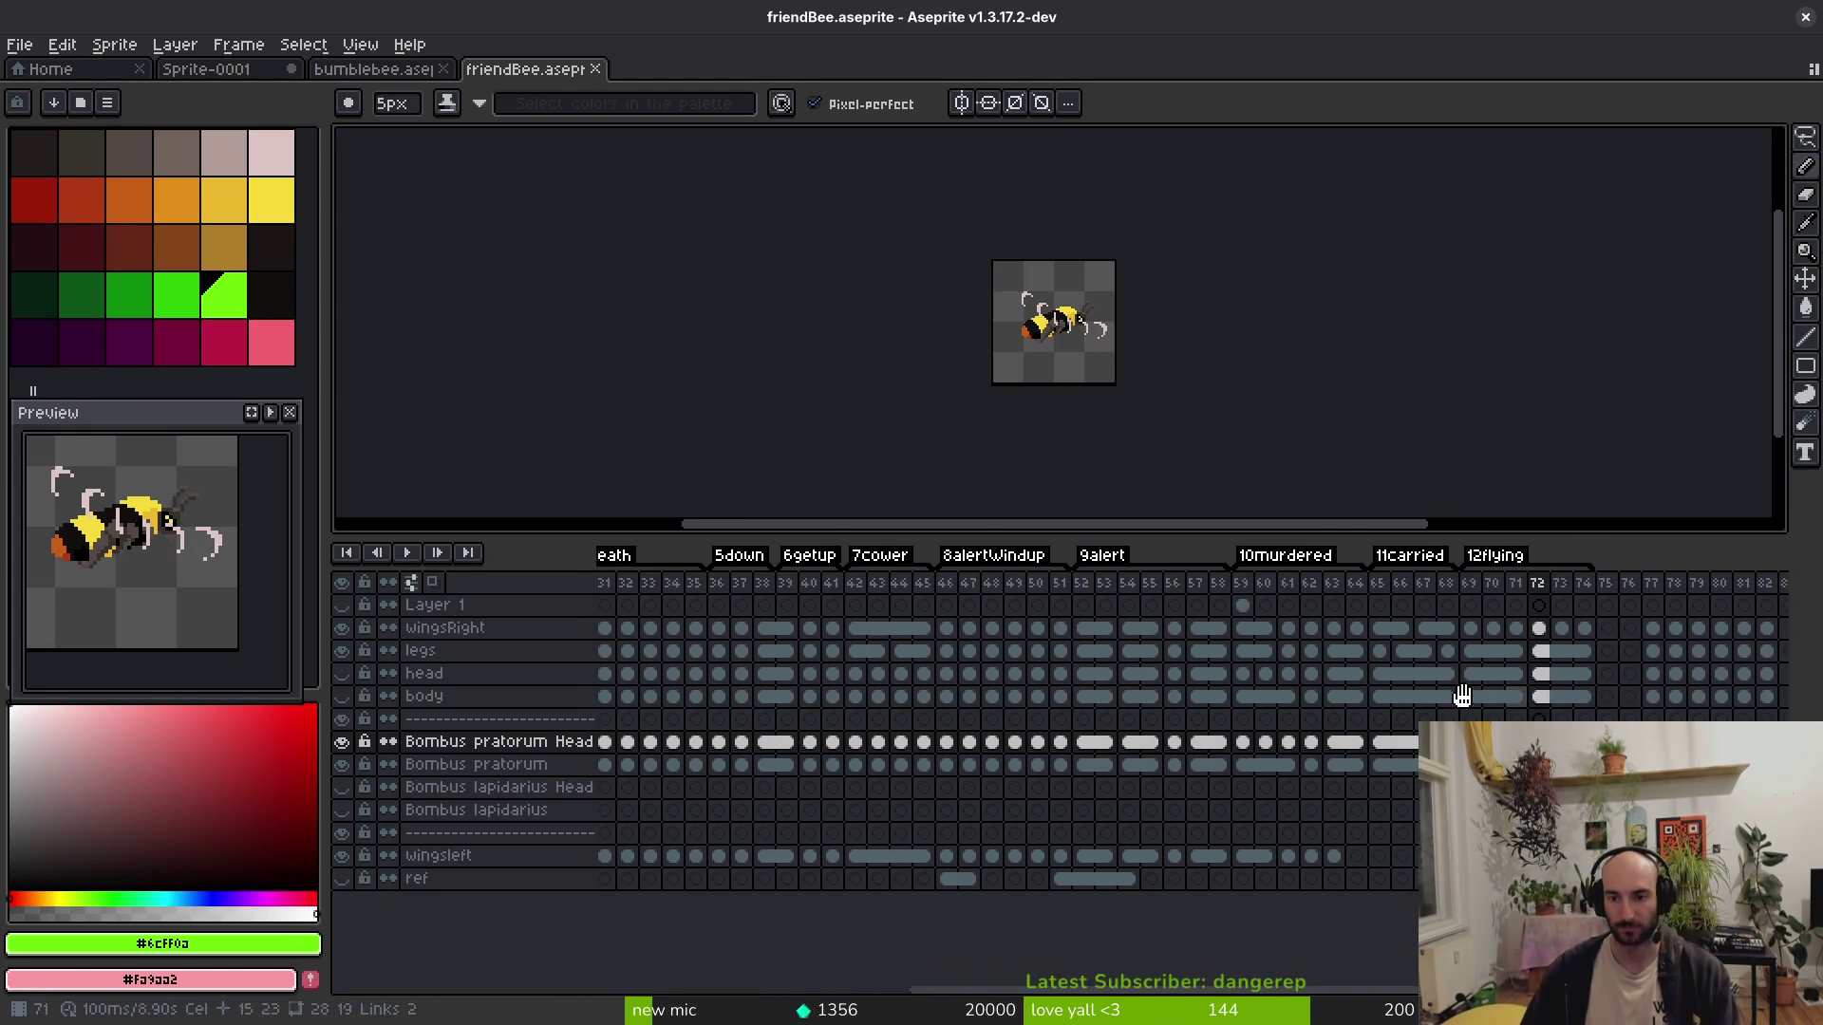
left_click_drag(1321, 629, 1439, 630)
Paste the copied wing frames at frame 51 of bumblebee's wingsRight layer
left_click(376, 70)
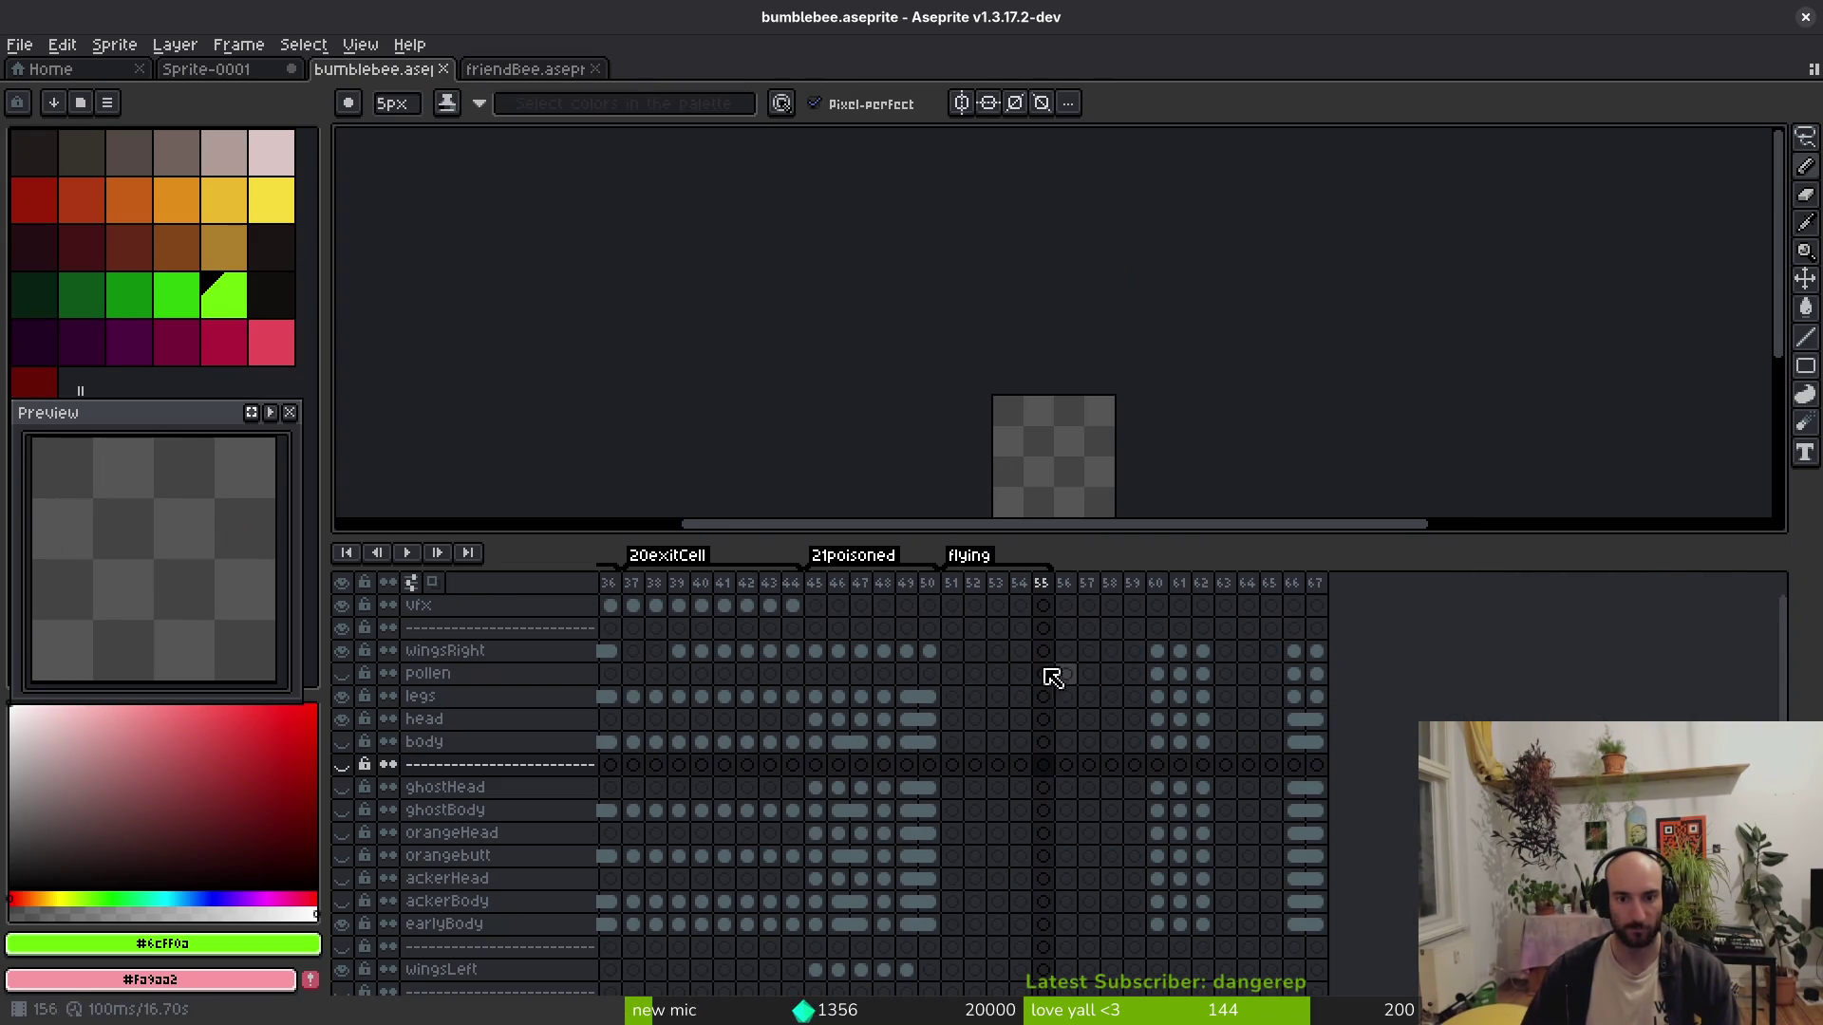
left_click(951, 652)
key("ctrl+v")
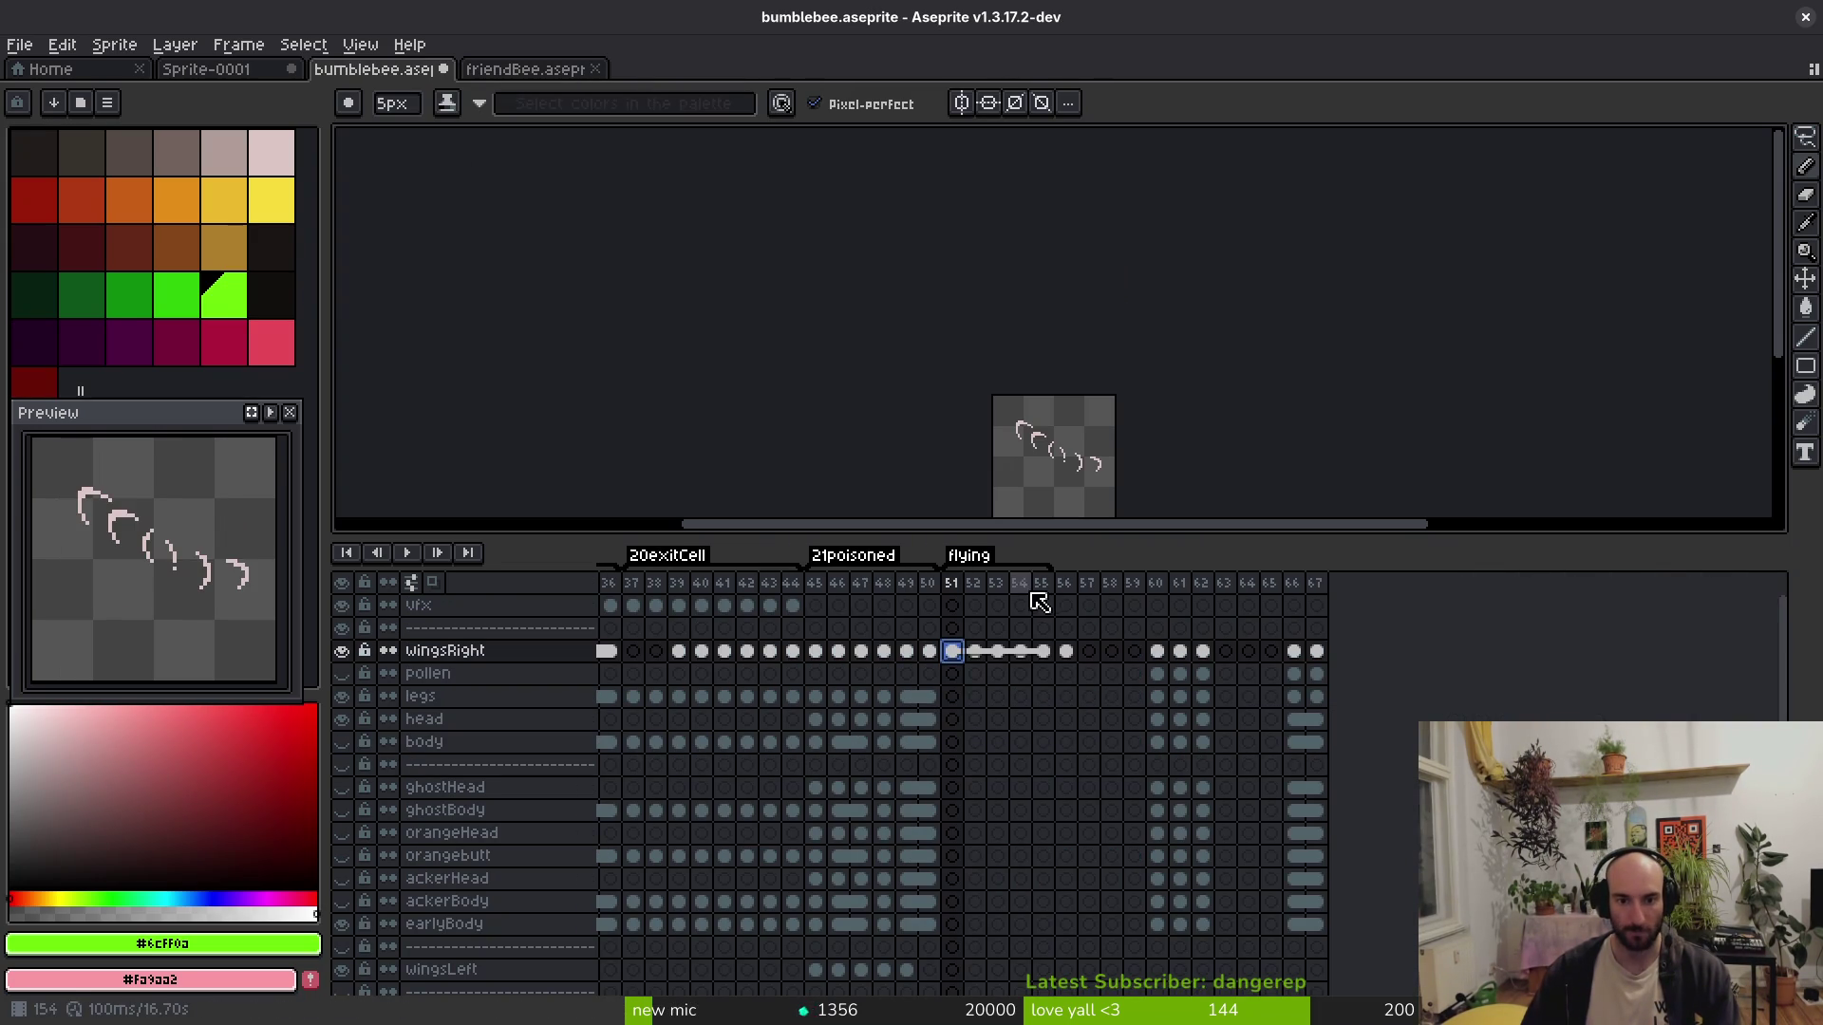
In friendBee, select the legs, head and body flying frames, adjusting layer visibility
left_click(554, 74)
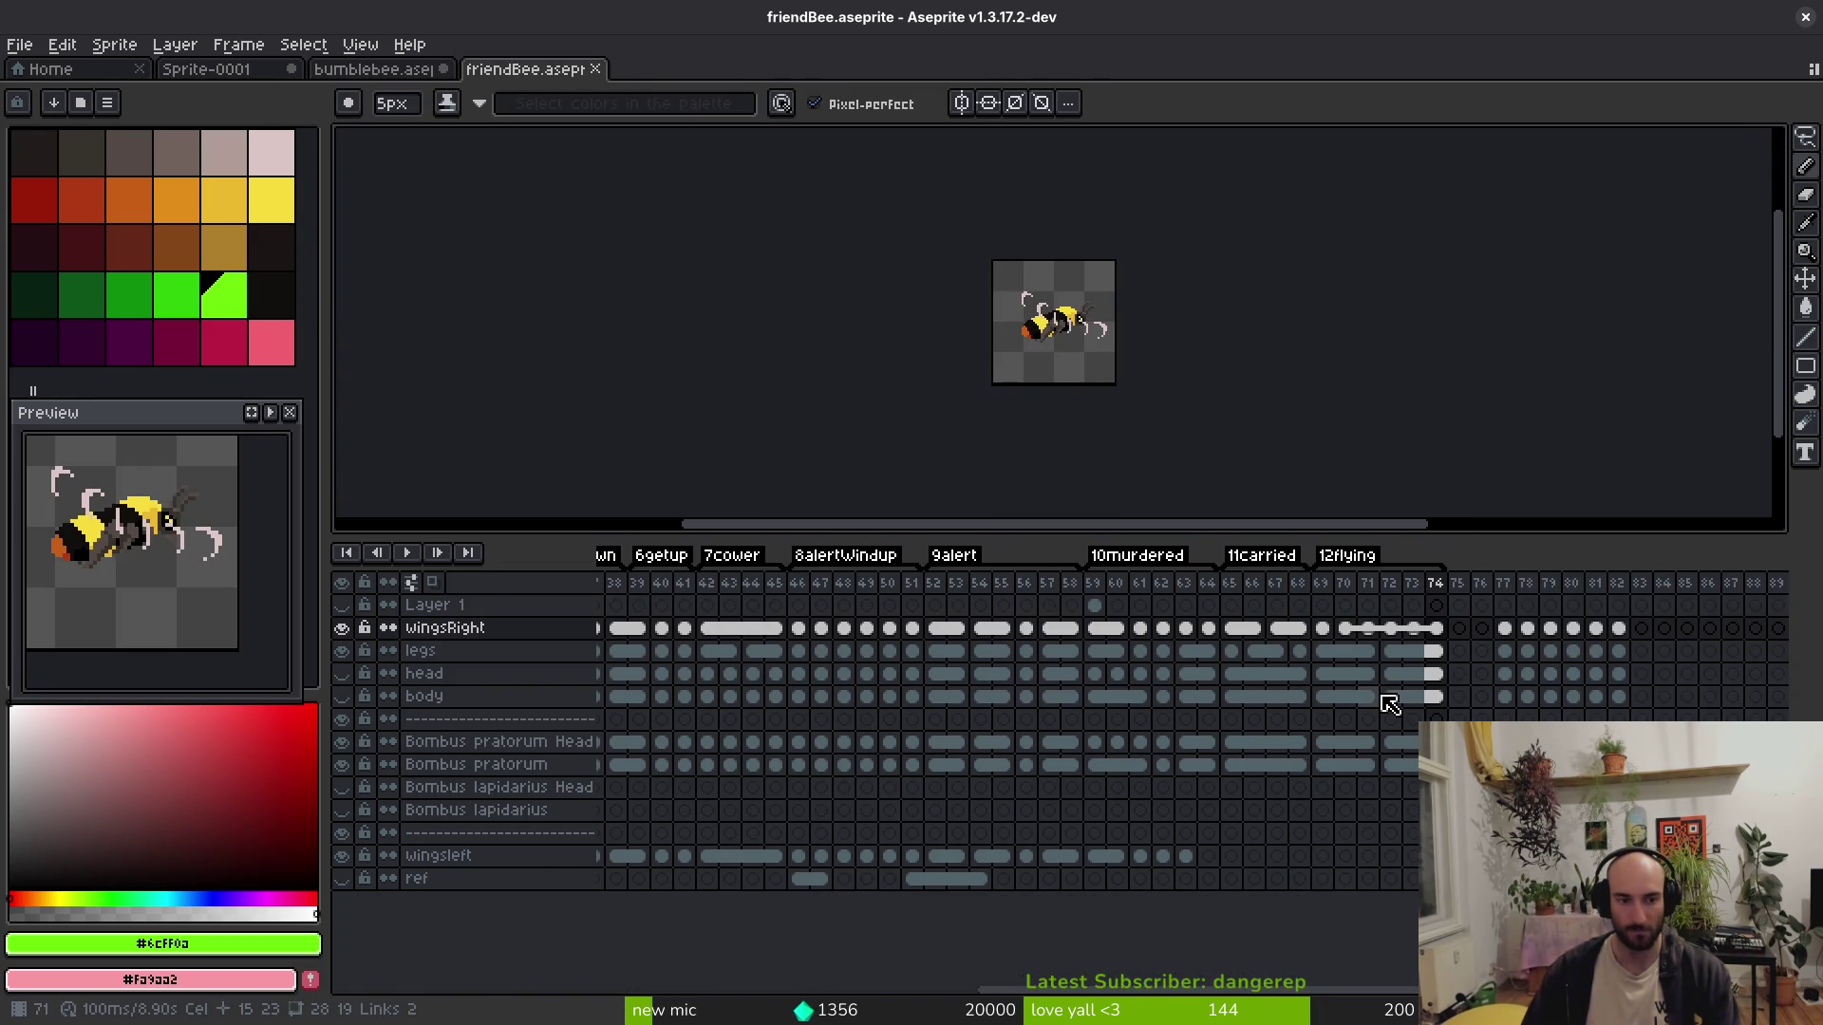
left_click_drag(1326, 652, 1439, 698)
left_click(342, 673)
left_click(342, 695)
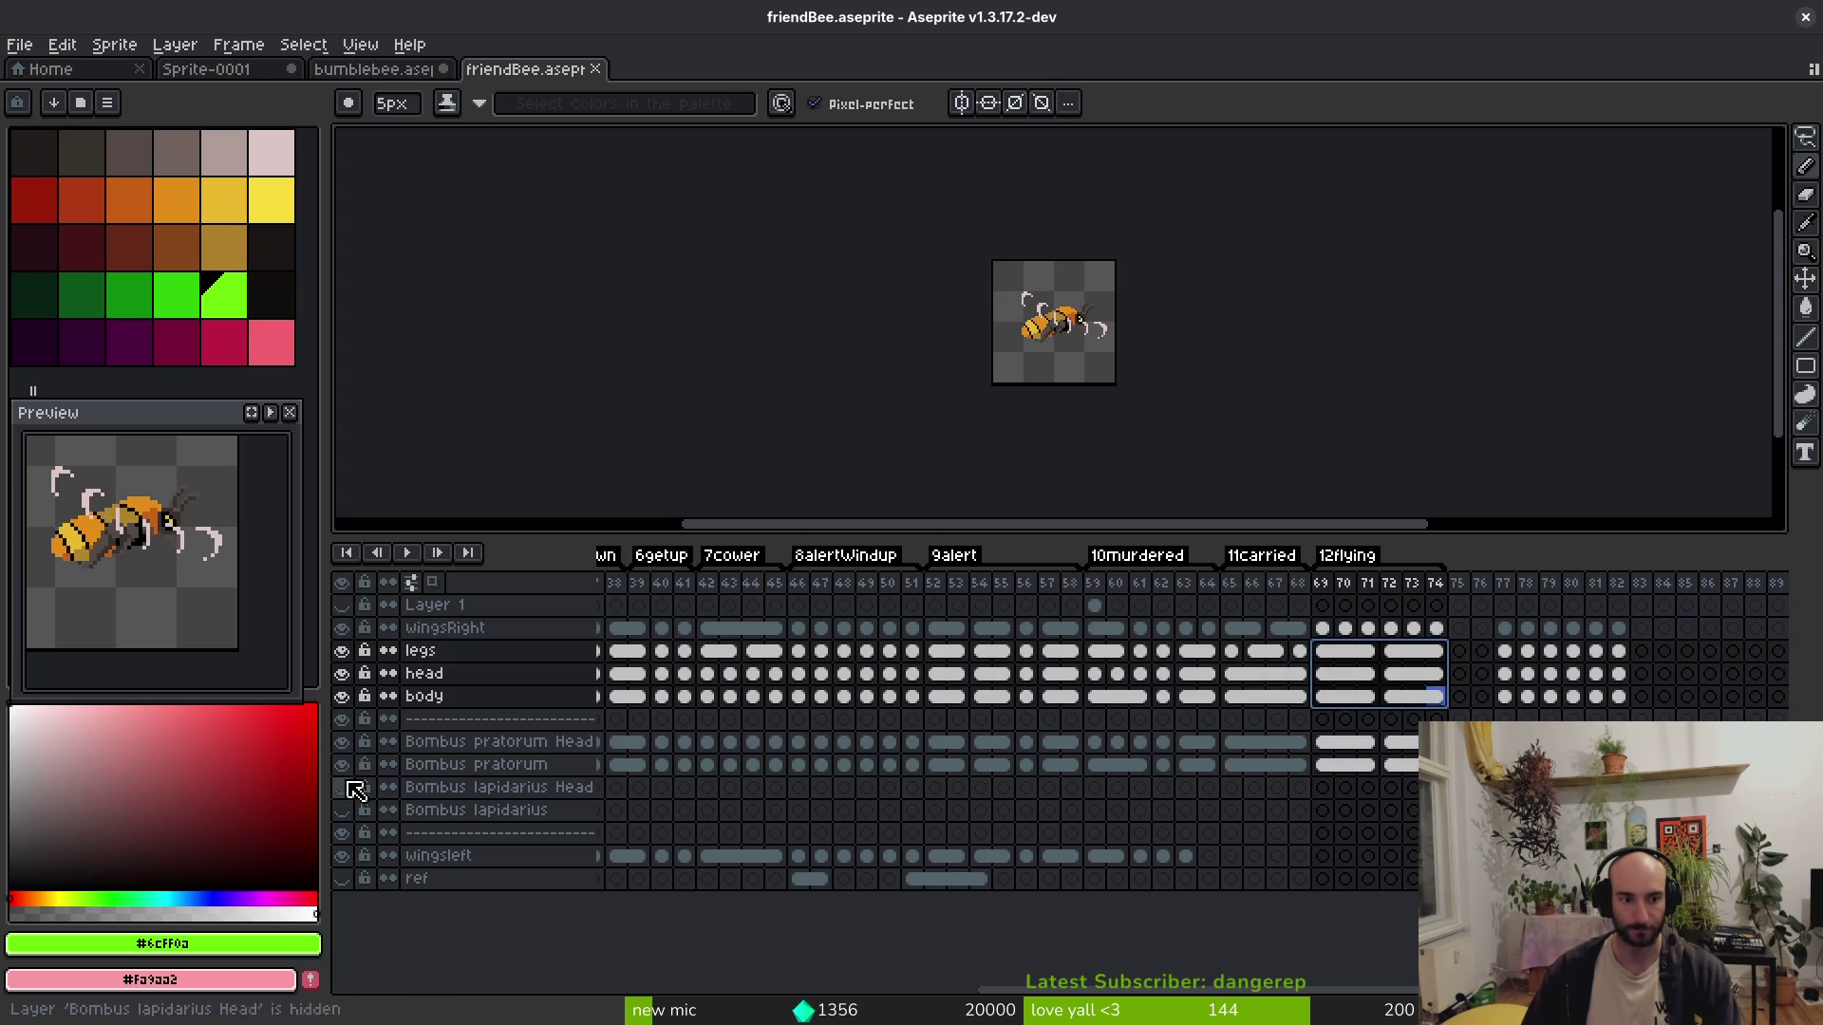
left_click(345, 743)
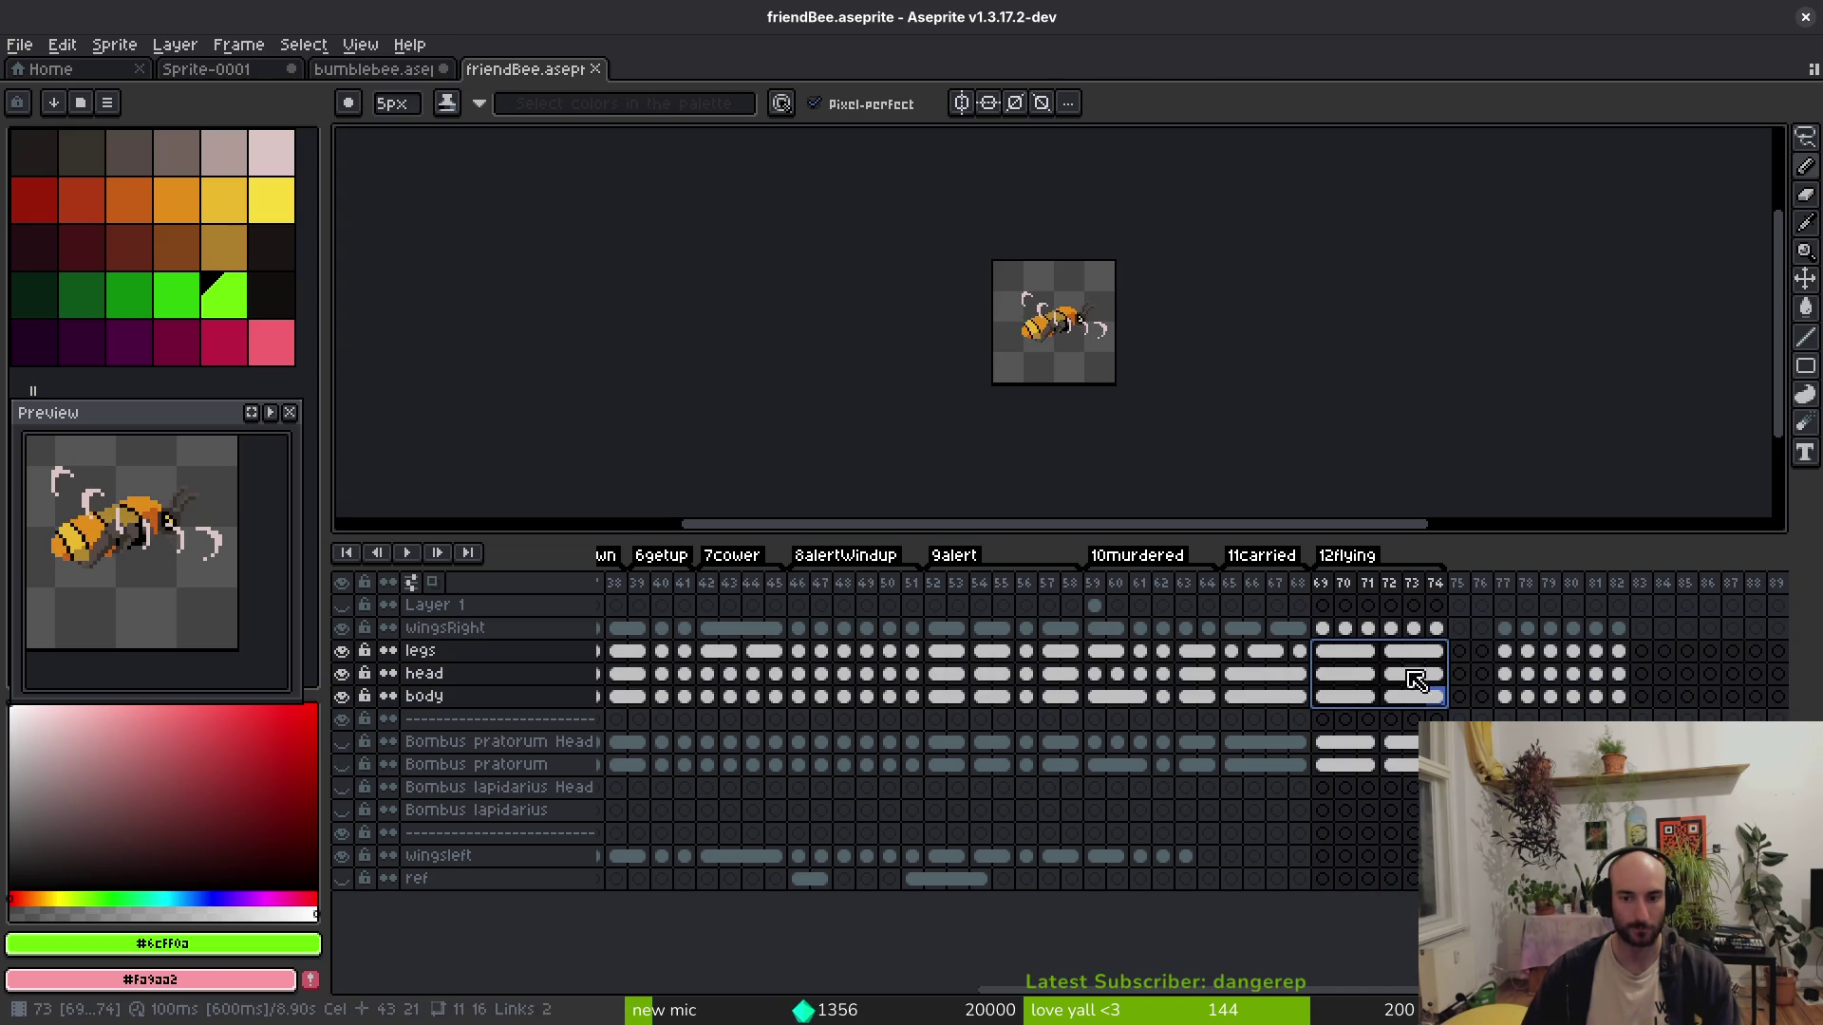
left_click_drag(1324, 750, 1435, 770)
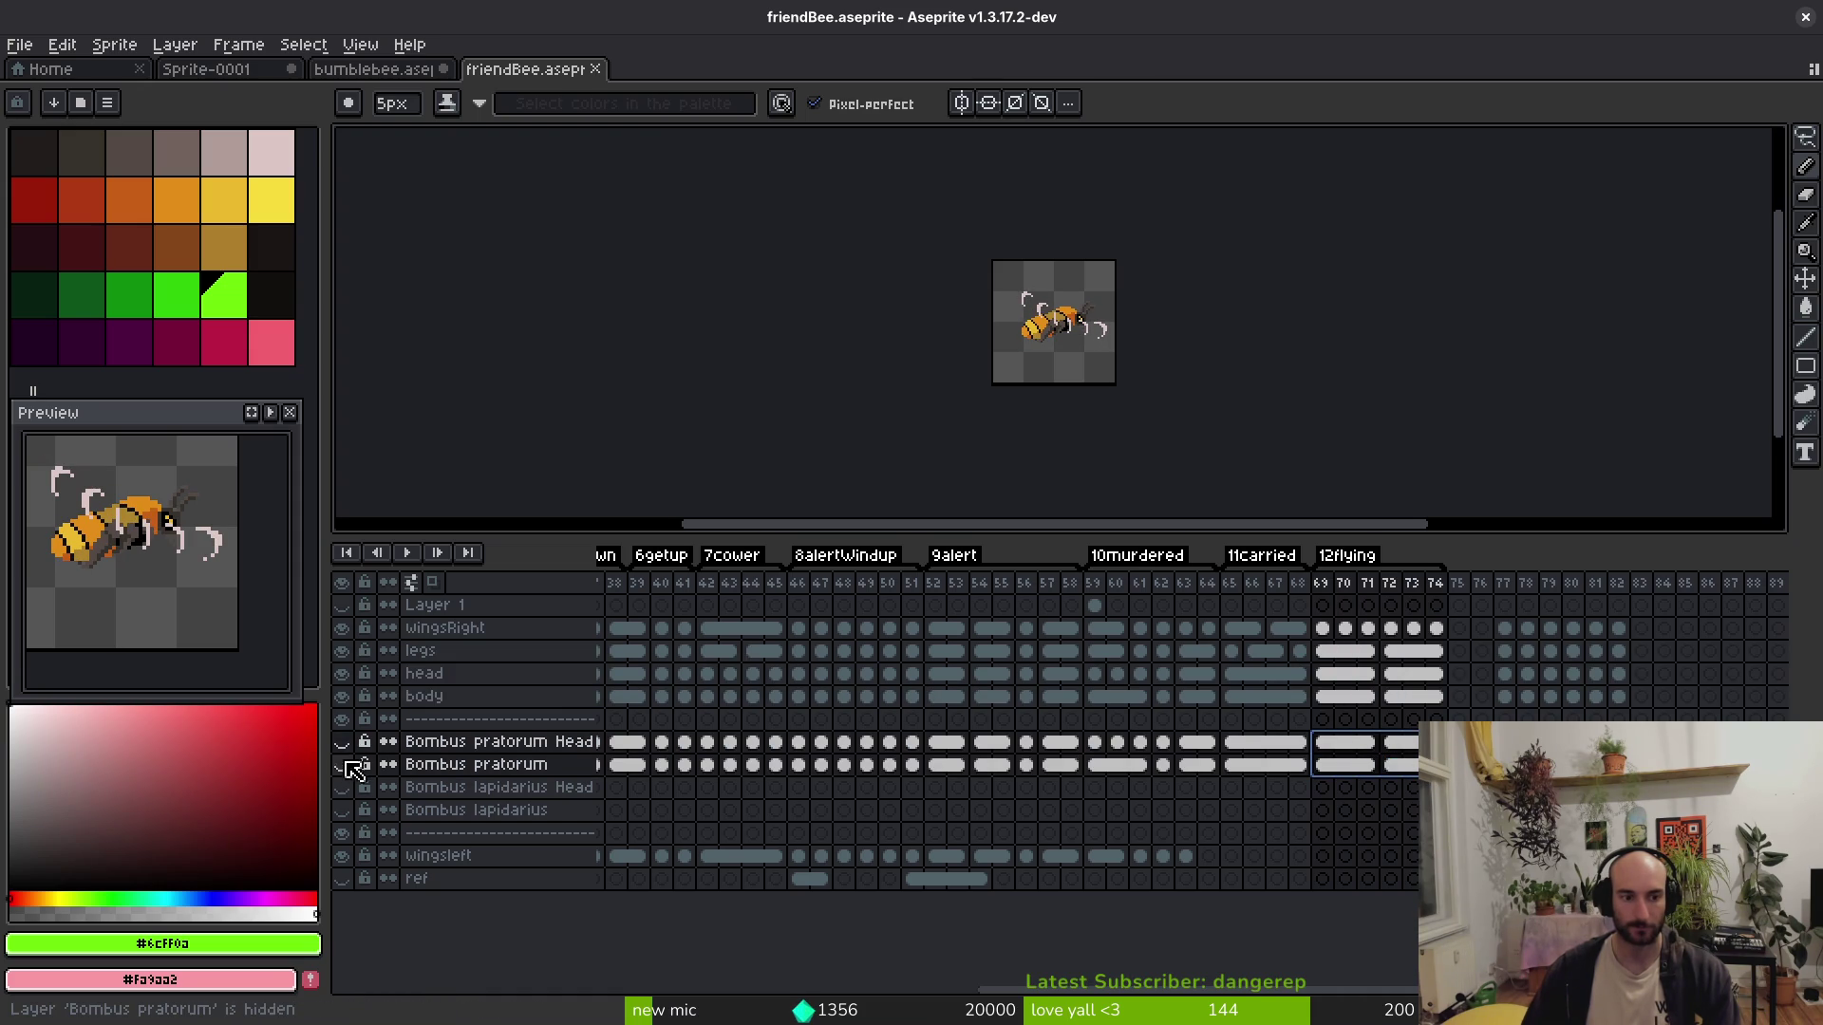
left_click_drag(345, 747, 345, 766)
mouse_move(1322, 698)
left_mouse_down()
mouse_move(1449, 645)
mouse_move(1435, 653)
left_mouse_up()
Paste them at bumblebee frame 51, show the body layer and hide earlyBody
left_click(407, 69)
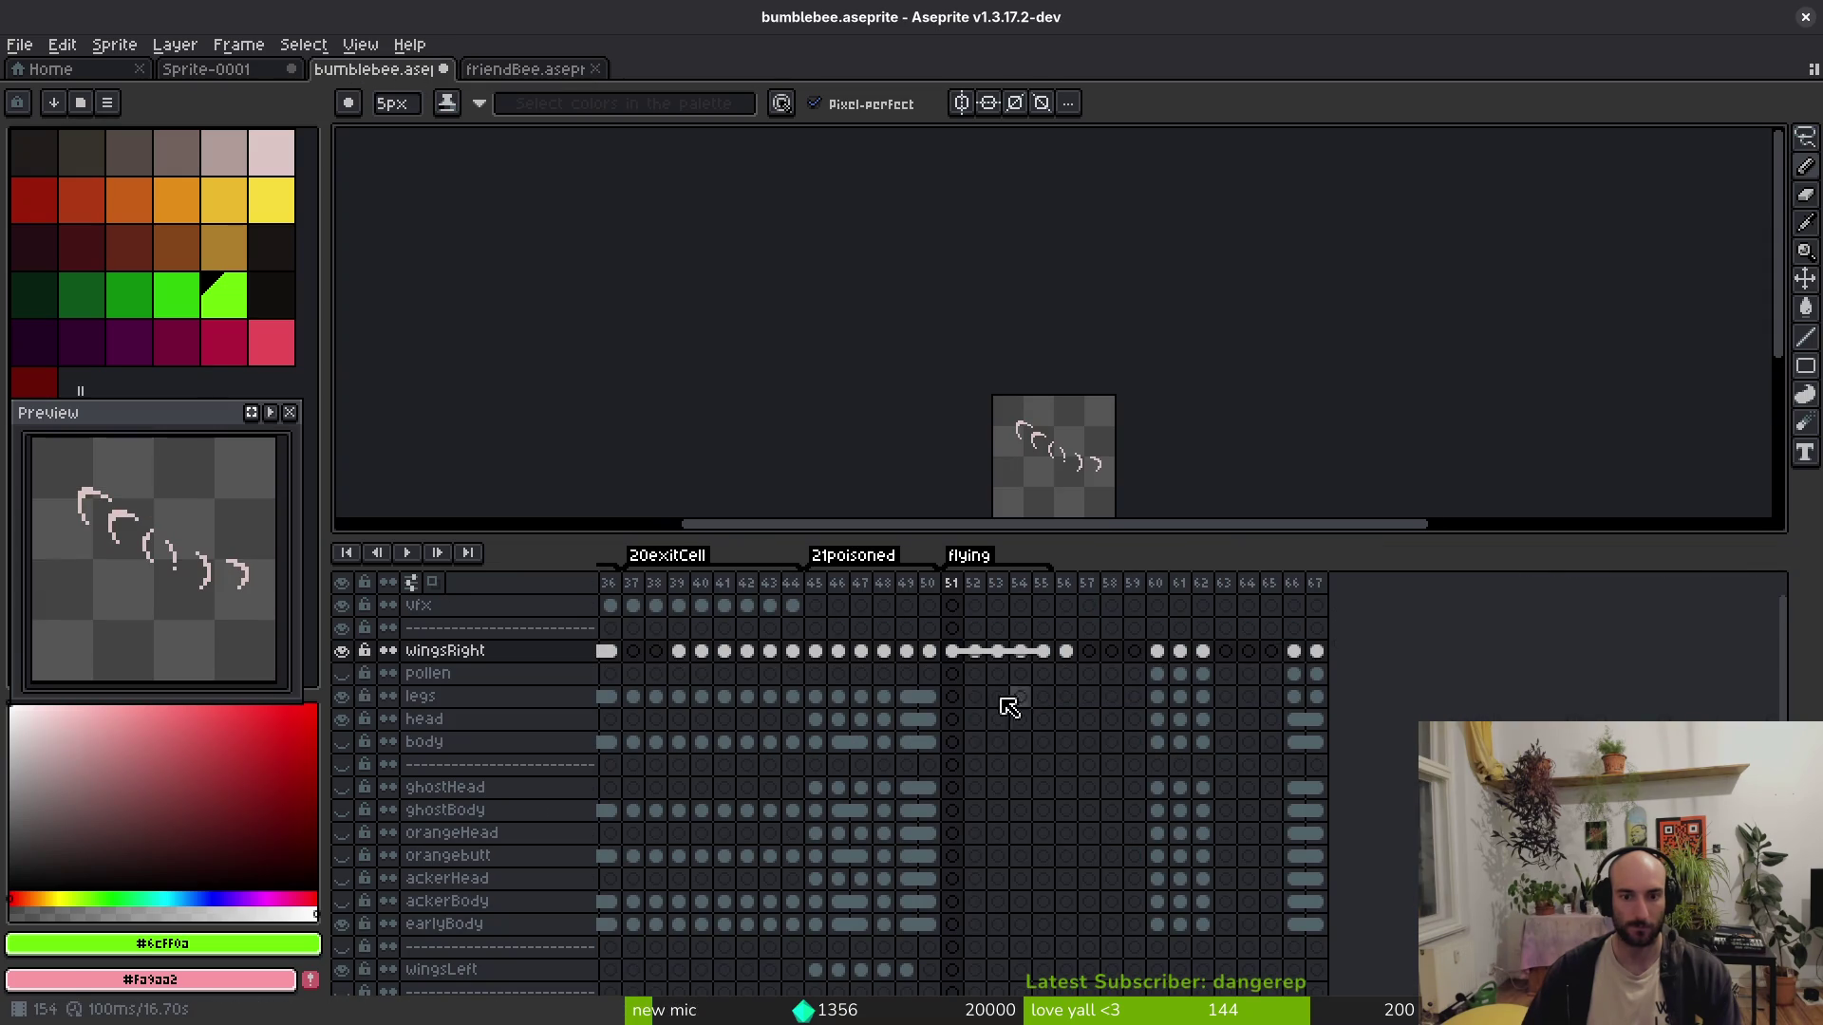
left_click(952, 696)
key("ctrl+v")
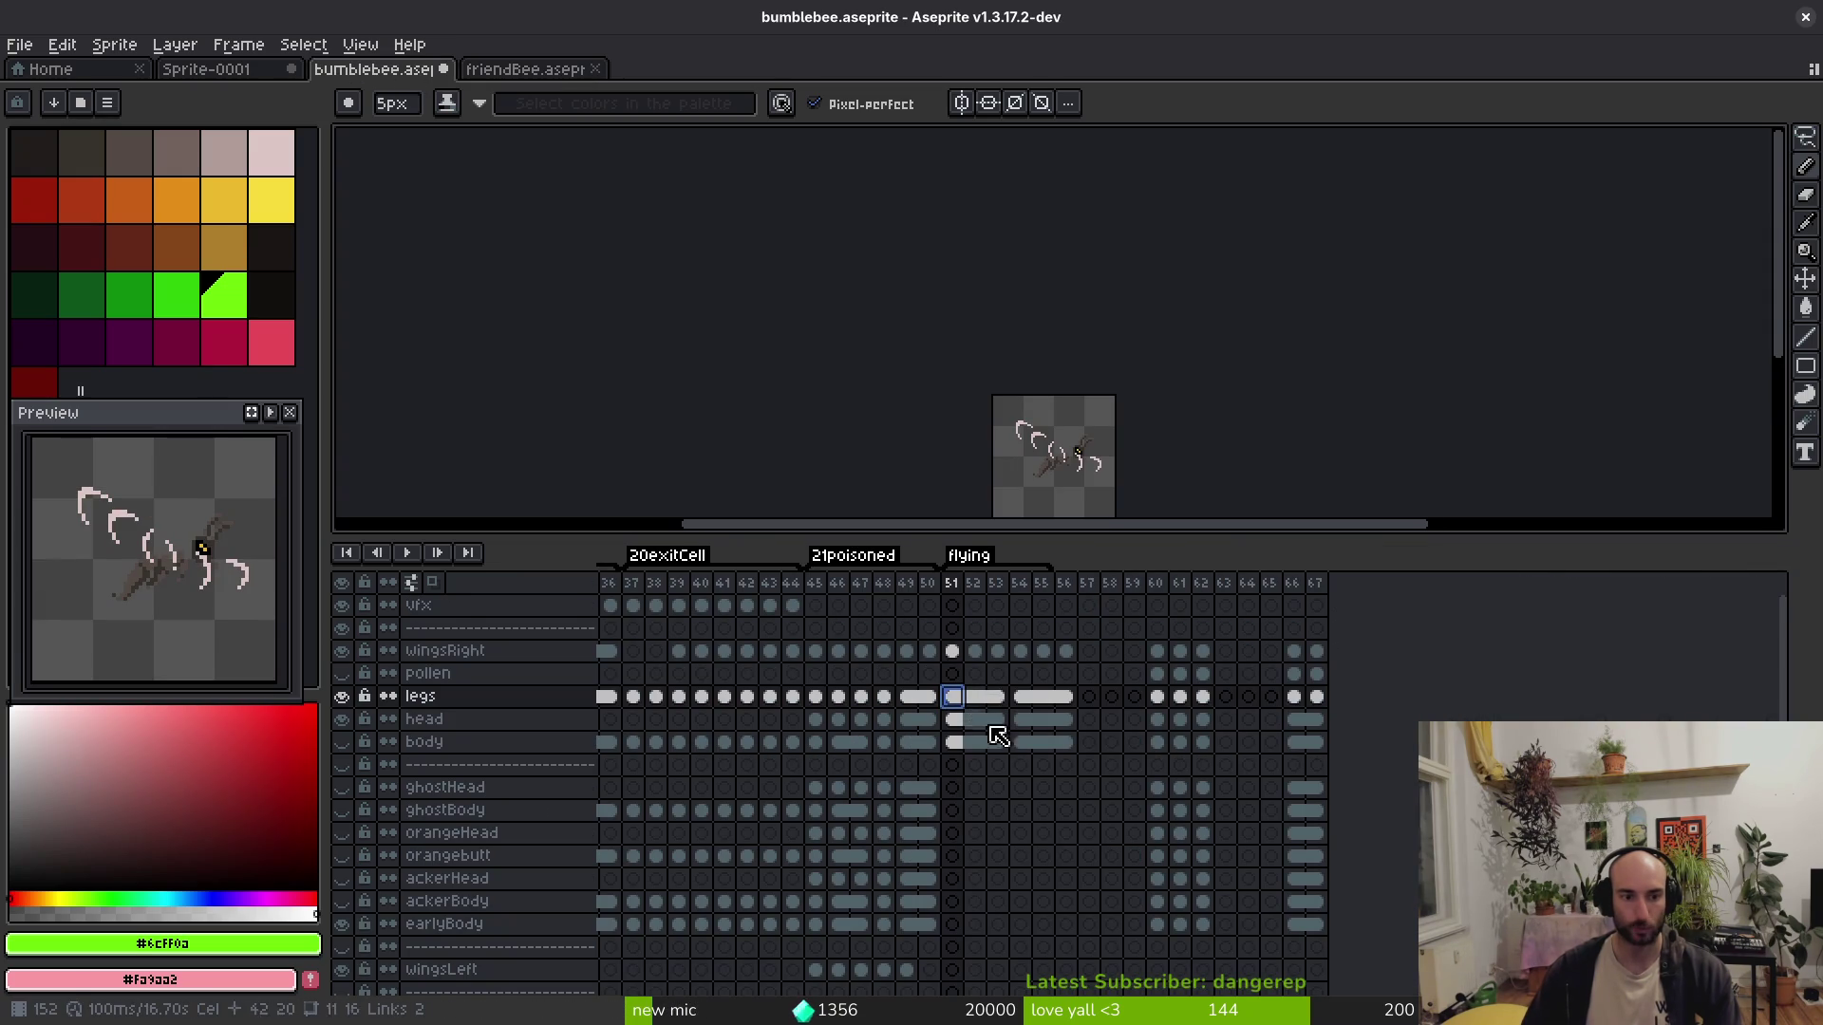
left_click(952, 719)
left_click(343, 744)
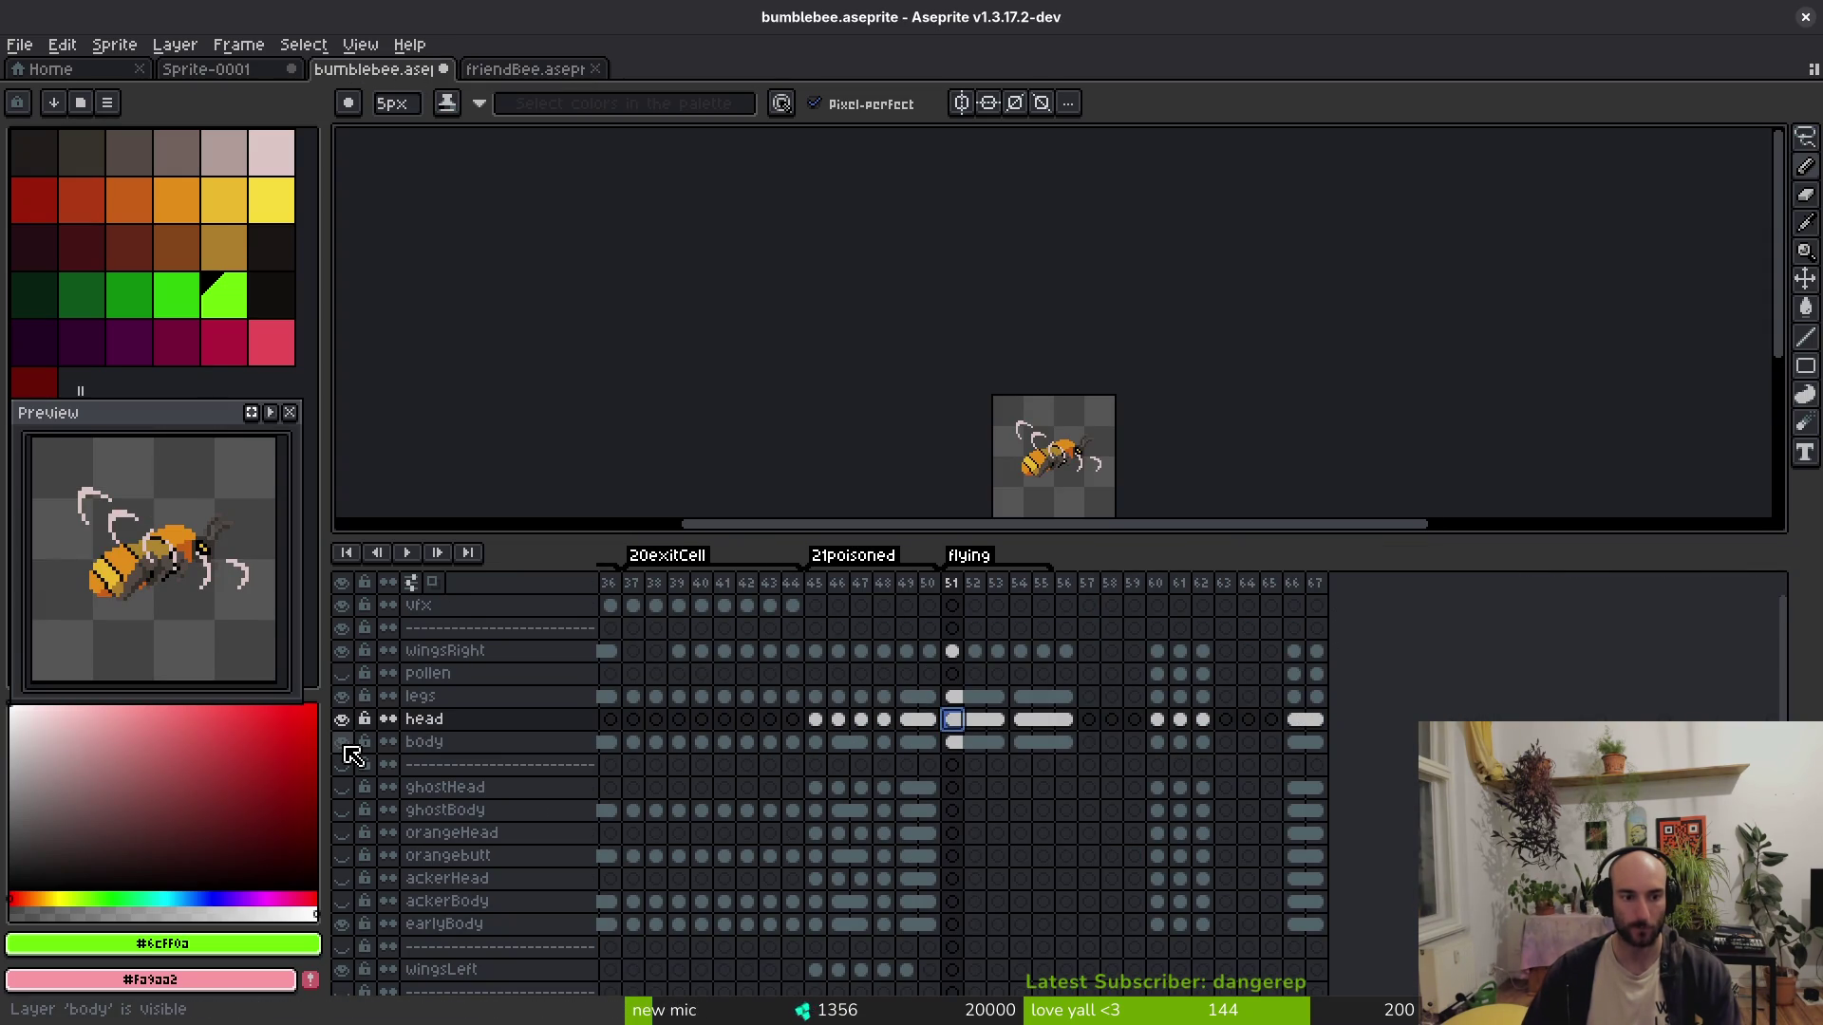
left_click(342, 924)
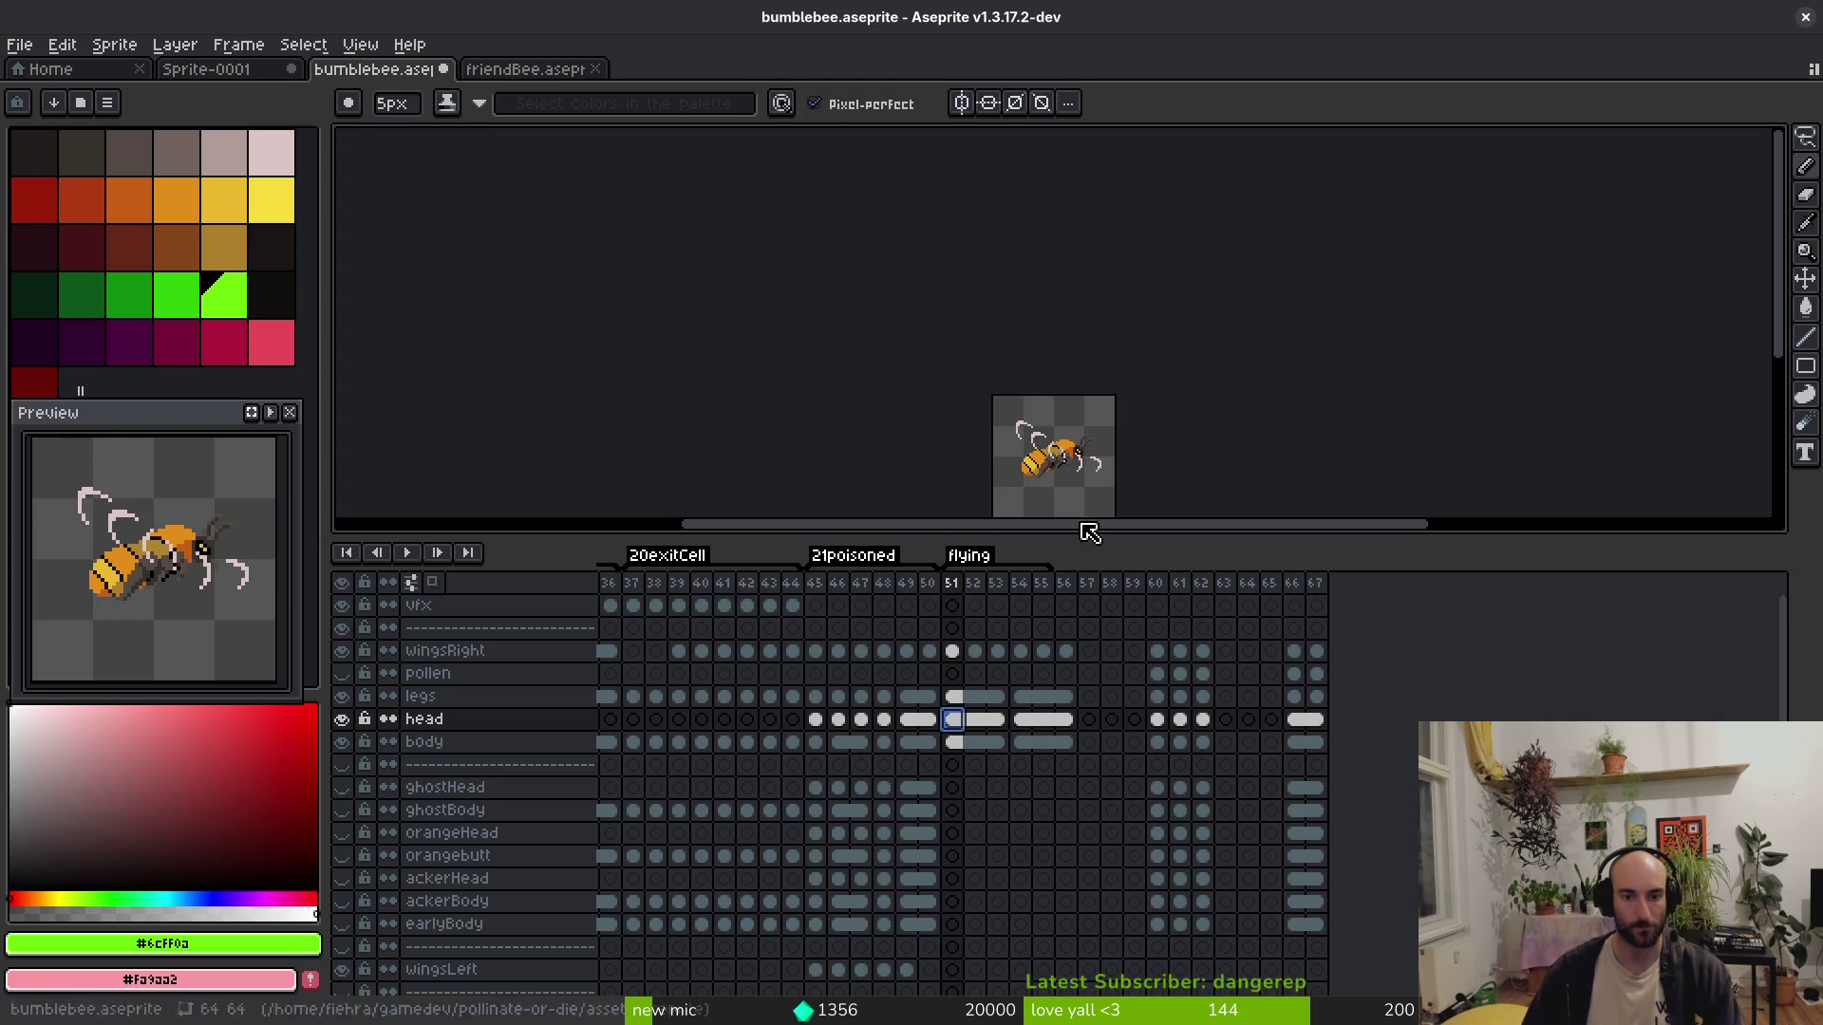
scroll(1002, 488, "up", 5)
left_click_drag(984, 422, 1086, 317)
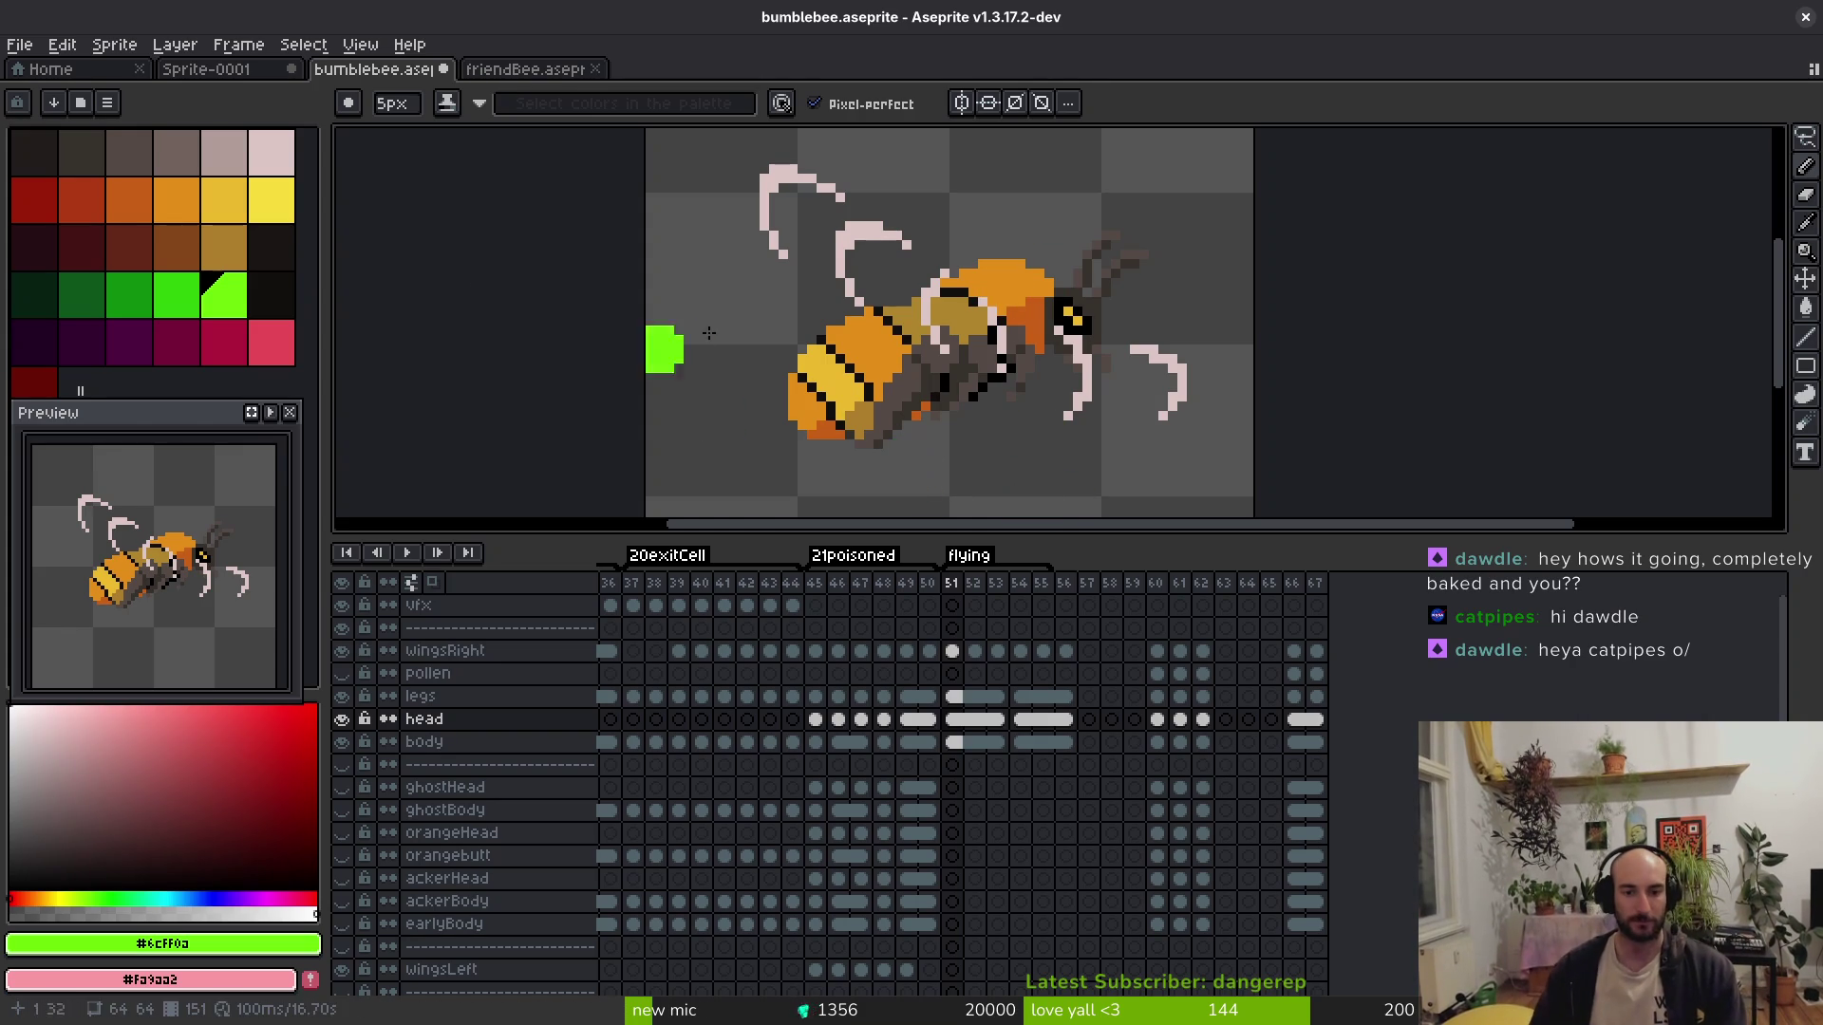
Sample the bee's yellow from frame 50 and undo an accidental background fill on frame 51
scroll(1118, 304, "up", 2)
scroll(876, 285, "up", 2)
scroll(733, 457, "up", 1)
key("comma")
key("i")
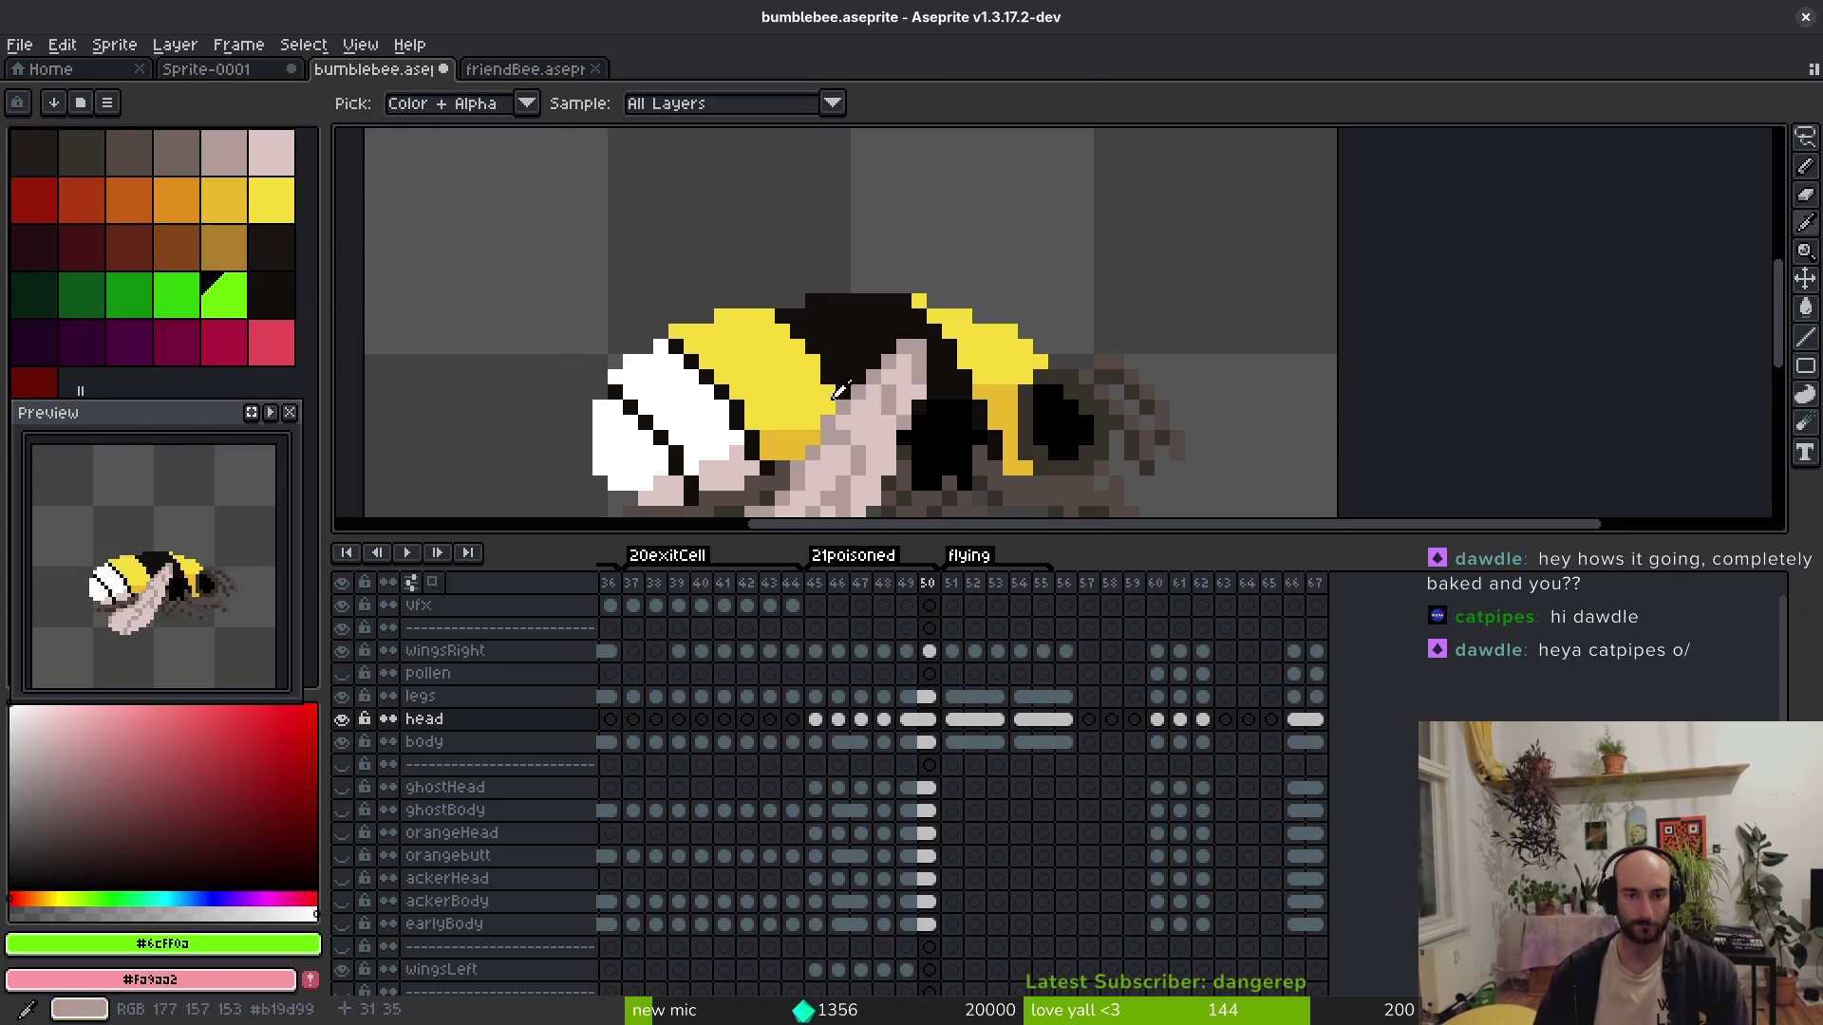
left_click(763, 393)
key("period")
key("g")
left_click(959, 306)
key("ctrl+z")
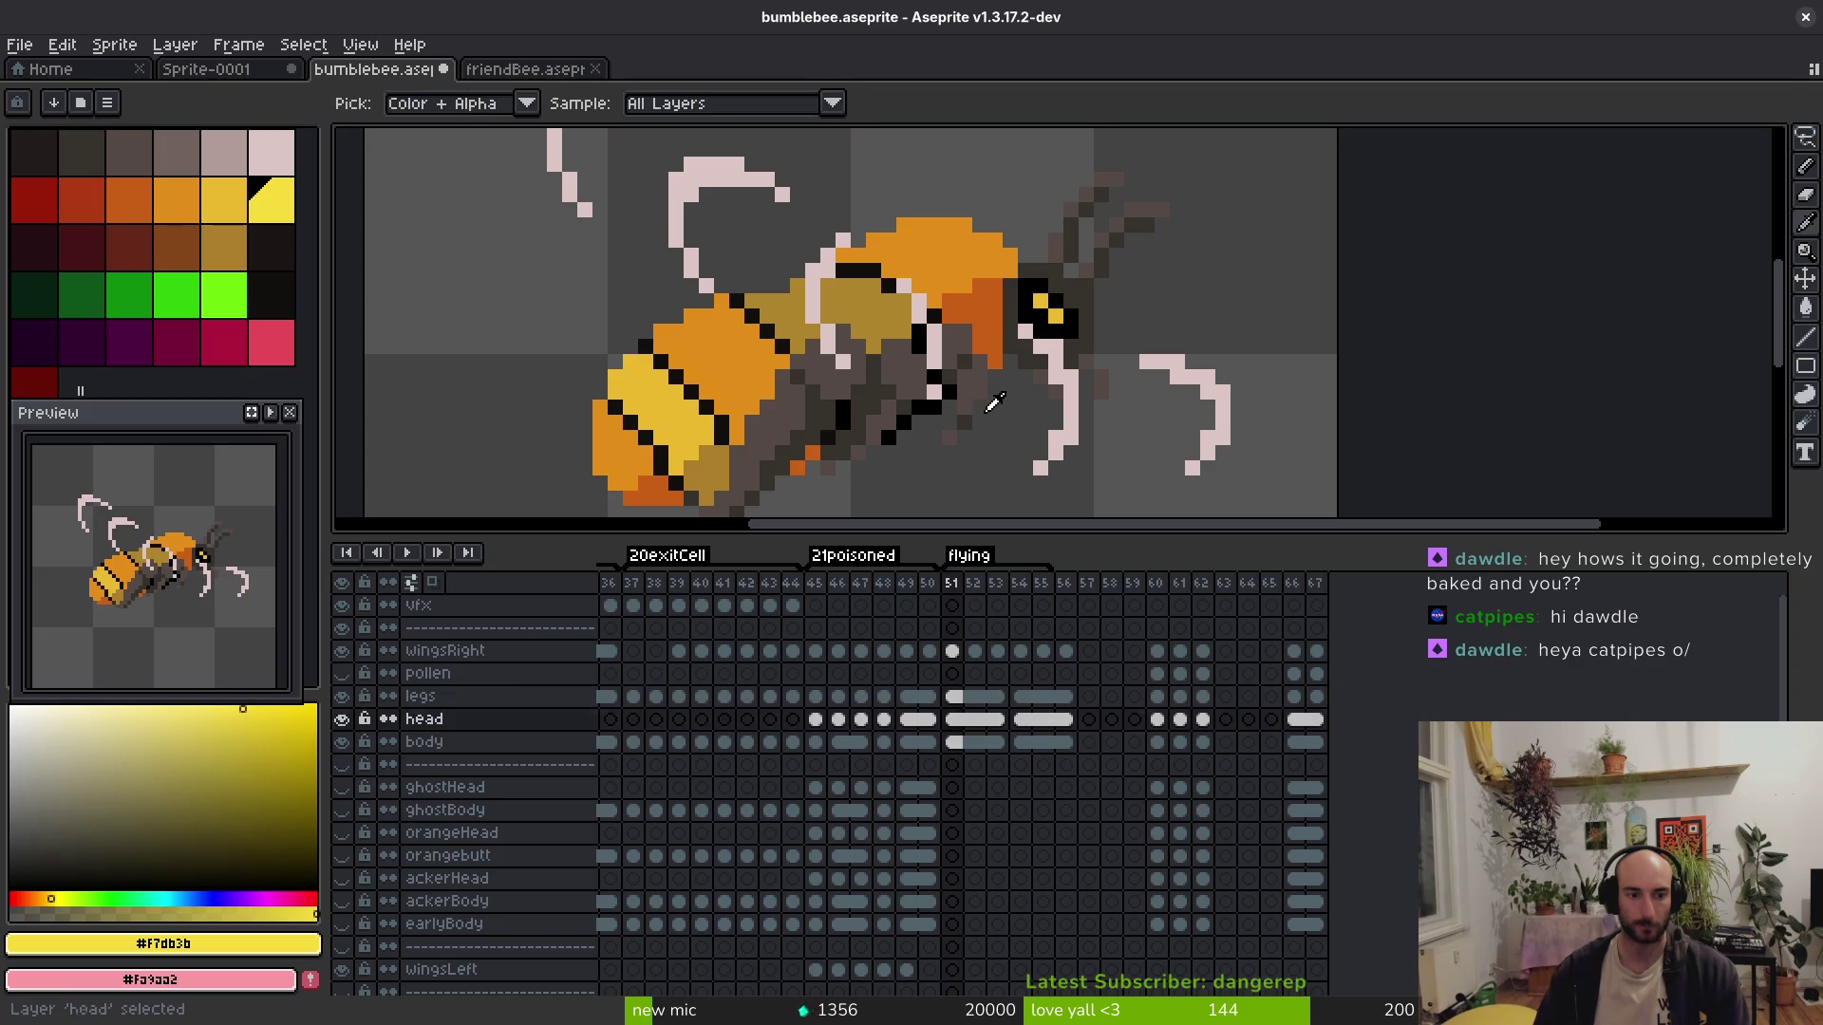
On the body layer, fill frame 51's body and head patches bright yellow and gold #cab22c
left_click(988, 399, "ctrl")
key("comma")
key("period")
right_click(769, 380, "alt")
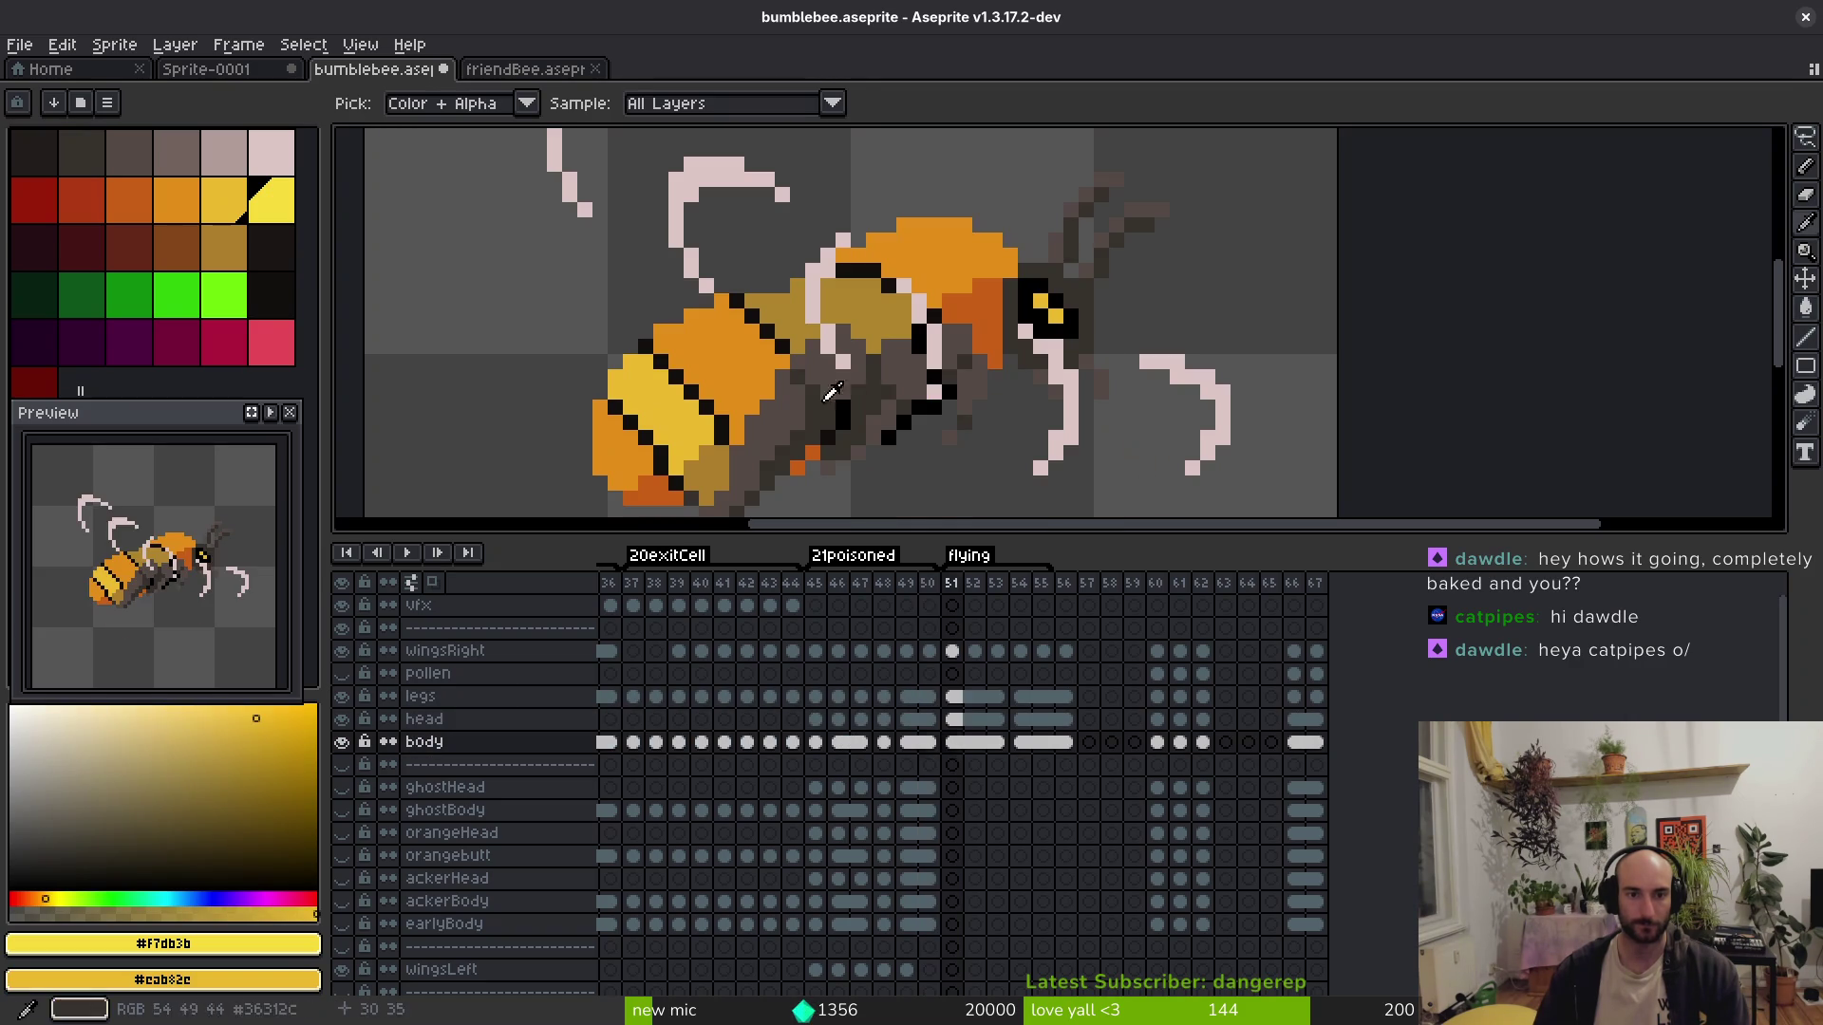
left_click(735, 374)
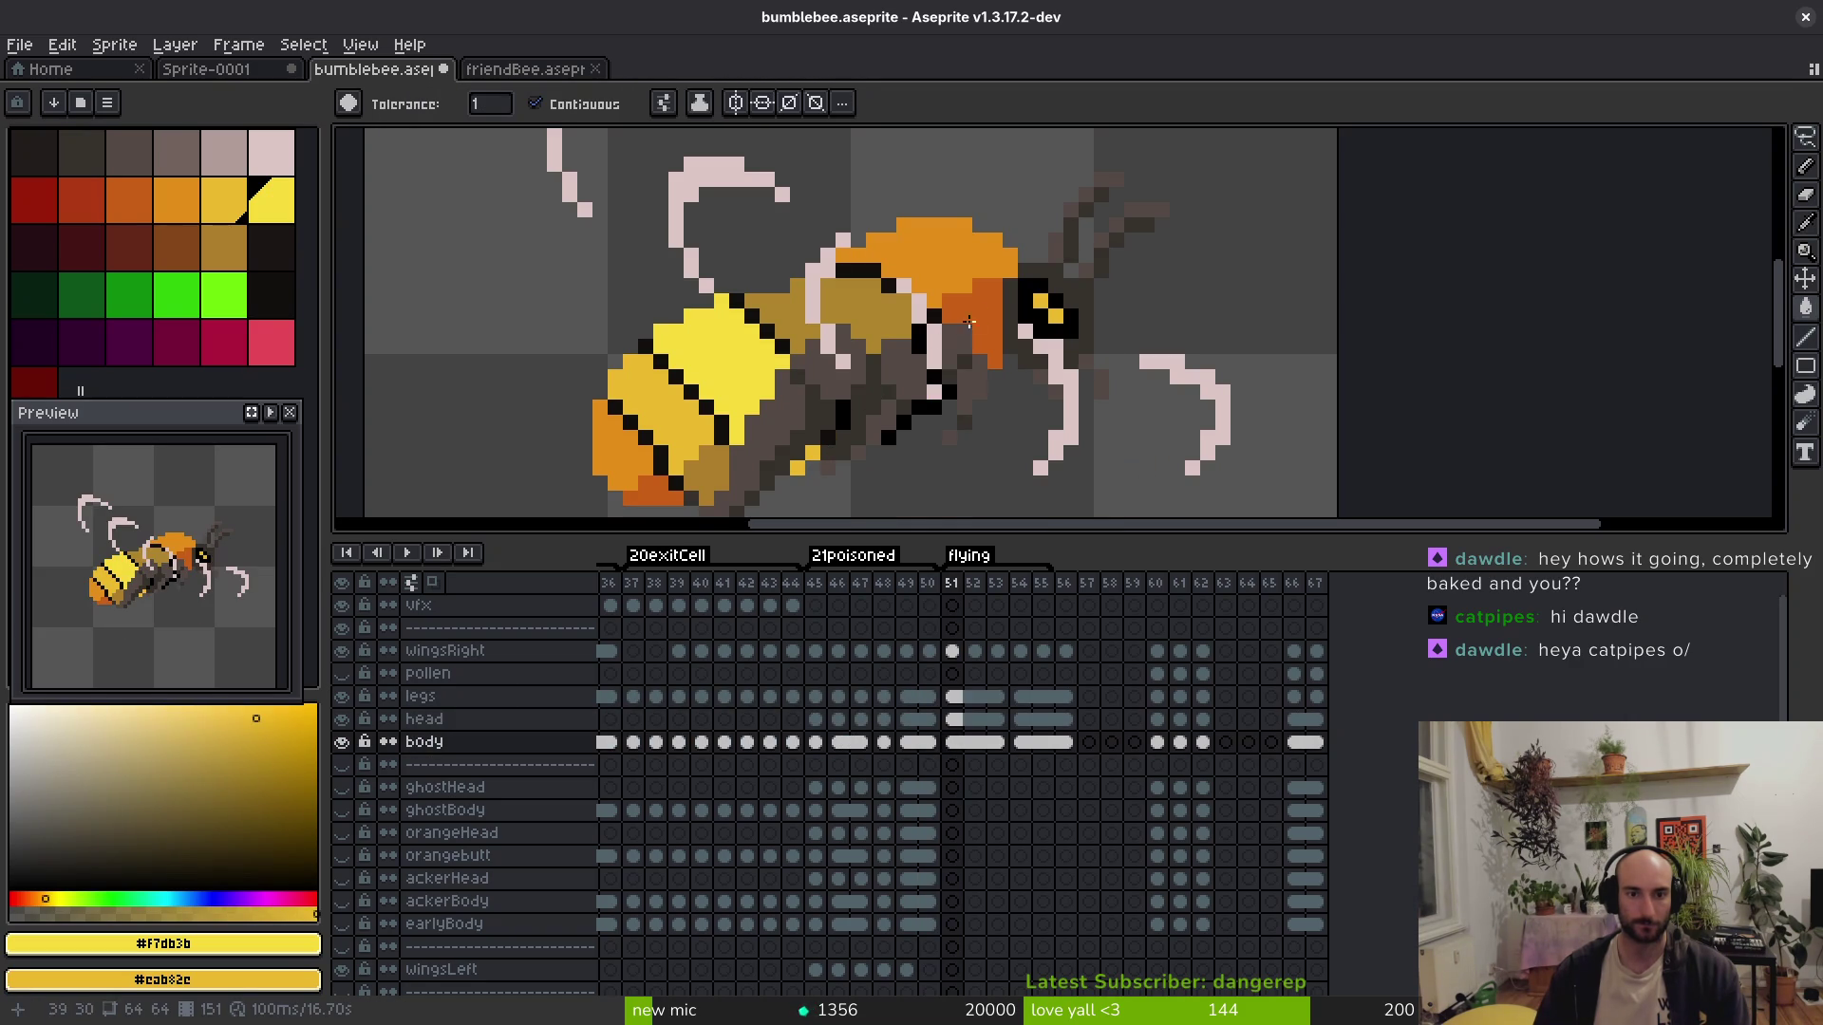
right_click(965, 324)
left_click(959, 242)
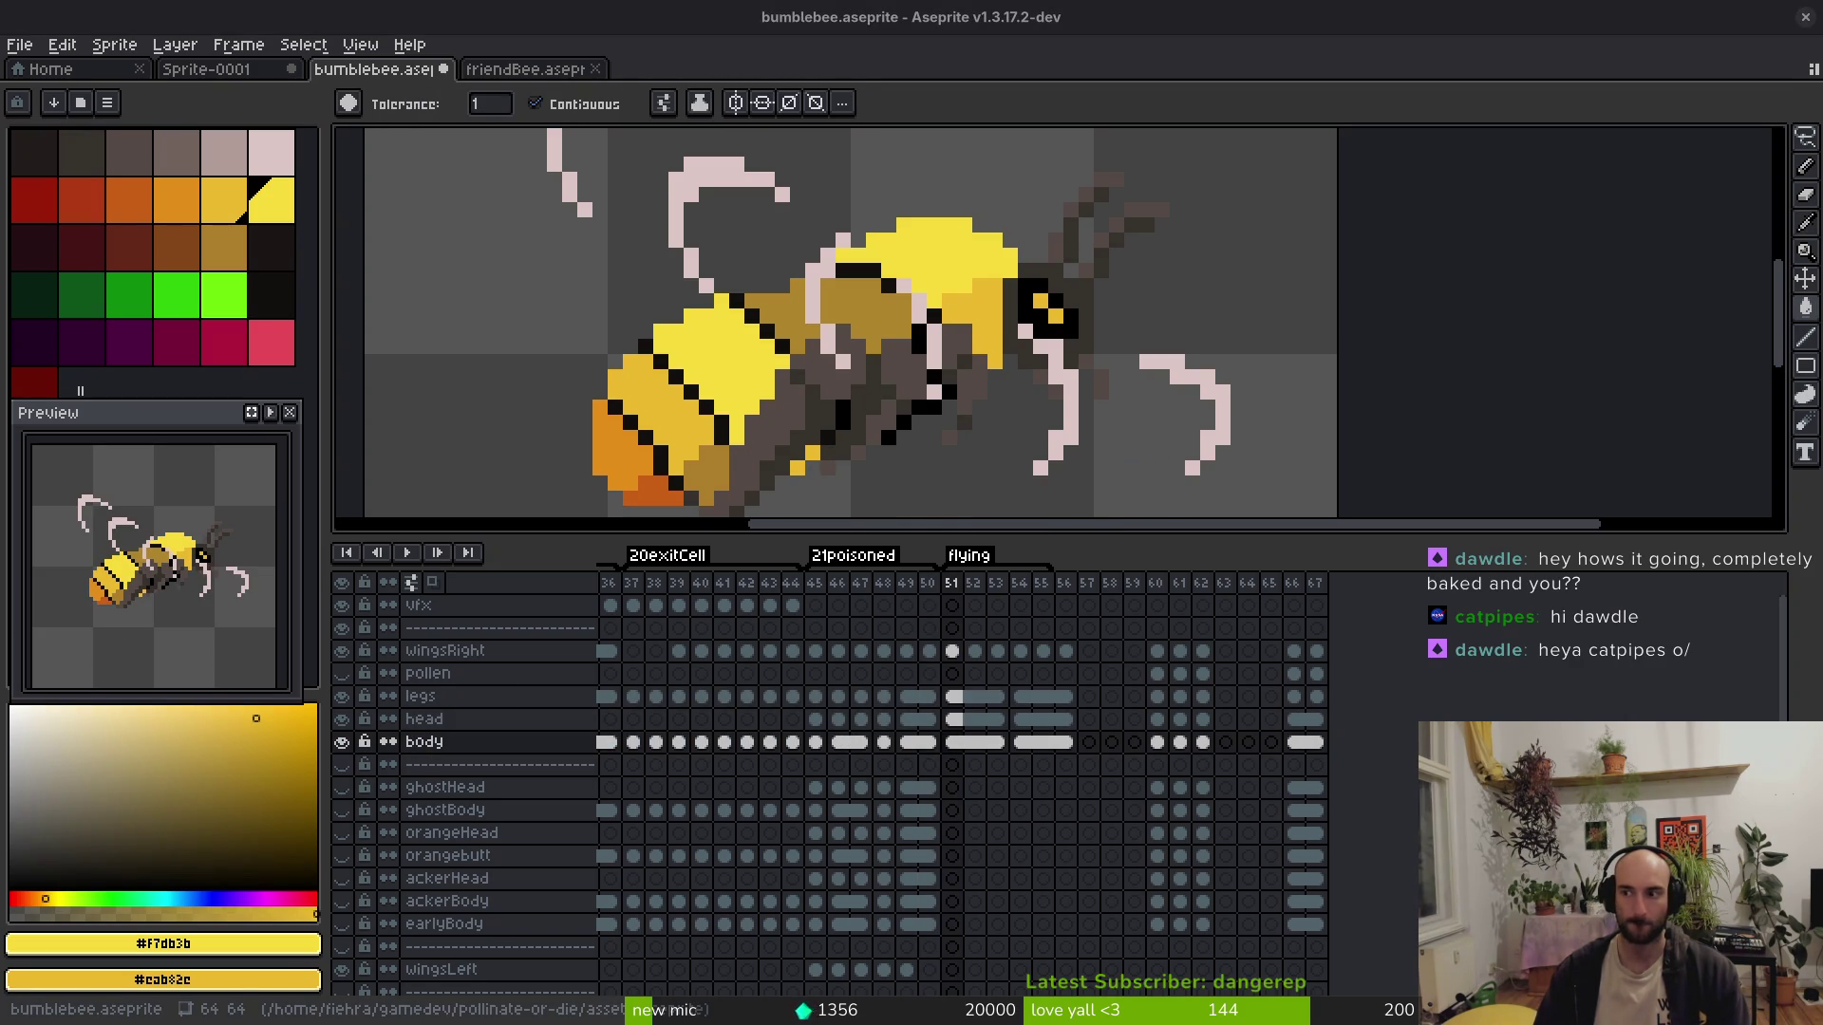
mouse_move(852, 321)
left_mouse_down()
mouse_move(891, 188)
mouse_move(956, 228)
left_mouse_up()
Pick the white and pink from frame 50's bee as the two drawing colours
left_click(891, 188, "alt")
key("i")
key("Left")
left_click(786, 302)
right_click(740, 334)
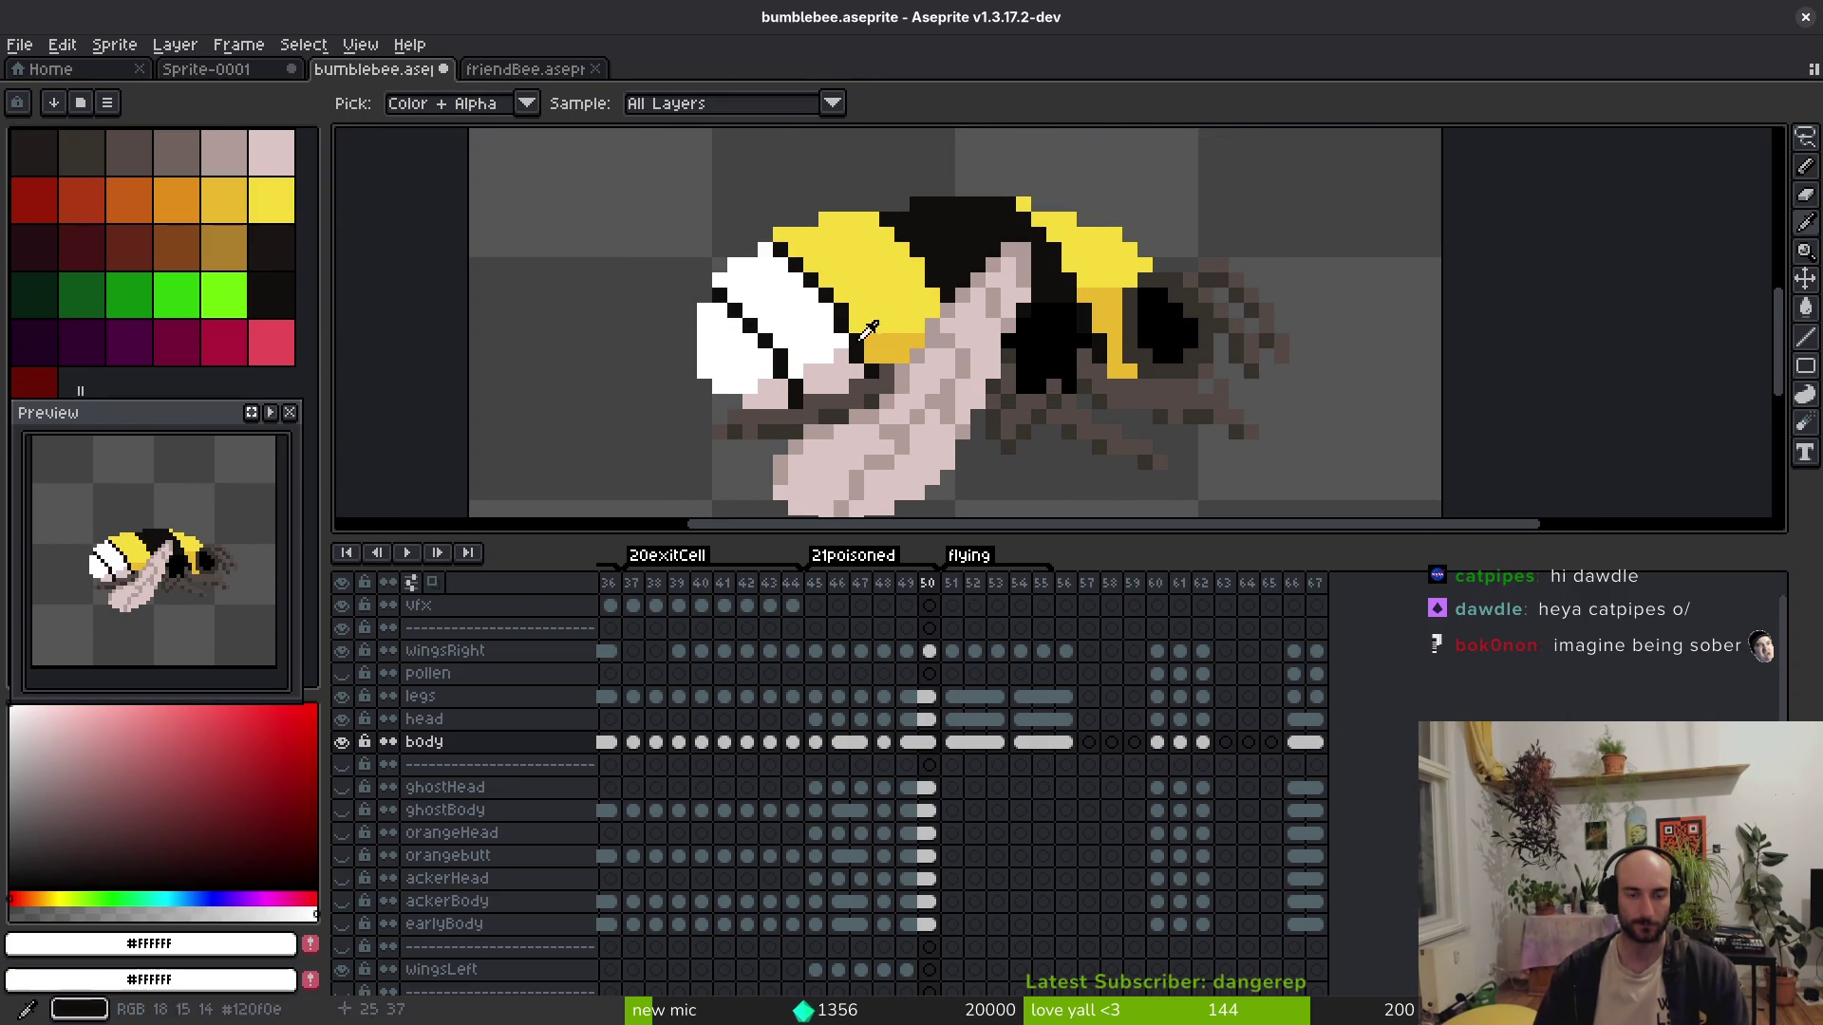
right_click(839, 389)
key("g")
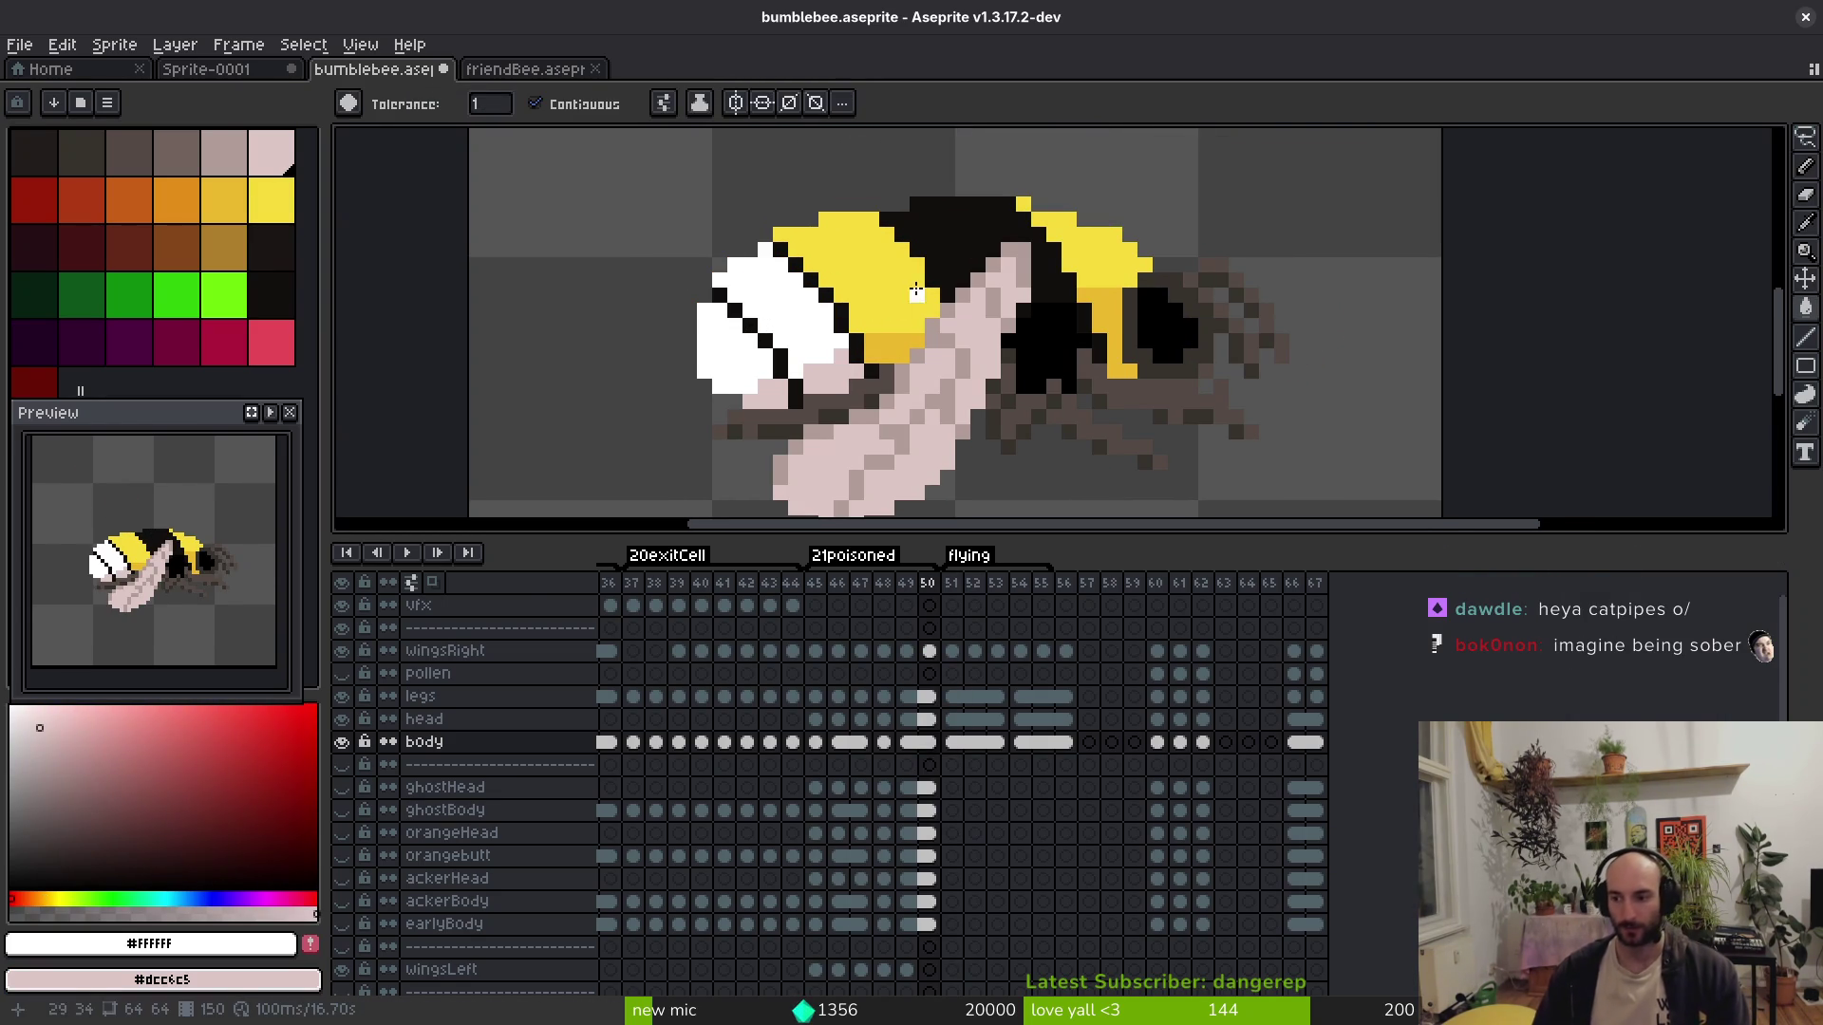
key("Right")
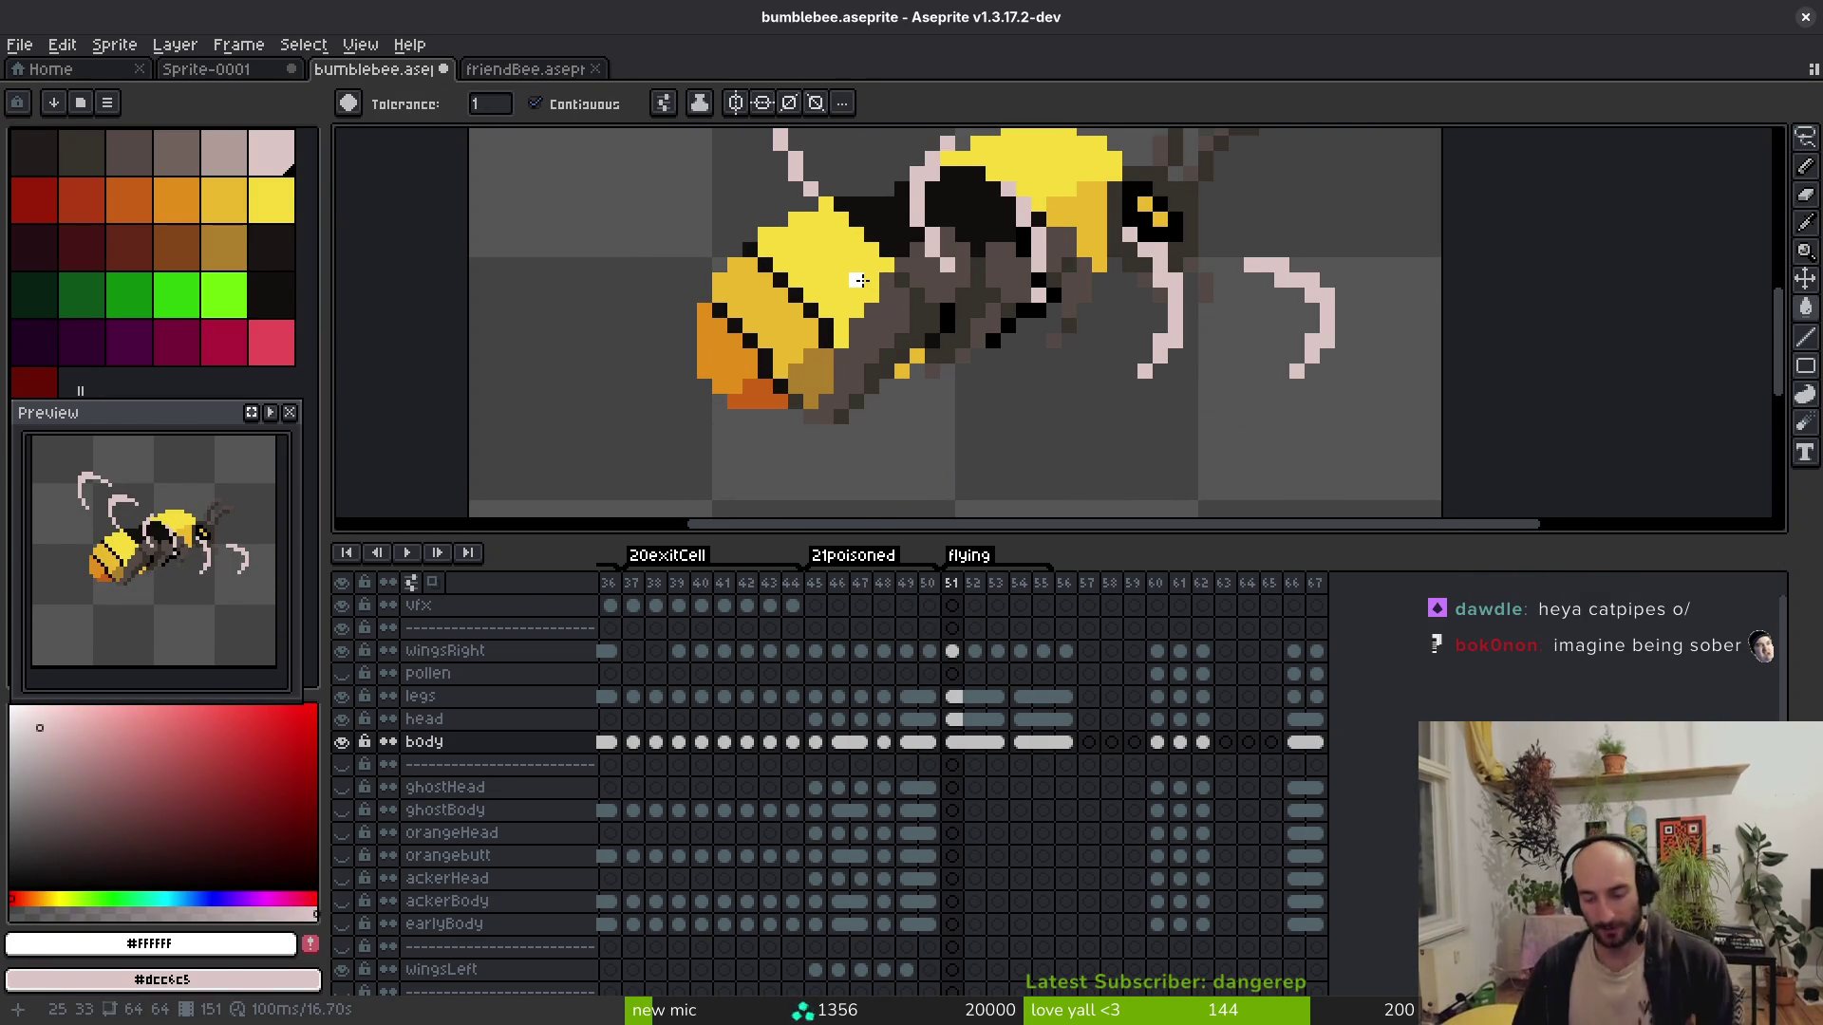
Fill frame 51's two rear stripes white and the dark and brown rear areas pink
left_click(796, 326)
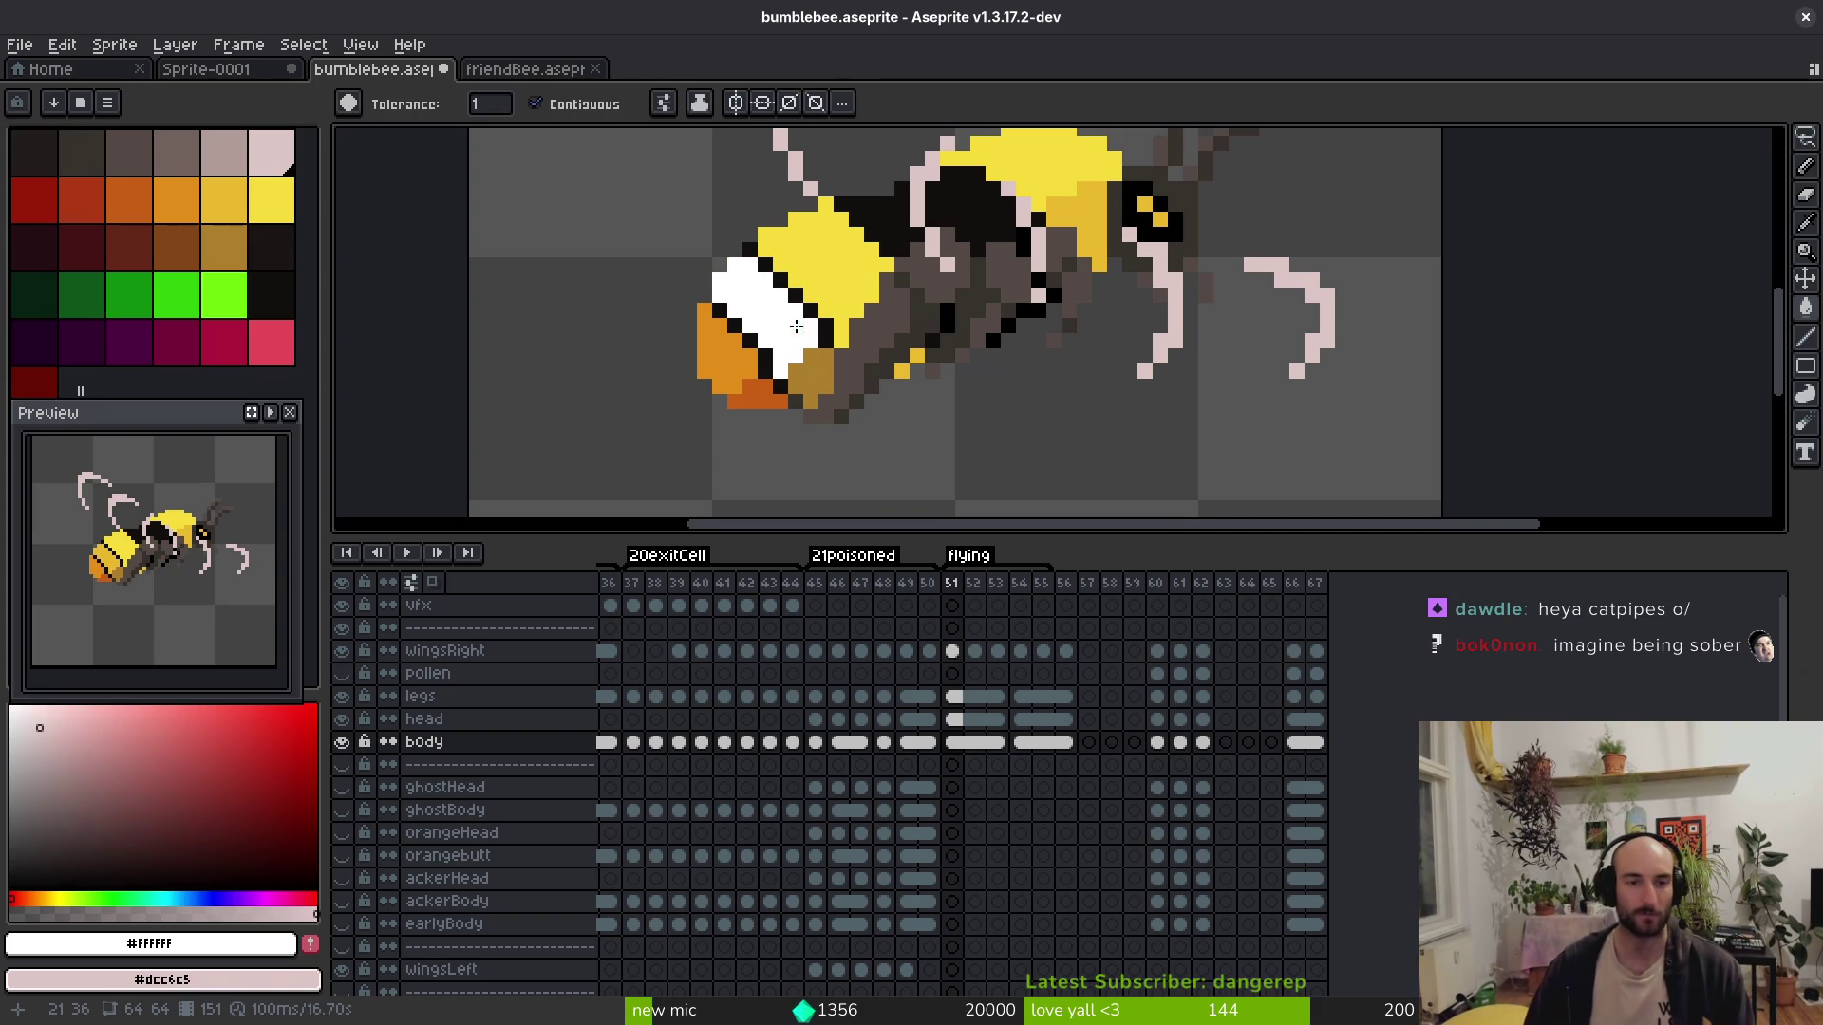
left_click(719, 346)
right_click(754, 396)
right_click(809, 380)
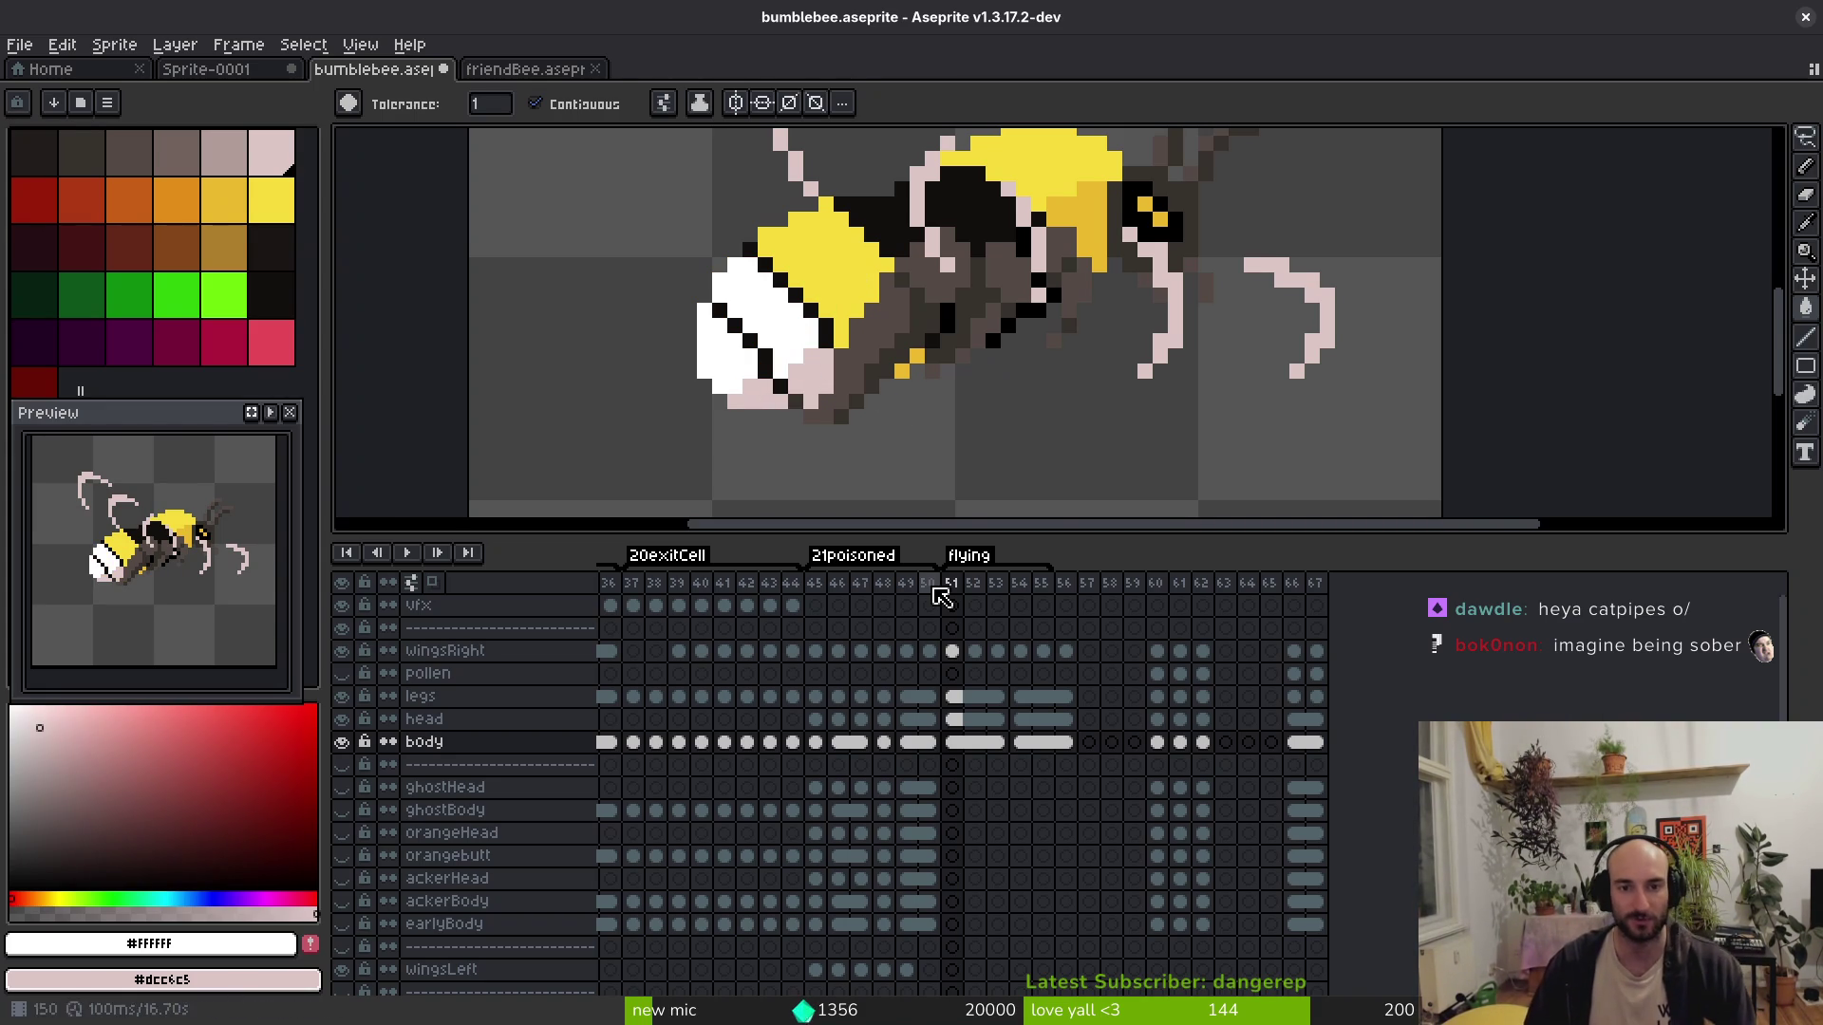
scroll(1005, 437, "down", 1)
Fill frame 54's yellow body stripe white and hide the legs layer
scroll(978, 439, "down", 3)
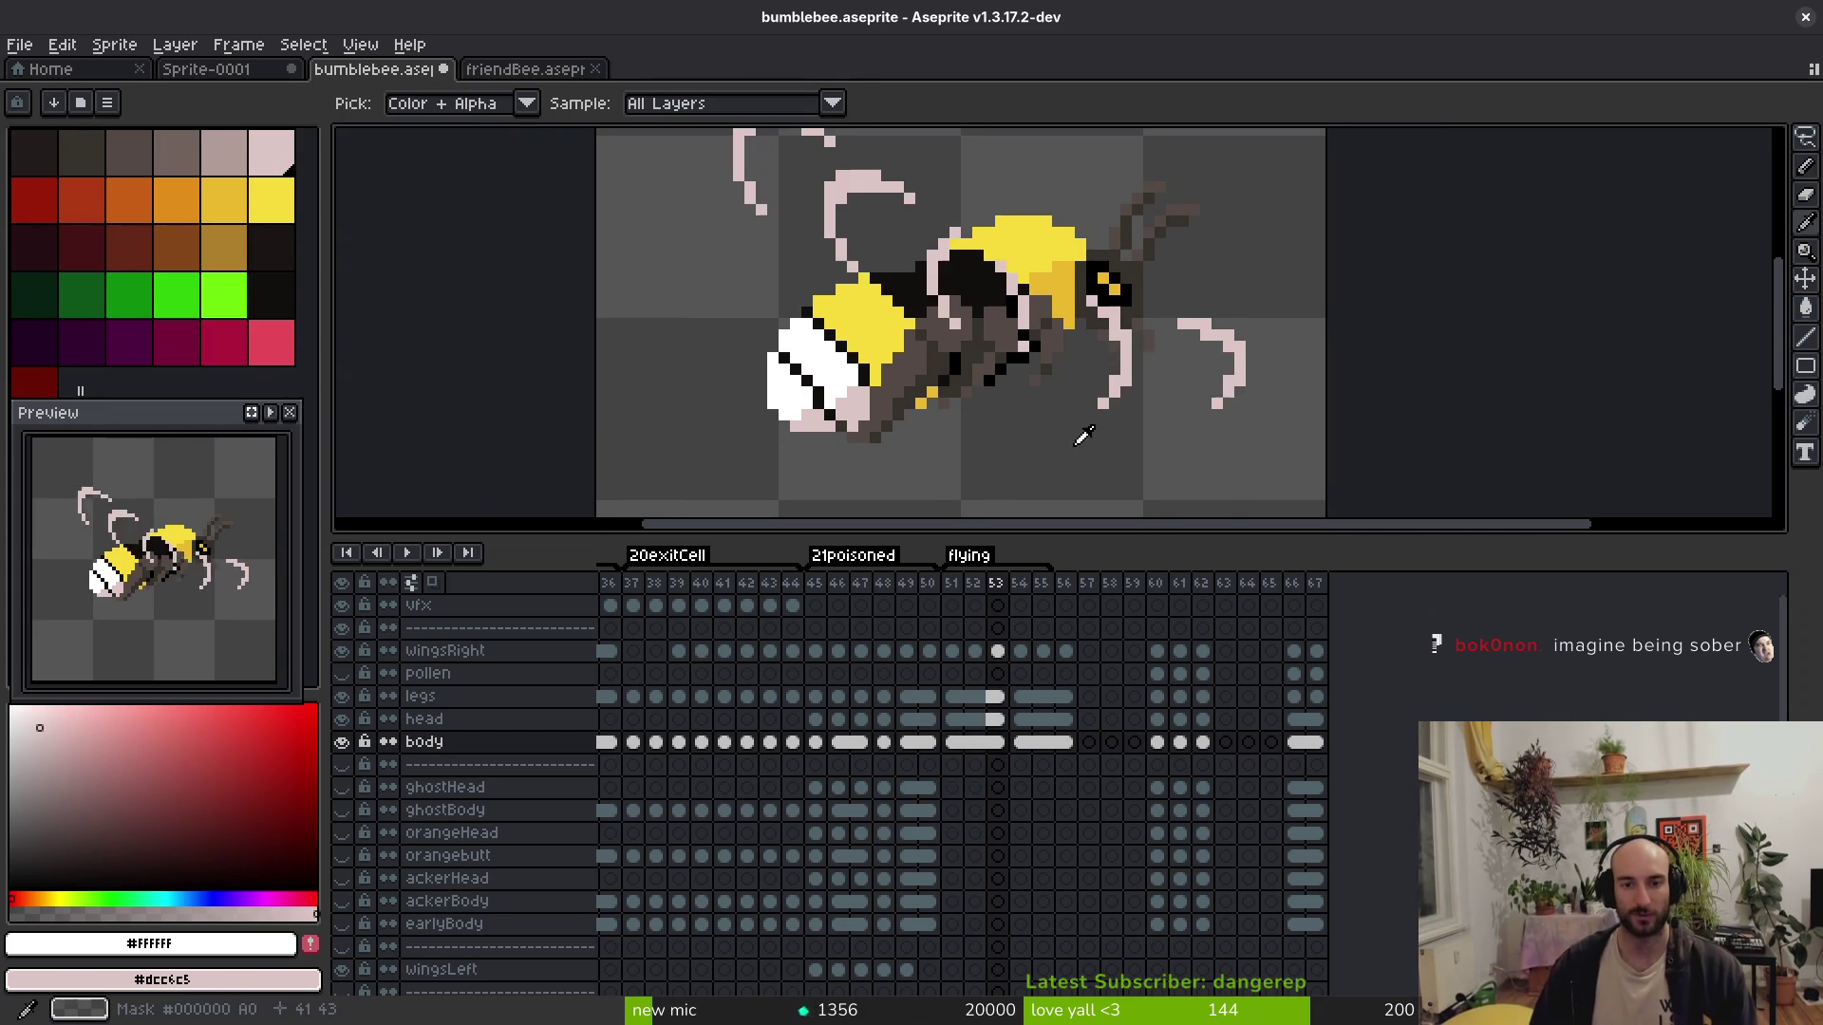
left_click(830, 361)
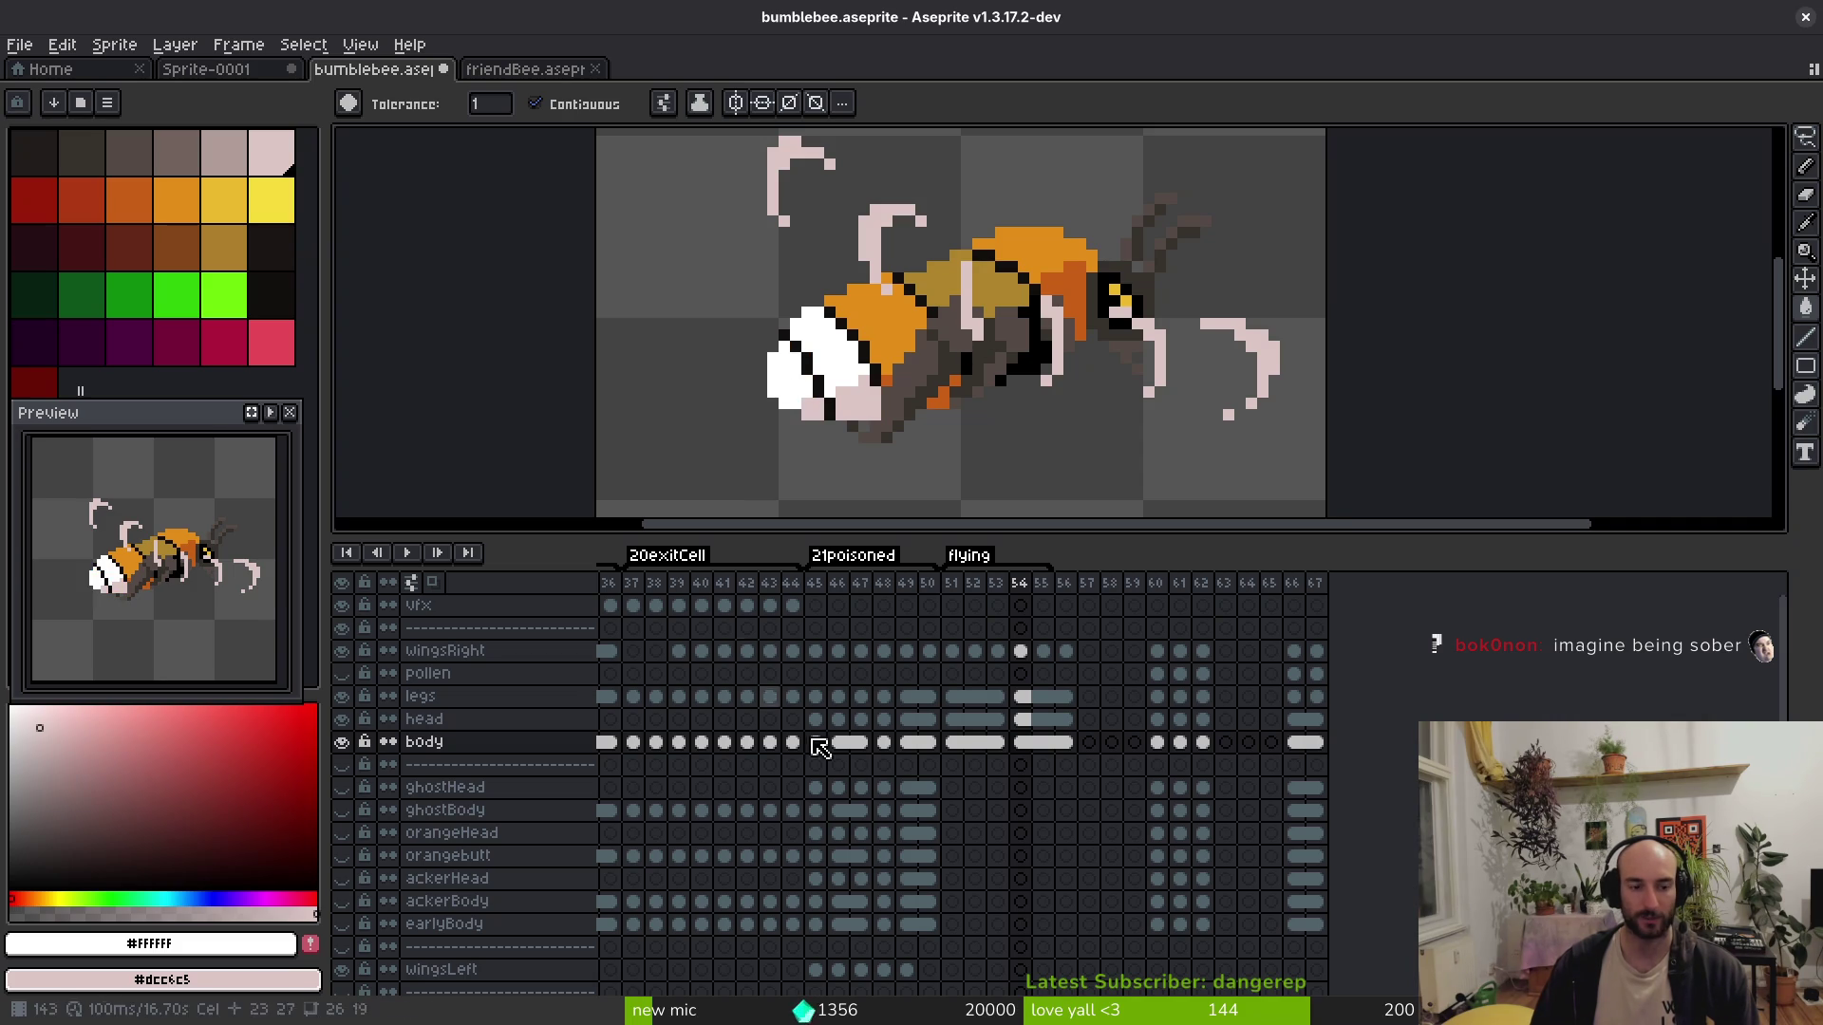
left_click(345, 698)
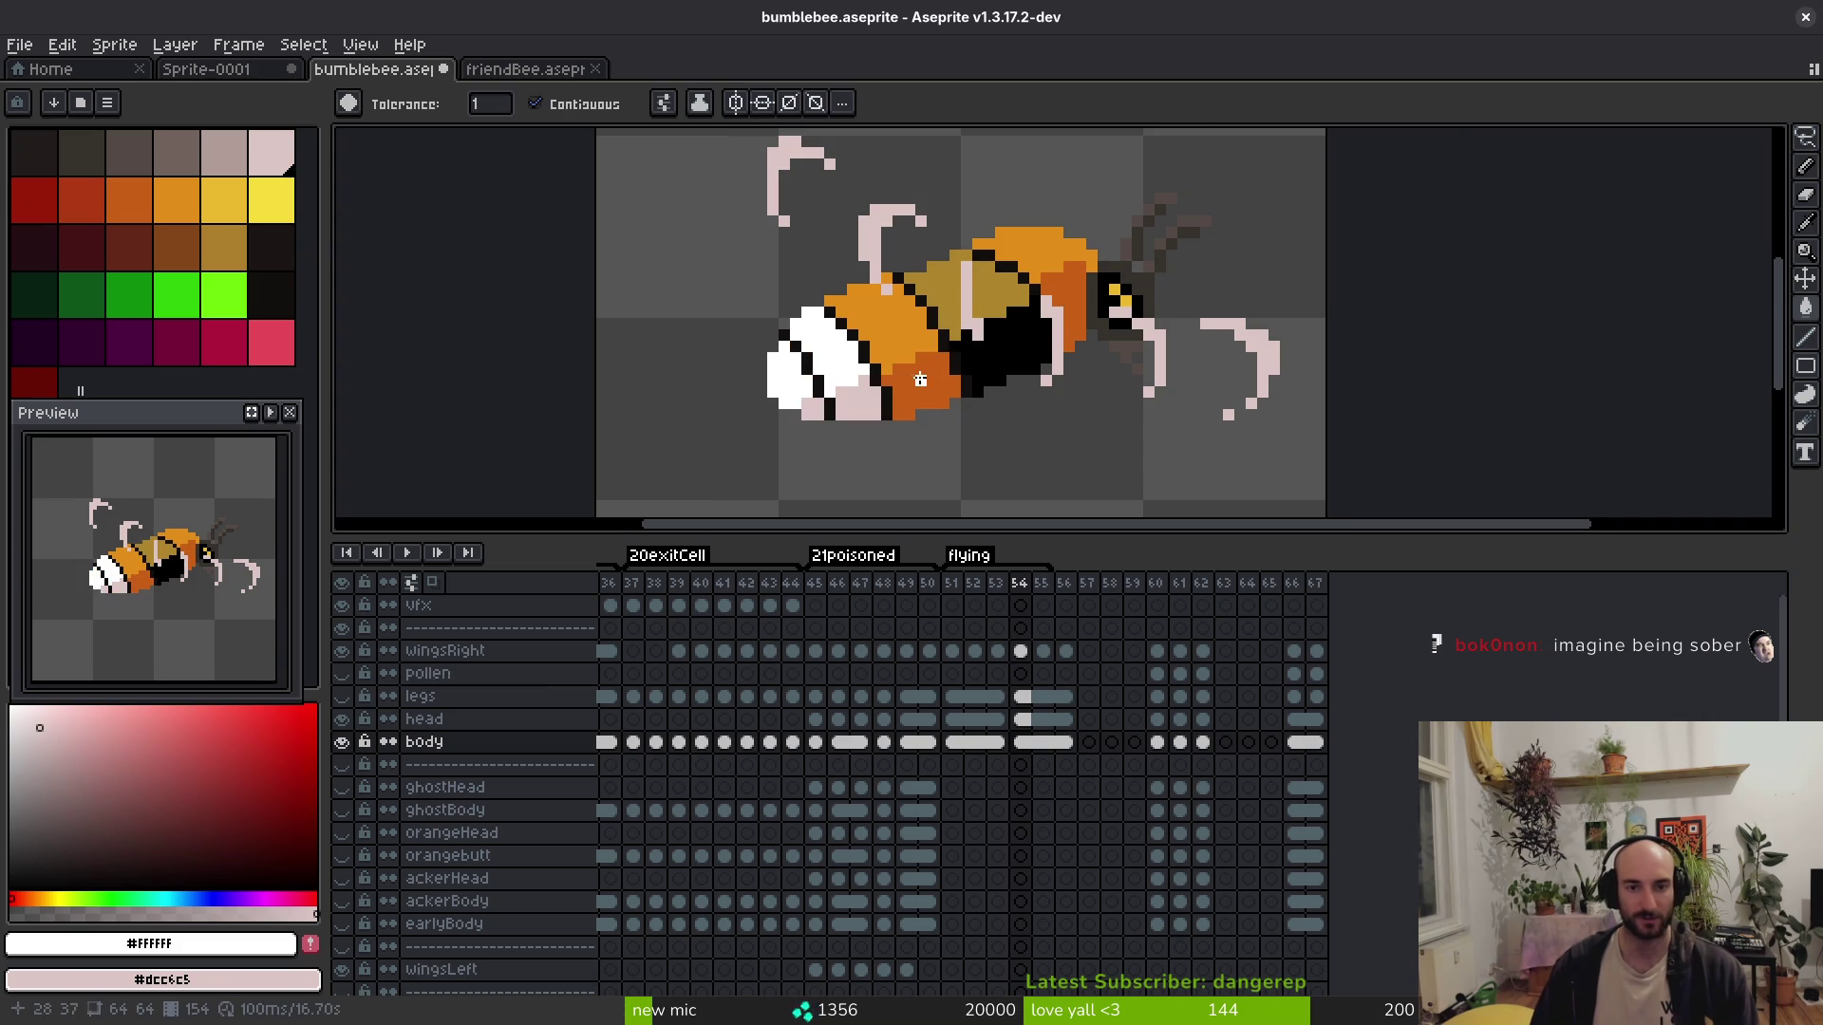
Pick frame 53's bright and darker yellows and fill frame 54's brown and orange areas yellow
scroll(919, 380, "up", 3)
scroll(765, 326, "up", 1)
left_click(763, 302)
right_click(763, 314)
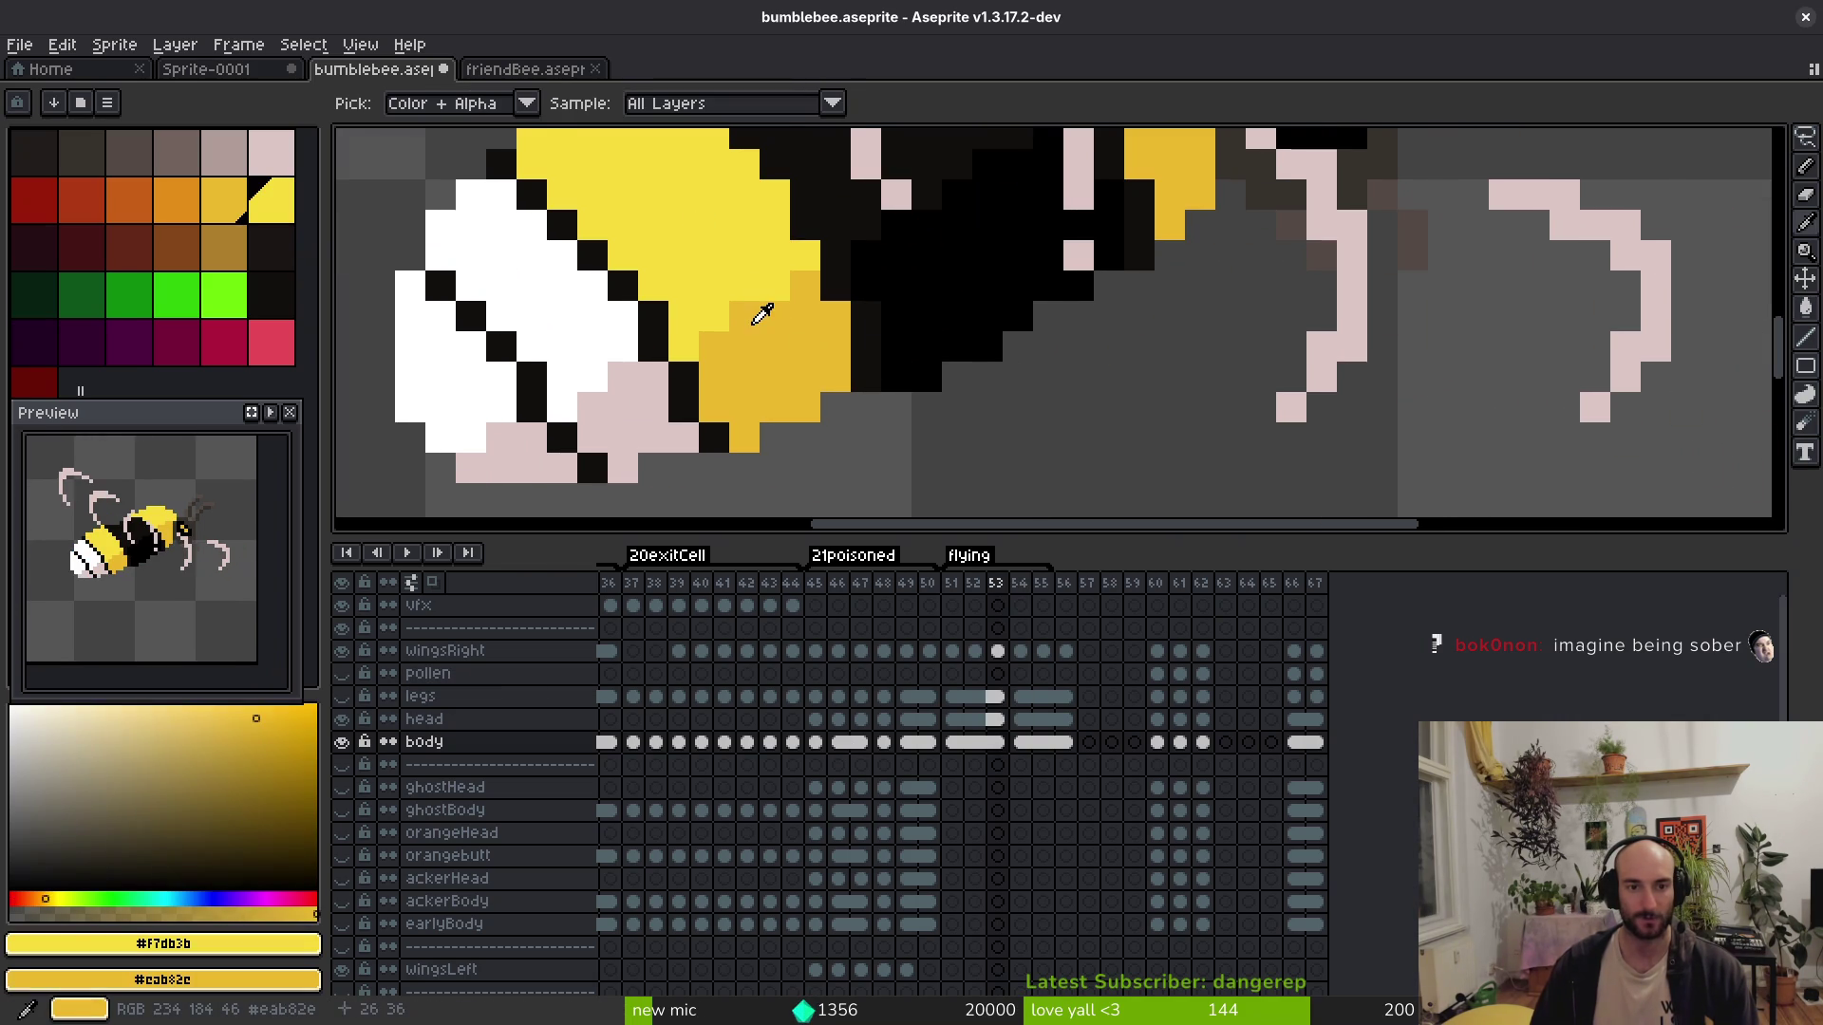
key("g")
key("period")
left_click(702, 228)
left_click(797, 360)
scroll(949, 313, "up", 1)
left_click(1045, 171)
left_click(1118, 251)
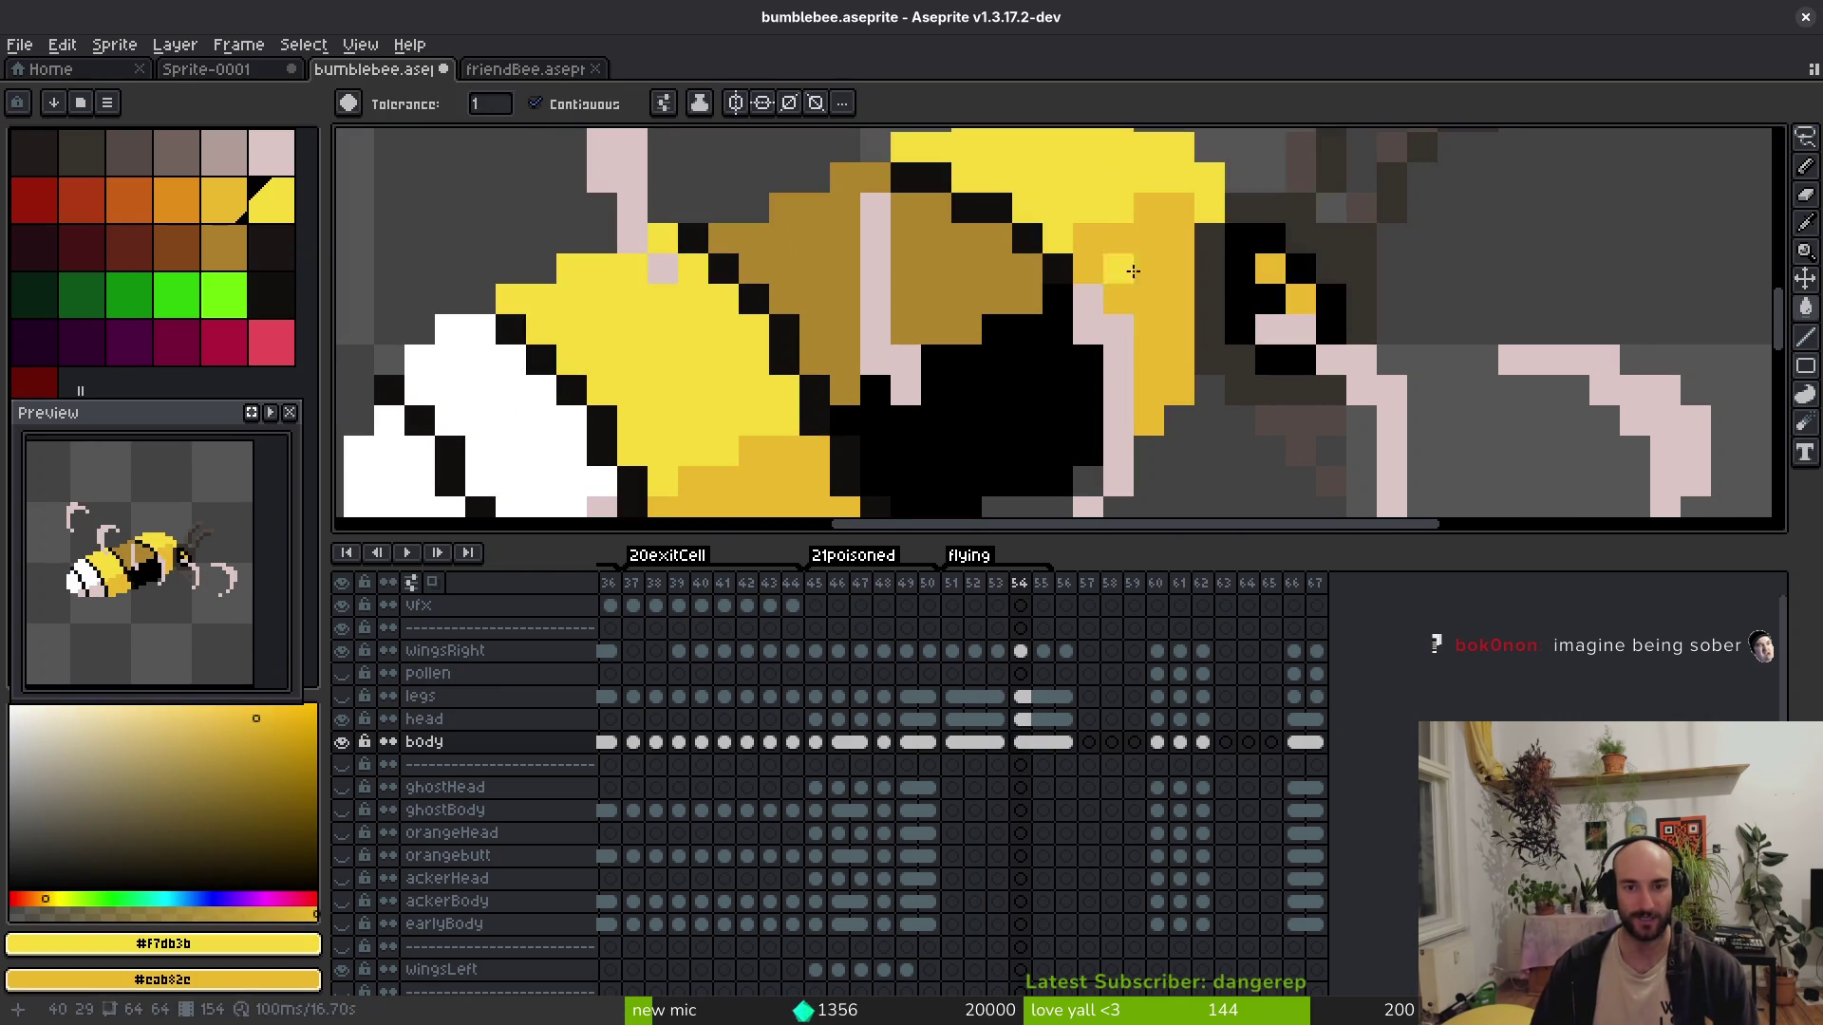
Pick the black body colour and fill frame 54's brown middle band black
key("comma")
left_click(892, 285, "alt")
key("period")
left_click(949, 300)
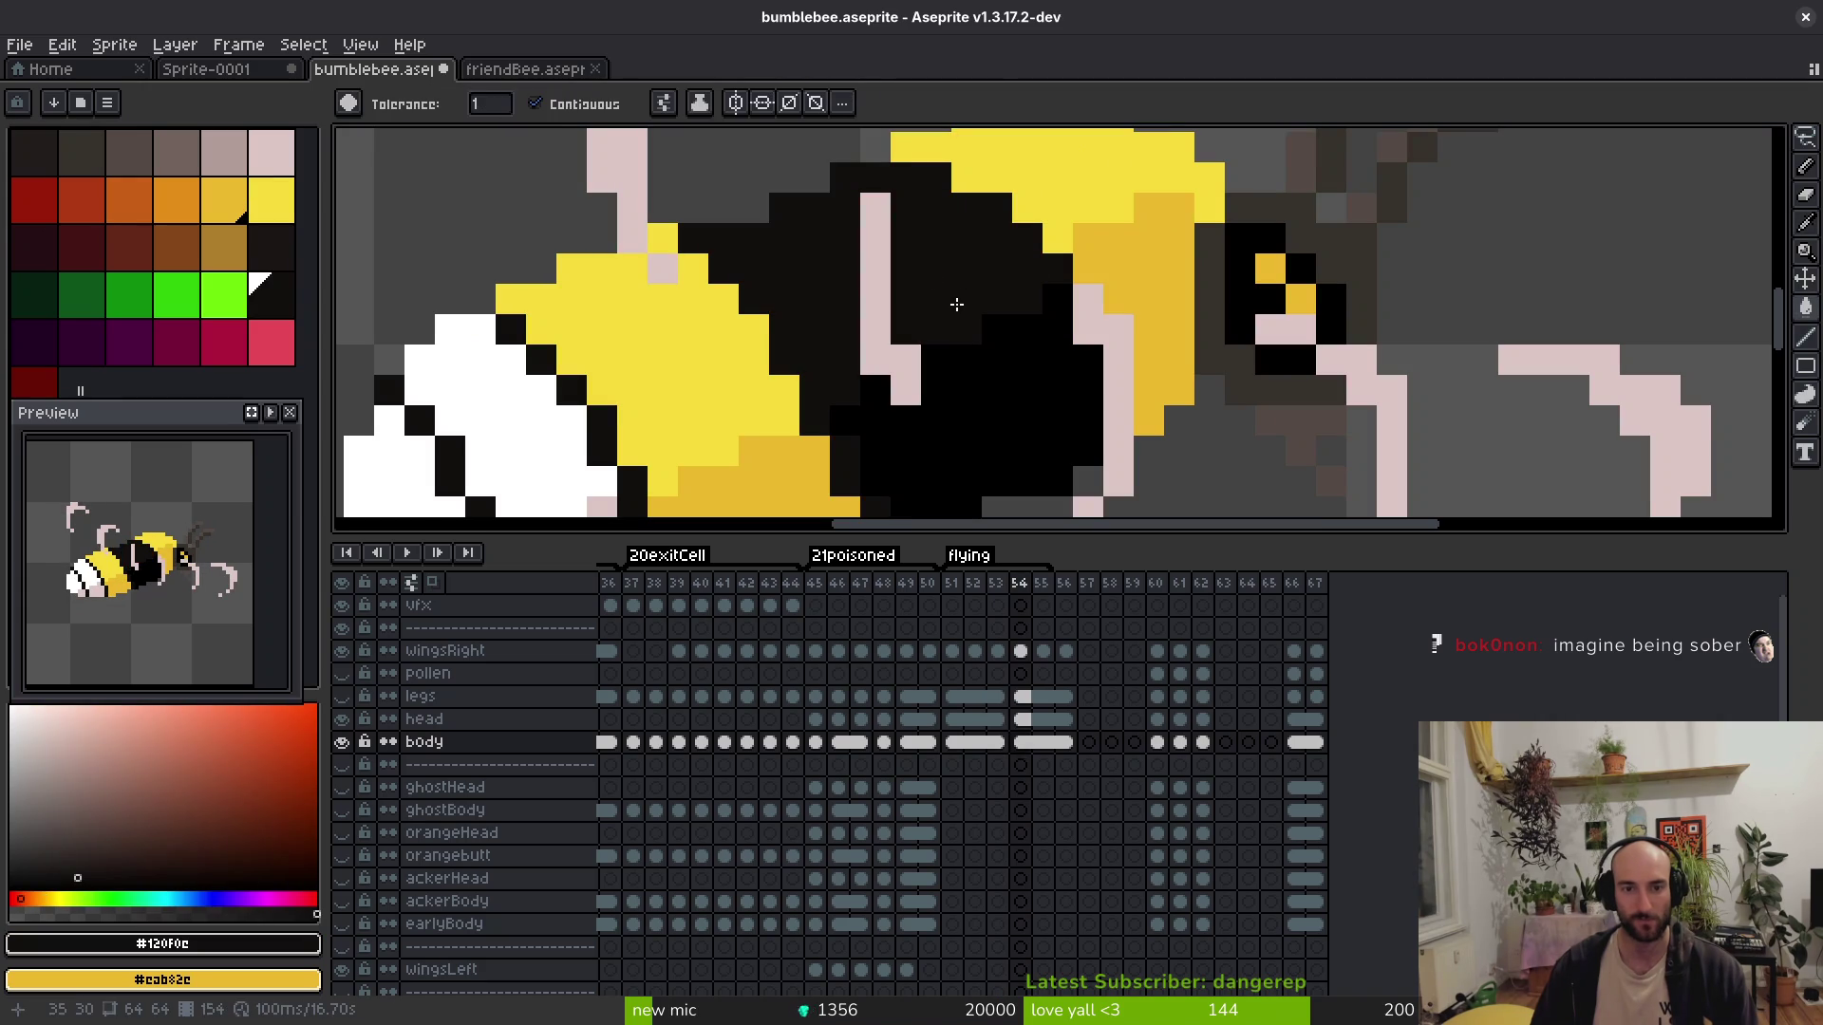
Compare frame 54 against frame 53, then return to frame 51 and show the head layer
key("i")
key("comma")
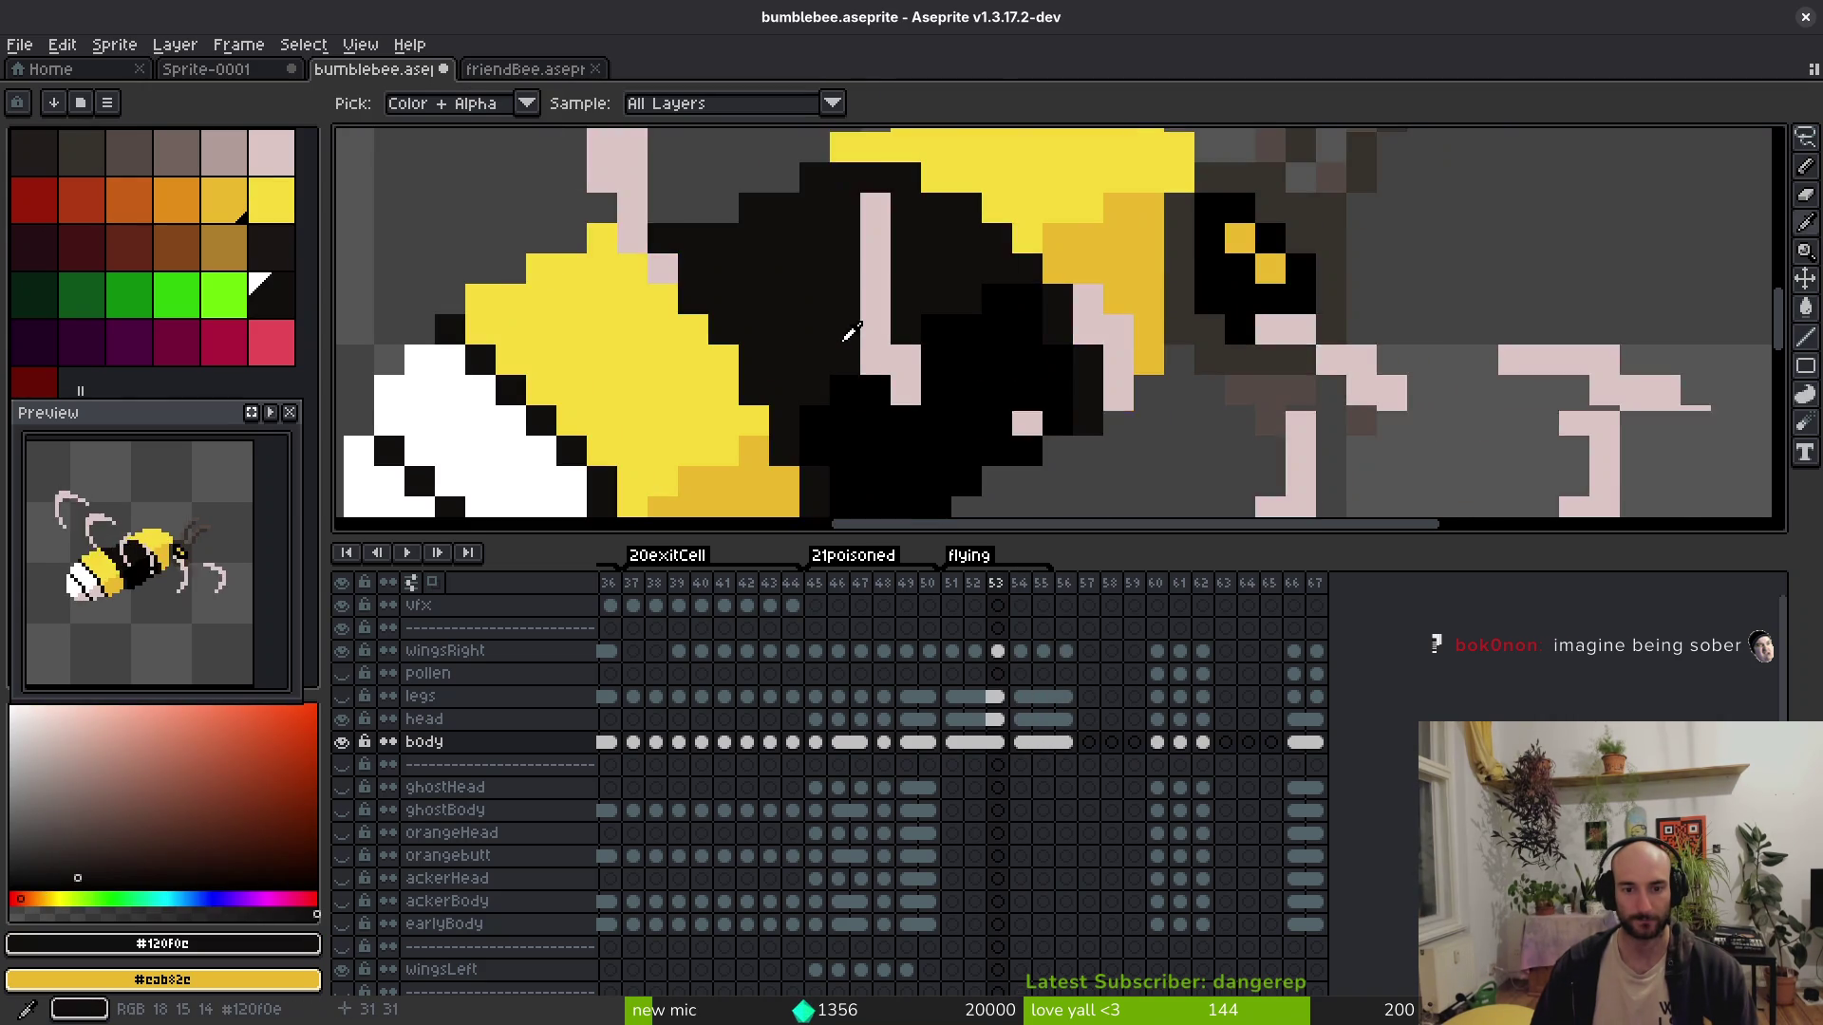
key("period")
key("comma")
scroll(855, 323, "down", 3)
key("period")
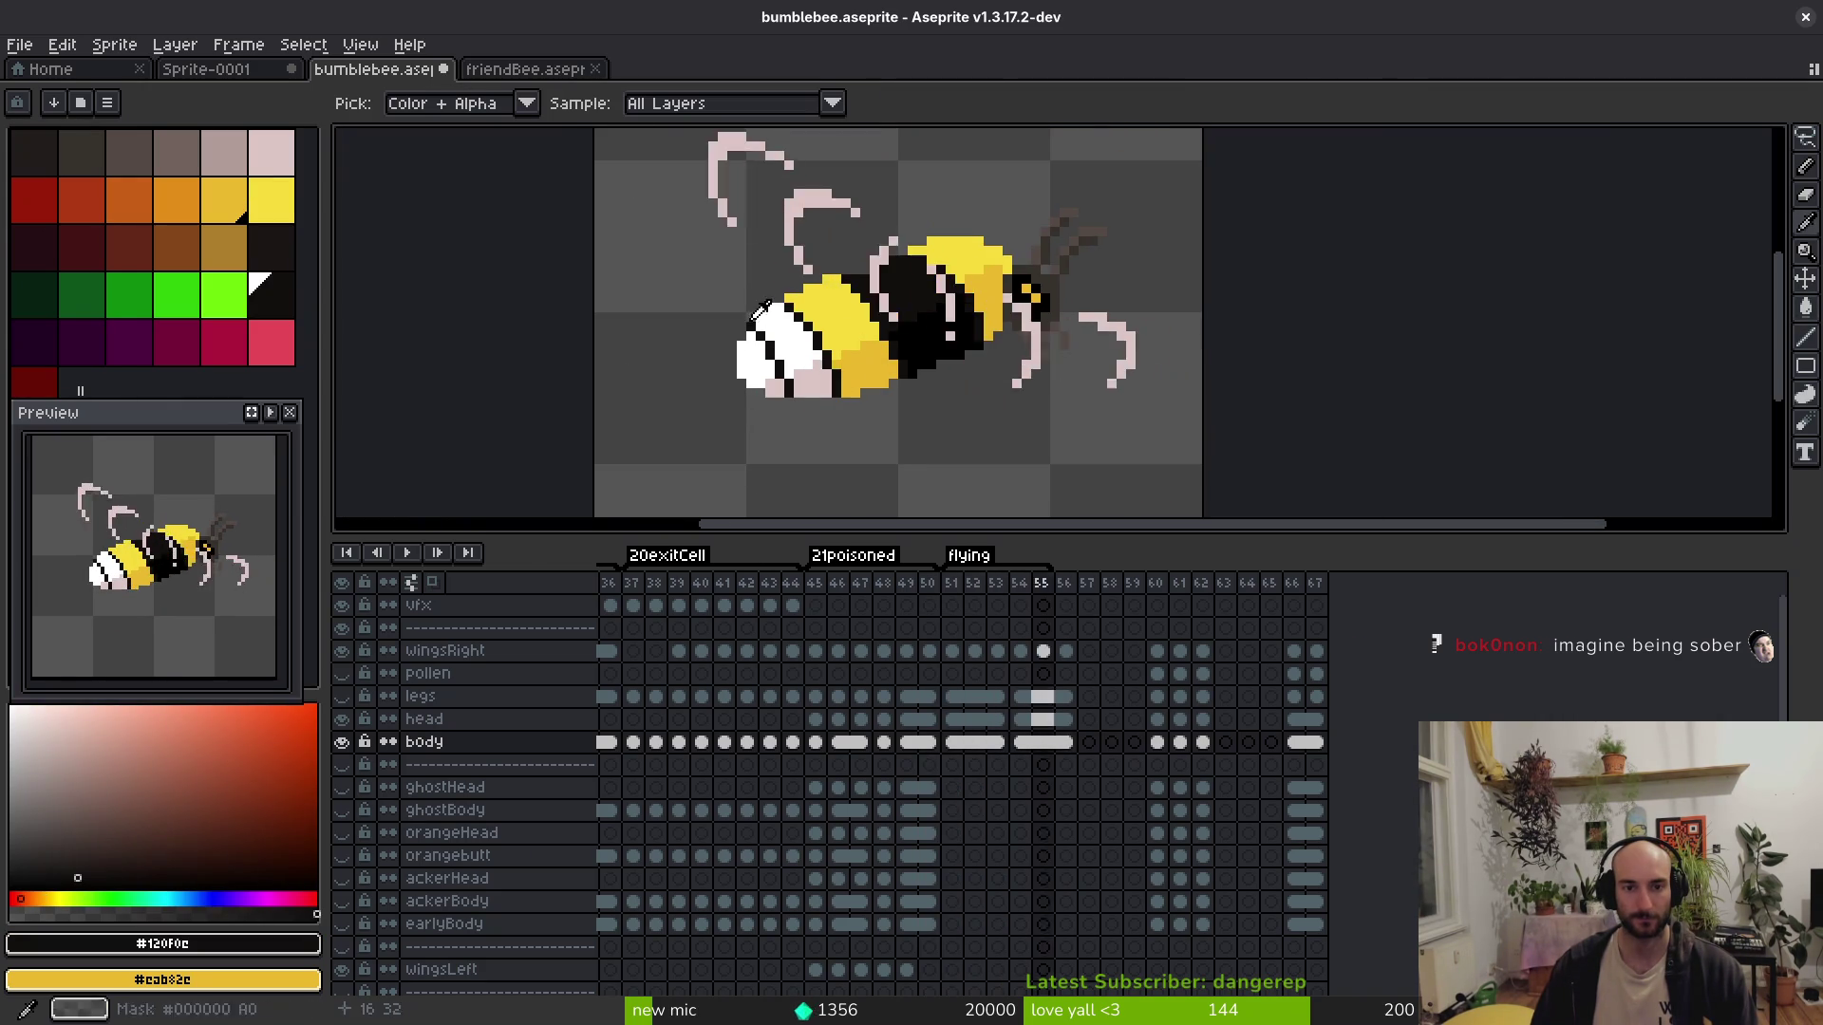
key("comma")
key("comma")
key("comma")
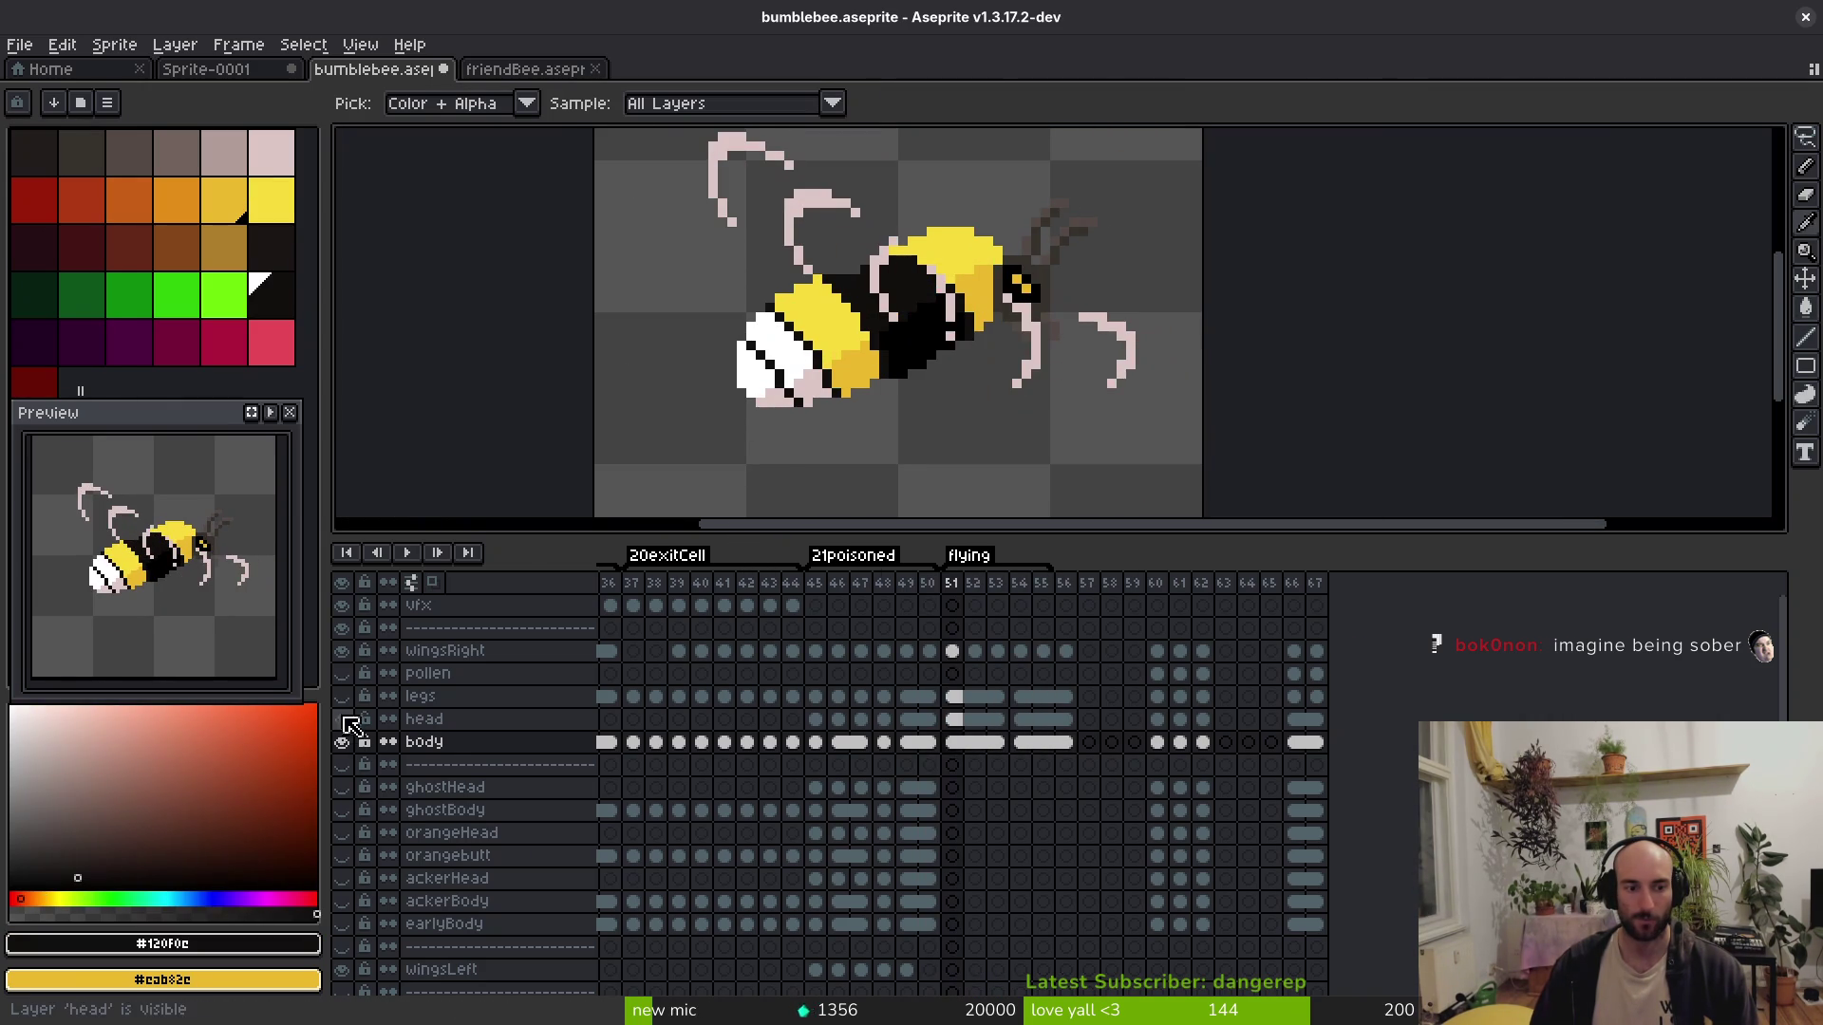
left_click(349, 700)
key("g")
scroll(958, 381, "down", 1)
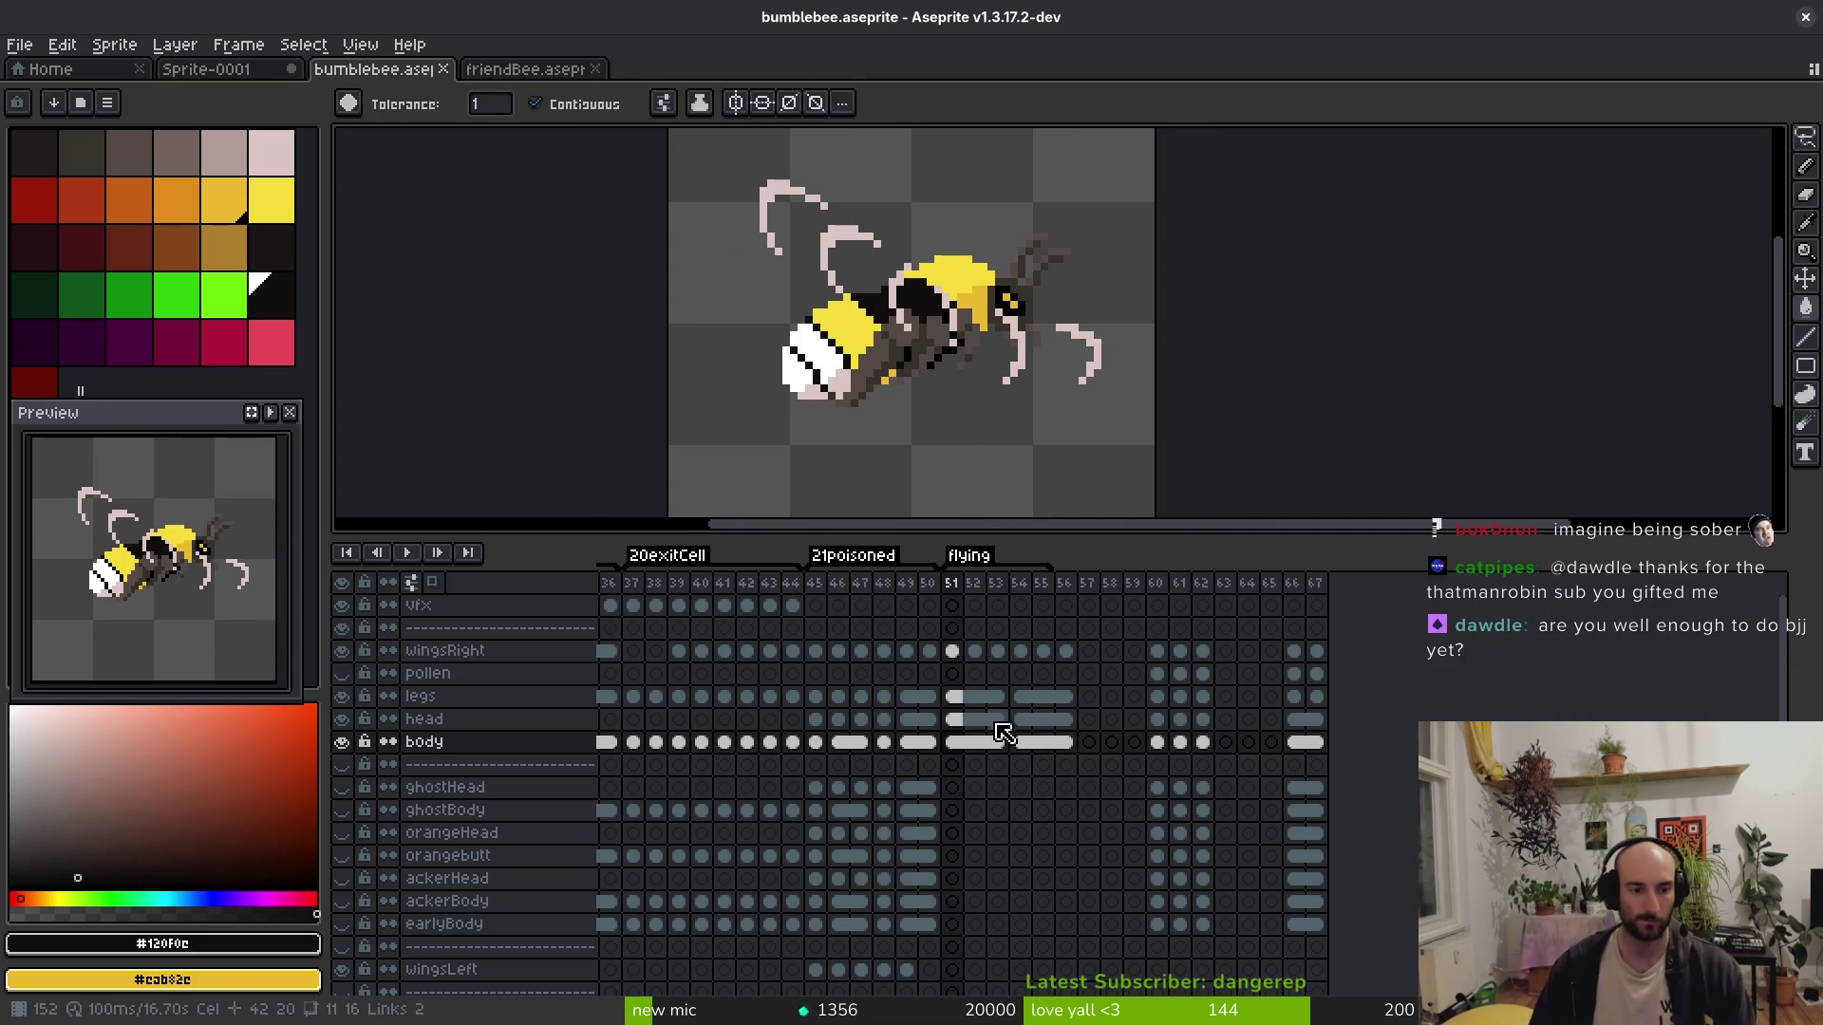
Select frames 51–56 and inspect the ghostHead, ackerHead, ackerBody and earlyBody cels
left_click_drag(959, 724, 1054, 737)
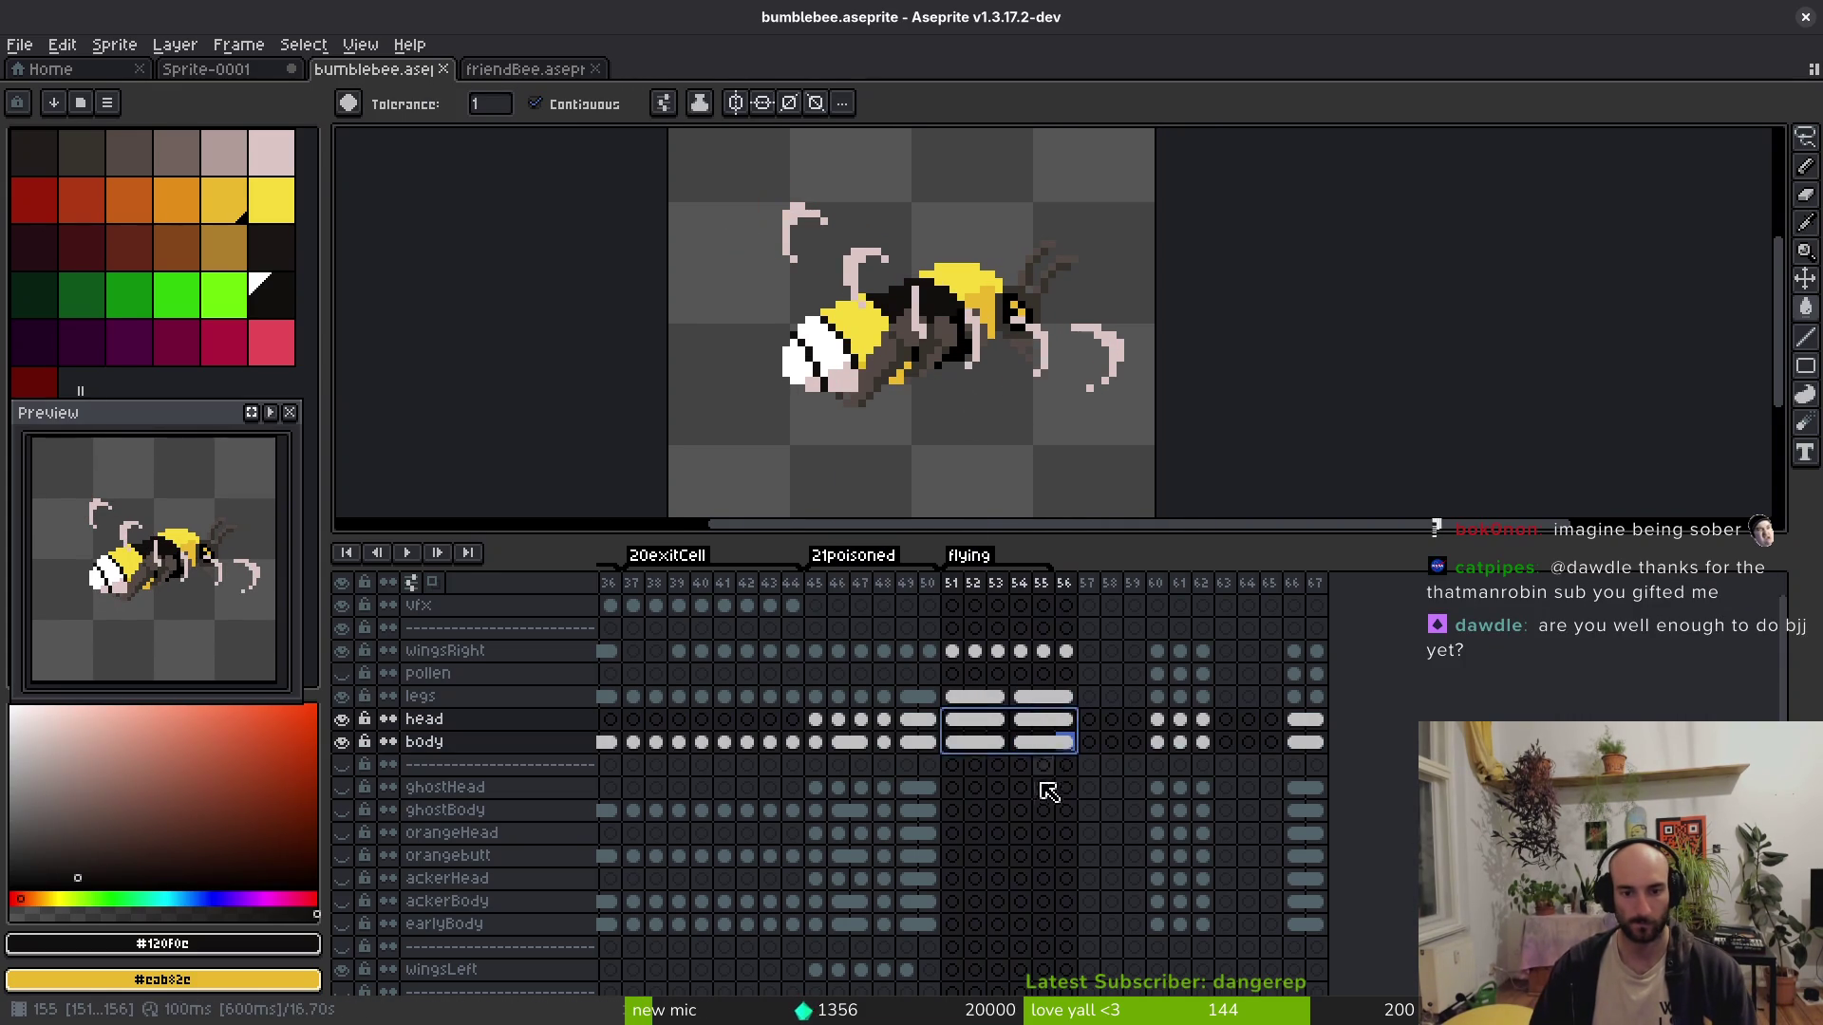
left_click(959, 790)
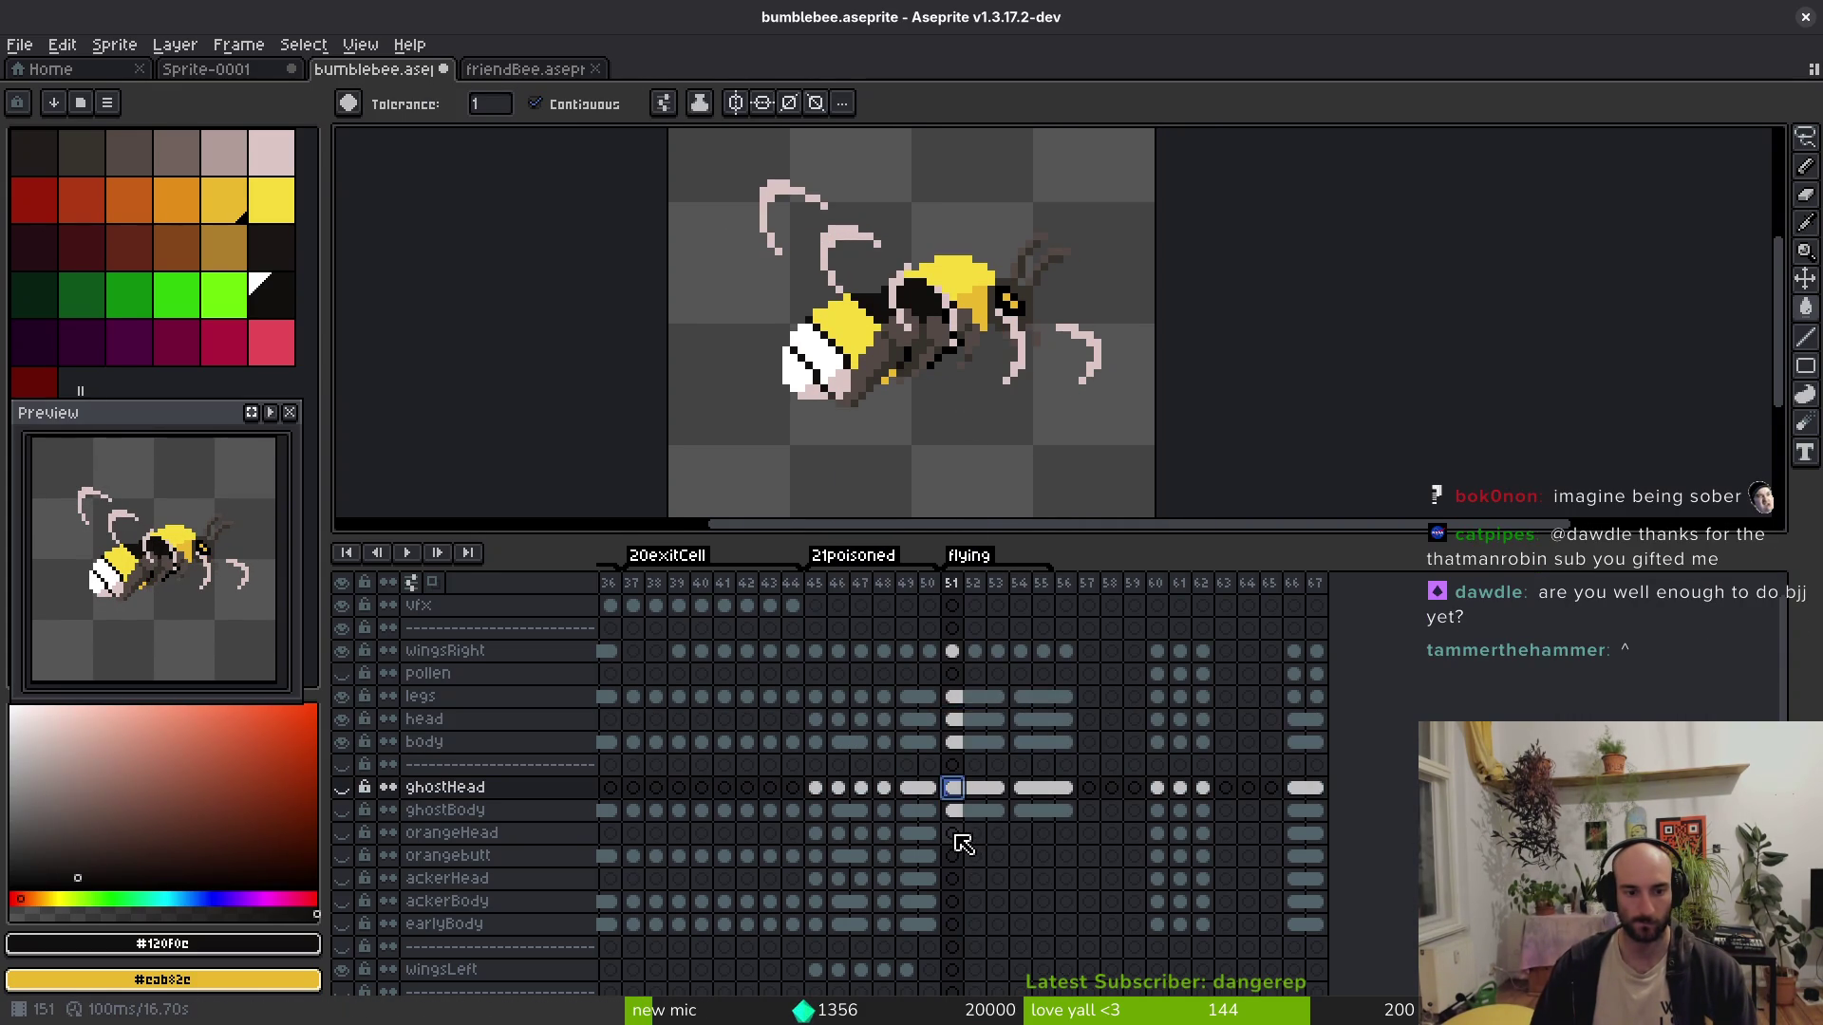
left_click(952, 832)
left_click(957, 878)
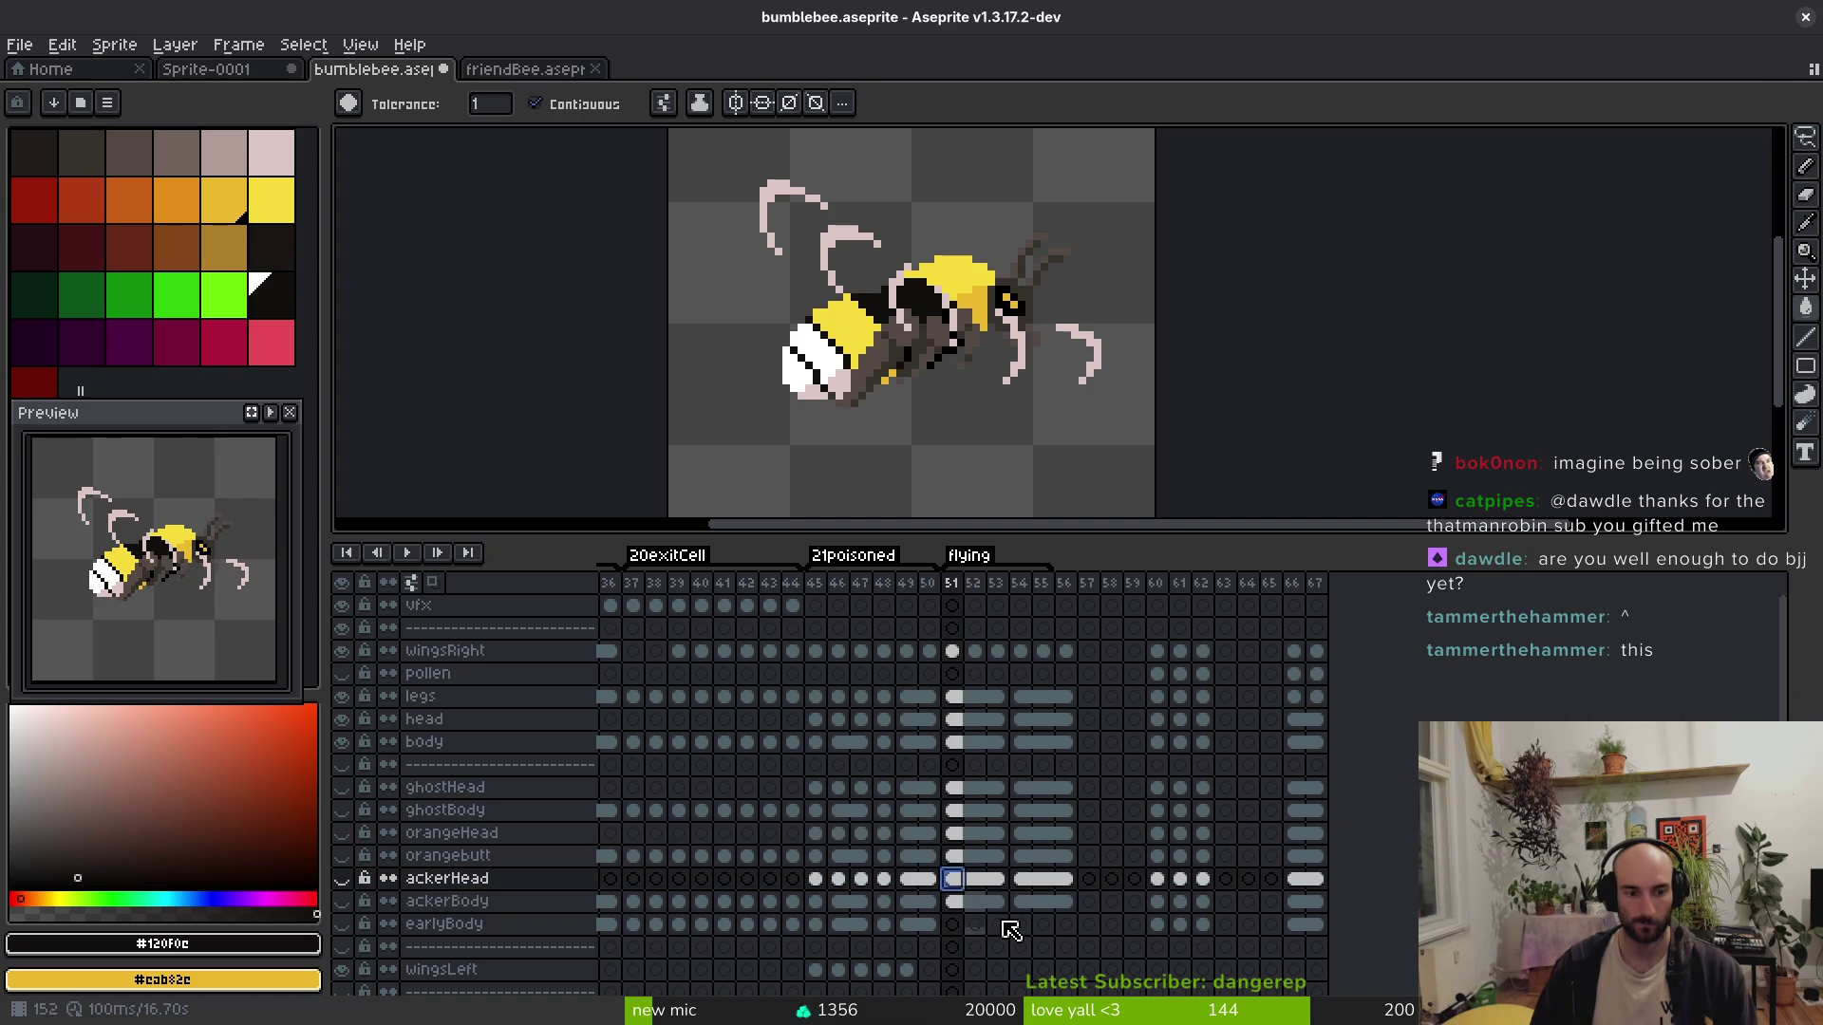
left_click(957, 901)
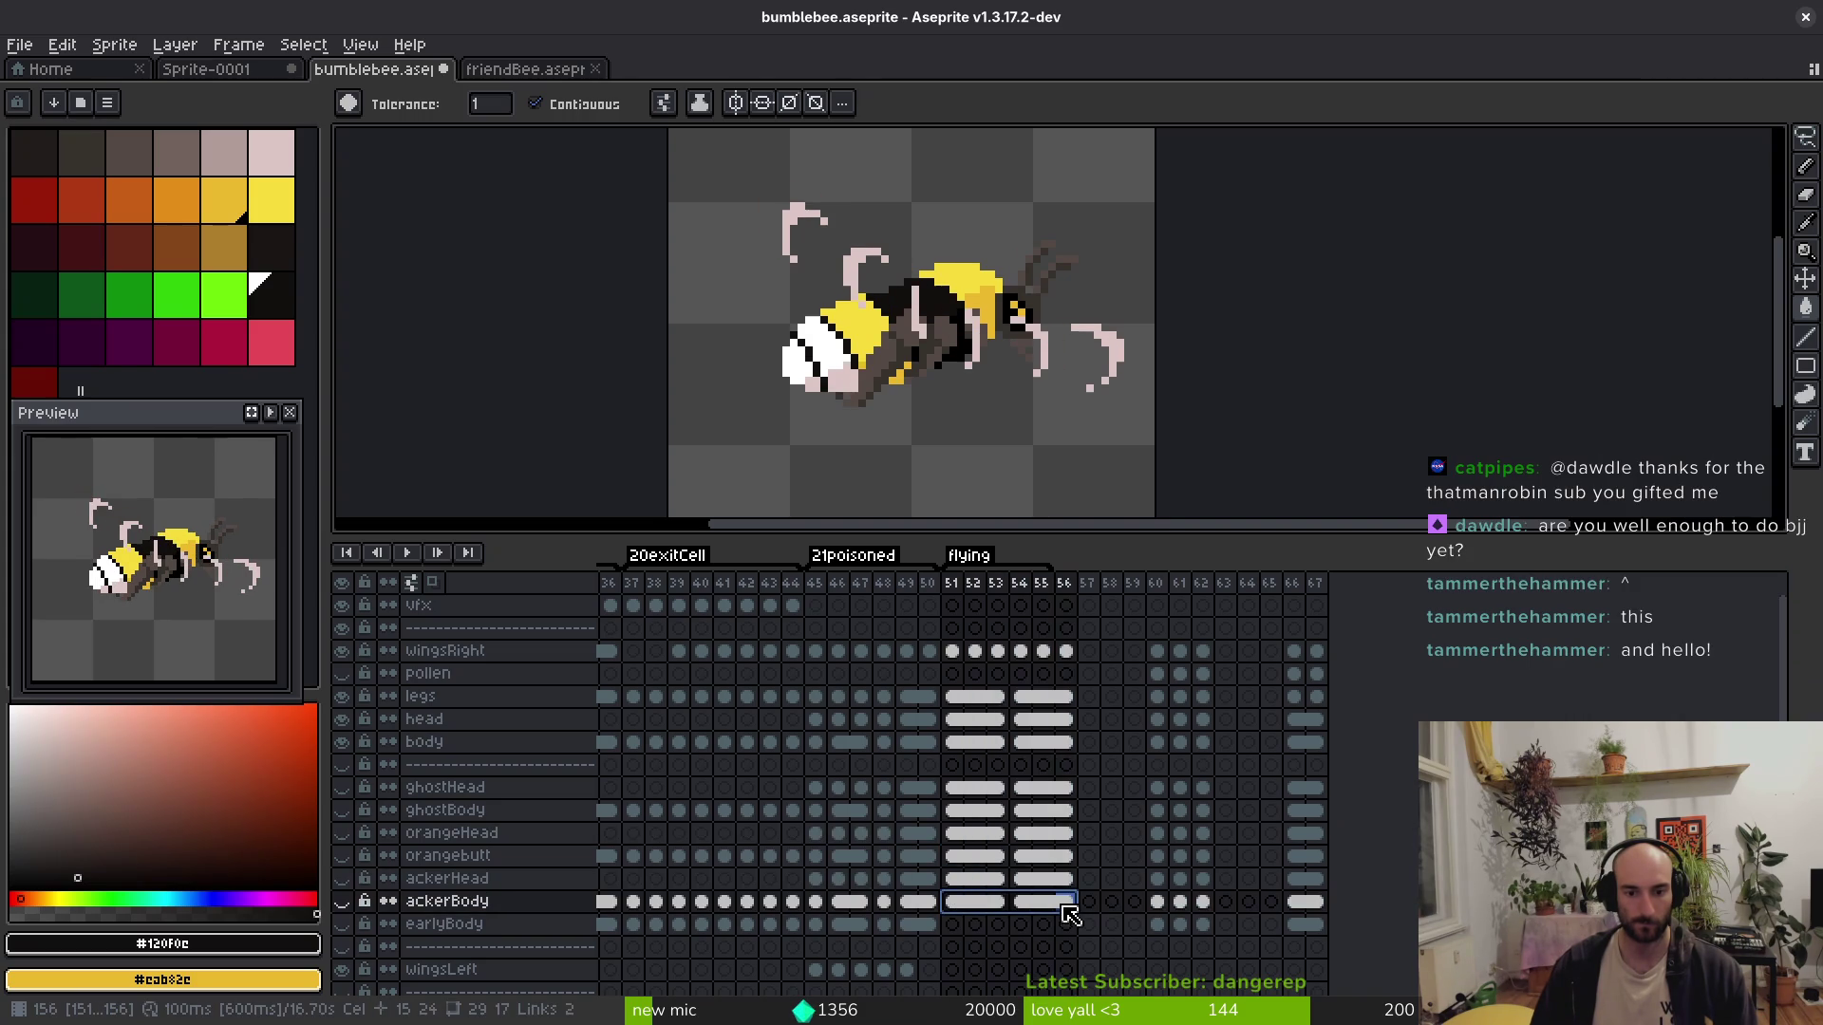
left_click(955, 923)
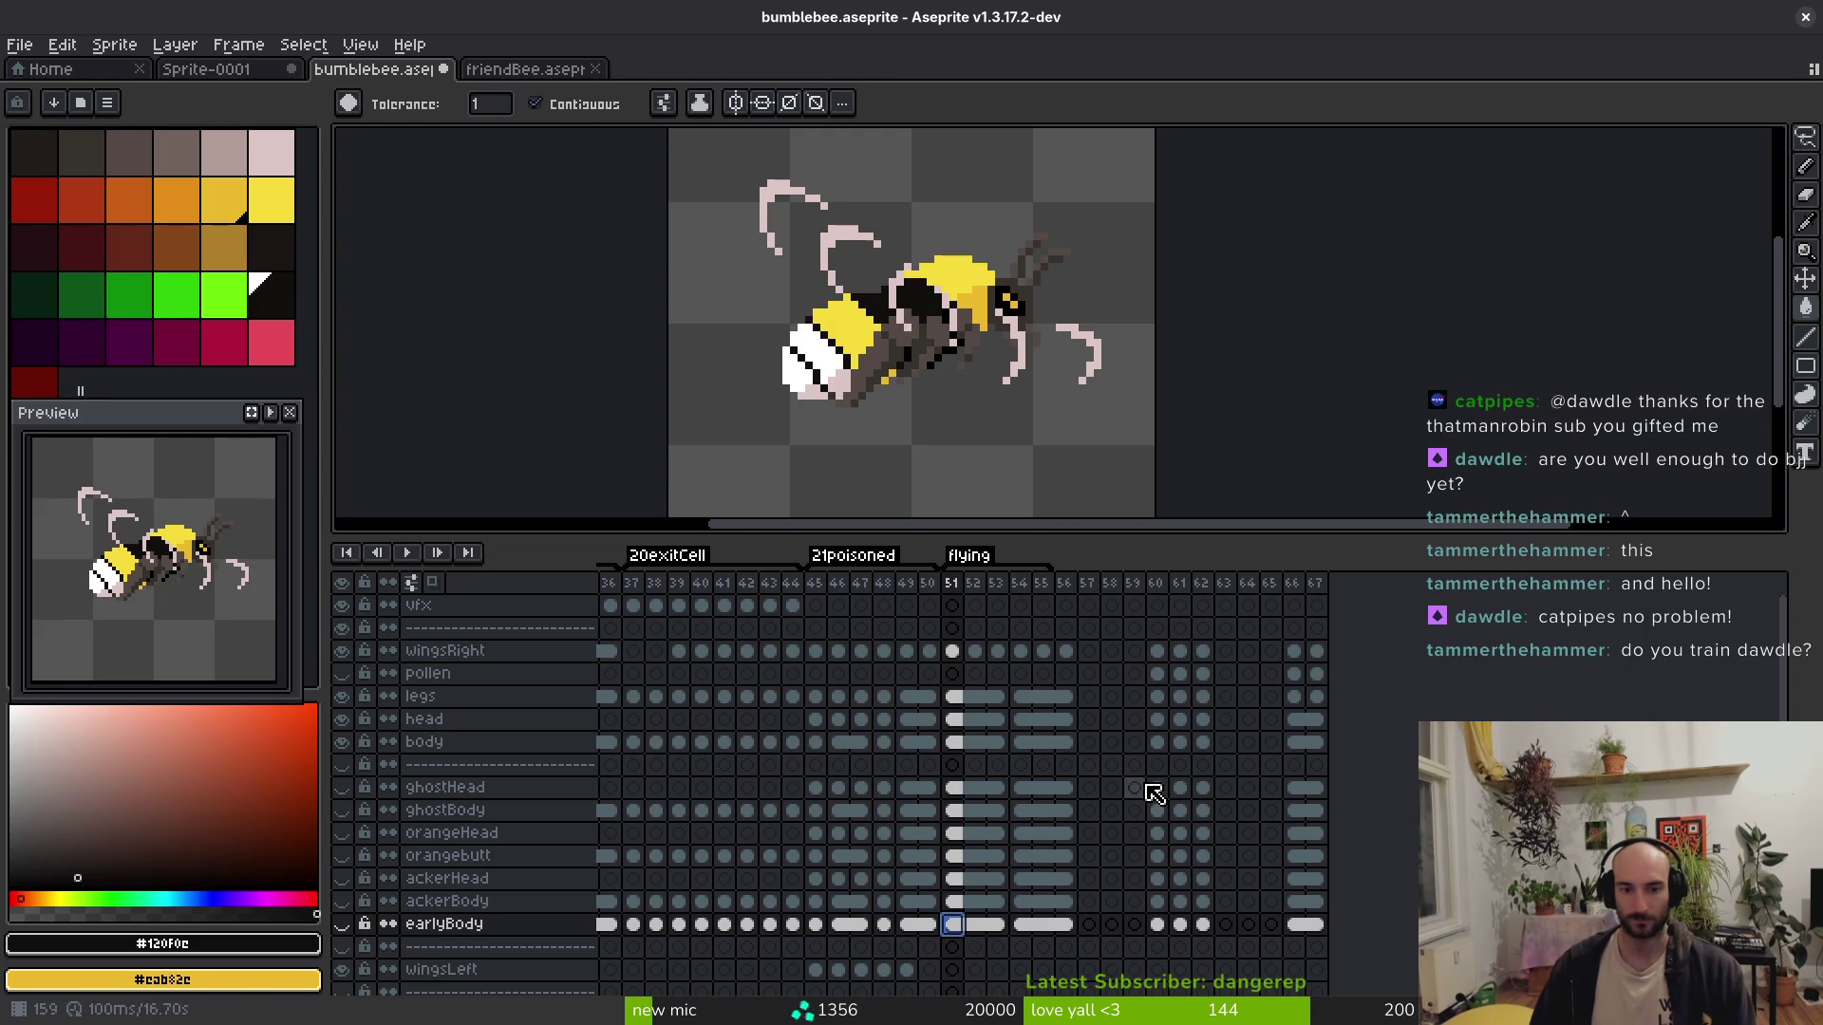
Hide the body and head layers, show the ghost body layer, and view frame 50
left_click(342, 742)
left_click(343, 721)
left_click(344, 810)
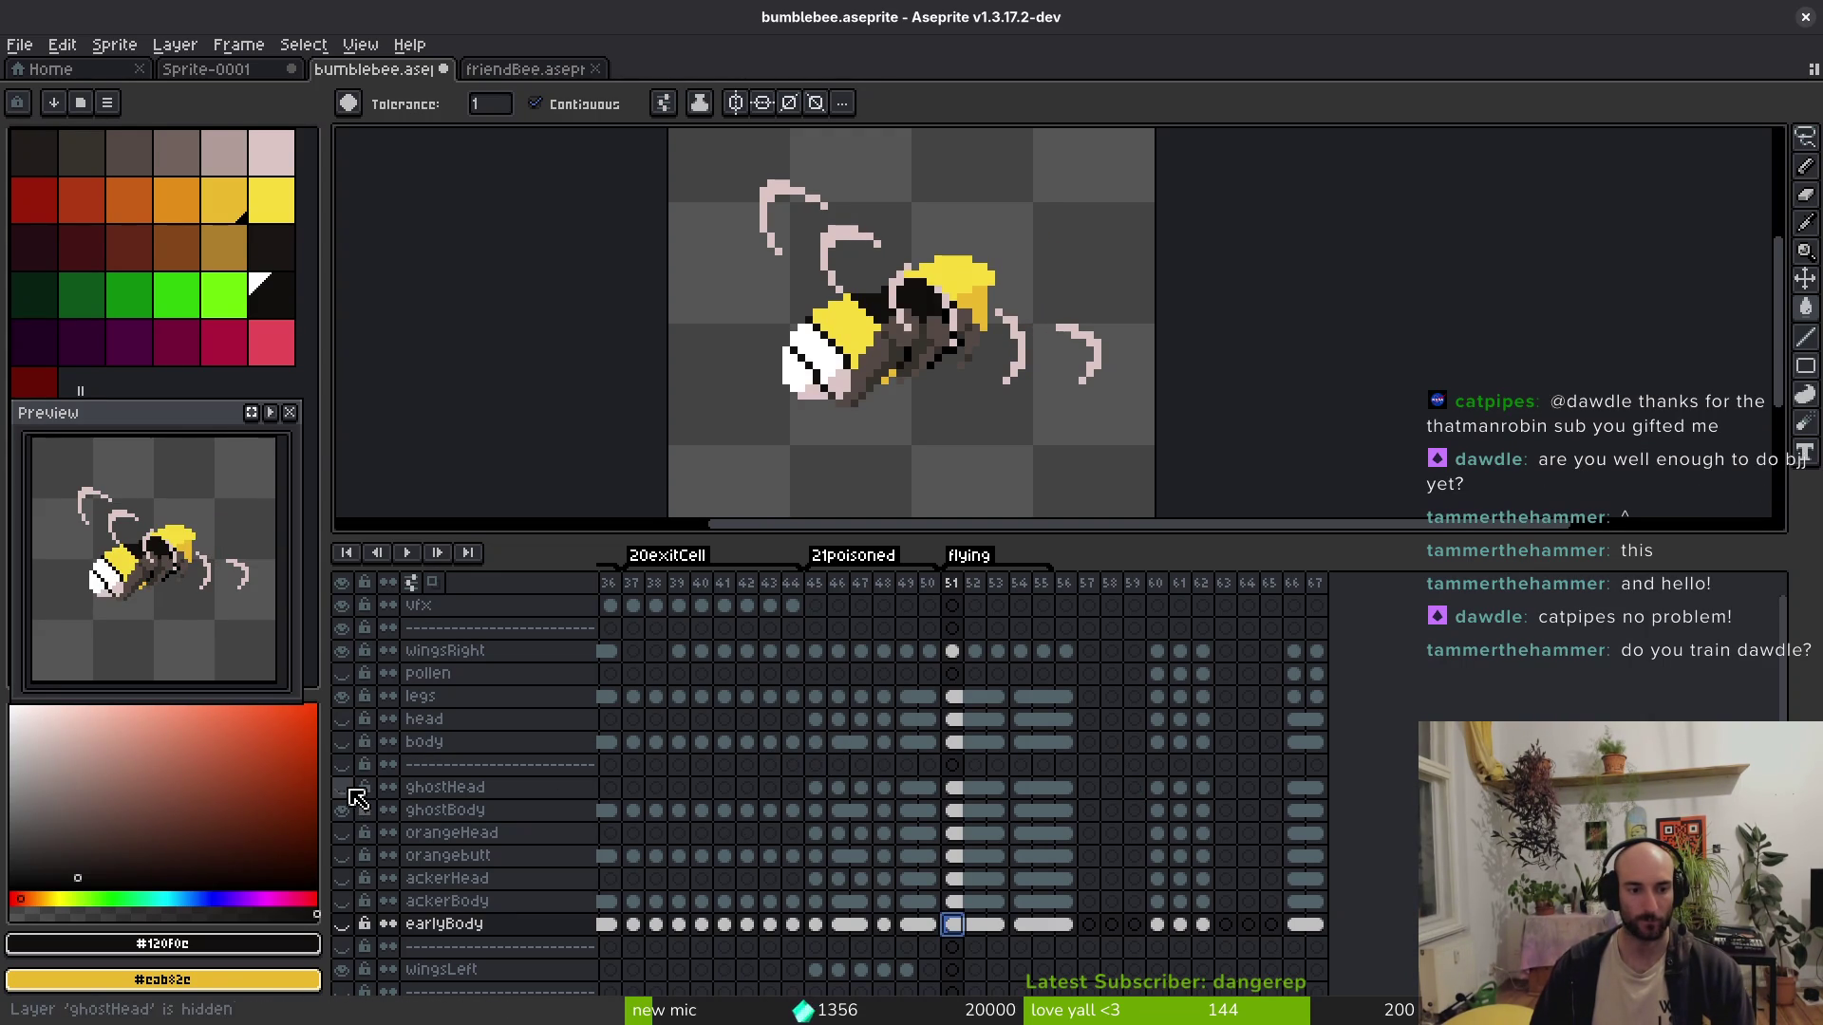
left_click(344, 787)
left_click(344, 787)
key("Left")
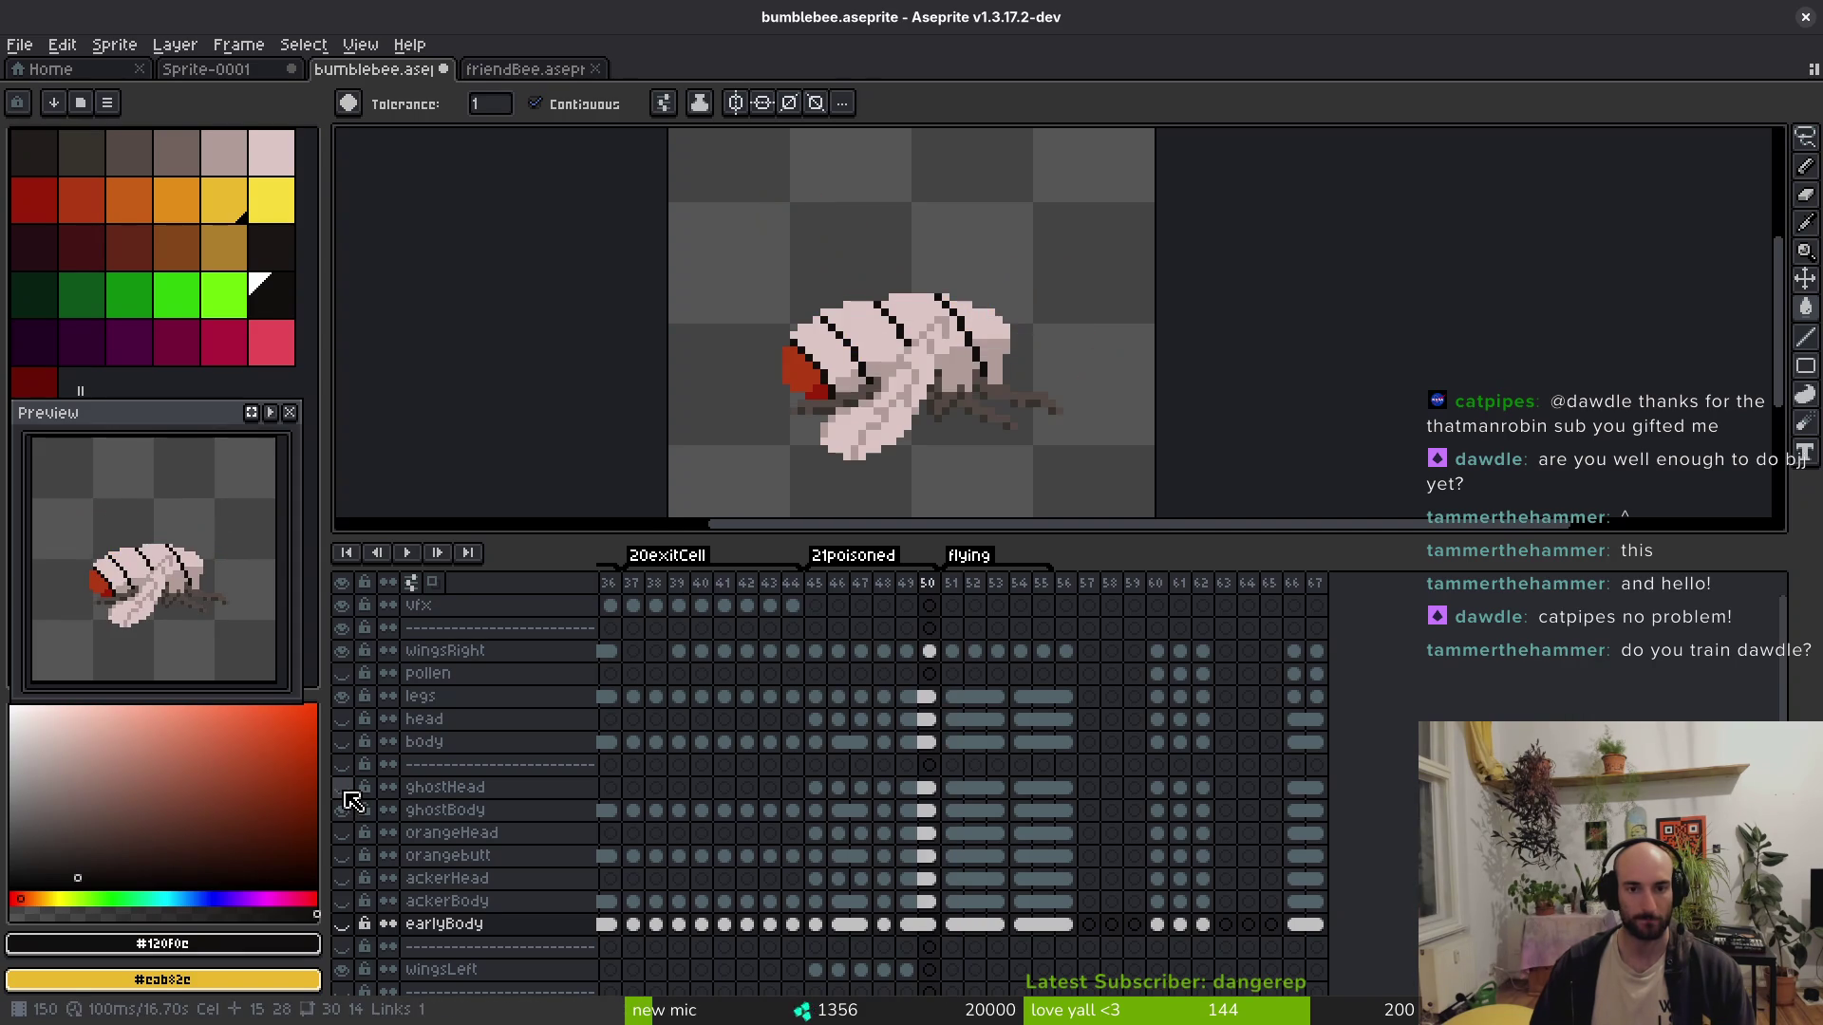
Make ghostBody active on frame 51 with light pink sampled, hiding the wingsRight and legs layers
scroll(864, 380, "up", 2)
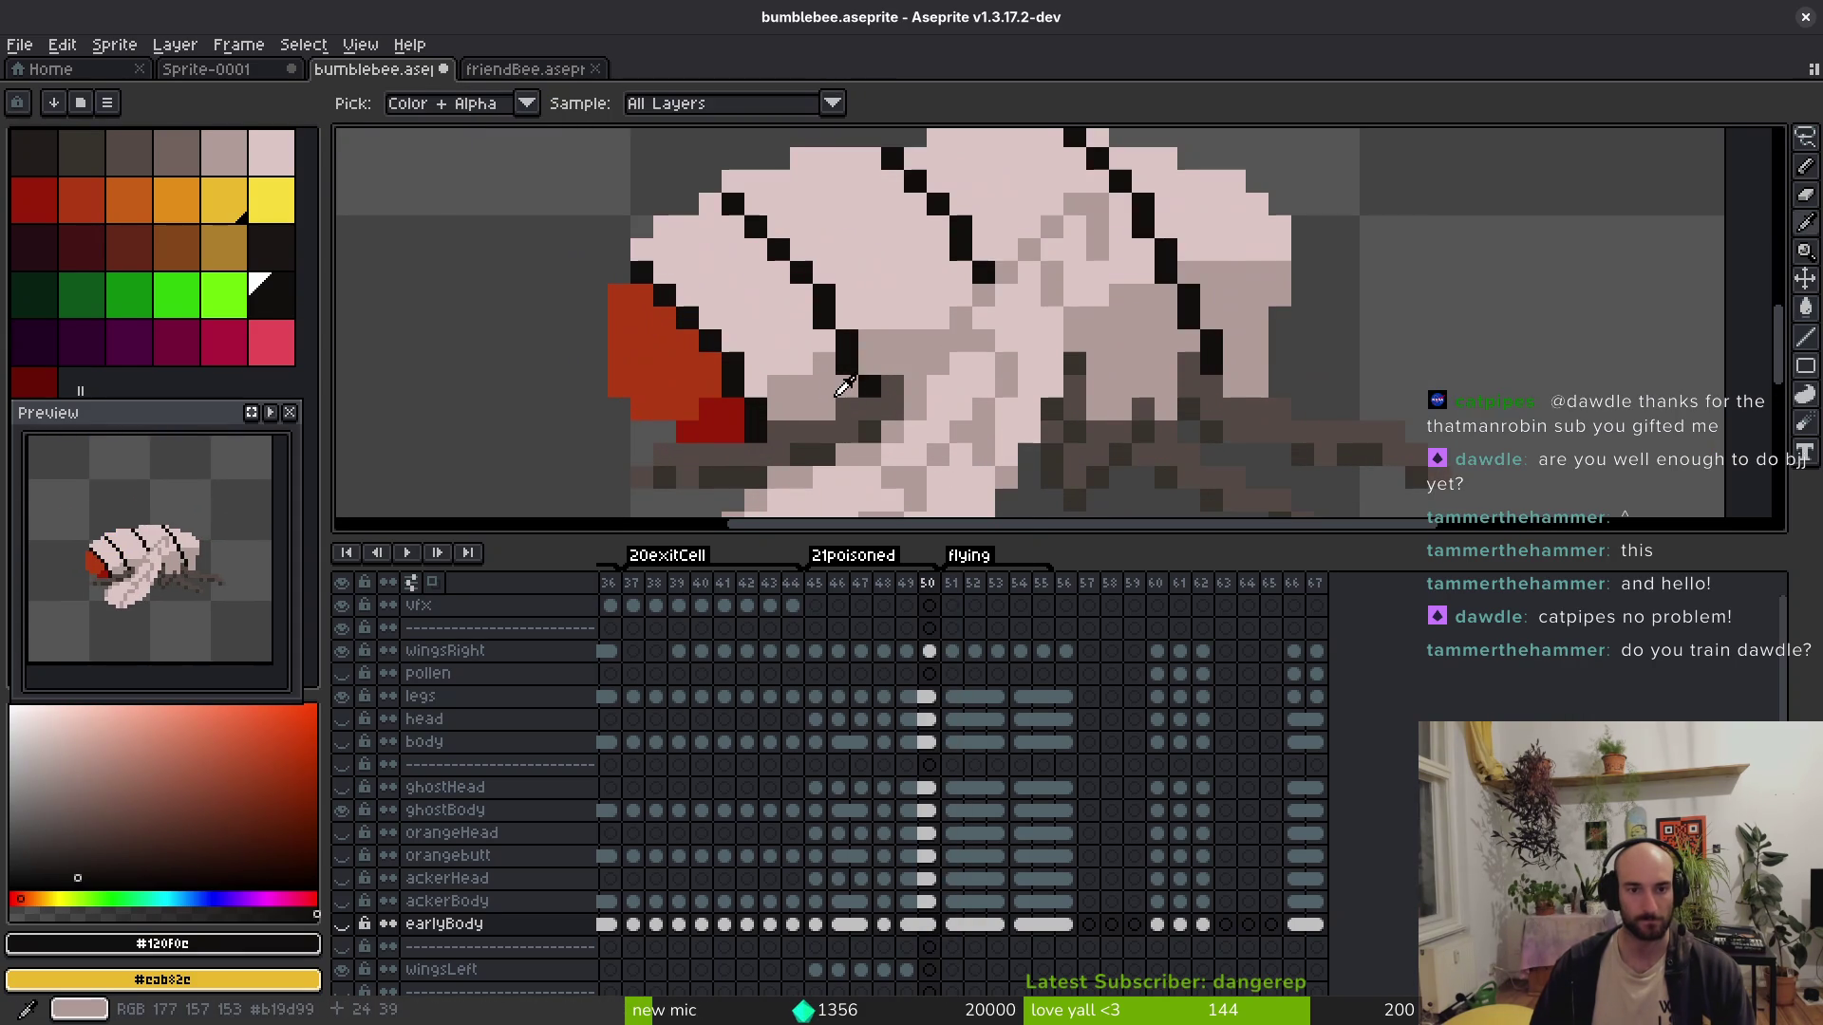
left_click(767, 309, "alt")
key("Right")
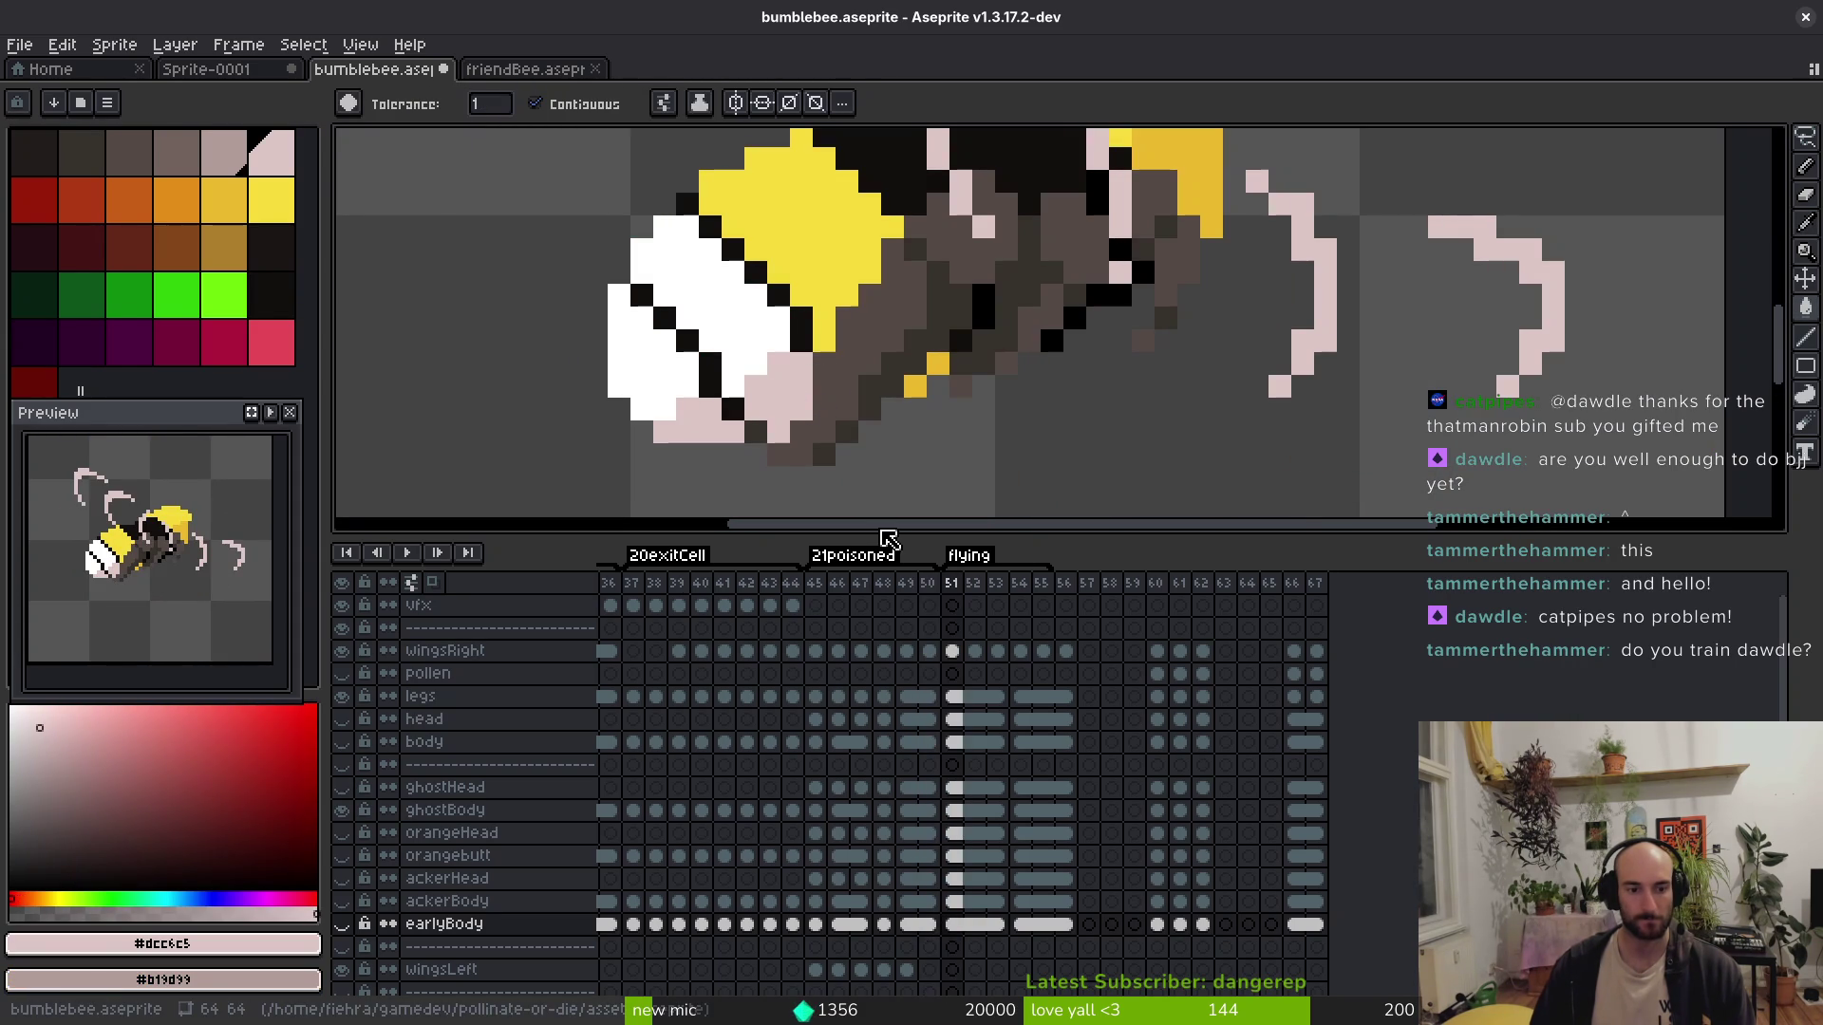
key("Up")
key("Up")
key("Up")
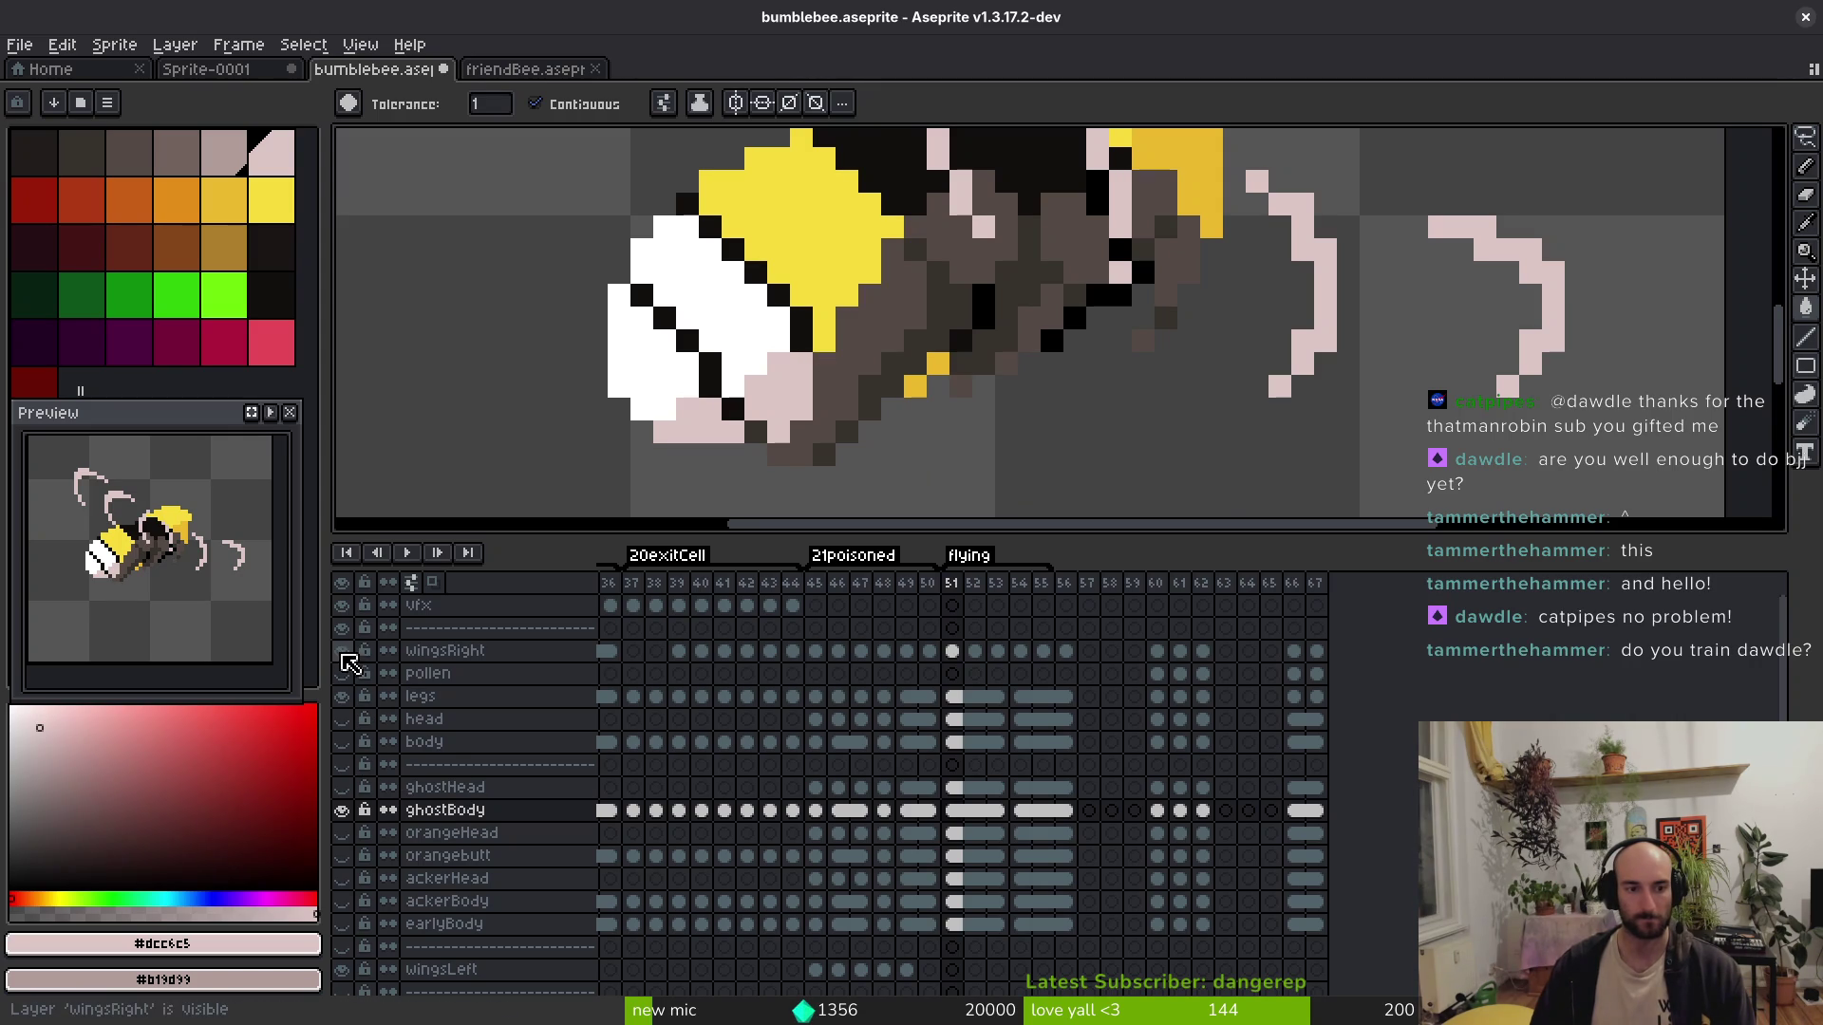
left_click(346, 696)
left_click(343, 651)
scroll(939, 314, "down", 2)
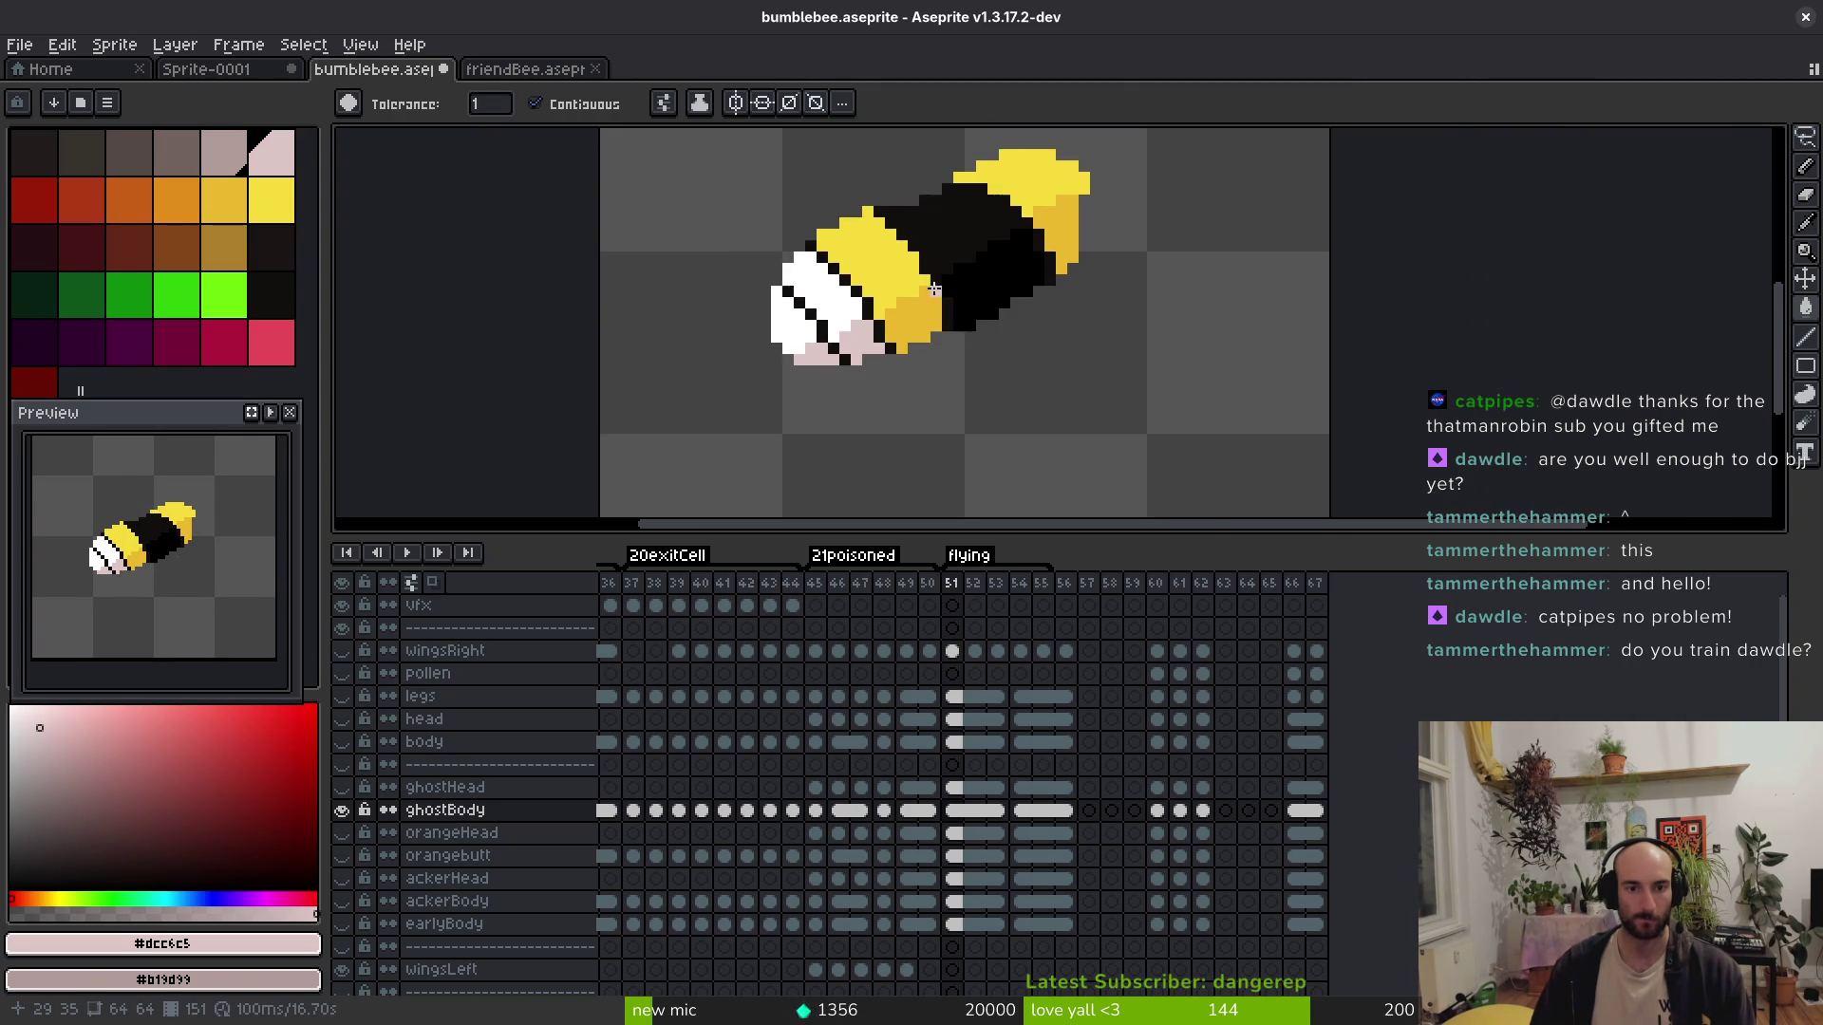
key("Left")
key("i")
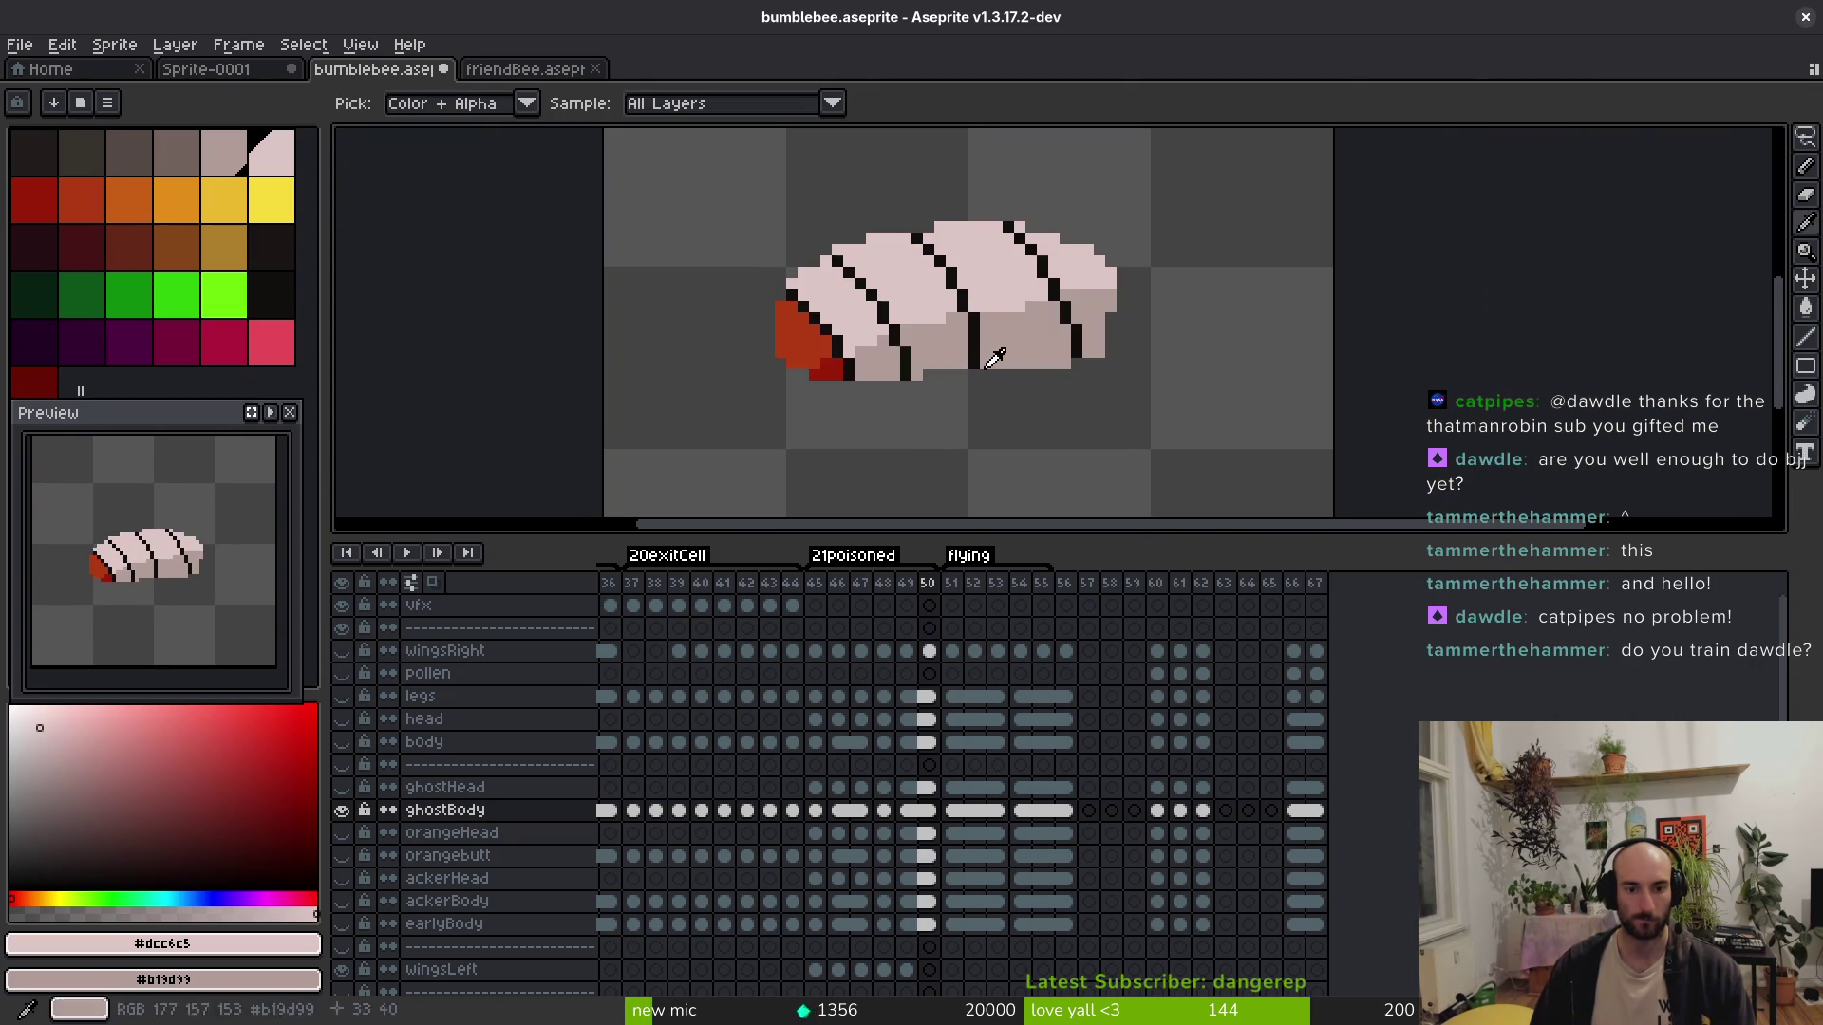
scroll(1023, 342, "up", 2)
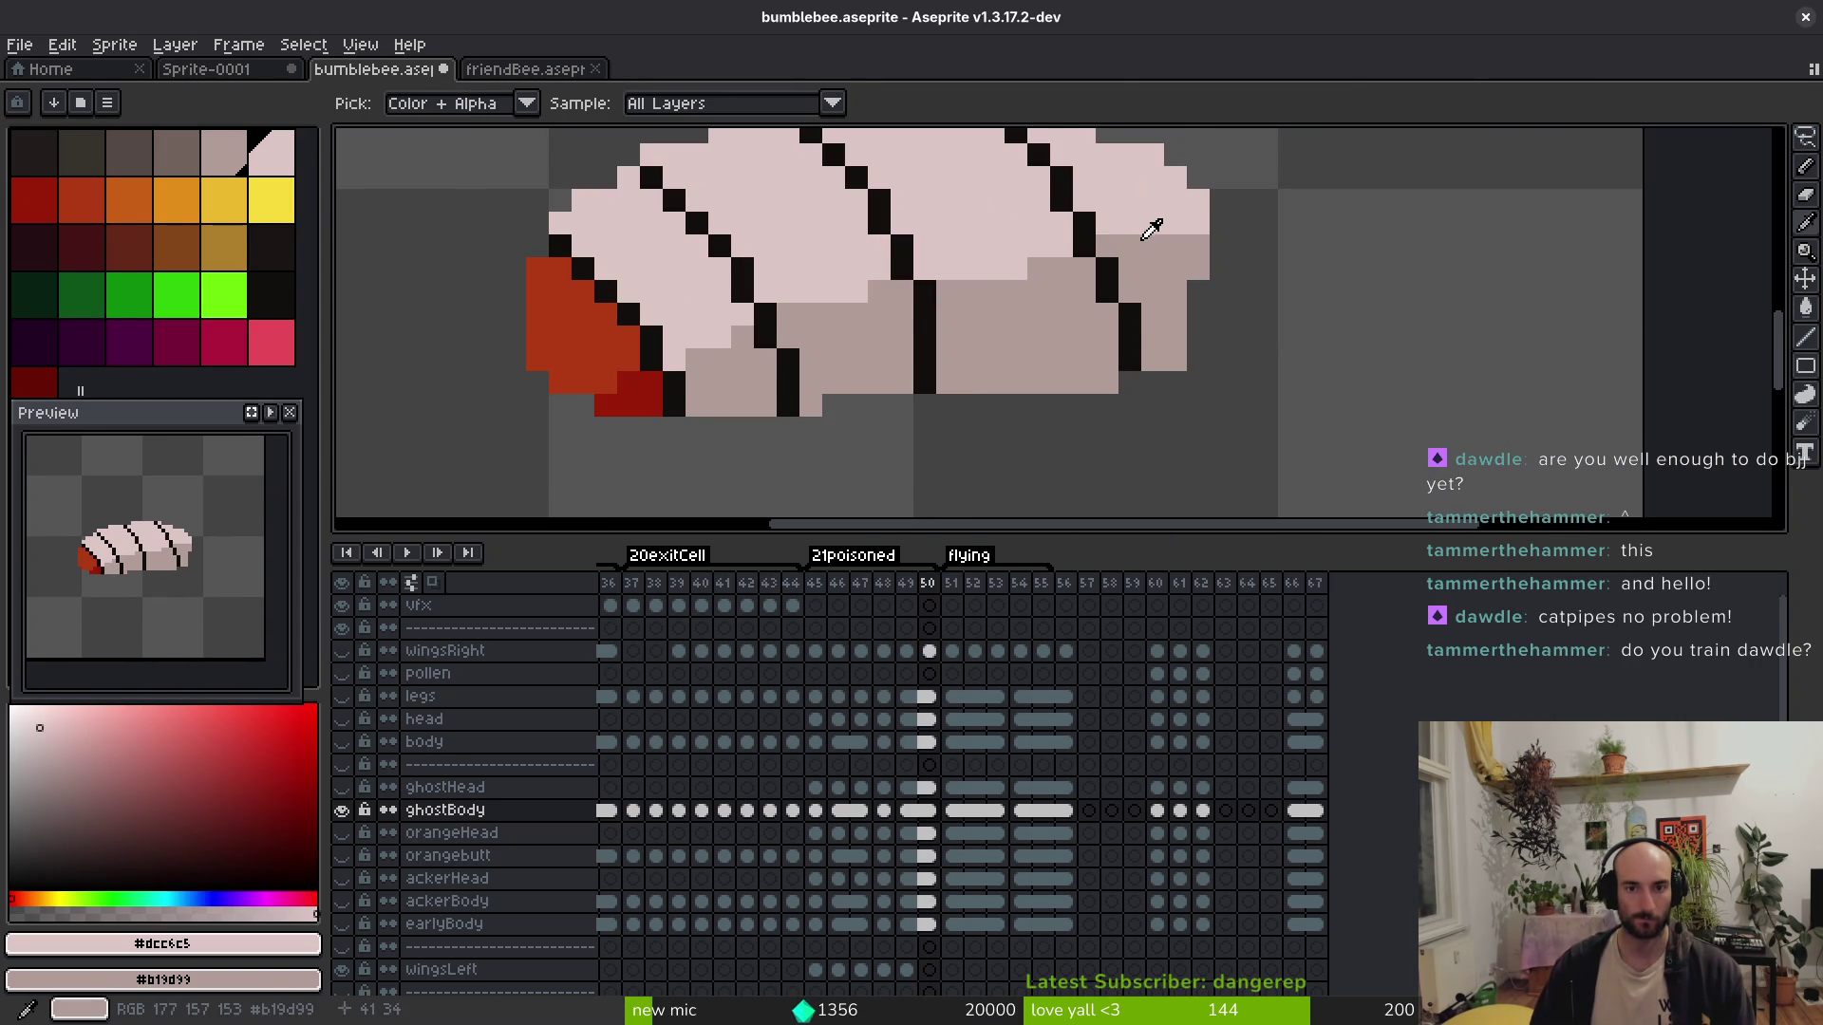
key("Right")
key("g")
Fill frame 51's white rear and yellow and orange stripes light pink, shaded areas and underside dark pink
right_click(621, 402)
right_click(707, 365)
left_click(608, 247)
left_click(570, 333)
left_click(722, 209)
right_click(807, 323)
left_click_drag(916, 351, 916, 422)
Compare against frame 50, then fill frame 51's top yellow area light and darker pink
key("Left")
key("i")
key("Right")
key("g")
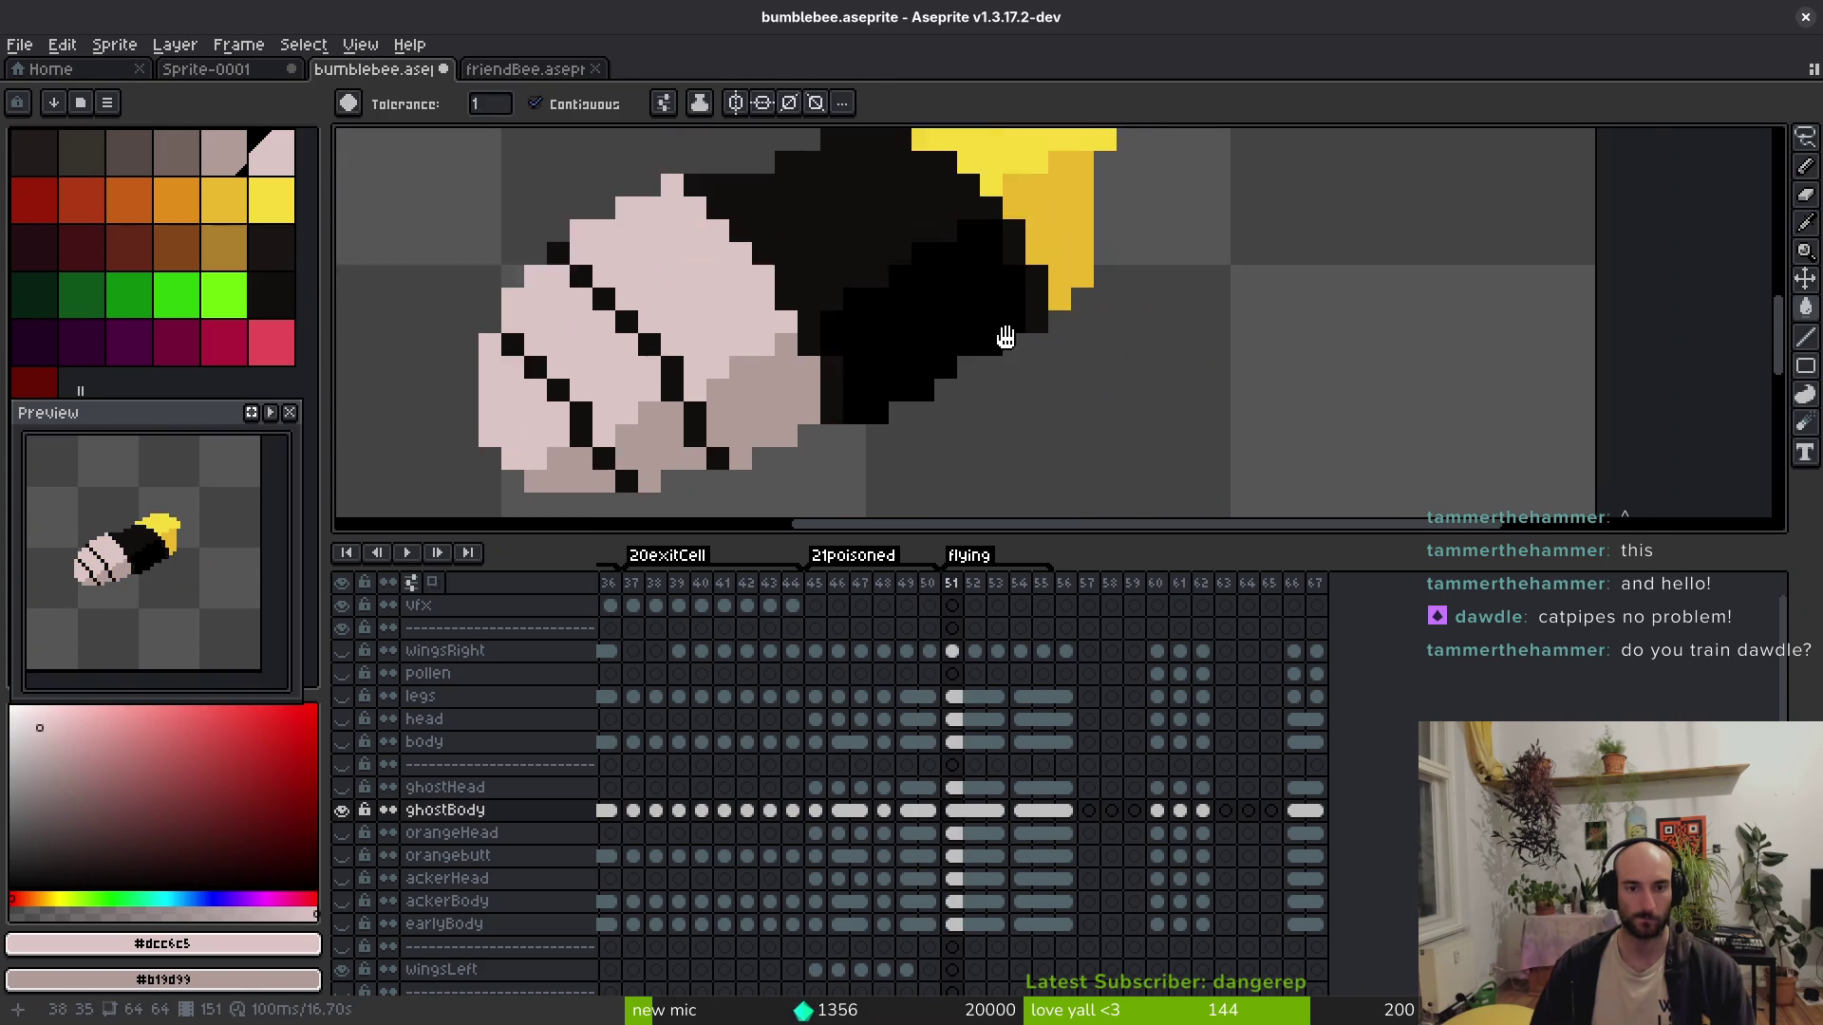
key("Left")
key("i")
key("Right")
key("g")
key("Left")
key("i")
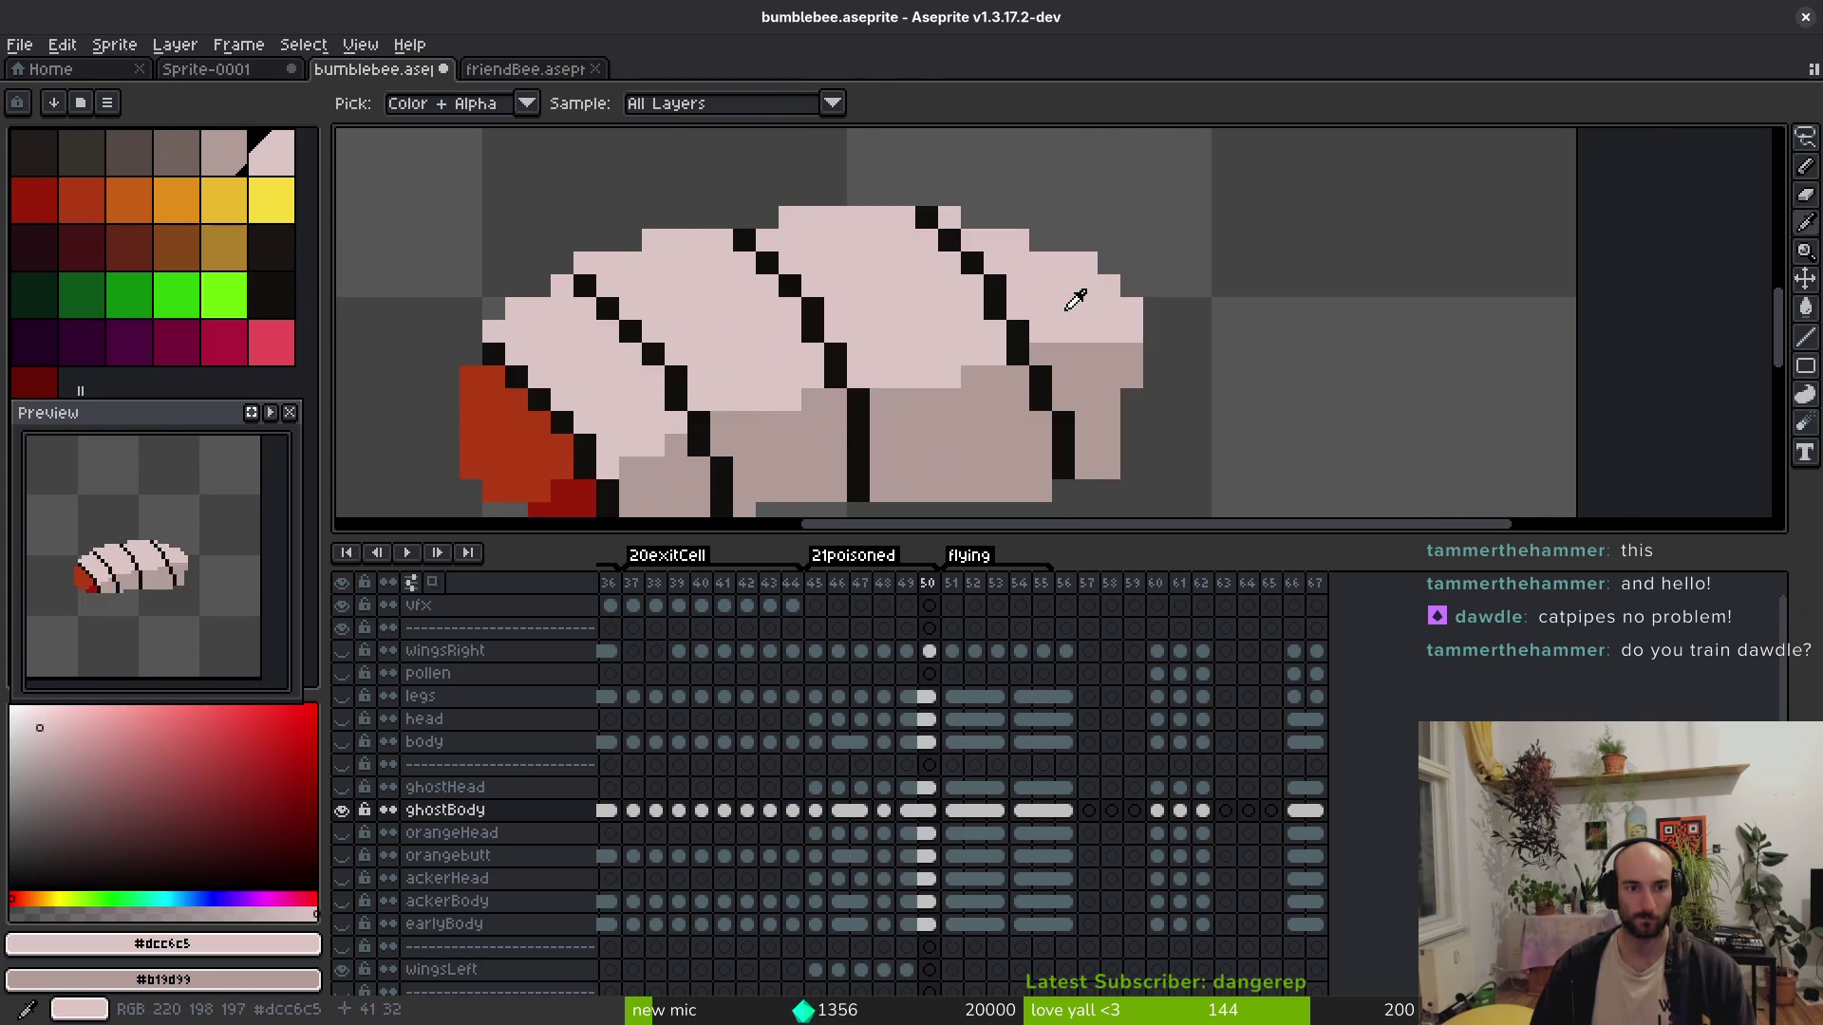
key("Right")
key("g")
left_click(1040, 240)
right_click(1044, 246)
Pencil pink diagonal stripes across frame 51's black band and fill the black blob pink
scroll(1039, 251, "up", 1)
key("b")
scroll(1025, 285, "up", 1)
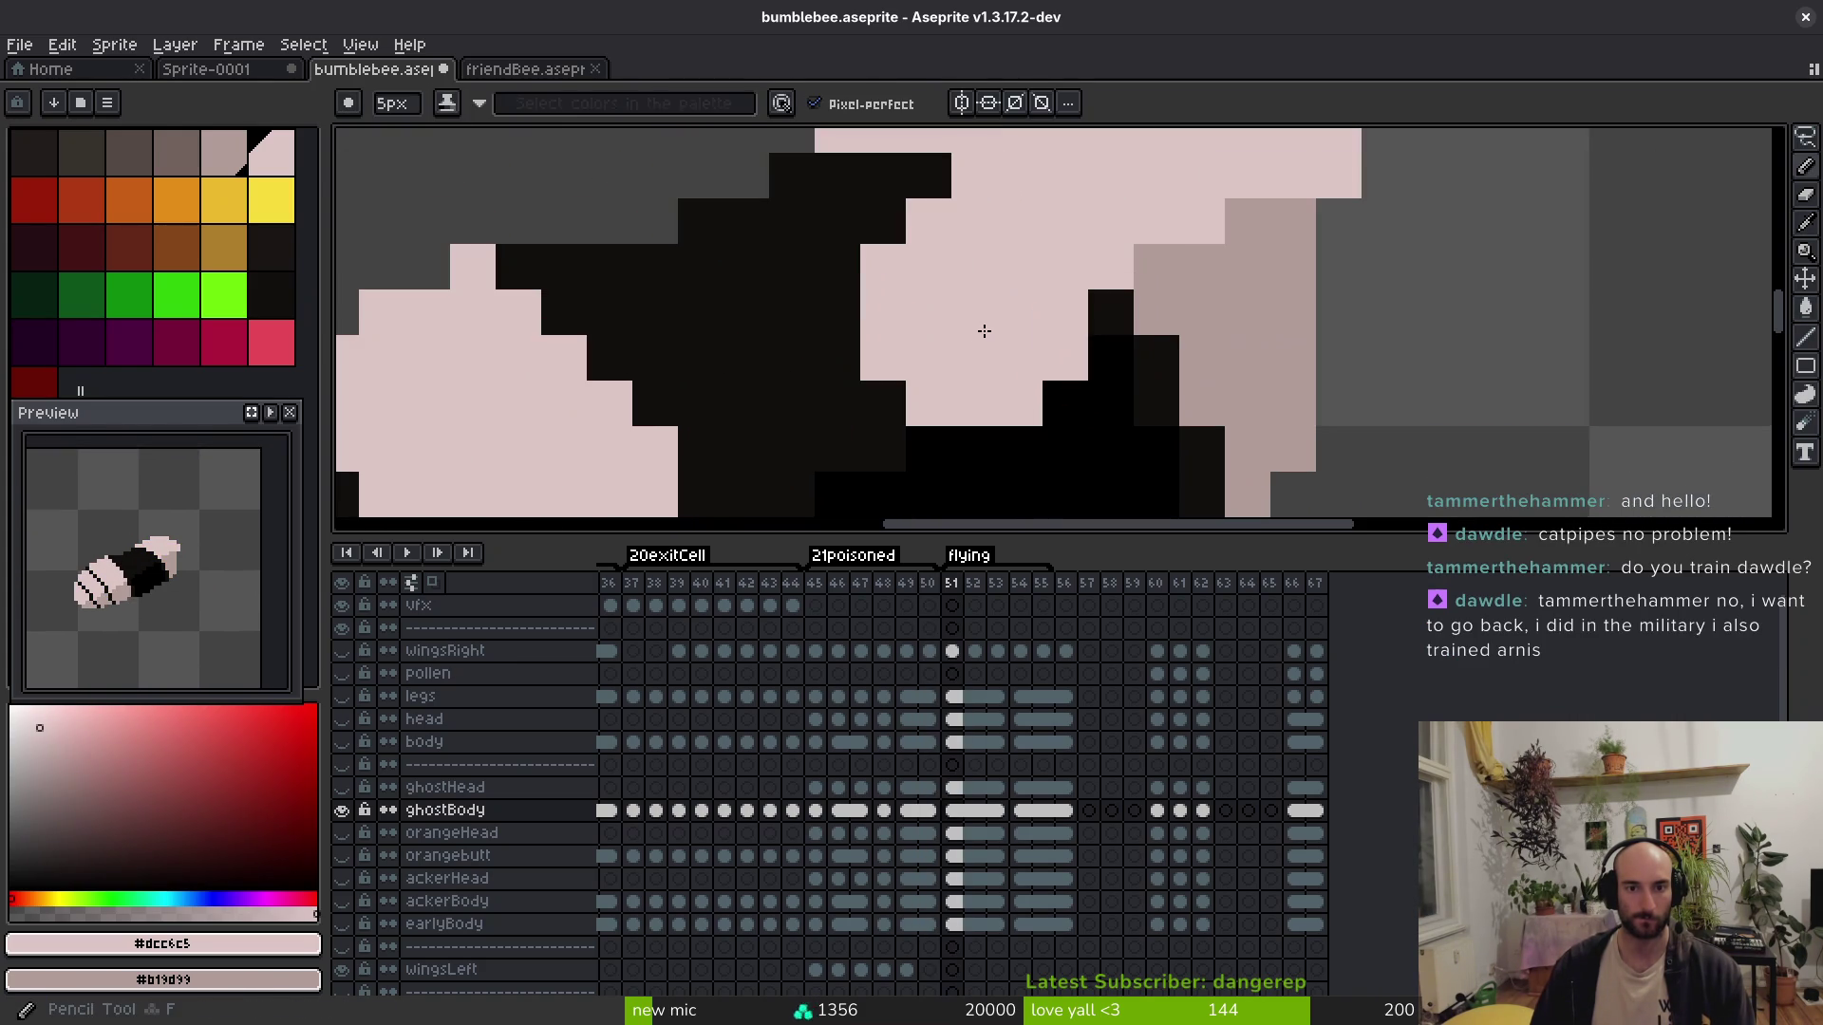
mouse_move(1063, 314)
left_mouse_down()
mouse_move(927, 236)
mouse_move(786, 203)
left_mouse_up()
left_click_drag(564, 267, 702, 361)
left_click_drag(837, 404, 740, 274)
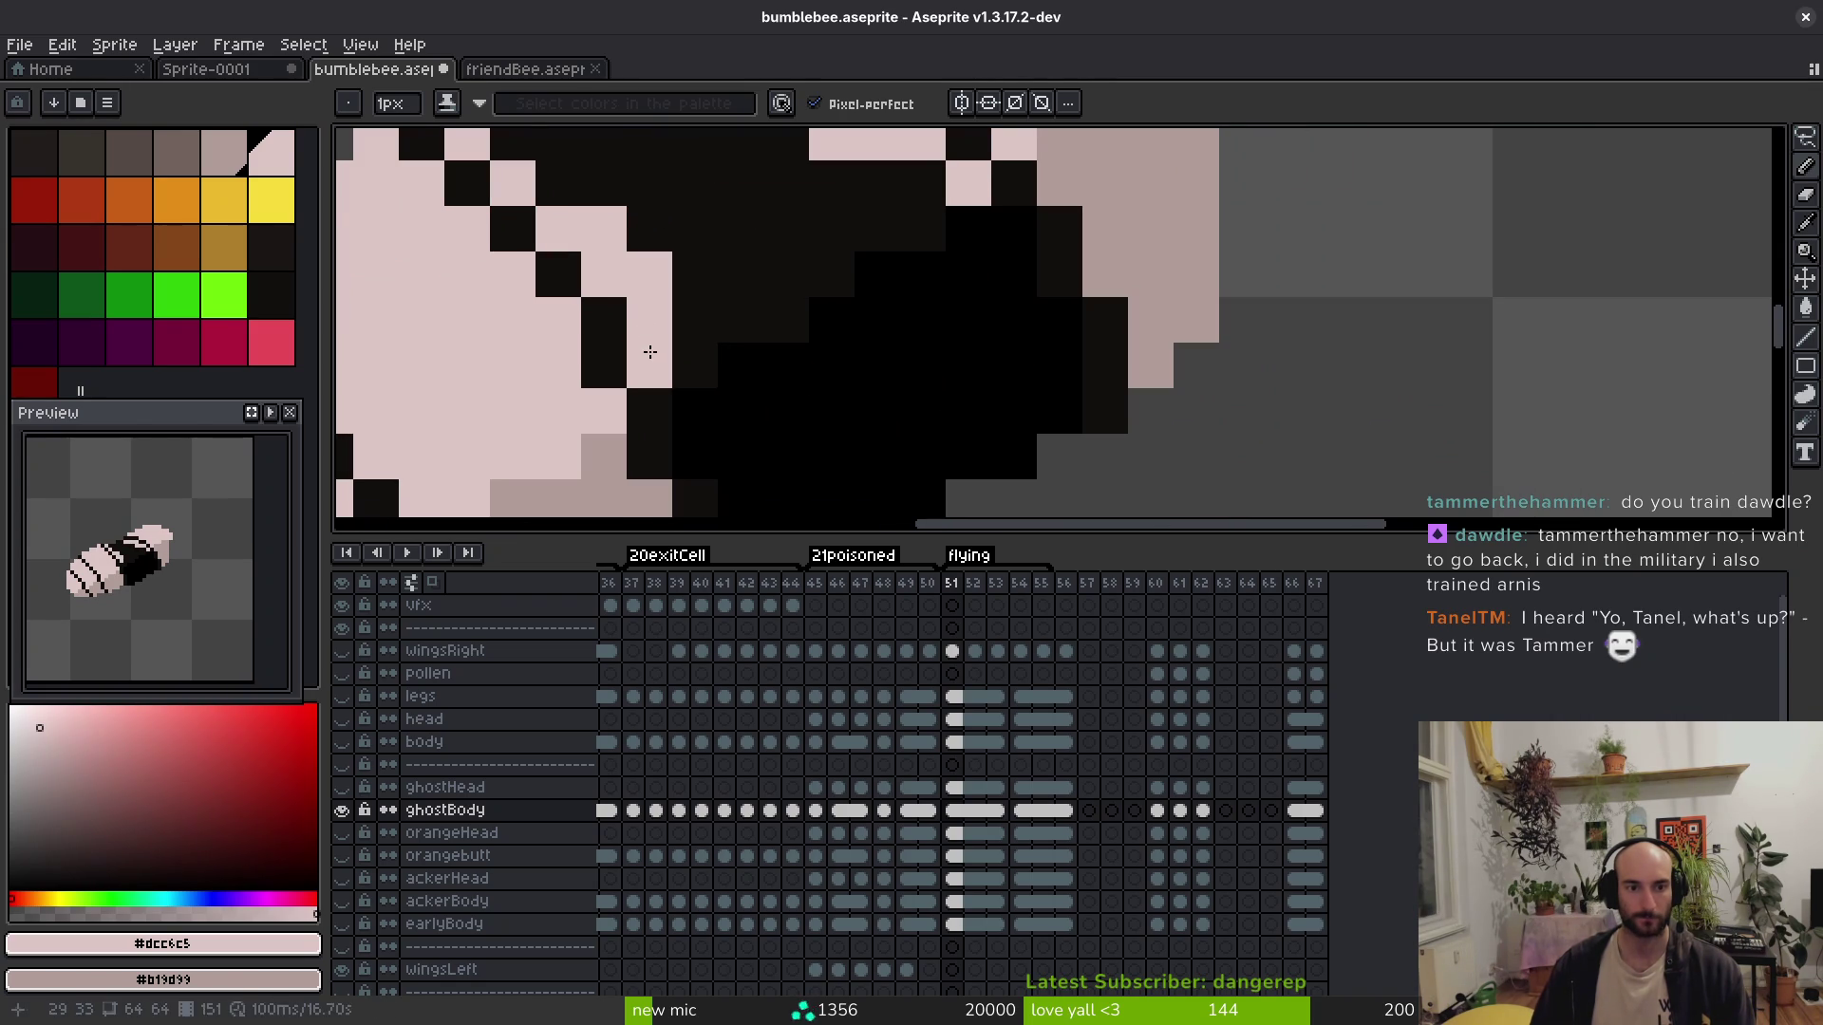
scroll(648, 350, "down", 2)
key("g")
scroll(829, 382, "up", 1)
left_click(829, 382)
scroll(797, 371, "down", 3)
On frame 54, pencil a pink stripe, undoing a misplaced run and touching up a stray pixel
key("Return")
key("Return")
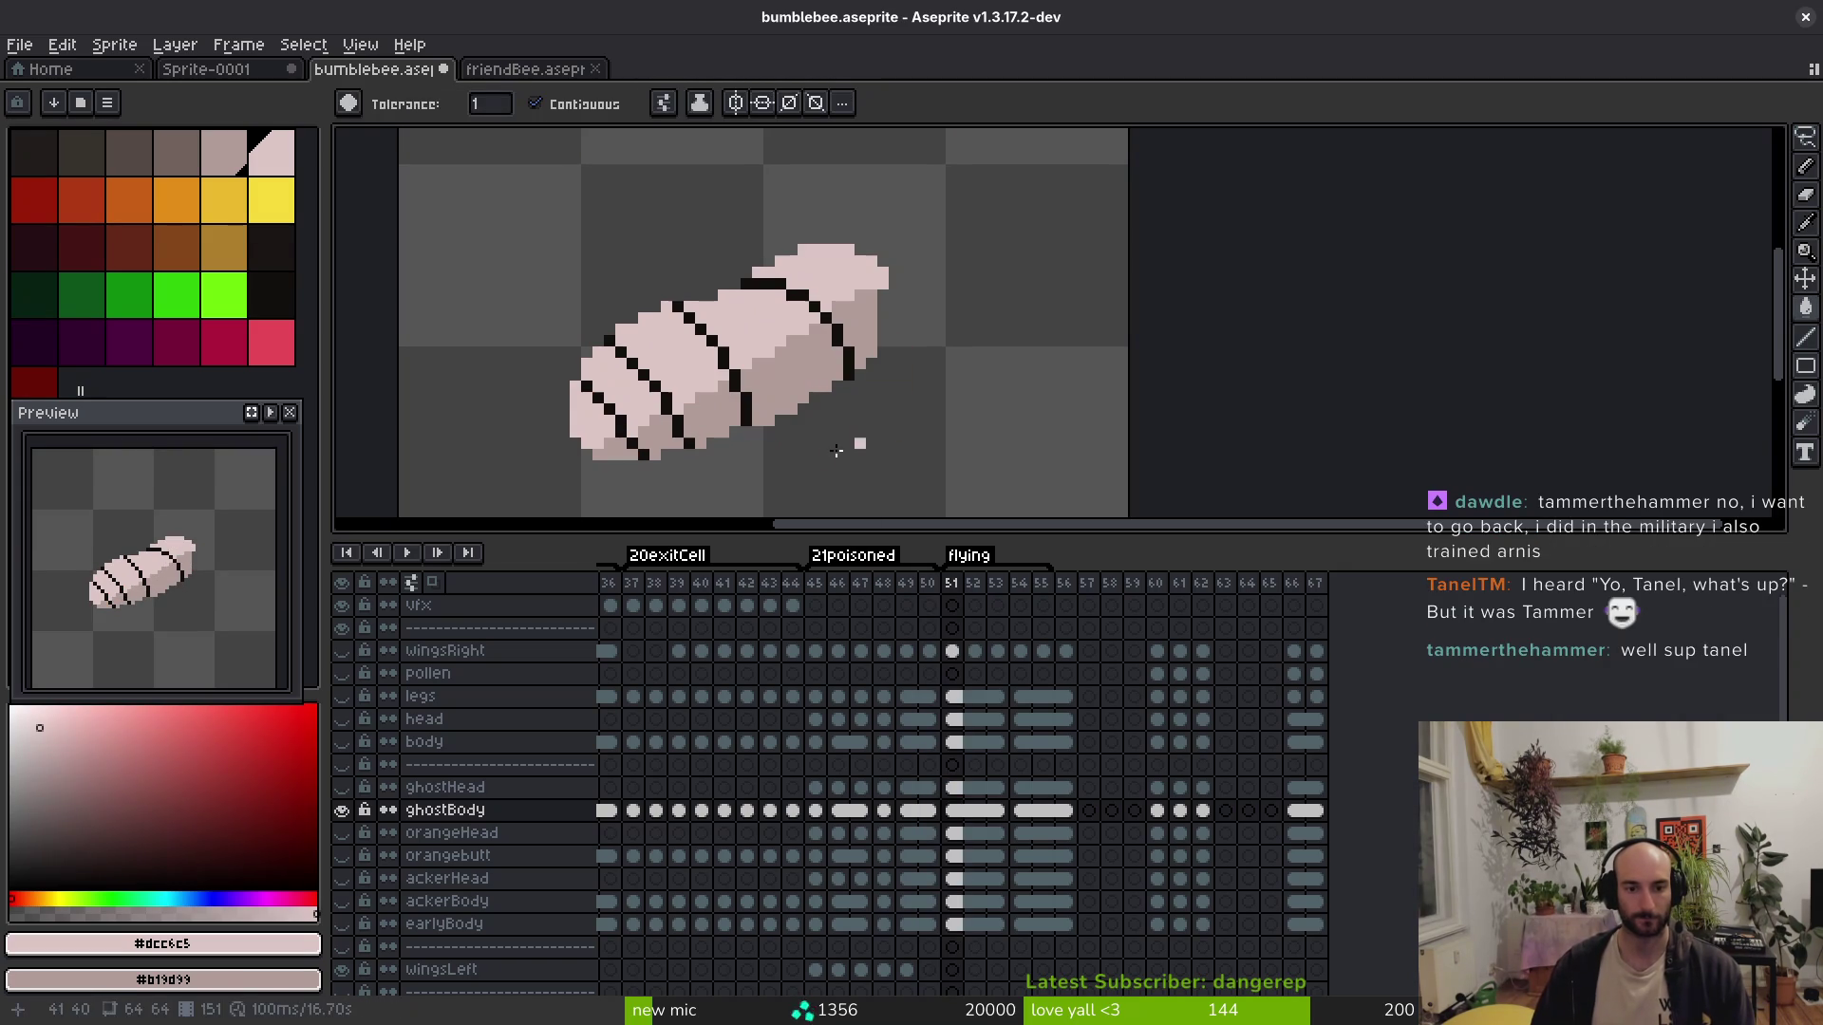
key("Right")
key("Right")
key("Right")
key("b")
scroll(733, 396, "up", 2)
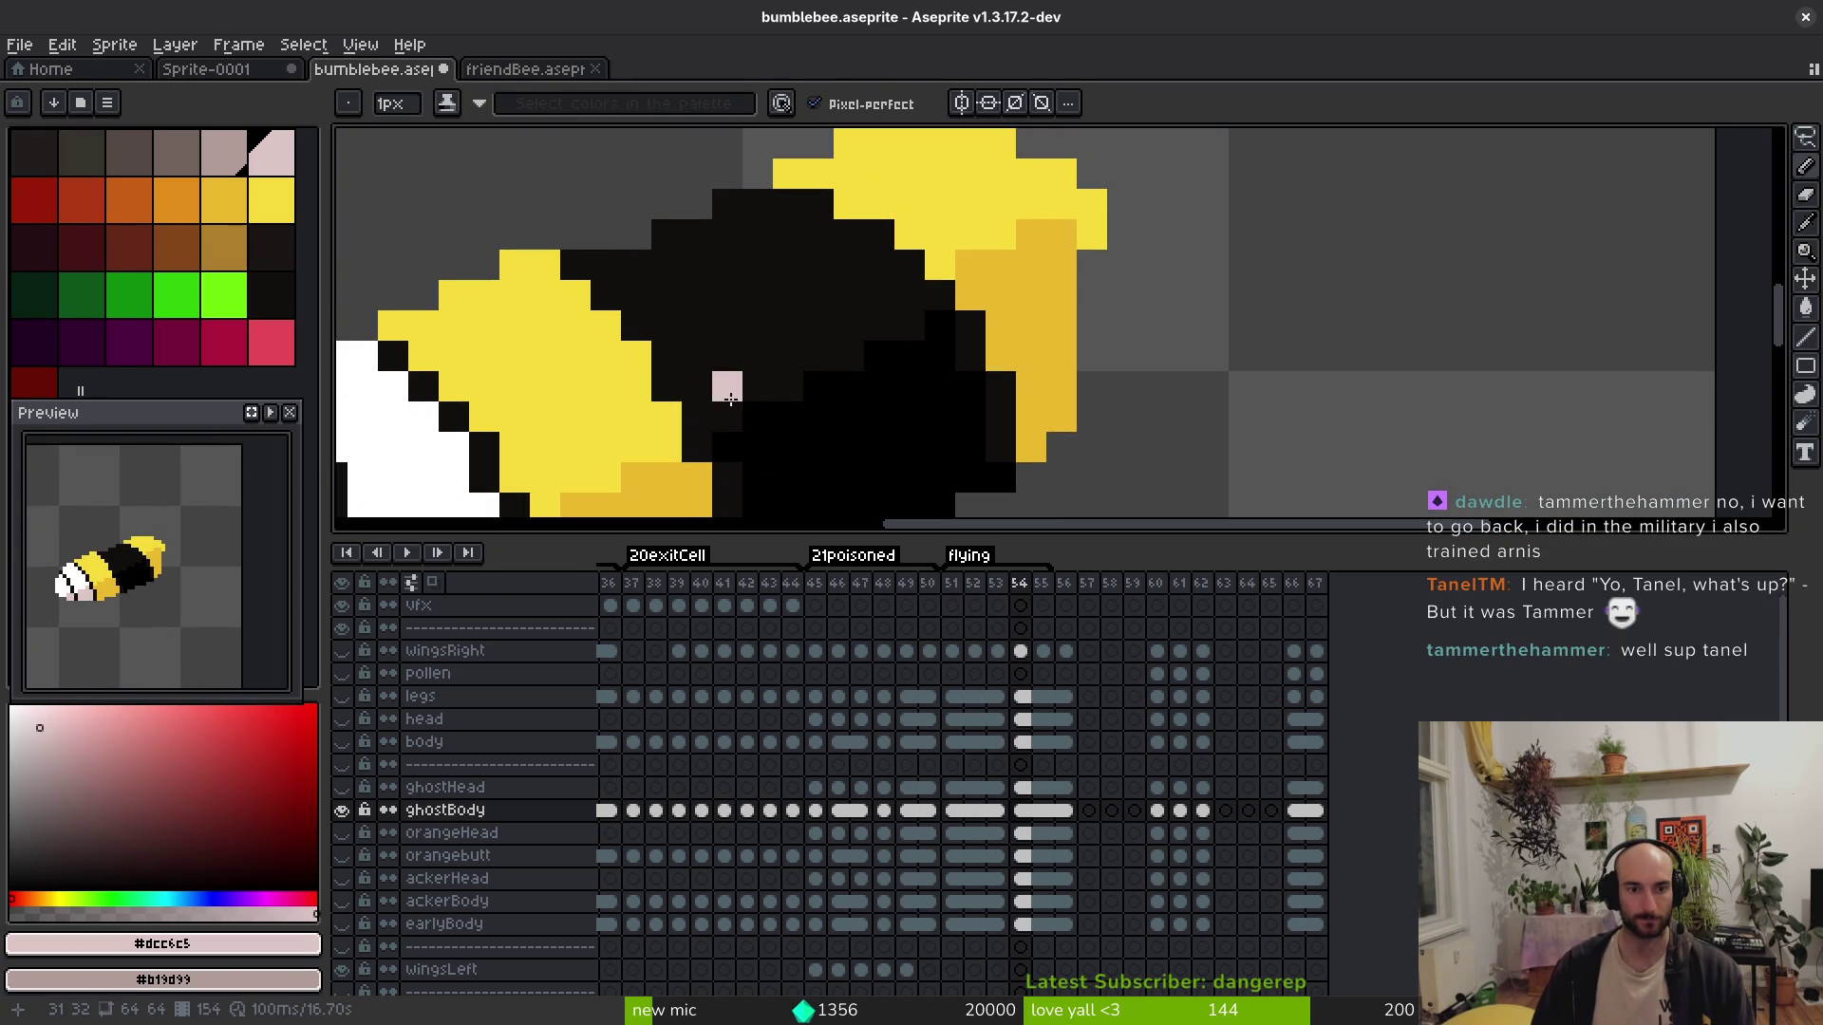
left_click_drag(724, 411, 669, 322)
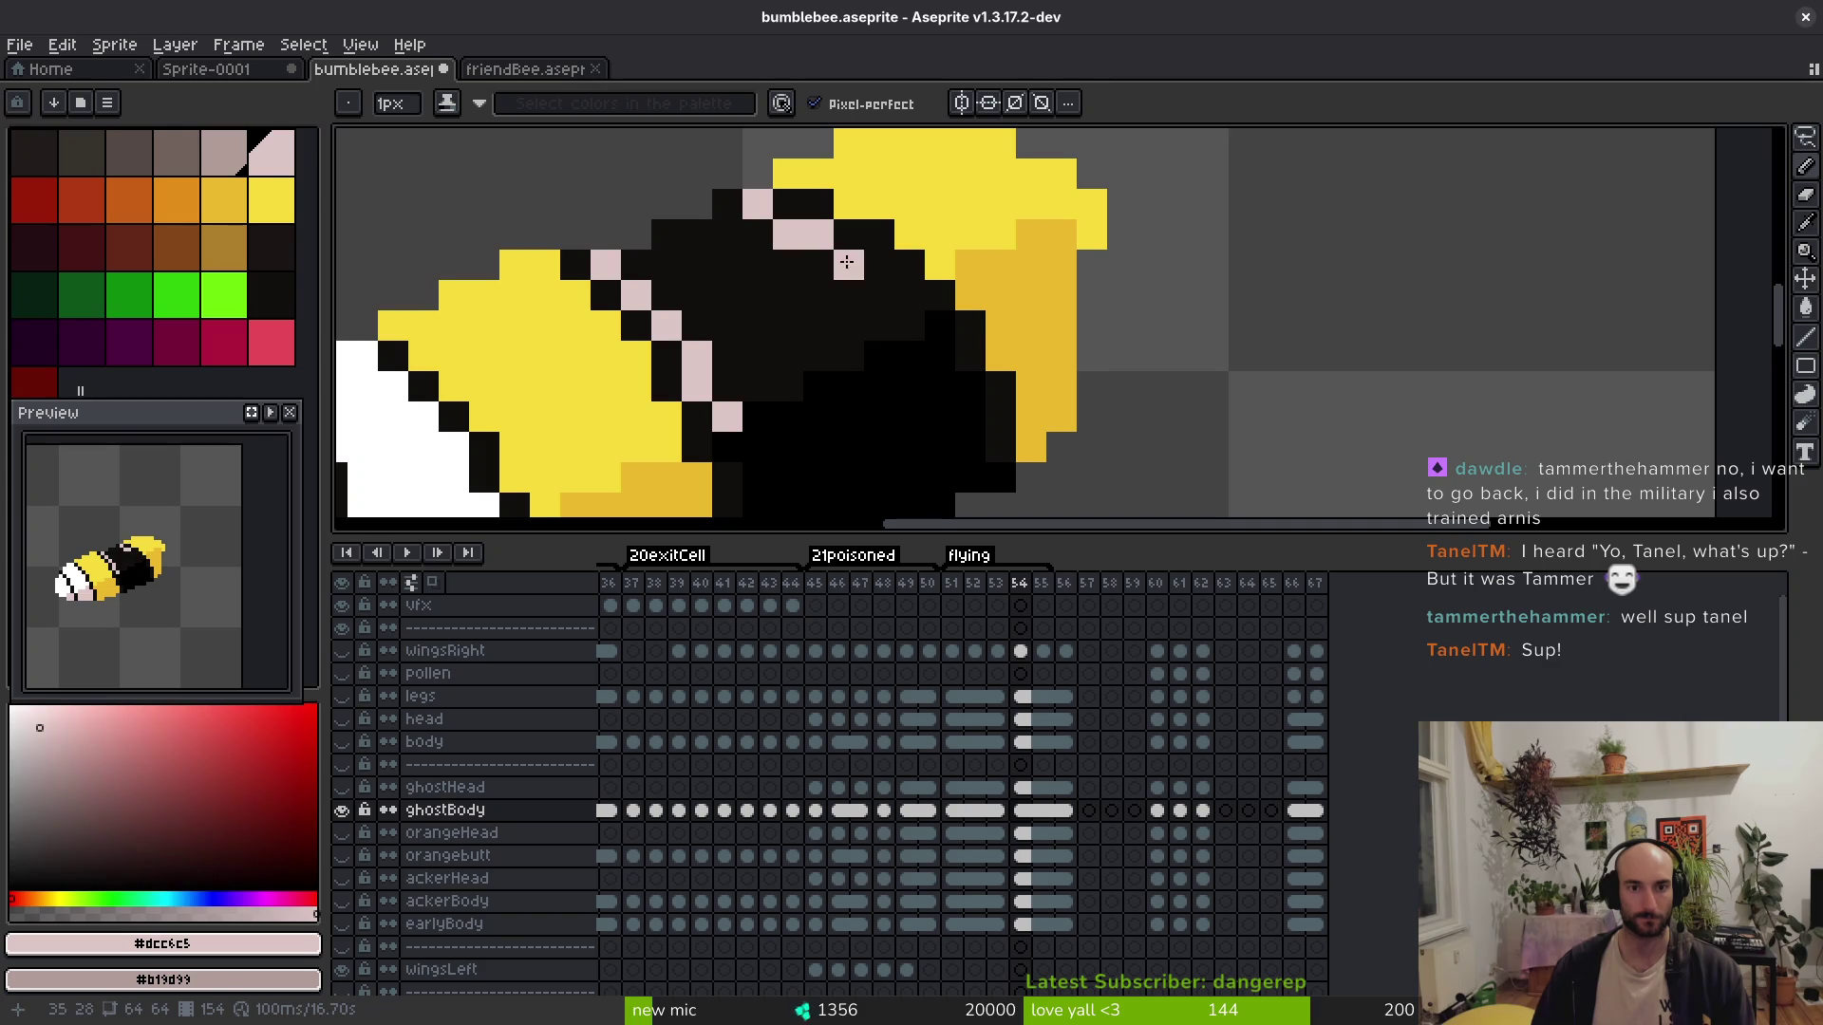
key("ctrl+z")
left_click(881, 273)
Fill frame 54's black body segments and yellow stripe pink, and the golden shading darker pink
key("g")
left_click(769, 322)
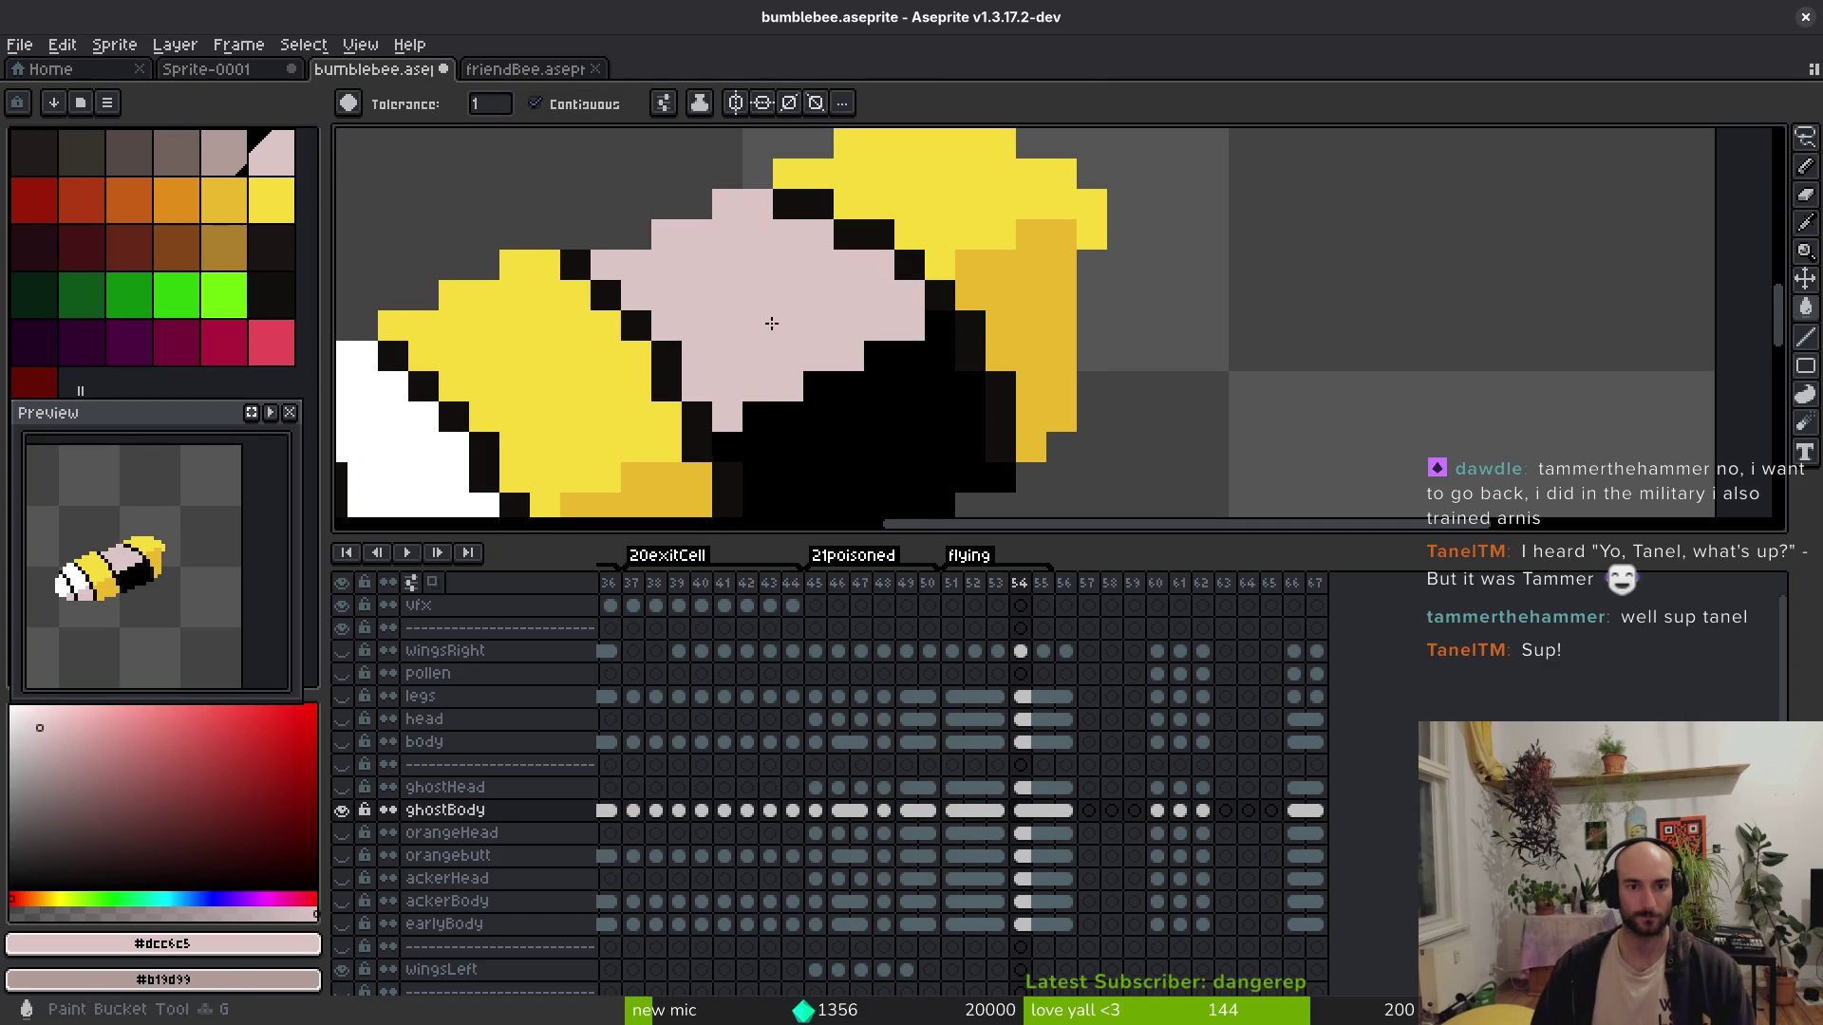
left_click(874, 448)
scroll(693, 275, "down", 3)
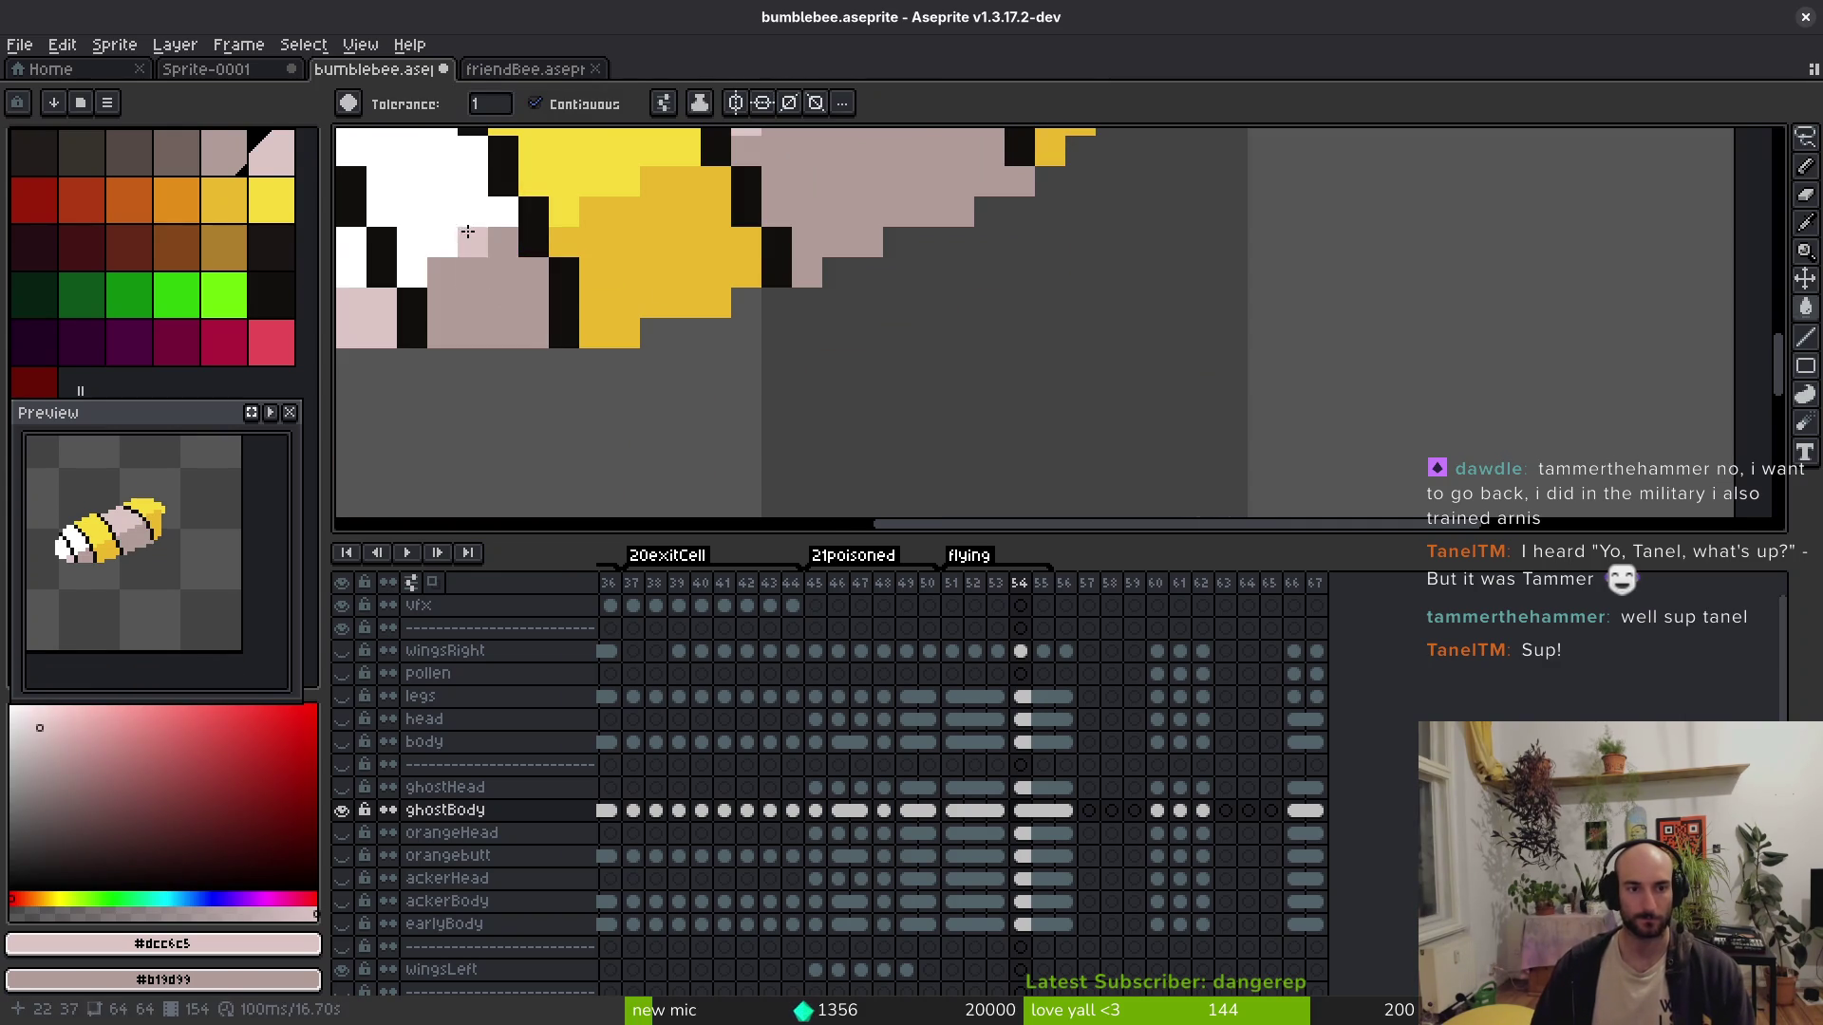
left_click(1044, 228)
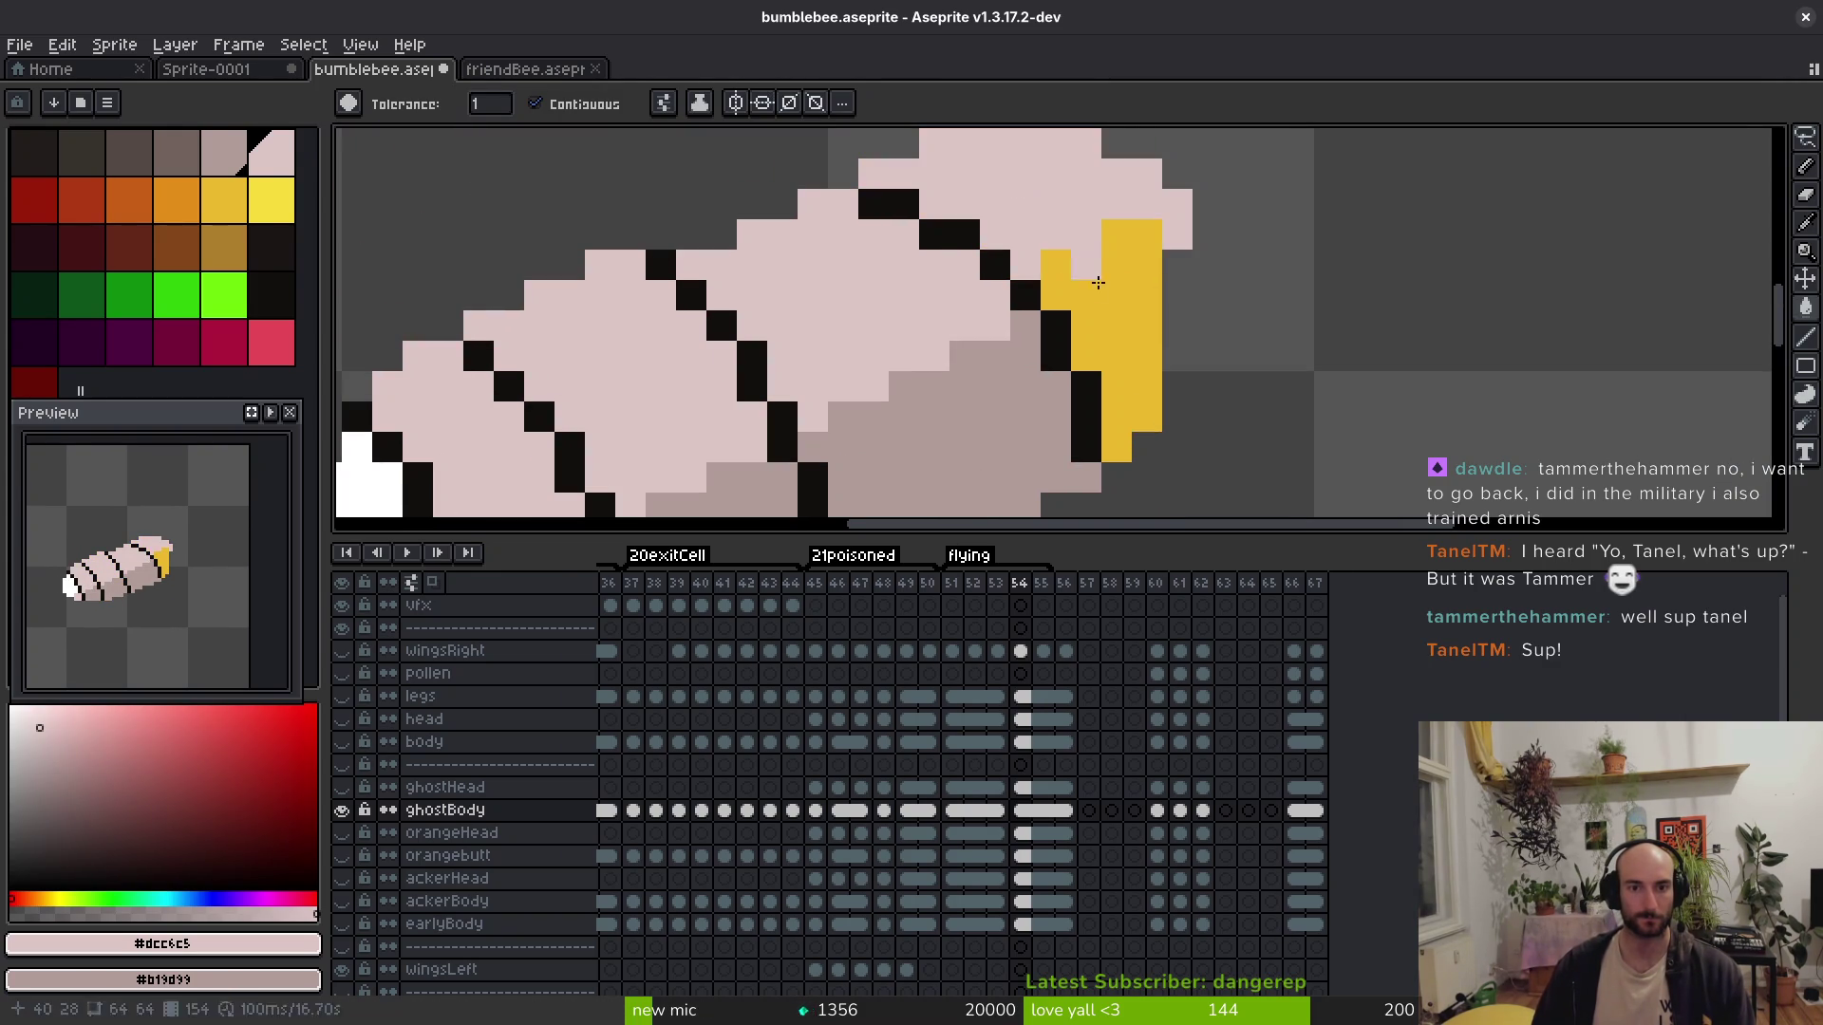
left_click(1120, 380)
scroll(1163, 320, "down", 2)
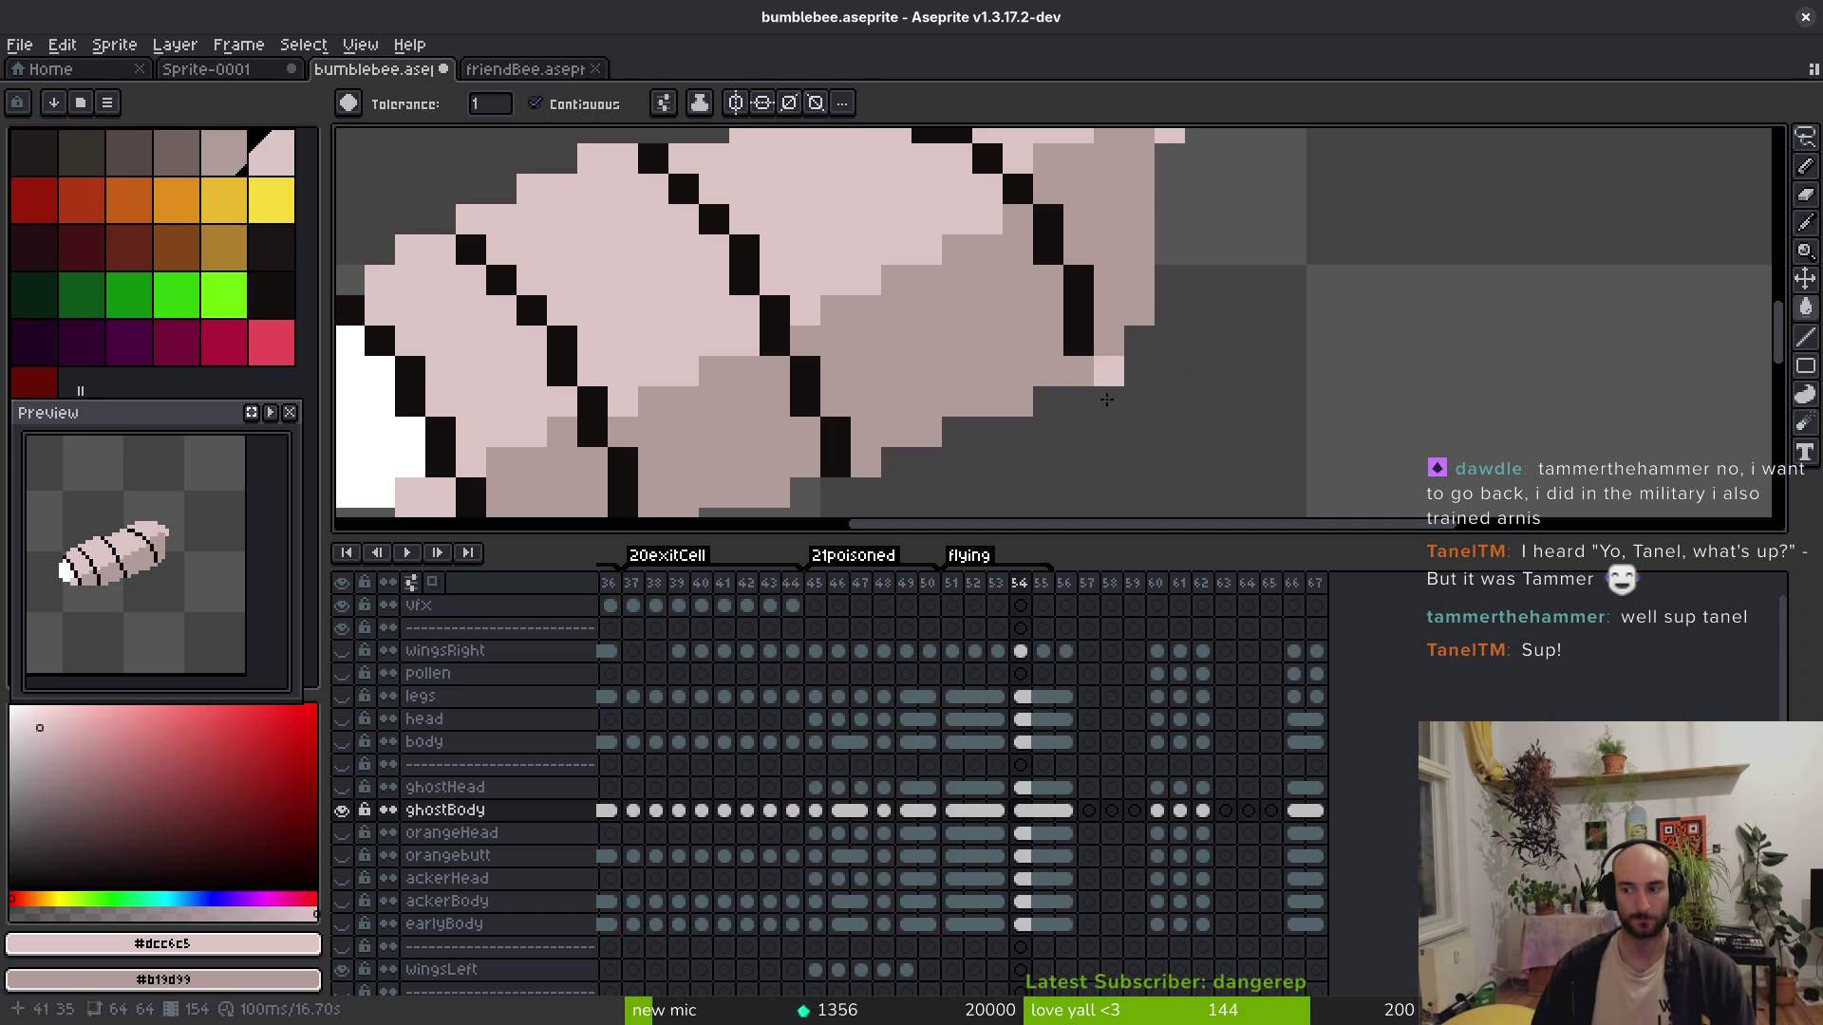
scroll(1005, 392, "down", 3)
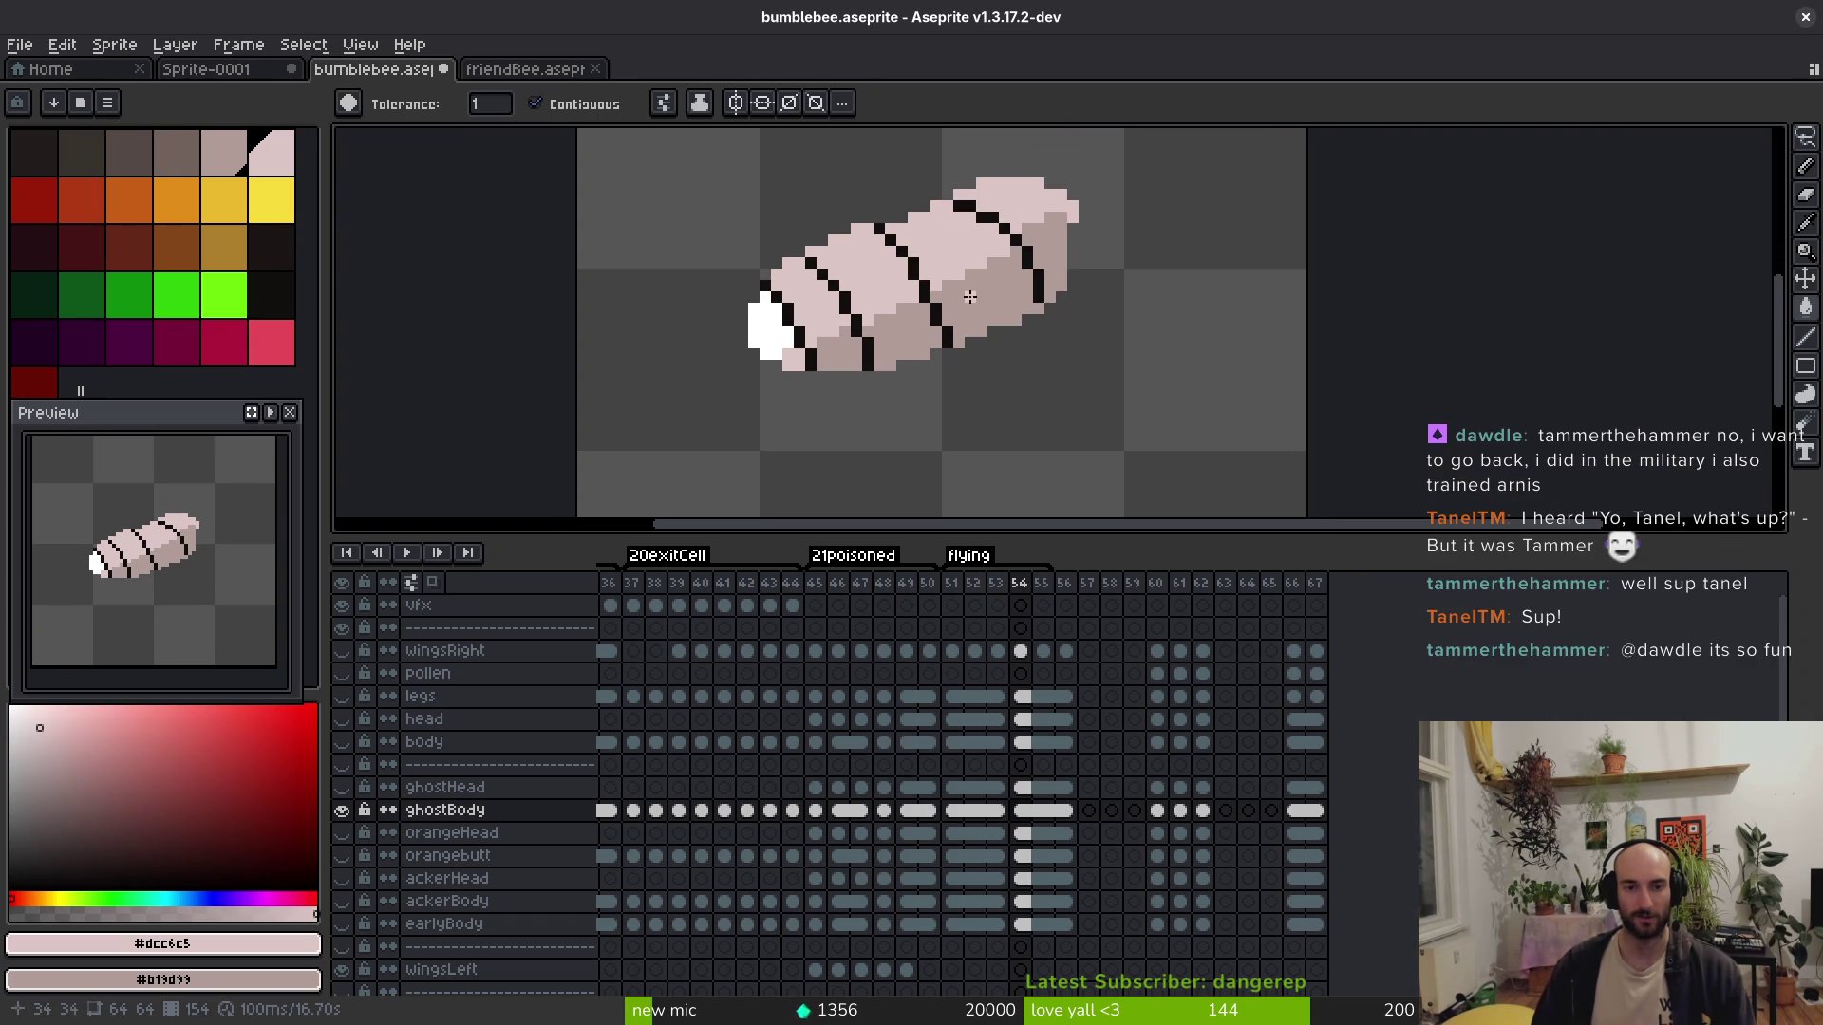
Sample red and dark red from frame 50 and fill the tail tips on frames 51 and 54
key("i")
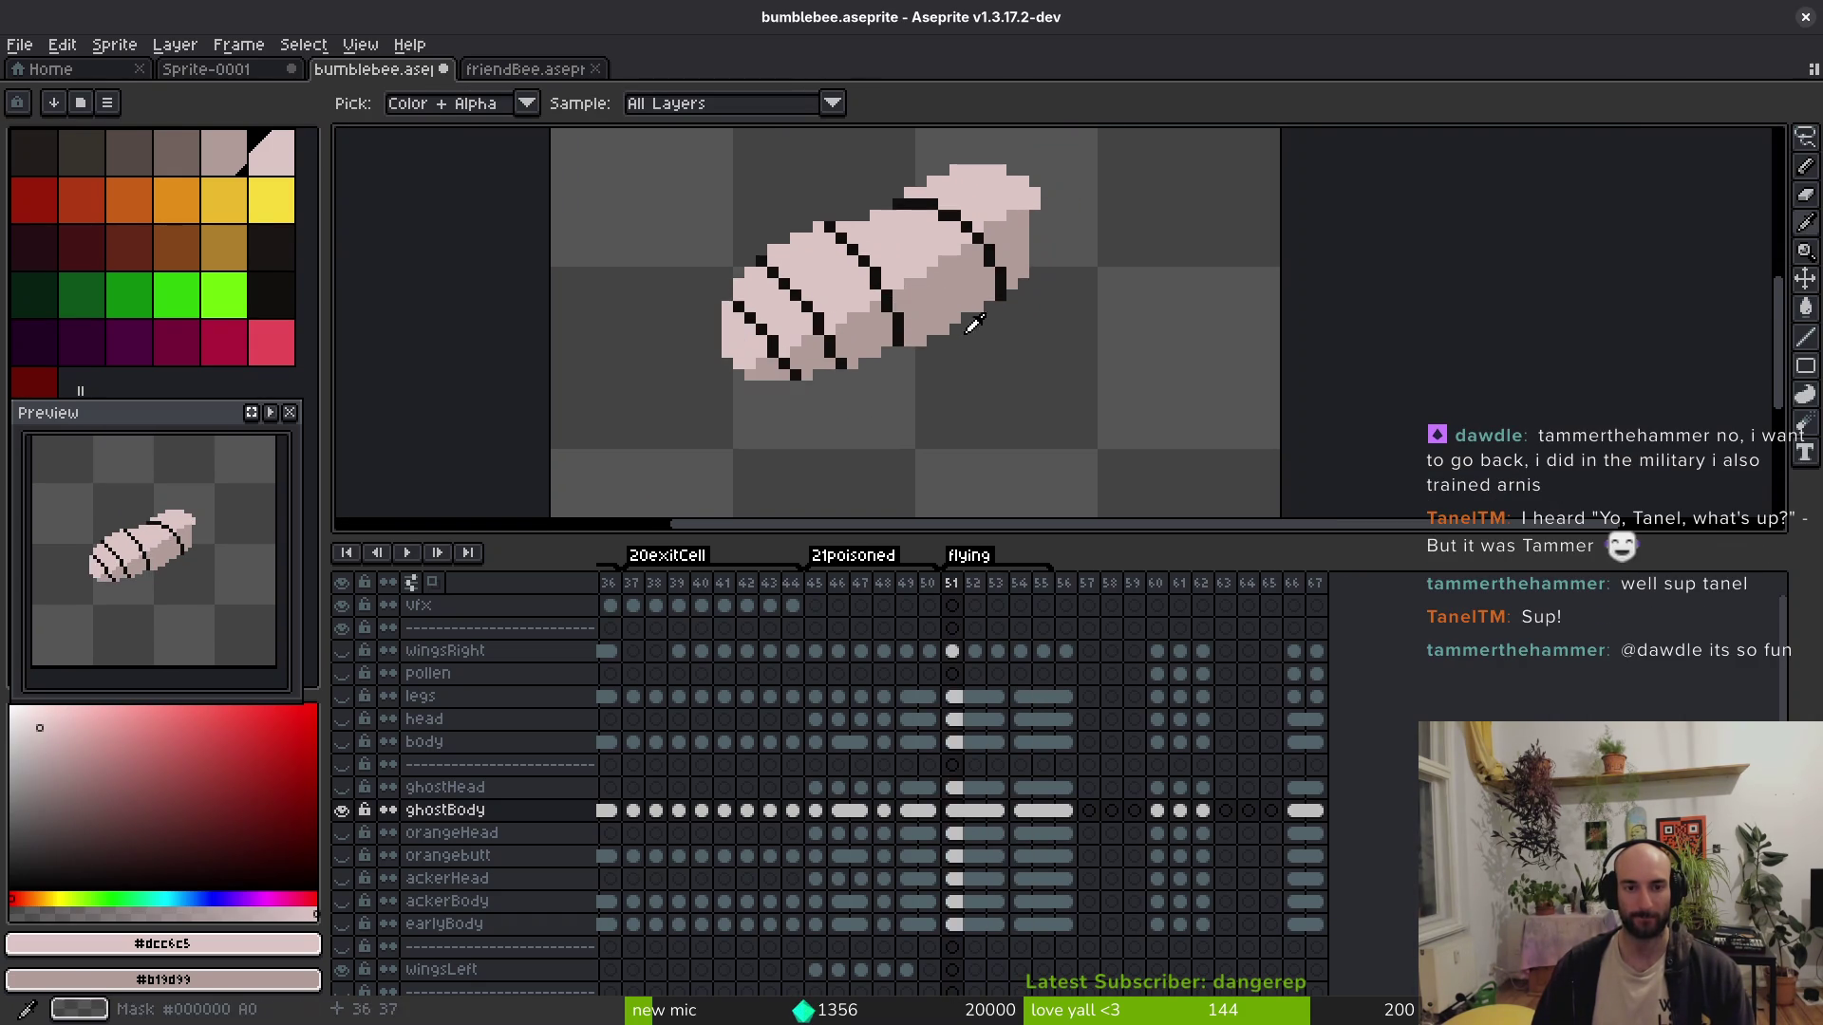
key("Left")
key("Left")
key("Left")
left_click(800, 350)
right_click(796, 355)
key("g")
key("Right")
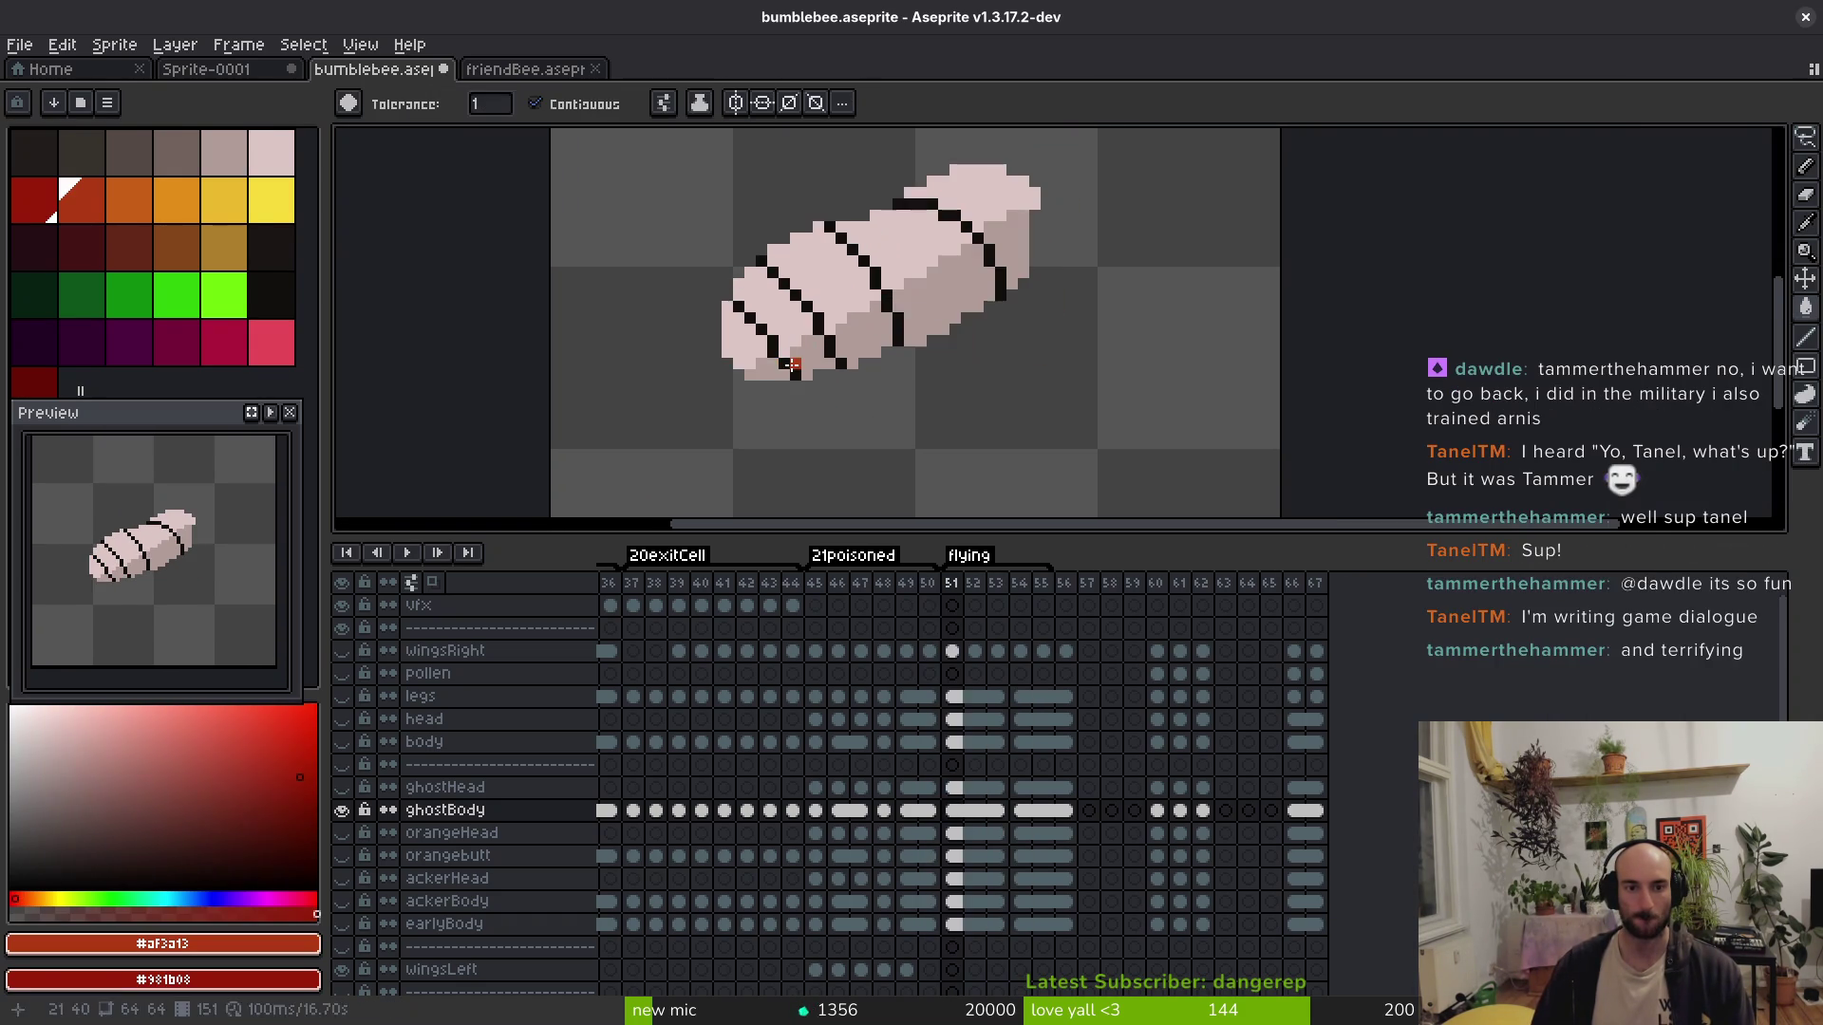
scroll(788, 379, "up", 2)
left_click(786, 385)
key("i")
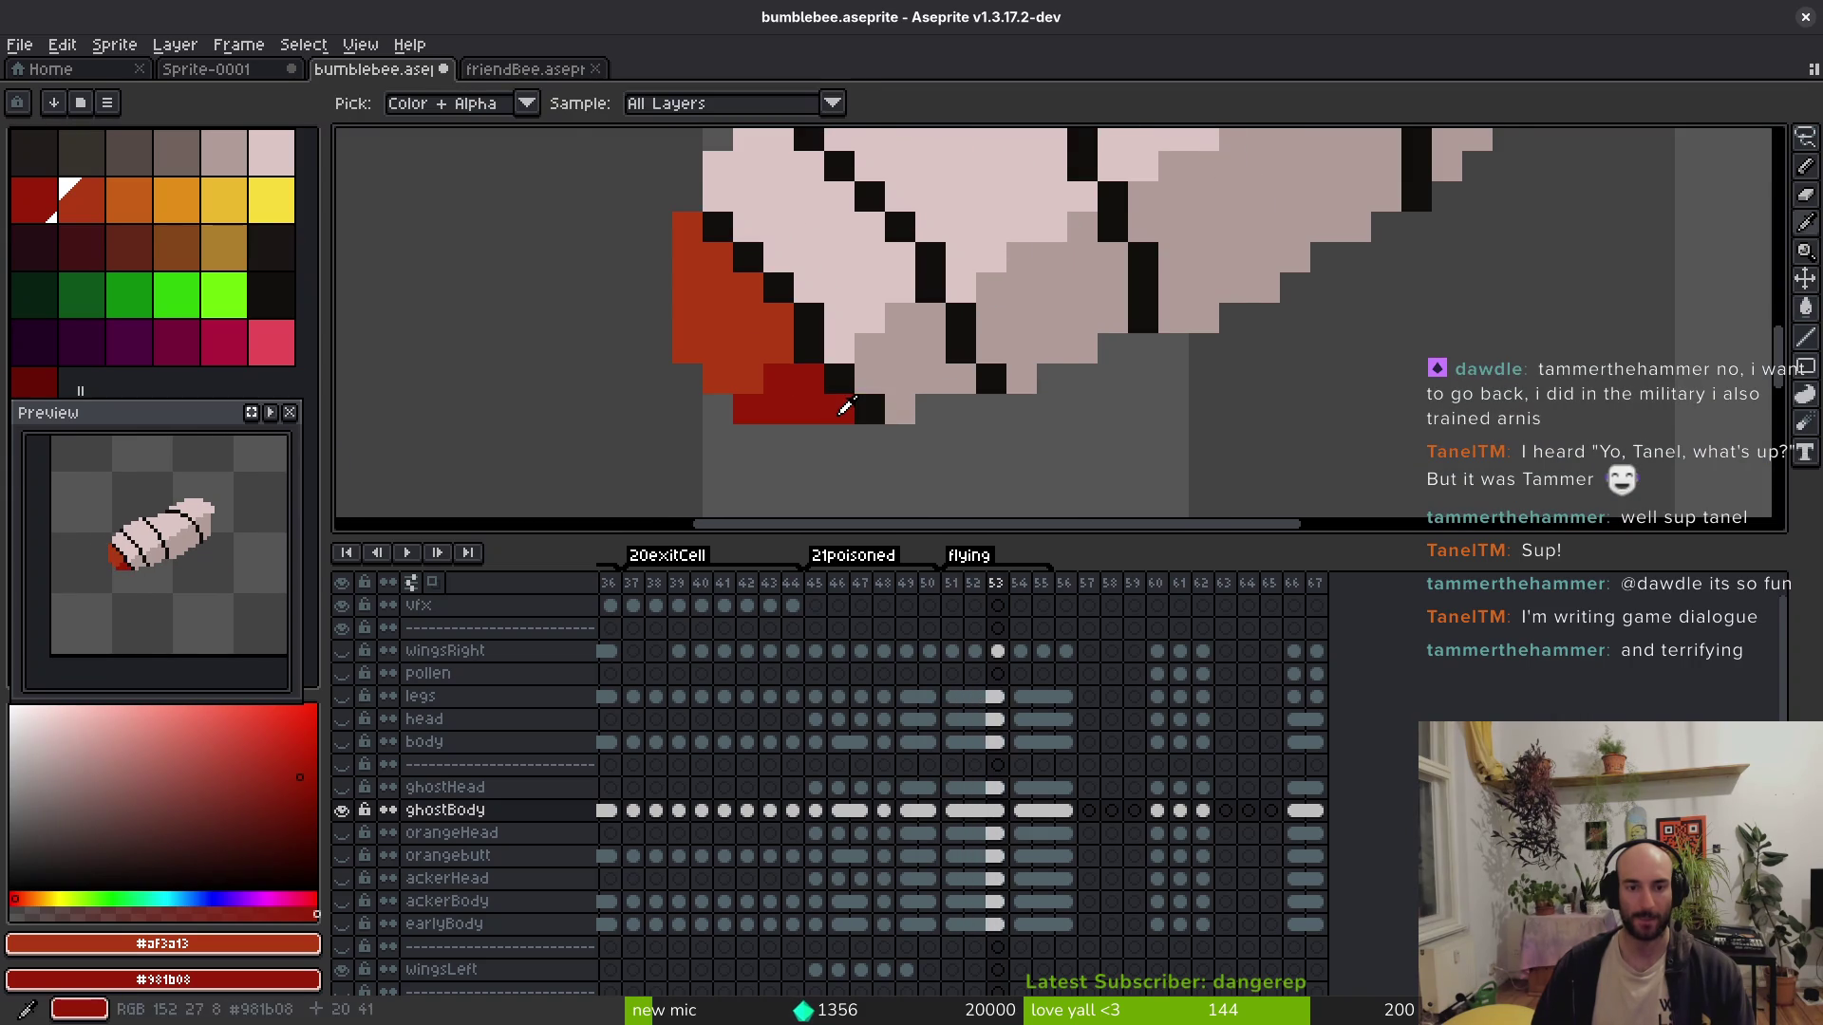
key("g")
key("Right")
key("Right")
key("Right")
right_click(794, 361)
left_click(788, 316)
scroll(788, 316, "down", 3)
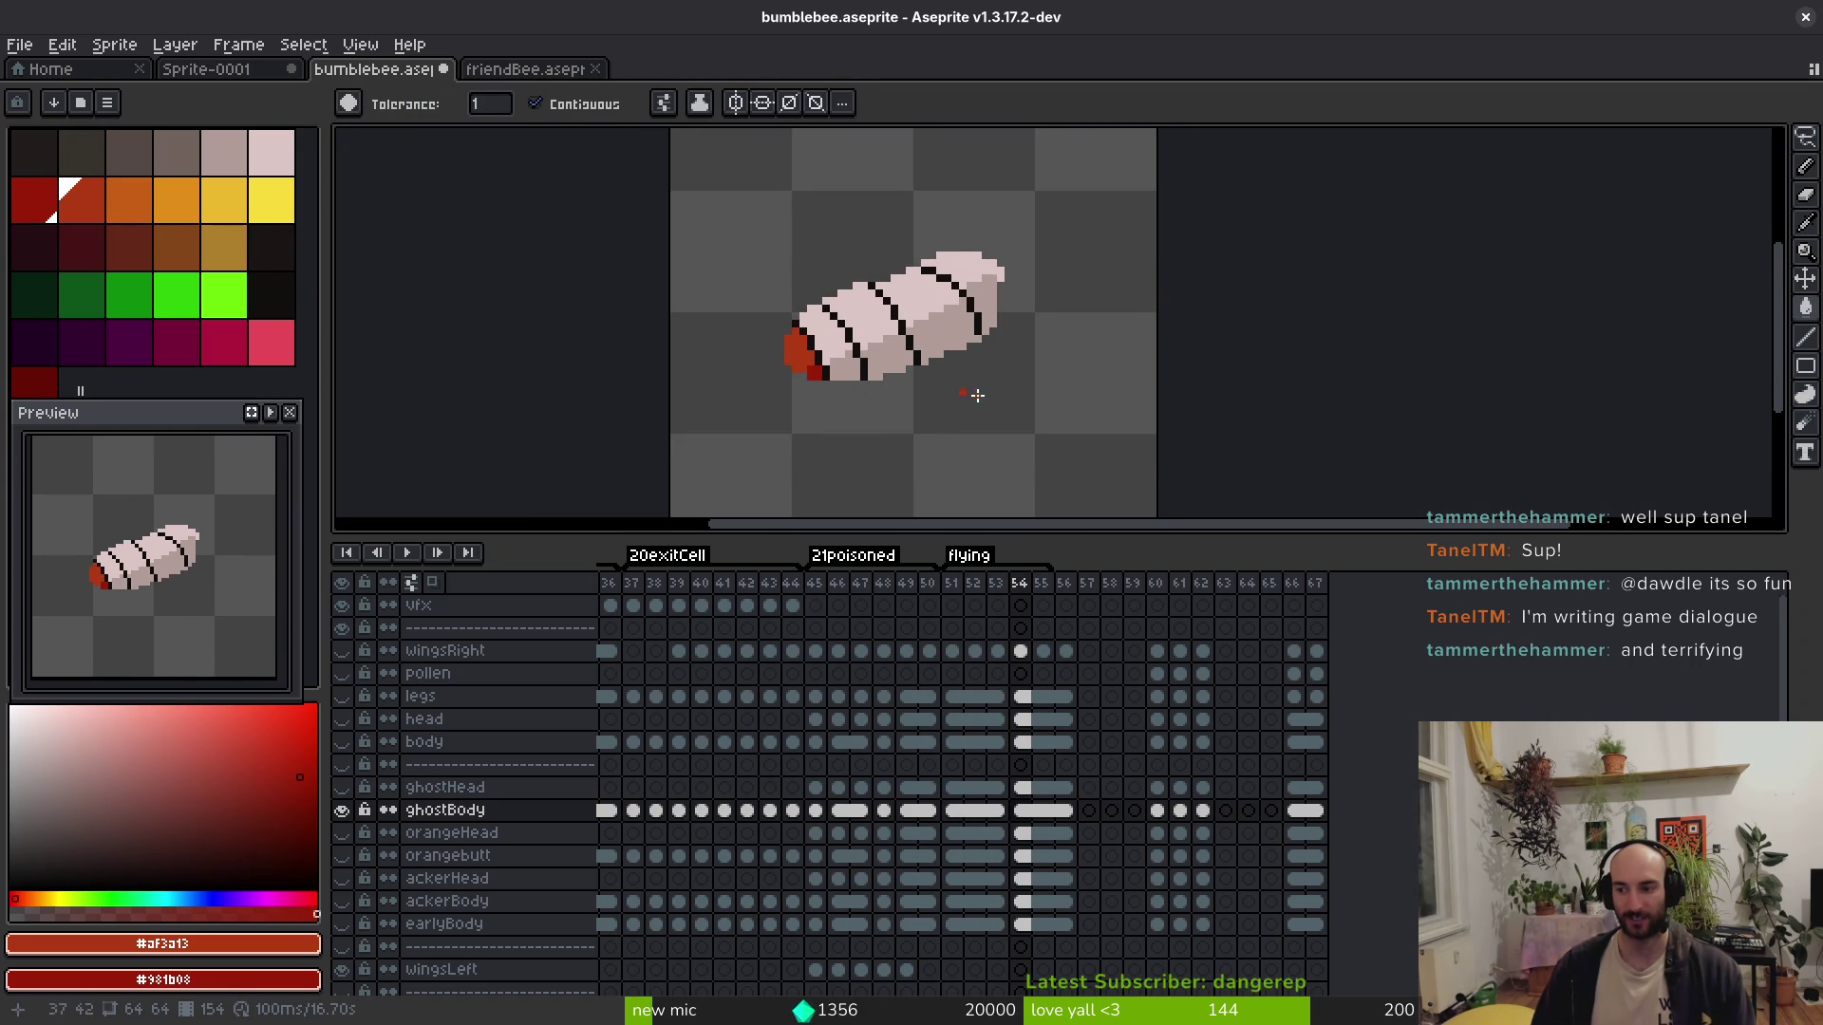
Save bumblebee.aseprite and step through the flying frames to review
key("ctrl+s")
key("i")
key("Left")
key("Left")
key("Left")
key("Right")
key("Right")
Show the ghostHead layer and make it the active layer on frame 50
key("g")
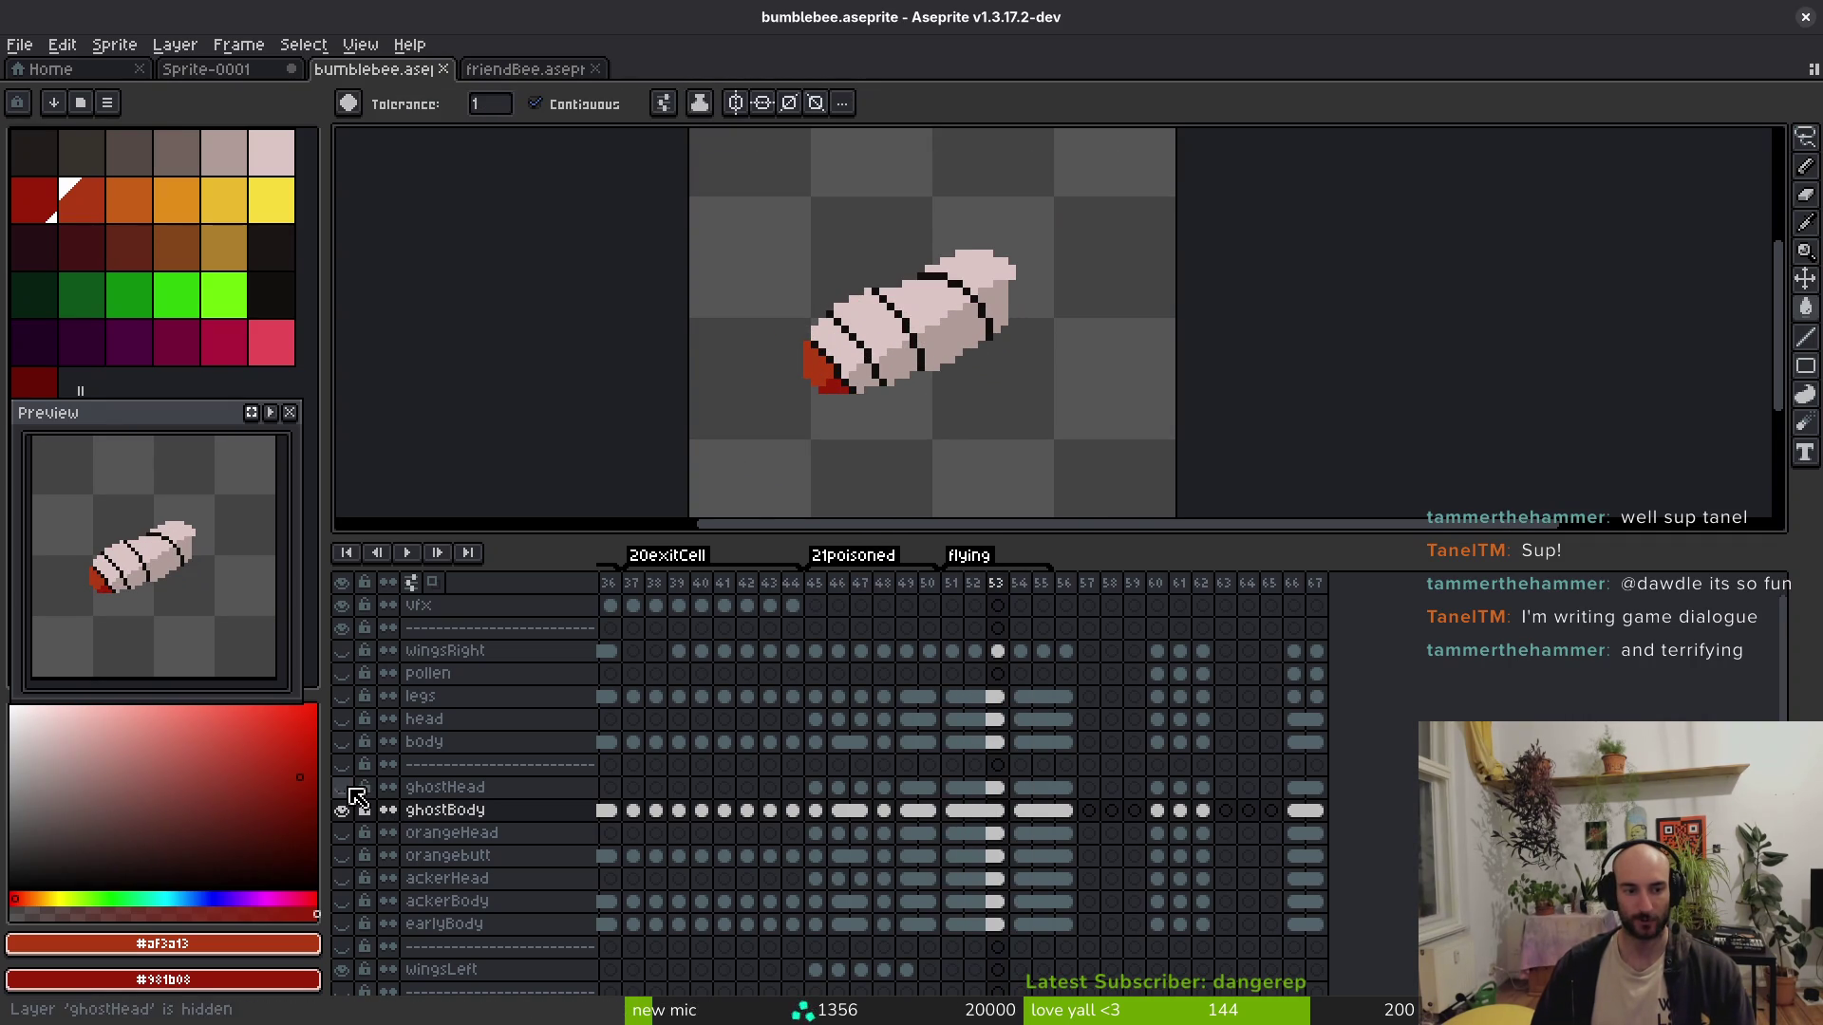
left_click(343, 788)
left_click(344, 811)
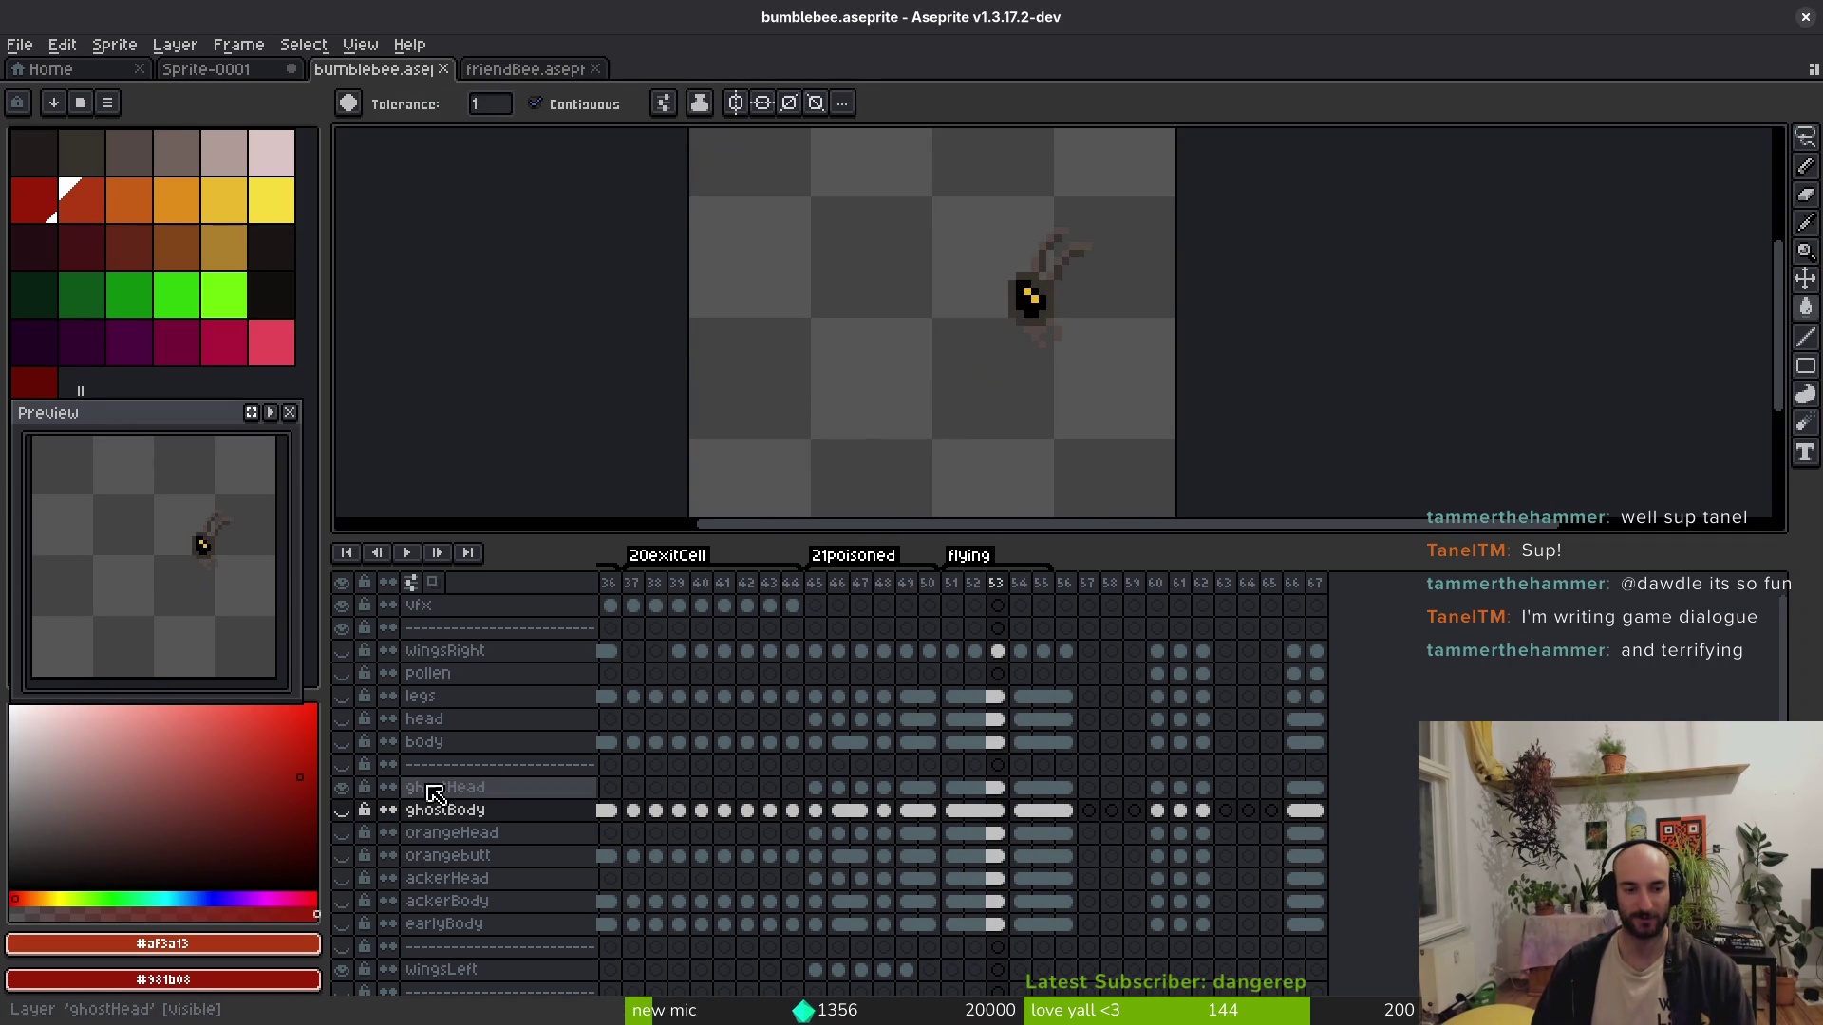
left_click(344, 813)
key("Left")
key("Left")
key("Left")
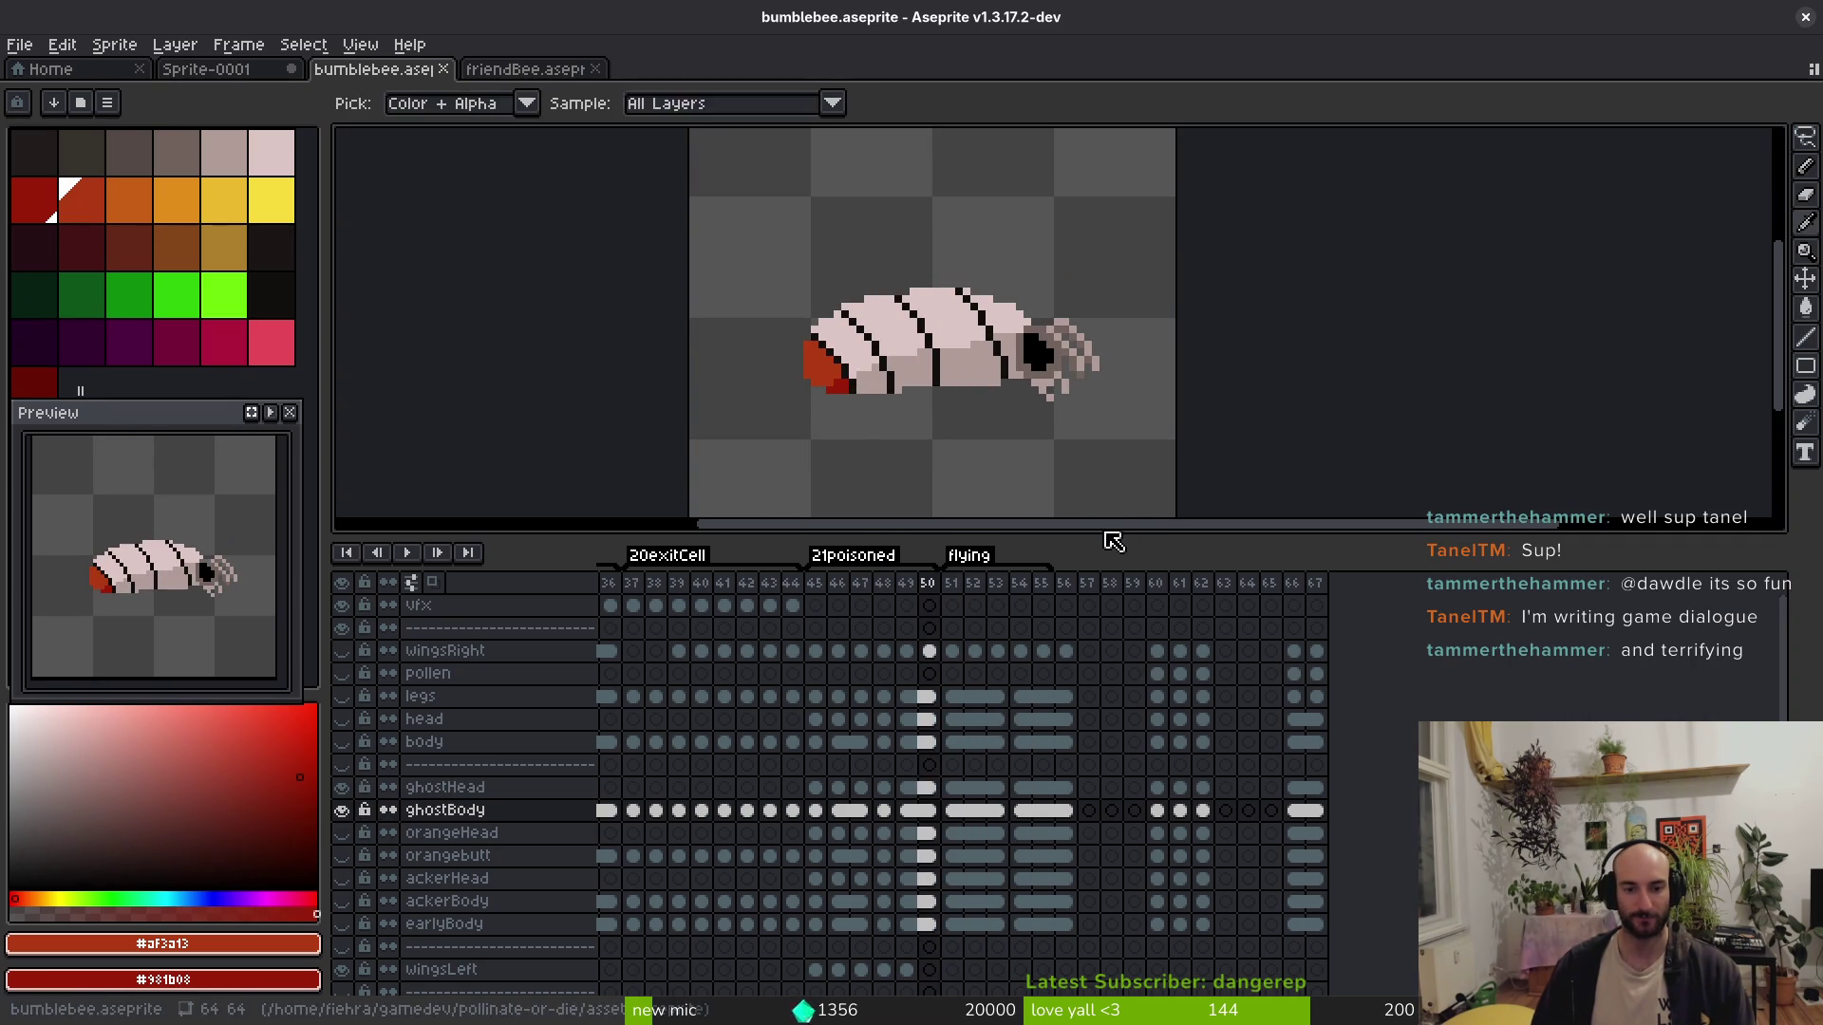
key("Up")
scroll(1030, 418, "up", 1)
scroll(1083, 368, "up", 2)
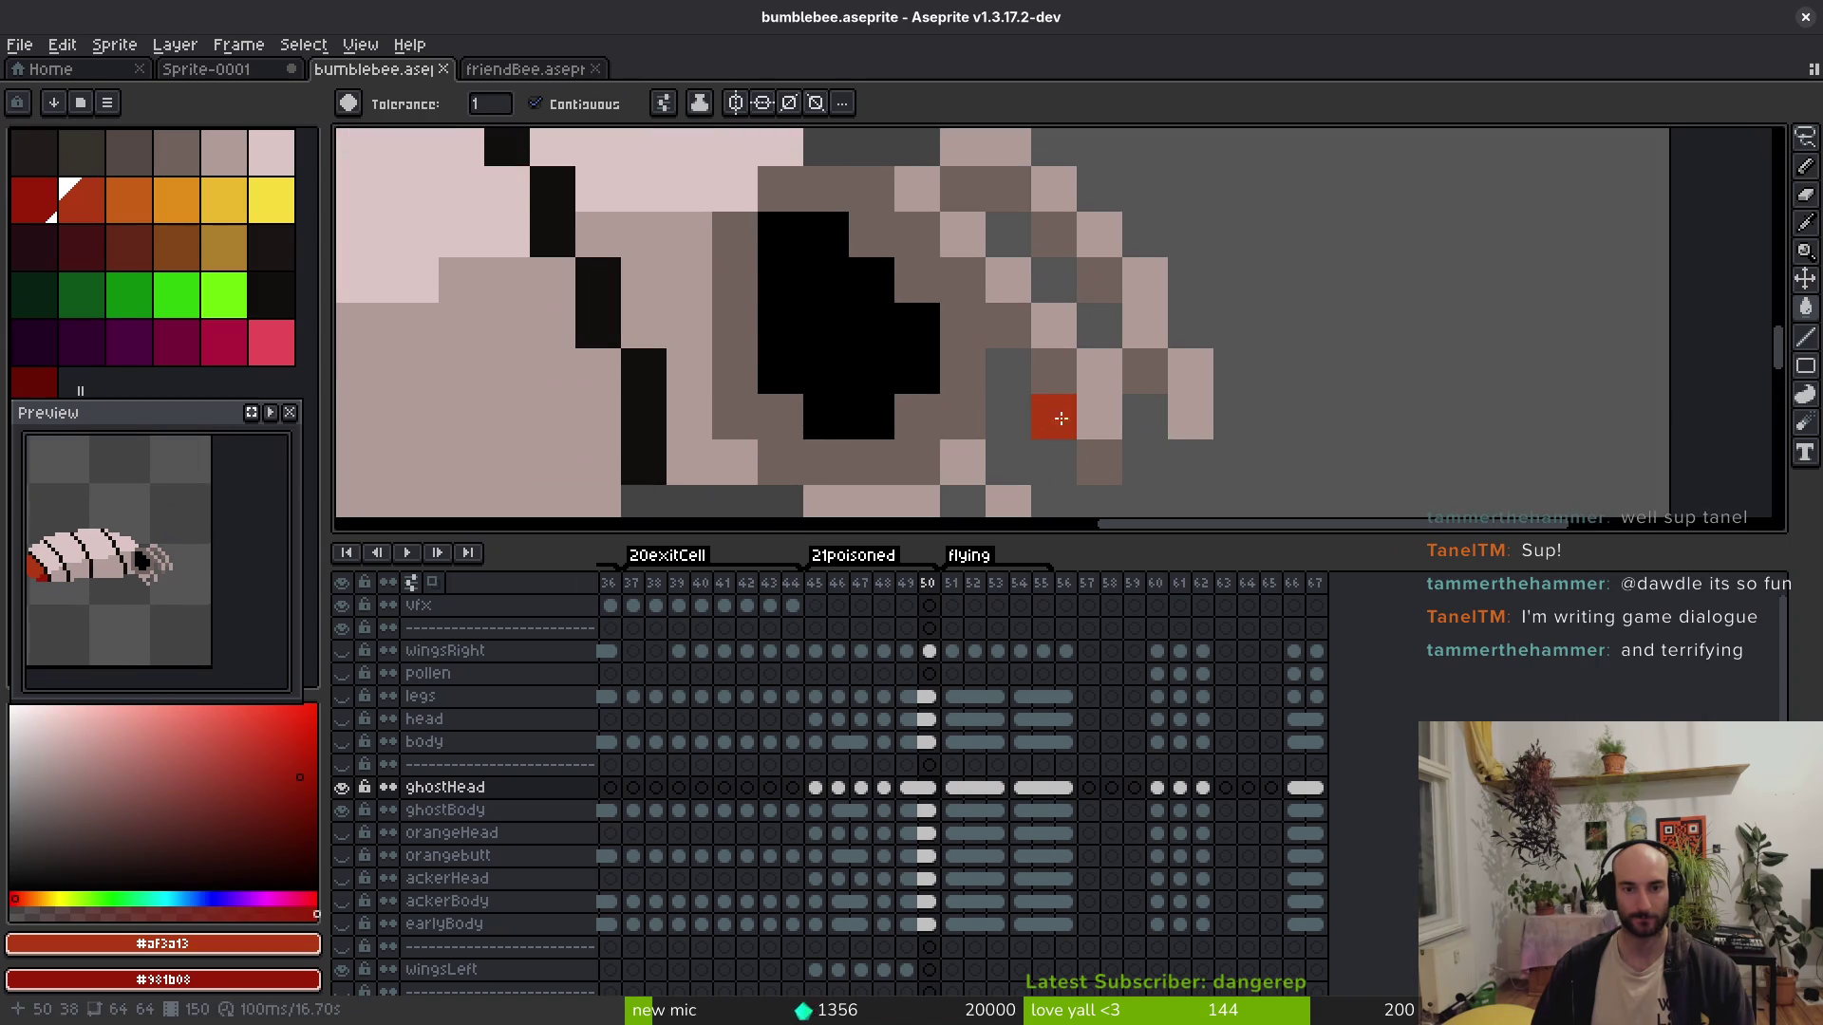
Replace dark grey #544a45 with pale pink #b19d99 on ghostHead cels 51–56
left_click(1063, 325, "alt")
right_click(1020, 315)
key("Right")
scroll(992, 370, "down", 2)
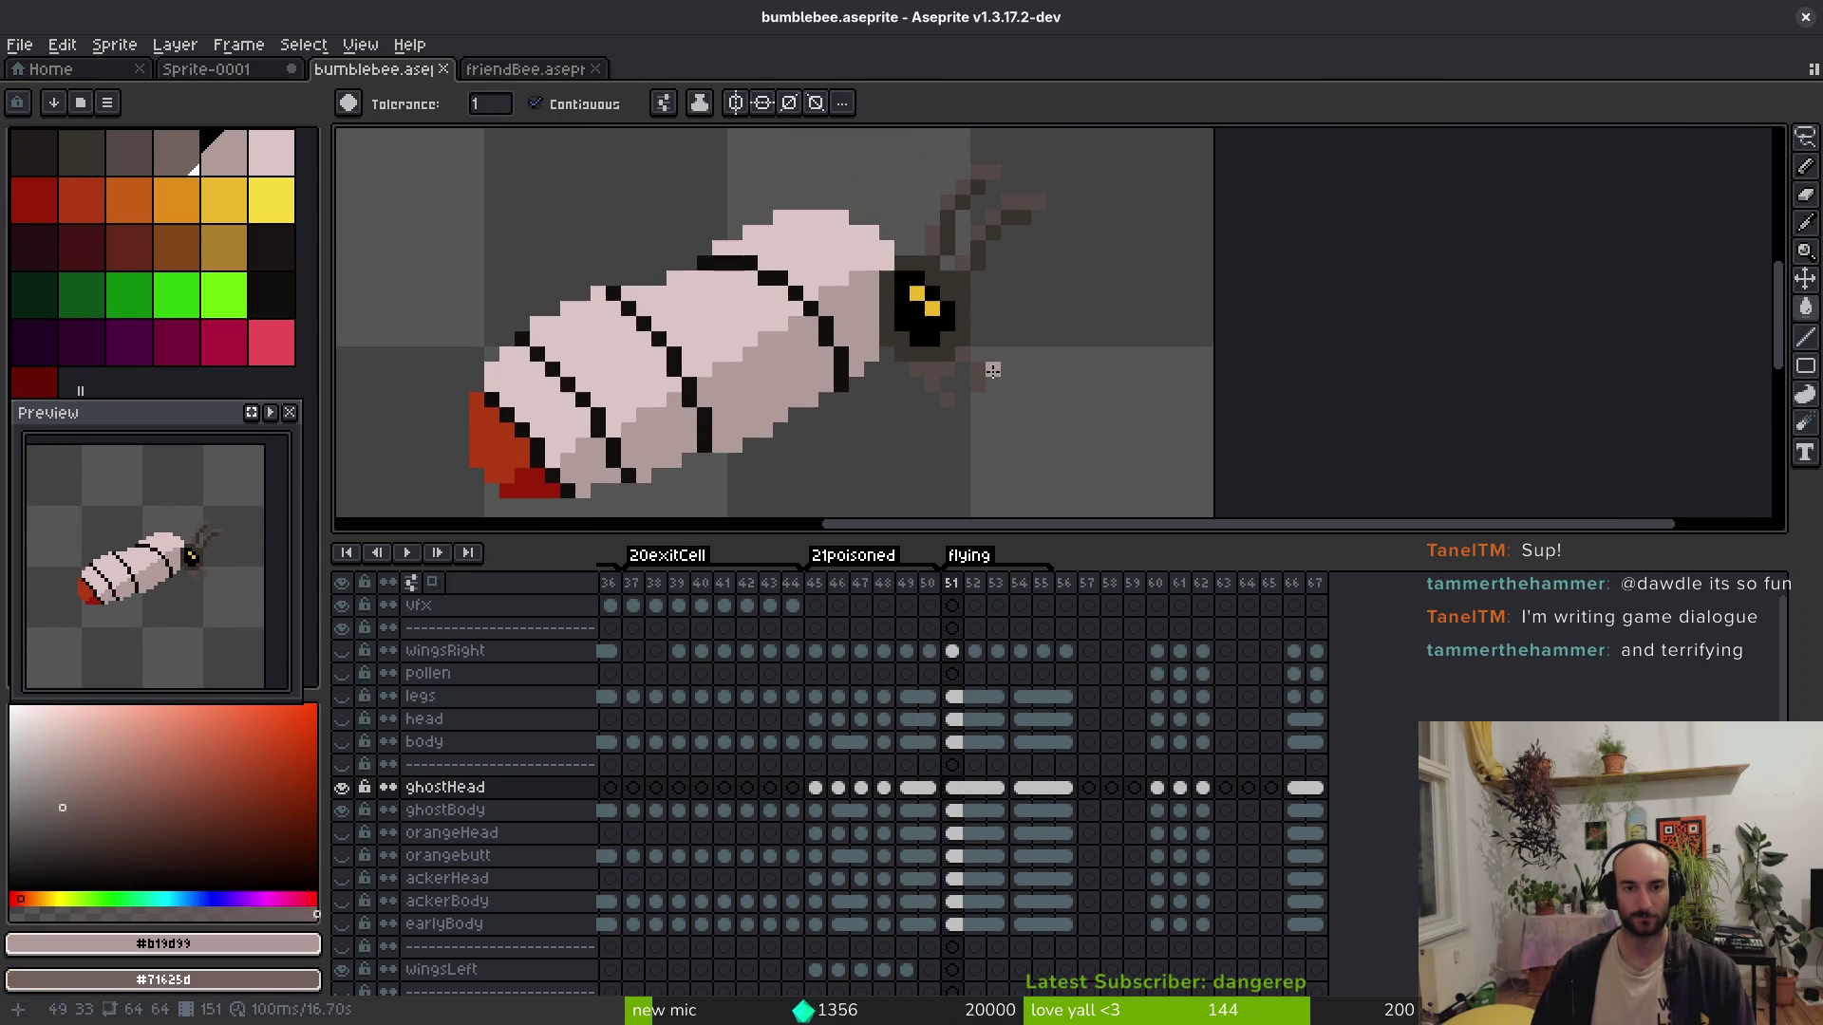
key("alt")
key("Left")
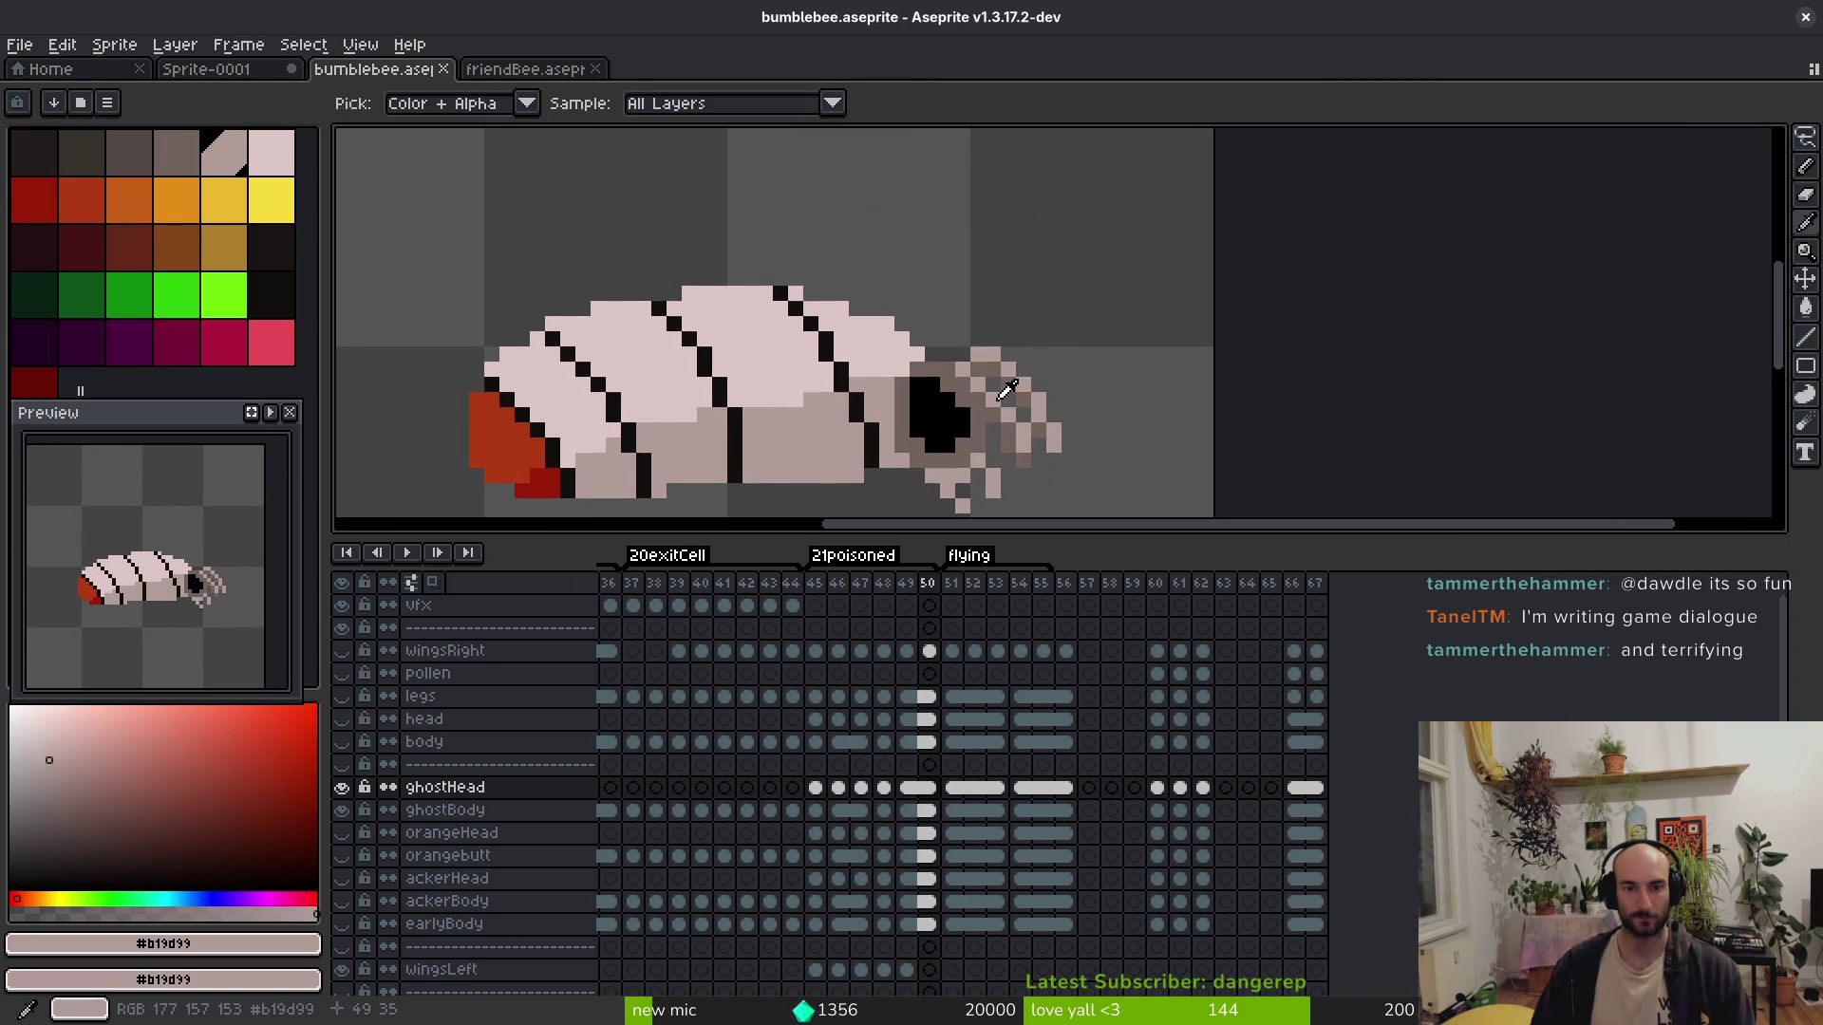
right_click(999, 399)
key("Right")
left_click(961, 348)
left_click_drag(966, 792, 1063, 789)
key("shift+r")
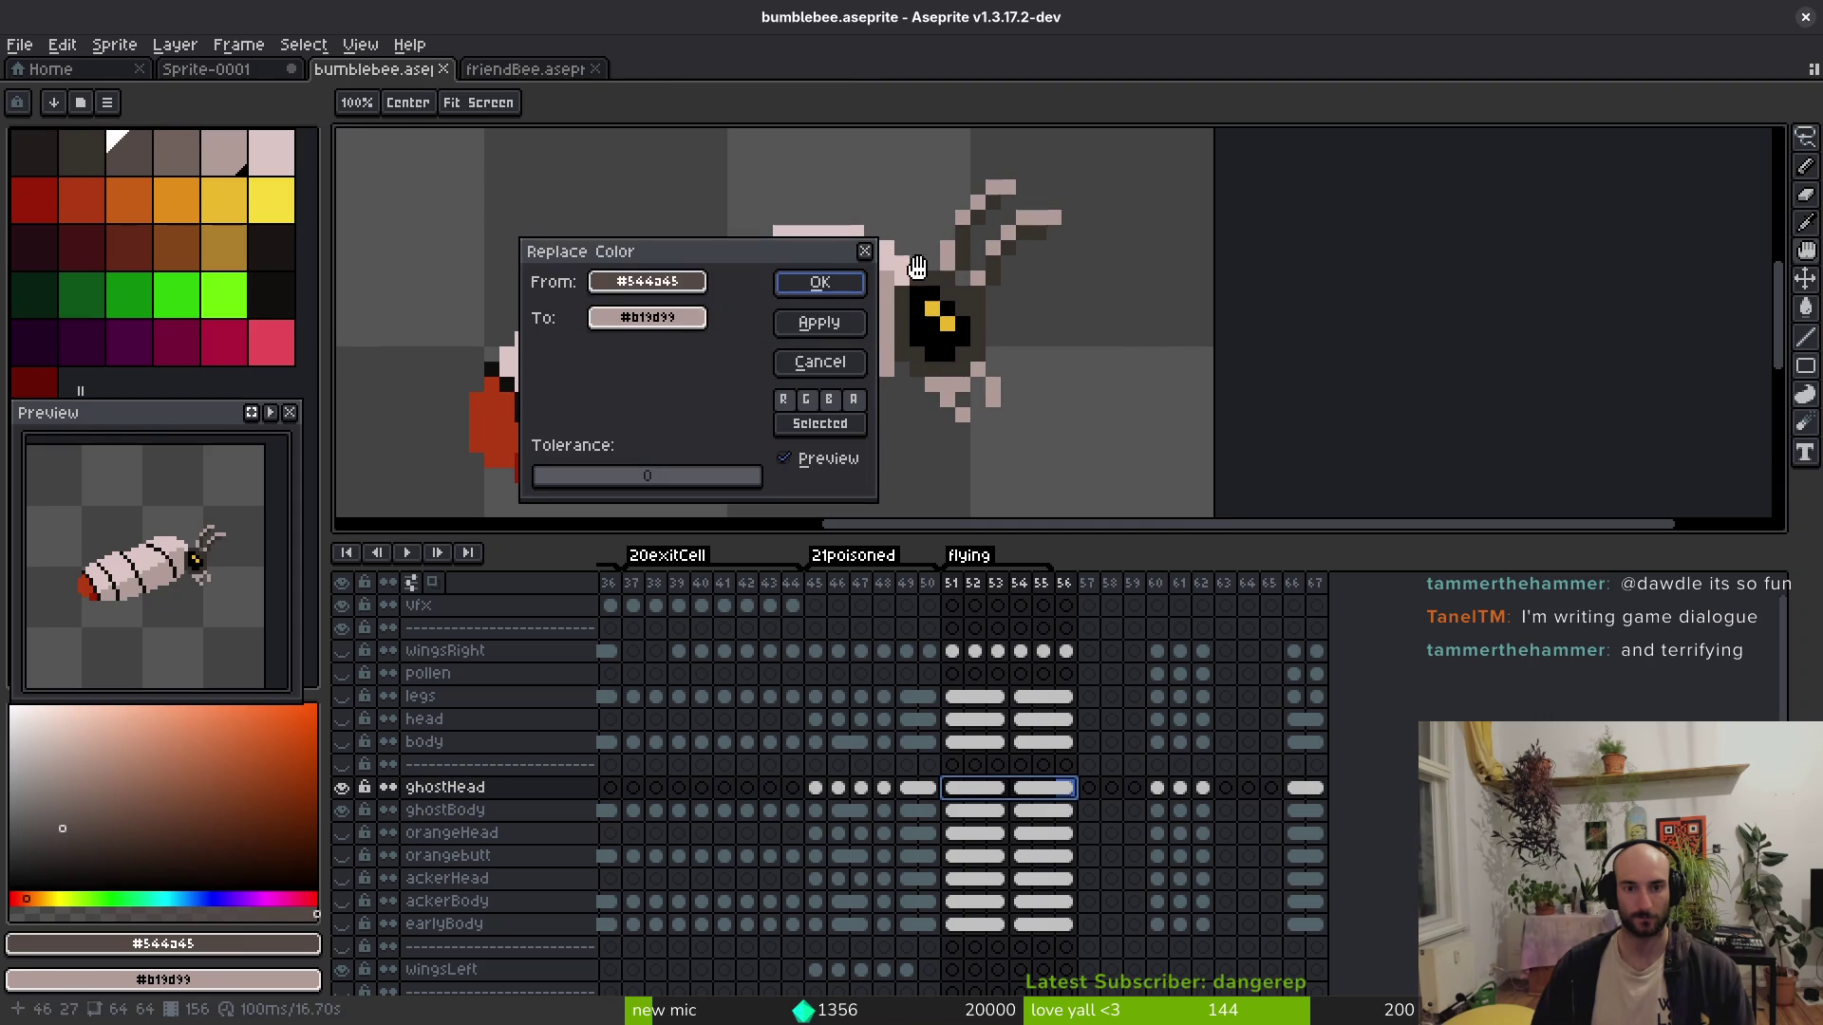
left_click(823, 288)
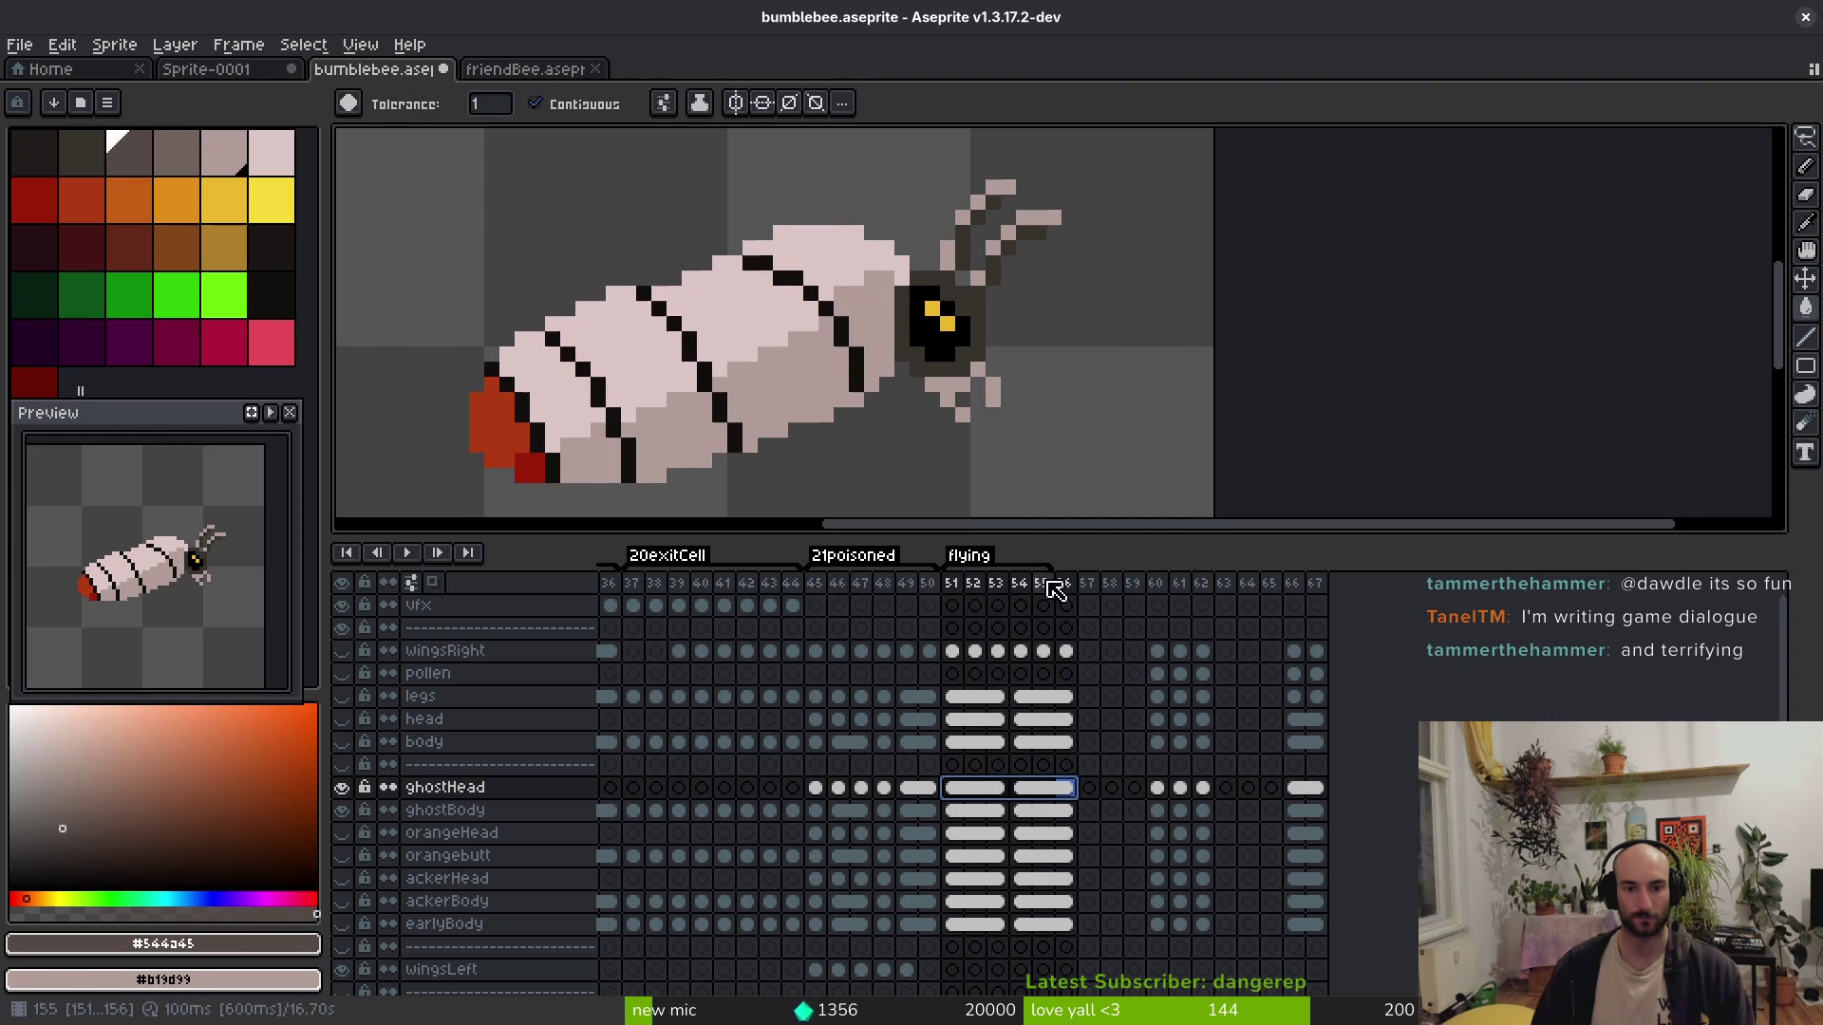
Replace the darkest head grey #36312c with grey-brown #71625d on ghostHead cels 51–56
key("Left")
key("Left")
key("Left")
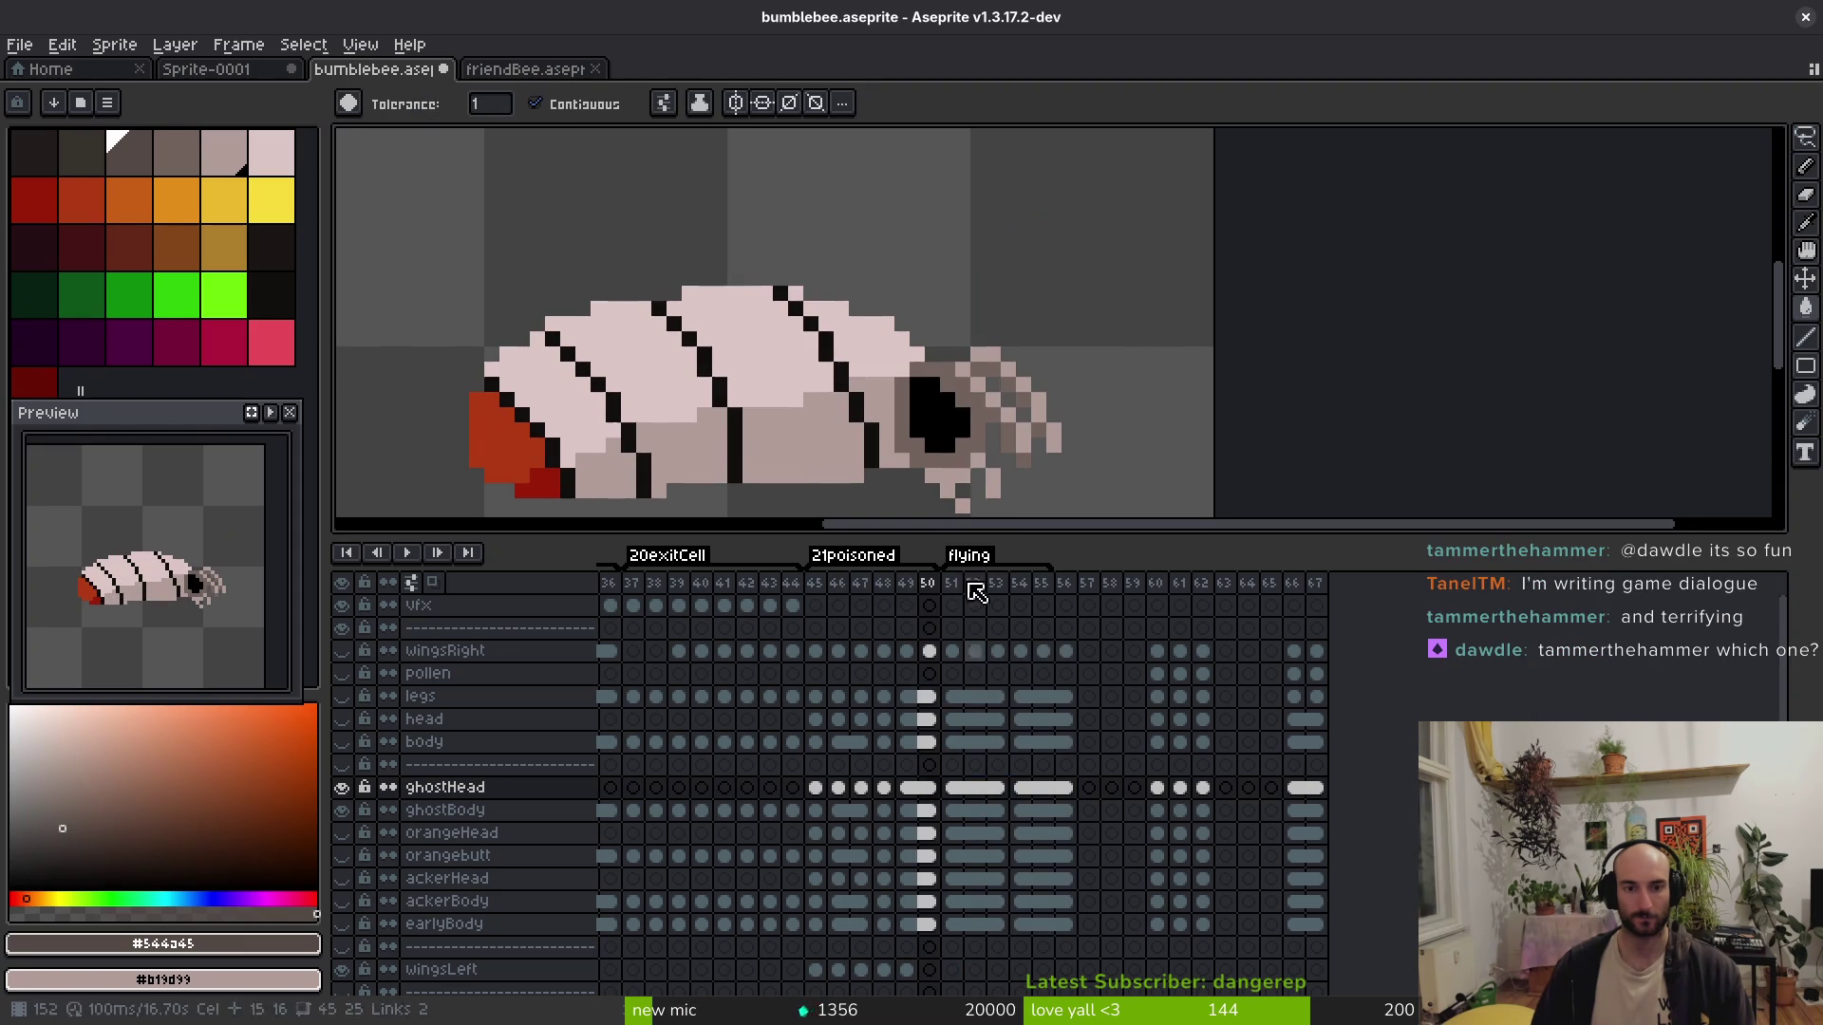
right_click(980, 427, "alt")
key("Right")
left_click(969, 333, "alt")
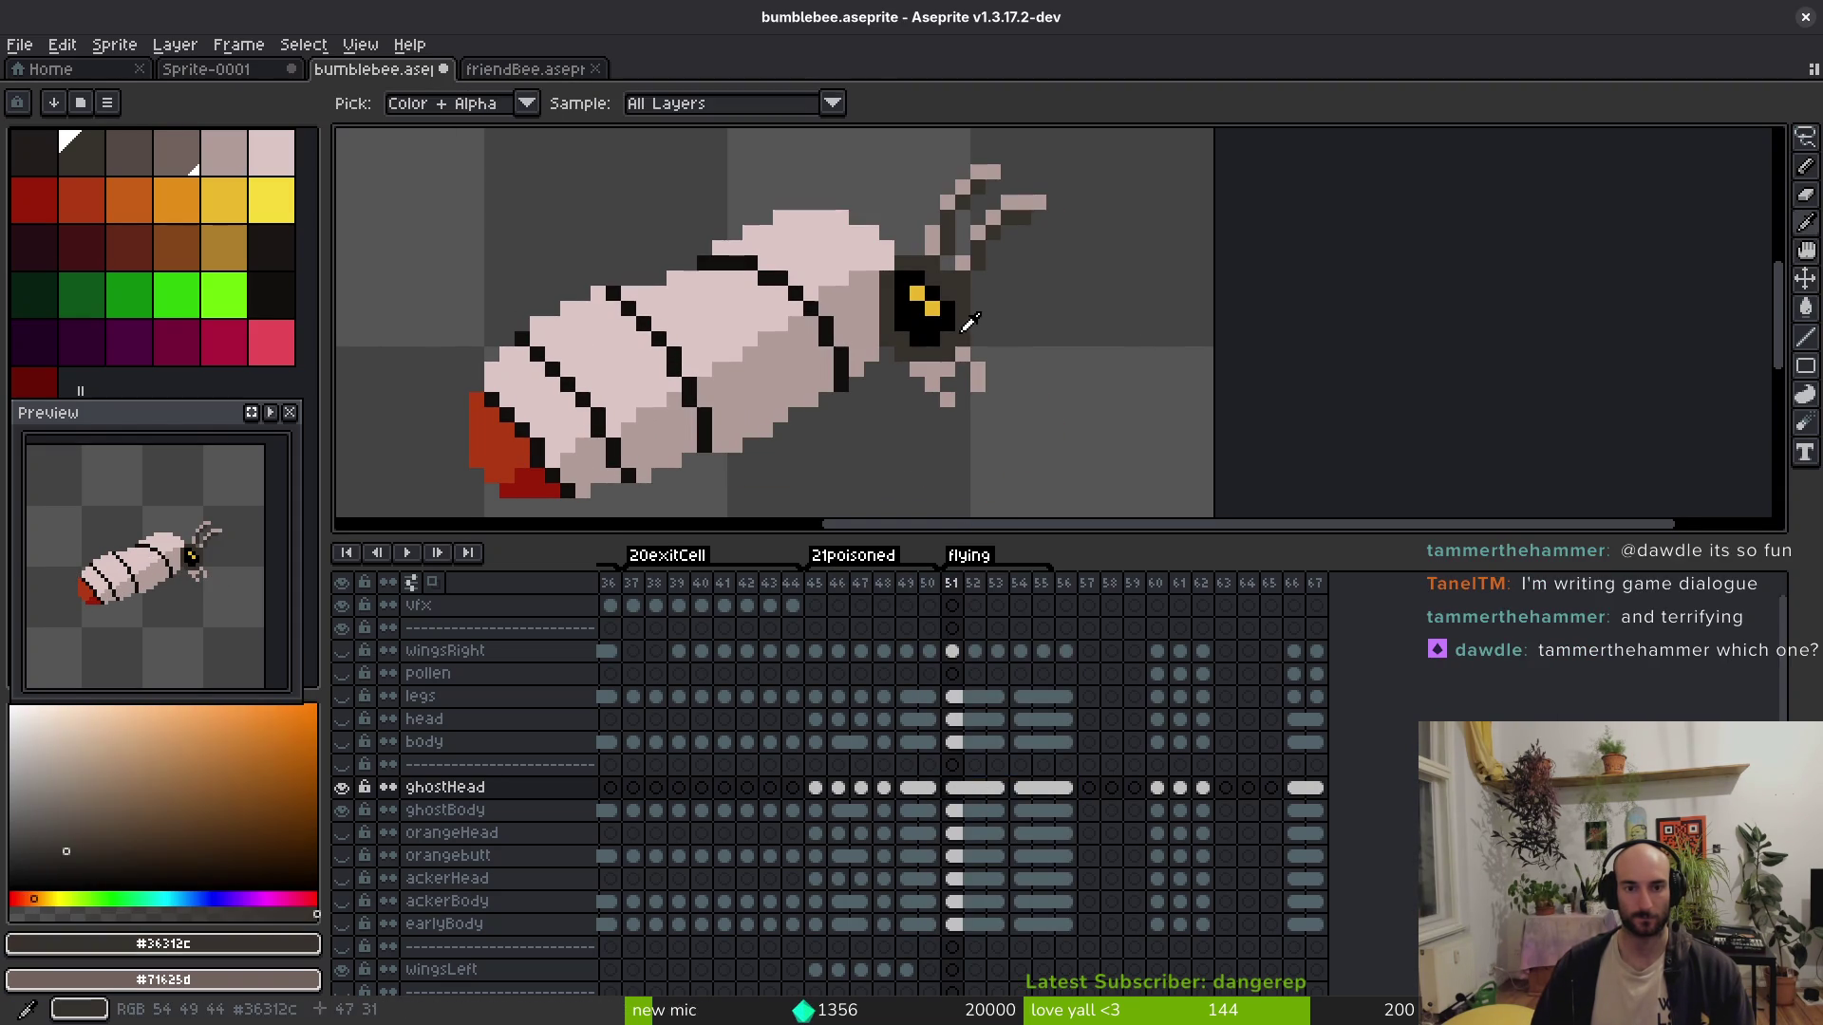
left_click_drag(1060, 793, 959, 794)
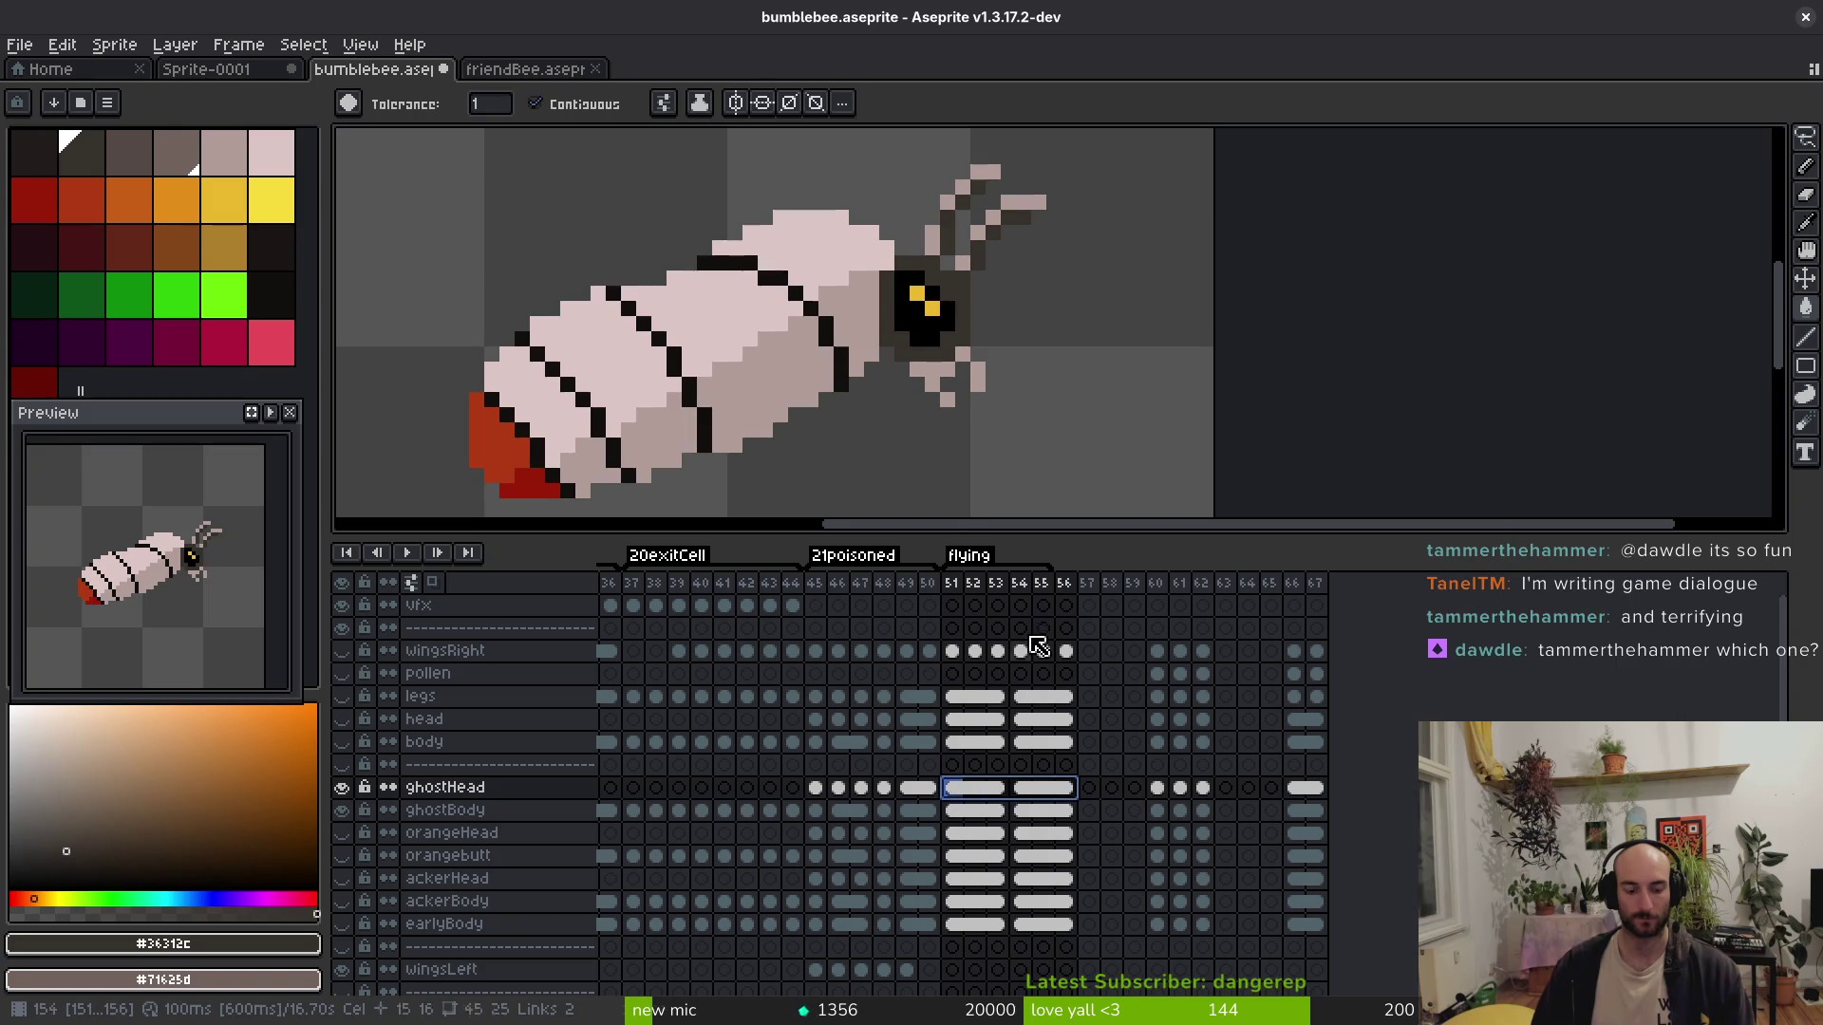
key("shift+r")
left_click(849, 286)
key("Left")
key("Left")
key("Left")
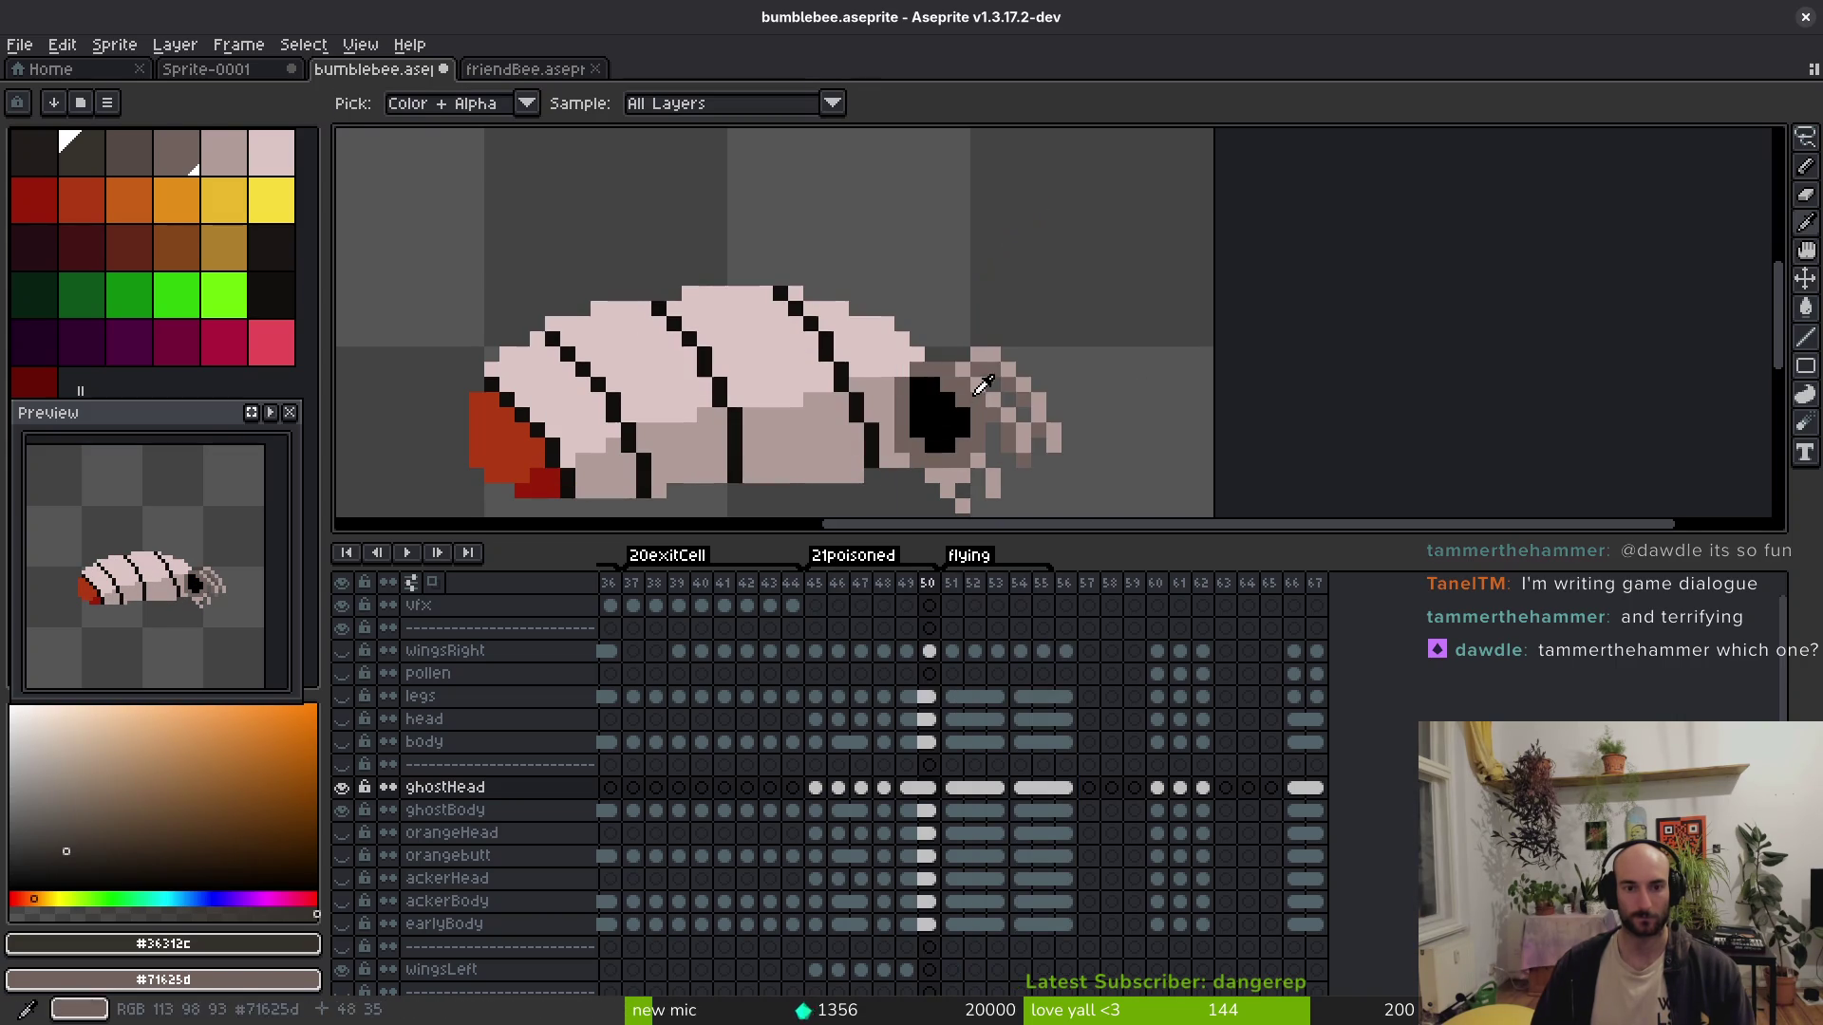
key("Left")
key("Left")
key("Left")
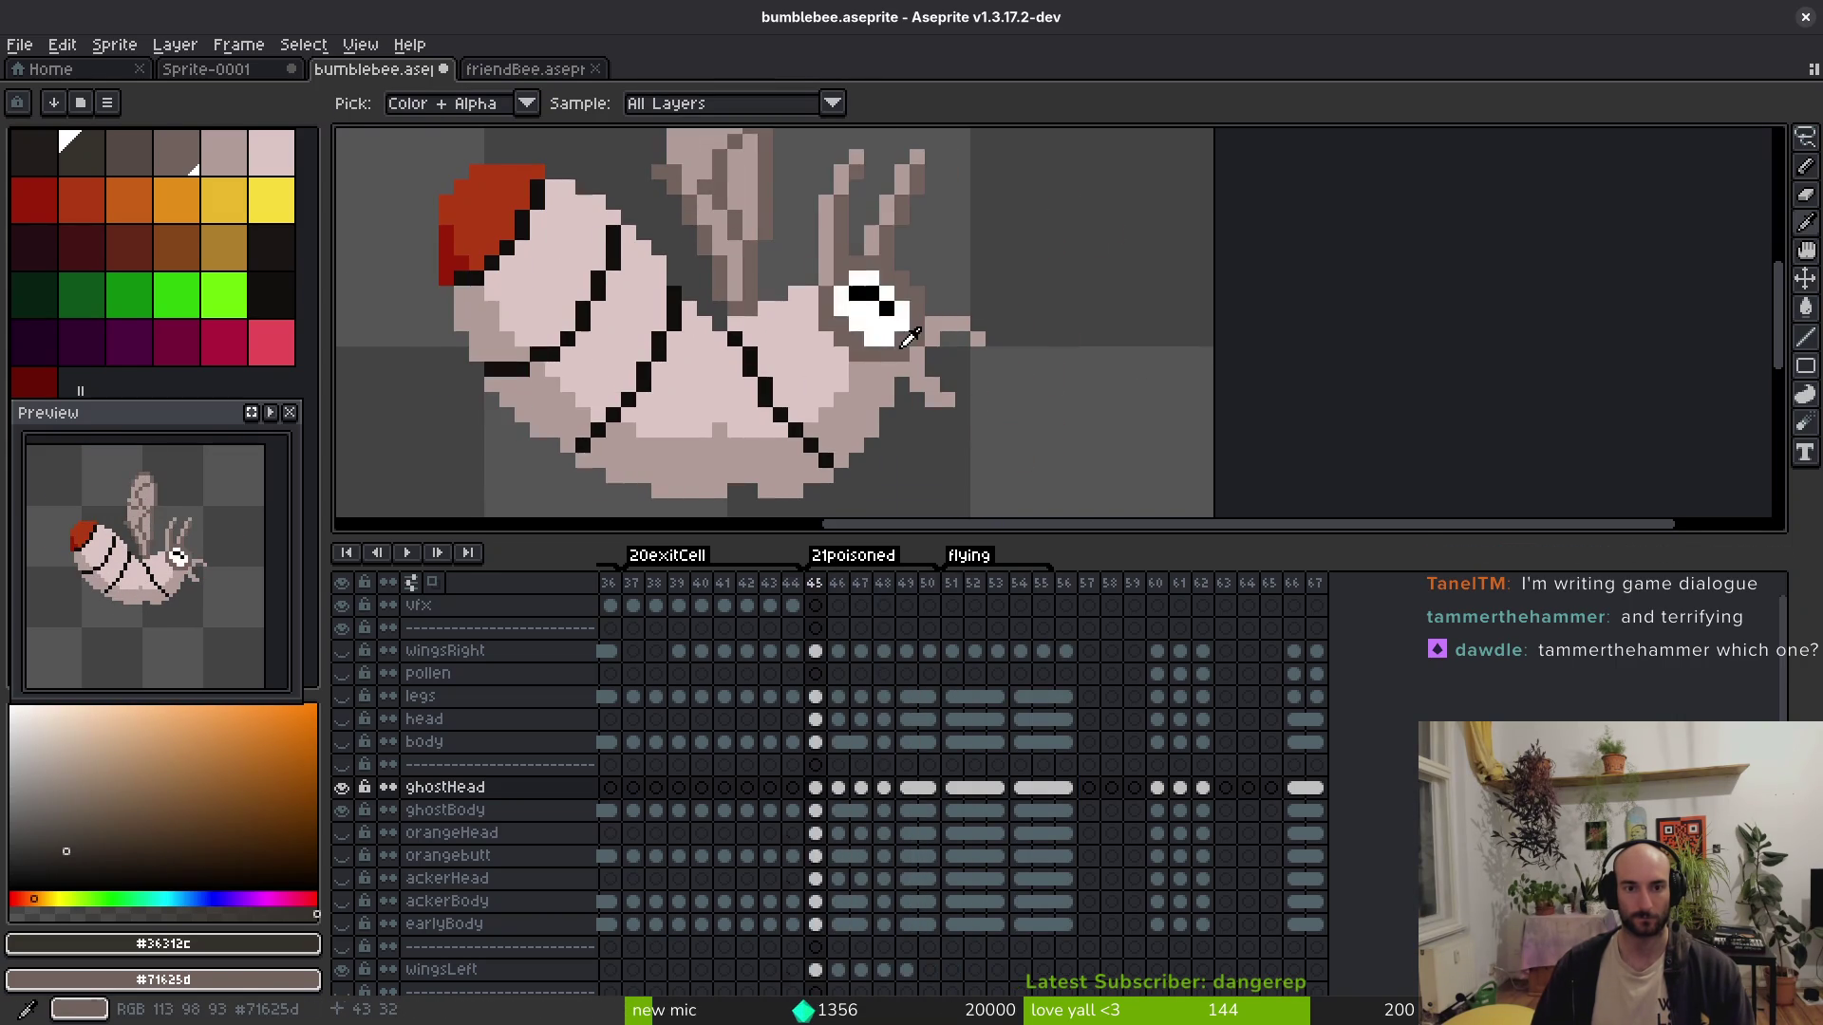
Sample red and trial-fill the bee's eye, undoing it, before returning to frame 51
left_click(990, 323)
key("Right")
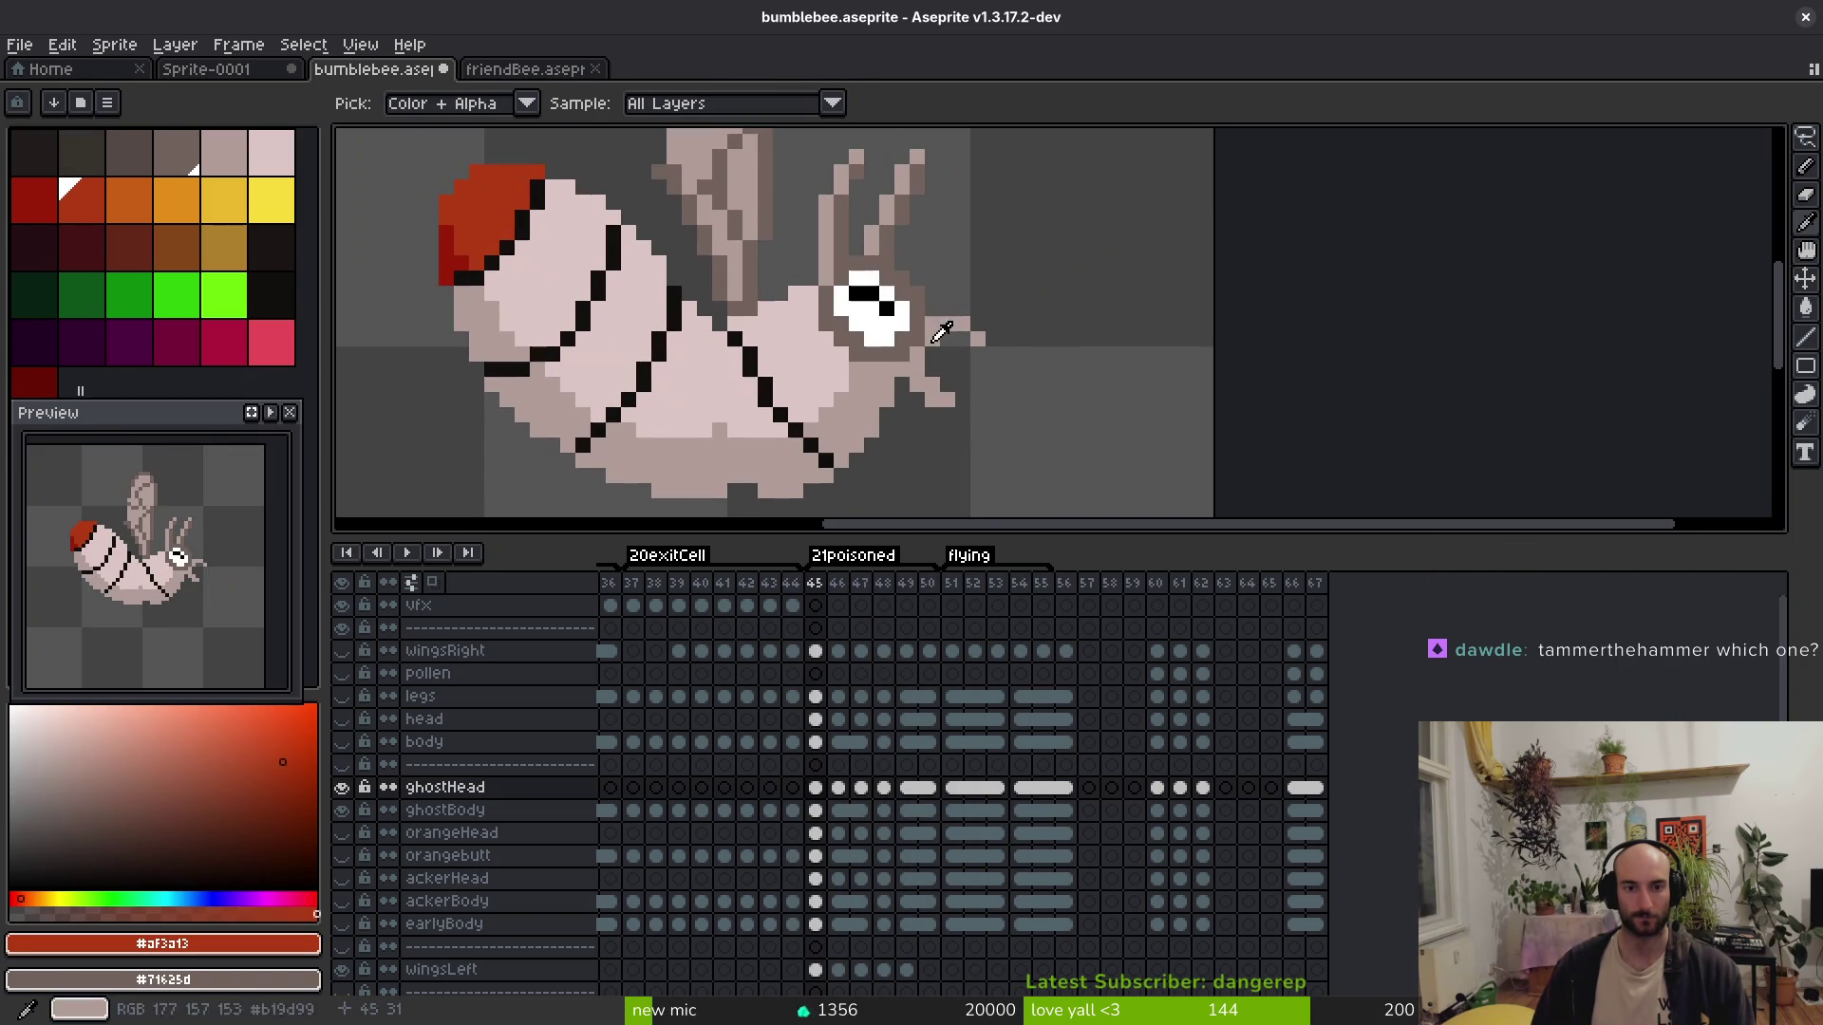
key("g")
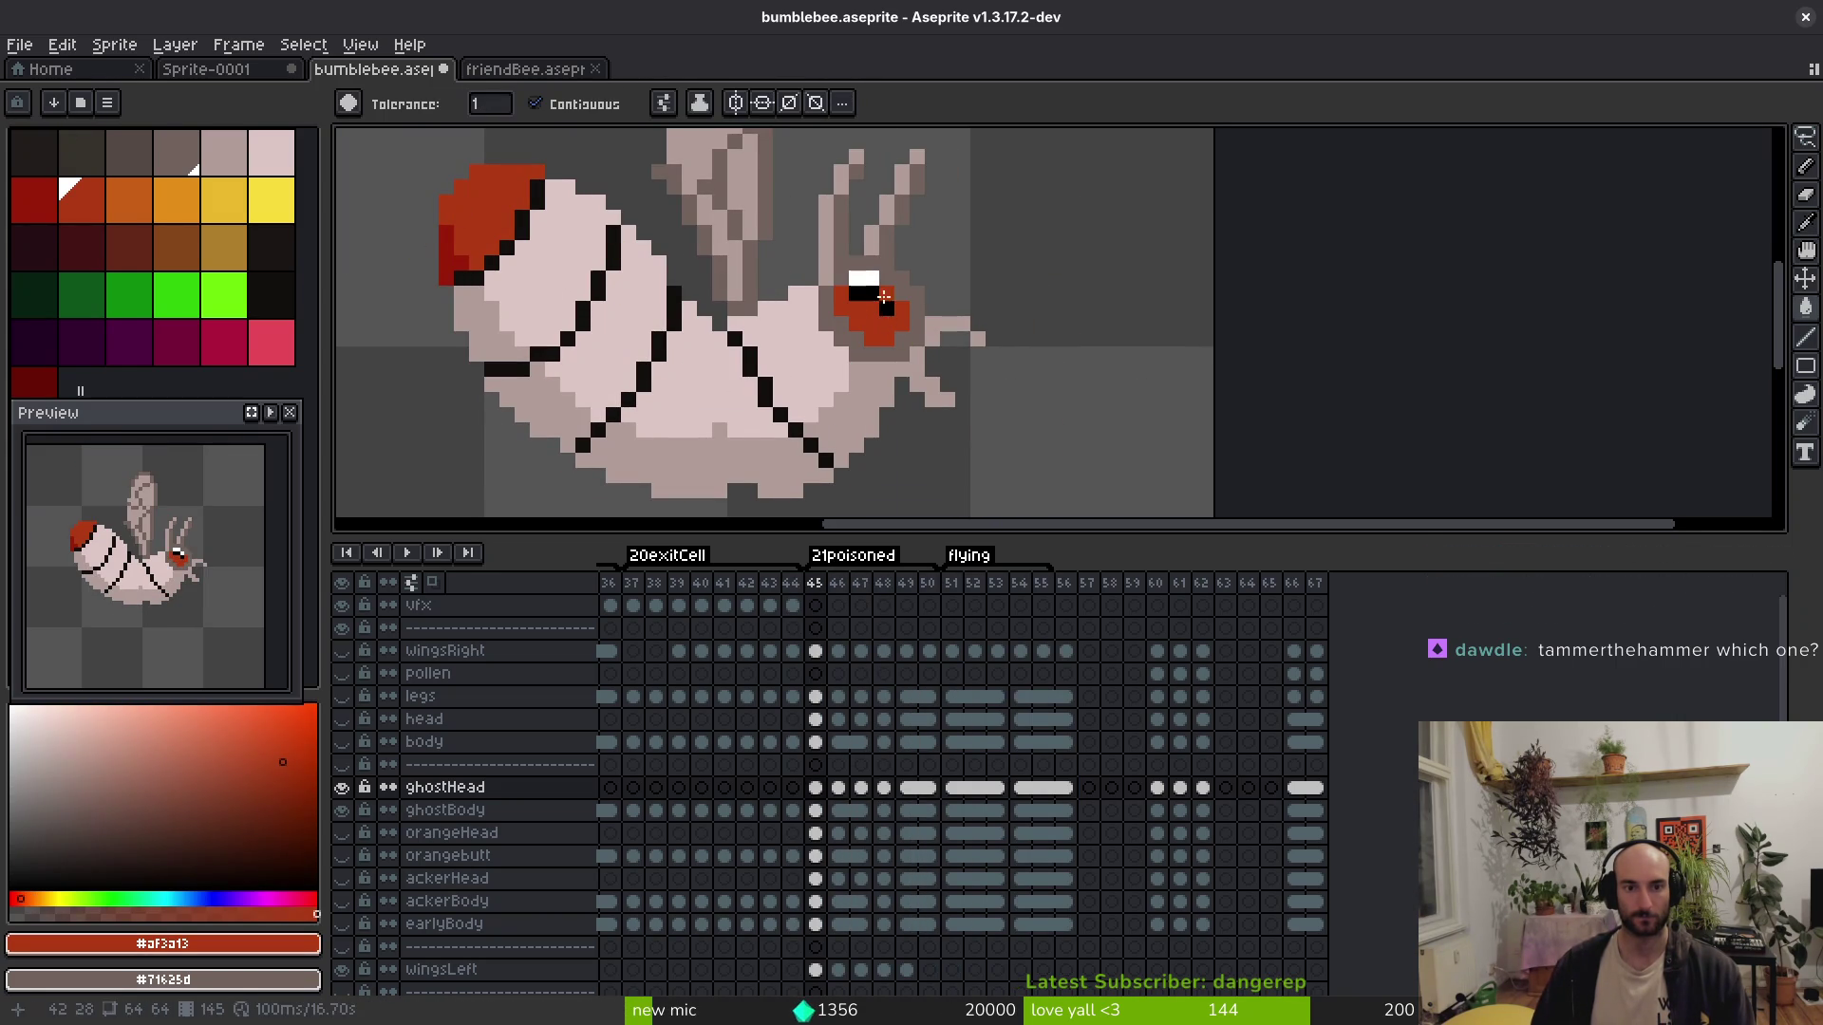
scroll(859, 278, "down", 3)
key("i")
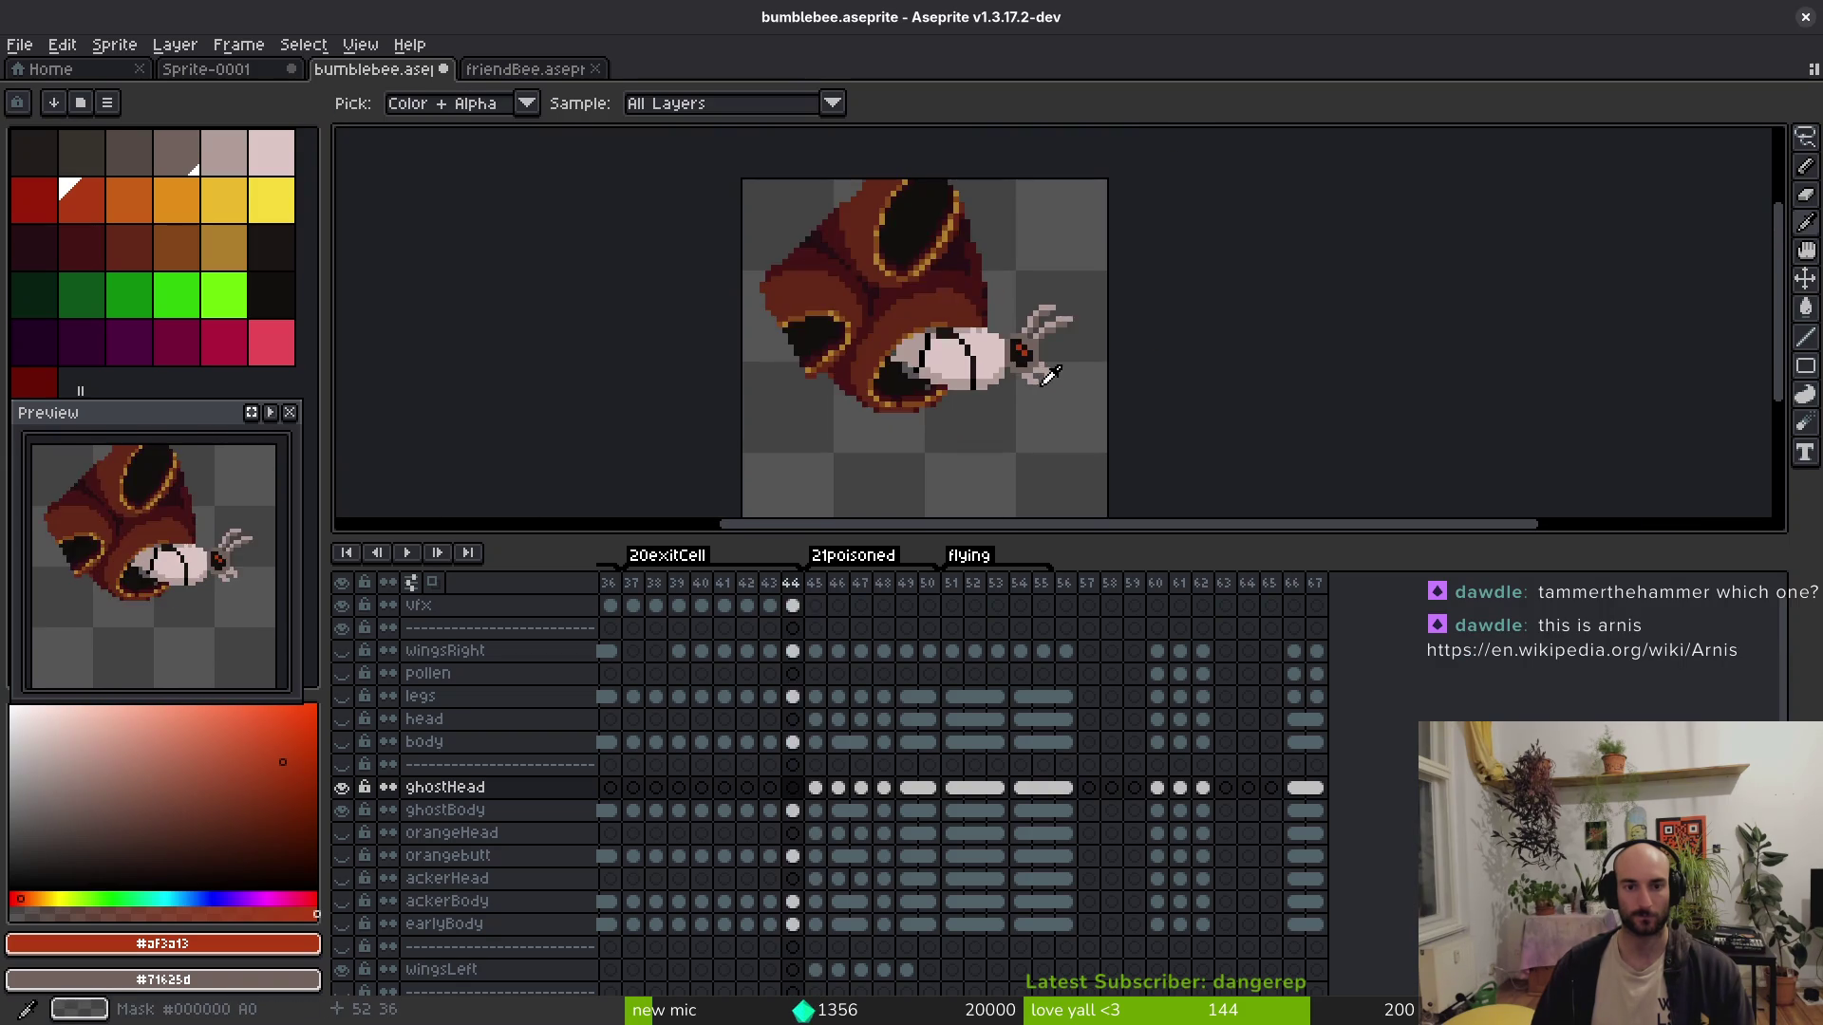
key("ctrl+z")
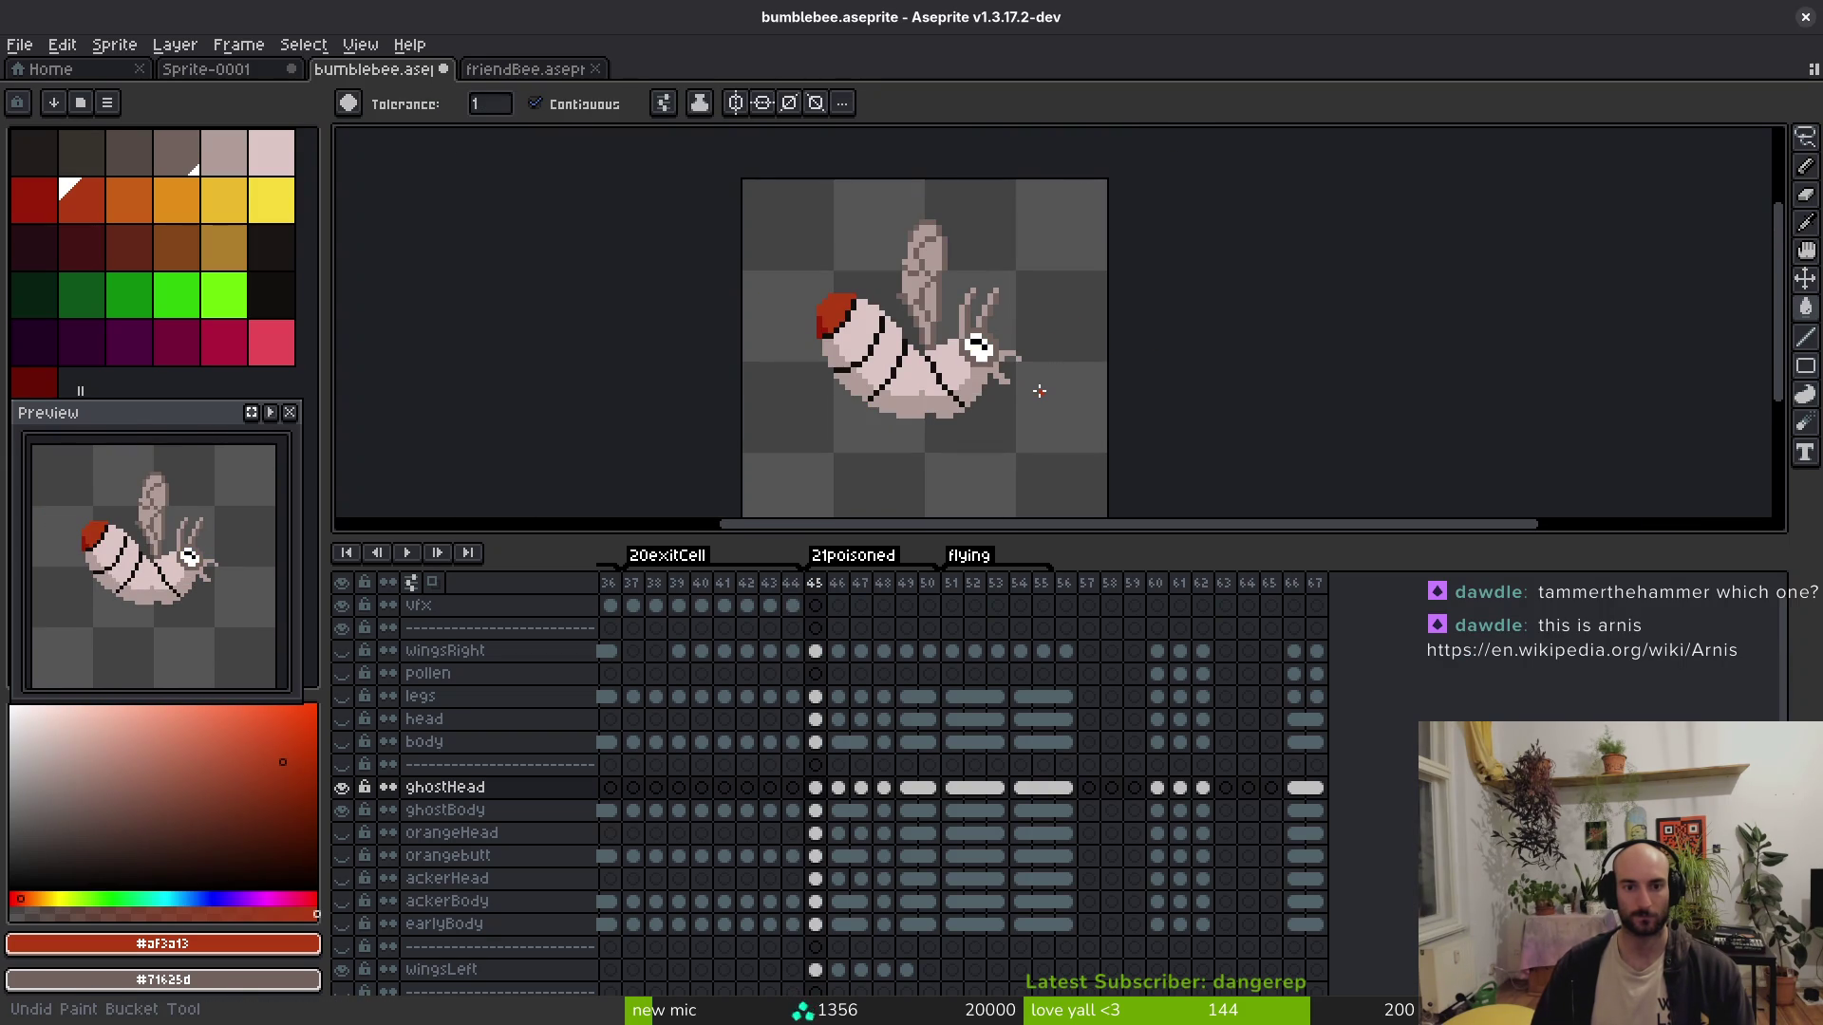
scroll(1037, 399, "down", 2)
scroll(1030, 426, "up", 4)
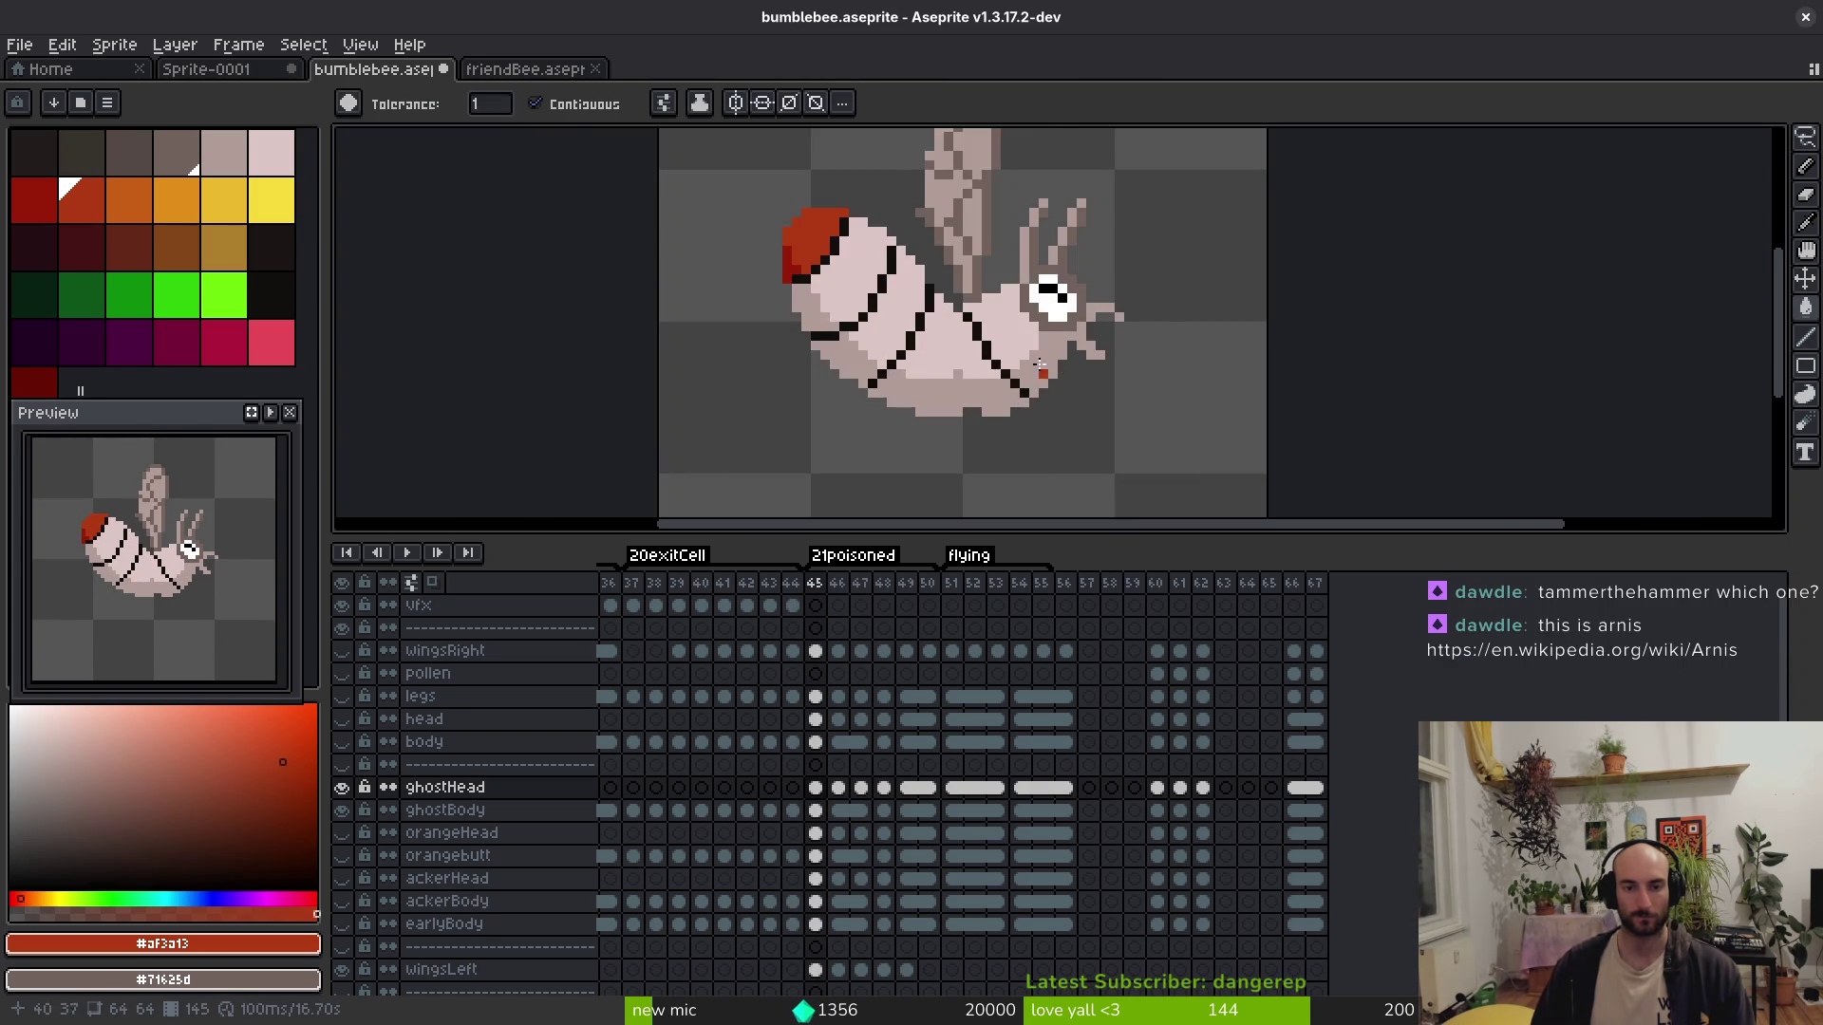
key("Left")
key("i")
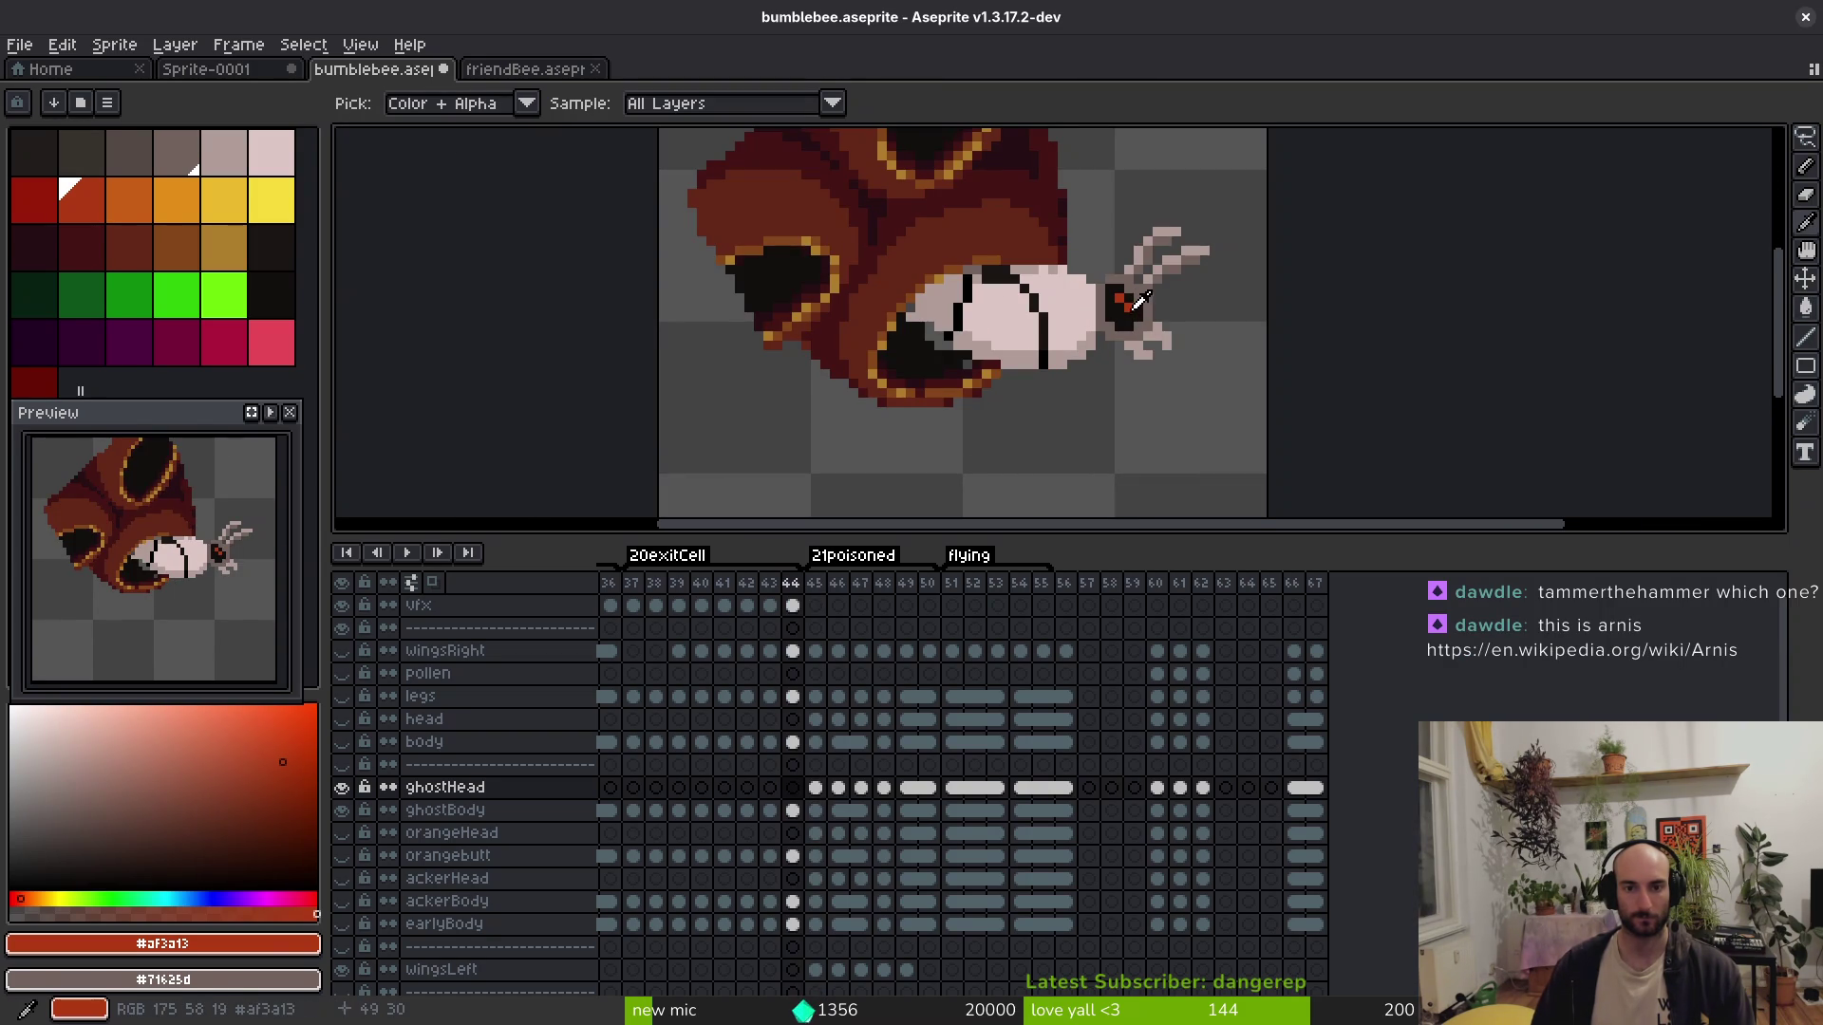
key("Right")
key("Right")
key("Right")
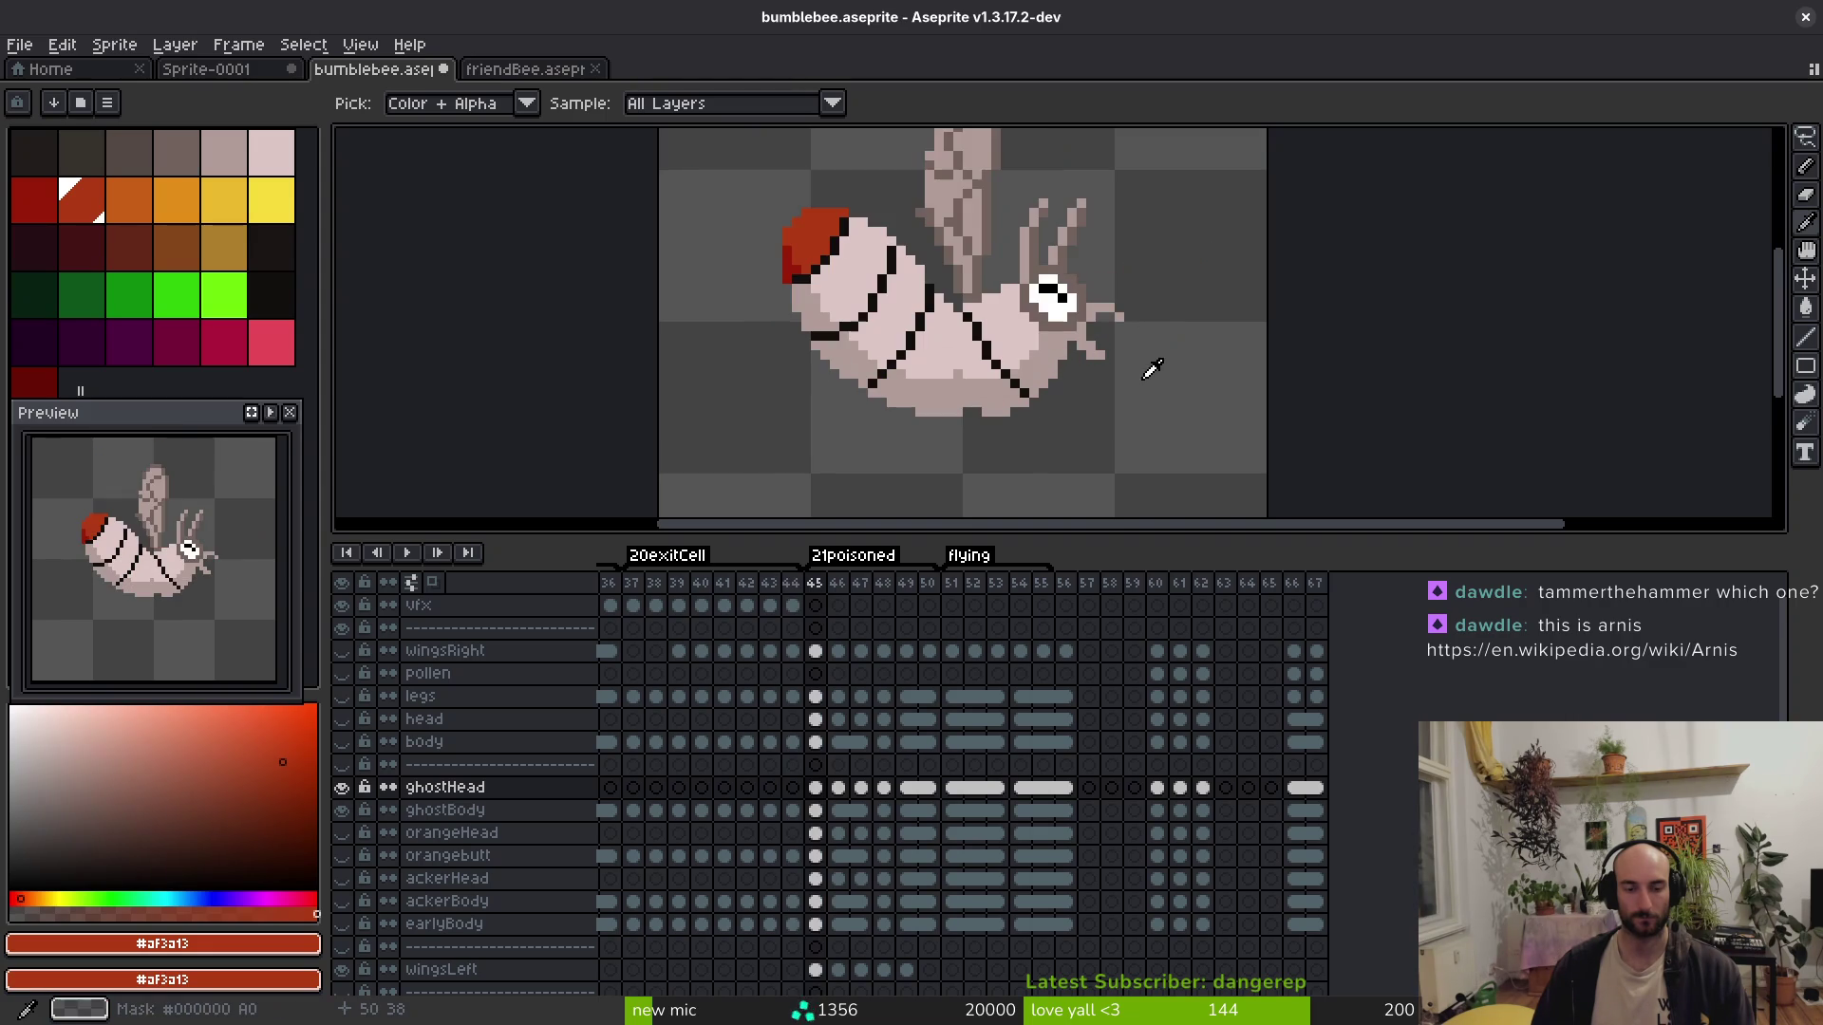
key("g")
scroll(950, 421, "up", 2)
key("Right")
key("Right")
key("Right")
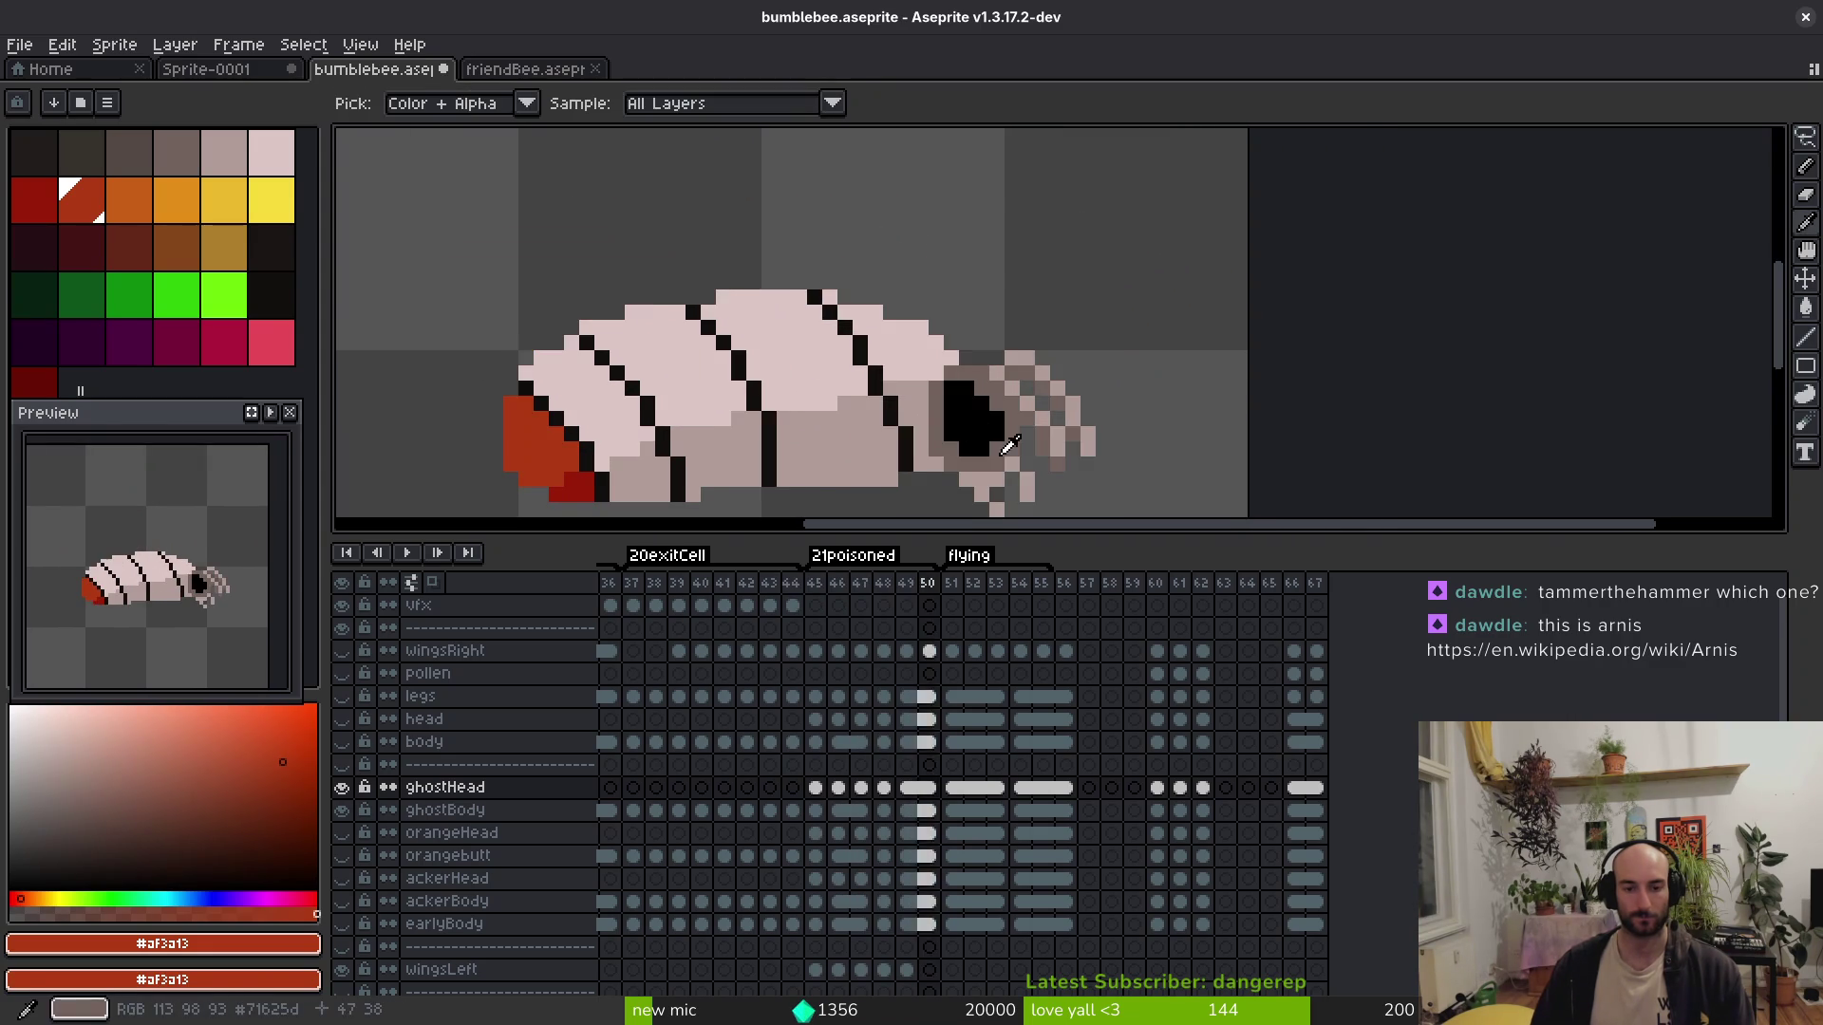
scroll(952, 475, "up", 2)
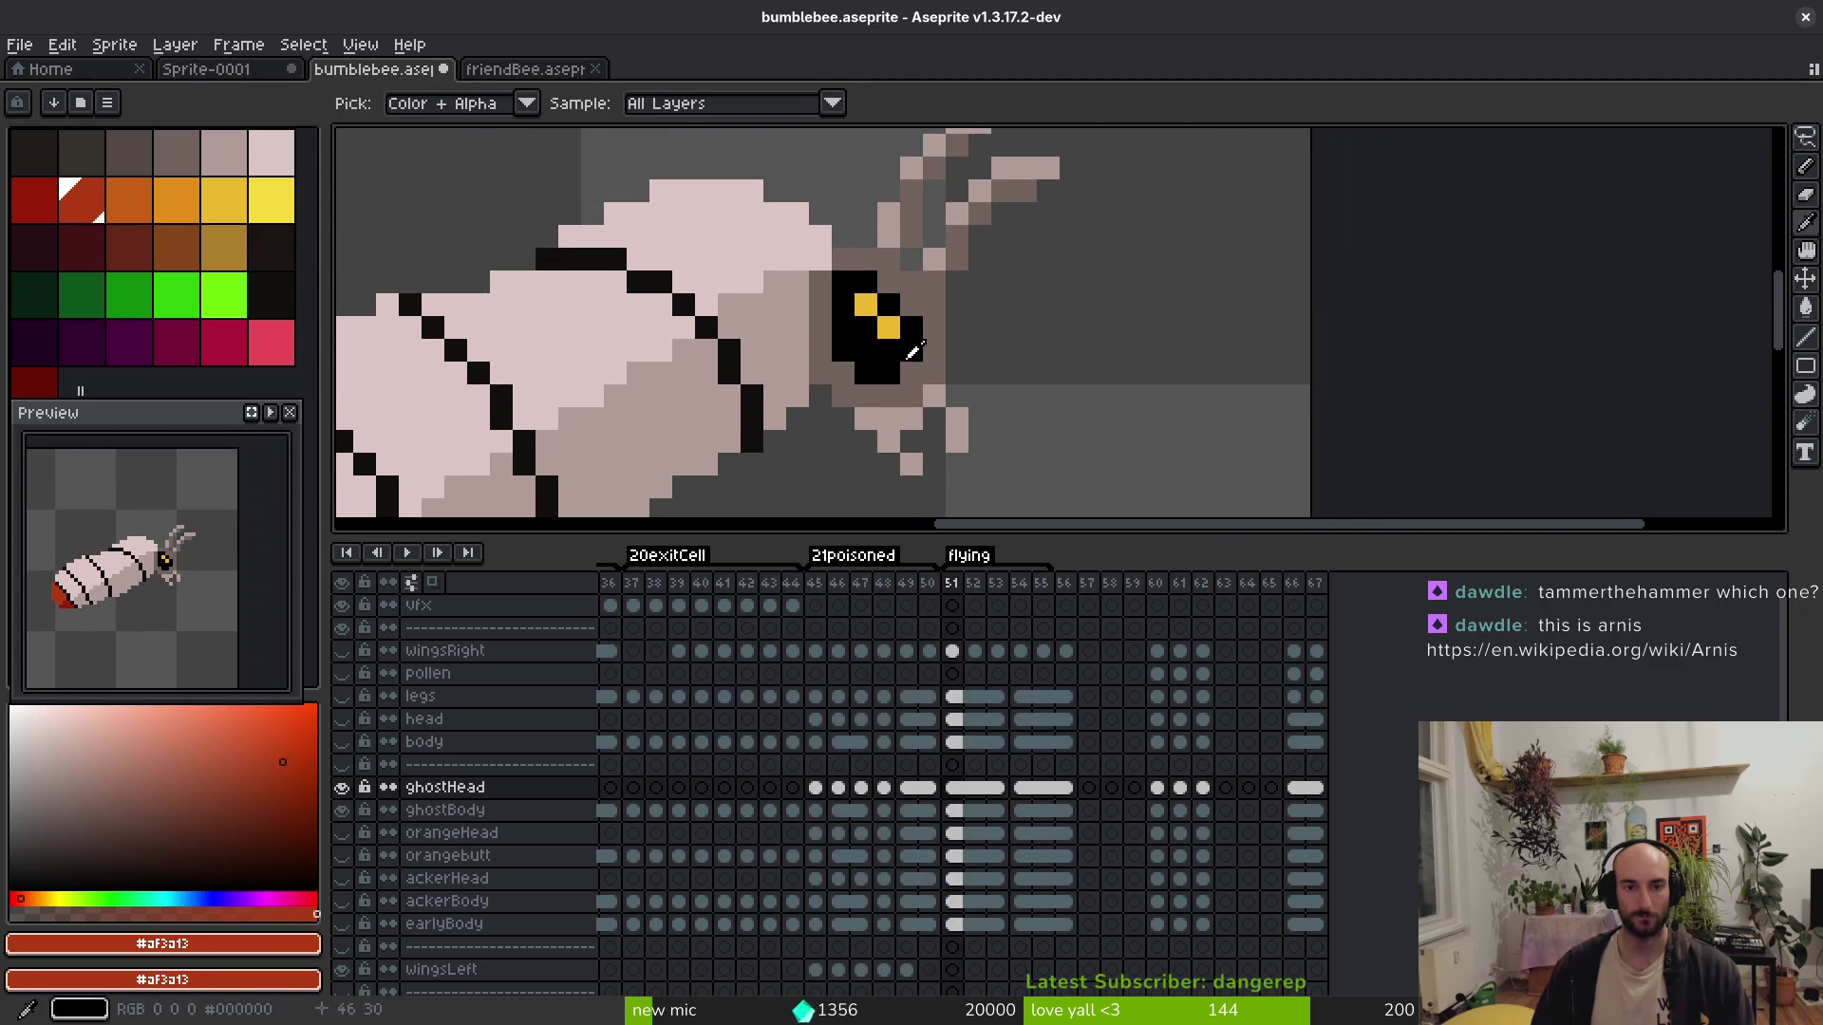
Replace the yellow eye with red #af3a13 on cels 51–56, then swap ghost layers for orangeHead/orangebutt
left_click(897, 332, "alt")
left_click(1002, 465)
left_click_drag(1082, 796, 964, 793)
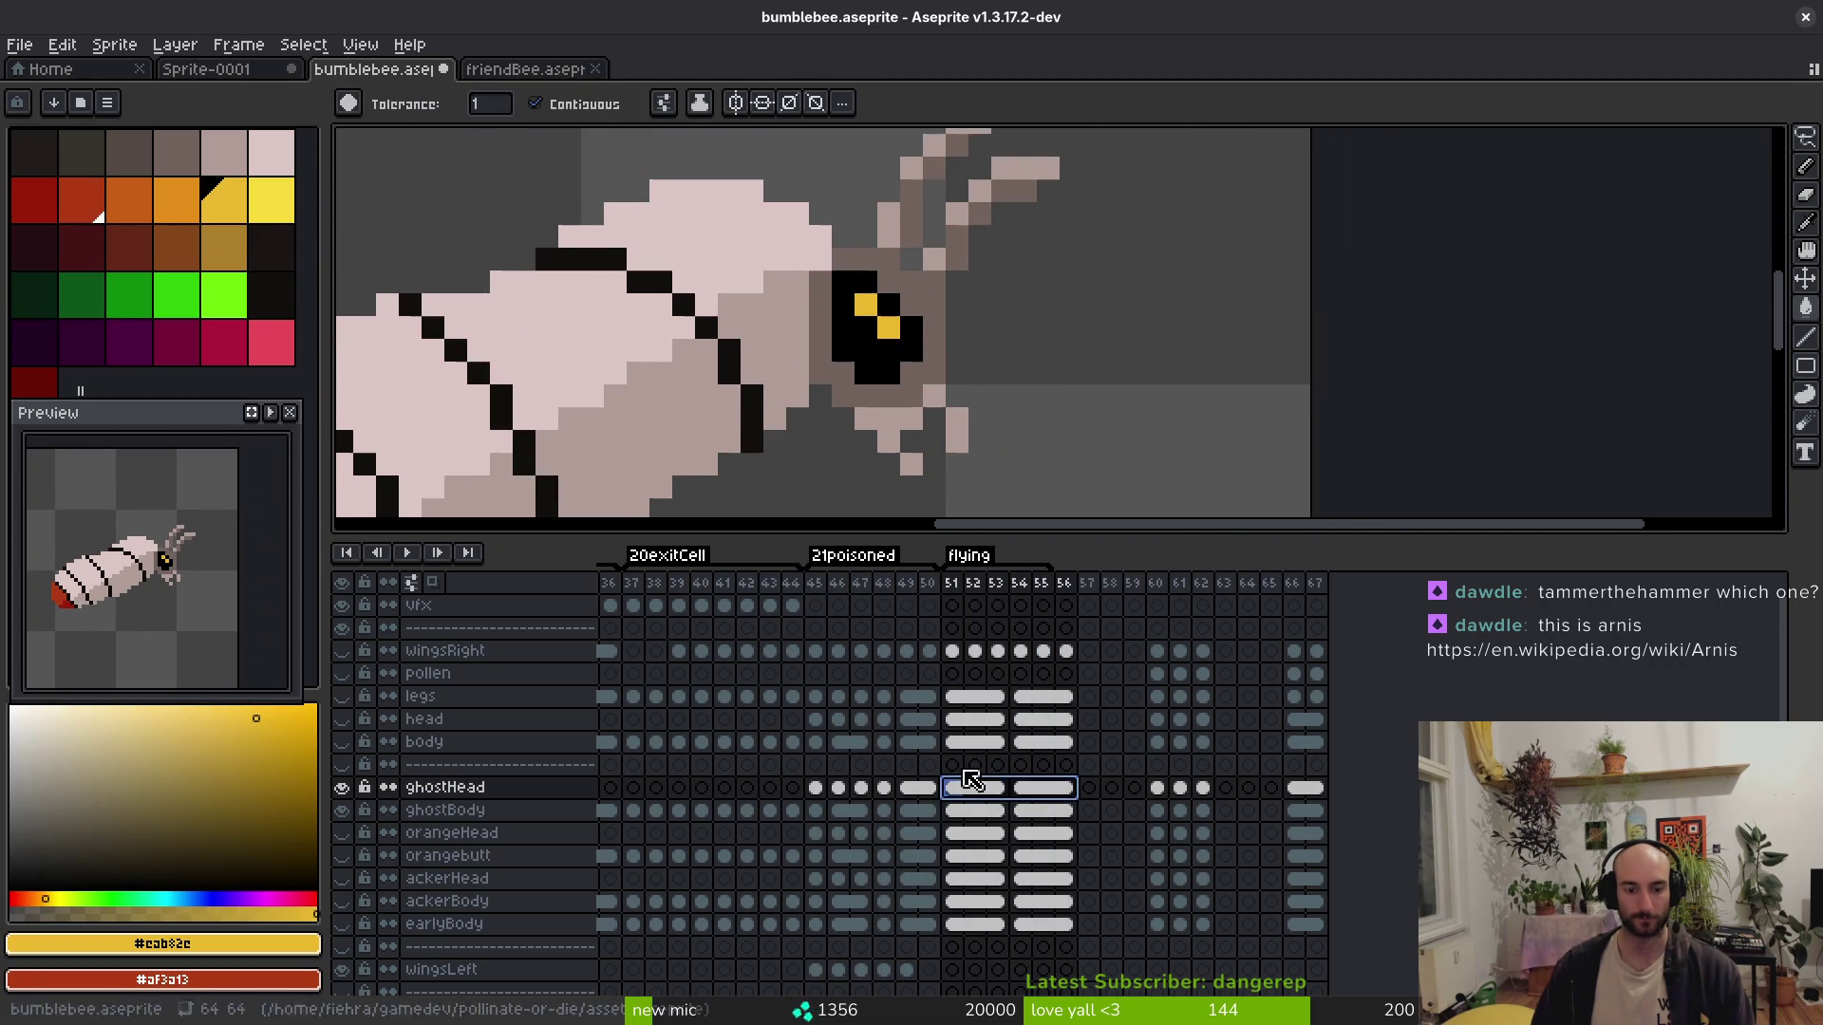
key("shift+r")
left_click(818, 285)
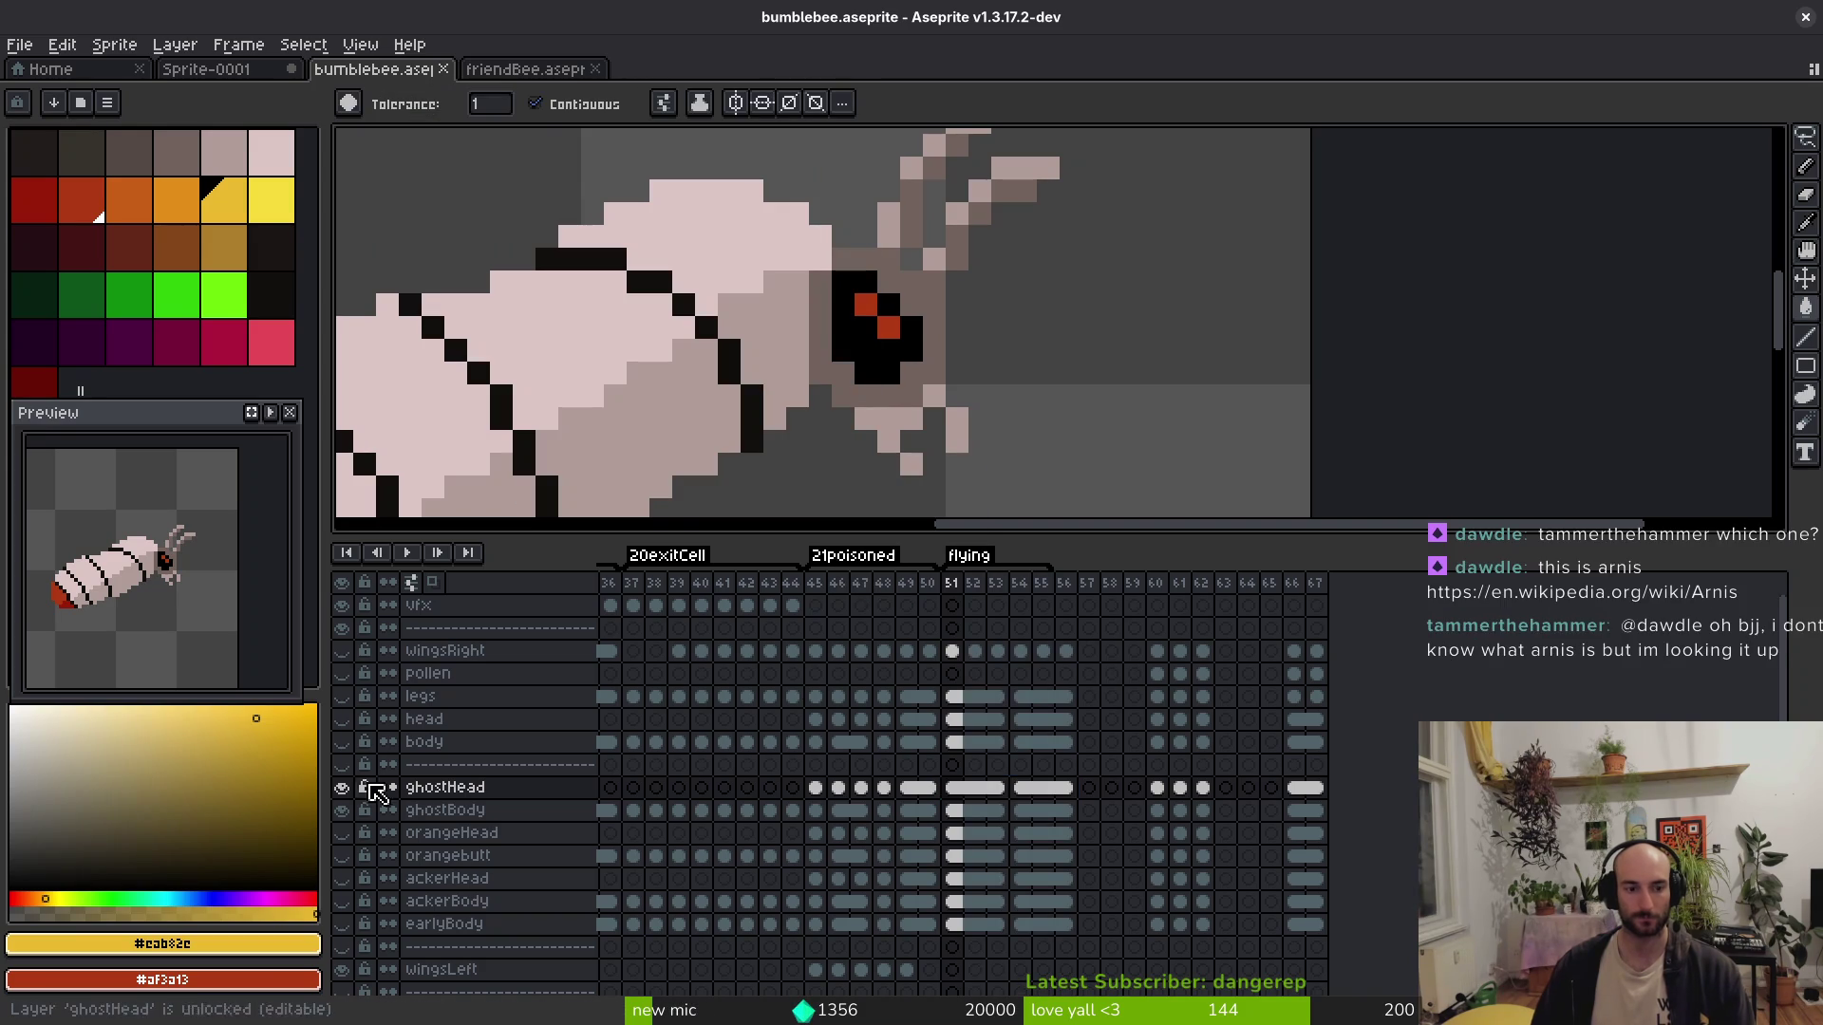
left_click_drag(341, 787, 341, 855)
key("Down")
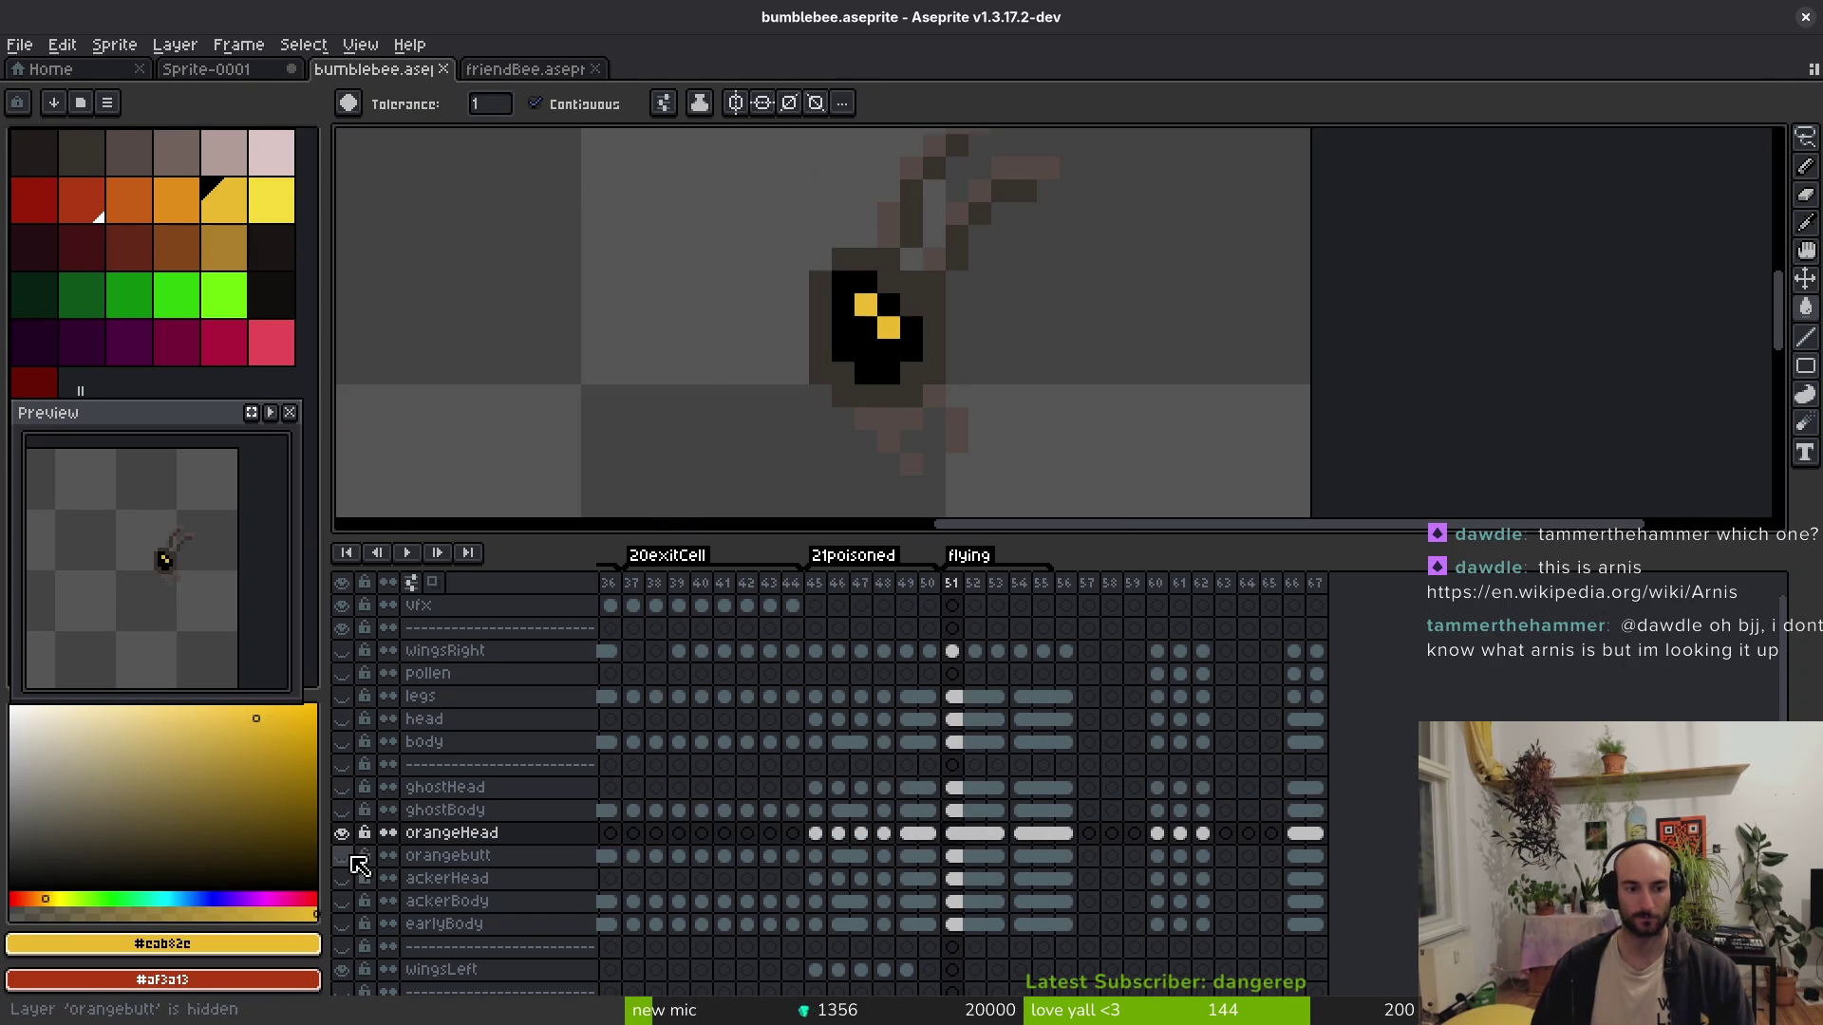
Eyedrop the hive scene's orange #e28e18 from frame 44
key("Left")
key("Left")
key("Left")
scroll(1003, 399, "down", 3)
key("i")
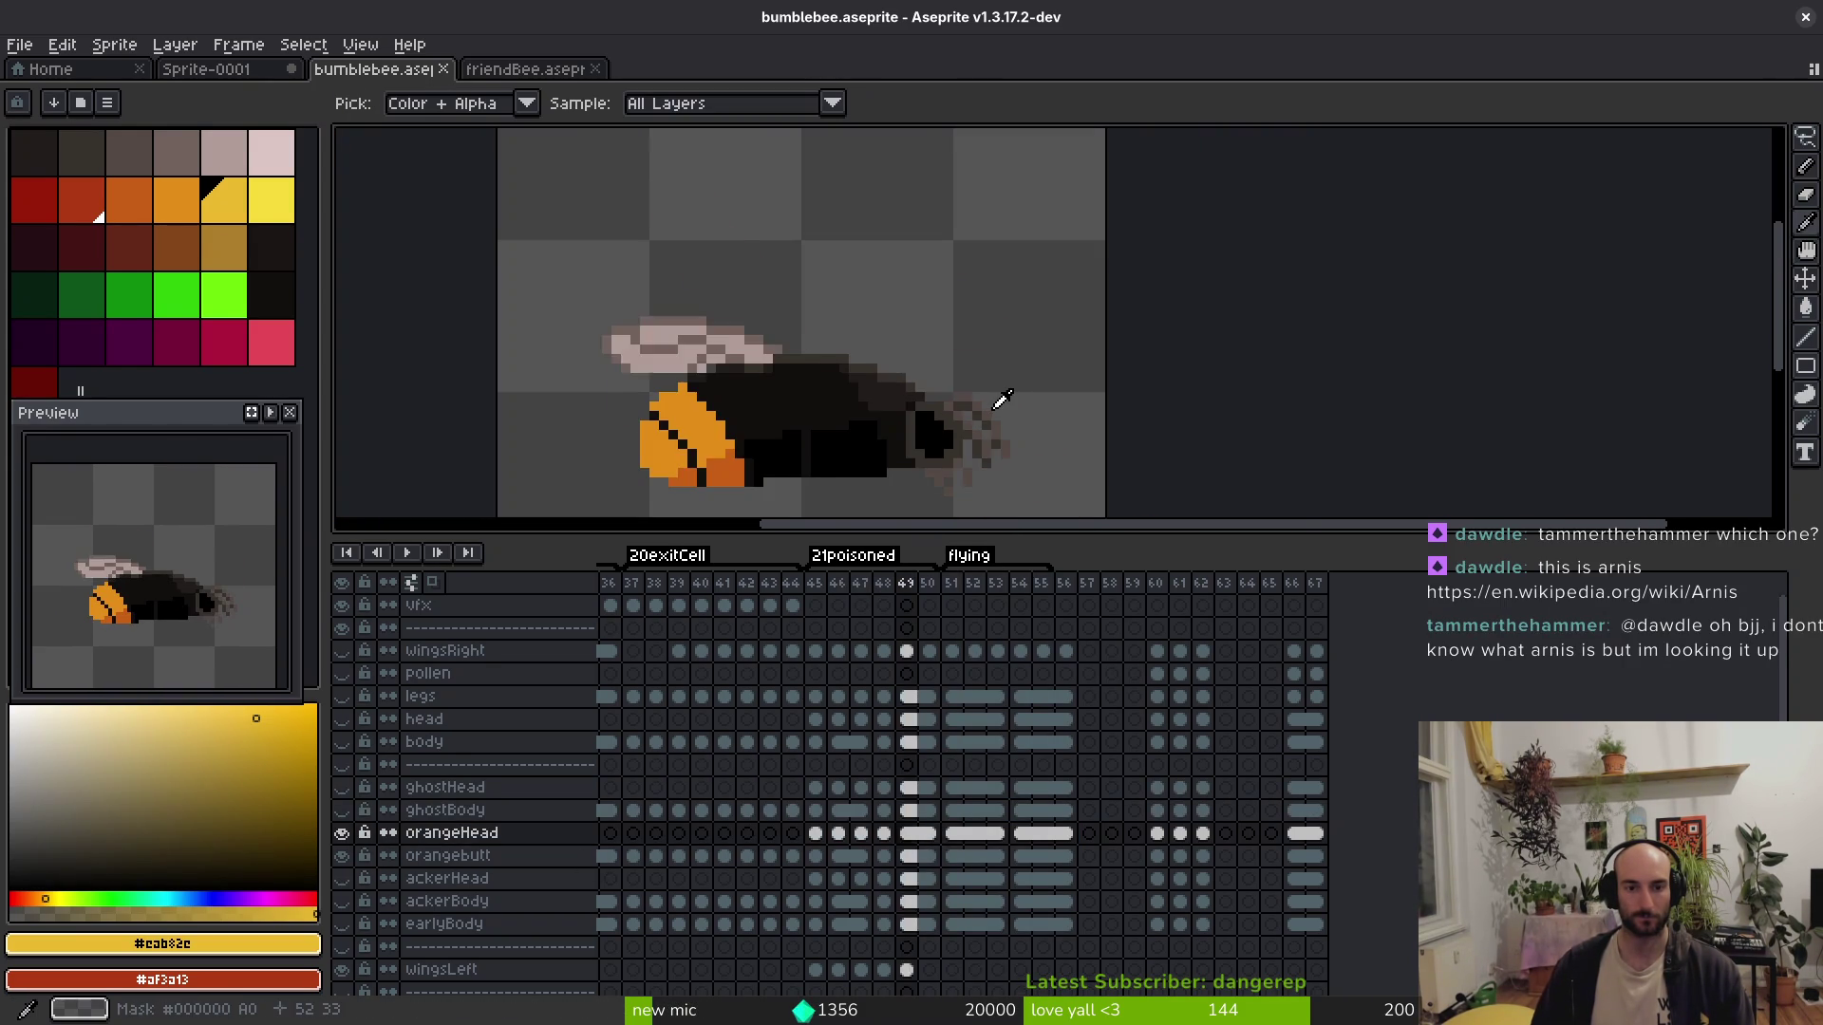
key("Left")
key("Left")
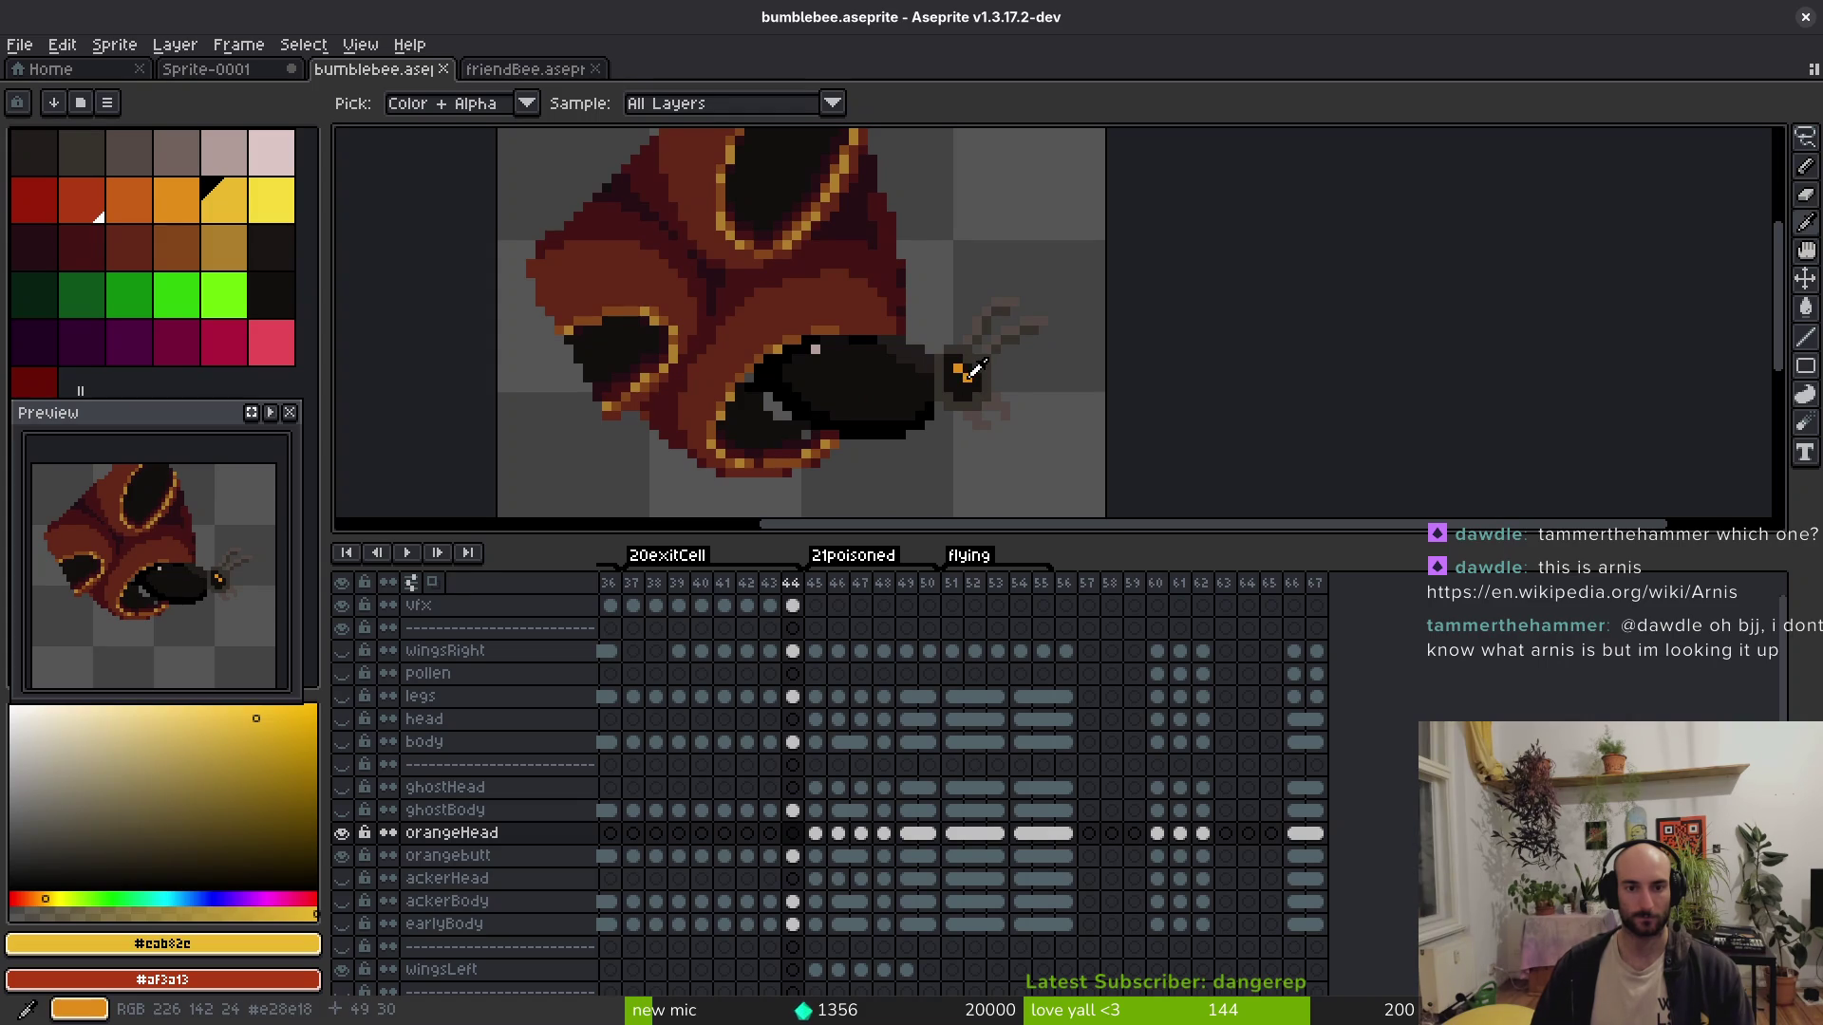
left_click(966, 376)
On frame 51, set orange as the replacement colour and yellow as the colour to replace
left_click(959, 835)
key("g")
scroll(900, 336, "up", 3)
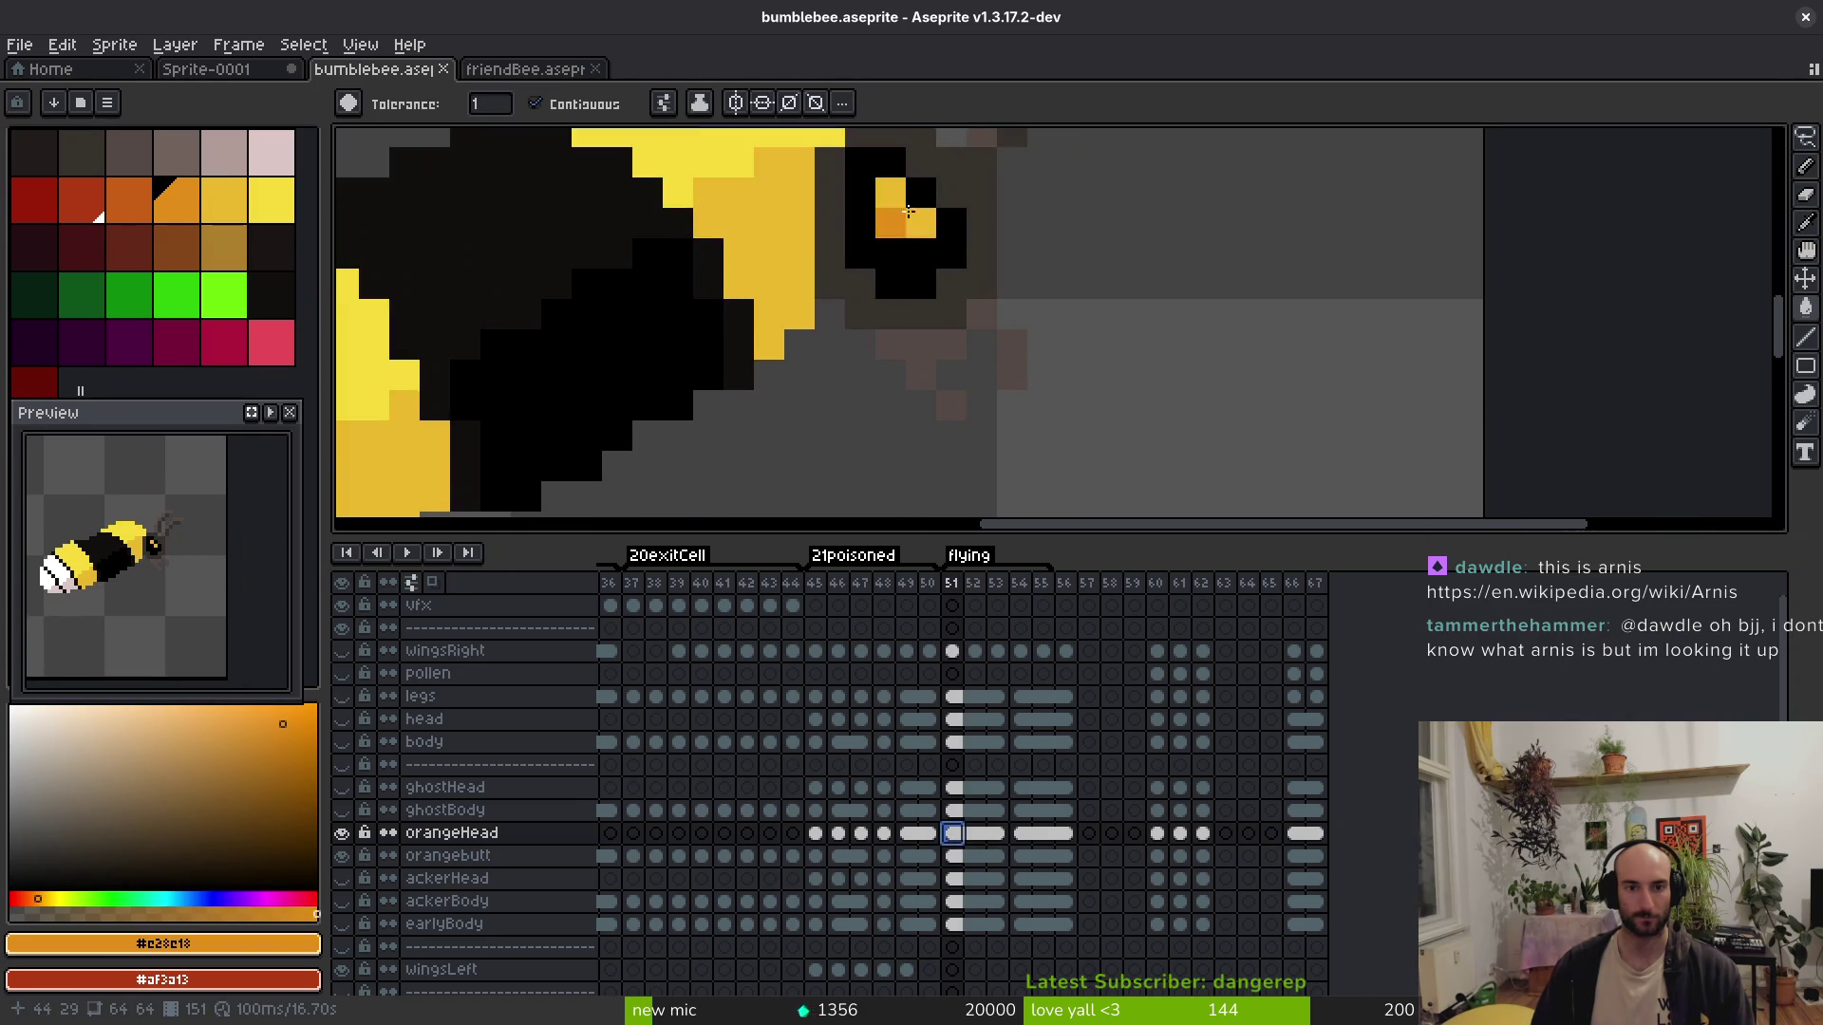
right_click(177, 201)
key("i")
left_click(930, 306)
Replace yellow with orange across orangeHead cels 51–56, fixing a leftover eye pixel
left_click_drag(1079, 848, 949, 834)
key("g")
key("shift+r")
left_click(811, 277)
right_click(871, 368)
scroll(892, 379, "down", 3)
key("i")
key("Left")
key("Right")
key("g")
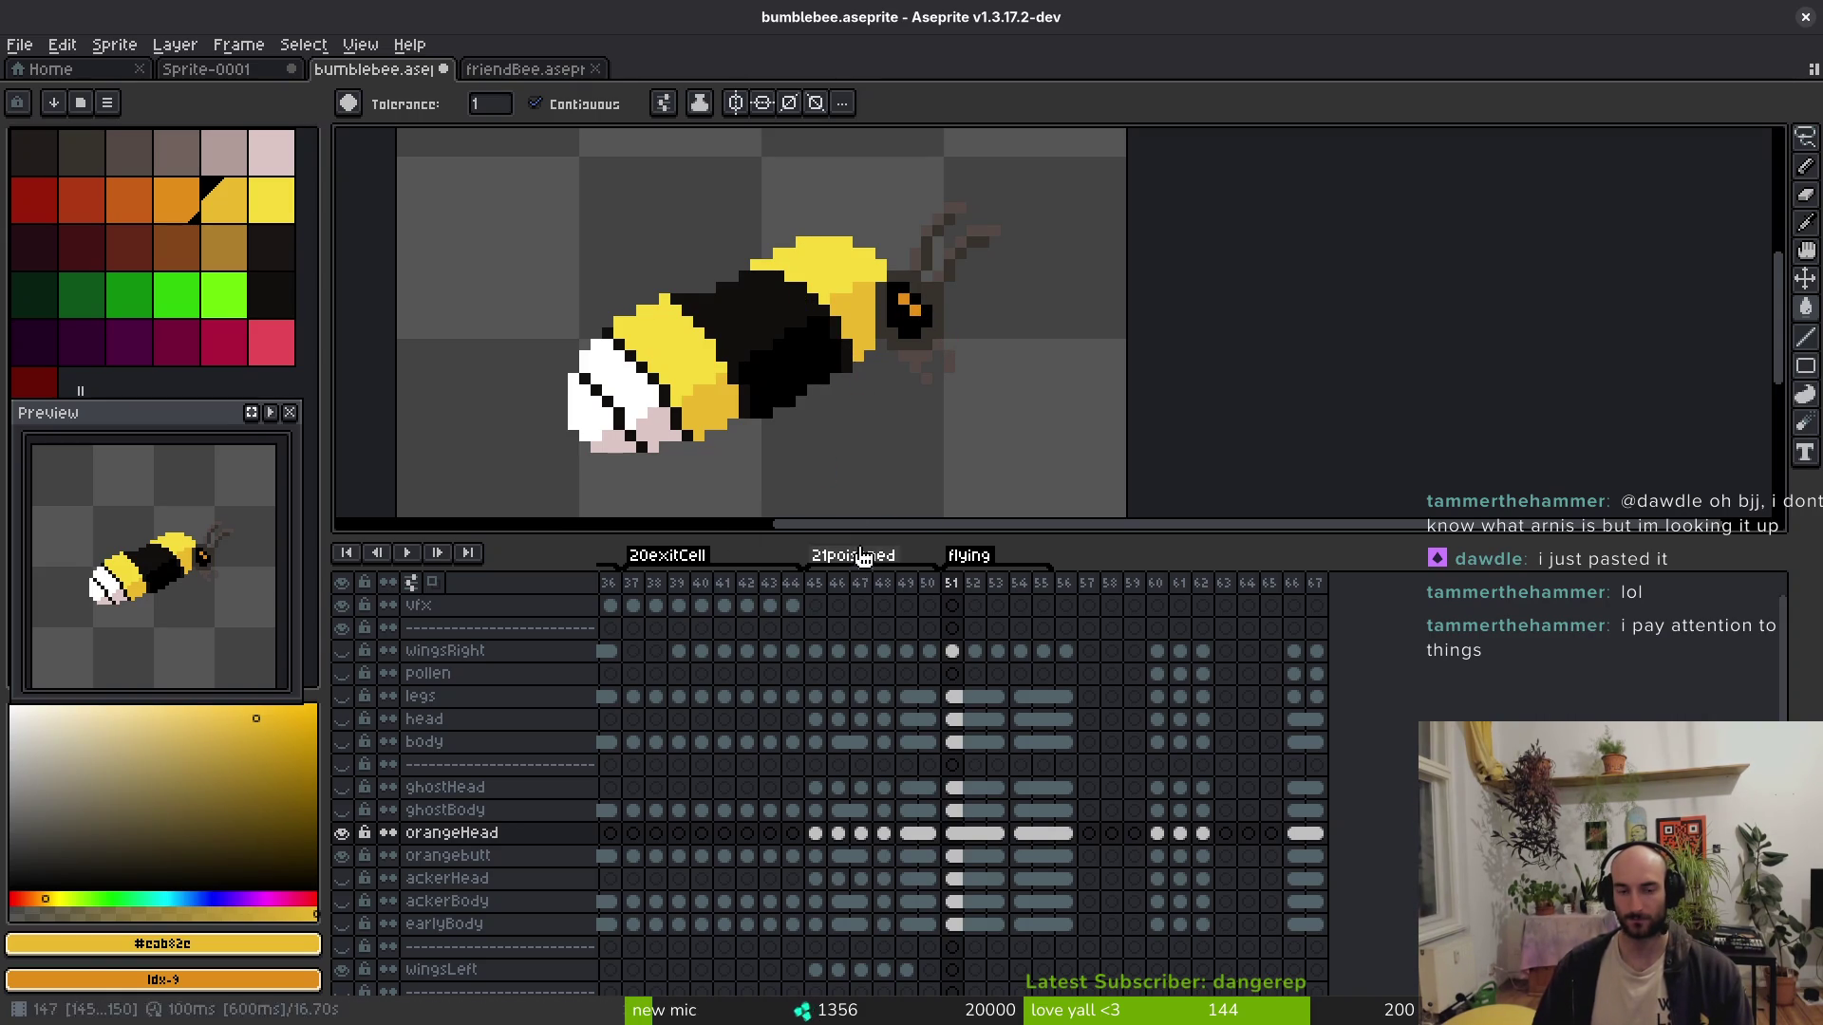
Move to the orangebutt layer and eyedrop the butt's orange from frame 50
left_click_drag(855, 393, 989, 395)
key("i")
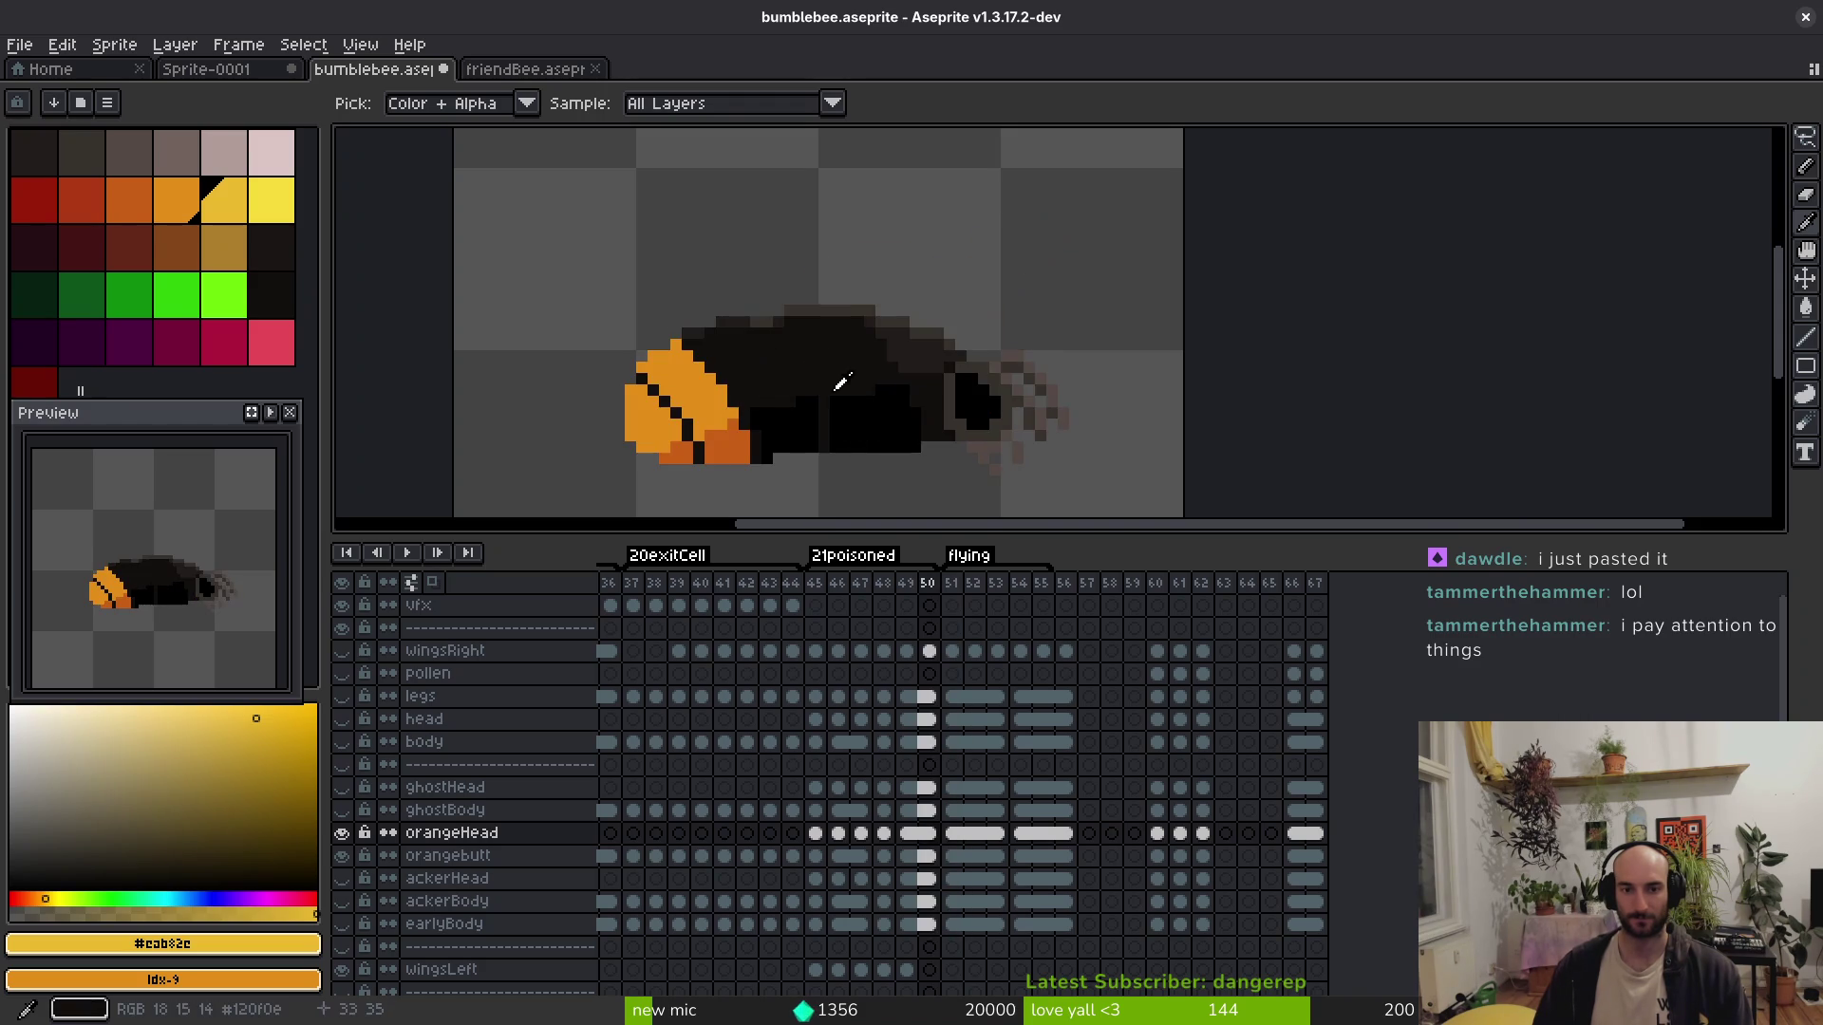
key("Left")
key("Down")
key("Right")
key("Left")
left_click(713, 407)
key("Right")
key("g")
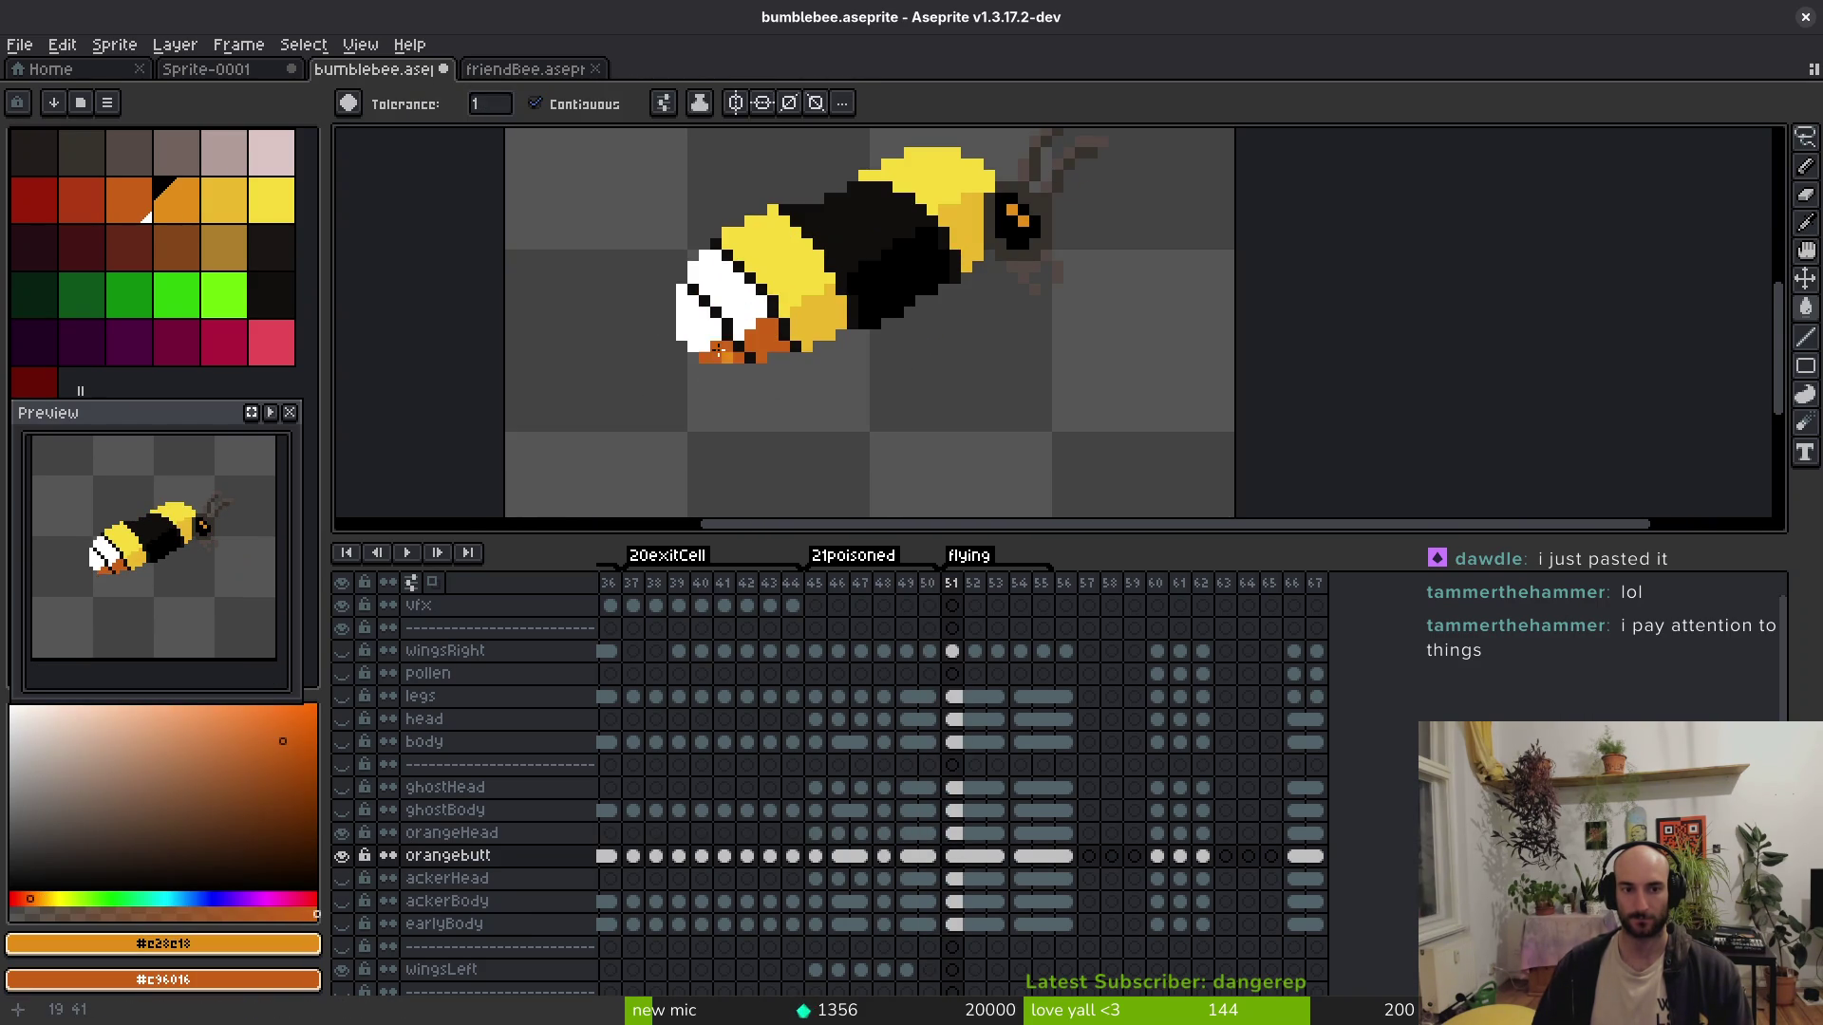
Bucket-fill the white and pink butt sections orange on the flying frame
key("Right")
key("Right")
key("Right")
scroll(746, 284, "up", 3)
left_click(795, 329)
left_click(803, 346)
left_click(721, 356)
left_click(669, 284)
key("Right")
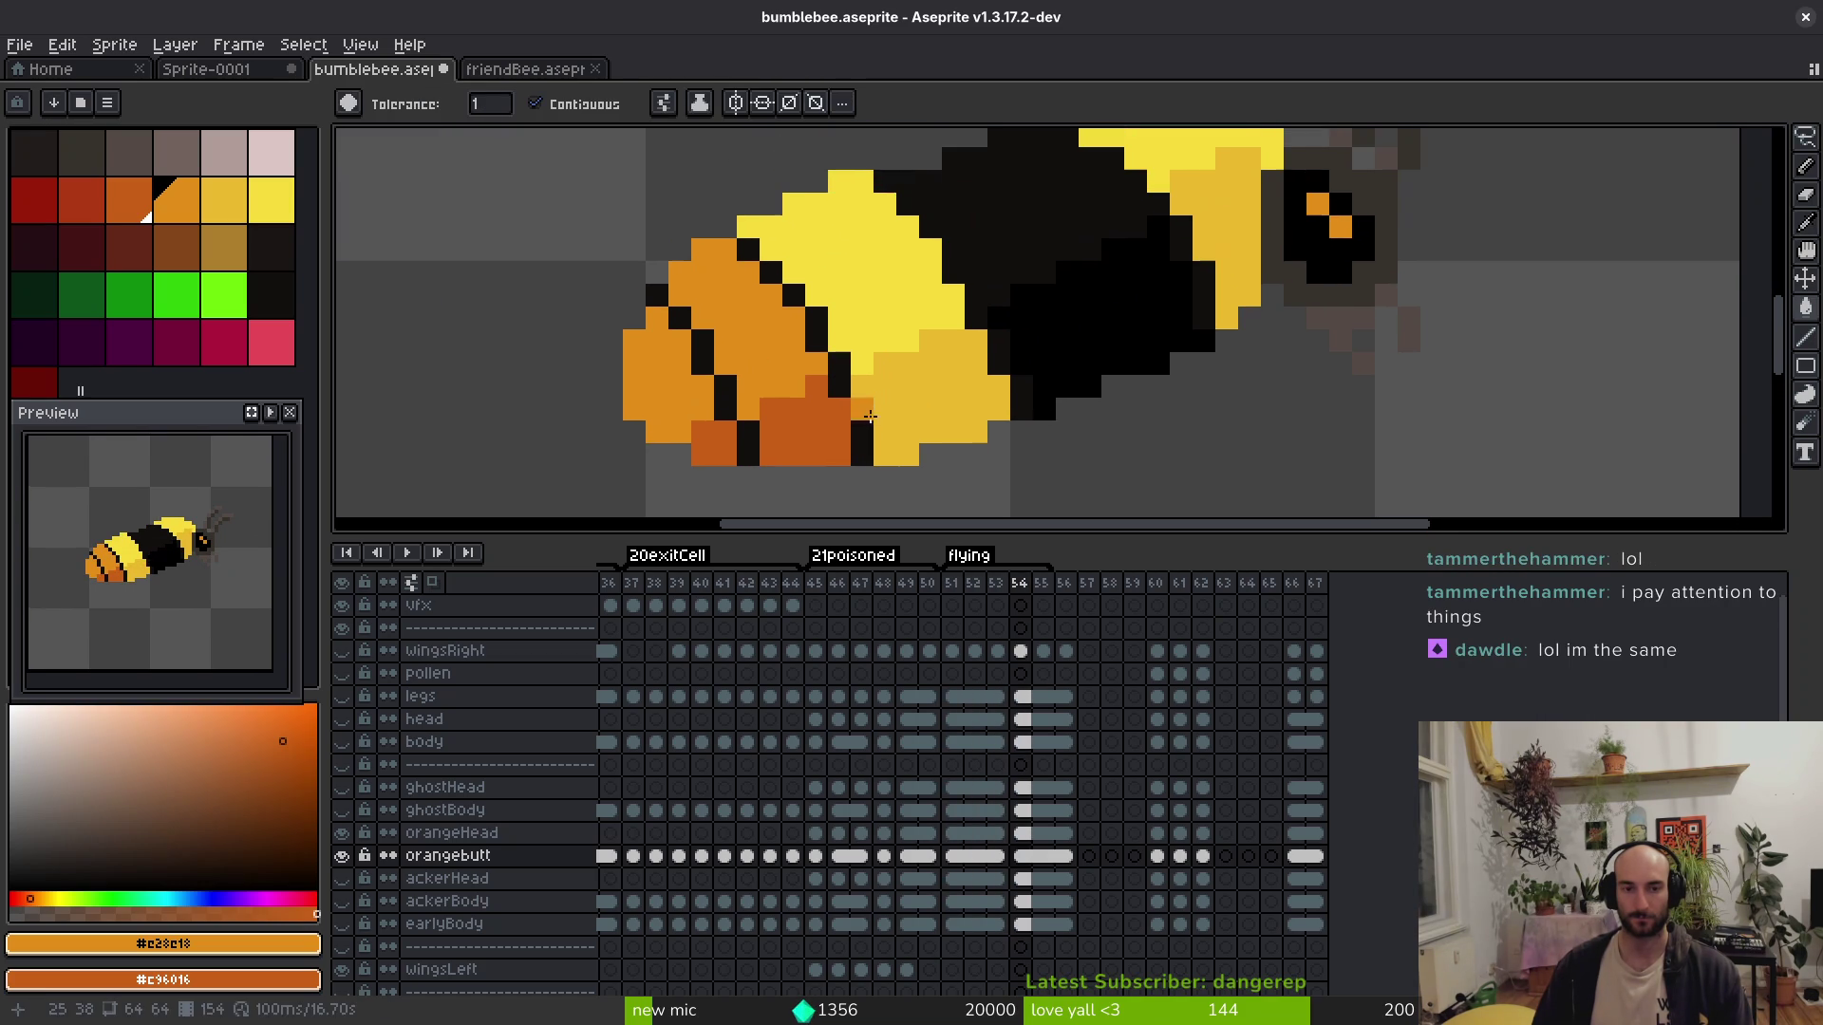
Sample the dark body colour from frame 50 and fill a yellow stripe with it
key("i")
key("Left")
key("Left")
key("Left")
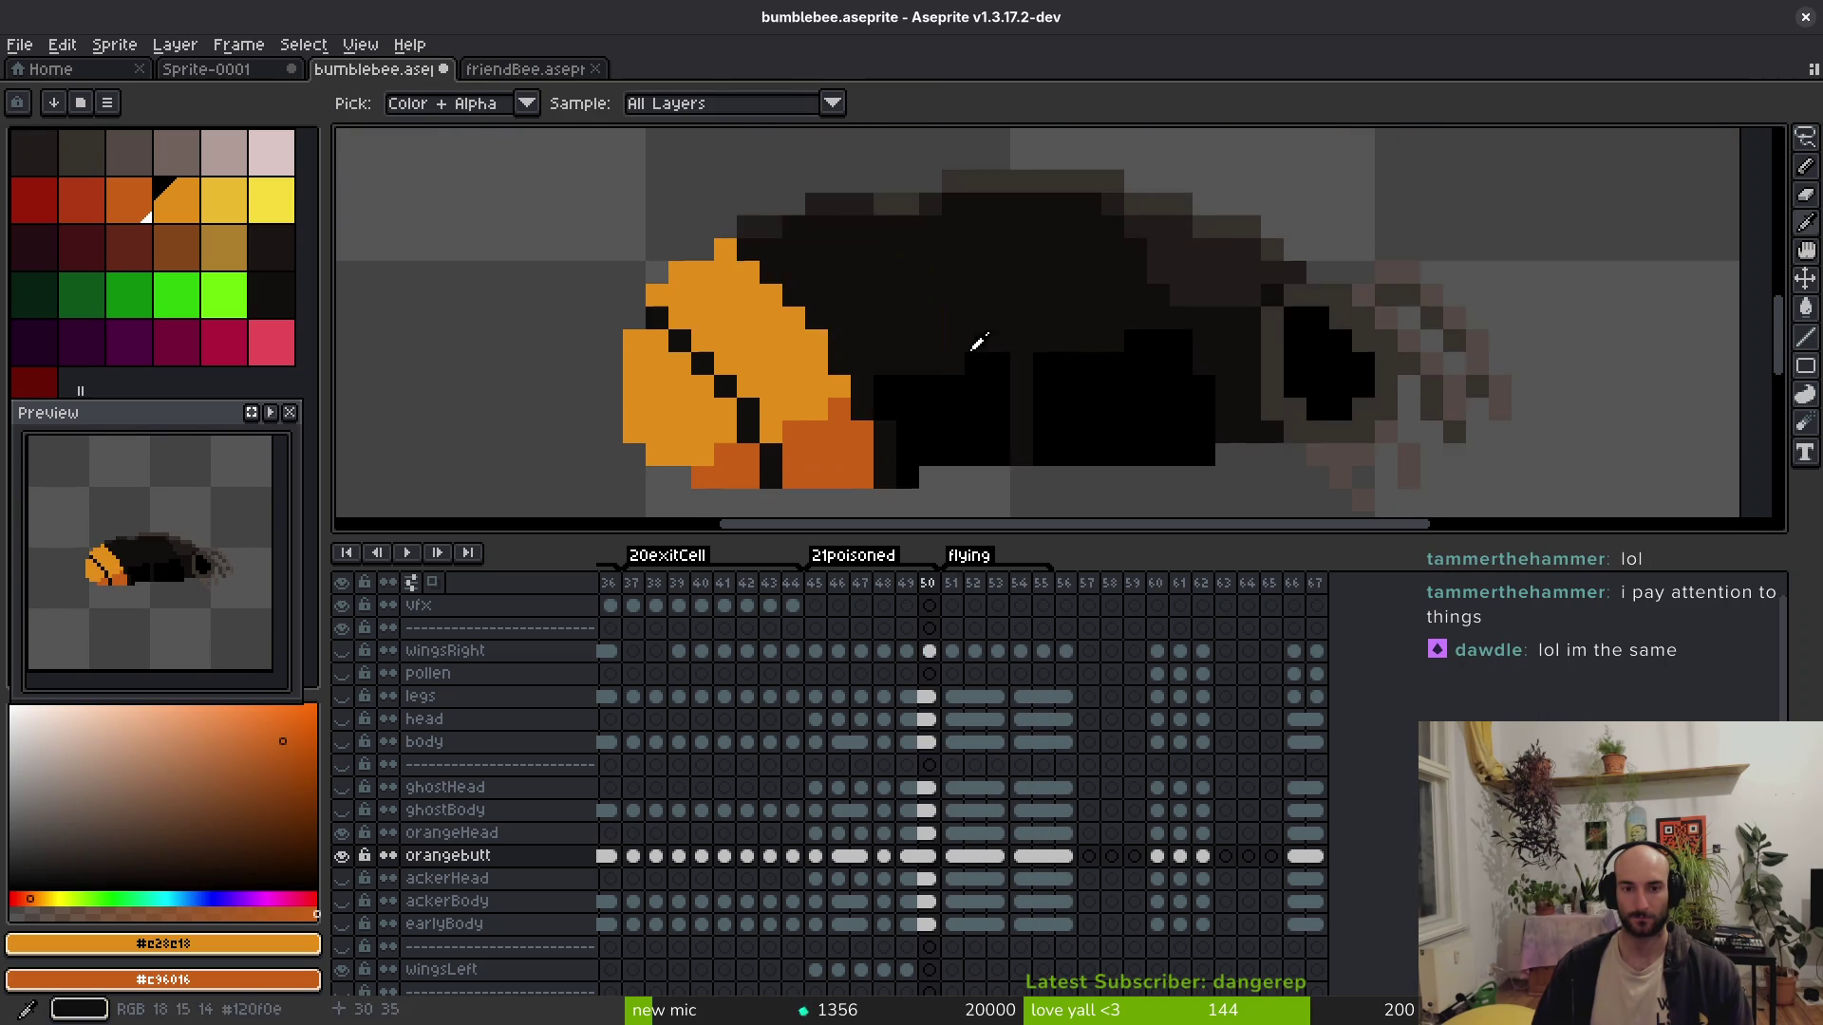
left_click(1023, 315)
key("Right")
key("Right")
key("Right")
key("g")
left_click(862, 344)
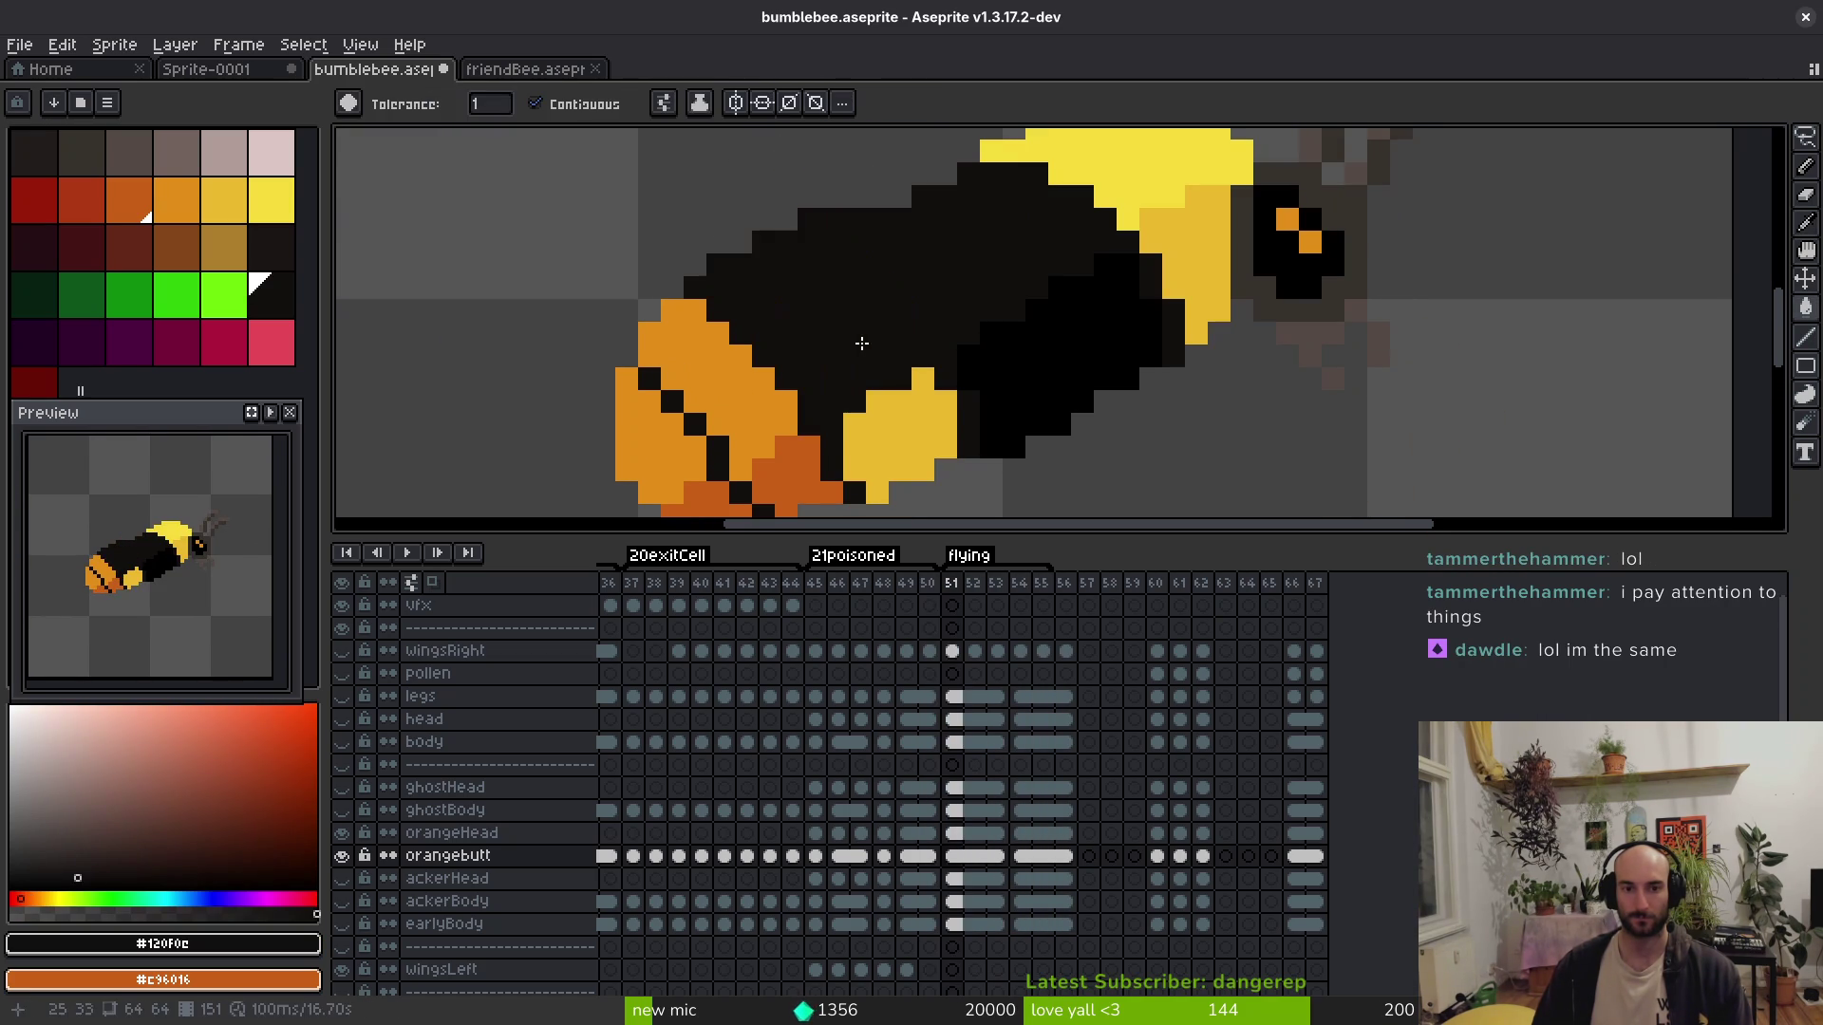
Eyedrop black from frame 51's body and fill the lower yellow stripe black
key("Left")
key("Left")
key("Left")
key("i")
key("Right")
left_click(1007, 407)
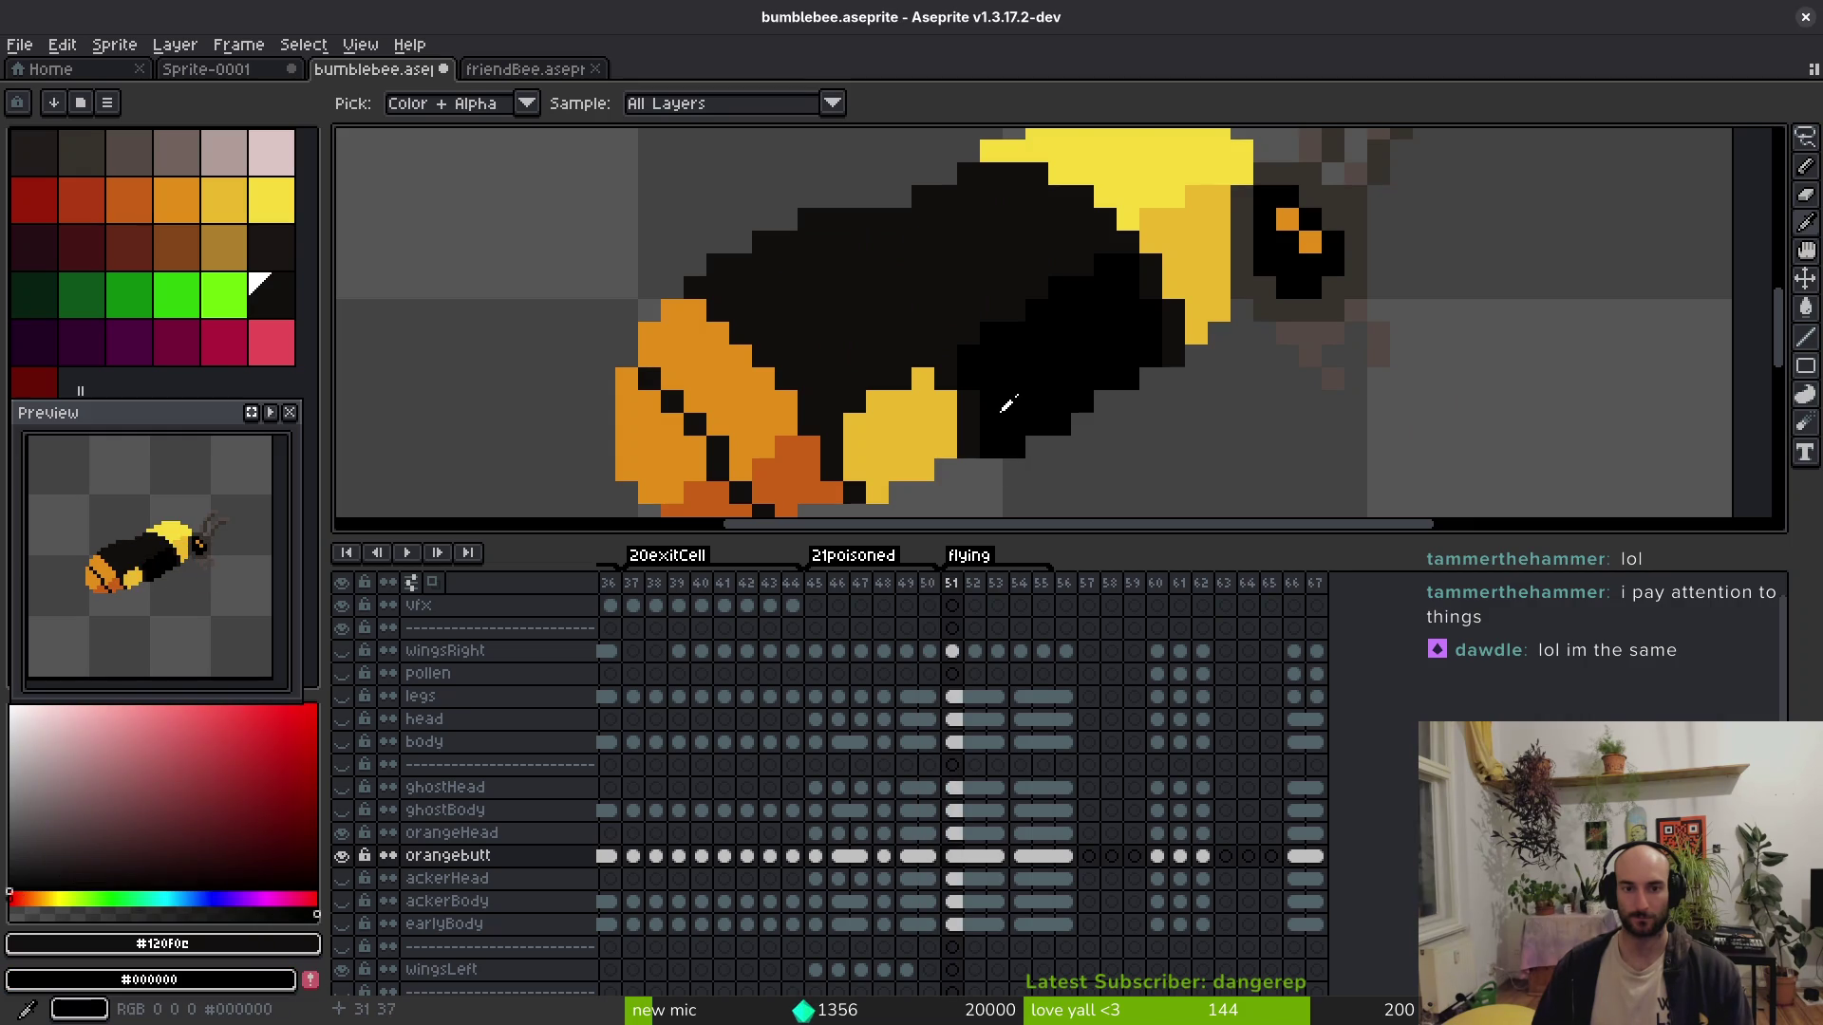
key("Left")
key("Right")
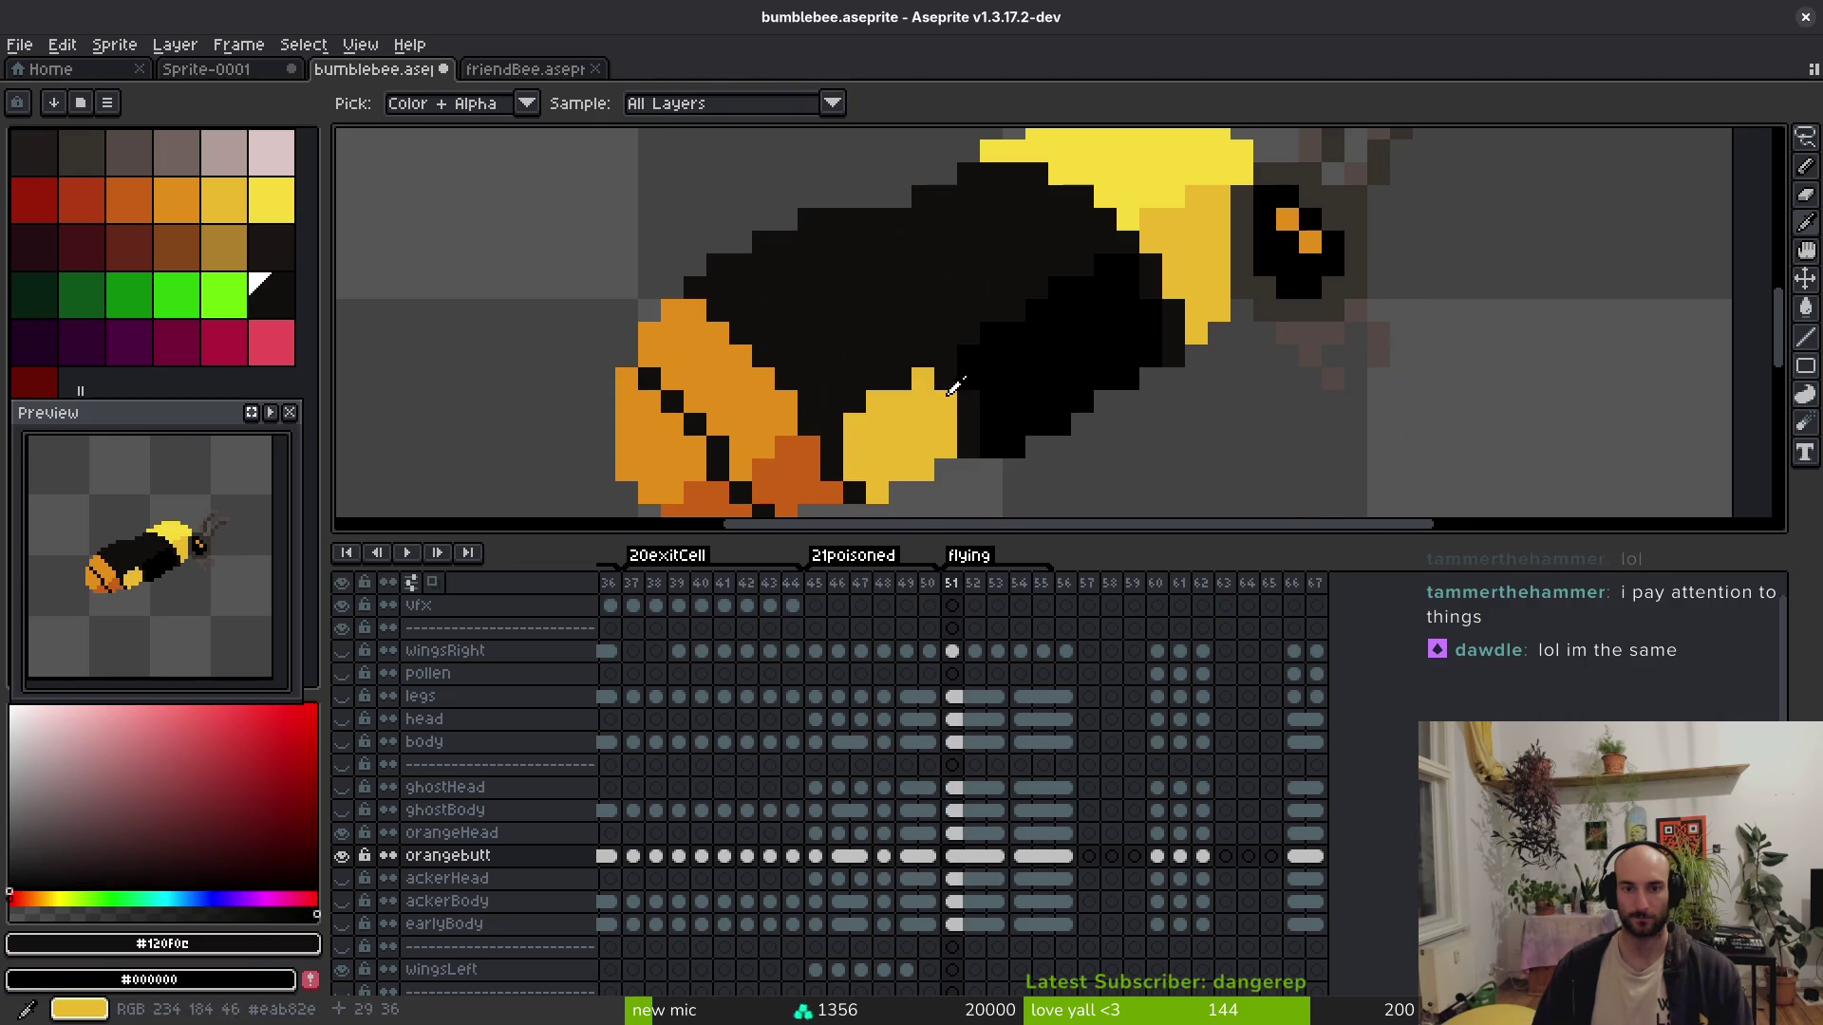
key("g")
left_click(912, 427)
Fill the upper yellow stripe and the yellow behind the head black
left_click_drag(1054, 398, 968, 462)
left_click_drag(1063, 389, 1044, 377)
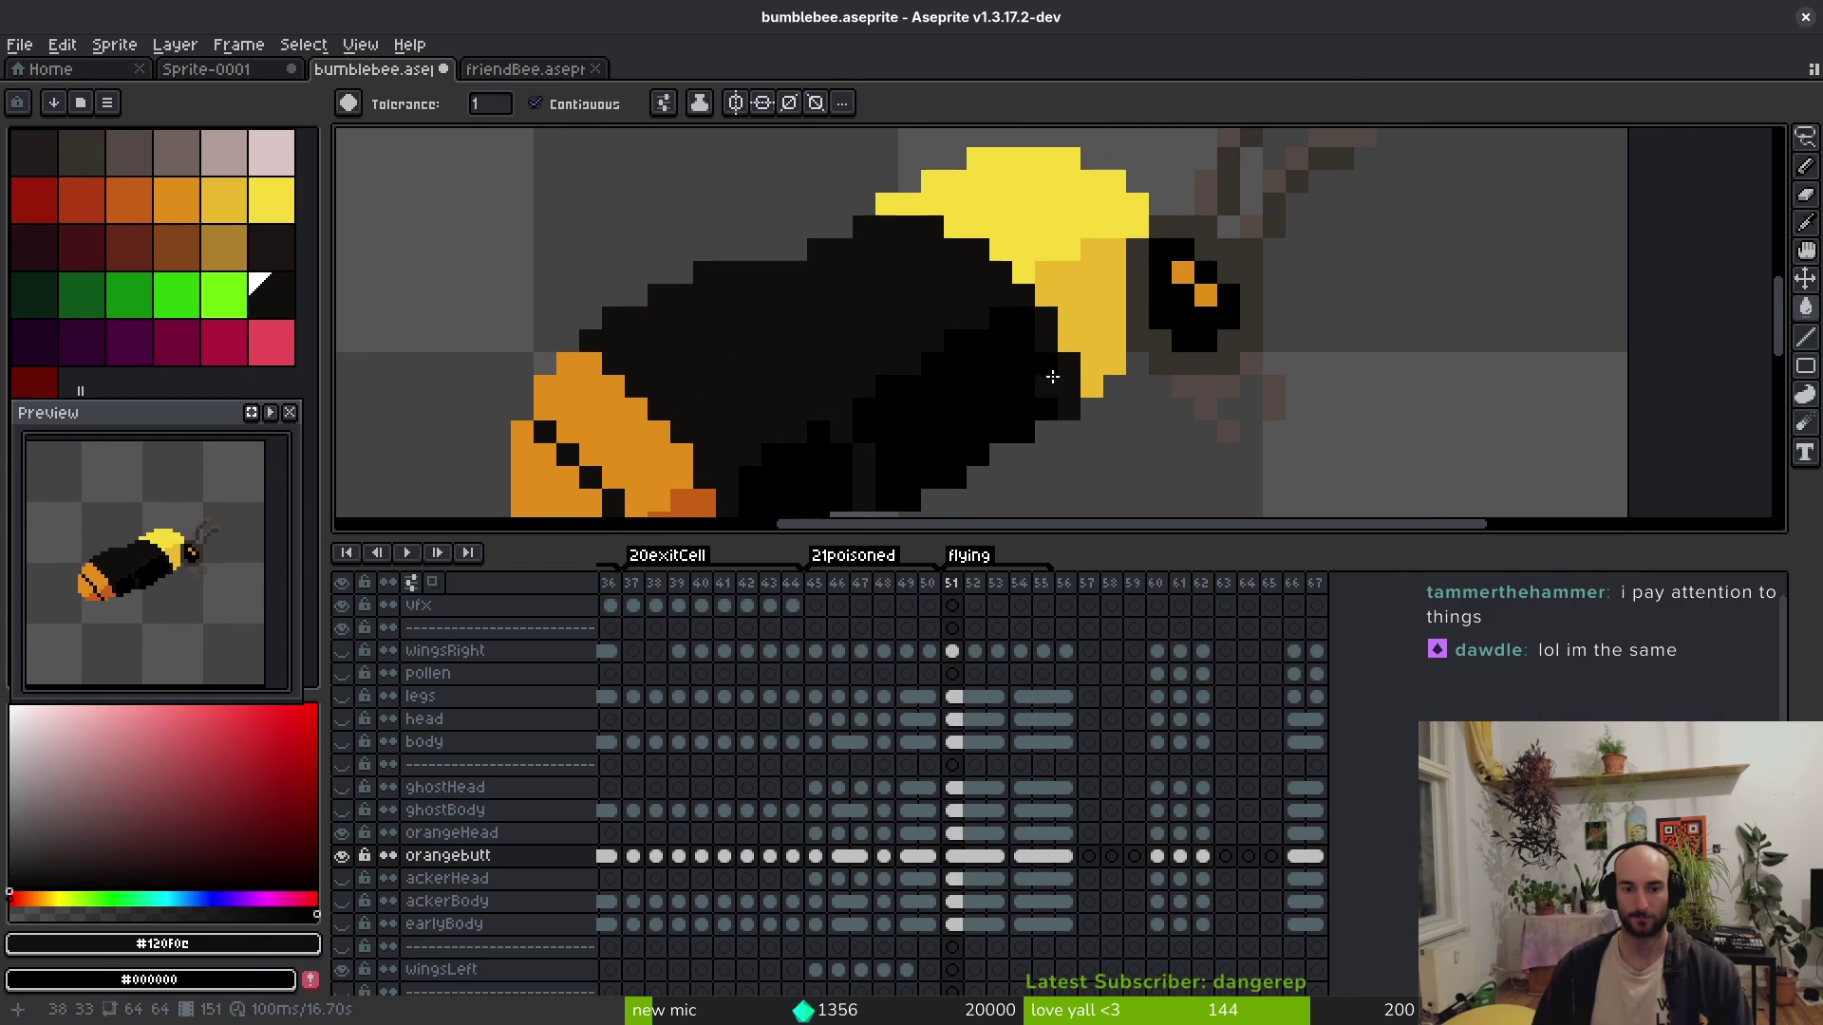
scroll(1067, 377, "down", 2)
key("Left")
key("Right")
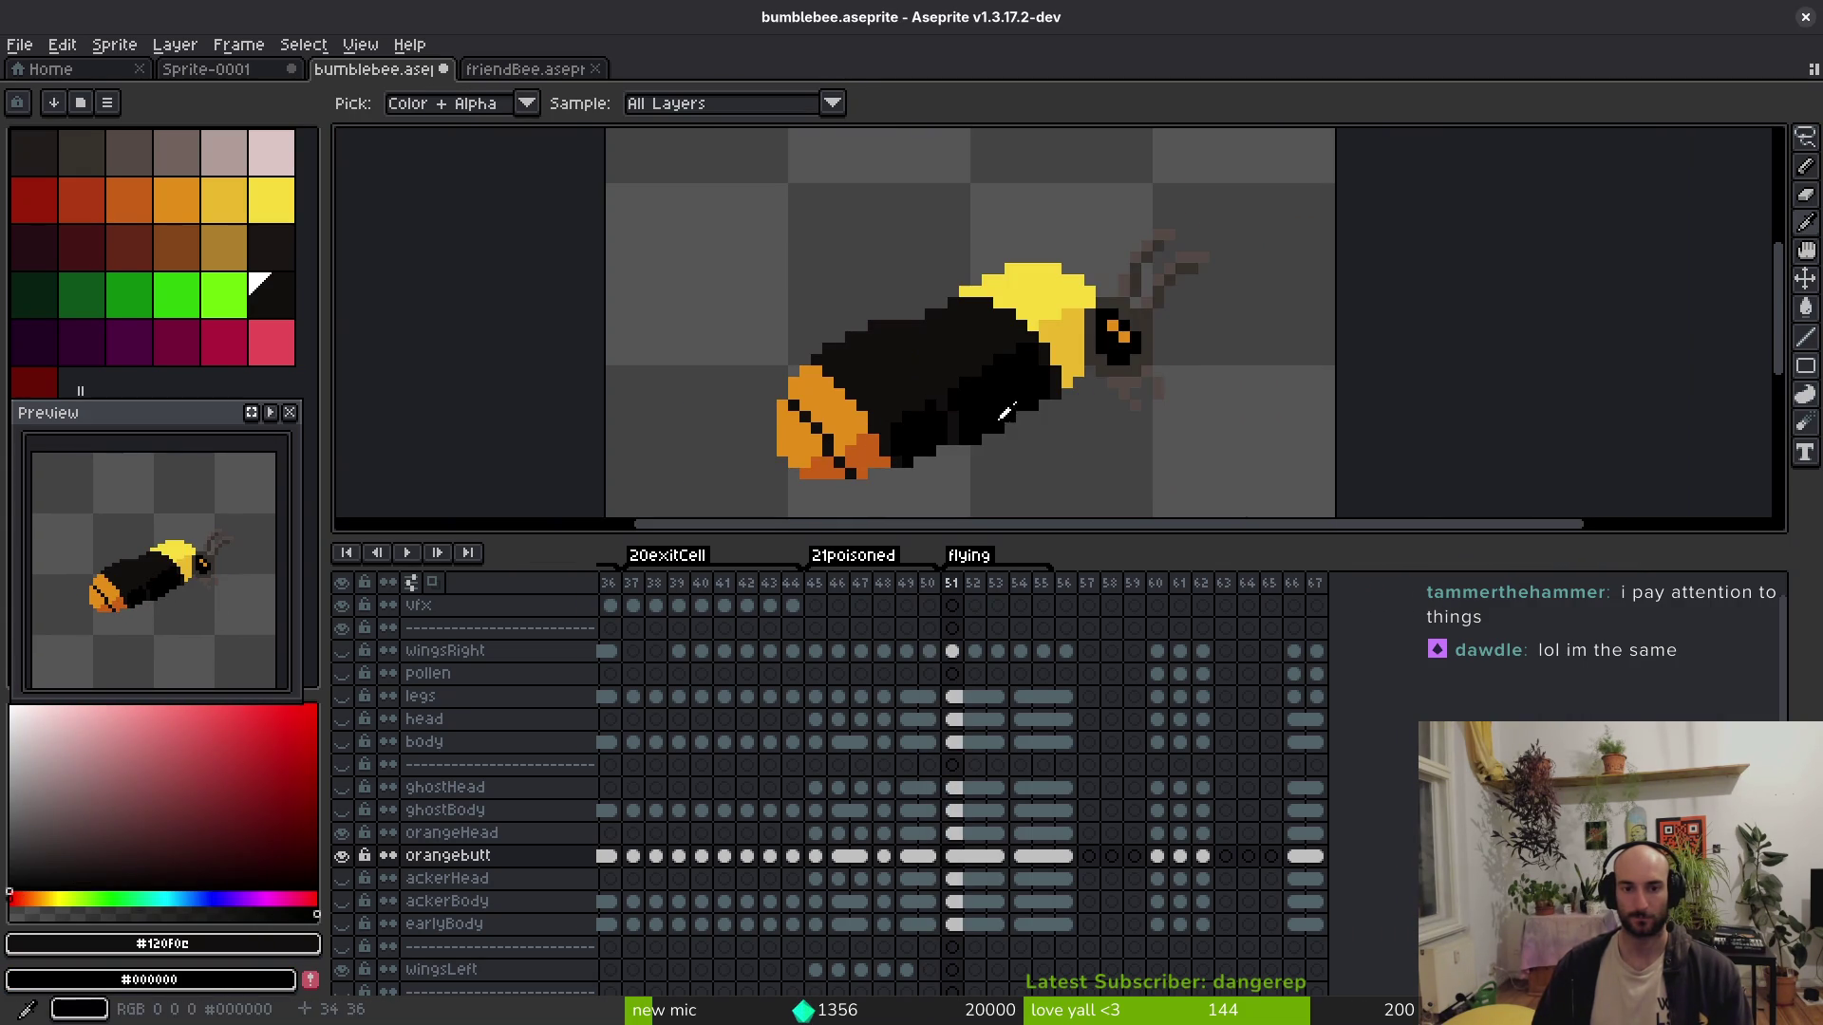
scroll(1039, 406, "up", 2)
left_click(1054, 279)
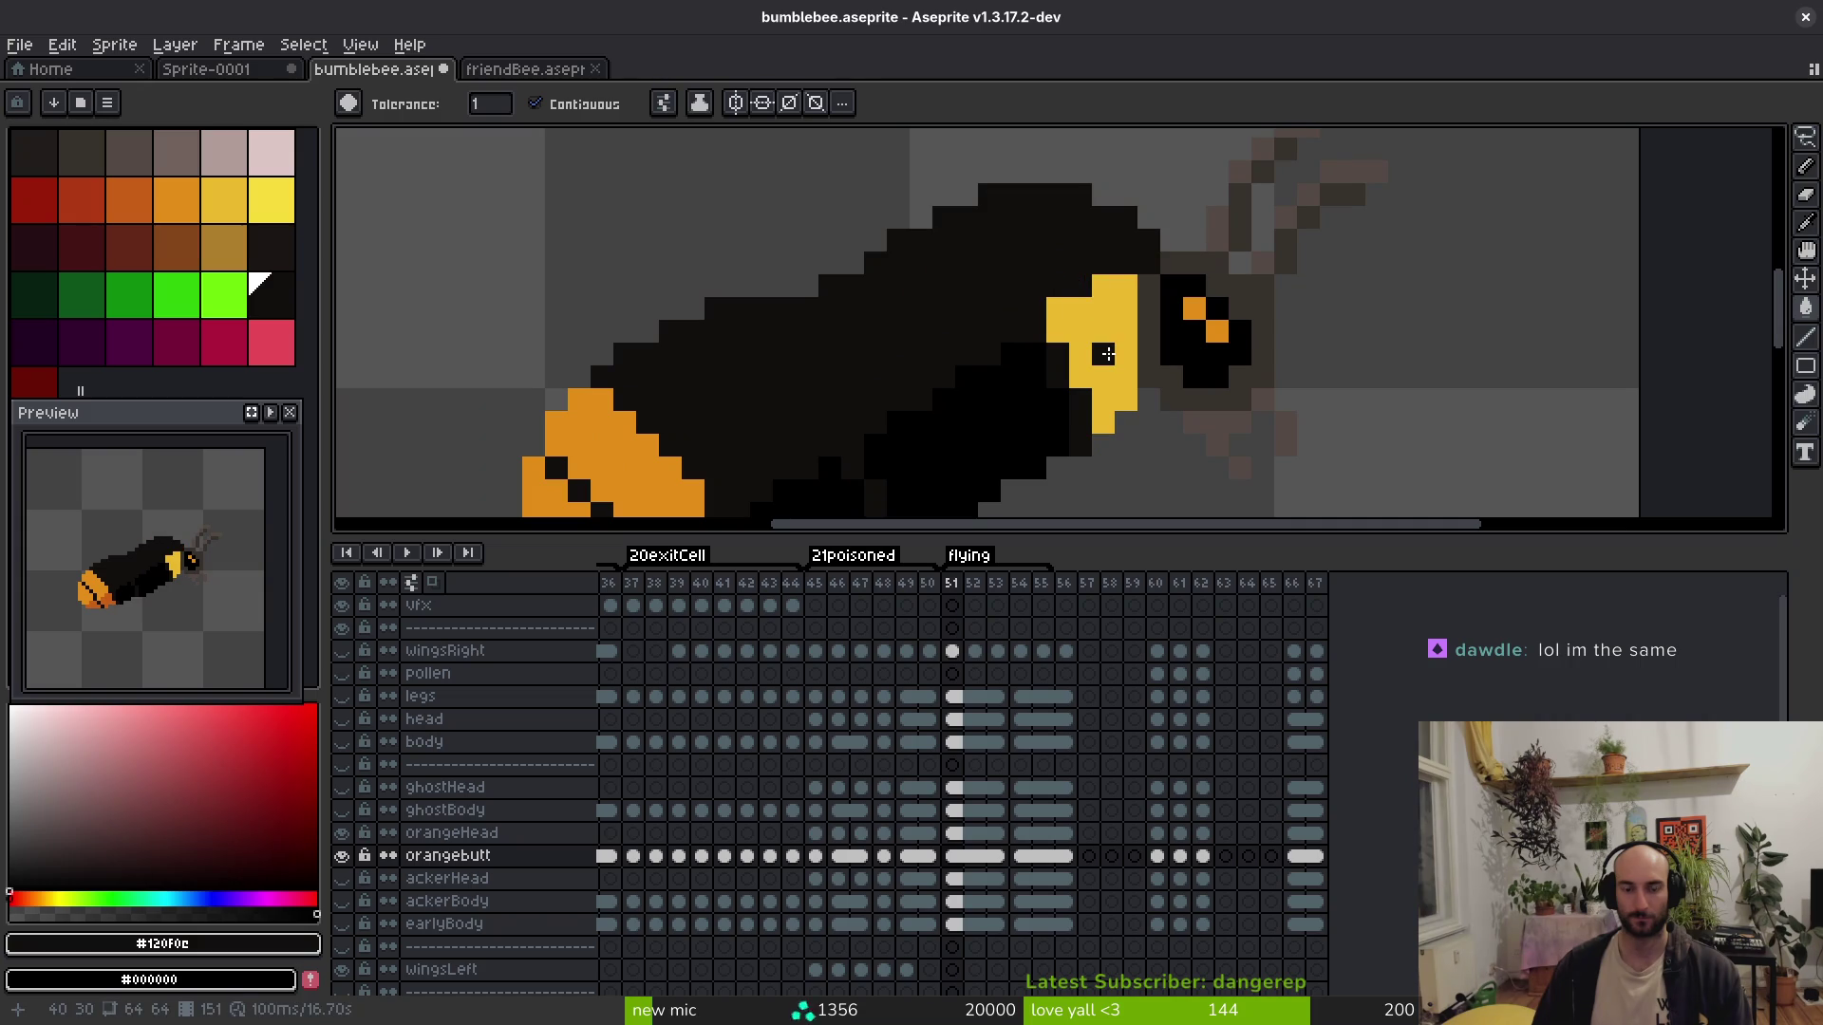
left_click(1107, 352)
Fill the remaining yellow stripes black on frame 54
scroll(1108, 353, "down", 2)
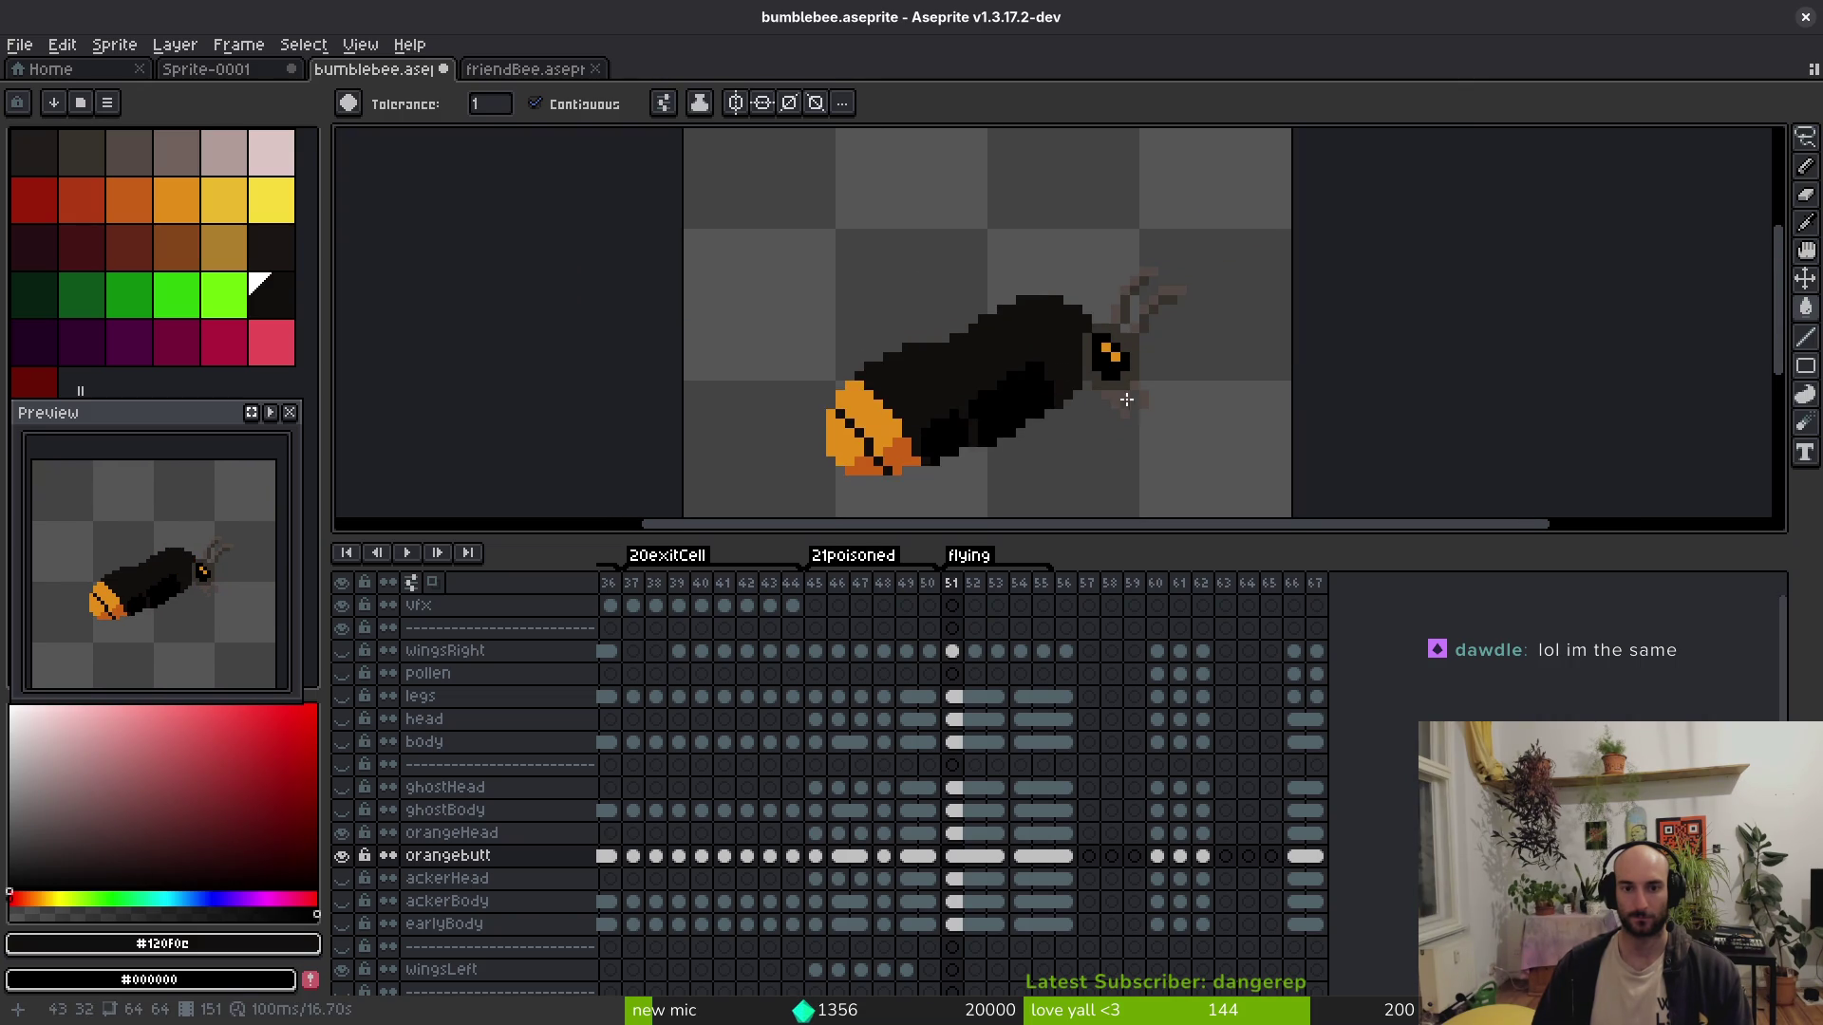
key("i")
key("Right")
key("Right")
key("Right")
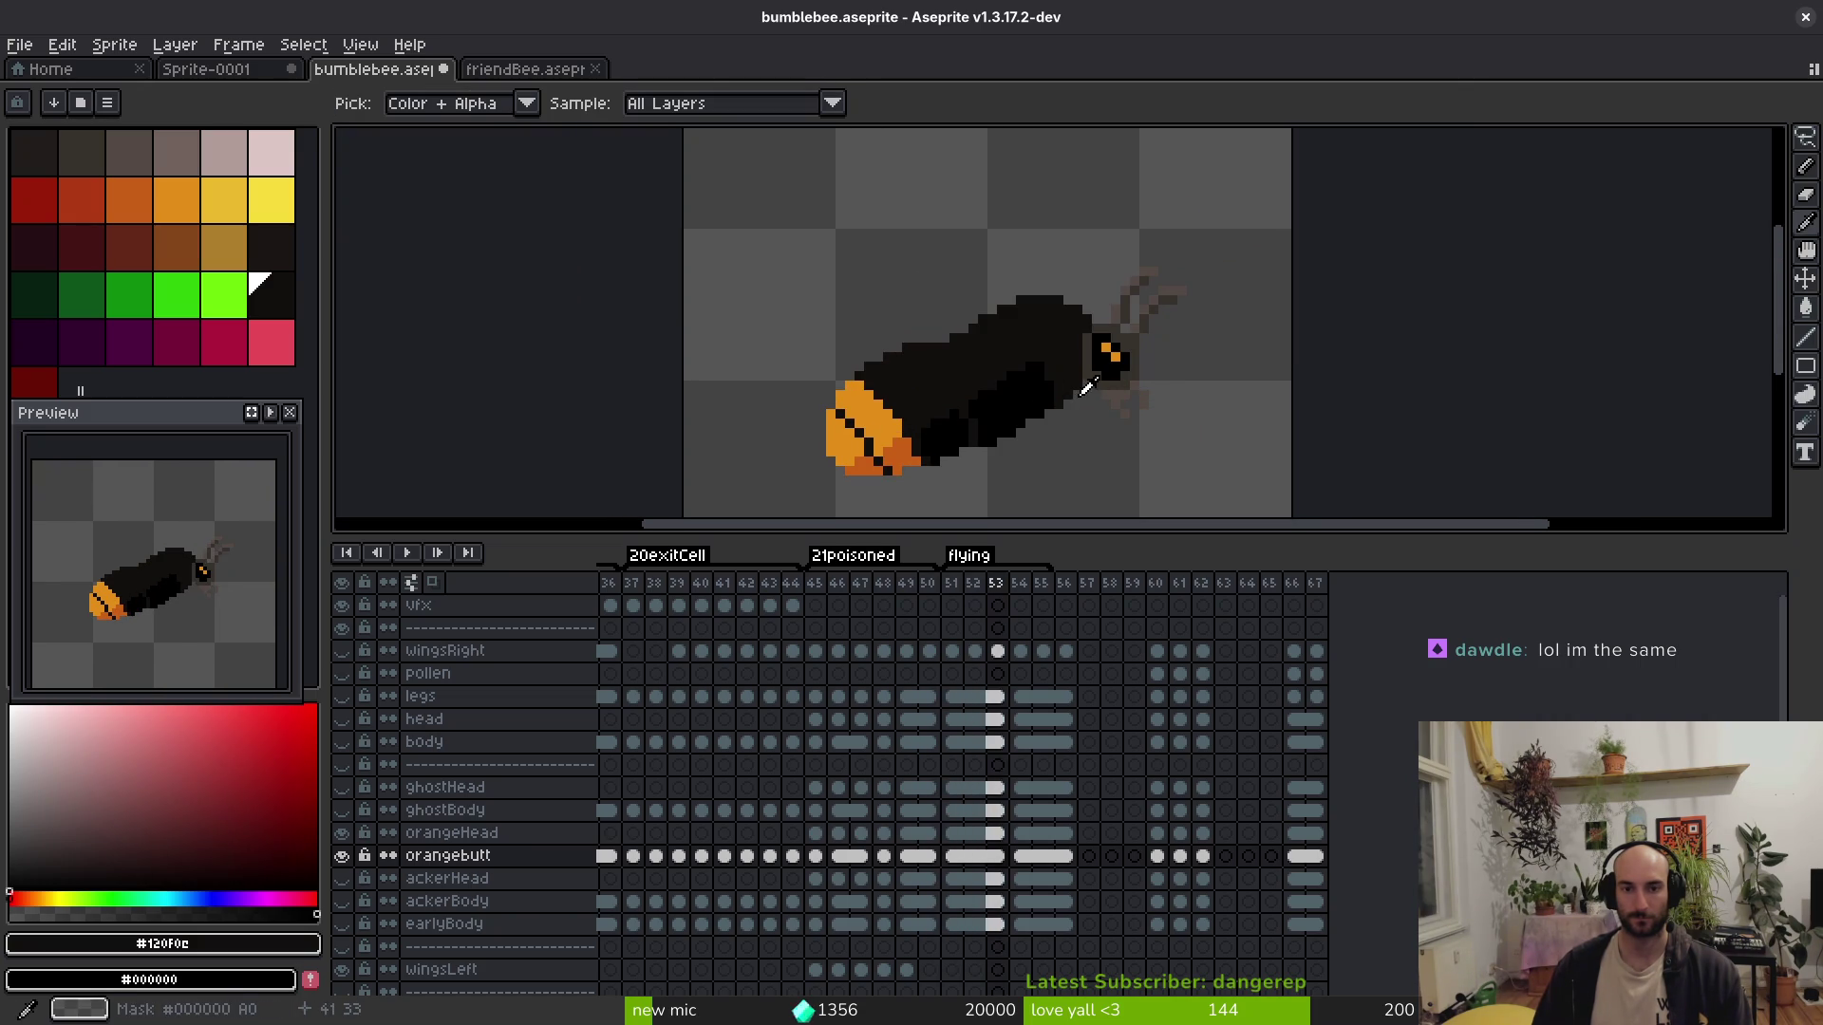
key("g")
left_click(1066, 330)
left_click(1073, 380)
scroll(1072, 379, "up", 2)
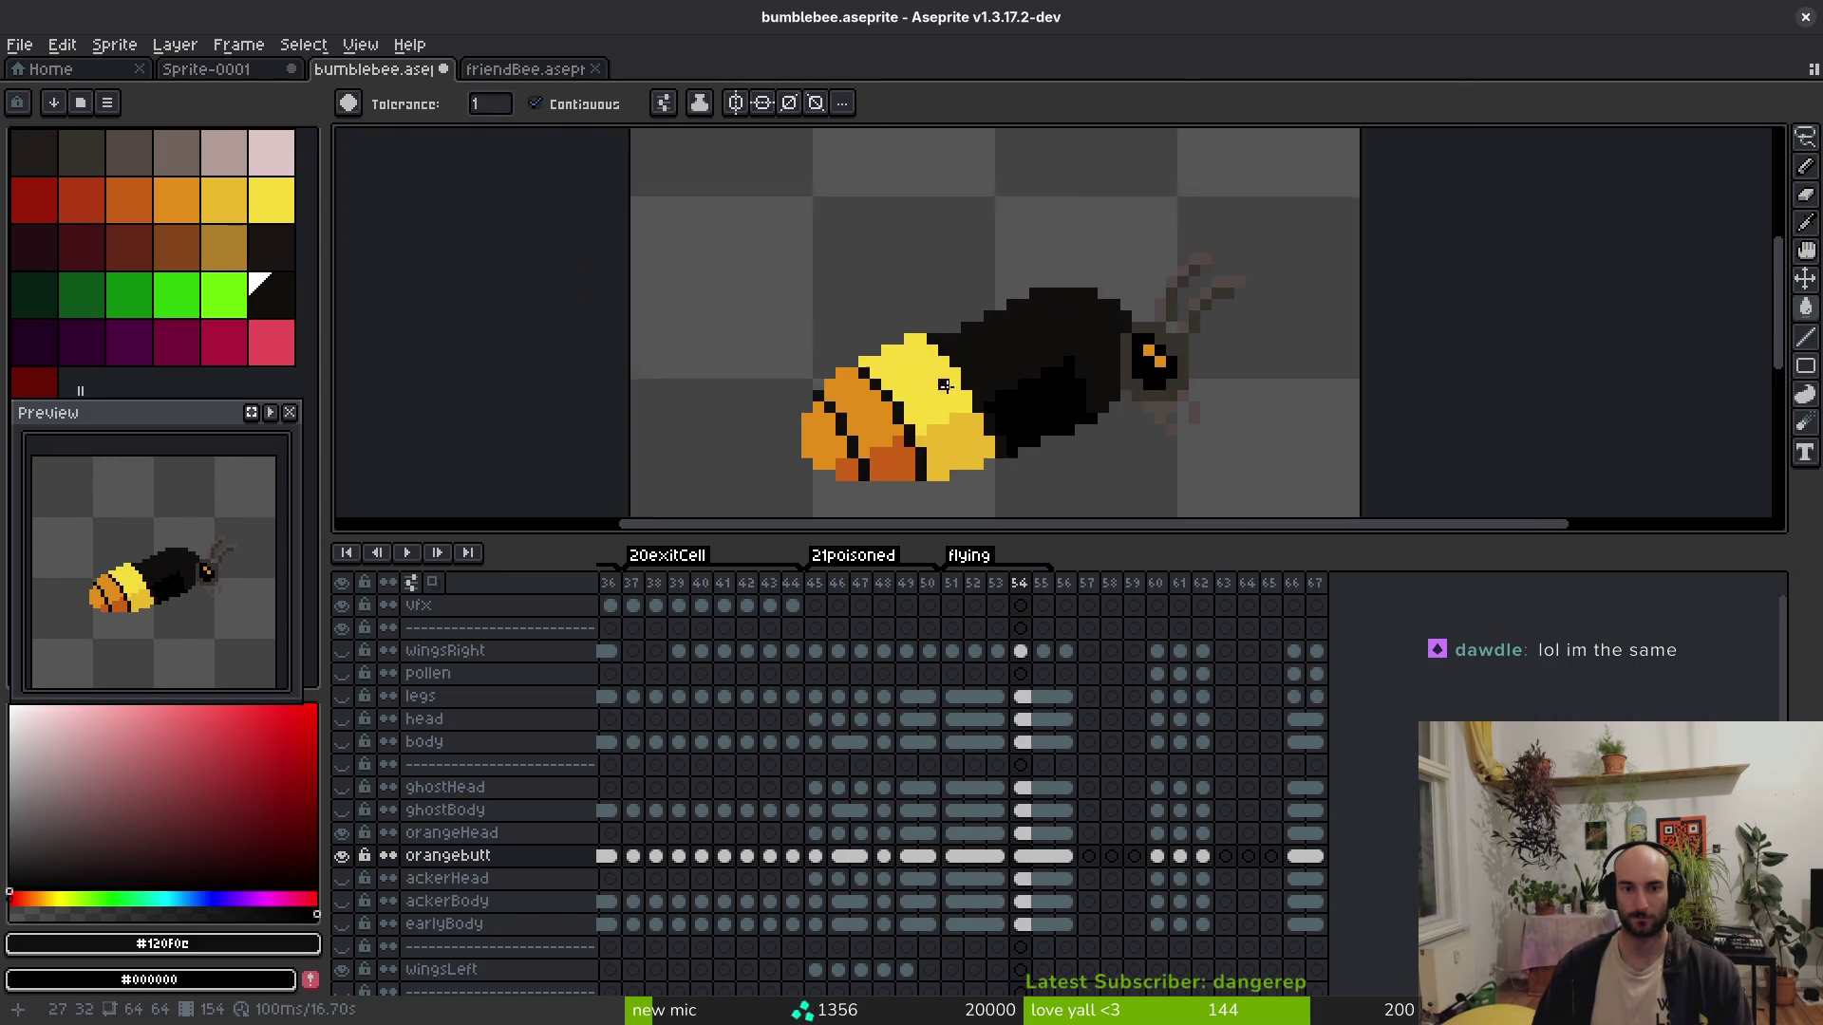
left_click(1016, 415)
Recentre the bee and step back to dark frame 50 for comparison
left_click_drag(1016, 415, 854, 358)
key("i")
key("Return")
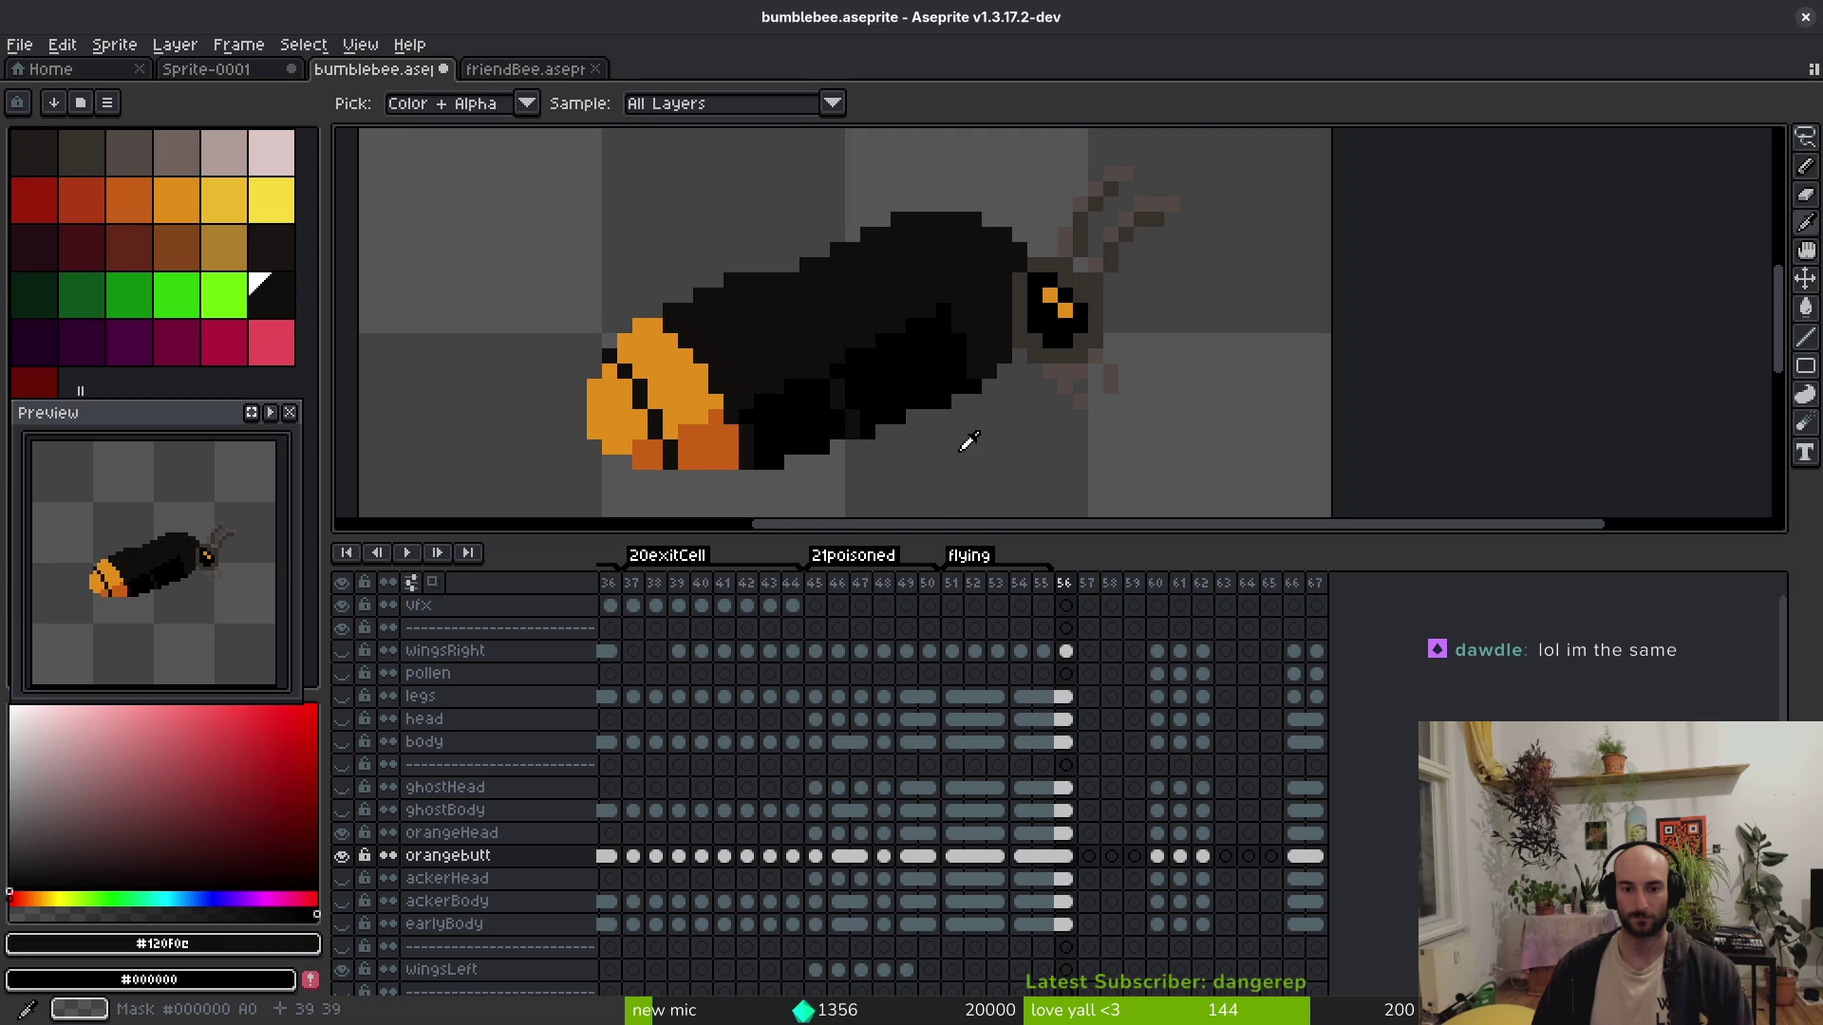
key("Left")
key("Left")
key("Left")
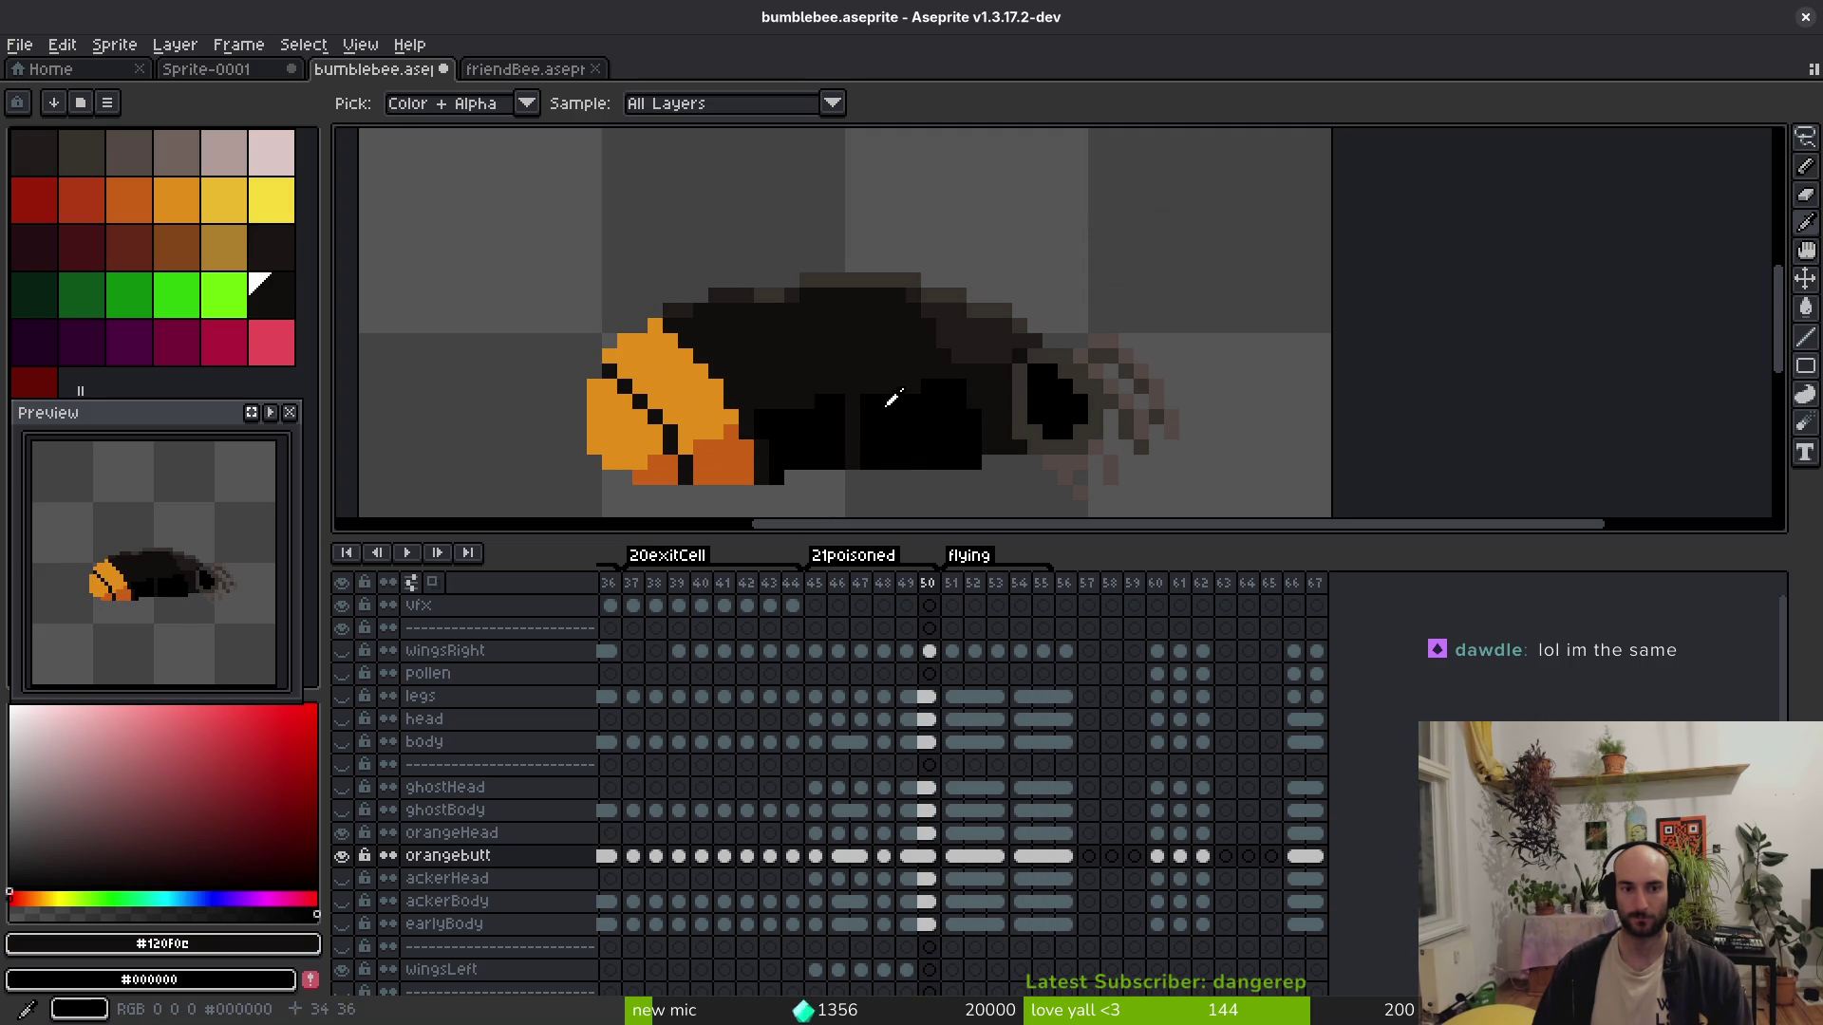
key("g")
scroll(792, 315, "up", 3)
Sample dark and lighter brown from the bee and fill the near-black body dark brown
key("i")
left_click(651, 264)
right_click(842, 338)
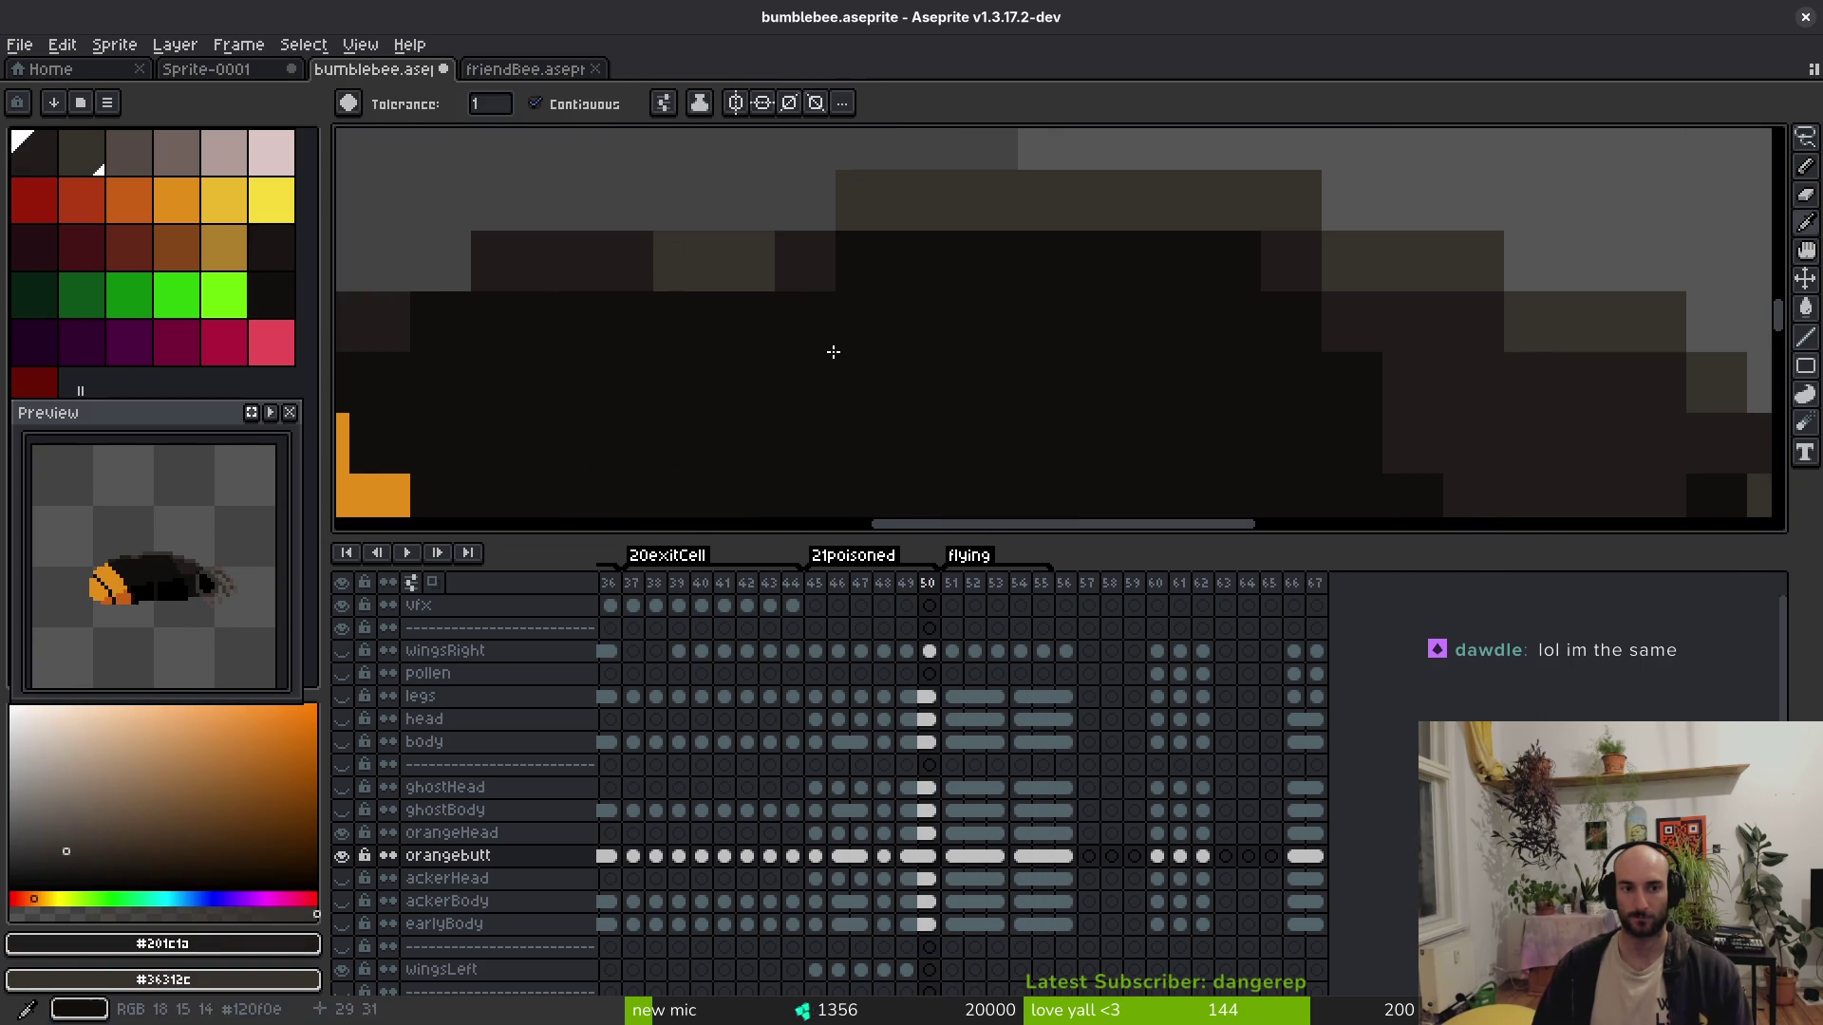
key("g")
scroll(977, 345, "down", 1)
key("i")
key("Right")
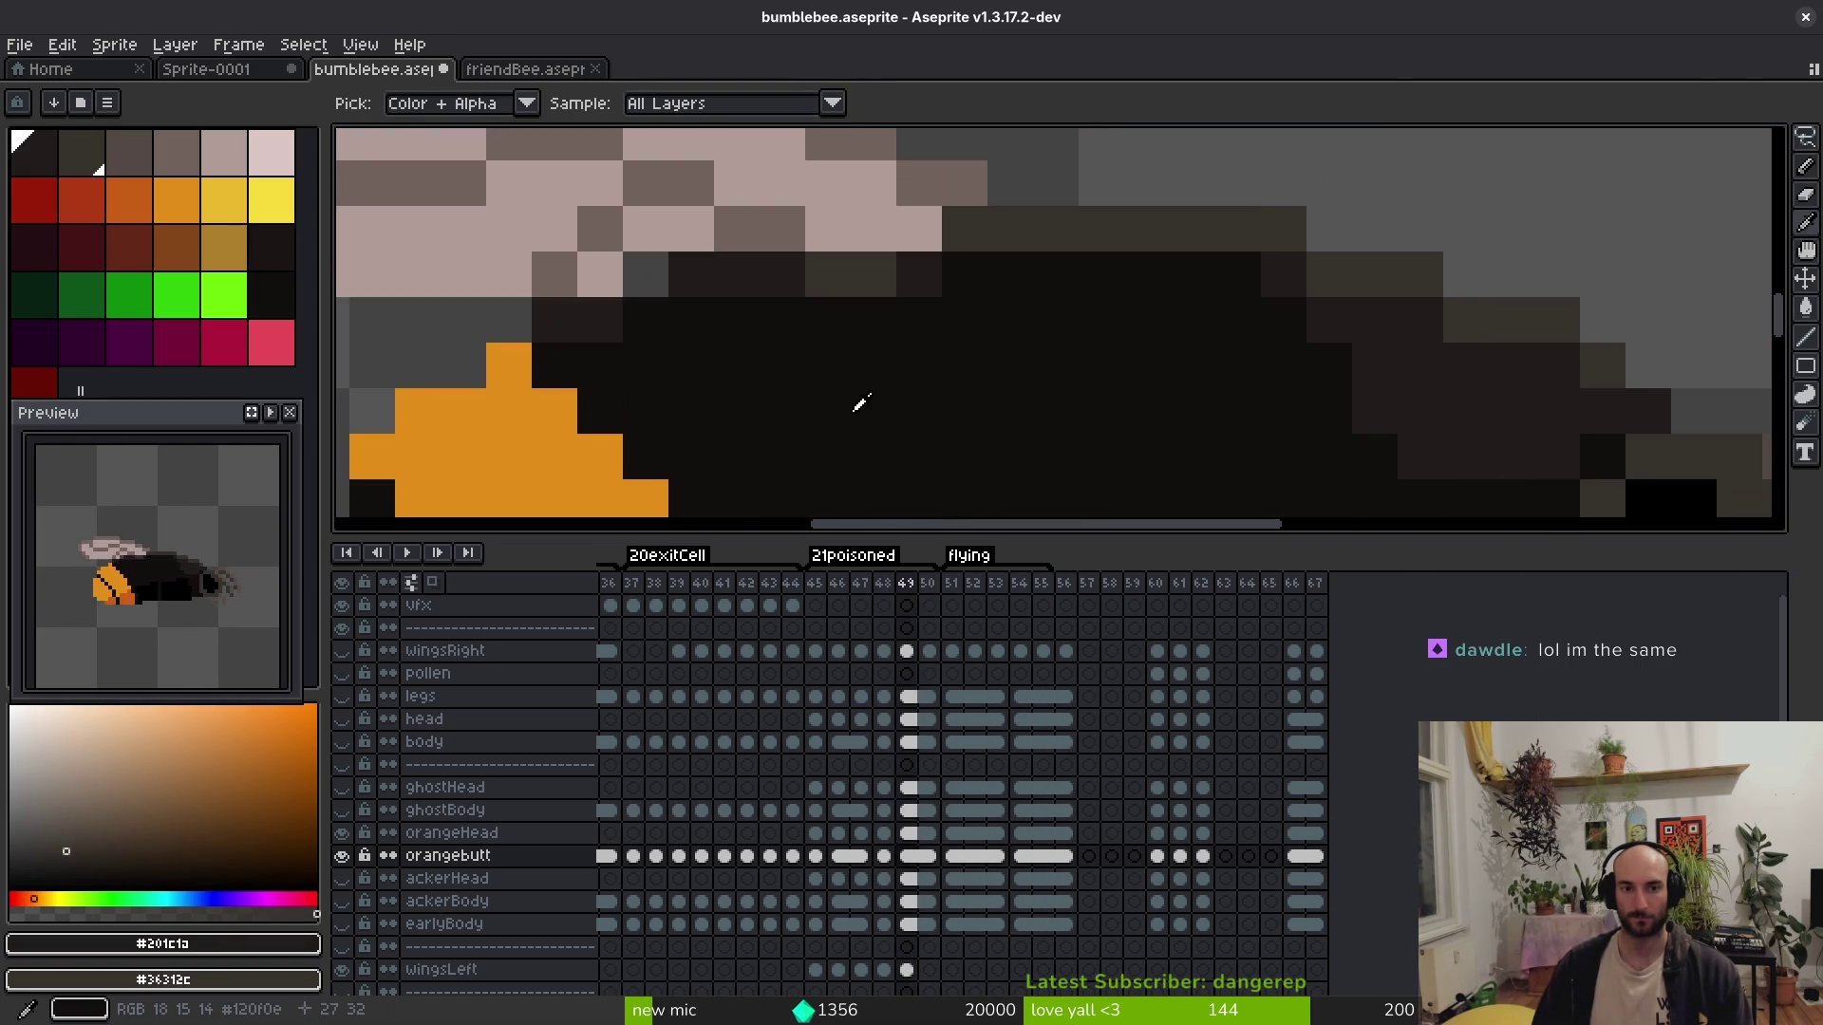
key("g")
scroll(852, 399, "down", 1)
scroll(852, 399, "up", 1)
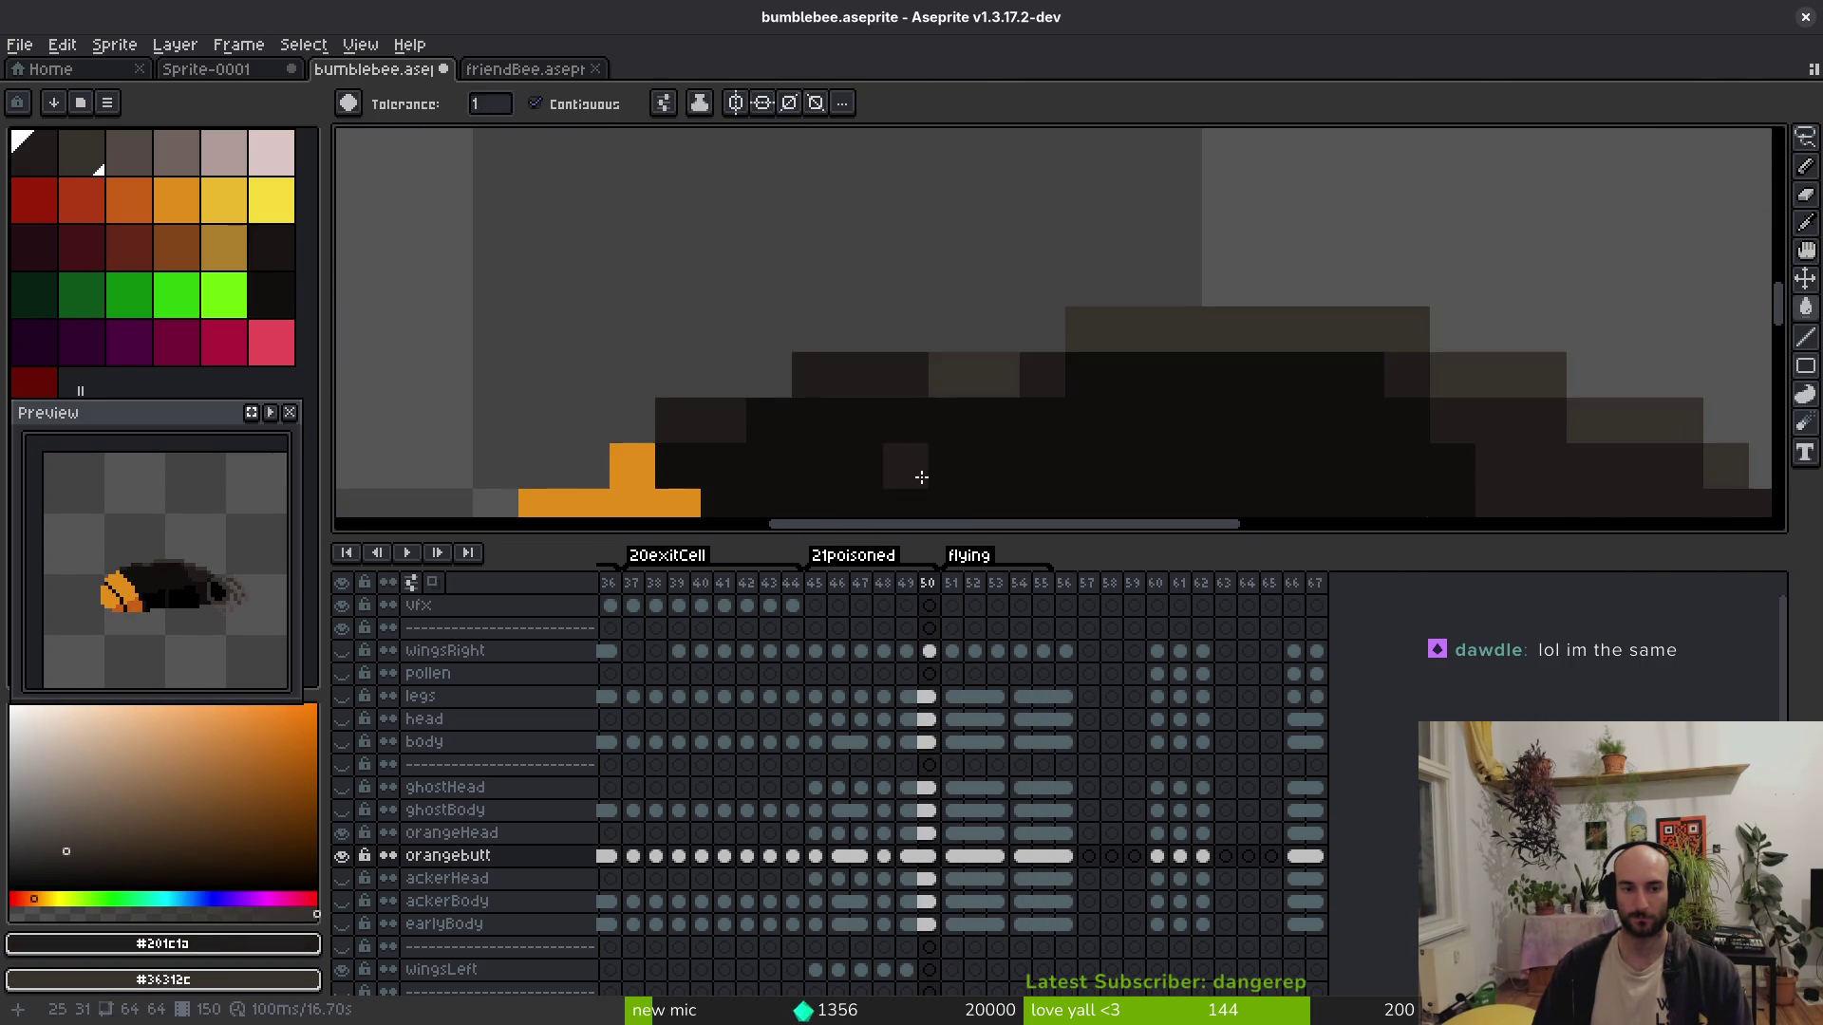
left_click(683, 415)
Flip between flying frames 51–54 to compare the body shading
key("Right")
key("Right")
key("Right")
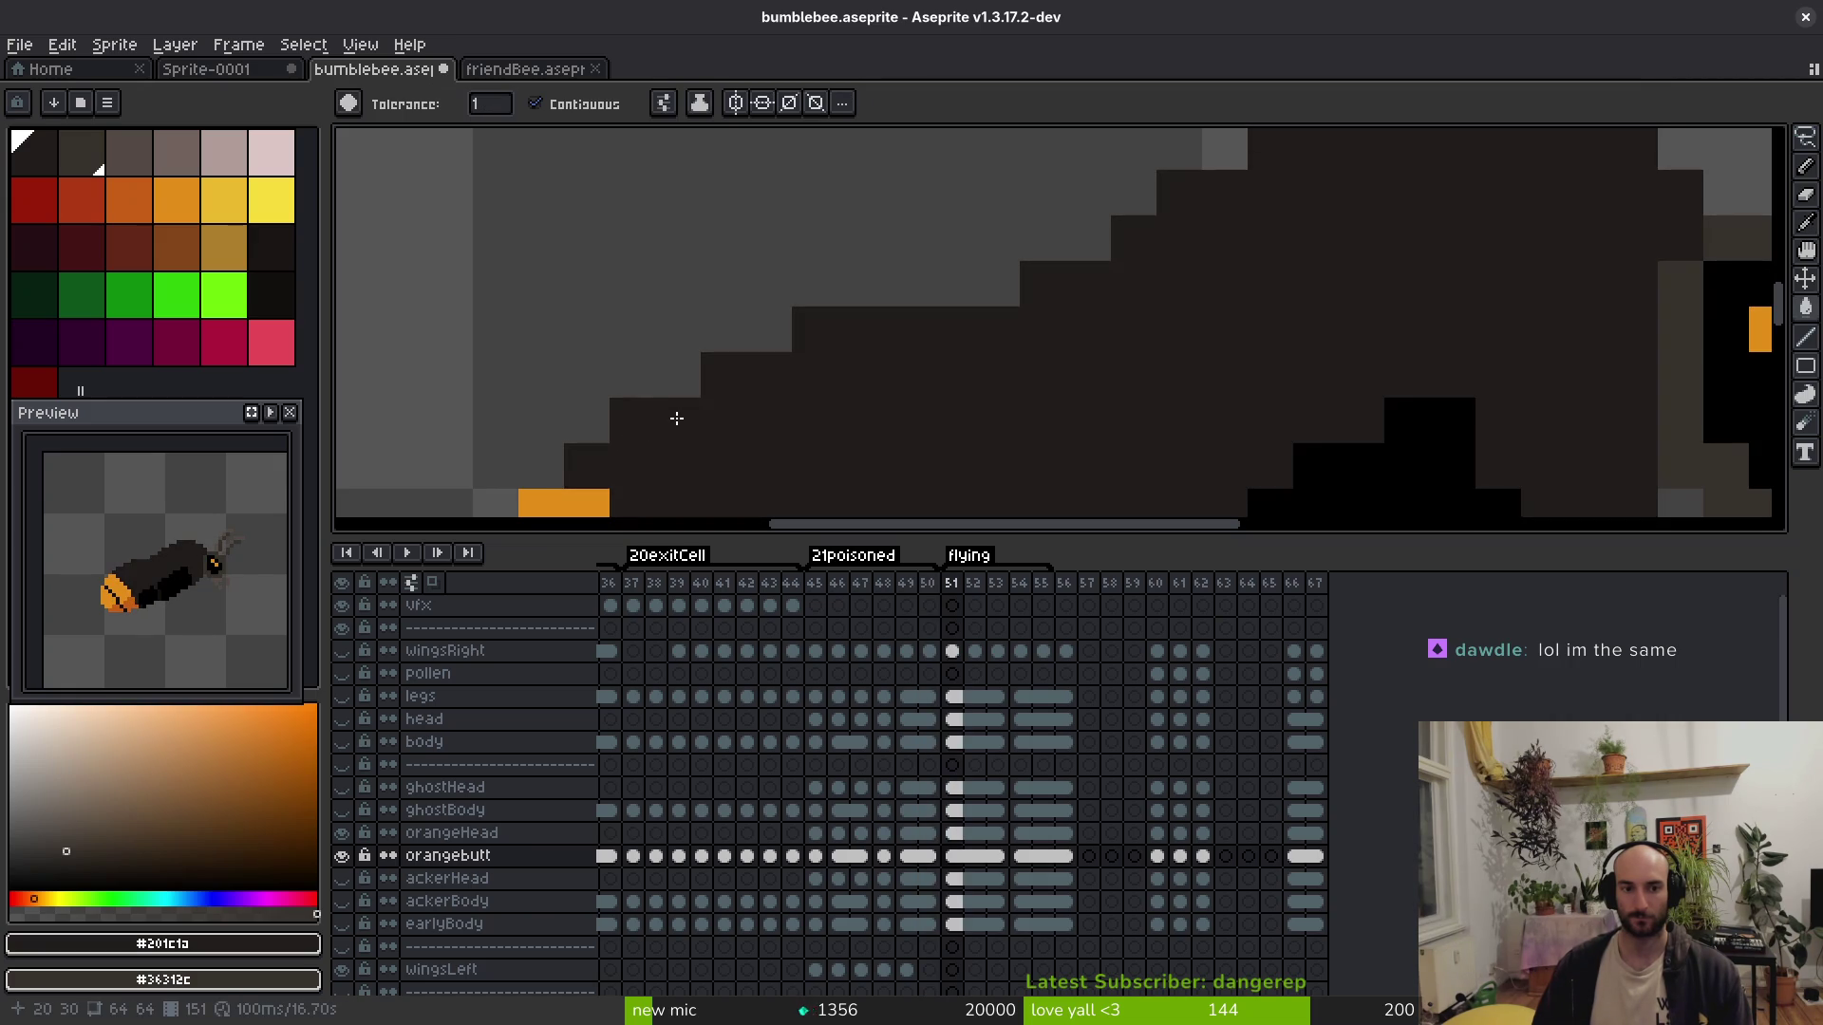
key("i")
key("Left")
key("g")
key("b")
key("i")
key("Left")
key("Left")
key("Right")
key("Left")
key("b")
Paint dark-brown shading pixels along the body's stair-stepped edge
mouse_move(633, 422)
left_mouse_down()
mouse_move(677, 421)
mouse_move(842, 317)
mouse_move(1021, 346)
mouse_move(1206, 247)
mouse_move(1408, 195)
mouse_move(1557, 277)
mouse_move(1476, 294)
left_mouse_up()
scroll(1107, 436, "up", 2)
scroll(1107, 435, "right", 2)
left_click(950, 386)
scroll(1360, 365, "down", 2)
scroll(1359, 365, "up", 3)
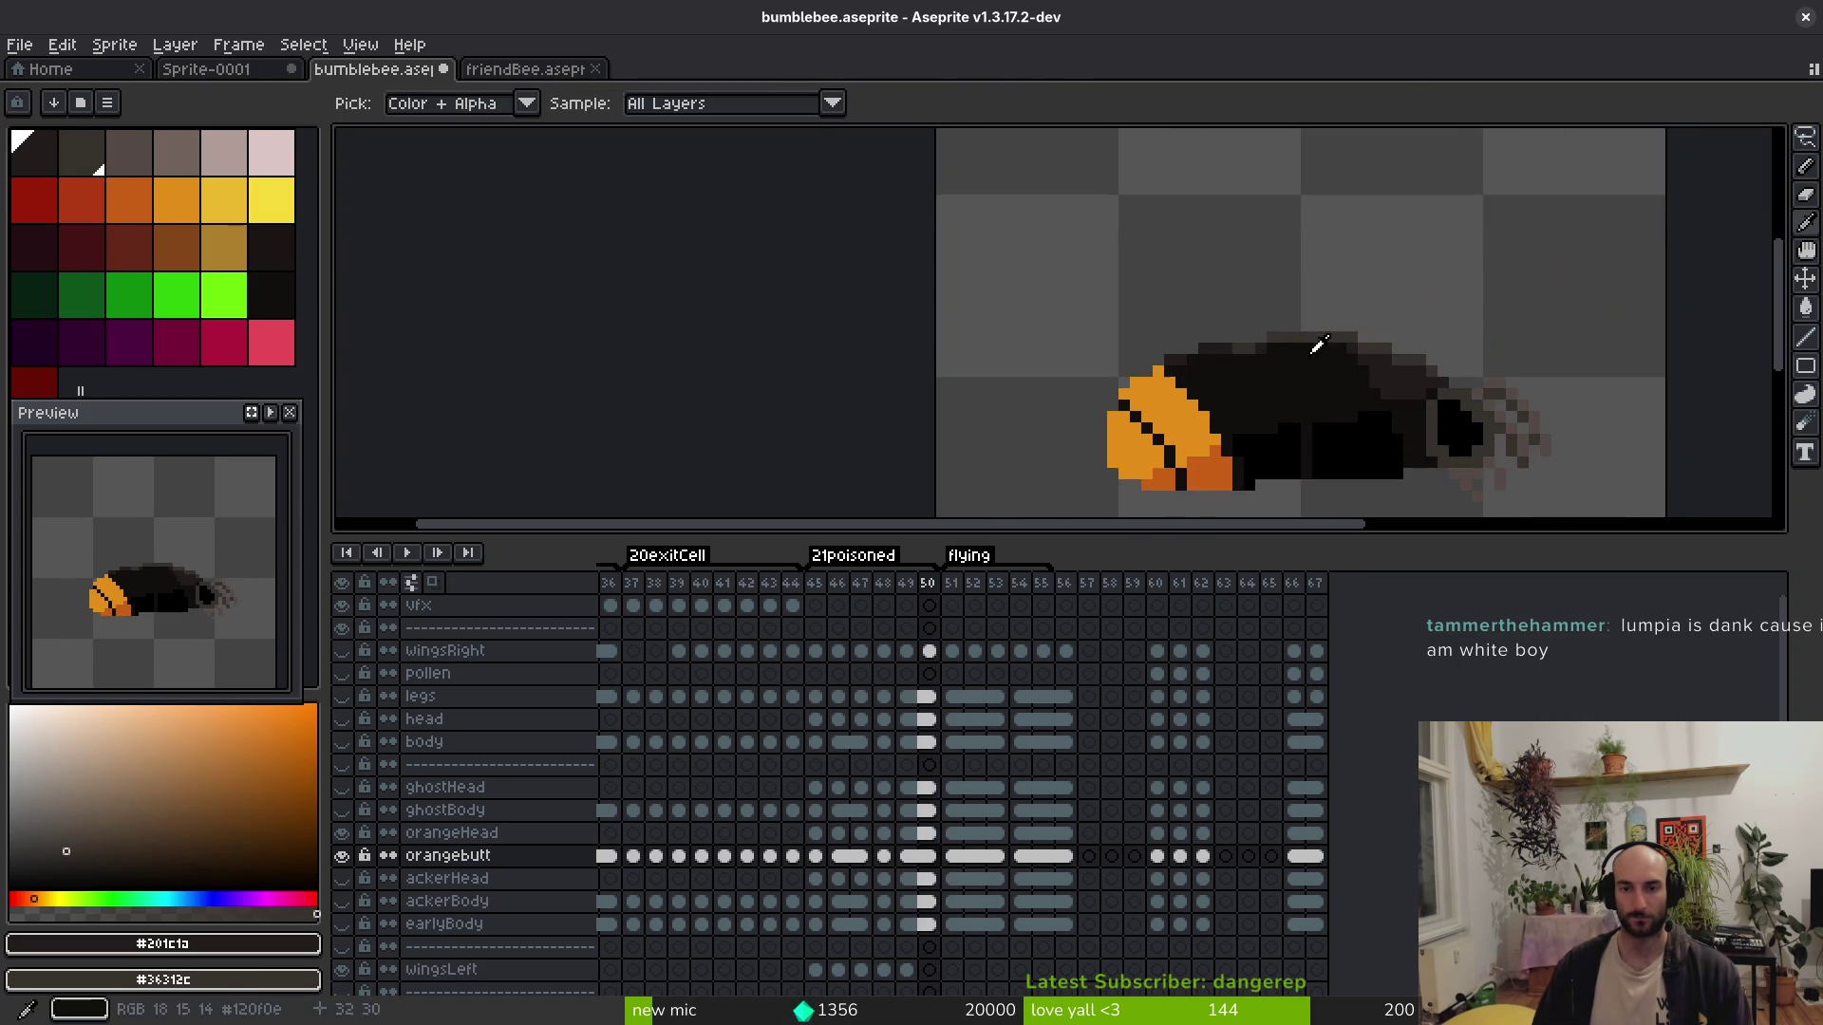
Draw dark-brown shading along the bee's back, extending it leftward
left_click_drag(1259, 366, 1180, 497)
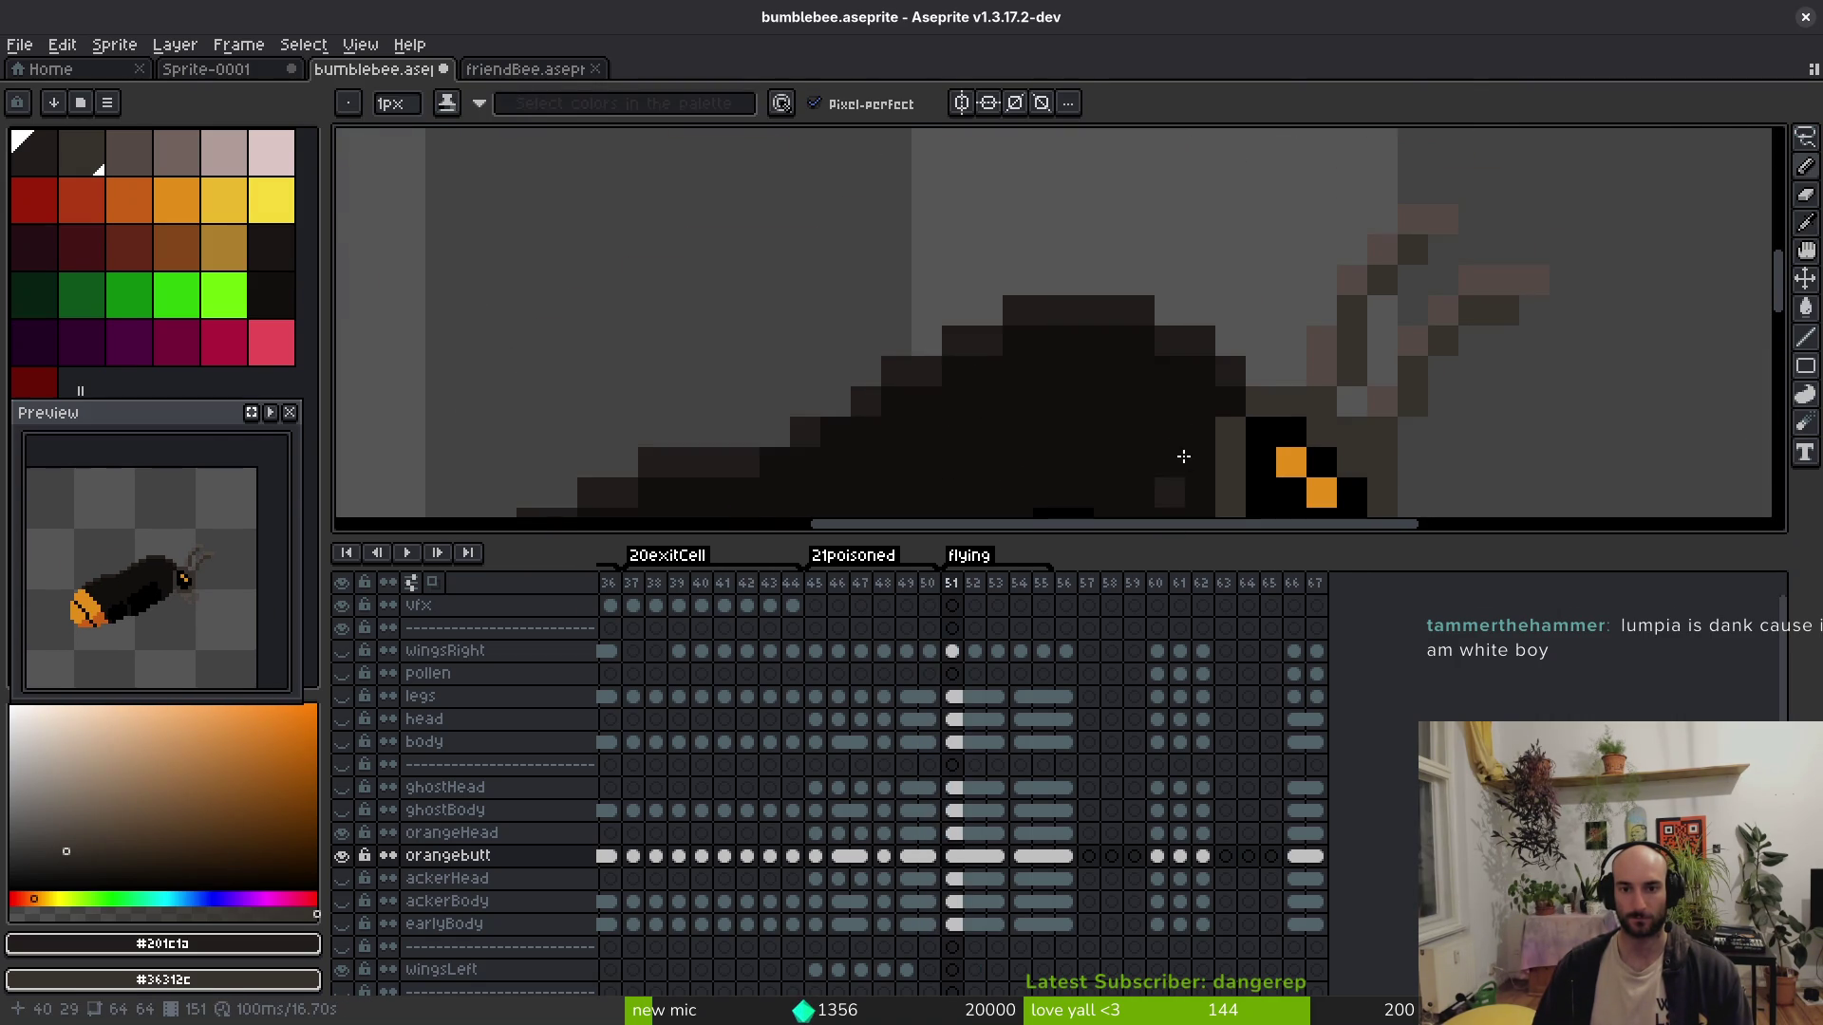
mouse_move(1172, 395)
left_mouse_down()
mouse_move(1188, 313)
mouse_move(1053, 376)
left_mouse_up()
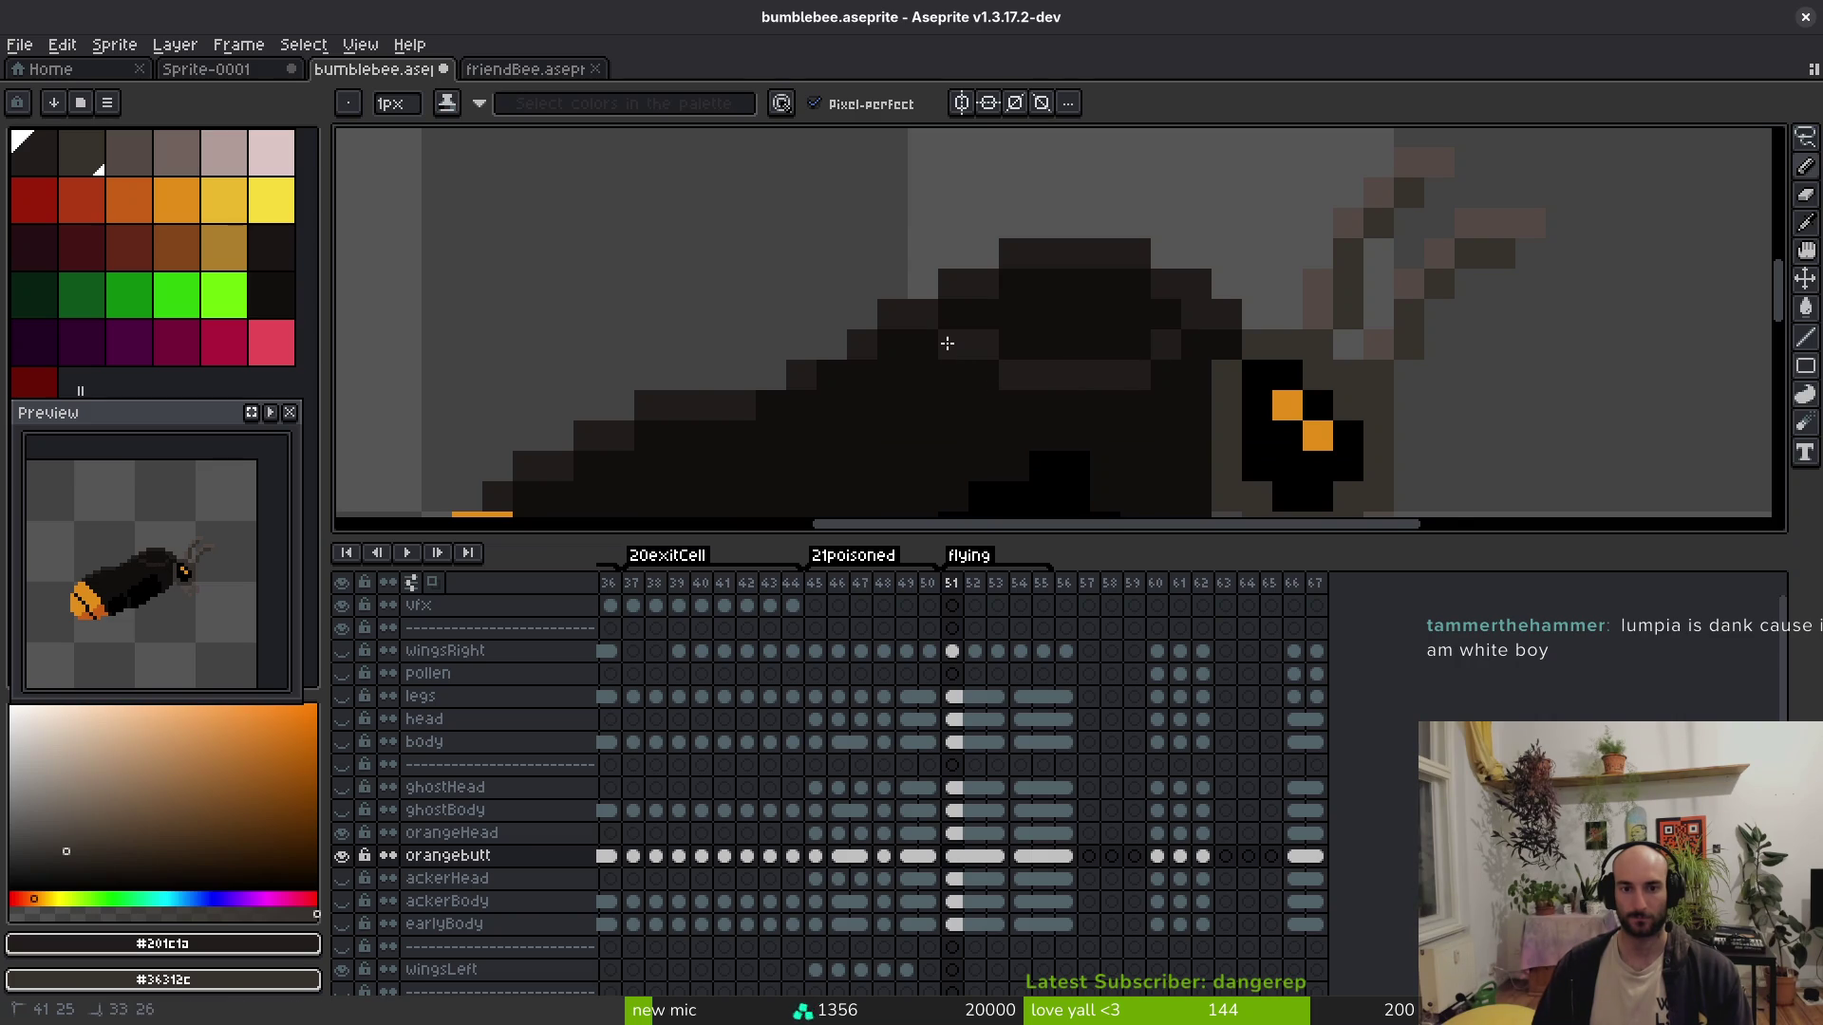
scroll(1102, 346, "down", 1)
scroll(947, 256, "down", 2)
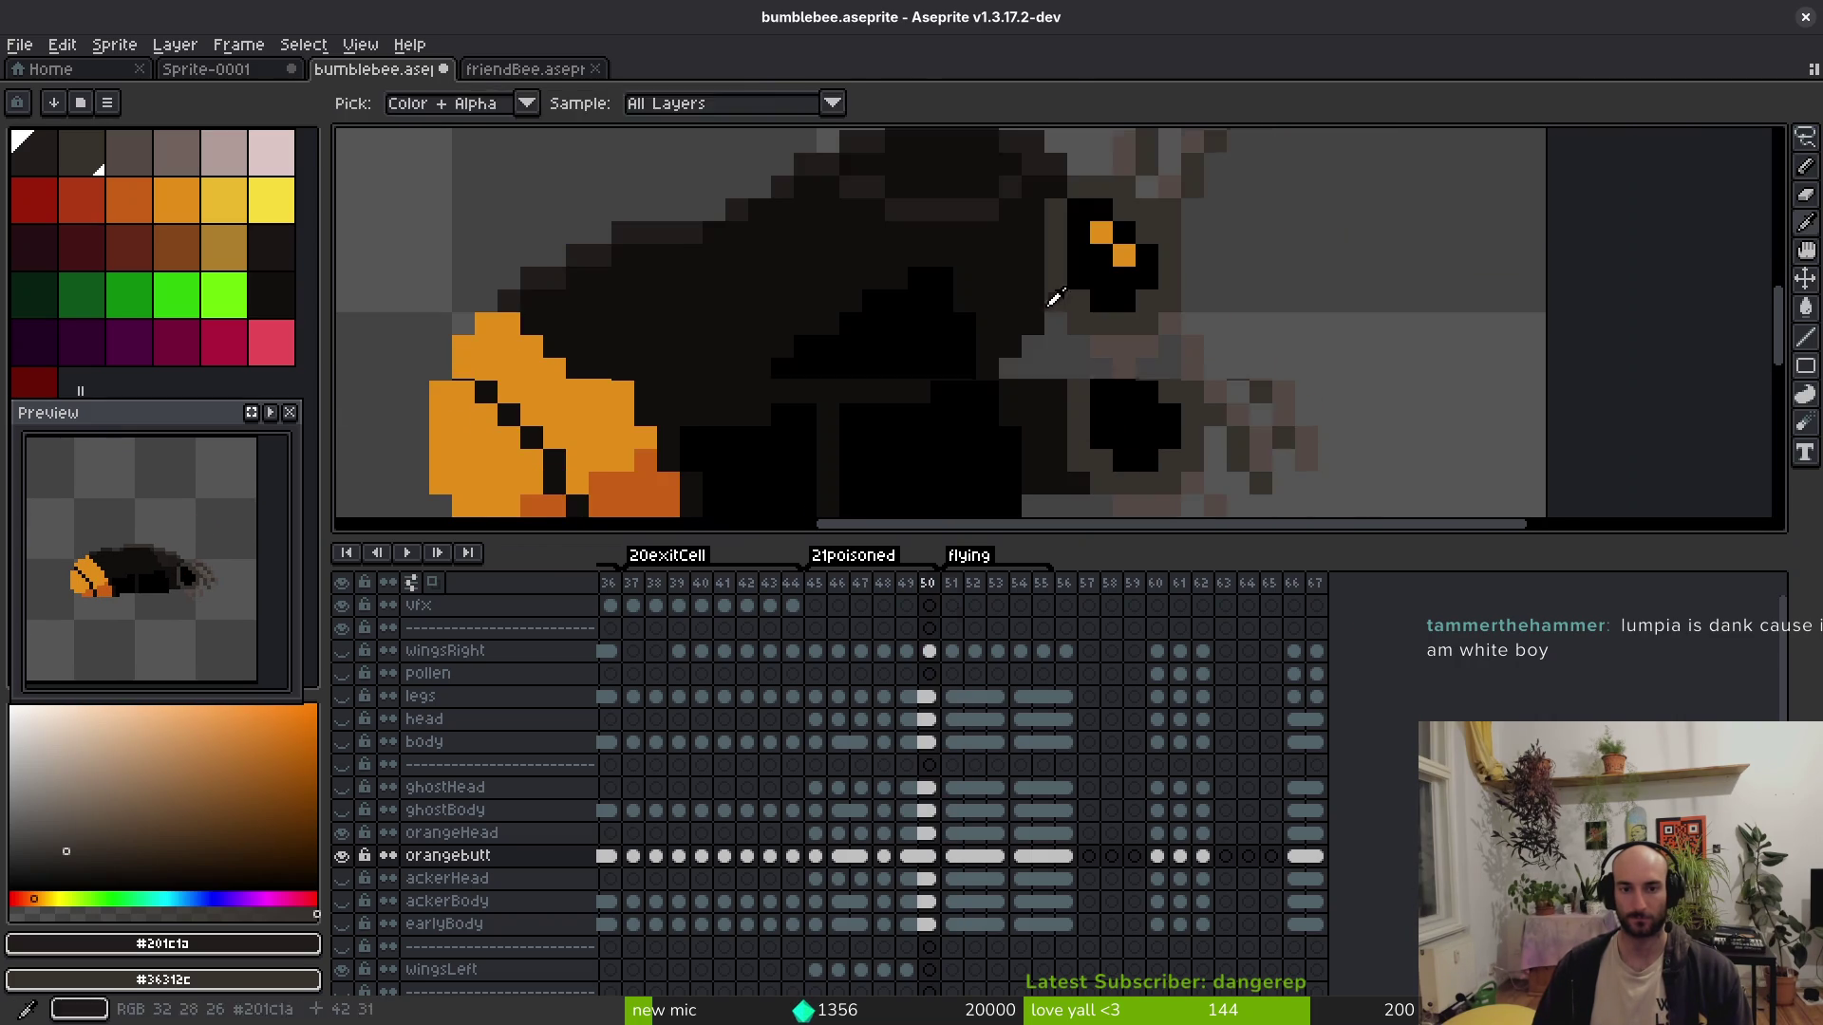
scroll(980, 262, "up", 2)
mouse_move(1032, 304)
left_mouse_down()
mouse_move(927, 326)
mouse_move(807, 294)
left_mouse_up()
scroll(925, 249, "down", 2)
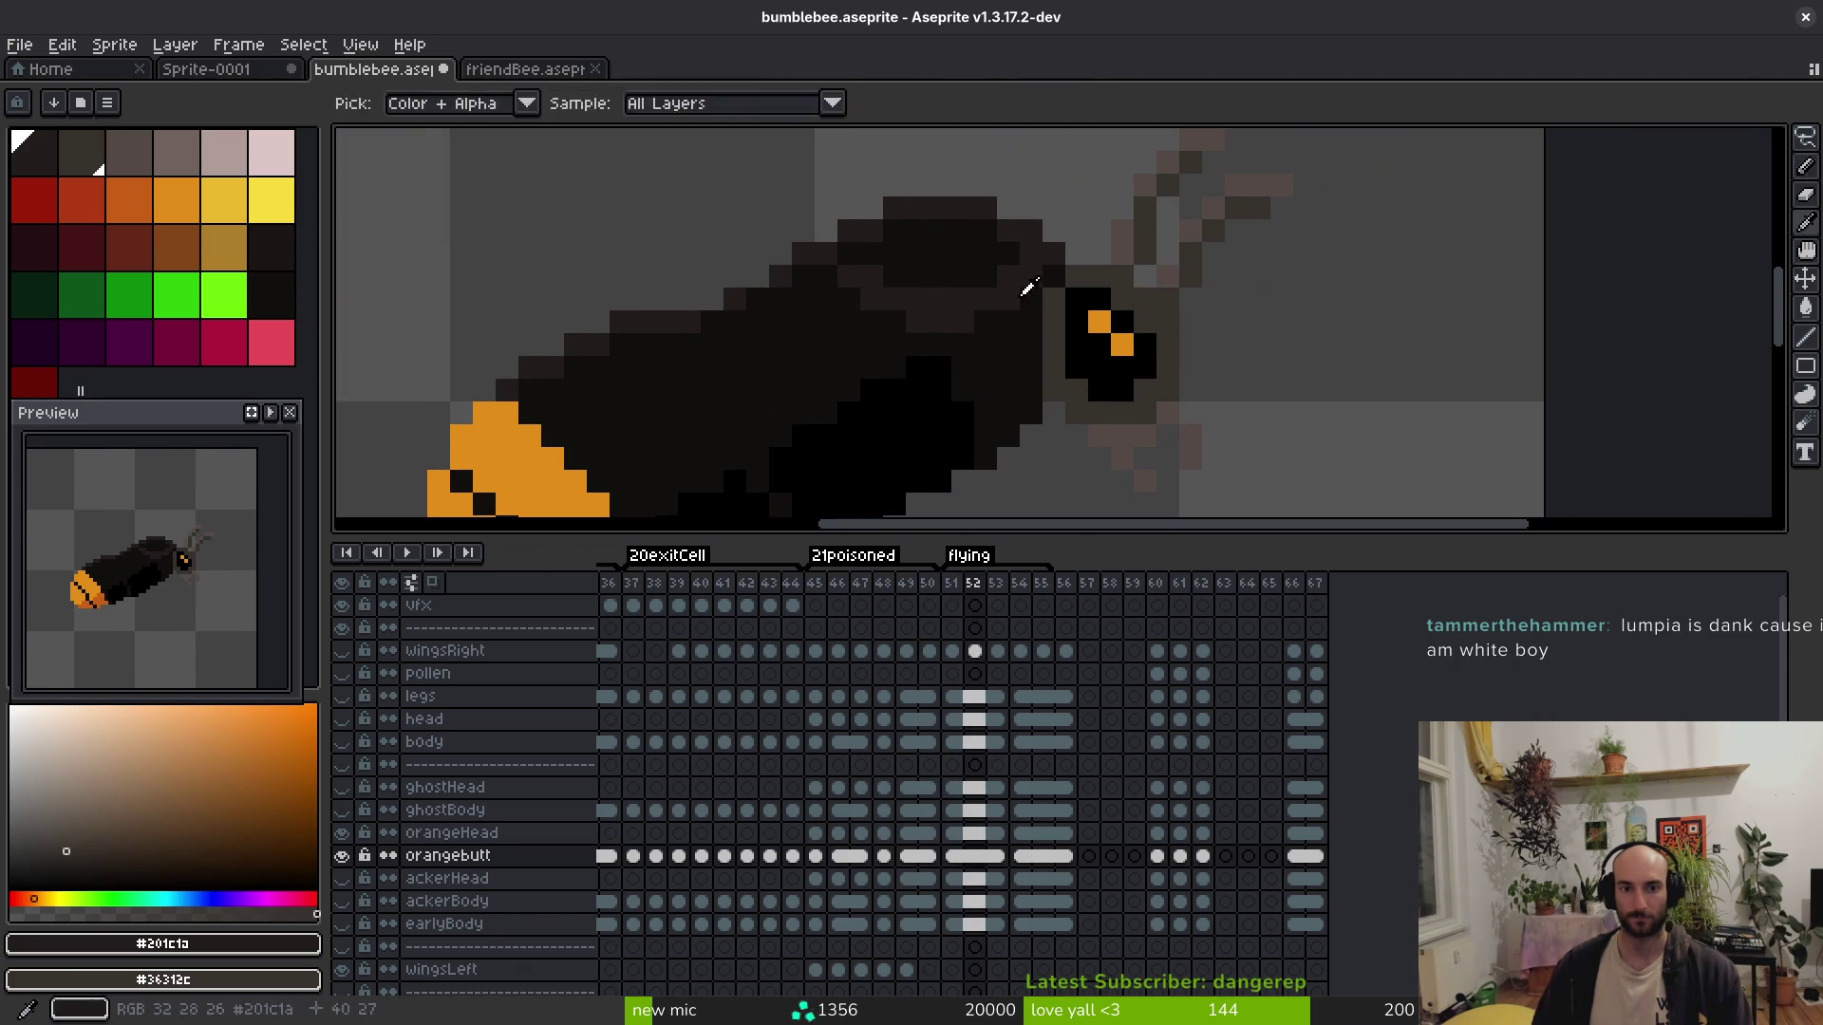
On frame 54, compare against frame 53 and sample the body's dark grey
key("Right")
key("Right")
key("Right")
scroll(976, 321, "up", 1)
scroll(997, 327, "down", 1)
scroll(1032, 342, "up", 1)
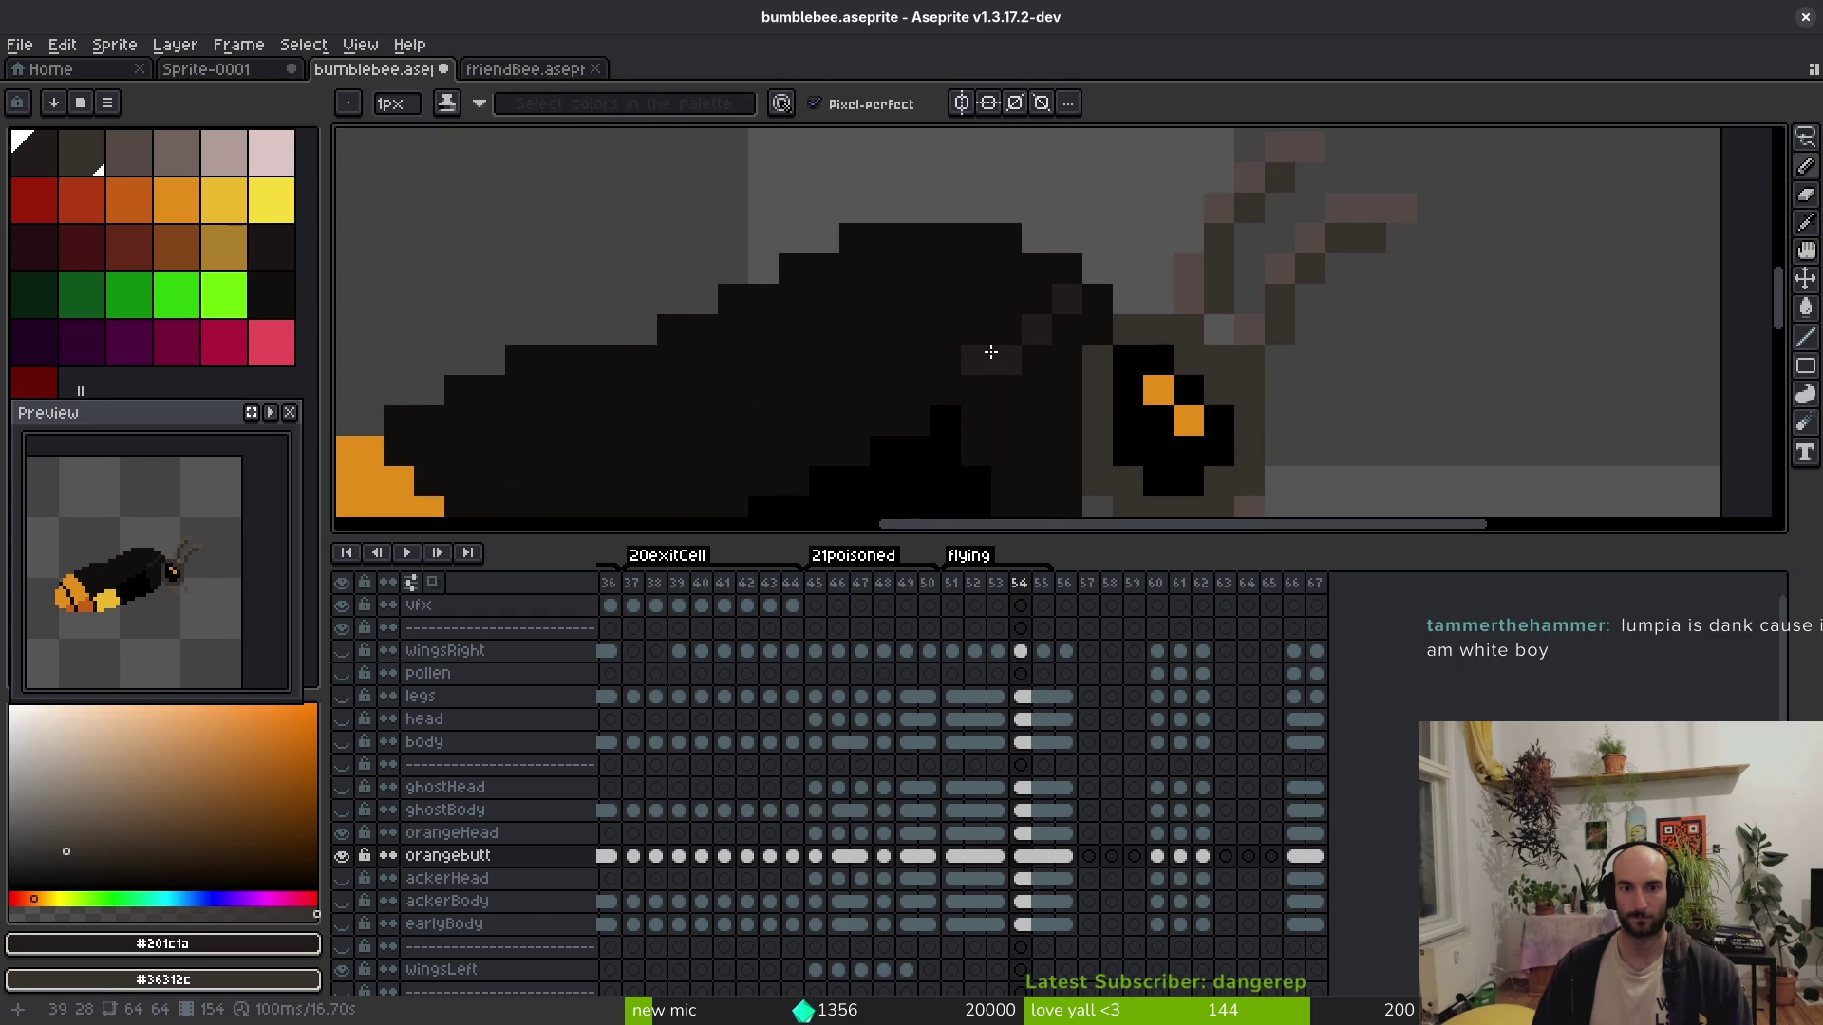
key("Left")
key("alt")
key("Right")
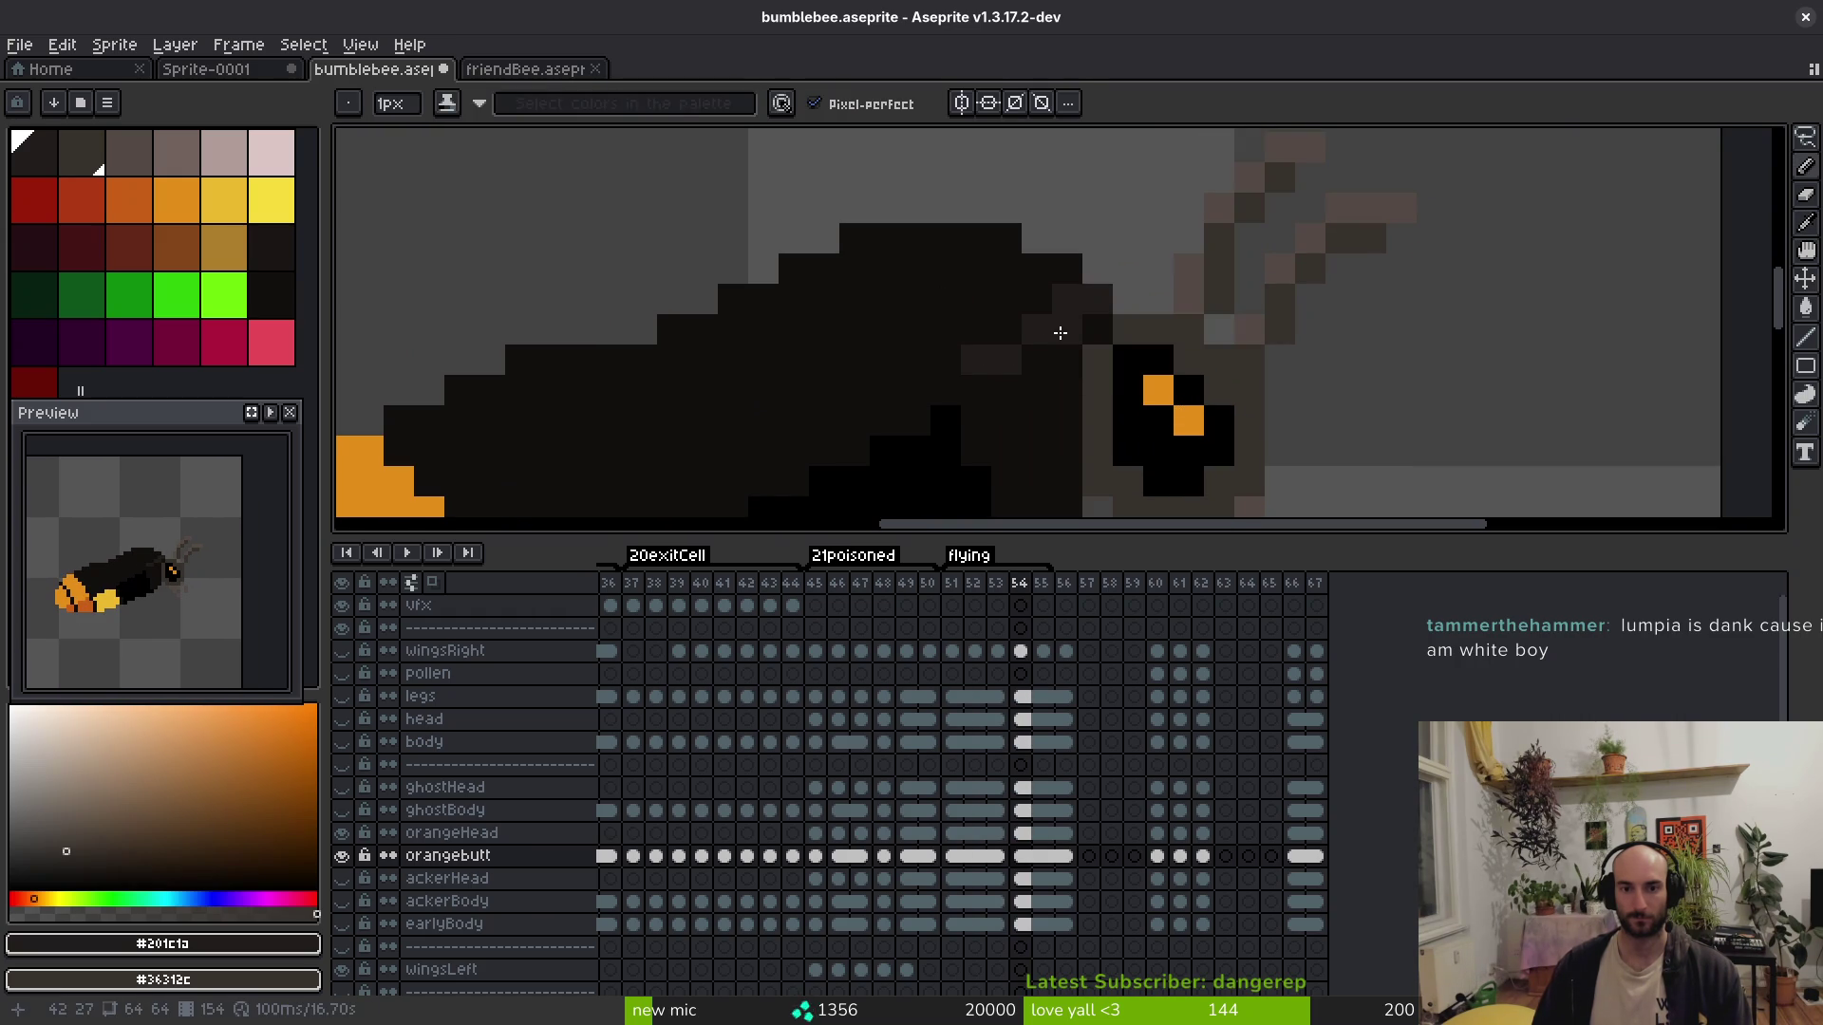
key("alt")
key("Left")
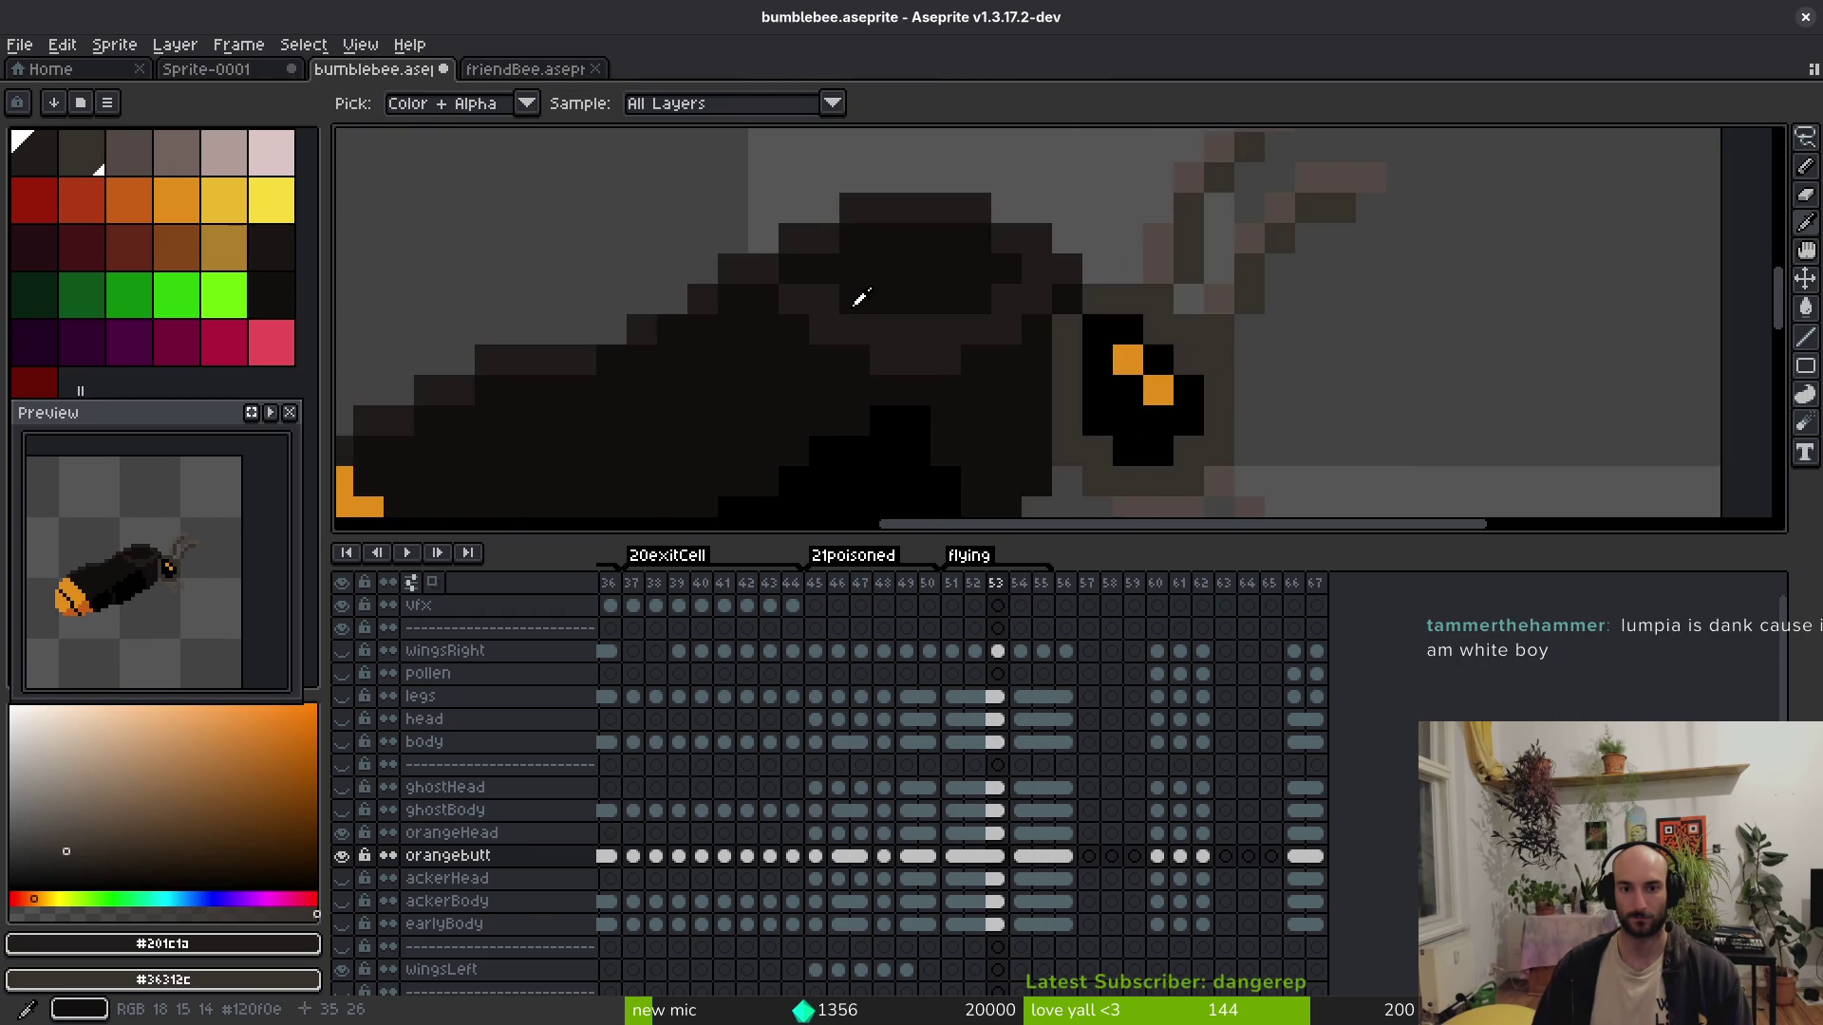
key("Right")
Add dark-grey shading pixels and a diagonal line across the back, then save
left_click(1026, 353)
left_click(978, 389)
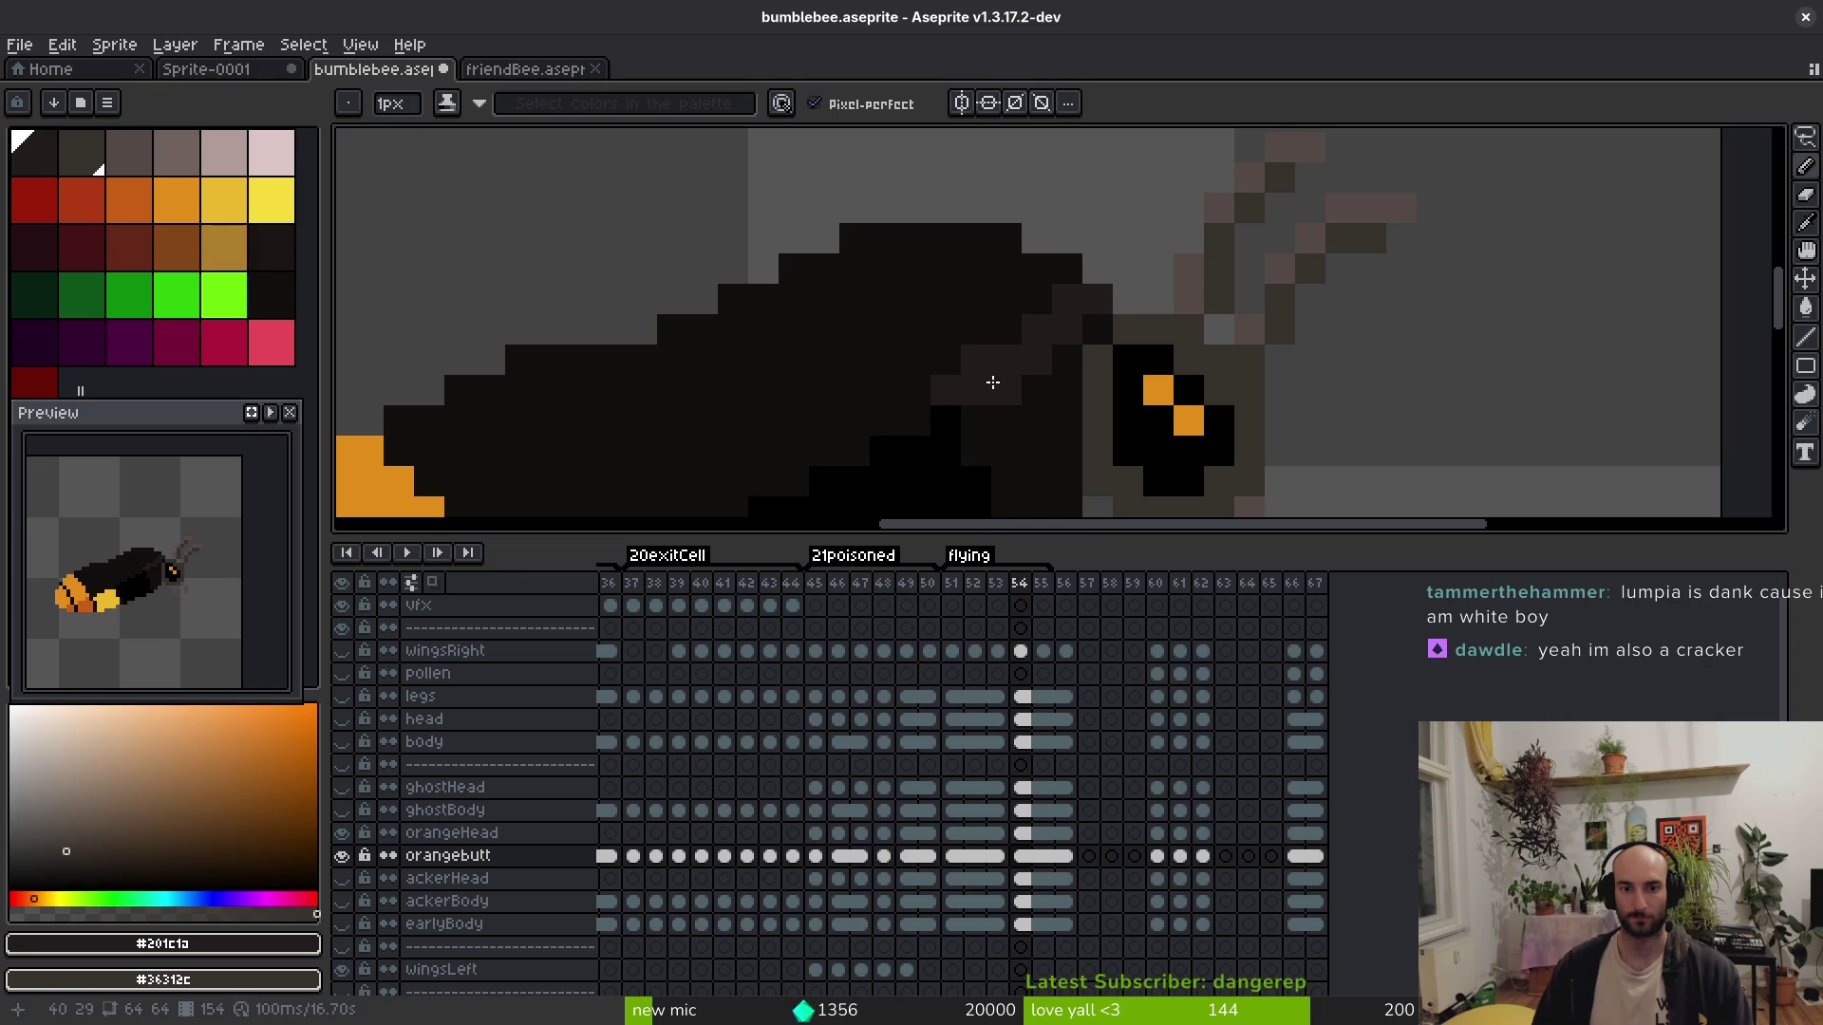
left_click_drag(845, 346, 799, 306)
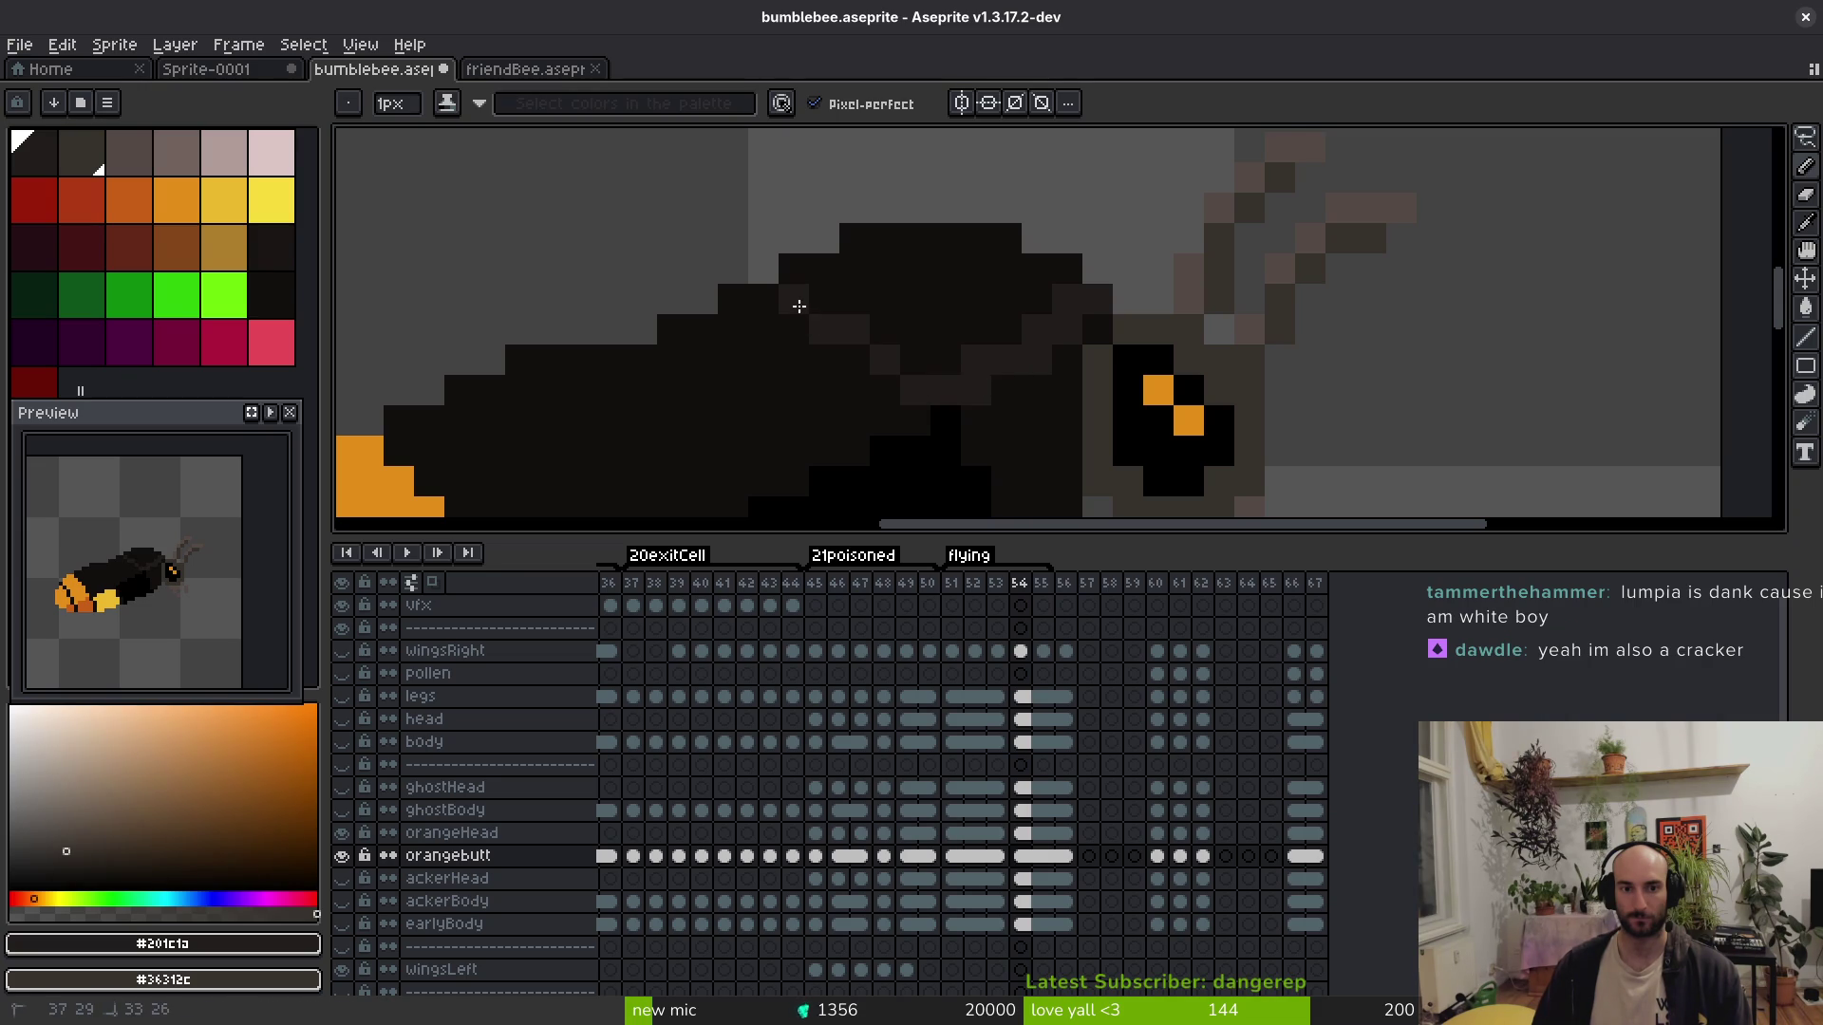
scroll(997, 342, "down", 1)
key("ctrl+s")
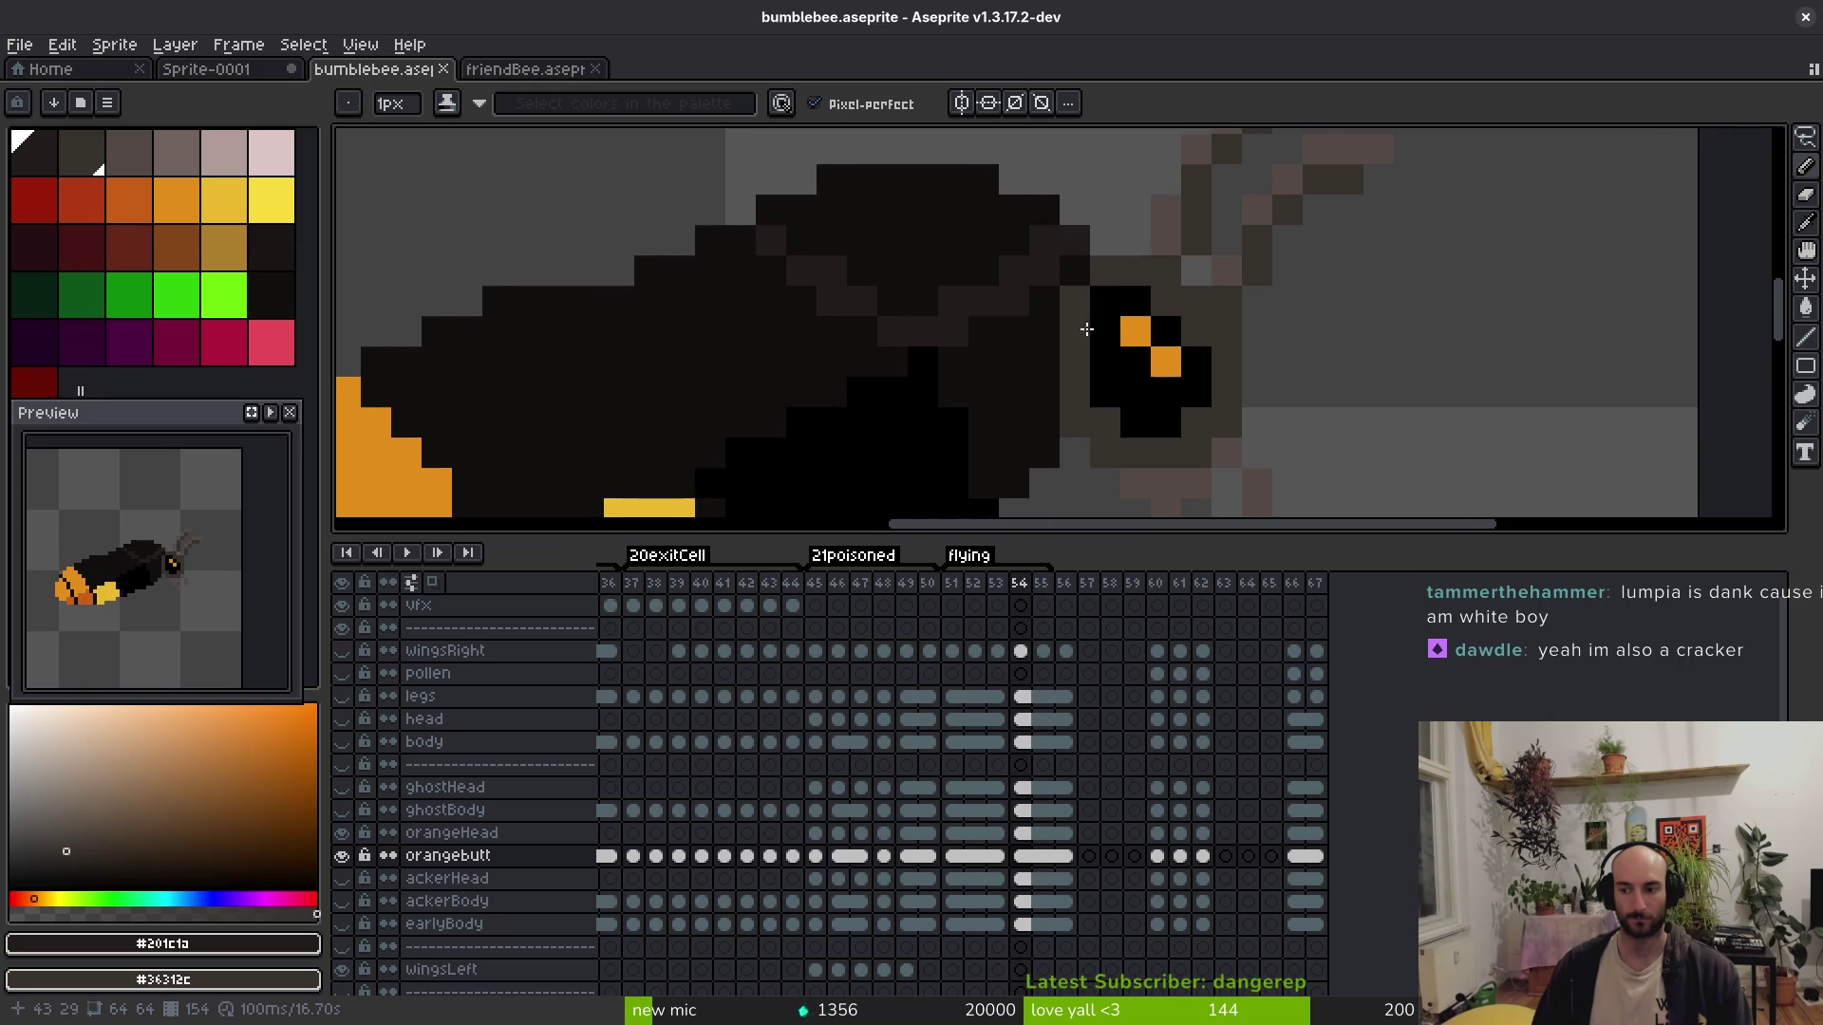
Fill the upper body dark brown and trace dark brown along the upper outline
key("g")
left_click(936, 300)
left_click_drag(936, 300, 1143, 279)
key("b")
left_click(634, 361)
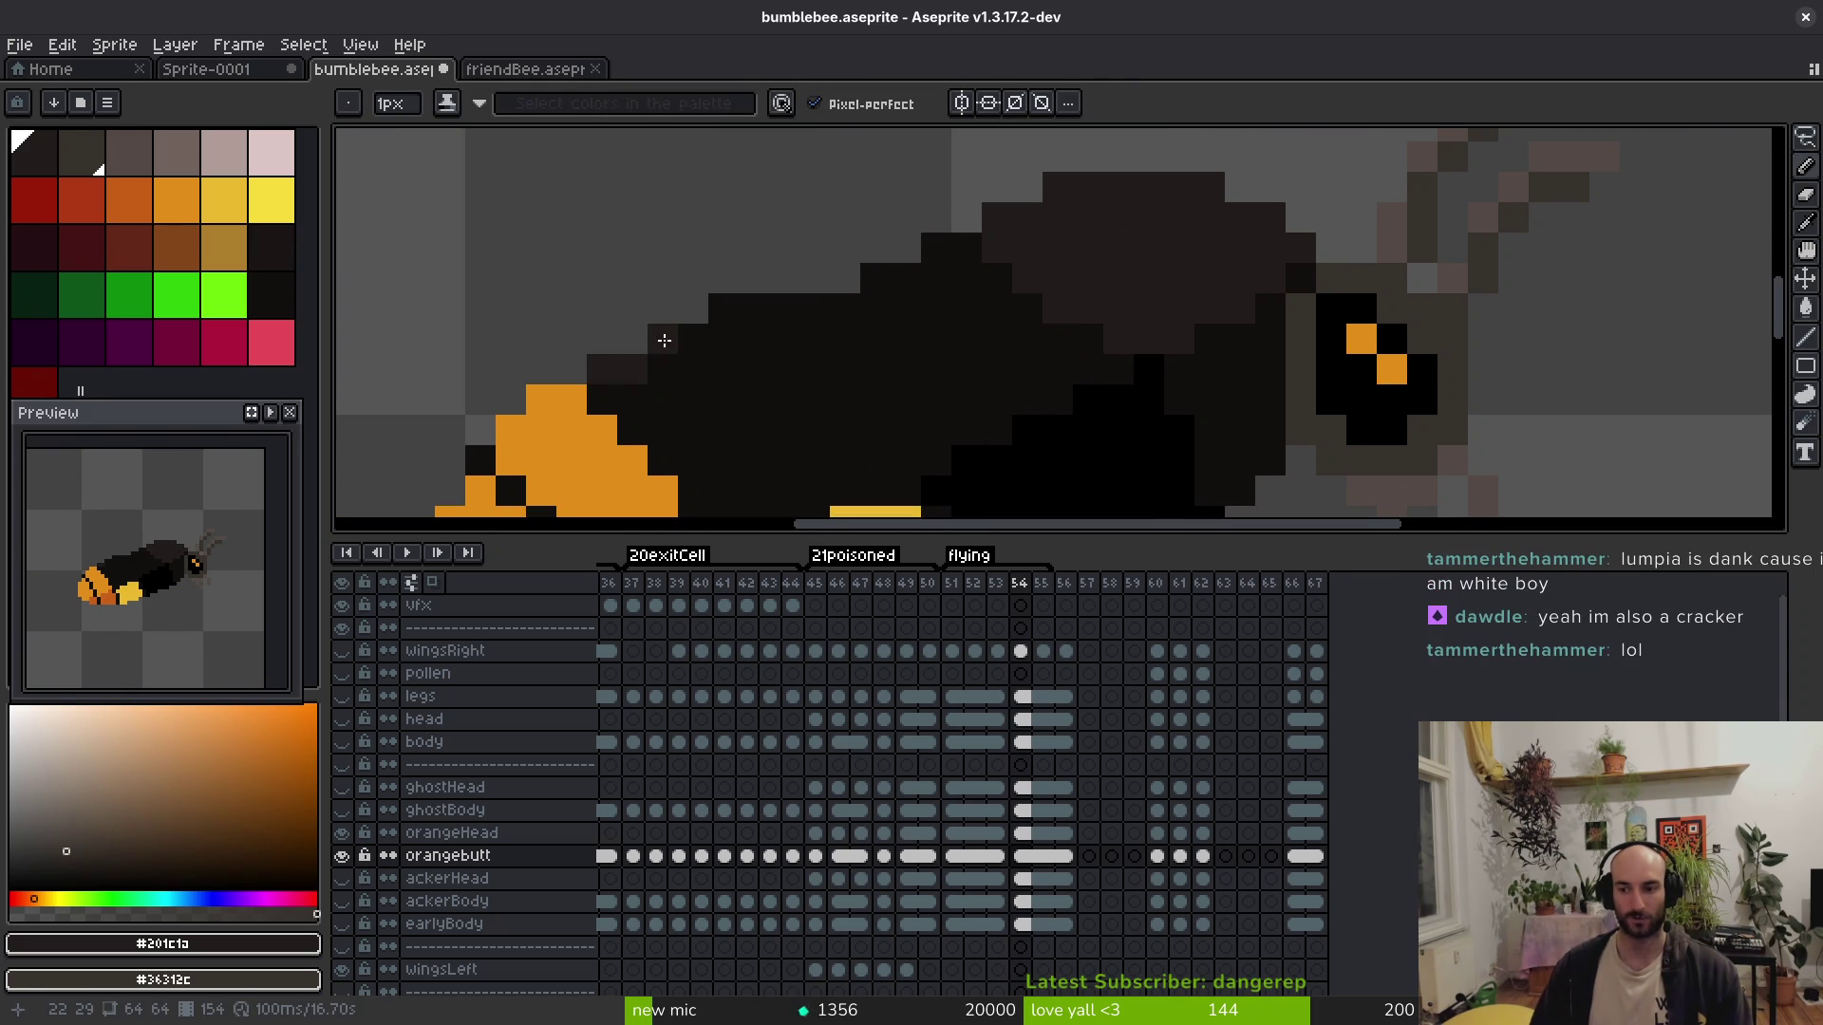
left_click_drag(659, 343, 841, 305)
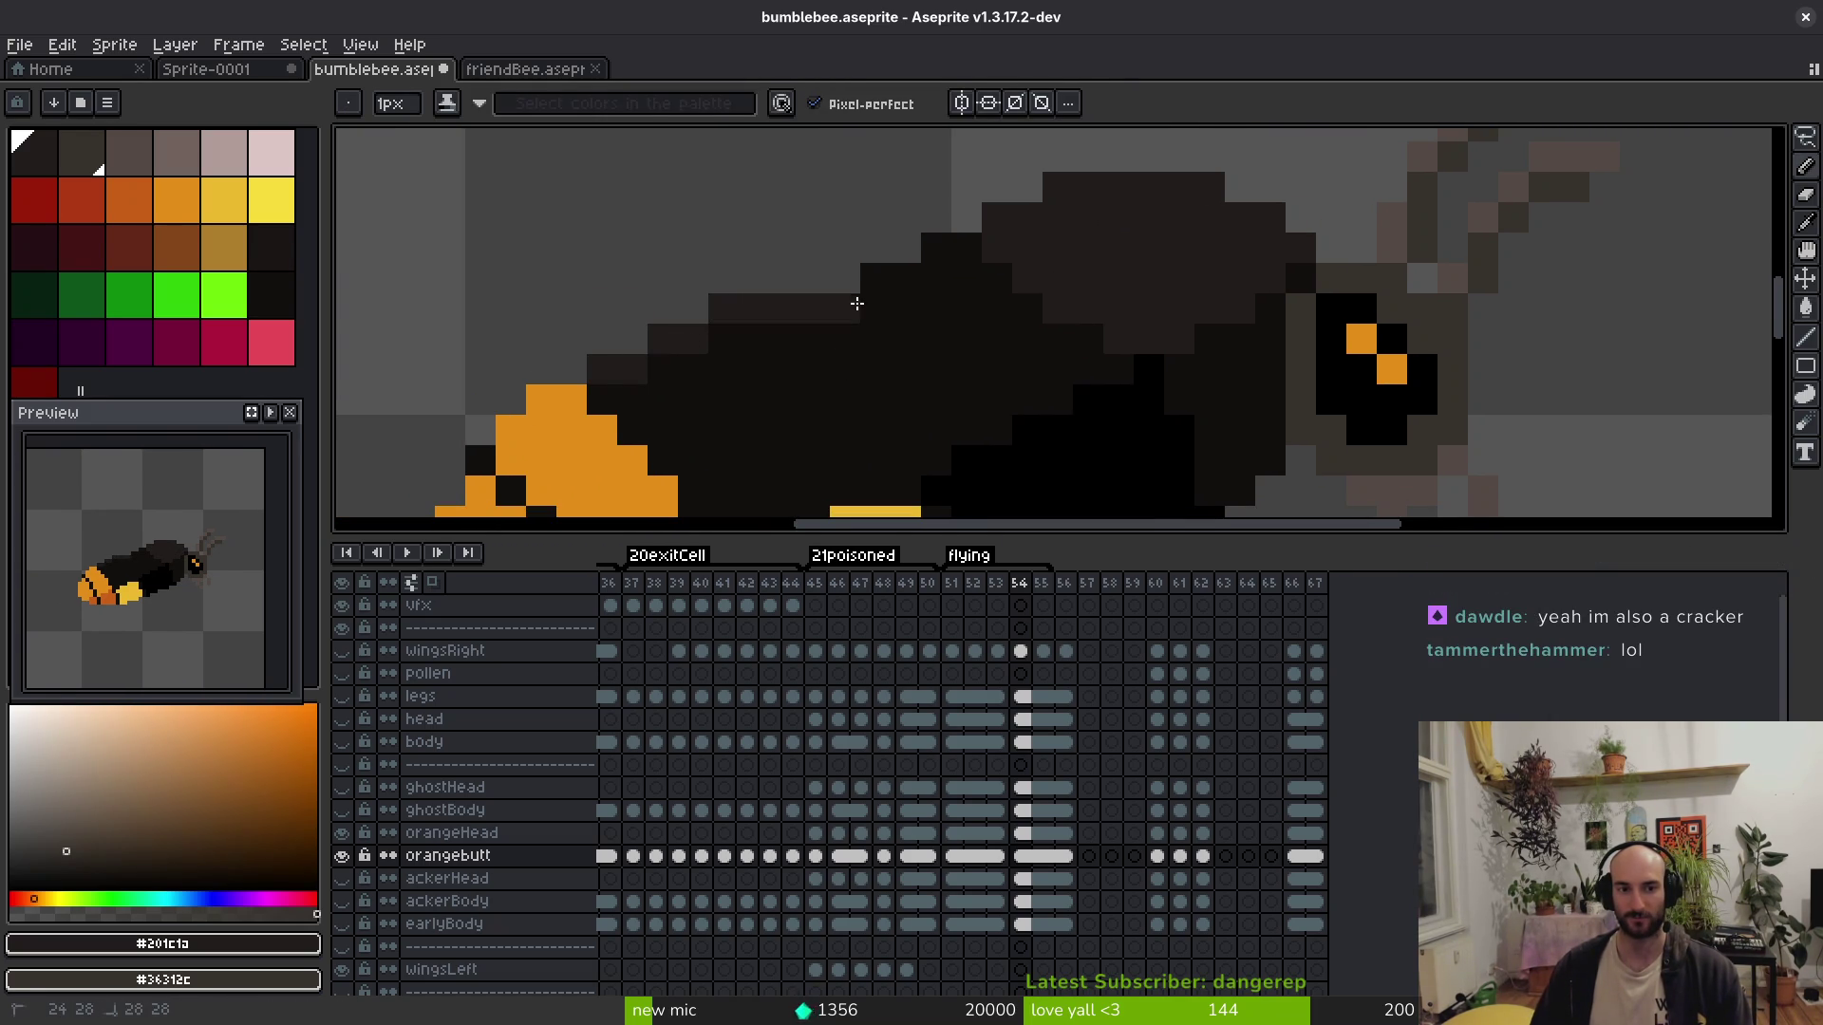
left_click(947, 249)
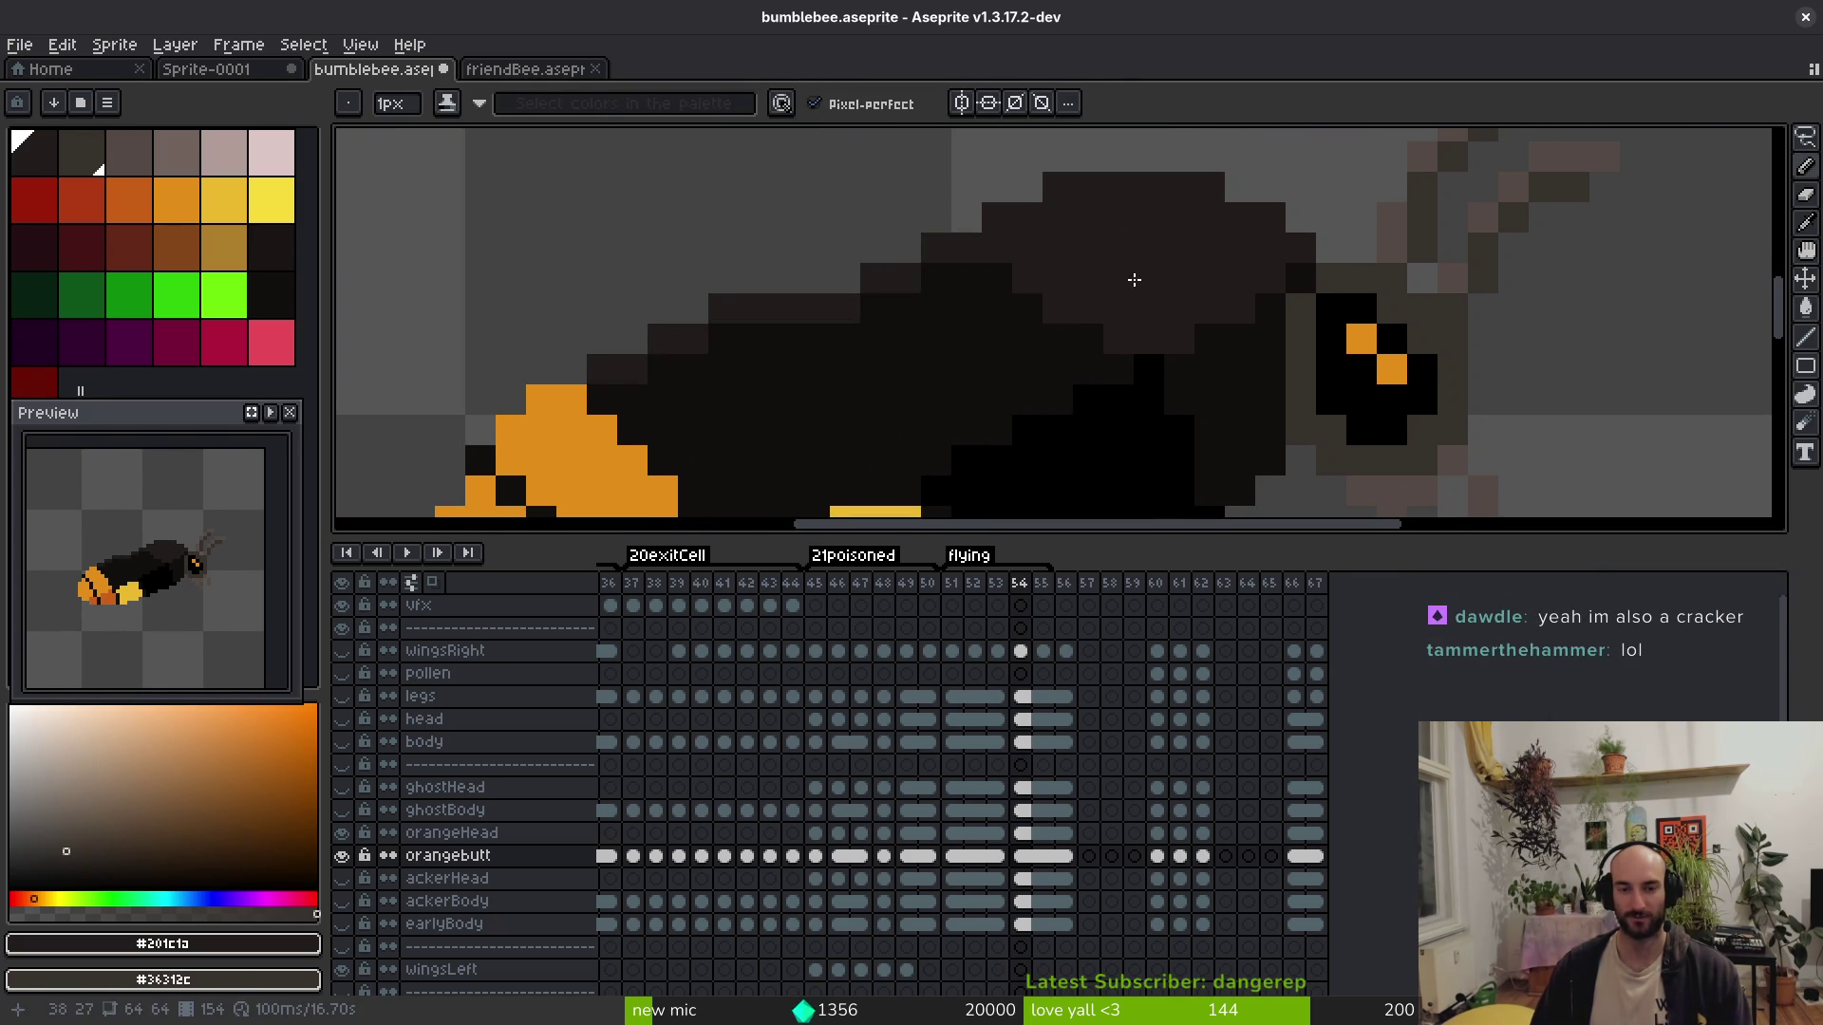
scroll(1132, 277, "down", 2)
Go back to frame 50 and sample the dark brown #36312c from the body
key("Left")
scroll(1176, 295, "up", 2)
key("g")
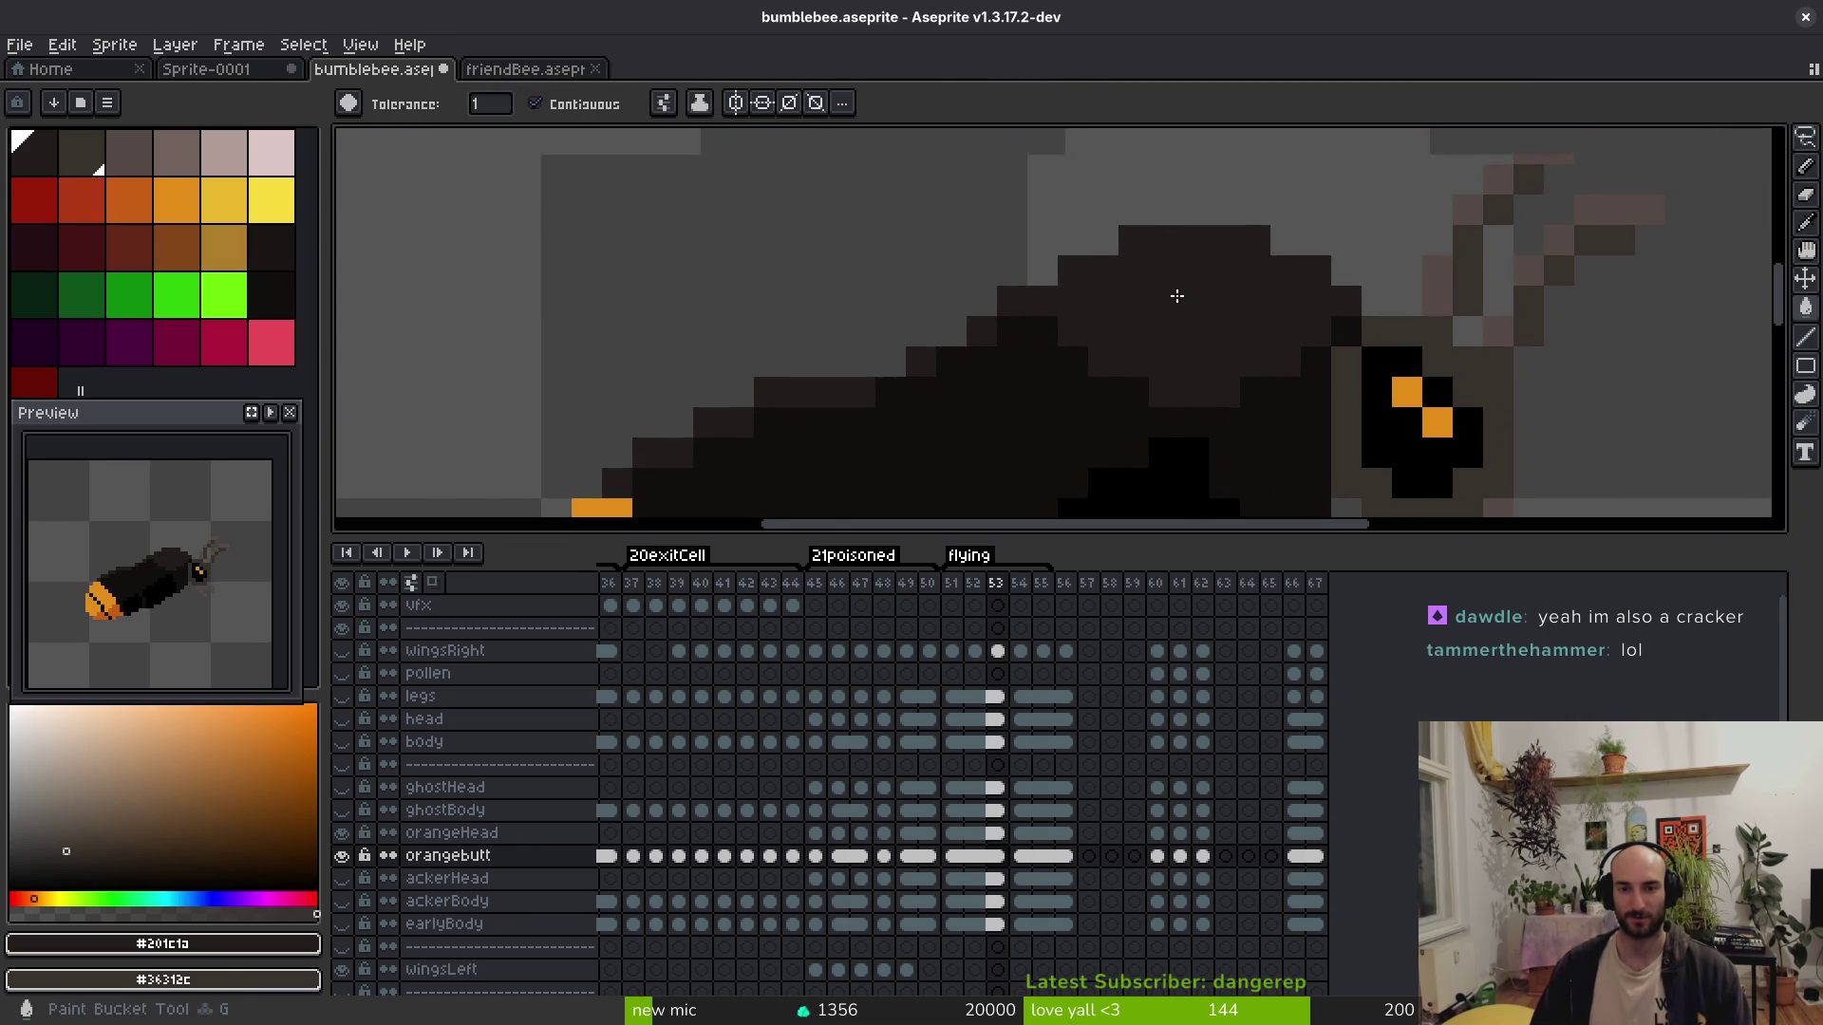
key("Left")
key("Left")
key("Left")
key("i")
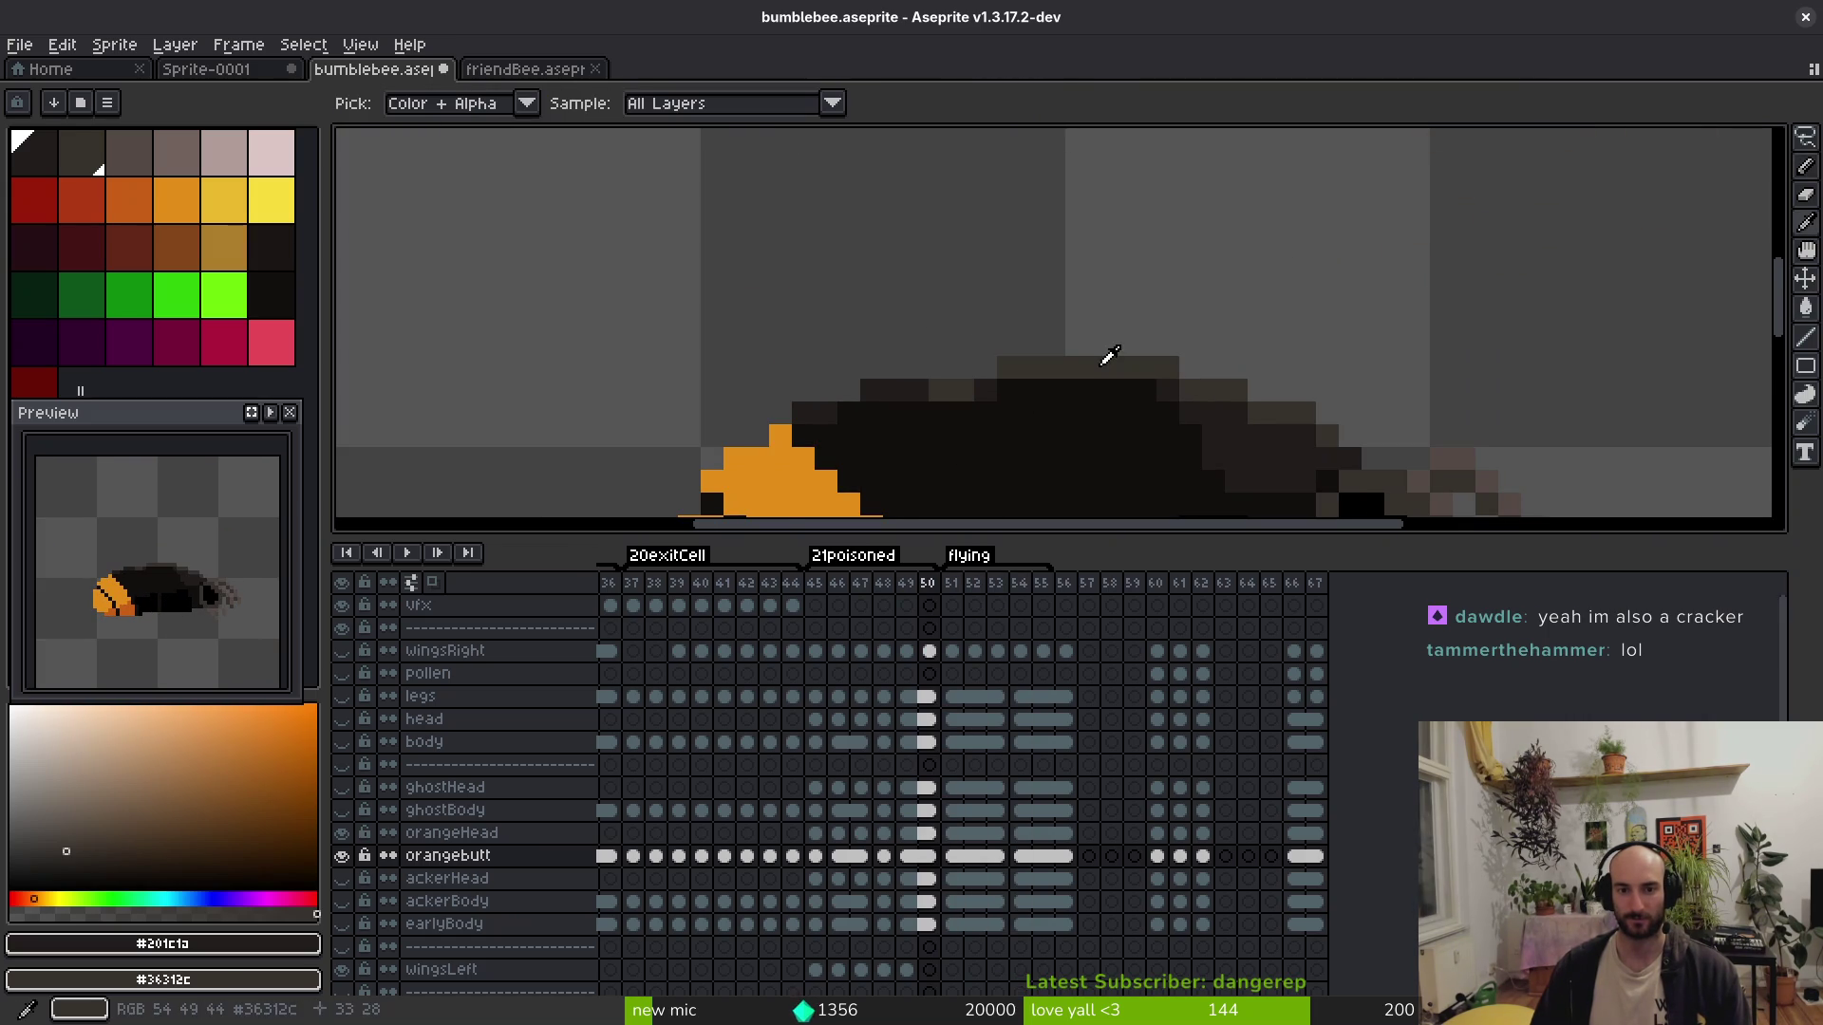
left_click(1111, 358)
scroll(1424, 297, "up", 2)
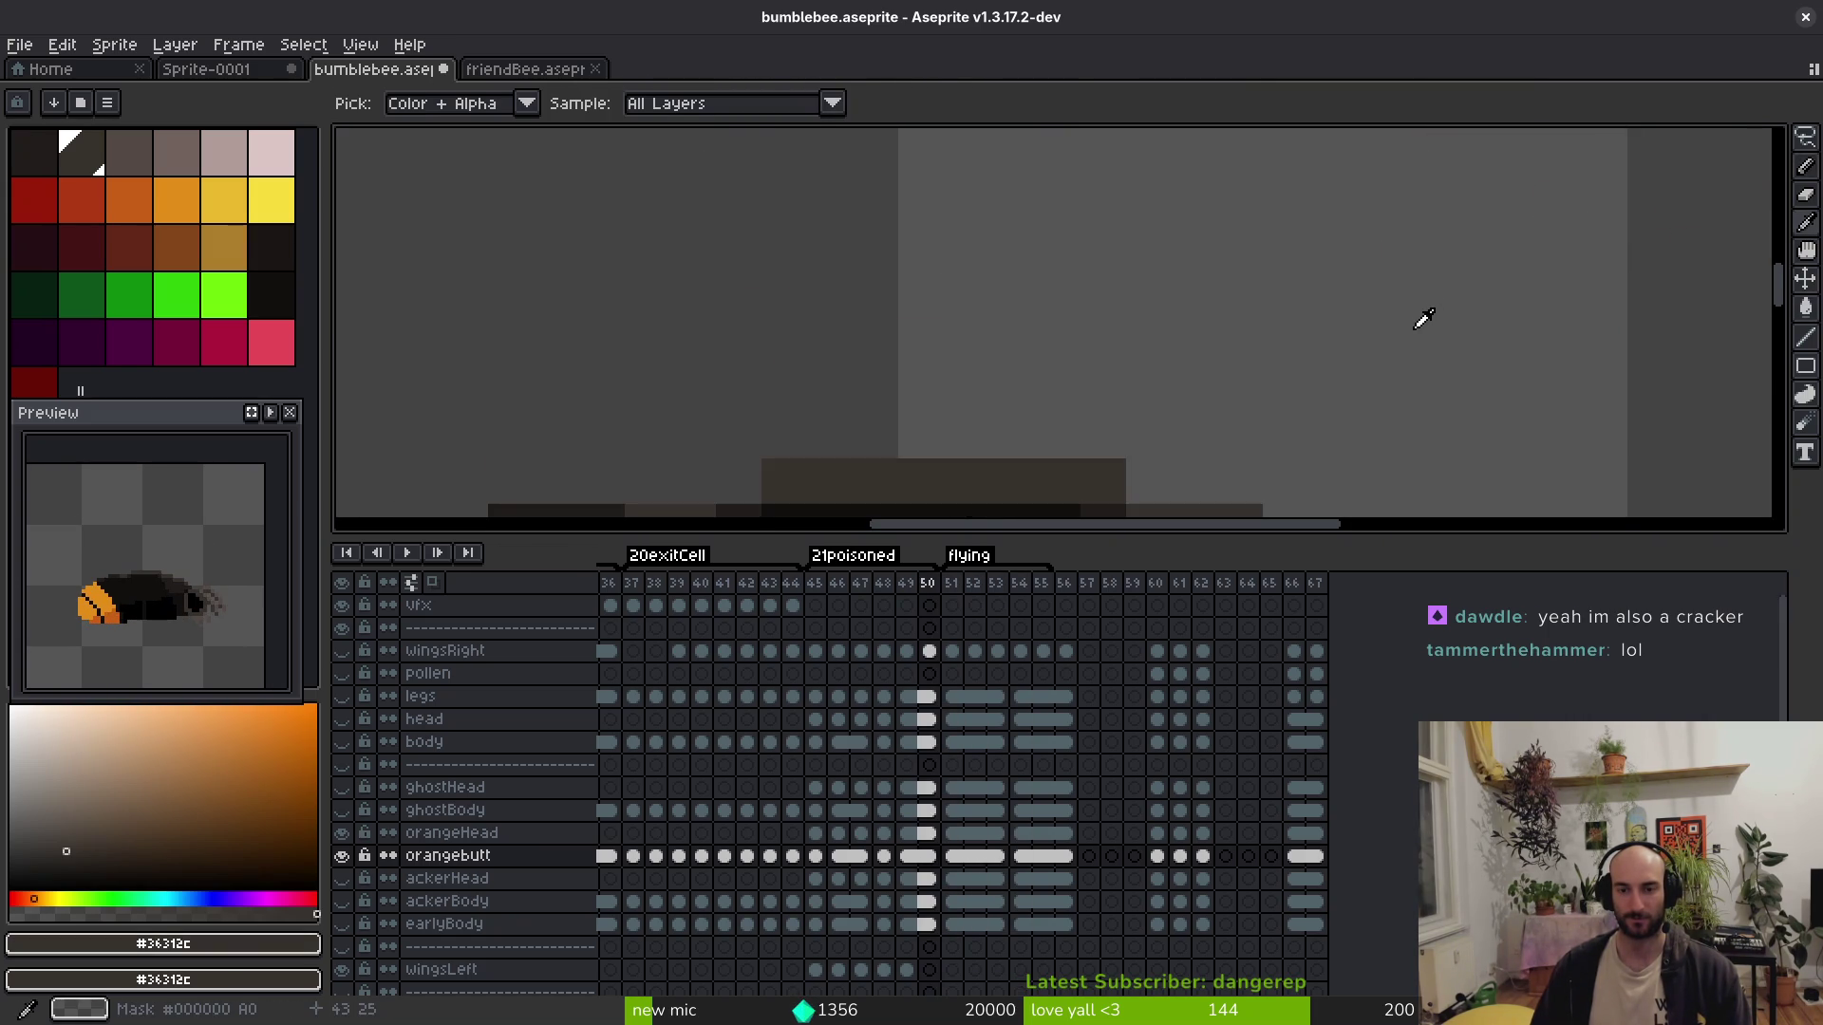
key("b")
On frame 51, paint #36312c pixels along the body's top edge, including pixel 28,27
key("Right")
scroll(1272, 304, "up", 2)
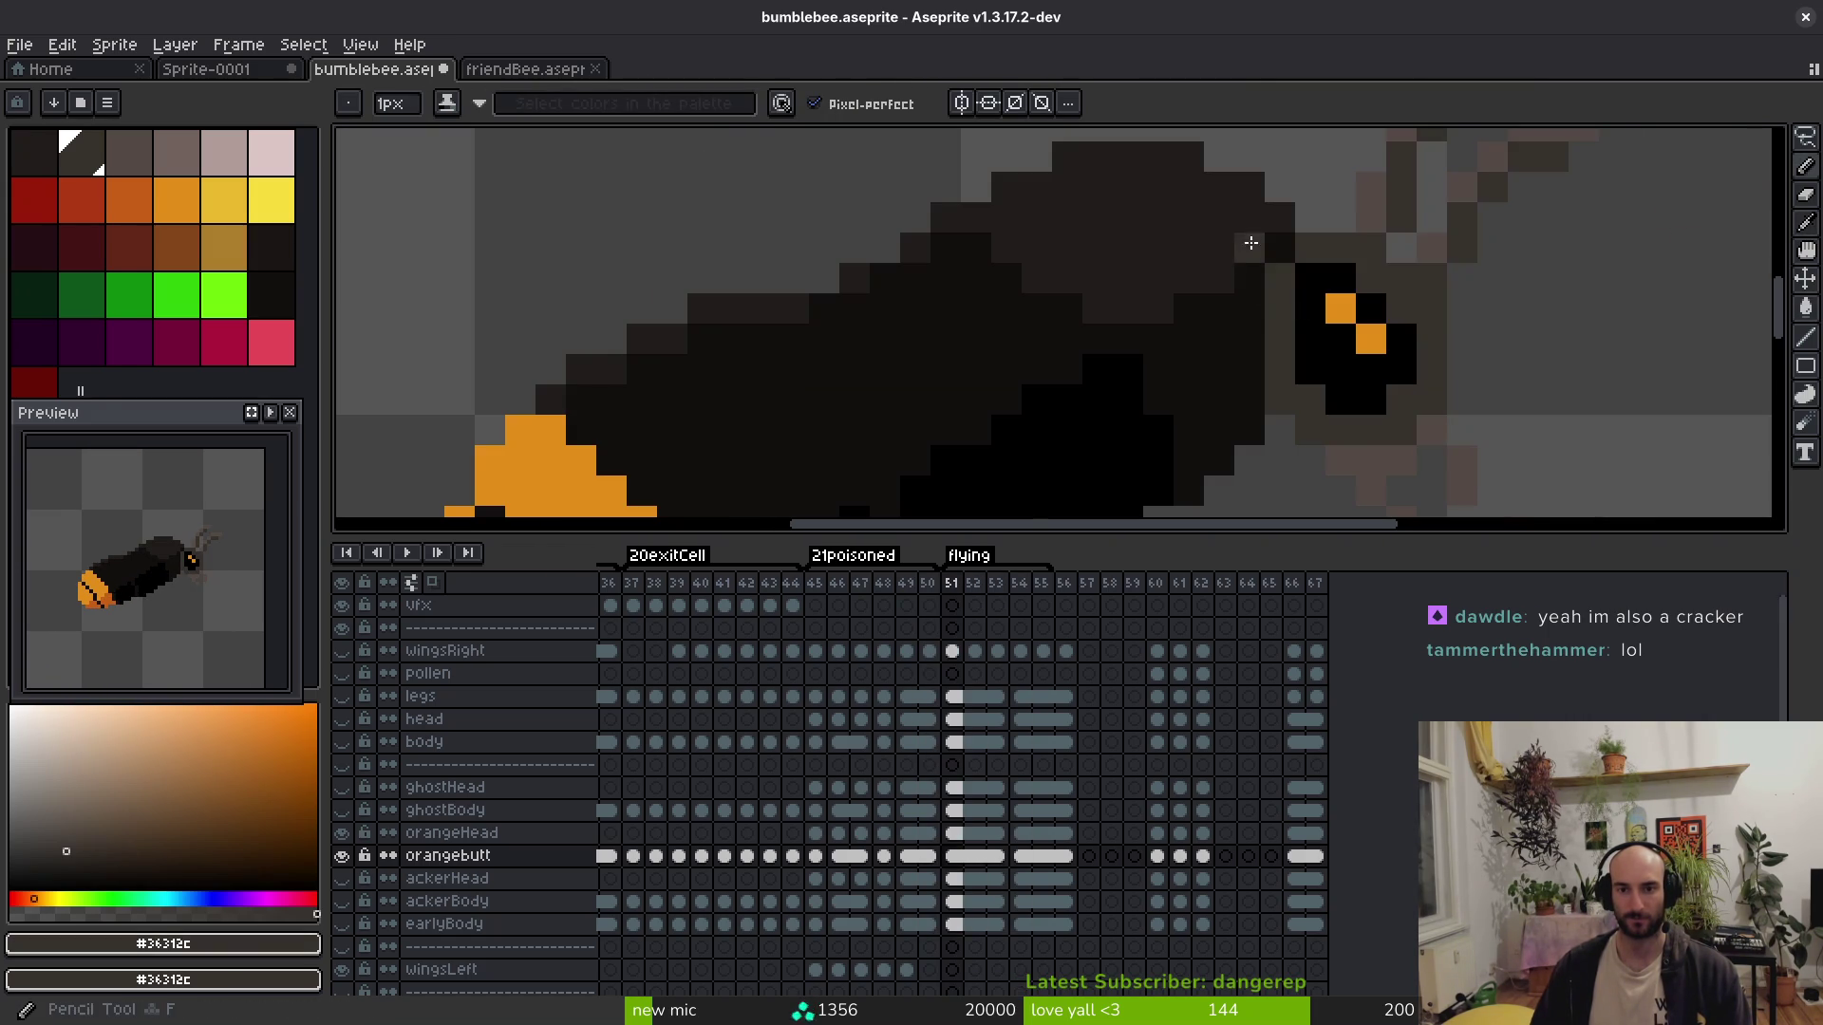
scroll(1255, 265, "up", 1)
left_click(1177, 234)
left_click_drag(1085, 233, 1038, 247)
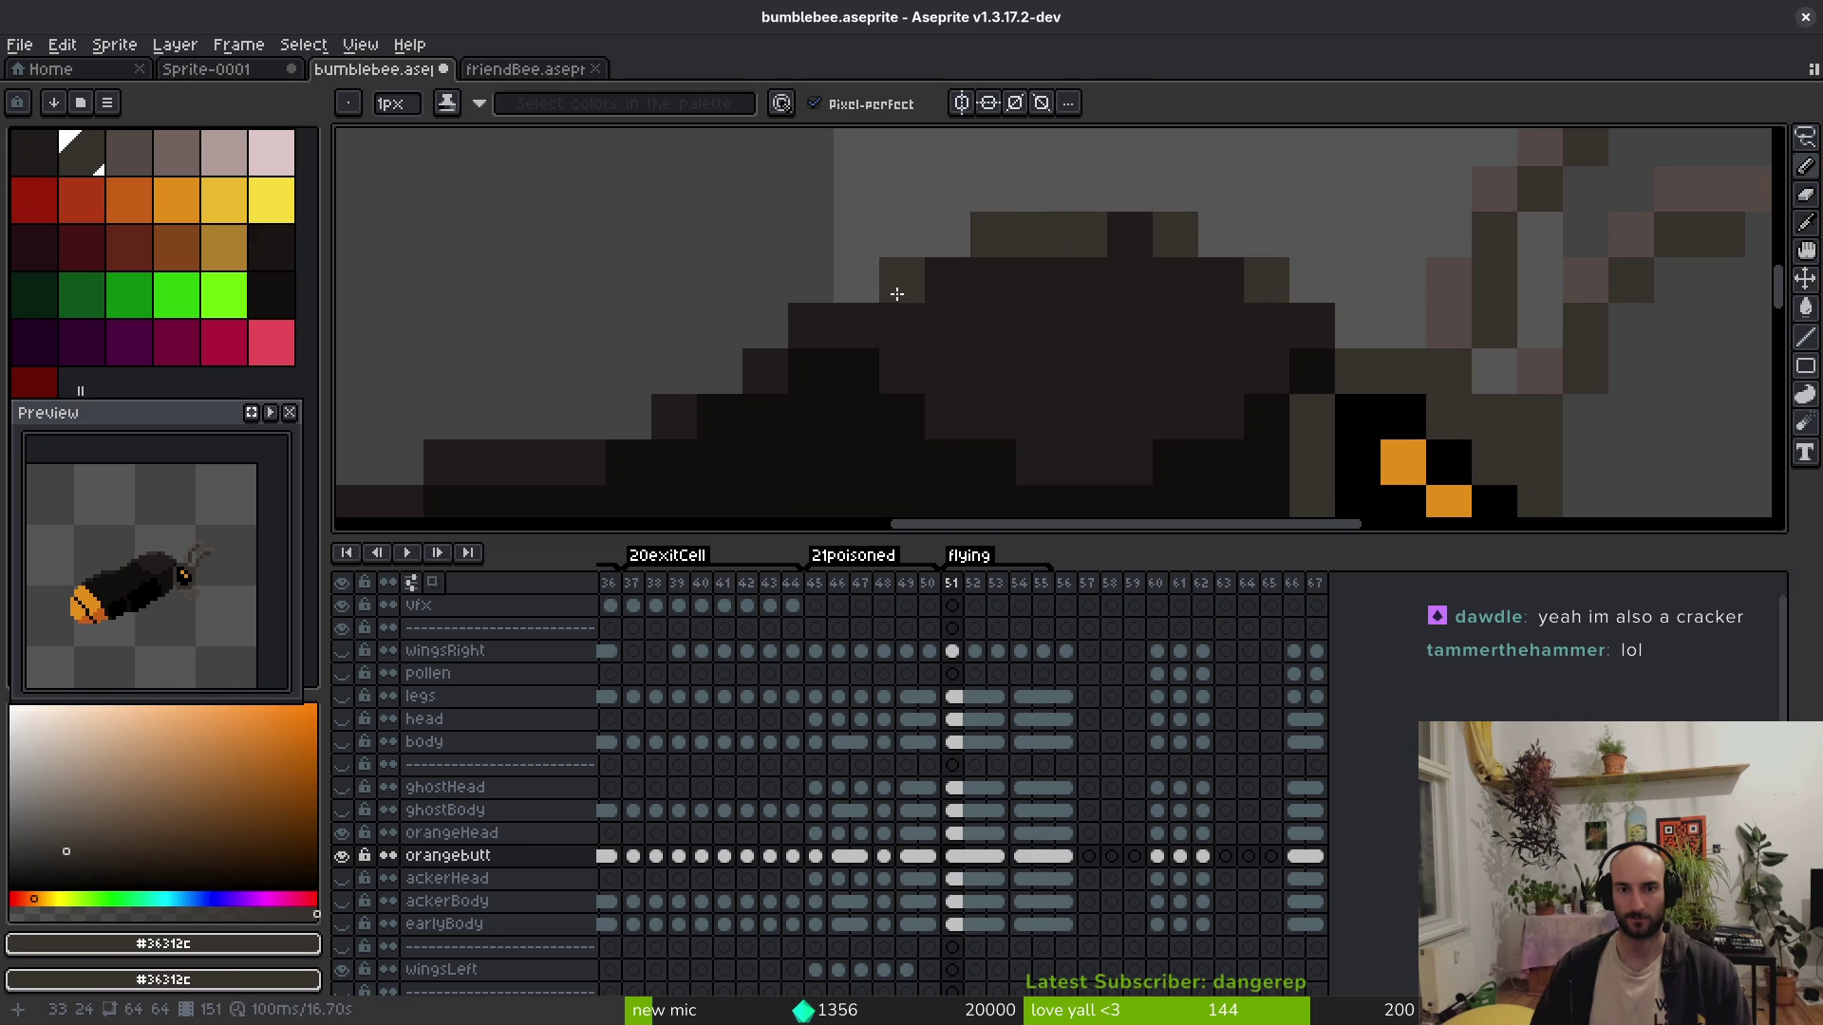
left_click_drag(872, 305, 815, 323)
scroll(1089, 163, "down", 2)
scroll(1066, 317, "up", 2)
left_click(1008, 234)
Add another #36312c shading pixel on the back and ready the eraser
key("alt")
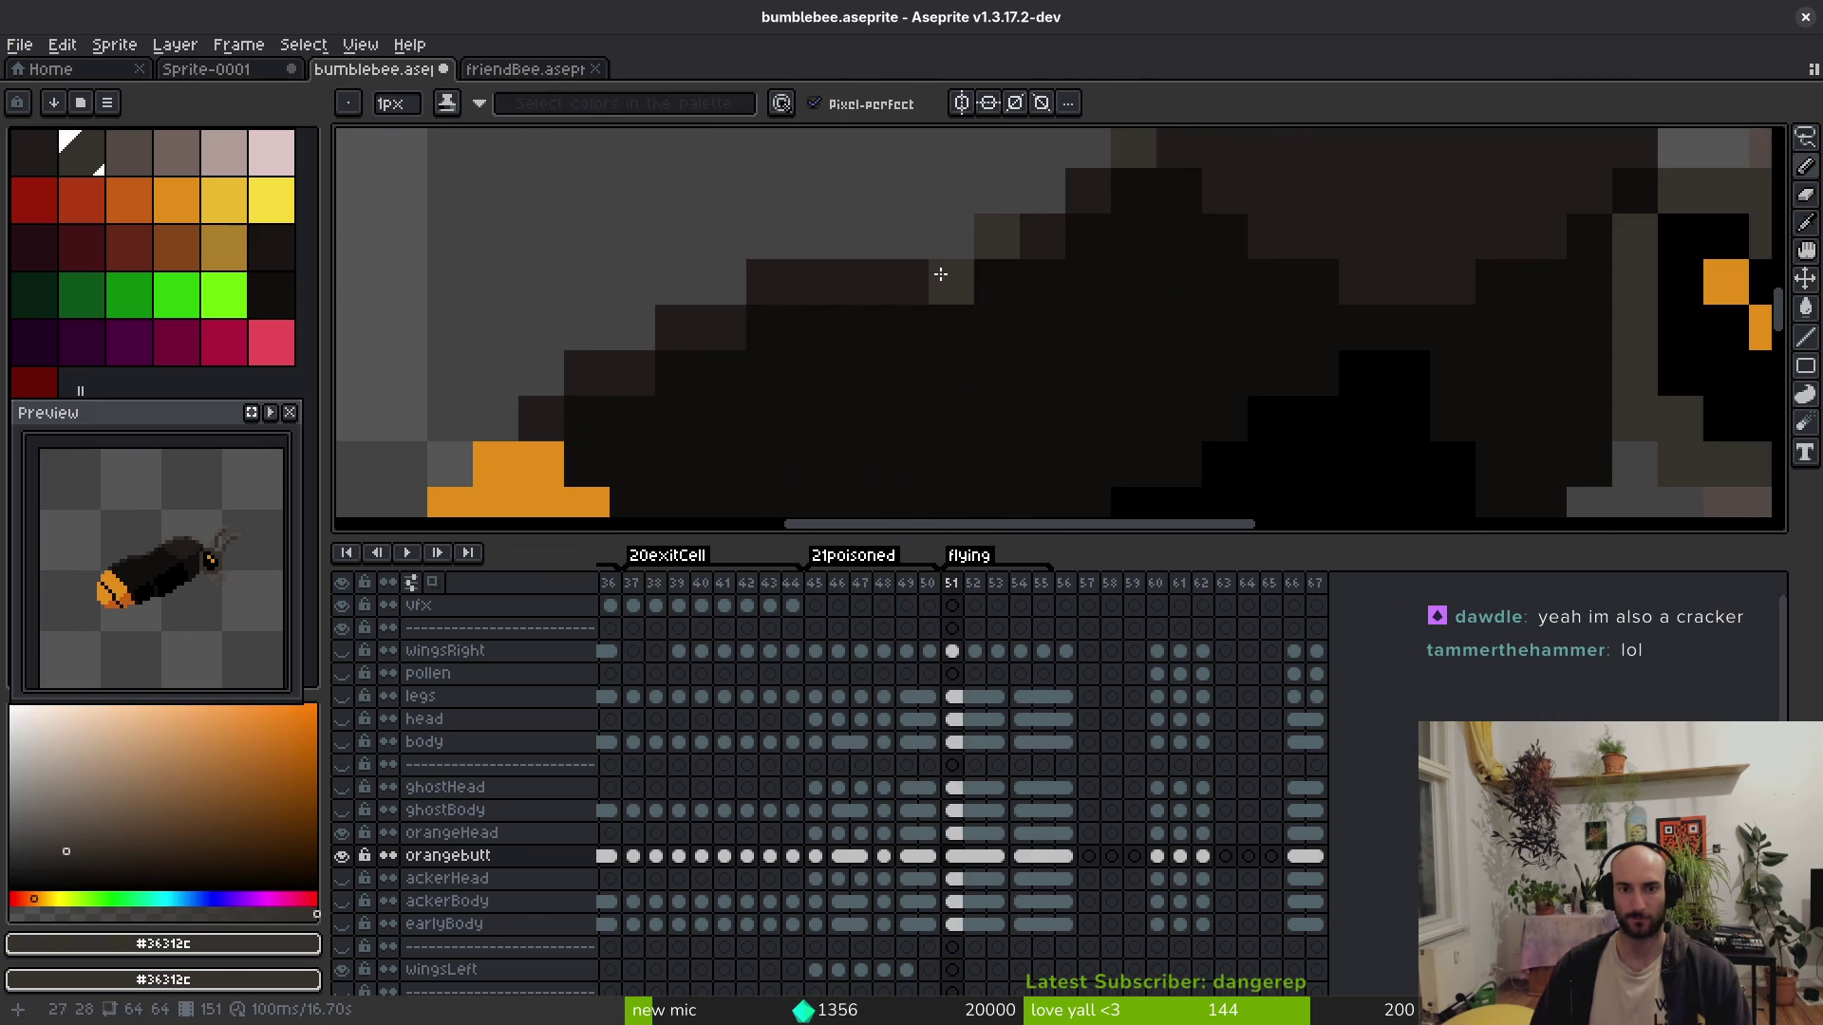
left_click(689, 323)
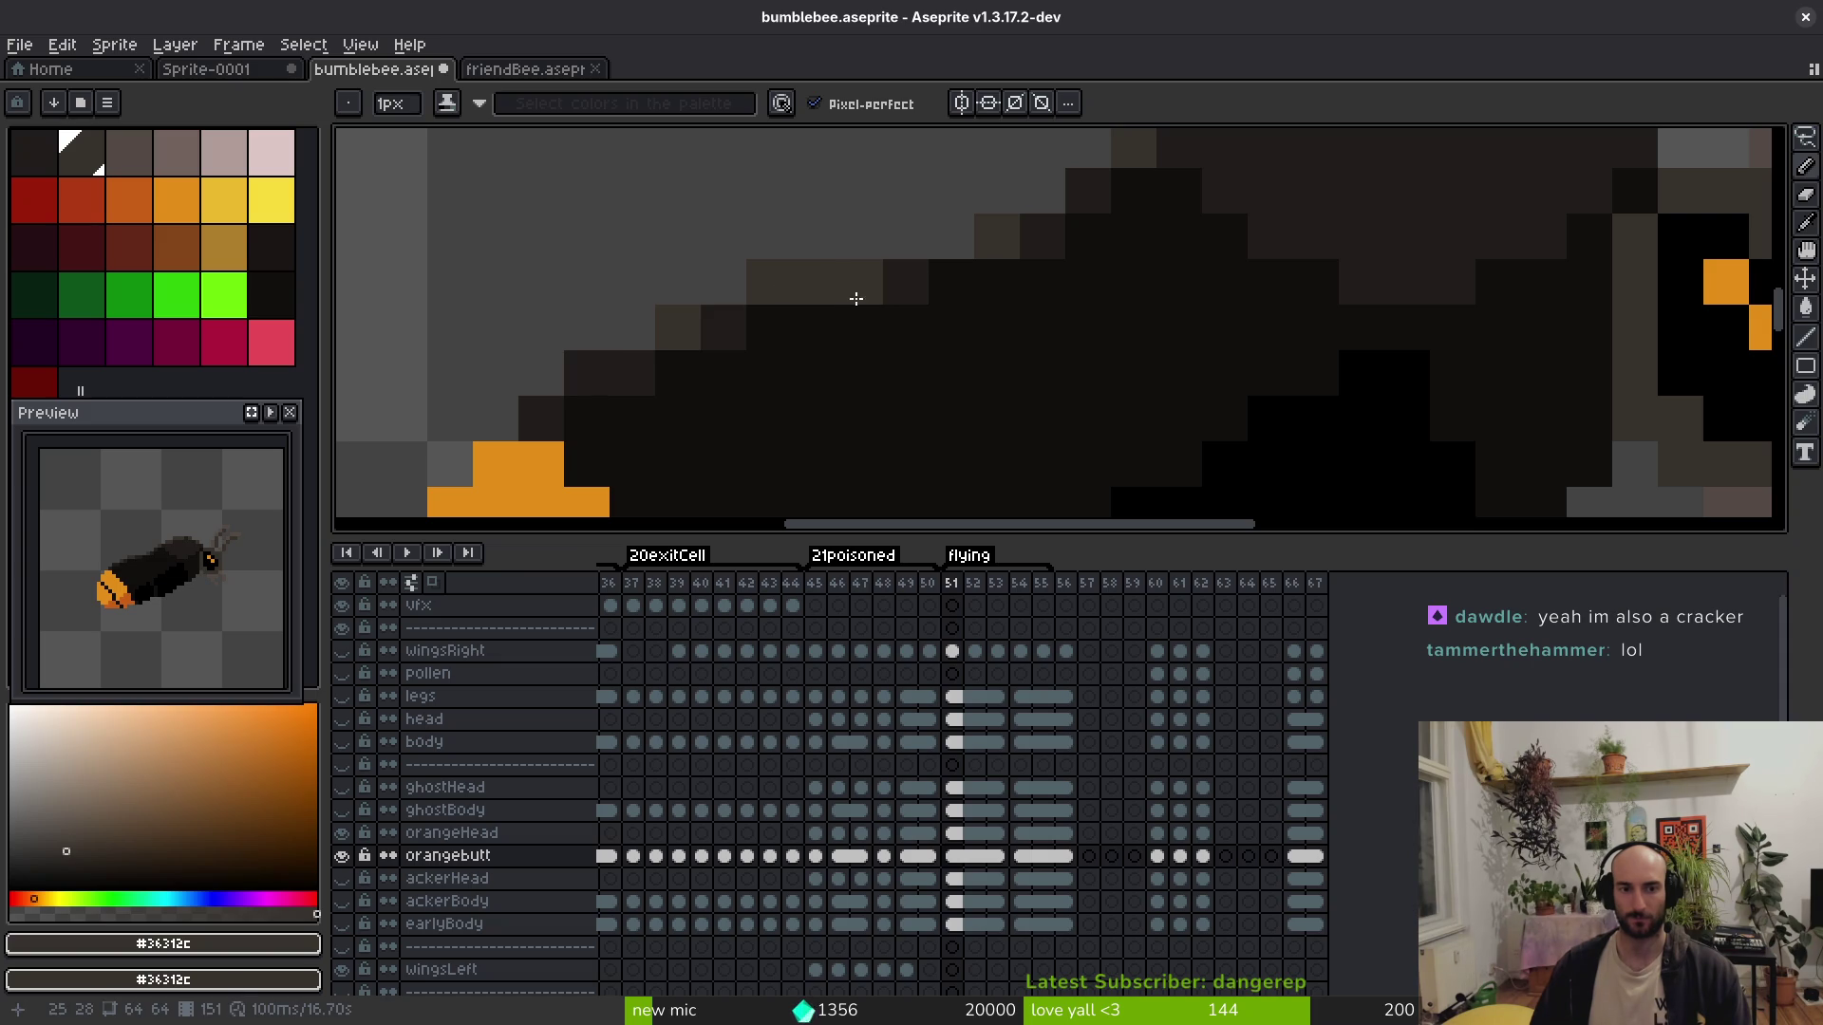
scroll(854, 286, "down", 7)
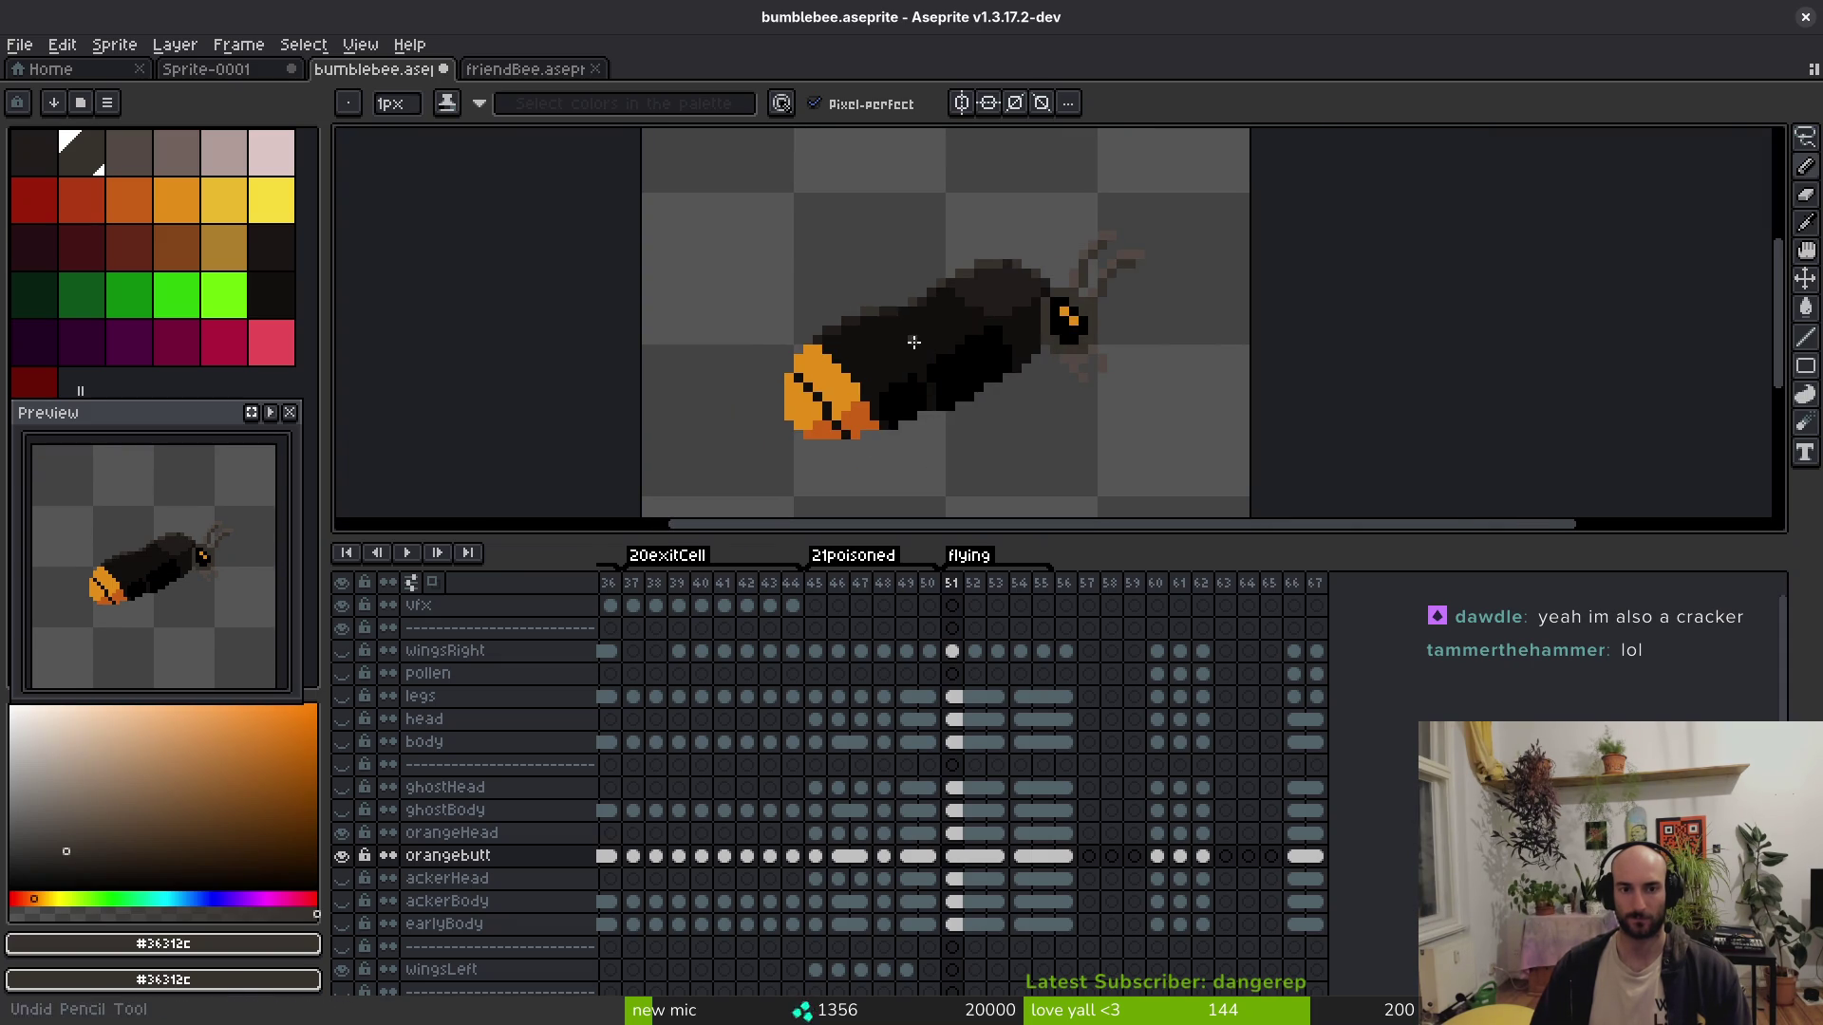
scroll(913, 341, "up", 5)
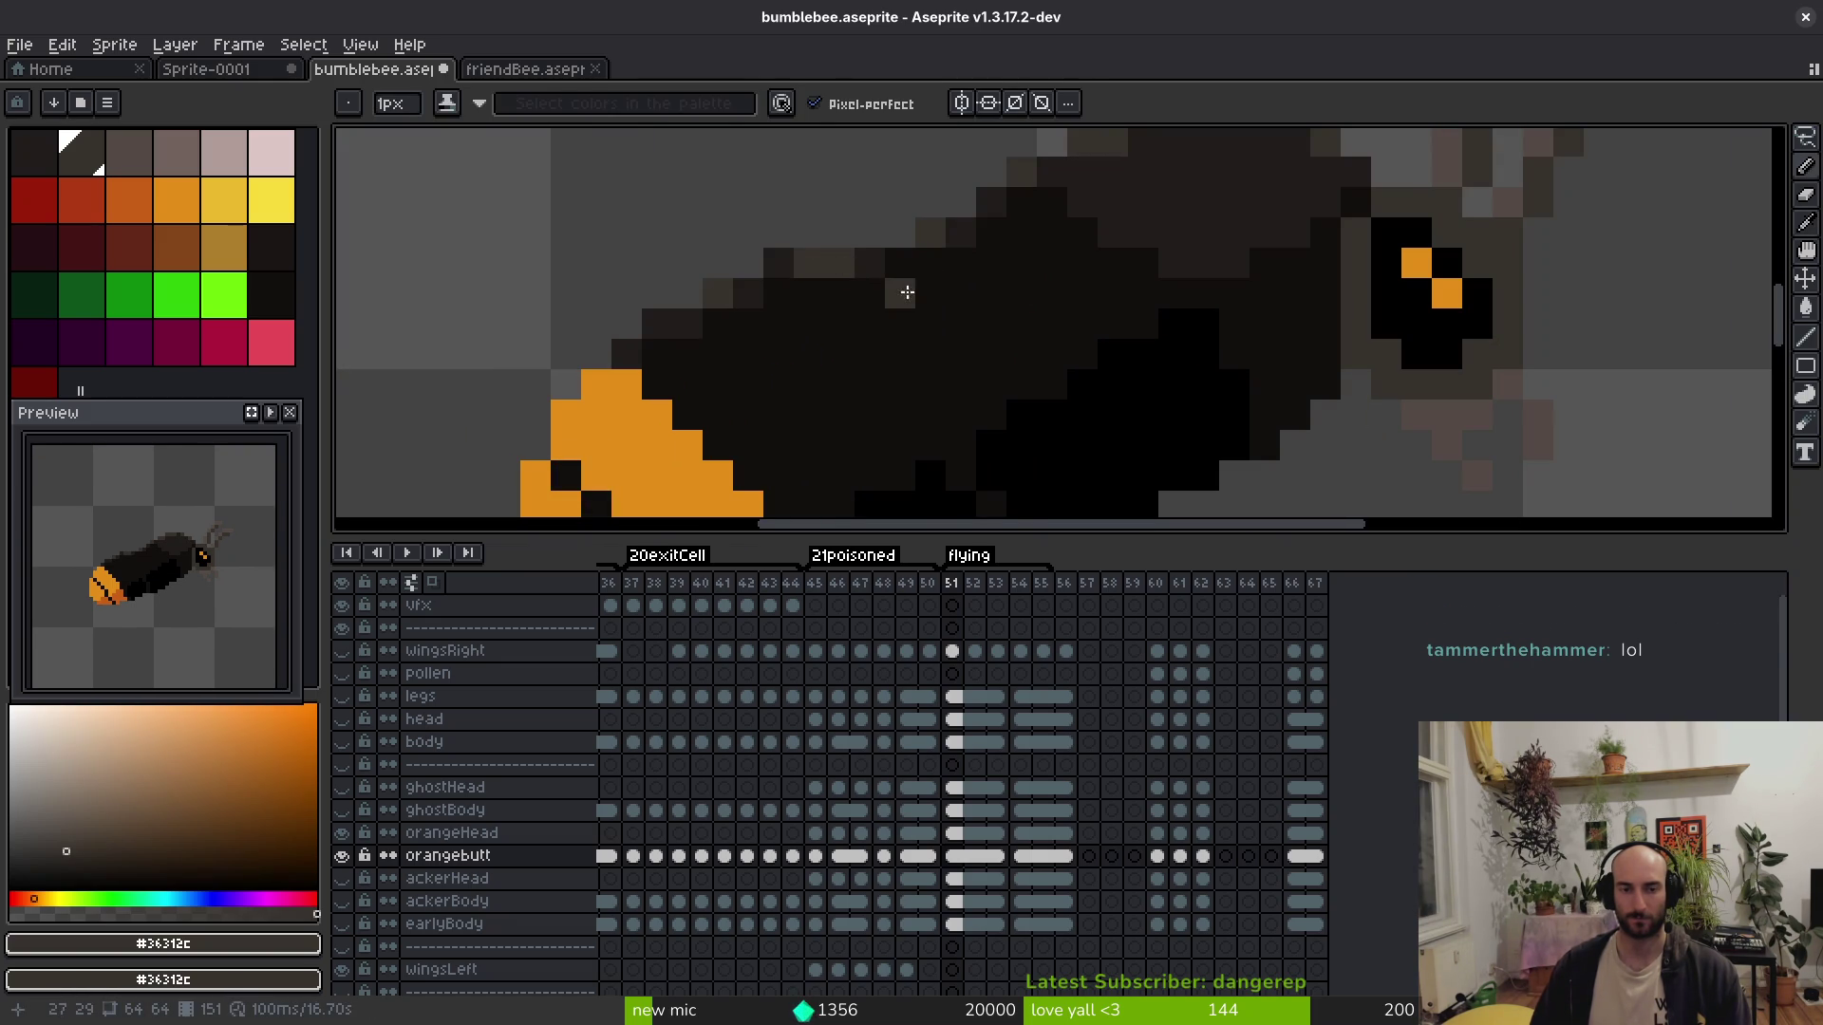
scroll(931, 349, "down", 4)
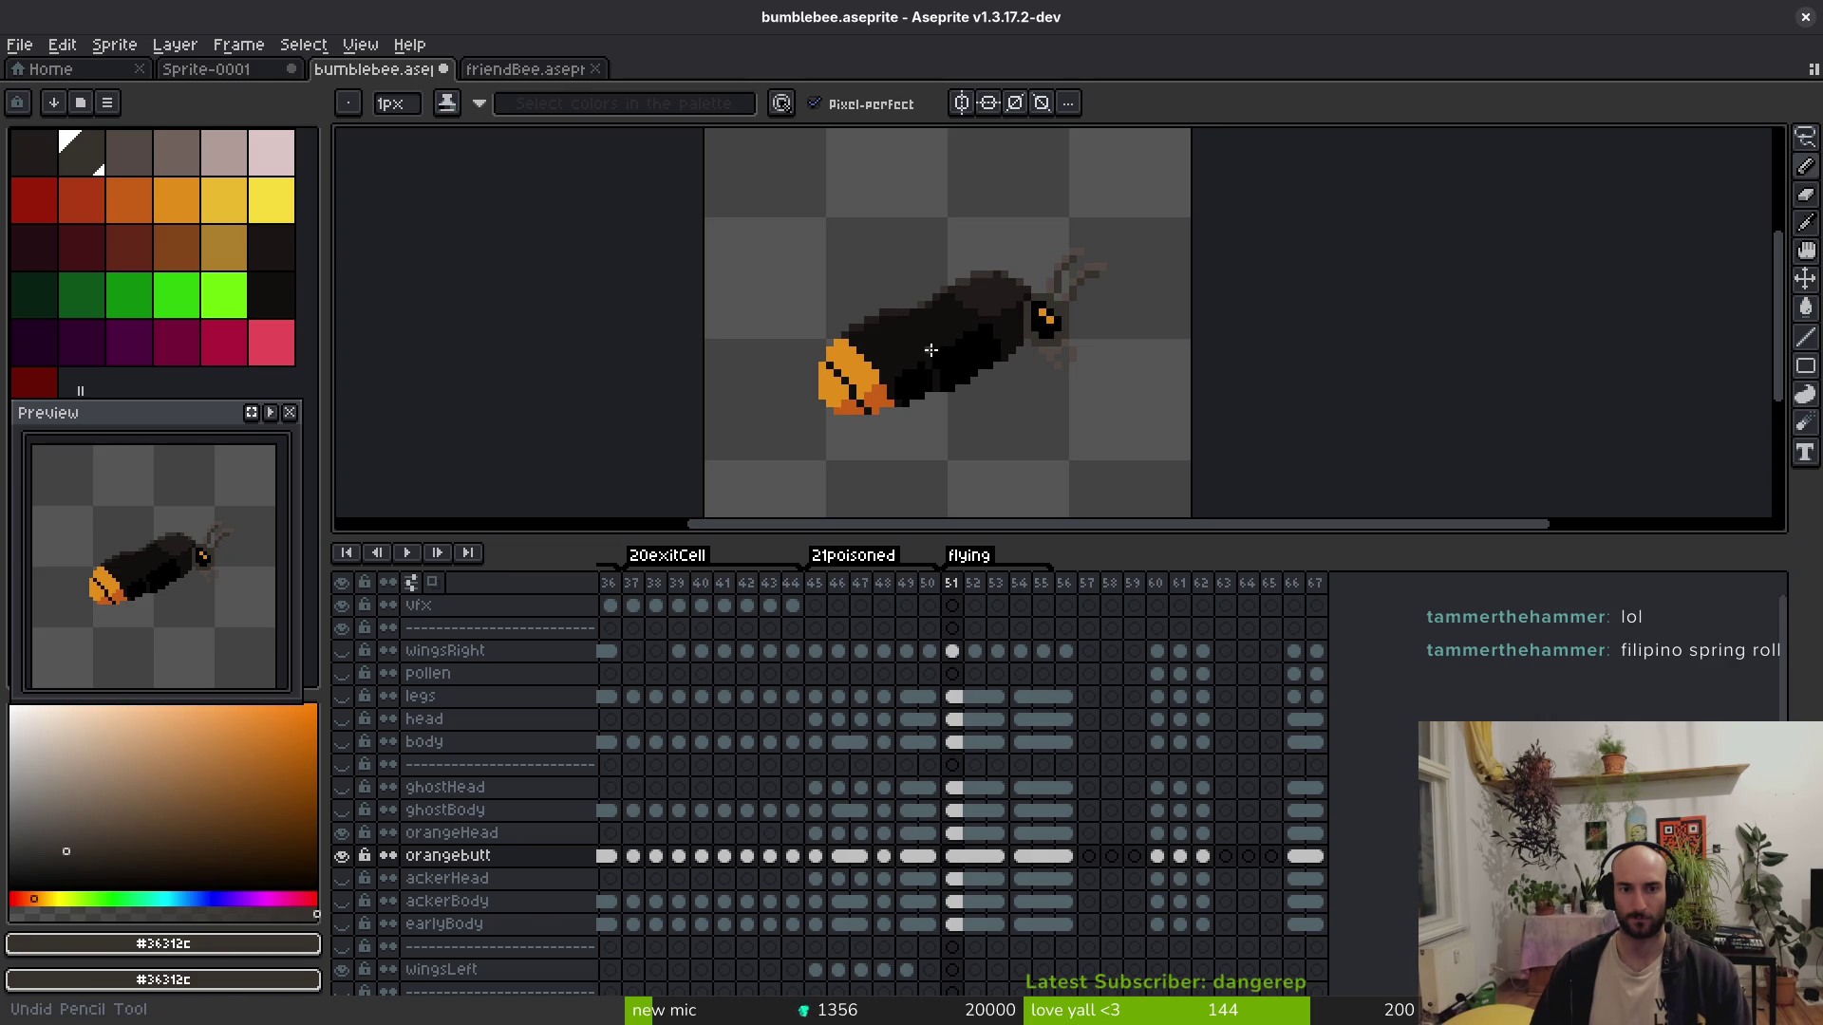
scroll(934, 331, "up", 3)
key("e")
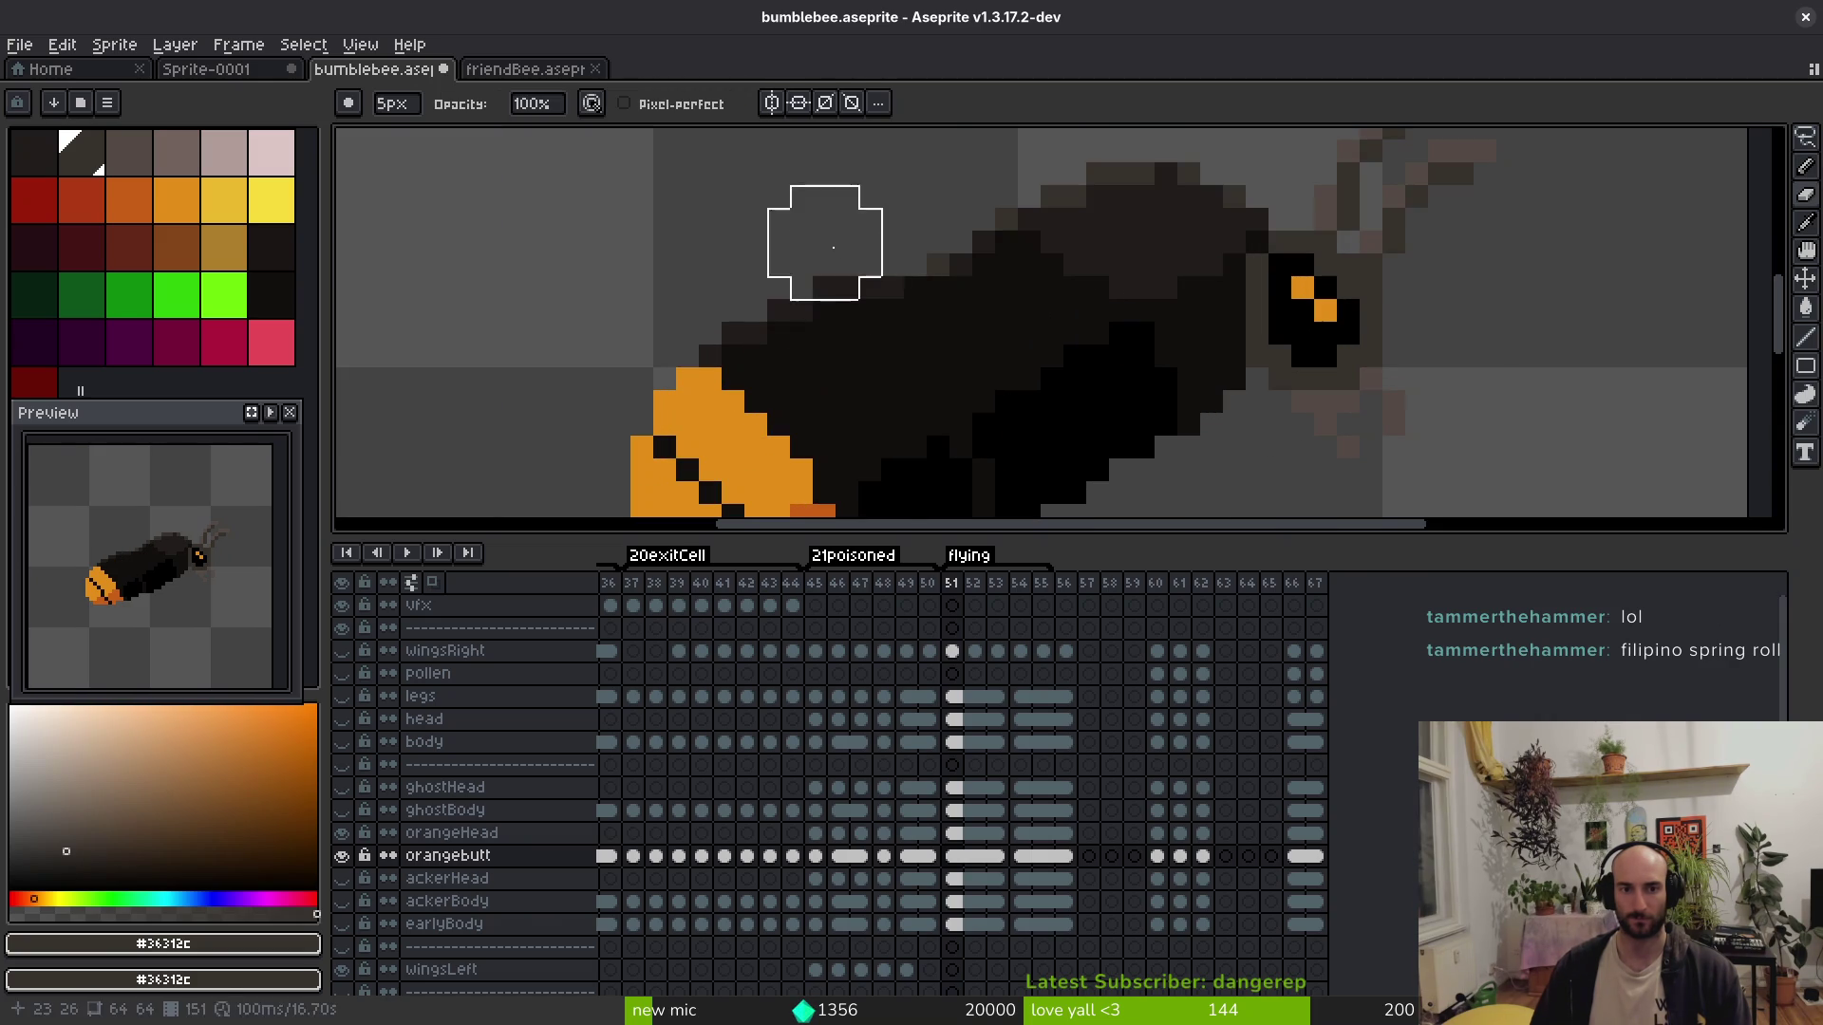
scroll(930, 290, "down", 4)
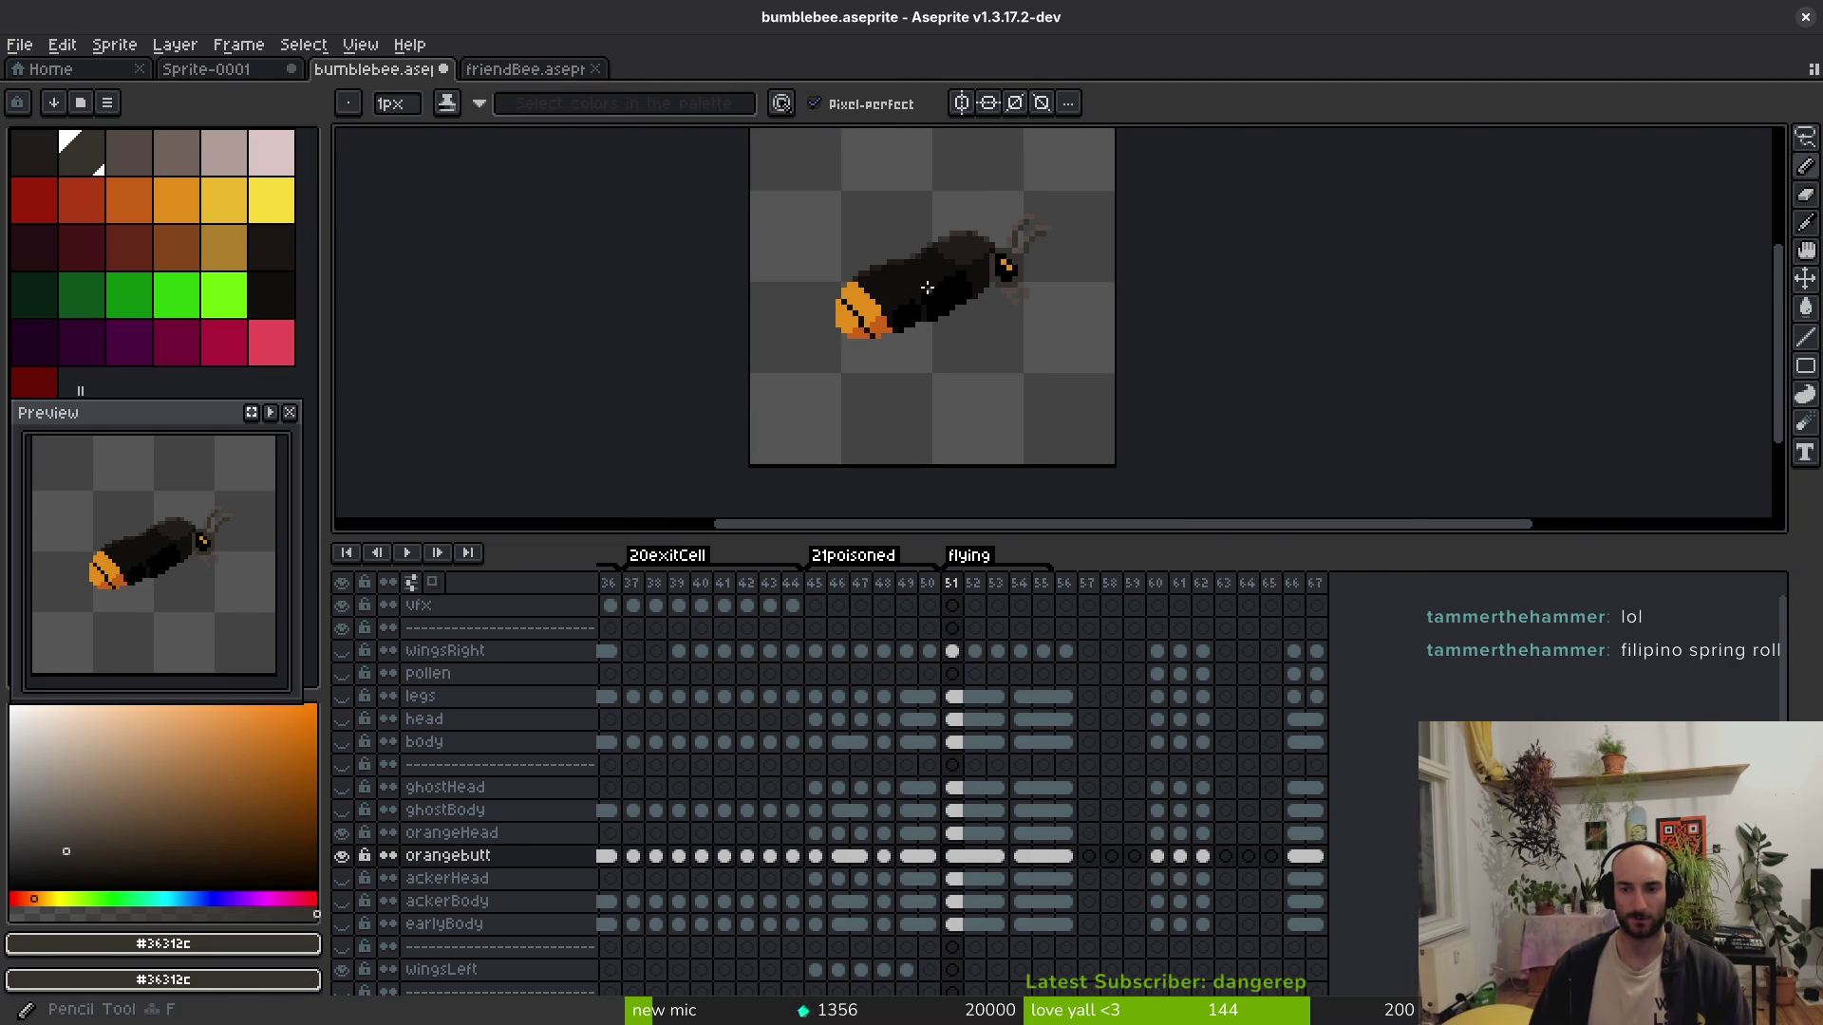
scroll(930, 291, "up", 3)
Compare frames 50 and 51, recentre the bee and move to frame 54
key("Left")
key("i")
key("Right")
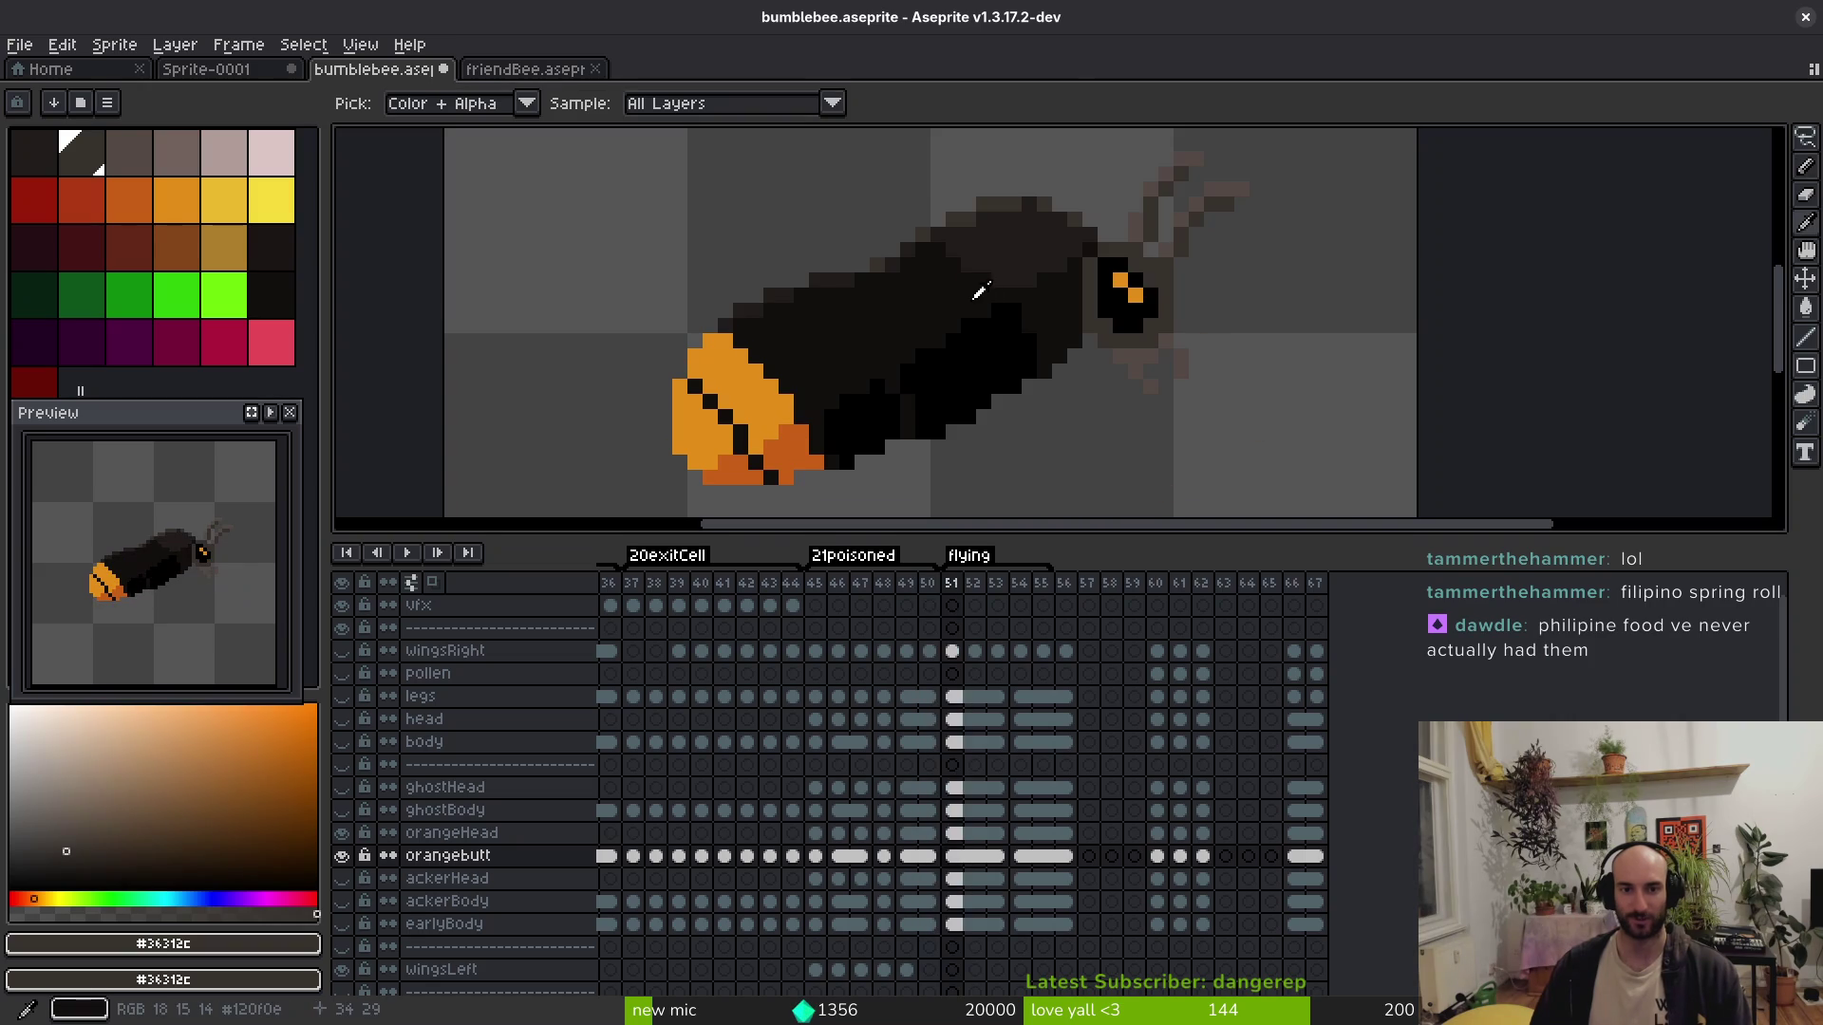
key("Left")
key("Right")
key("f")
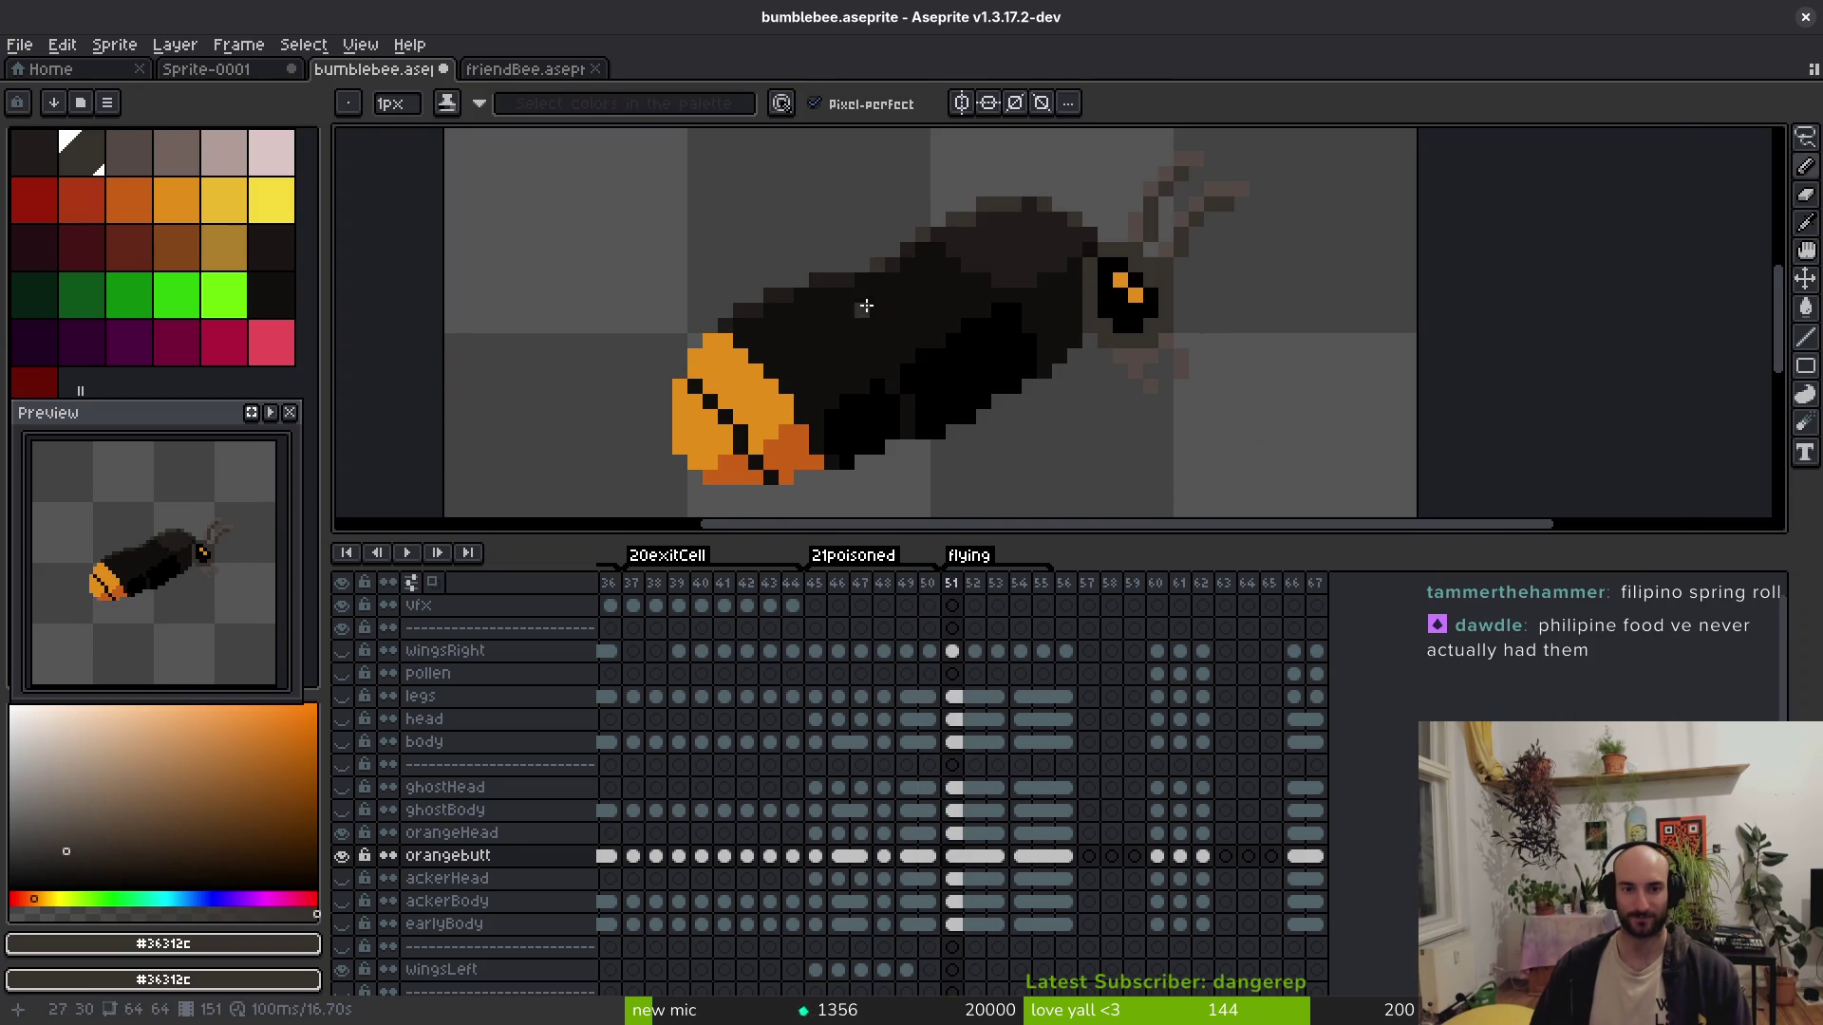
scroll(852, 292, "up", 1)
mouse_move(795, 272)
left_mouse_down()
mouse_move(871, 358)
mouse_move(742, 378)
left_mouse_up()
scroll(820, 352, "down", 2)
key("Right")
key("Right")
key("Right")
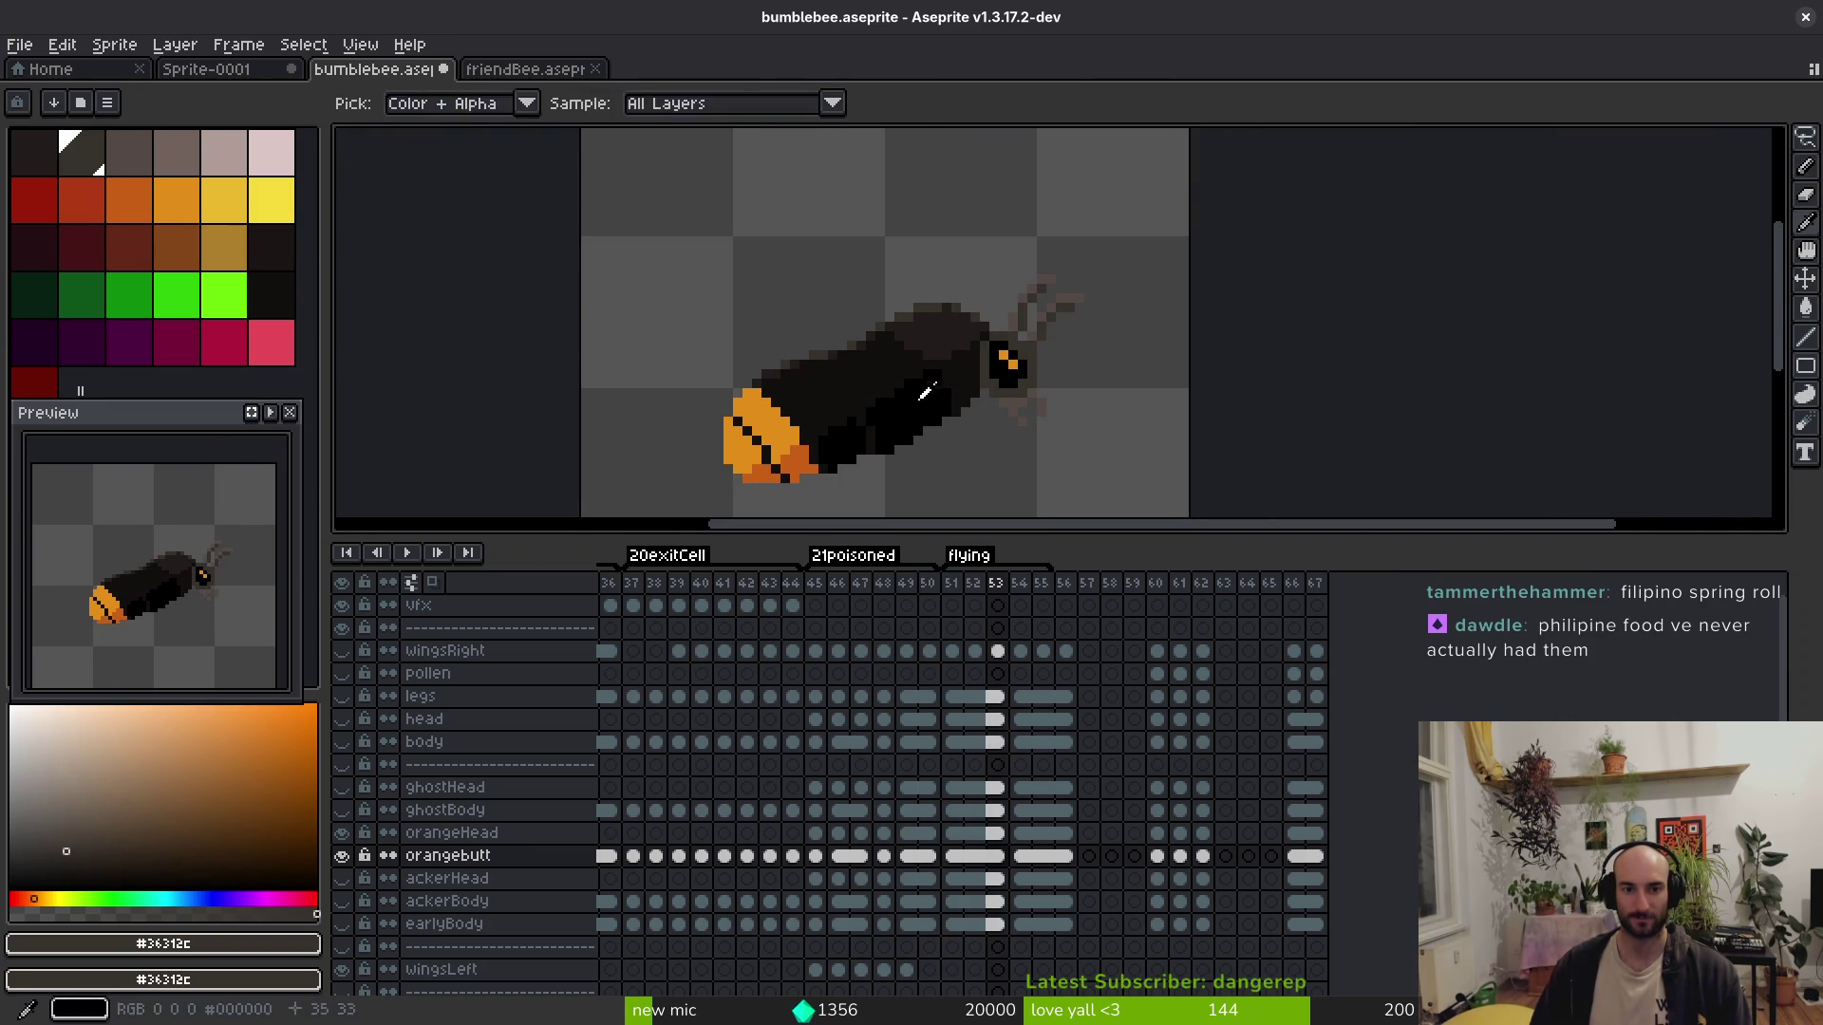
scroll(809, 344, "up", 3)
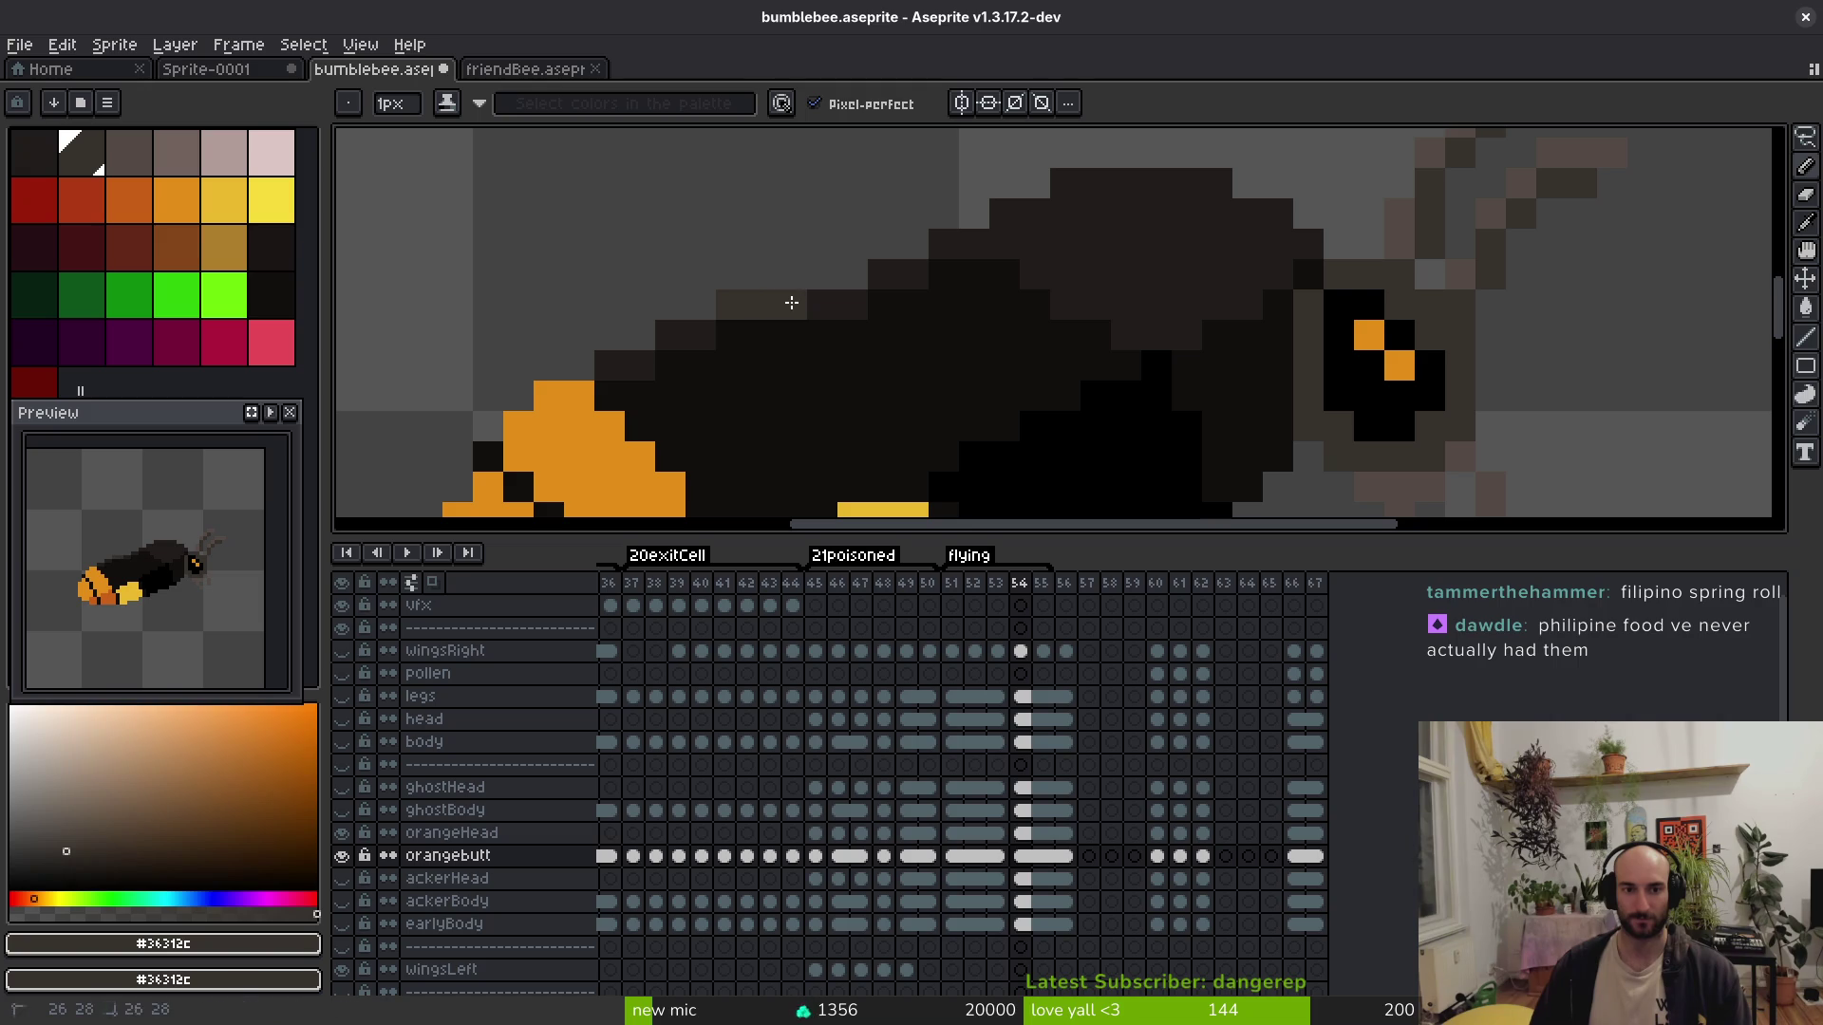
Paint a row of lighter brown pixels along the bee's dark back
left_click(888, 273)
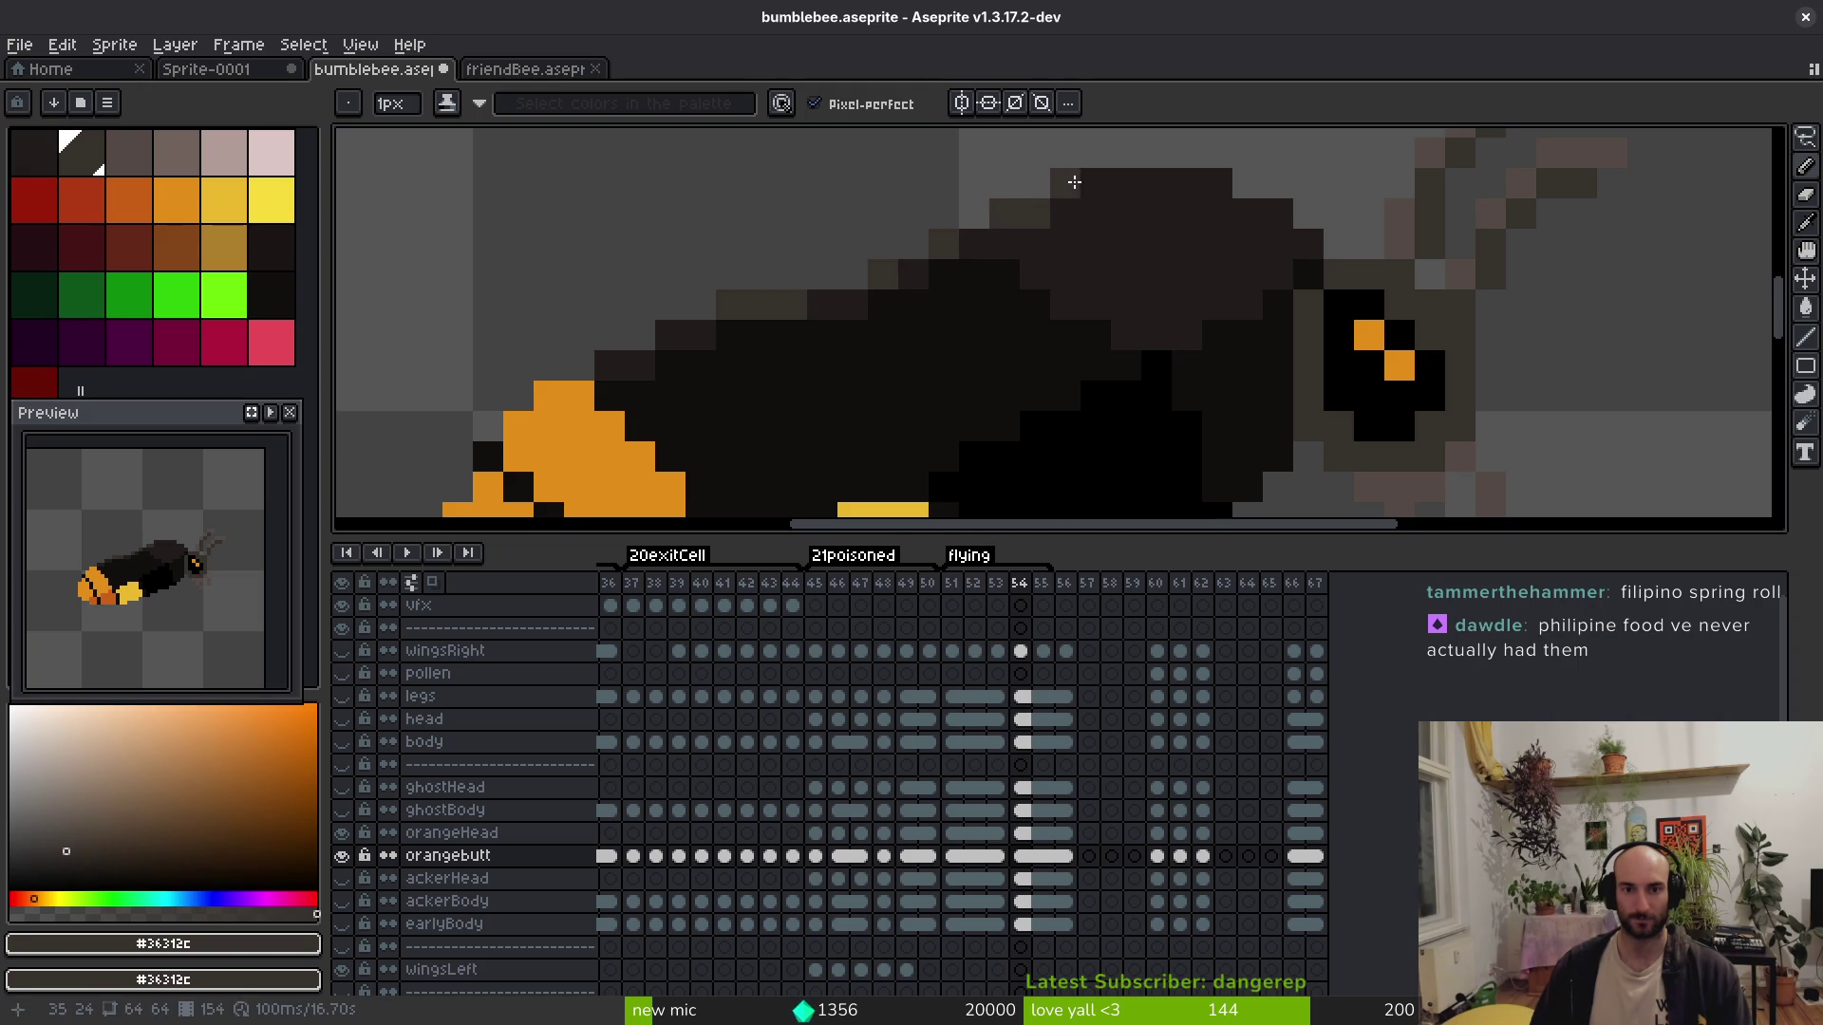
left_click_drag(1062, 187, 1166, 173)
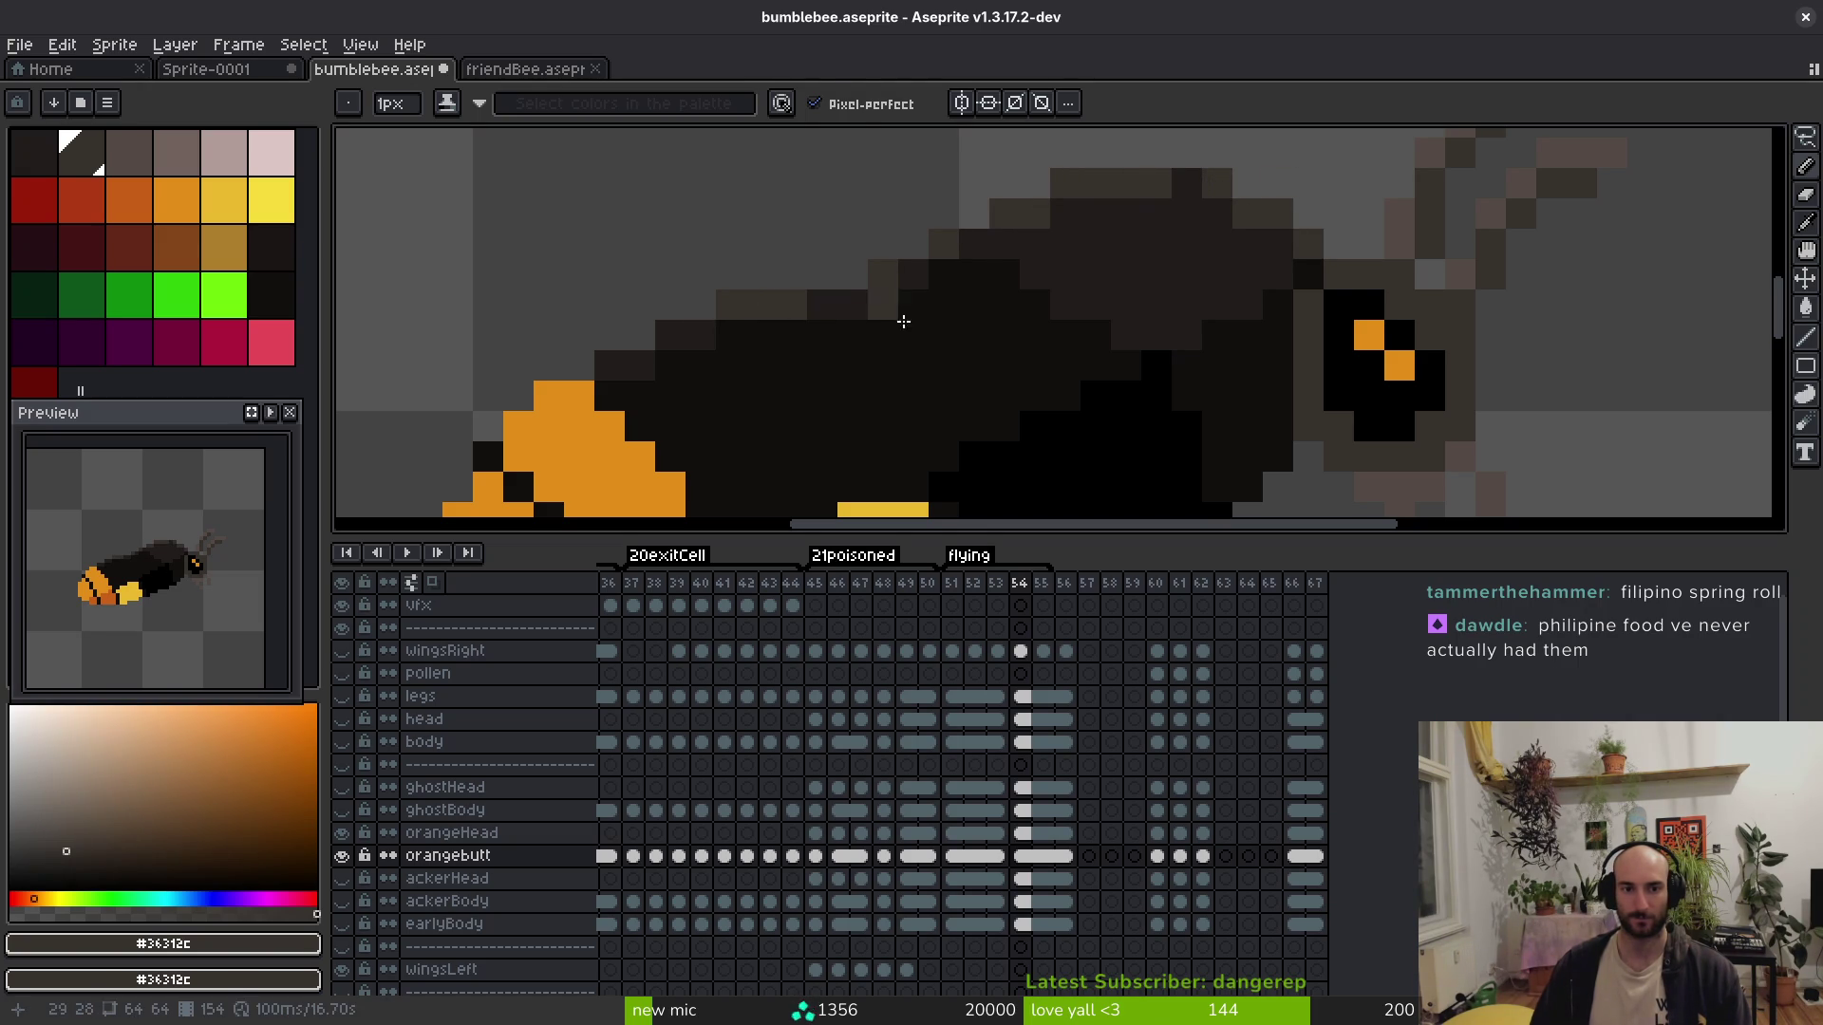
right_click(732, 305)
left_click(822, 305)
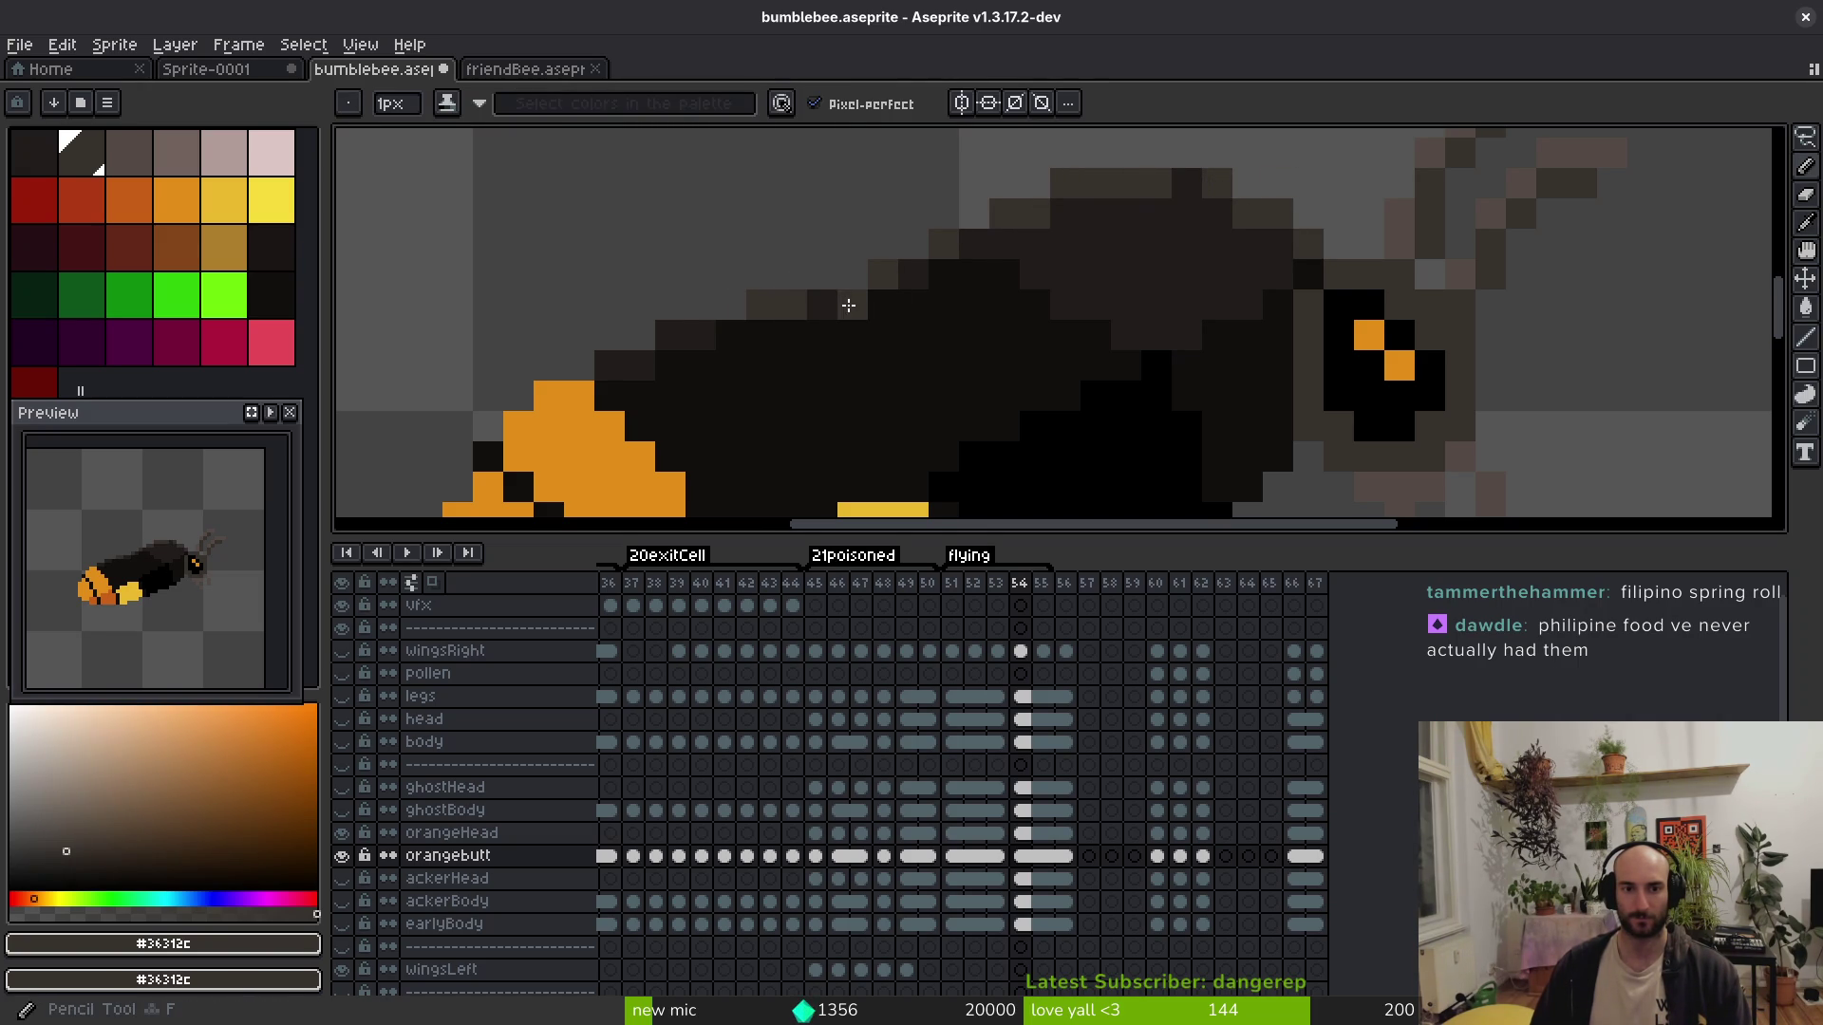
scroll(801, 354, "down", 5)
Pick black from the outline and step through frames 48–55 to review the animation
key("alt")
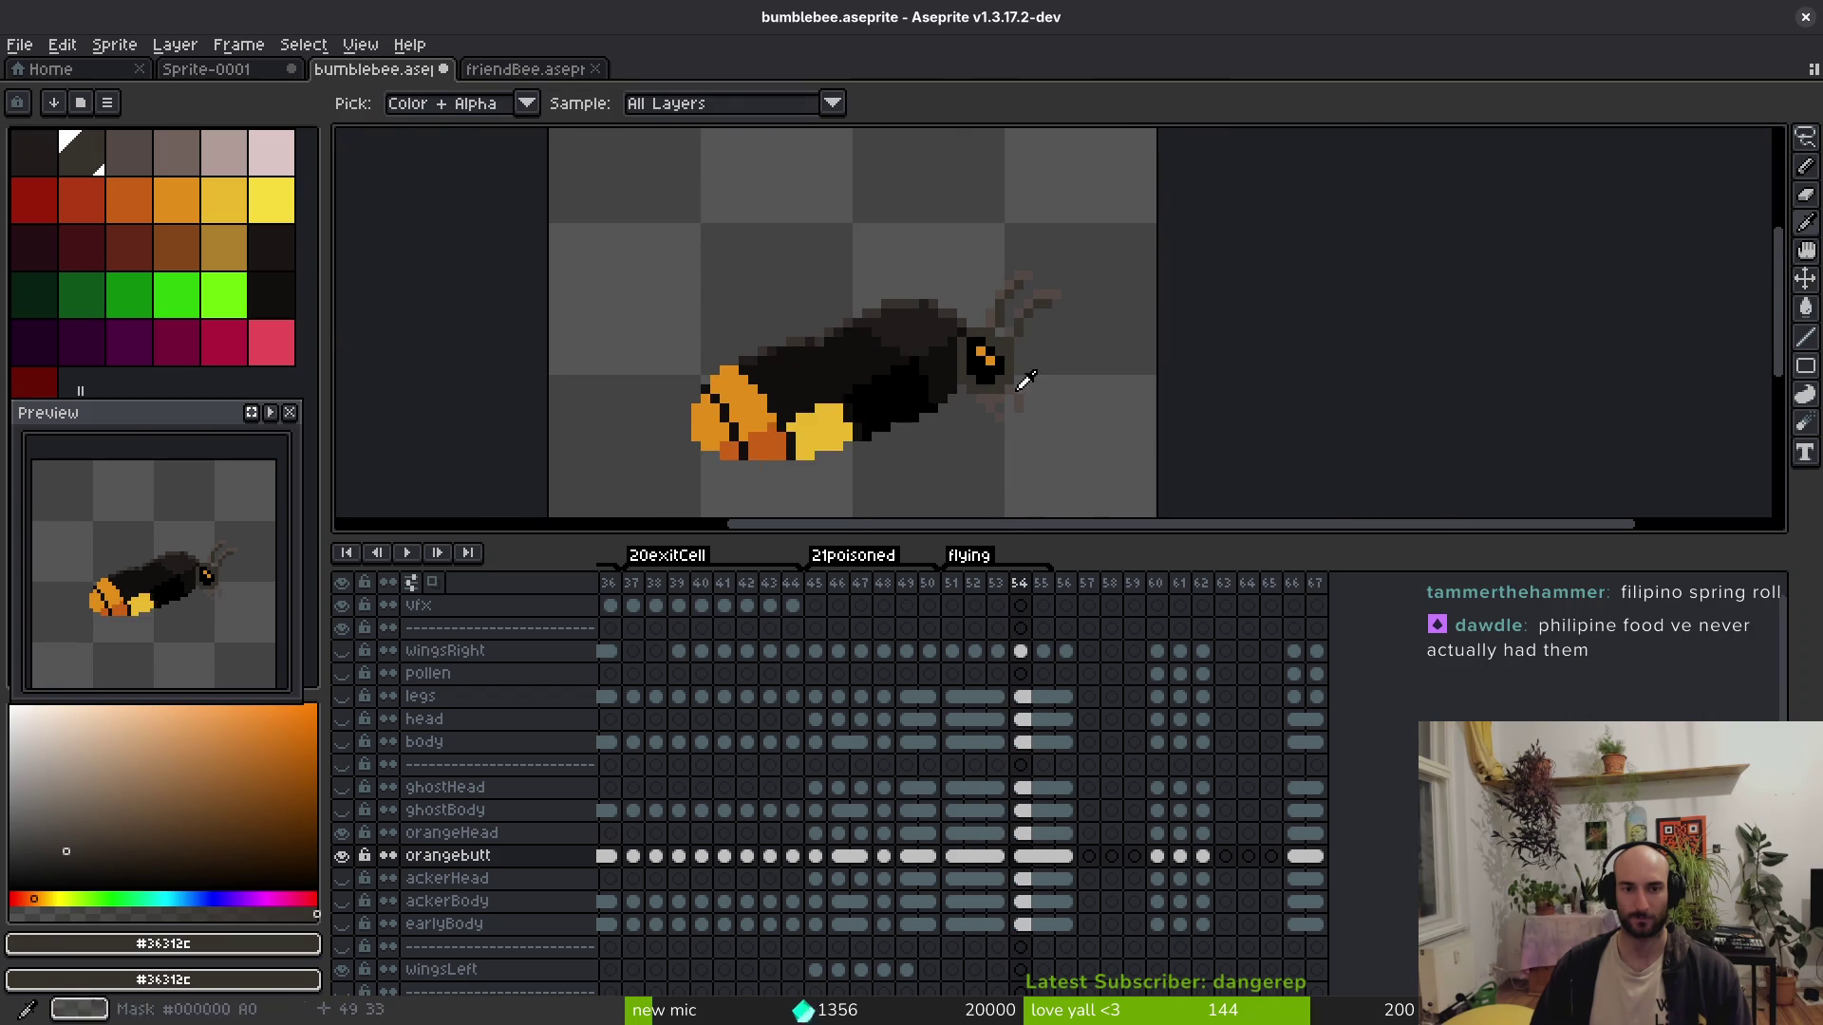
left_click(874, 415)
key("g")
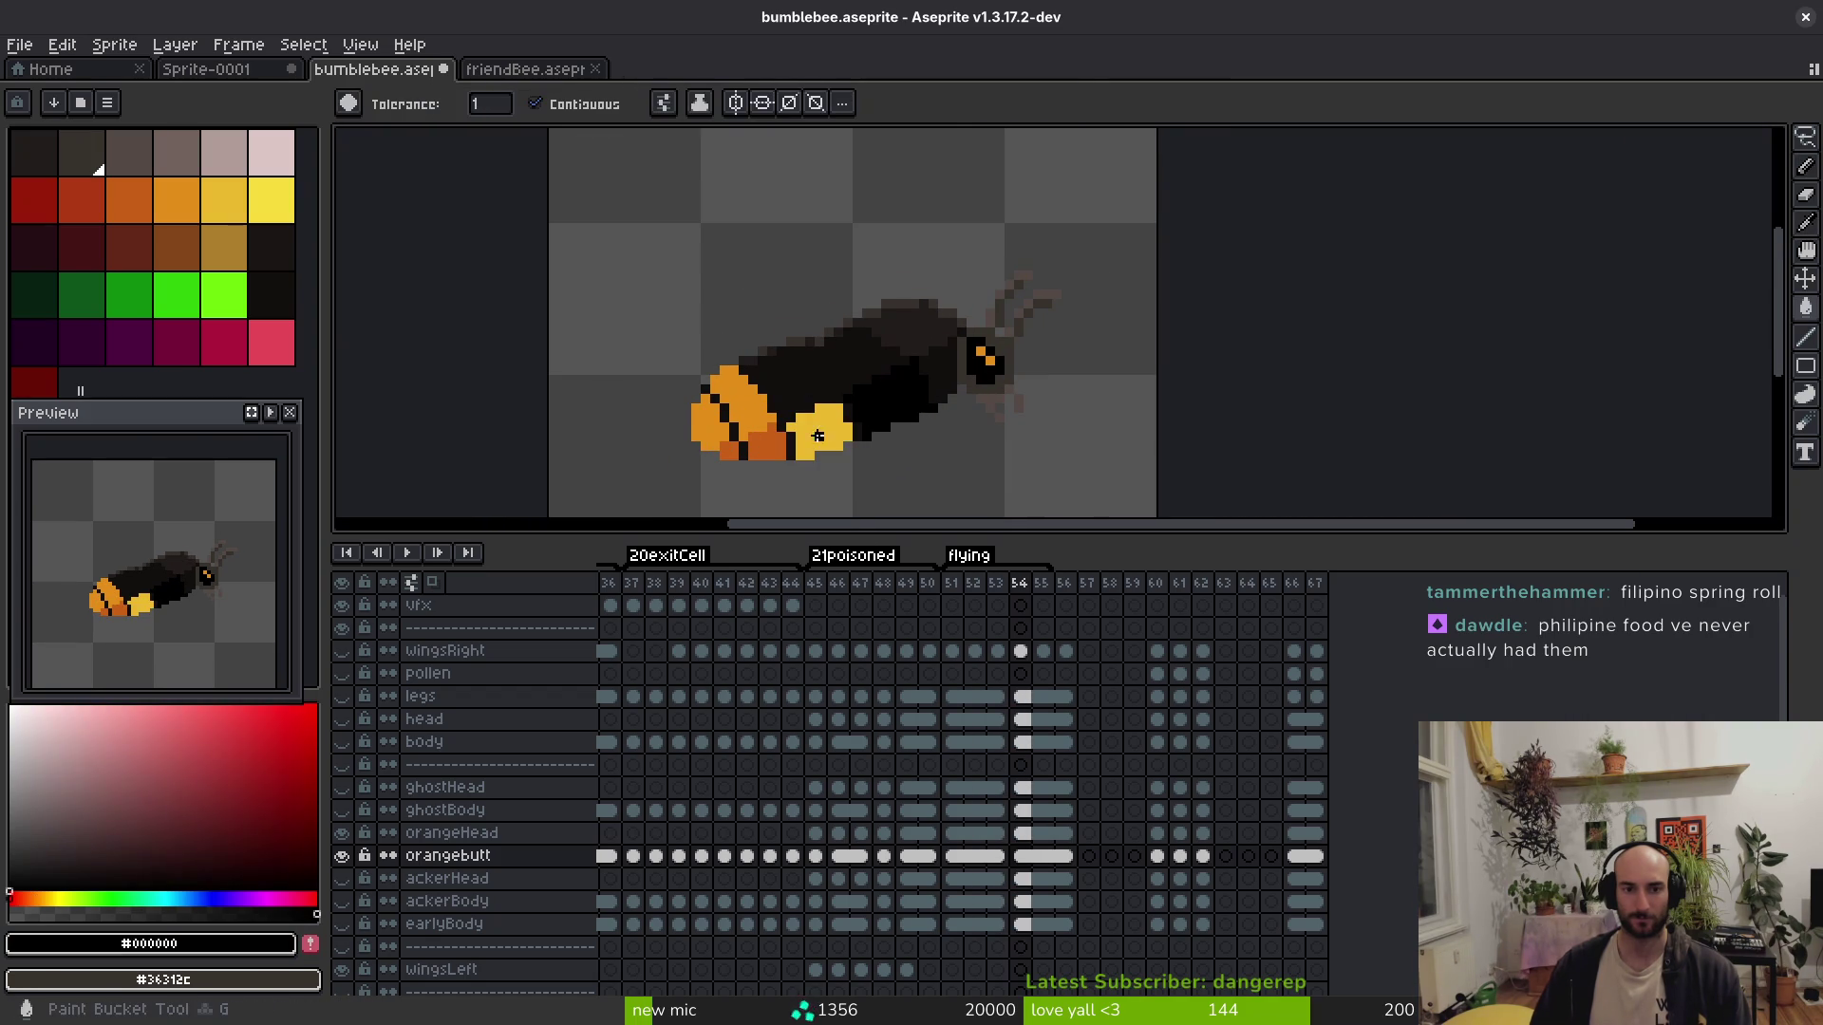
key("period")
scroll(902, 413, "up", 2)
key("alt")
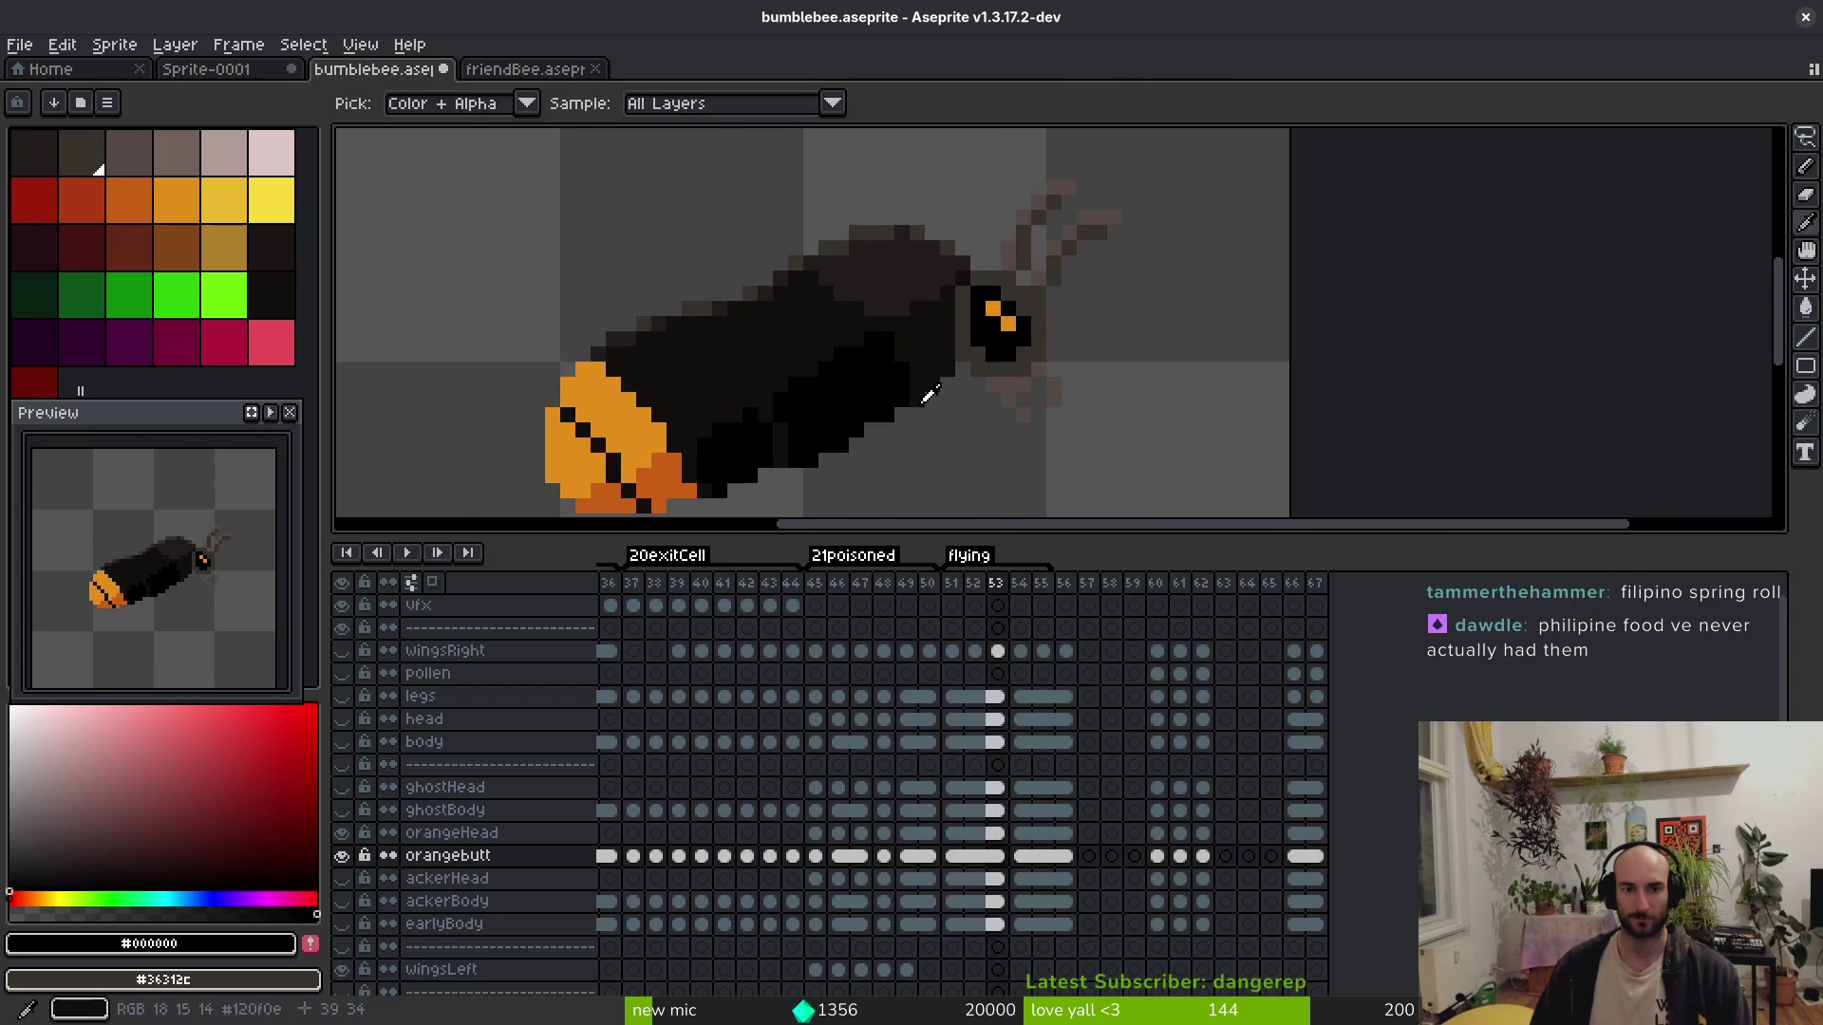
key("Return")
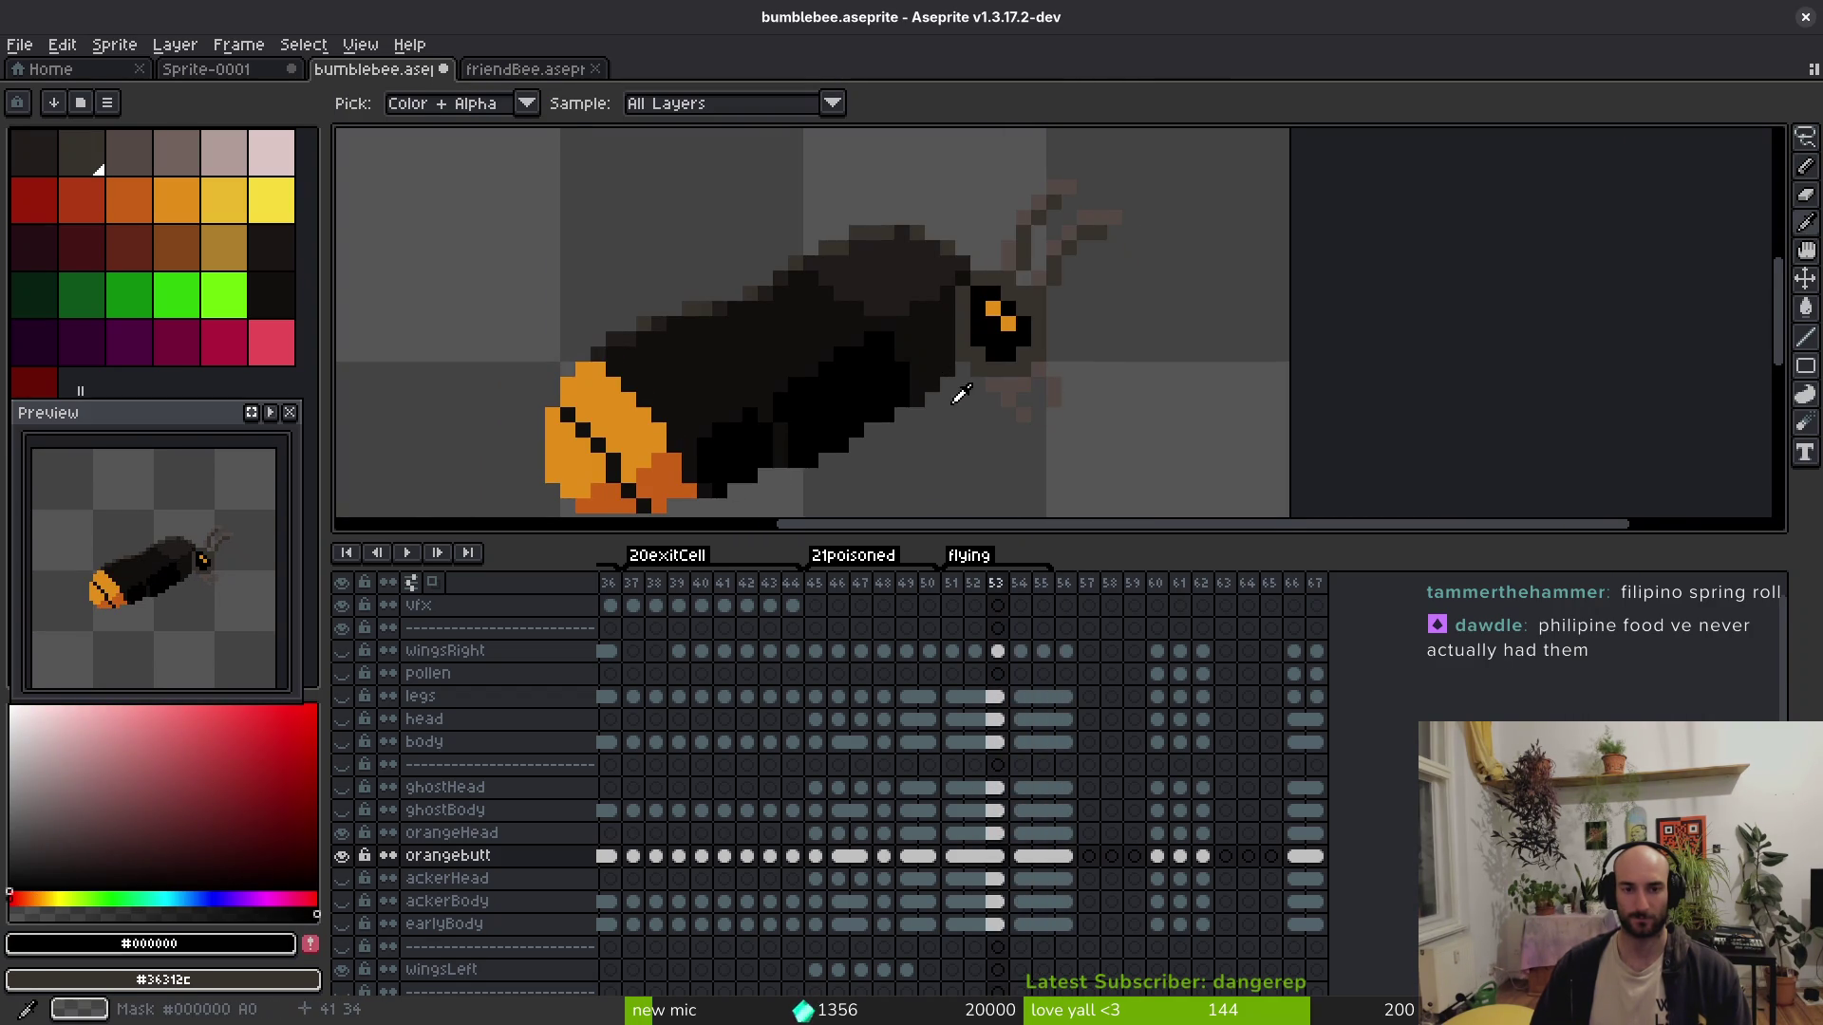
key("comma")
key("Left")
key("Left")
key("Left")
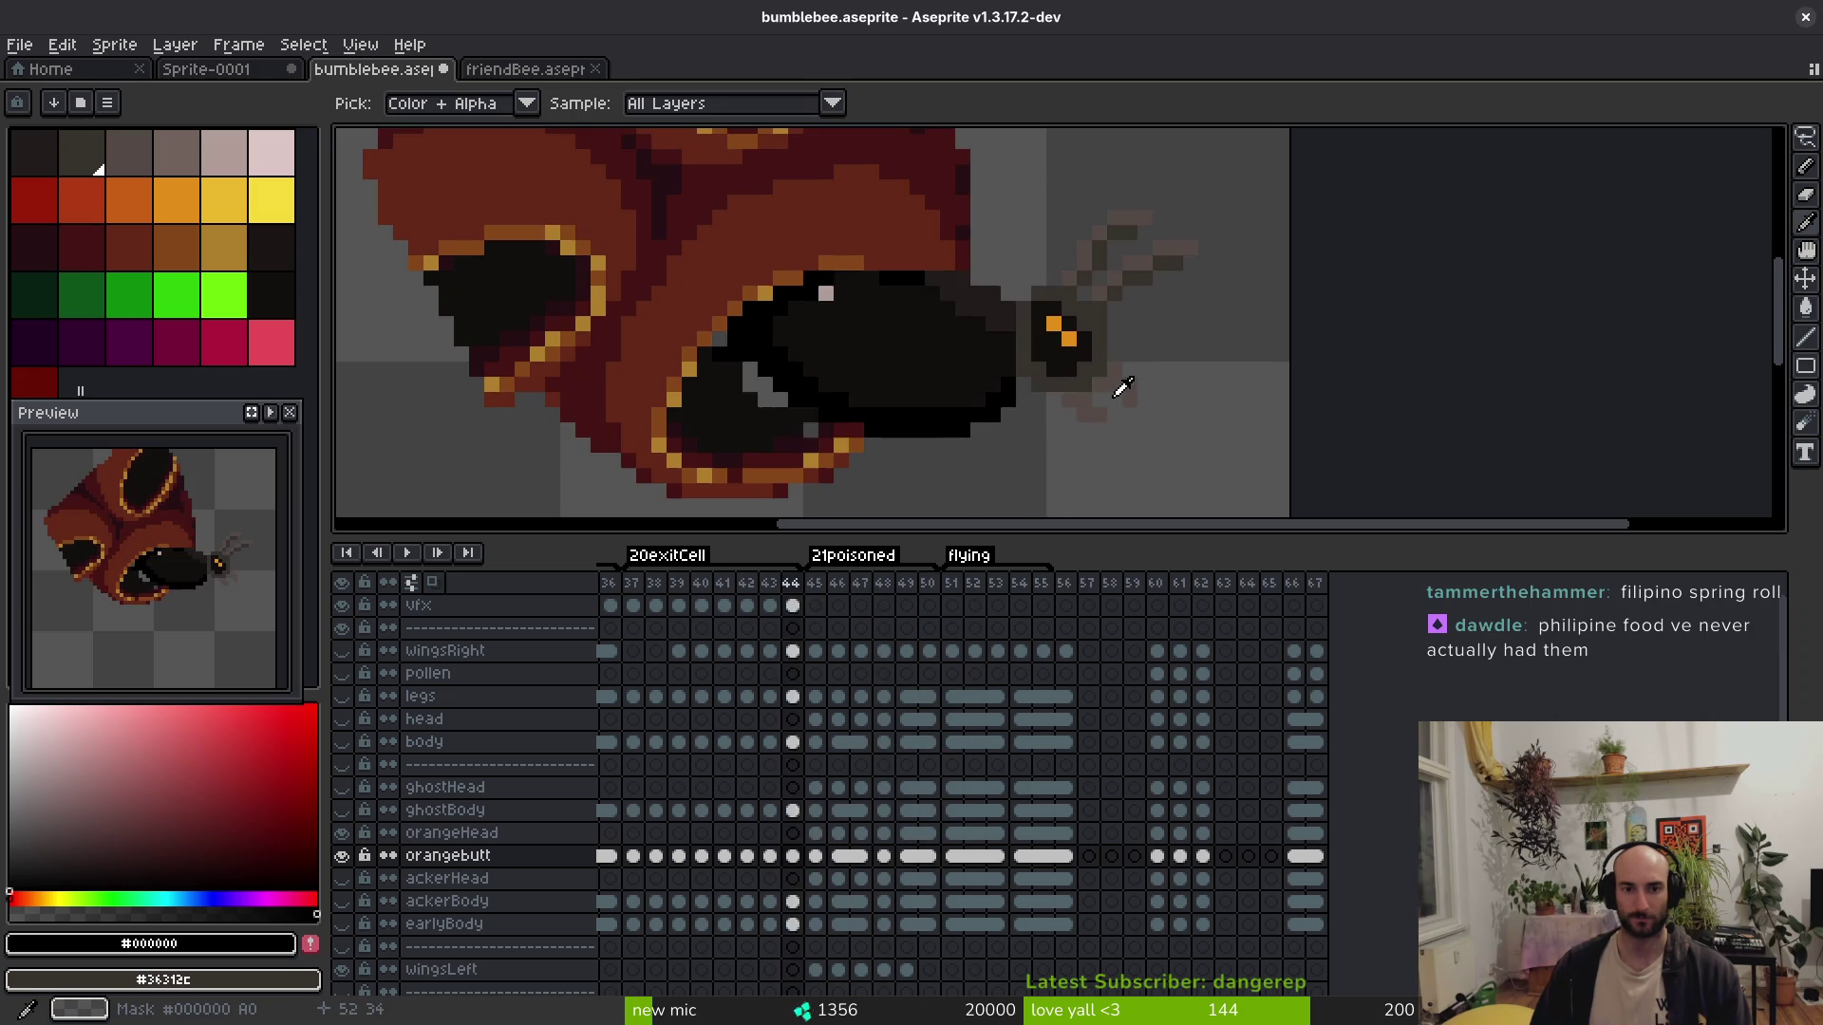
key("Right")
key("Right")
key("Right")
key("Right")
key("Right")
key("Right")
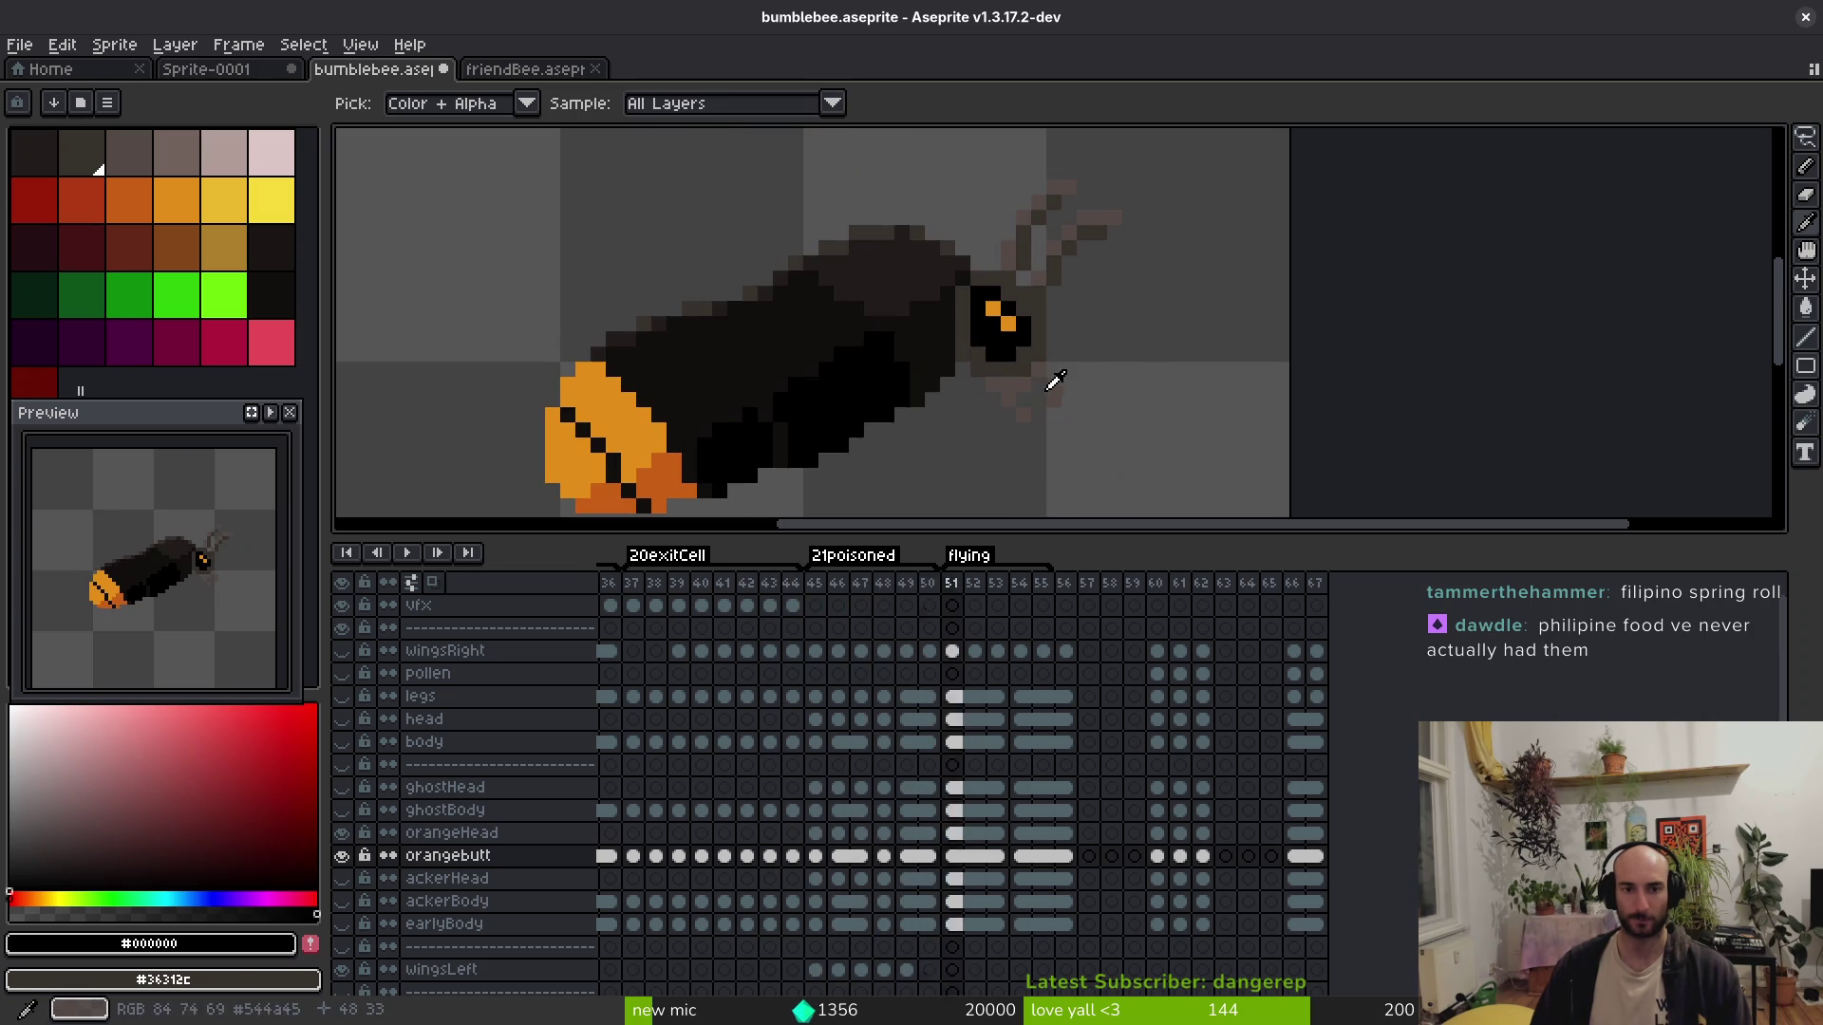
key("Right")
key("Right")
Hide the orangebutt layer, show ackerHead and ackerBody, and select the ackerBody cel at frame 50
key("g")
left_click(342, 856)
left_click_drag(342, 901, 345, 874)
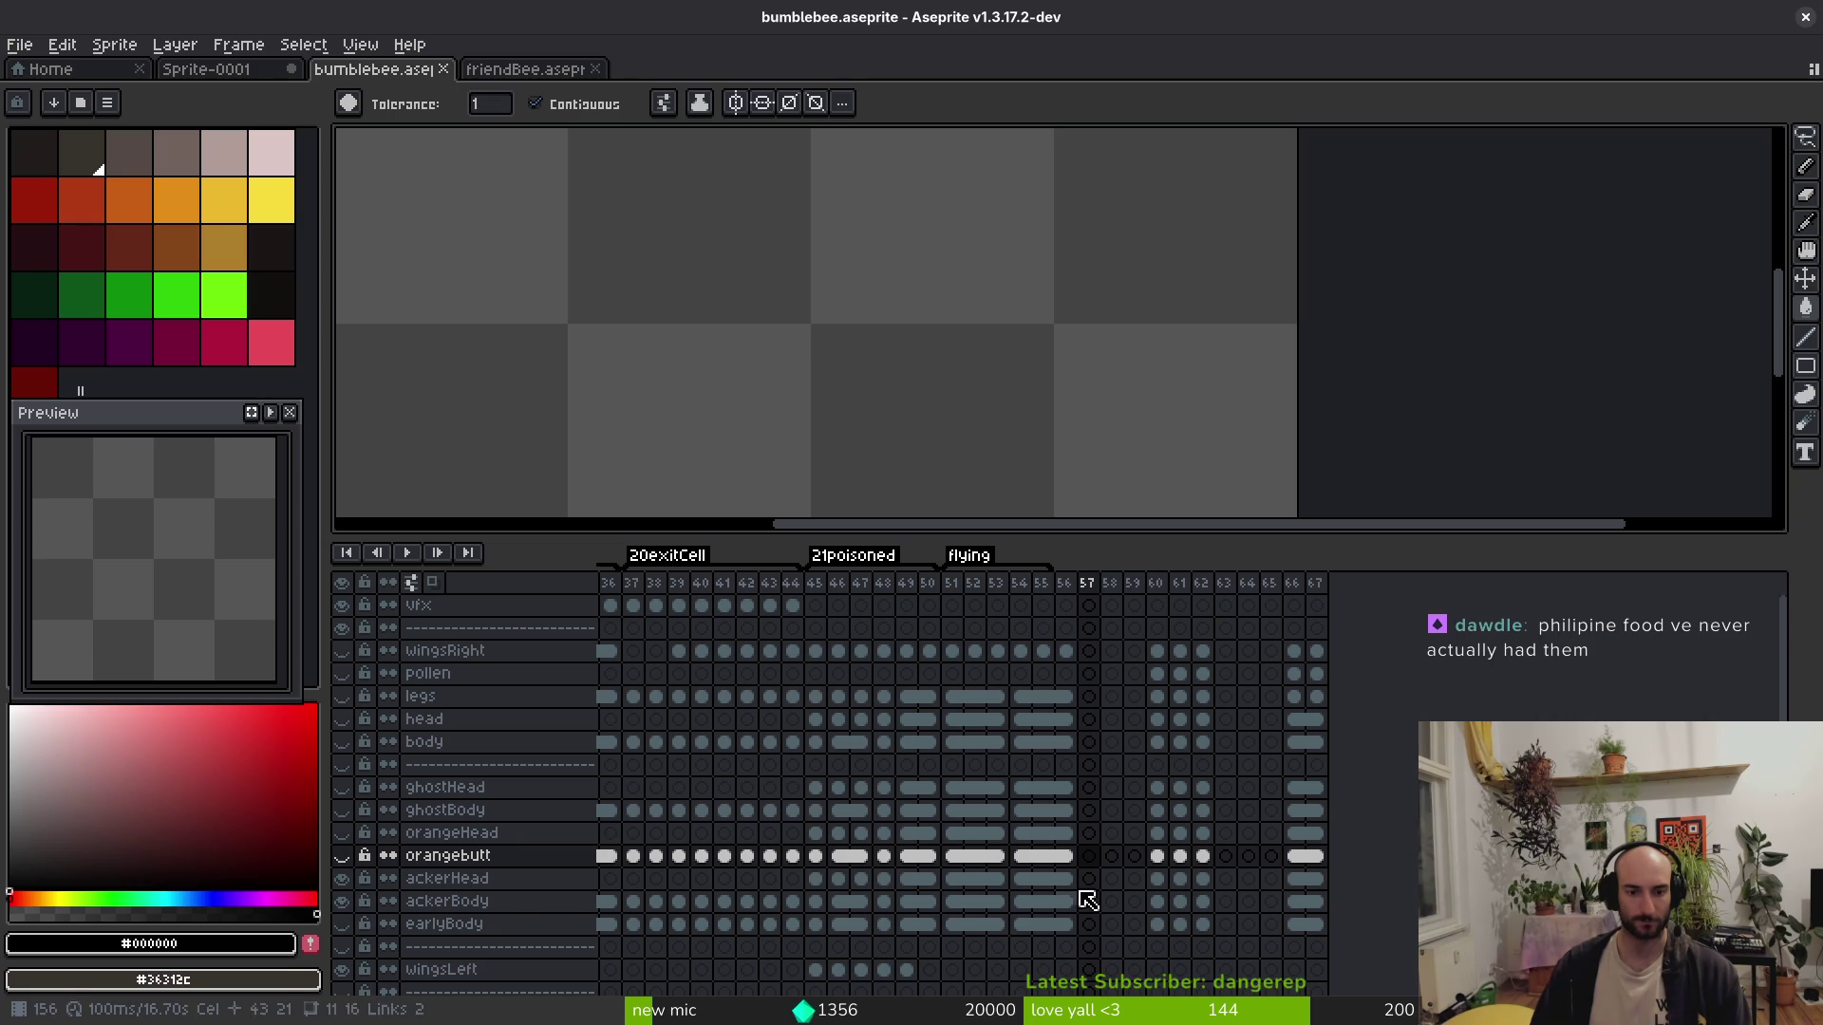
left_click(973, 902)
left_click(928, 901)
left_click_drag(844, 424, 886, 352)
Check the ackerBody body on its own at frame 51 by hiding and re-showing ackerHead
key("i")
key("Up")
key("Down")
key("Down")
key("Right")
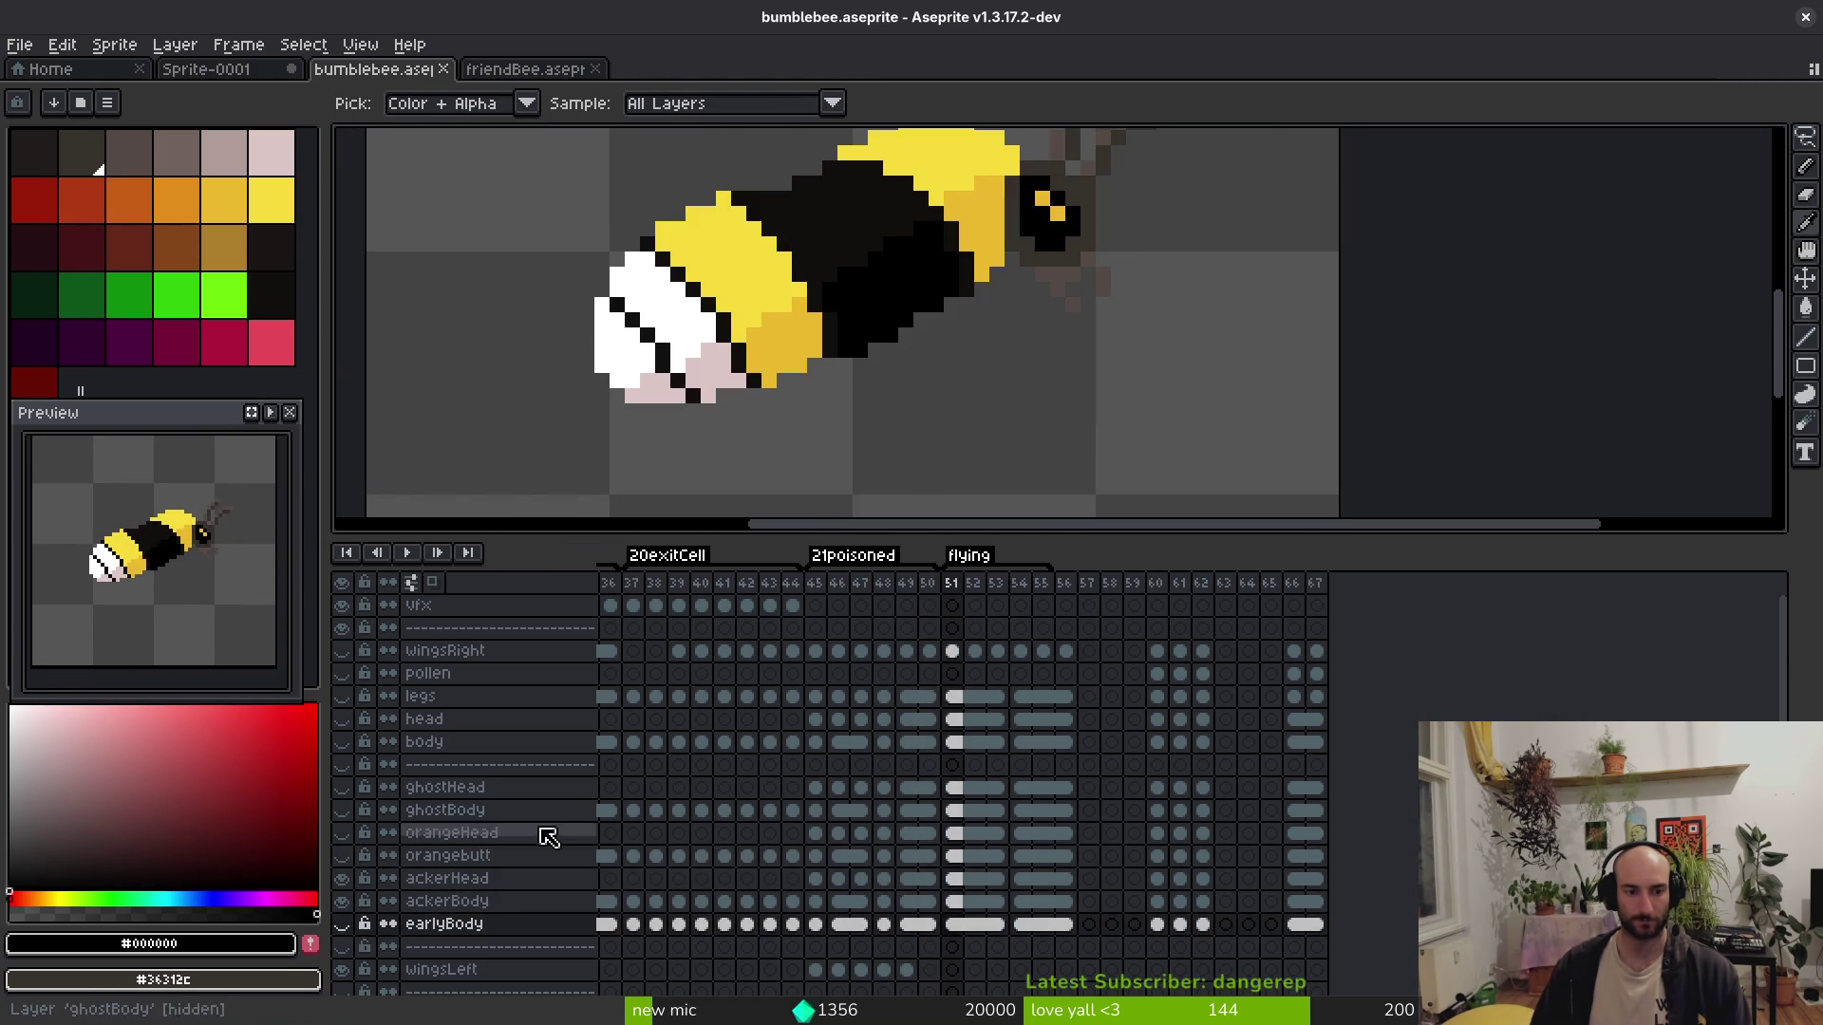
left_click(342, 878)
key("g")
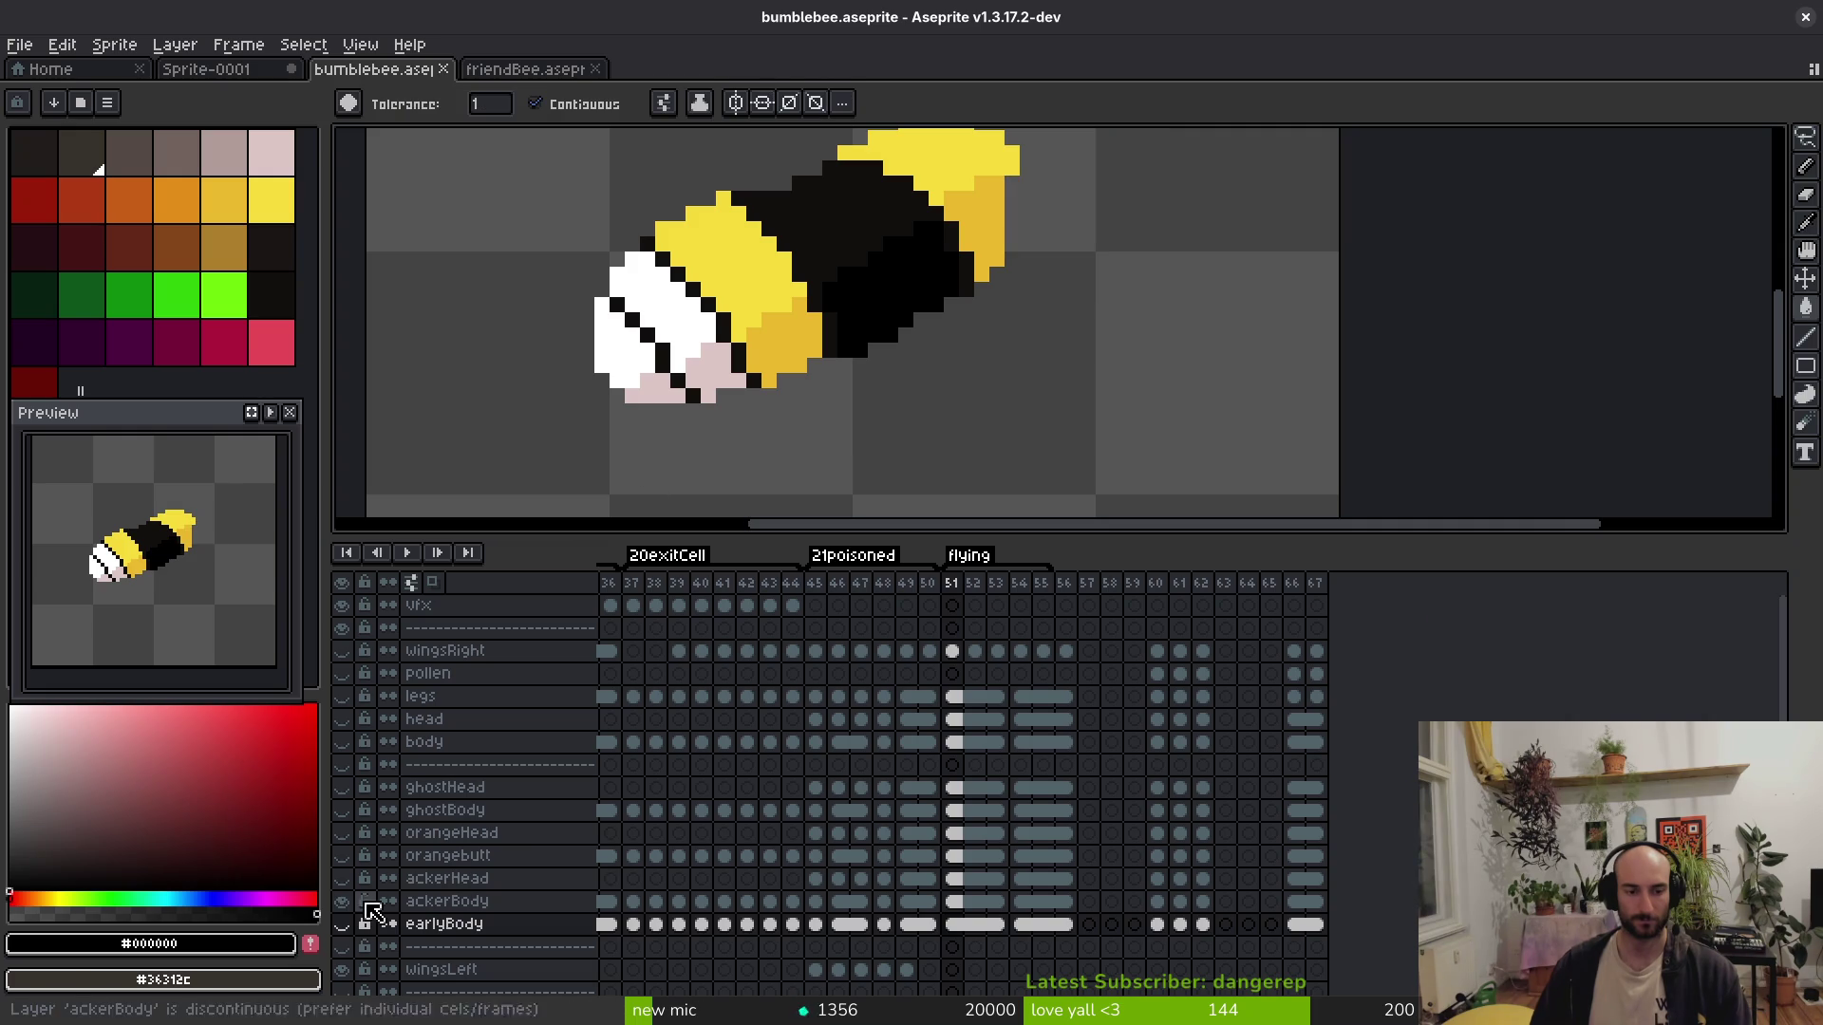
left_click(953, 901)
scroll(916, 466, "down", 2)
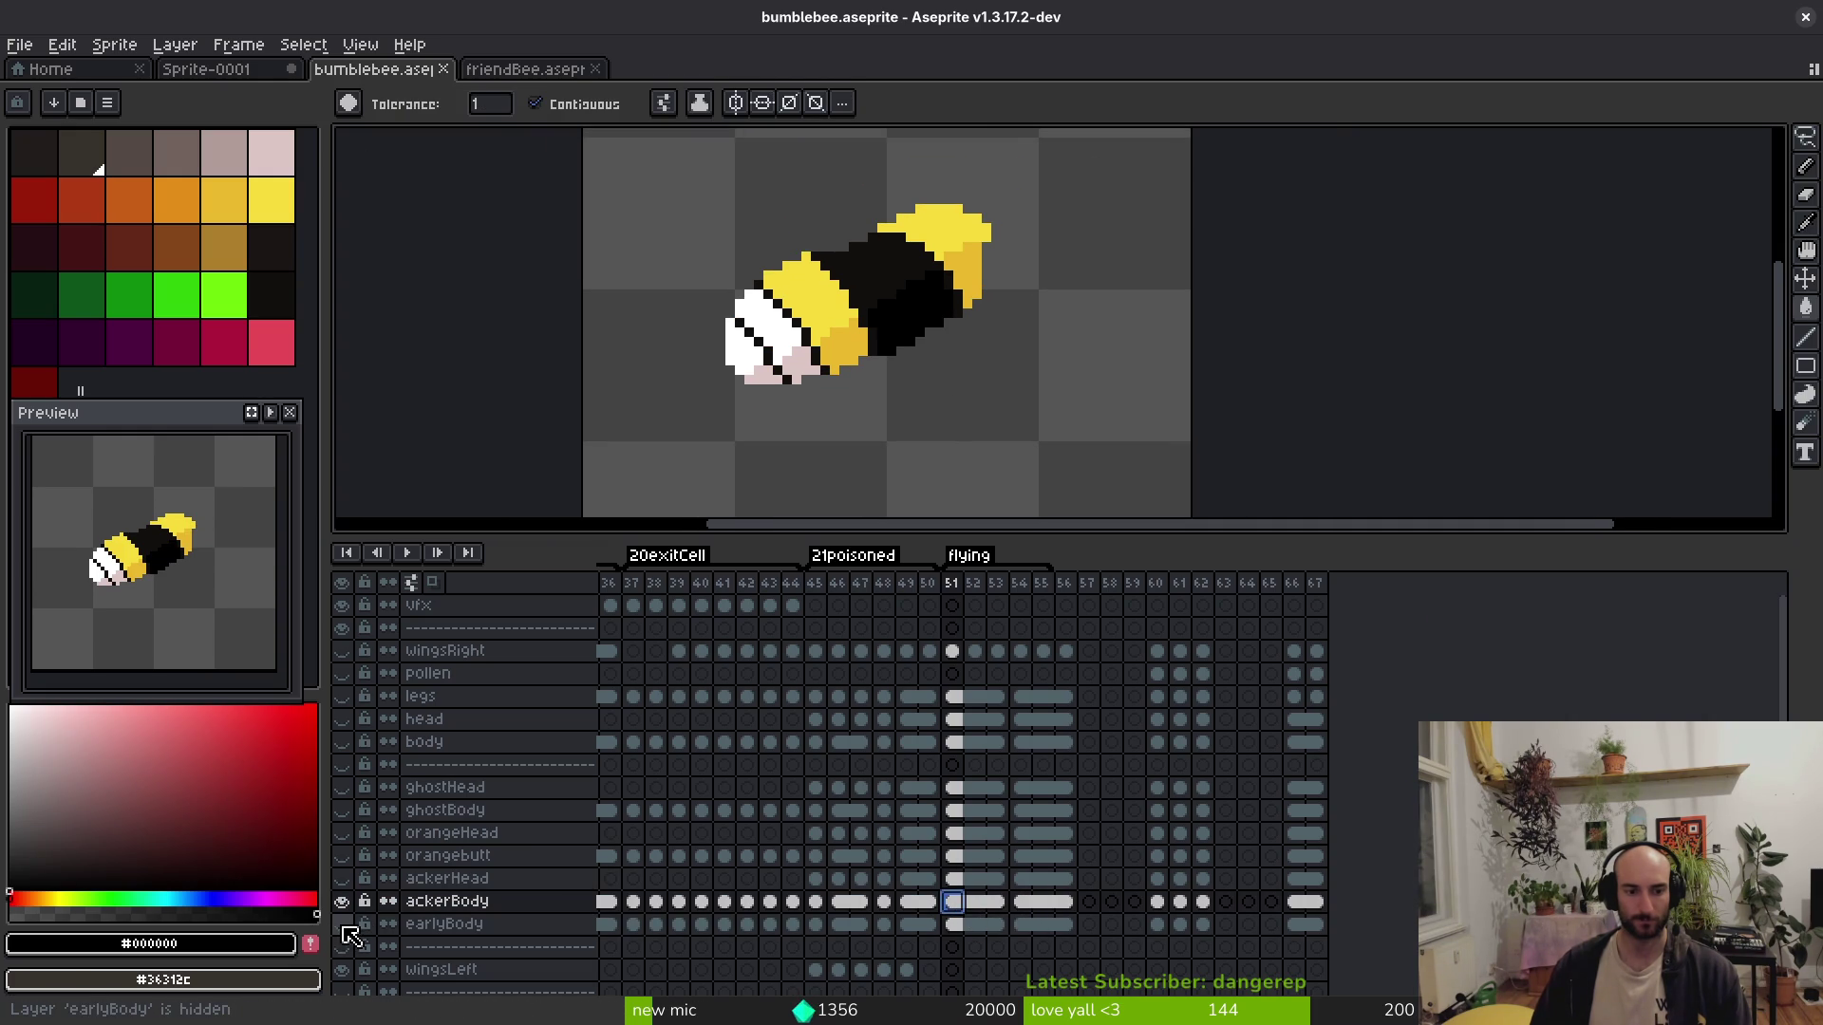
left_click(342, 878)
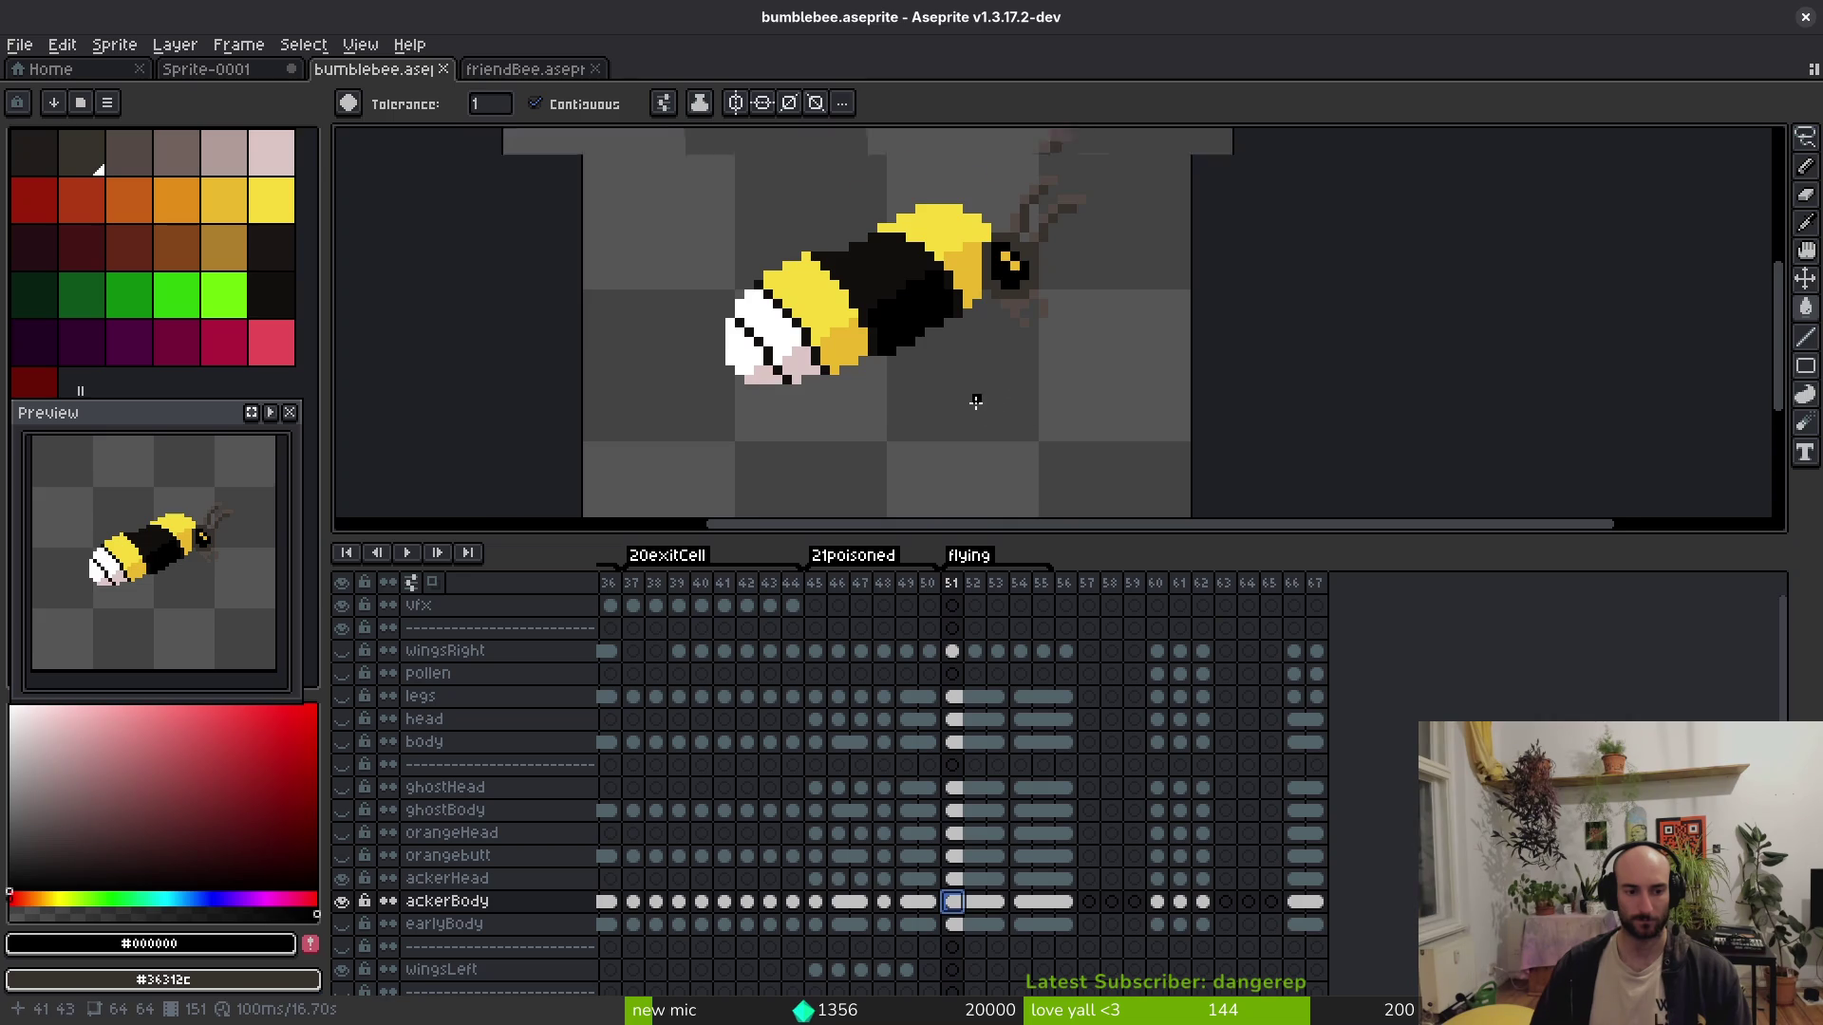
scroll(976, 401, "up", 2)
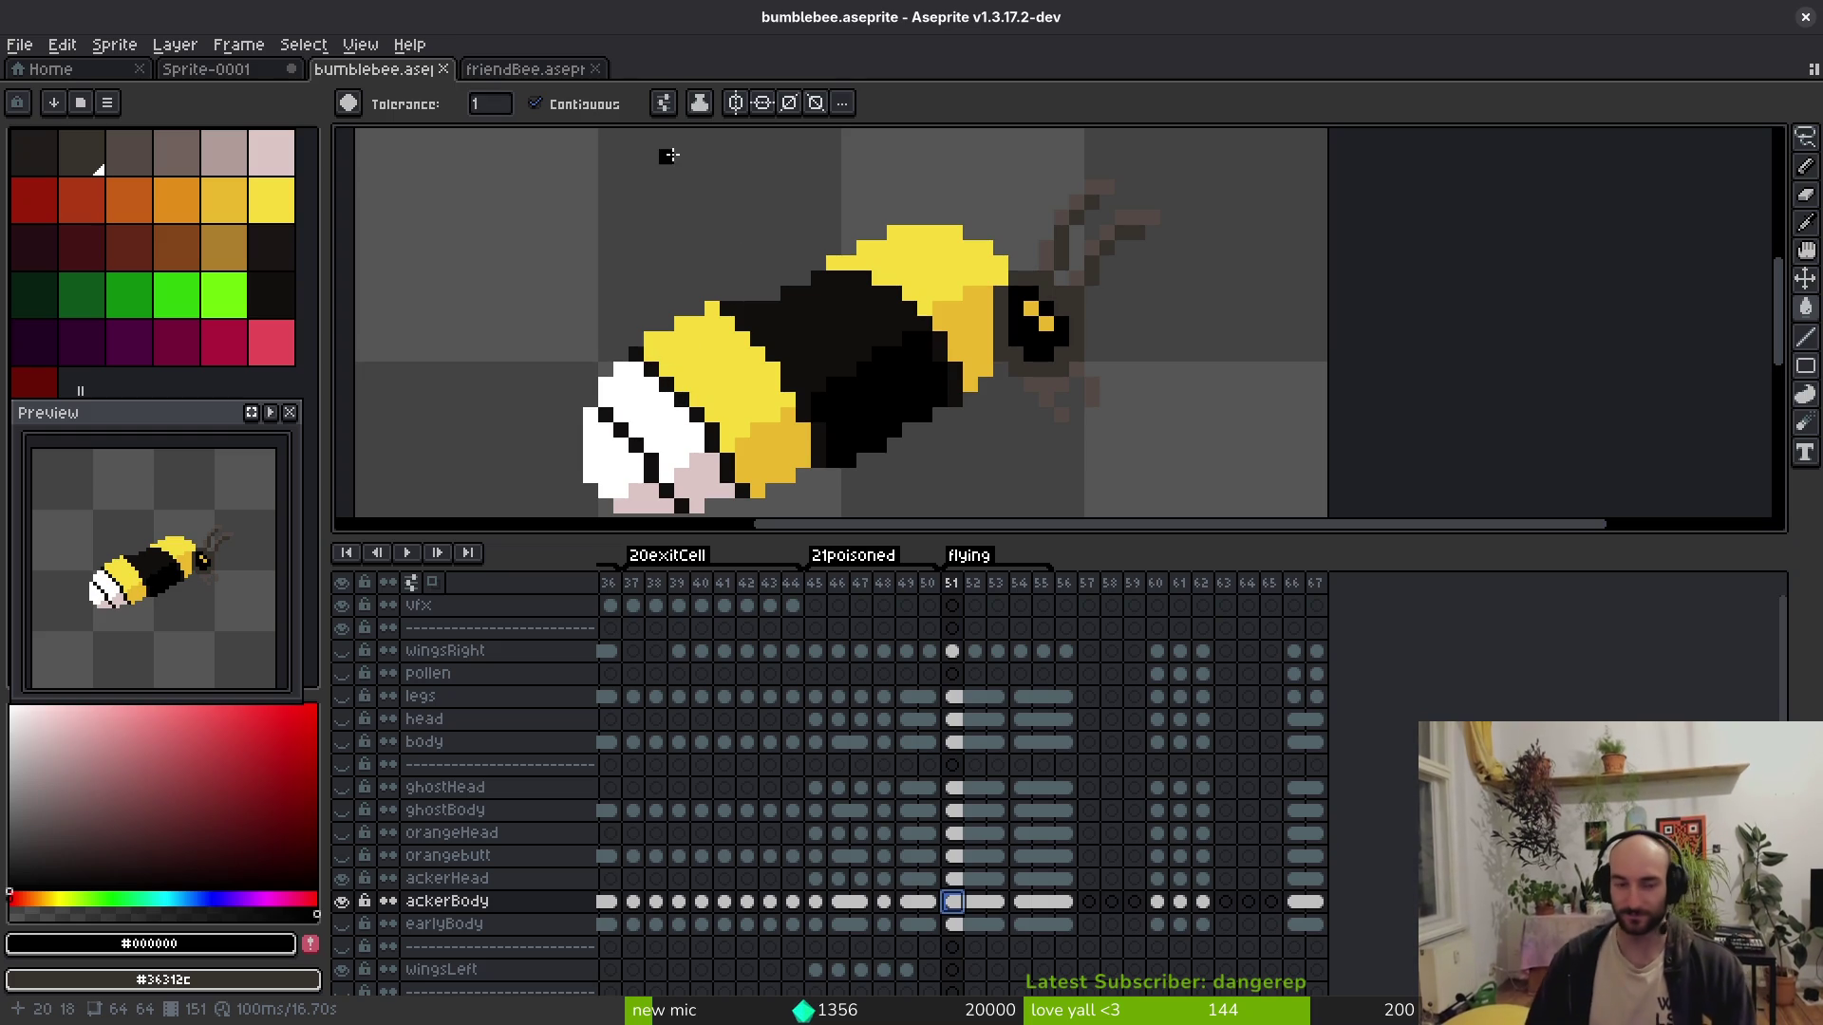
Eyedrop orange as primary and dark orange as secondary colour from the frame 50 bee
scroll(920, 340, "down", 2)
scroll(920, 340, "left", 2)
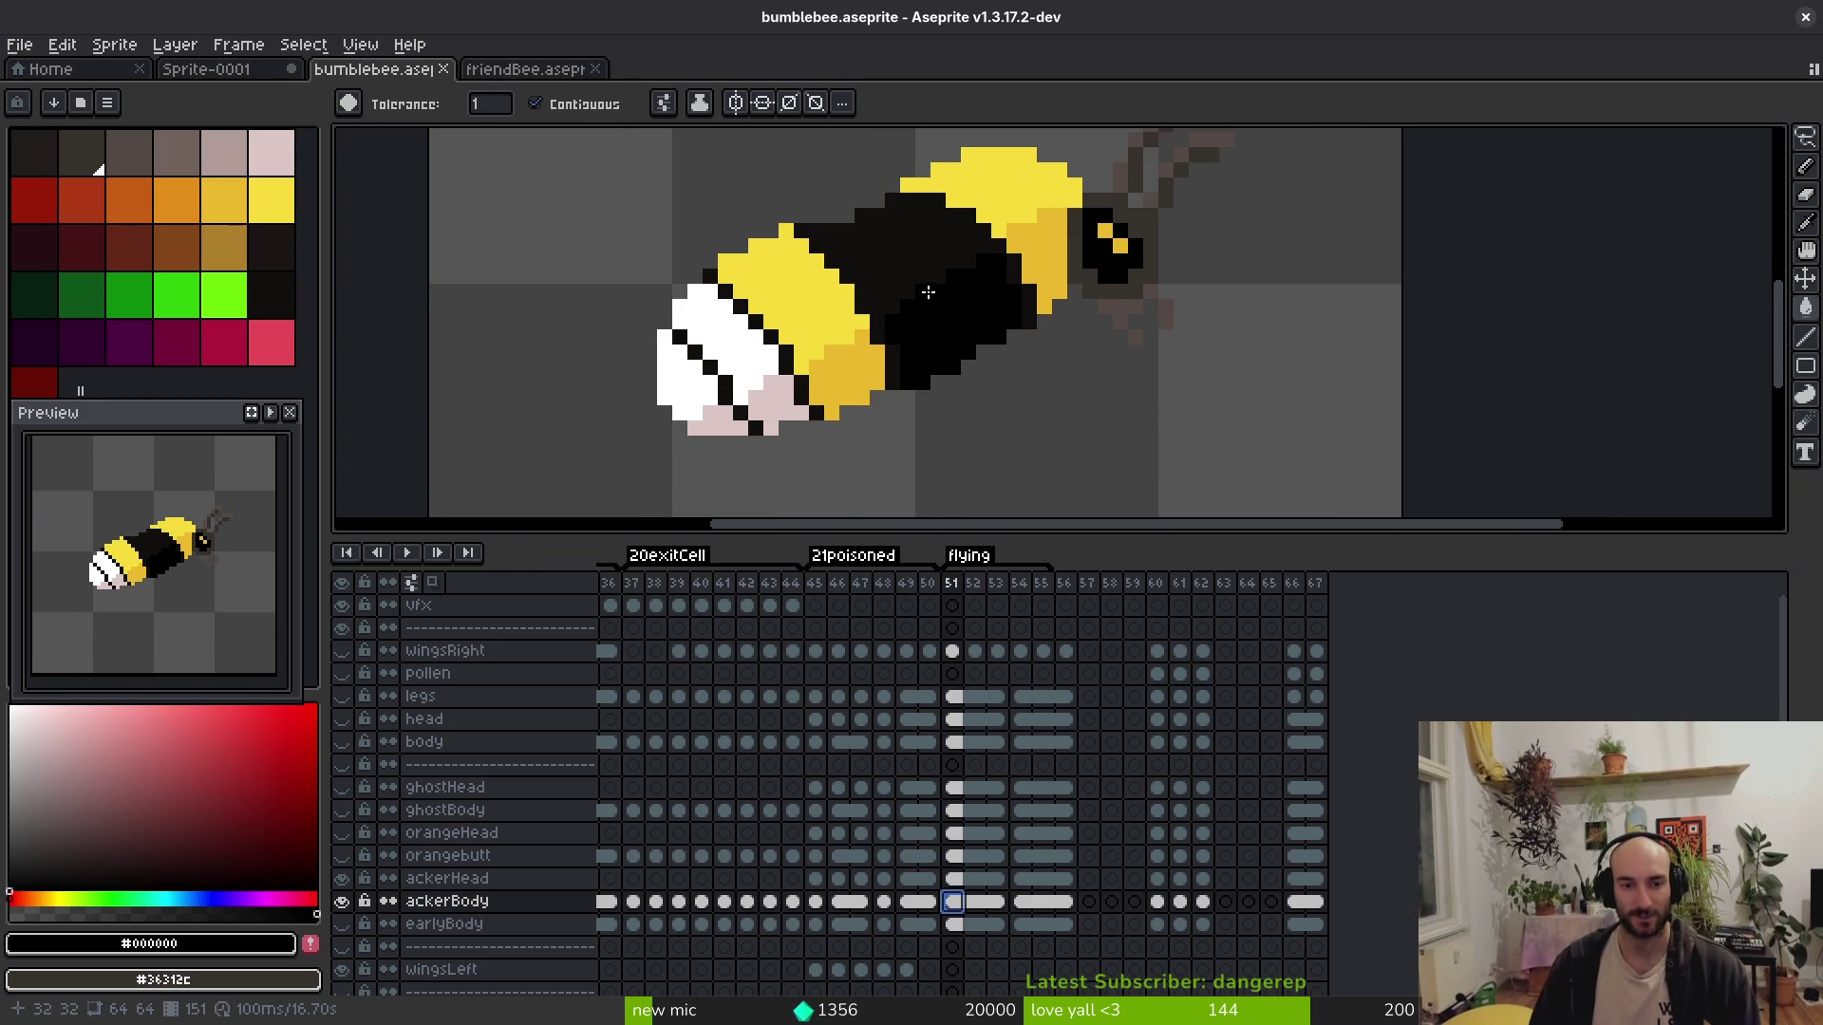
scroll(964, 349, "up", 2)
scroll(930, 370, "left", 1)
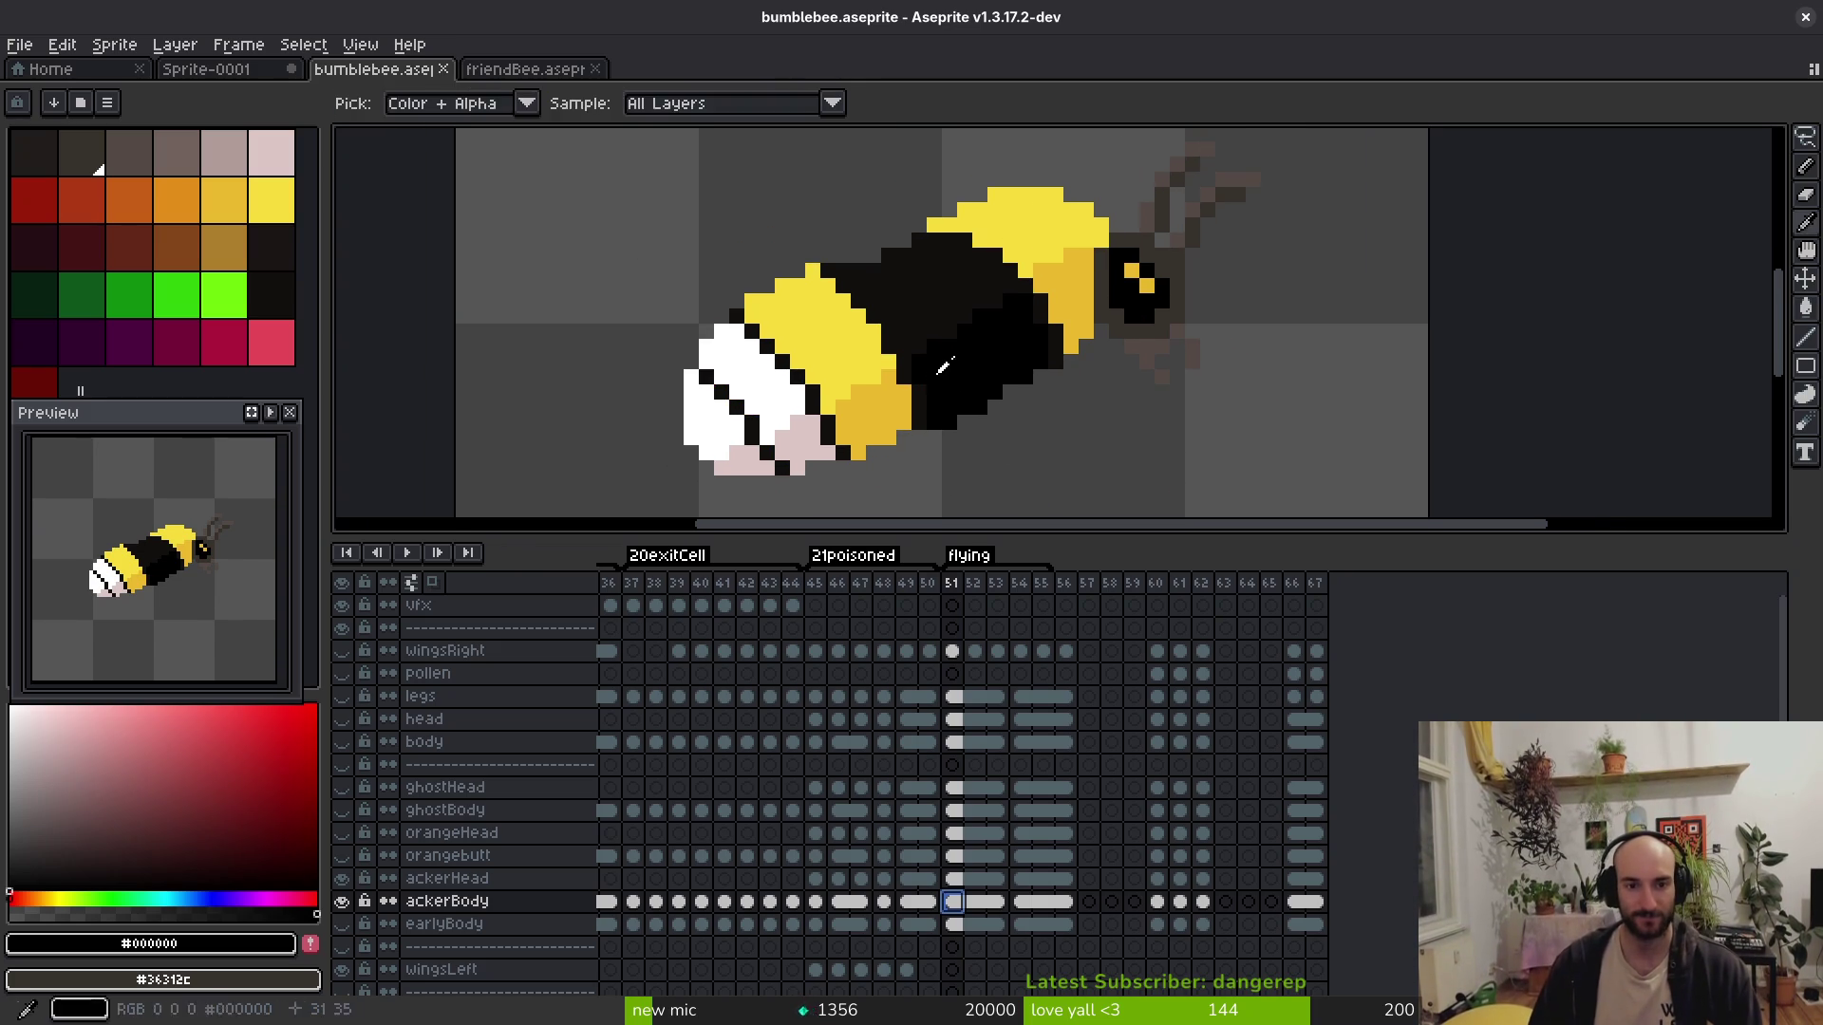
key("Left")
key("i")
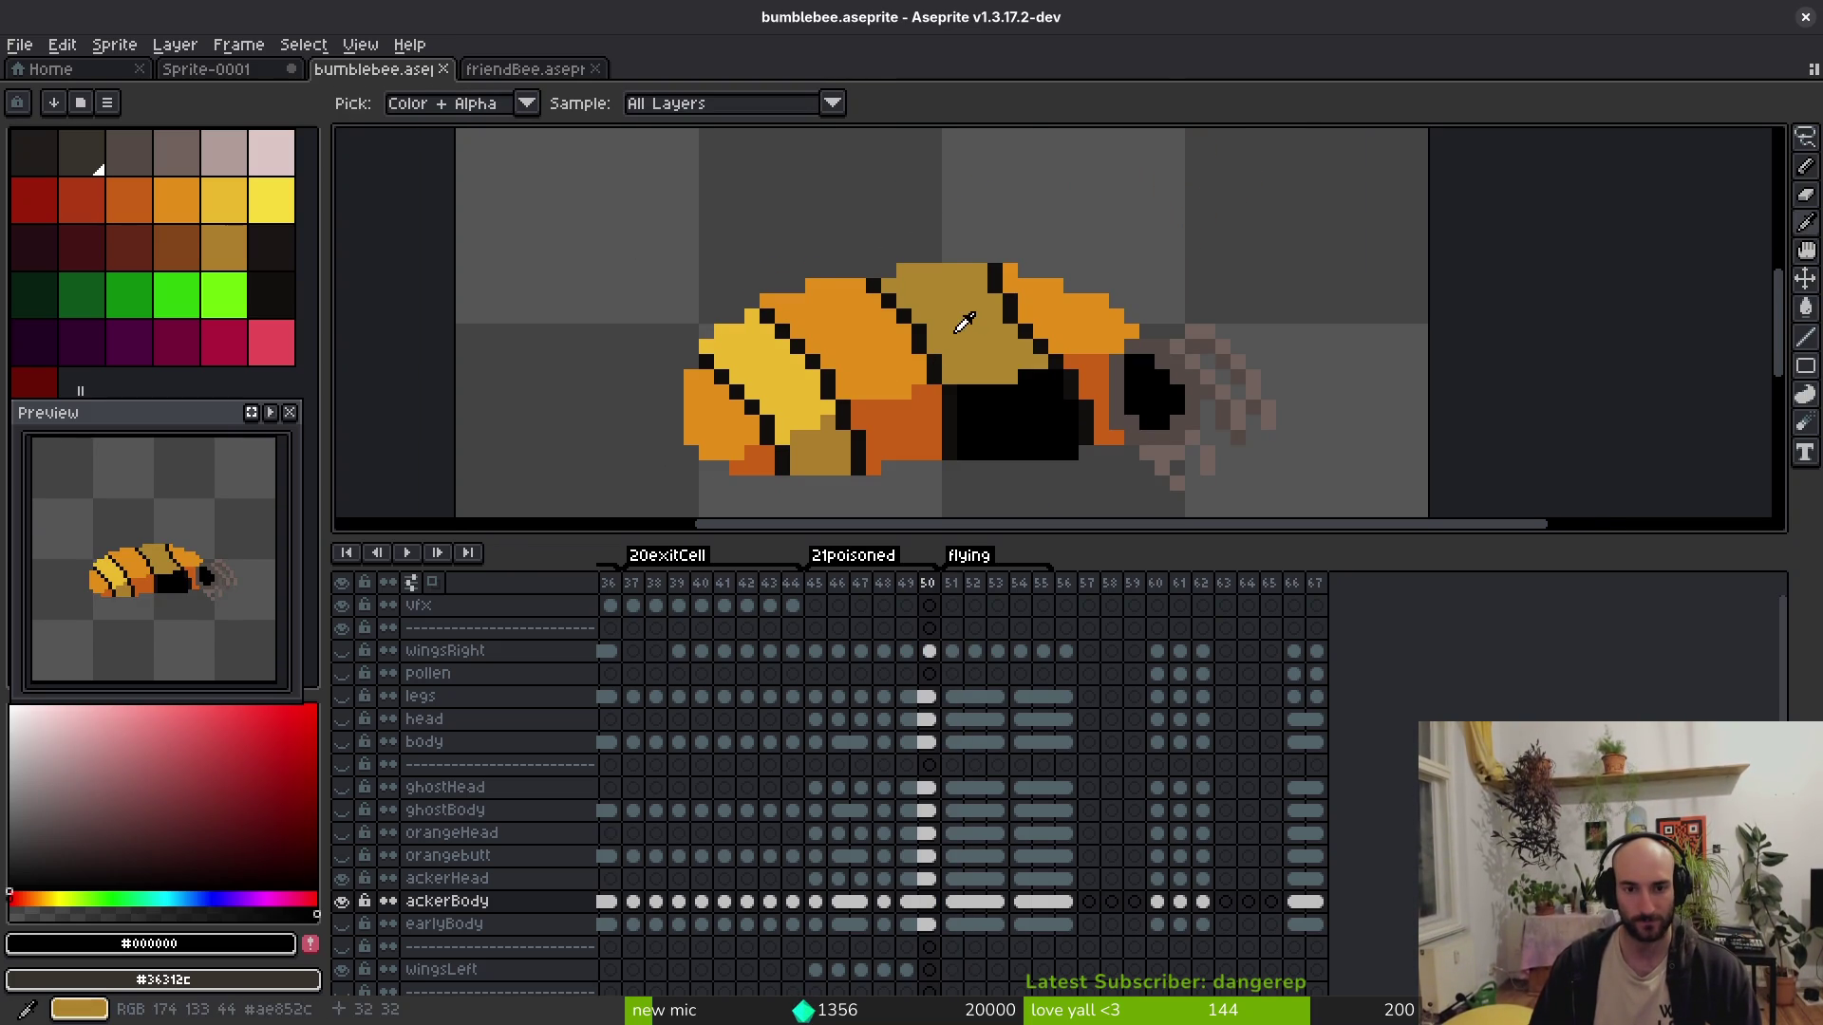
left_click(769, 432)
right_click(764, 456)
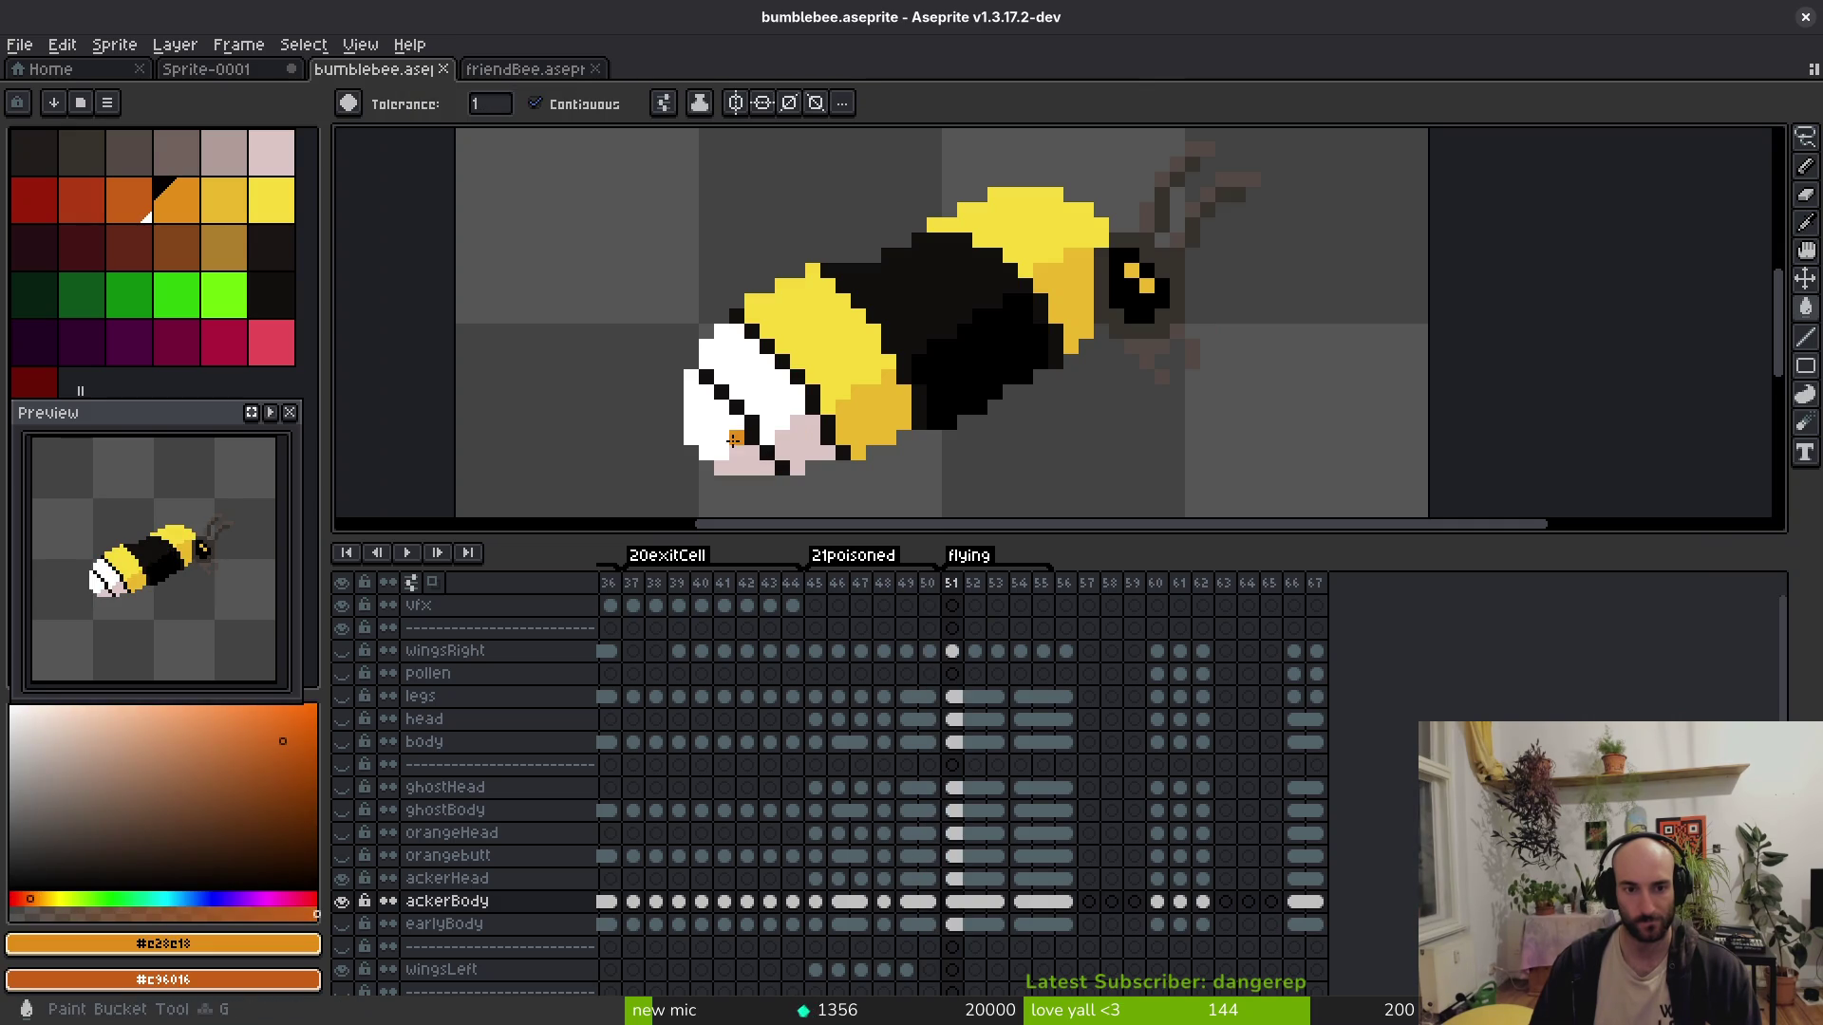
left_click(886, 361)
key("Right")
key("g")
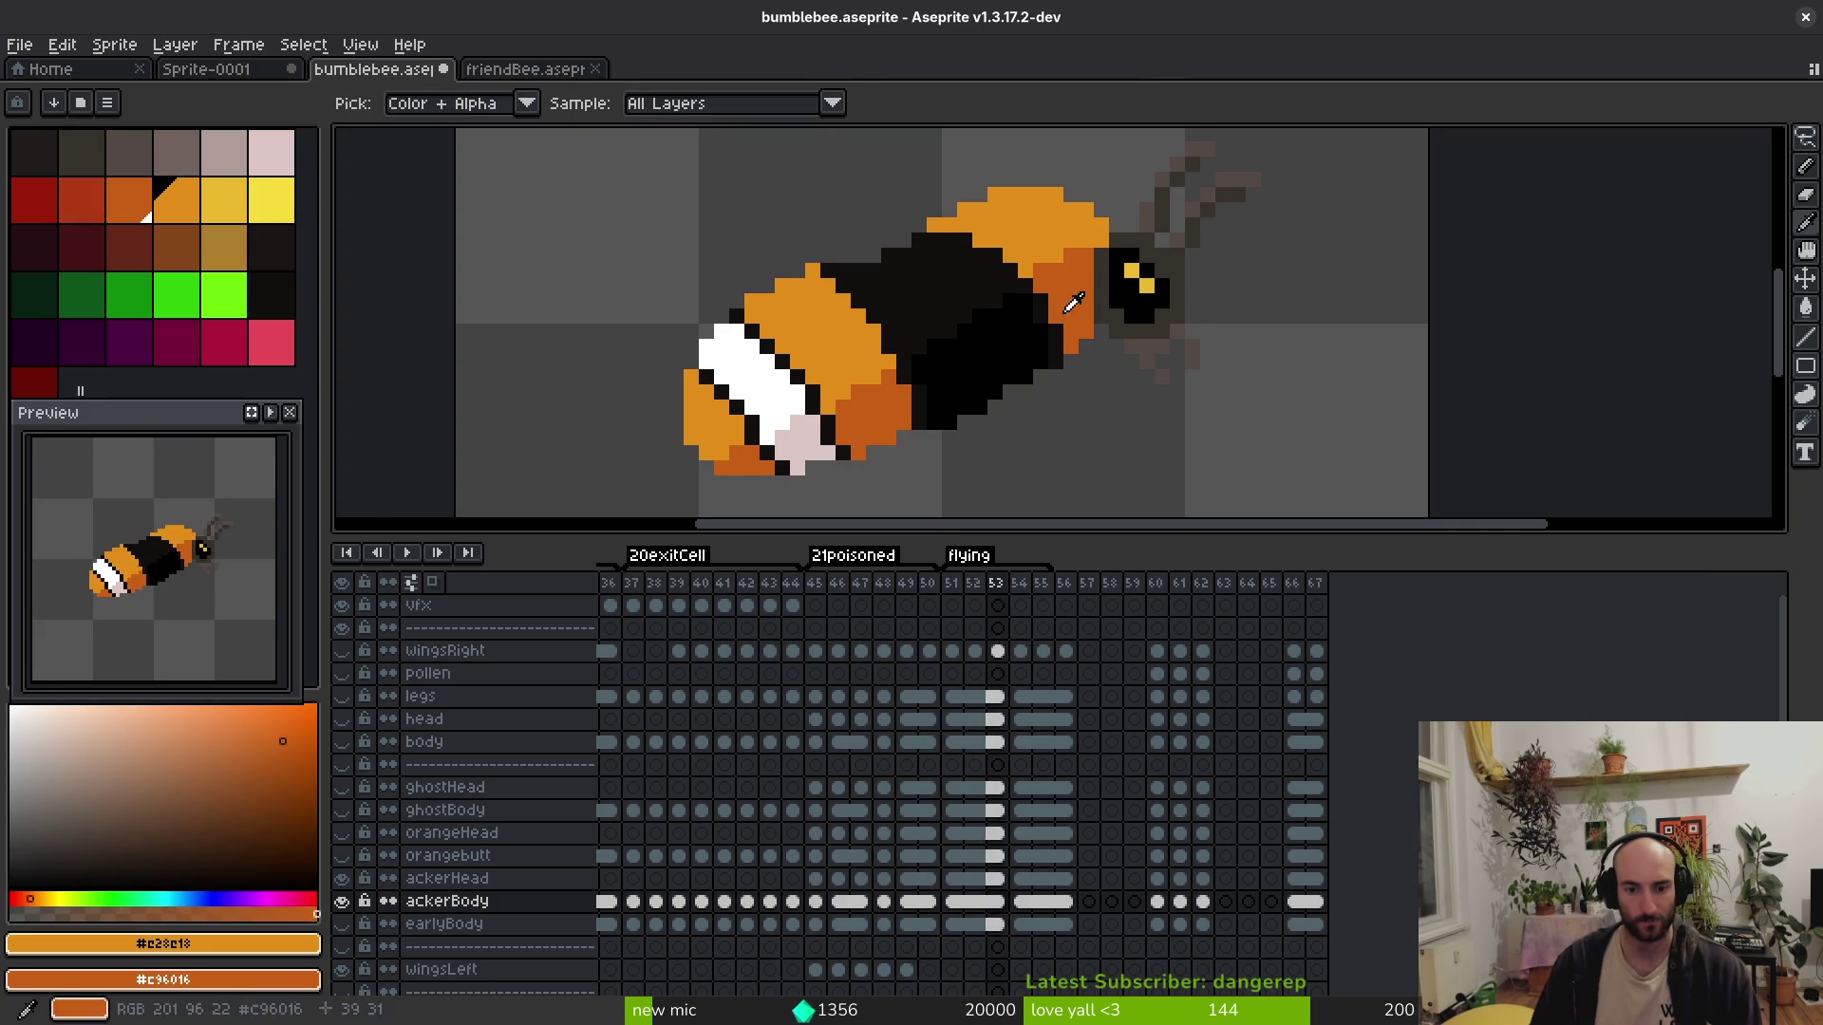
Paint Bucket the yellow and white bands on frame 54 orange and dark orange
key("Right")
key("Right")
key("Right")
left_click(1045, 228)
right_click(1053, 304)
left_click(874, 331)
right_click(892, 417)
left_click(703, 399)
right_click(744, 447)
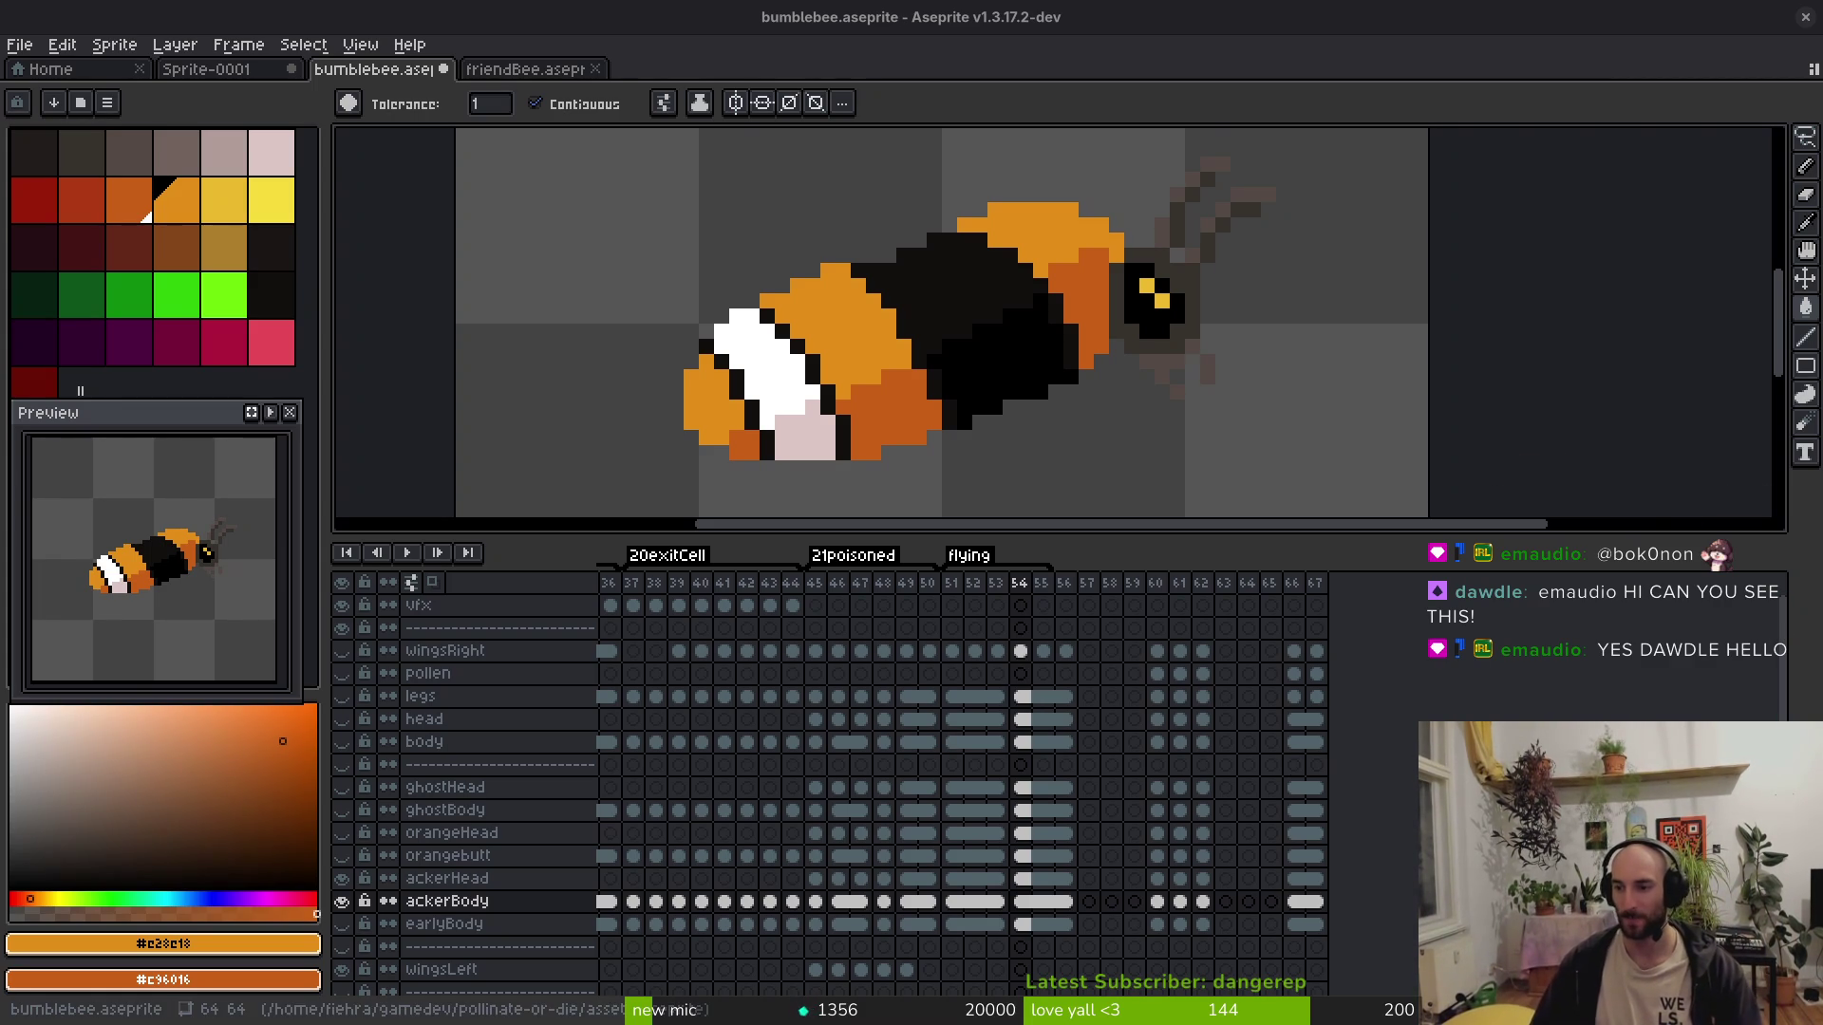
Sample the gold #ac852c from the bee on frame 51
left_click_drag(958, 323, 1106, 256)
key("i")
key("Left")
key("Left")
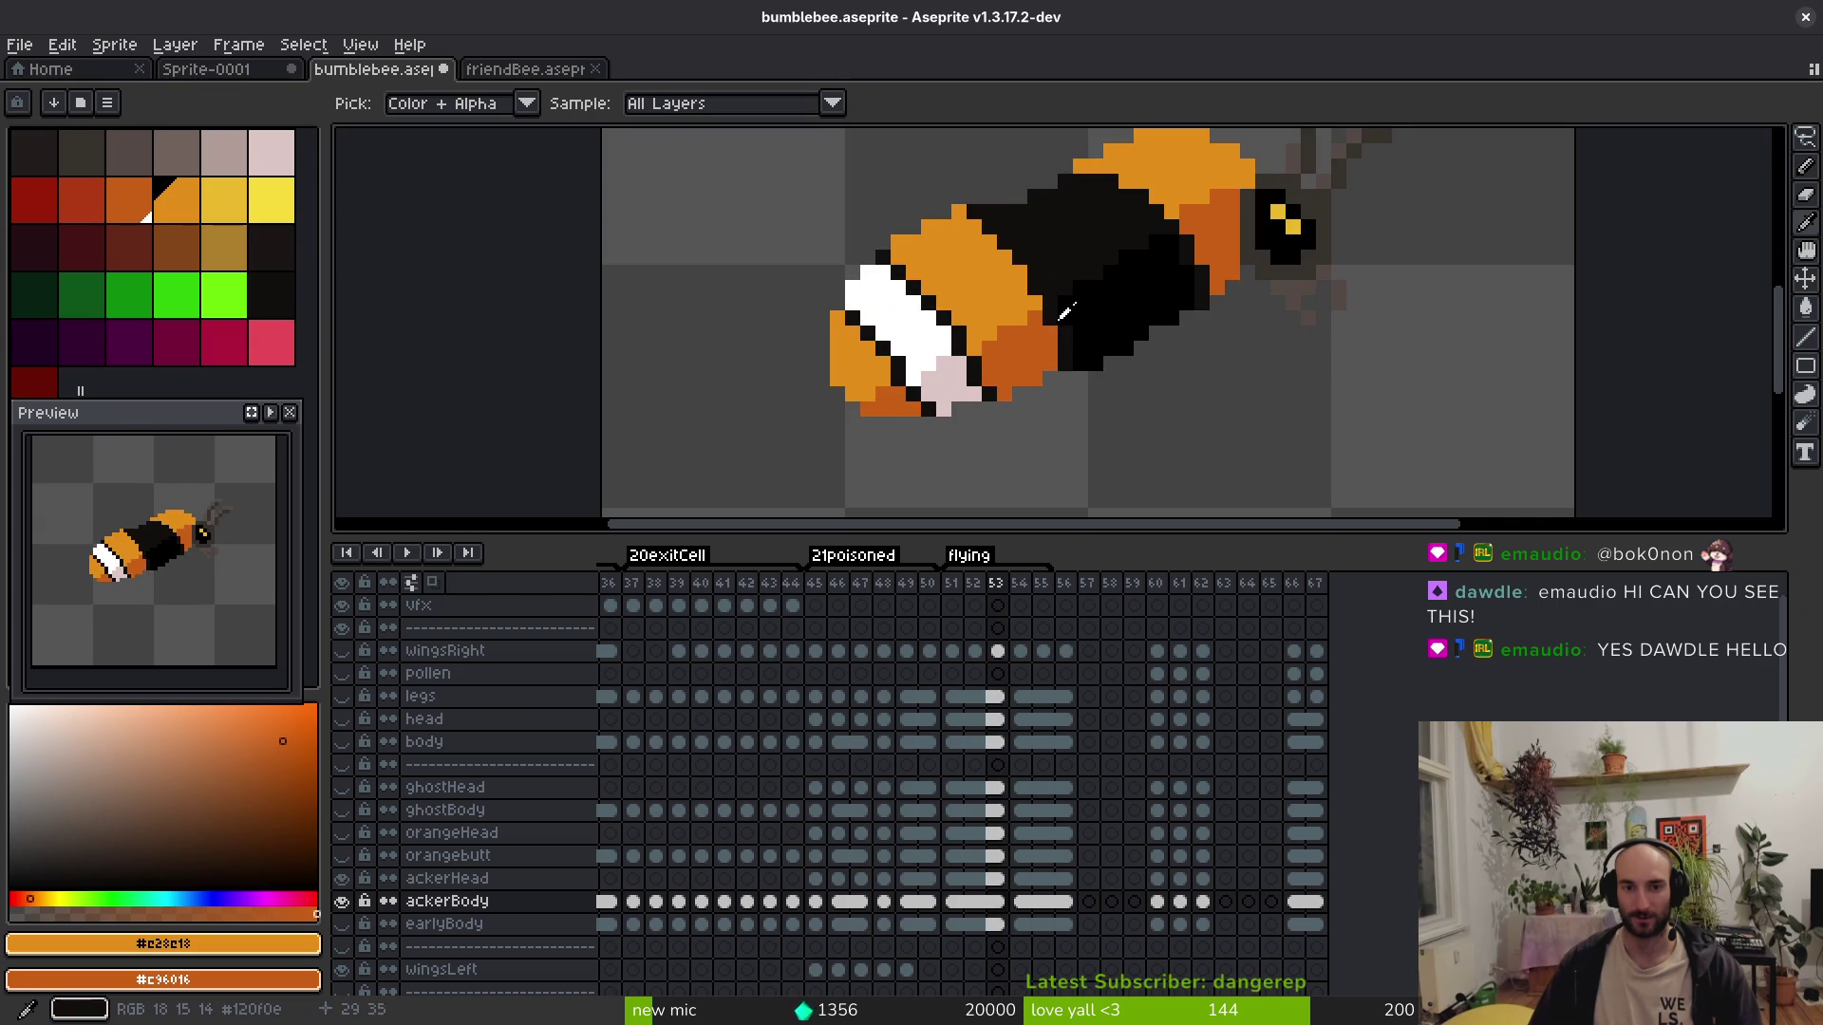
key("Left")
key("Left")
left_click(1078, 254)
key("Right")
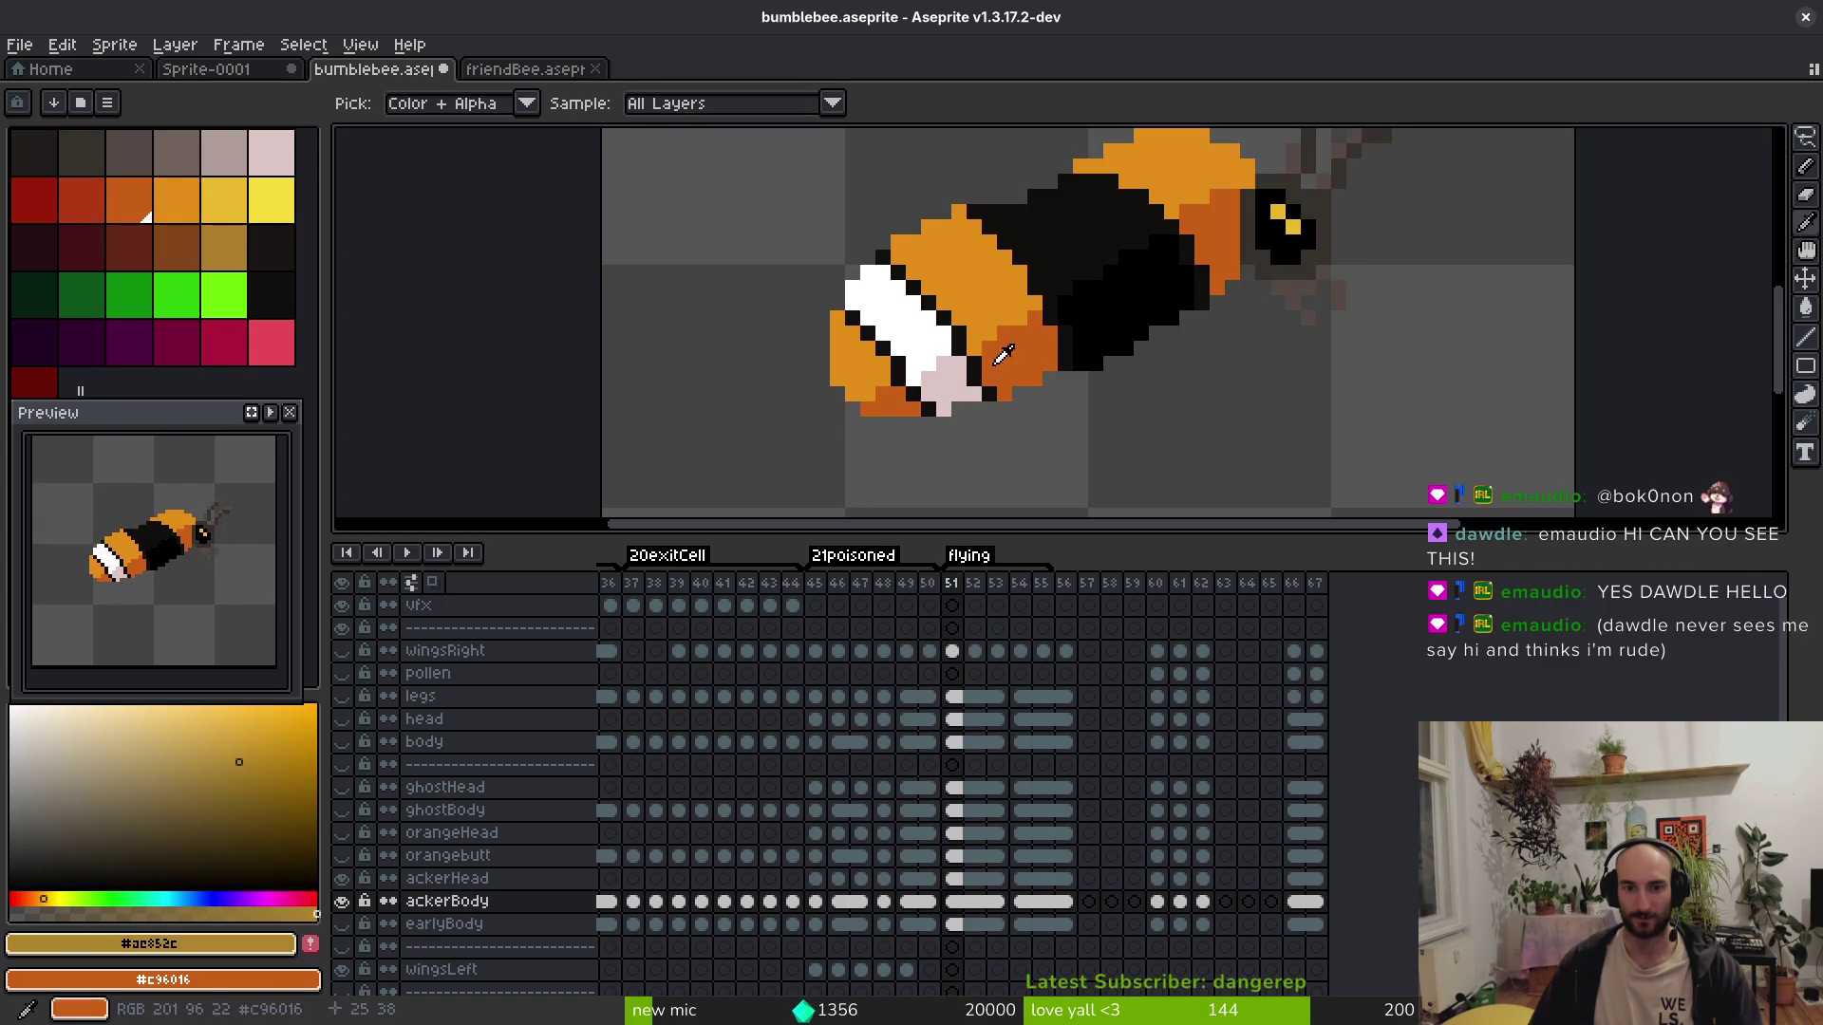
key("g")
key("b")
Pencil a gold outline along the bee's back band
mouse_move(1057, 285)
left_mouse_down()
mouse_move(1057, 256)
mouse_move(965, 285)
mouse_move(880, 205)
left_mouse_up()
scroll(1056, 256, "up", 5)
scroll(1191, 261, "up", 1)
mouse_move(1092, 162)
left_mouse_down()
mouse_move(1139, 207)
mouse_move(1234, 214)
mouse_move(1367, 299)
left_mouse_up()
left_click(1201, 202)
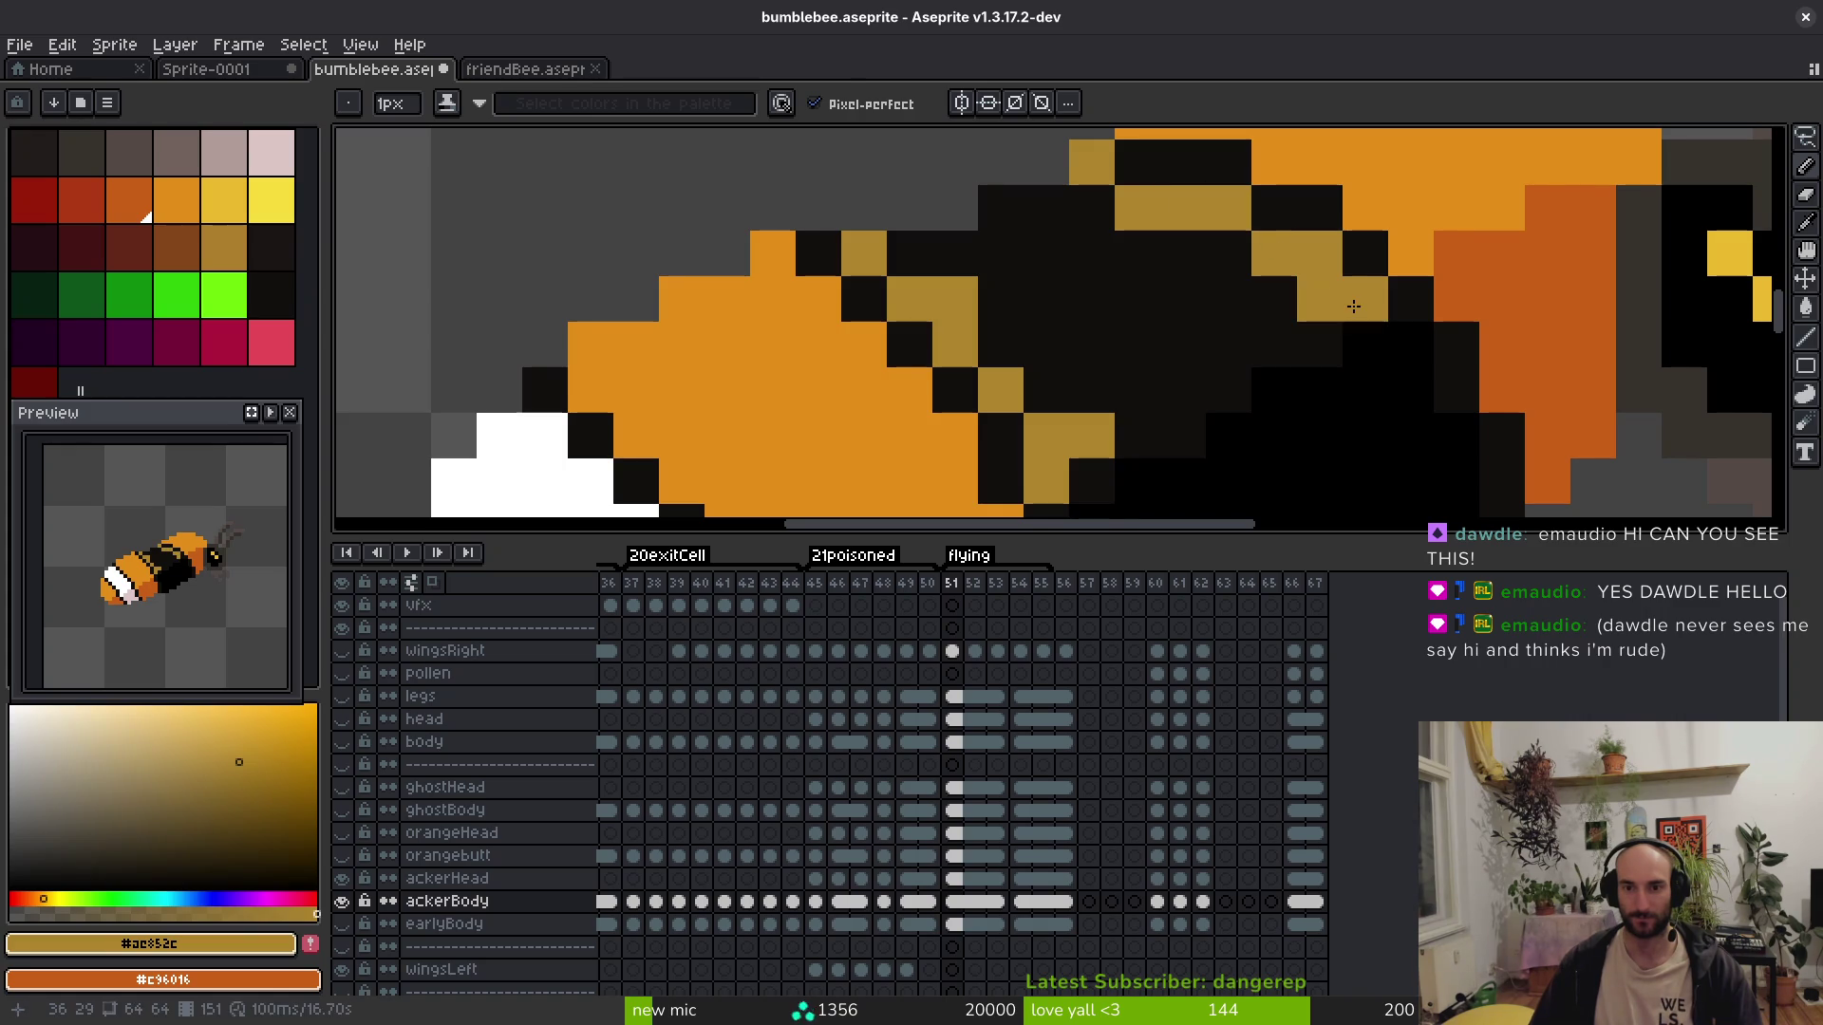
key("g")
left_click(1156, 349)
Fill the pale pink patch gold and the white stripe yellow #eab82e
scroll(1156, 350, "down", 3)
scroll(978, 359, "up", 4)
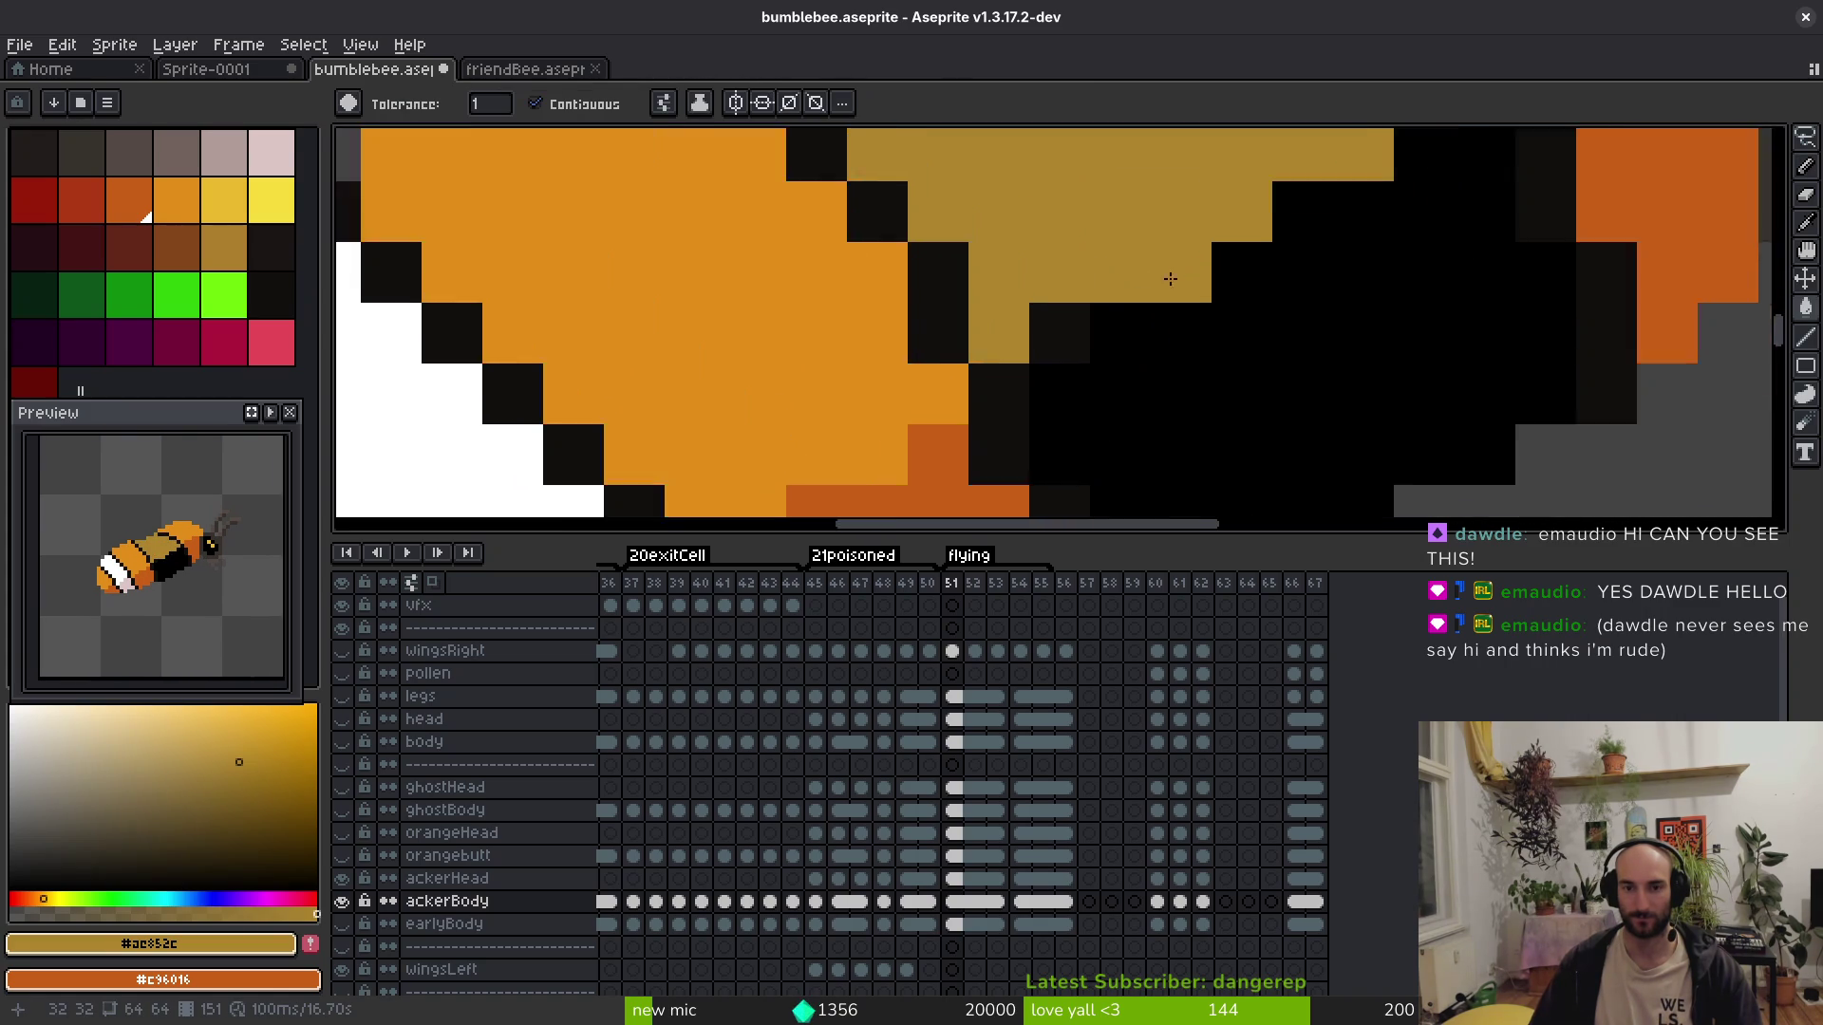
scroll(978, 359, "down", 3)
left_click(926, 424)
left_click(921, 418)
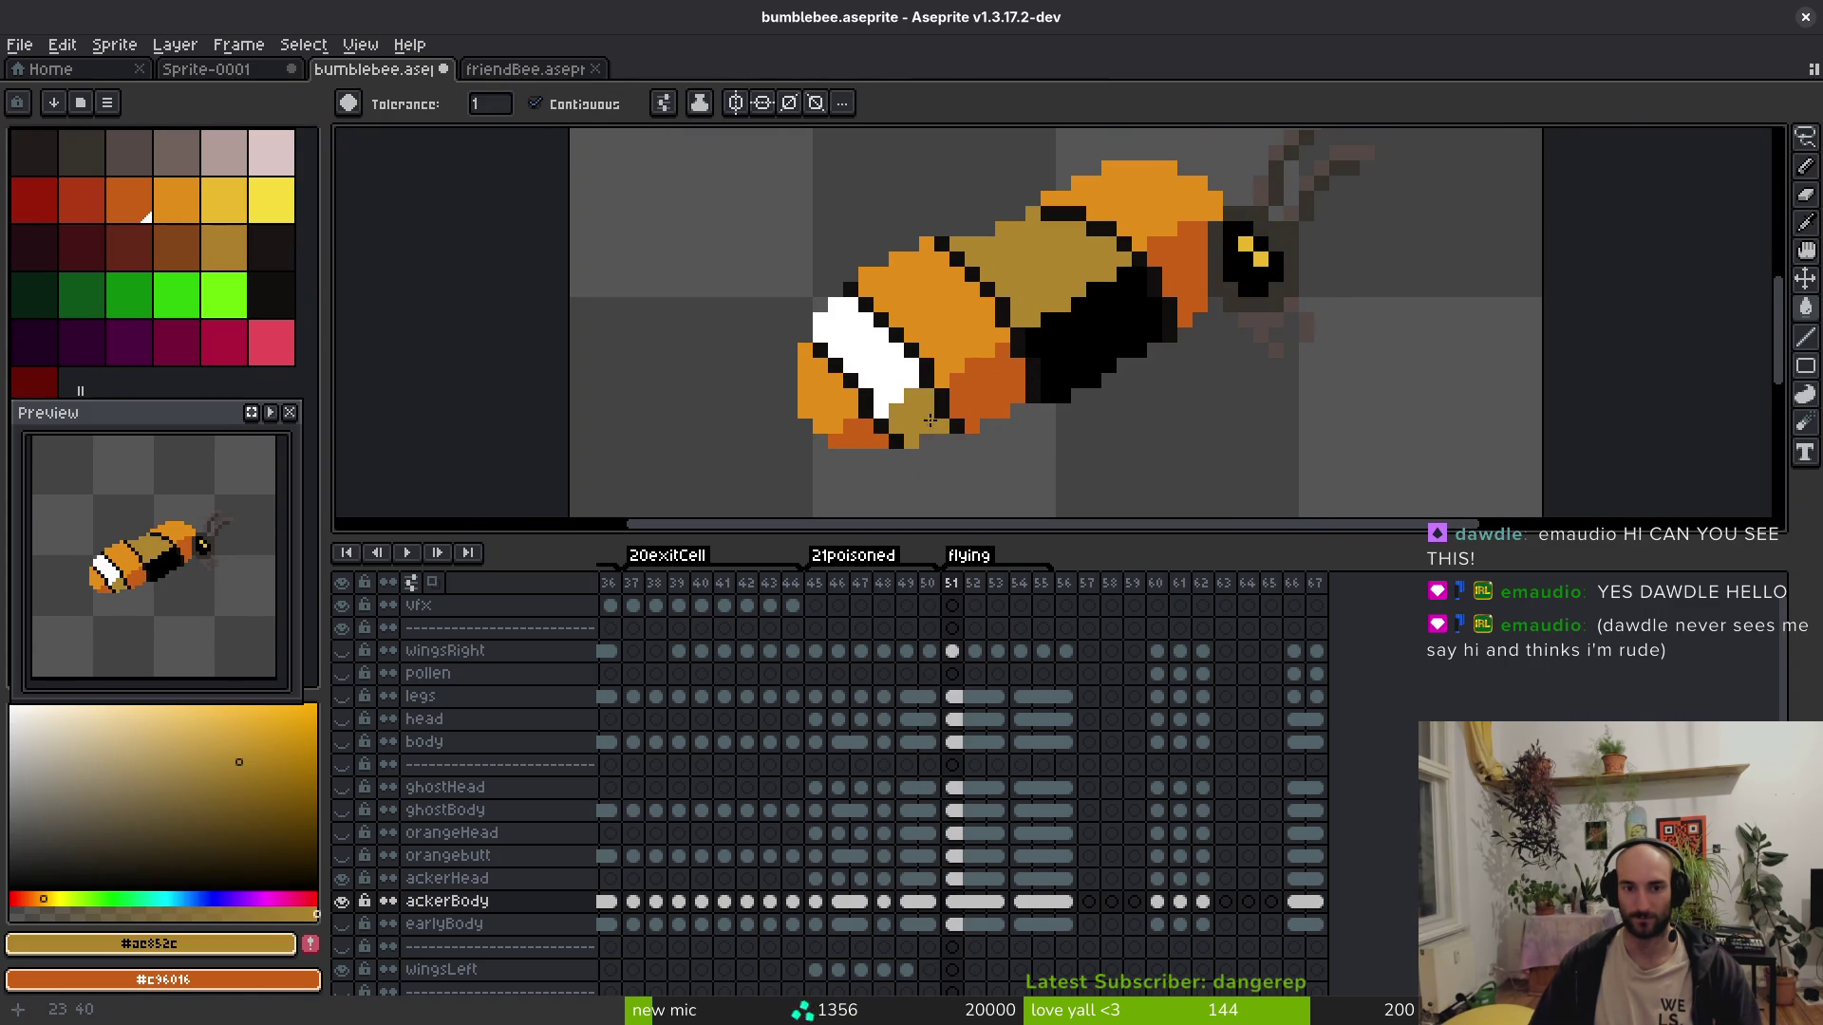
left_click(866, 346, "alt")
left_click(859, 351)
left_click(987, 365)
On frame 54, fill the pink patch gold and pencil gold pixels along the back band
key("Right")
key("Right")
key("Right")
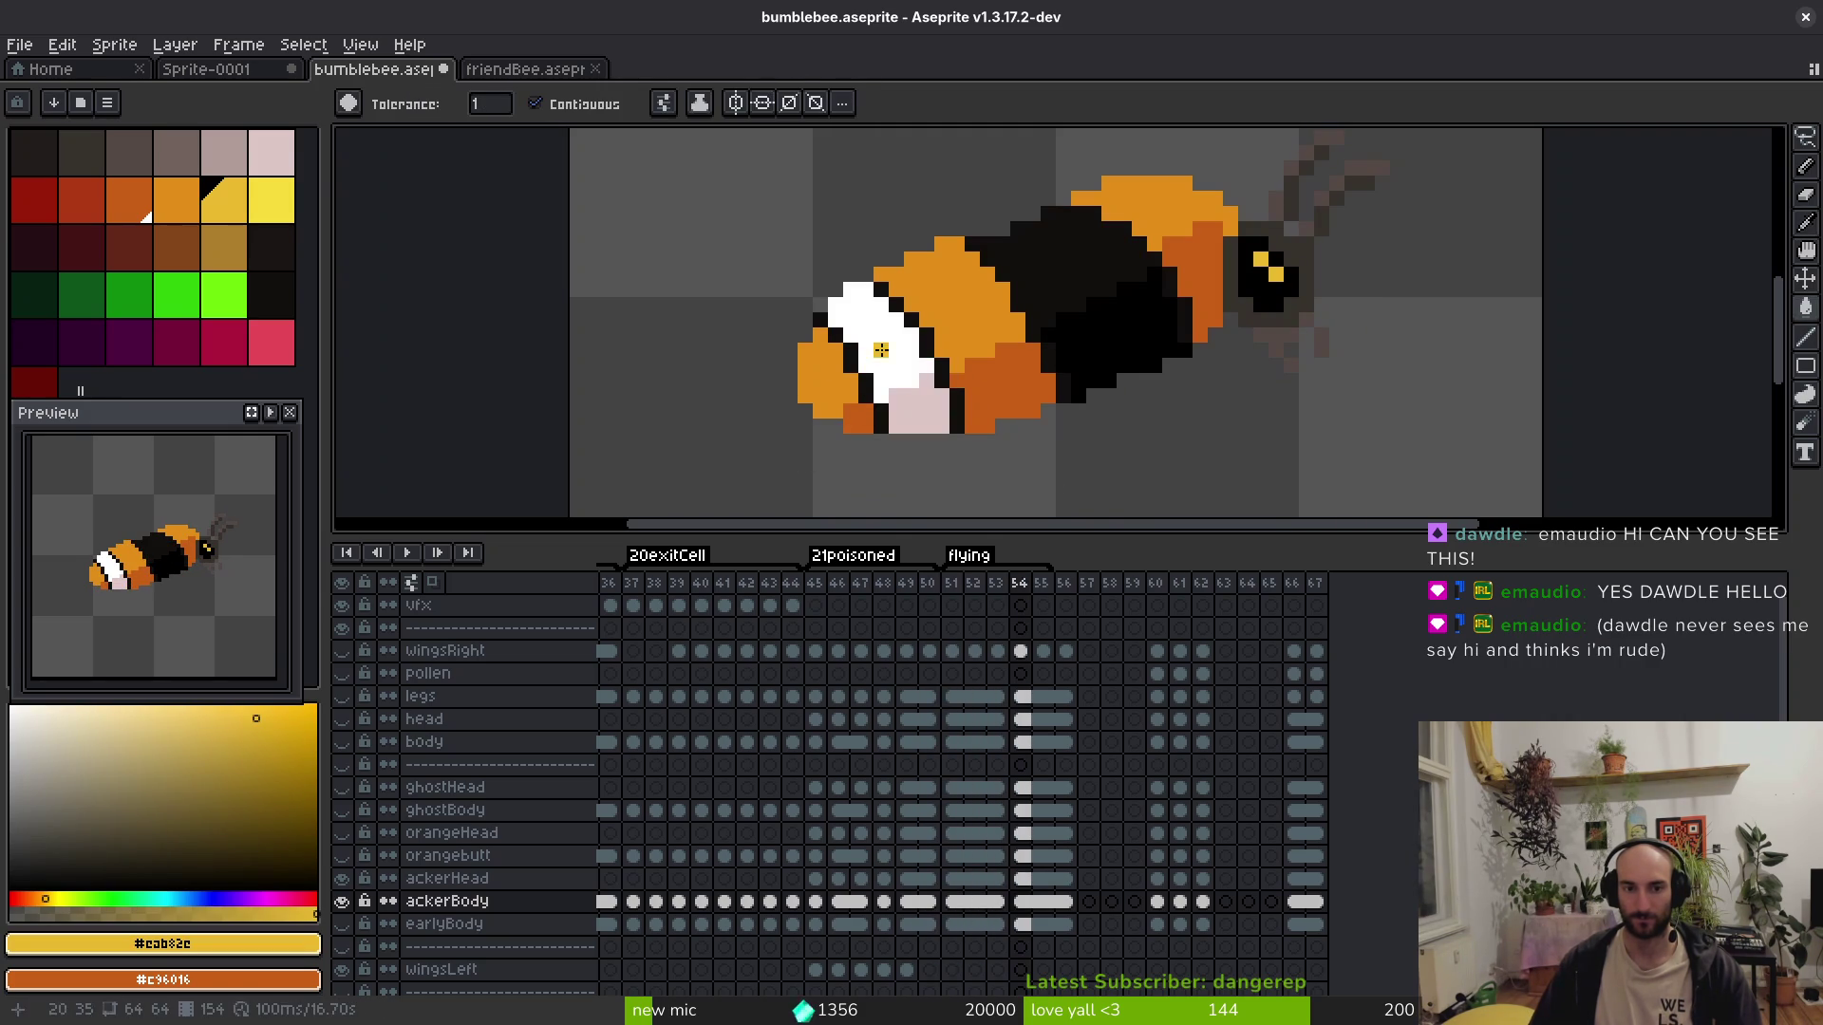
left_click(1010, 372, "alt")
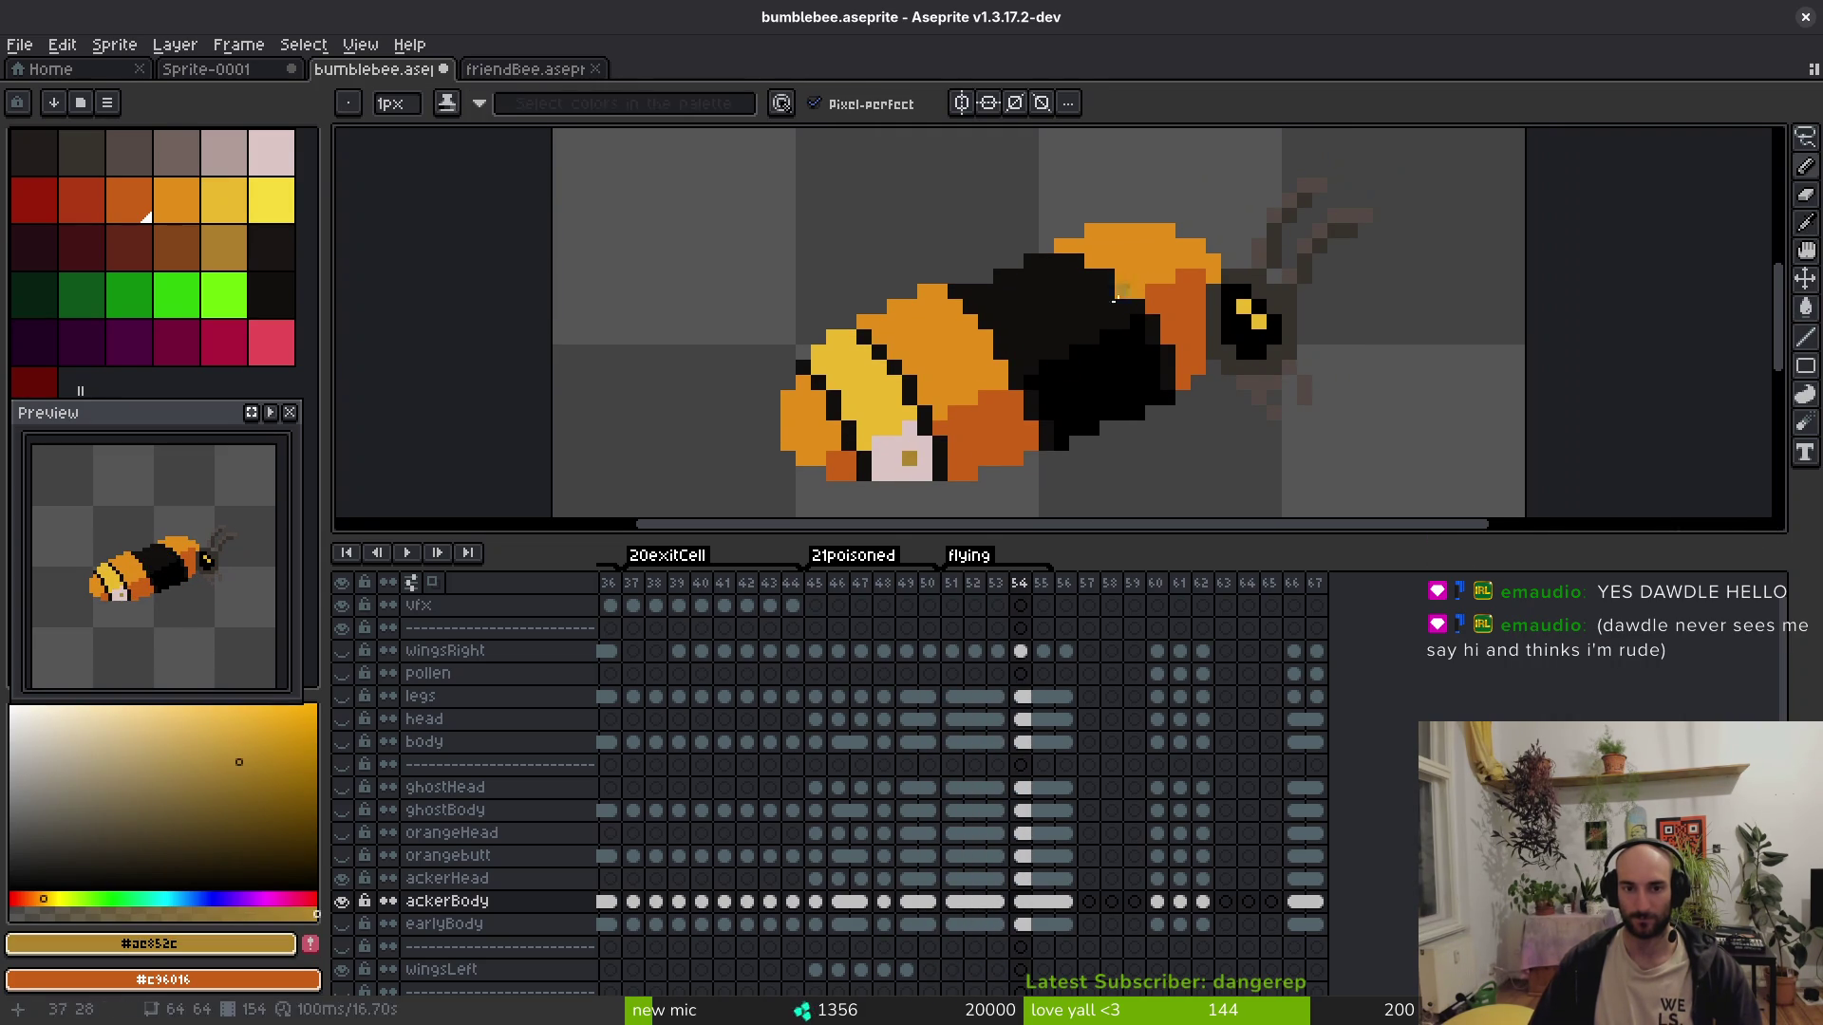
left_click(907, 469)
scroll(906, 476, "up", 4)
key("b")
left_click_drag(1186, 435, 1103, 275)
scroll(1104, 275, "up", 3)
left_click_drag(982, 314, 920, 252)
left_click(1287, 253)
scroll(1091, 379, "up", 2)
mouse_move(1118, 279)
left_mouse_down()
mouse_move(1121, 243)
mouse_move(1063, 277)
mouse_move(1357, 342)
mouse_move(1367, 401)
mouse_move(1424, 400)
left_mouse_up()
Close the gold outline, undo an accidental background fill, and save the sprite
key("g")
left_click(1143, 433)
scroll(1144, 433, "down", 3)
left_click(1035, 193)
key("ctrl+z")
key("ctrl+s")
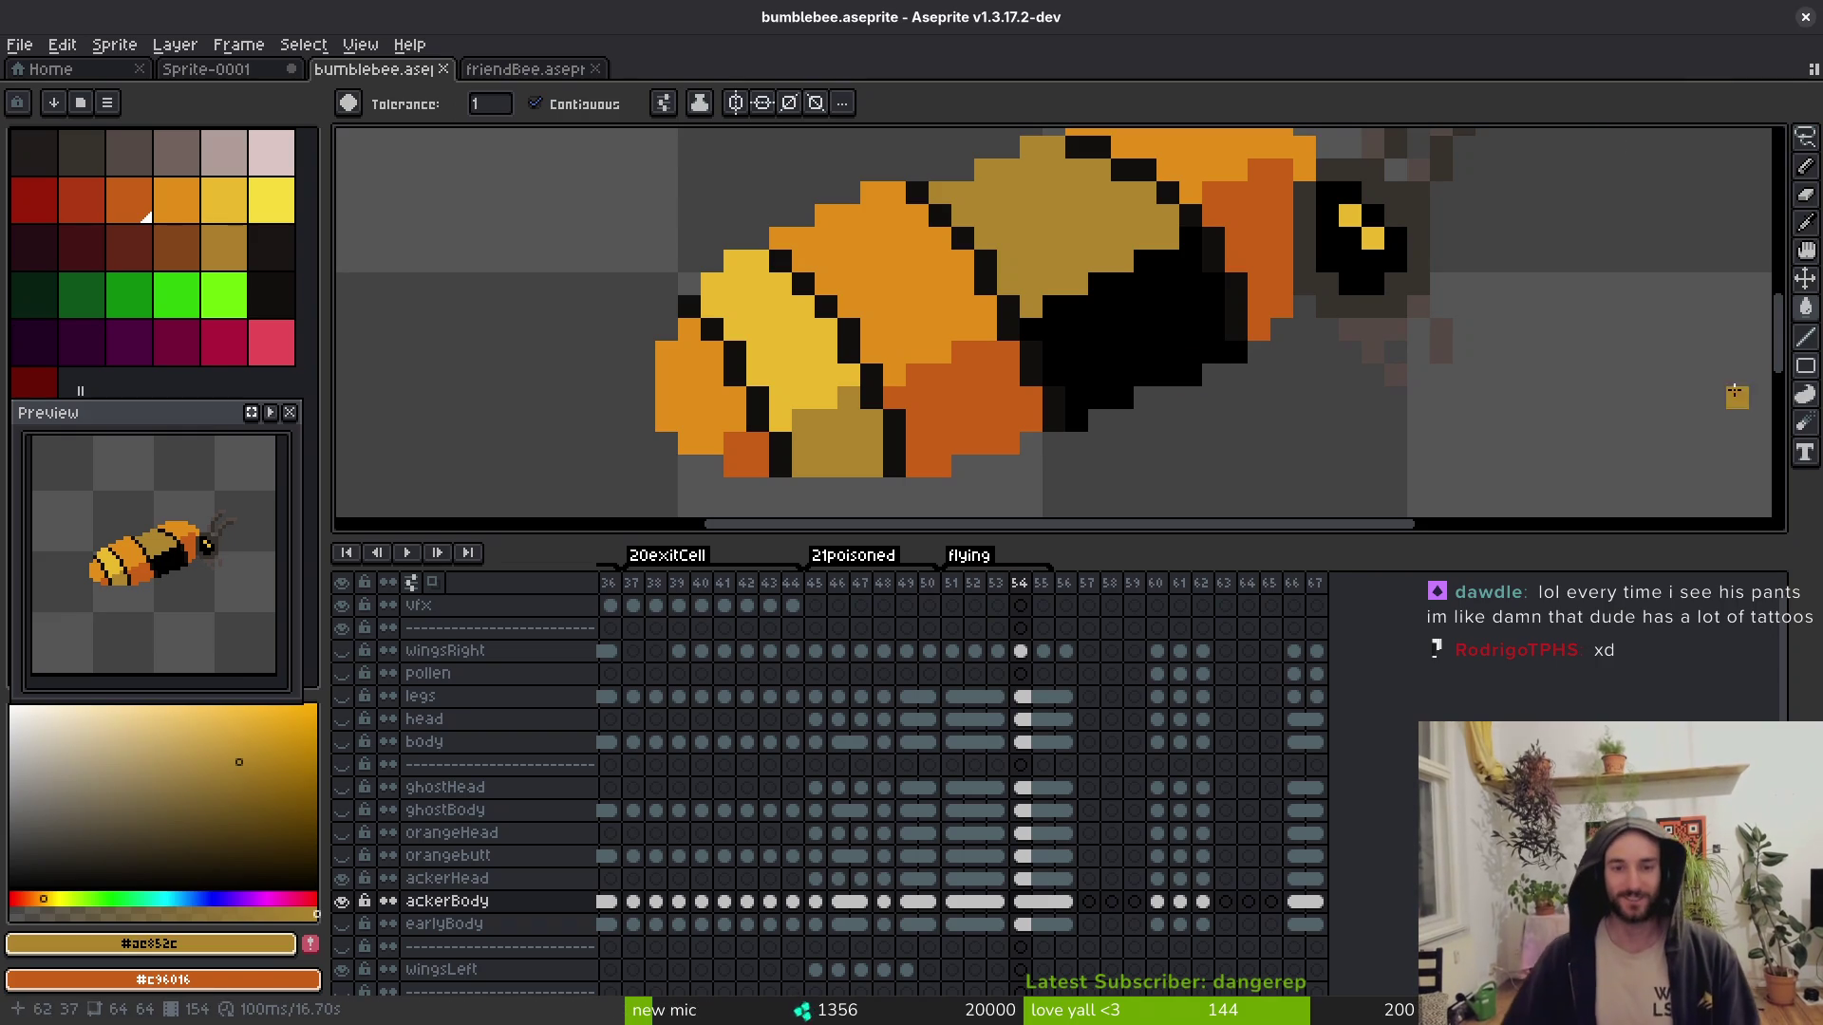
Add a last gold pixel to the ackerBody bee and review the flying frames
left_click(1173, 358)
scroll(1174, 358, "down", 2)
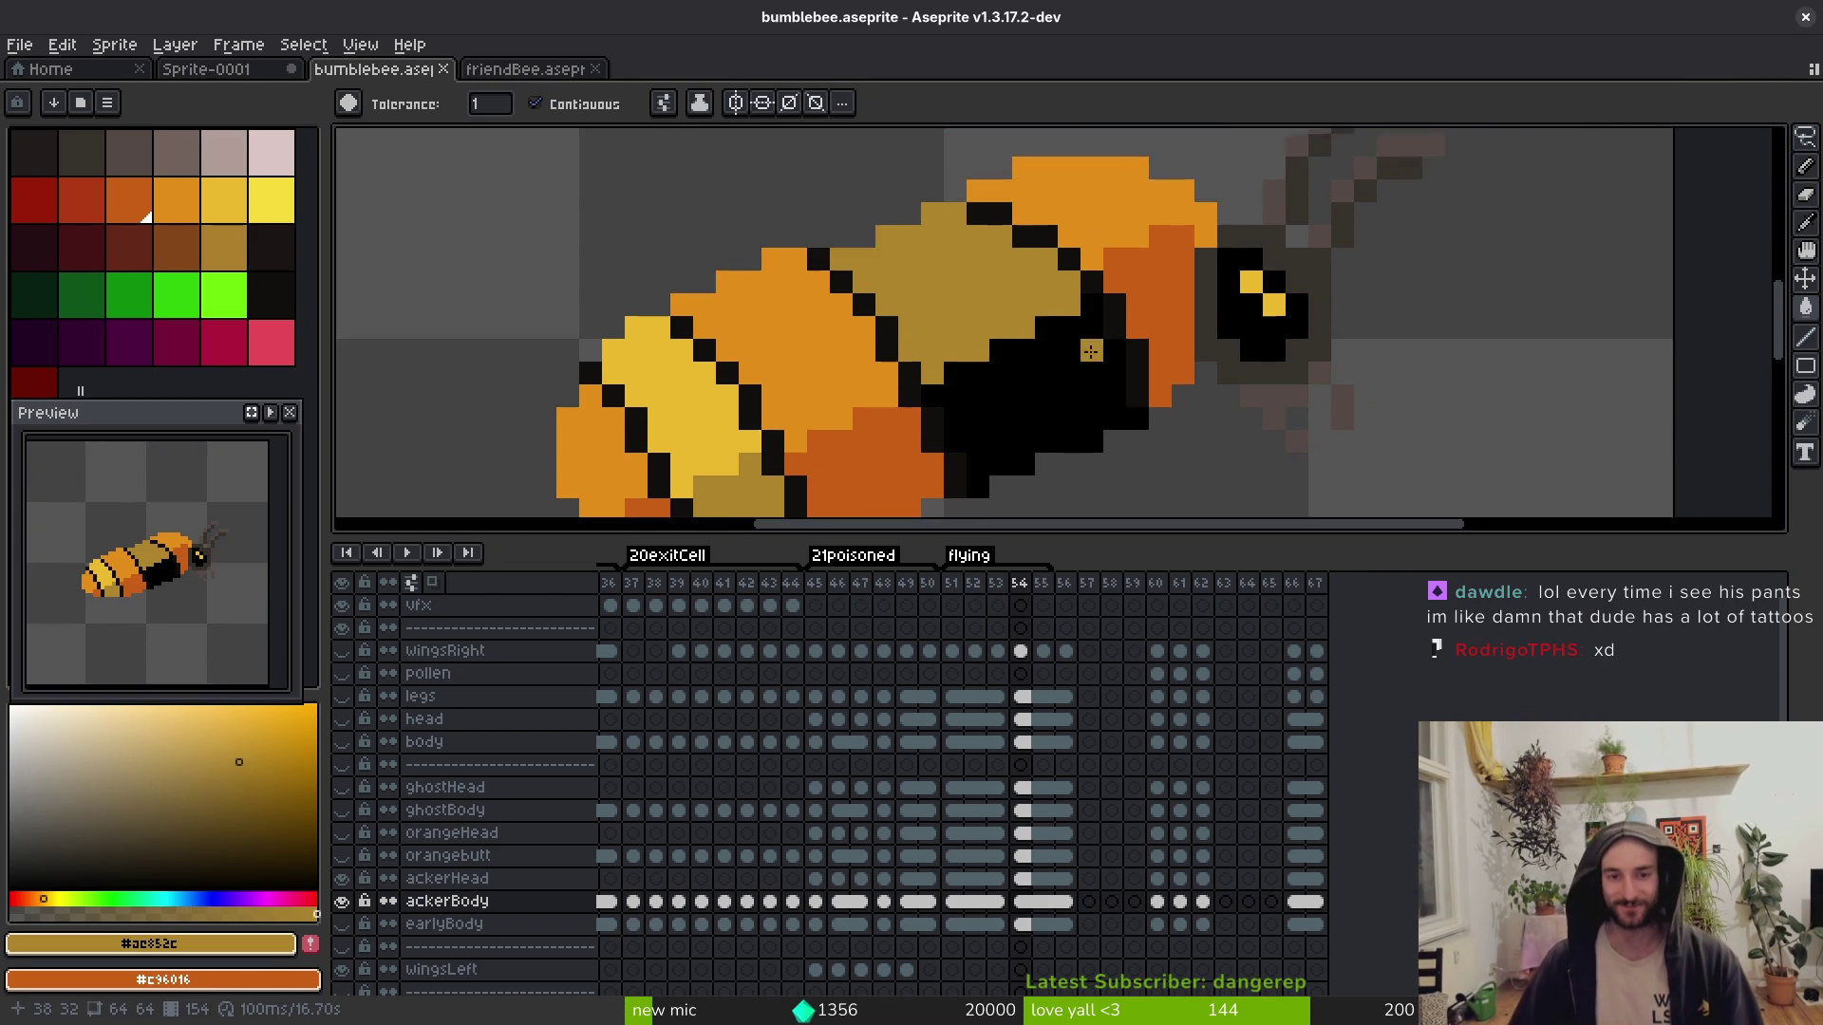
key("Left")
key("Left")
key("alt")
key("Left")
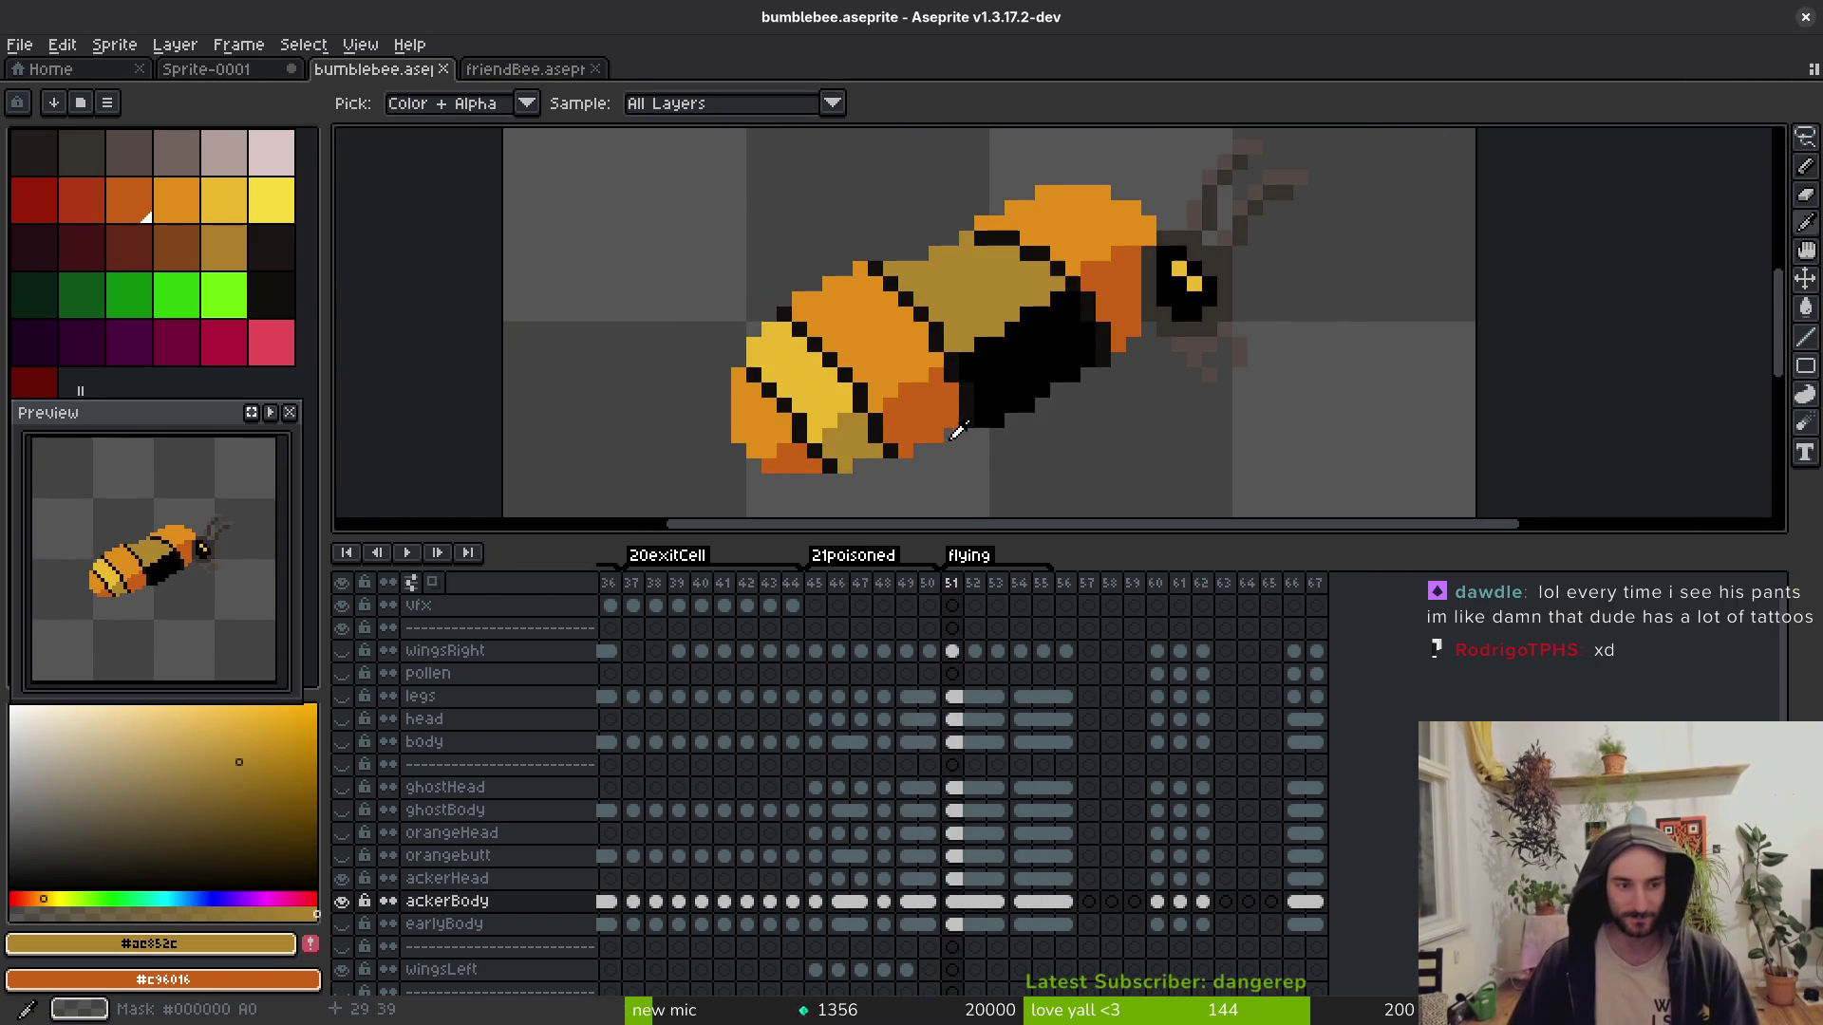
key("Right")
key("Right")
key("Right")
key("Left")
key("Left")
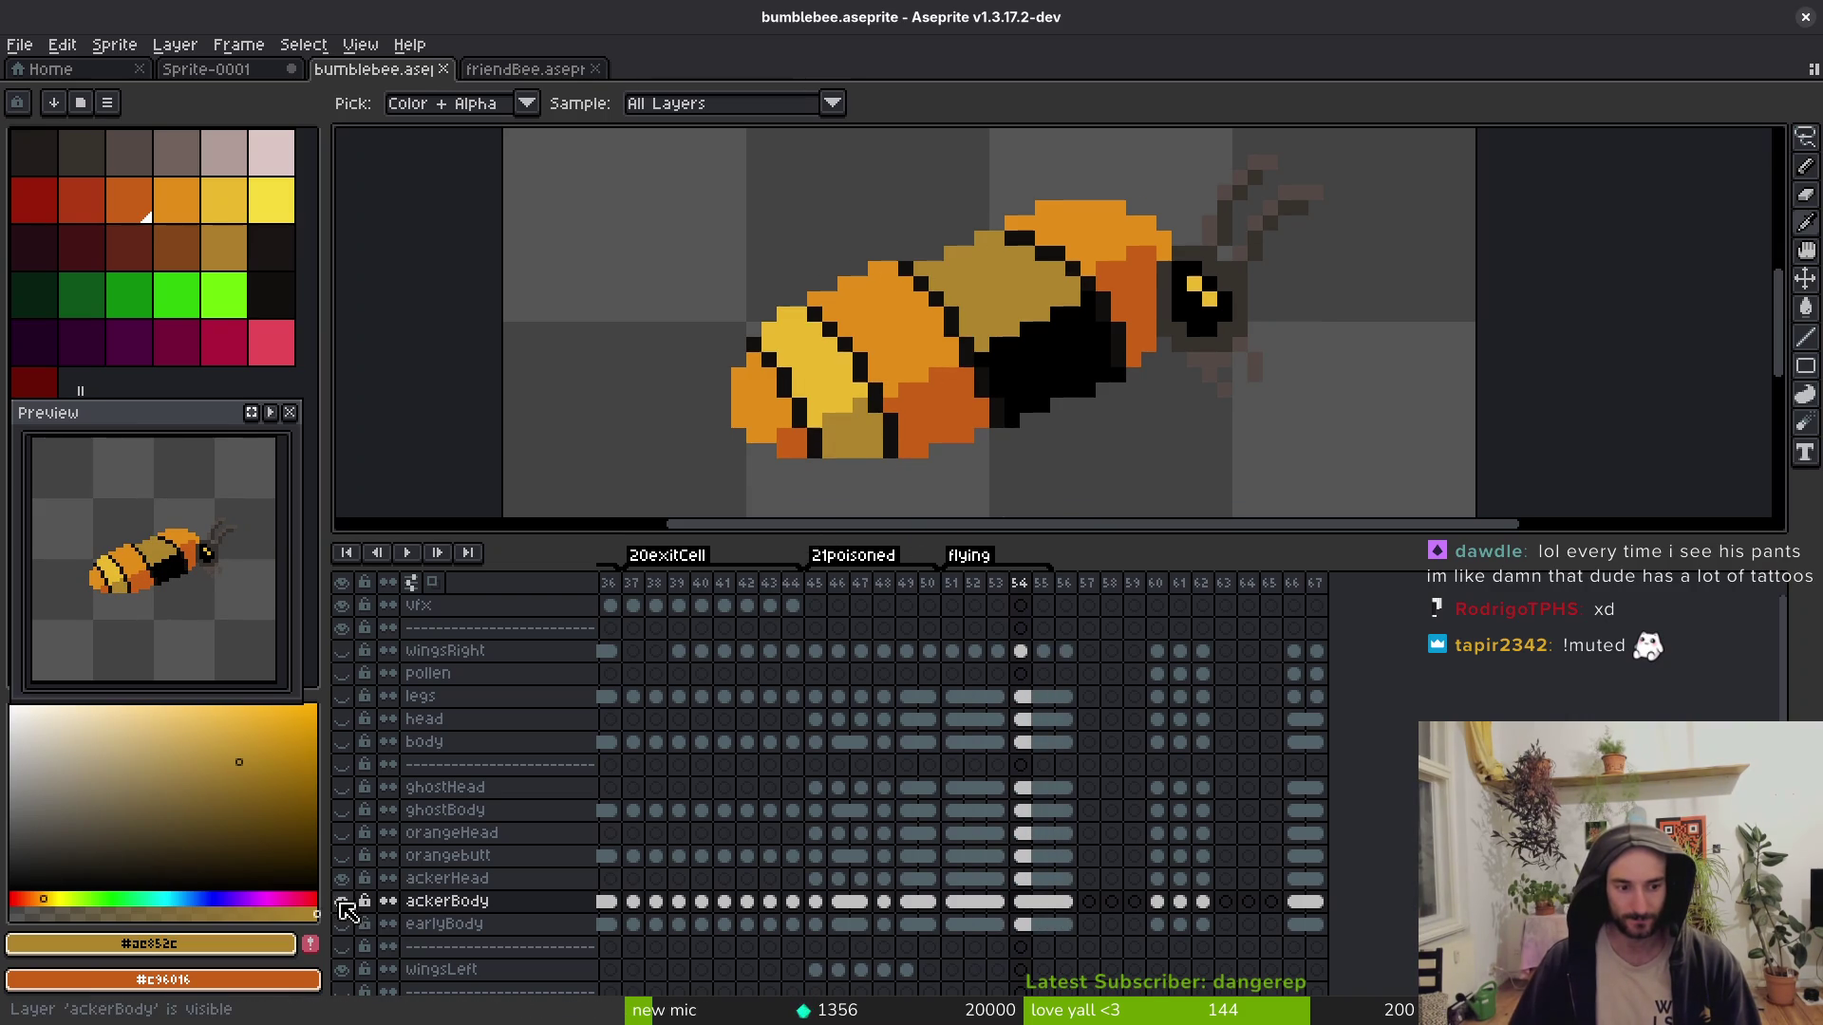
Hide ackerBody and ackerHead, and make the earlyBody layer visible and active
left_click(342, 901)
left_click(342, 878)
left_click(341, 924)
left_click(342, 926)
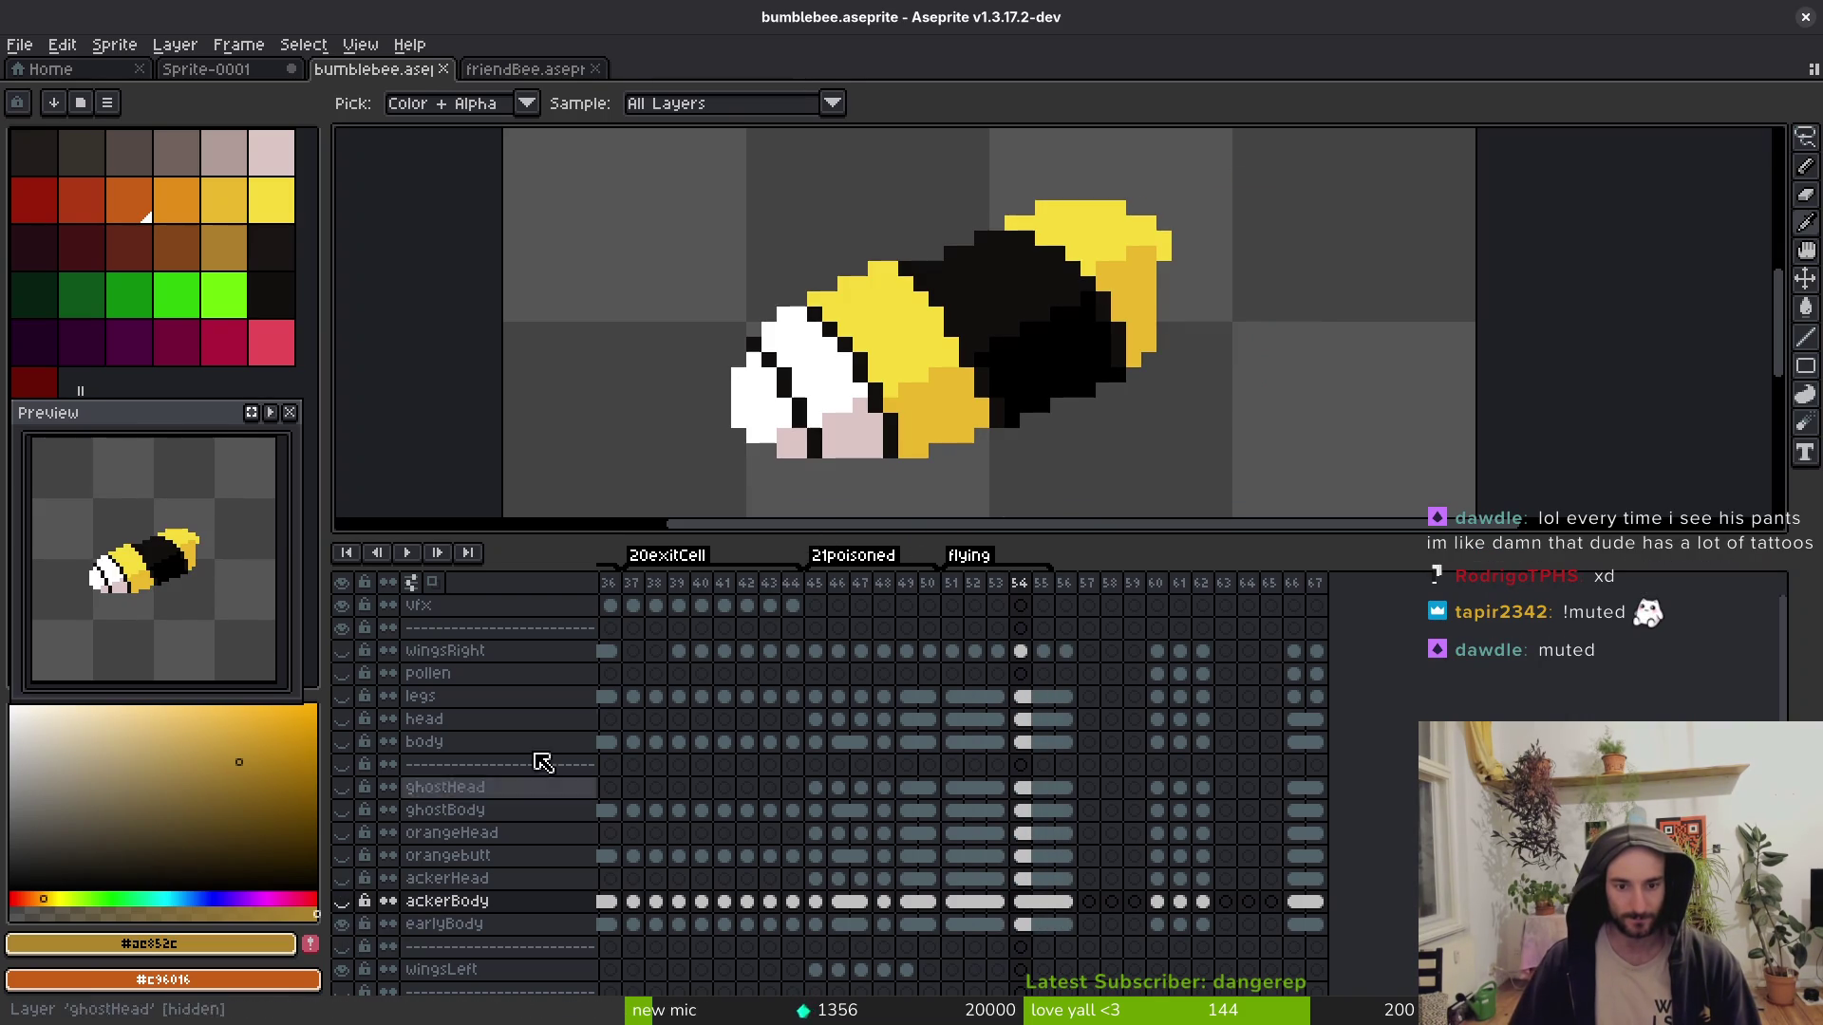
key("Down")
key("g")
key("i")
key("Left")
key("Left")
key("Left")
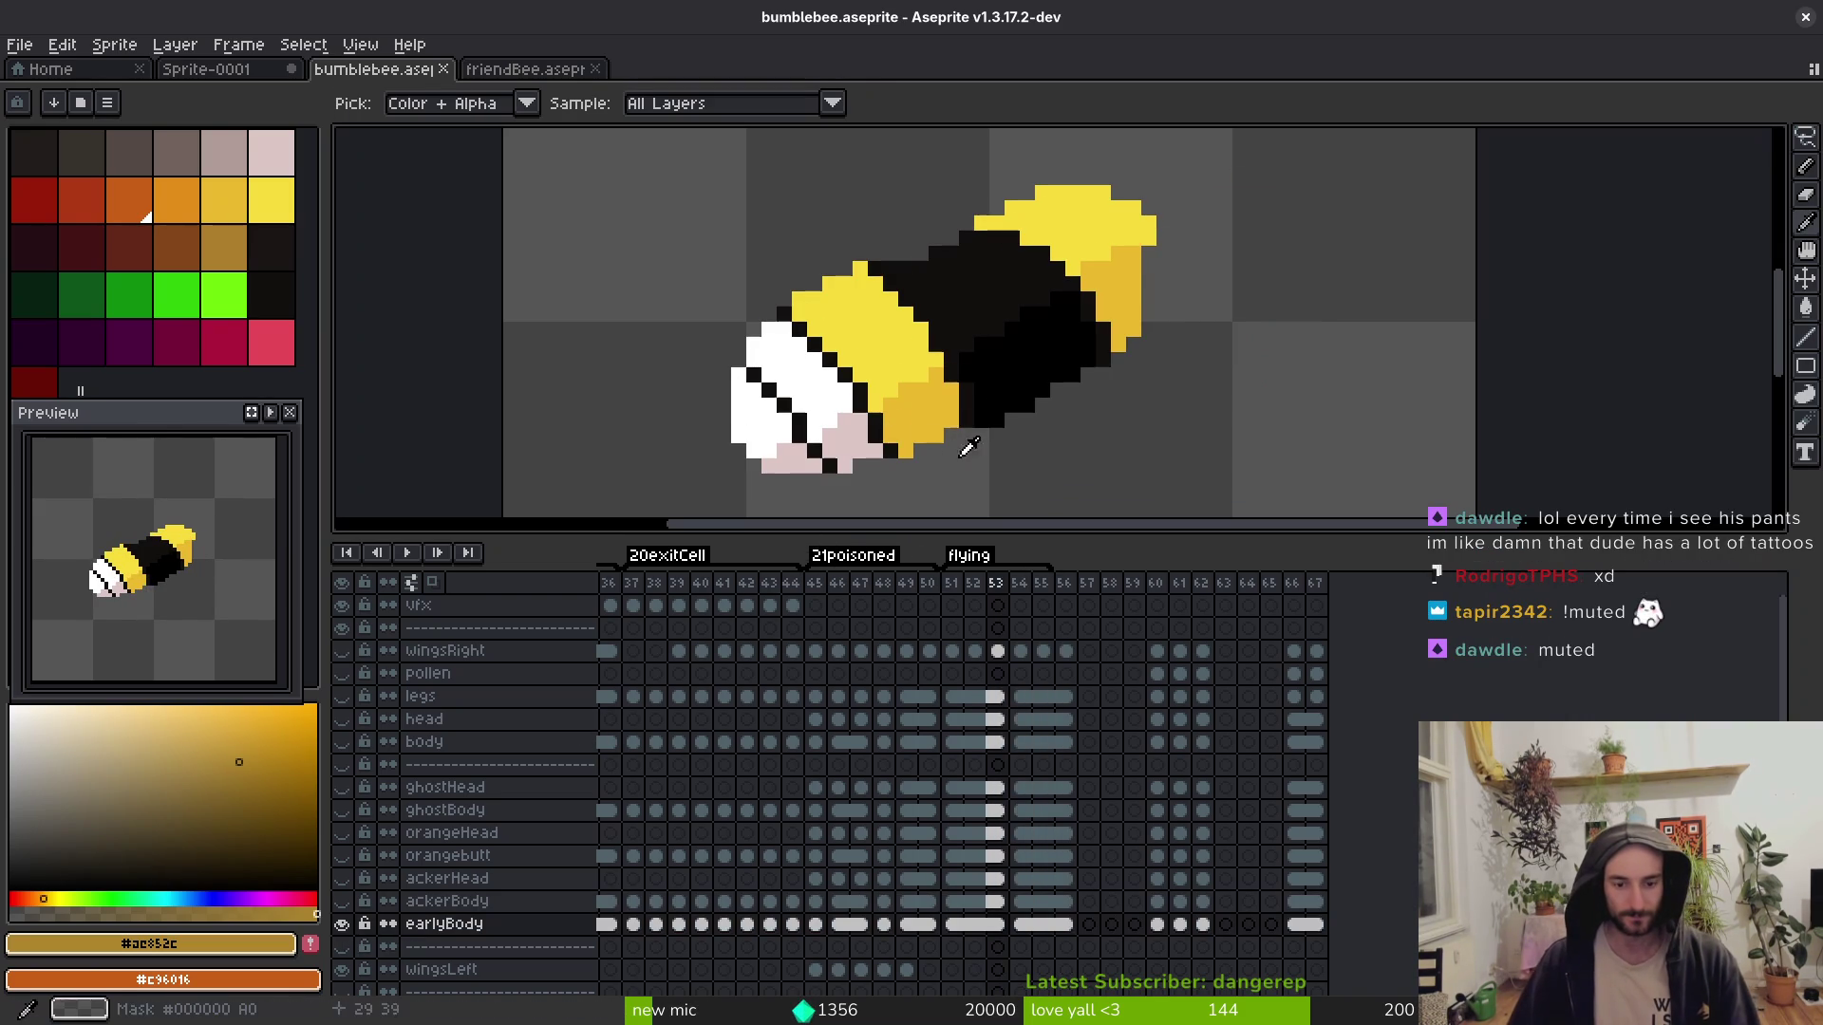
Sample orange #c96016 and dark red #af3a13, and fill the white head on frame 52
left_click(790, 425)
key("Right")
key("Right")
key("Right")
key("g")
key("i")
right_click(814, 448)
key("Left")
key("g")
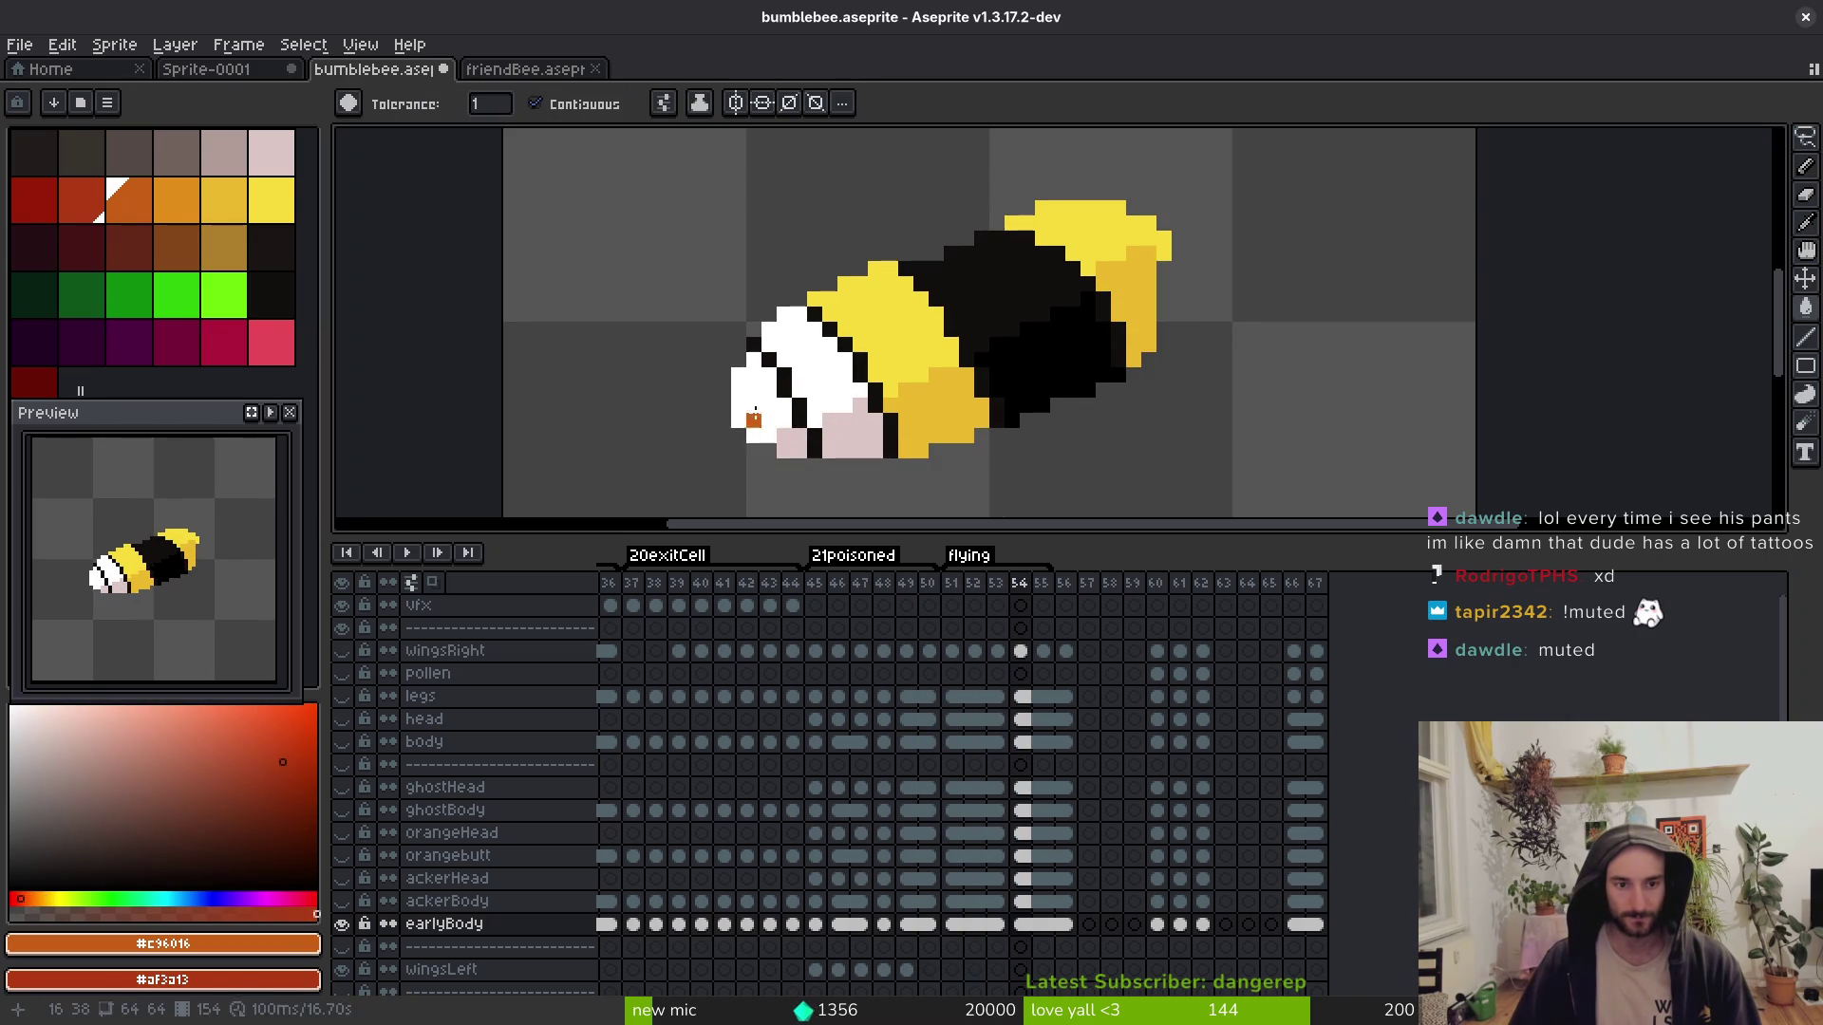
left_click(778, 418)
right_click(796, 446)
Sample black #120f0c and fill the white head band black on frame 51
key("Left")
key("i")
key("Right")
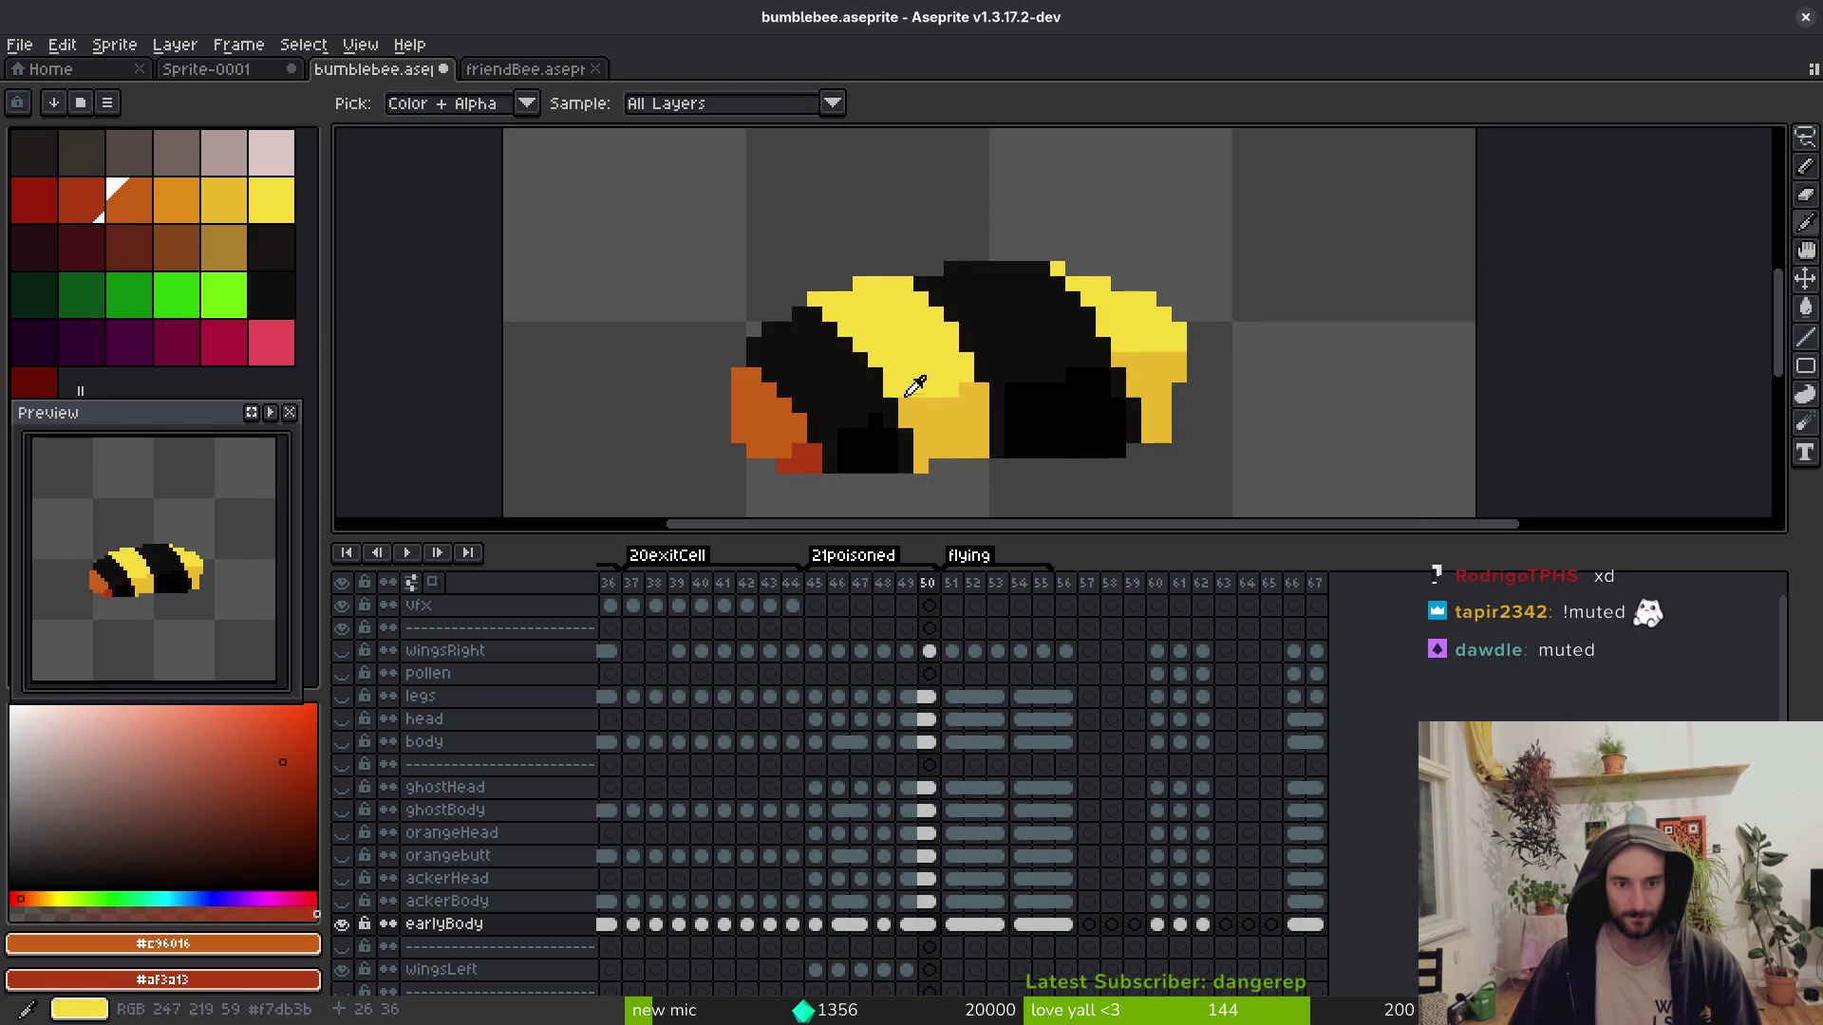
left_click(864, 406)
key("Left")
key("g")
left_click(844, 392)
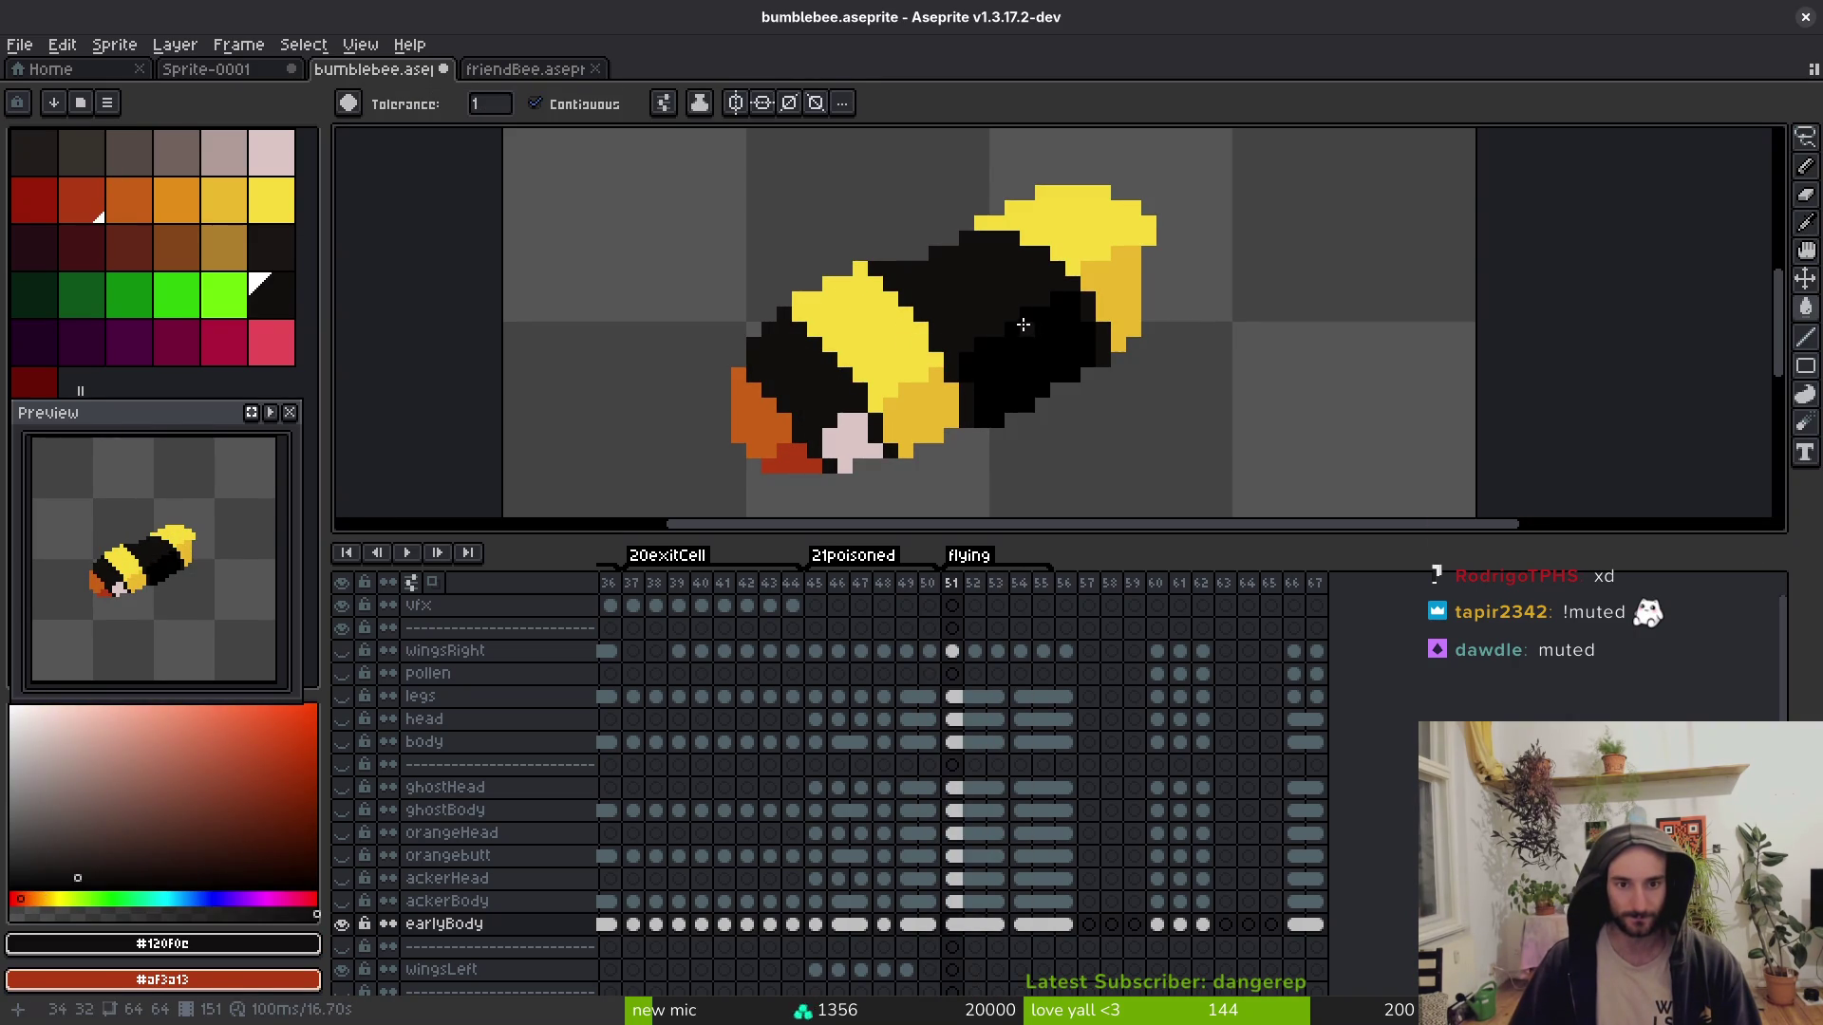
key("Right")
key("i")
key("Left")
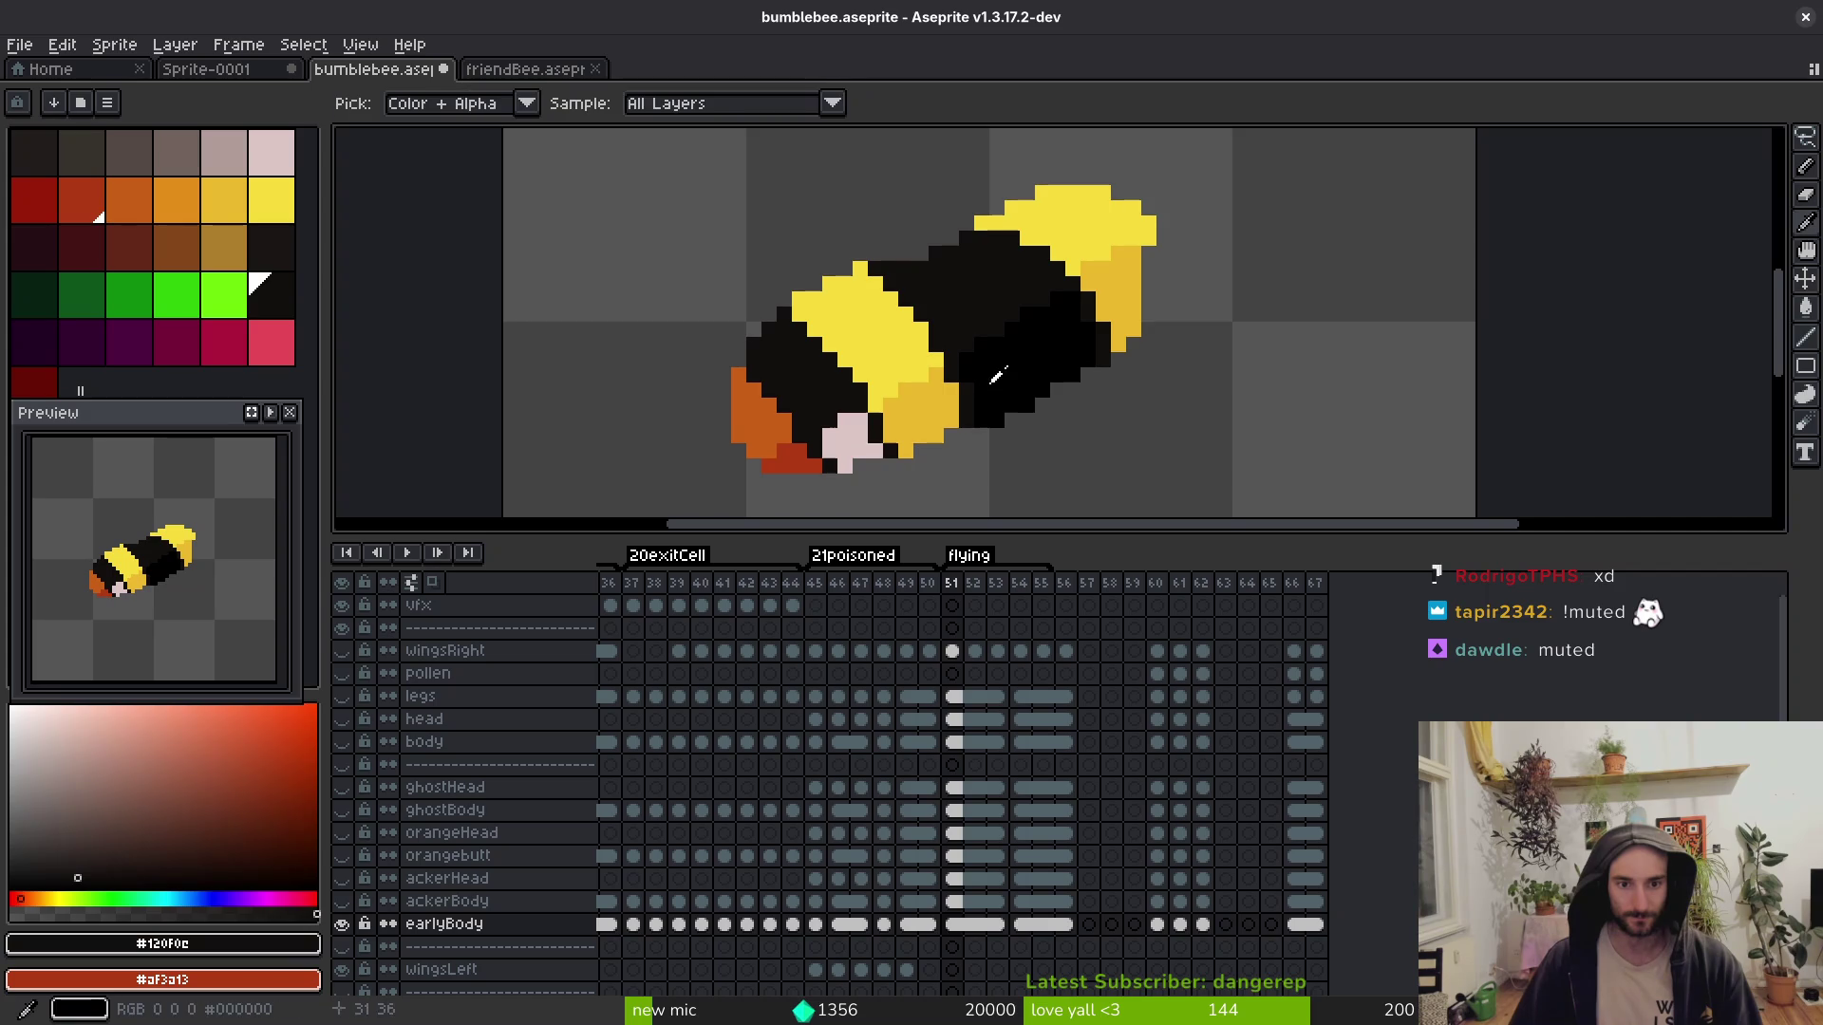
right_click(897, 448)
key("g")
right_click(881, 439)
Fill the remaining white head pixels black on frame 54 and save bumblebee.aseprite
key("i")
key("Right")
key("Right")
key("Right")
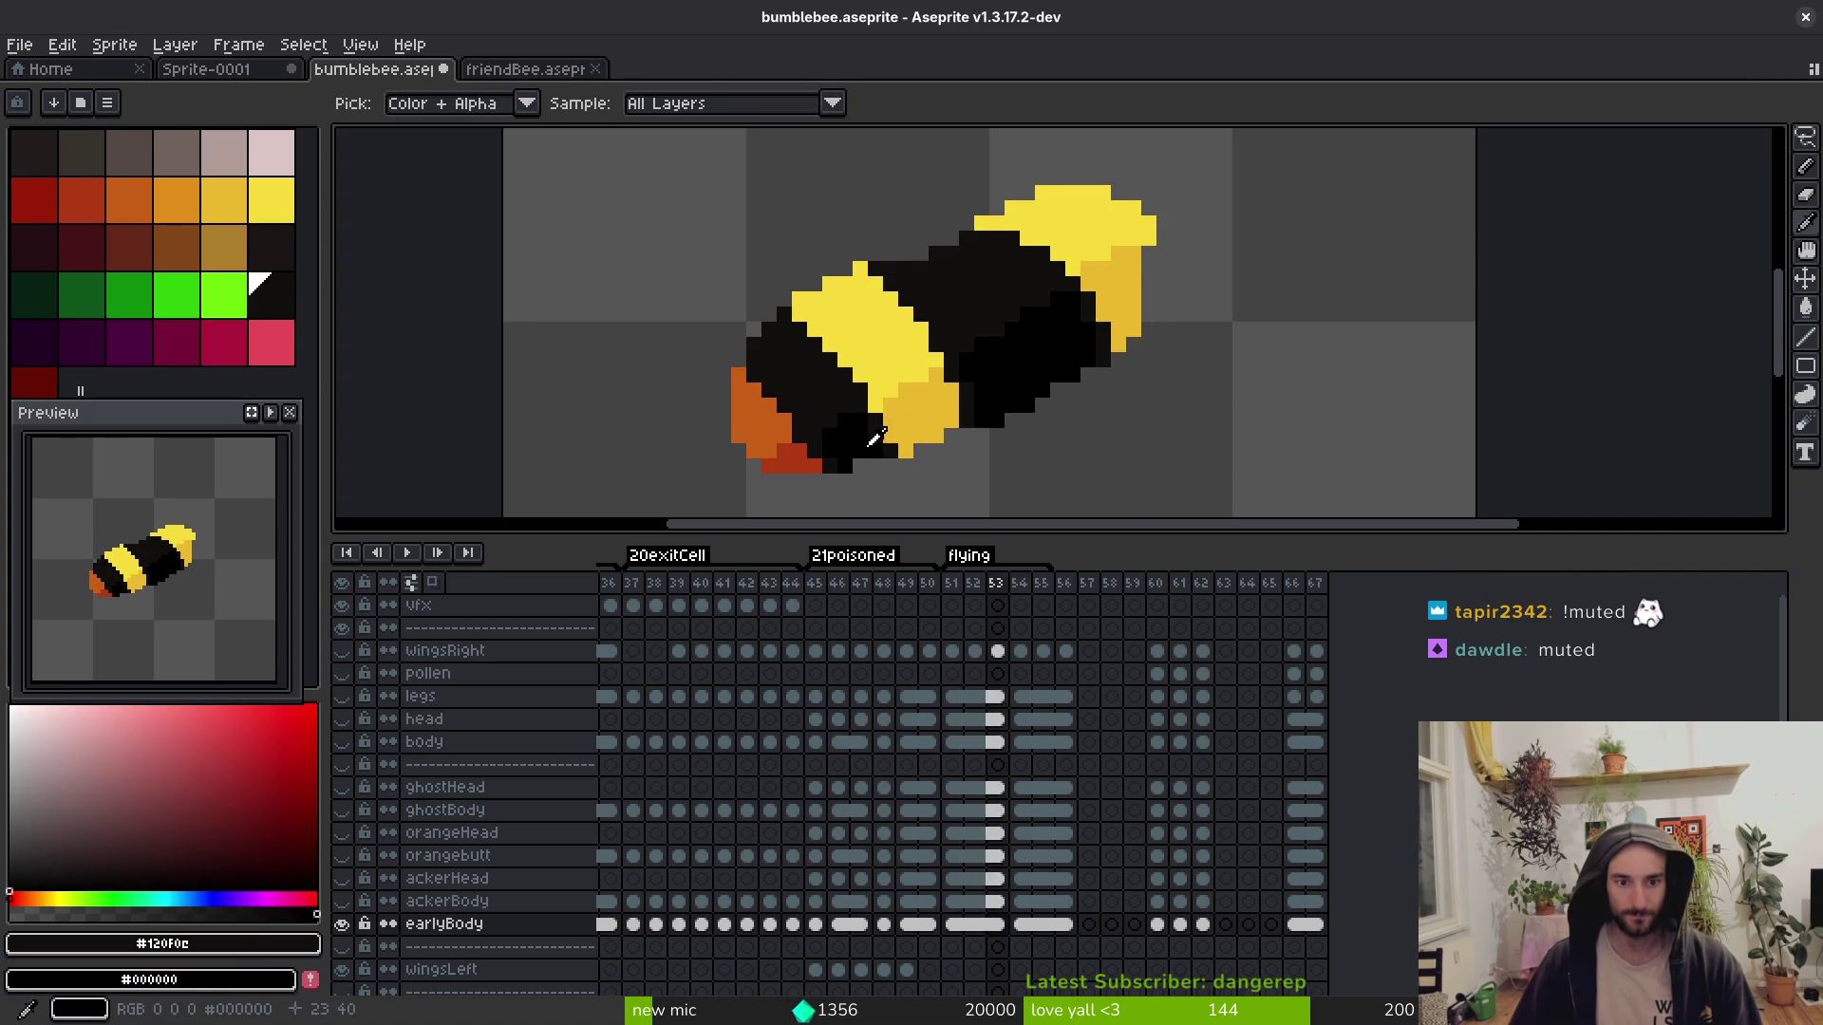
key("g")
right_click(859, 432)
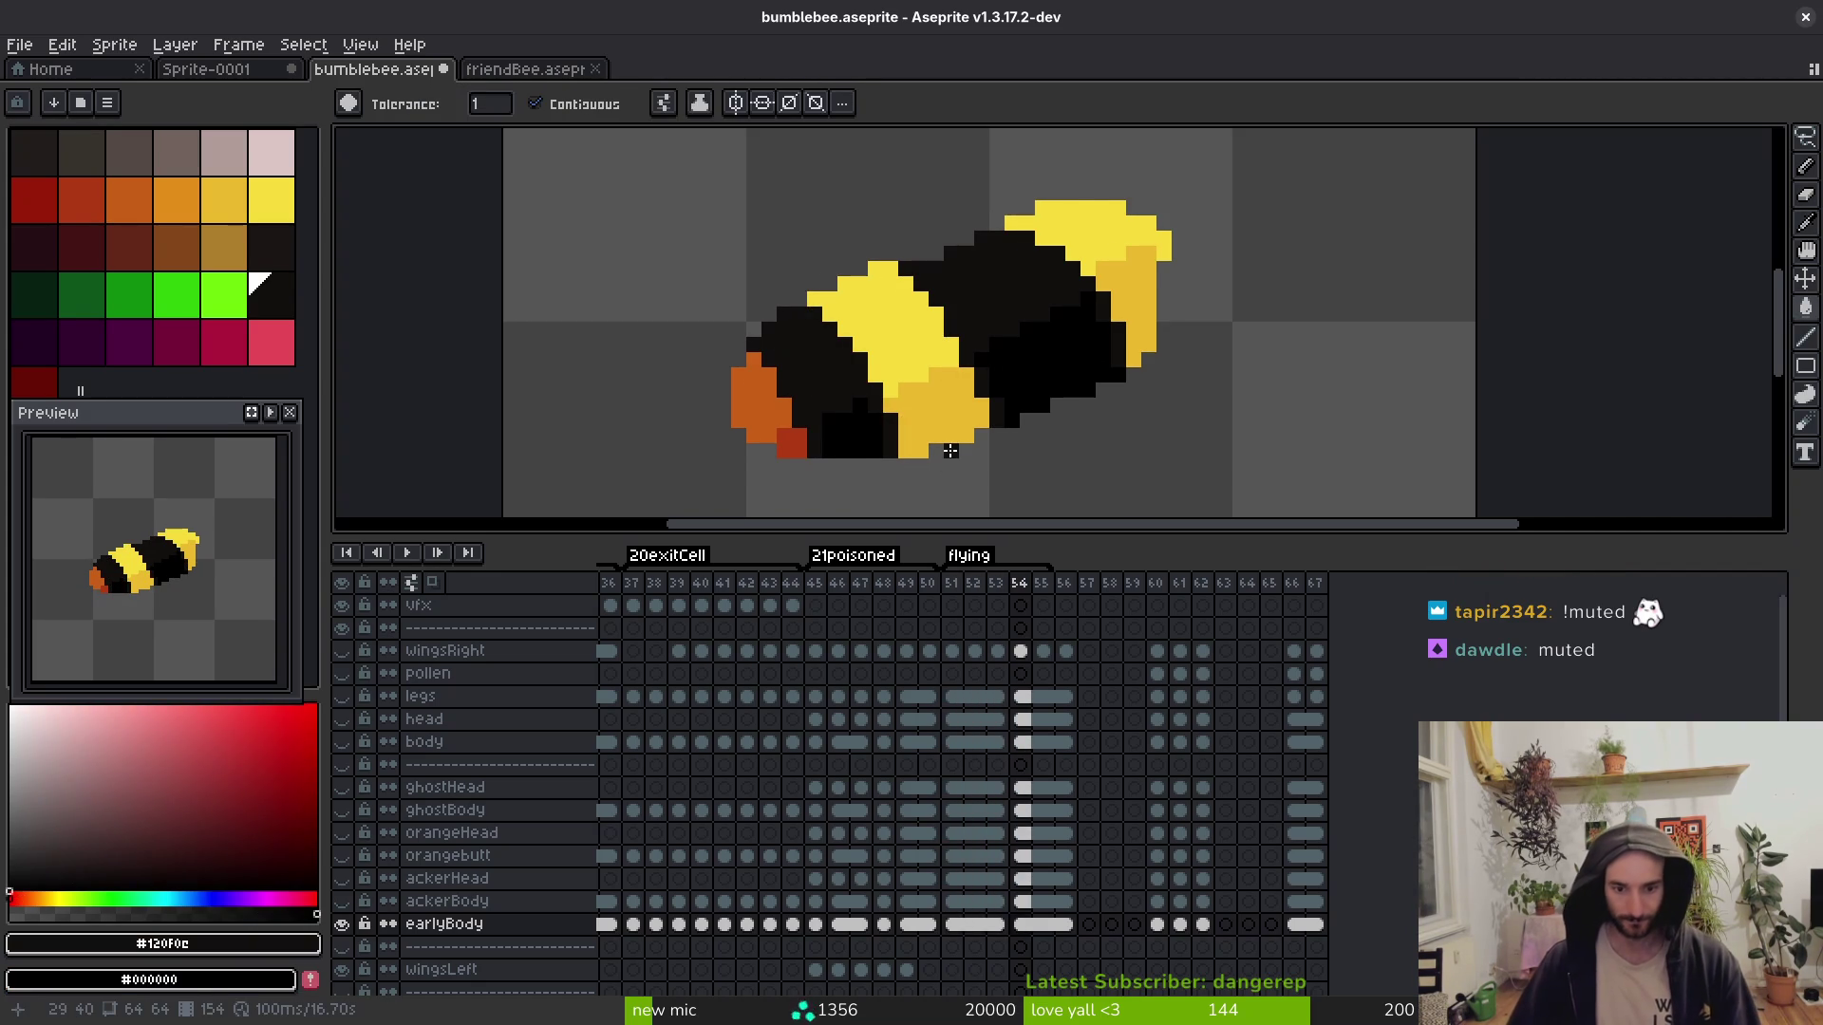
key("i")
key("Left")
key("Left")
key("Left")
key("Right")
key("Right")
key("Right")
key("g")
key("ctrl+s")
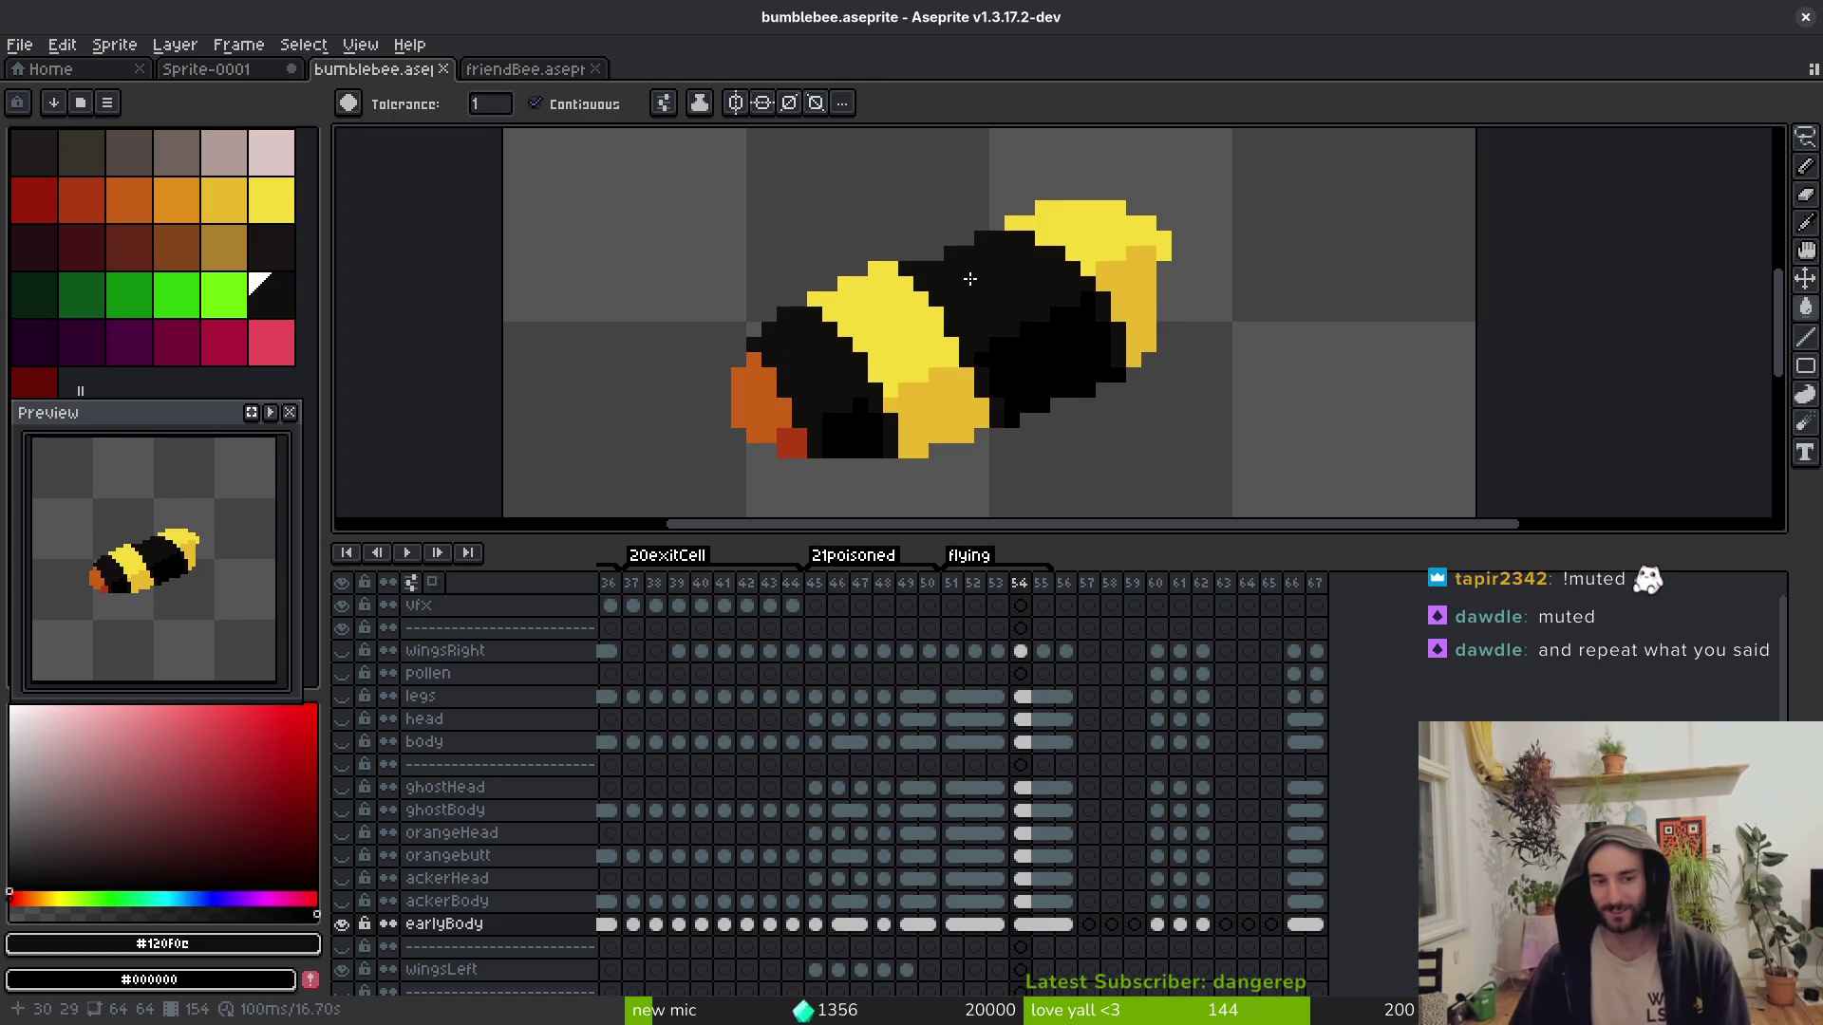
key("b")
scroll(948, 472, "up", 5)
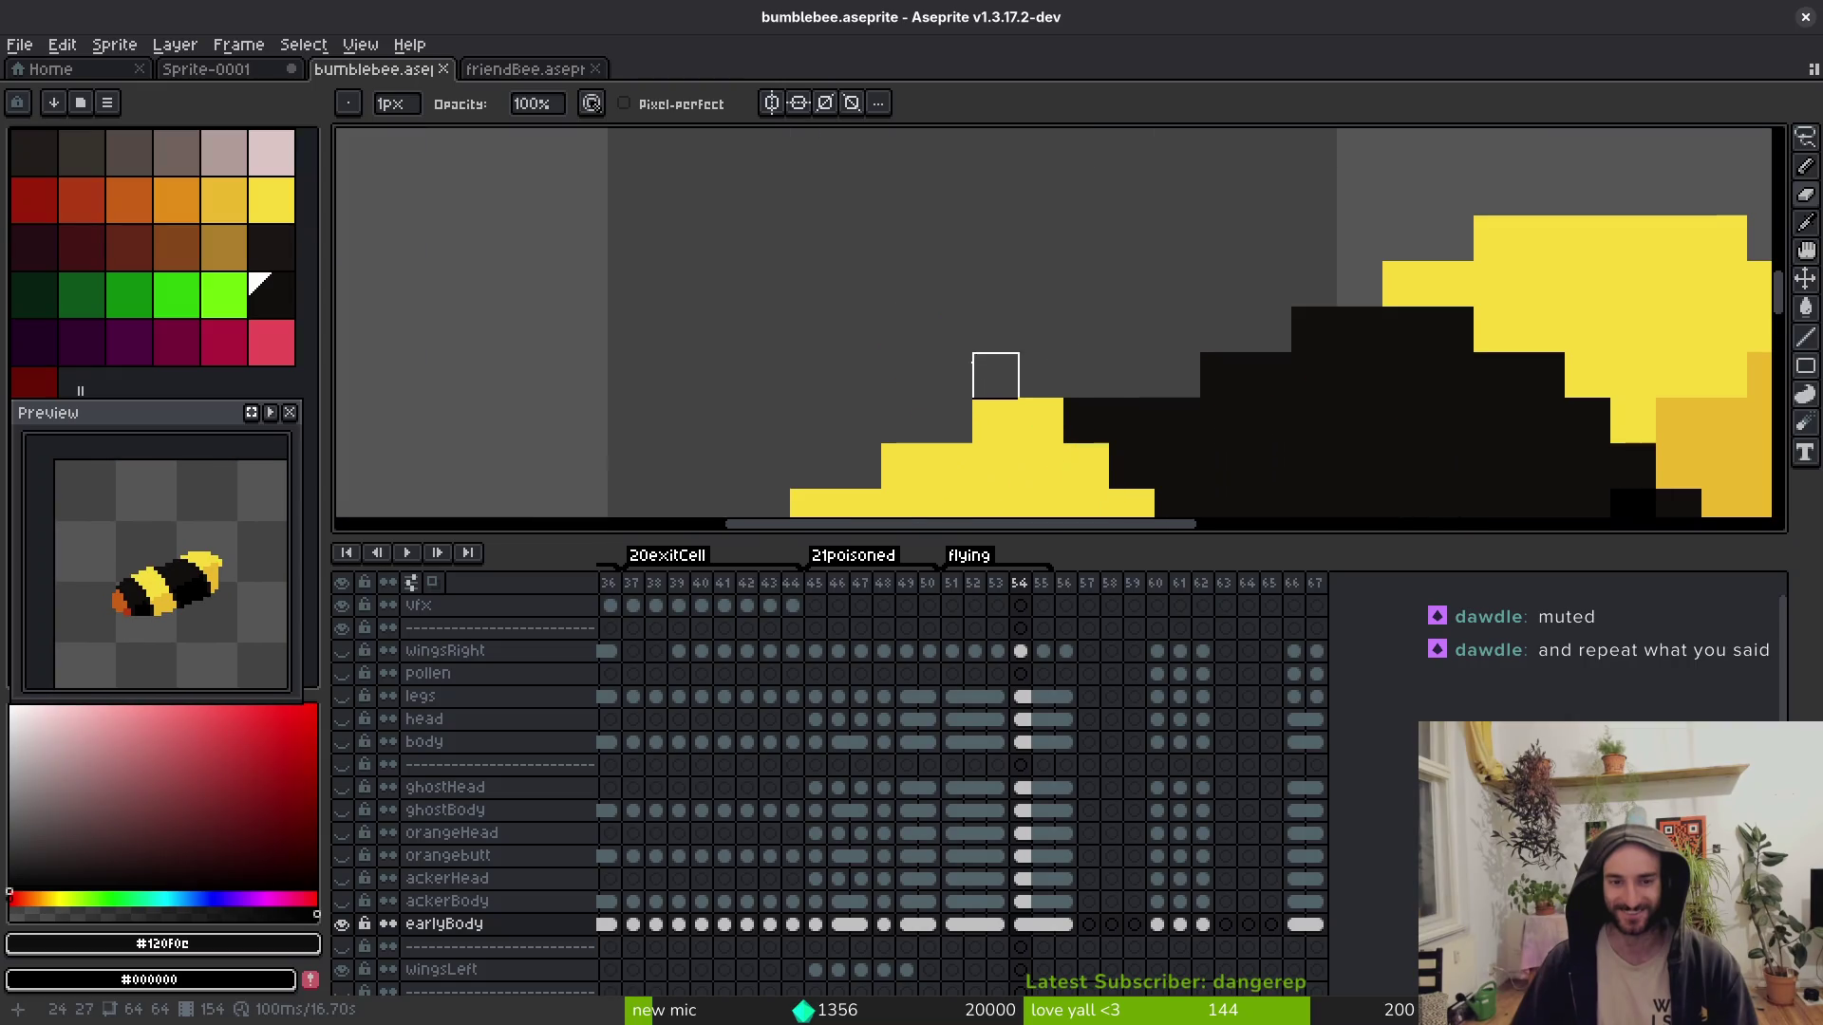
Paint a dark pixel onto the earlyBody outline and save the sprite
left_click(881, 238)
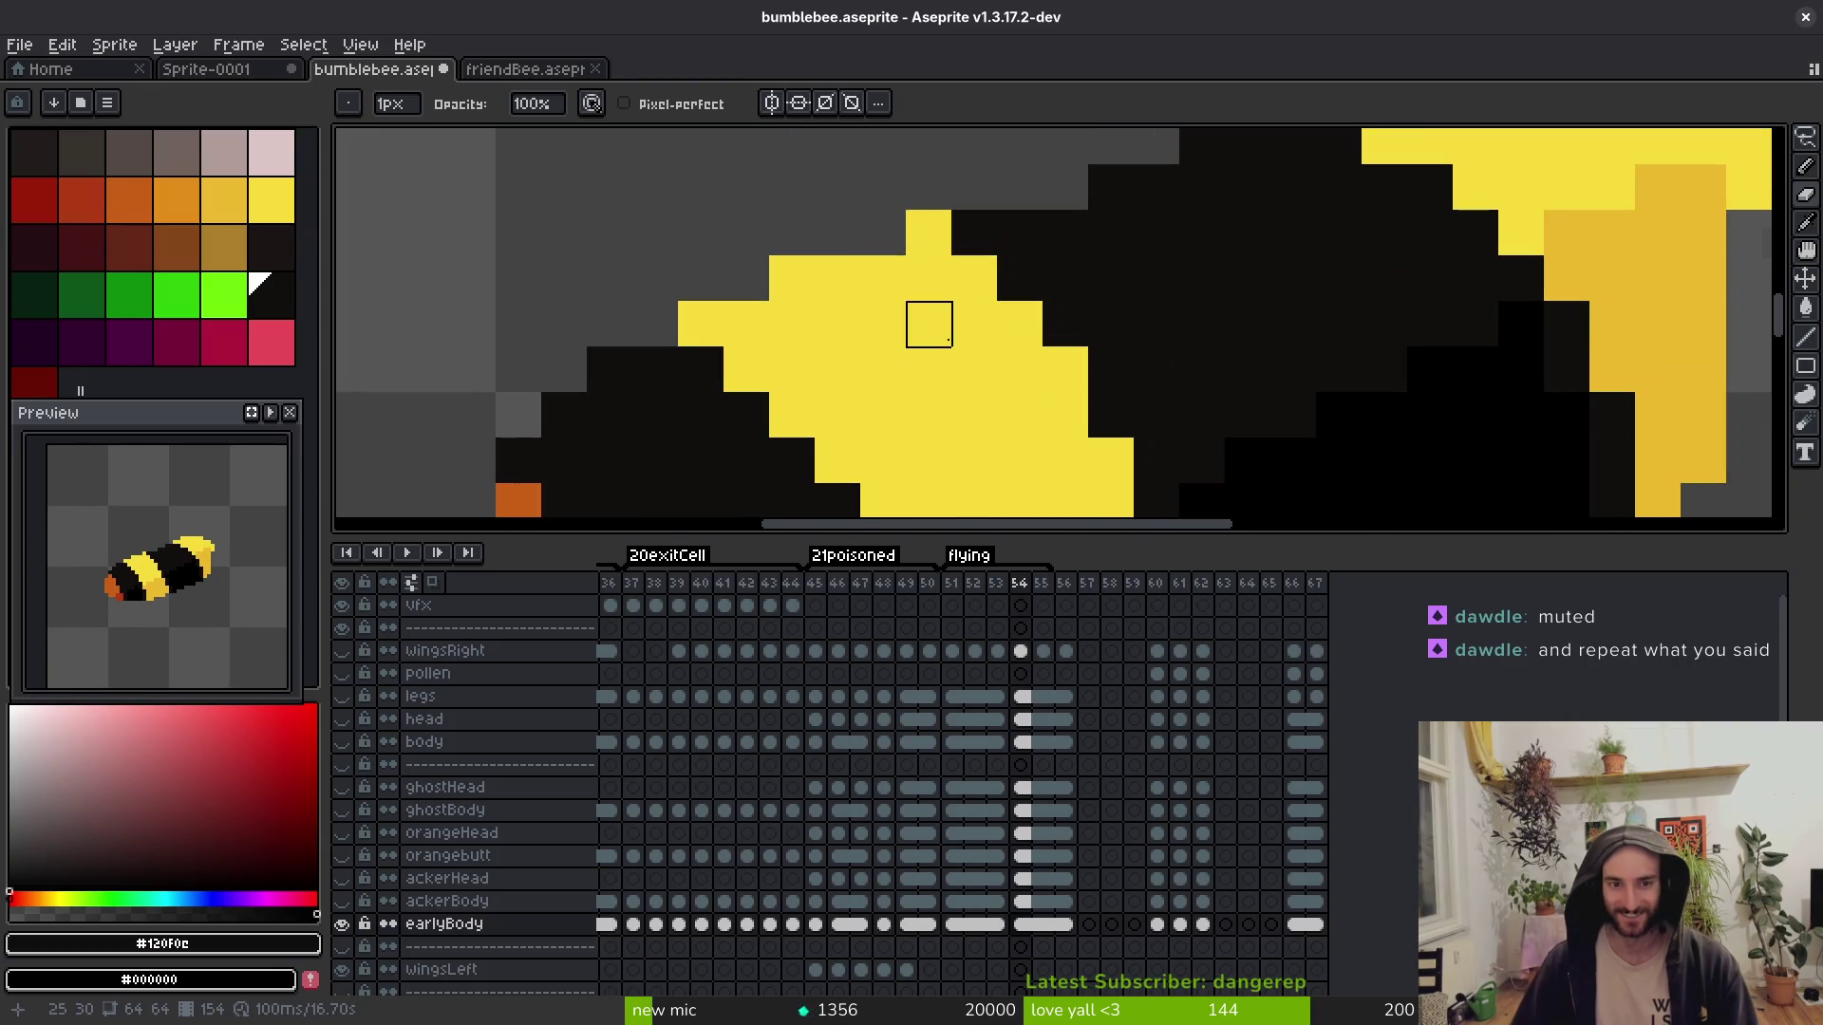
scroll(927, 318, "down", 6)
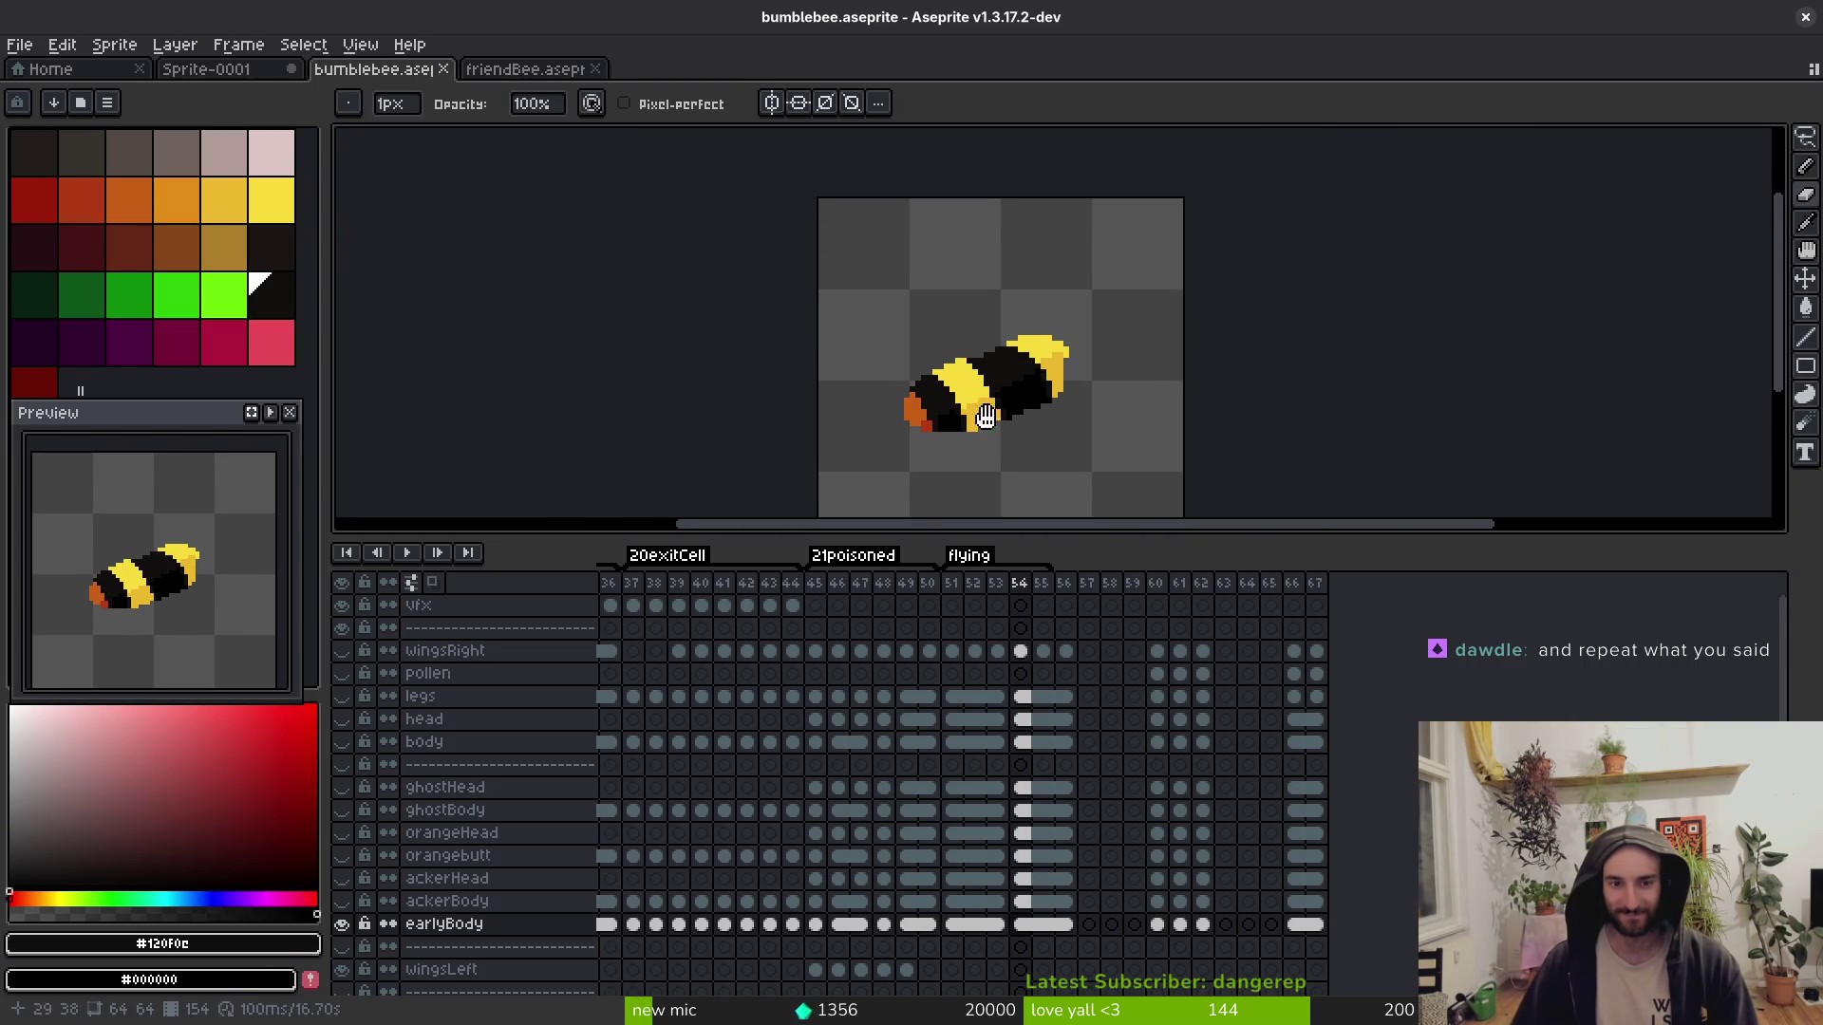
key("ctrl+s")
Fix a stray pixel by the yellow band on frame 51, then undo and redo that edit
key("Left")
key("Left")
key("Left")
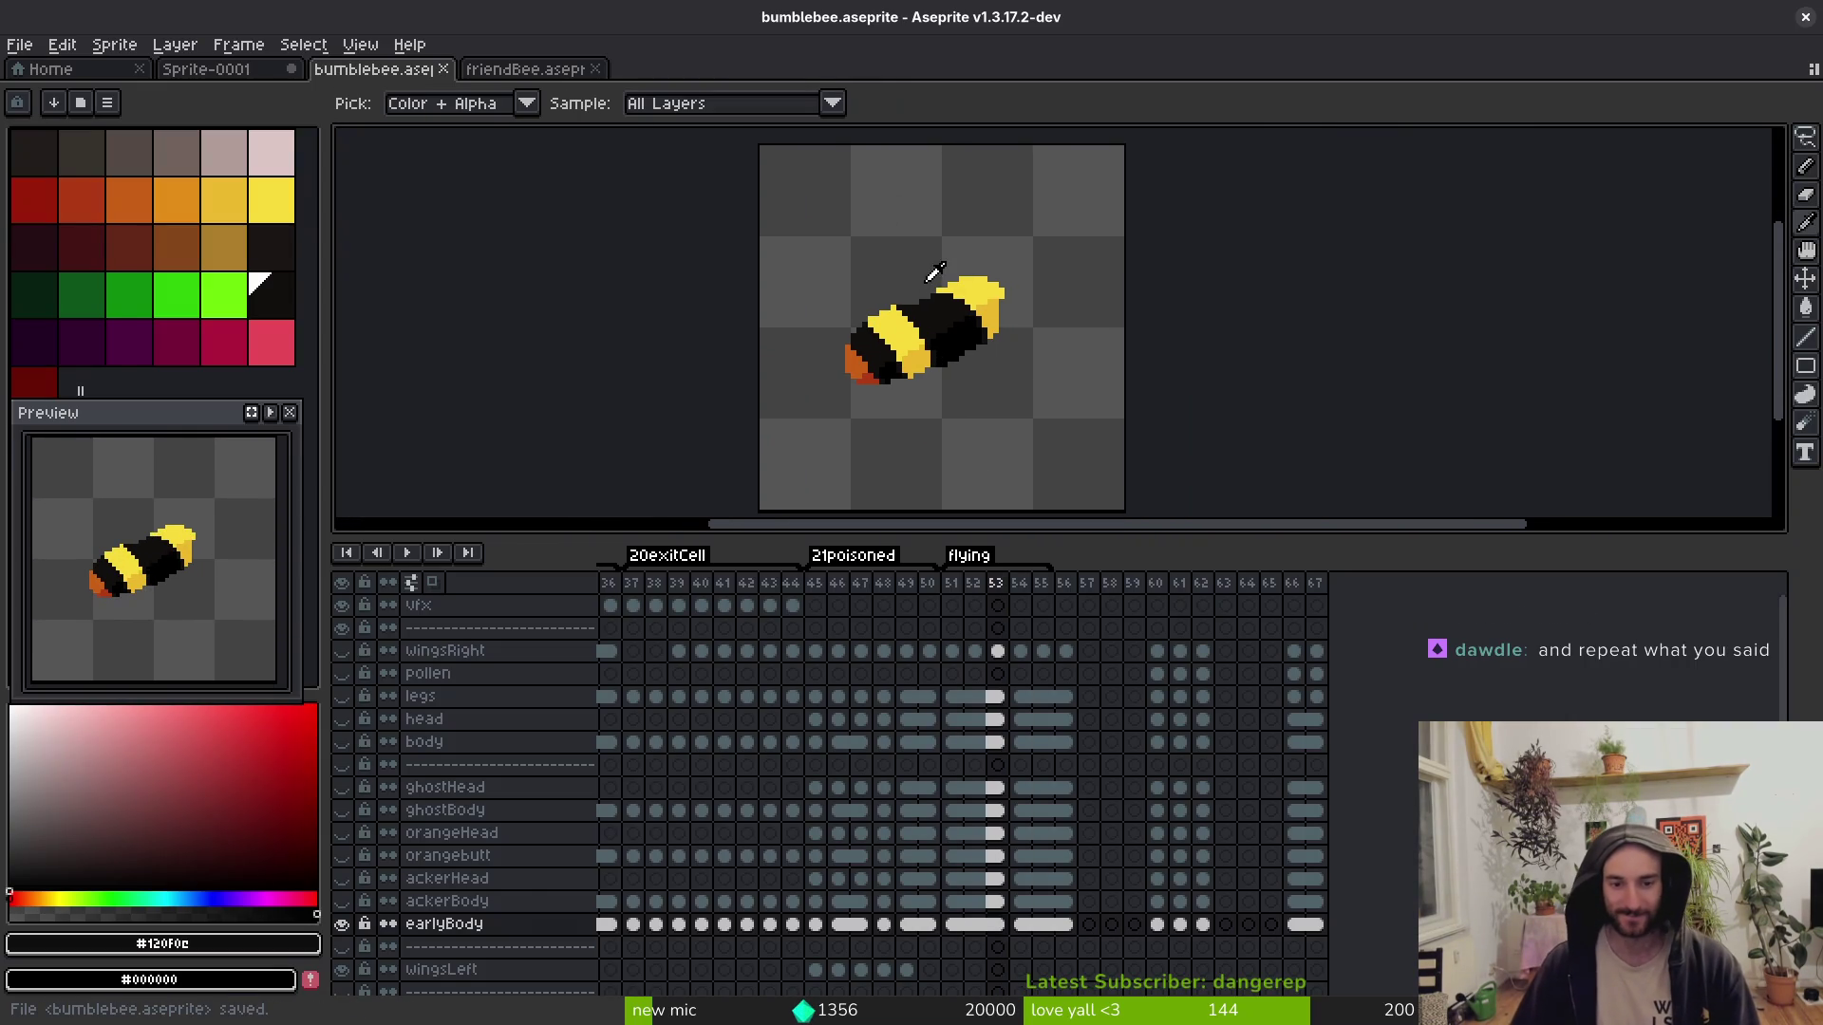
scroll(899, 318, "up", 4)
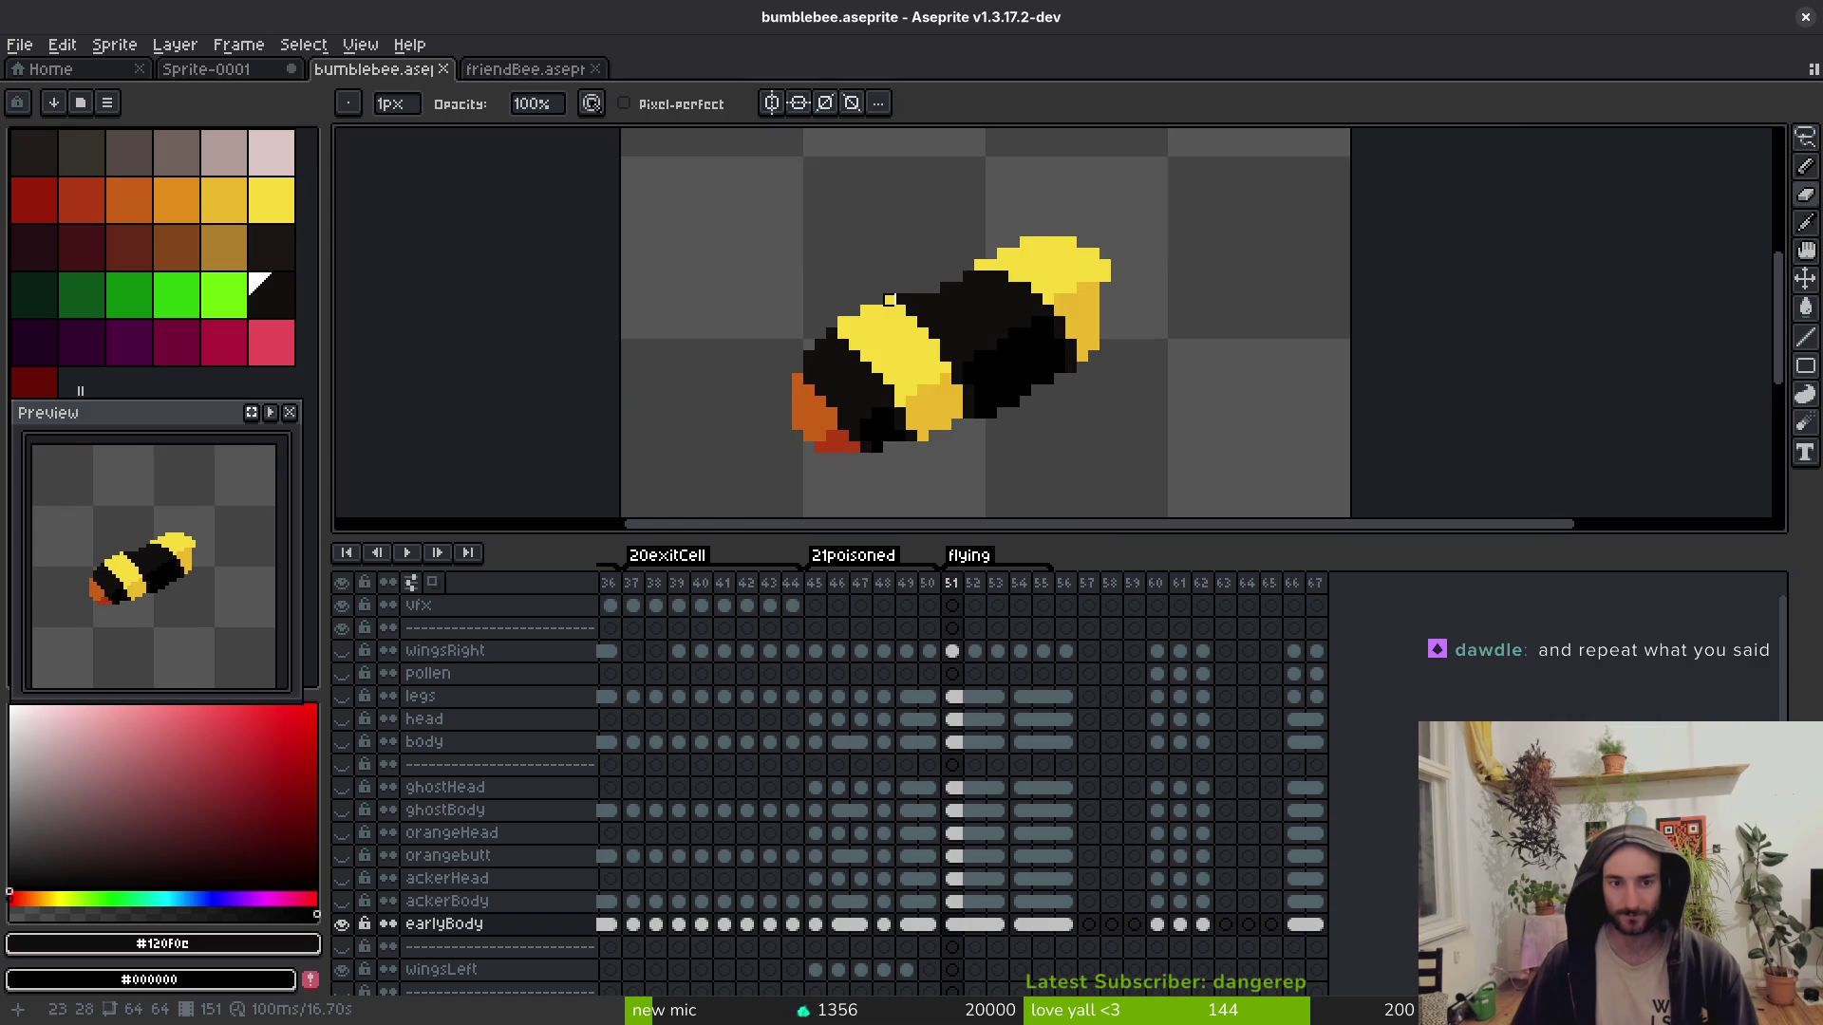
left_click(914, 292)
scroll(913, 291, "down", 2)
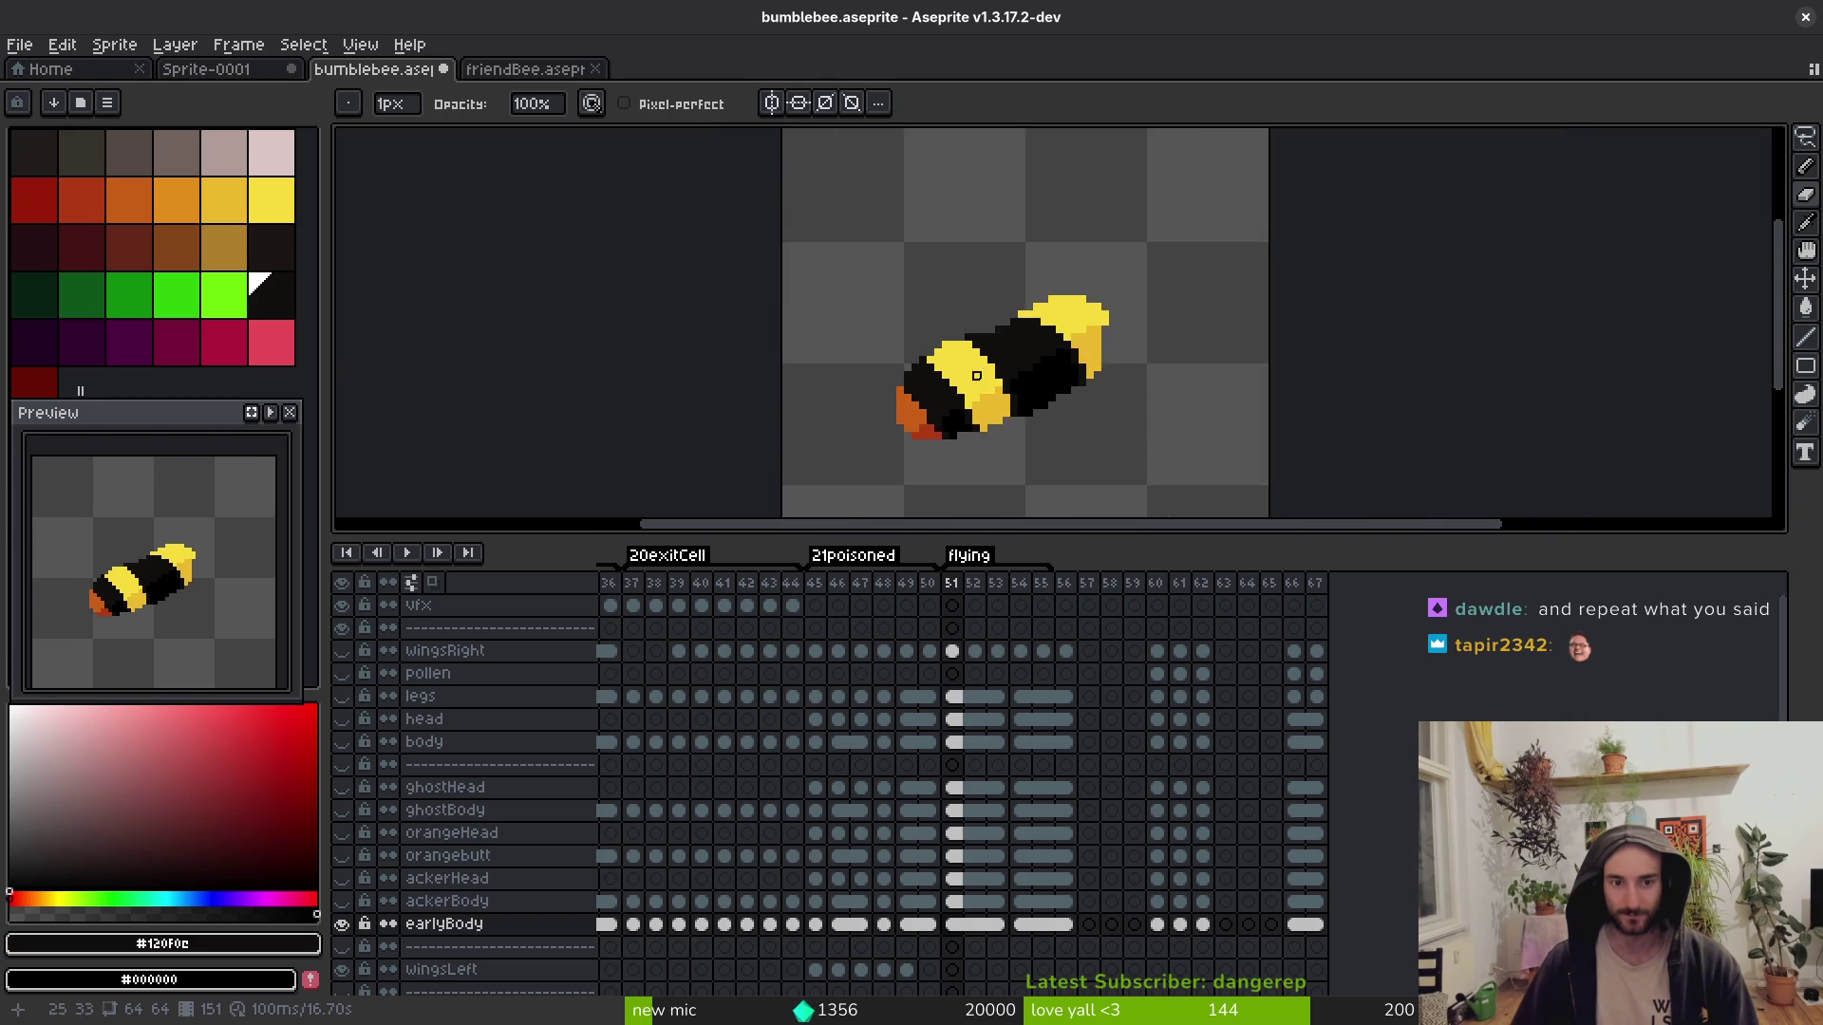
scroll(936, 314, "up", 1)
scroll(995, 395, "down", 4)
scroll(994, 395, "down", 3)
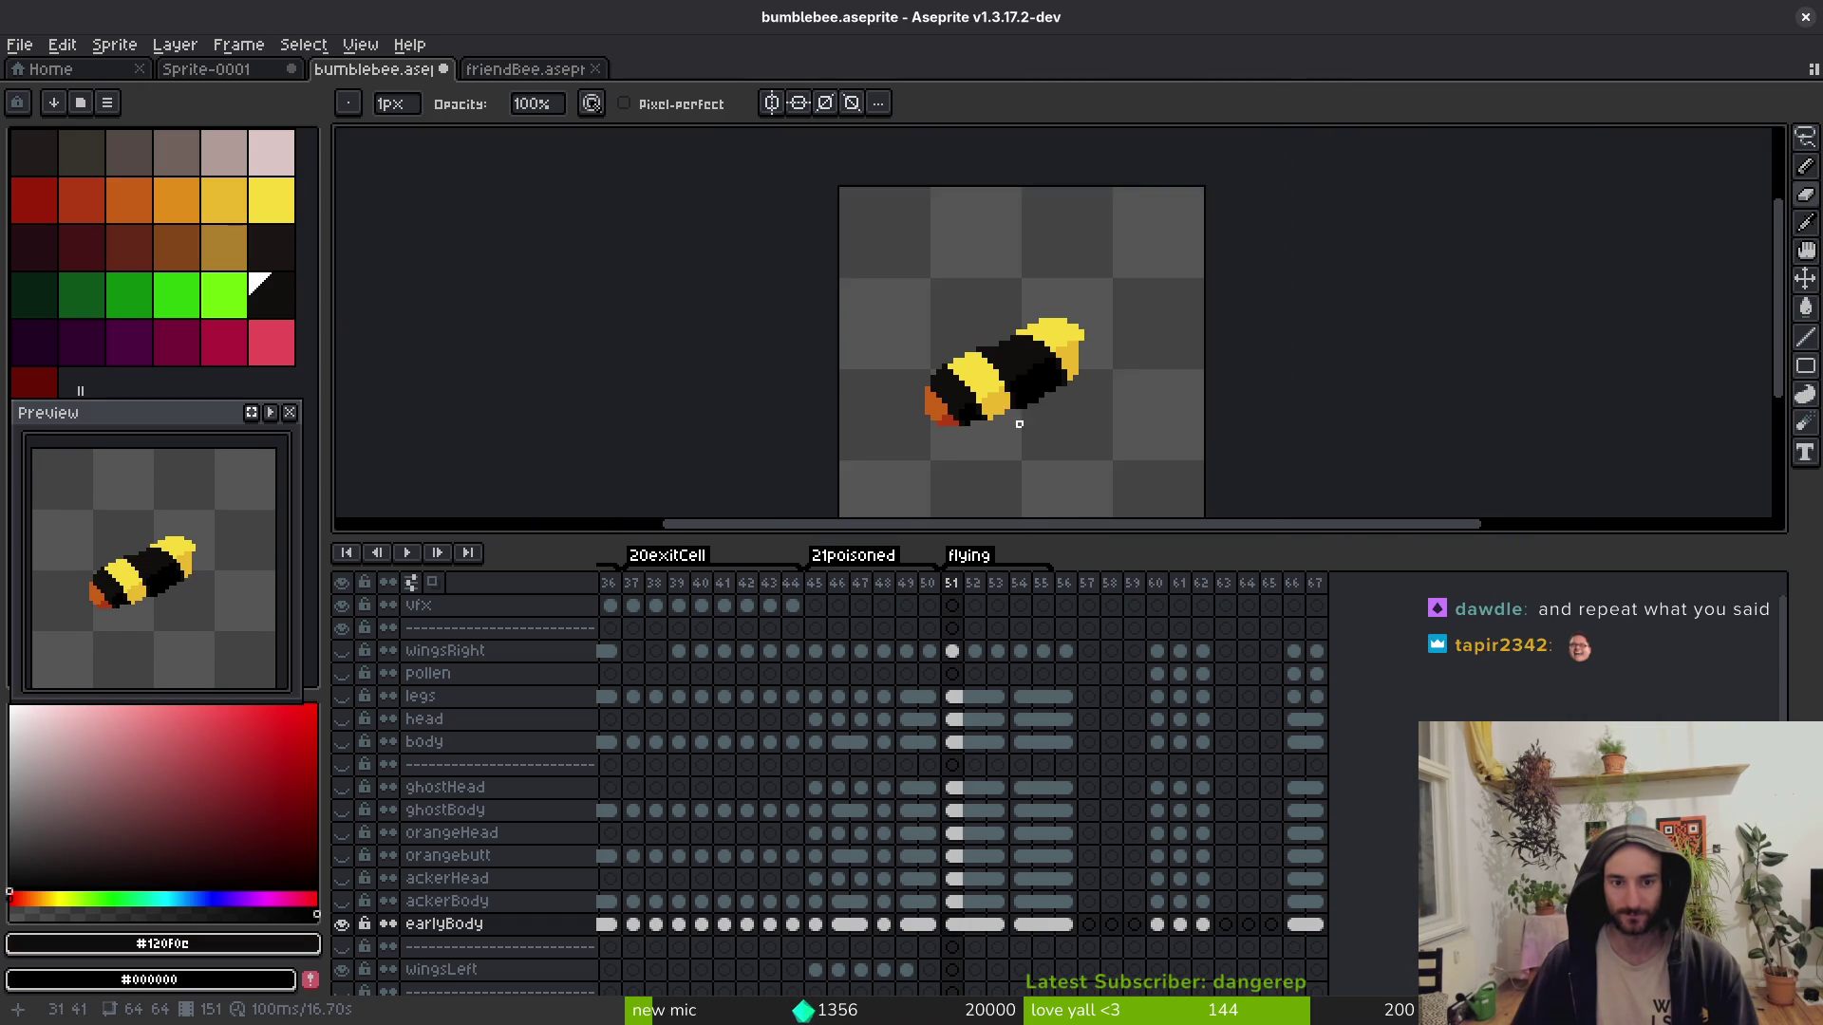
key("ctrl+z")
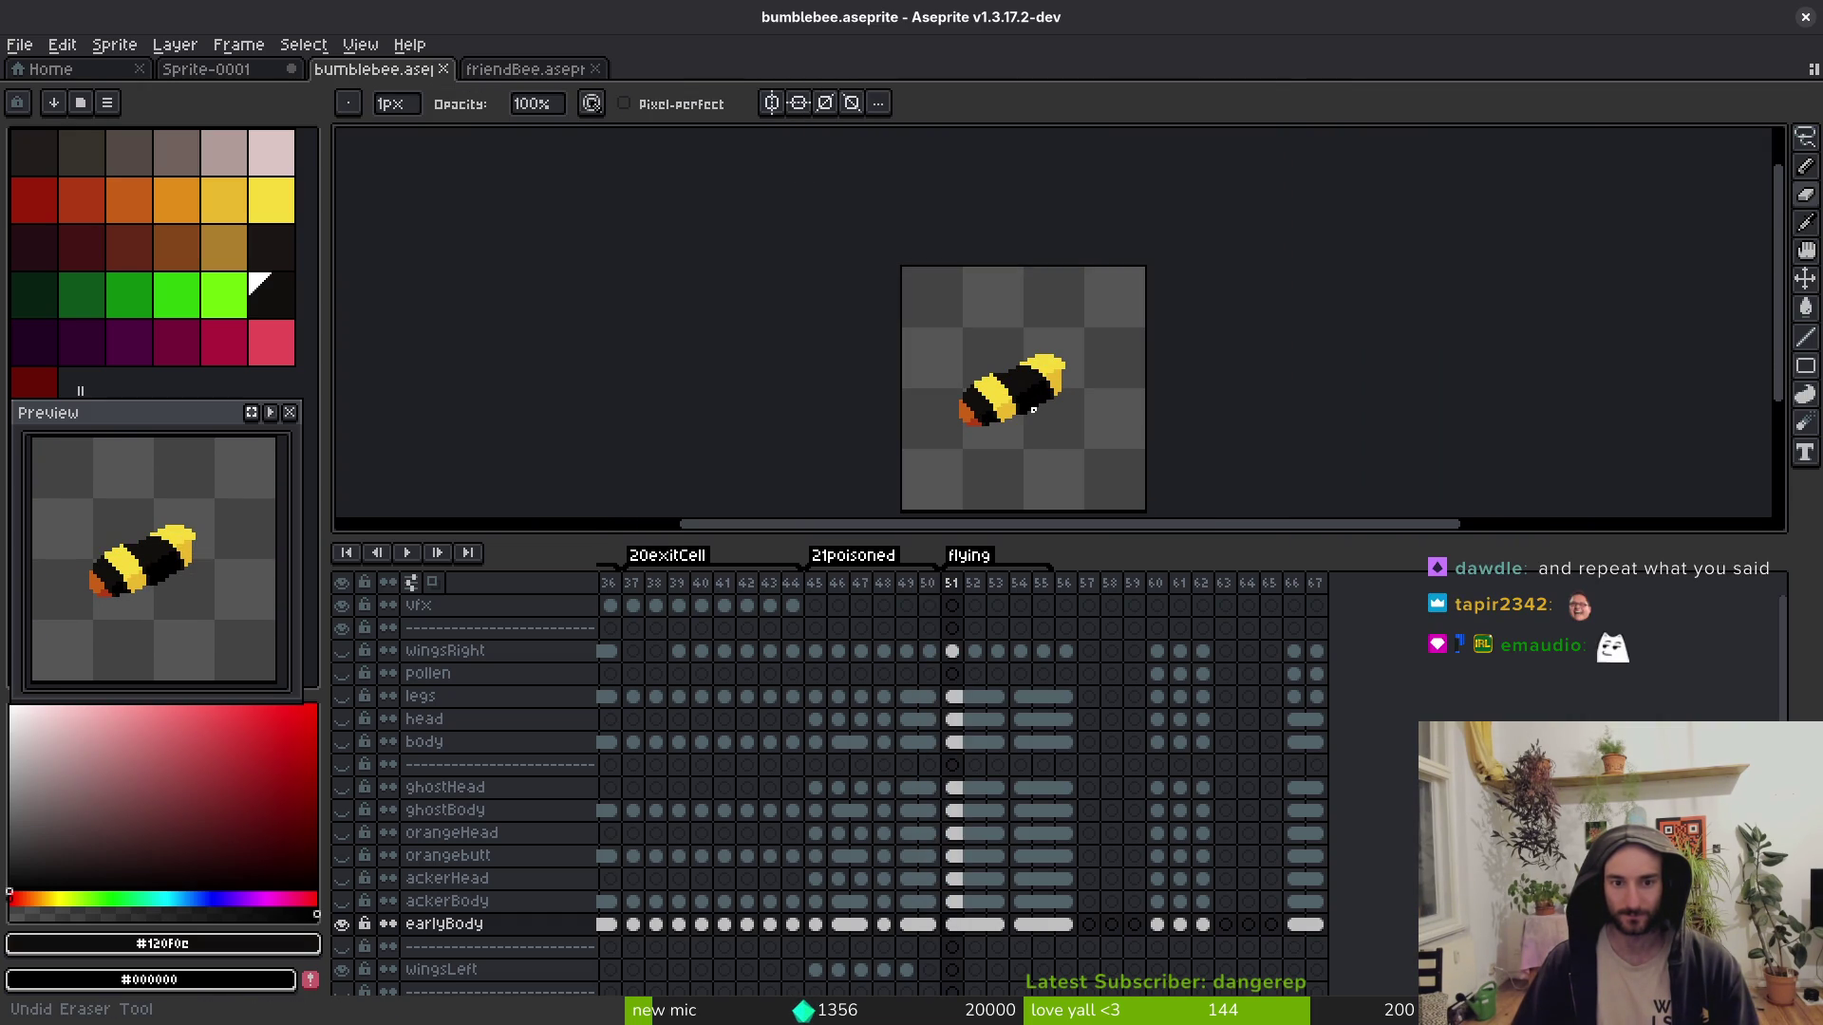
key("ctrl+y")
On frame 51, hide earlyBody and show ackerBody, zooming in to inspect it
key("i")
key("Right")
key("Right")
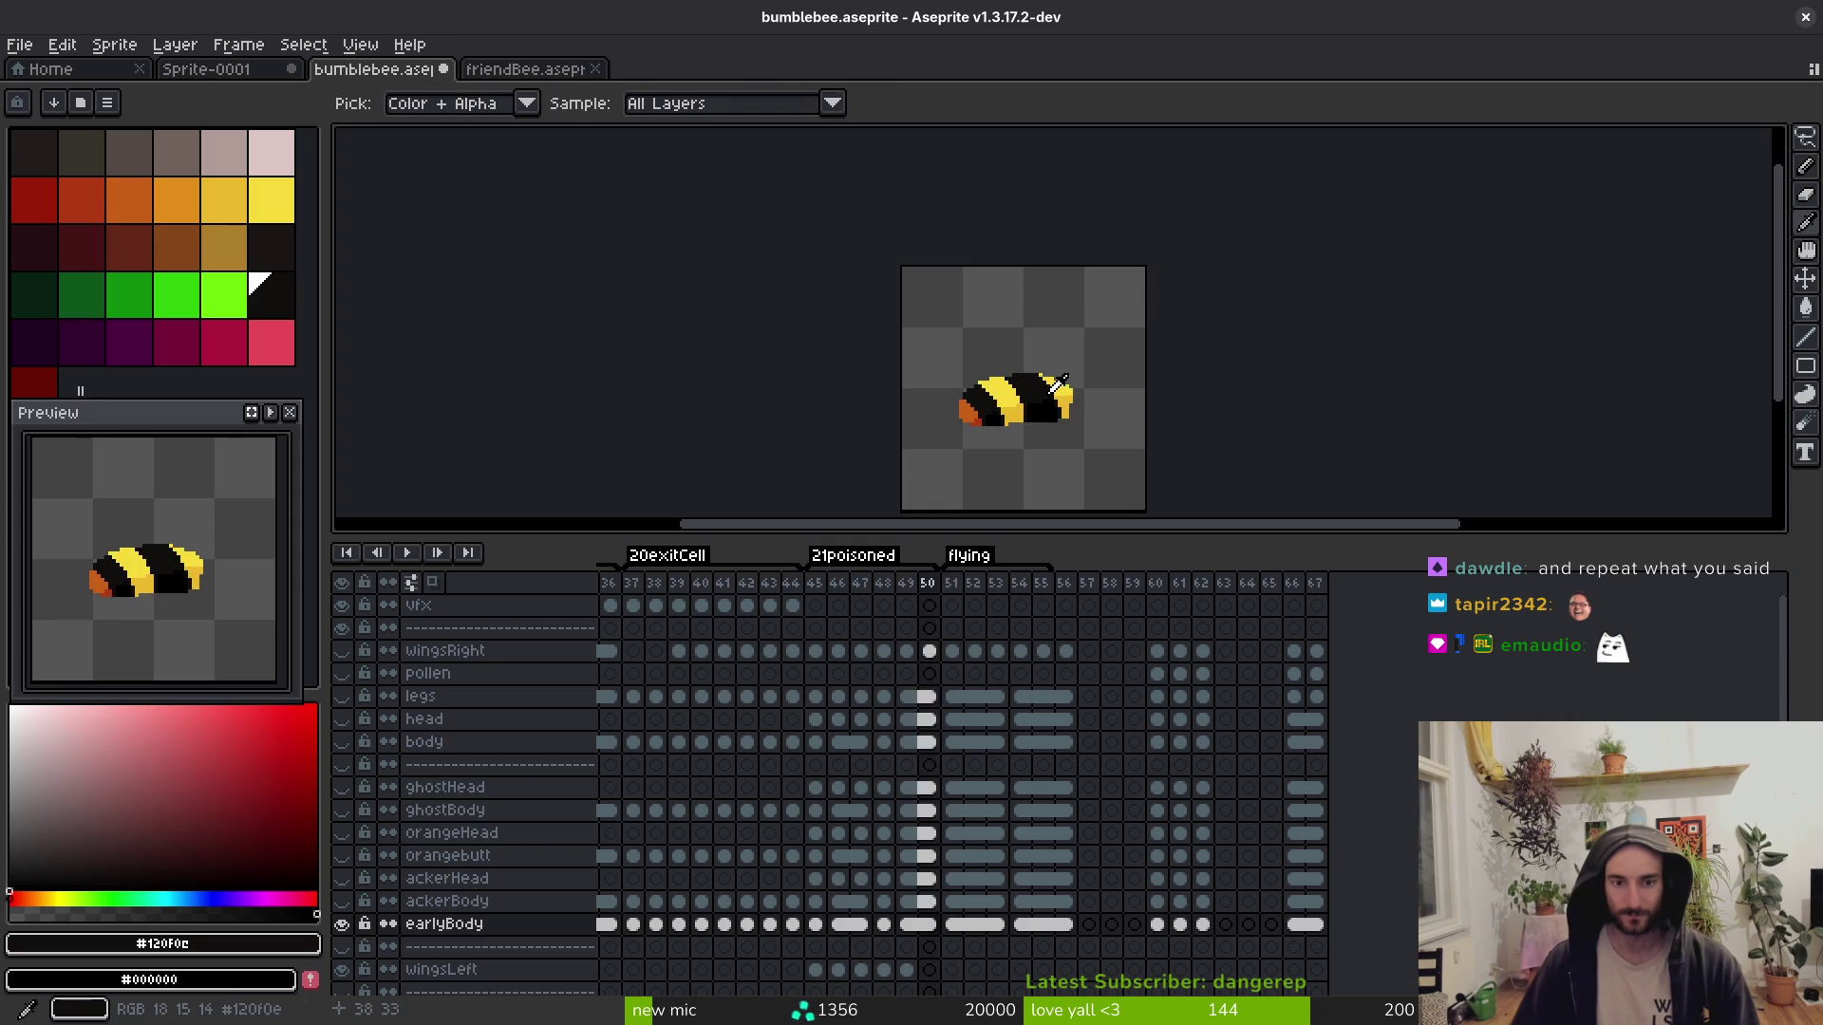
key("Left")
key("Left")
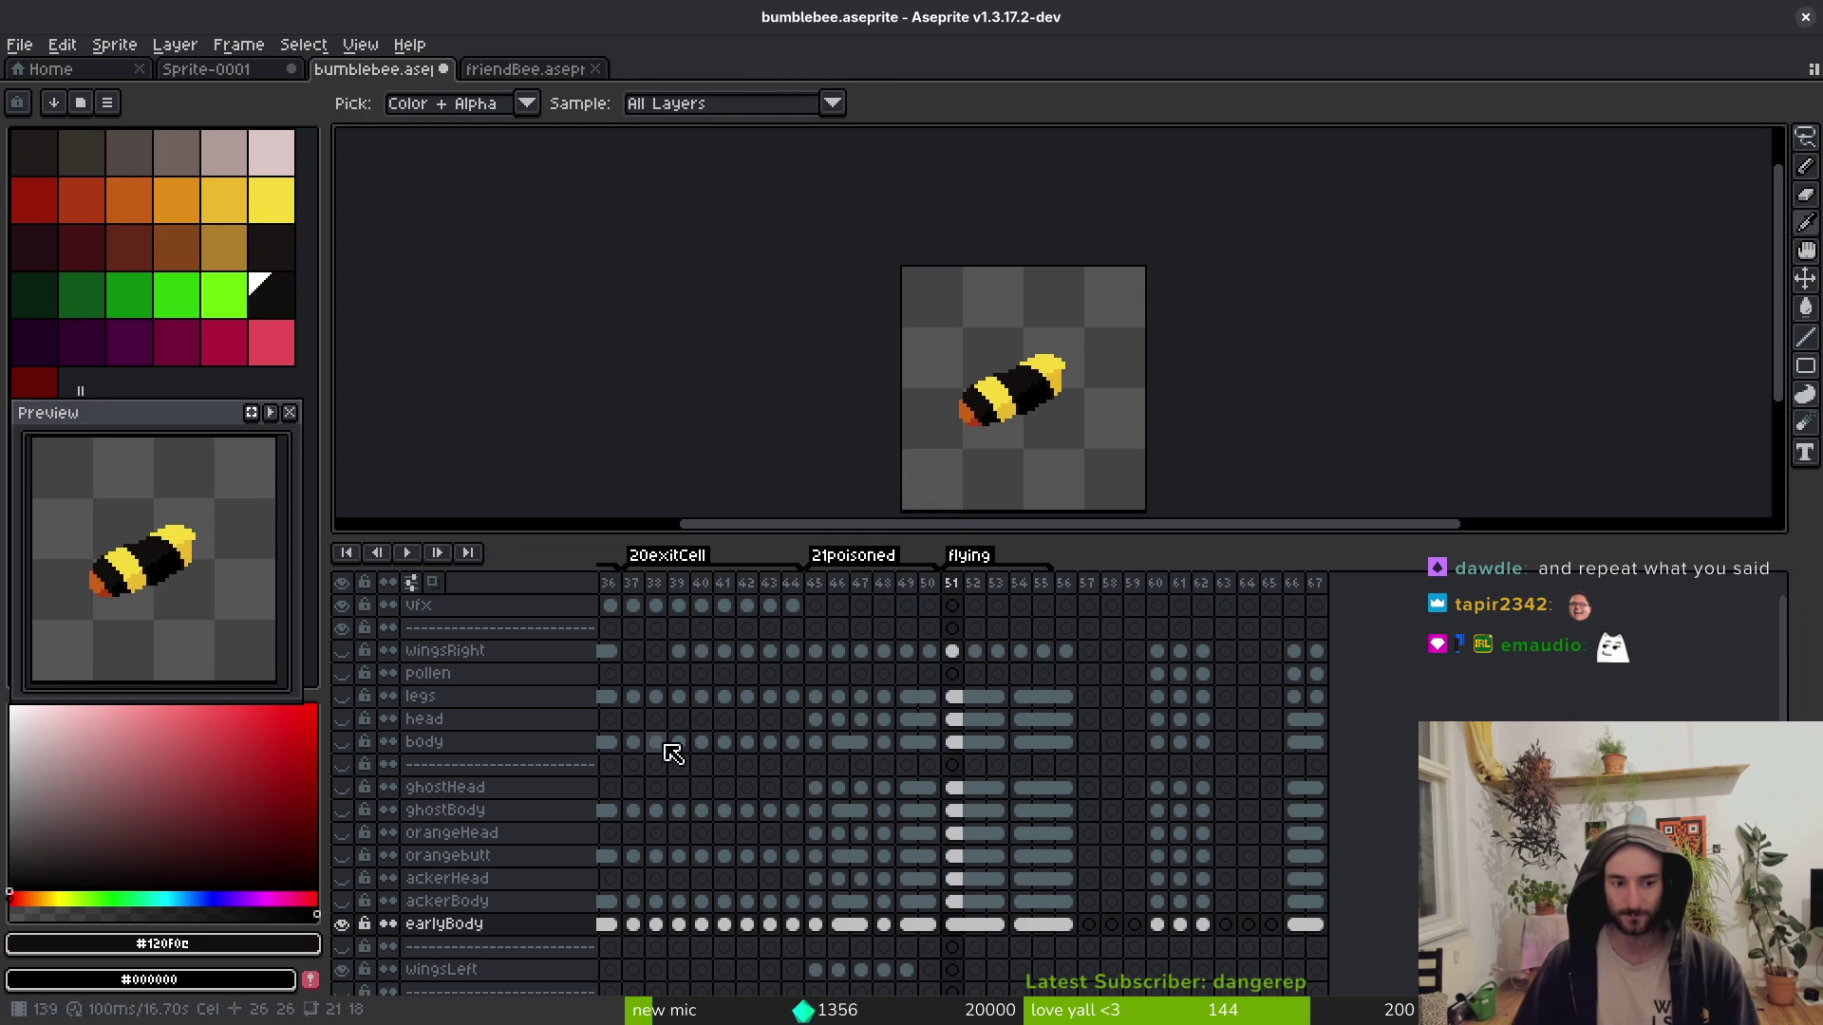
key("shift+x")
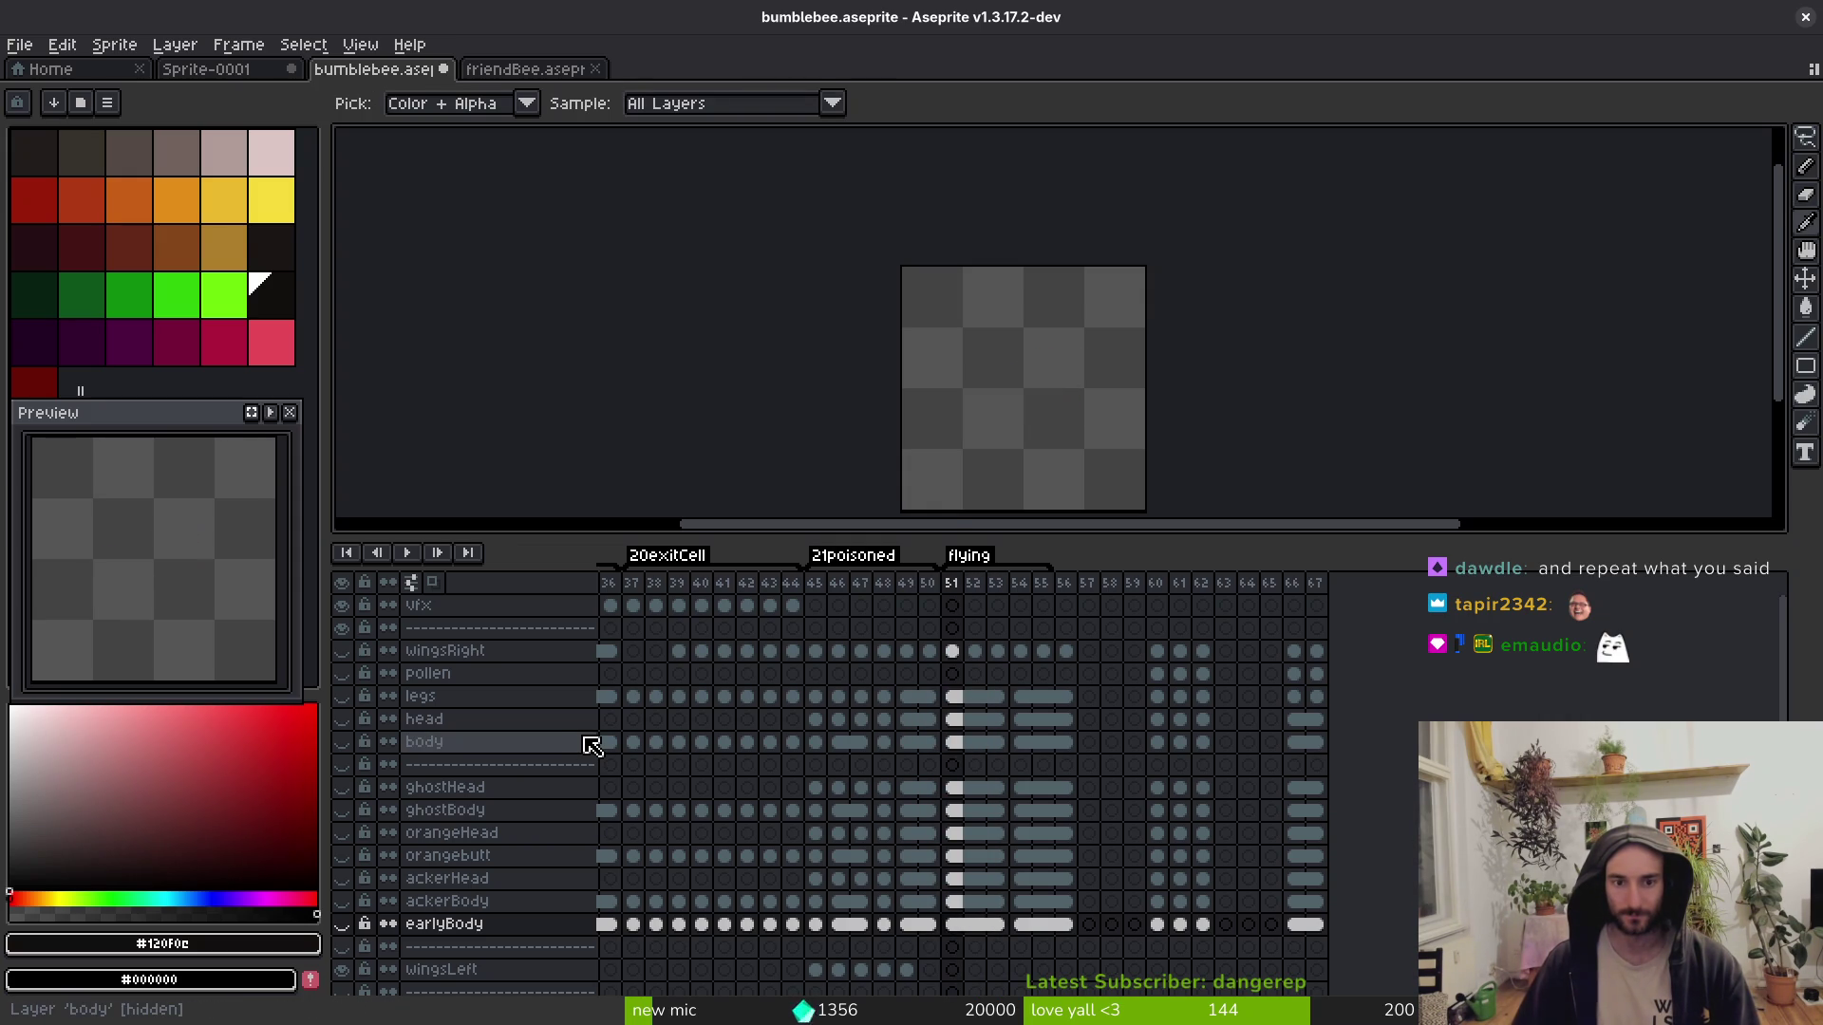
key("Up")
key("Up")
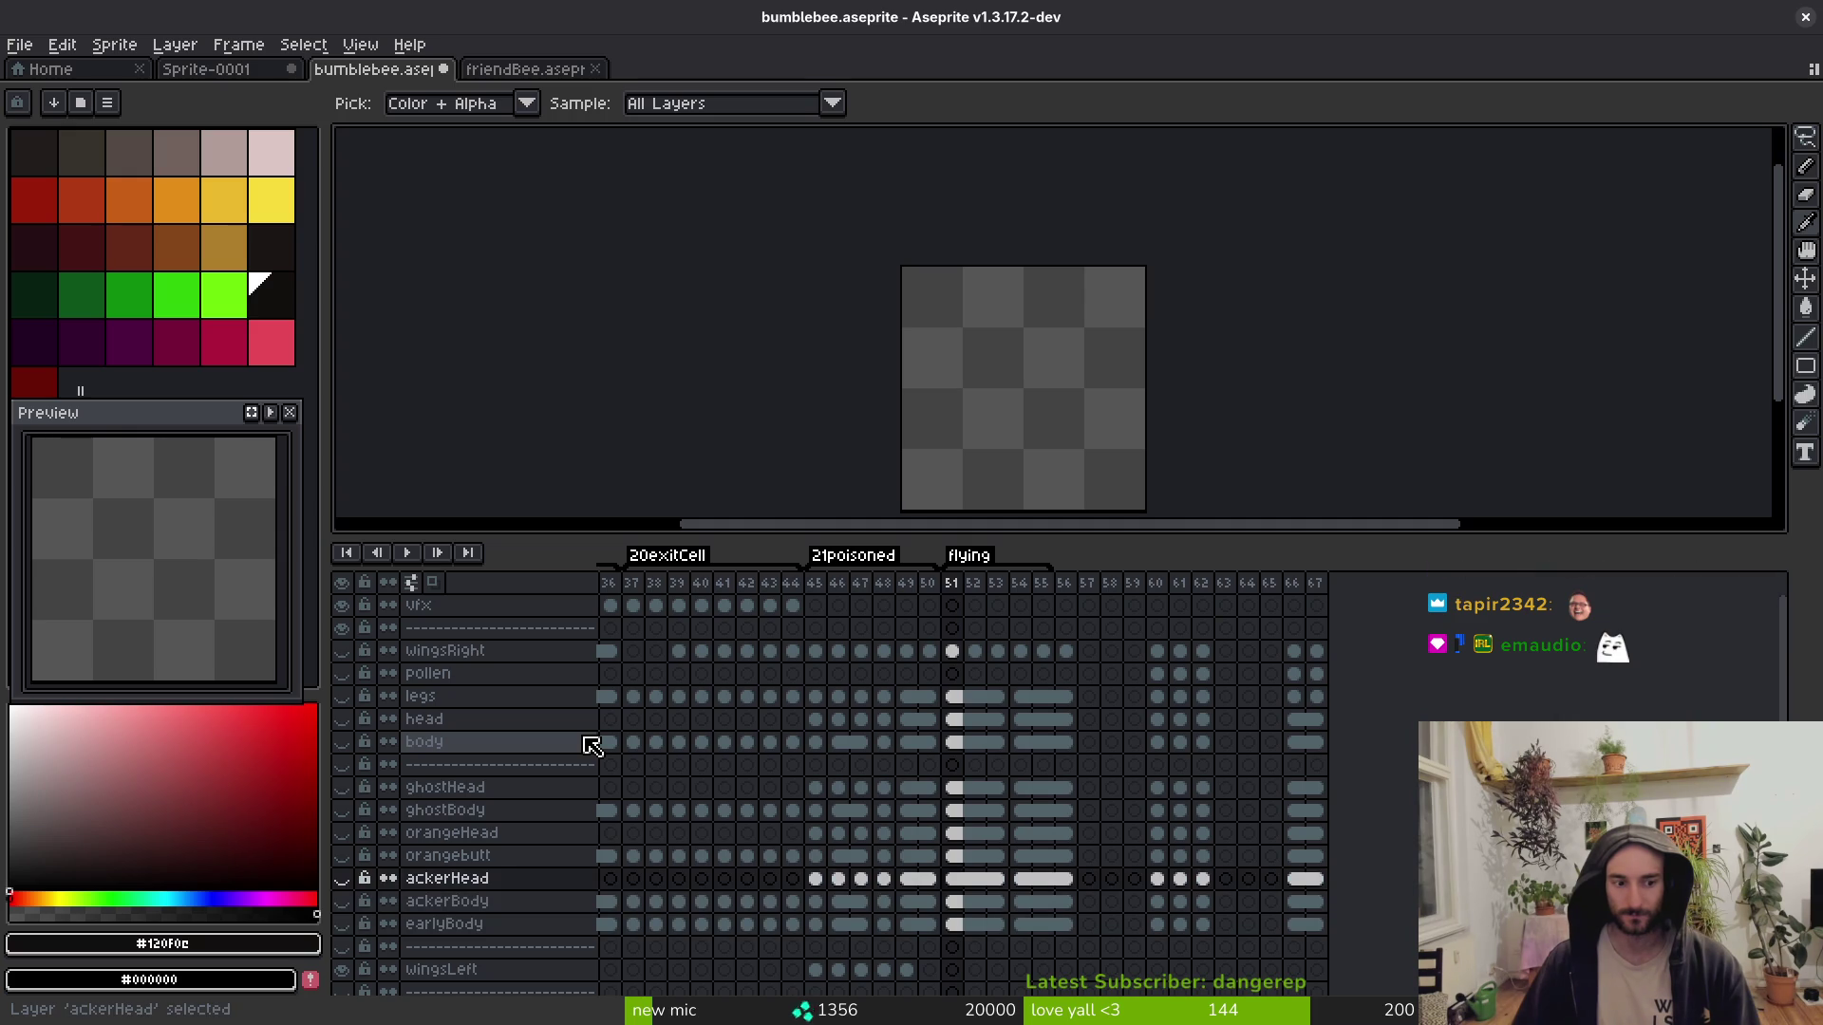
key("Down")
key("shift+x")
key("b")
scroll(955, 355, "up", 3)
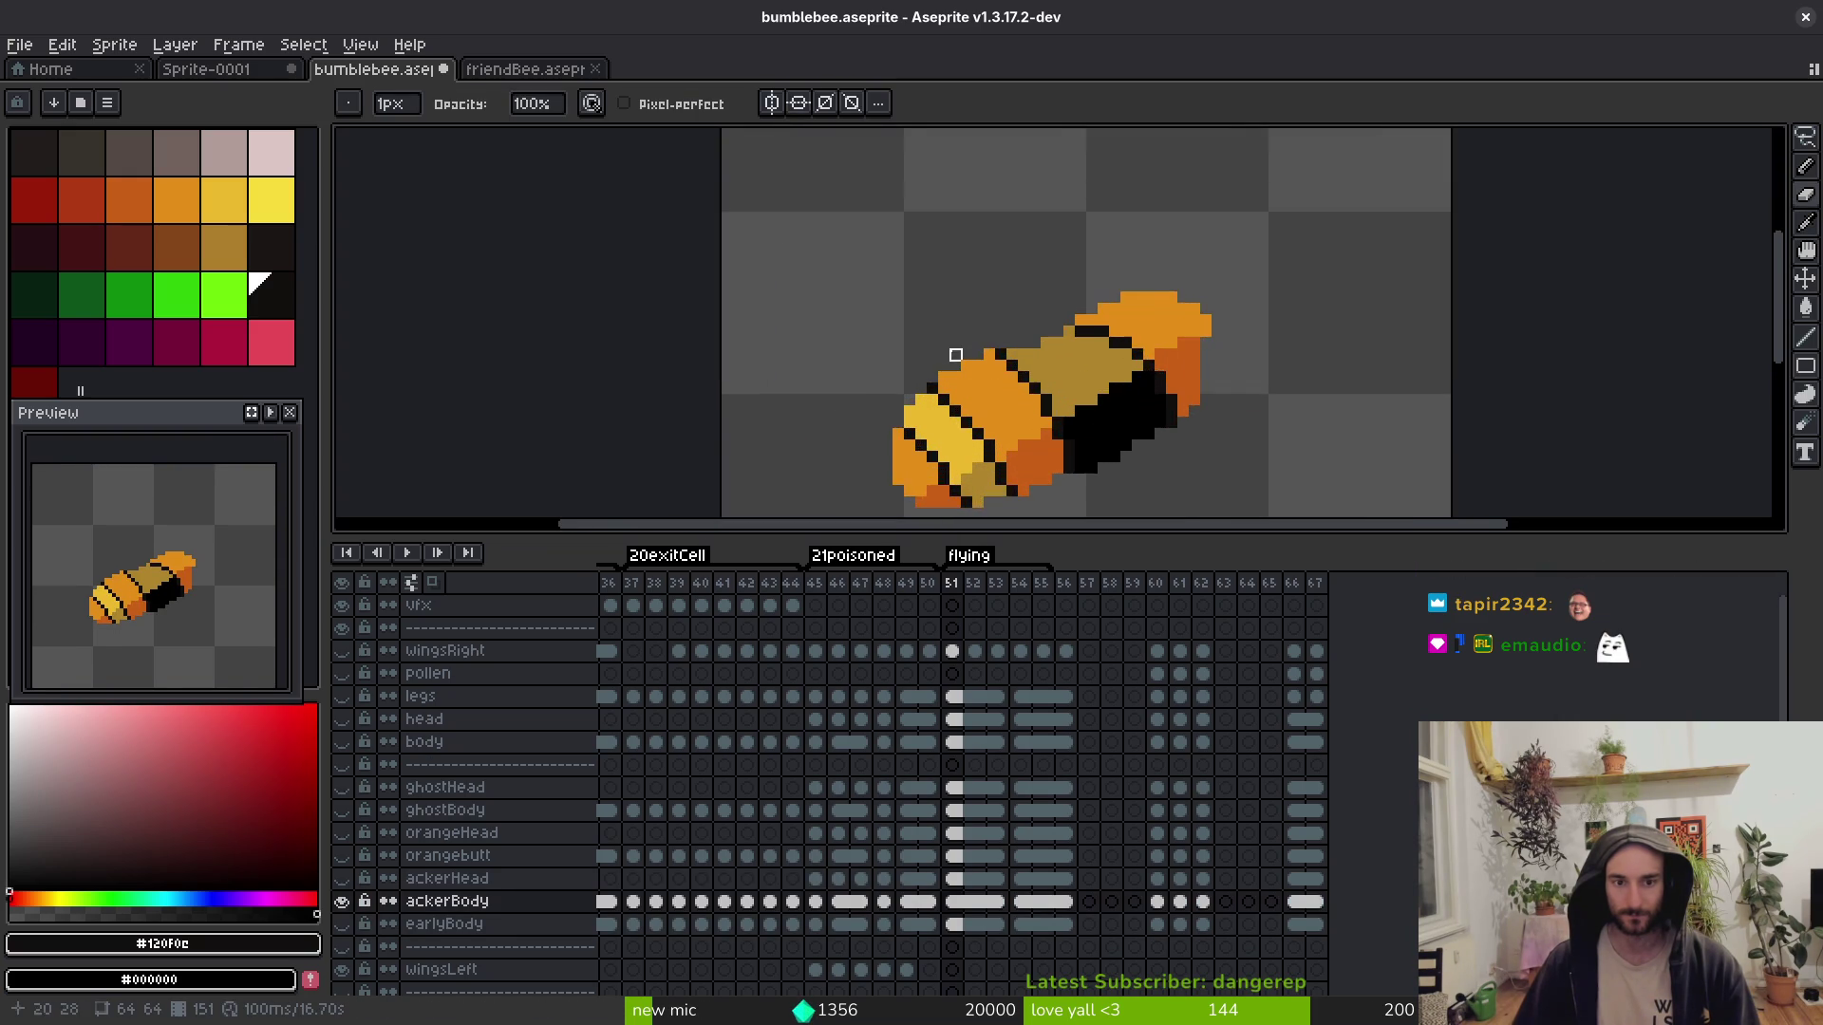
scroll(955, 355, "up", 2)
scroll(1040, 342, "down", 3)
Hide ackerBody, then briefly show and hide orangebutt to compare
key("i")
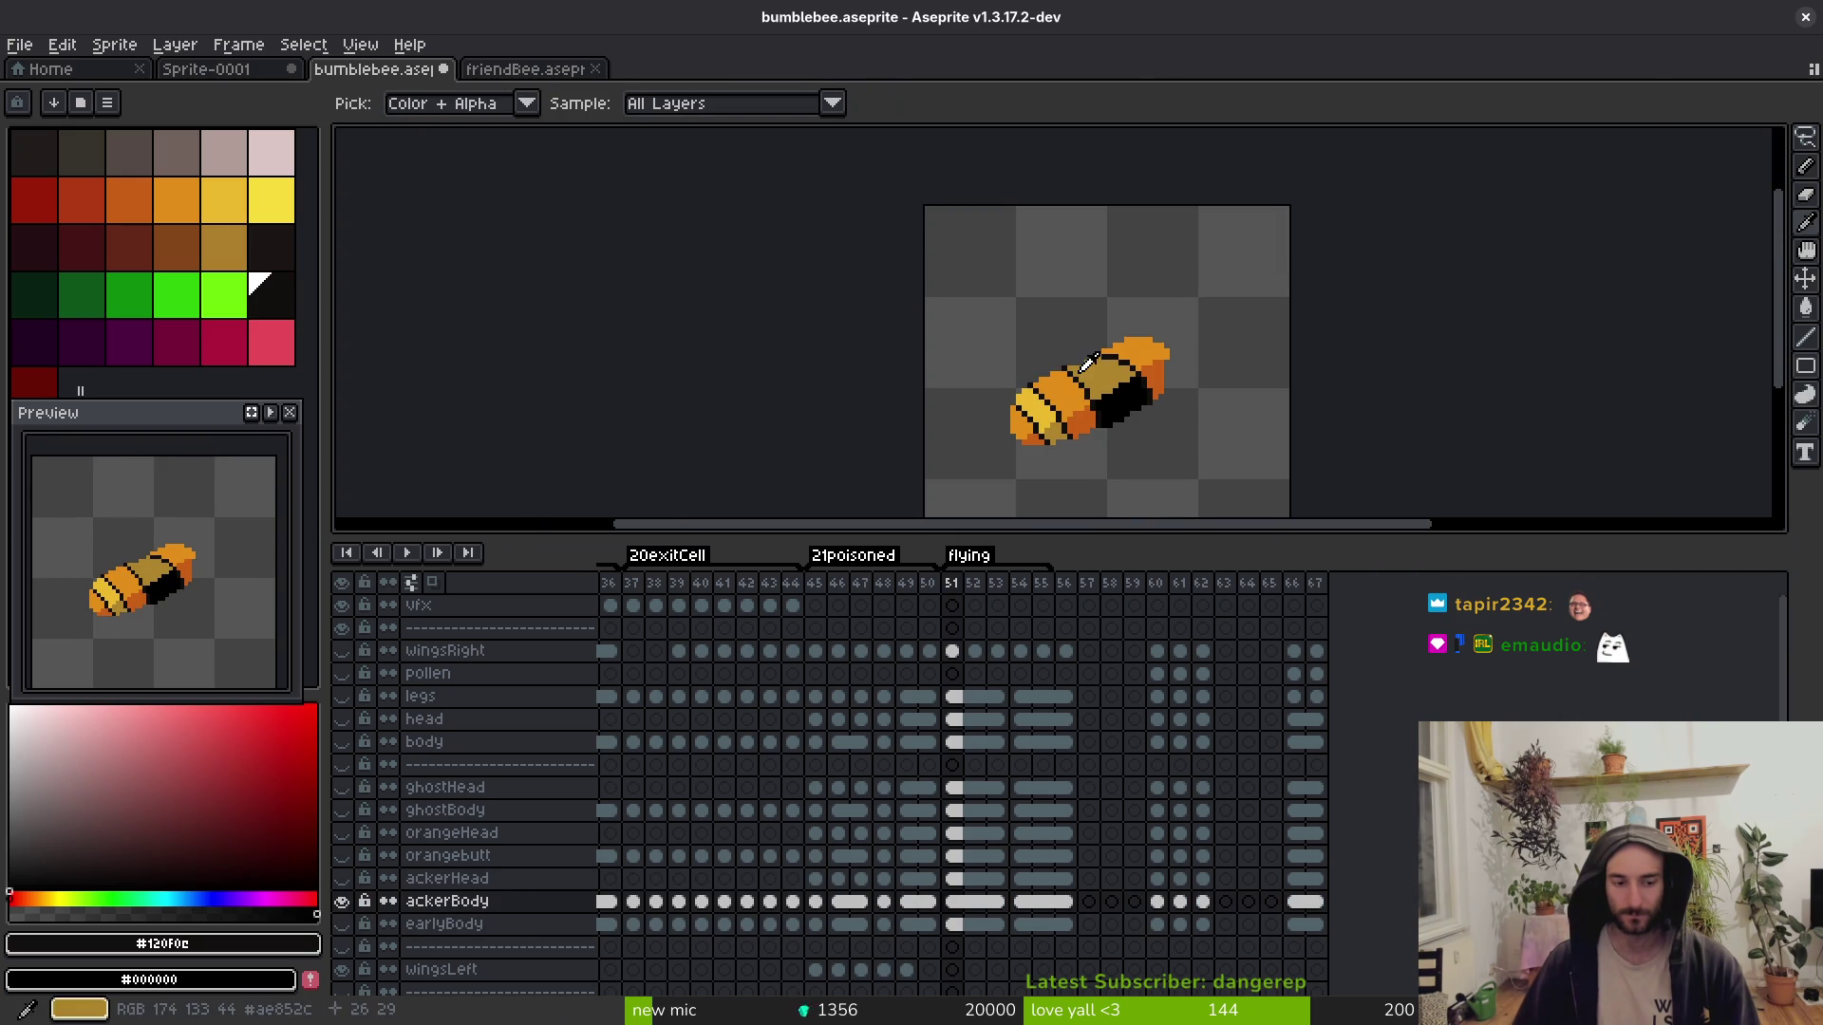
key("Up")
key("Up")
key("Down")
key("Down")
key("shift+x")
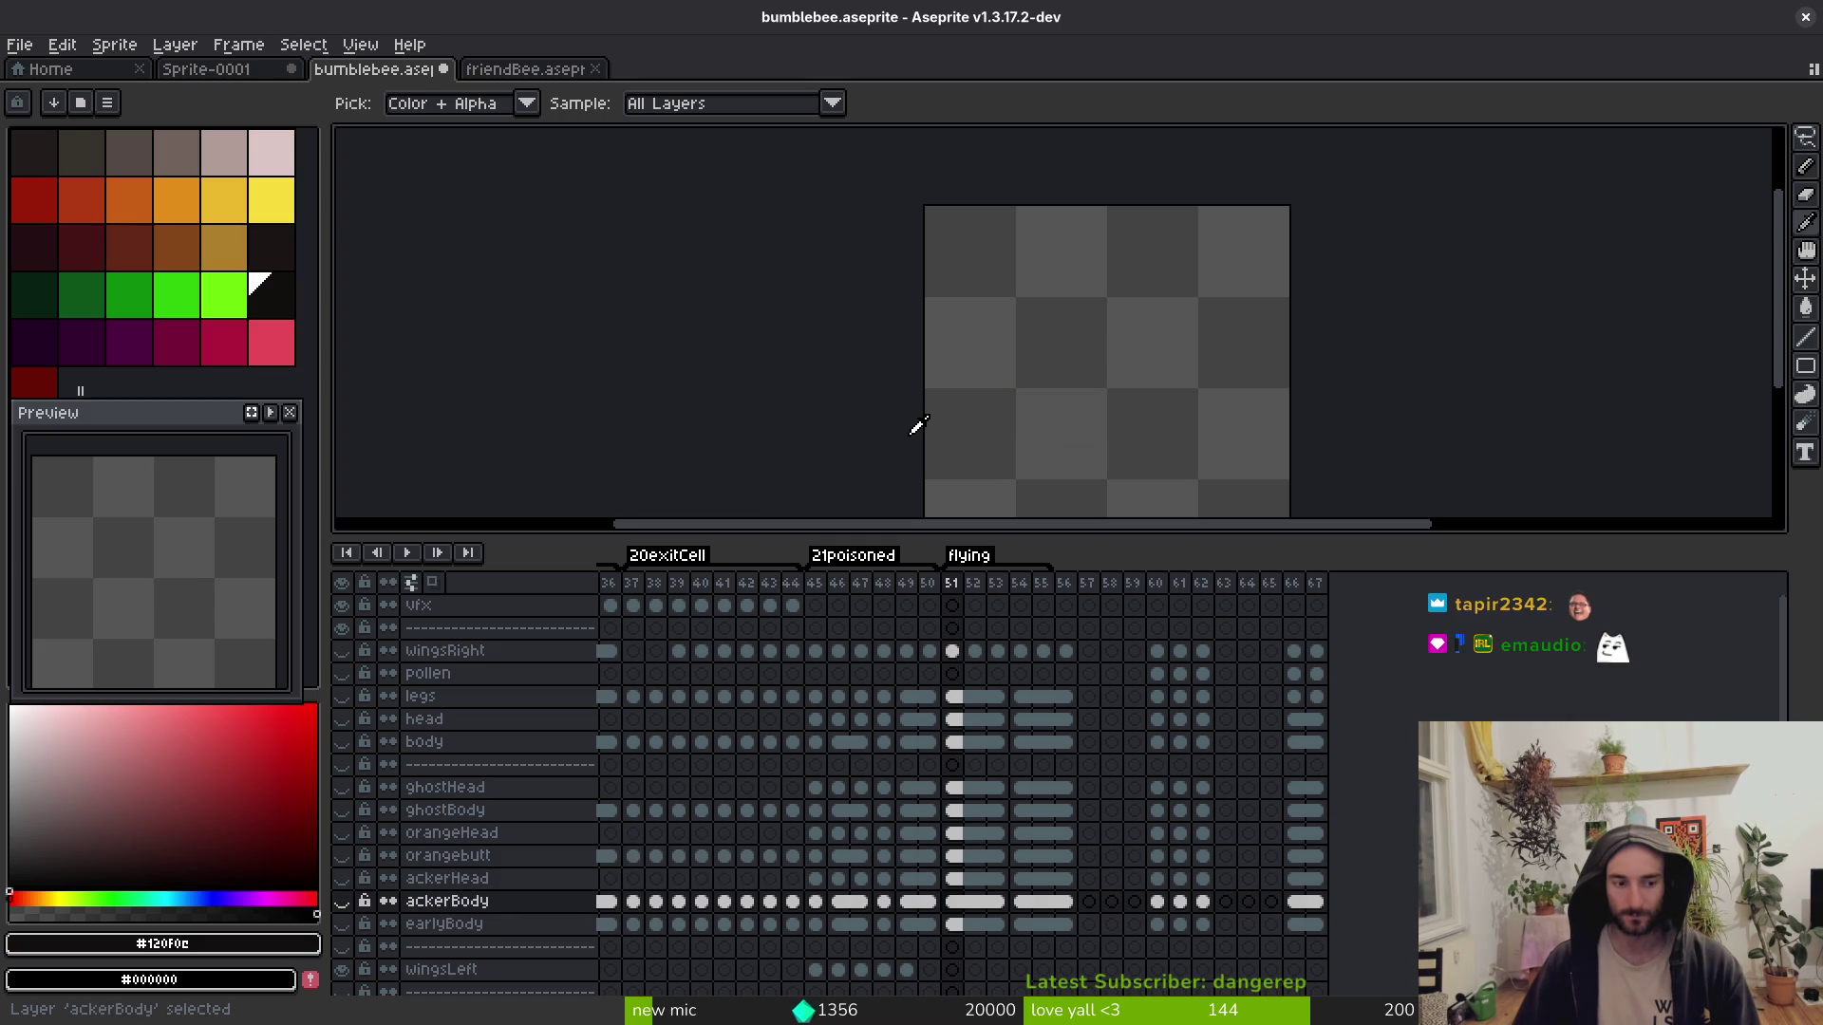
key("Up")
key("Up")
key("shift+x")
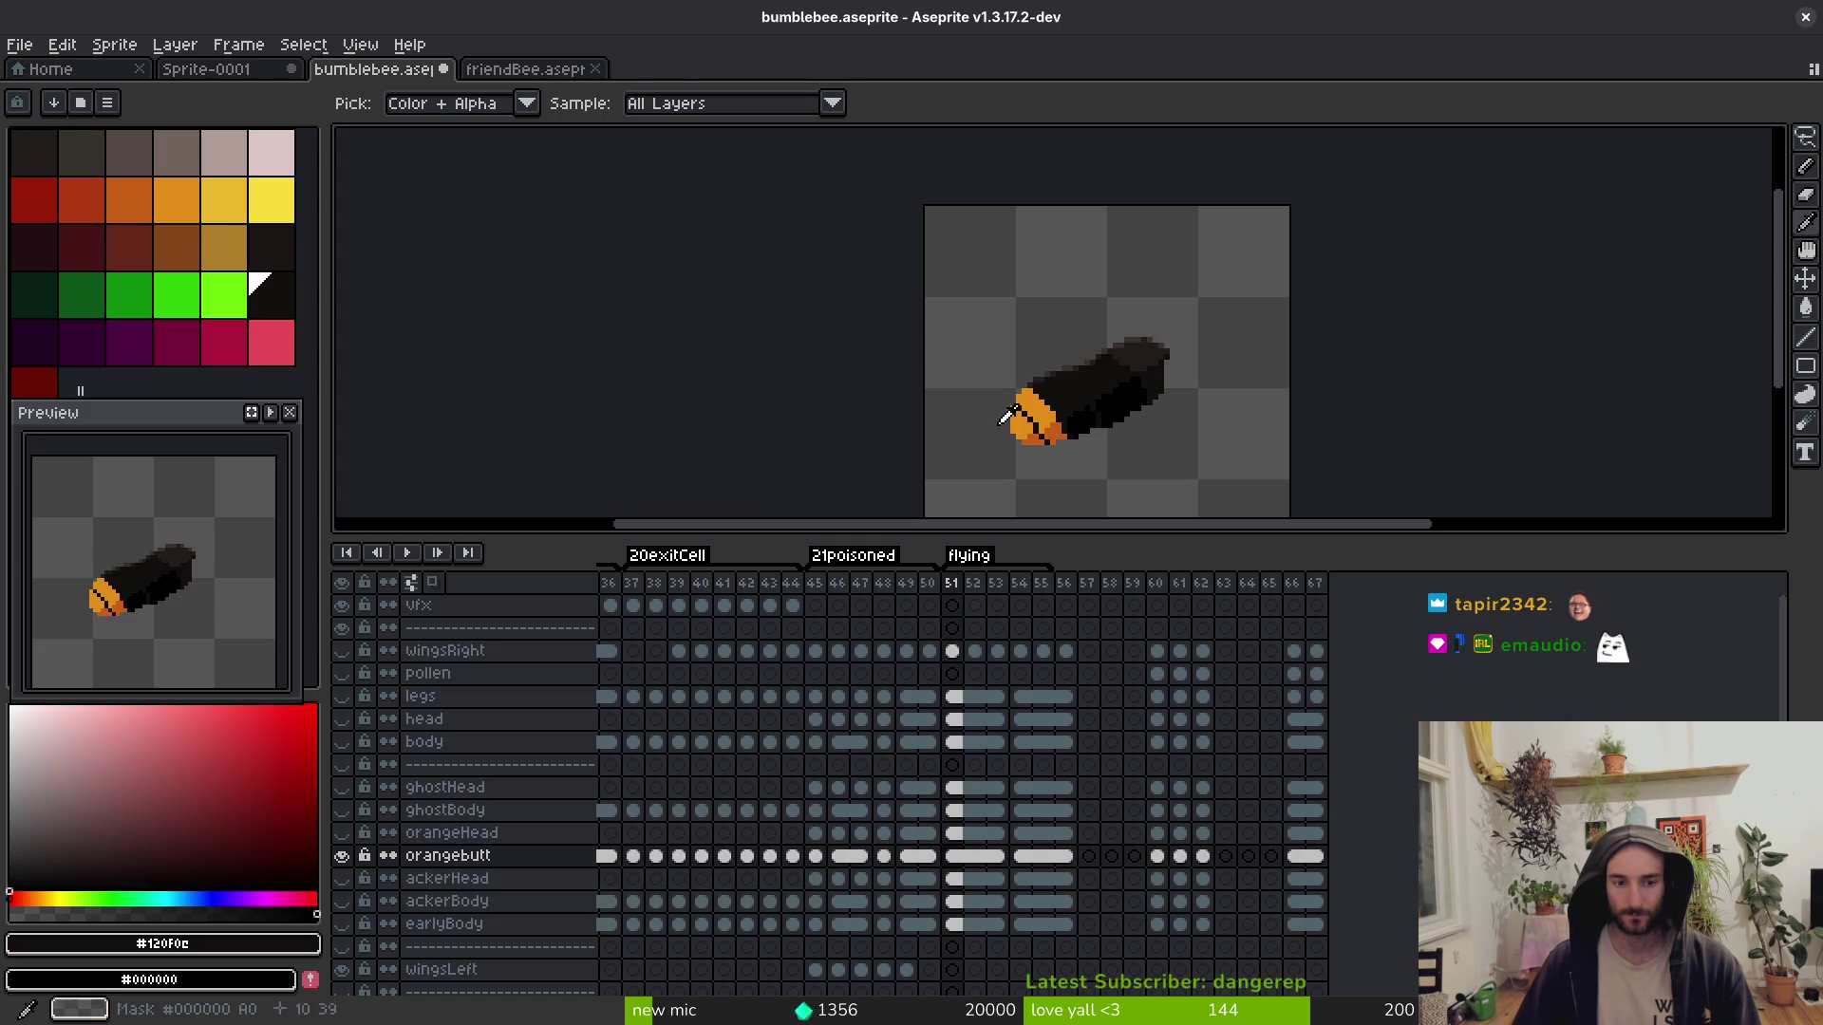
key("shift+x")
Show and zoom in on the white ghostBody layer, then move up to the body layer
key("Up")
key("Up")
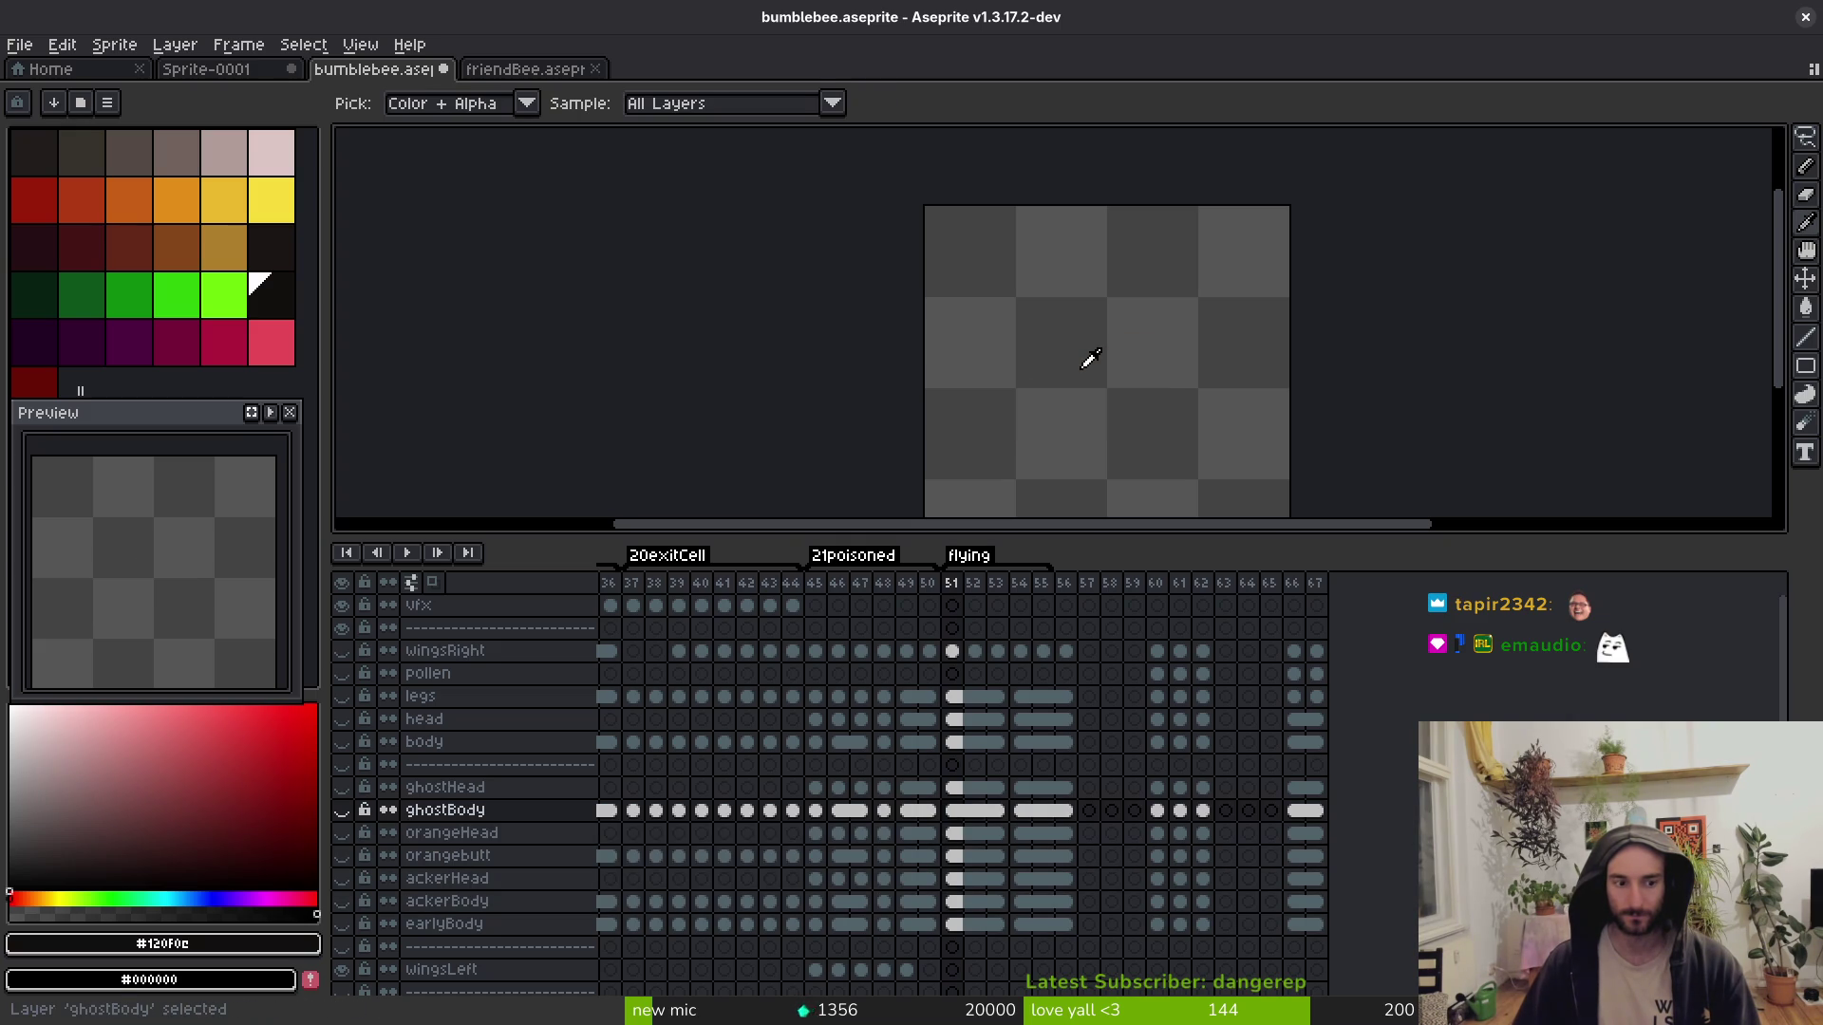
key("shift+x")
key("b")
scroll(1044, 361, "up", 5)
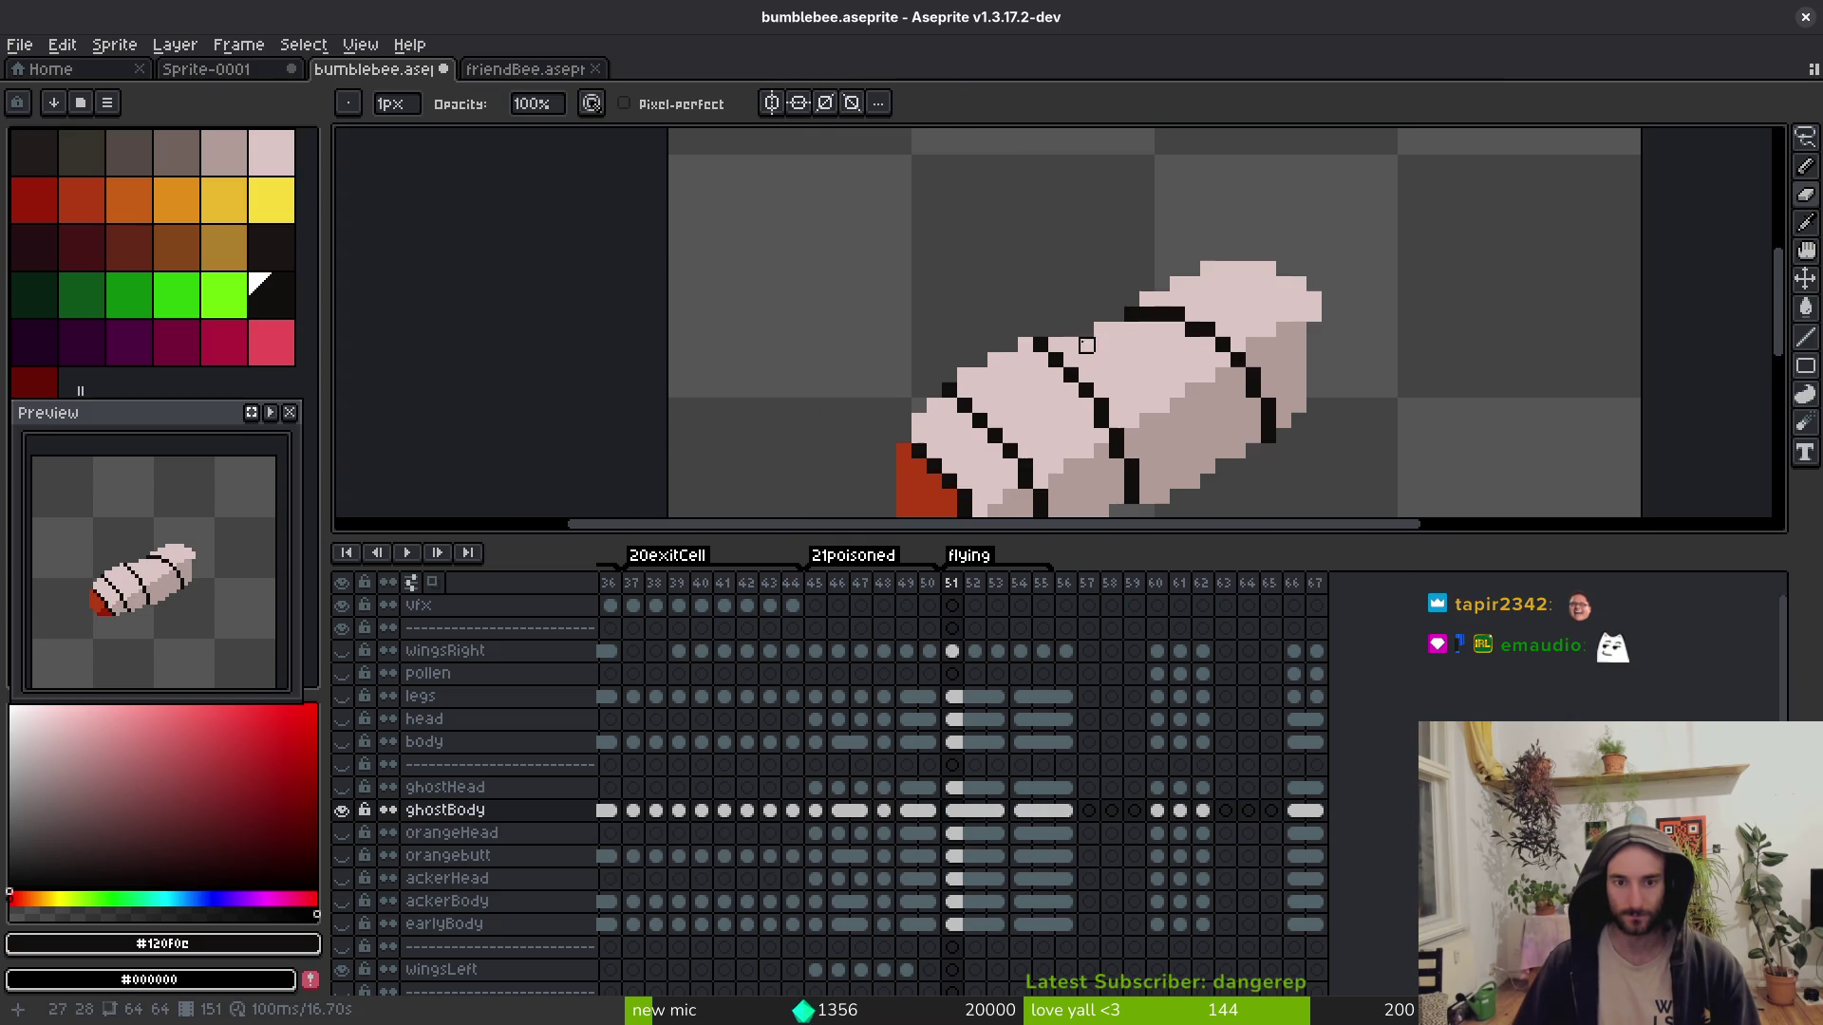
scroll(1069, 333, "down", 5)
key("i")
key("shift+x")
key("b")
key("i")
key("Up")
key("Up")
key("Up")
key("shift+x")
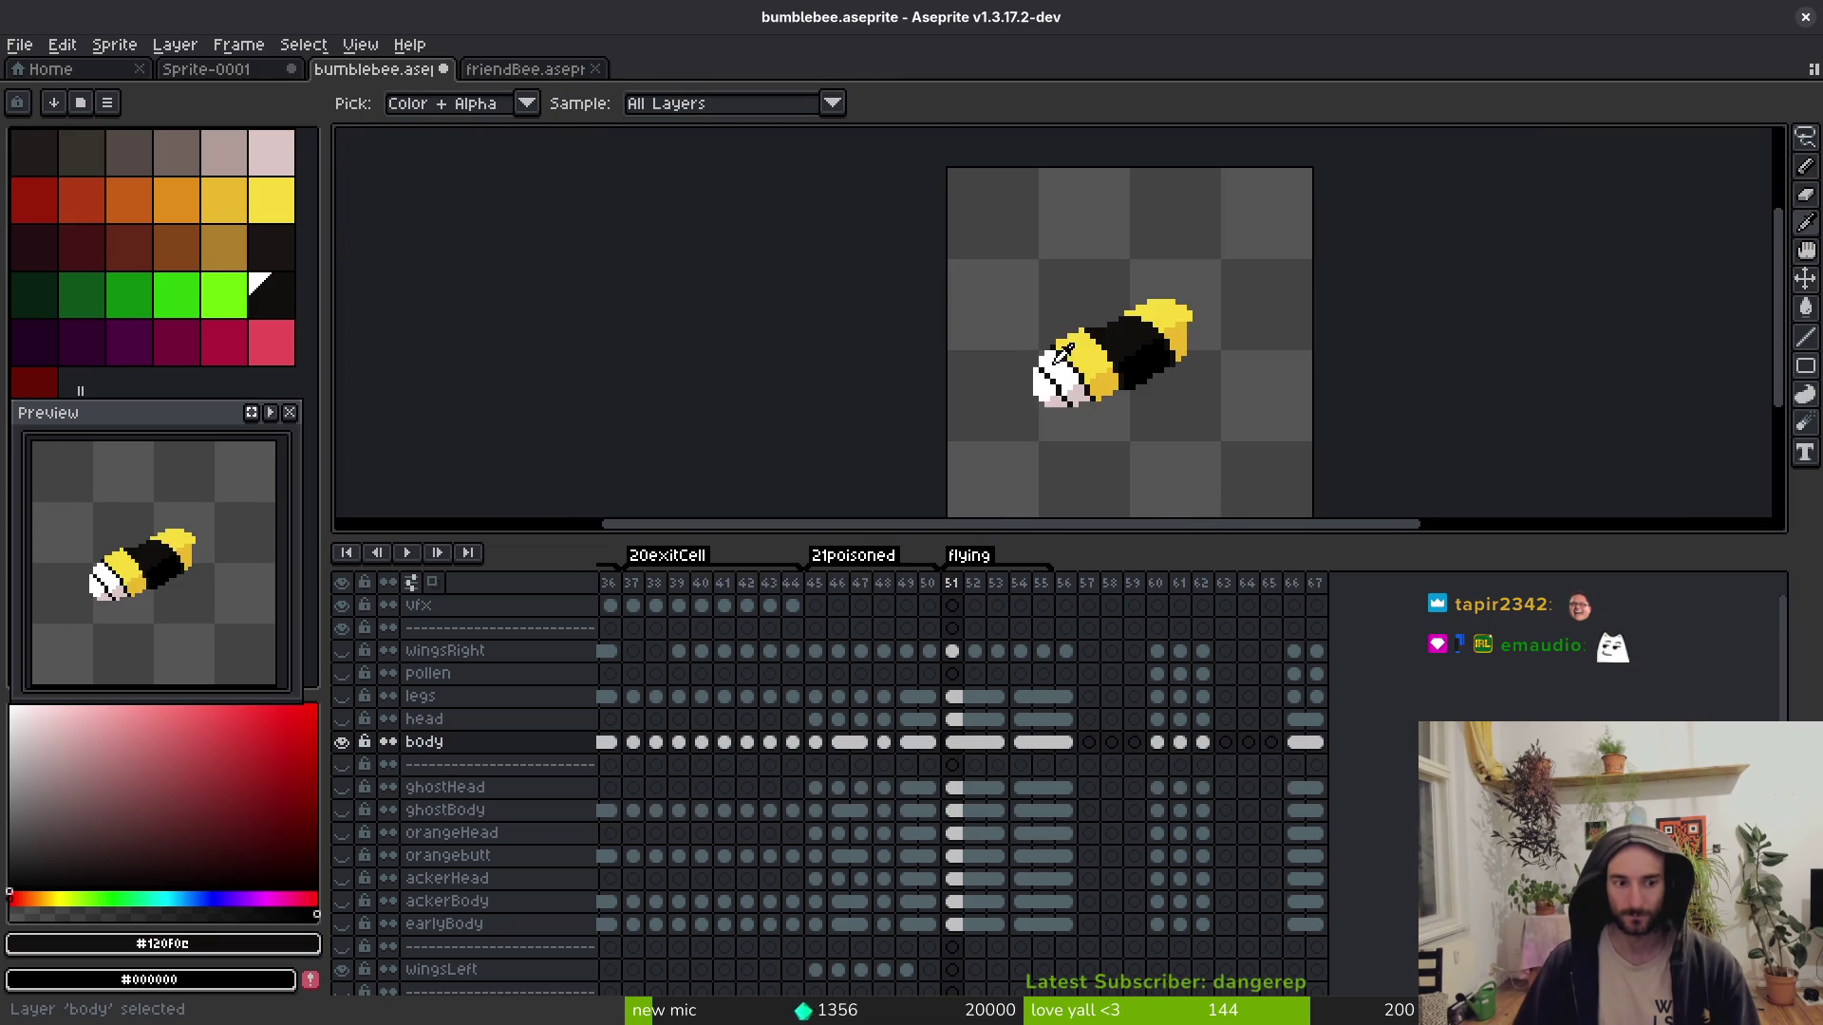
Zoom in on the body layer and step back through frame 87 to the frame 82 sting pose
key("b")
scroll(1068, 325, "up", 2)
scroll(1068, 324, "up", 2)
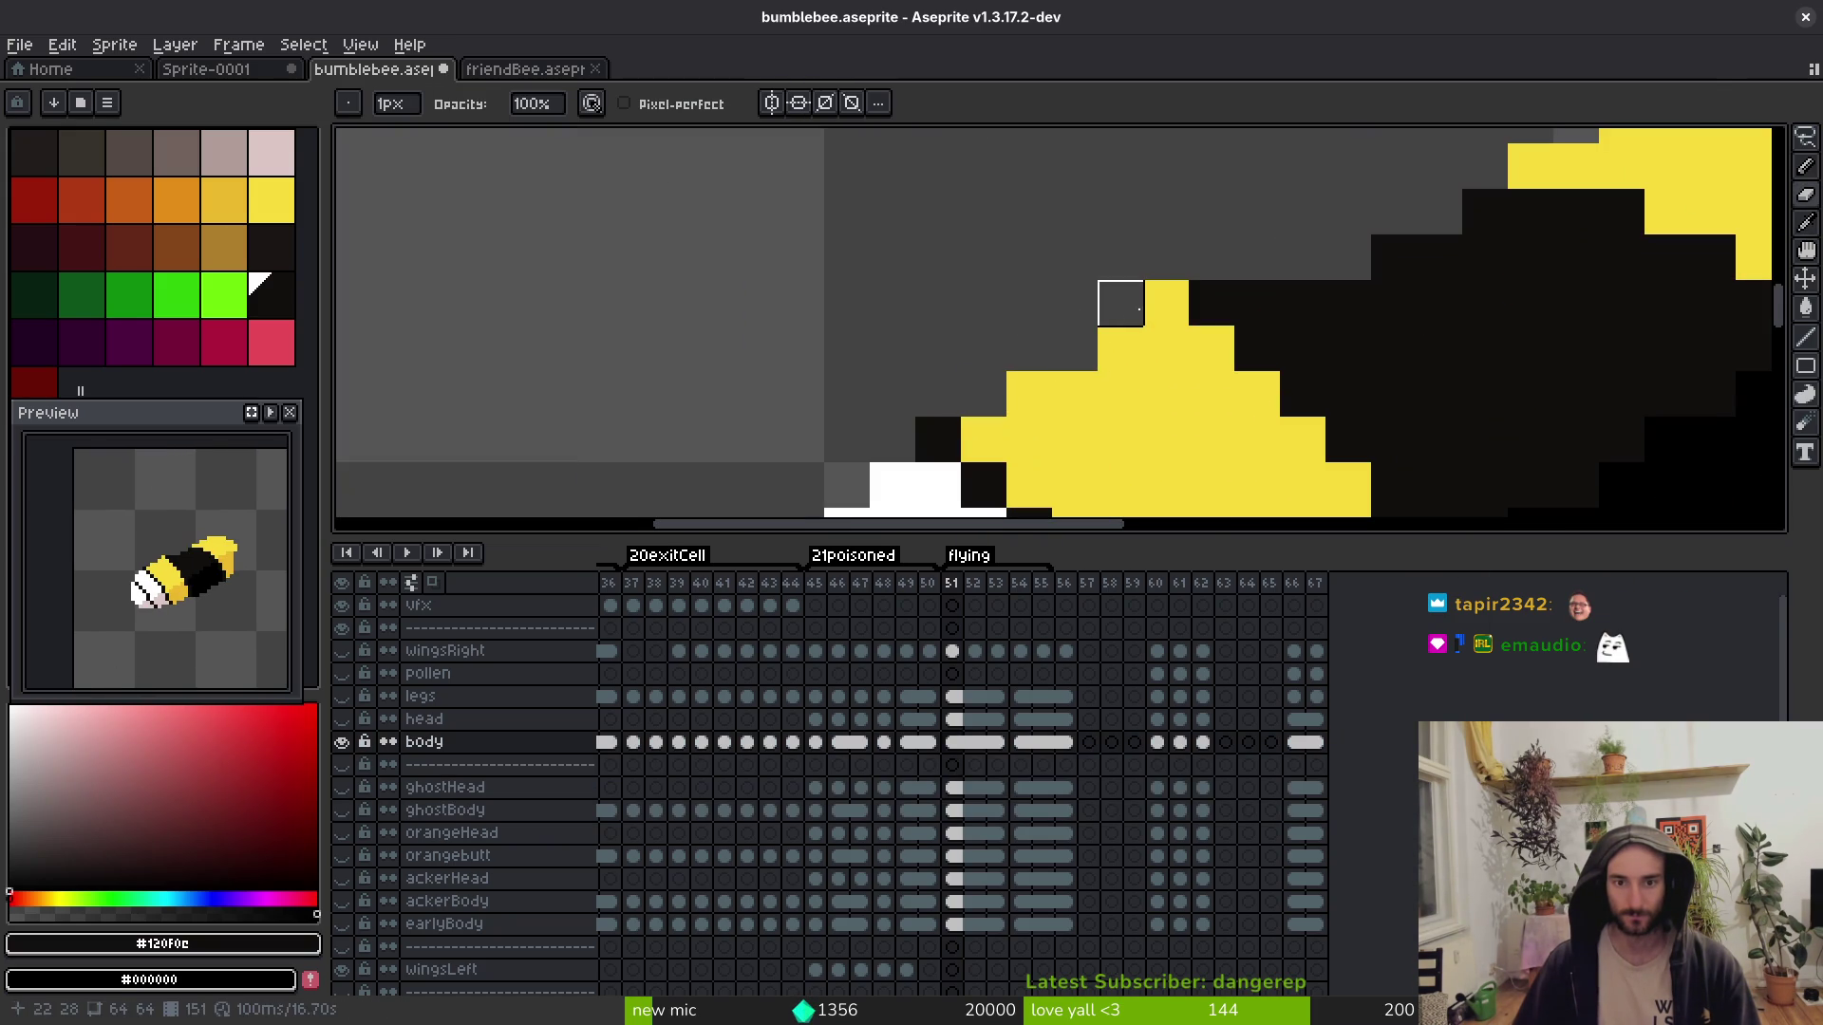
scroll(1165, 304, "down", 3)
key("i")
key("Left")
key("Left")
key("Left")
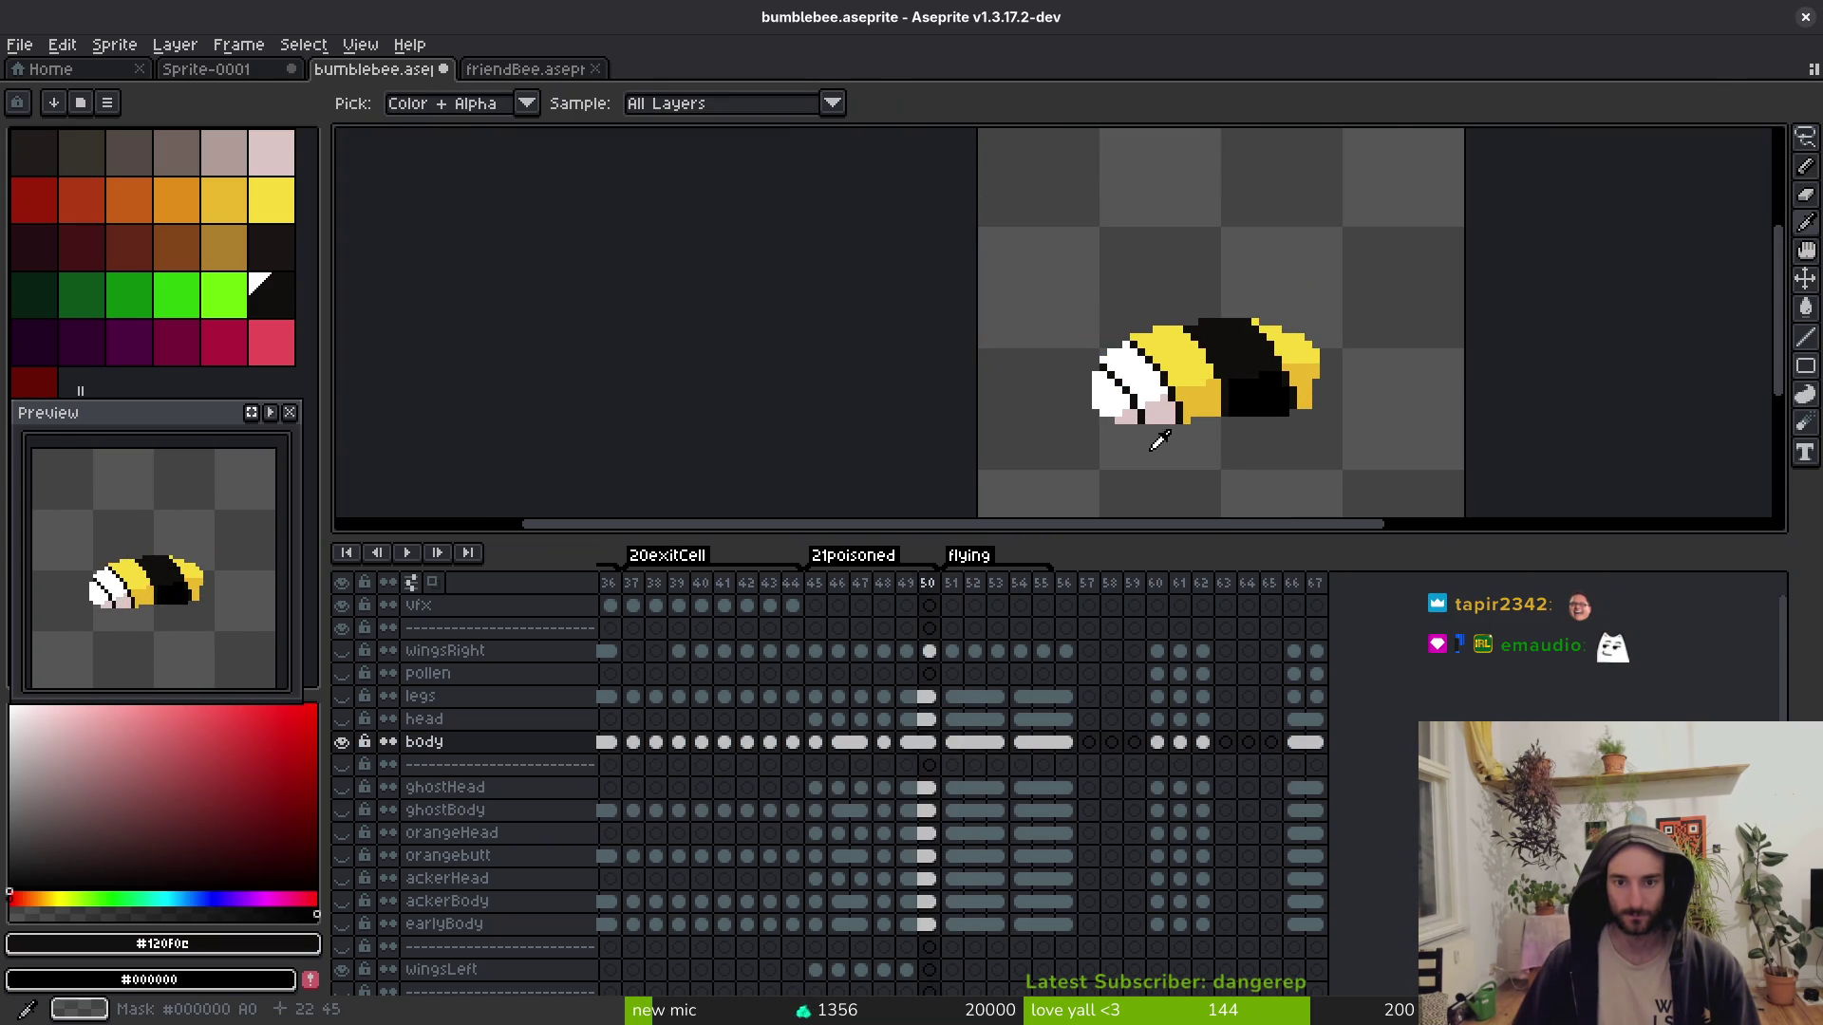
key("Left")
key("Left")
key("Left")
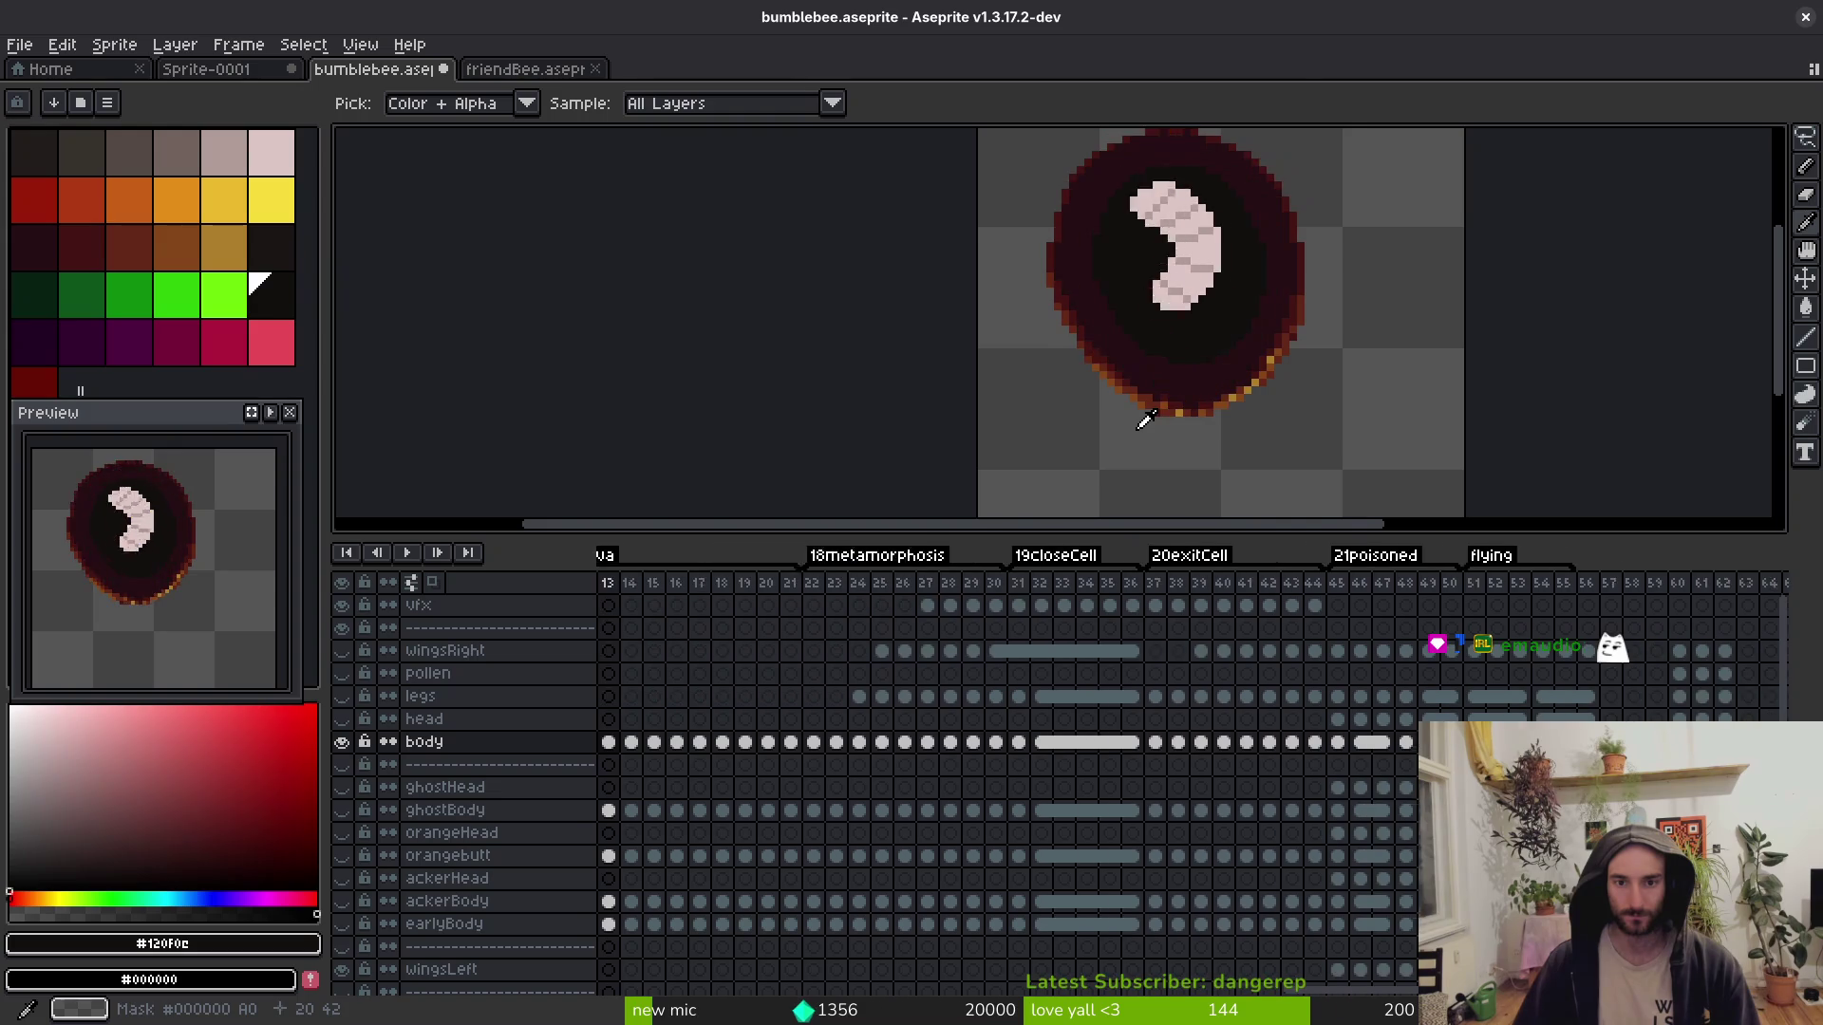
key("Left")
key("Left")
key("Left")
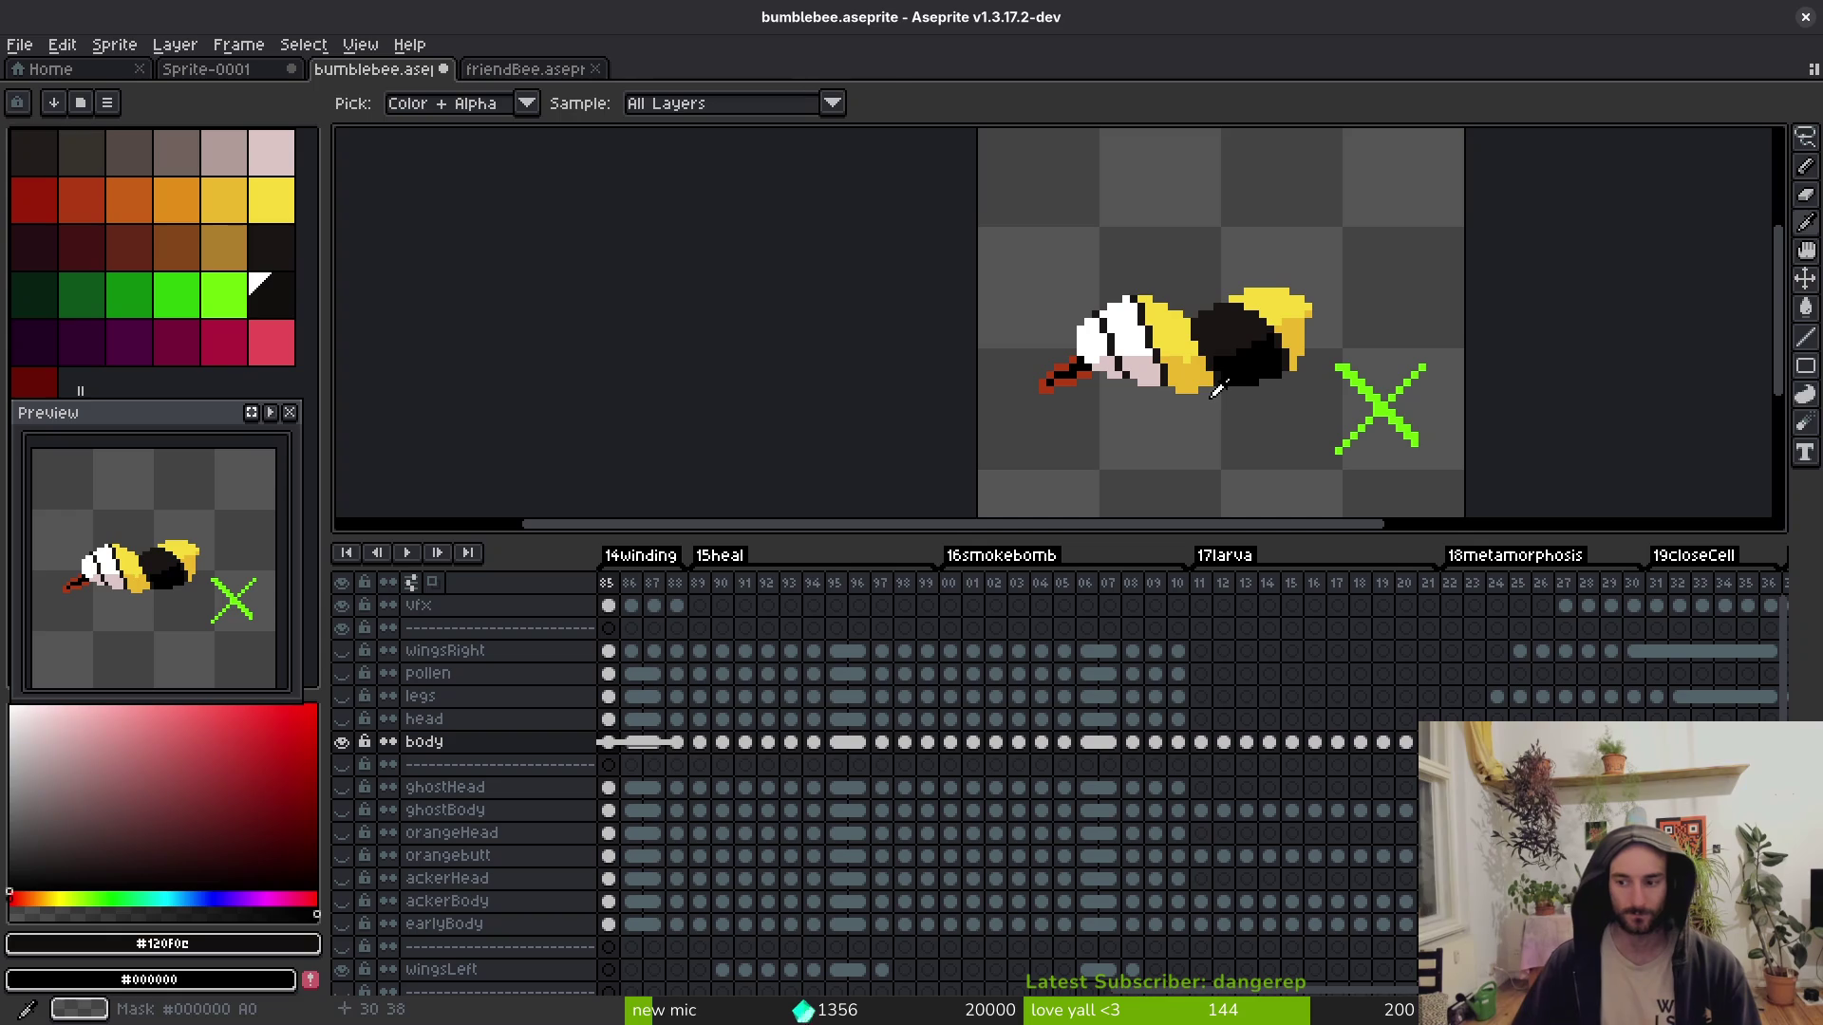
key("b")
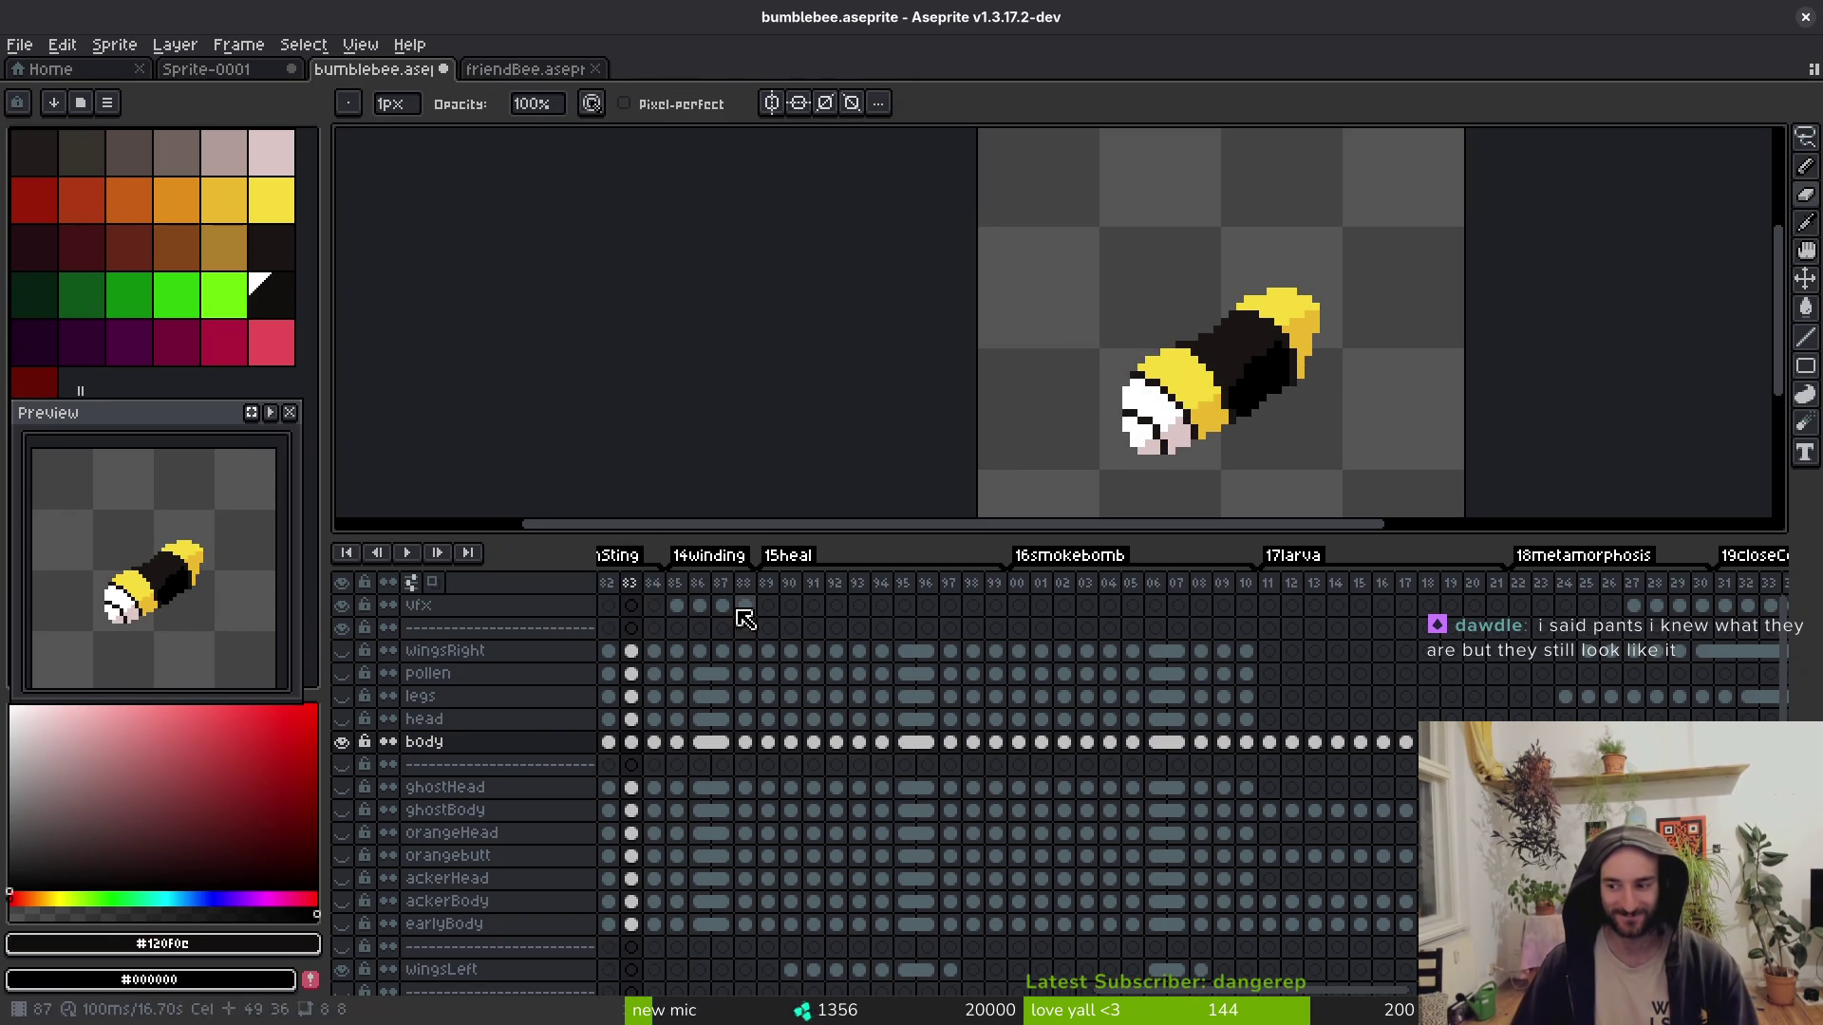
key("Left")
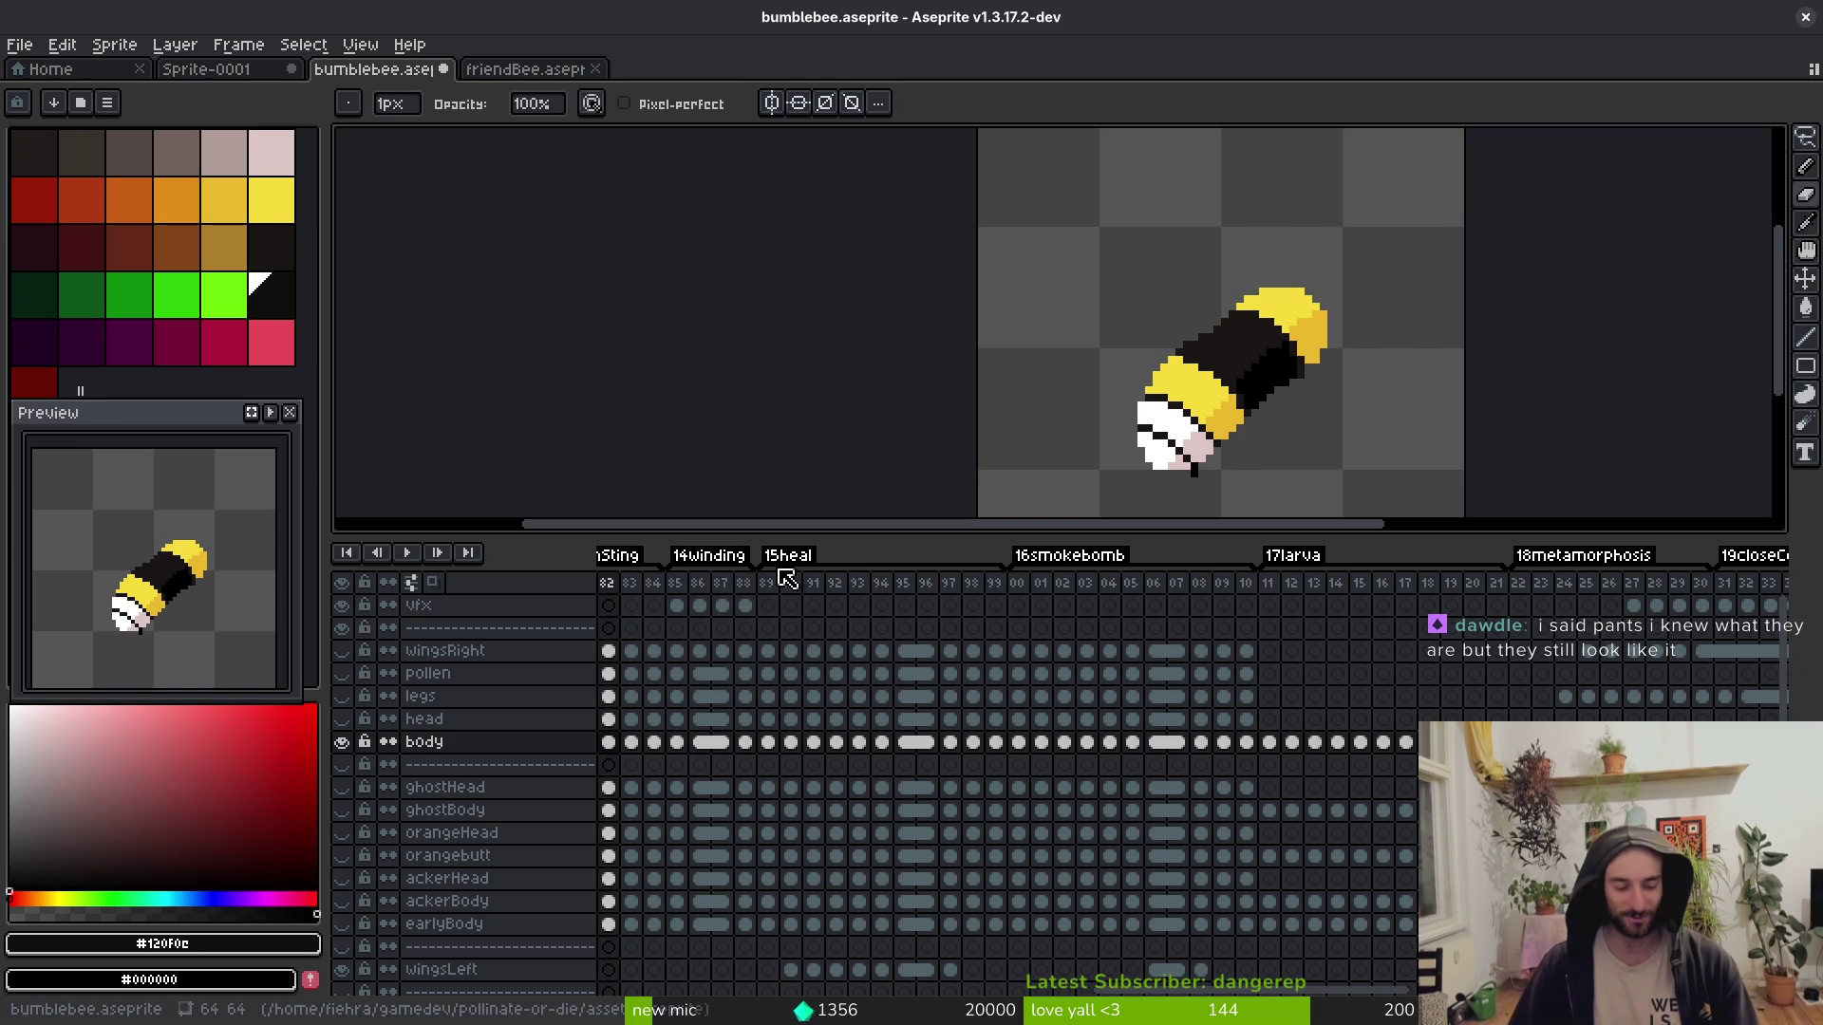
Flip through the body layer's frames 79, 70, 64, 57, 47 and 35, ending on frame 24
key("Down")
key("Up")
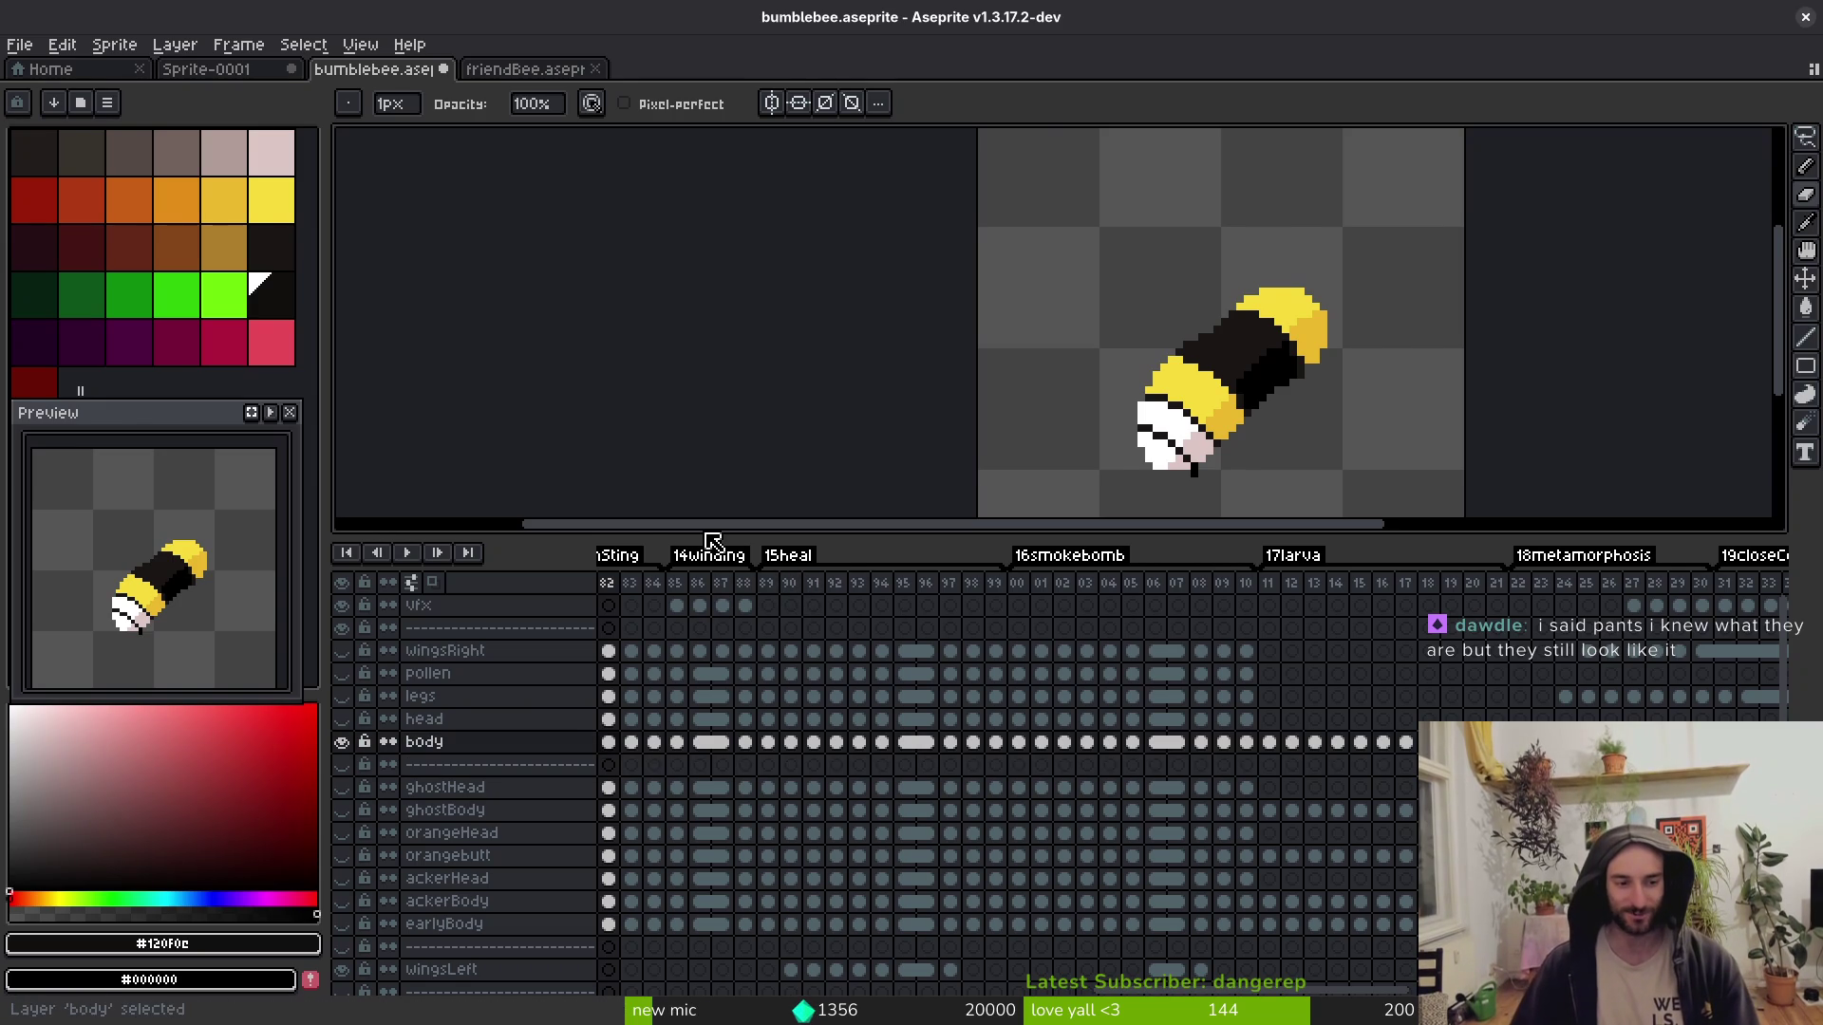
key("i")
key("Left")
key("Left")
key("Left")
key("Left")
key("Left")
key("Left")
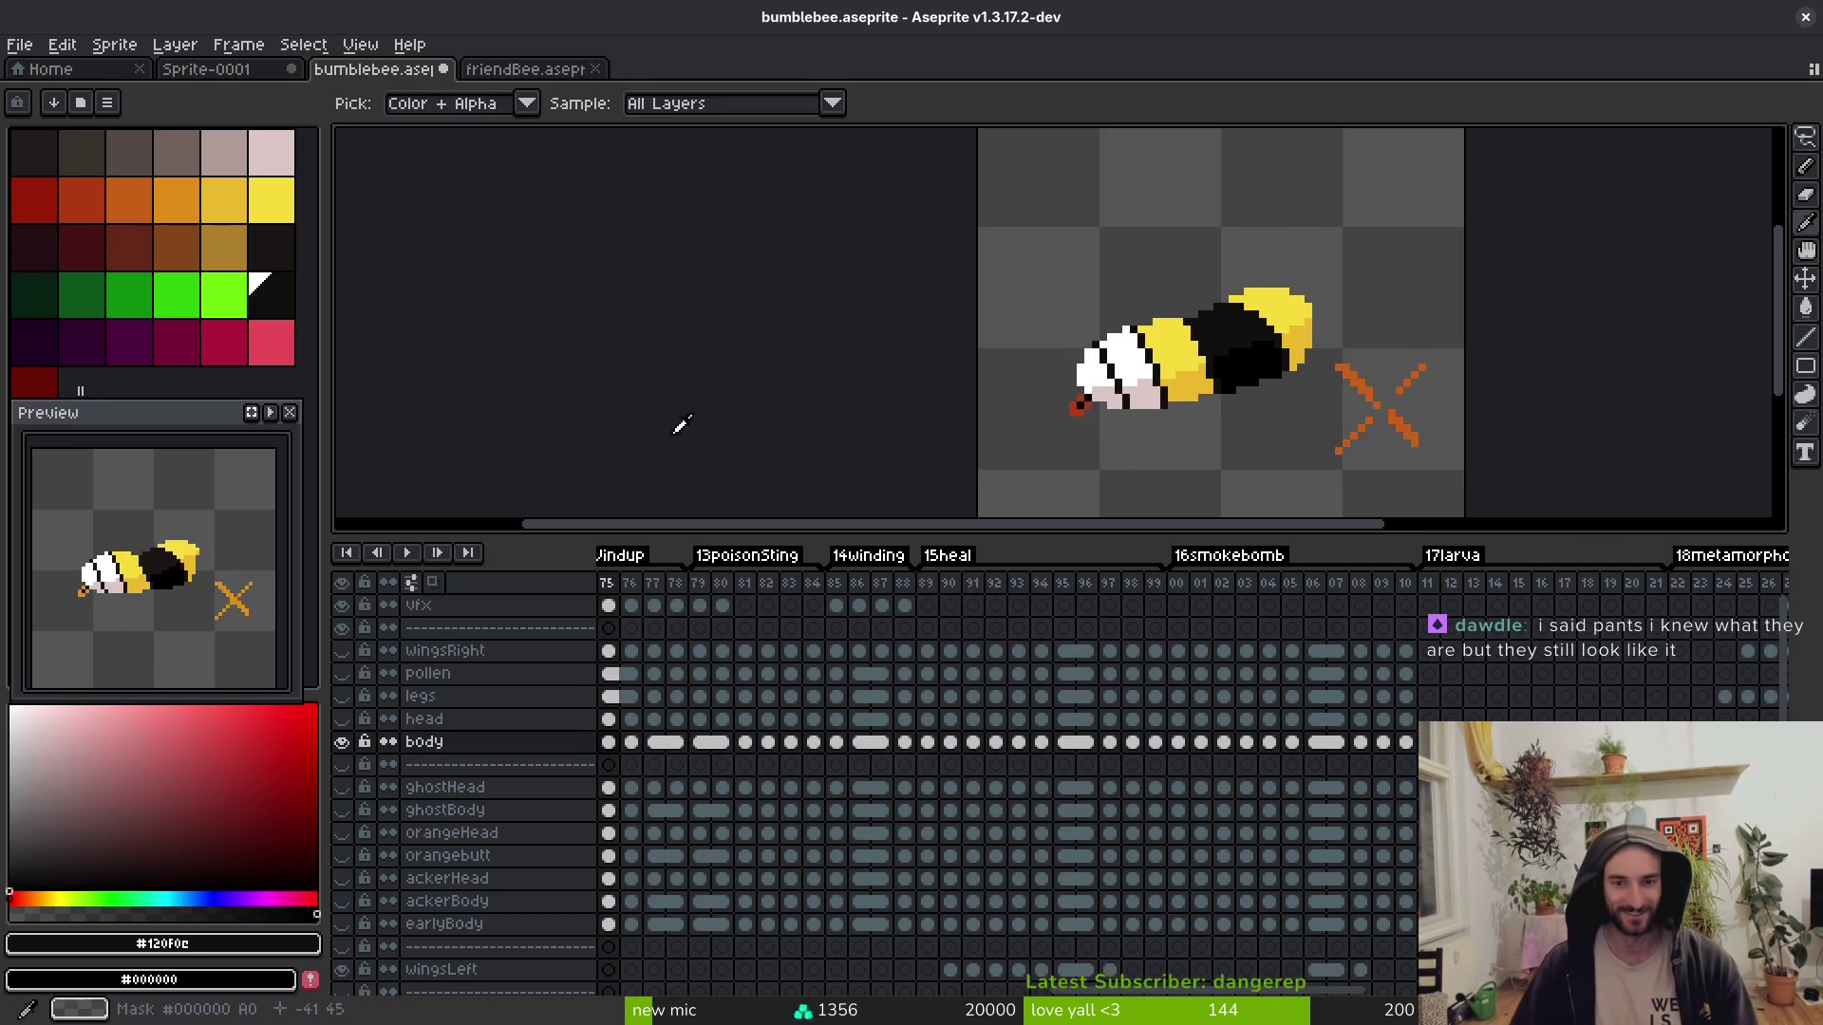
key("Left")
key("Left")
key("Right")
key("Right")
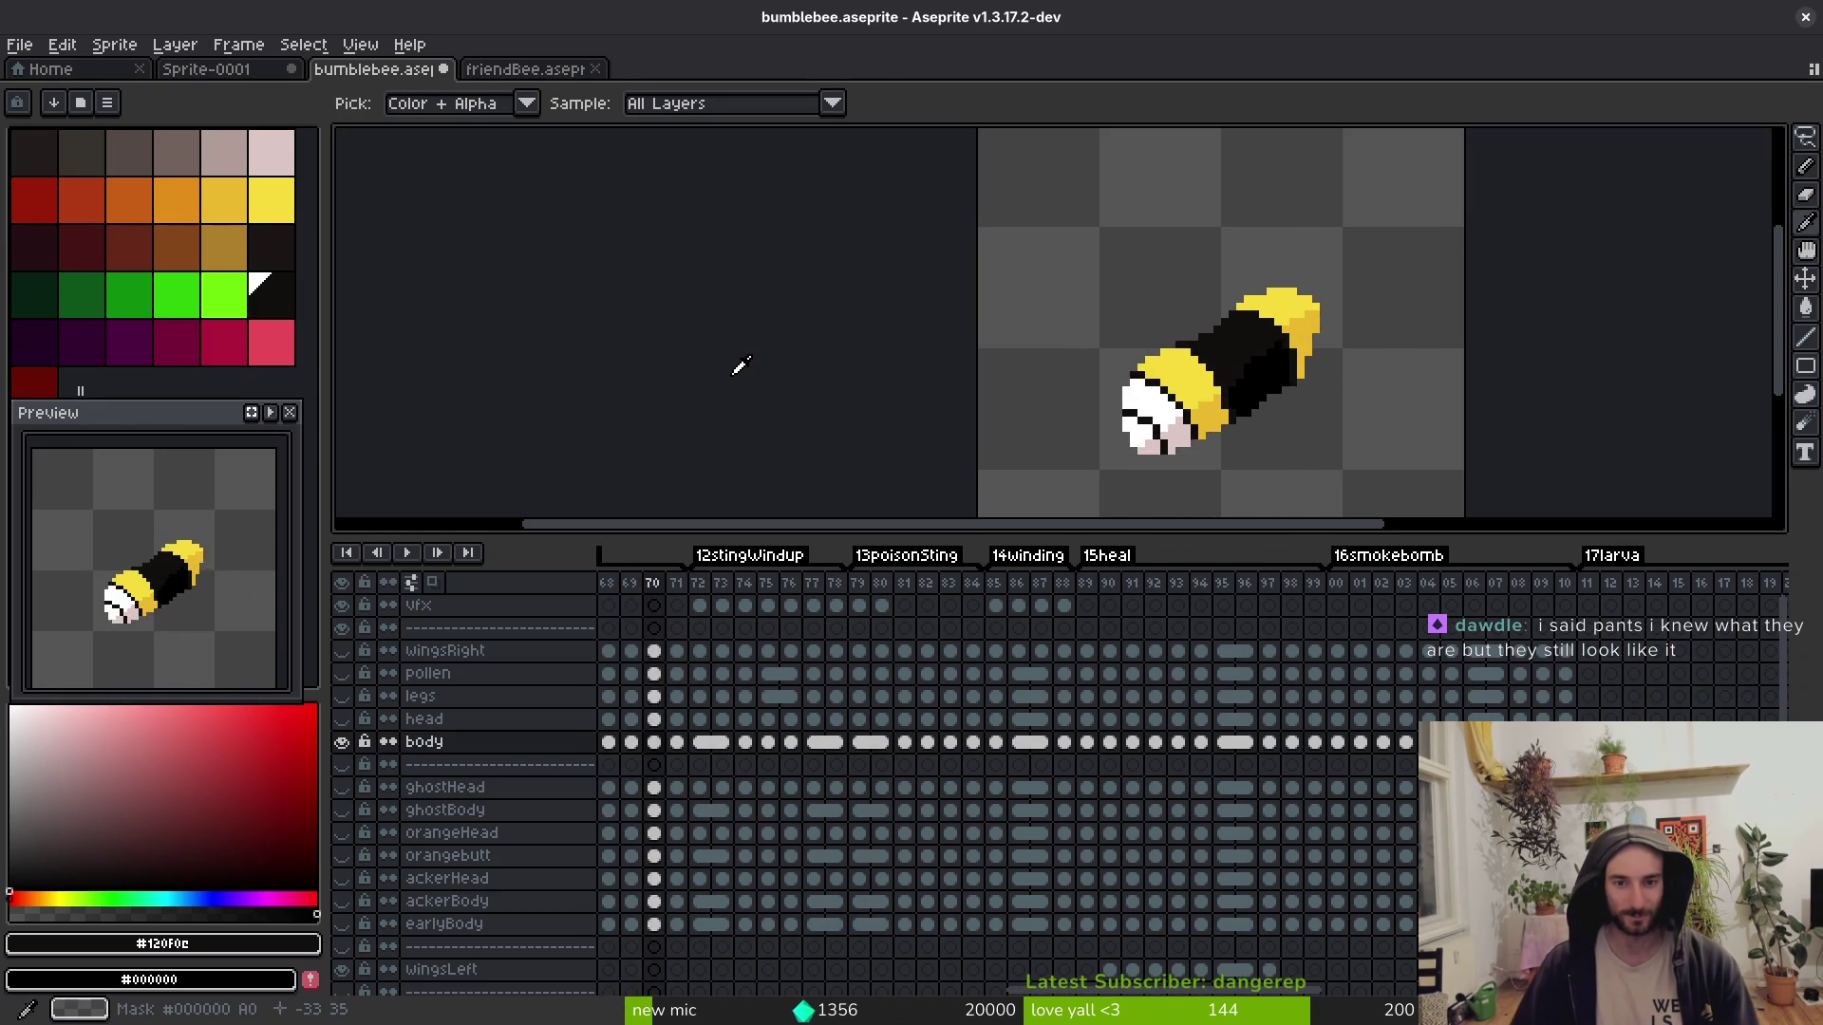
key("Left")
key("Left")
key("Left")
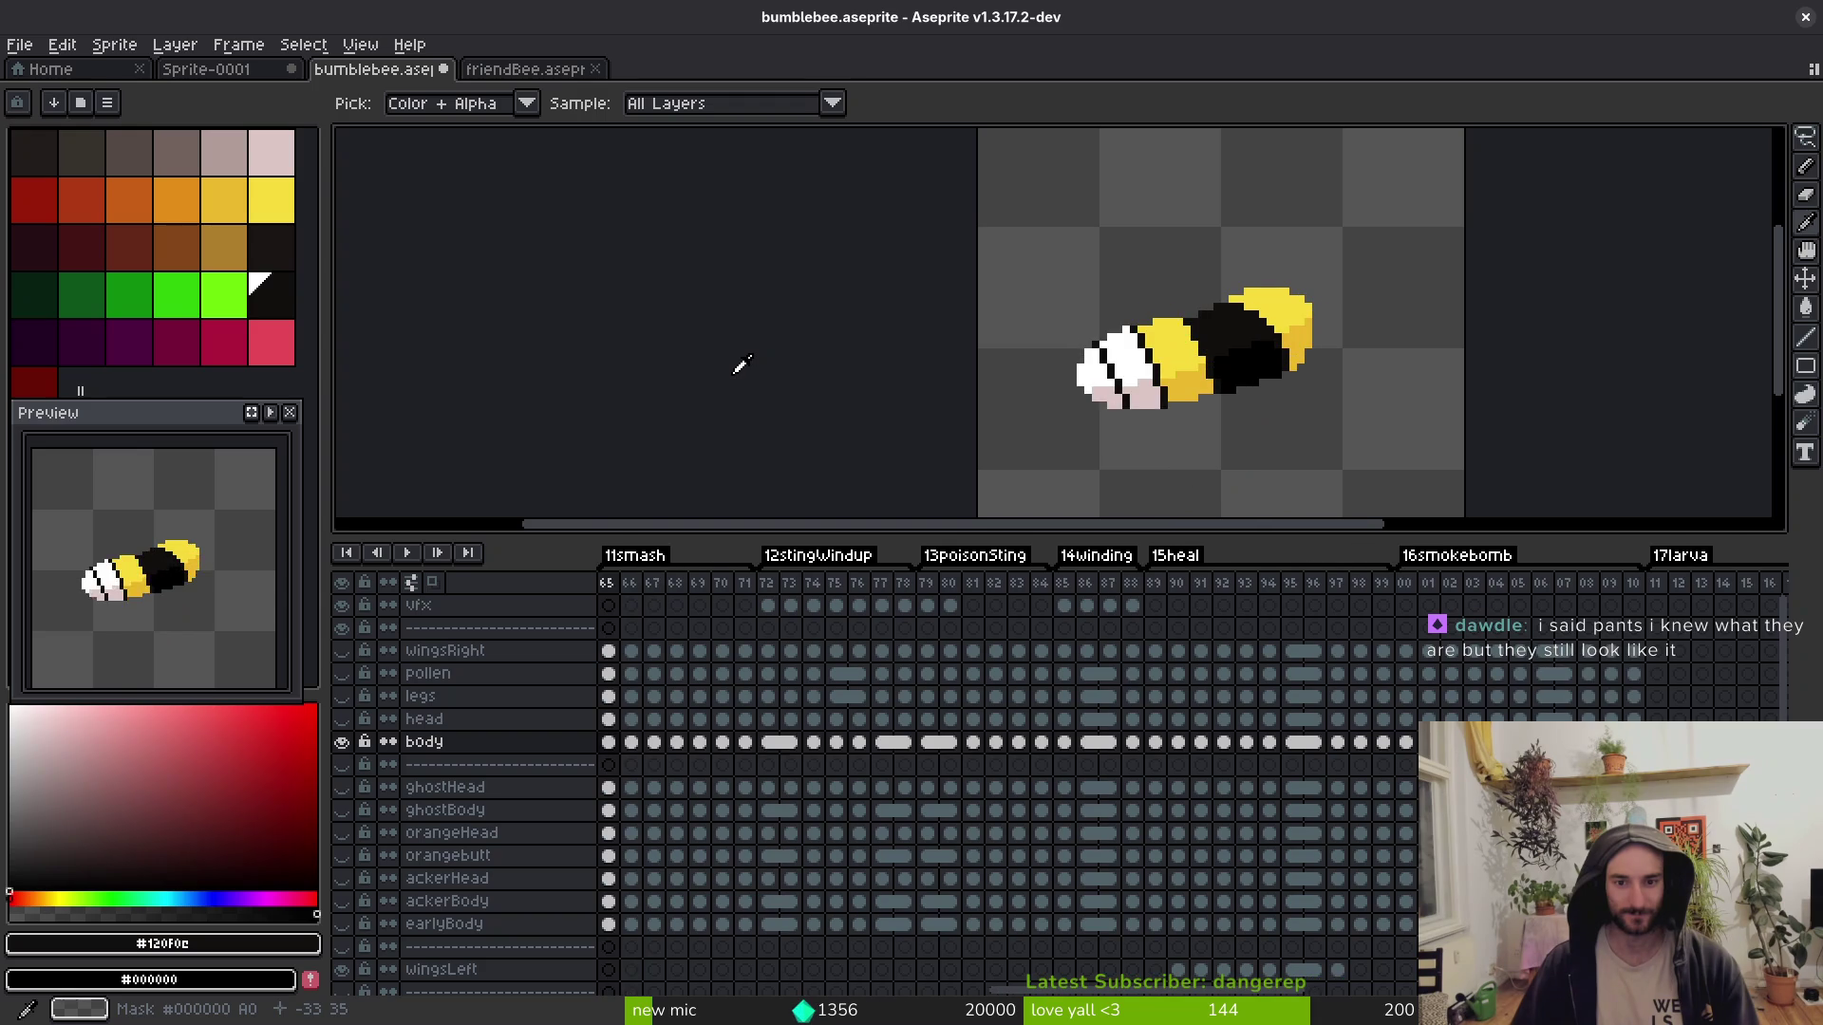
key("Left")
key("Left")
key("Left")
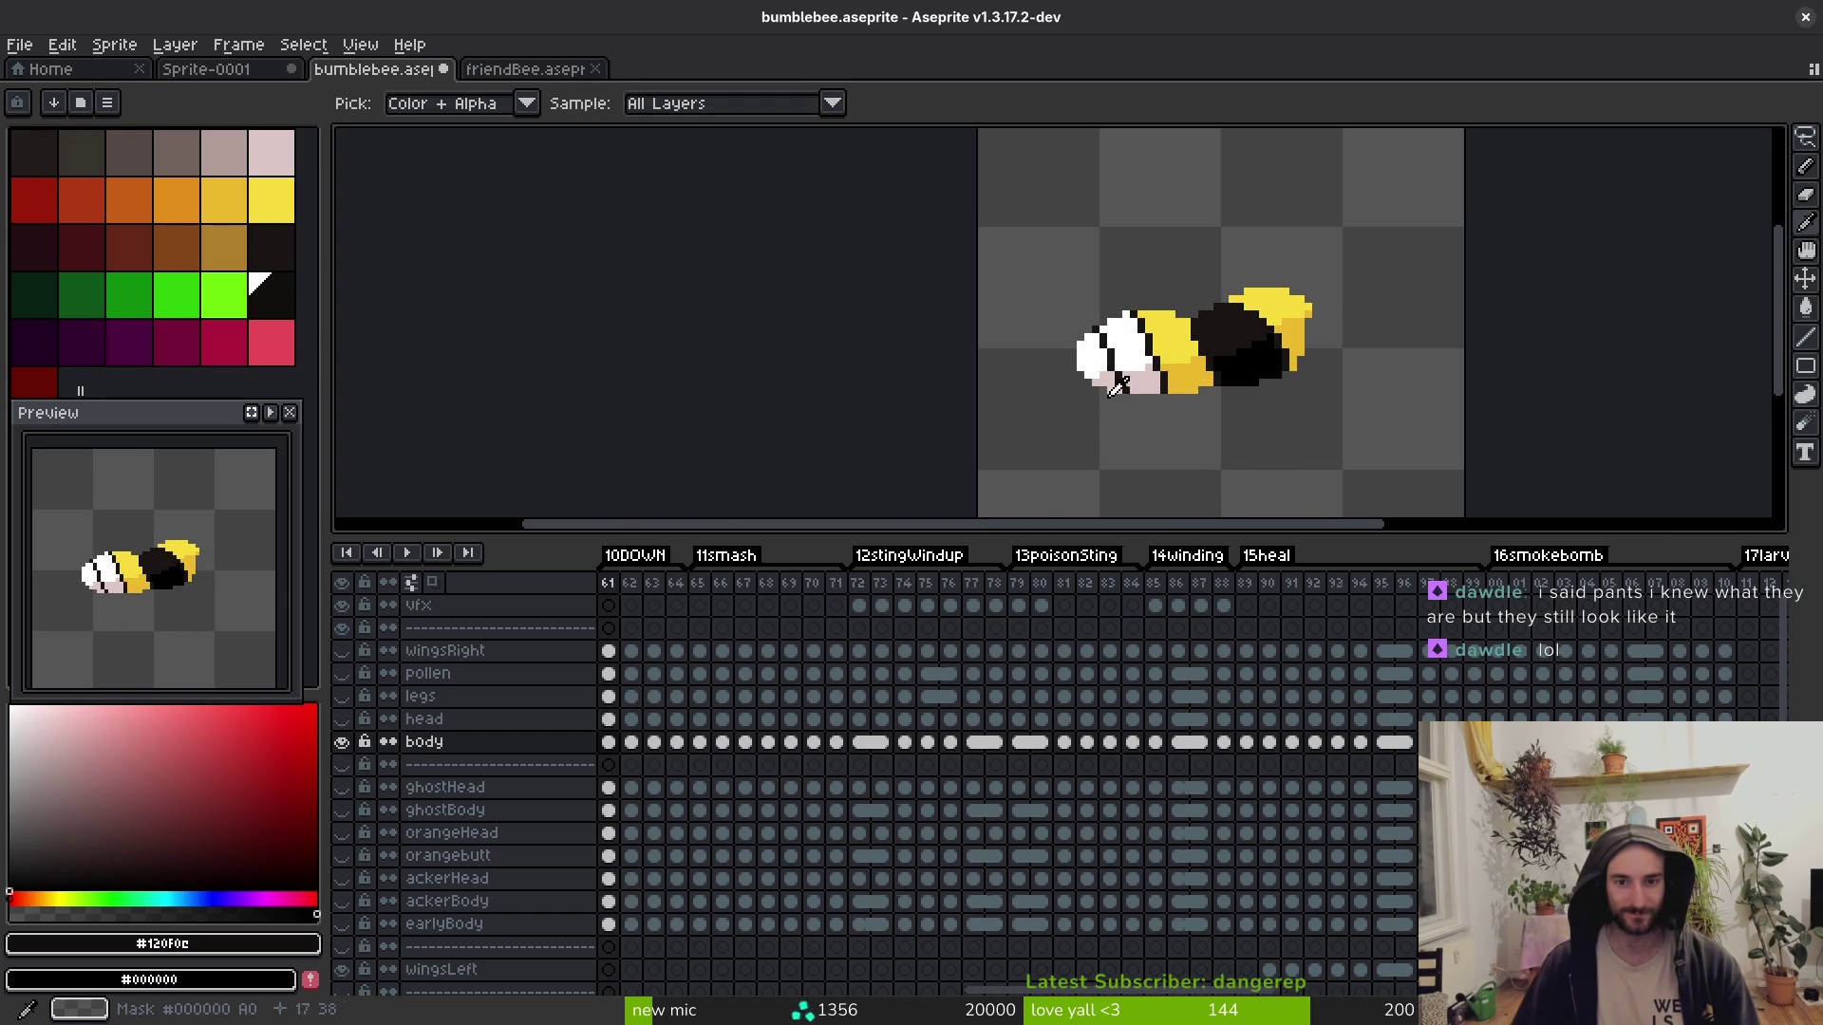
key("Left")
key("Left")
key("Left")
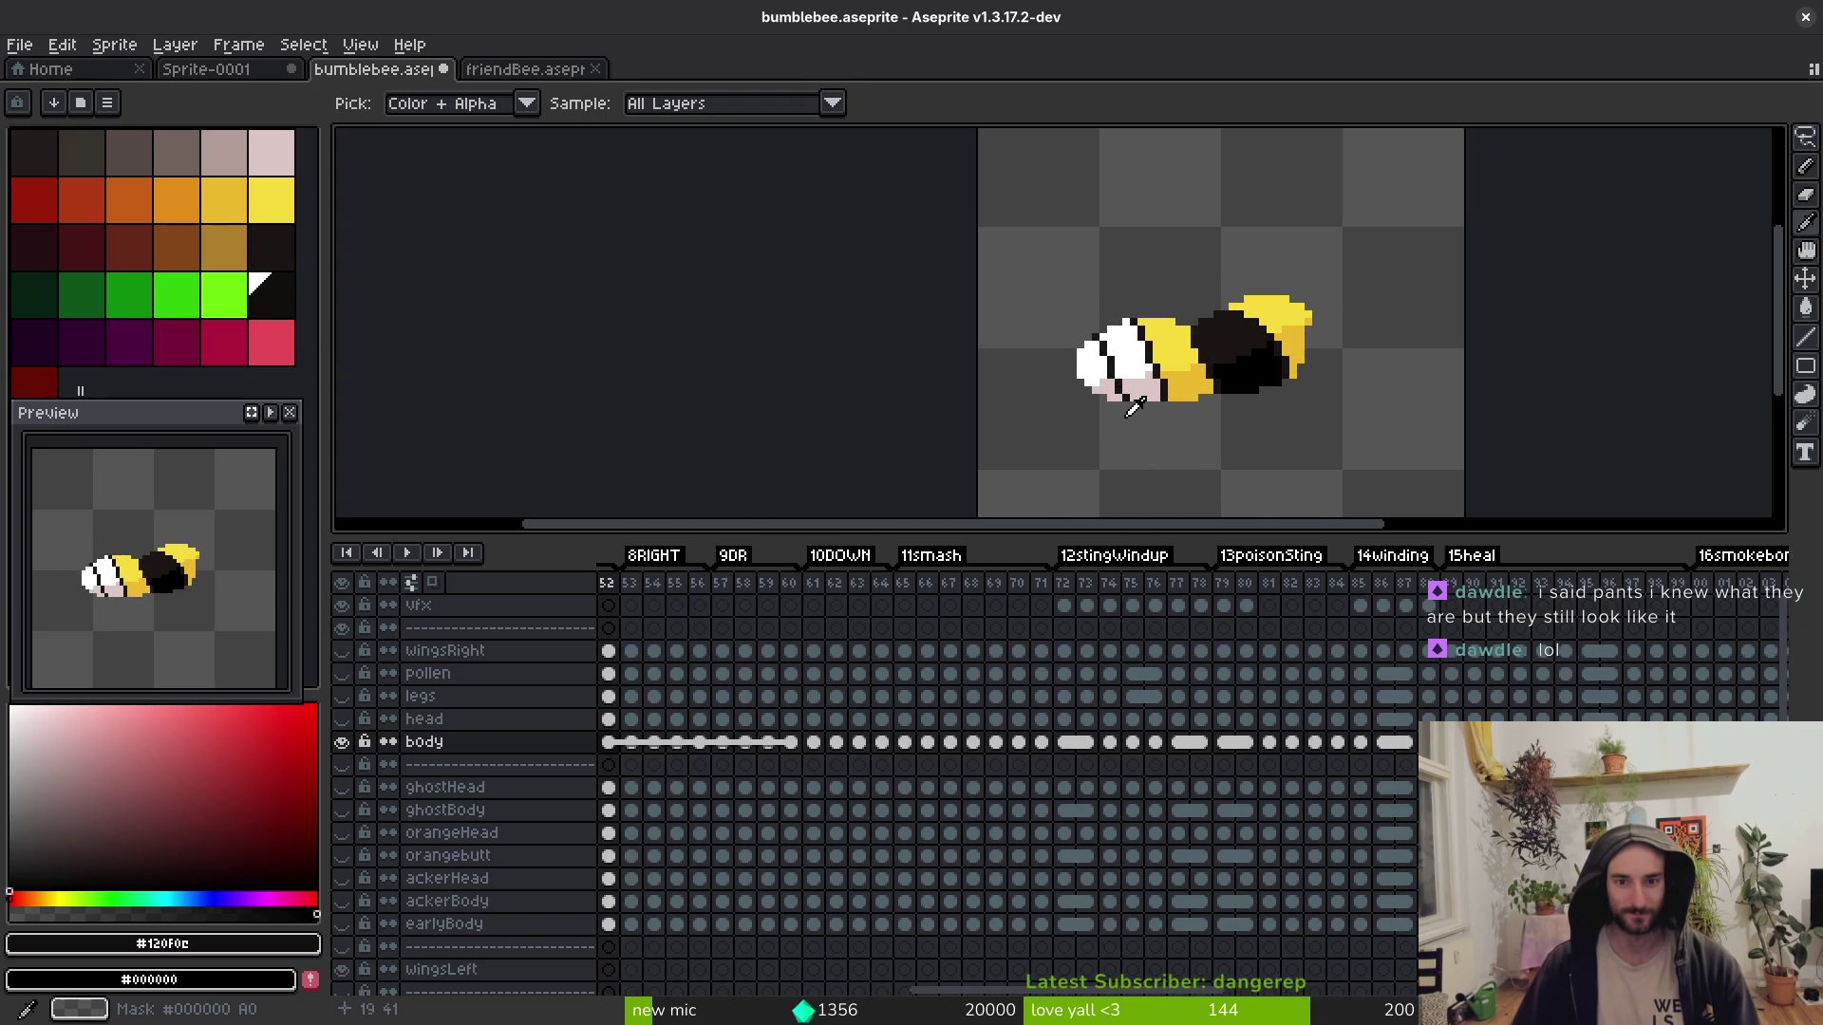
key("Left")
key("Left")
key("Left")
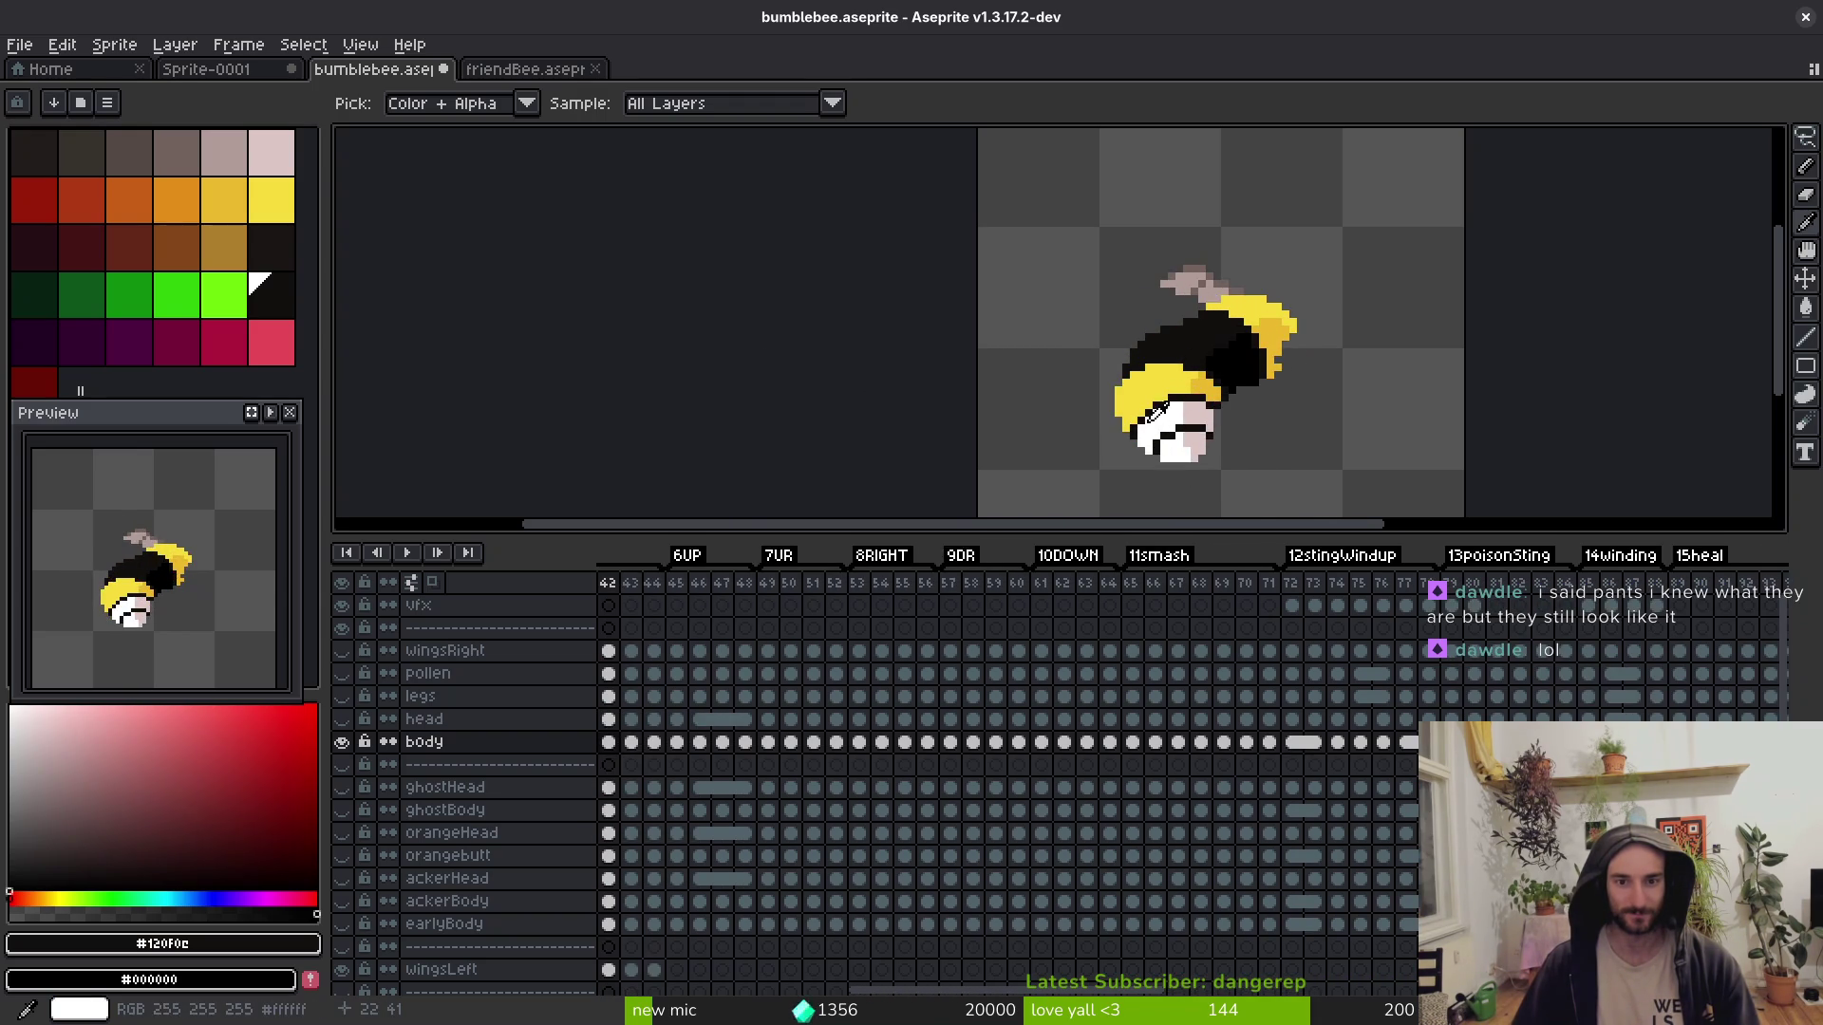
key("Left")
key("Left")
key("Right")
key("Right")
key("Right")
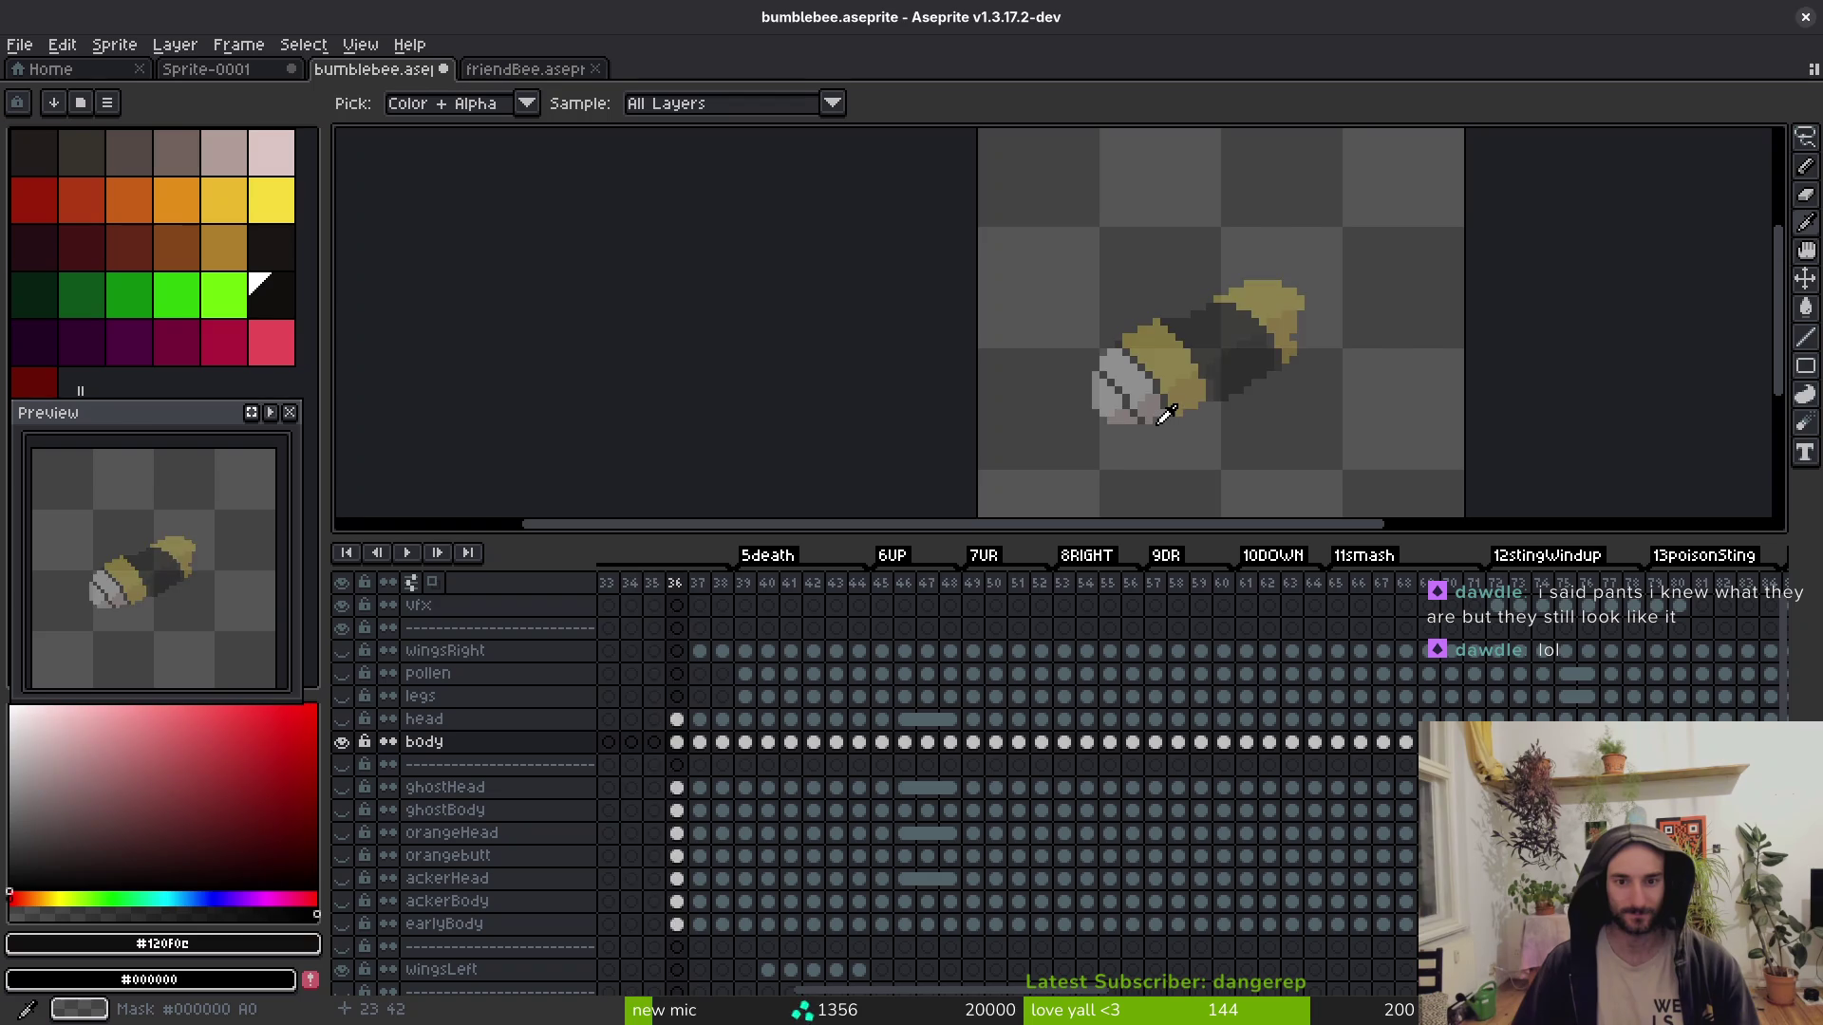
key("Left")
key("Left")
key("Left")
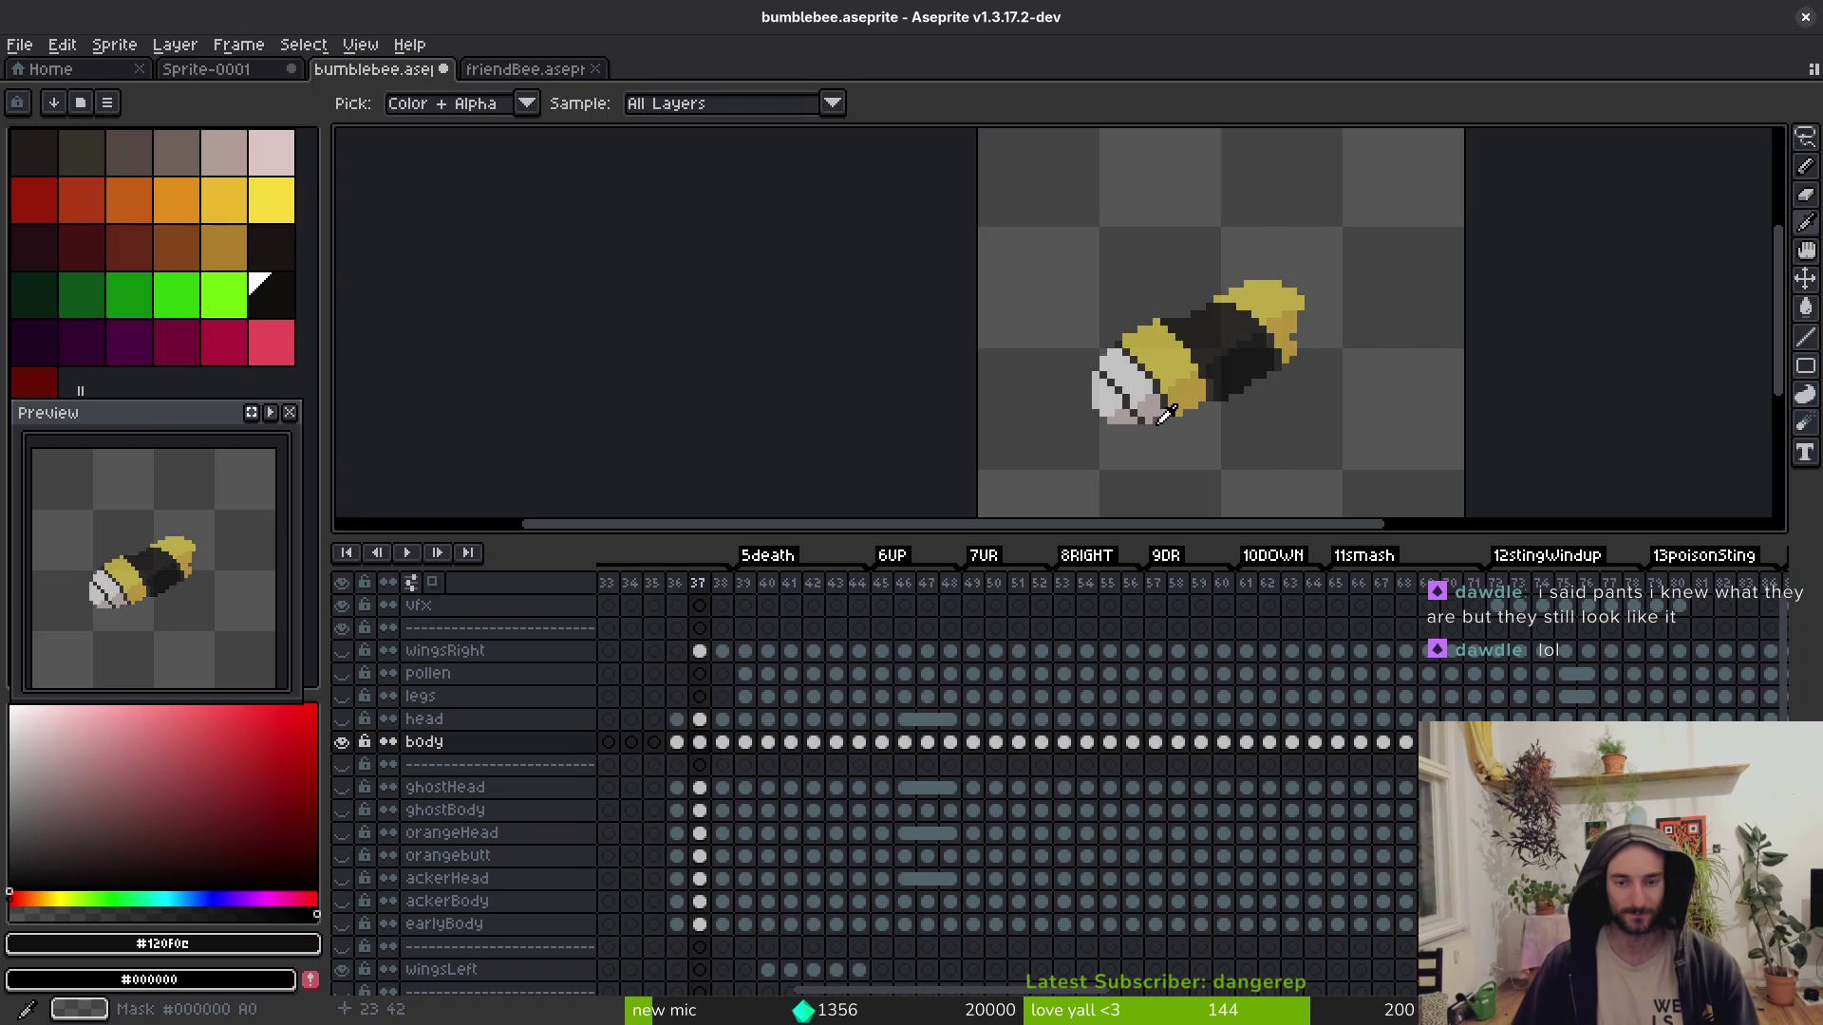
key("Right")
key("Right")
Zoom in and erase two stray pixels on the edge of the bee's head
key("b")
scroll(1201, 376, "up", 3)
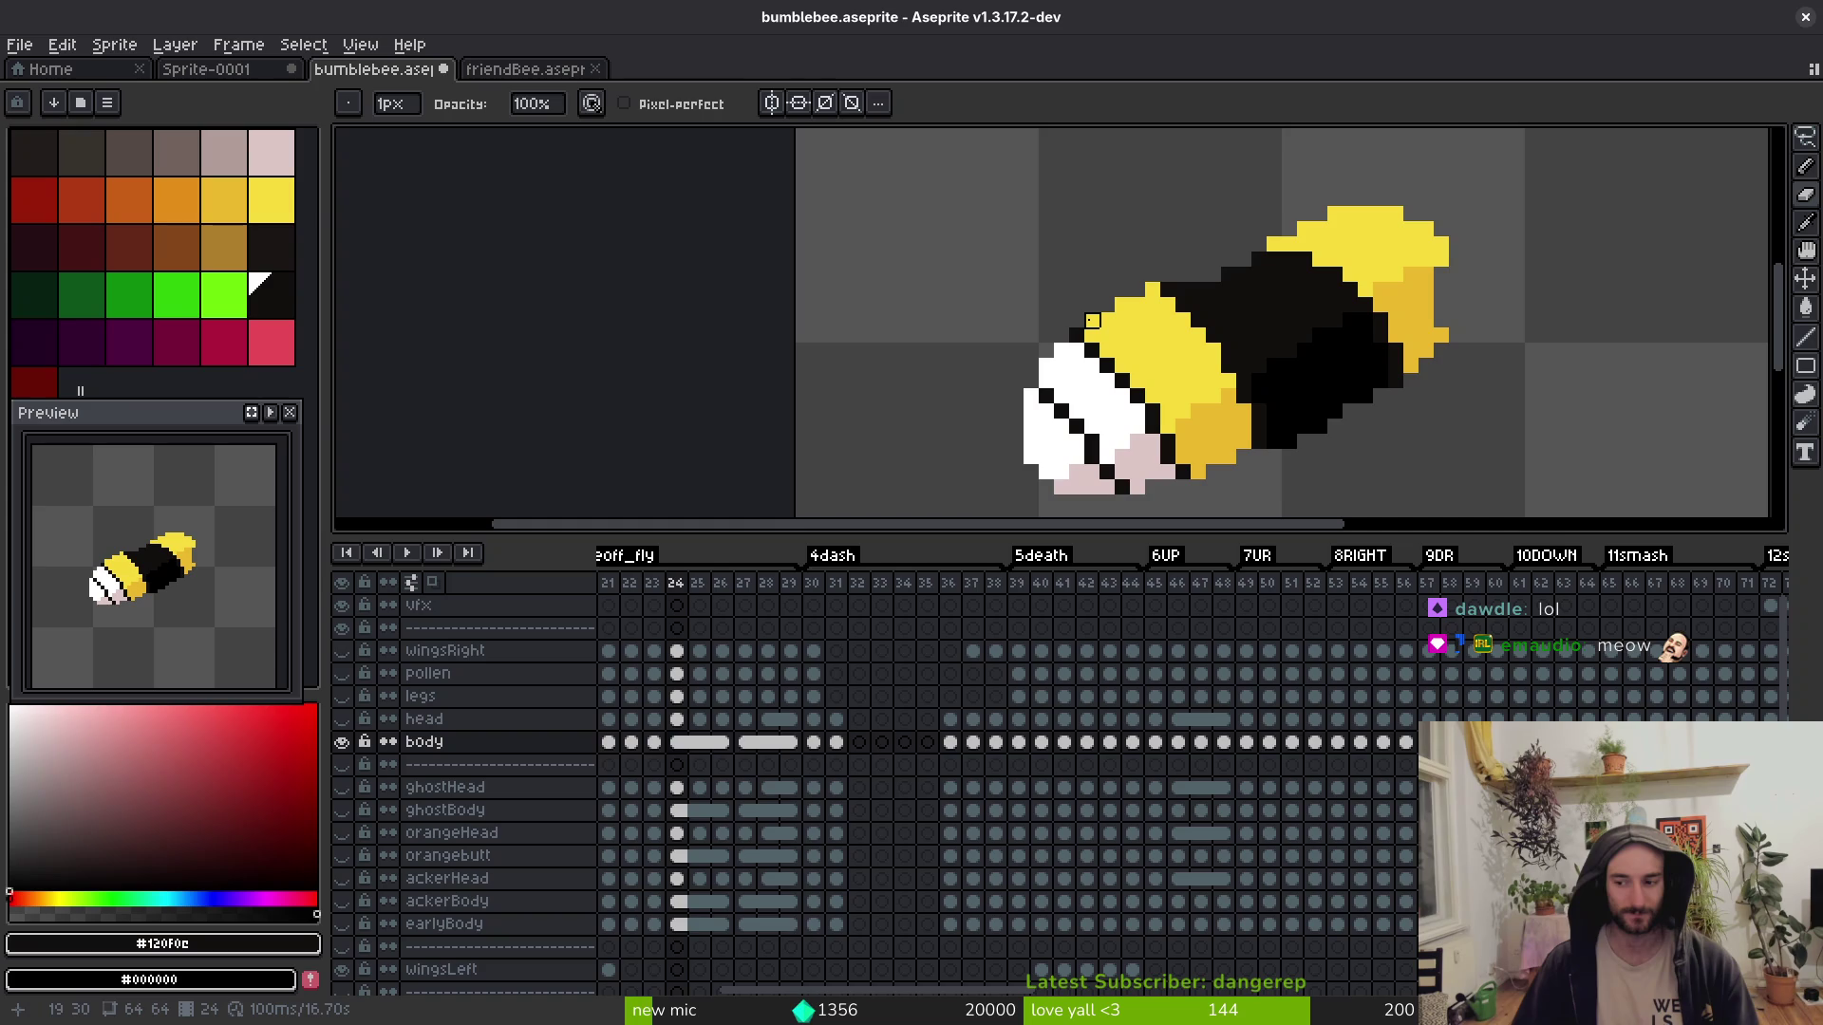
right_click(1122, 304)
right_click(1152, 290)
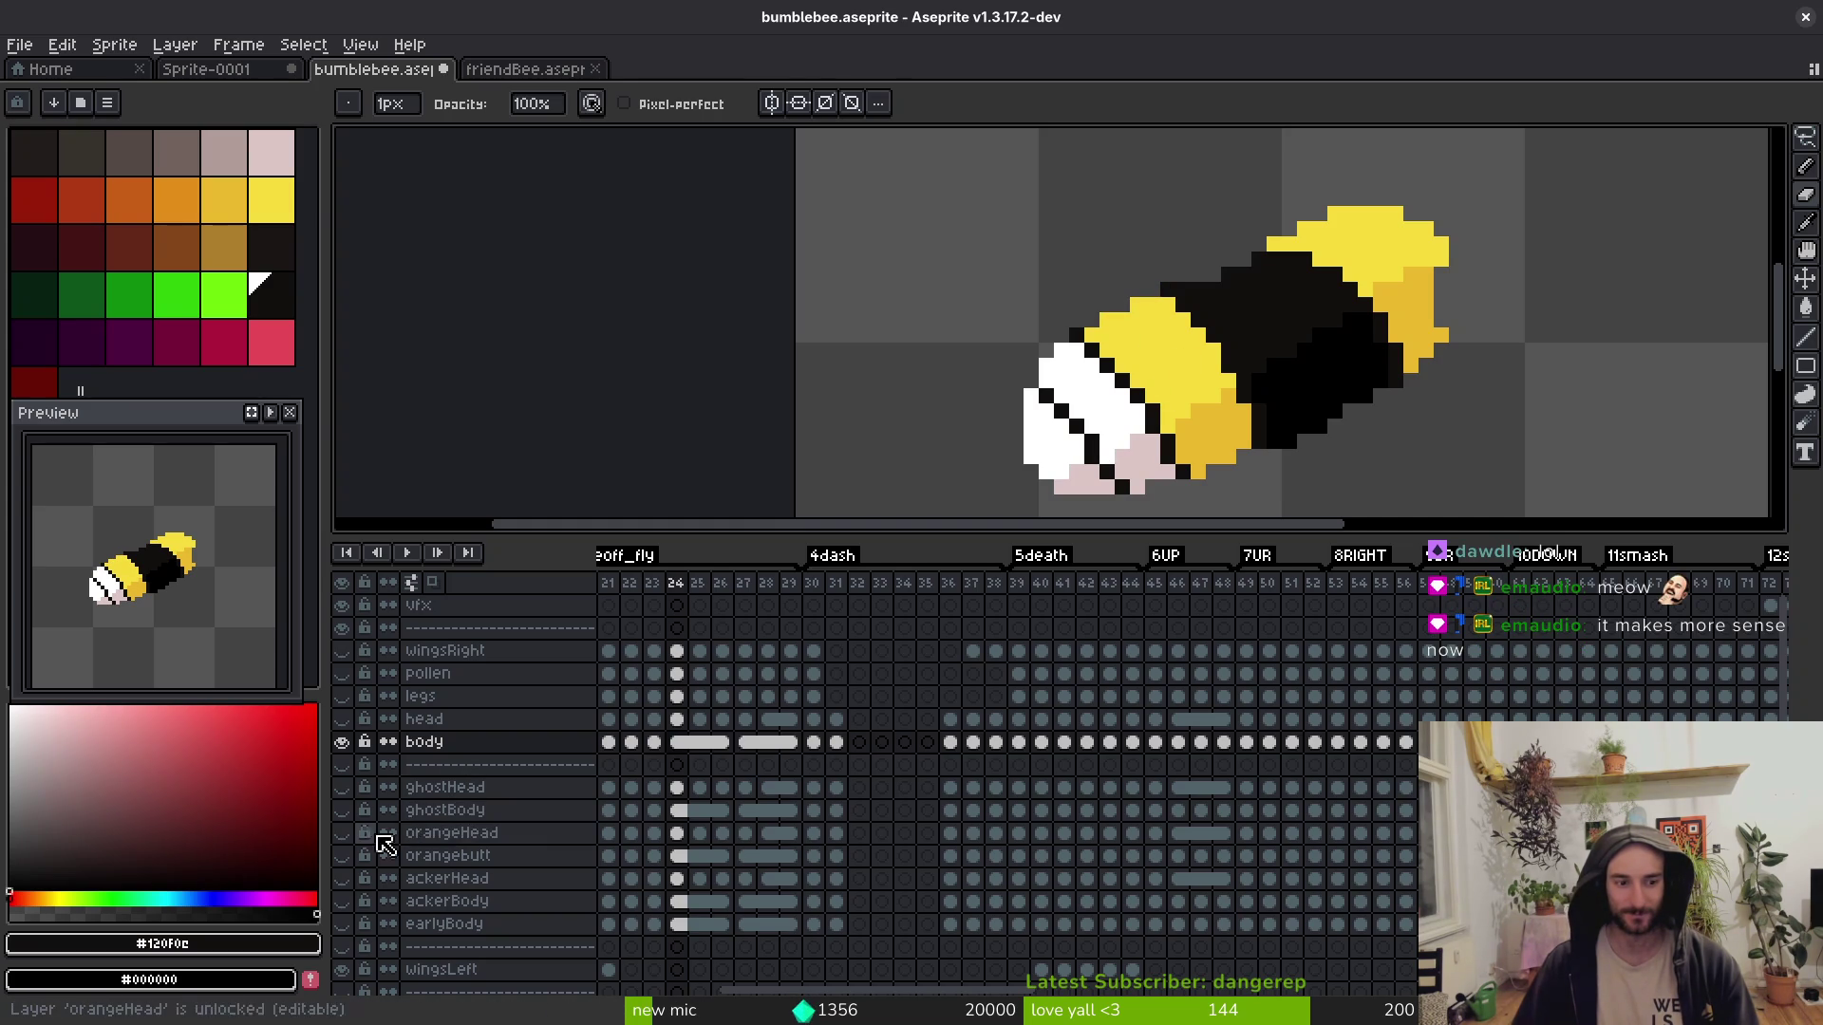
Show ghostBody again, check the ghost, orangebutt, acker and earlyBody layers, then save
left_click(341, 809)
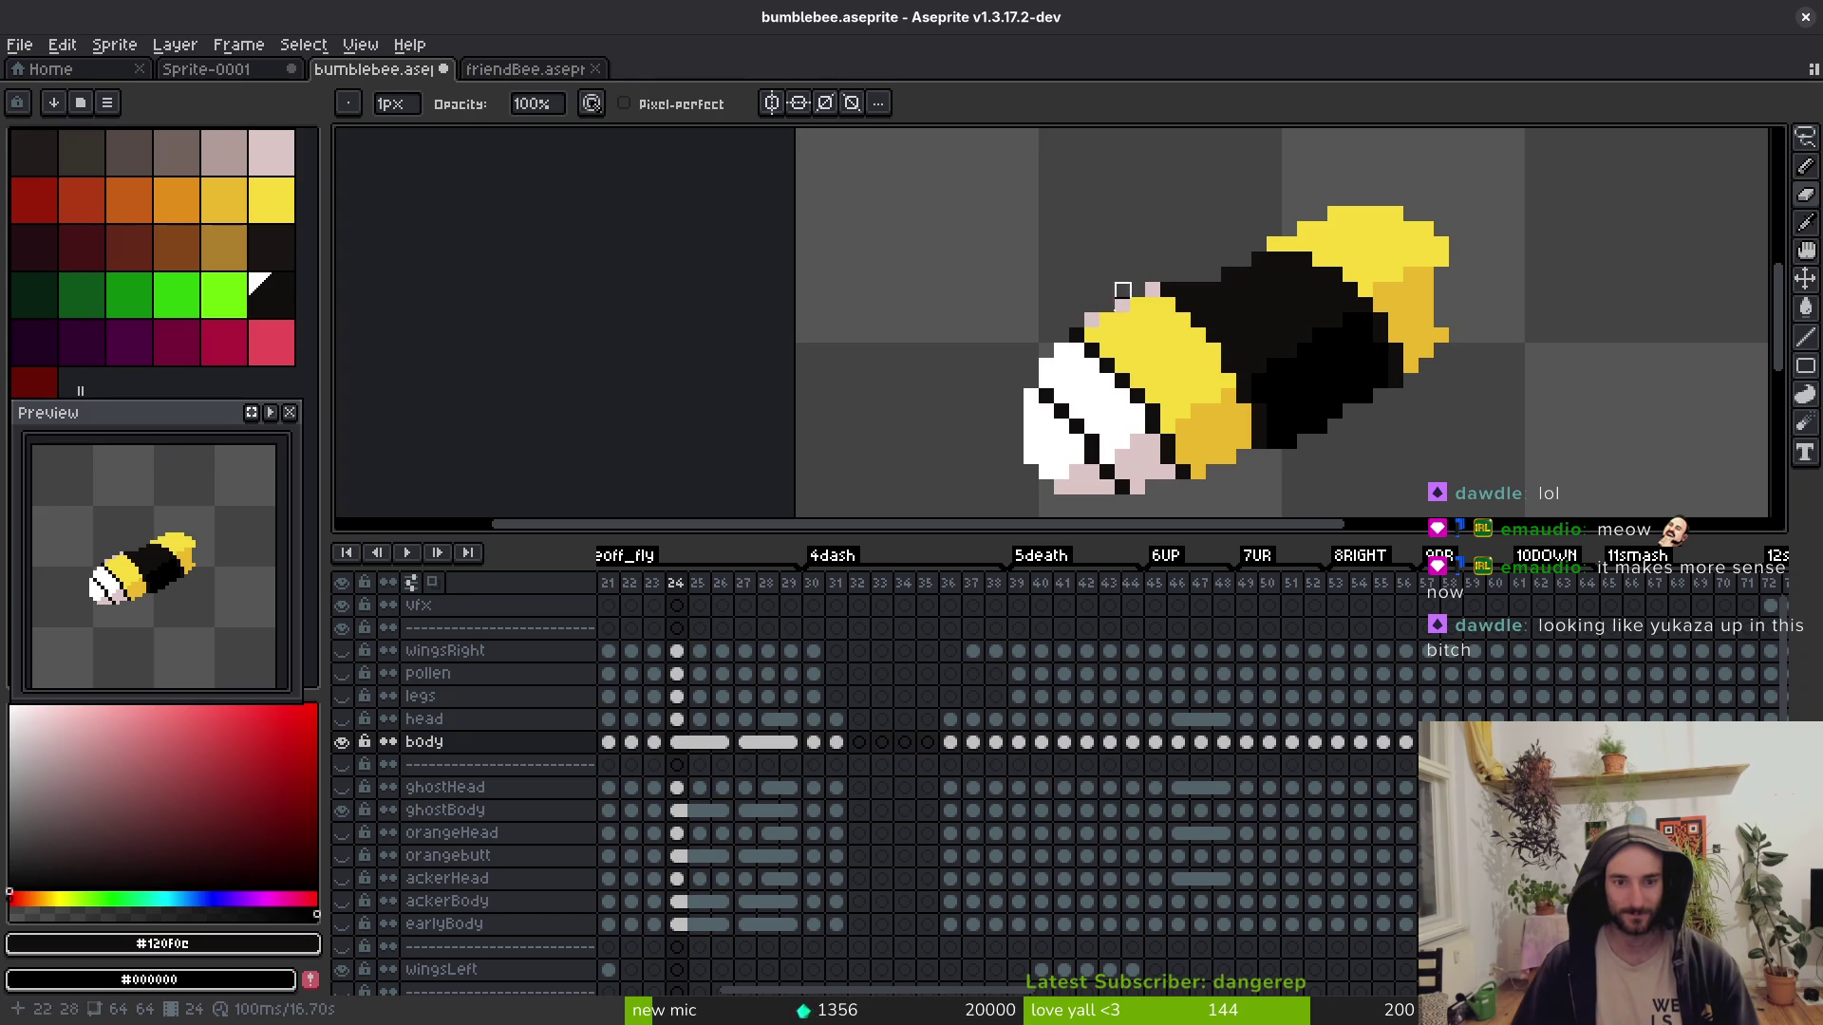
left_click(1142, 353, "ctrl+alt")
left_click(1107, 335, "ctrl+alt")
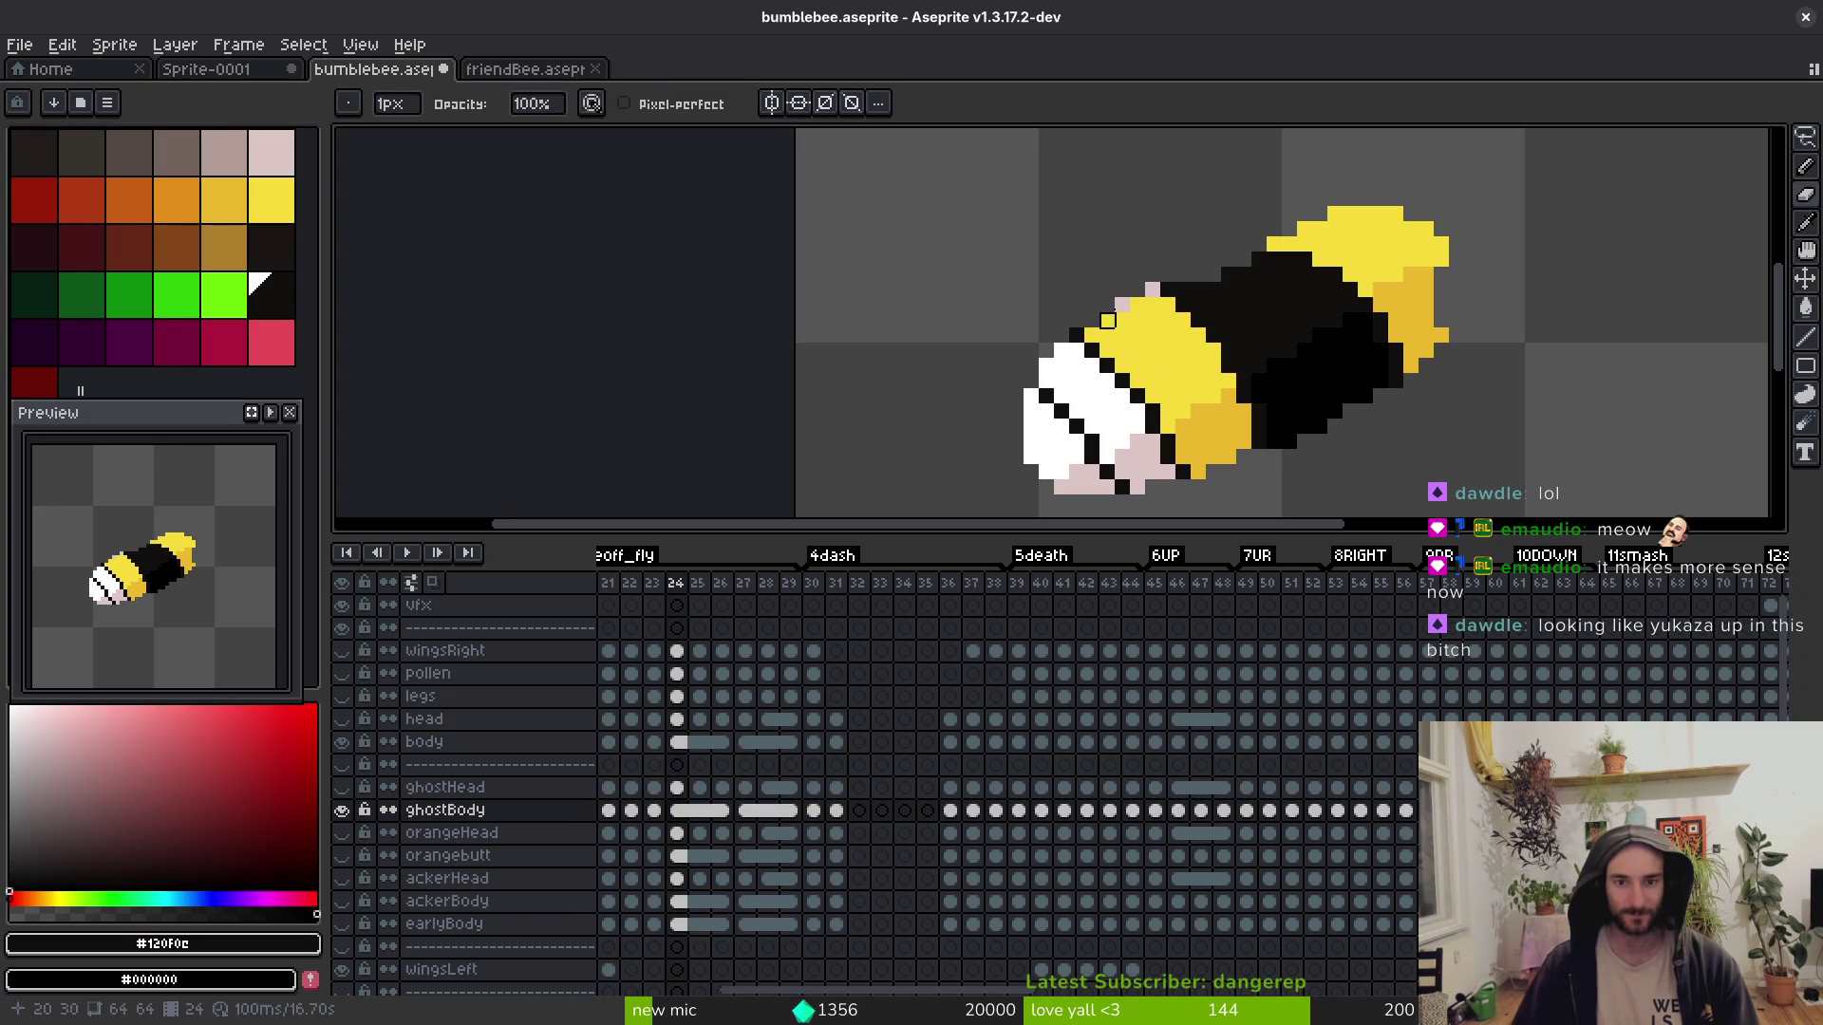
left_click(1160, 278, "ctrl+alt")
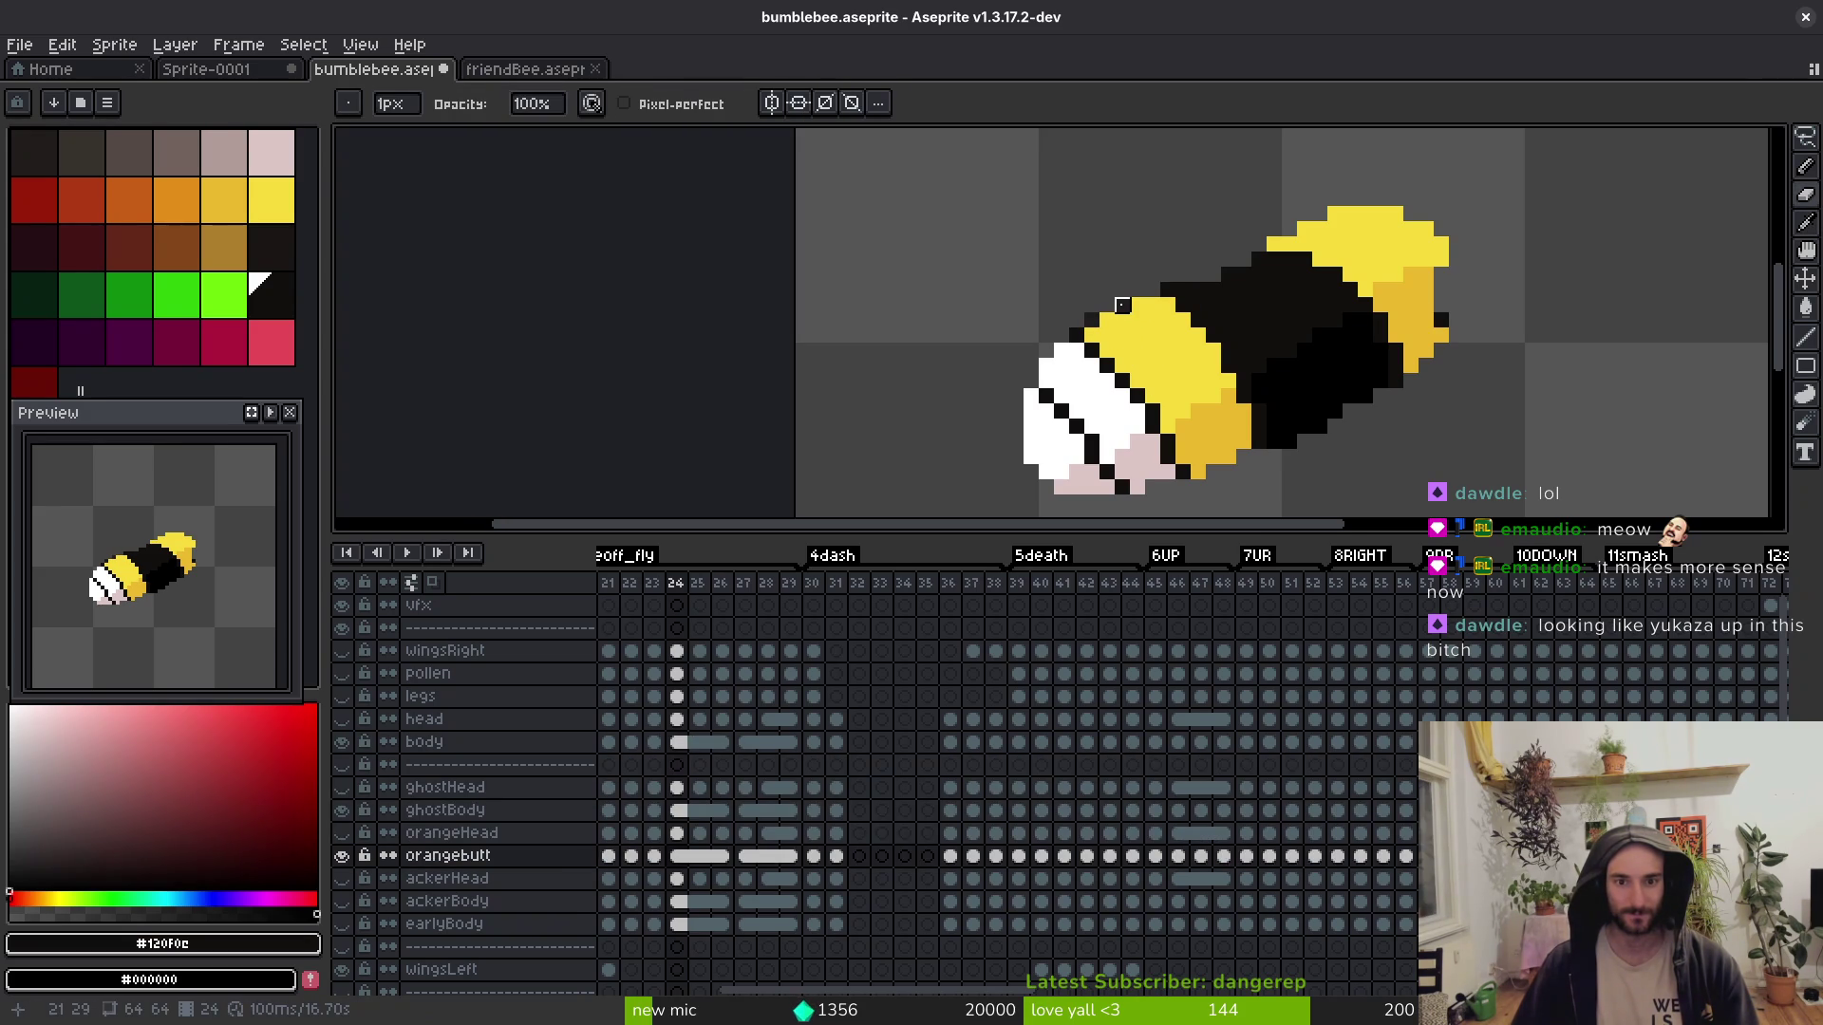
left_click(1160, 276, "ctrl+alt")
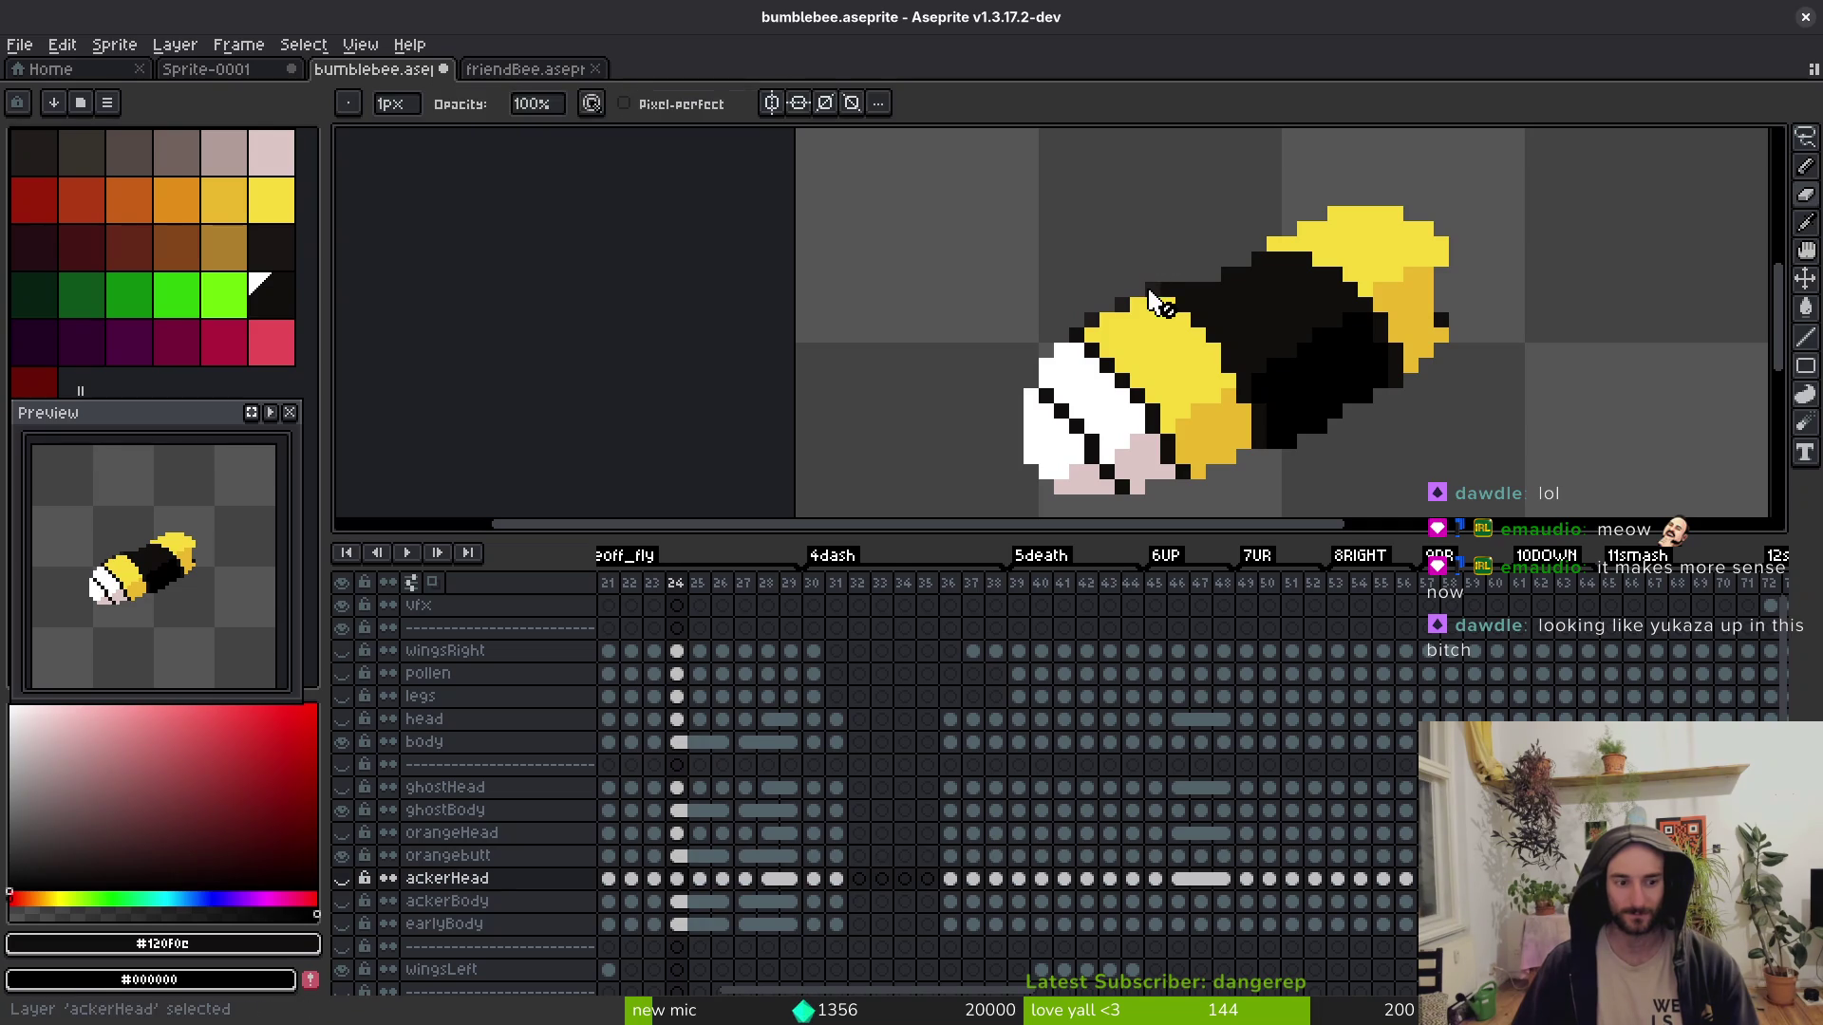
left_click(1158, 279, "ctrl+alt")
left_click(1158, 279, "ctrl+alt")
left_click(1159, 277, "ctrl+alt")
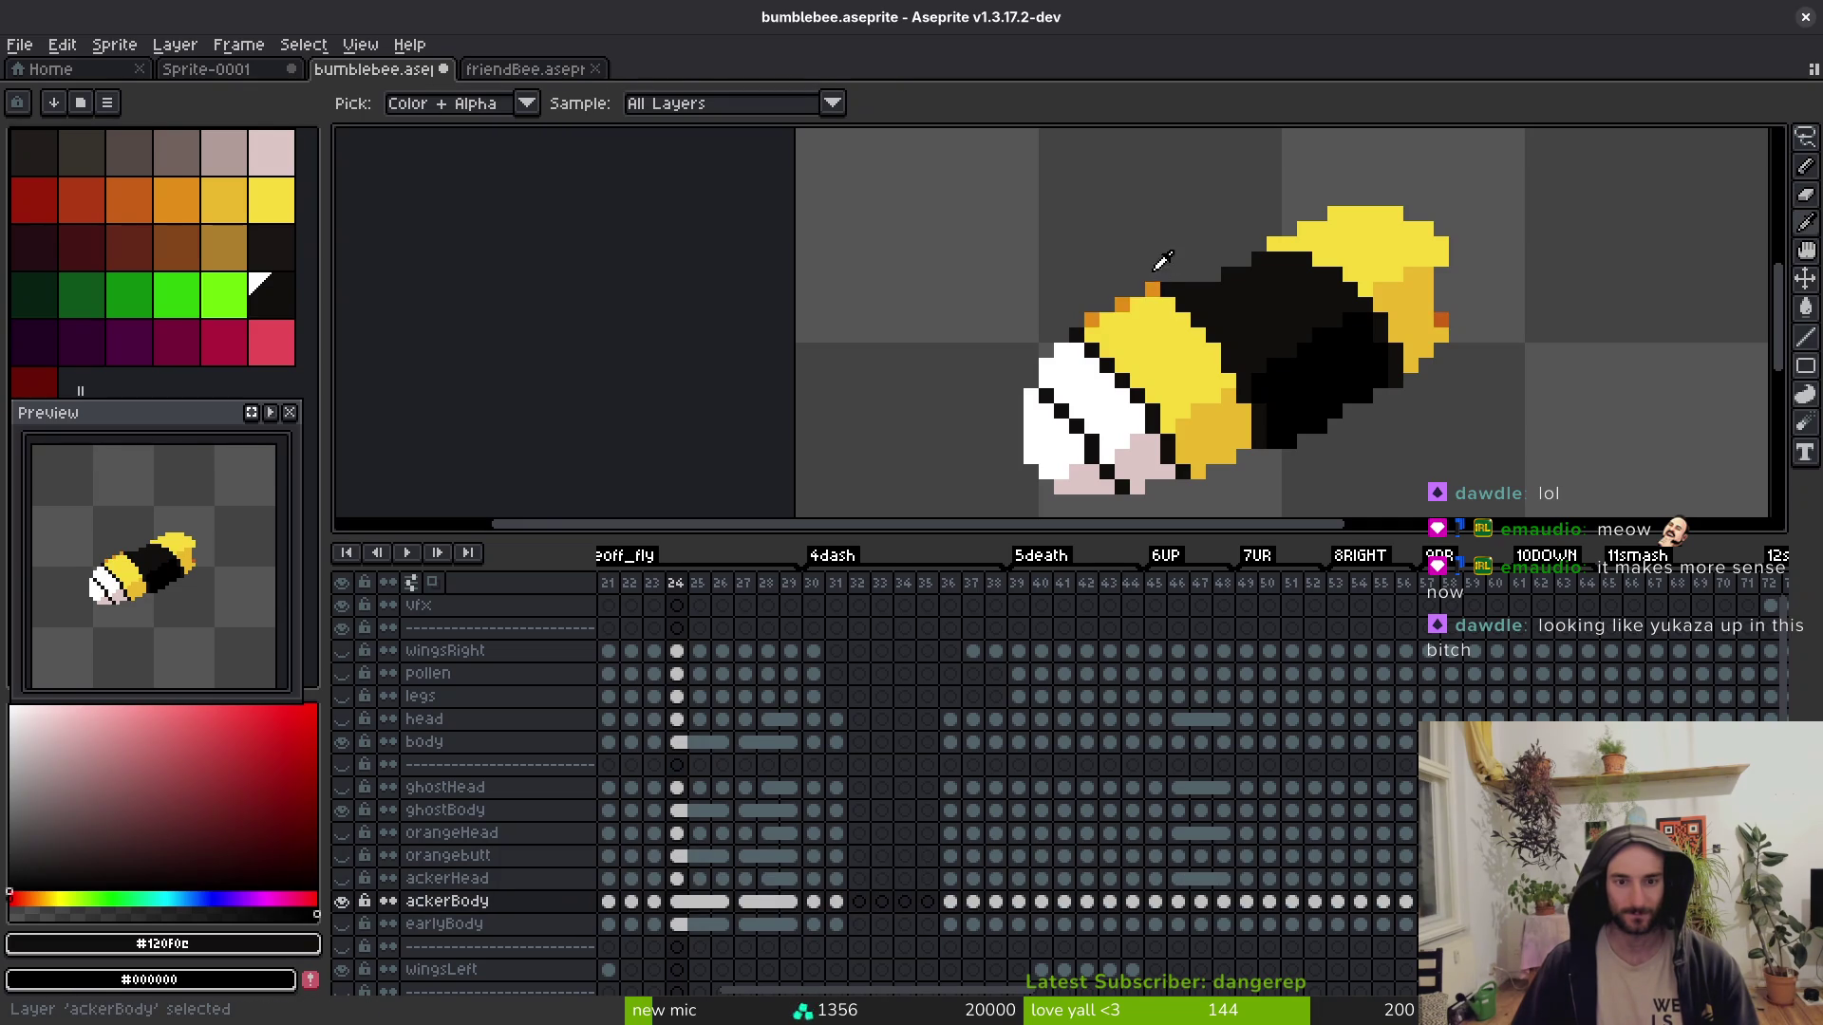
scroll(1086, 329, "up", 2)
scroll(1177, 280, "down", 2)
left_click(1179, 260, "ctrl+alt")
scroll(1175, 249, "up", 2)
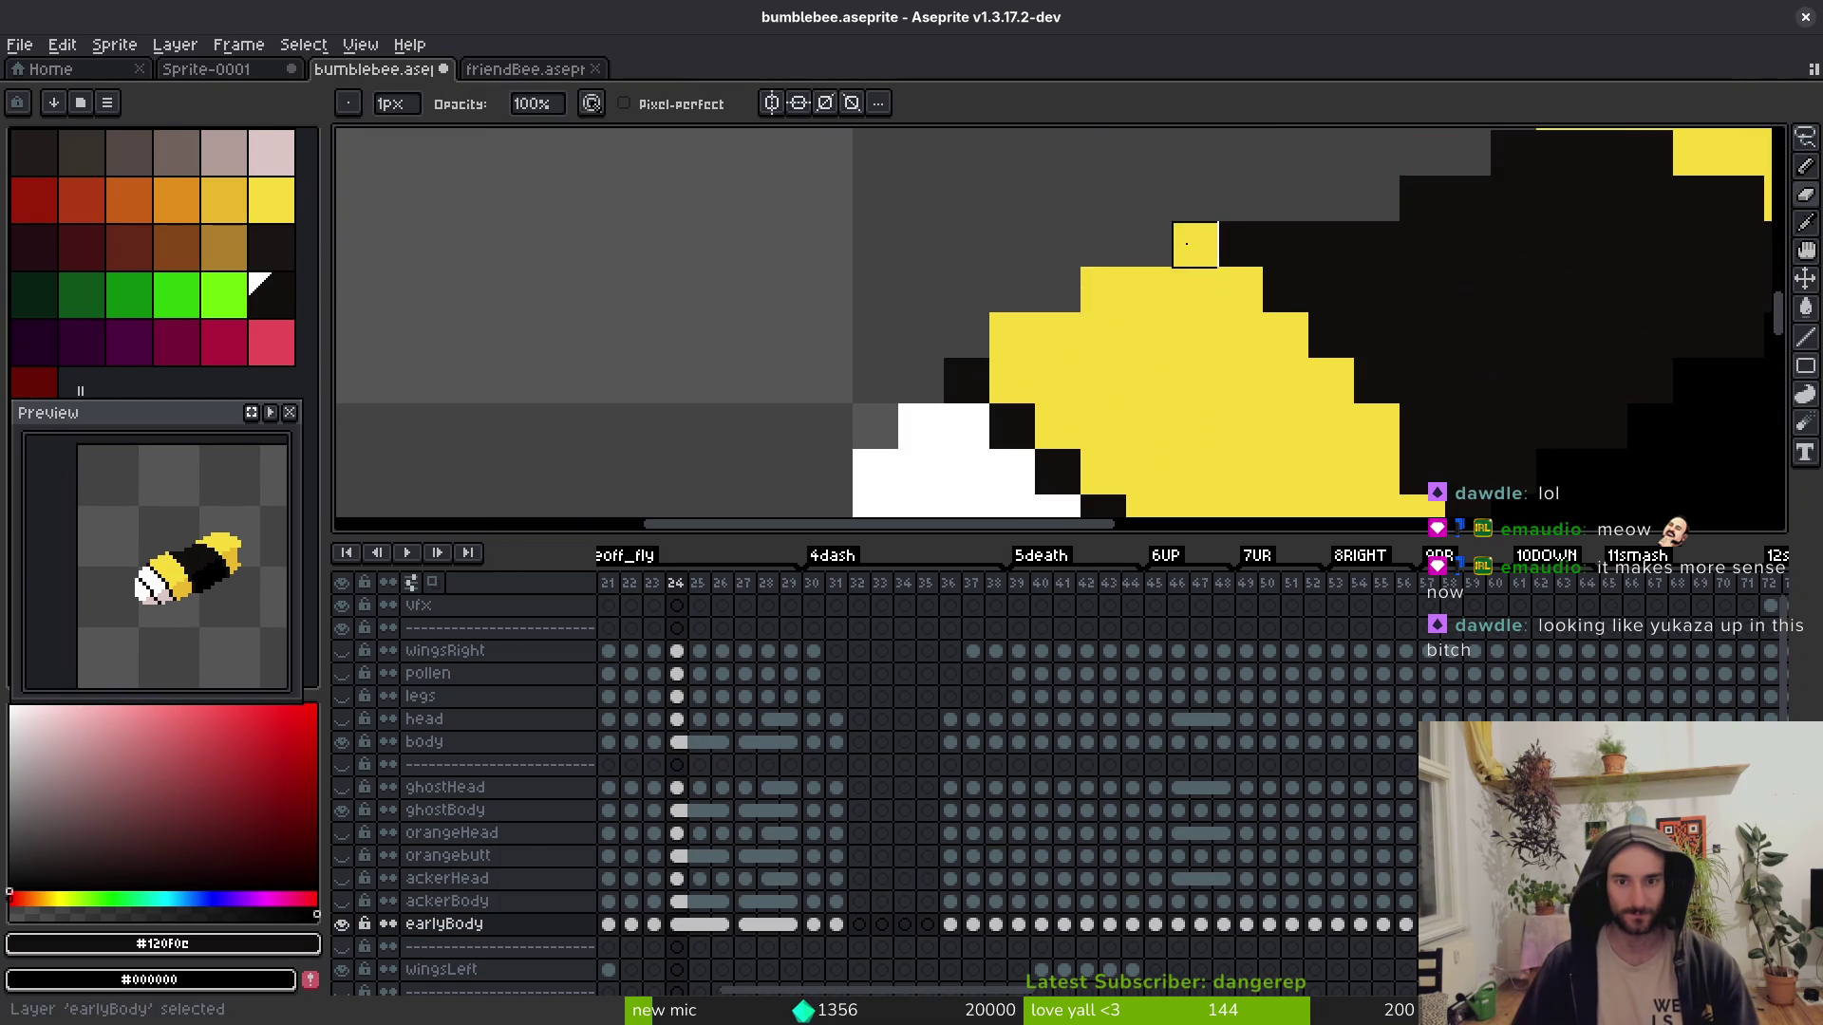
scroll(1014, 323, "down", 2)
key("ctrl+s")
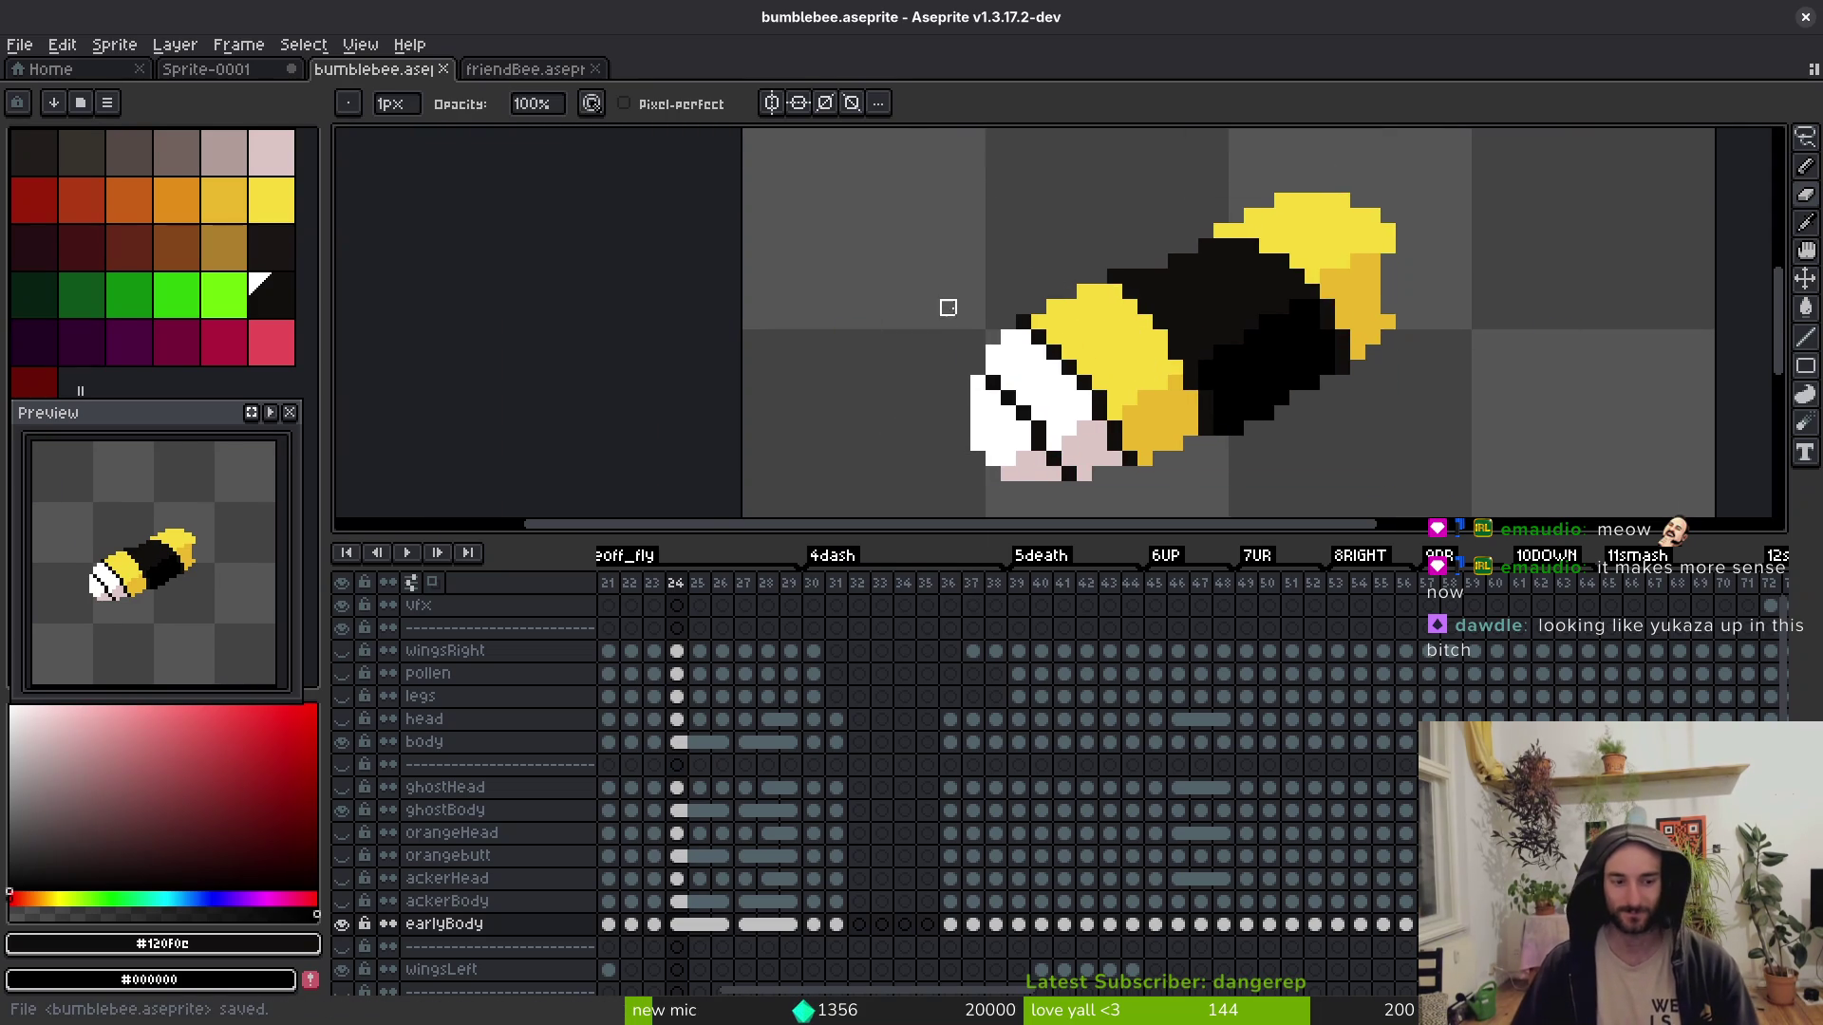
Check frames 17 and 18 on the body layer, undo the last erase and save
key("alt+Up")
key("alt+Up")
key("alt+Up")
key("alt+Up")
key("alt+Up")
key("alt+Up")
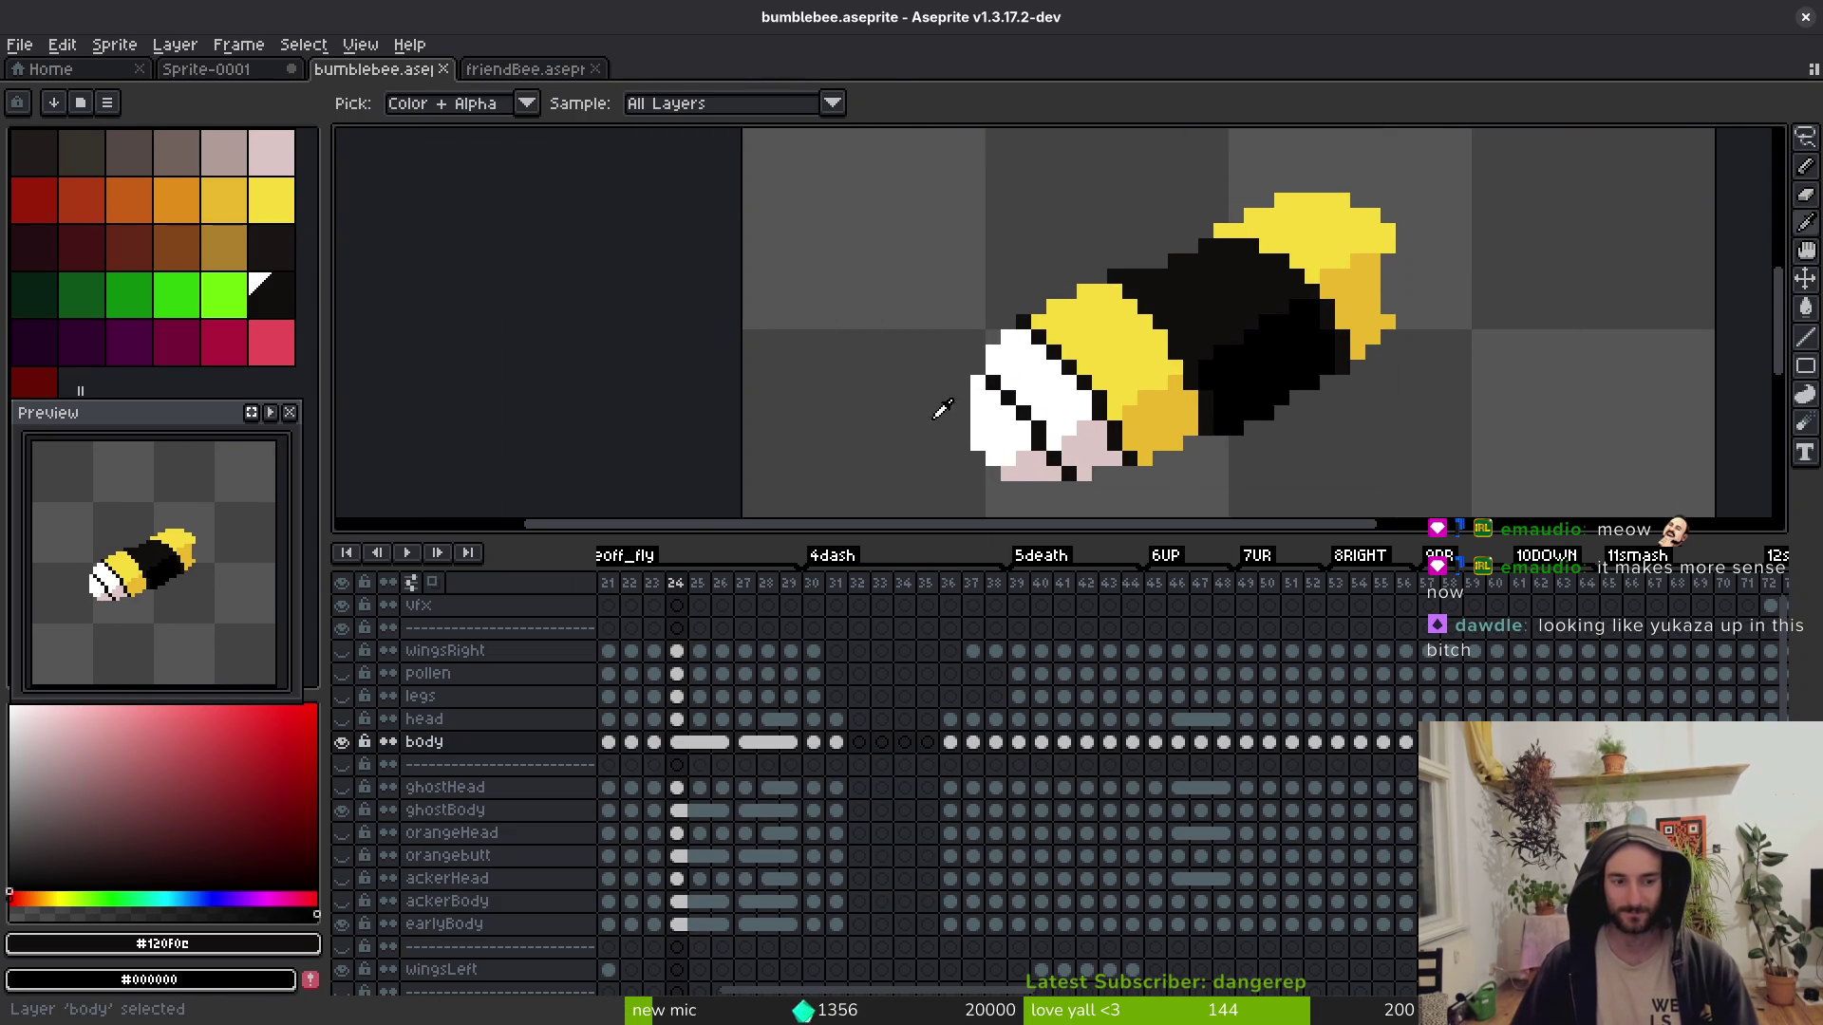
key("alt")
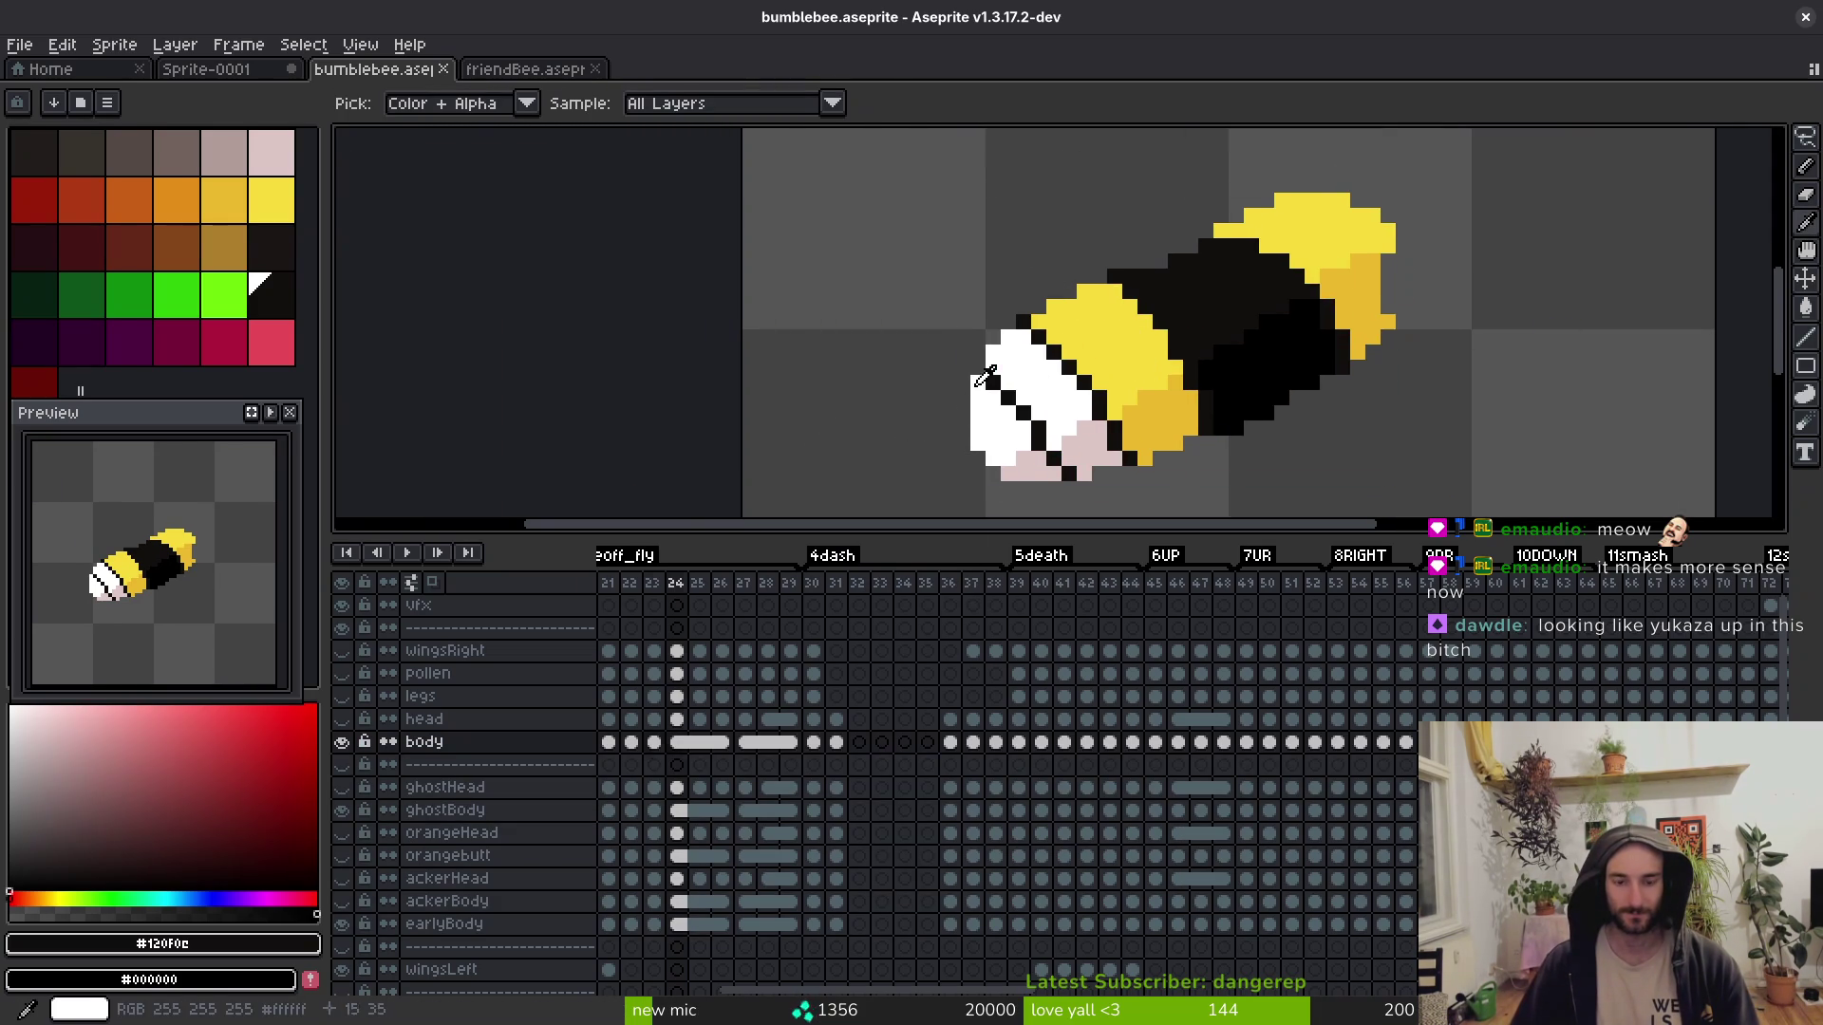
key("alt+Left")
key("alt+Left")
key("alt+Left")
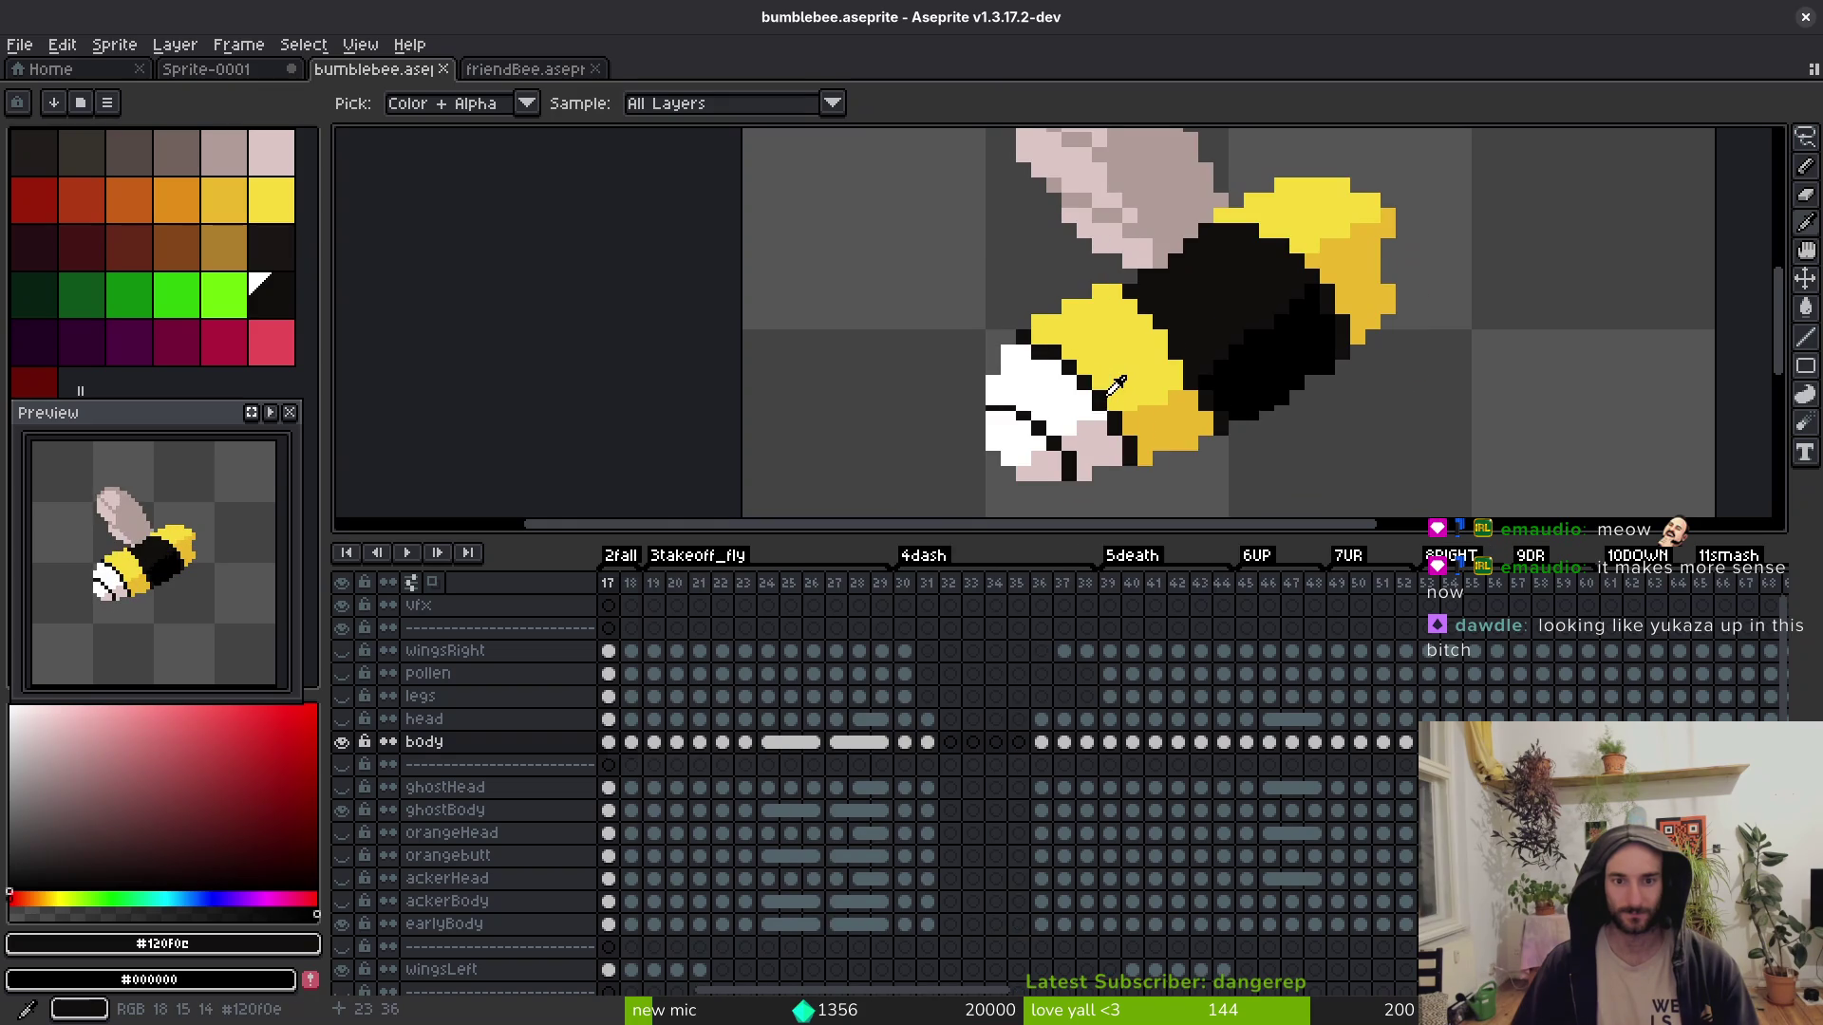
key("alt+Right")
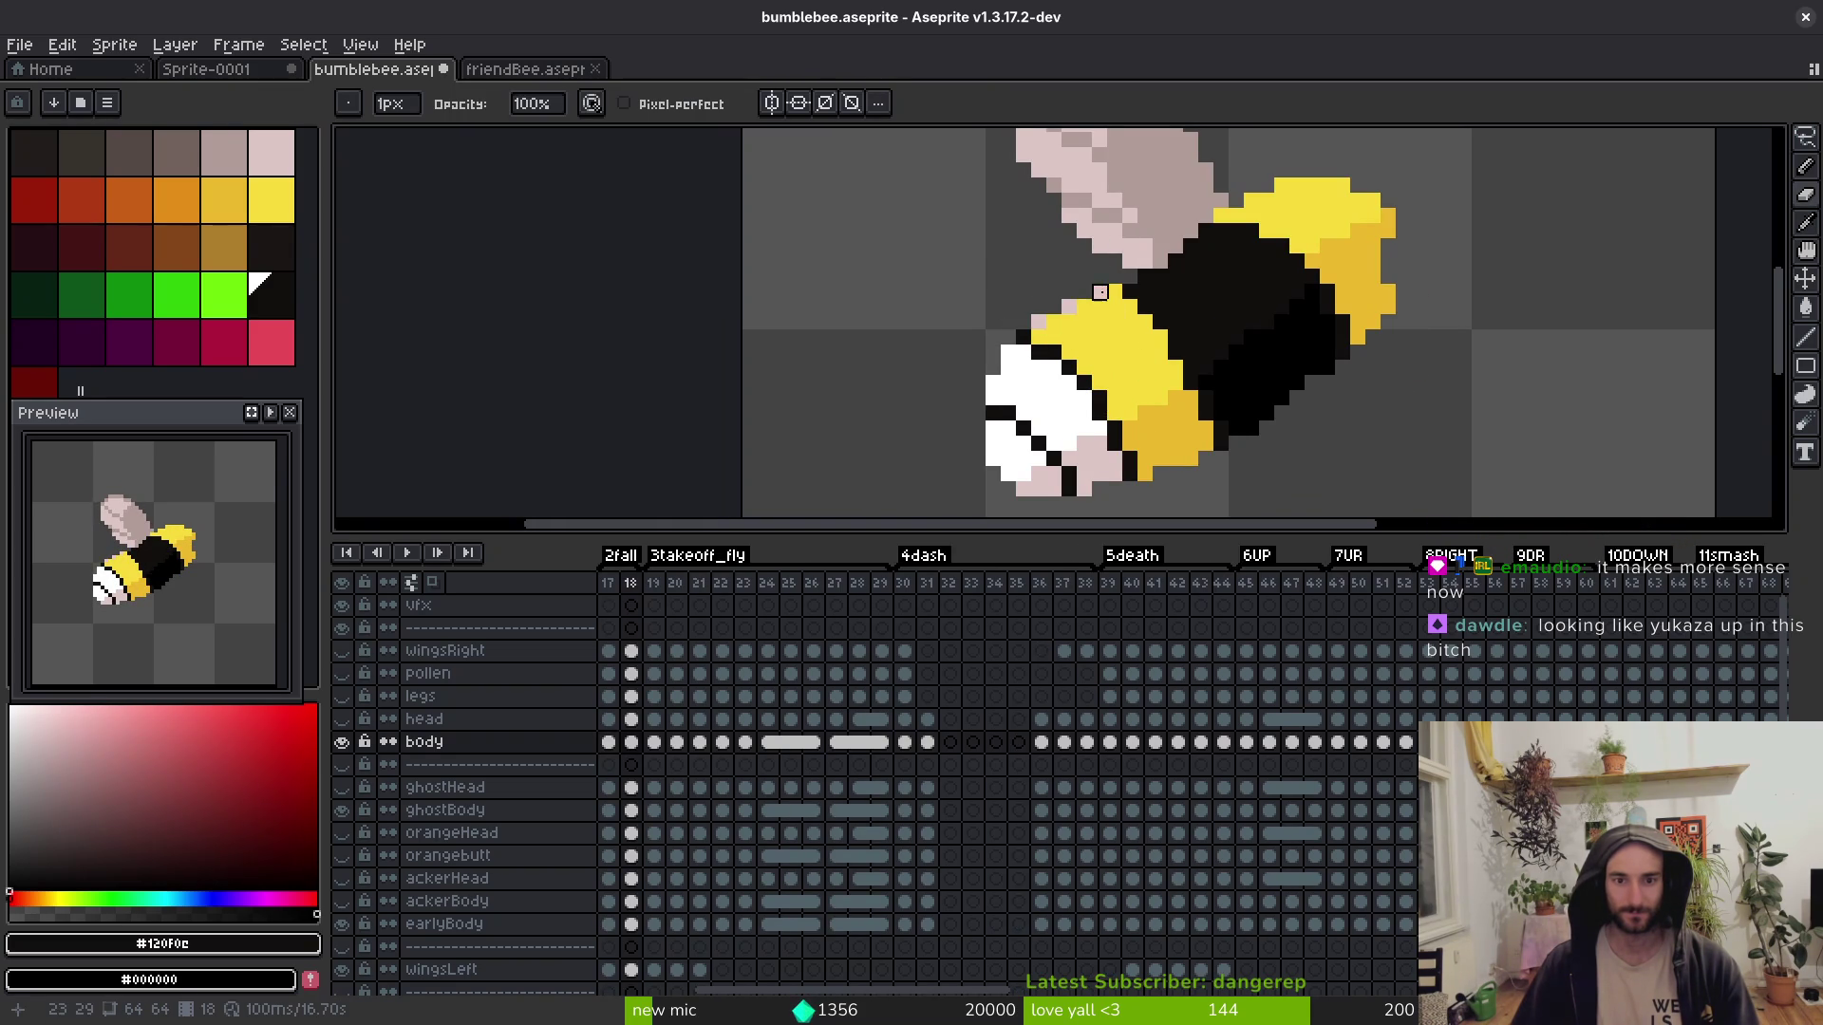
scroll(1160, 369, "down", 5)
key("ctrl+z")
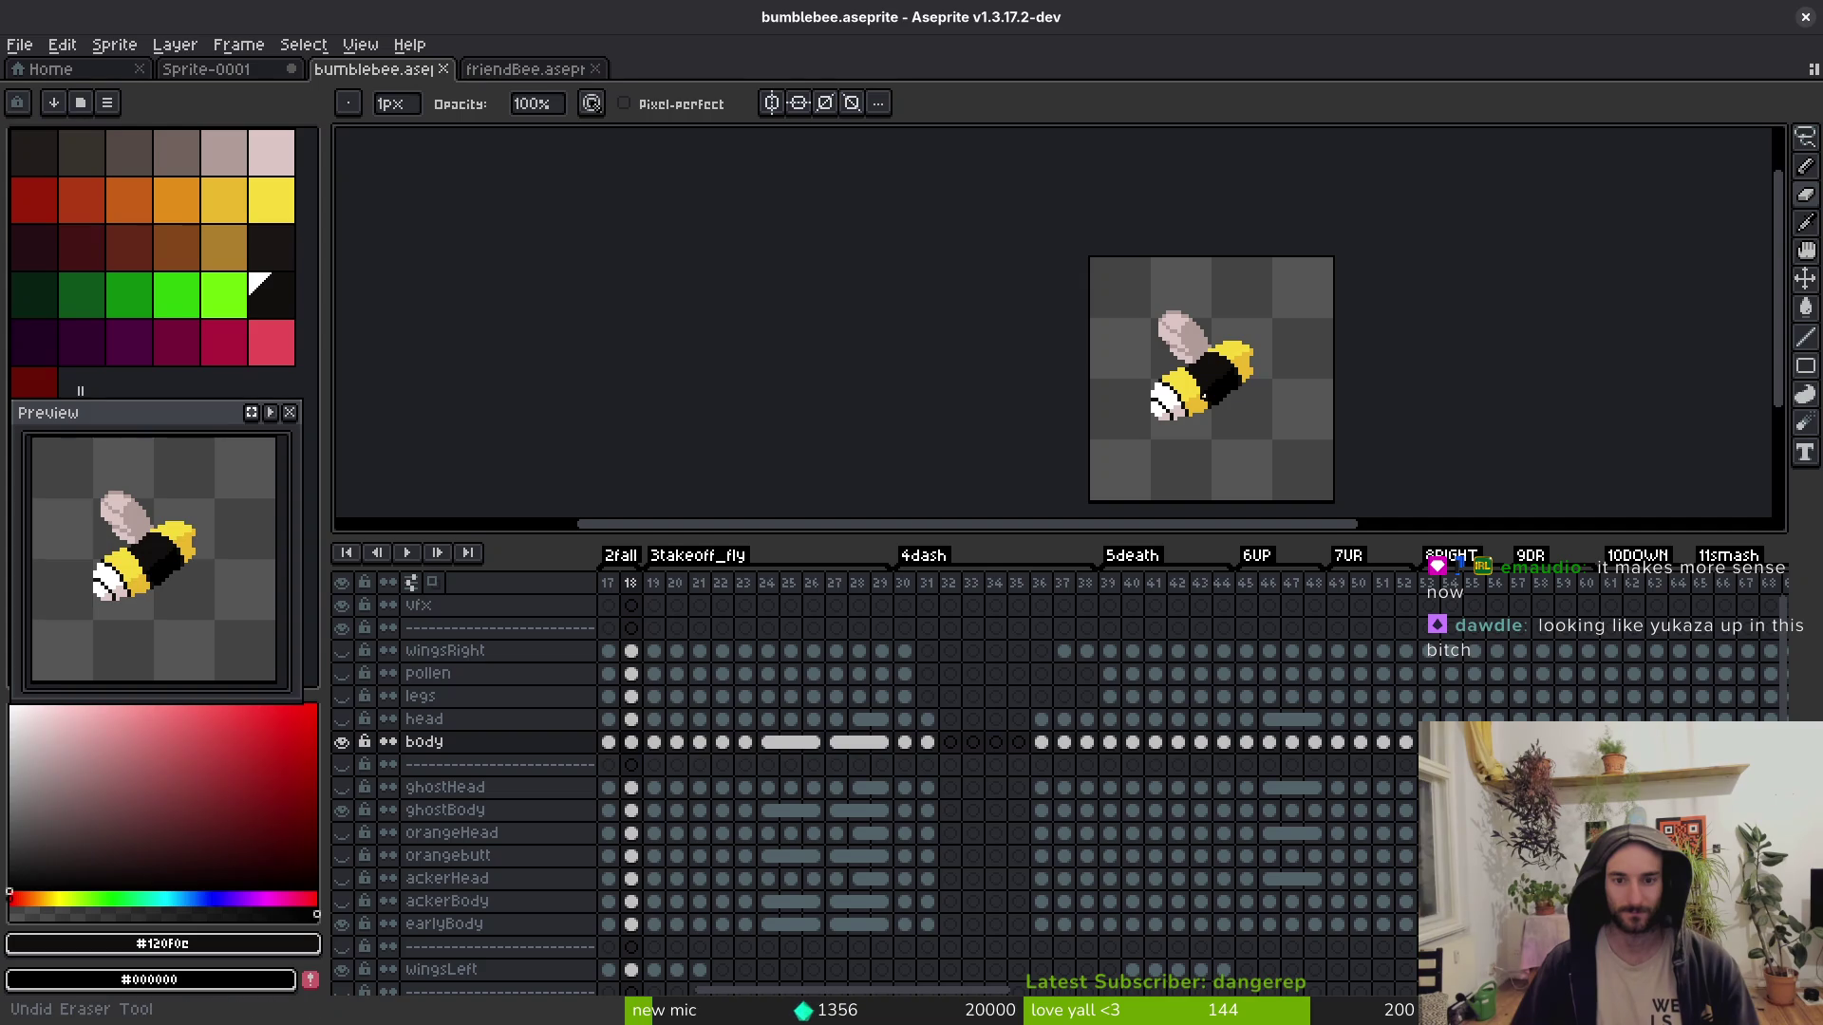
key("ctrl+s")
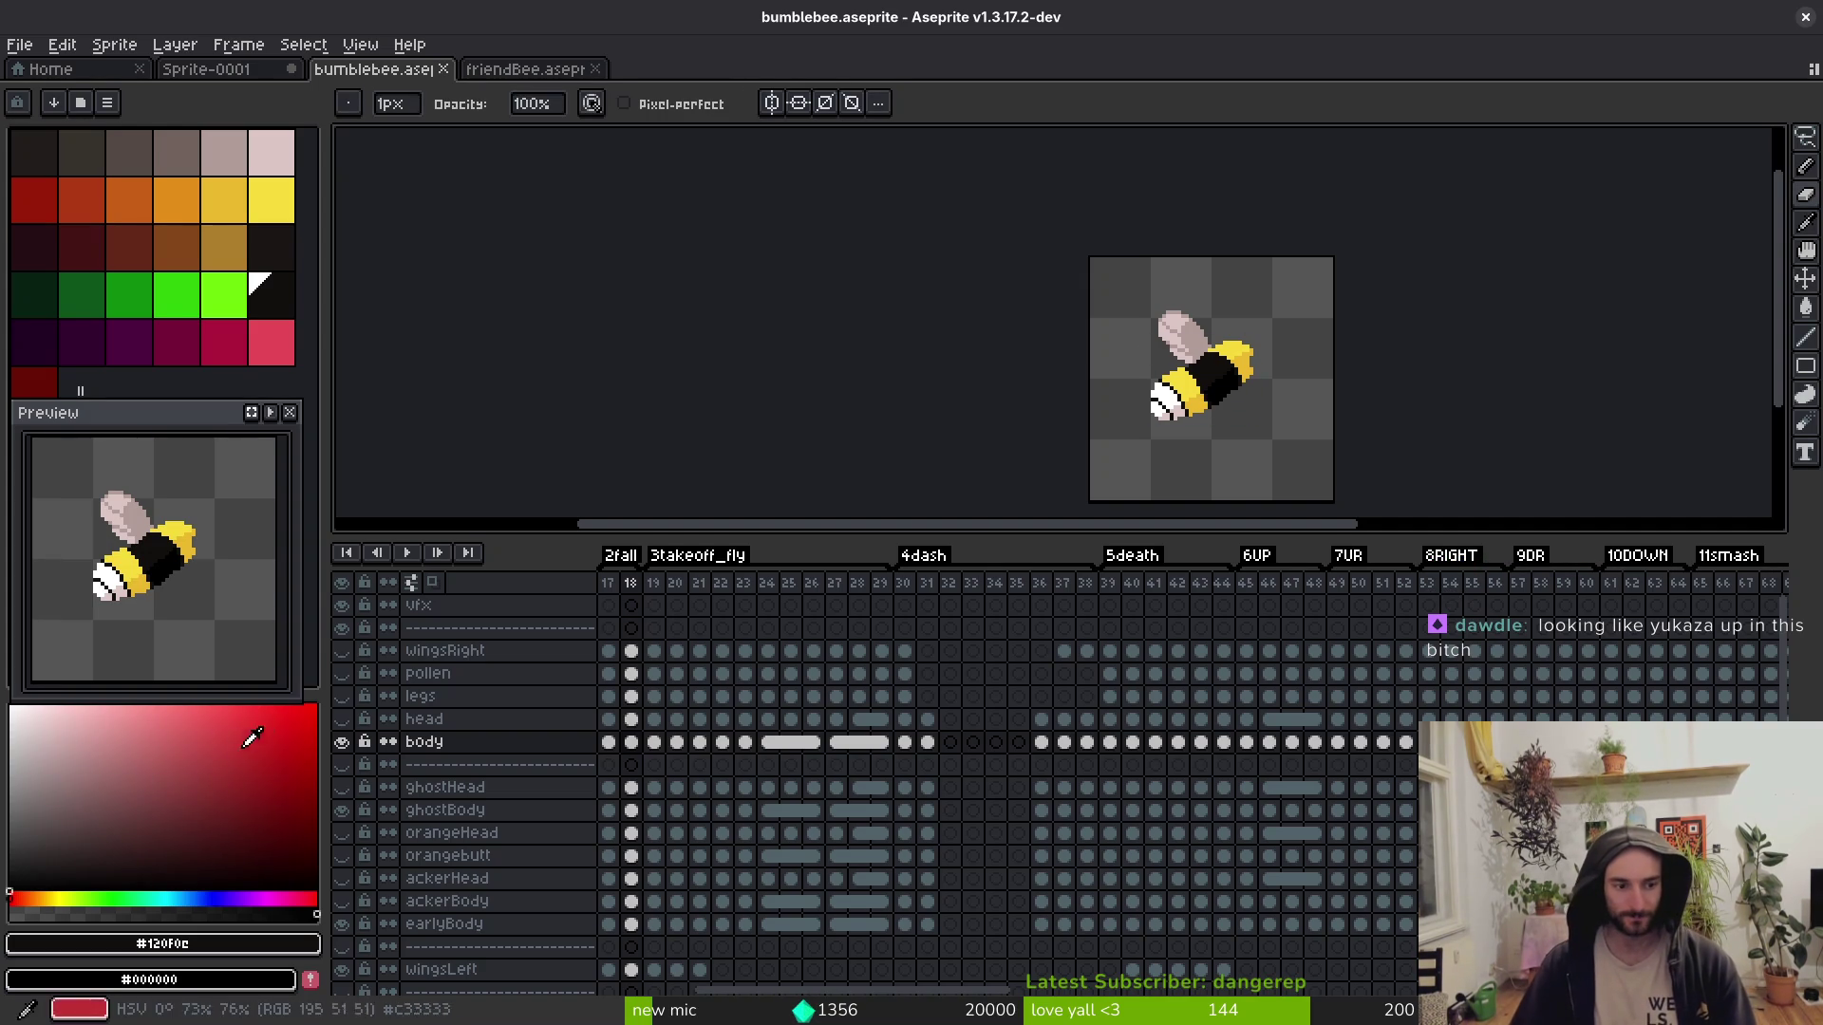
Hide earlyBody and show the head, legs and wingsRight layers for Export Sprite Sheet
left_click(342, 924)
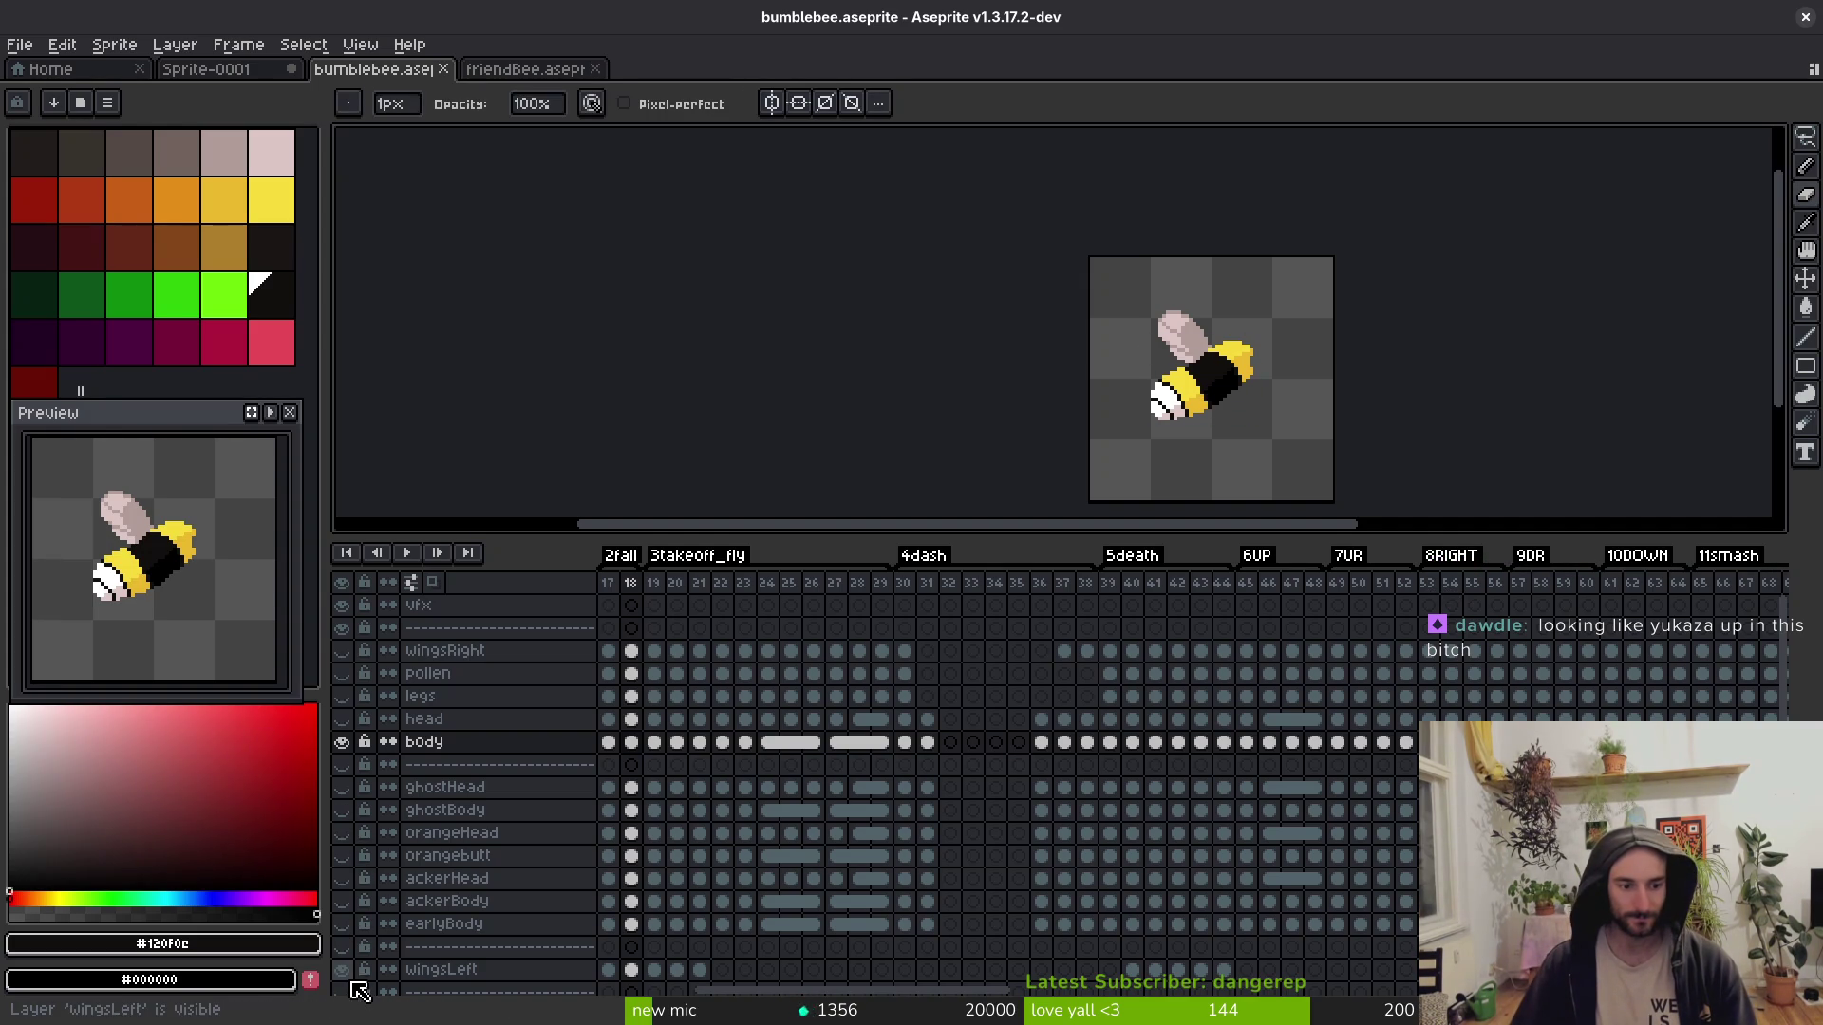
left_click(341, 718)
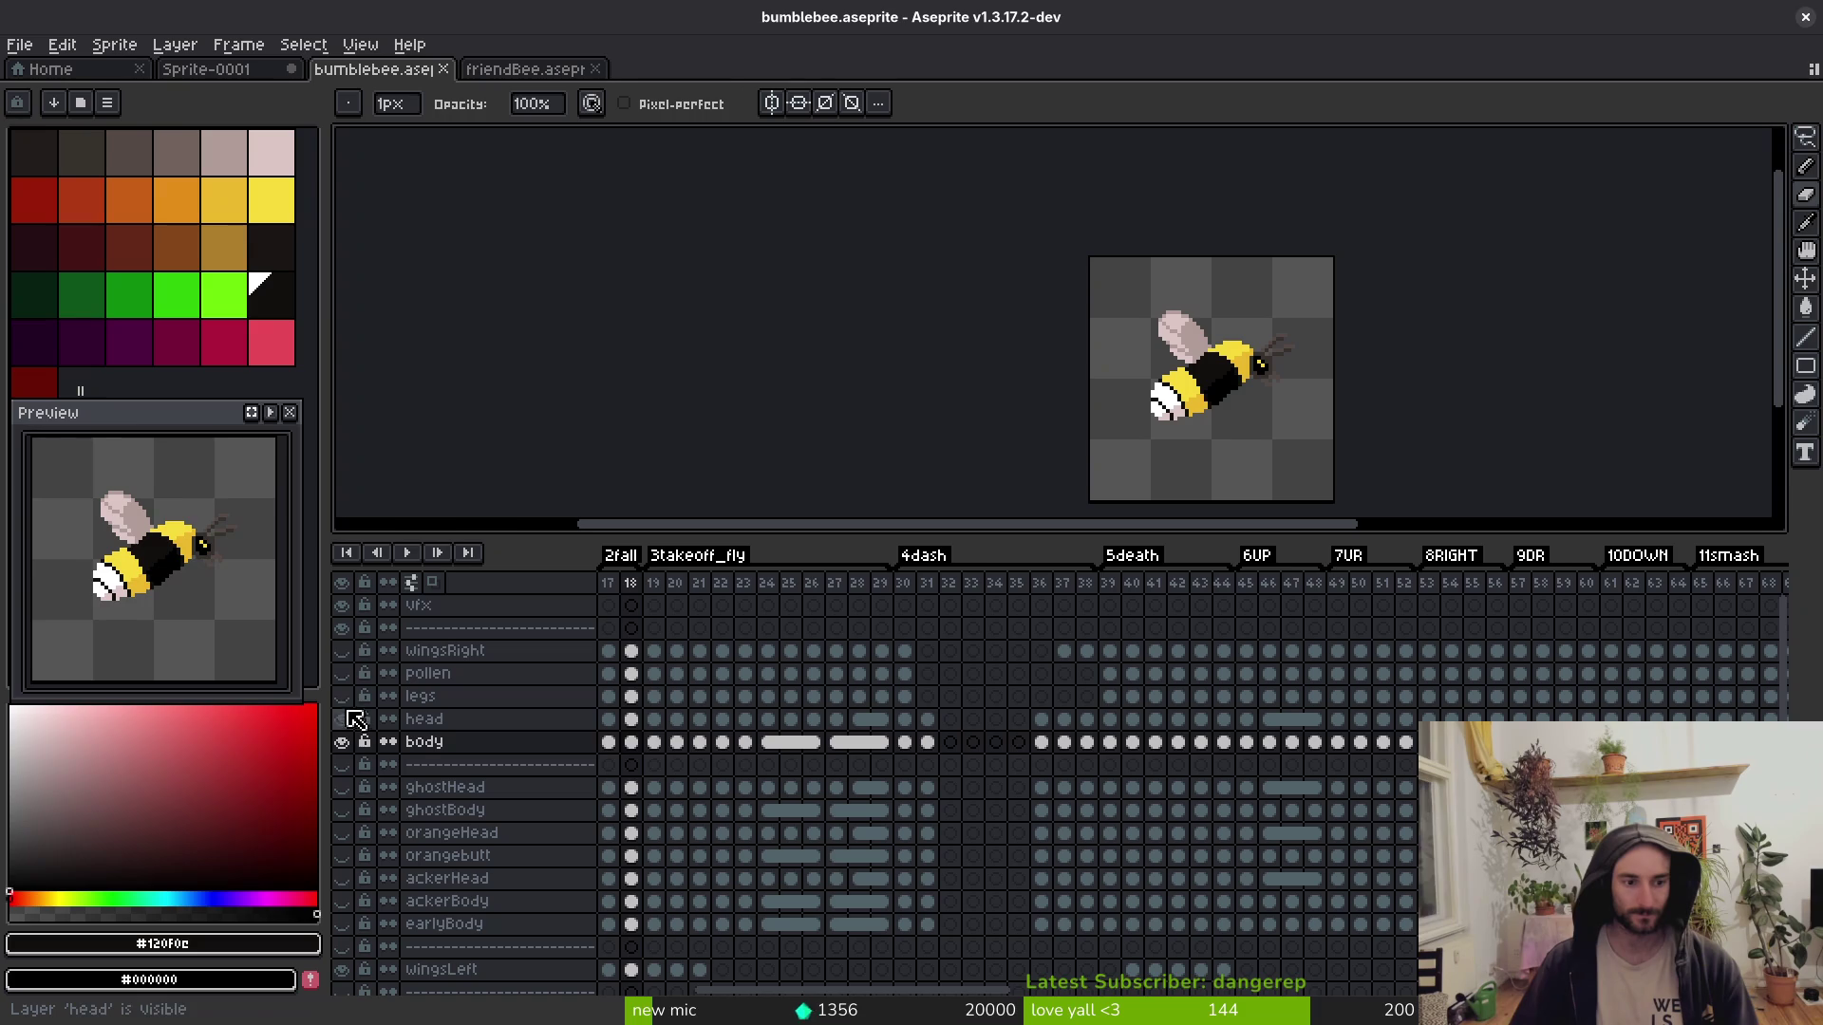
left_click(342, 695)
left_click(342, 650)
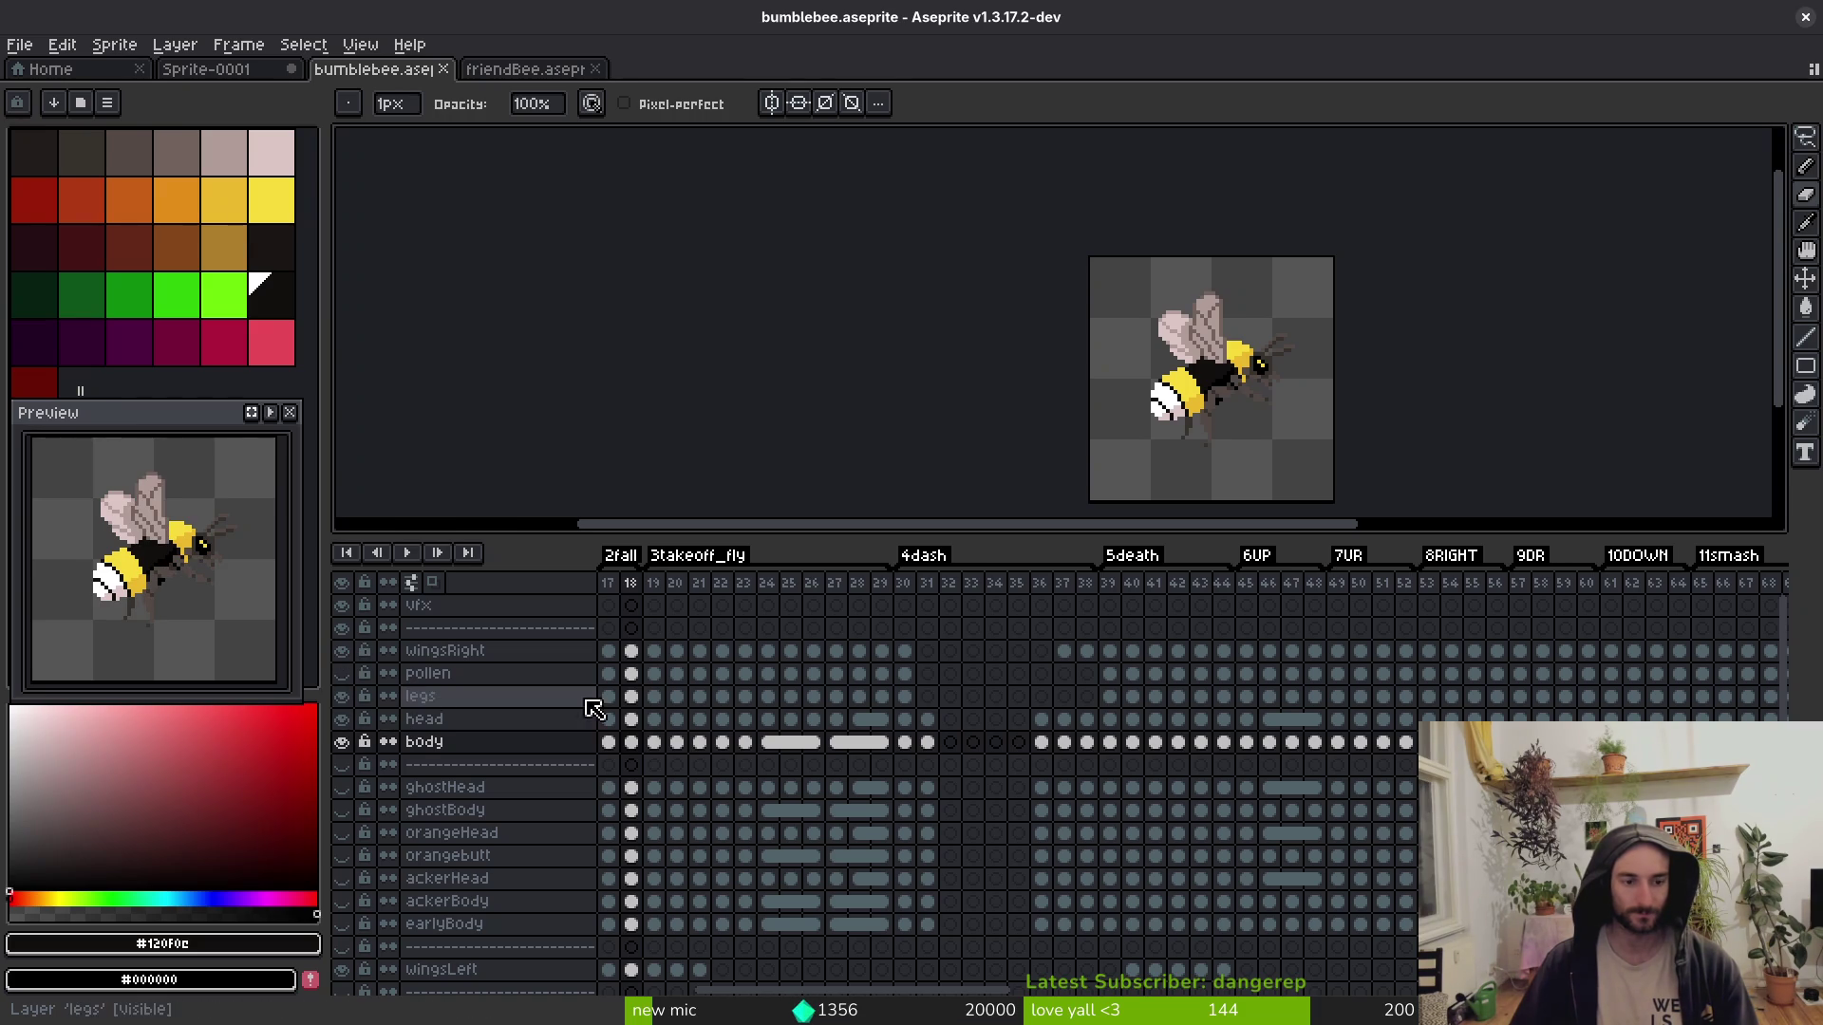
key("ctrl+e")
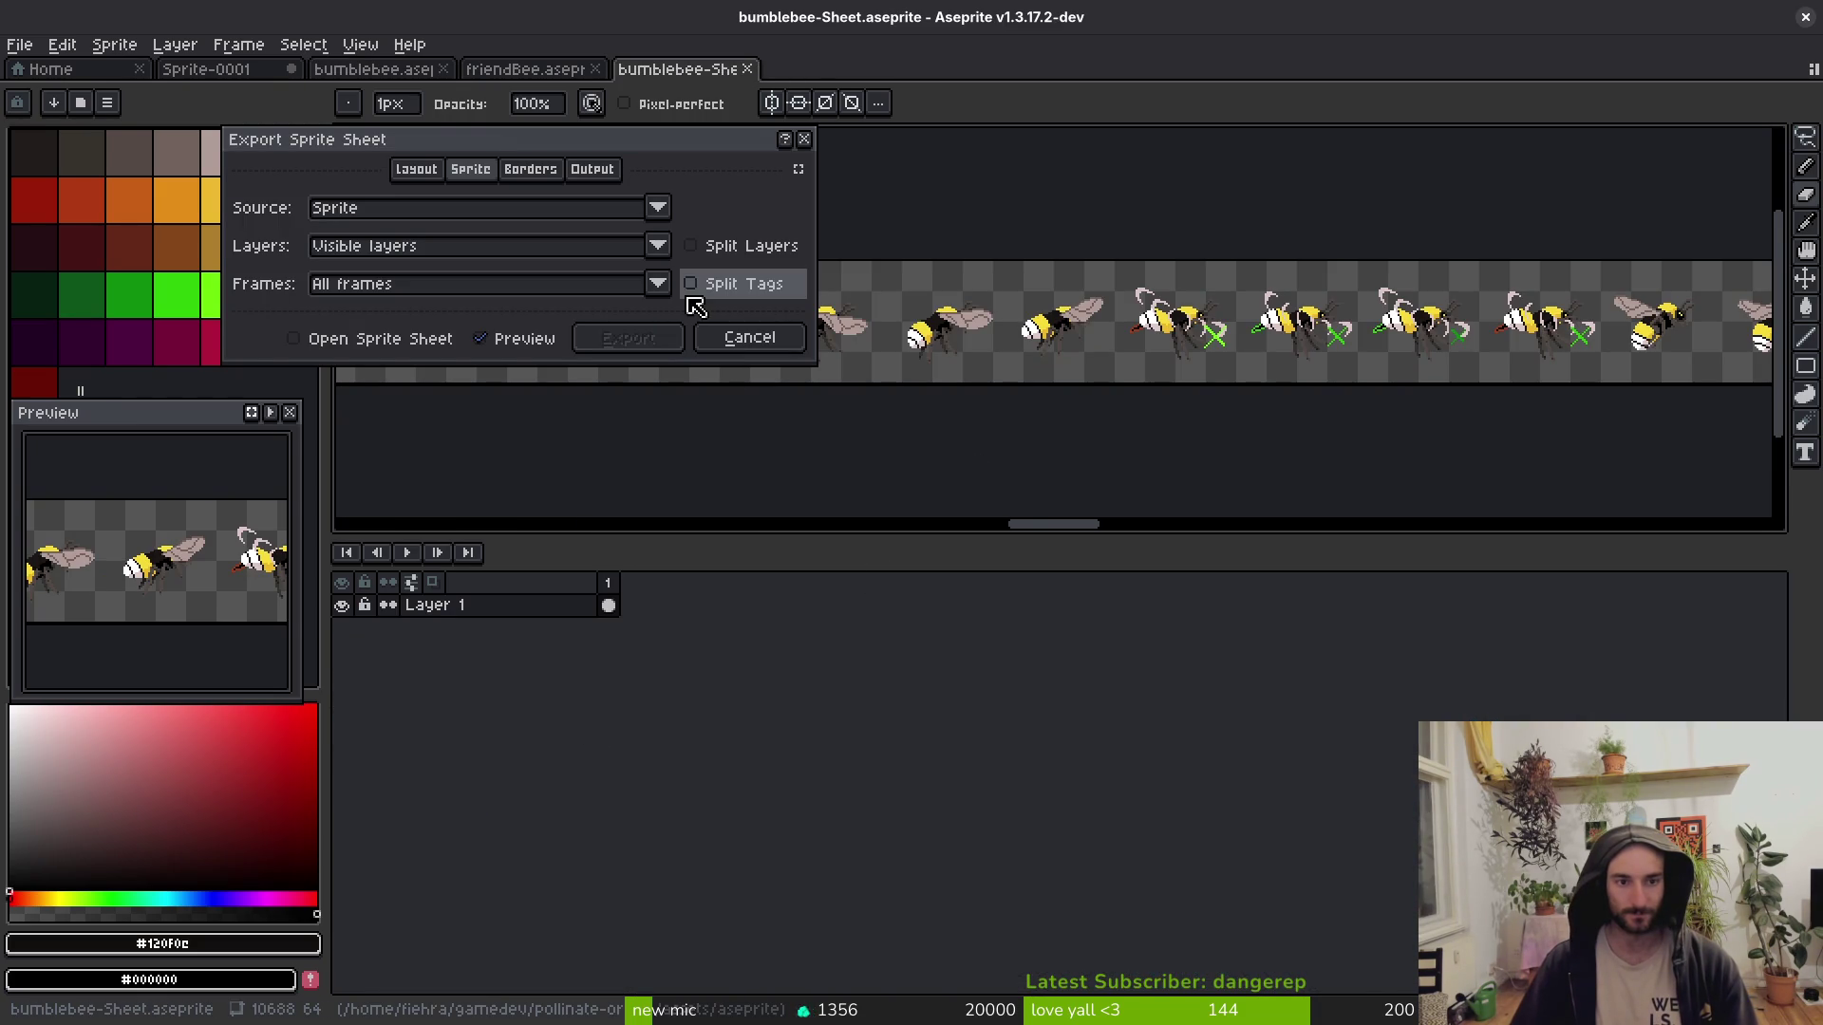
Tick Split Tags in Export Sprite Sheet, then cancel the export
left_click(693, 285)
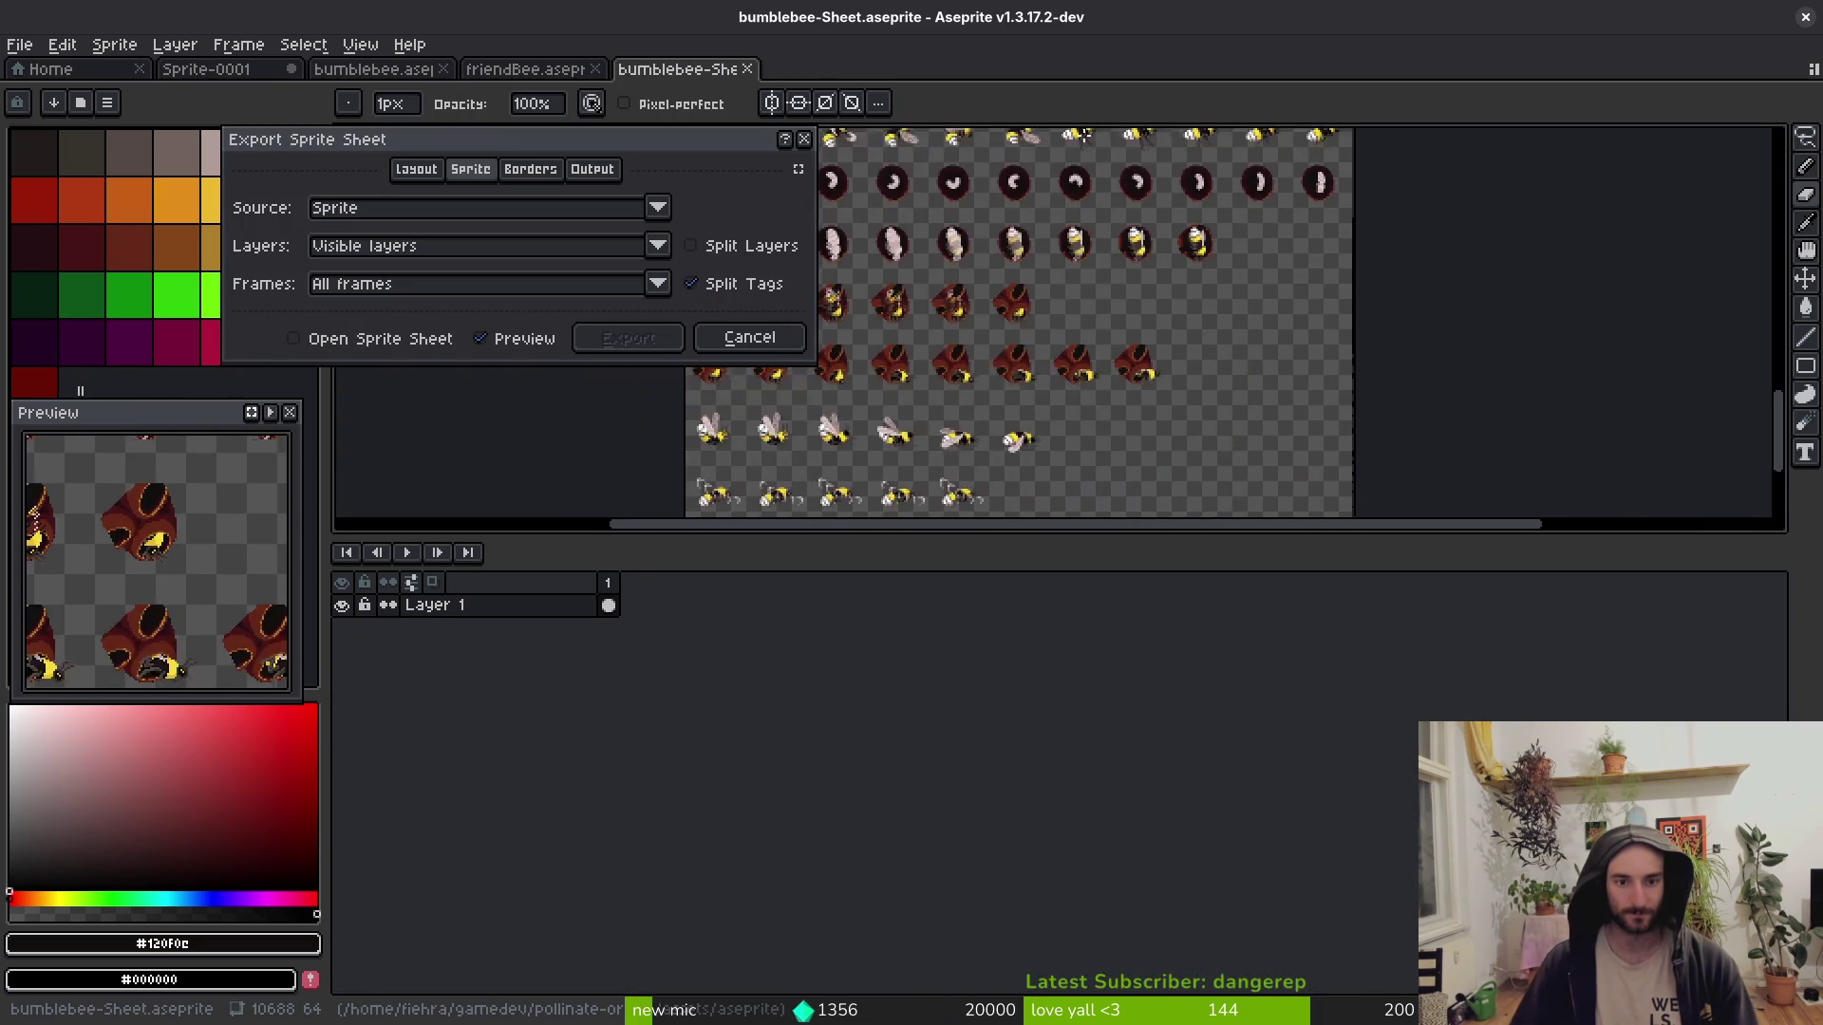
scroll(992, 325, "up", 3)
scroll(1091, 370, "down", 3)
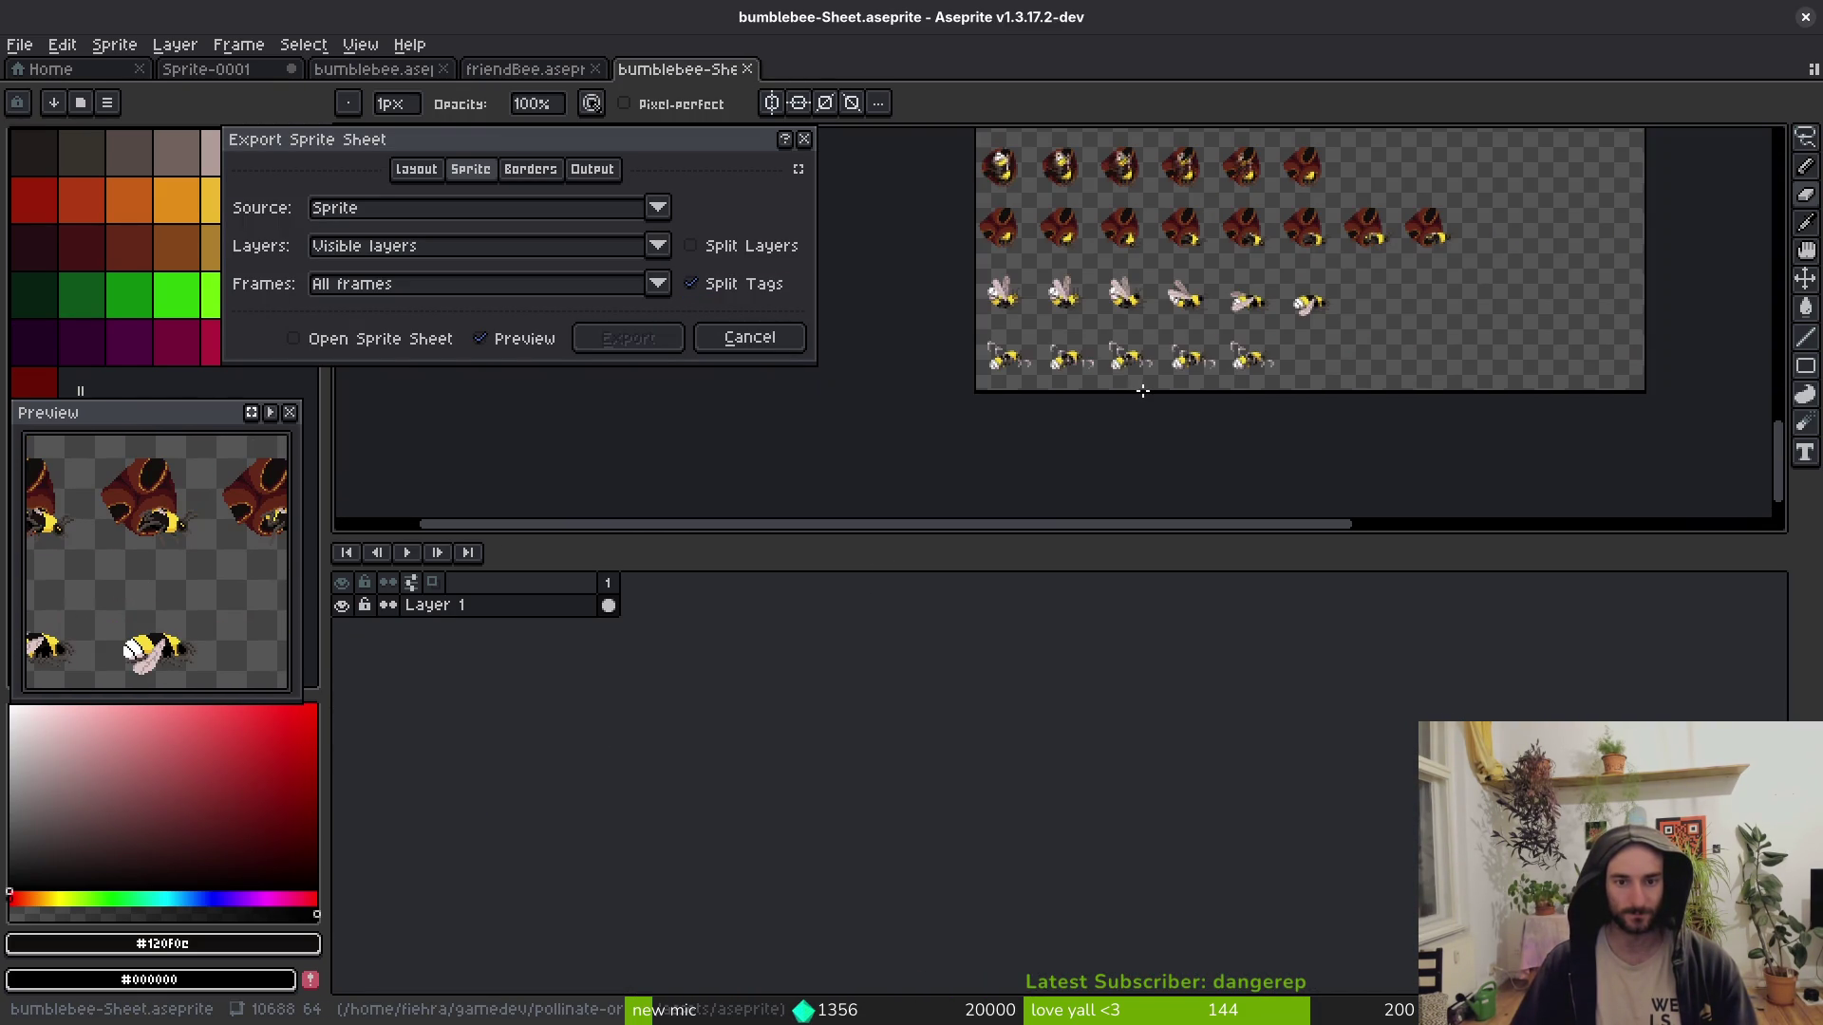
left_click(749, 340)
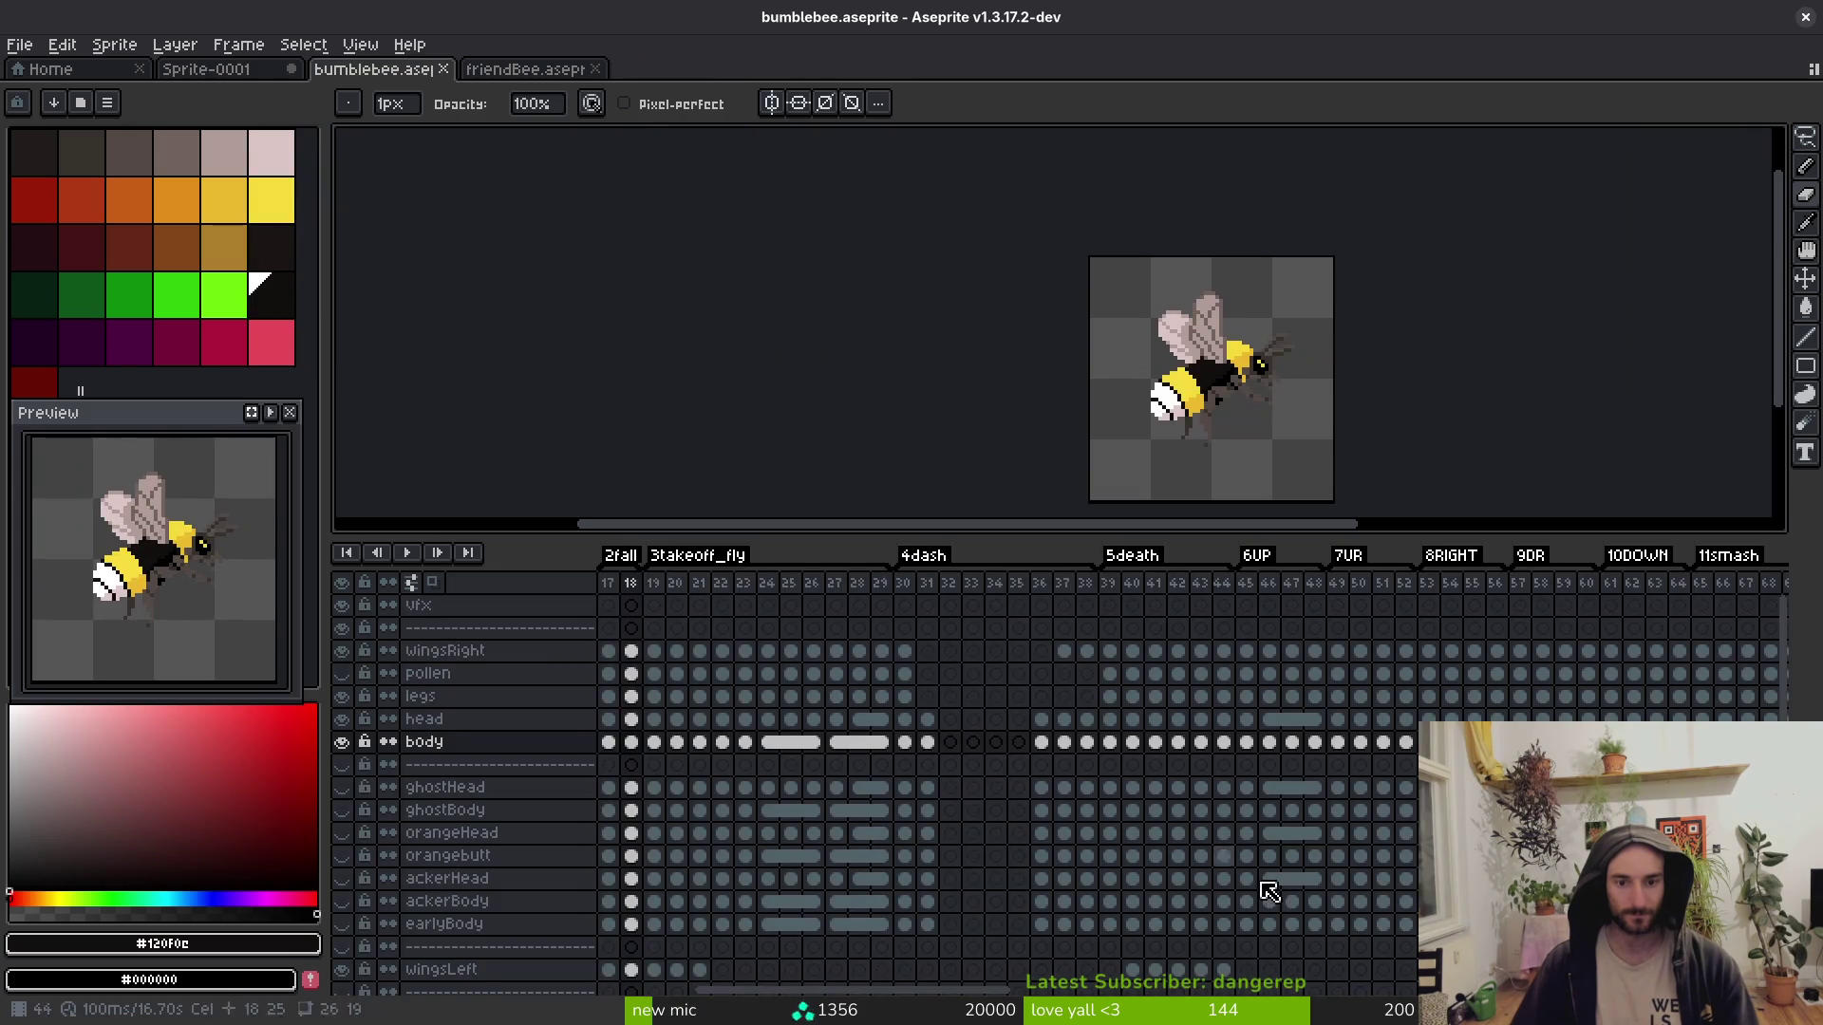
scroll(738, 750, "right", 15)
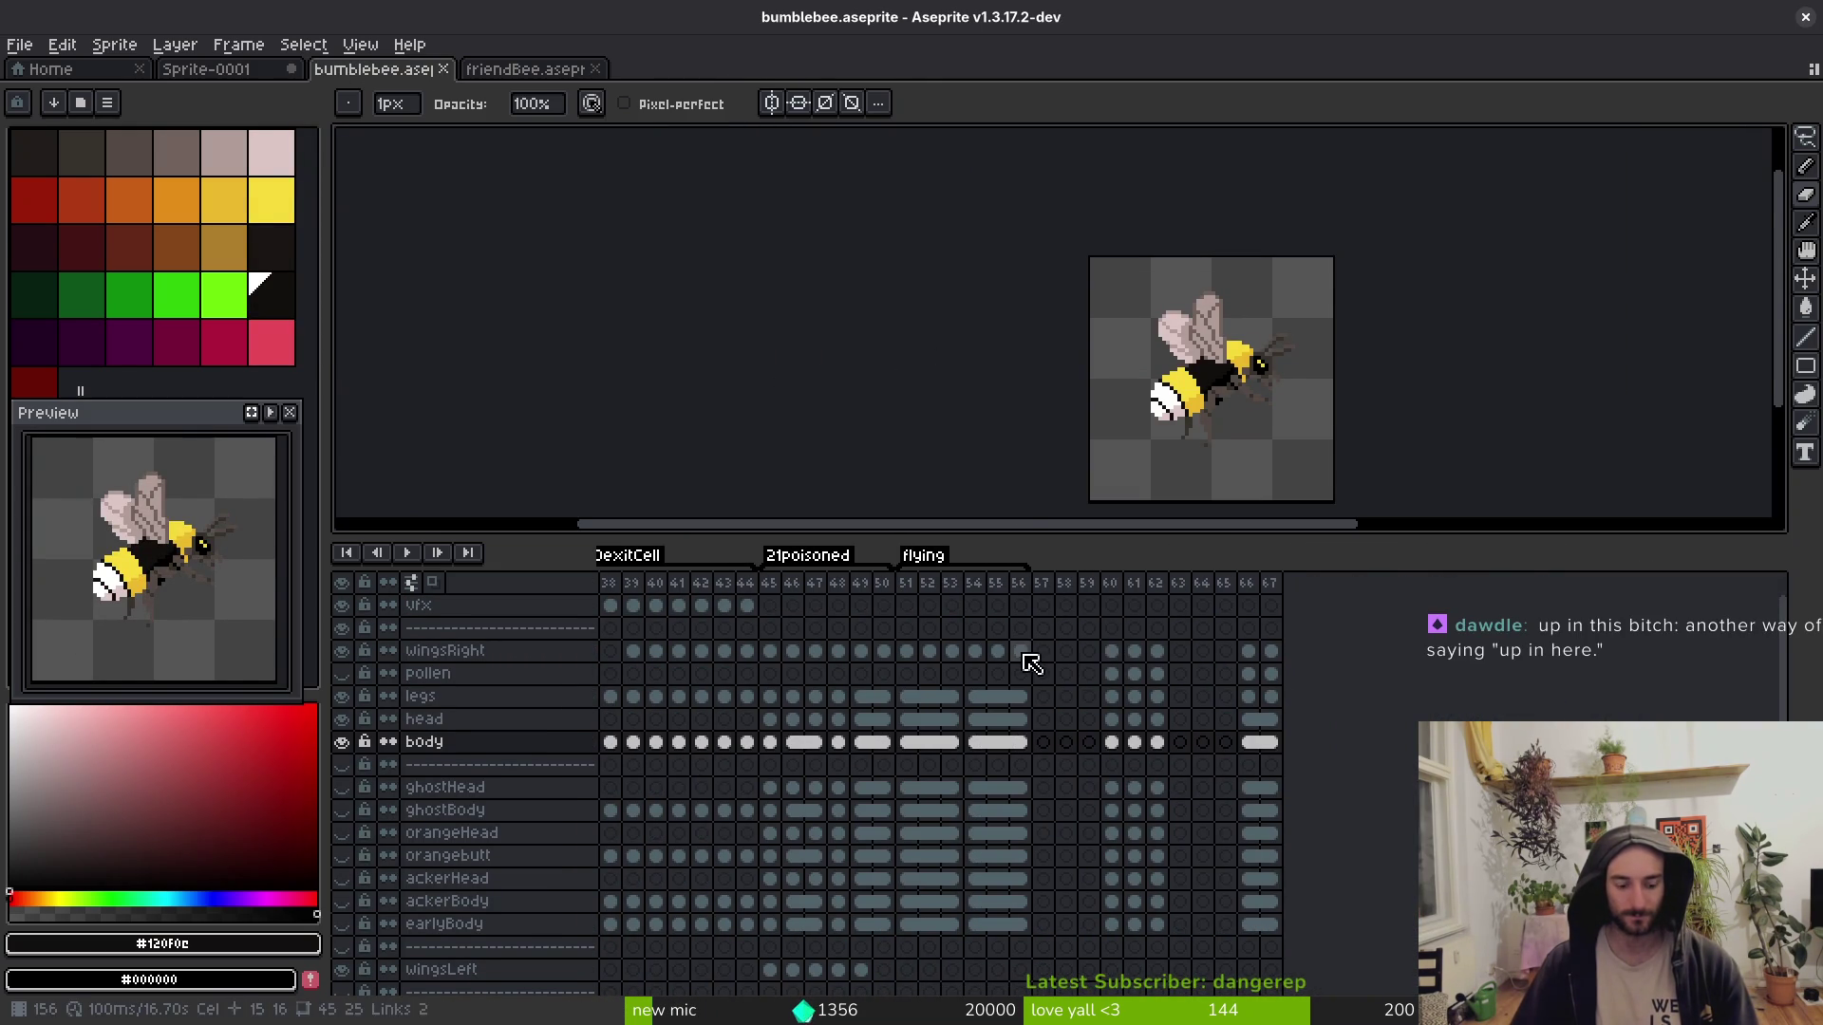
Generate the sheet with Split Tags and Open Sprite Sheet on, shrinking the timeline to view it
key("ctrl+e")
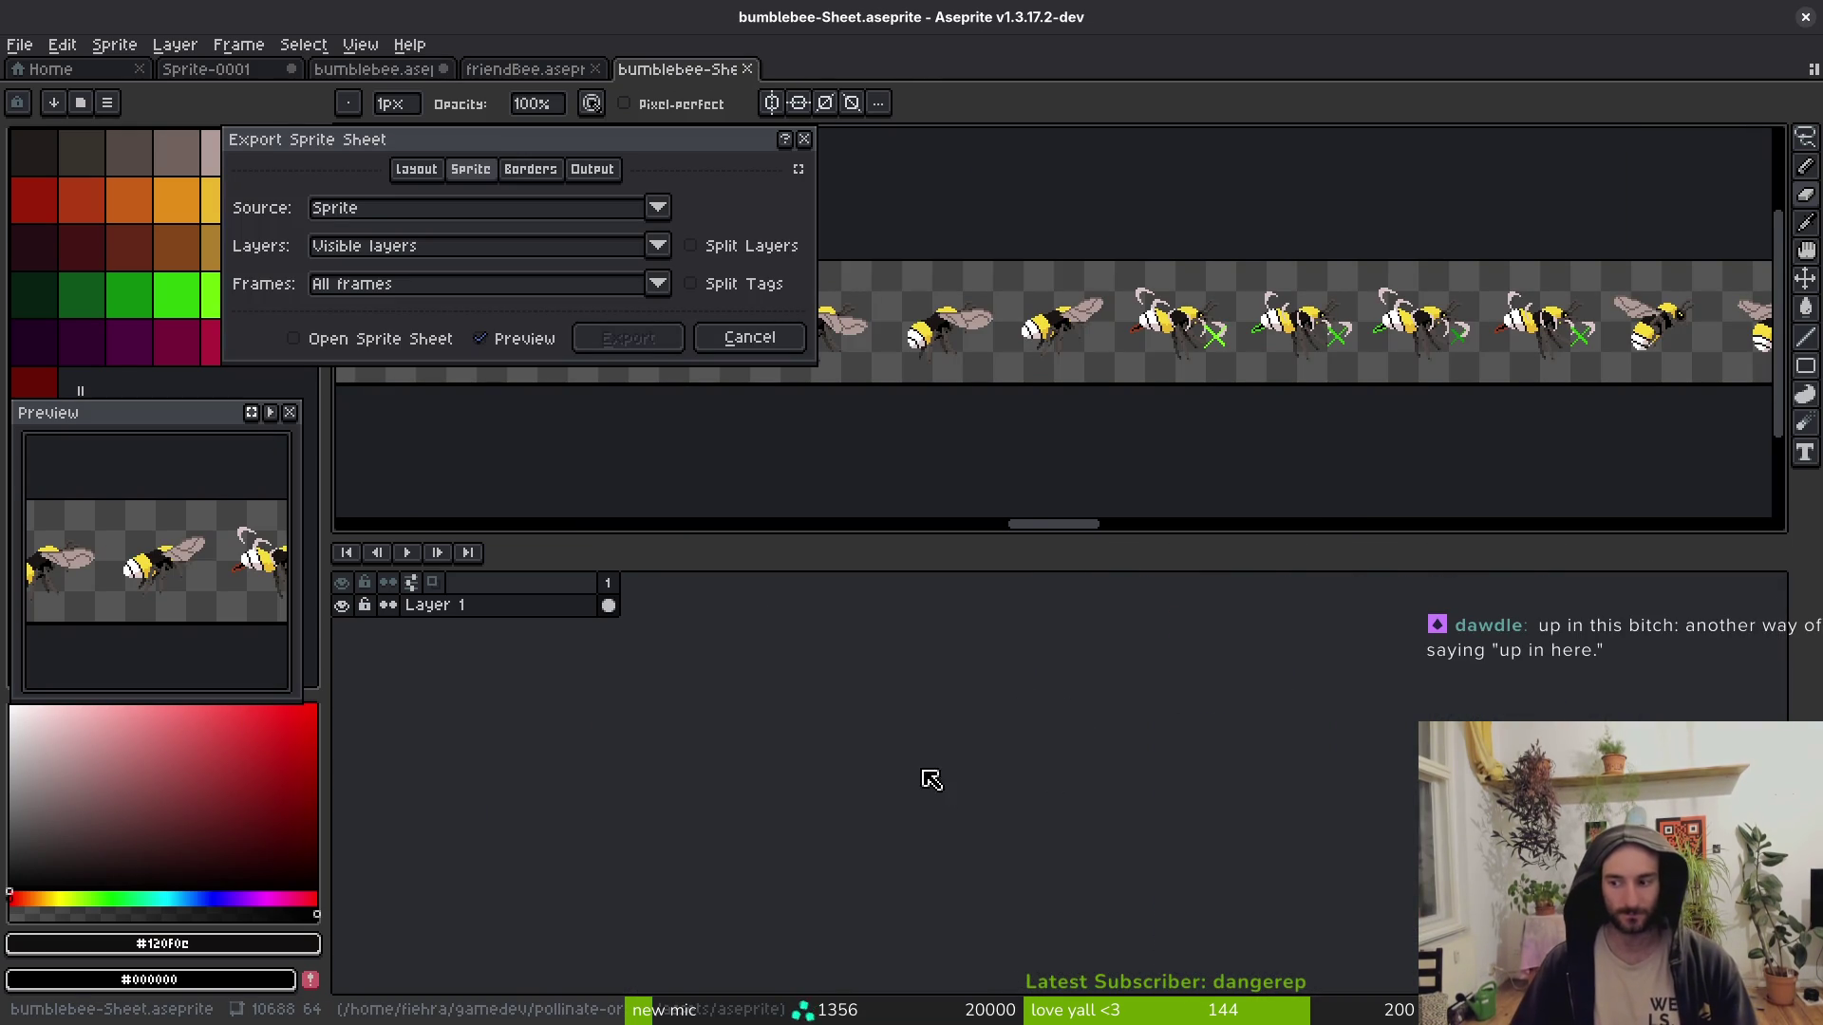
left_click(343, 342)
left_click(703, 284)
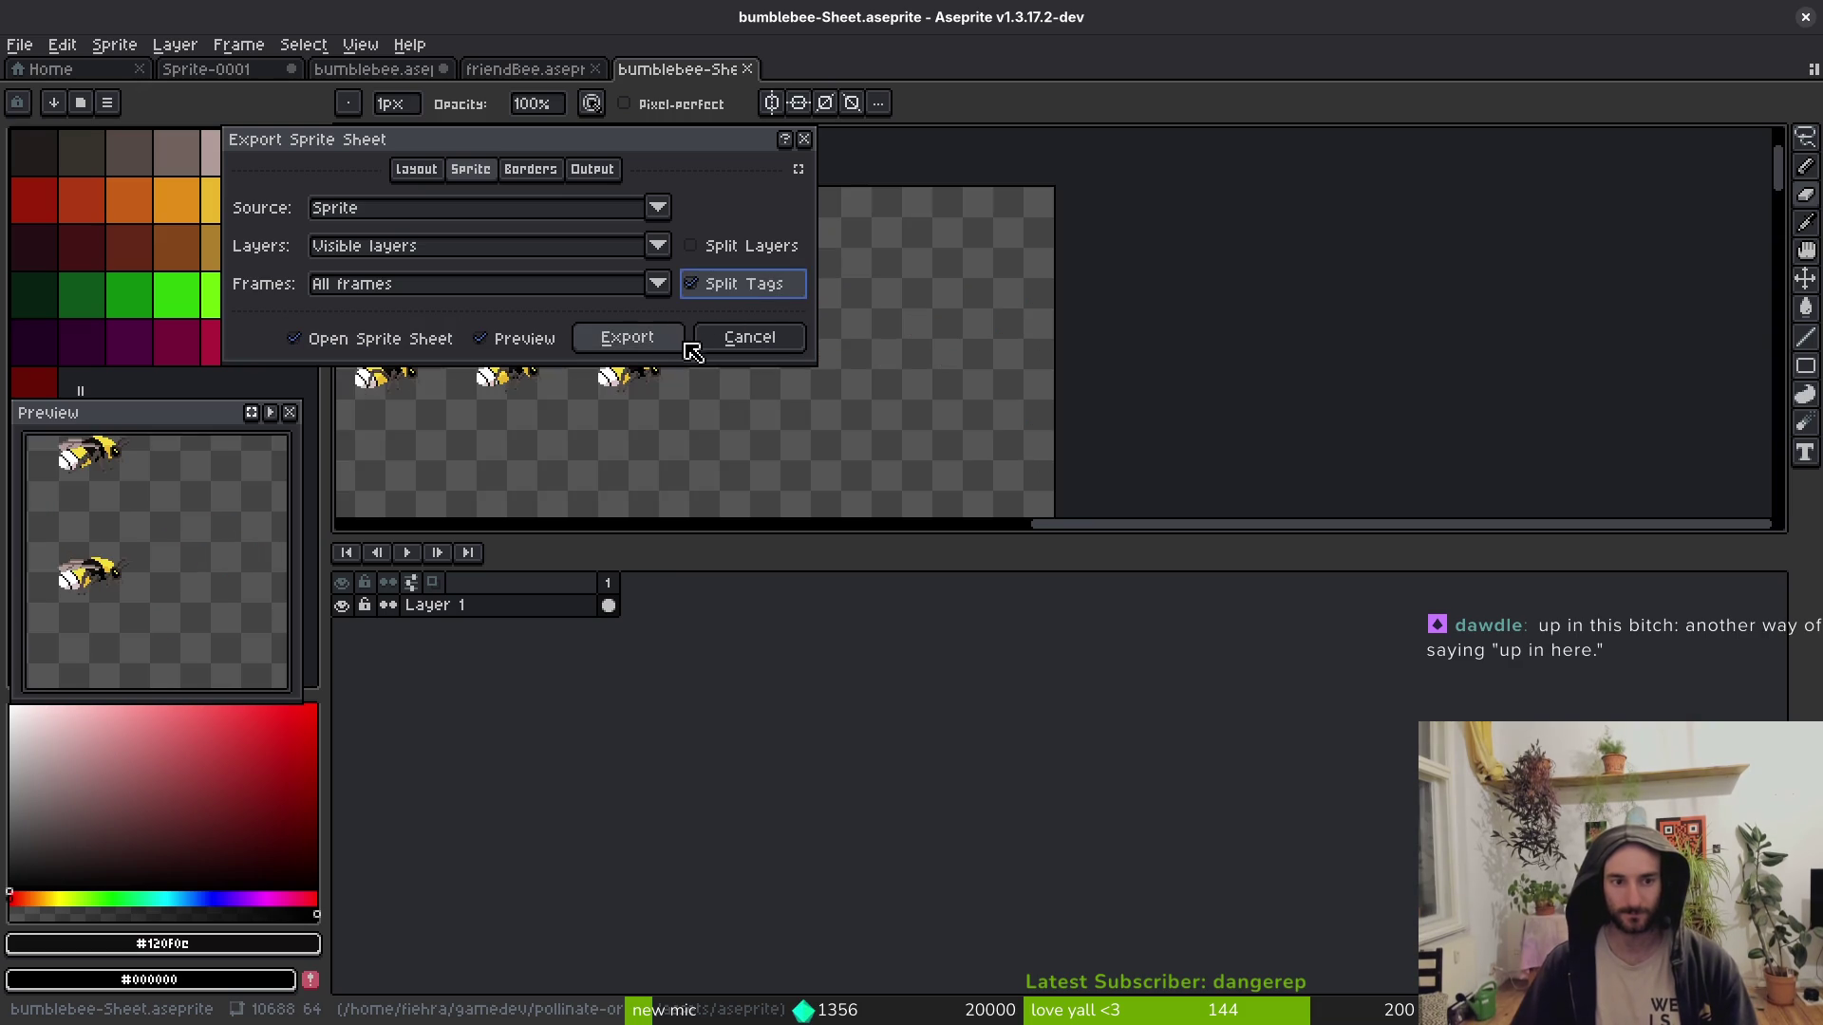
key("Return")
scroll(1029, 285, "down", 2)
scroll(938, 397, "up", 5)
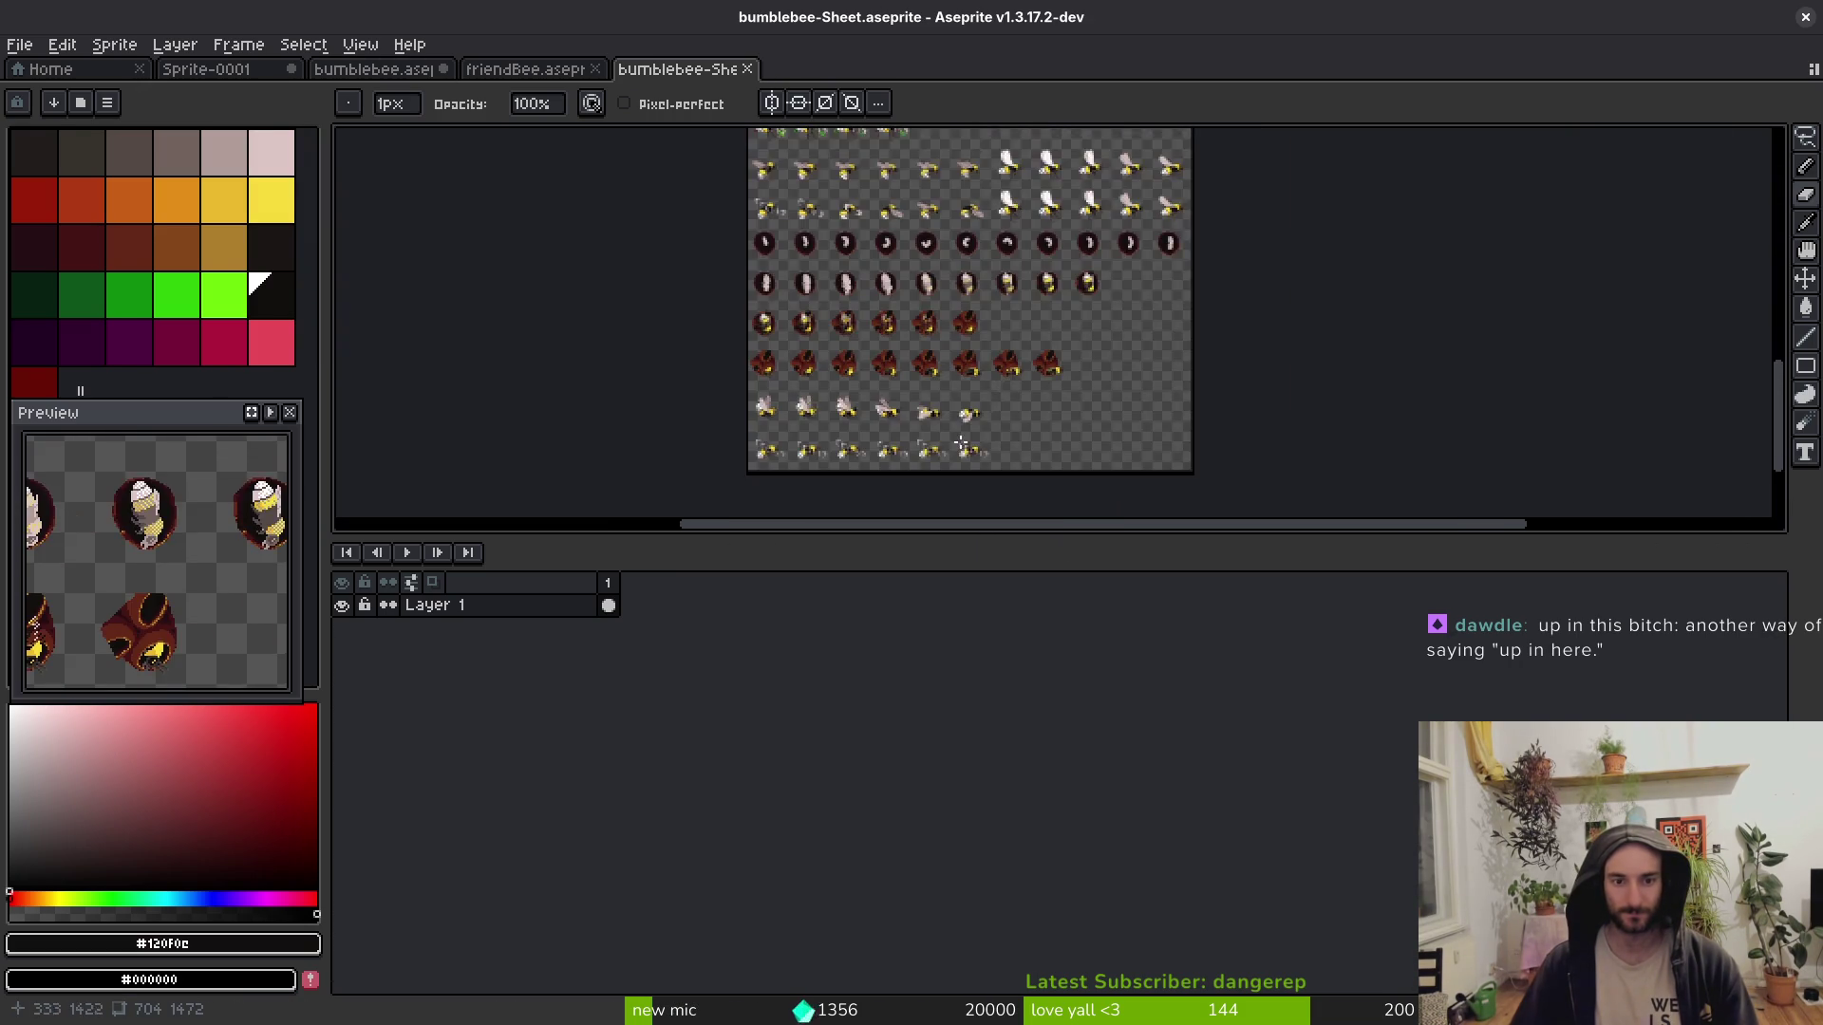
mouse_move(938, 397)
left_mouse_down()
mouse_move(1240, 379)
mouse_move(852, 426)
left_mouse_up()
scroll(1187, 432, "down", 2)
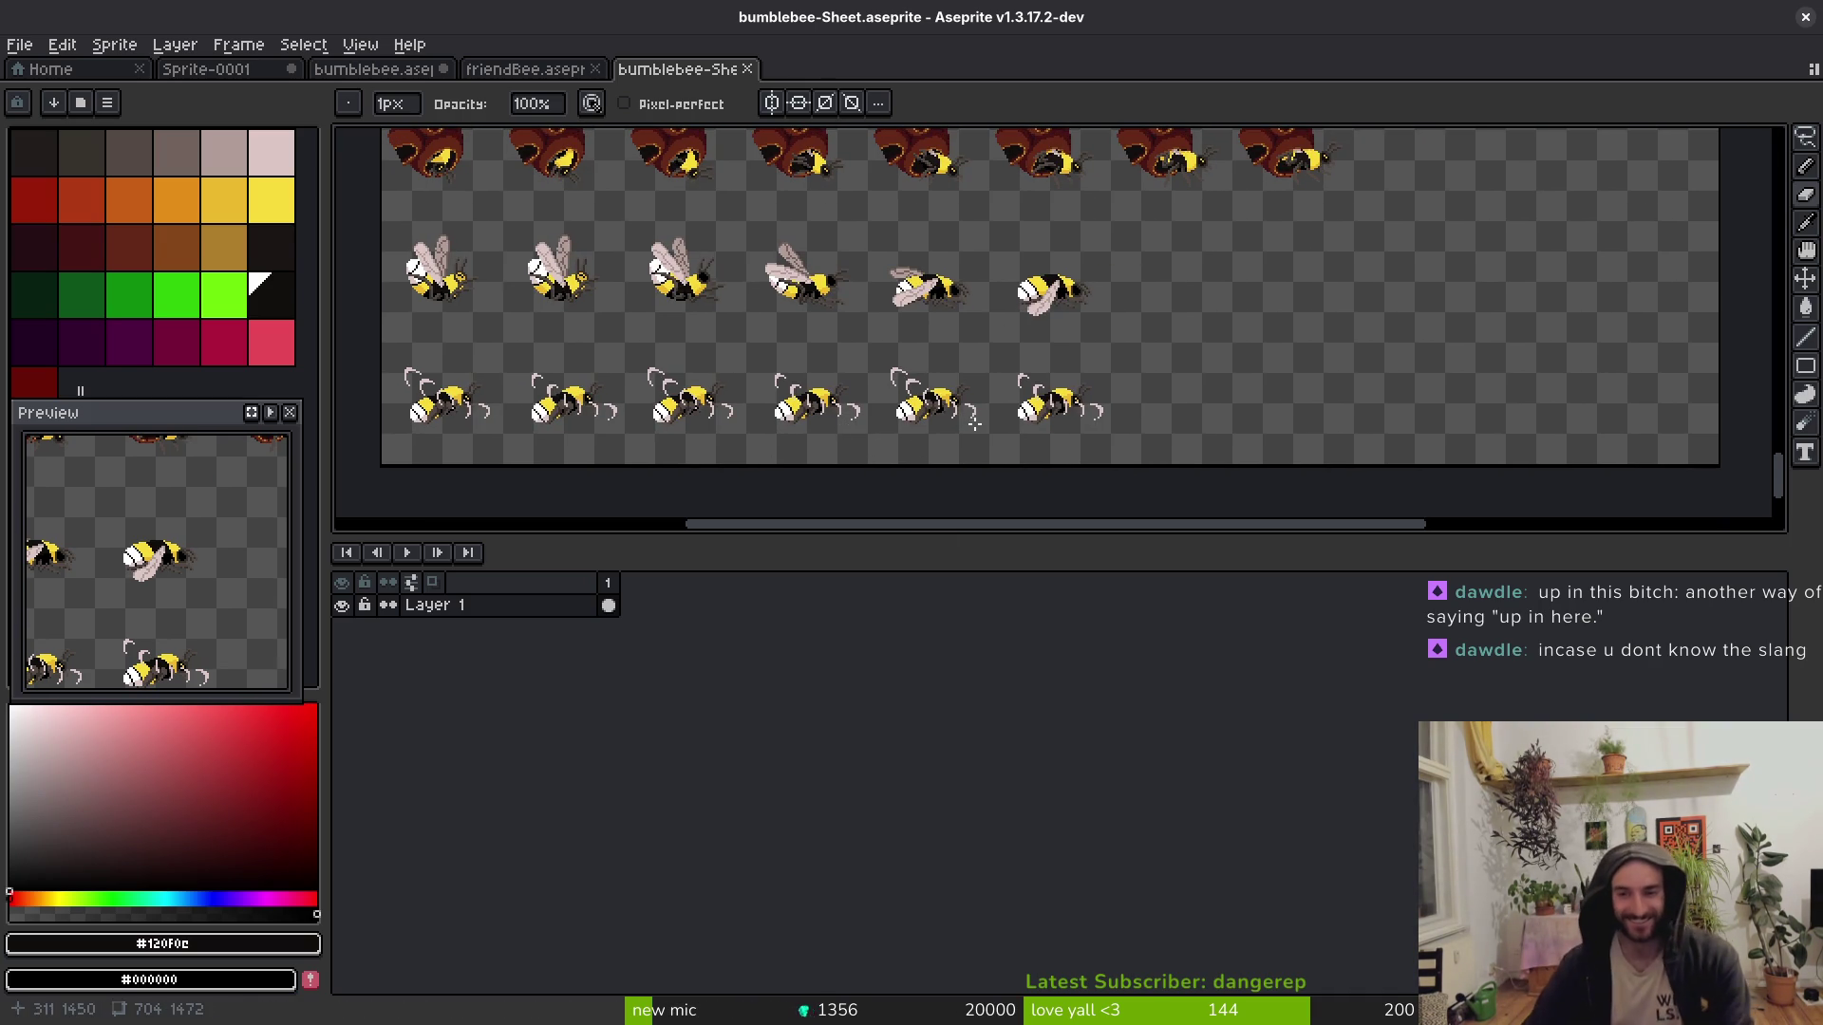
left_click_drag(886, 385, 902, 380)
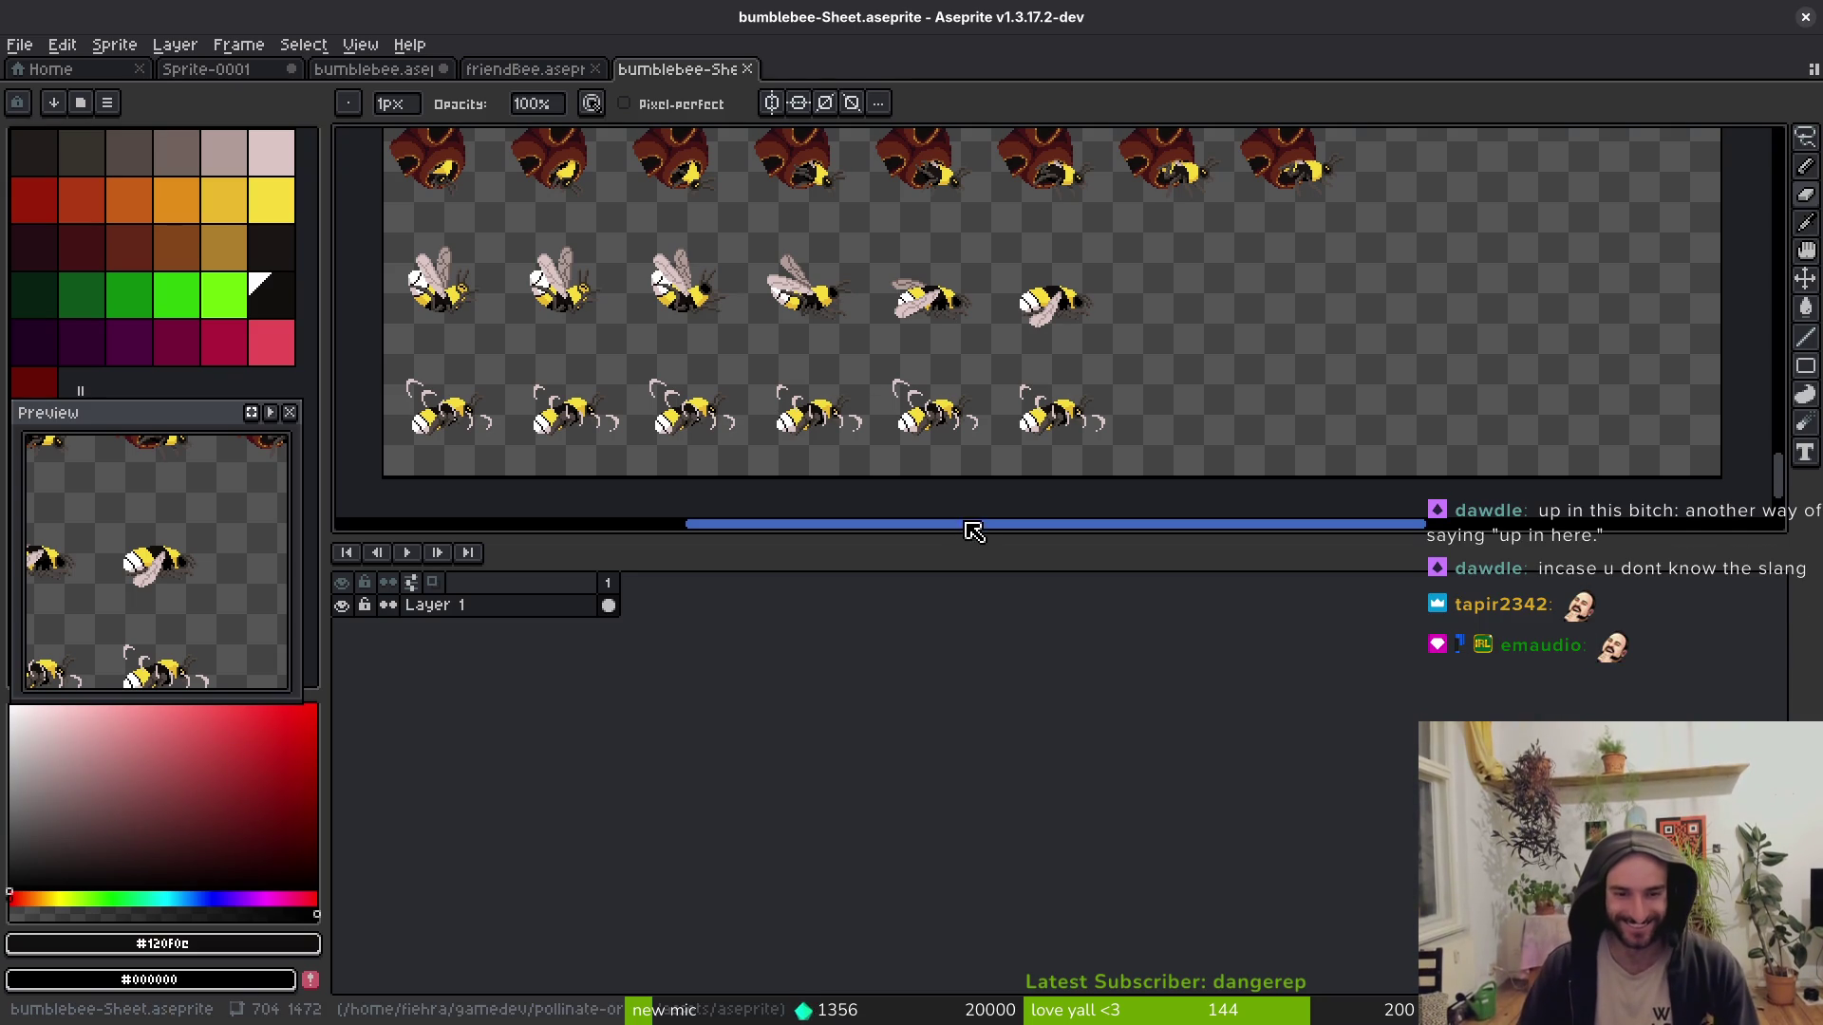
mouse_move(969, 532)
left_mouse_down()
mouse_move(987, 878)
mouse_move(987, 855)
left_mouse_up()
left_click_drag(1006, 343, 1005, 641)
Save the sheet as bumblebee-Sheet.aseprite, then close it and friendBee.aseprite
key("ctrl+s")
key("Return")
key("ctrl+e")
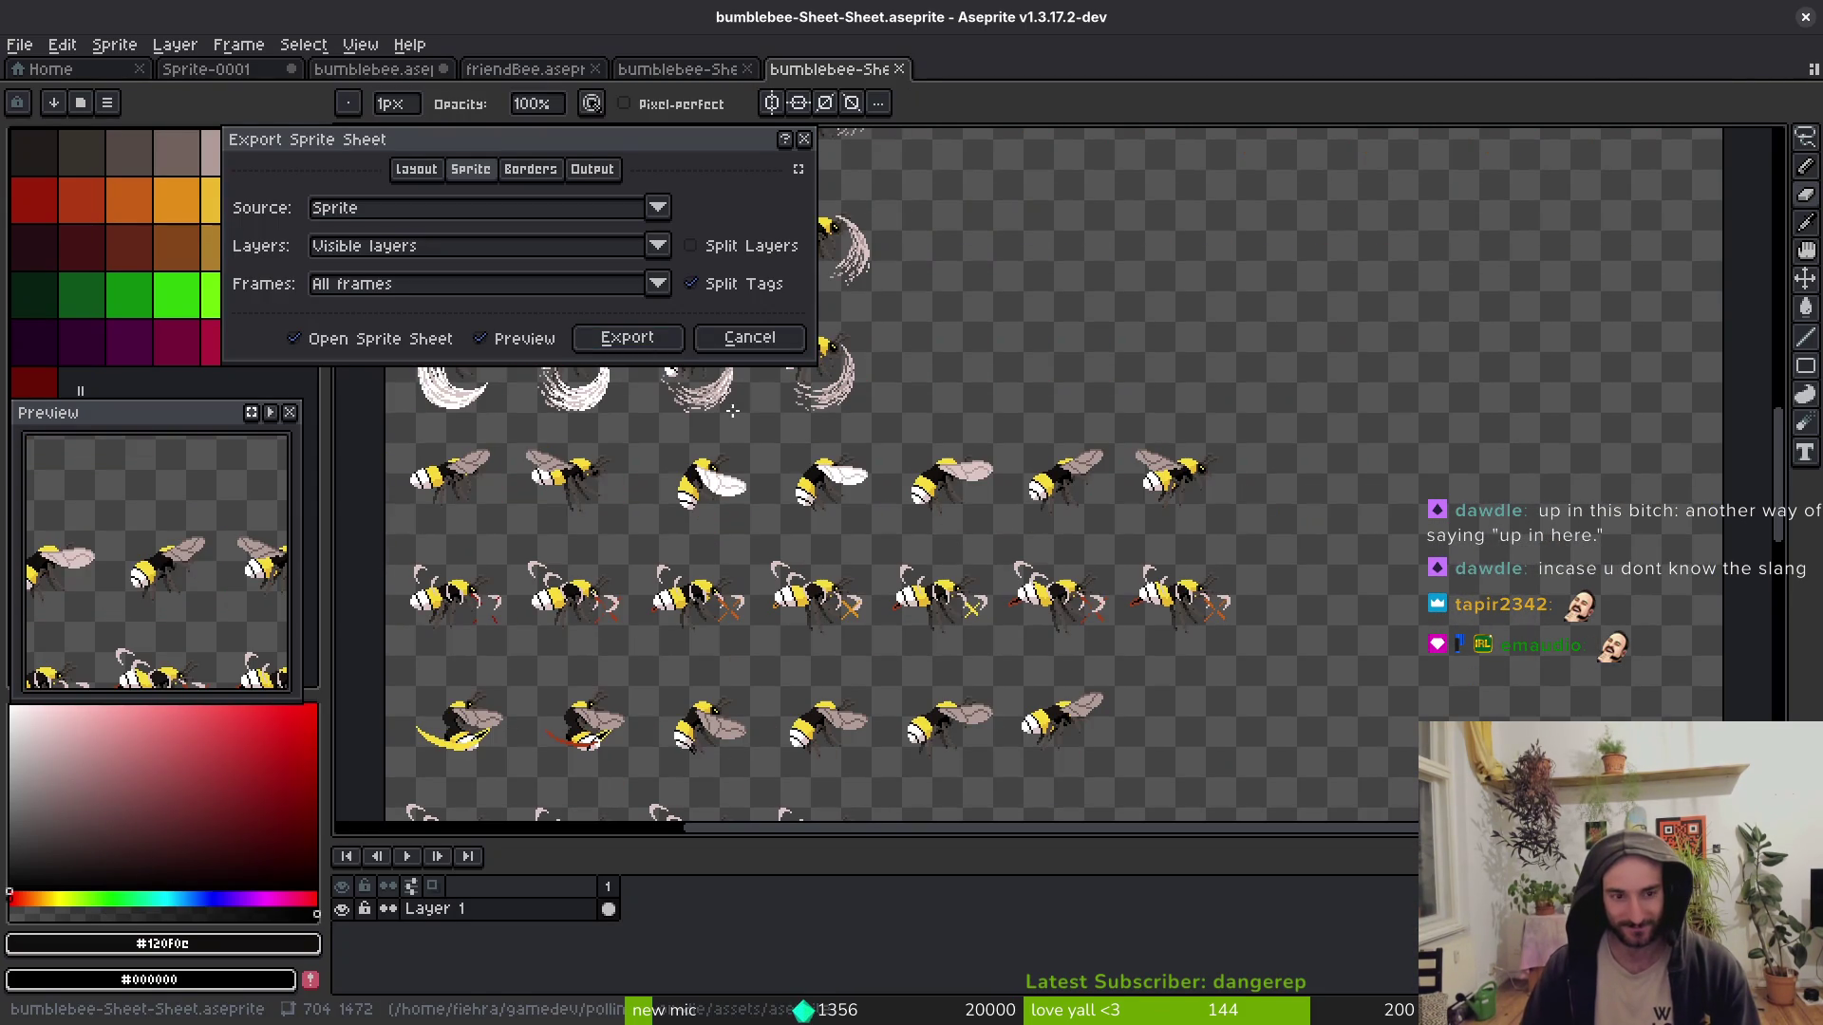
left_click(736, 339)
key("ctrl+w")
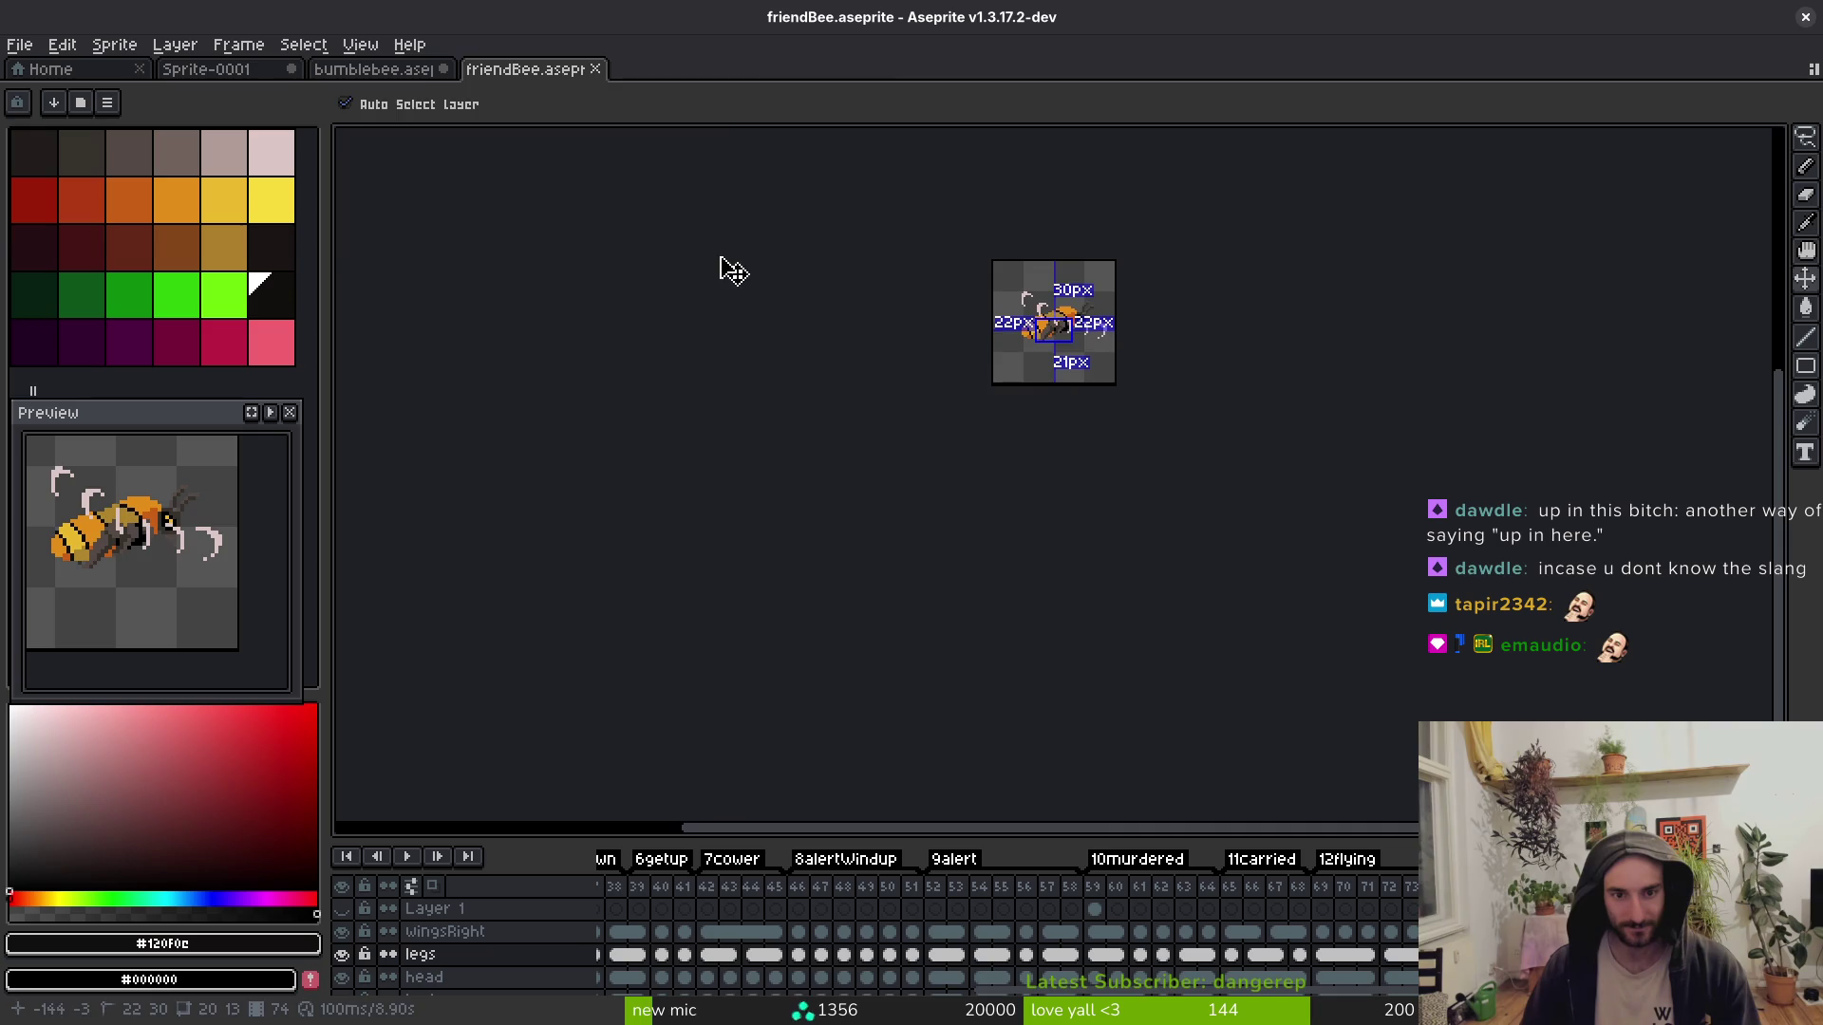
key("ctrl+w")
Regenerate the bumblebee sheet with current settings and begin exporting it as bumblebee-Sheet.png
key("ctrl+e")
scroll(893, 571, "down", 4)
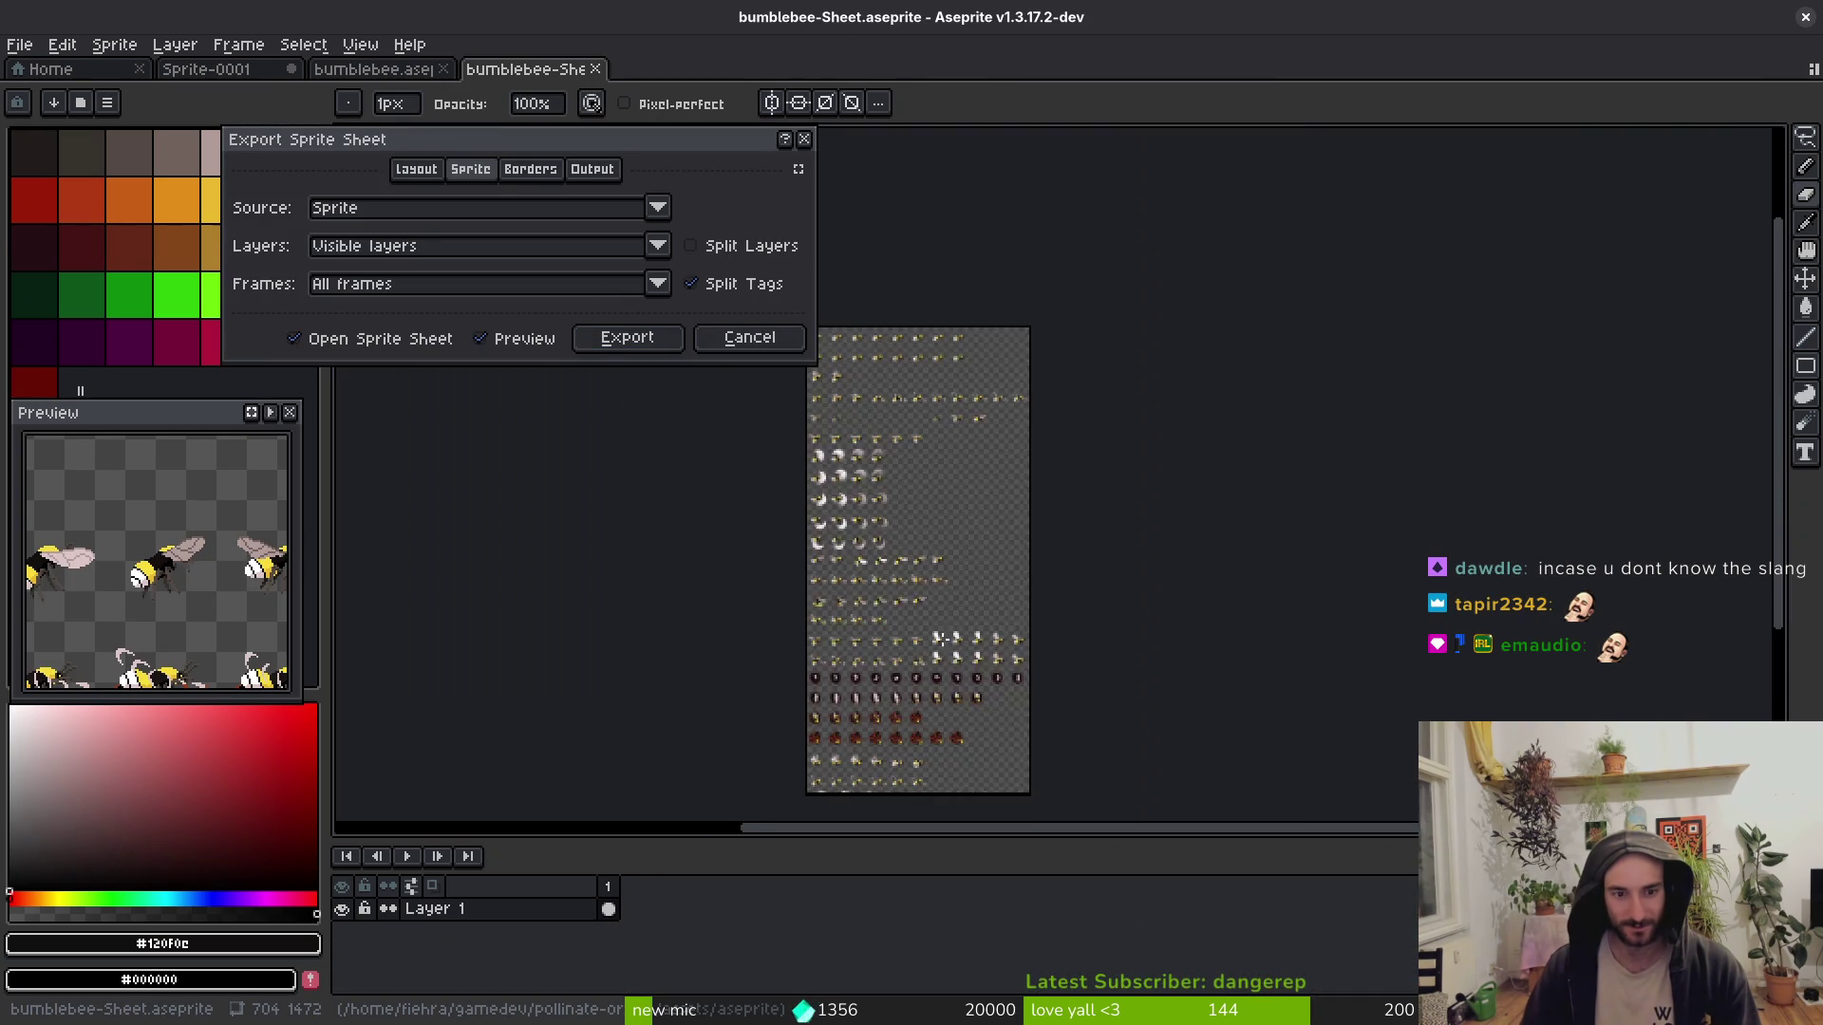
scroll(894, 570, "up", 3)
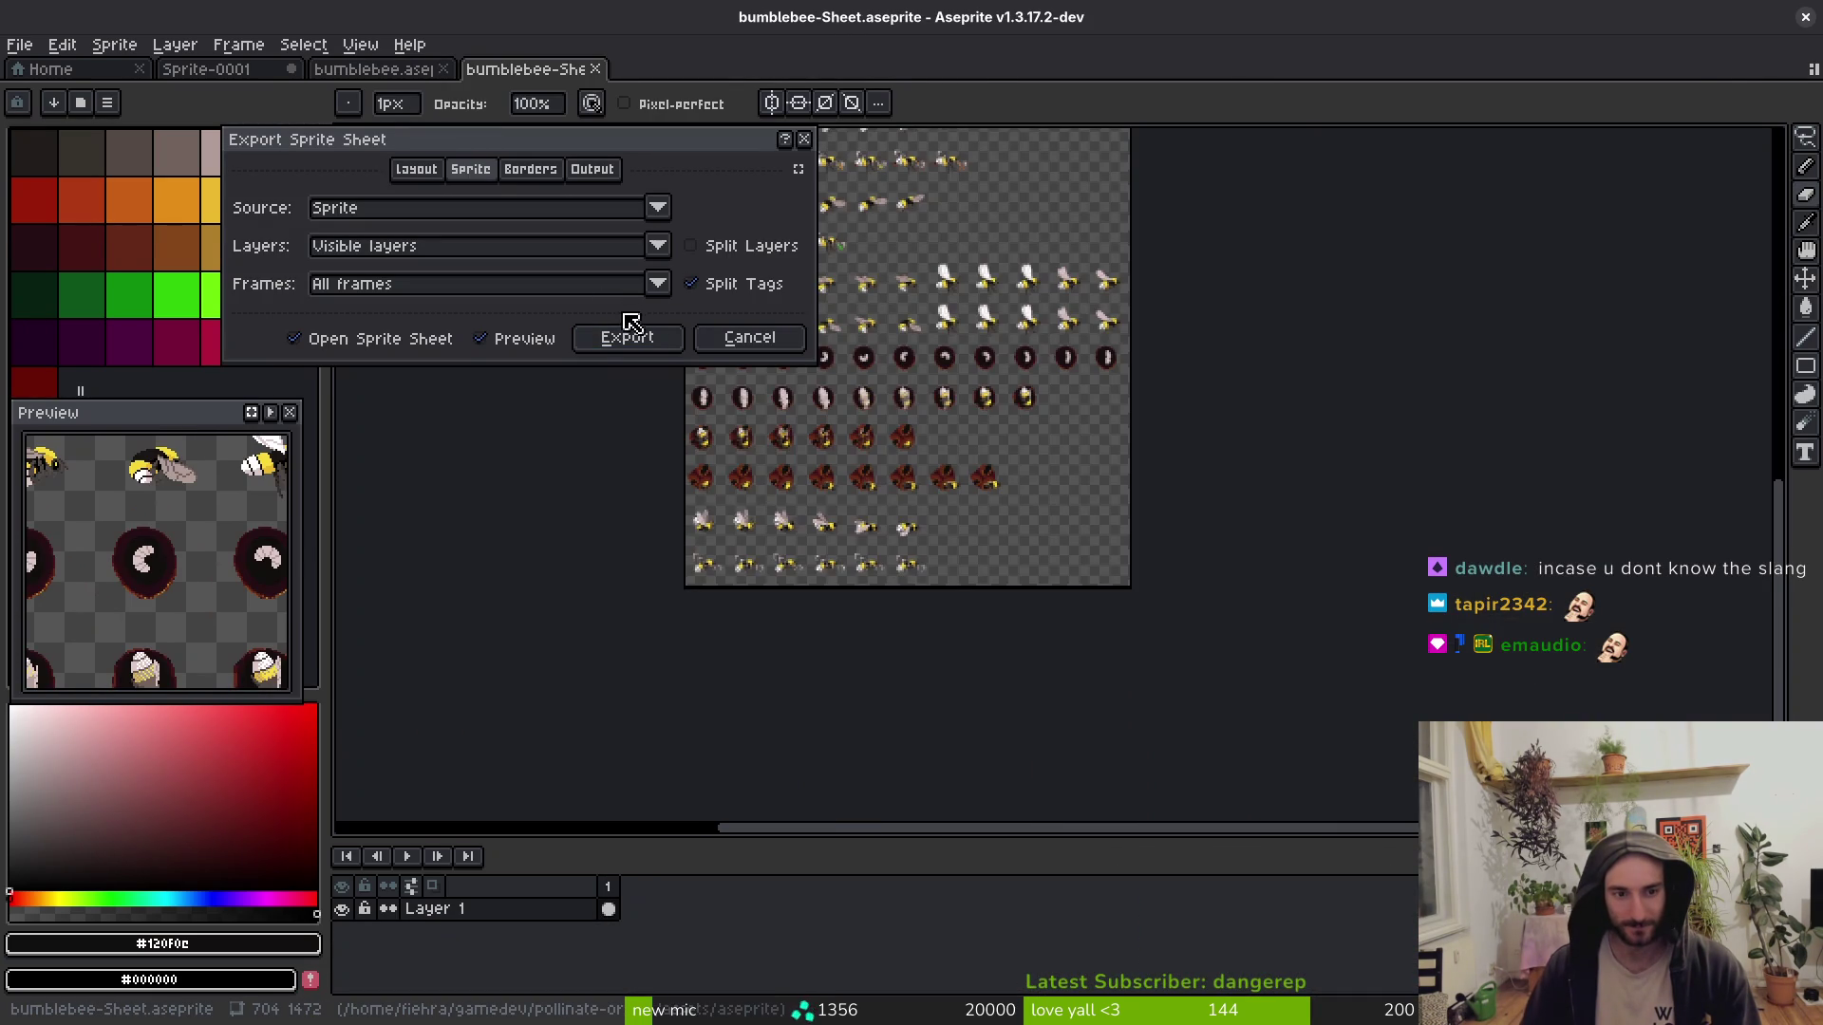
left_click(628, 338)
key("ctrl+alt+shift+s")
left_click(472, 85)
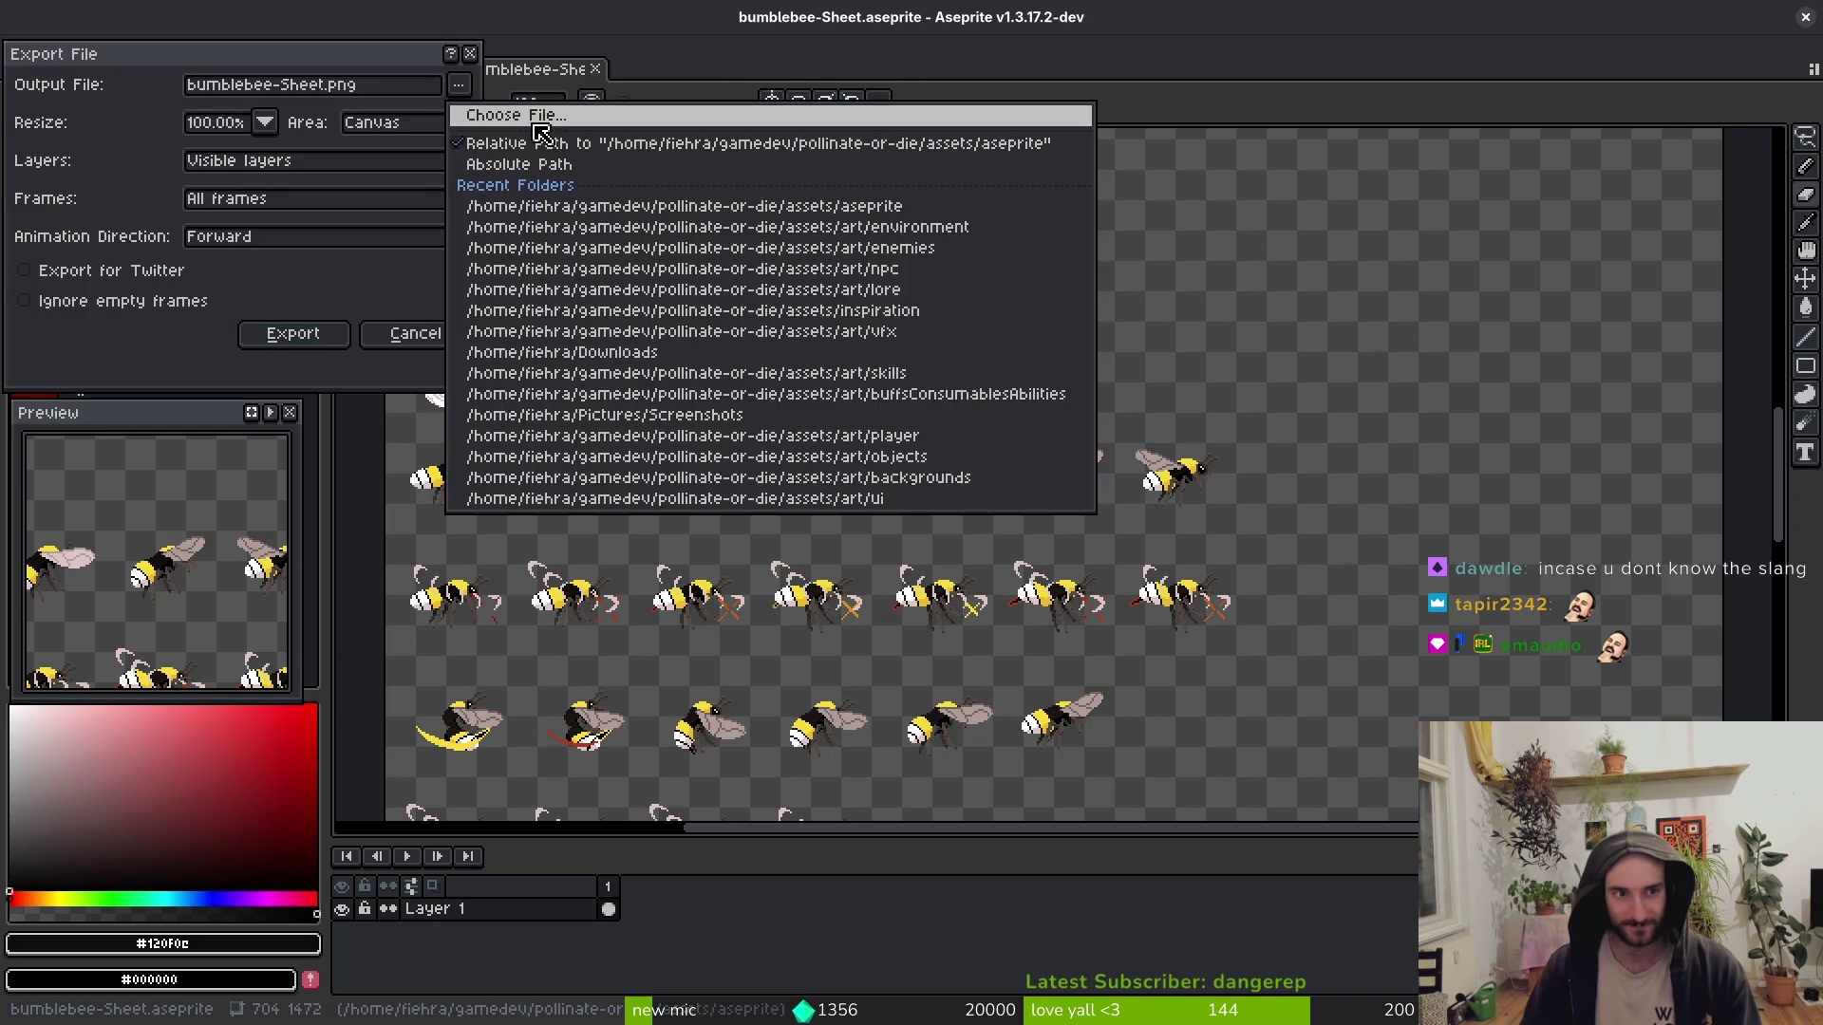
Export the sheet over art/player/bumblebee-Sheet.png, confirming the overwrite
left_click(522, 111)
left_click(192, 131)
double_click(195, 228)
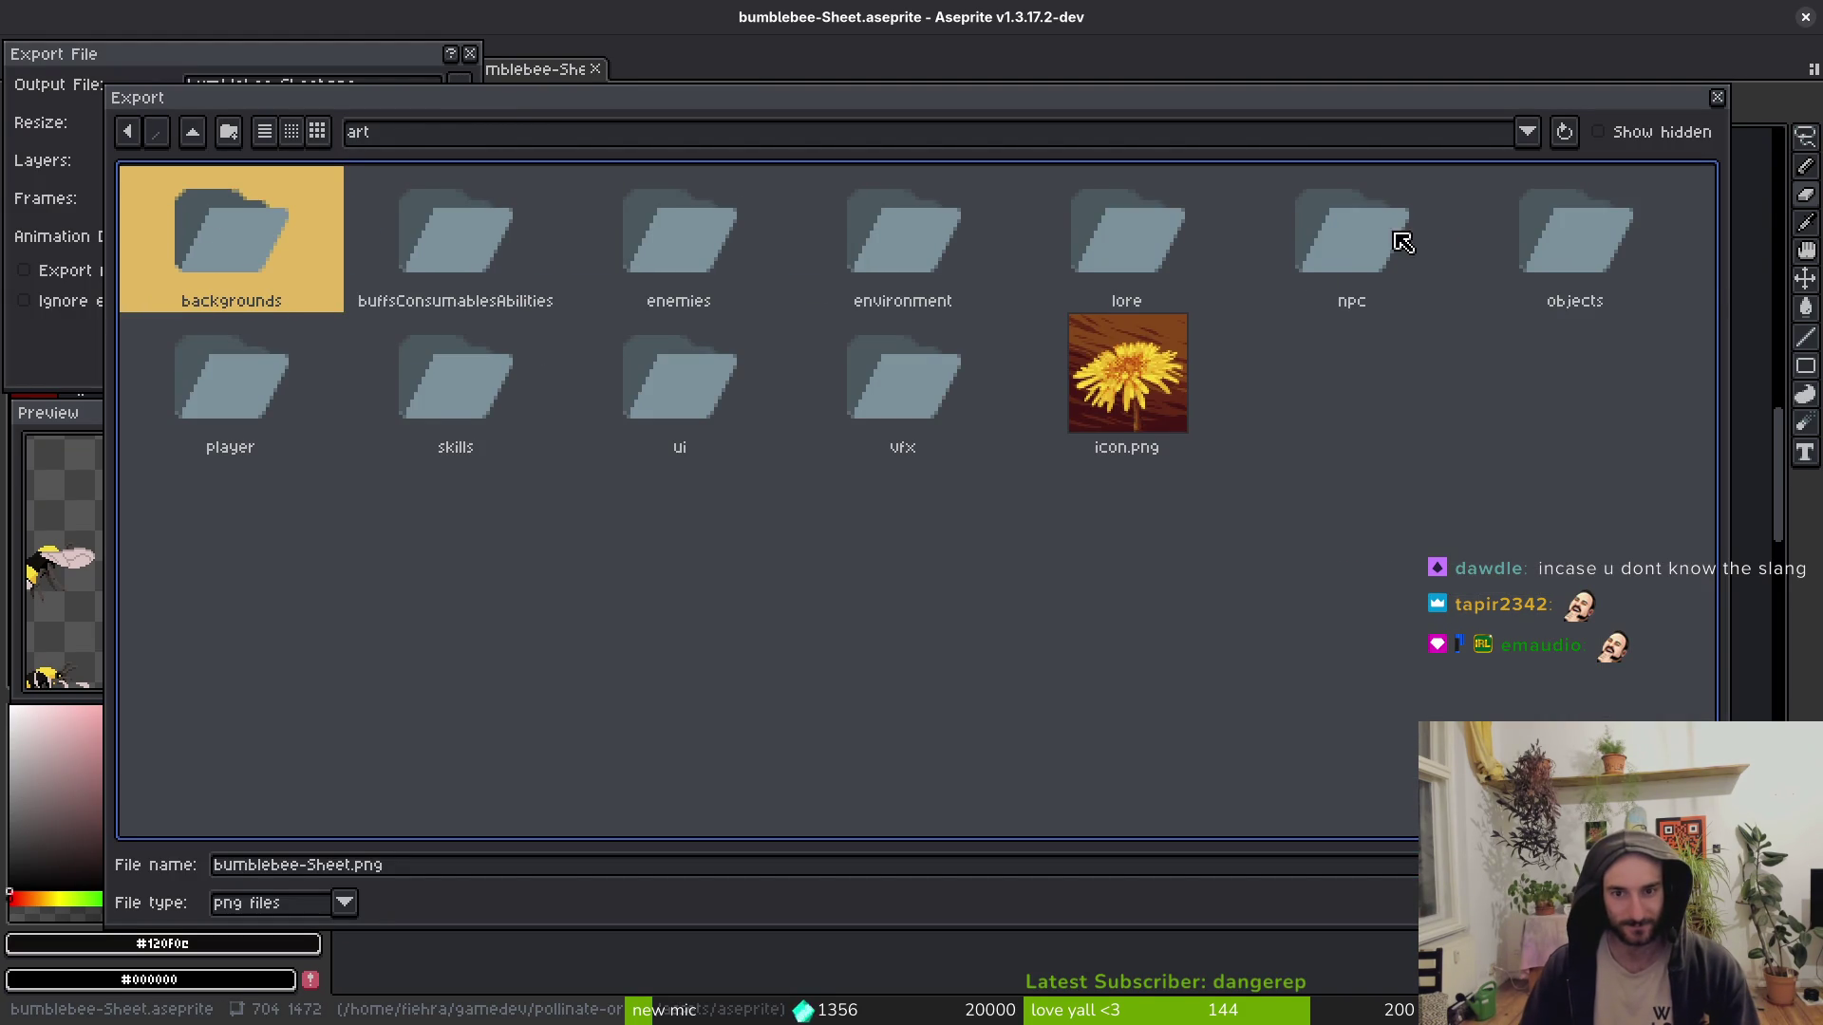
double_click(237, 406)
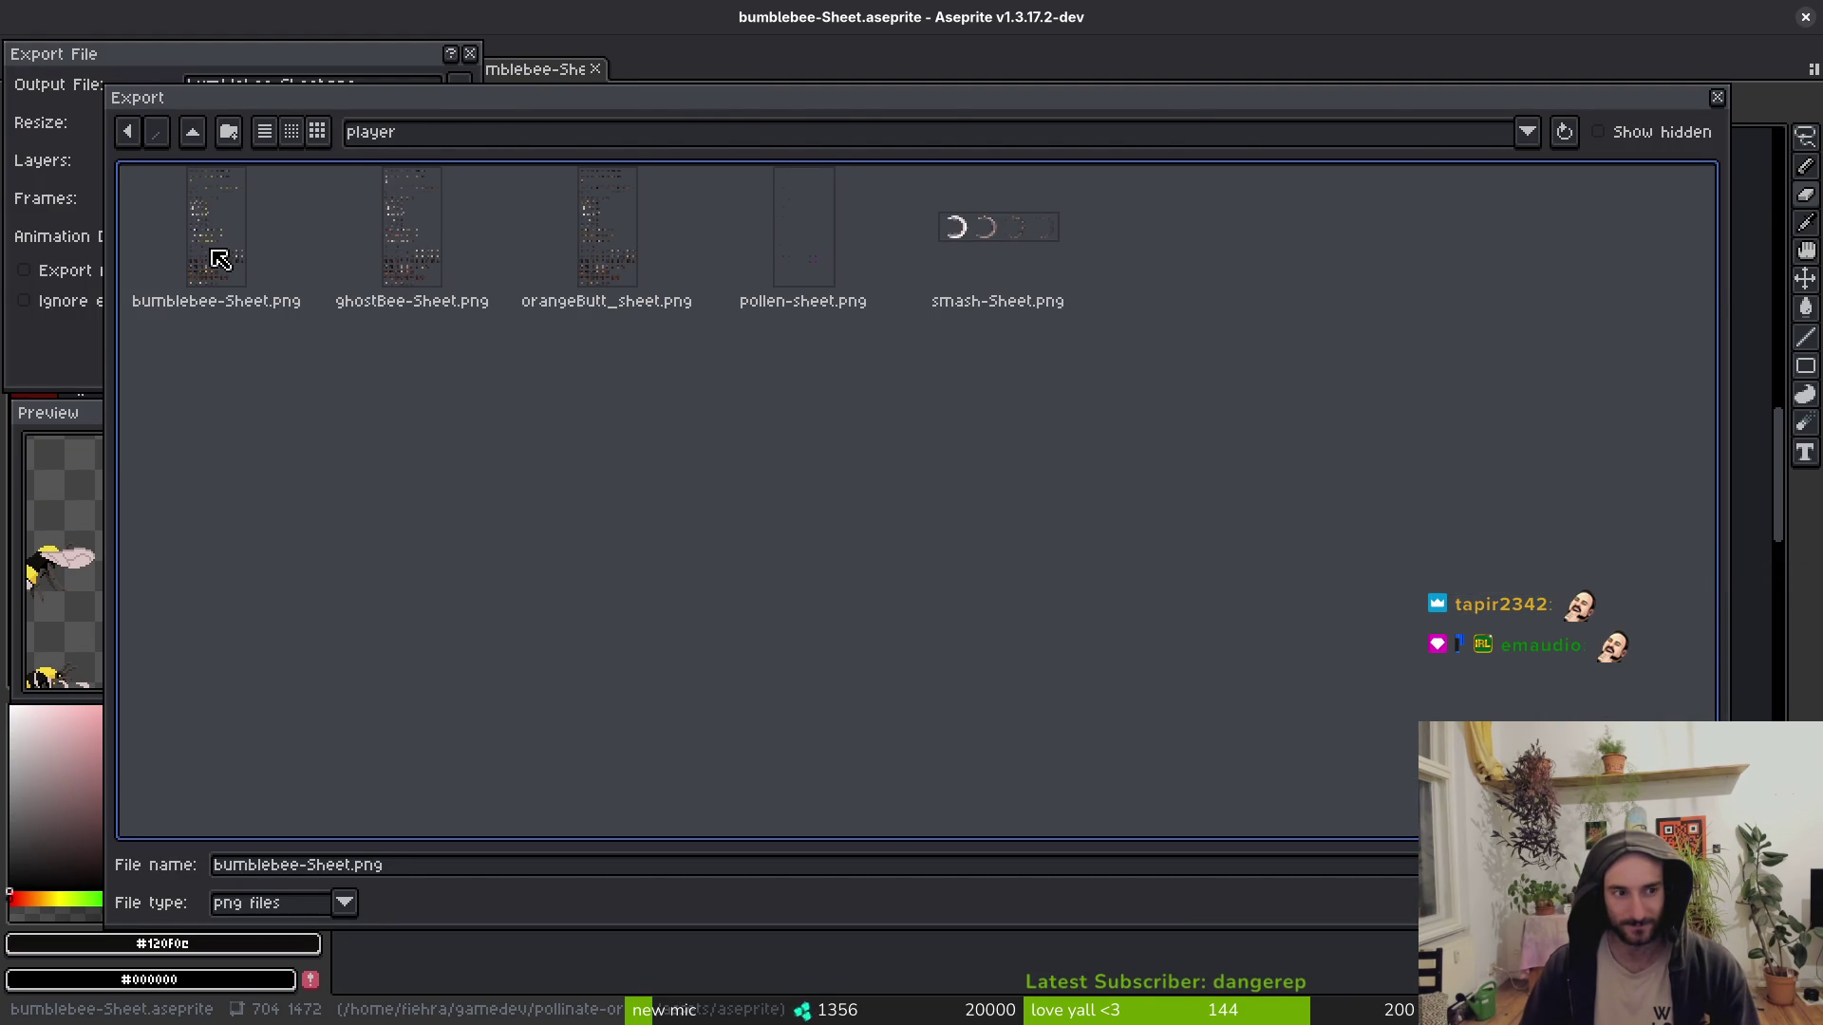
double_click(219, 259)
left_click(788, 577)
left_click(309, 340)
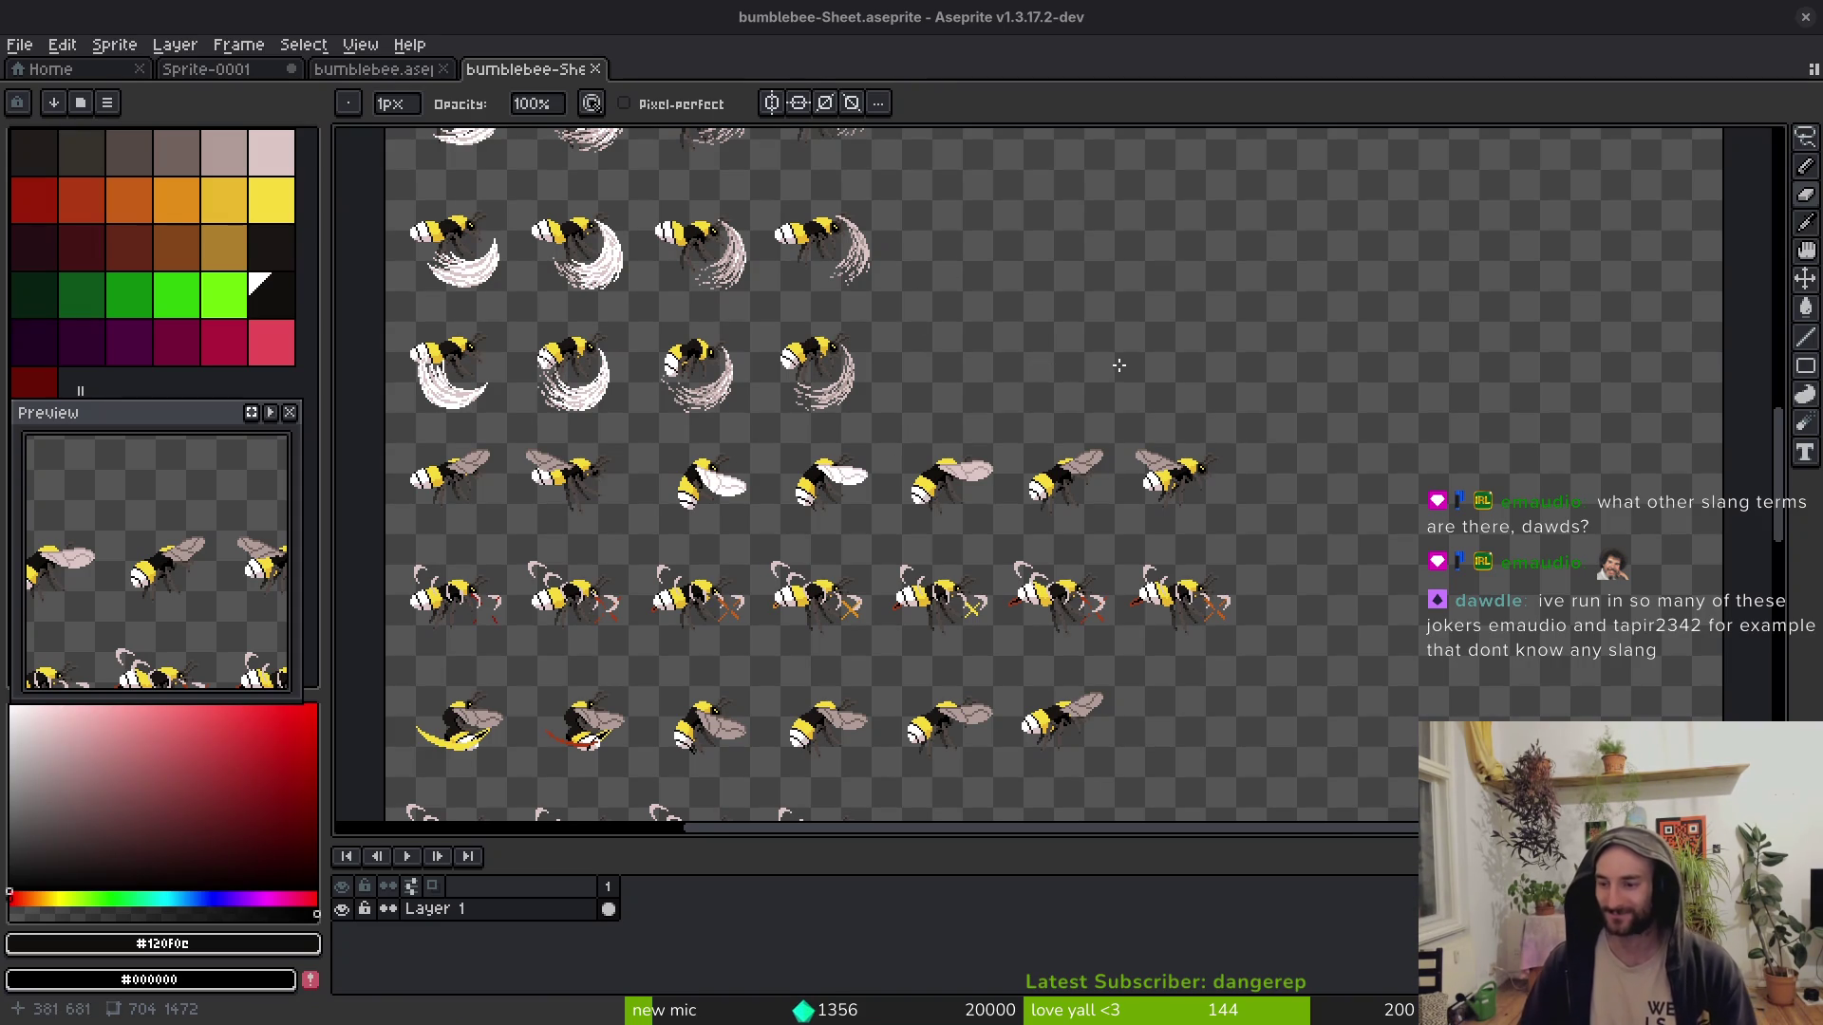
Close the bumblebee-Sheet tab and the Sprite-0001 sketch without saving it
scroll(1099, 371, "down", 5)
scroll(1098, 371, "up", 1)
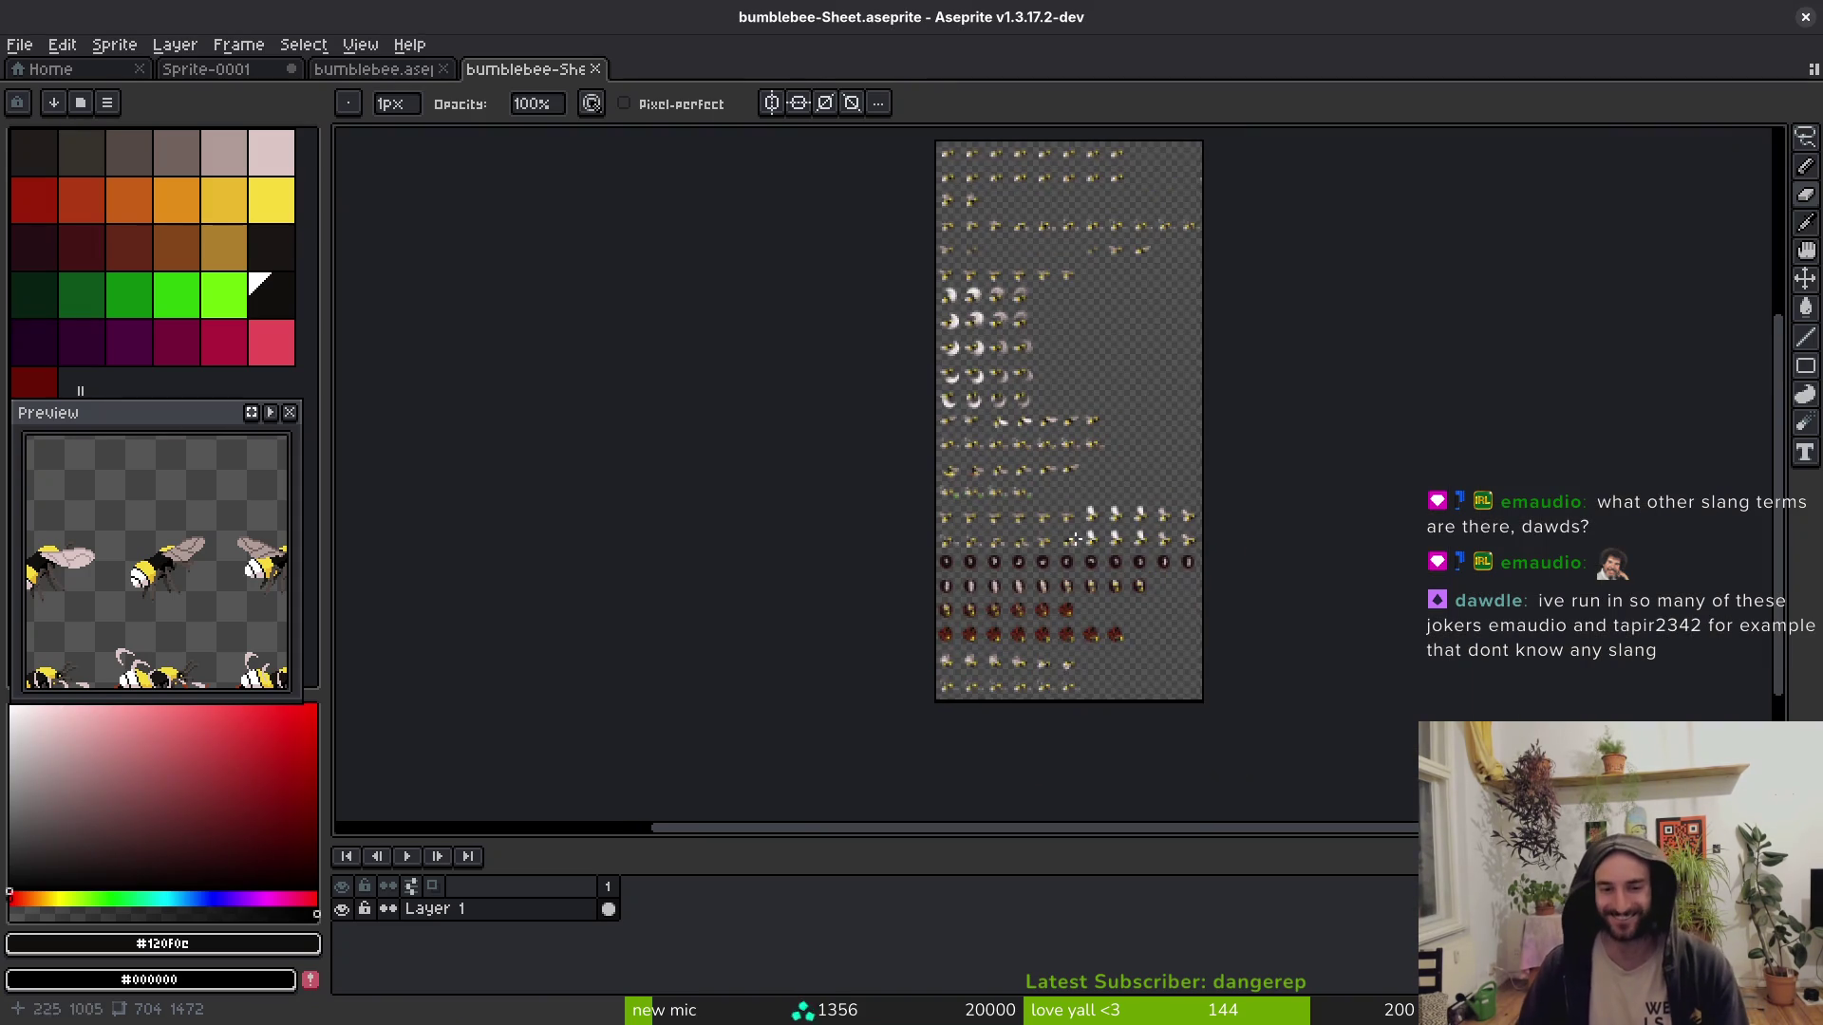
middle_click(549, 76)
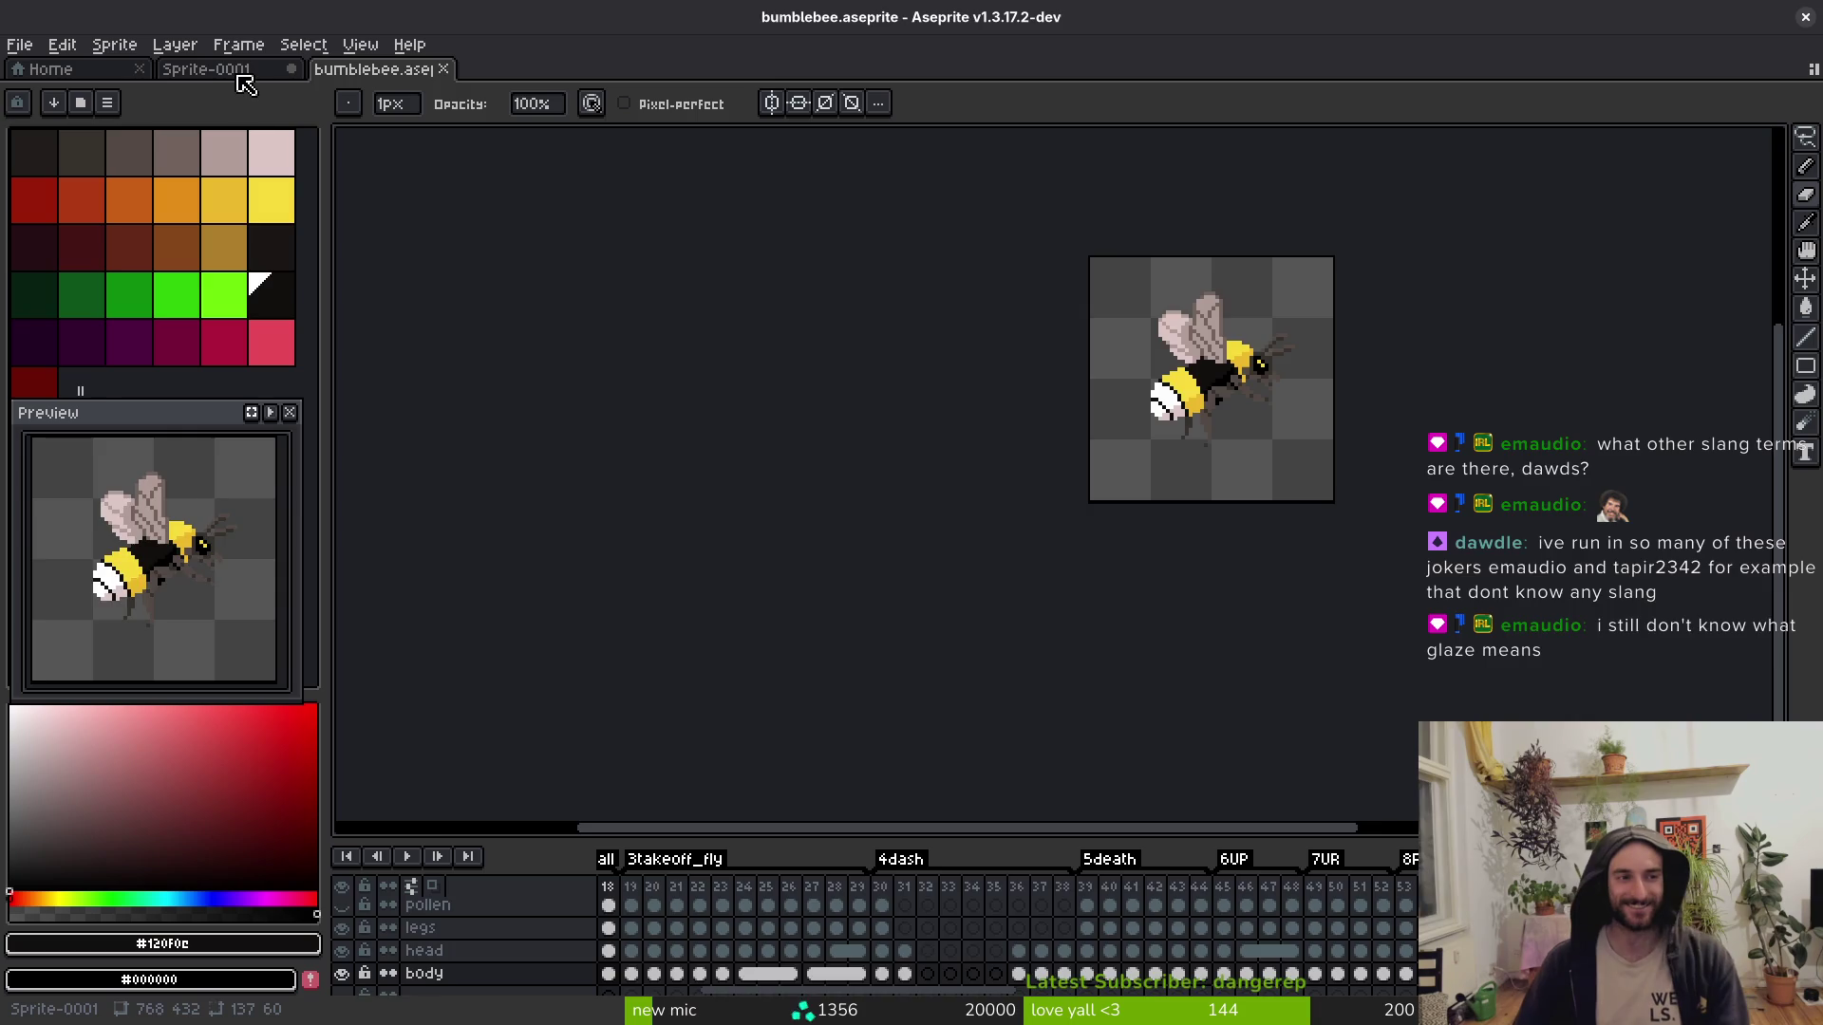
left_click(238, 72)
left_click(294, 70)
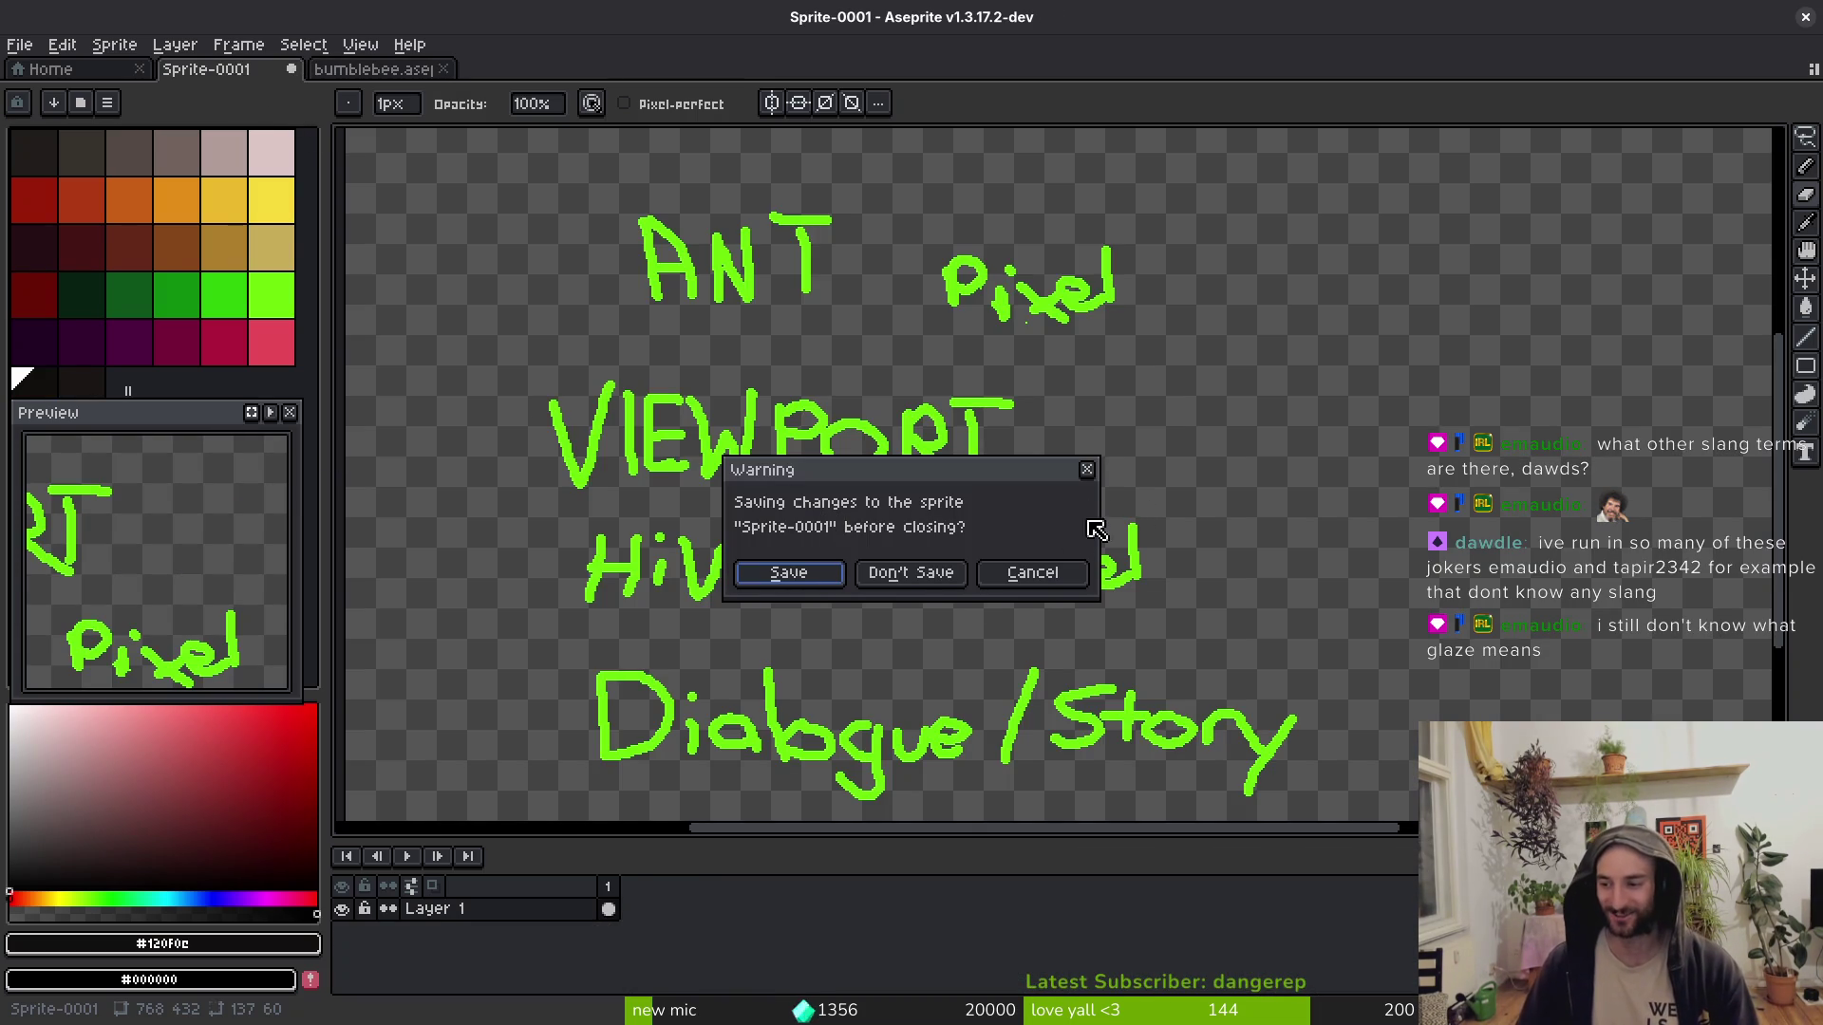
left_click(879, 579)
Zoom and pan to bring the frame 18 bee into view
scroll(949, 566, "up", 3)
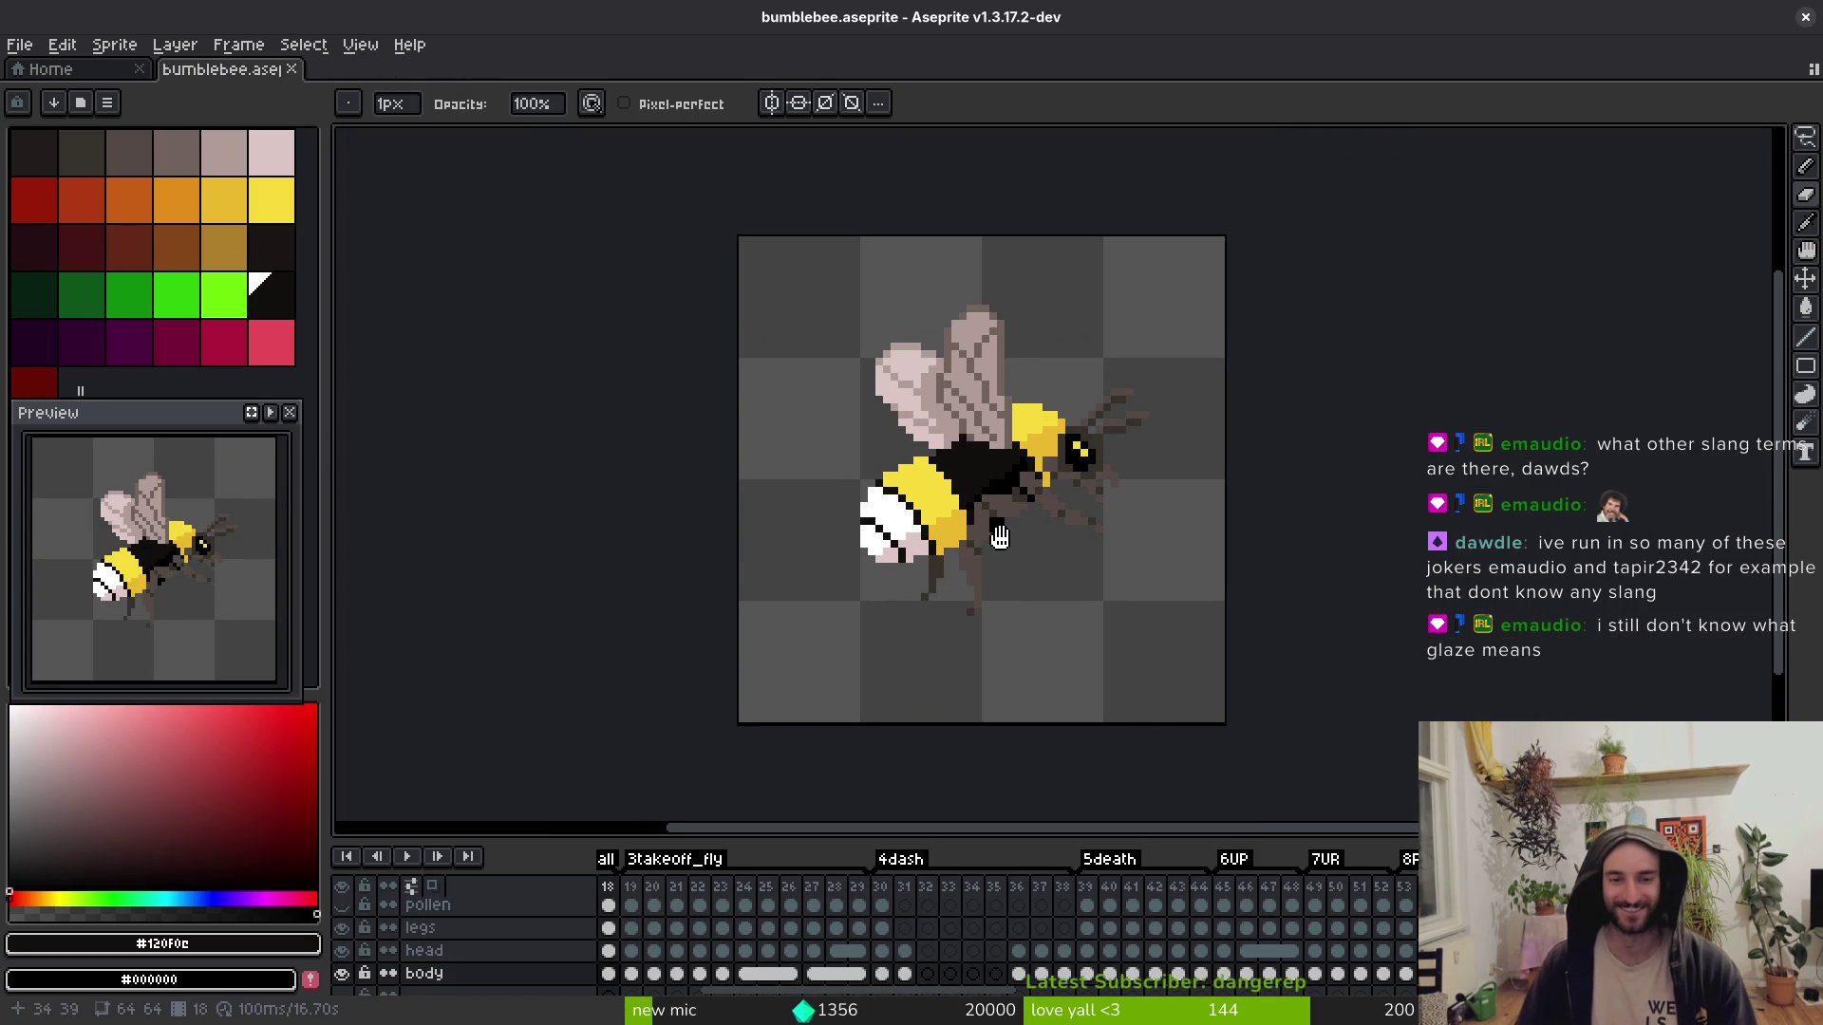
scroll(1000, 538, "up", 1)
mouse_move(924, 539)
left_mouse_down()
mouse_move(607, 533)
mouse_move(620, 552)
mouse_move(634, 518)
left_mouse_up()
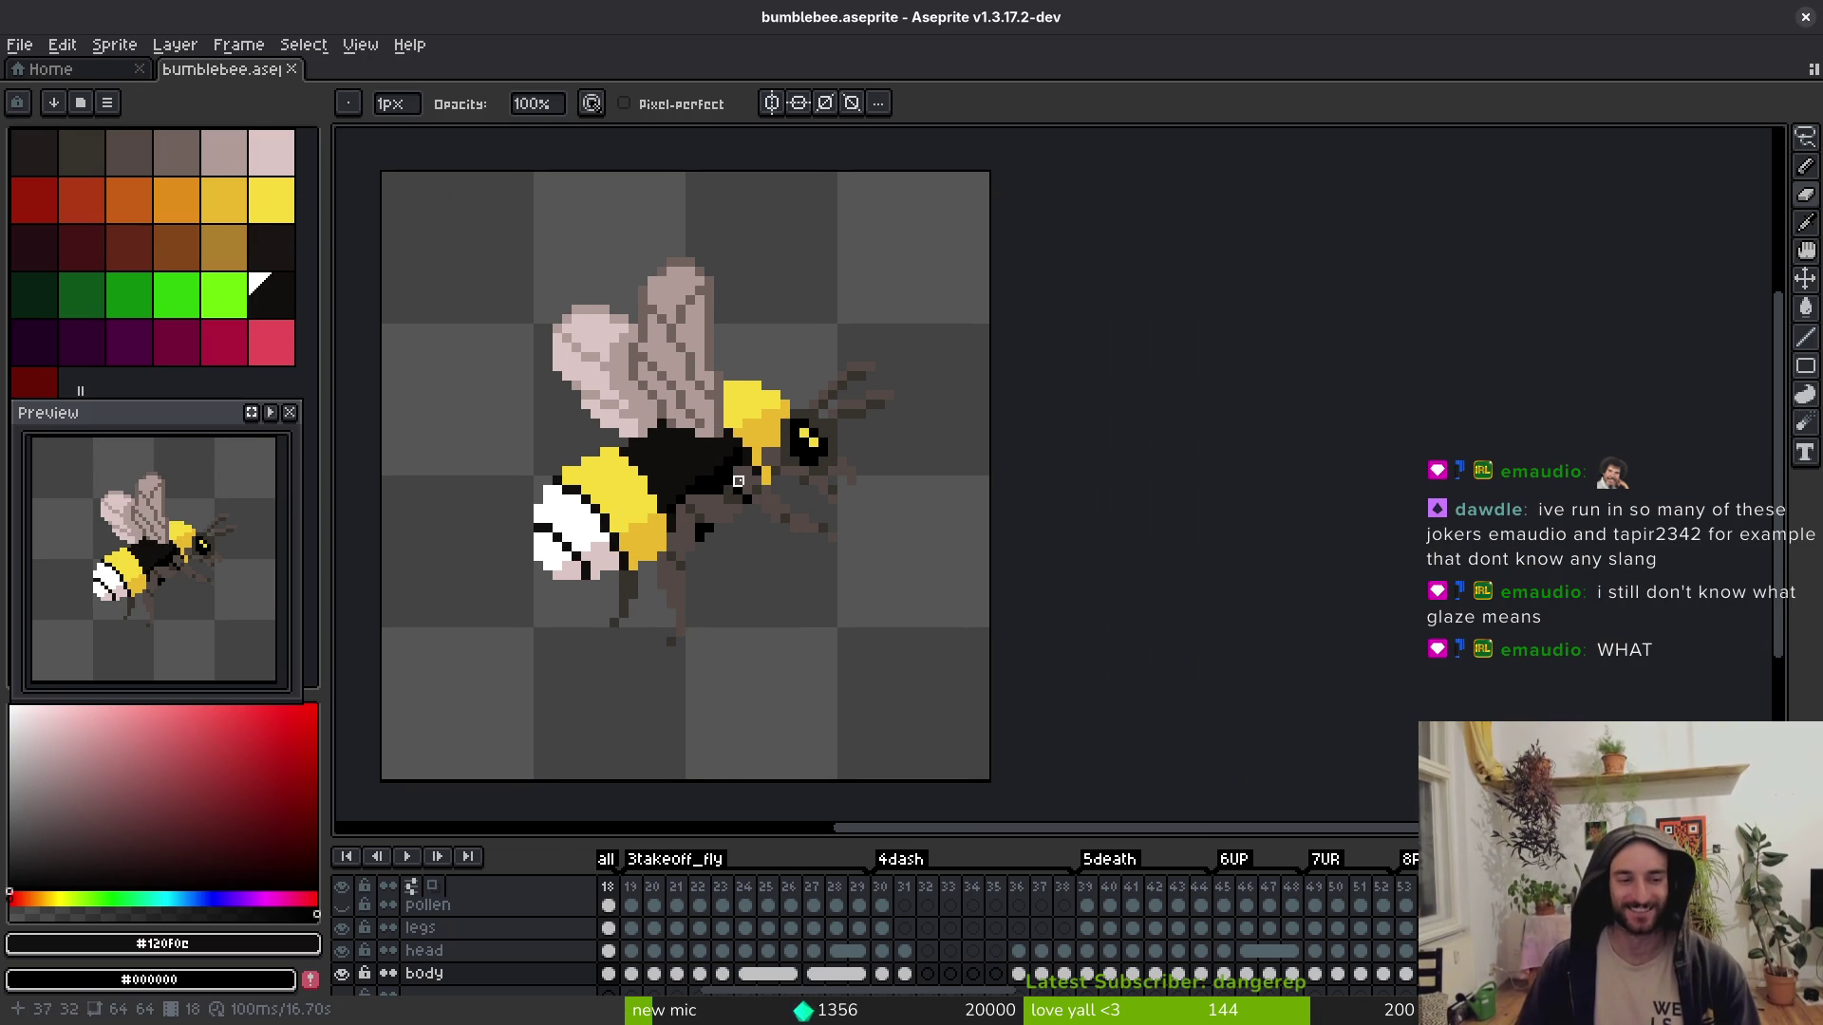
left_click_drag(688, 465, 691, 465)
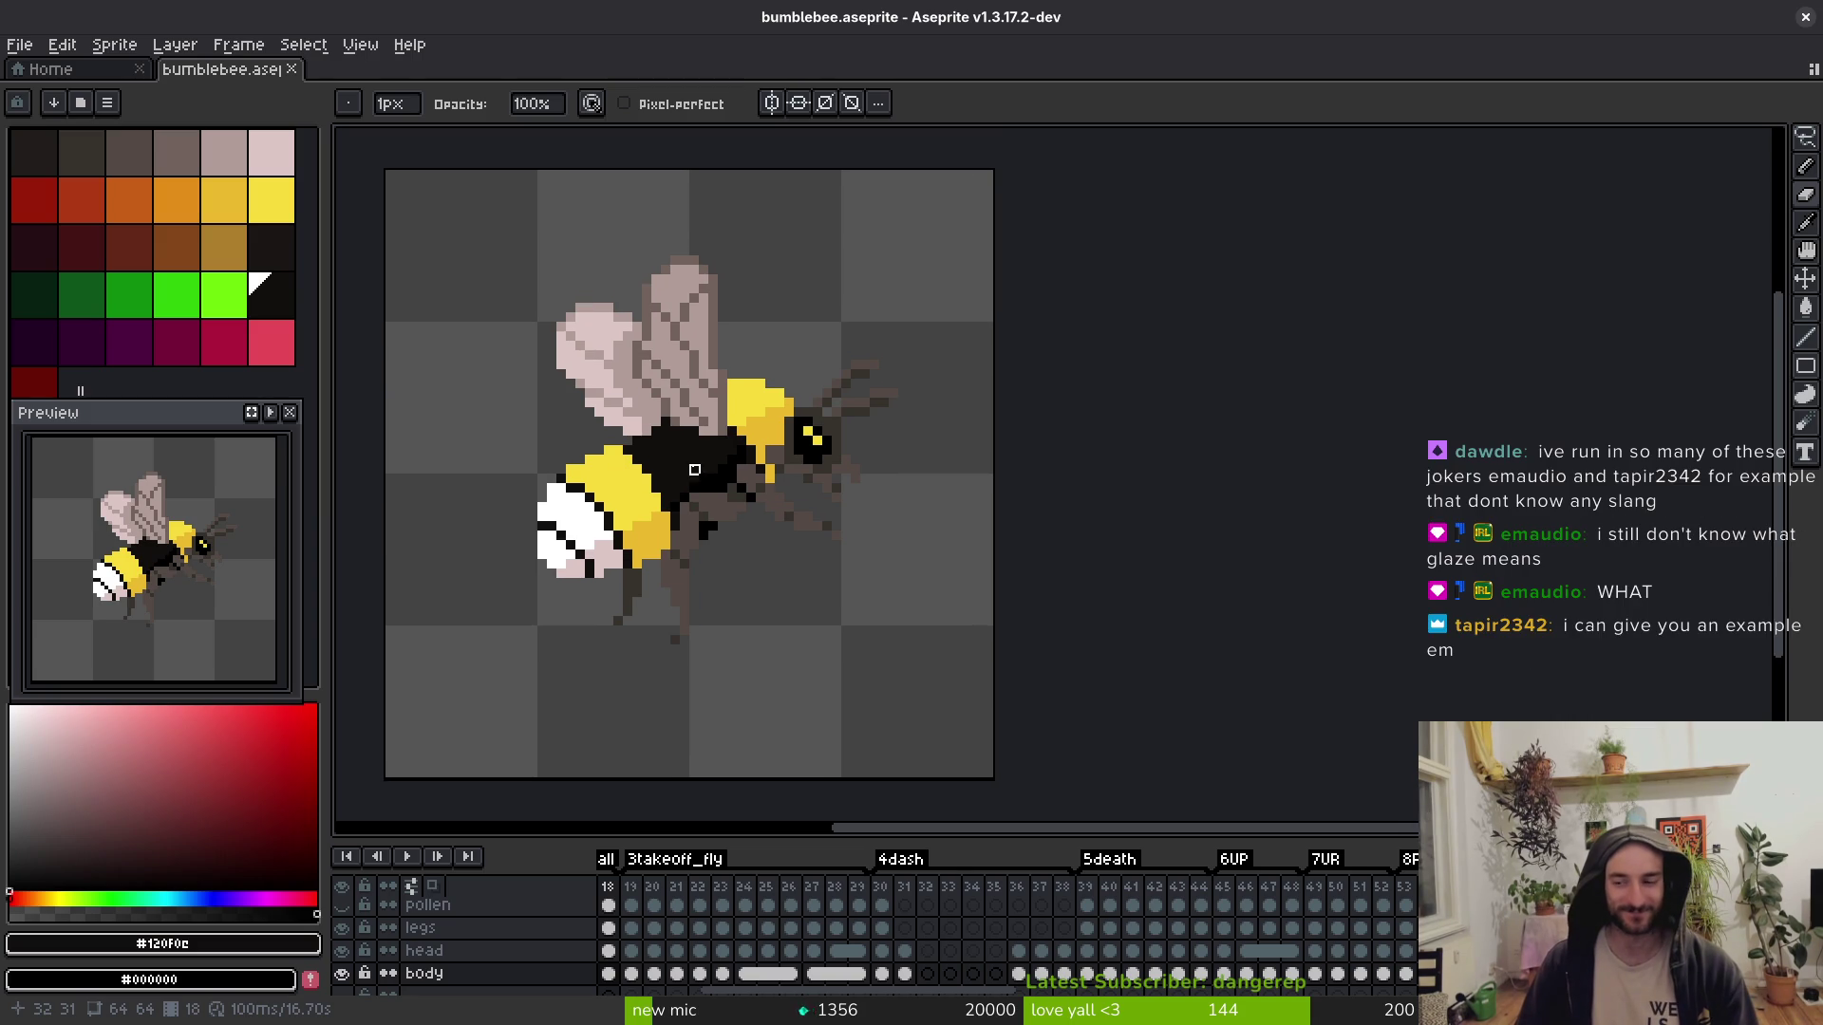
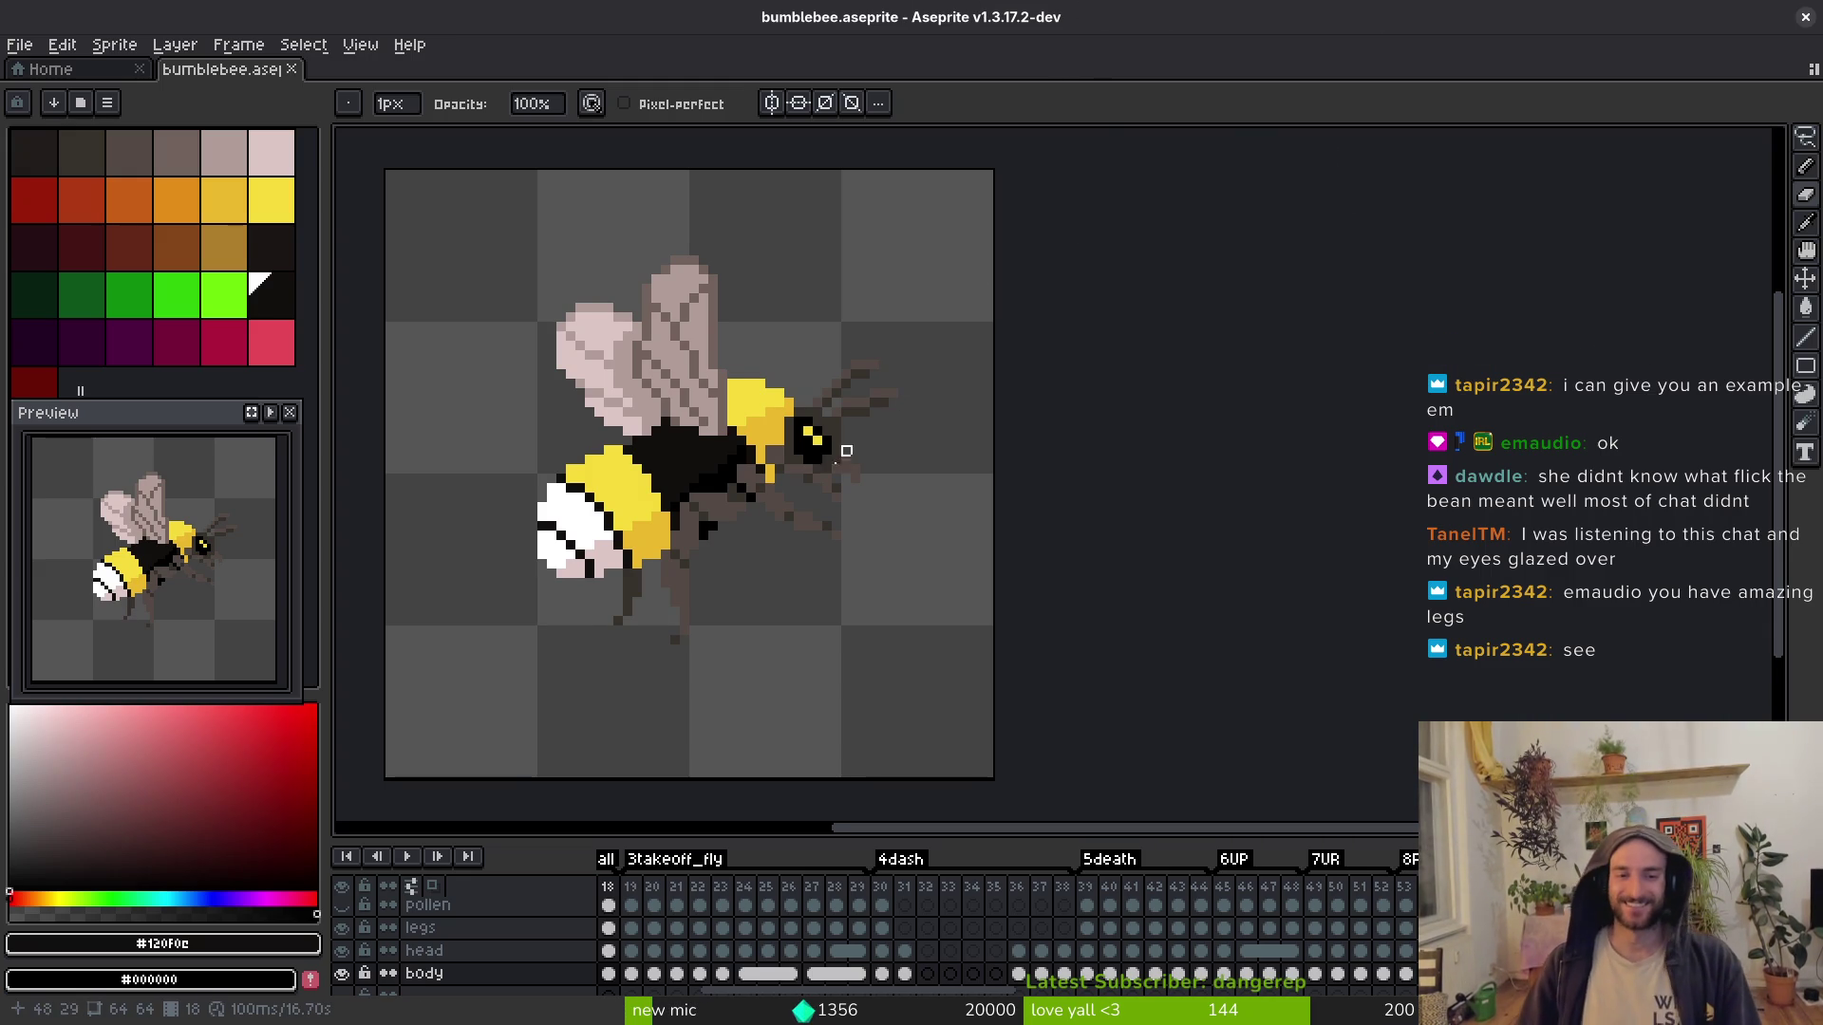
Pan the bee canvas to the stray dot and remove it
scroll(835, 465, "left", 1)
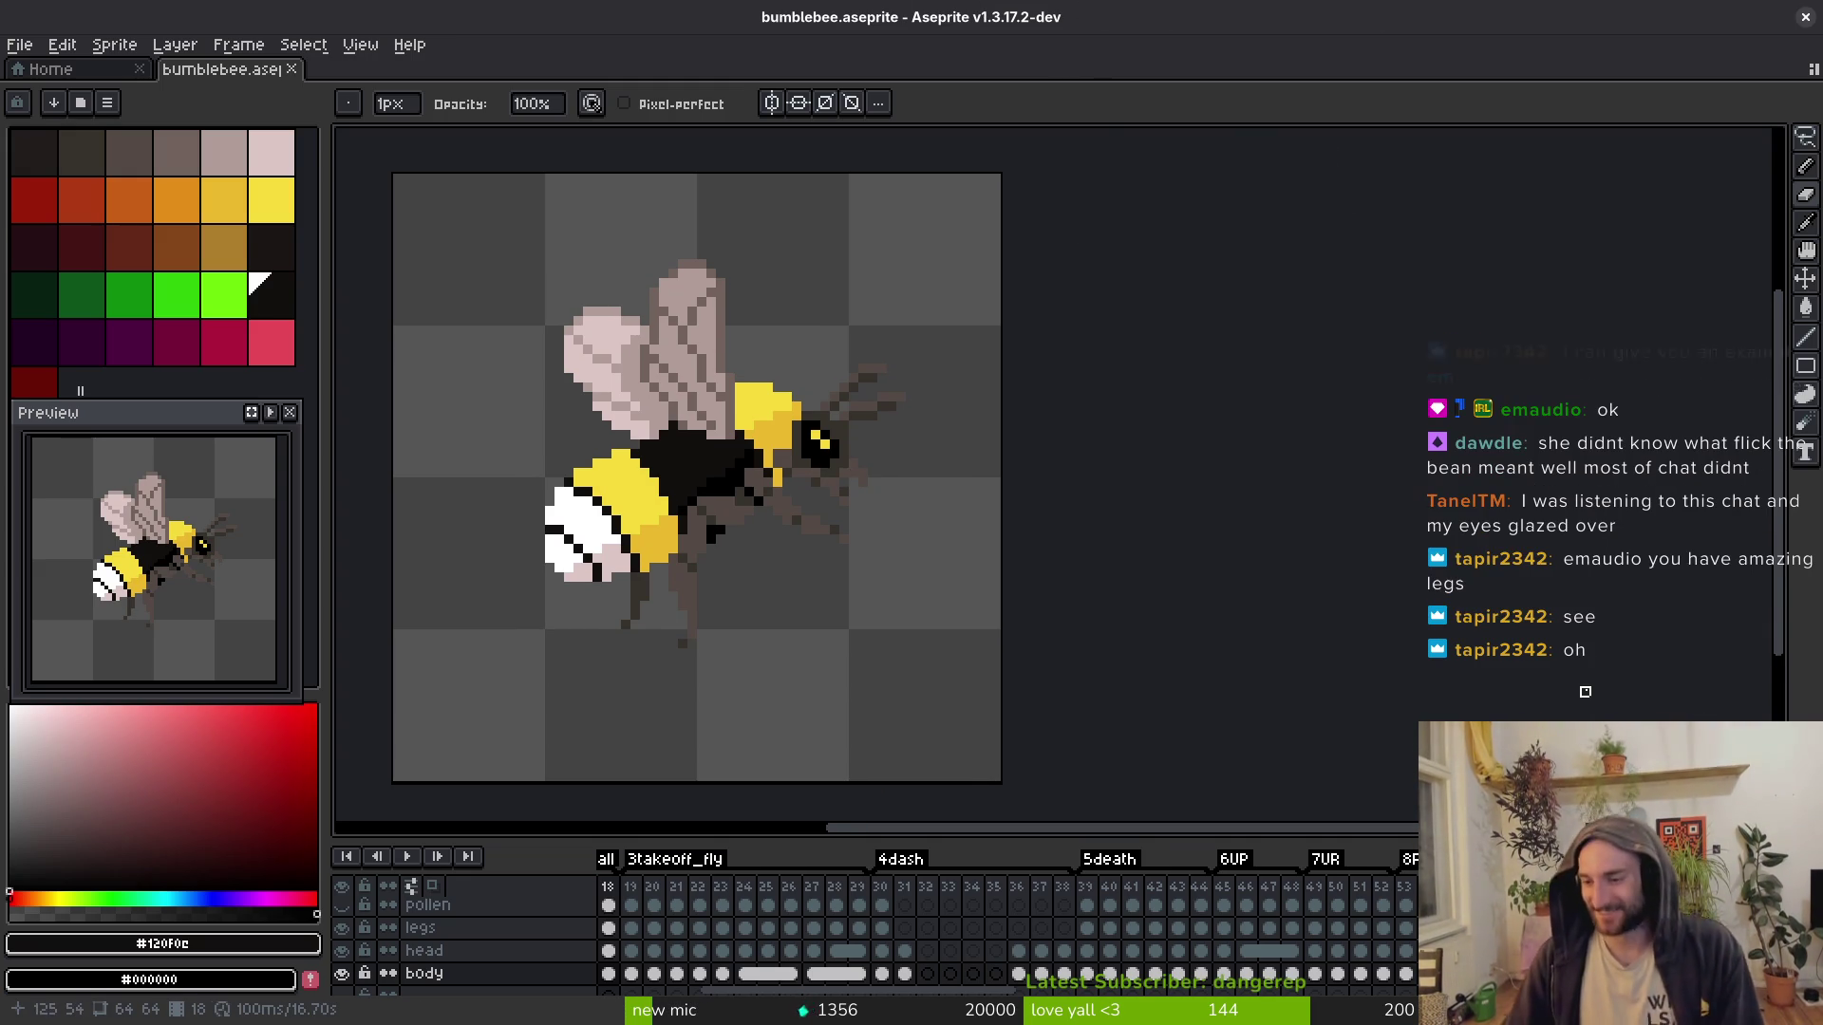
left_click_drag(997, 565, 1013, 563)
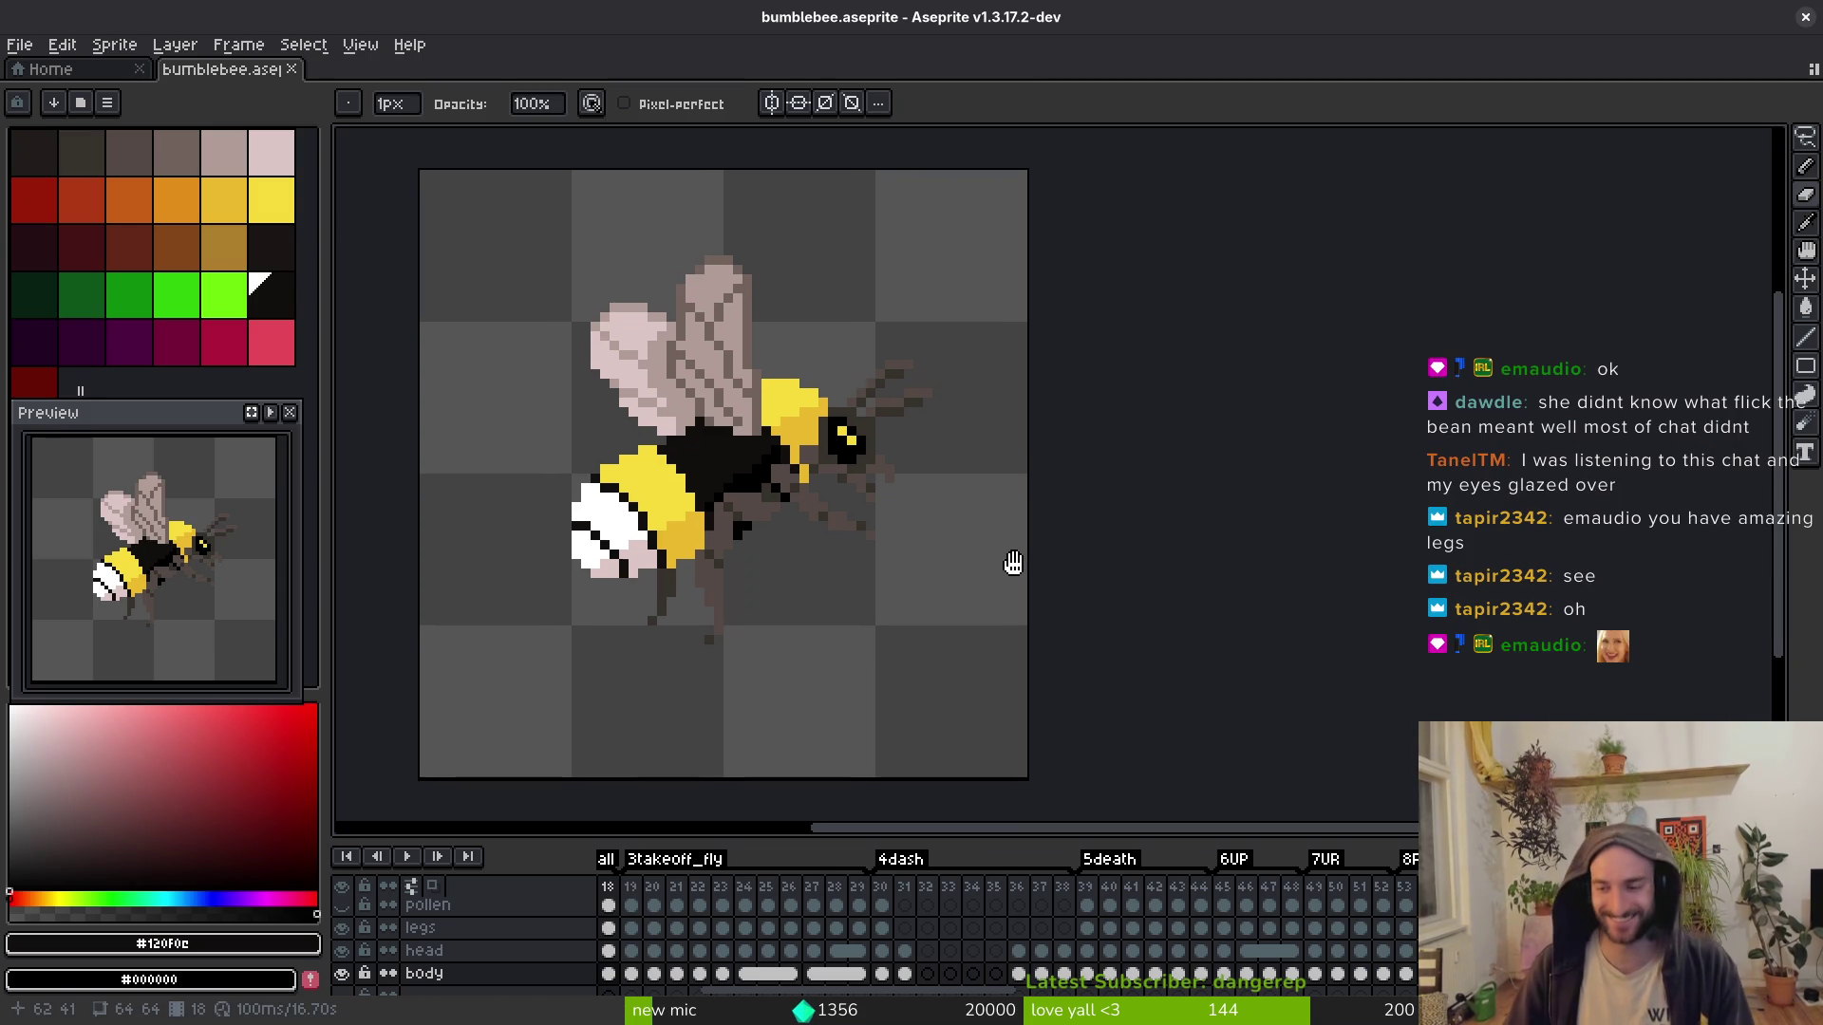
left_click_drag(738, 658, 692, 650)
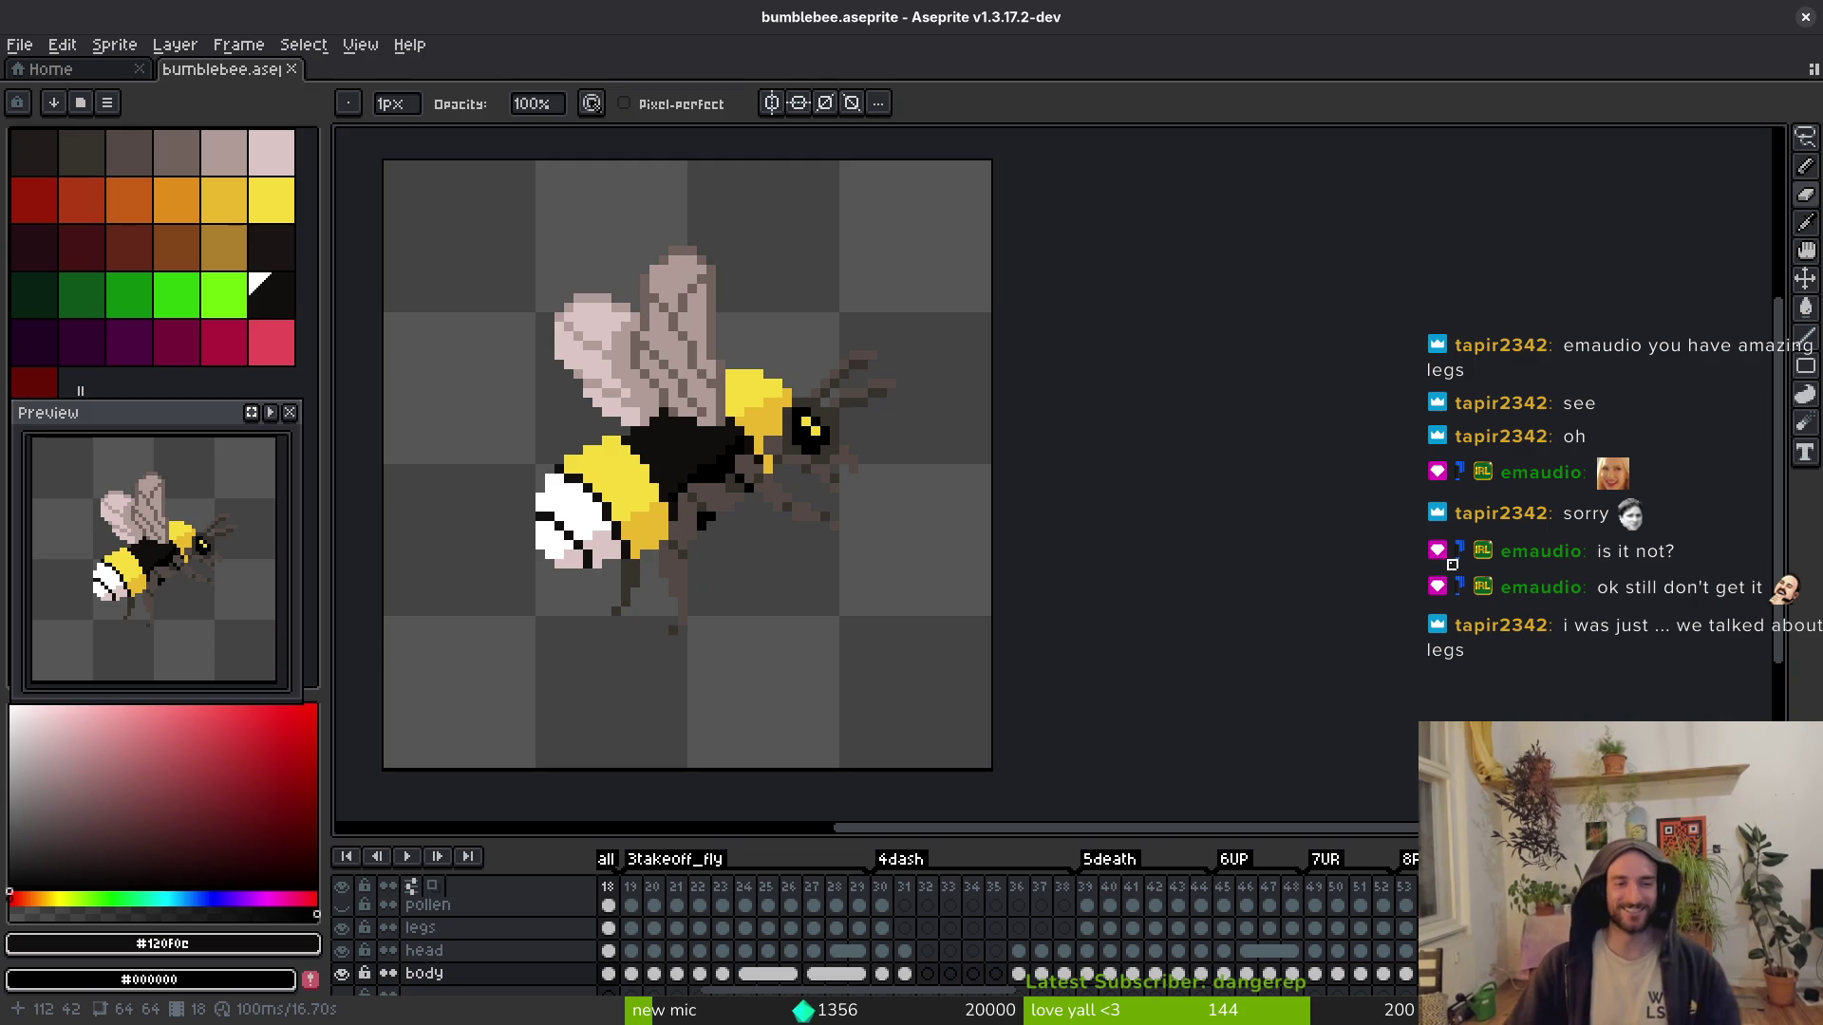
left_click_drag(638, 426, 956, 441)
scroll(900, 957, "right", 5)
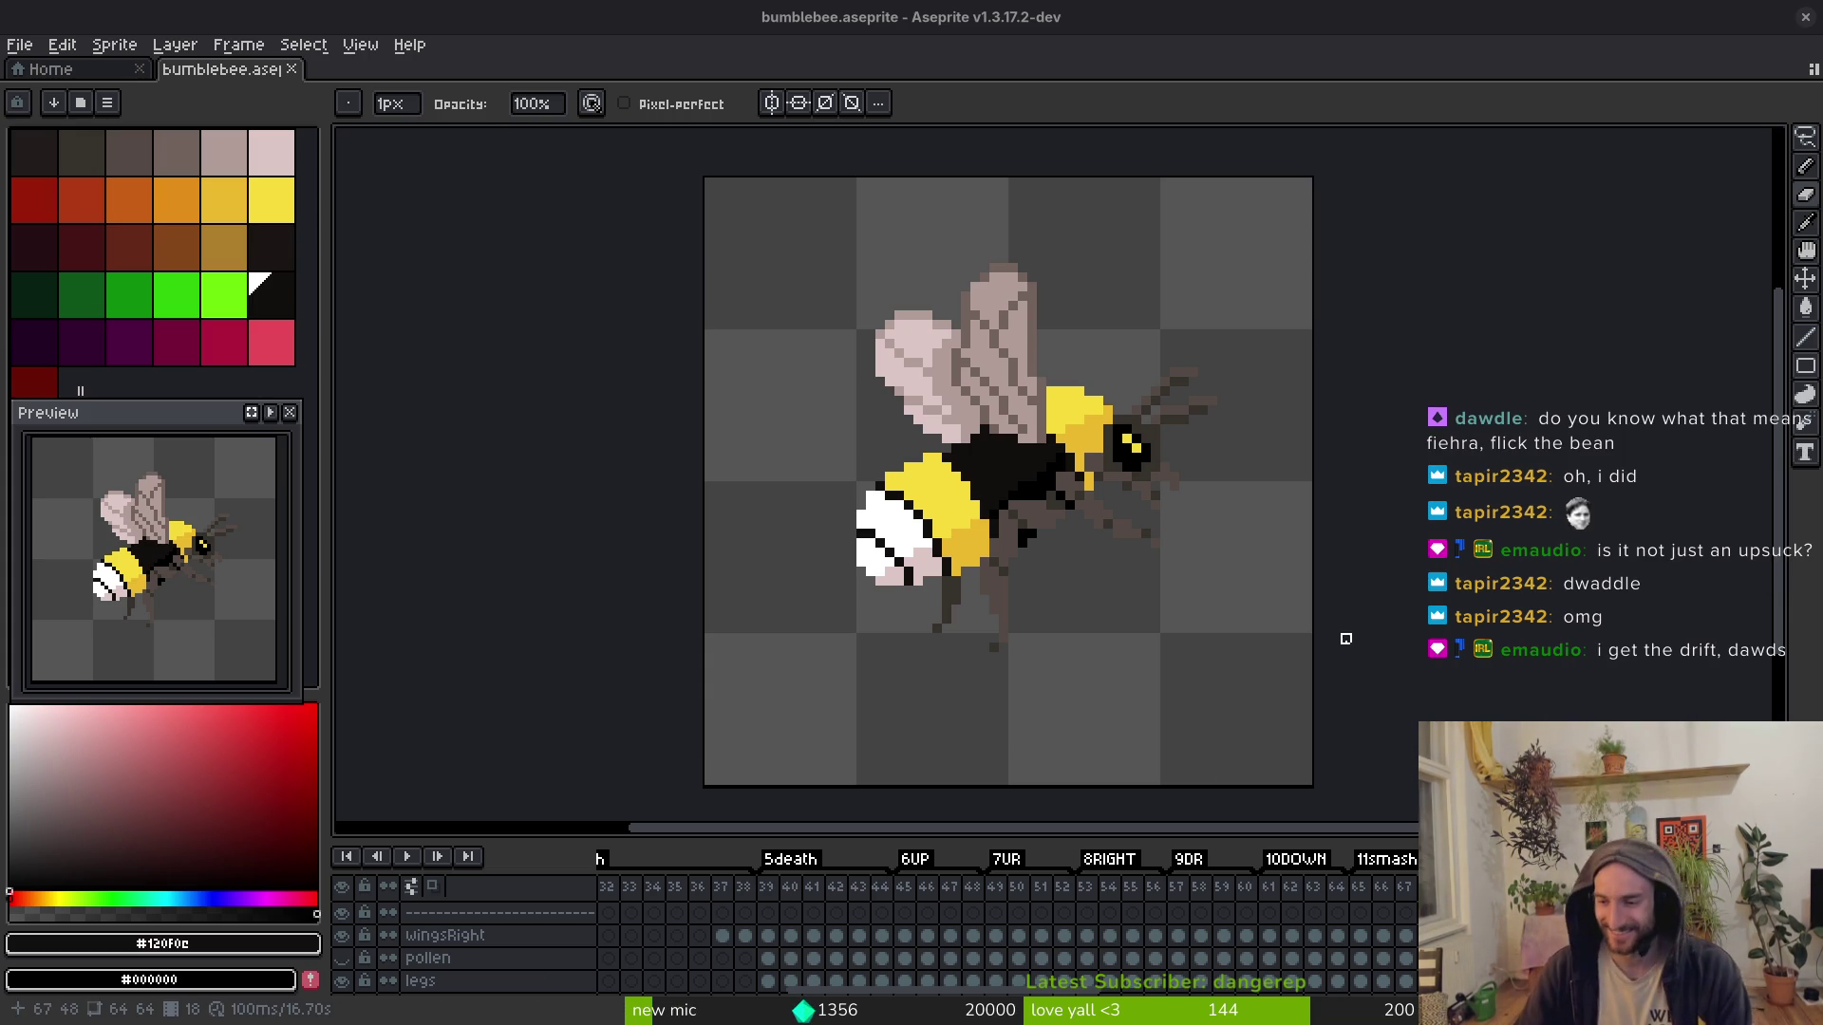
key("ctrl+z")
Check the canvas around the bee, then save bumblebee.aseprite
scroll(662, 497, "right", 1)
scroll(946, 551, "left", 5)
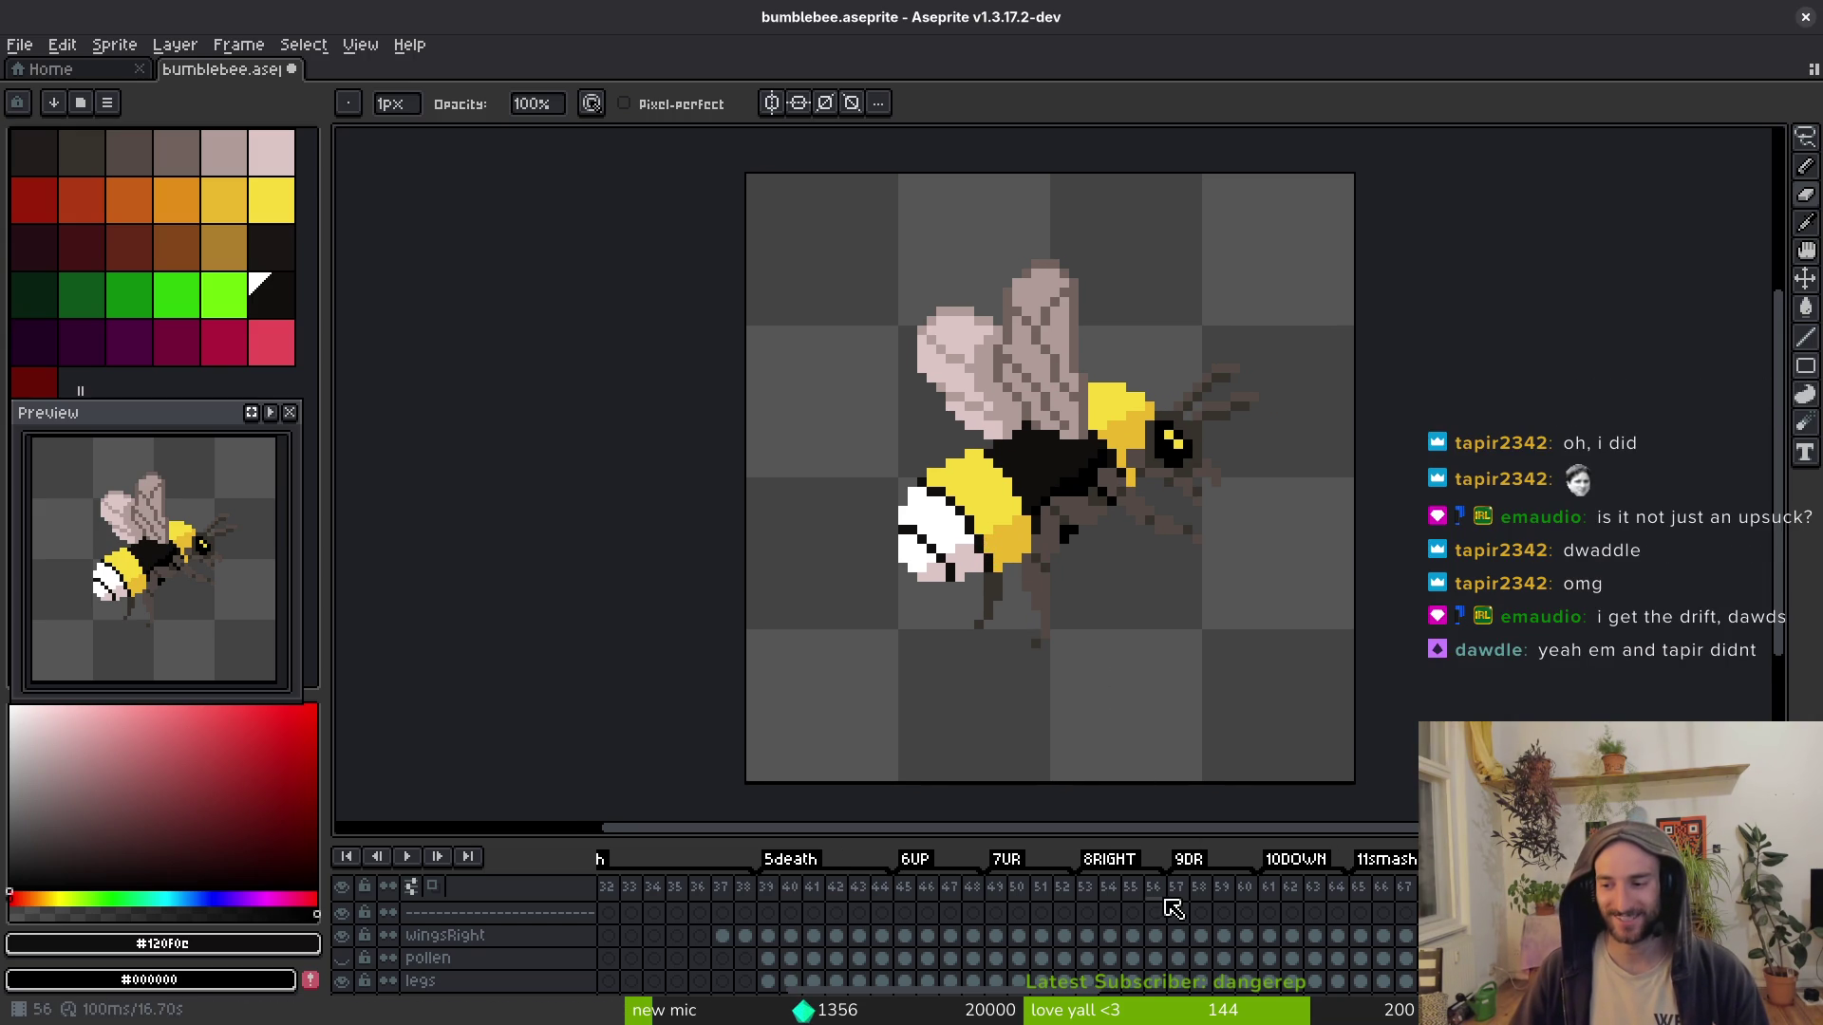
scroll(940, 975, "right", 4)
scroll(940, 975, "up", 1)
scroll(939, 975, "right", 3)
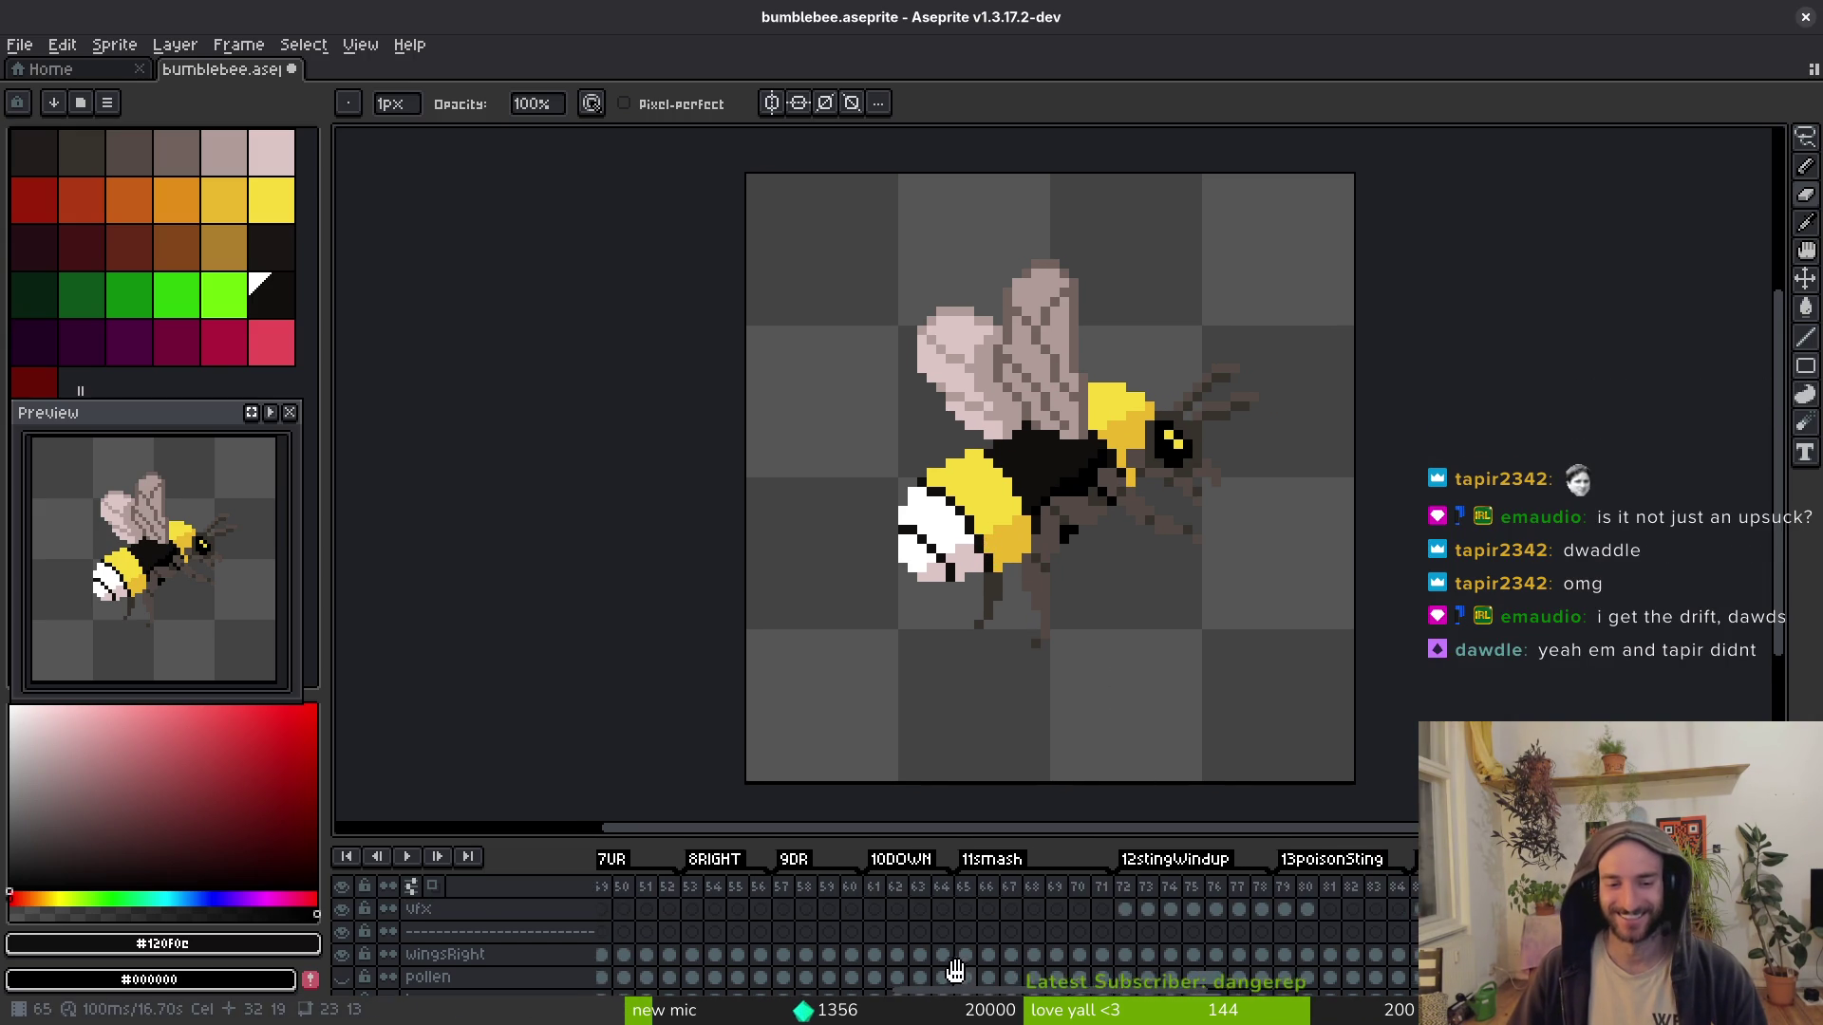
scroll(877, 970, "right", 1)
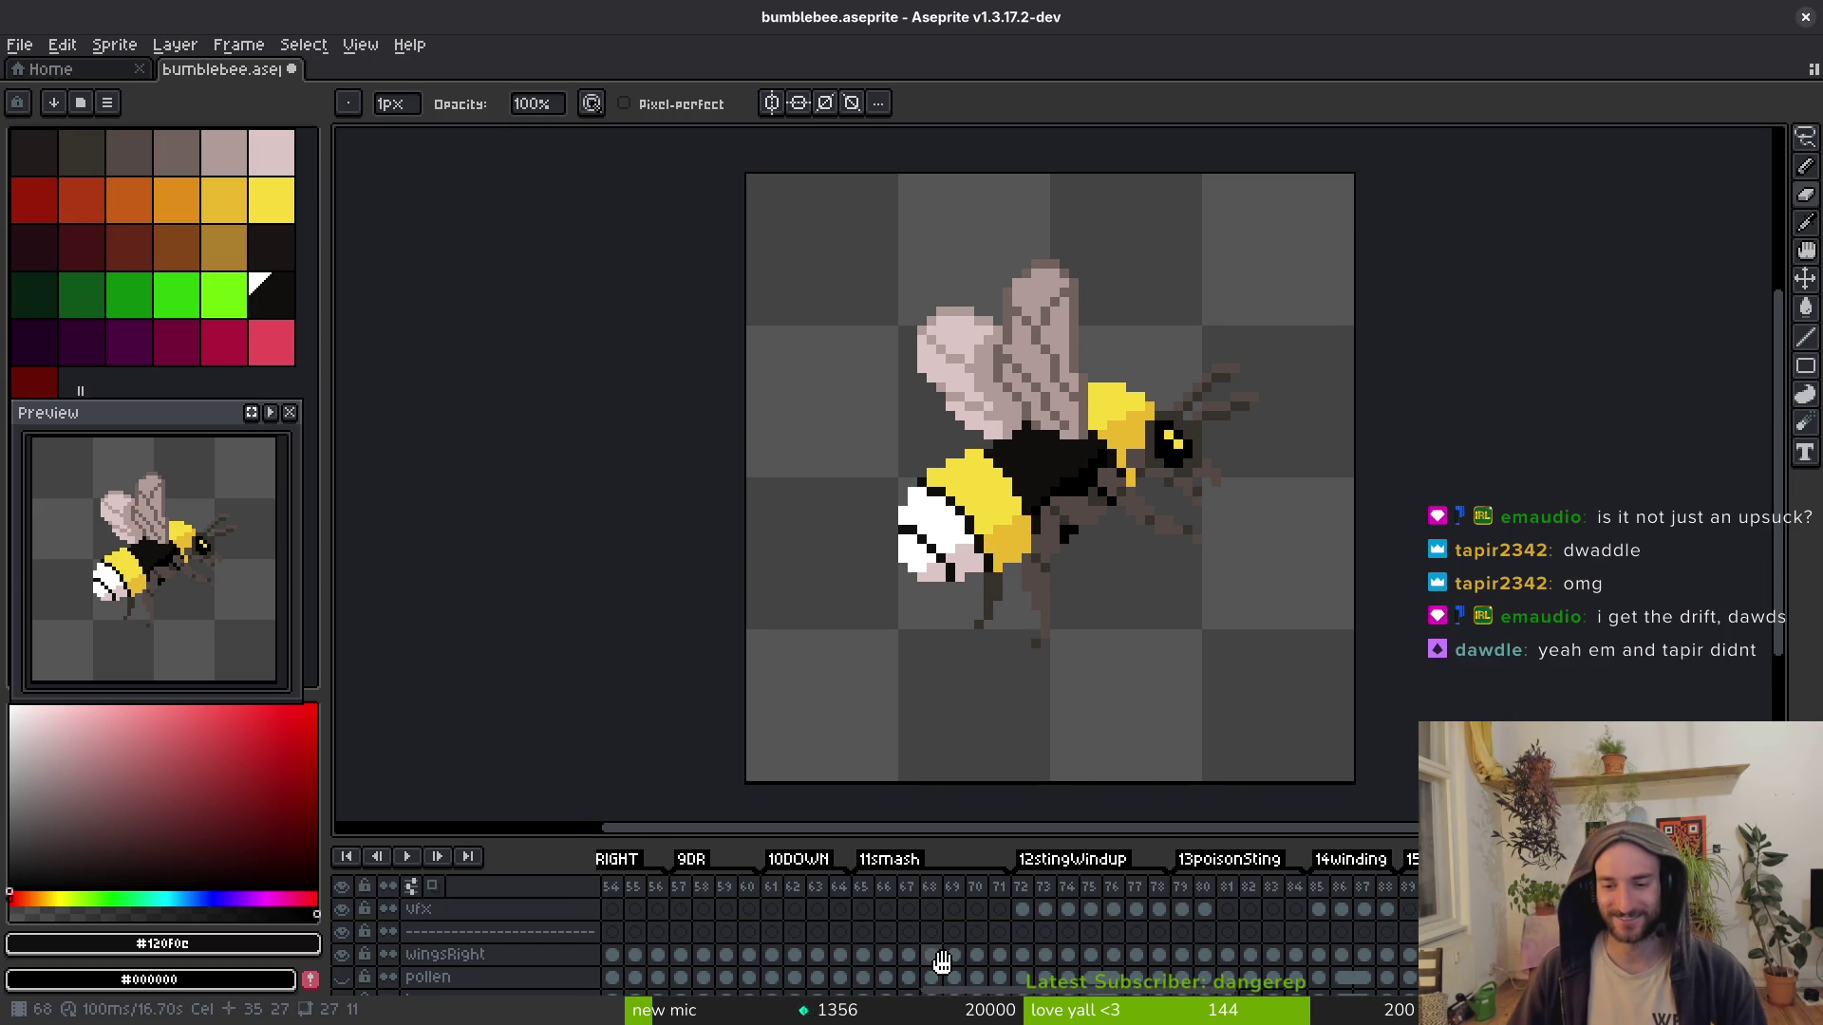
scroll(940, 963, "right", 1)
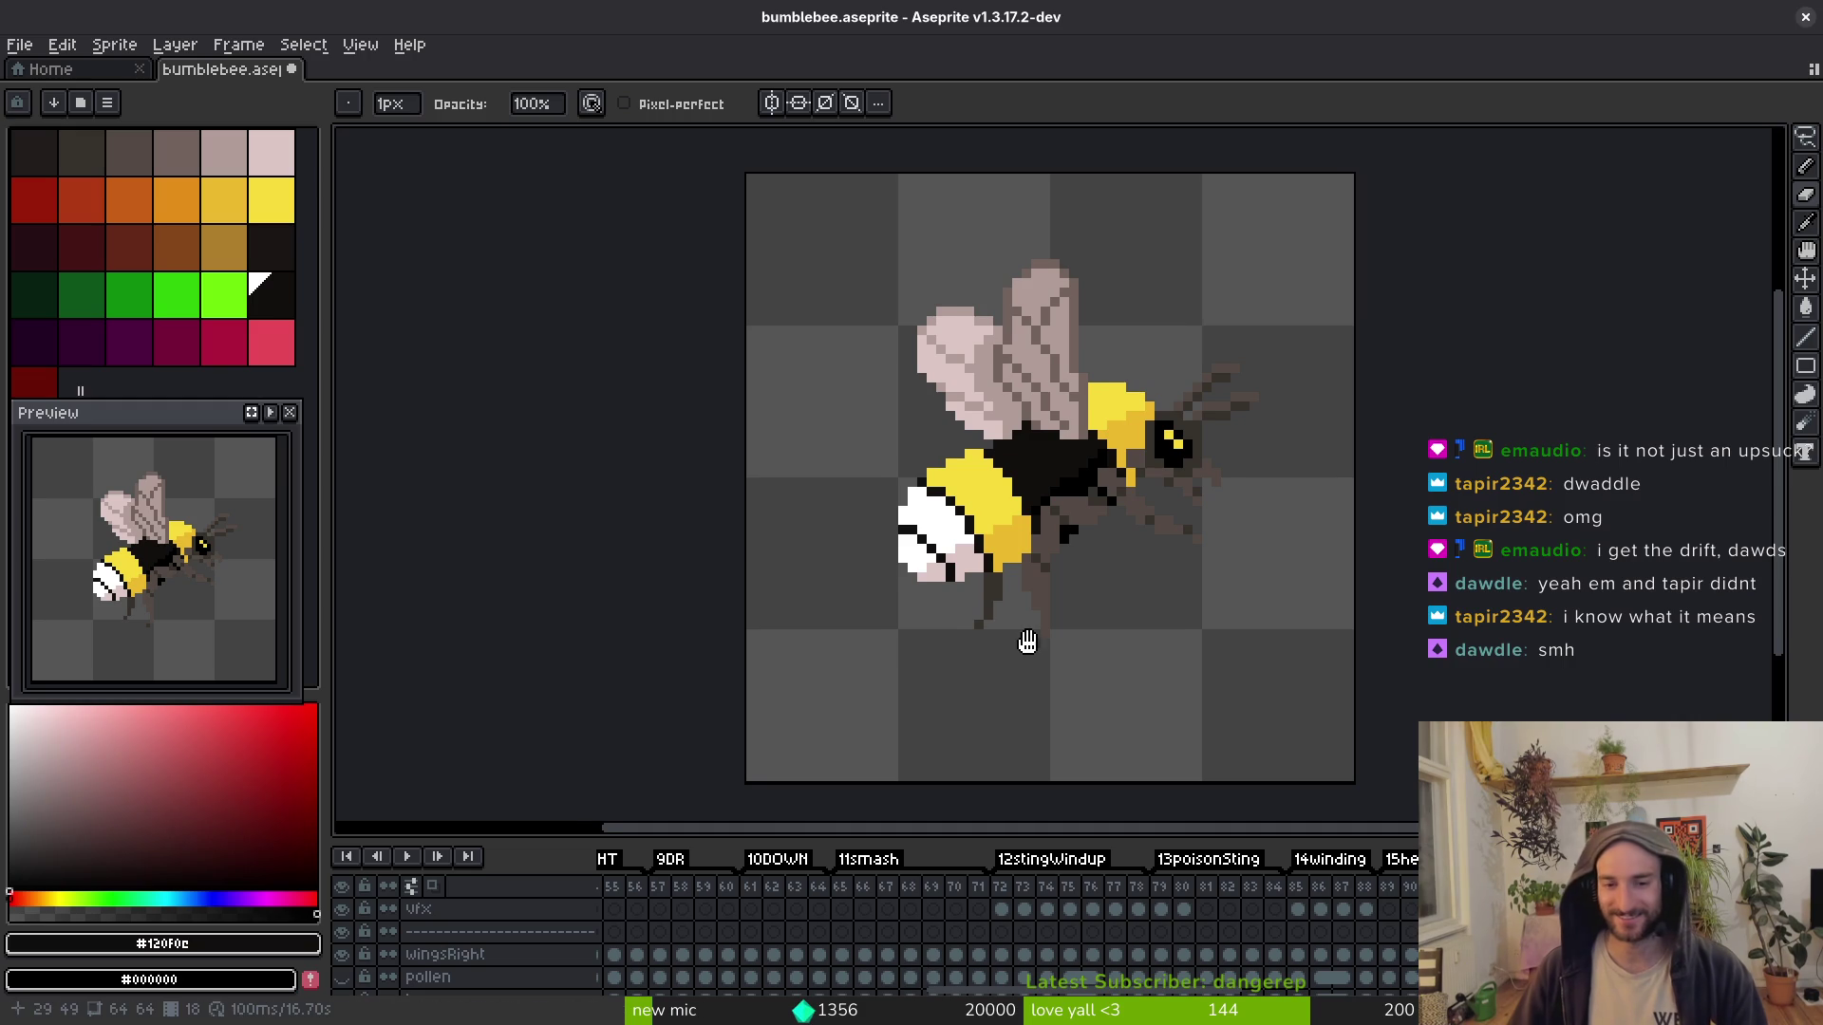
left_click_drag(1026, 640, 1030, 634)
scroll(1025, 636, "right", 1)
key("ctrl+s")
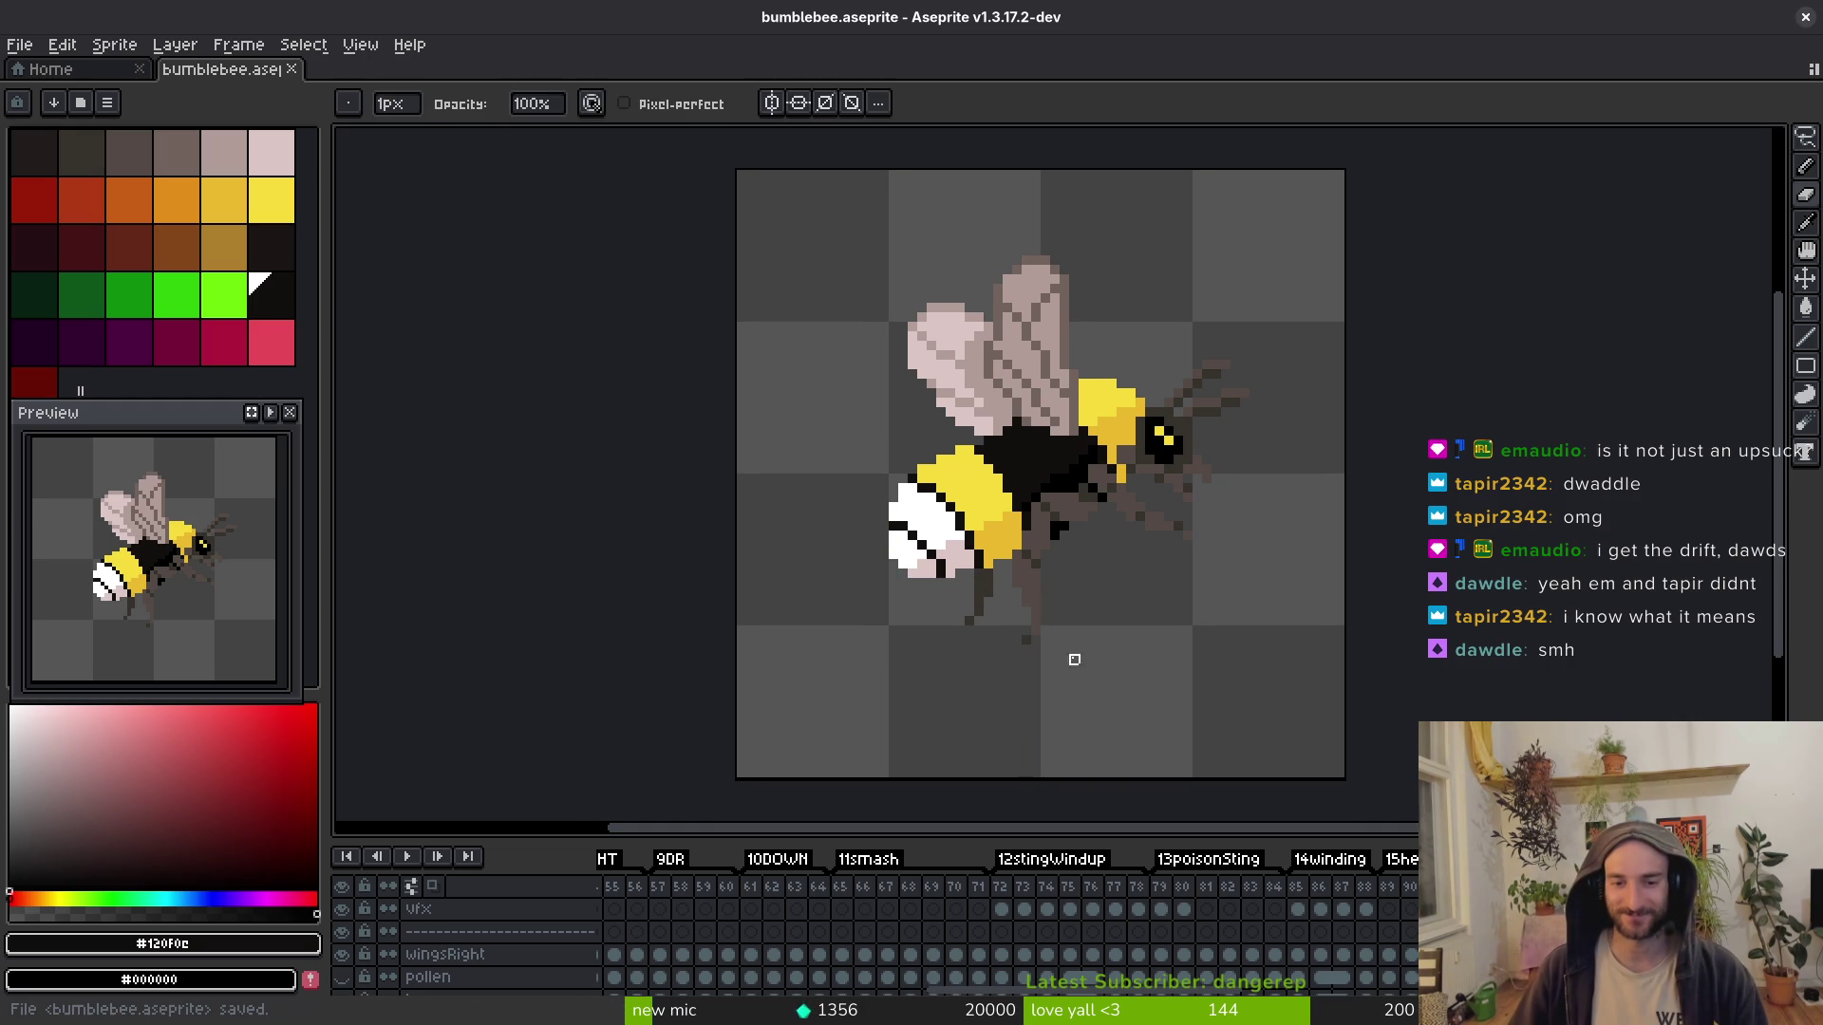
In Godot, change the bee Sprite2D's Vframes from 22 to 23
key("i")
key("alt+Tab")
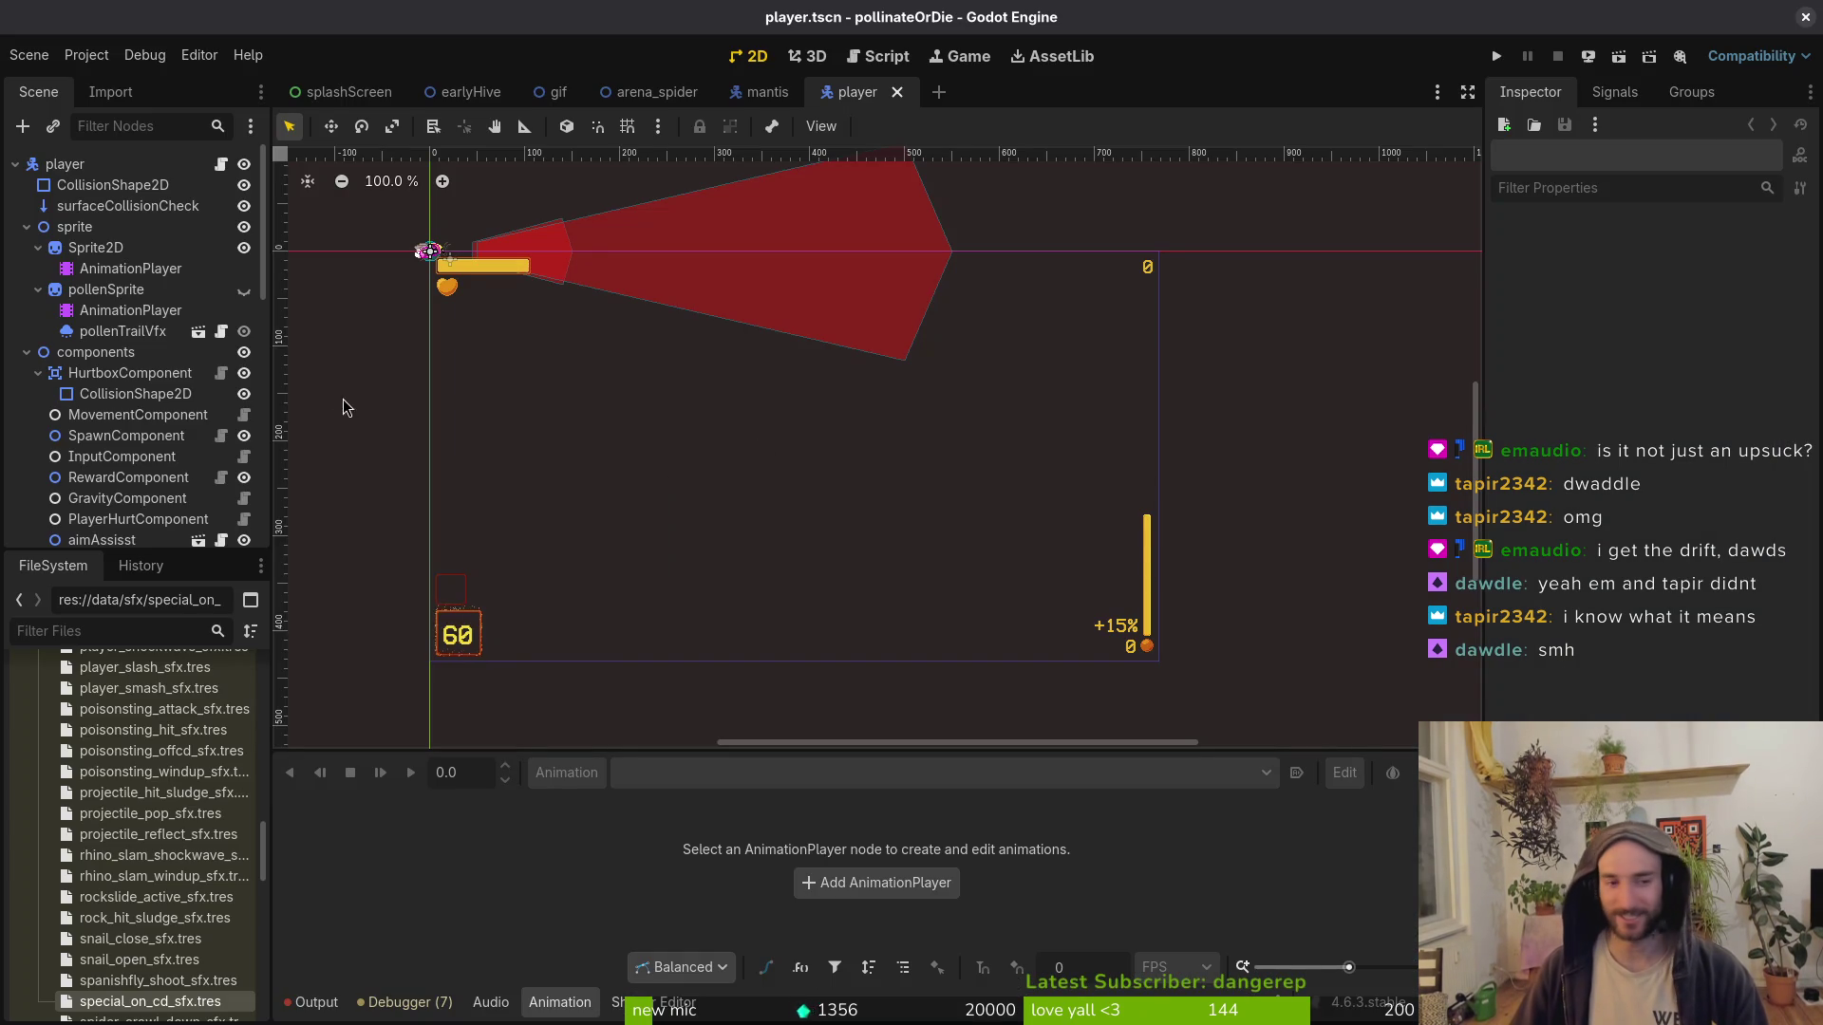
left_click(95, 248)
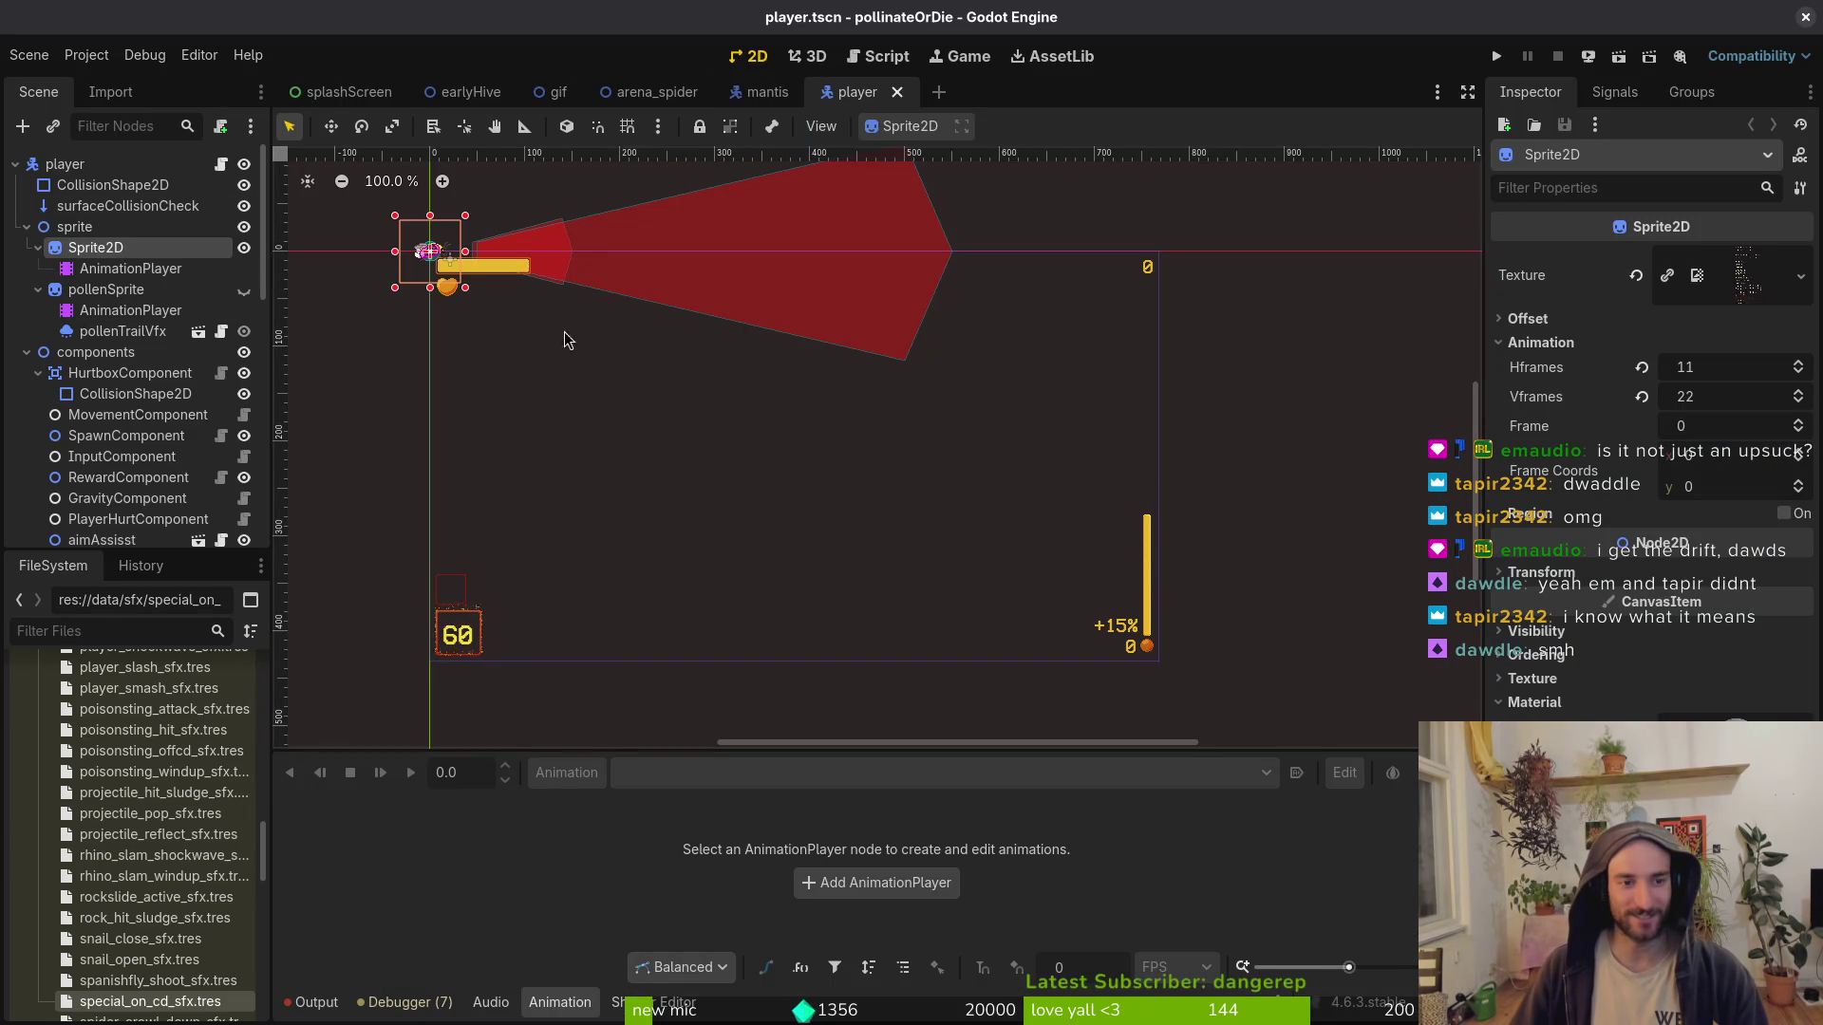
scroll(569, 337, "up", 6)
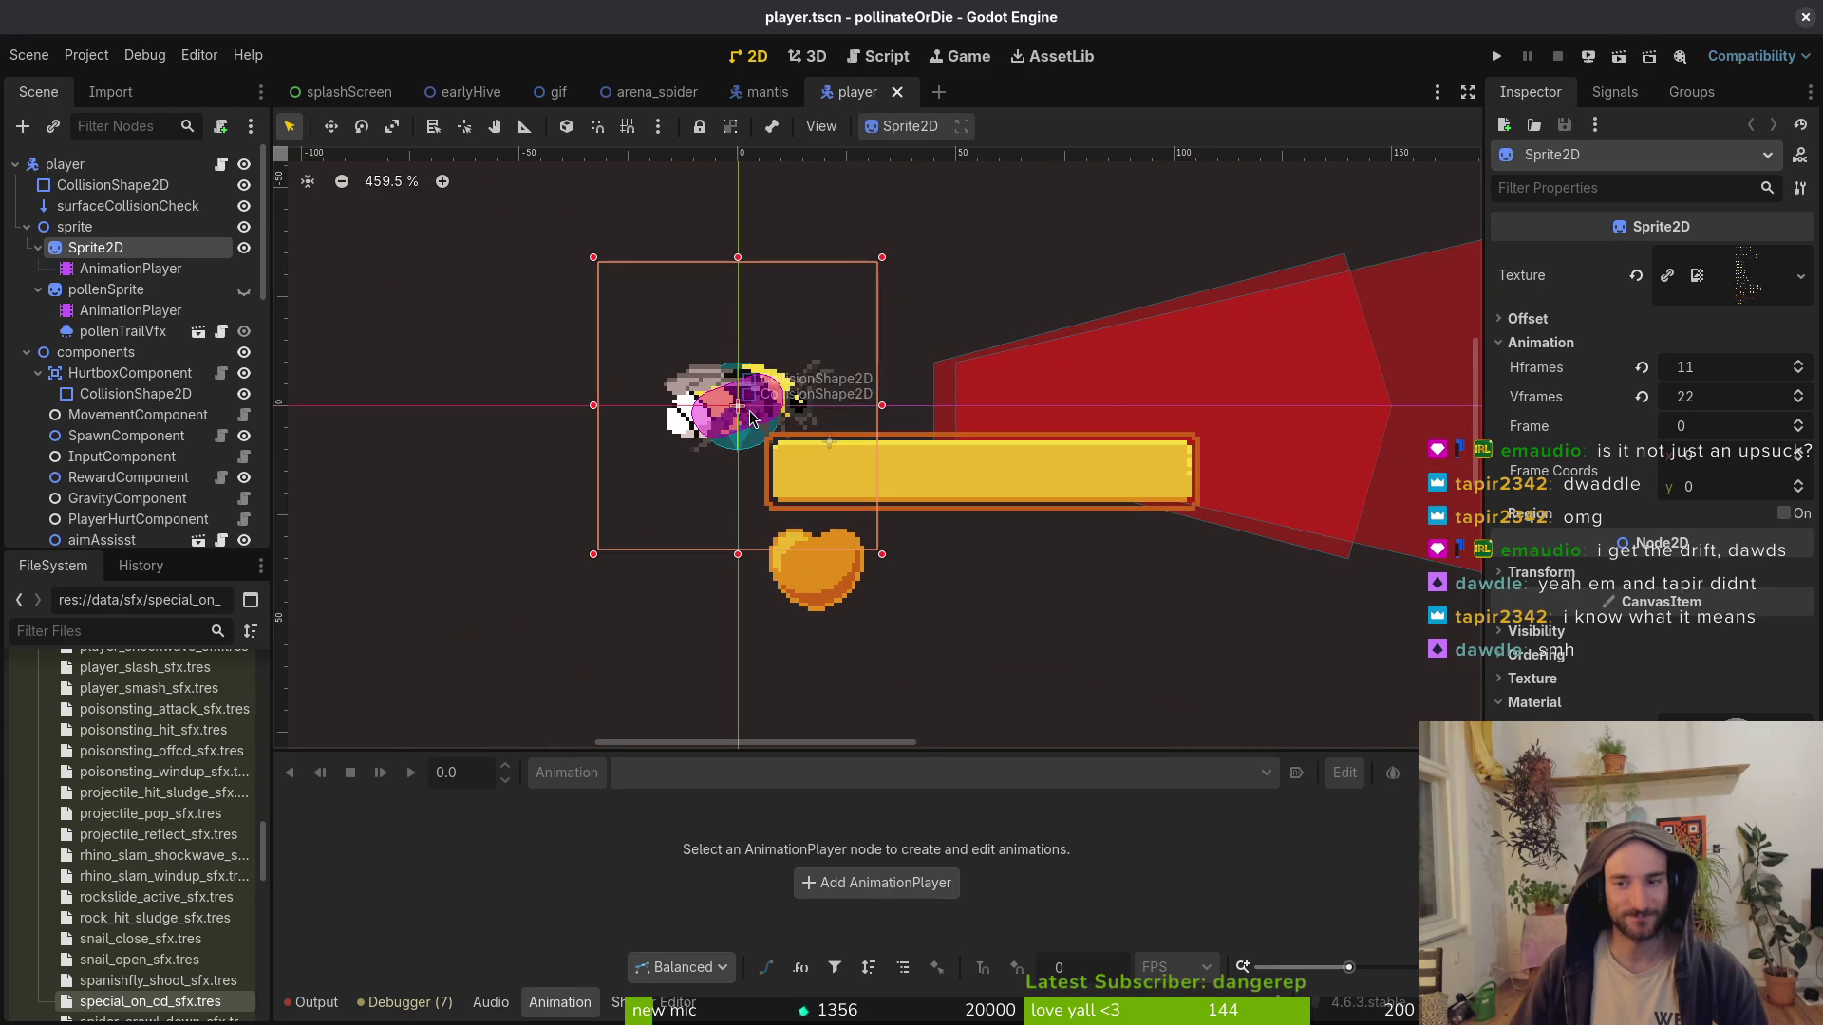
scroll(814, 532, "up", 1)
left_click(1736, 398)
type("23")
key("Return")
Save player.tscn, select the AnimationPlayer, and return to Aseprite
key("ctrl+s")
left_click(130, 269)
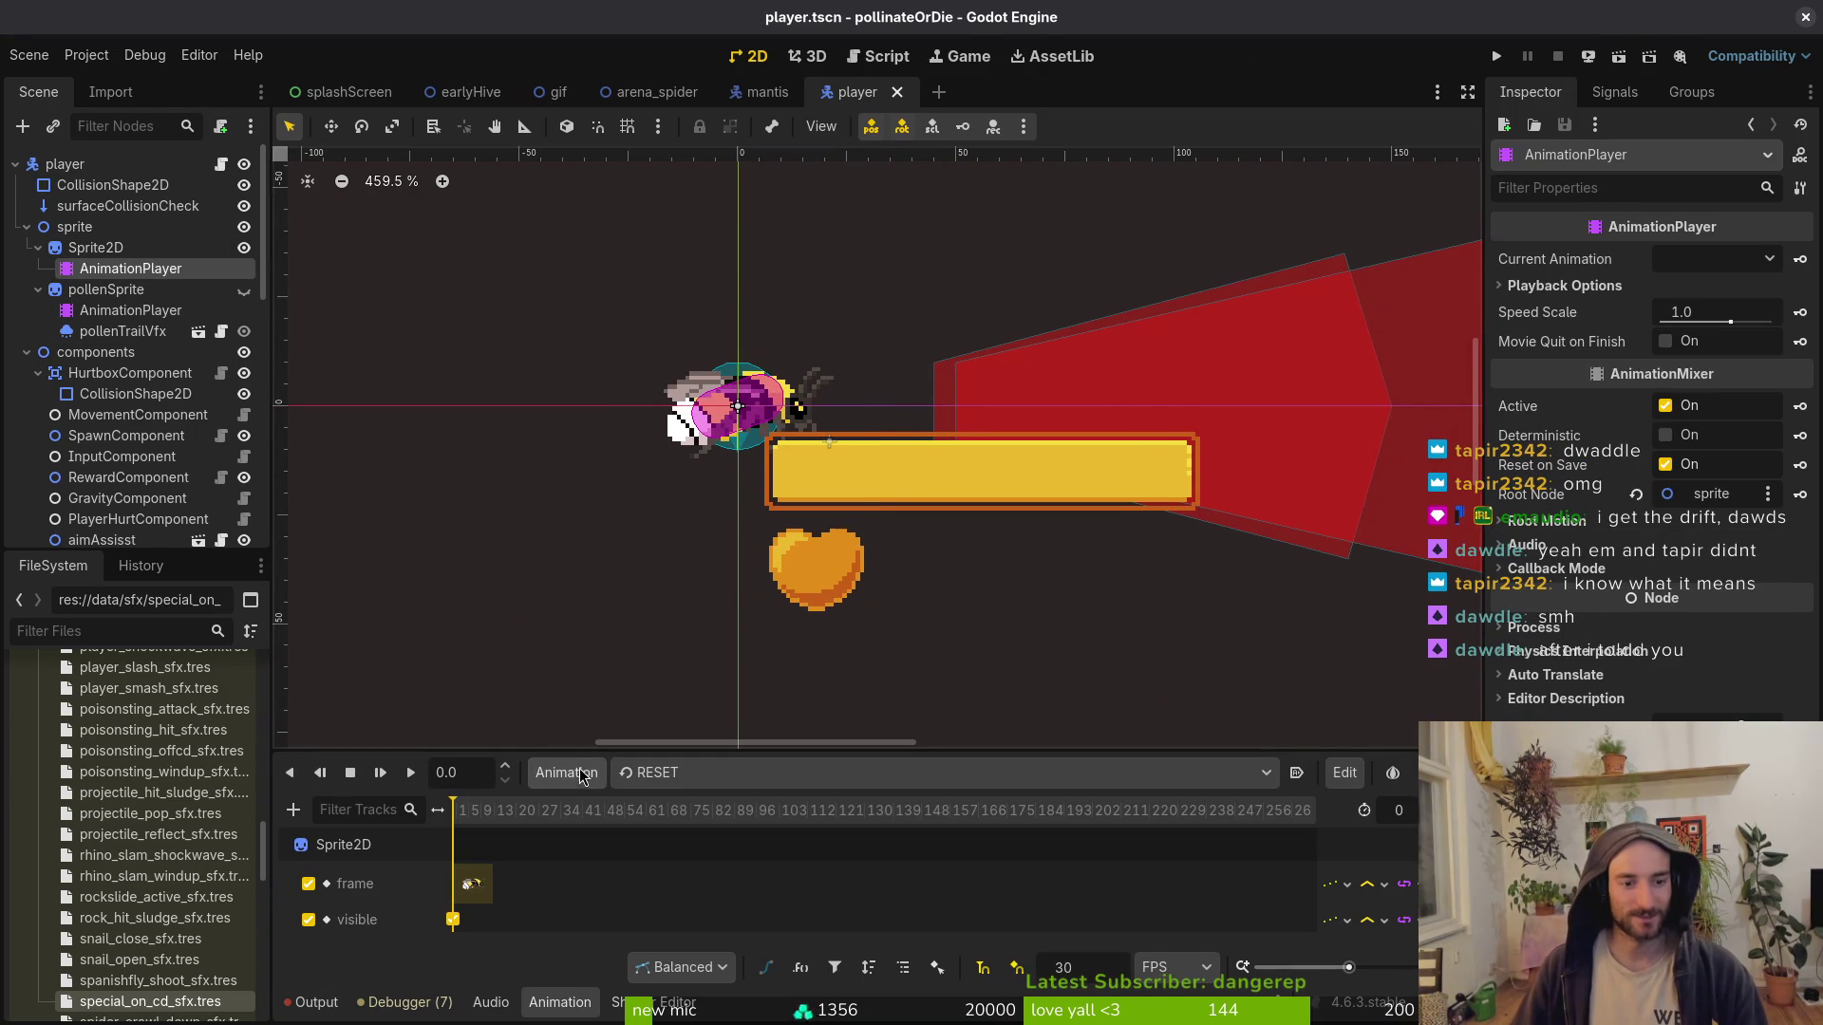
key("alt+Tab")
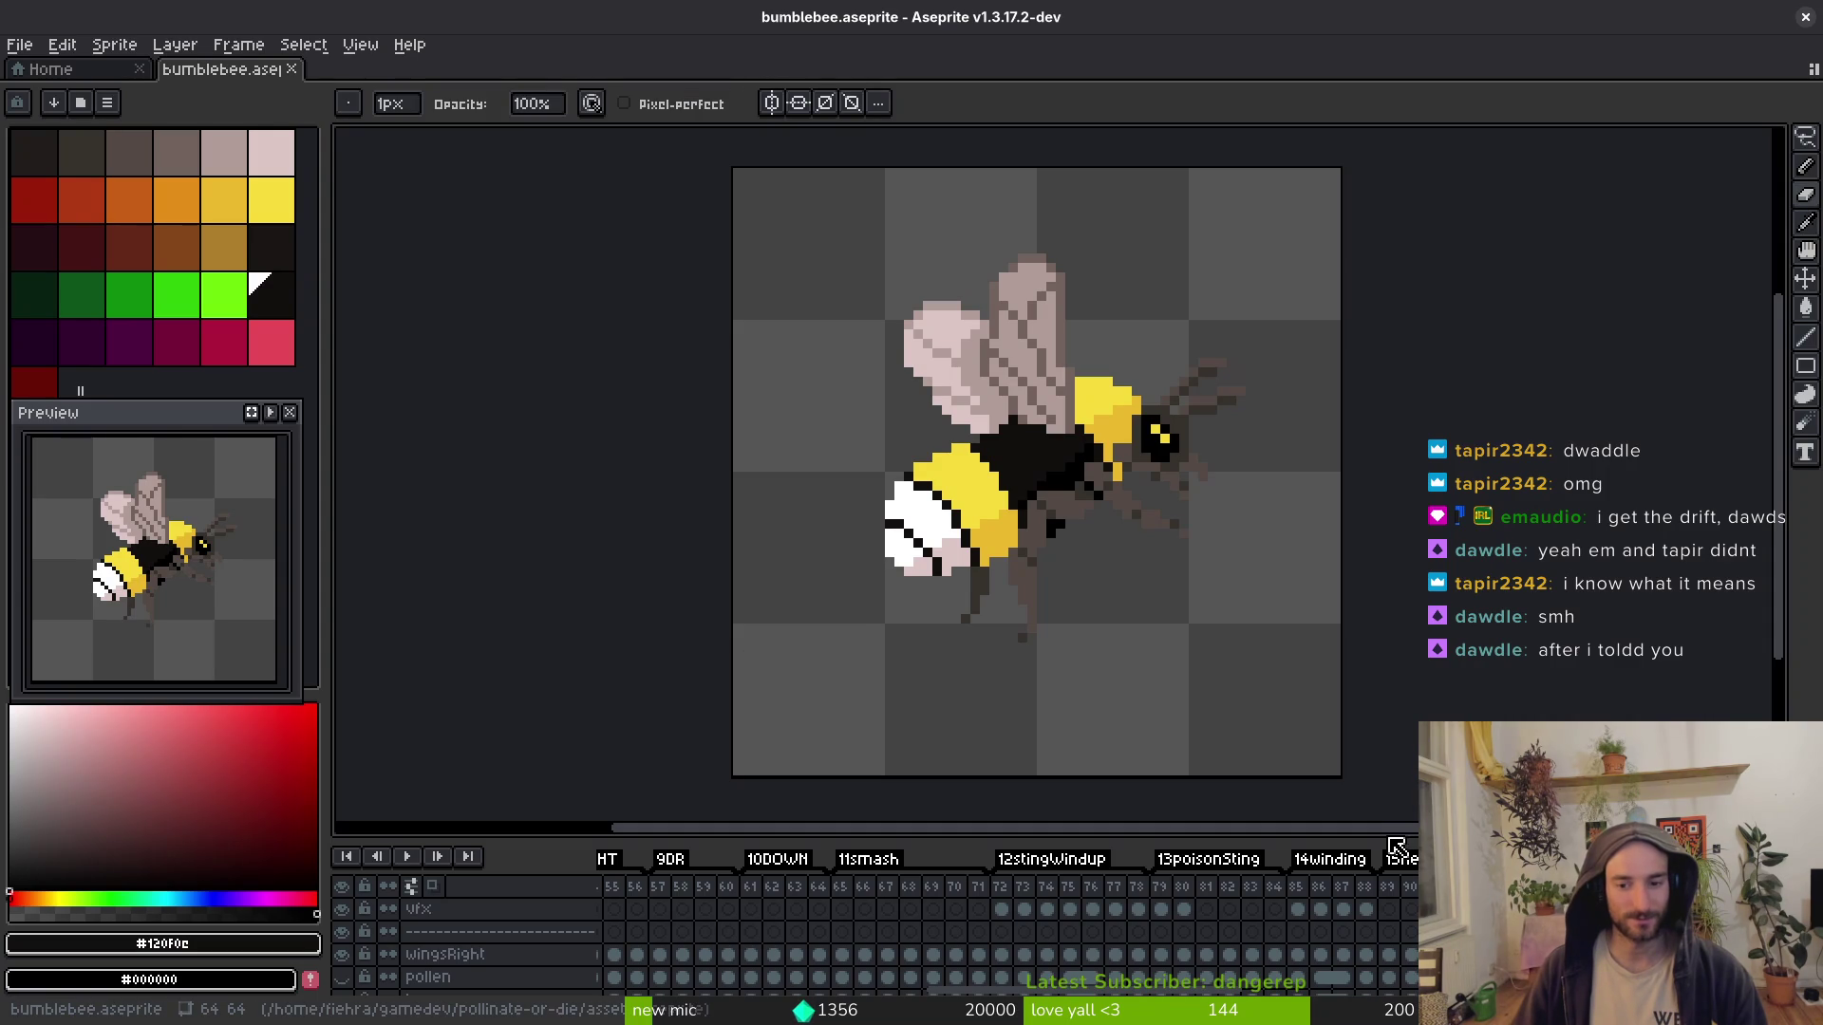
Enlarge the timeline, make the pollen layer visible, and select its frame 51 cel
left_click_drag(1395, 845, 1395, 435)
scroll(721, 760, "right", 10)
scroll(719, 731, "left", 10)
left_click(987, 648)
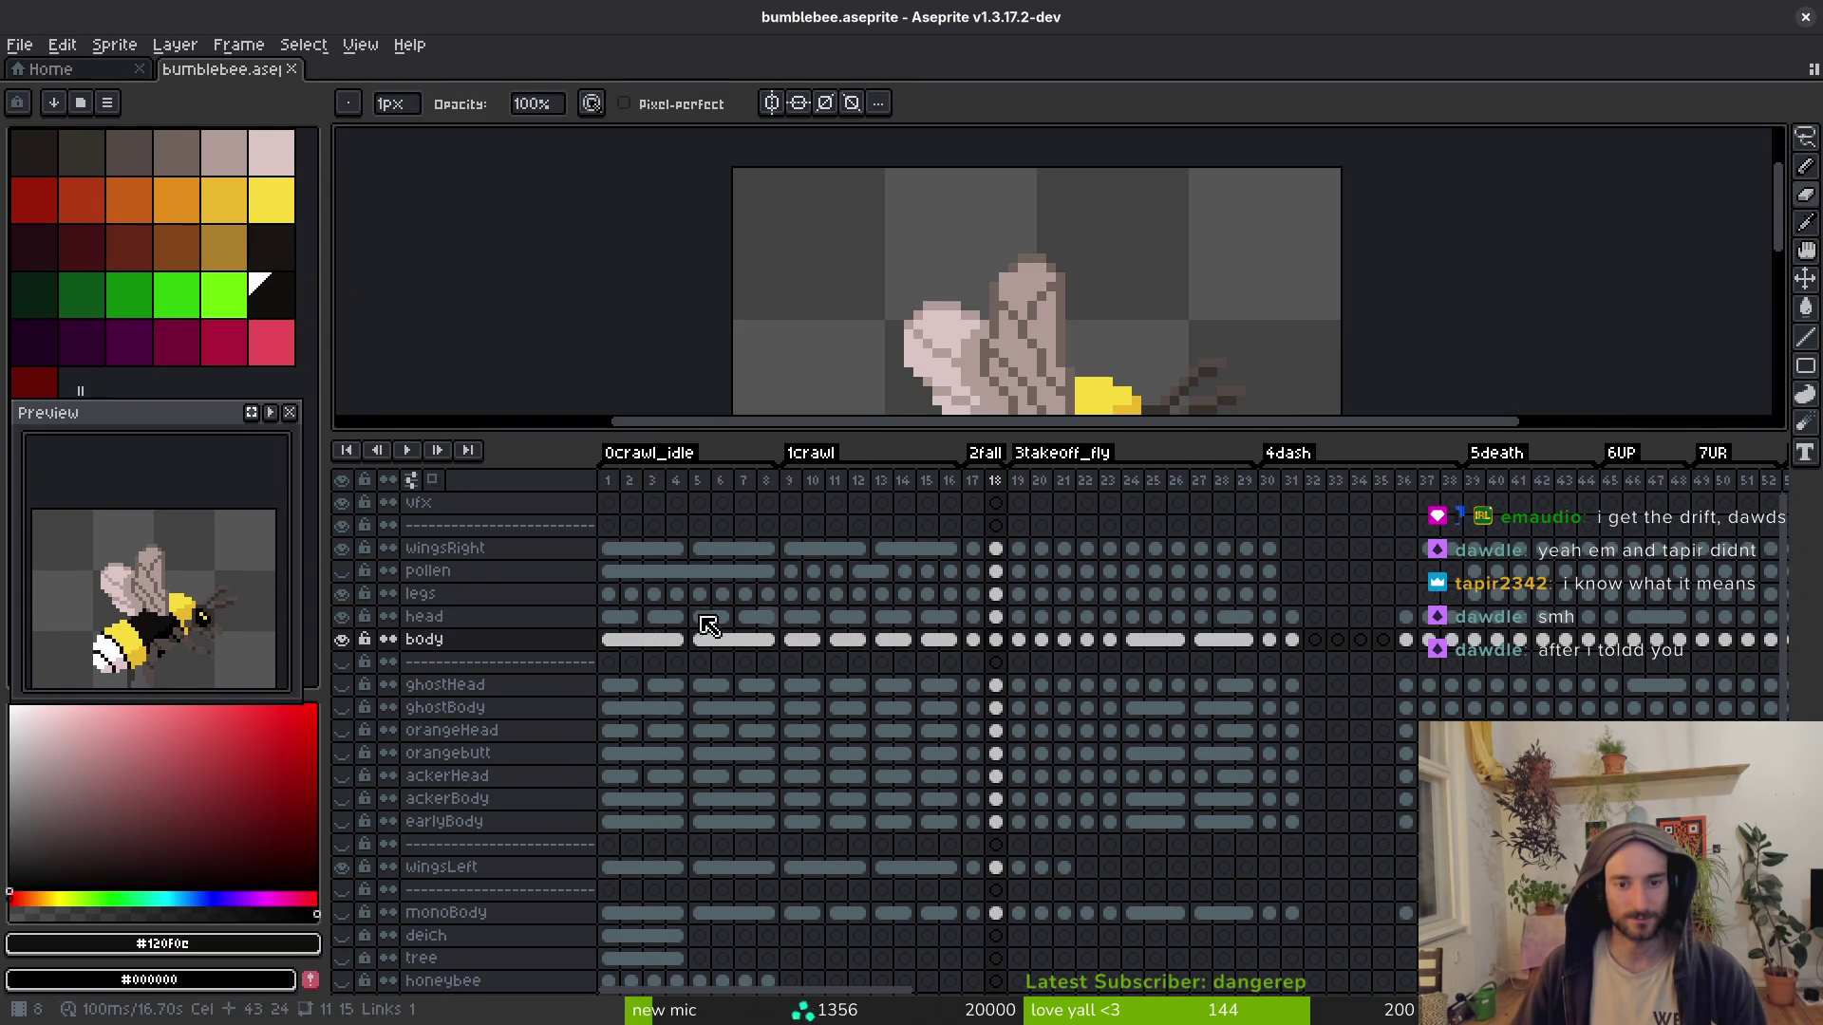
left_click(342, 571)
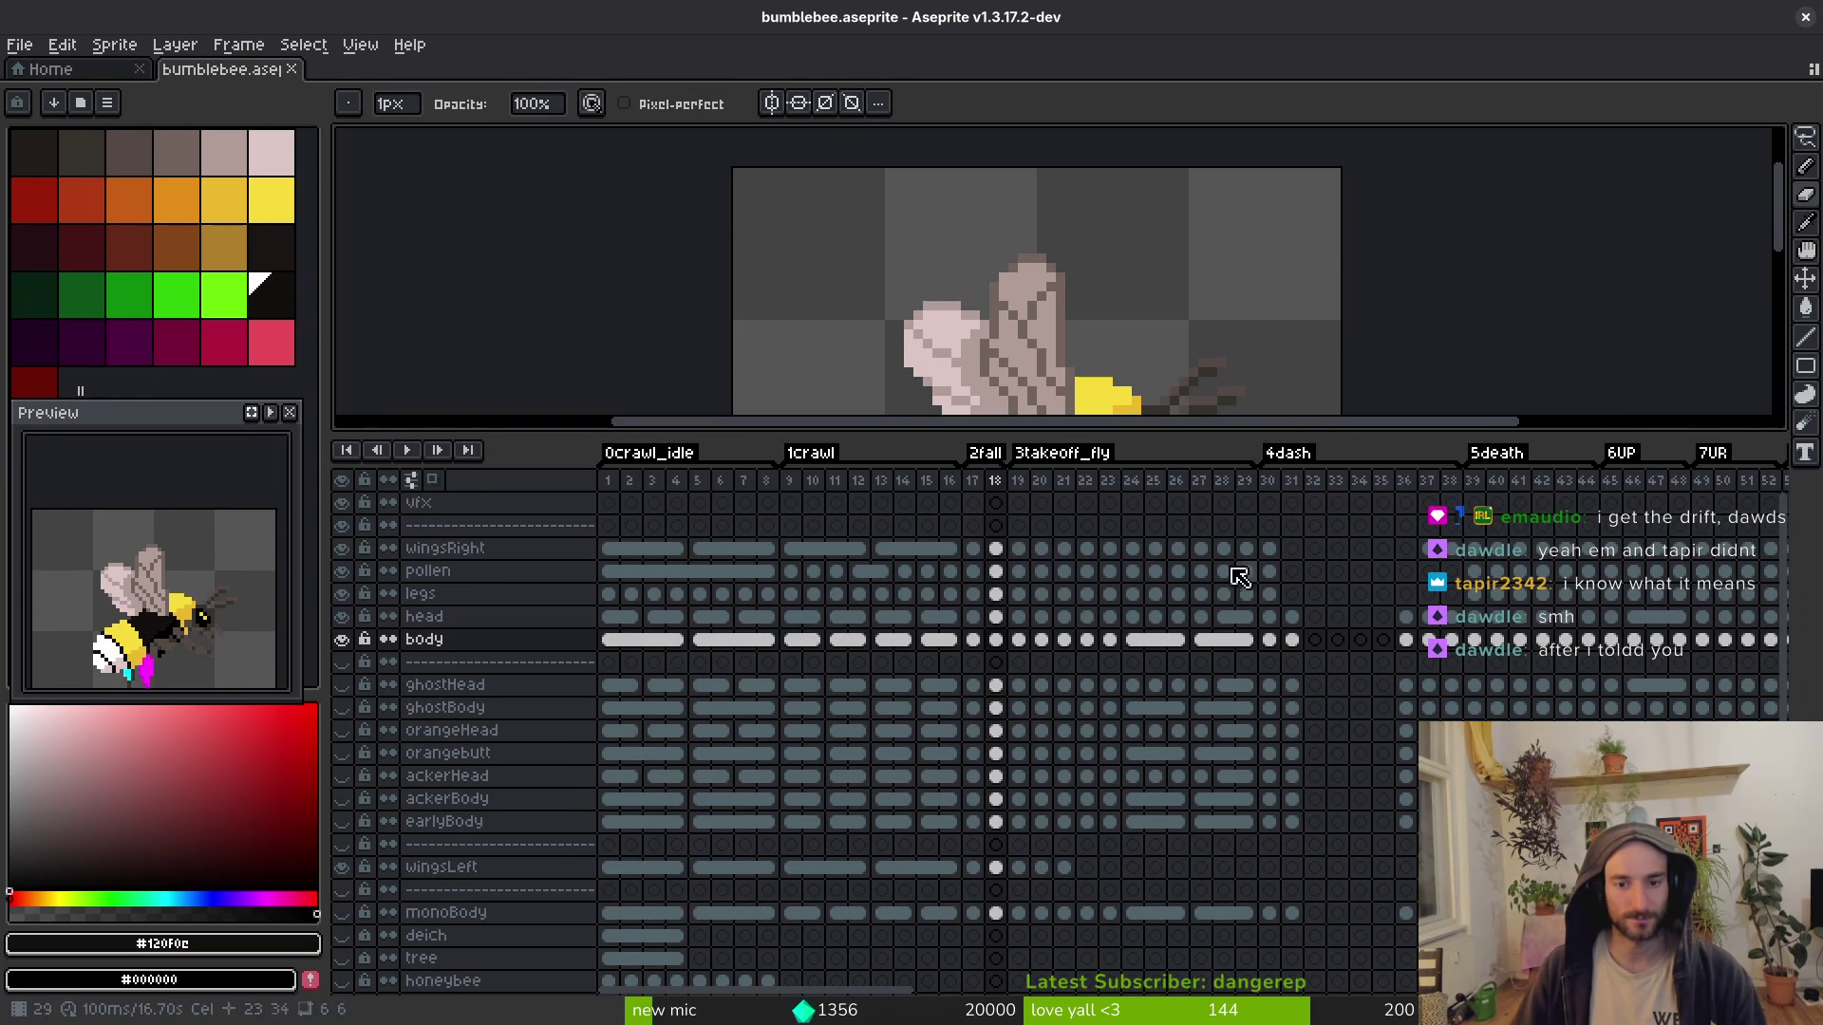
scroll(864, 626, "right", 10)
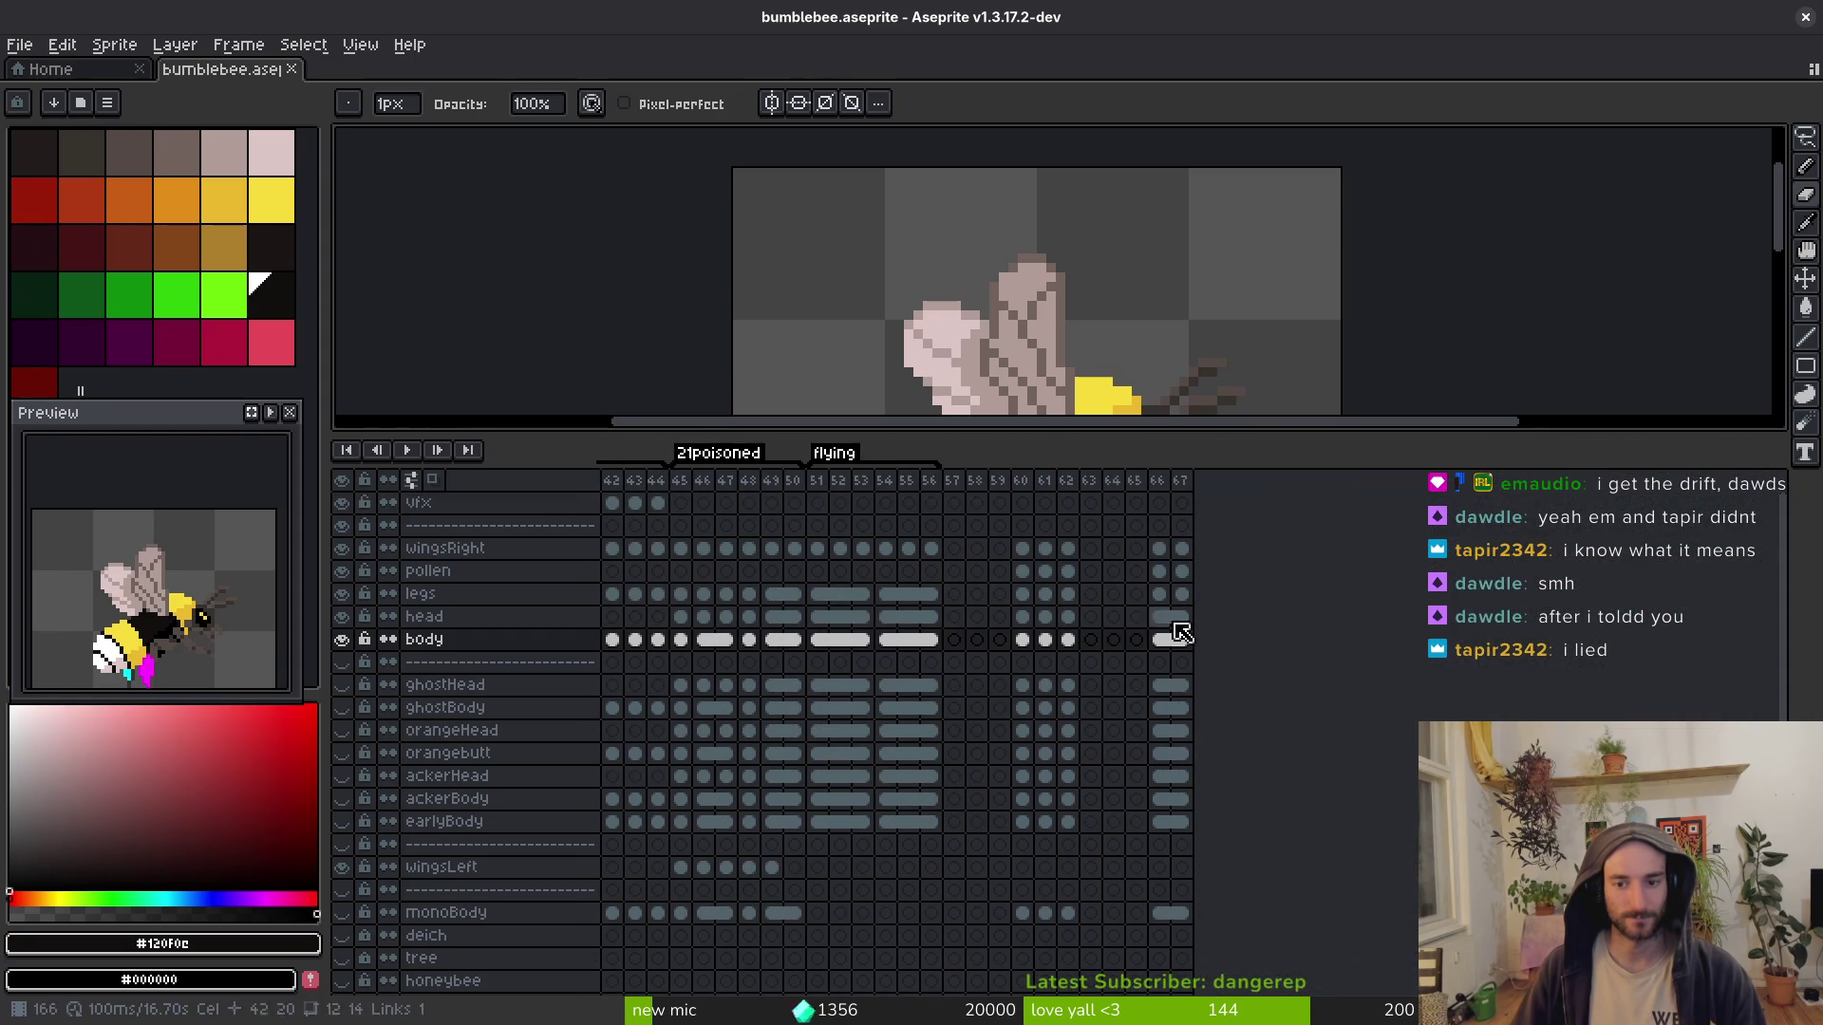
left_click(816, 570)
Centre the zoomed view on the bee's body and go to pollen cel 62
scroll(1031, 371, "up", 2)
mouse_move(1031, 370)
left_mouse_down()
mouse_move(1035, 446)
mouse_move(1006, 328)
left_mouse_up()
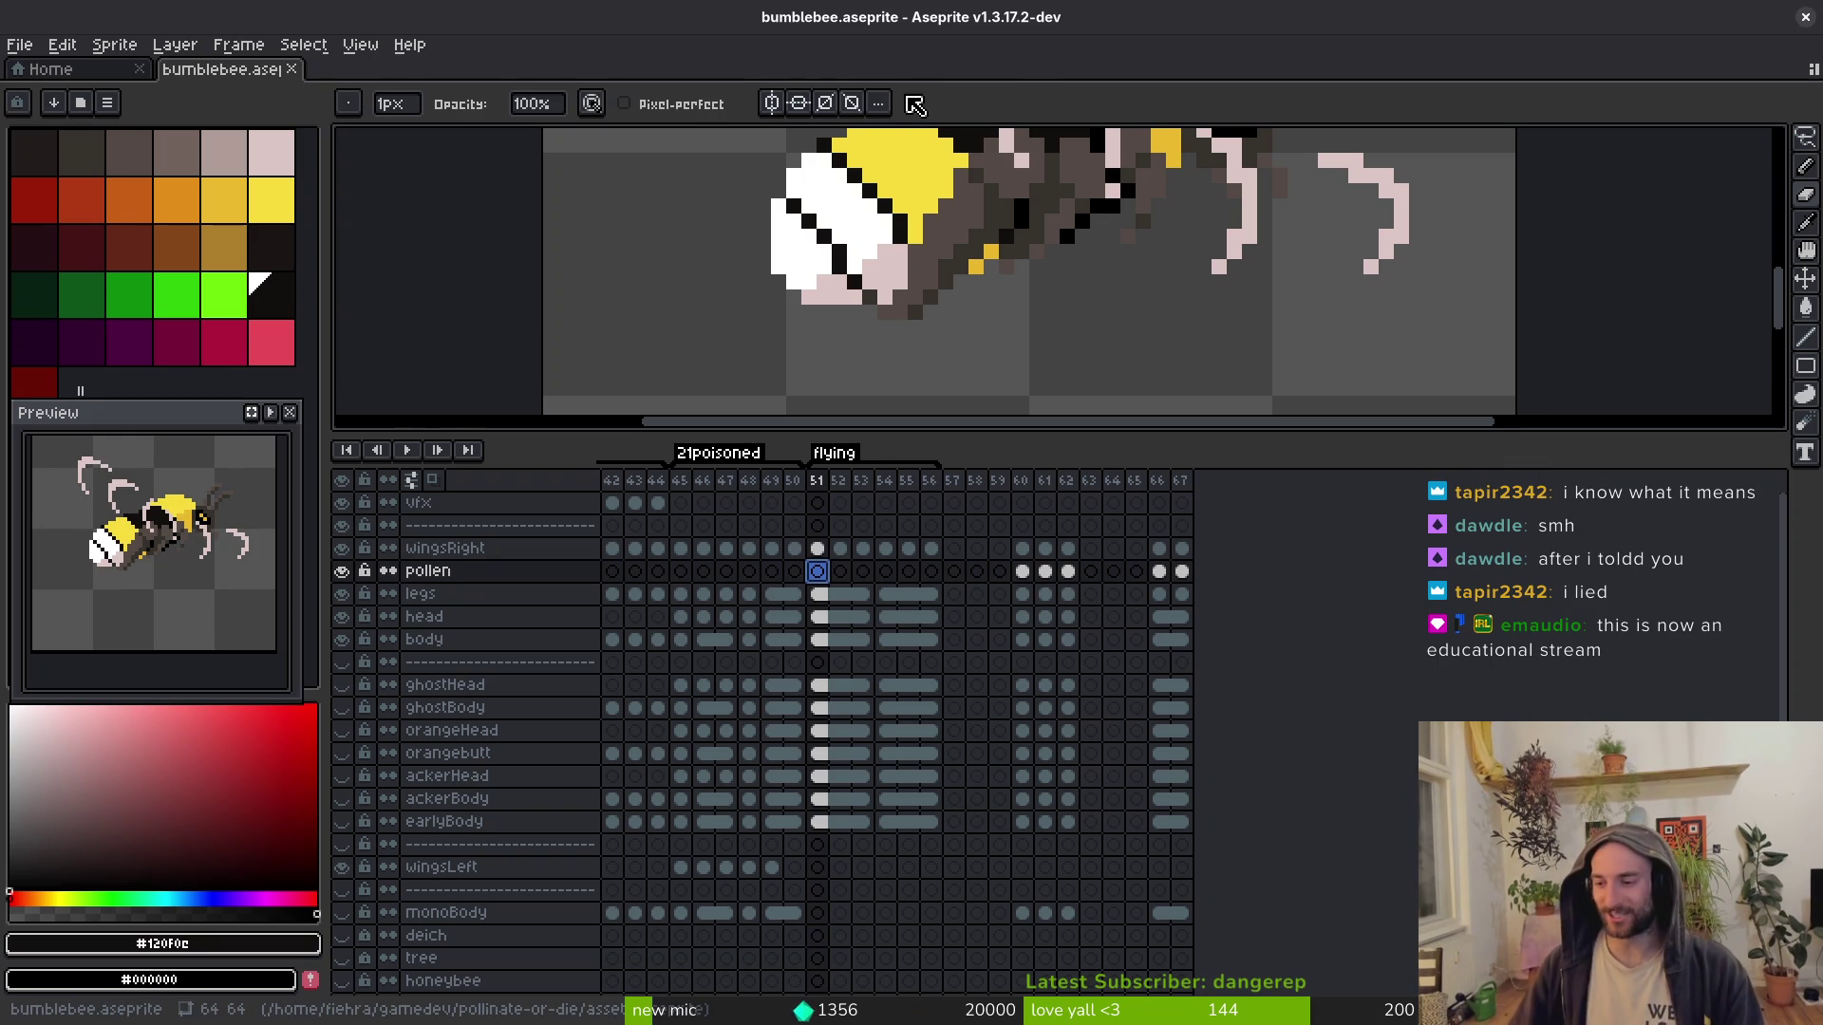
left_click_drag(1018, 431, 1026, 711)
scroll(1170, 593, "up", 2)
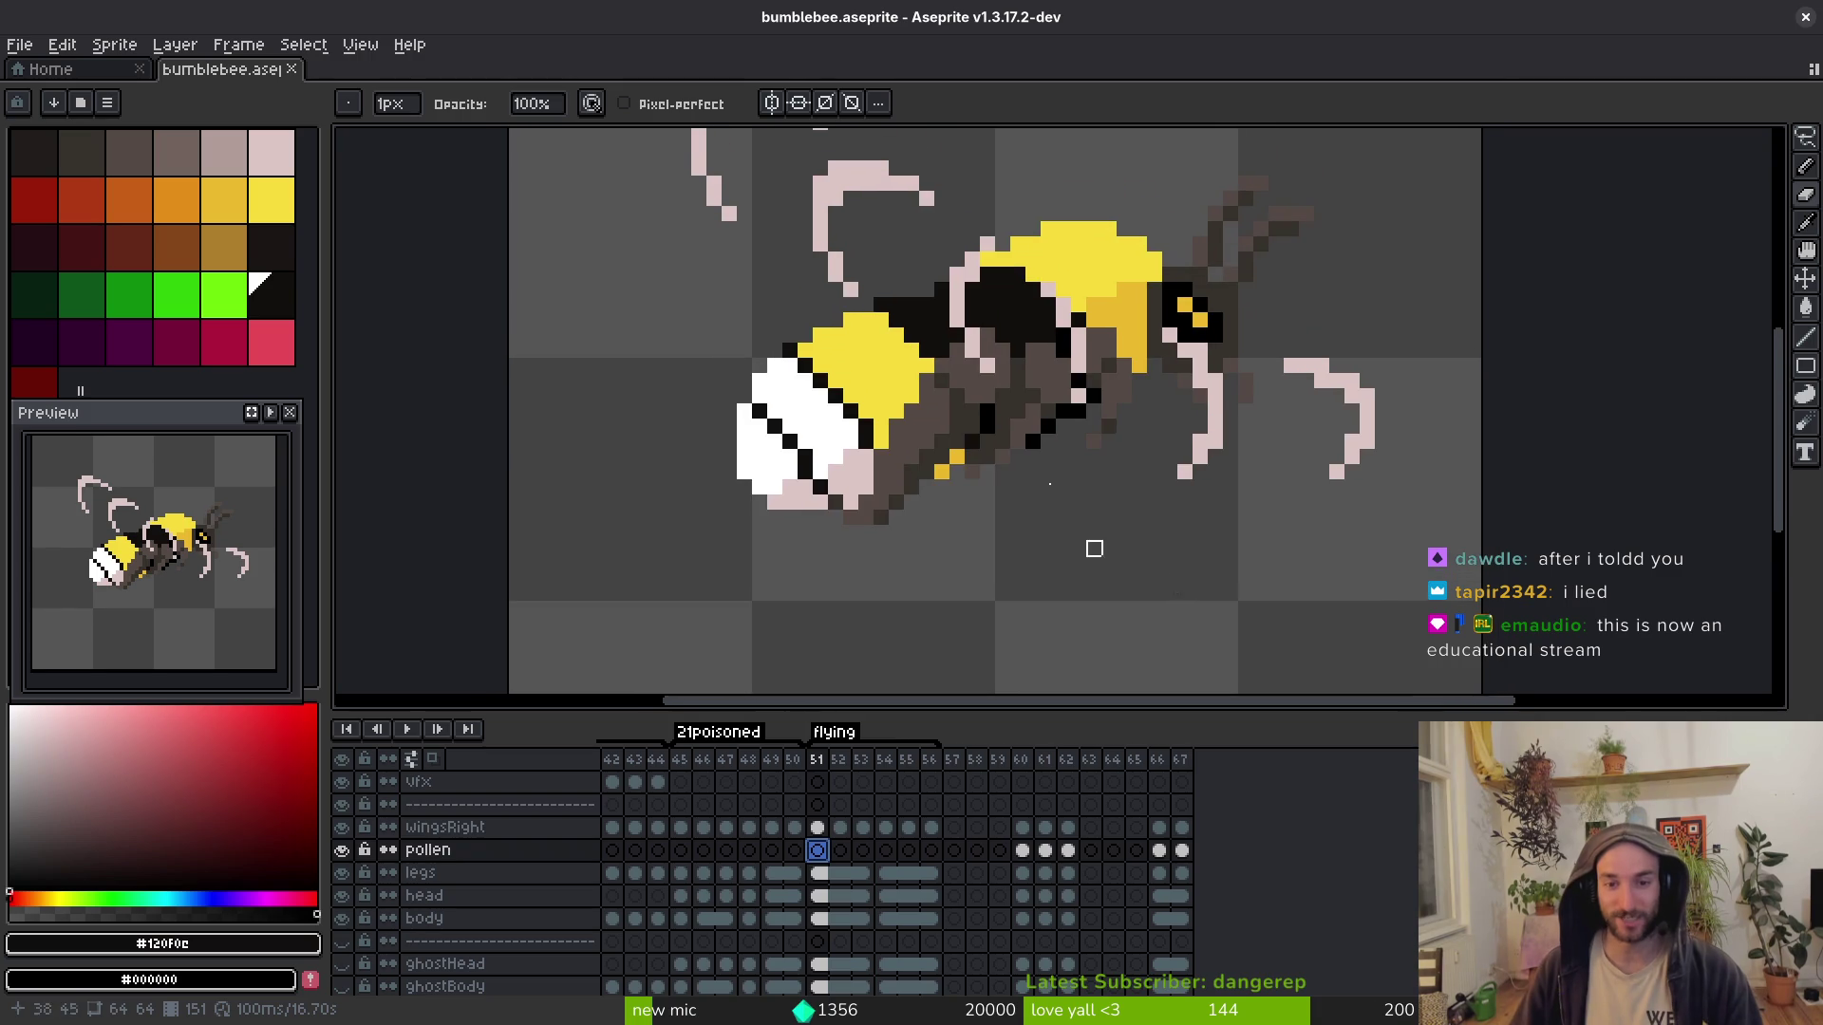
scroll(987, 500, "down", 1)
scroll(1002, 474, "down", 1)
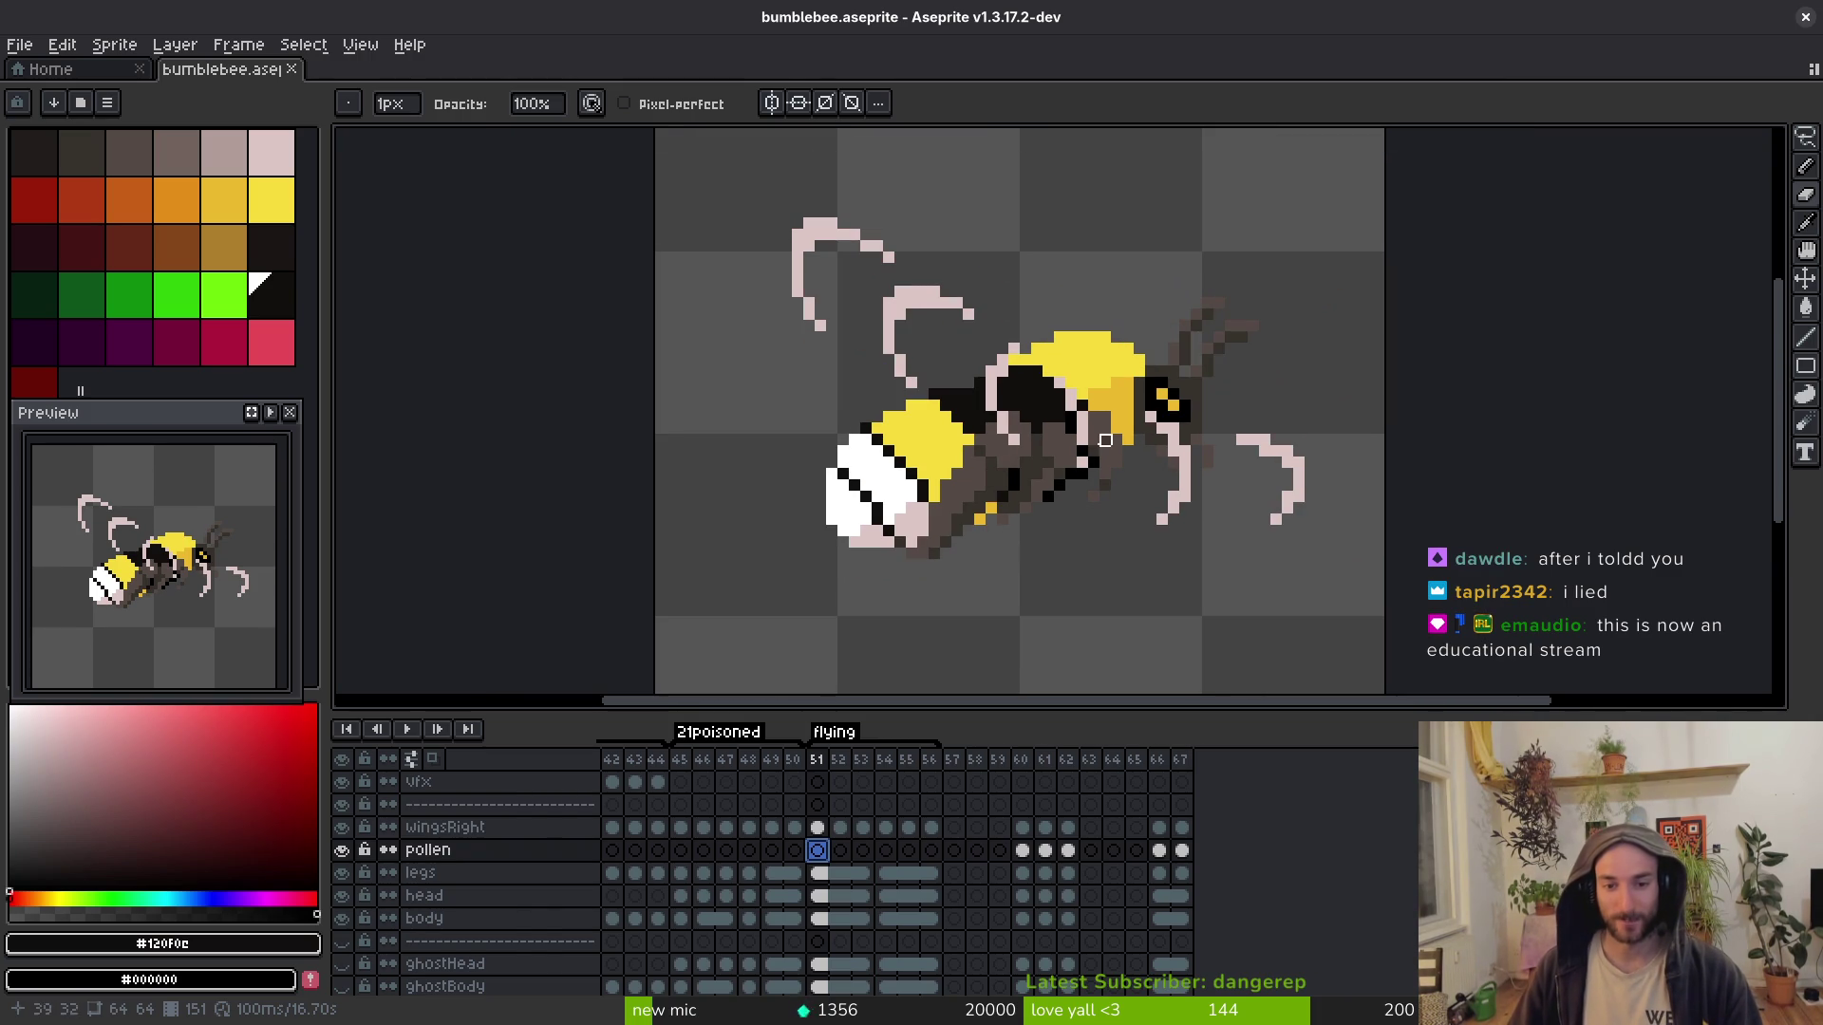
scroll(892, 456, "down", 3)
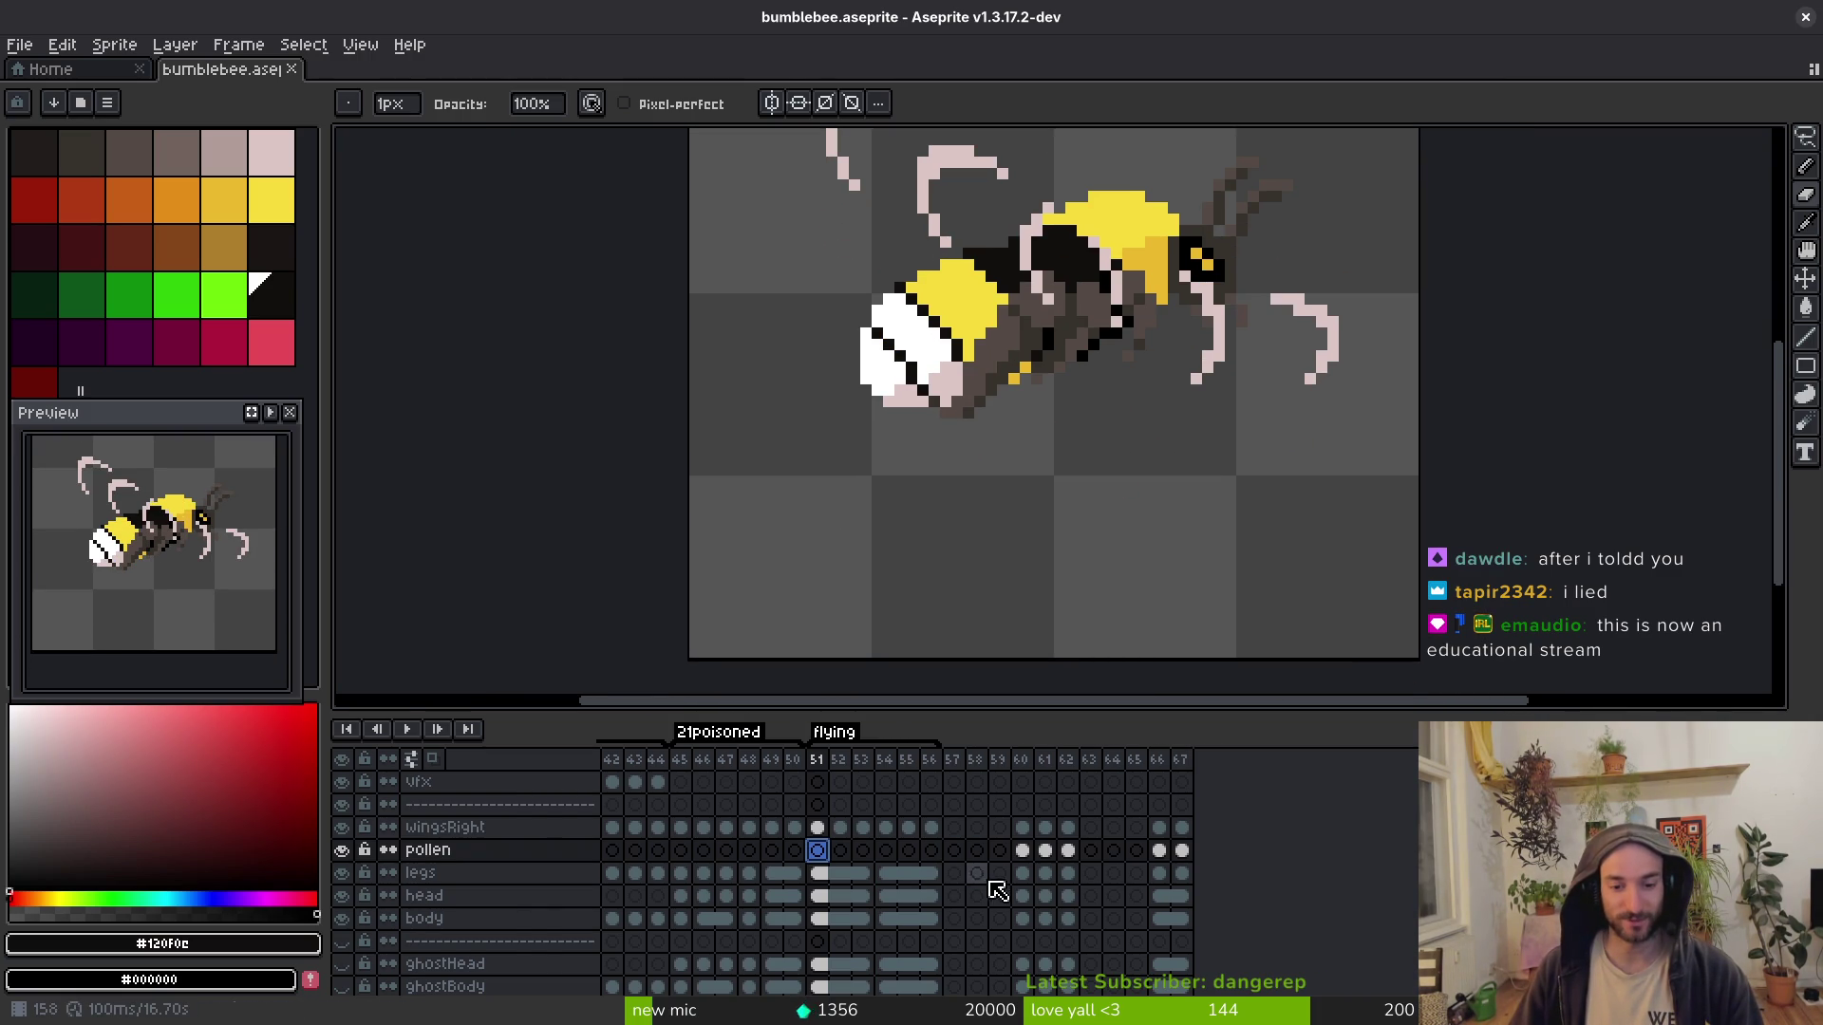
left_click(1022, 870)
Sample the magenta pollen colour and copy frame 60's pollen into frames 51 and 54
key("i")
left_click(959, 370)
key("Right")
key("Right")
key("Left")
key("Left")
key("Left")
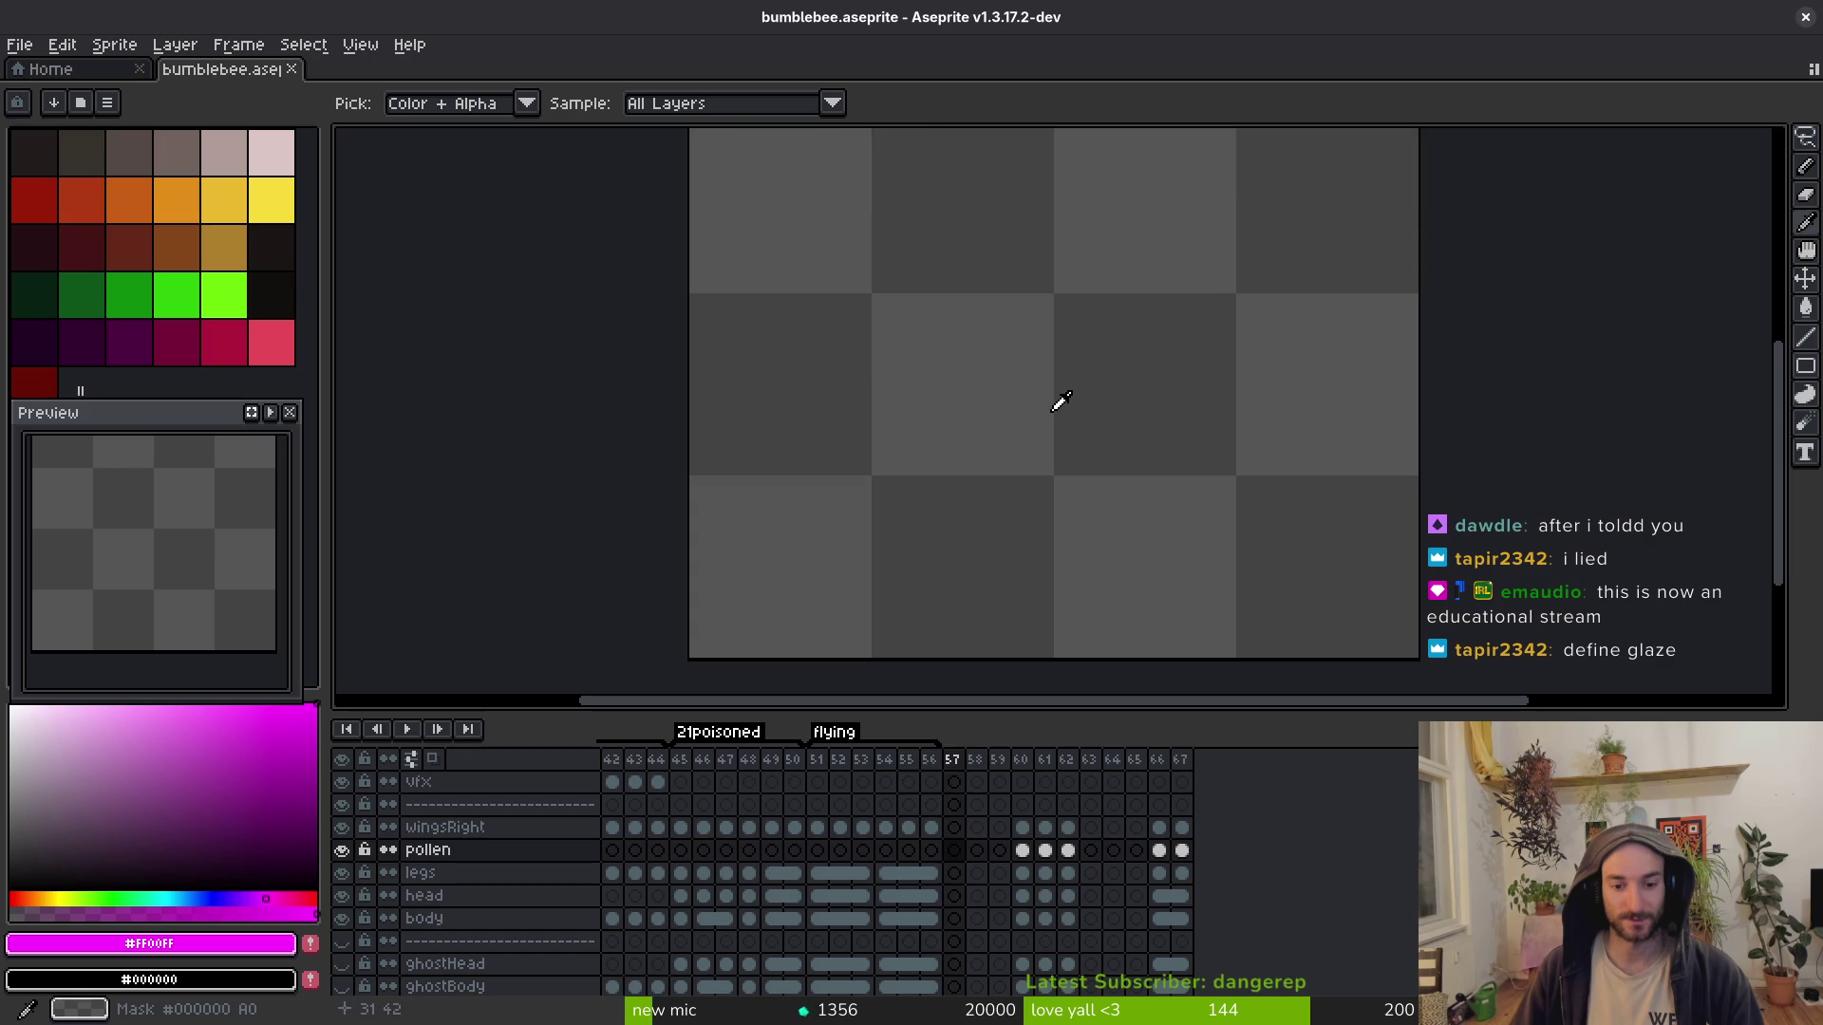
key("Left")
key("Left")
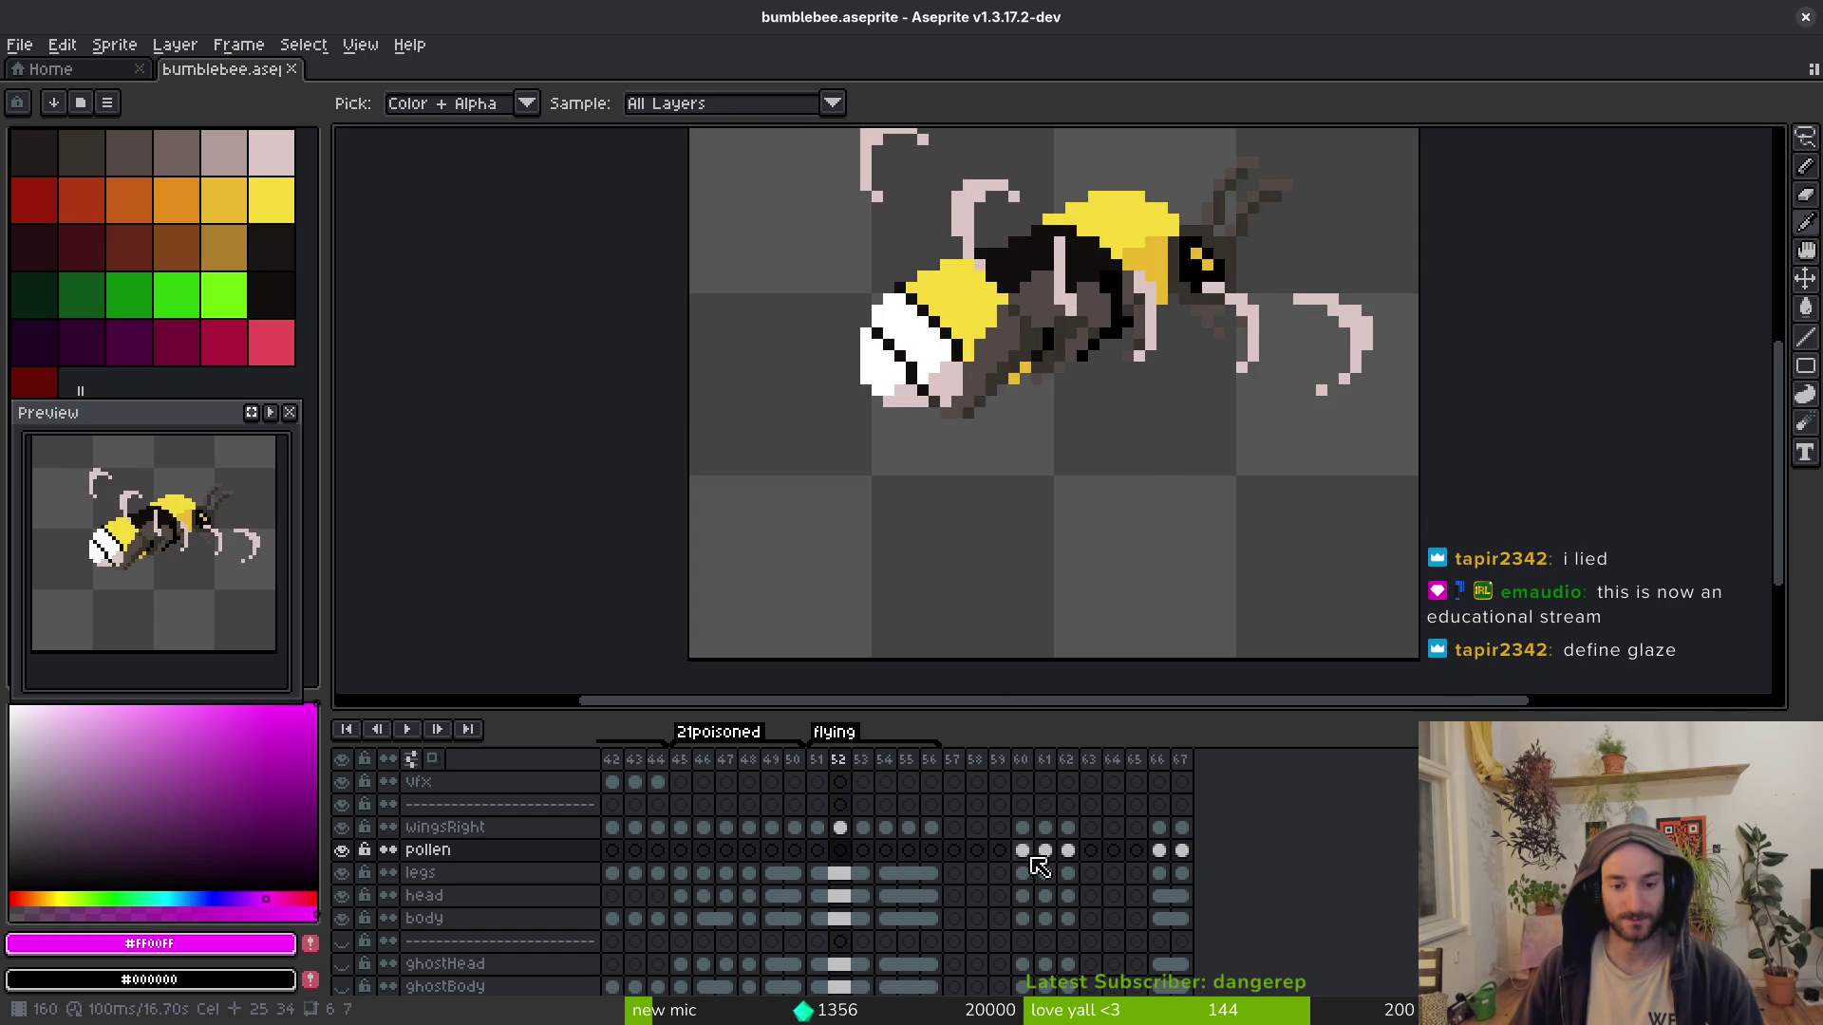
left_click(1022, 850)
key("ctrl+c")
left_click(819, 853)
key("ctrl+v")
left_click(886, 852)
key("ctrl+v")
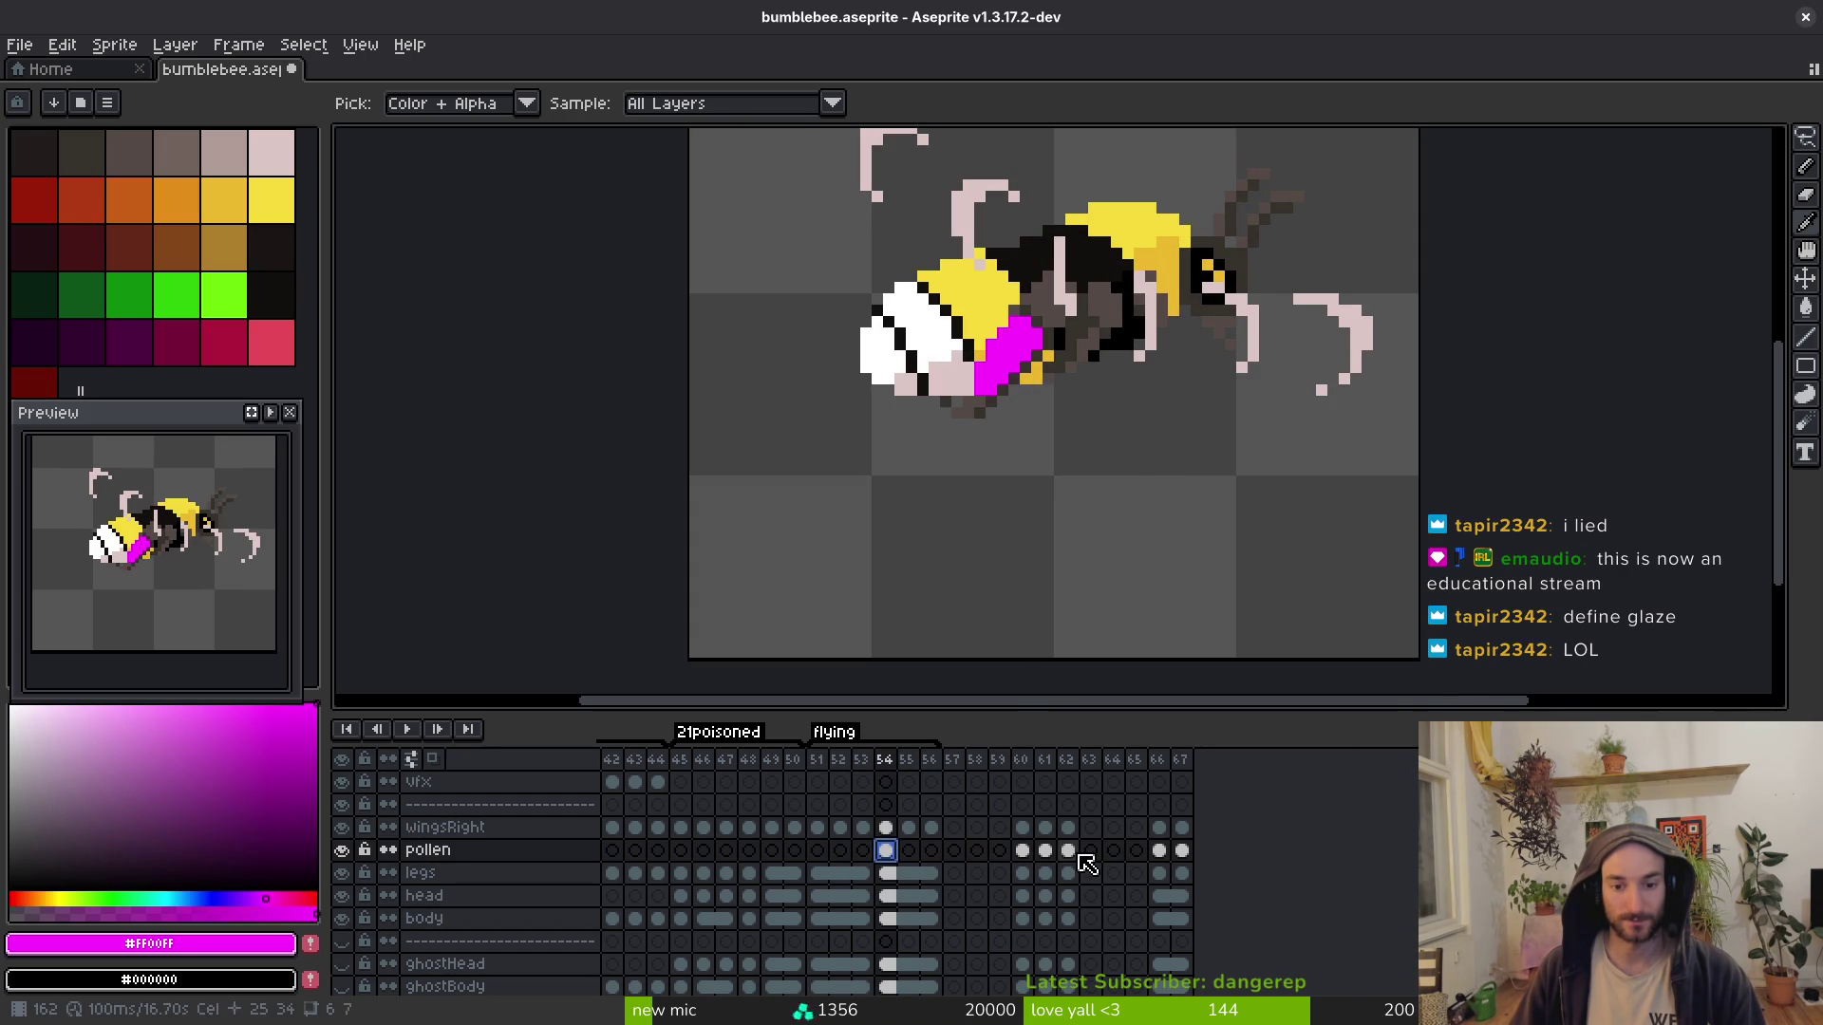
Compare frame 51's pollen with frame 61 and rework its lower edge
left_click(1067, 852)
left_click(1046, 852)
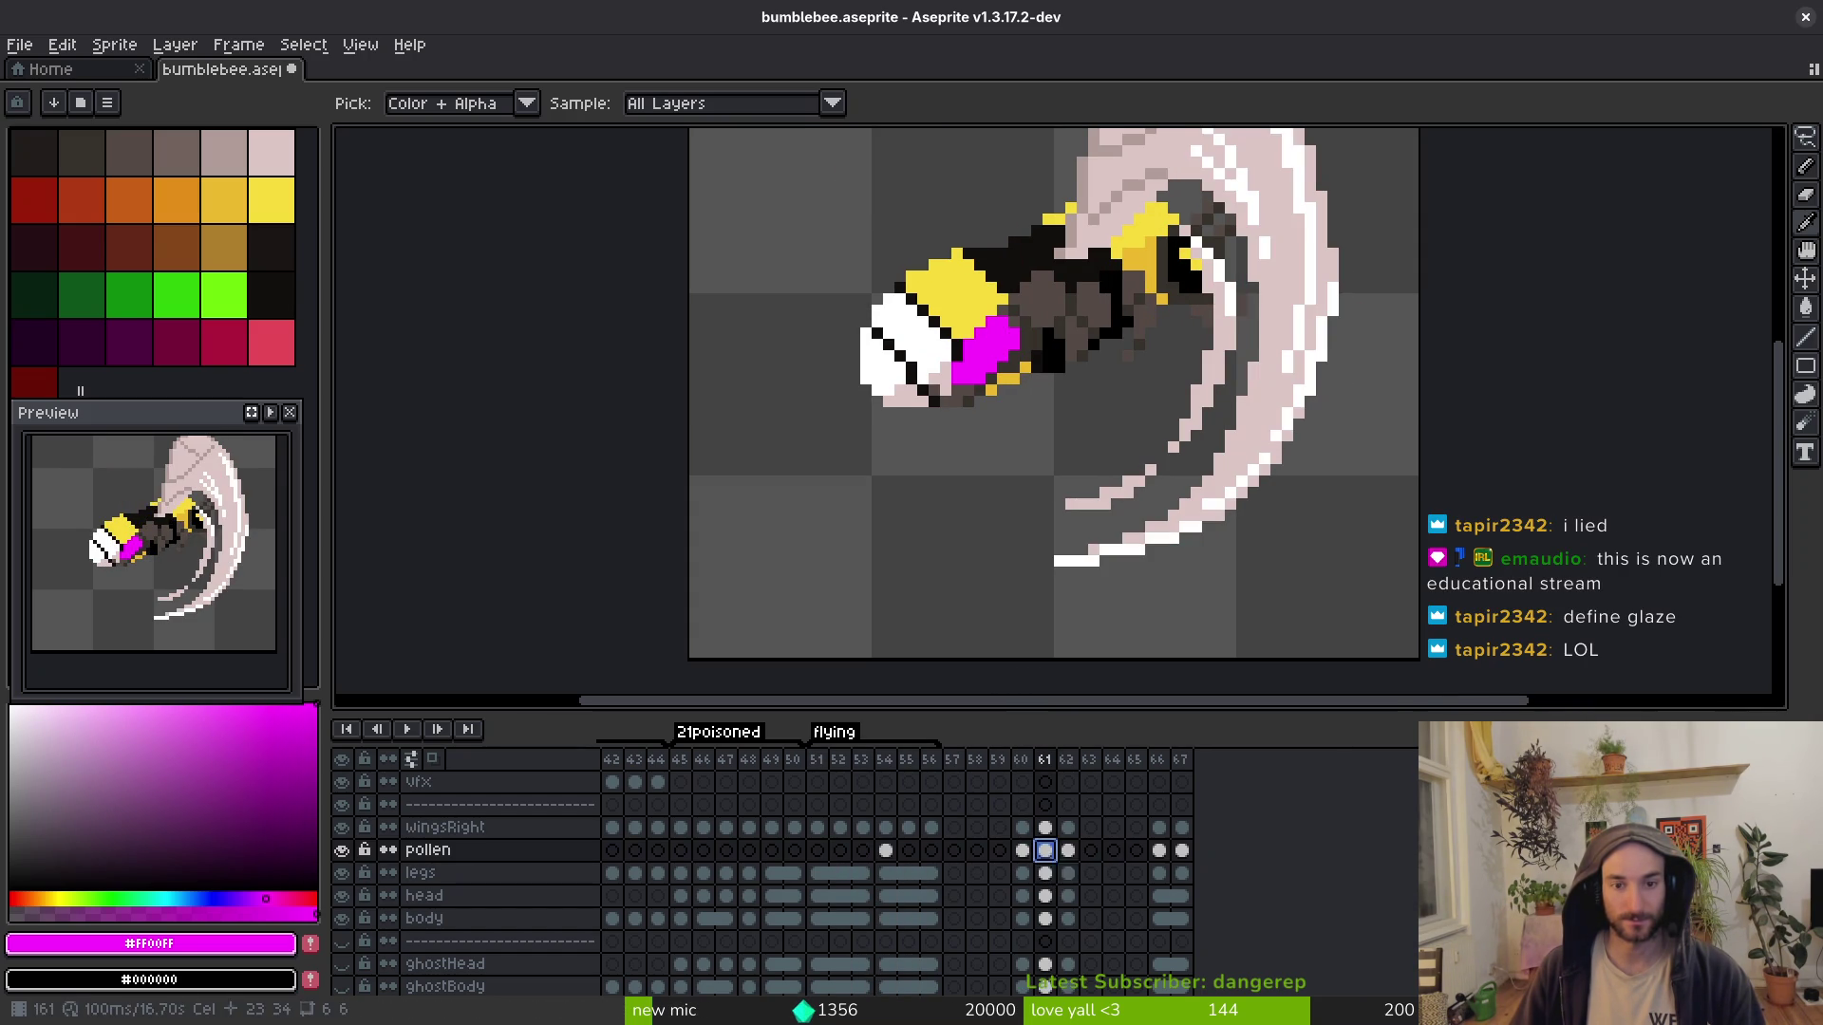
left_click(818, 851)
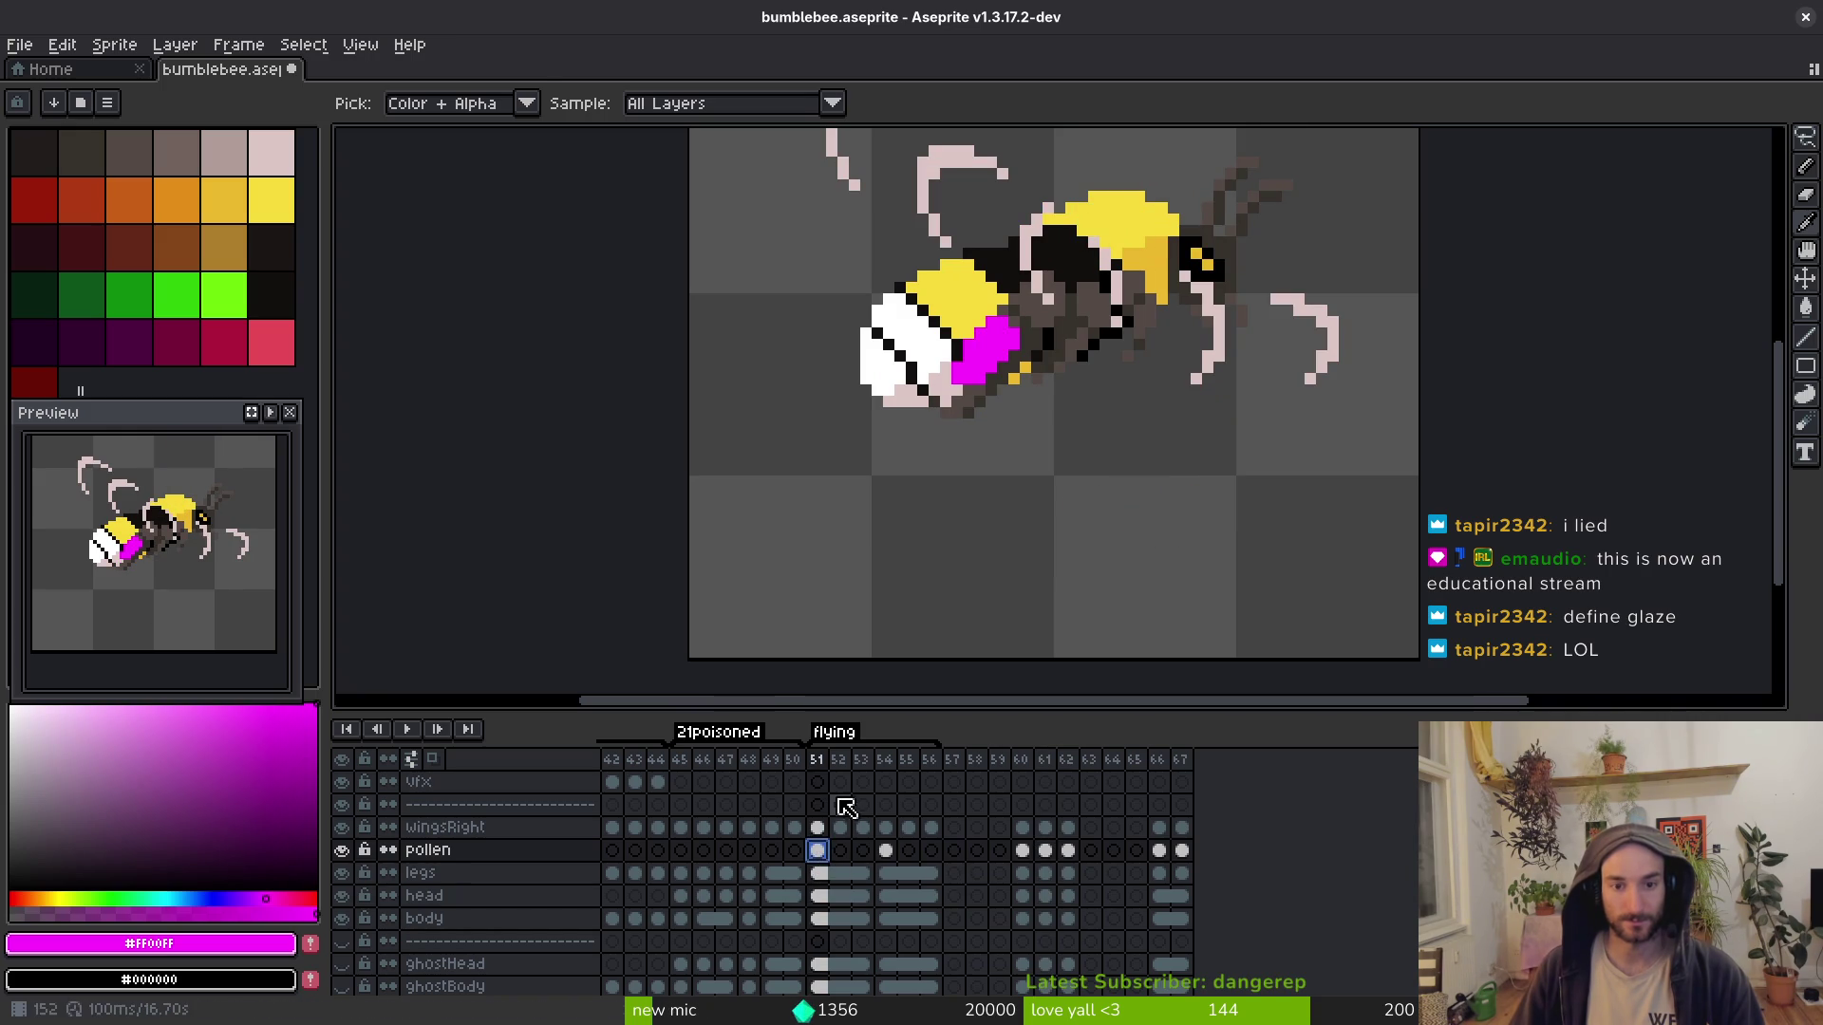
key("b")
left_click(1045, 851)
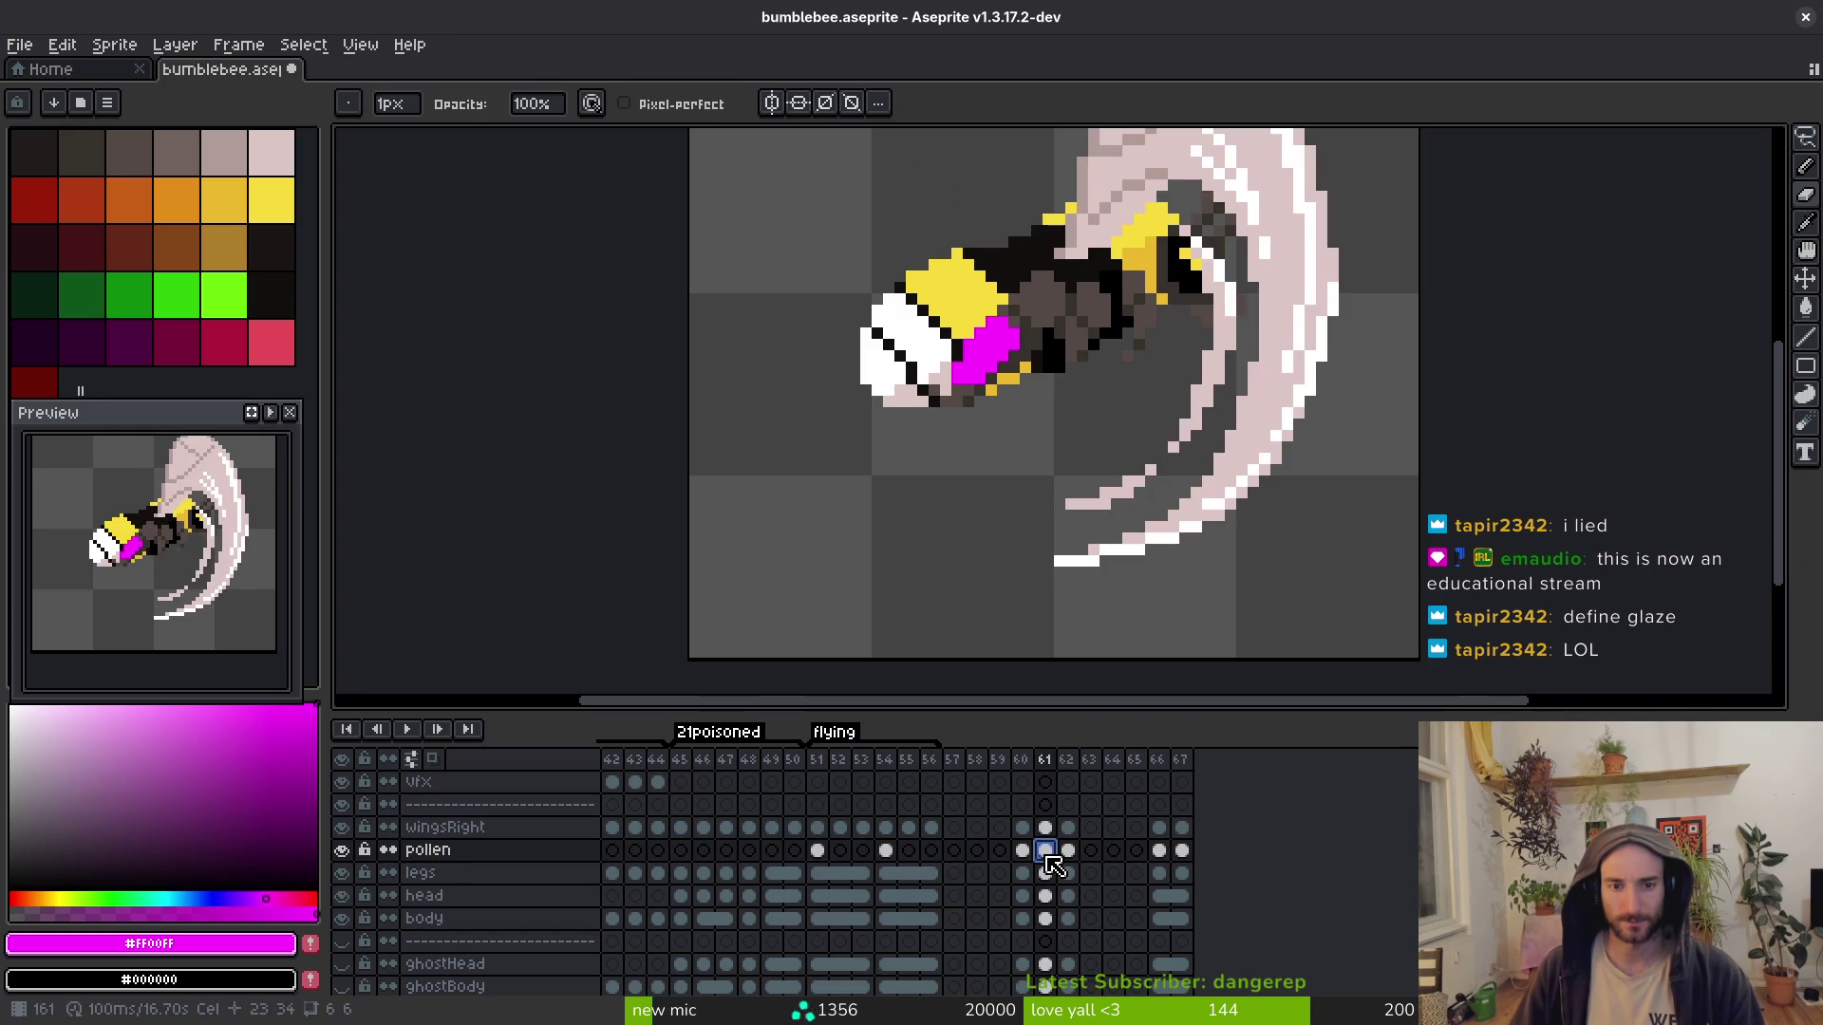
left_click(817, 851)
scroll(899, 375, "up", 2)
key("e")
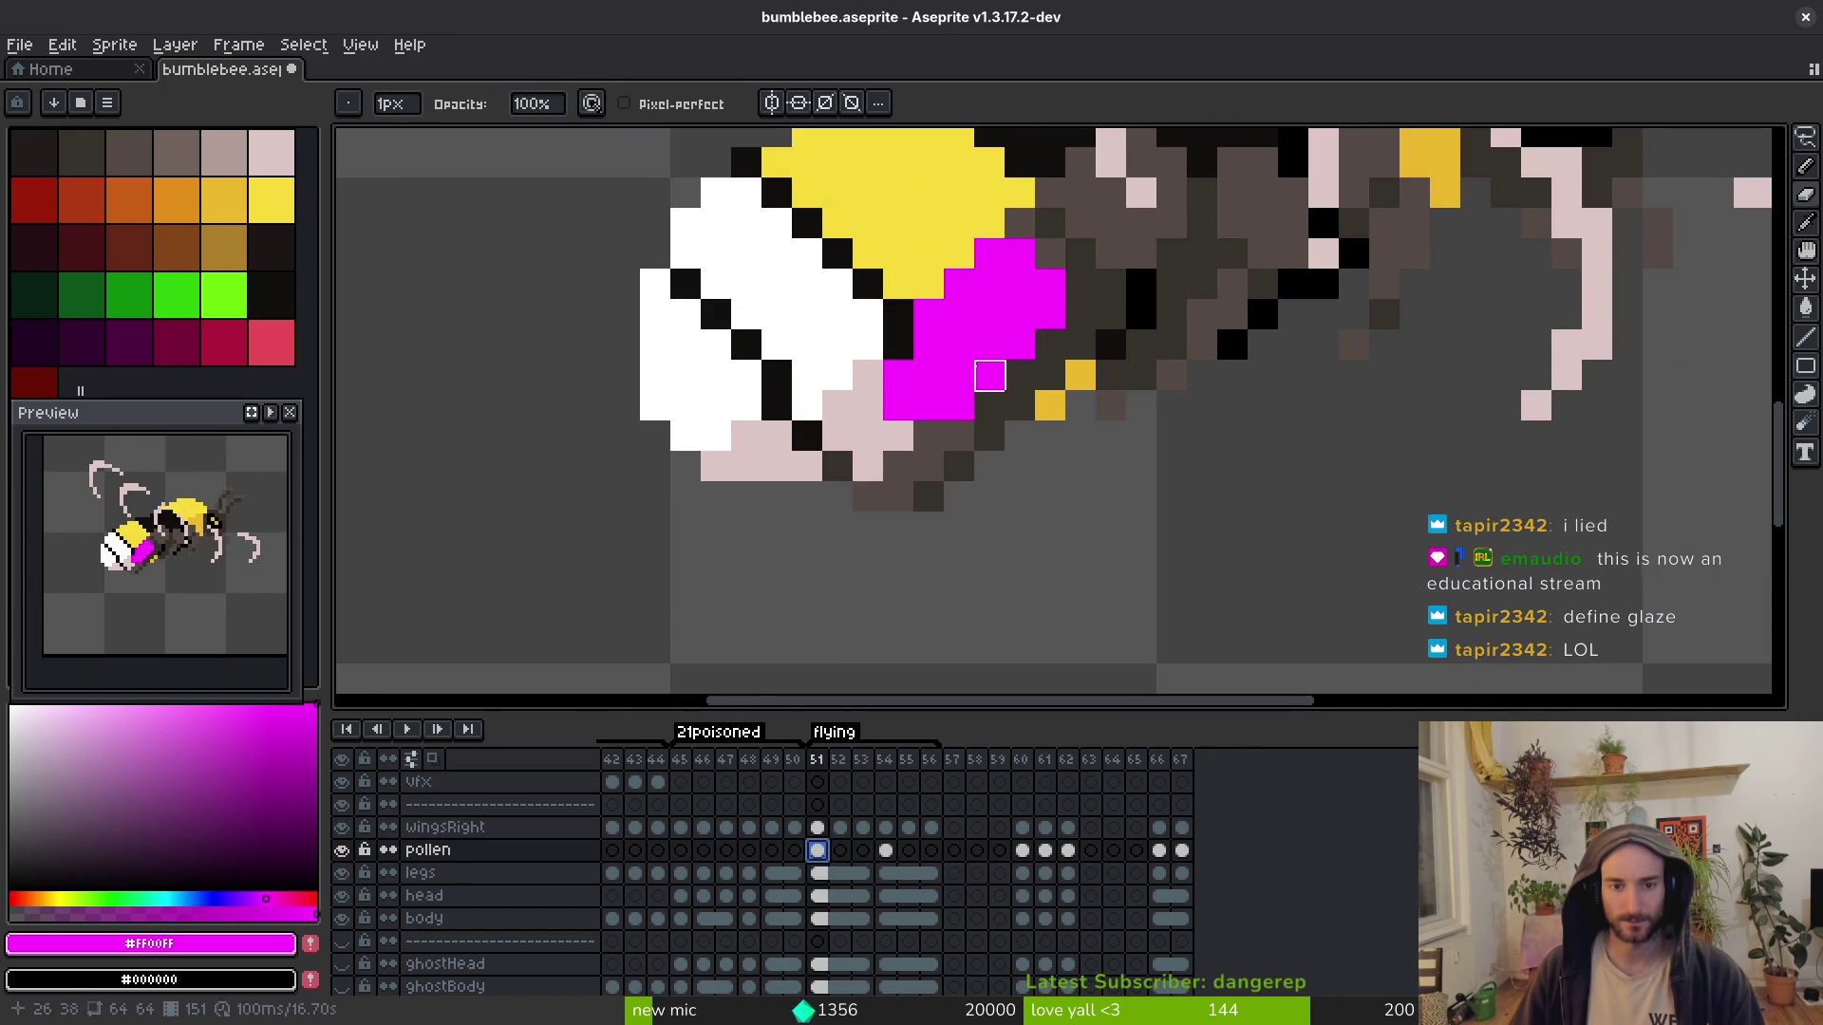
mouse_move(899, 375)
left_mouse_down()
mouse_move(899, 436)
mouse_move(906, 409)
left_mouse_up()
Erase a stray magenta body pixel, repaint a pink pixel magenta, and save
key("b")
key("e")
left_click(960, 434)
key("b")
left_click(906, 375)
key("e")
left_click(906, 375)
scroll(905, 375, "down", 3)
key("ctrl+s")
Reshape frame 51's pollen lower edge in magenta and save the sprite
key("i")
key("Left")
key("Right")
key("b")
left_click(957, 489)
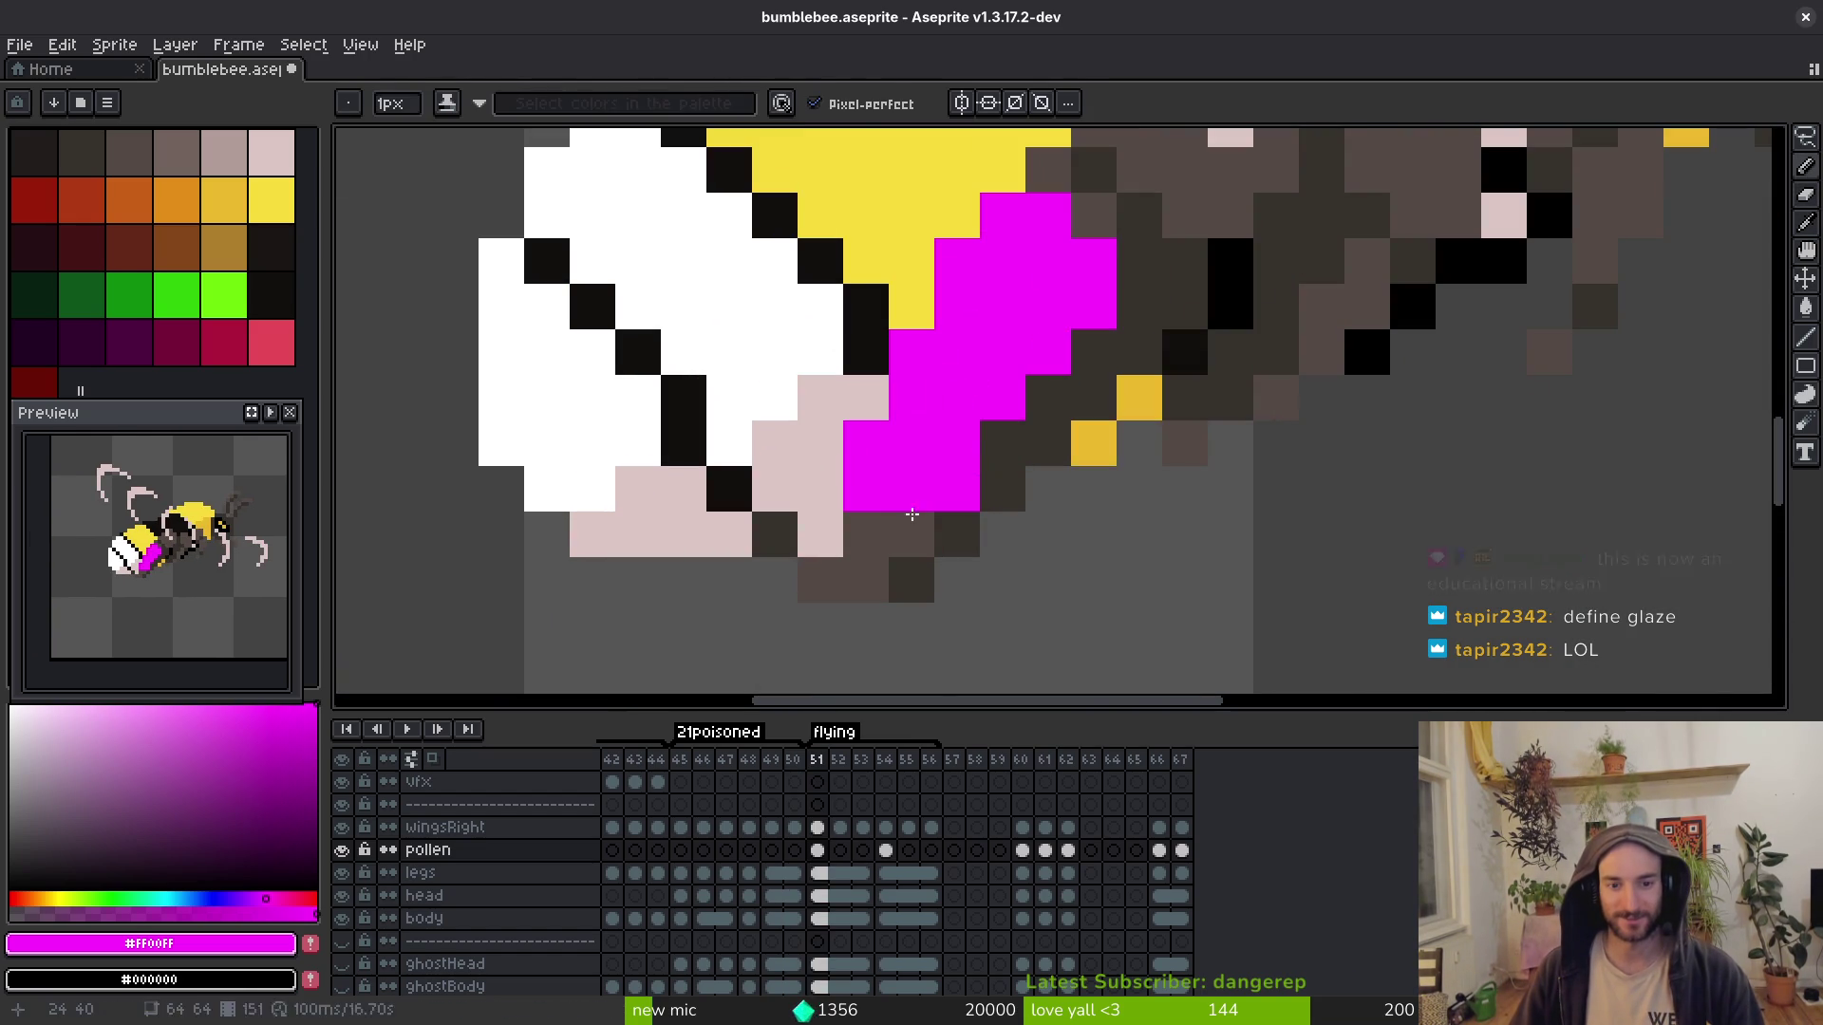
left_click_drag(913, 489, 866, 443)
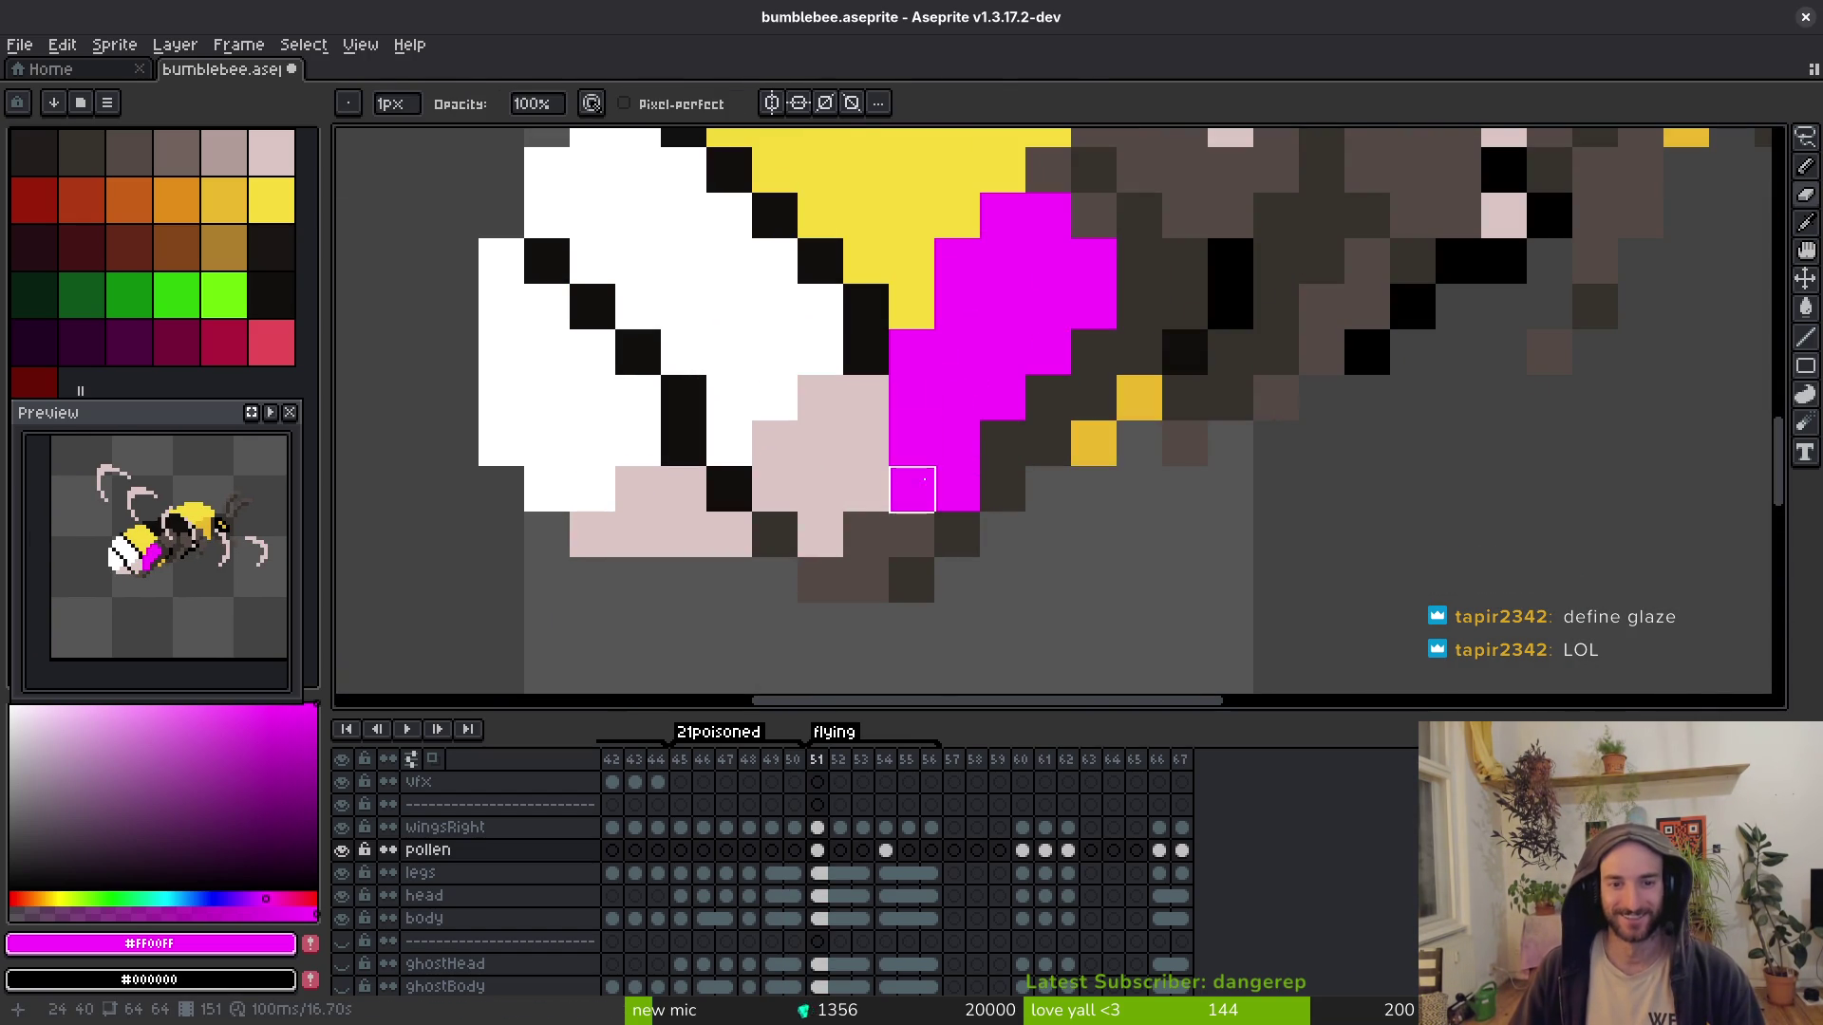
key("e")
left_click(911, 352)
key("ctrl+z")
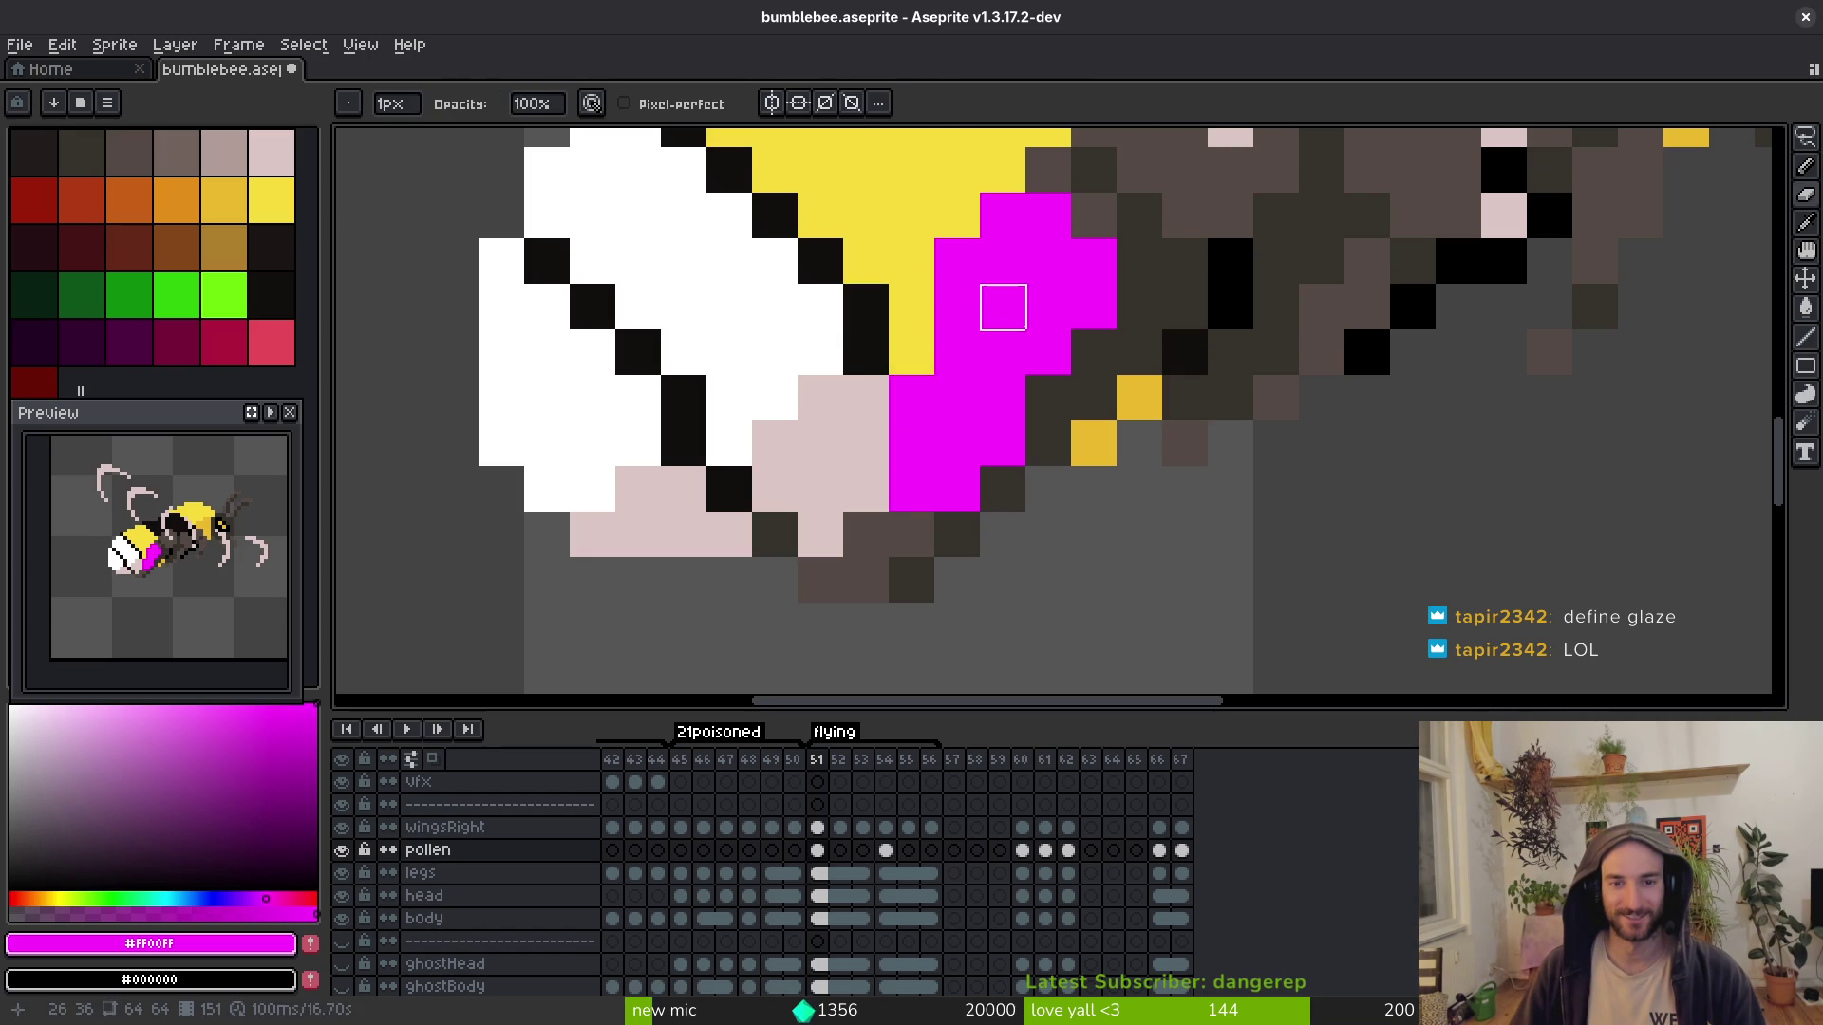
scroll(1080, 371, "down", 3)
key("ctrl+s")
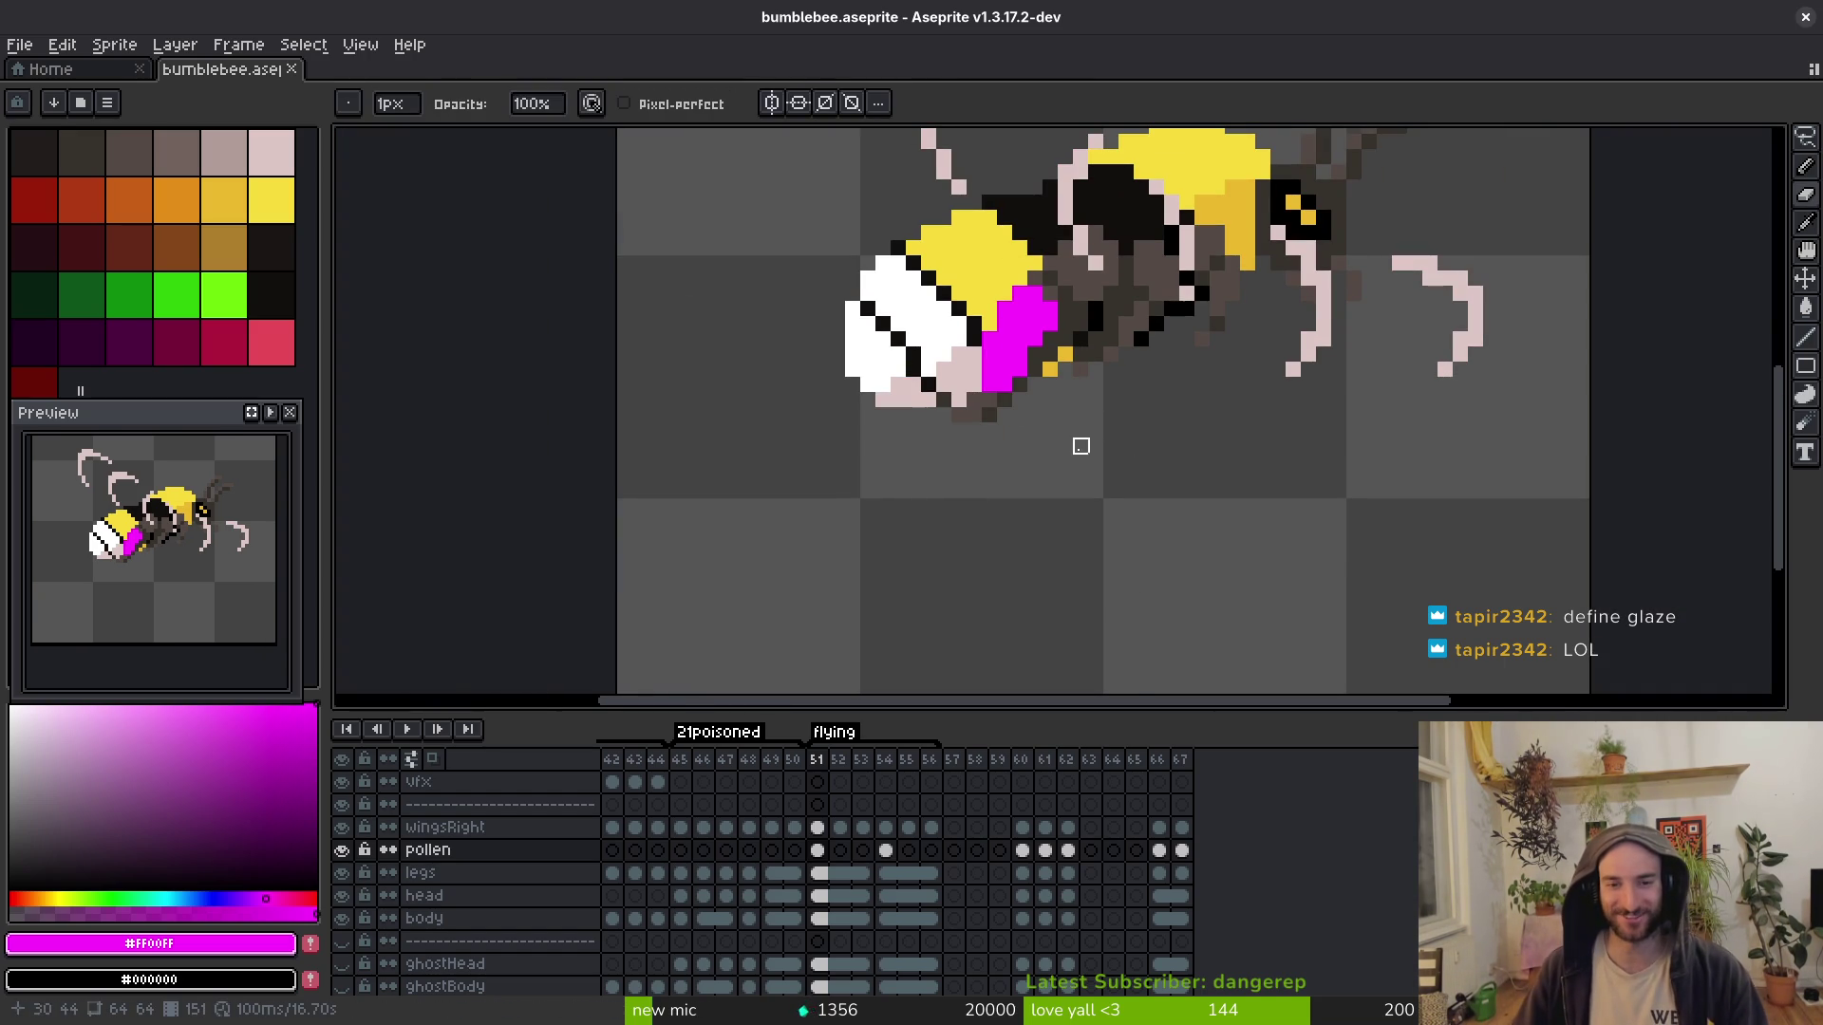
Link the pollen cels of frames 51–53
scroll(1078, 440, "down", 1)
scroll(1071, 408, "up", 2)
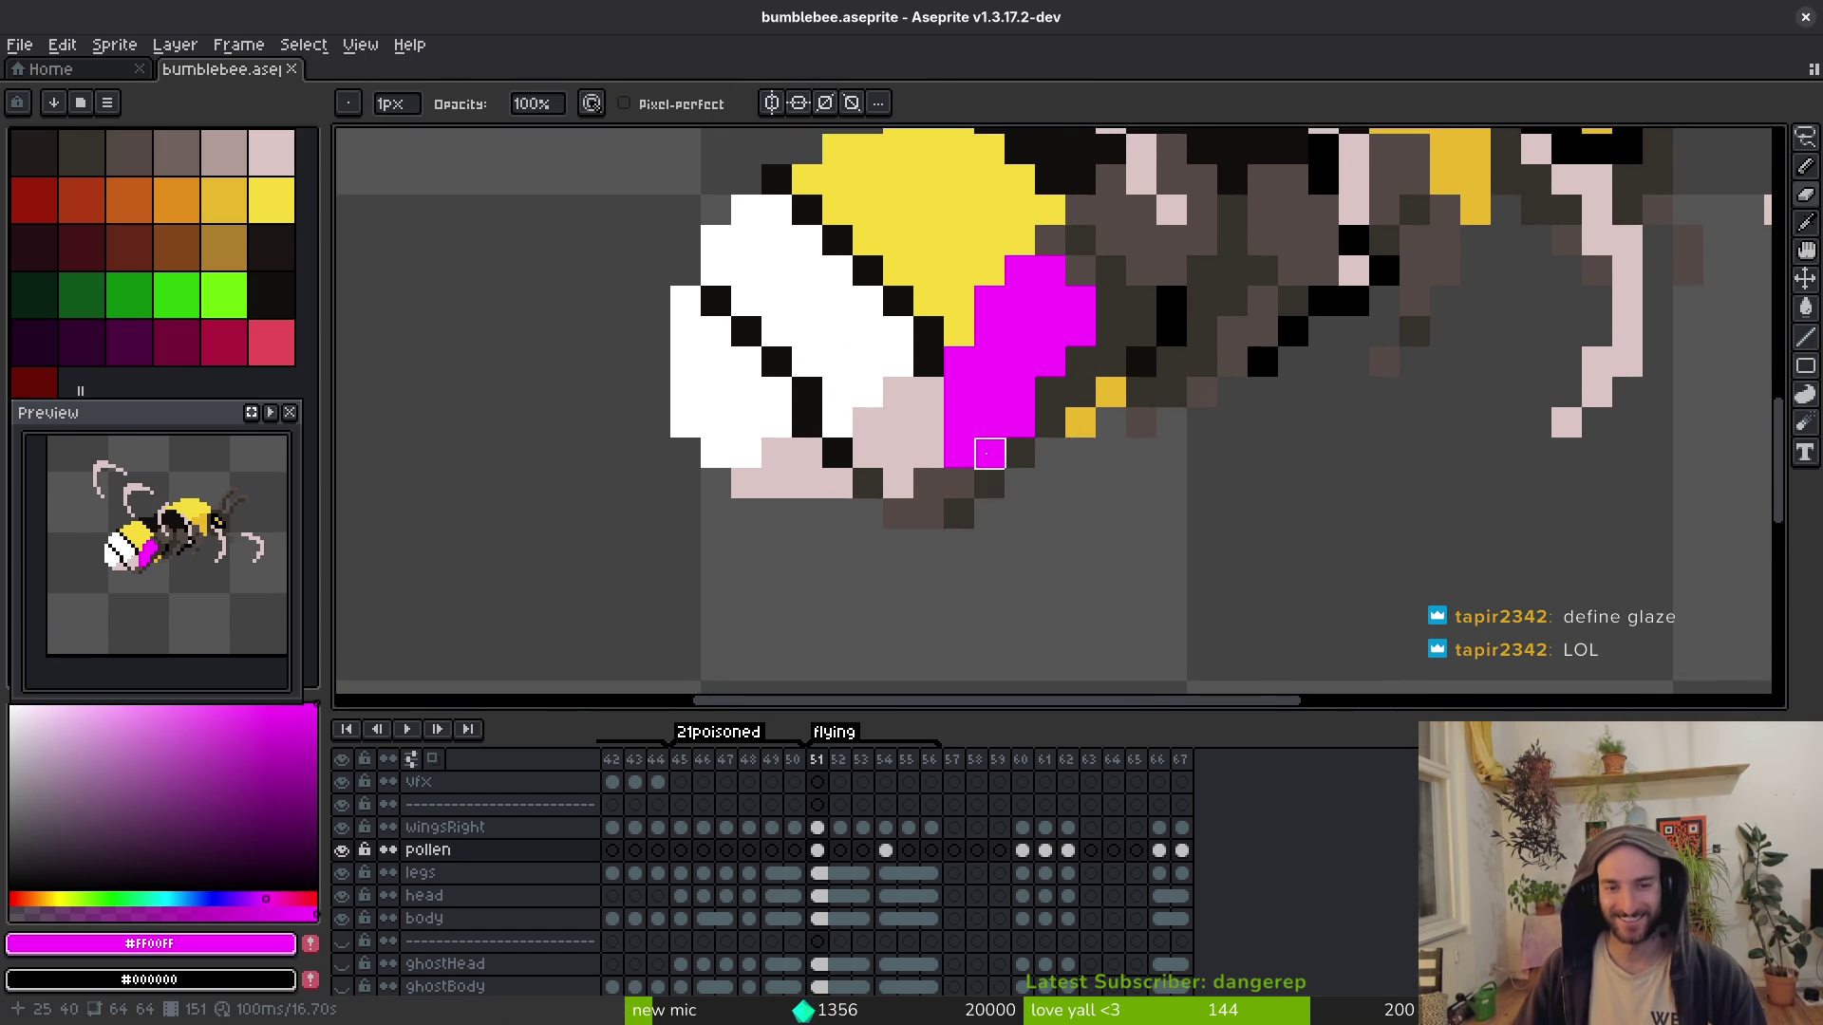
key("Left")
key("alt")
key("Right")
scroll(1134, 550, "down", 2)
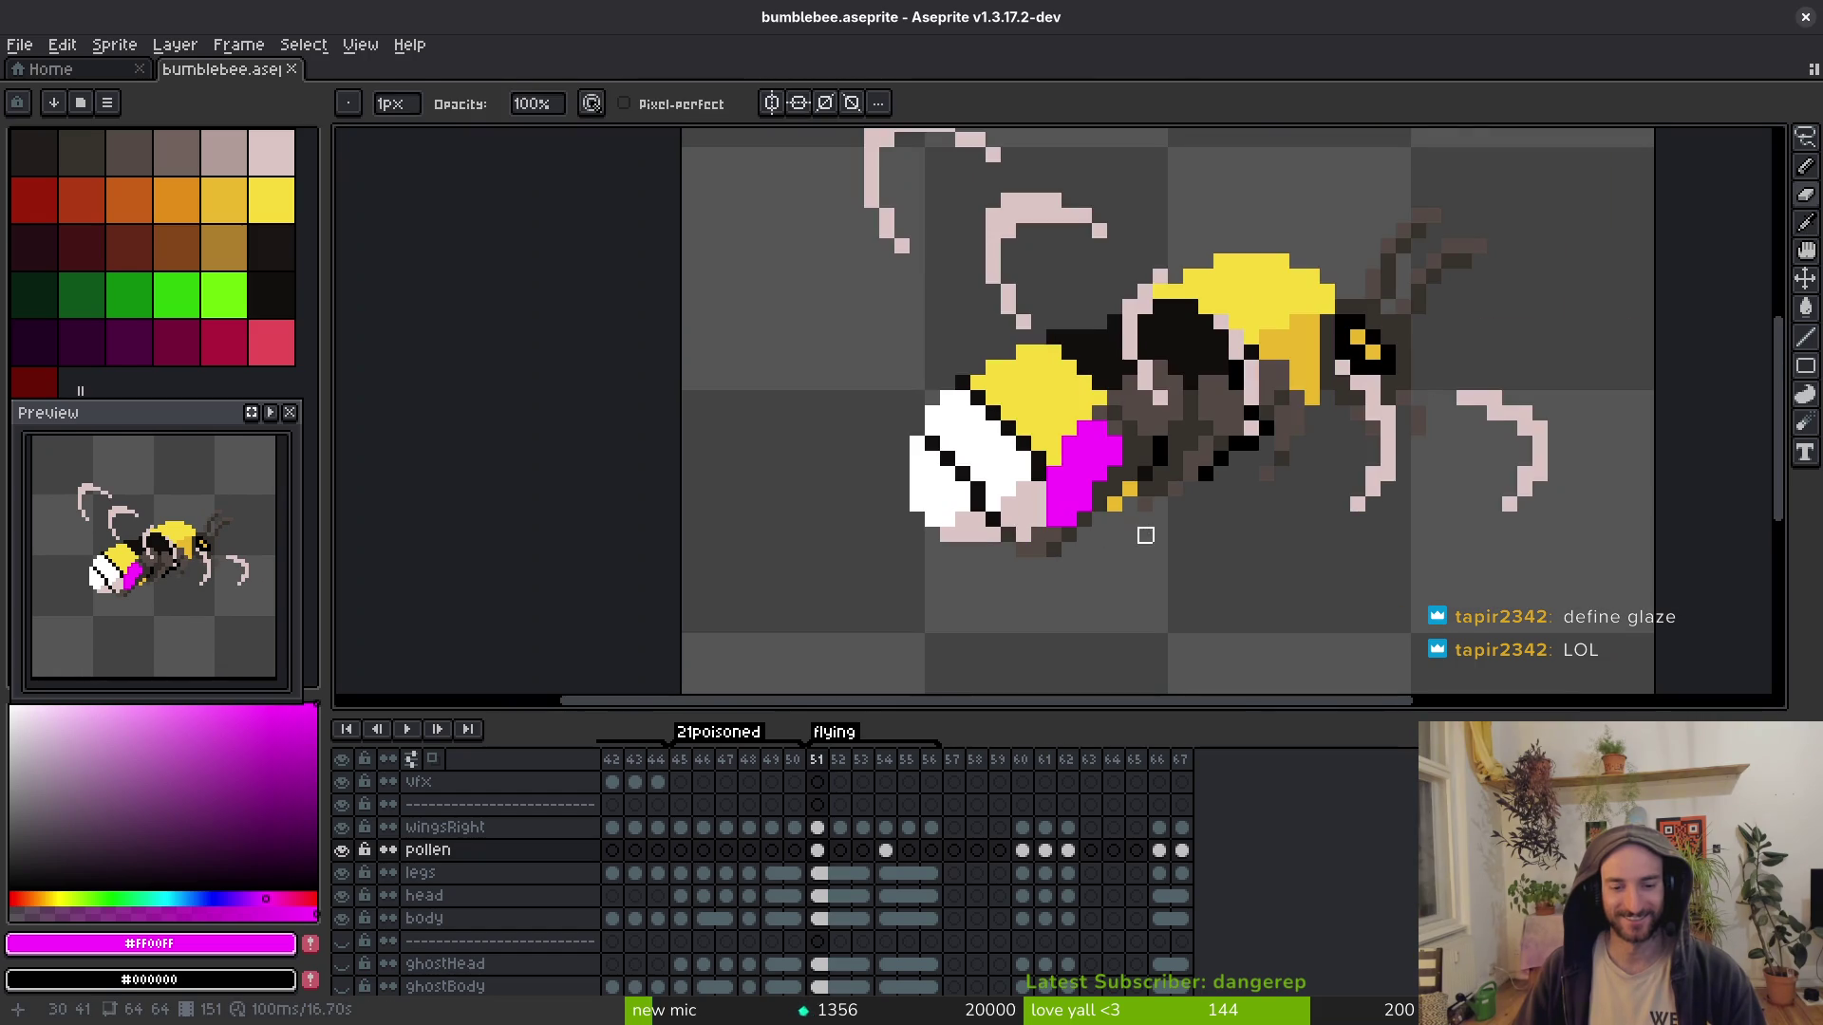
key("Right")
key("Right")
left_click_drag(818, 849, 863, 849)
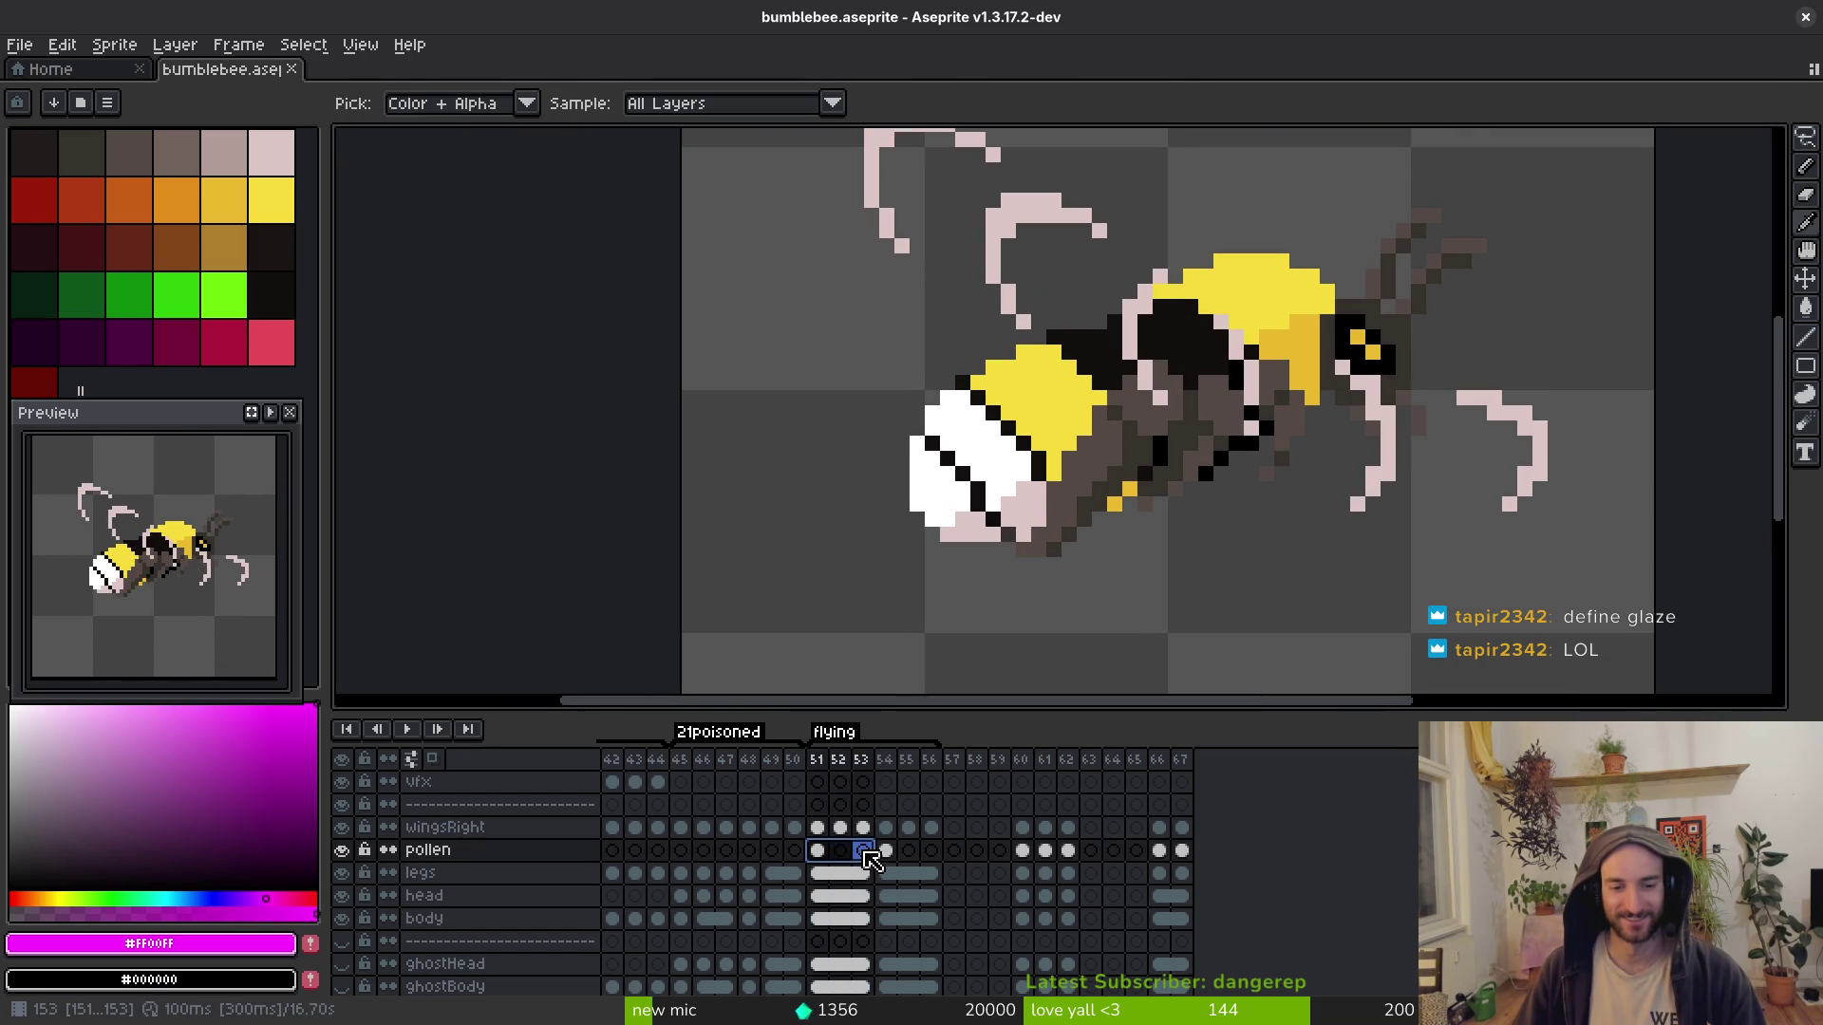
right_click(822, 857)
left_click(910, 945)
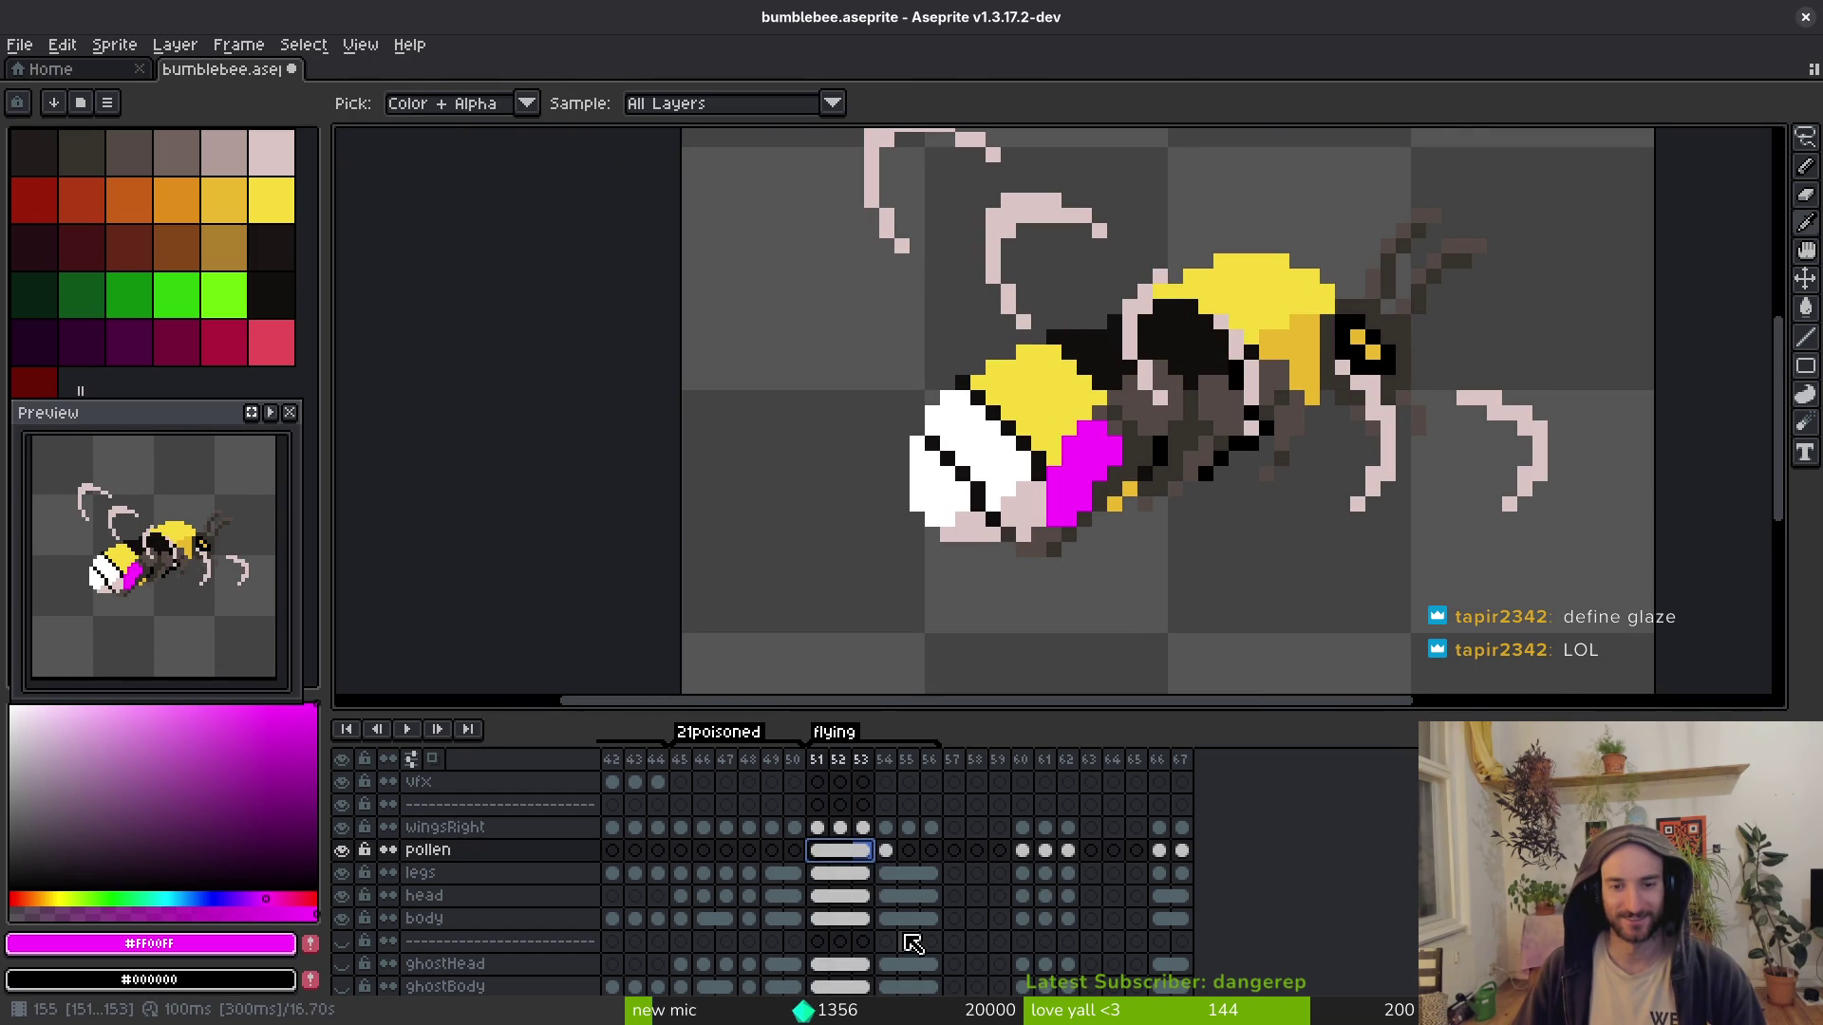
Flip between frames 52 and 53 to compare the linked pollen
key("Left")
key("Right")
key("Left")
key("Right")
key("Left")
key("Right")
key("Left")
key("Right")
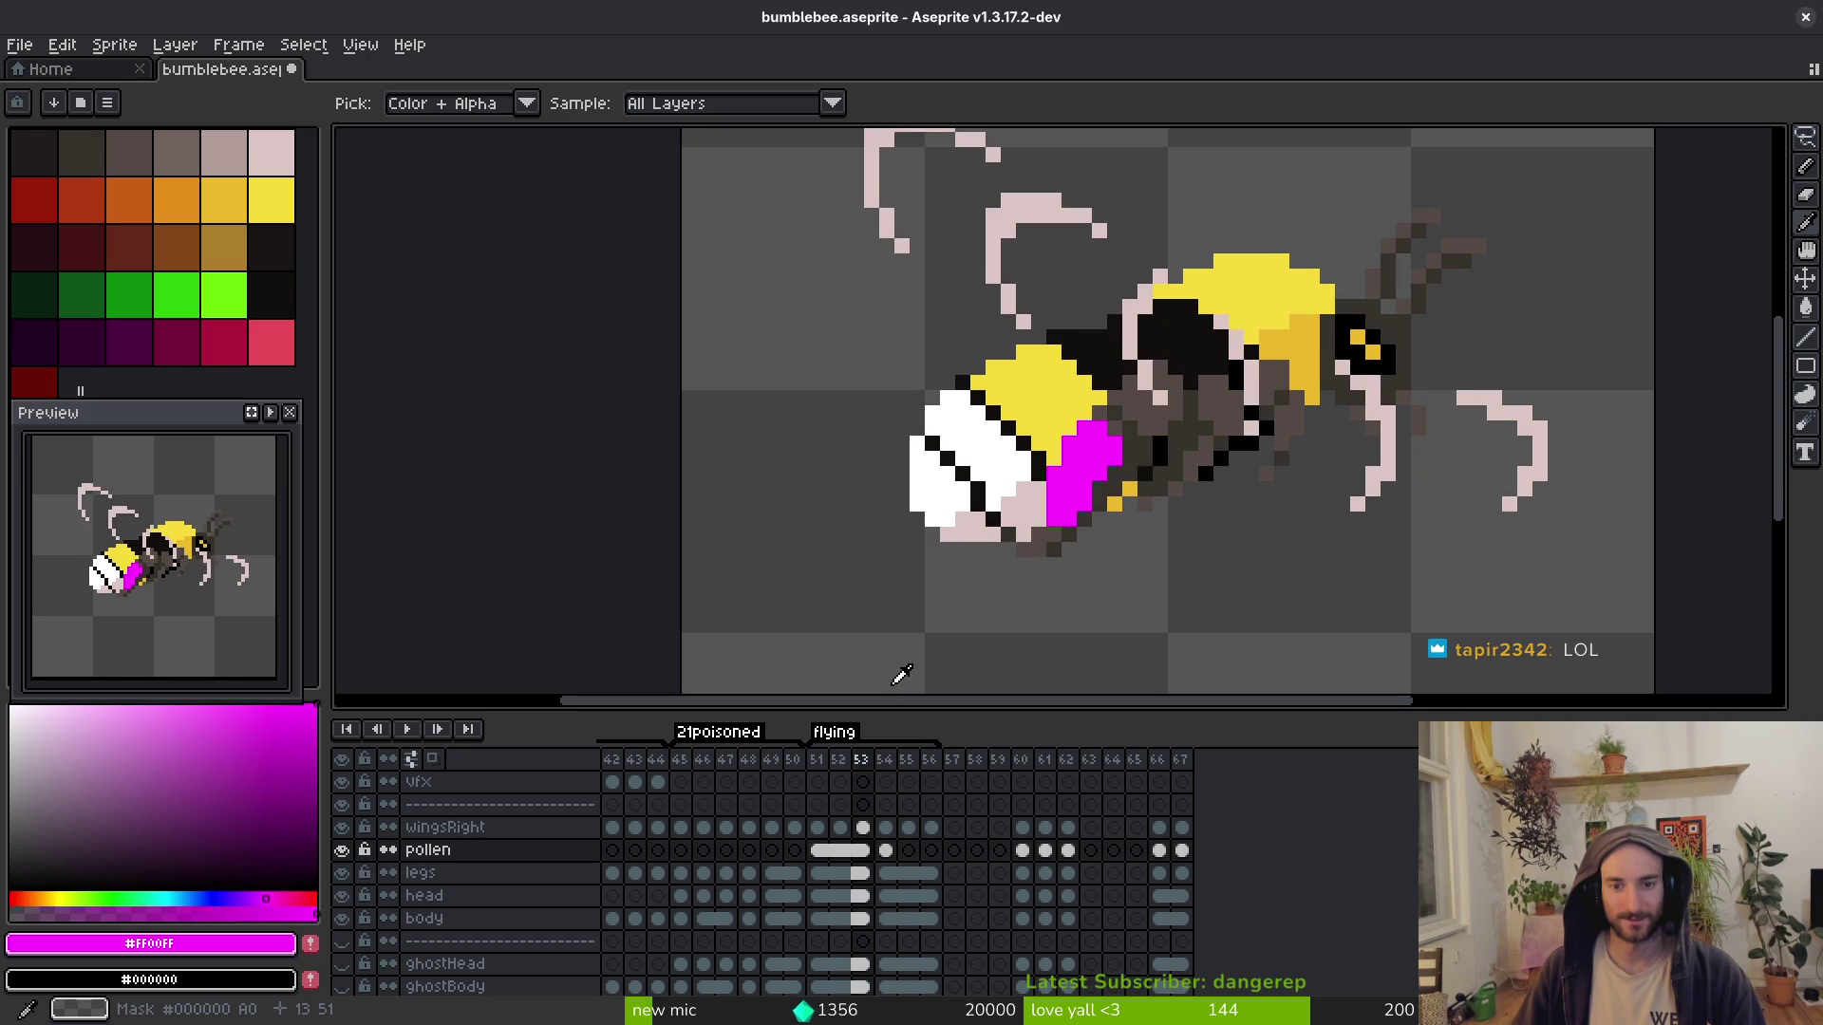
key("Left")
key("Right")
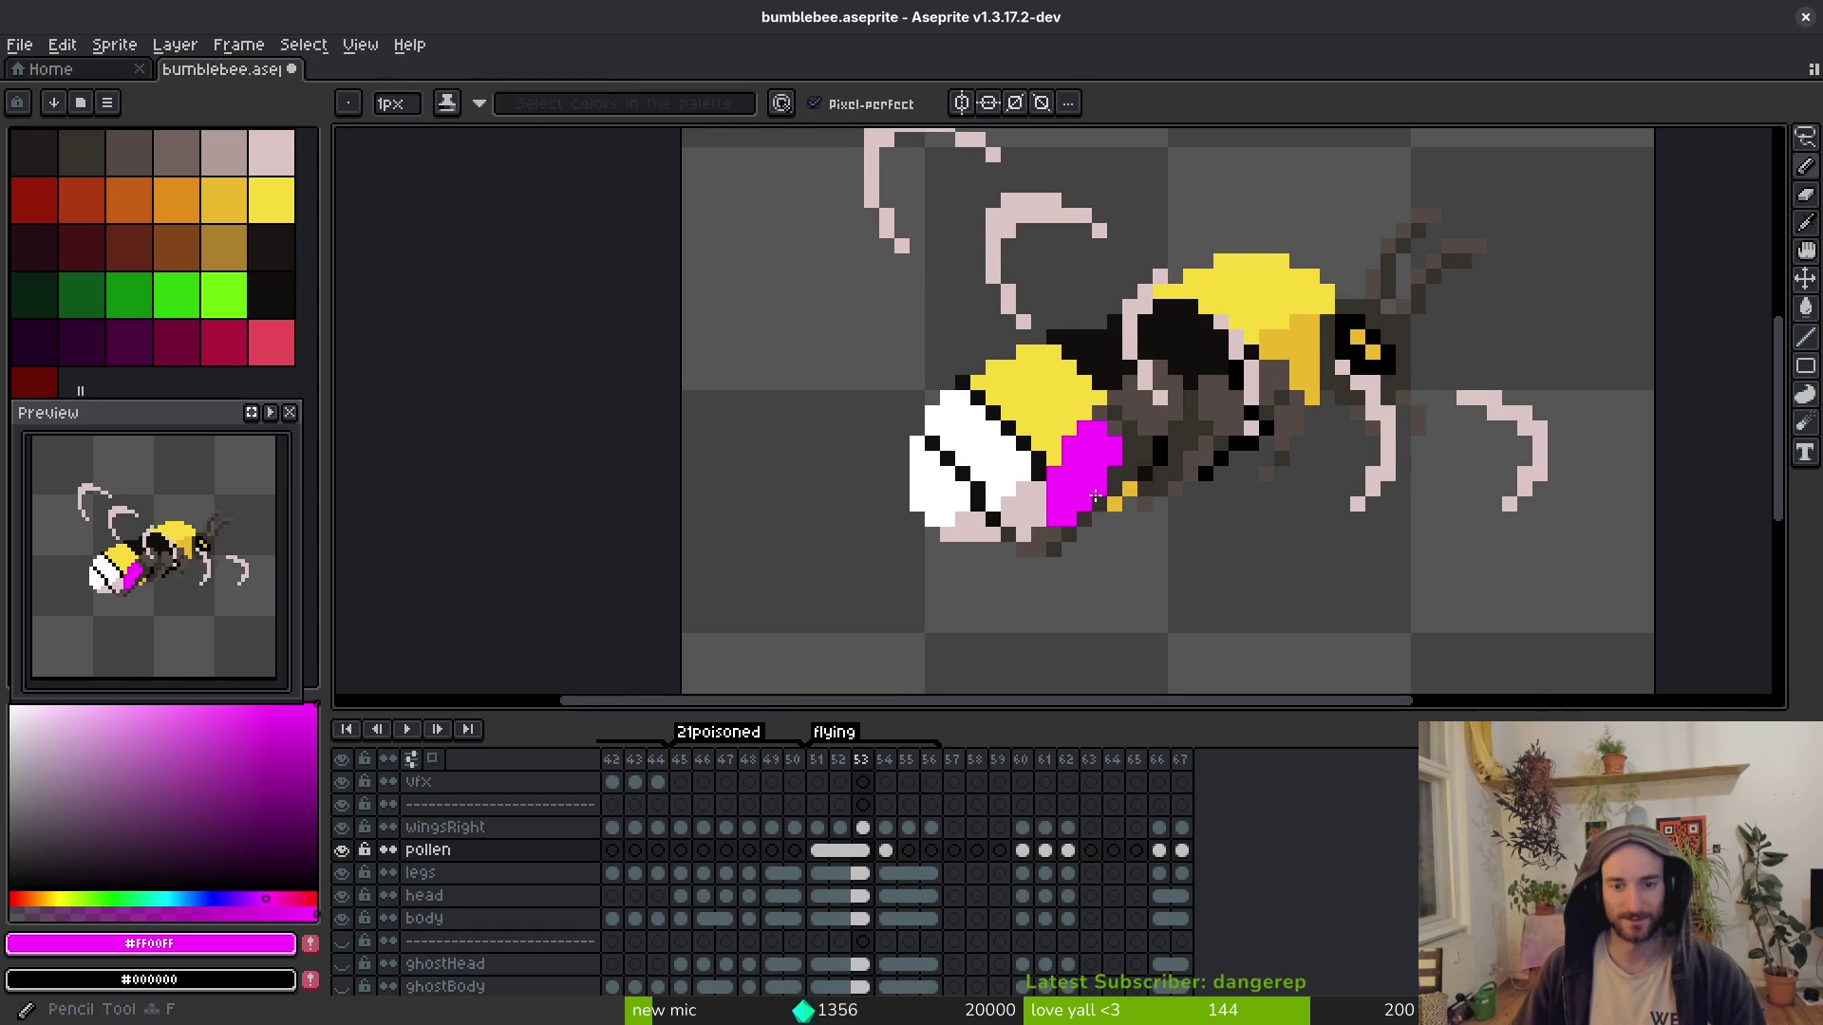
Link the pollen cels of frames 54–56
scroll(1159, 541, "down", 2)
key("Left")
key("Right")
key("Right")
key("Left")
key("Right")
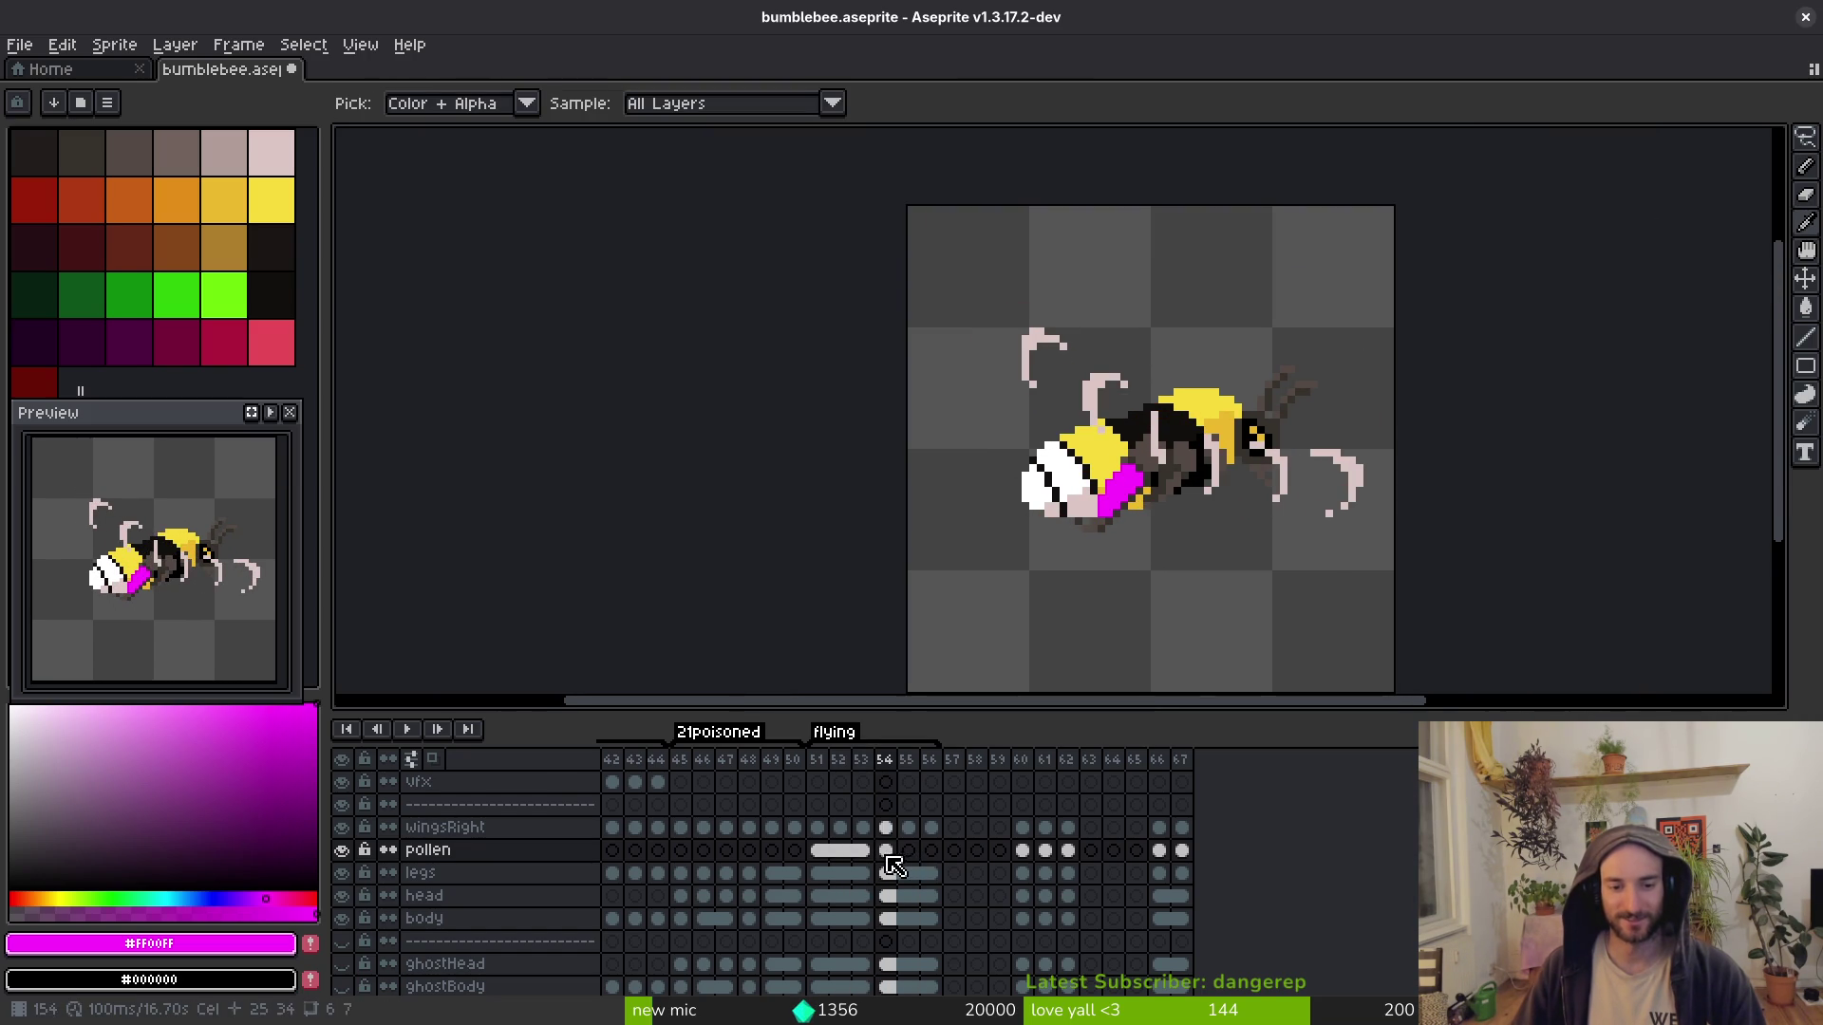
left_click_drag(887, 852, 930, 852)
right_click(897, 856)
left_click(977, 931)
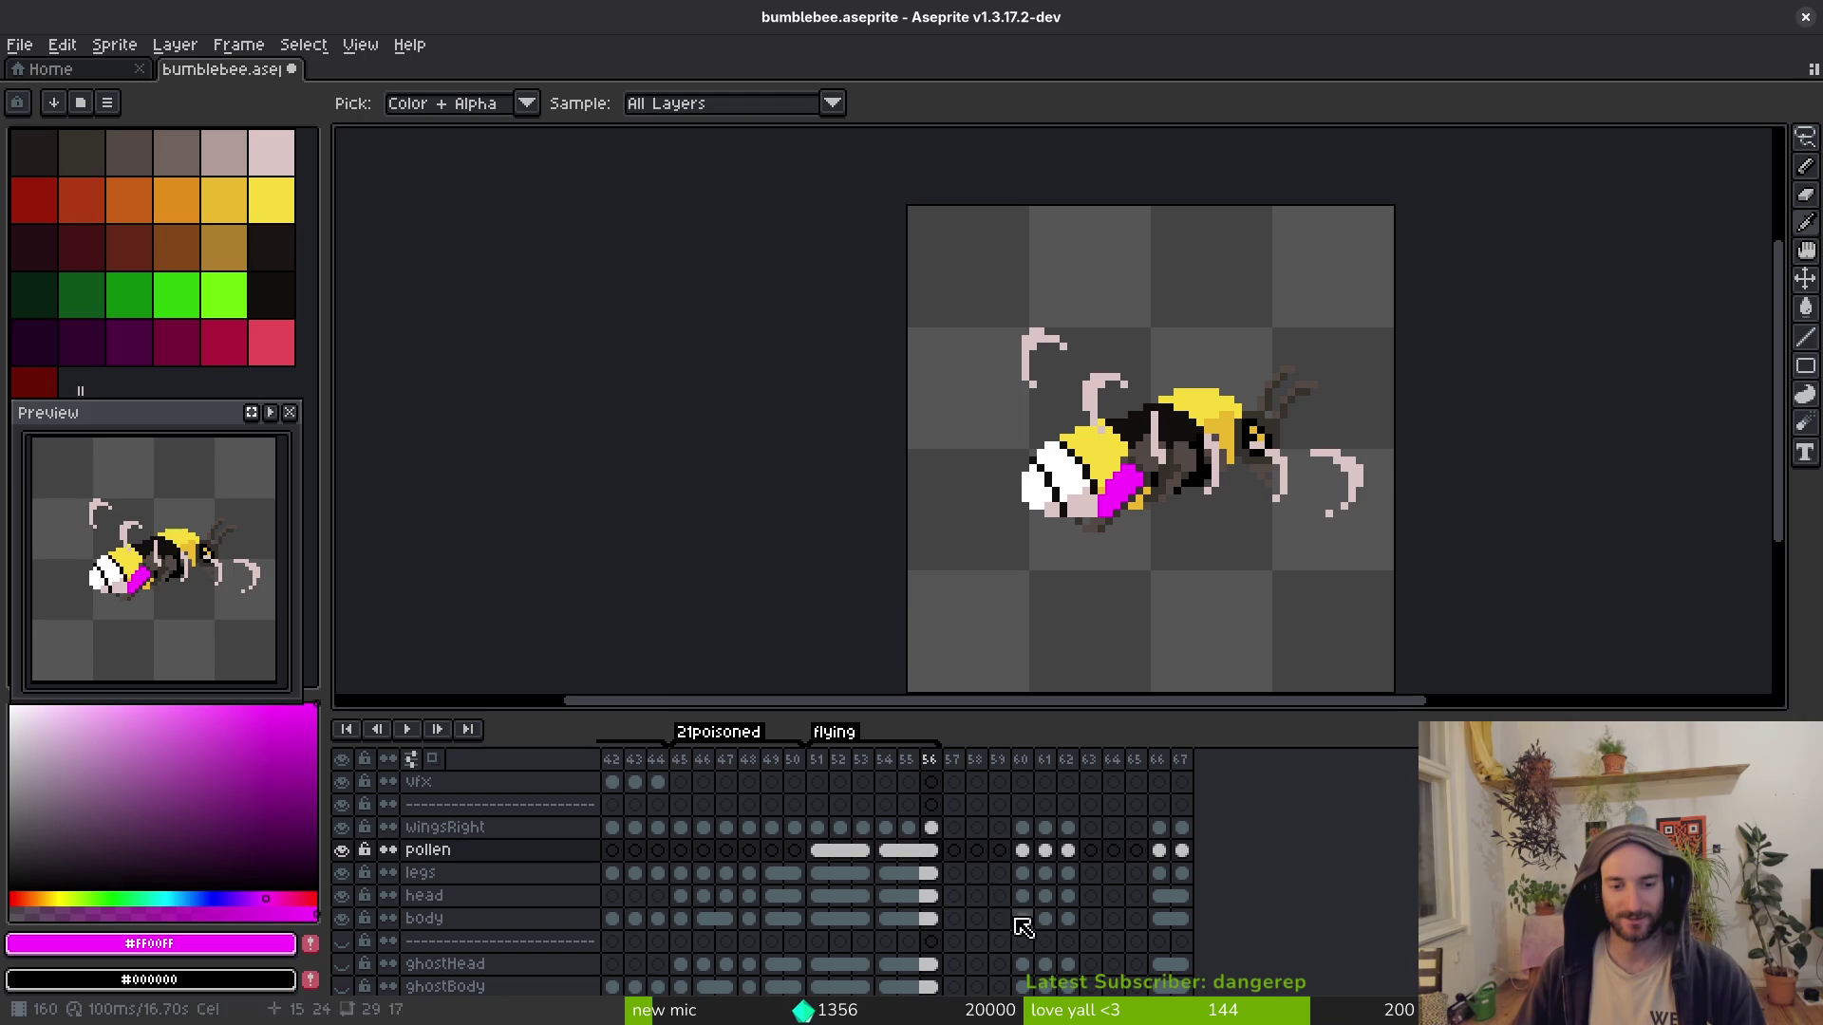
Save bumblebee.aseprite and switch to Godot
key("b")
key("ctrl+s")
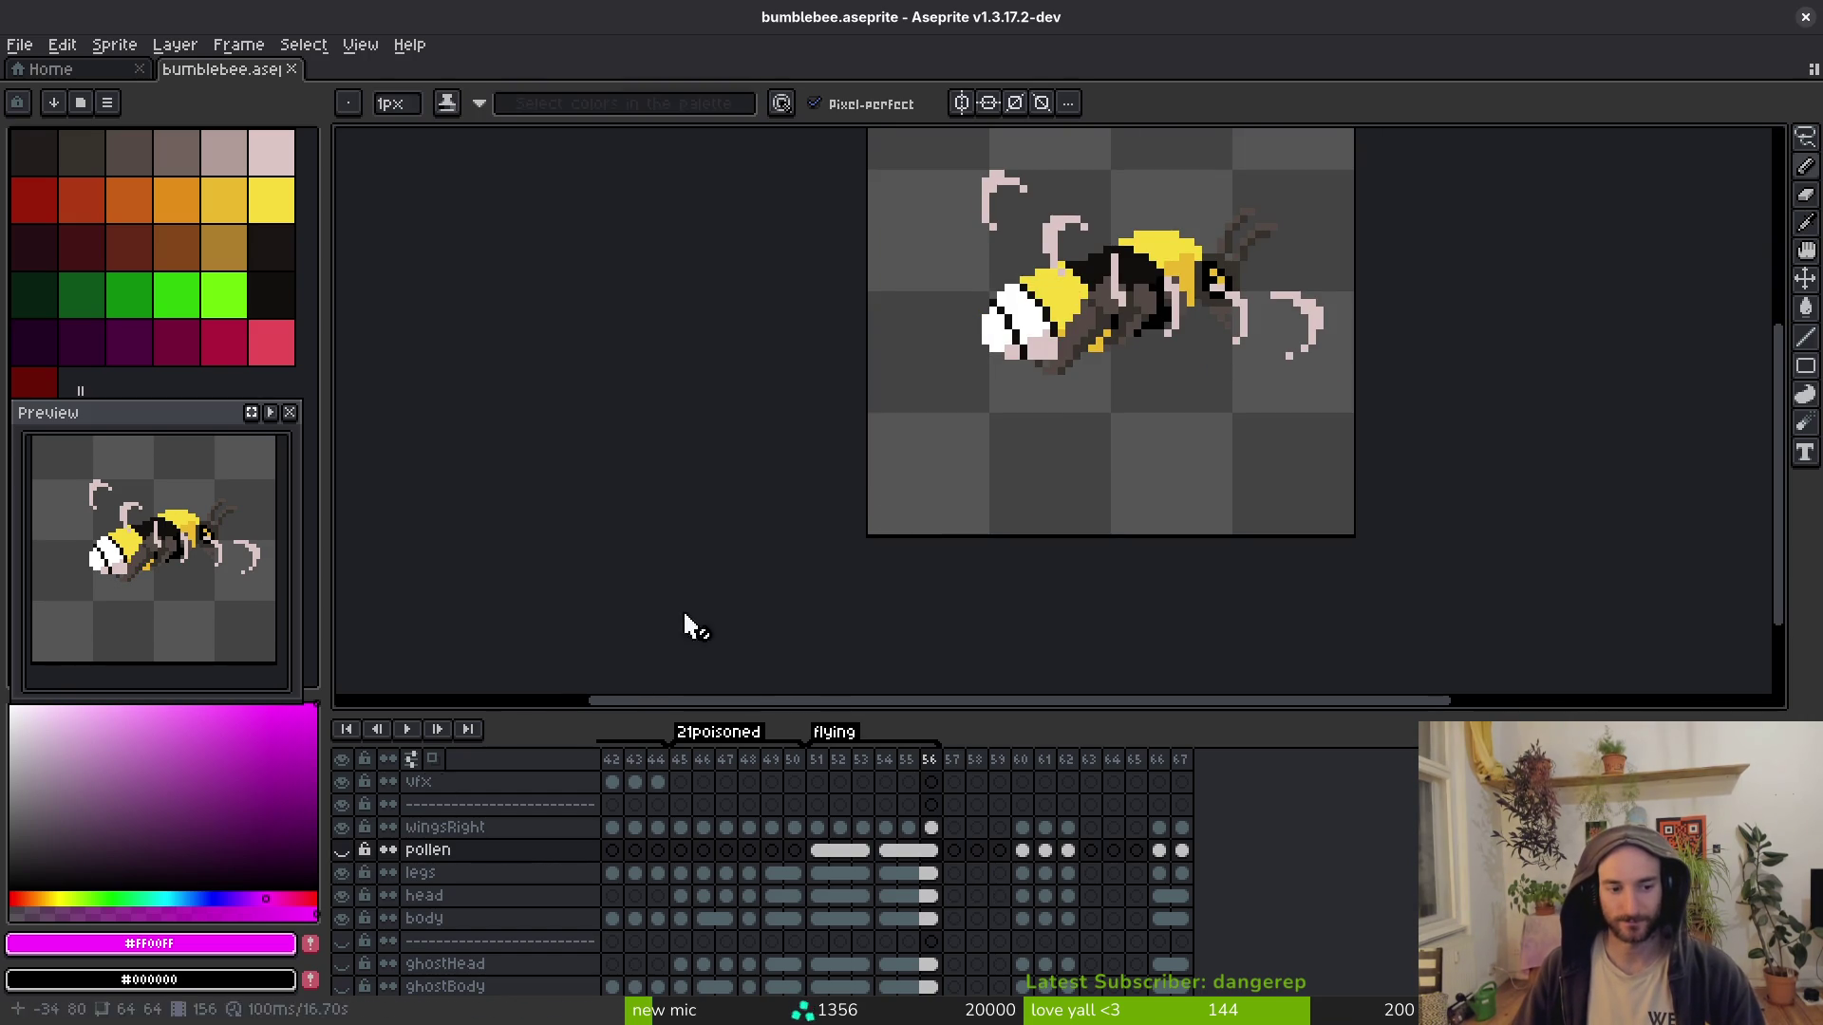
key("alt+Tab")
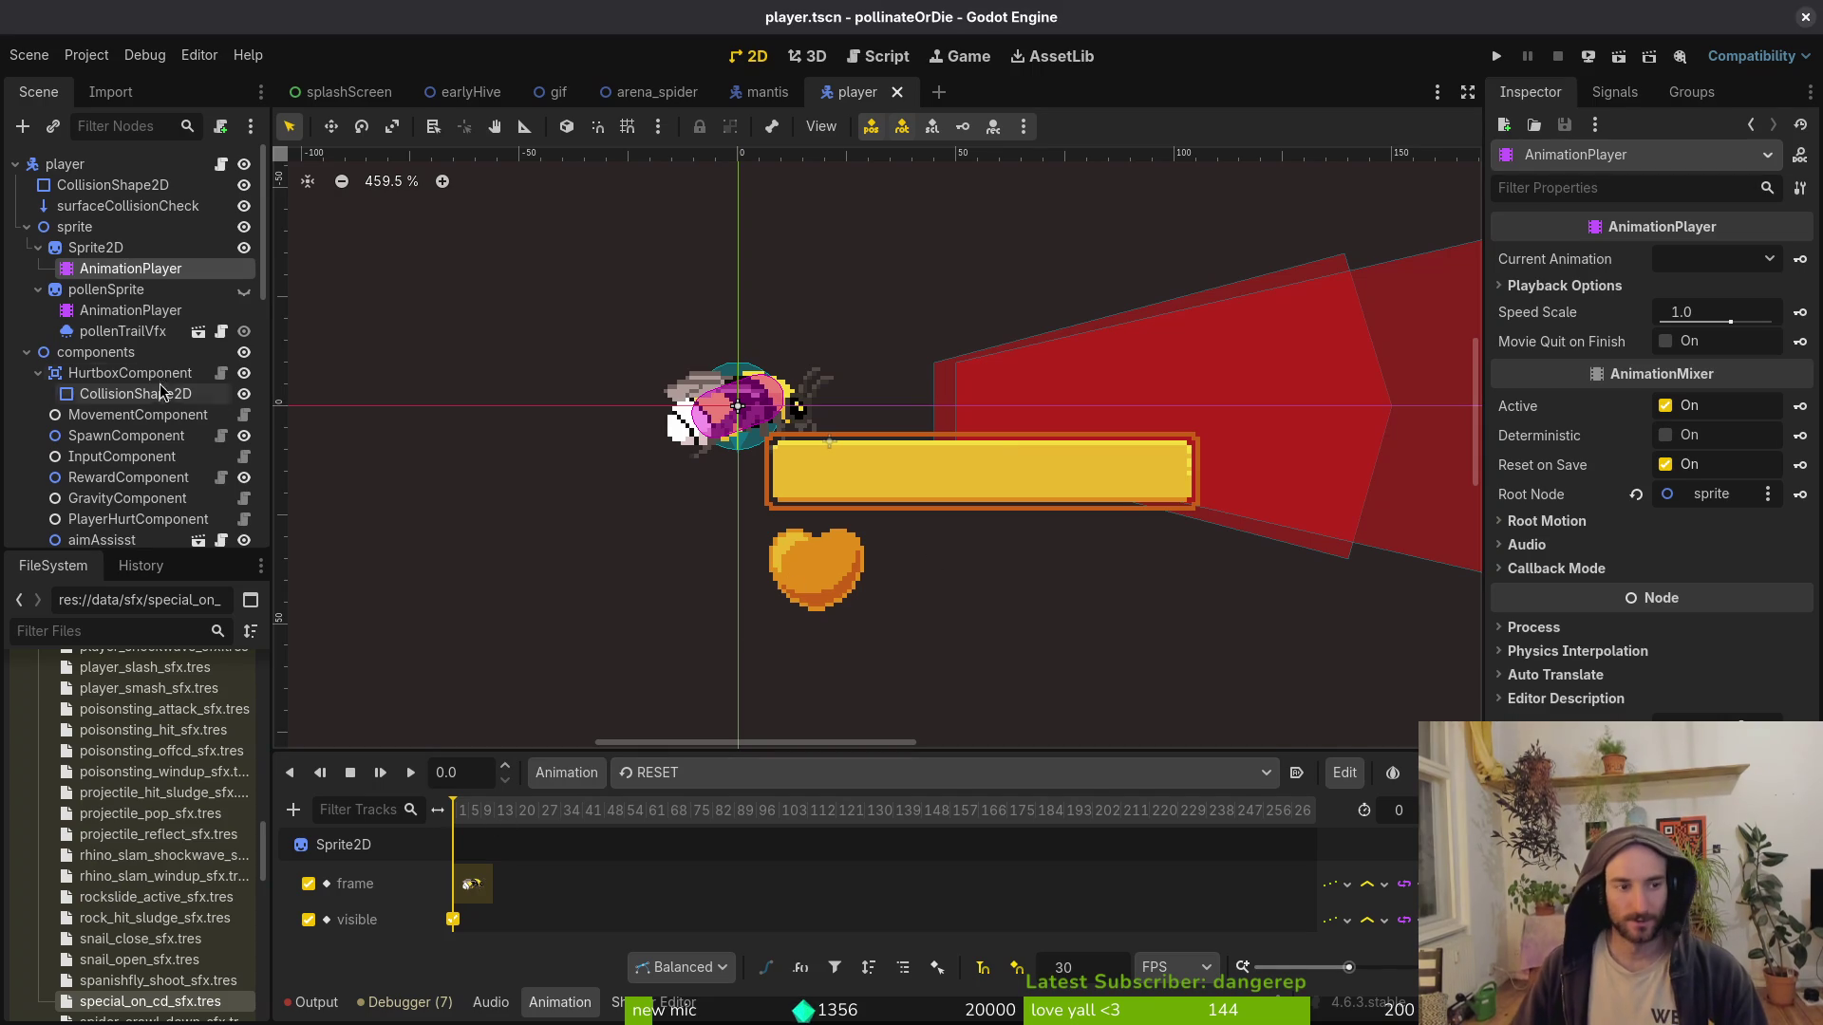
Create a new animation named 'flying' on the bee's AnimationPlayer
left_click(567, 772)
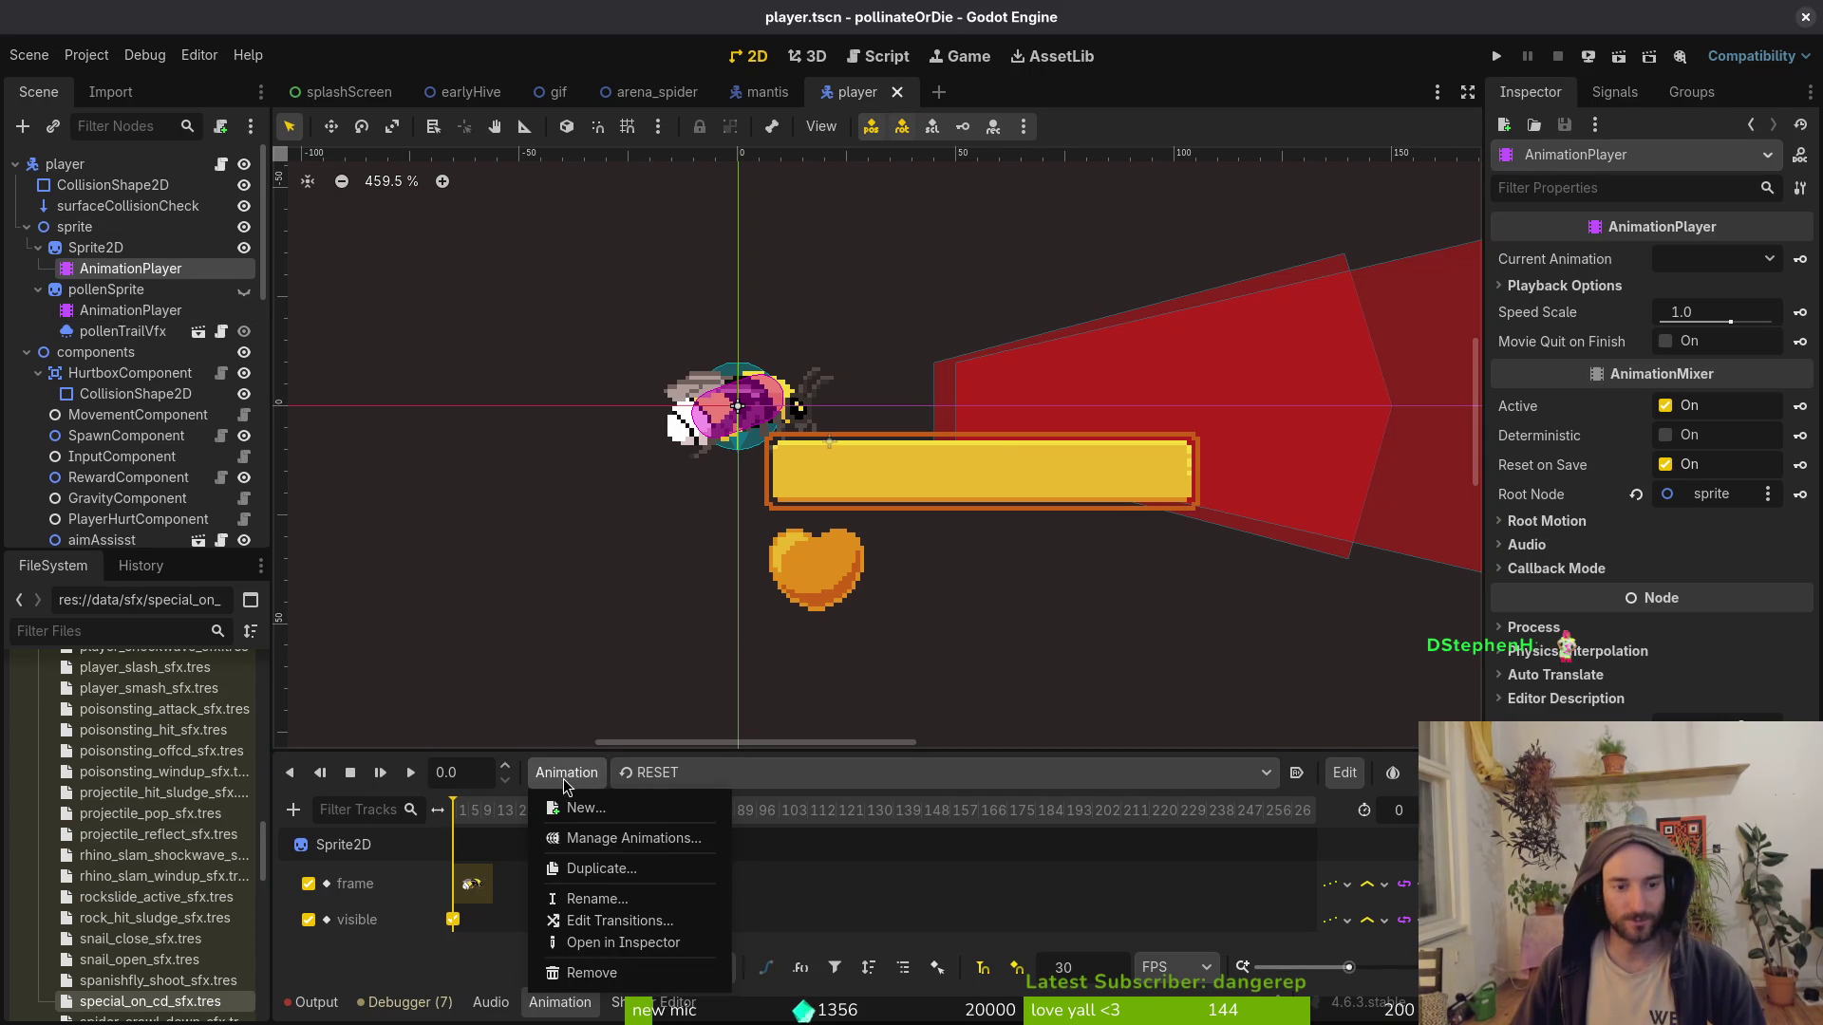
left_click(586, 810)
type("flying")
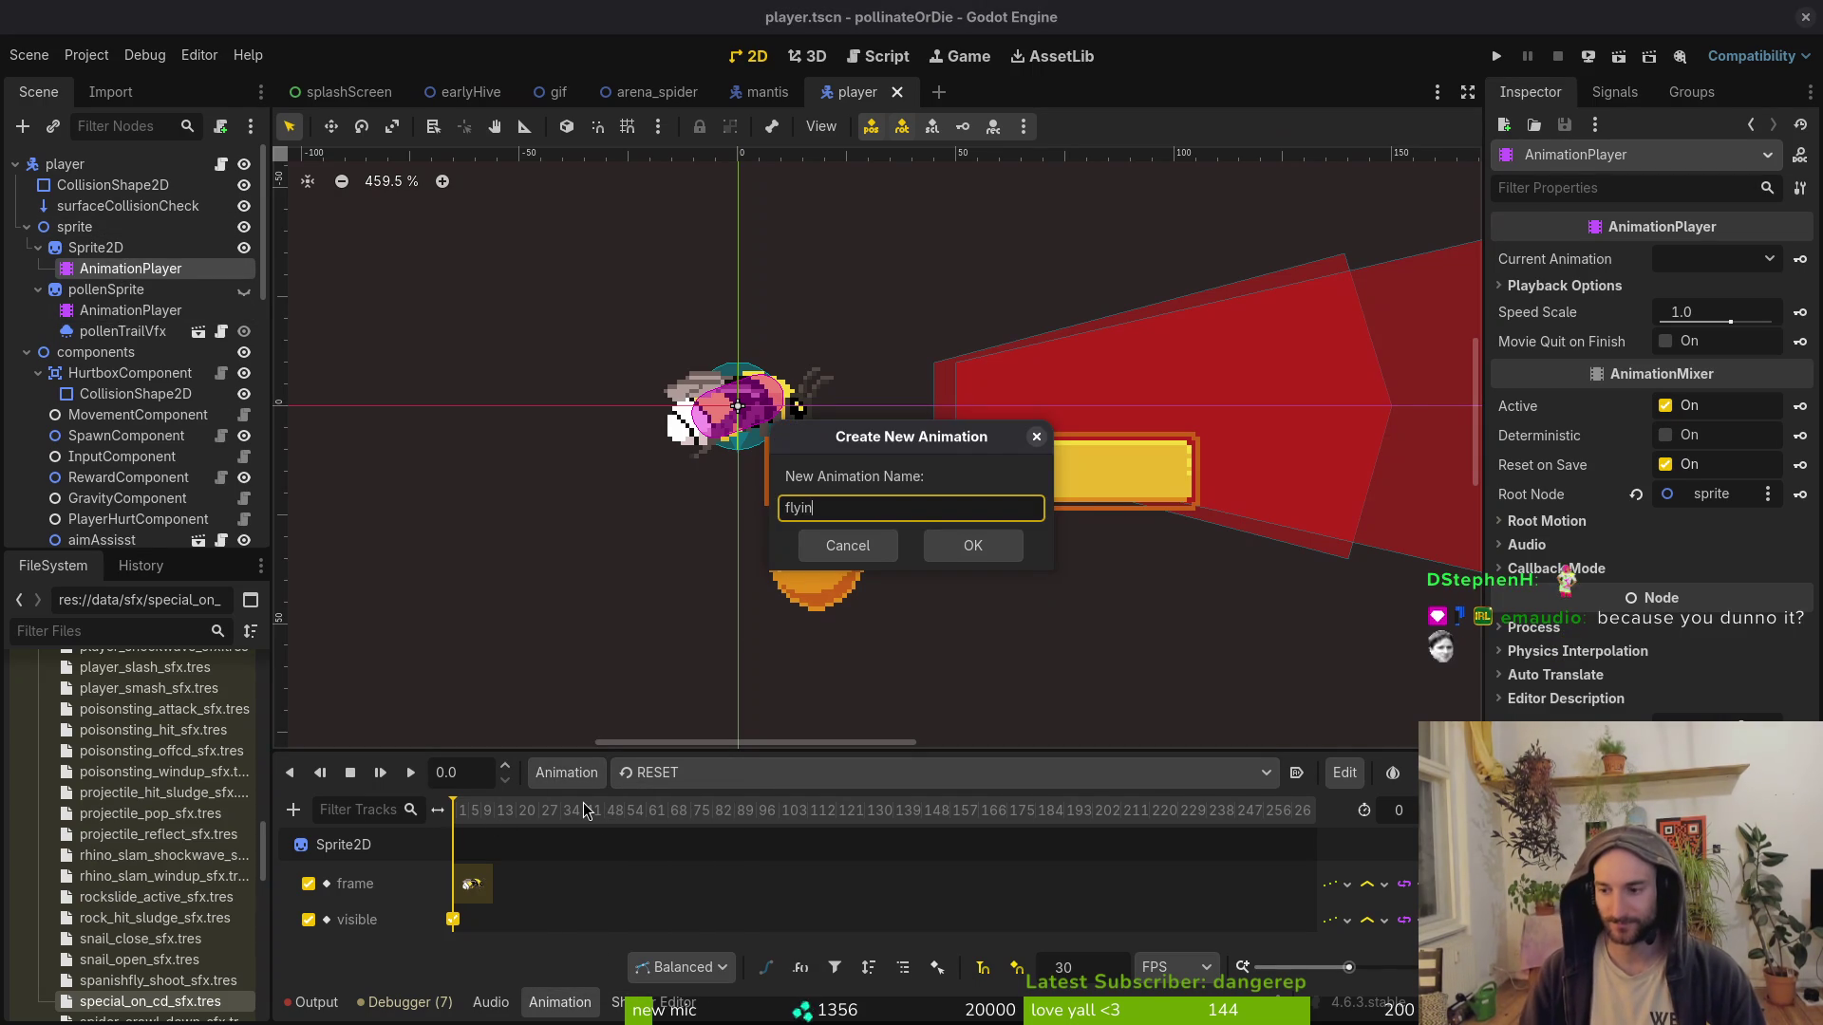
key("Return")
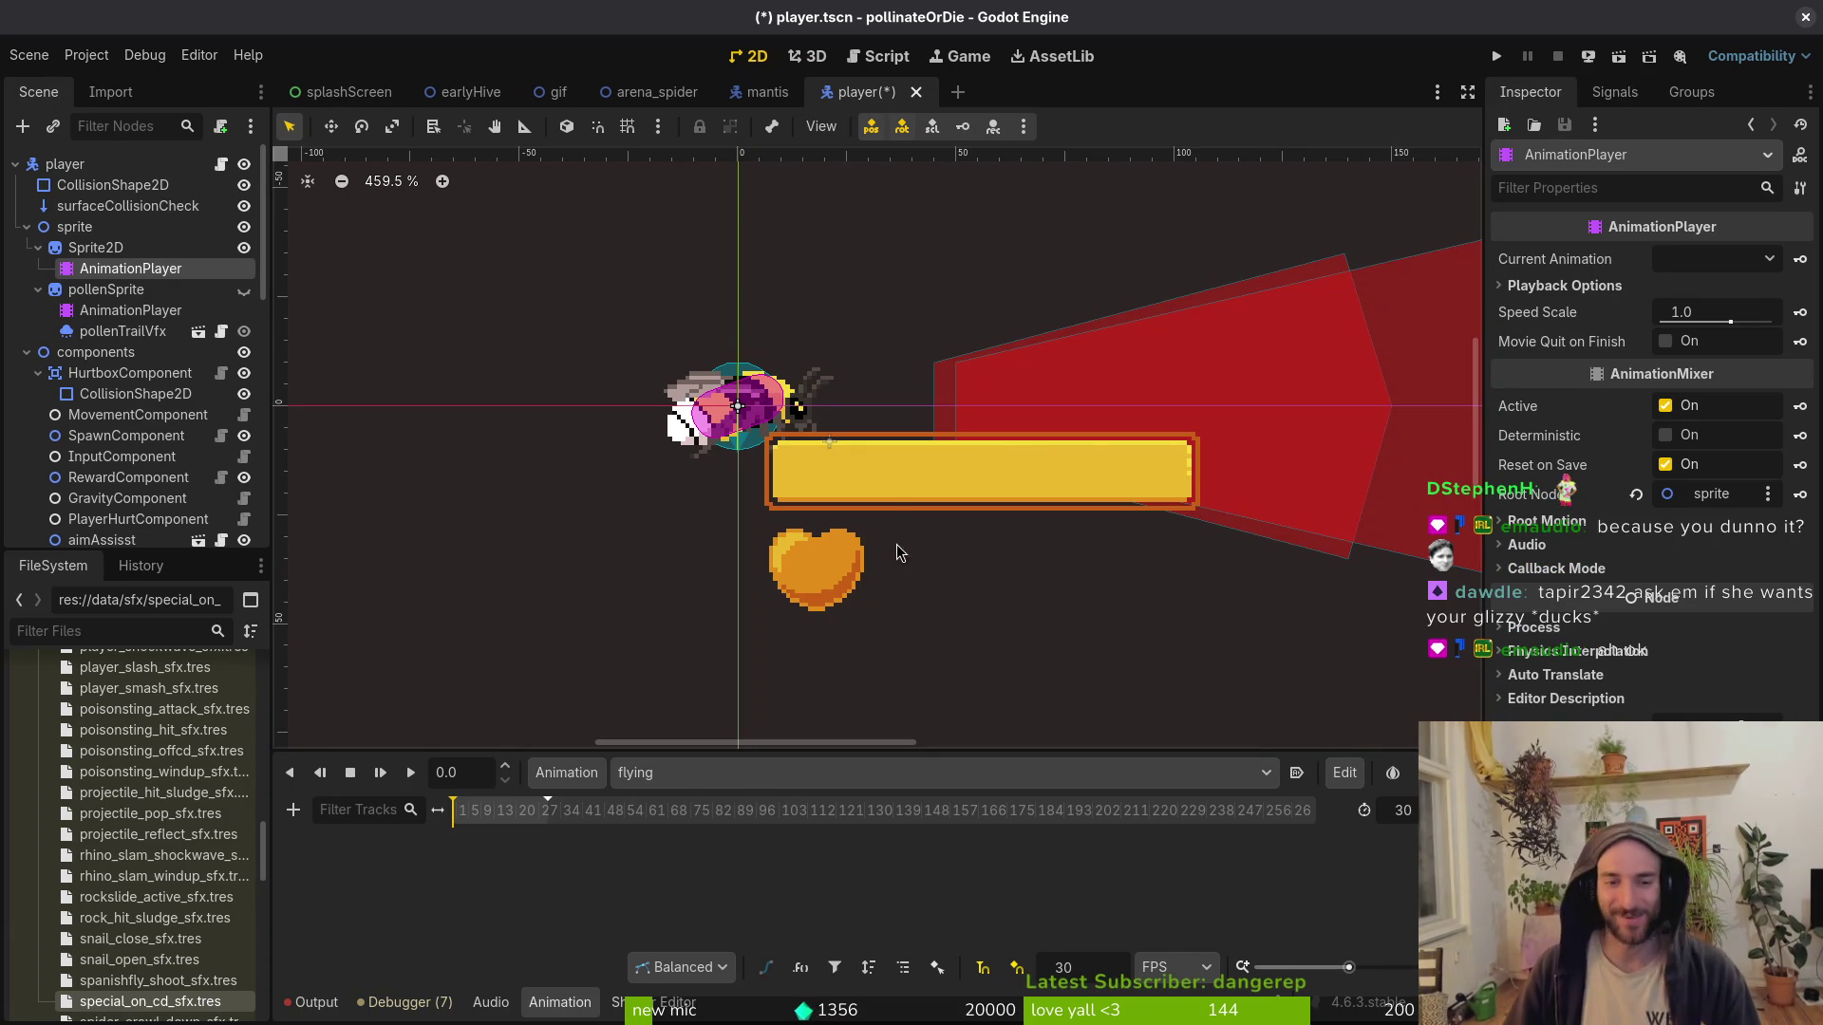
left_click_drag(968, 537, 927, 528)
scroll(940, 560, "down", 8)
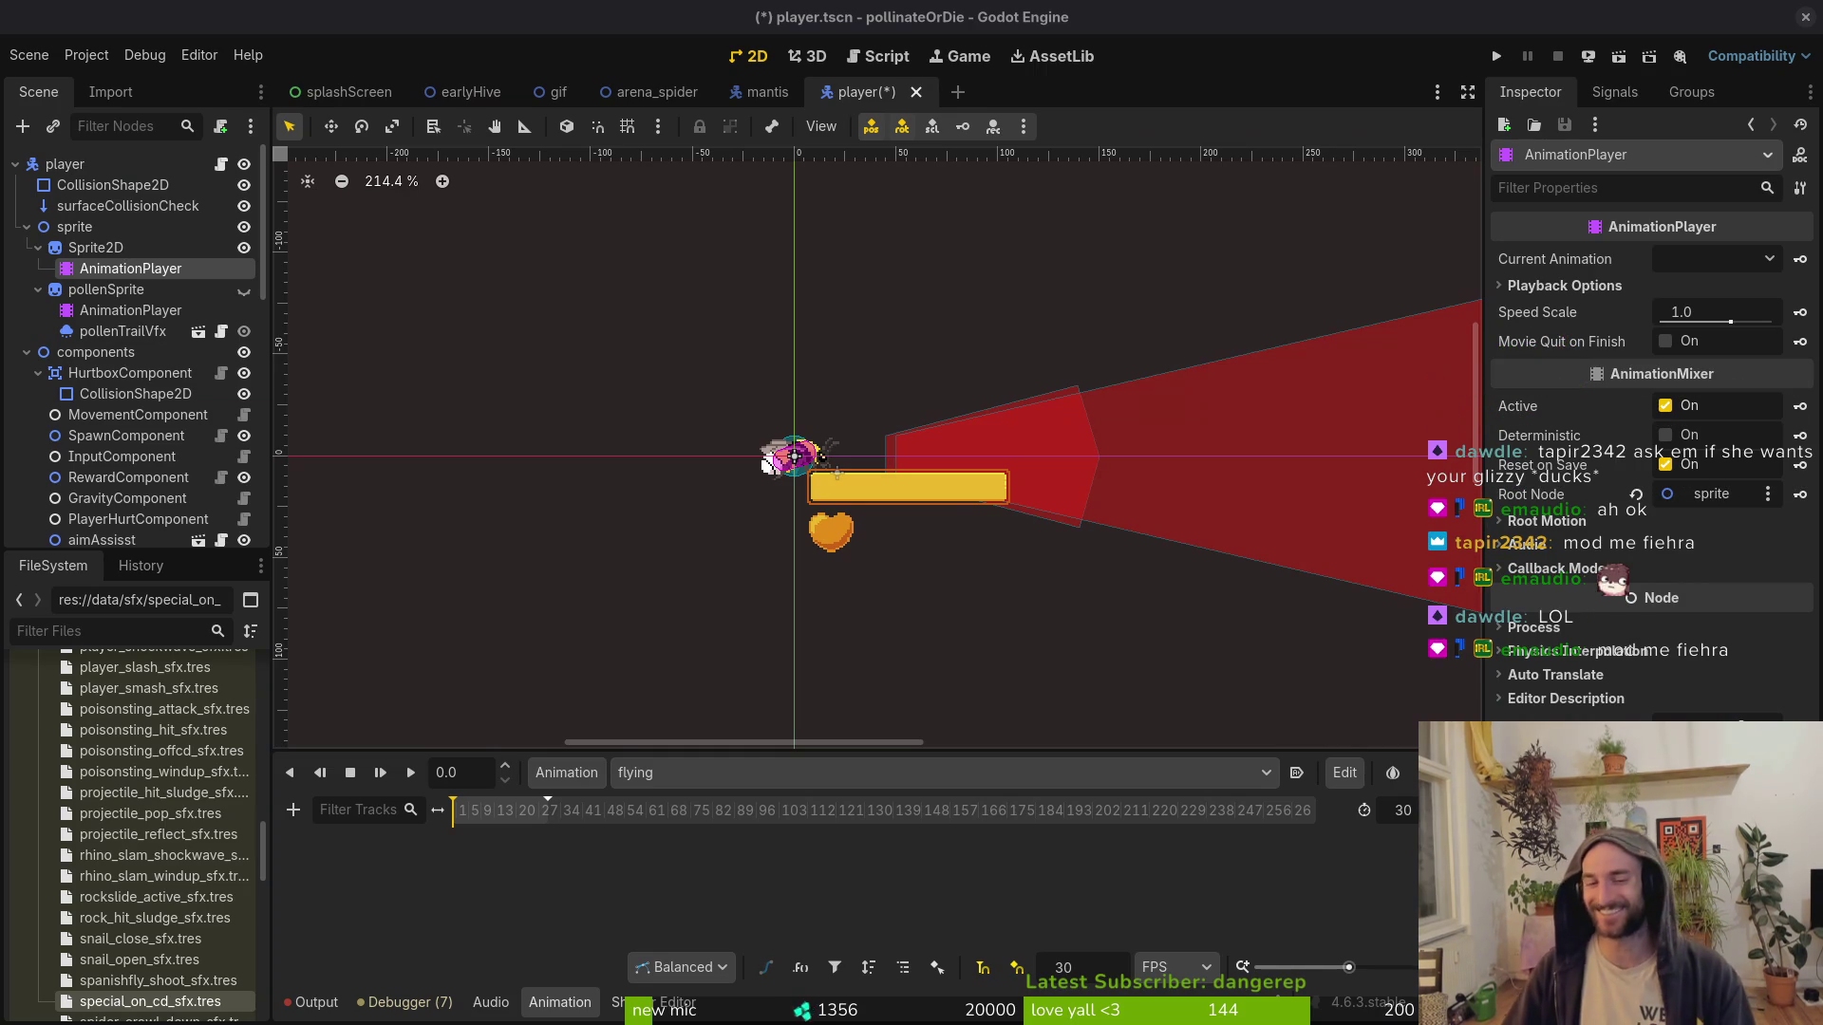
scroll(943, 539, "right", 5)
scroll(712, 496, "down", 1)
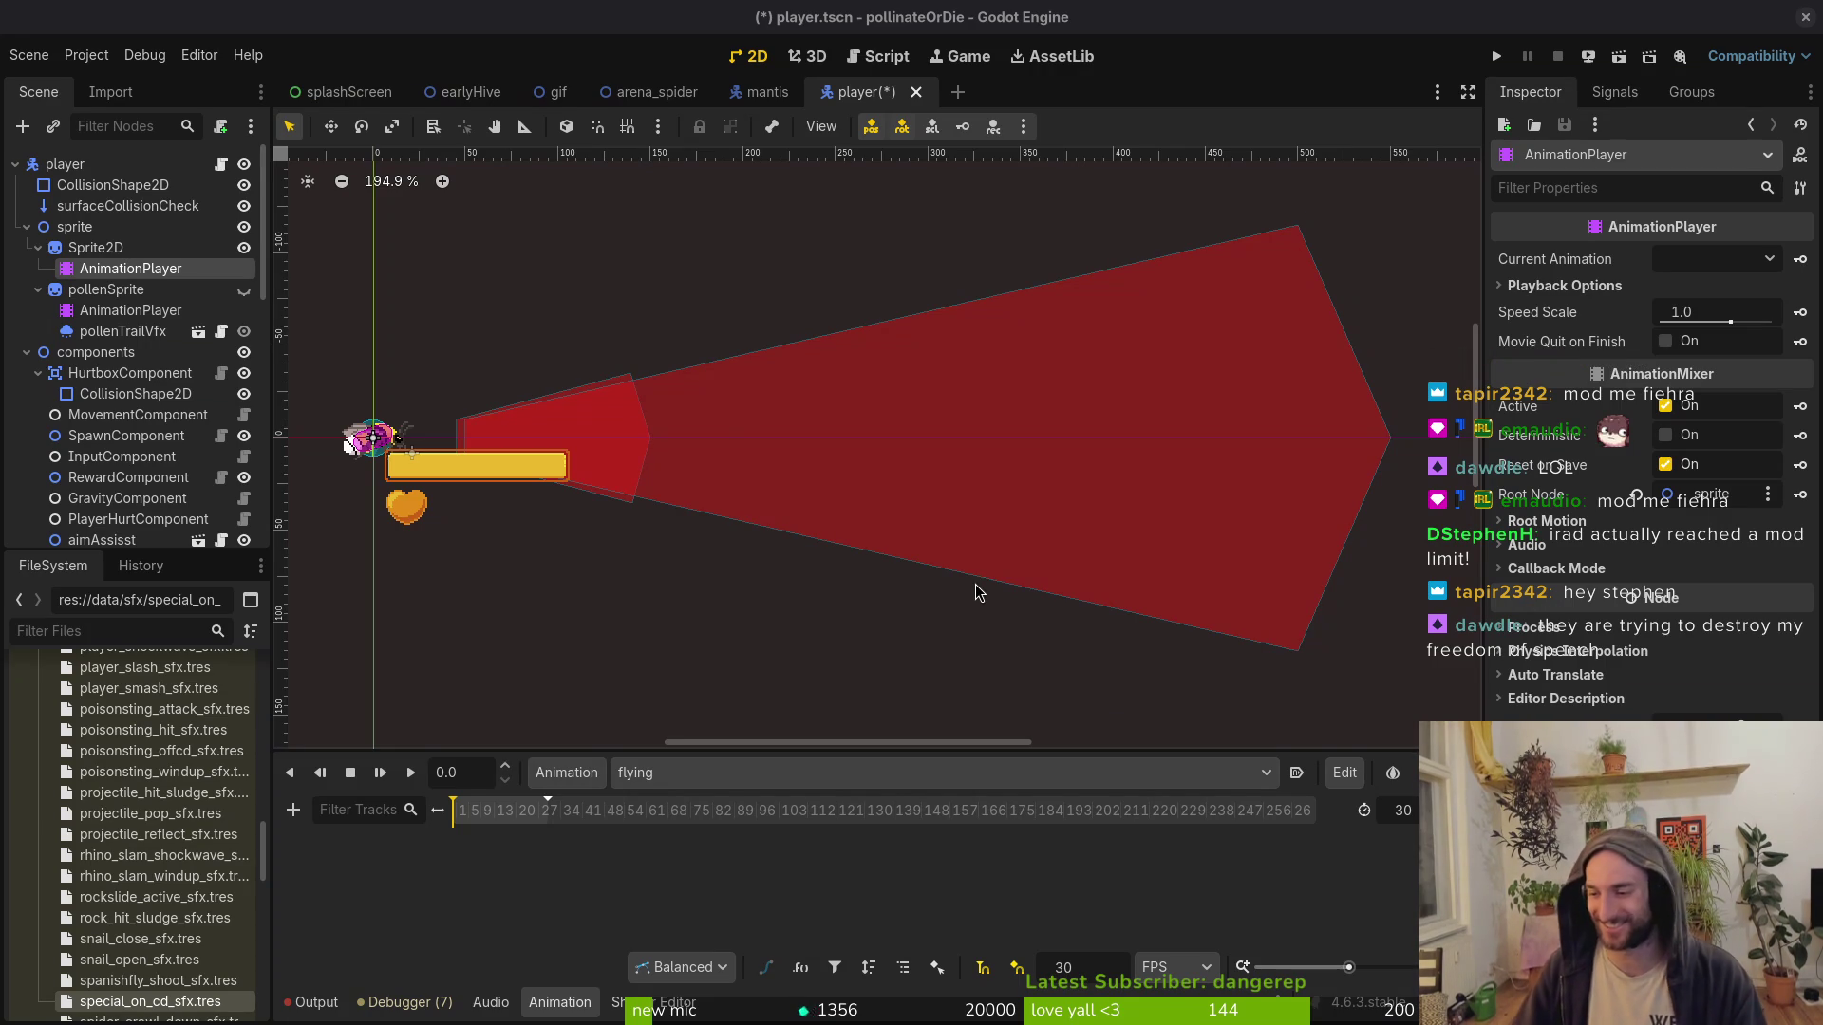
scroll(814, 392, "down", 3)
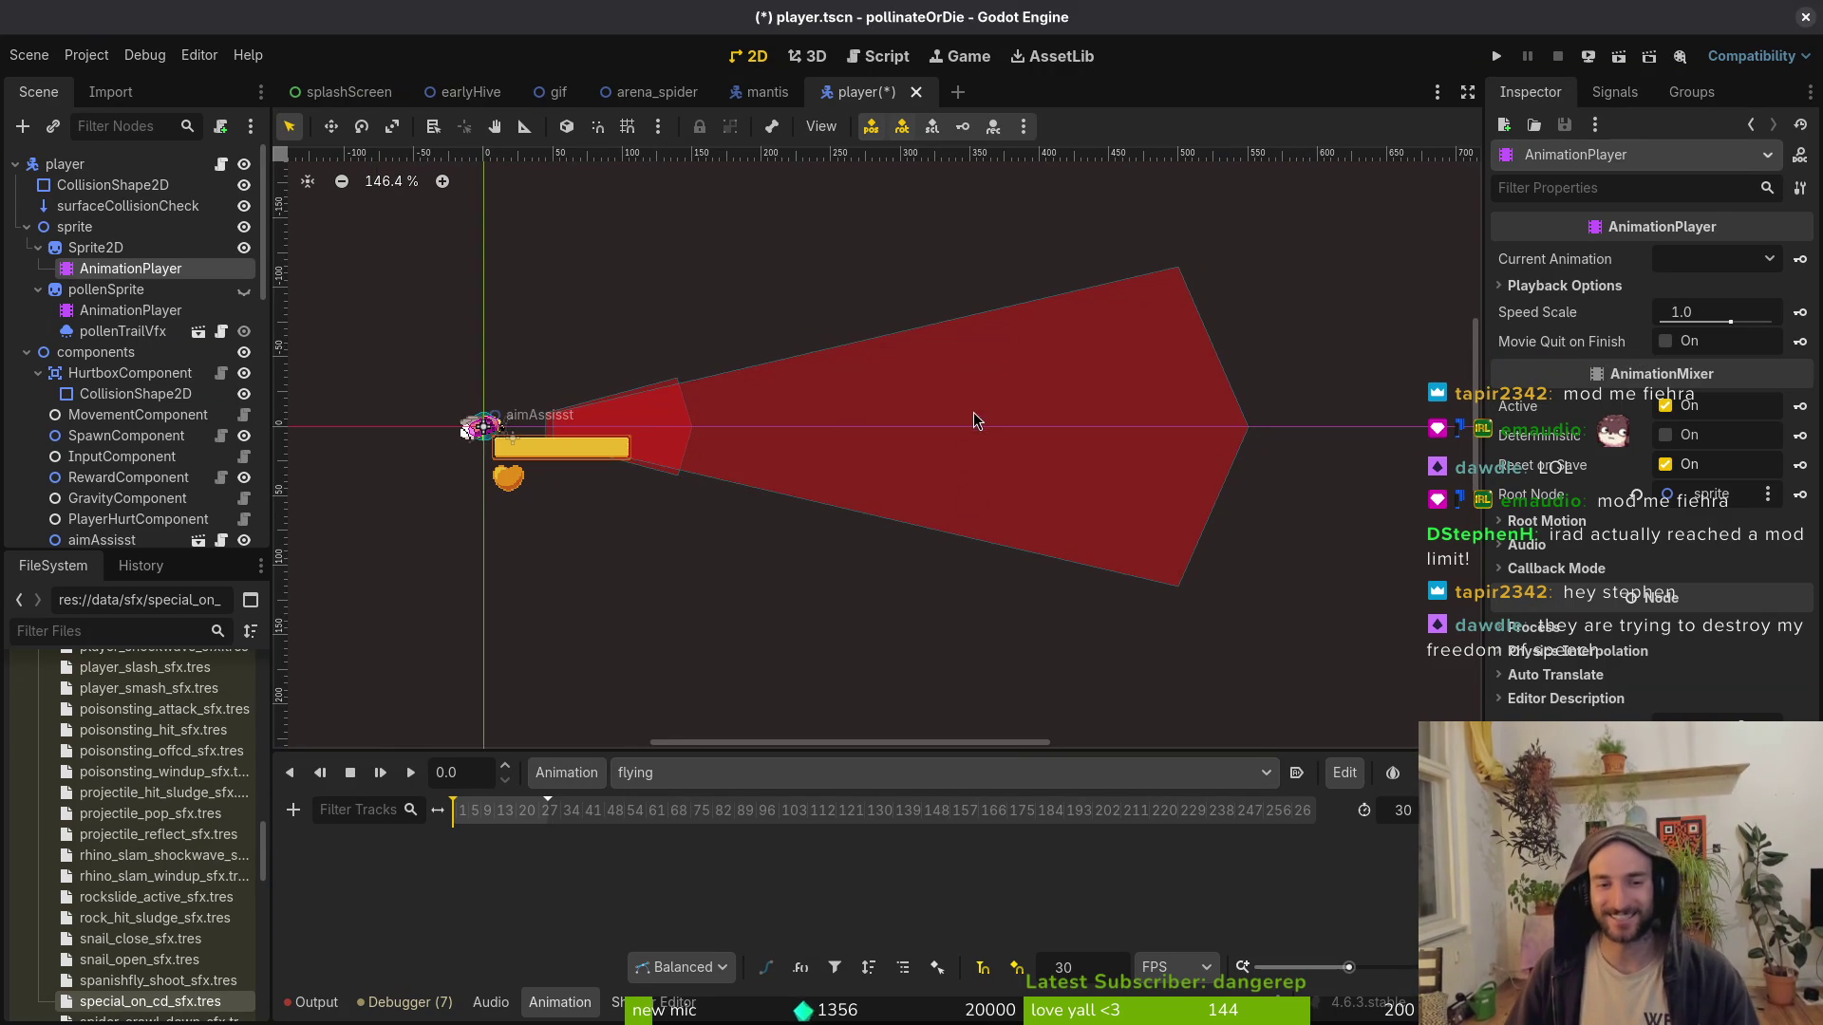
left_click_drag(968, 414, 980, 421)
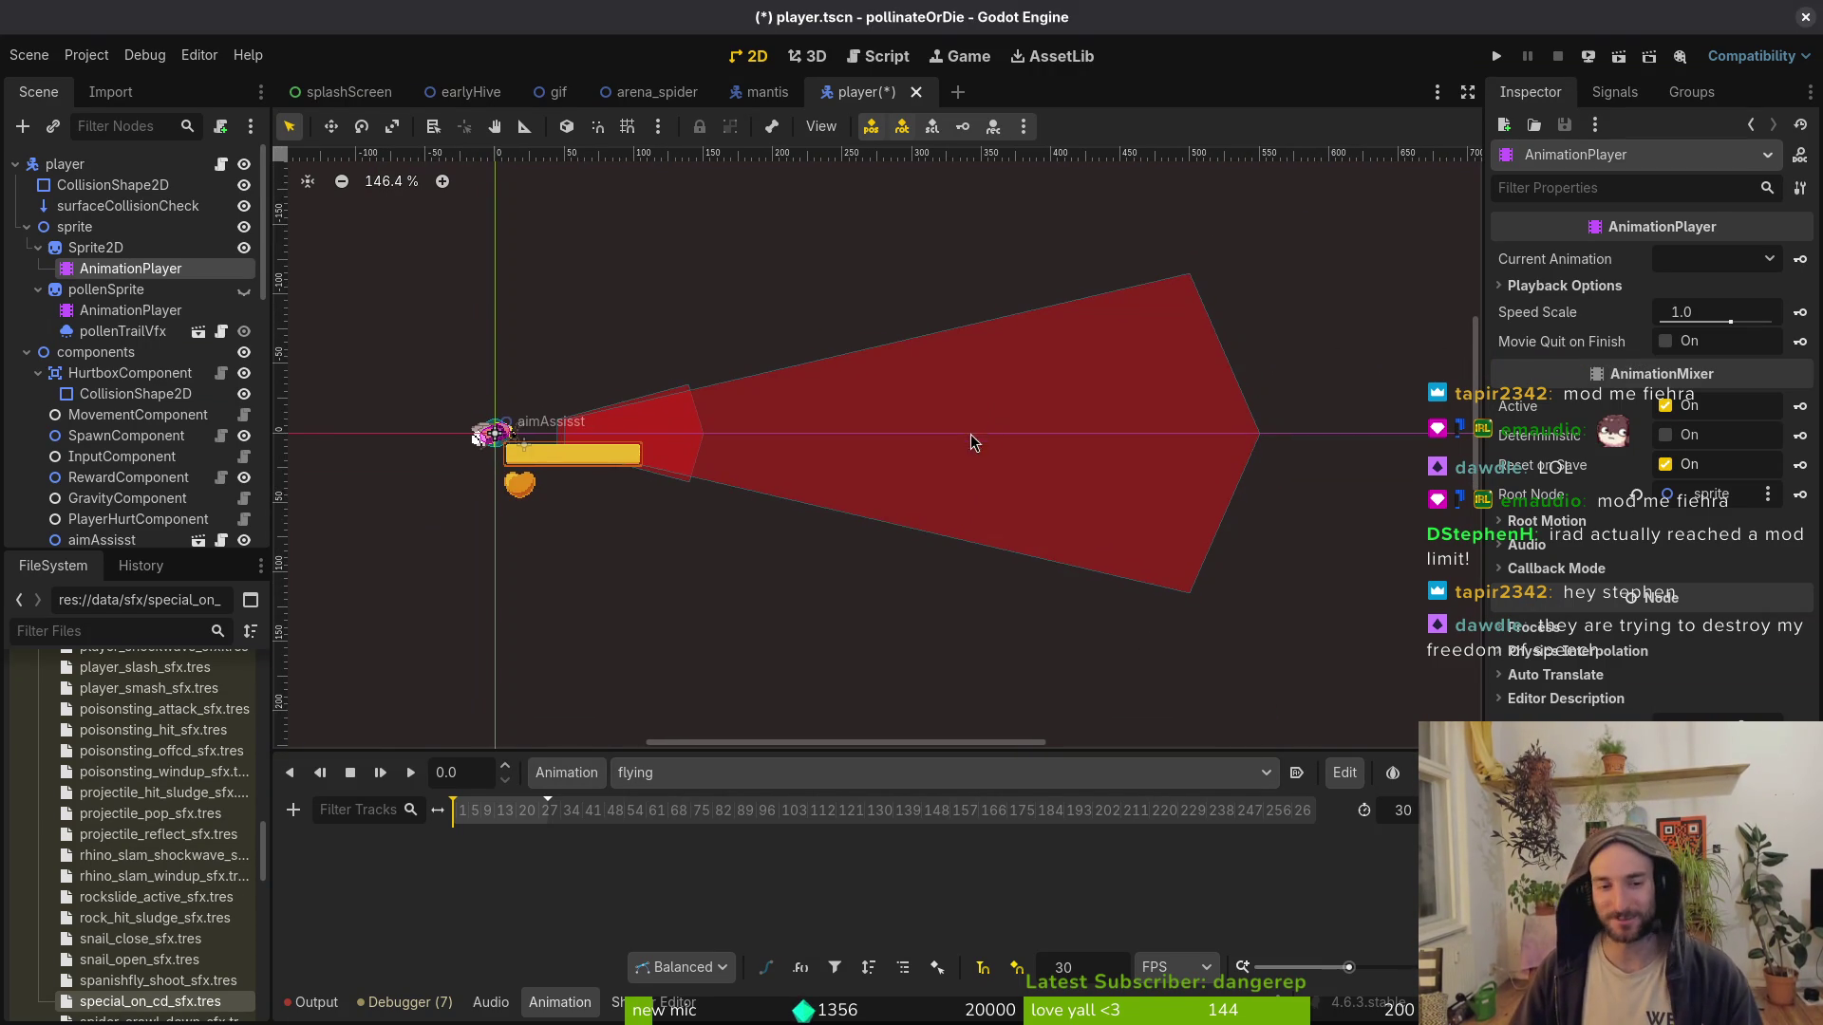
scroll(982, 433, "down", 2)
left_click_drag(1042, 471, 1025, 471)
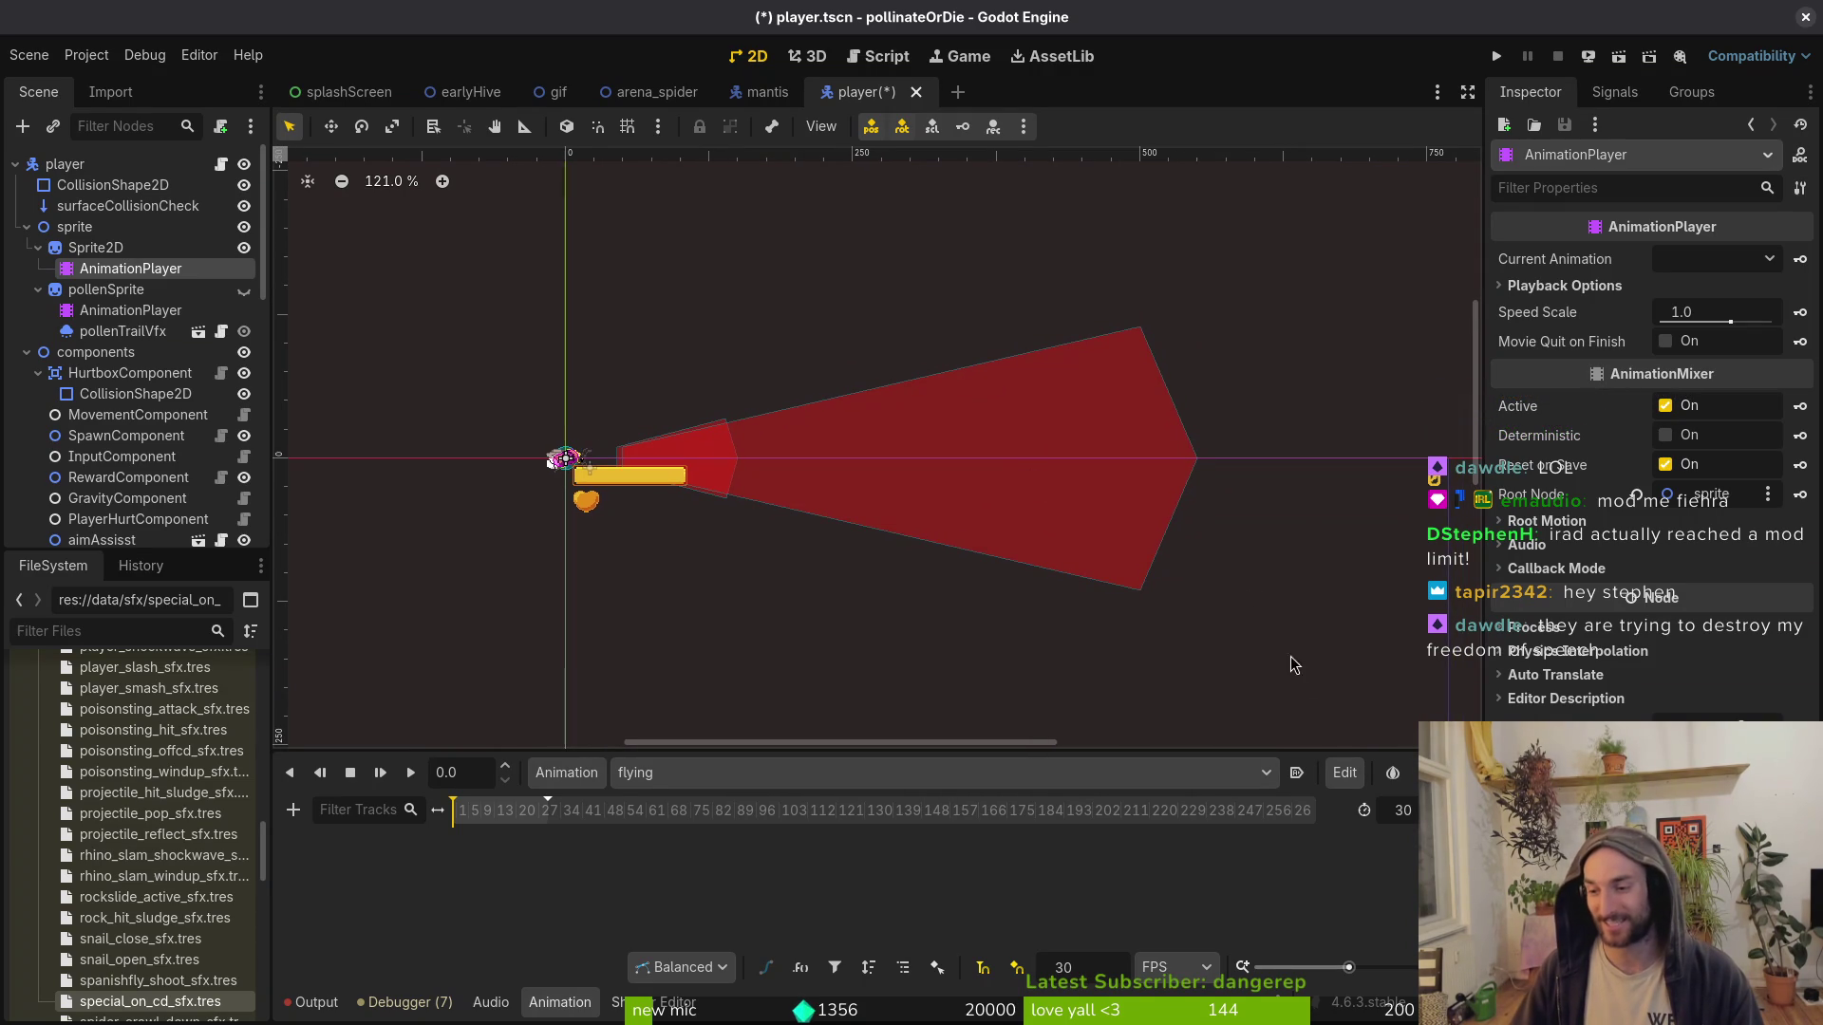
left_click_drag(1239, 589, 1243, 589)
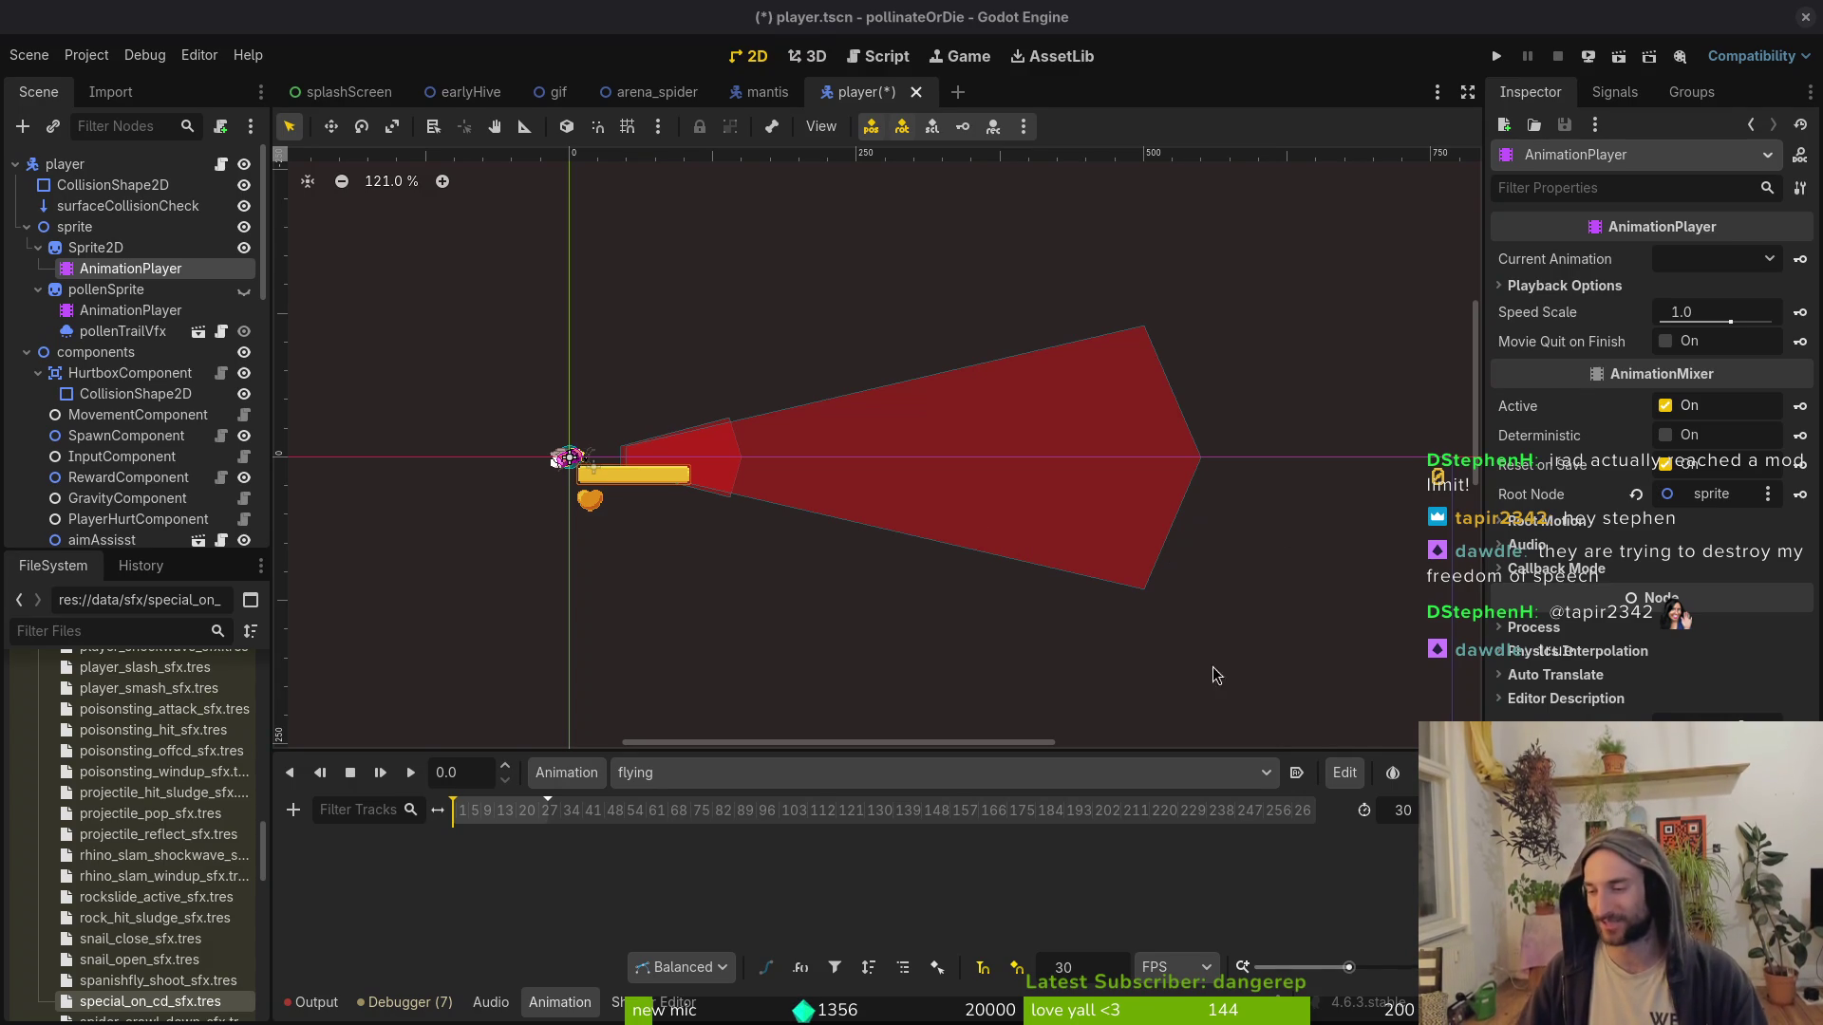
scroll(981, 521, "down", 3)
scroll(835, 476, "up", 7)
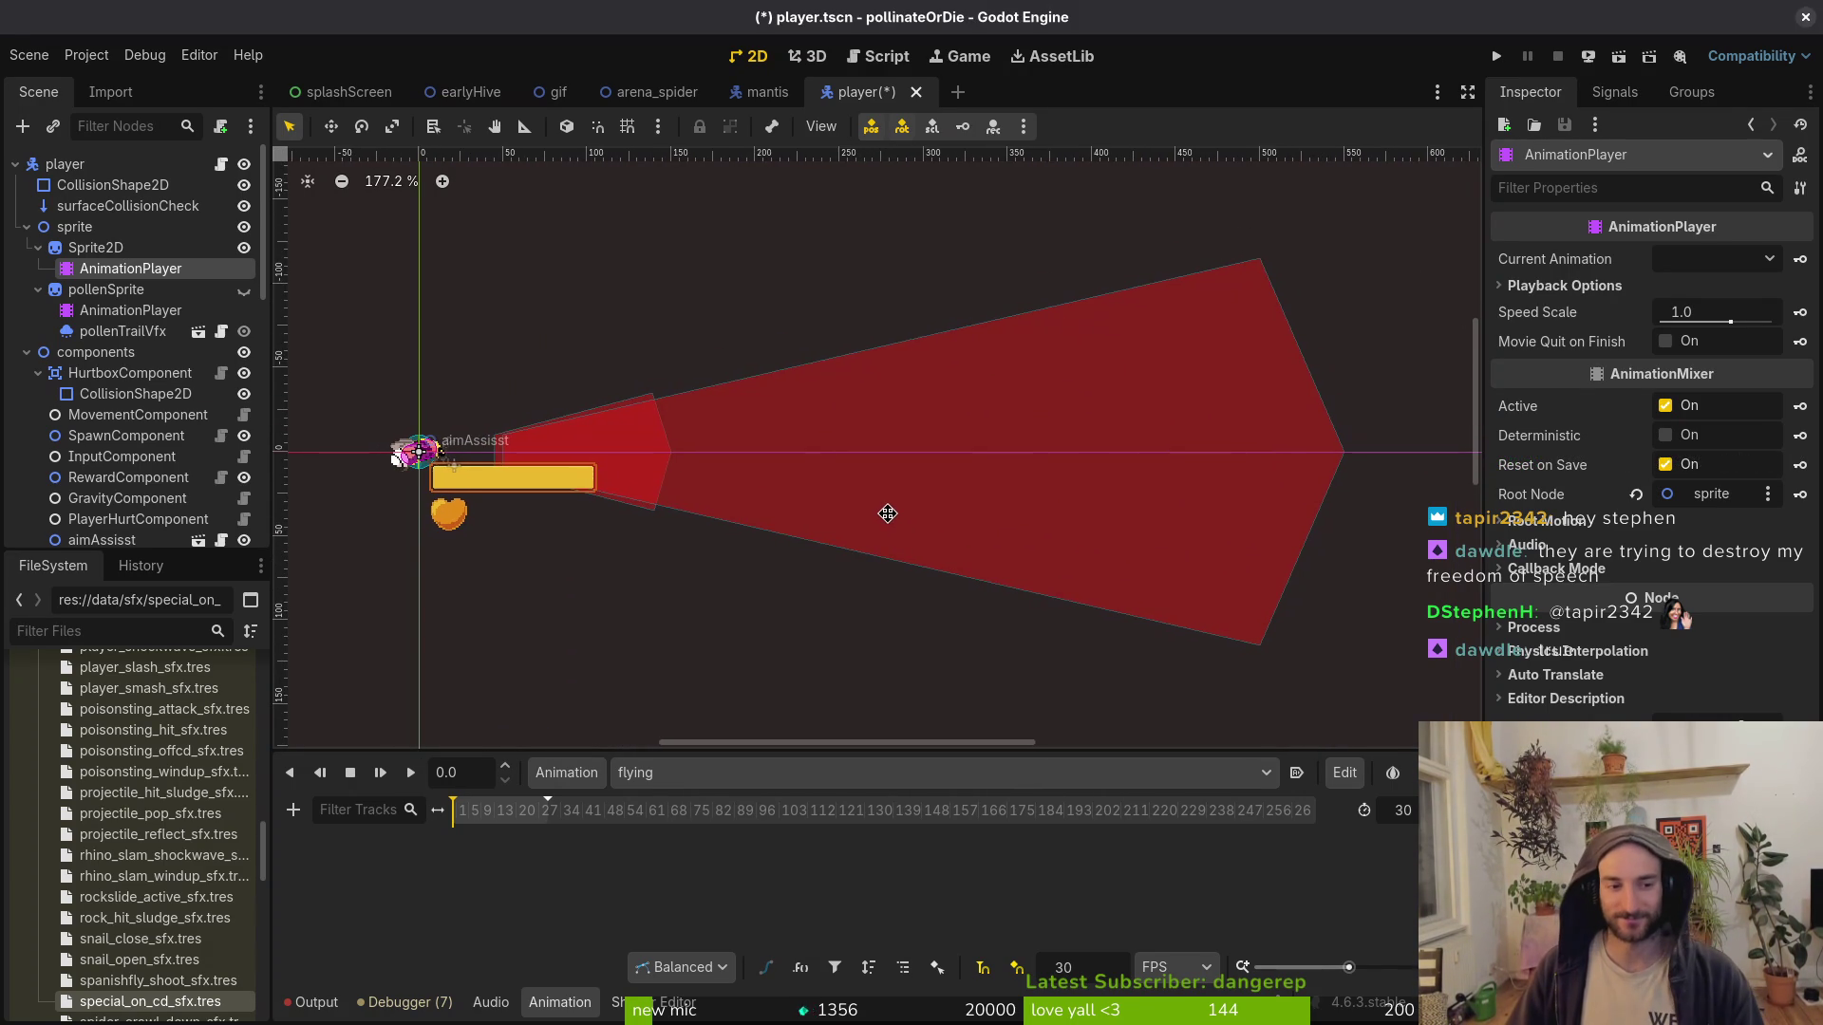
key("ctrl+s")
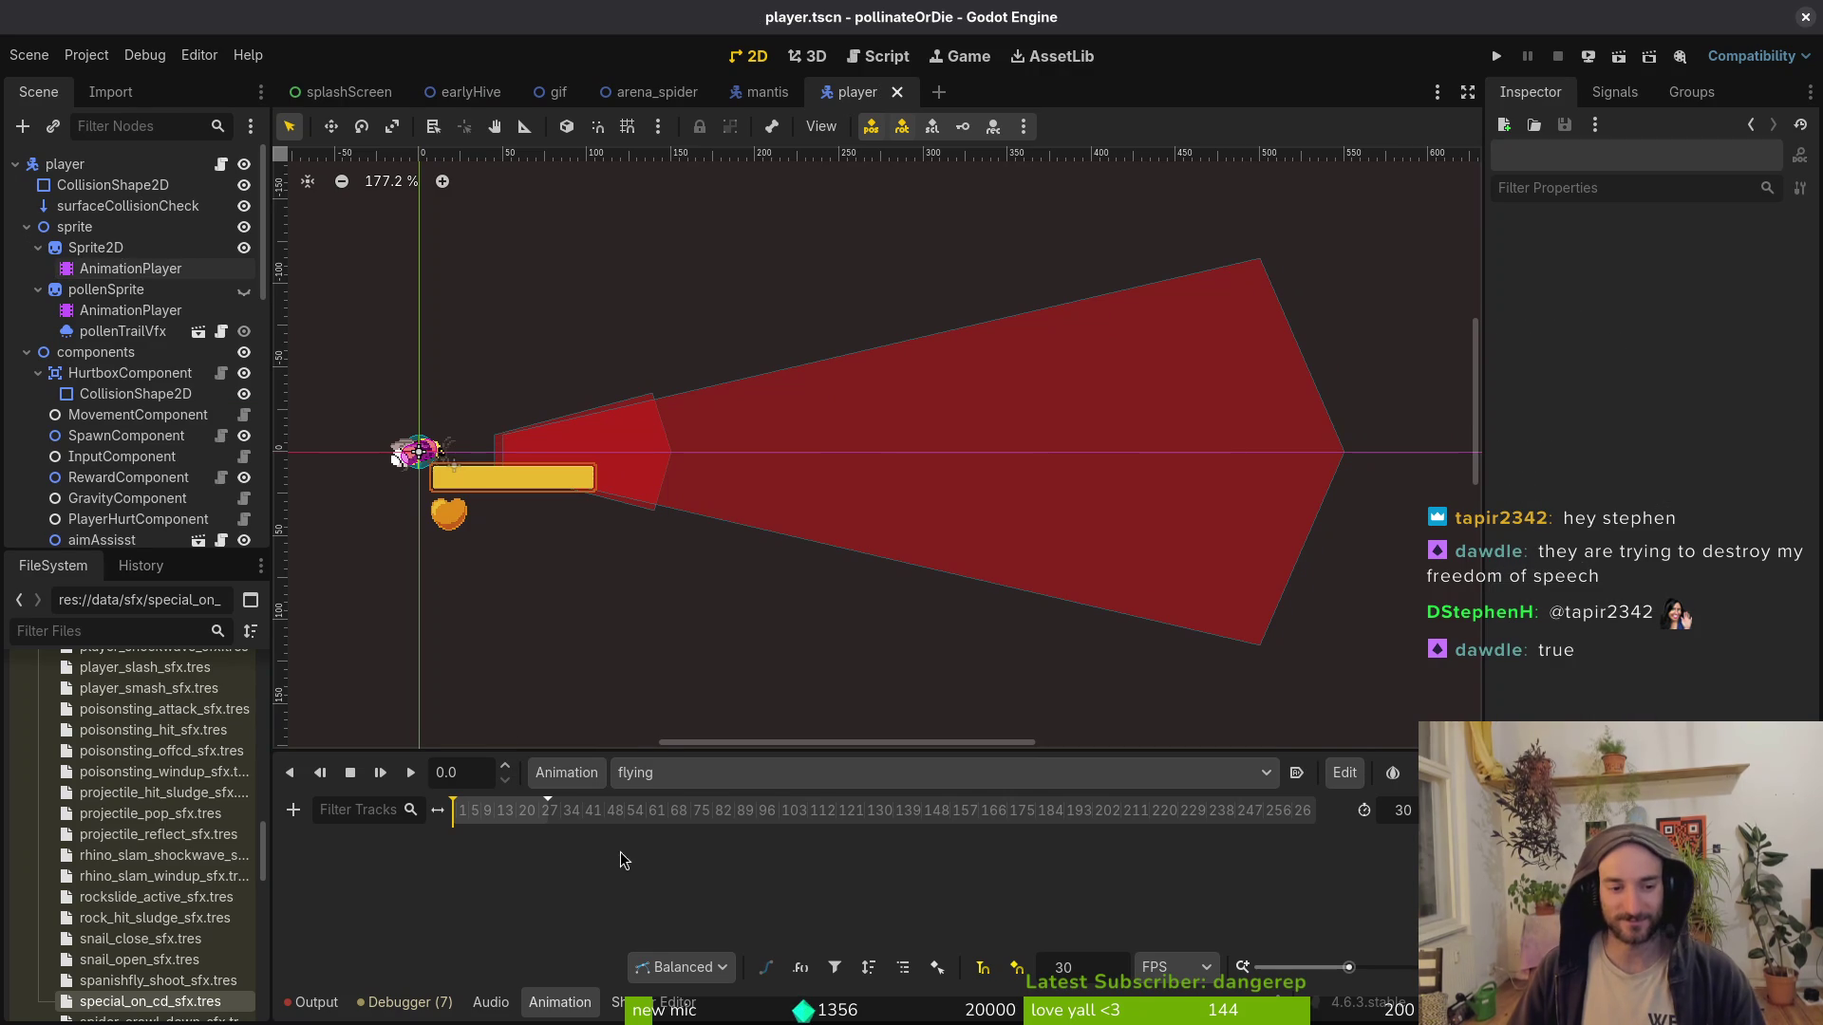
Set the flying animation to 12 FPS snapping and length 6, then select Sprite2D
left_click(560, 821)
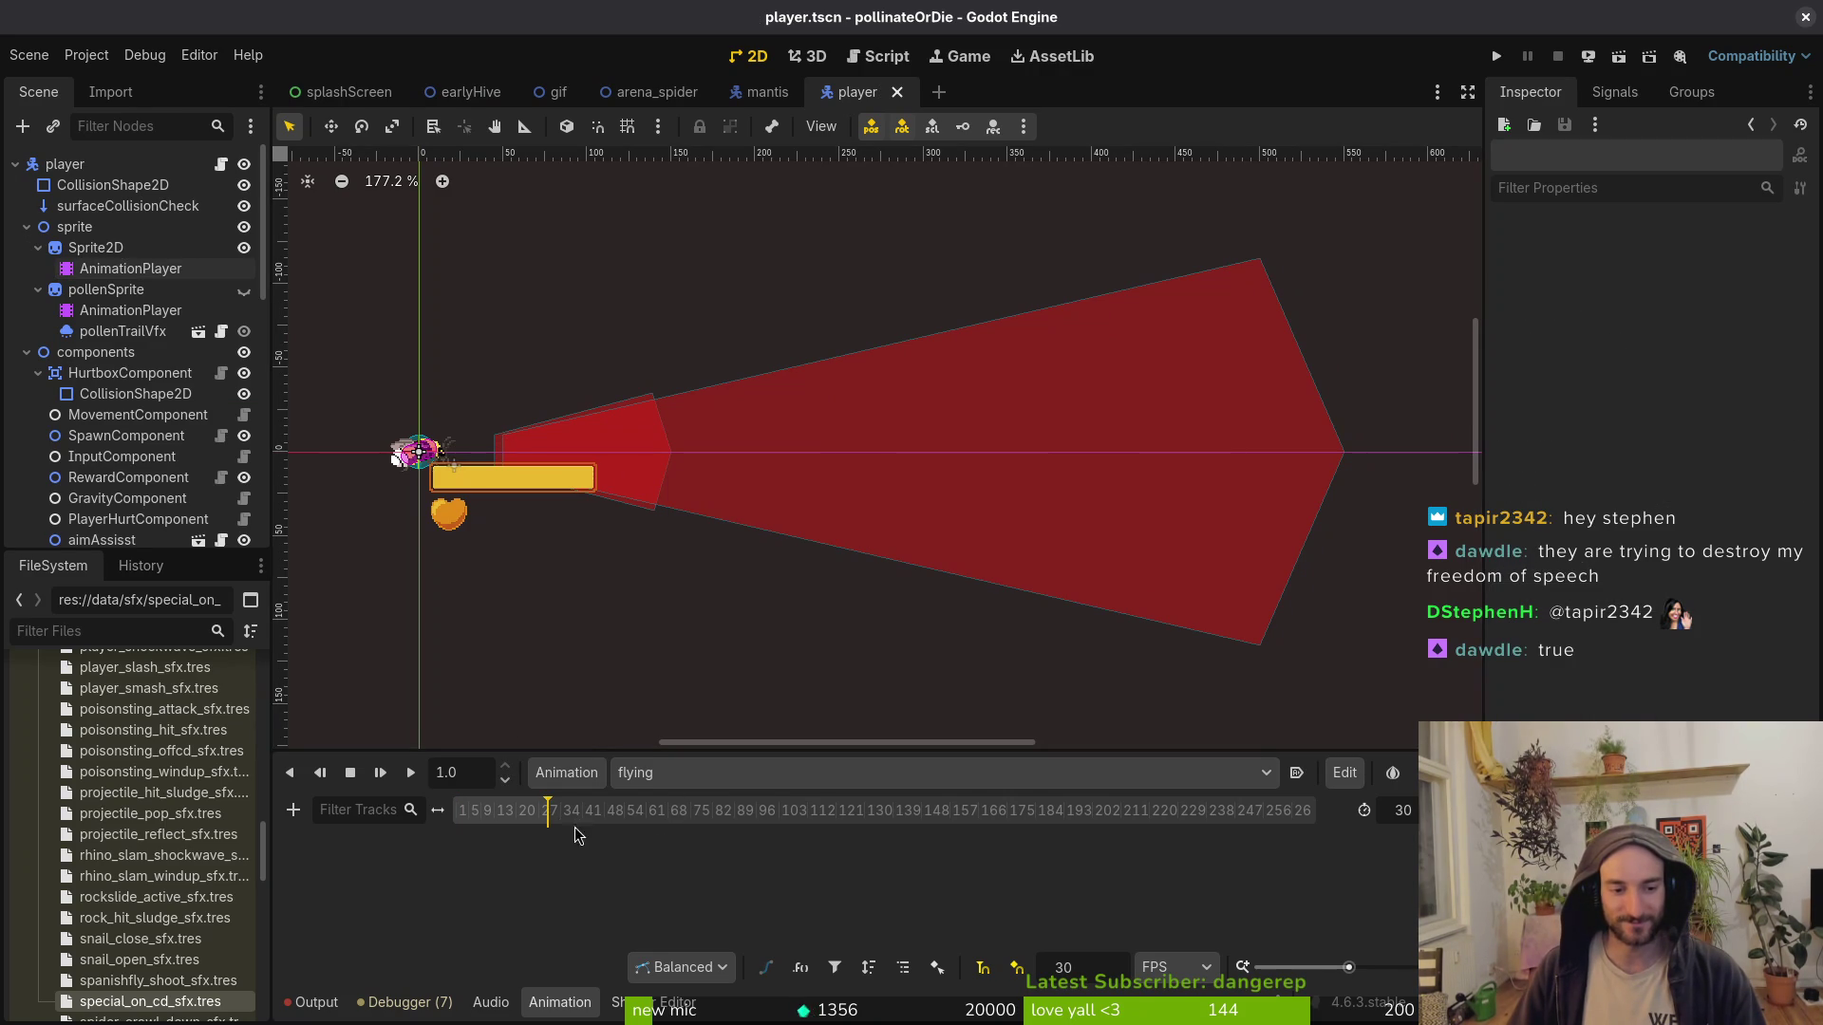
type("12")
key("Return")
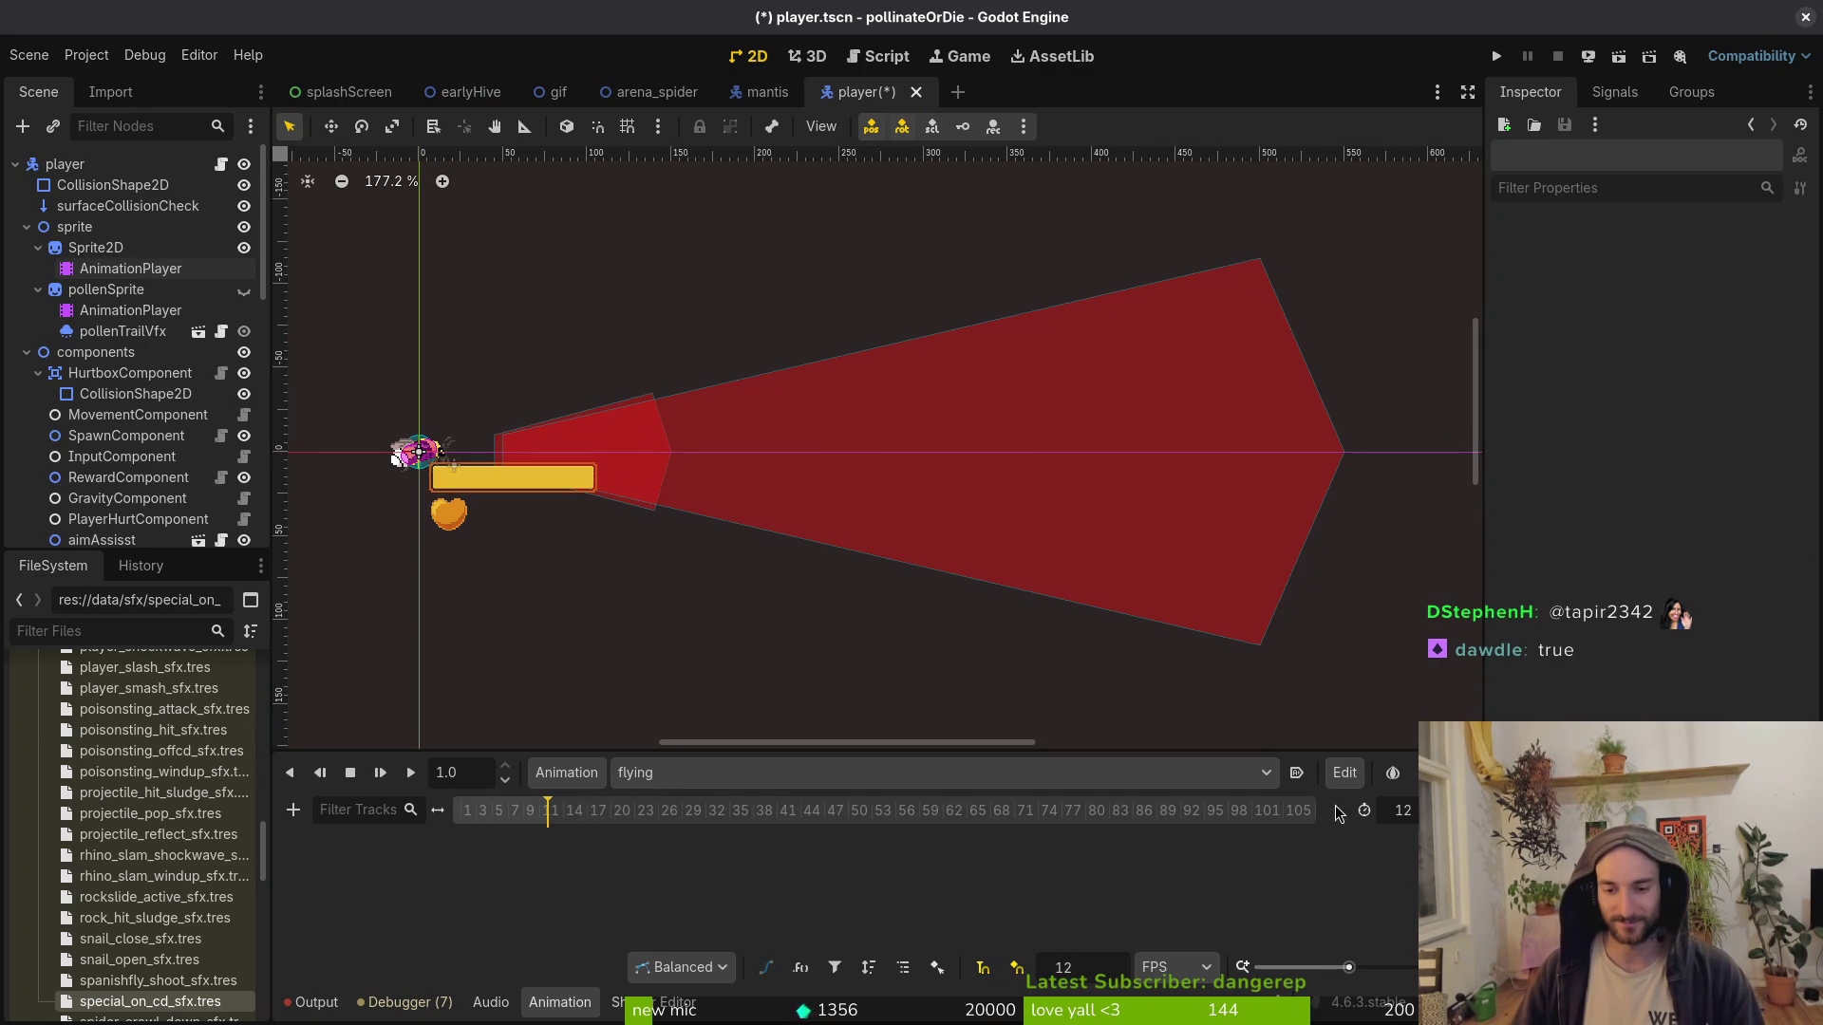
type("6")
key("Return")
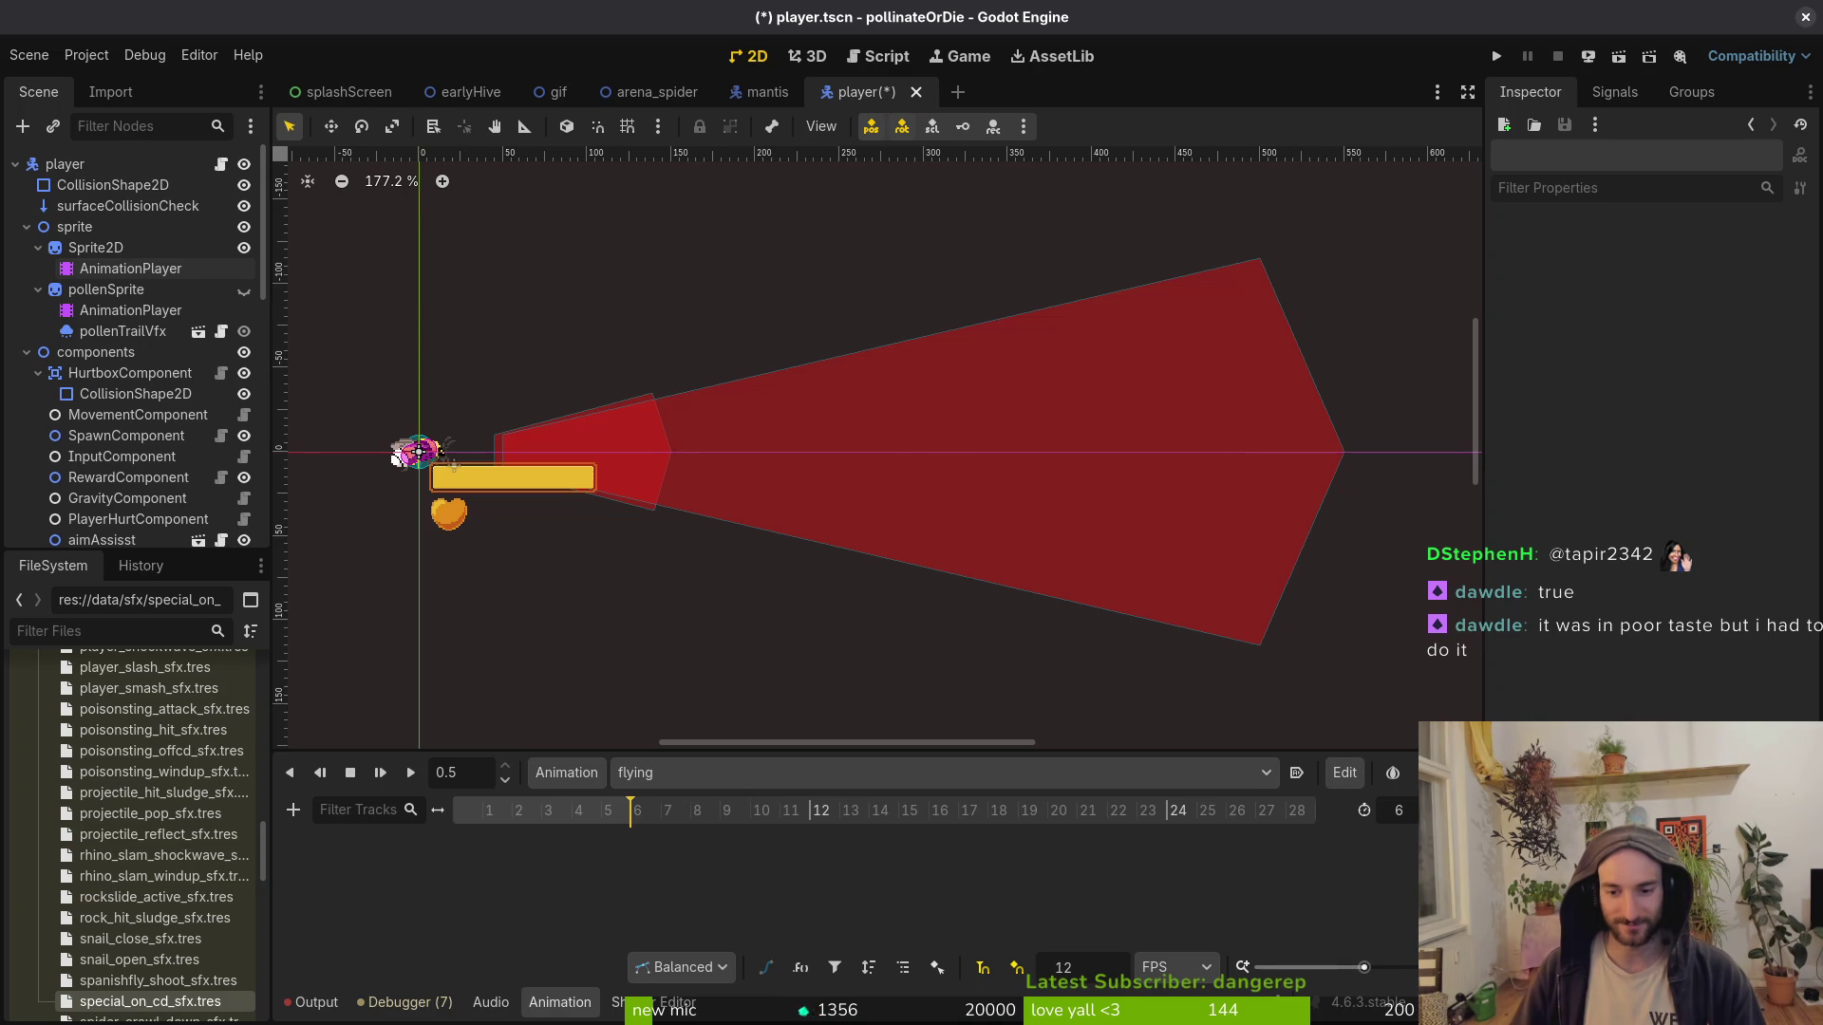
scroll(712, 866, "up", 1, "ctrl")
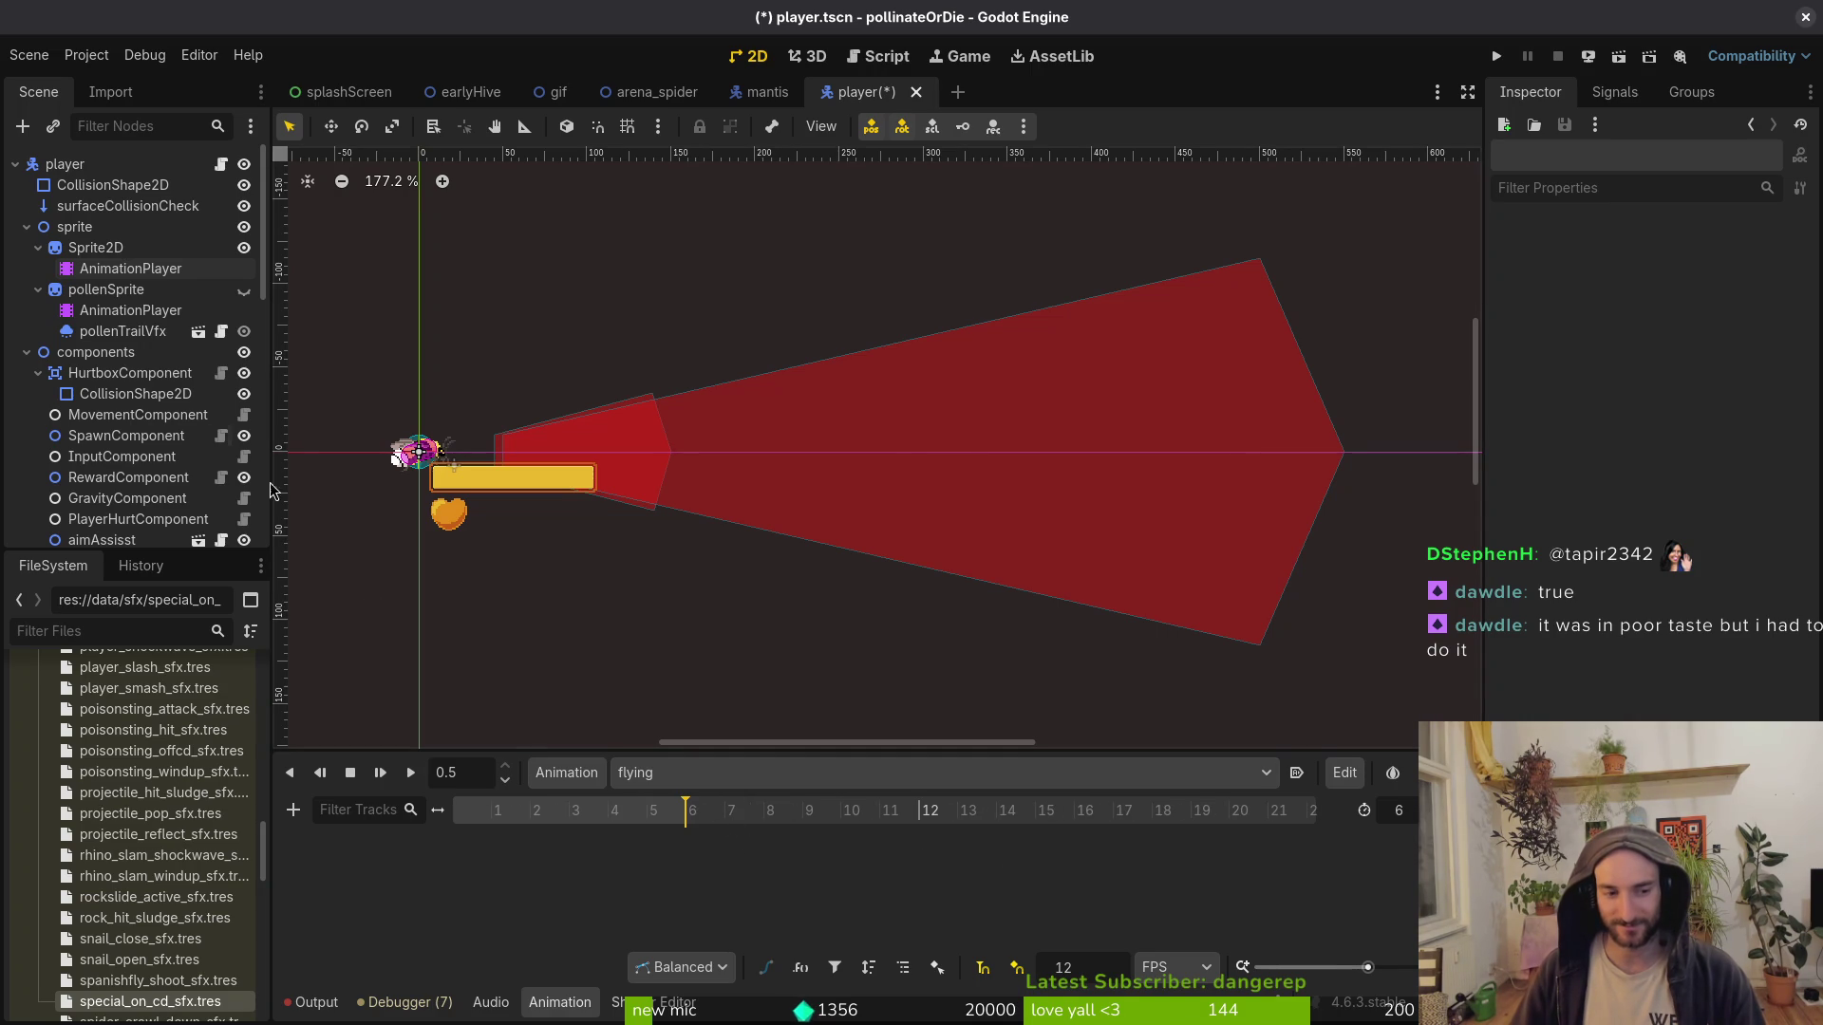
left_click(87, 249)
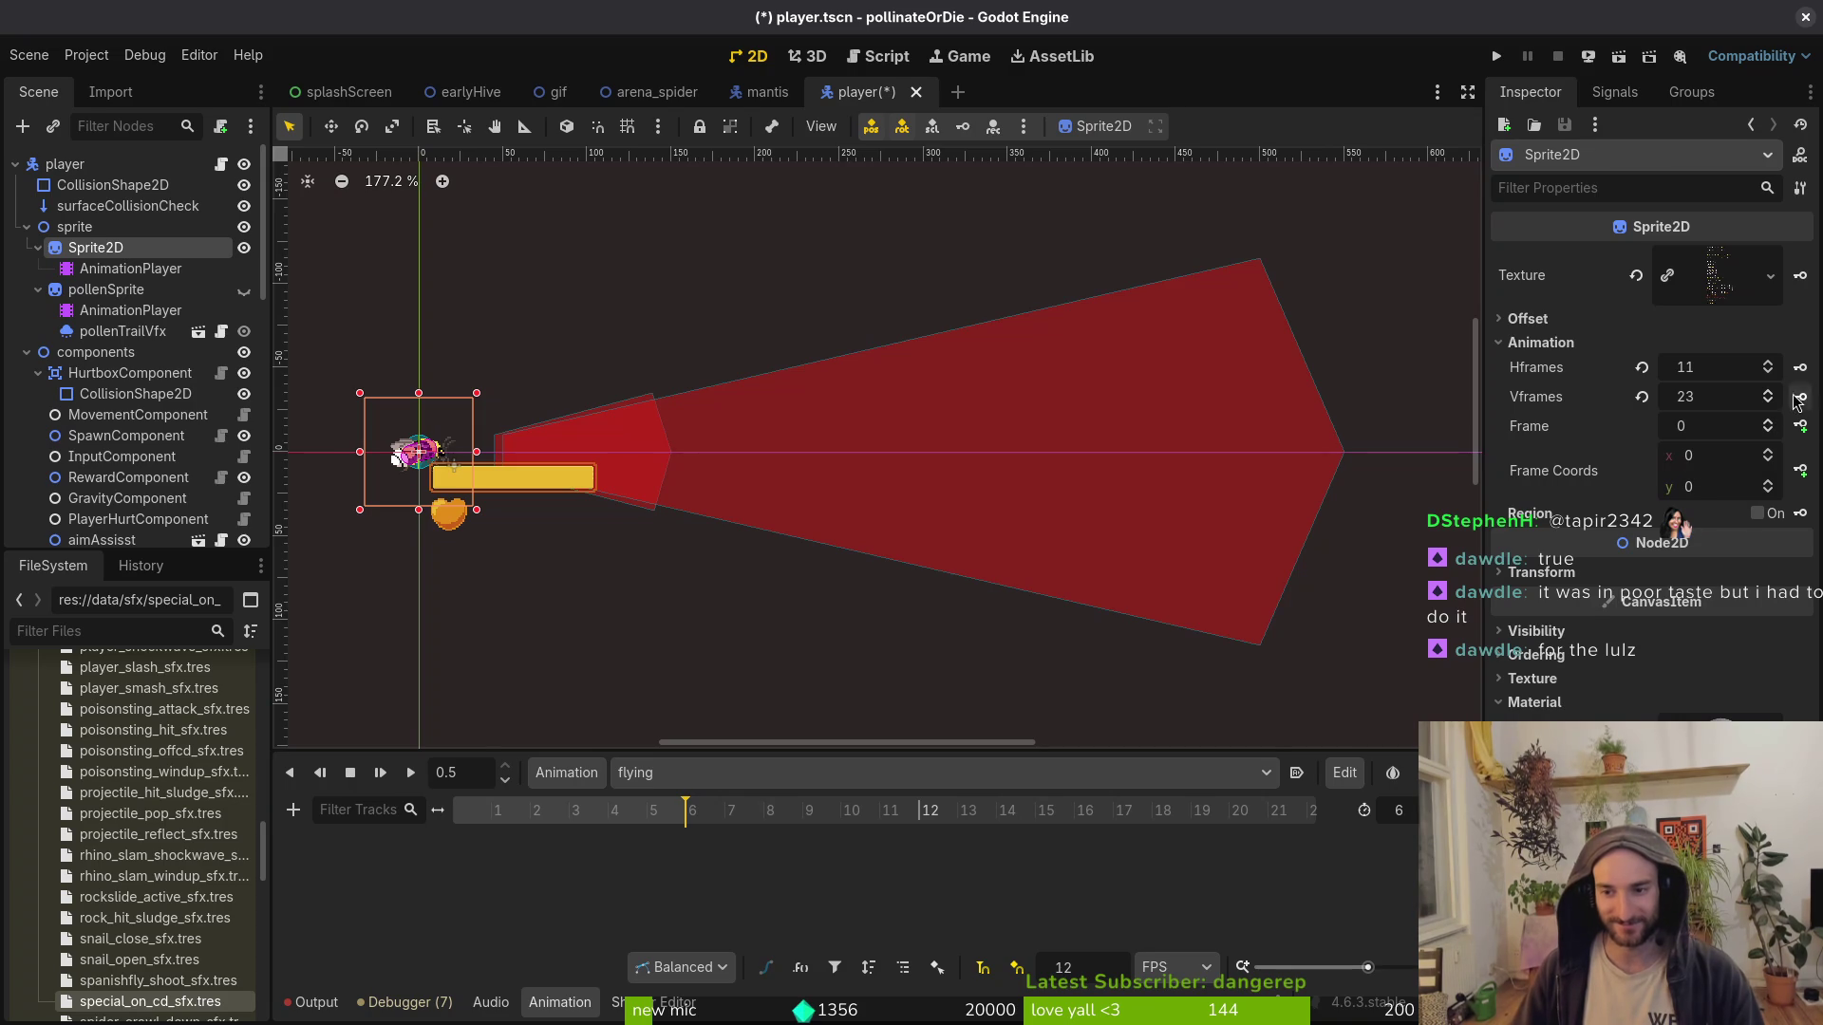
Try keying the Sprite2D Frame into a new frame track, then undo that track
left_click(1799, 426)
left_click(988, 568)
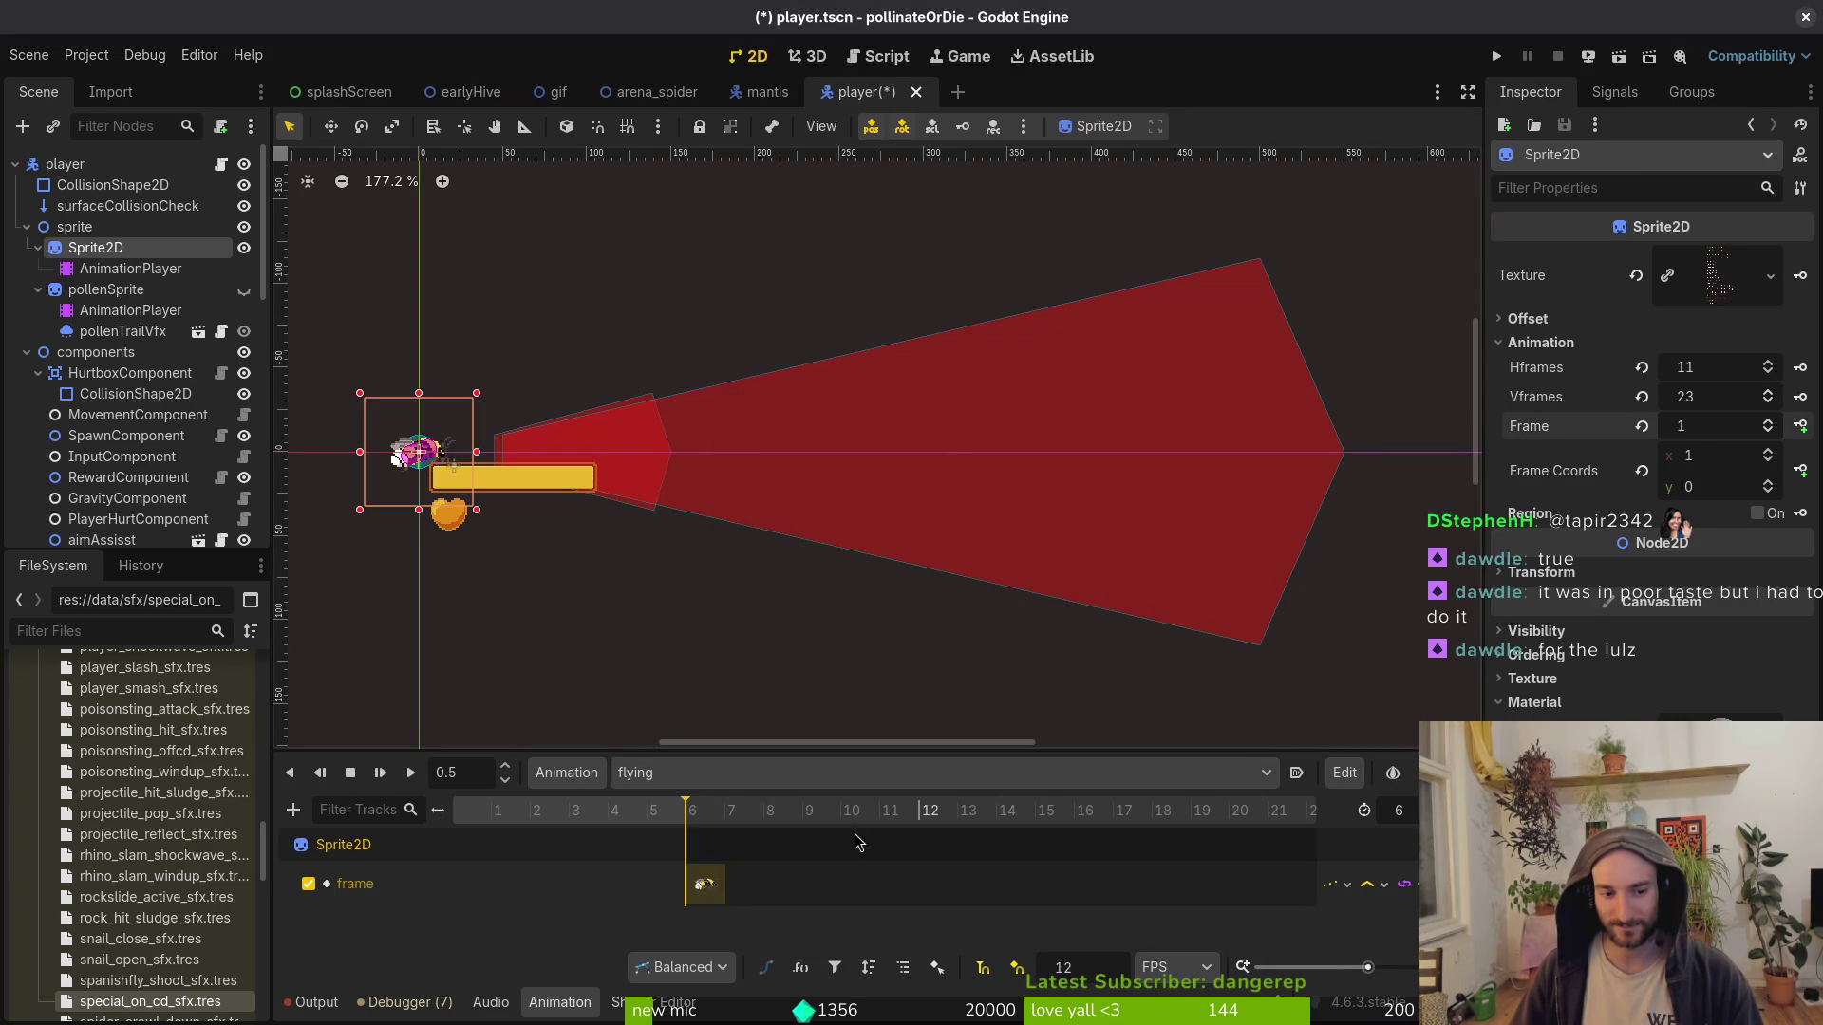
left_click(1640, 429)
left_click(1802, 427)
left_click(987, 567)
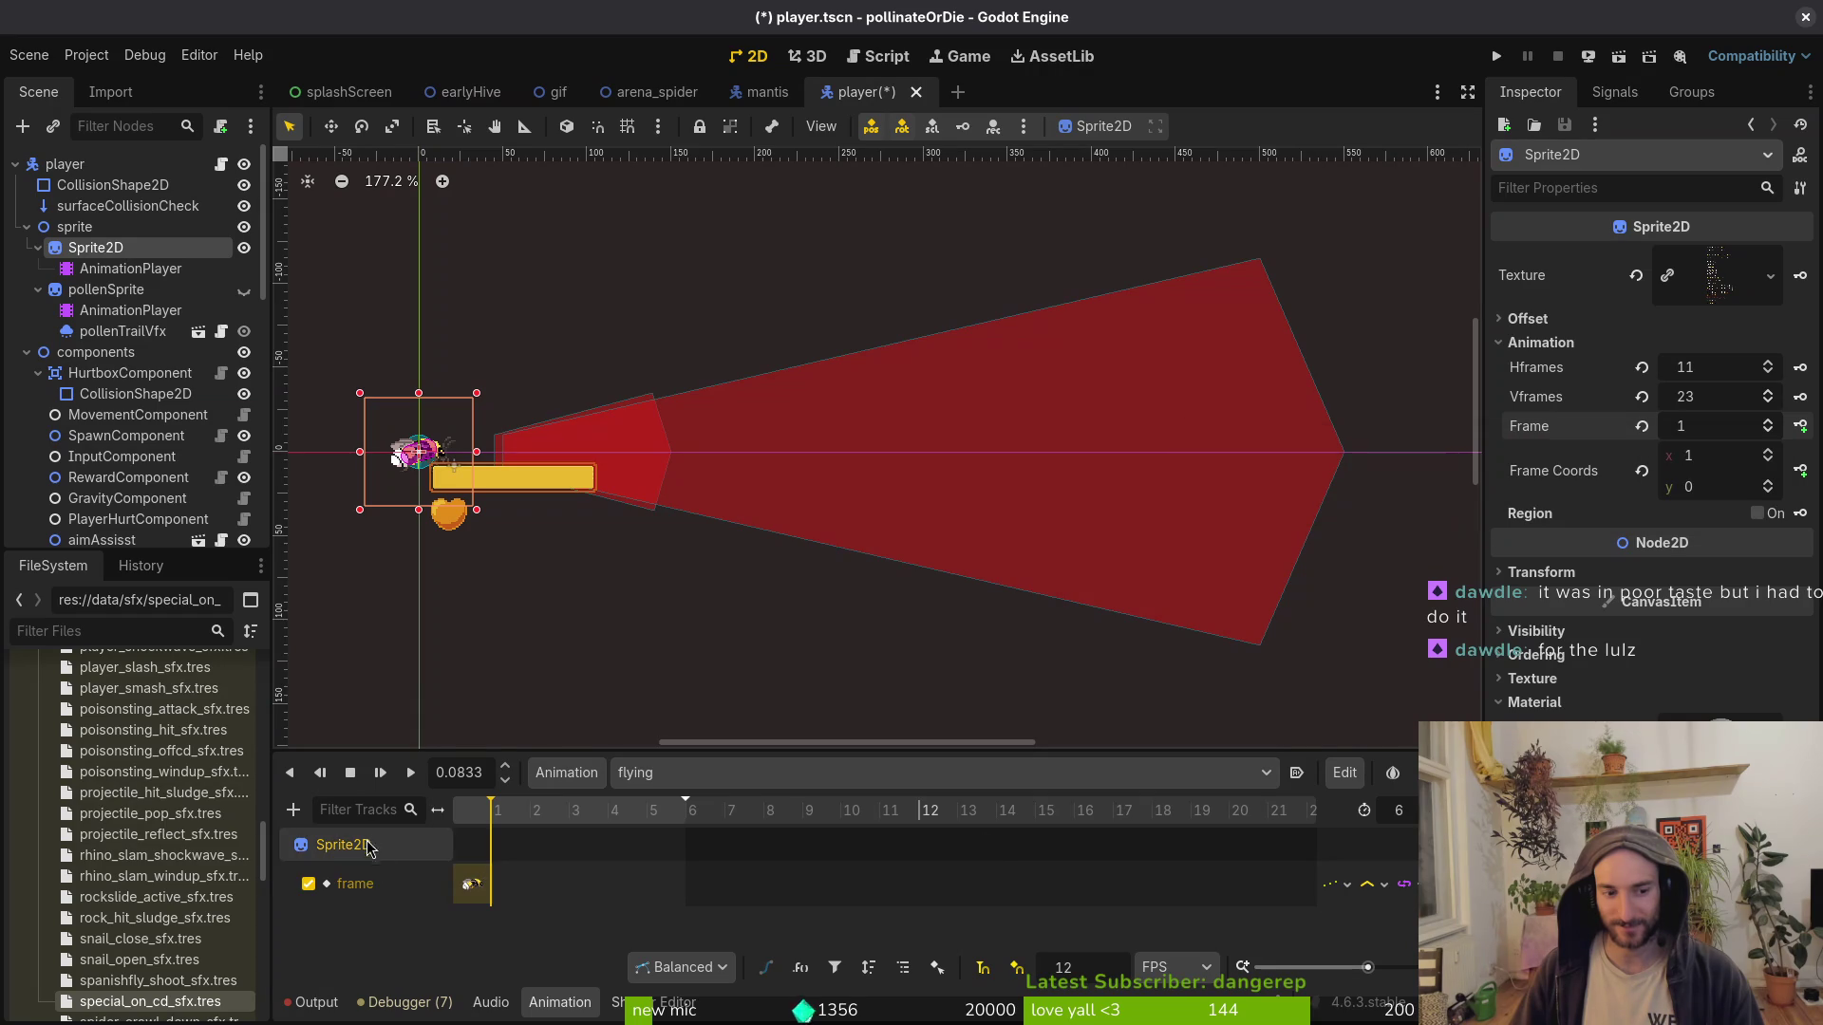
key("ctrl+z")
Reset the sprite Frame to 0 and set its Frame Coords y value to 22
left_click(1641, 427)
left_click(1720, 482)
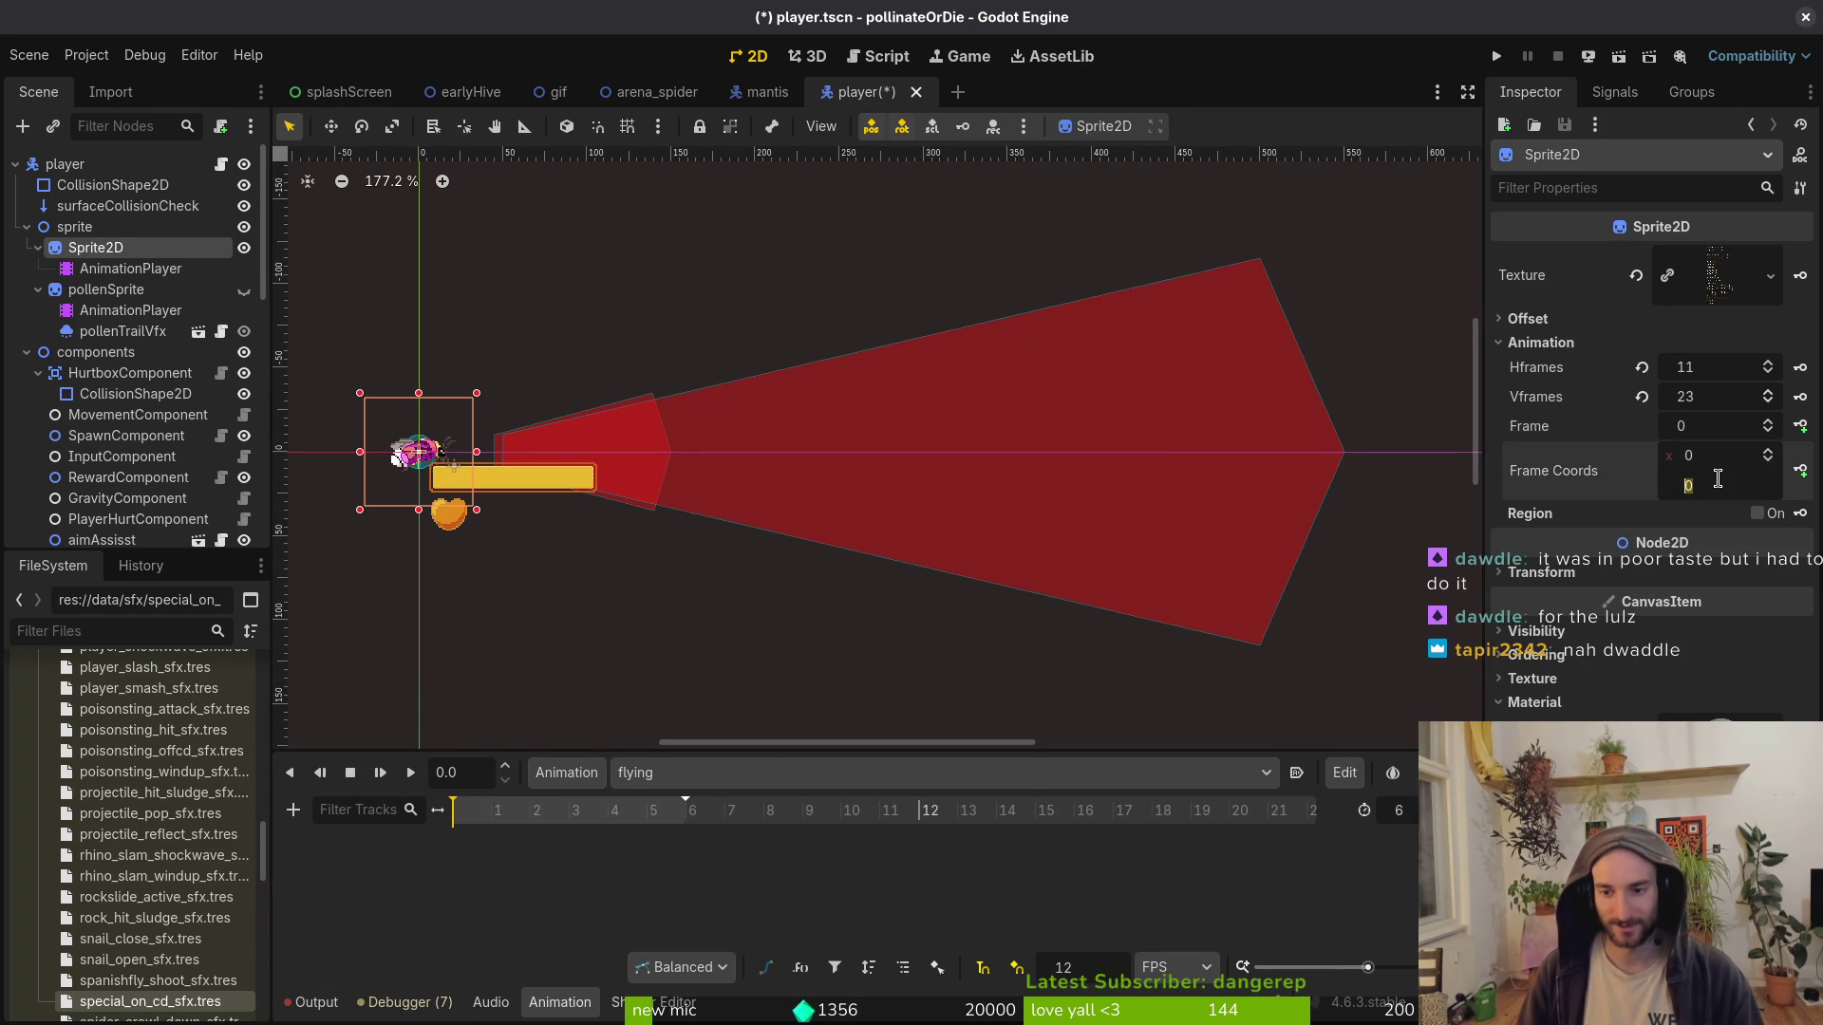
type("23")
key("Return")
left_click(1689, 484)
type("22")
key("Return")
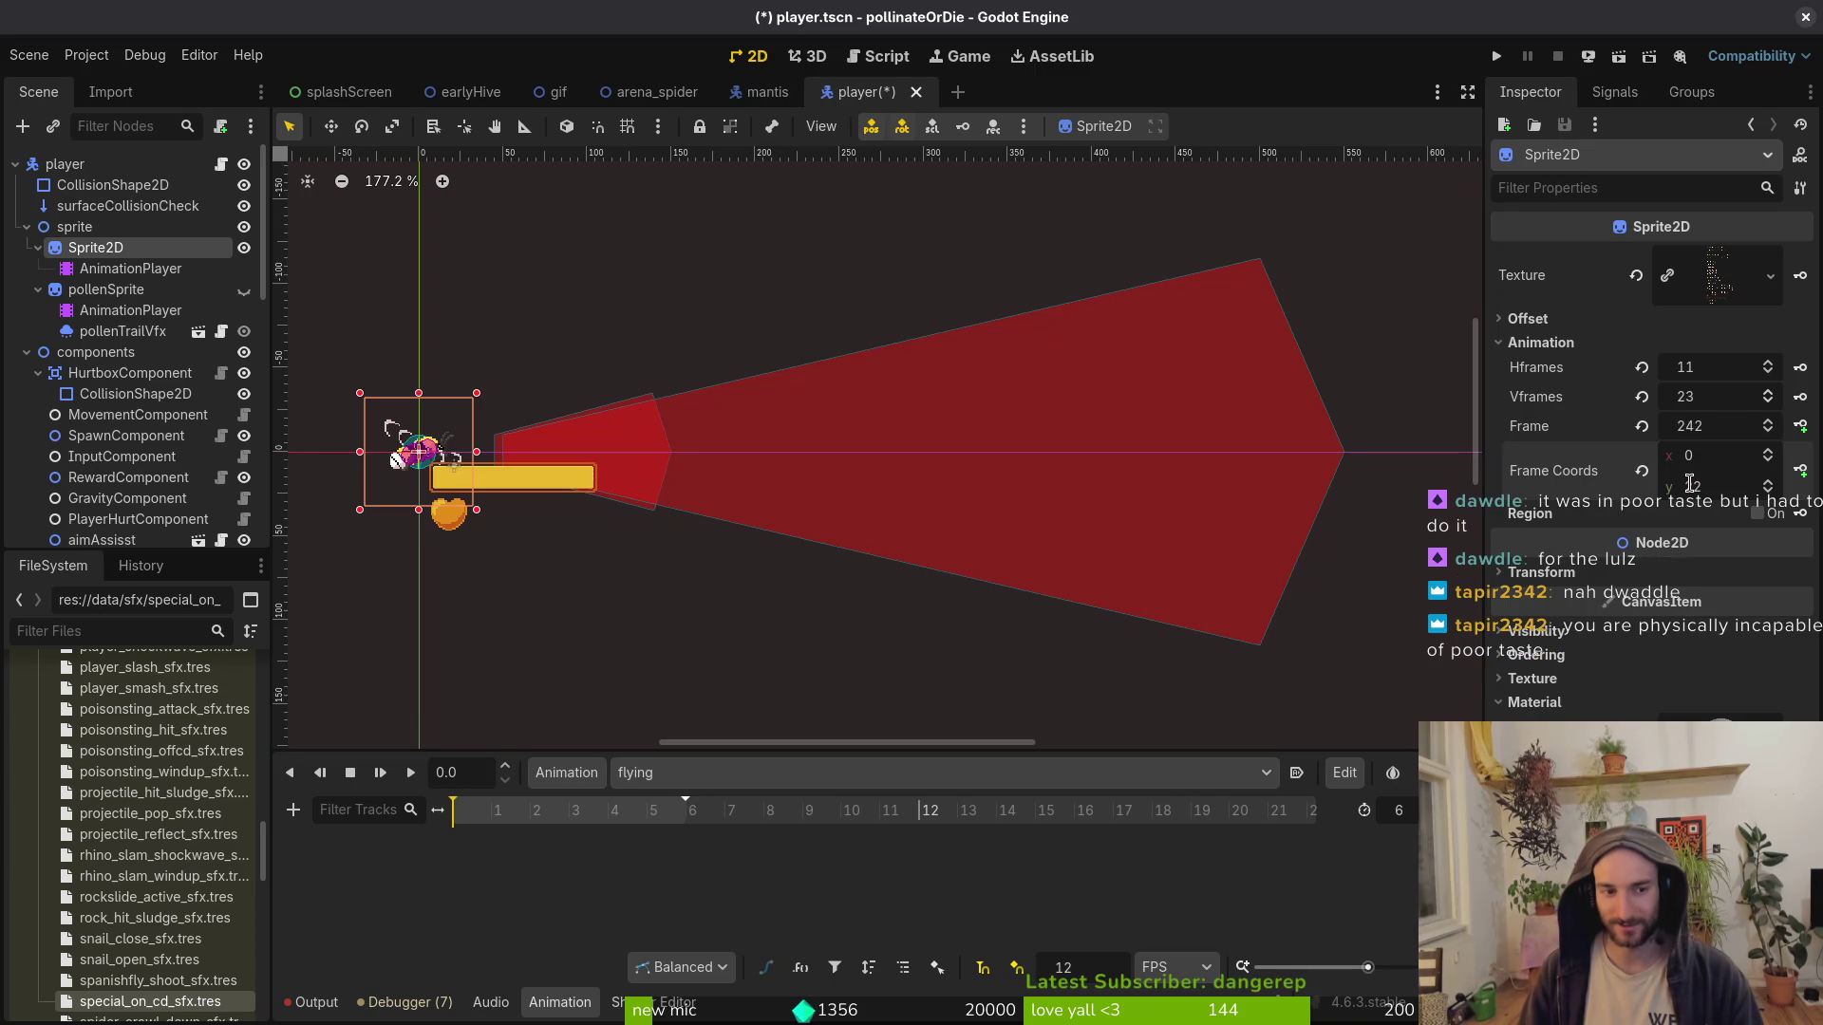
Create the flying animation's Frame track, key successive sprite frames, and save the player scene
left_click(1801, 426)
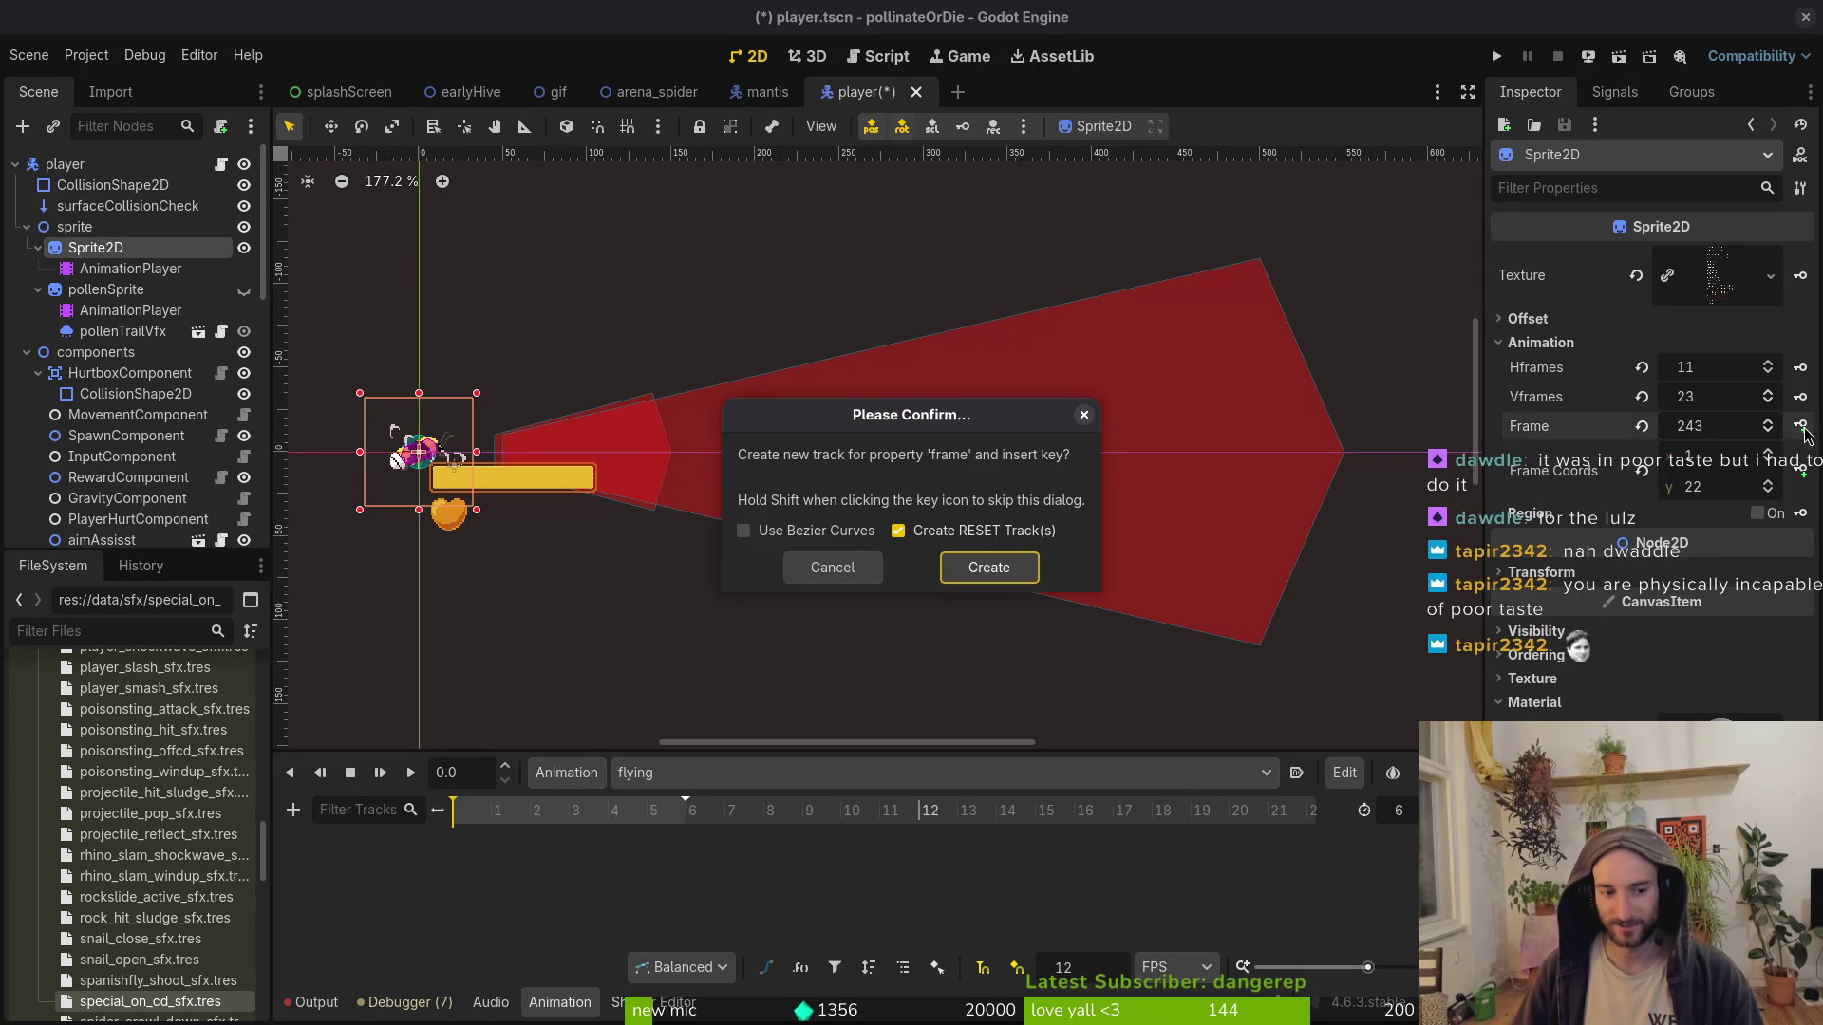
left_click(988, 568)
left_click(1800, 427)
left_click(1800, 426)
left_click(1801, 426)
left_click(1801, 426)
left_click(1801, 427)
key("ctrl+s")
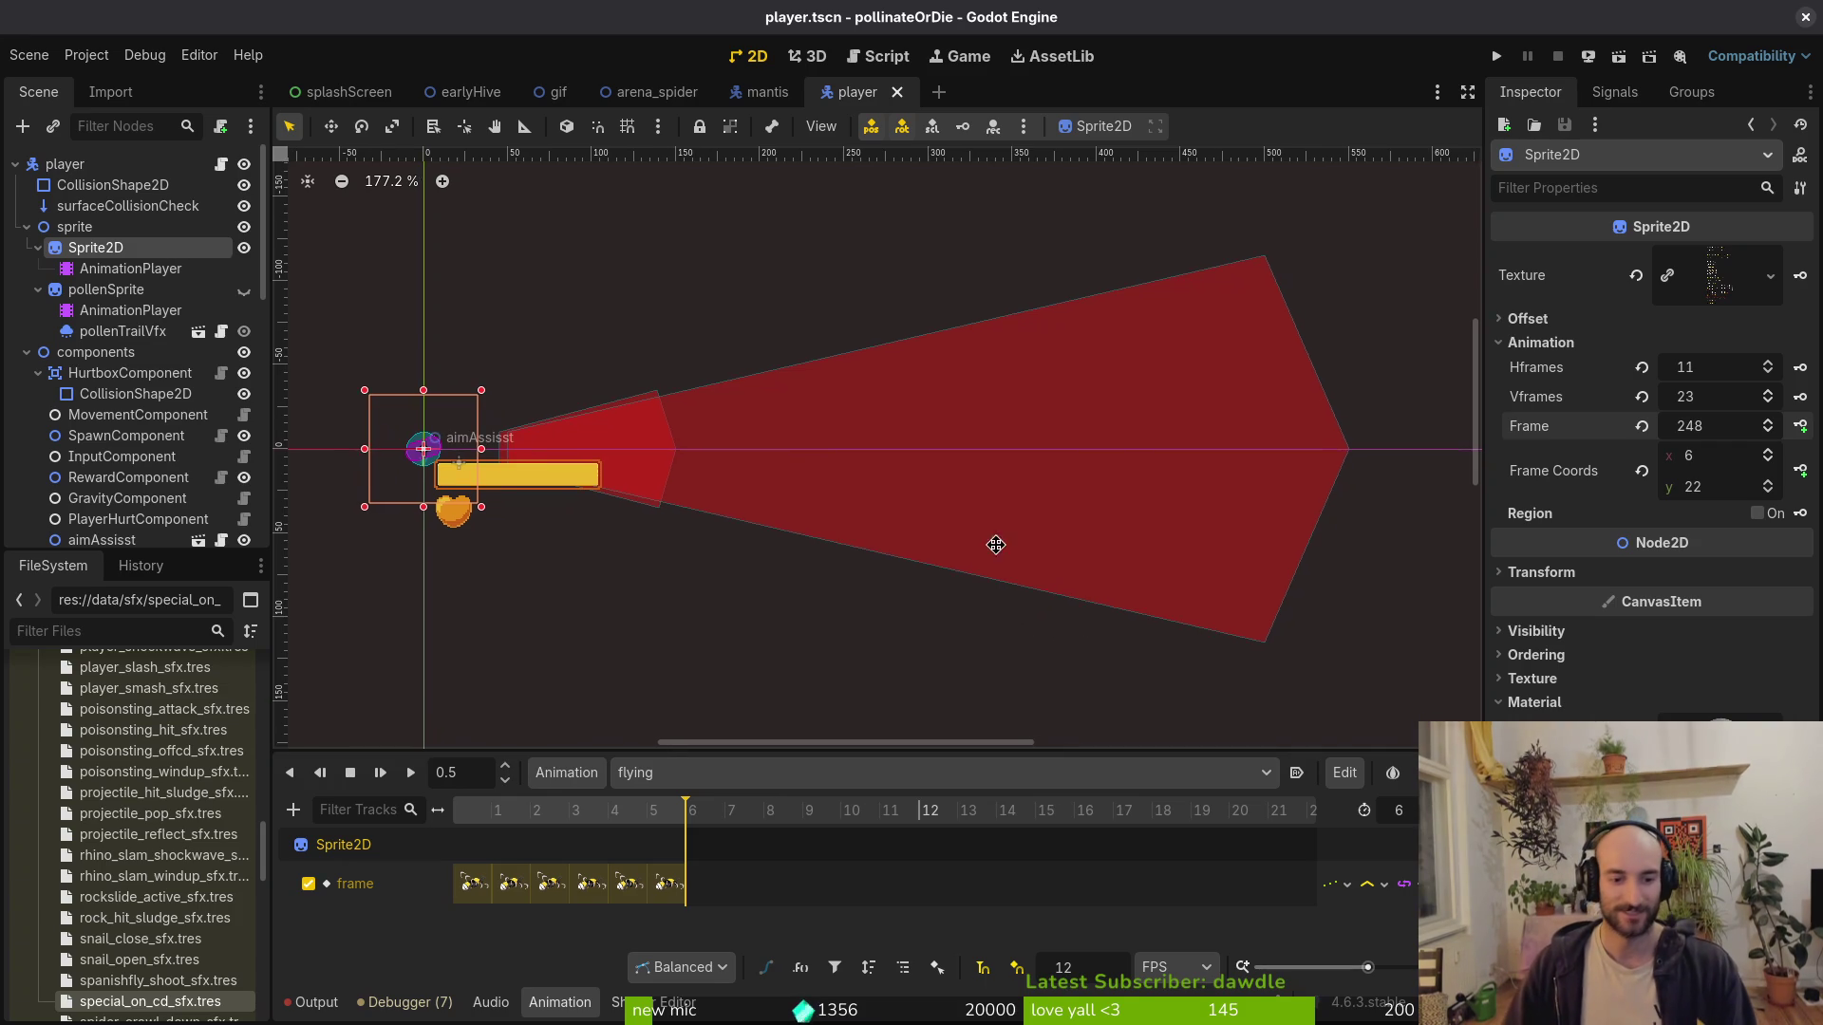
Collapse the components, sprite, timers, softlockRange and poisonstingMarker branches in the Scene dock
left_click(1000, 504)
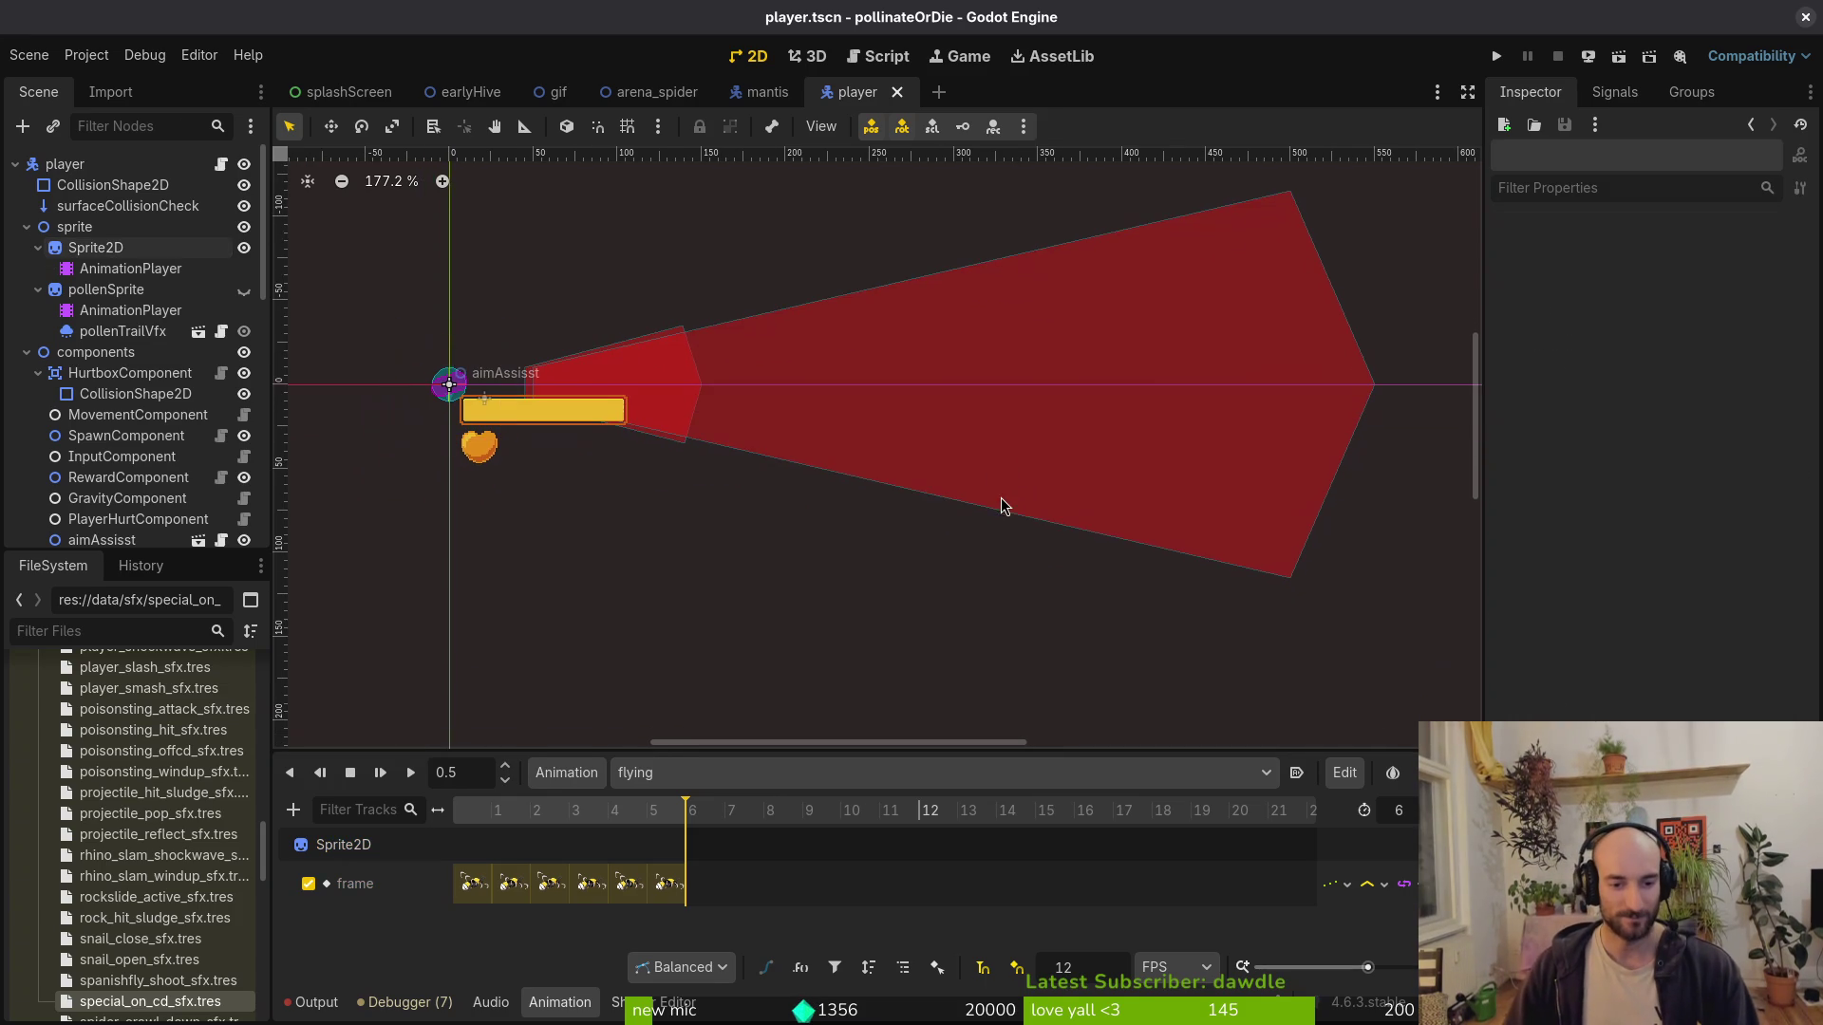
left_click(27, 352)
left_click(27, 228)
left_click(26, 269)
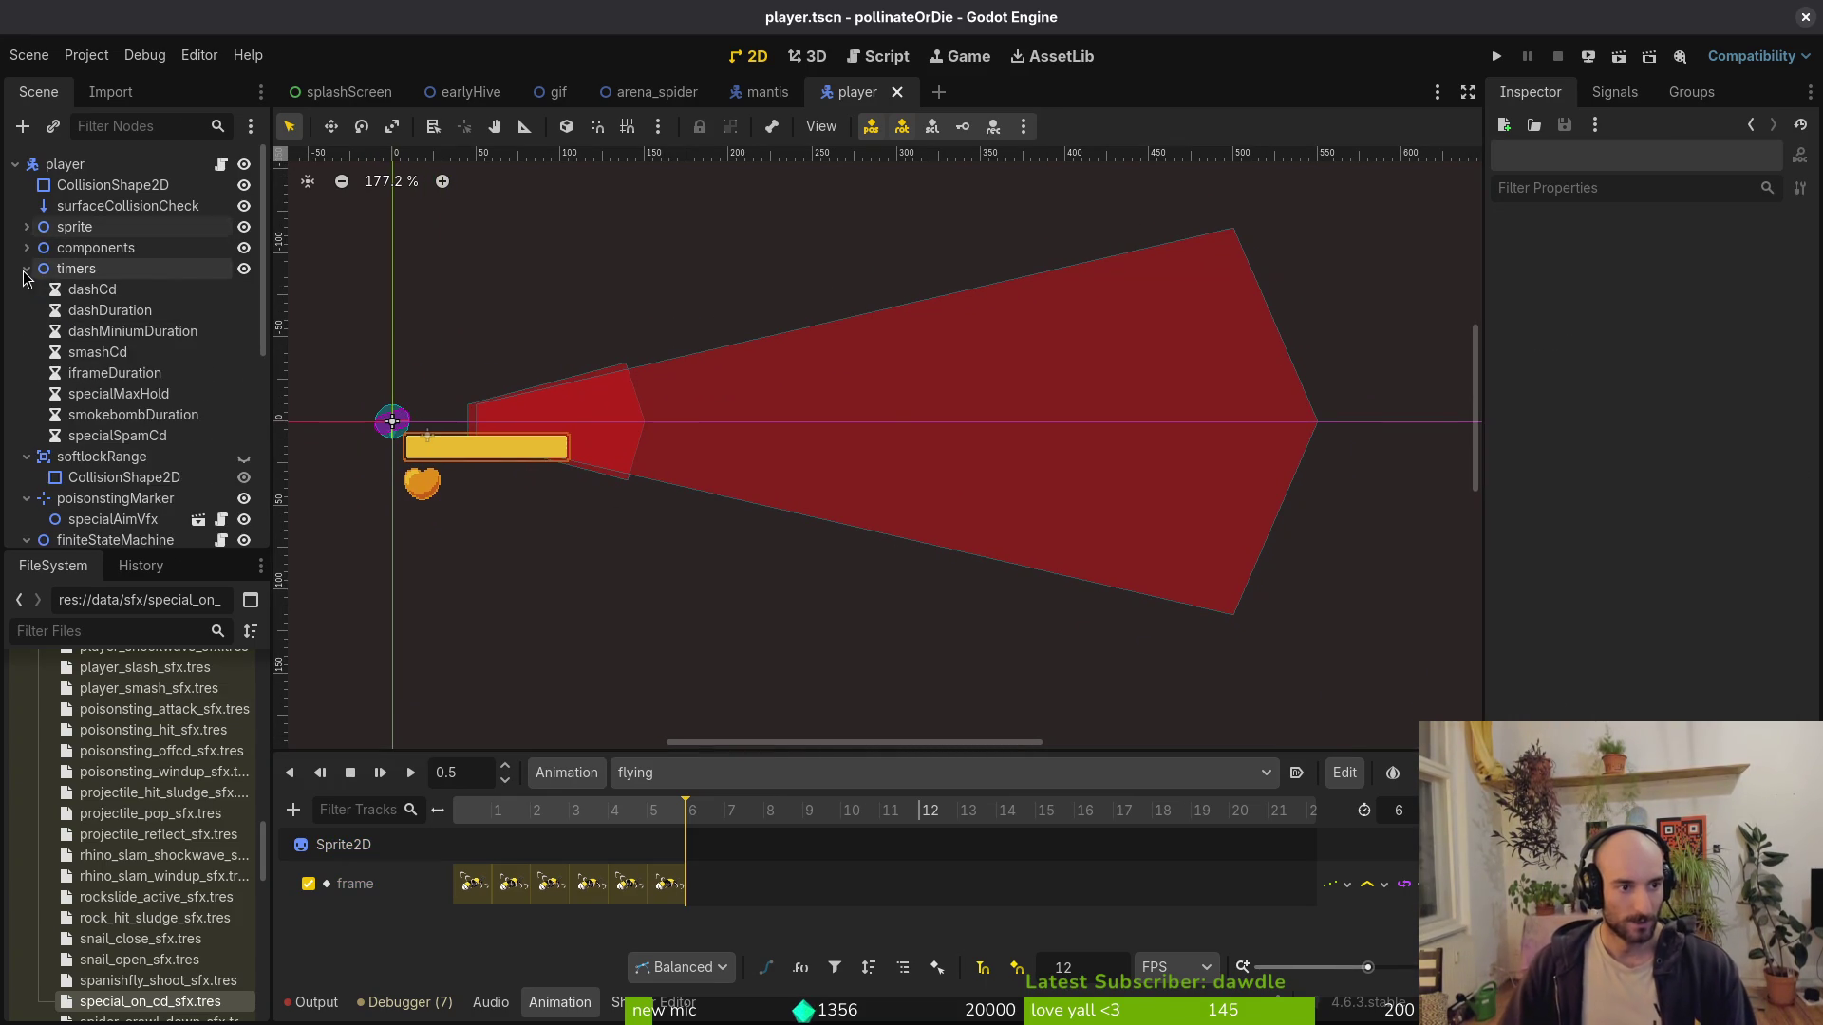
left_click(26, 289)
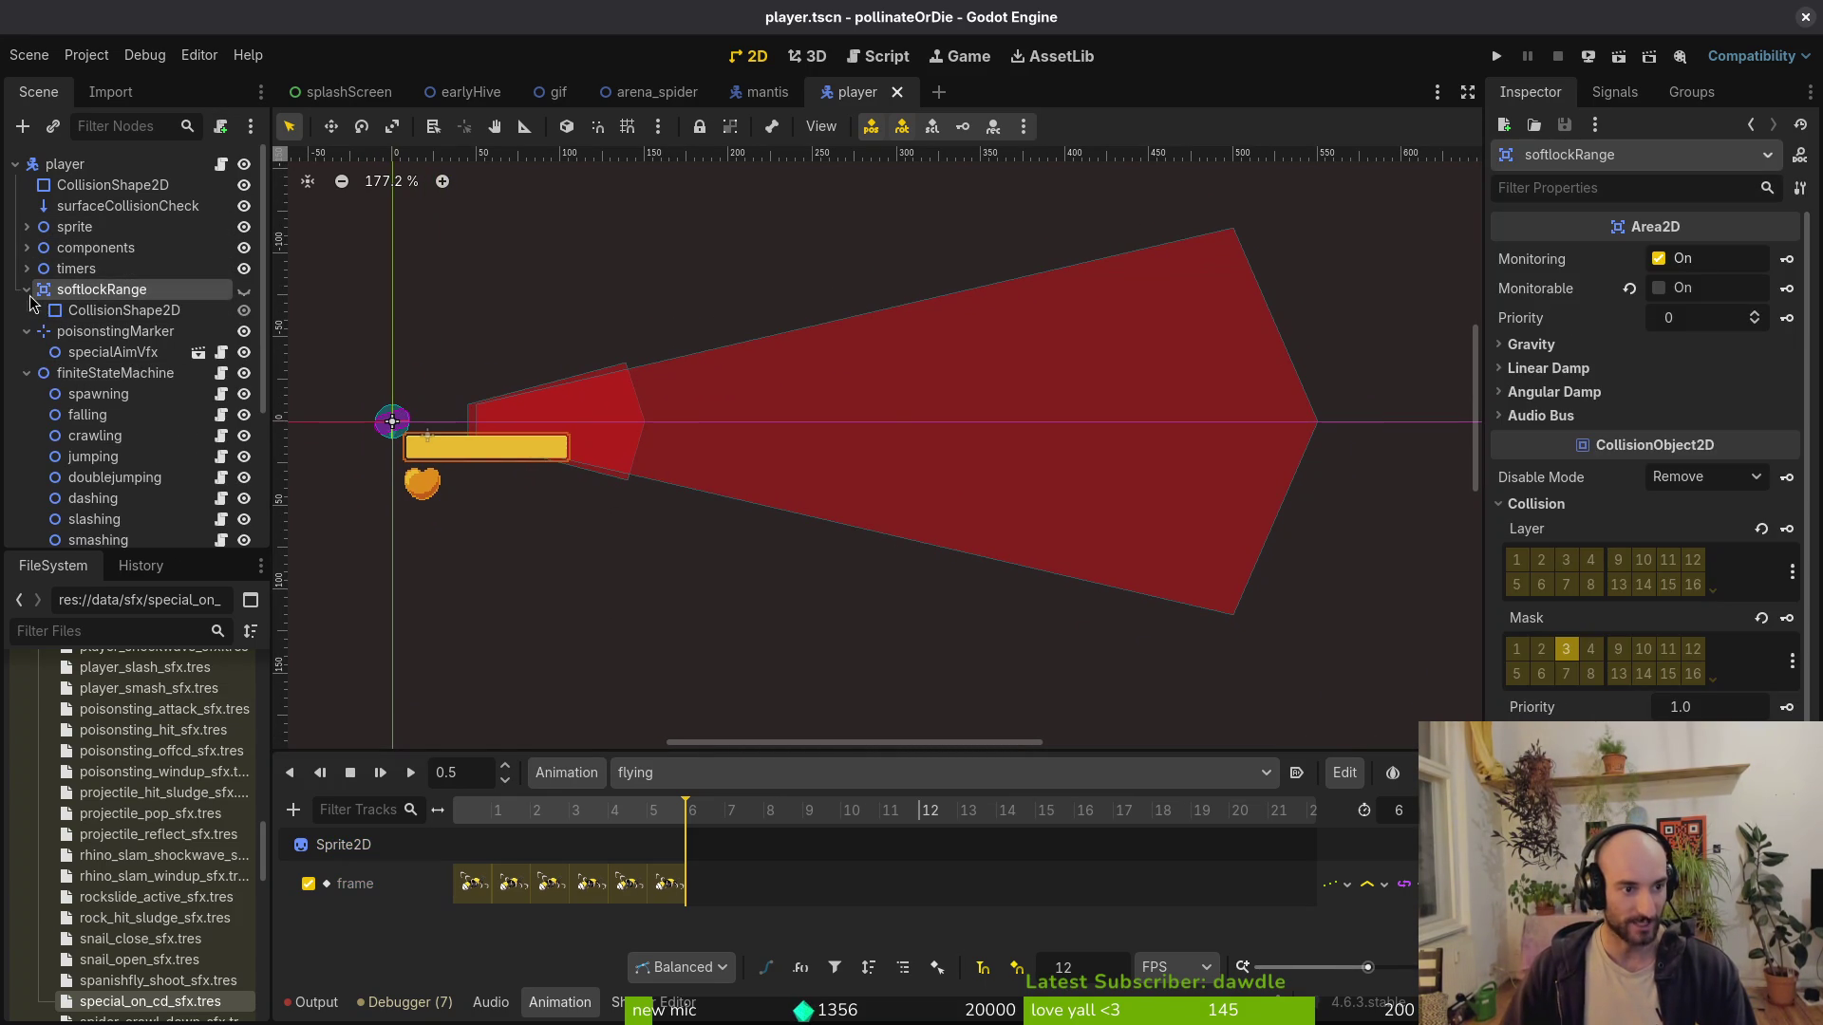
left_click(26, 310)
Expand finiteStateMachine to show its states and pick it as parent for a new child
left_click(26, 331)
left_click(27, 331)
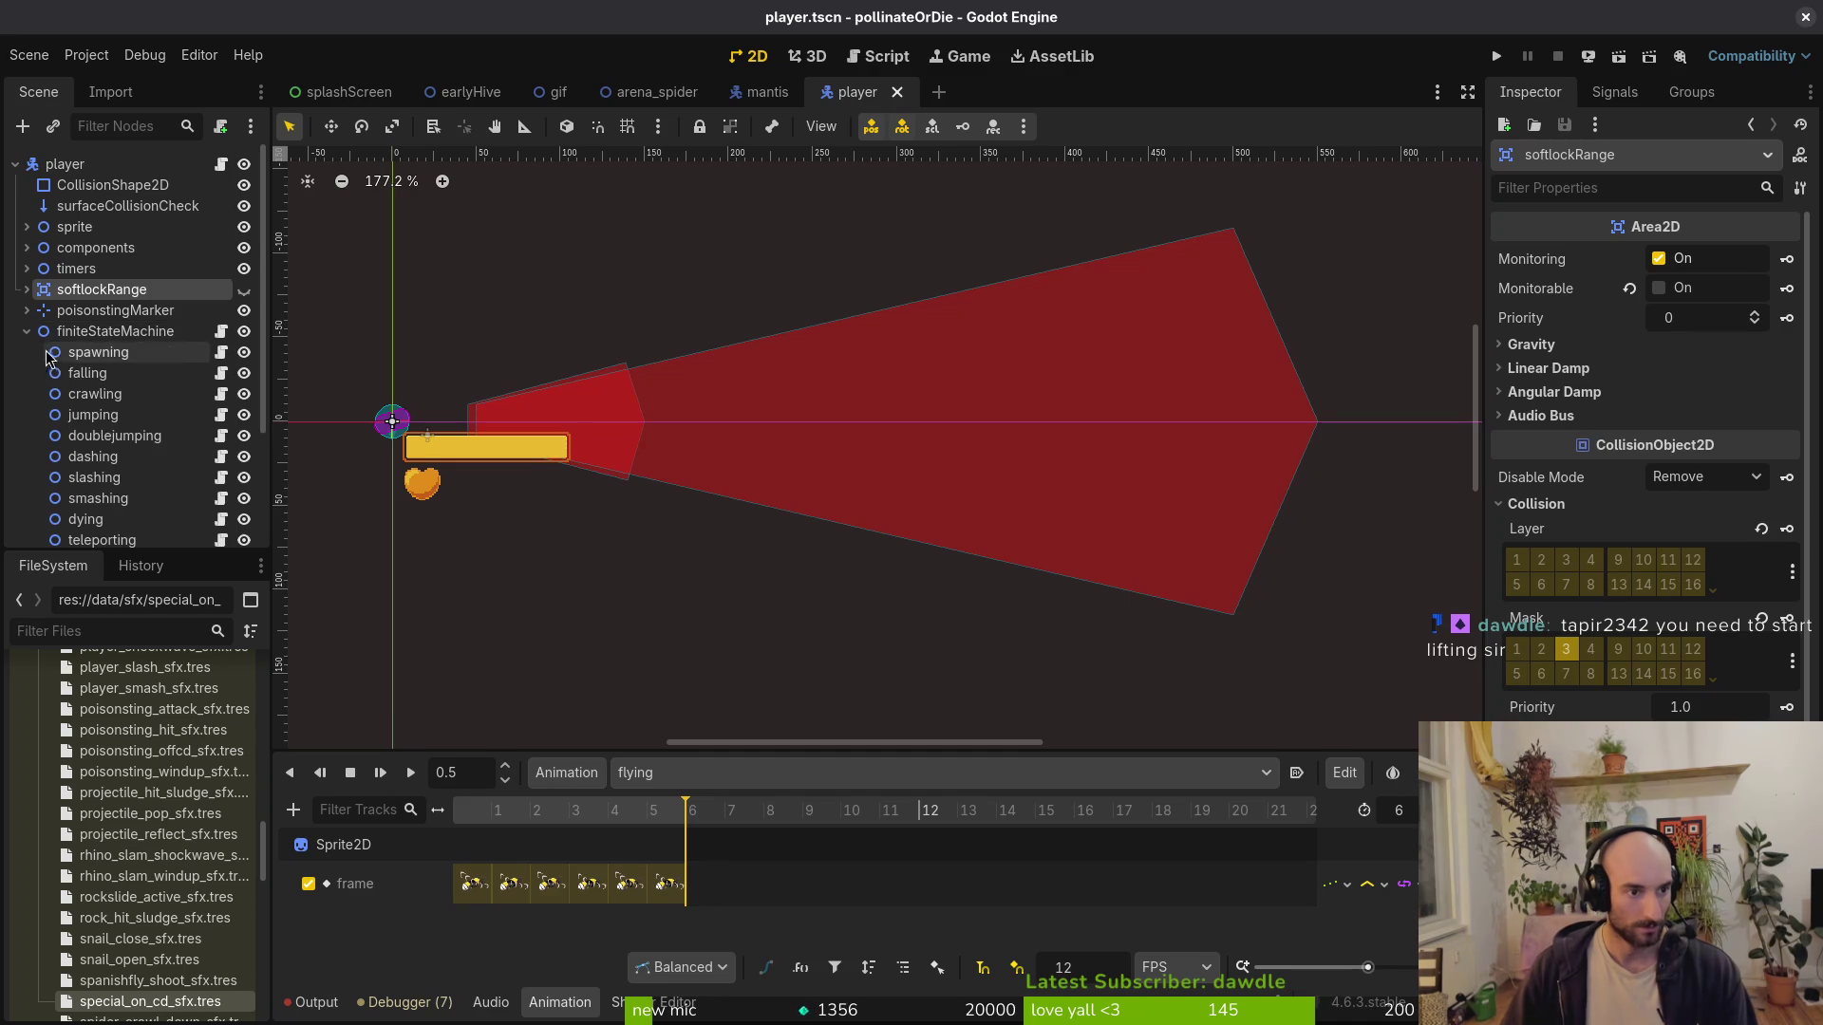
scroll(81, 204, "down", 3)
left_click(79, 194)
key("ctrl+a")
Add a Node2D child under finiteStateMachine, rename it 'flying', and begin attaching a script
type("node2d")
key("Return")
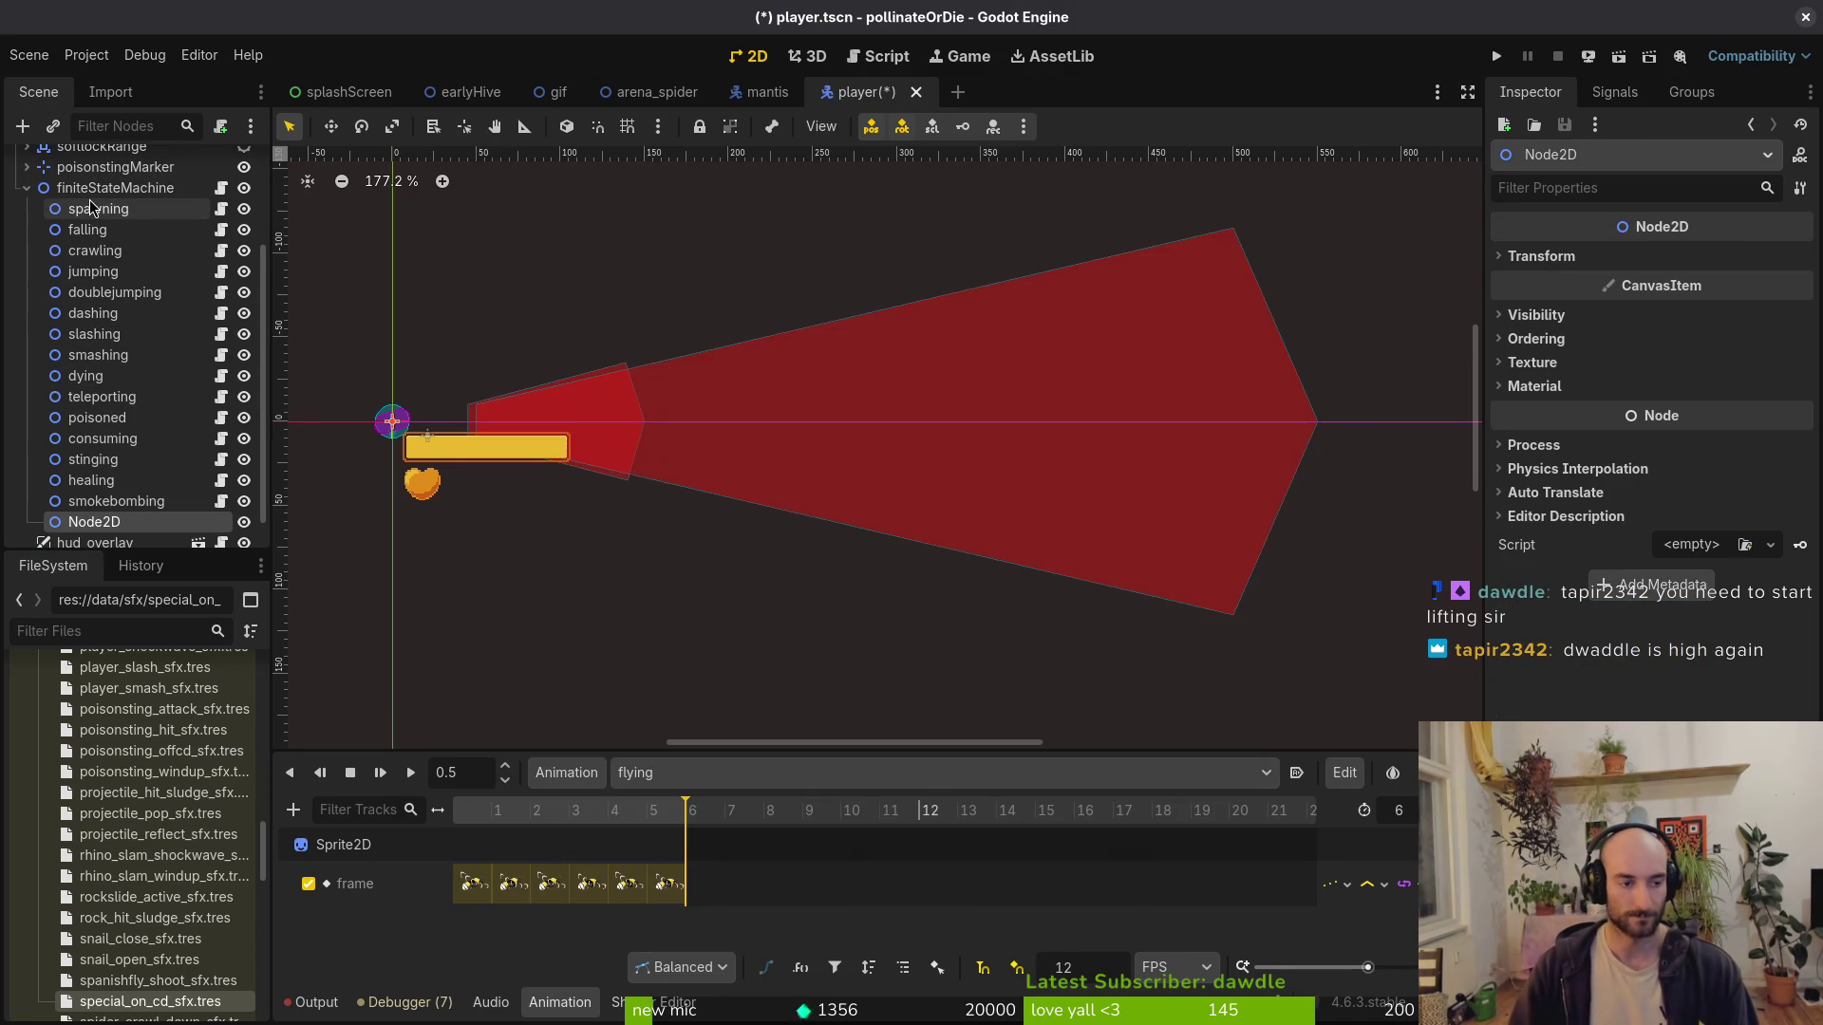
key("F2")
type("flying")
key("Return")
key("F2")
key("Return")
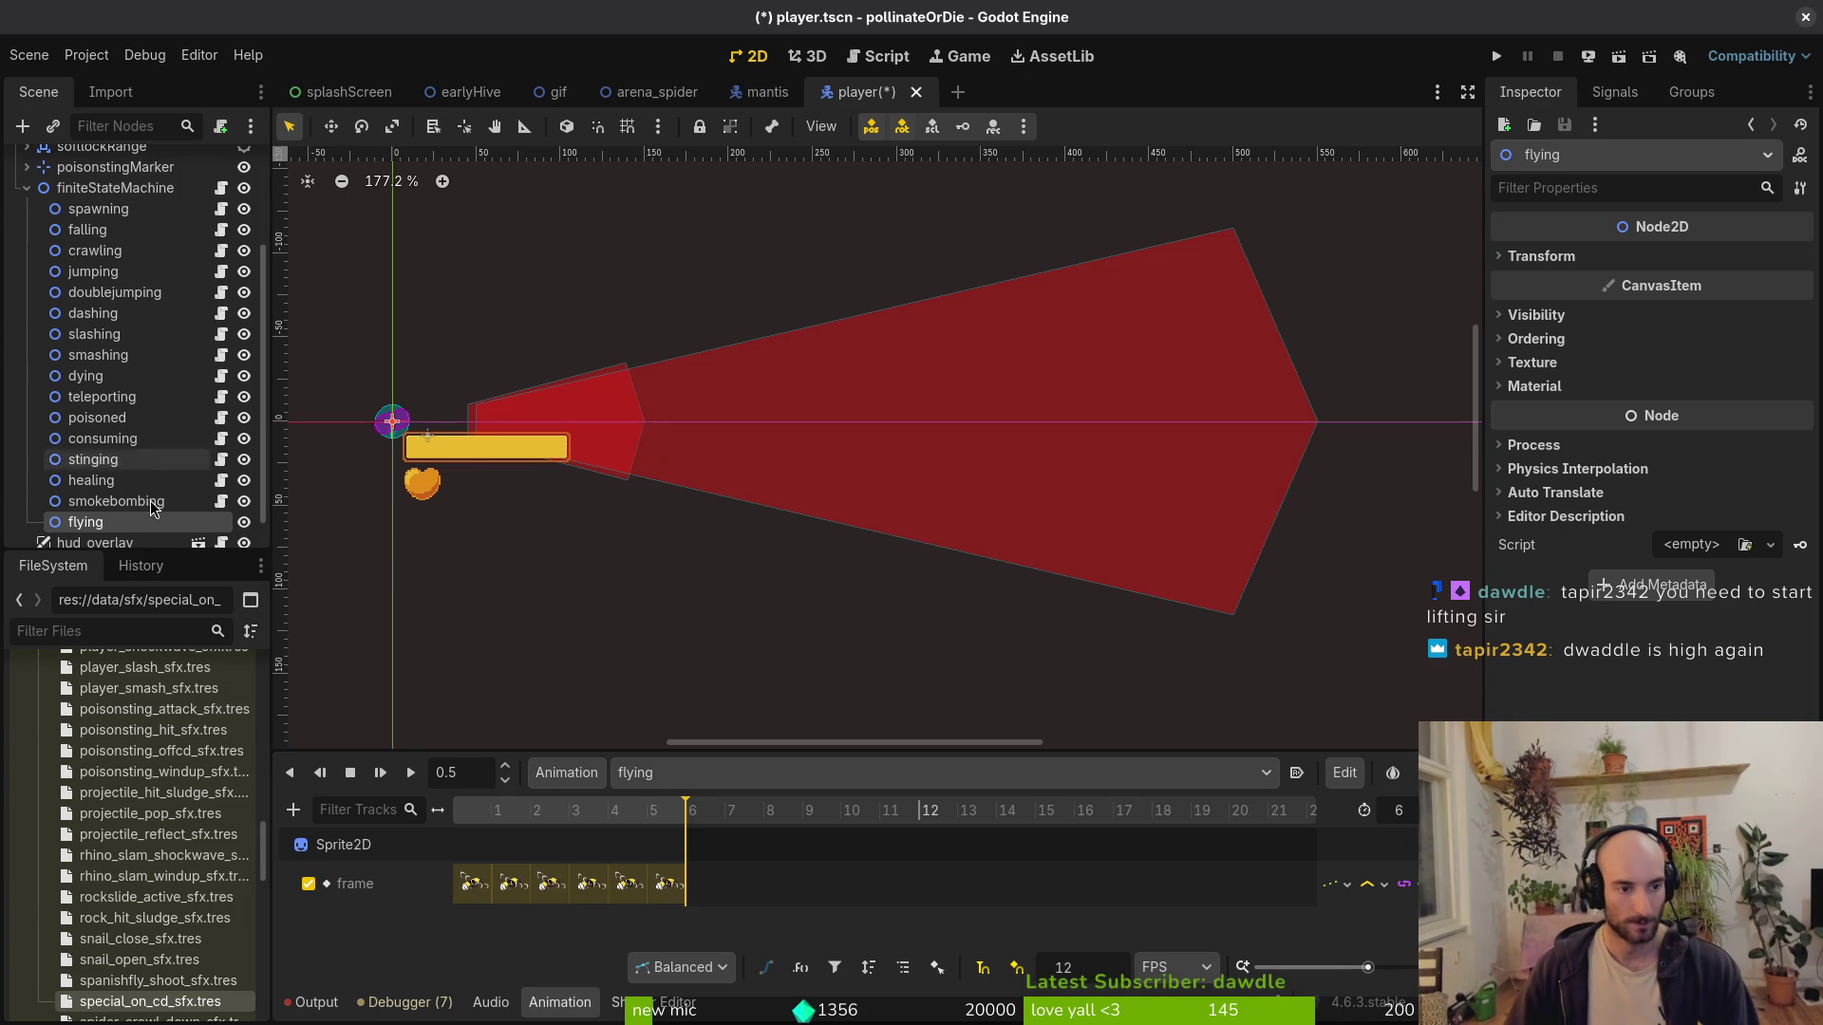
right_click(142, 522)
left_click(307, 670)
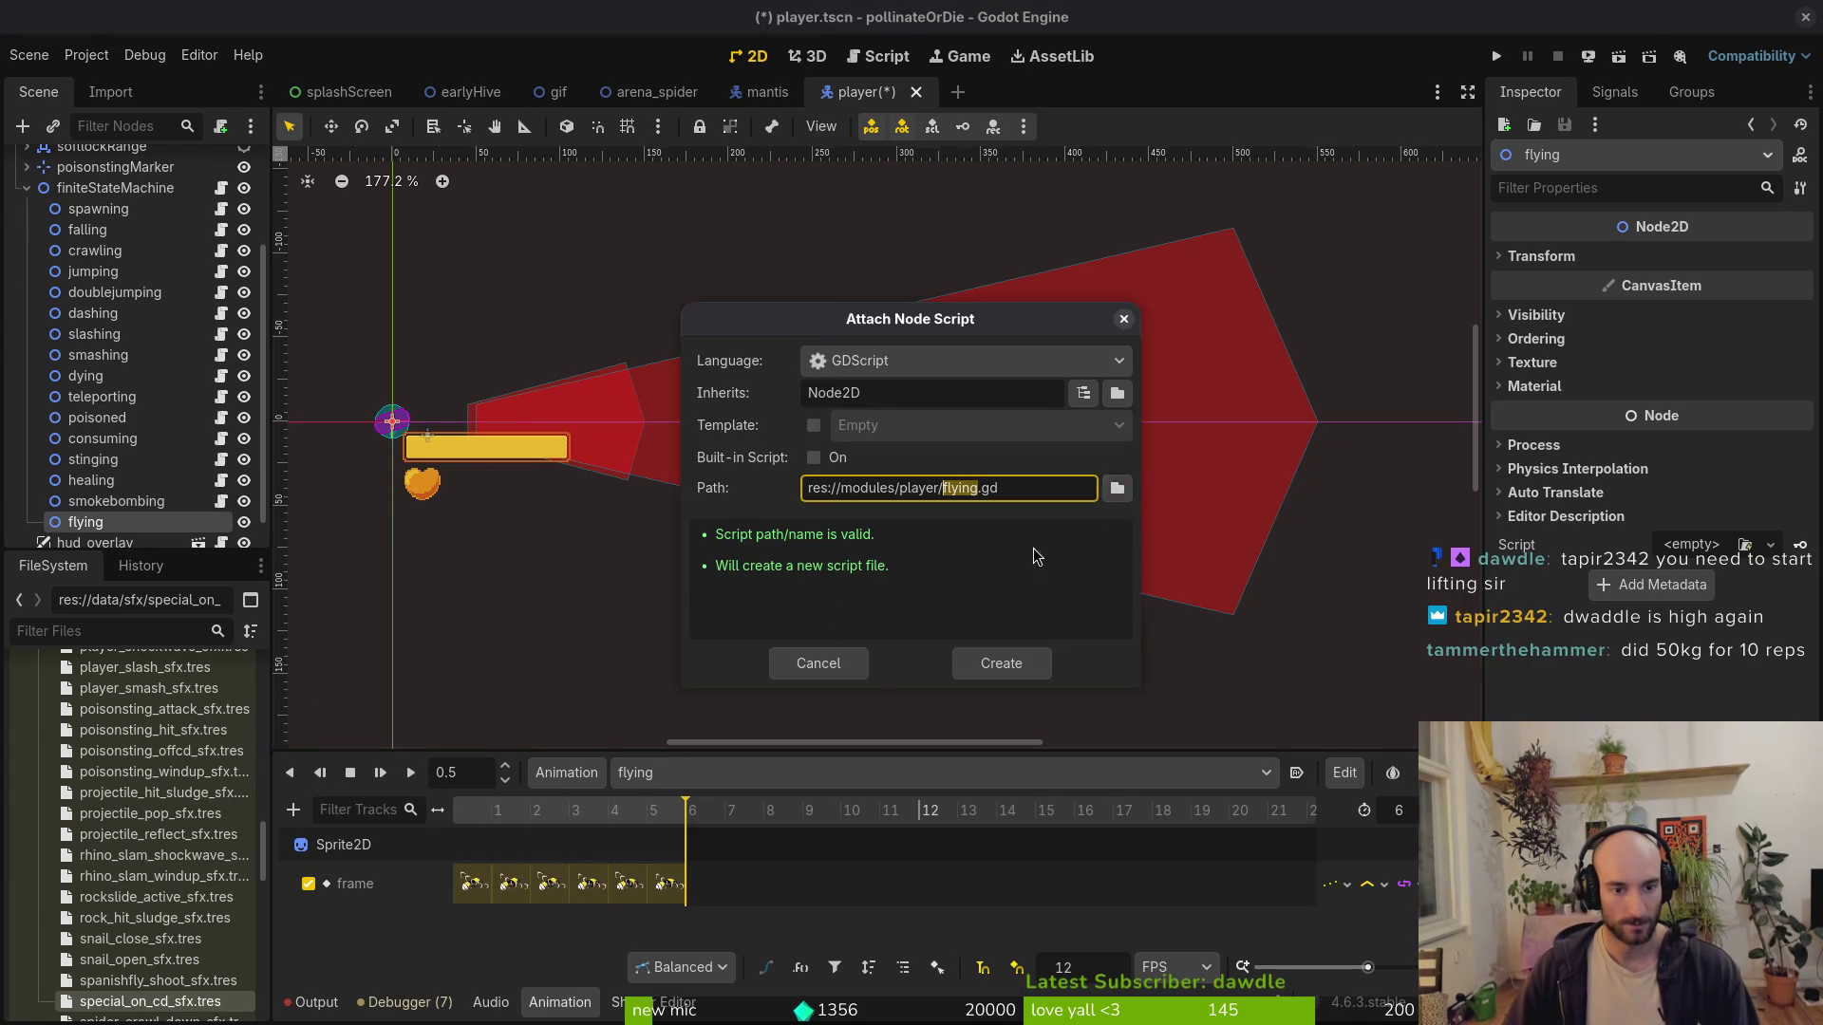
Attach the existing base script modules/core/state/state.gd to the flying node
key("Escape")
right_click(171, 522)
left_click(333, 683)
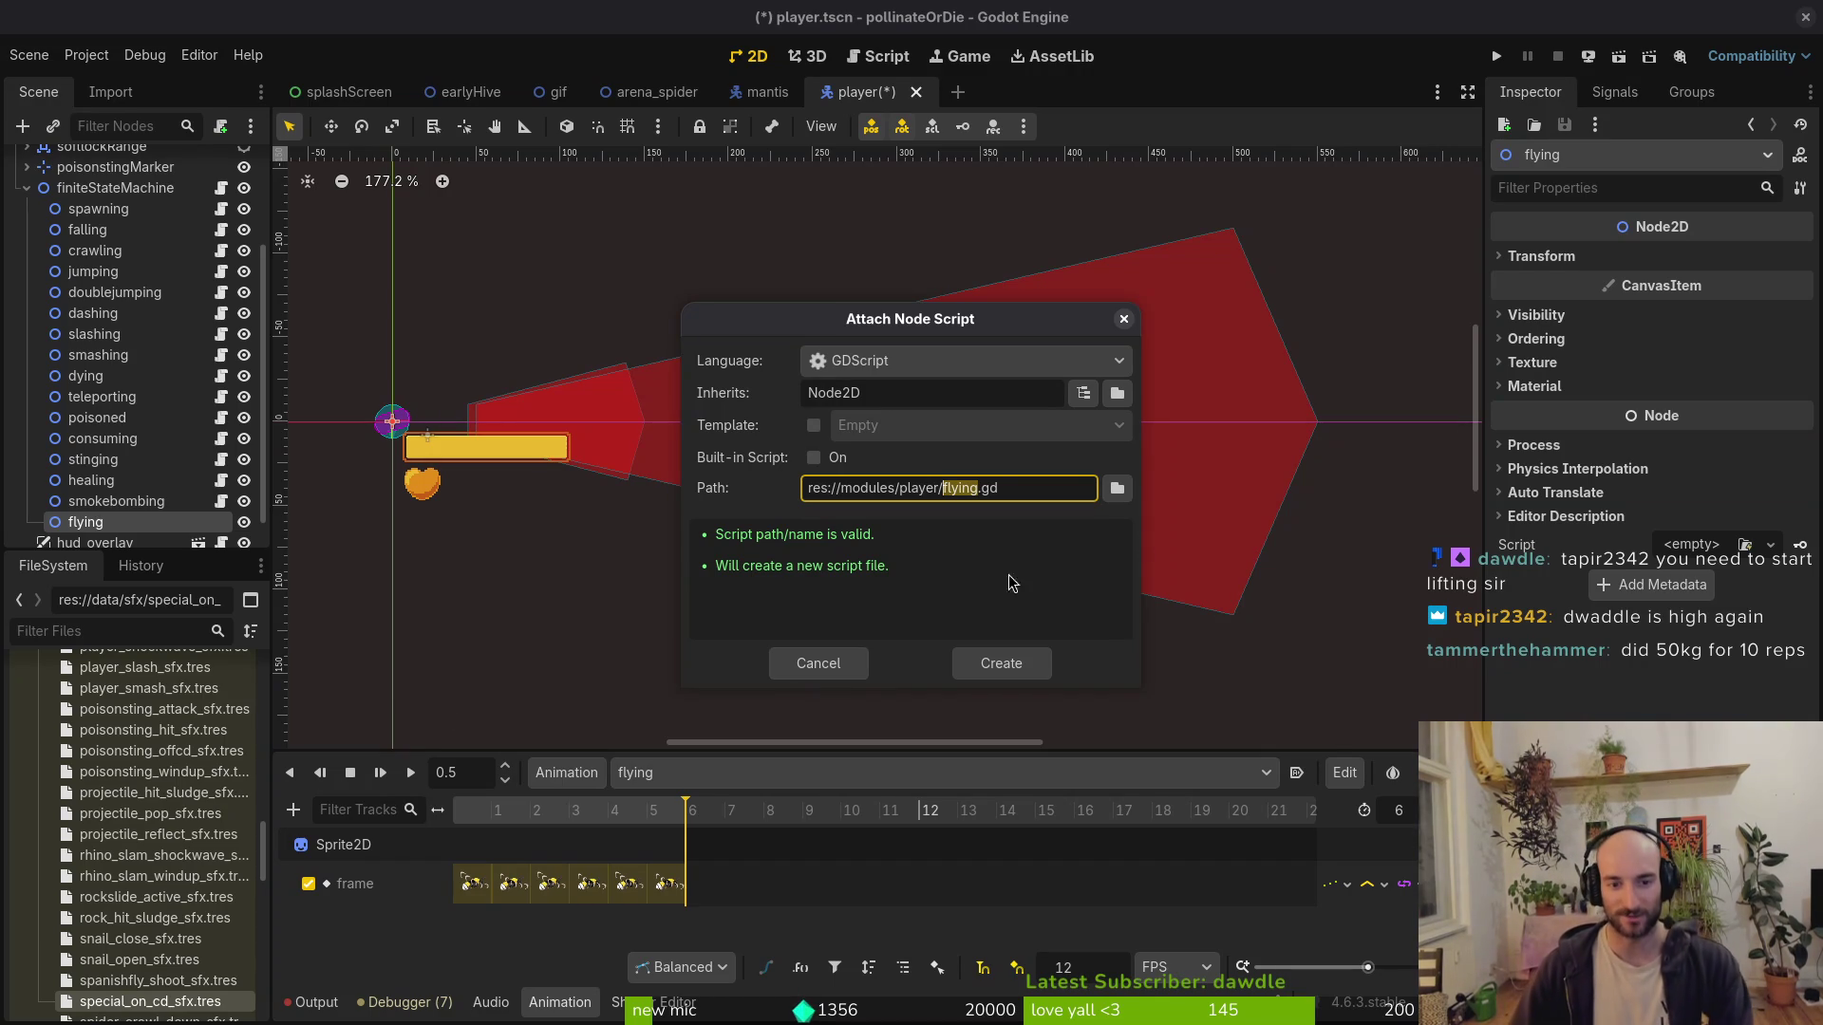
left_click(1118, 488)
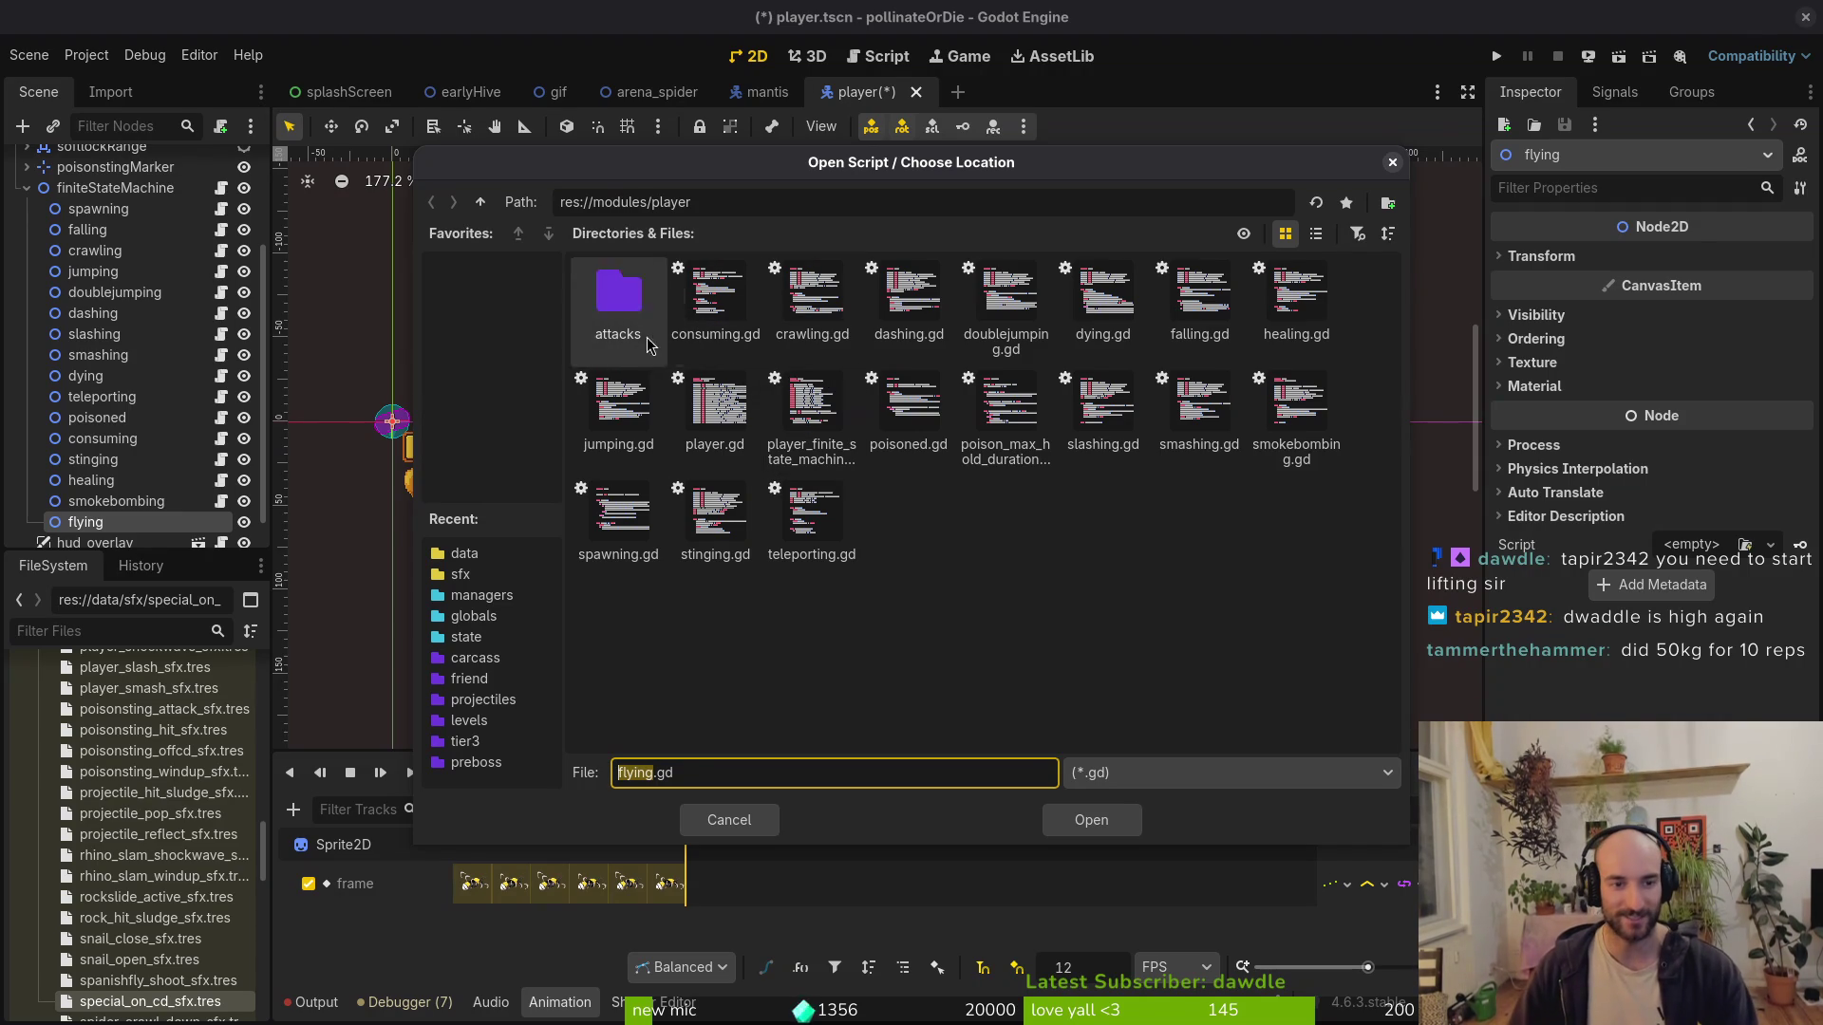
left_click(480, 202)
left_click(480, 202)
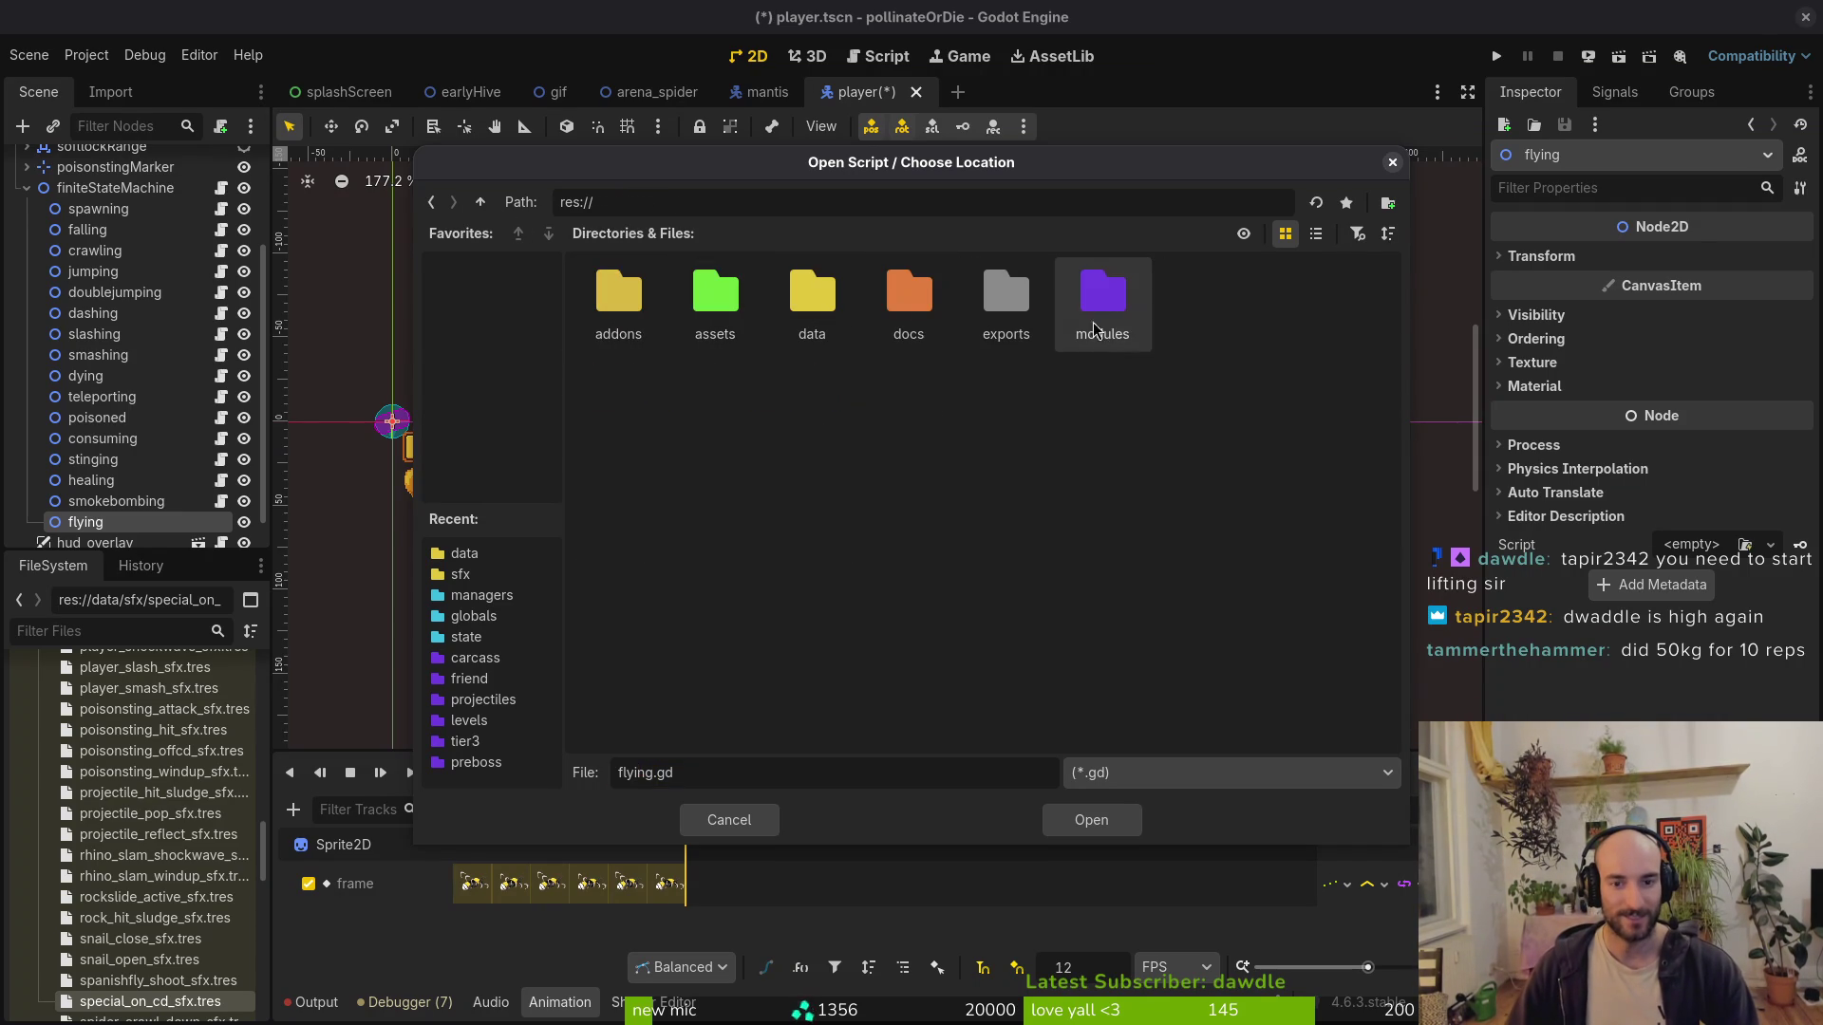
double_click(1104, 343)
double_click(1005, 328)
double_click(1006, 317)
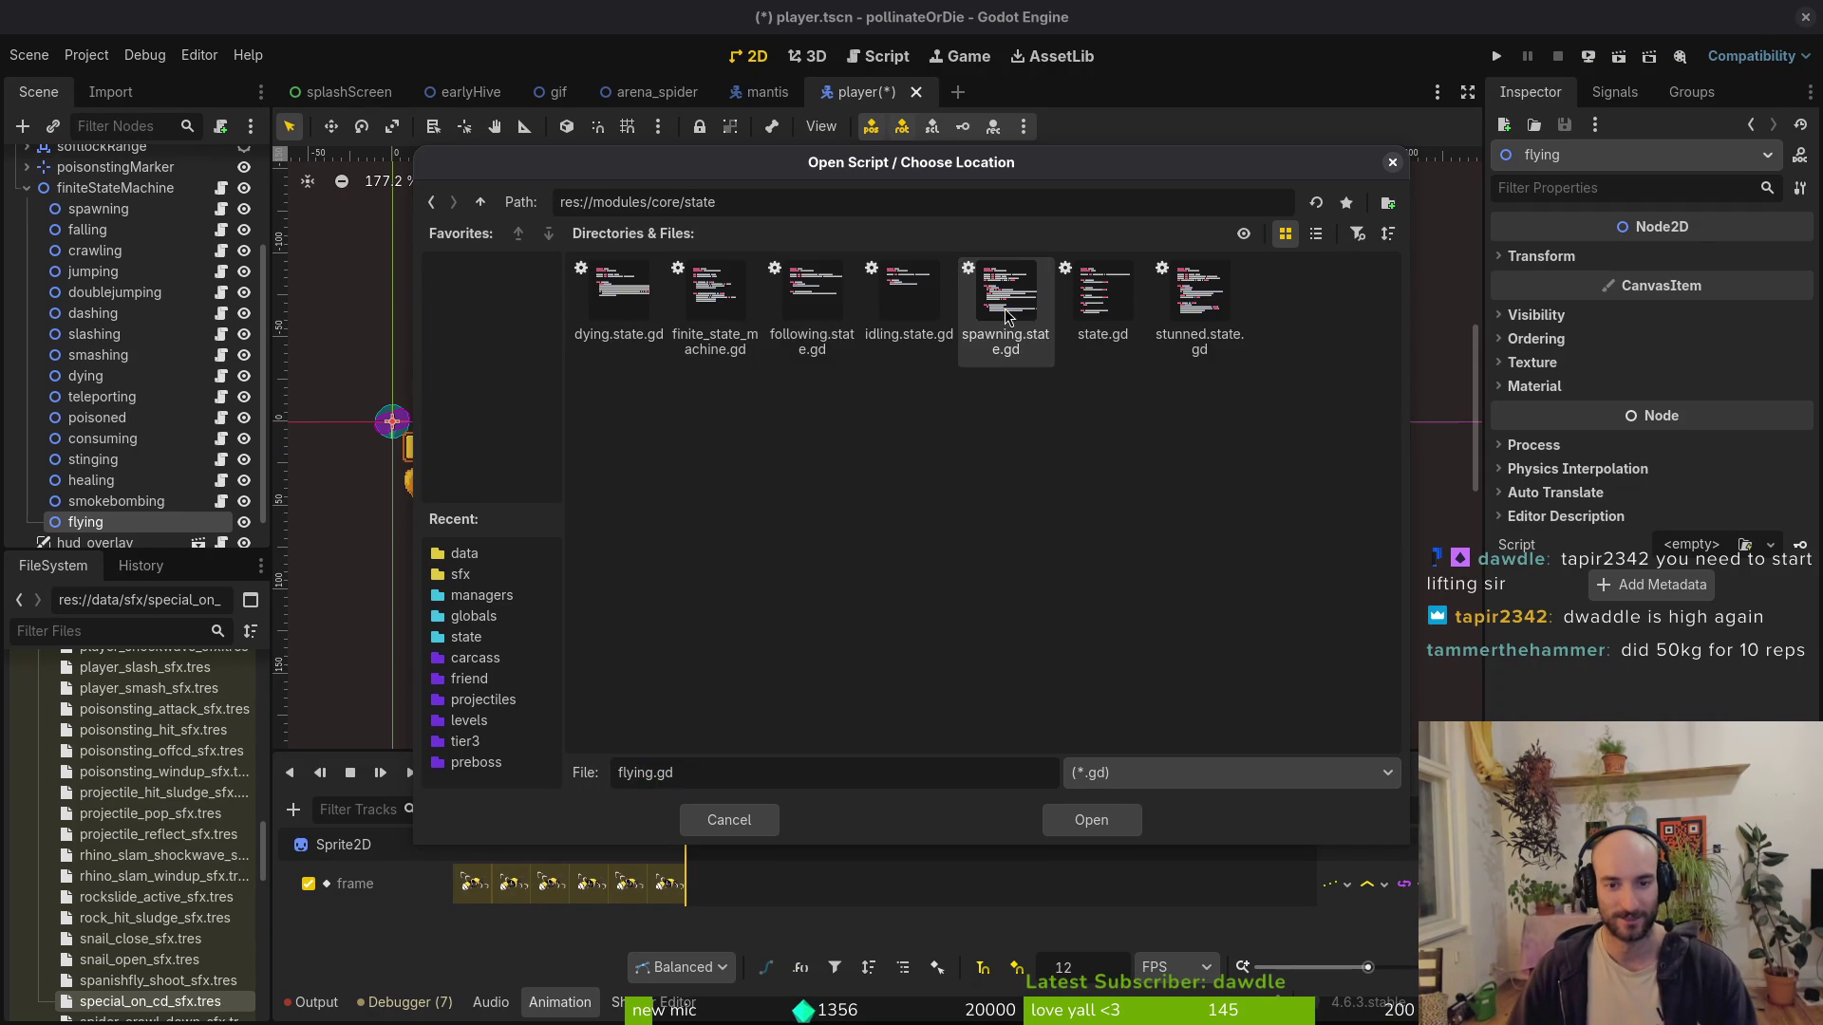
left_click(1101, 304)
left_click(1120, 824)
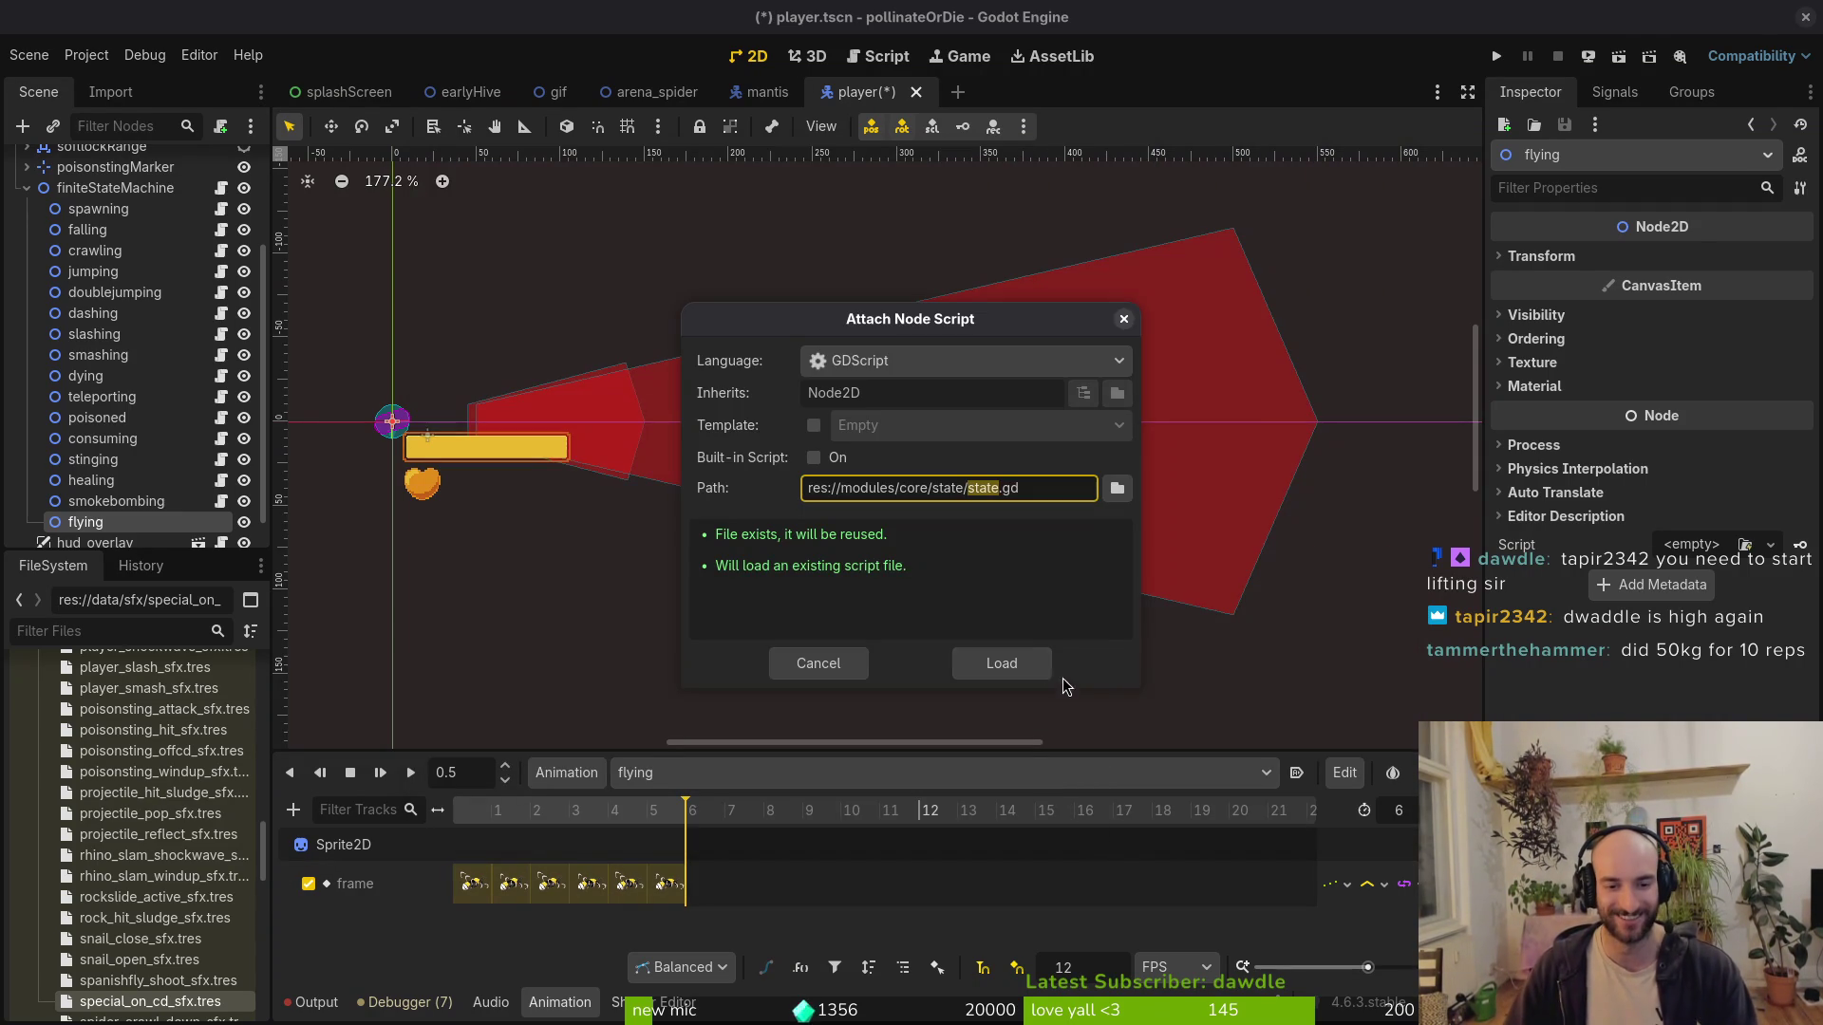
left_click(1002, 663)
Replace it with a new res://modules/player/flying.gd script and switch to Neovim
right_click(110, 520)
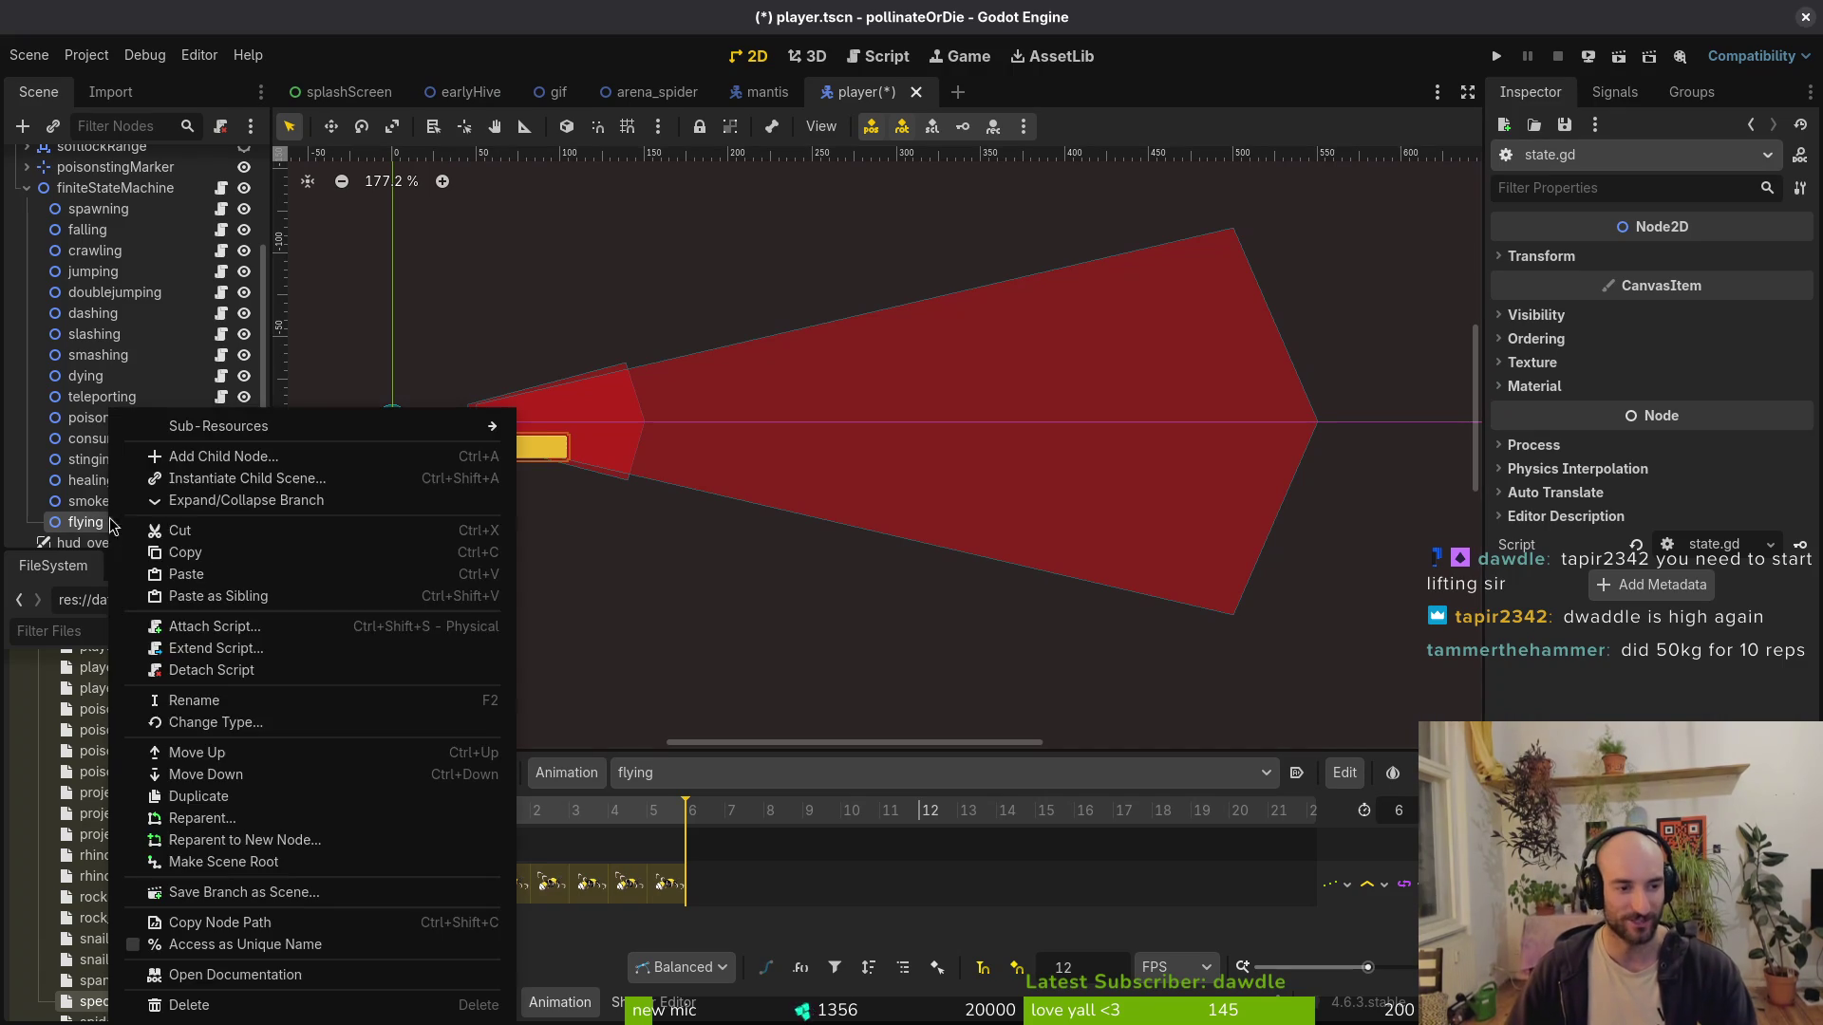
left_click(239, 660)
left_click(1031, 663)
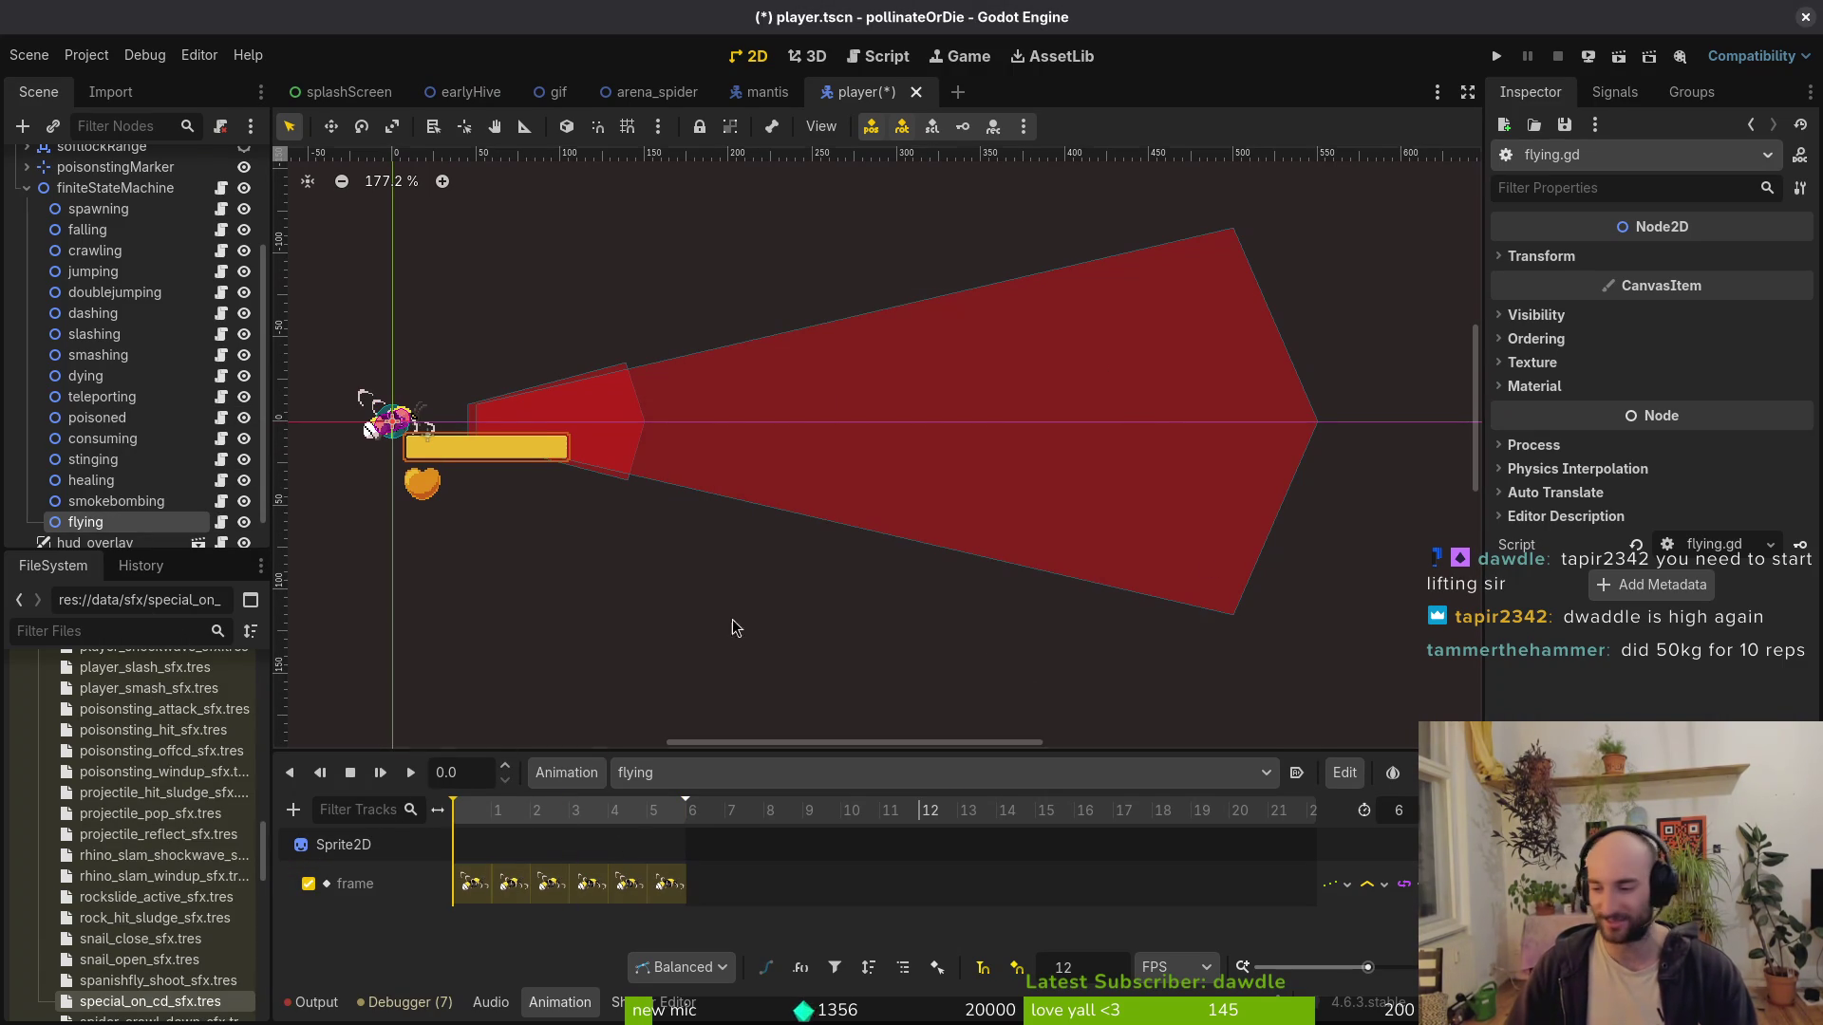
key("alt+Tab")
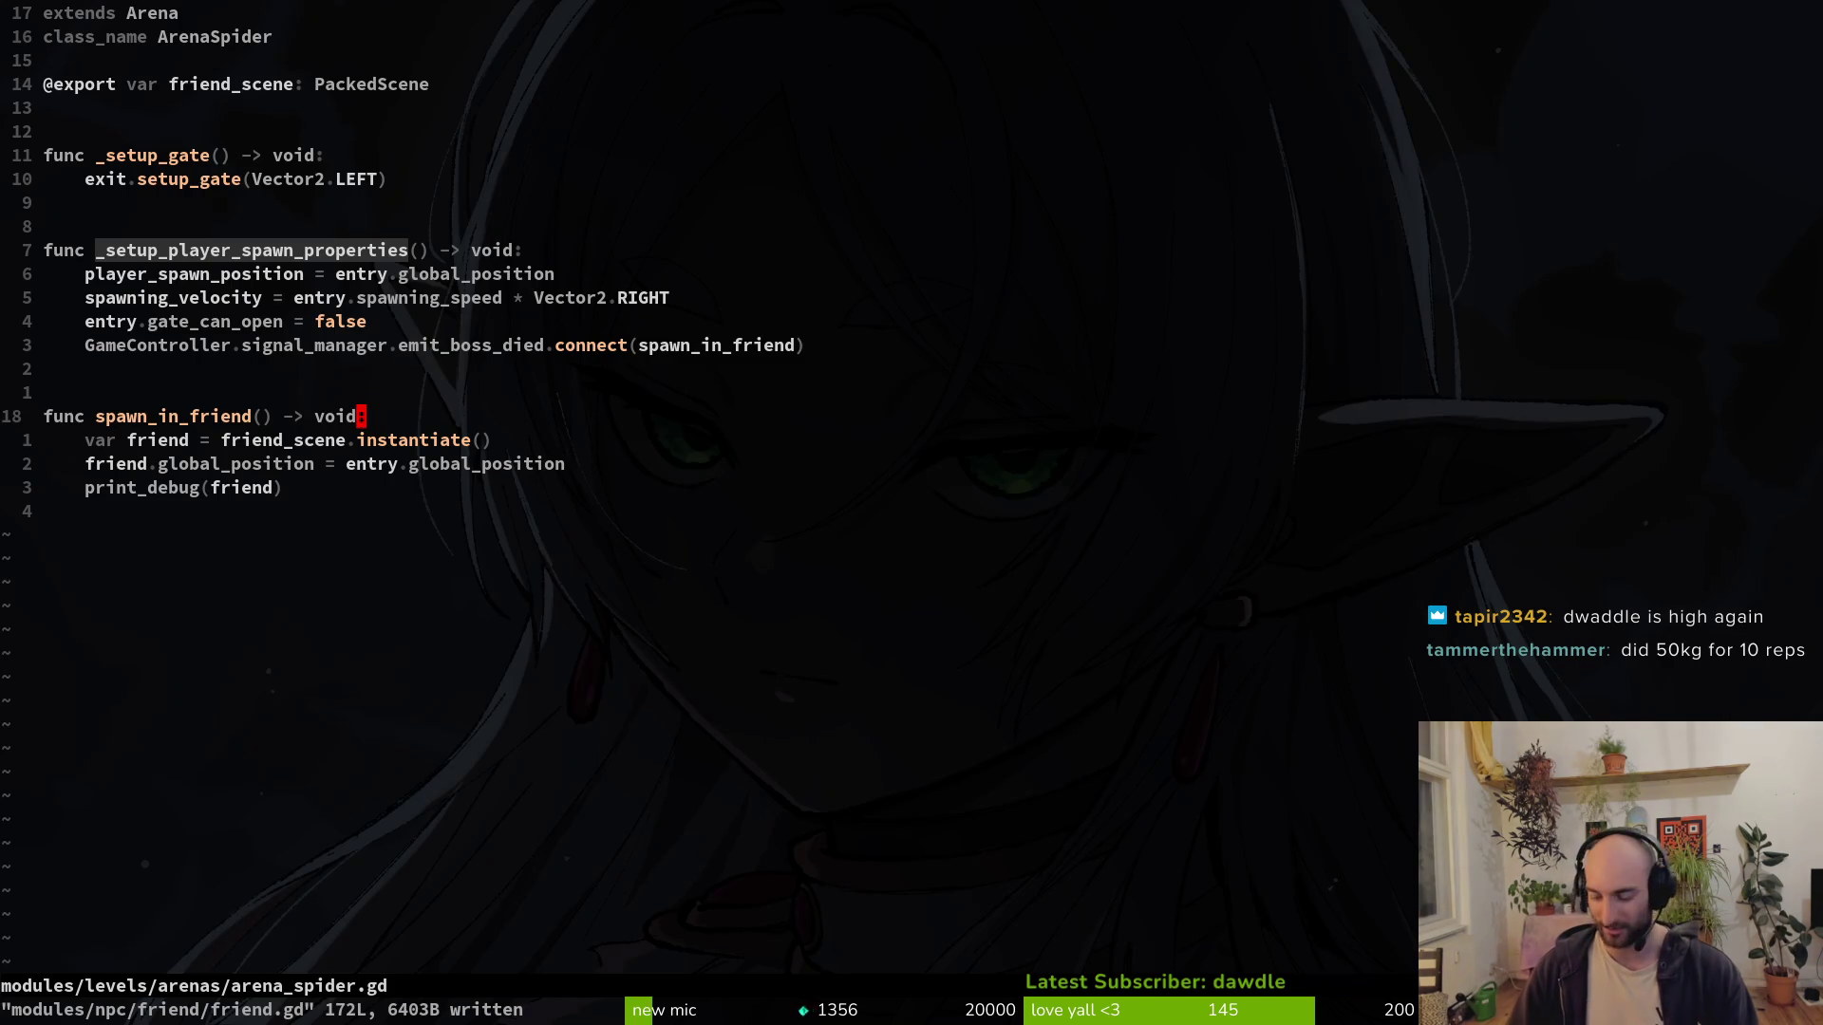
key("space")
key("f")
key("f")
type("flying")
key("Return")
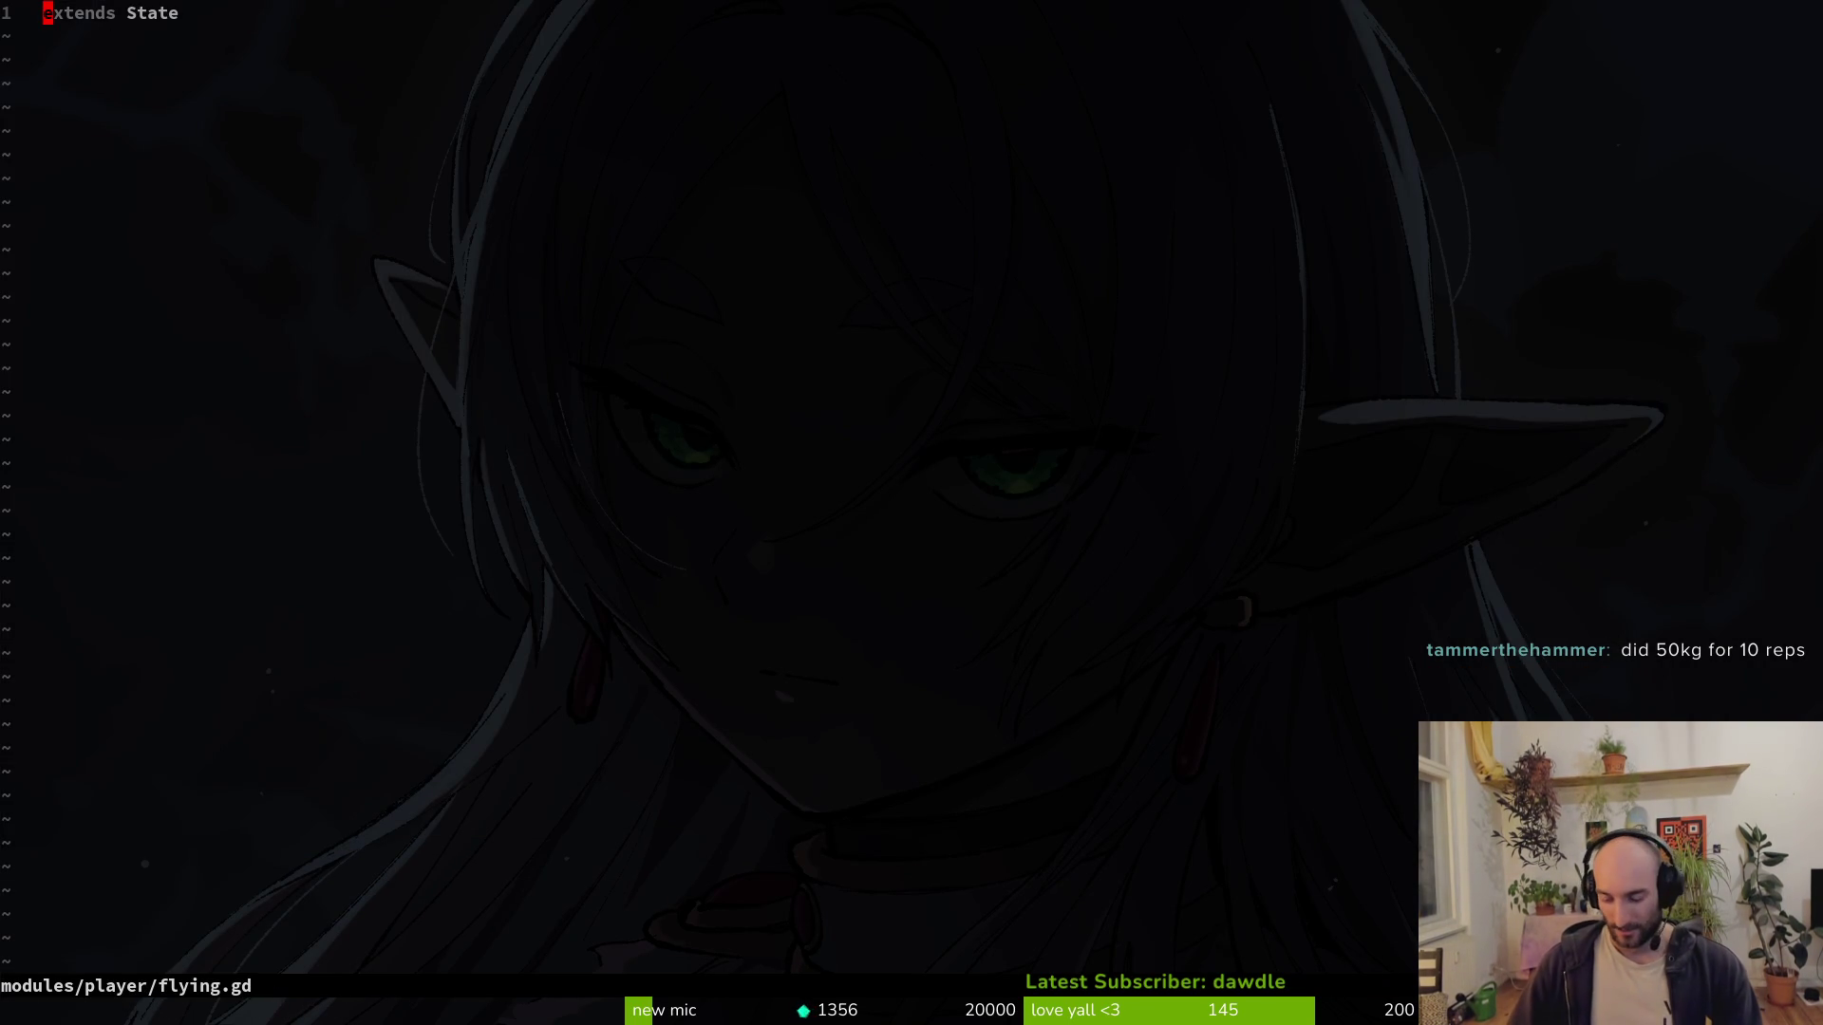
key("o")
key("Return")
key("Return")
key("Return")
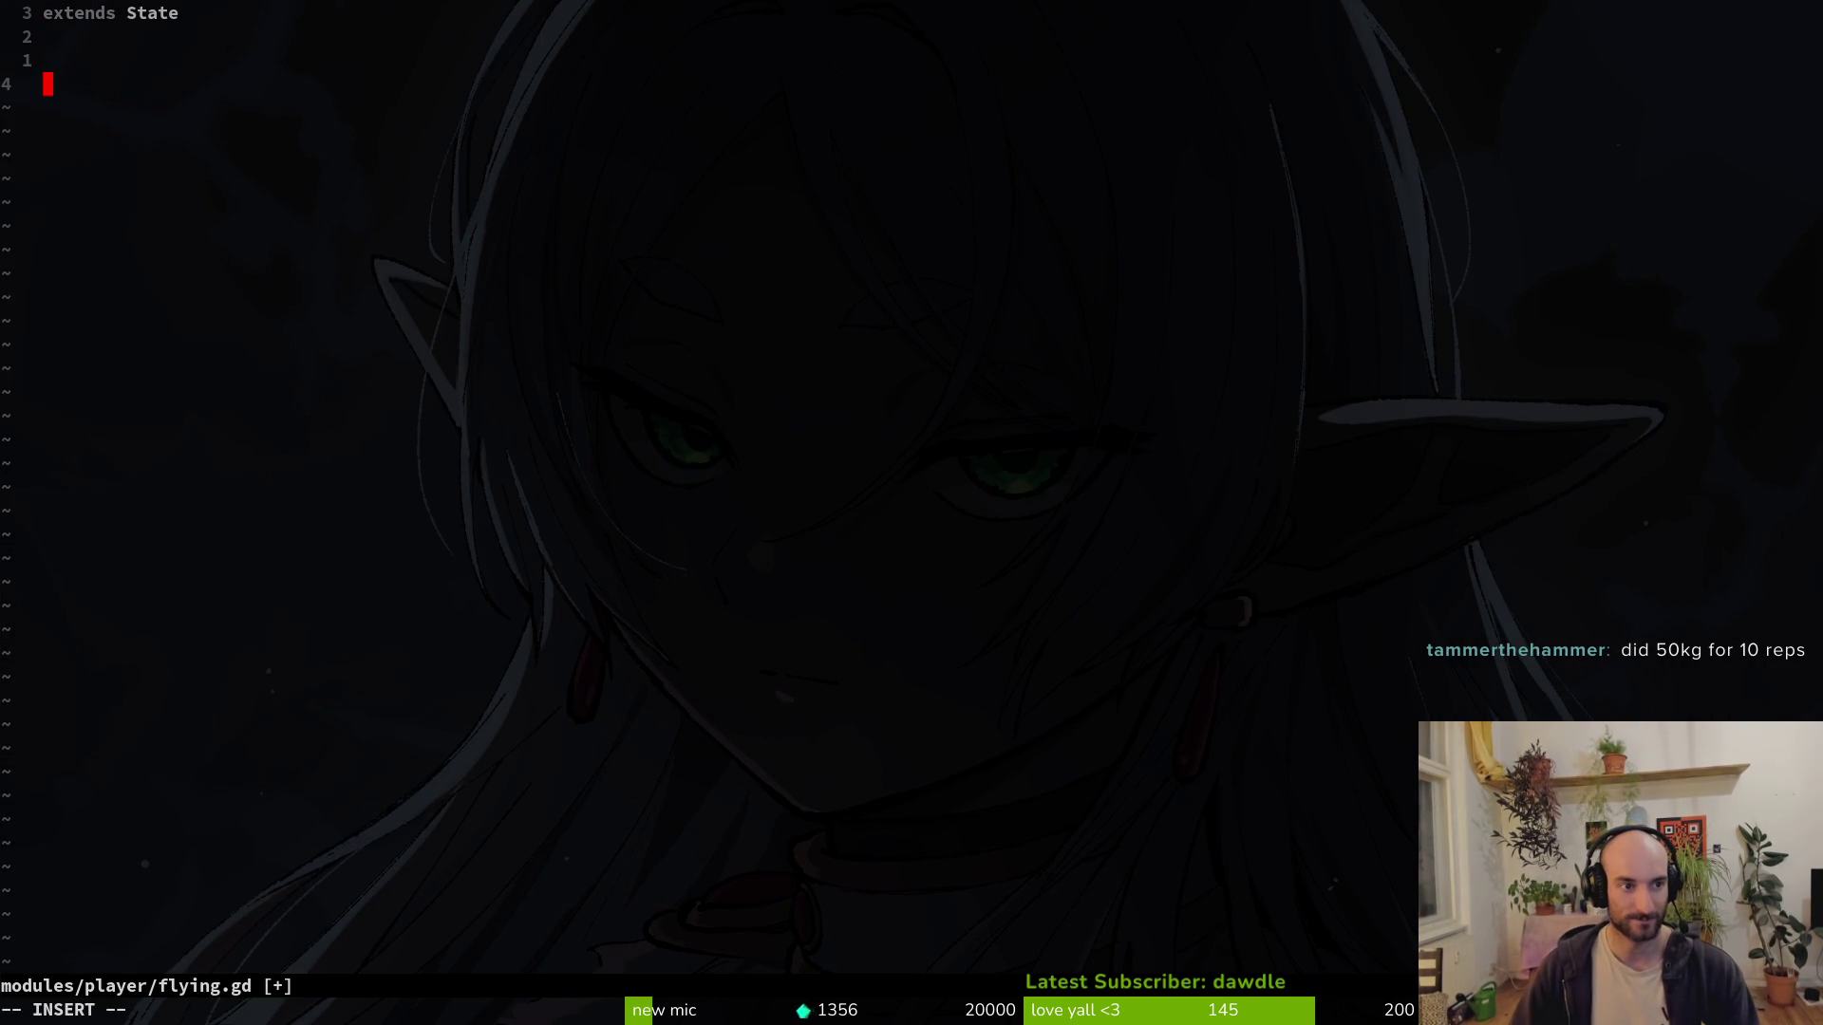
type("@")
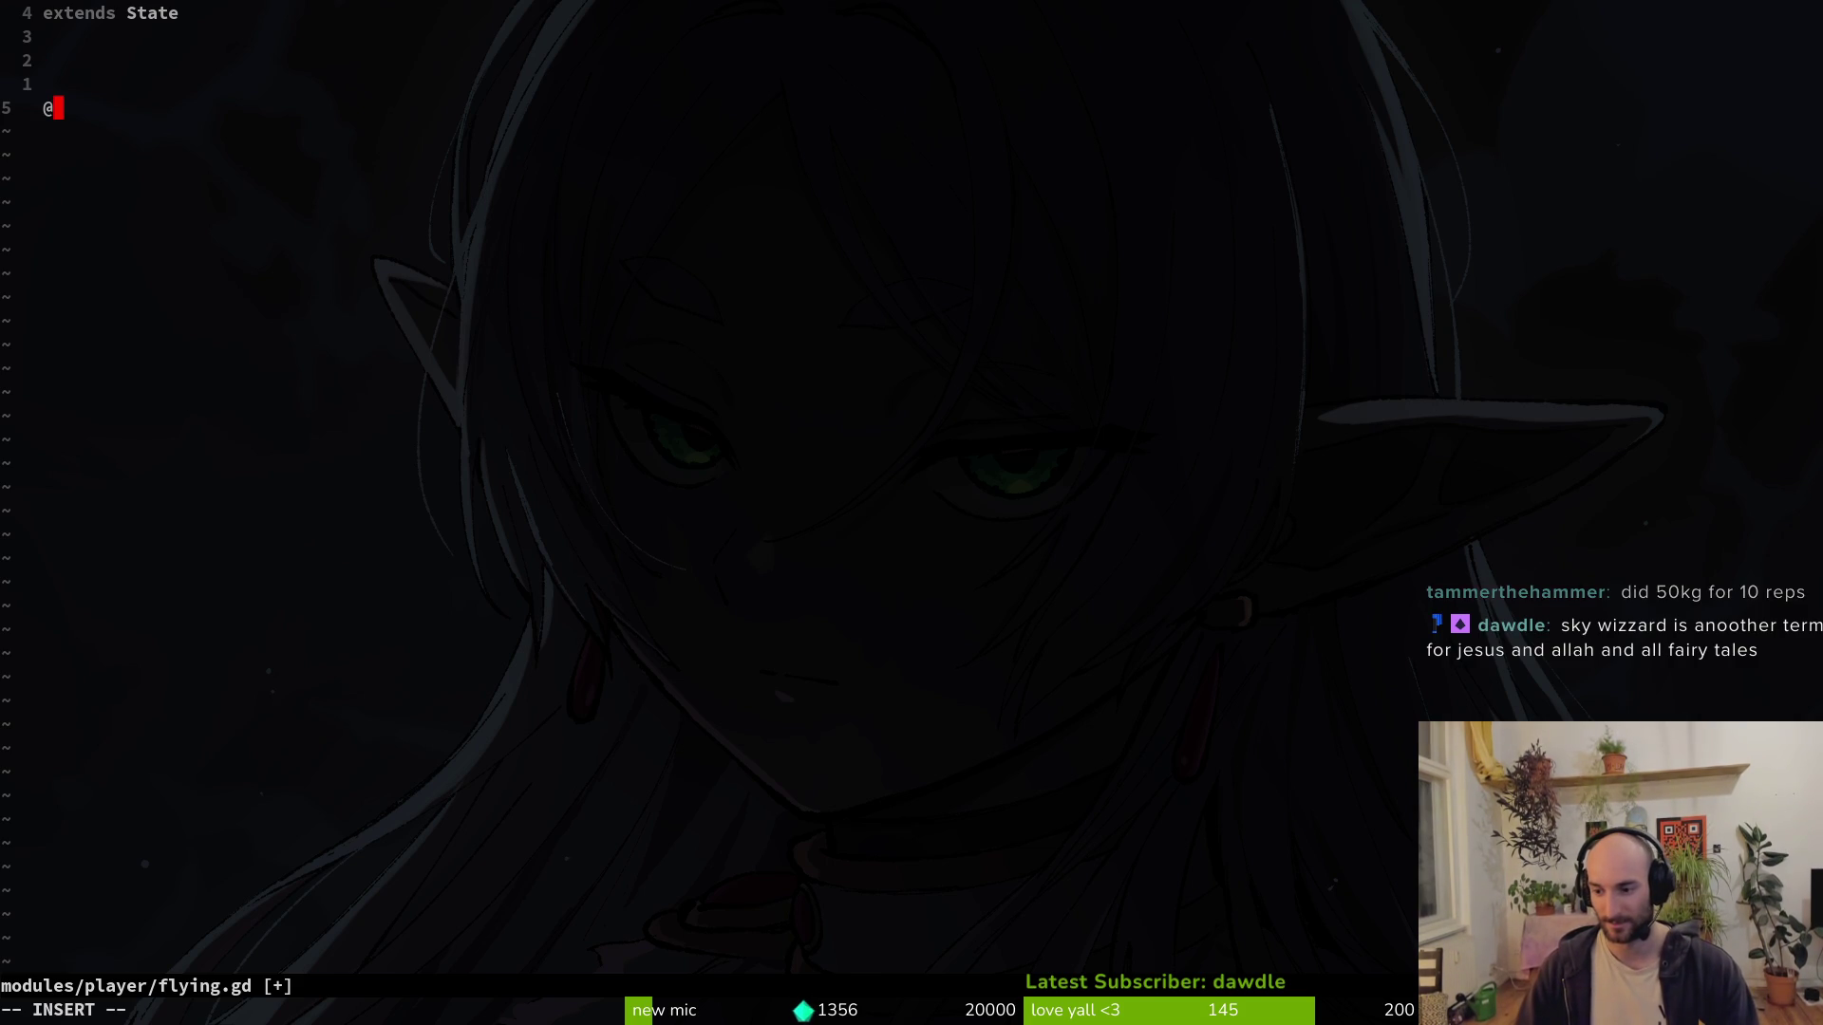
key("BackSpace")
type("export var player")
key("Escape")
Search project files for idling and player state scripts, then open crawling.gd
key("space")
key("f")
key("f")
type("idl")
type("e")
key("BackSpace")
type("ing")
key("Up")
key("Up")
key("Up")
key("Down")
key("Down")
key("Down")
key("BackSpace")
key("BackSpace")
key("BackSpace")
type("player")
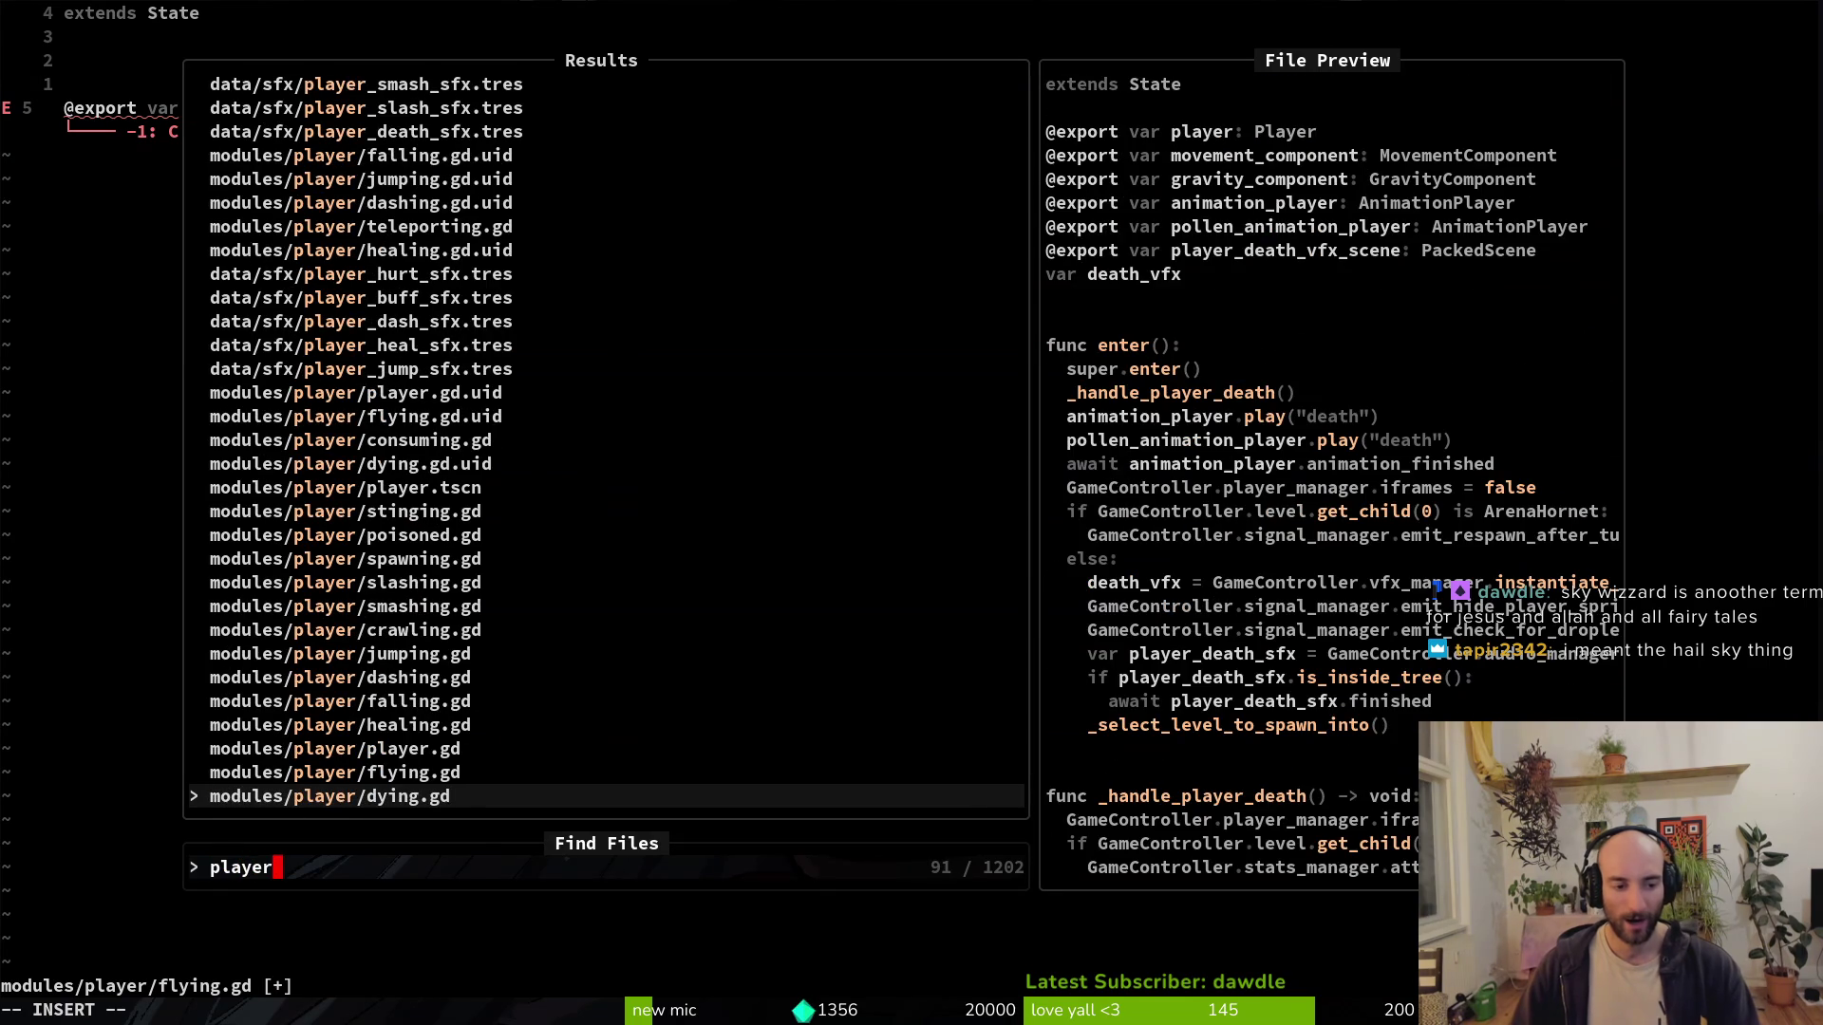
type("cr")
key("Return")
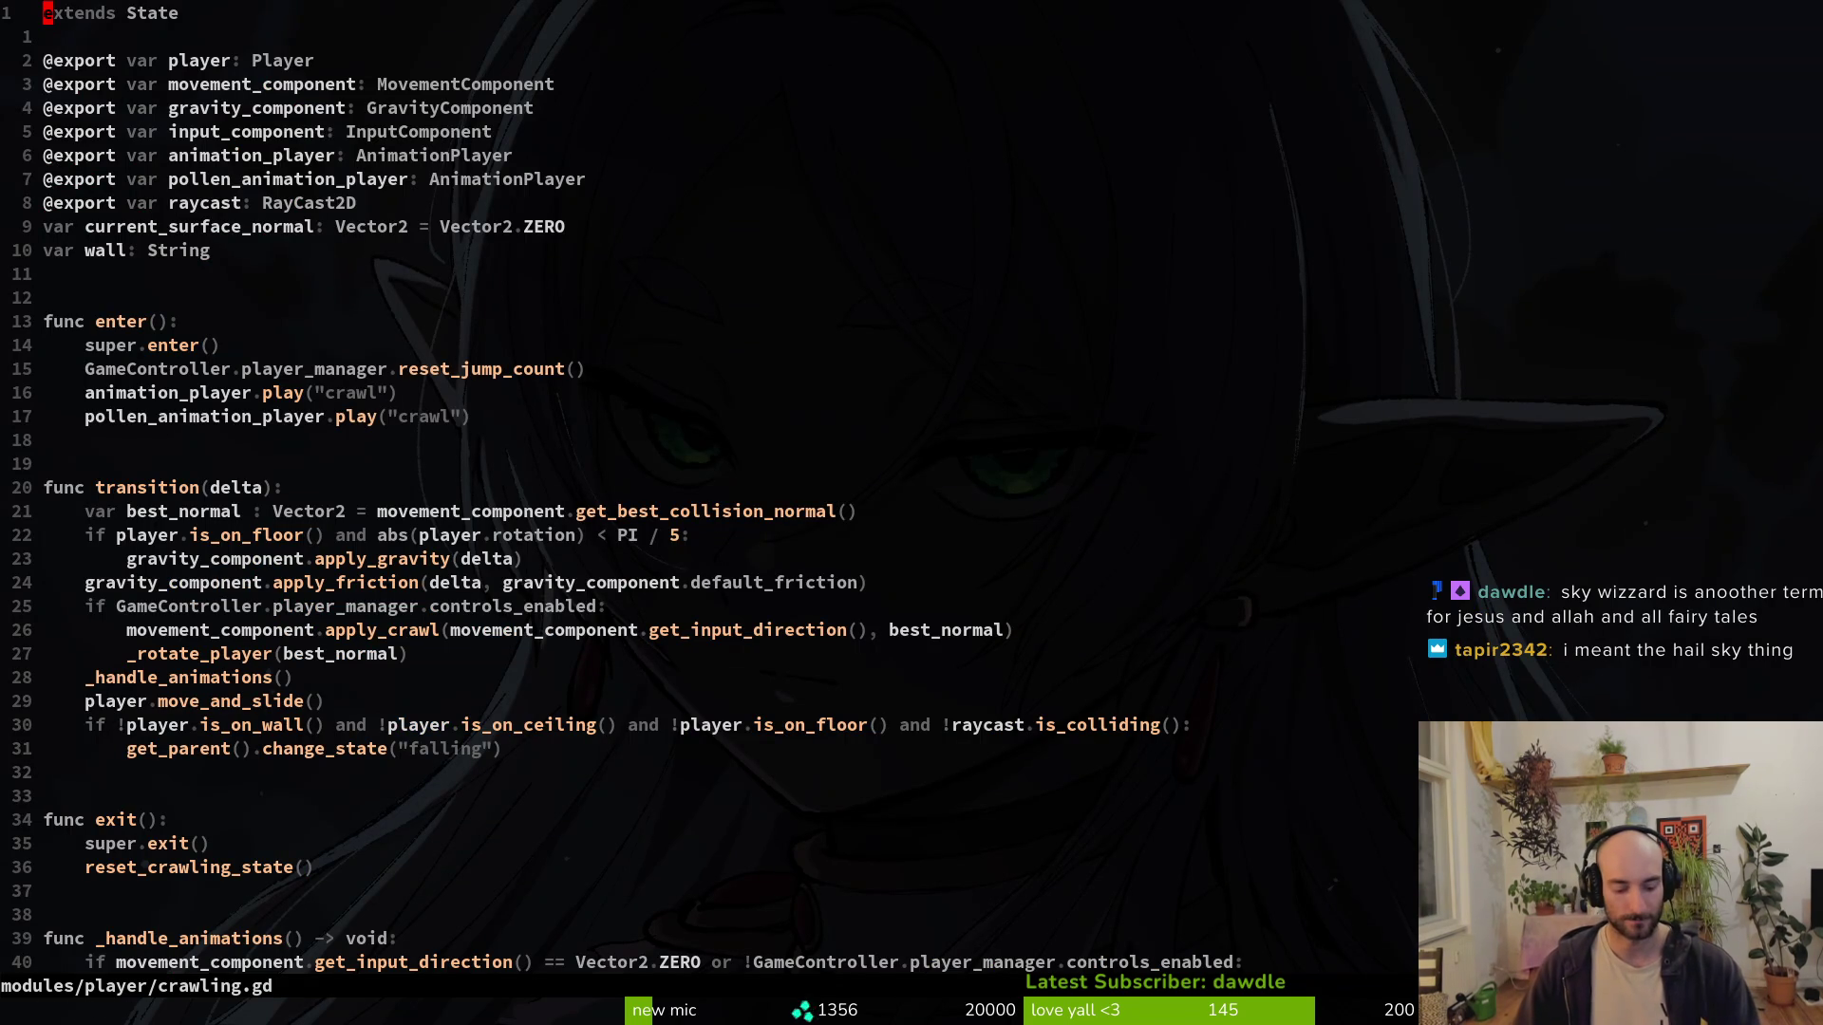
Save crawling.gd and paste its copied code into flying.gd over the partial export line
key("ctrl+s")
key("ctrl+6")
key("d")
key("d")
key("p")
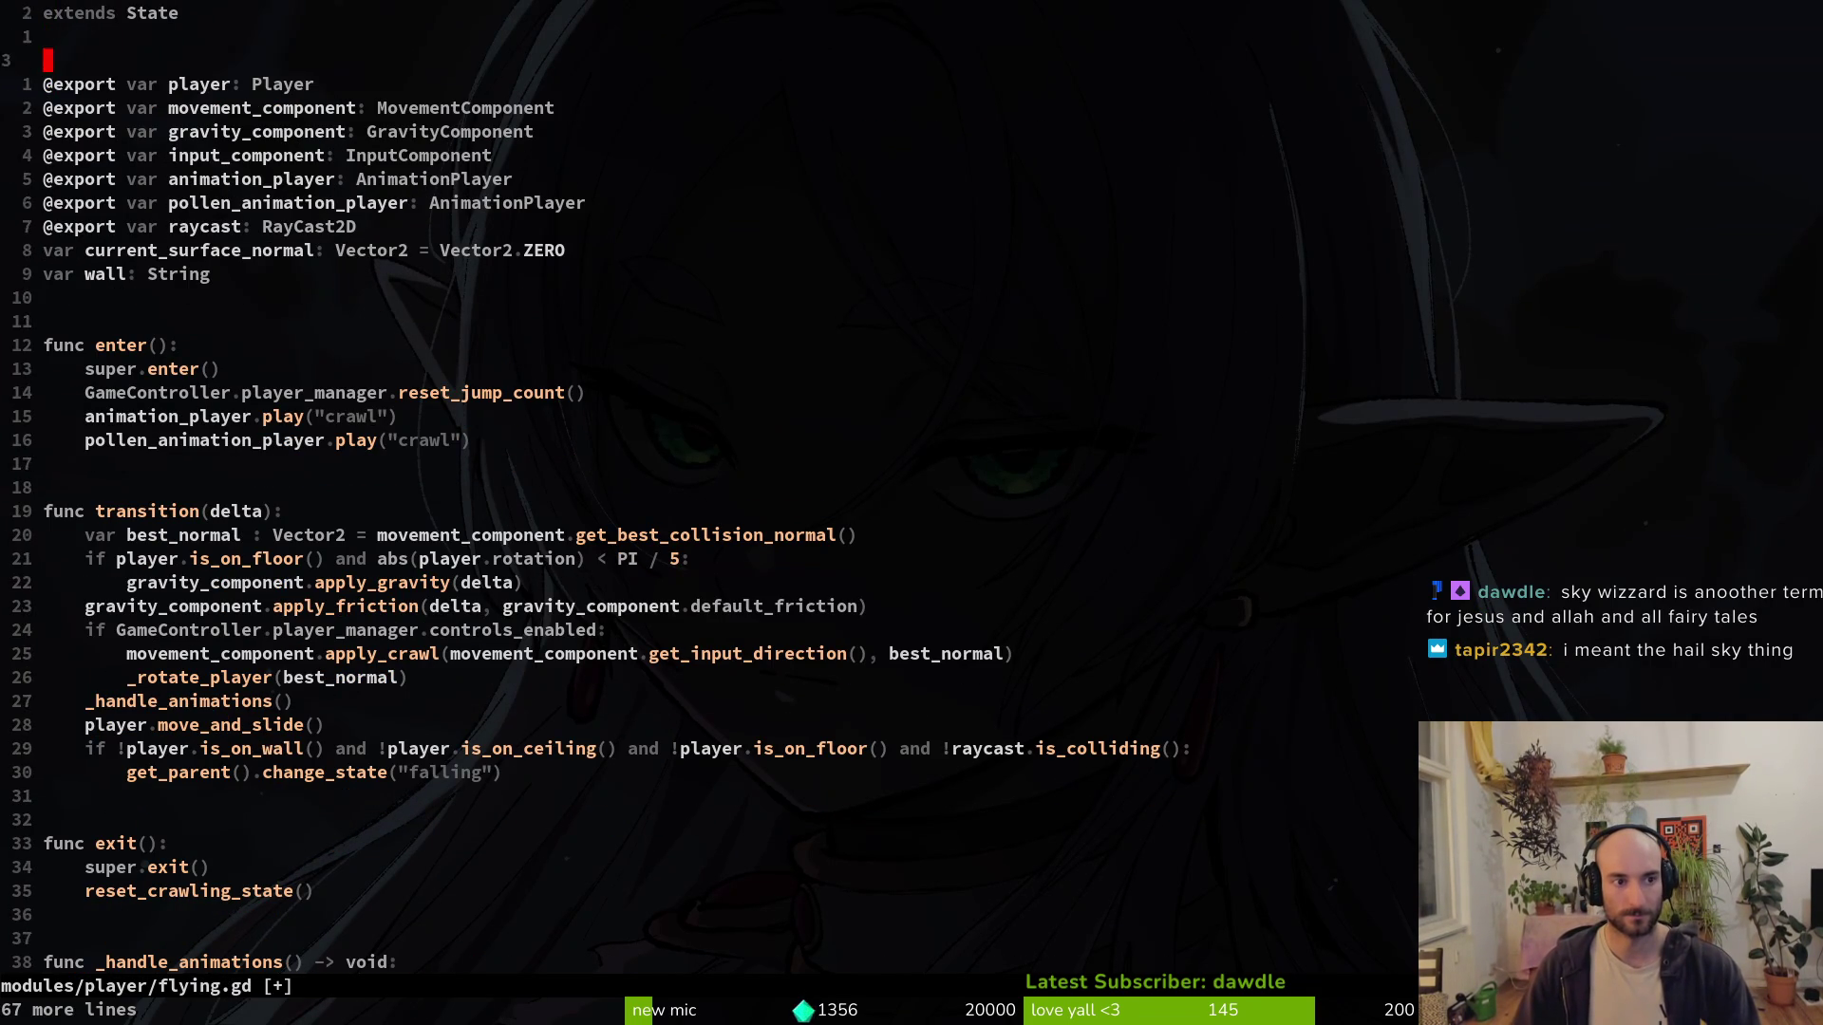
Delete the input_component and raycast exports, surface-normal and wall variables, and reset_jump_count call
key("j")
key("j")
key("j")
key("d")
key("d")
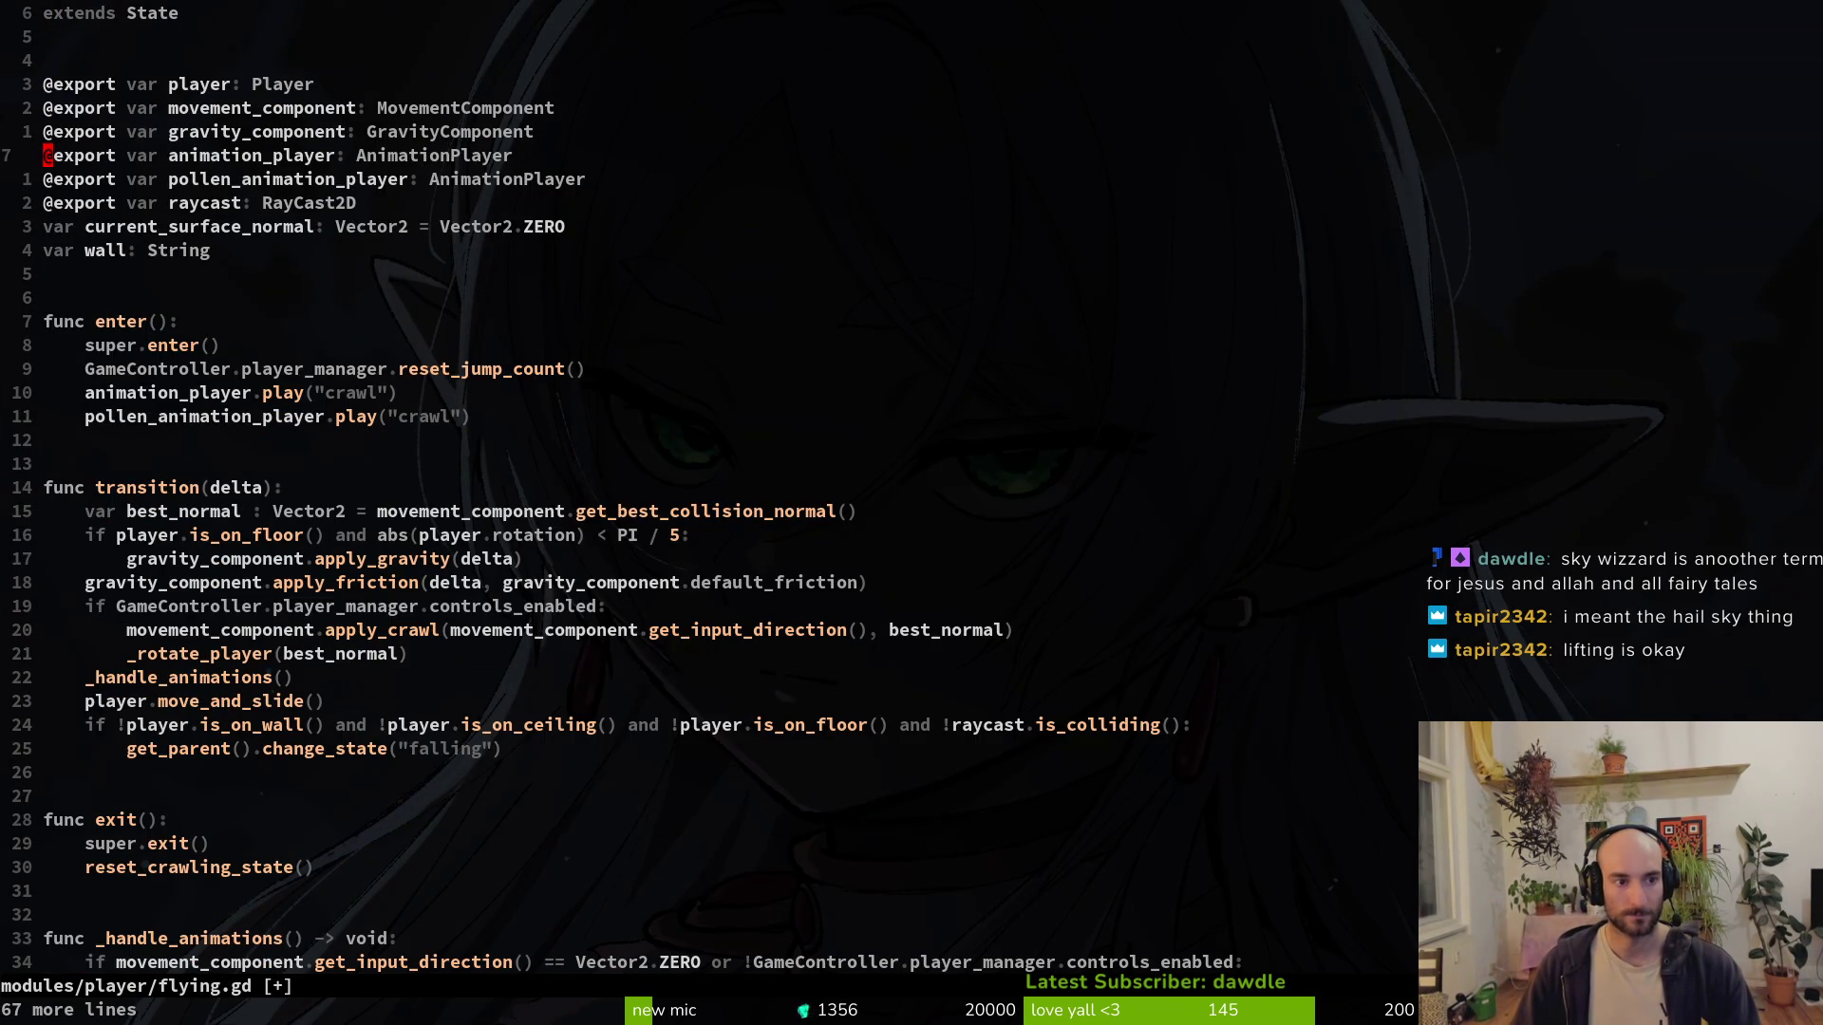
key("j")
key("j")
key("d")
key("d")
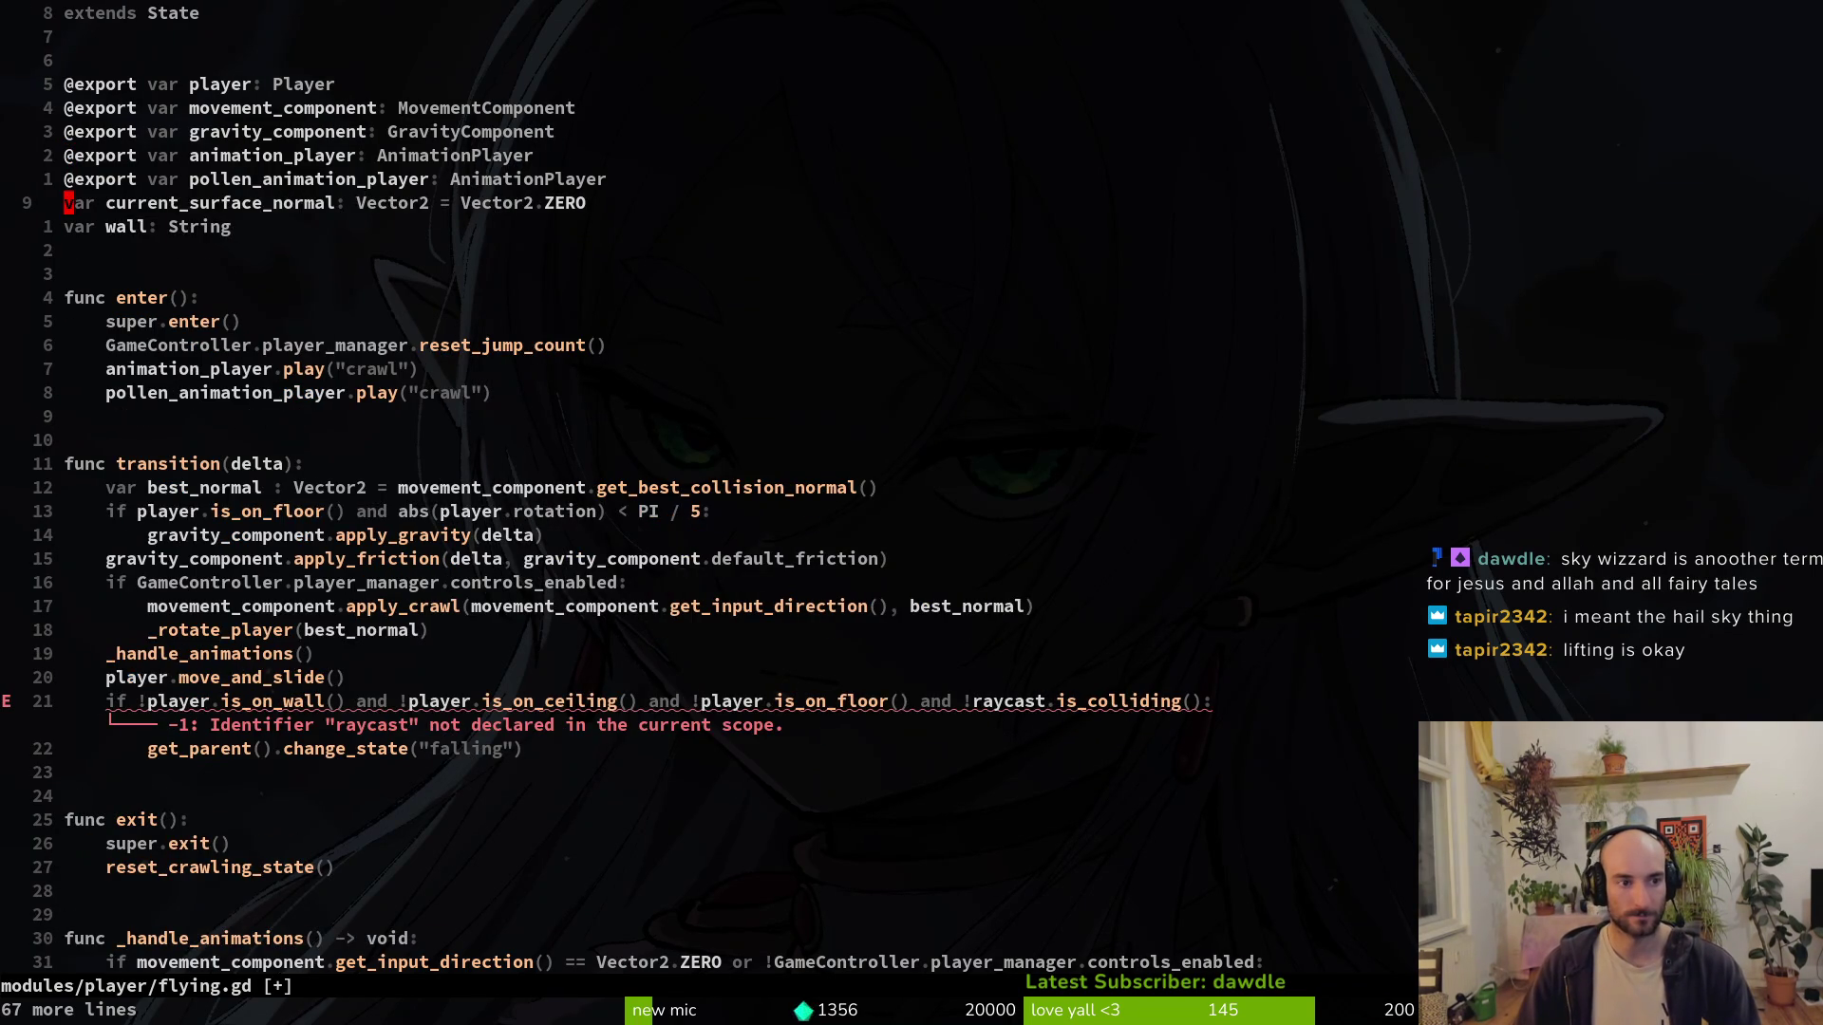
key("d")
key("d")
key("d")
key("j")
key("j")
key("j")
key("j")
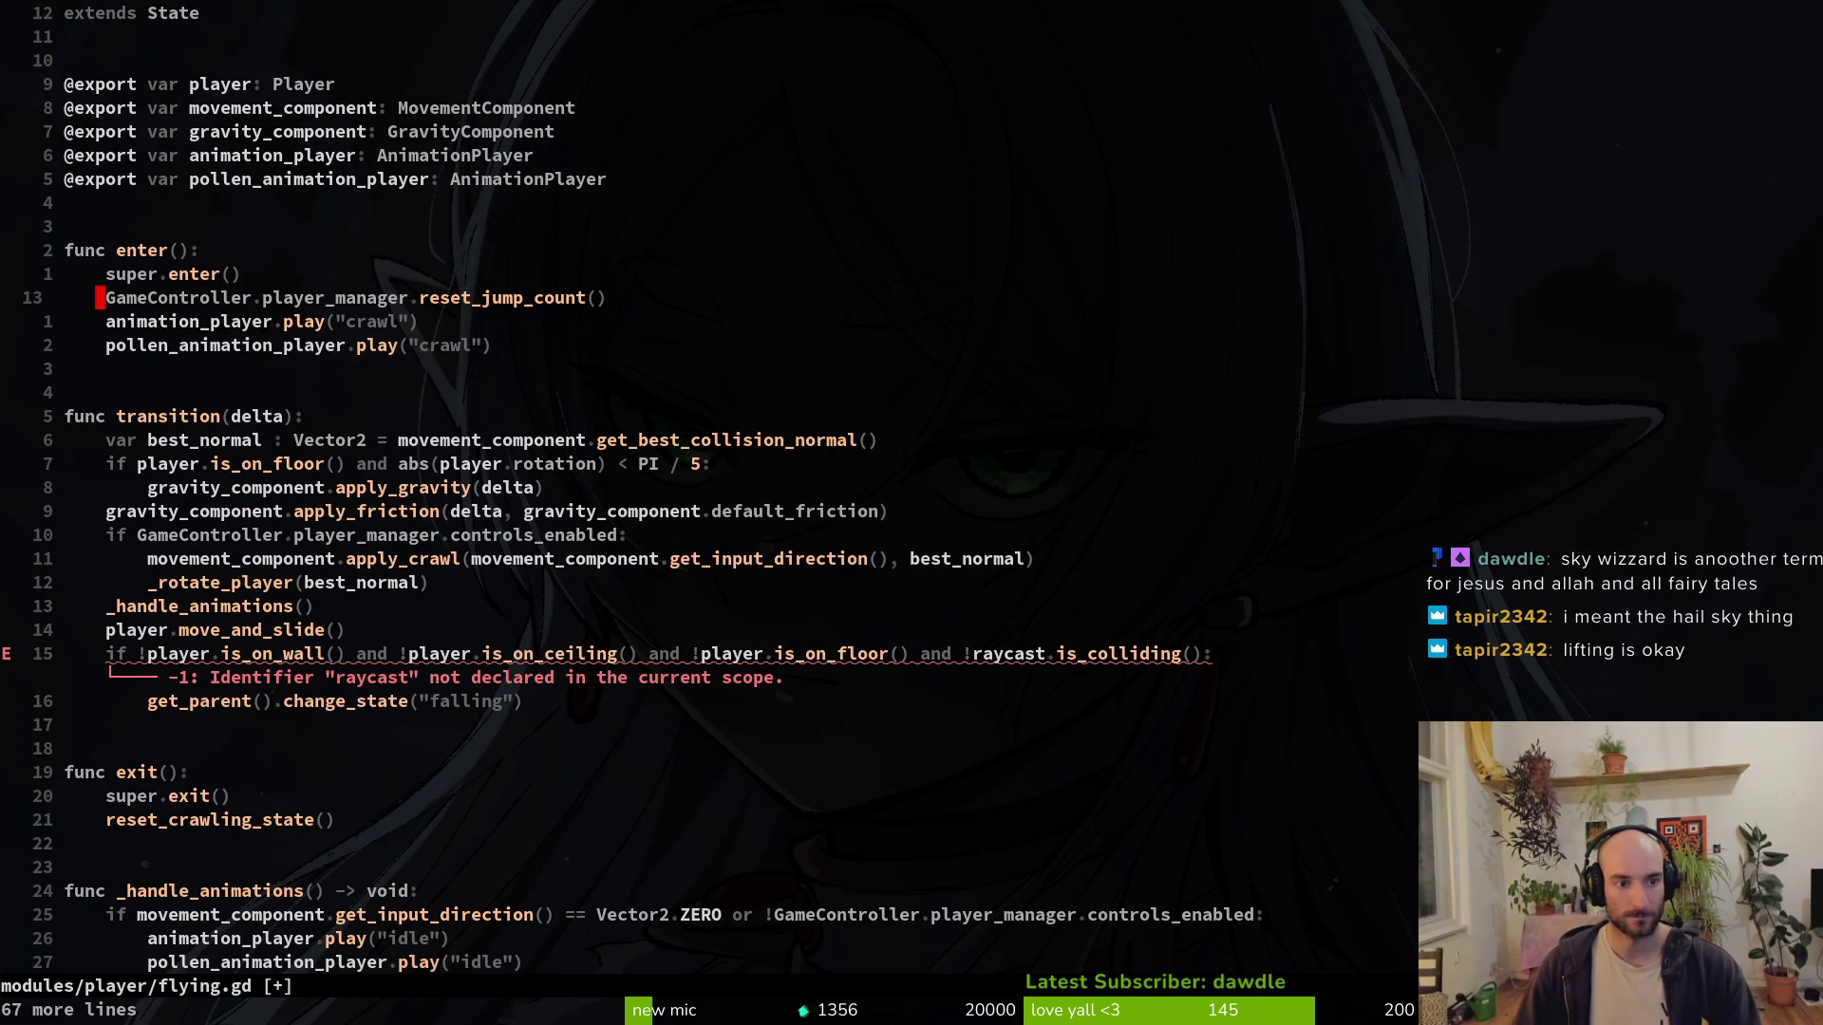
key("d")
key("d")
Rename the crawl and pollen animation names to 'flying' and :write flying.gd
key("dollar")
key("h")
key("h")
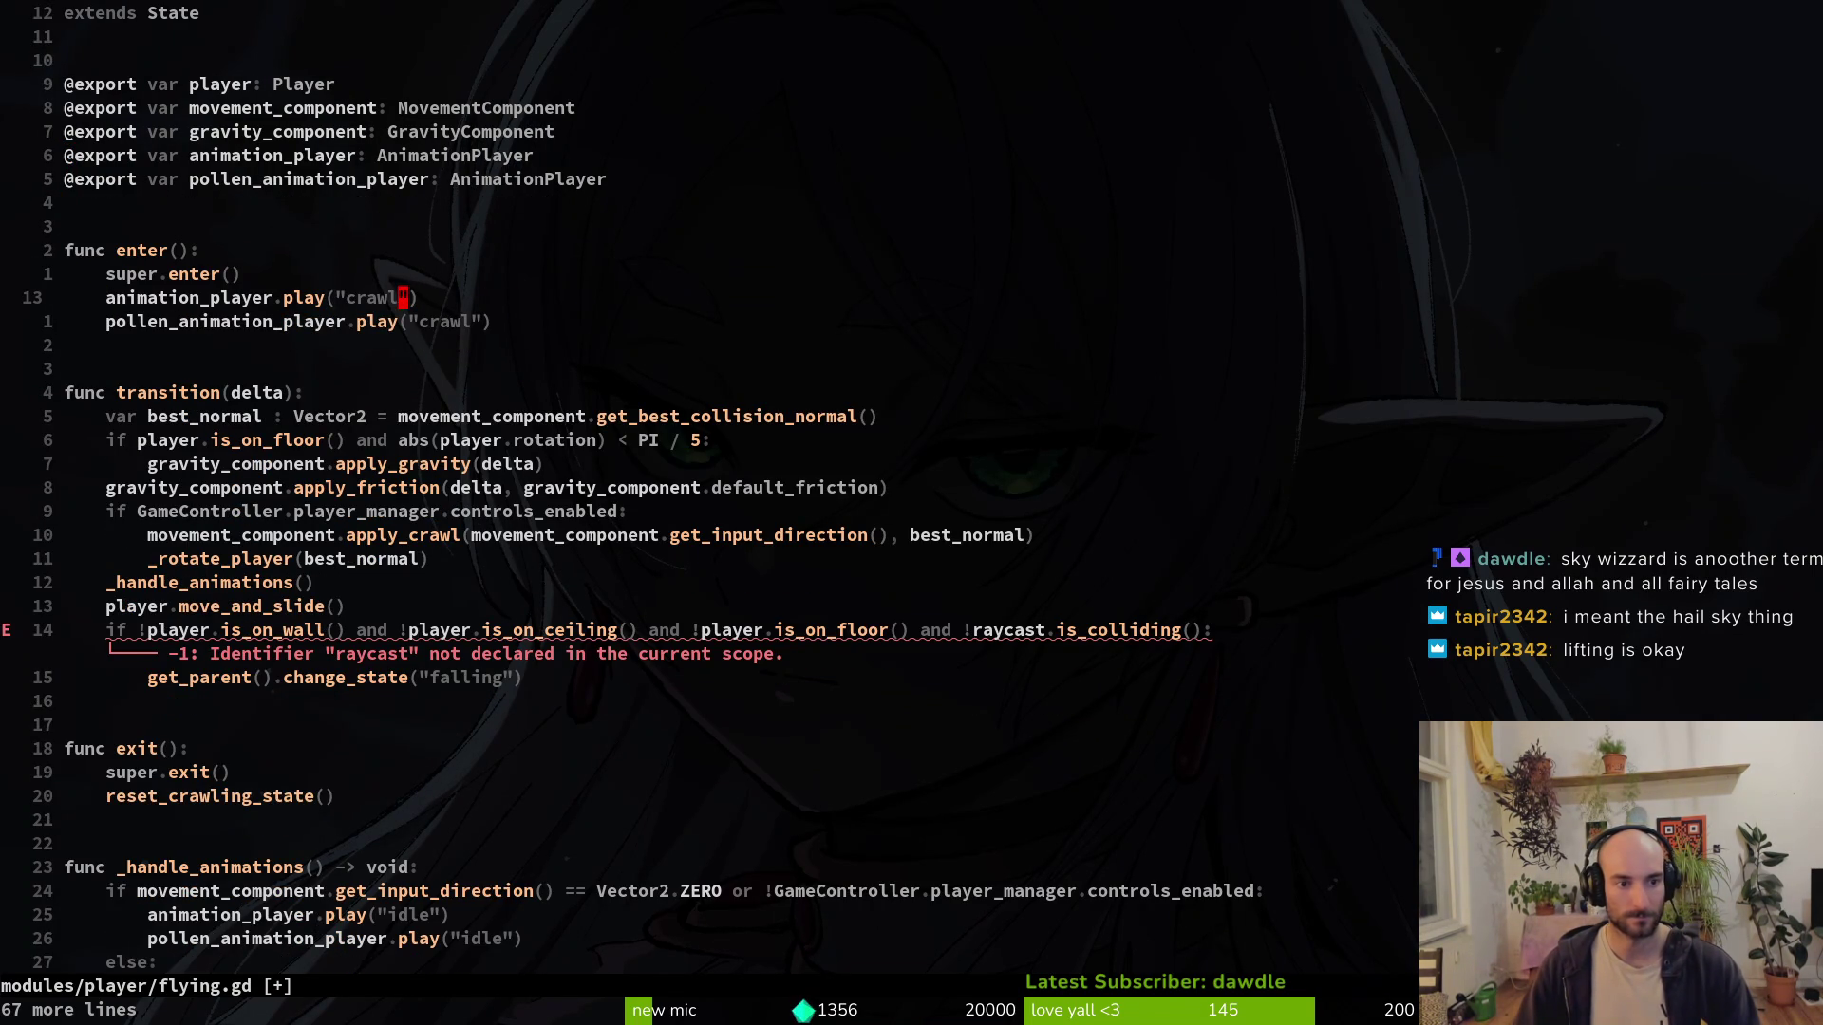
type("ciwflying")
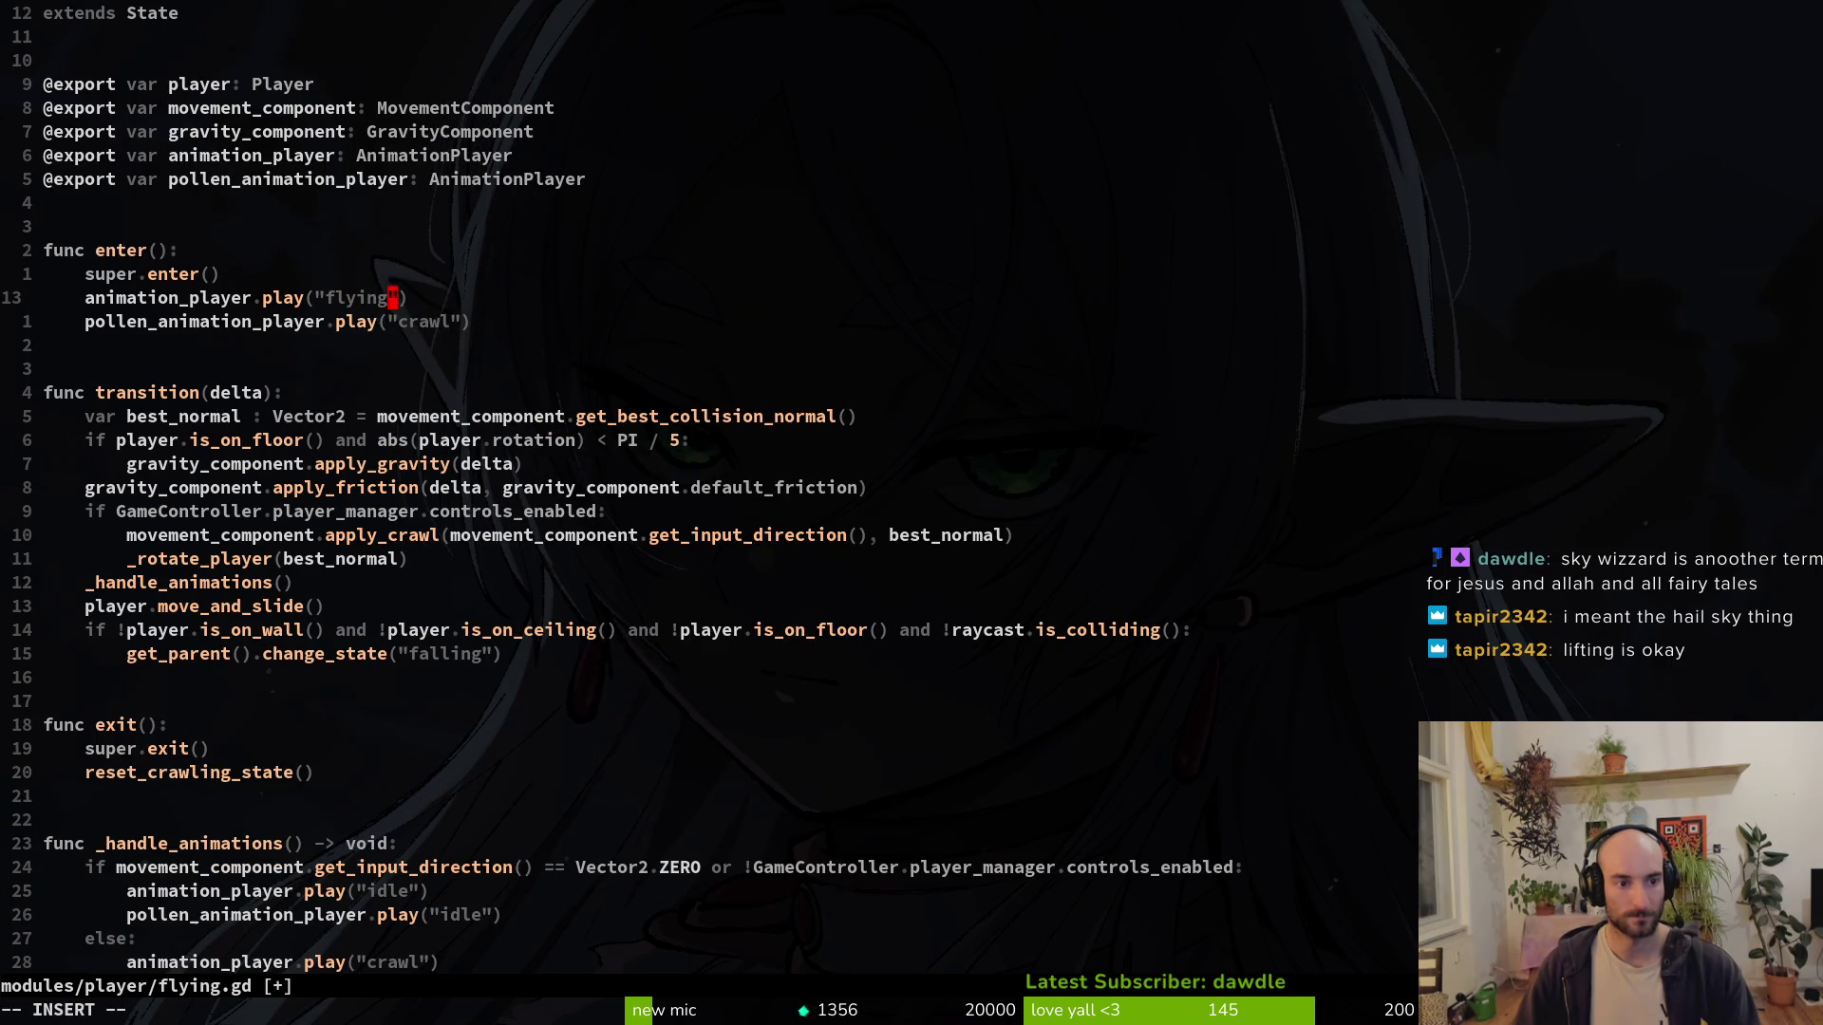
key("Escape")
key("j")
key("dollar")
key("h")
key("h")
type("icw")
key("Escape")
type("ciwflying")
key("Escape")
type(":write")
key("Return")
key("j")
key("j")
key("j")
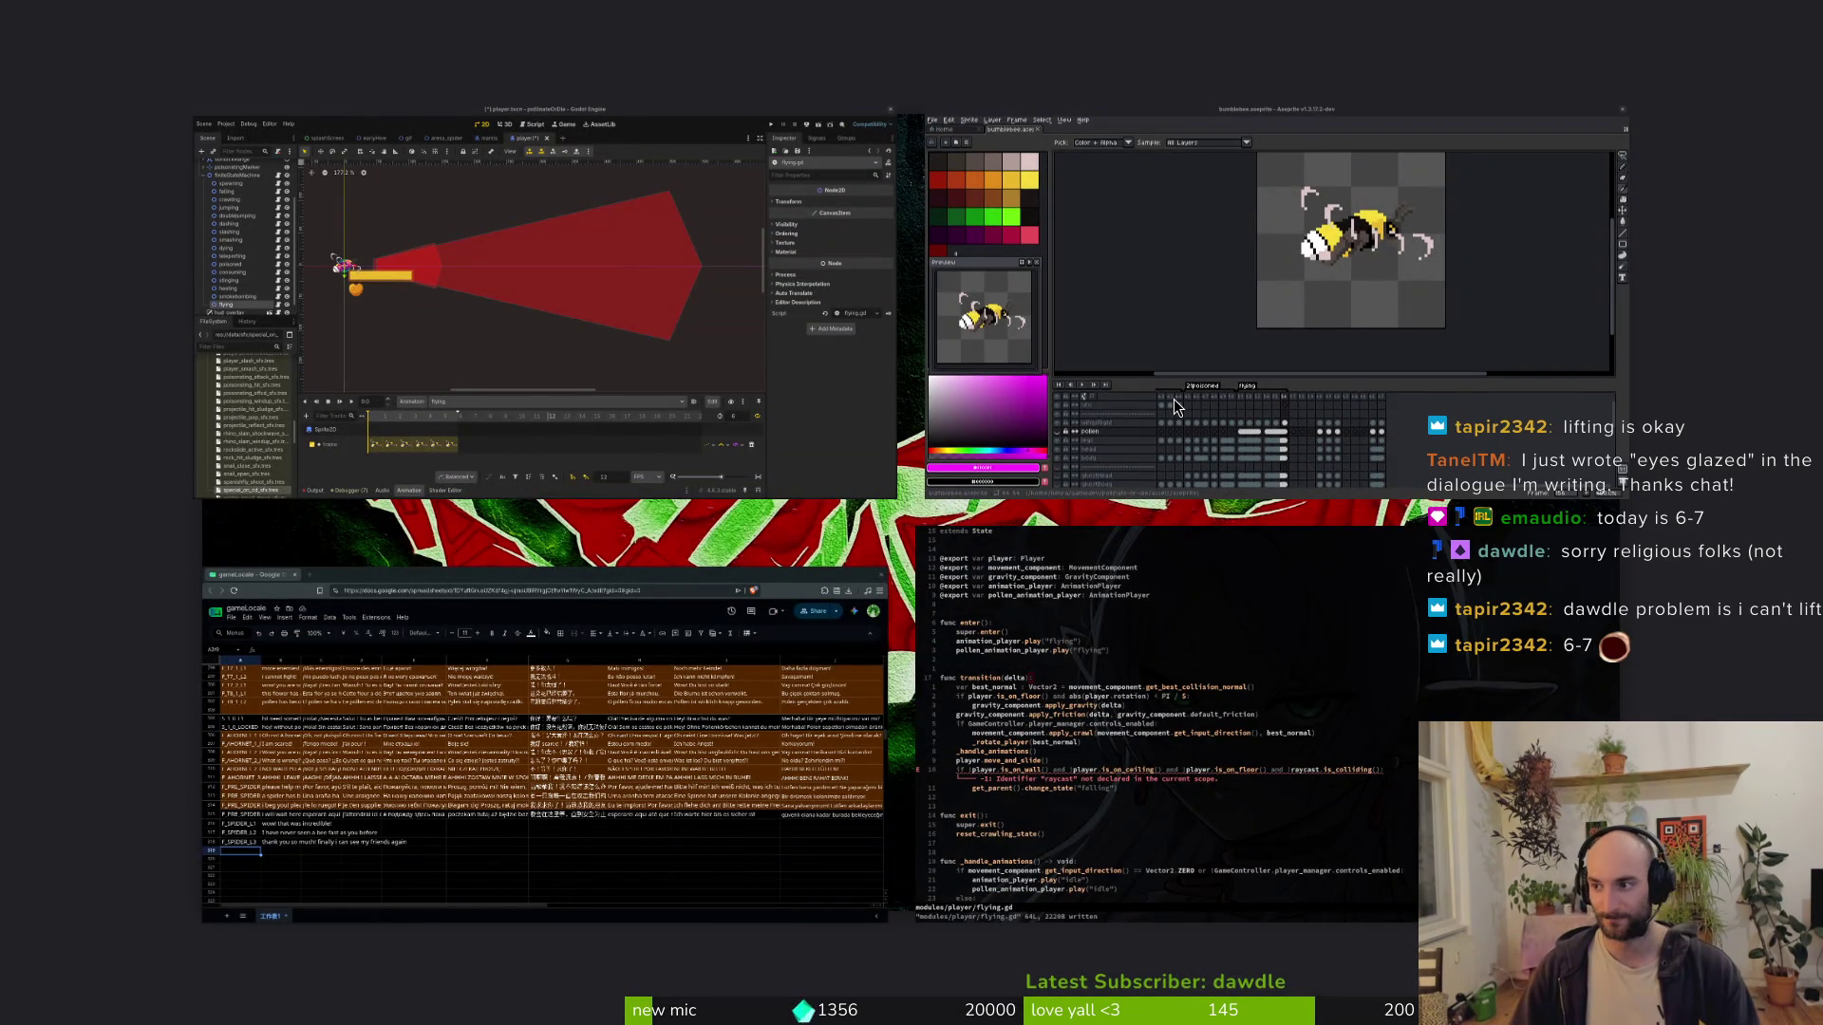
Open the June 2026 calendar, then close it to return to Neovim
key("super+c")
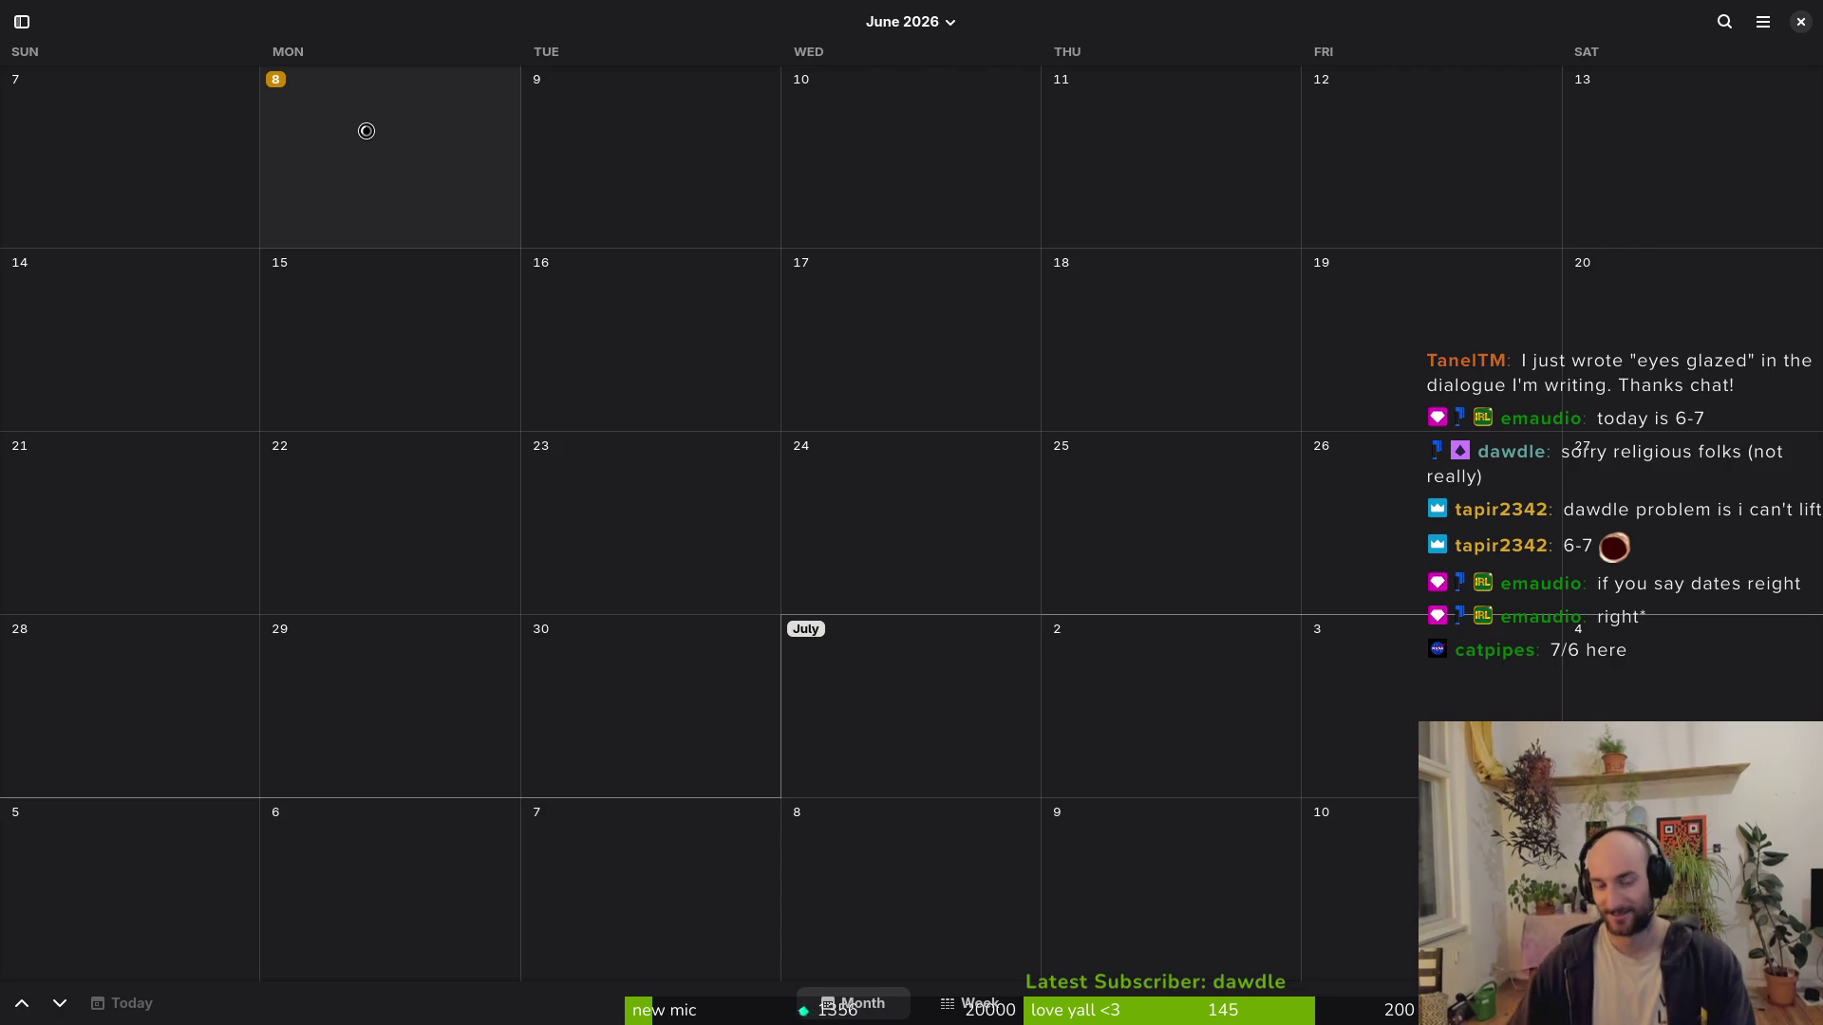
left_click(1801, 21)
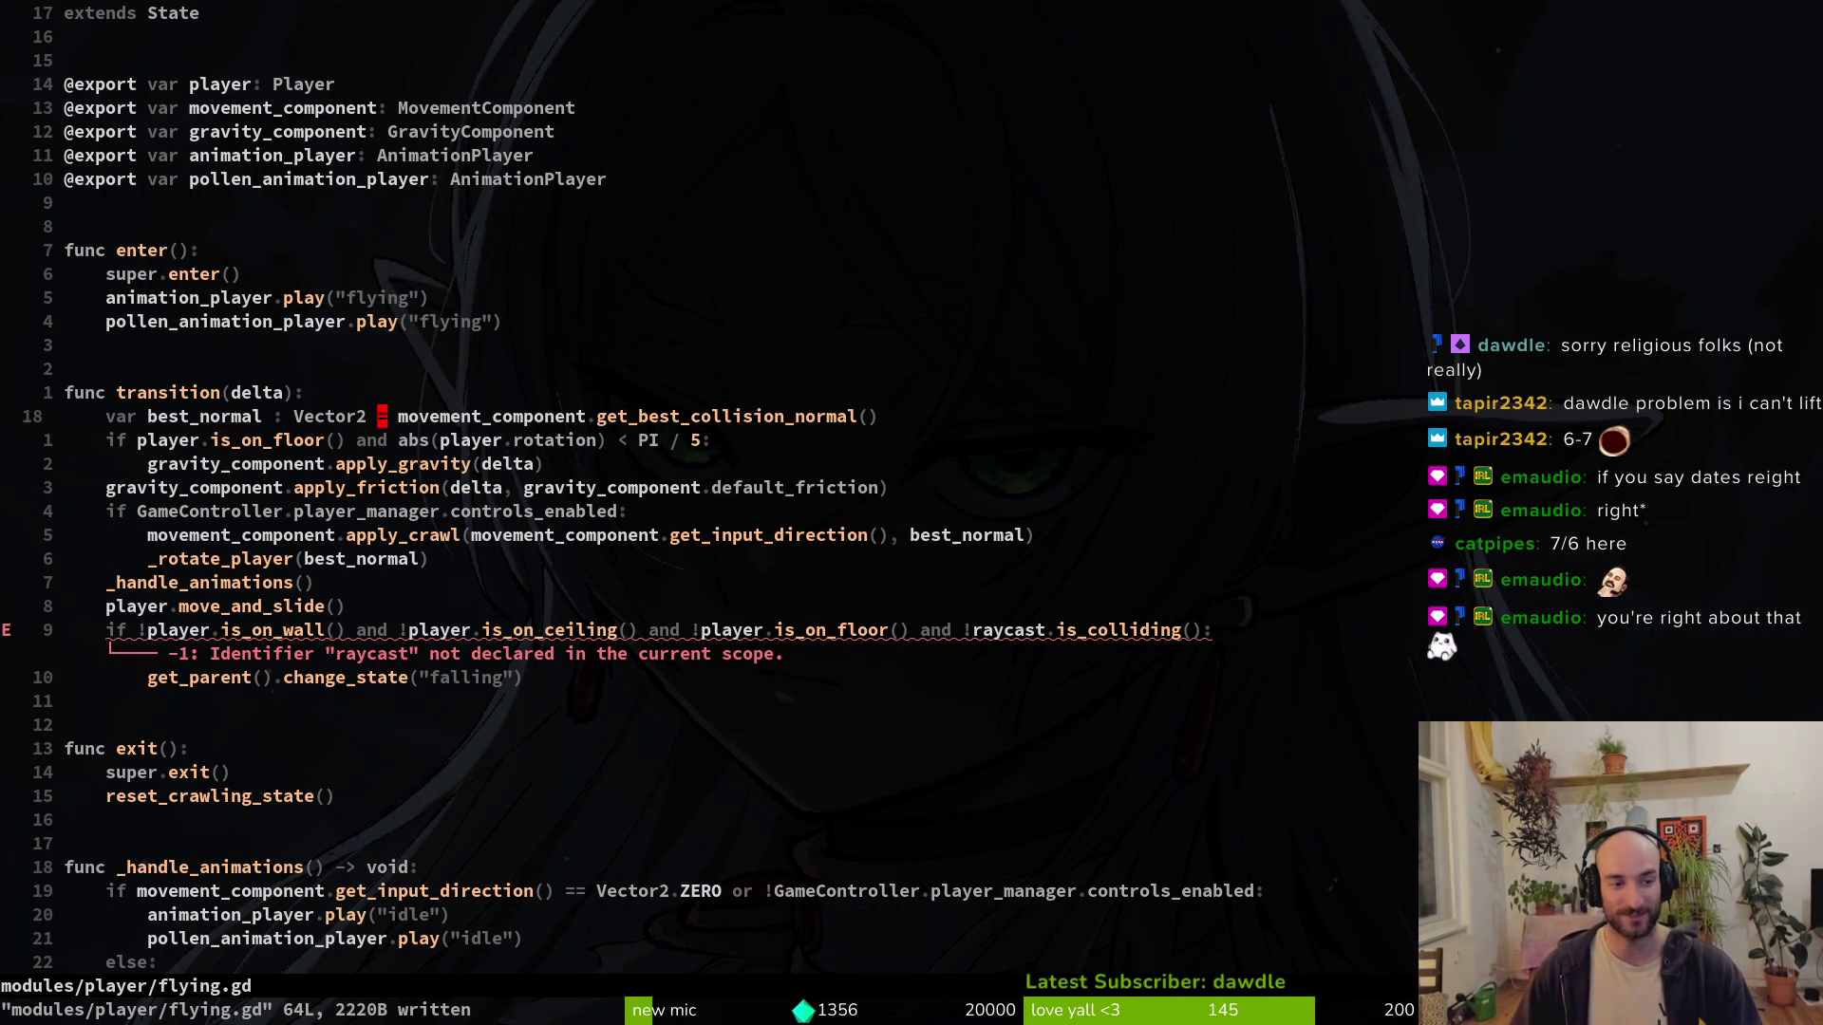
Delete the best_normal, floor-check and apply_gravity lines from transition()
key("j")
key("d")
key("d")
key("d")
key("shift+v")
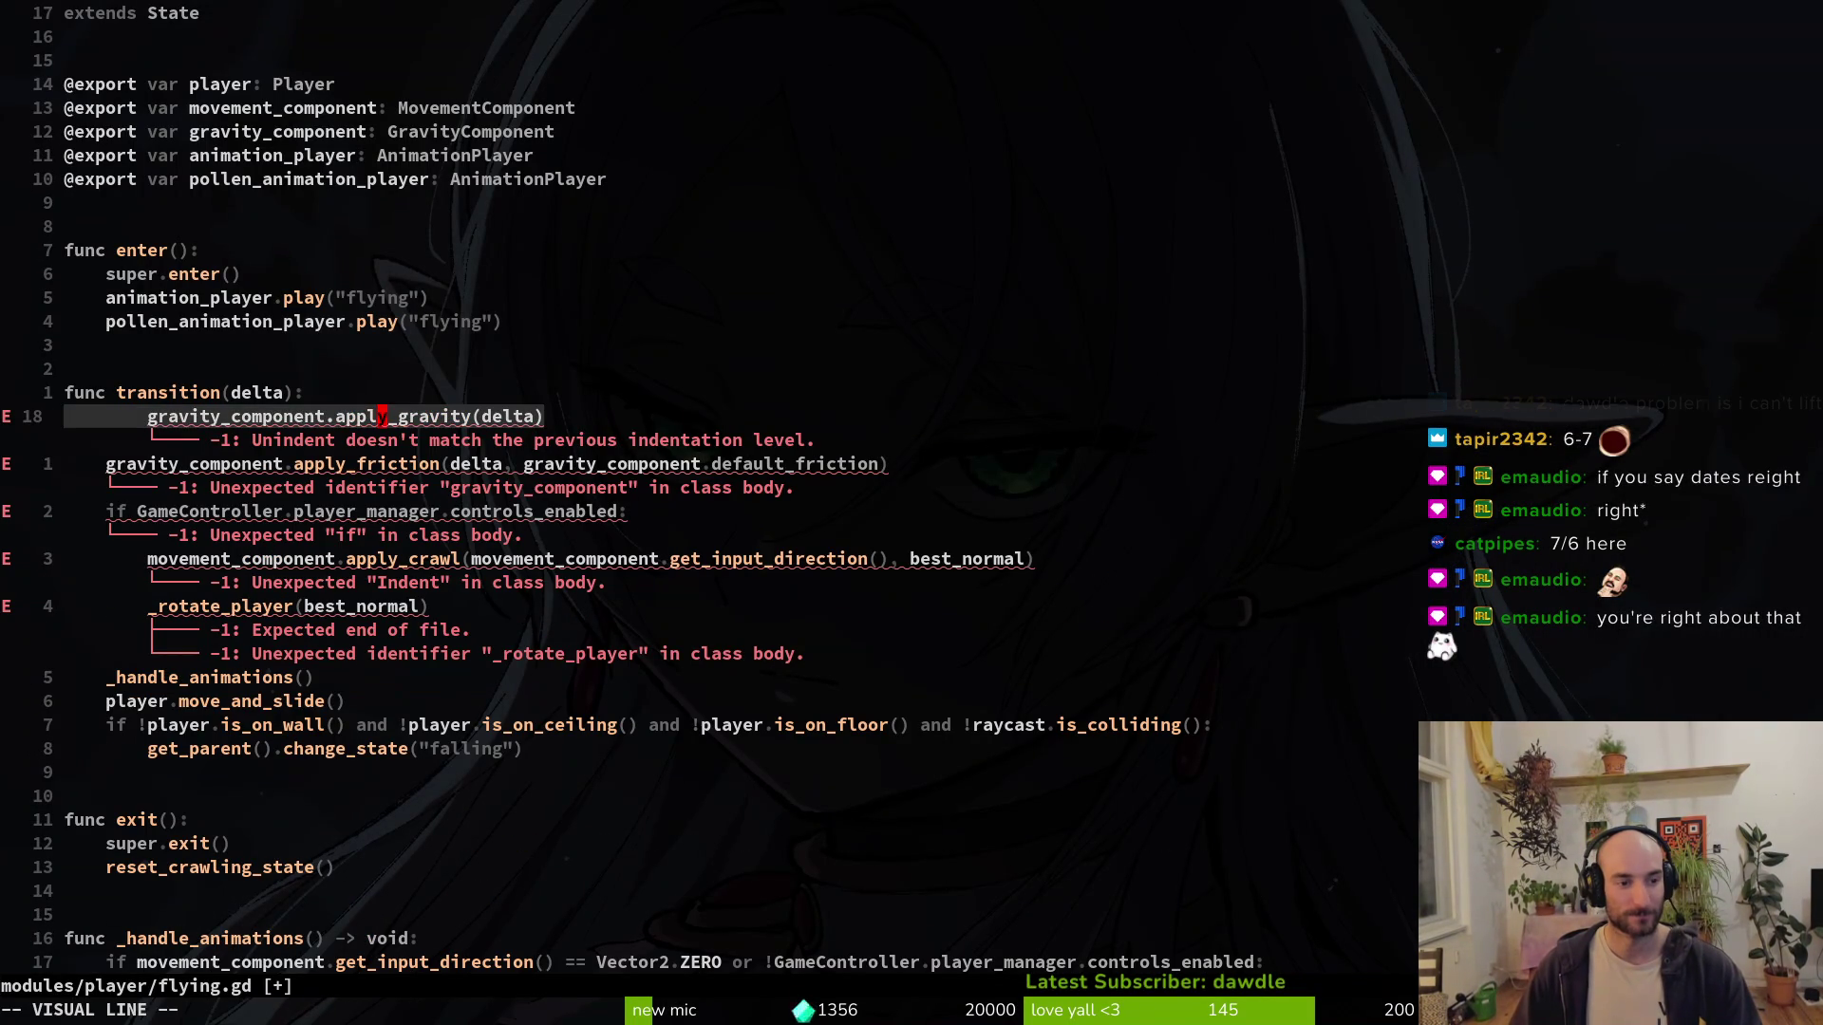
key("j")
key("j")
key("j")
key("k")
key("k")
key("k")
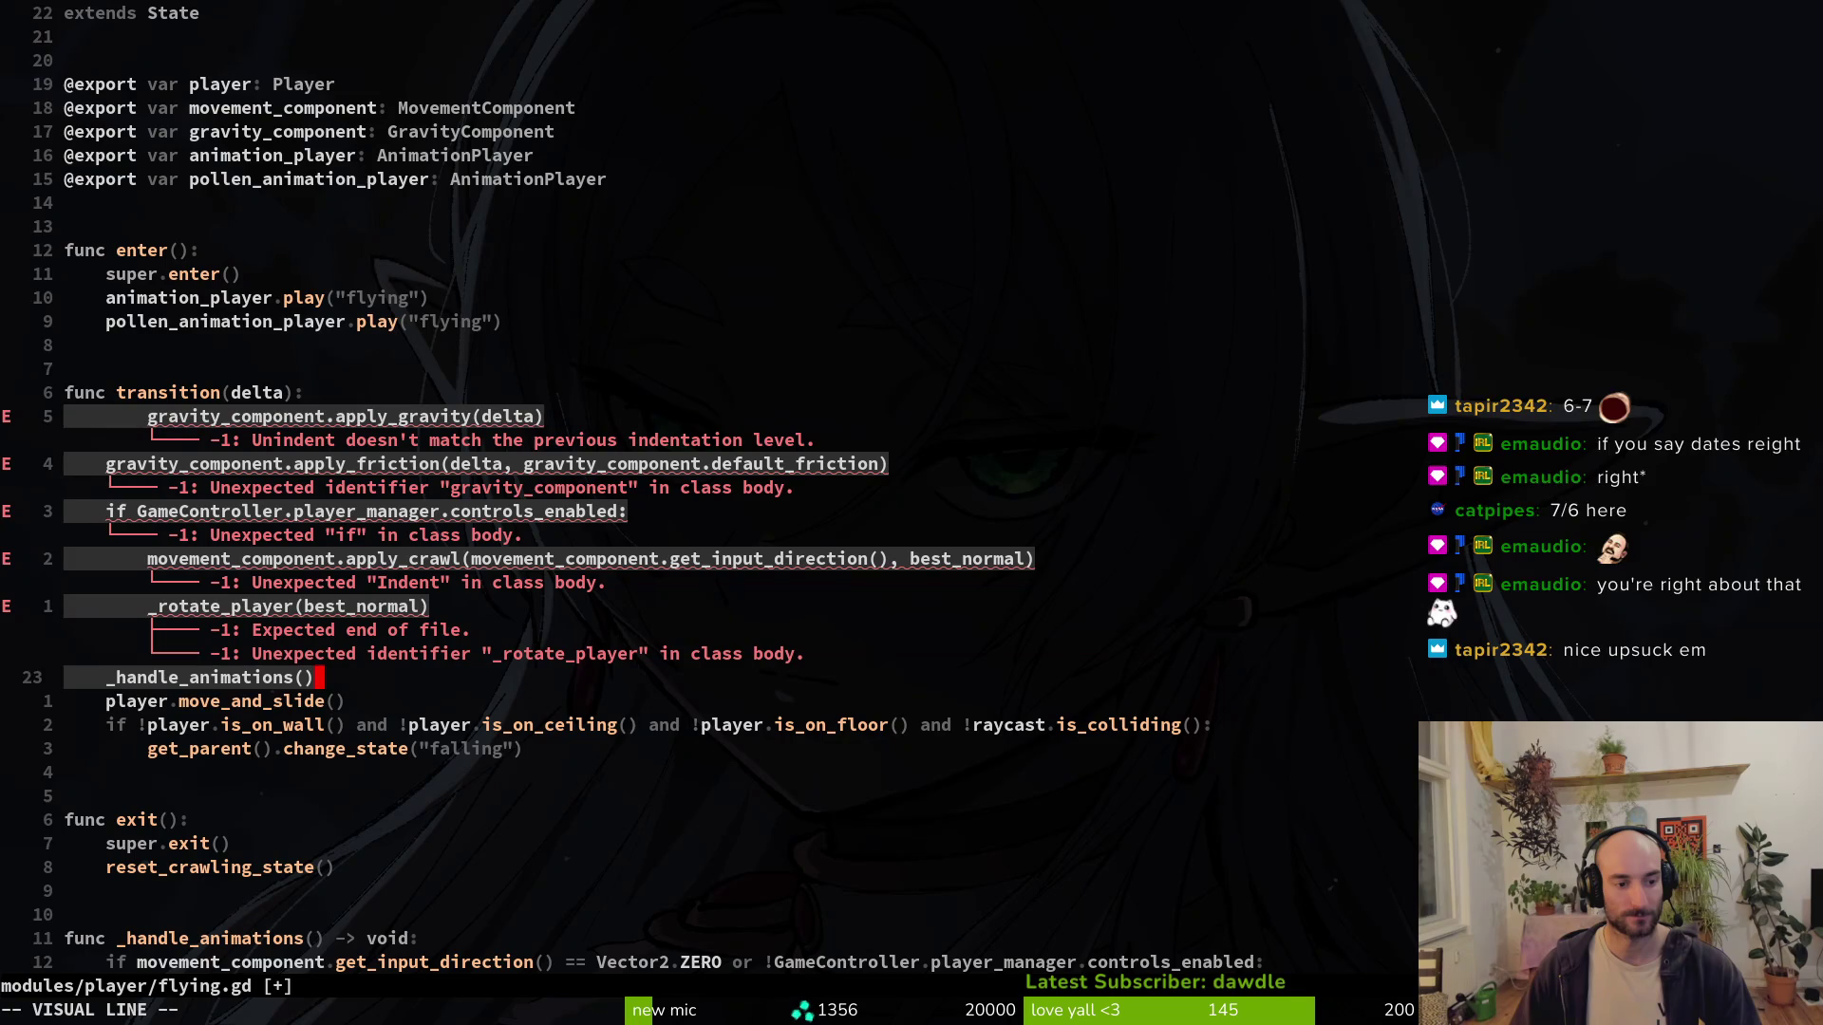
key("less")
key("j")
key("D")
key("u")
key("k")
key("d")
key("d")
key("j")
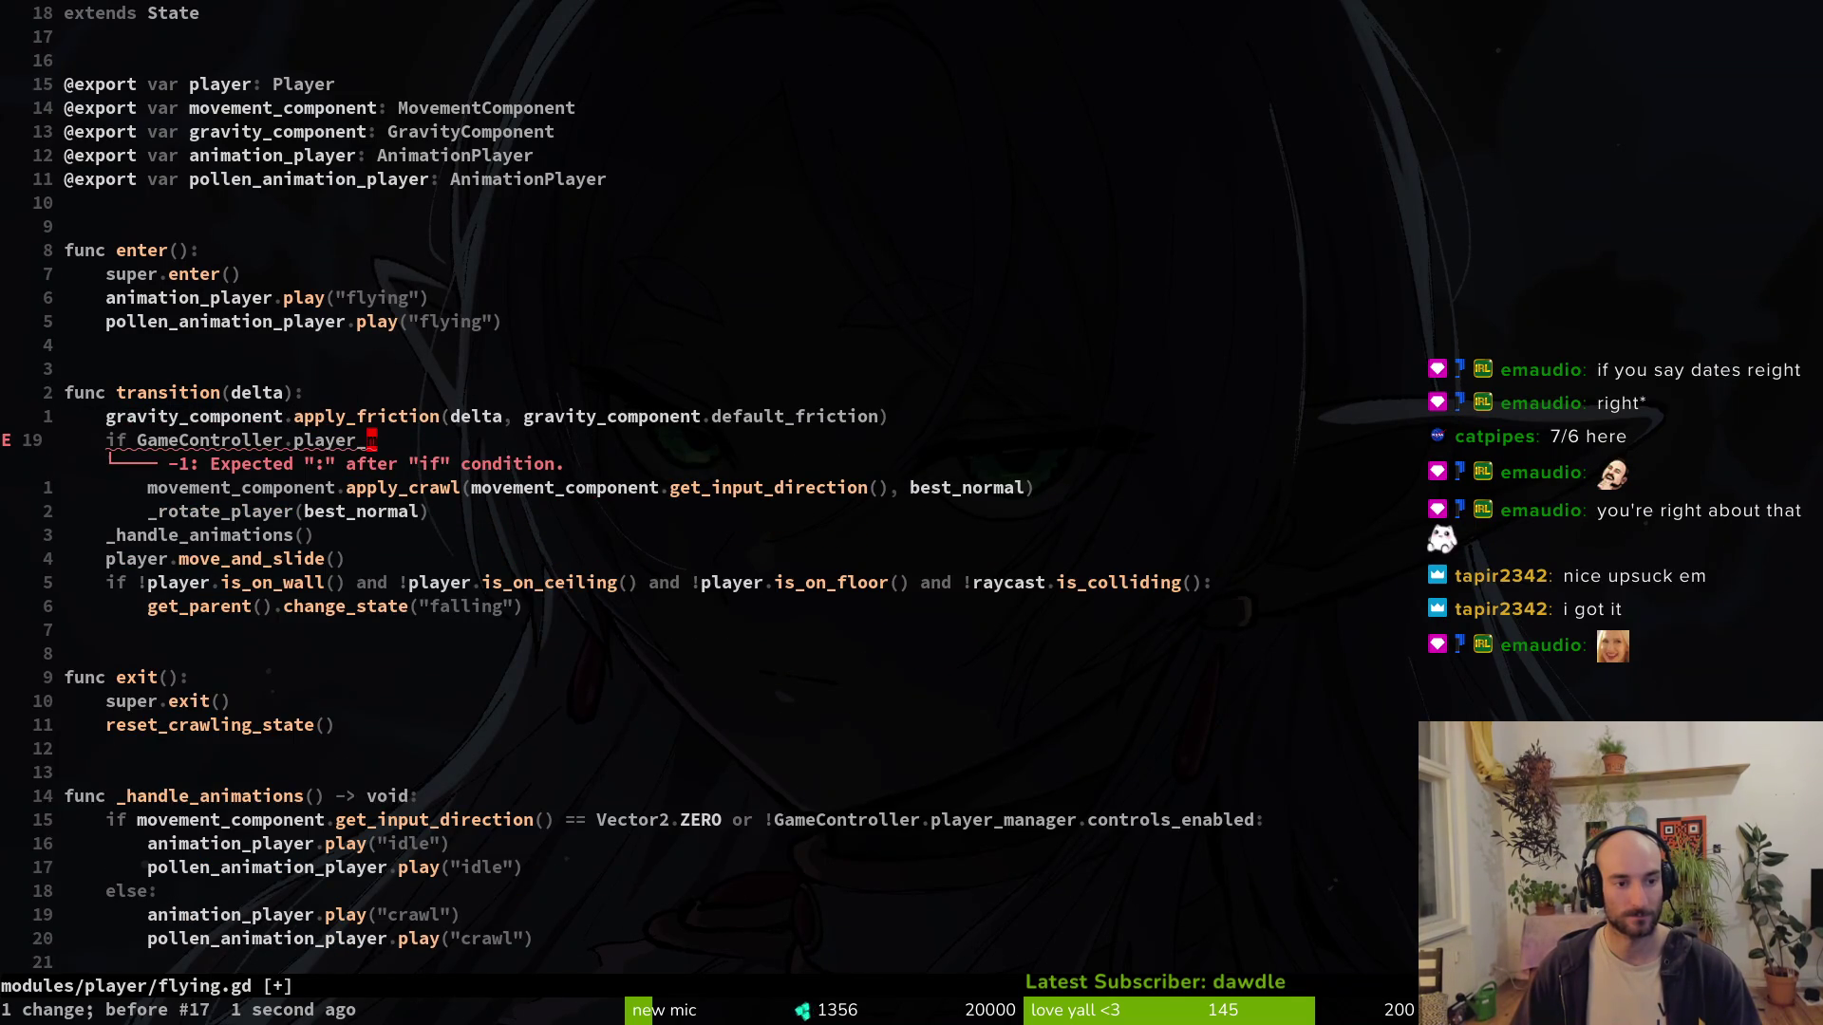
Remove the crawl block, wall-check, change_state("falling") and reset_crawling_state() lines
key("shift+v")
key("j")
key("j")
key("j")
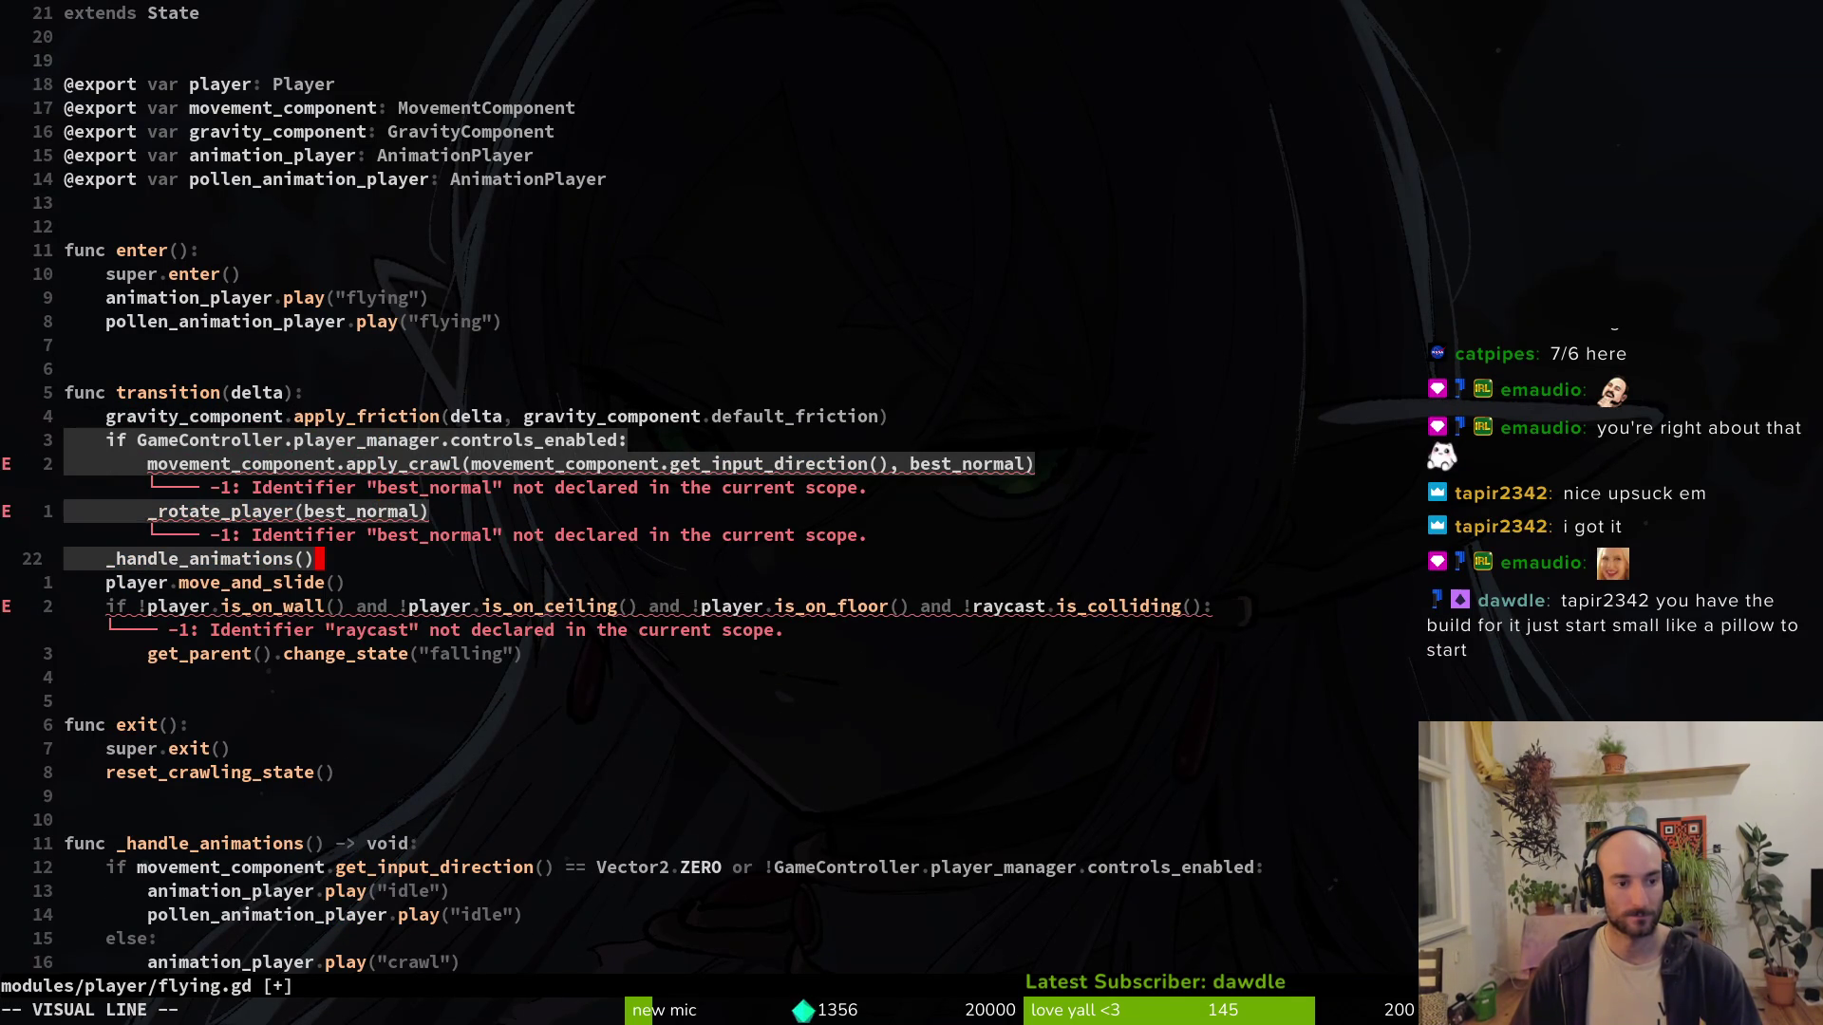
key("j")
key("j")
key("j")
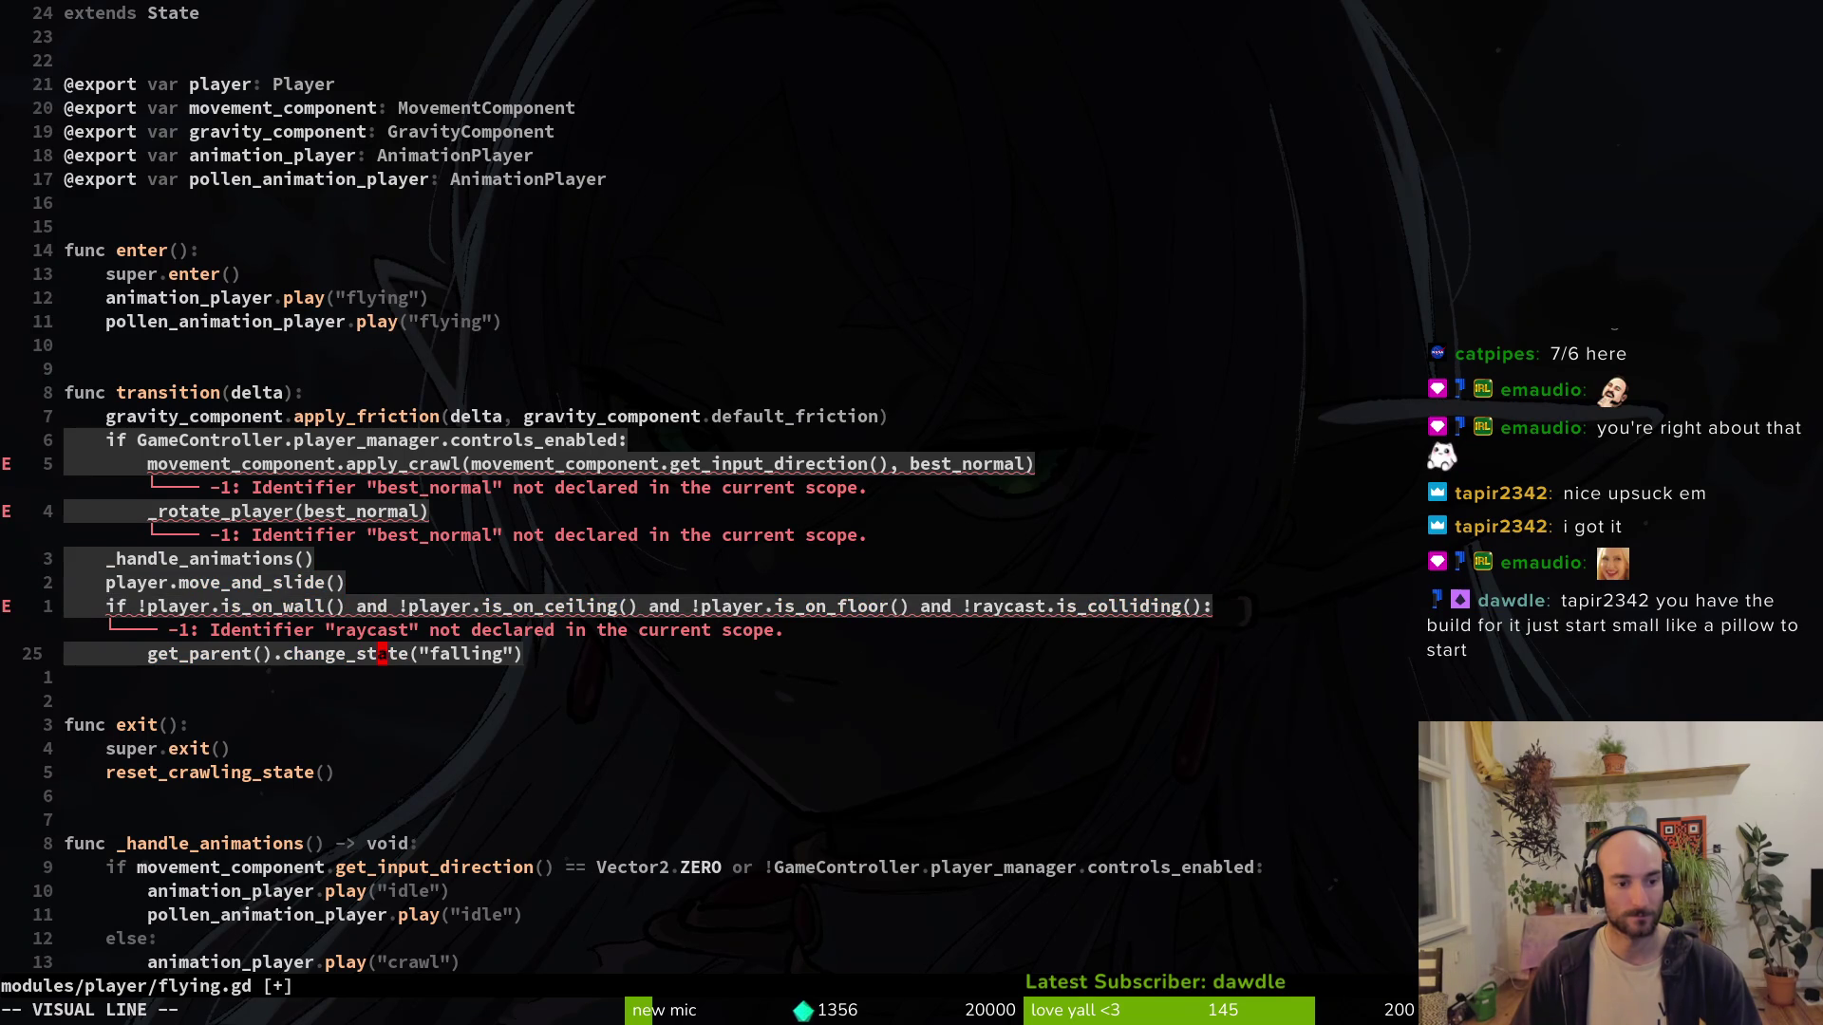
key("k")
key("k")
key("k")
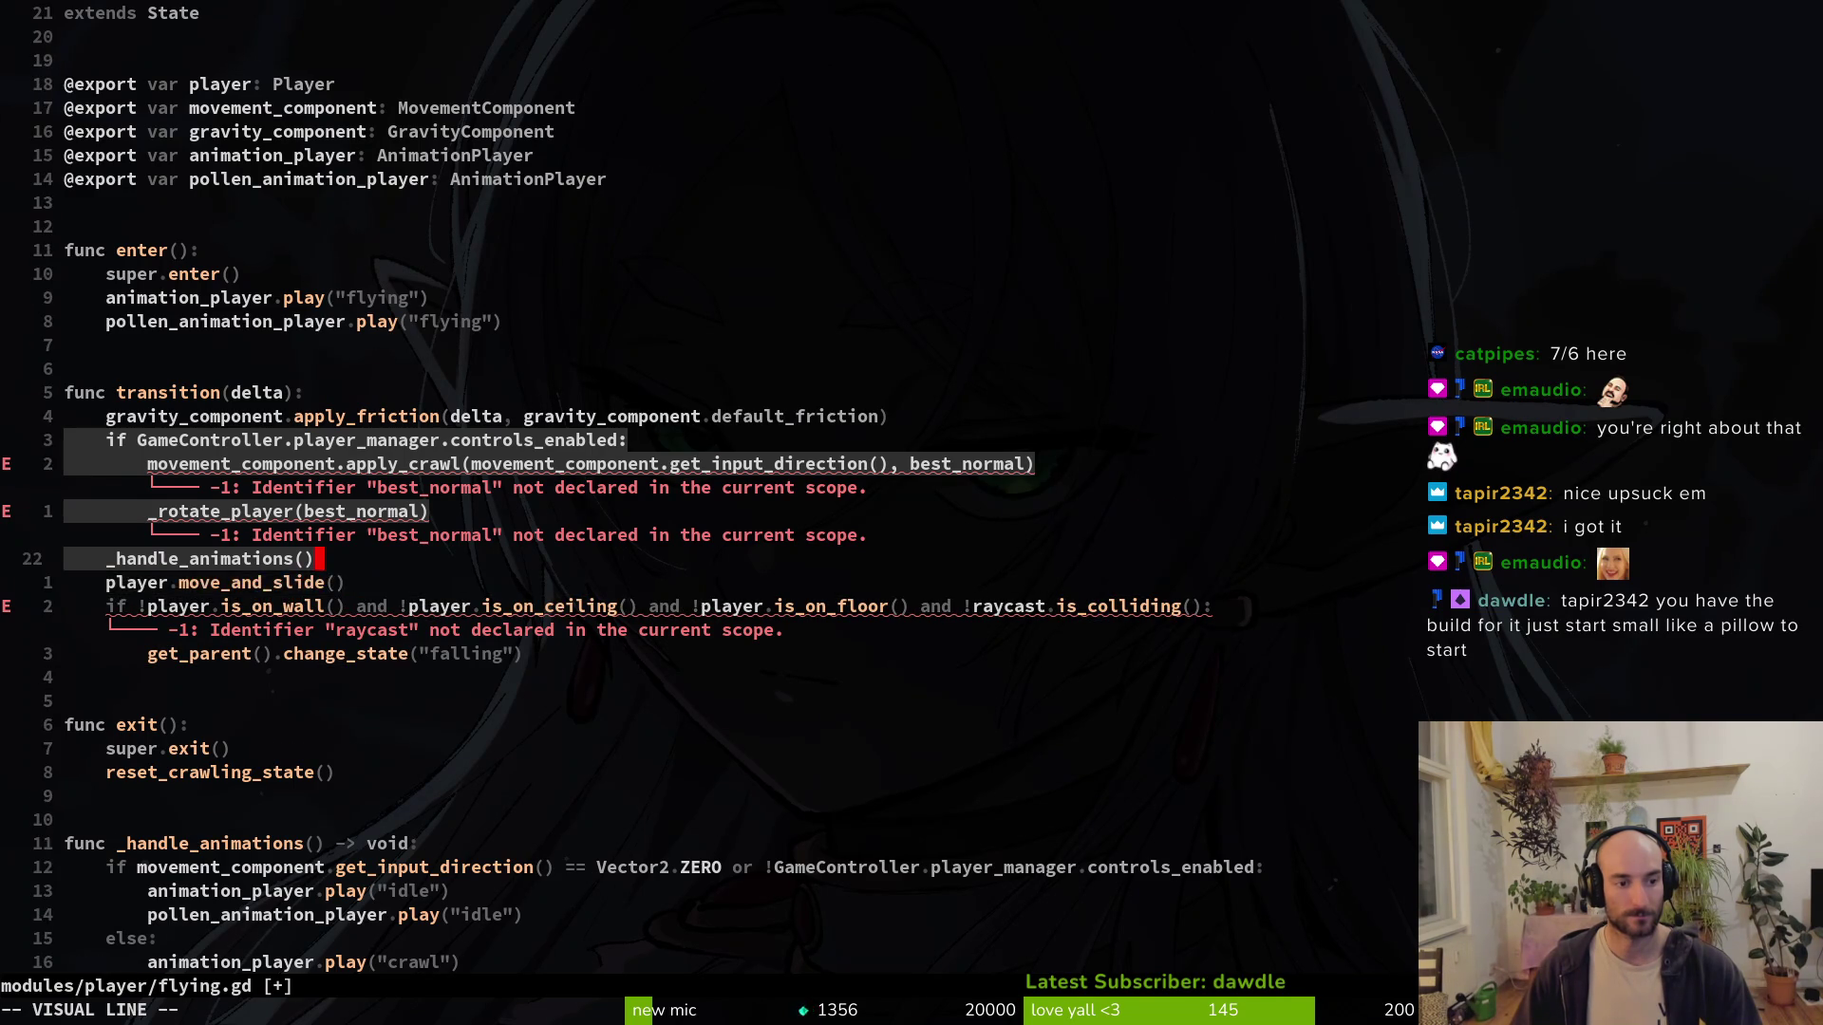
key("d")
key("j")
key("d")
key("d")
key("d")
key("d")
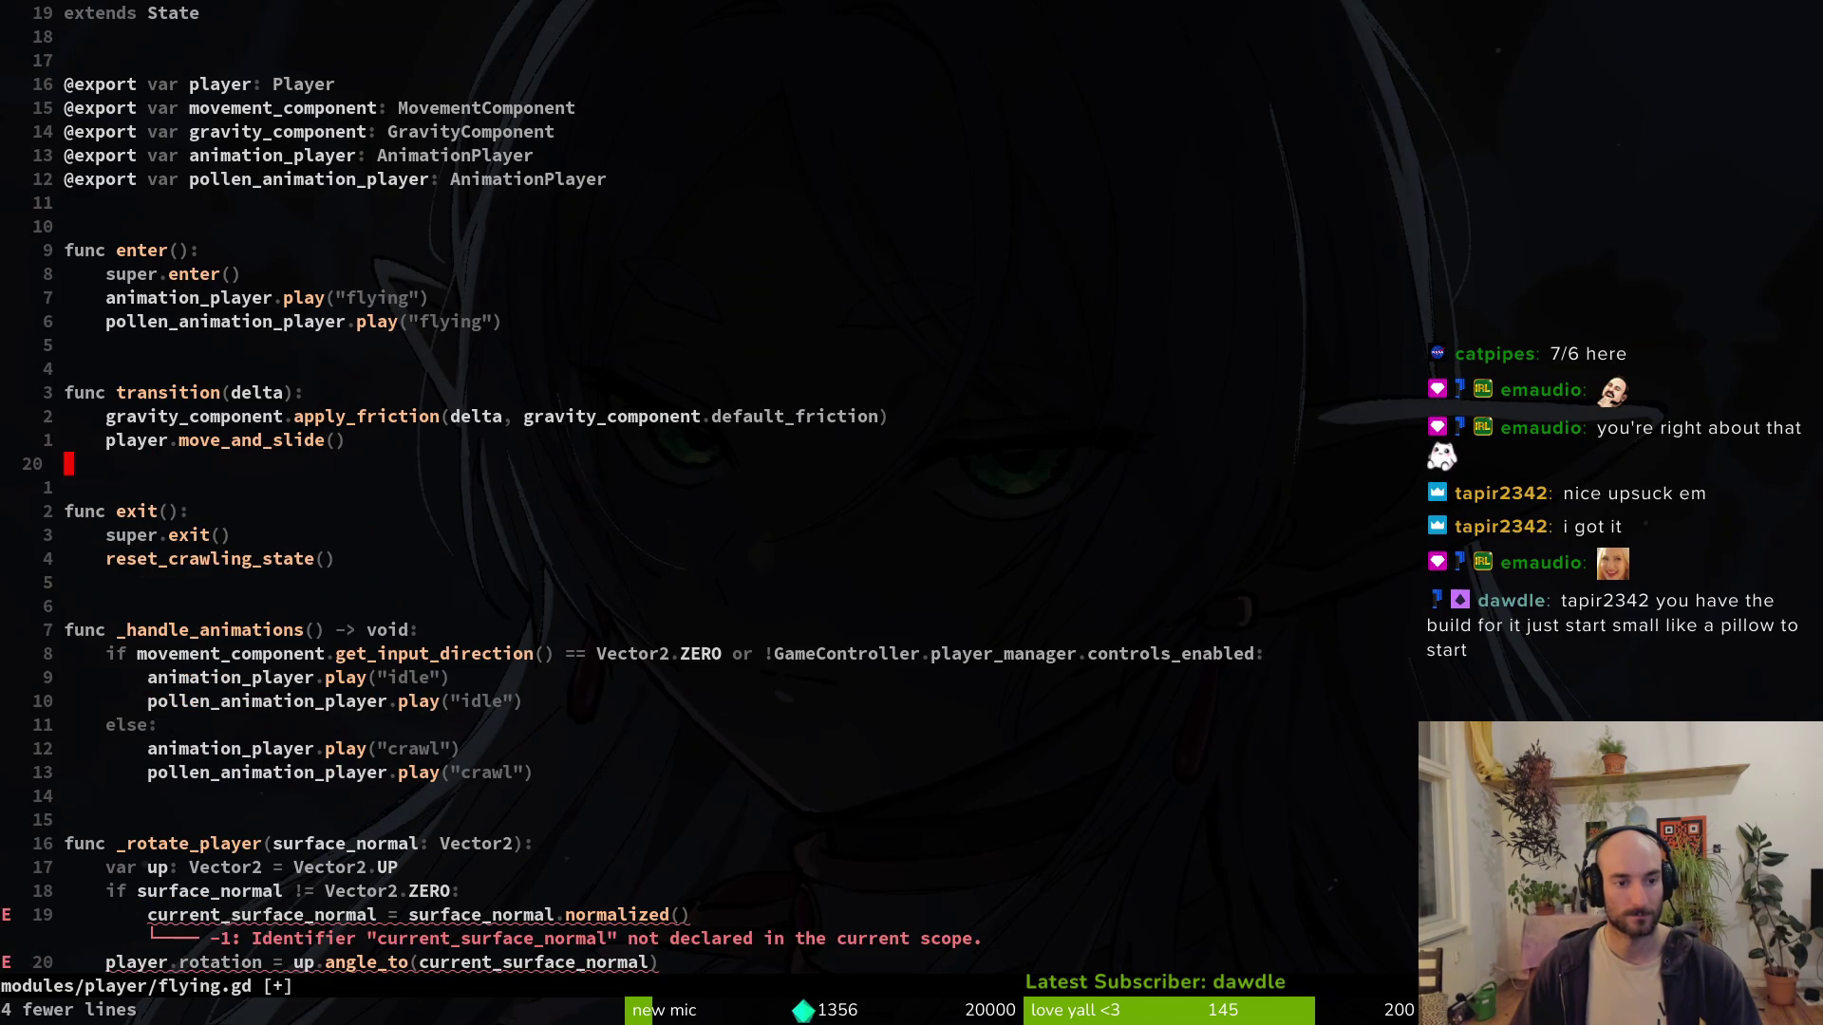
key("j")
key("j")
key("j")
key("j")
key("d")
key("d")
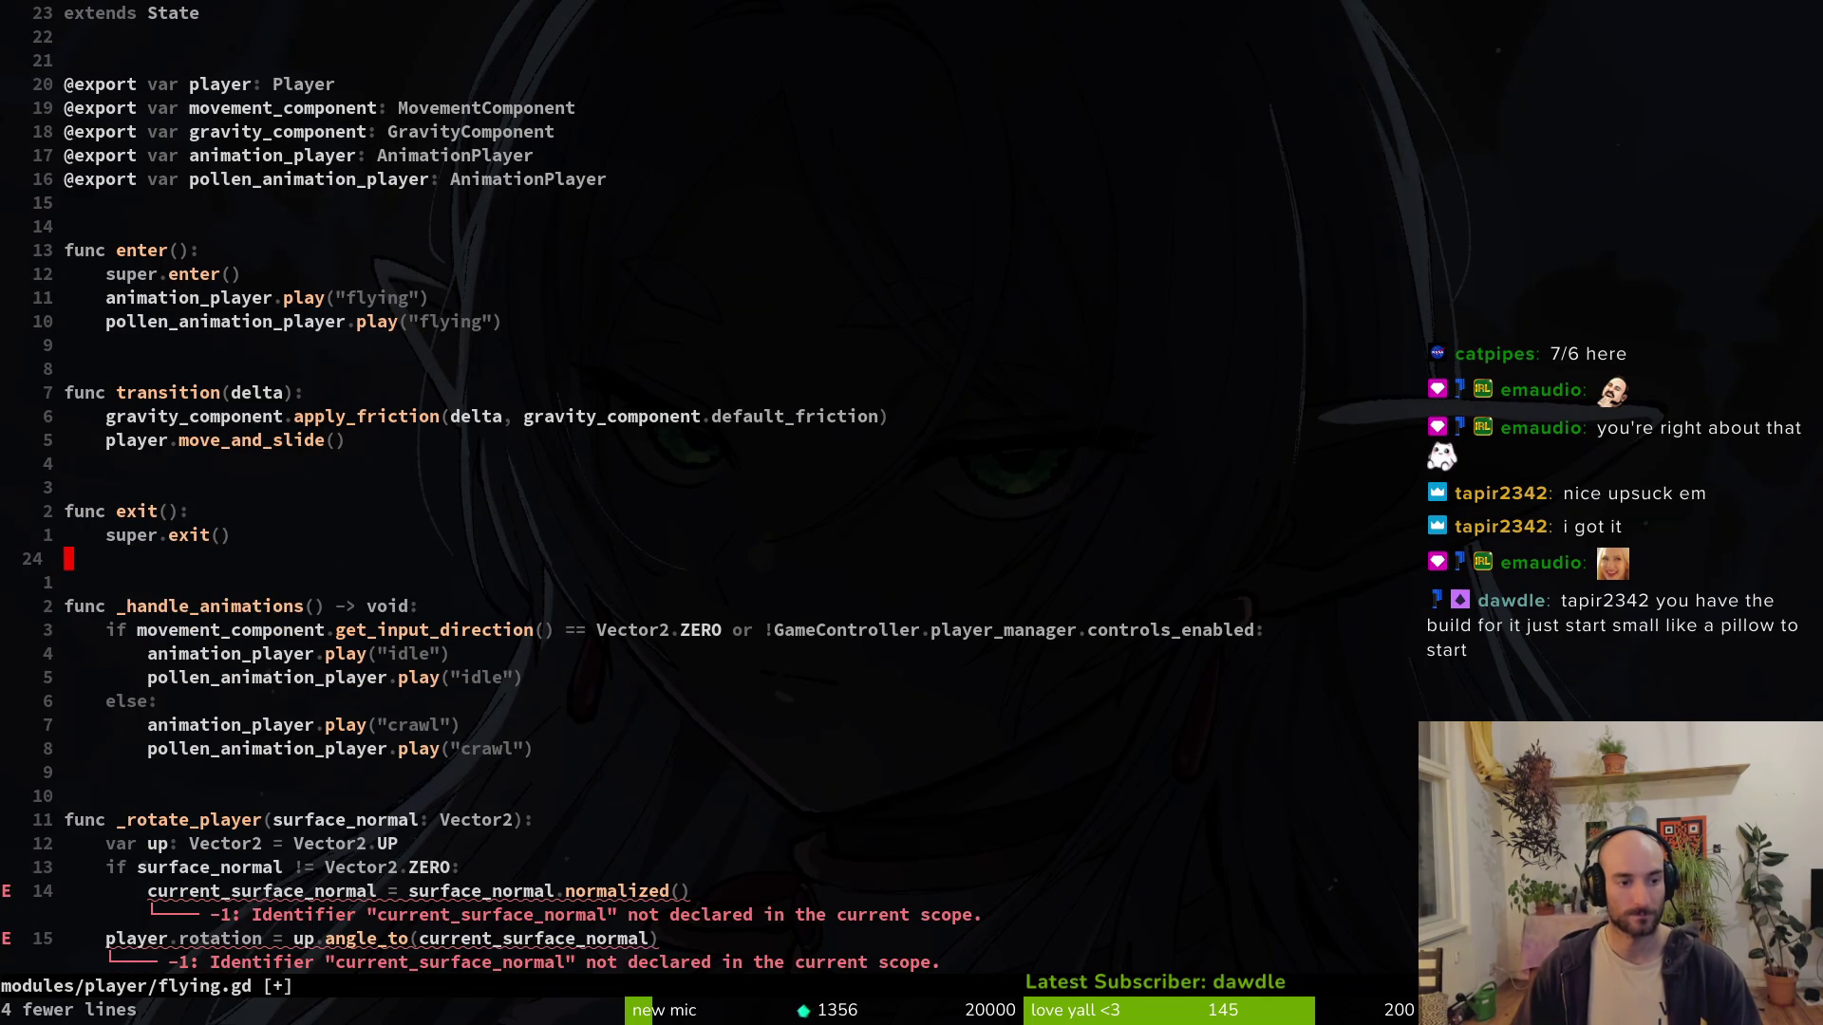
Delete the leftover helper functions, save with :w, and review the apply_friction and move_and_slide() lines
key("j")
key("j")
key("shift+v")
key("j")
key("j")
key("j")
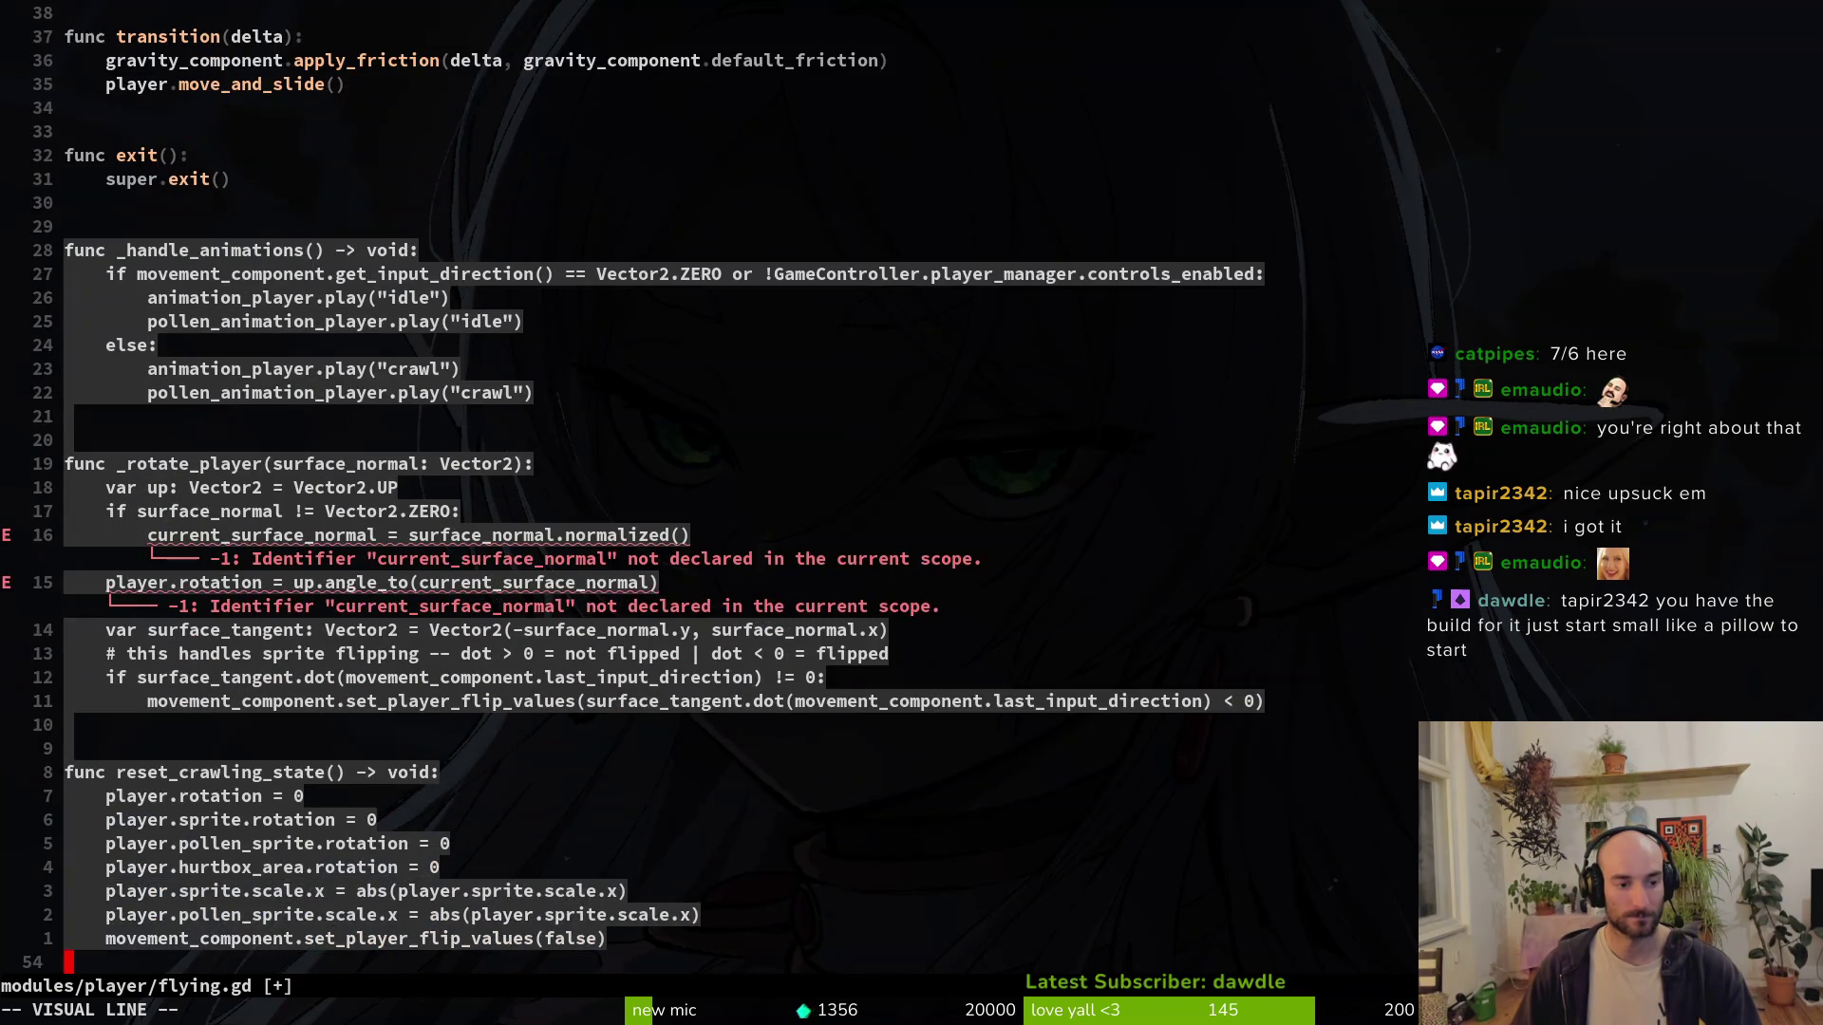
type("d:w")
key("Return")
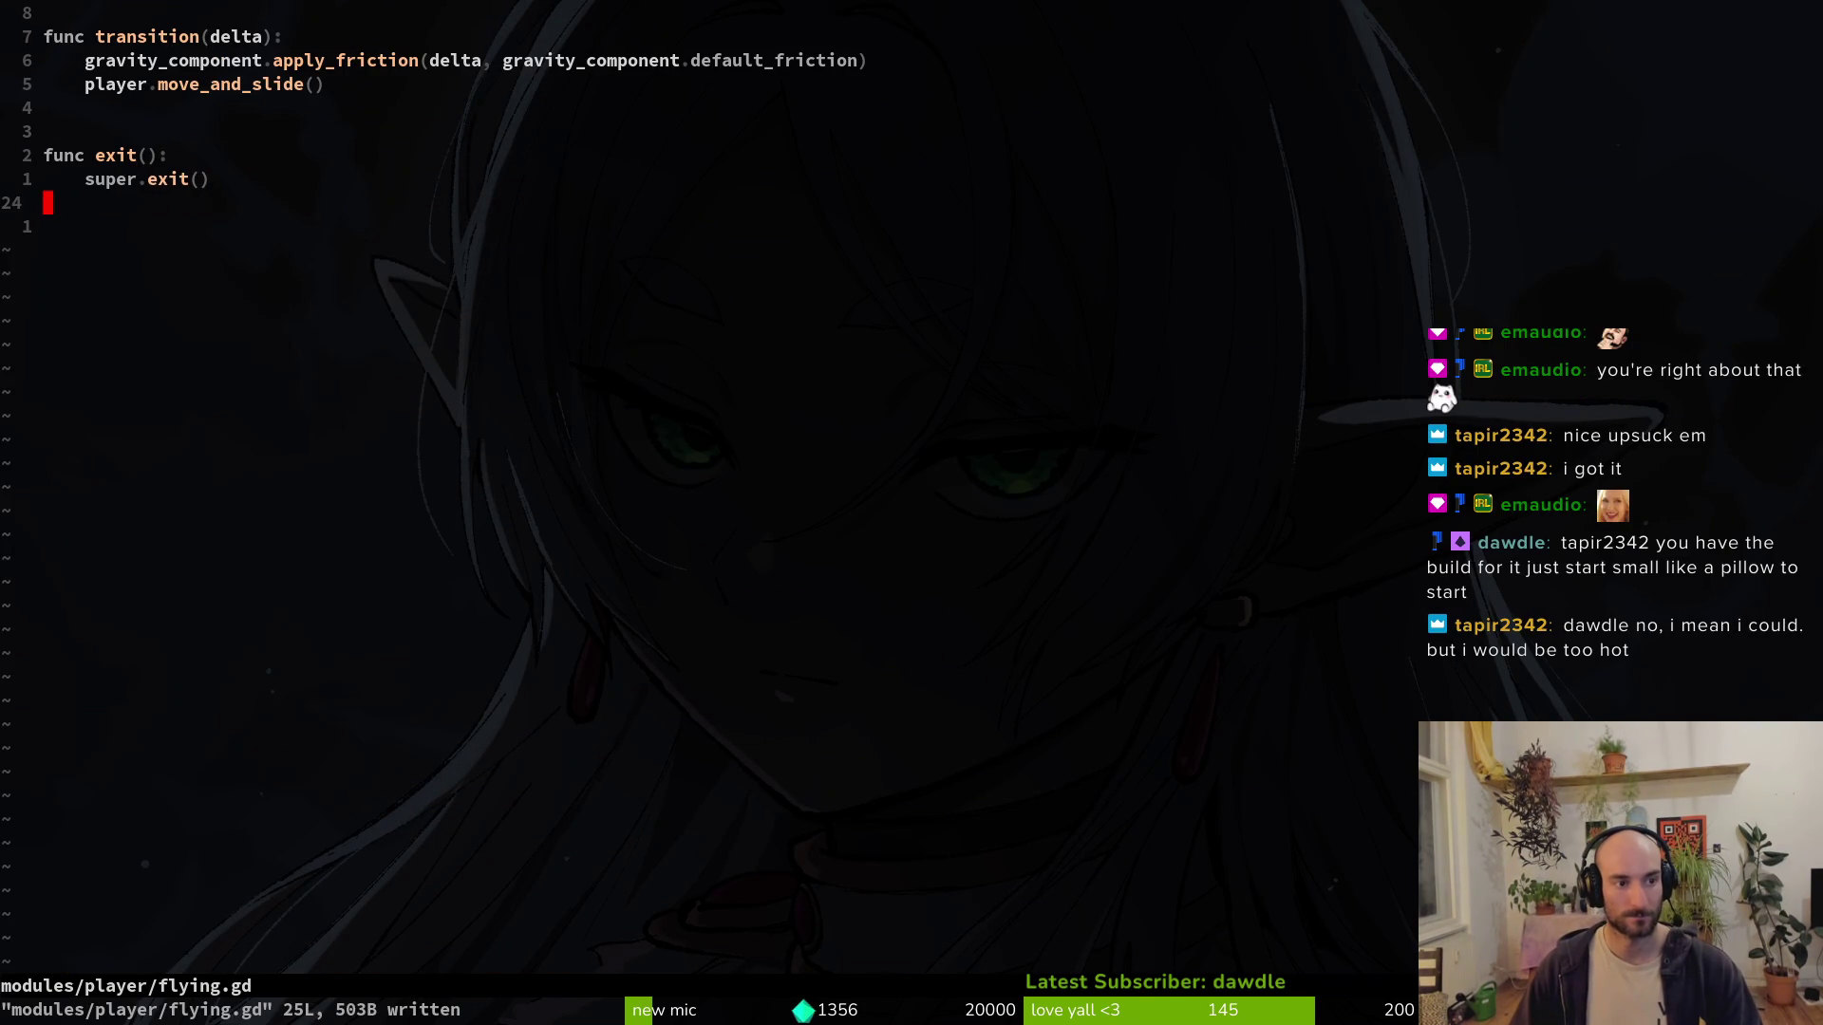
key("braceleft")
key("braceleft")
key("k")
key("k")
key("j")
key("j")
key("j")
key("j")
key("j")
key("k")
key("j")
key("k")
key("j")
key("k")
key("j")
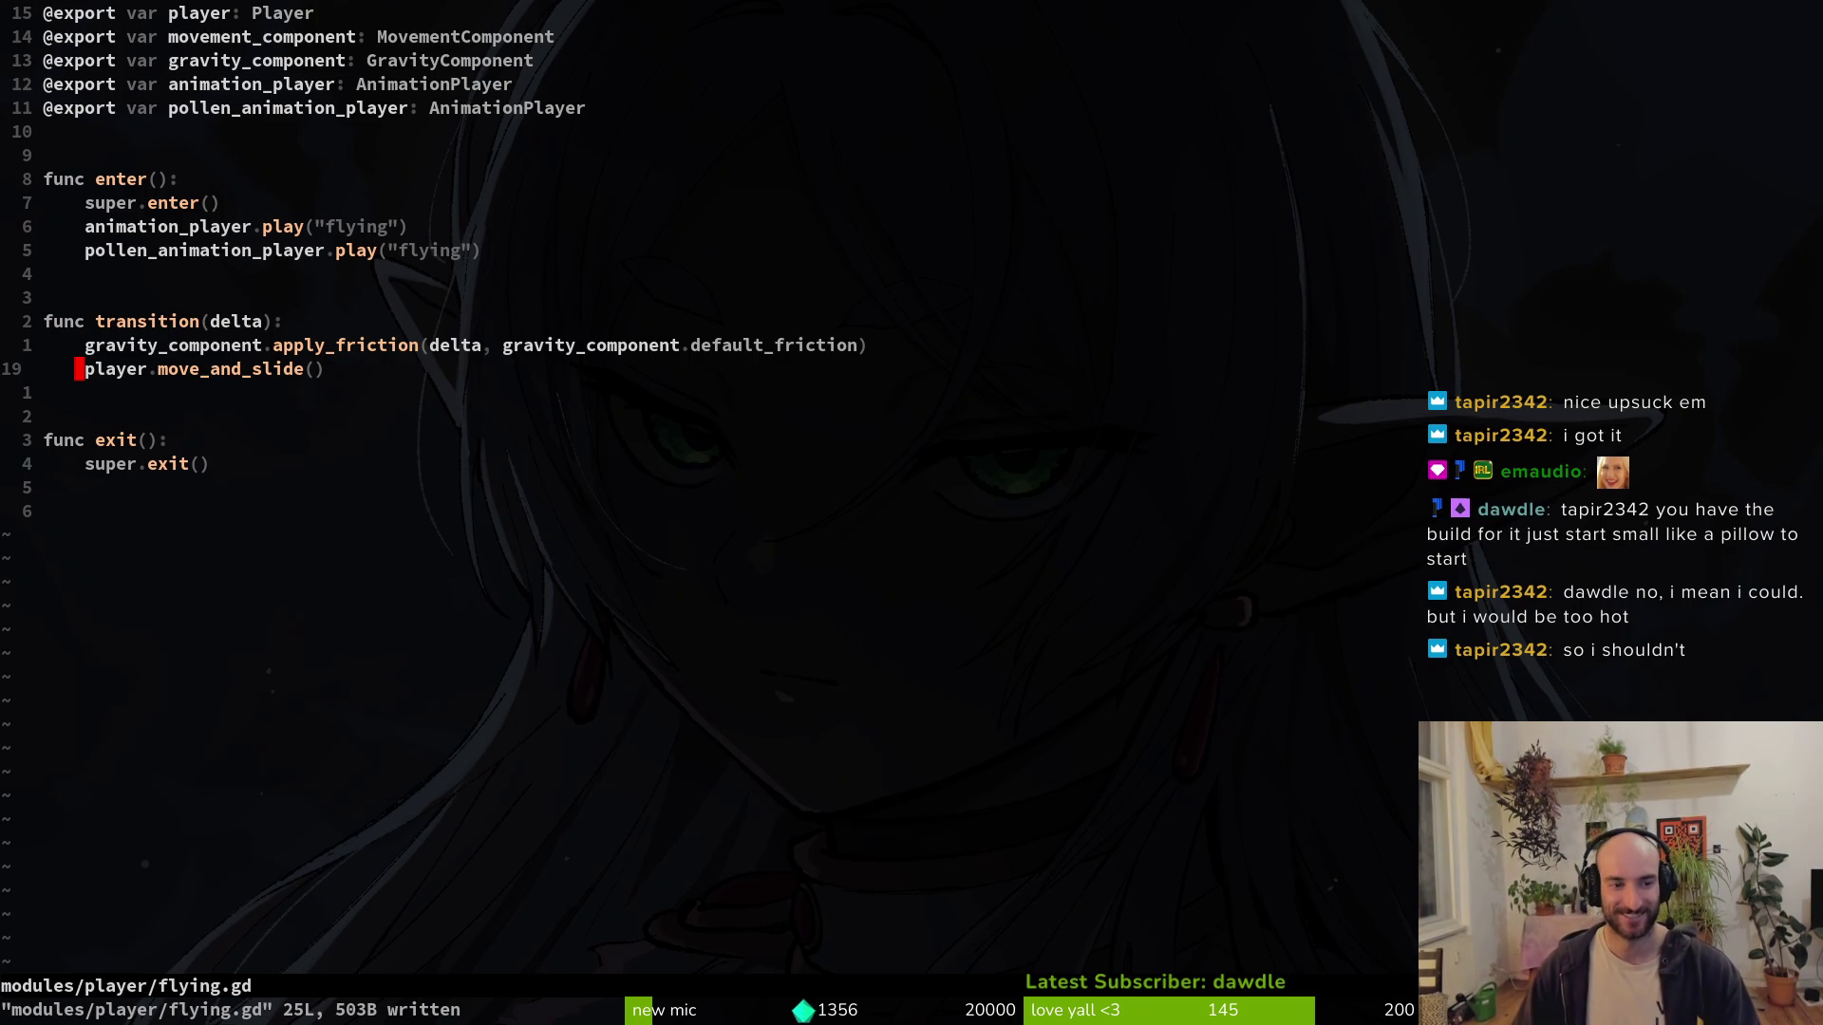
Delete the movement_component export line and save flying.gd
key("k")
key("k")
key("k")
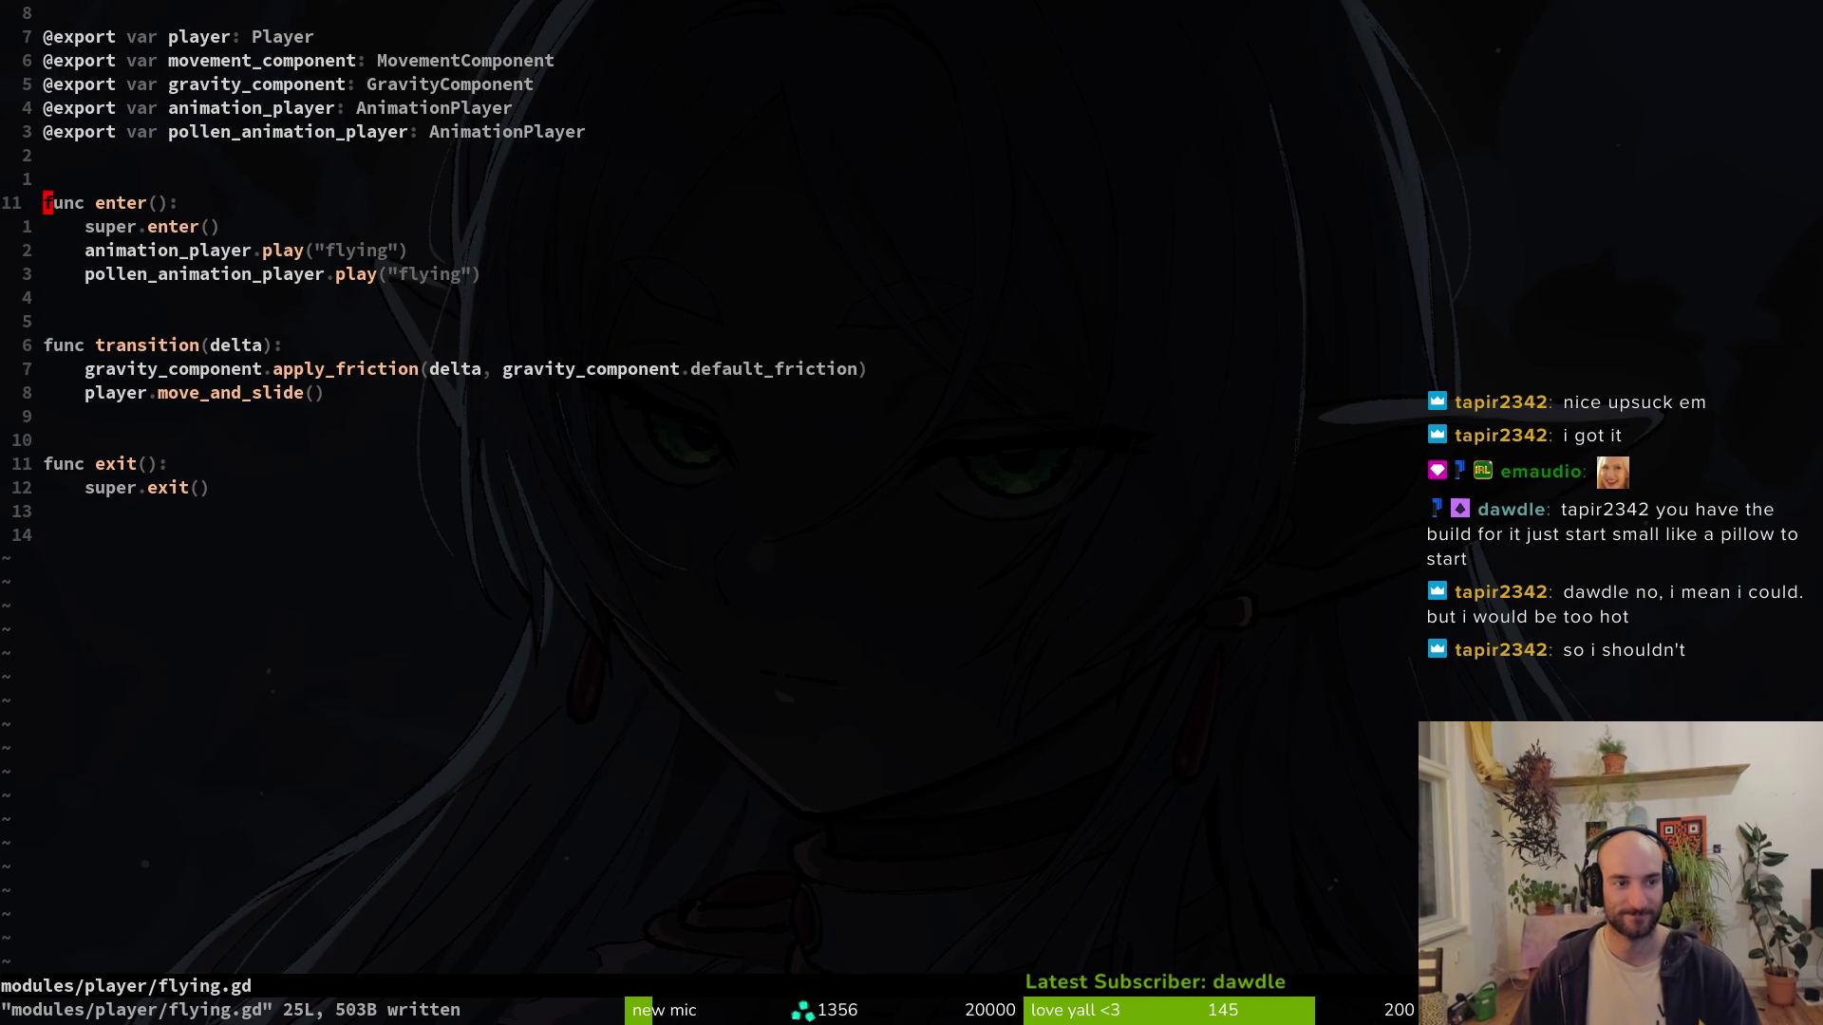
key("k")
key("k")
key("k")
key("d")
key("d")
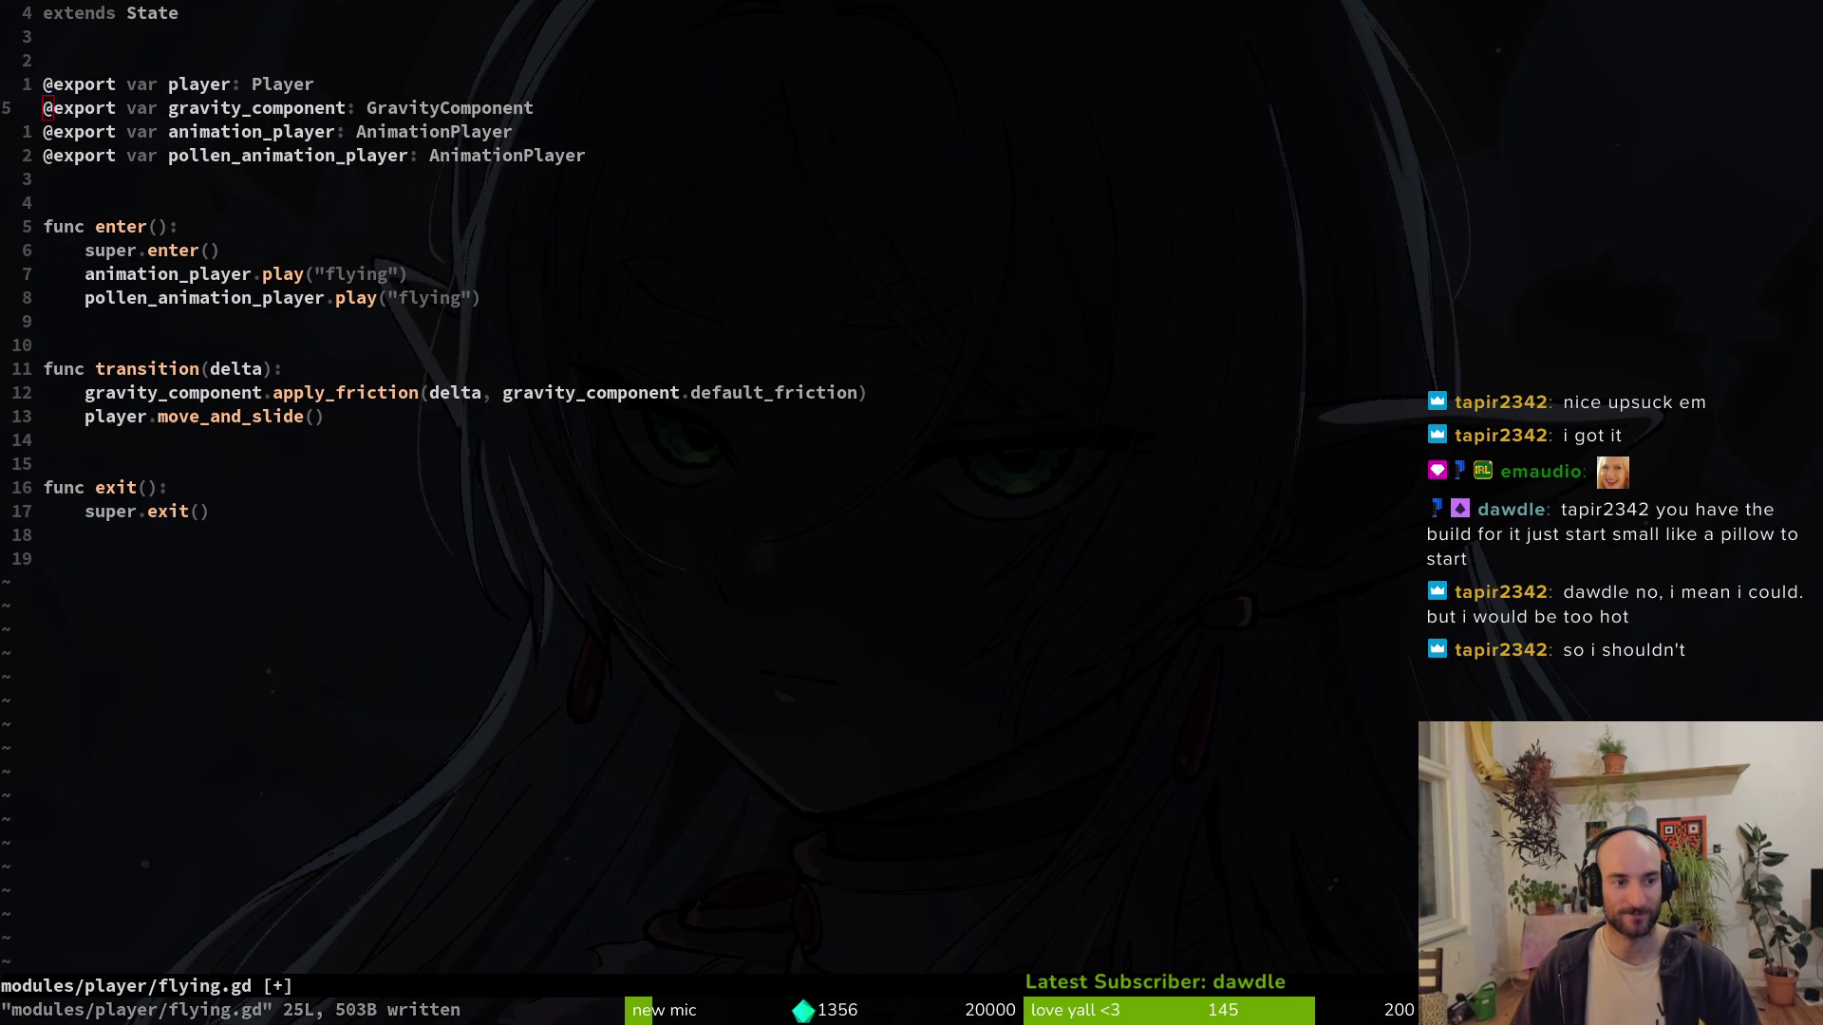
type(":w")
key("Return")
key("alt+Tab")
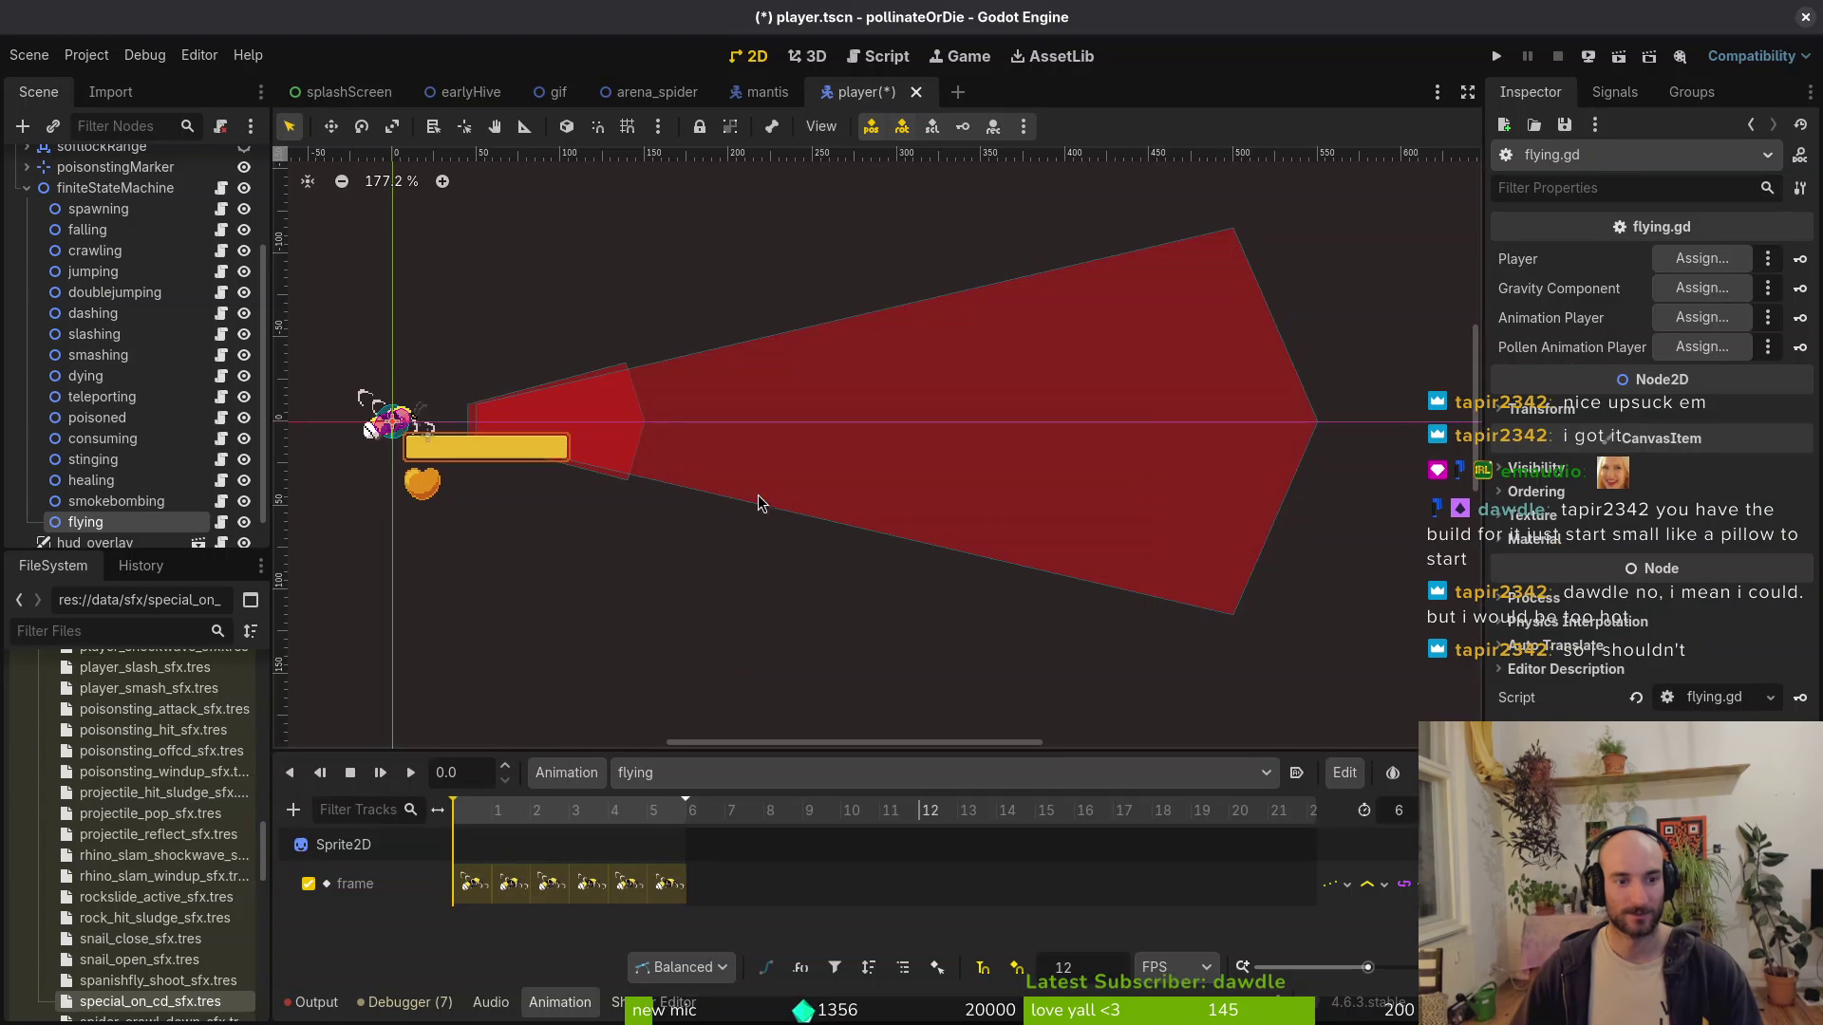
Assign player, GravityComponent, Sprite2D/AnimationPlayer and pollenSprite/AnimationPlayer to the flying state's four properties
left_click(1723, 266)
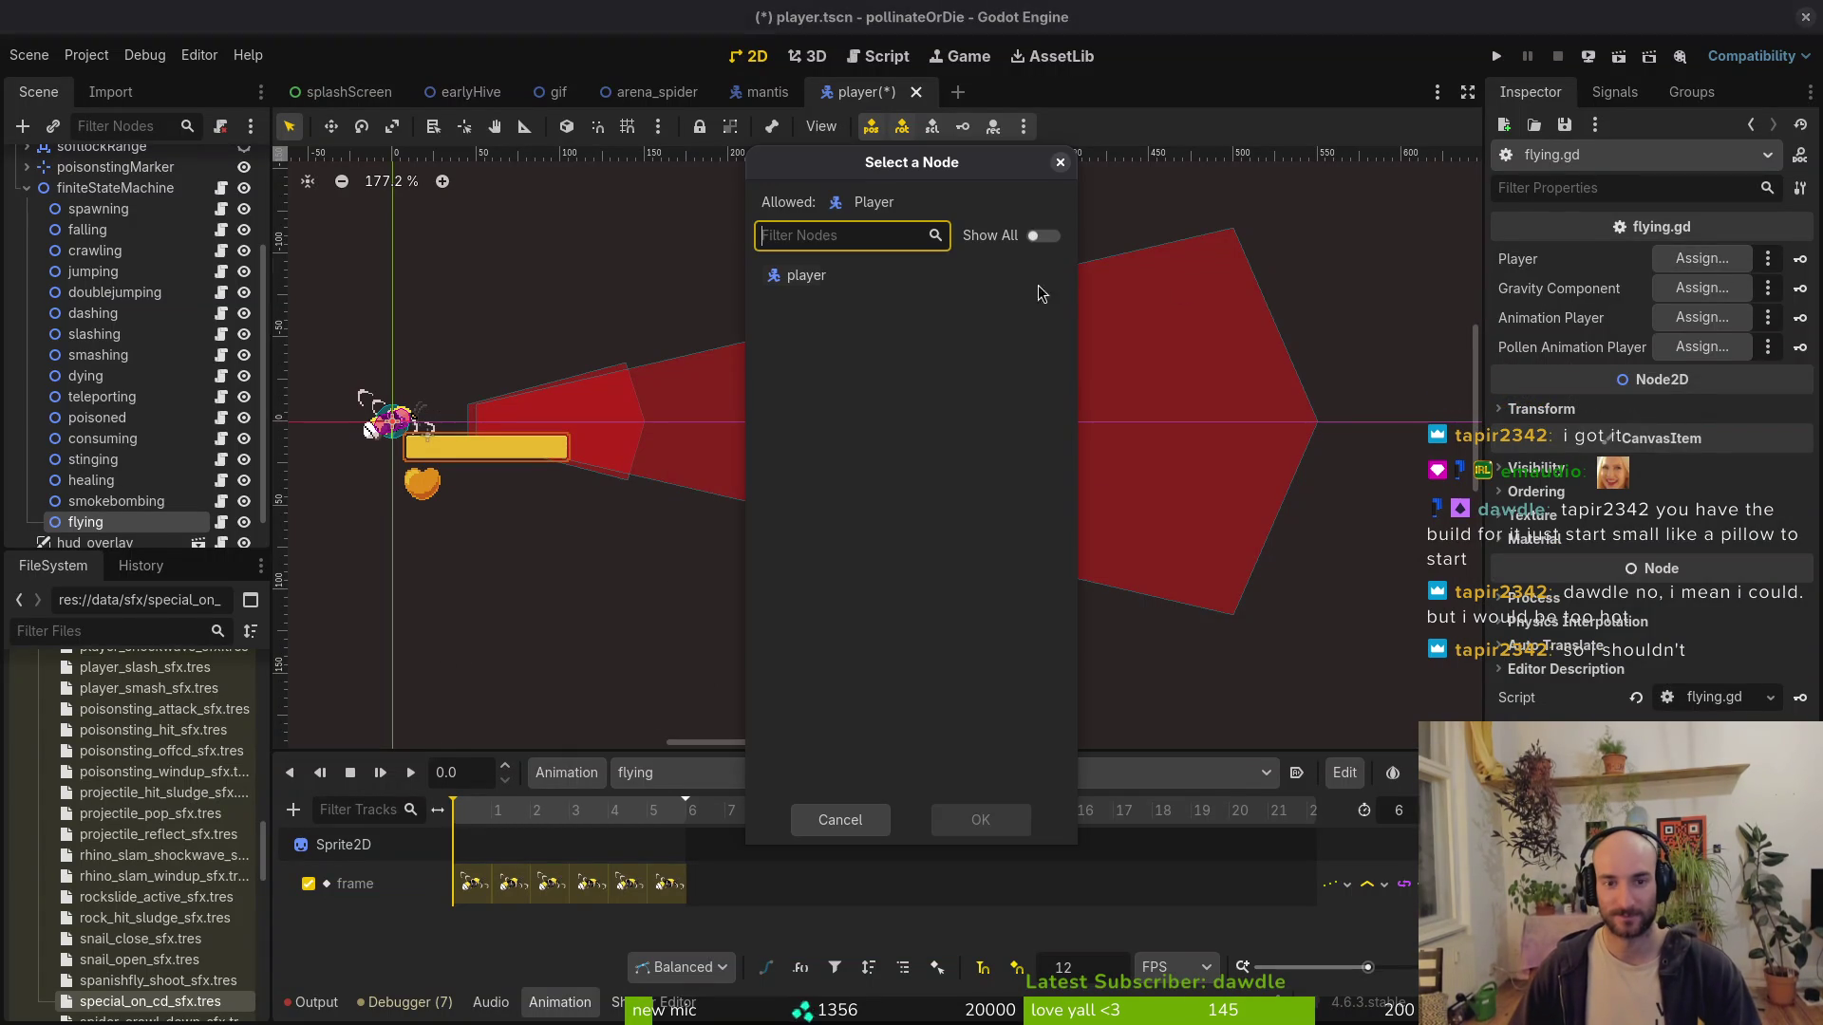
left_click(806, 276)
left_click(980, 819)
left_click(1702, 288)
left_click(883, 323)
left_click(979, 819)
left_click(1702, 317)
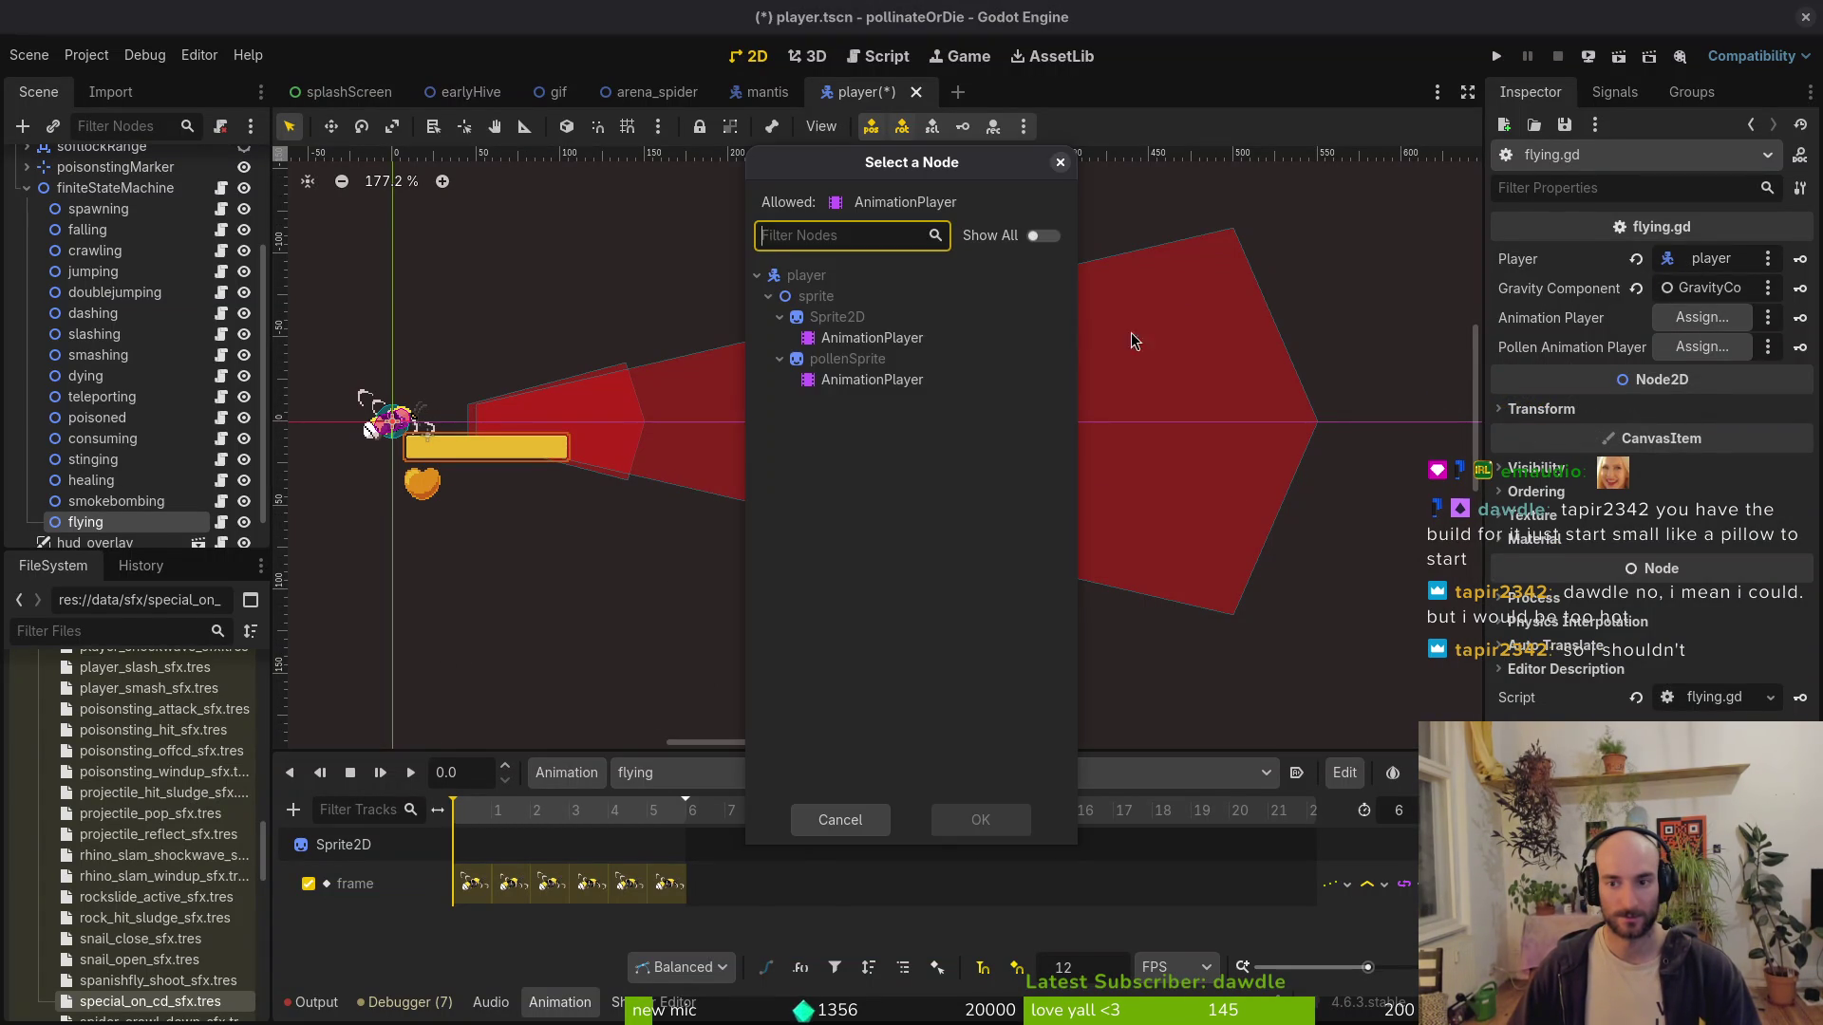
left_click(872, 337)
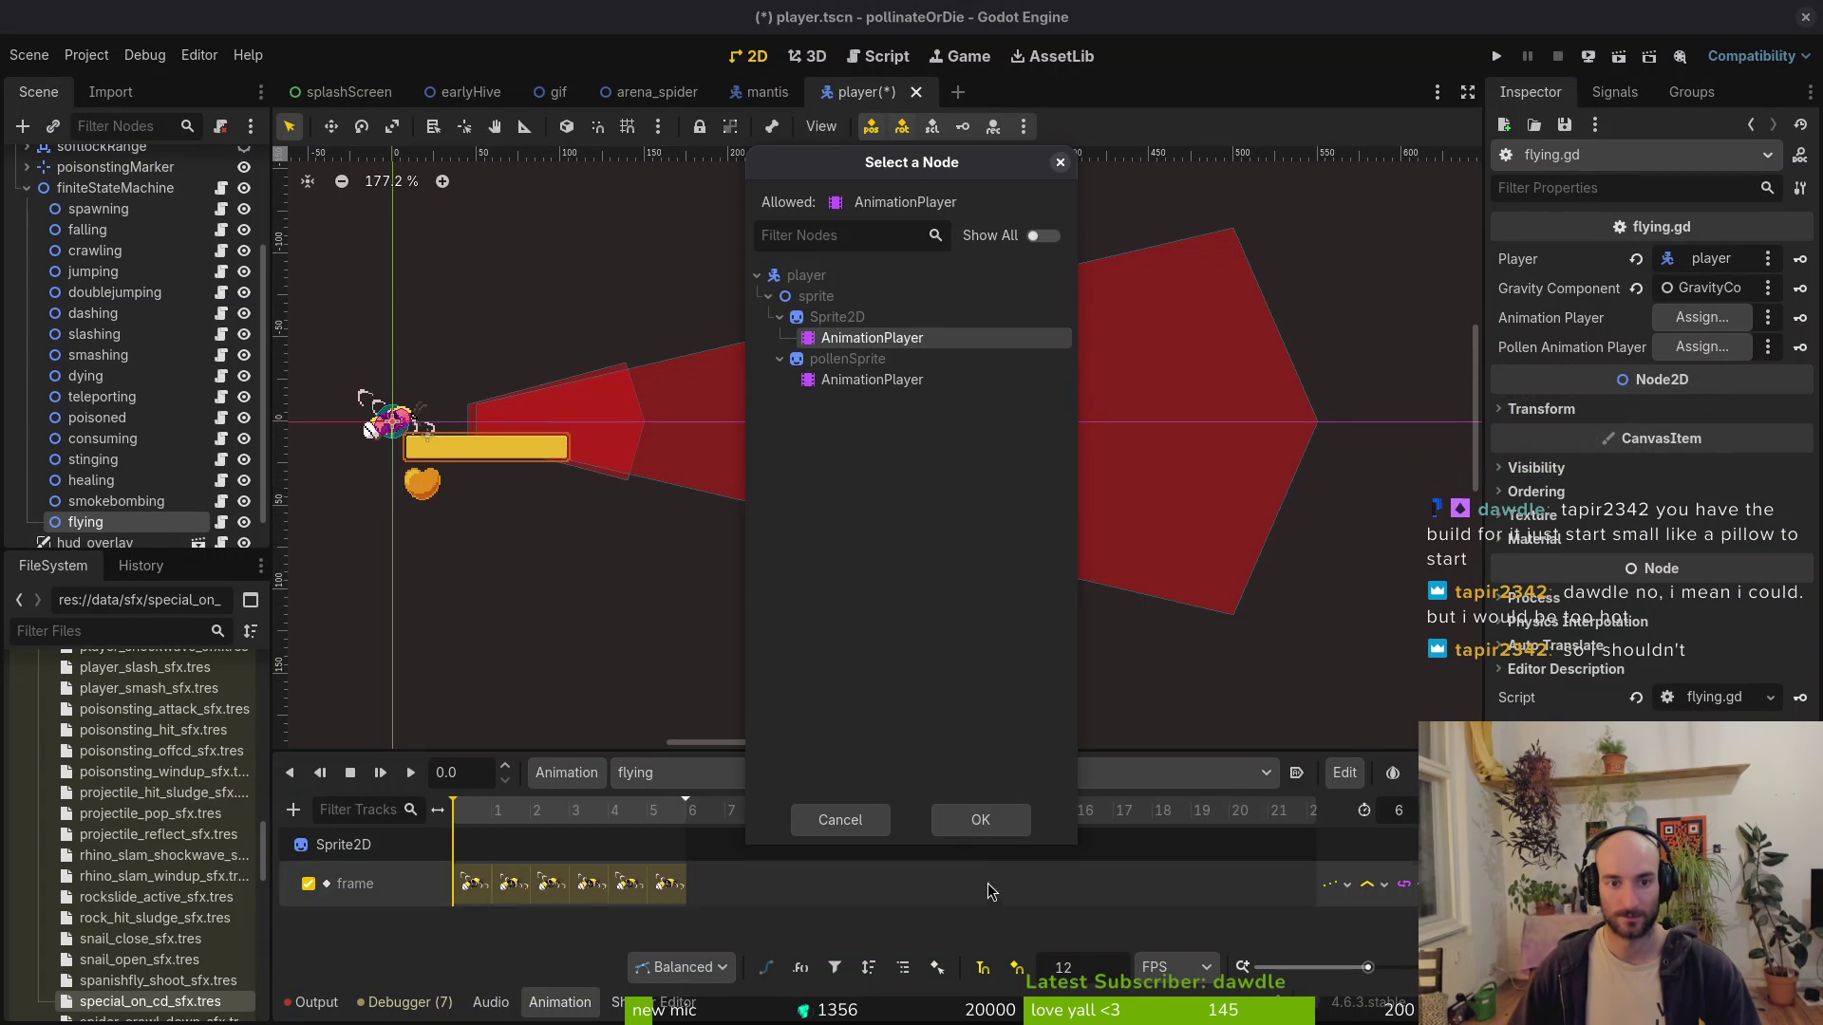
left_click(979, 819)
left_click(1702, 346)
left_click(872, 380)
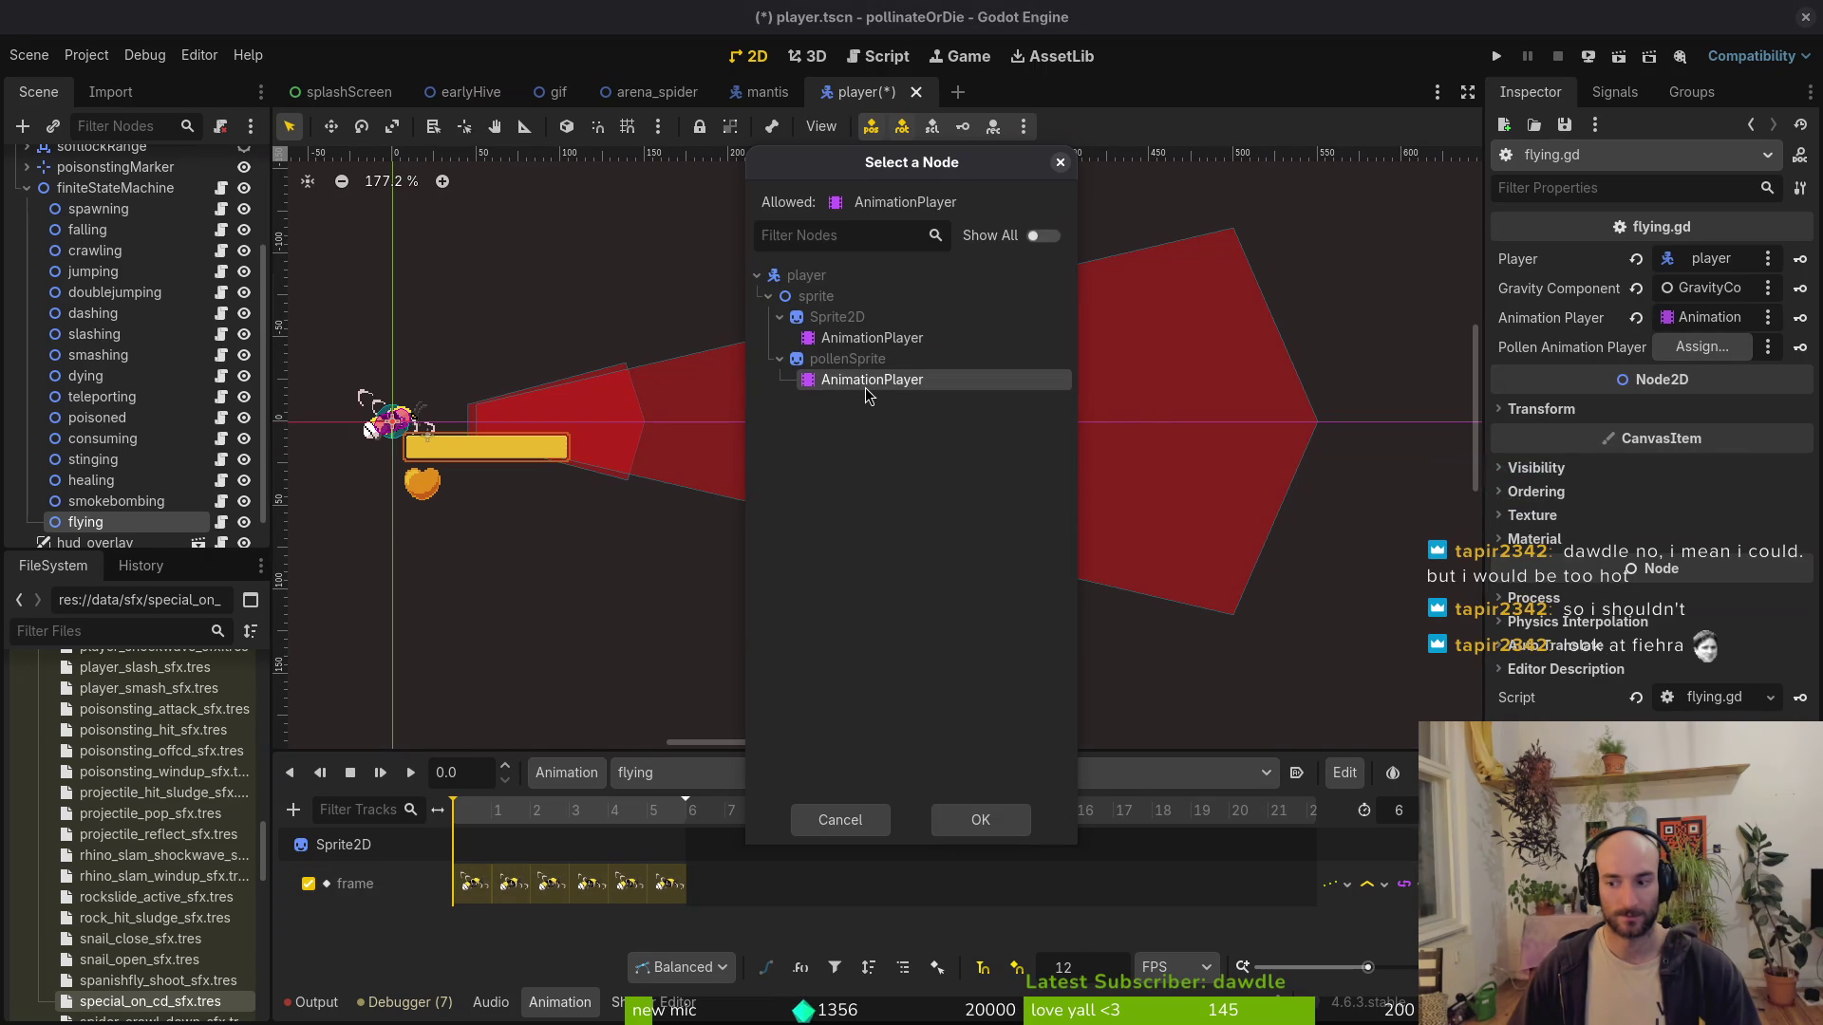
left_click(979, 819)
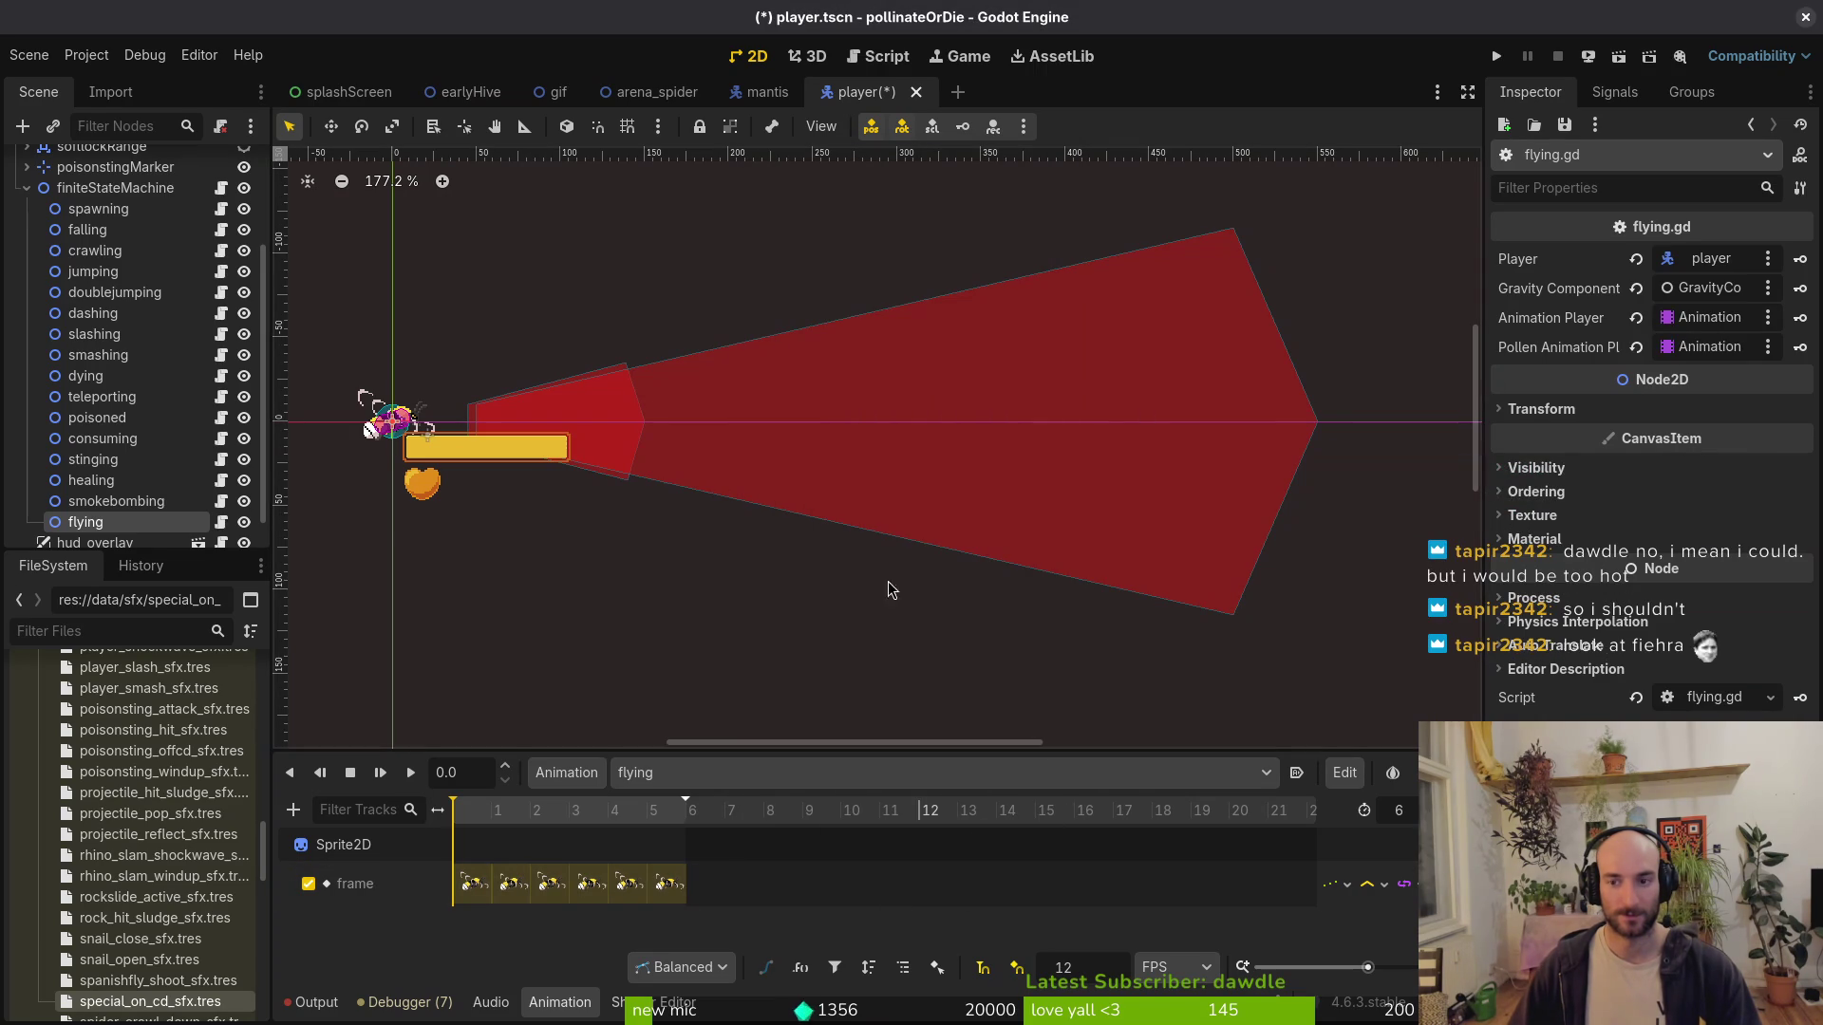
Collapse the finiteStateMachine's child states and save player.tscn
scroll(76, 531, "up", 3)
left_click(27, 331)
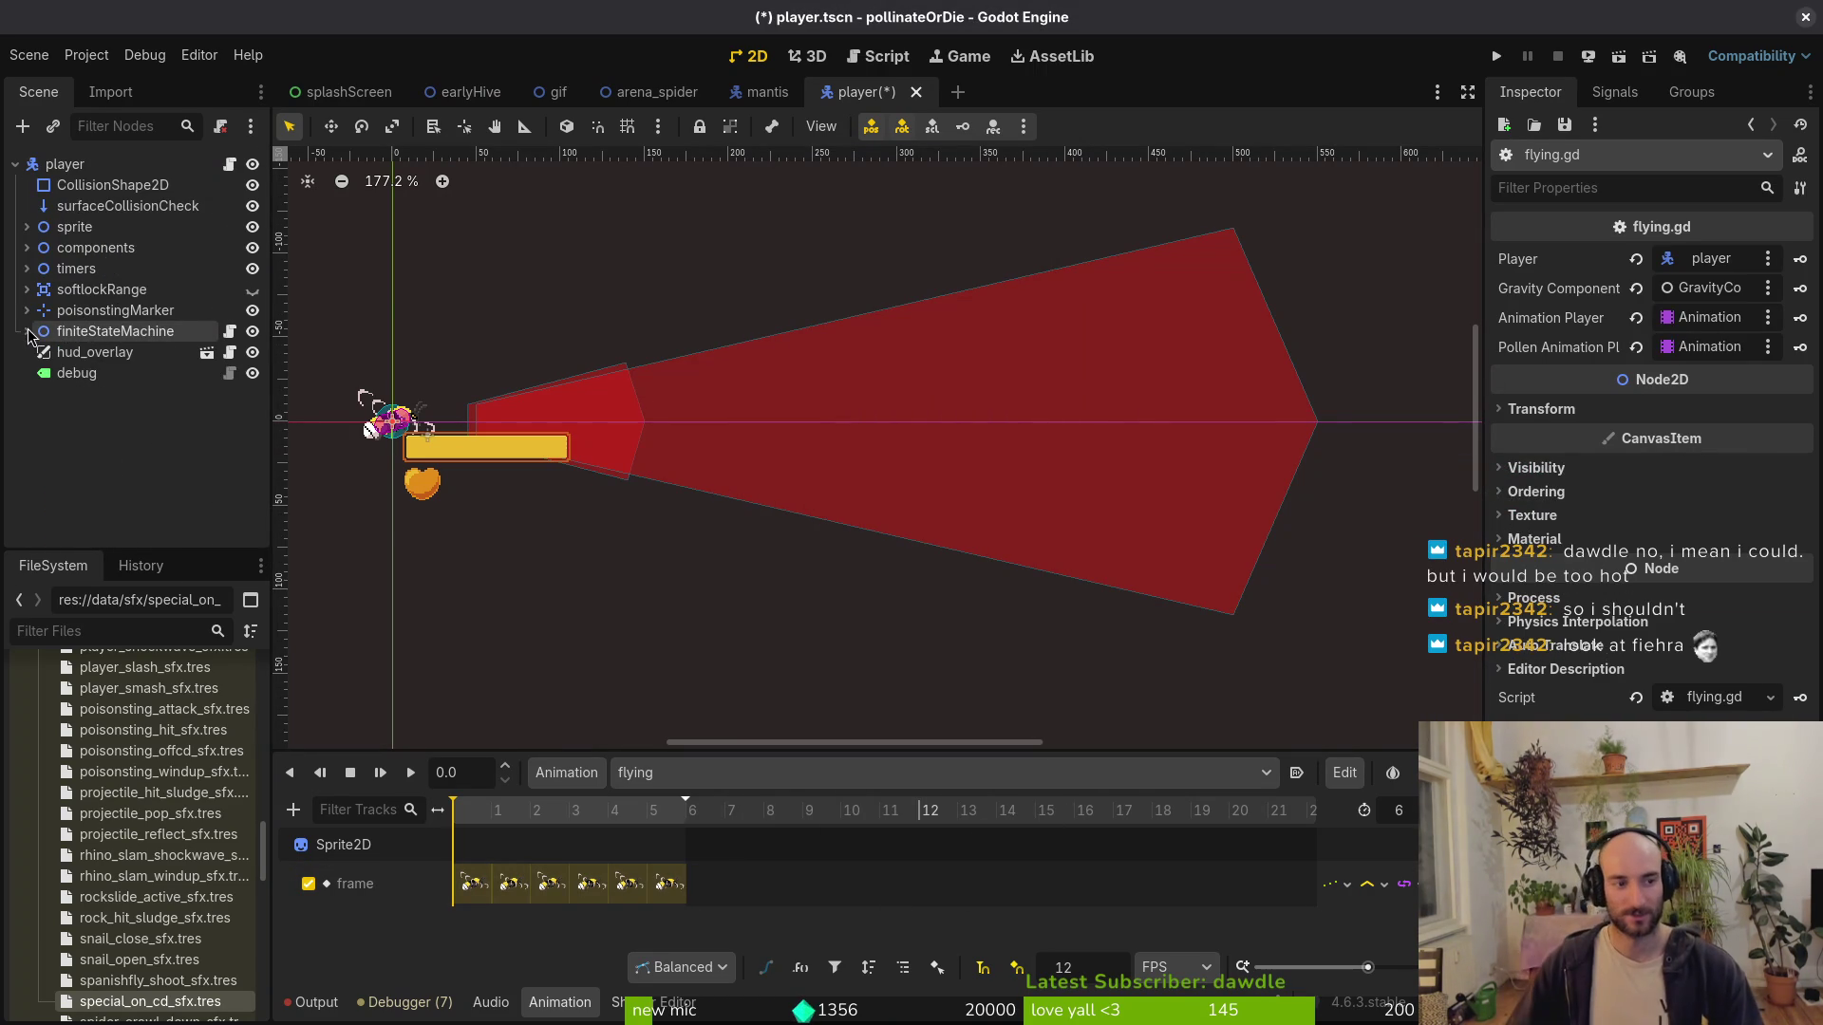
left_click(26, 332)
left_click(27, 332)
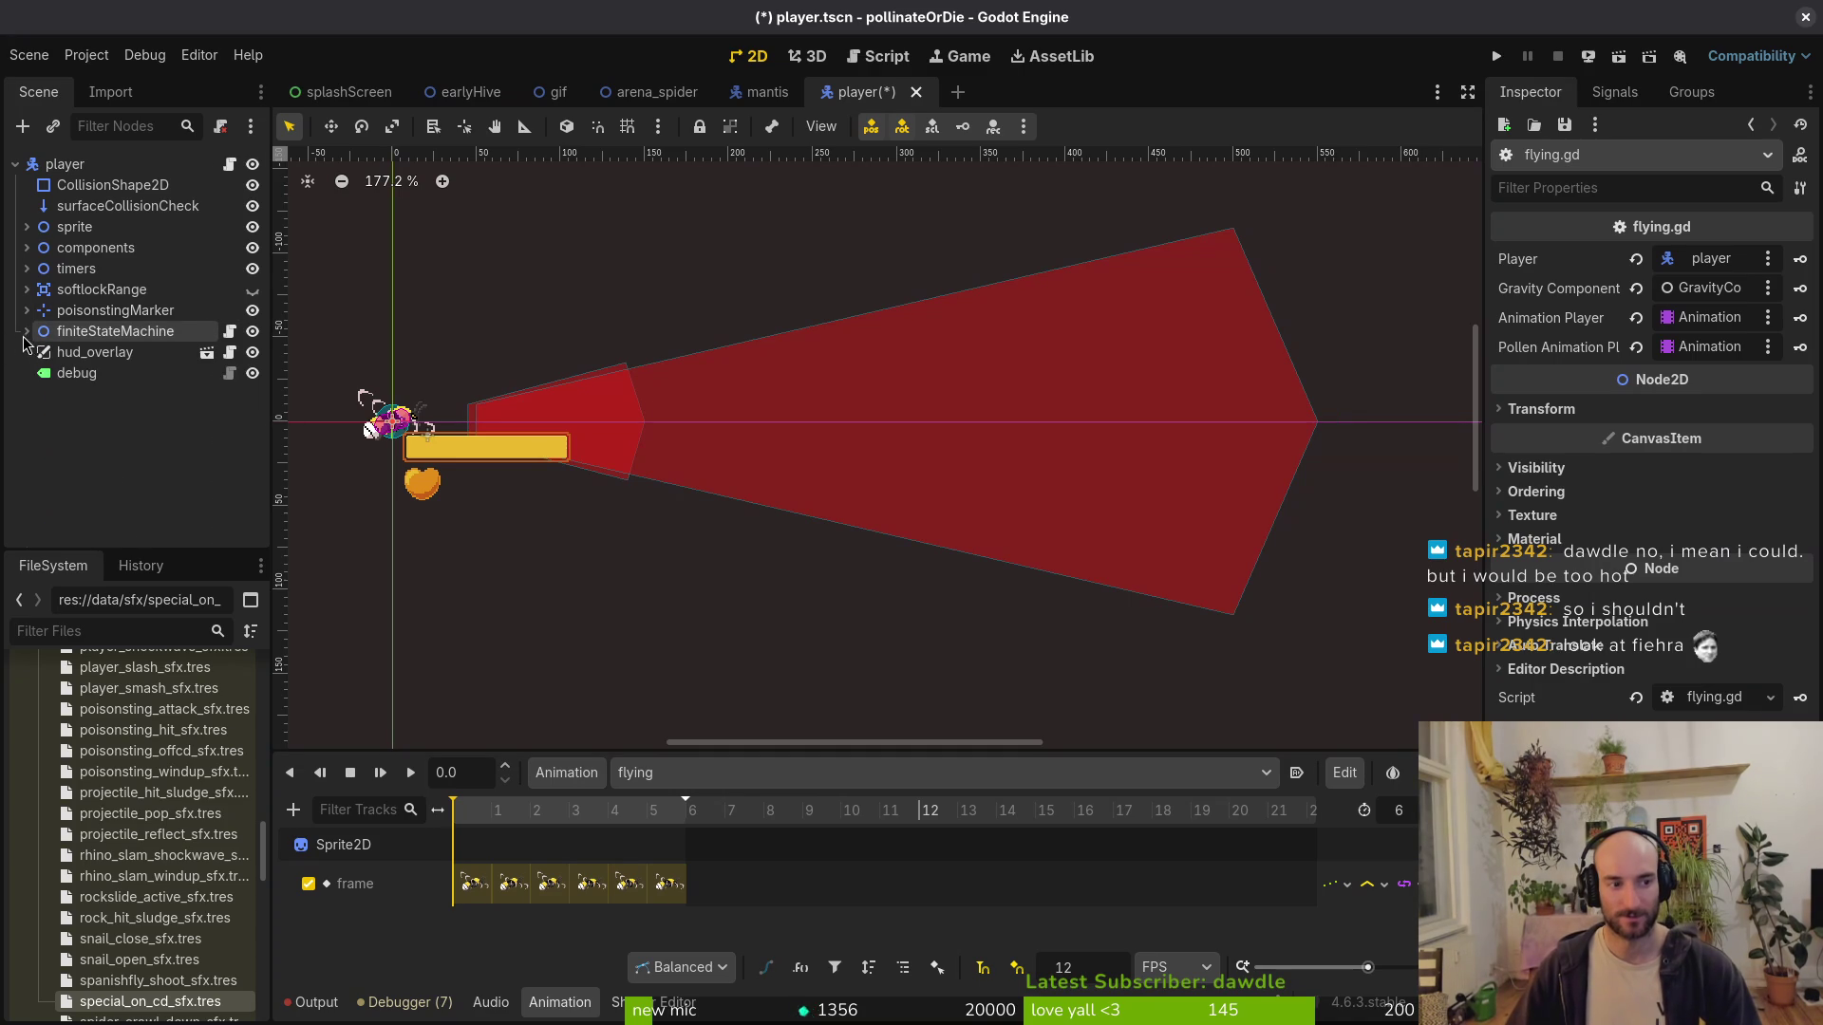
key("ctrl+s")
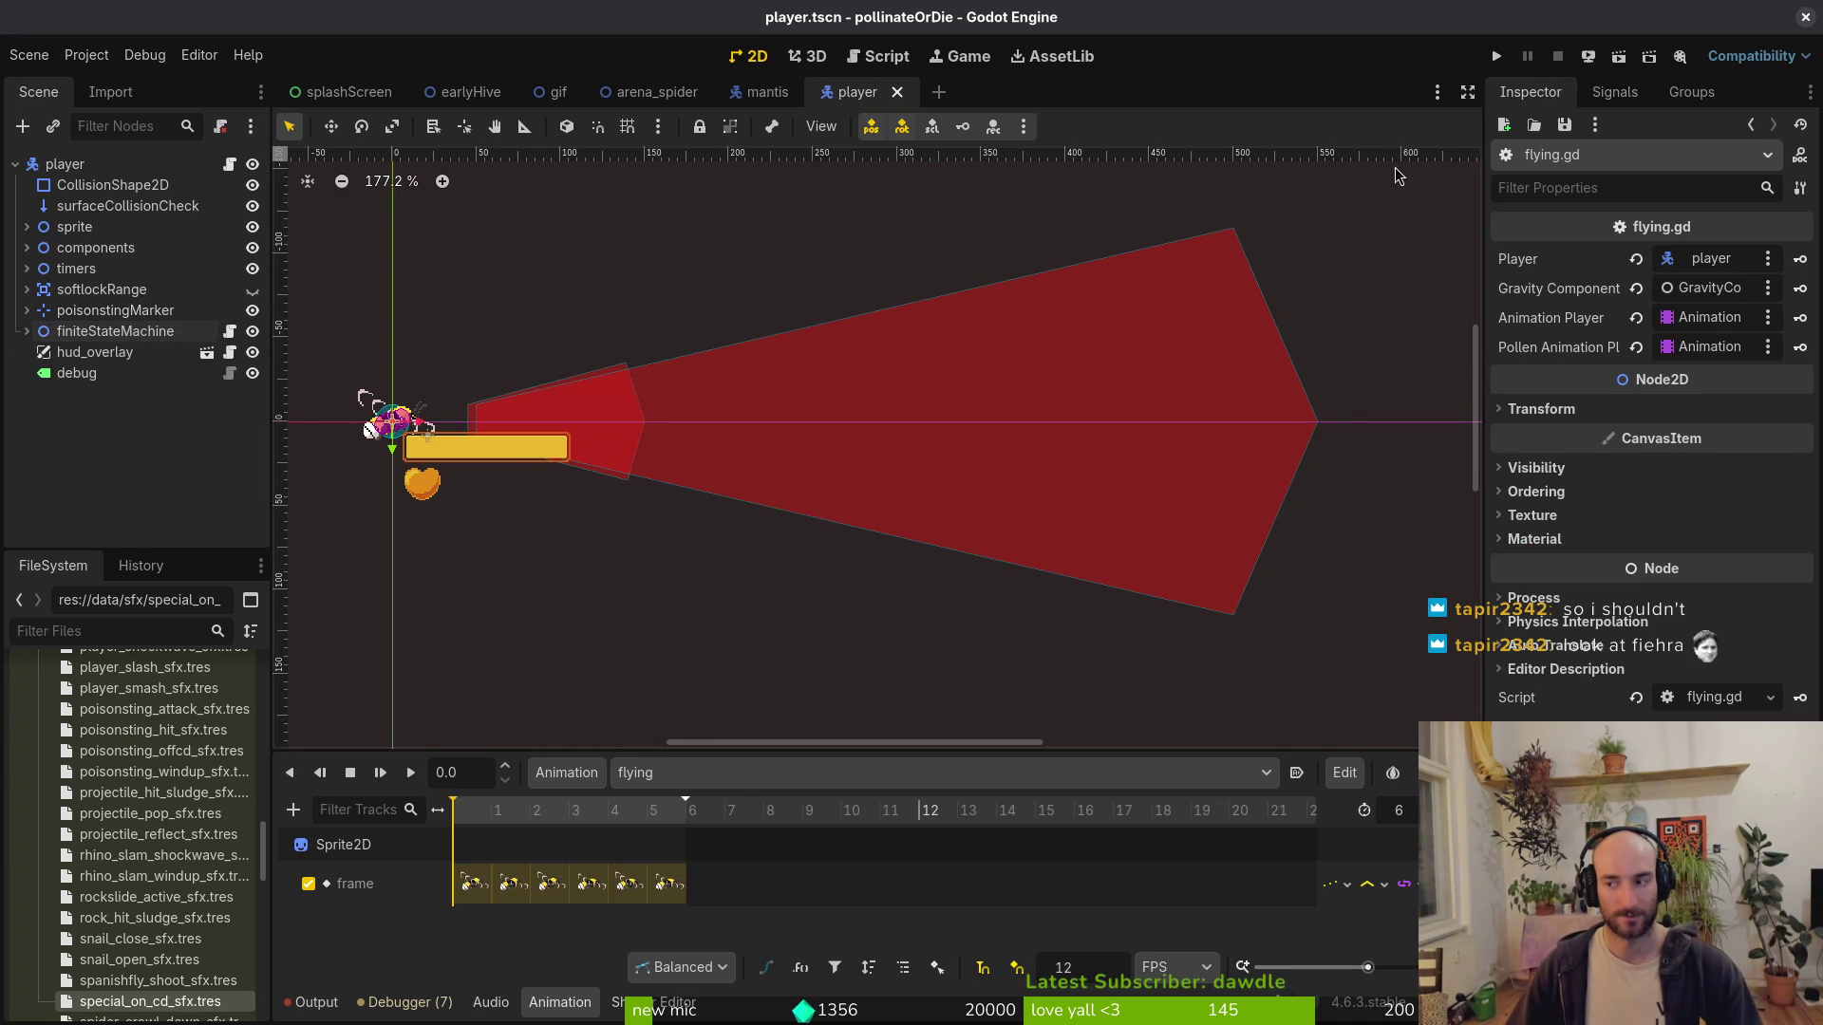
Find and open arena_spider.gd by searching 'arespid' in Neovim's file finder
key("alt+Tab")
key("space")
key("f")
key("f")
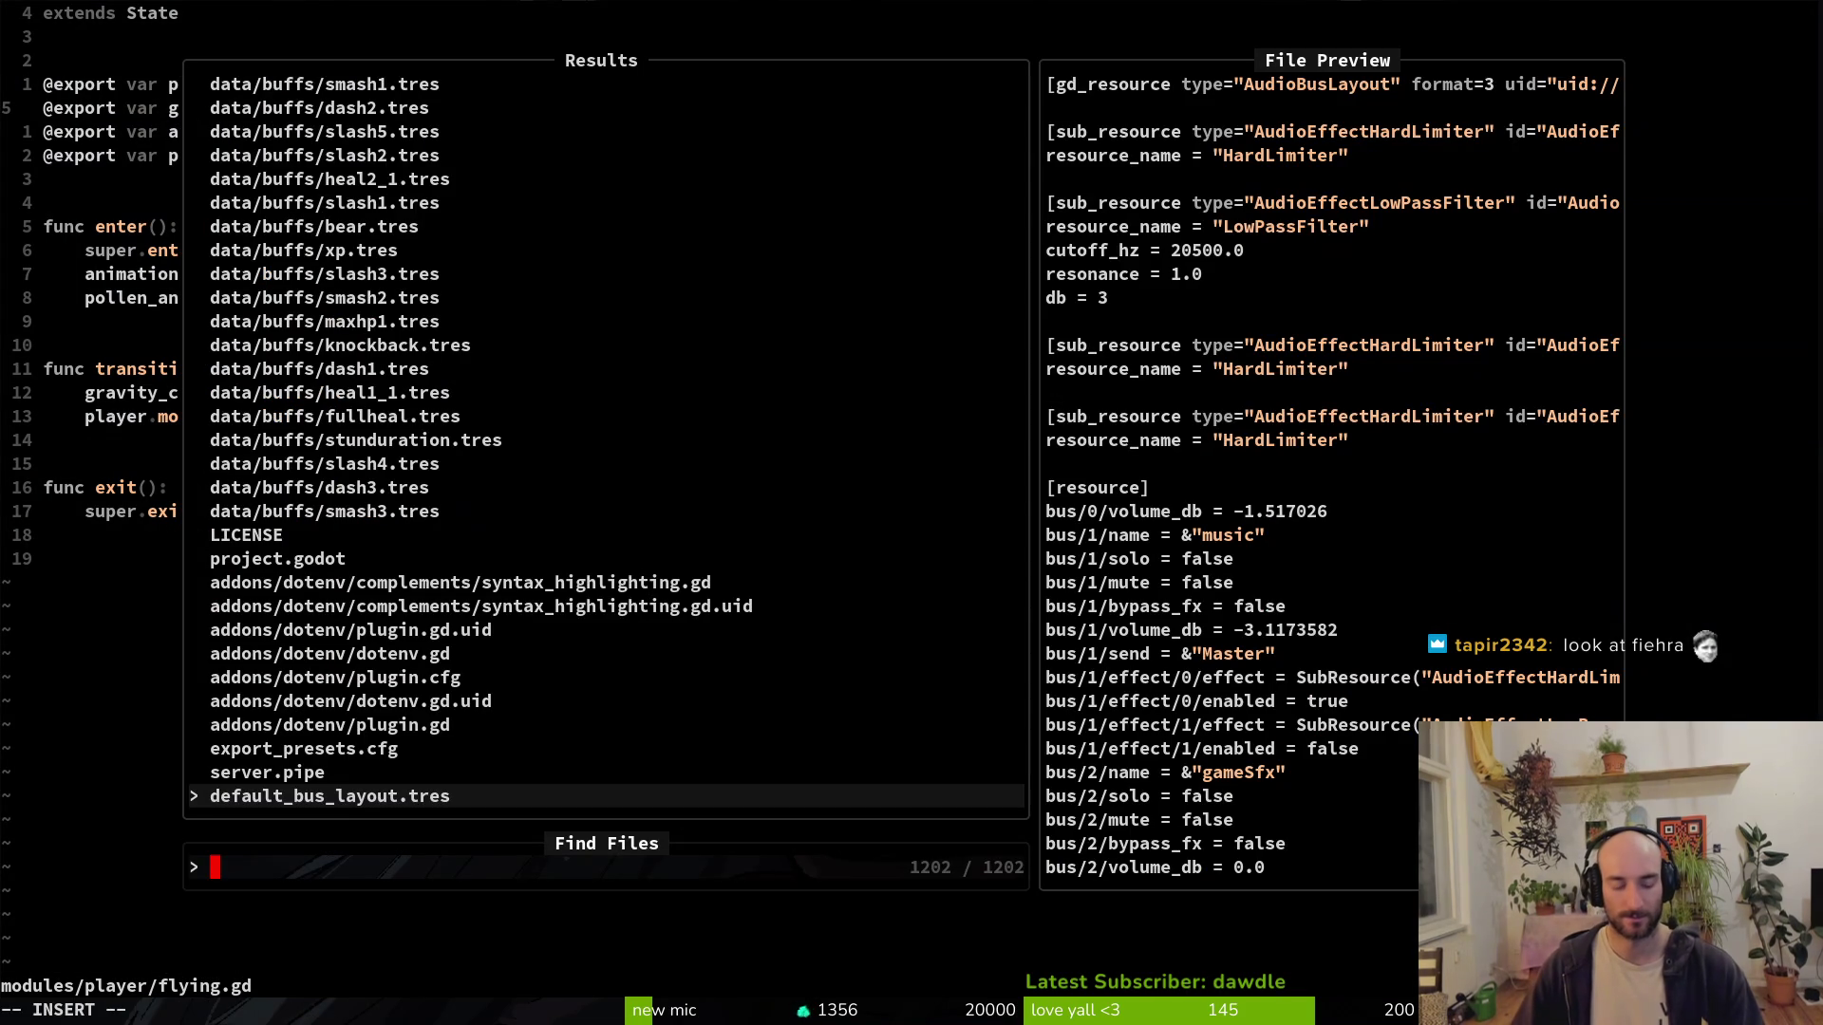
type("are")
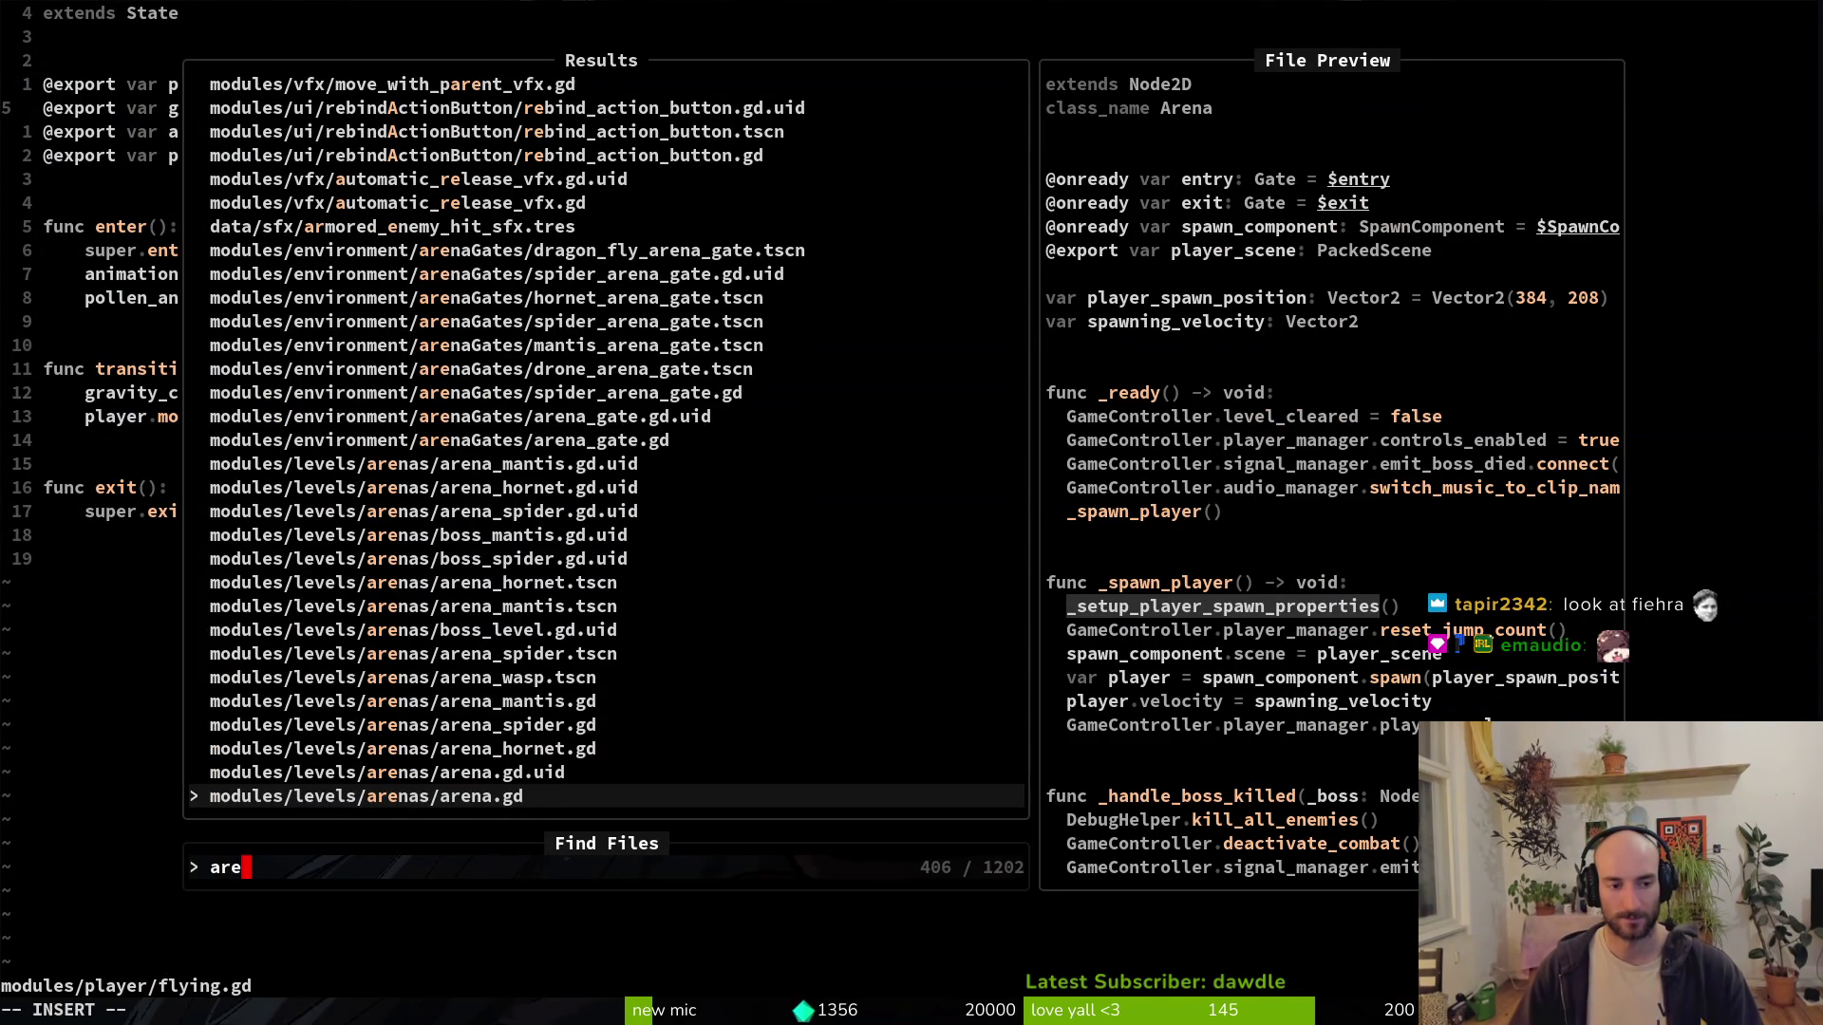
type("spid")
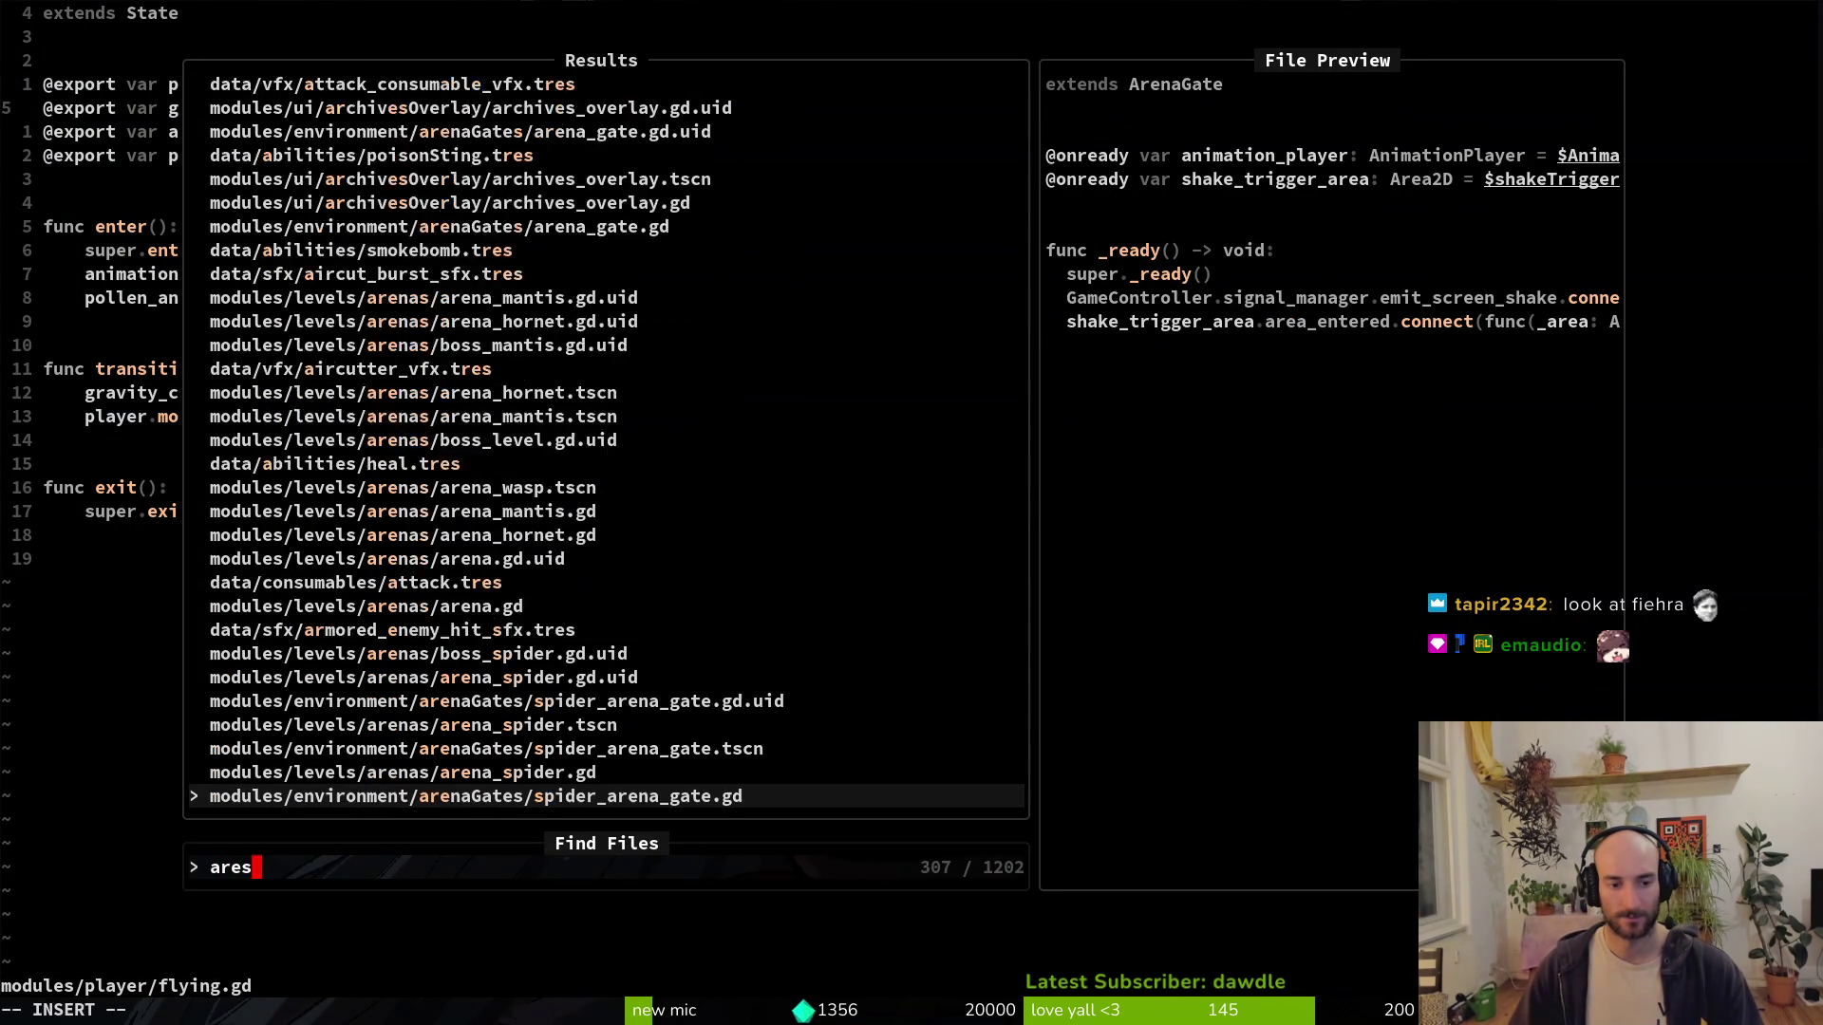
key("Up")
key("Return")
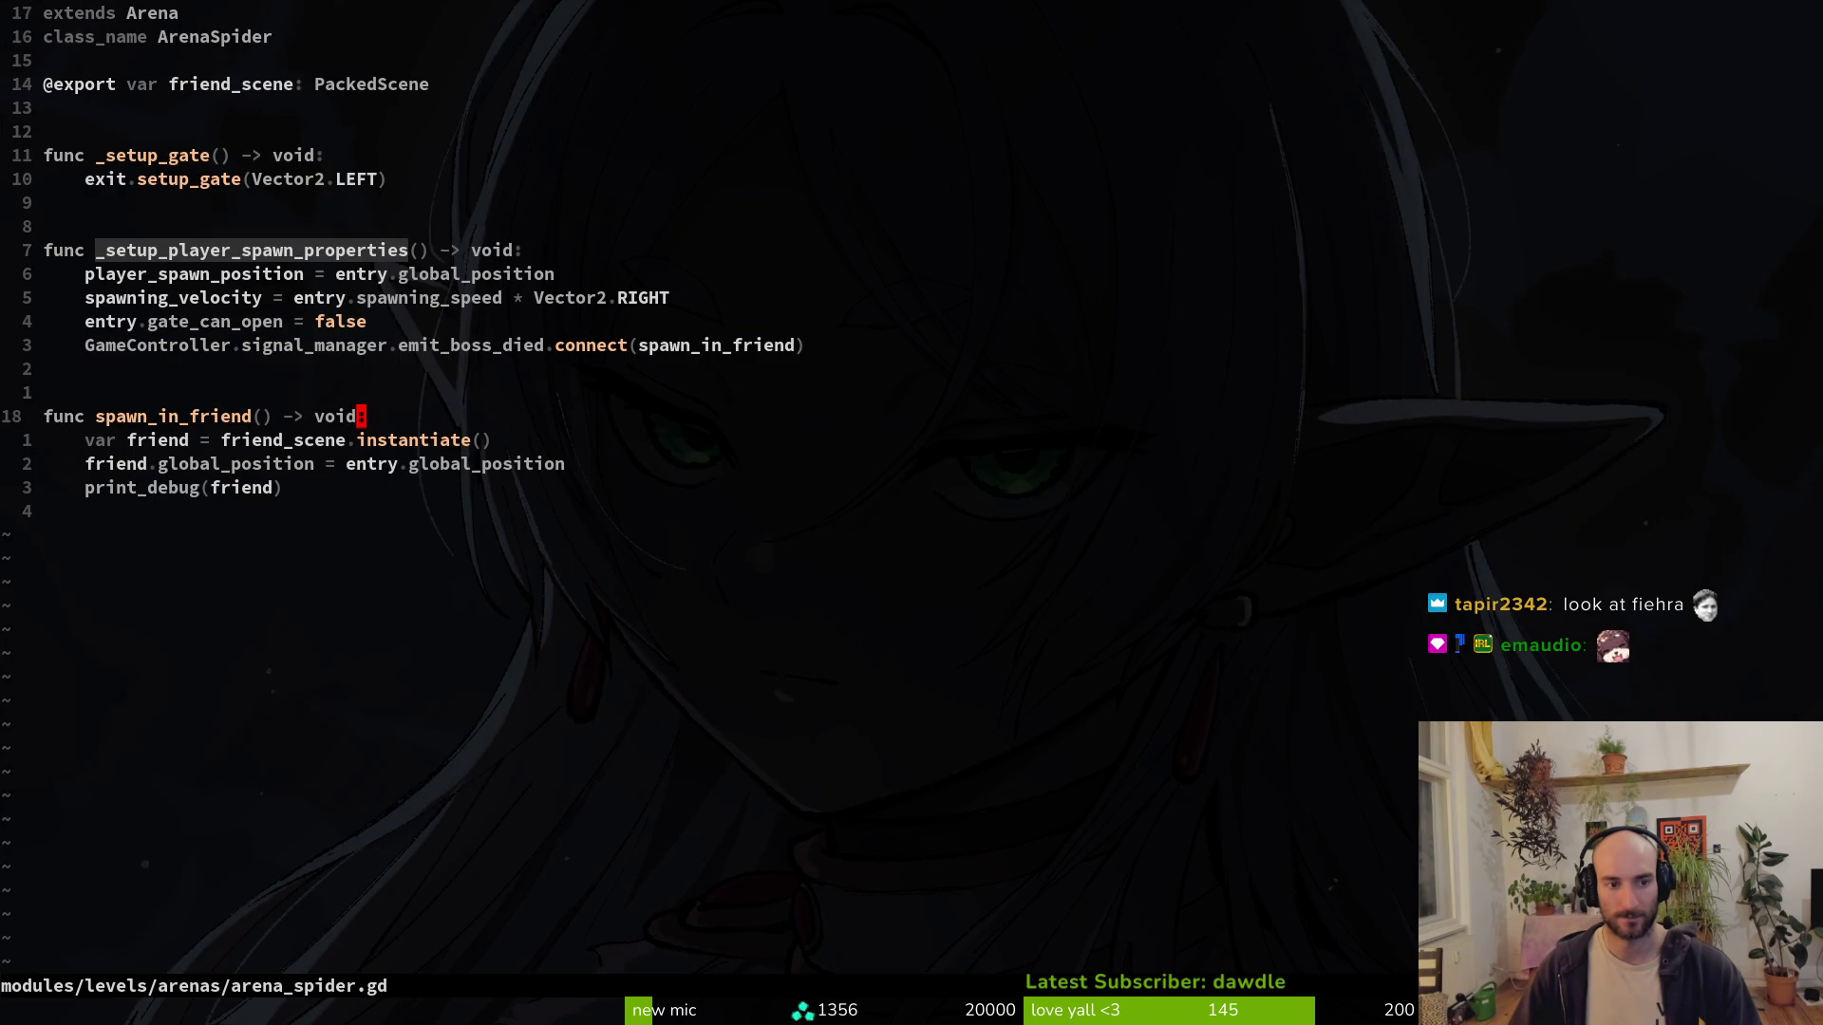
Change the signal connect line's handler argument from spawn_in_friend to handle_boss_death
key("k")
key("k")
key("k")
key("shift+v")
key("Escape")
key("w")
key("w")
key("w")
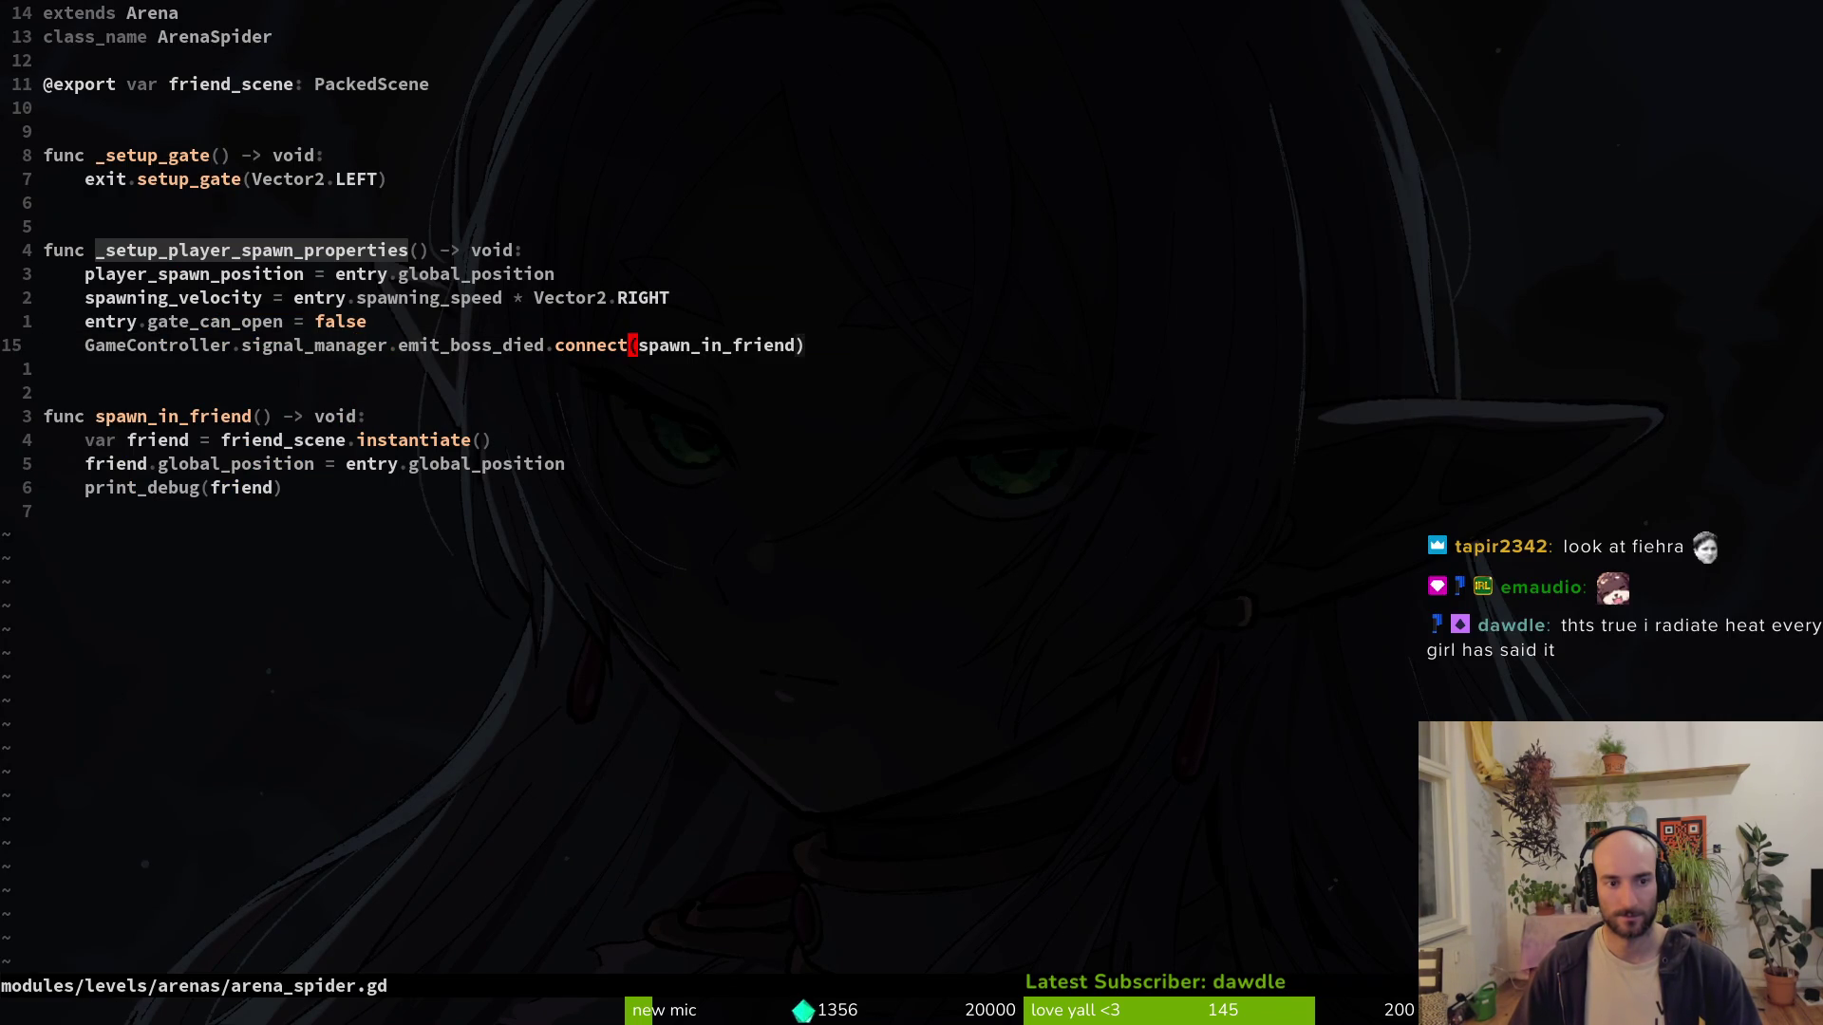
type("cwhandle_bos")
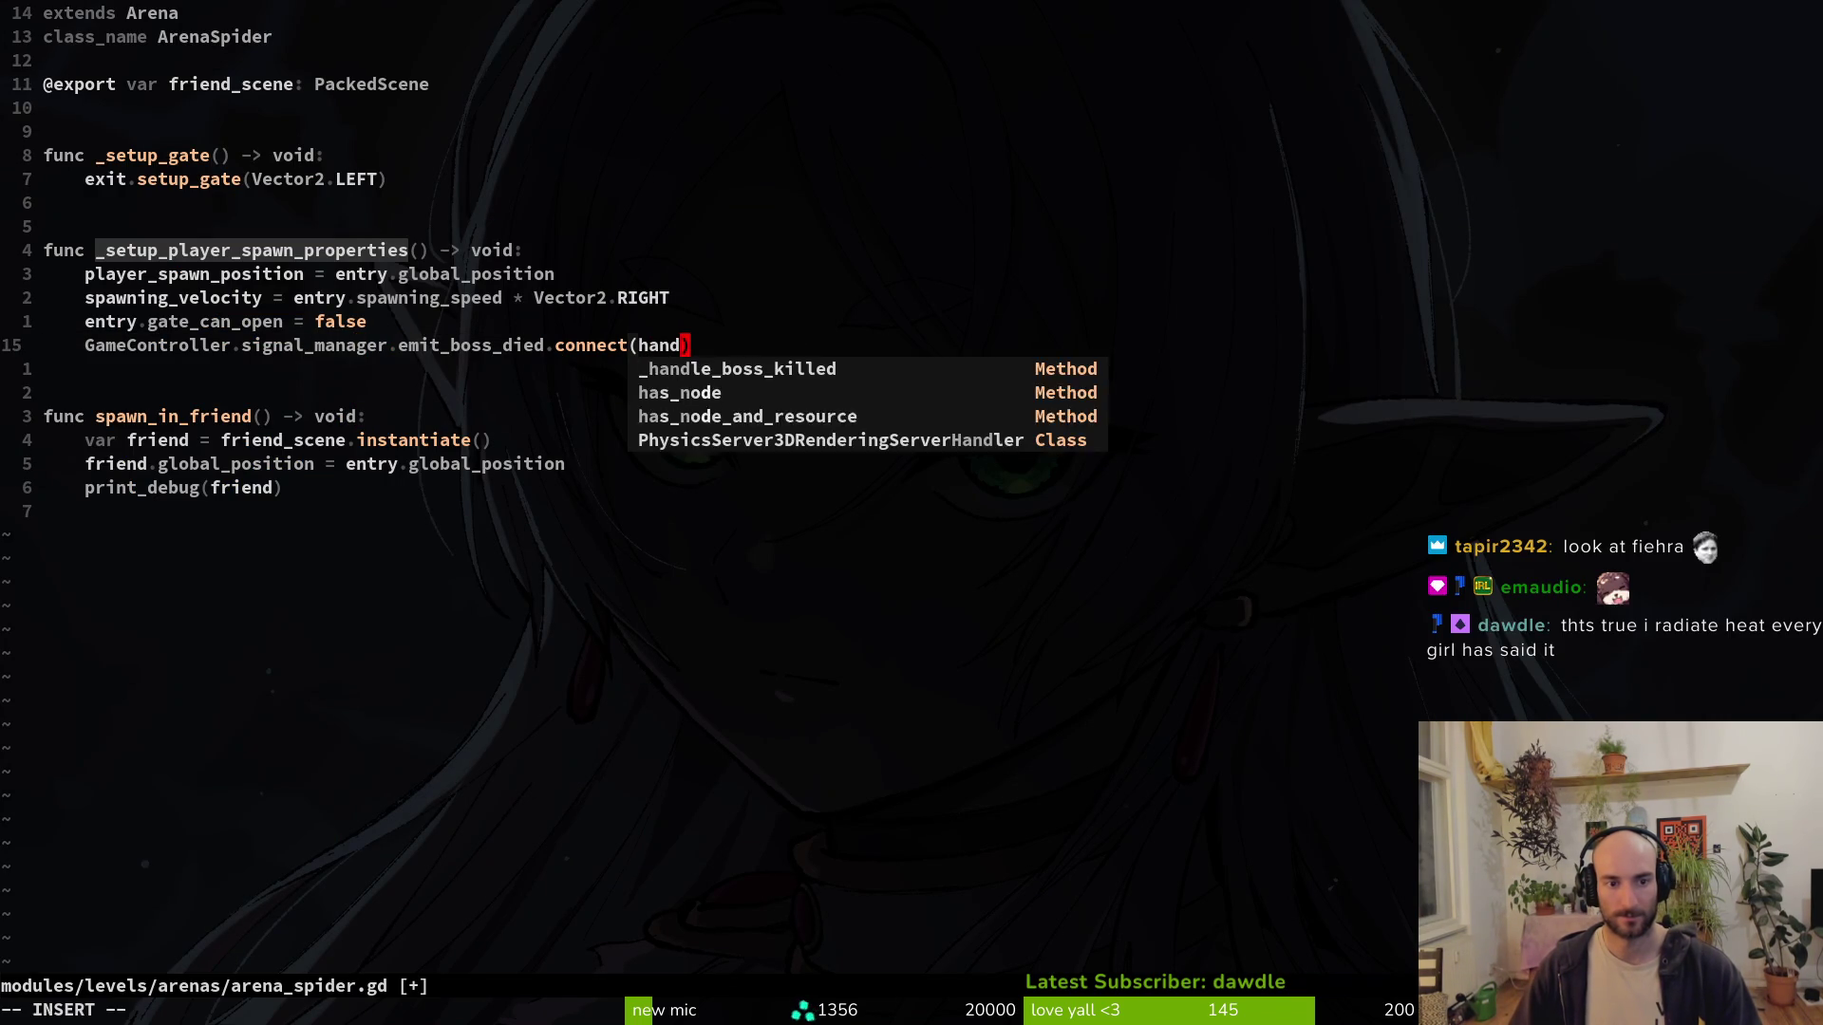
type("eath")
key("Escape")
key("v")
key("i")
key("w")
Rename the spawn_in_friend function to handle_boss_death
key("y")
key("j")
key("j")
key("j")
key("b")
key("b")
key("b")
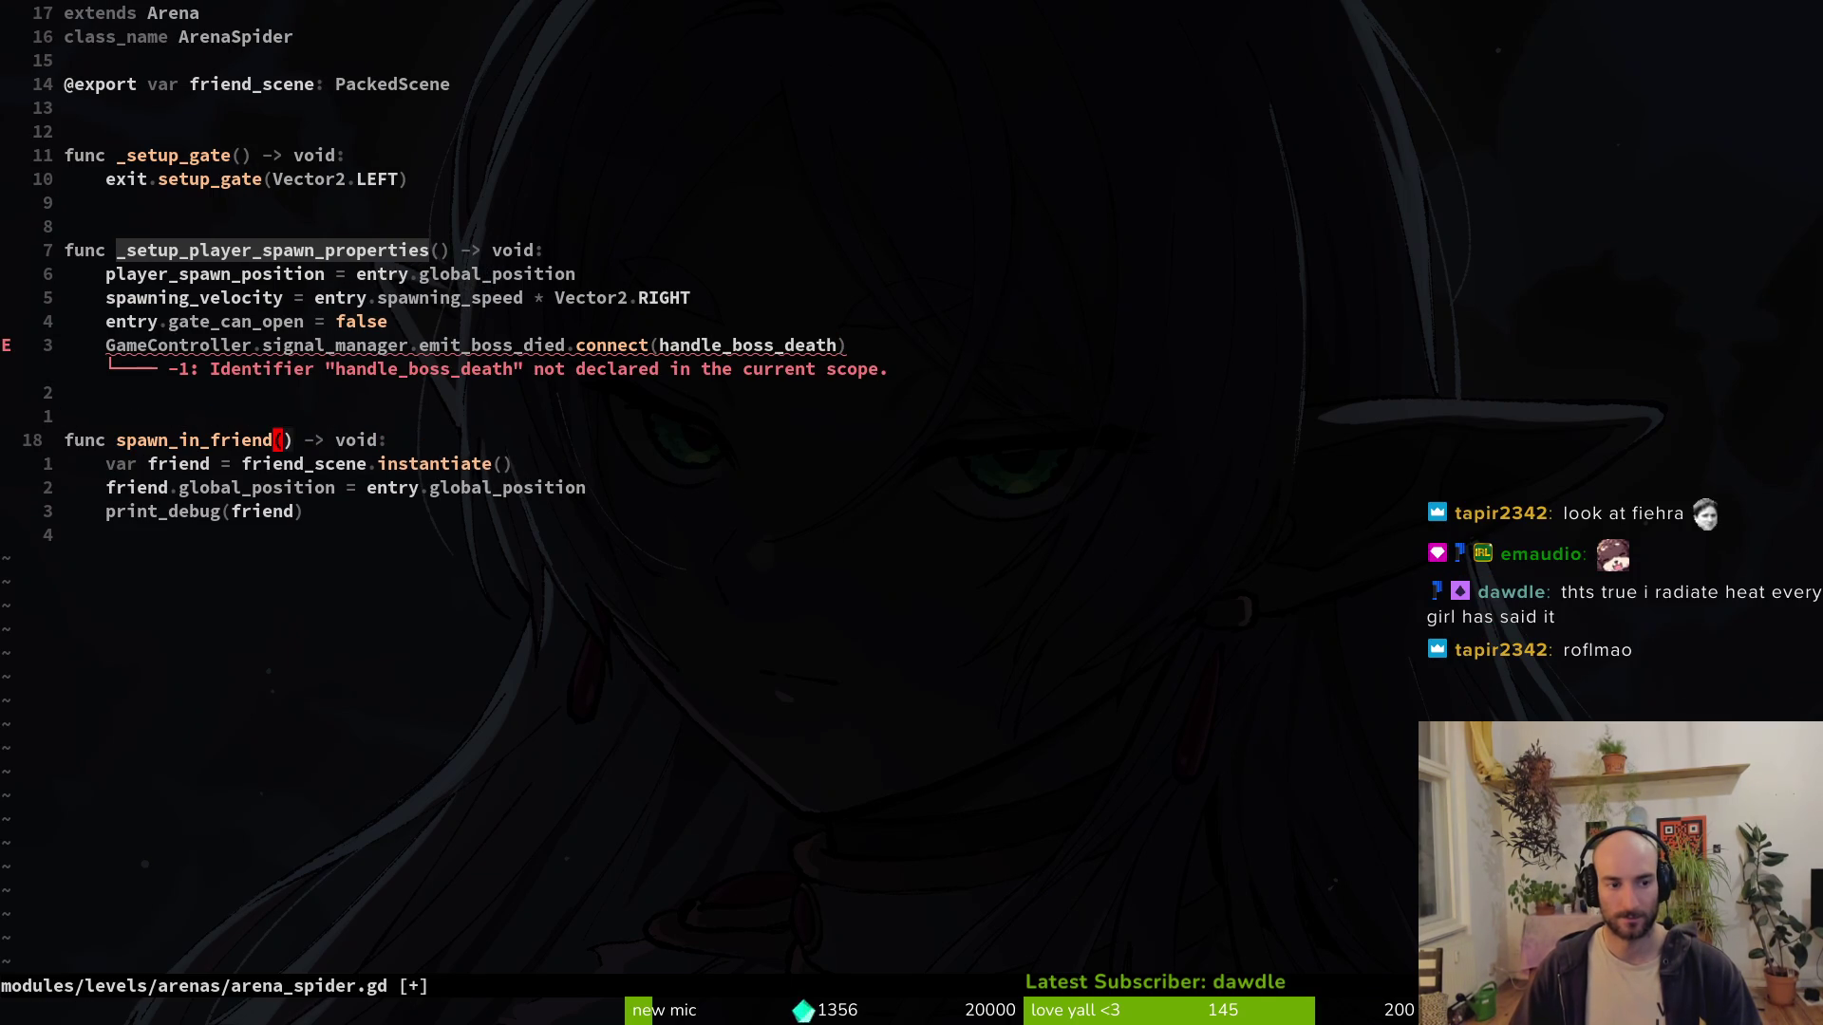
key("c")
key("i")
key("w")
key("ctrl+r")
key("0")
Add GameController.player_manager.player.finiteStateMachine.change_state("flying"), save, and quit Neovim
key("Escape")
key("o")
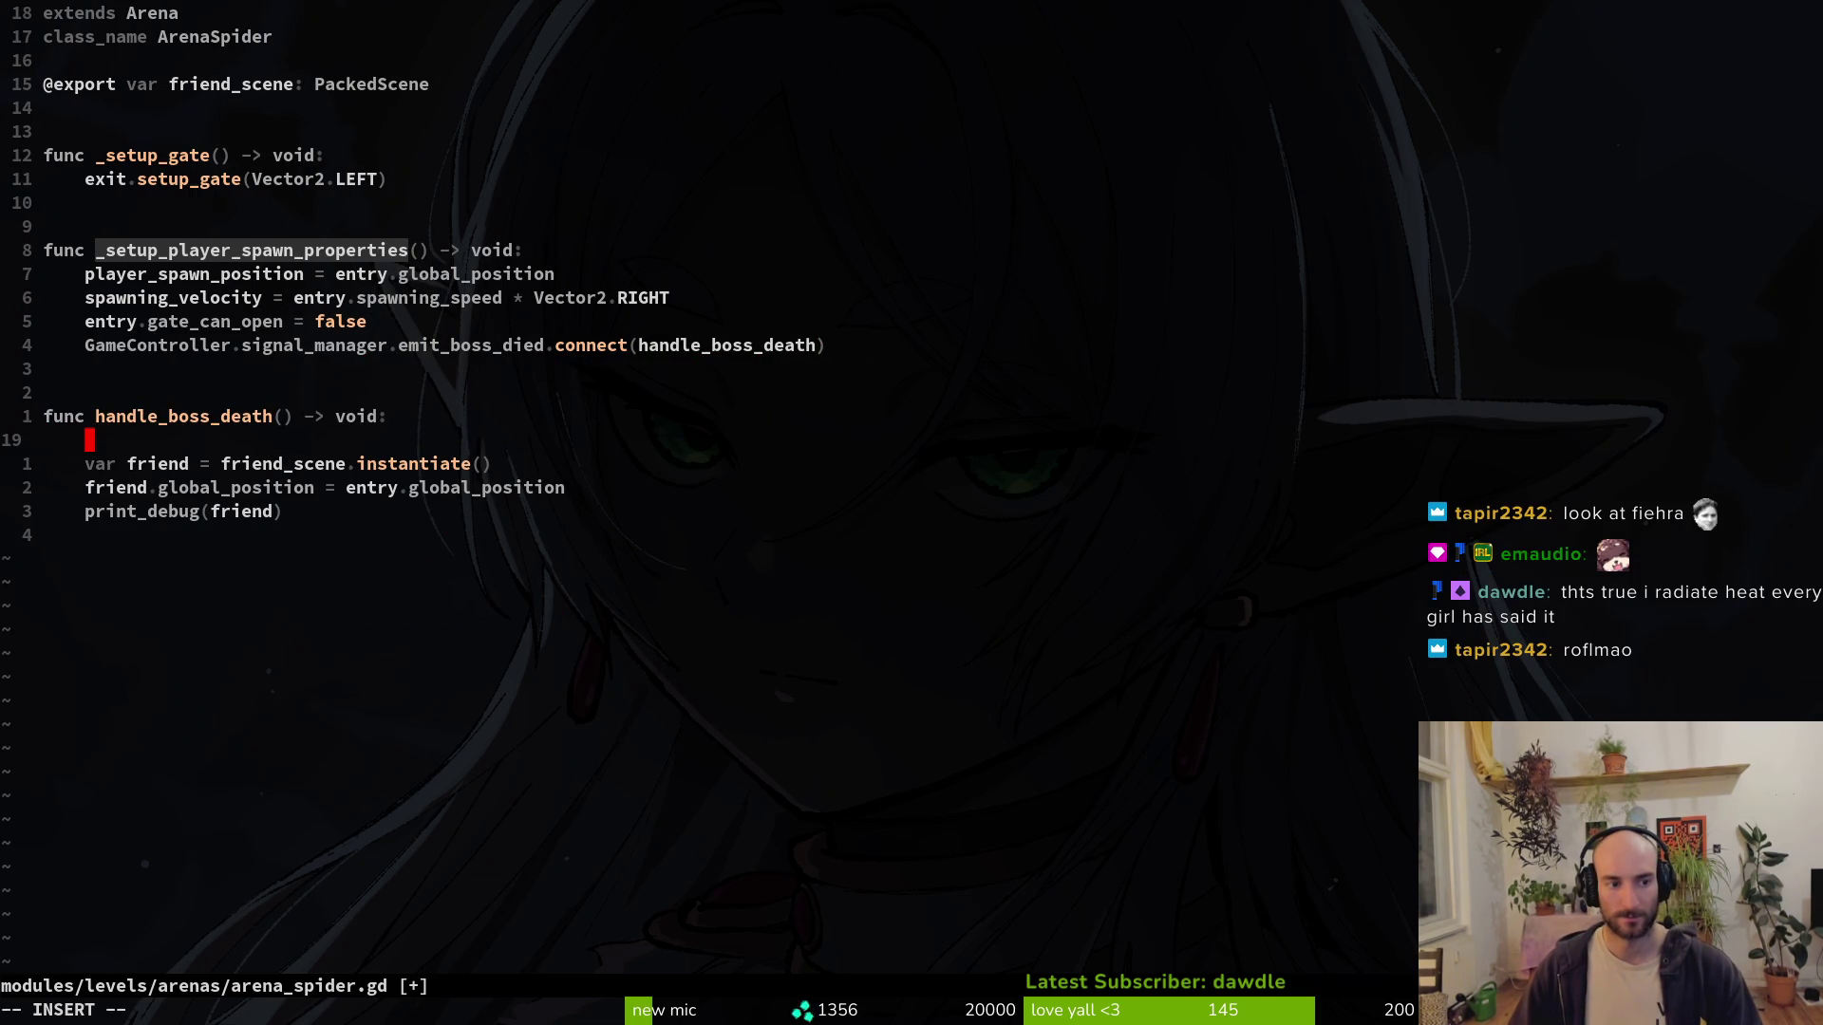
type("ameController.pl")
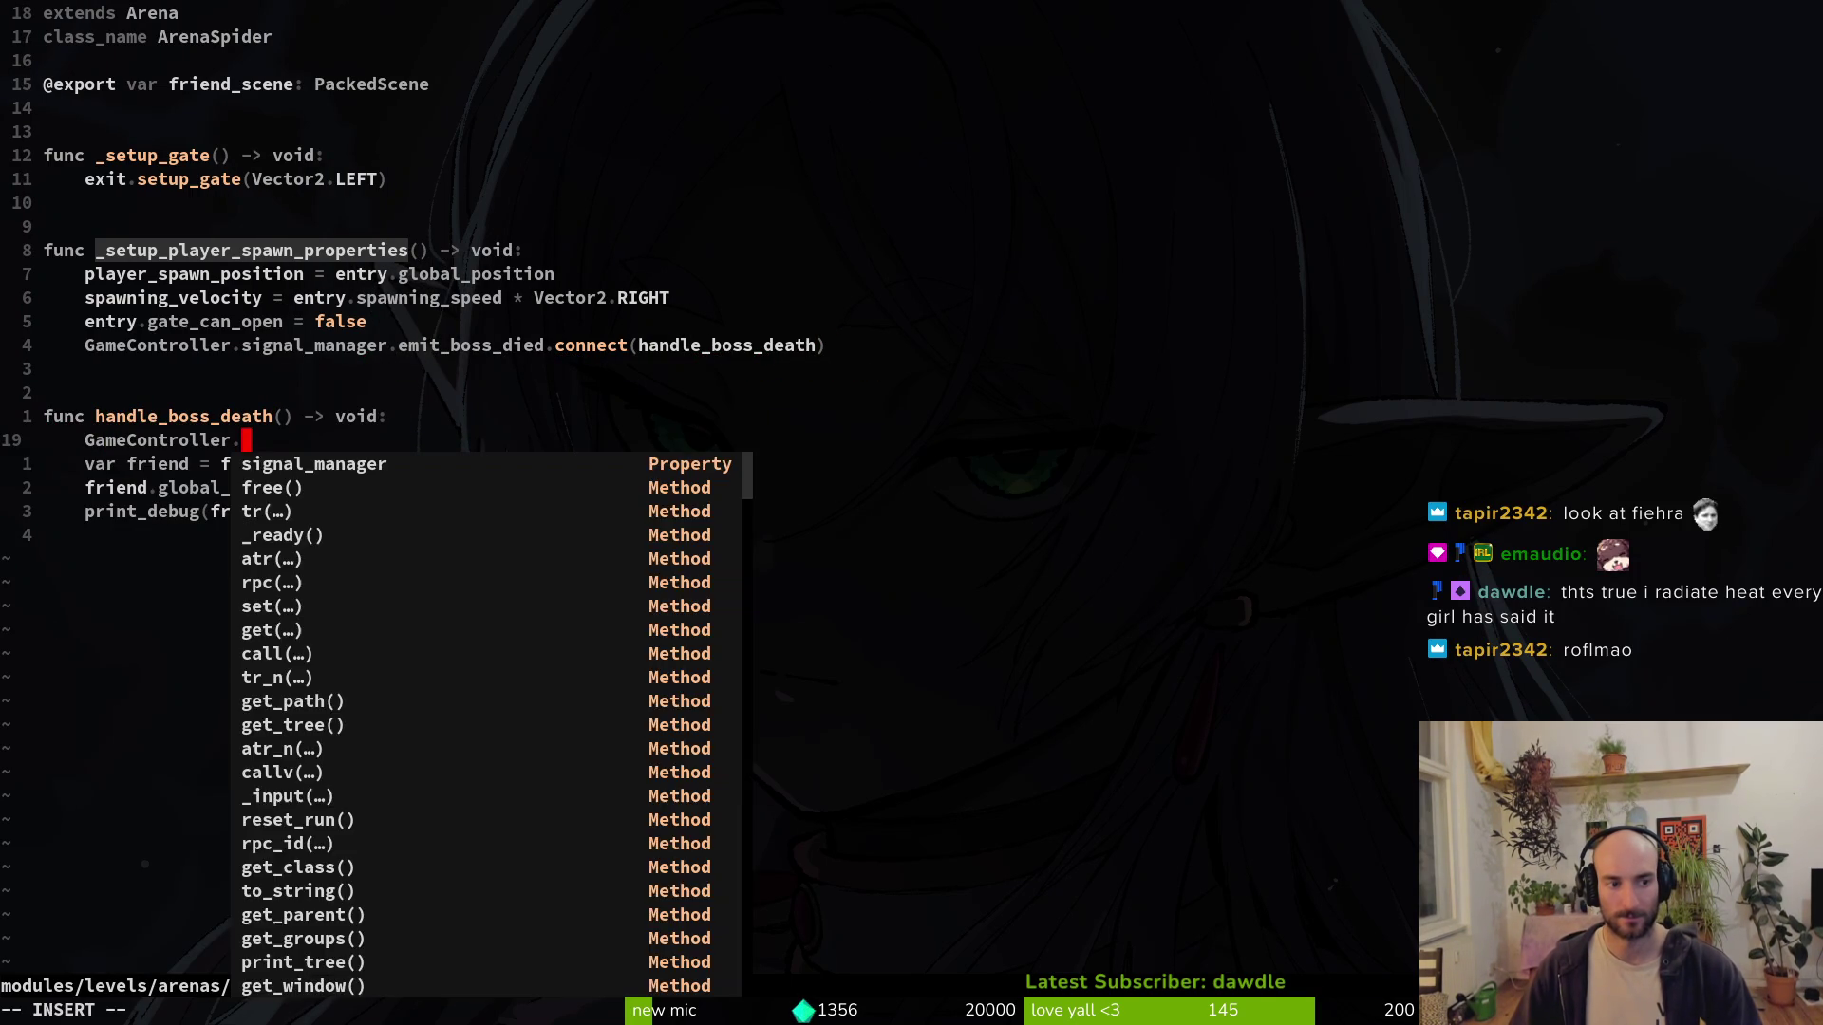
type("ayer_manager.player.")
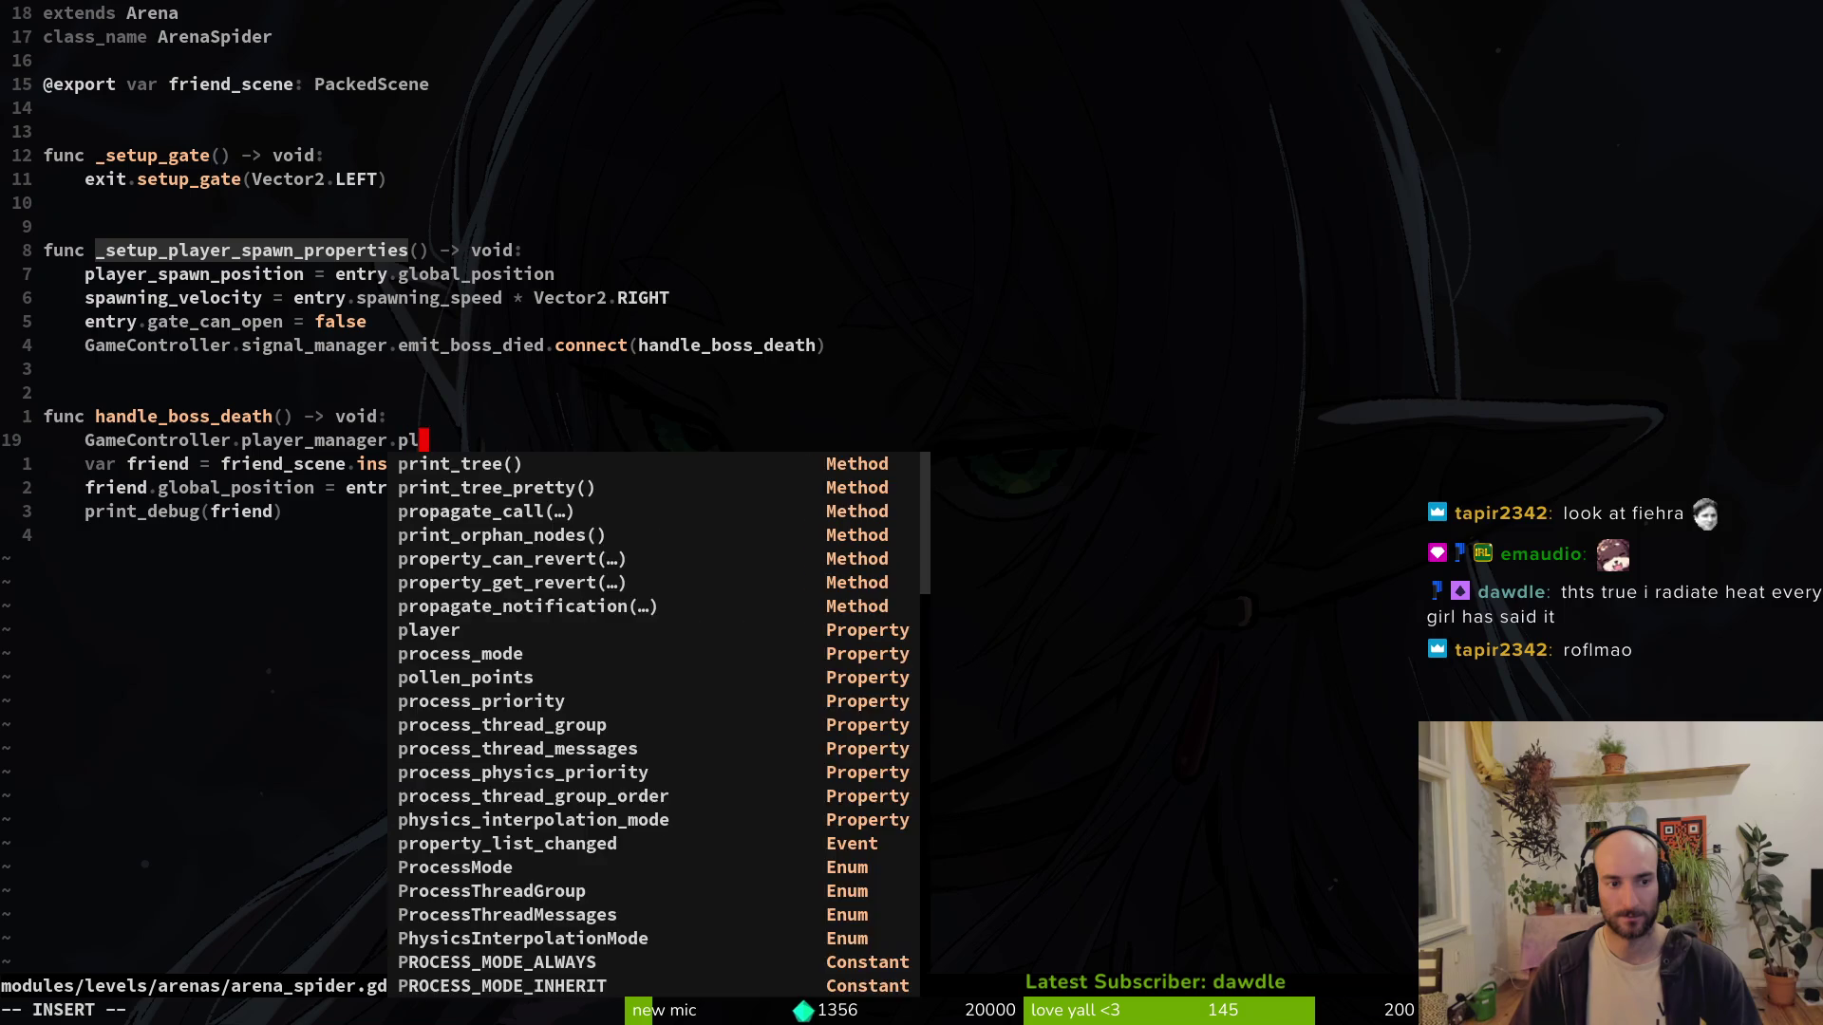
type("fihni")
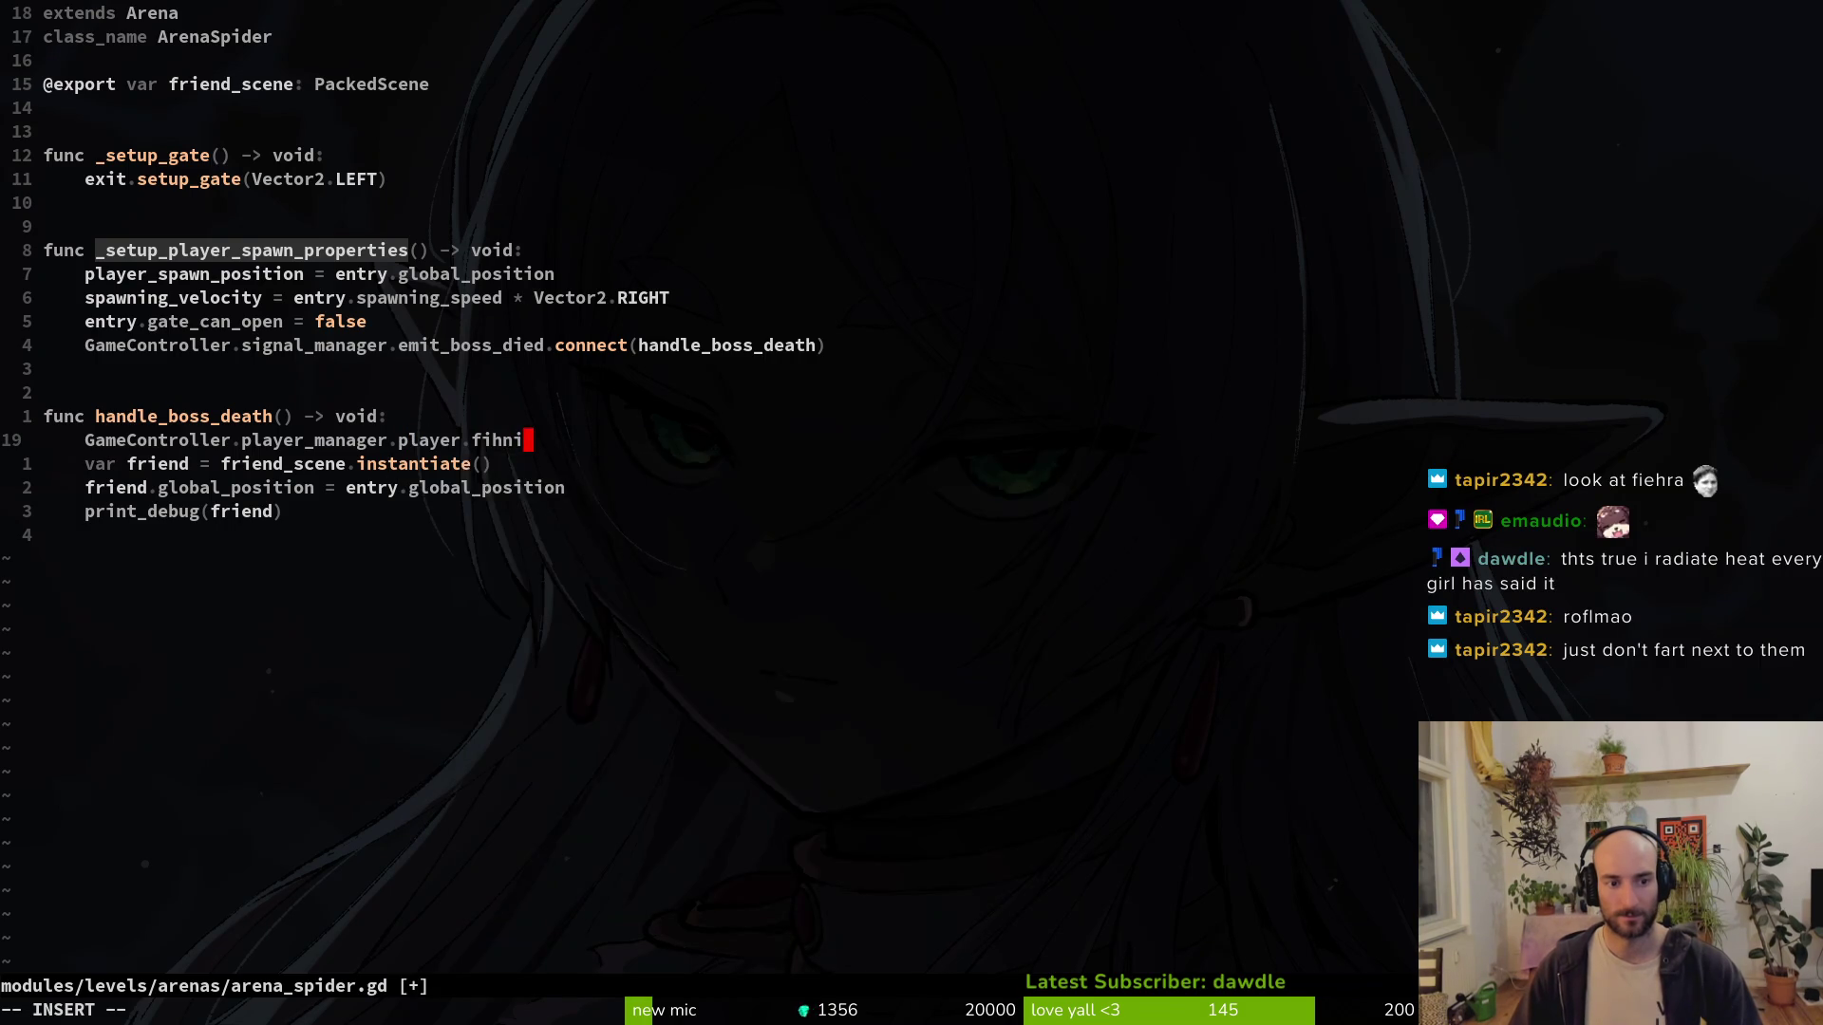
key("Tab")
key("Tab")
key("Tab")
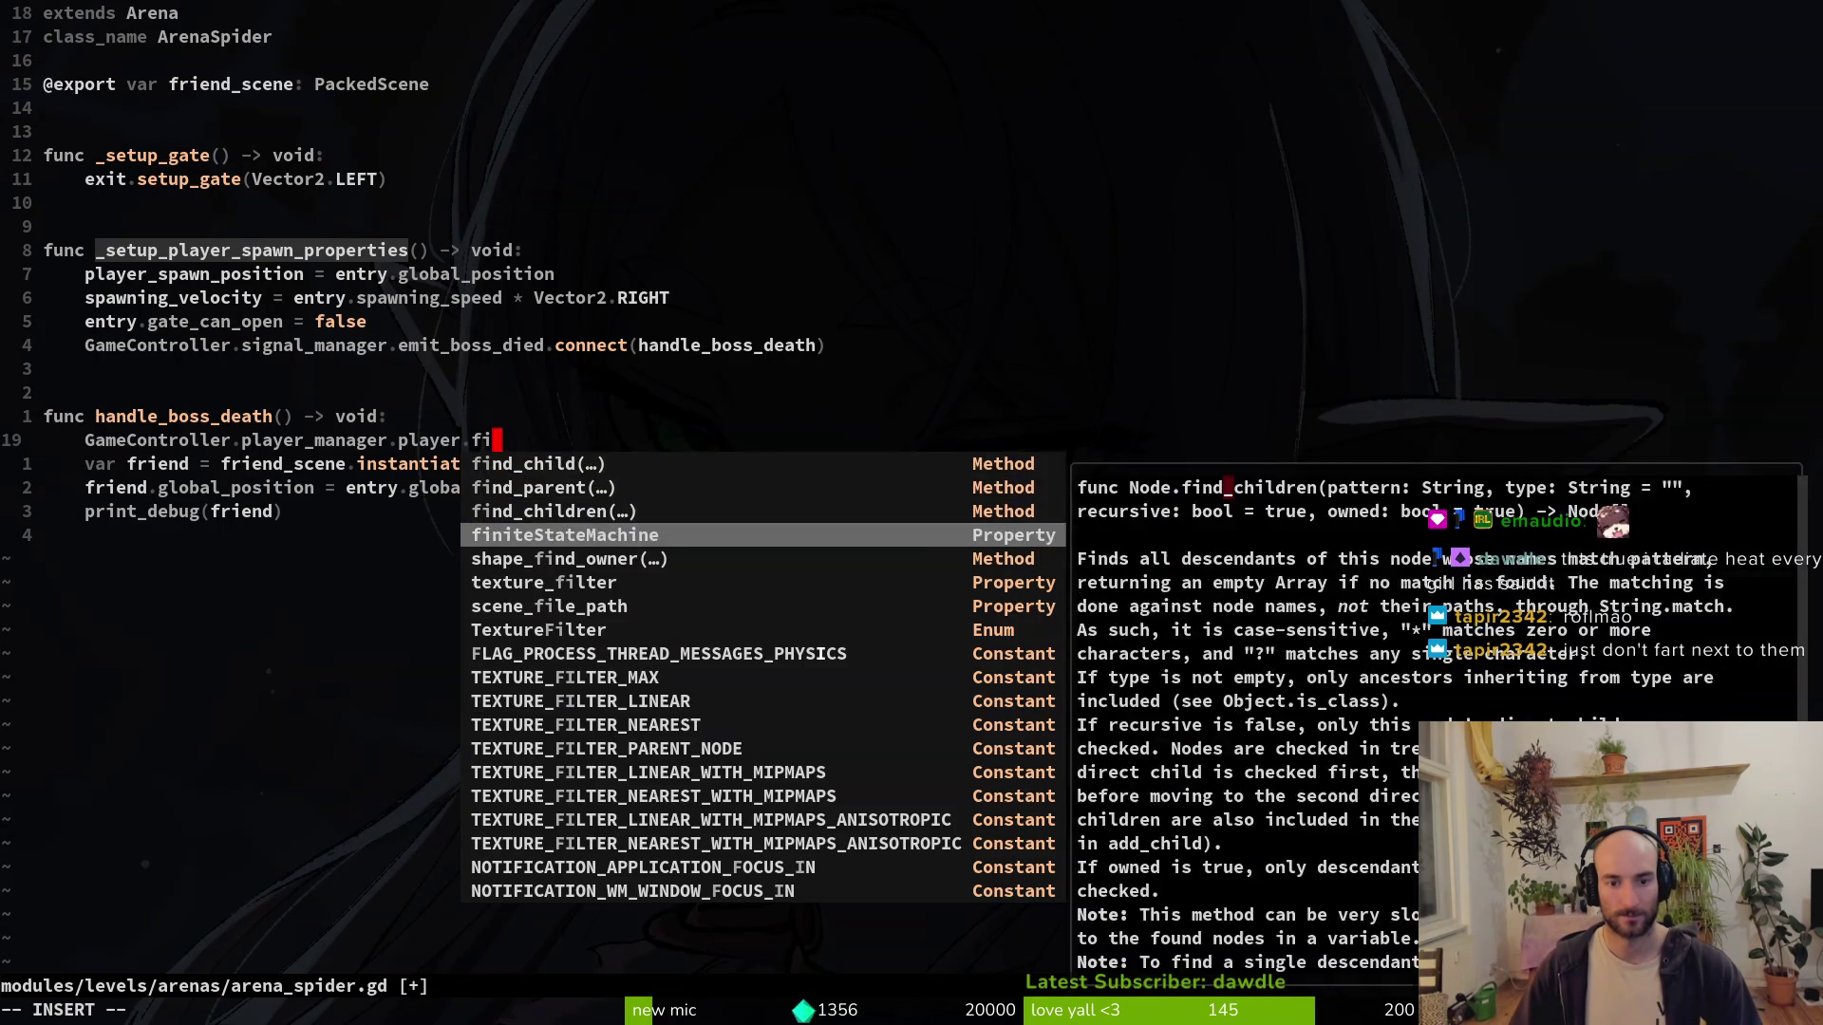
type(".cha")
key("Tab")
type("(\"")
type("flying\"")
type(":w")
key("Return")
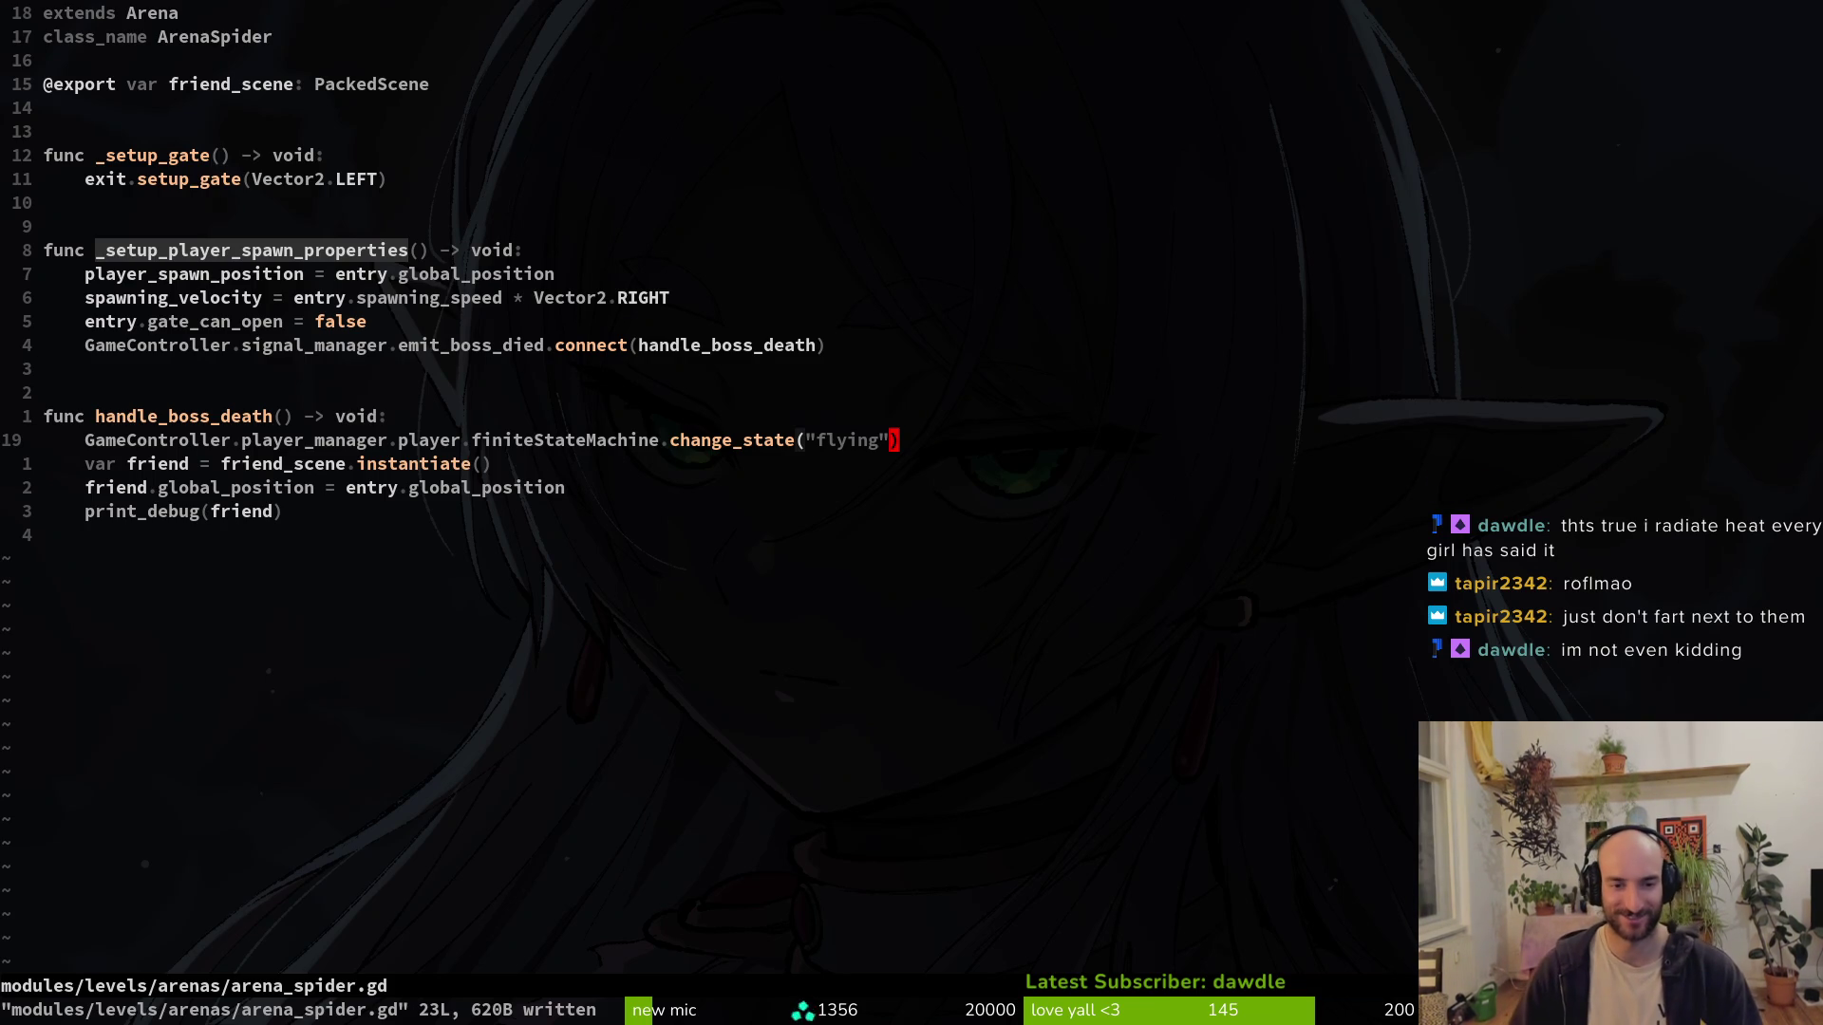
type(":q")
key("Return")
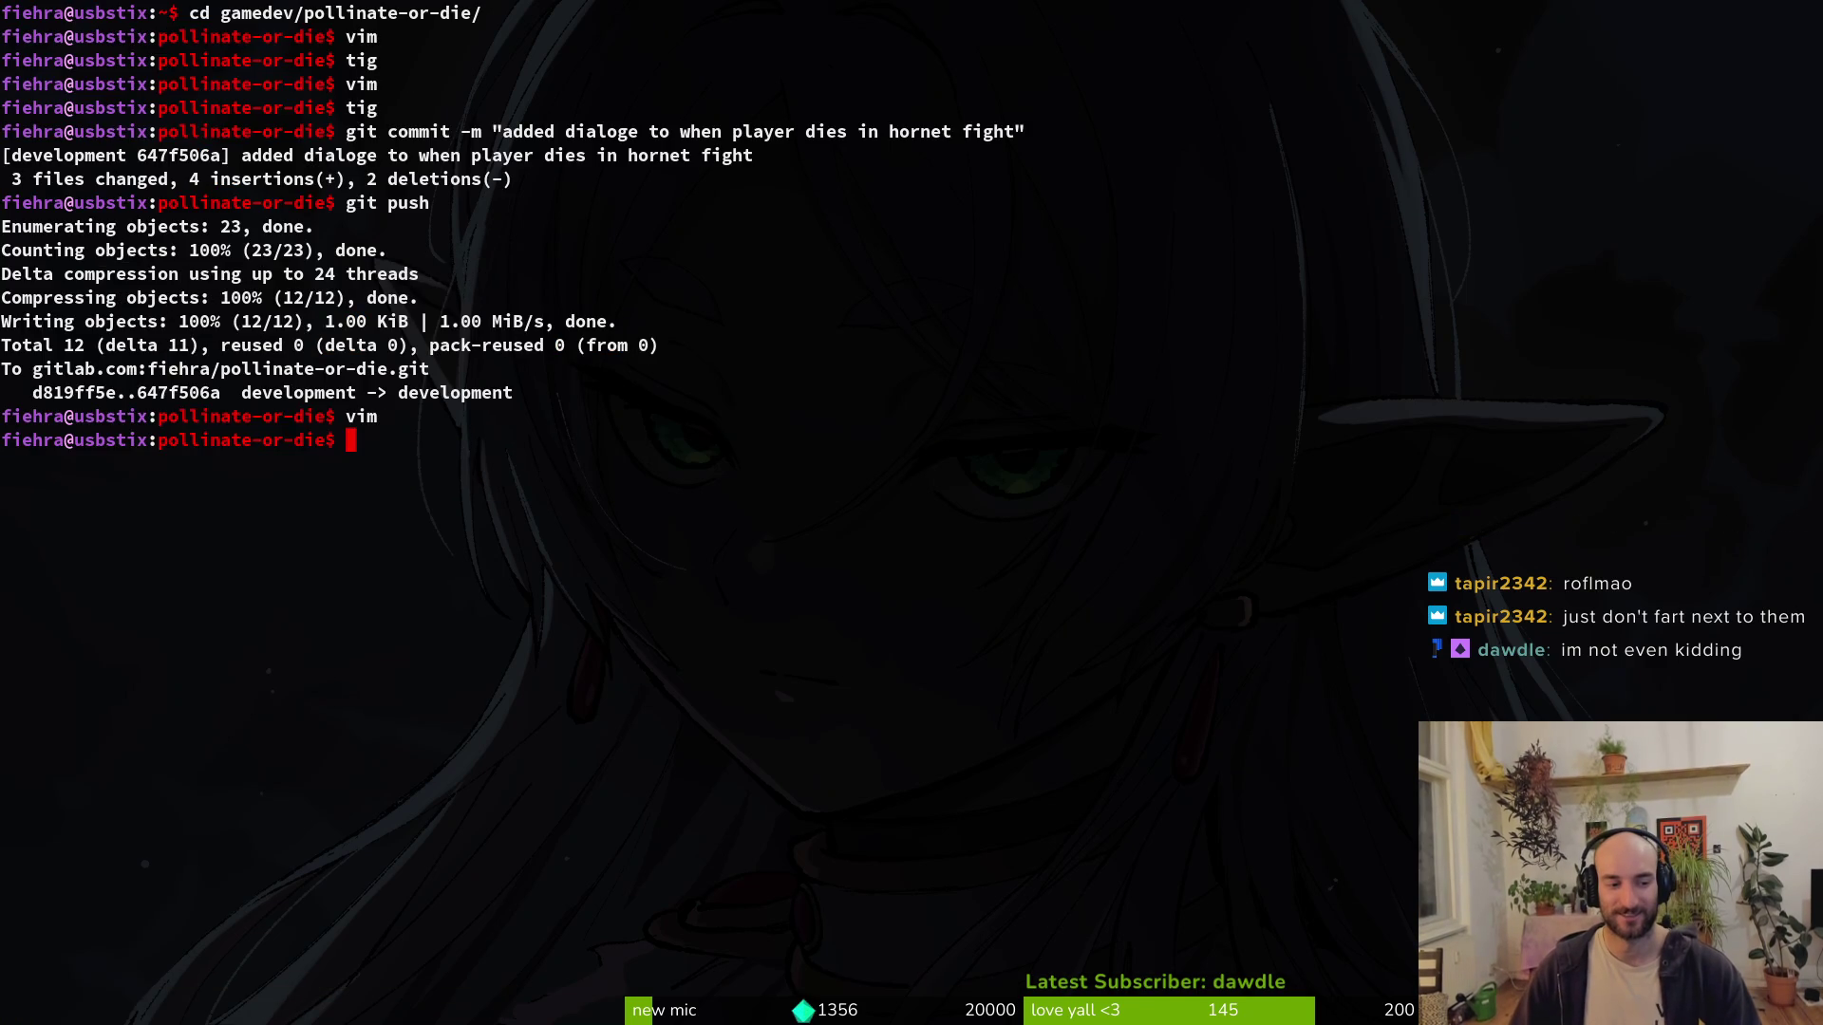
Save the player scene and launch a test run of the game
key("alt+Tab")
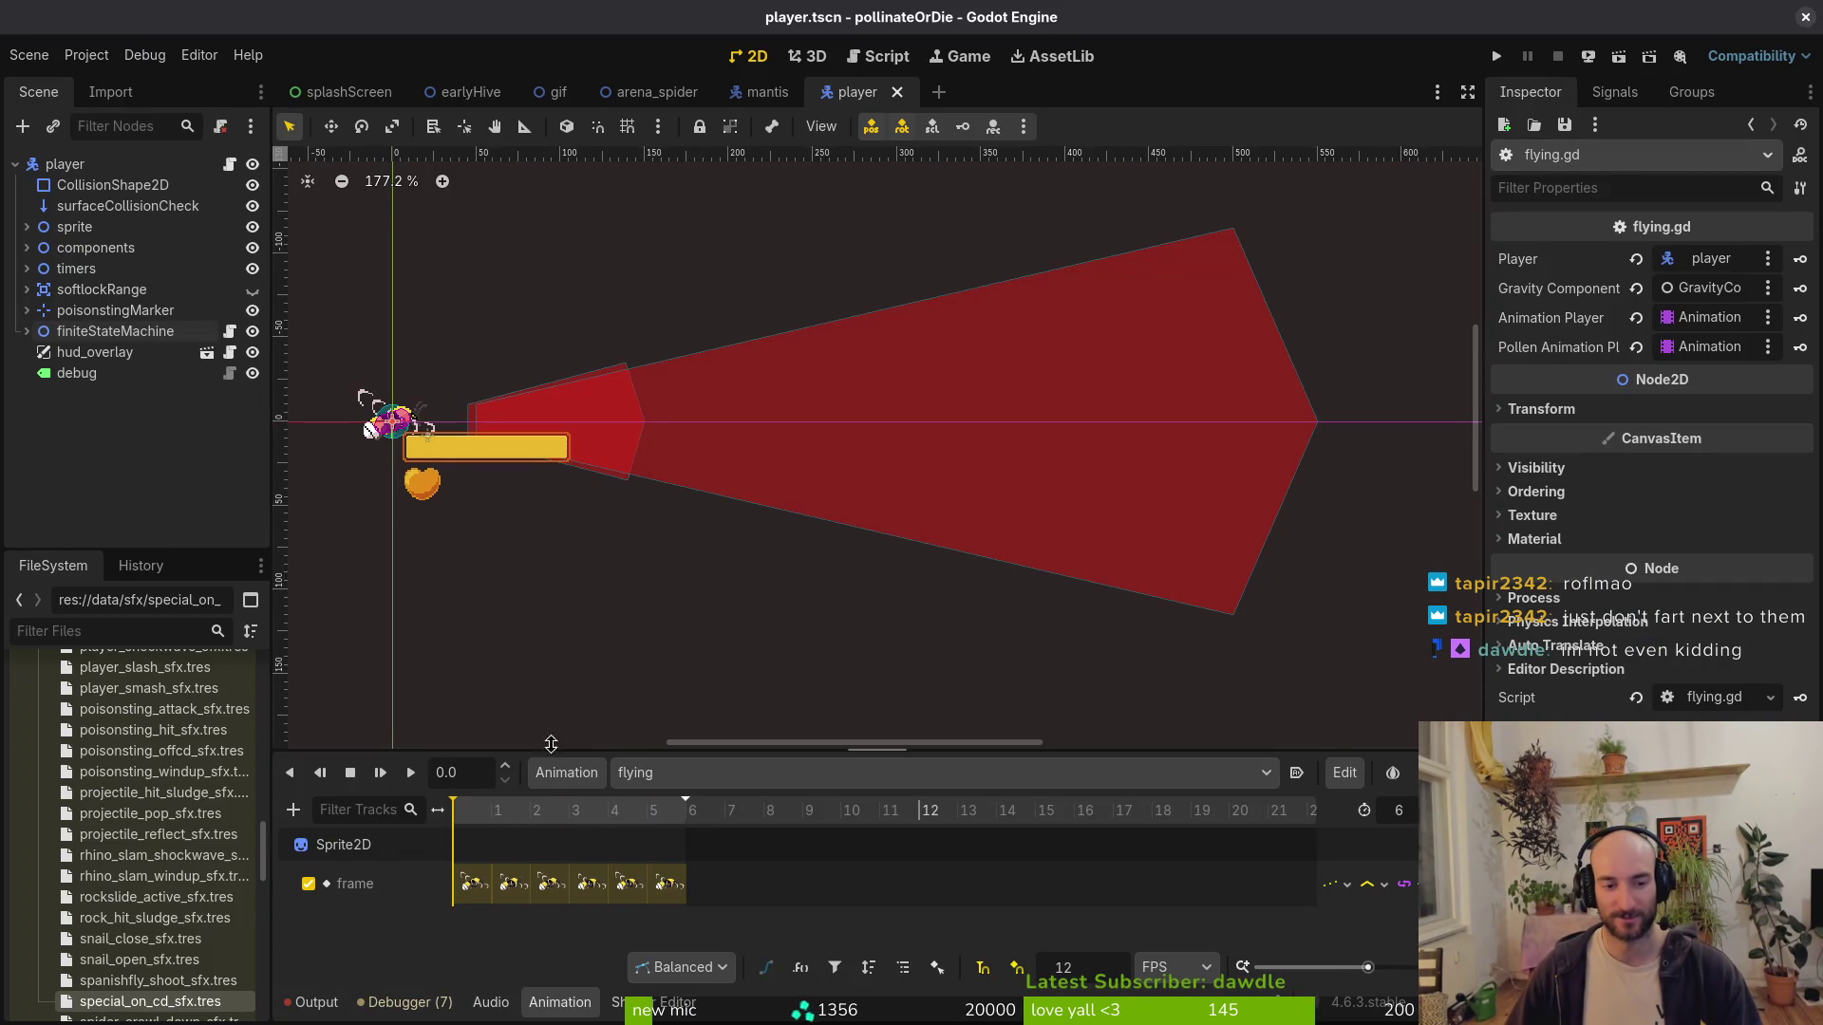
key("ctrl+s")
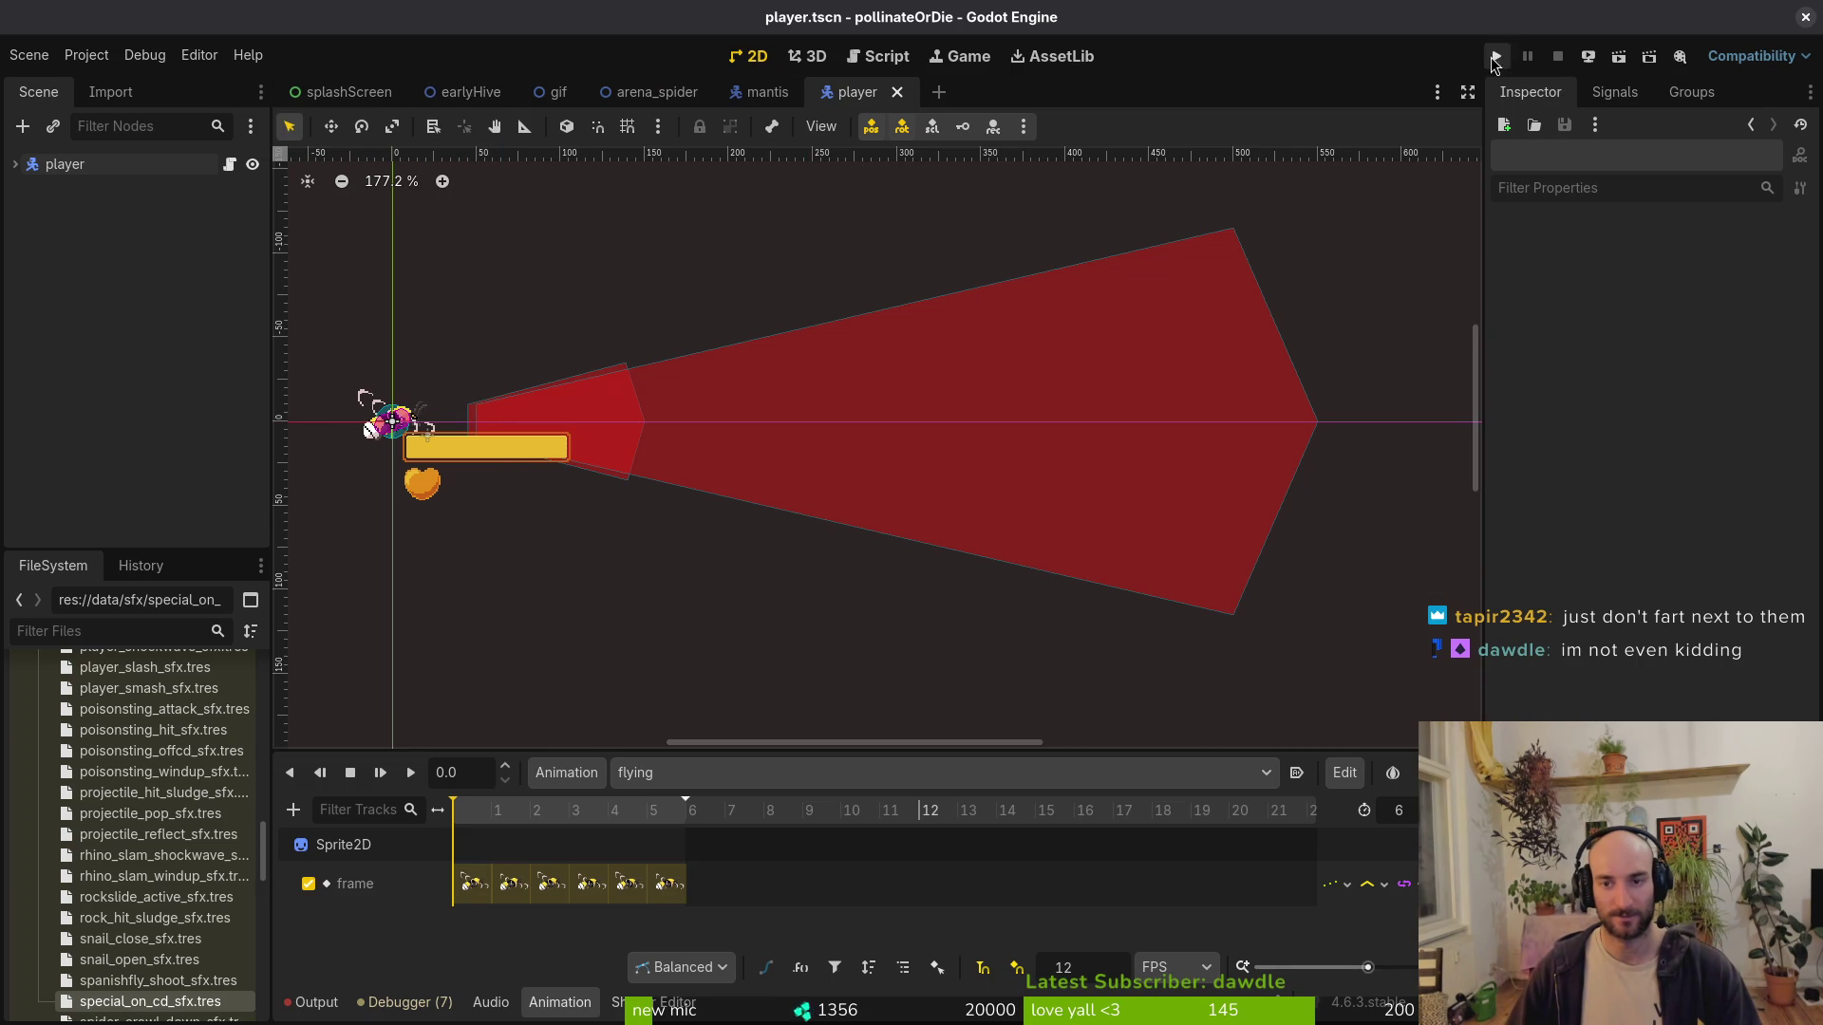
left_click(1496, 56)
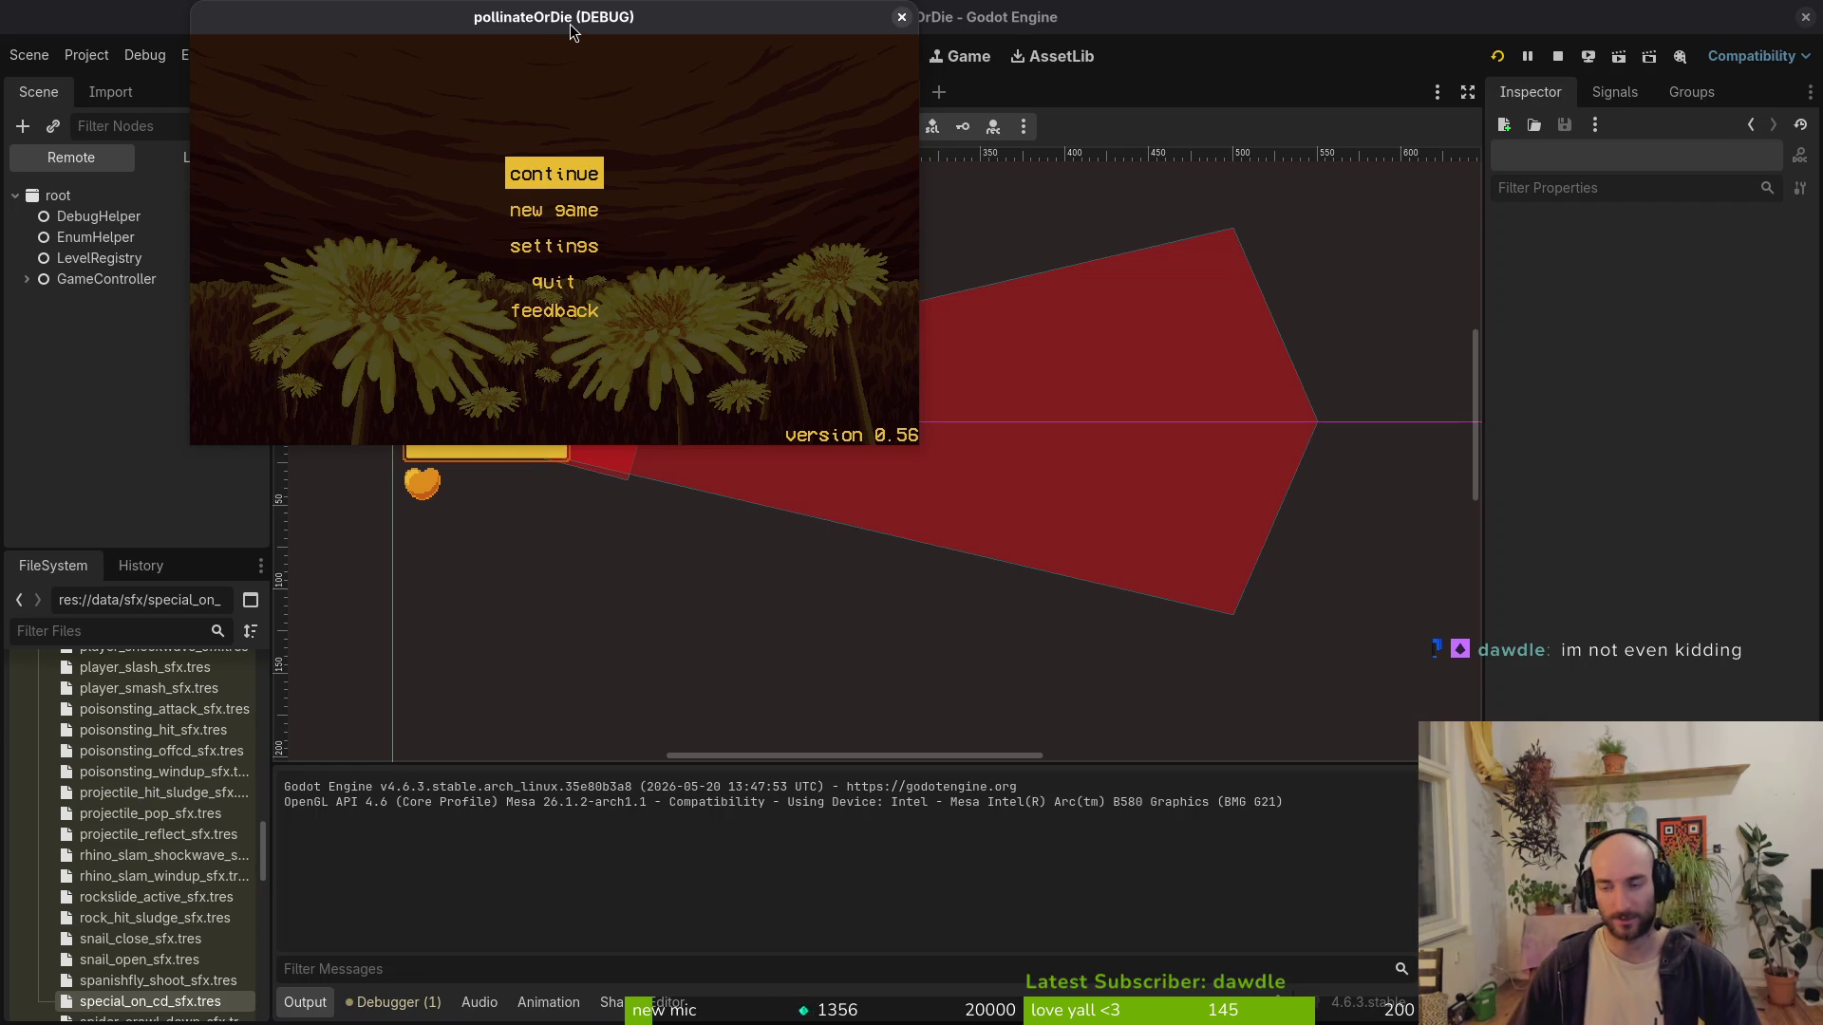
key("super+1")
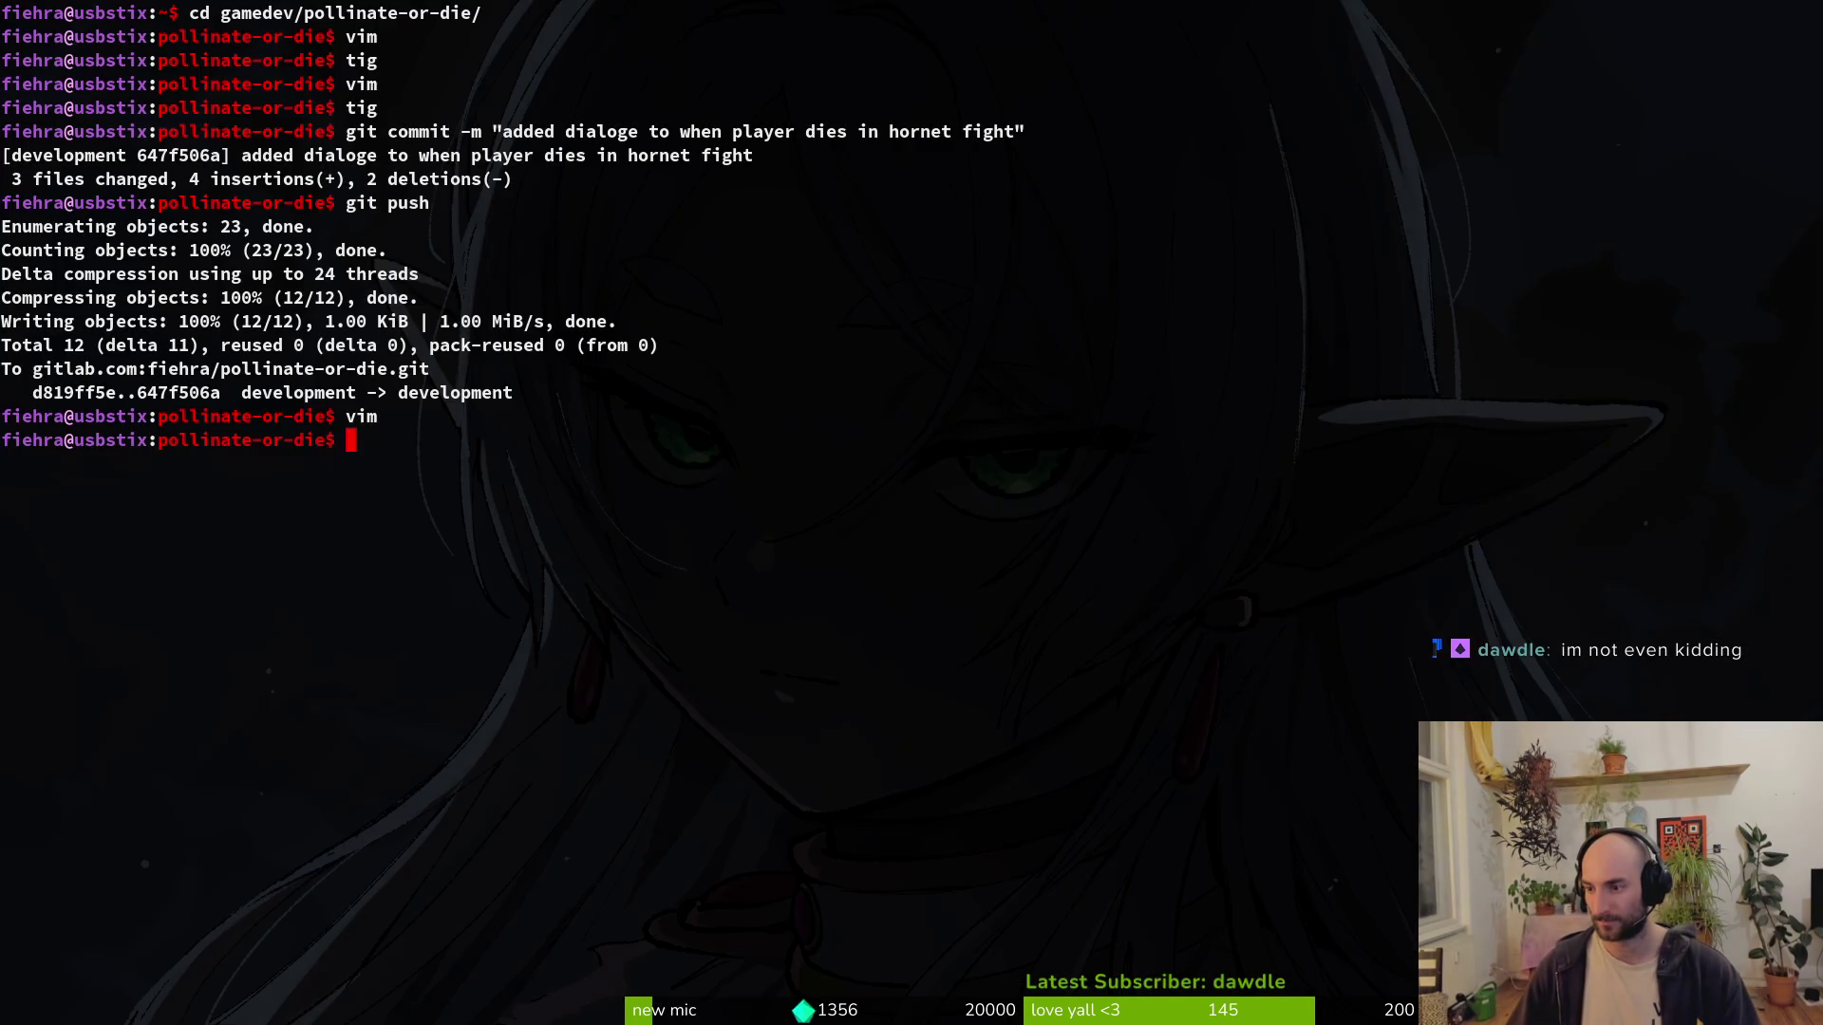
key("super+2")
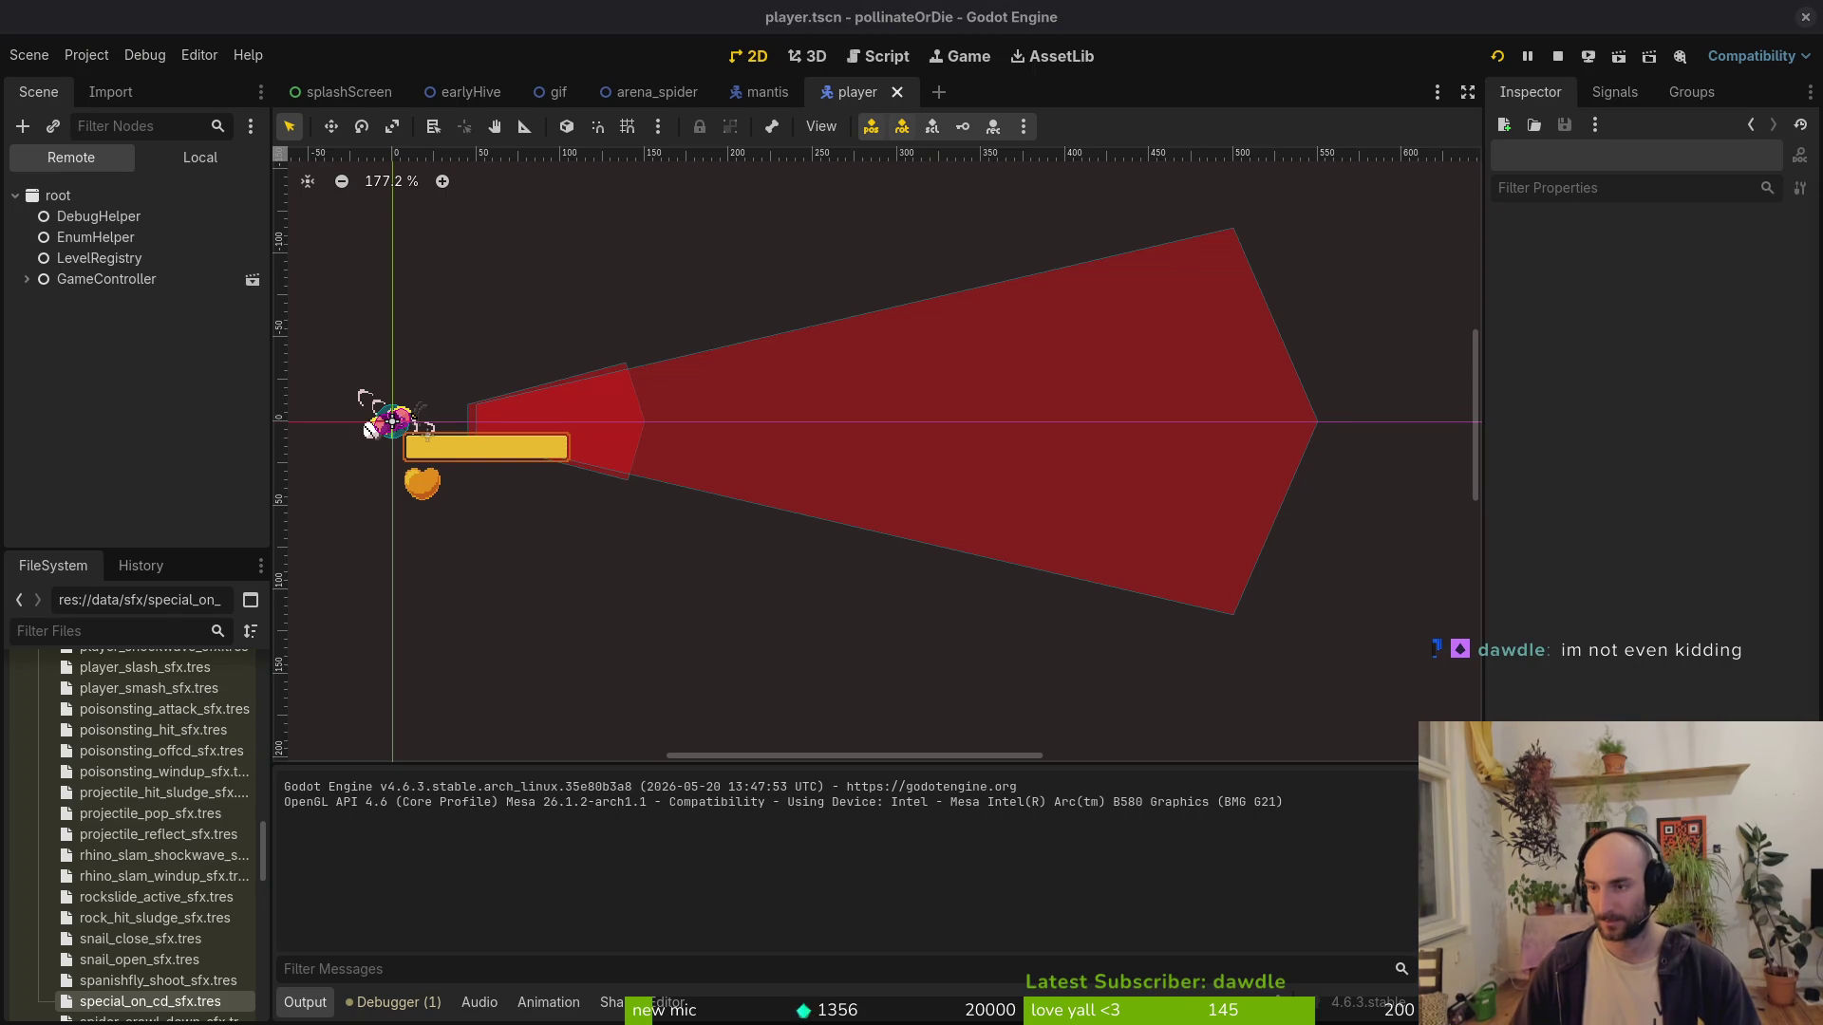
Set the arenaSpider node's Friend Scene to friend.tscn, then stop and restart the game
left_click(657, 91)
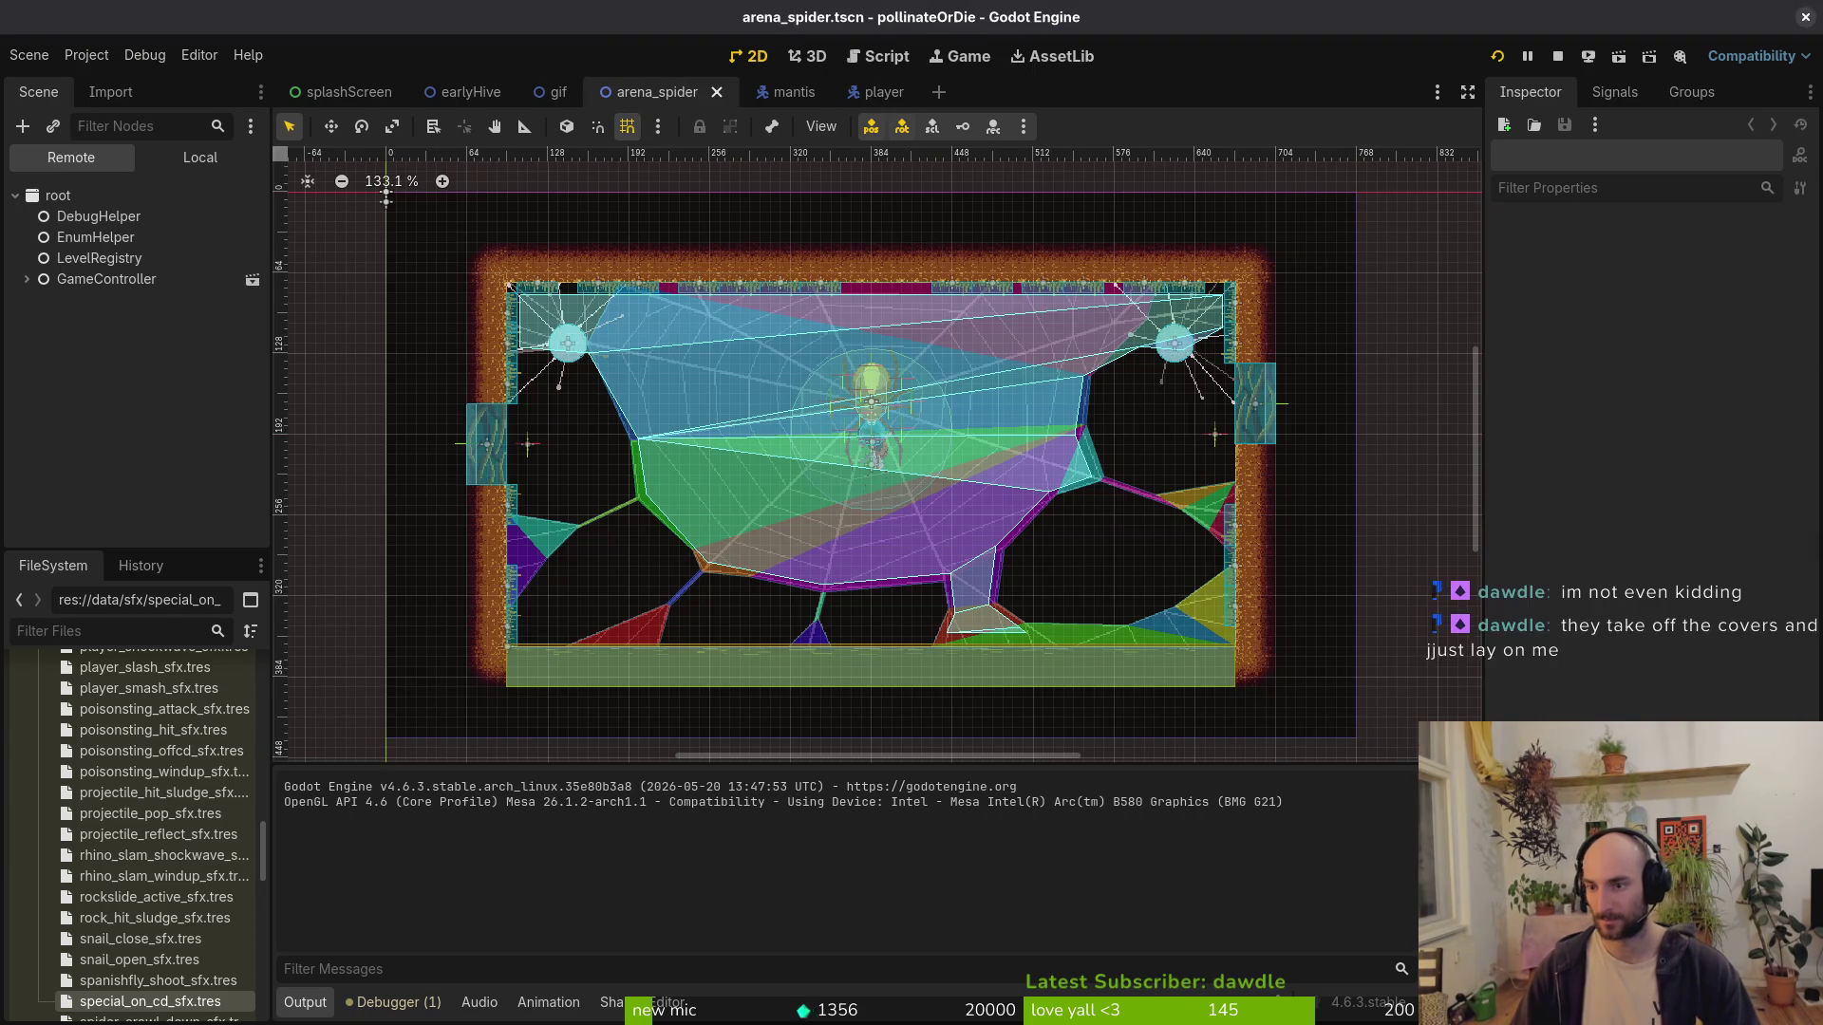
left_click(185, 158)
left_click(124, 197)
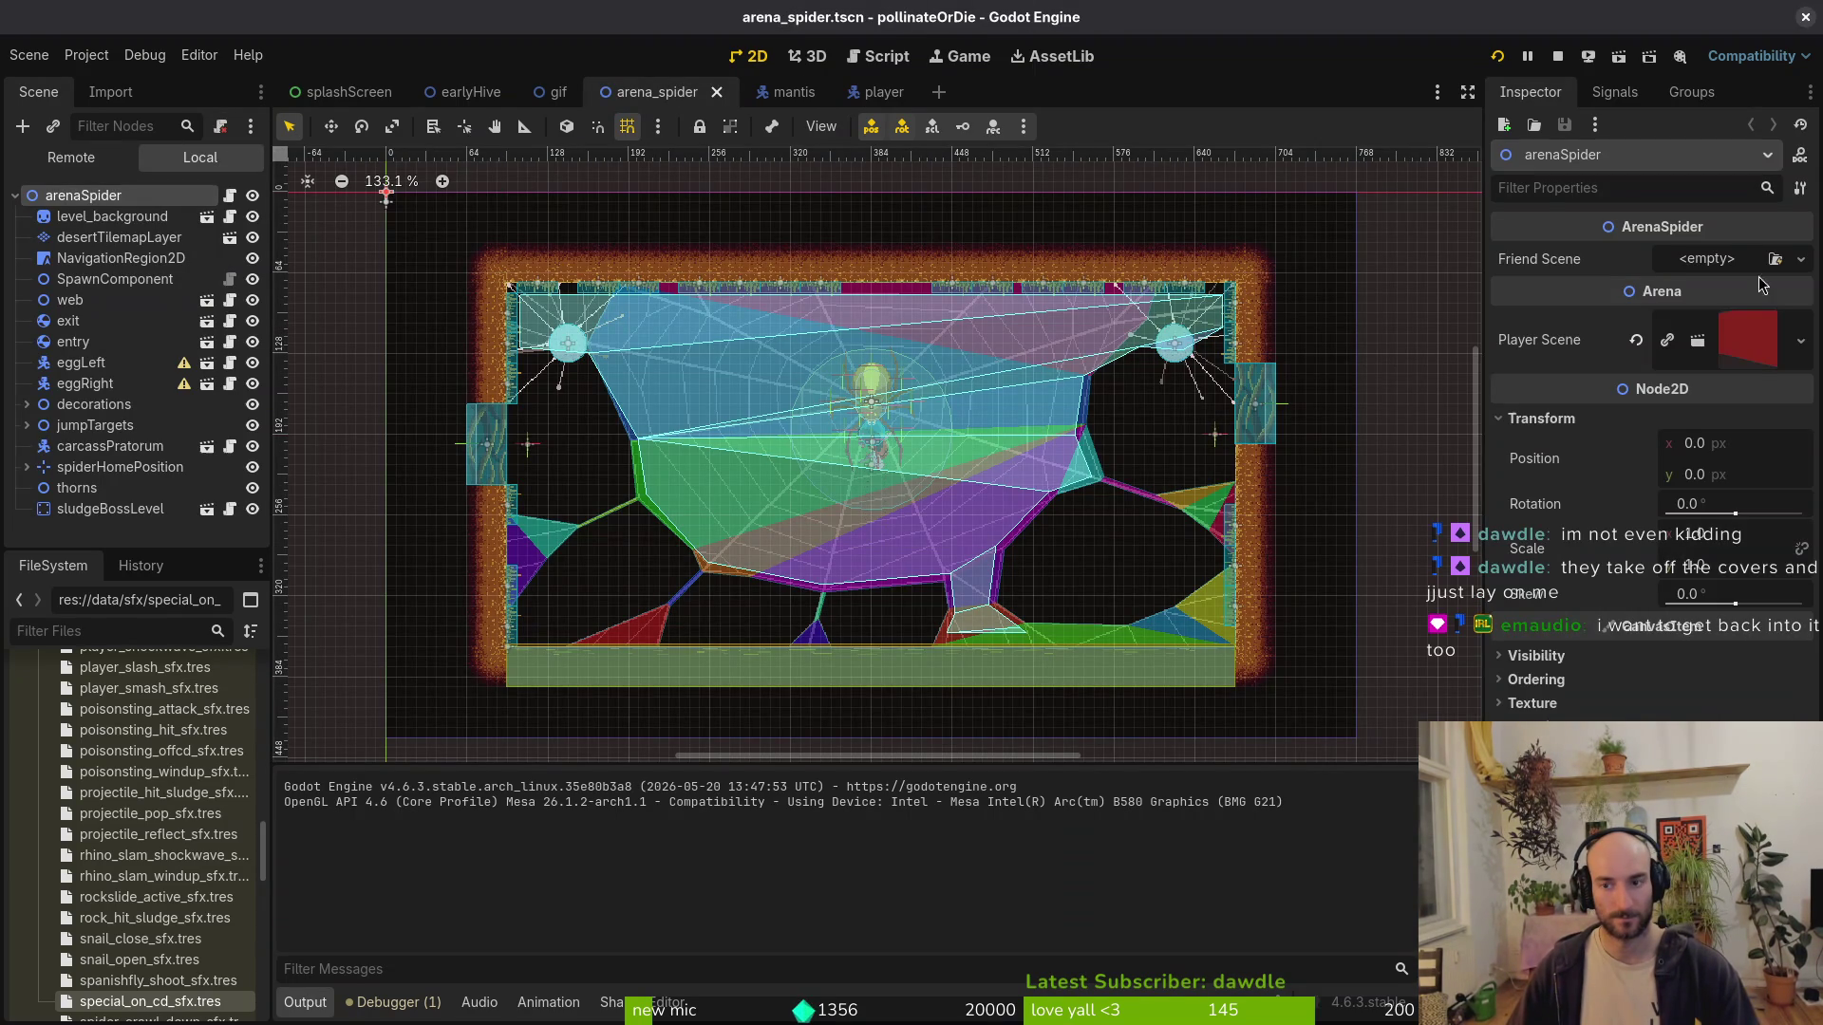
left_click(1697, 263)
left_click(1709, 340)
type("friend")
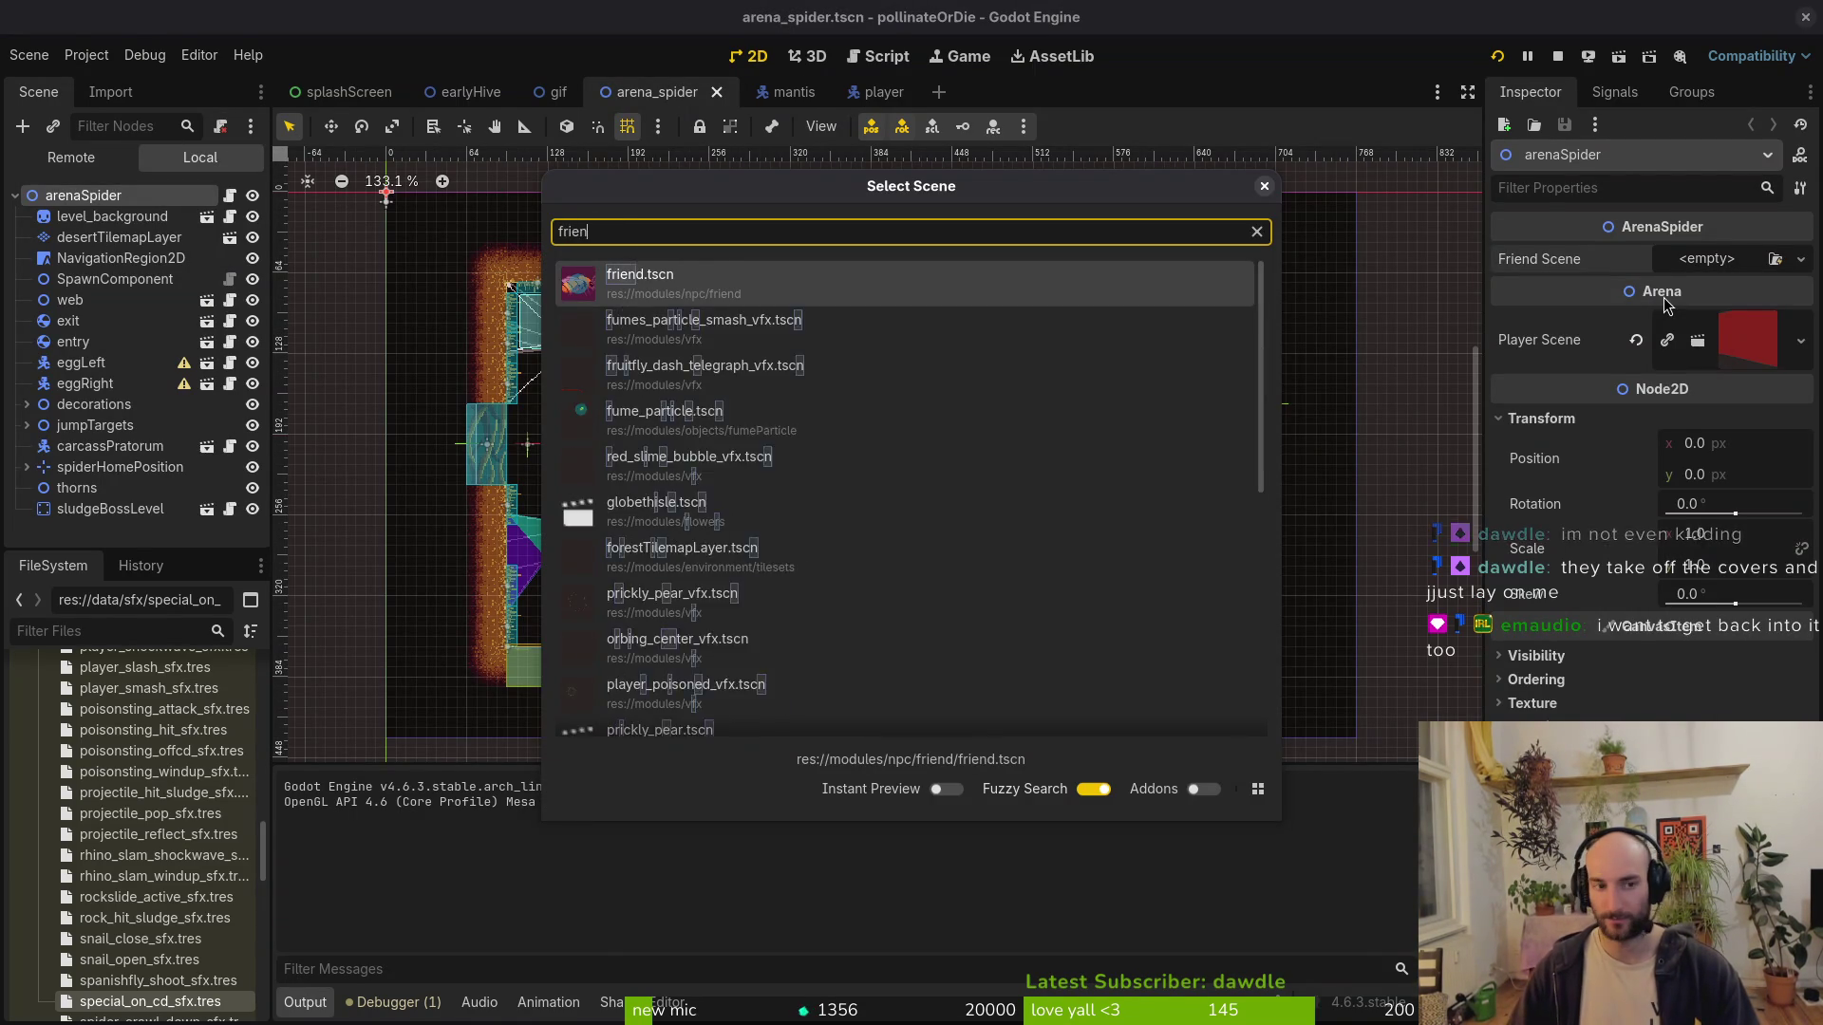
key("Return")
left_click(1497, 56)
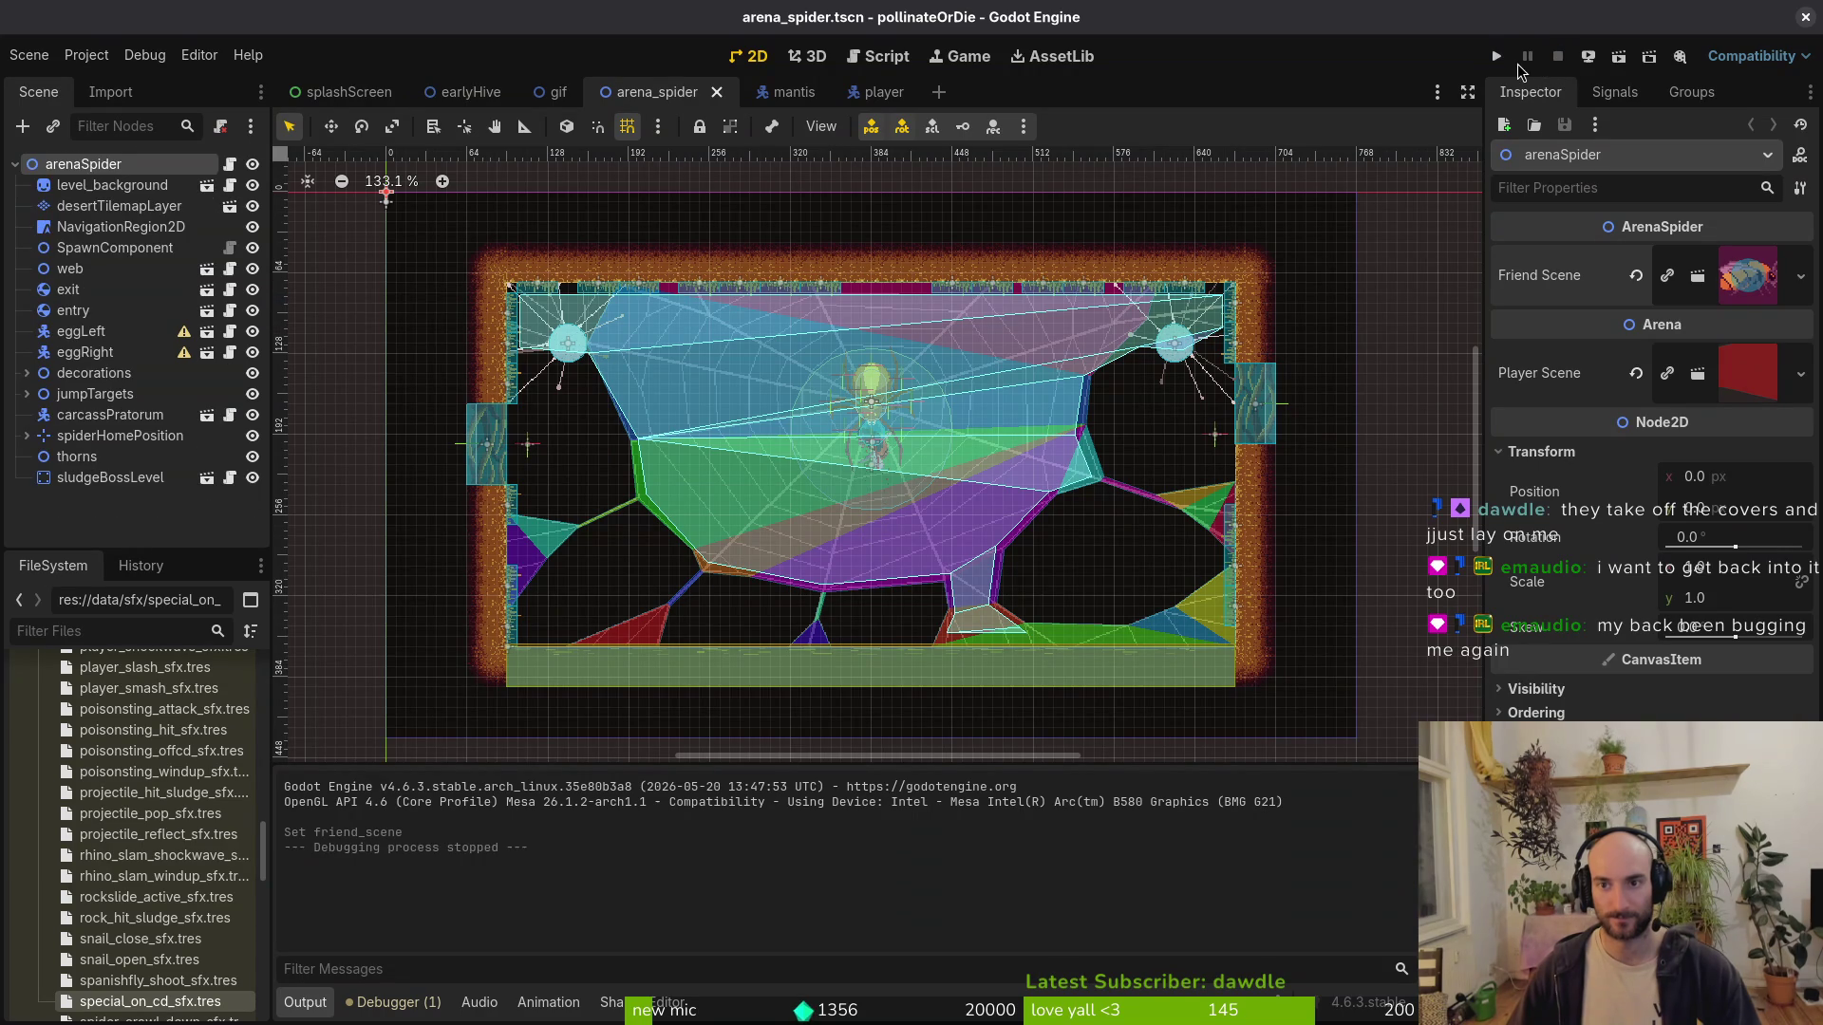
left_click(1496, 59)
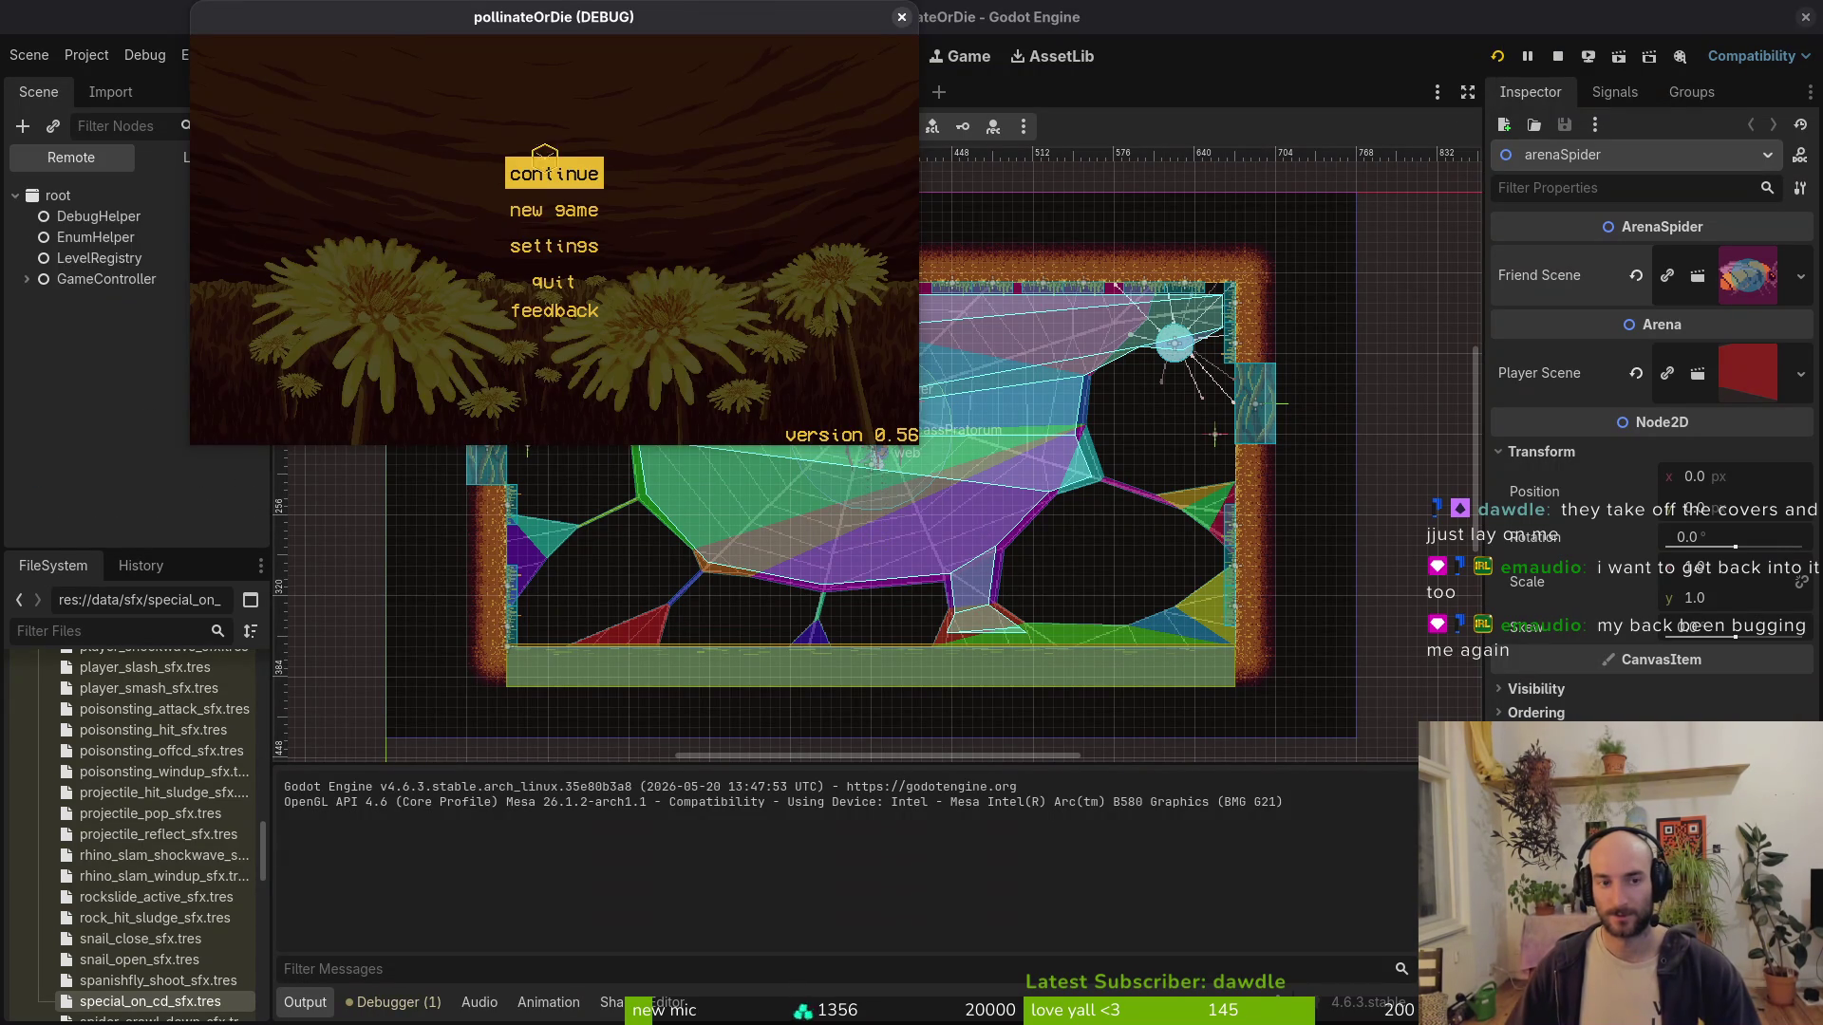
Continue the saved game, toggle the items menu, then open the F1 debug level-select menu
key("Return")
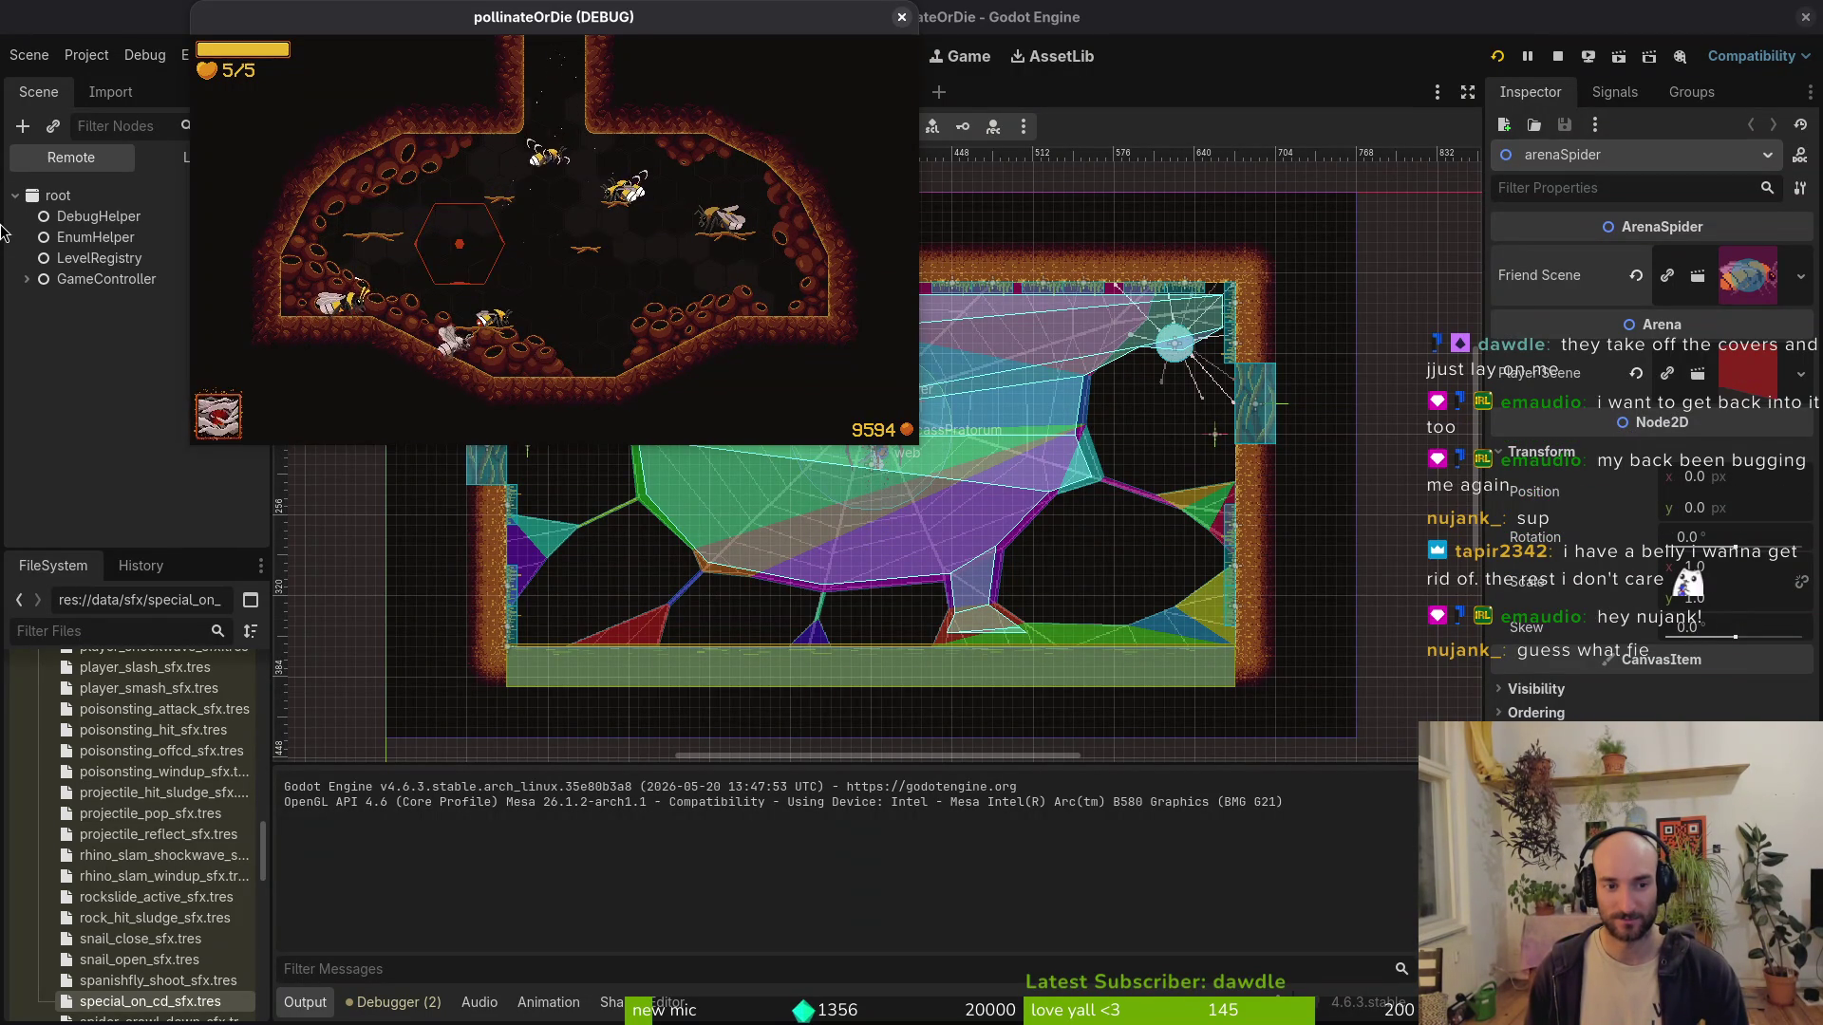
key("Escape")
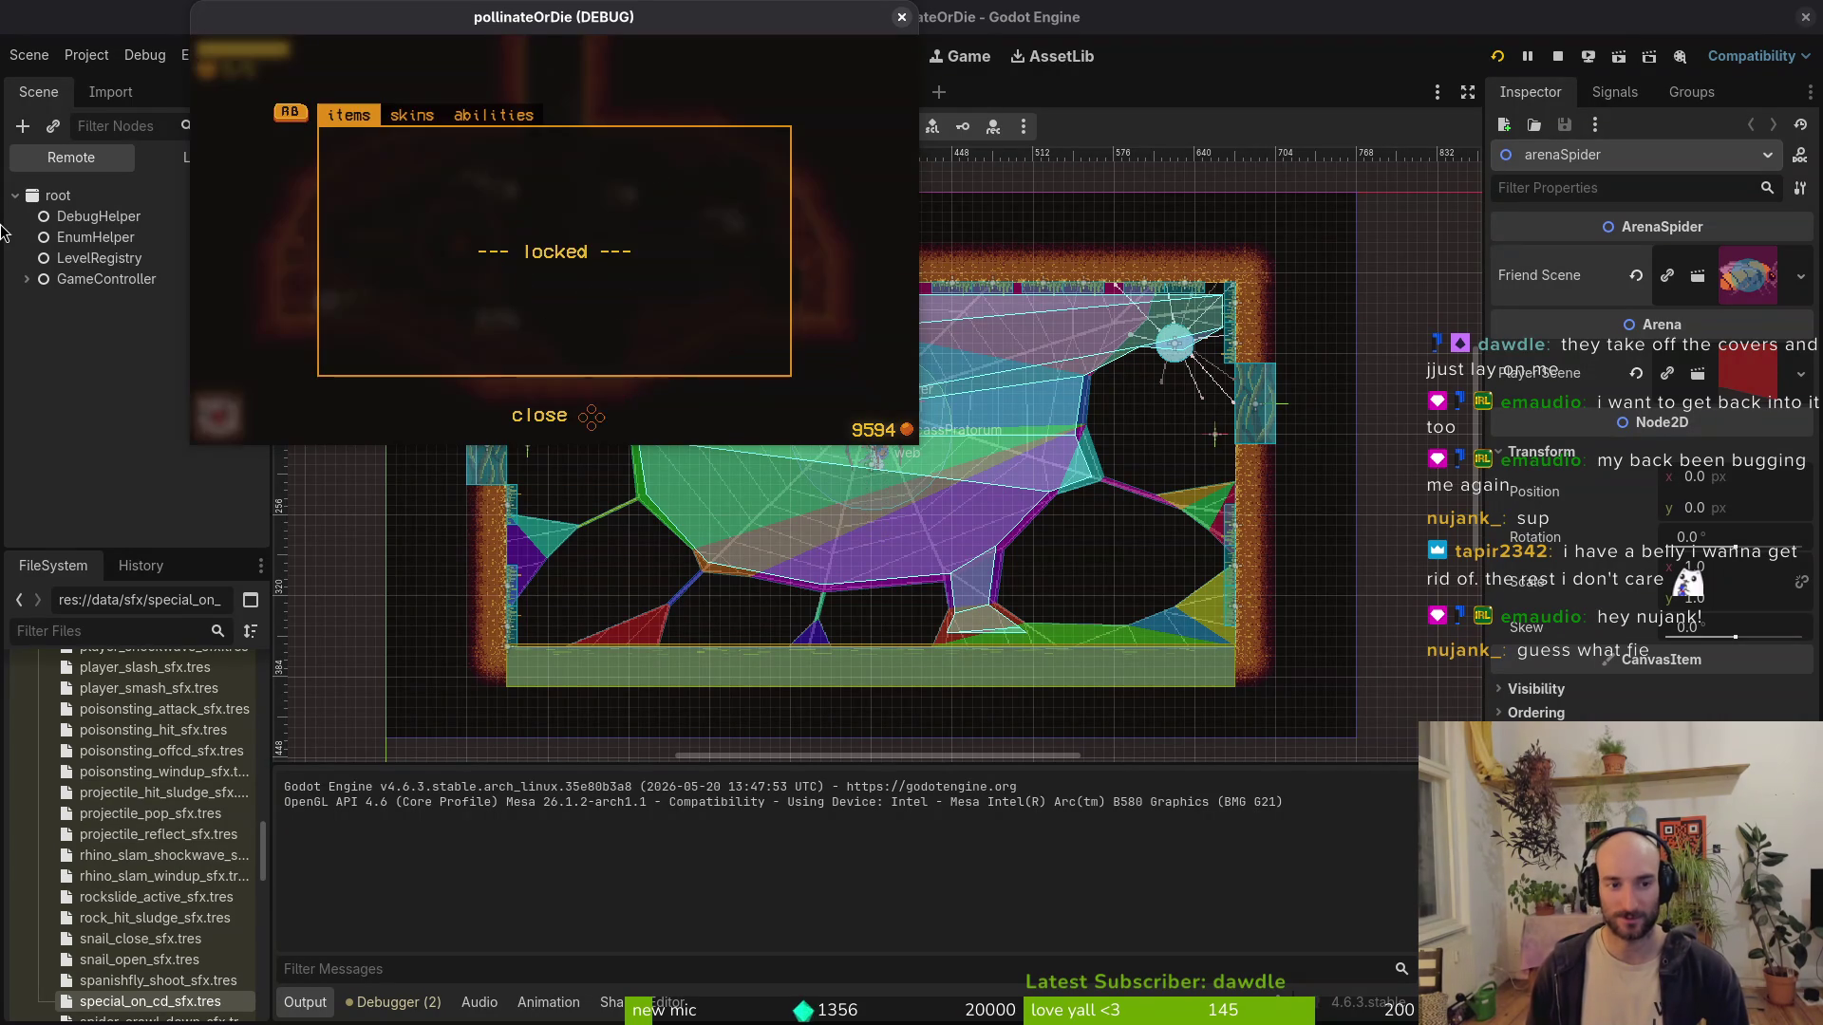
key("e")
key("e")
key("Escape")
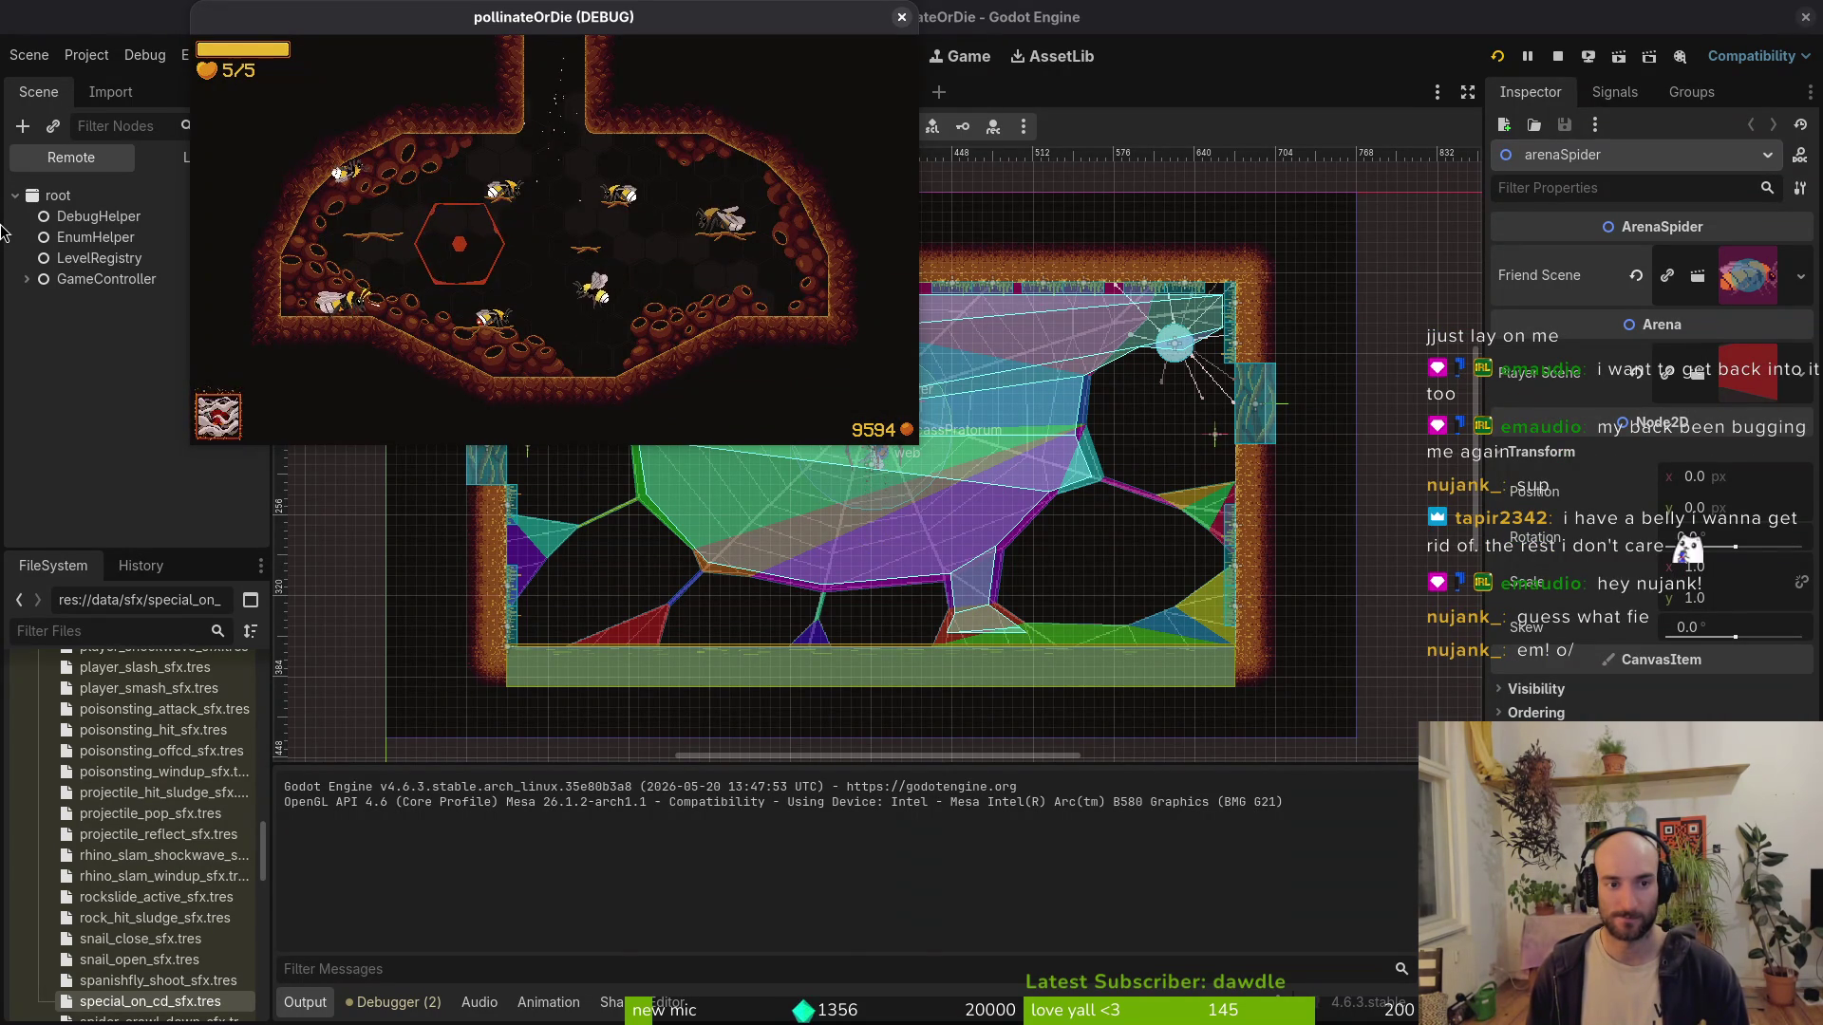
key("F1")
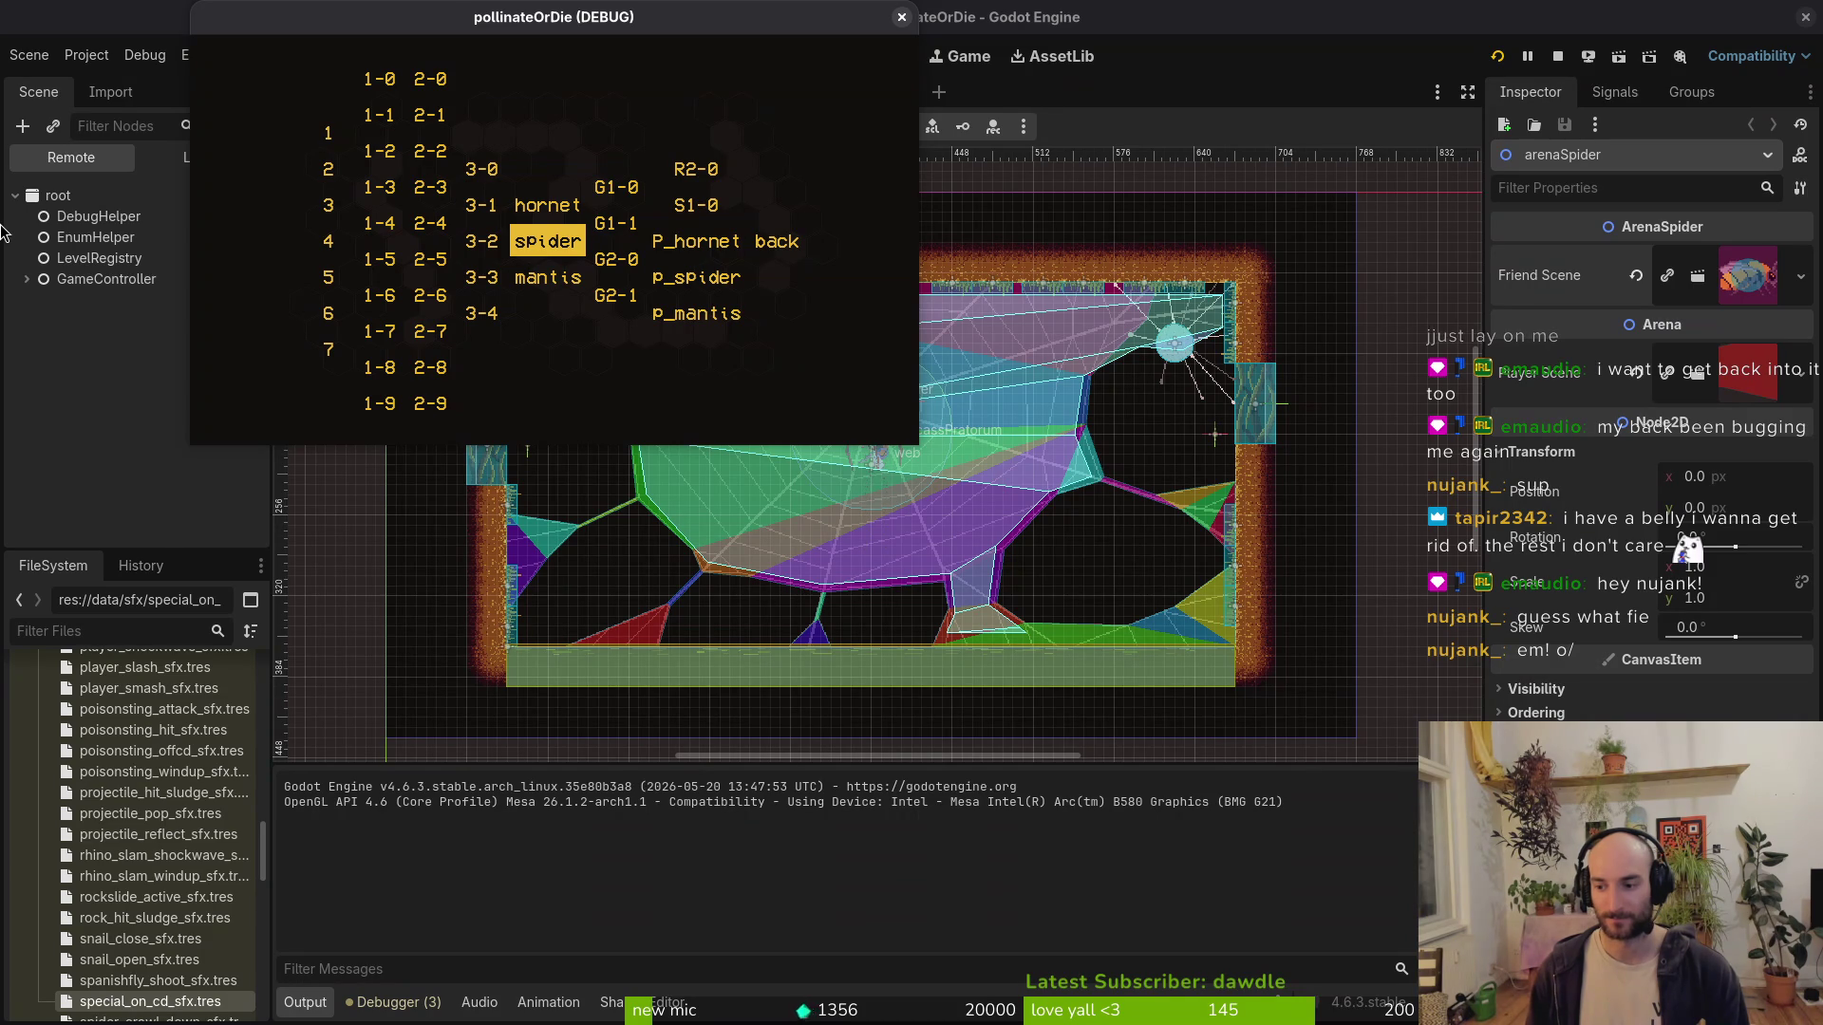
Play the spider arena, then view the debugger's list of six errors
key("Return")
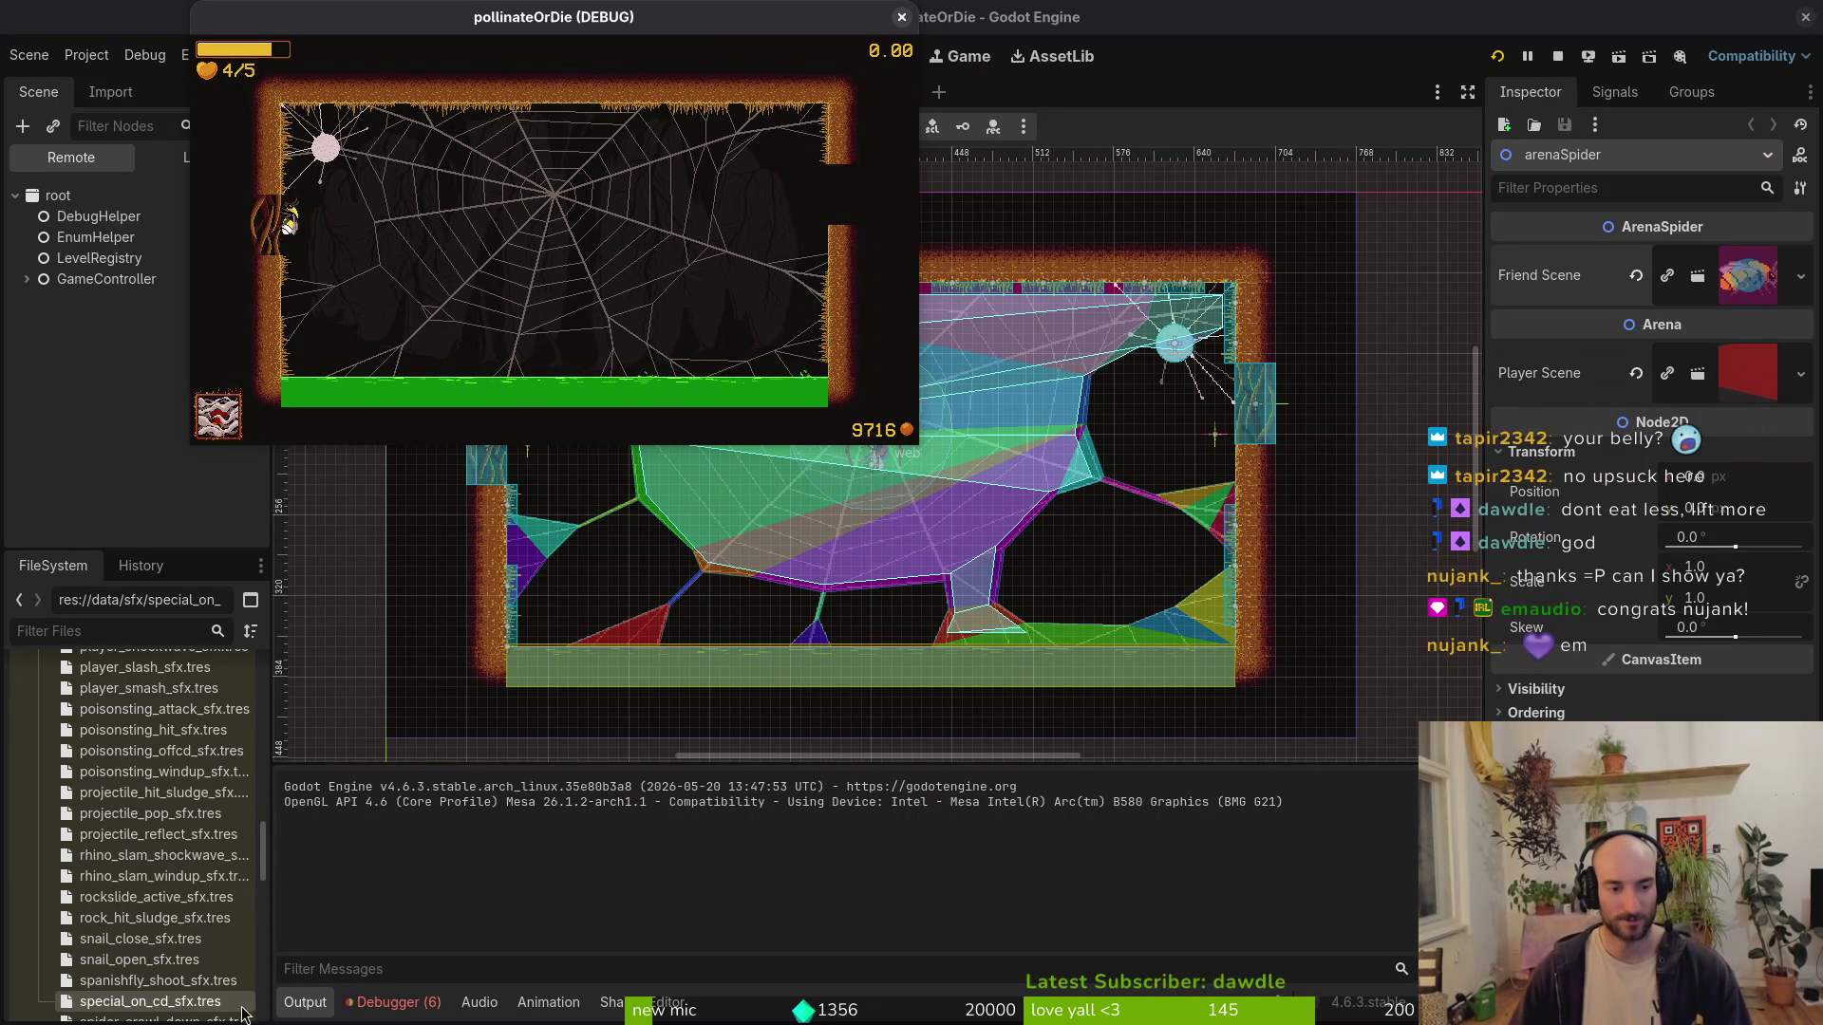
left_click(392, 1002)
left_click(441, 773)
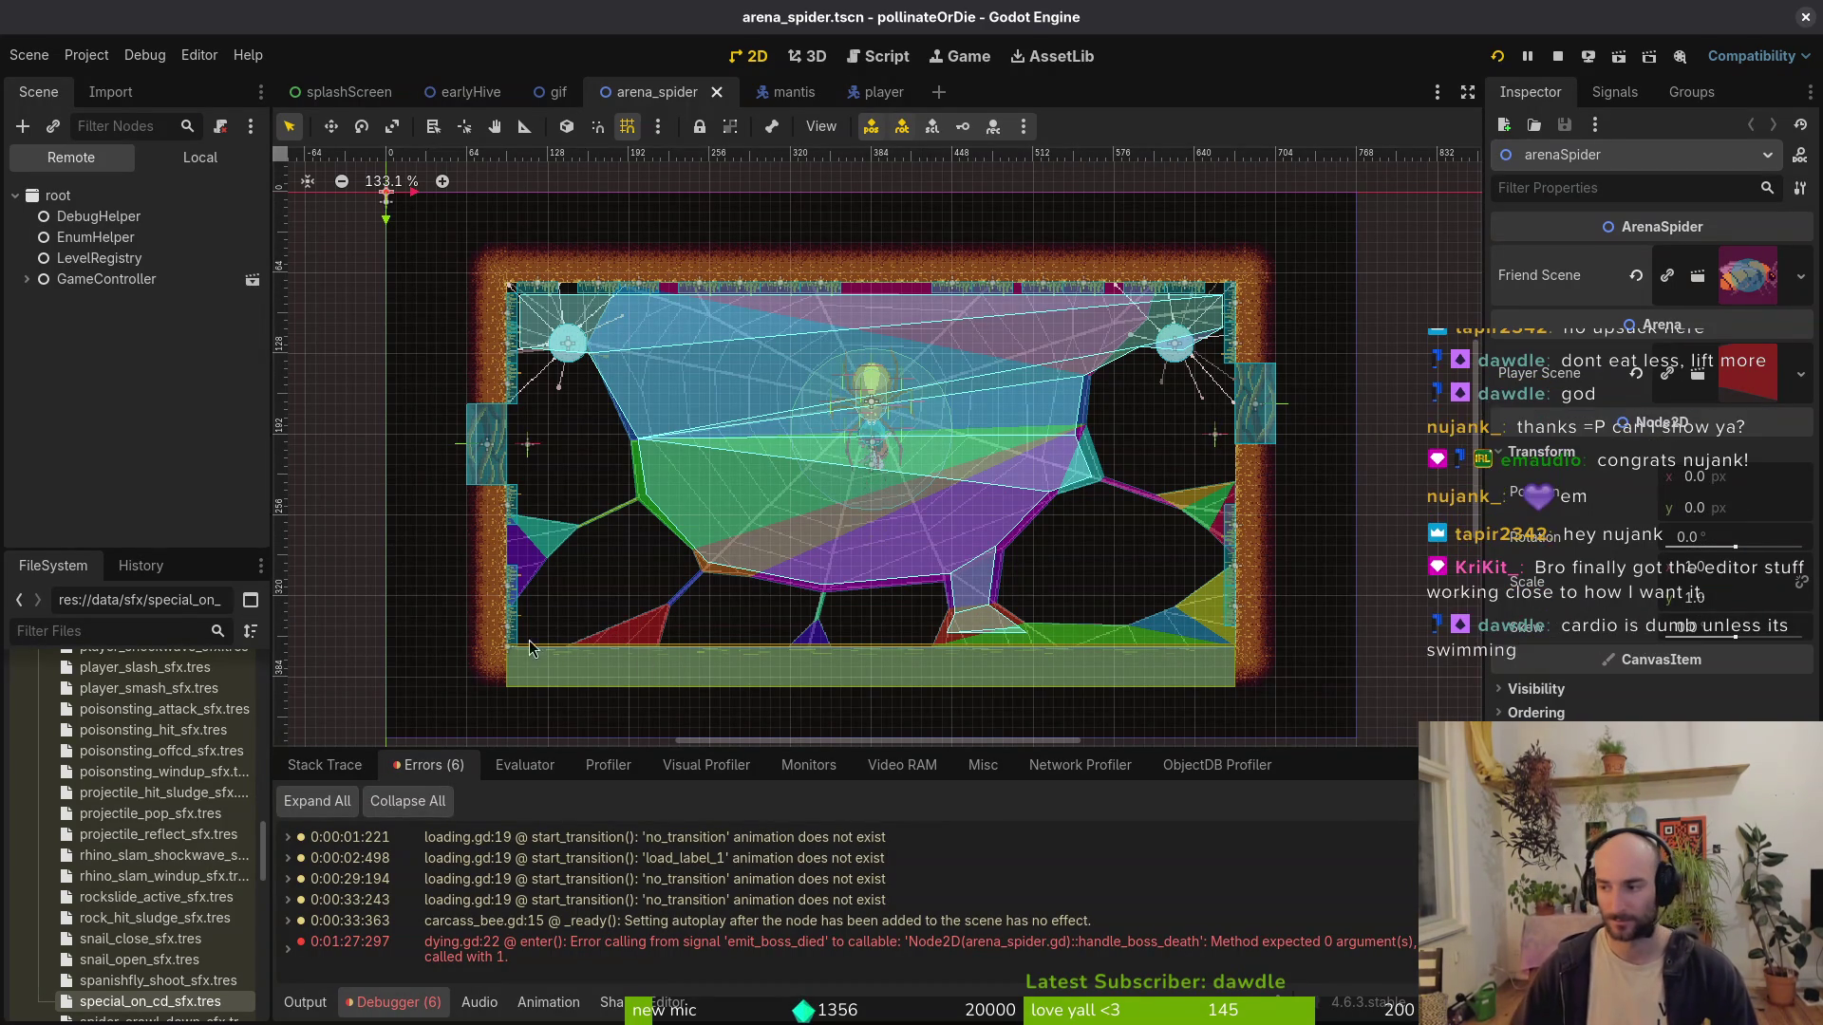
Launch vim from the terminal prompt
key("alt+Tab")
type("vim")
key("Return")
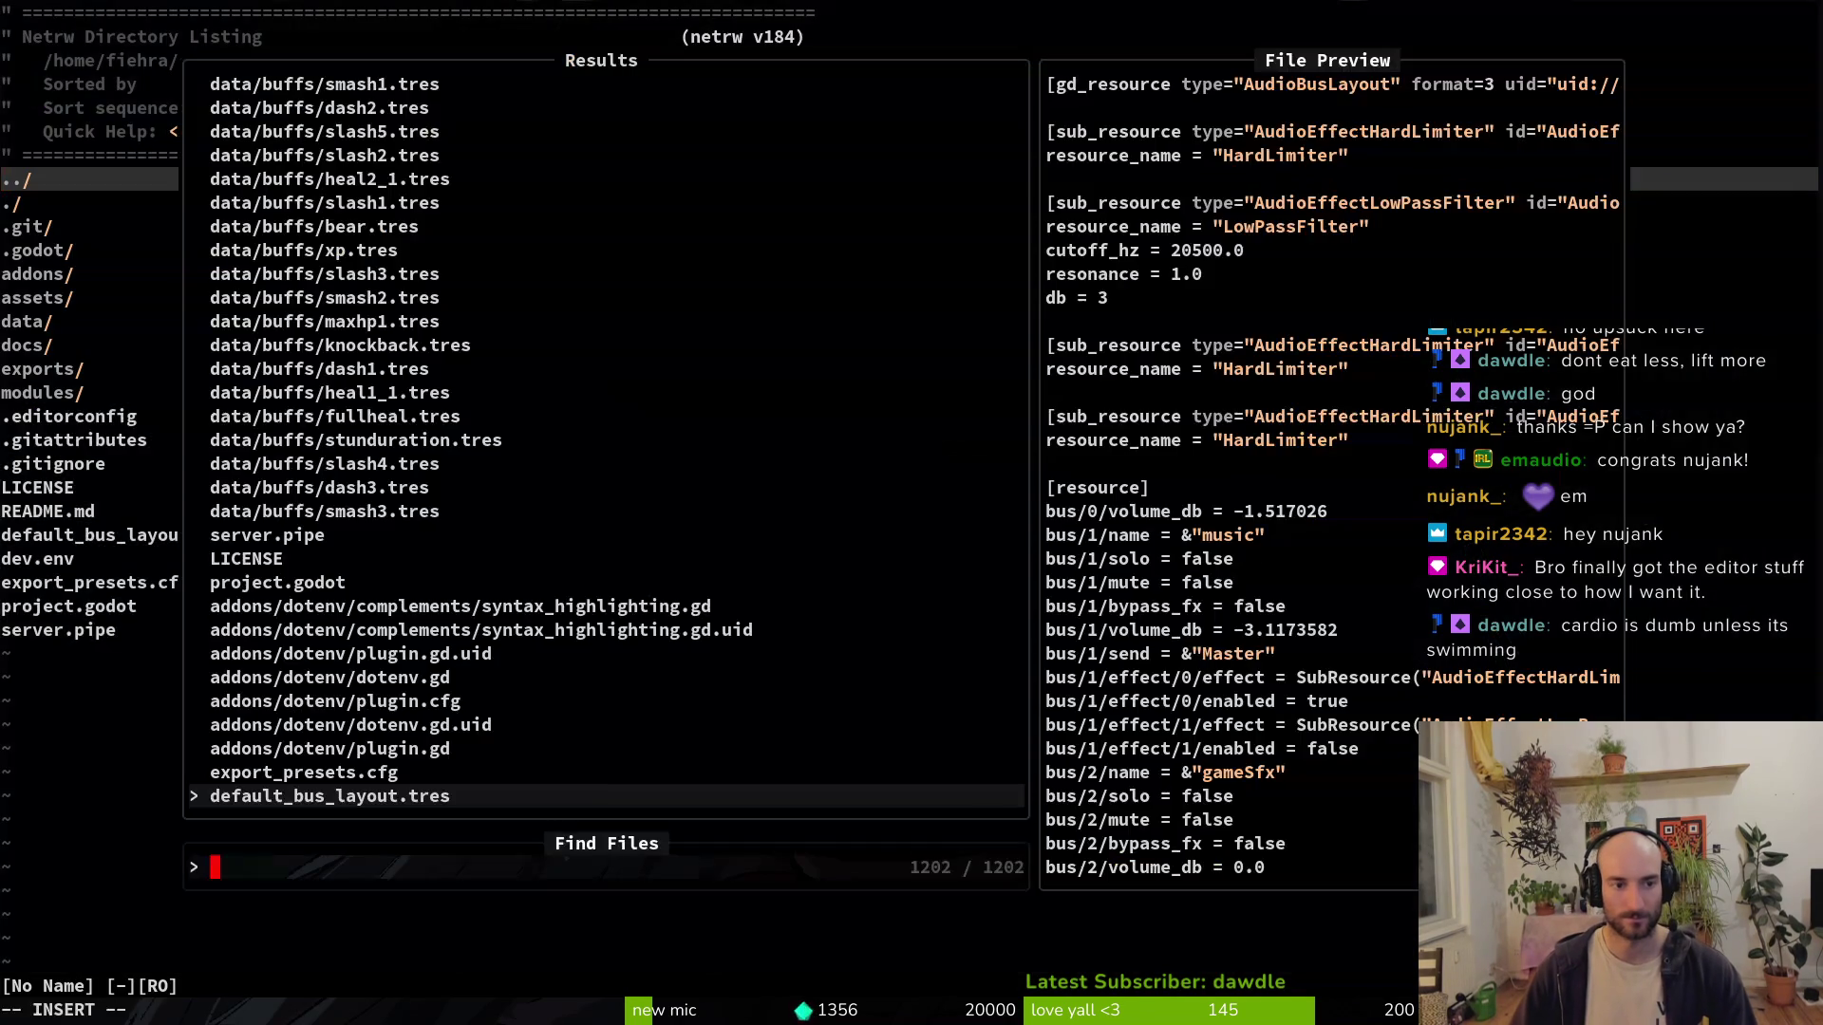
Open arena_spider.gd through the file finder after retrying the search as 'arespi'
type("arebos")
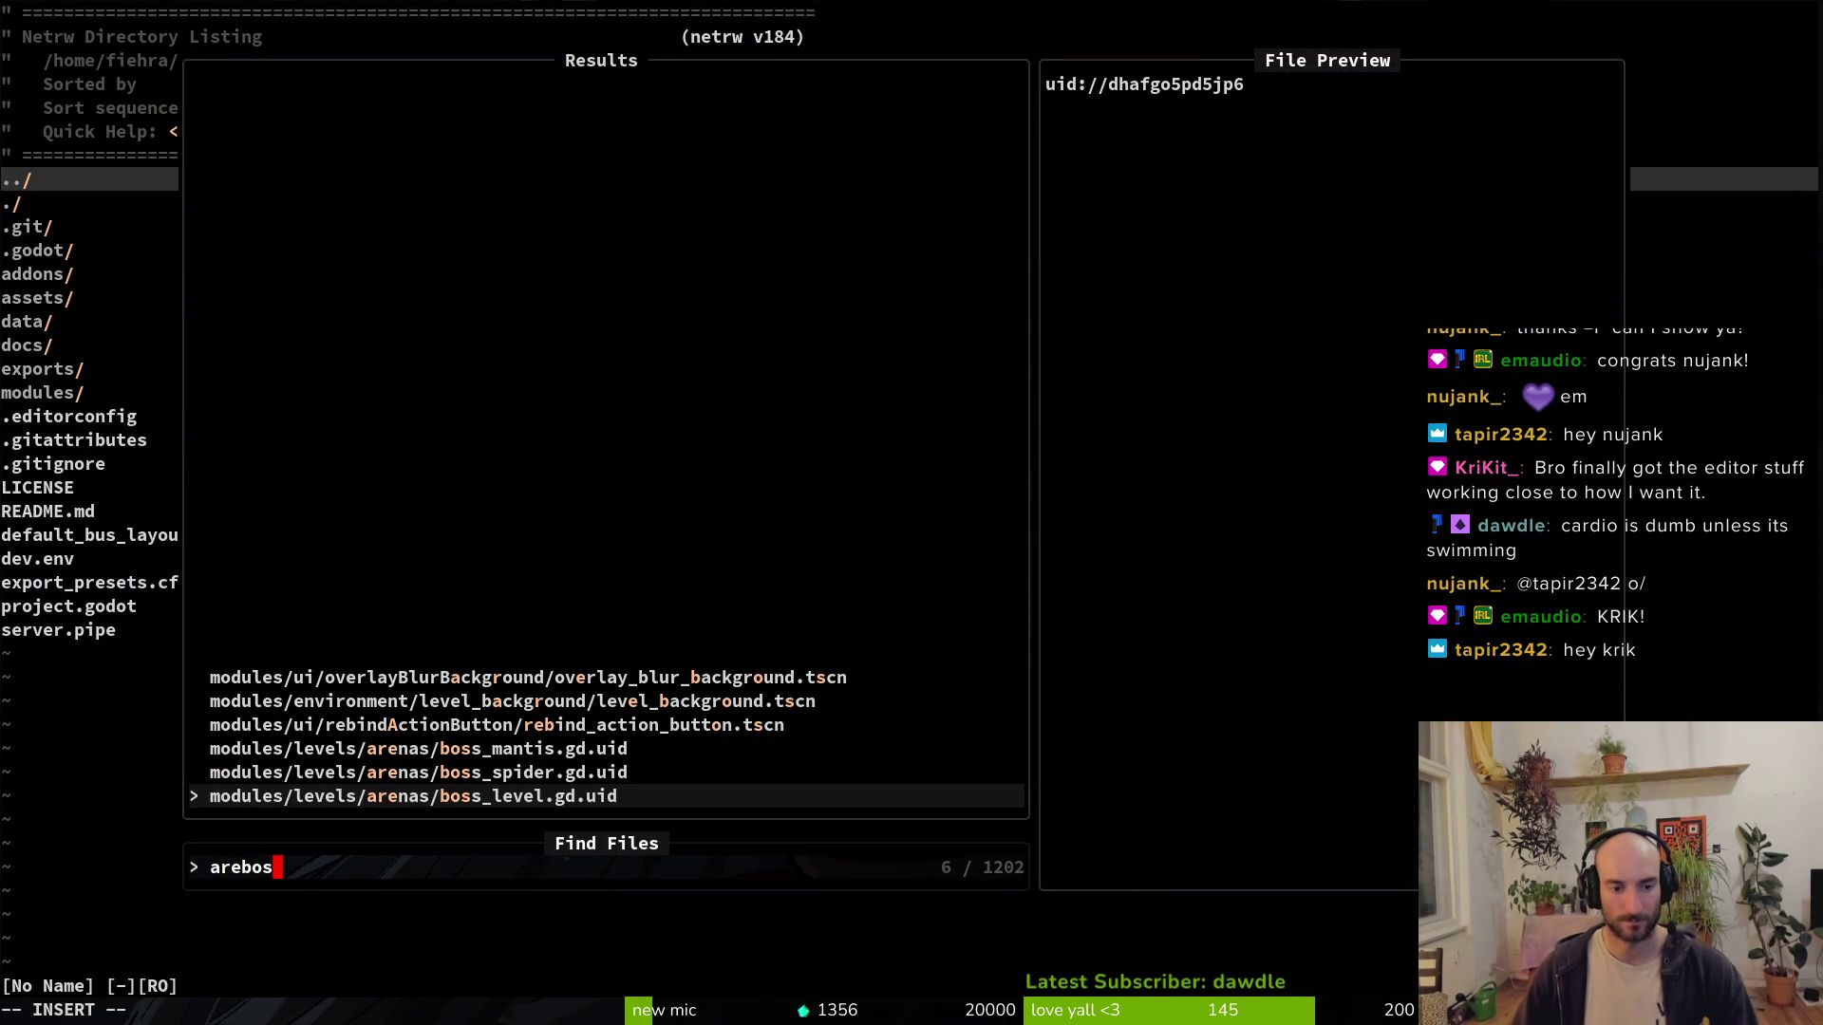
left_click(418, 771)
key("BackSpace")
key("BackSpace")
key("BackSpace")
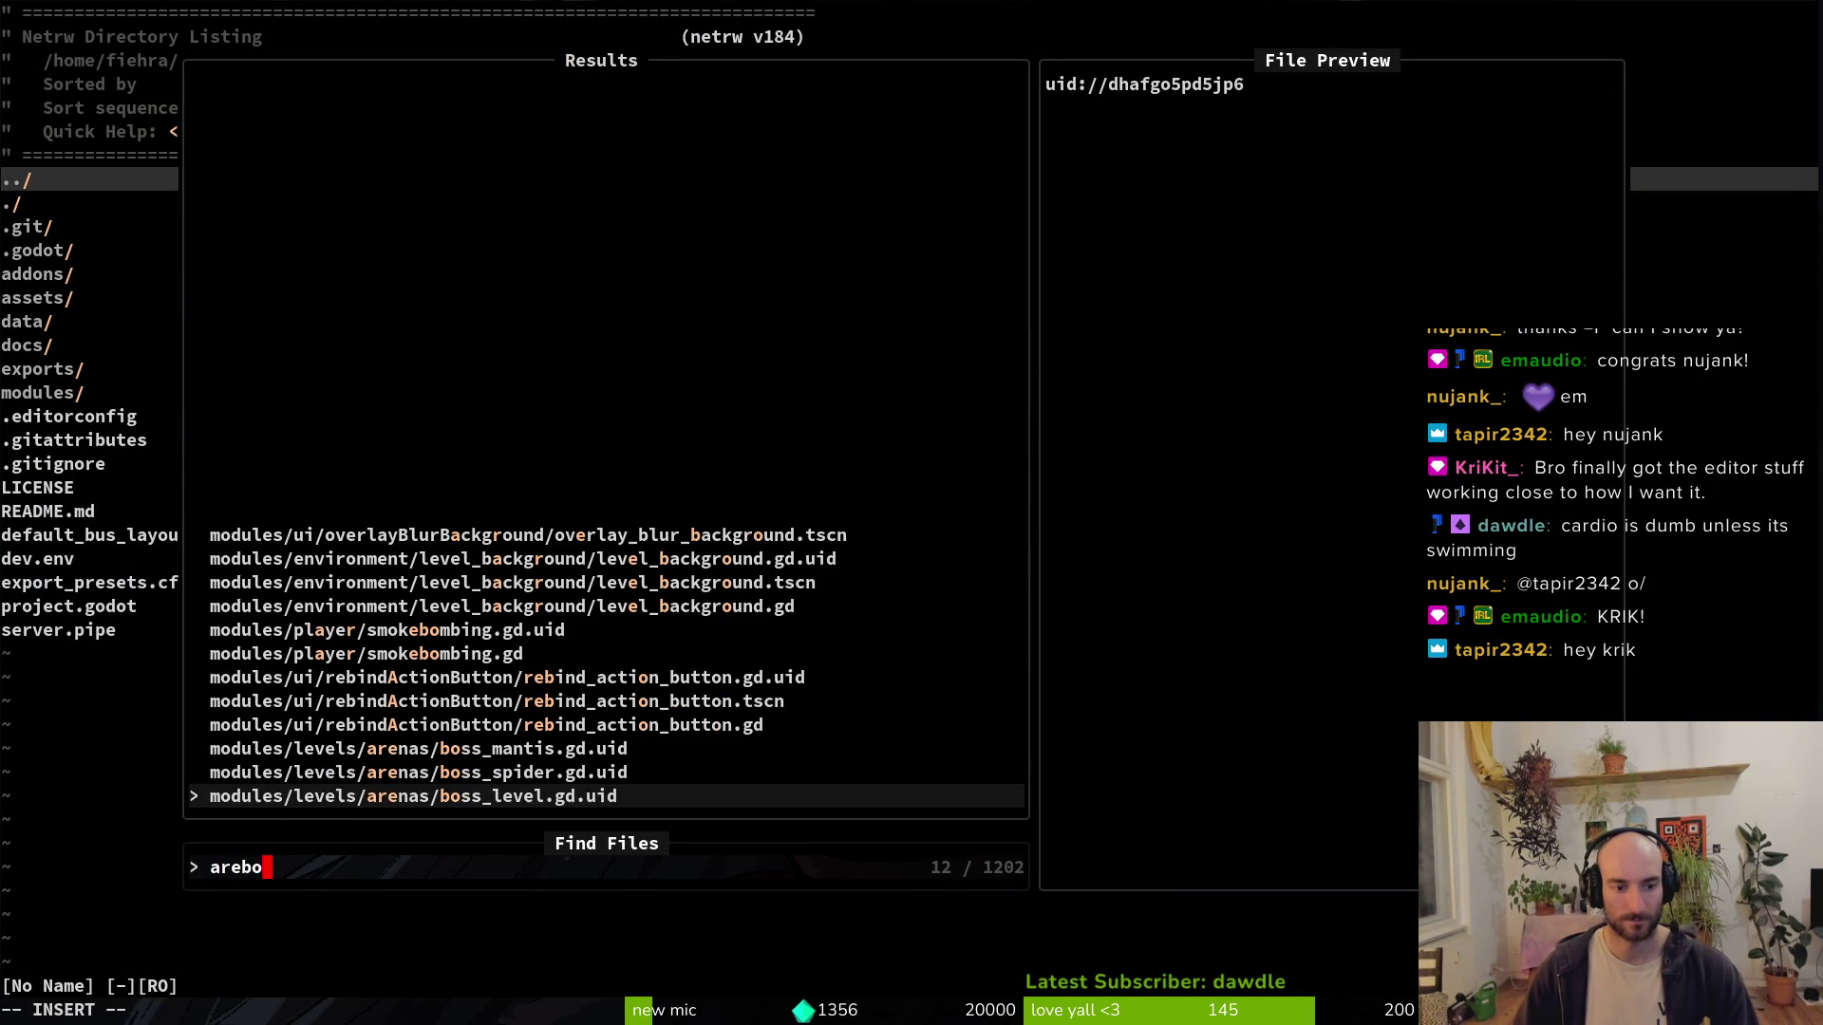
type("are")
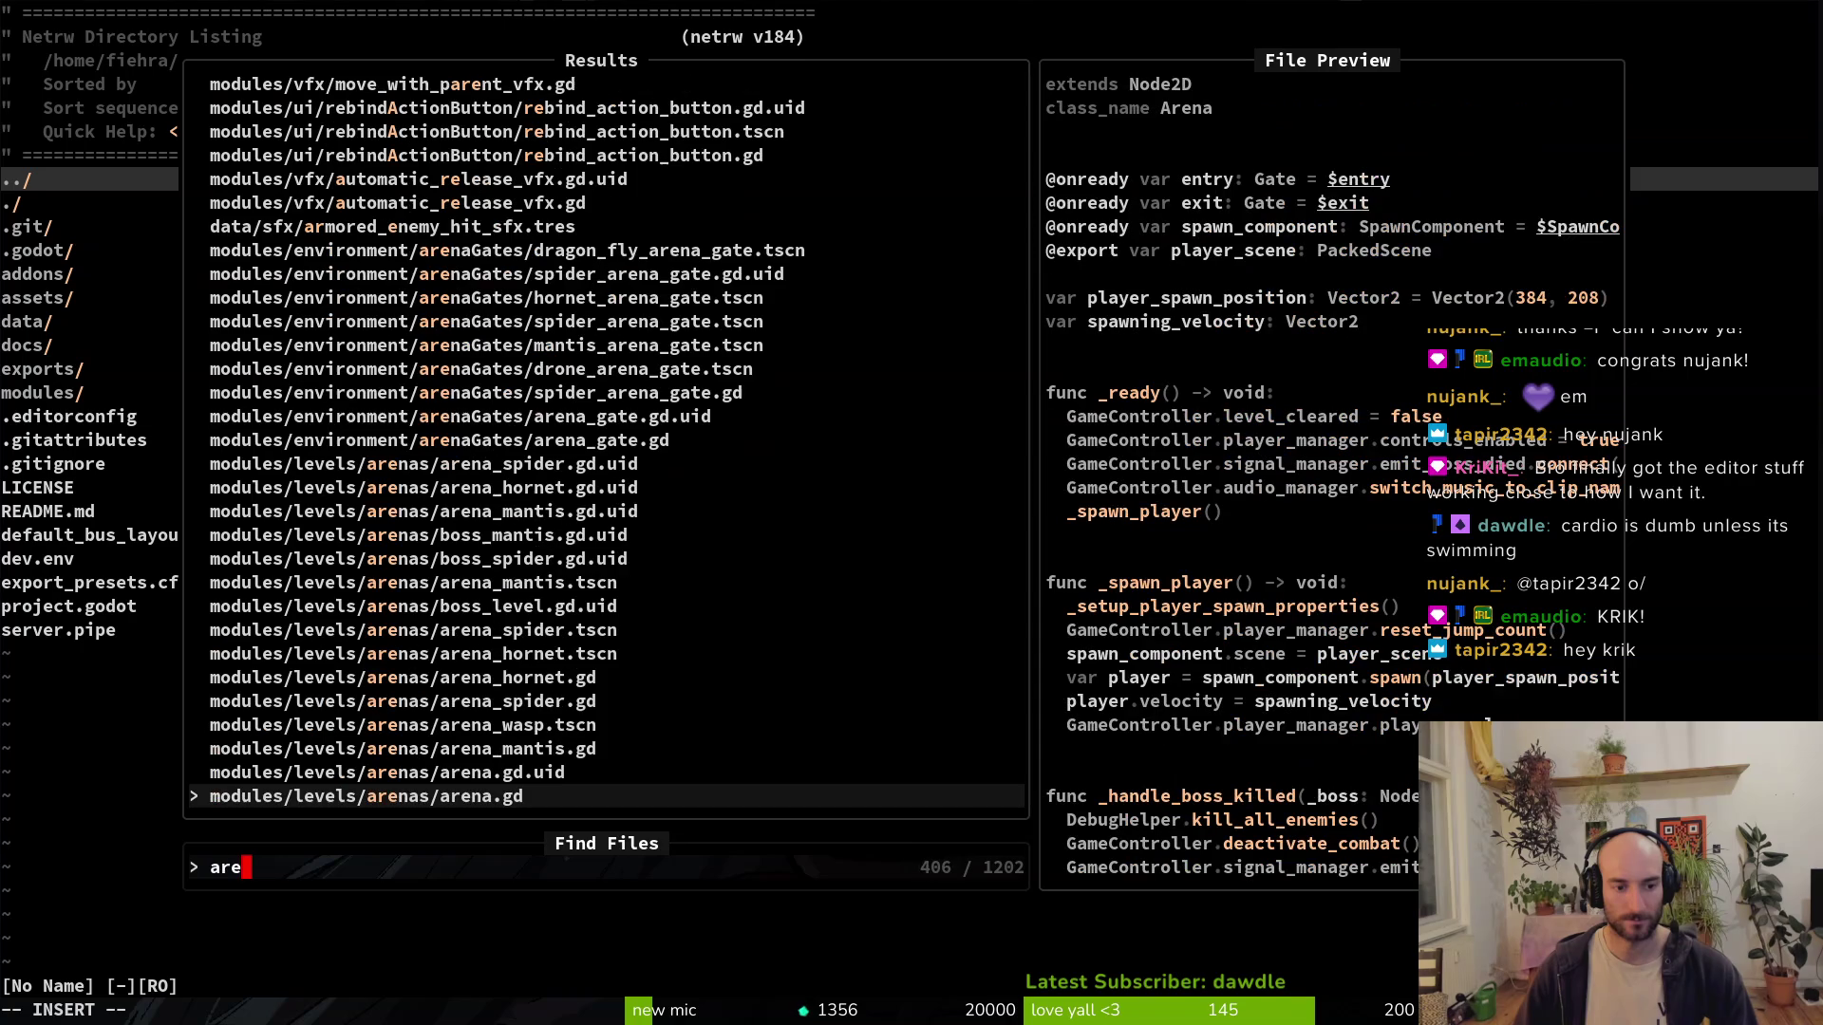
type("spi")
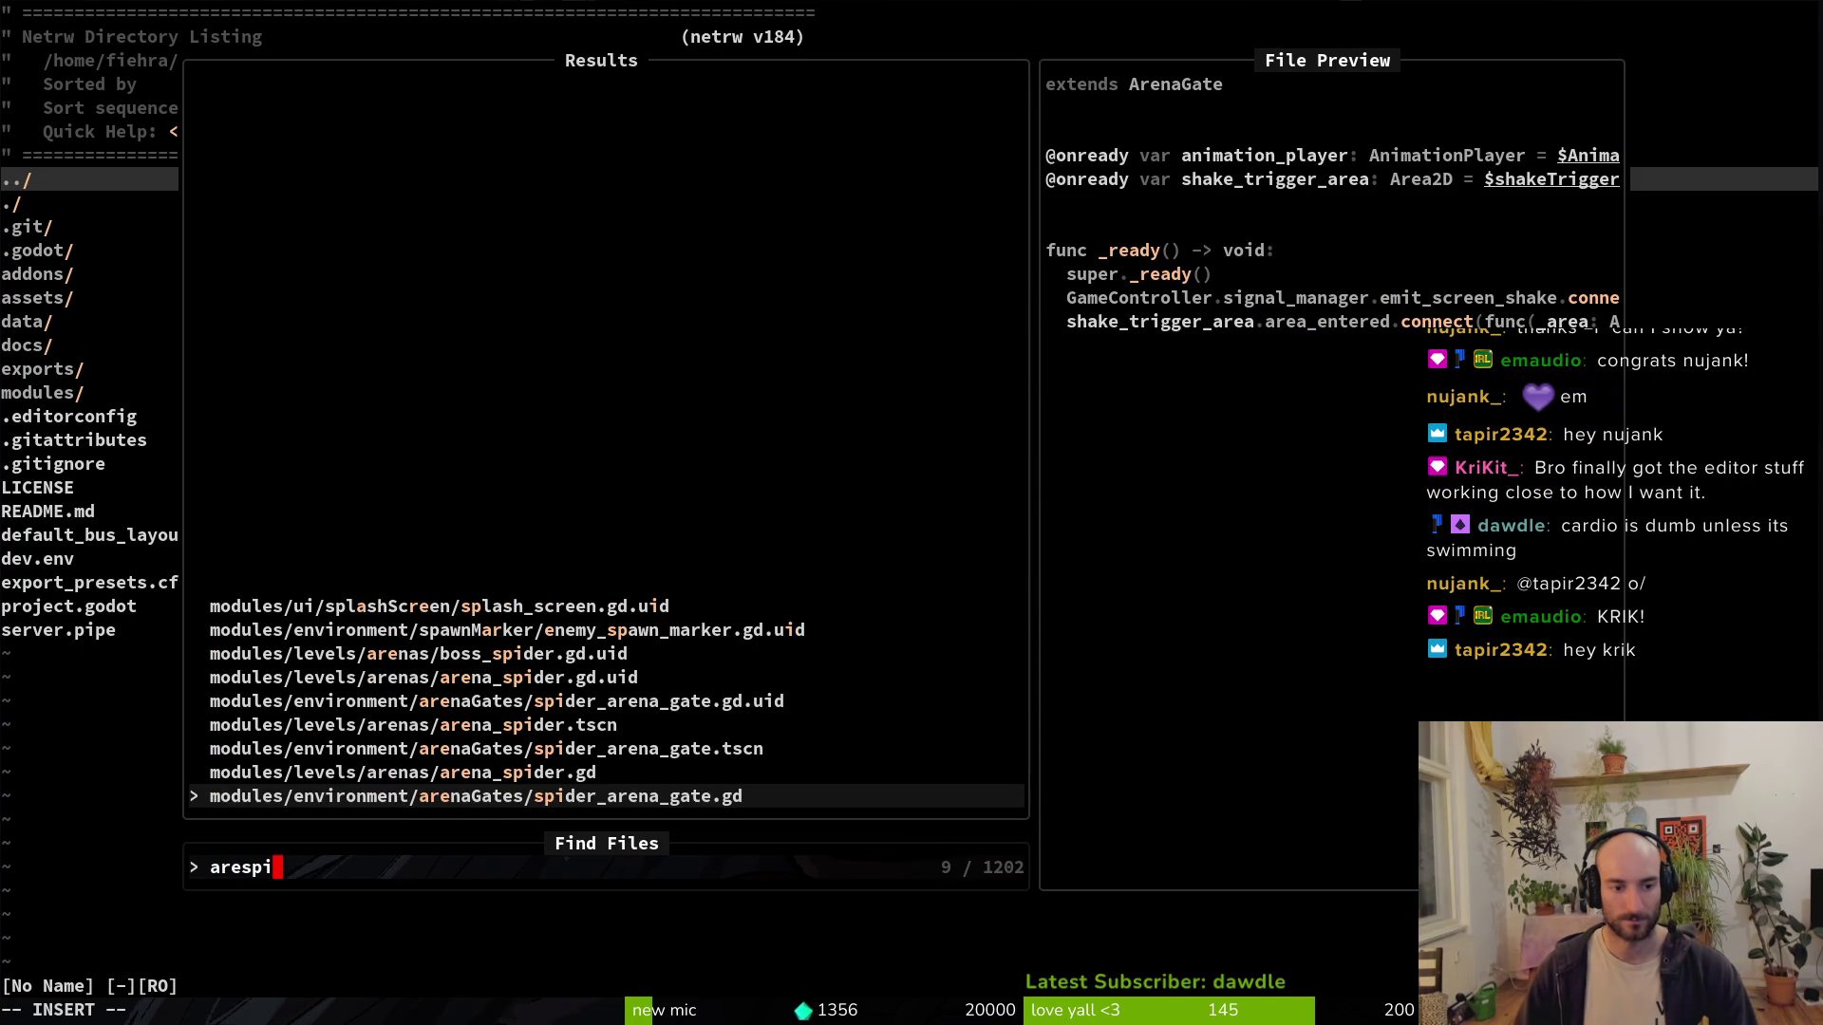
key("Up")
key("Return")
Search 'bossspider' to browse the boss spider script files, then return to Godot
key("space")
key("f")
key("f")
type("bosspid")
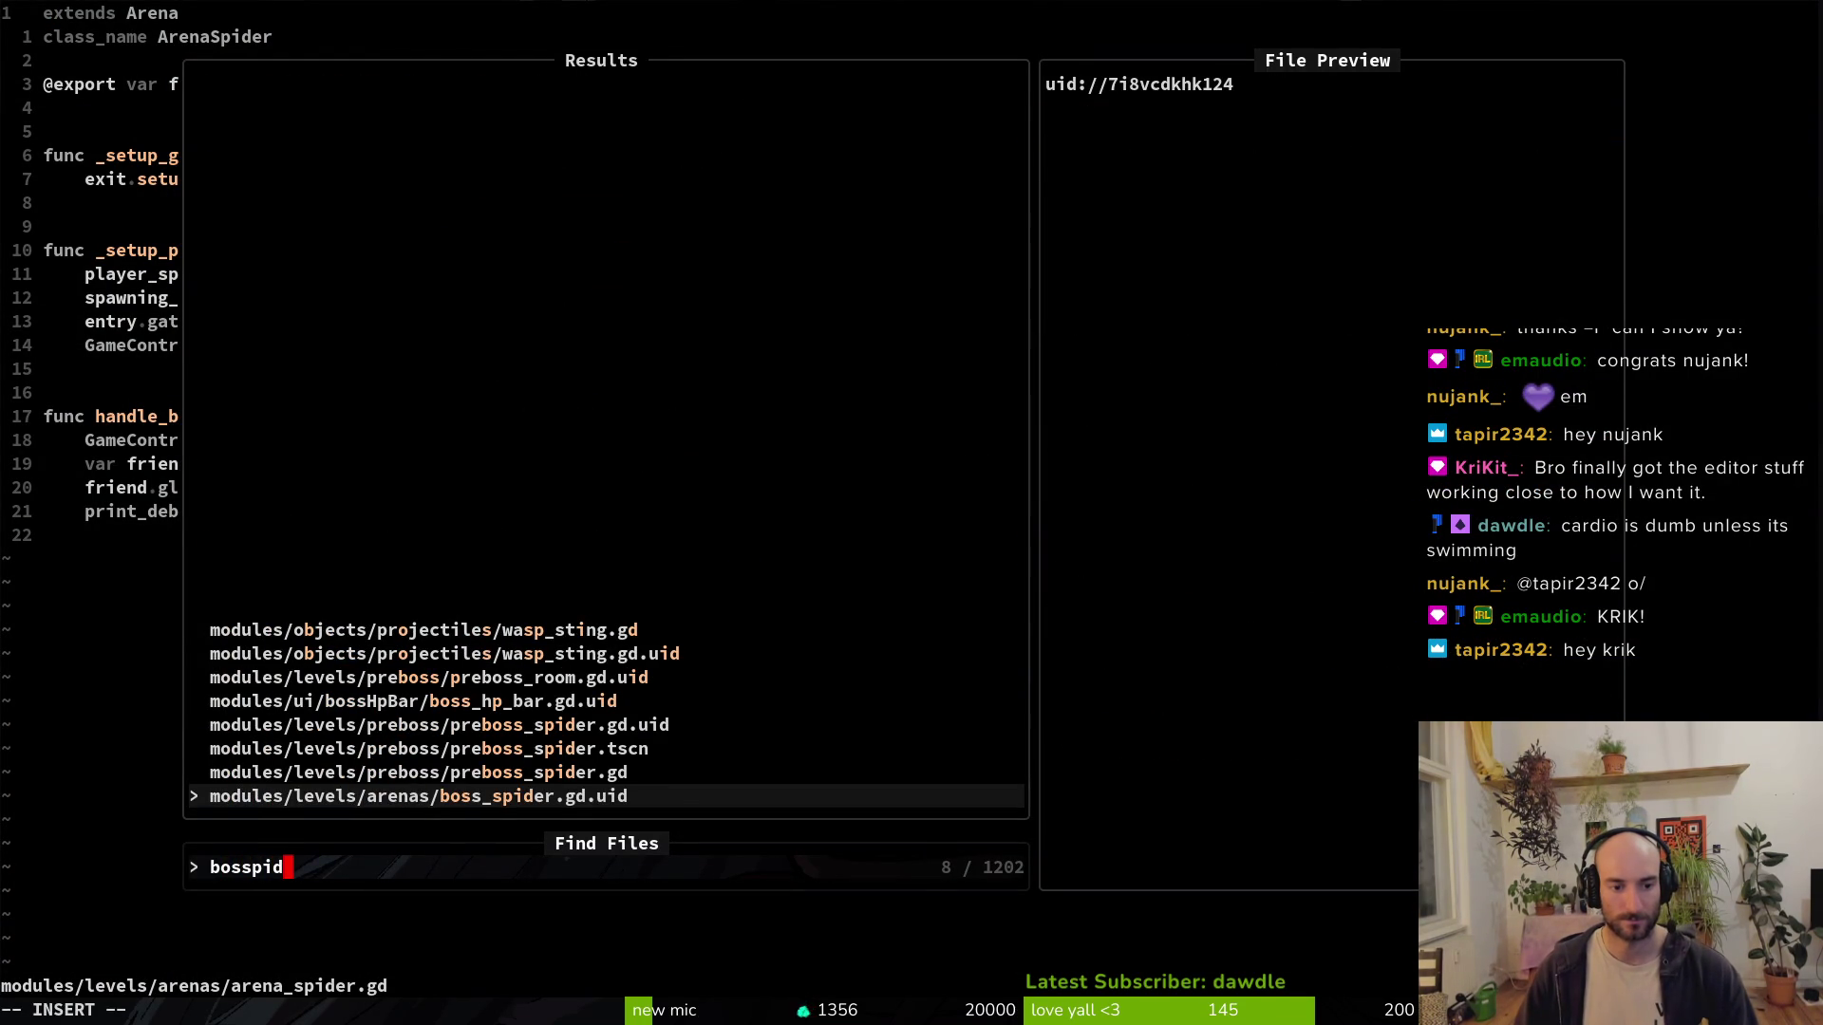
key("Up")
key("Down")
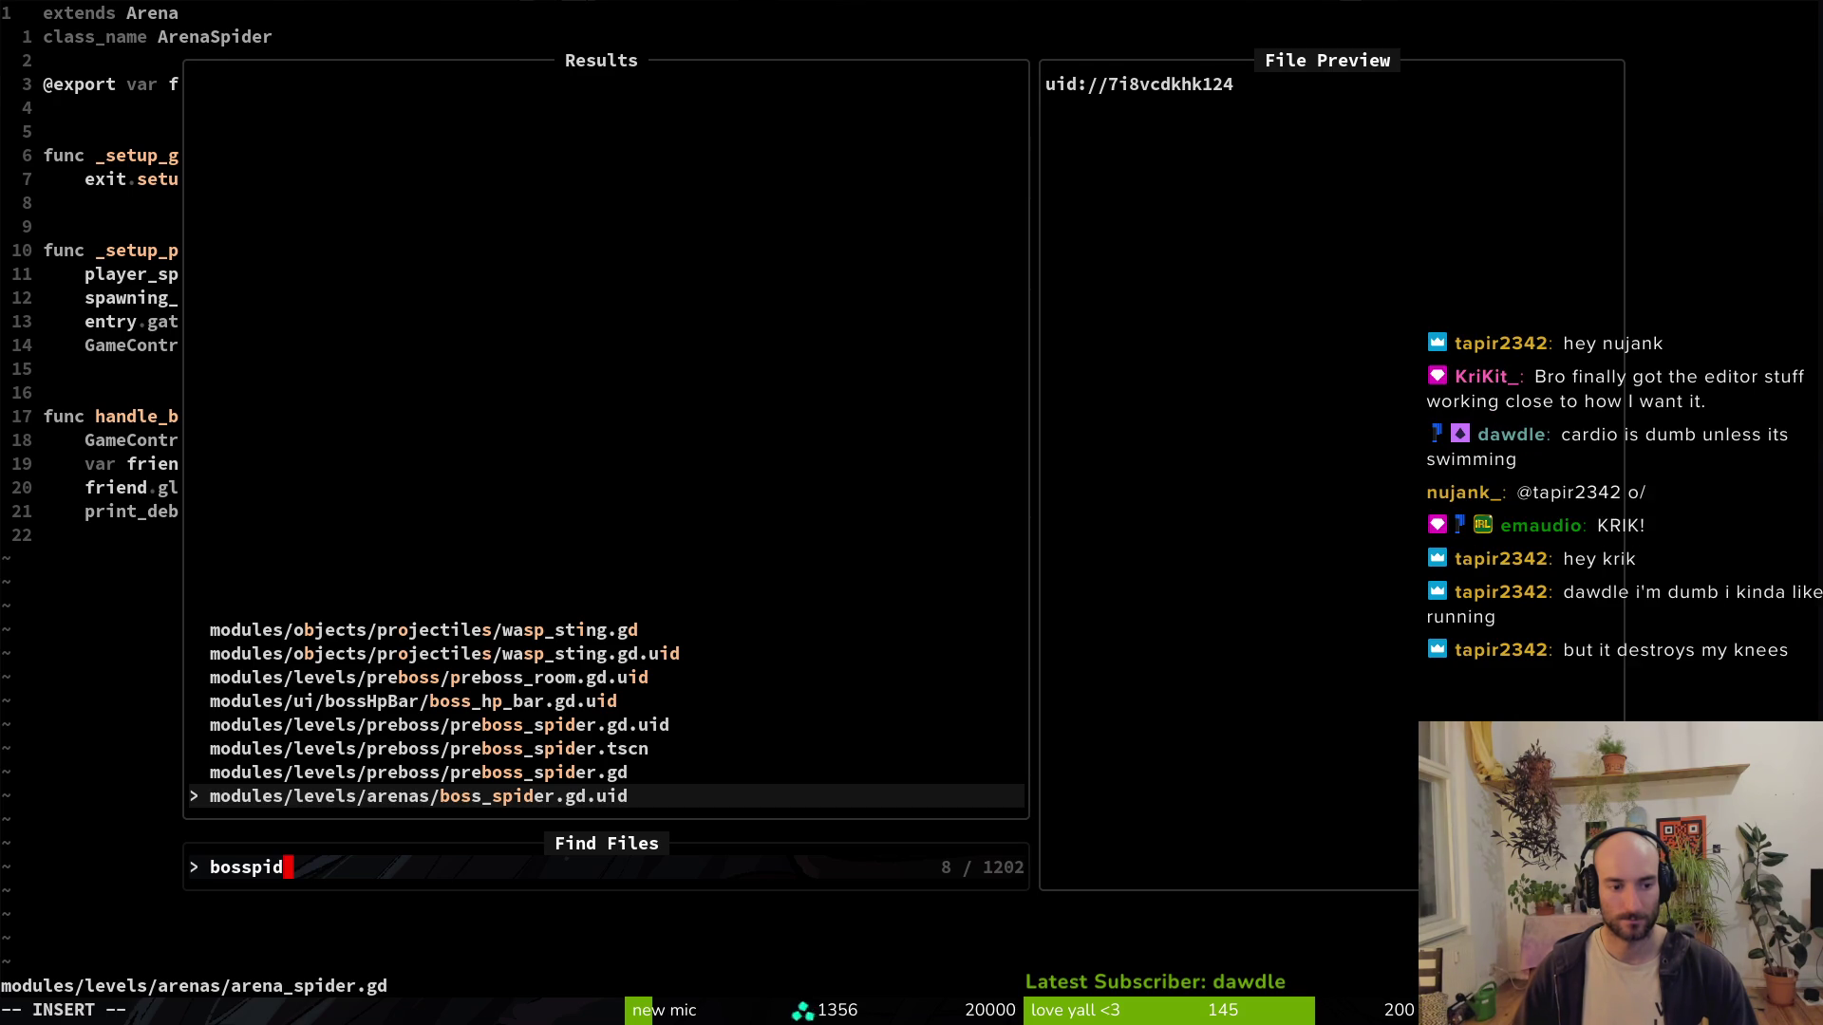
type("er")
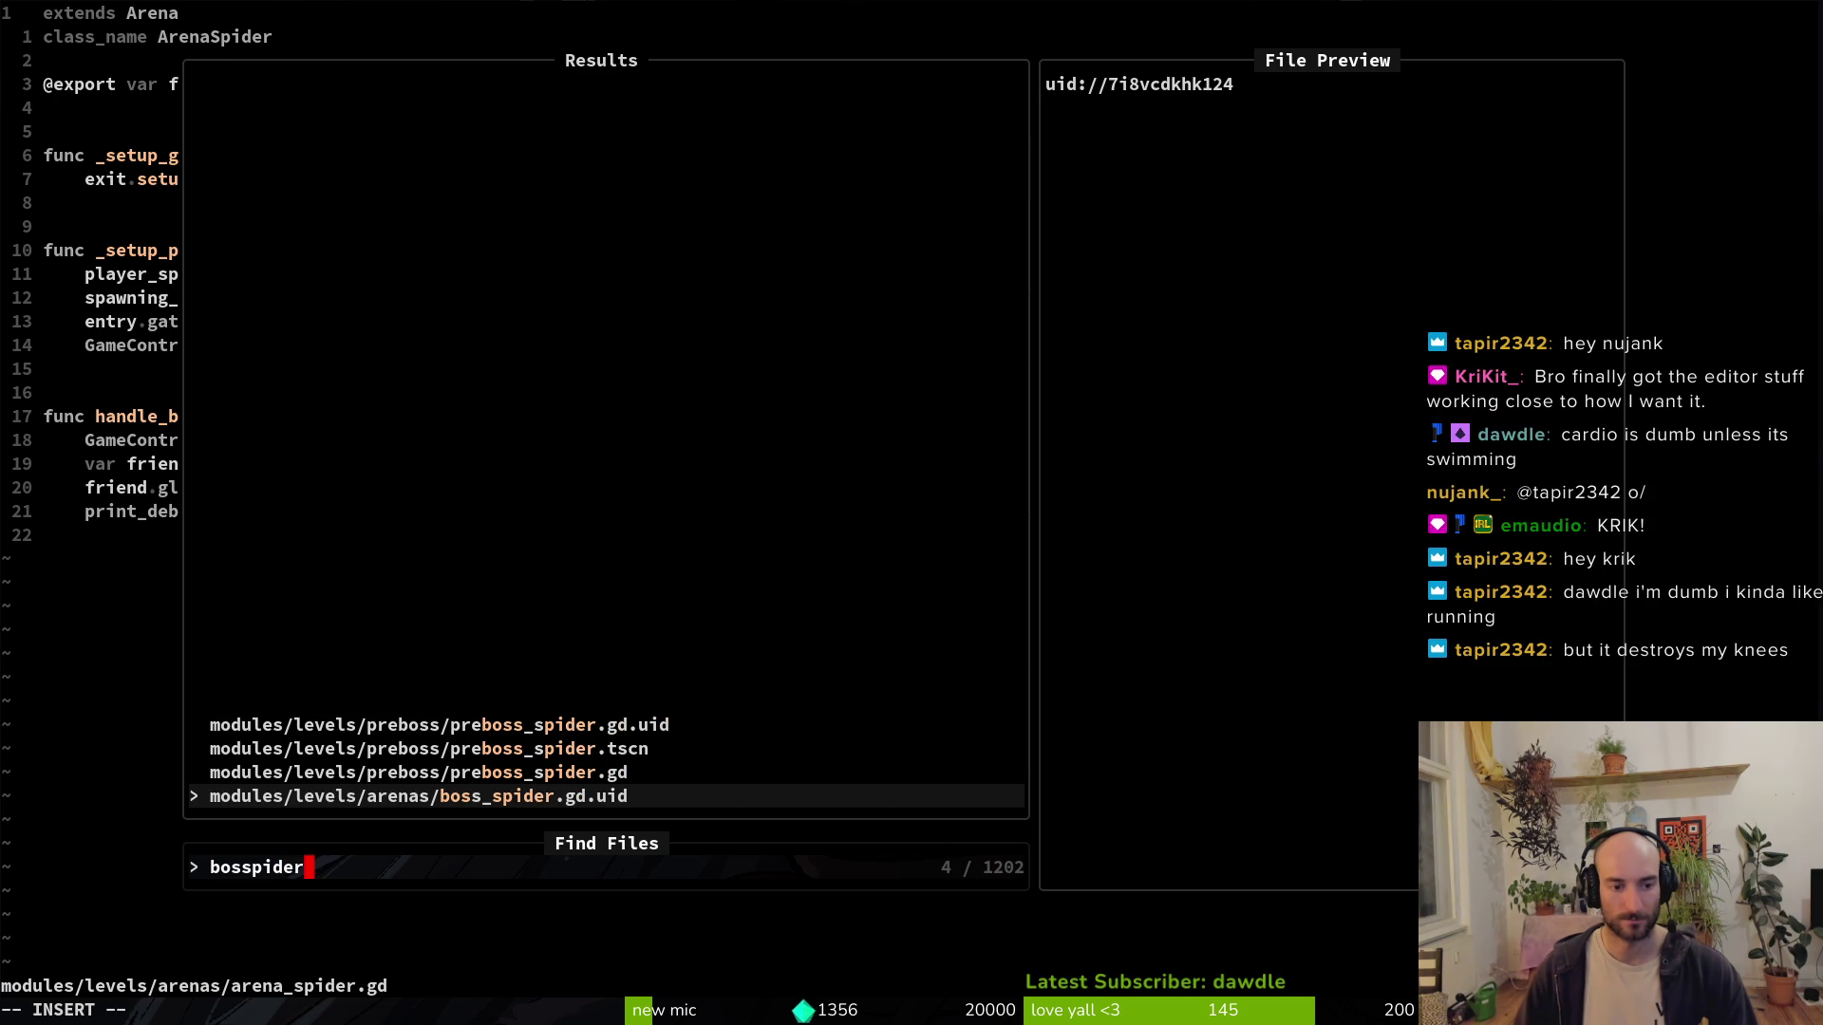
key("Escape")
key("alt+Tab")
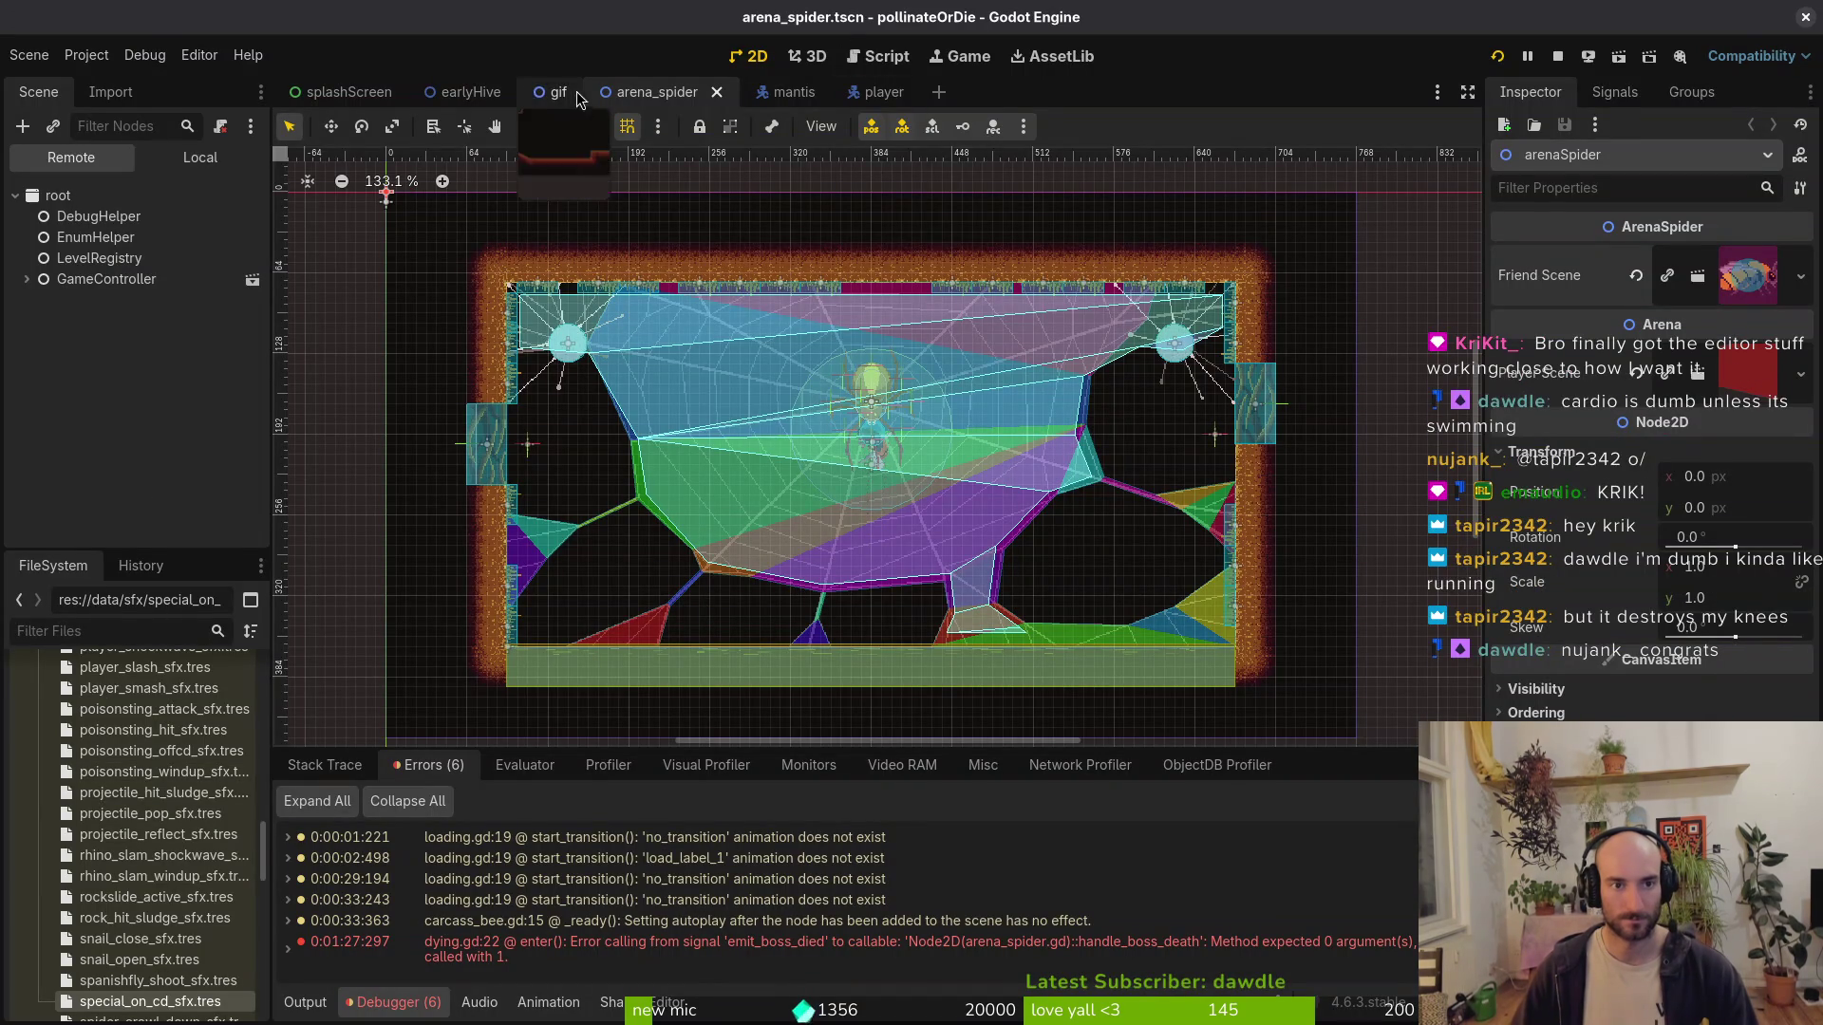
Reveal arena_spider.tscn in the FileSystem dock and leave the arenas folder collapsed
right_click(659, 95)
left_click(760, 222)
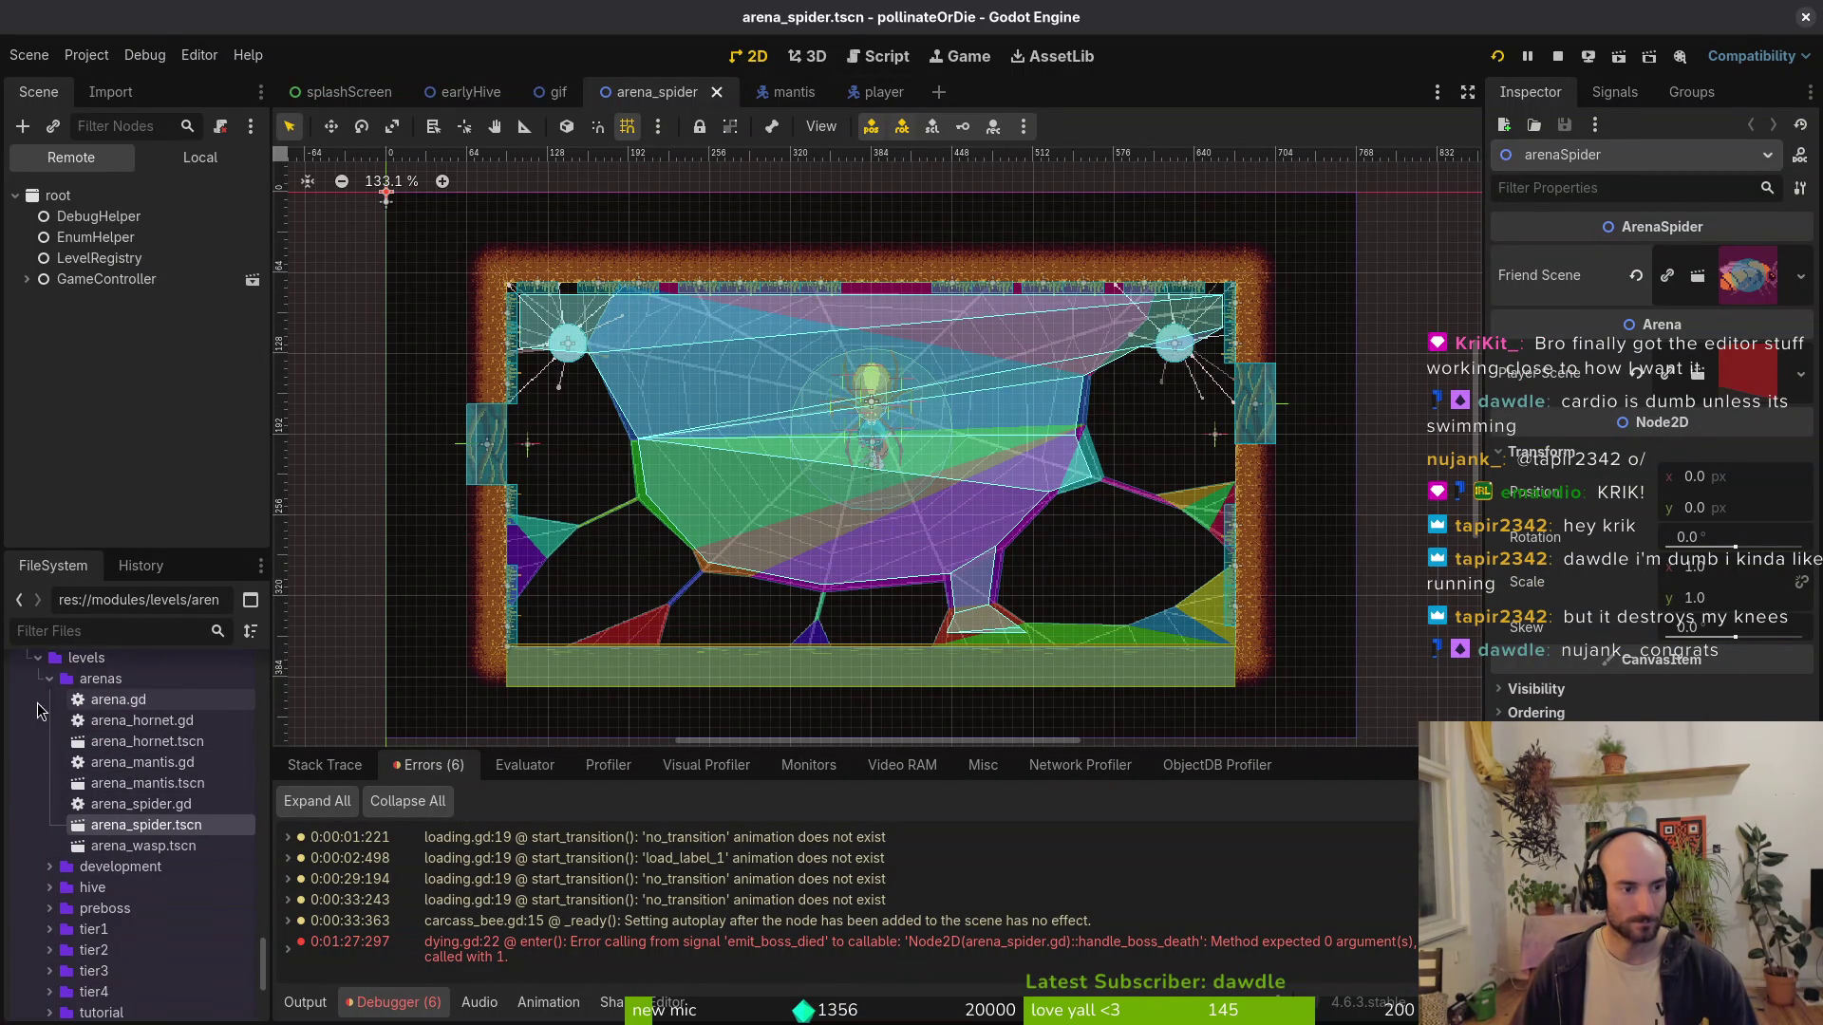
left_click(48, 679)
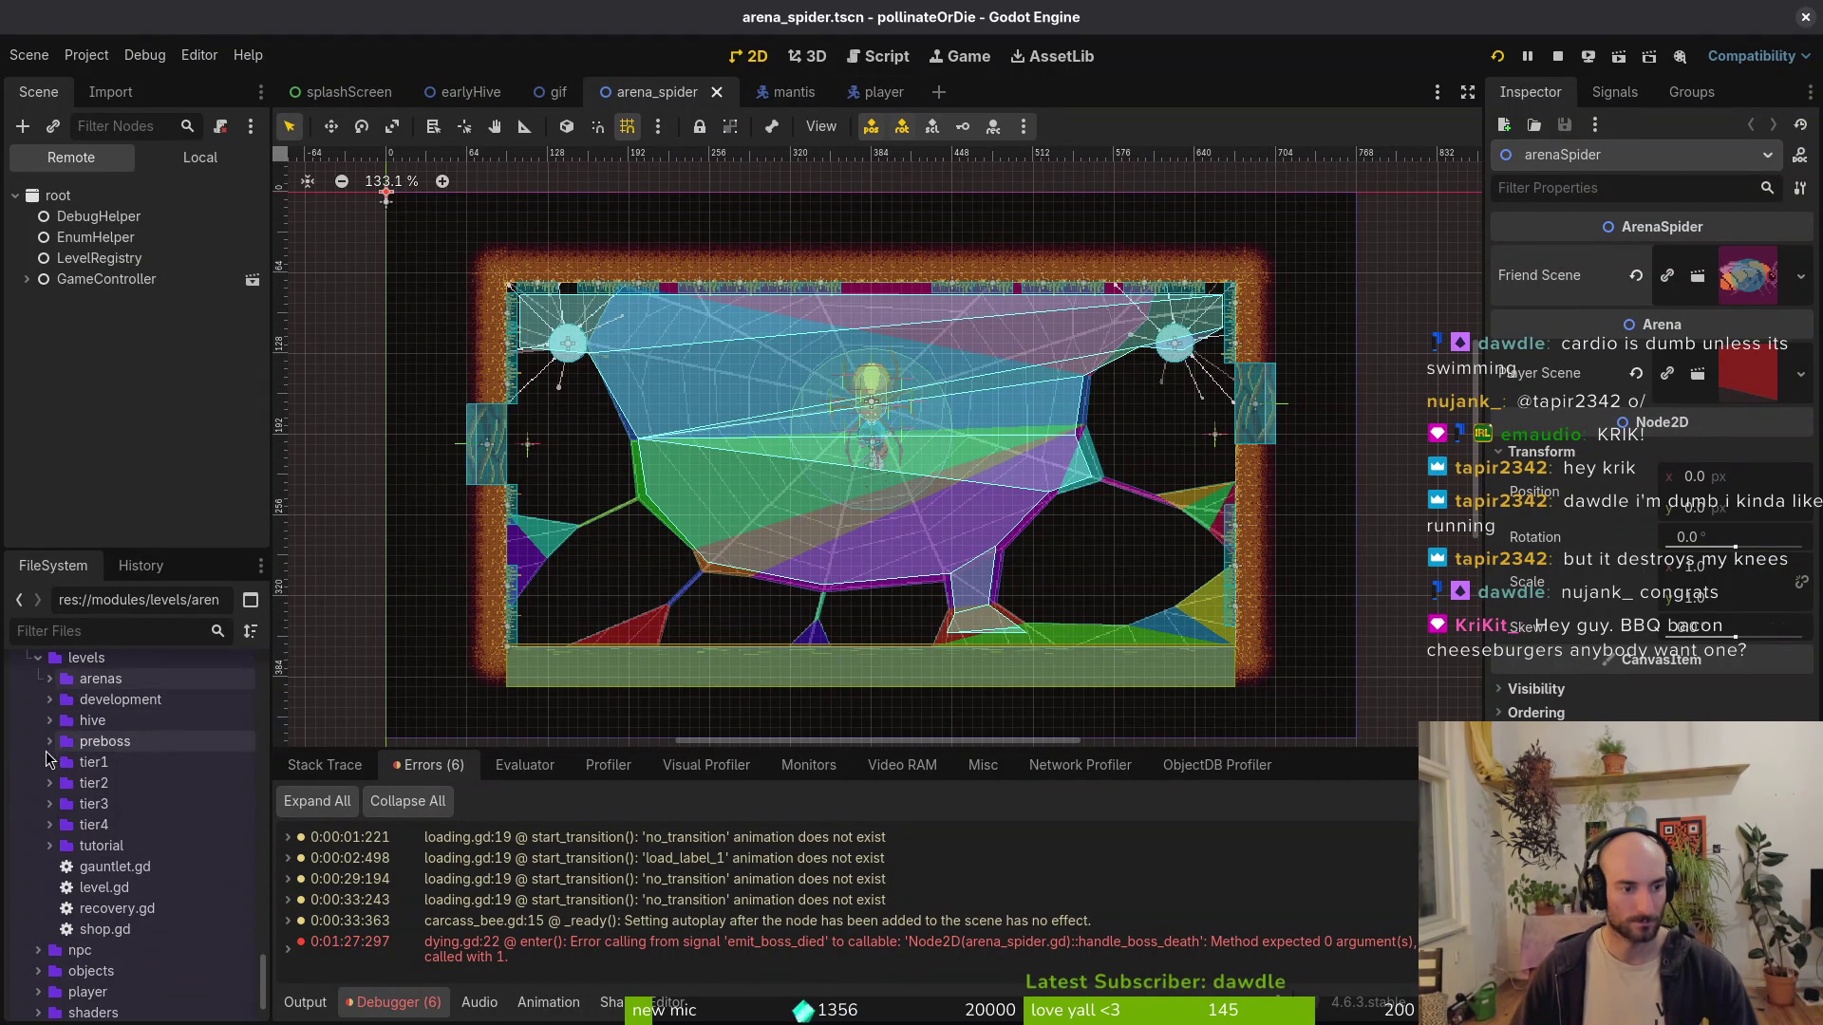
left_click(44, 853)
left_click(44, 853)
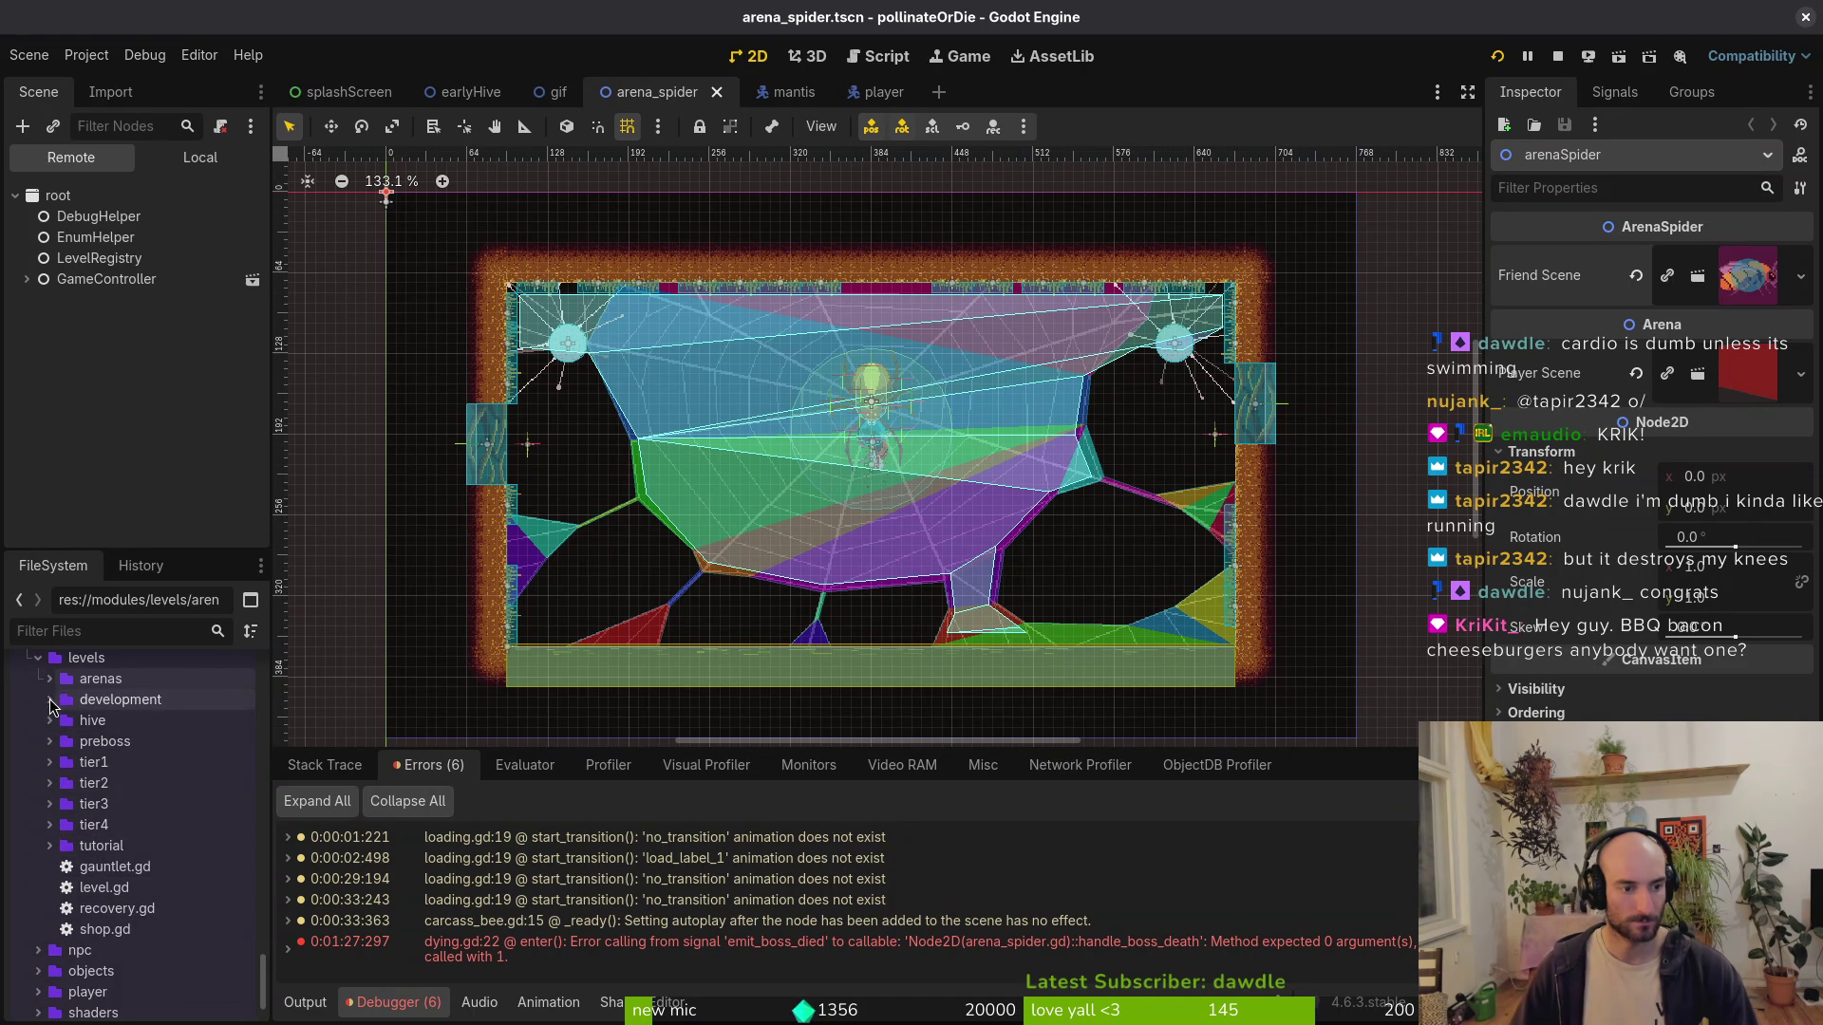
left_click(52, 680)
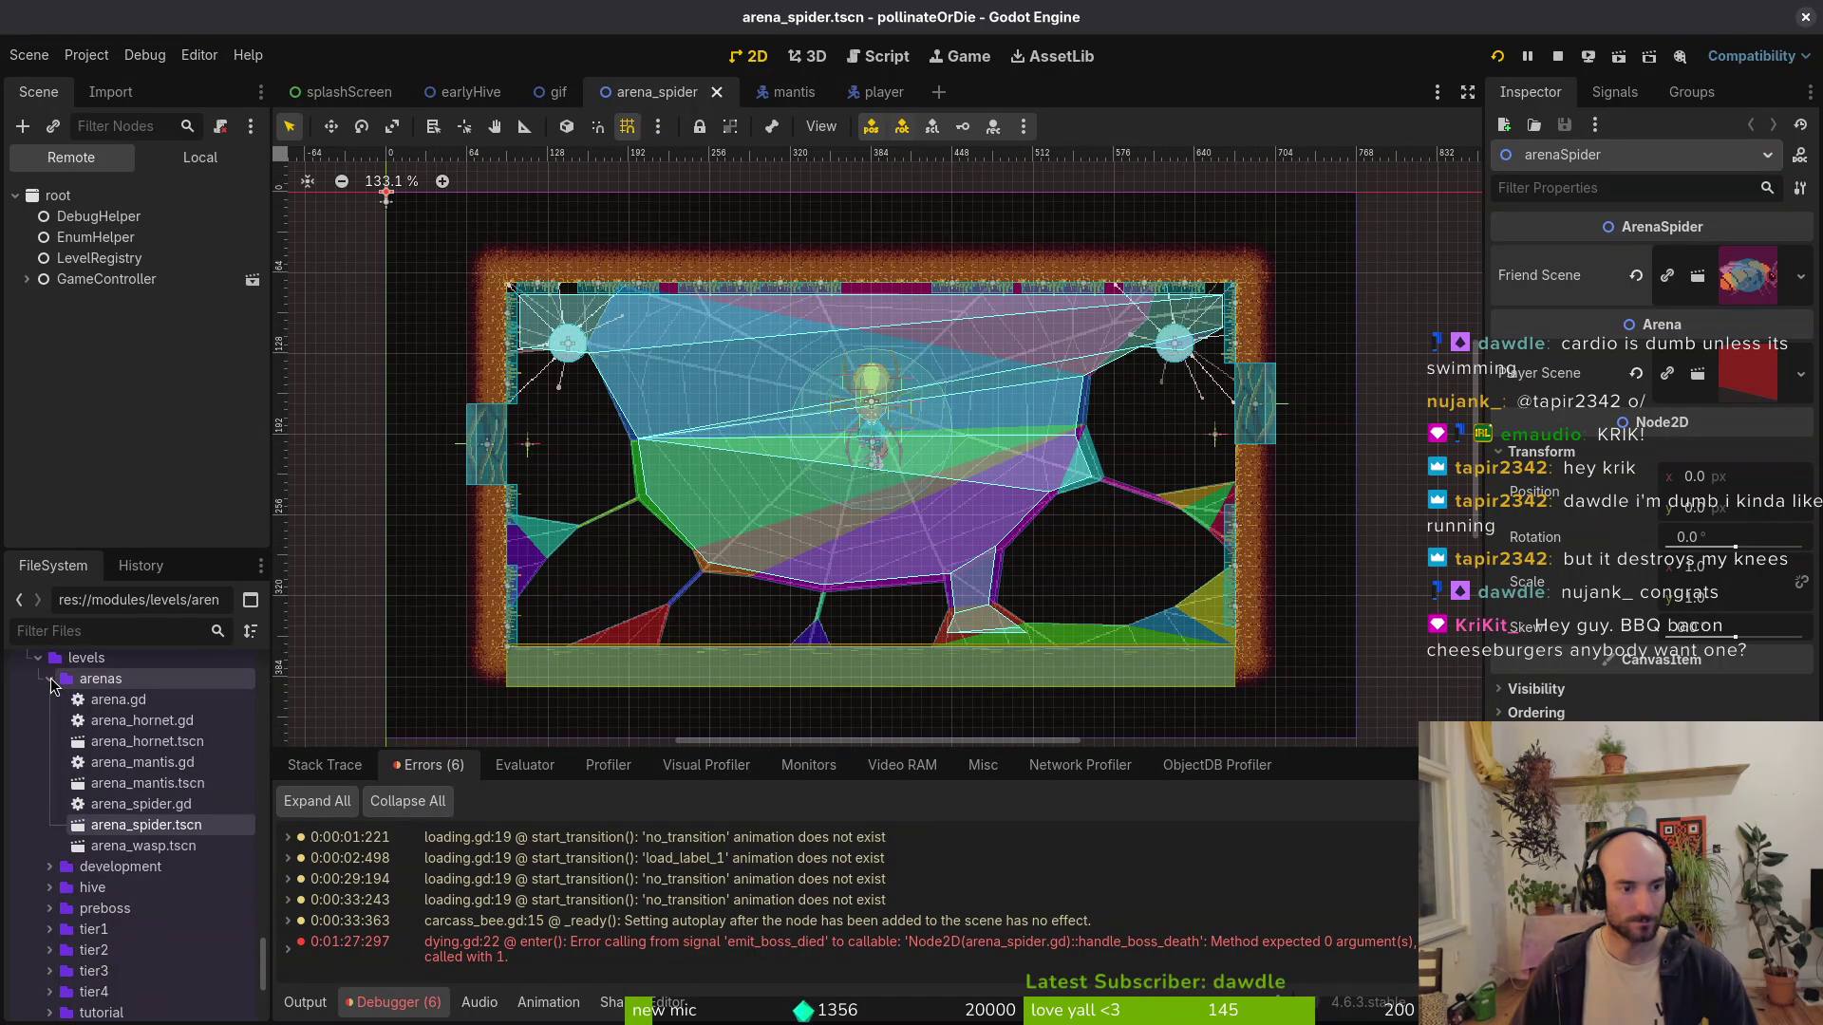
left_click(50, 680)
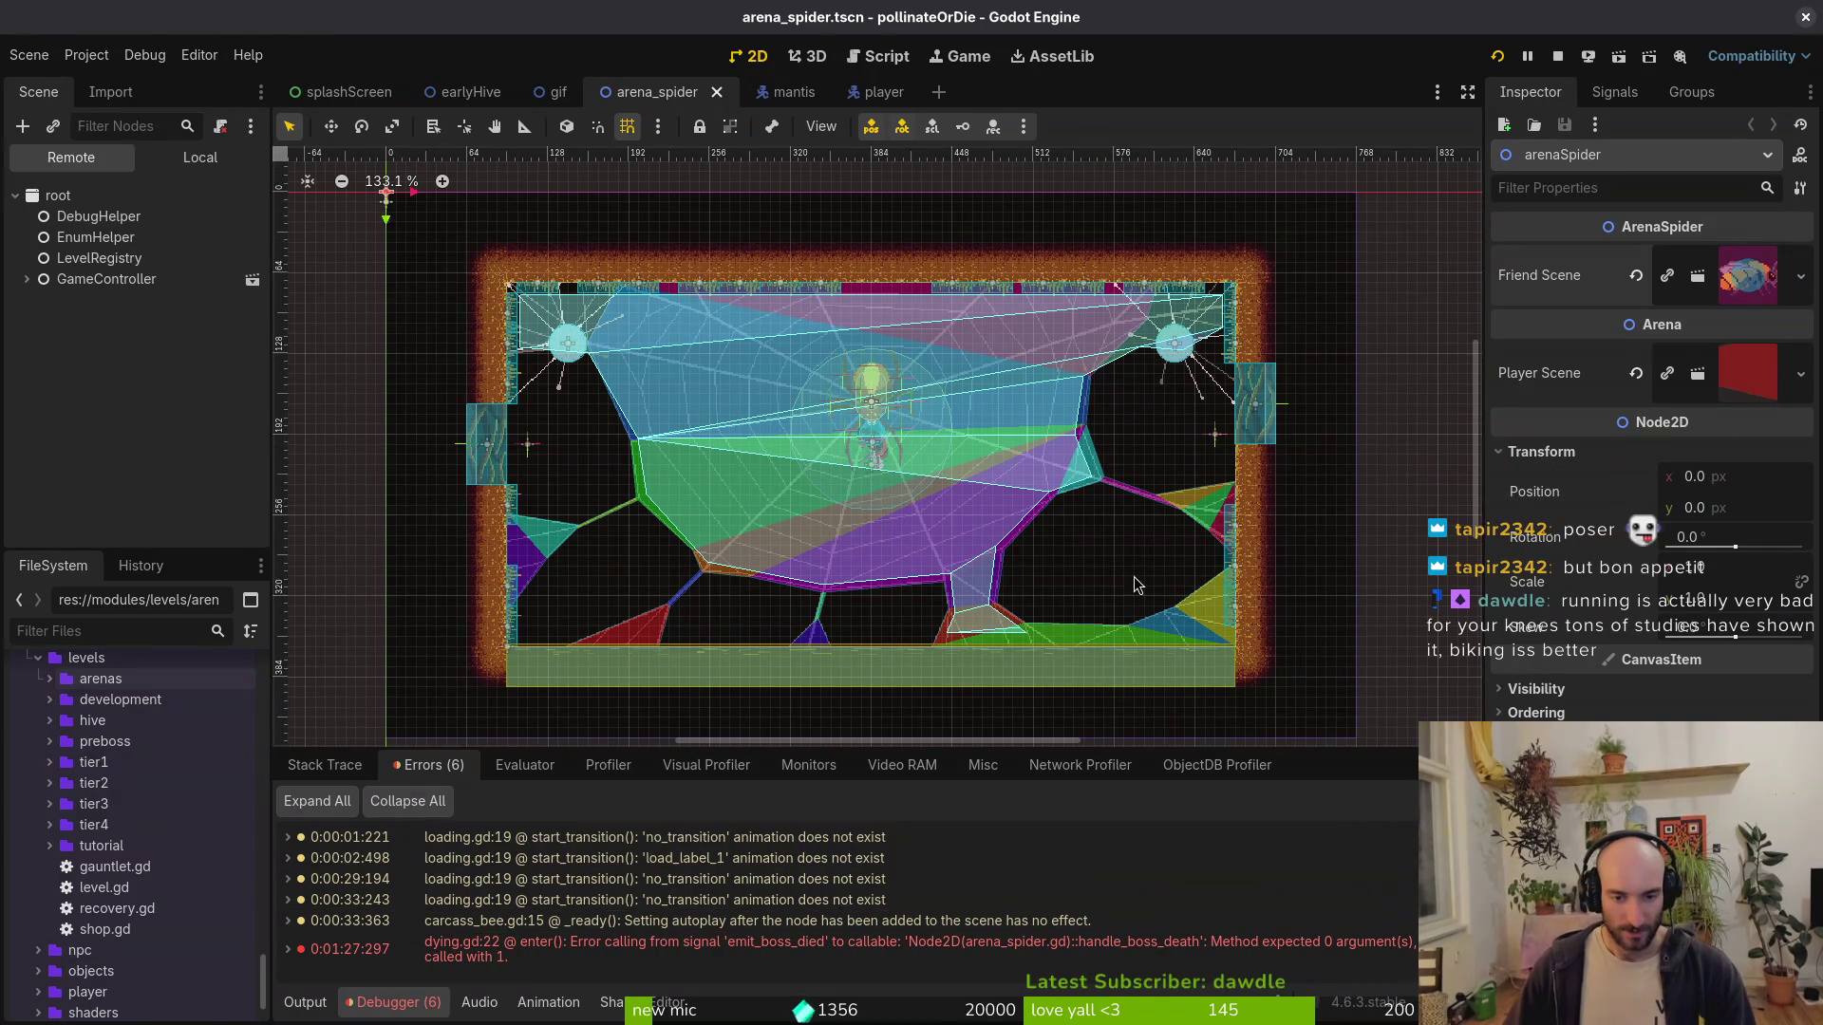
key("alt+Tab")
Wrap handle_boss_death on line 15 in a lambda taking a _boss: Boss parameter
left_click(641, 349)
type("ifunc()")
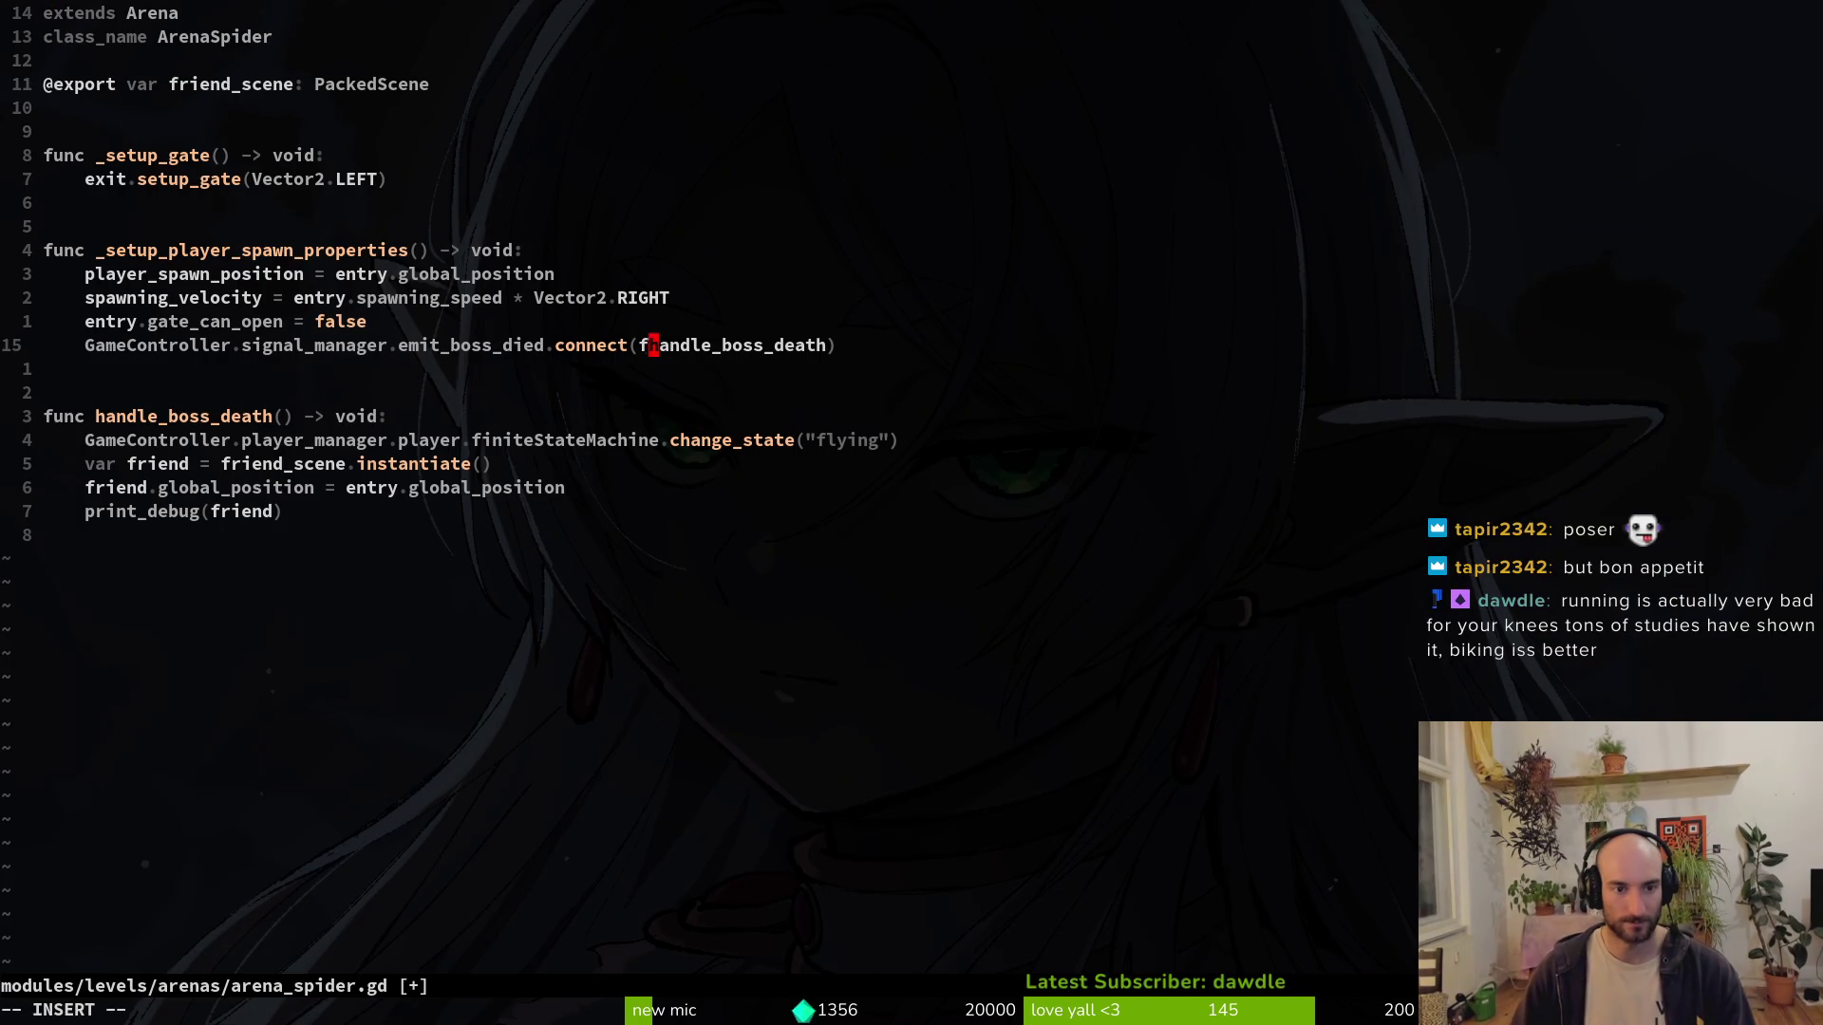
type(":")
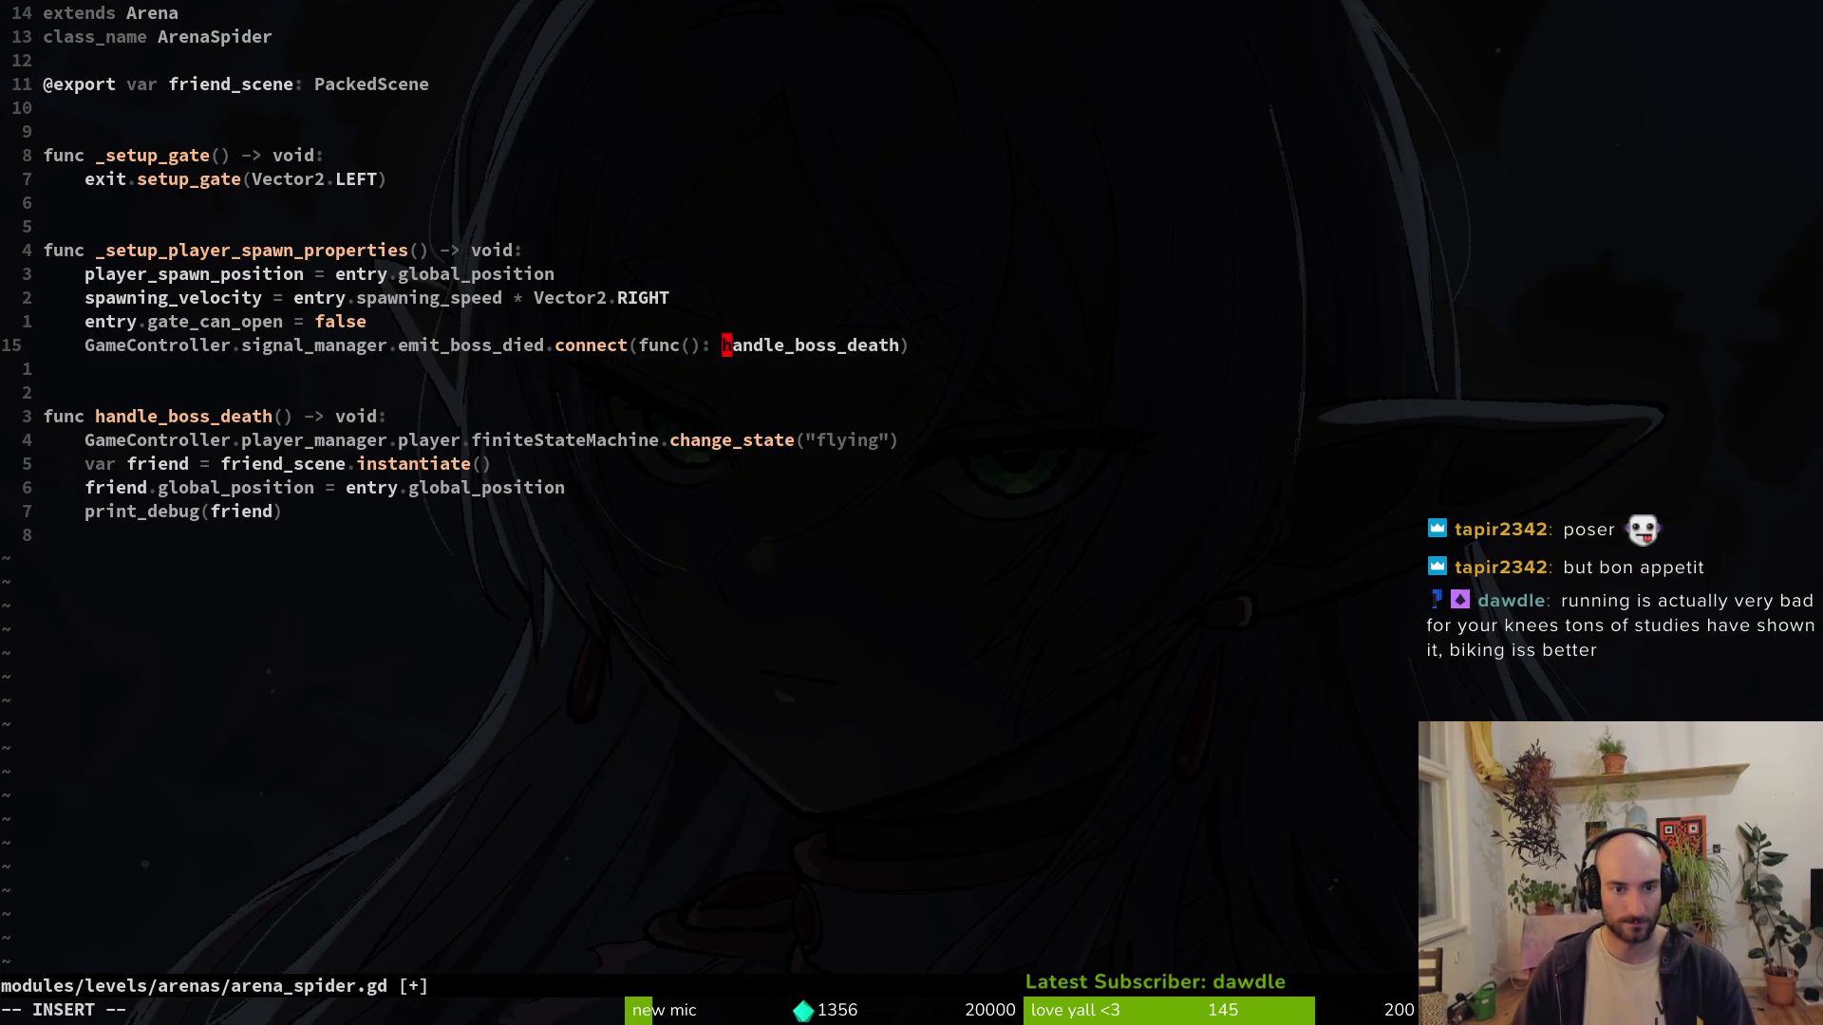
key("Escape")
key("h")
key("h")
type("i_bos")
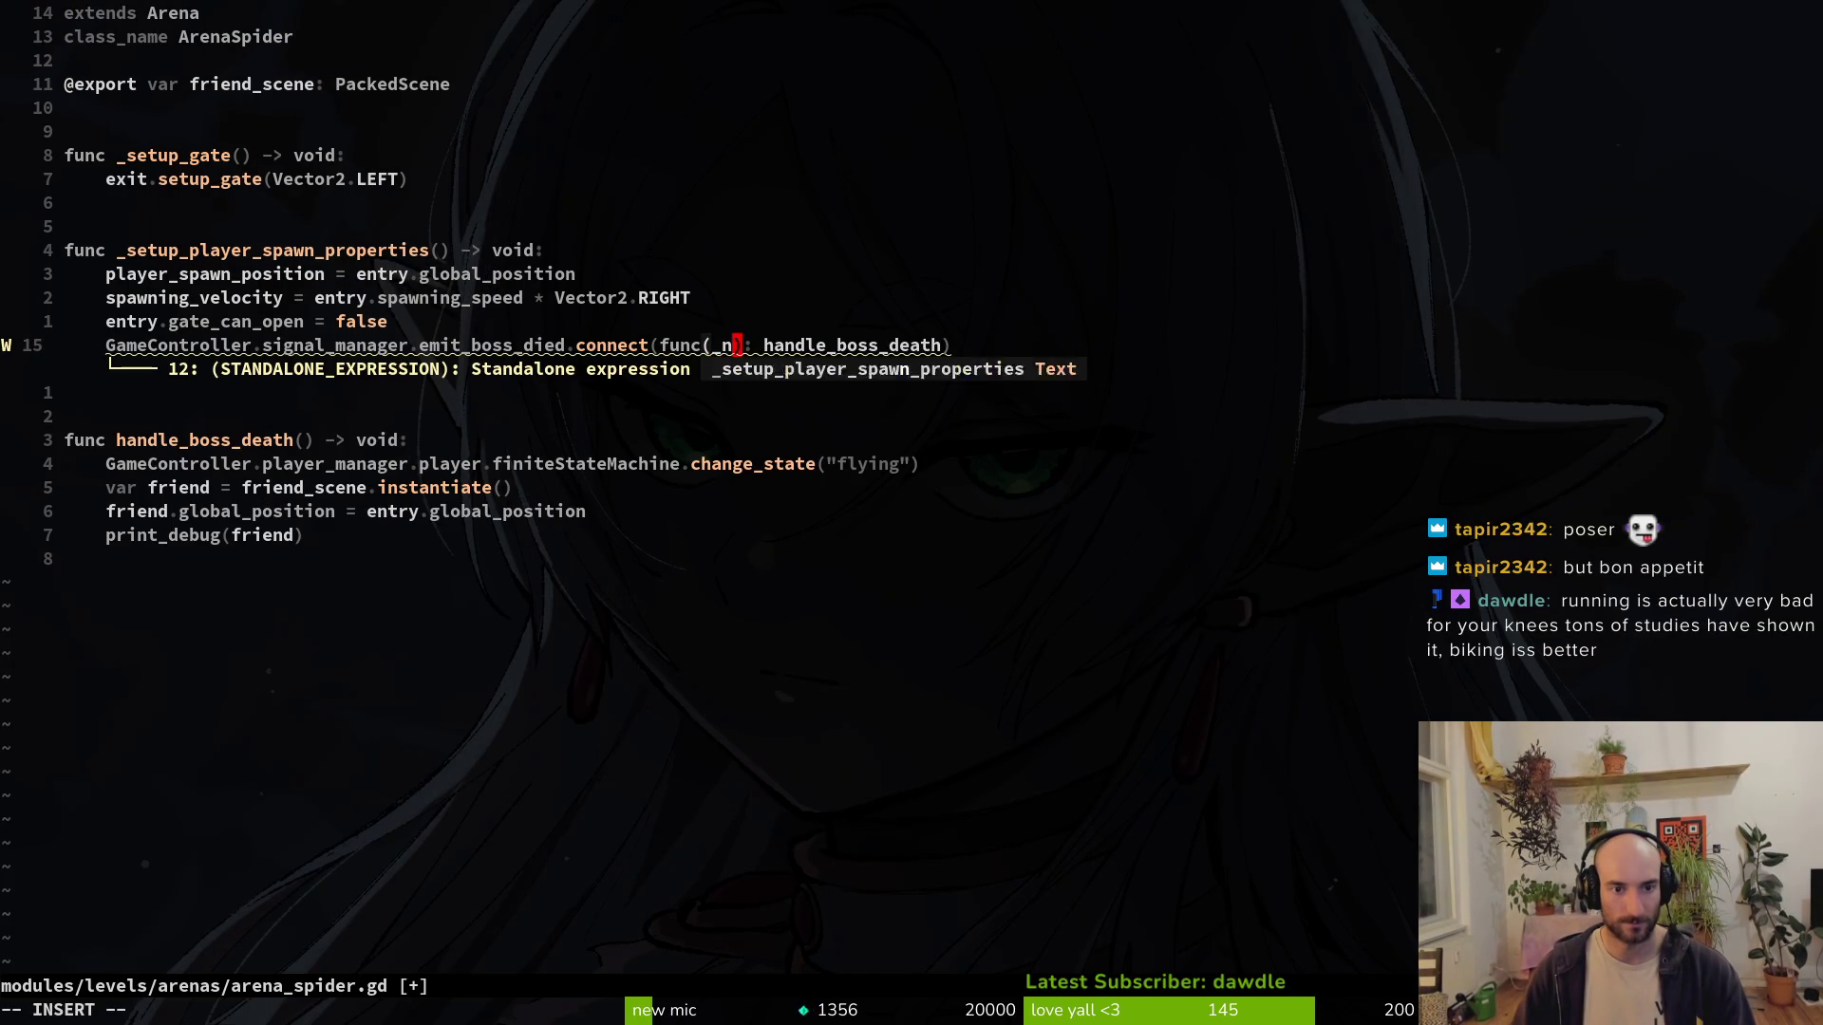
type("s: Boss")
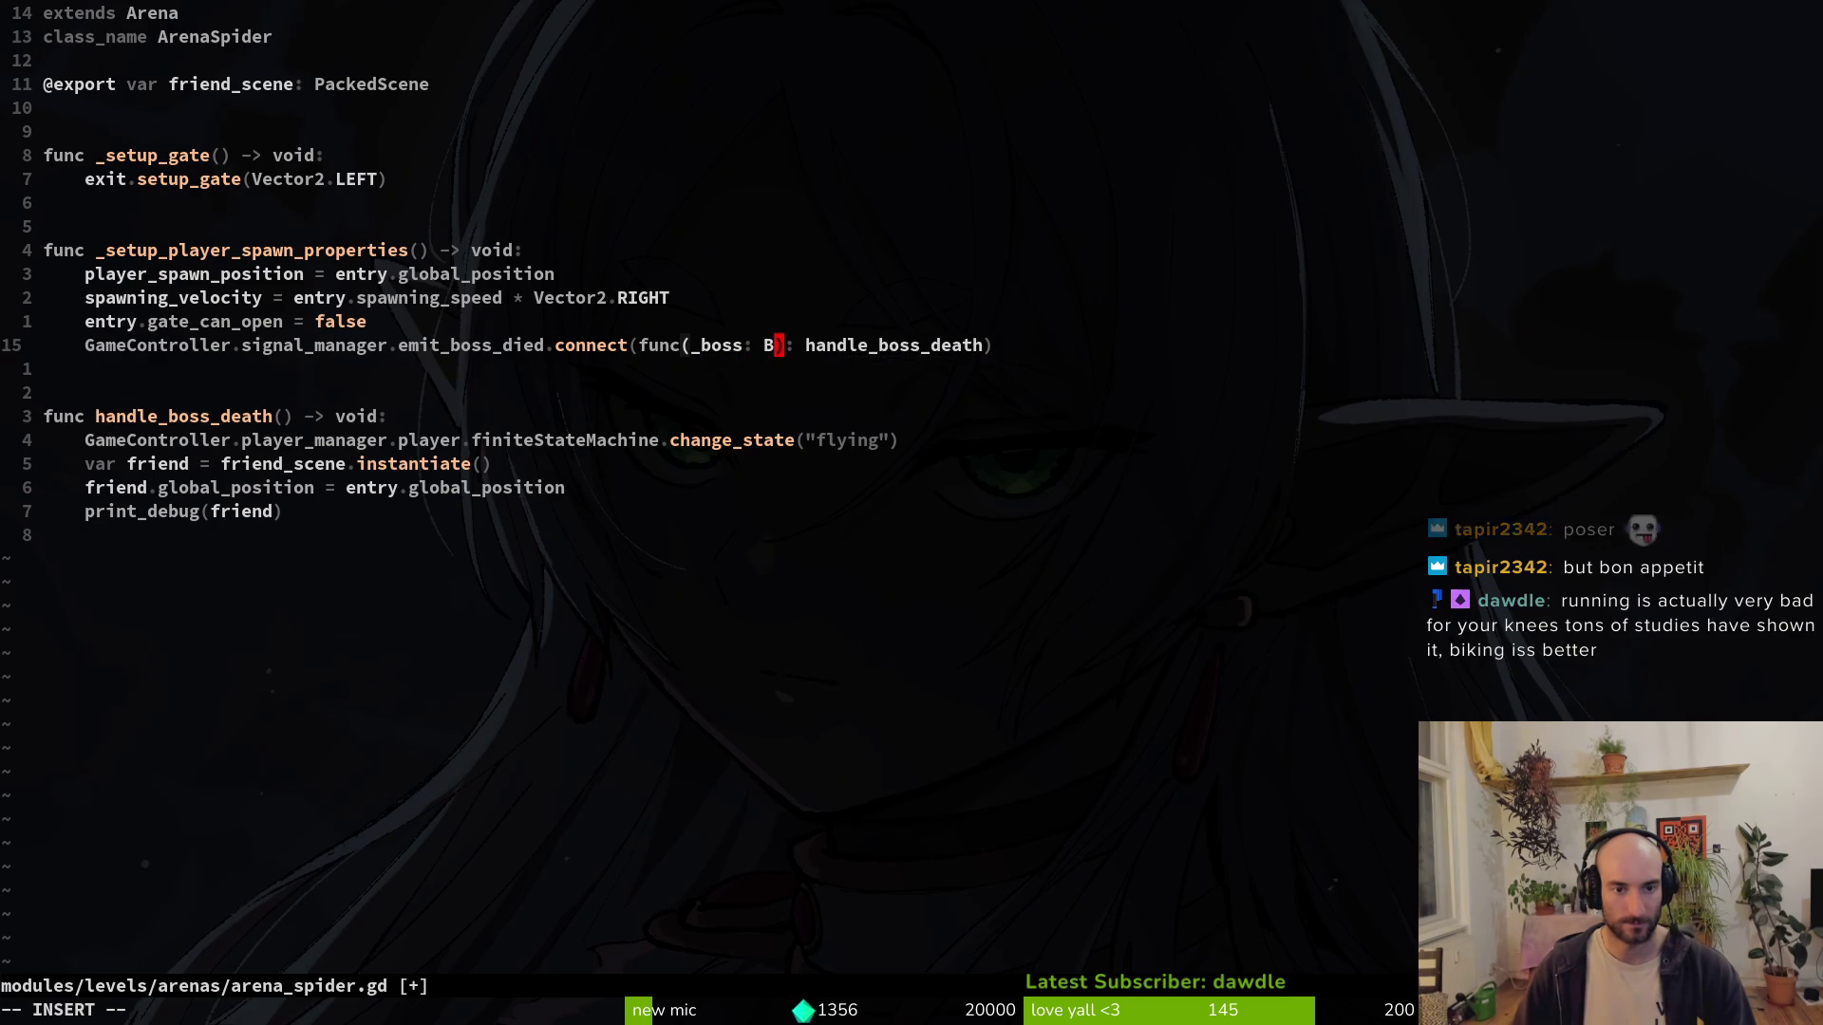
key("Escape")
Add call parentheses to handle_boss_death() at the end of the connect line
key("k")
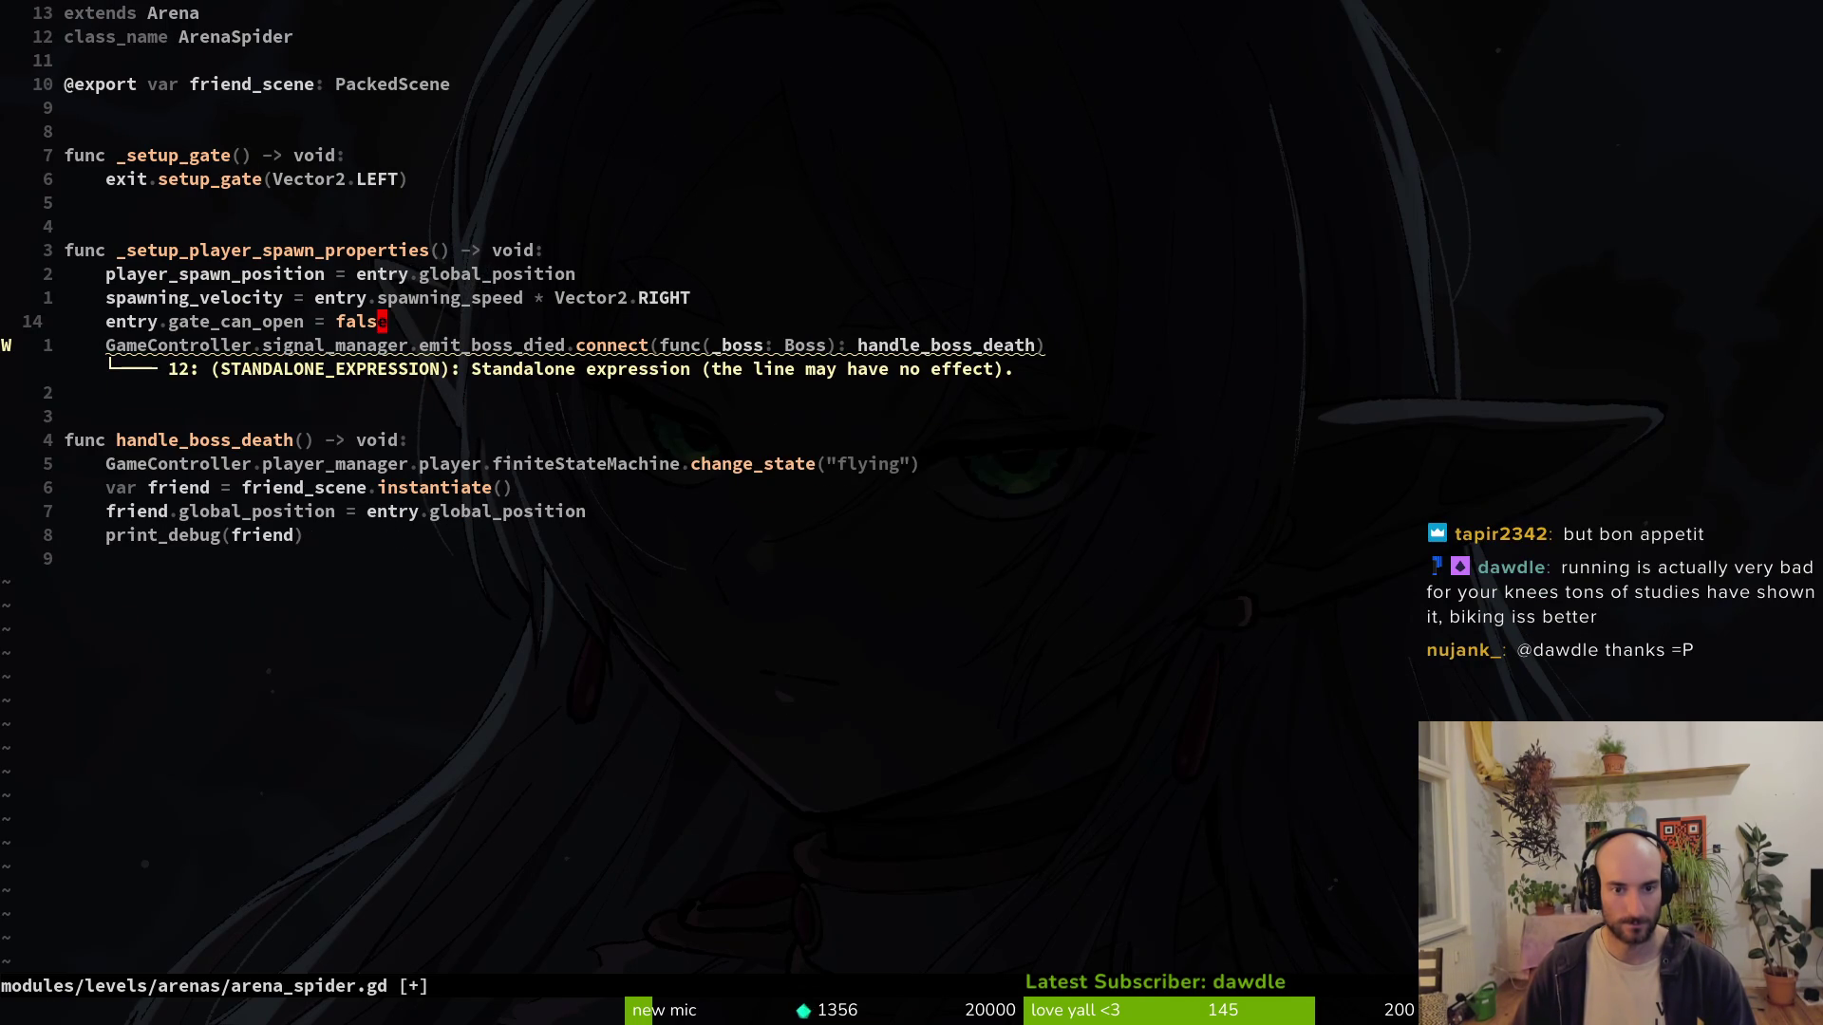
key("j")
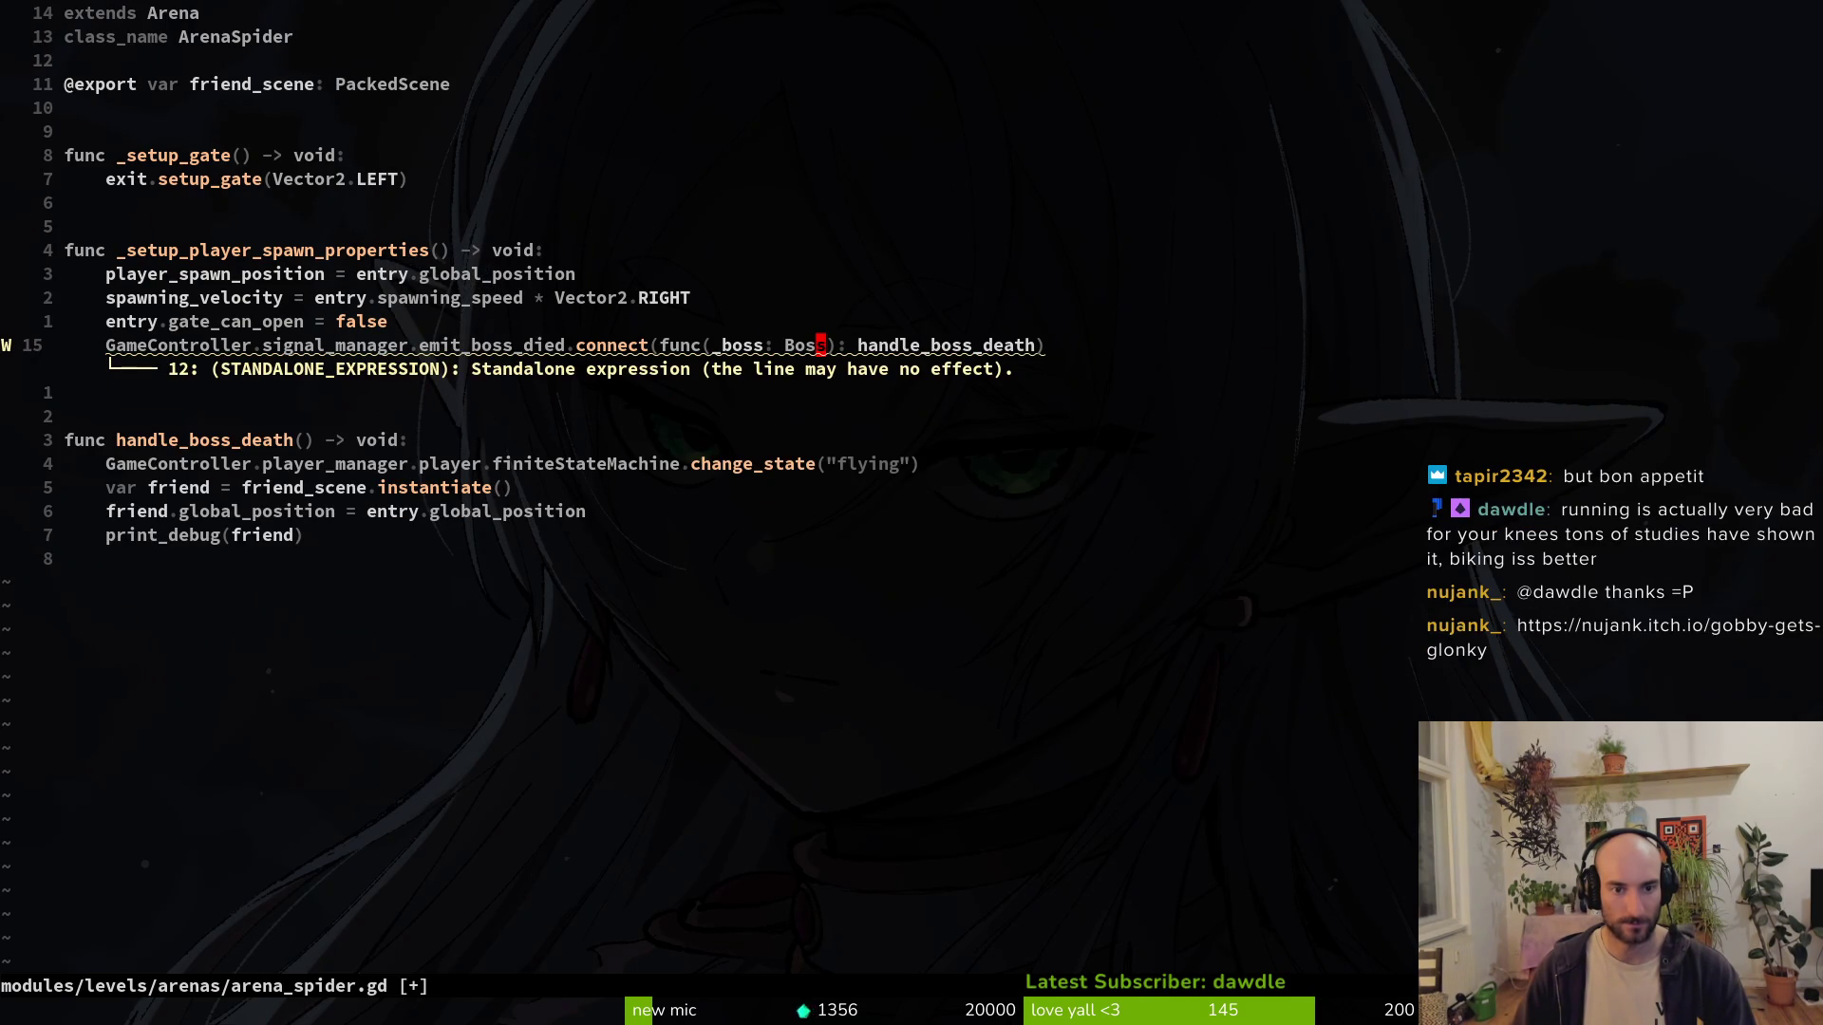
key("l")
key("A")
key("Escape")
type("ath(")
key("Escape")
Save arena_spider.gd with :w and run the game from Godot with F5
type(":w")
key("Return")
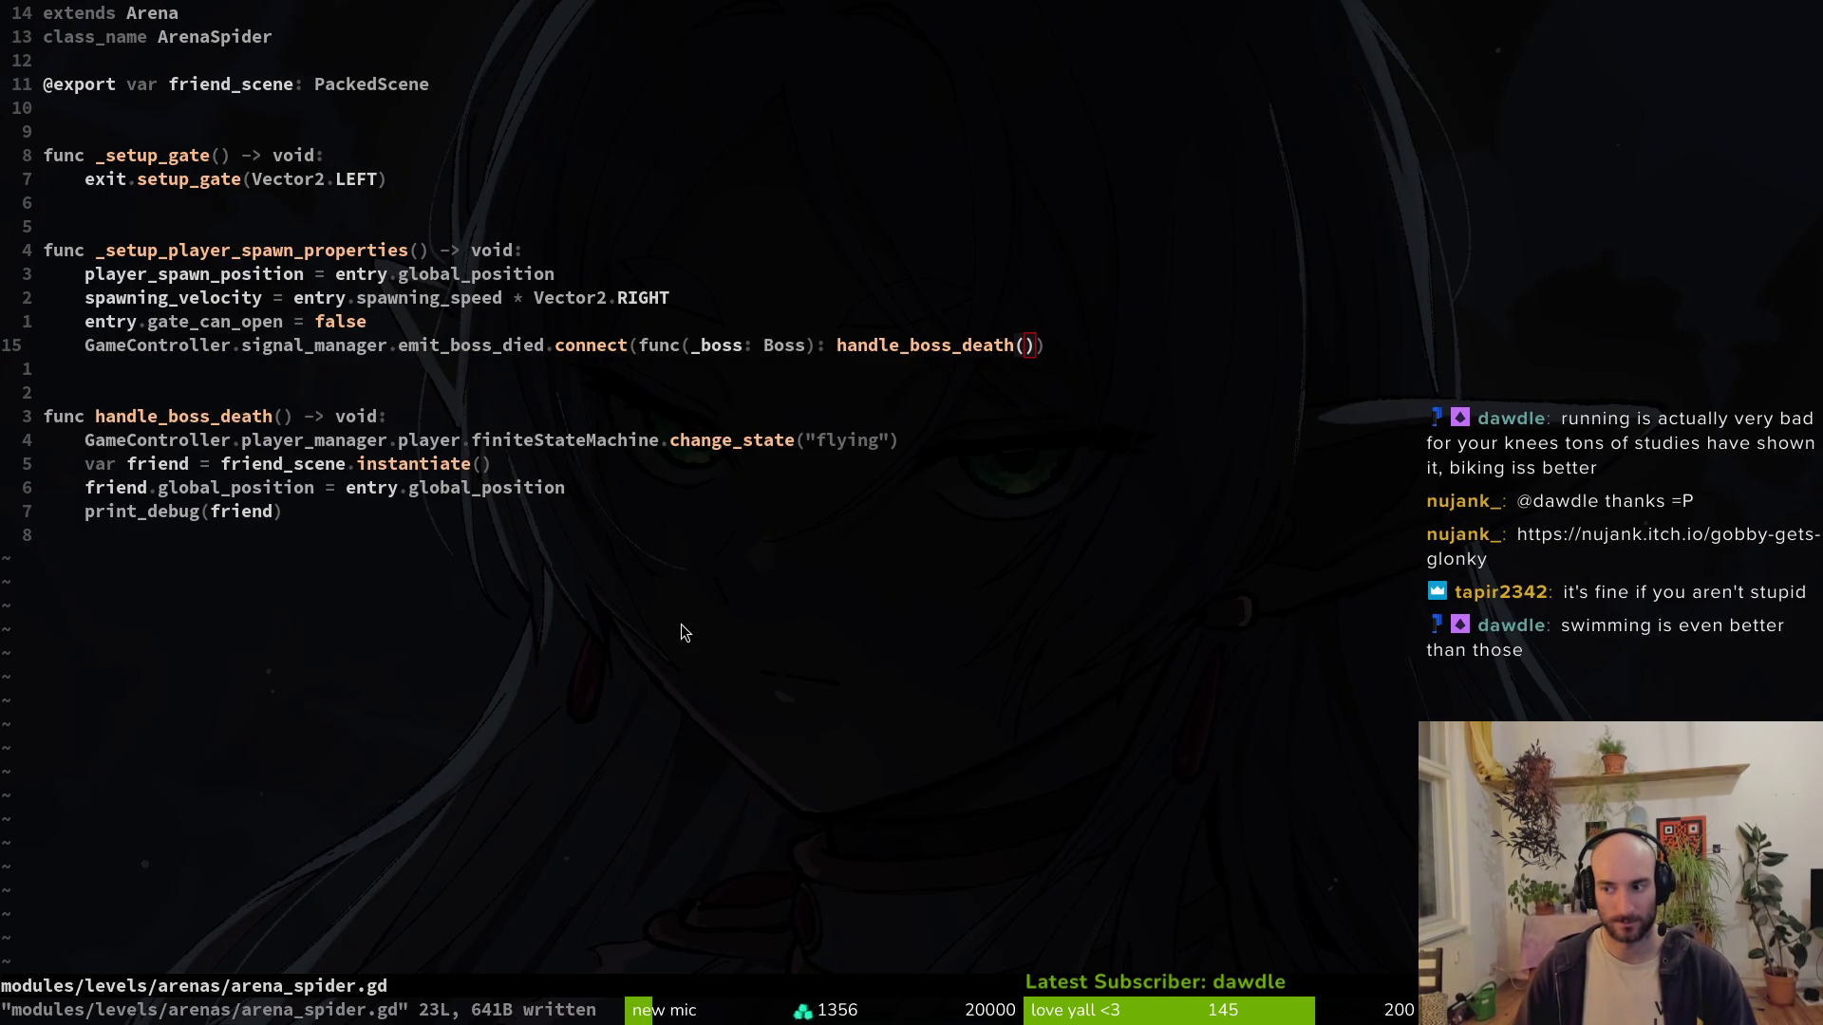
key("super+2")
key("F5")
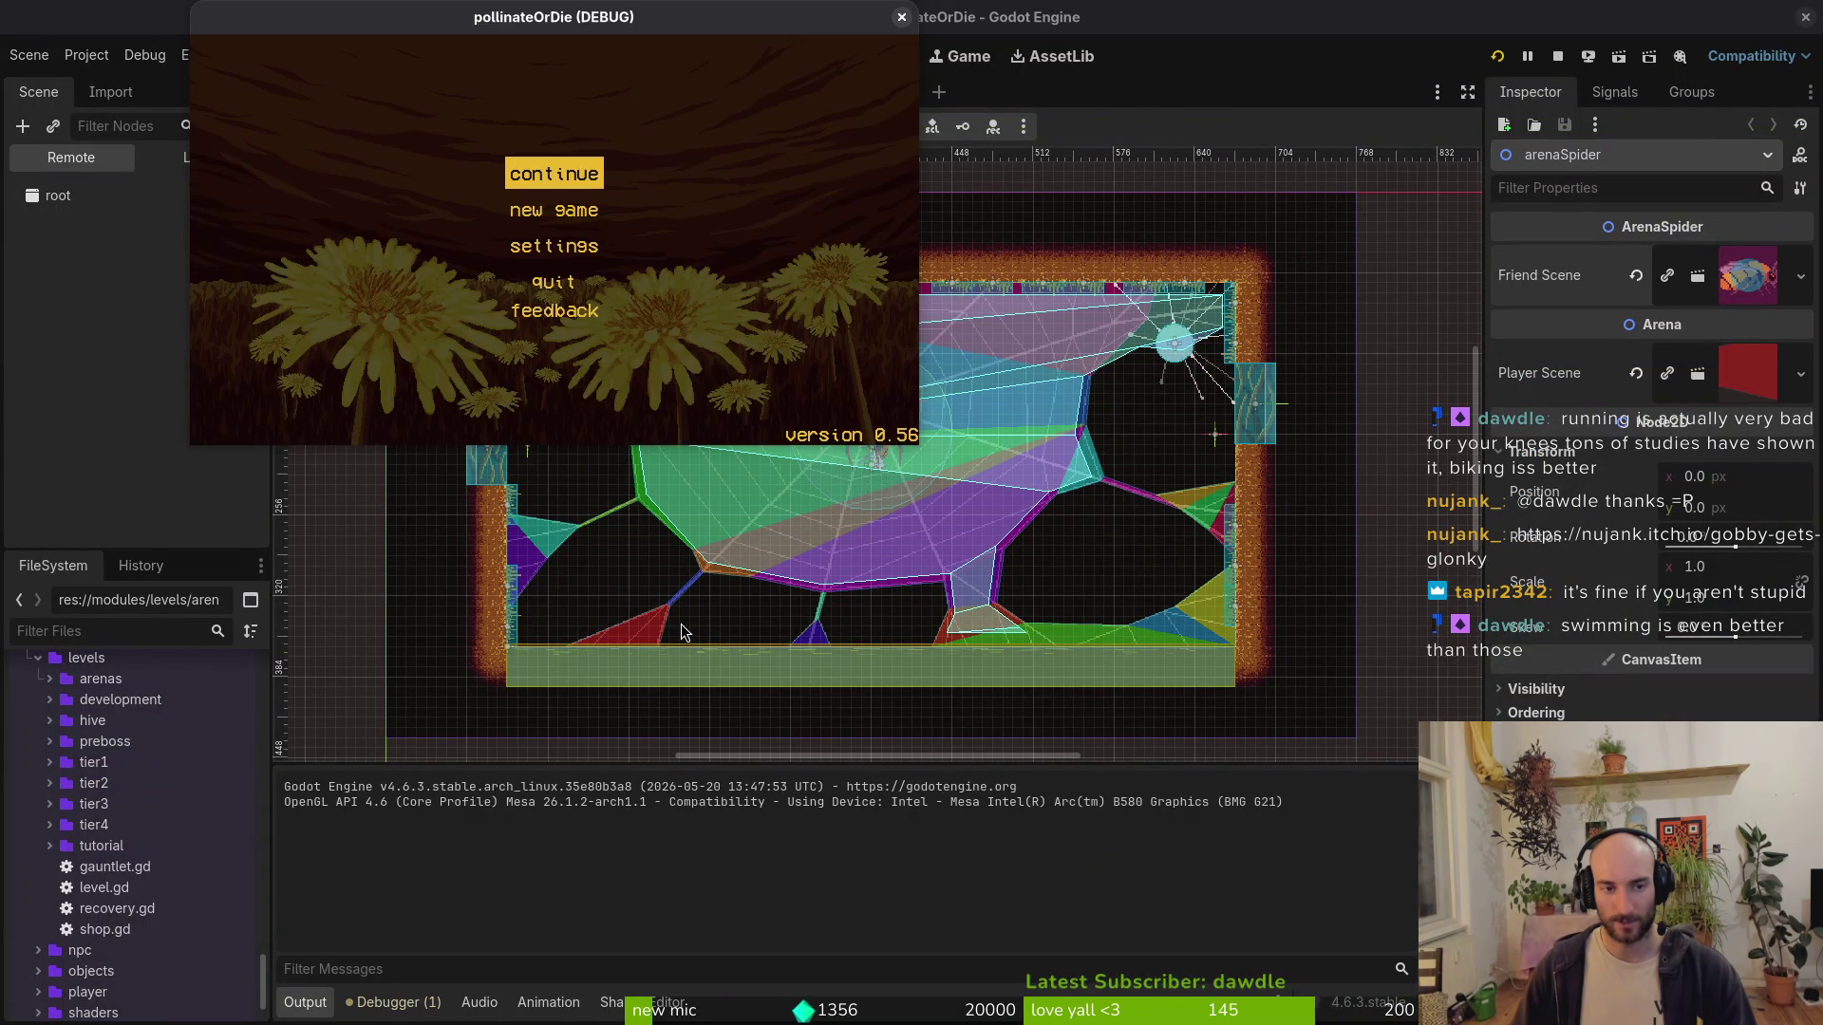
Continue into gameplay, load the spider arena, and play until the death screen
key("Return")
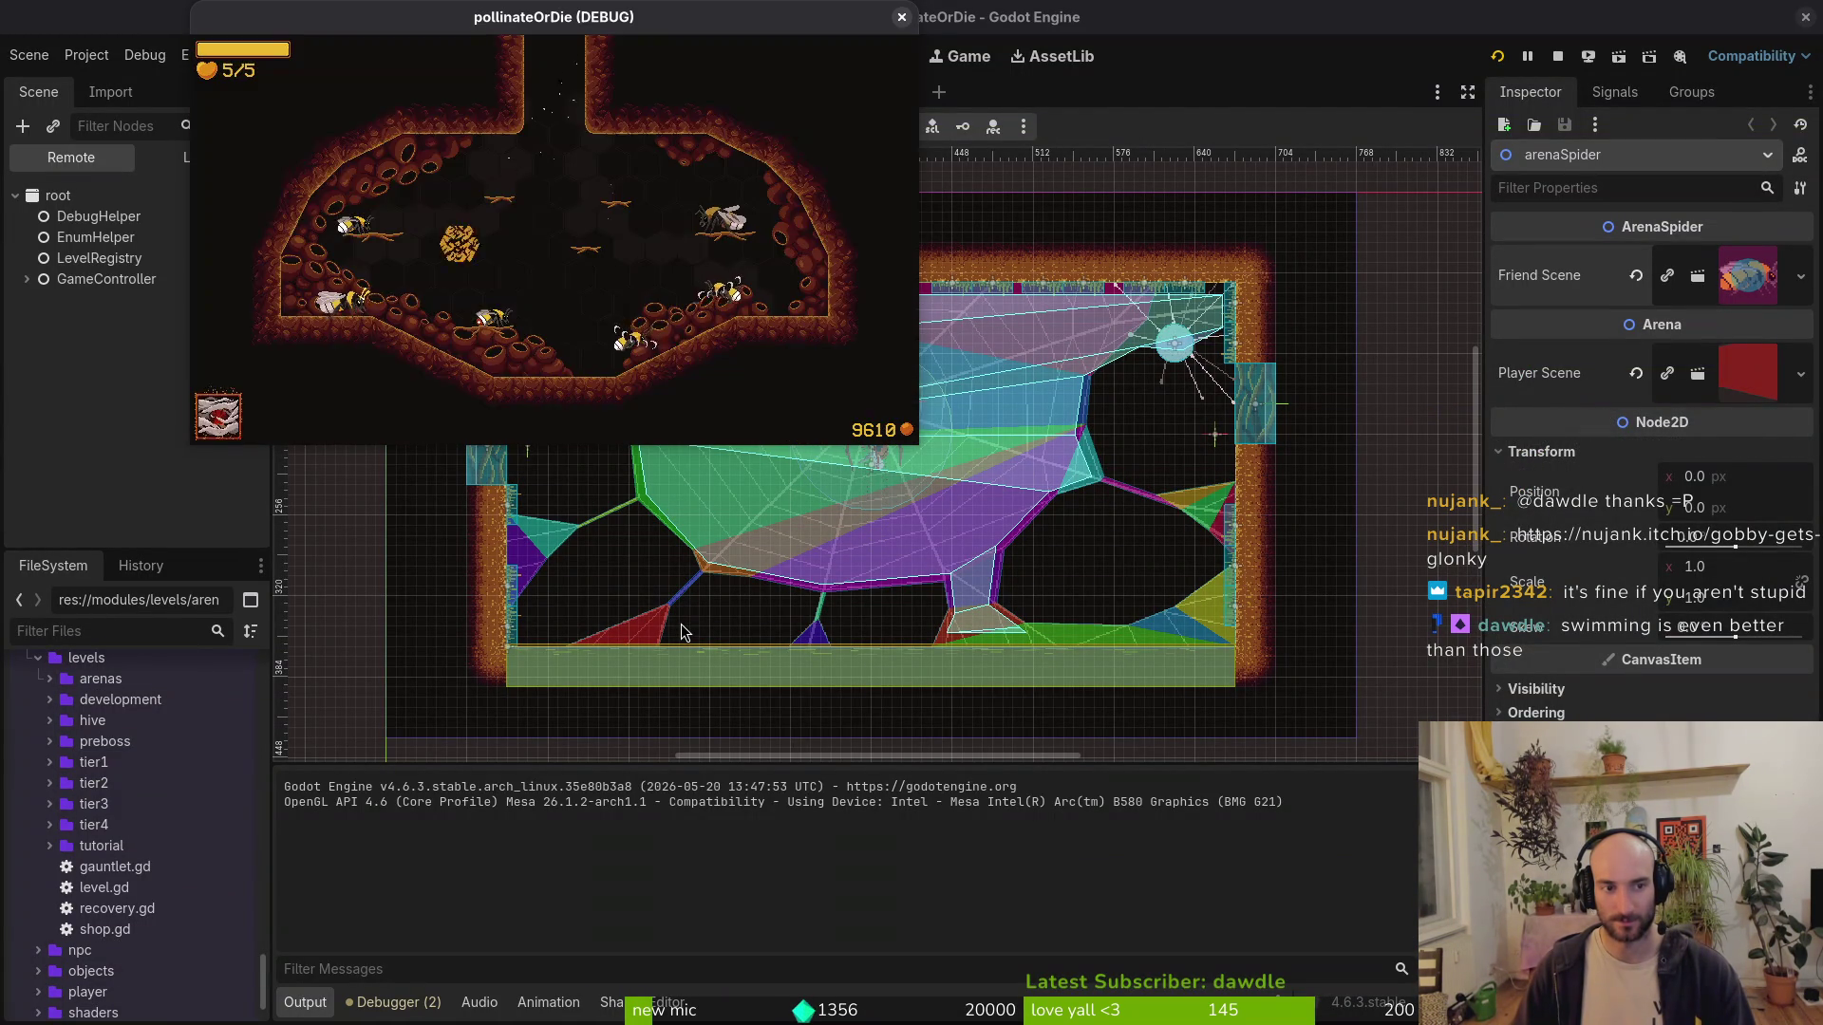
key("Return")
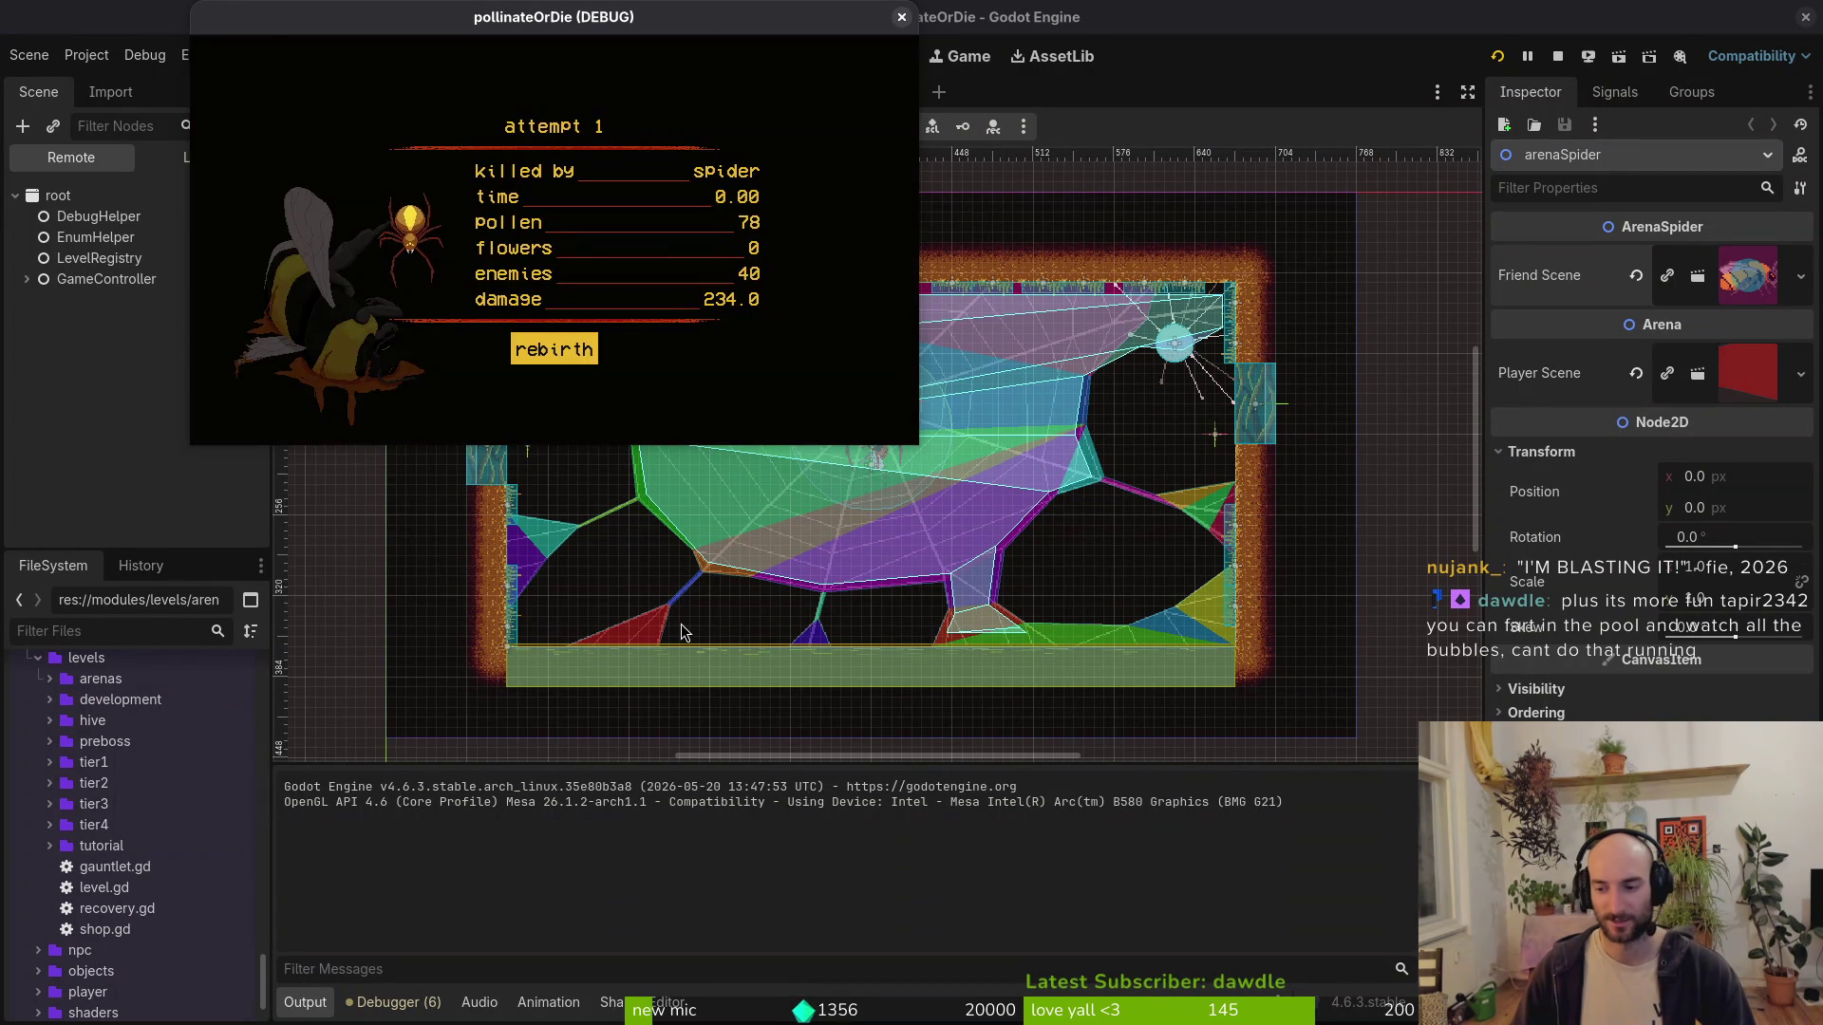
key("Return")
Reload the spider arena, beat the boss, then view the debugger's Errors list
key("Escape")
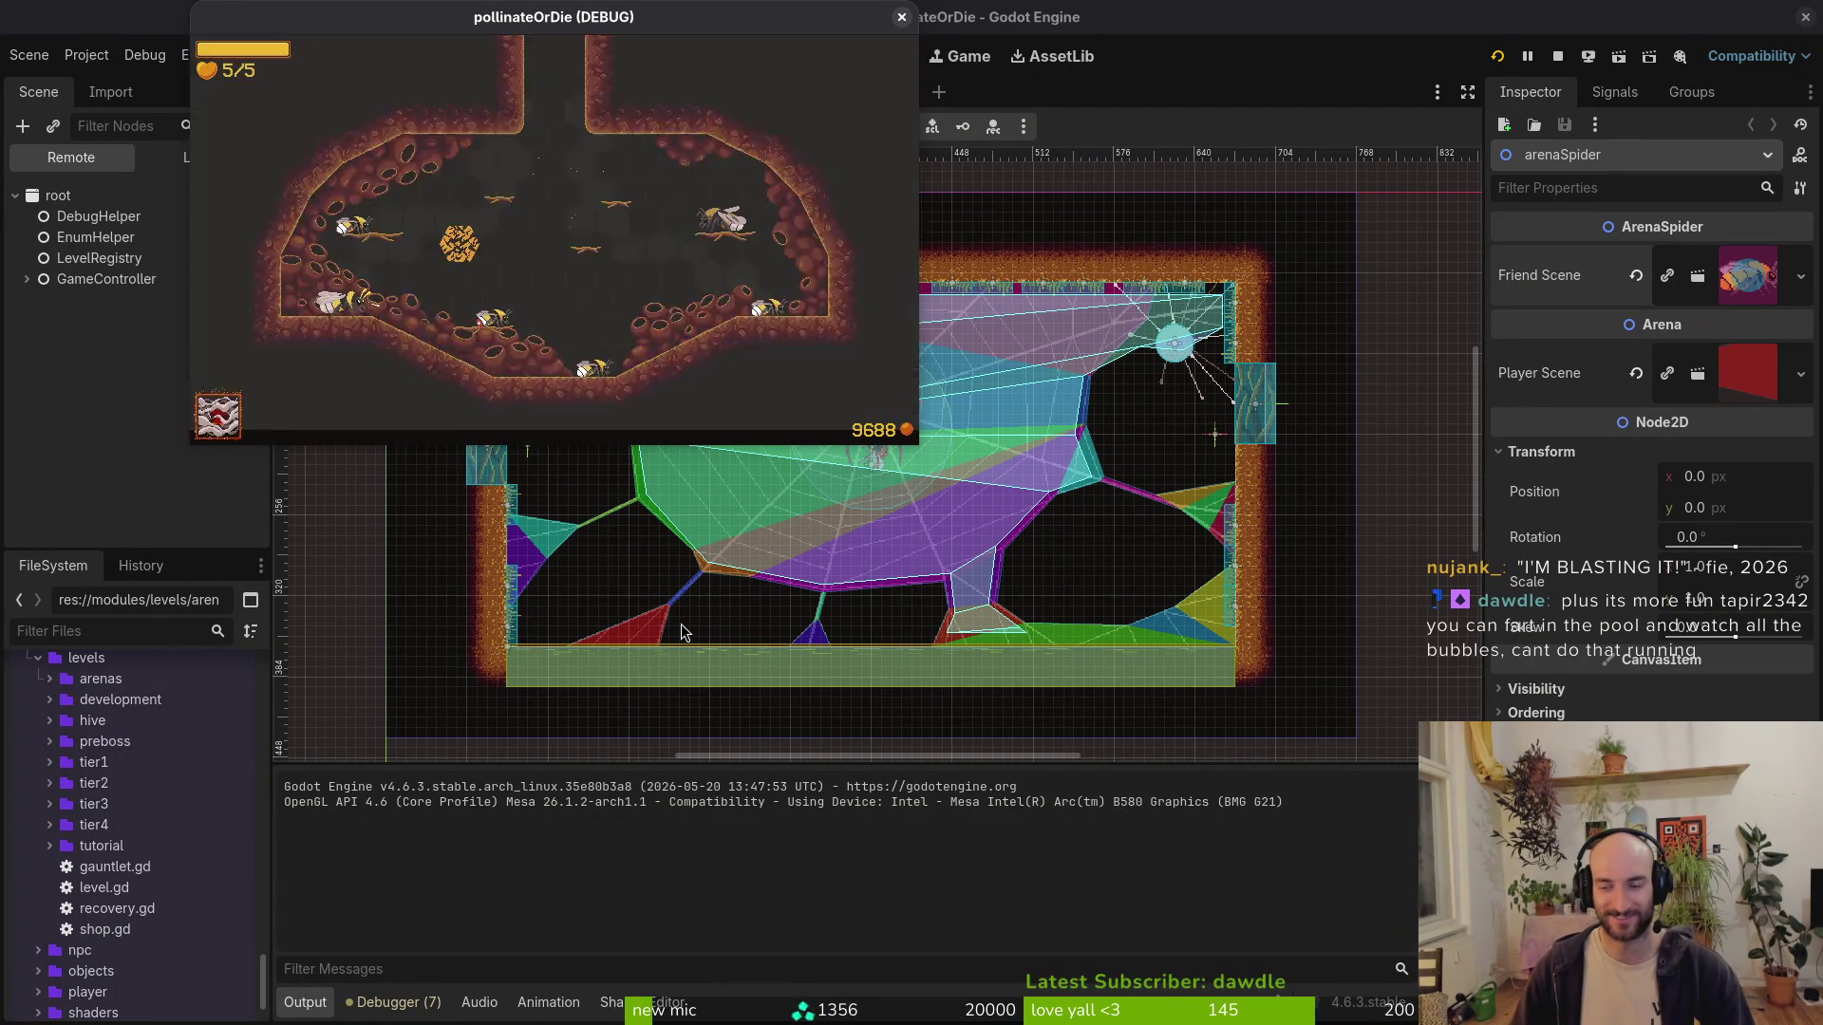
key("Return")
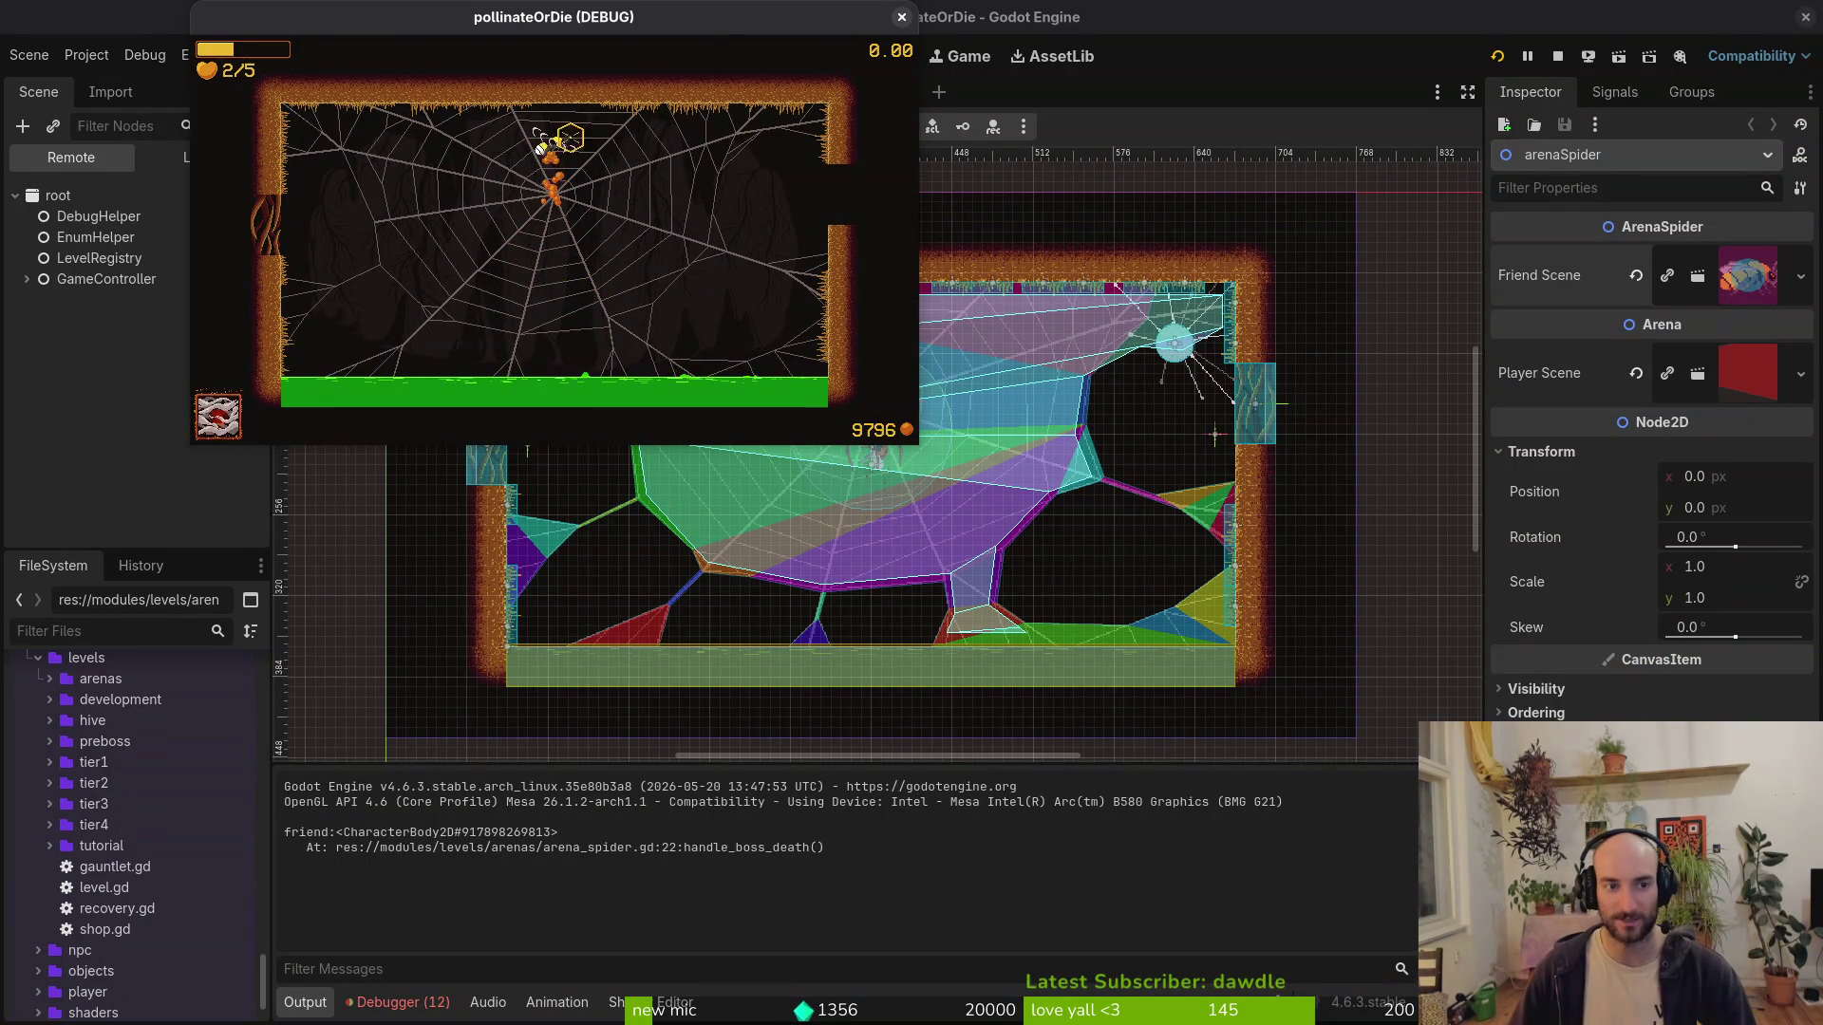
left_click(403, 1001)
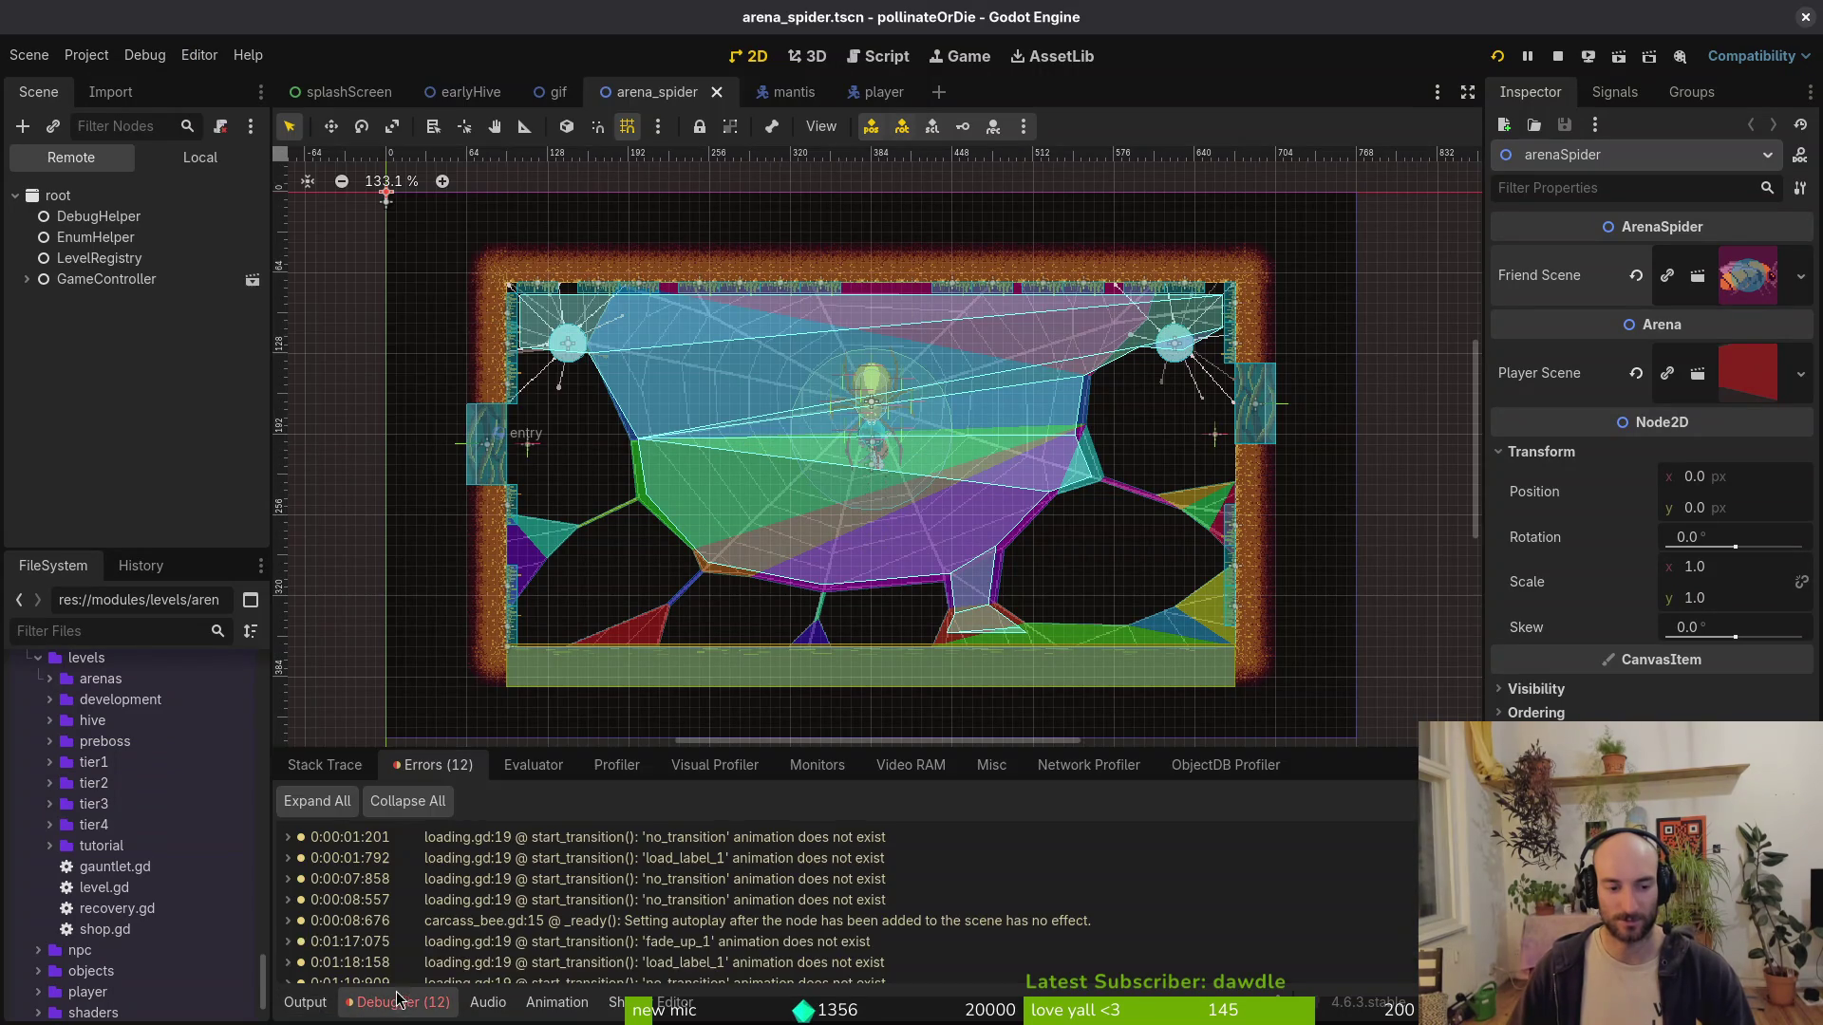
Check the flying.gd animation errors, stop the game, and open the player scene
scroll(816, 944, "down", 1)
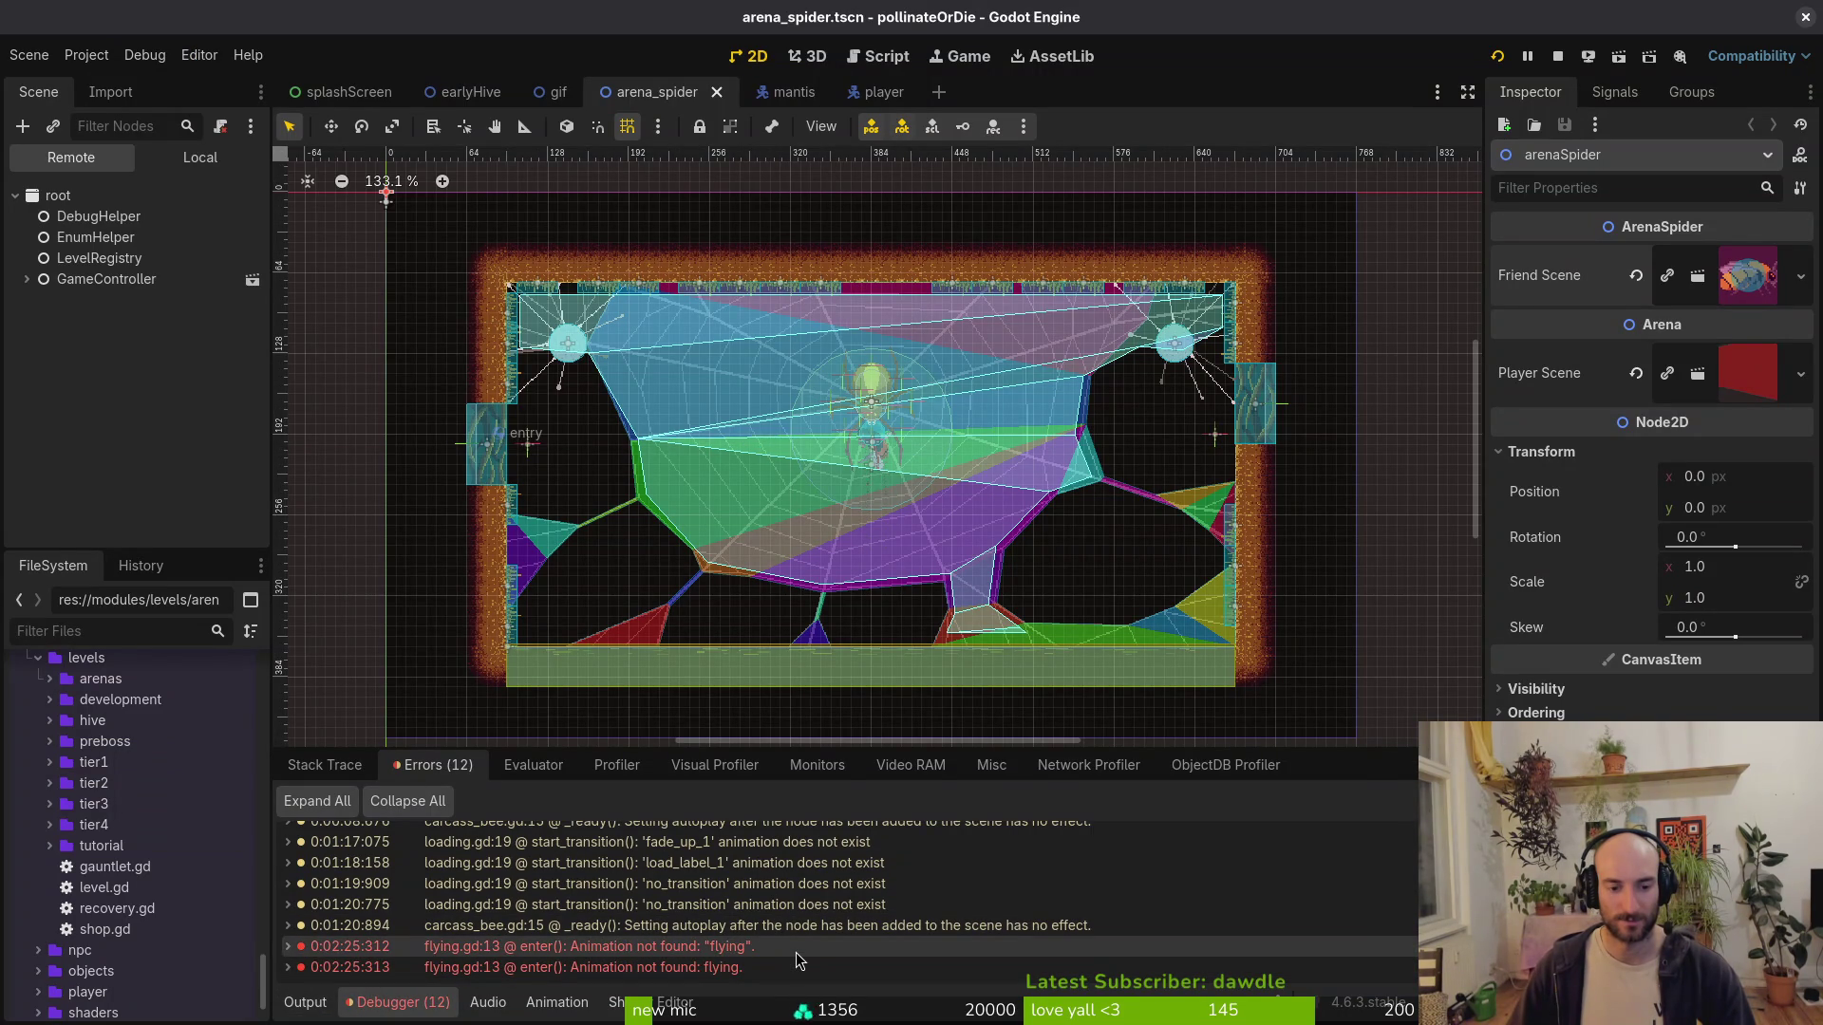
mouse_move(797, 961)
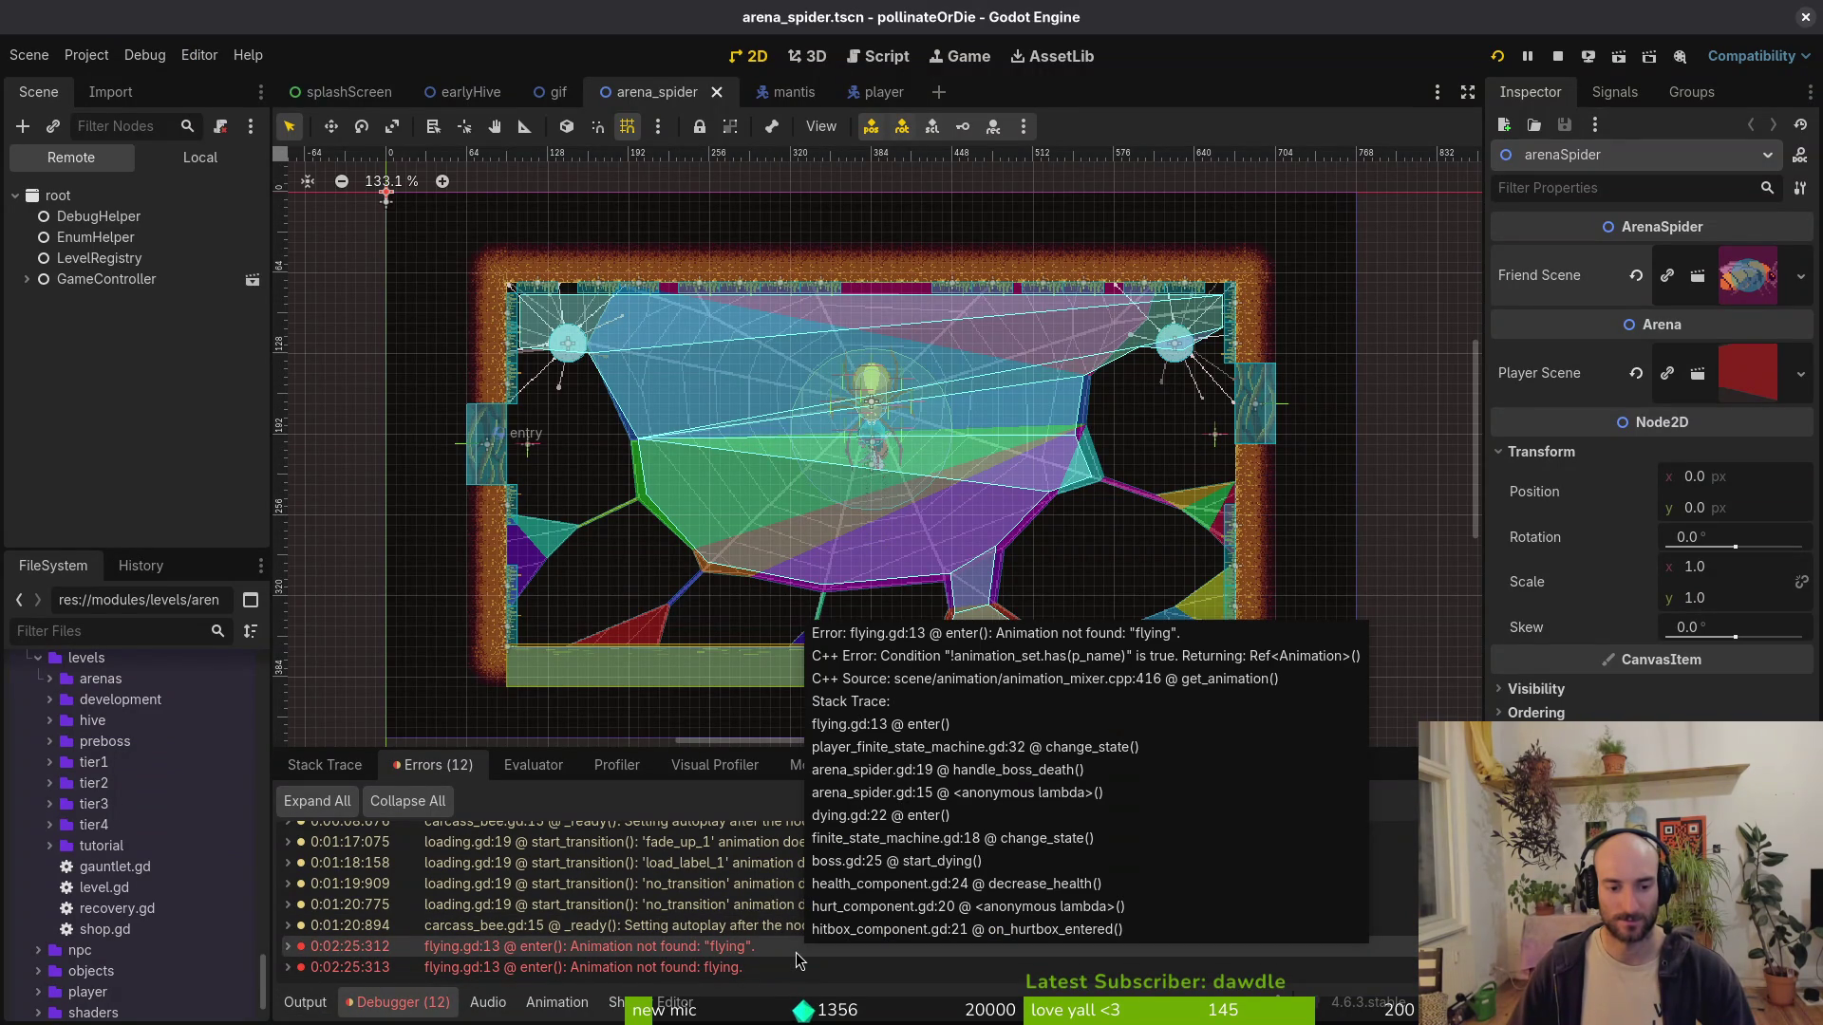
left_click(1555, 57)
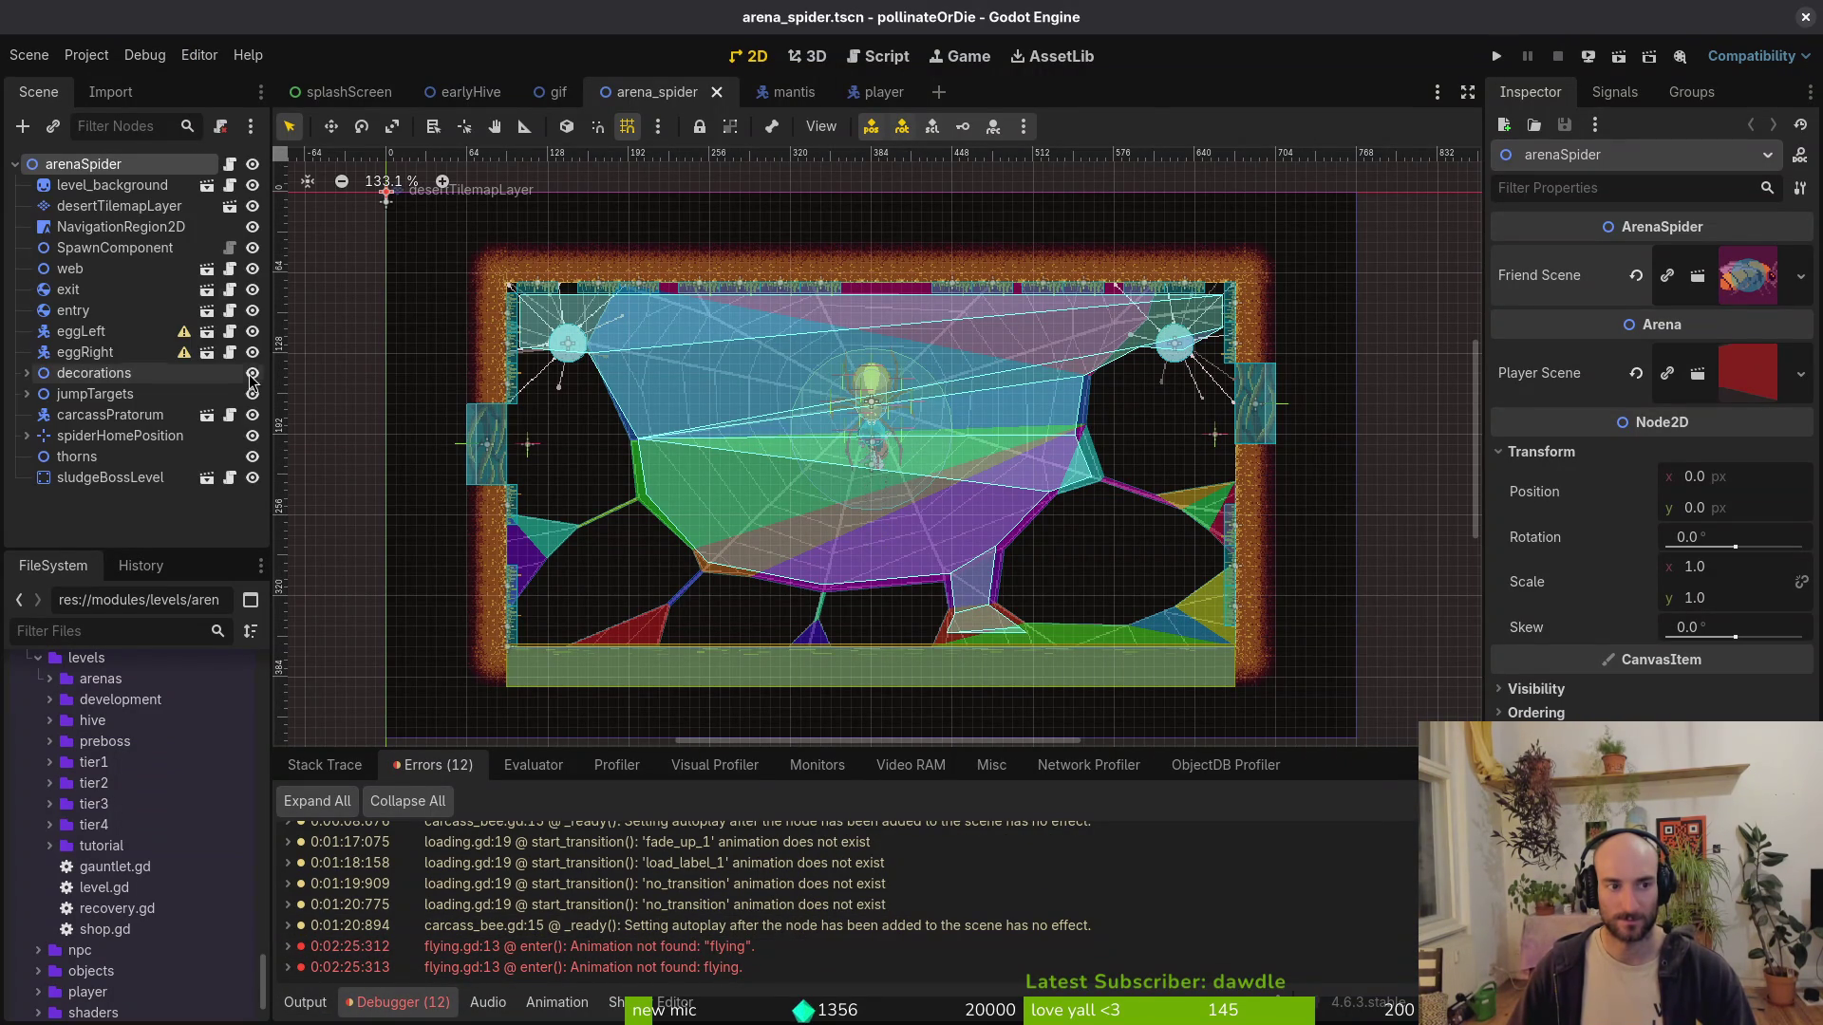
left_click(864, 92)
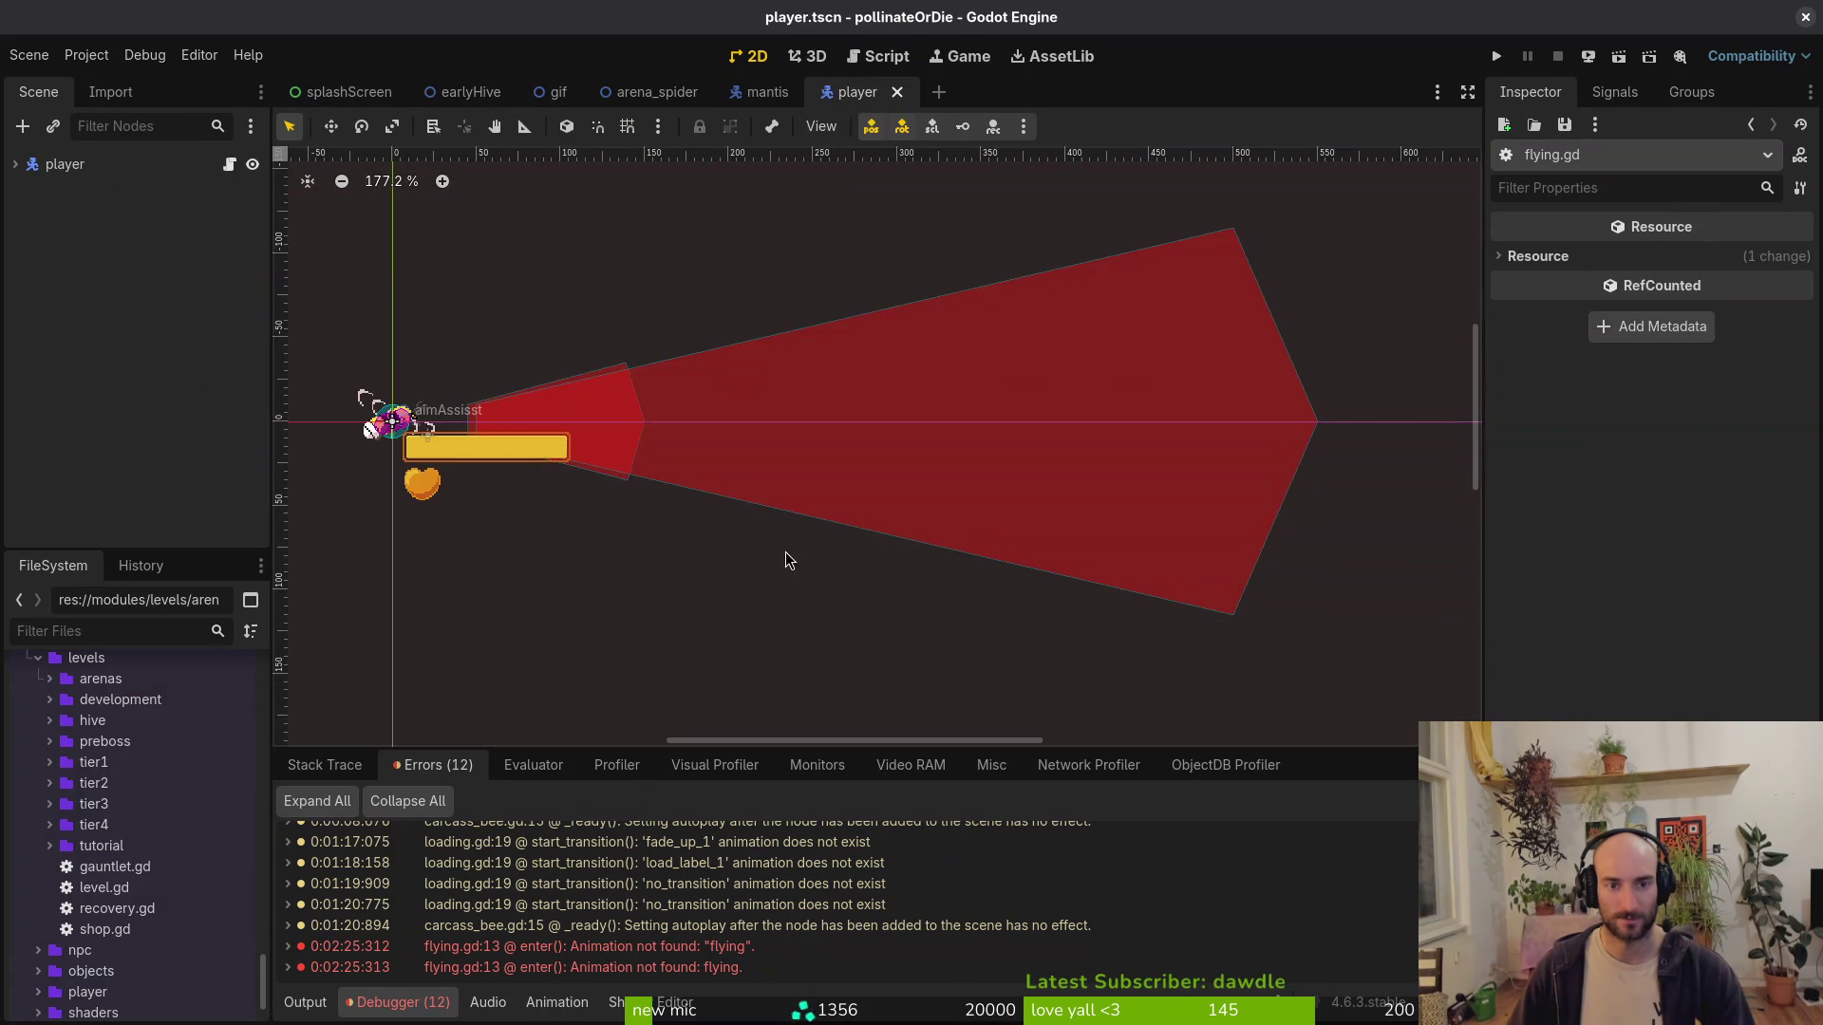
In Aseprite, hide the wingsRight and legs layers and show the pollen layer
key("alt+Tab")
left_click_drag(342, 827, 342, 918)
left_click(342, 849)
Cancel the sprite sheet export, then reopen it and close the preview
scroll(1121, 418, "down", 8)
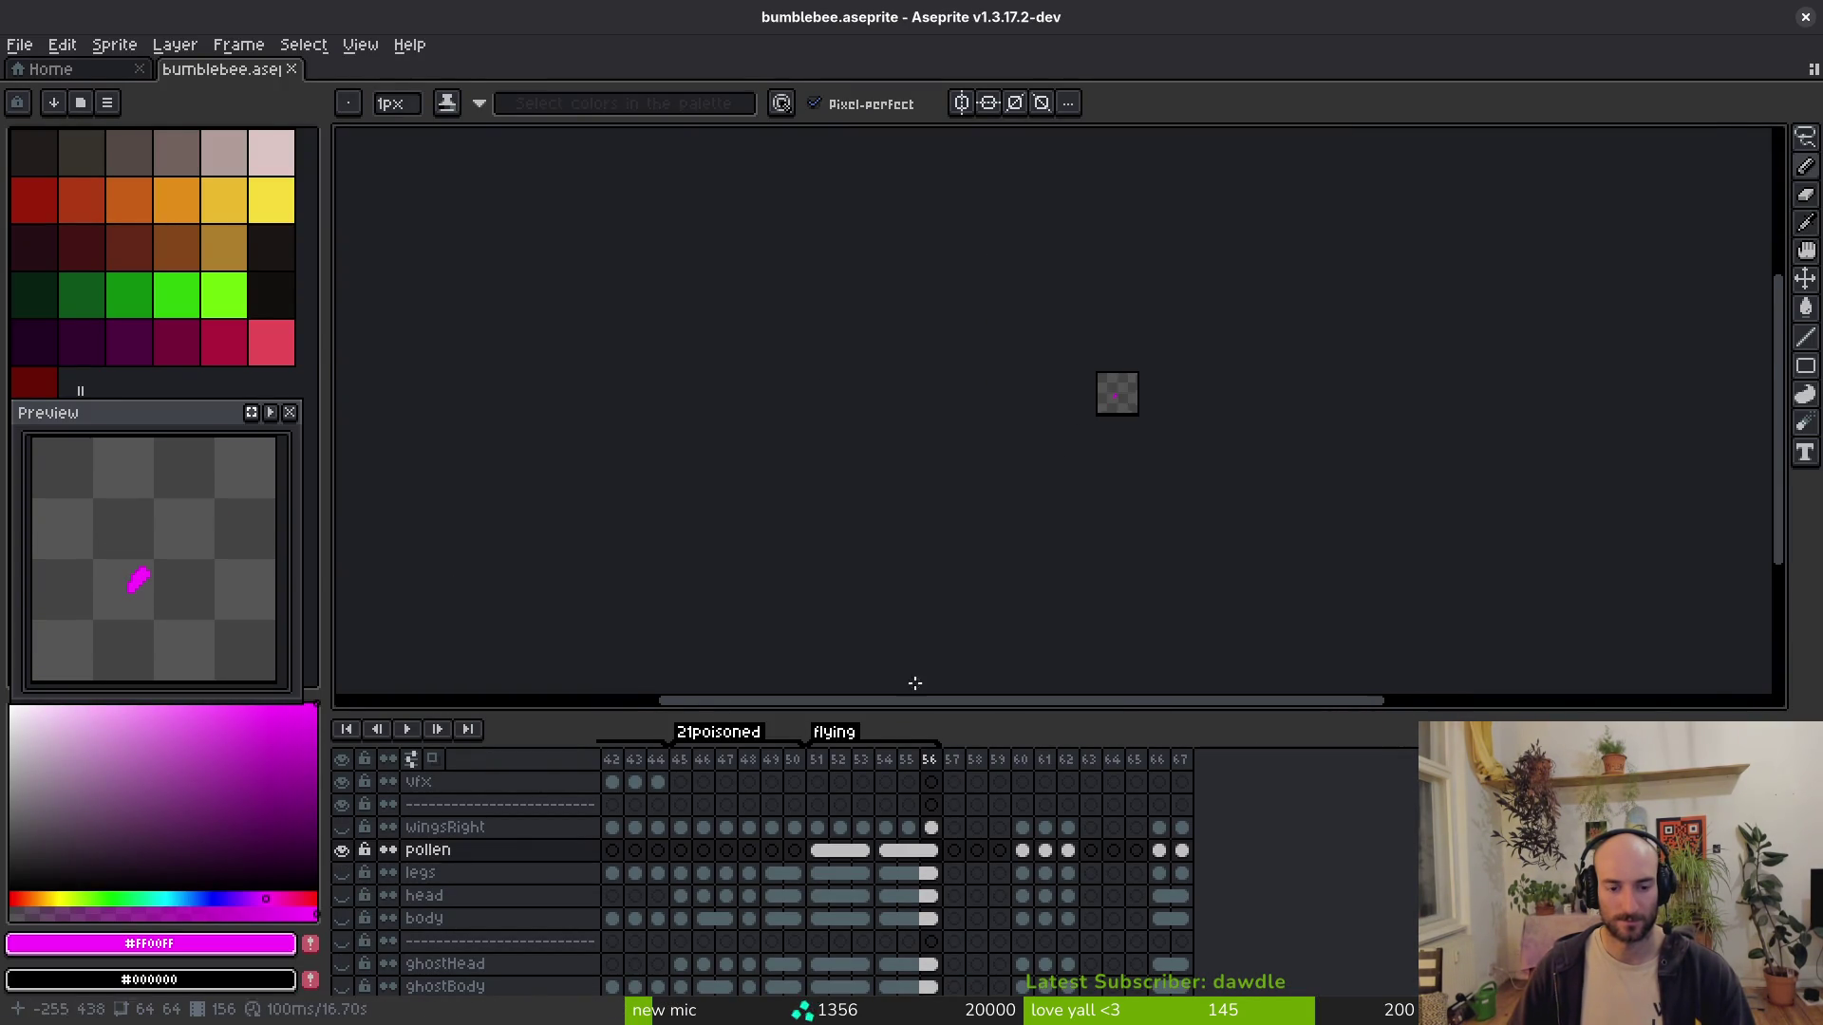
key("ctrl+e")
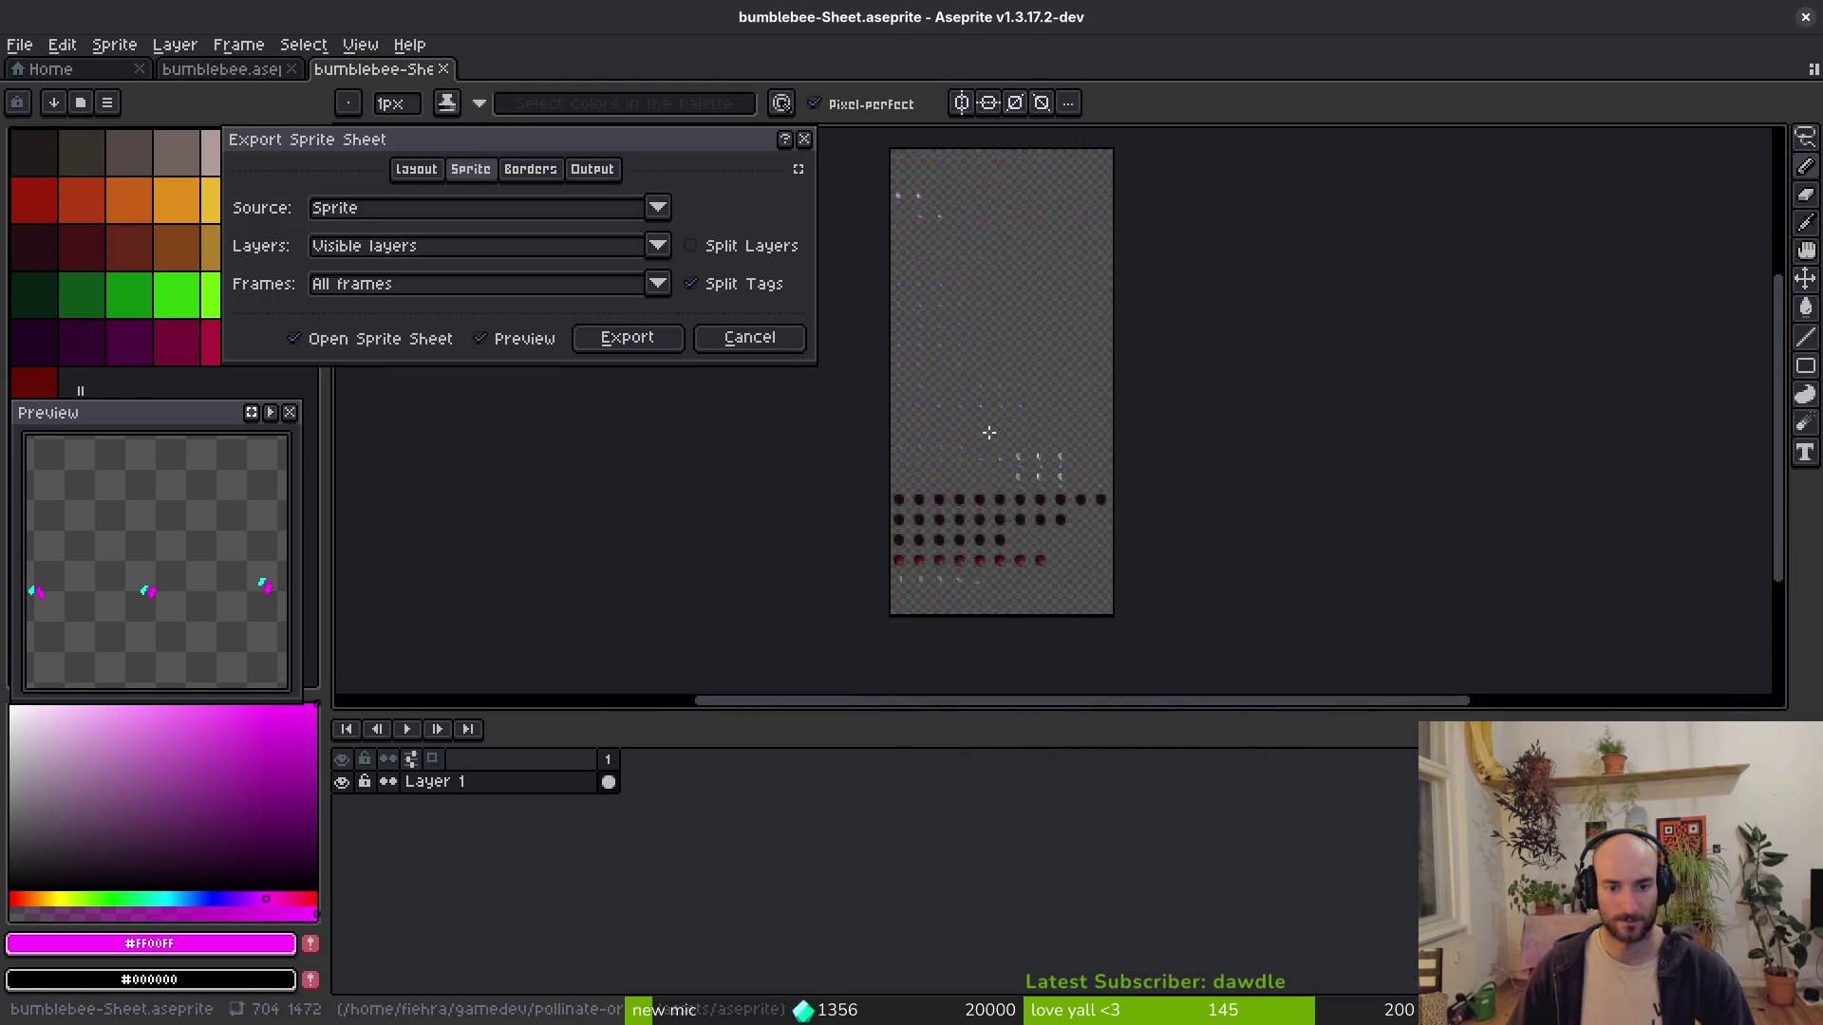
left_click(734, 343)
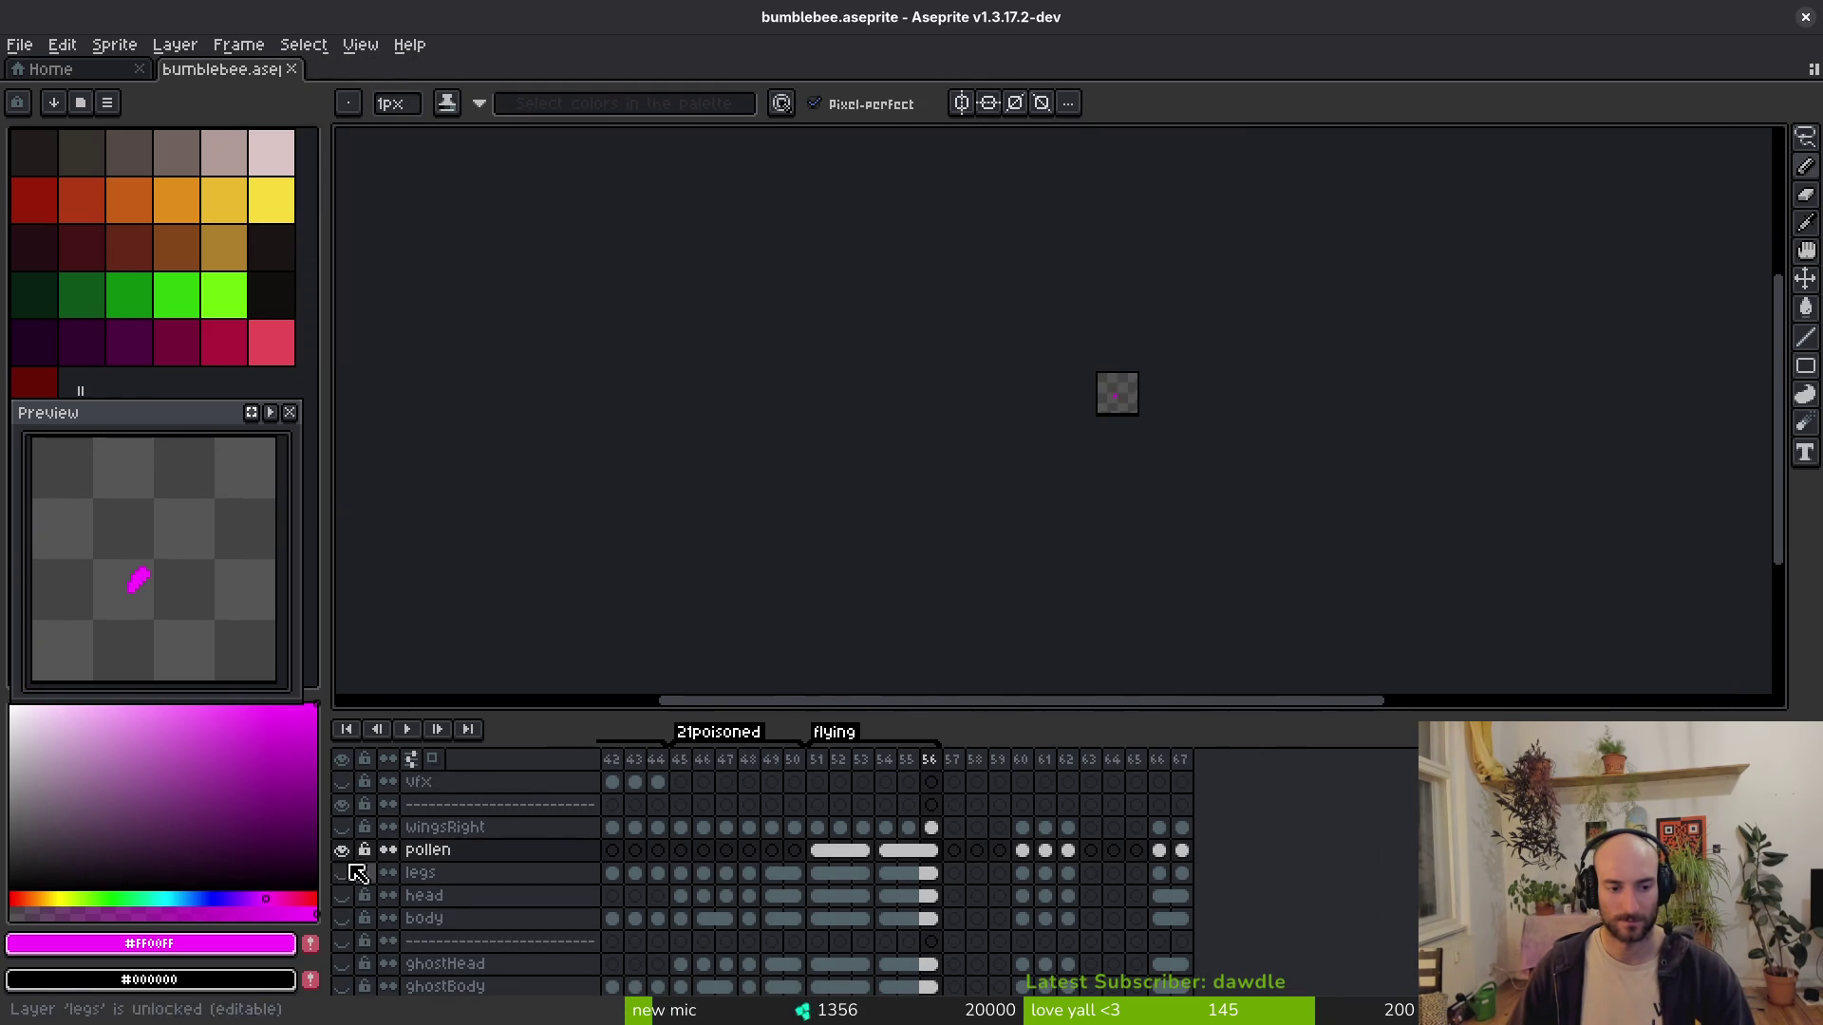
scroll(371, 899, "down", 2)
scroll(371, 898, "down", 5)
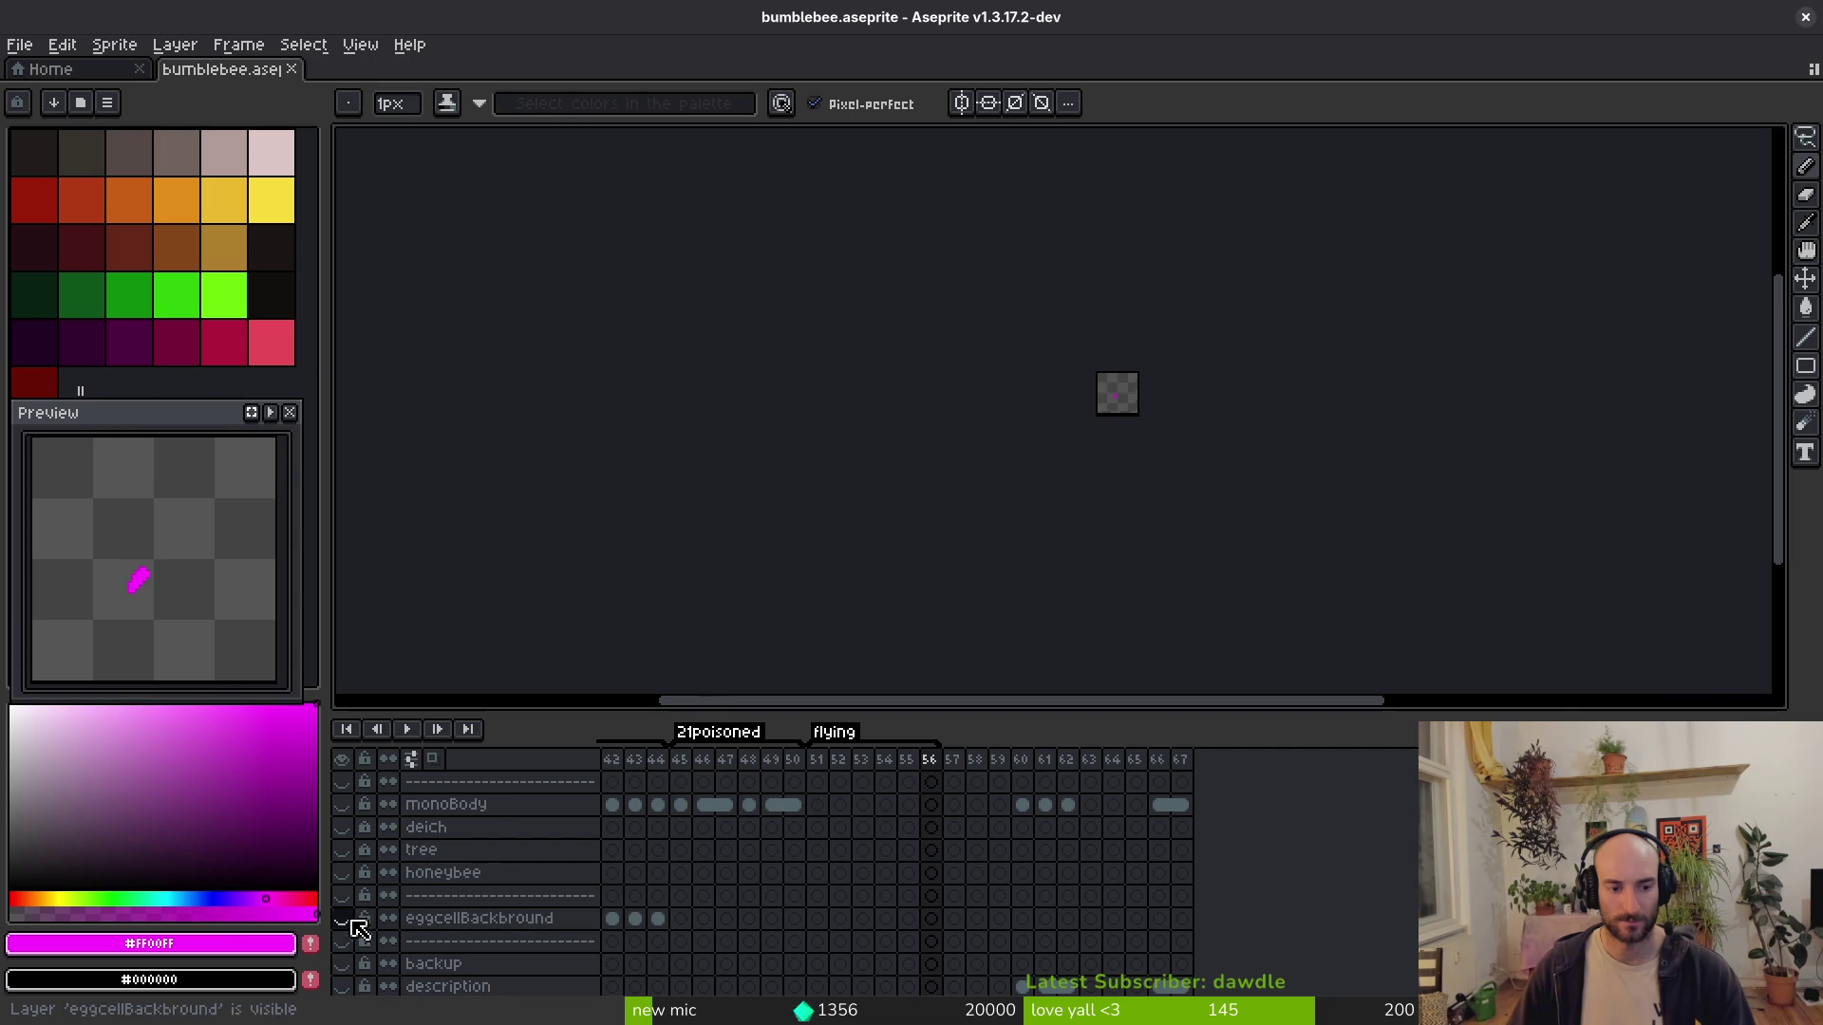
key("ctrl+e")
scroll(1086, 533, "up", 2)
scroll(1086, 532, "up", 2)
key("Escape")
Select the monoBody layer, inspect the sheet preview frames, cancel, and regenerate the preview
scroll(533, 940, "down", 3)
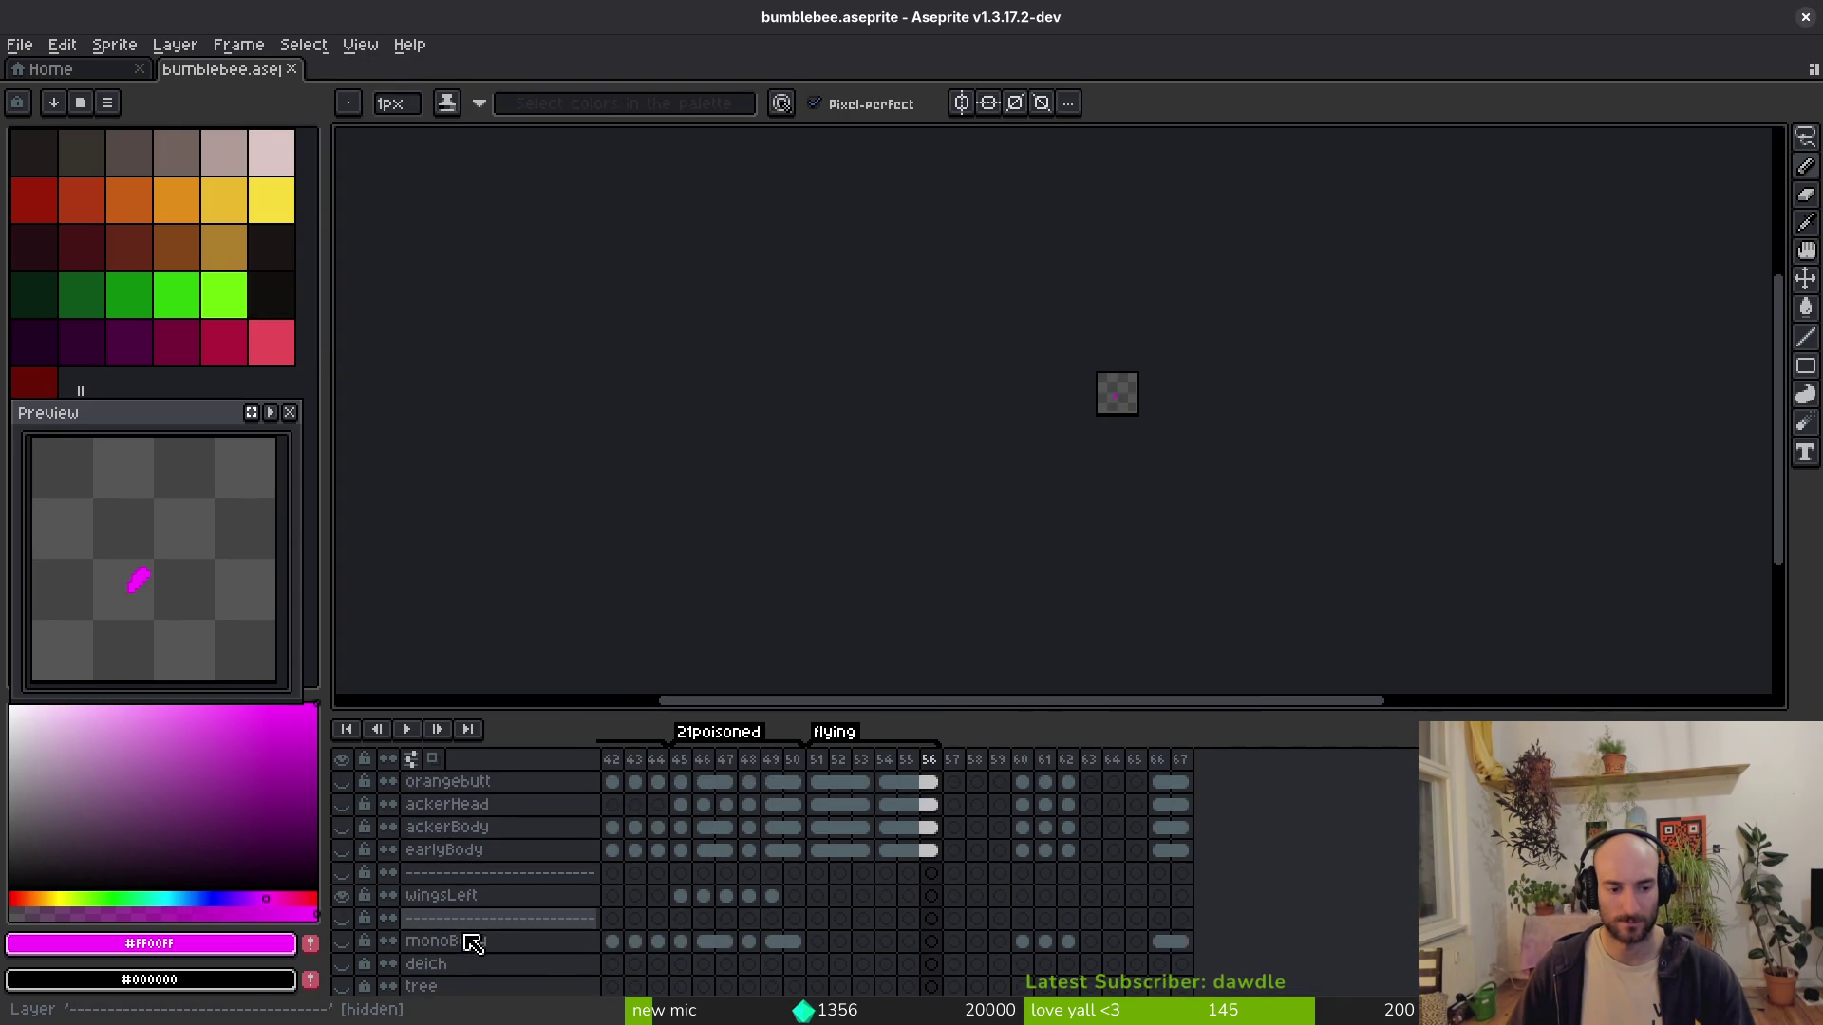
scroll(465, 887, "down", 2)
left_click(442, 893)
scroll(443, 894, "up", 5)
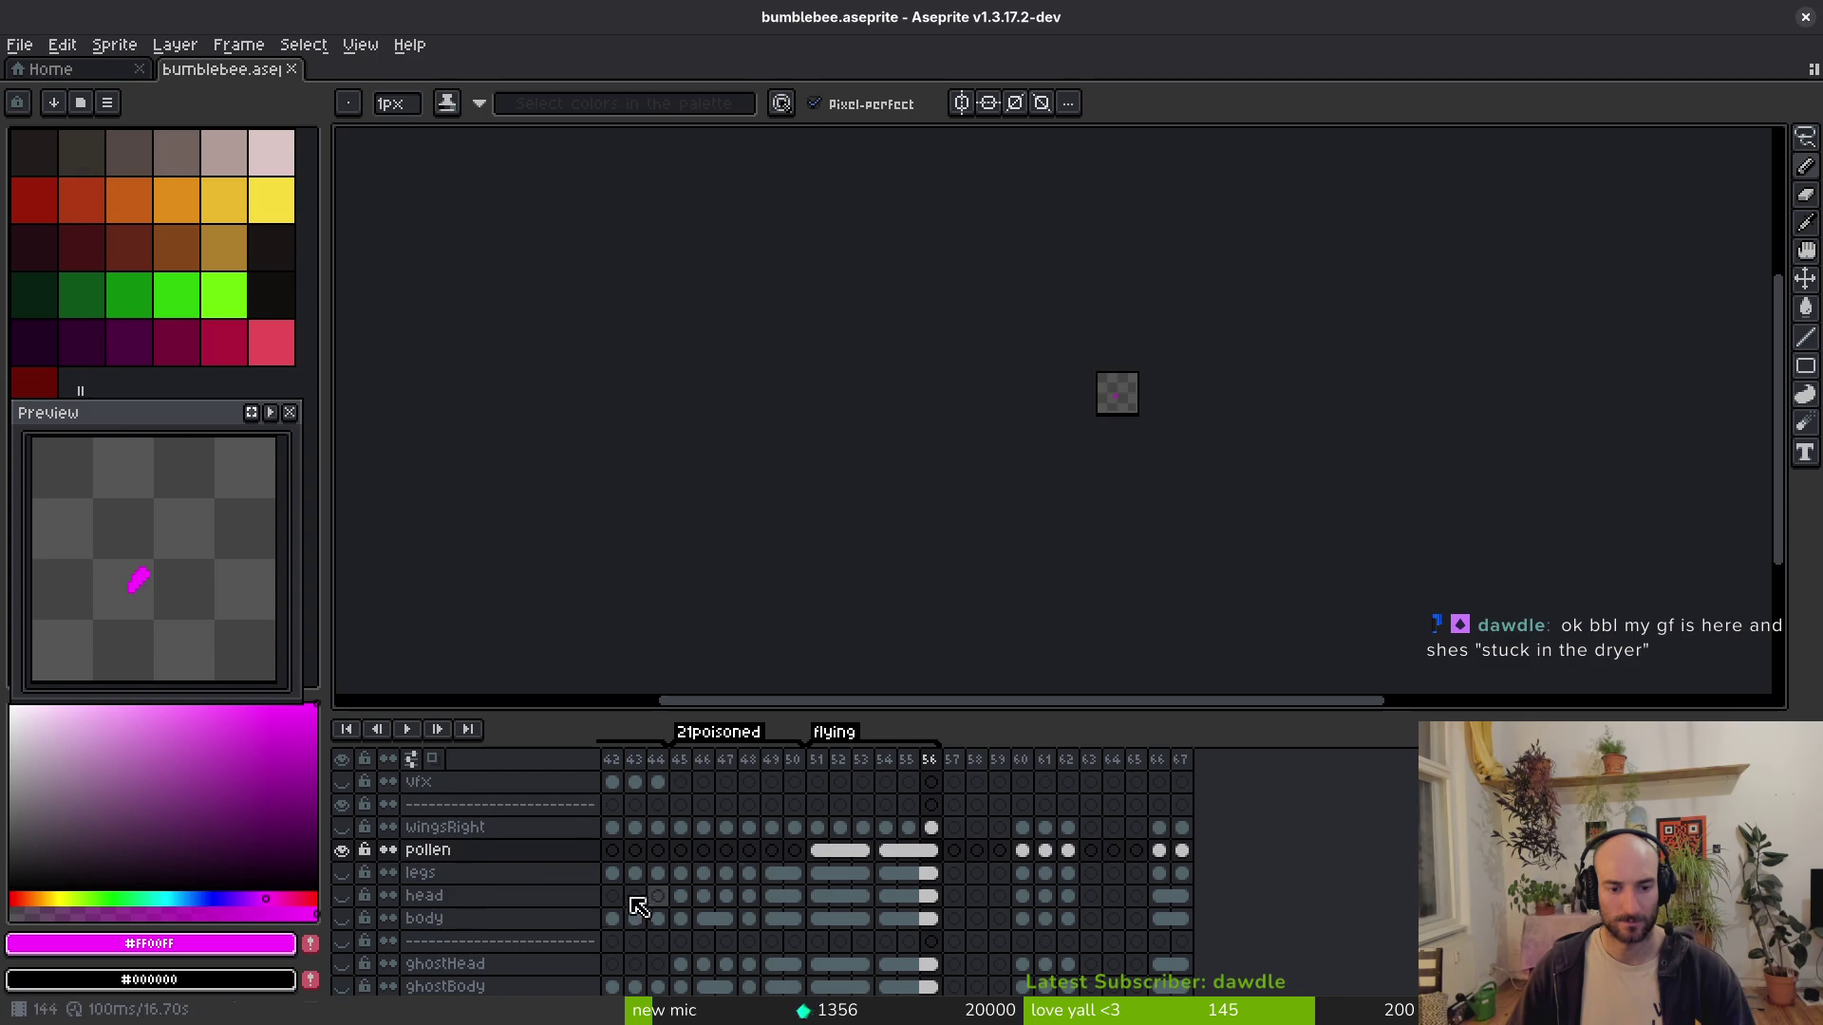
key("ctrl+e")
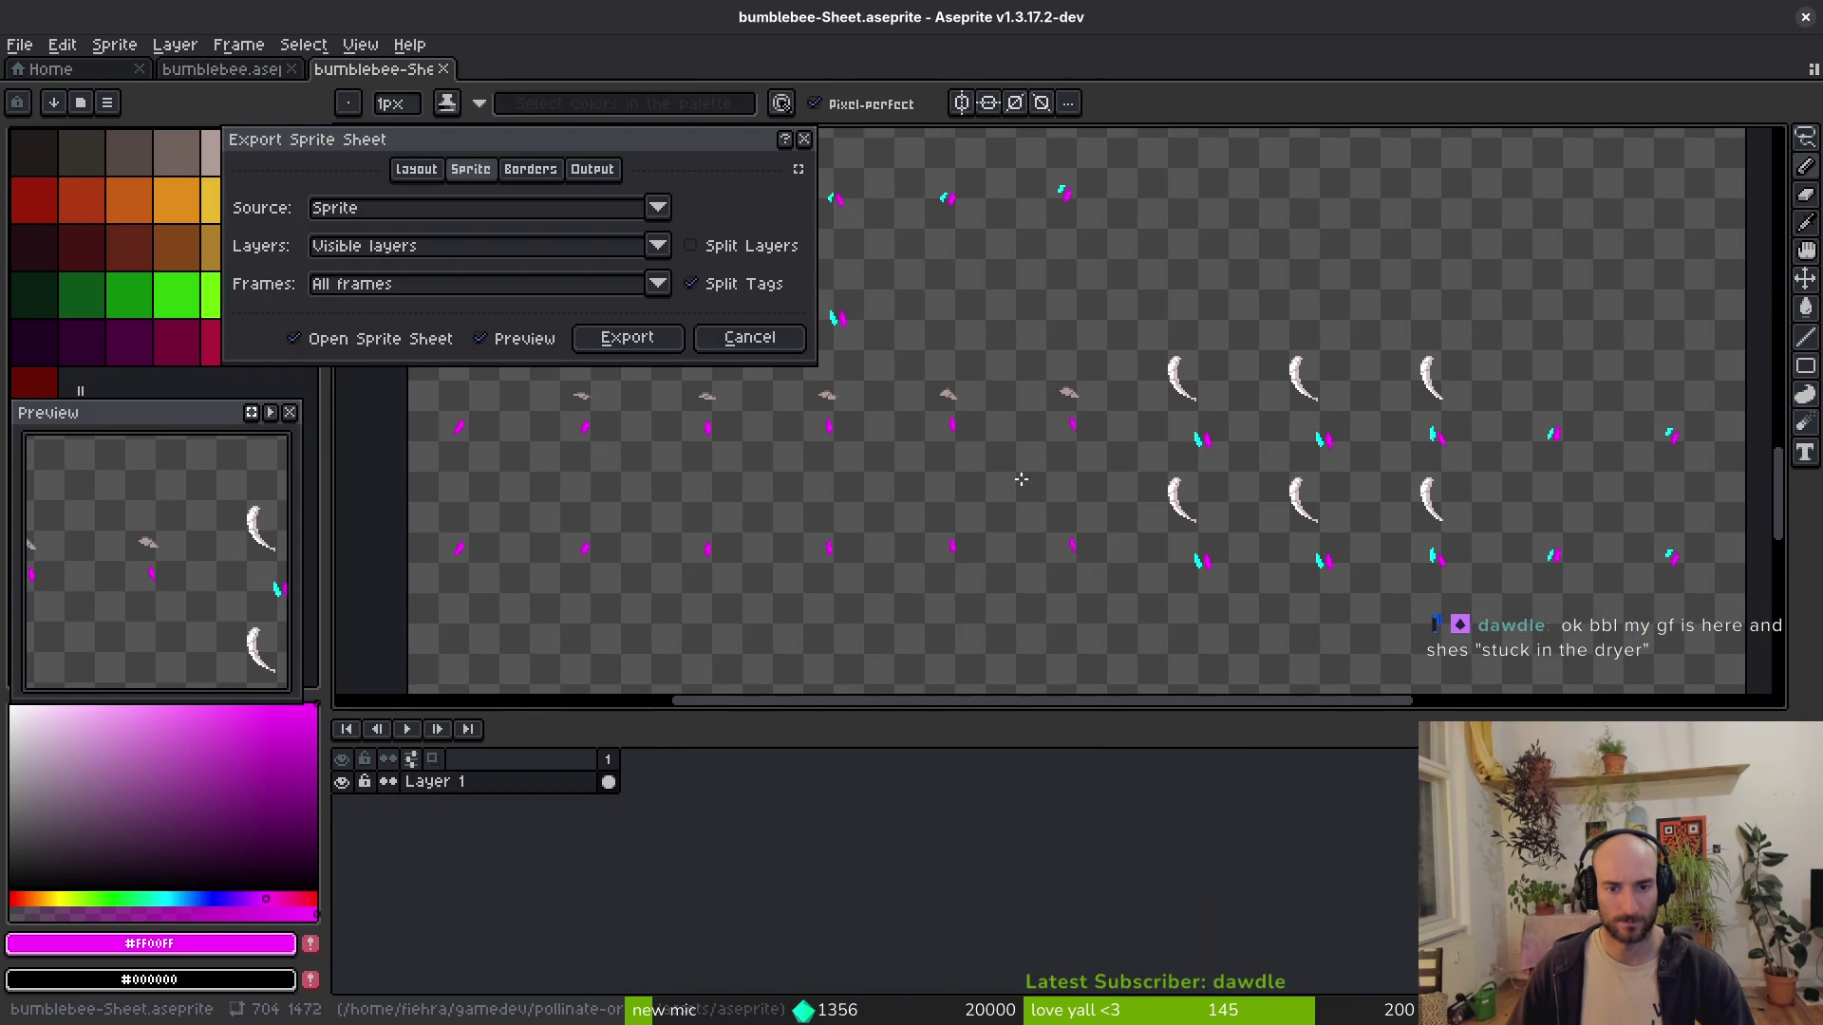
scroll(1196, 459, "up", 5)
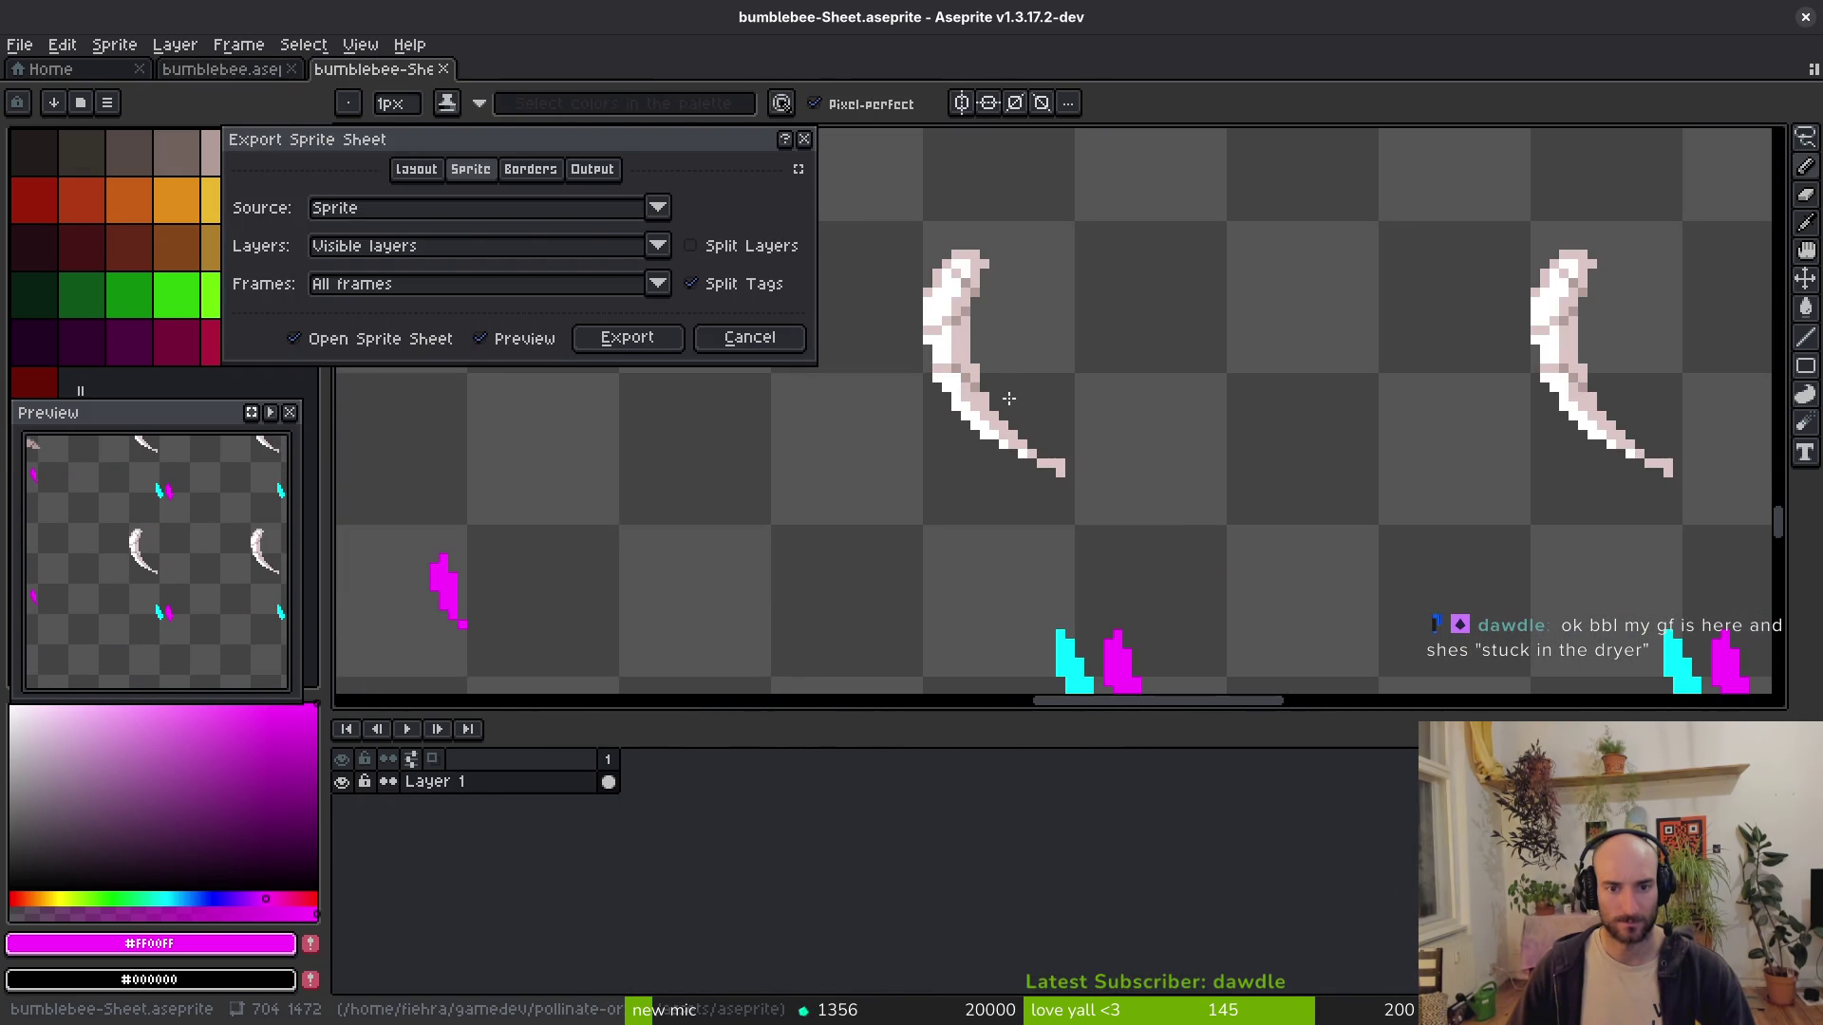
left_click_drag(1460, 407, 1045, 445)
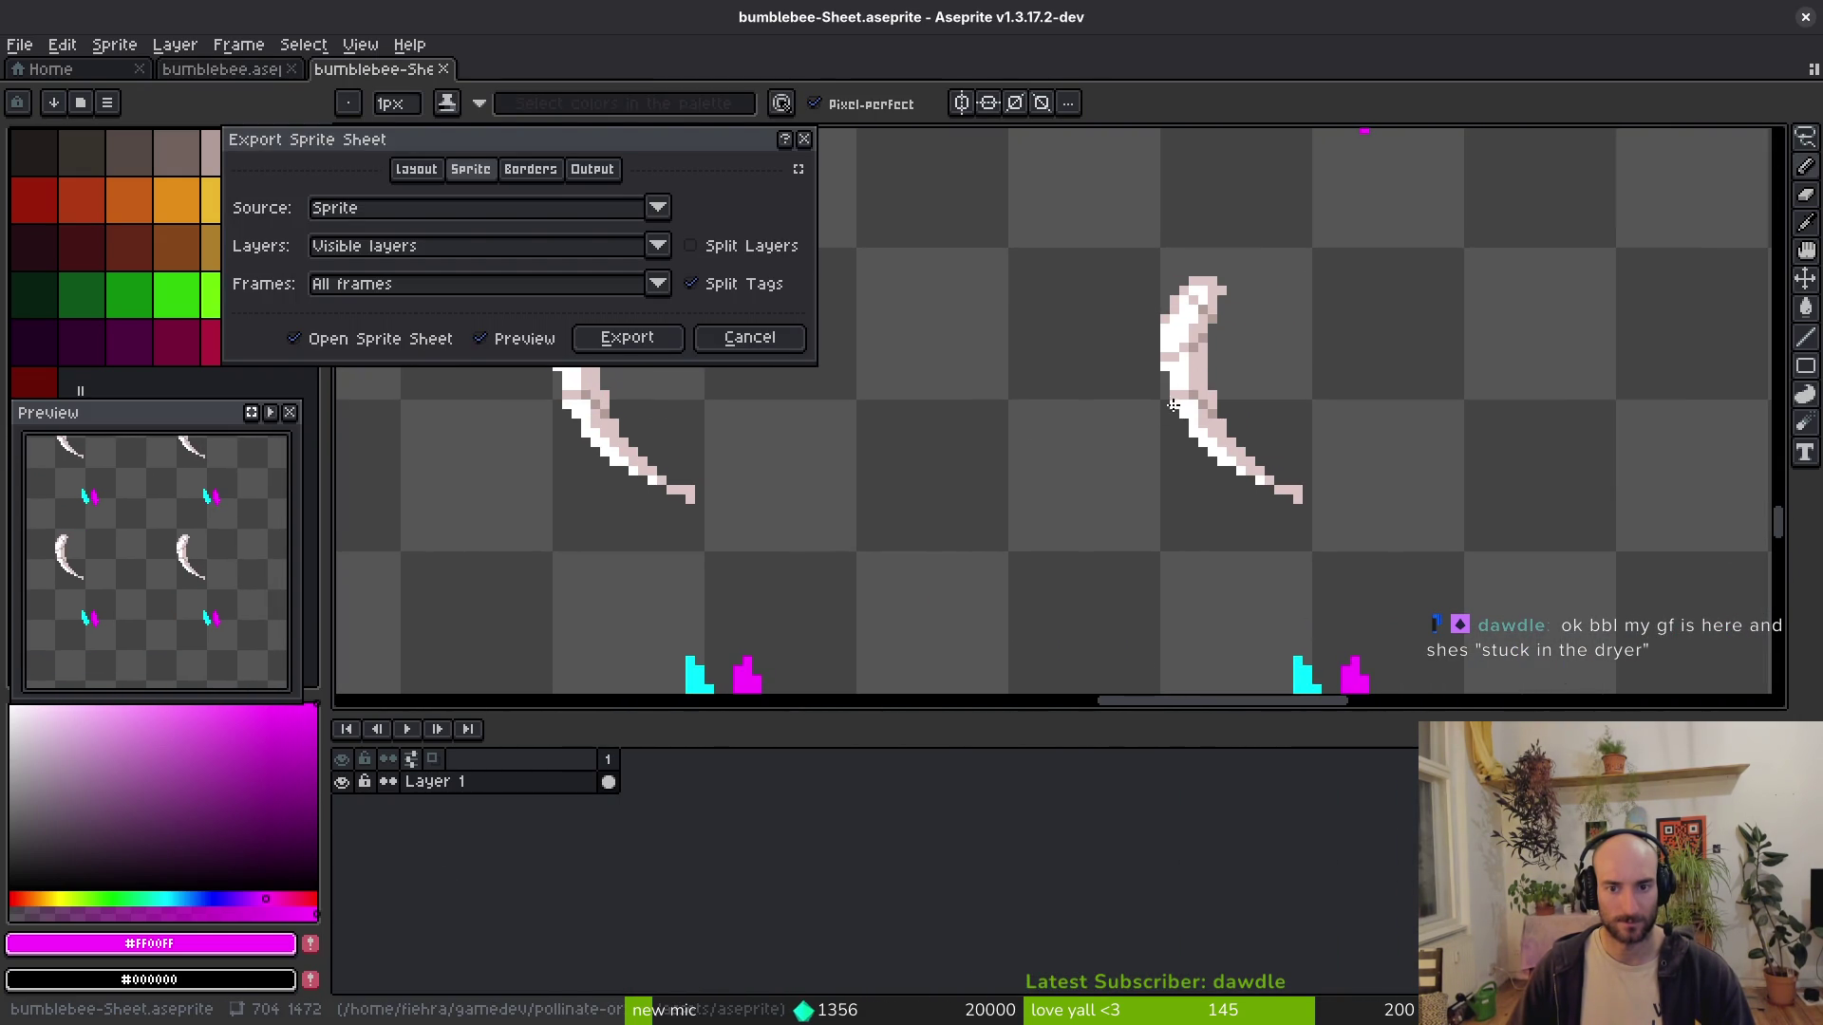
scroll(1182, 411, "down", 3)
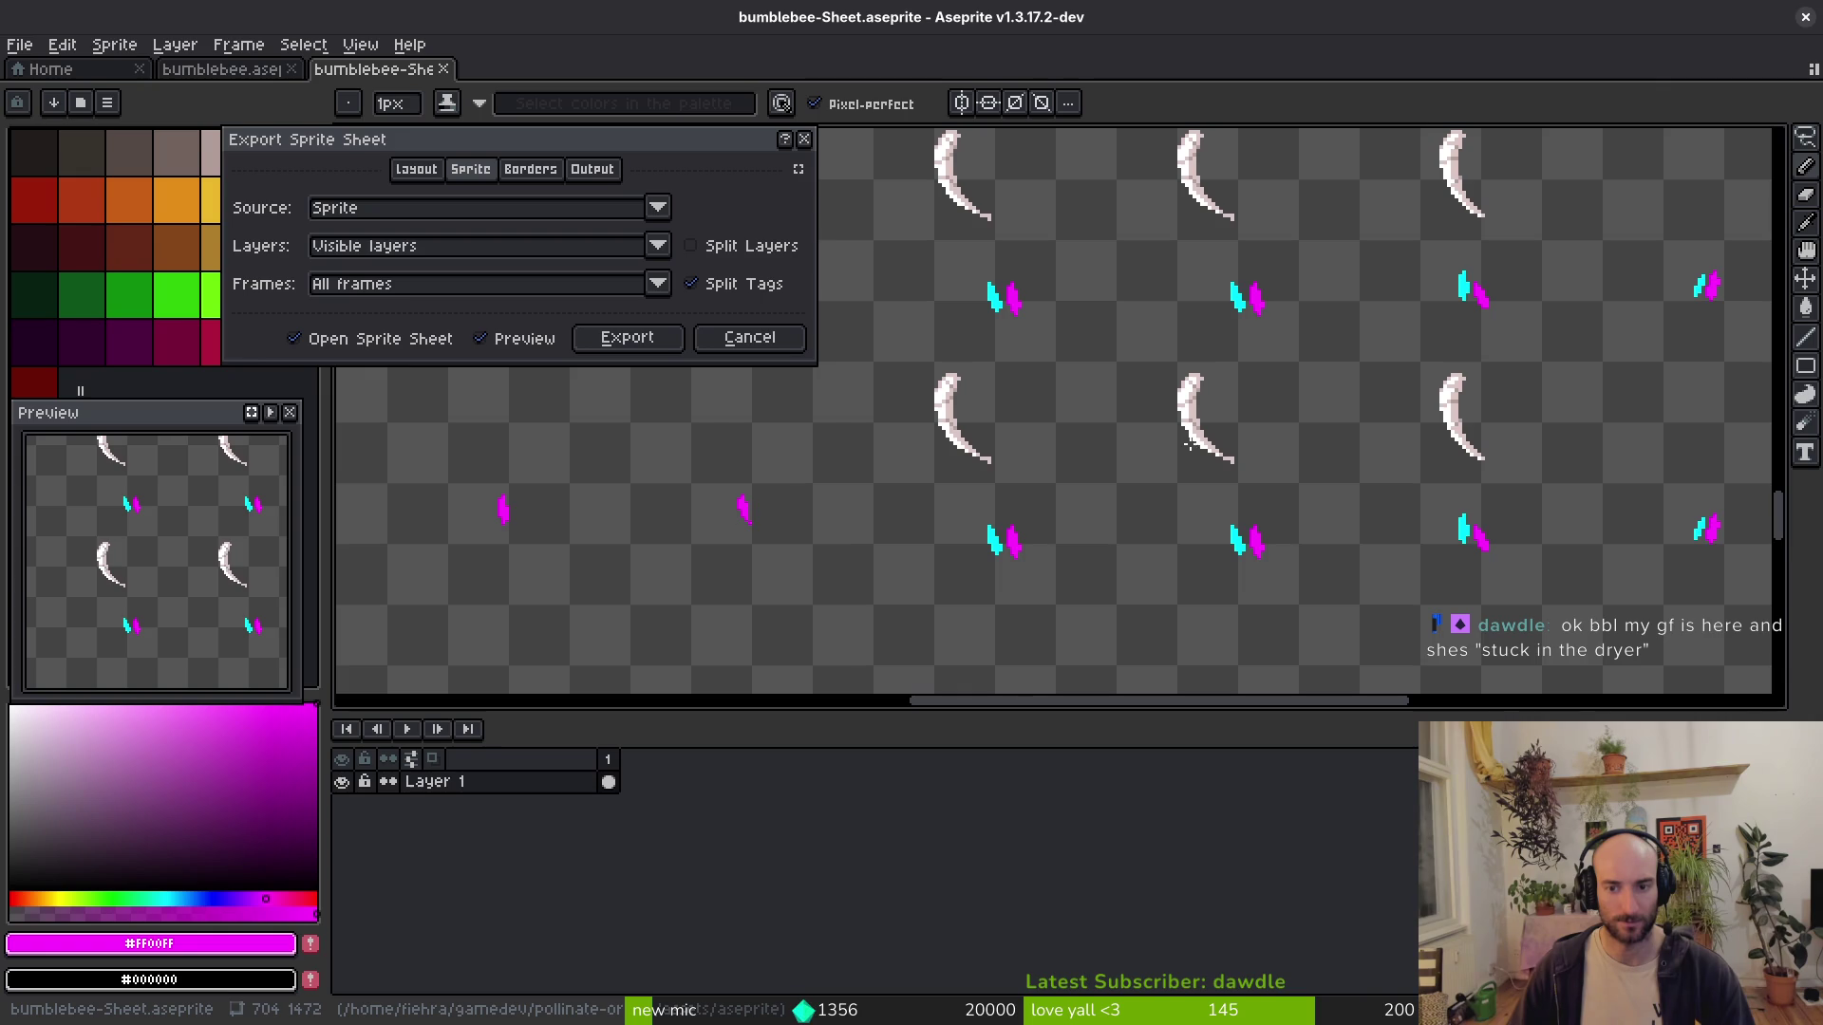
scroll(1189, 444, "down", 4)
scroll(1195, 427, "up", 4)
scroll(1049, 391, "down", 2)
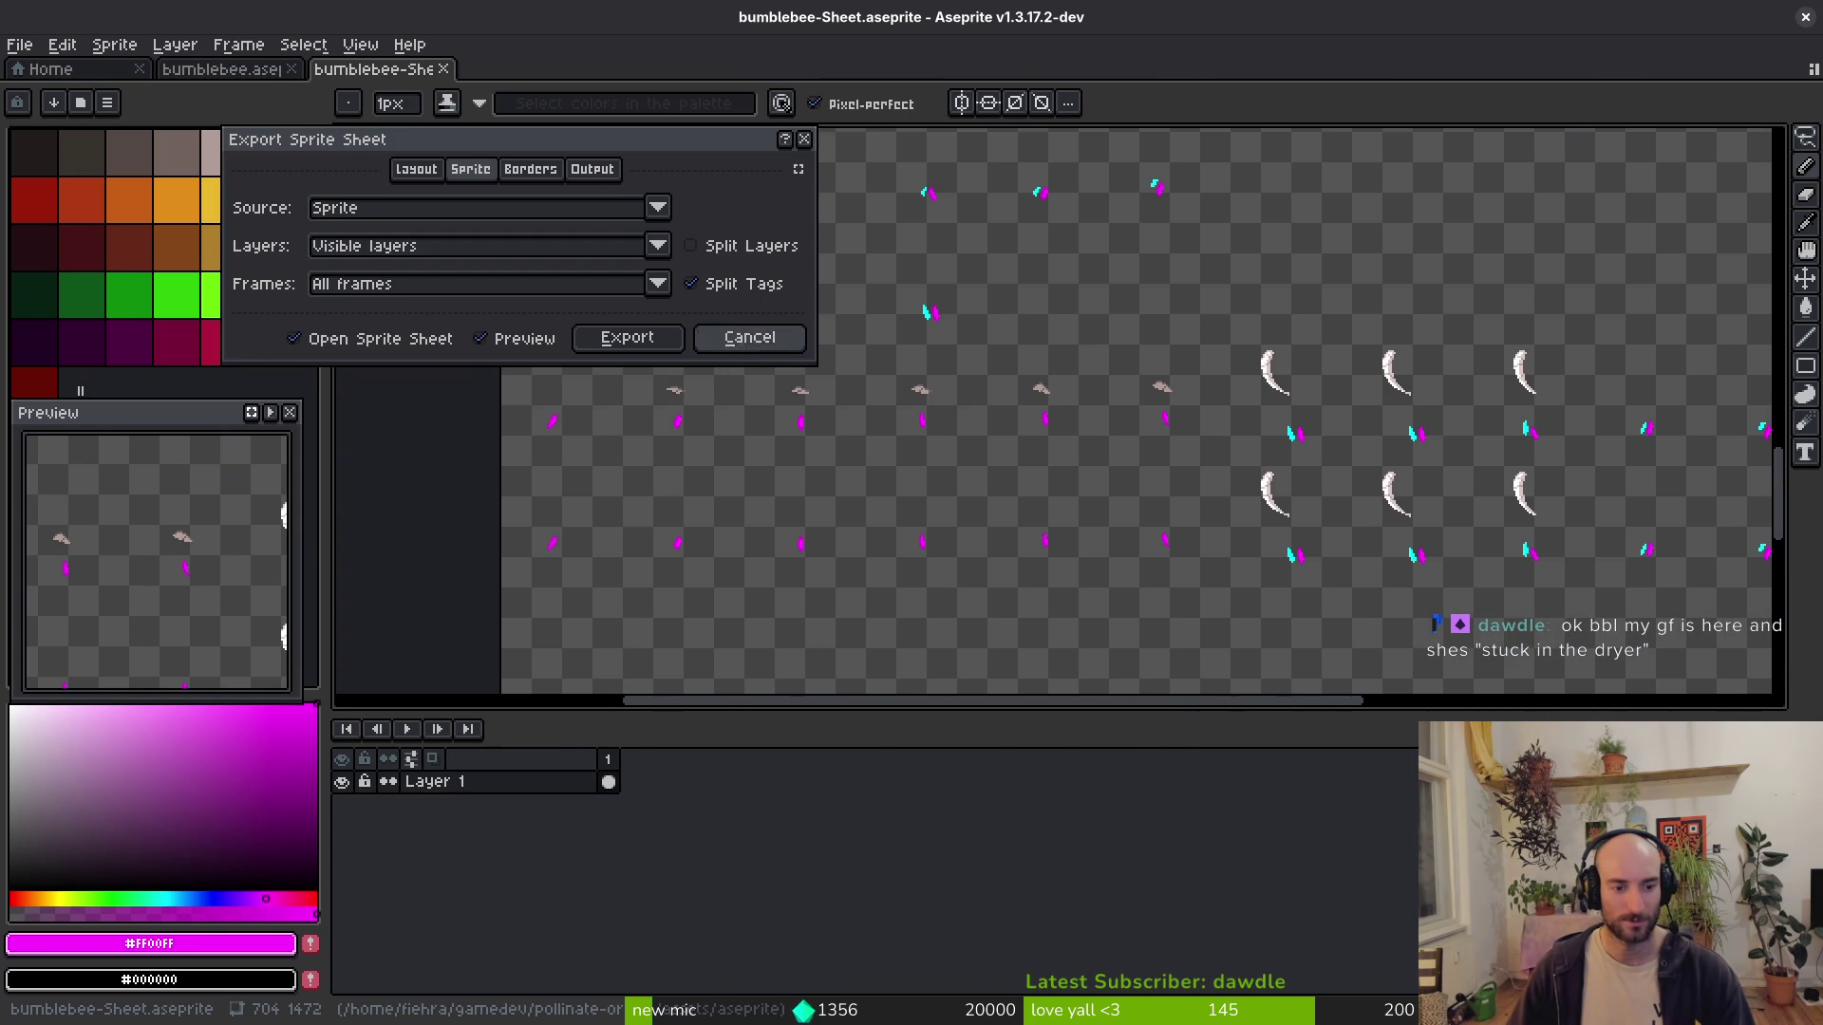
left_click(723, 344)
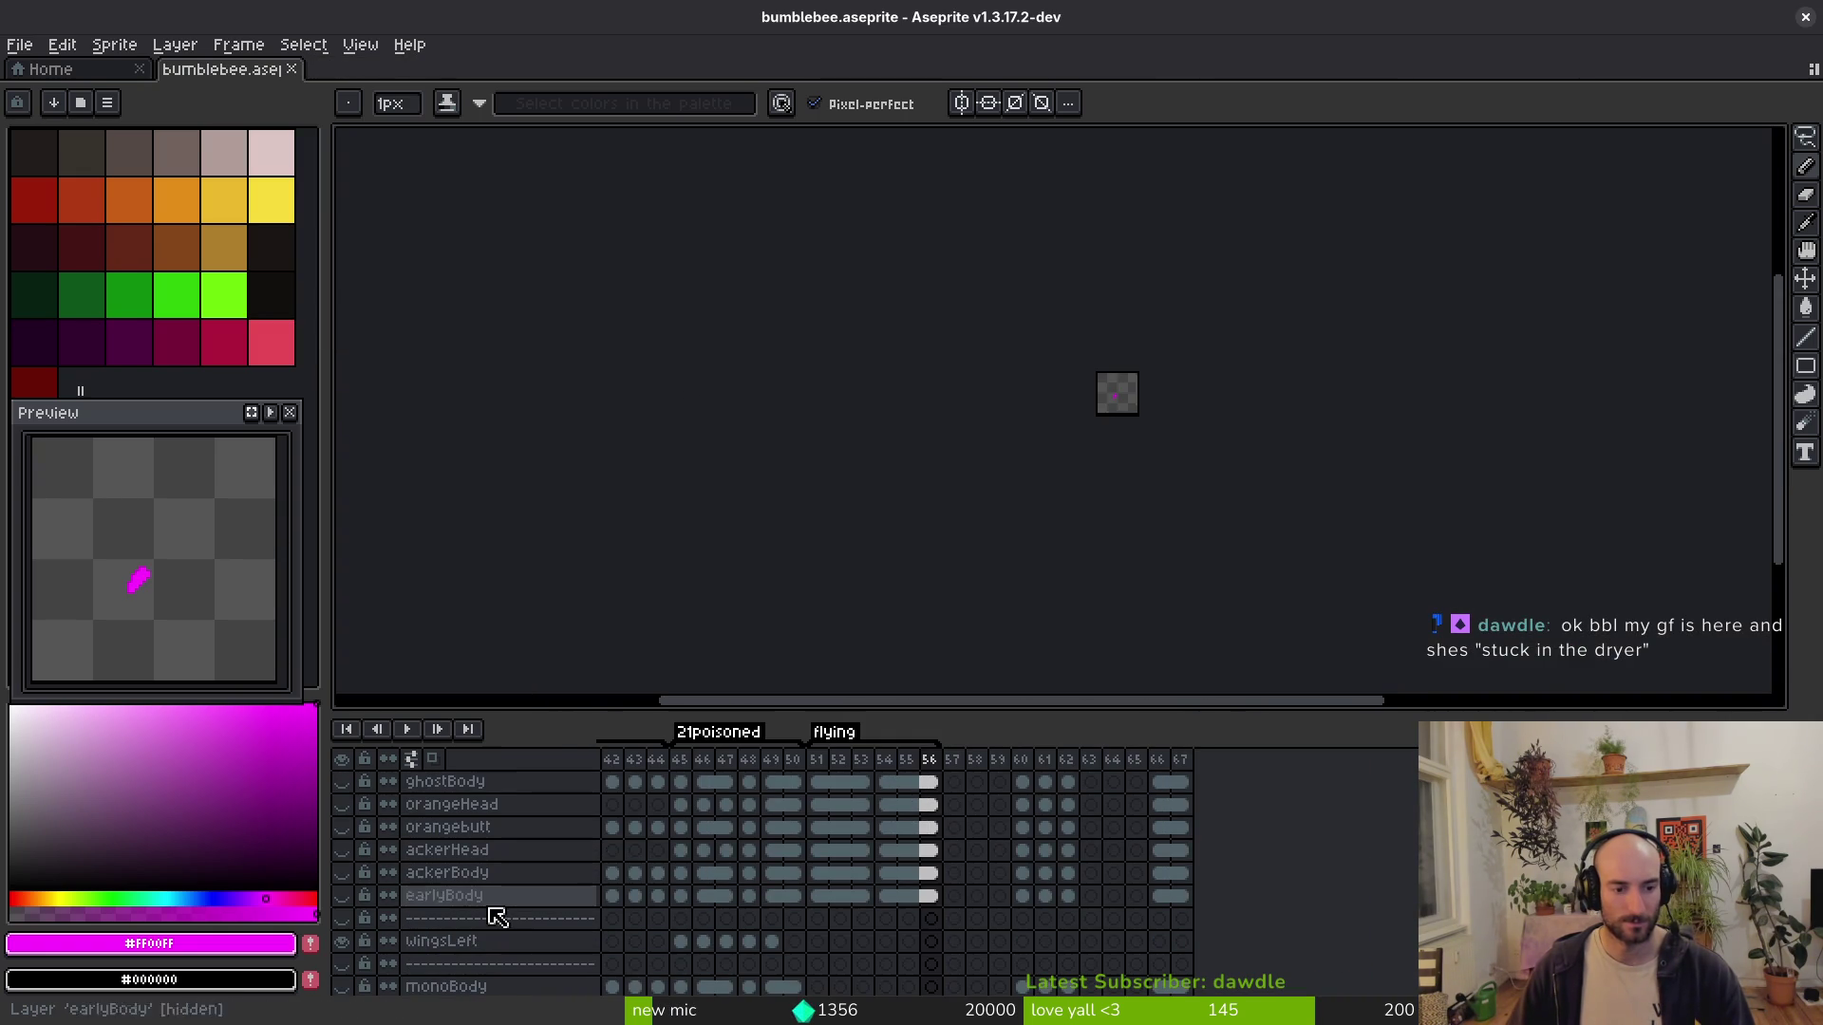
key("ctrl+e")
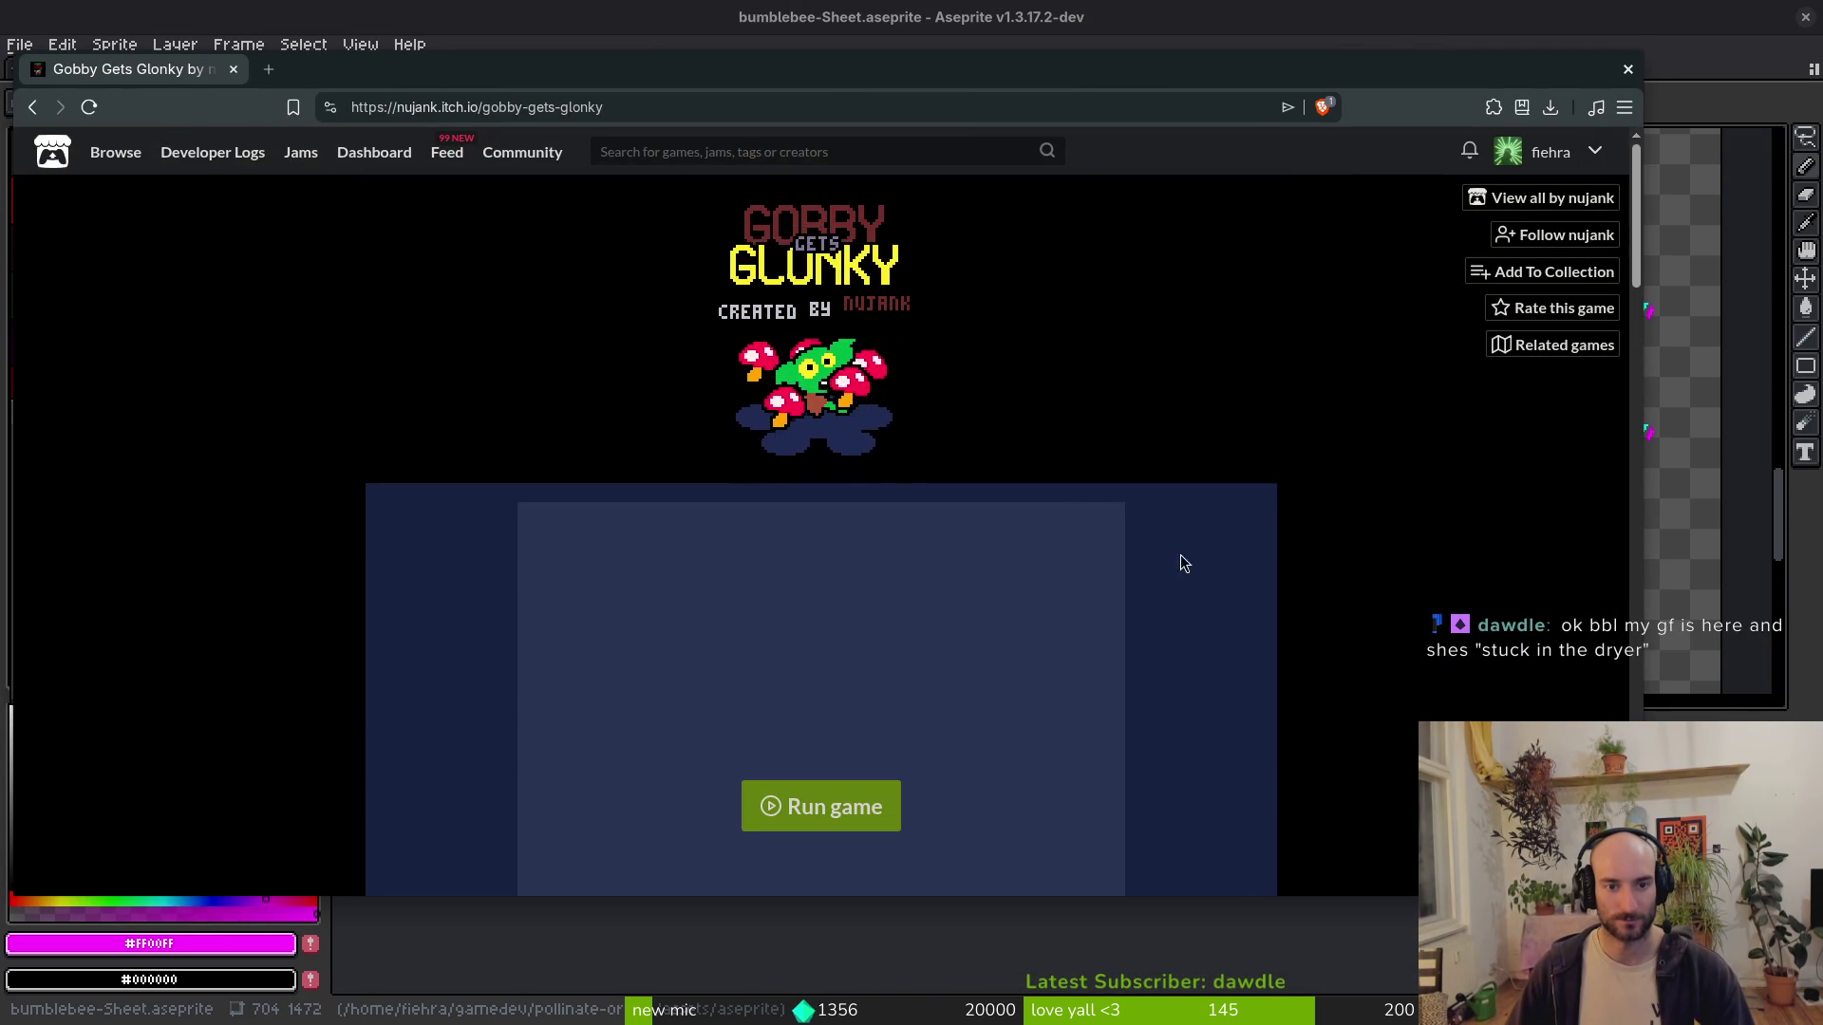
Scroll through the Gobby Gets Glonky description and controls, then back to the top
scroll(1222, 532, "down", 10)
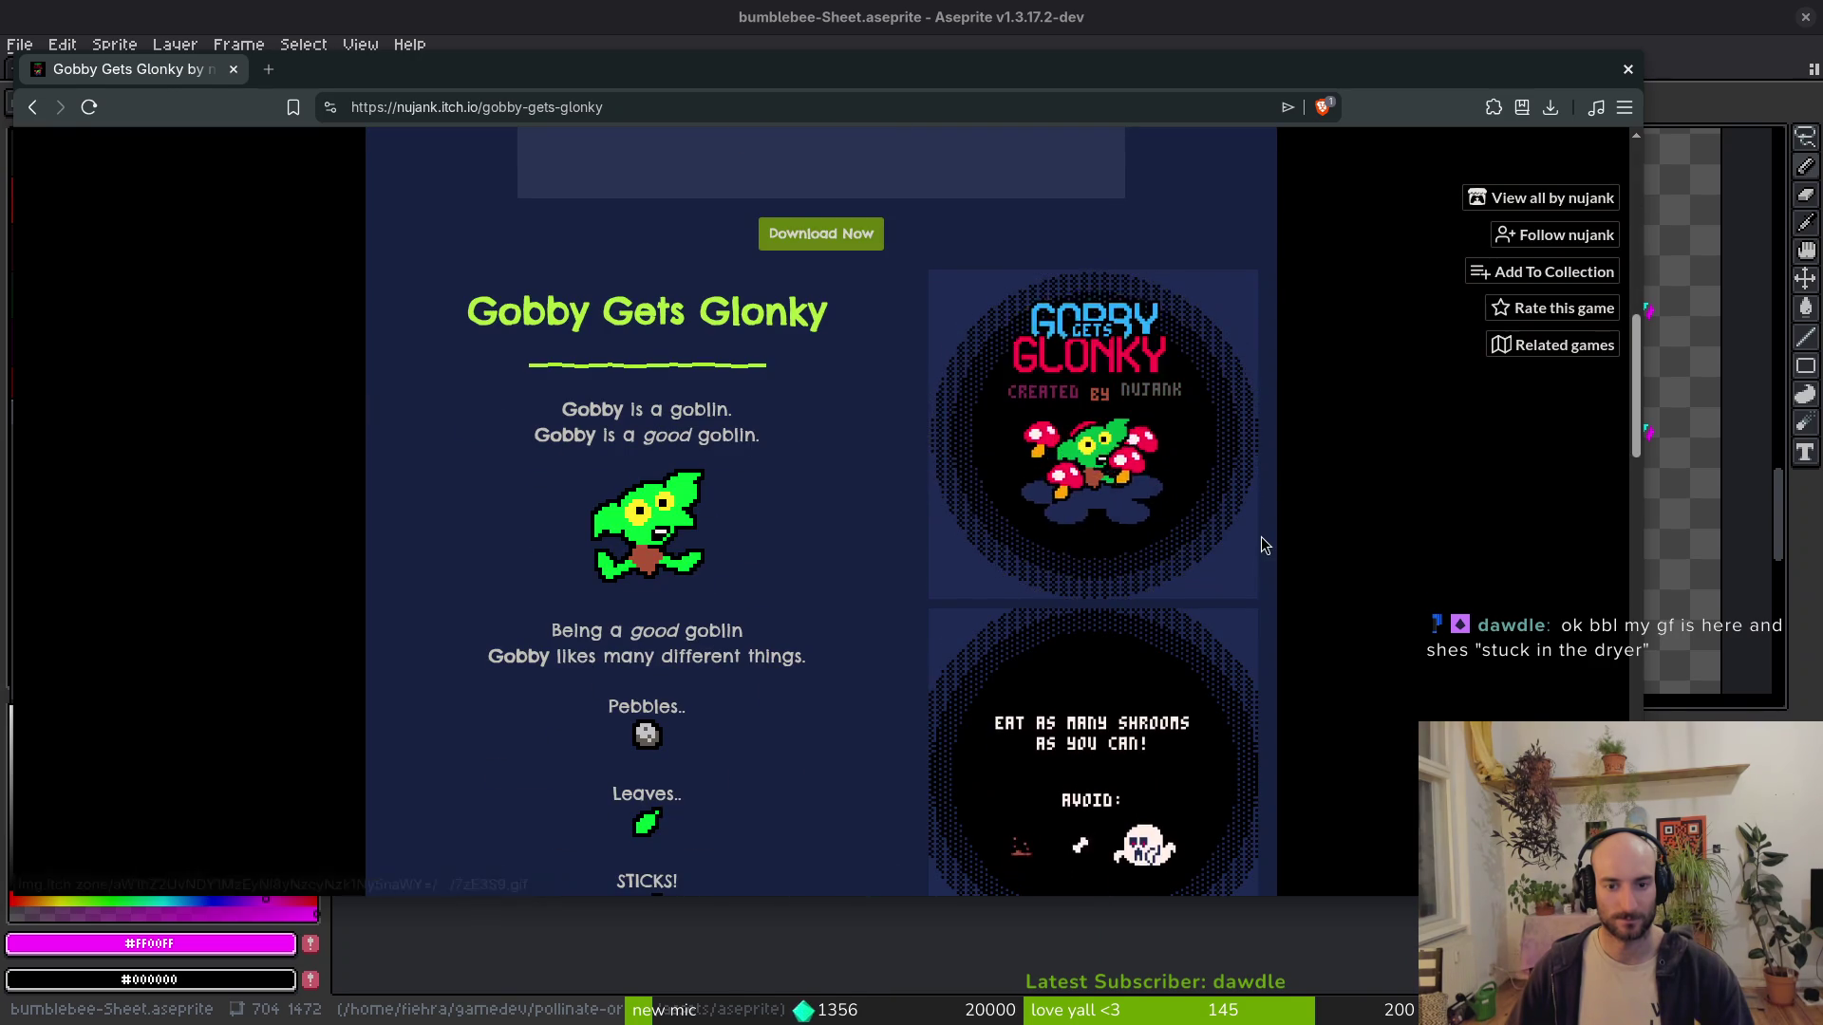
scroll(1268, 516, "down", 1)
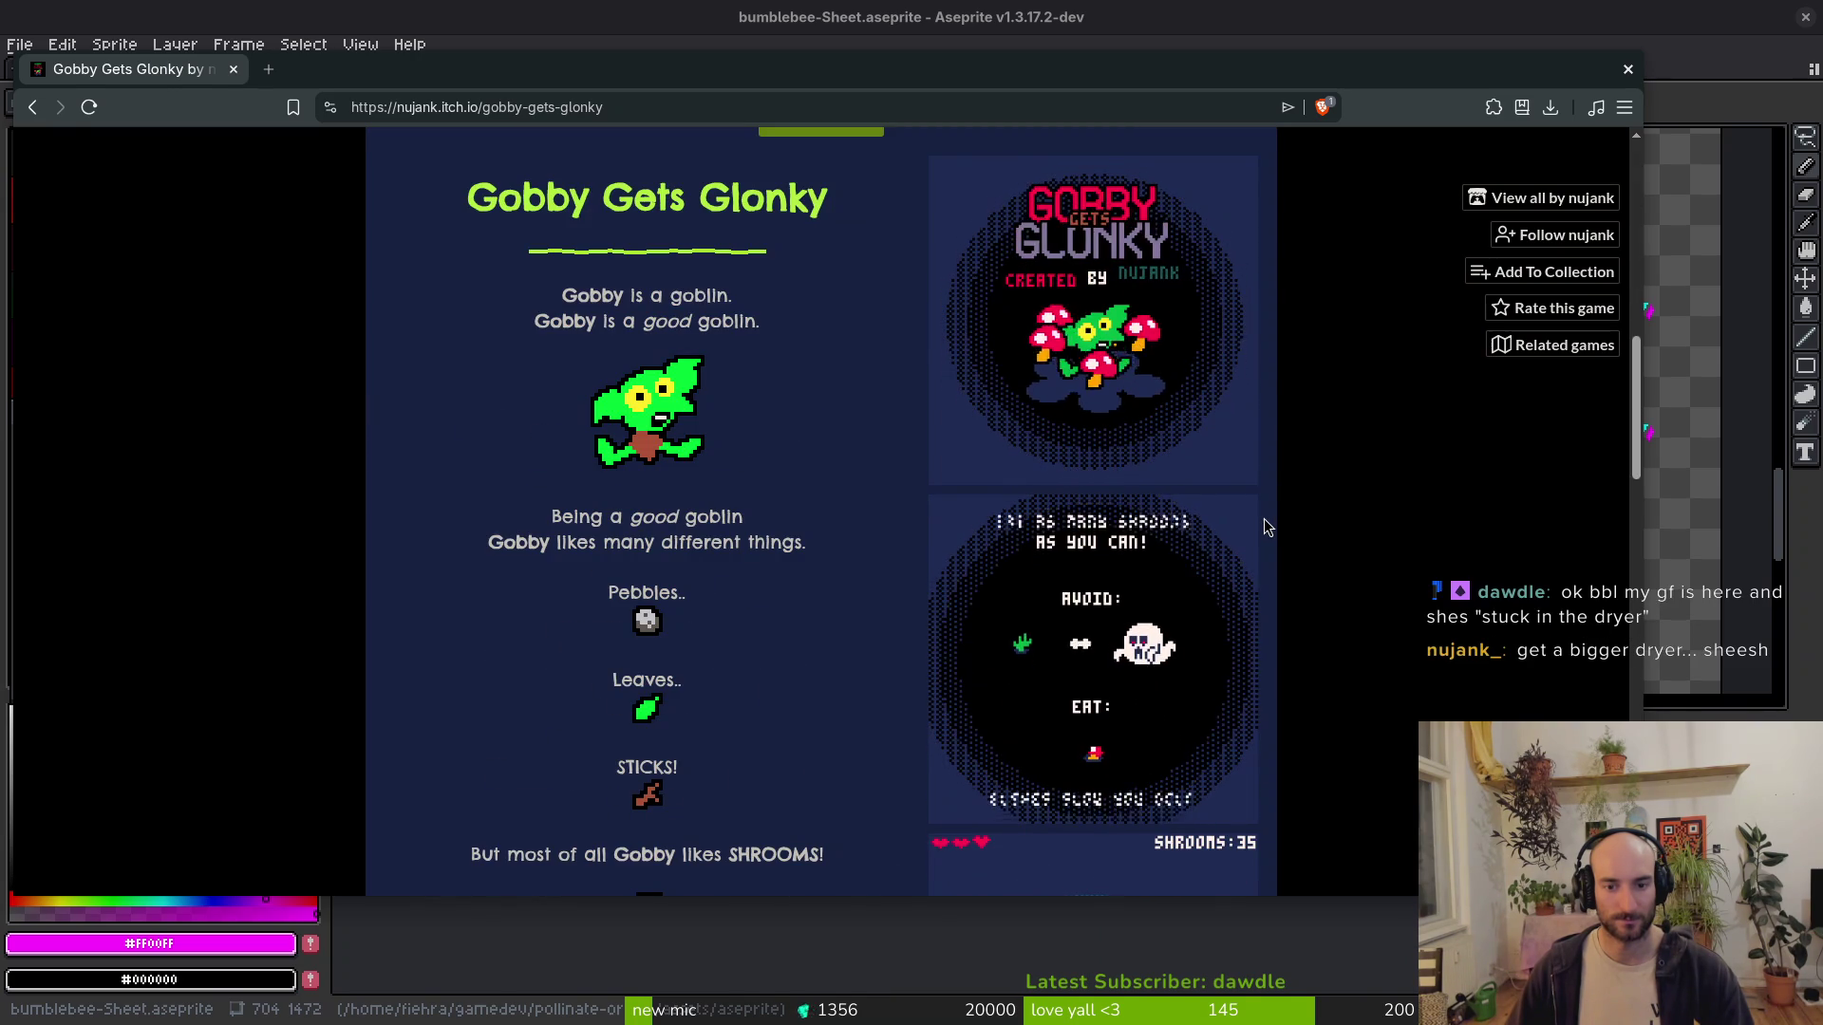
scroll(1270, 530, "down", 3)
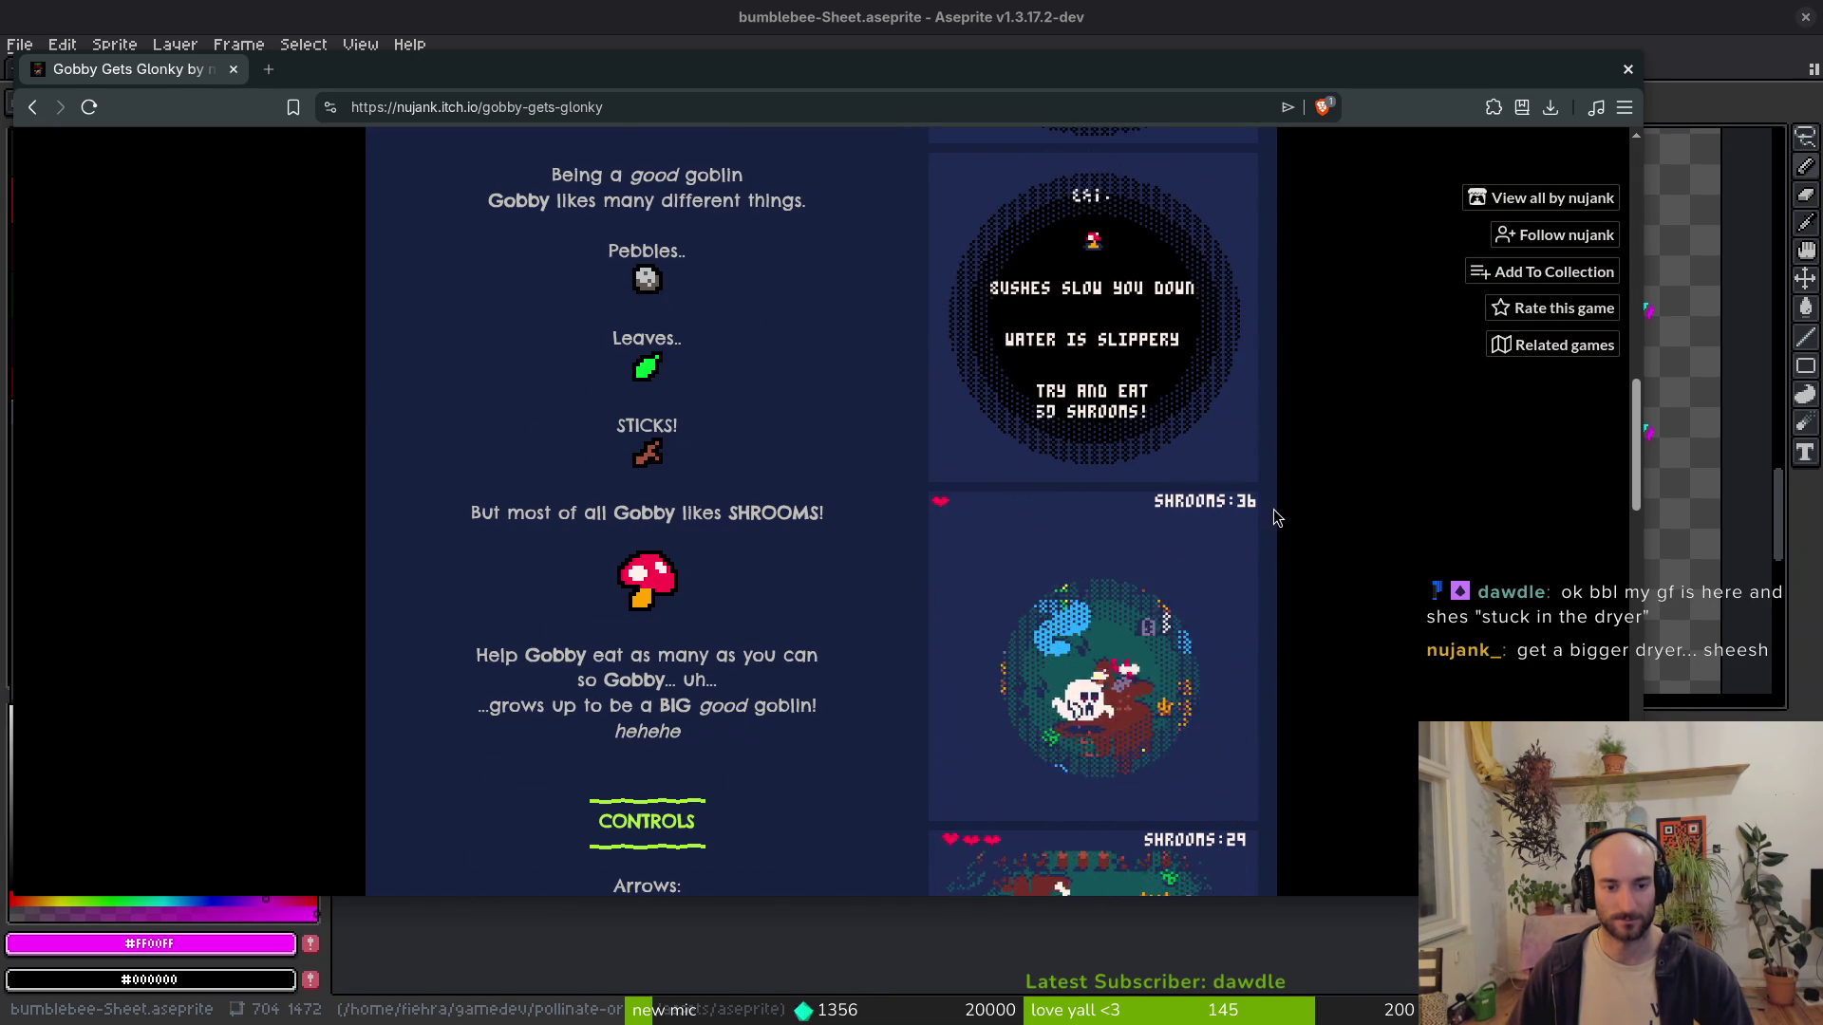
scroll(1291, 525, "down", 4)
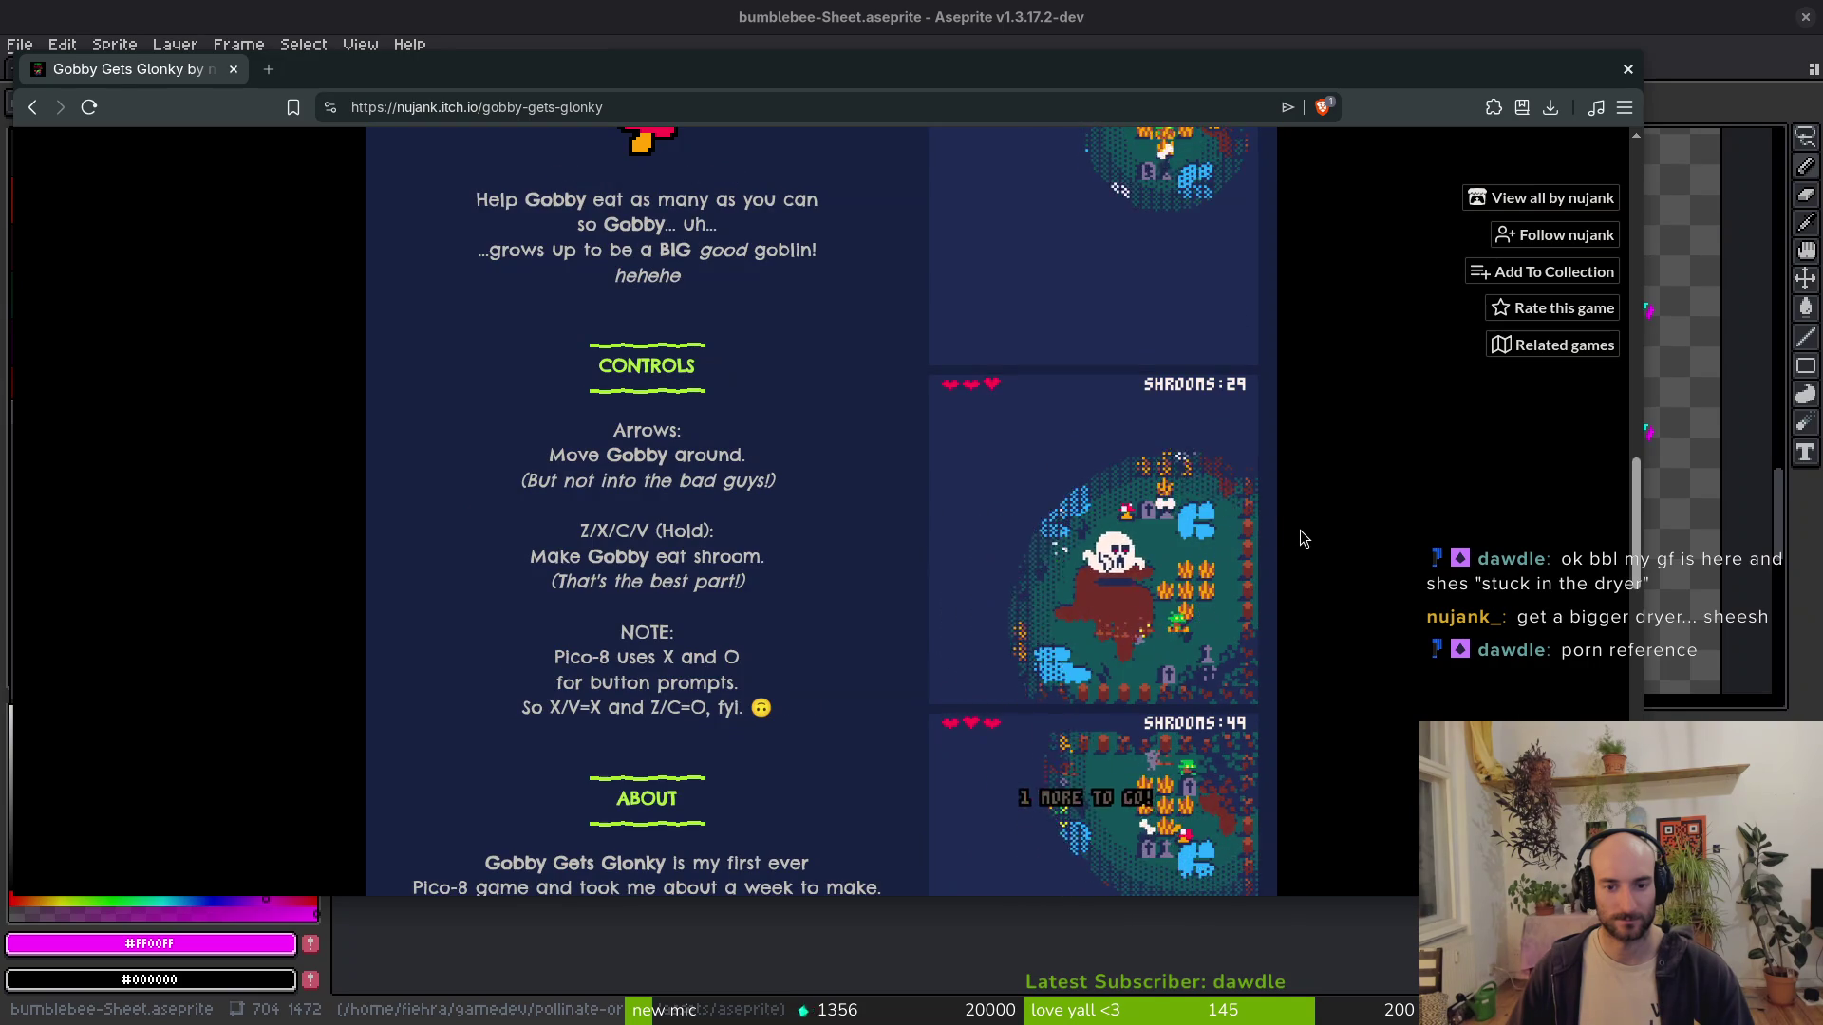
scroll(1301, 531, "down", 2)
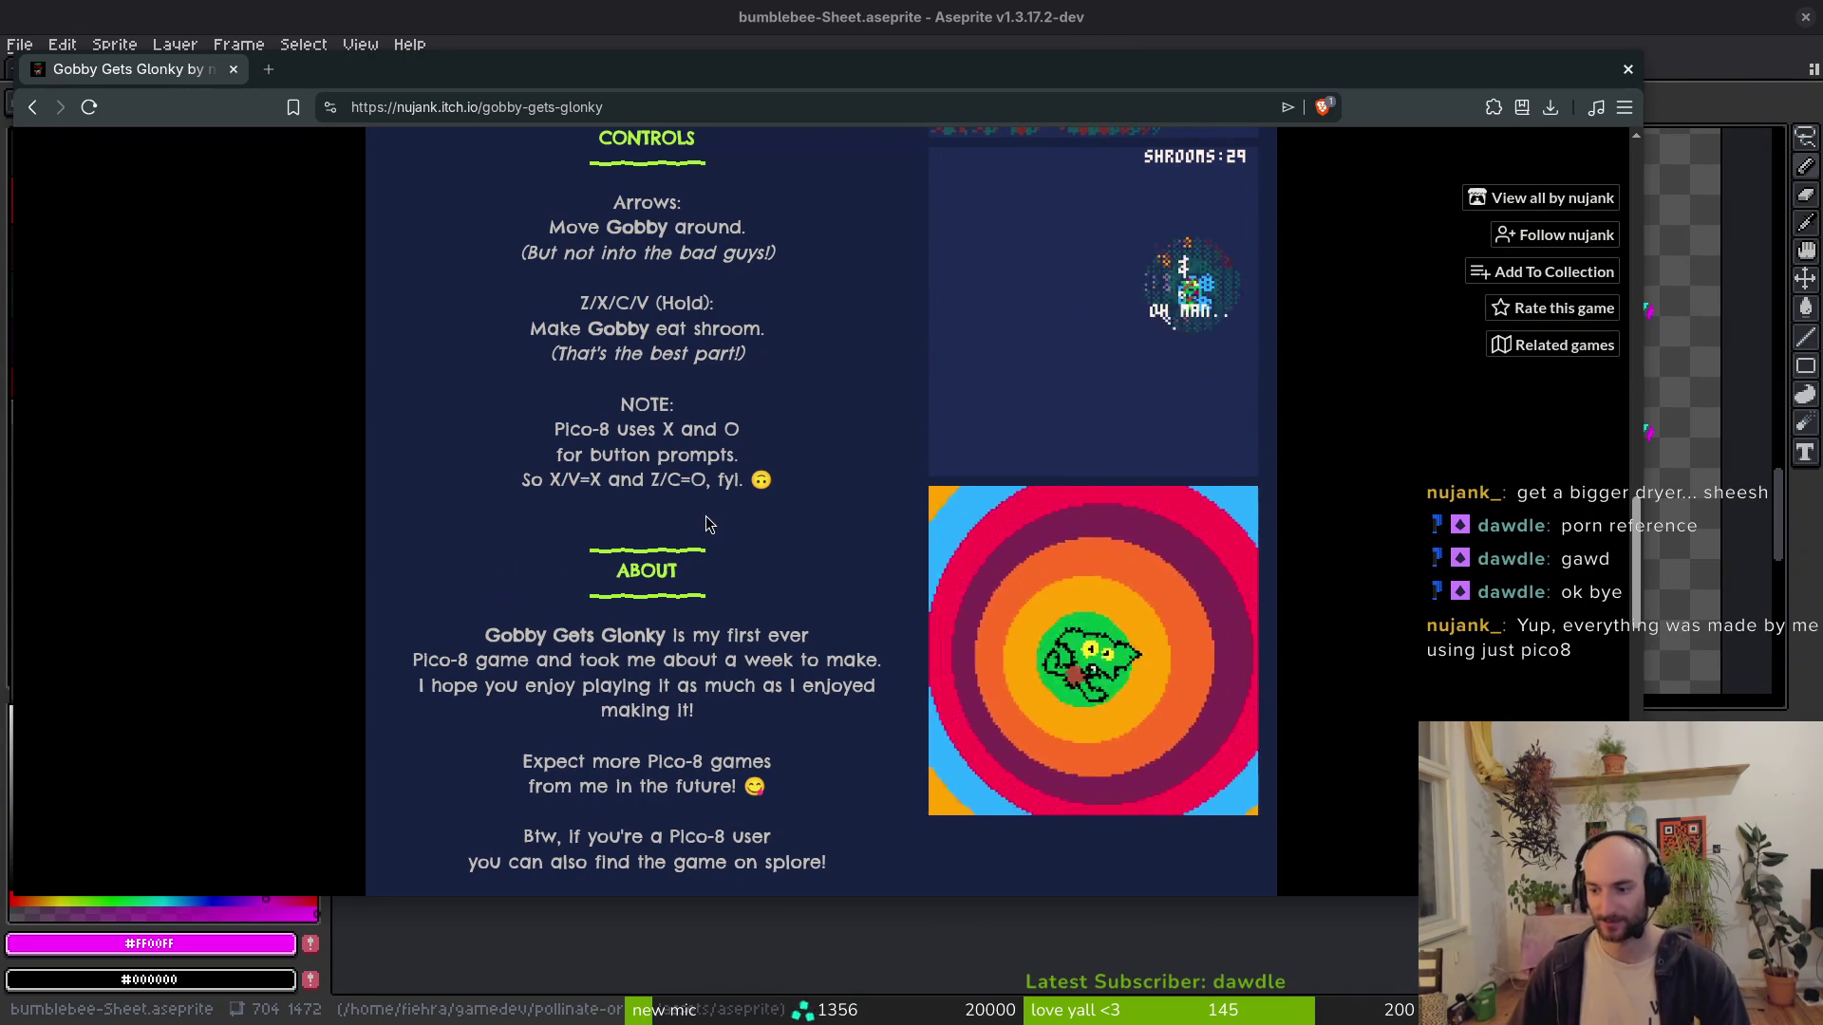
scroll(693, 526, "up", 10)
scroll(959, 517, "up", 10)
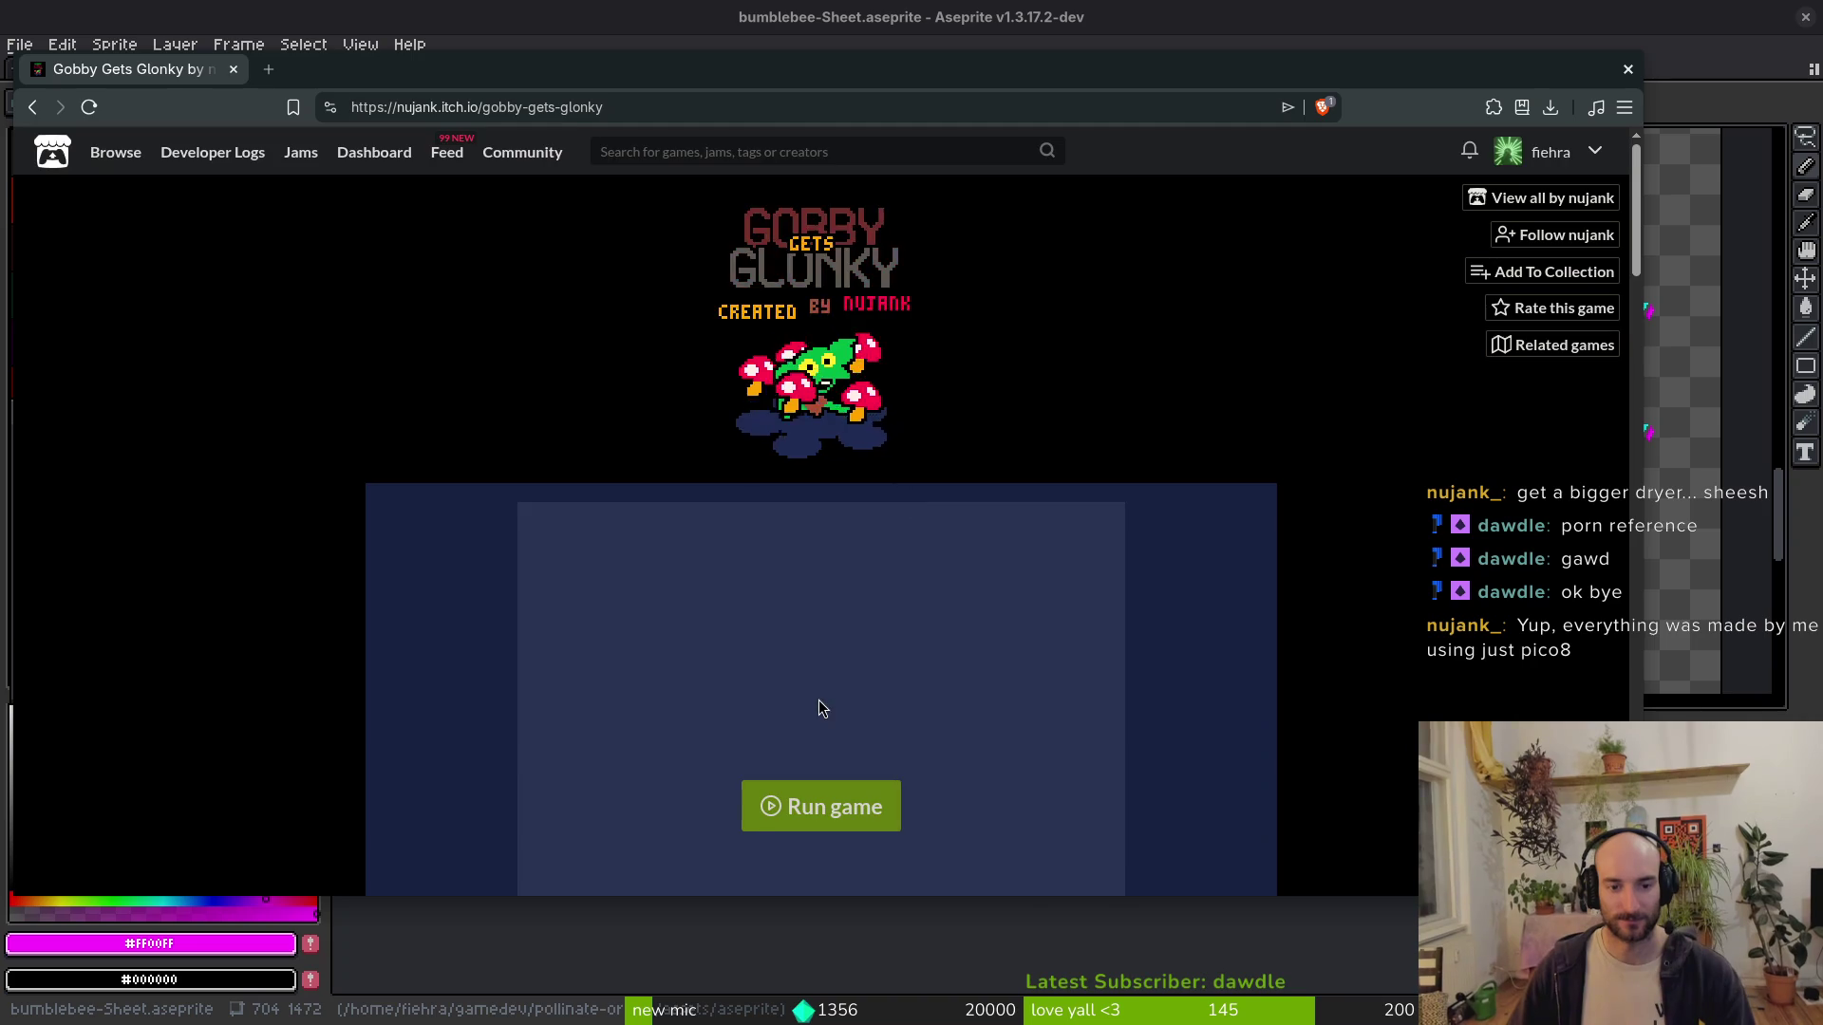
Boot the embedded Gobby Gets Glonky game, read its instructions, and start a round with X
scroll(822, 703, "down", 4)
left_click(797, 462)
left_click(812, 446)
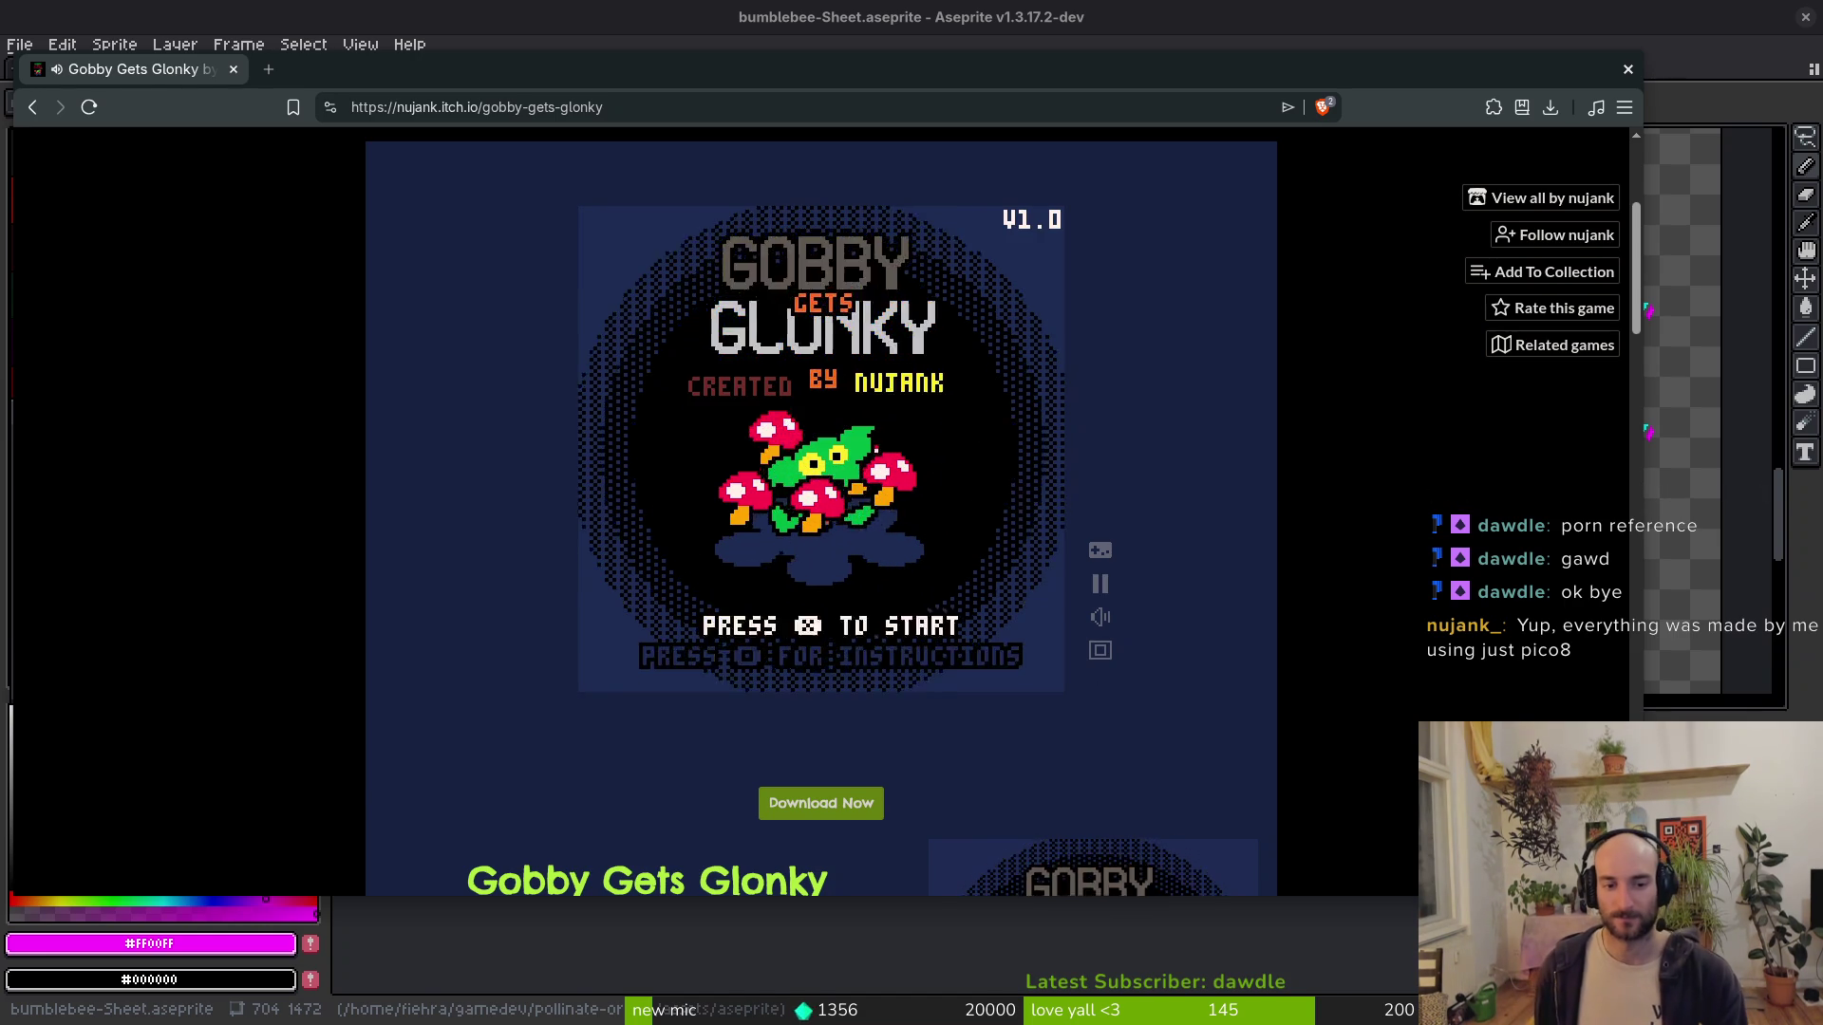
key("x")
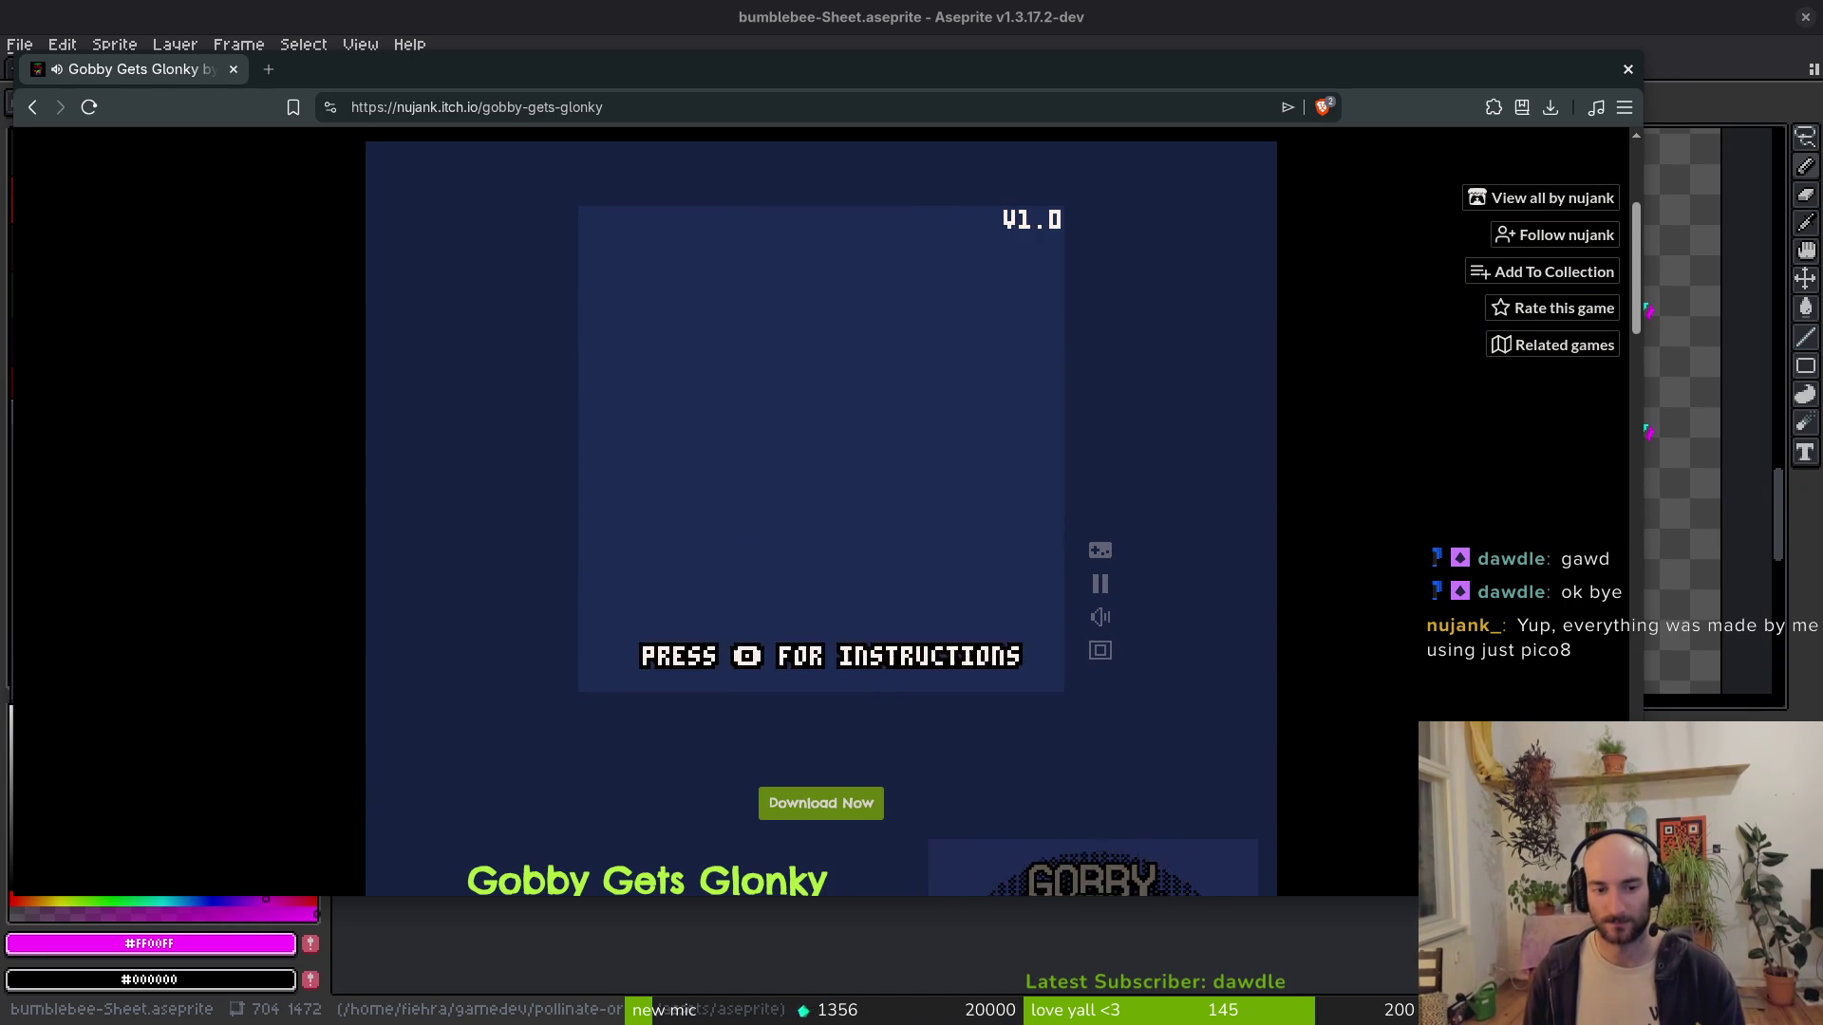
key("x")
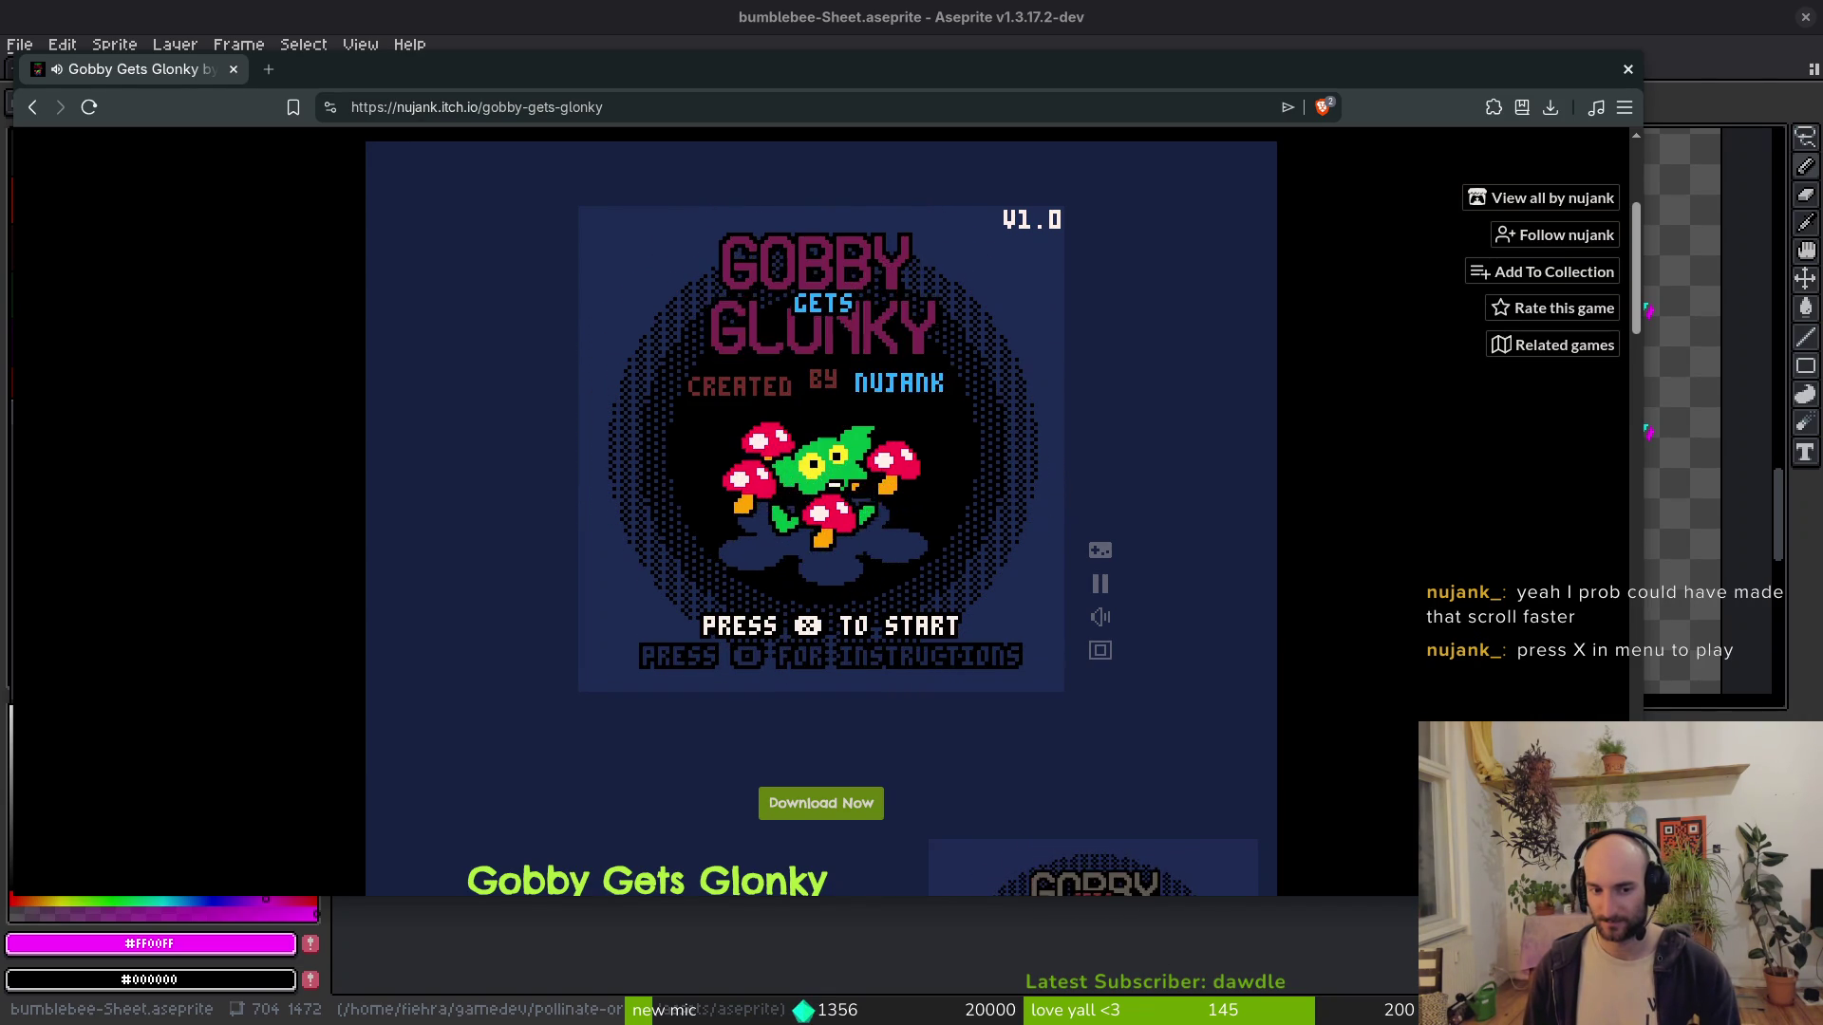
key("x")
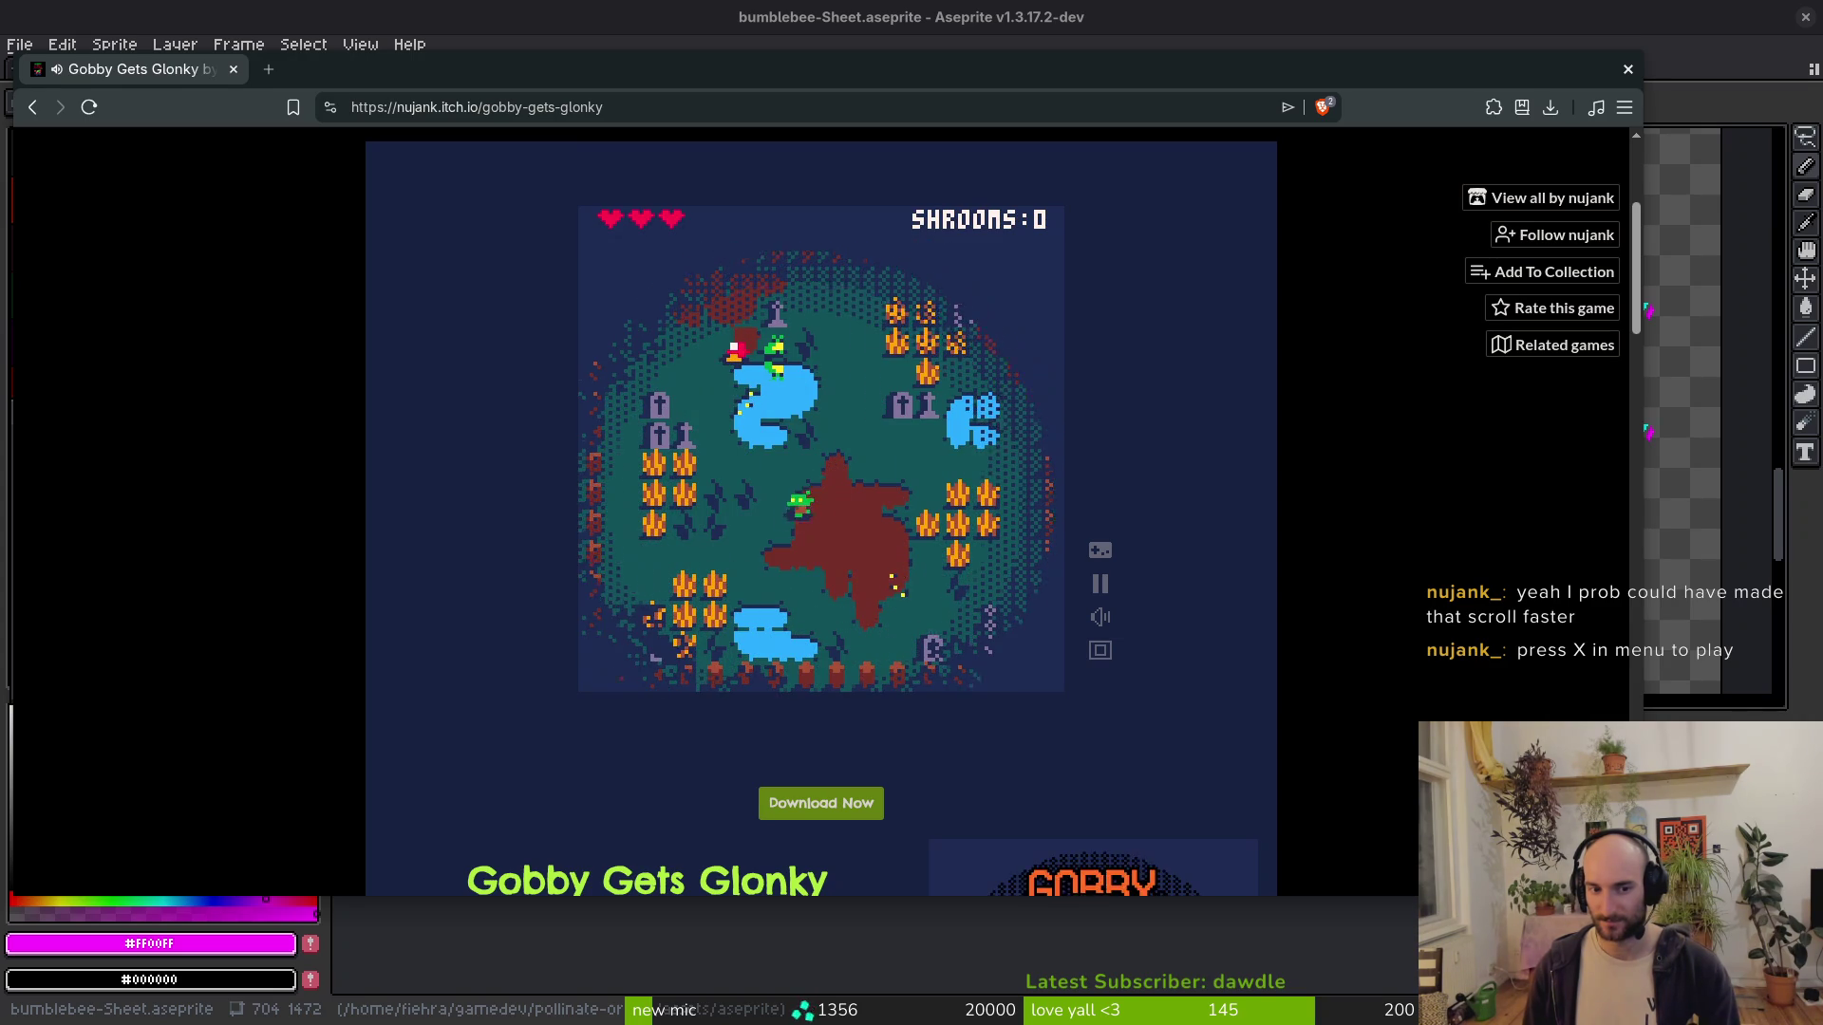
Move the goblin right, then up and left toward the top pond
key("Right")
key("Down")
key("Left")
key("Up")
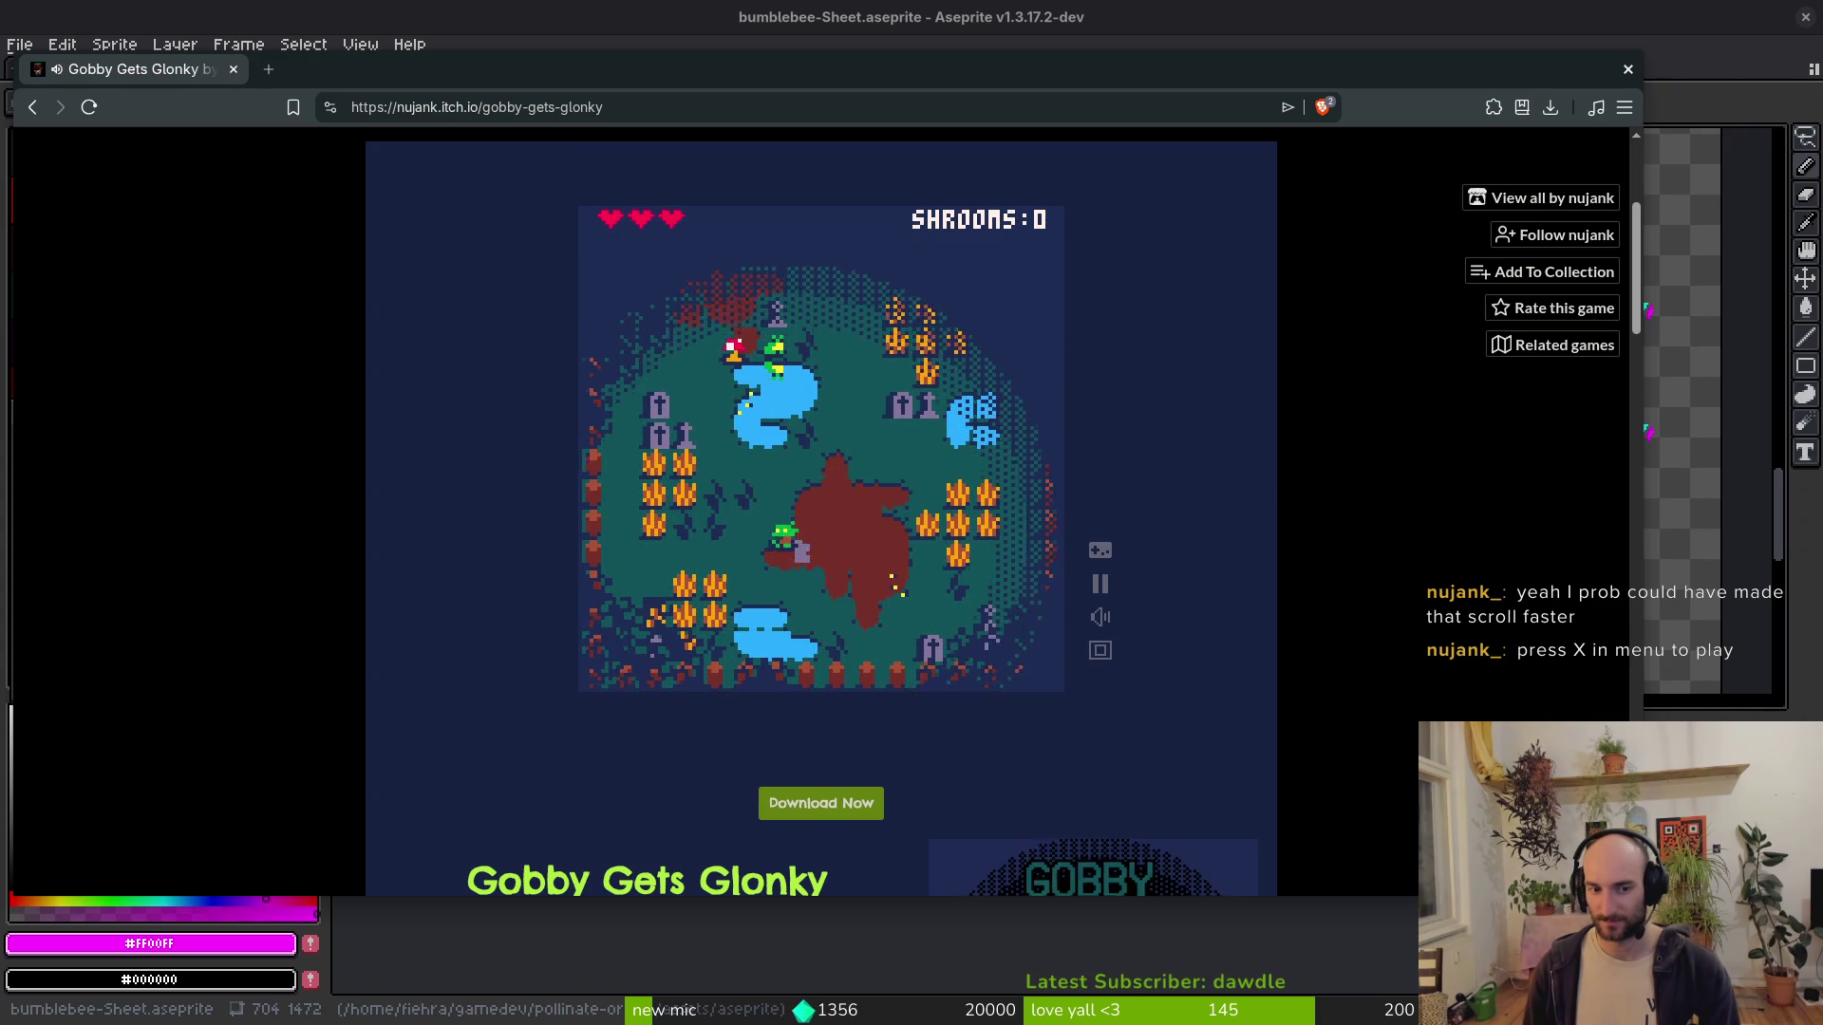
key("Up")
key("Right")
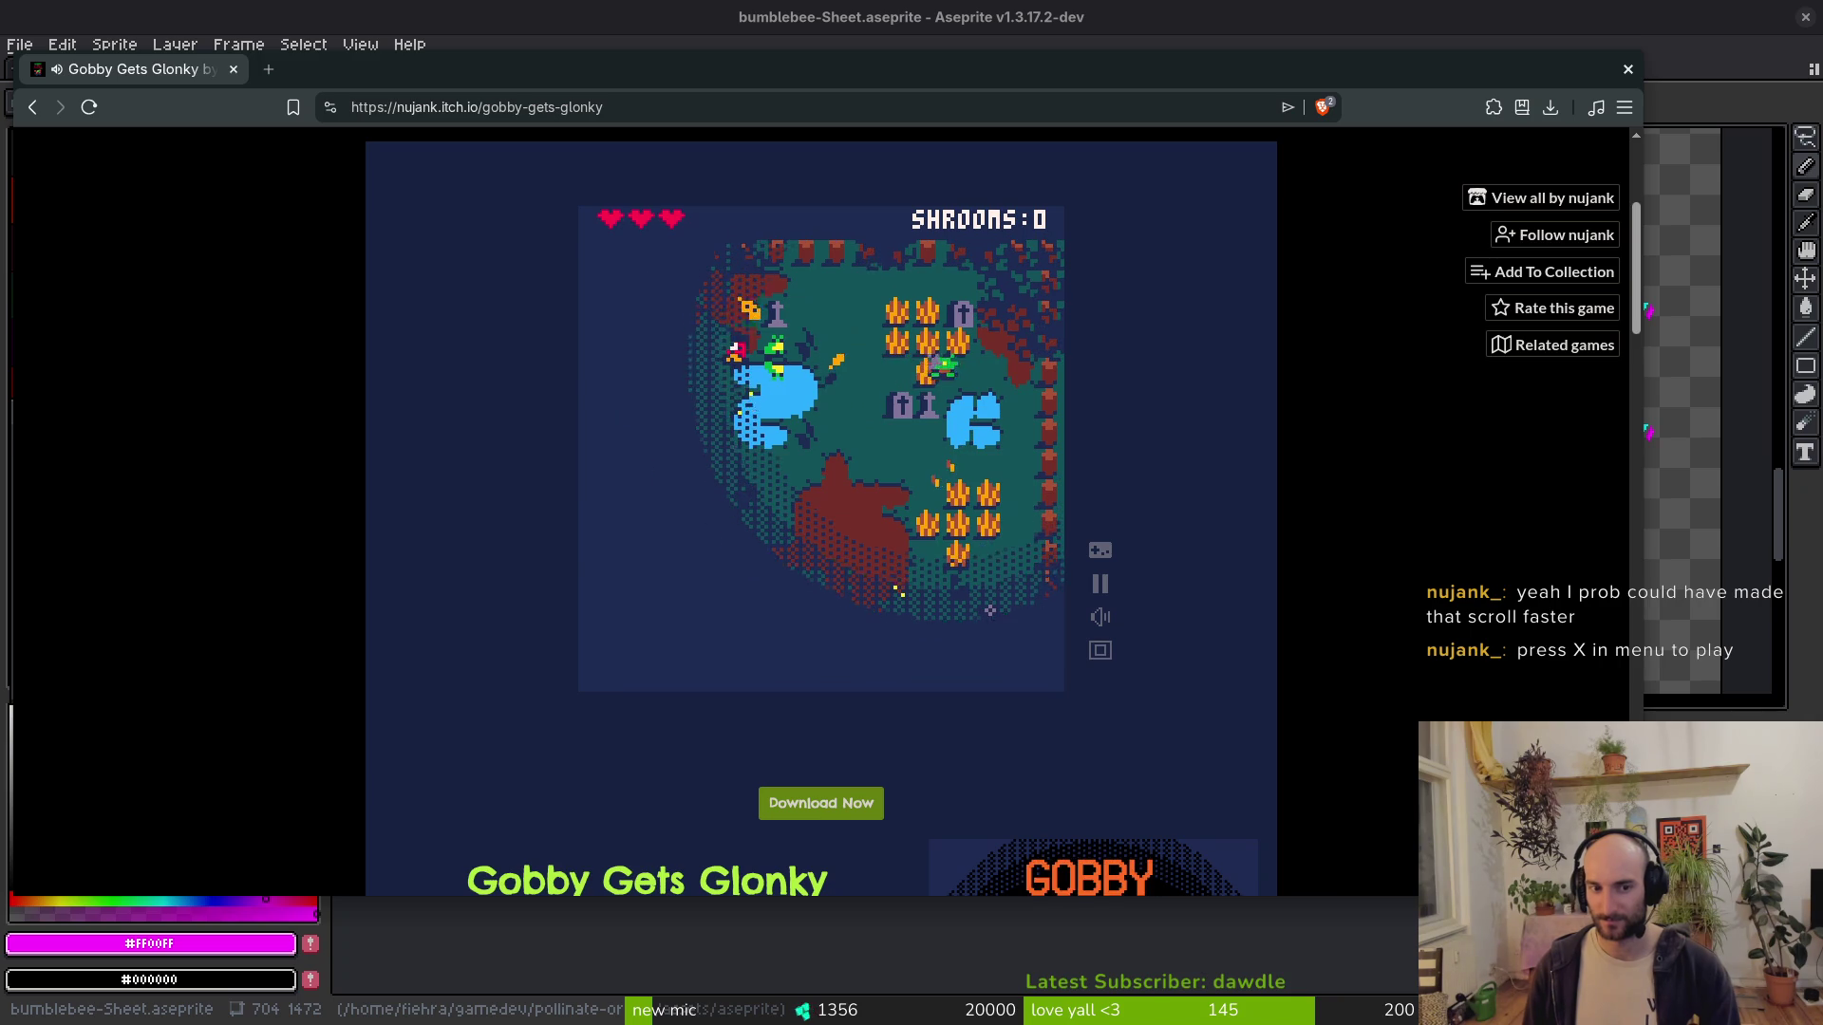
Steer the goblin around the ponds onto the red shroom until game over at 15 shrooms
key("Left")
key("Up")
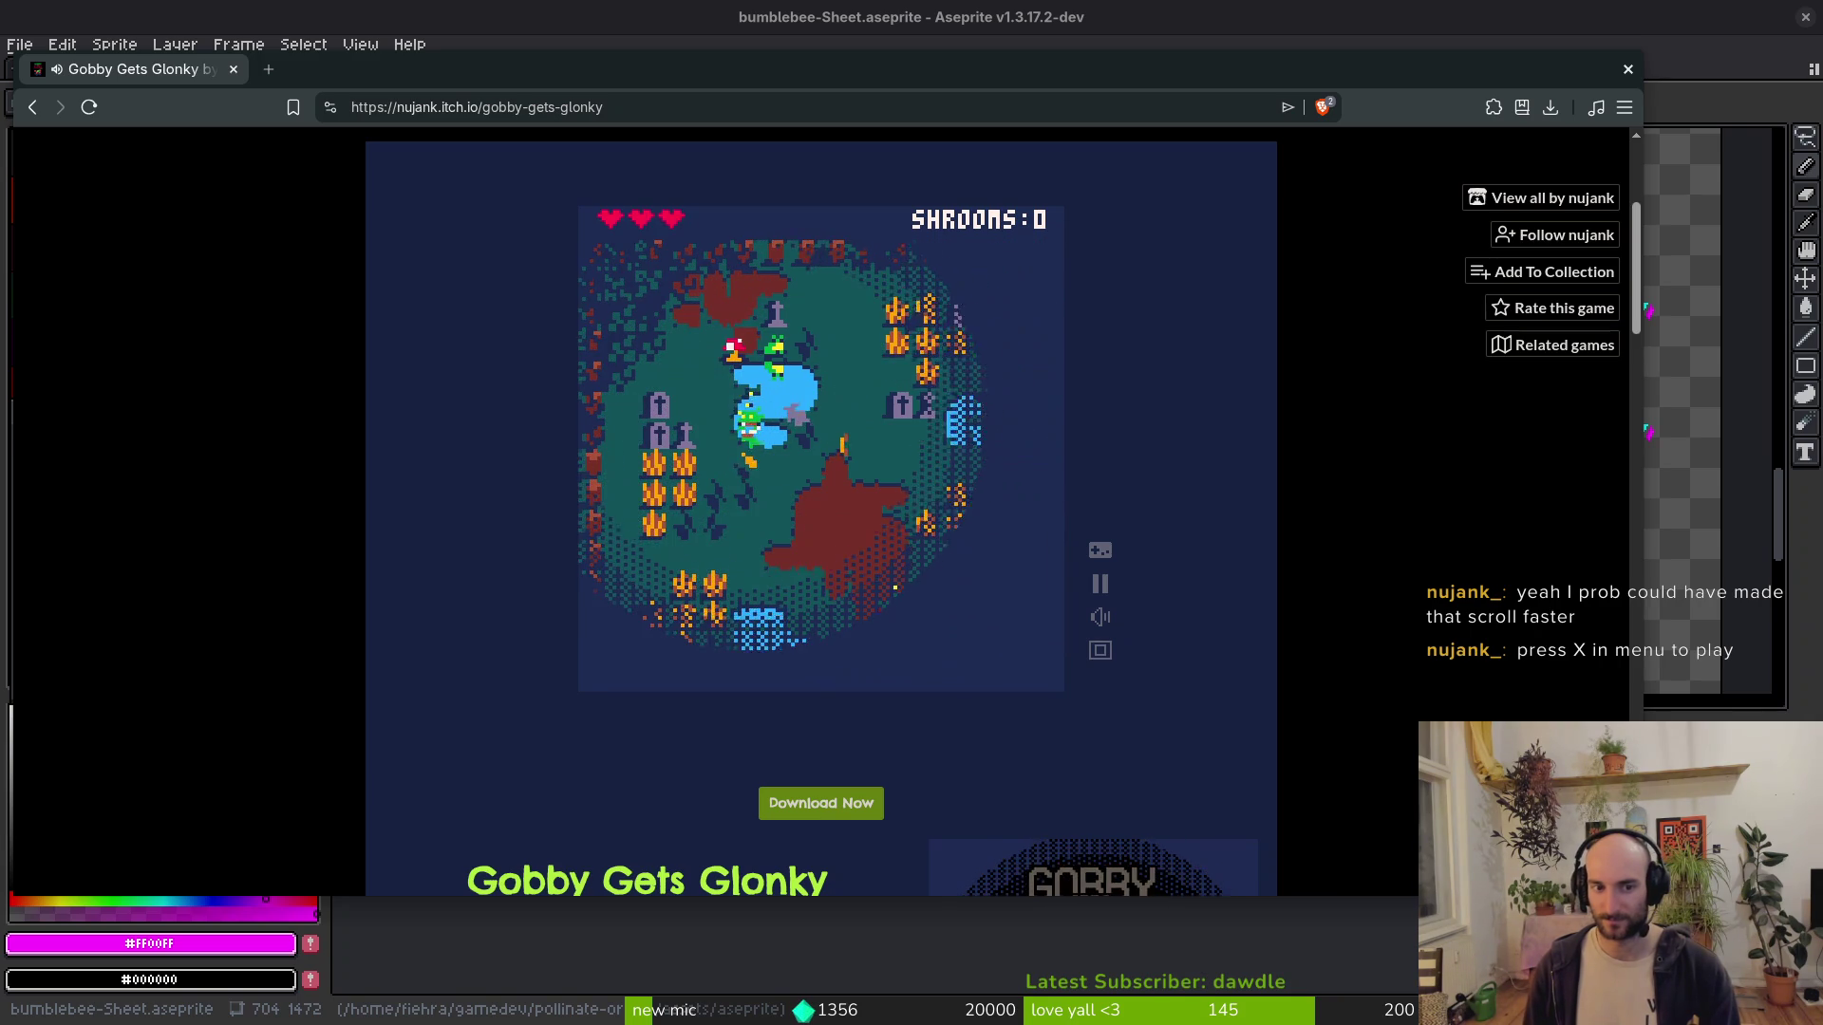
key("Down")
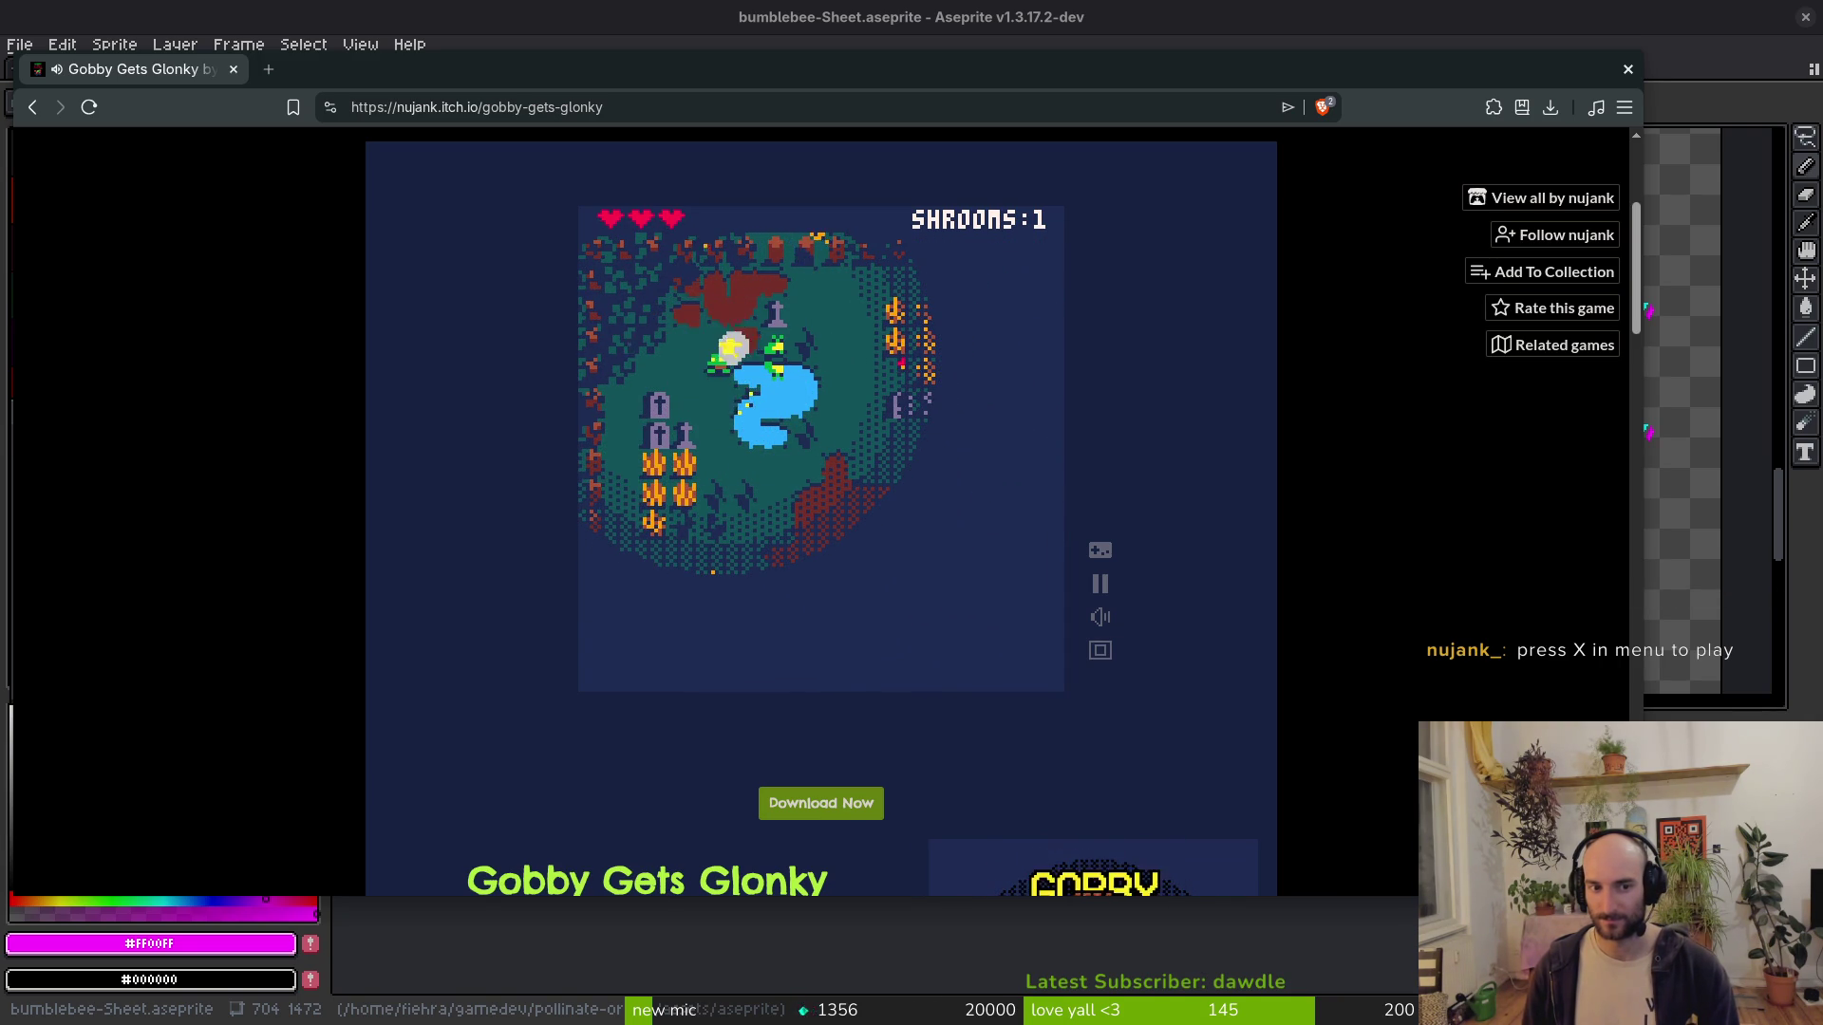
key("Right")
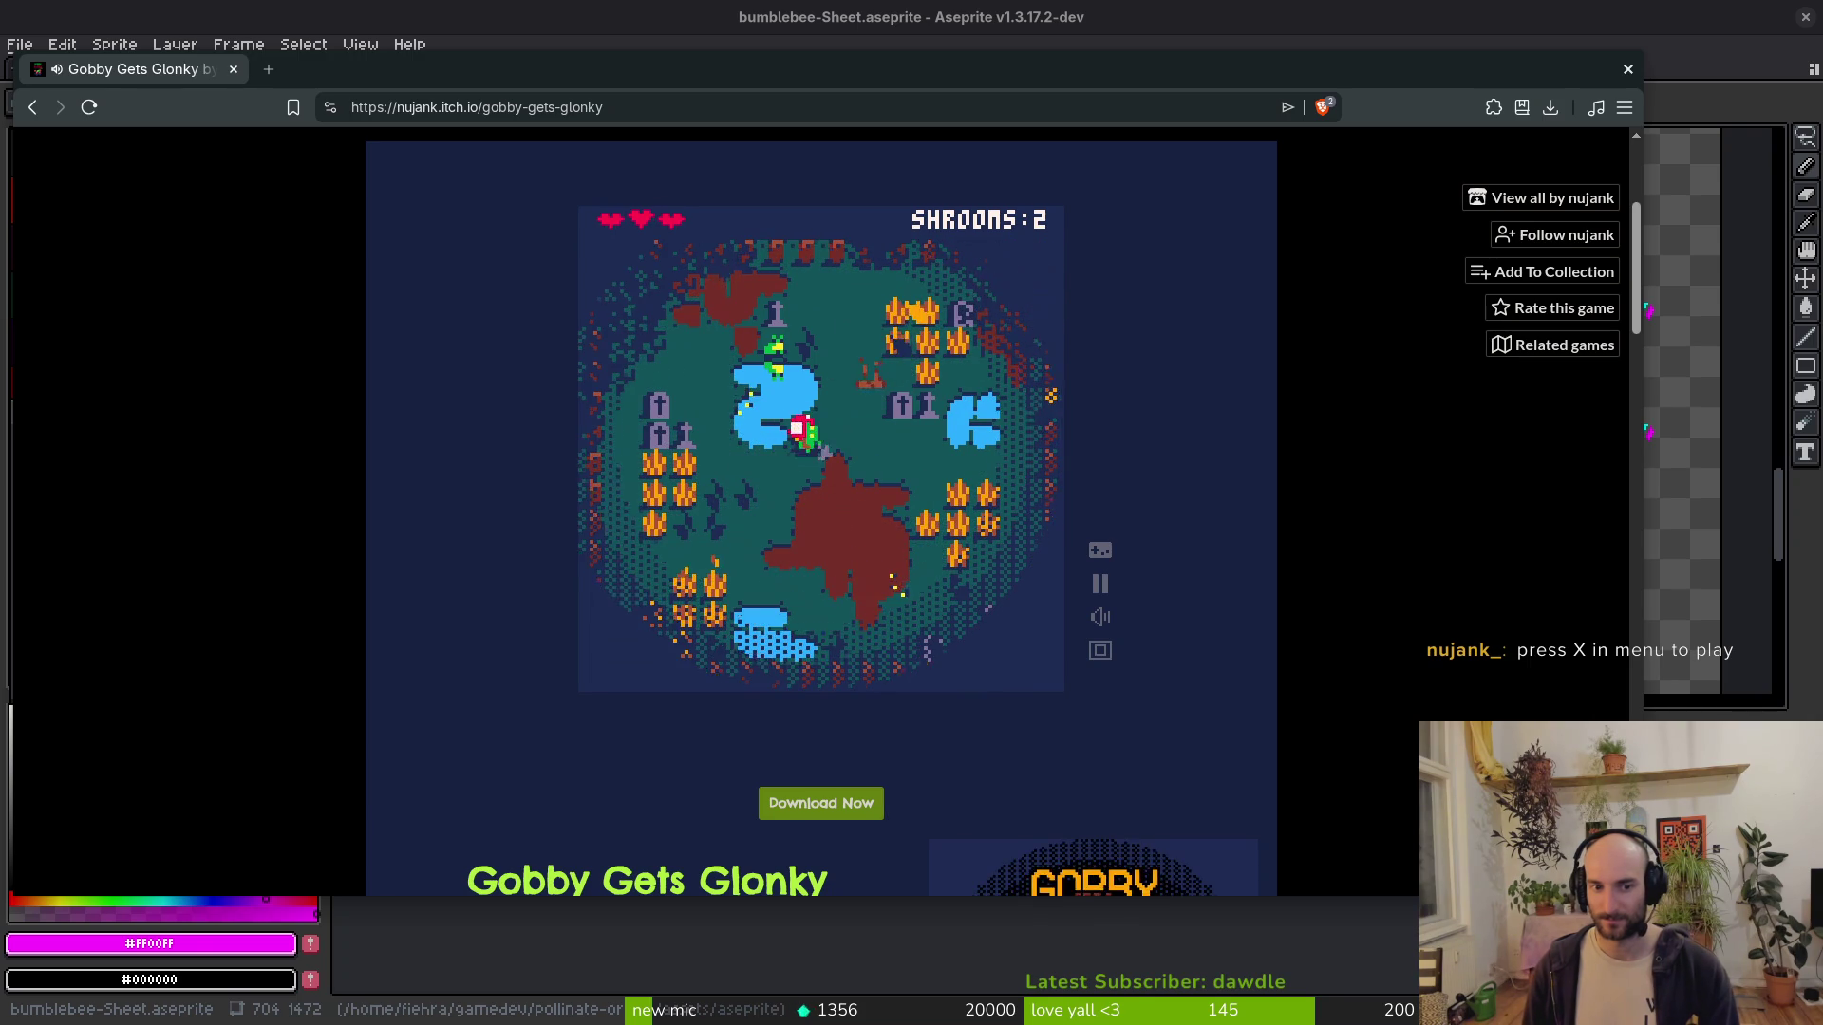
key("Right")
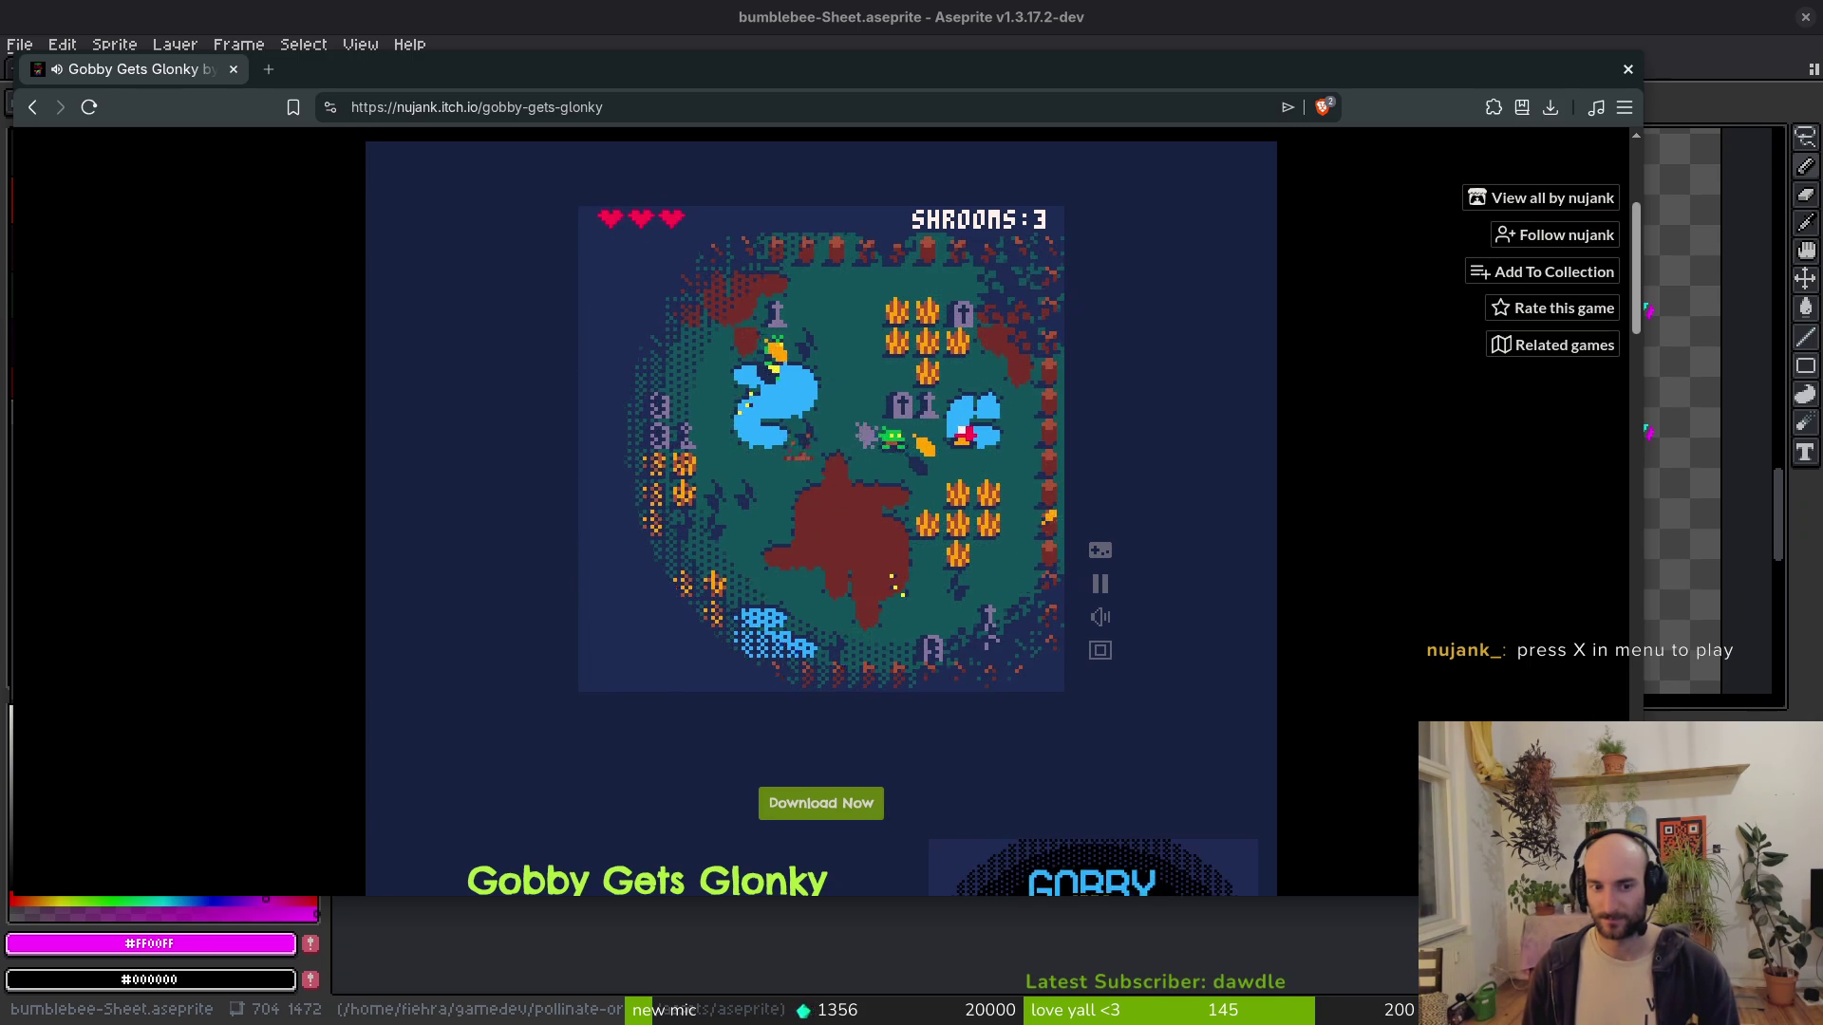
key("Right")
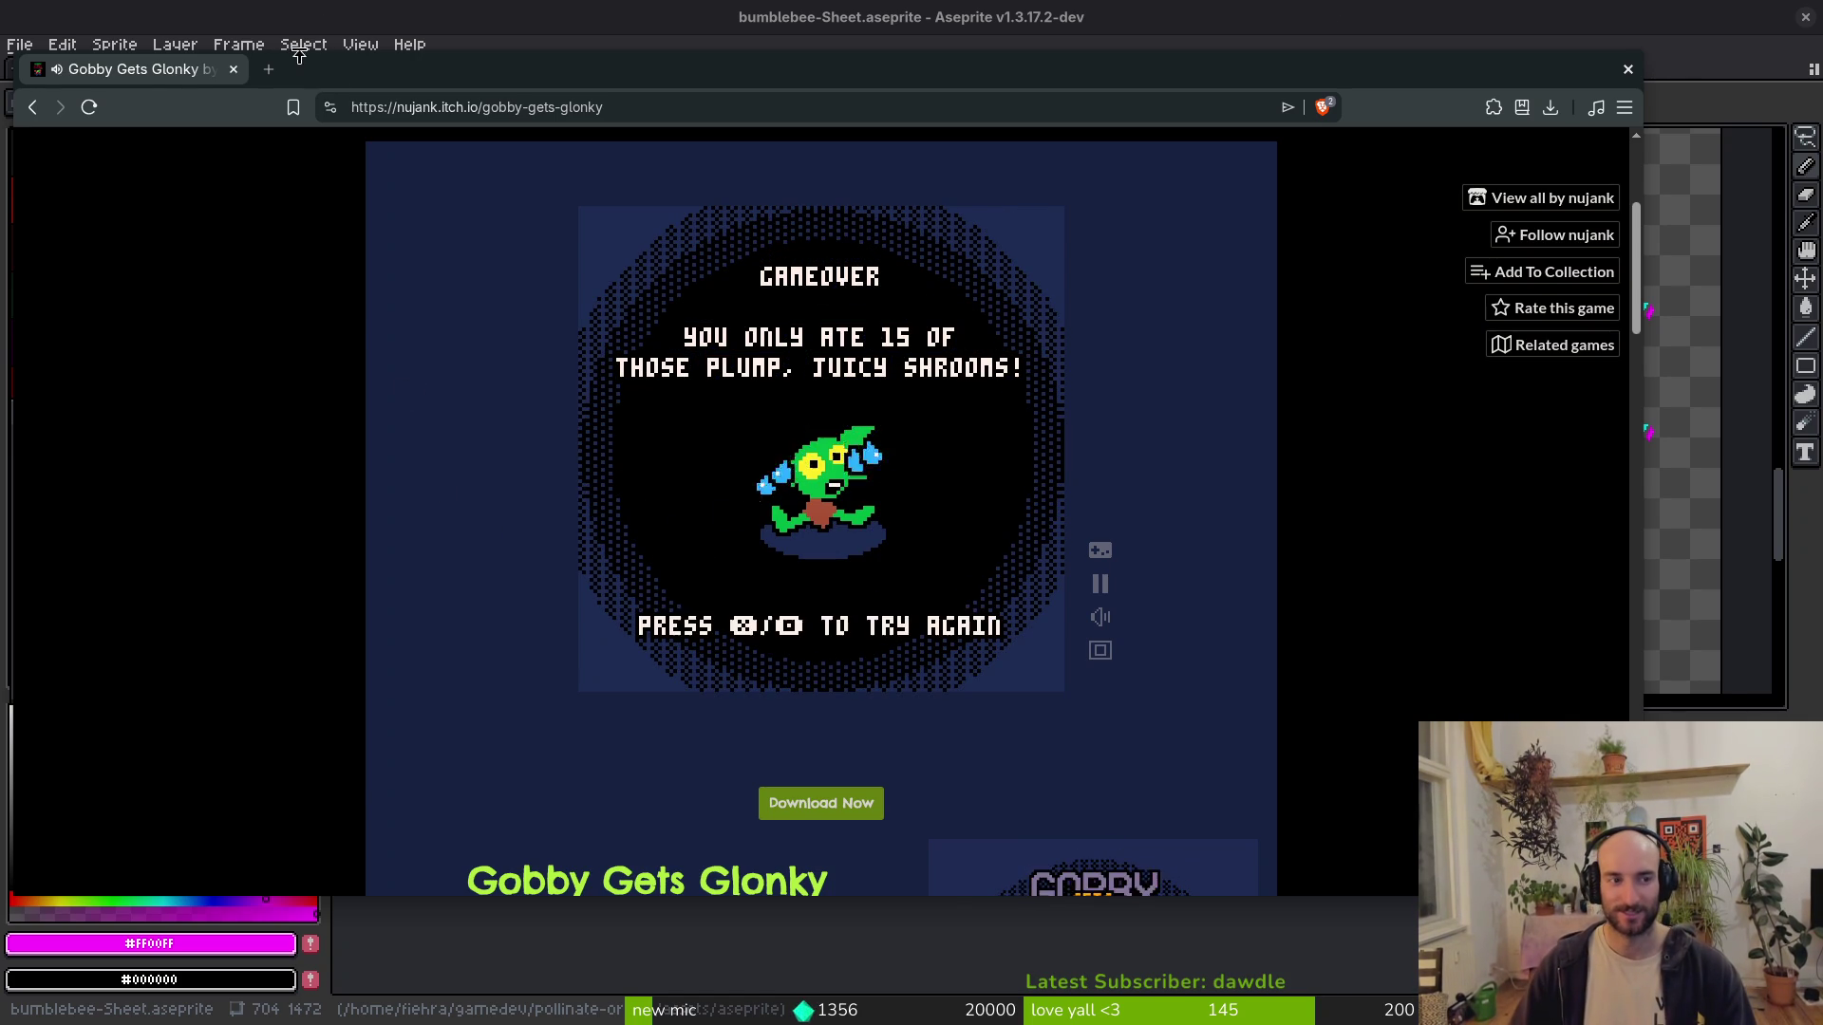
key("alt+Tab")
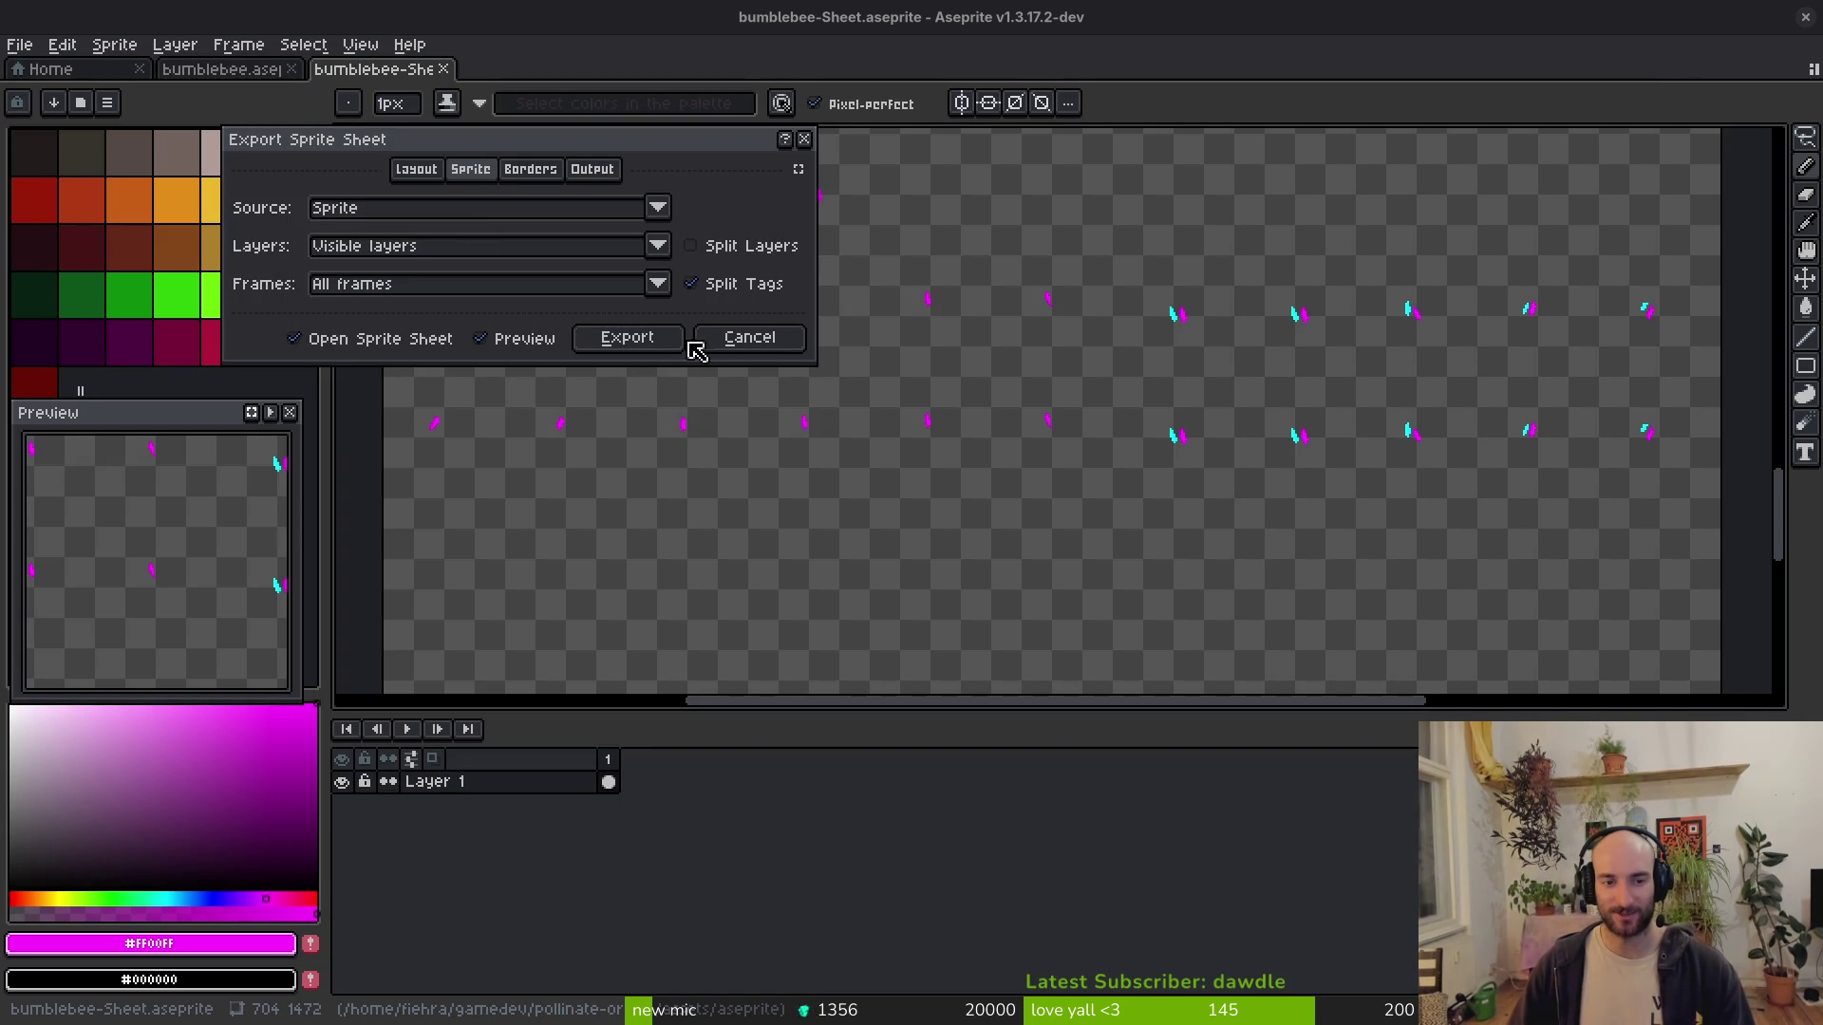
Generate the pollen sprite sheet from the Export Sprite Sheet dialog
left_click_drag(783, 133, 934, 193)
left_click(768, 398)
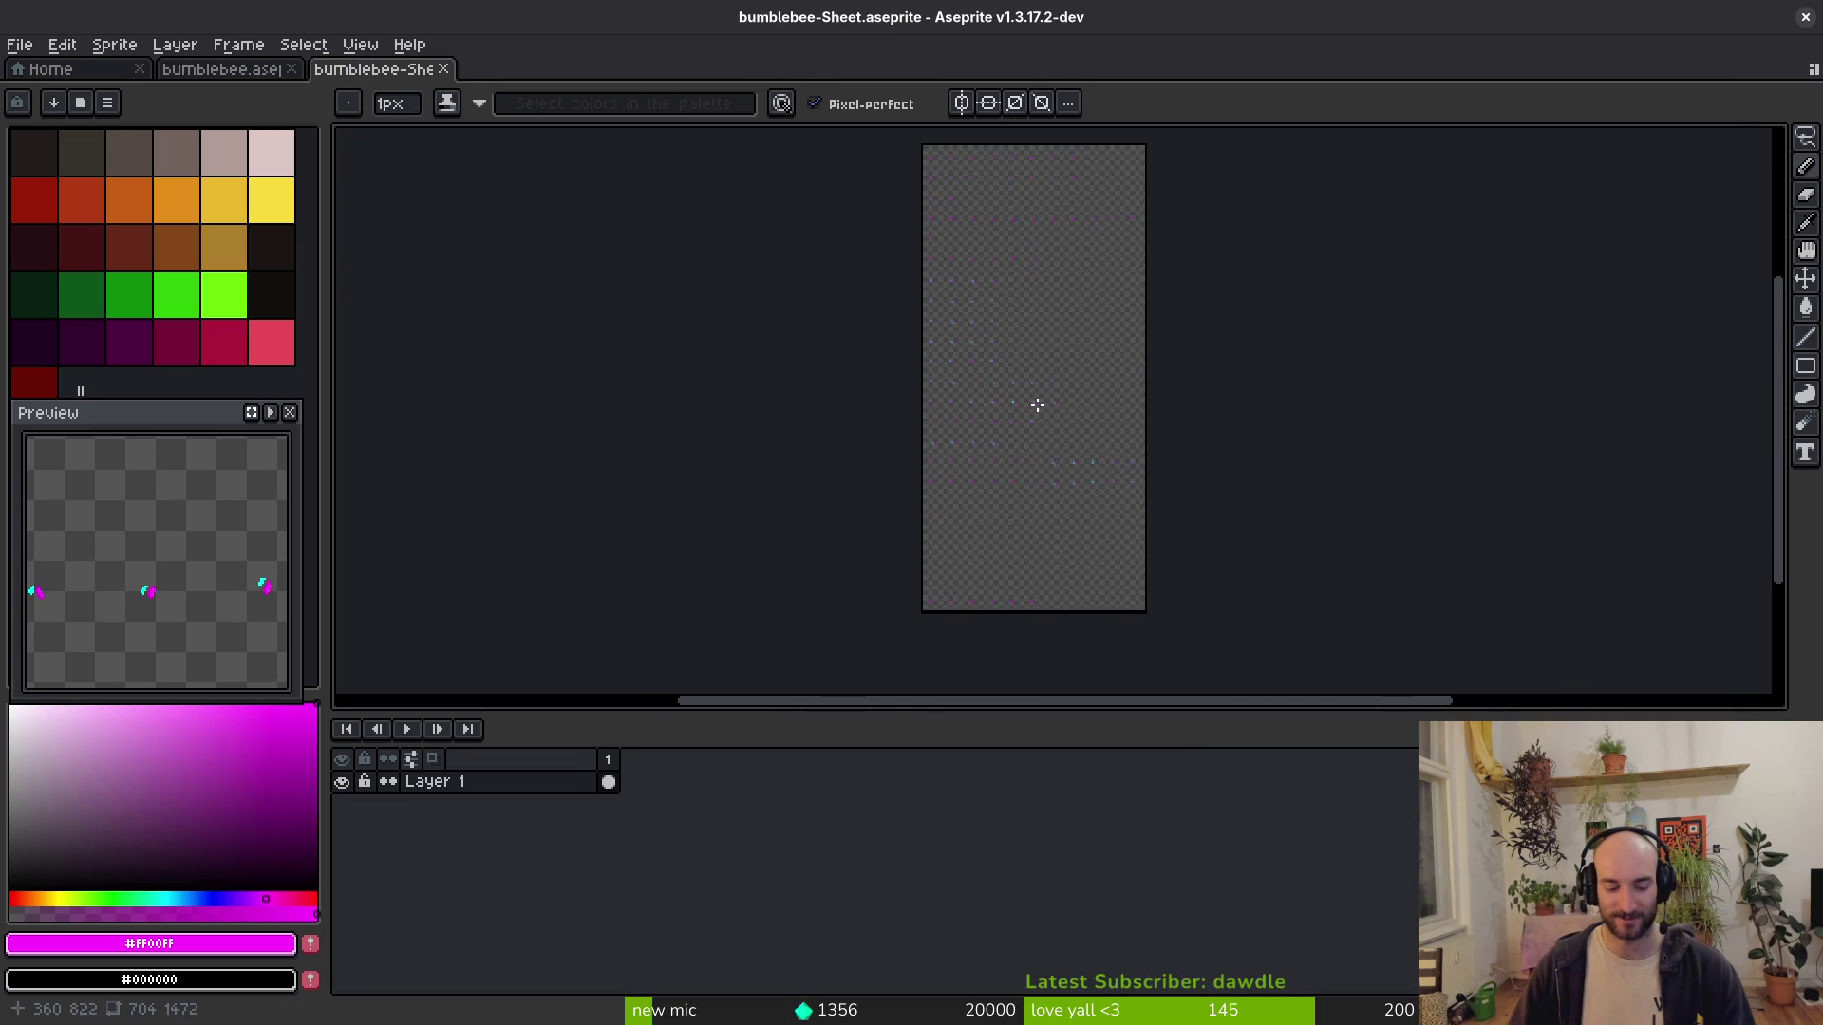
scroll(1111, 476, "up", 1)
left_click_drag(1053, 715, 1057, 768)
scroll(1032, 484, "up", 1)
Save the sheet over art/player/pollen-sheet.png and close the generated sheet
key("ctrl+alt+shift+s")
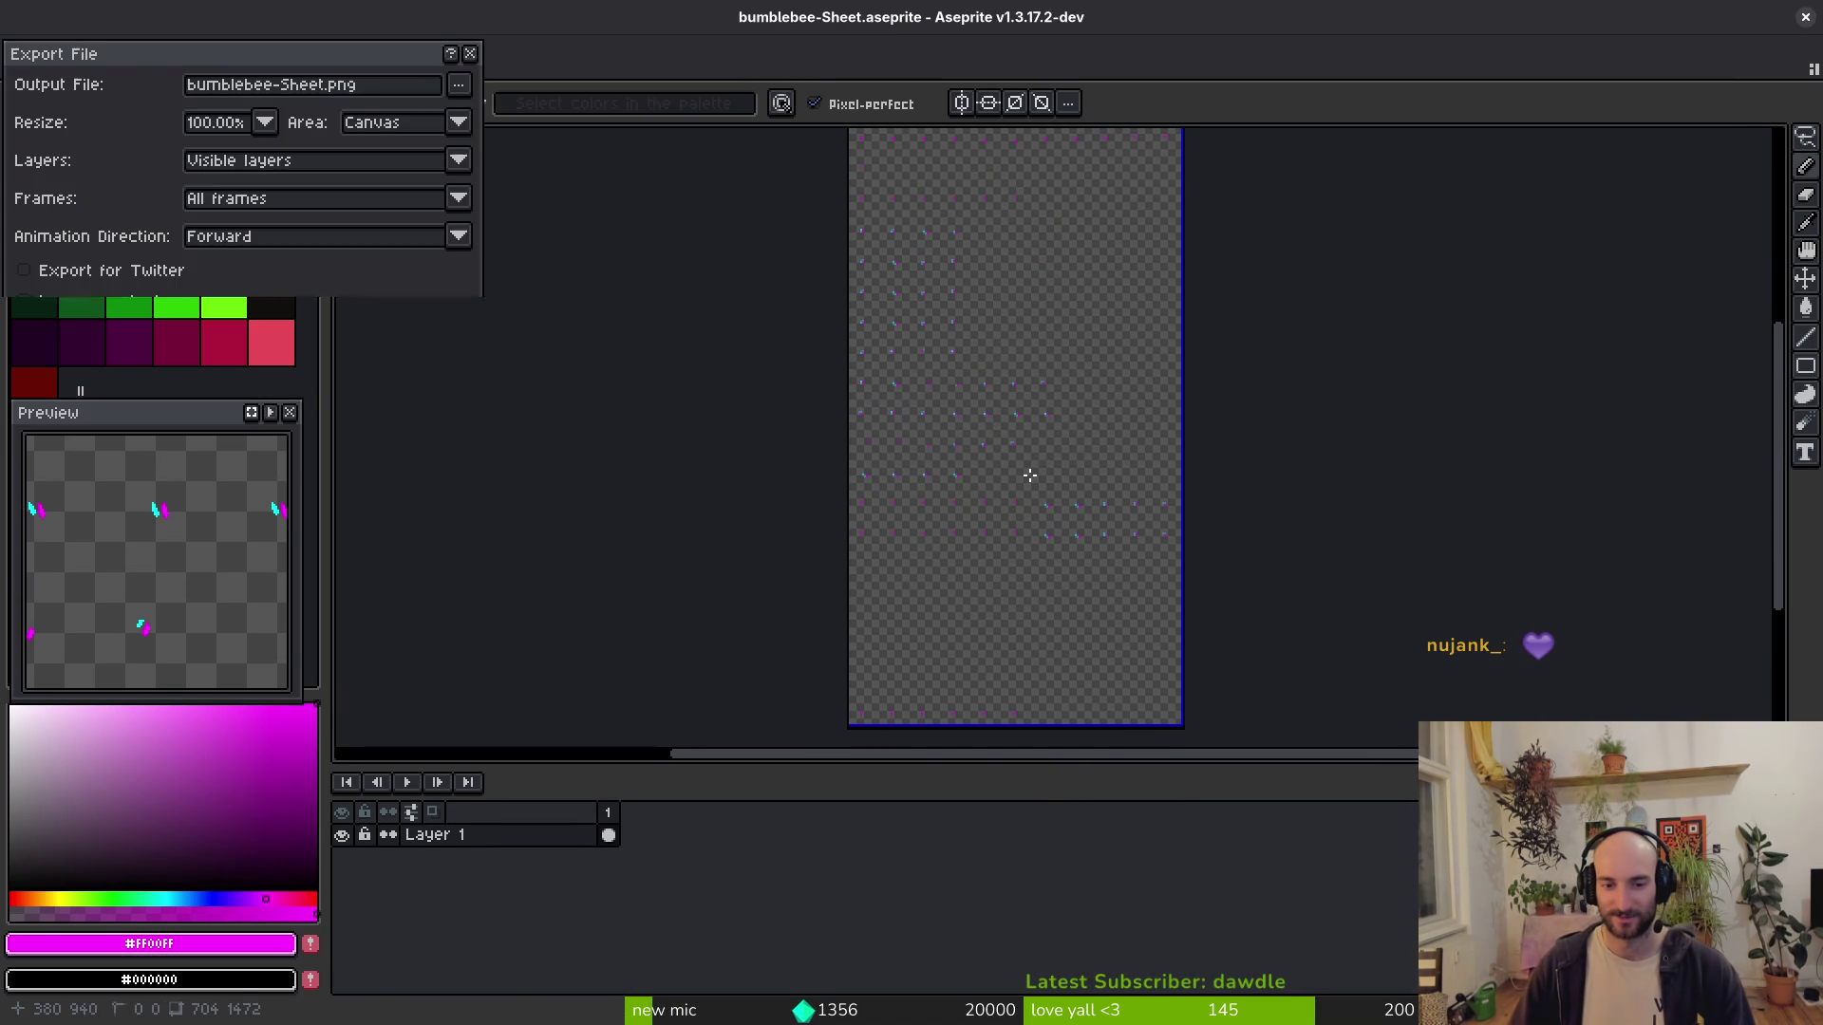
left_click(461, 86)
left_click(532, 115)
left_click(192, 131)
double_click(186, 242)
double_click(242, 384)
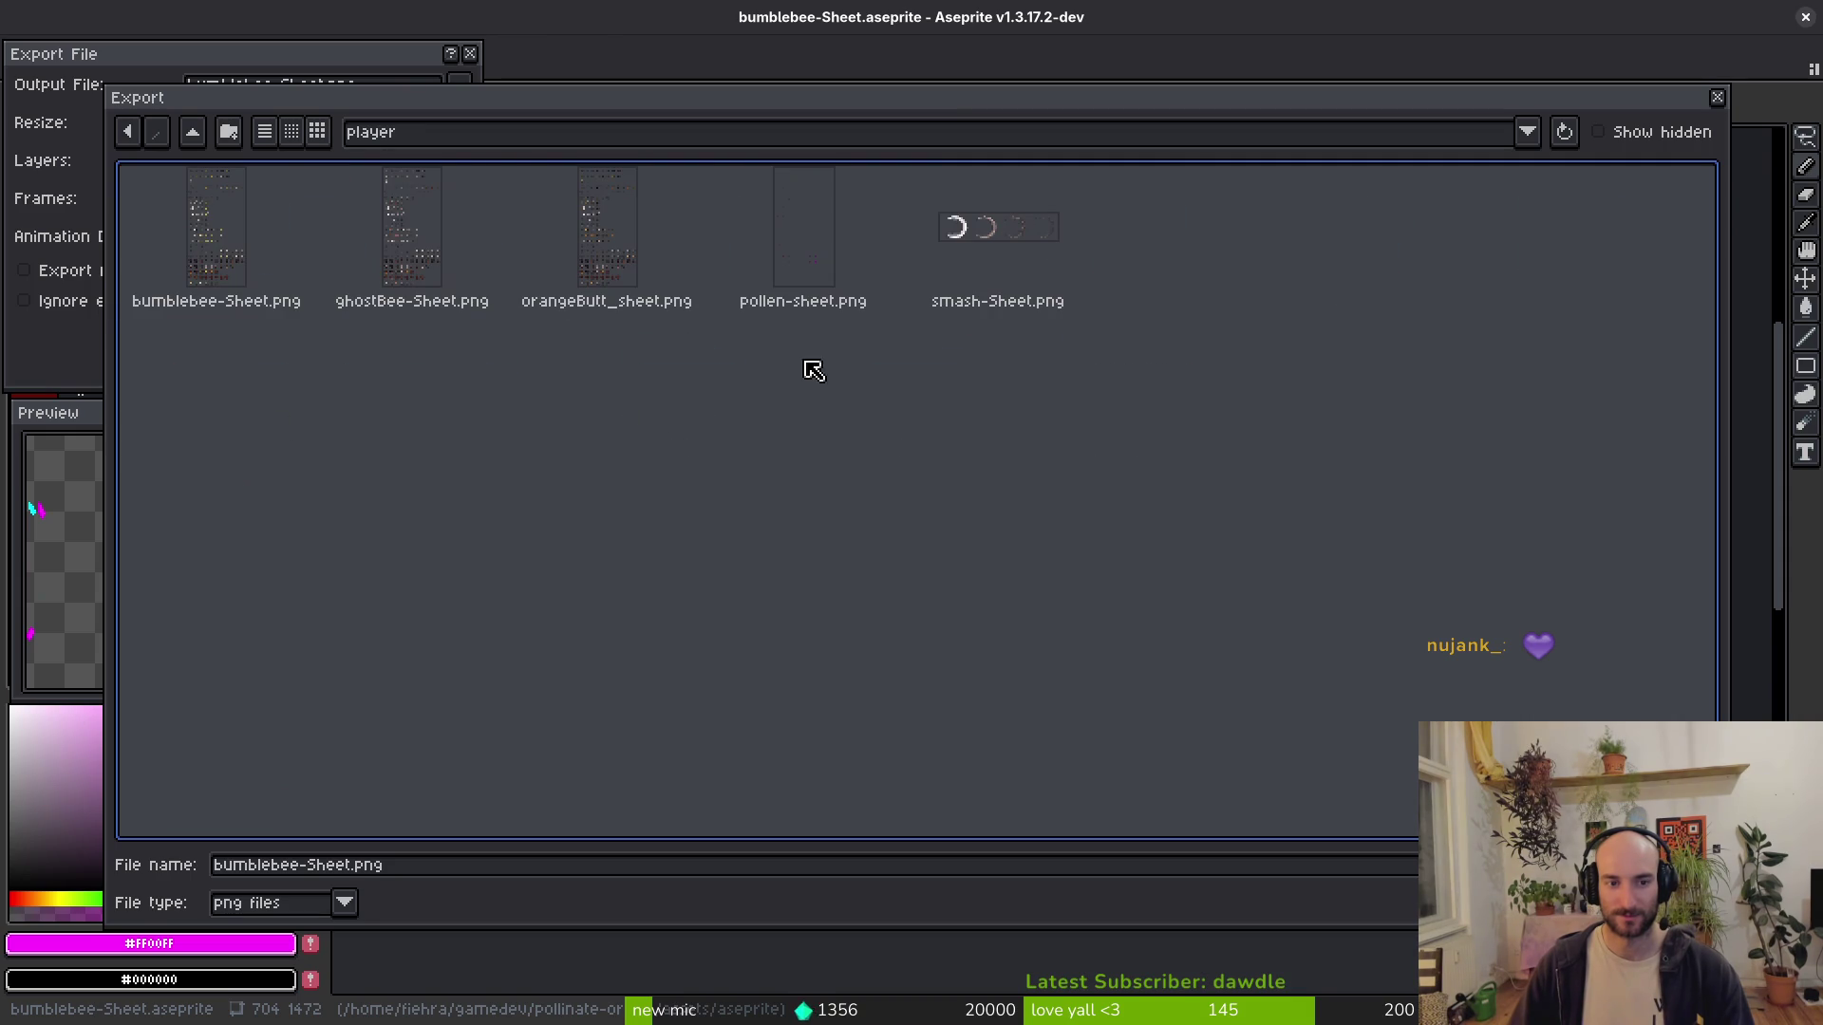
left_click(773, 227)
key("Return")
left_click(788, 575)
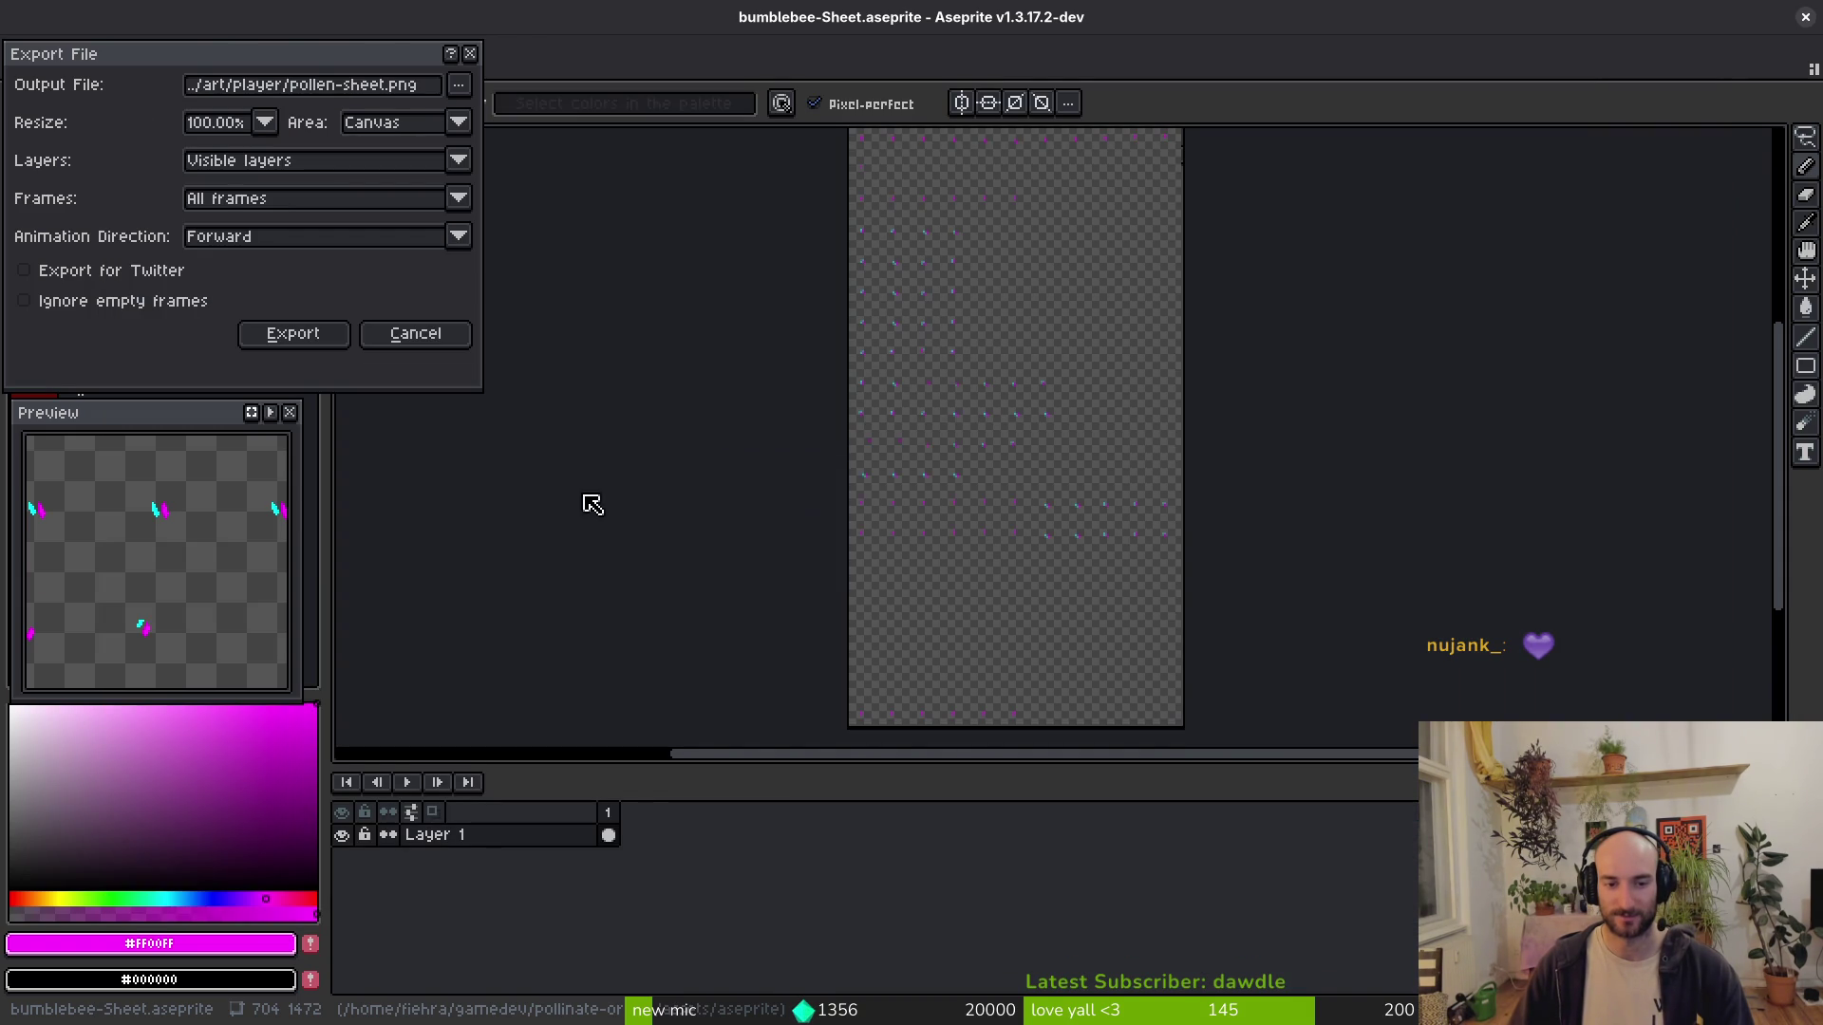
left_click(301, 332)
key("ctrl+w")
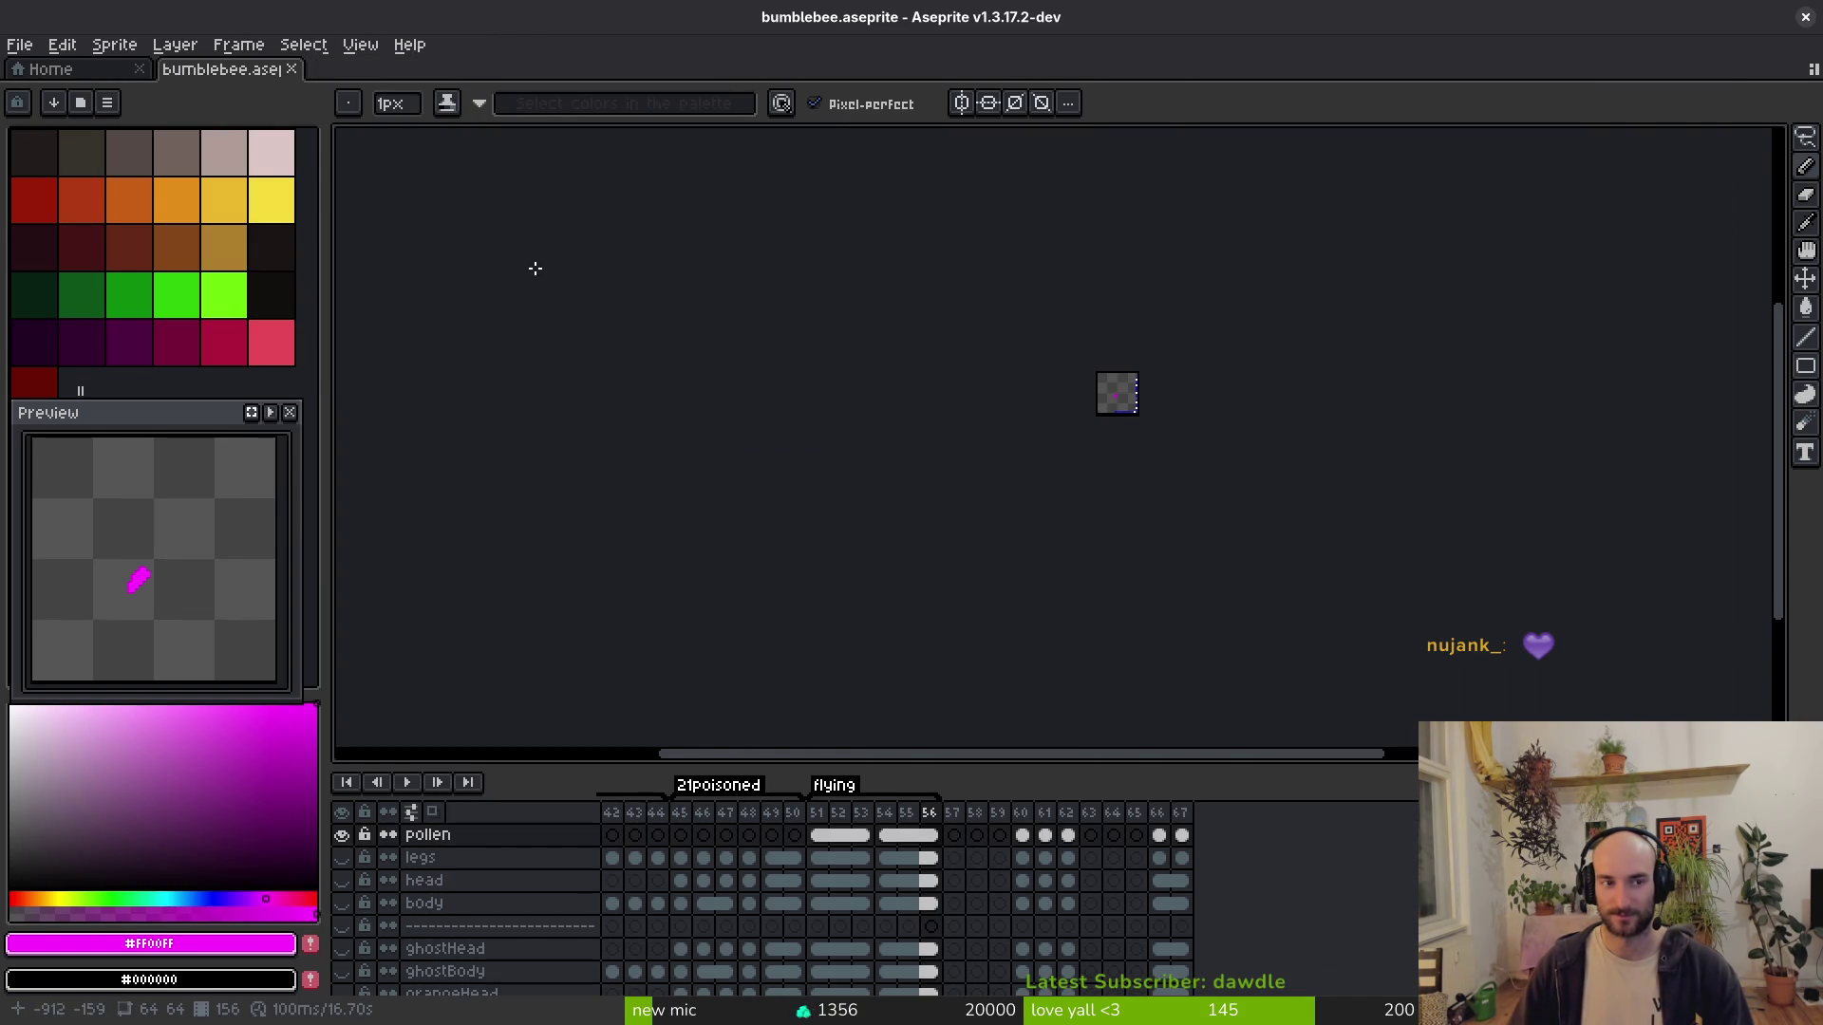
In Godot, expand the player node and select pollenSprite's AnimationPlayer
key("alt+Tab")
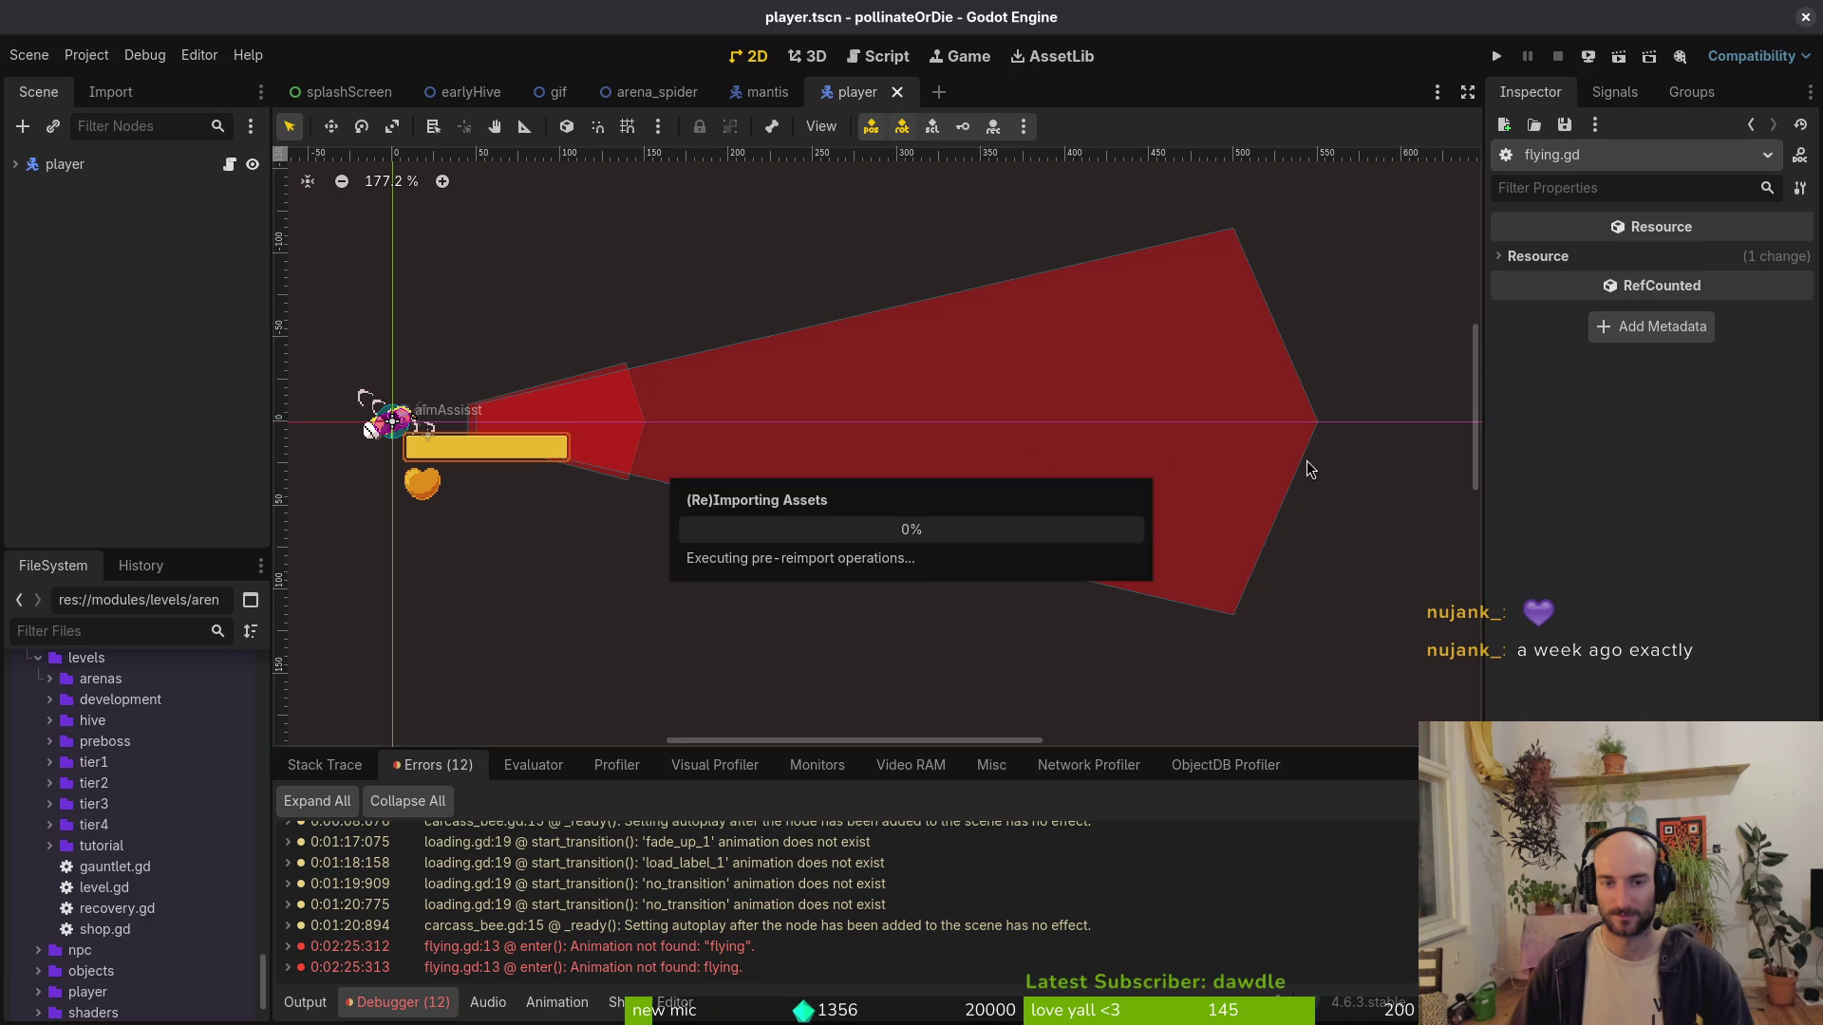
left_click(58, 164)
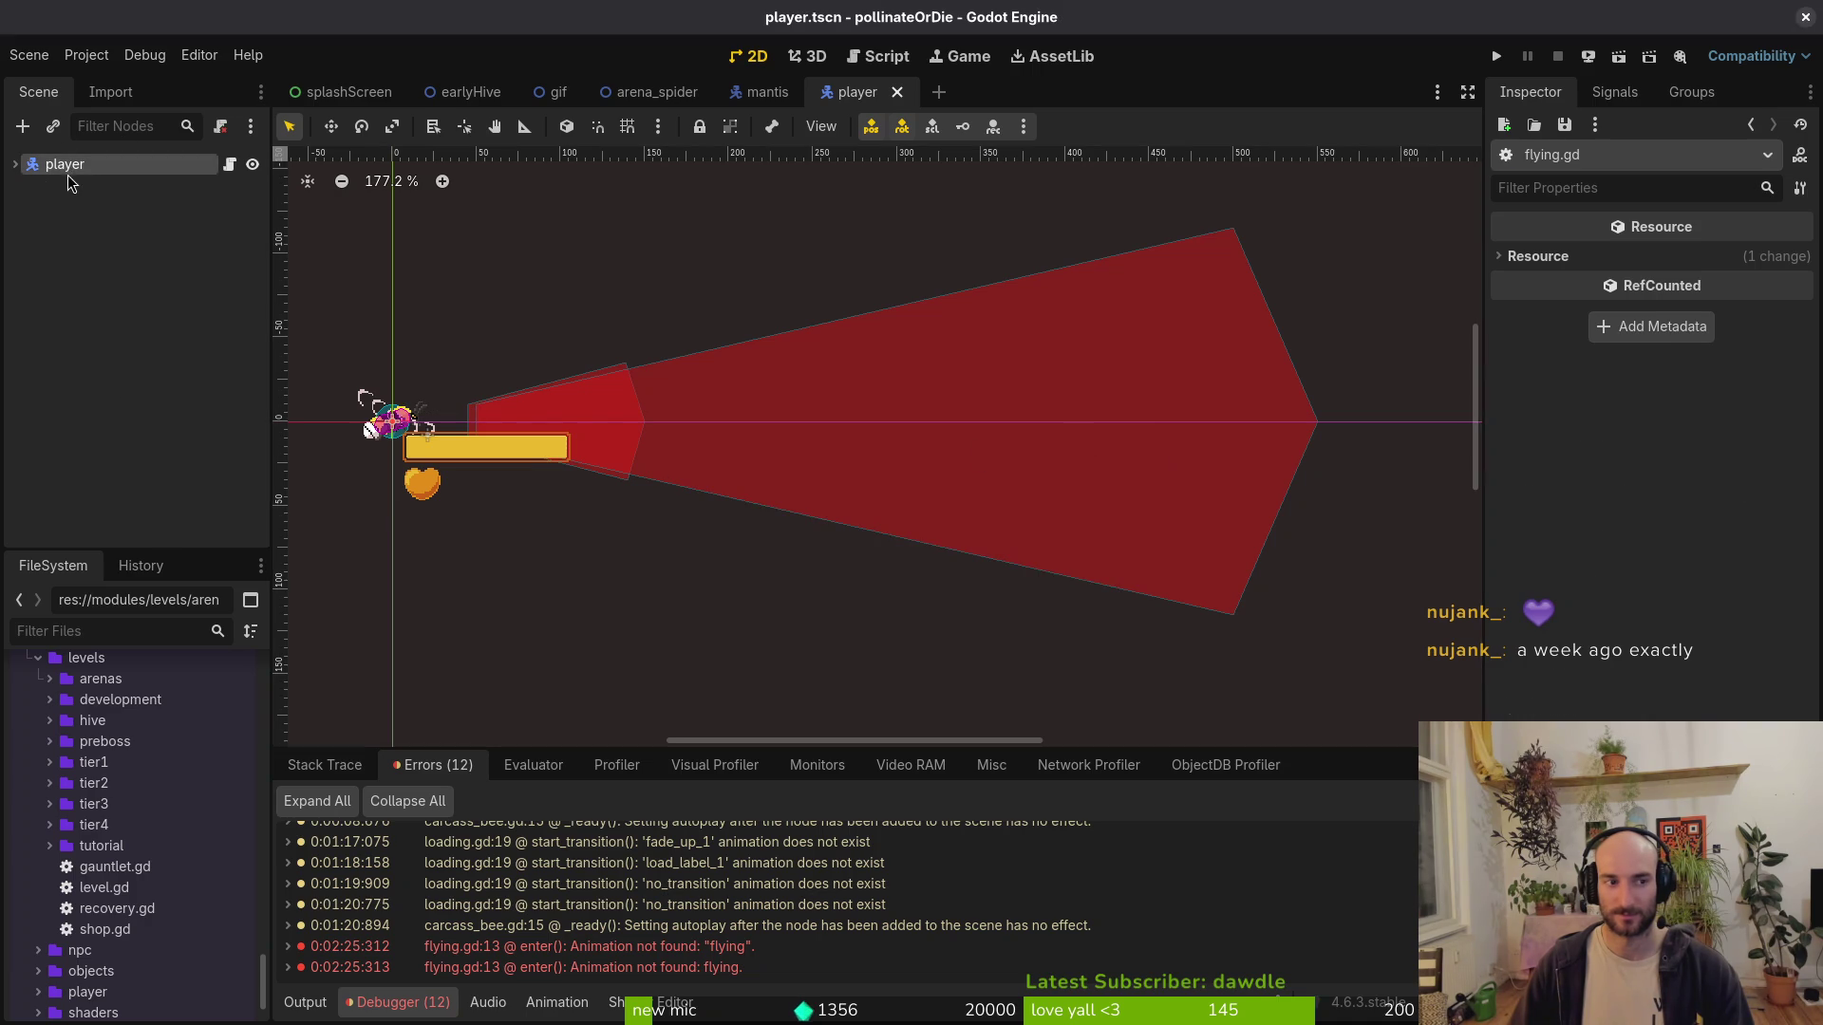
left_click(15, 164)
left_click(27, 226)
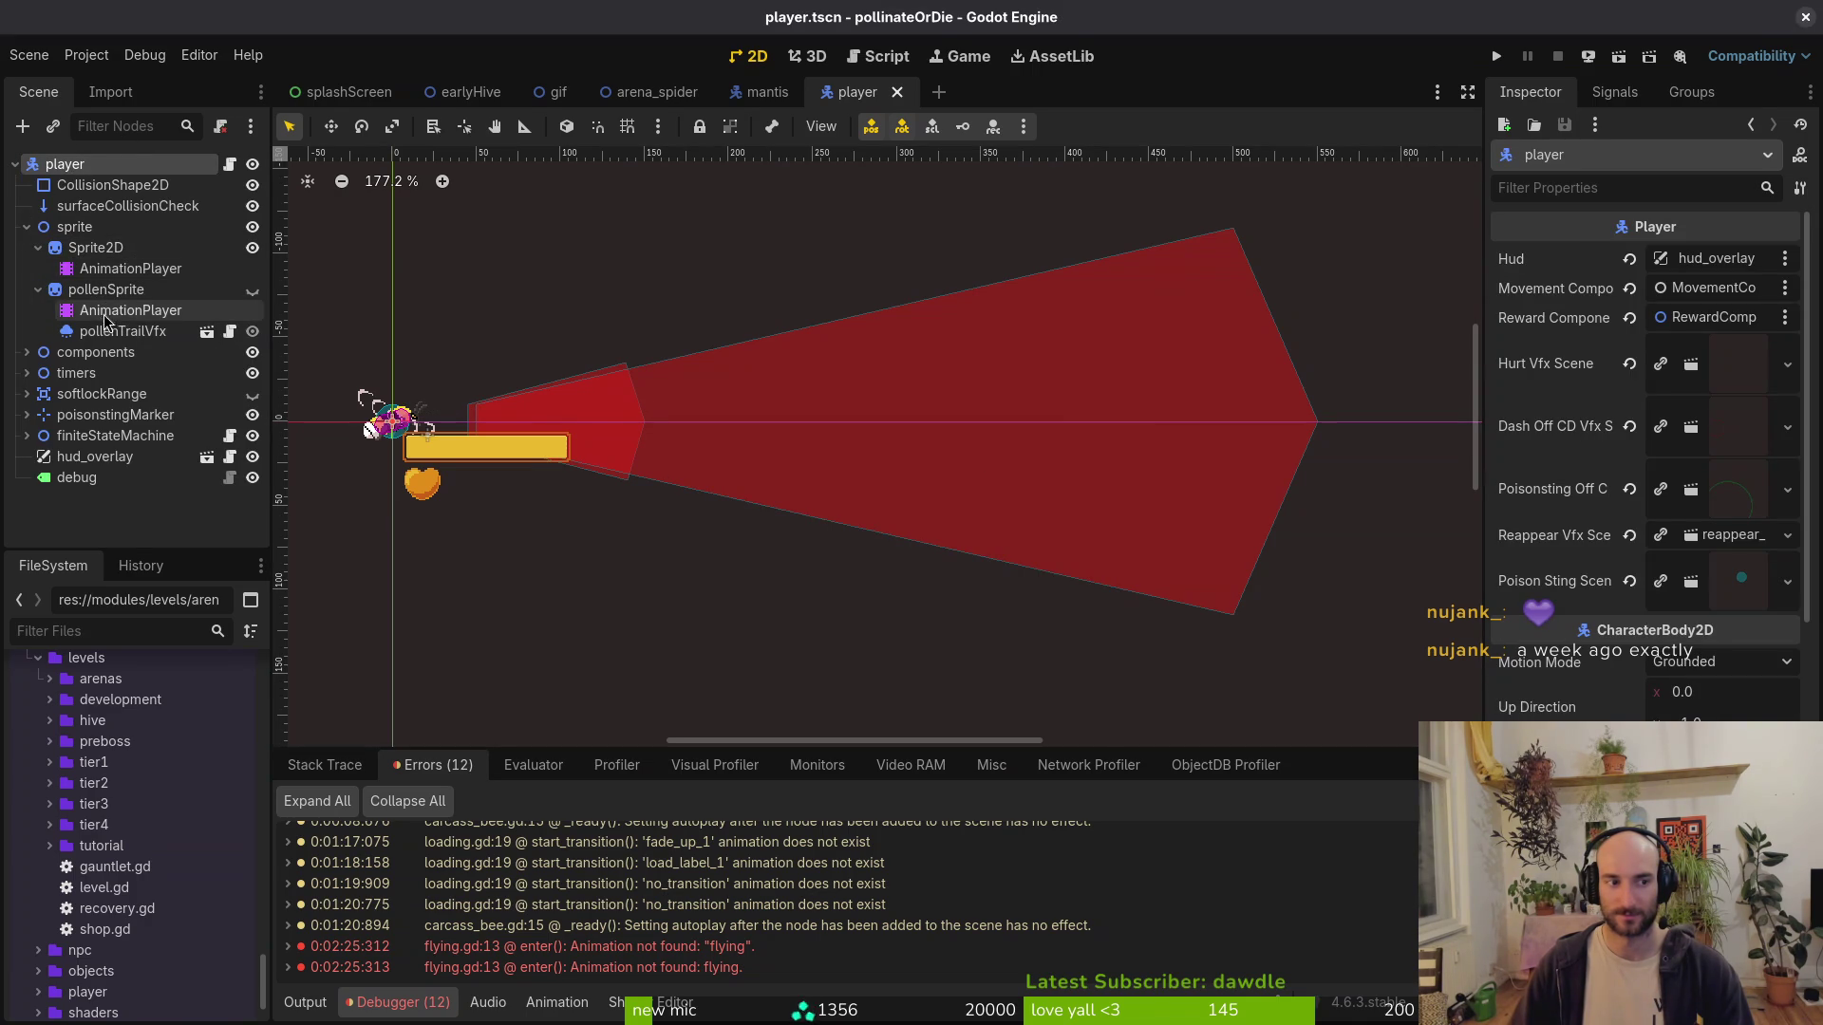
left_click(171, 290)
left_click(130, 311)
Create a new 'flying' animation with a 12 FPS snap and length 6
left_click(567, 771)
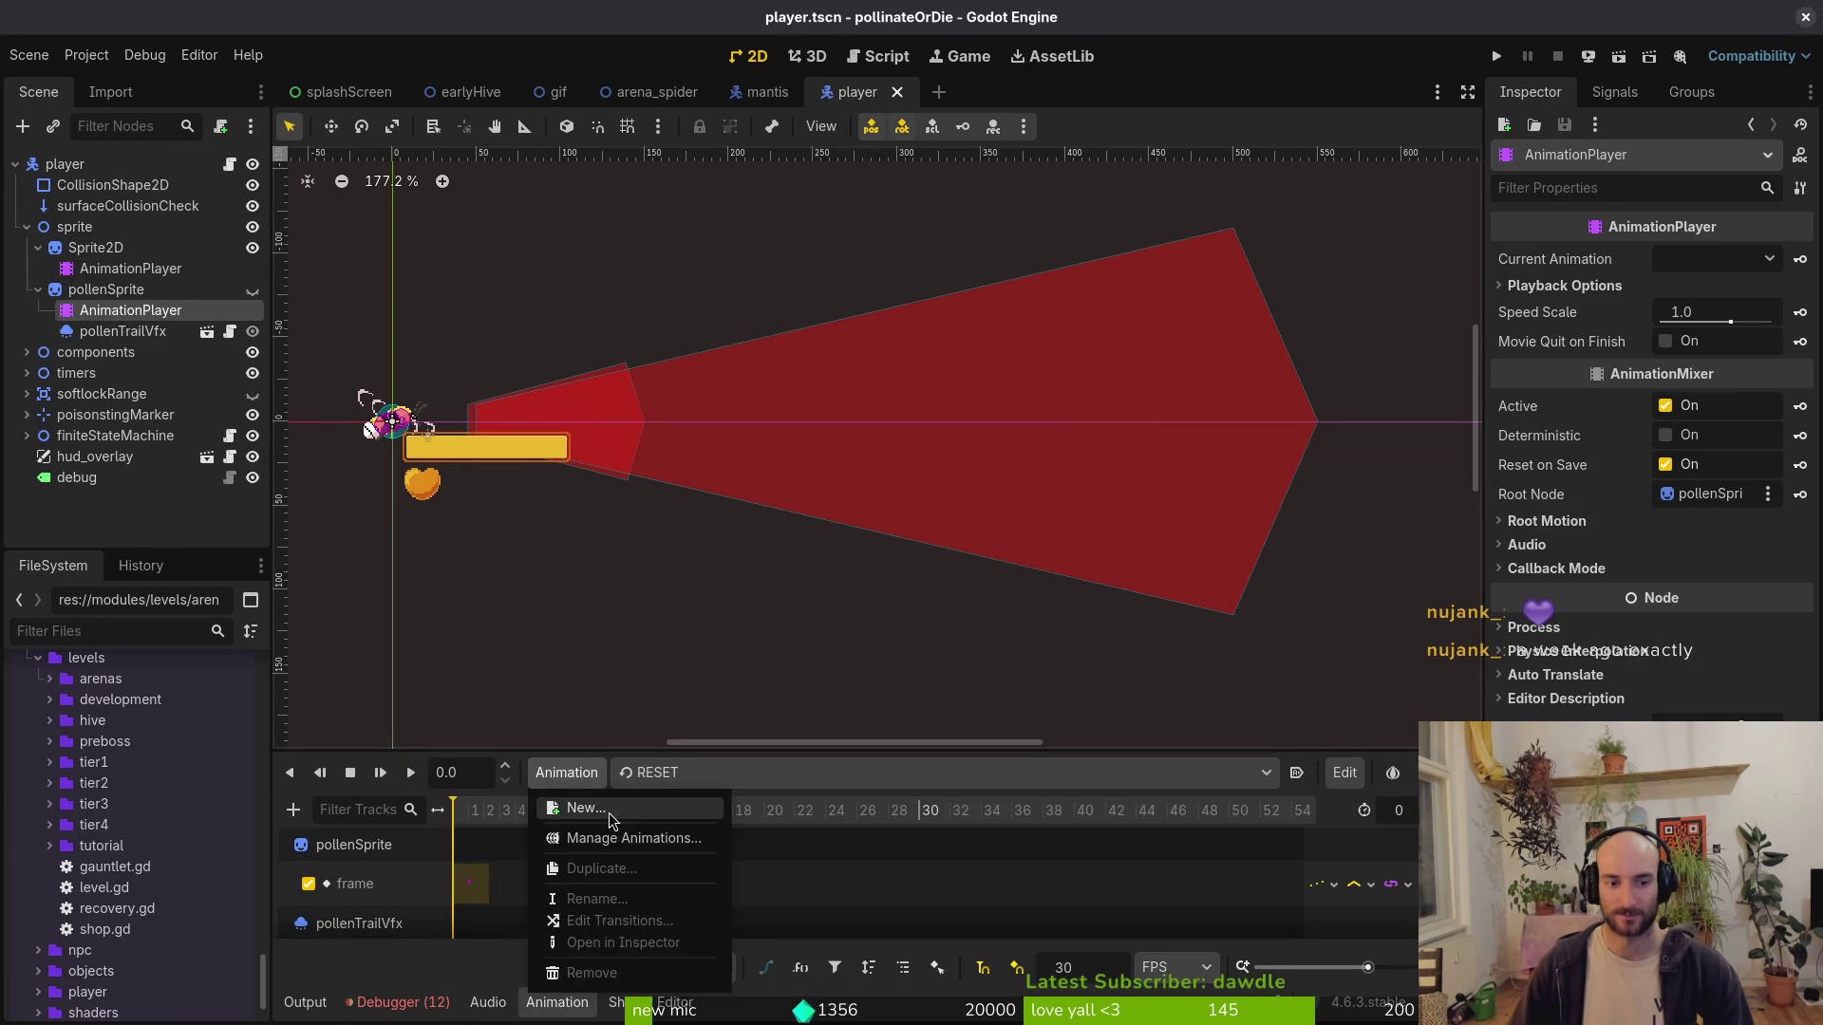
left_click(604, 818)
type("flying")
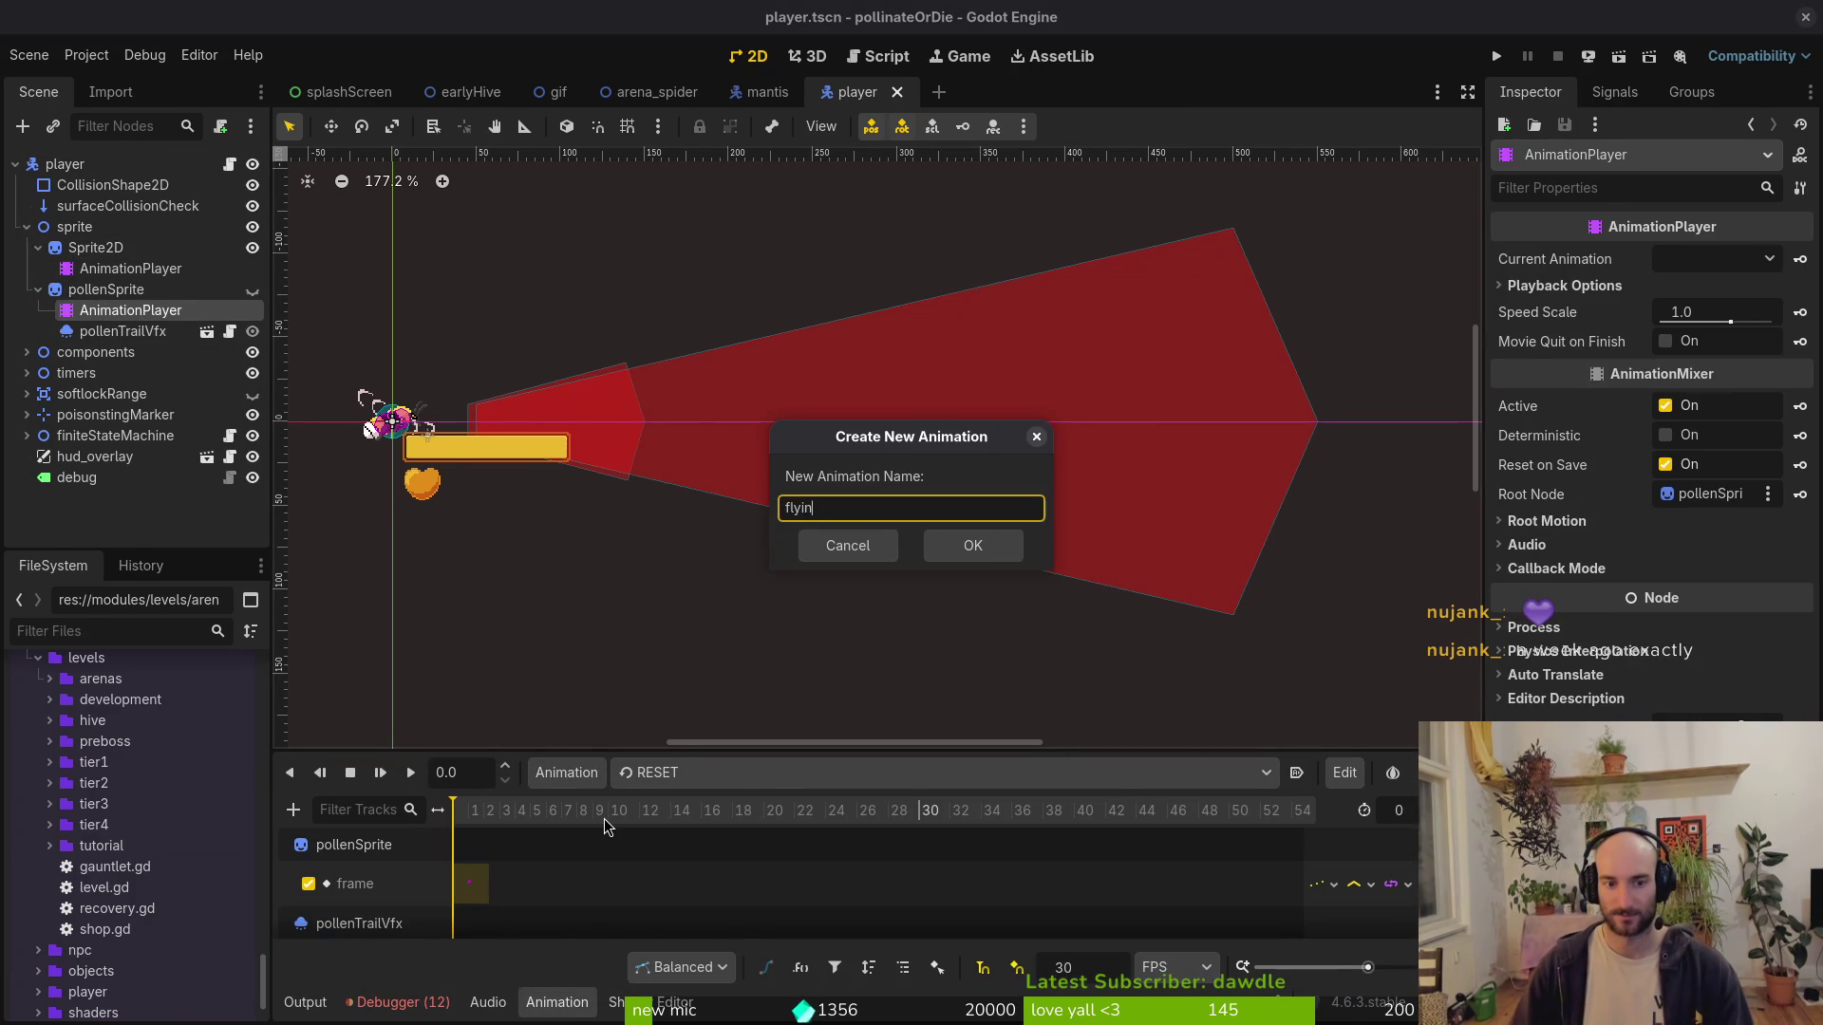
key("Return")
left_click(1084, 956)
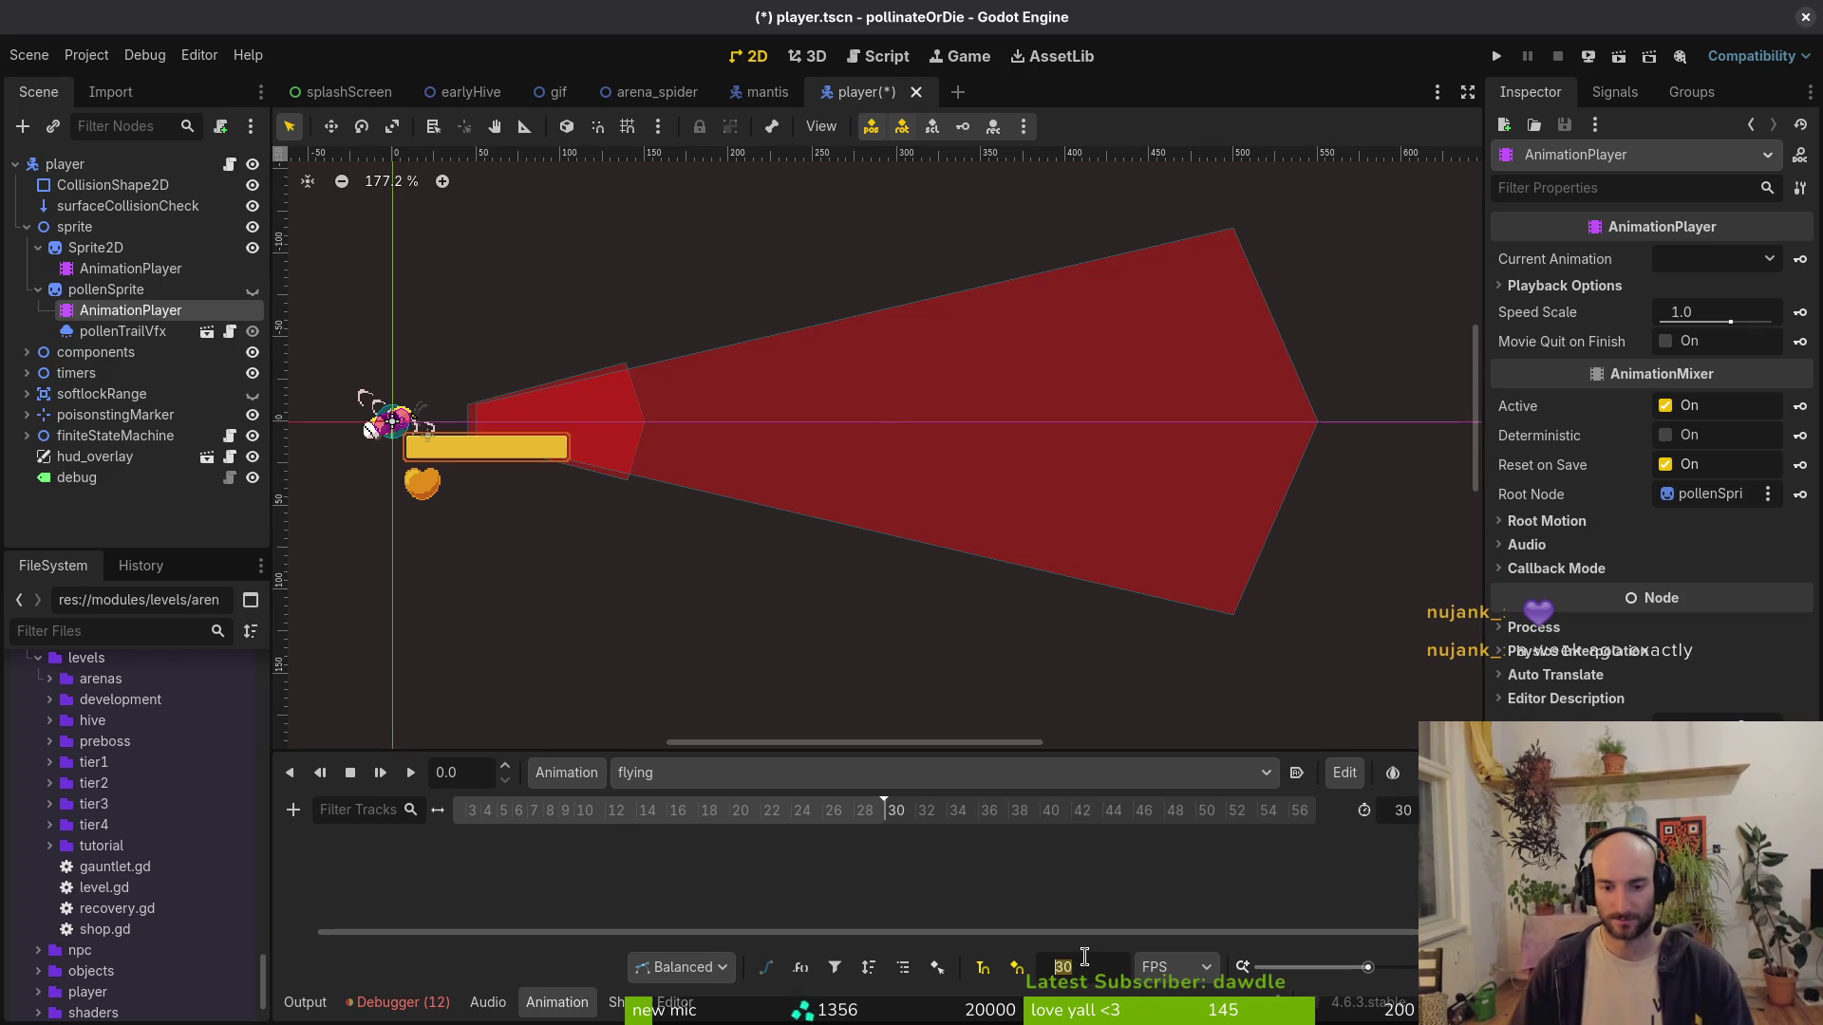
type("12")
key("Return")
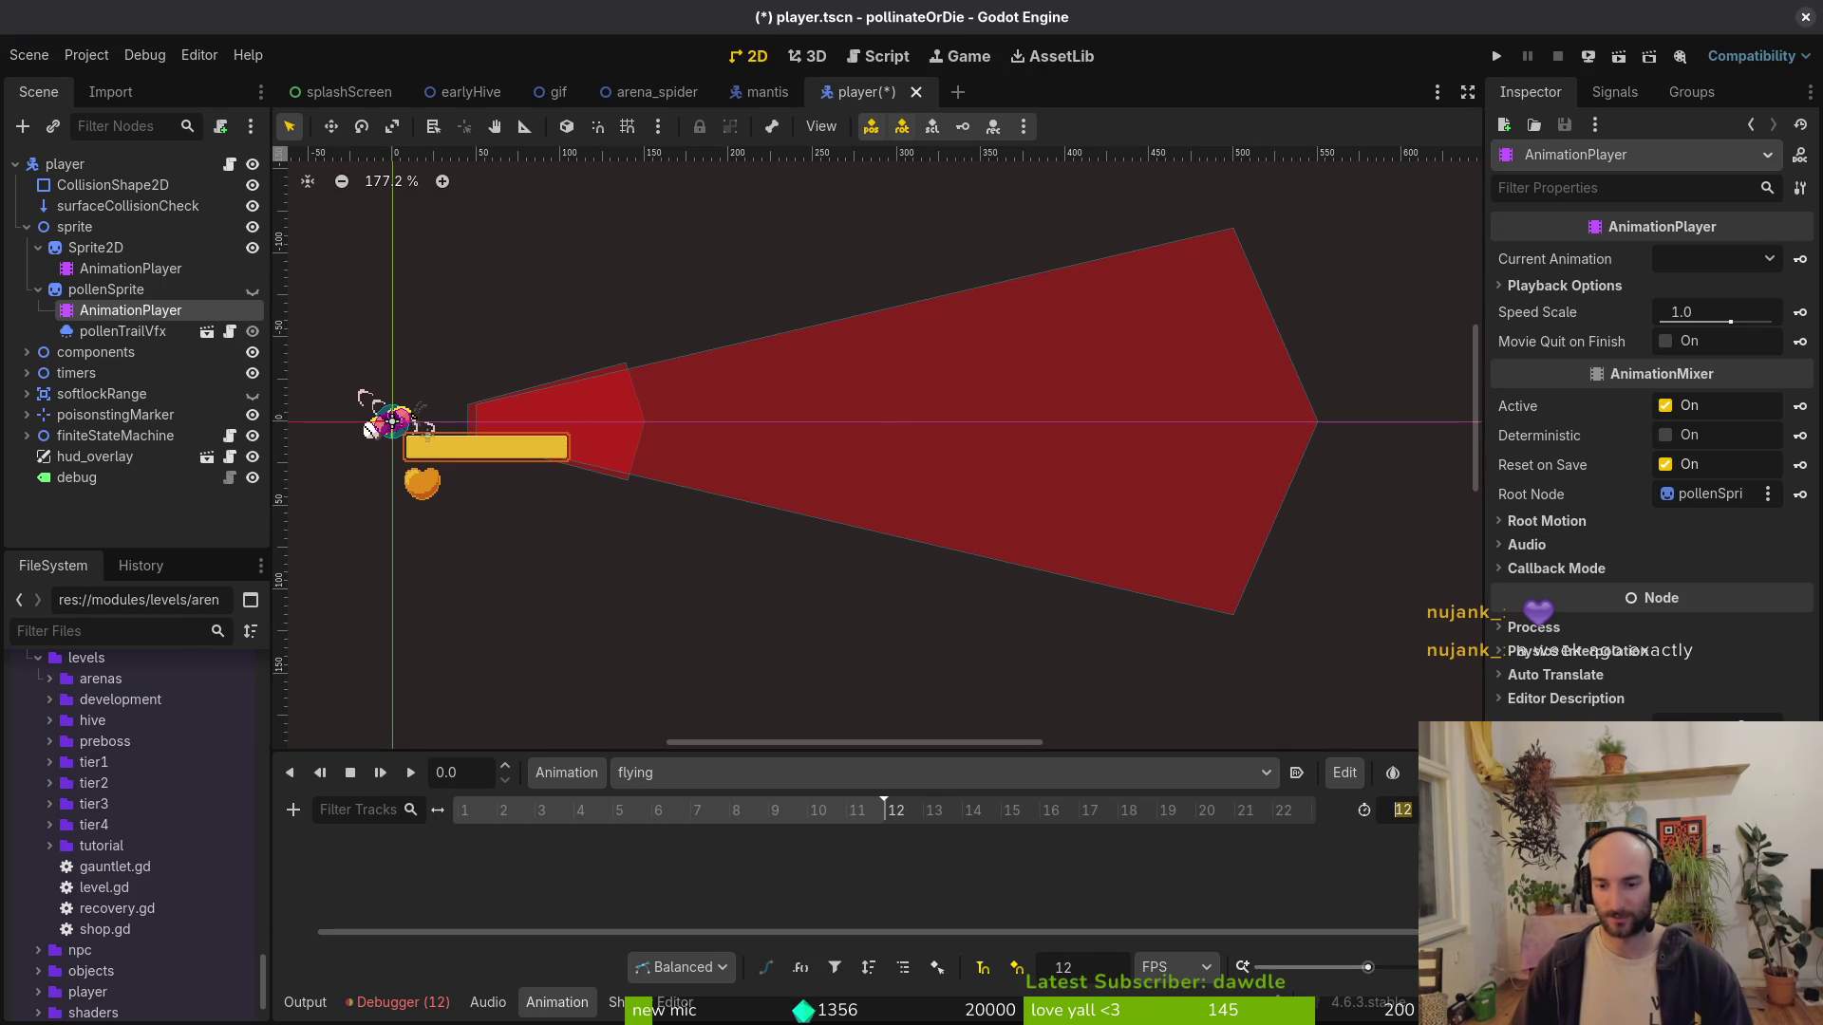
type("6")
key("Return")
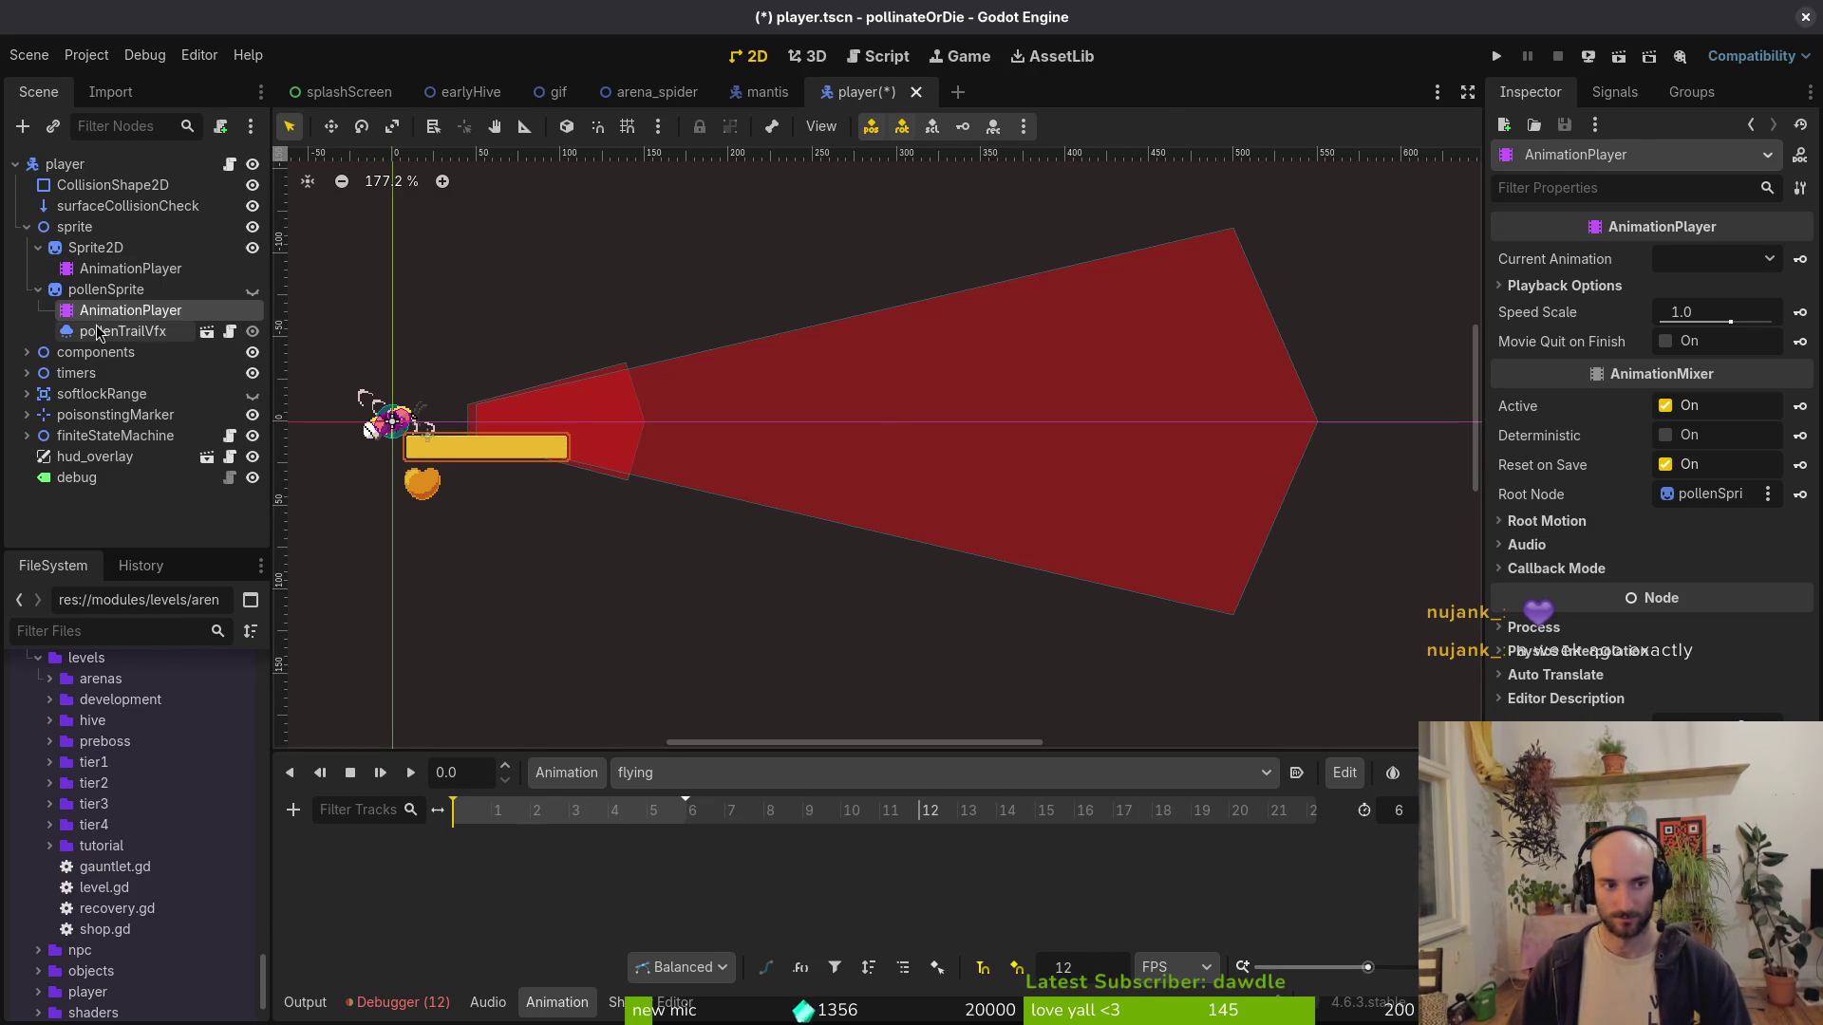
Review pollenSprite's properties, leaving frame row at 1 and region off
left_click(143, 290)
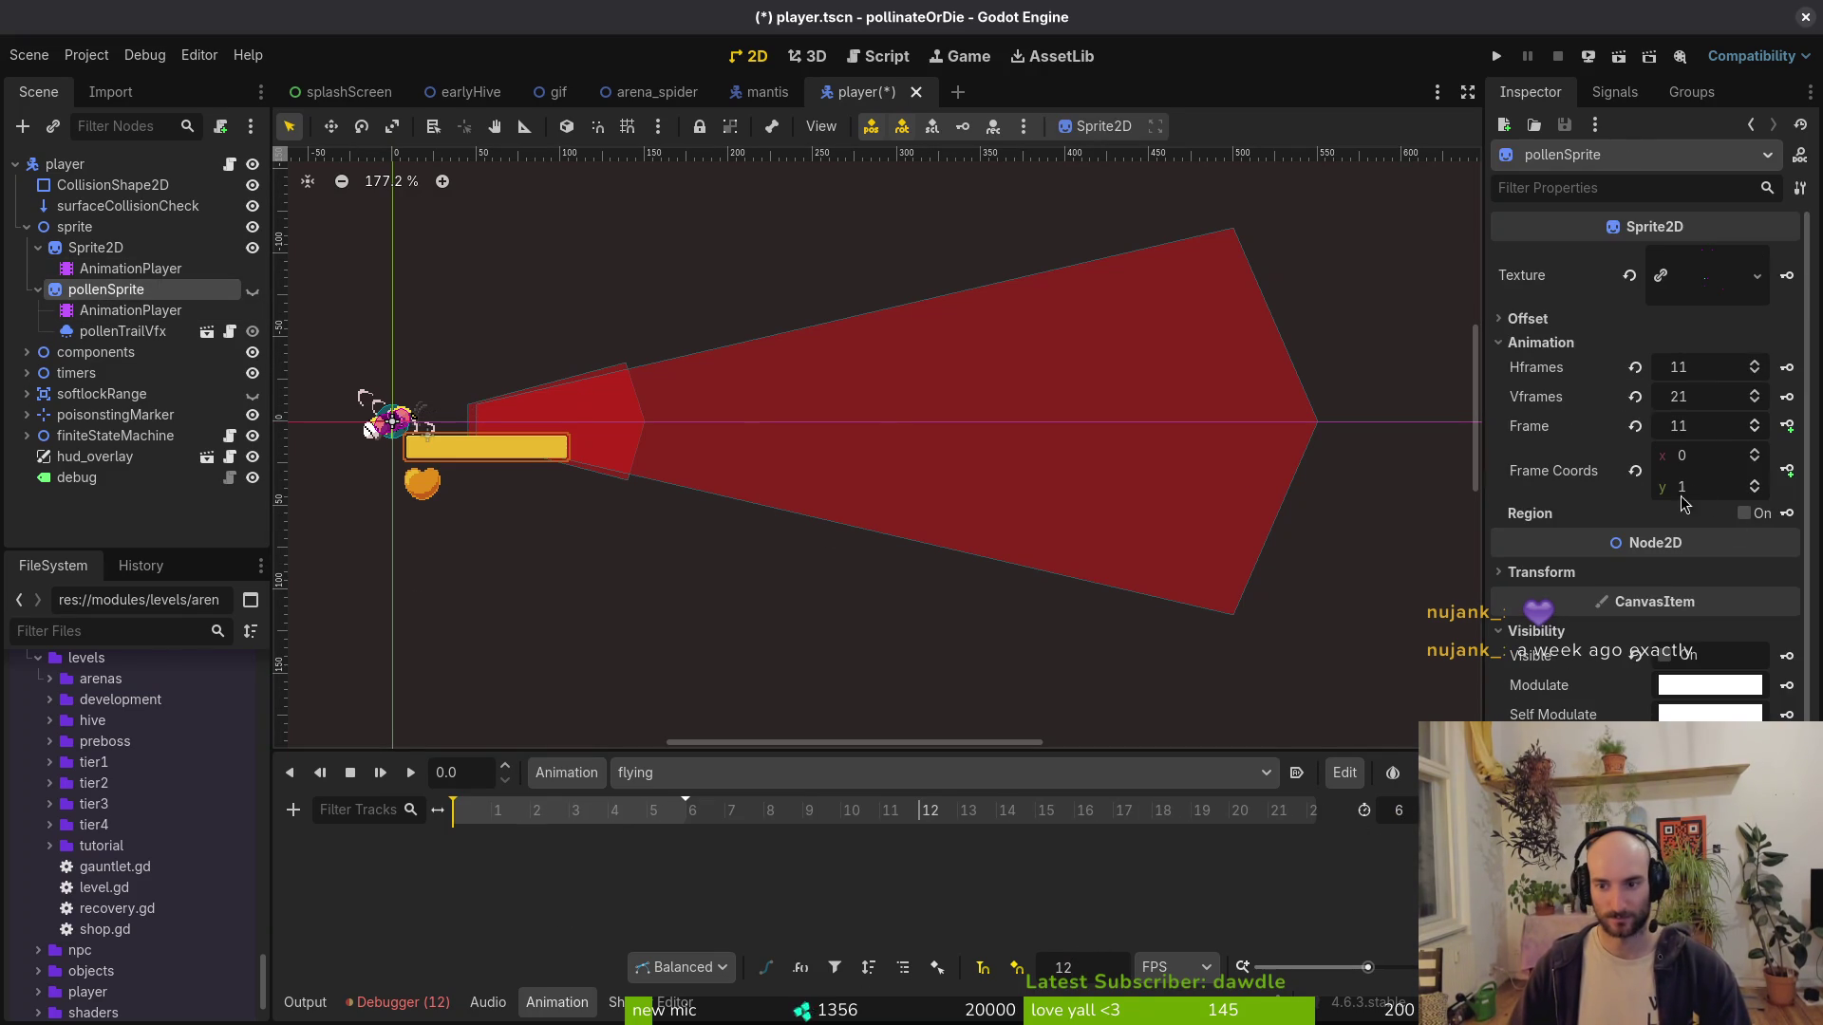
left_click(1712, 488)
key("Return")
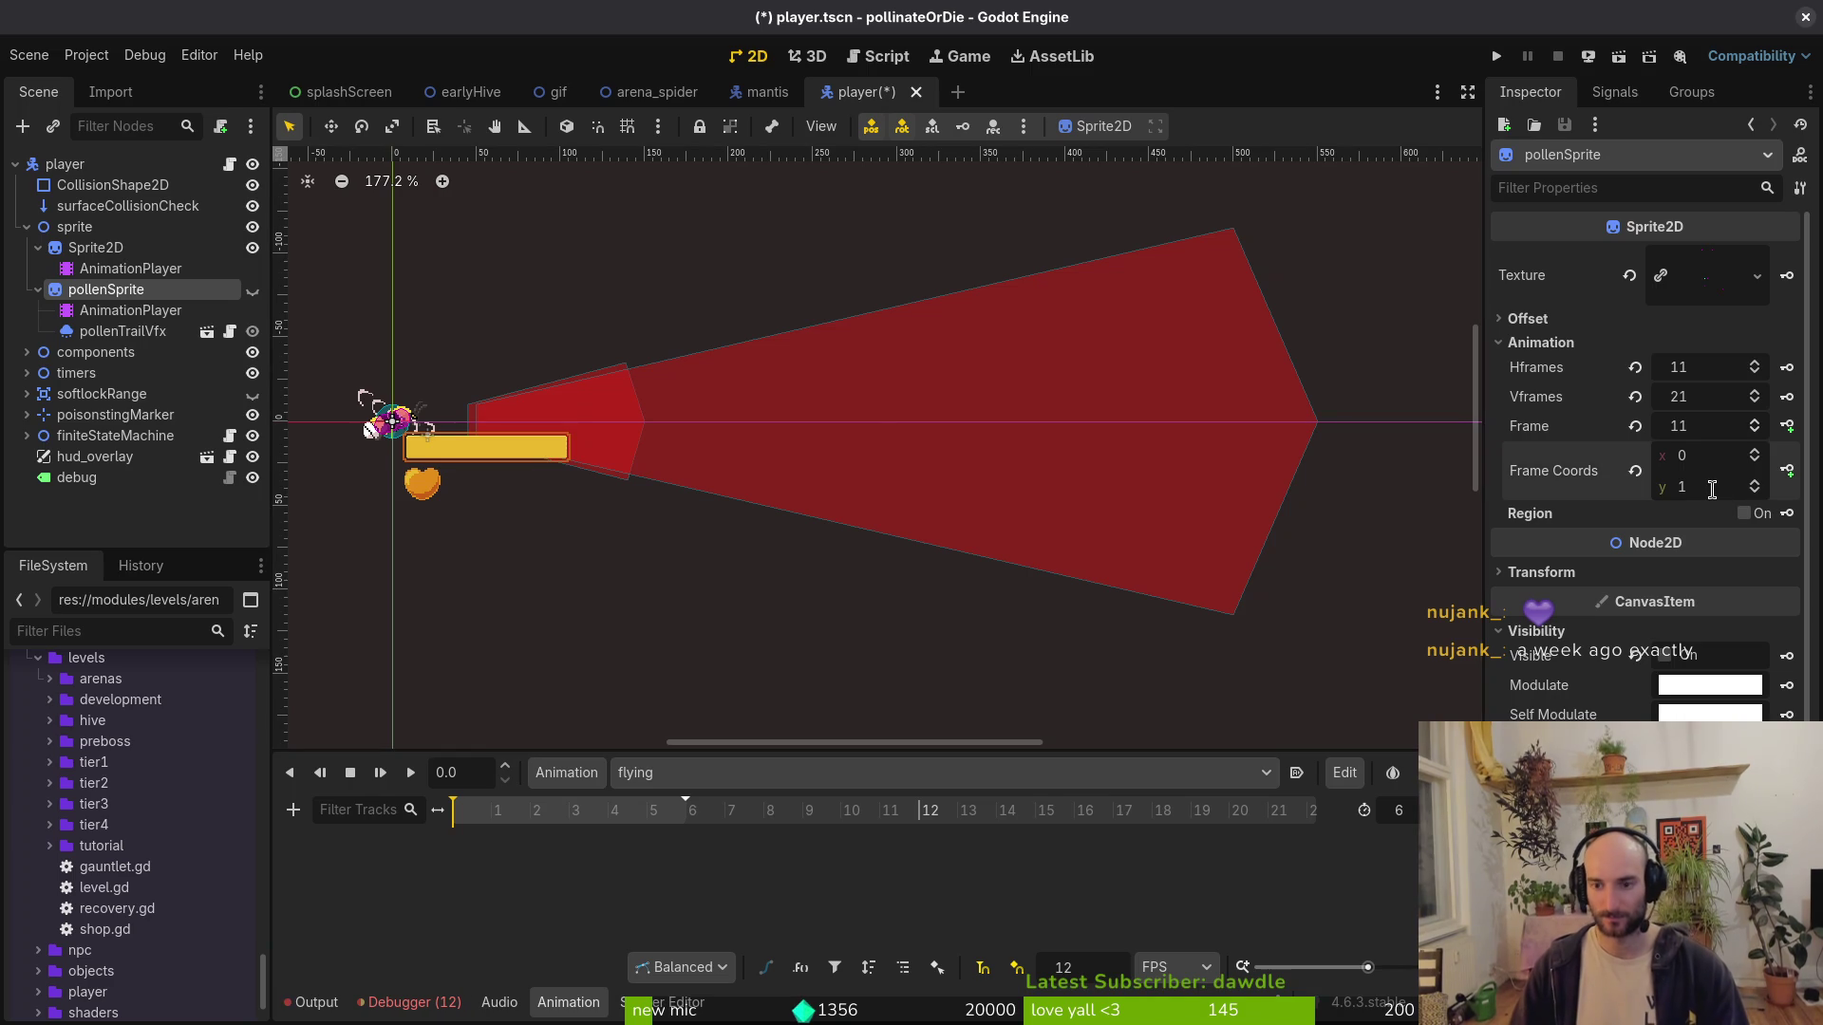
left_click(1742, 512)
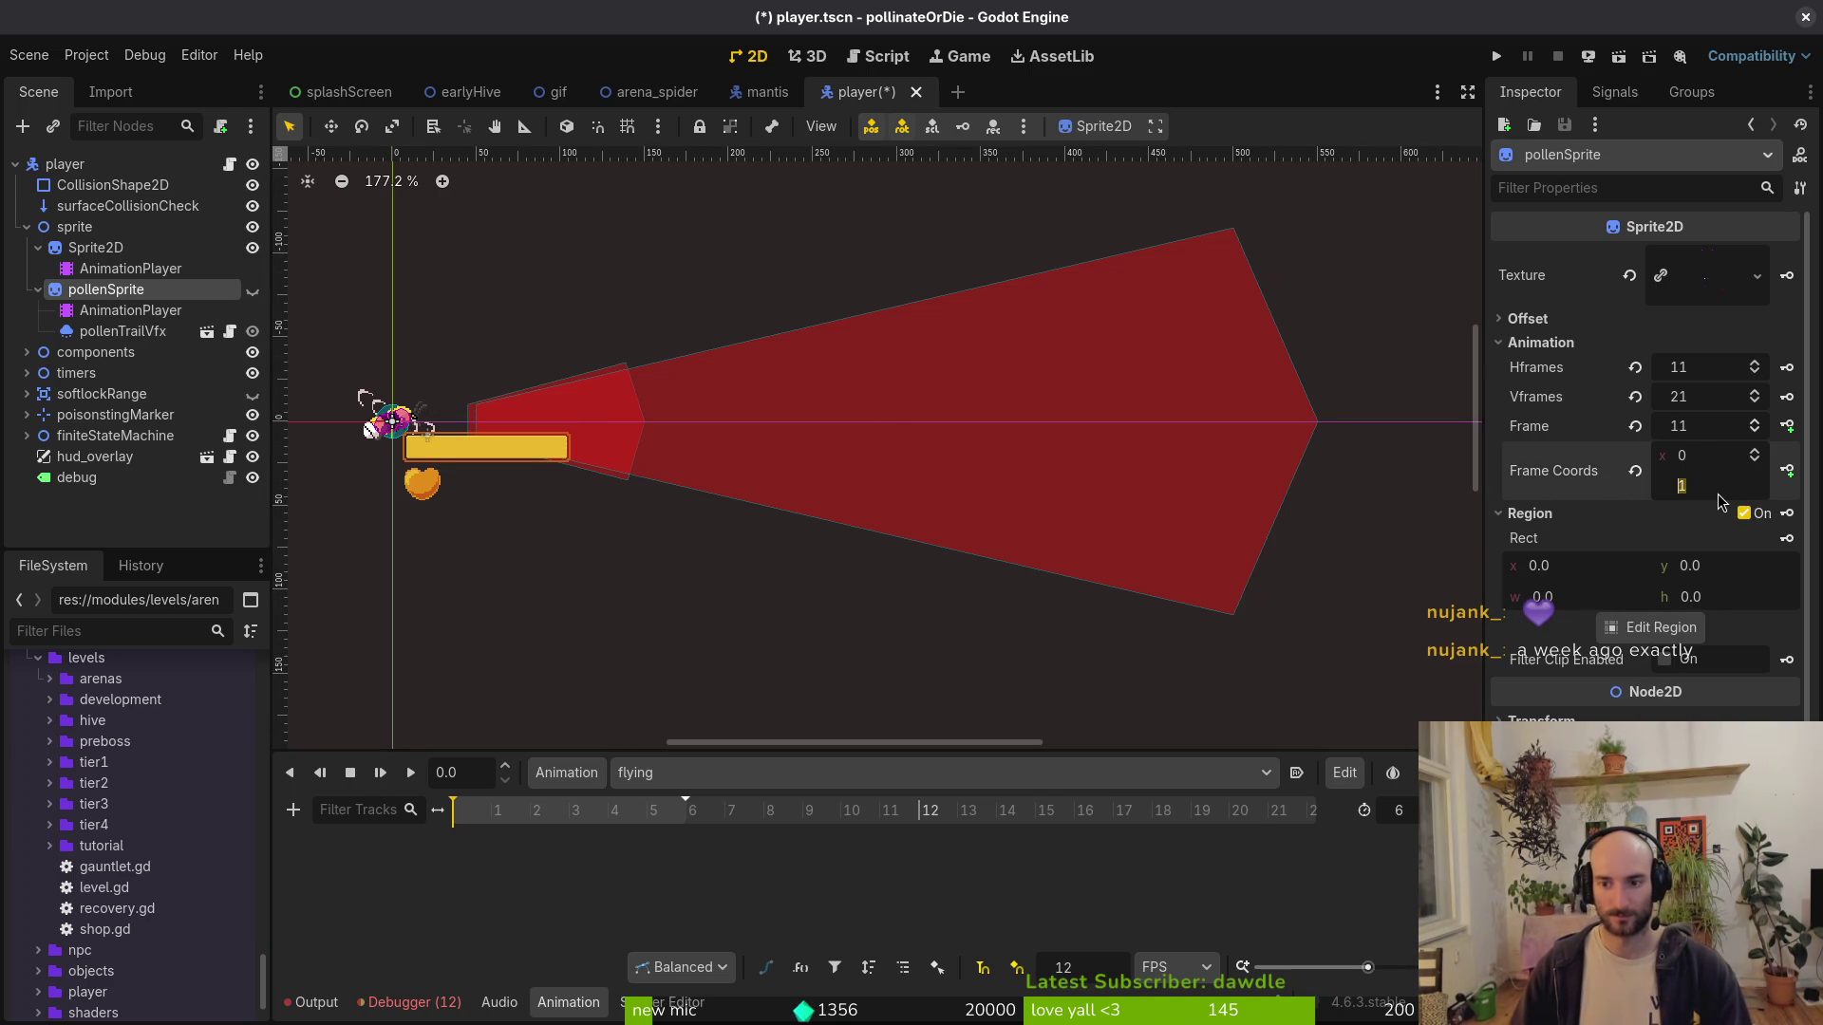
left_click(1743, 513)
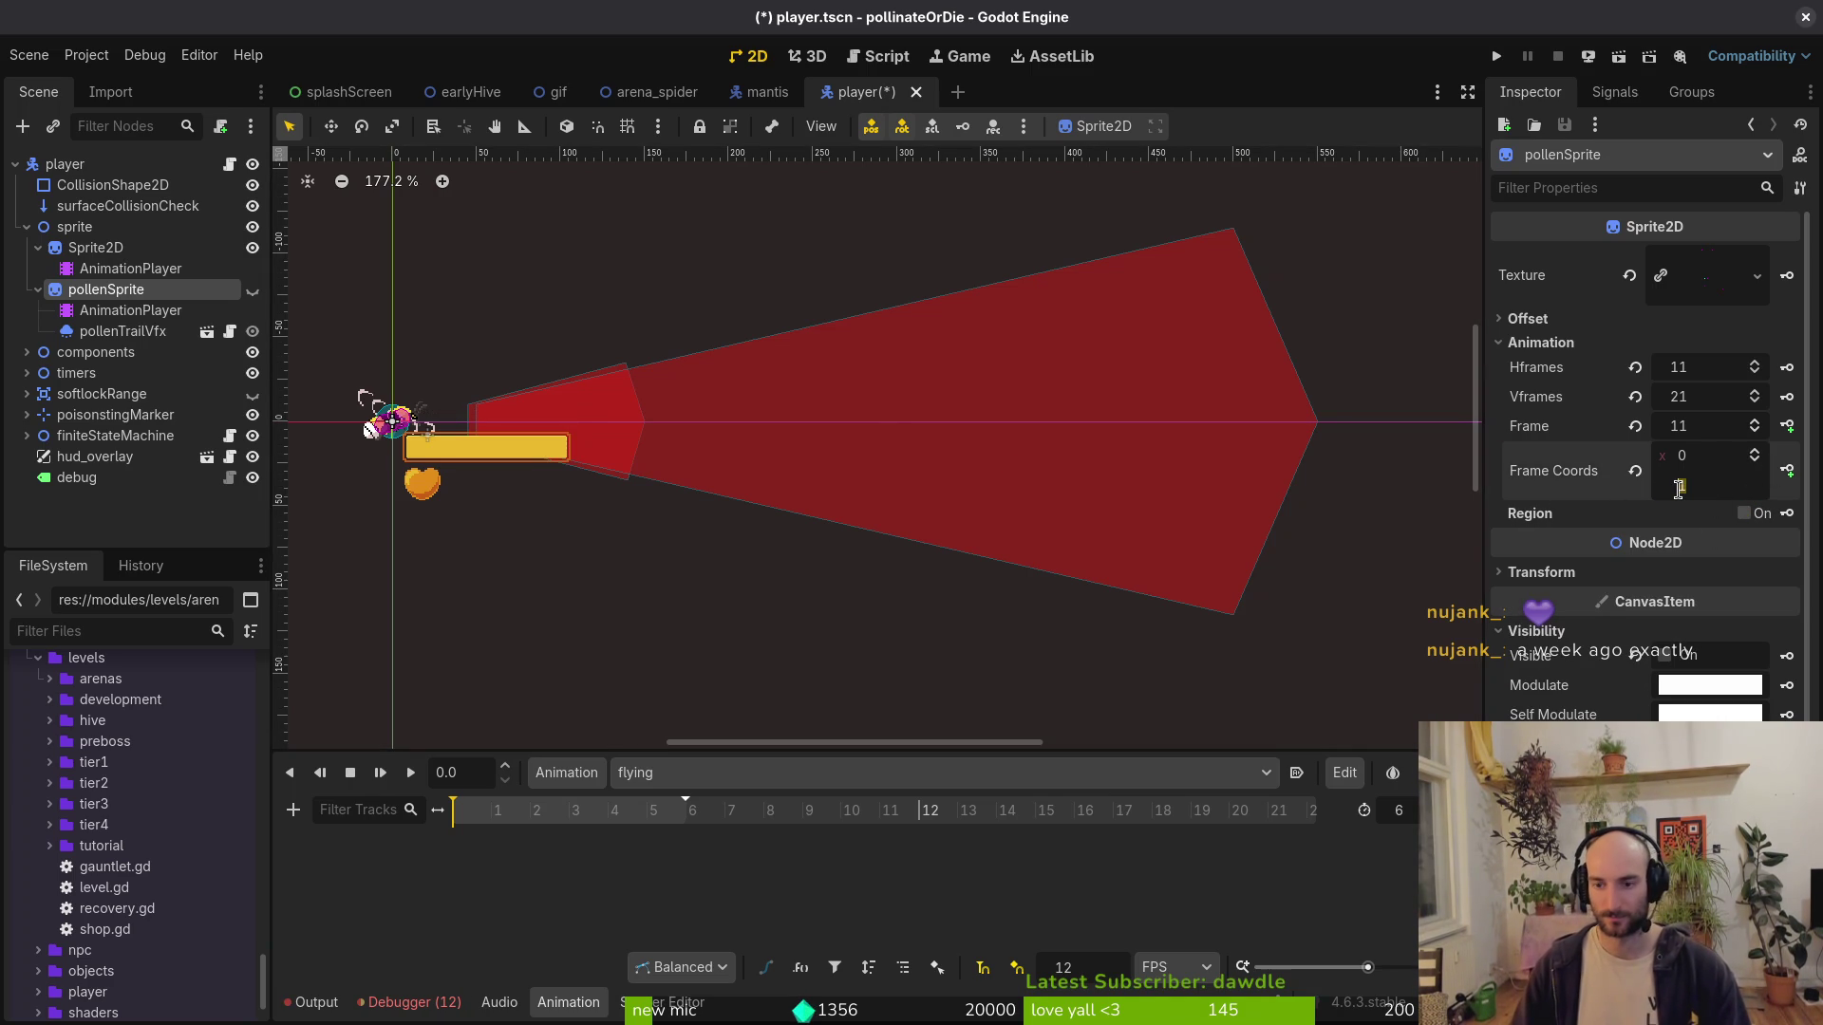
key("alt+Tab")
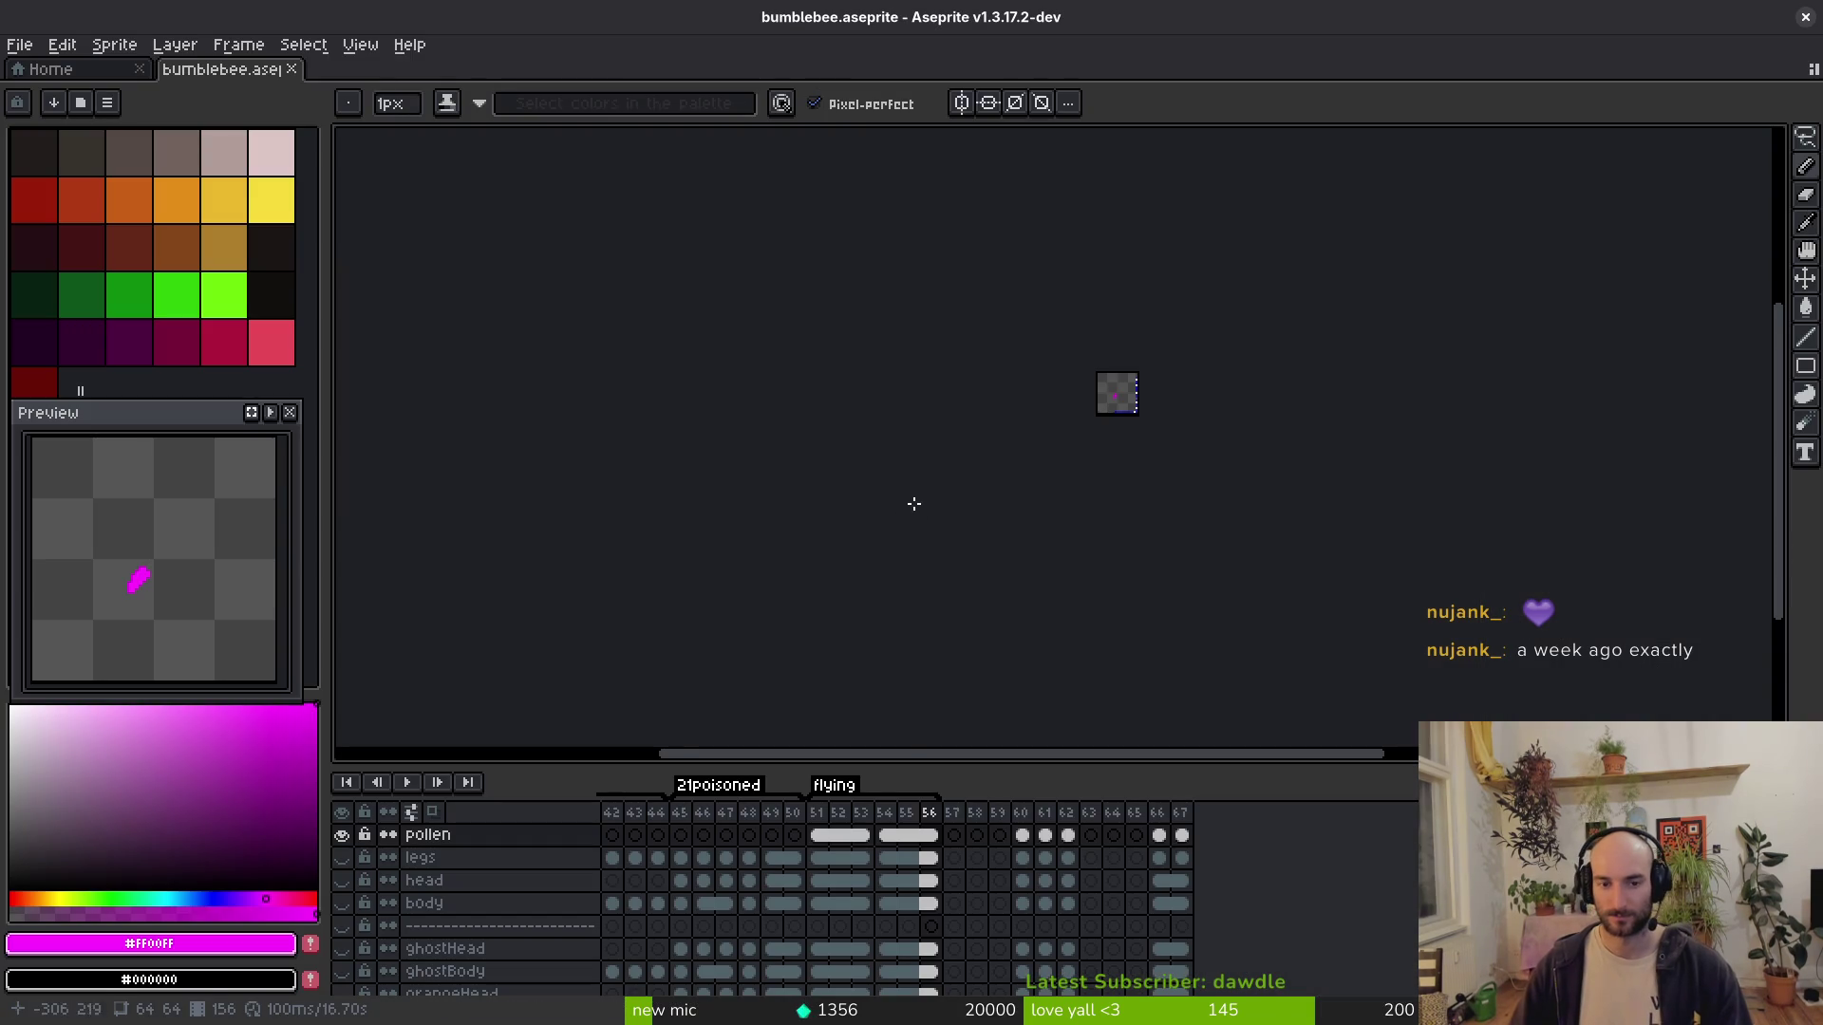
Re-export the sprite sheet over art/player/pollen-sheet.png, approving the overwrite
key("ctrl+e")
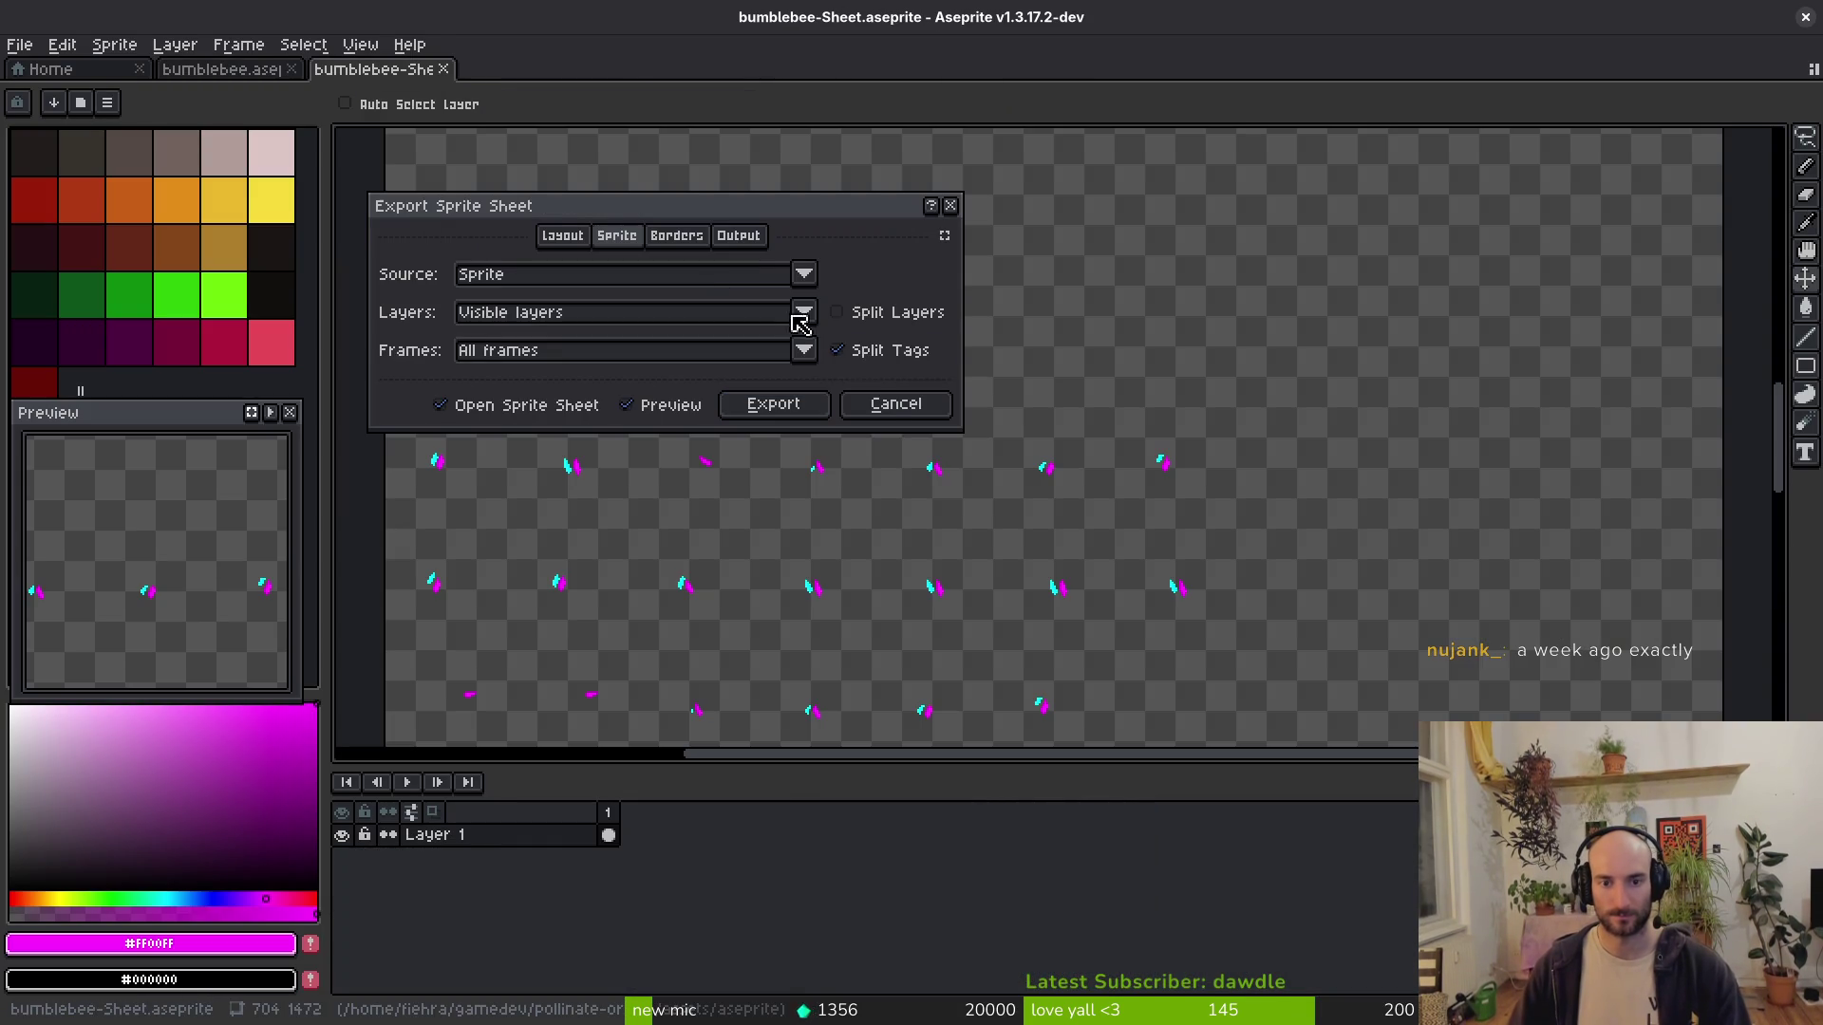
left_click(807, 410)
key("ctrl+shift+e")
left_click(459, 85)
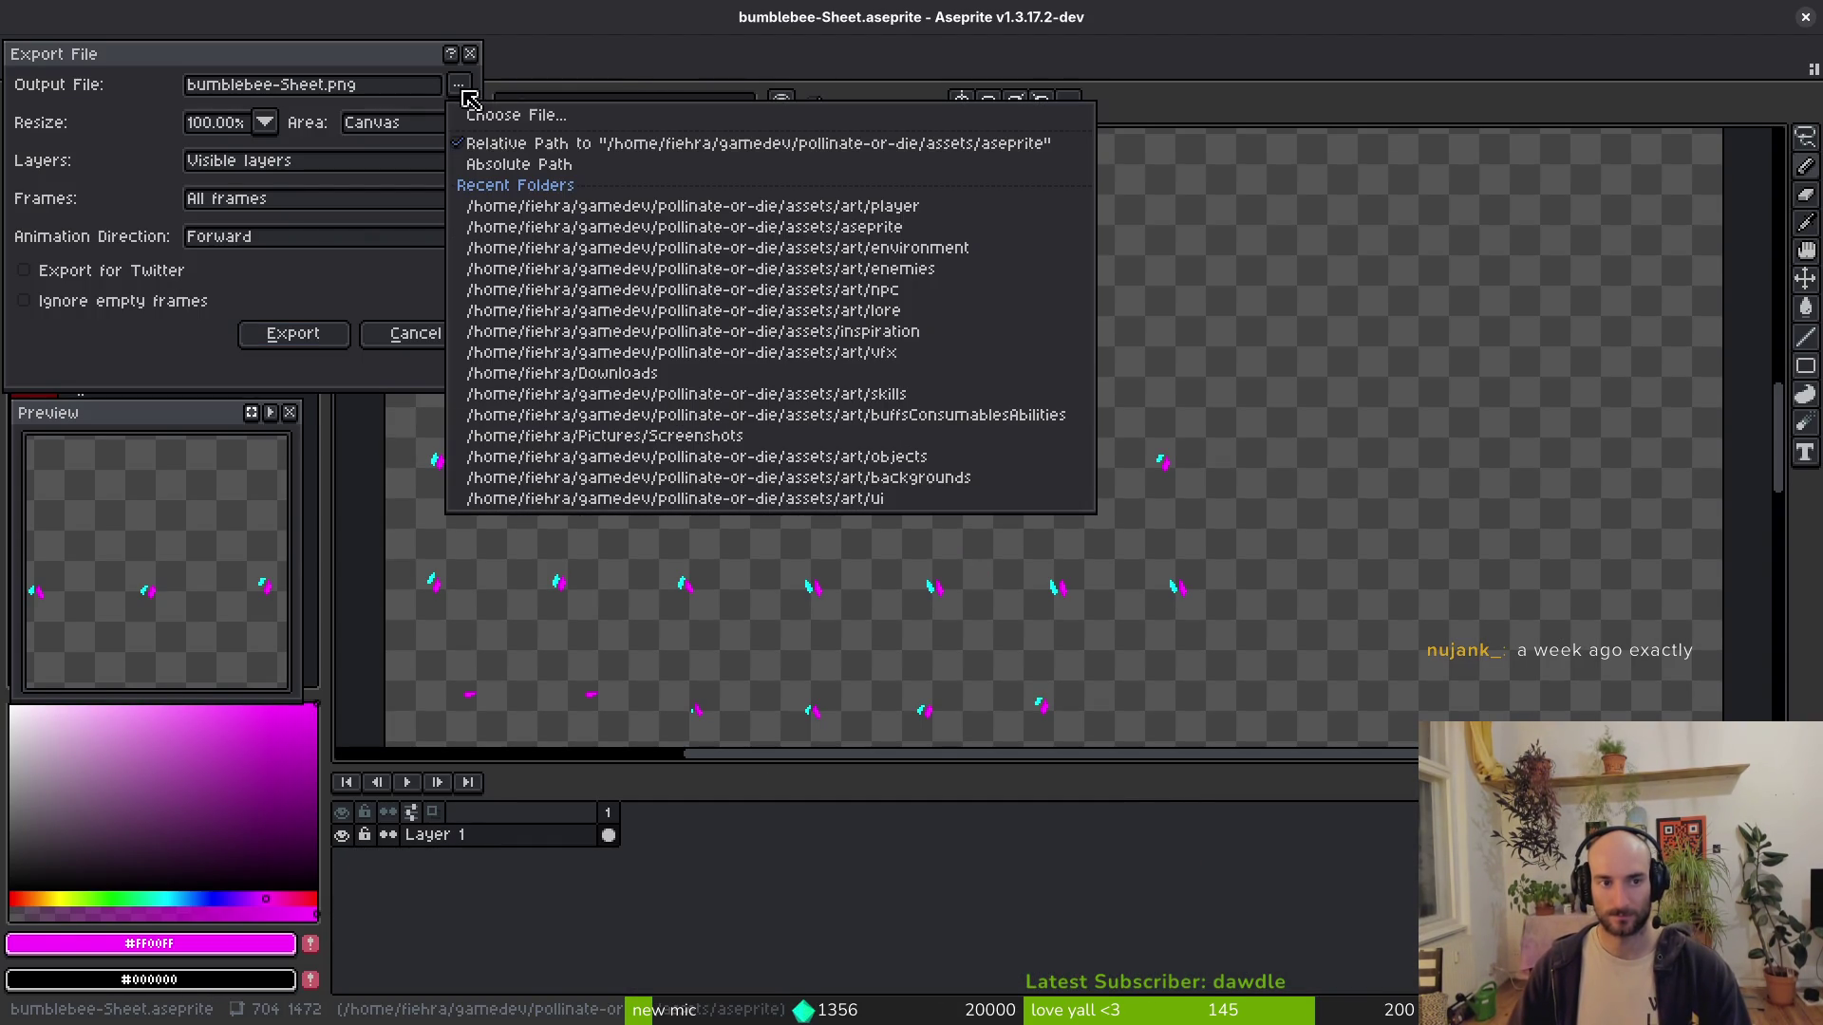
left_click(496, 116)
left_click(194, 138)
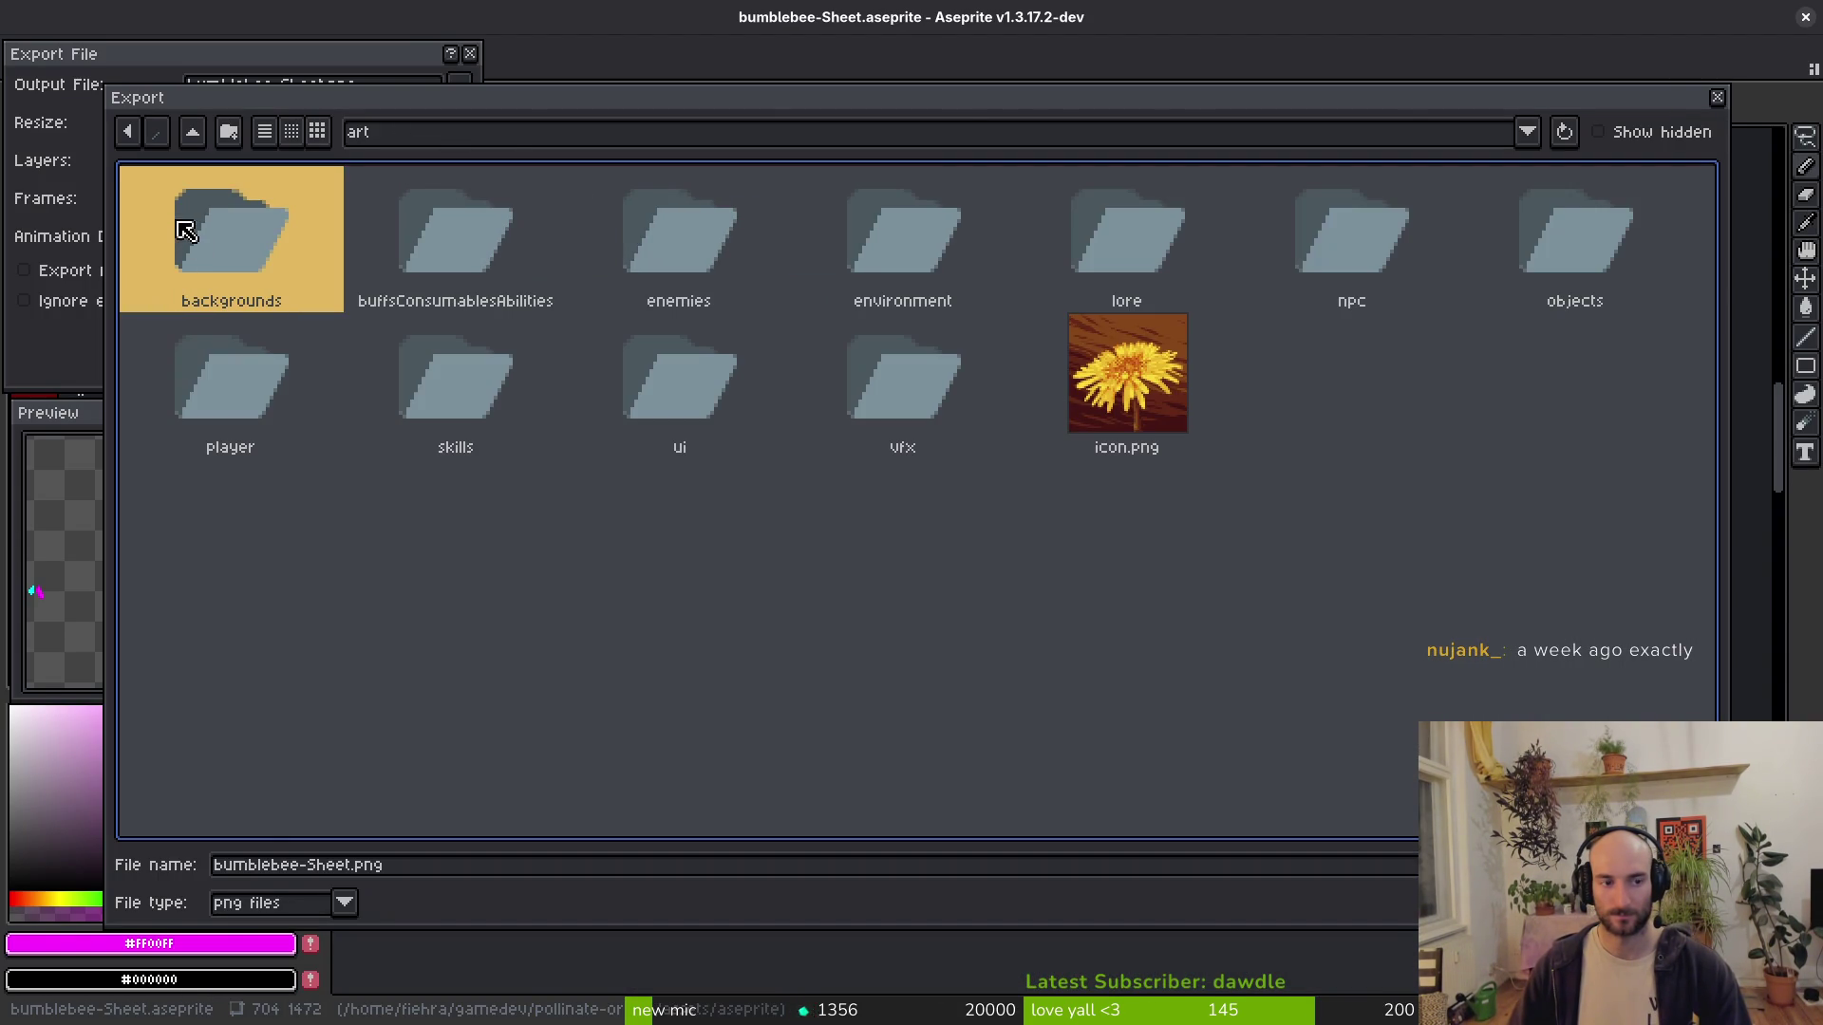
double_click(268, 389)
left_click(804, 242)
key("Return")
left_click(788, 573)
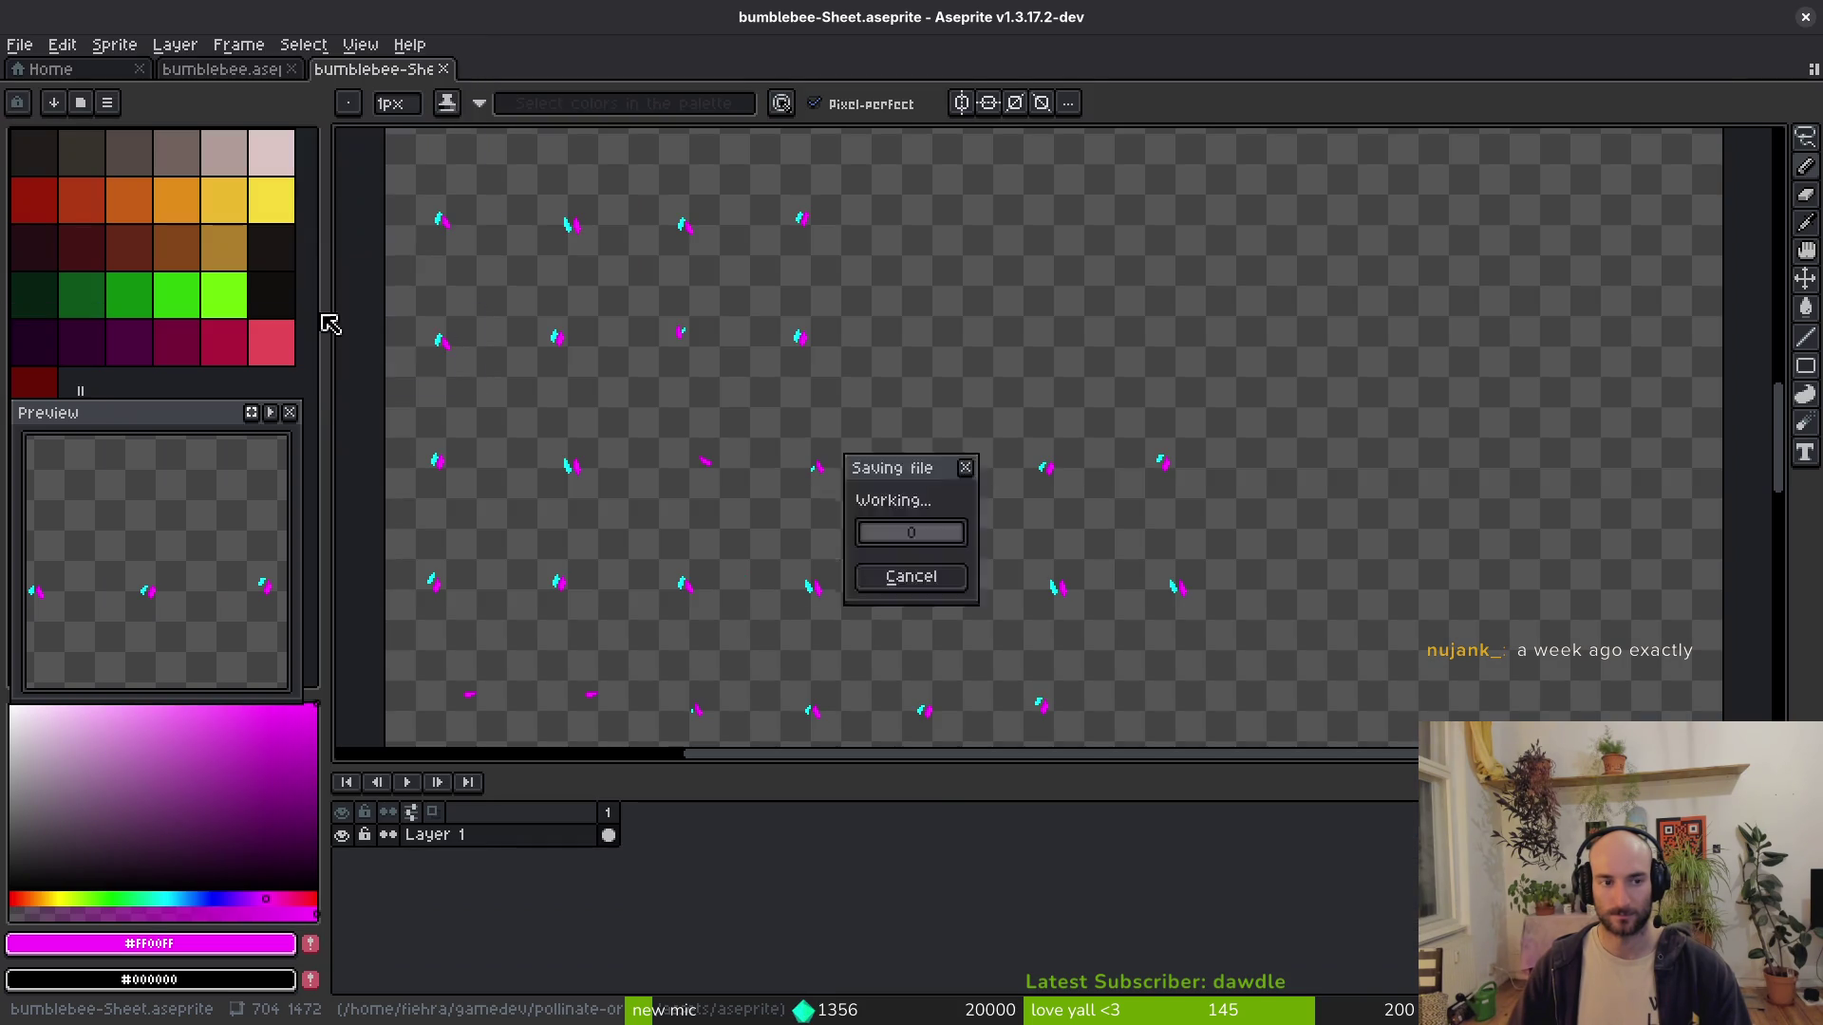
key("ctrl+w")
Restore the tag name to 'flying', then rename the tag to '22flying'
double_click(824, 788)
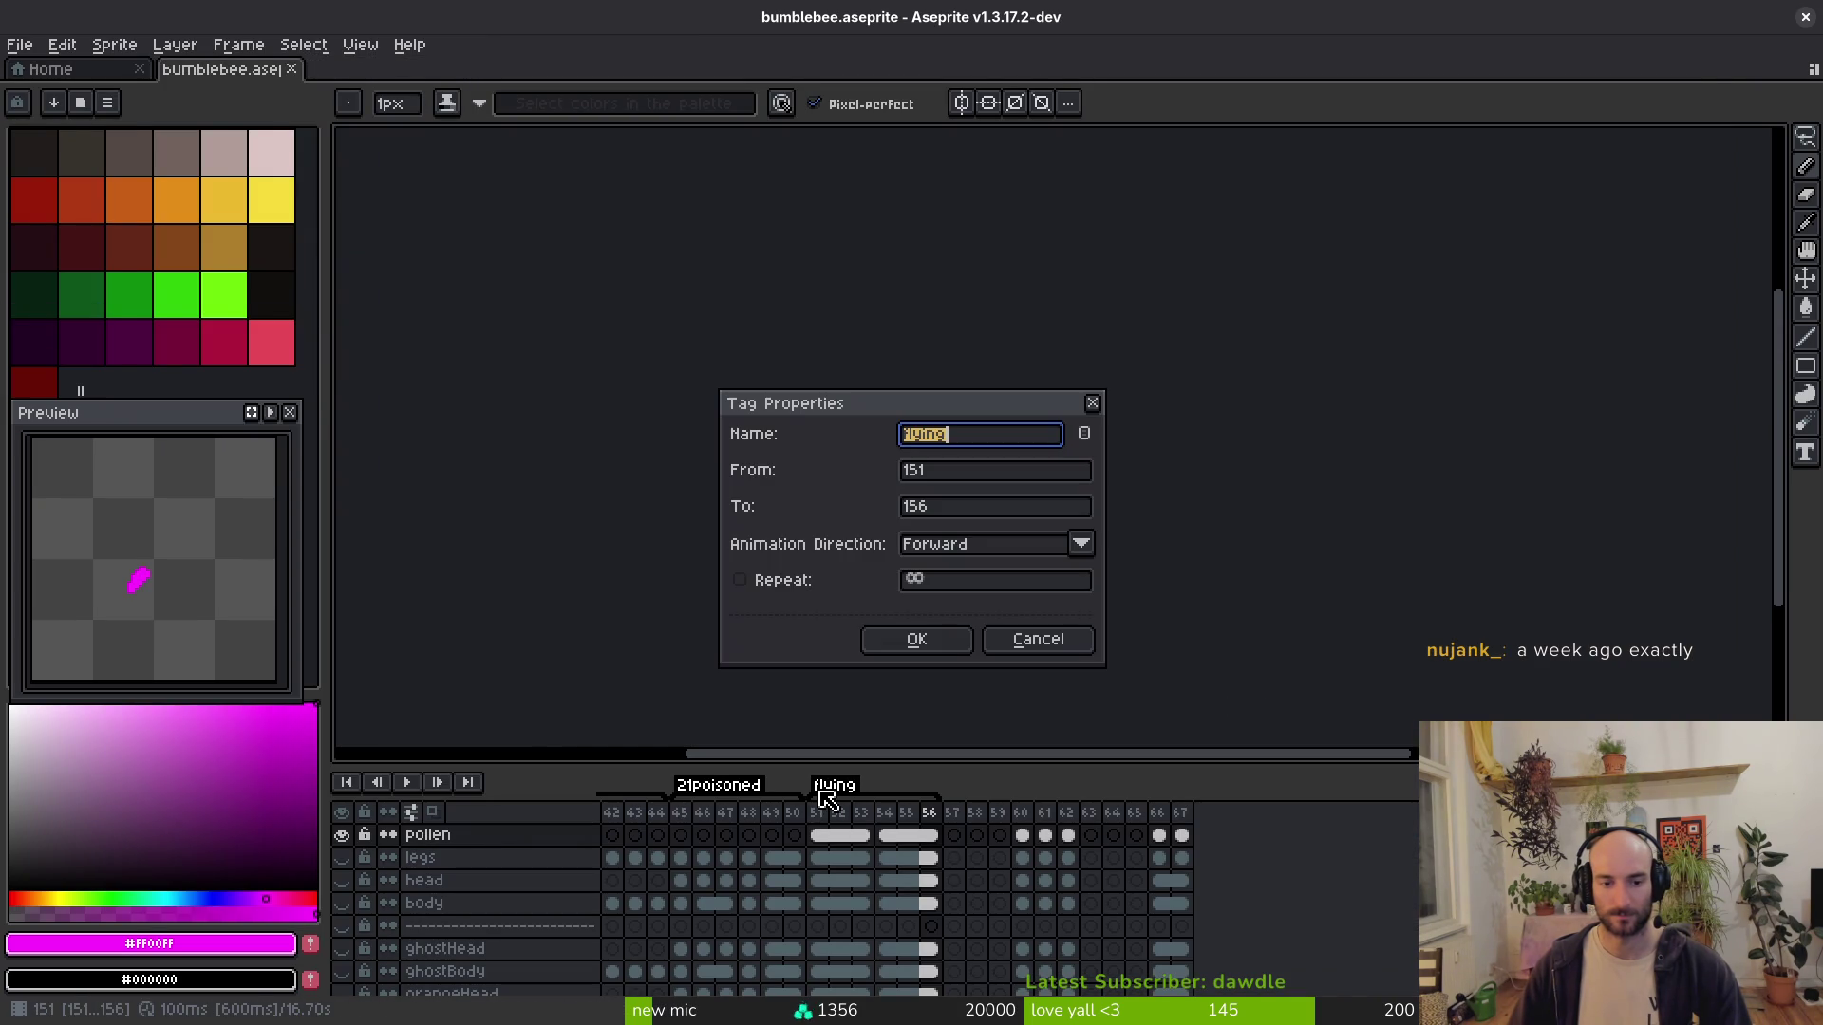
key("BackSpace")
key("BackSpace")
type("g")
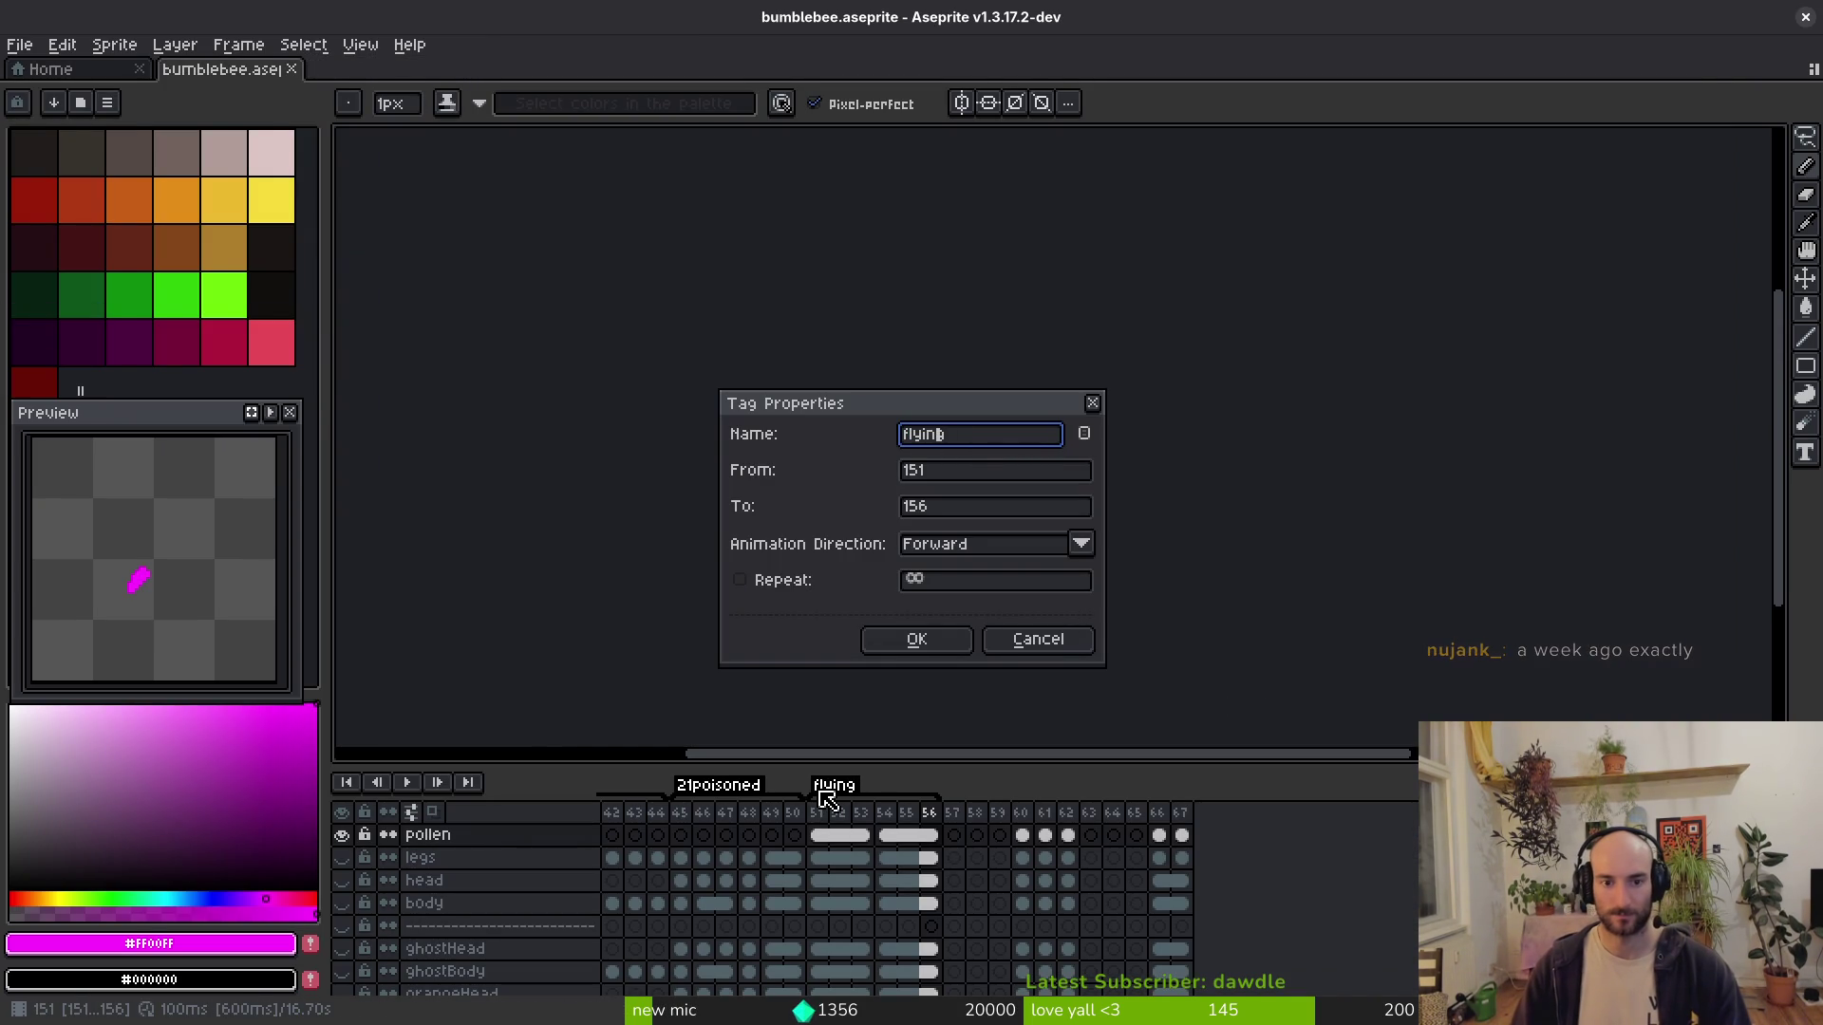
key("Return")
double_click(821, 795)
key("Home")
type("22")
key("Return")
Reselect pollenSprite with its Frame left at 11, and review the bumblebee art in Aseprite
key("alt+Tab")
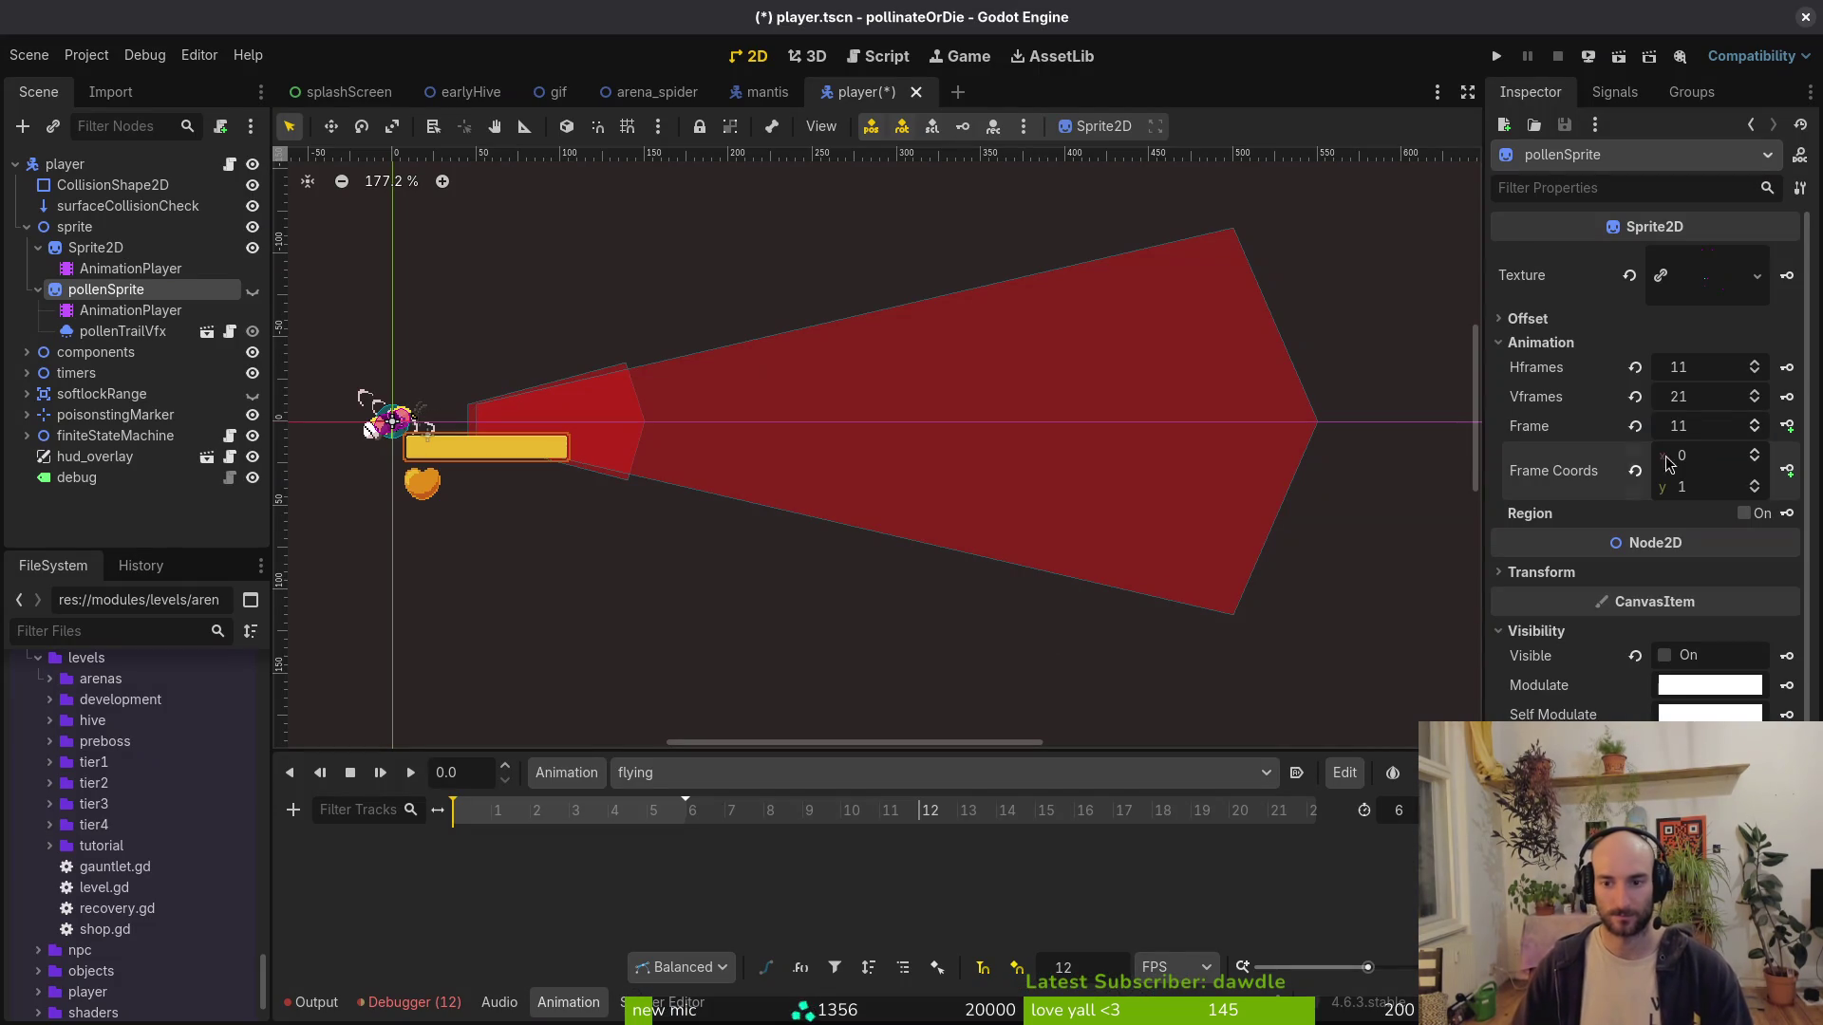
key("Return")
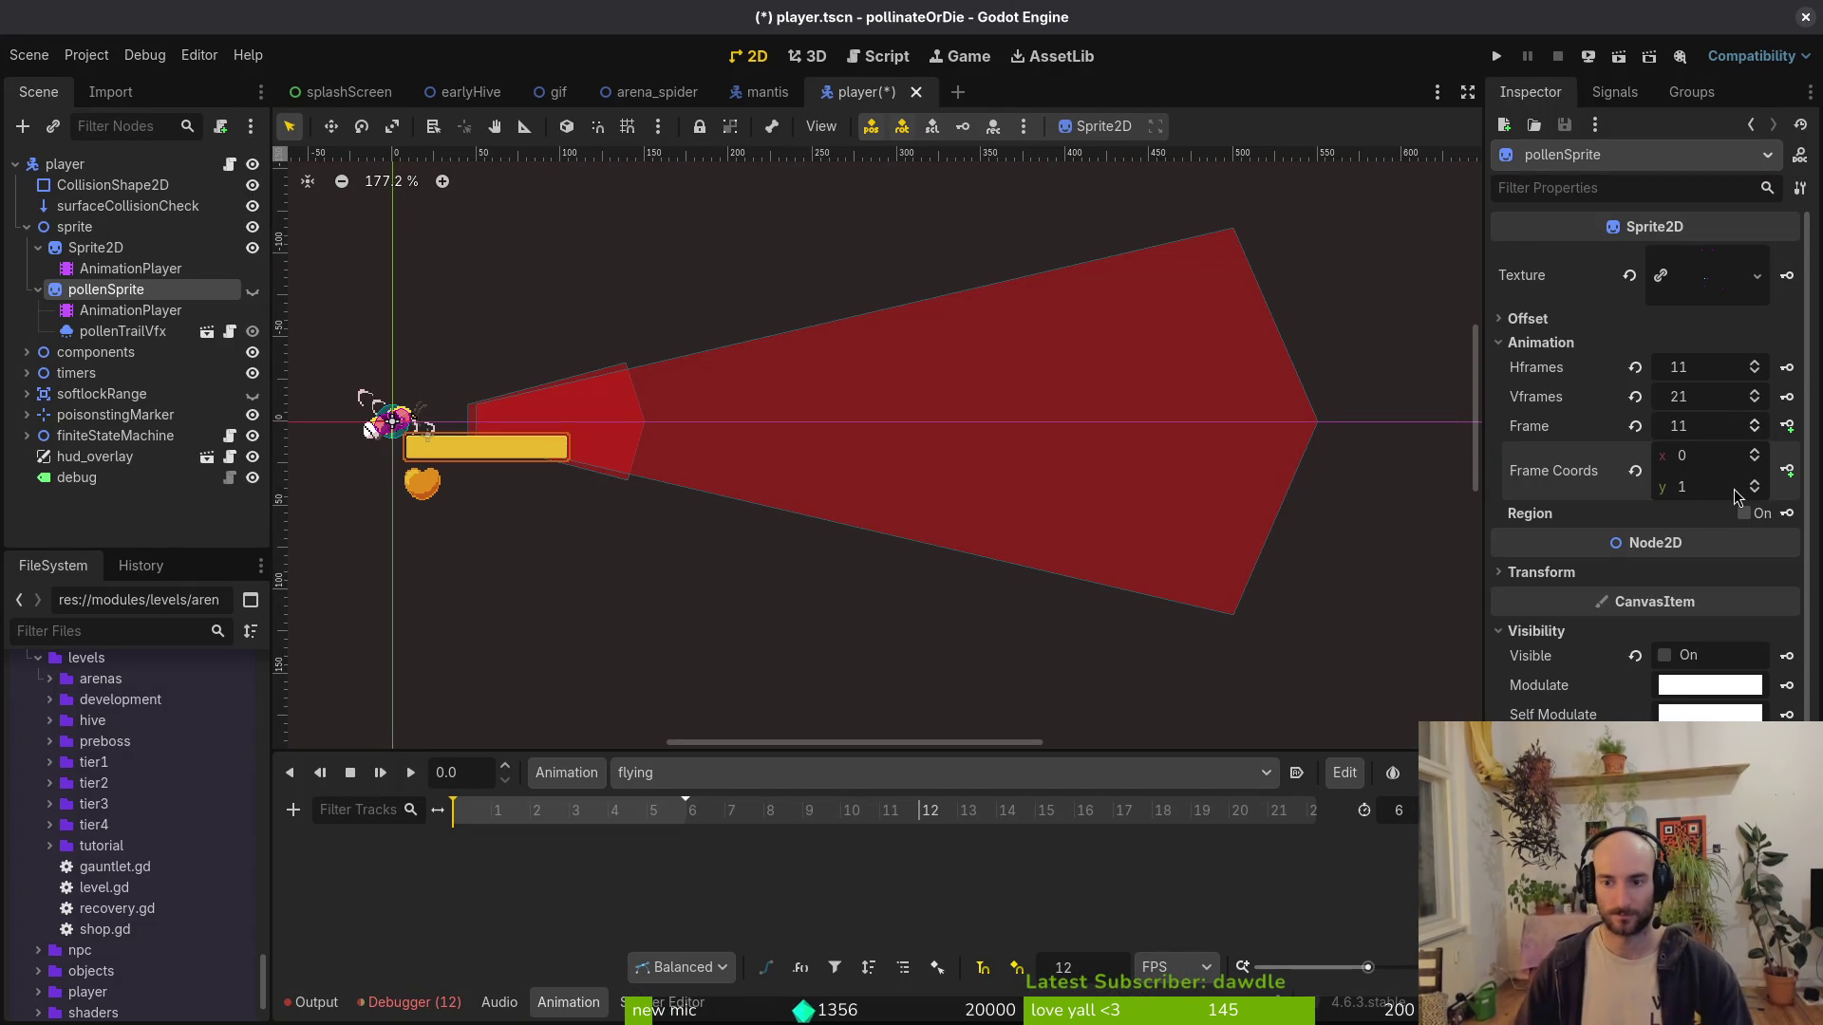
left_click(142, 298)
left_click(1723, 435)
key("Return")
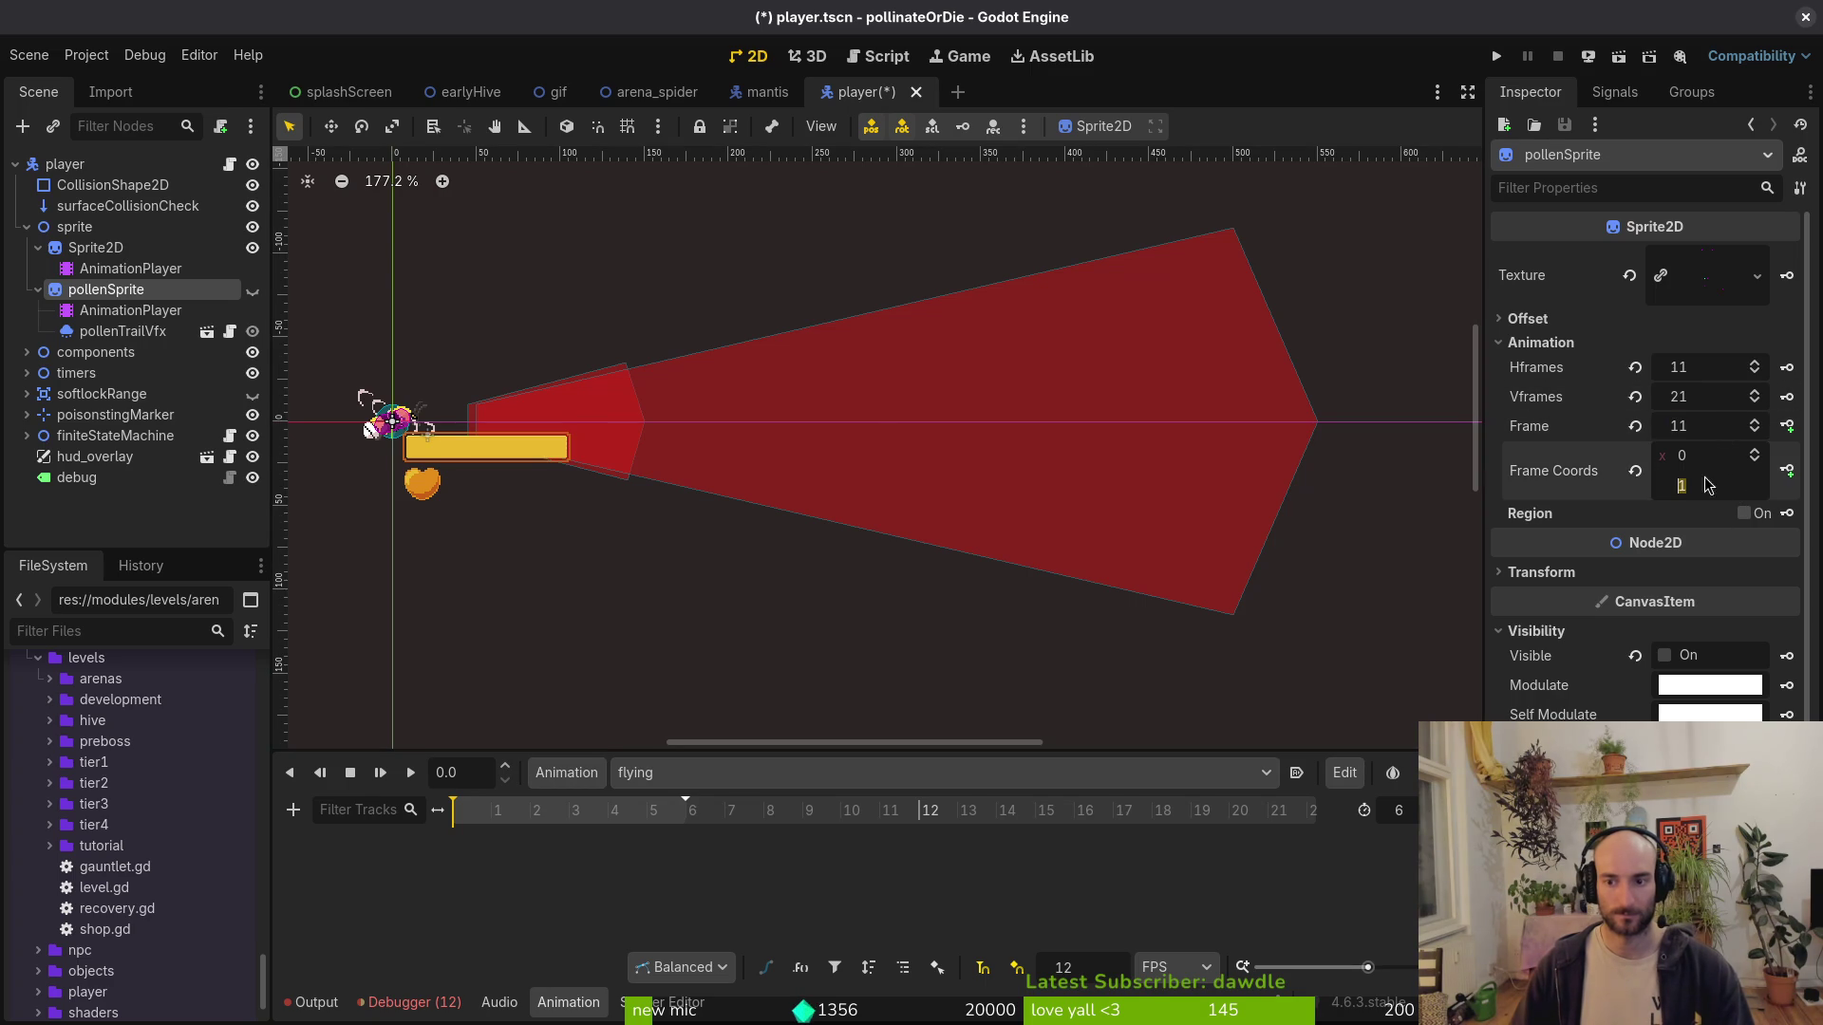
type("20")
key("alt+Tab")
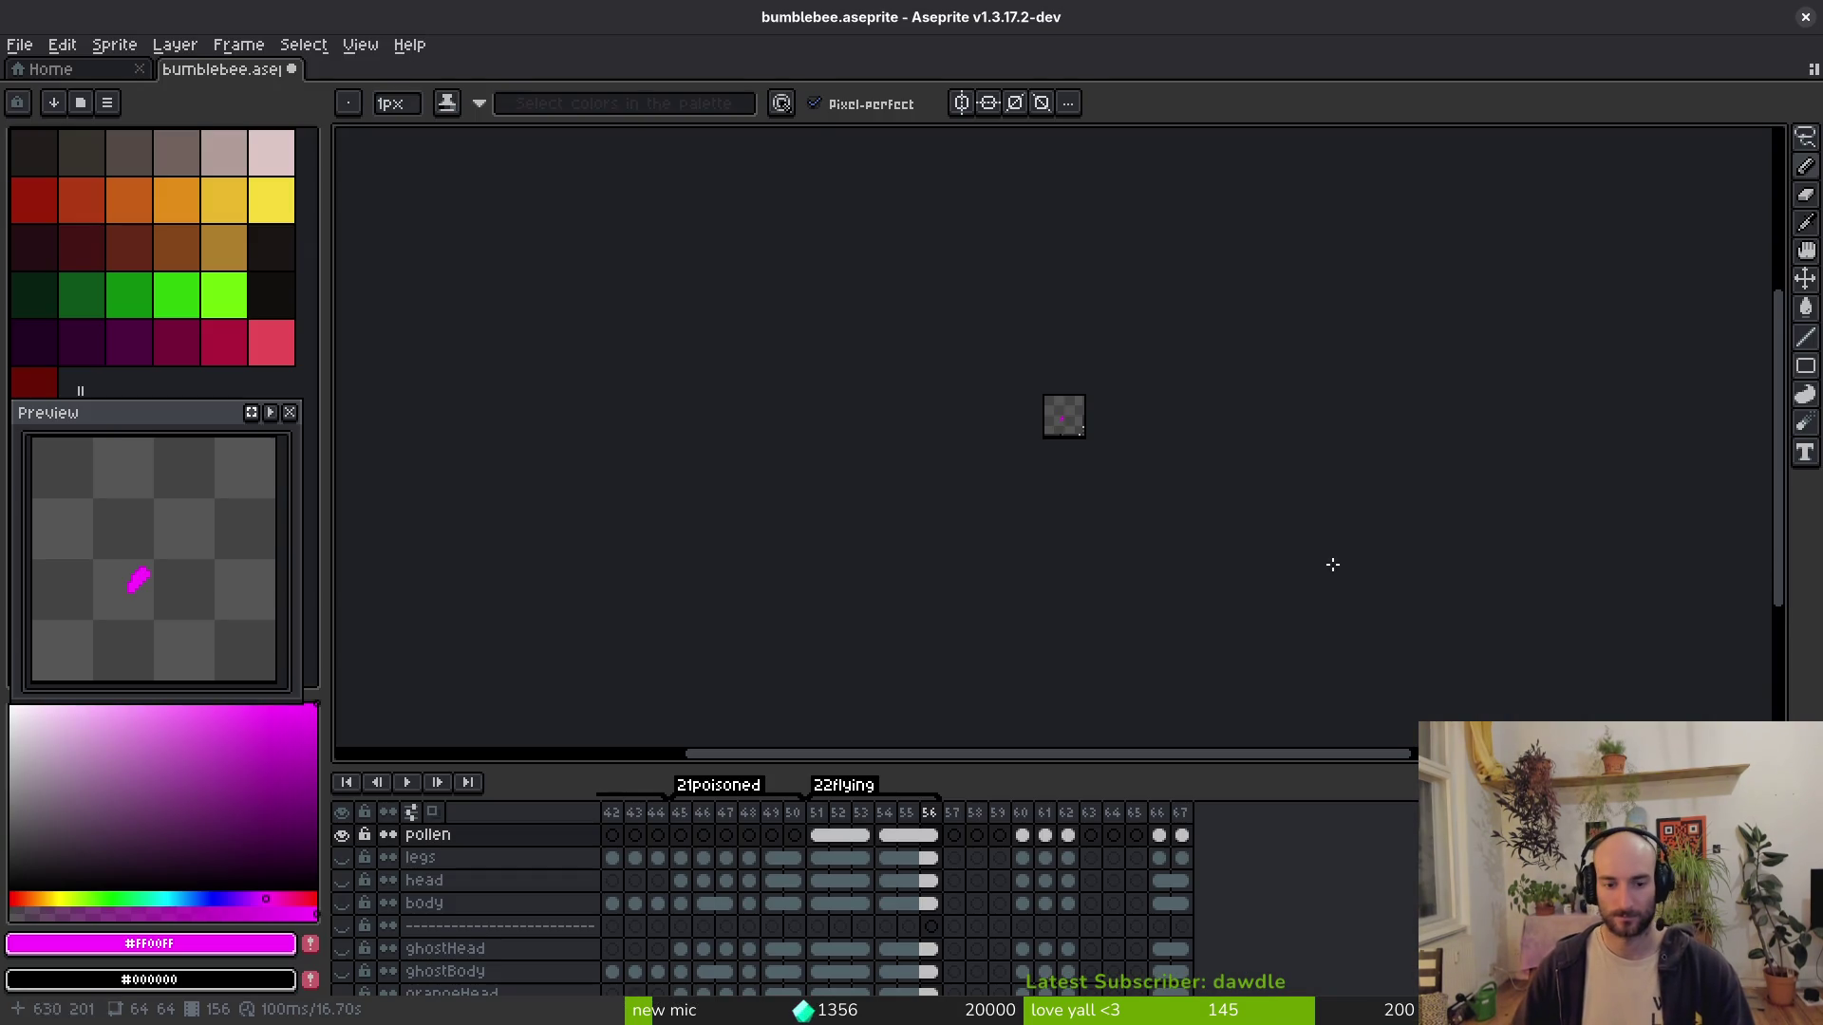
key("alt+Tab")
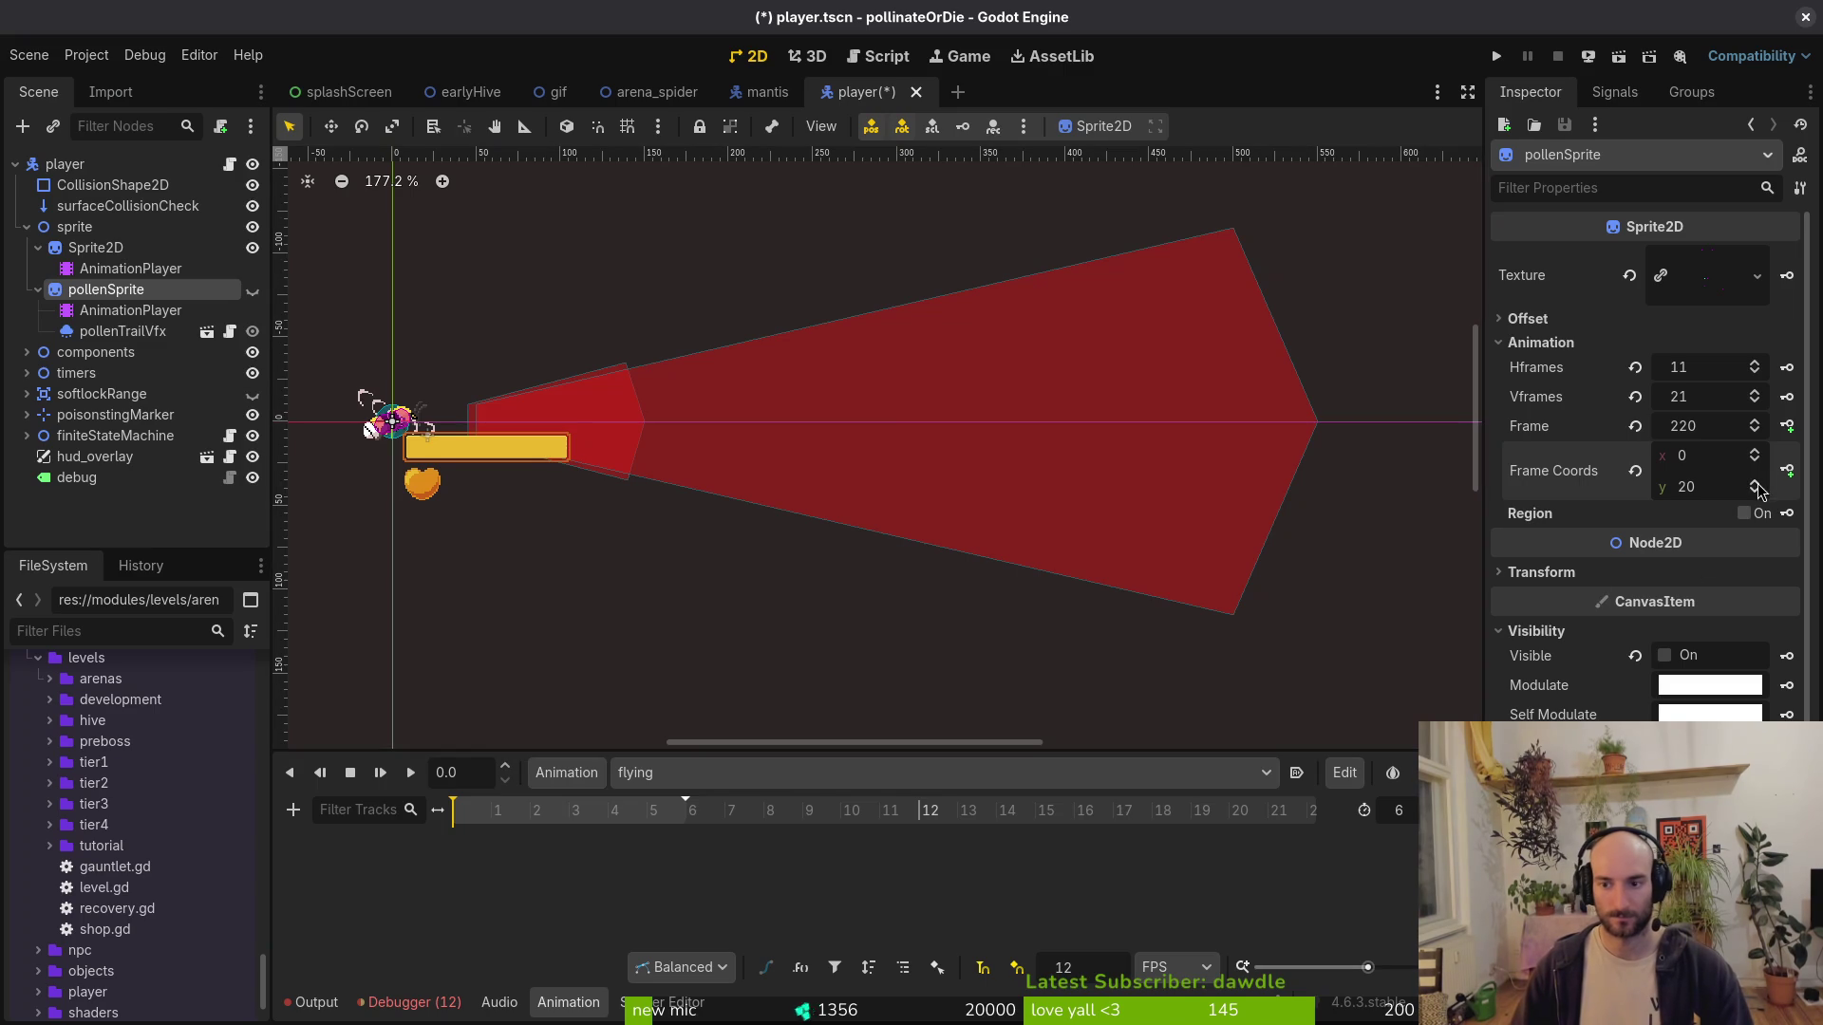
scroll(516, 581, "up", 3)
key("alt+Tab")
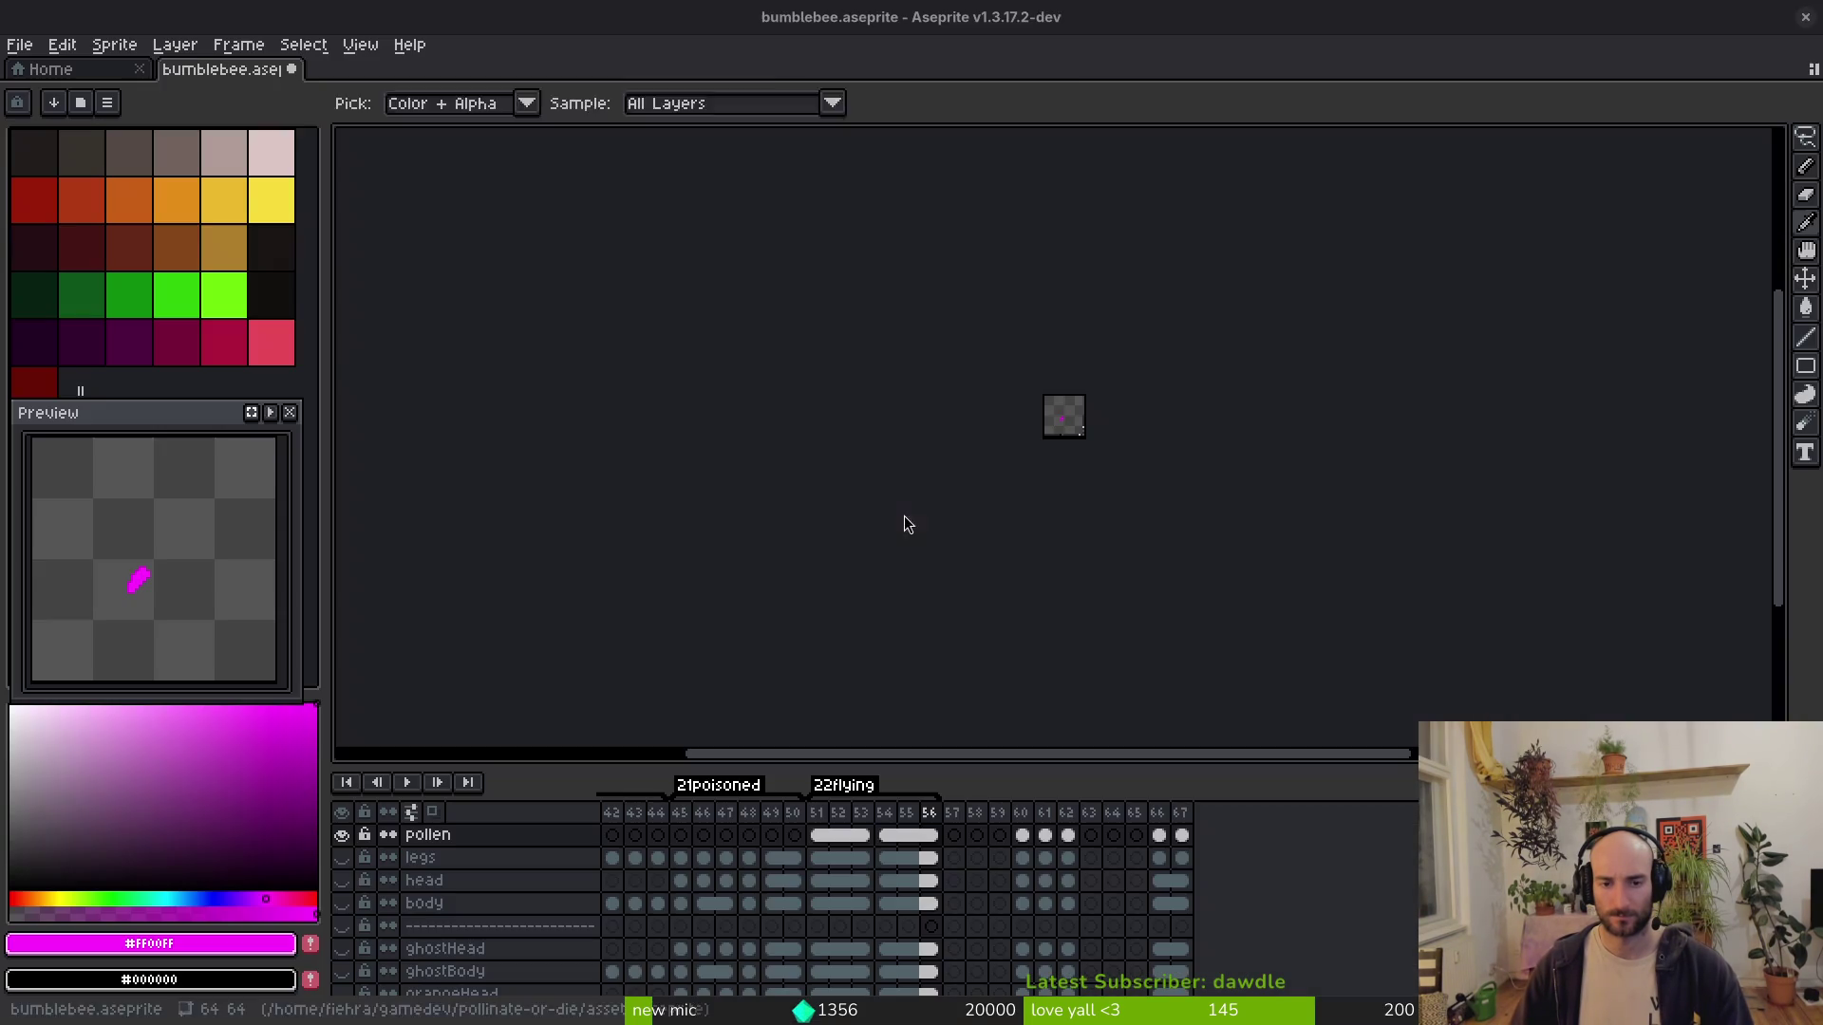
mouse_move(786, 868)
left_mouse_down()
mouse_move(1145, 868)
mouse_move(1169, 925)
left_mouse_up()
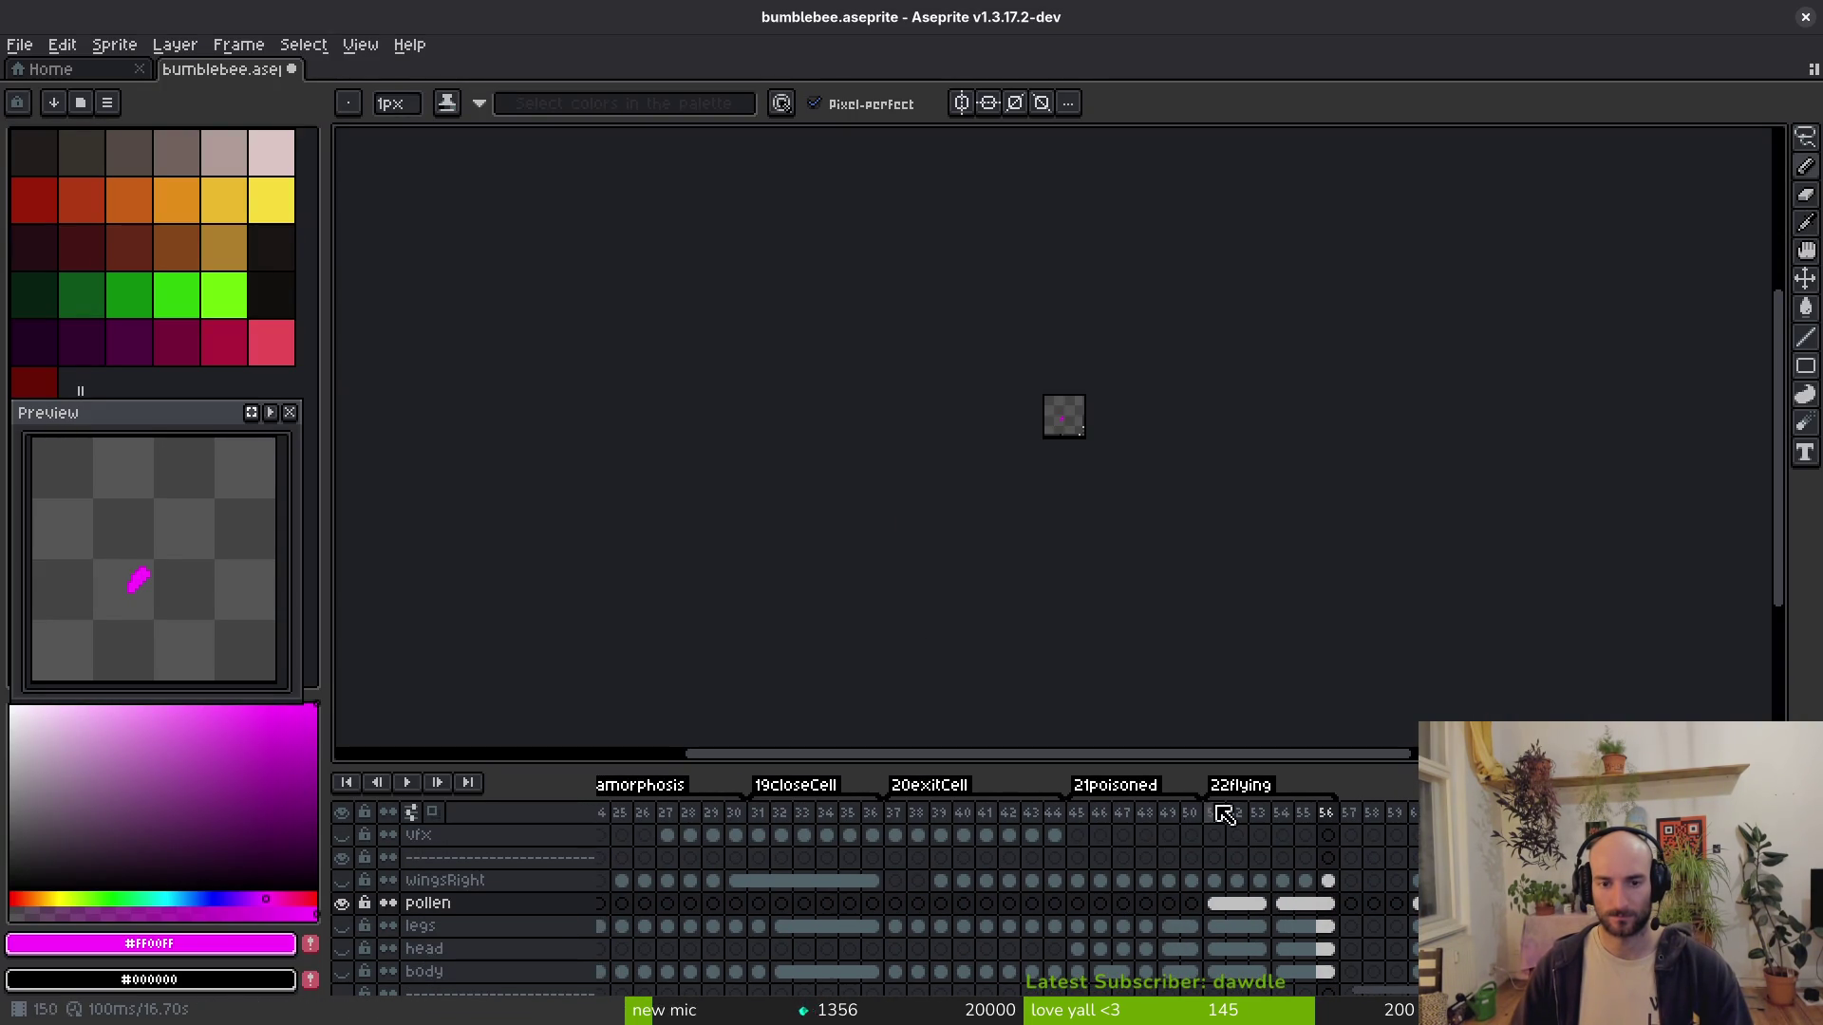
mouse_move(871, 896)
left_mouse_down()
mouse_move(1263, 919)
mouse_move(1365, 857)
left_mouse_up()
key("alt+Tab")
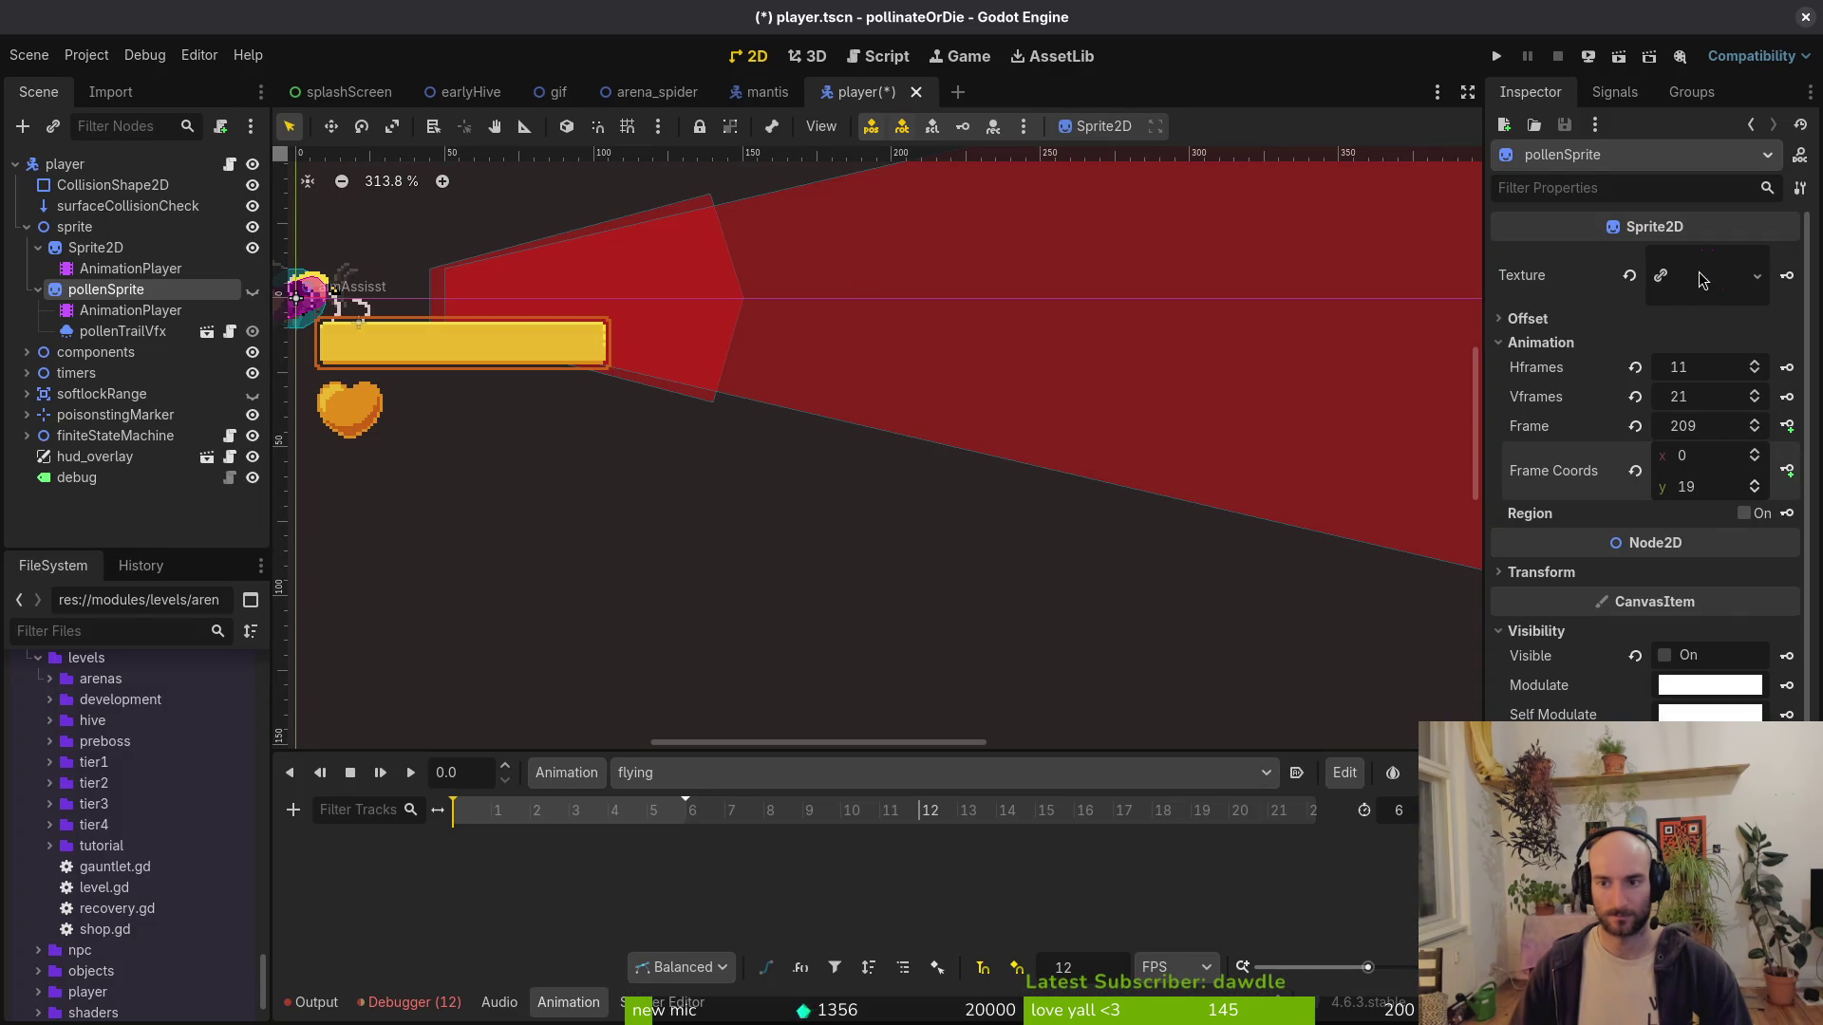
Reload pollen-sheet.png as pollenSprite's texture and raise Frame Coords y to 20
left_click(1671, 285)
left_click(1756, 259)
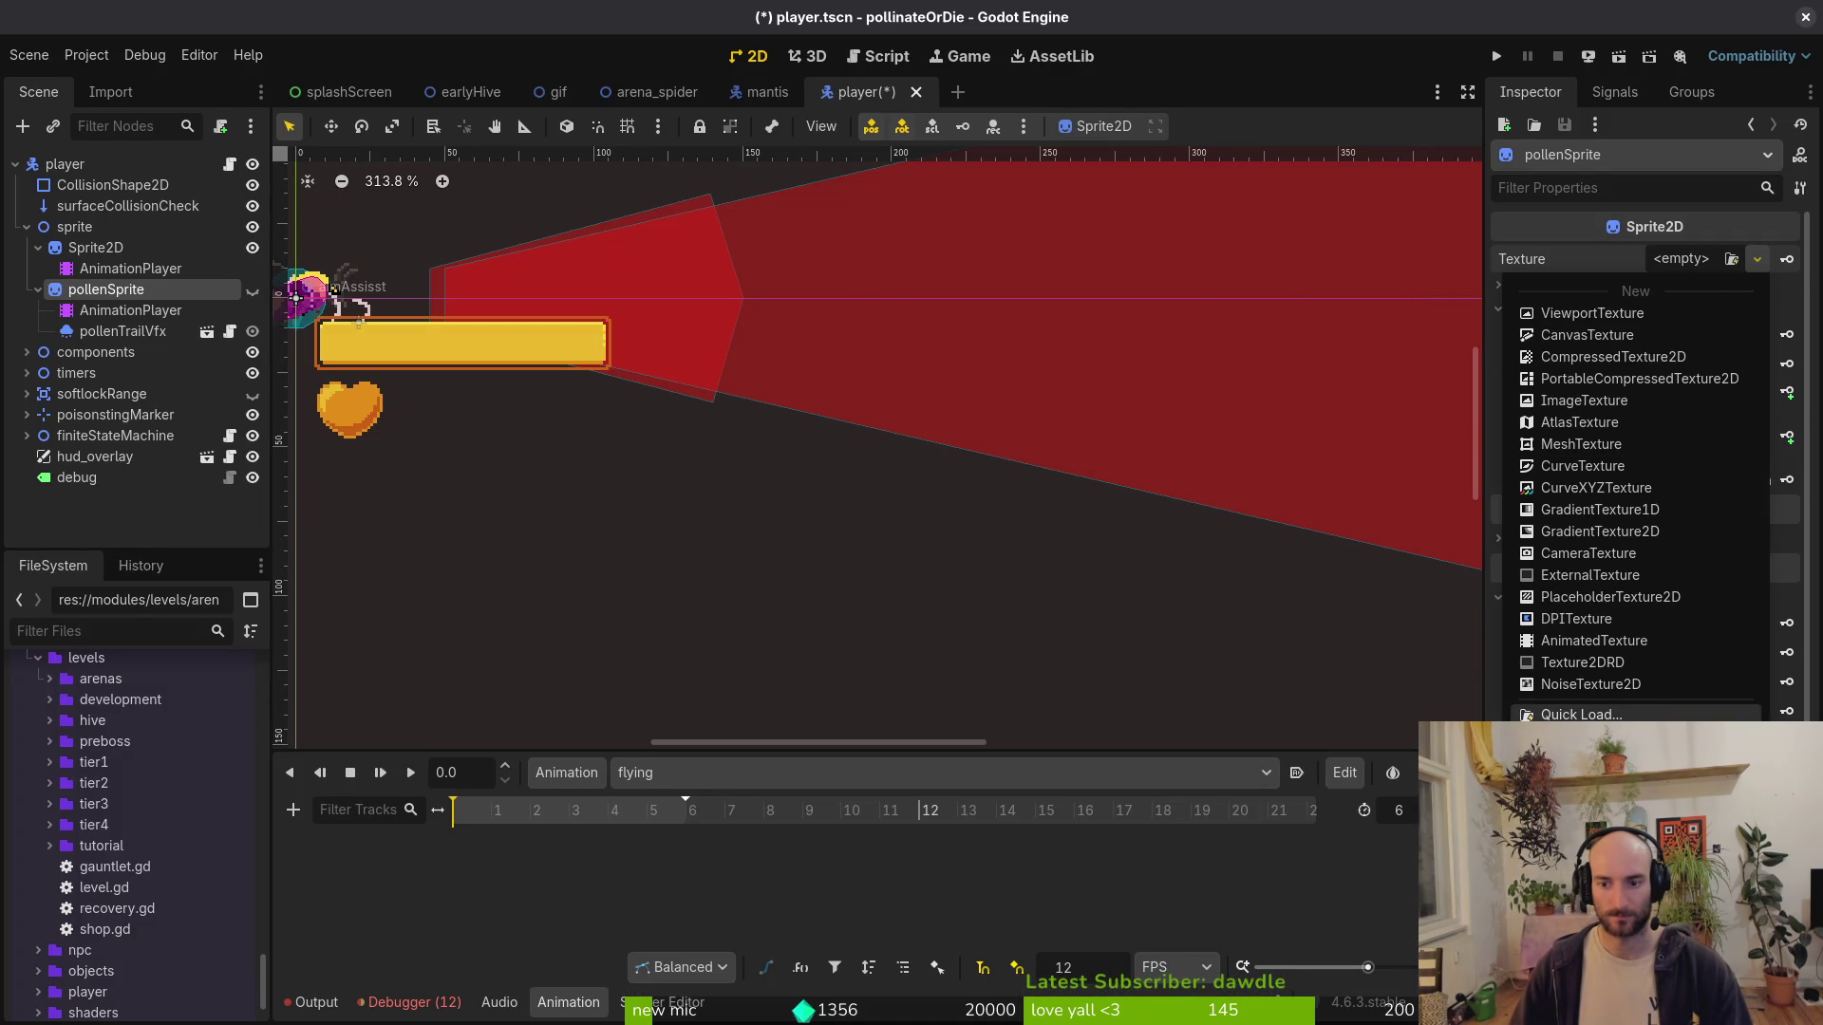
left_click(1633, 712)
type("pollen")
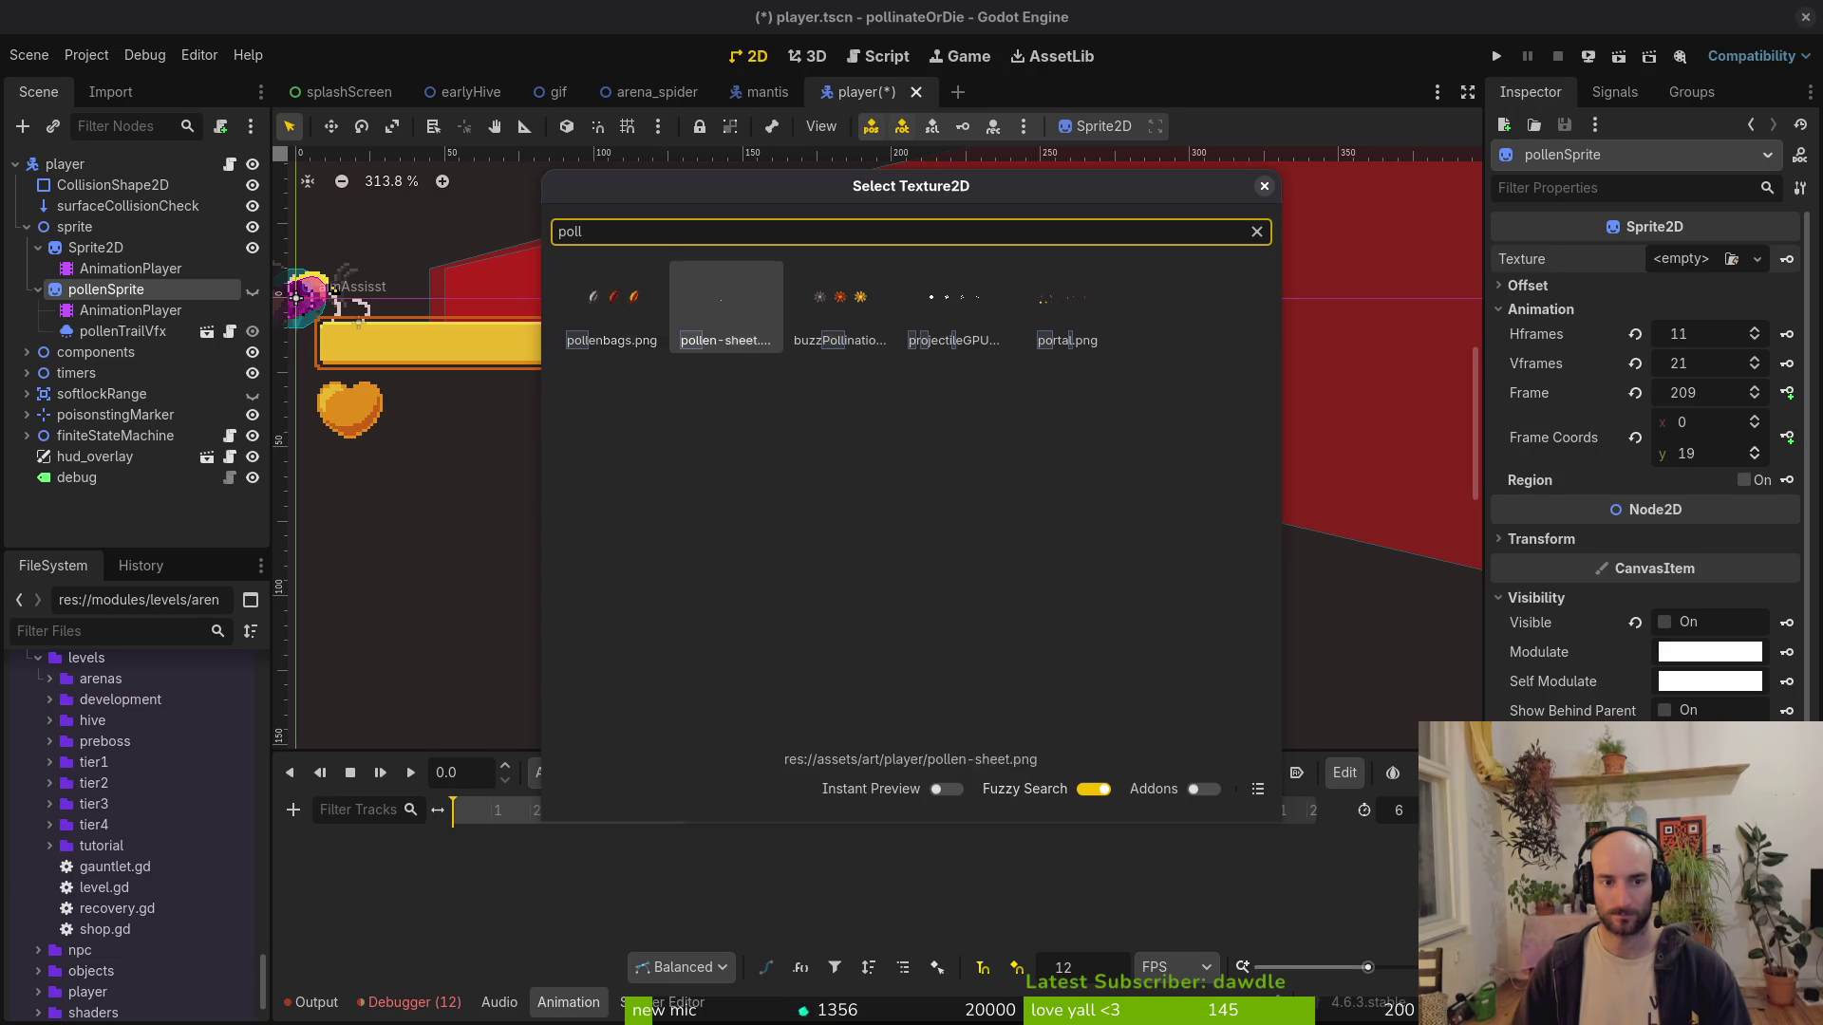
key("Return")
left_click(1755, 482)
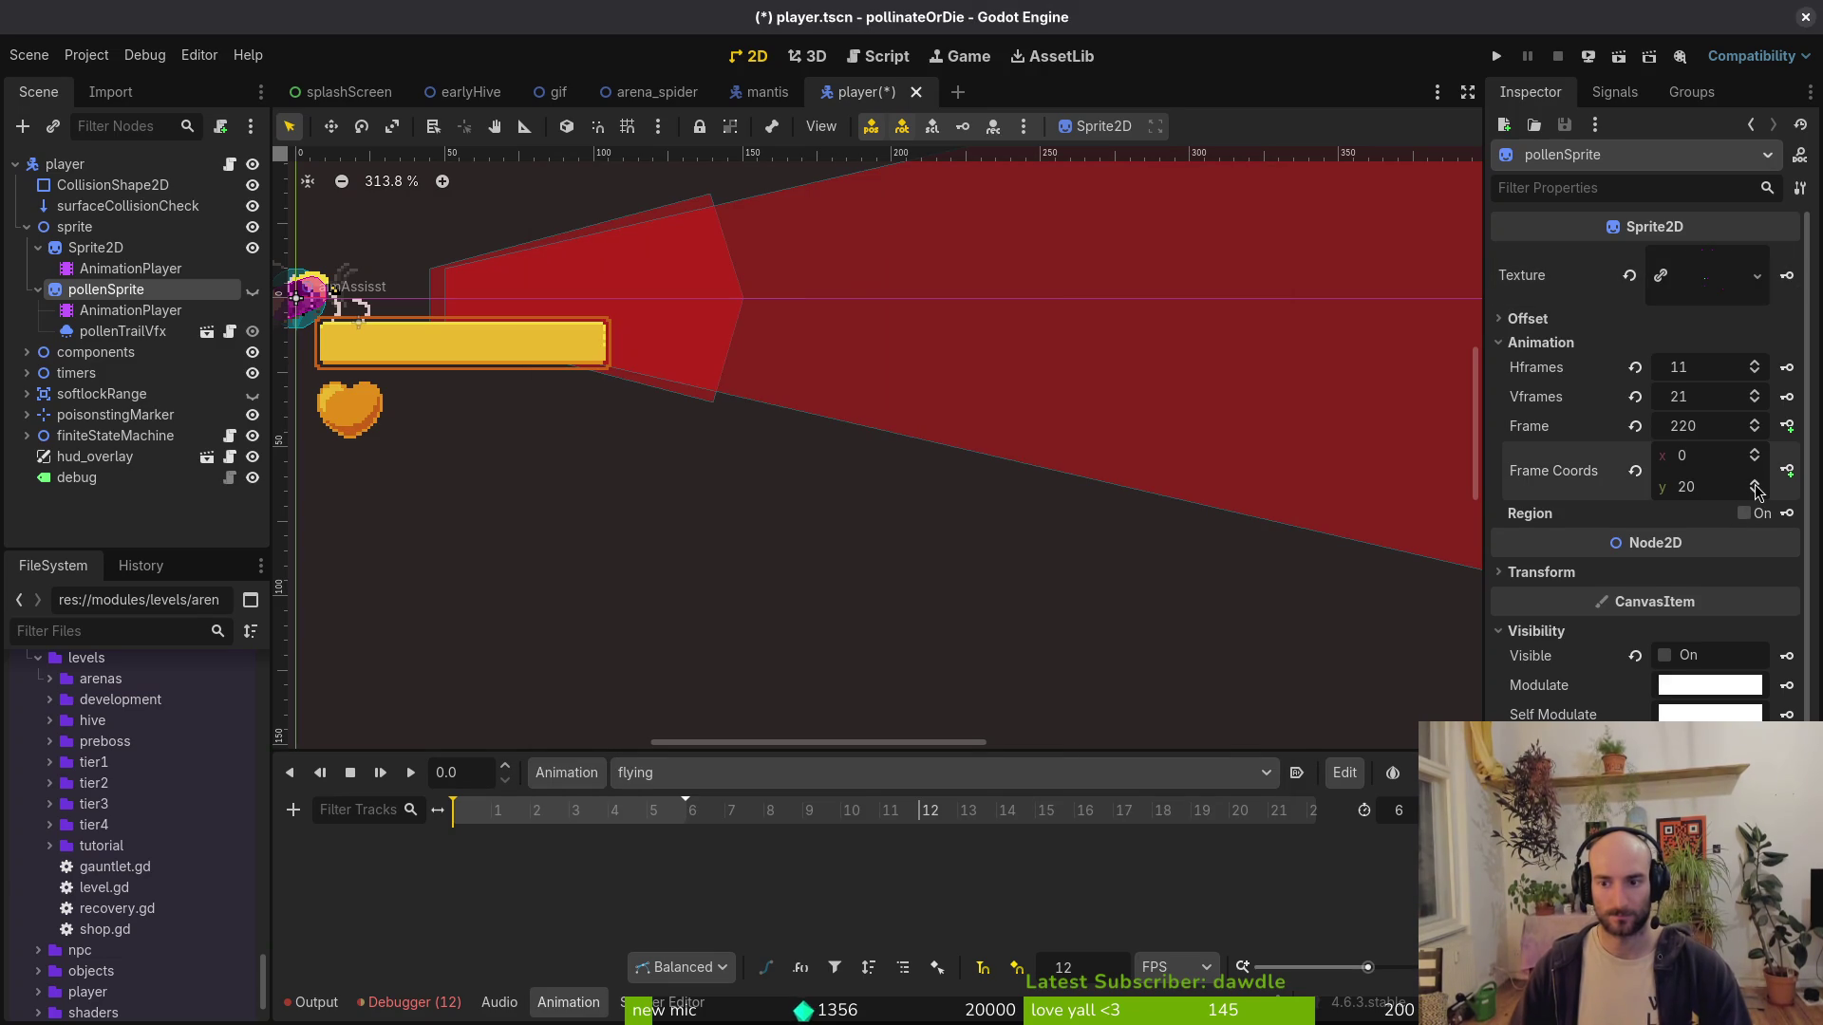
key("alt+Tab")
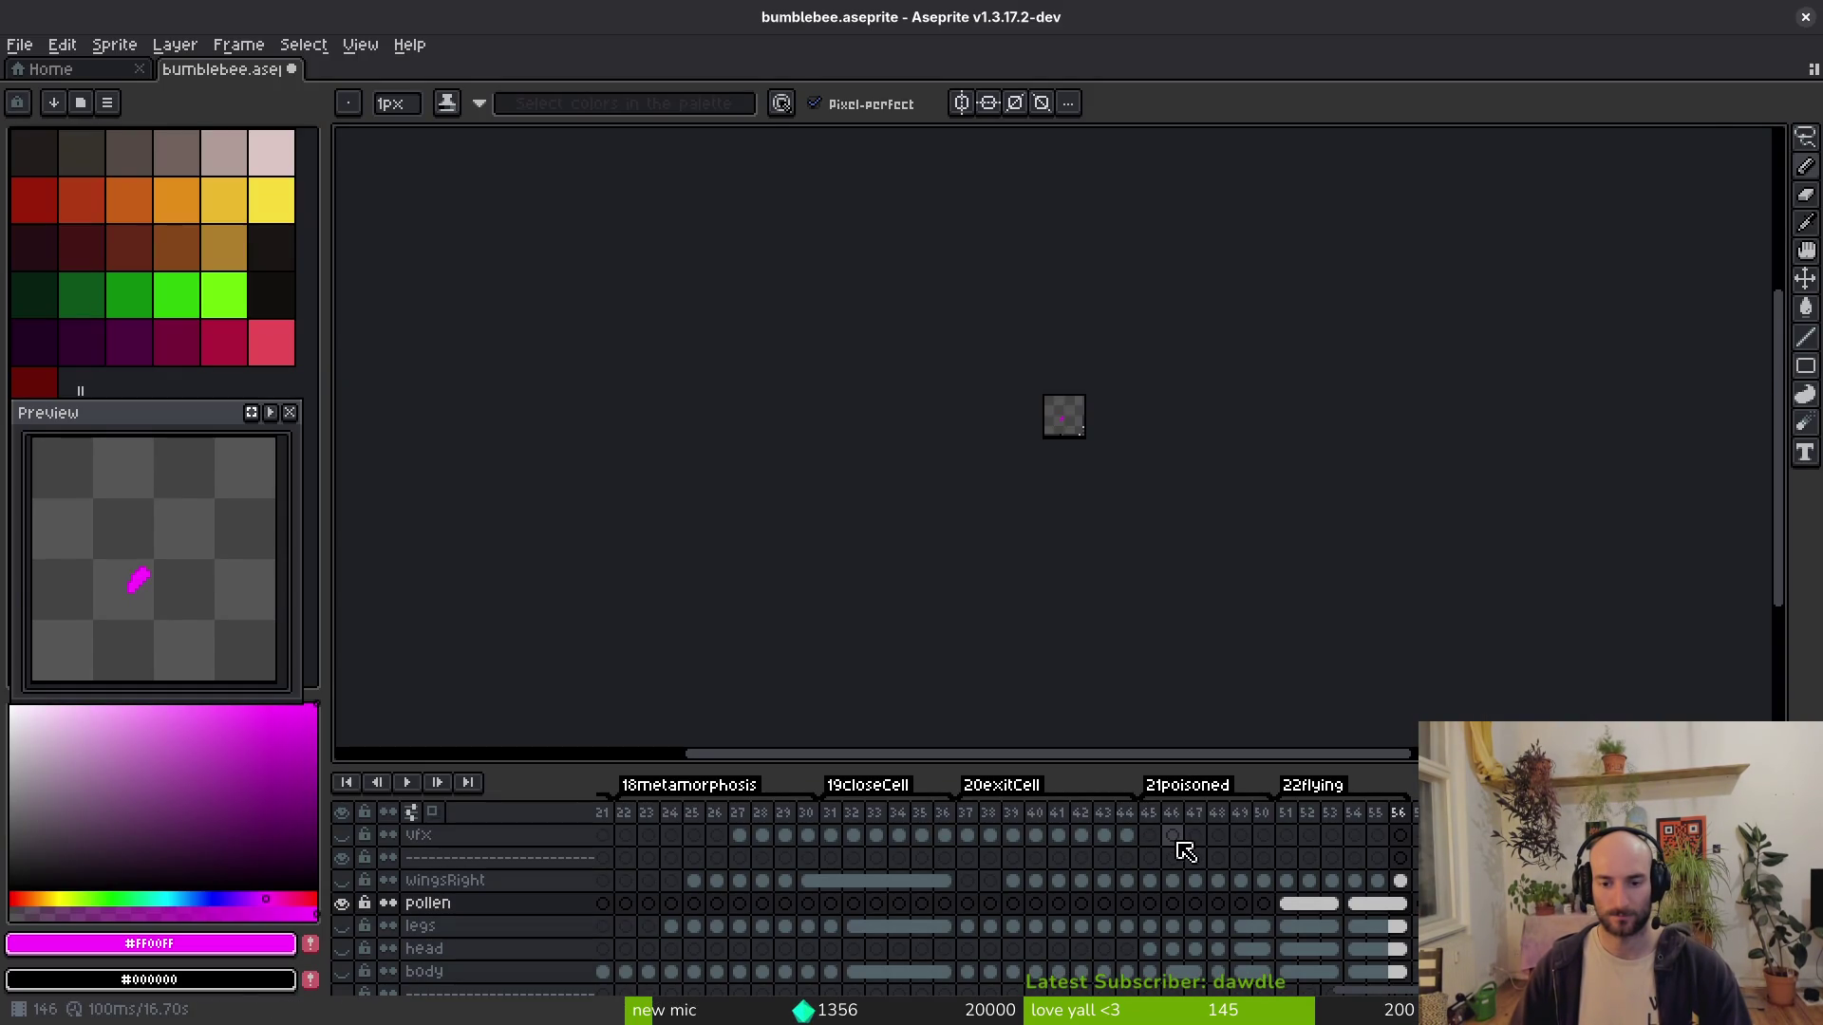
key("ctrl+e")
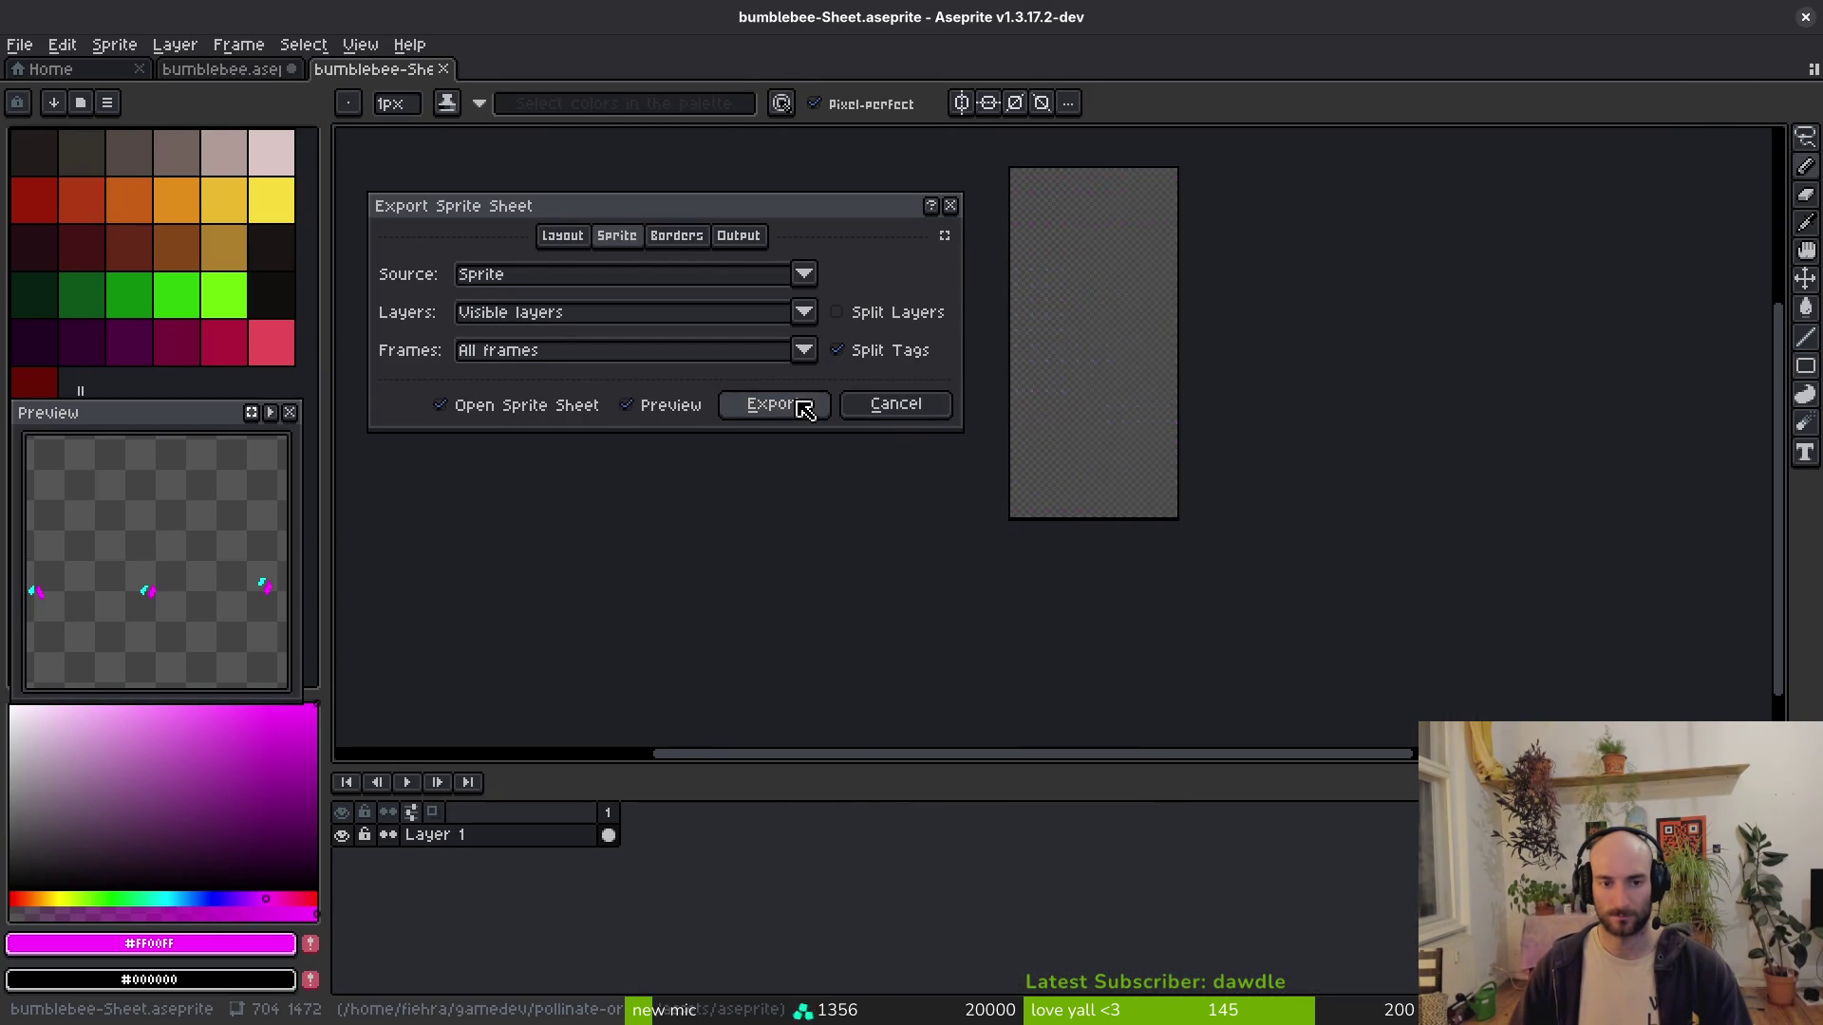
Export the sprite sheet and bring up the Output File choices for a new target file
left_click(801, 402)
scroll(1100, 539, "down", 5)
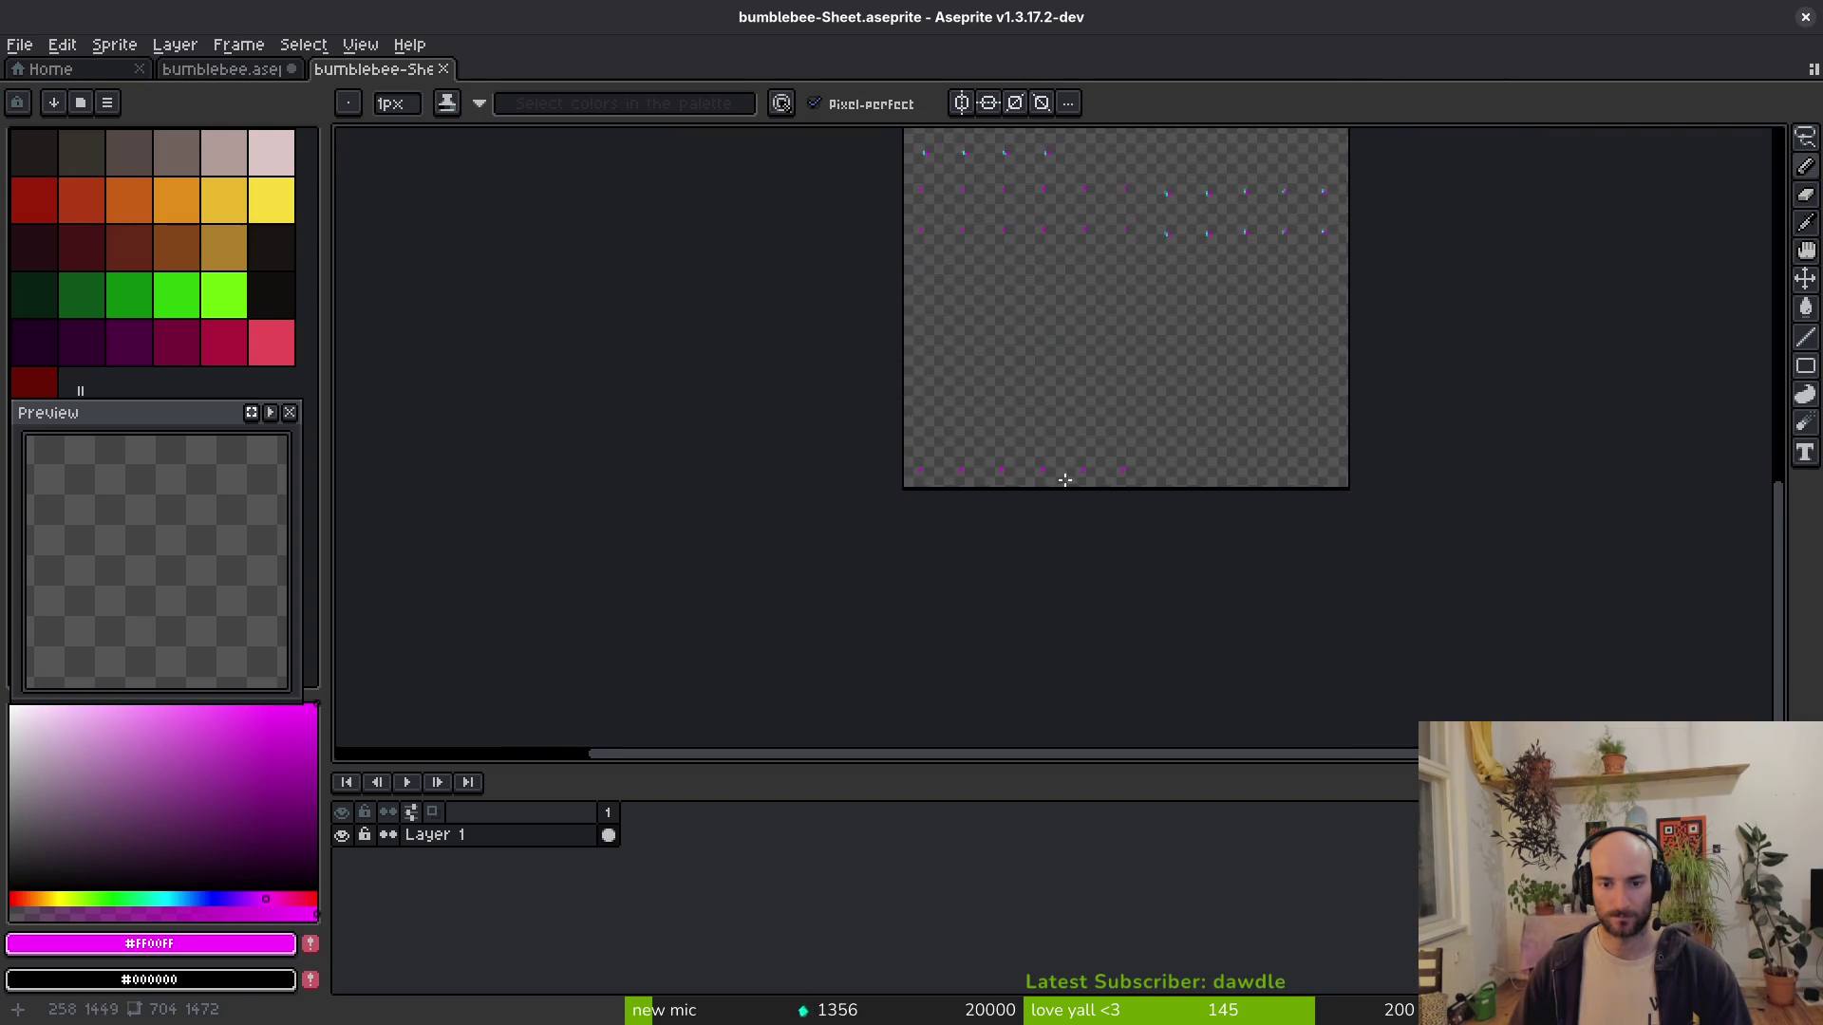
key("ctrl+shift+e")
left_click(459, 84)
left_click(459, 84)
left_click(459, 85)
left_click(499, 116)
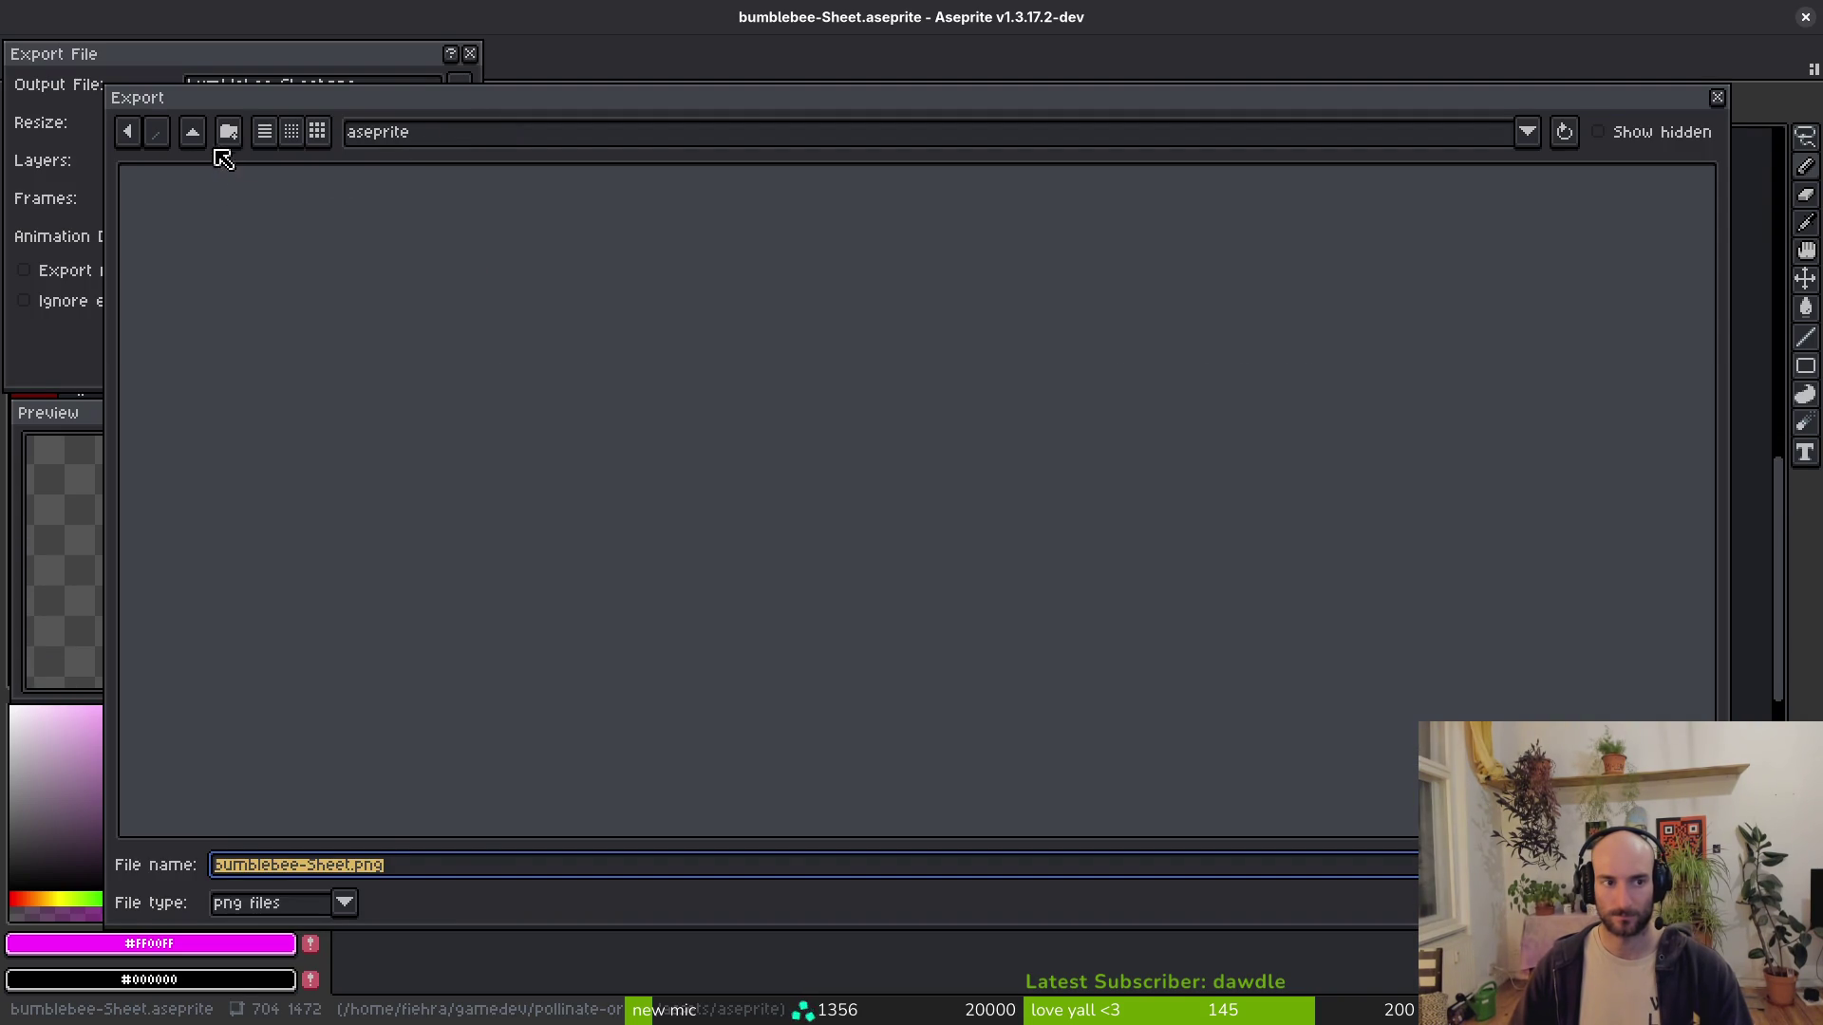
Point the output at art/player/pollen-sheet.png, approve the overwrite, and export
left_click(192, 132)
double_click(215, 272)
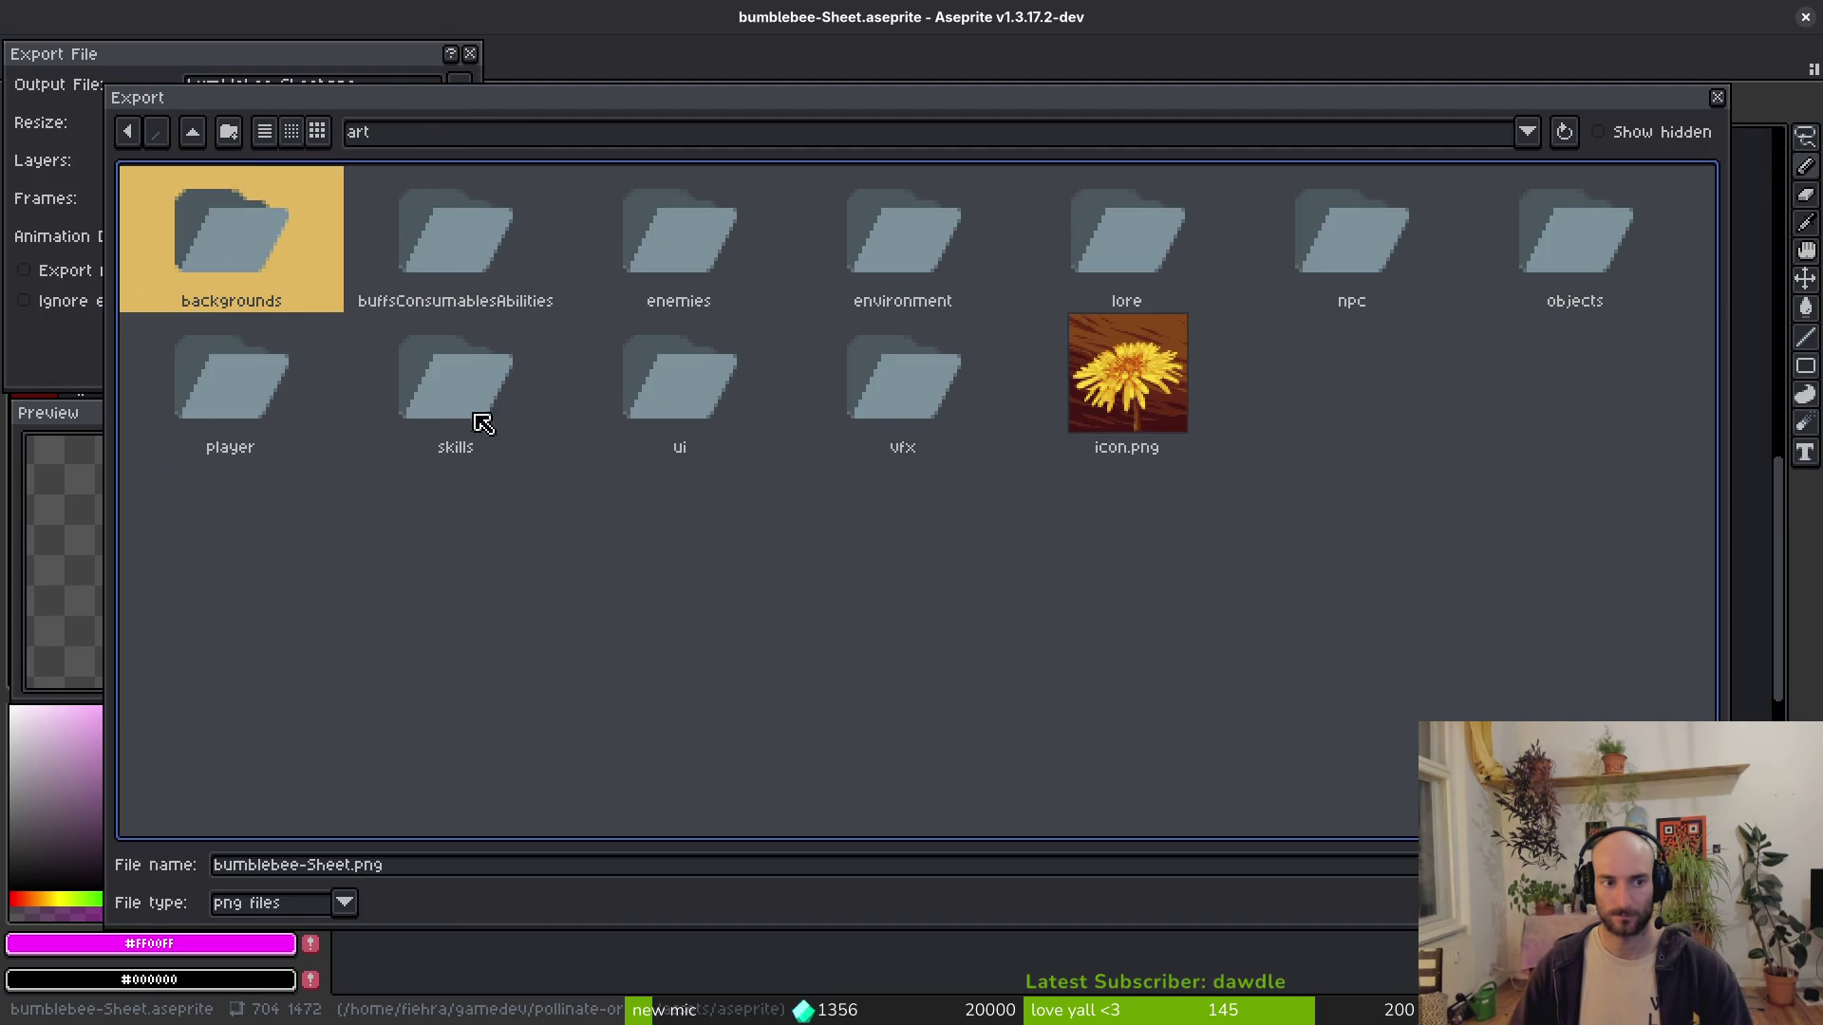
double_click(206, 405)
left_click(826, 228)
key("Return")
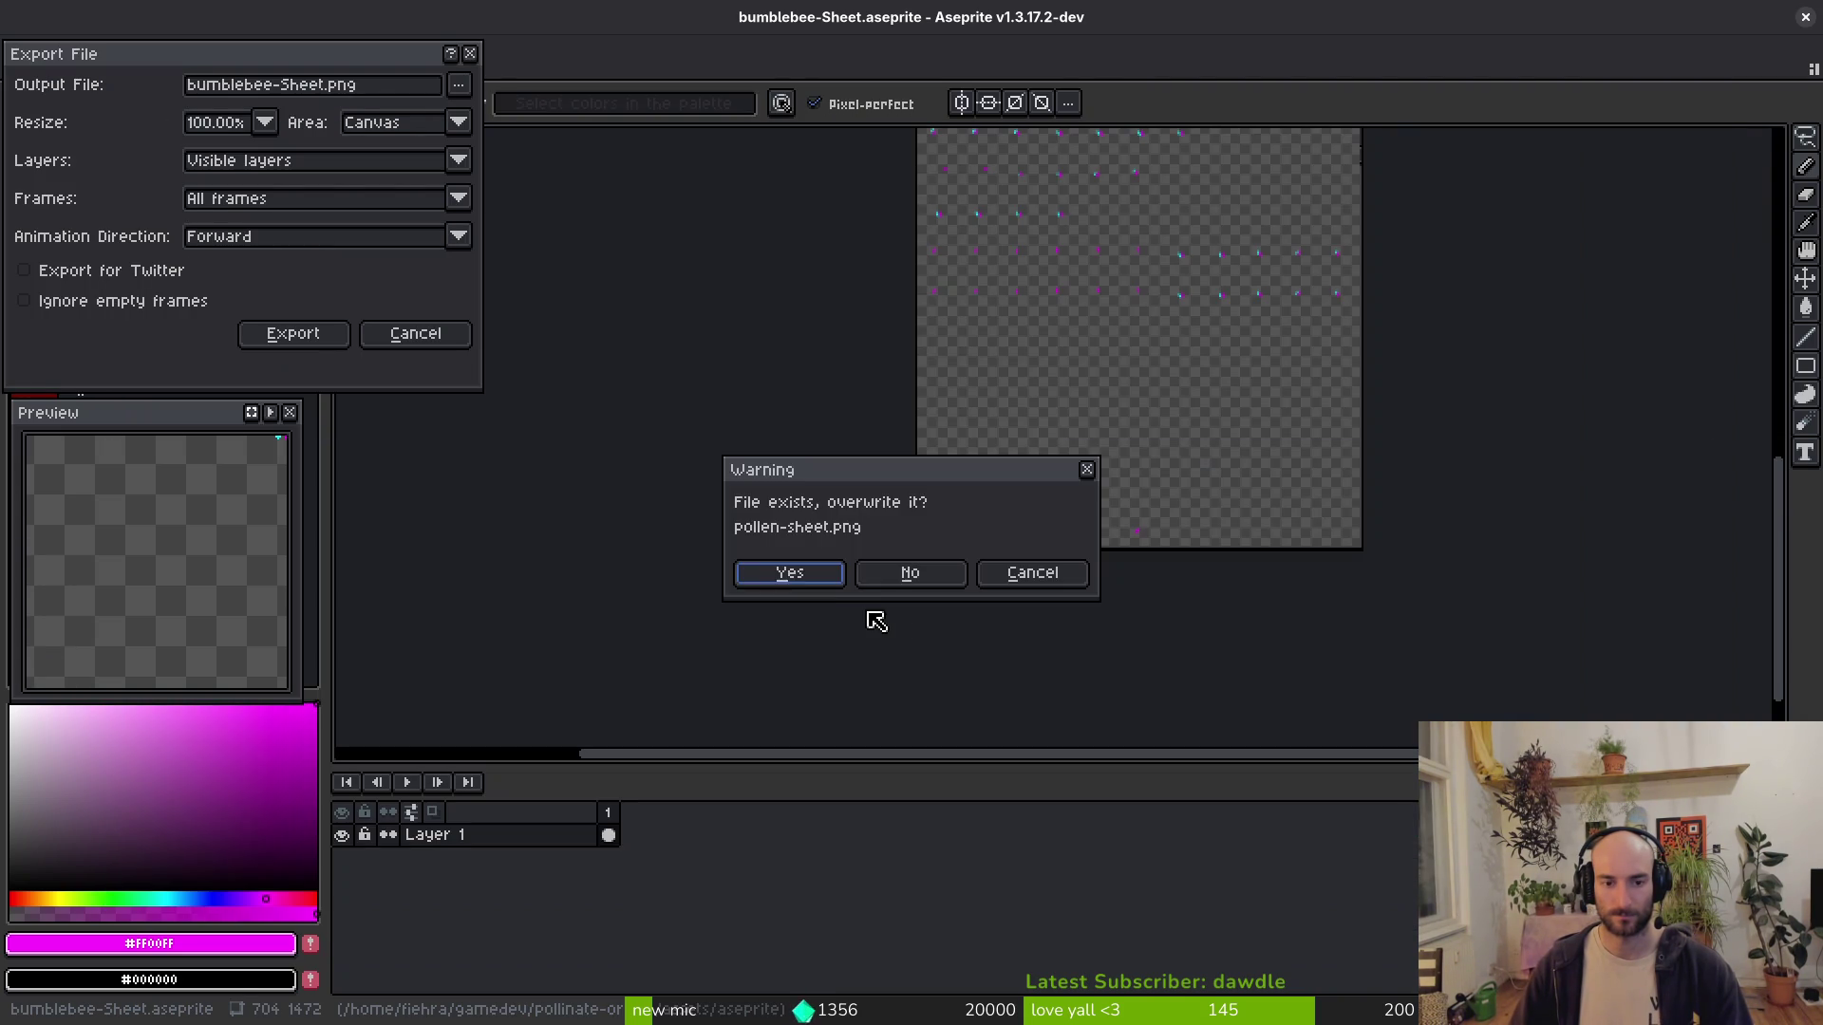
left_click(831, 581)
left_click(302, 337)
key("alt+Tab")
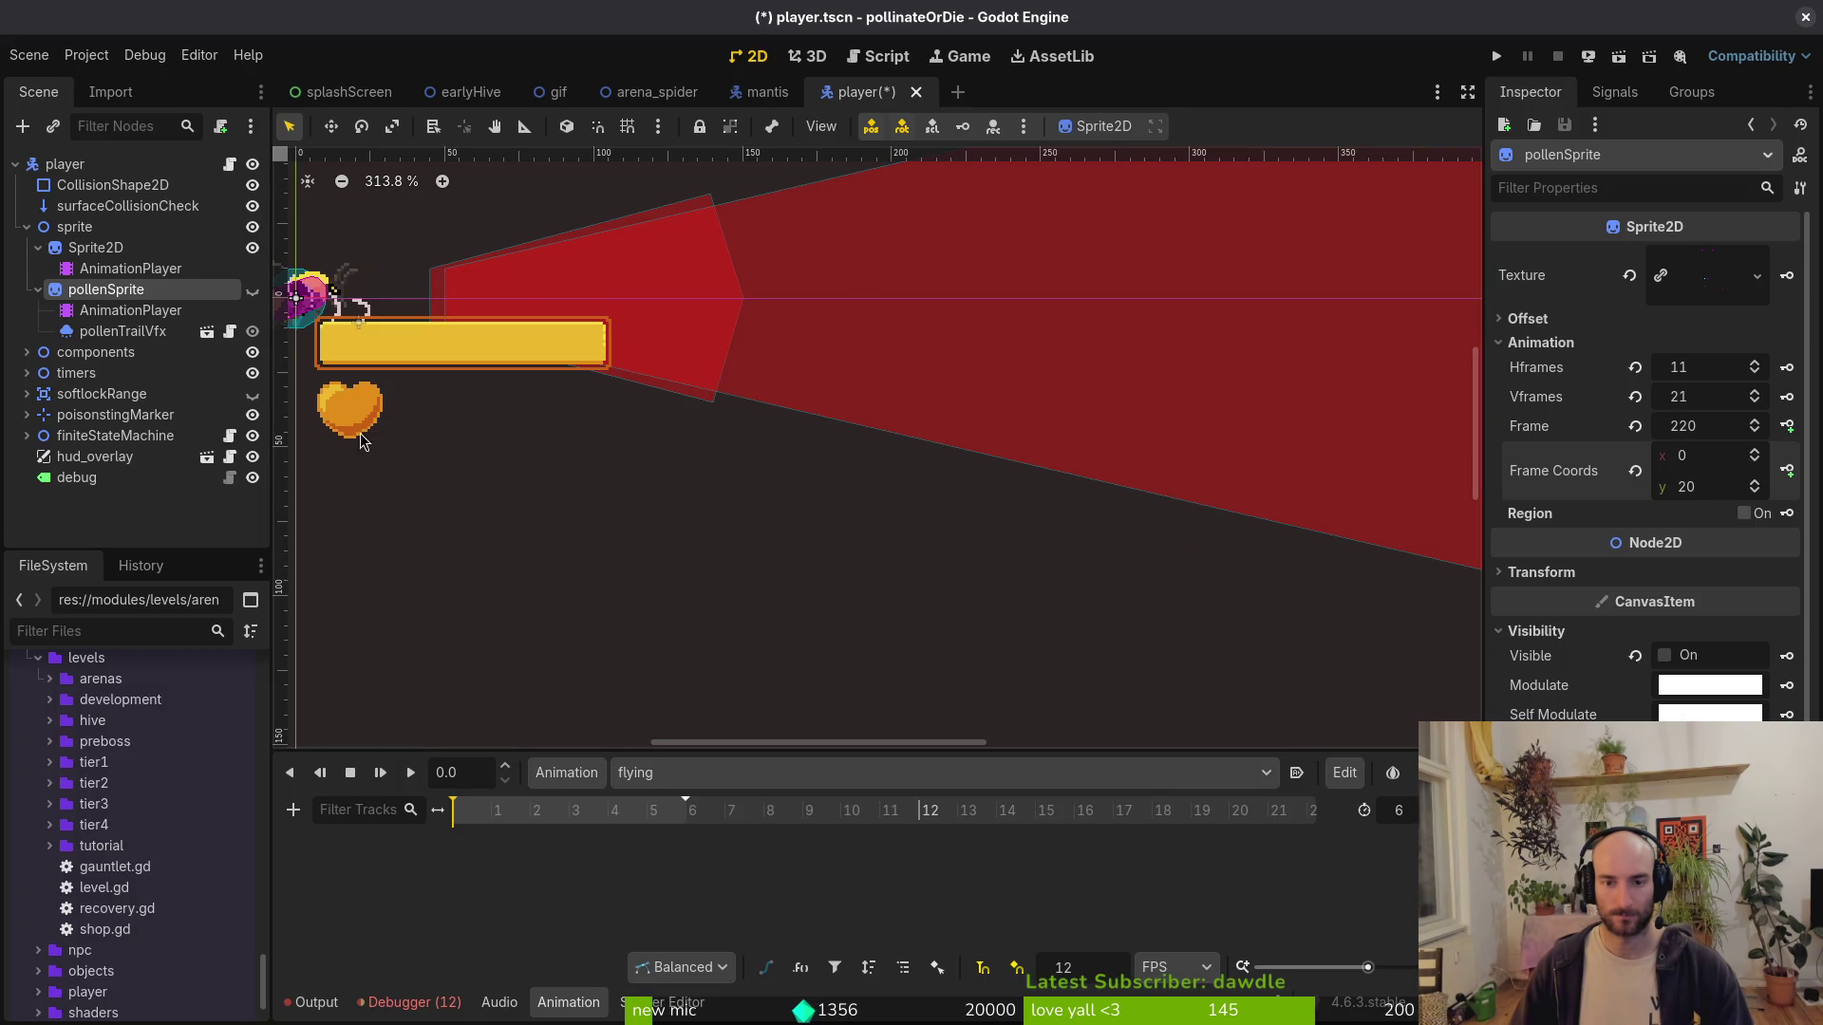
Select pollenSprite and make it visible in the editor
left_click(95, 351)
left_click(118, 331)
left_click(105, 289)
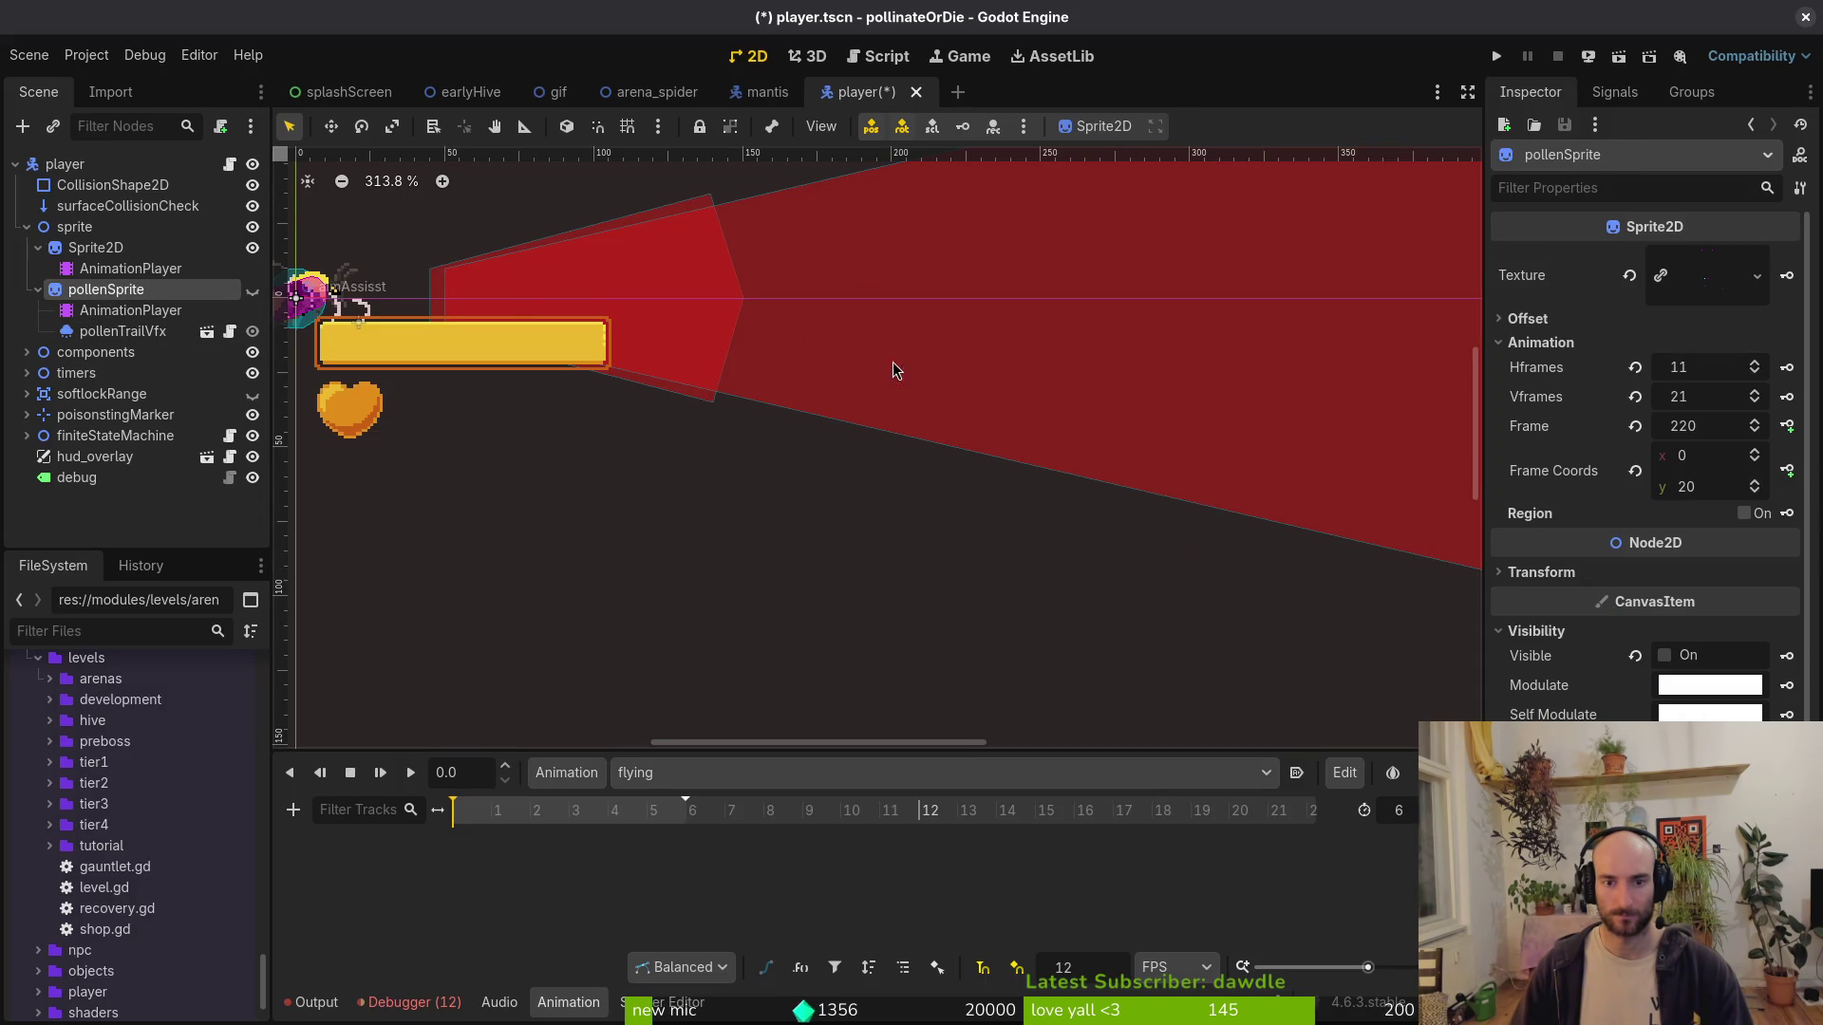
left_click(253, 290)
scroll(1076, 459, "up", 5)
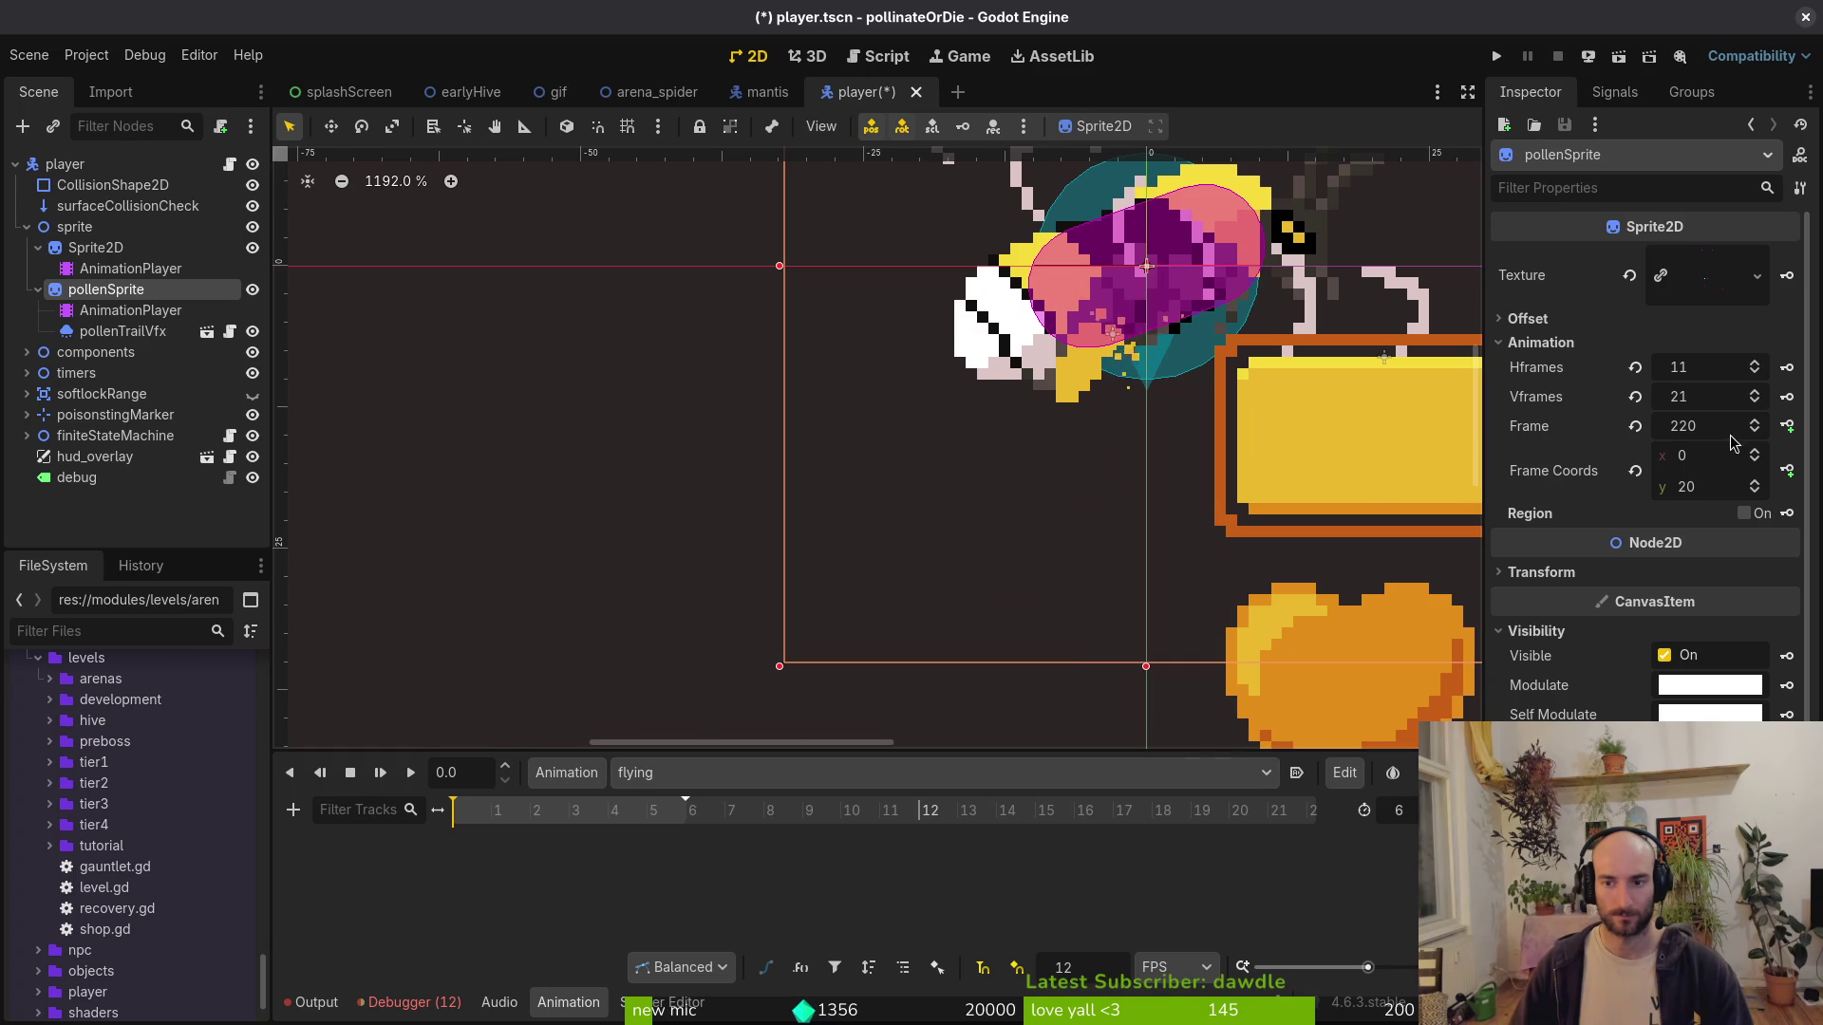
Set pollenSprite's Vframes to 22 and its Frame to 231
left_click(1718, 400)
type("22")
key("Return")
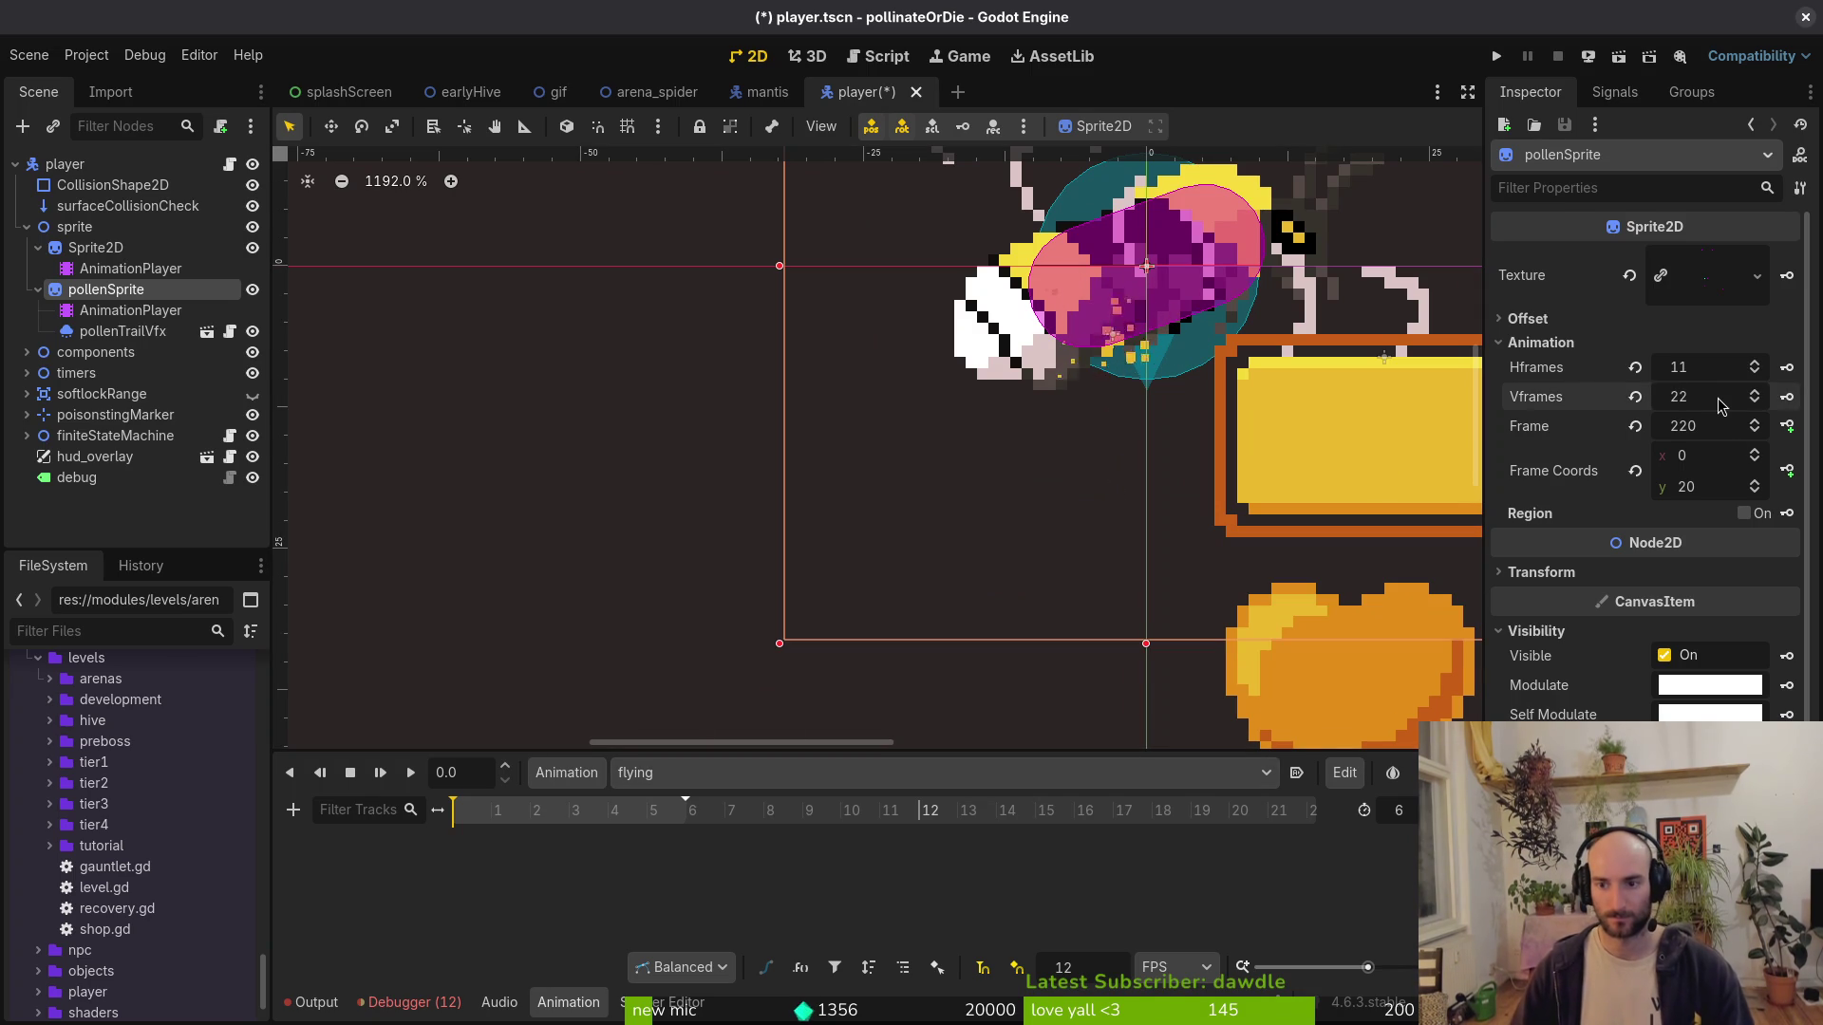
left_click(1752, 481)
scroll(870, 419, "down", 2)
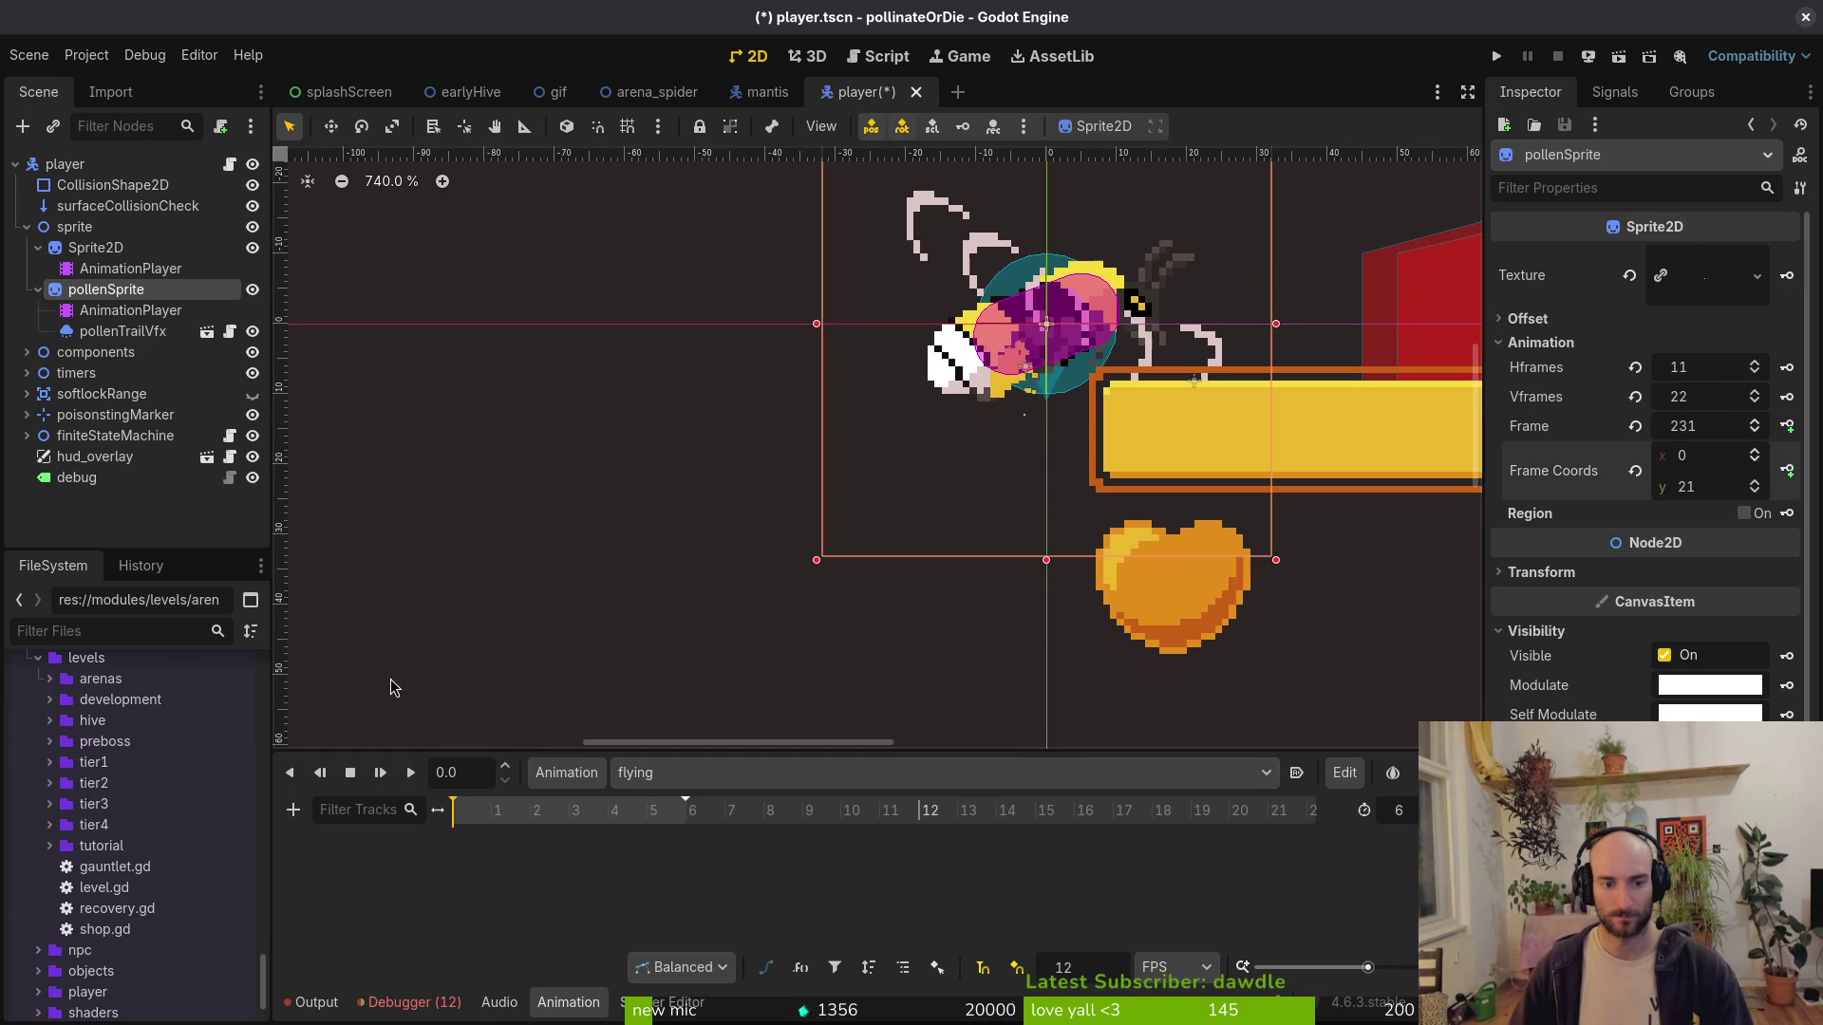
Key the pollen frames into a new Frame track in 'flying' and save player.tscn
scroll(899, 487, "right", 5)
left_click(1754, 420)
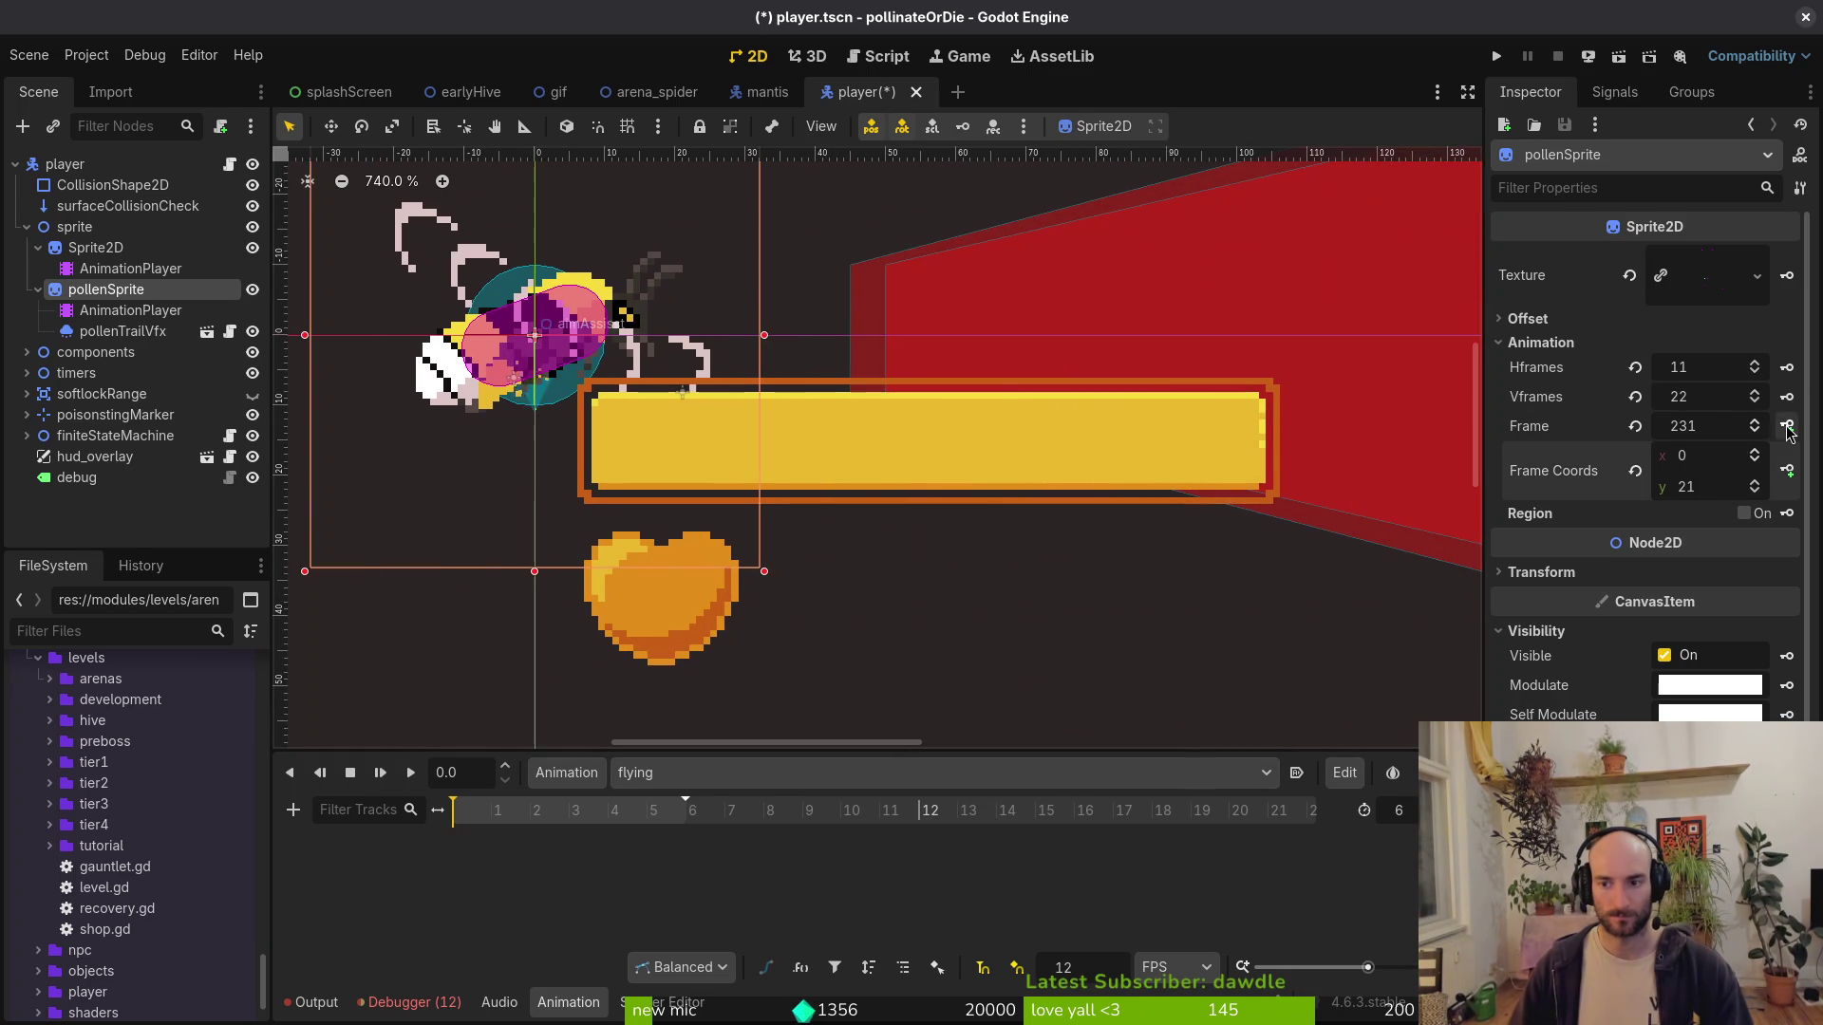
left_click(1787, 427)
left_click(988, 567)
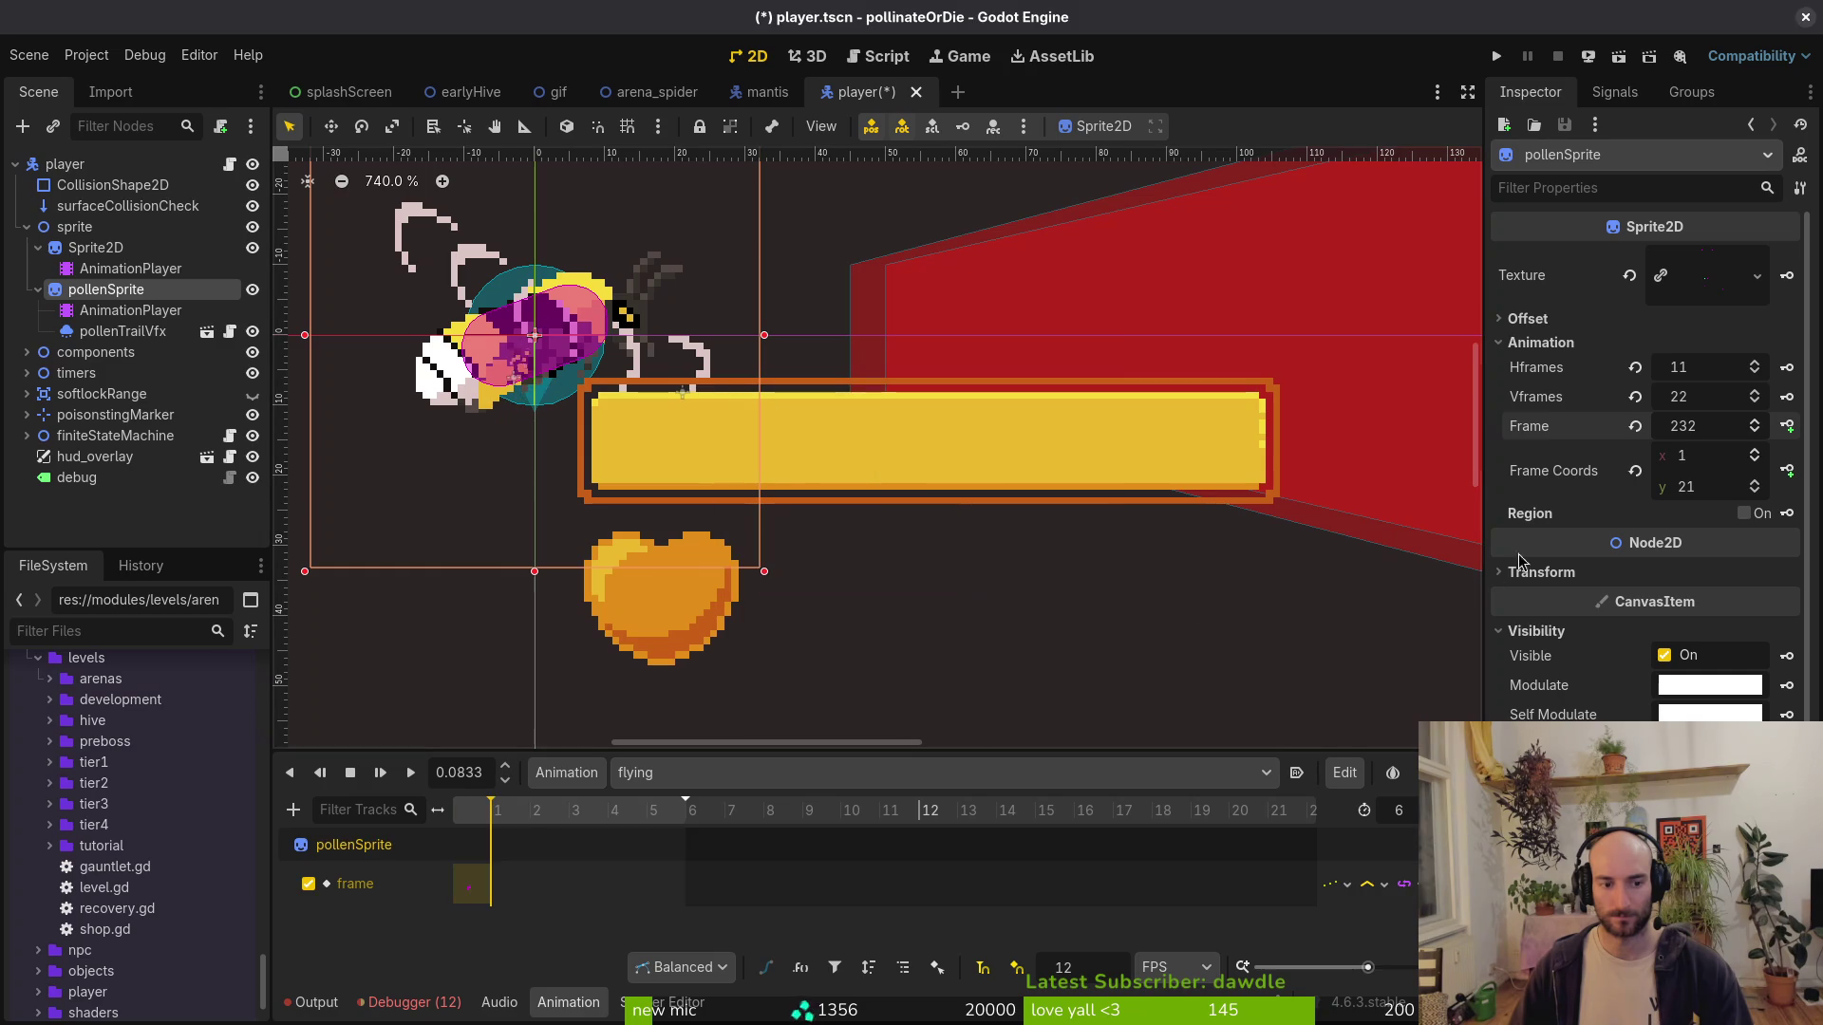
left_click(1787, 426)
left_click(1786, 426)
left_click(1787, 426)
left_click(1787, 426)
left_click(1787, 426)
key("ctrl+s")
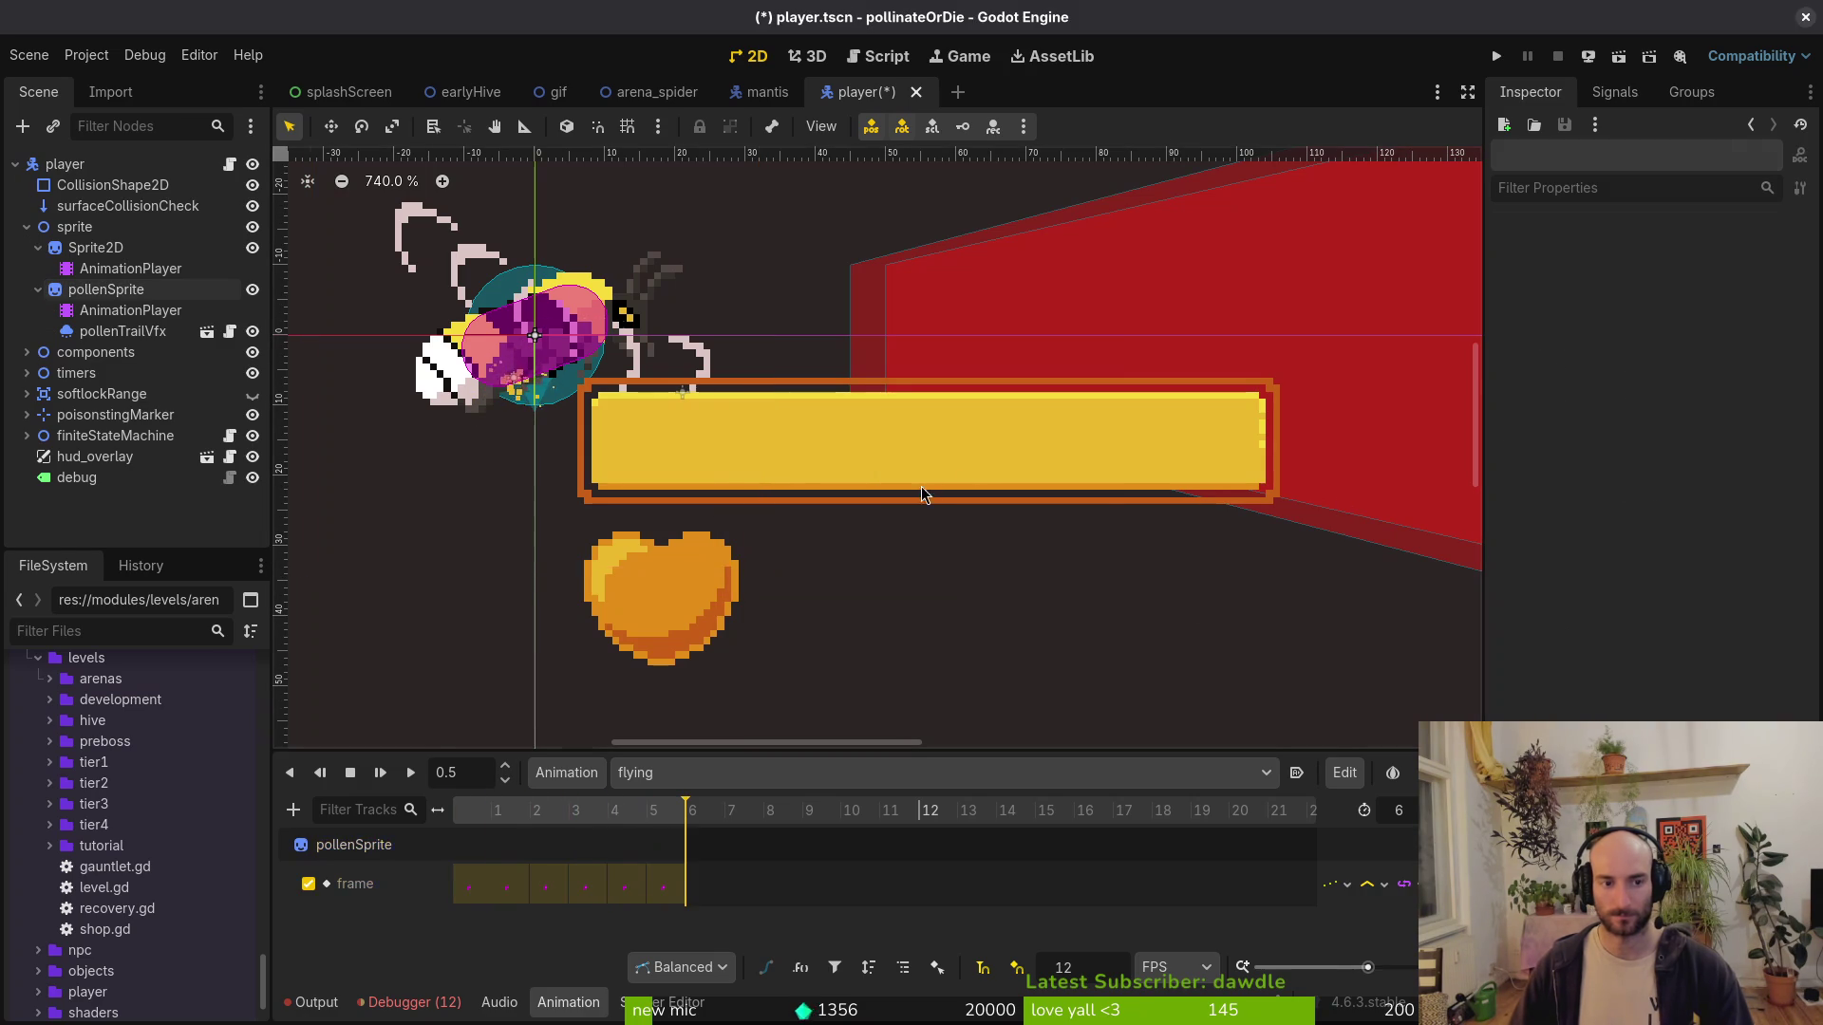
Preview the jump animation, return to flying, and select the pollen trail node
scroll(531, 440, "up", 2)
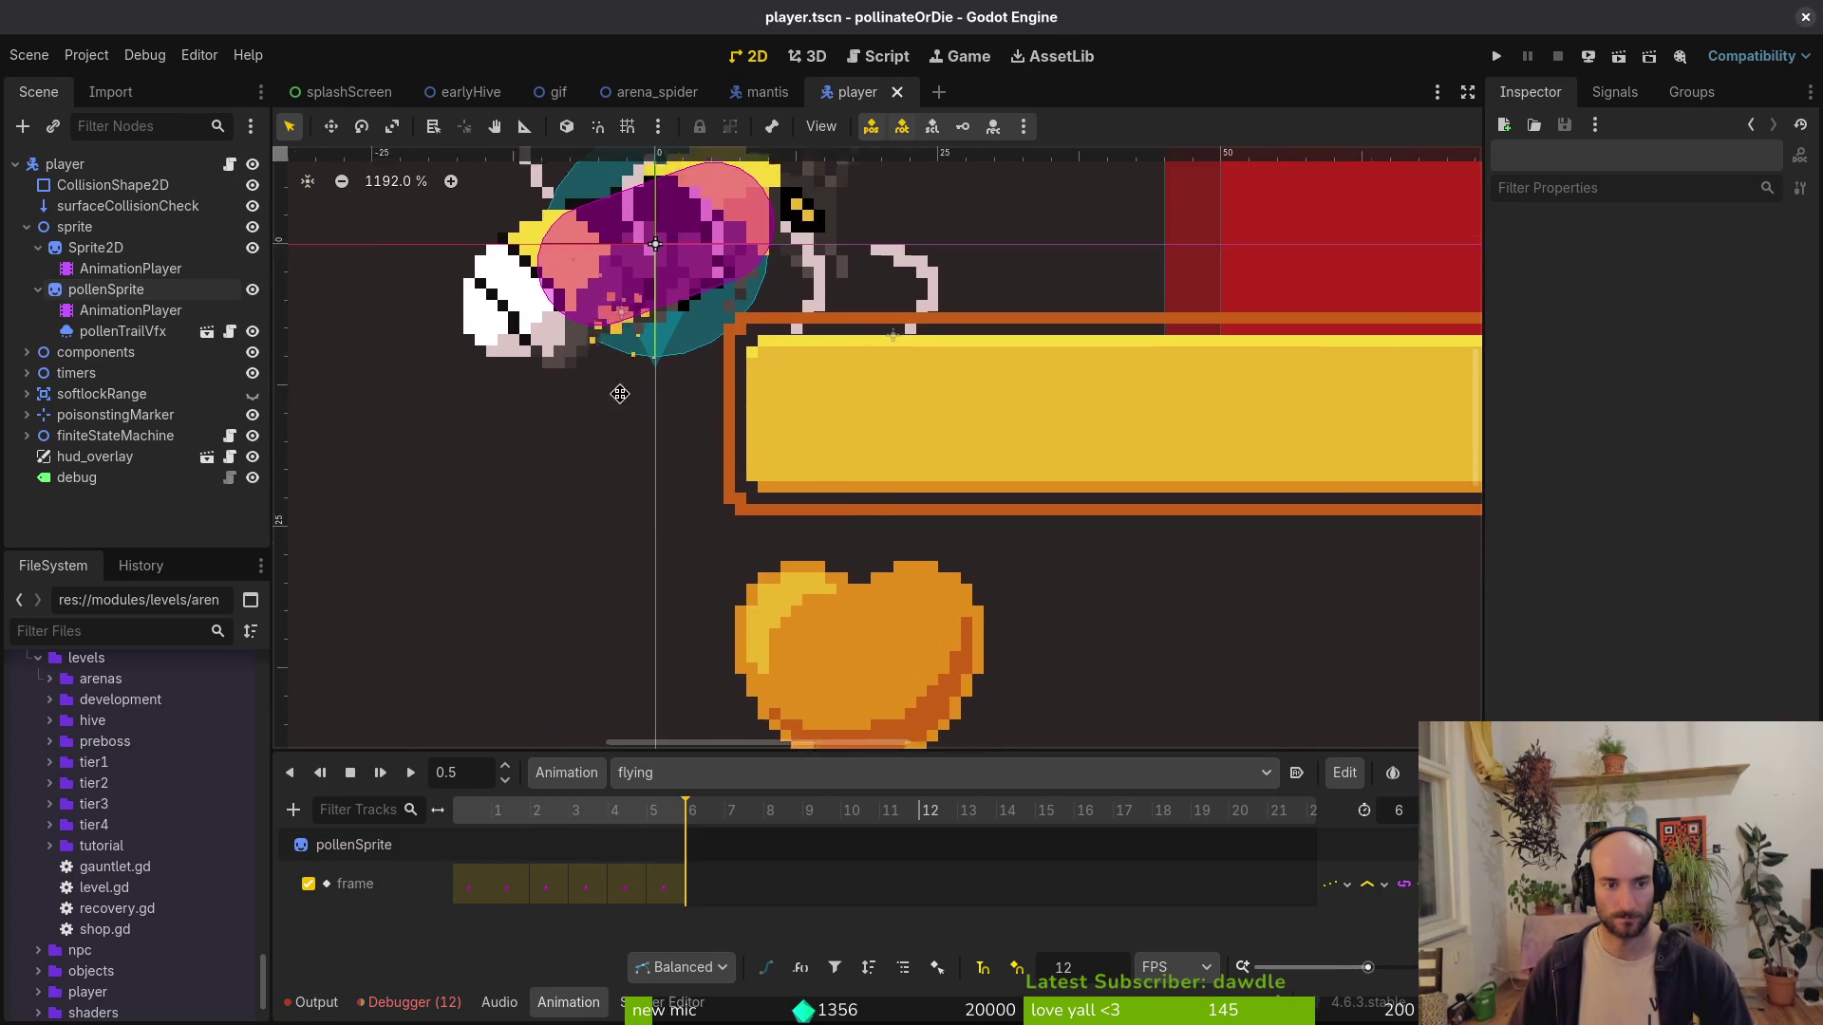
left_click(677, 773)
left_click(679, 769)
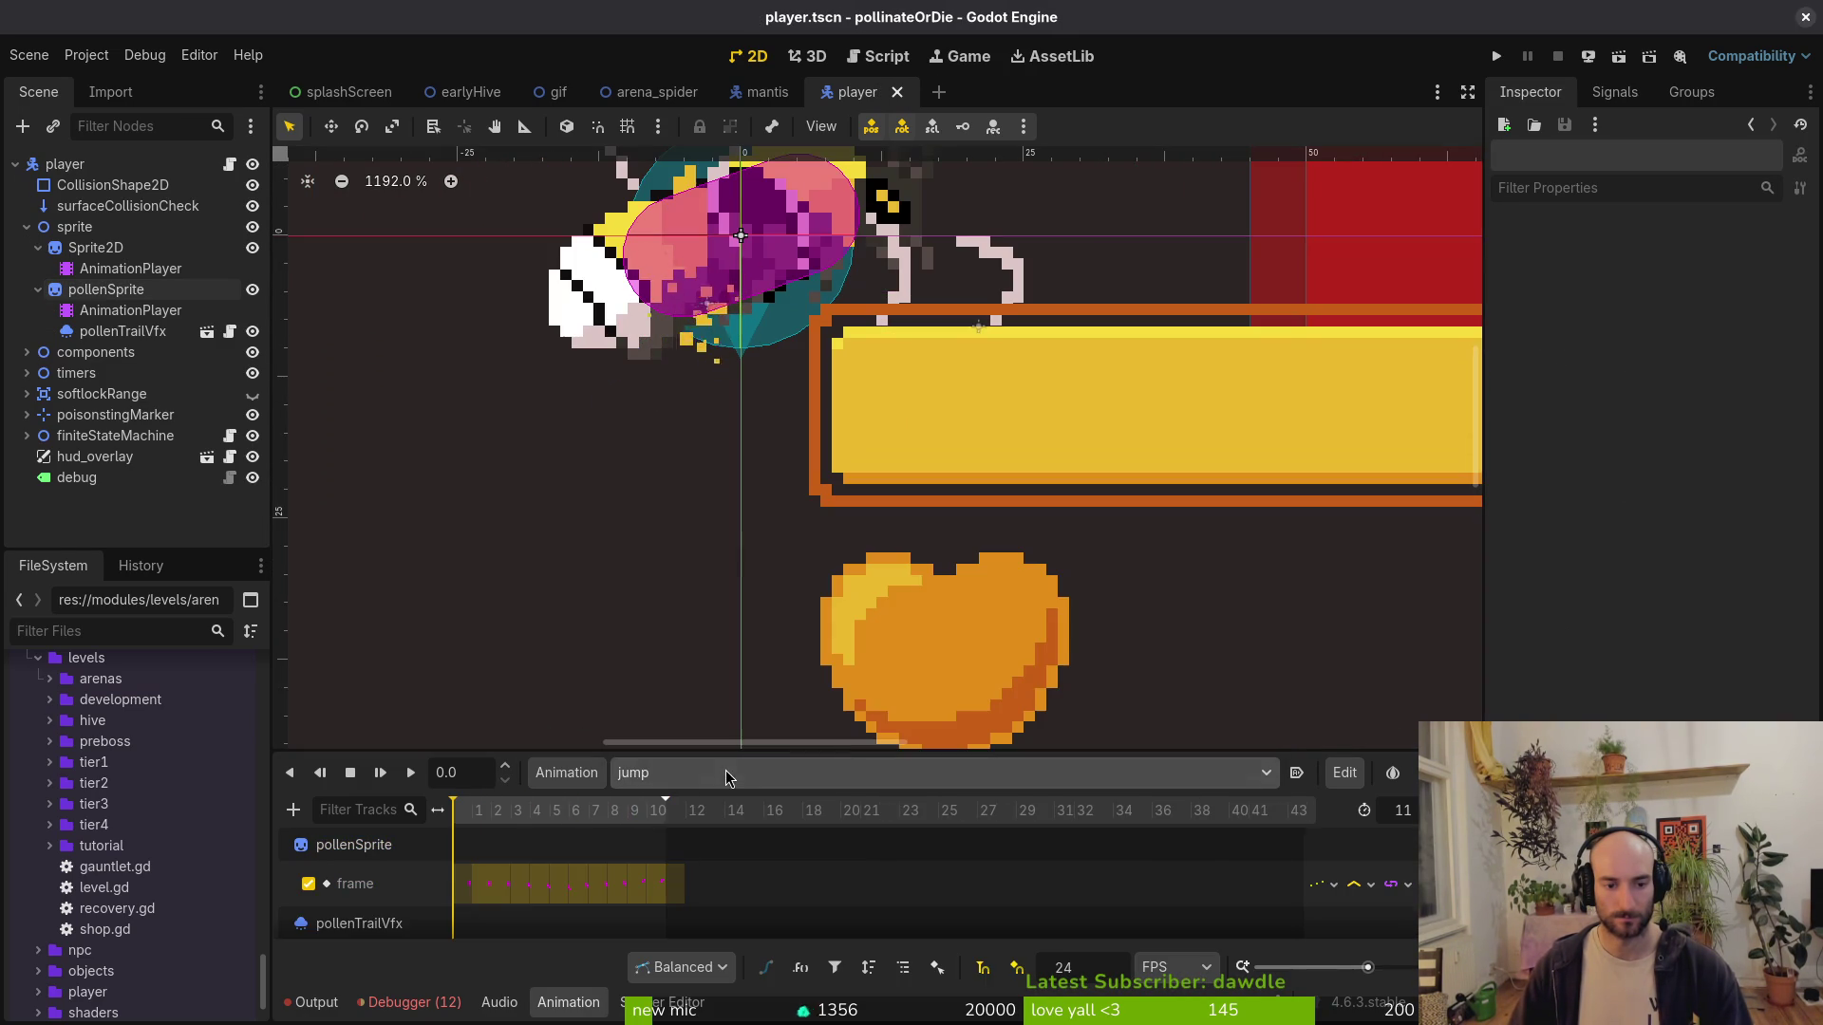
left_click(703, 774)
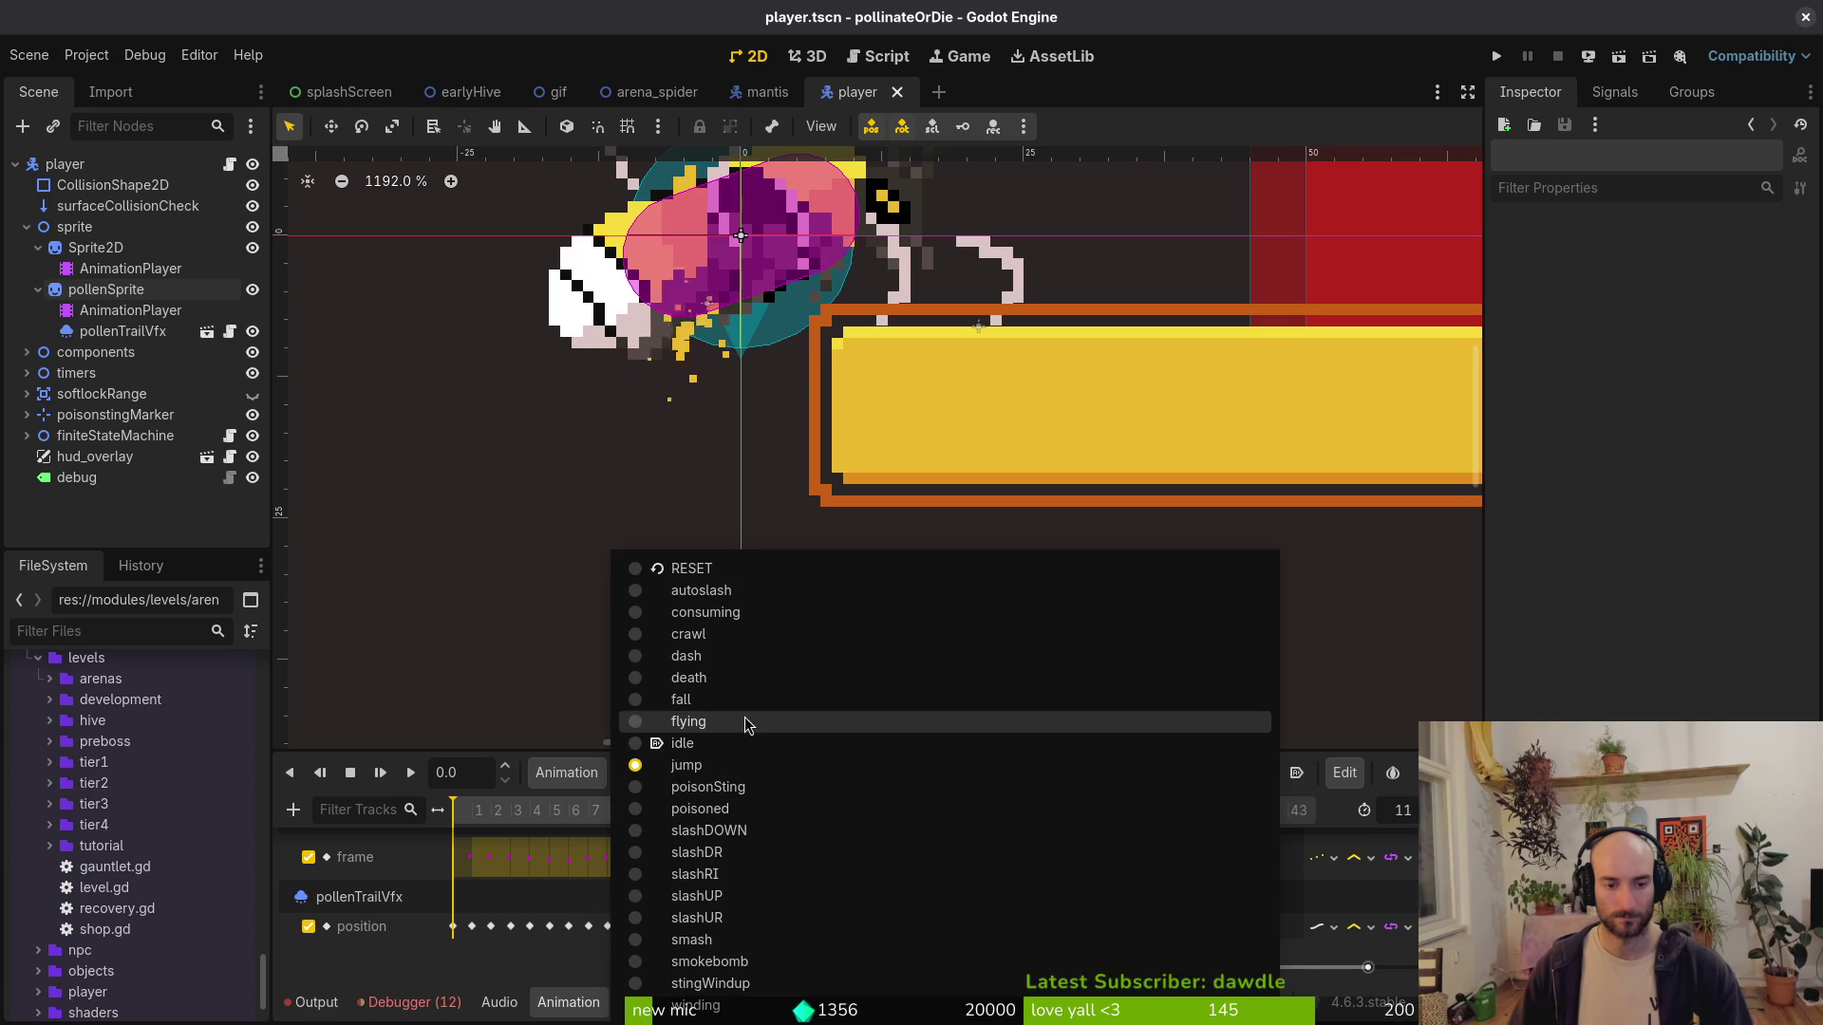
left_click(688, 722)
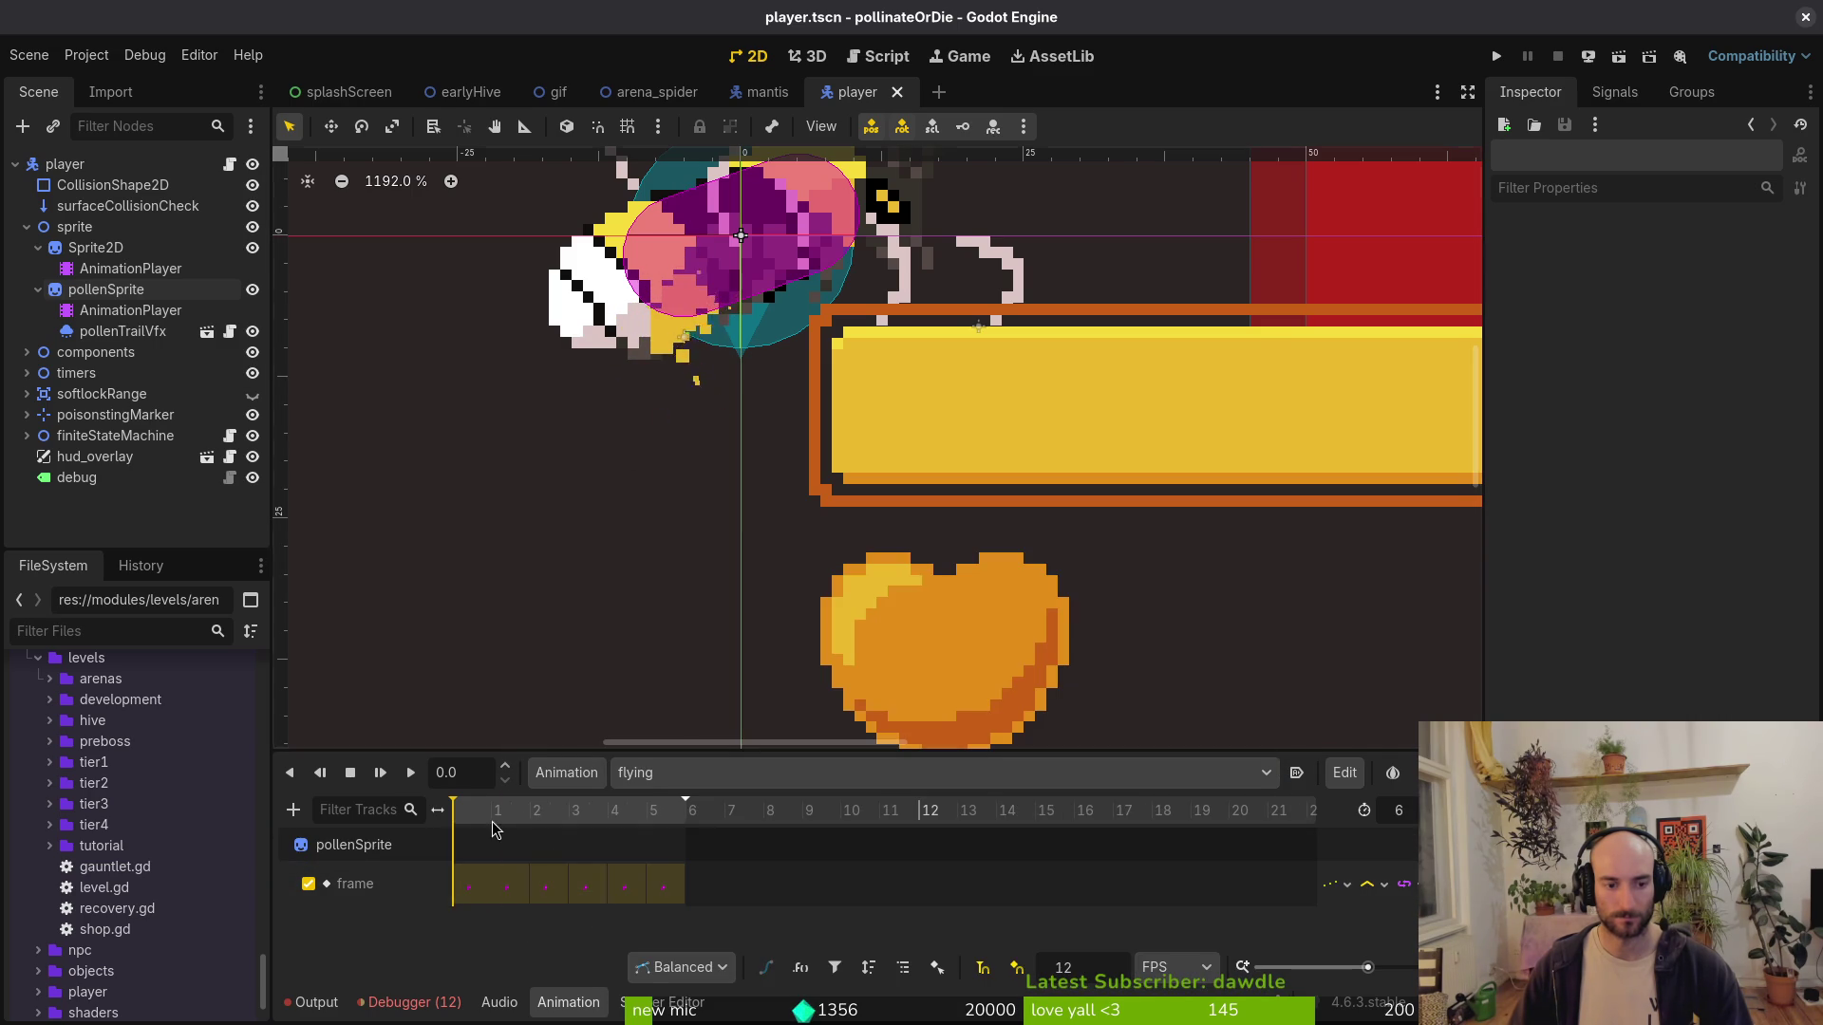
scroll(652, 378, "up", 2)
left_click(122, 330)
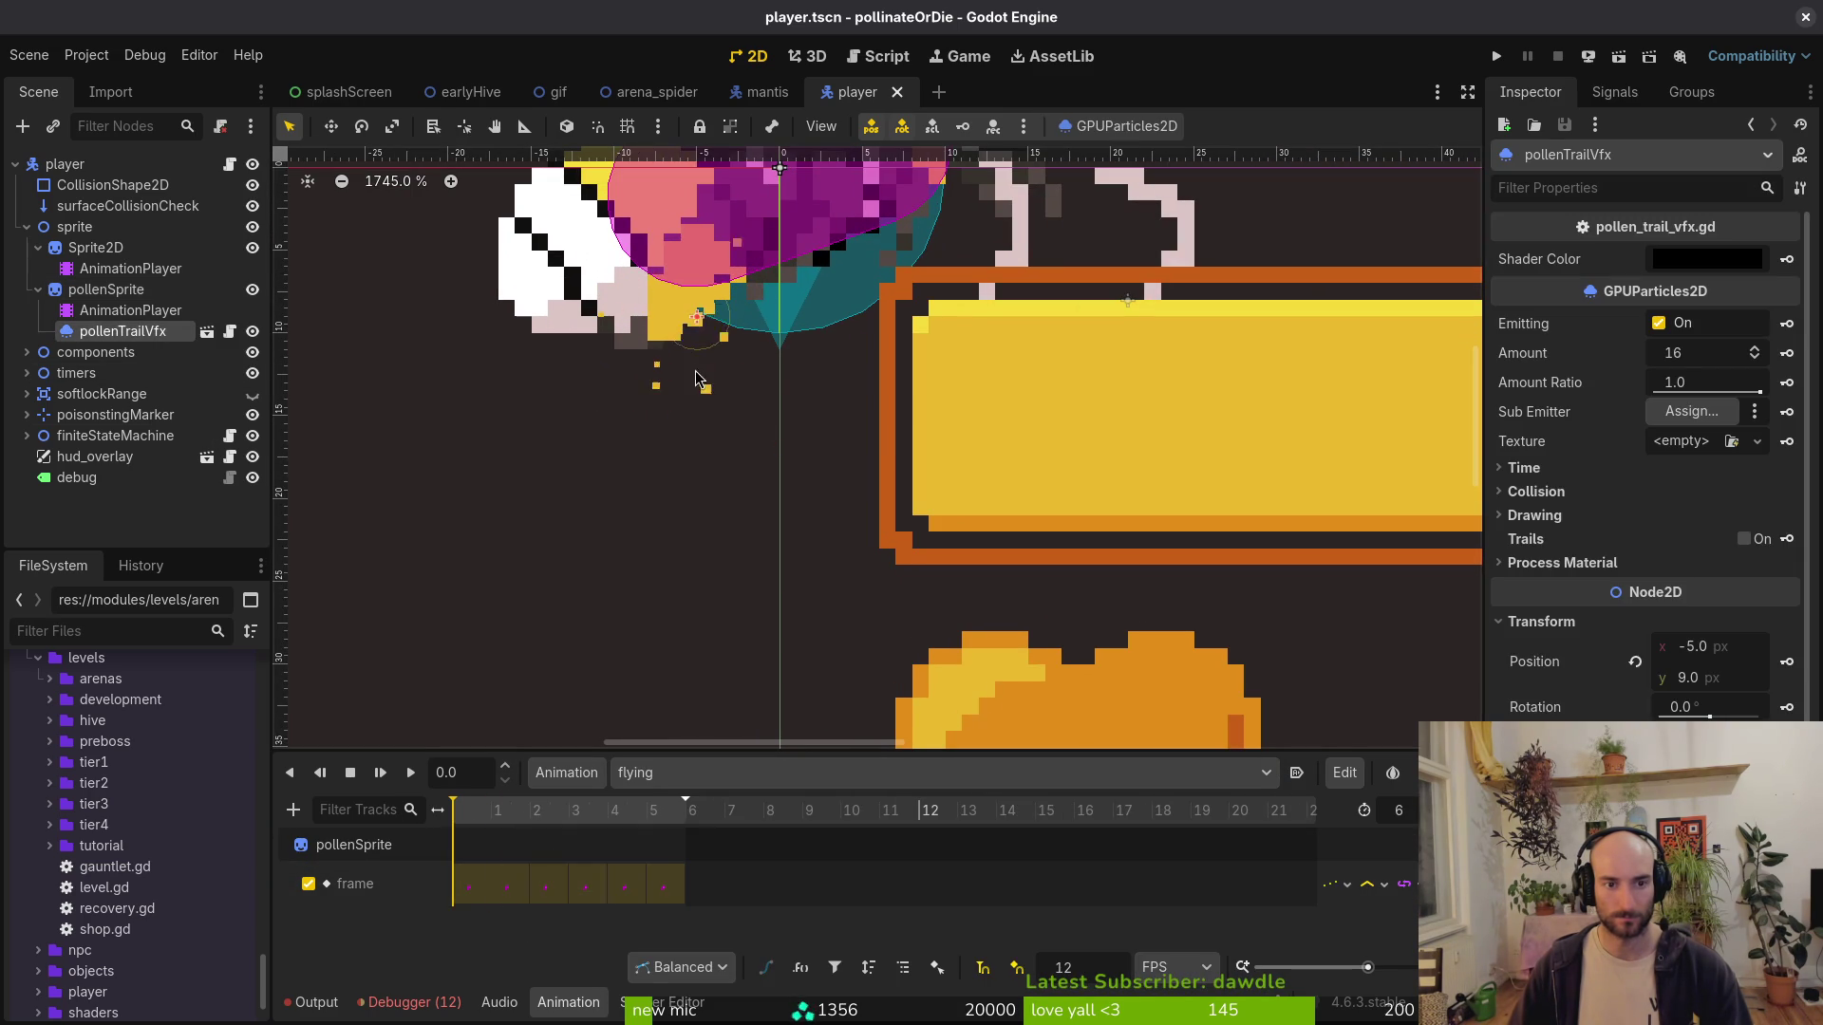
Nudge the pollen trail up-left and key its position at 0 s in a new track
left_click_drag(695, 326, 680, 292)
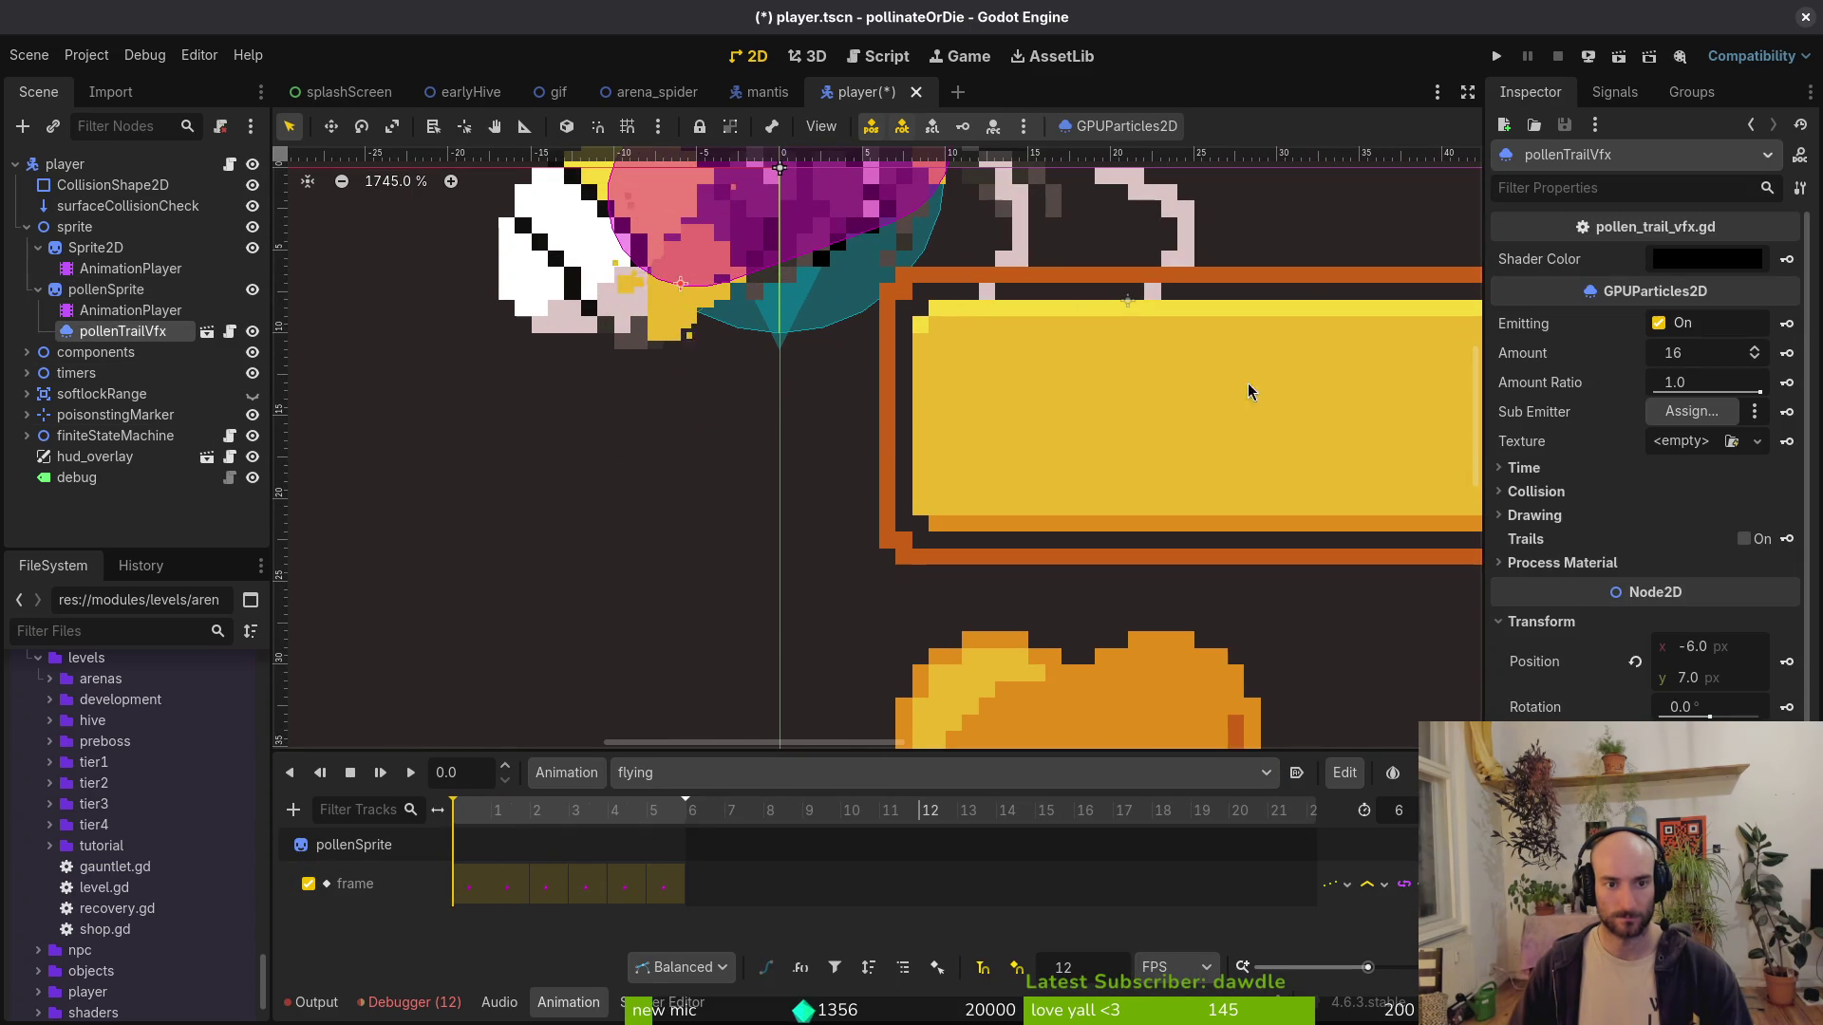
left_click(1783, 662)
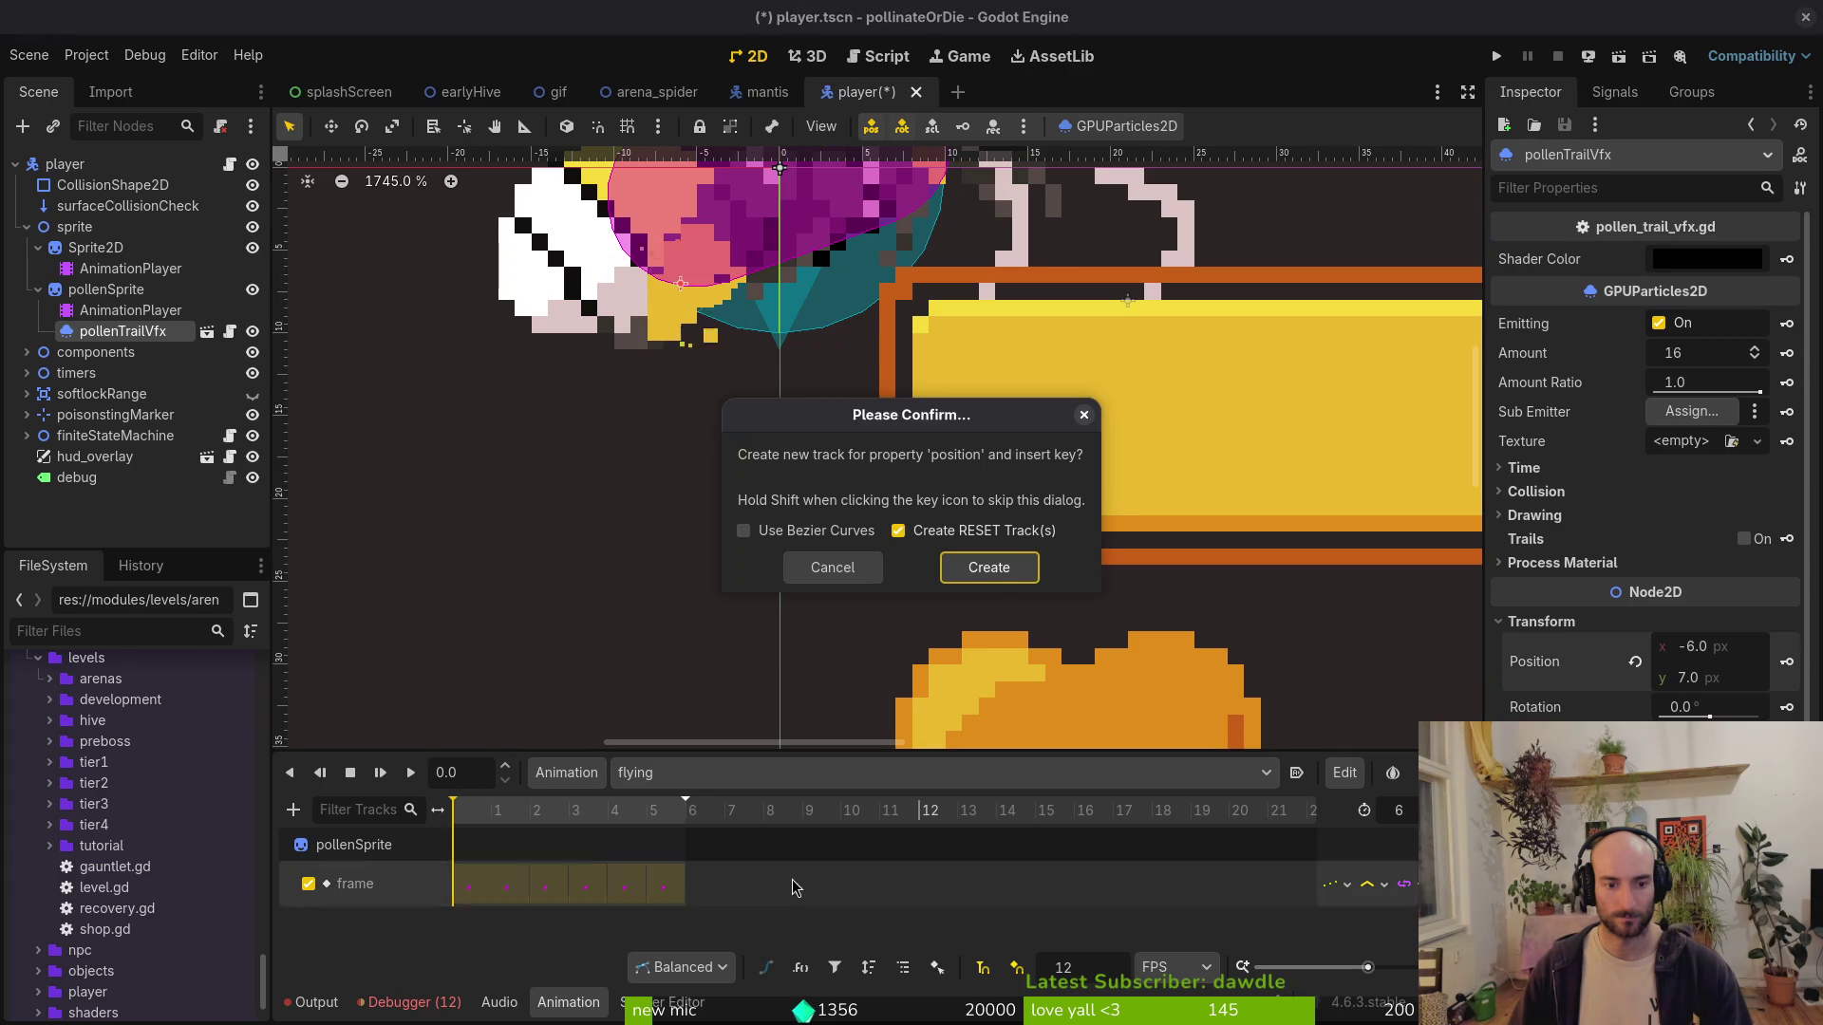
left_click(987, 566)
At 0.25 s, shift the pollen trail right to x -4 to key it, then rewind
left_click(524, 811)
left_click(569, 811)
left_click_drag(693, 295, 725, 296)
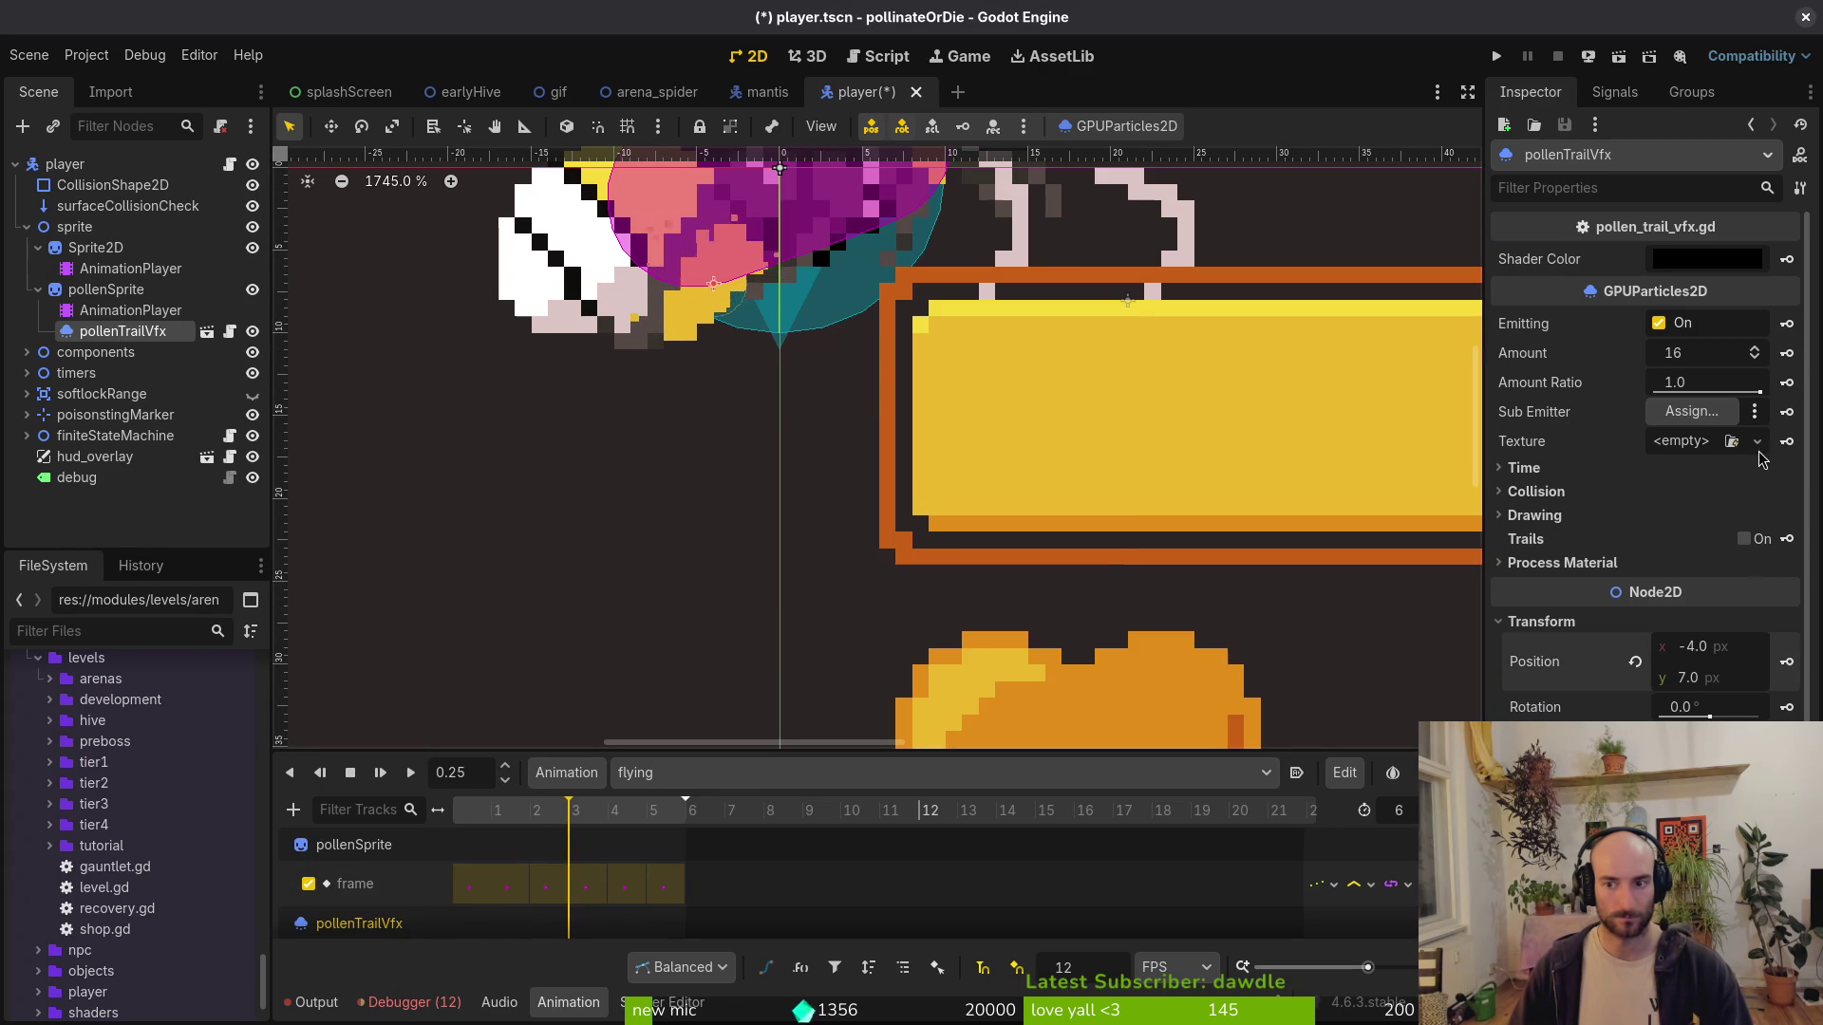
scroll(569, 854, "down", 1)
left_click_drag(531, 812, 432, 838)
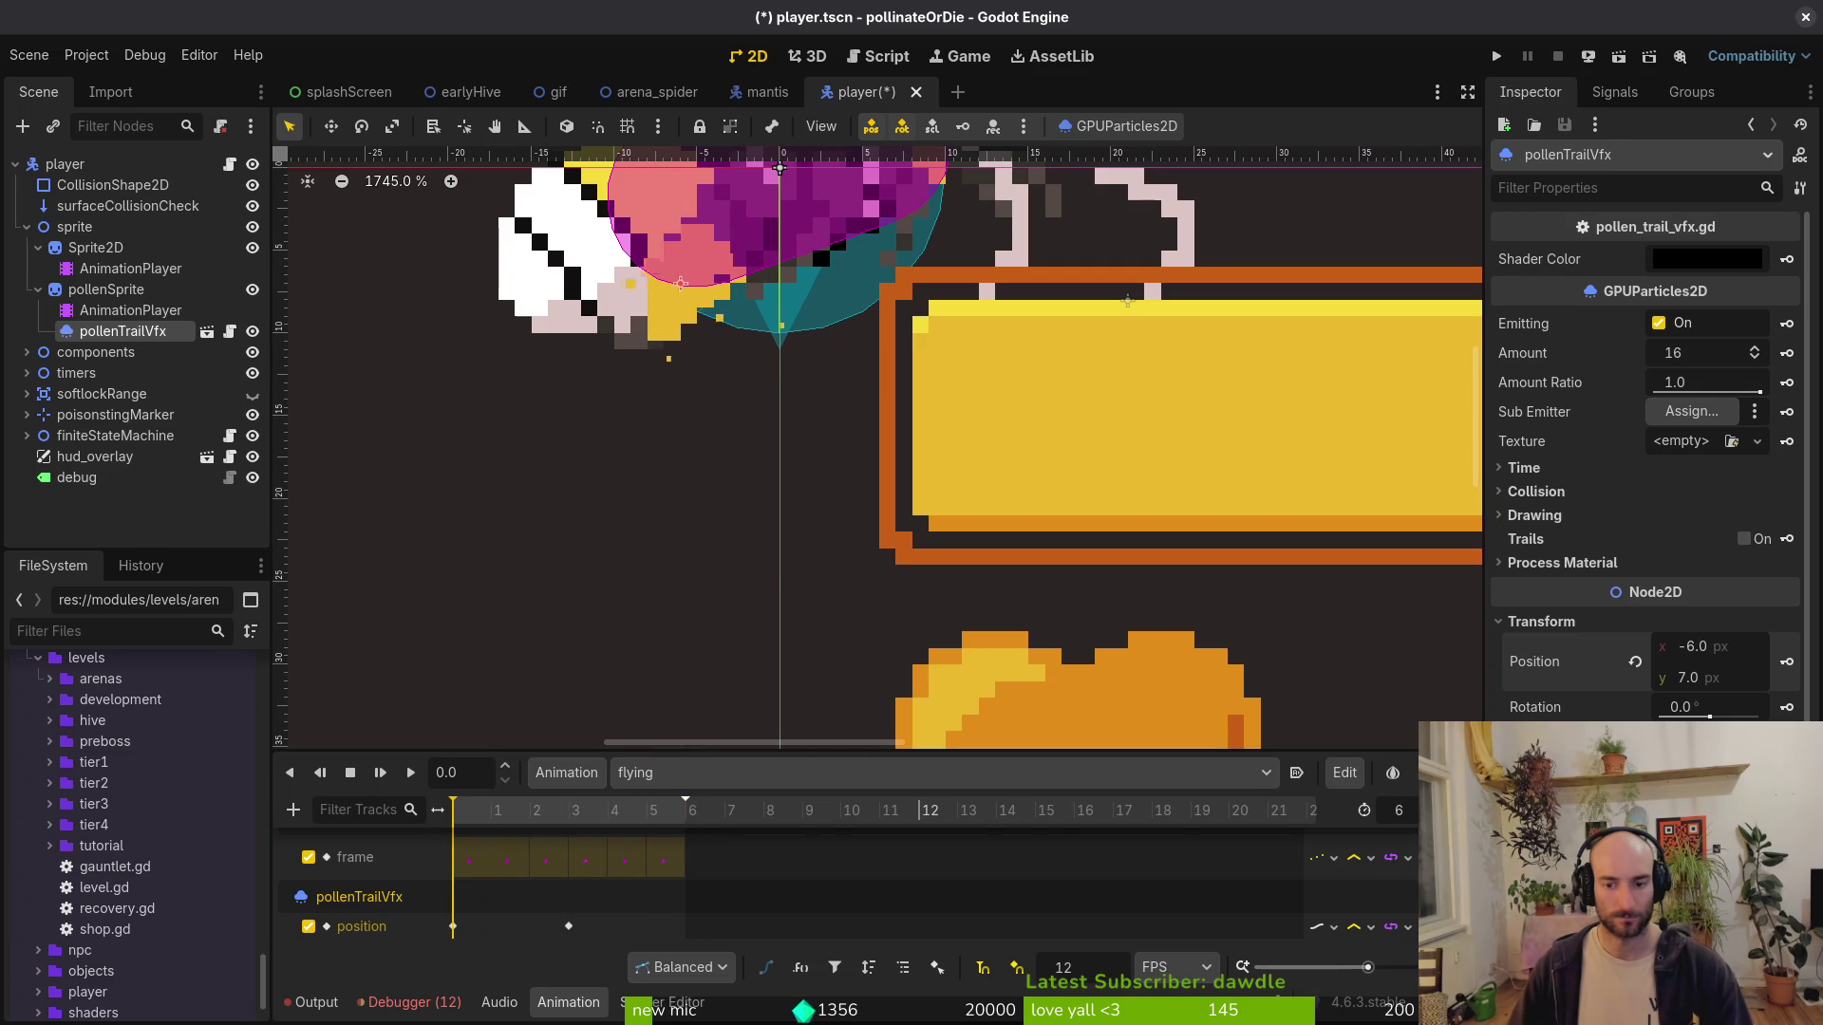
key("ctrl+z")
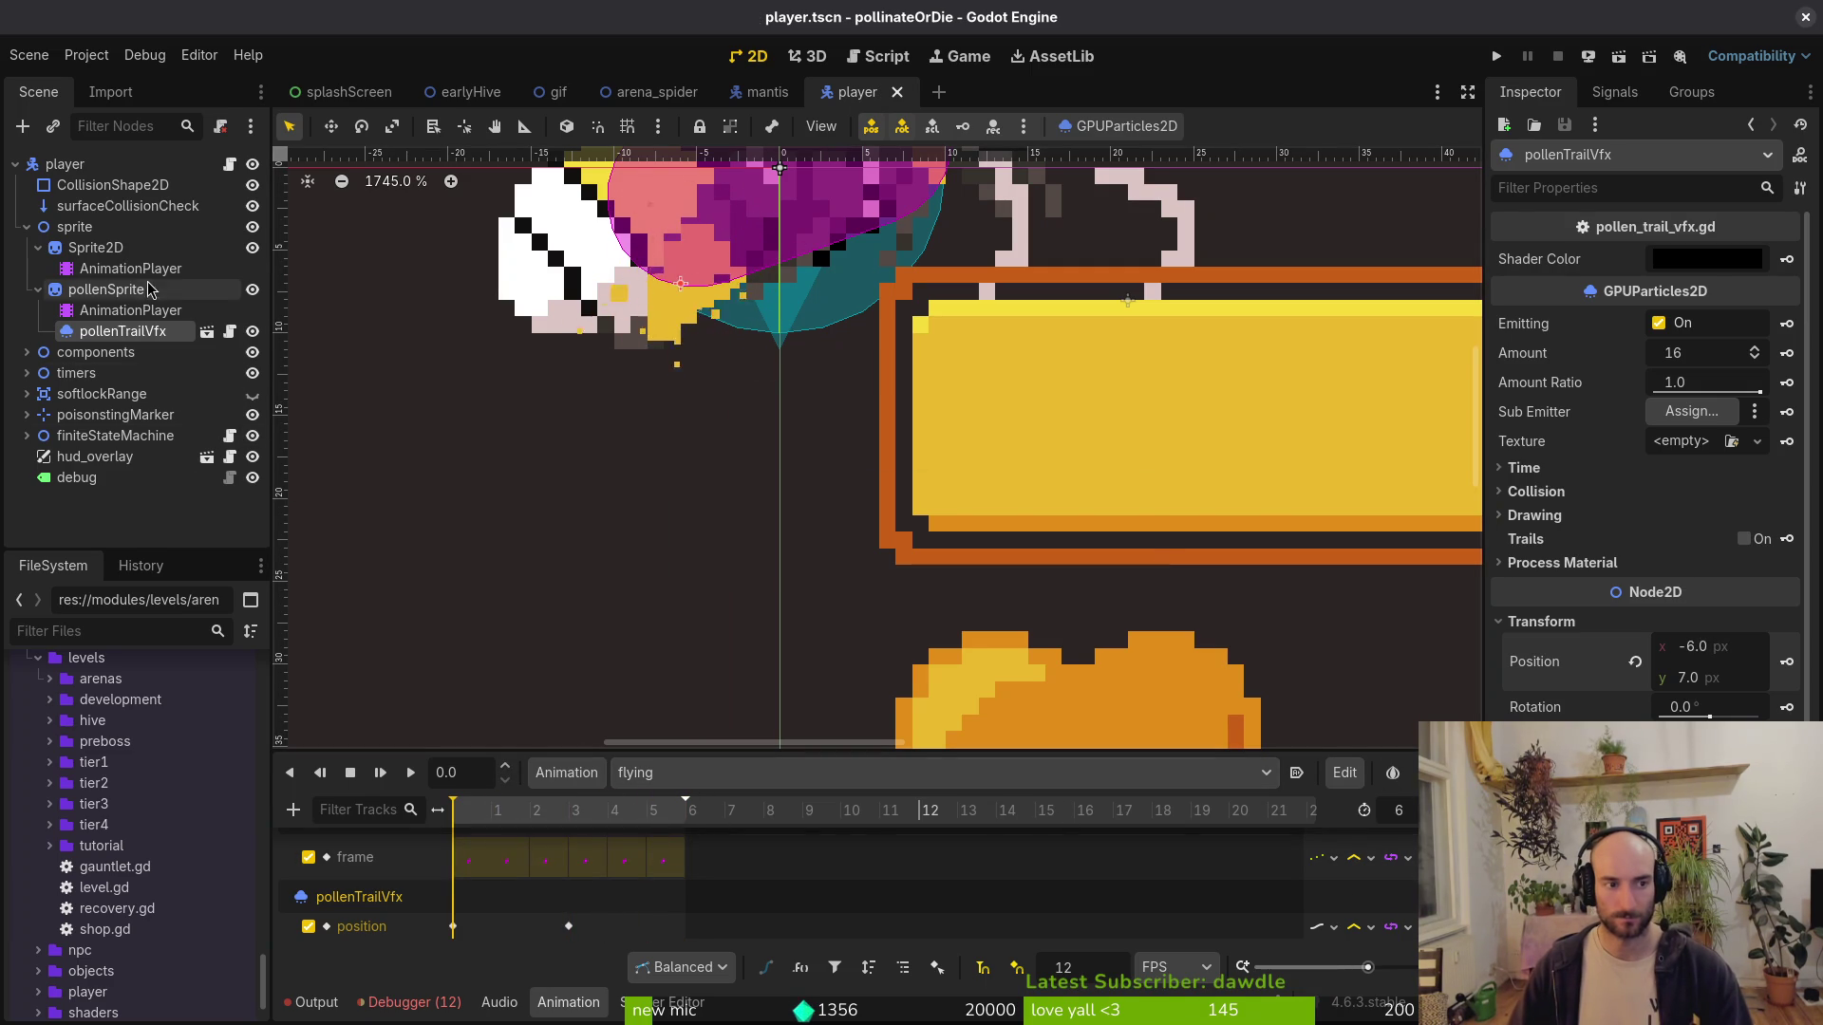
left_click(102, 274)
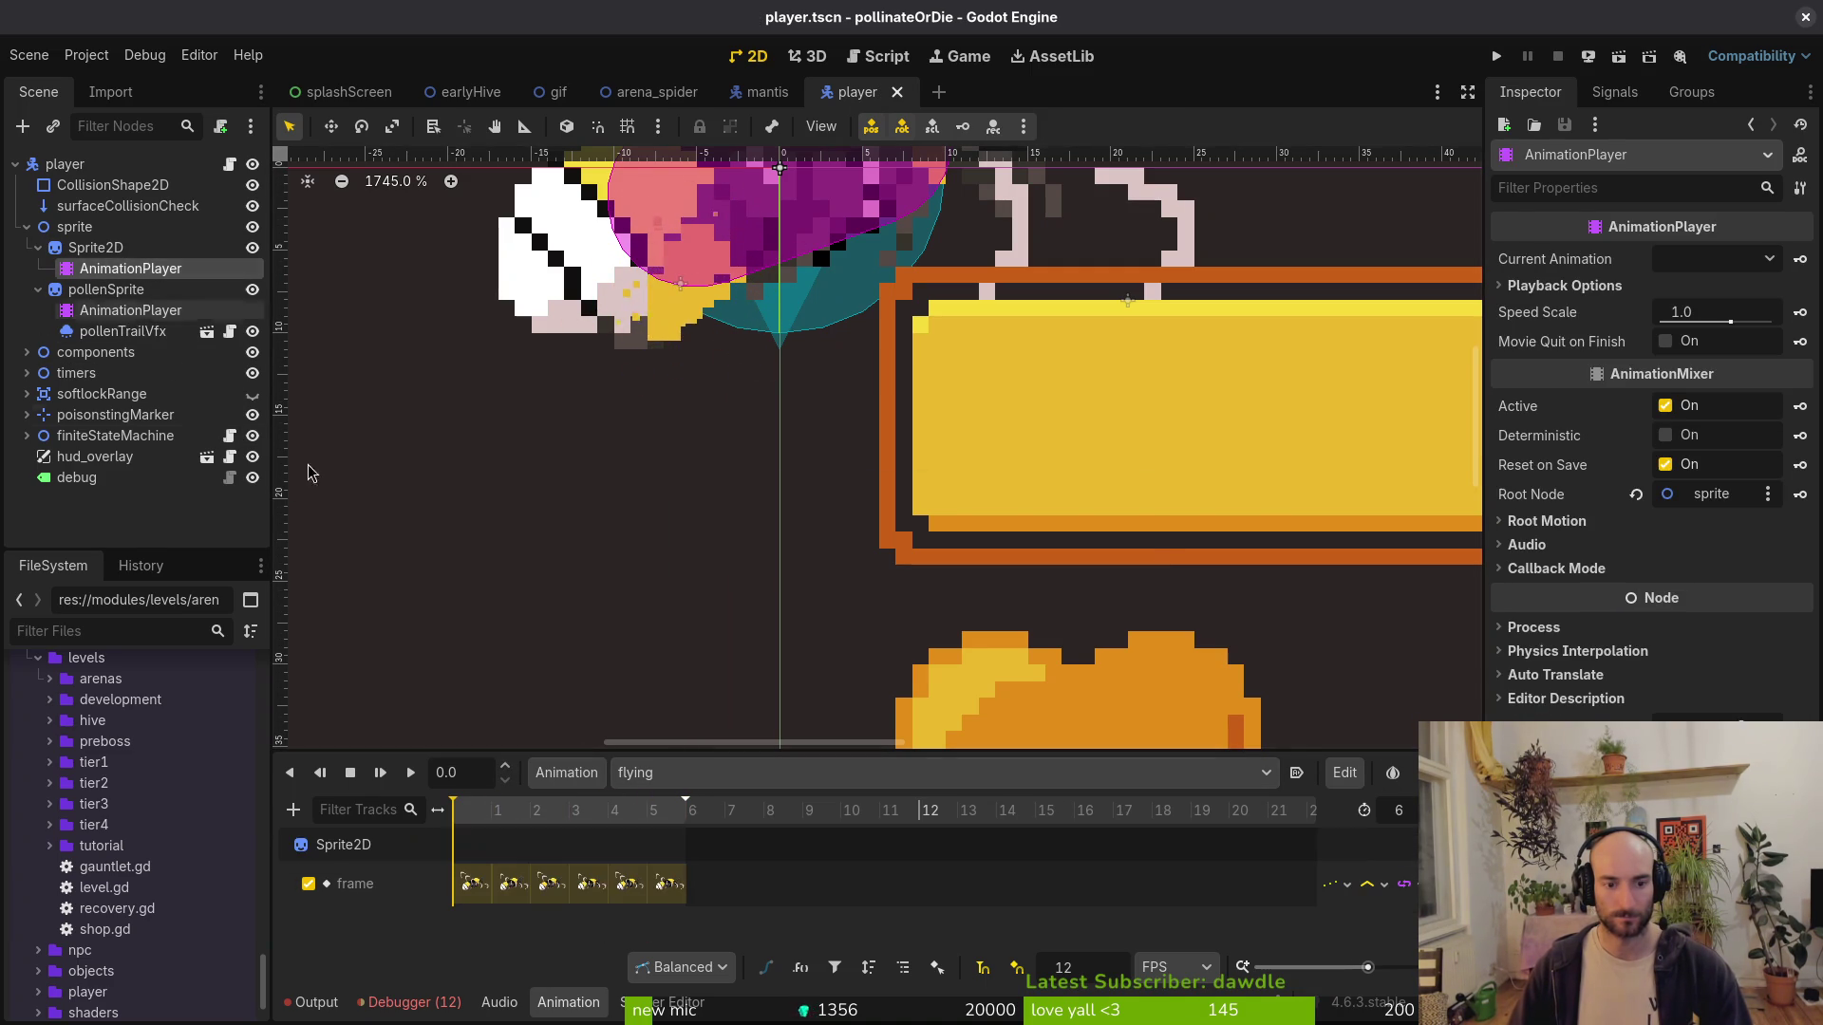
left_click(39, 289)
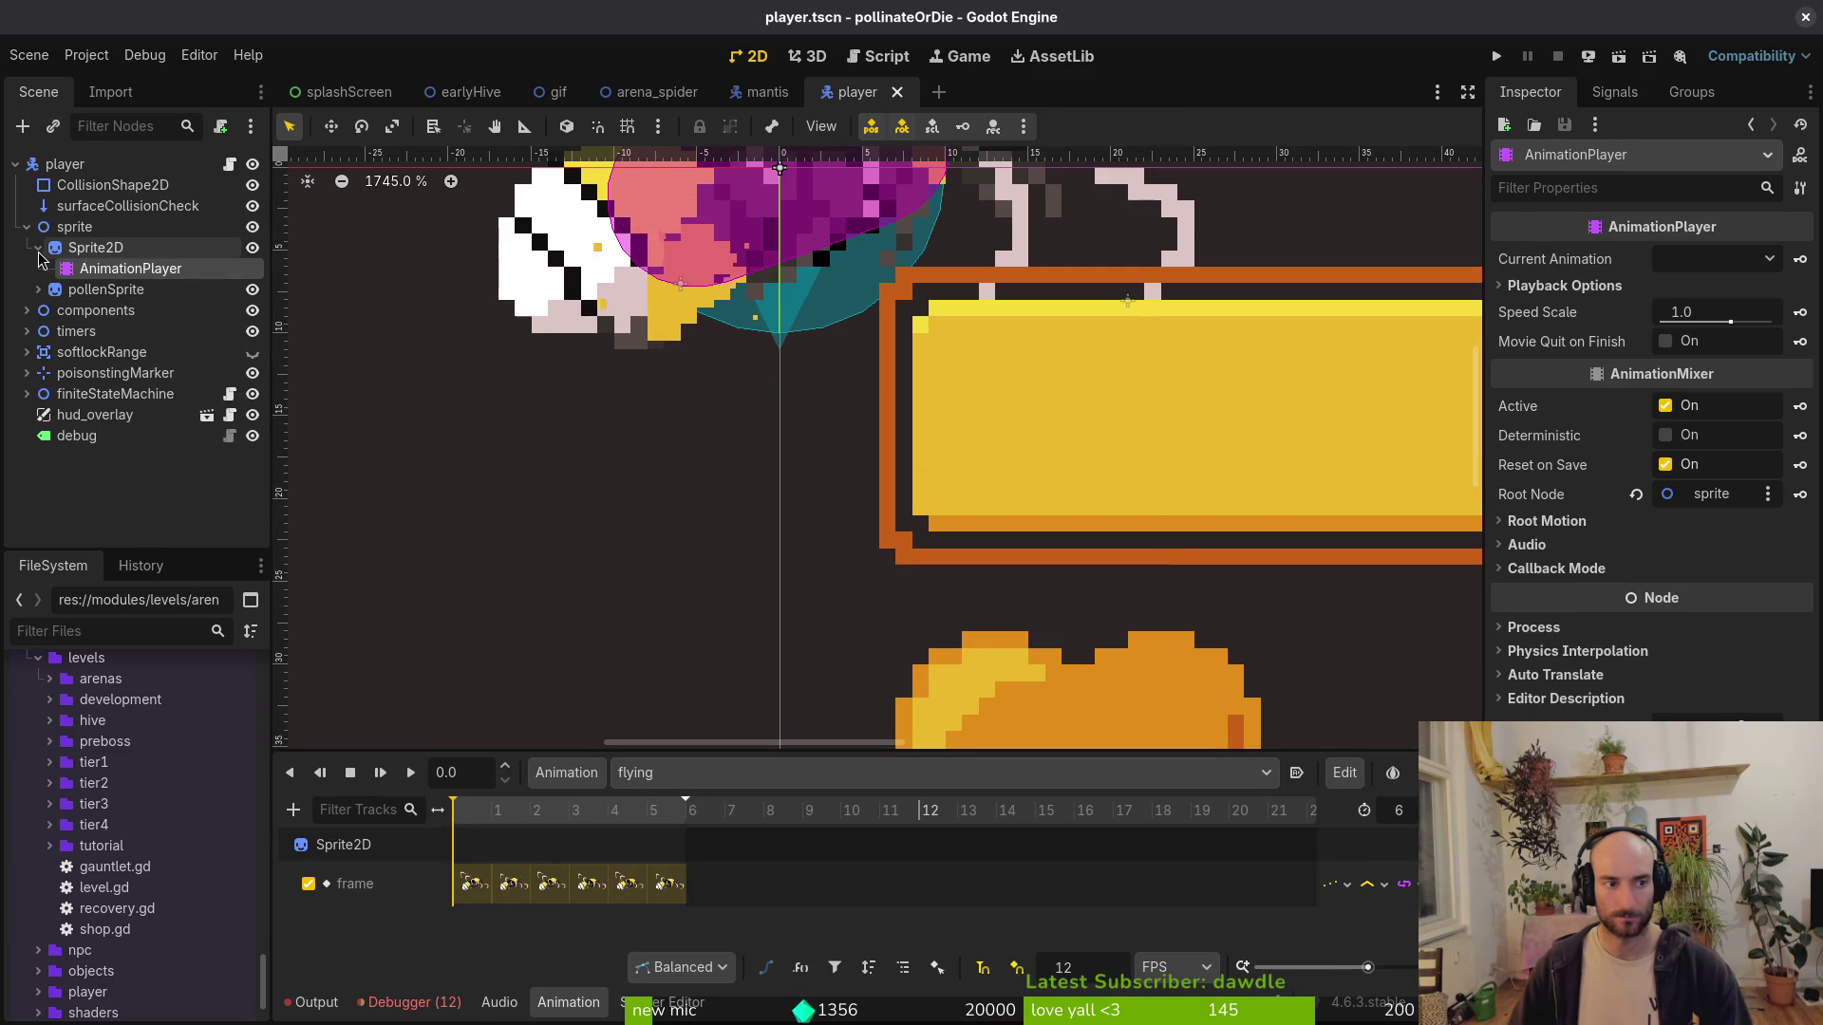
left_click(38, 247)
key("ctrl+s")
scroll(864, 441, "down", 5)
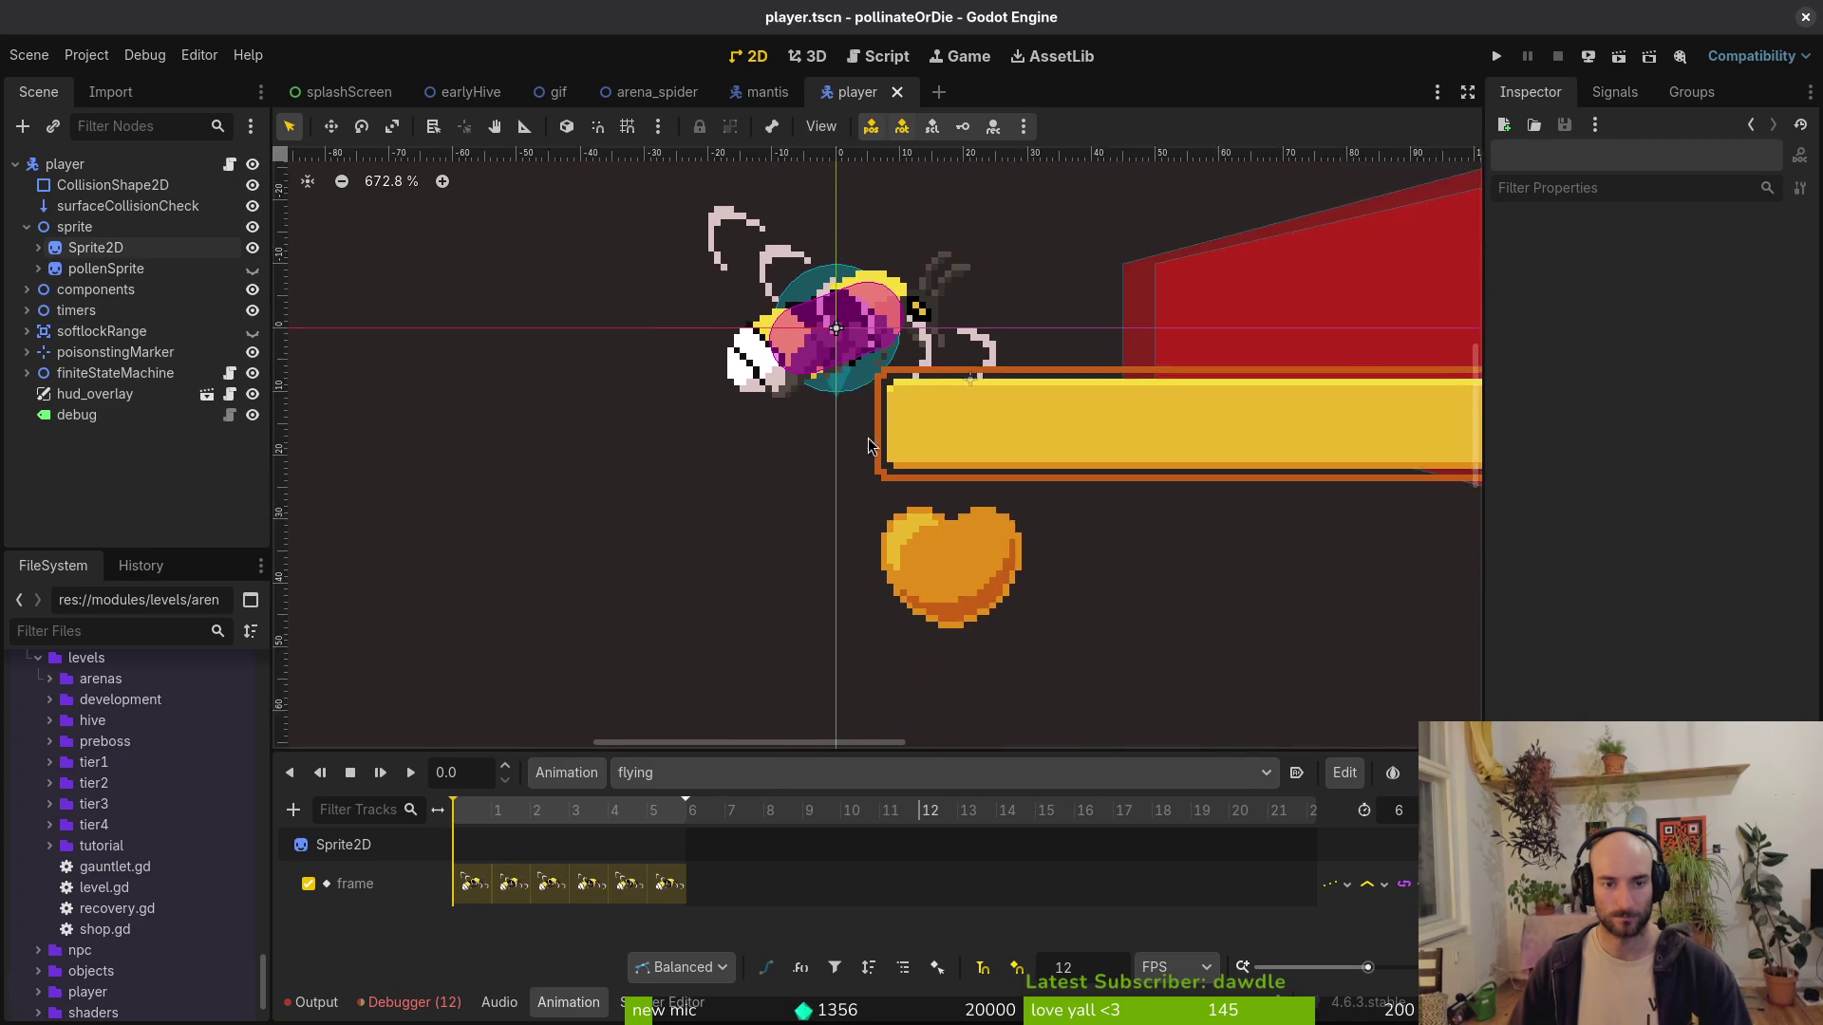
left_click(1504, 57)
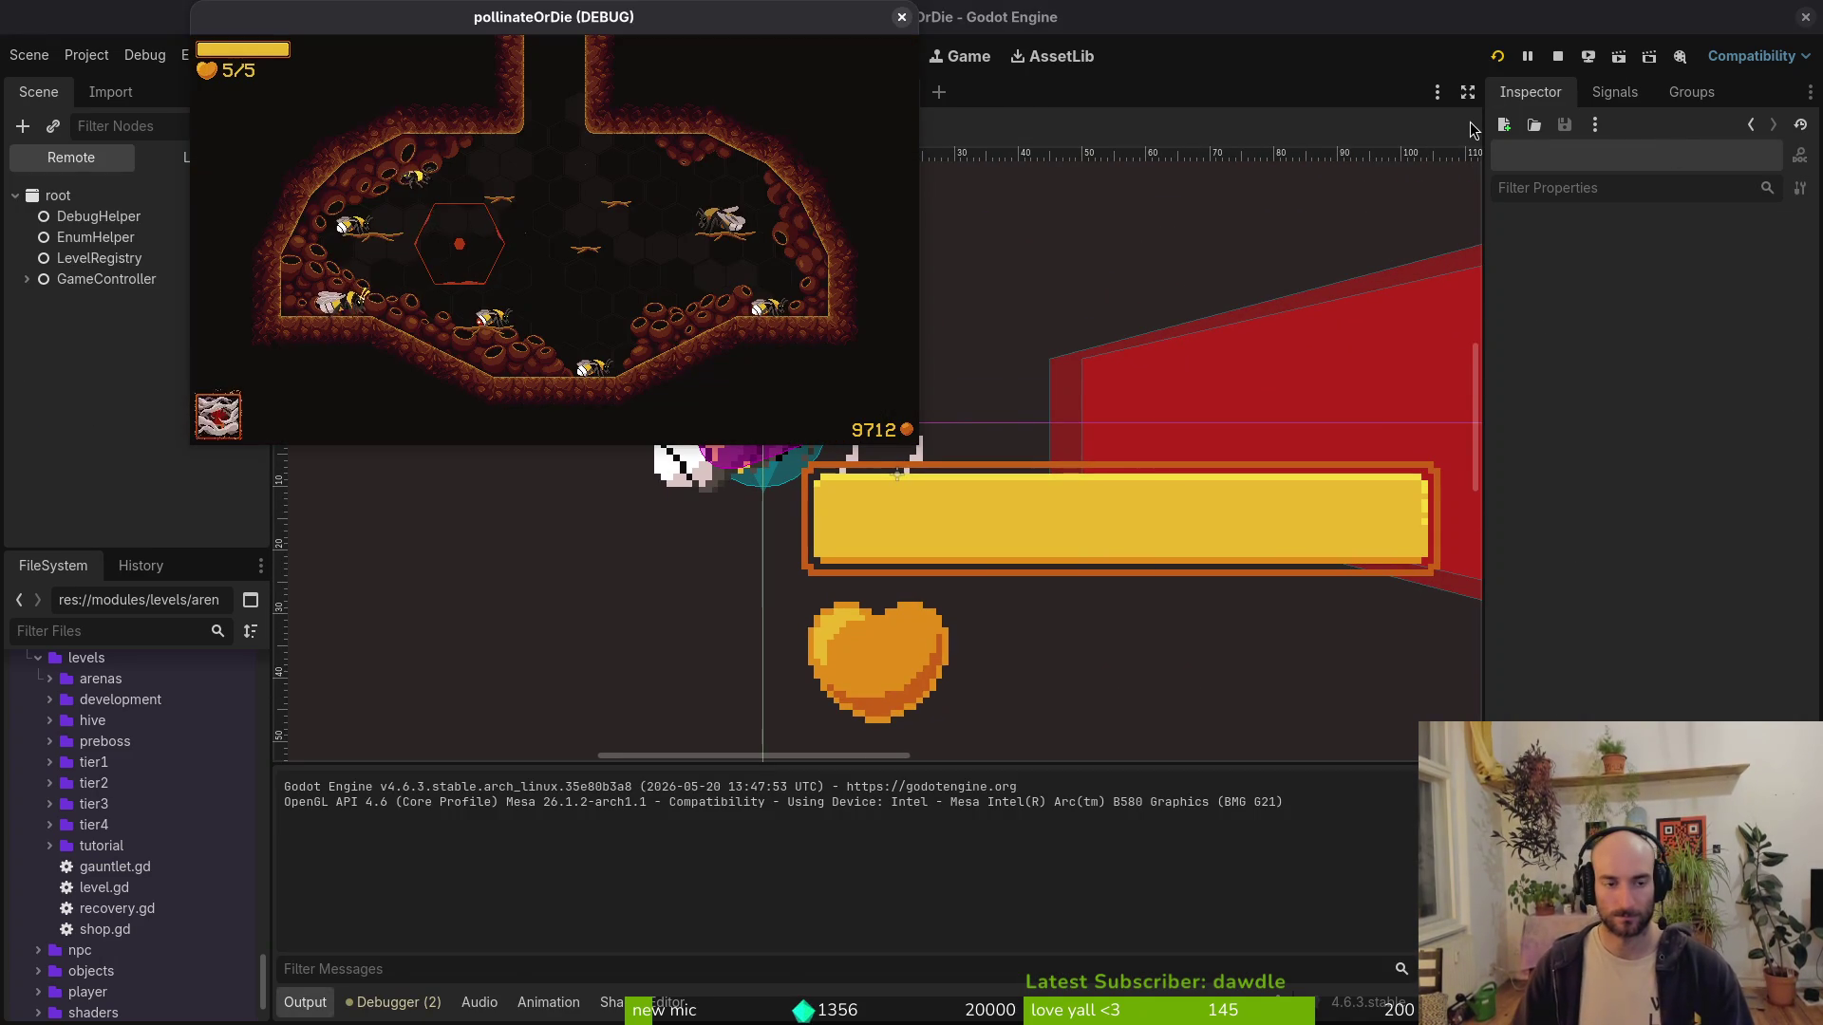
key("F1")
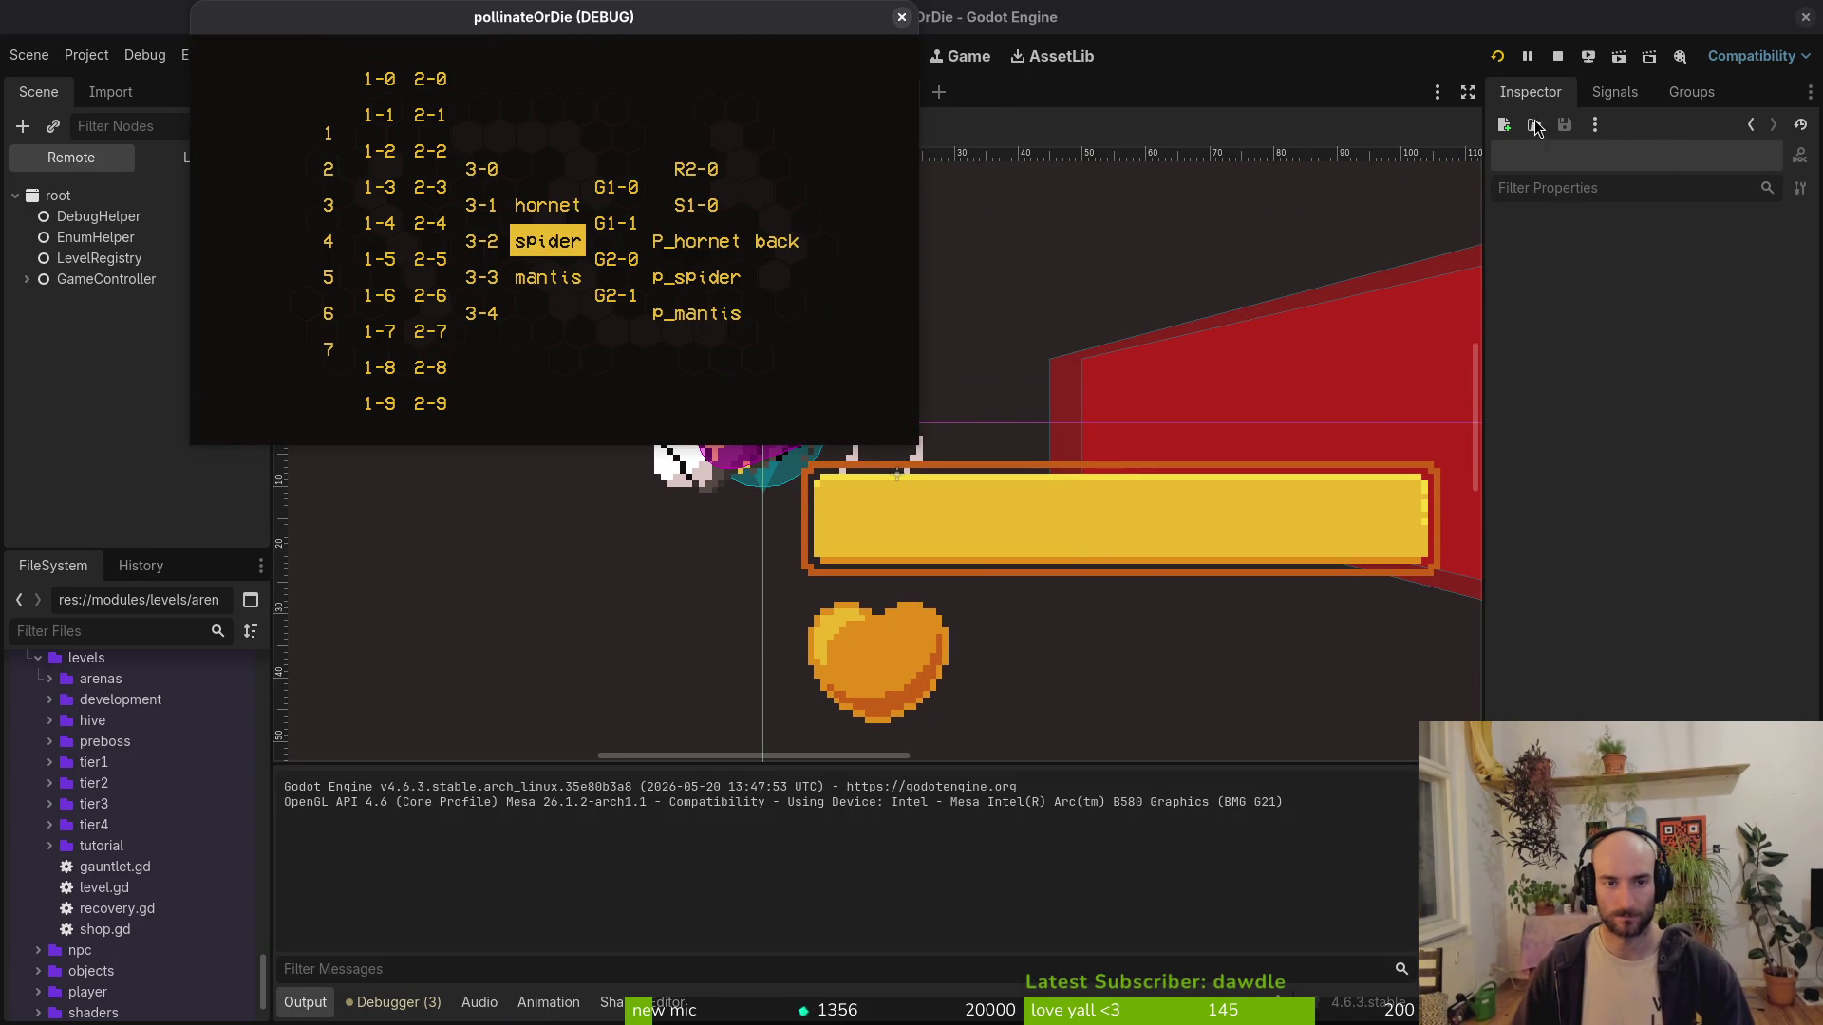
left_click(902, 17)
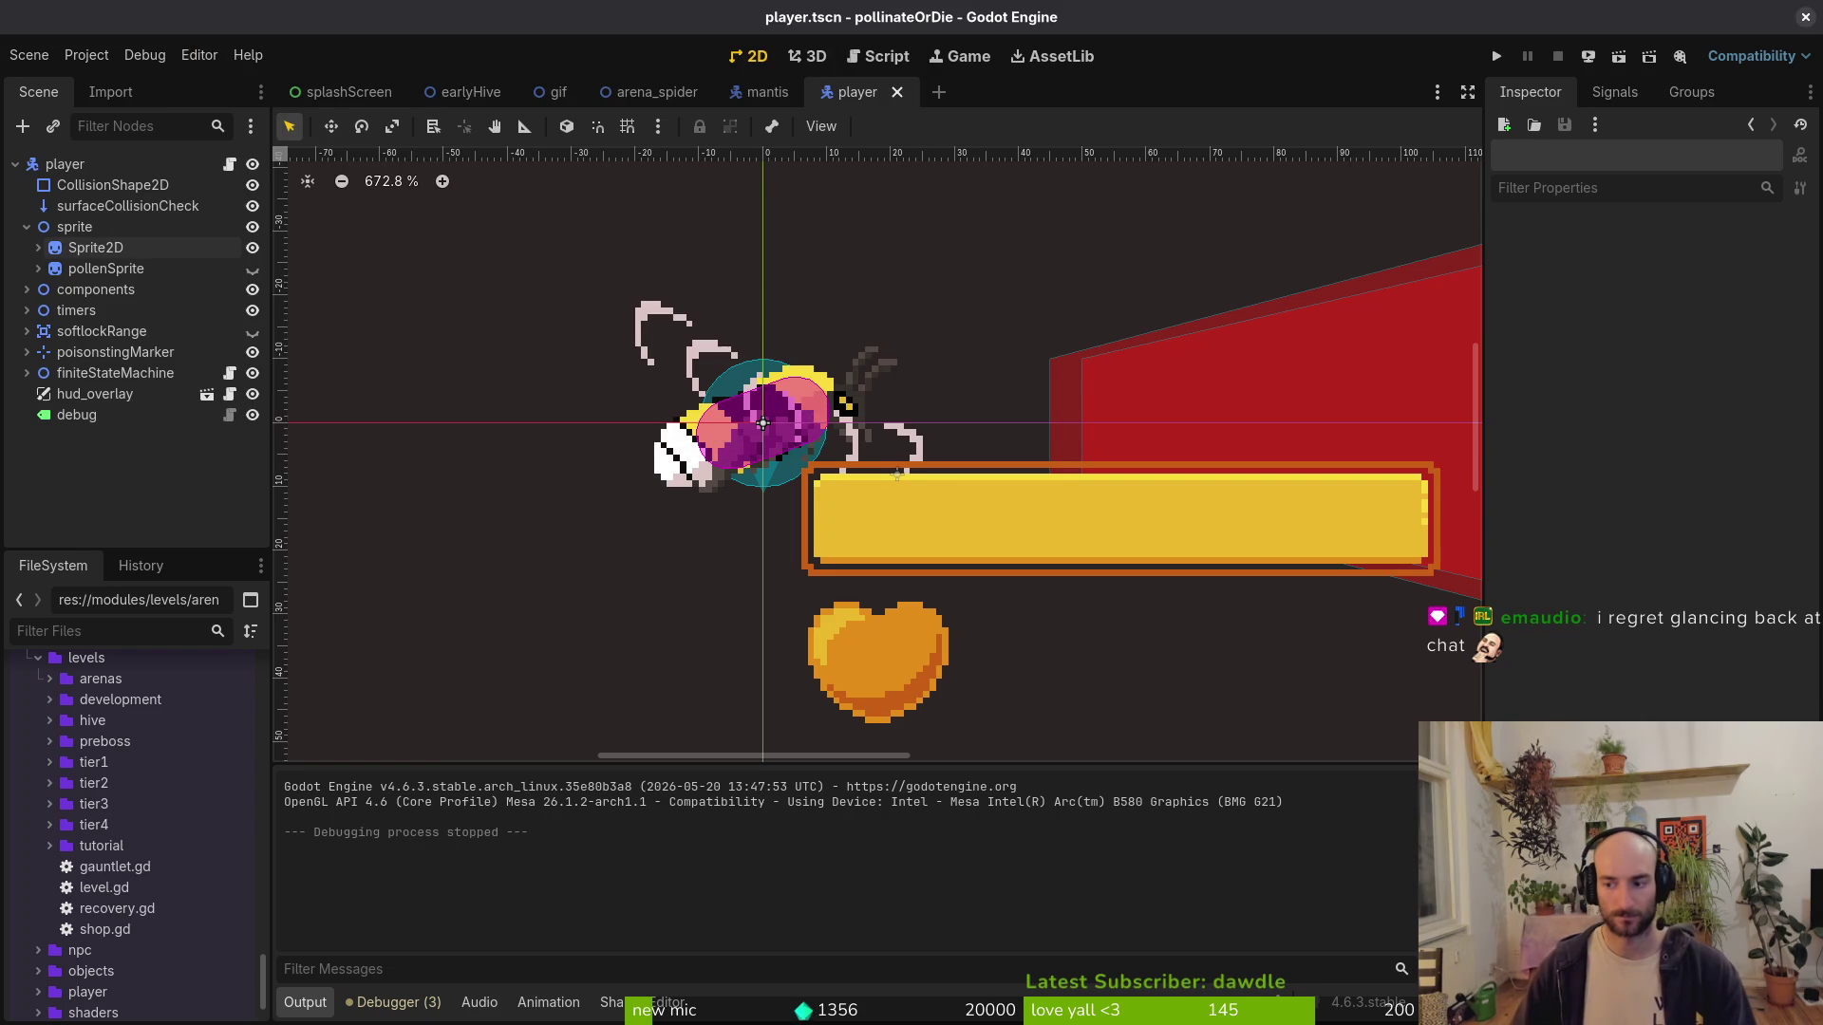